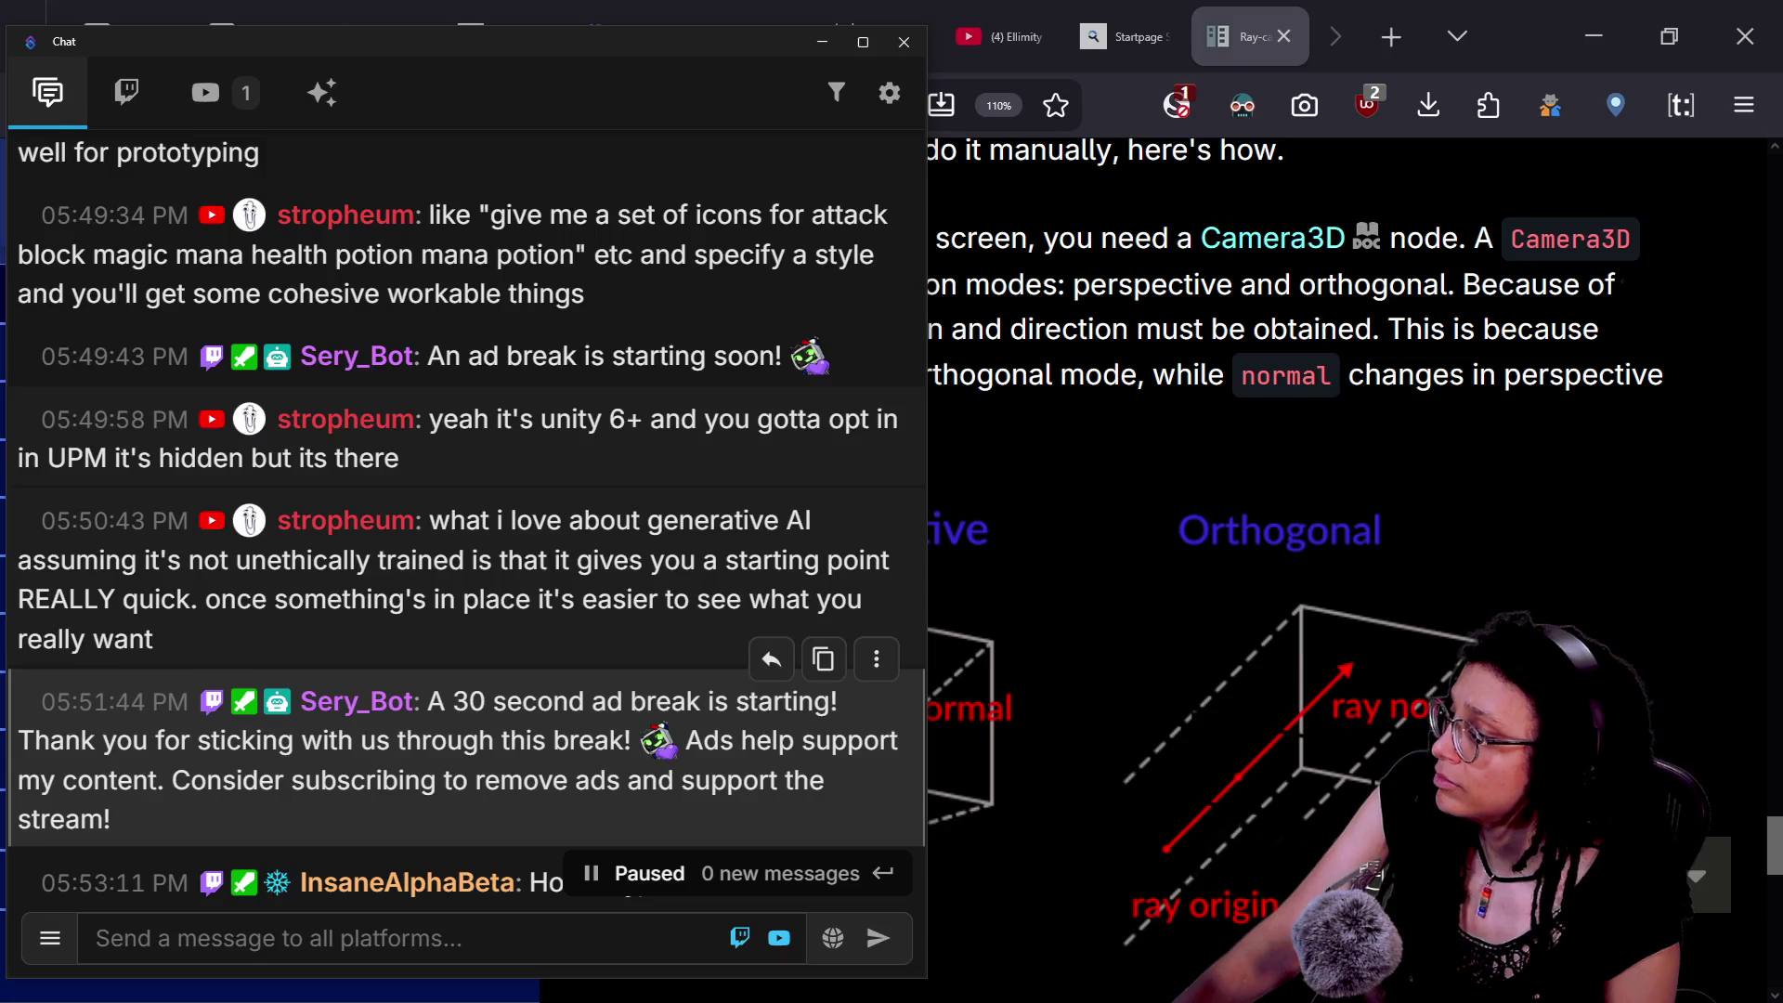
scroll(569, 769, down, 2)
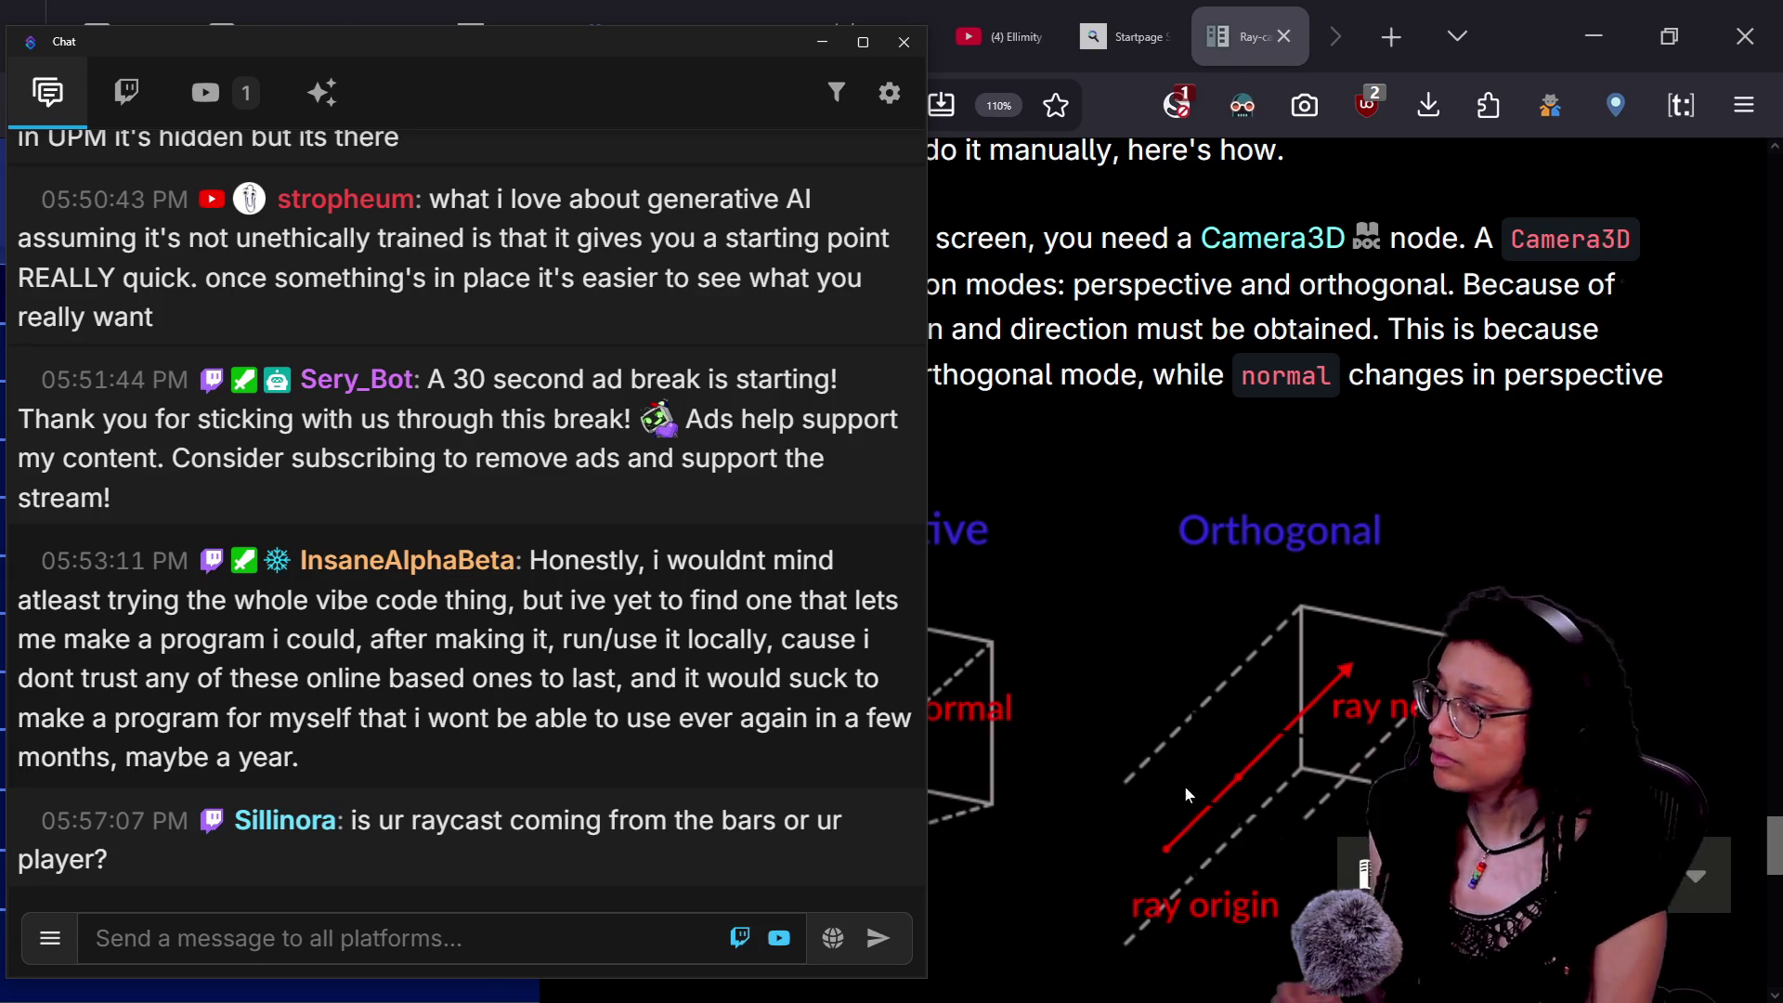
- Return to the Ray-casting docs at '3D ray casting from screen' and start sketching a stick figure
click(1236, 284)
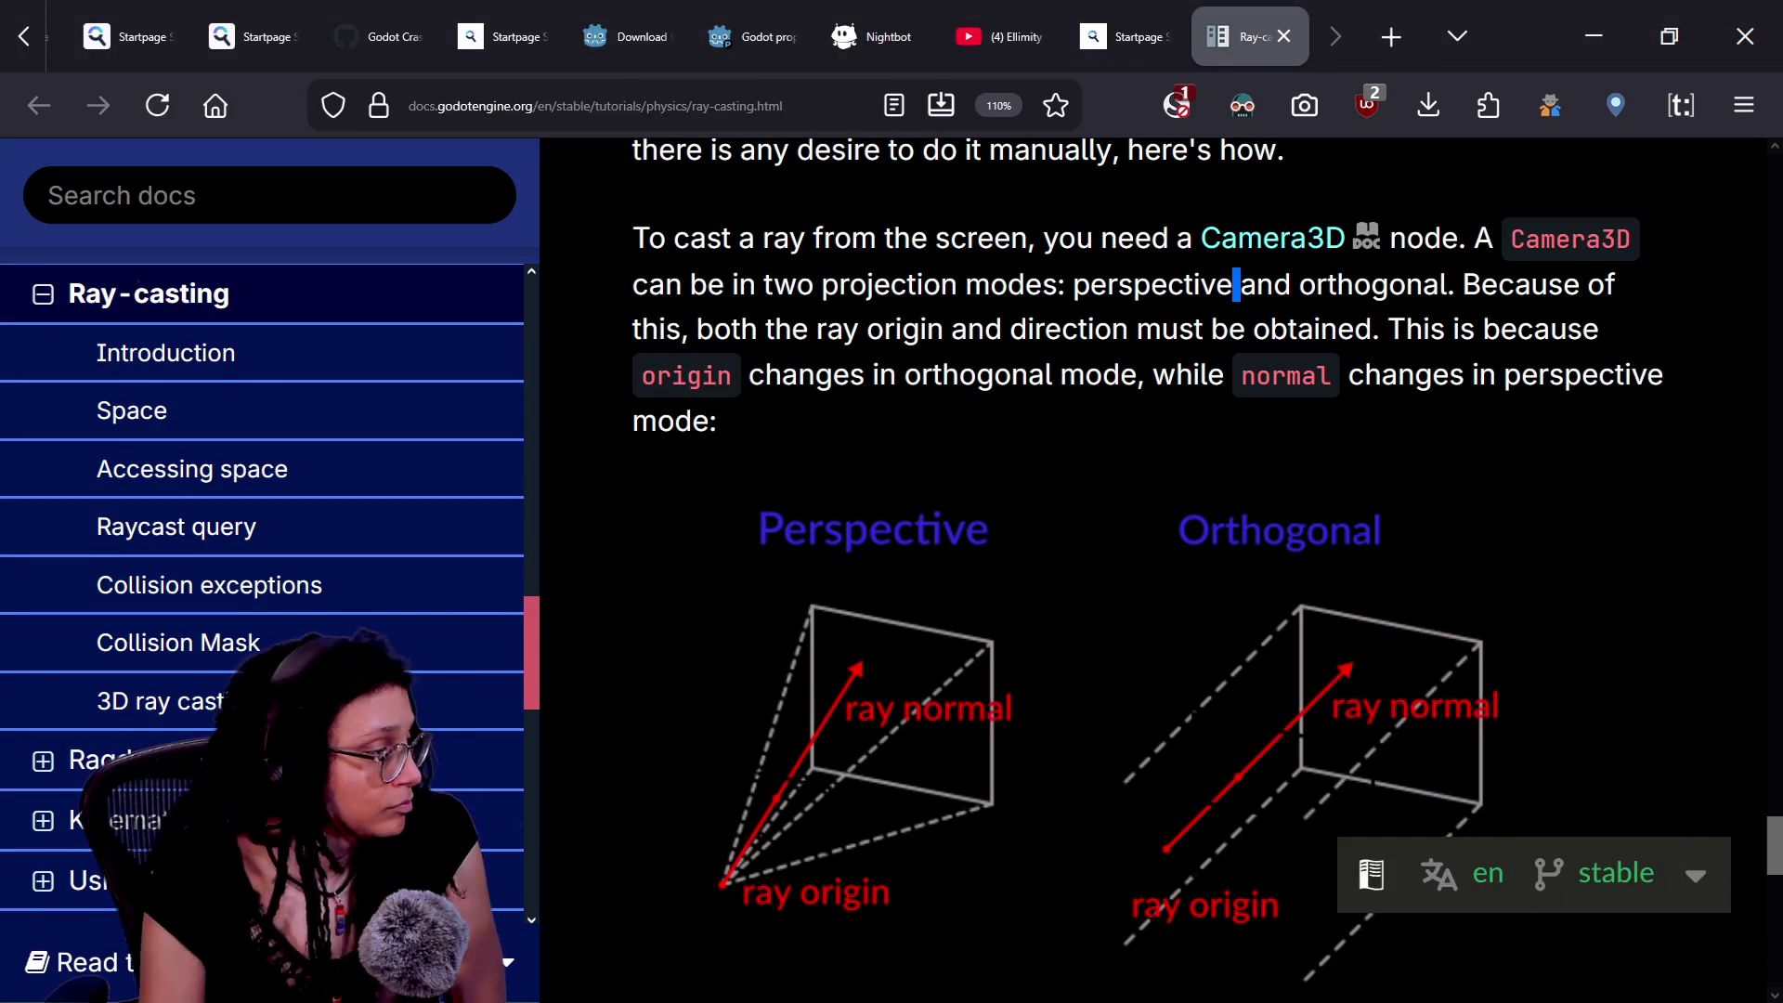
scroll(1244, 297, down, 3)
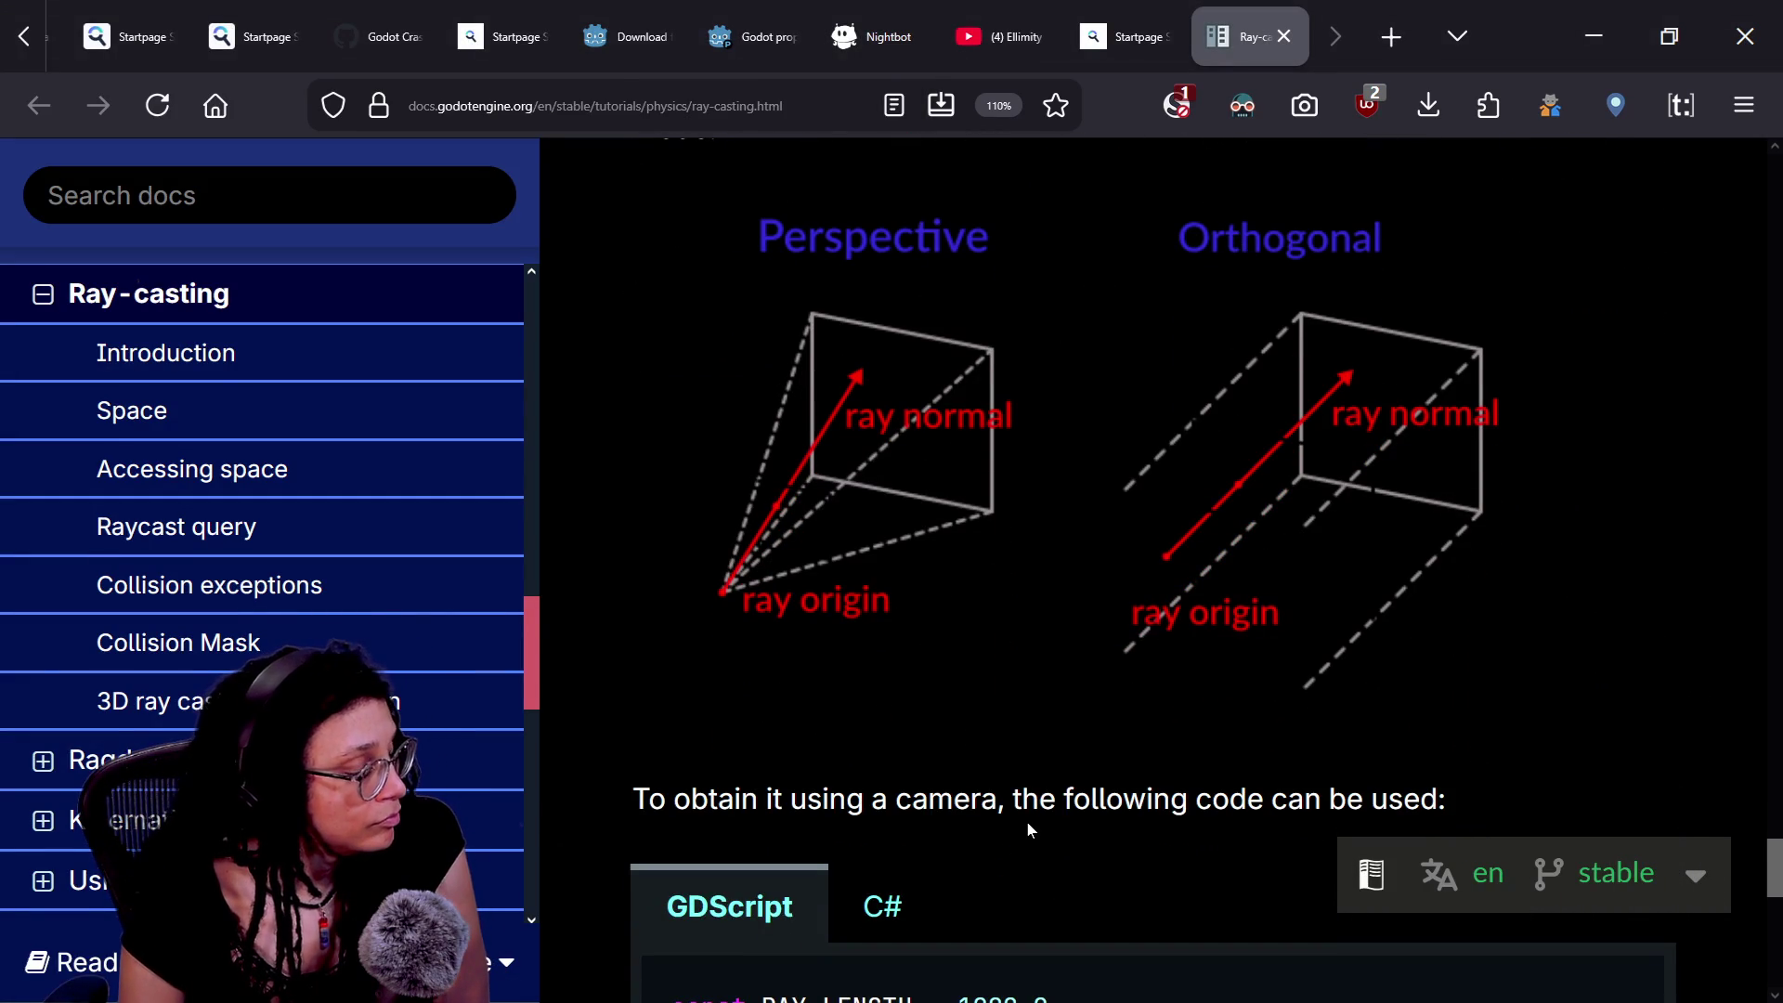
scroll(1027, 832, down, 2)
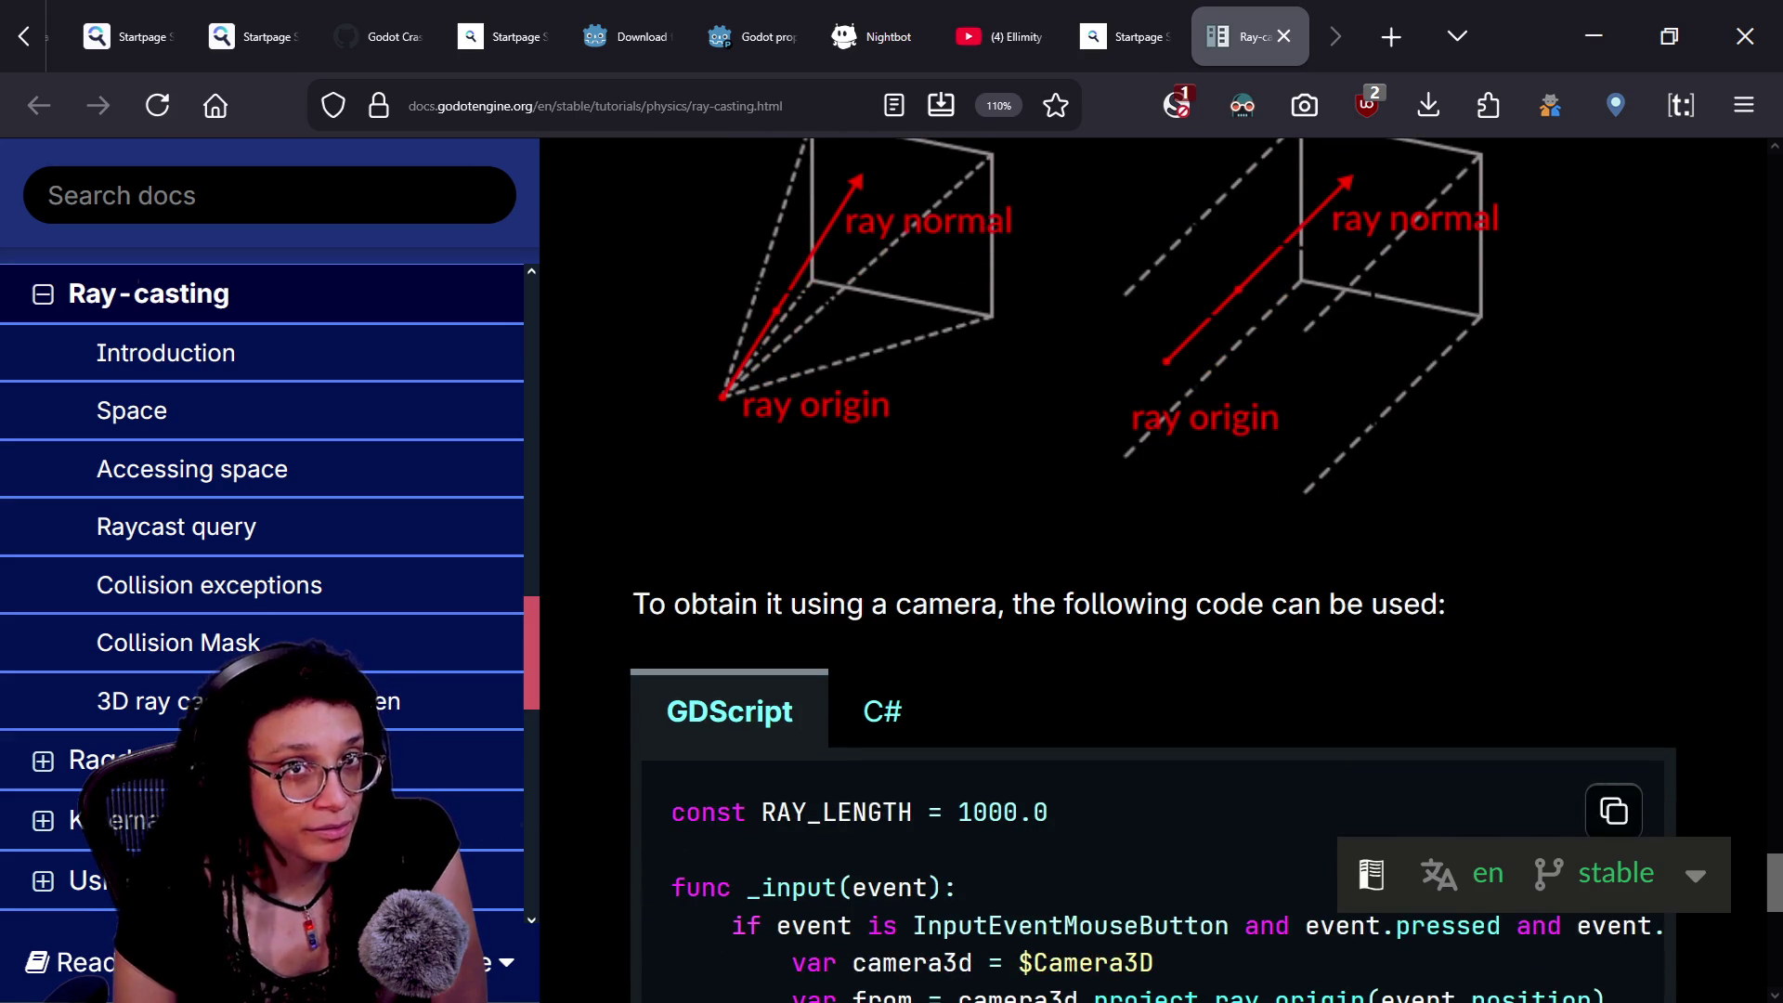
scroll(1027, 833, down, 1)
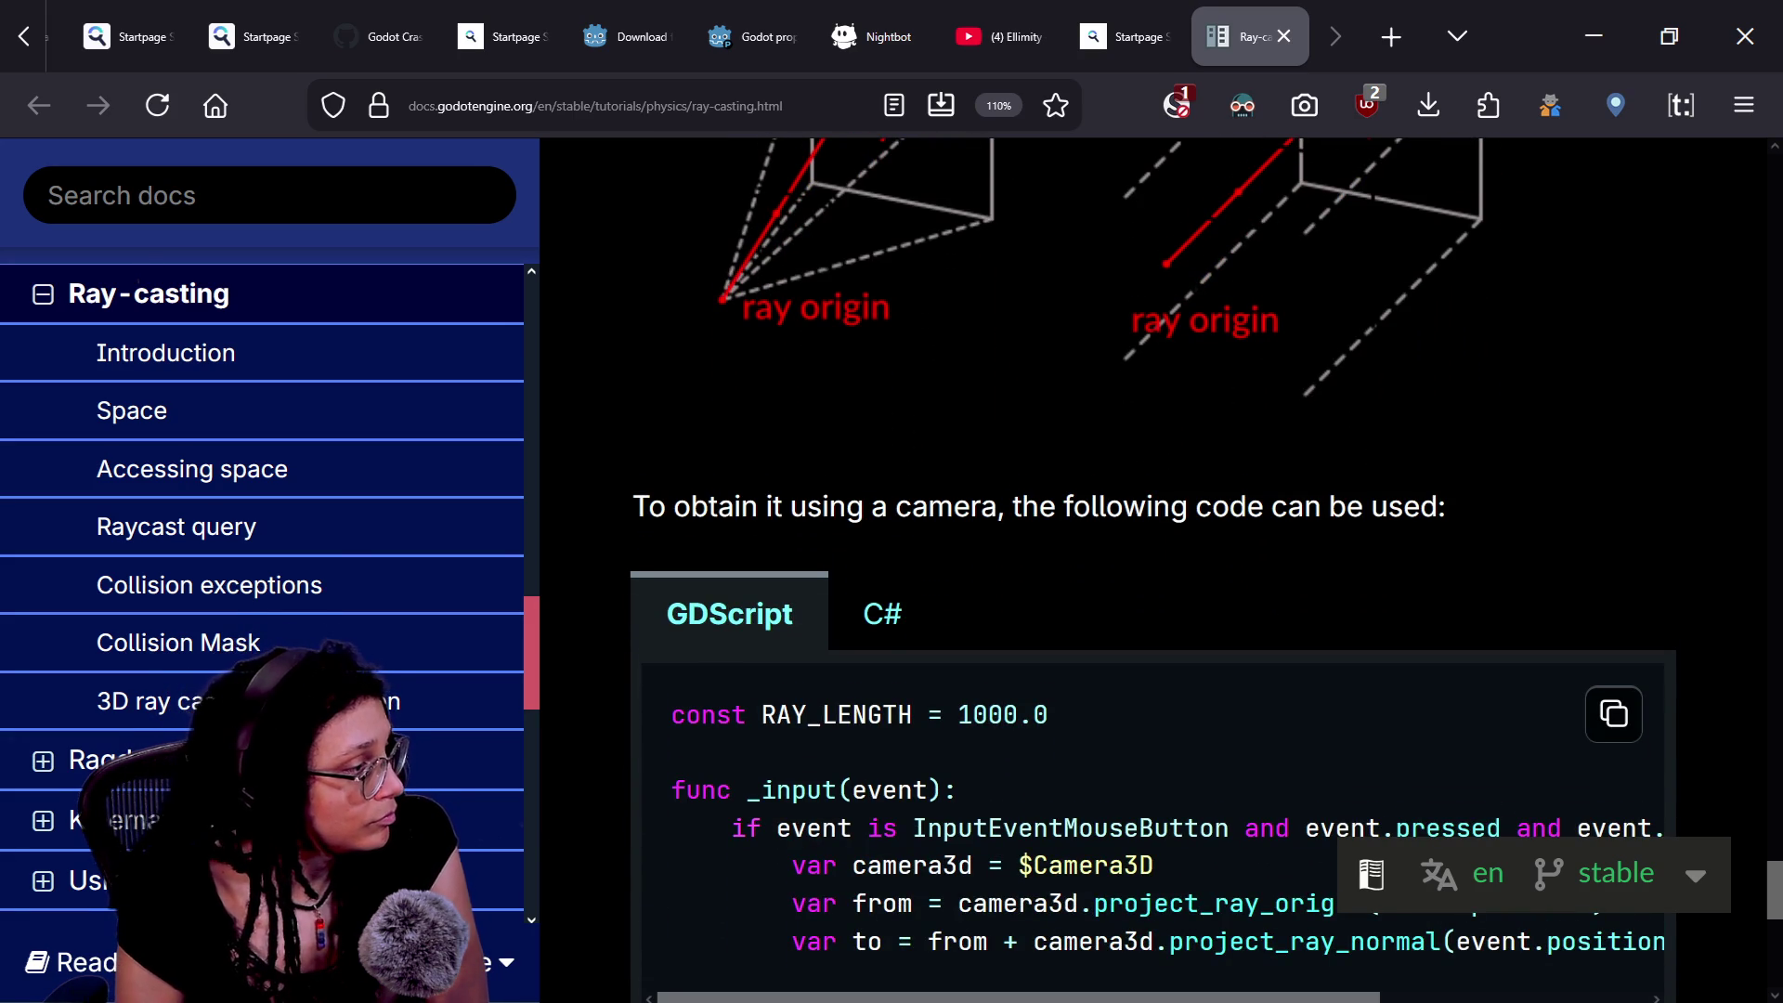
scroll(1027, 832, up, 8)
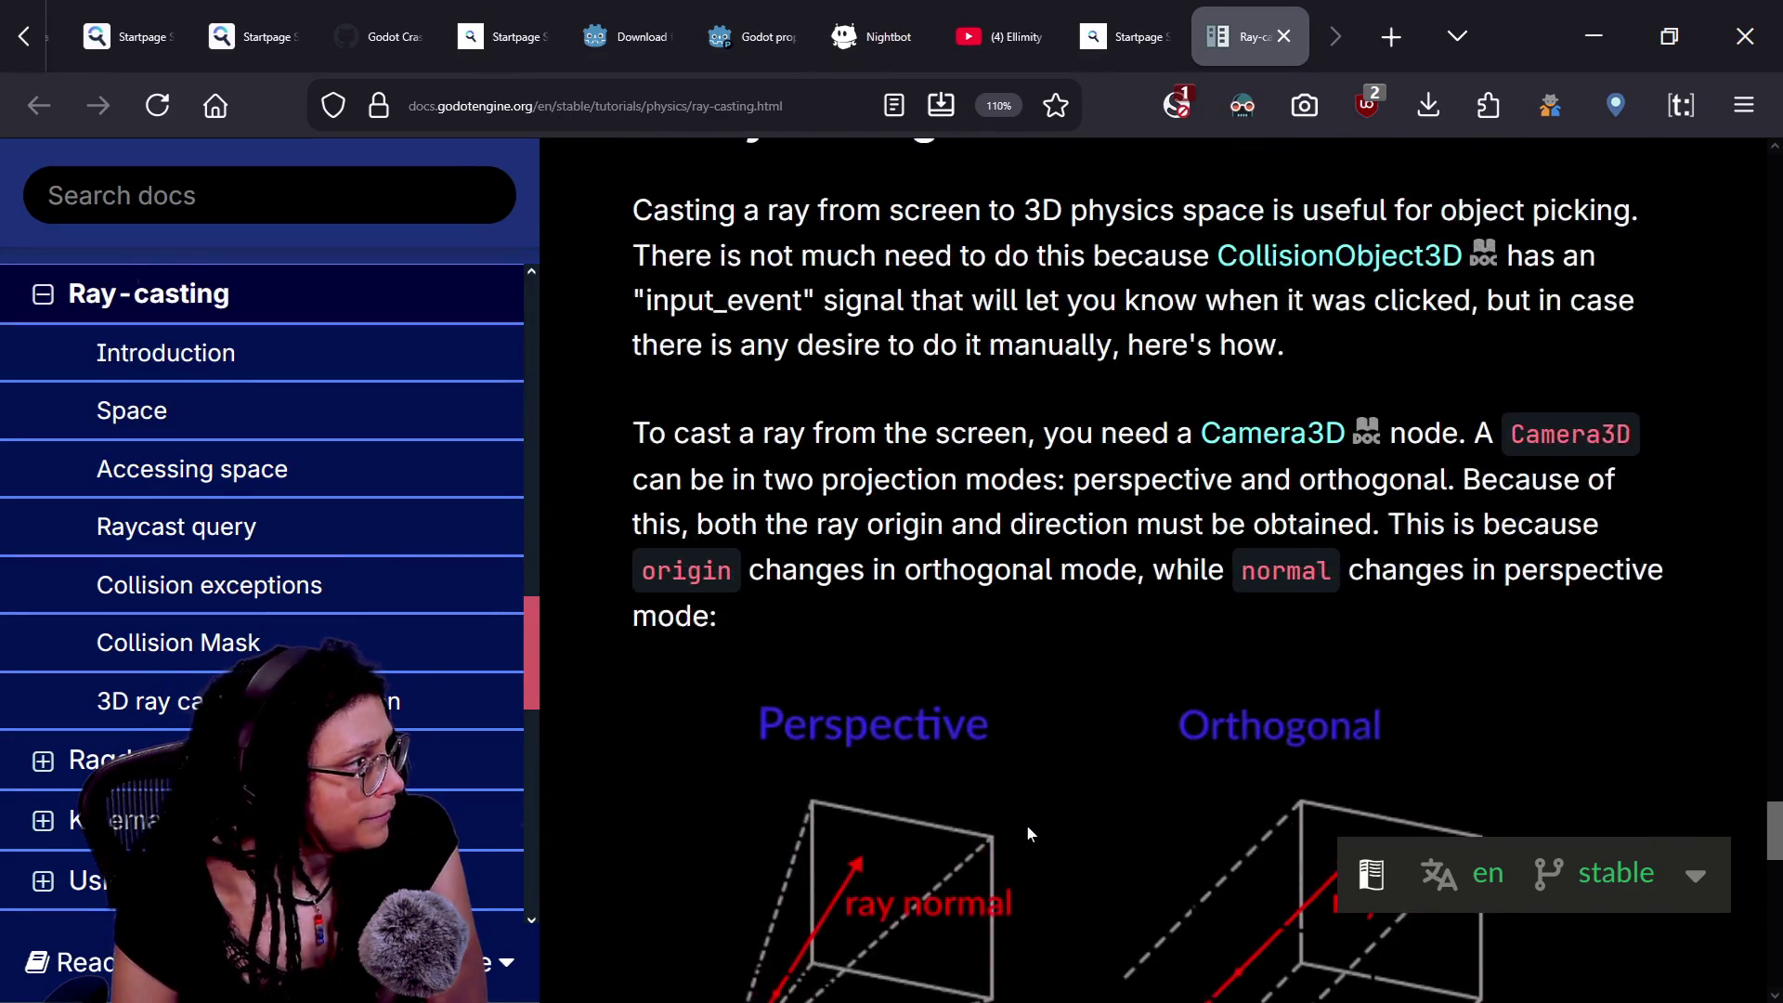
scroll(1028, 832, up, 1)
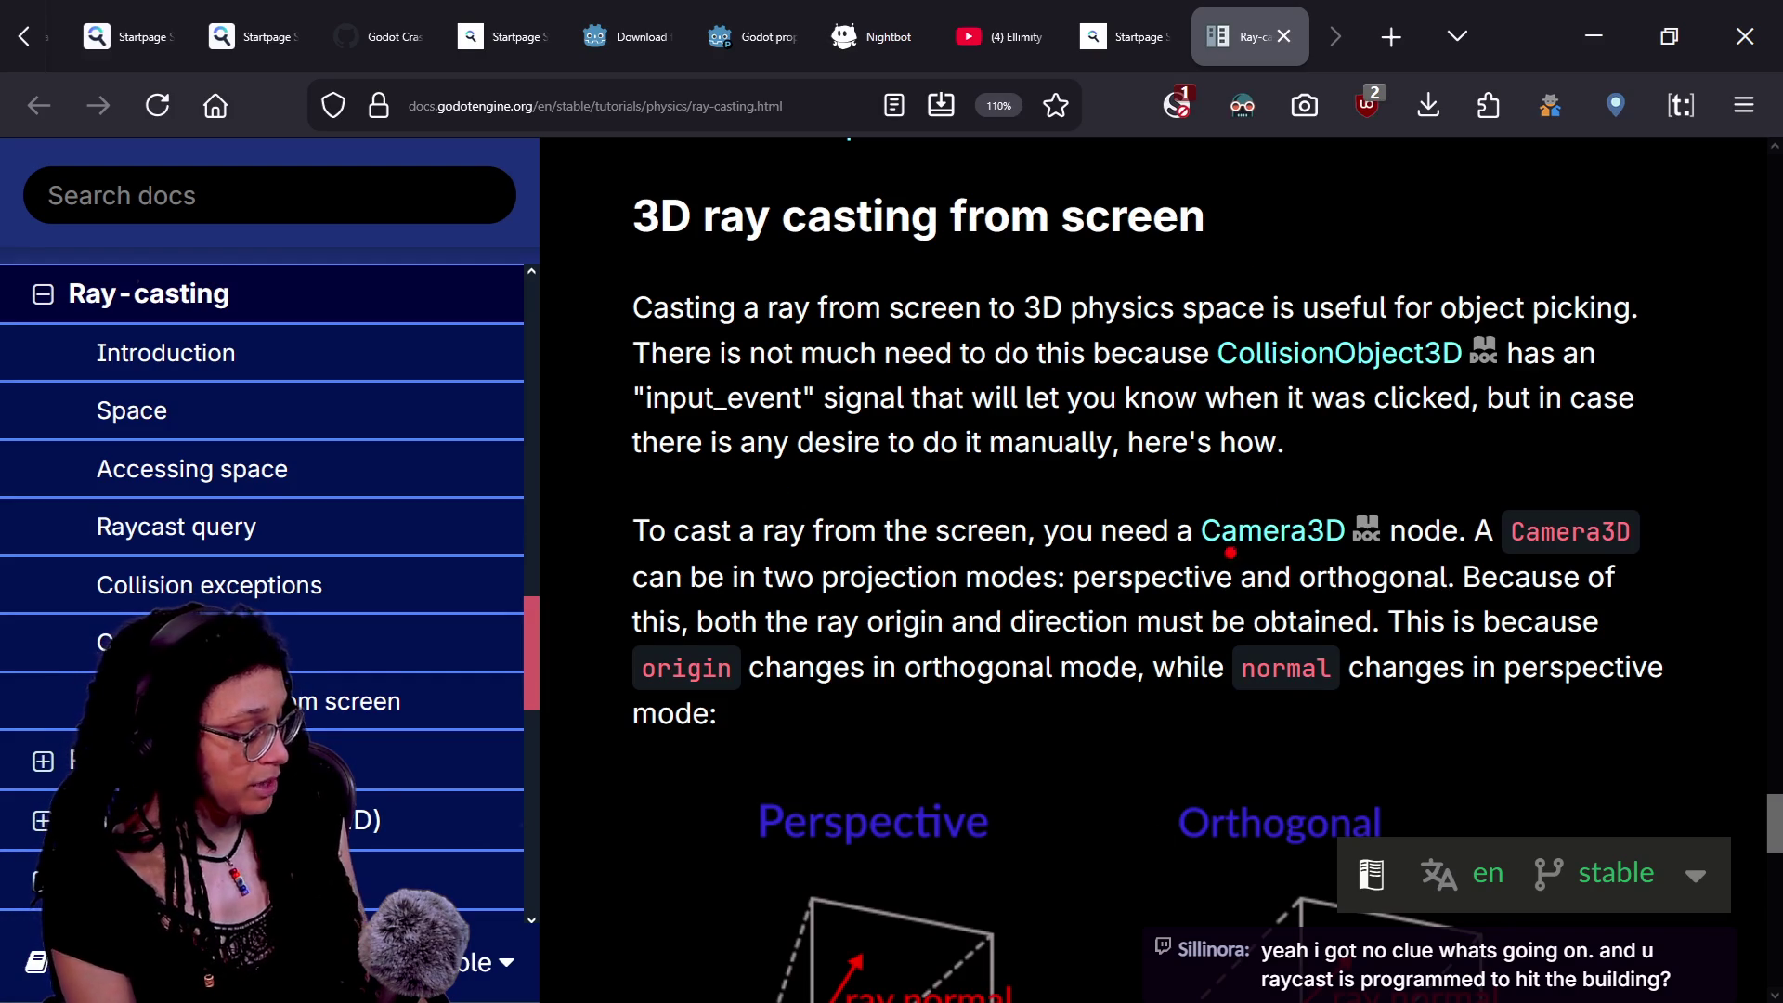
mouse_move(1150, 492)
mouse_down()
mouse_move(1208, 614)
mouse_move(1172, 592)
mouse_move(1145, 869)
mouse_up()
- Finish the first stick figure's body and limbs, and draw a tall magenta building shape
mouse_move(1031, 677)
mouse_down()
mouse_move(1195, 735)
mouse_move(1208, 705)
mouse_move(1263, 689)
mouse_up()
mouse_move(1052, 918)
mouse_down()
mouse_move(1148, 845)
mouse_move(1208, 924)
mouse_up()
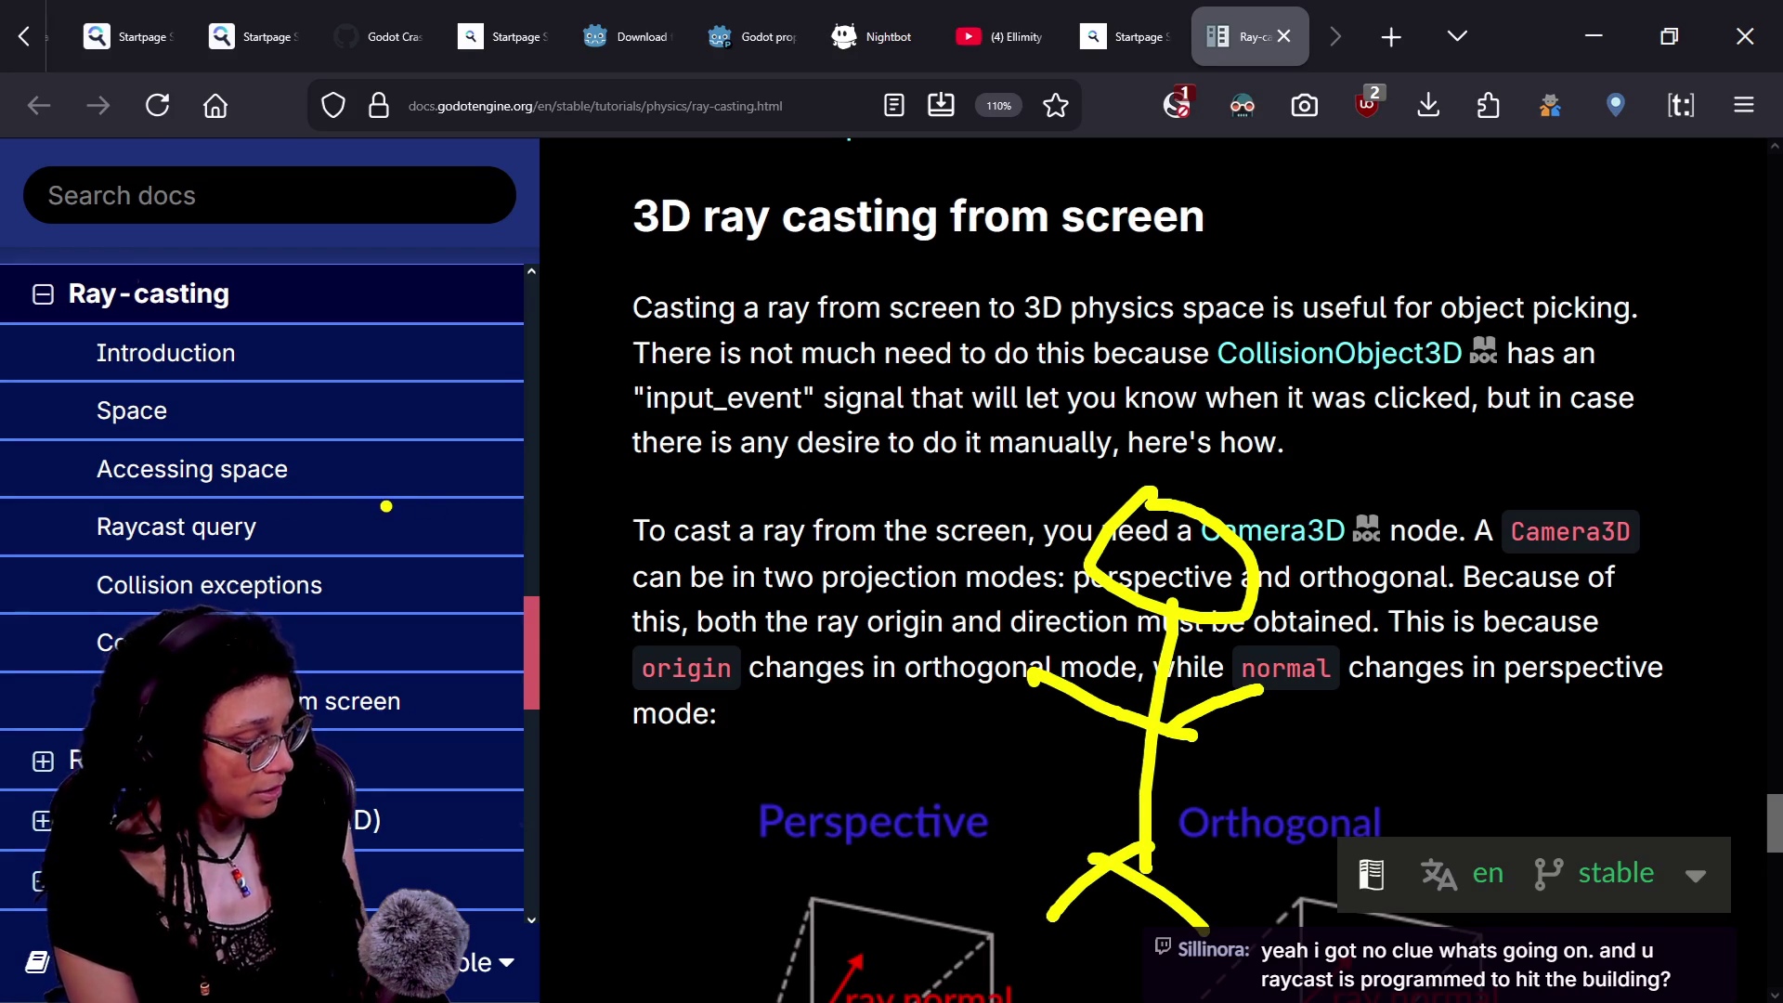
mouse_move(743, 275)
mouse_down()
mouse_move(710, 345)
mouse_move(678, 822)
mouse_move(901, 945)
mouse_move(962, 395)
mouse_move(738, 236)
mouse_move(715, 243)
mouse_up()
click(753, 732)
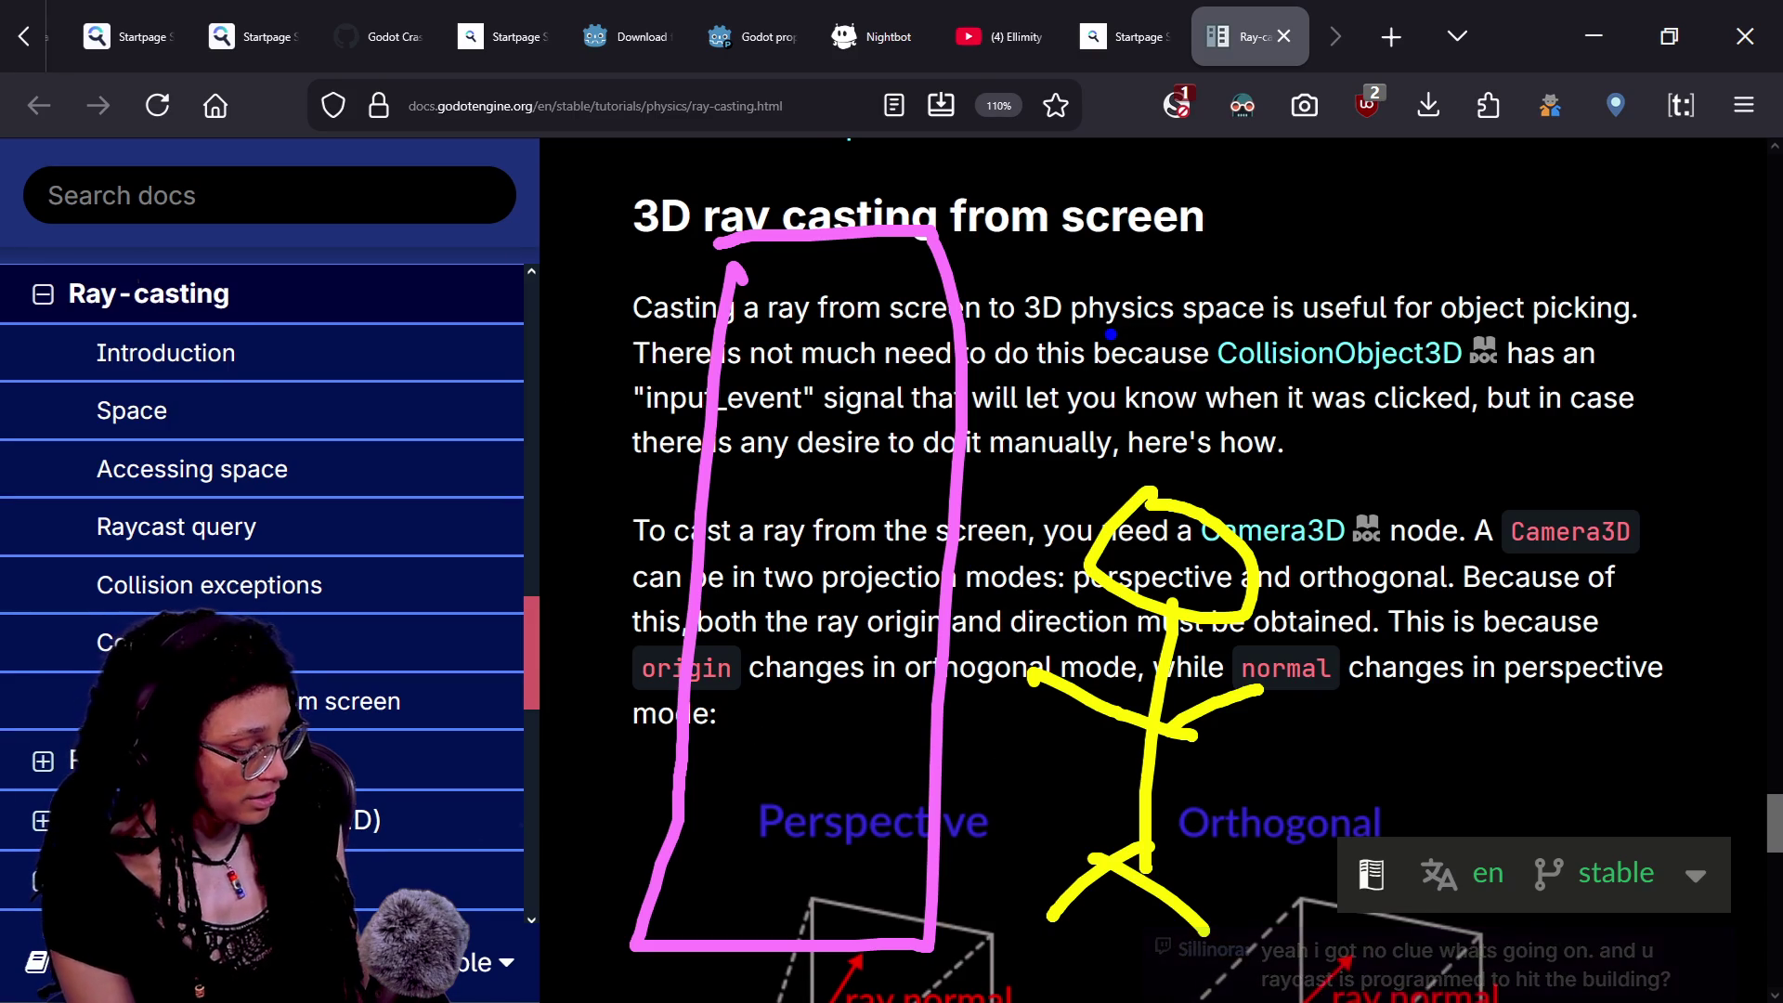
- Draw a red box for the screen at top left with an arrow to the figure
mouse_move(187, 253)
mouse_down()
mouse_move(163, 462)
mouse_move(566, 467)
mouse_move(560, 197)
mouse_move(239, 206)
mouse_move(176, 241)
mouse_move(178, 269)
mouse_up()
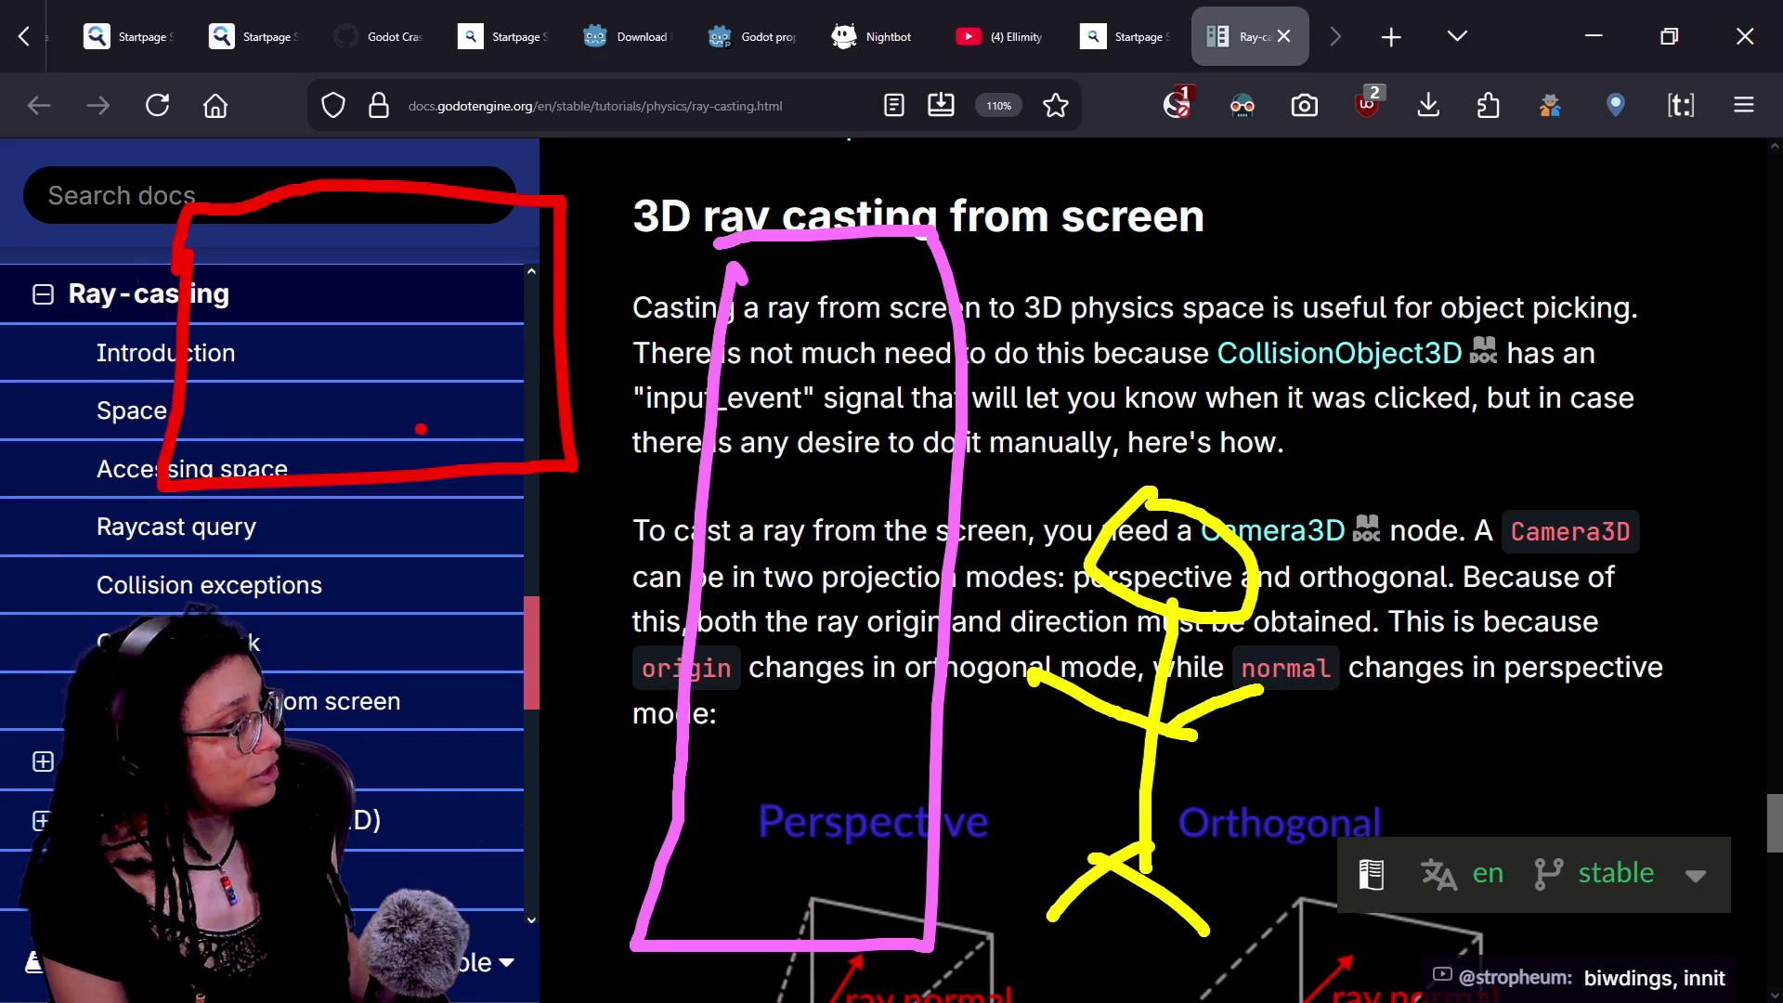
mouse_move(176, 261)
mouse_down()
mouse_move(259, 439)
mouse_move(557, 444)
mouse_move(200, 199)
mouse_up()
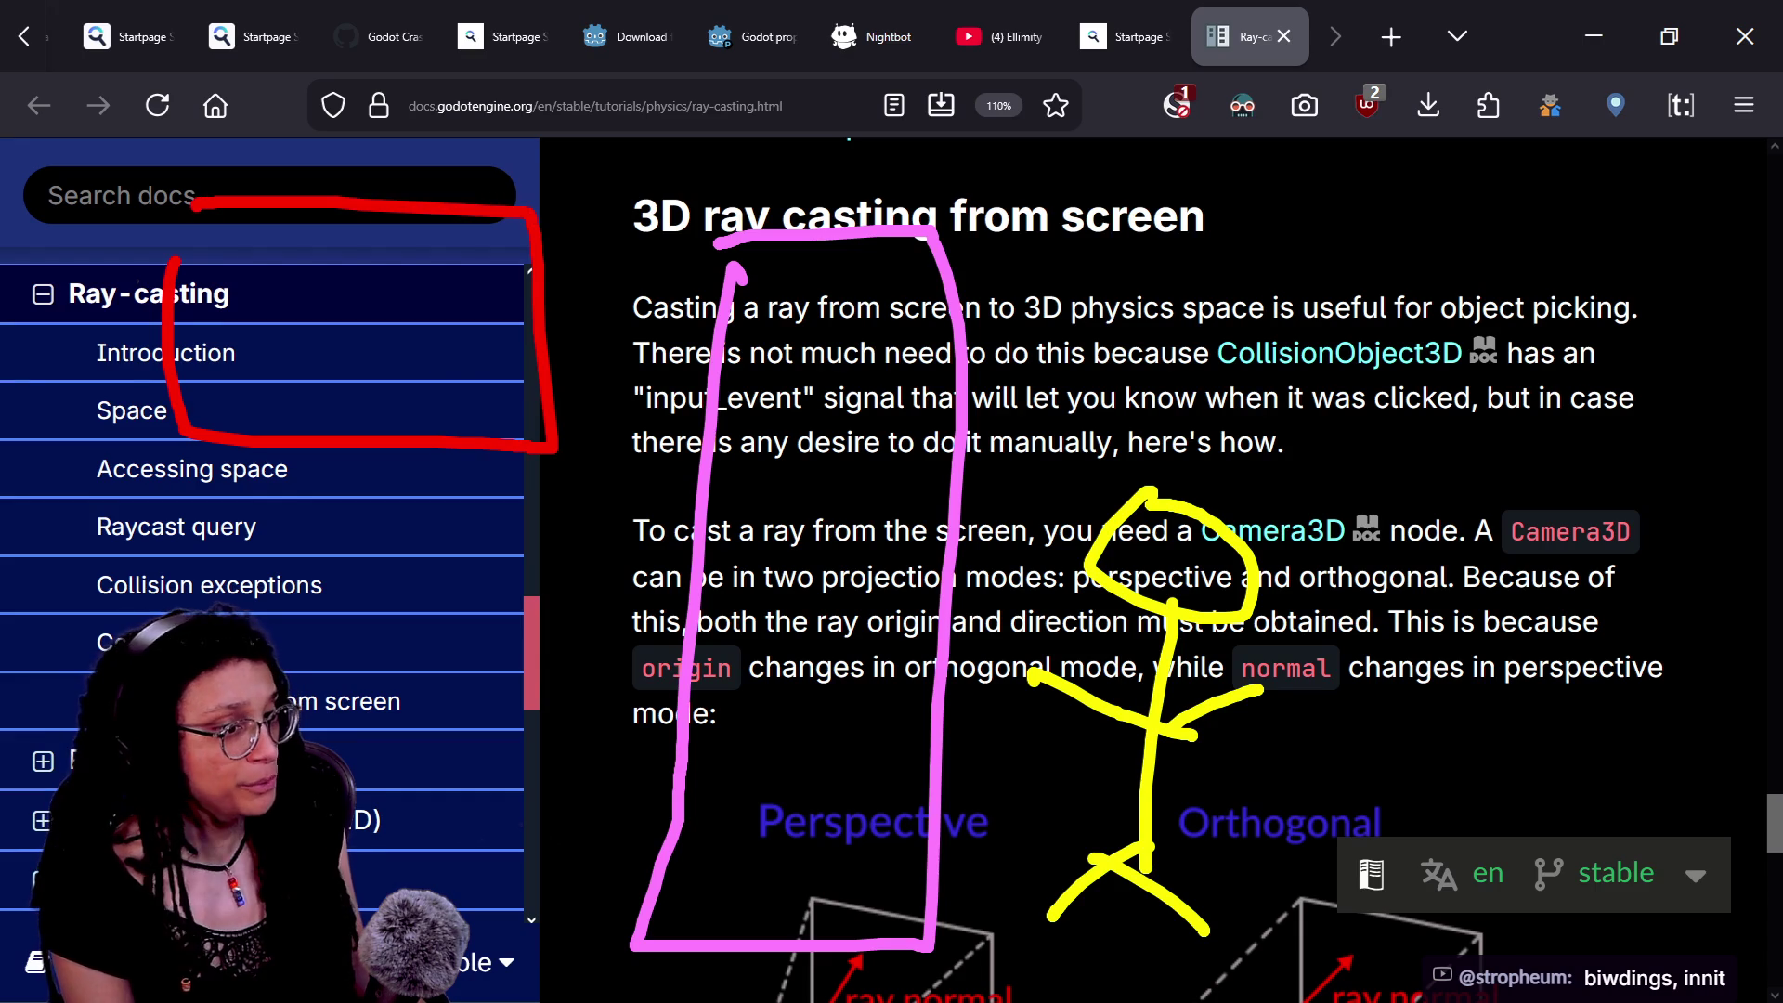
mouse_move(450, 383)
mouse_down()
mouse_move(1114, 562)
mouse_move(970, 583)
mouse_up()
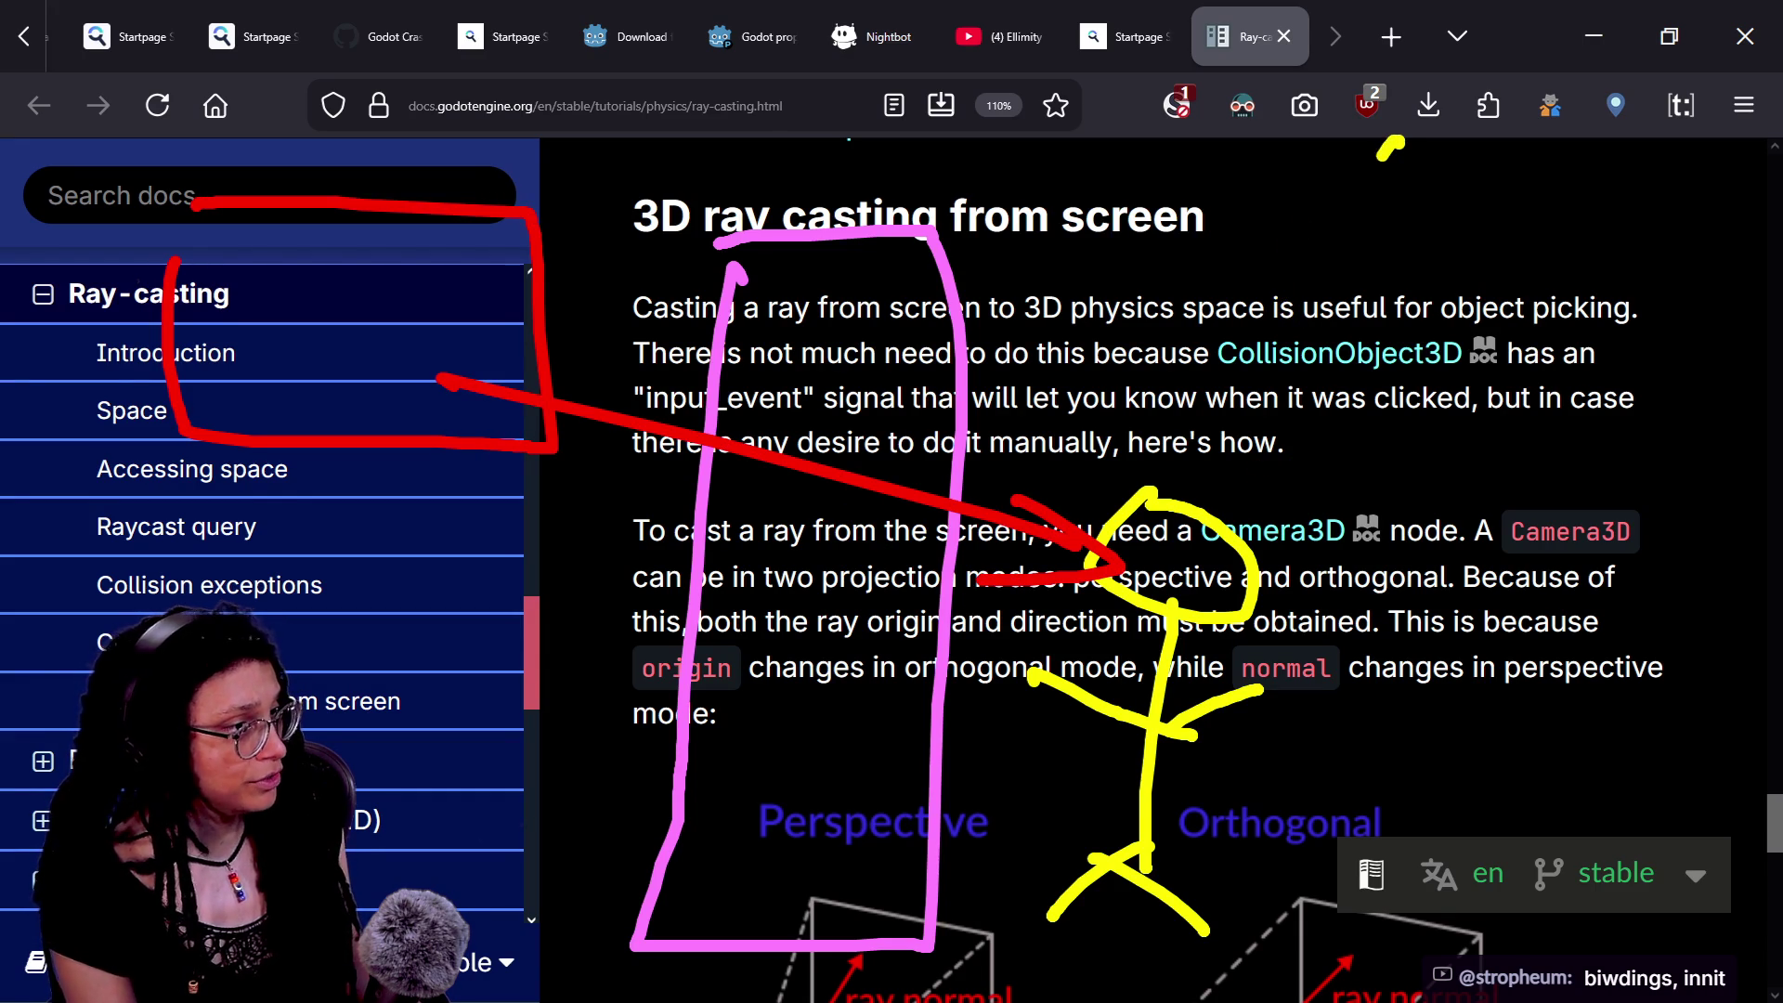
- Draw a second stick figure at the top right with head, body, arms and legs
drag(1396, 142, 1361, 150)
drag(1449, 372, 1453, 599)
drag(1401, 444, 1569, 455)
drag(1435, 413, 1397, 622)
drag(1458, 543, 1546, 655)
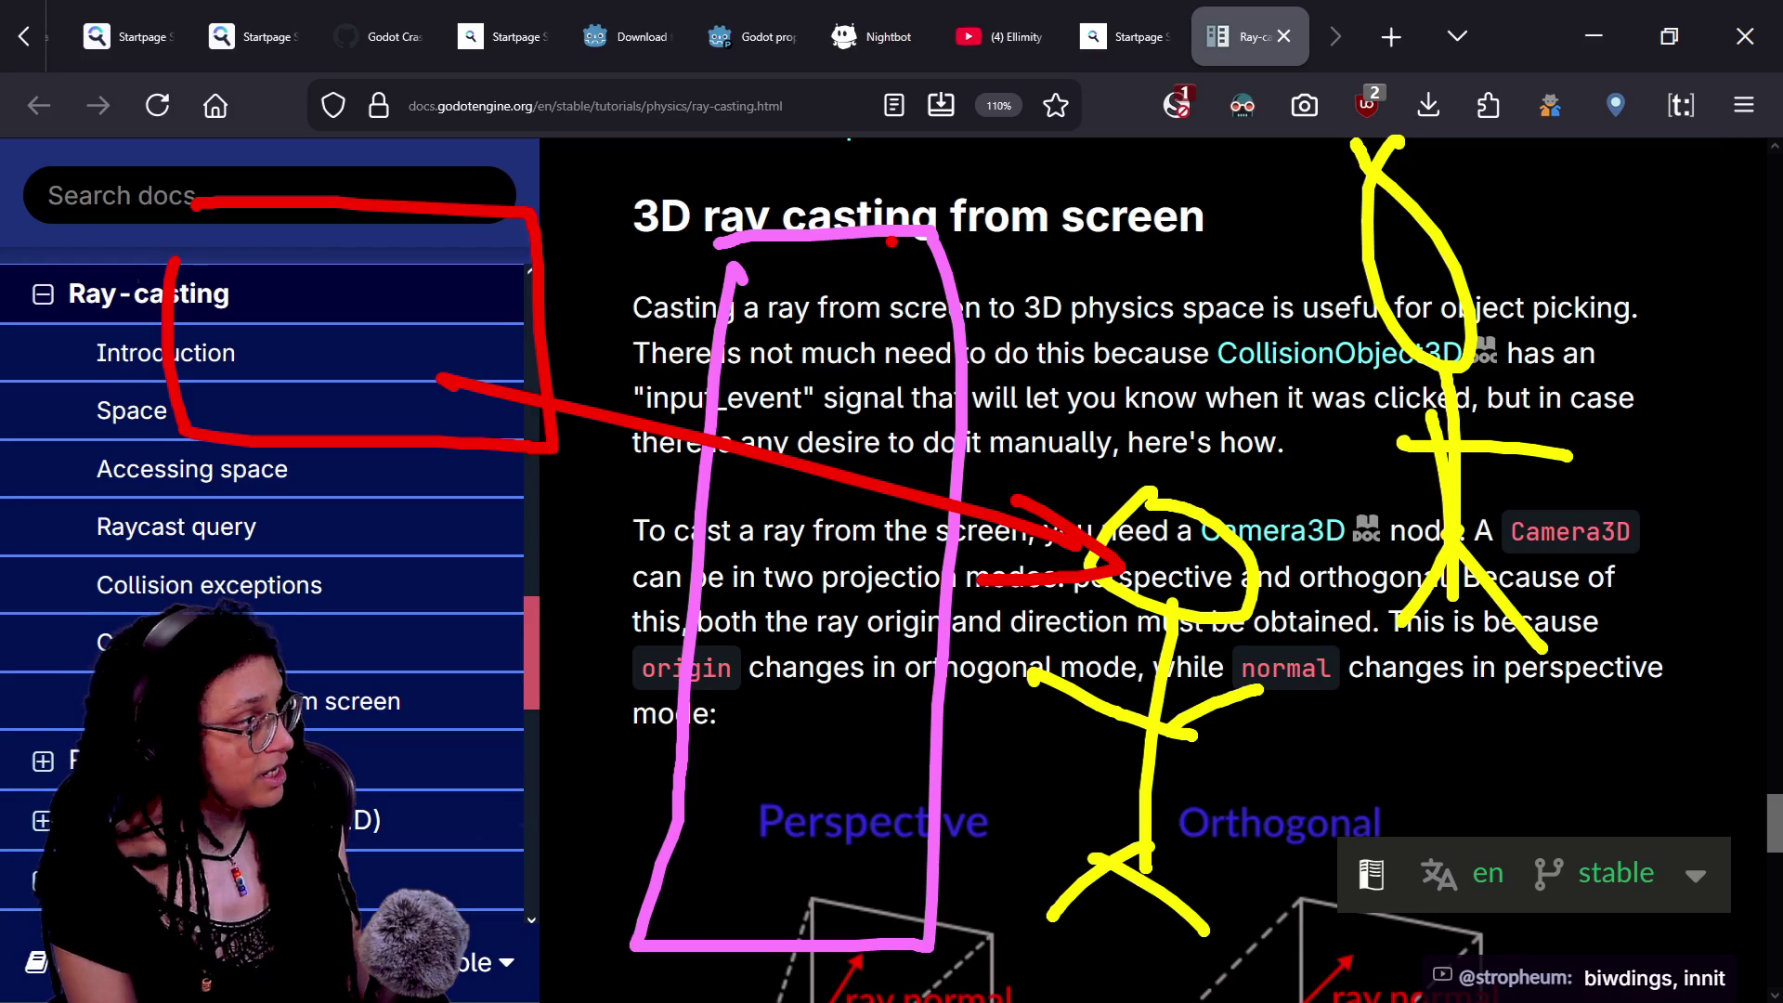
- Try red arrows, an X over the box and scribbles, undoing each stray stroke
drag(427, 311, 1344, 206)
mouse_move(1304, 197)
mouse_down()
mouse_move(1321, 201)
mouse_move(1291, 257)
mouse_up()
key(ctrl+z)
key(ctrl+z)
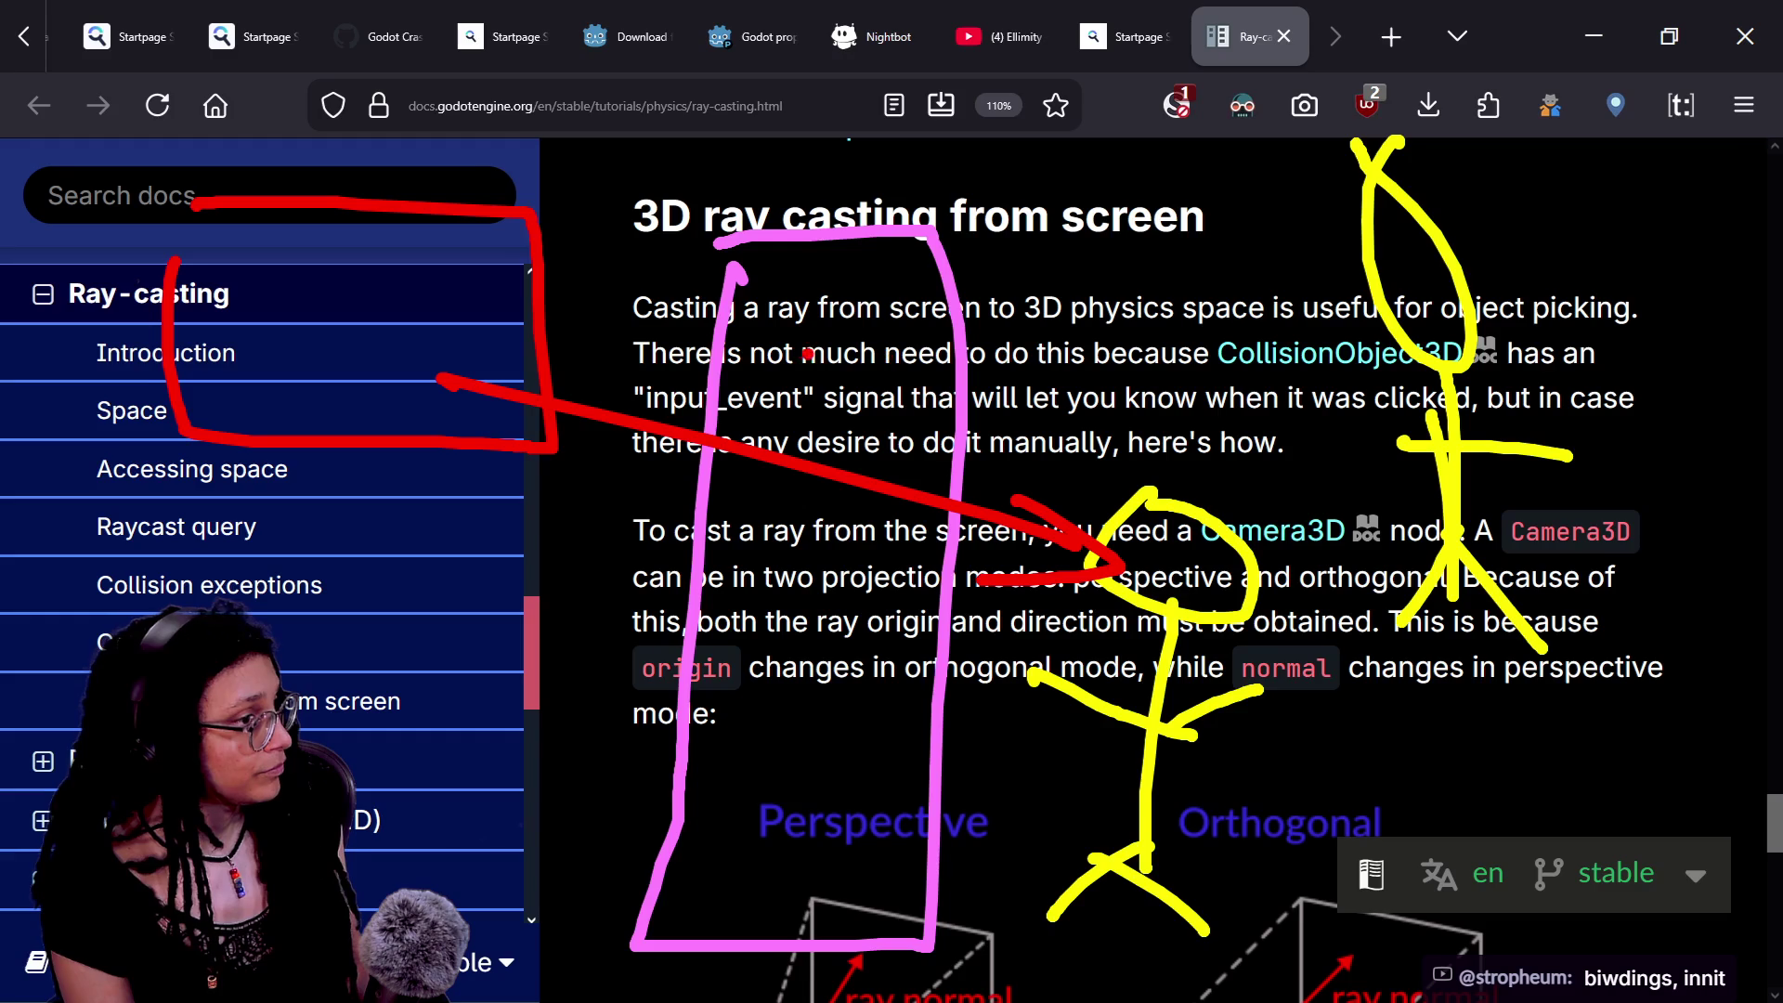
drag(425, 362, 1179, 531)
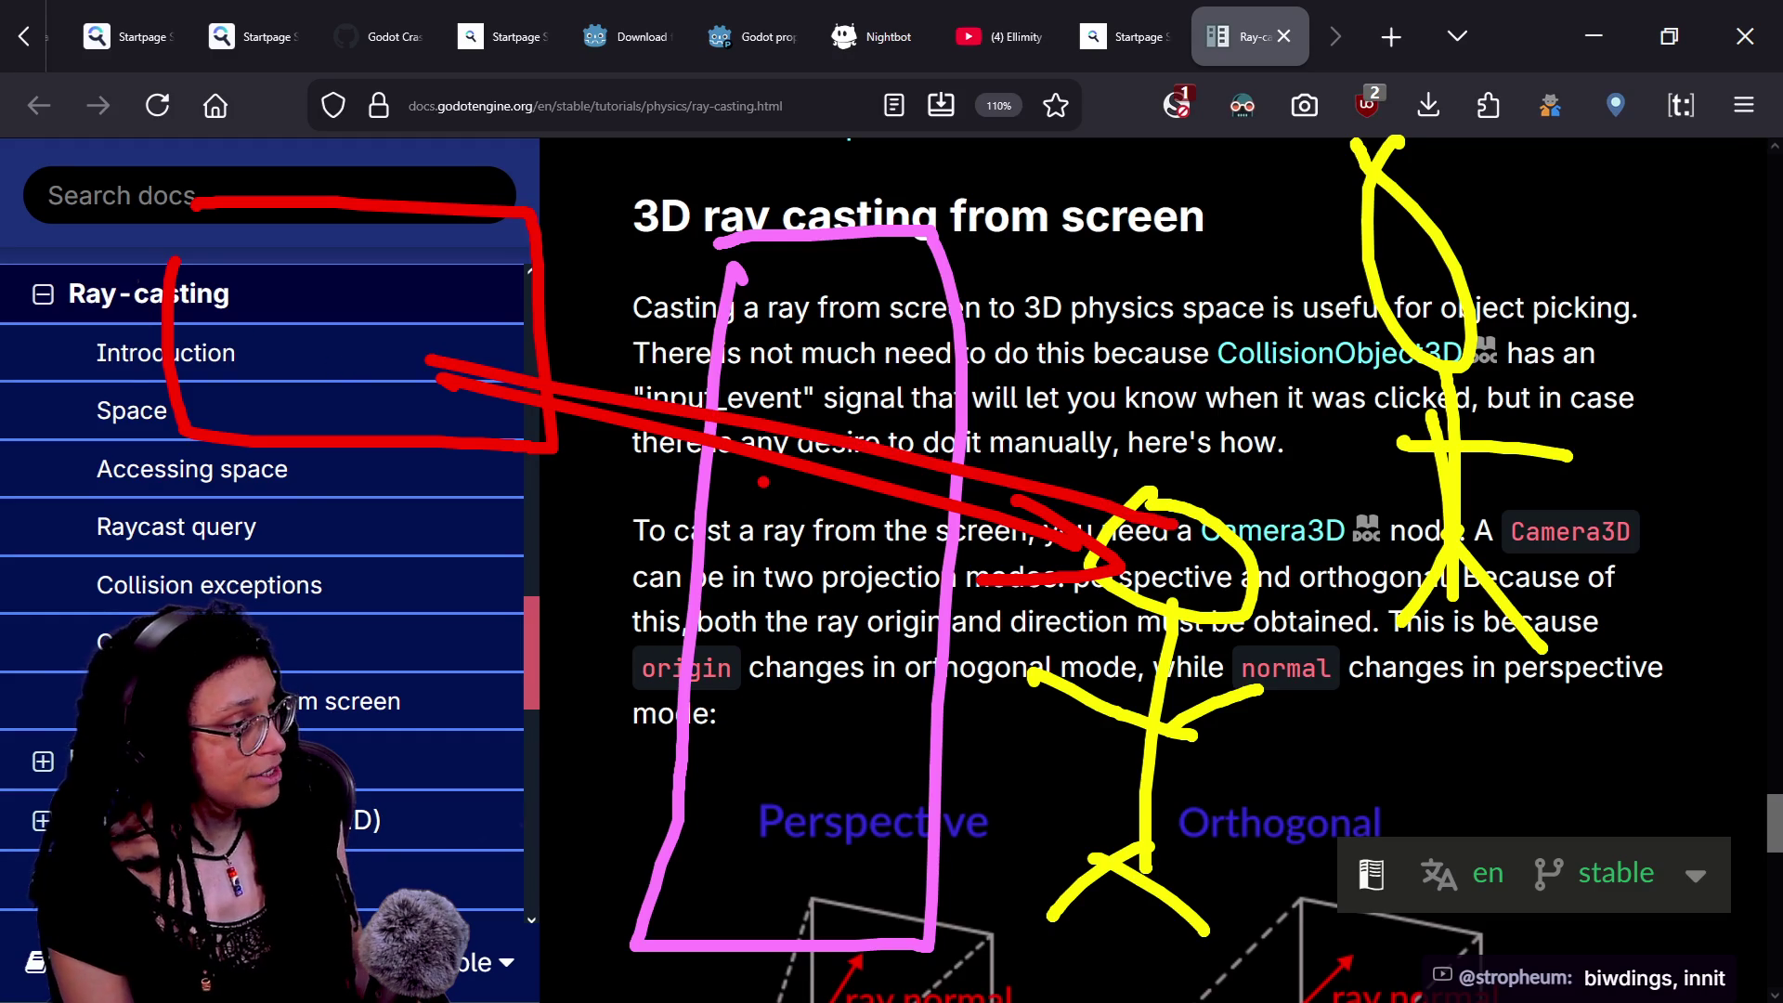
key(ctrl+z)
drag(91, 114, 451, 509)
drag(439, 169, 197, 609)
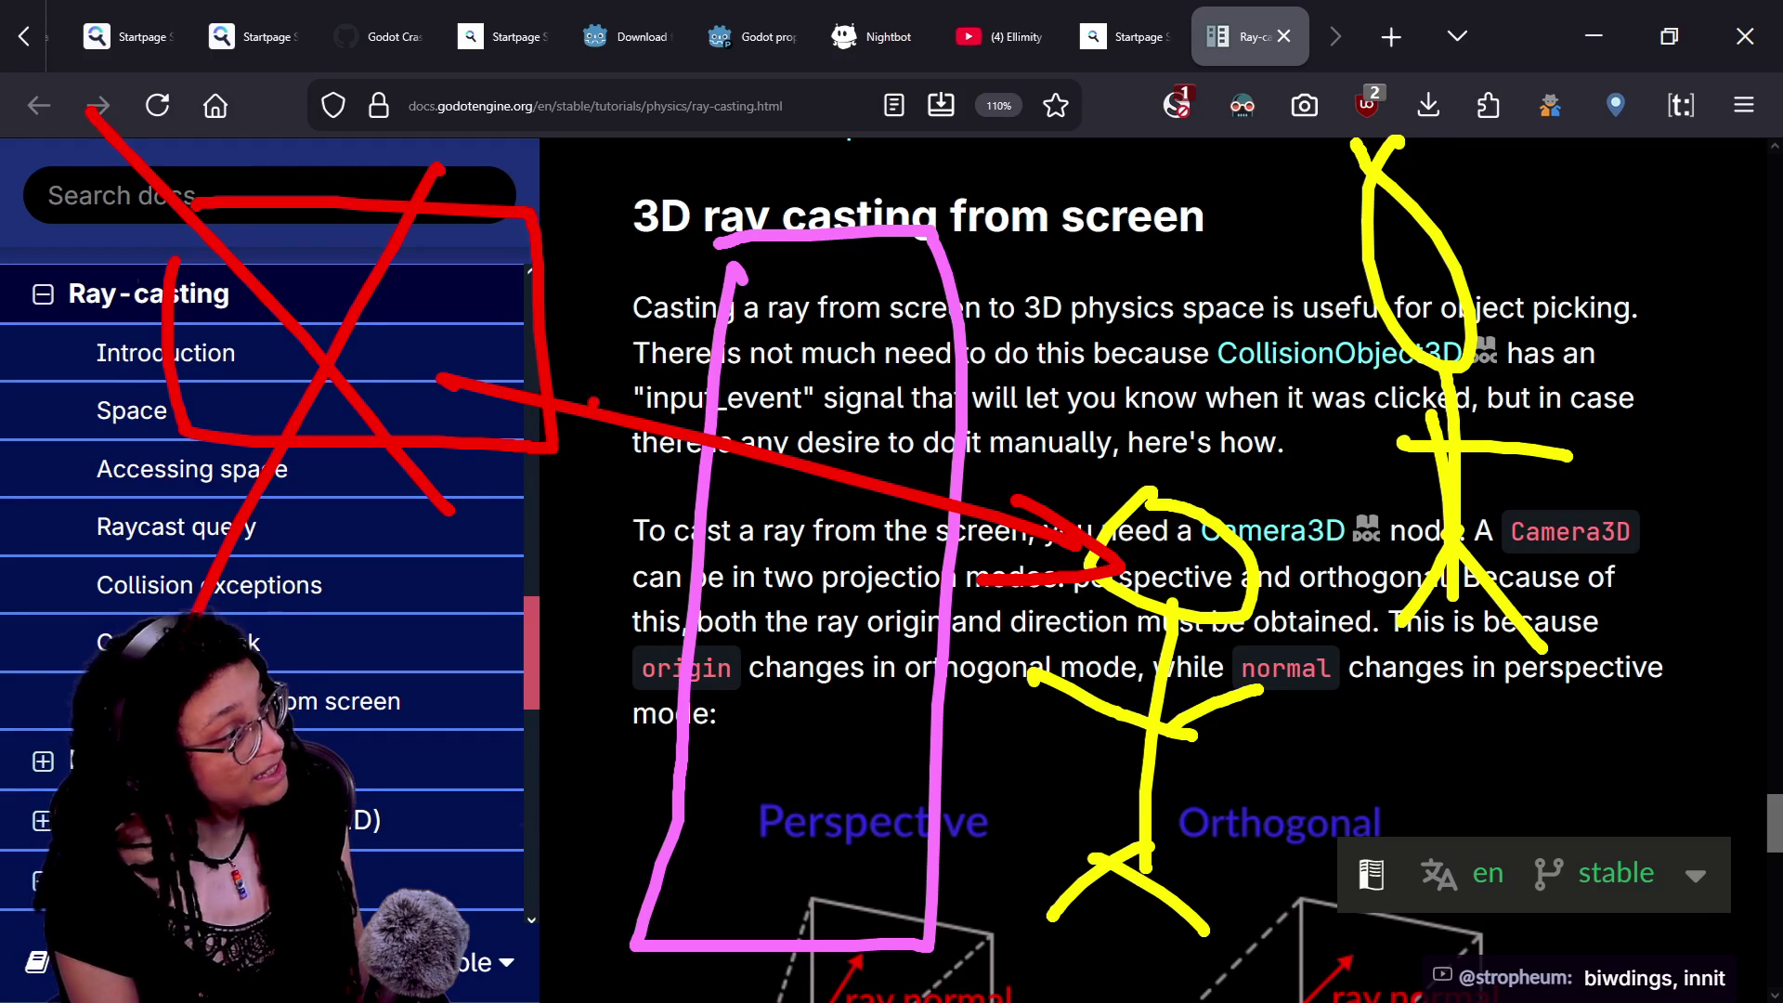
mouse_move(690, 350)
mouse_down()
mouse_move(752, 491)
mouse_move(770, 427)
mouse_move(631, 465)
mouse_move(752, 390)
mouse_up()
mouse_move(572, 381)
mouse_down()
mouse_move(835, 418)
mouse_move(599, 437)
mouse_up()
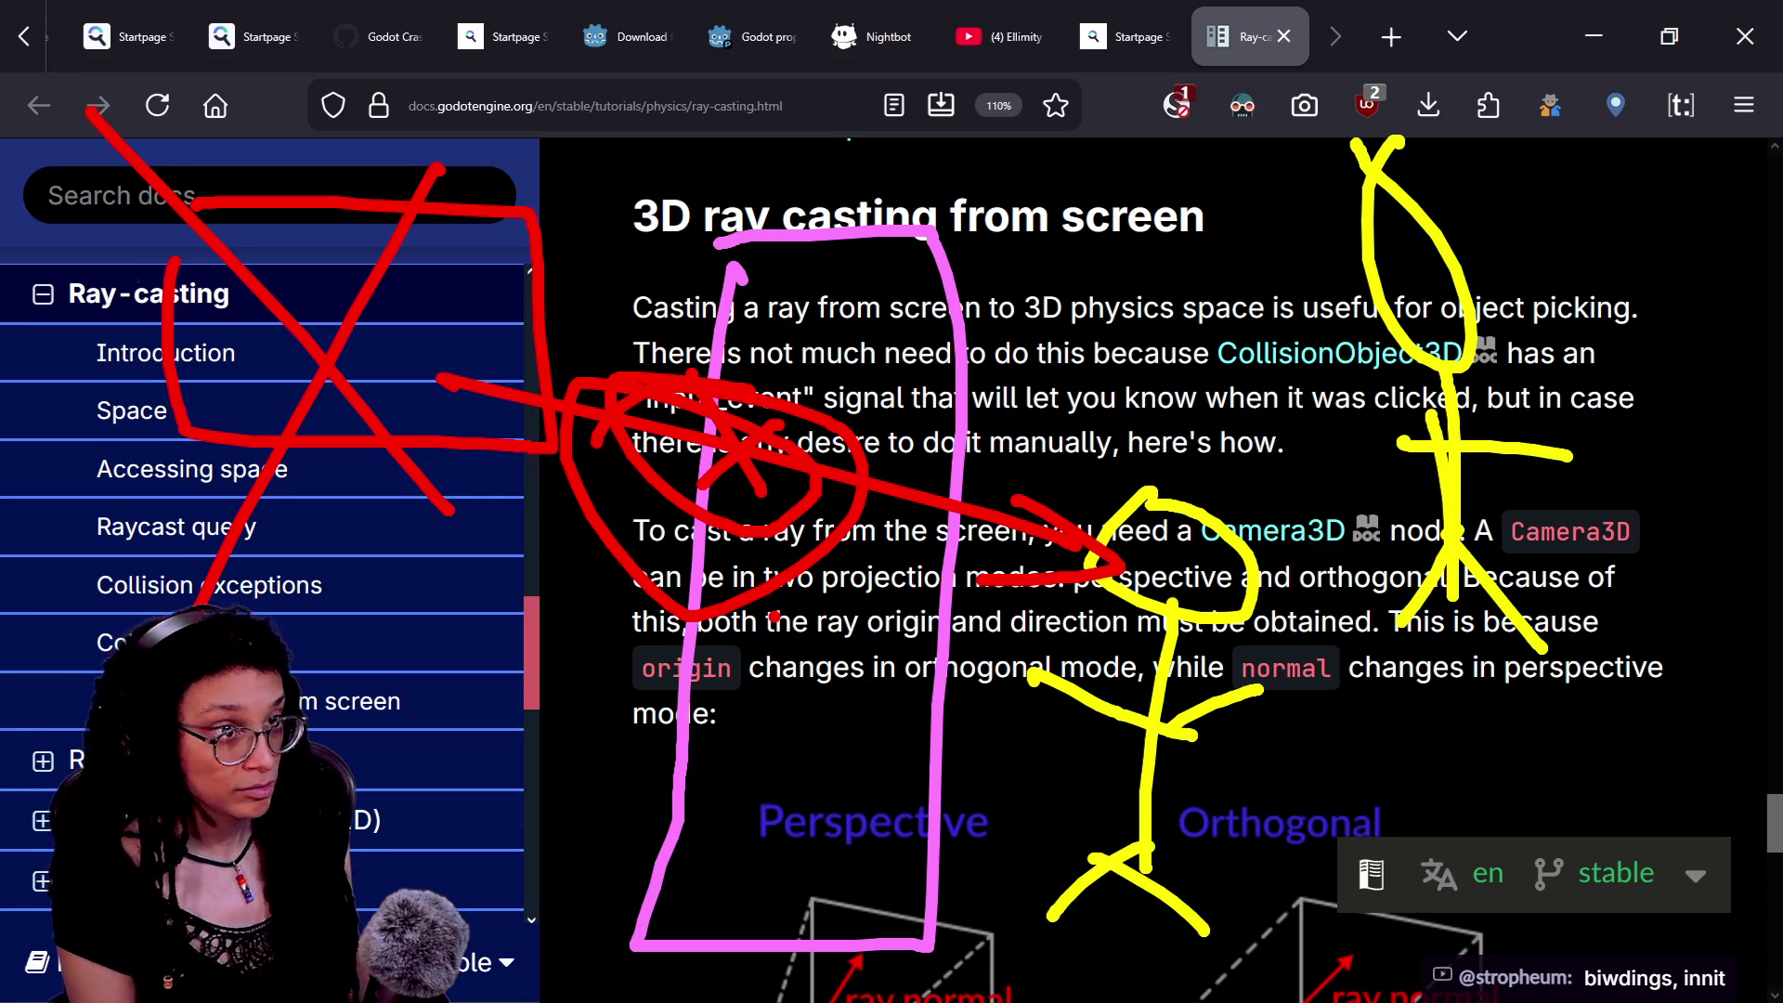
key(ctrl+z)
key(ctrl+z)
key(ctrl+z)
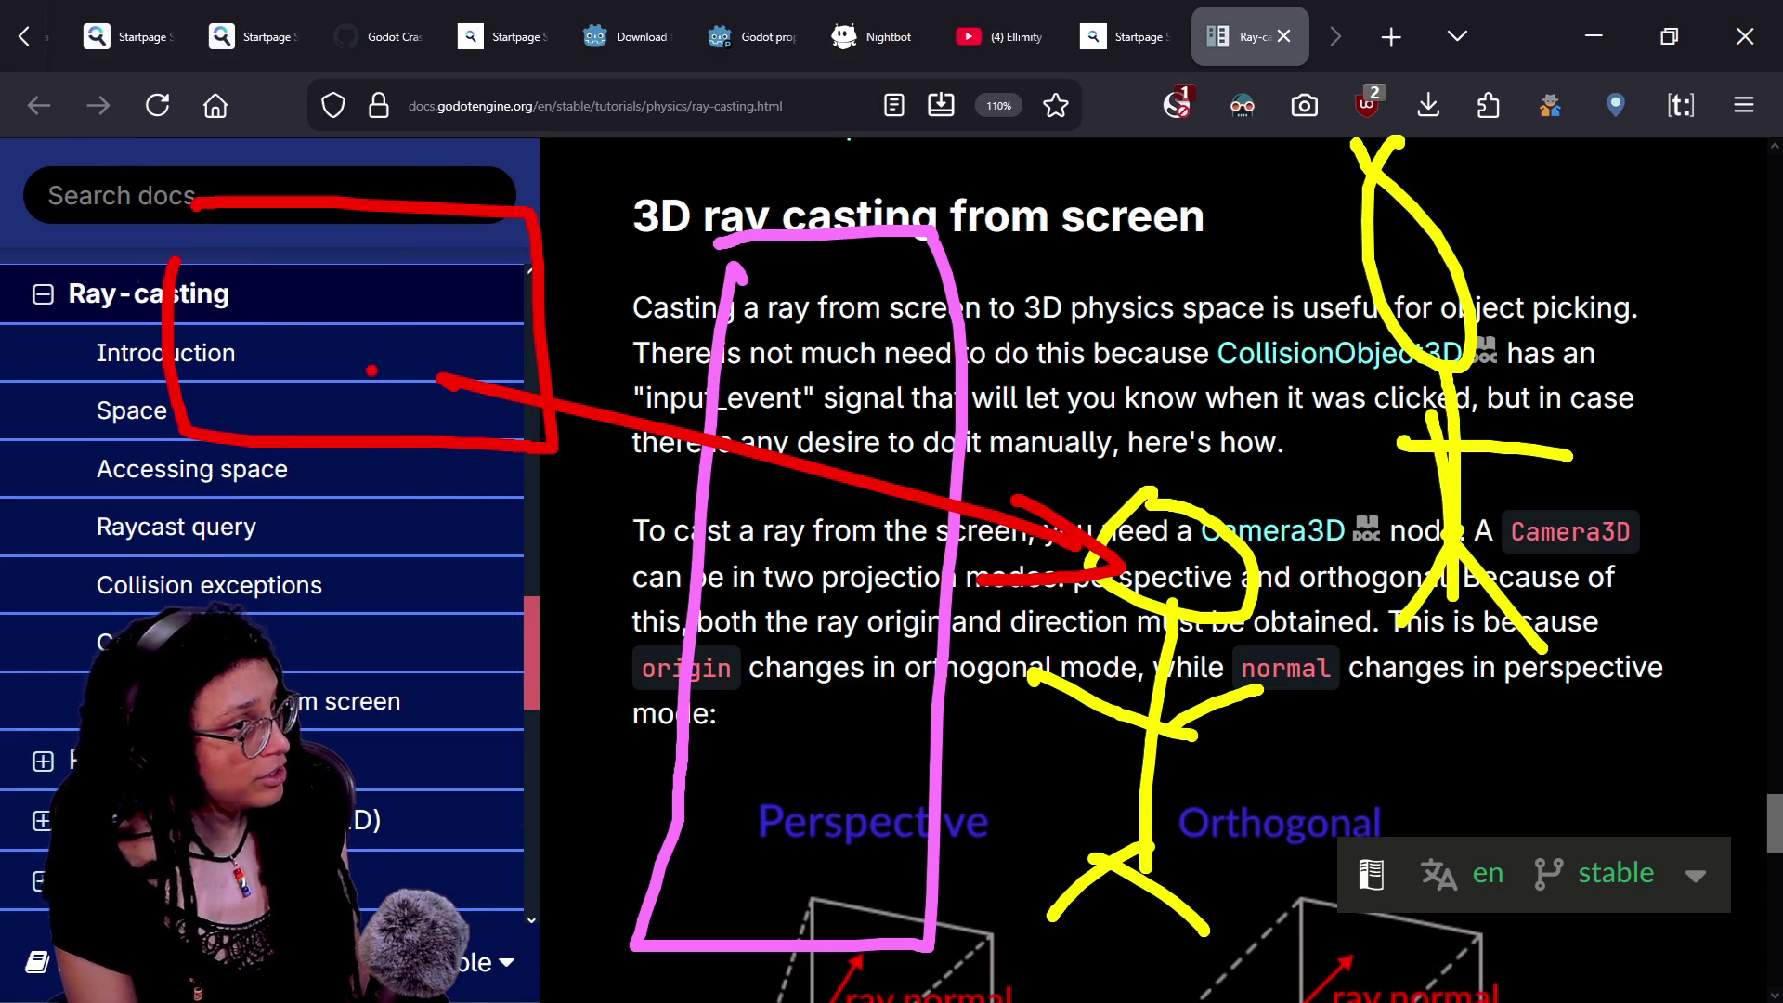
- Draw a red arrow to the far figure's head, undo the extra marks, then clear all drawings
mouse_move(436, 225)
mouse_down()
mouse_move(938, 181)
mouse_move(1416, 177)
mouse_up()
drag(1300, 116, 1337, 212)
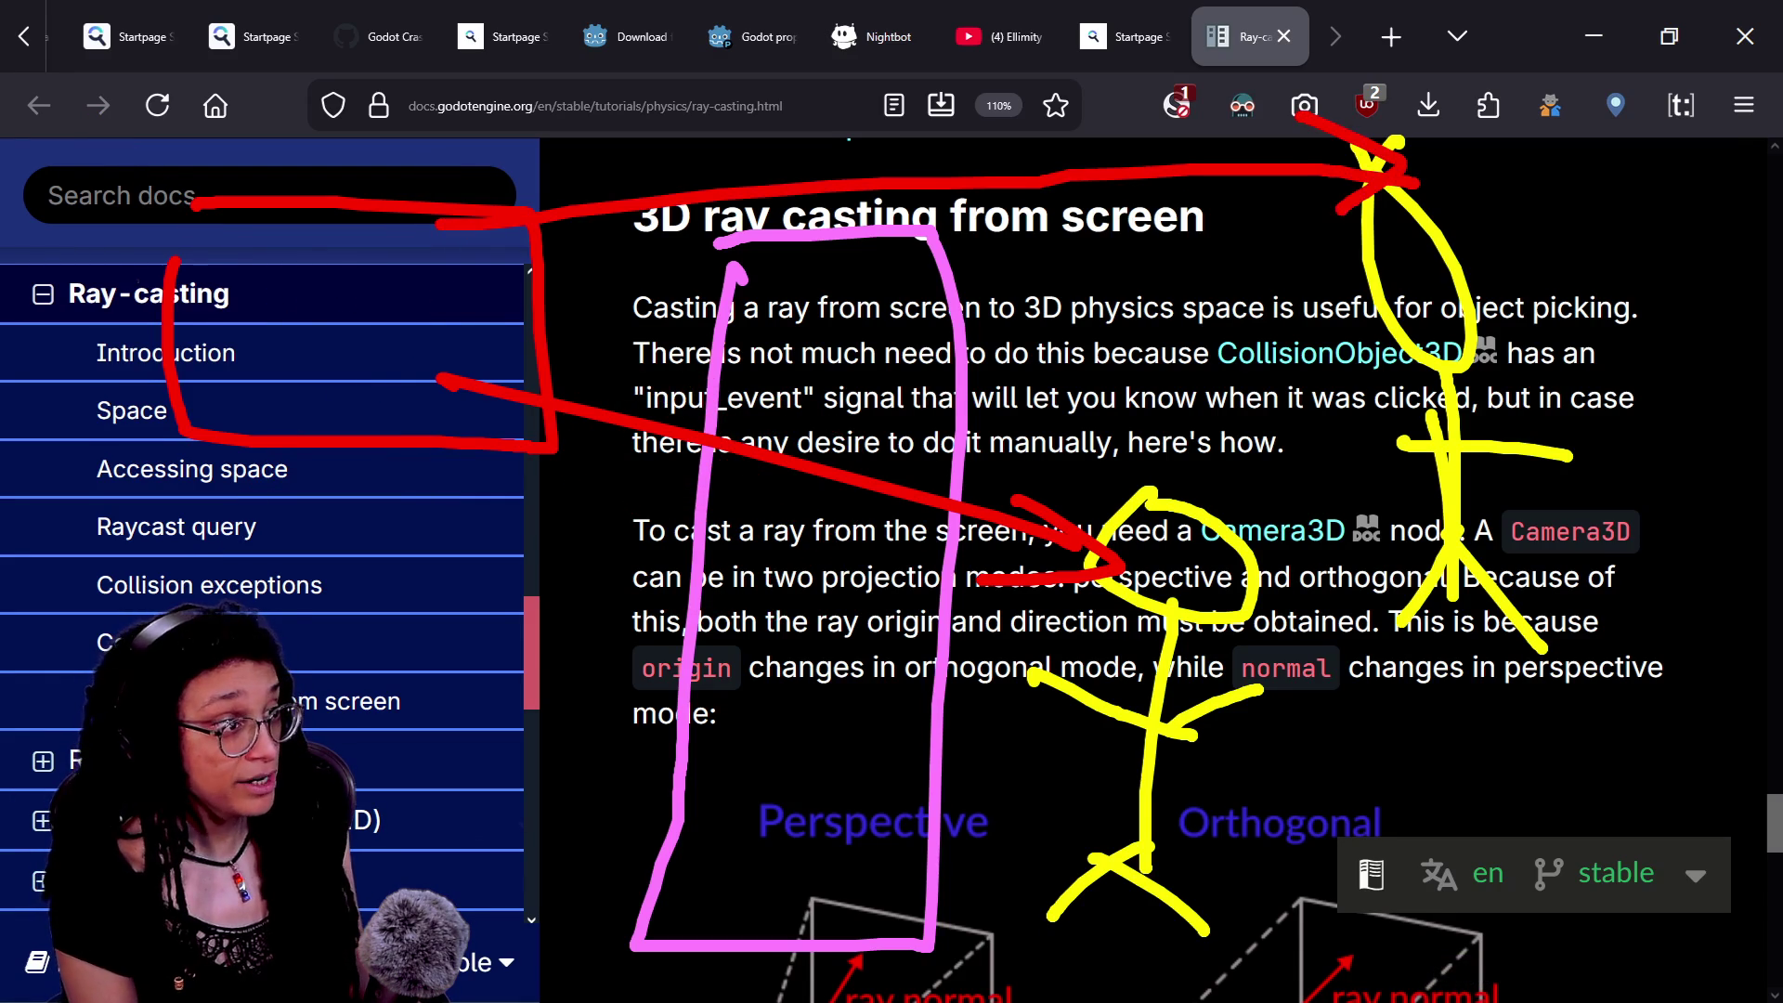
mouse_move(816, 133)
mouse_down()
mouse_move(761, 185)
mouse_move(985, 279)
mouse_move(873, 284)
mouse_up()
key(ctrl+z)
drag(848, 121, 1054, 343)
drag(975, 154, 799, 279)
key(ctrl+z)
key(ctrl+z)
mouse_move(1426, 163)
mouse_down()
mouse_move(1249, 218)
mouse_move(1523, 88)
mouse_move(1375, 130)
mouse_up()
key(ctrl+z)
mouse_move(248, 113)
mouse_down()
mouse_move(771, 409)
mouse_move(775, 371)
mouse_move(83, 627)
mouse_up()
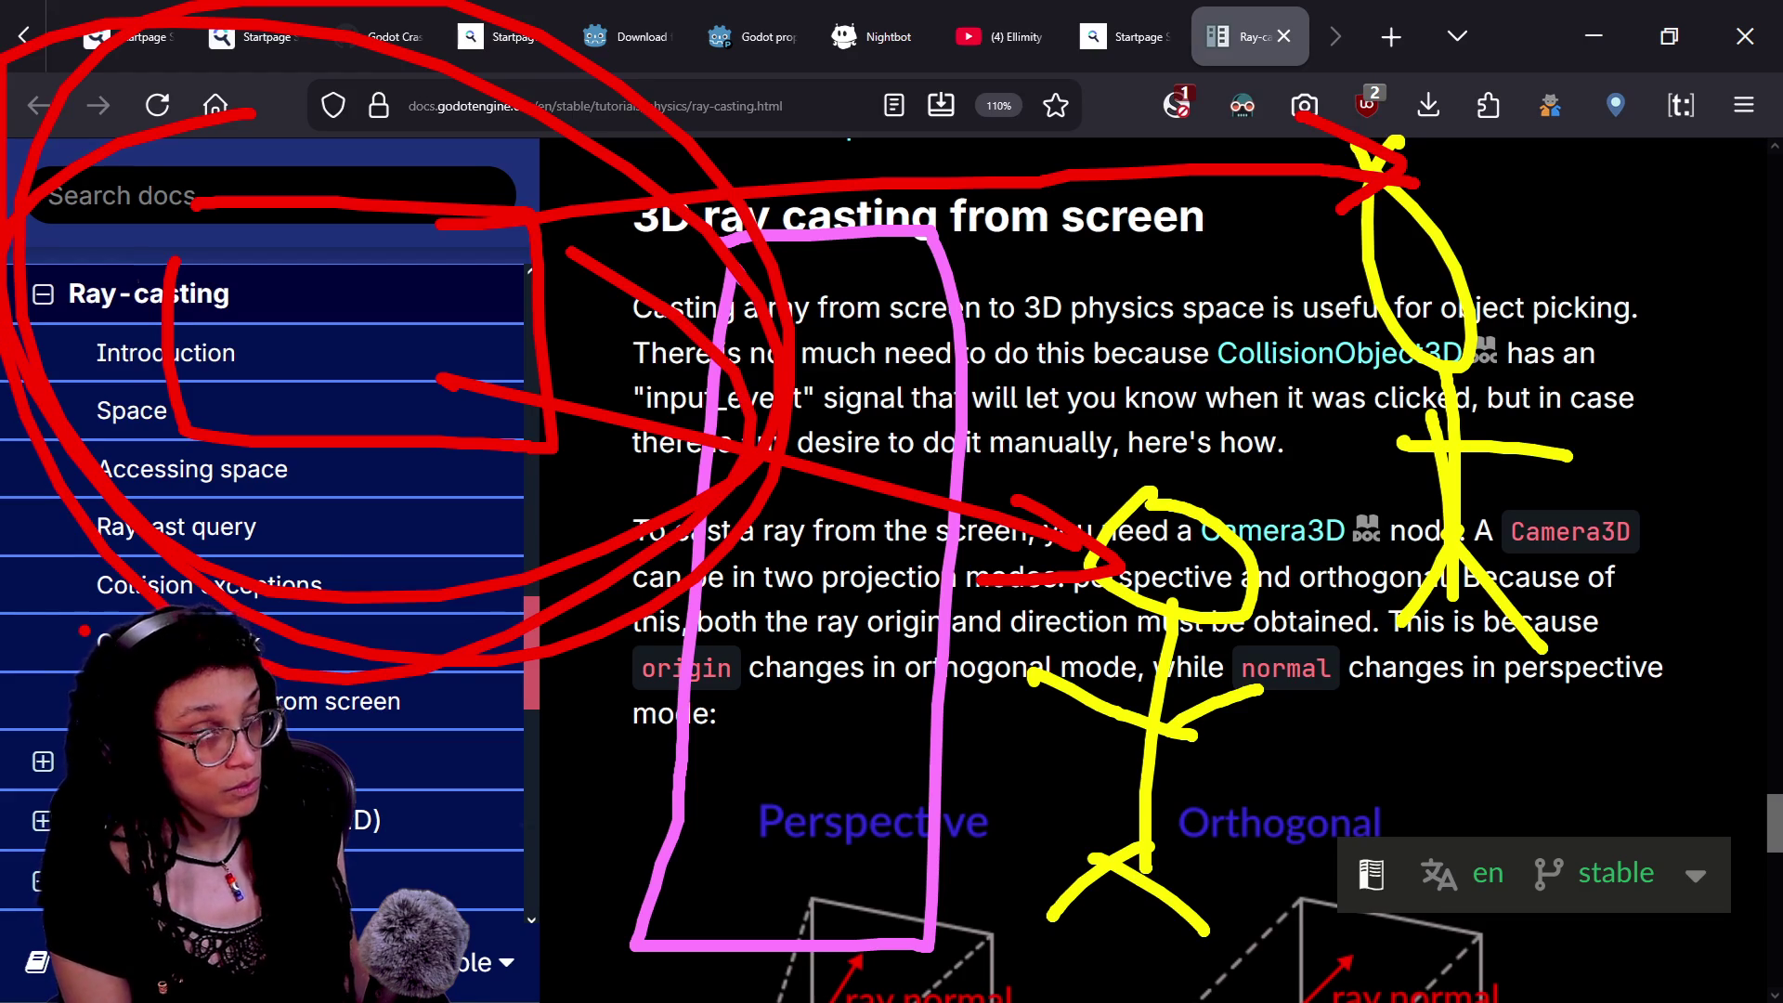
key(ctrl+z)
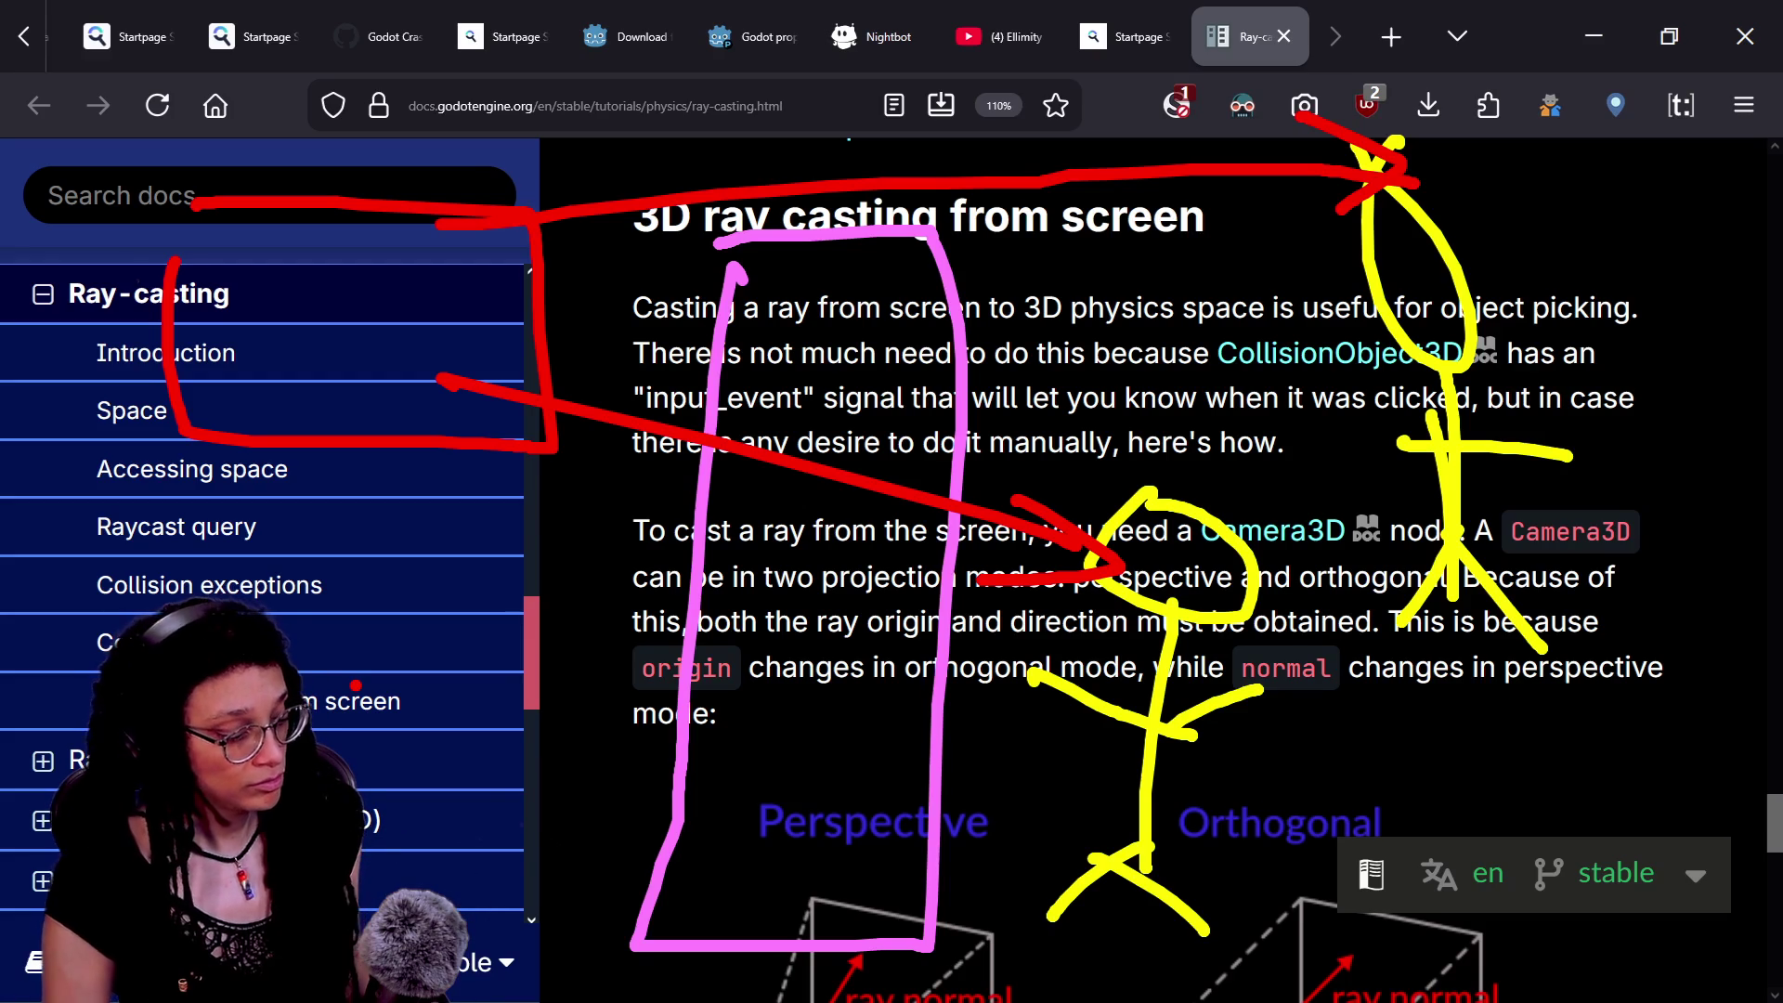
key(Escape)
scroll(1152, 557, down, 1)
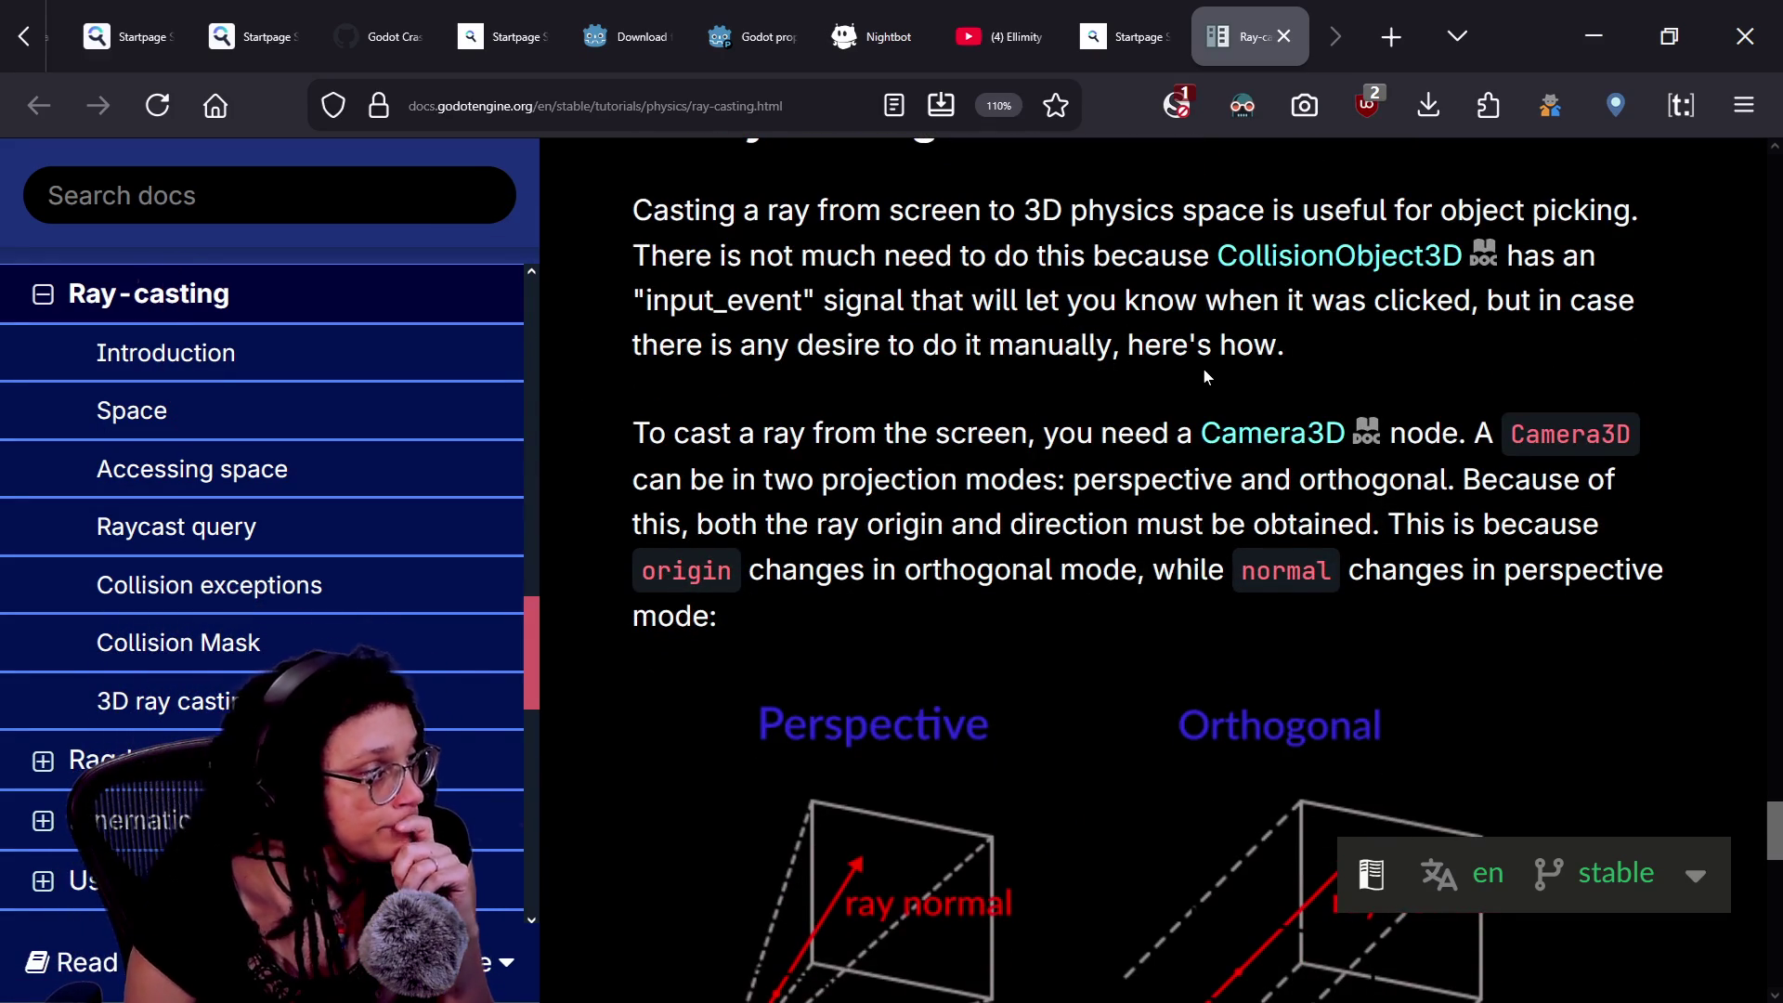
scroll(1124, 436, down, 1)
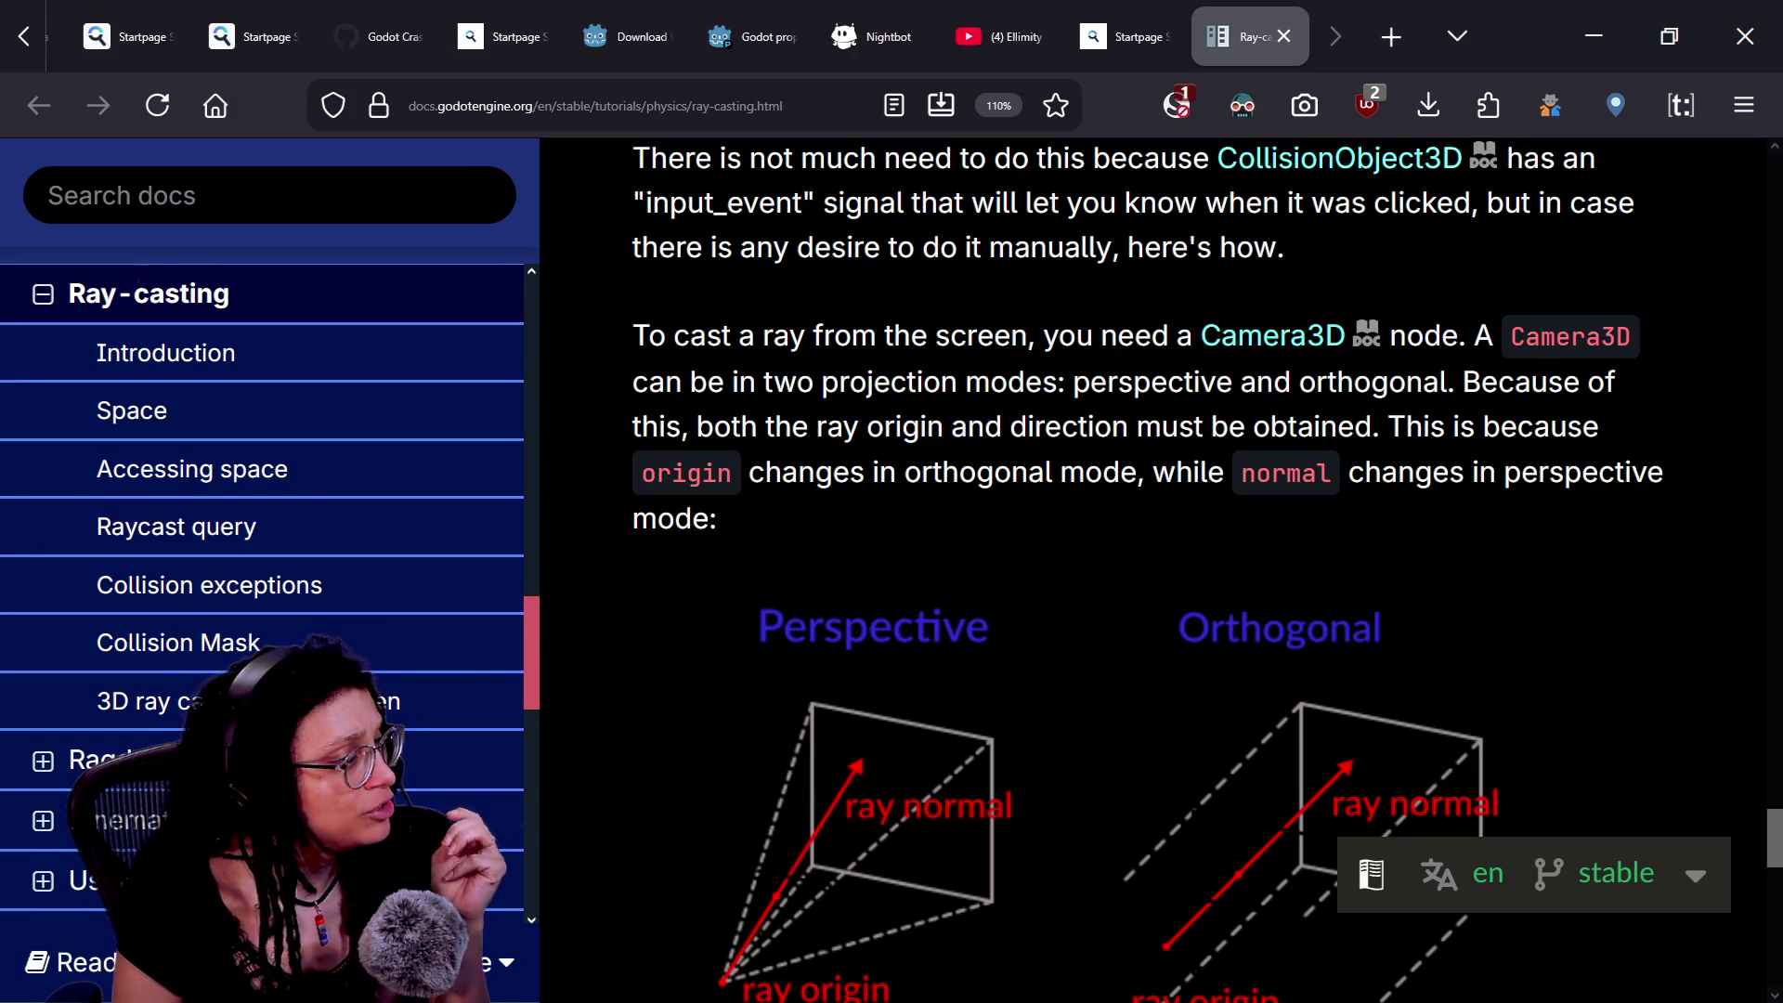
scroll(1166, 456, down, 9)
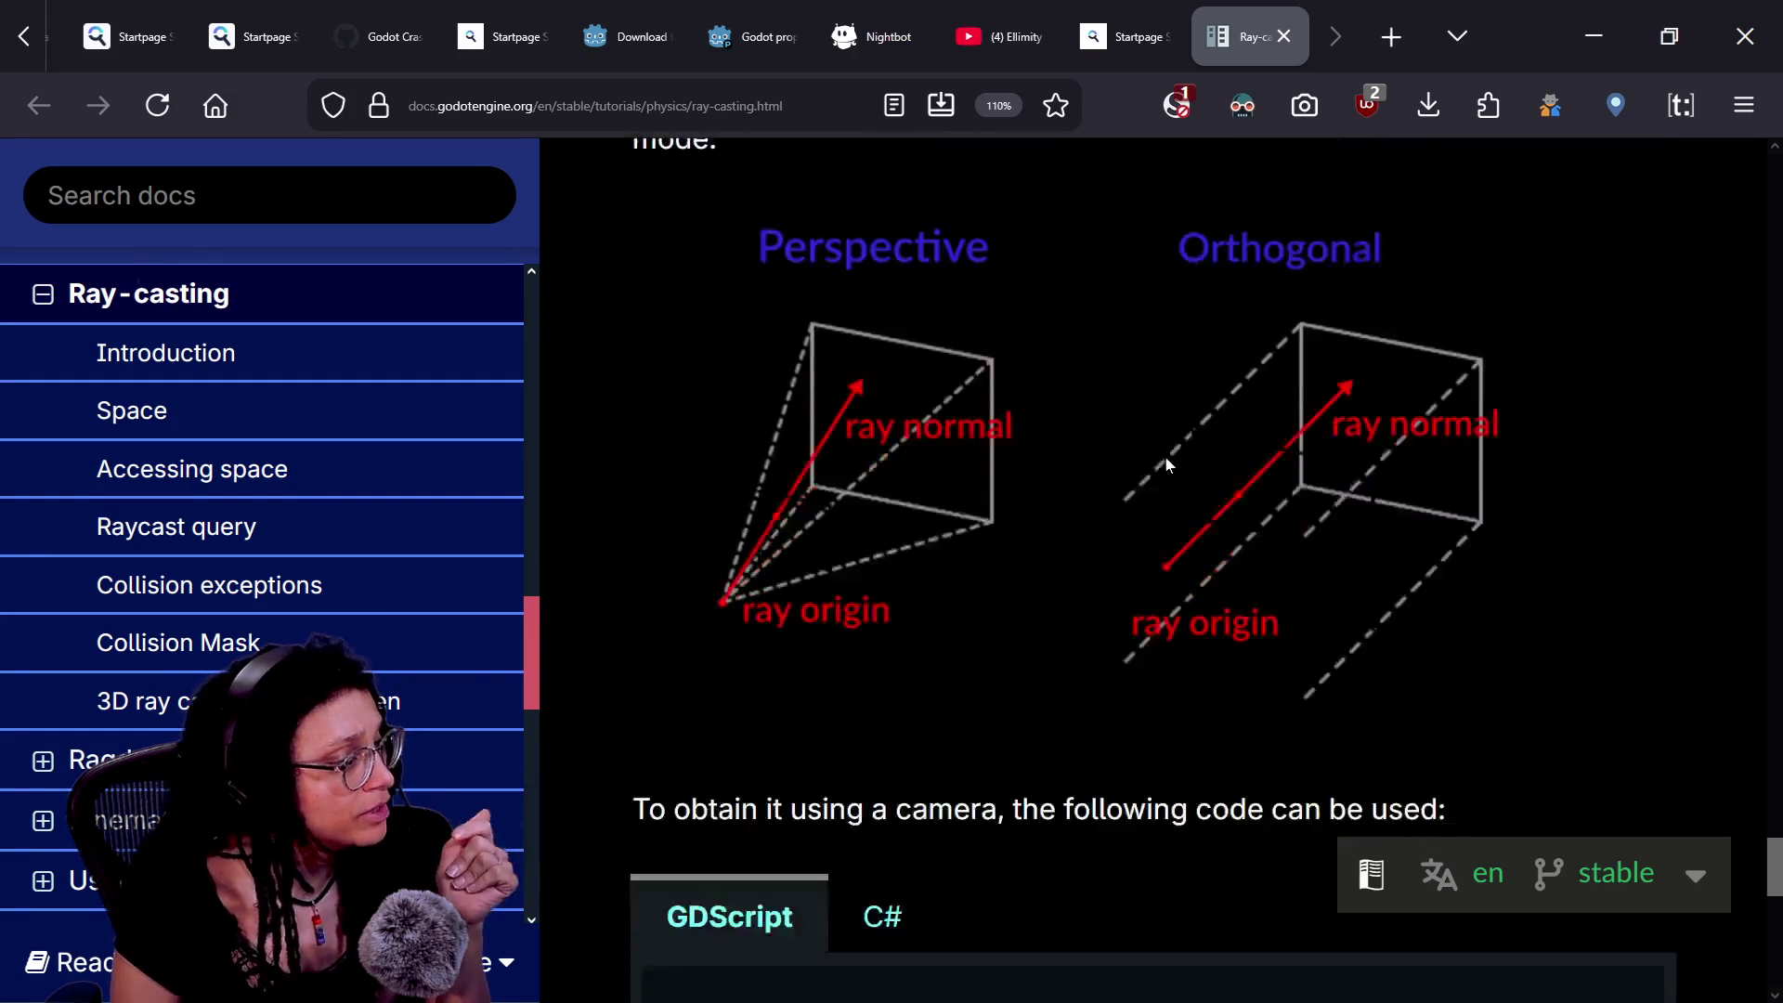
scroll(1167, 457, down, 2)
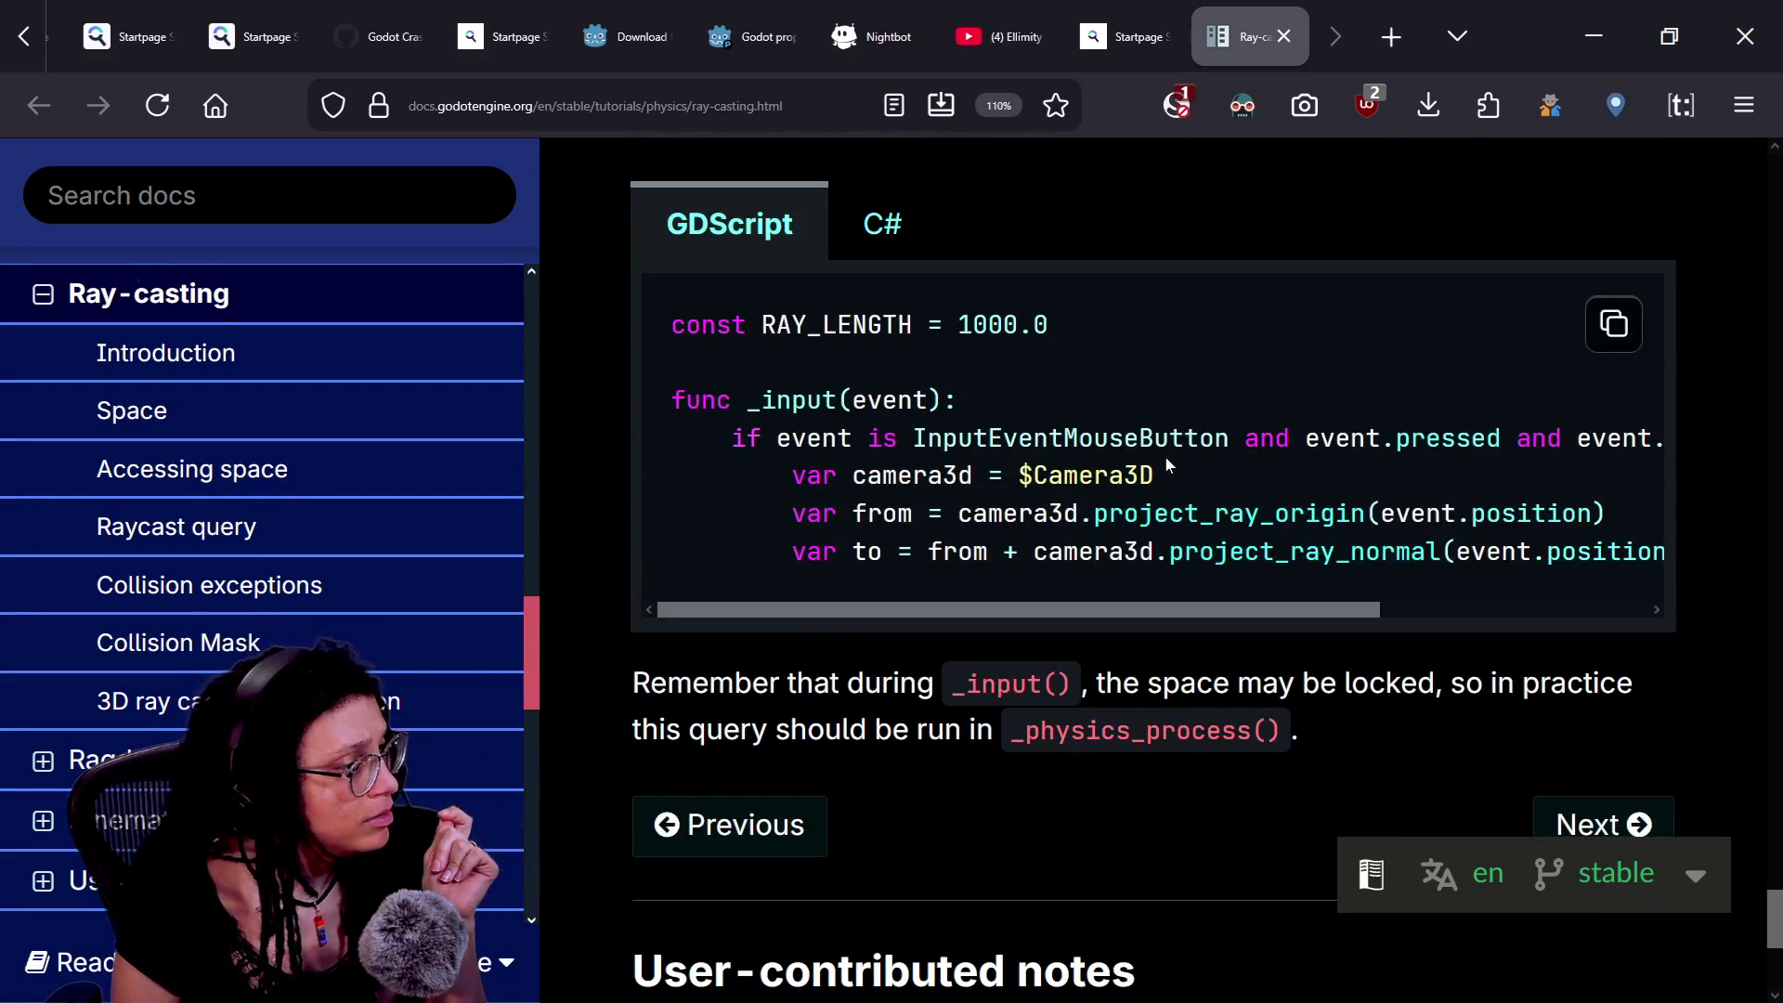
scroll(1167, 465, down, 5)
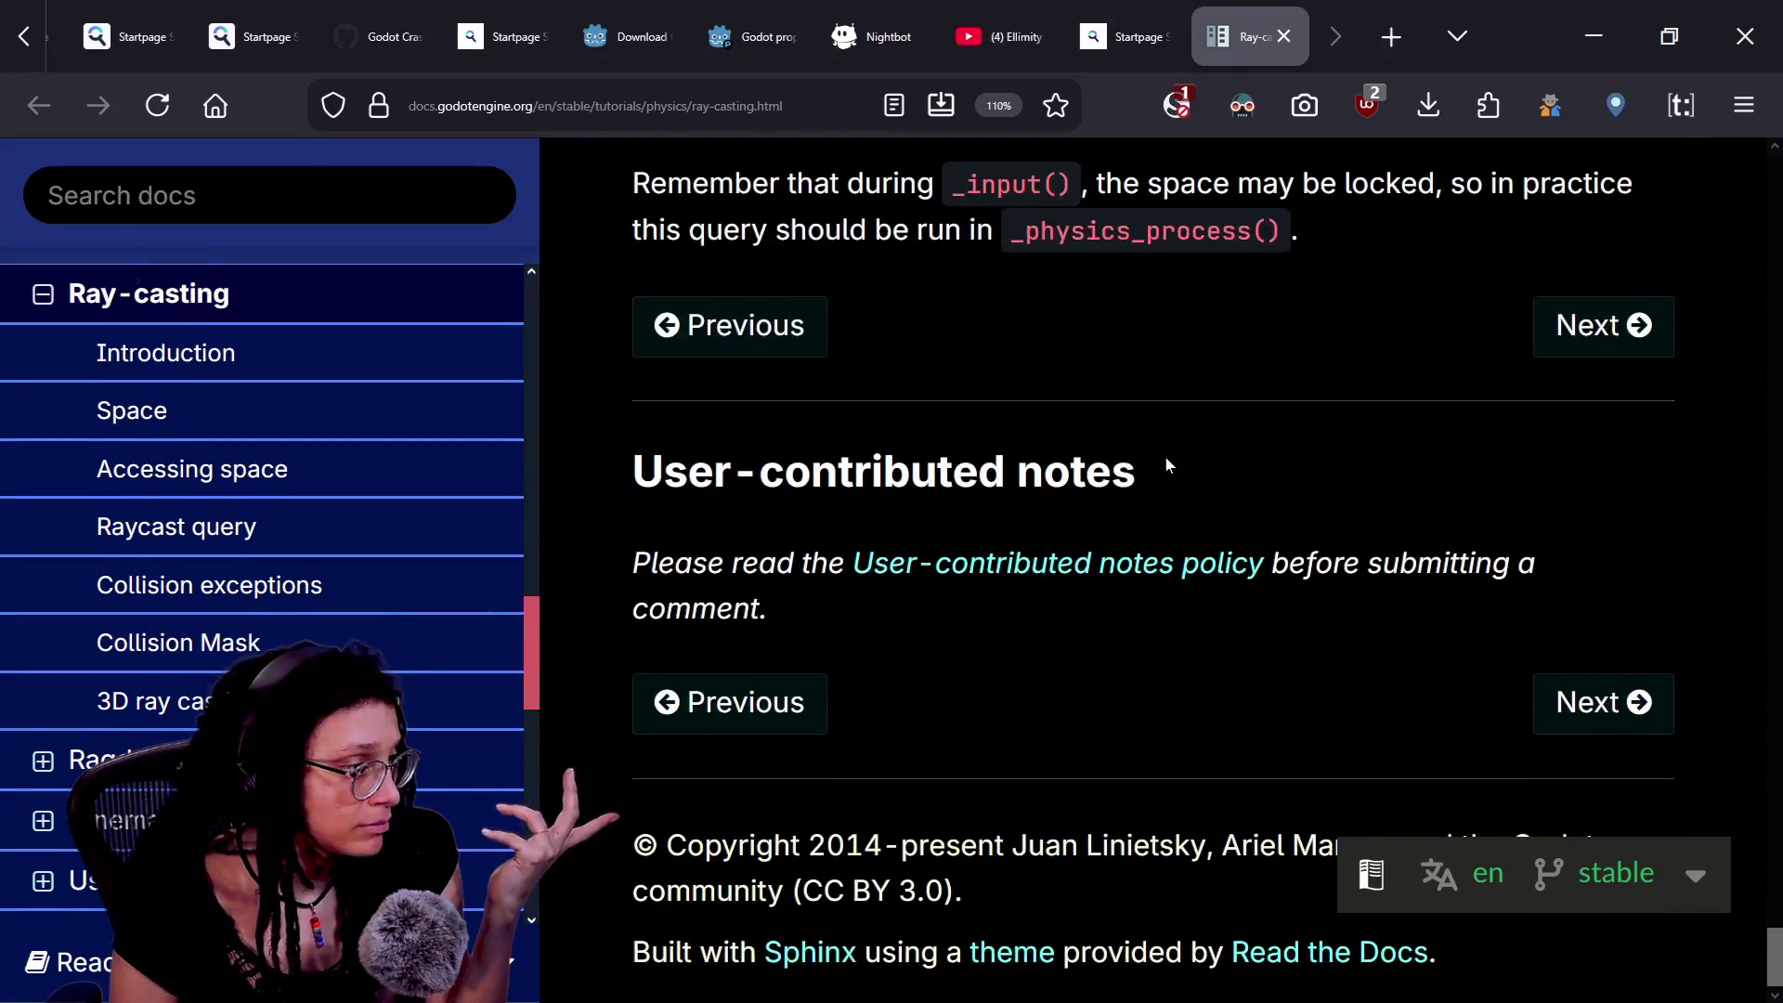
scroll(1168, 464, up, 20)
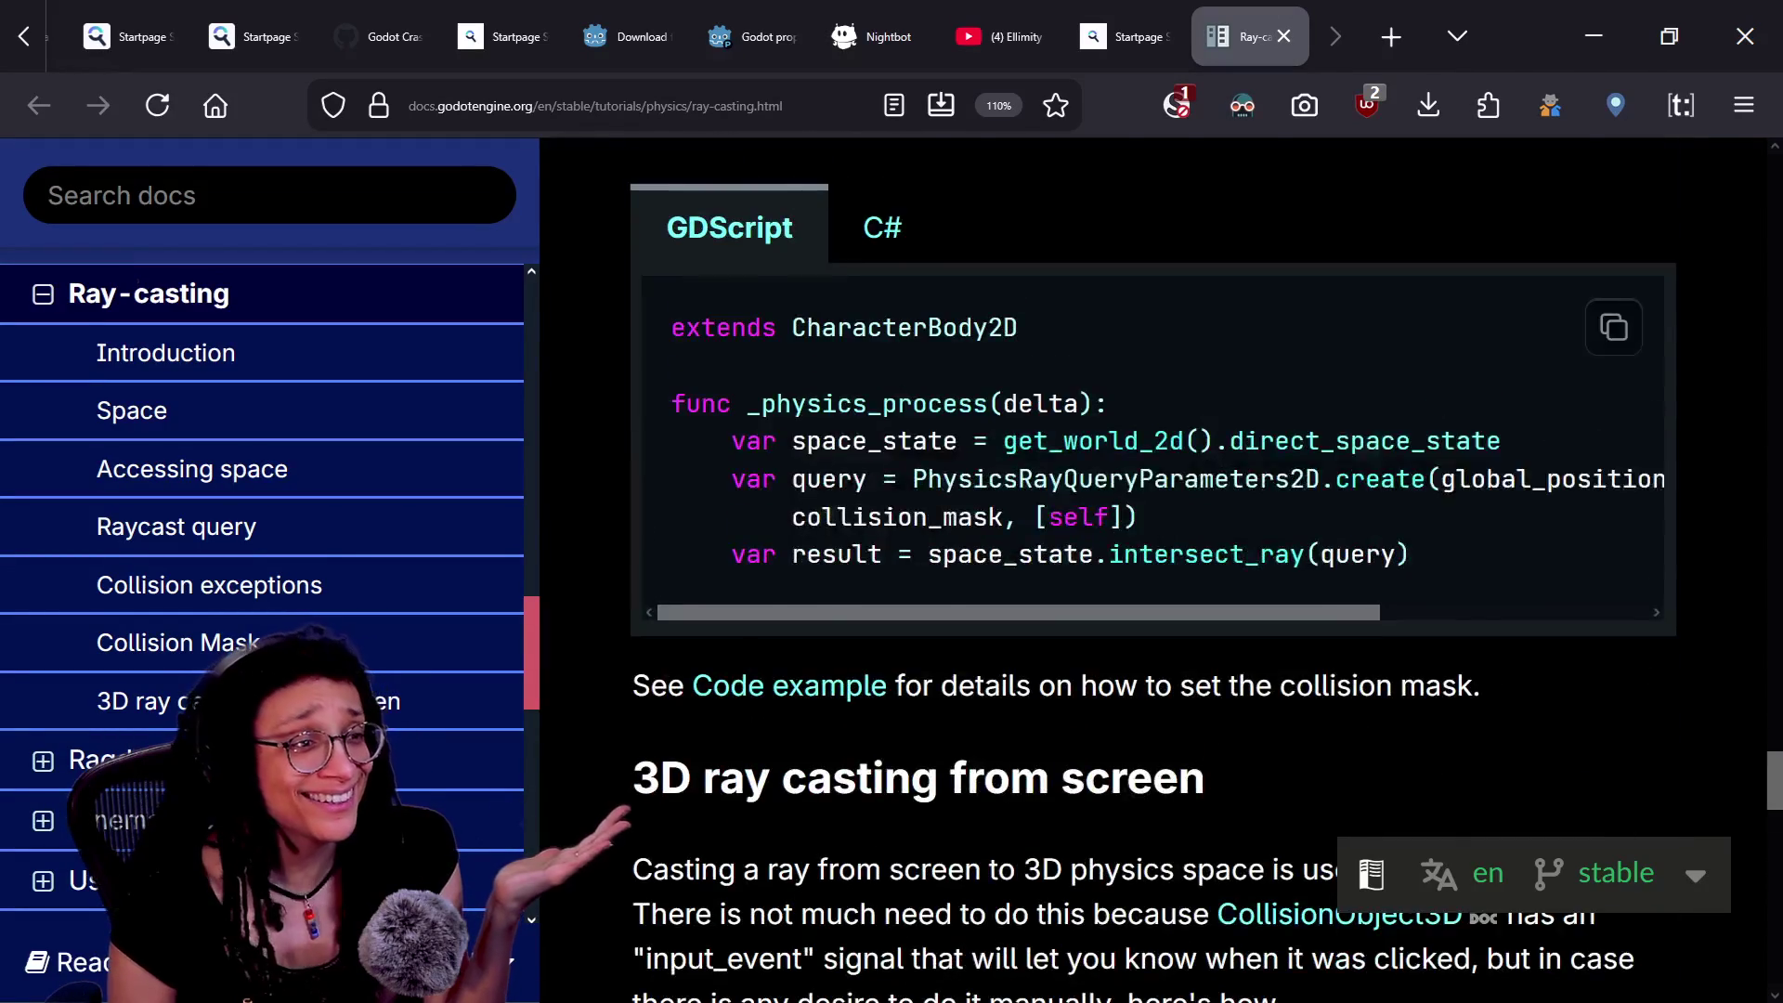
scroll(1167, 457, up, 15)
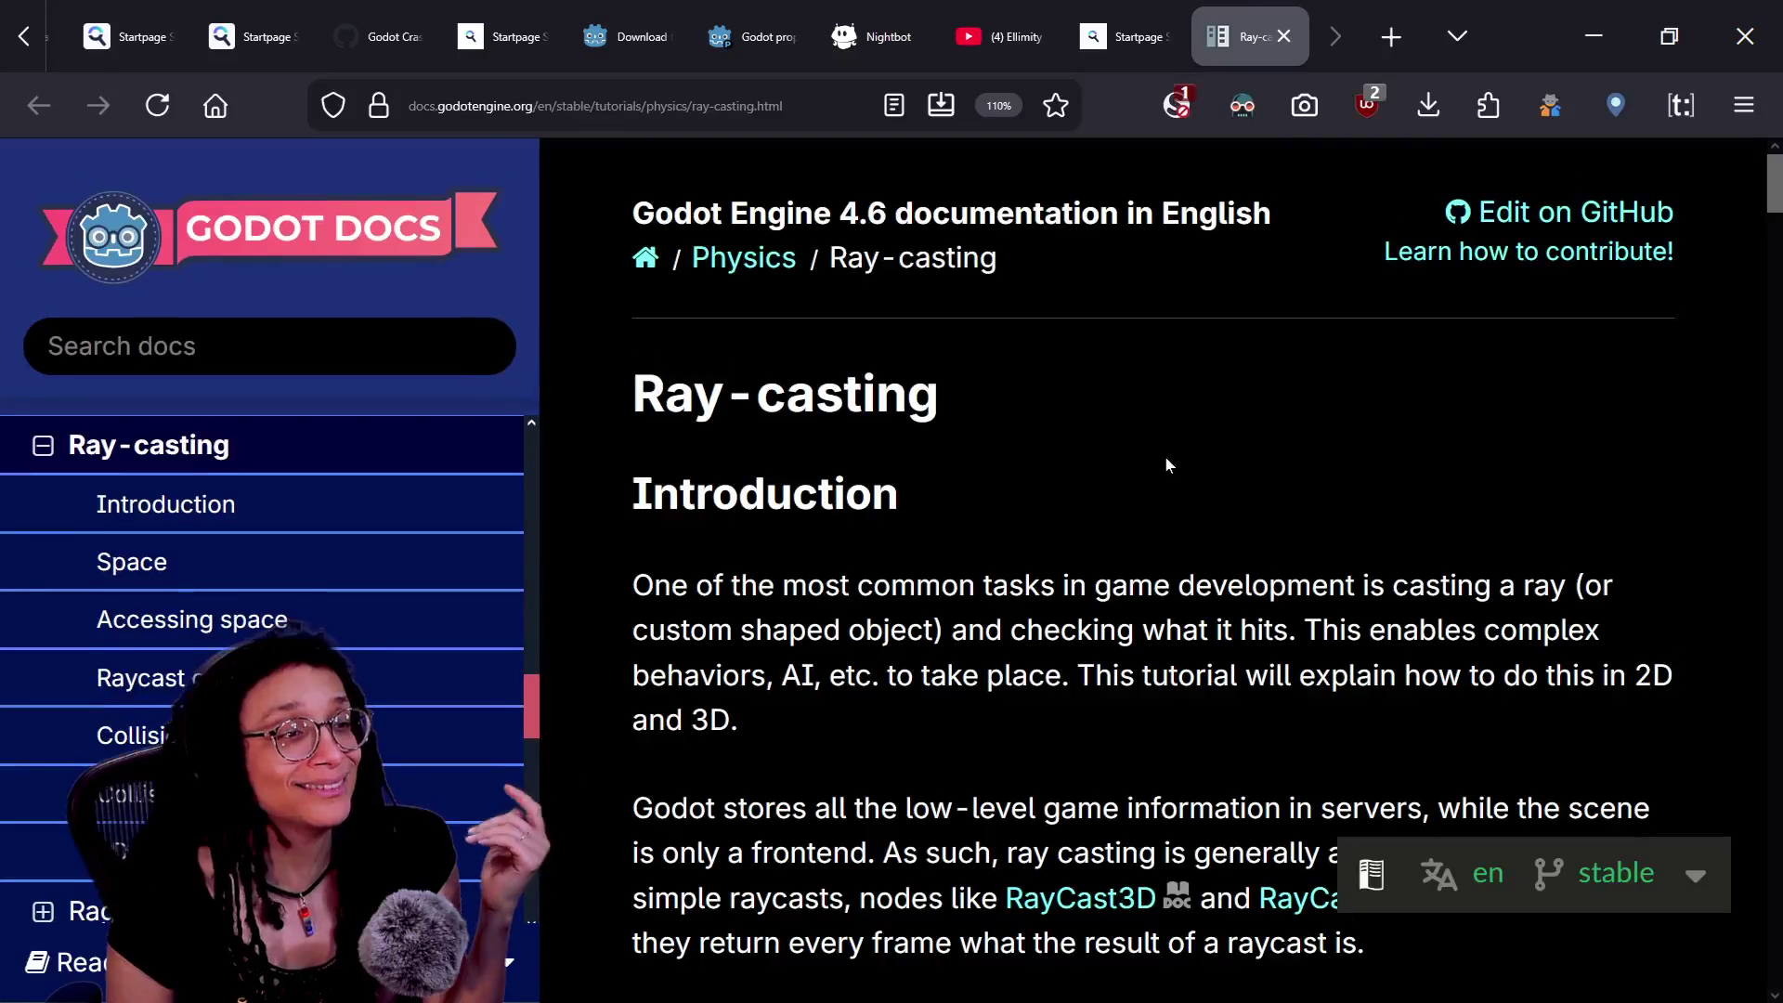
scroll(975, 532, down, 6)
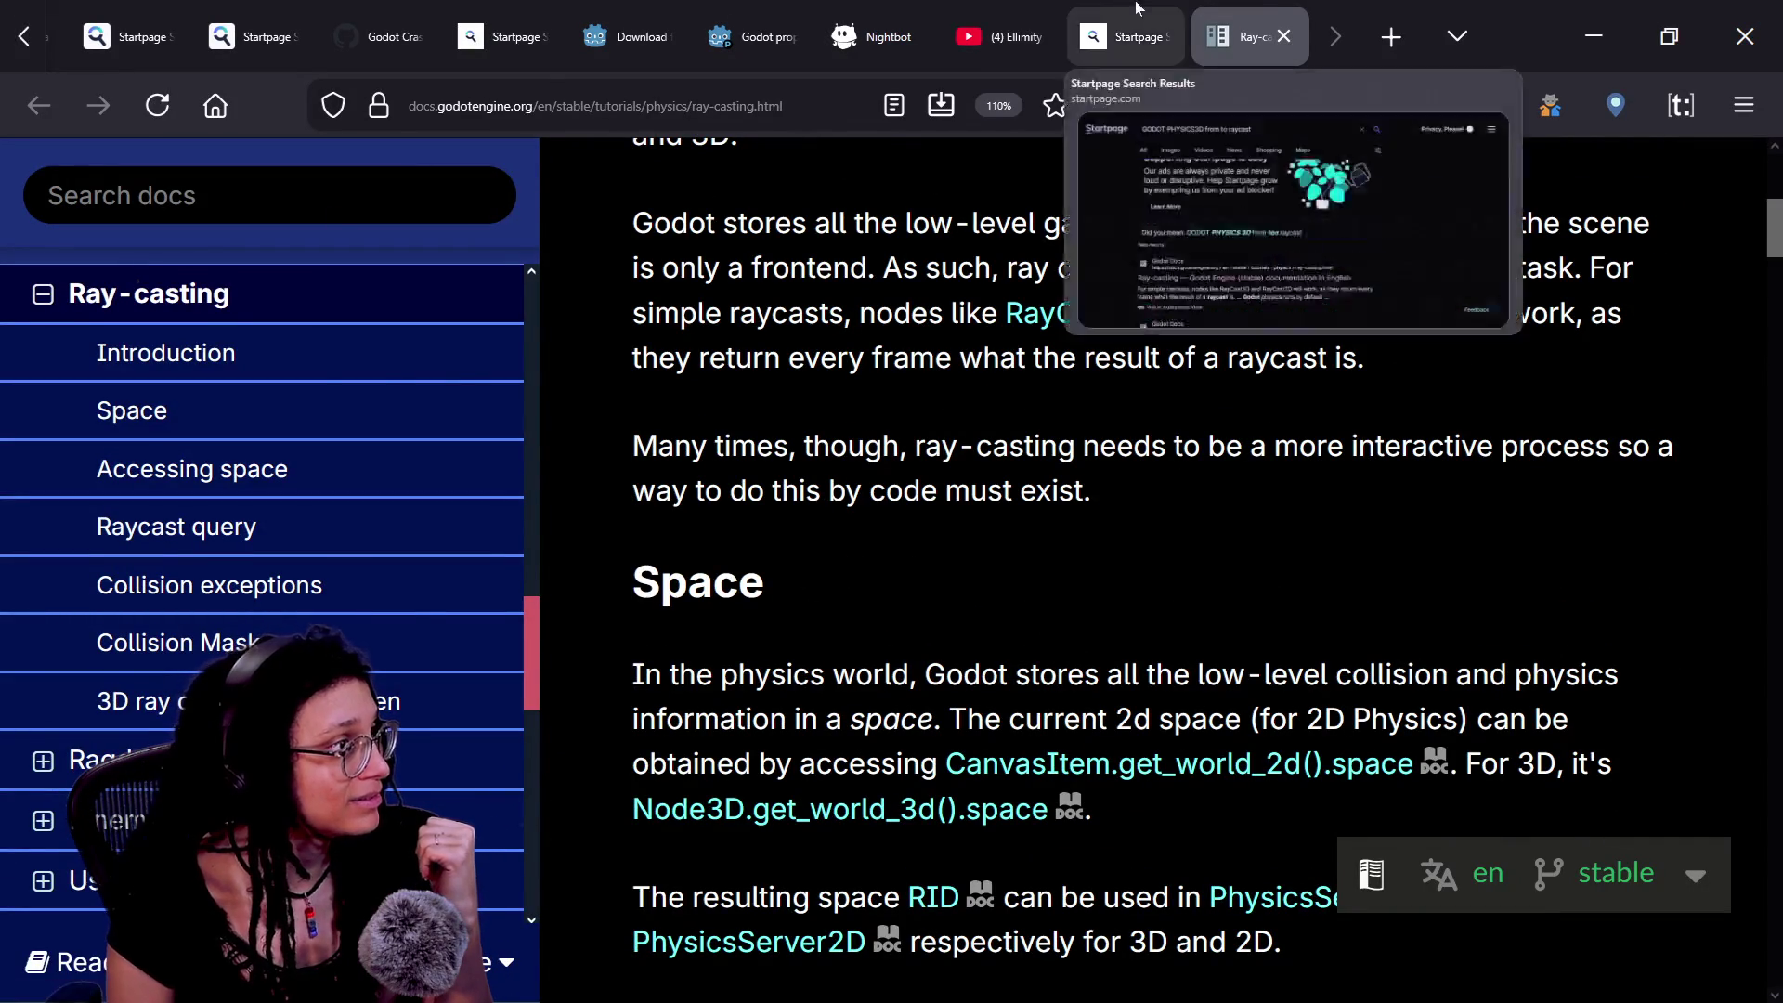
- From the 'GODOT PHYSICS3D from to raycast' results, open GDQuest's 'Understanding raycasts in Godot' in a new tab
click(1125, 36)
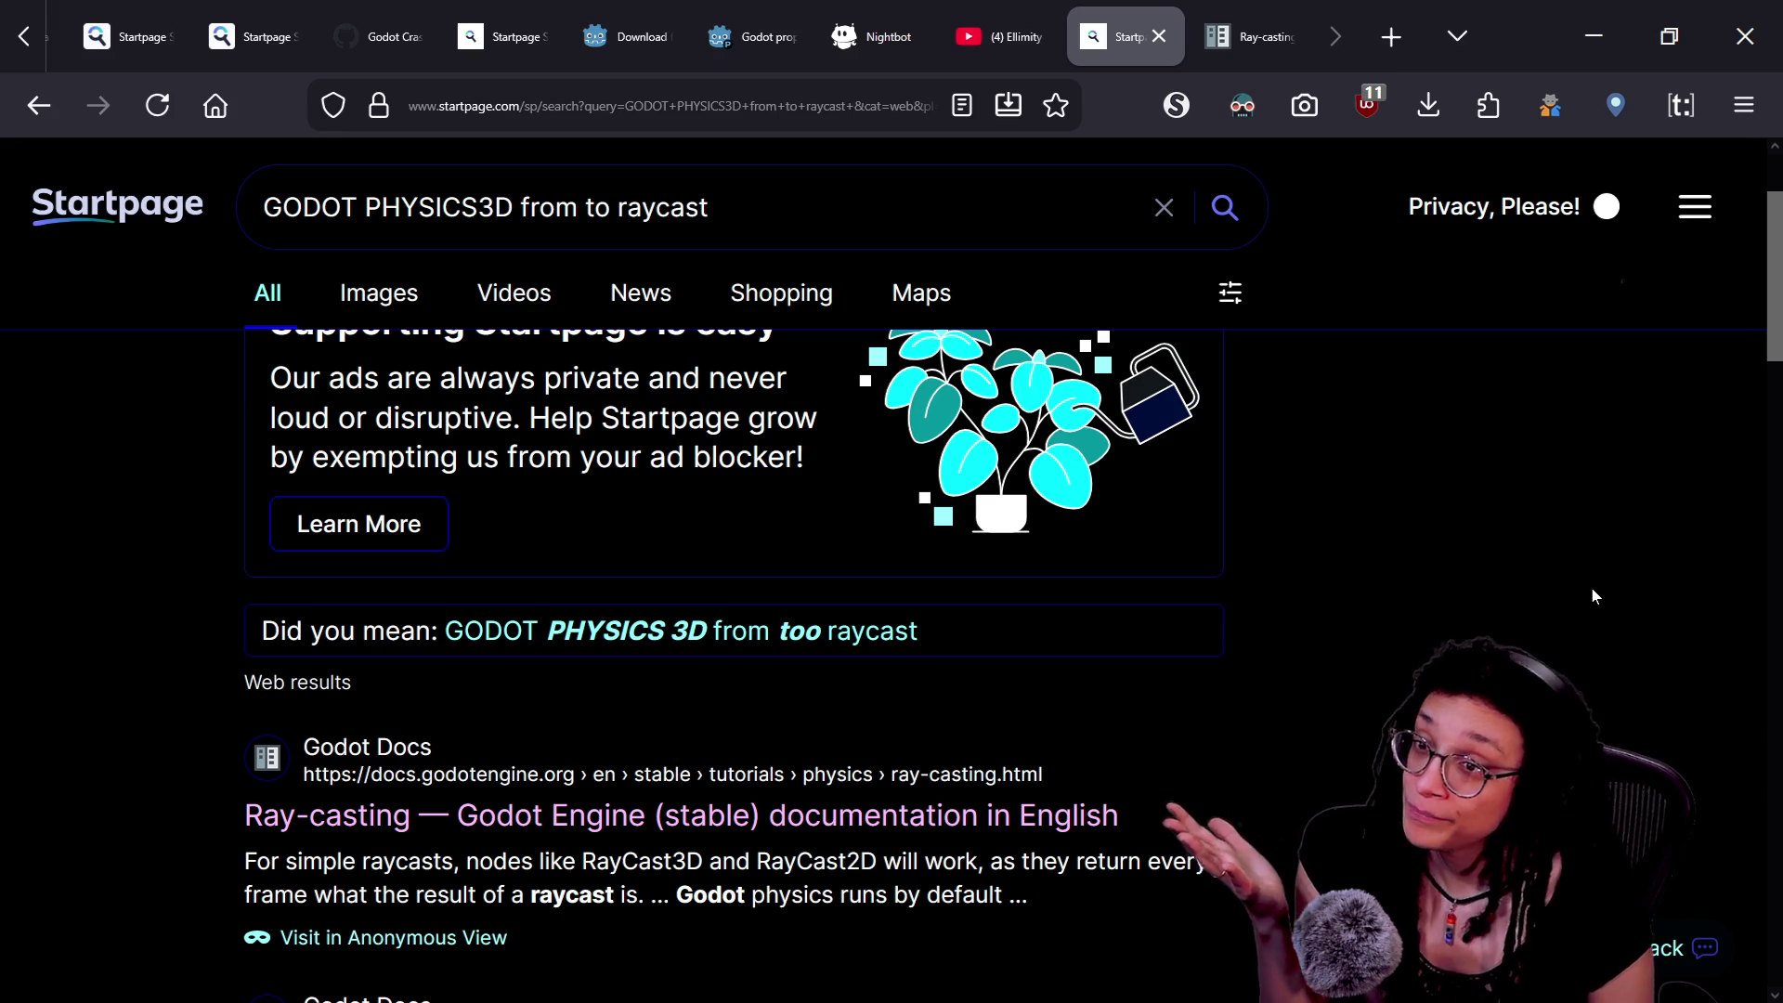
scroll(1592, 595, down, 2)
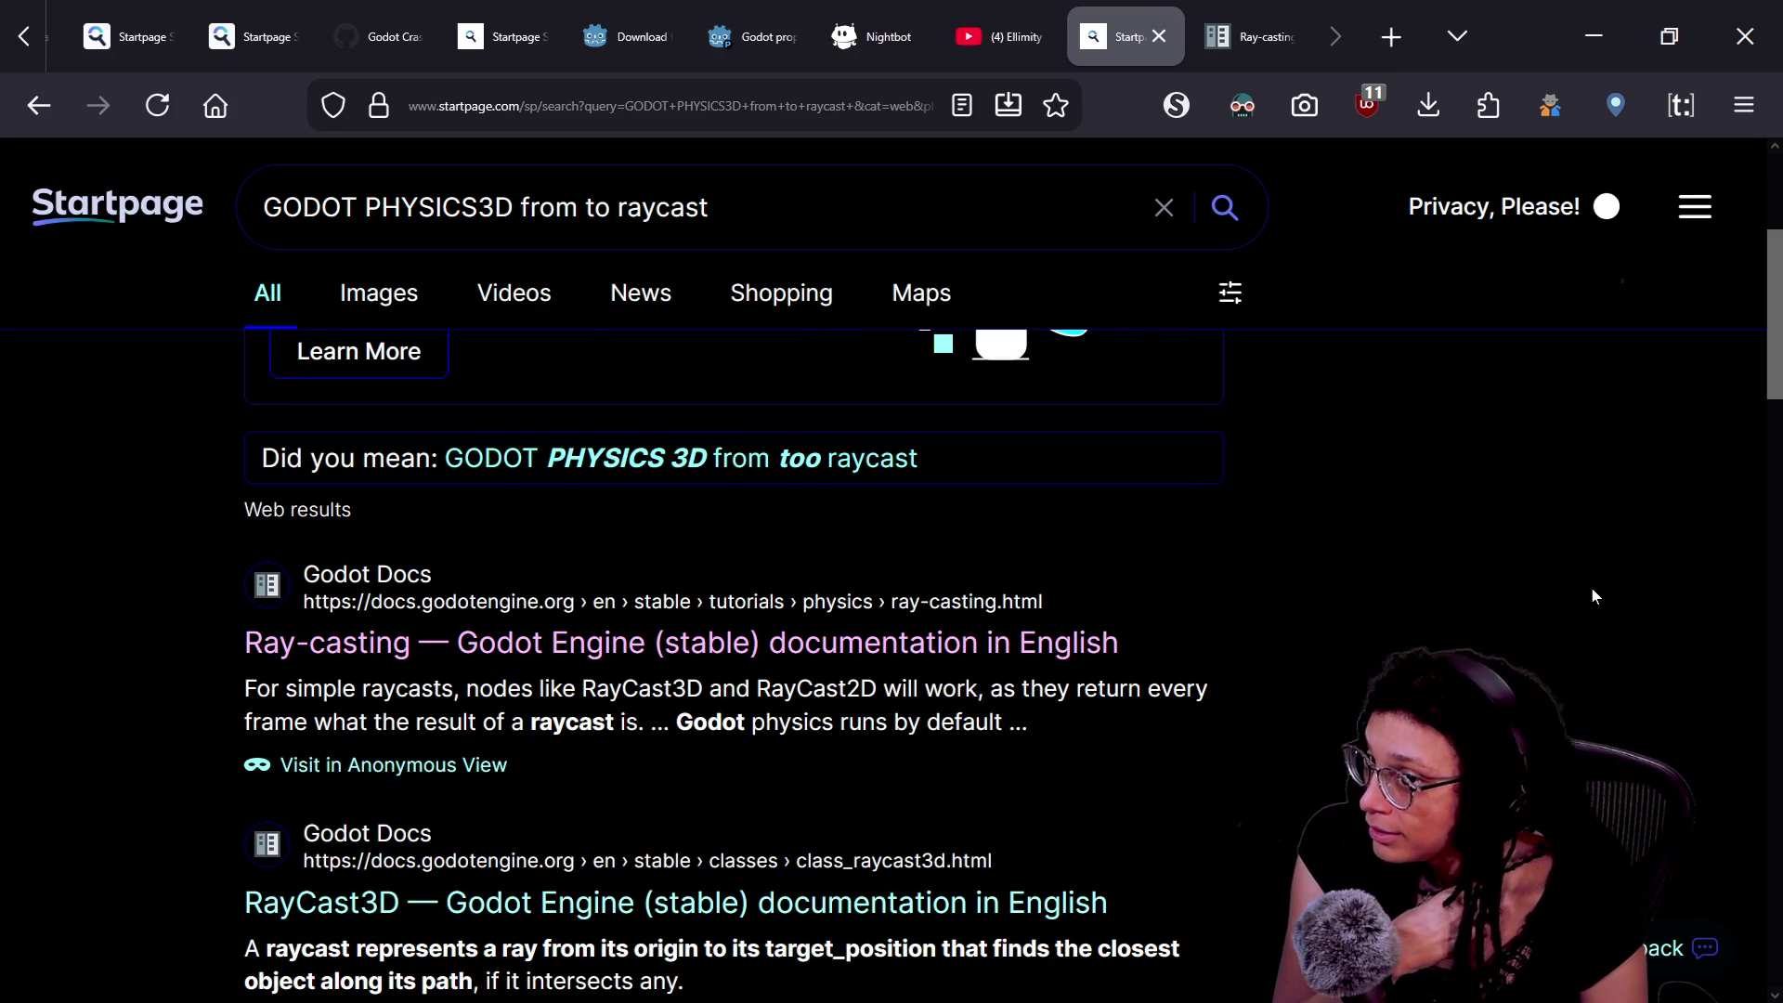
scroll(1591, 596, down, 1)
scroll(1594, 595, down, 1)
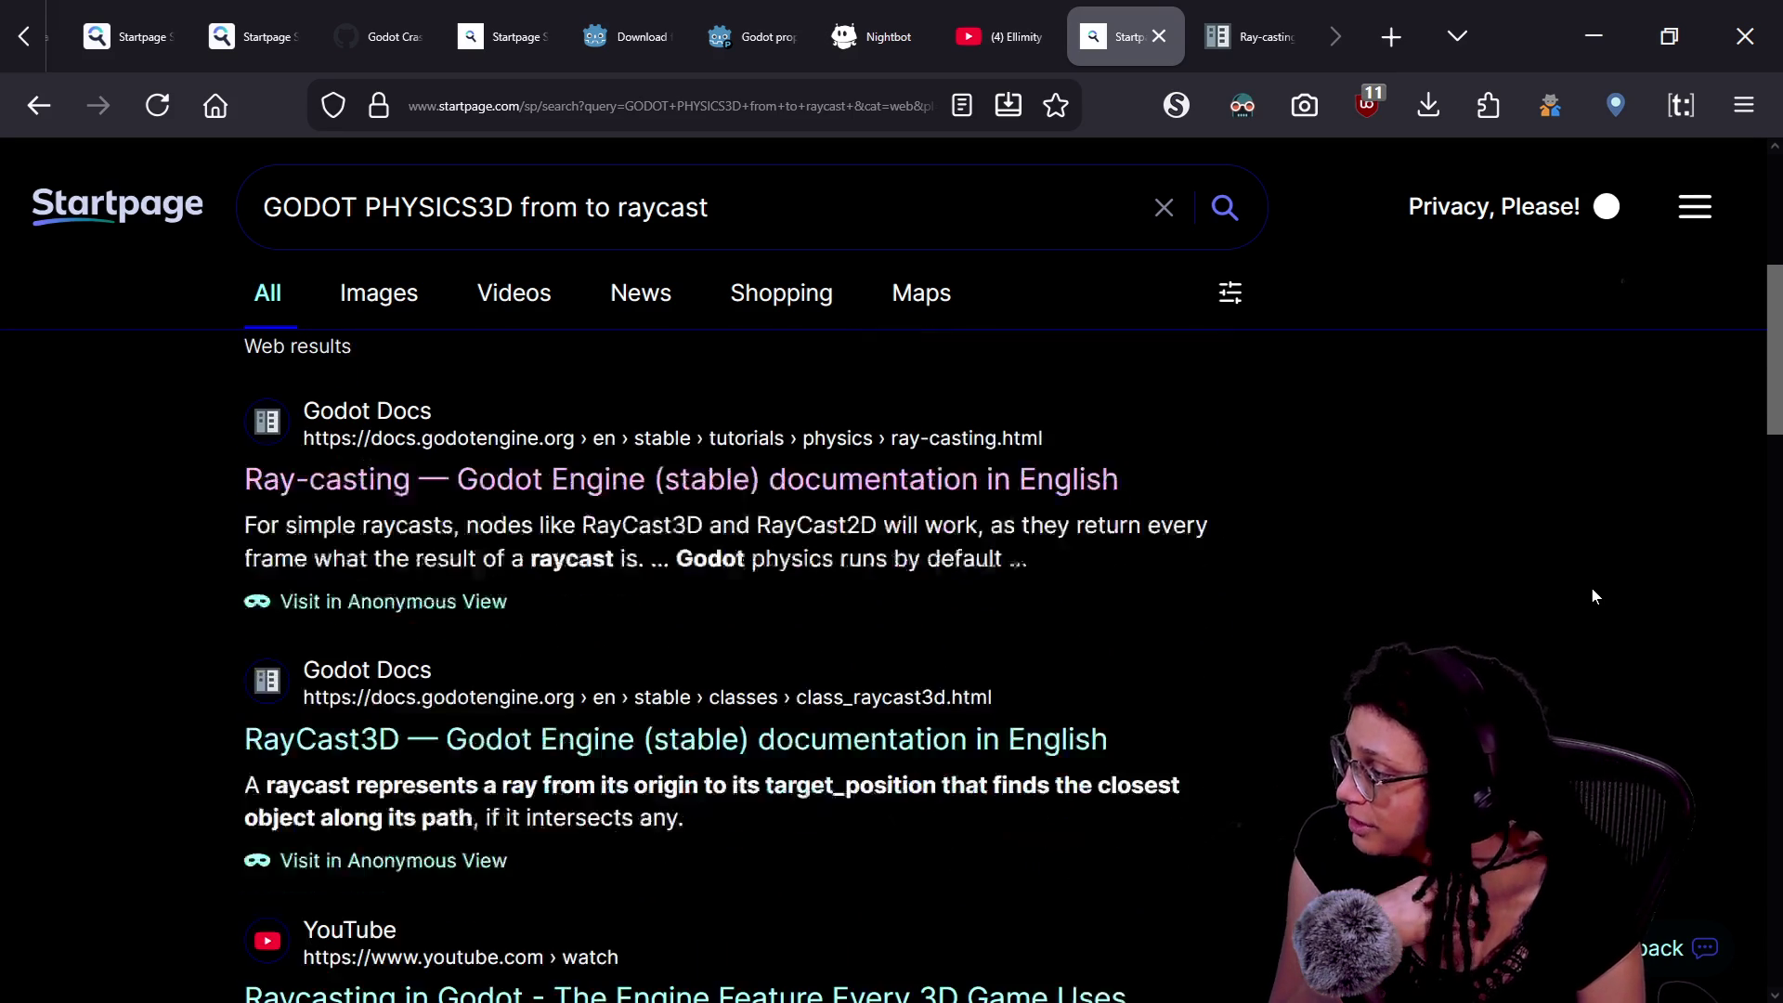
scroll(1593, 594, down, 1)
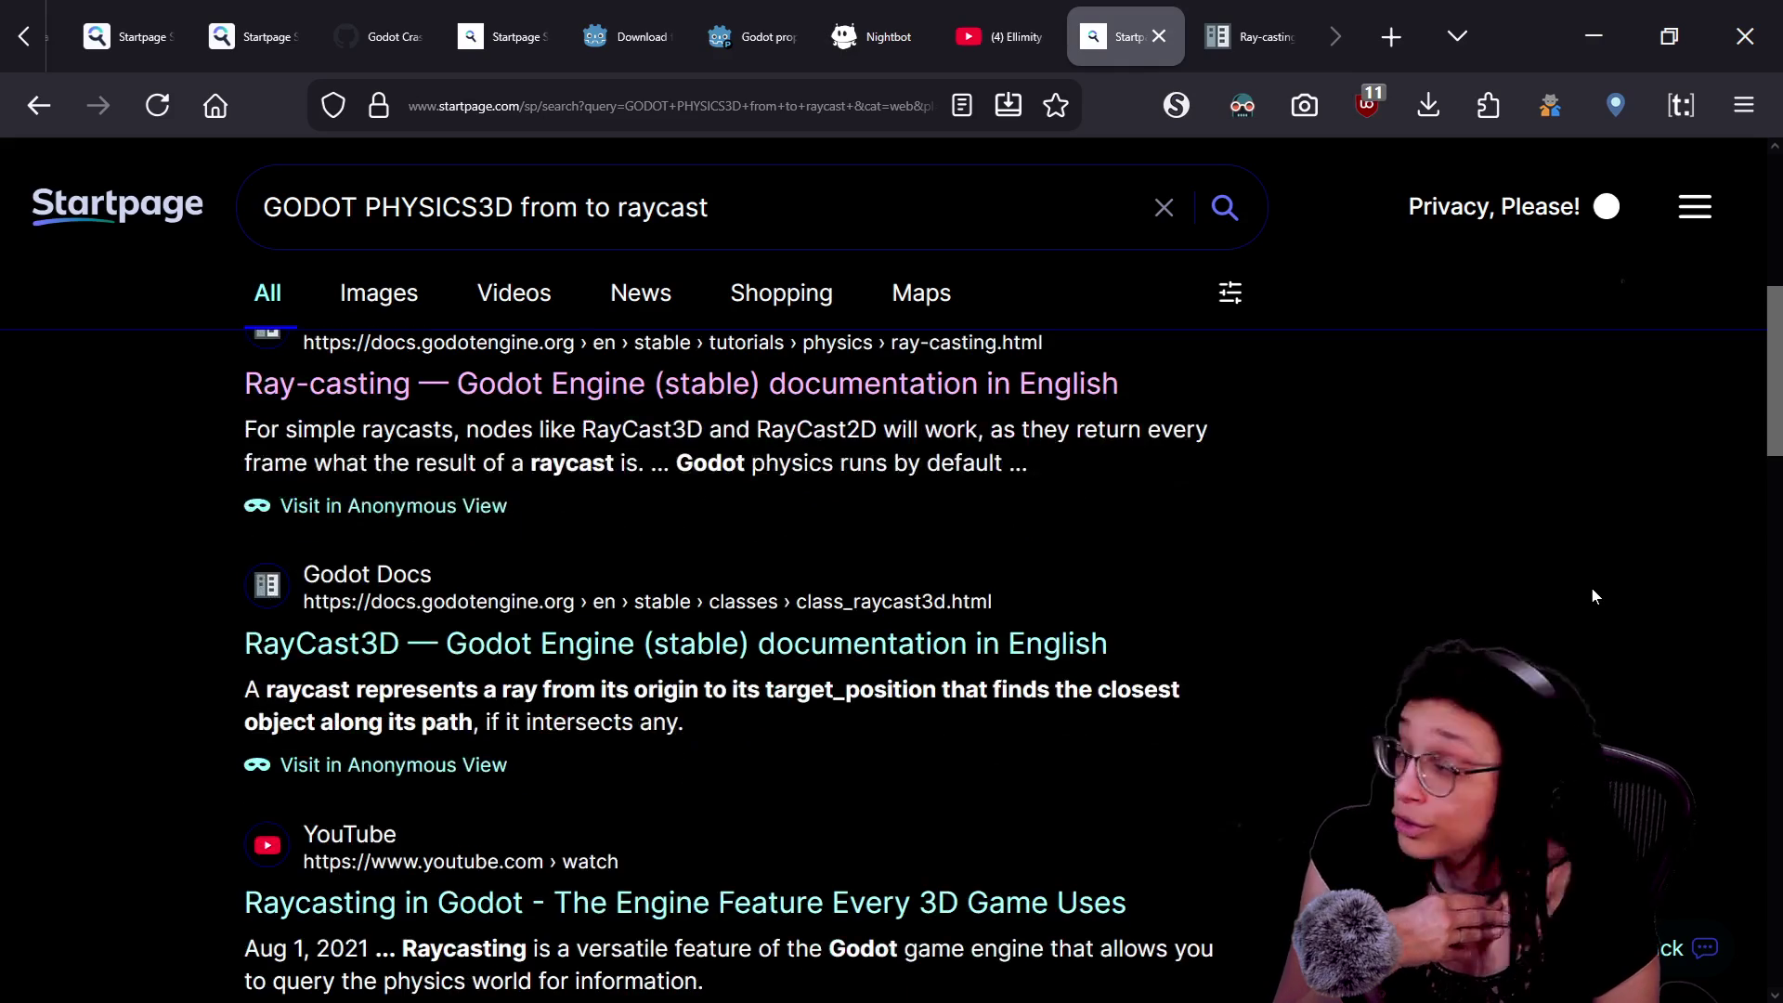
scroll(1592, 595, down, 2)
scroll(1592, 595, down, 3)
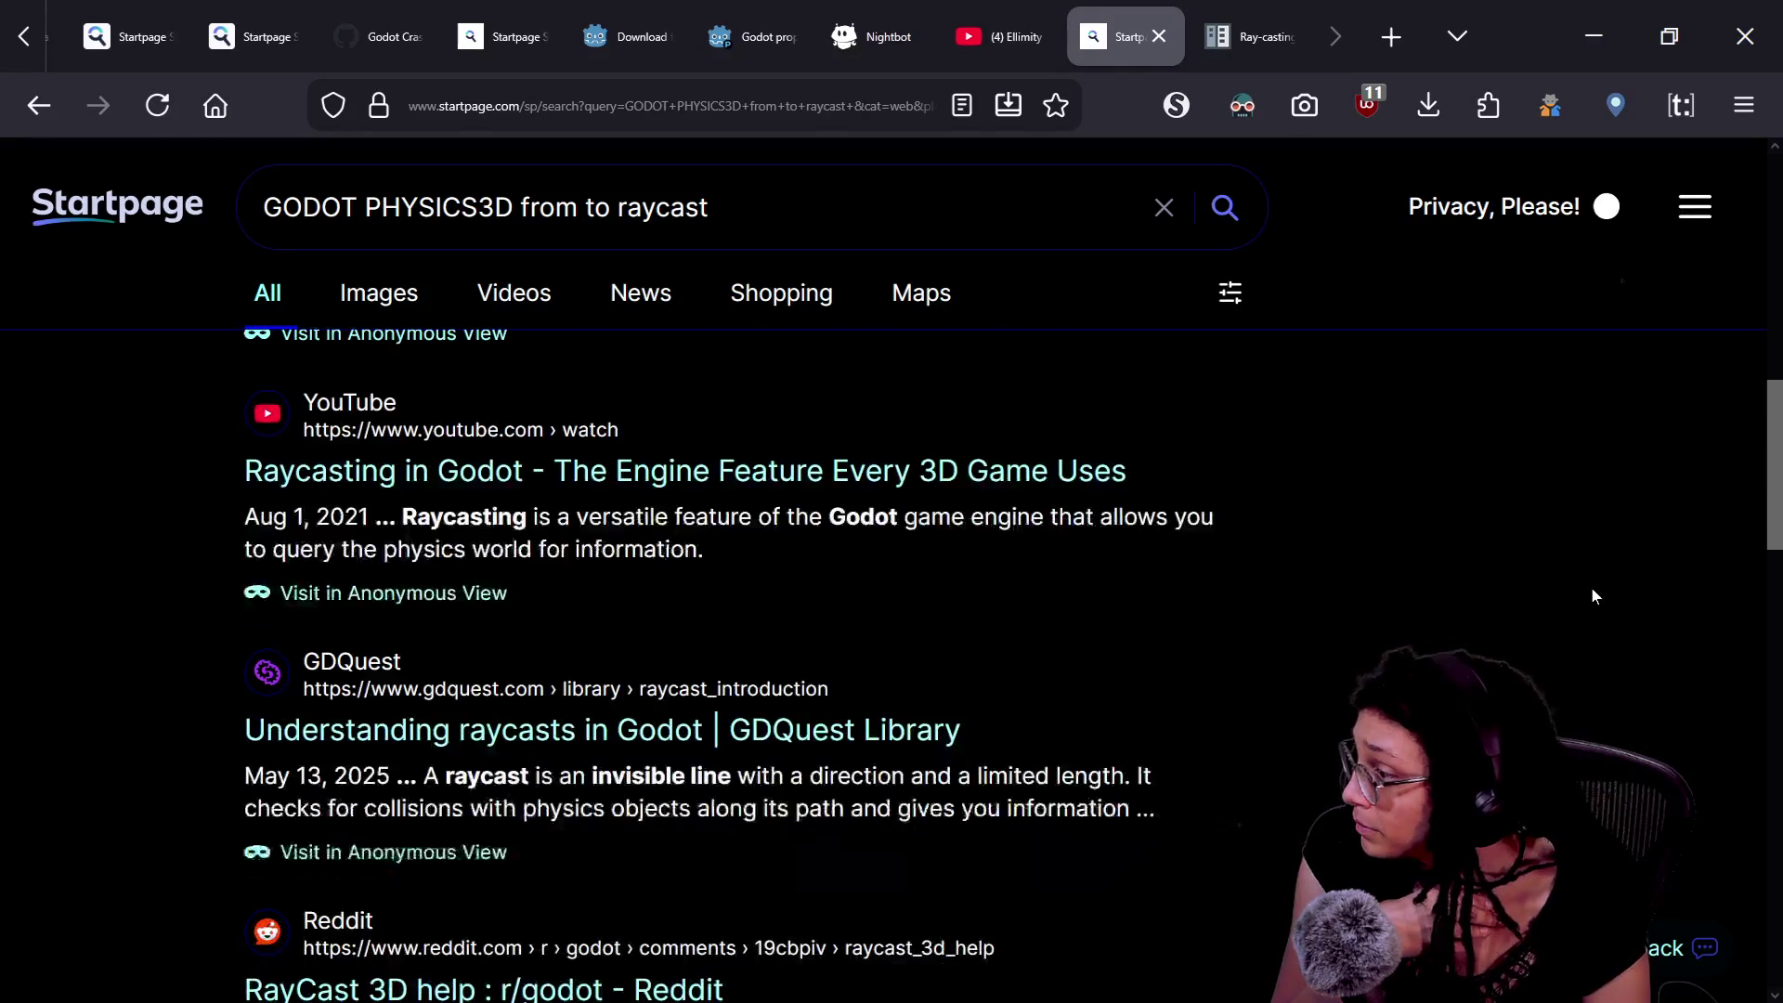
scroll(1592, 595, down, 2)
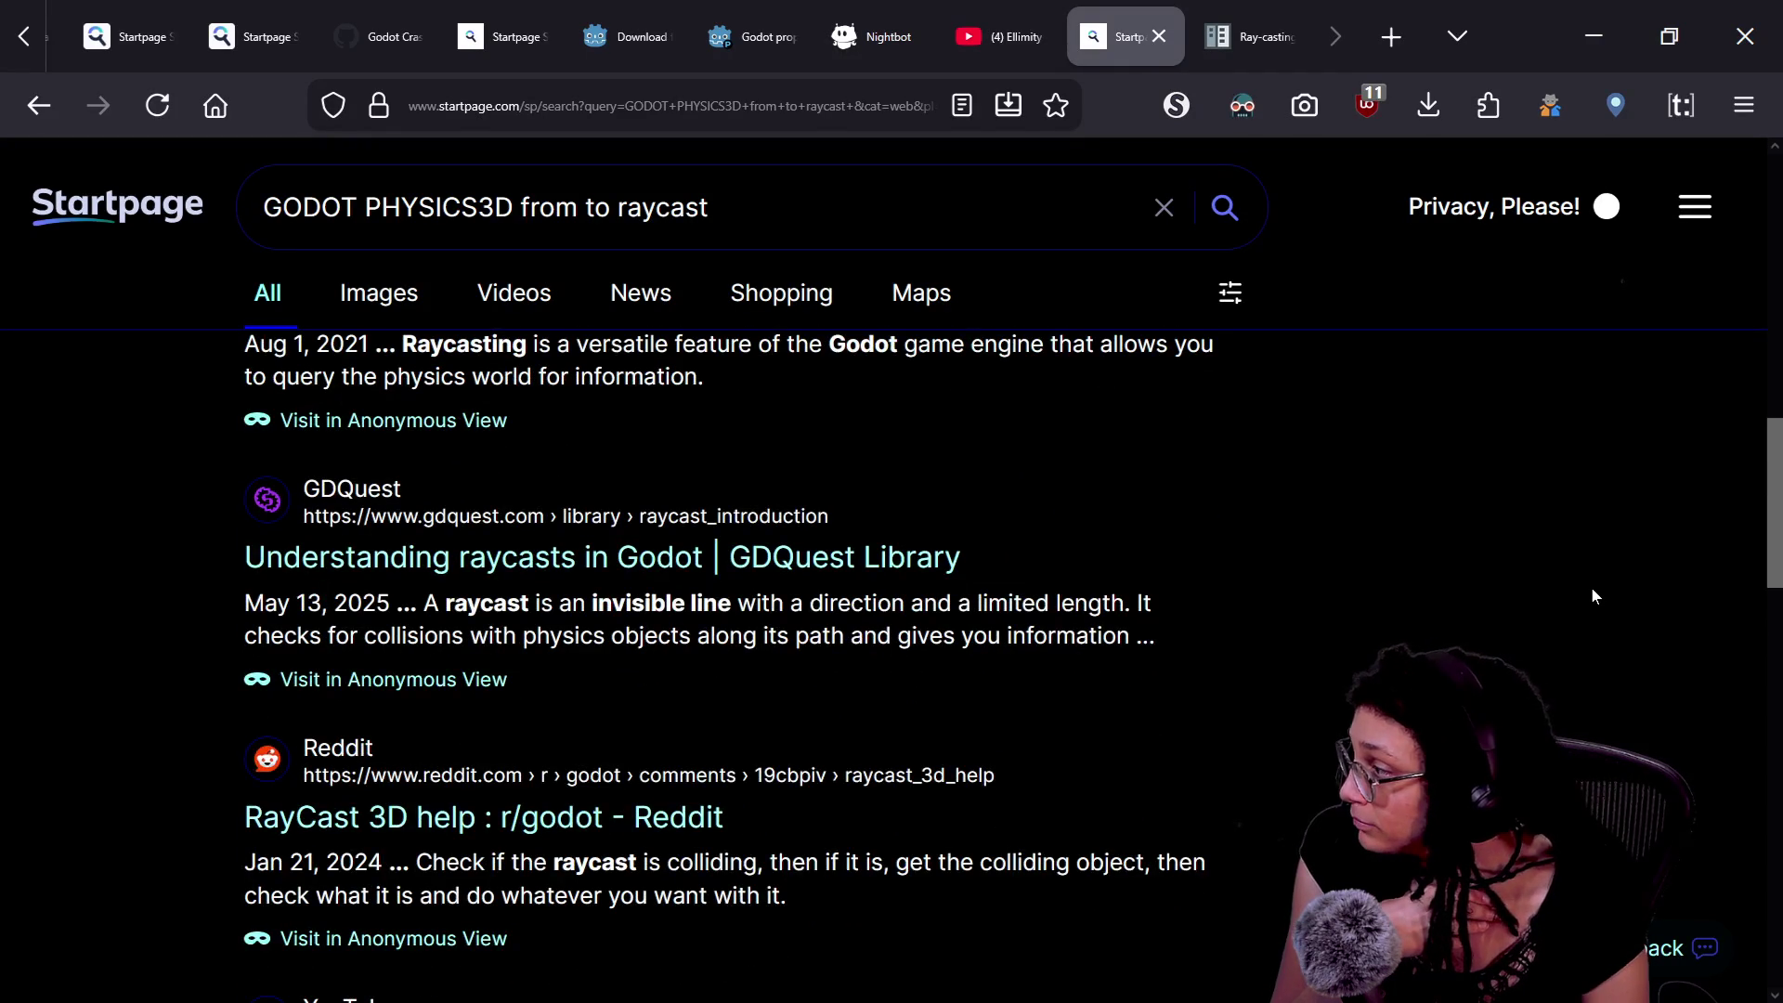
click(832, 561)
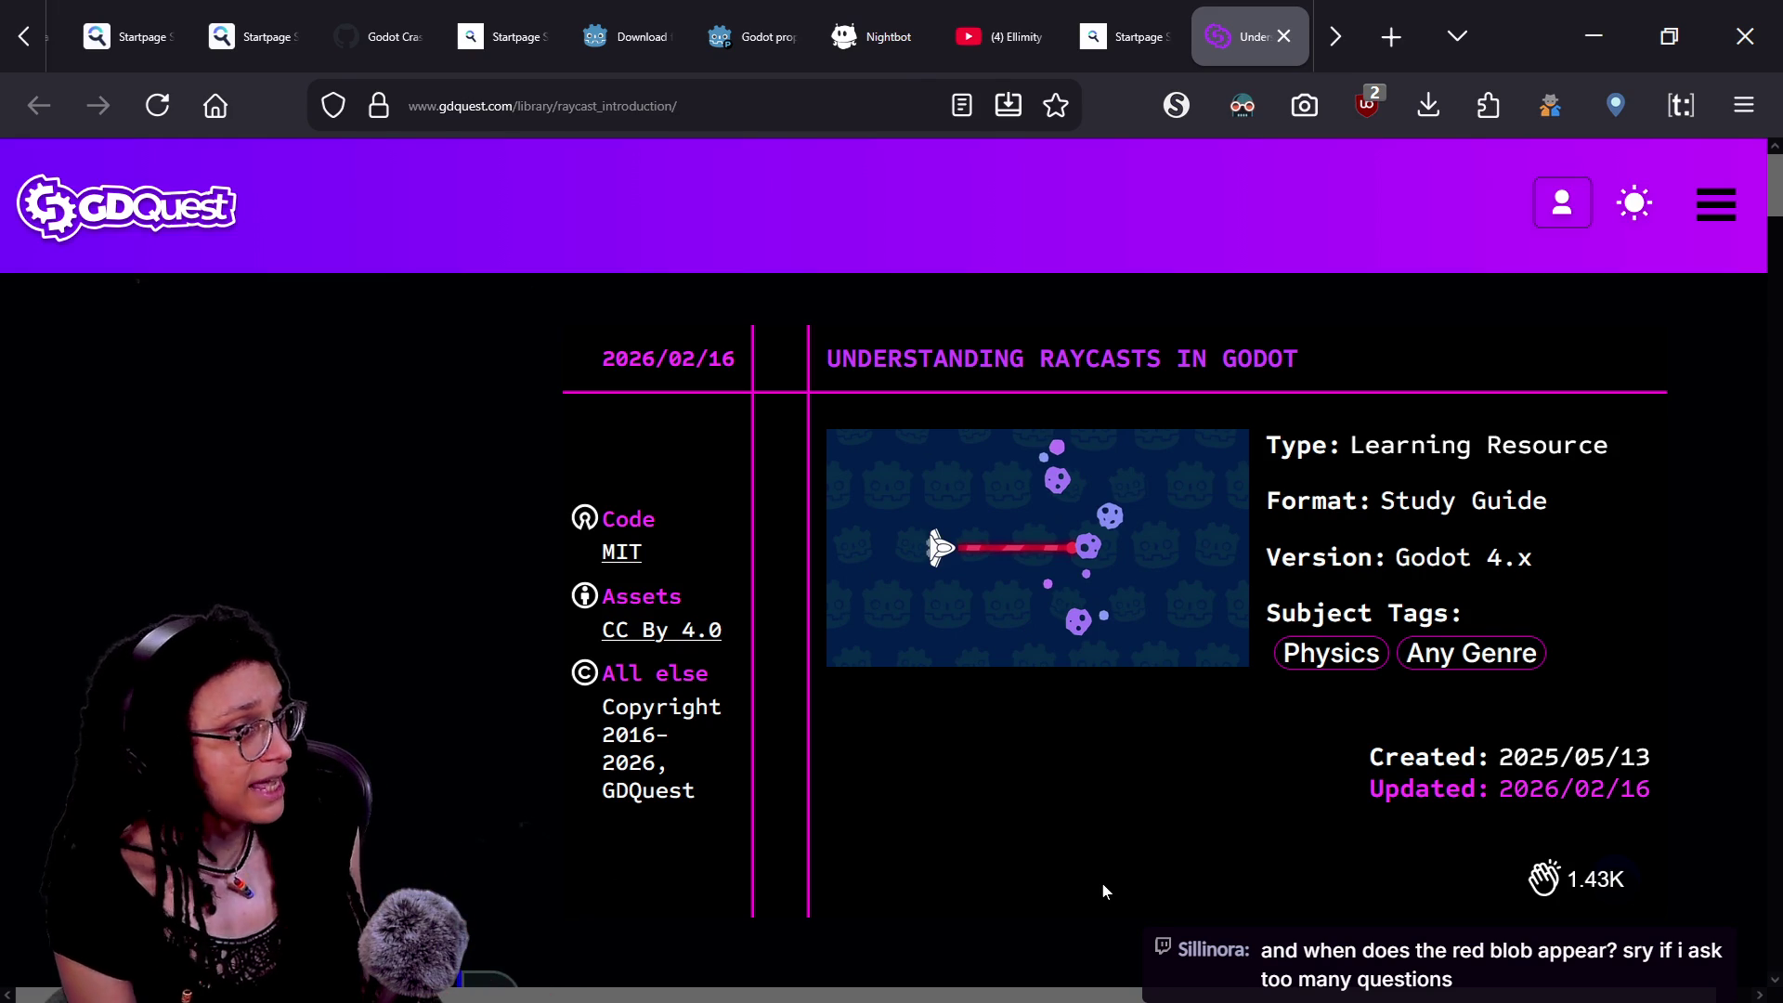
- Switch to Godot and take control of the running game's phone-camera viewfinder
key(alt+Tab)
click(877, 609)
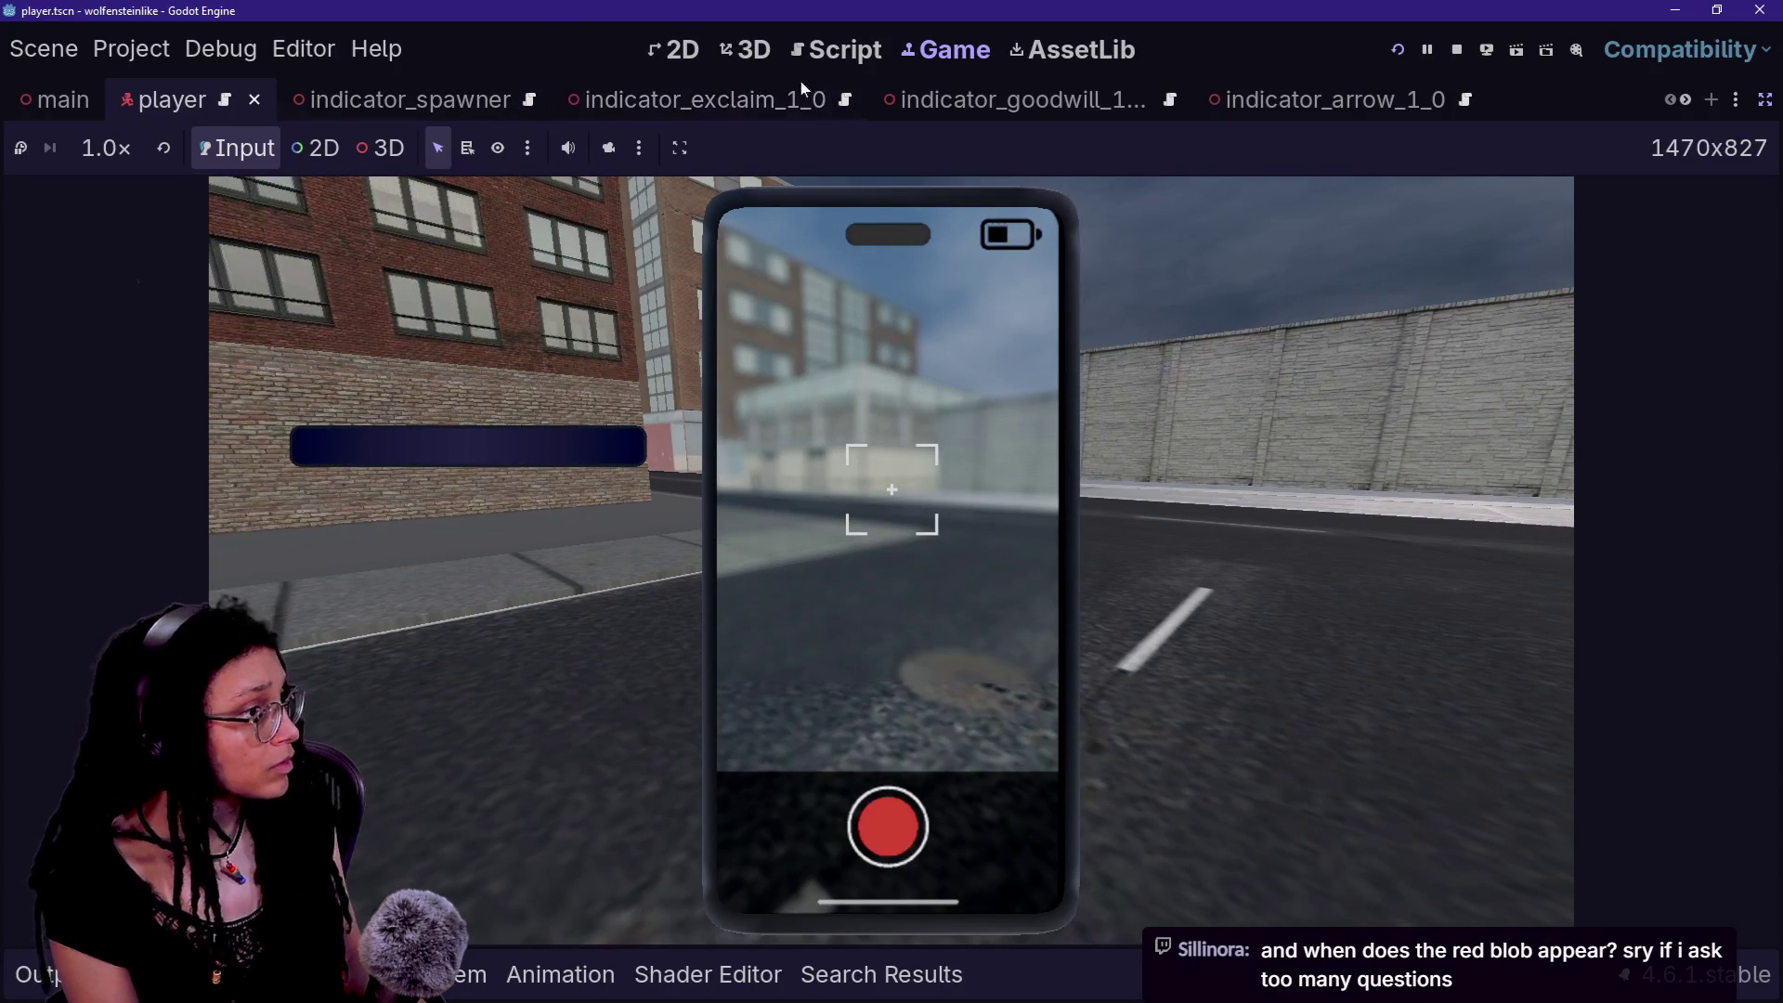
- Select the phone in 3D picking mode, enable the free camera override, orbit out and select the red object
key(ctrl+shift+F11)
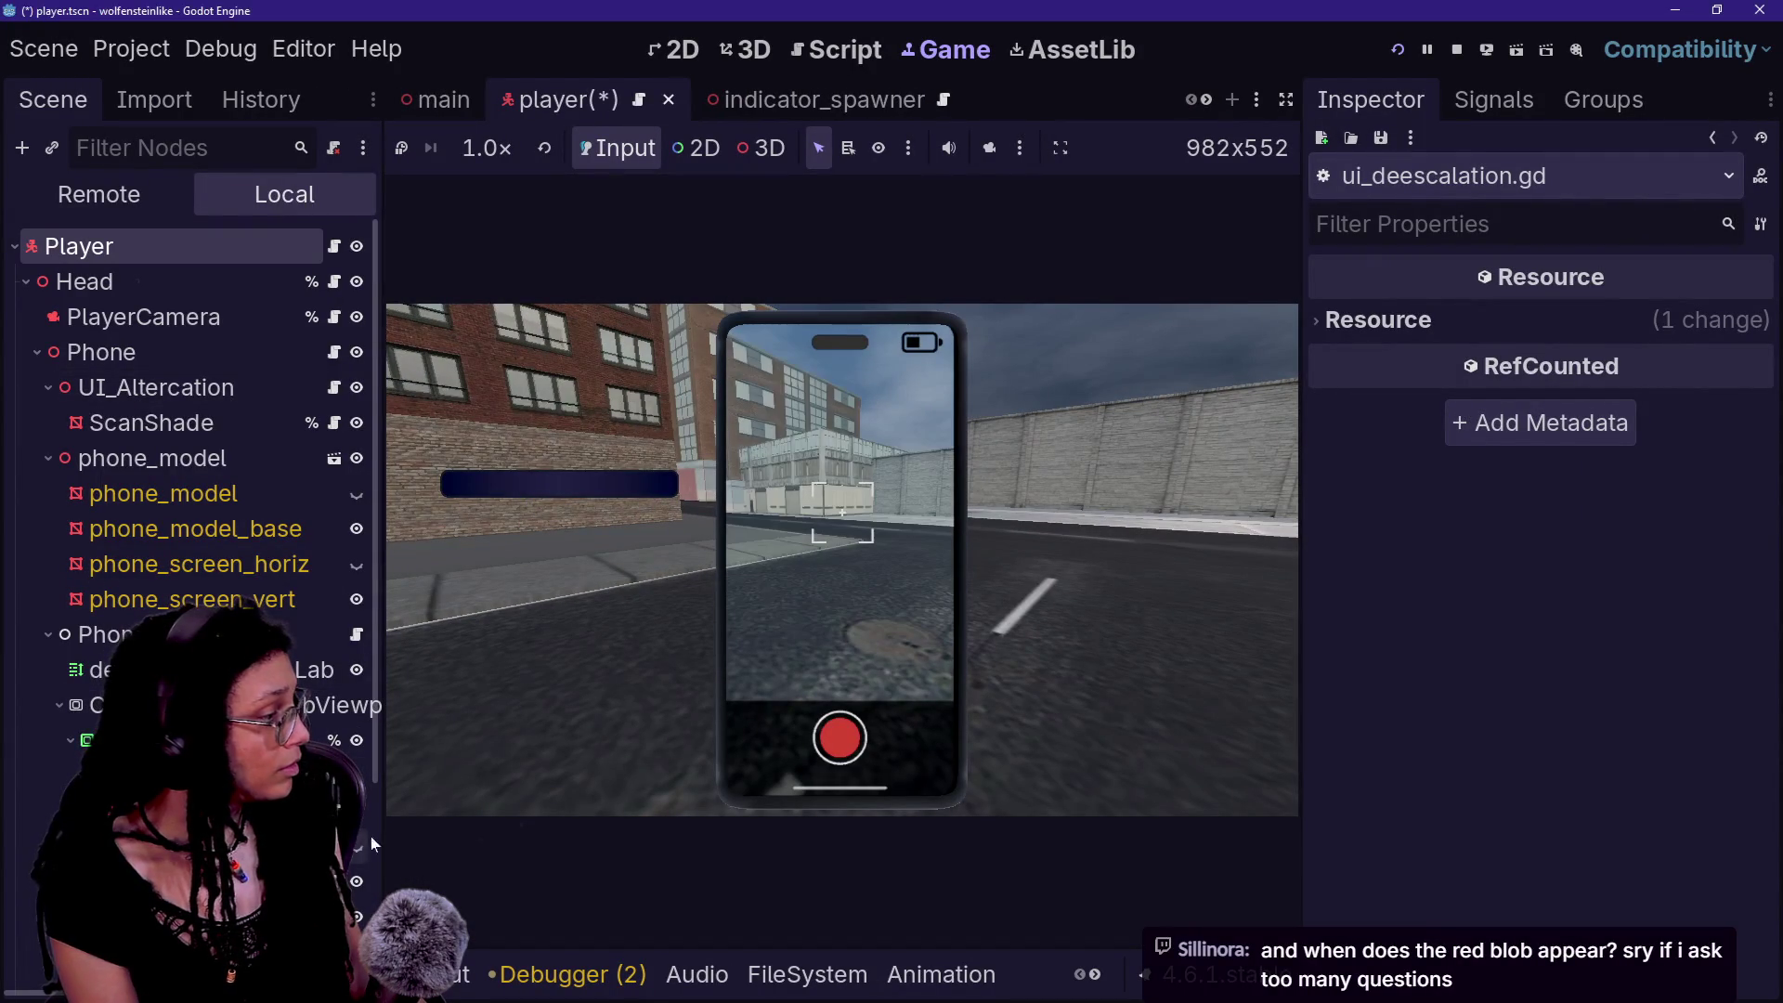
click(1286, 100)
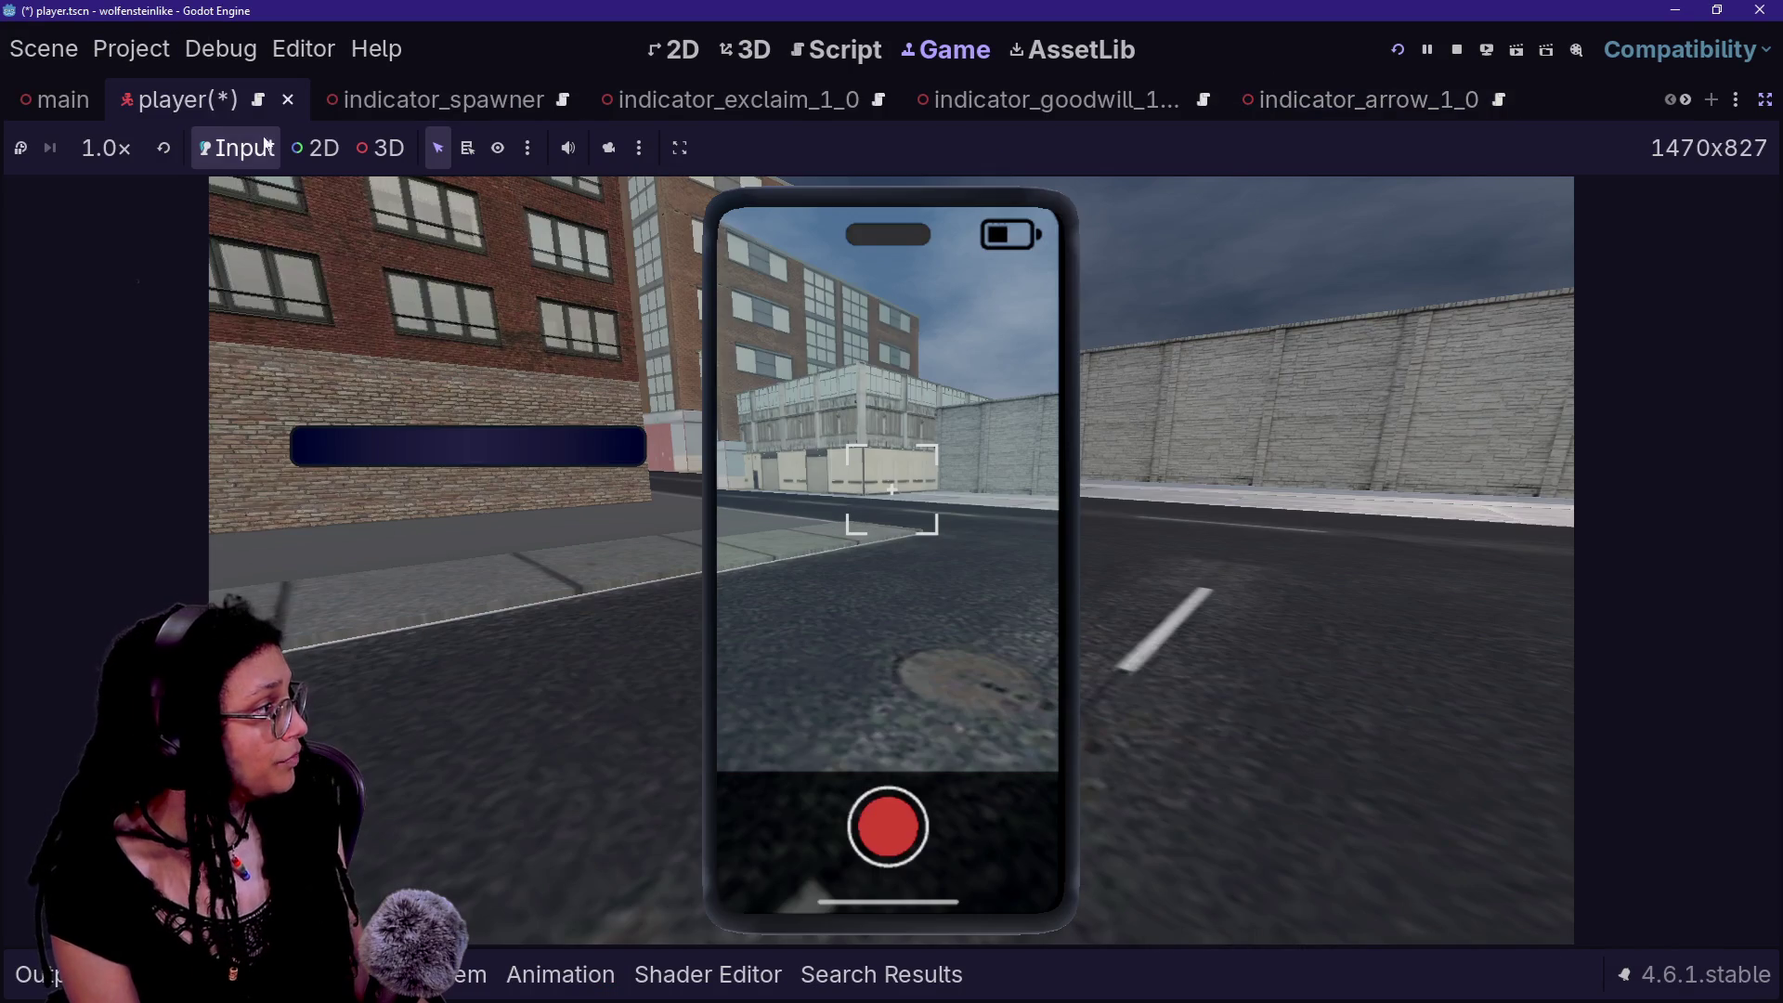
click(389, 156)
click(798, 605)
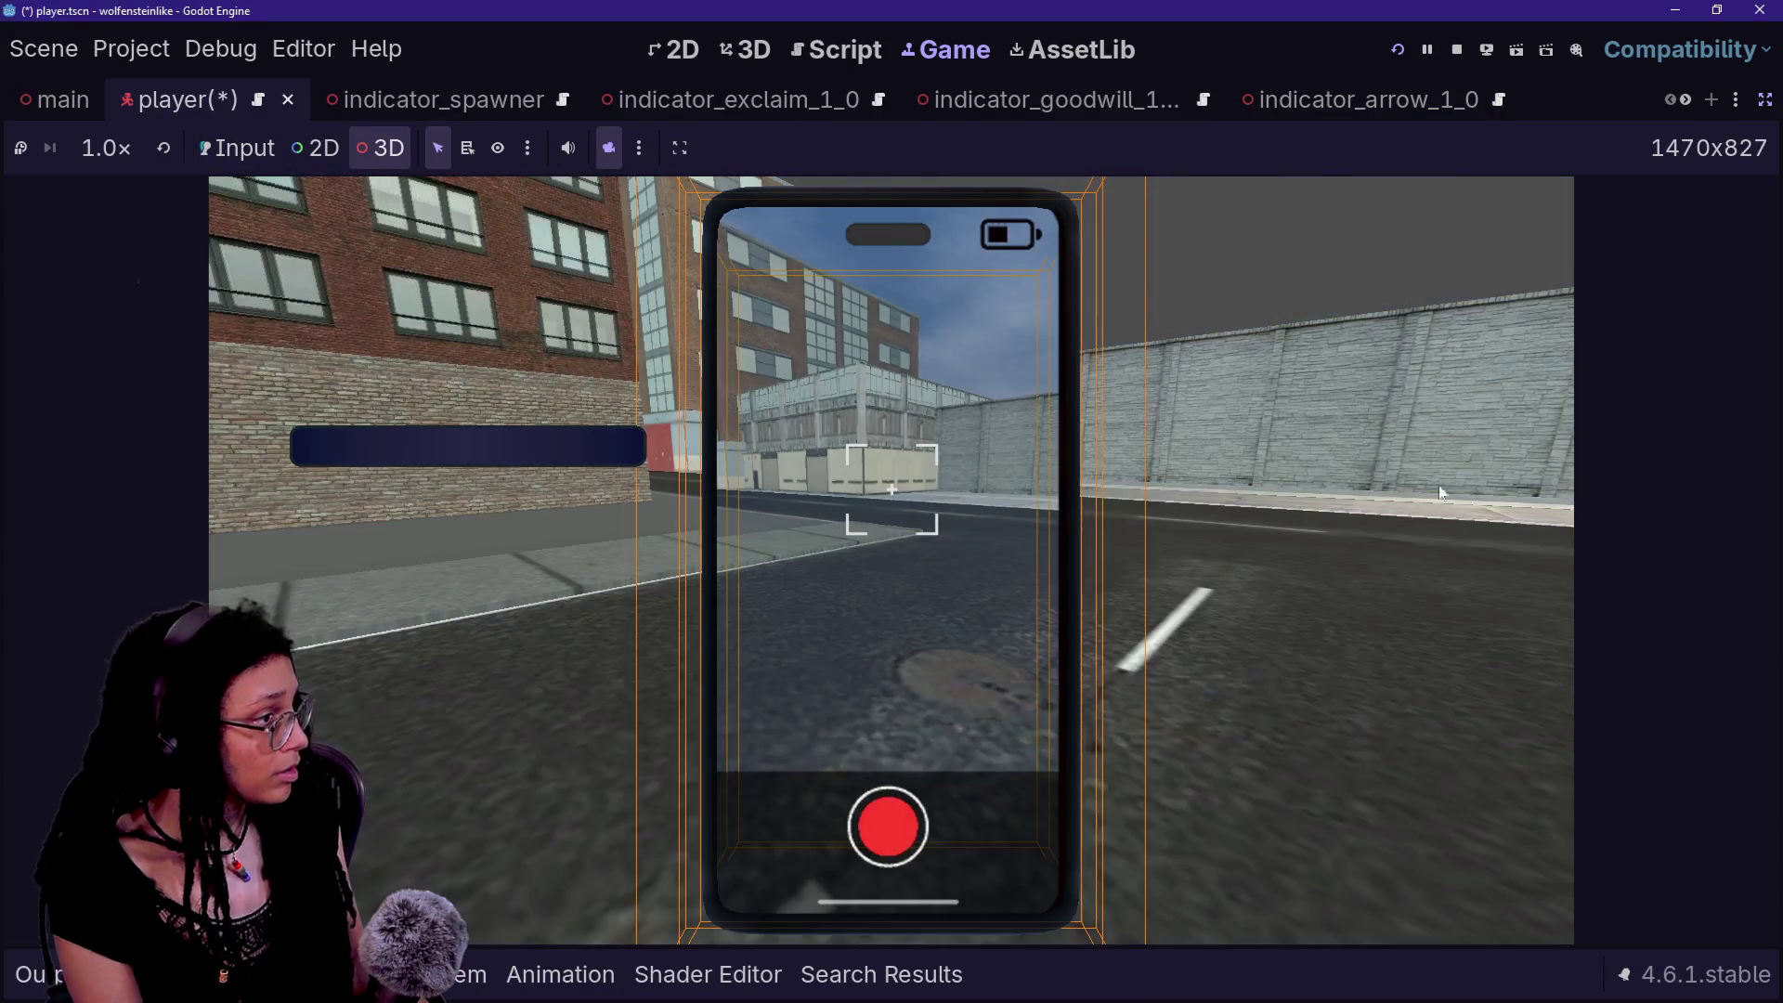
click(608, 149)
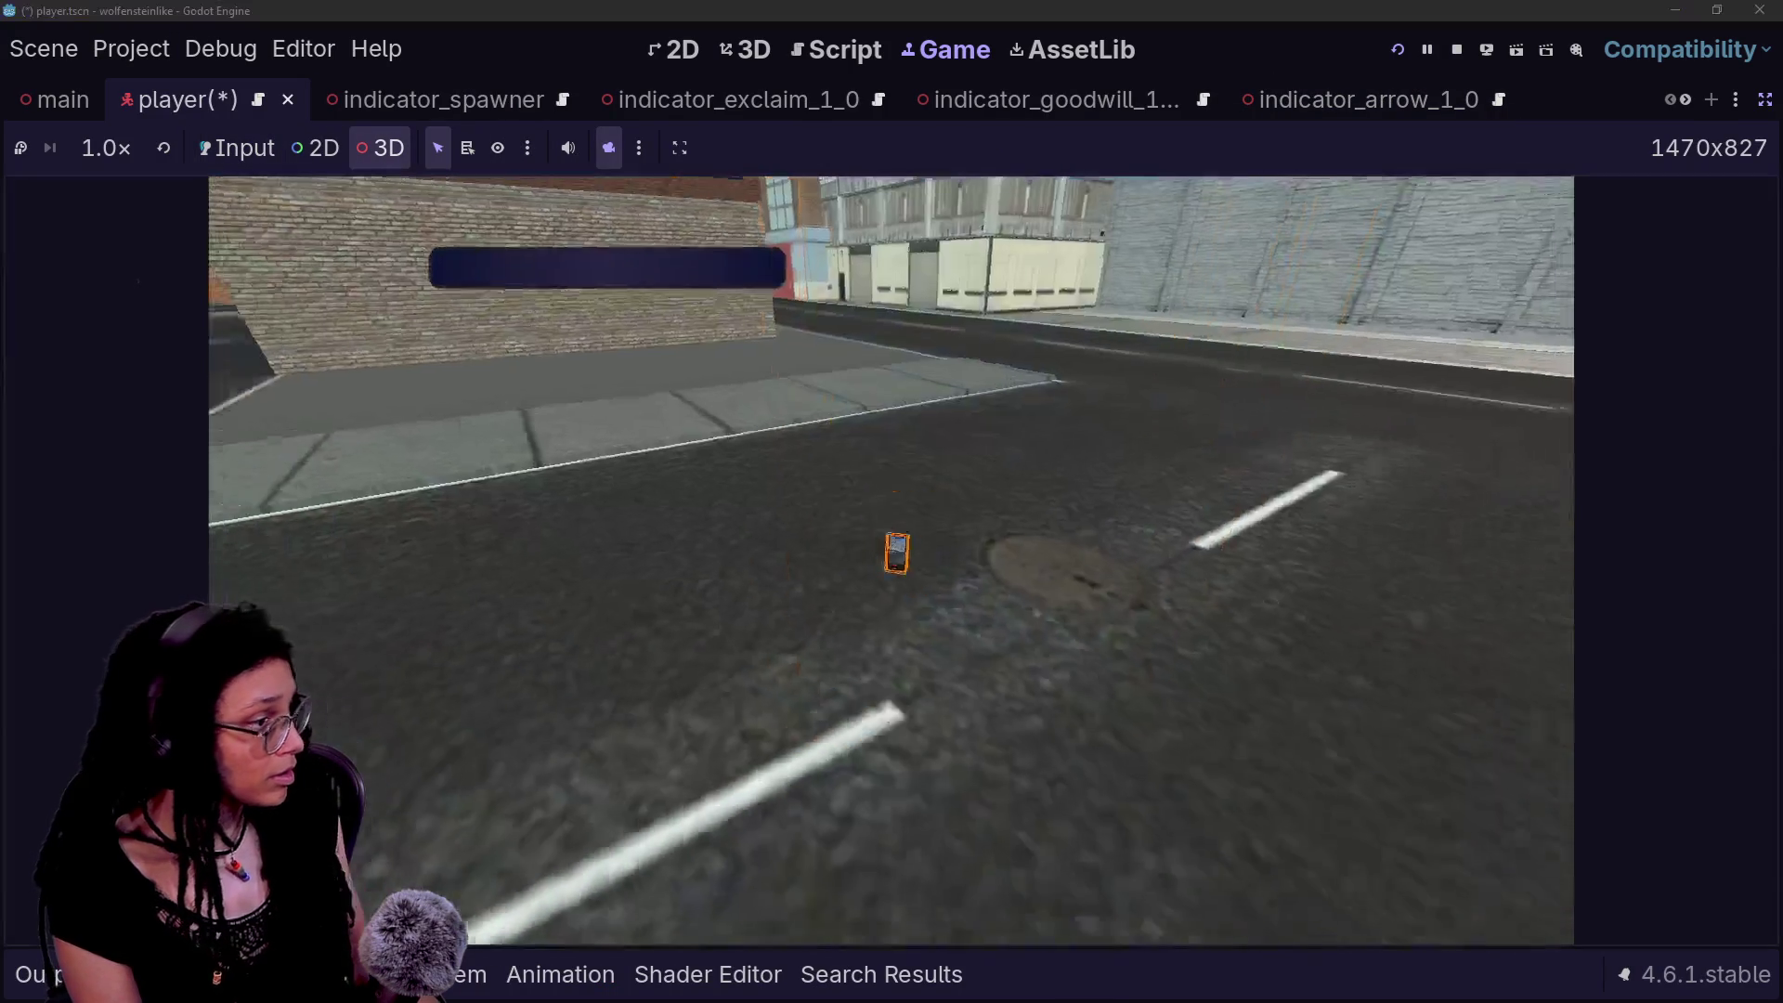
drag(1374, 502, 1439, 485)
click(1430, 494)
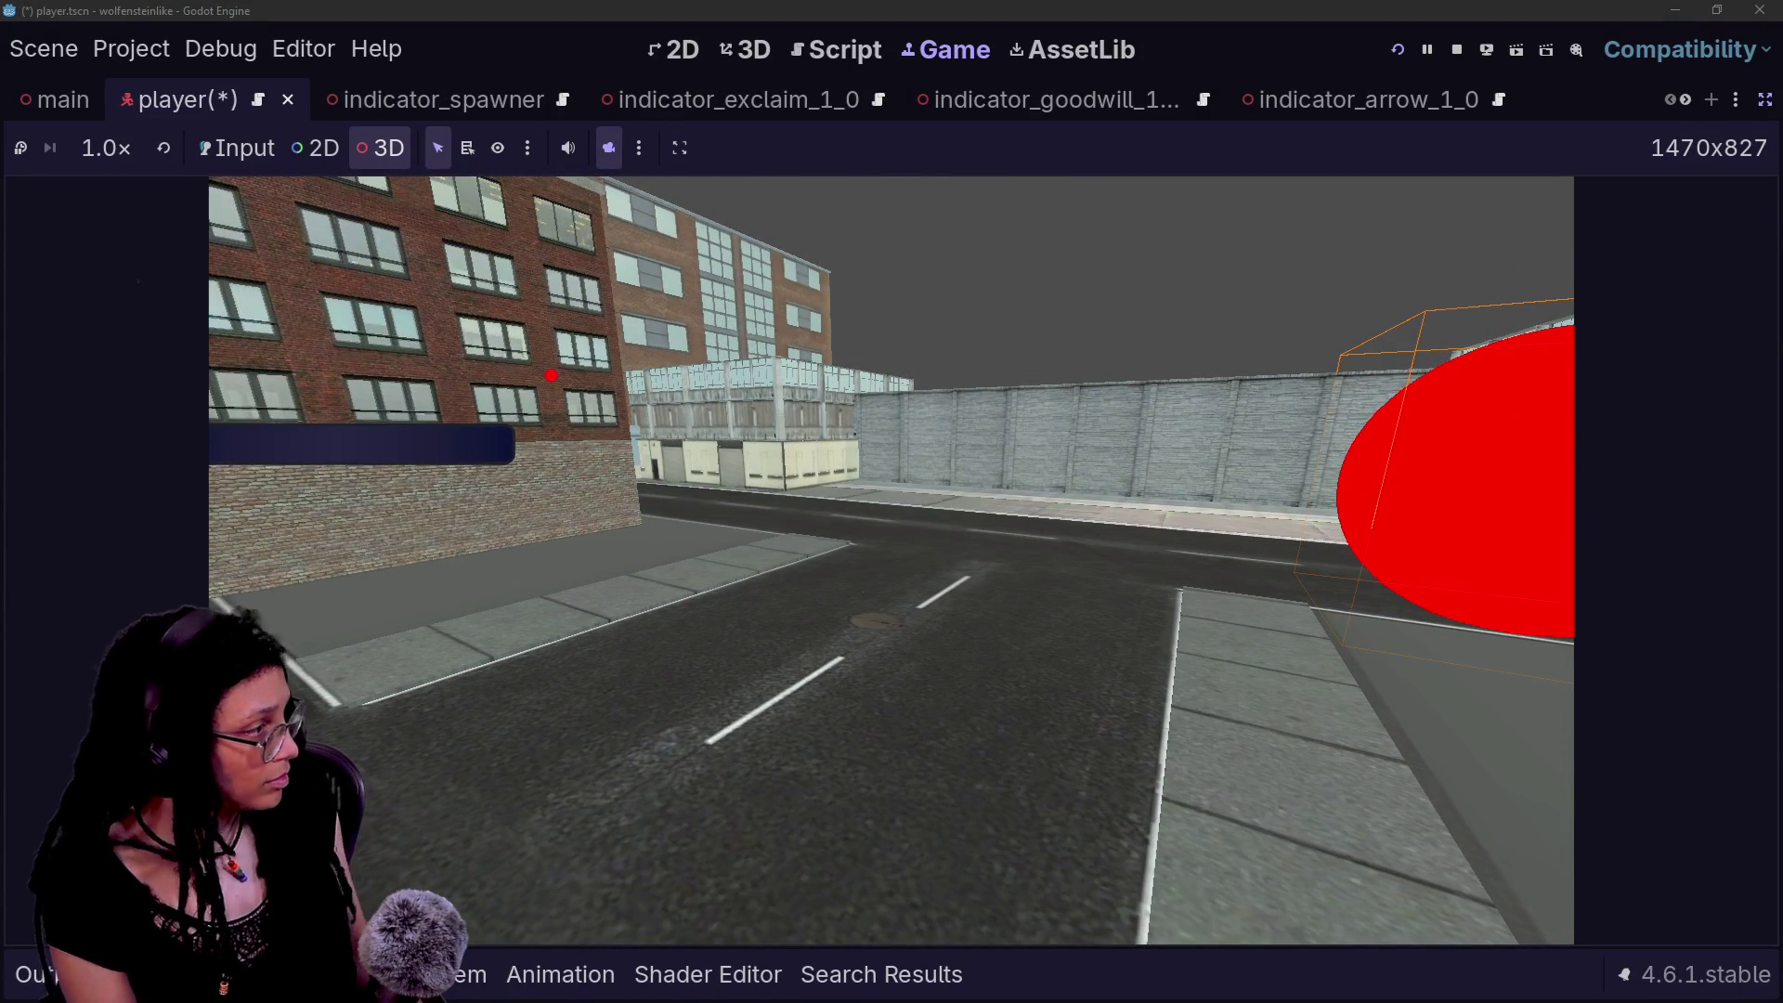
- Draw an annotation arrow from the left building across the street to the red shape
drag(426, 448, 1198, 525)
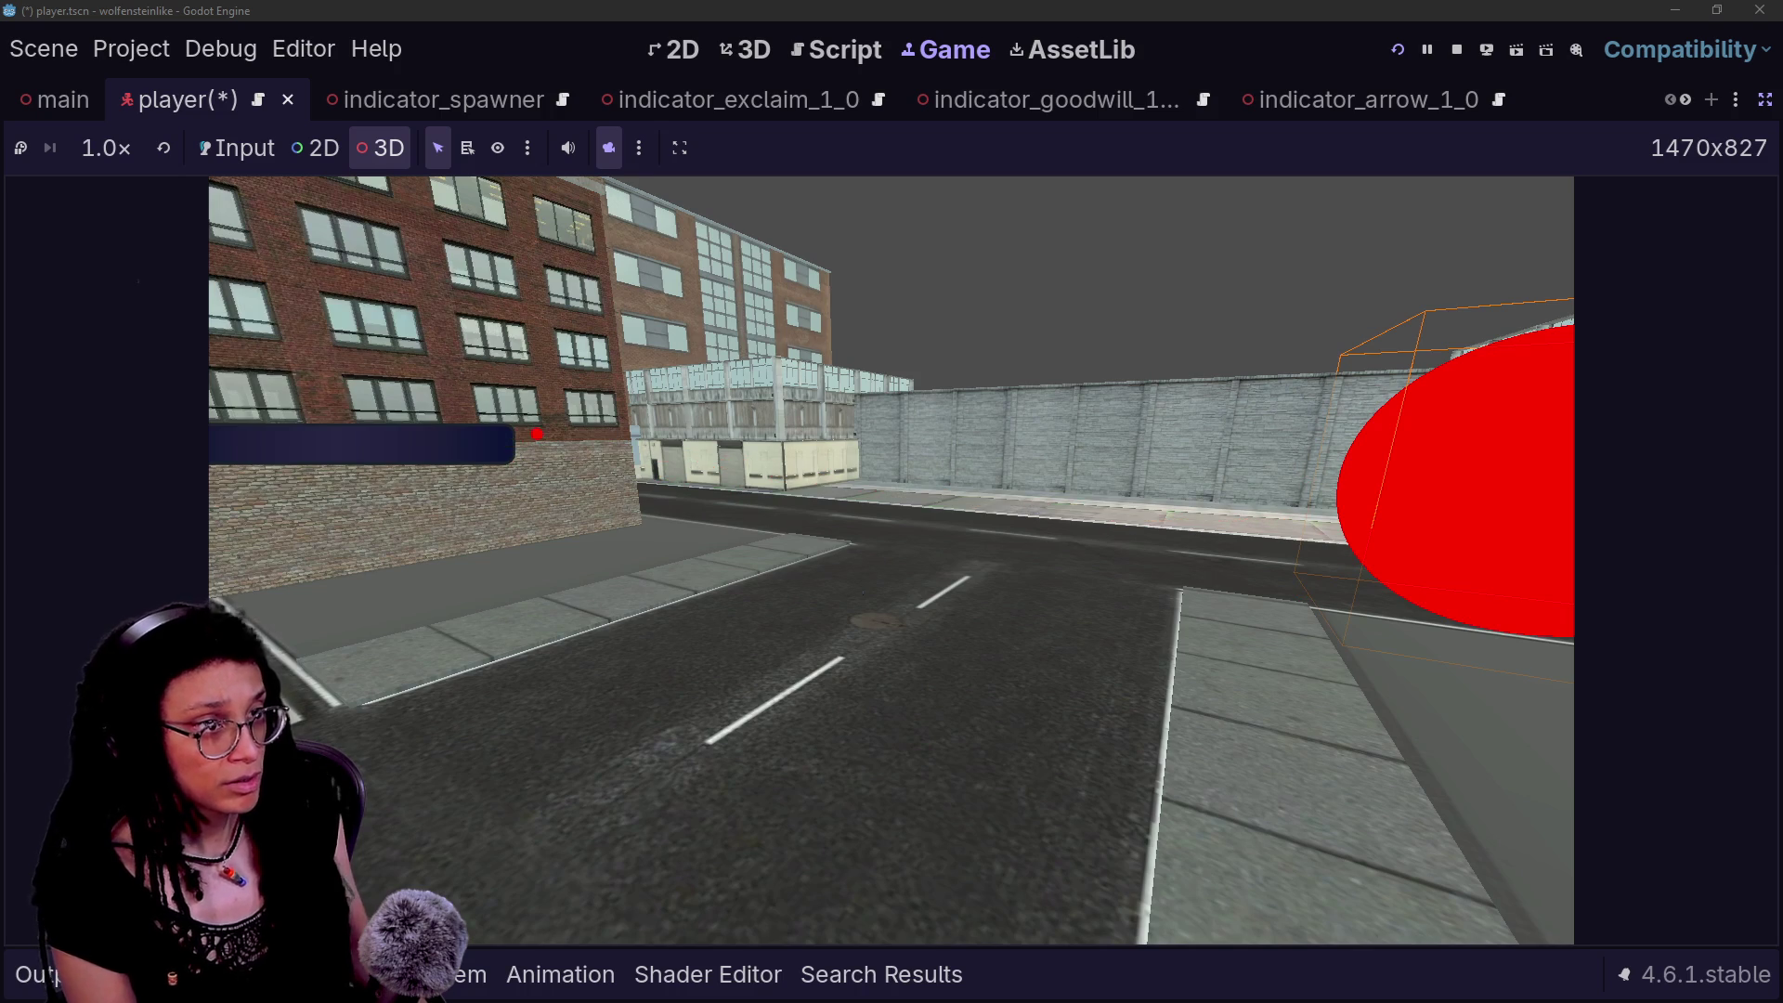
click(493, 445)
drag(348, 464, 1338, 473)
drag(1227, 398, 1337, 469)
drag(1337, 502, 1260, 546)
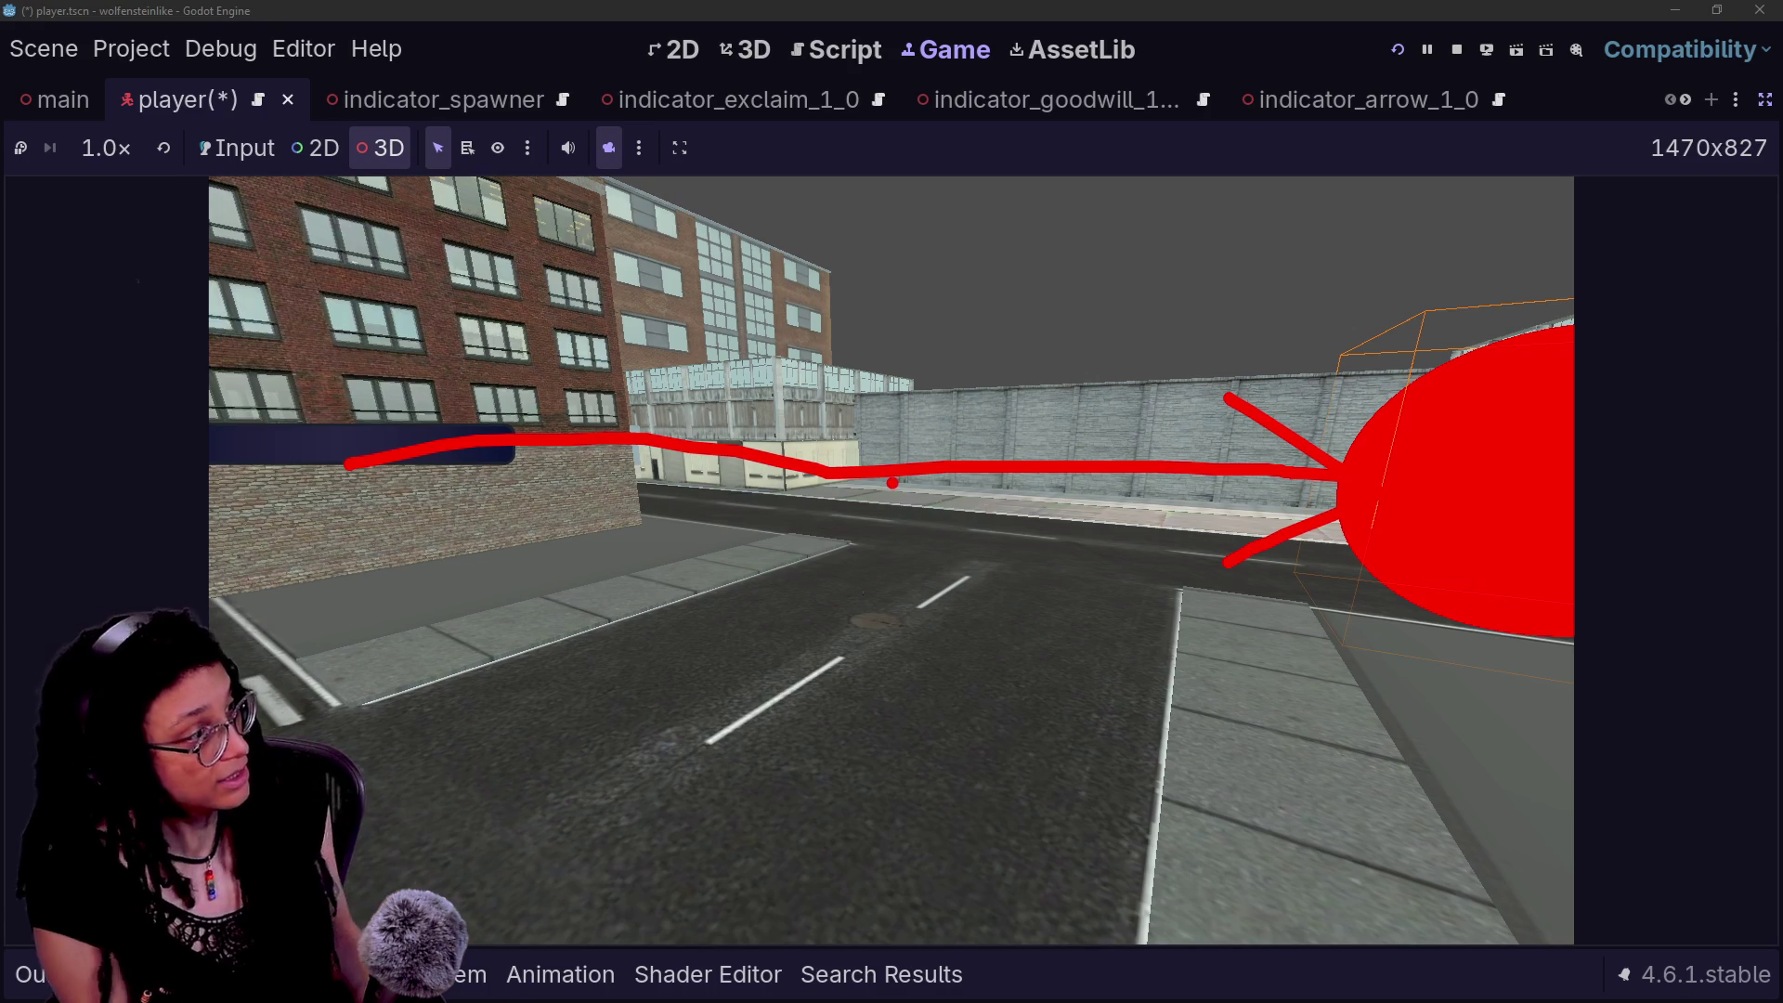
- Undo and redraw strokes around the road and red object, clear them all, and Alt-Tab to the browser
key(ctrl+z)
key(ctrl+z)
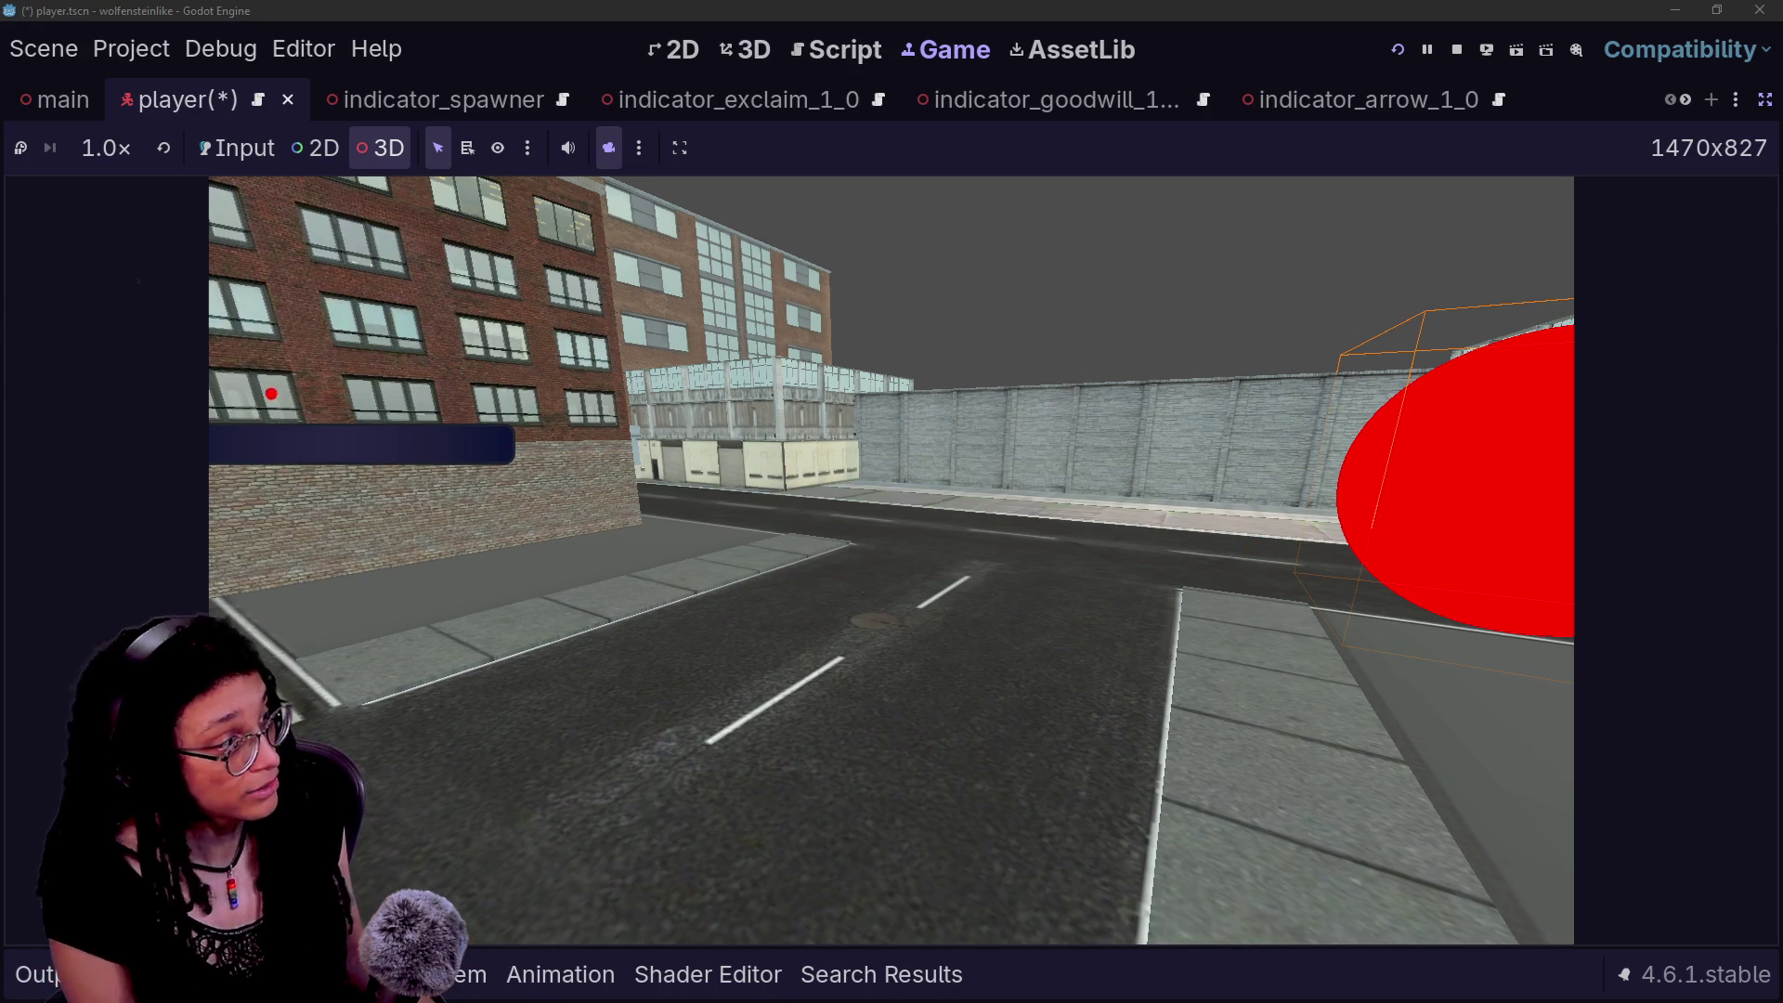
mouse_move(368, 380)
mouse_down()
mouse_move(477, 437)
mouse_move(409, 327)
mouse_up()
key(ctrl+z)
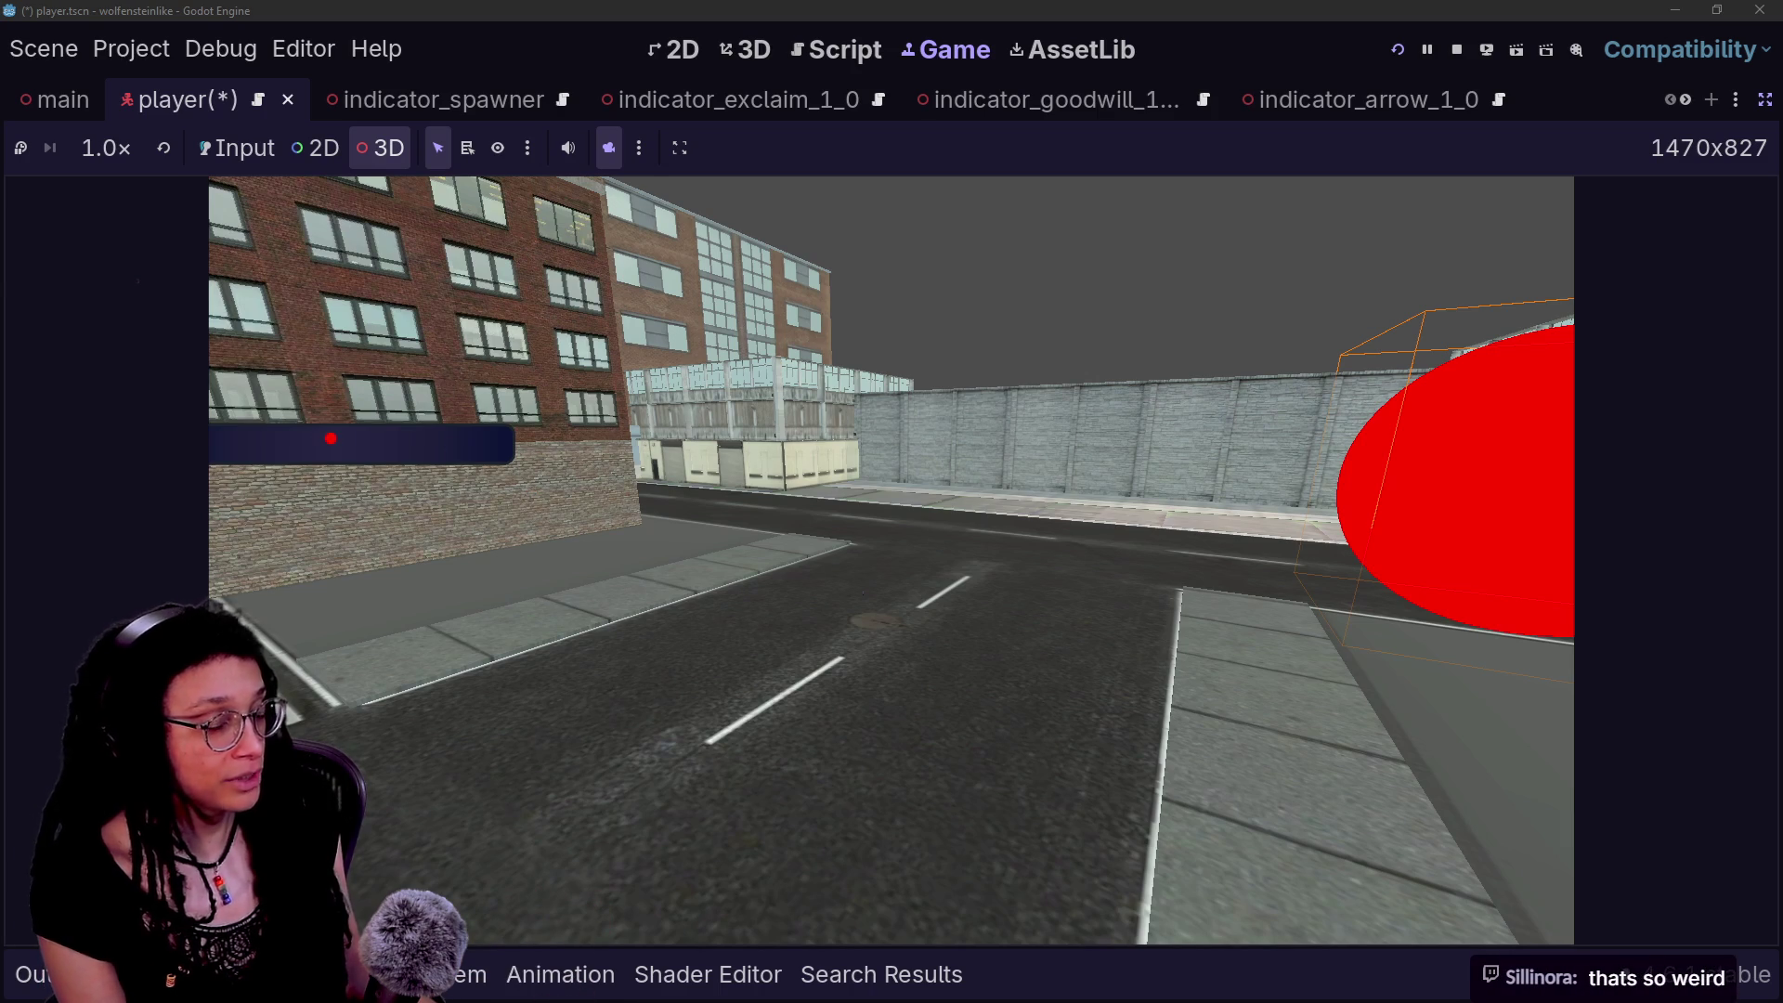
mouse_move(211, 394)
mouse_down()
mouse_move(66, 509)
mouse_move(278, 520)
mouse_move(232, 418)
mouse_up()
mouse_move(915, 585)
mouse_down()
mouse_move(706, 641)
mouse_move(682, 692)
mouse_up()
drag(878, 673, 1290, 465)
drag(1045, 399, 1342, 464)
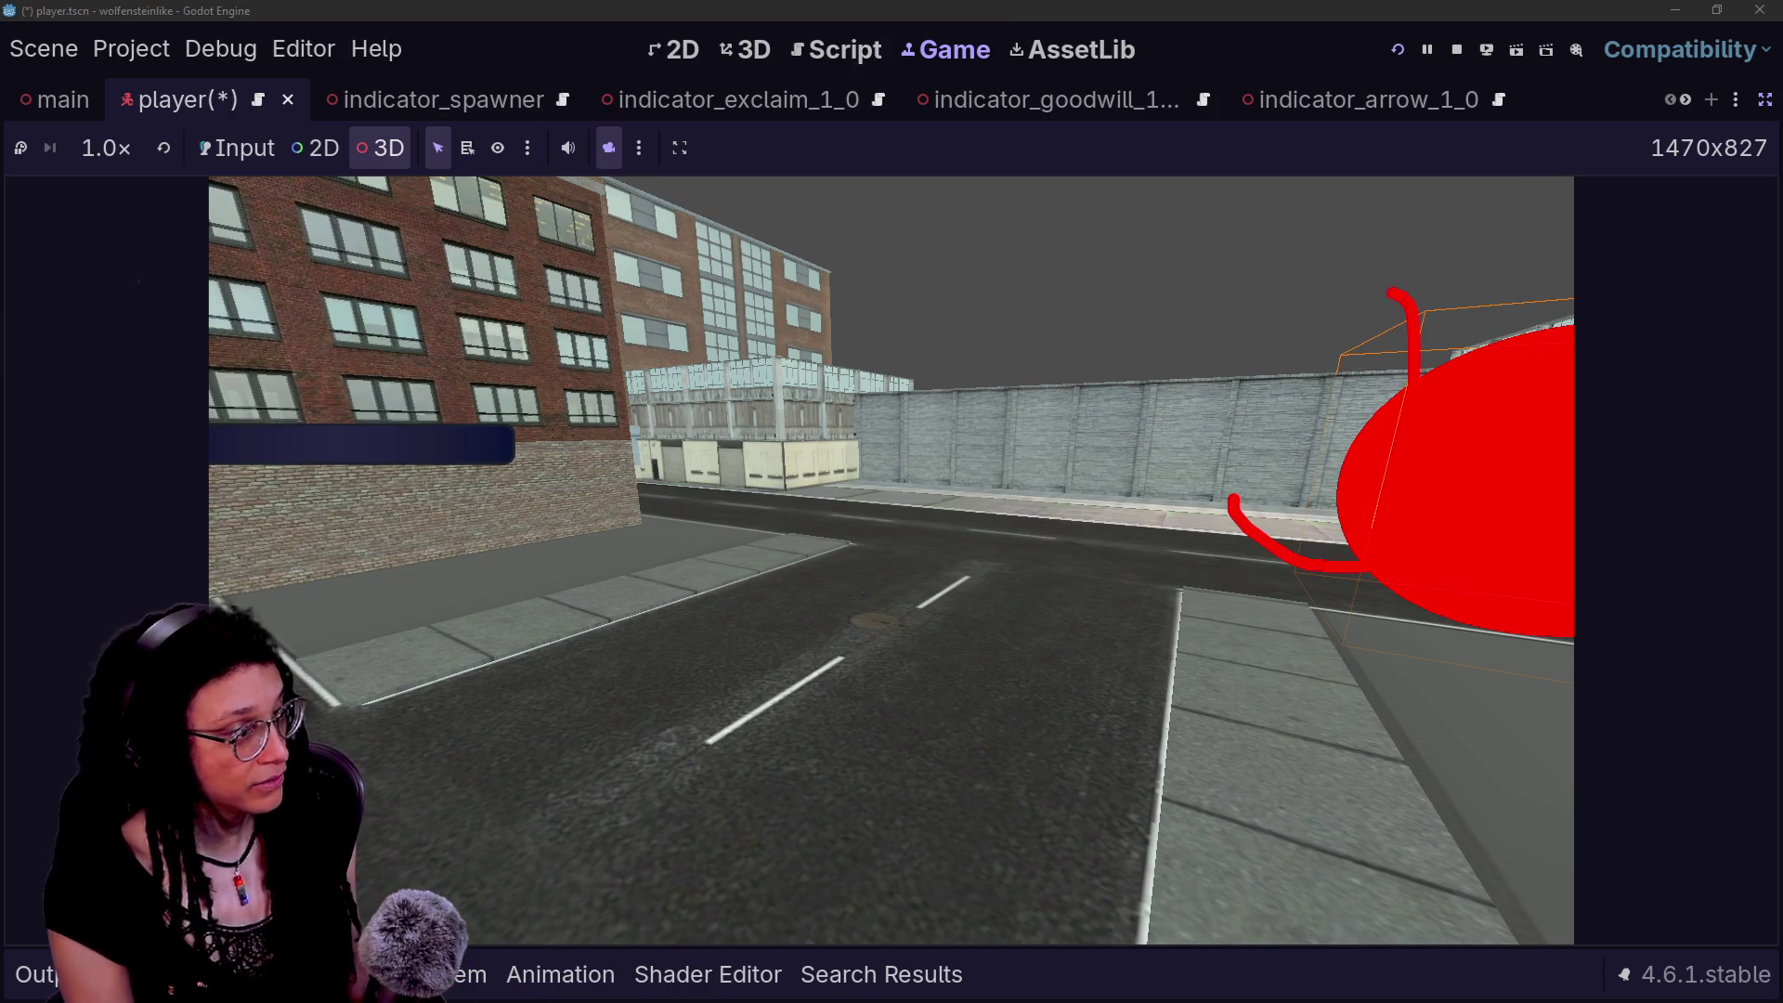
key(Escape)
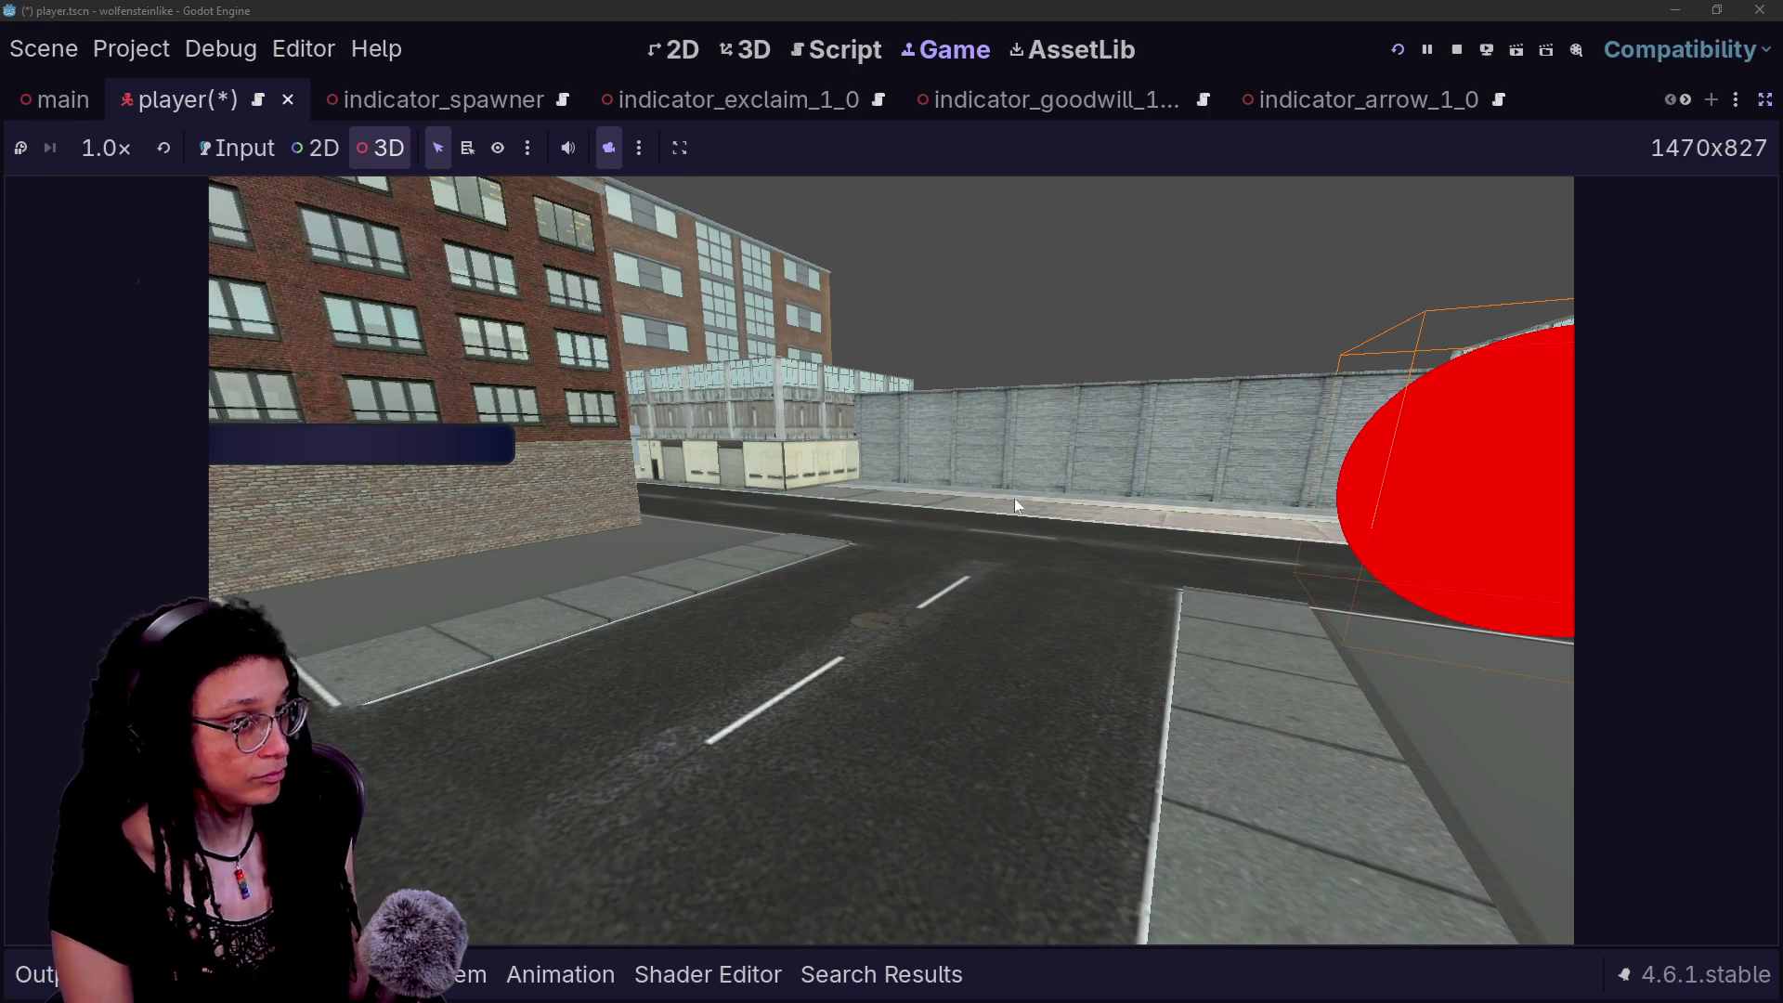
key(alt+Tab)
key(alt+Tab)
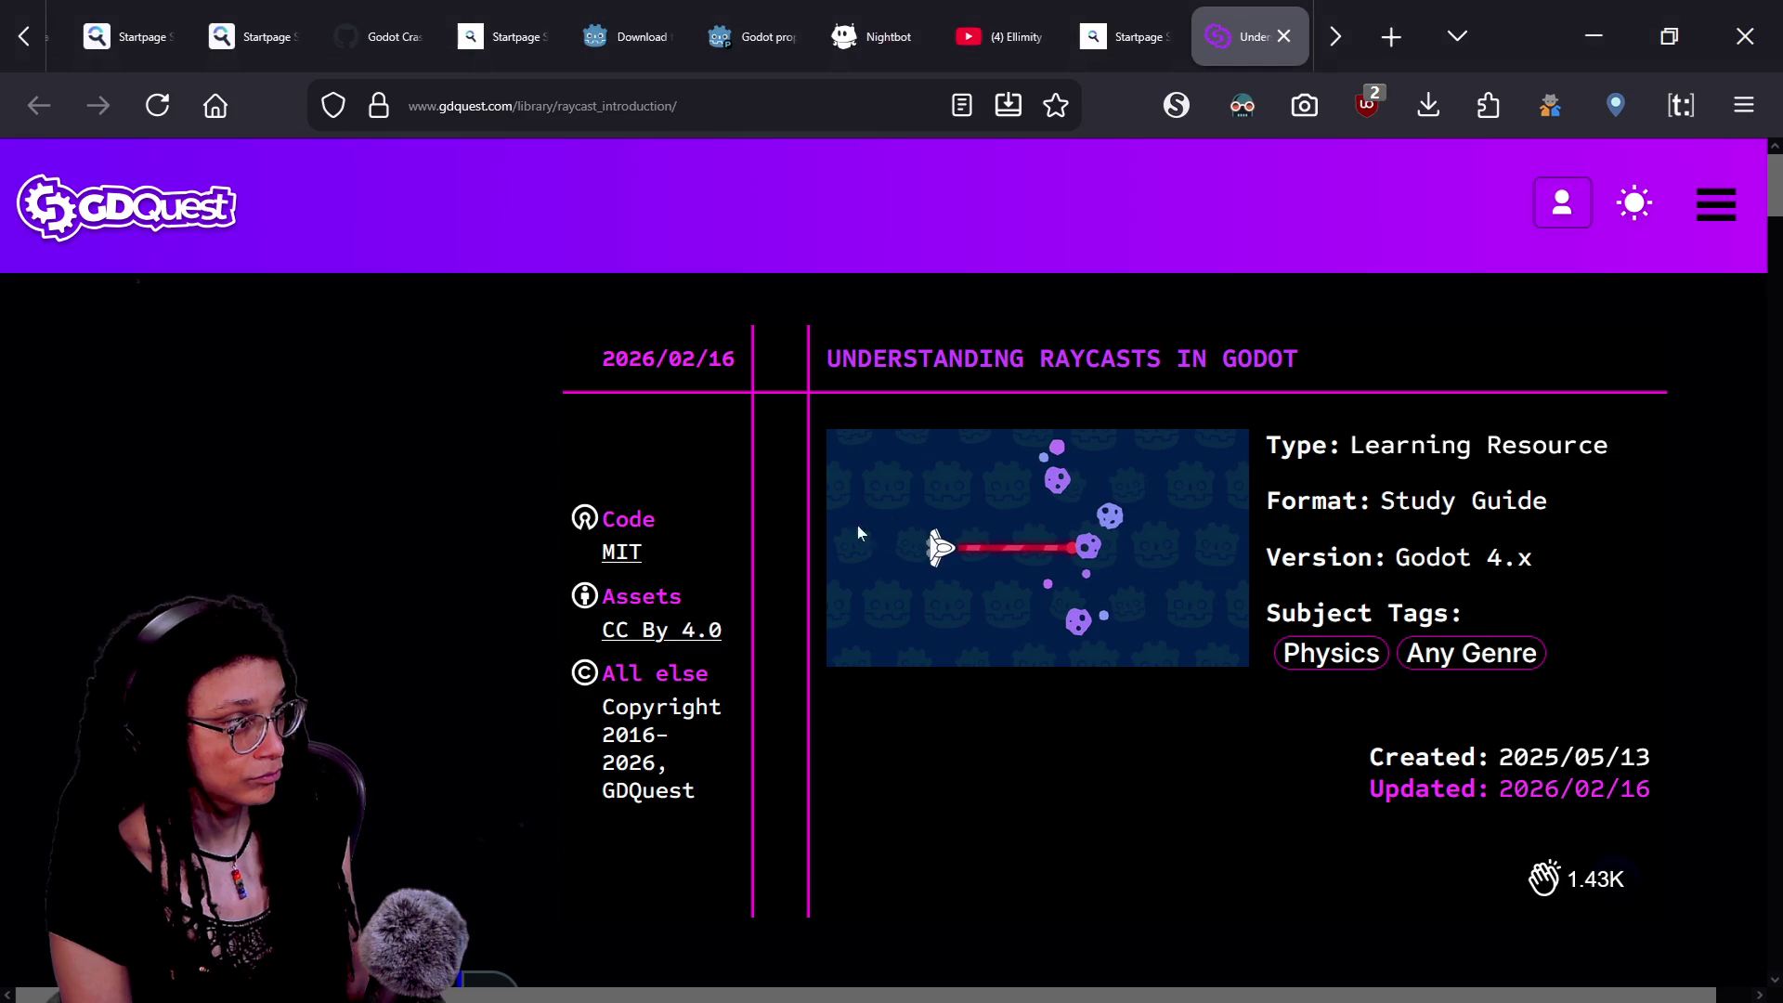
- Scroll through the opening sections of the GDQuest raycast article
scroll(1294, 730, down, 5)
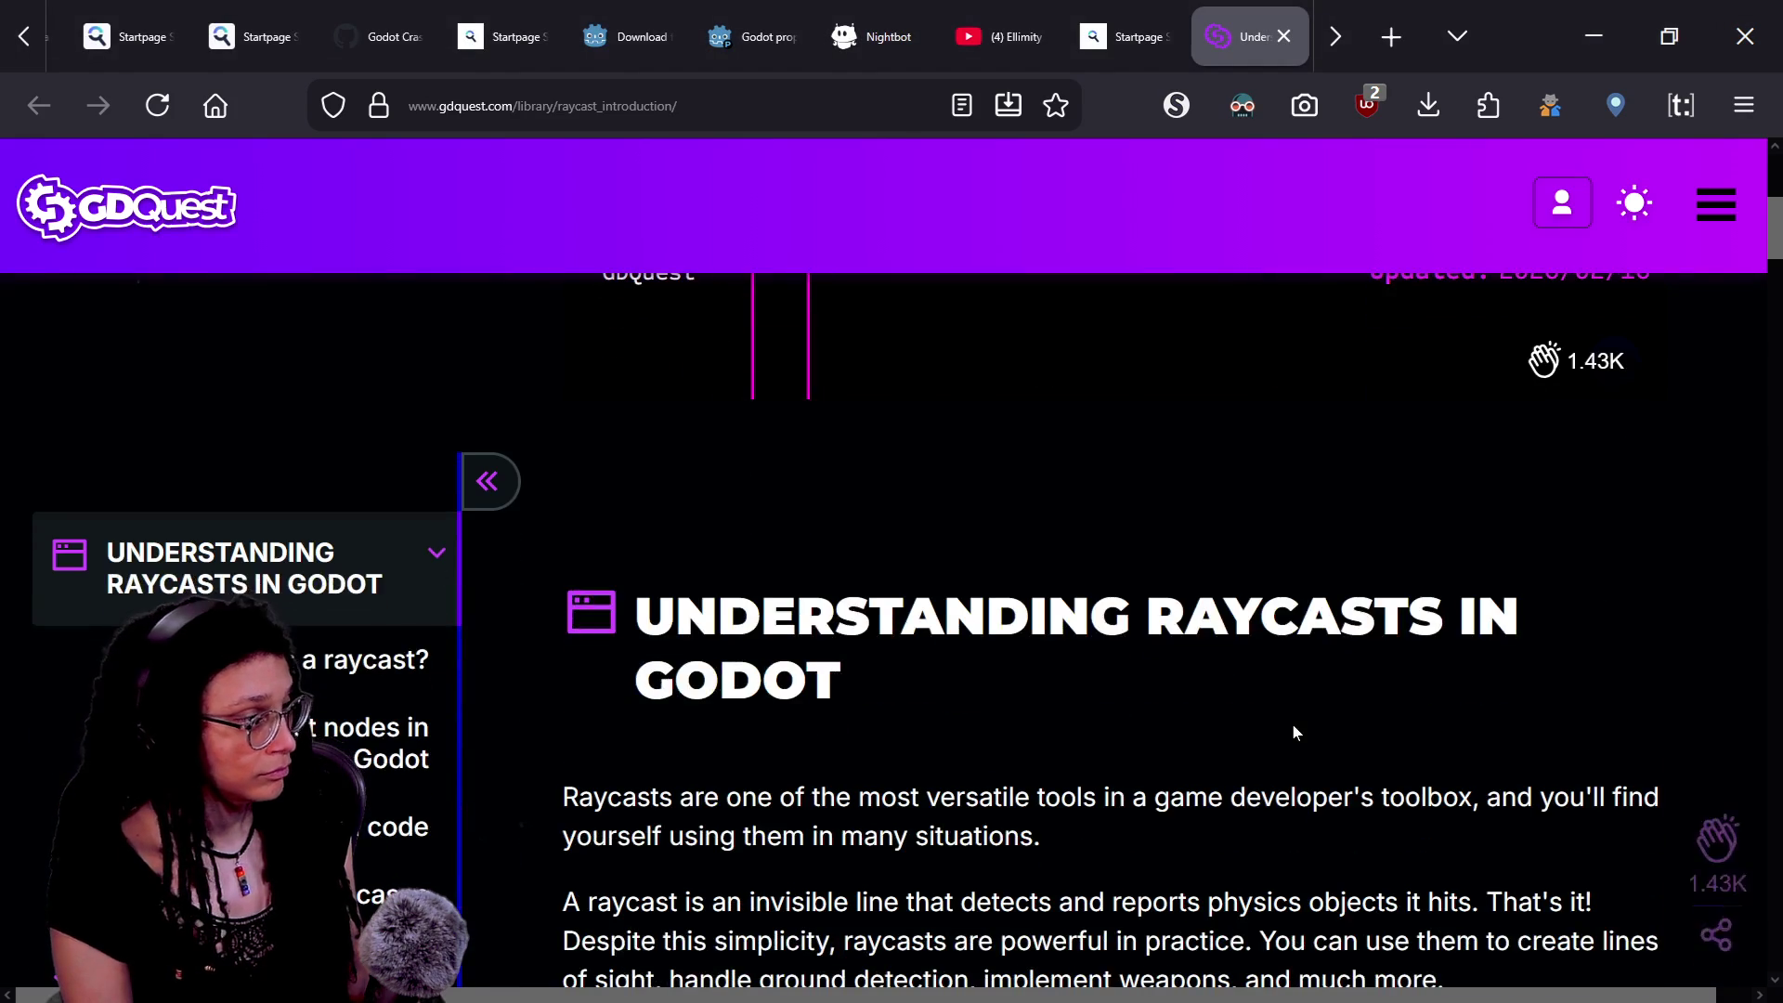
ctrl+scroll(1294, 730, down, 2)
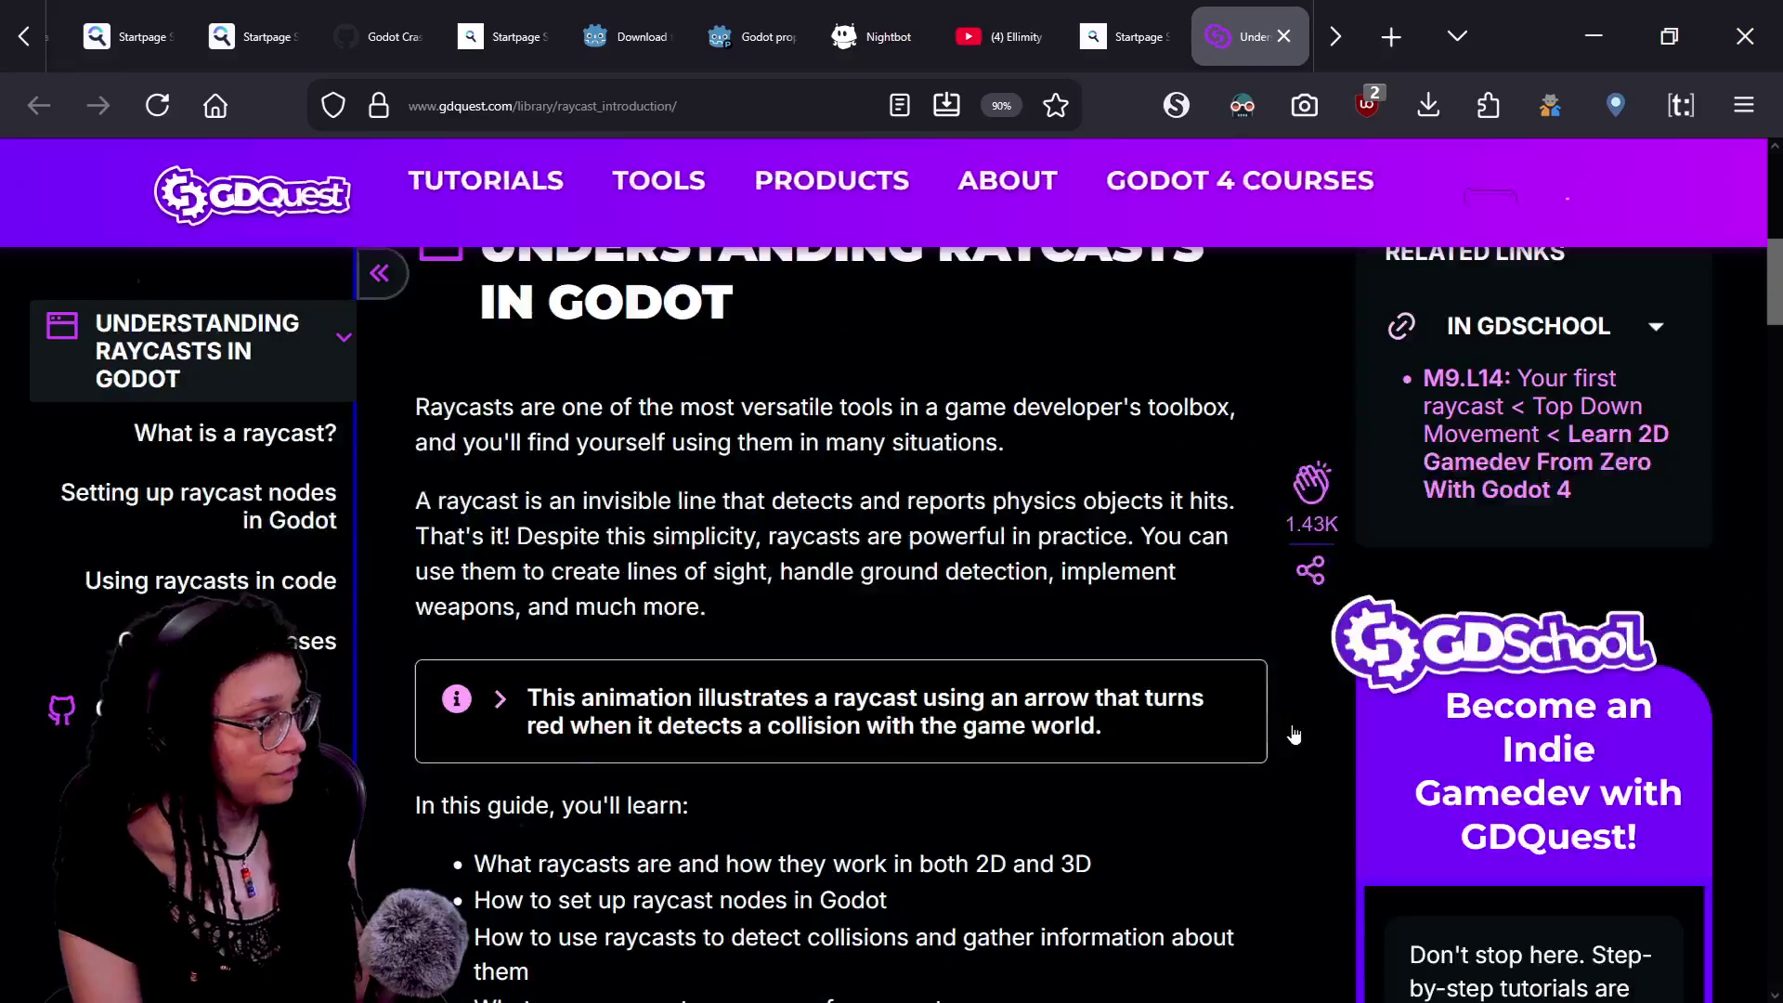
ctrl+scroll(1294, 730, up, 5)
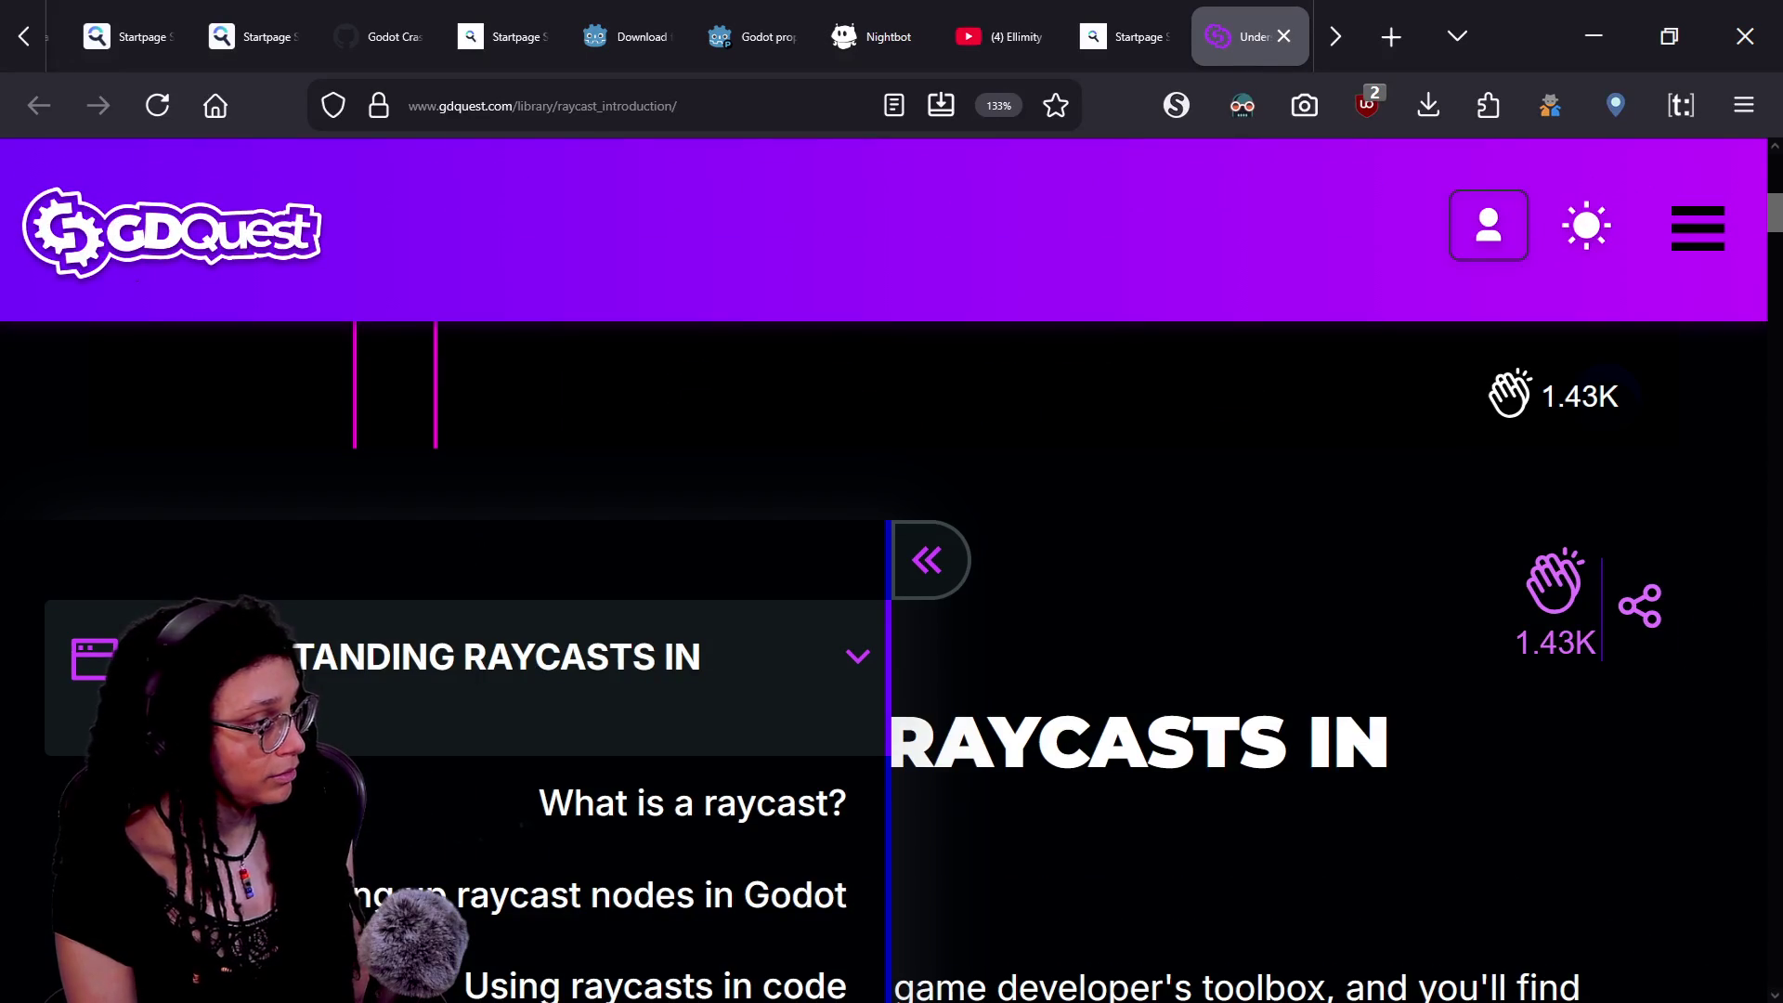
scroll(1059, 743, down, 4)
scroll(1058, 750, down, 1)
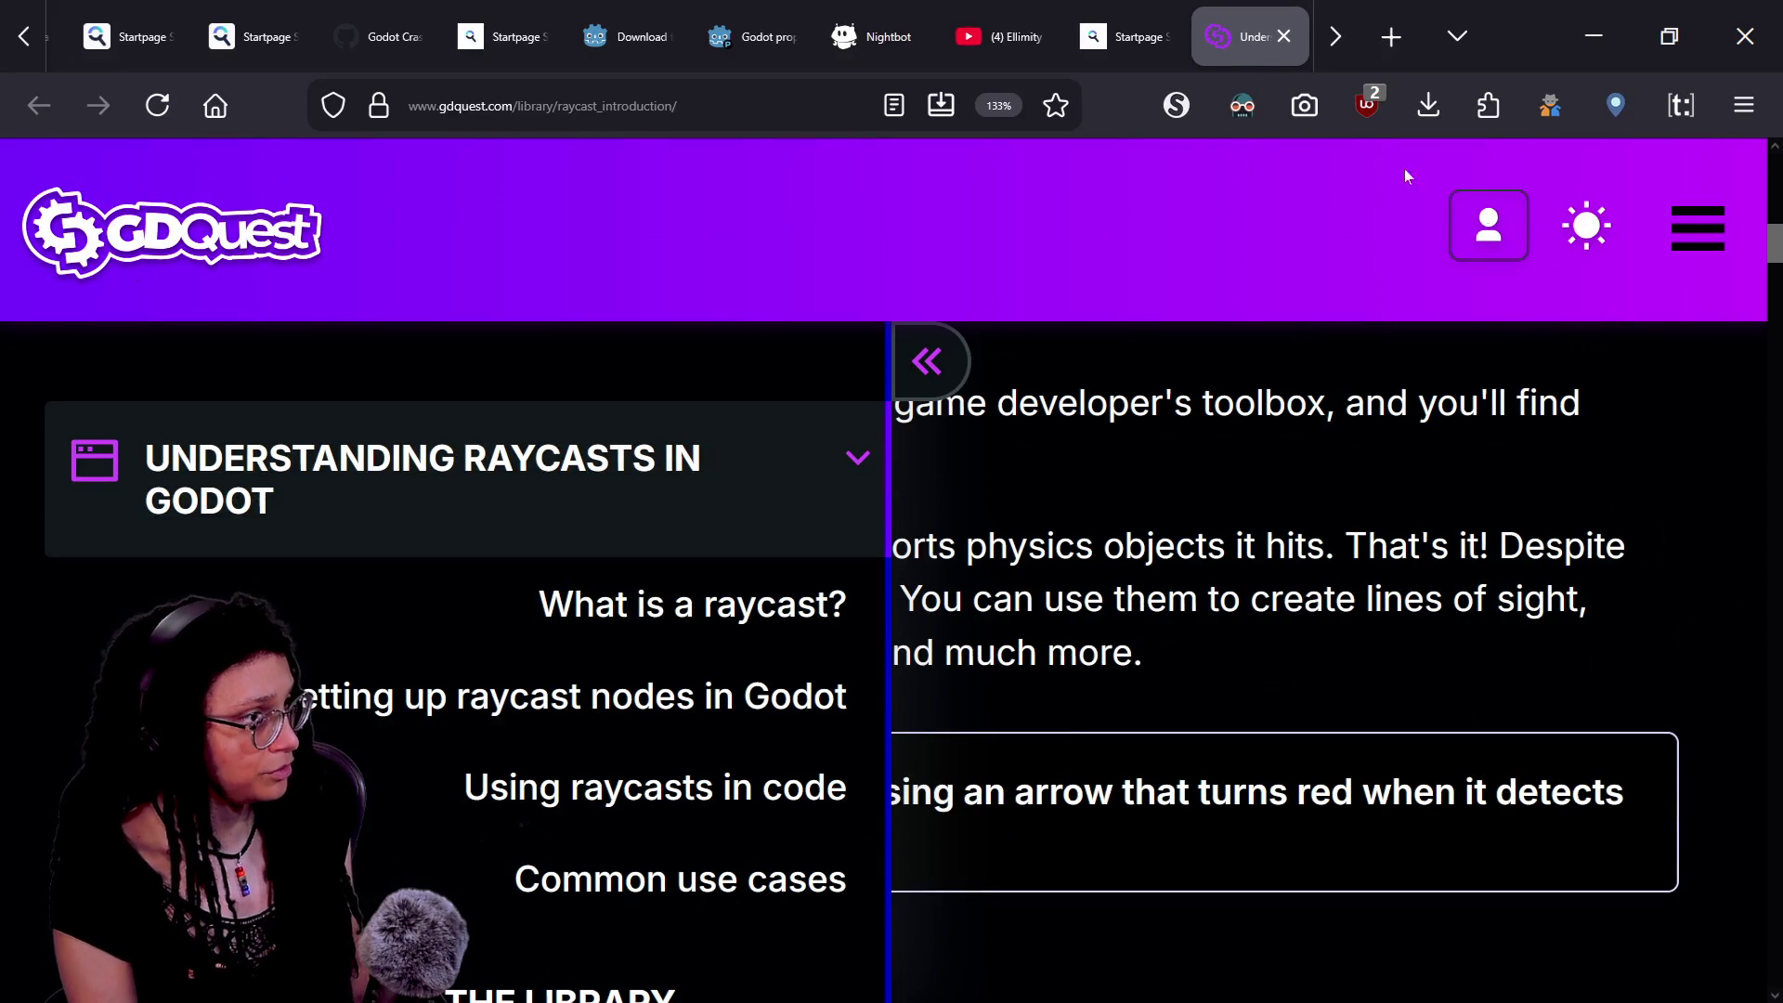
click(1177, 106)
click(1262, 559)
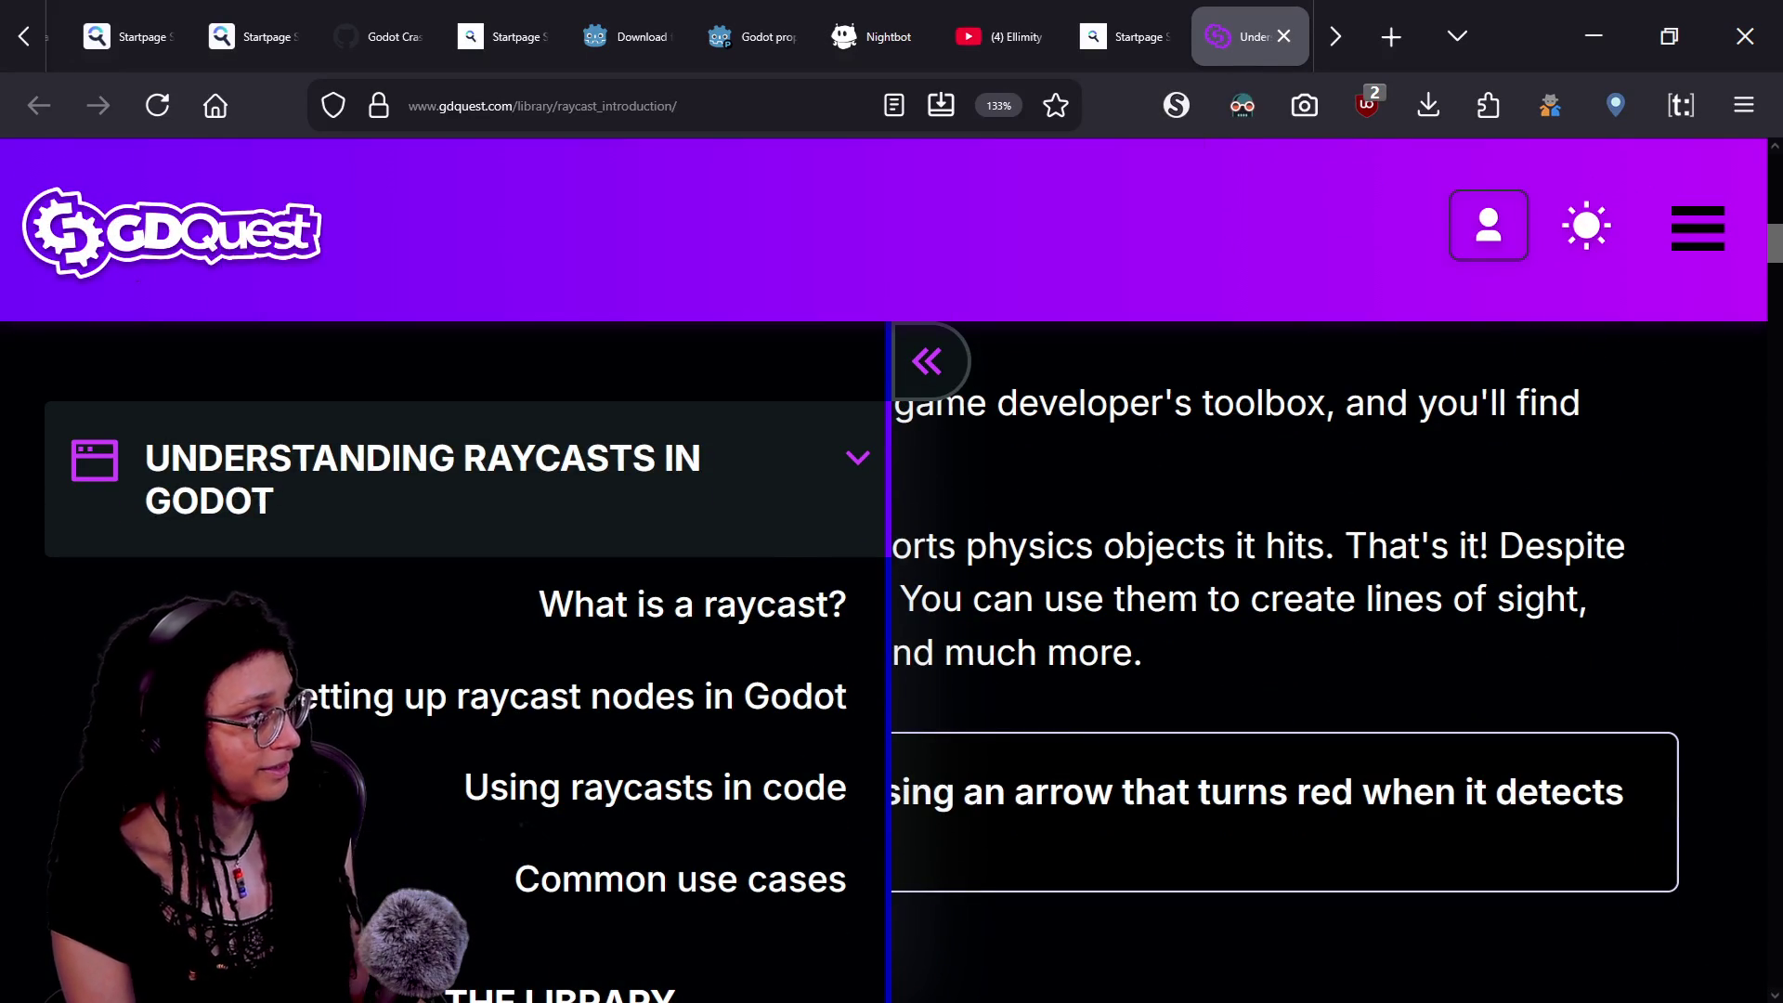
- Scroll down to the 3D code example and scroll its code block horizontally to read it
scroll(1226, 608, down, 3)
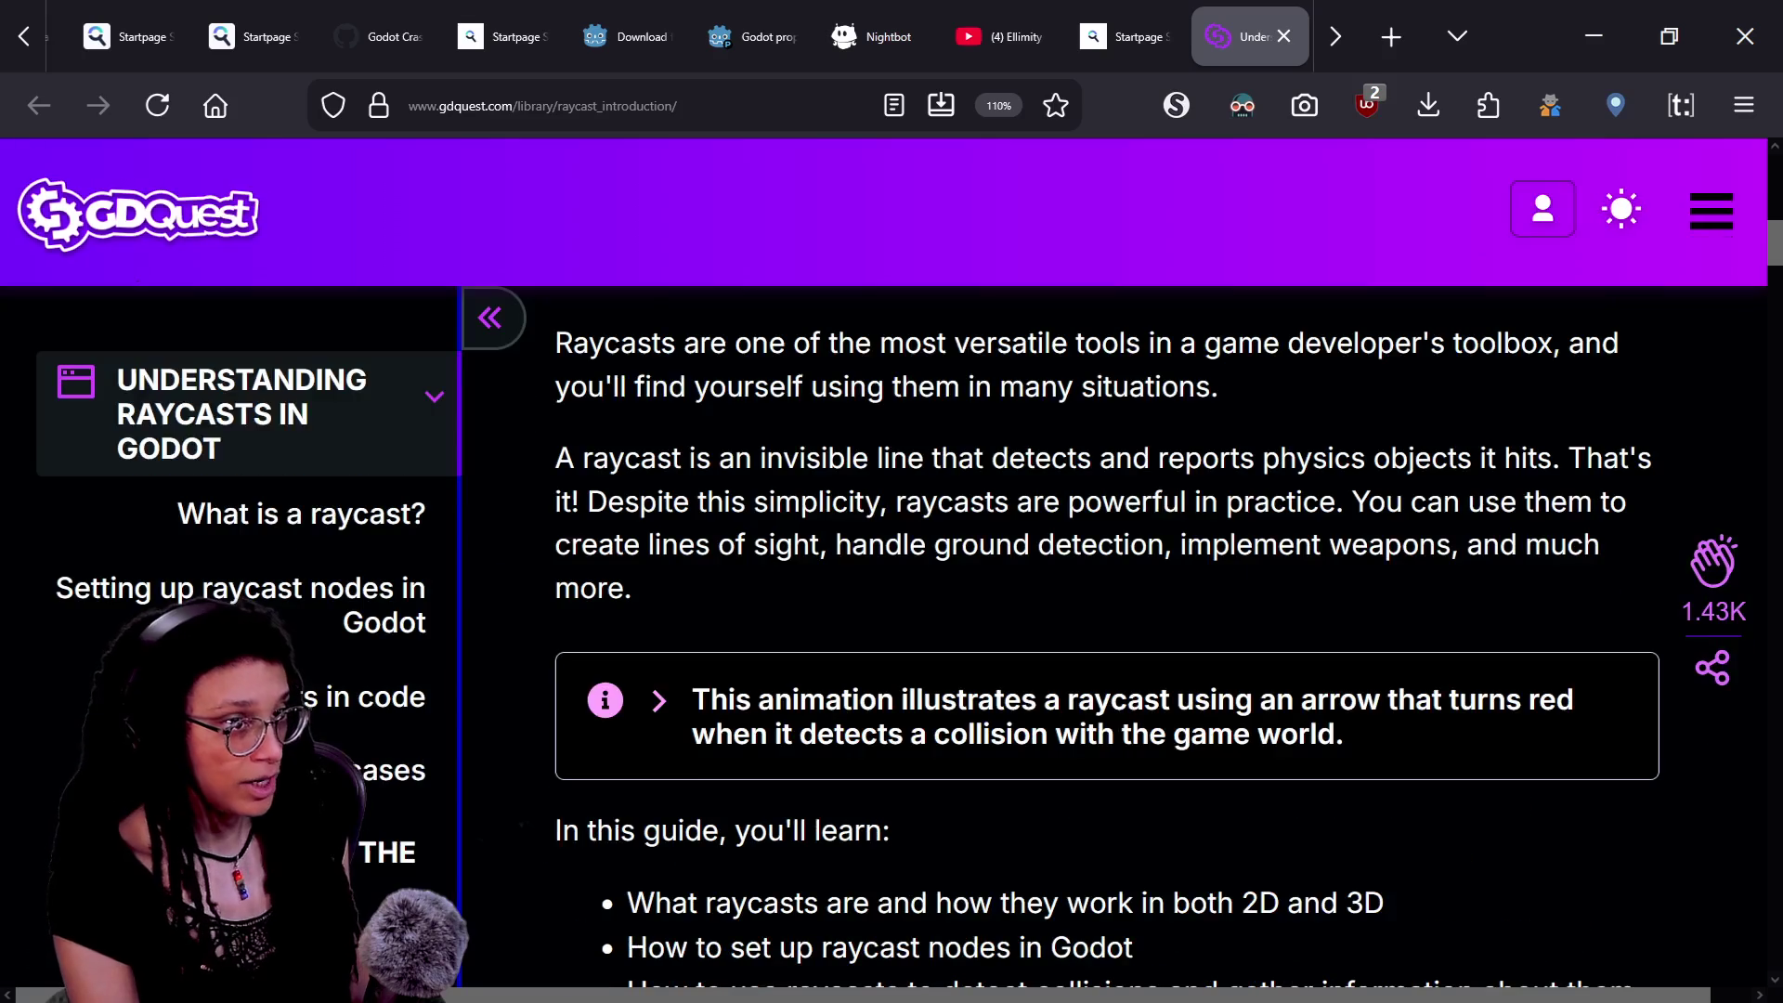
scroll(1021, 557, up, 3)
scroll(1058, 650, down, 3)
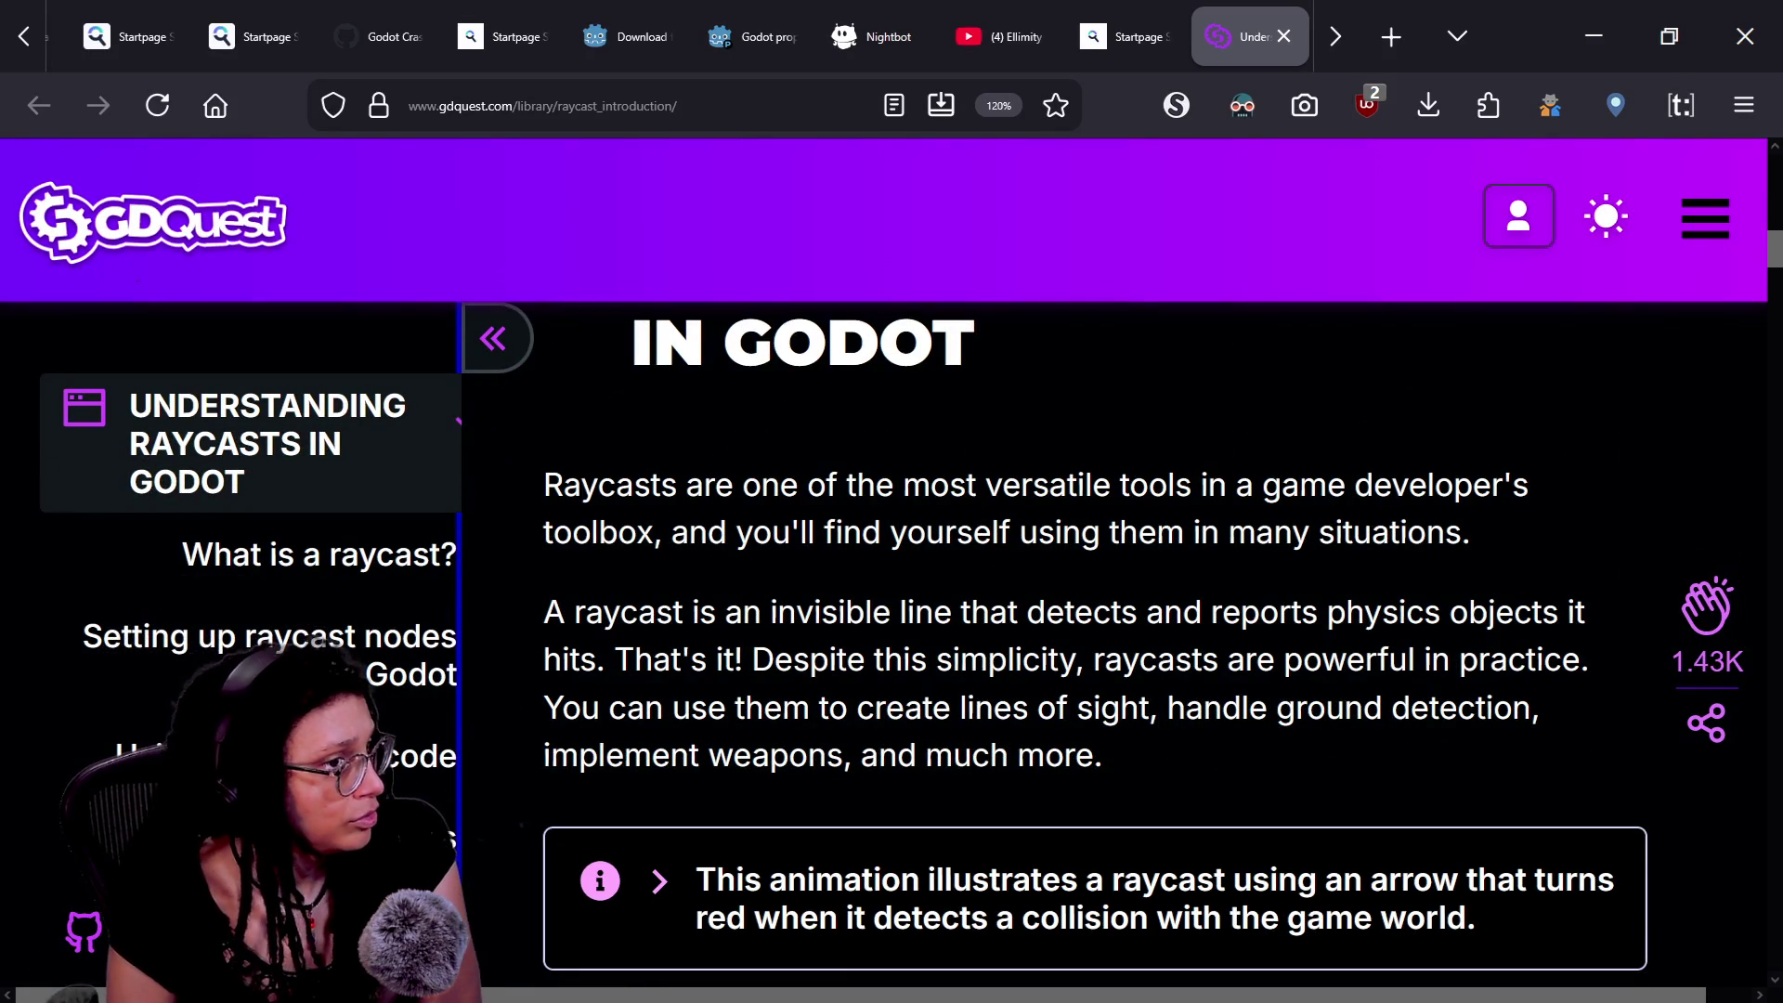
scroll(1228, 608, up, 1)
scroll(1227, 608, down, 1)
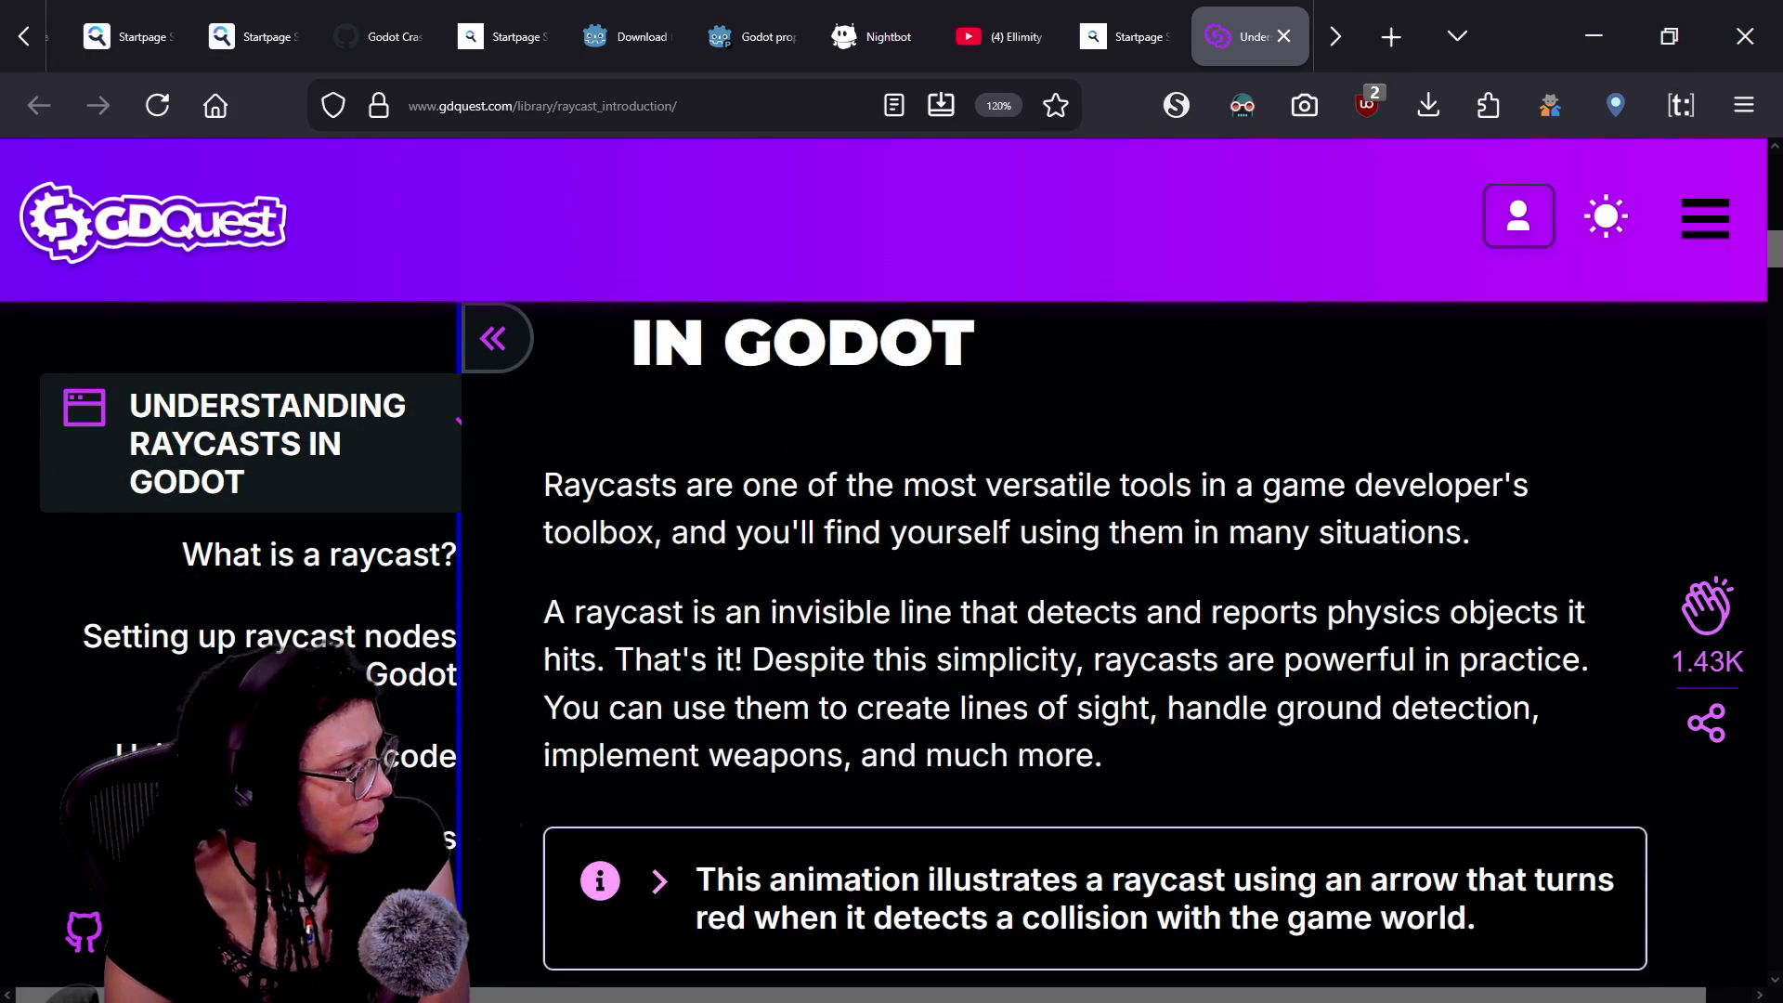
scroll(1228, 608, down, 1)
scroll(1228, 608, down, 5)
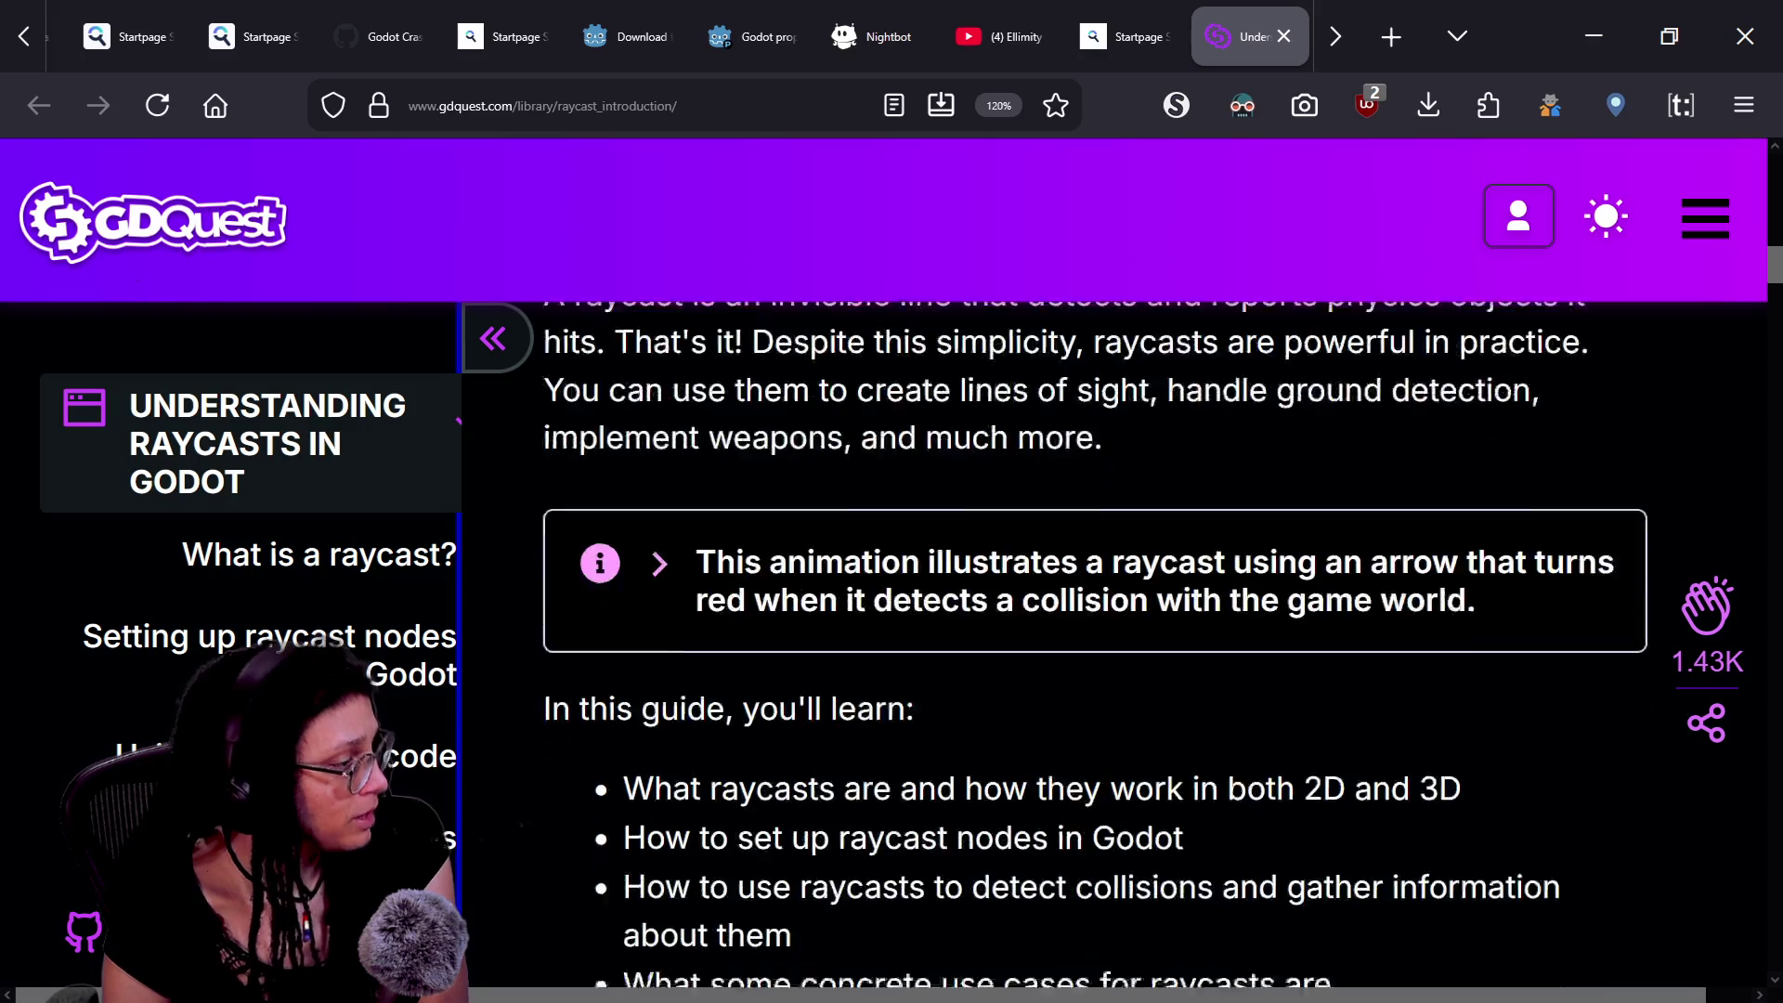
scroll(1058, 650, down, 10)
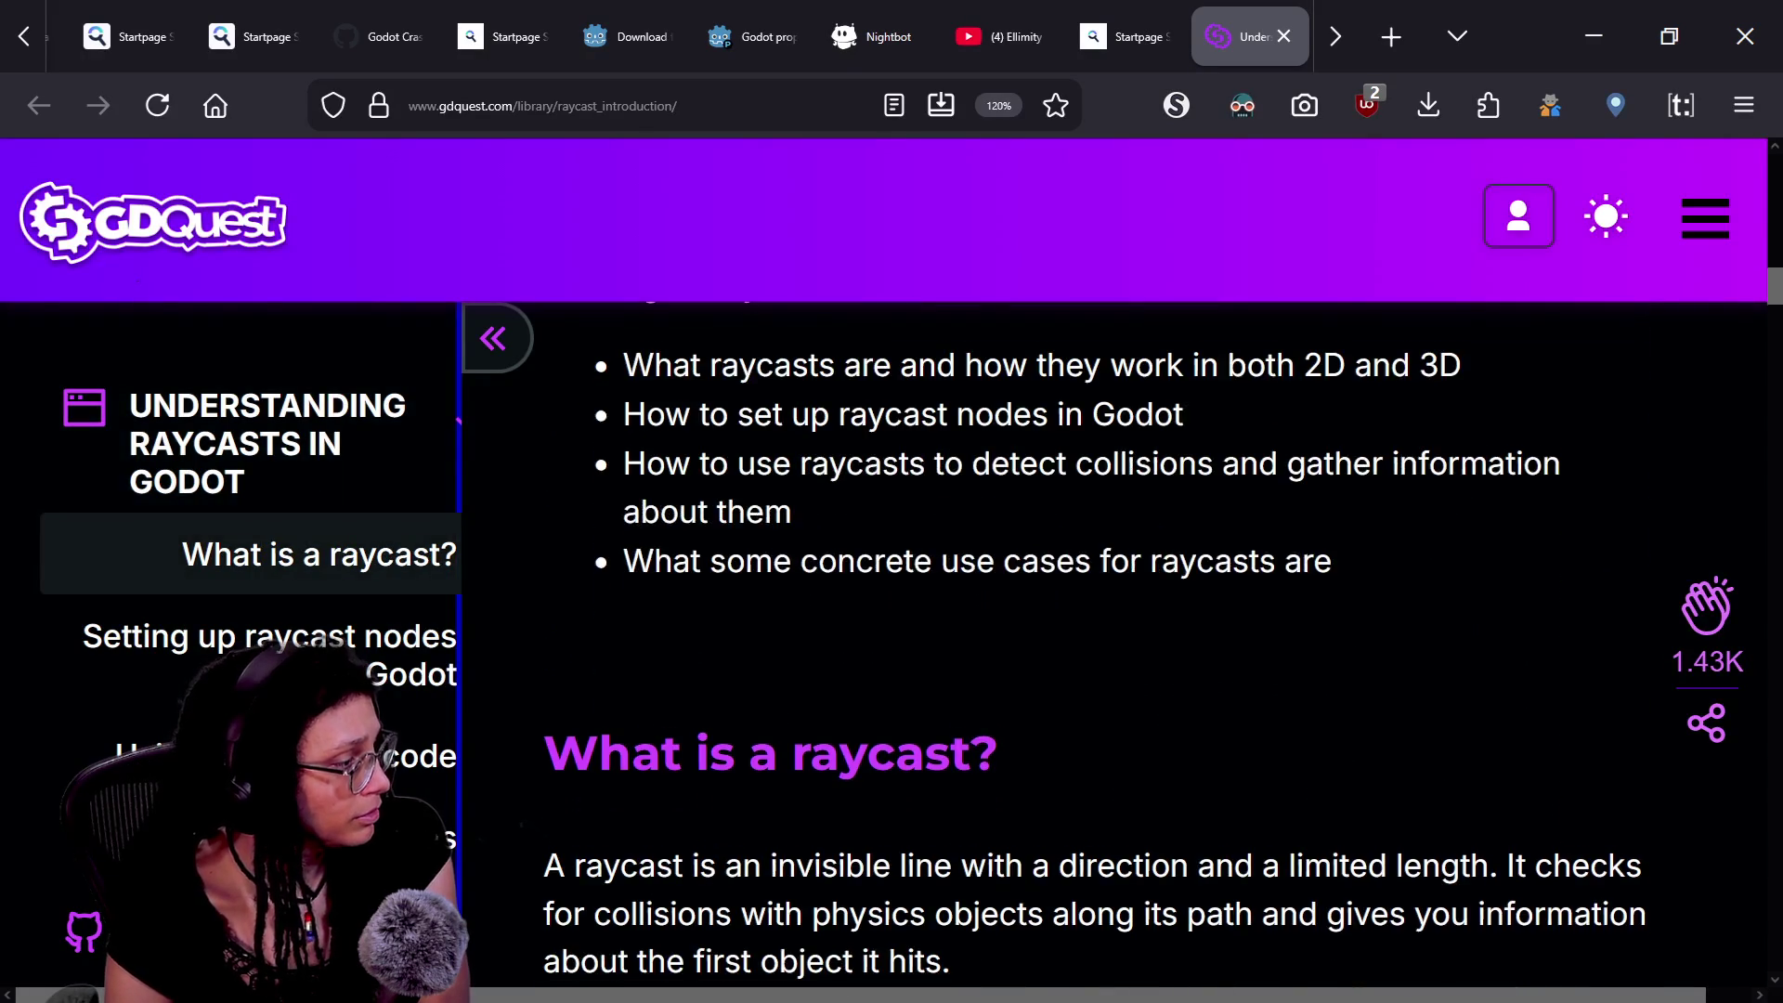
scroll(1226, 608, down, 10)
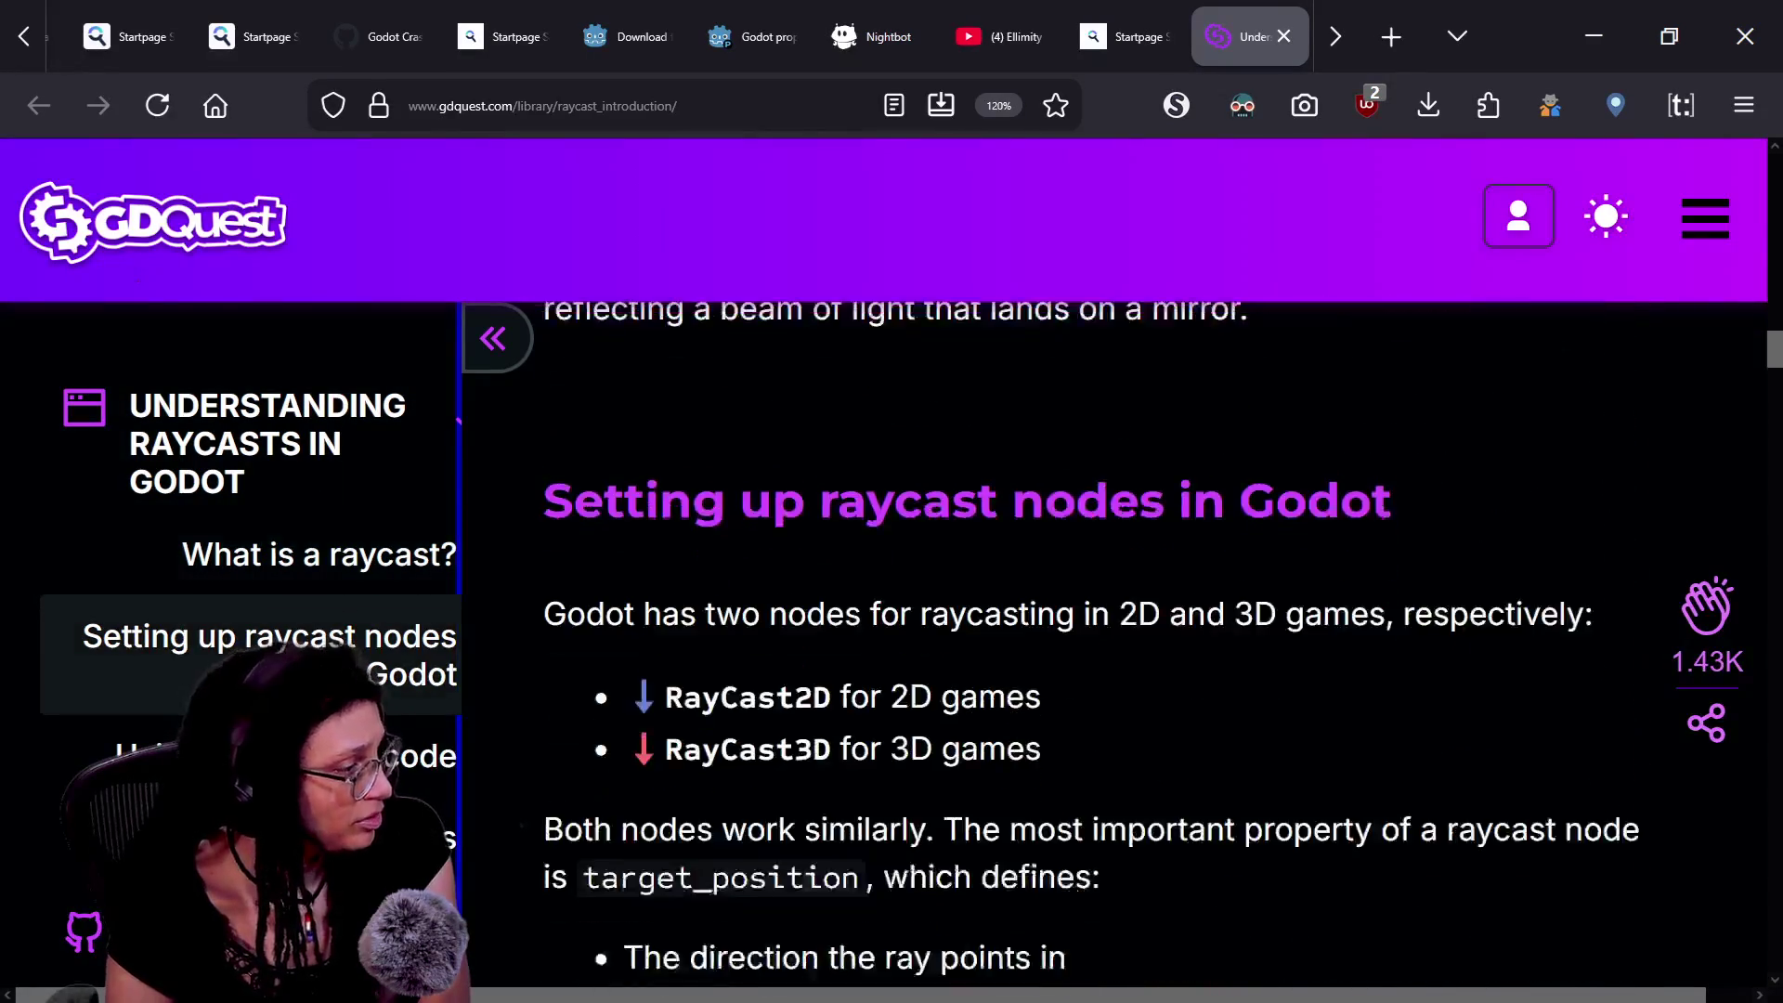
scroll(1226, 608, down, 11)
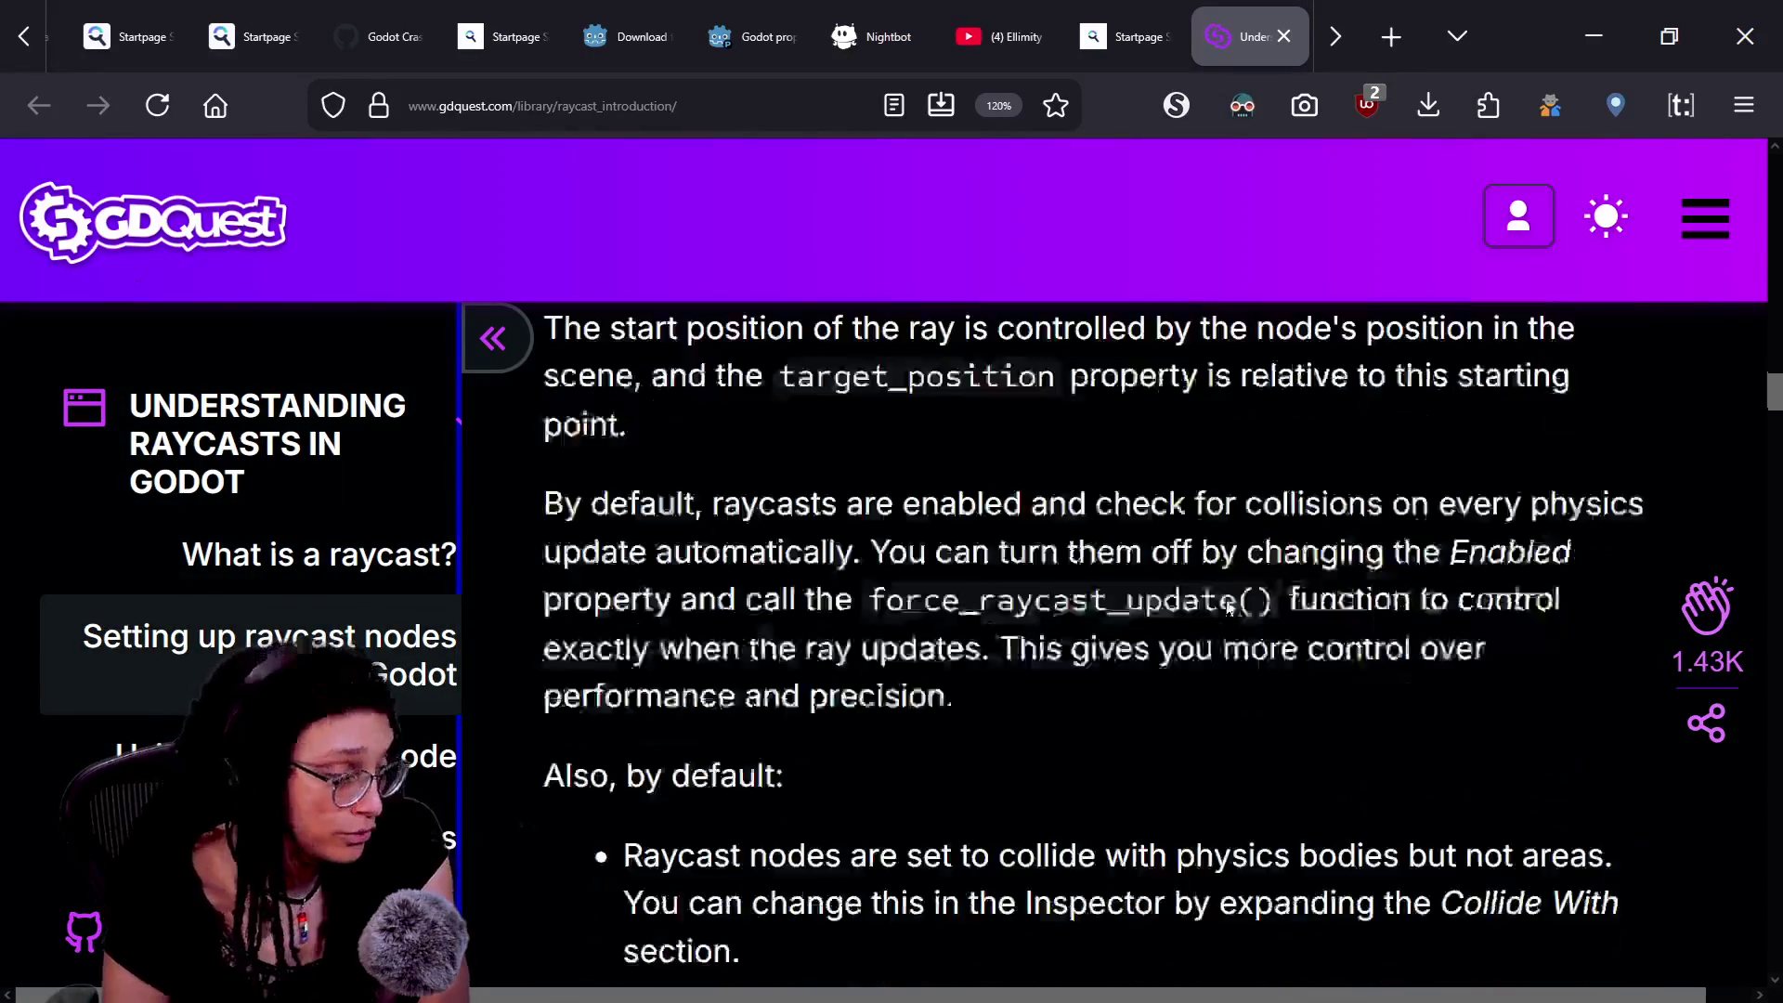
scroll(1226, 608, down, 5)
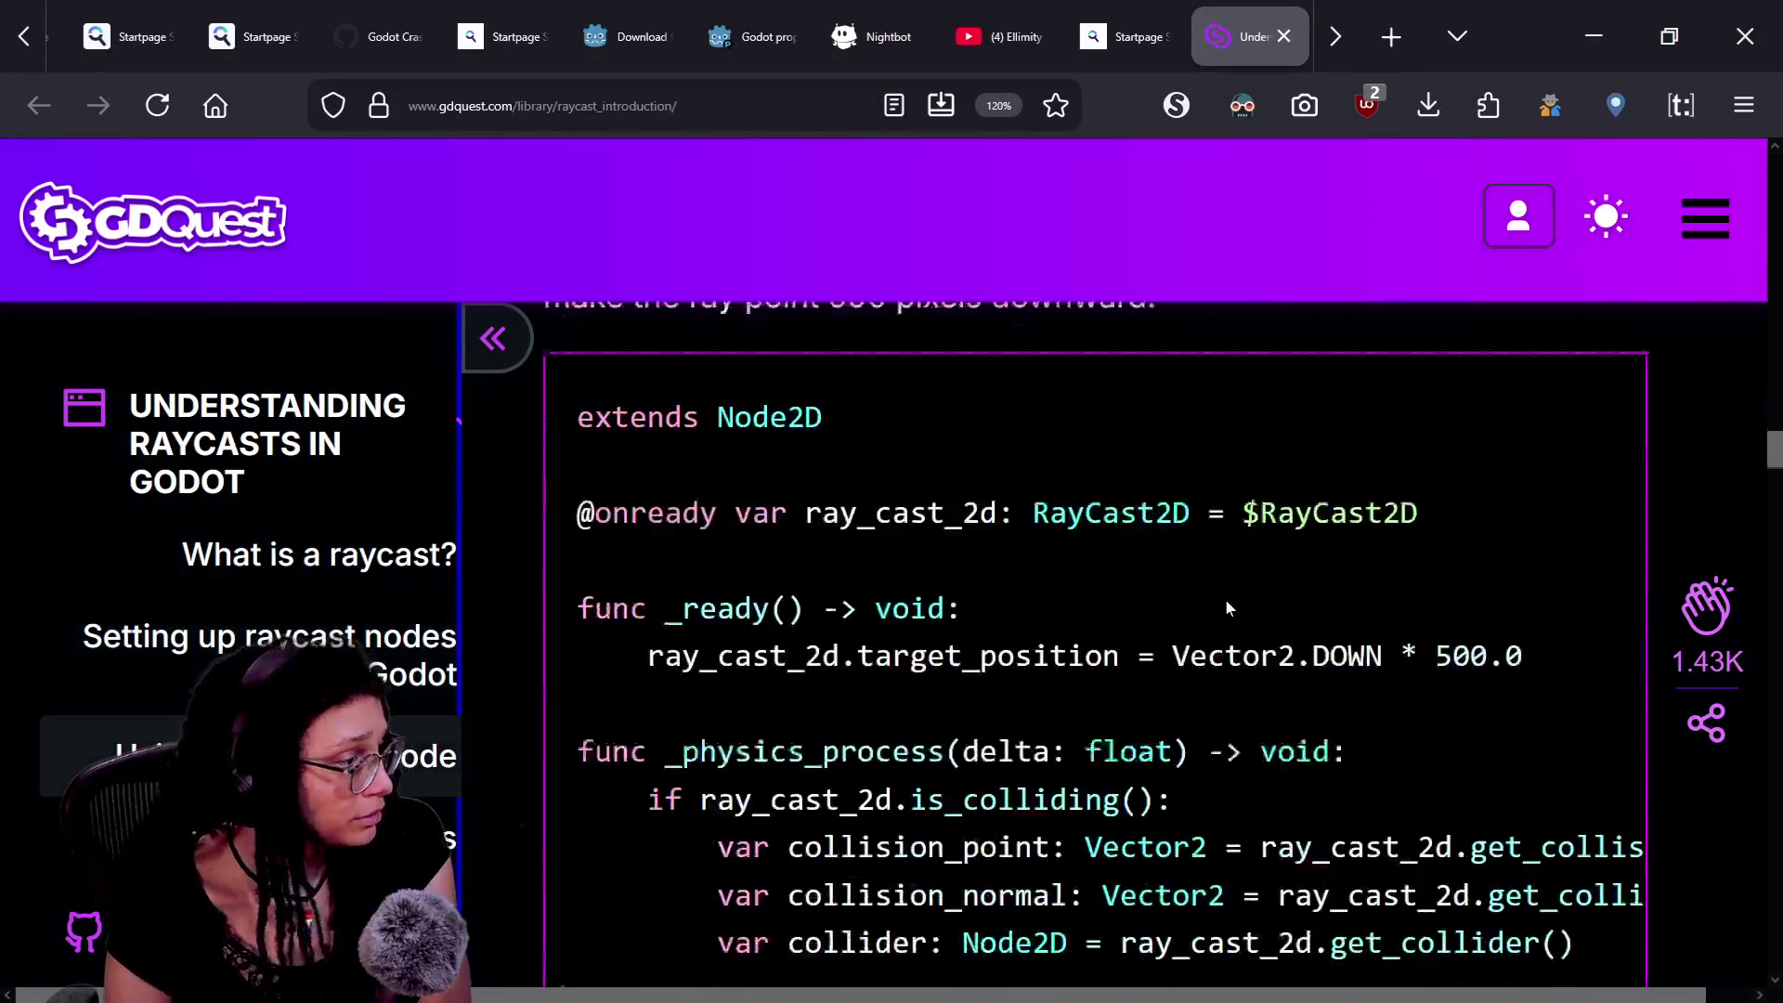
scroll(892, 557, left, 1)
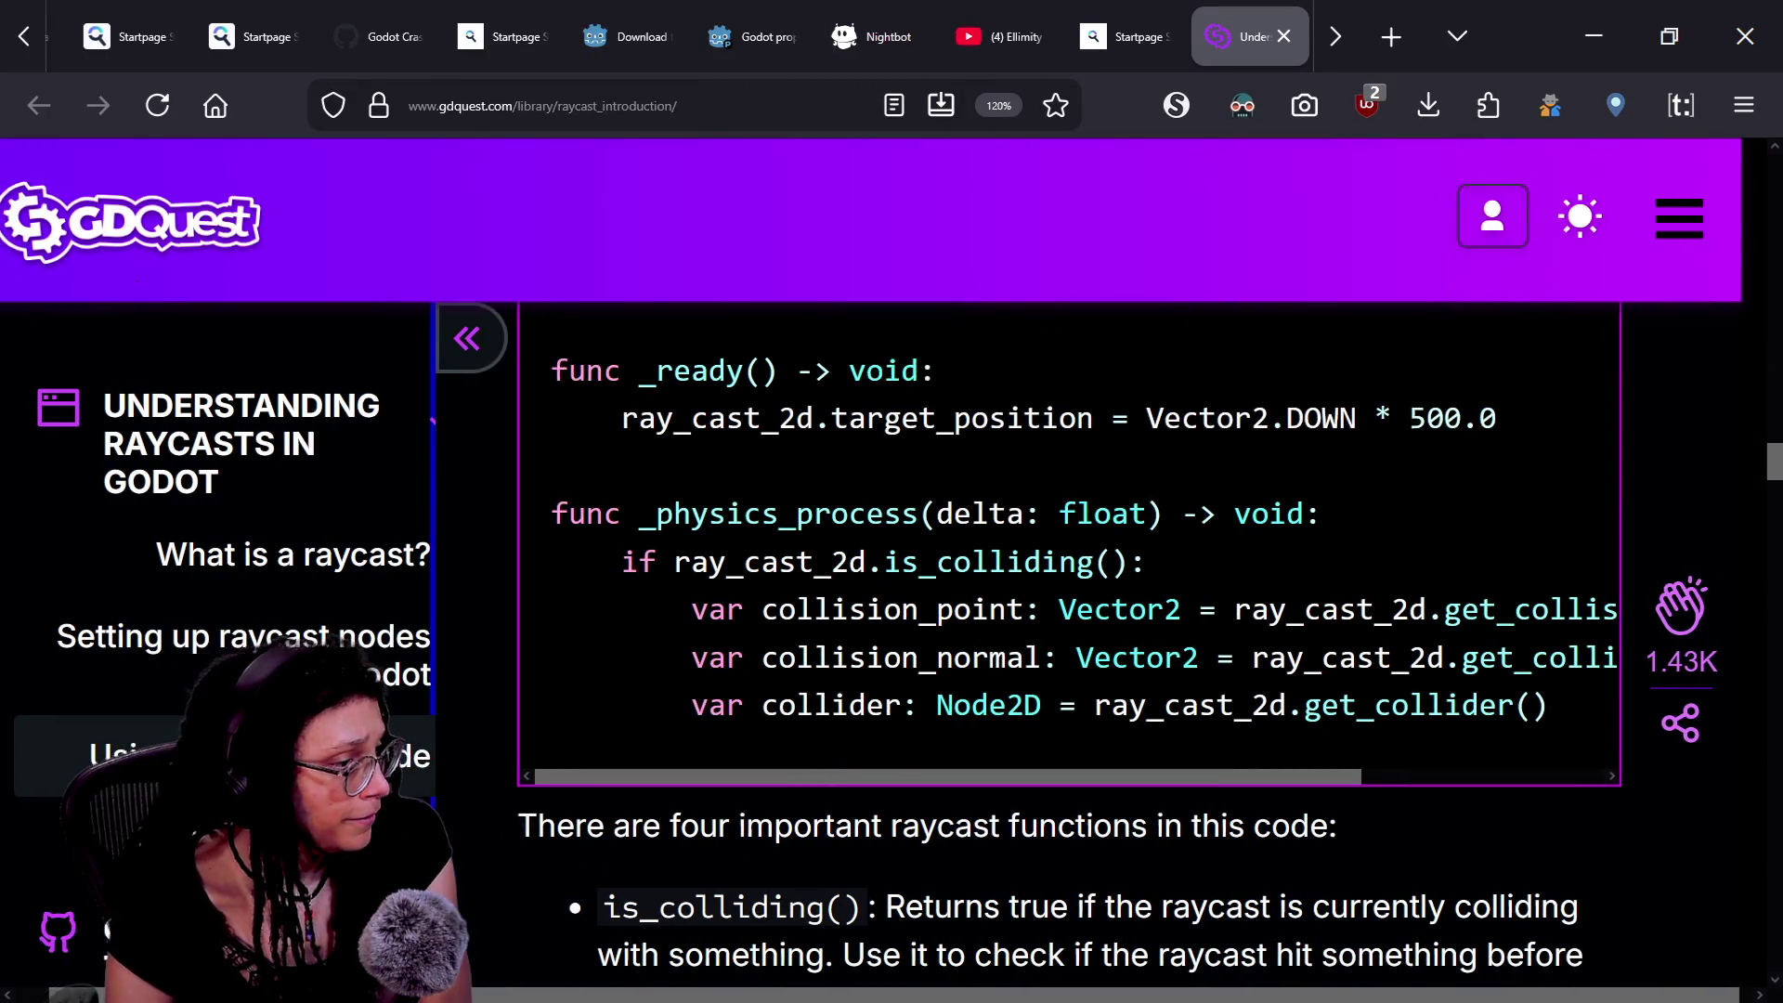
mouse_move(1040, 774)
mouse_down()
mouse_move(1279, 791)
mouse_move(1053, 793)
mouse_move(1040, 822)
mouse_move(960, 766)
mouse_up()
click(960, 766)
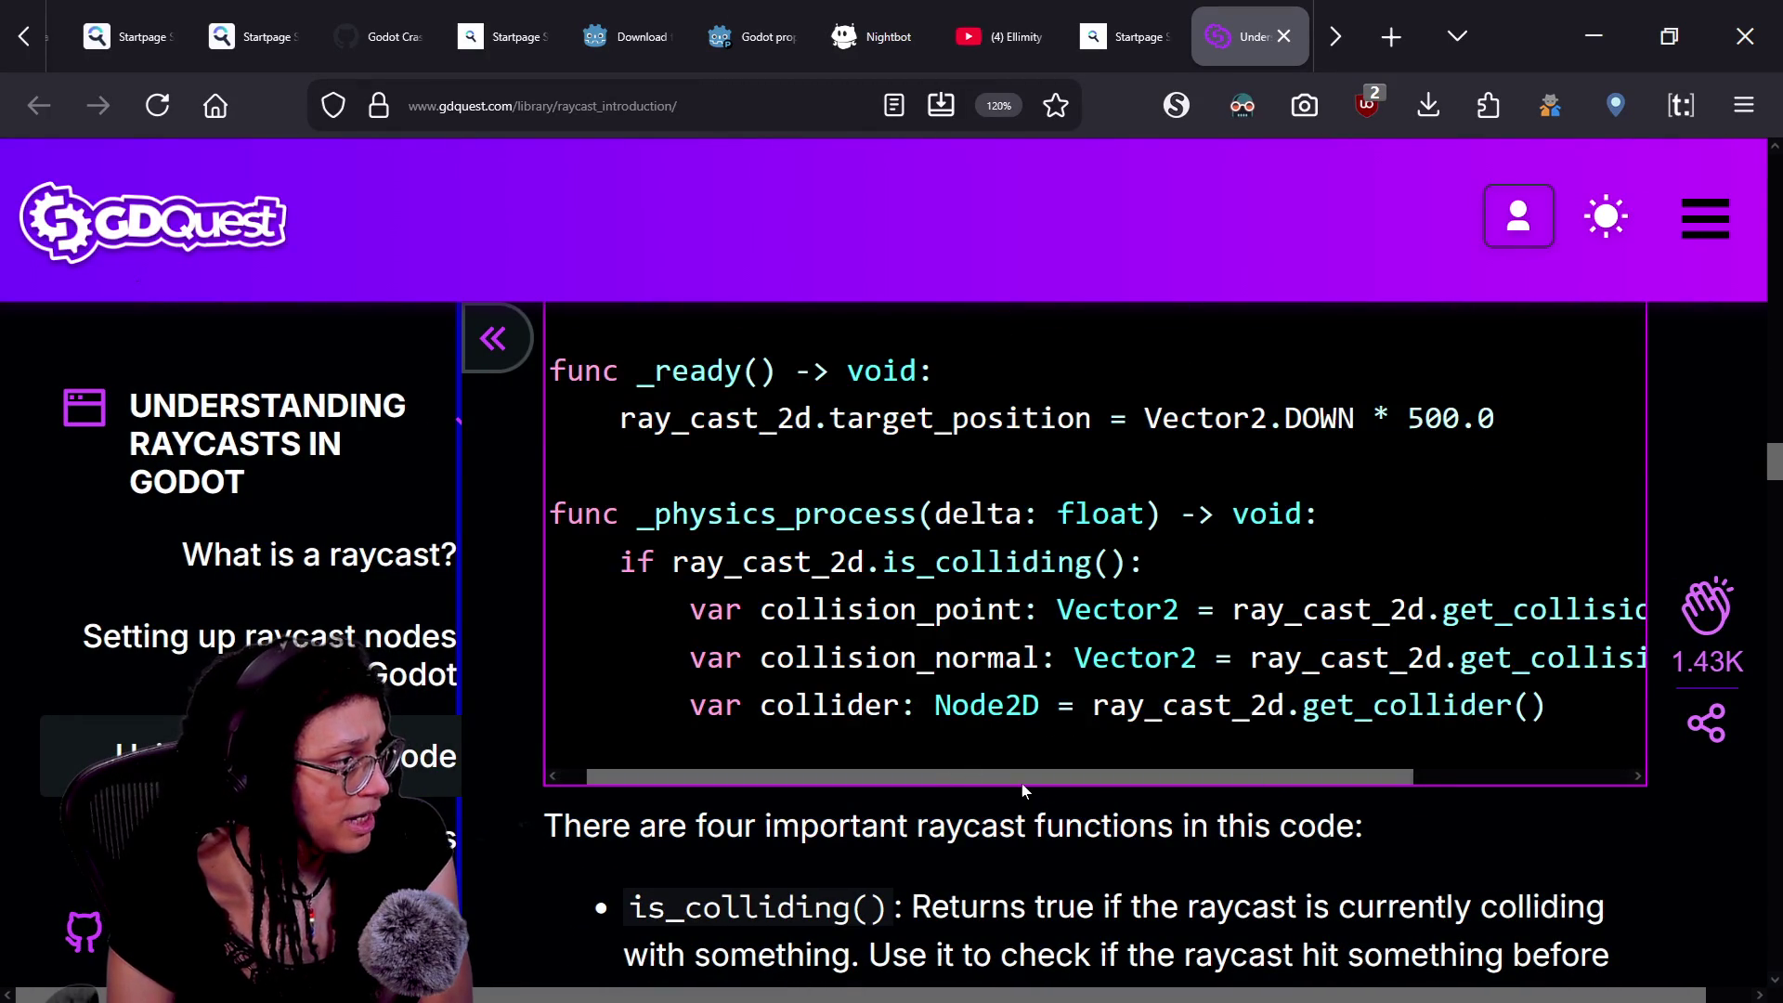
- Look over the code once more and close the GDQuest article tab
scroll(1096, 650, up, 3)
scroll(1096, 650, down, 10)
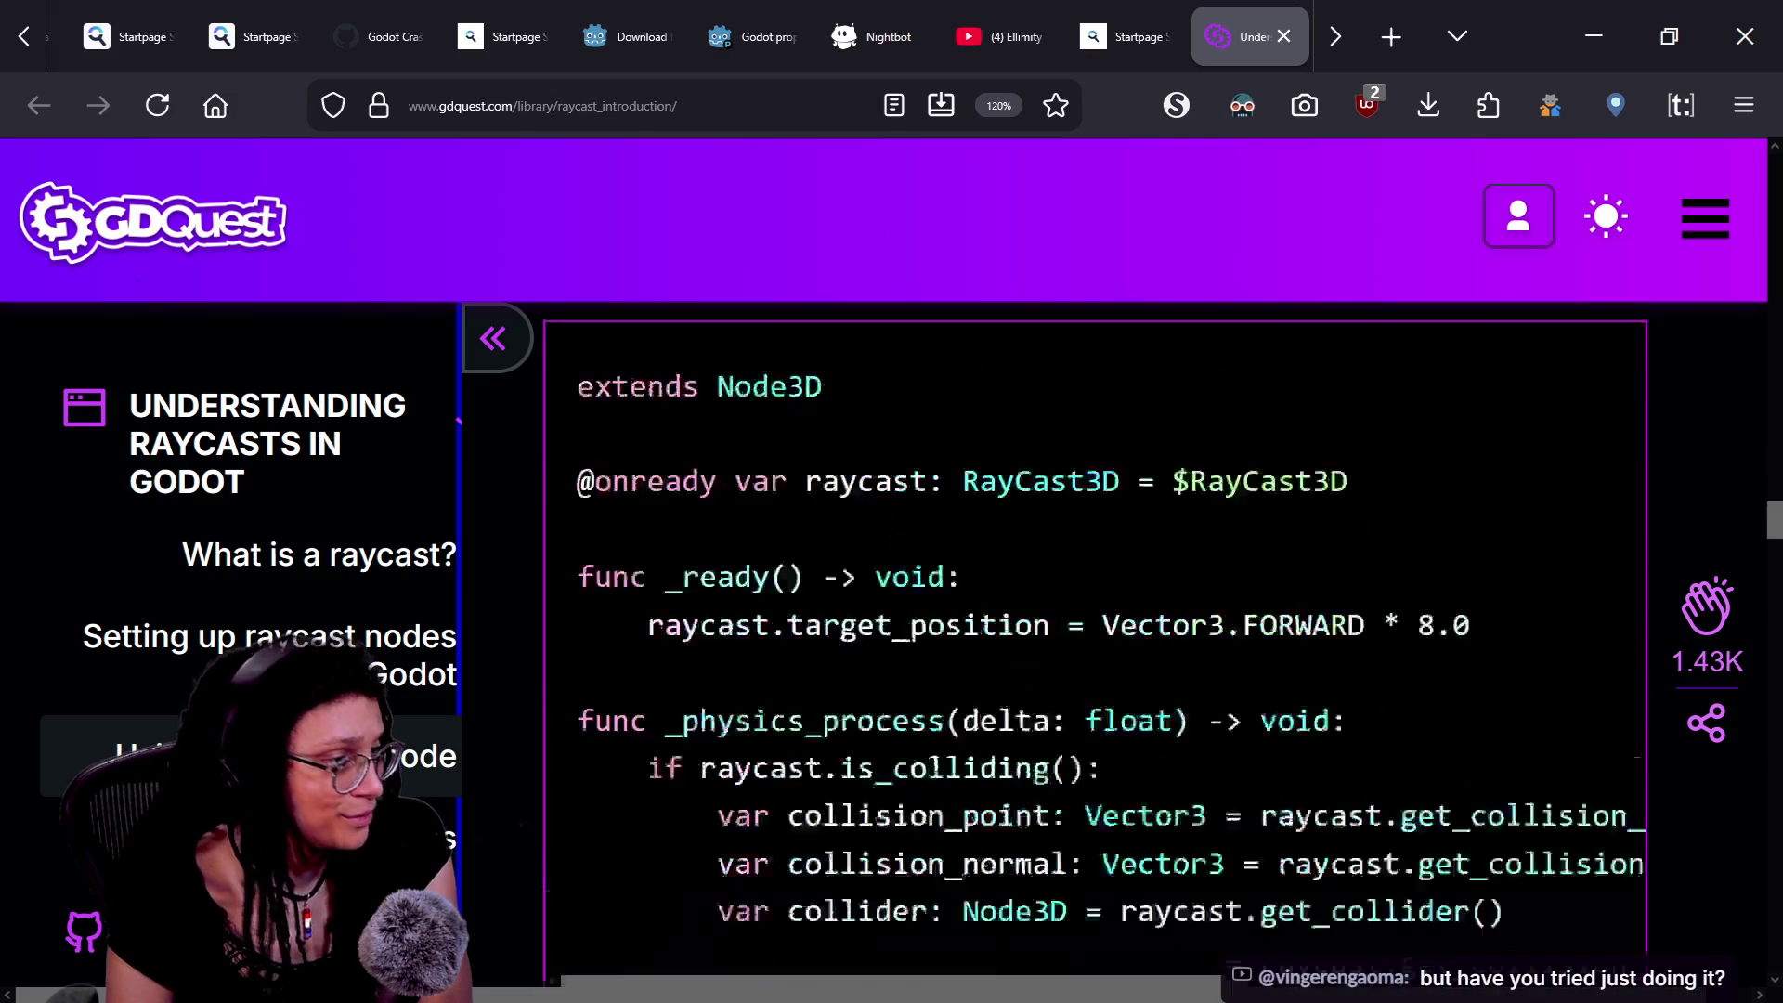
scroll(883, 637, down, 10)
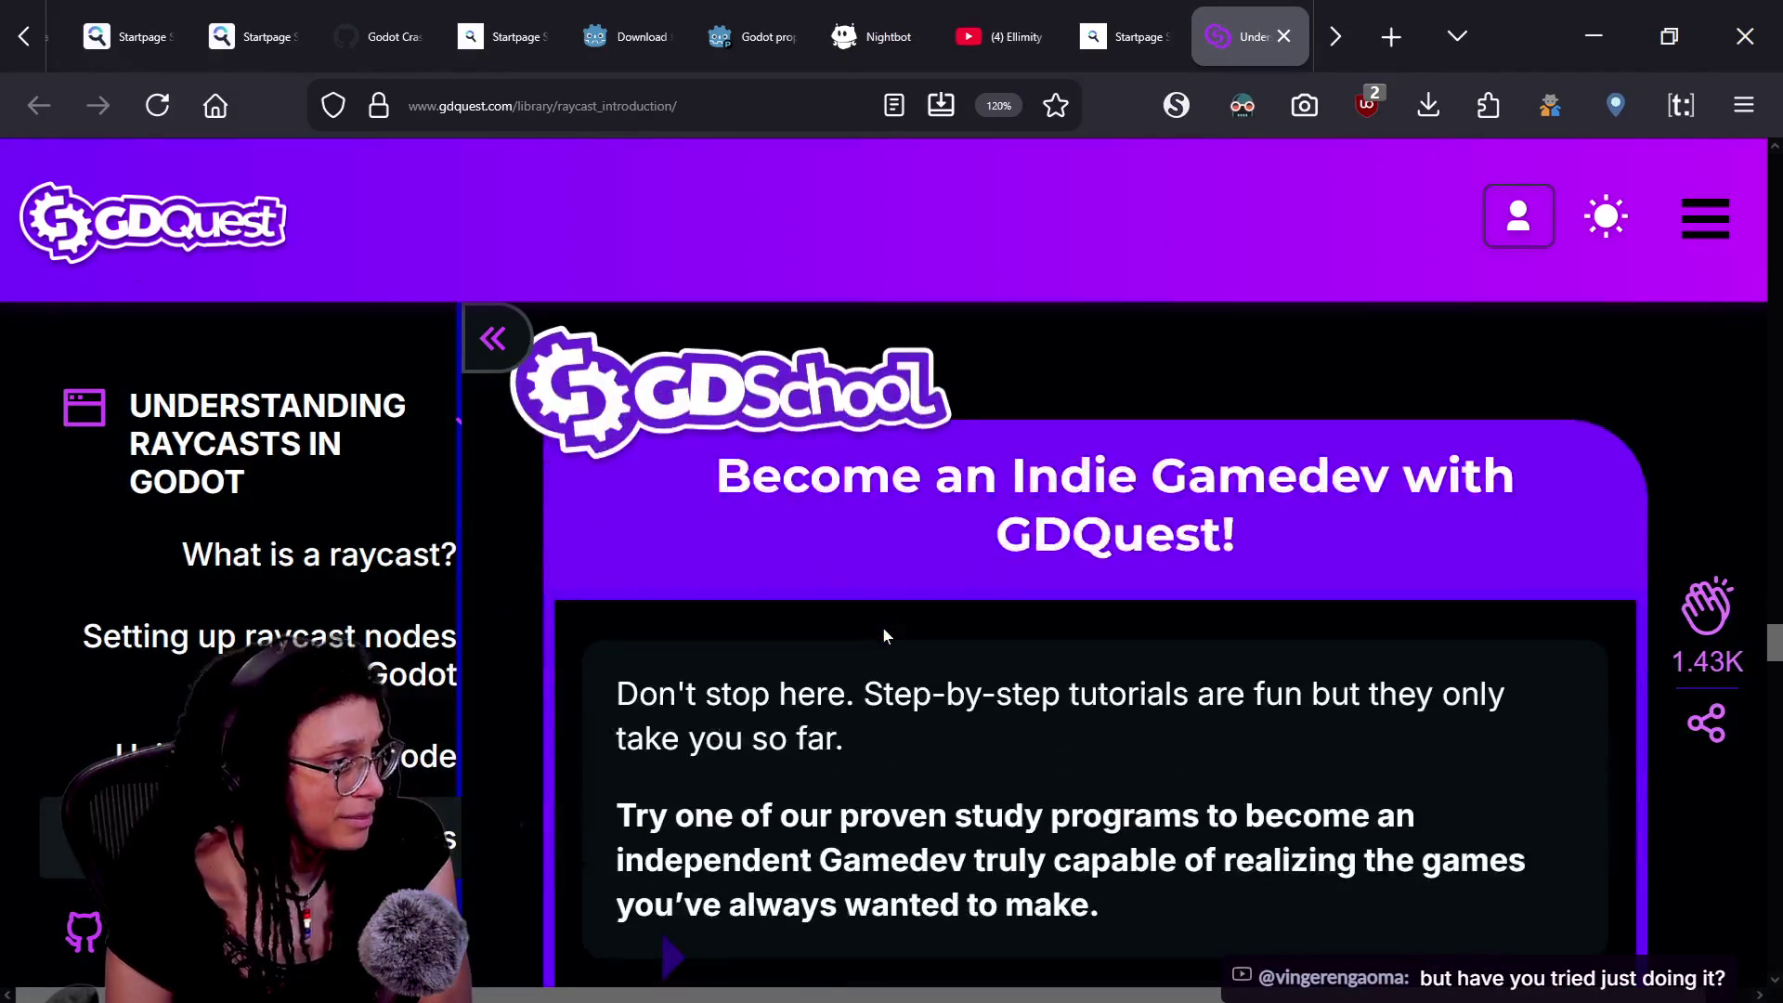
scroll(883, 637, up, 10)
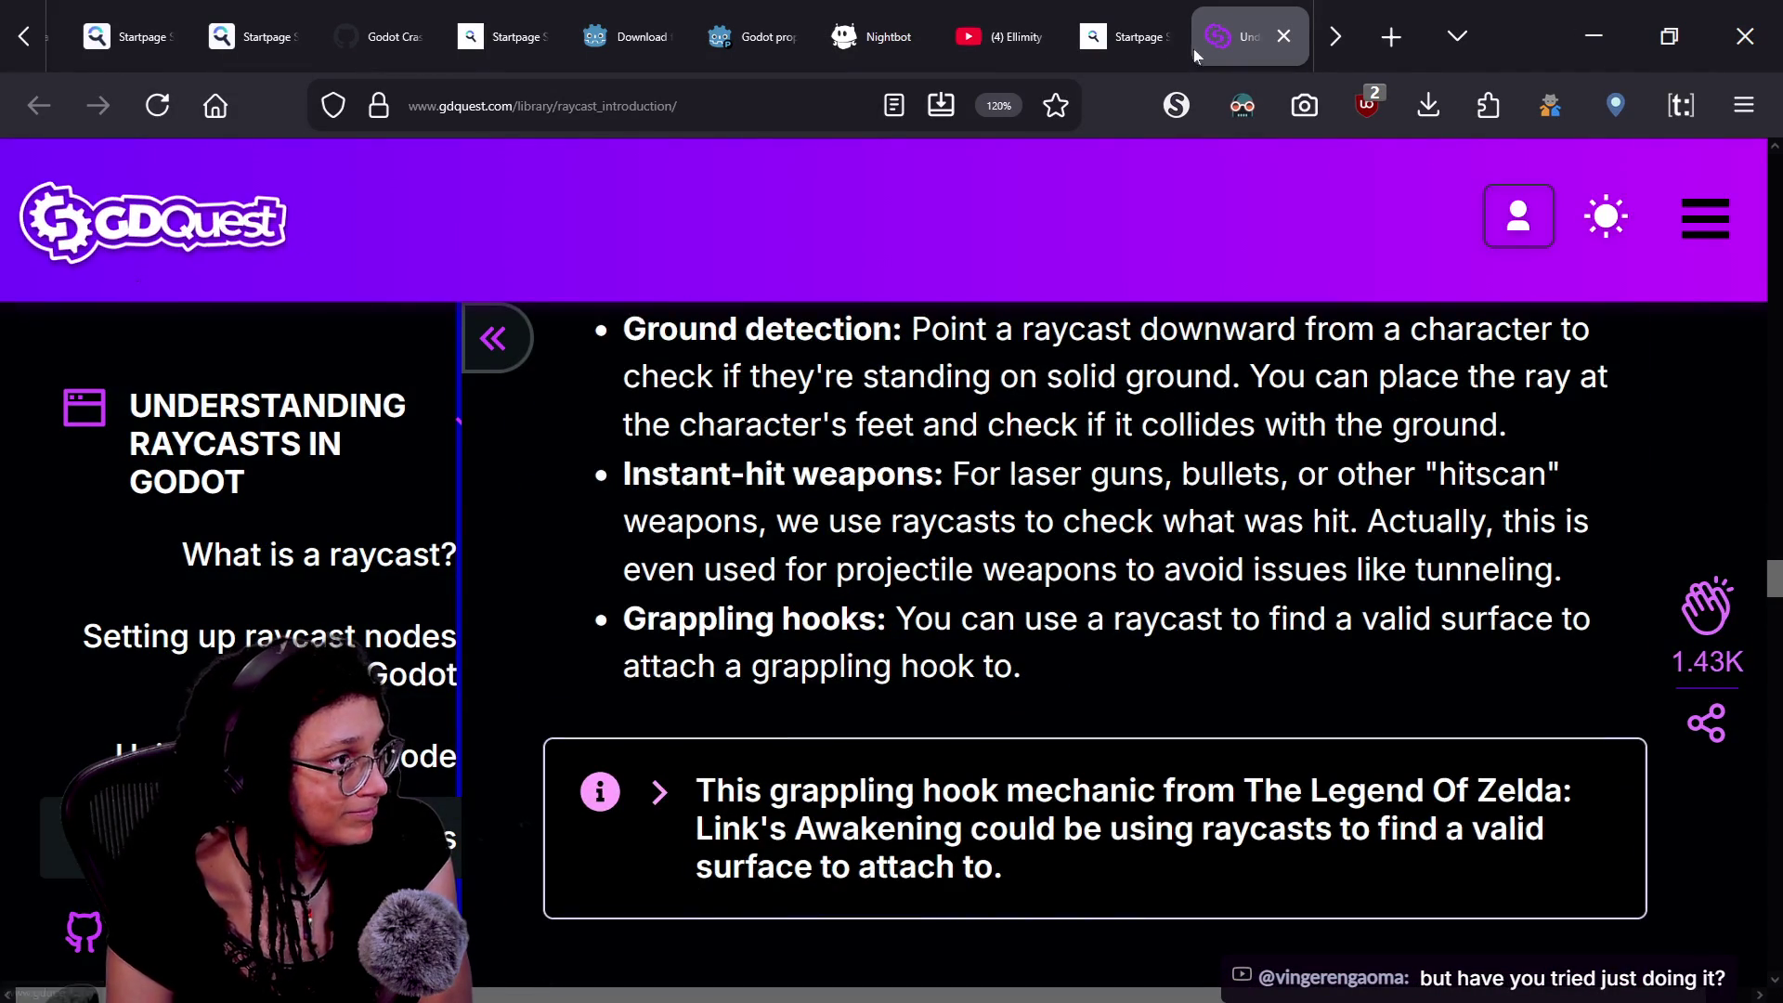
click(1284, 36)
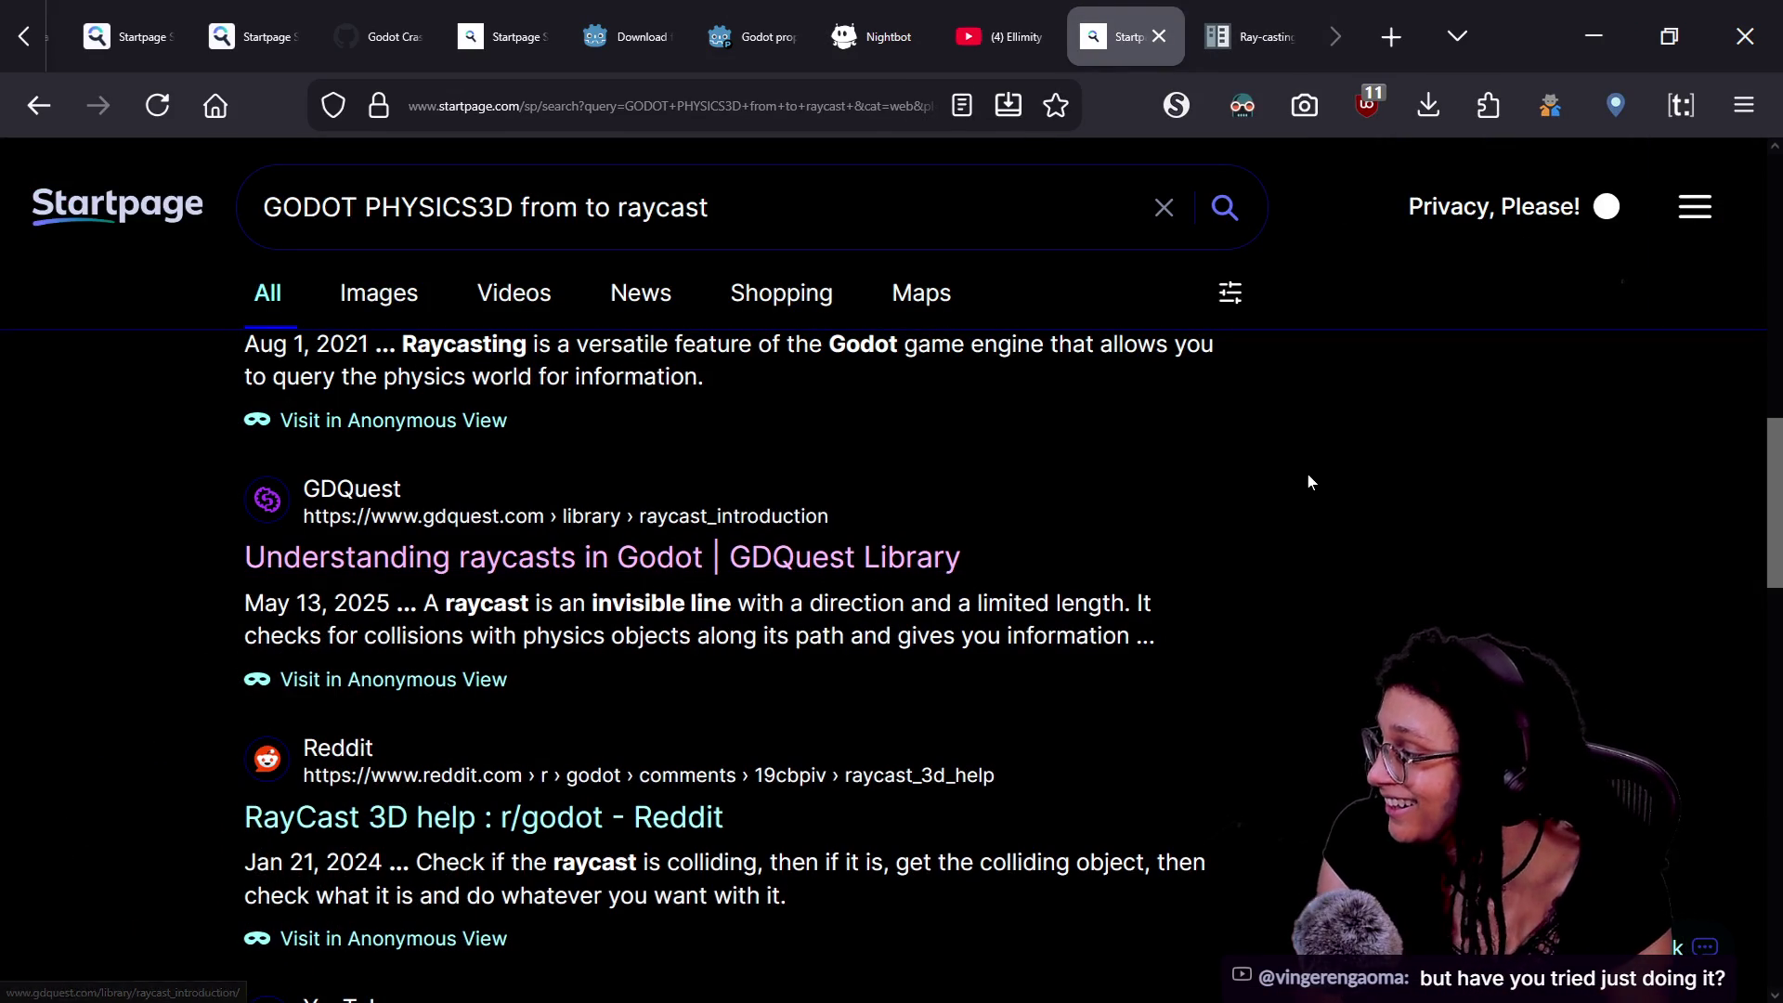
- Open the Reddit 'RayCast 3D help' thread in a new tab and stay on the Startpage results
scroll(1306, 472, down, 3)
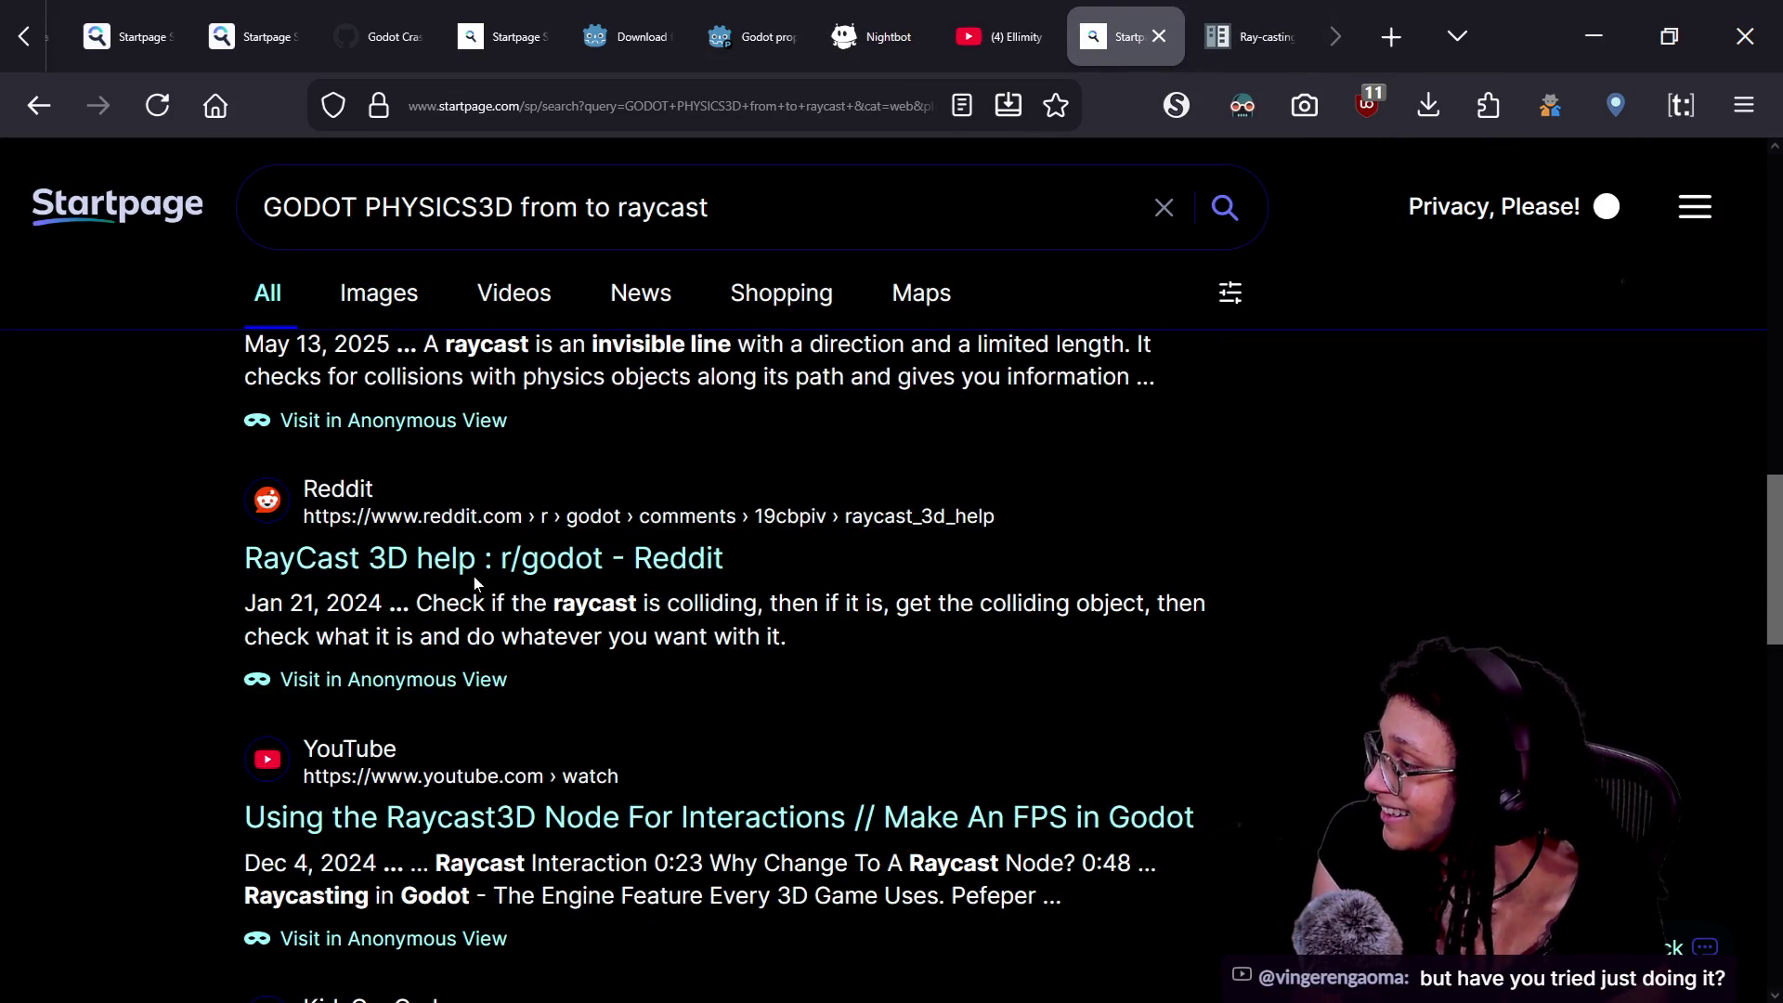
click(599, 557)
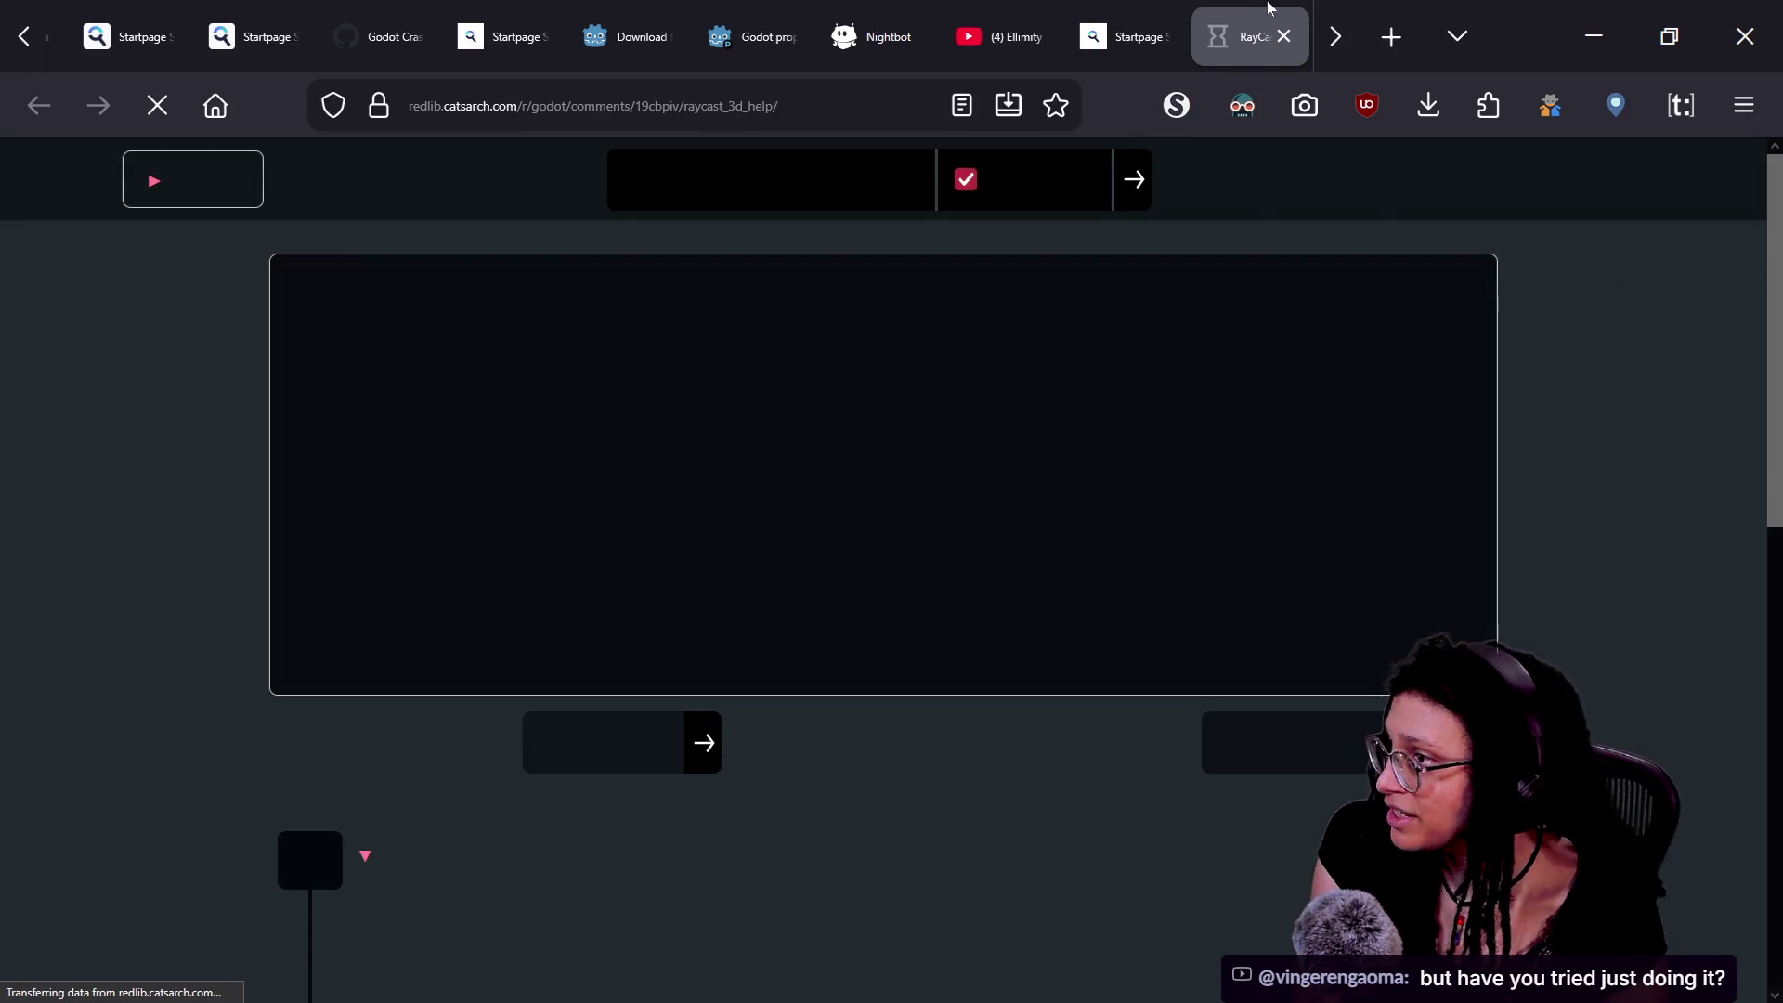
click(1082, 14)
scroll(1066, 571, down, 6)
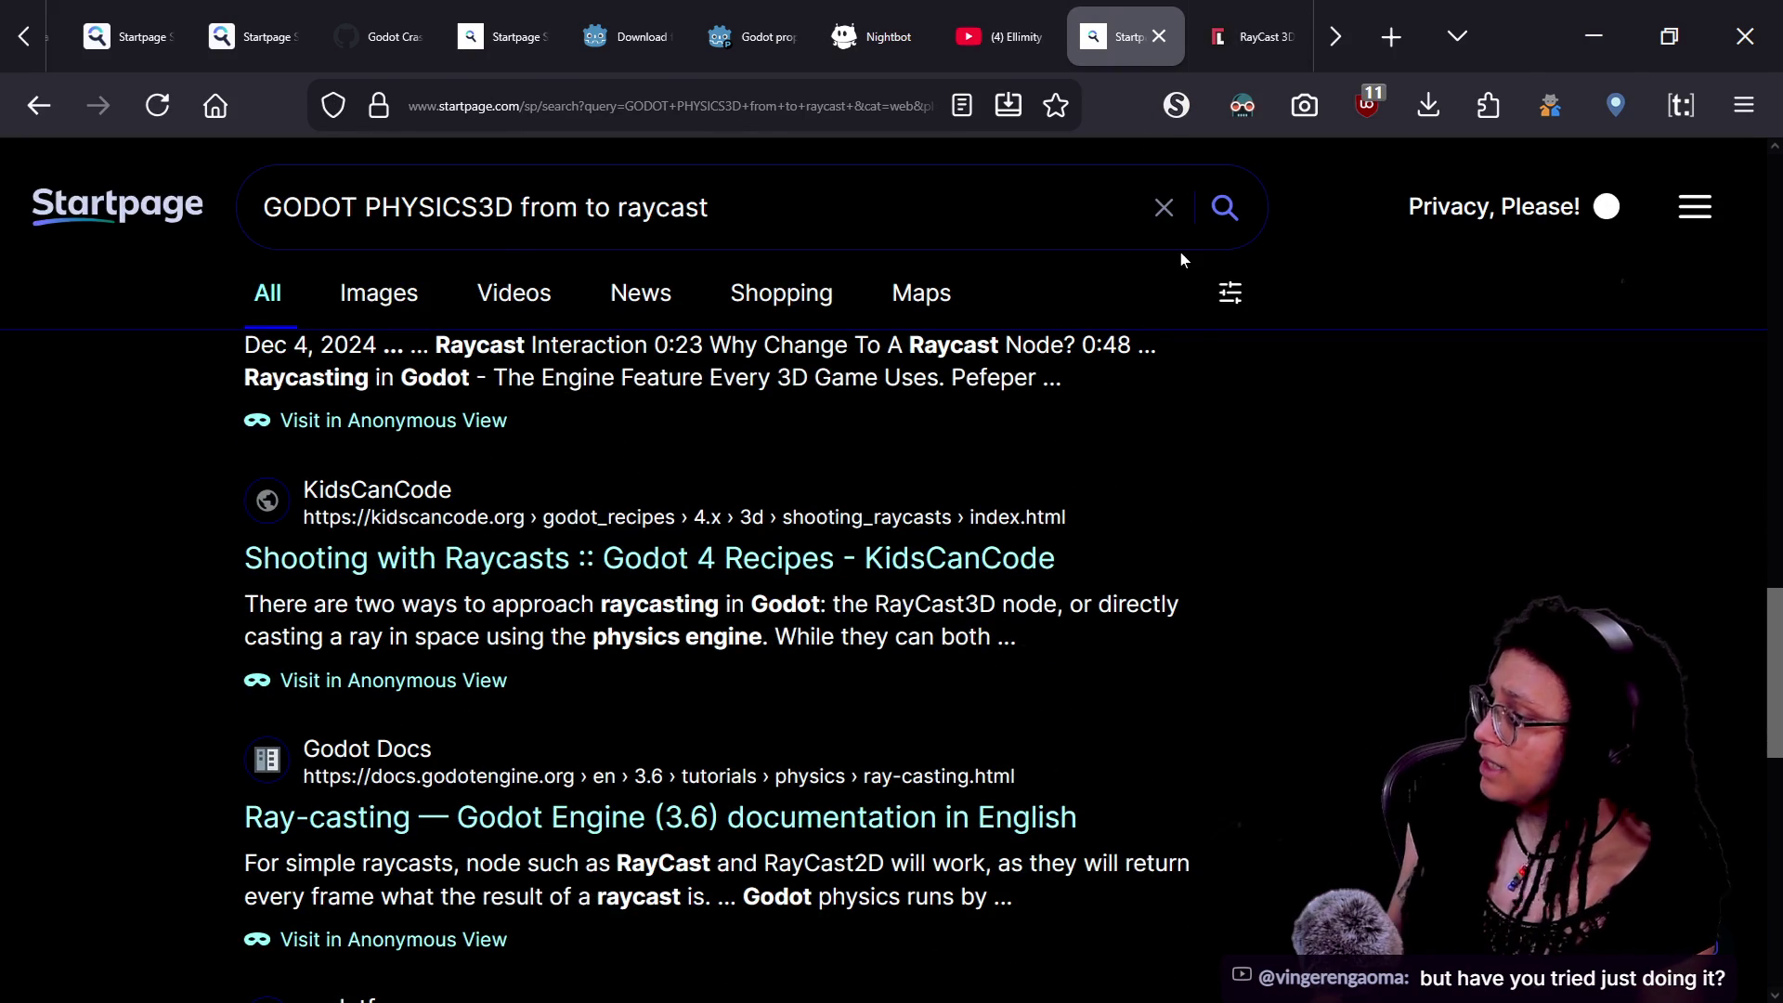
- In the Godot script, select PhysicsRayQueryParameters3D on line 84 to copy it, then return to the browser
key(alt+Tab)
click(624, 684)
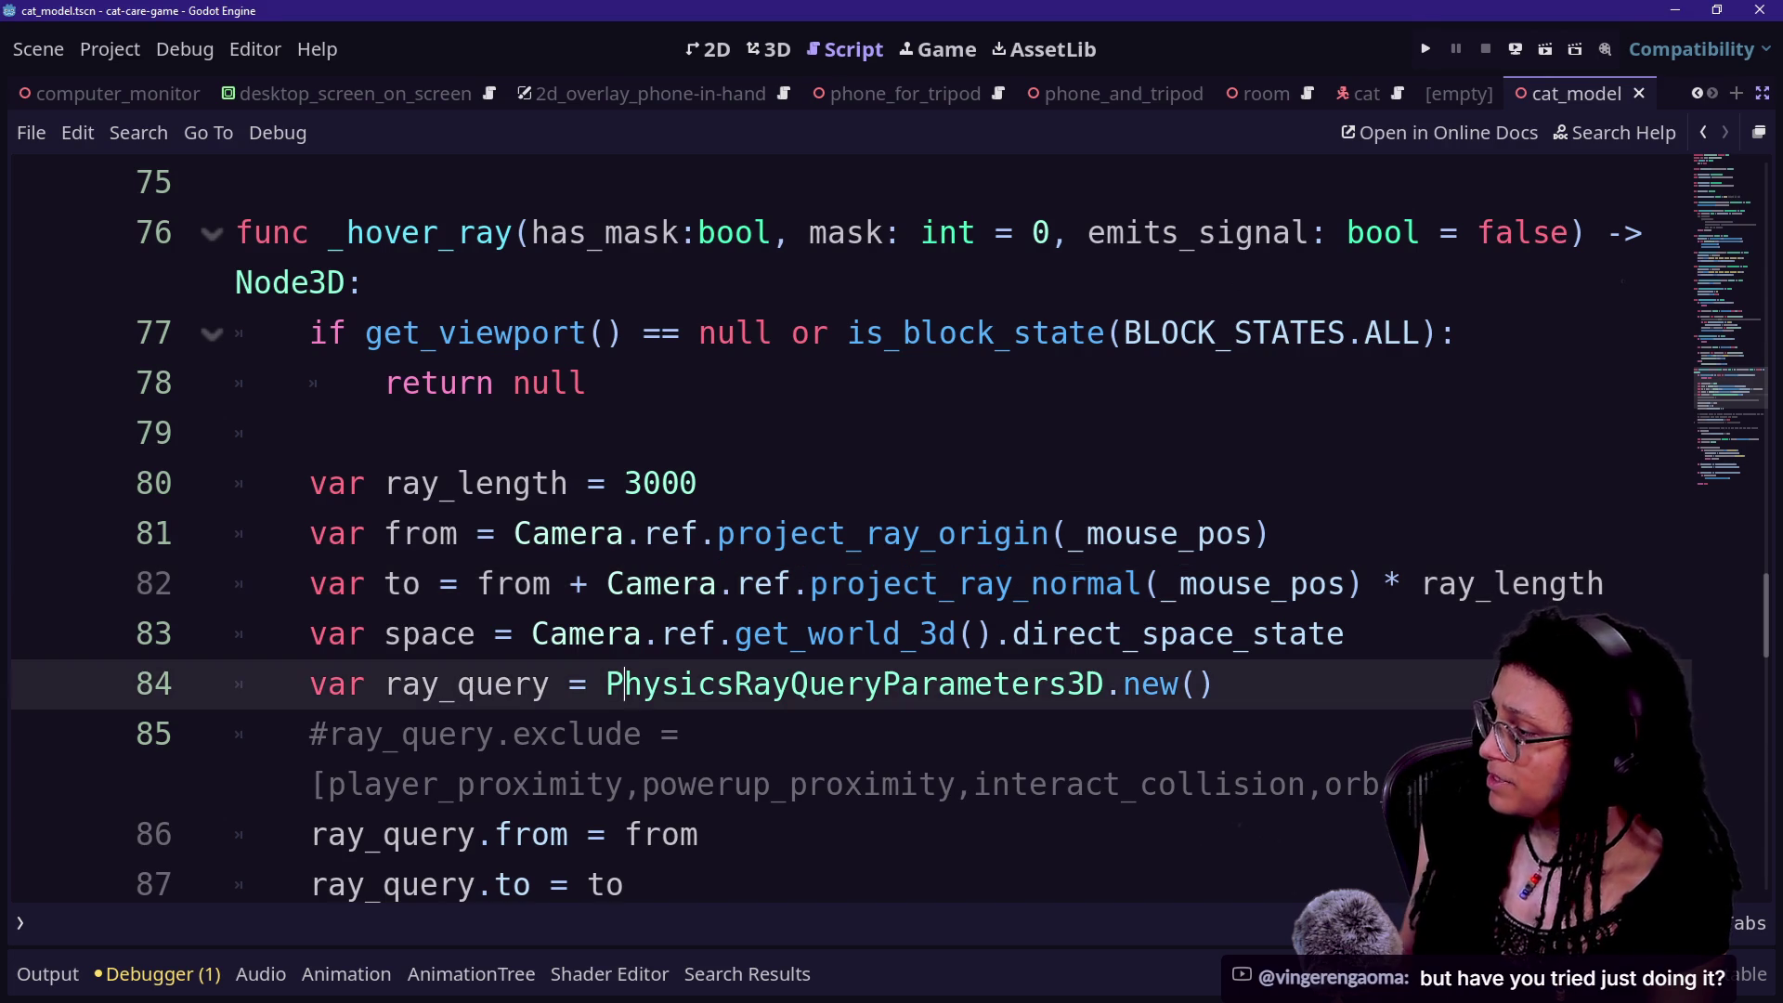
mouse_move(606, 684)
mouse_down()
mouse_move(1184, 634)
mouse_move(1104, 683)
mouse_up()
key(ctrl+c)
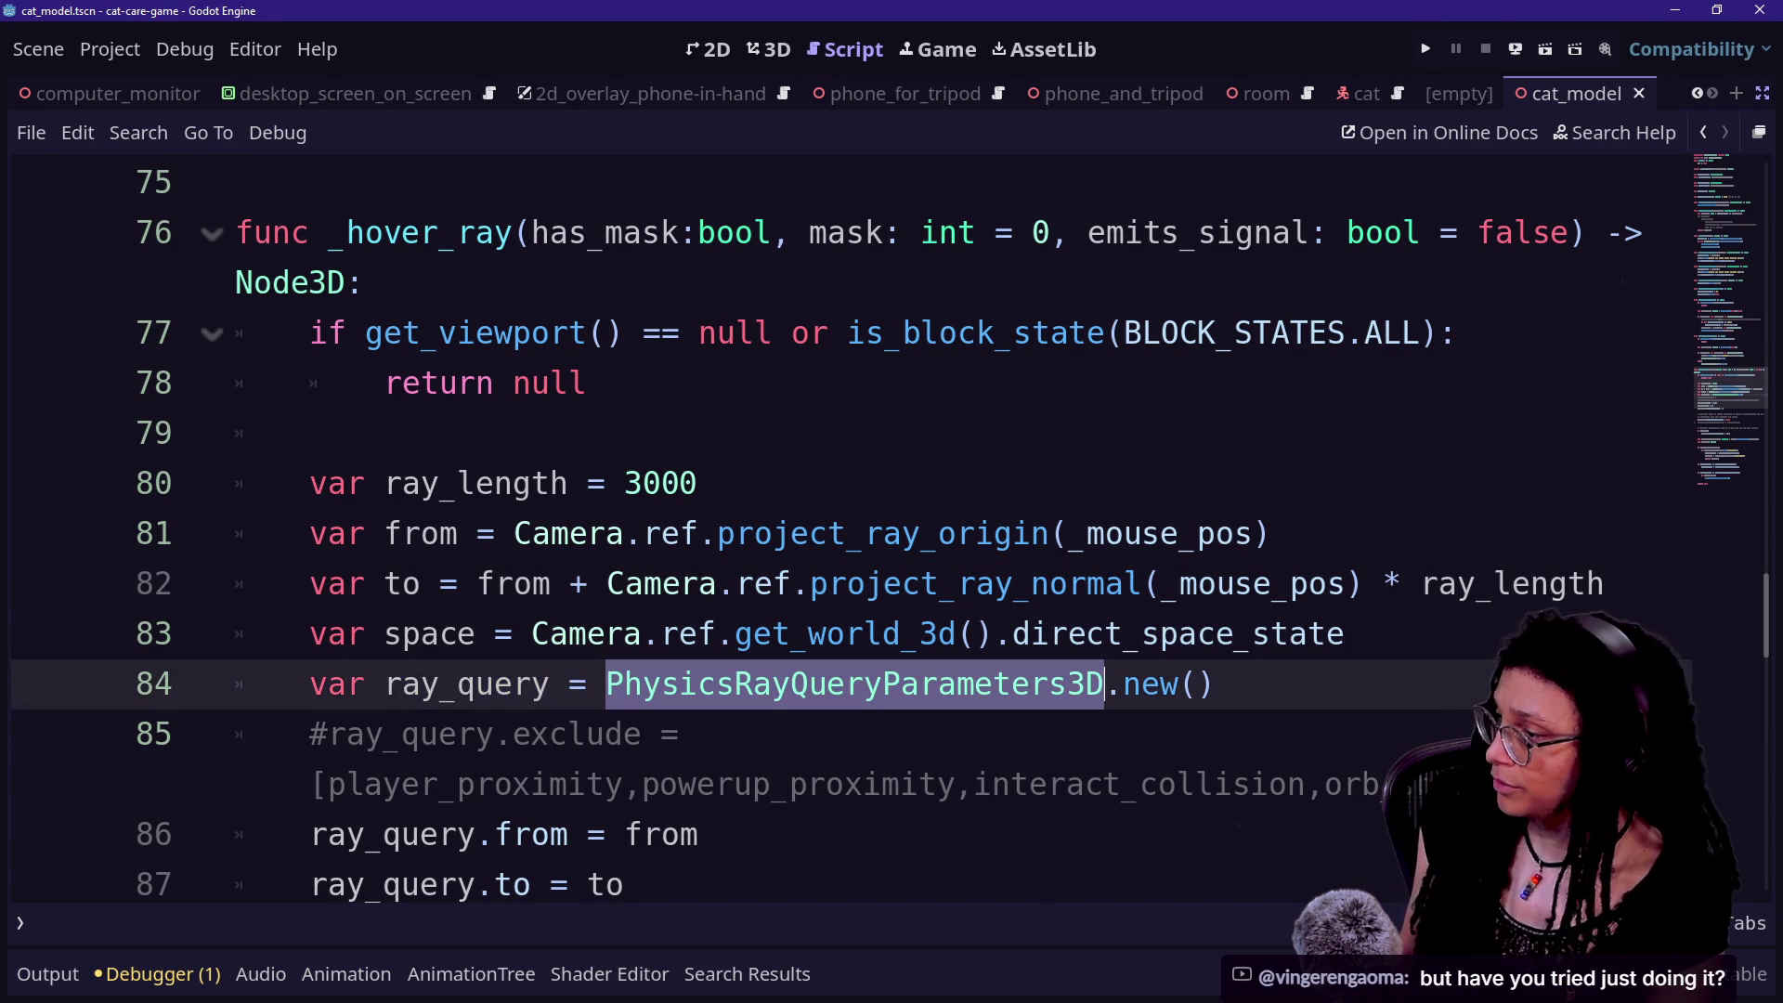
key(alt+Tab)
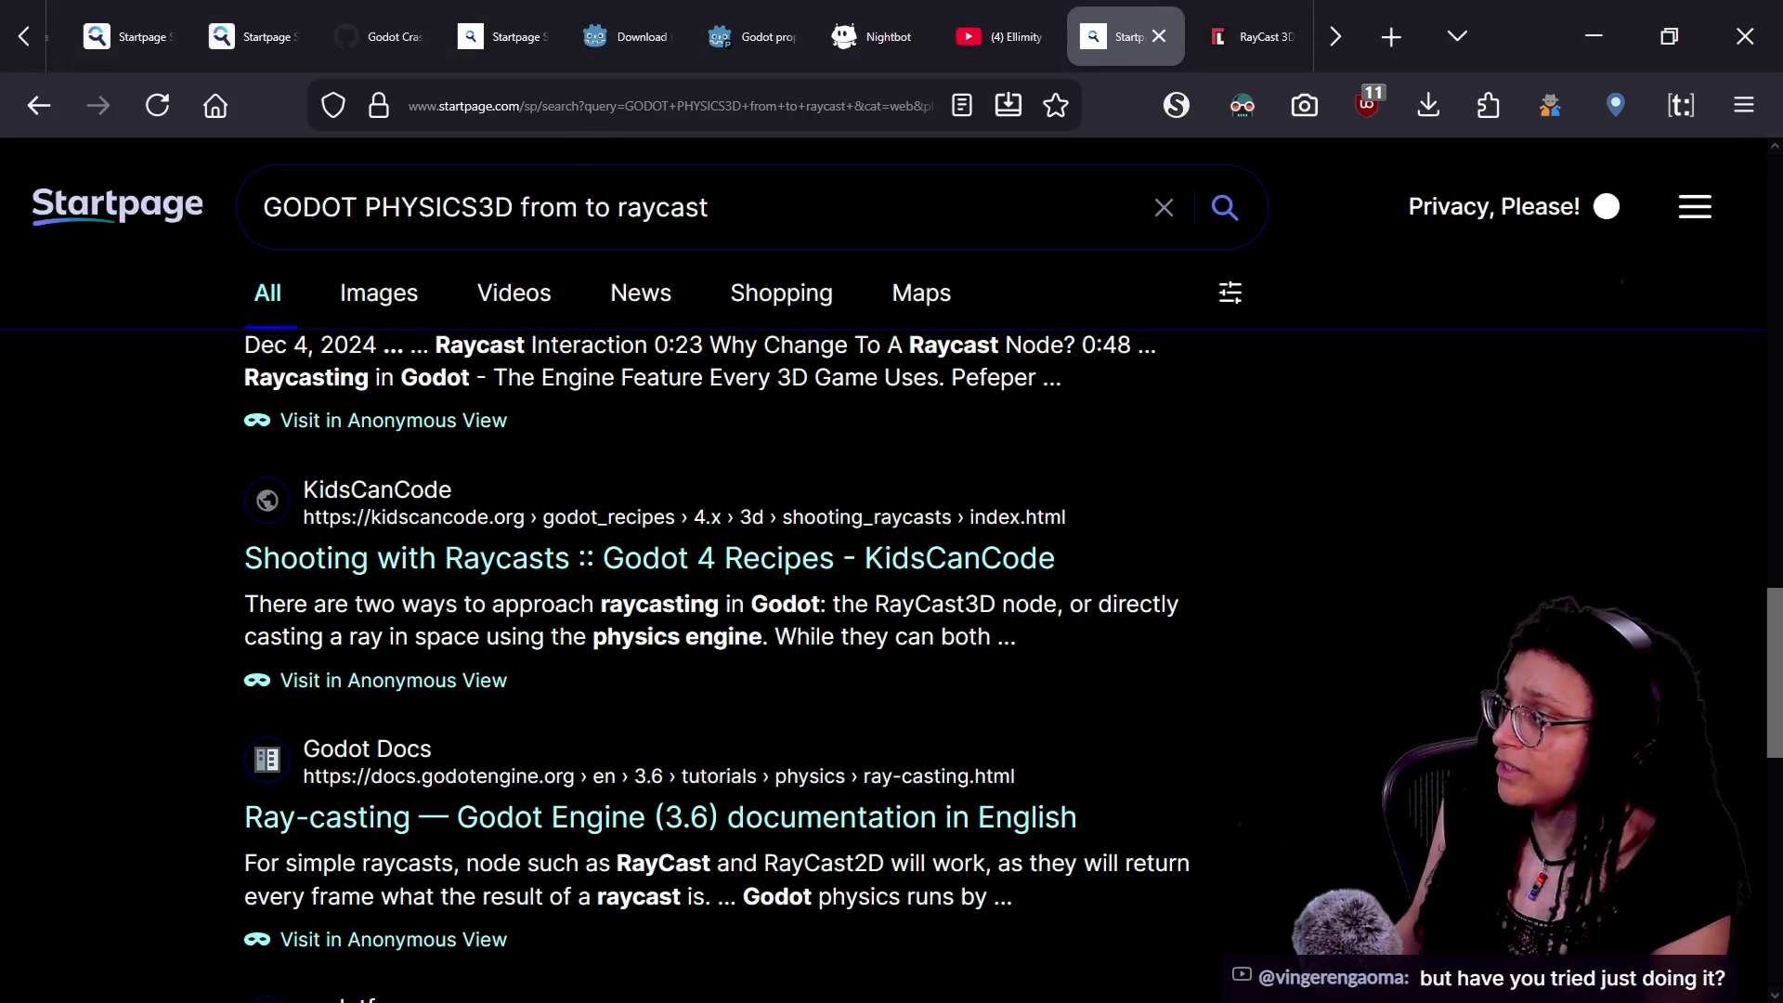
- Search Startpage for "PhysicsRayQueryParameters3D" godot using the pasted class name
triple_click(641, 223)
text(")
key(ctrl+v)
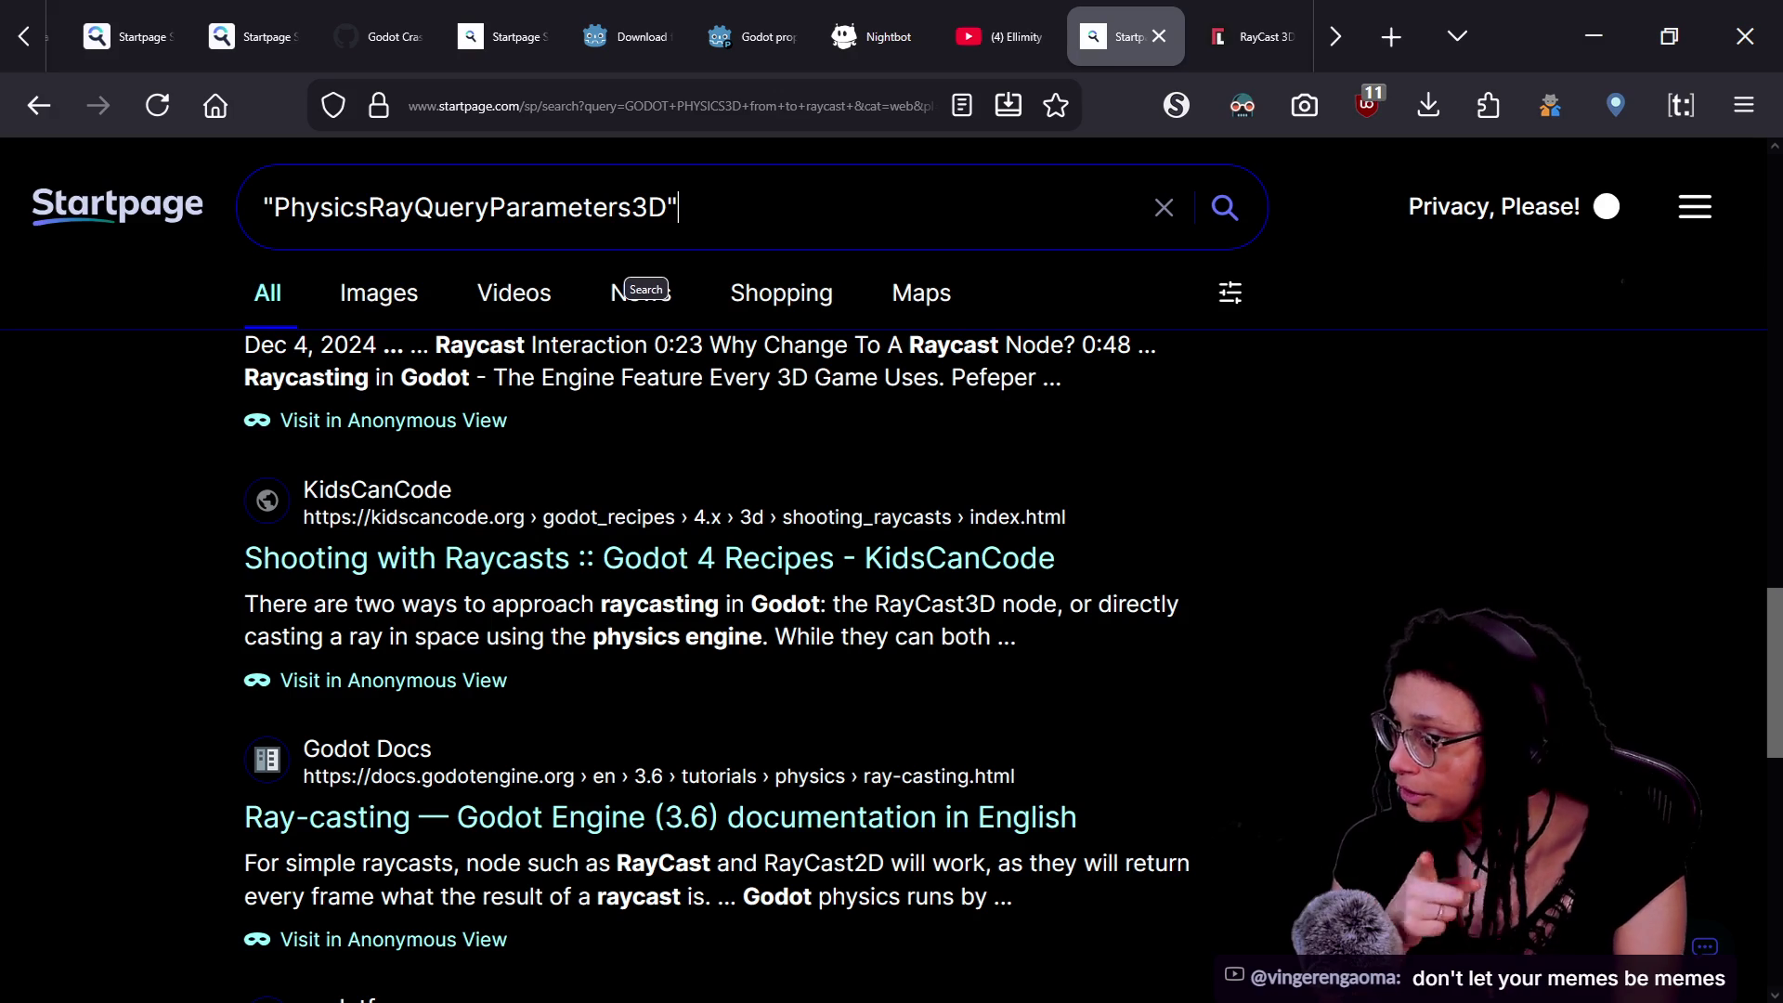
text( godot)
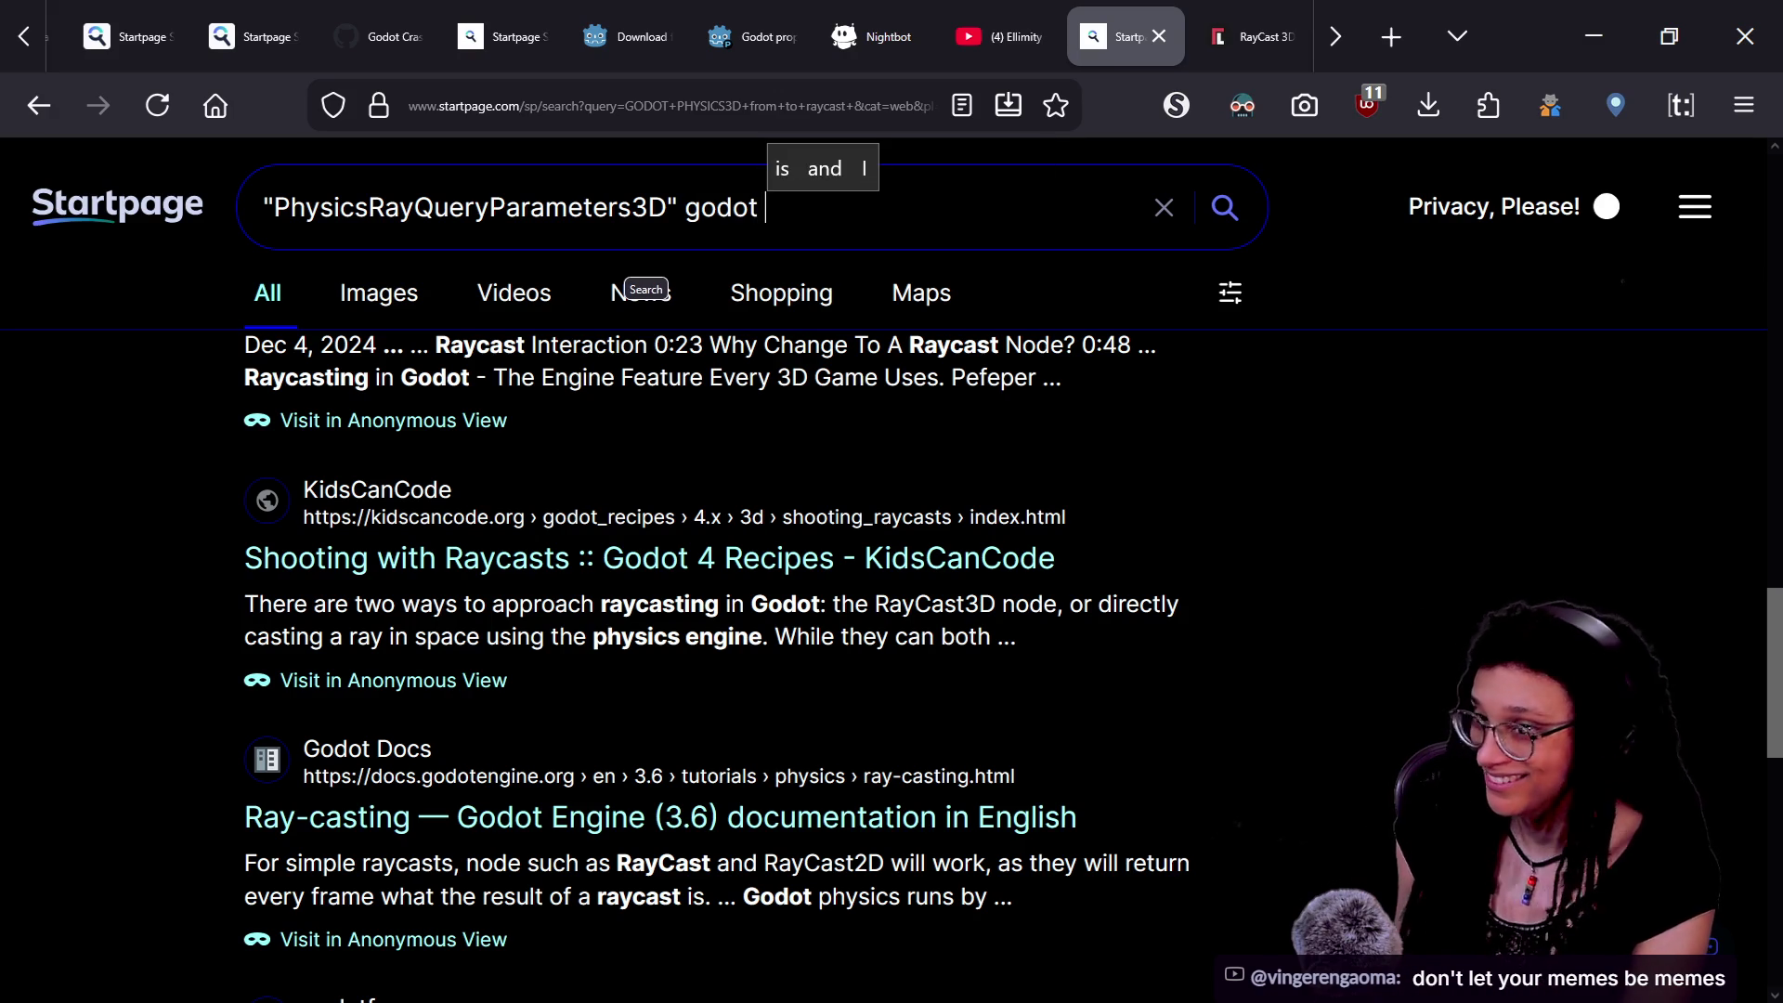
key(Return)
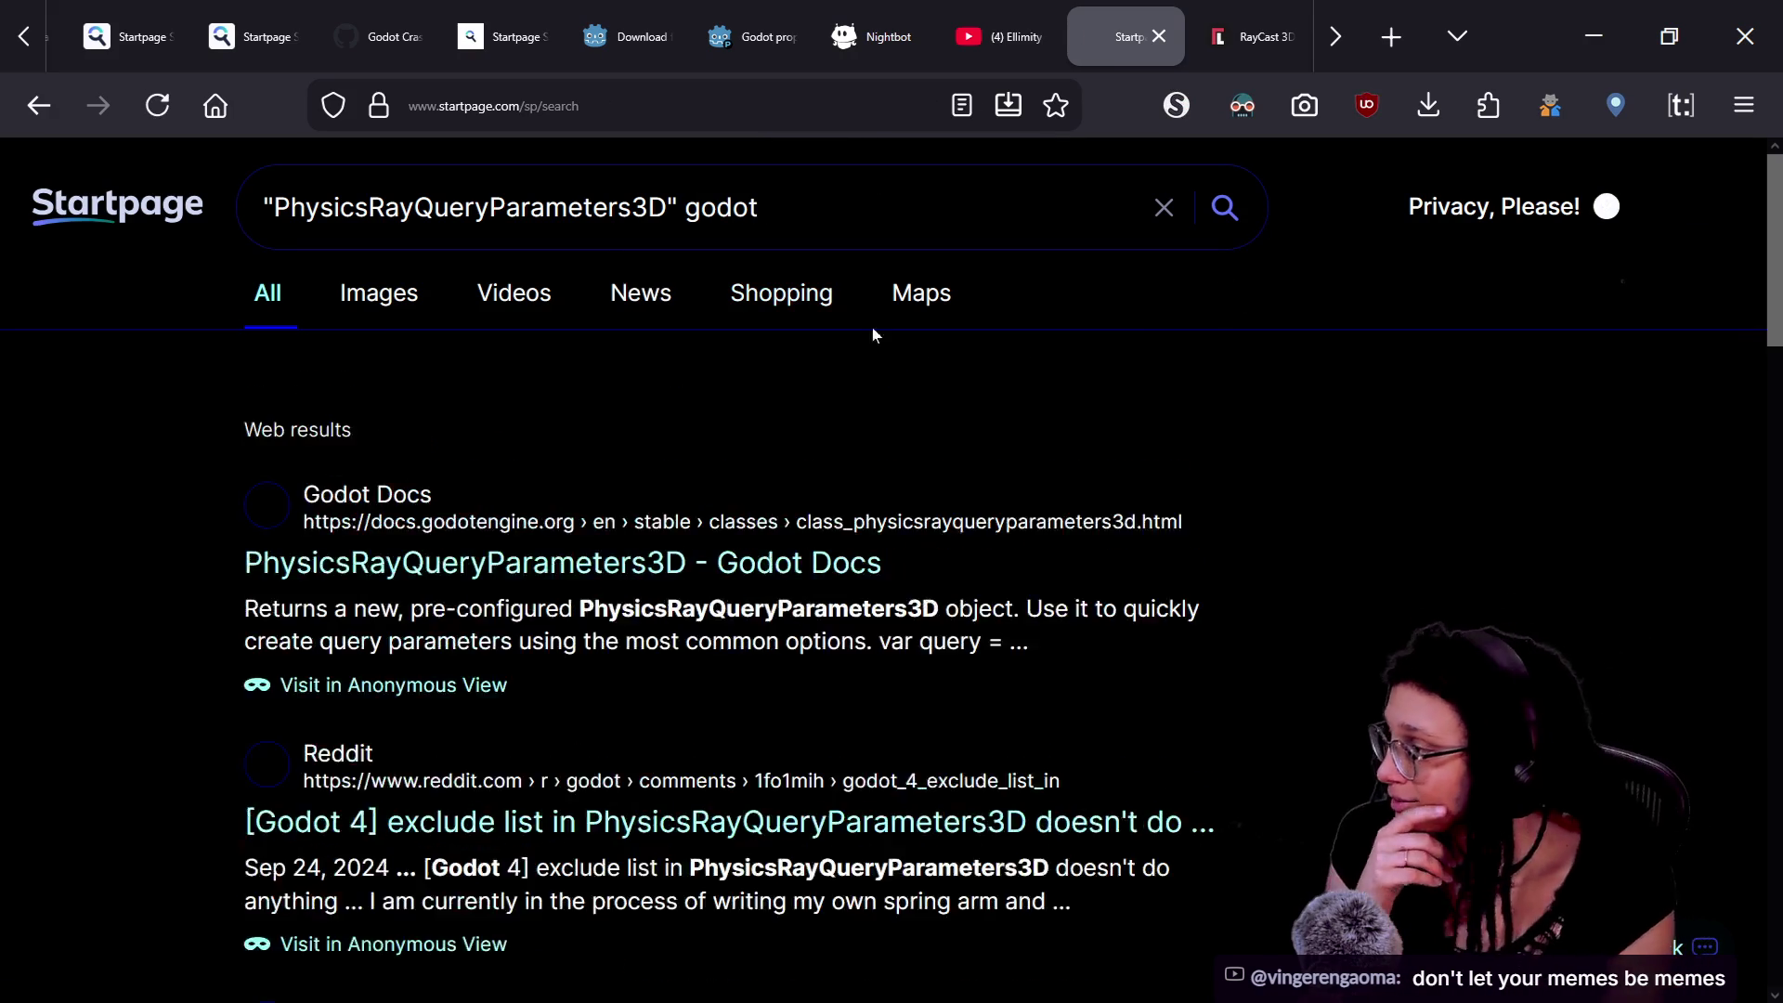
- Open the Godot Forum thread about making PhysicsRayQueryParameters3D collide with an Area3D
scroll(1088, 754, down, 3)
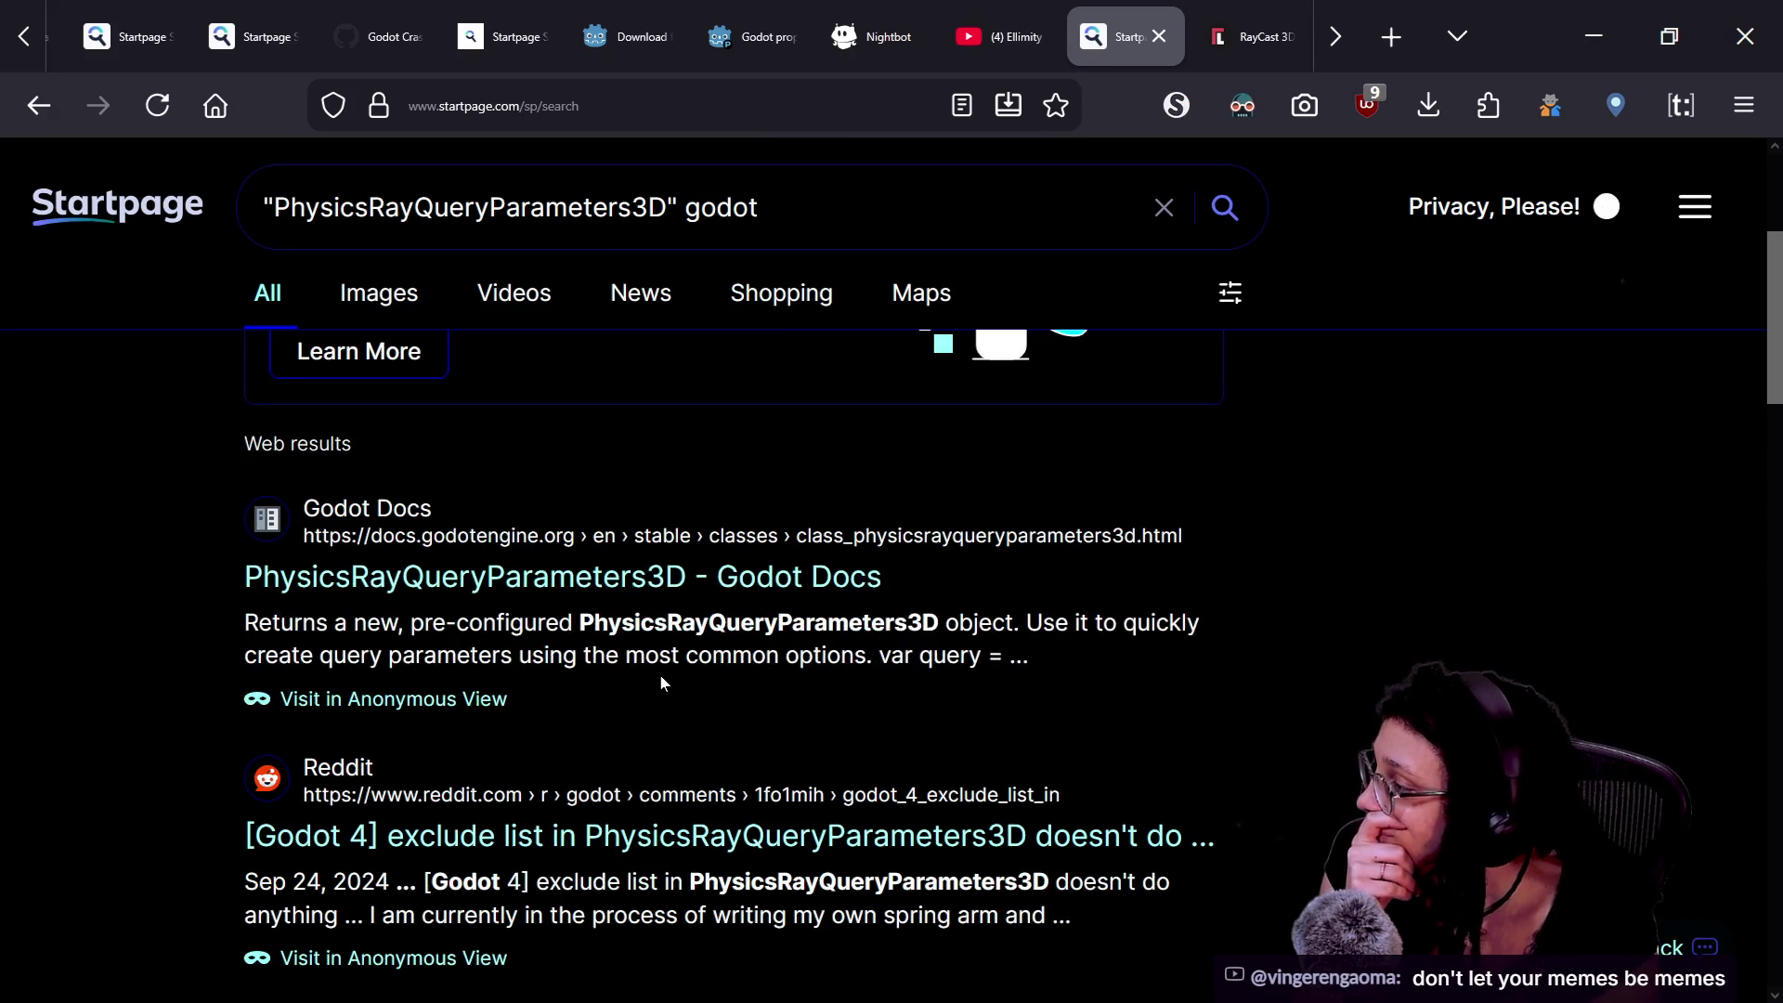
scroll(750, 667, down, 3)
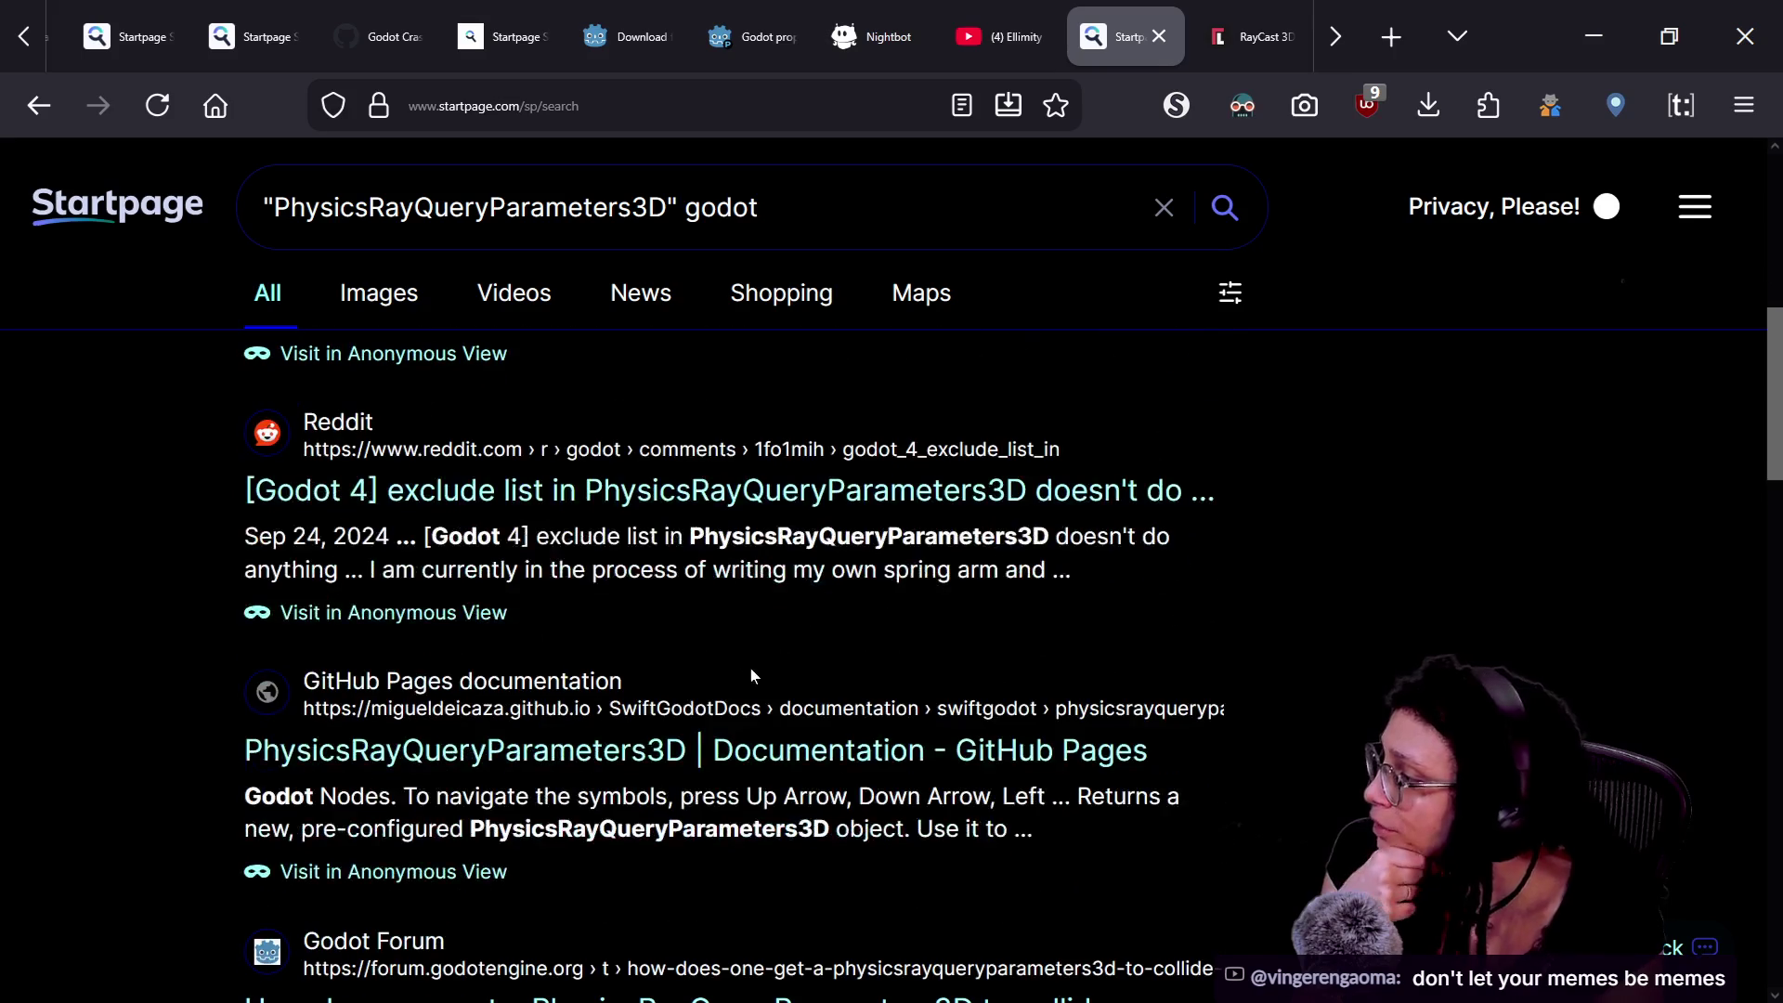
scroll(665, 564, down, 3)
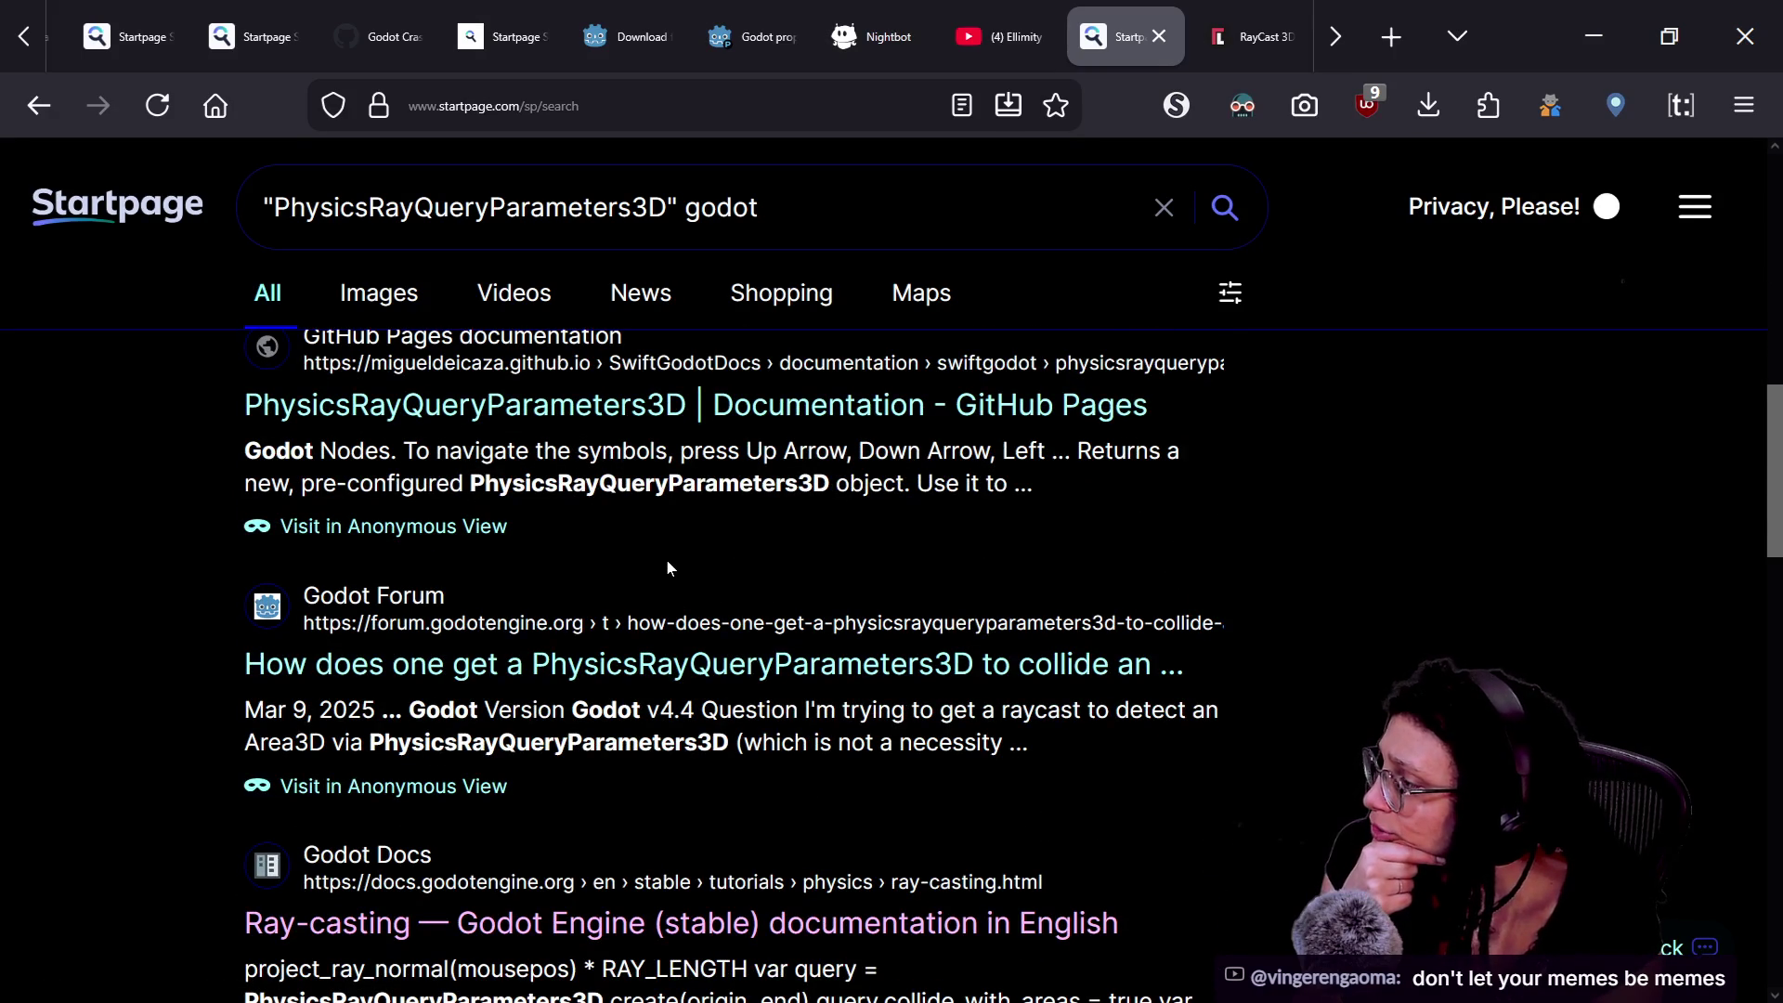
scroll(666, 563, down, 2)
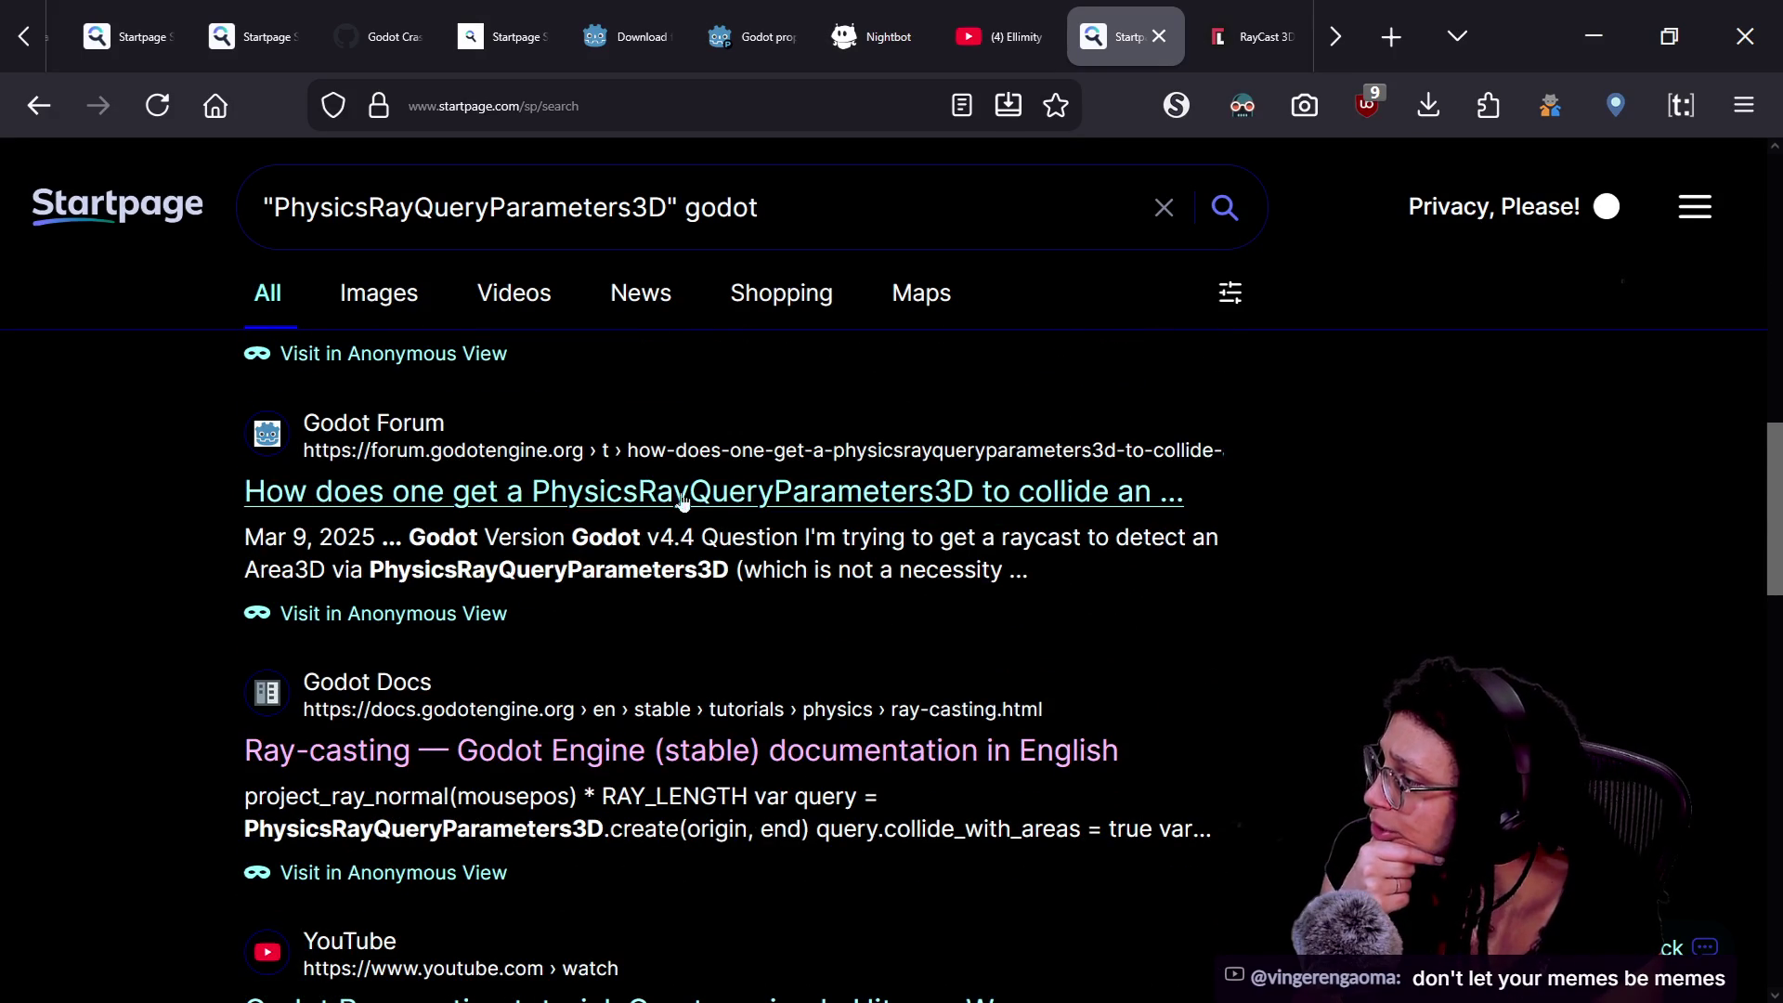
click(763, 492)
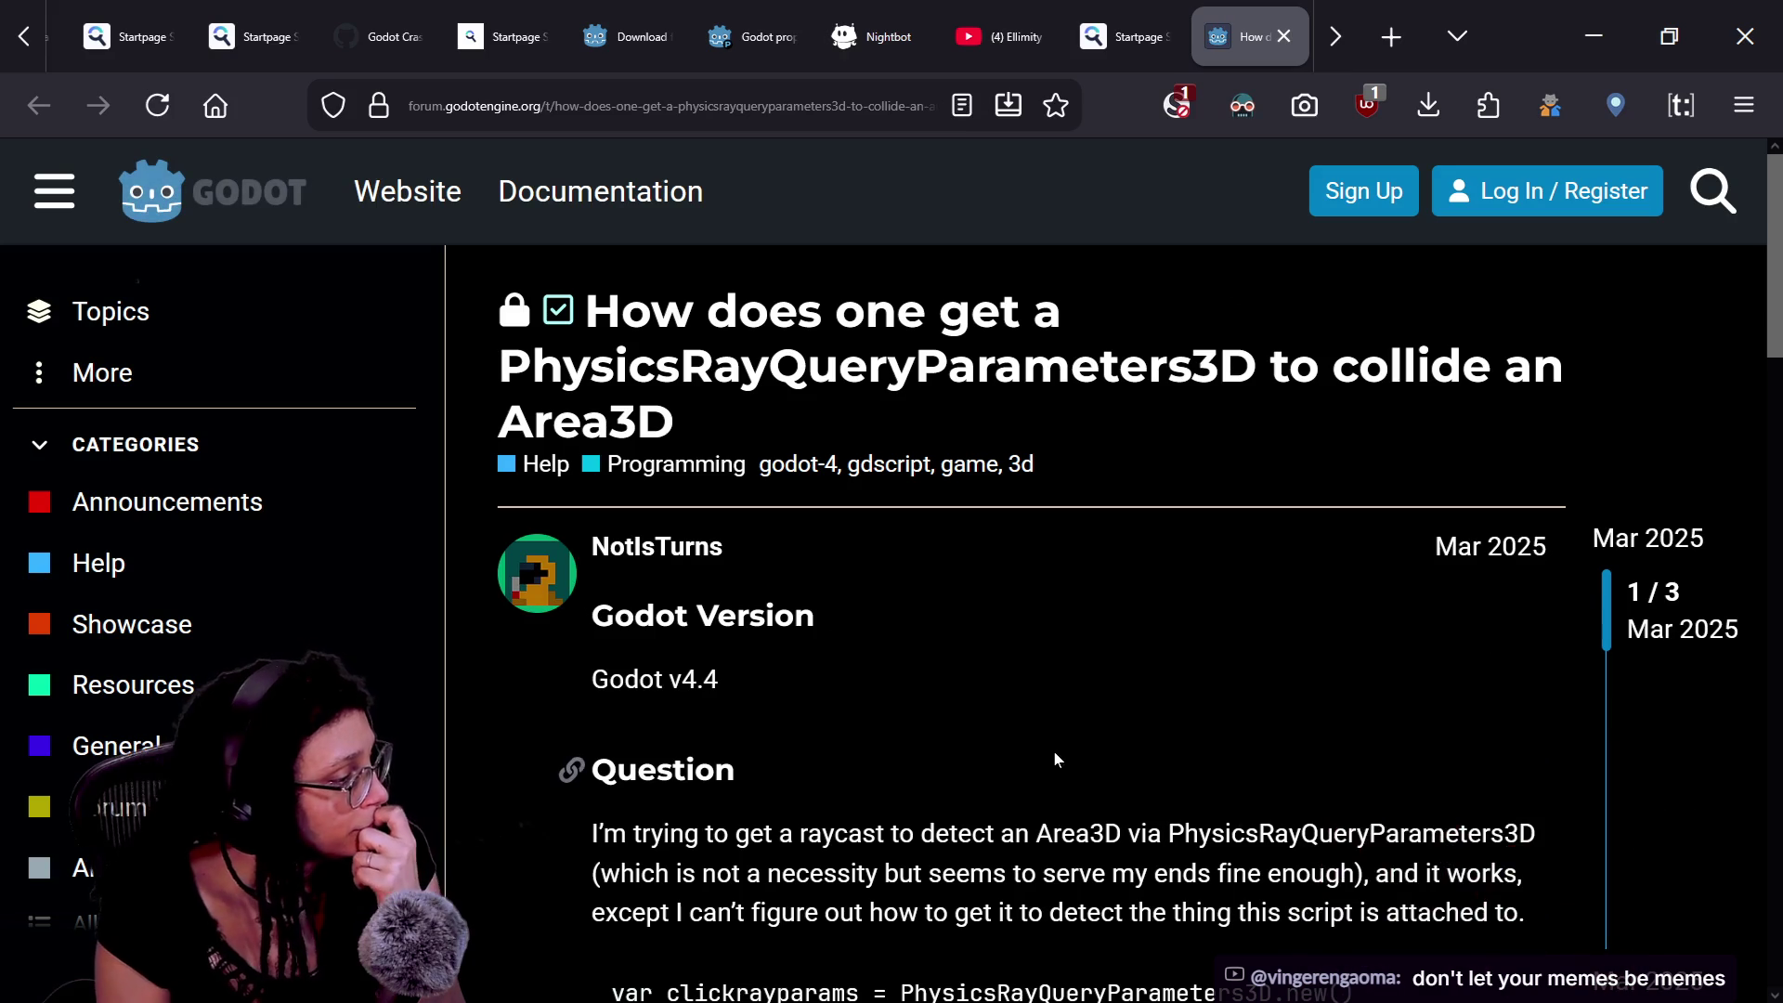
- Read the forum Question, highlighting the sentence that describes the Area3D detection problem
scroll(1055, 754, down, 3)
drag(957, 573, 1320, 573)
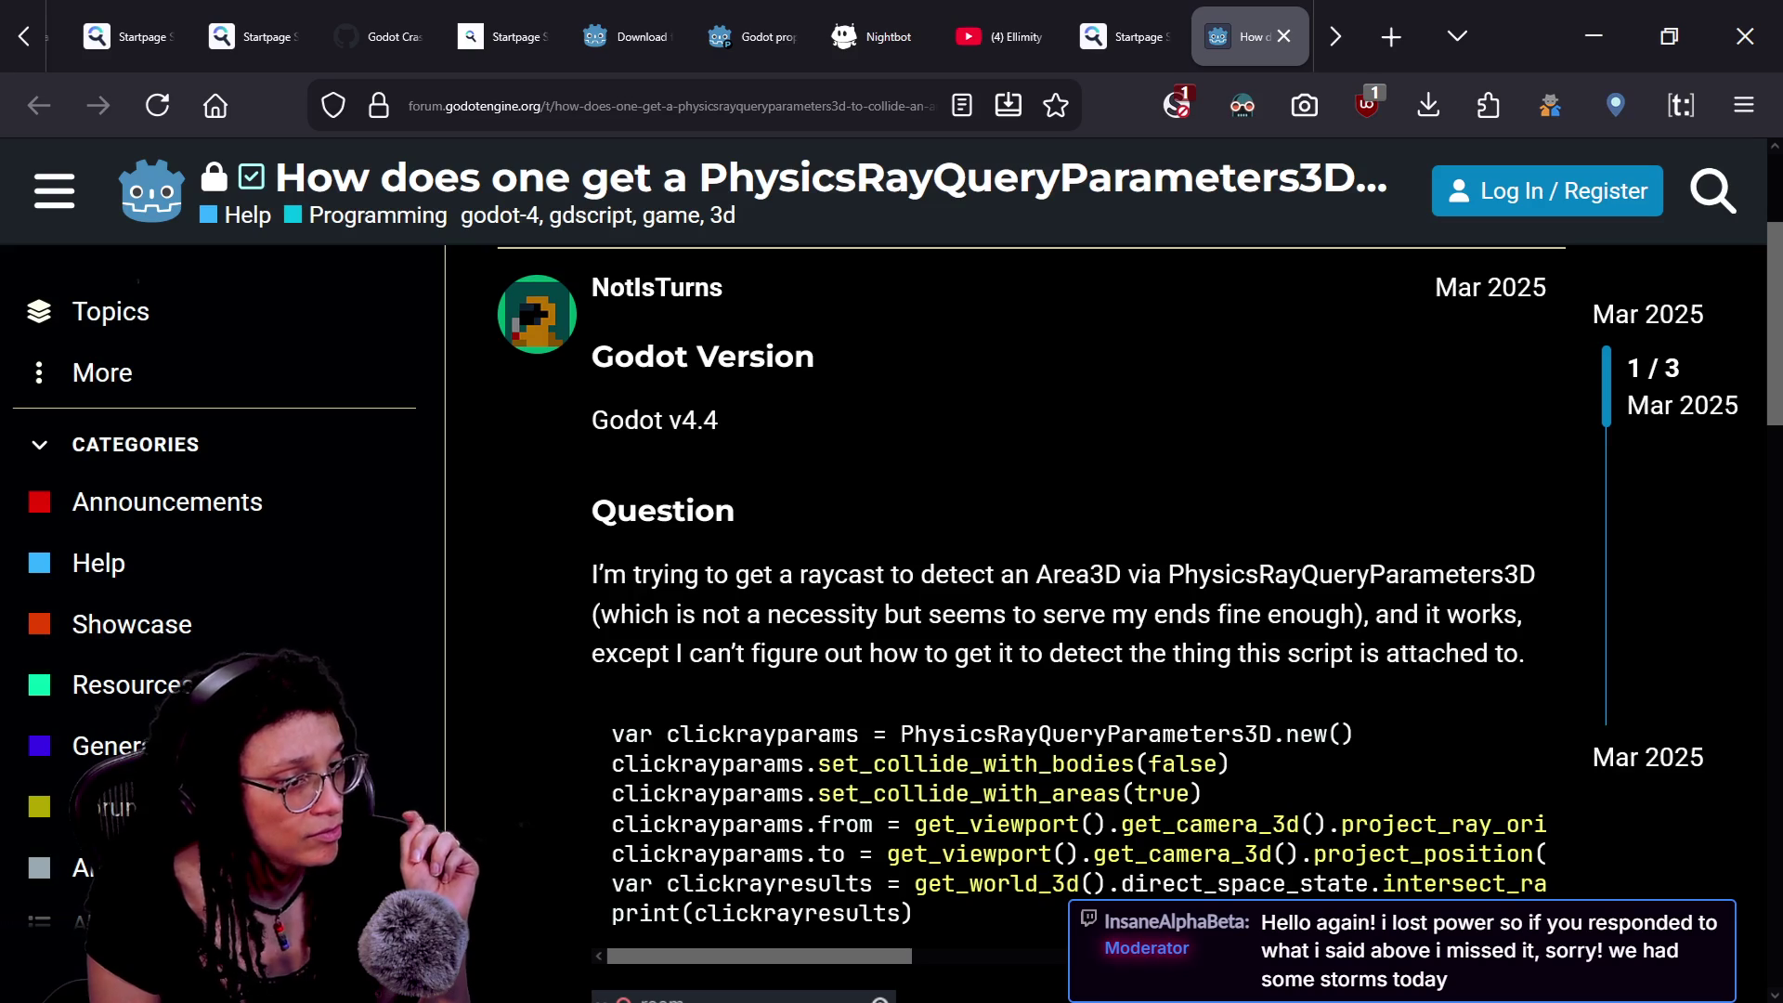
scroll(1270, 544, down, 2)
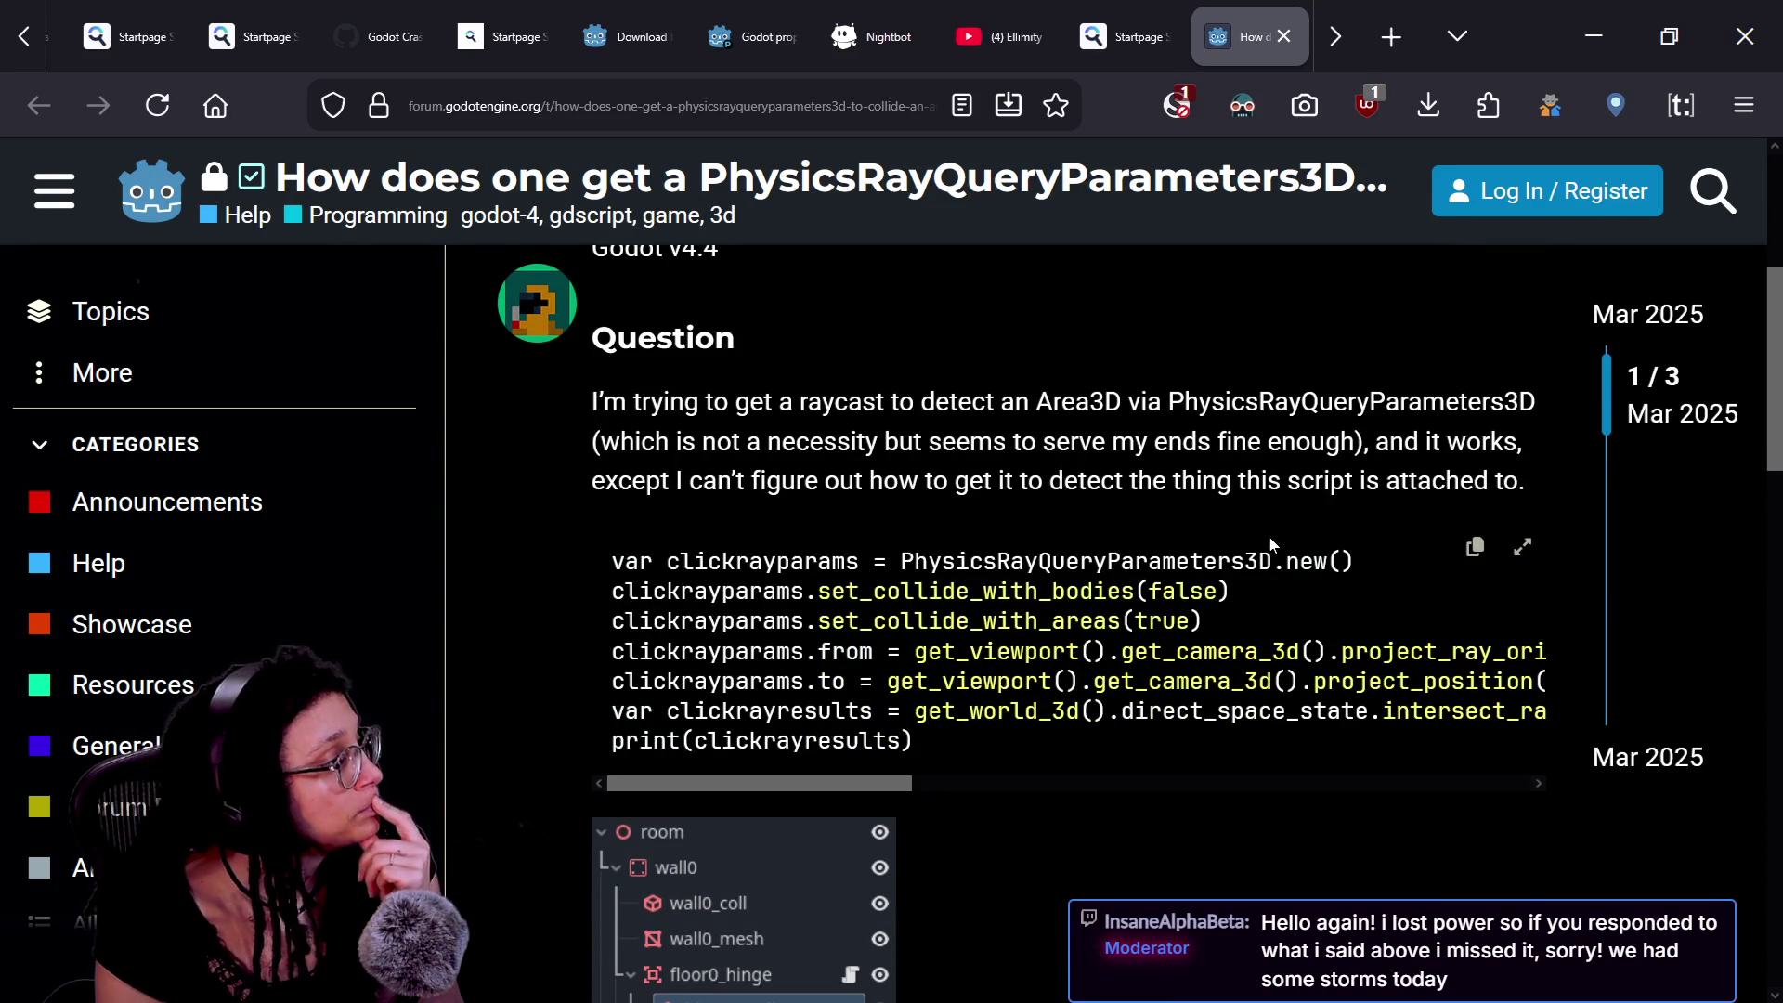
scroll(1270, 544, down, 1)
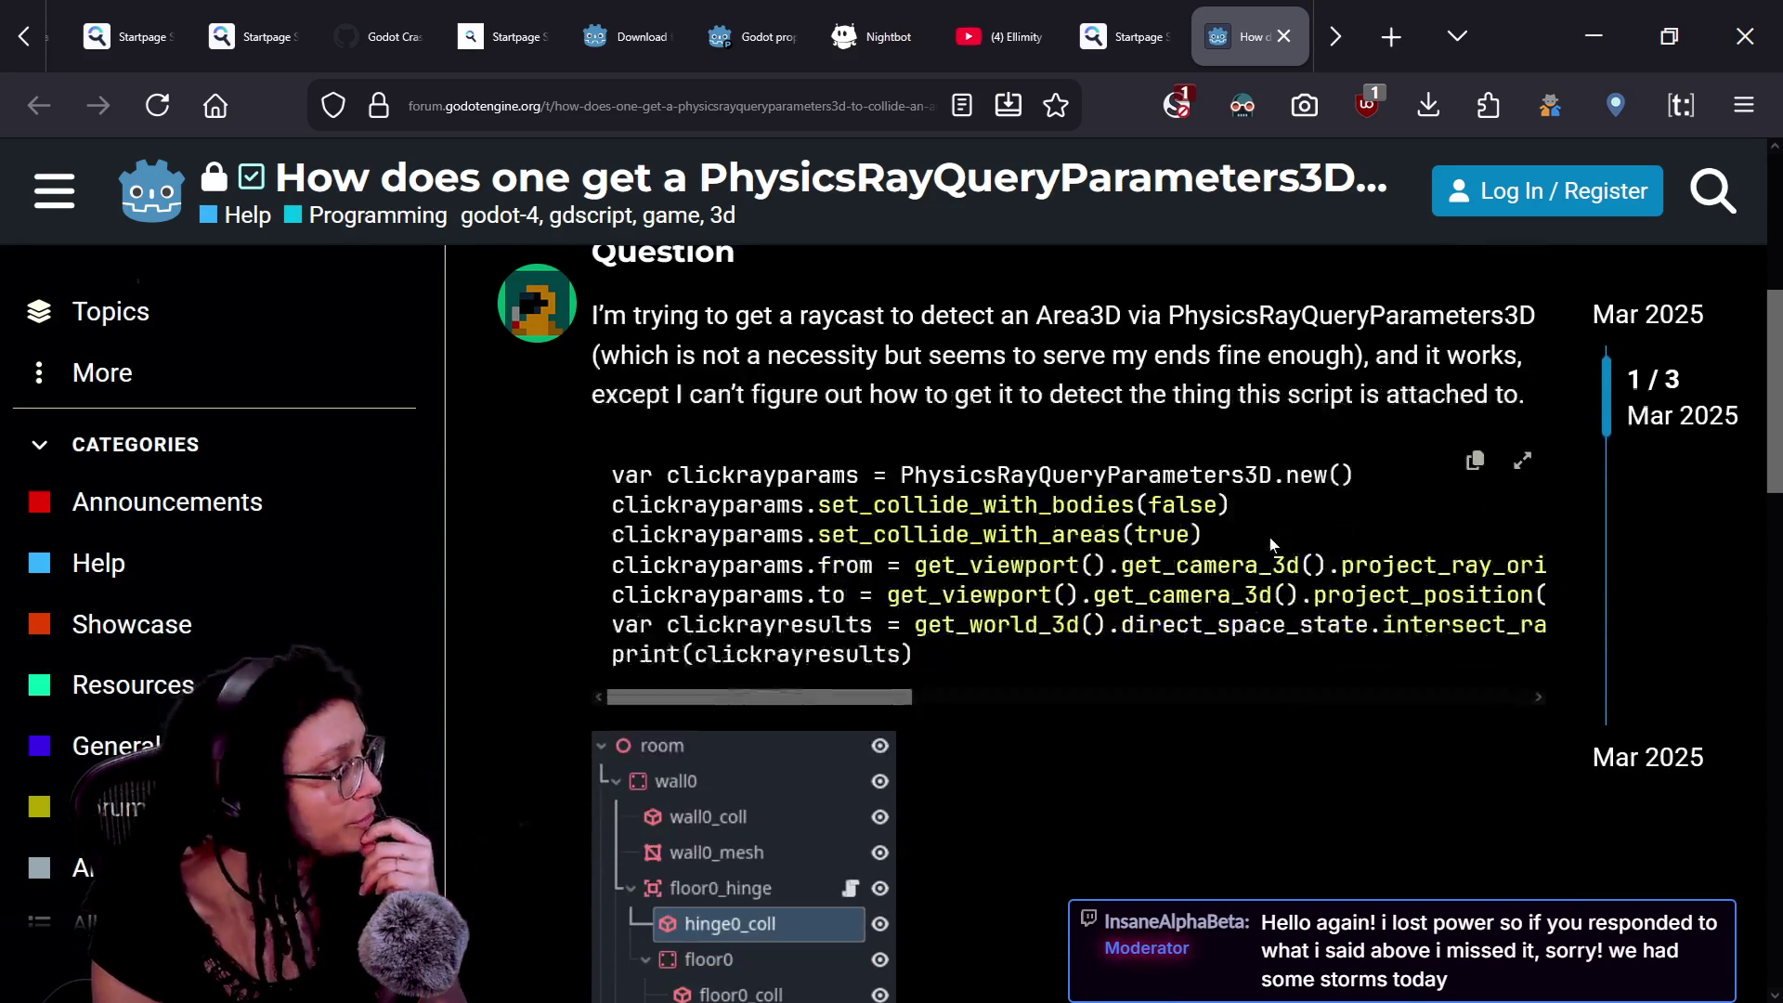
scroll(1271, 544, up, 1)
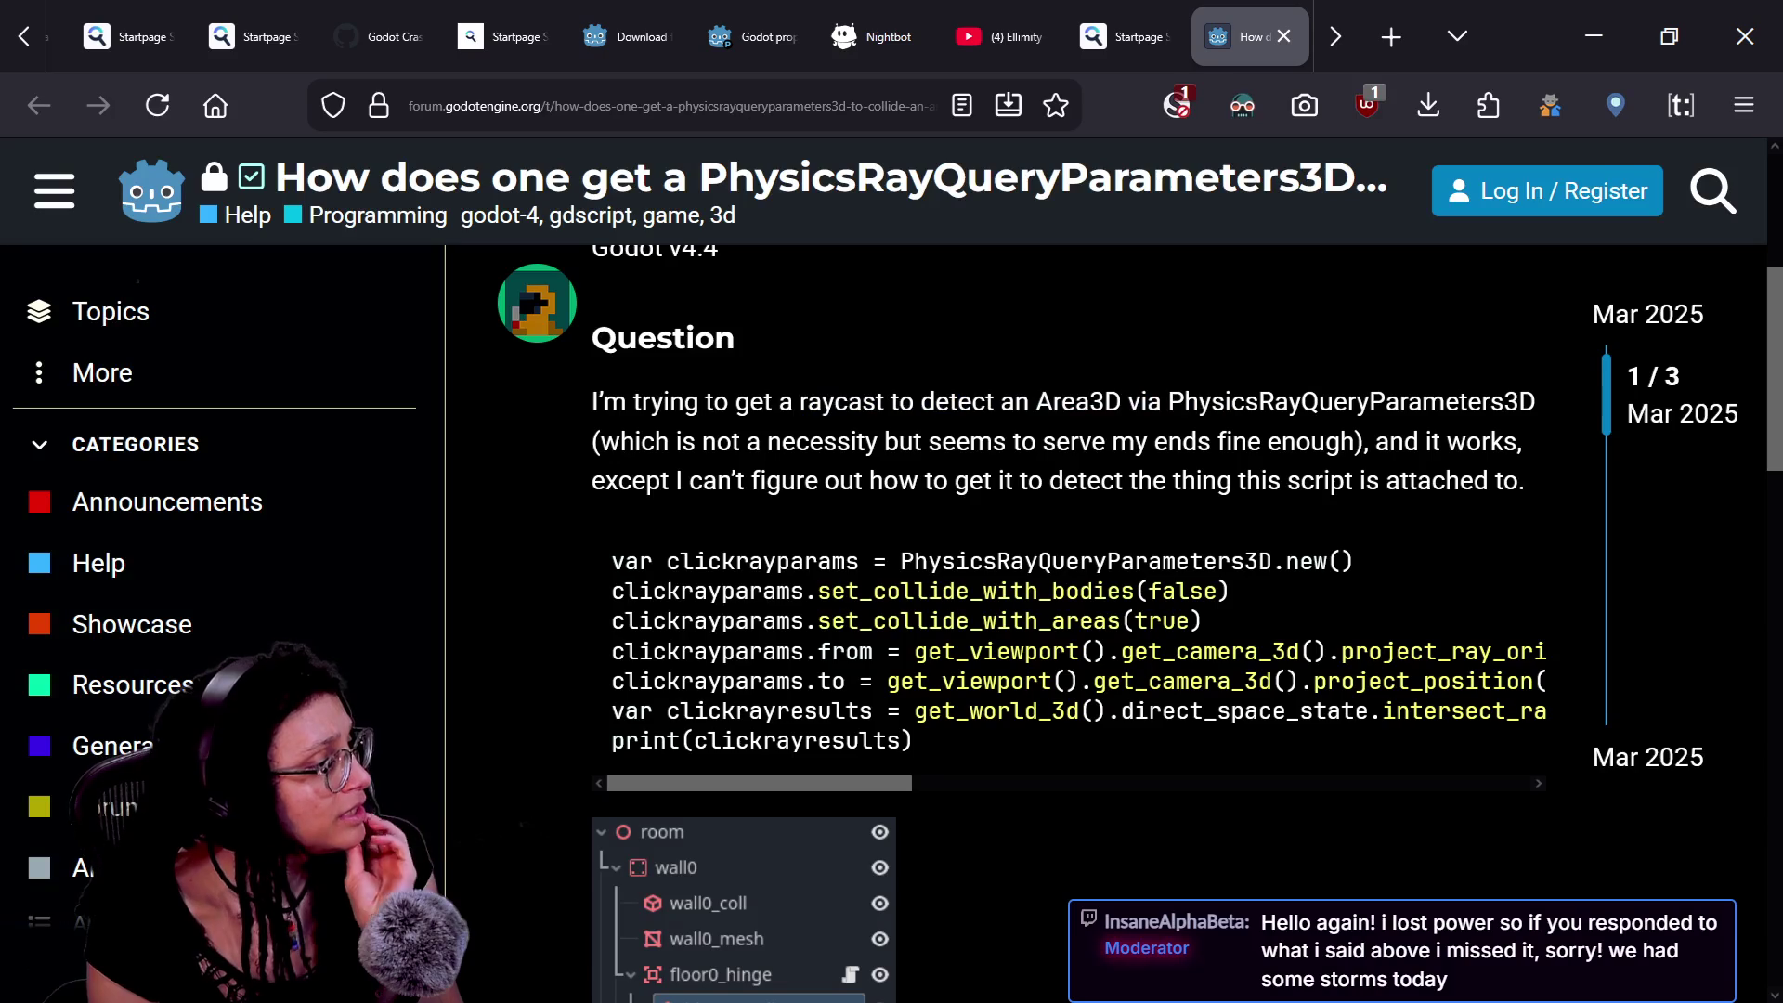
drag(1022, 442, 1304, 473)
click(1304, 474)
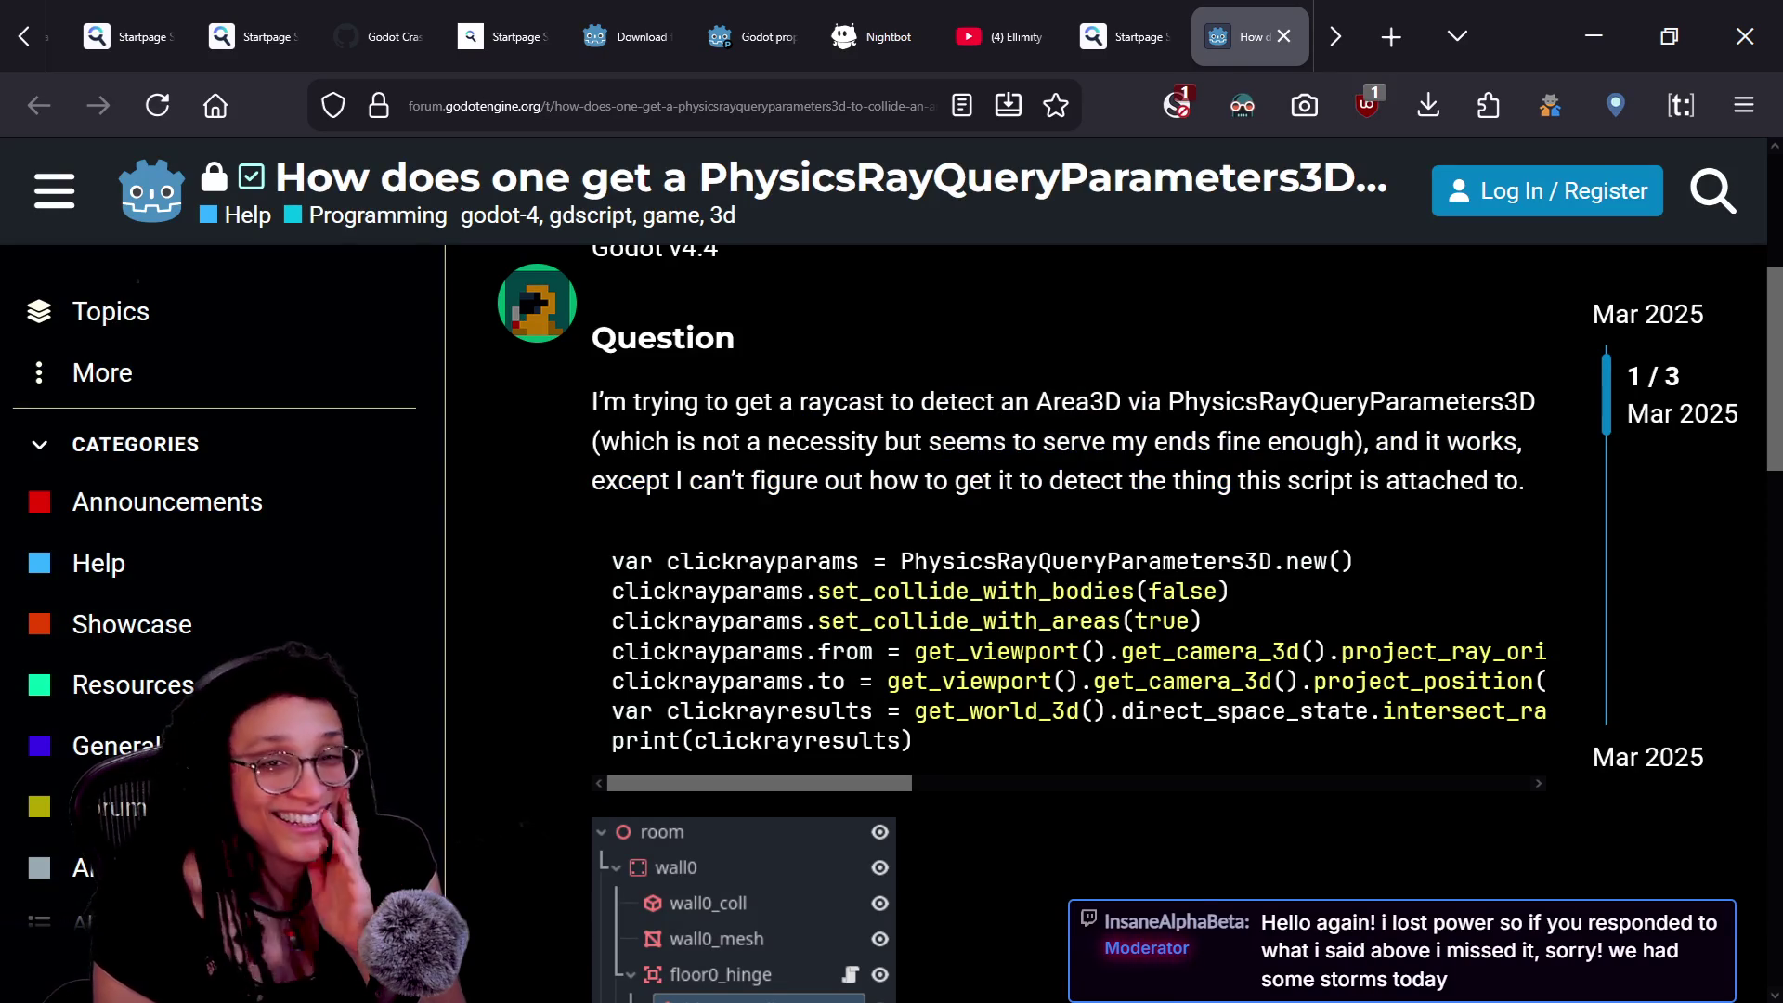
mouse_move(688, 480)
mouse_down()
mouse_move(1086, 480)
mouse_move(1332, 546)
mouse_up()
click(1332, 546)
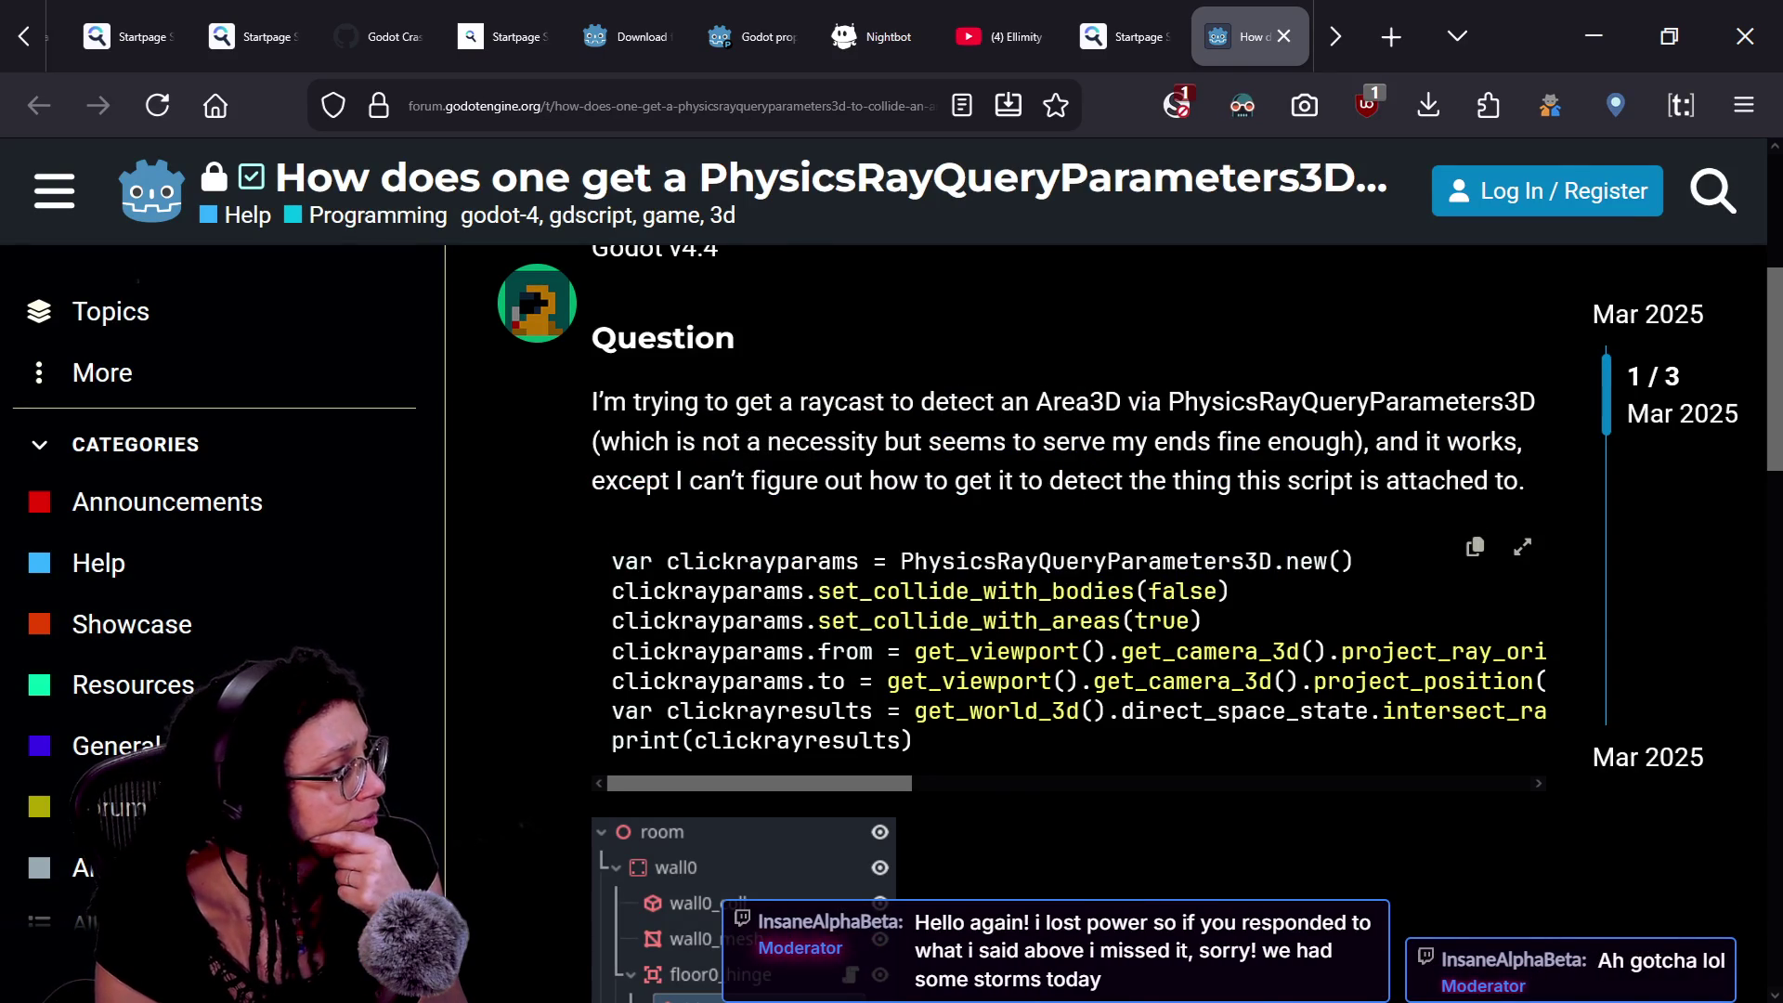
- Highlight get_camera_3d() and the intersect_ray 'to' line in the code, then close the thread
drag(837, 786, 886, 786)
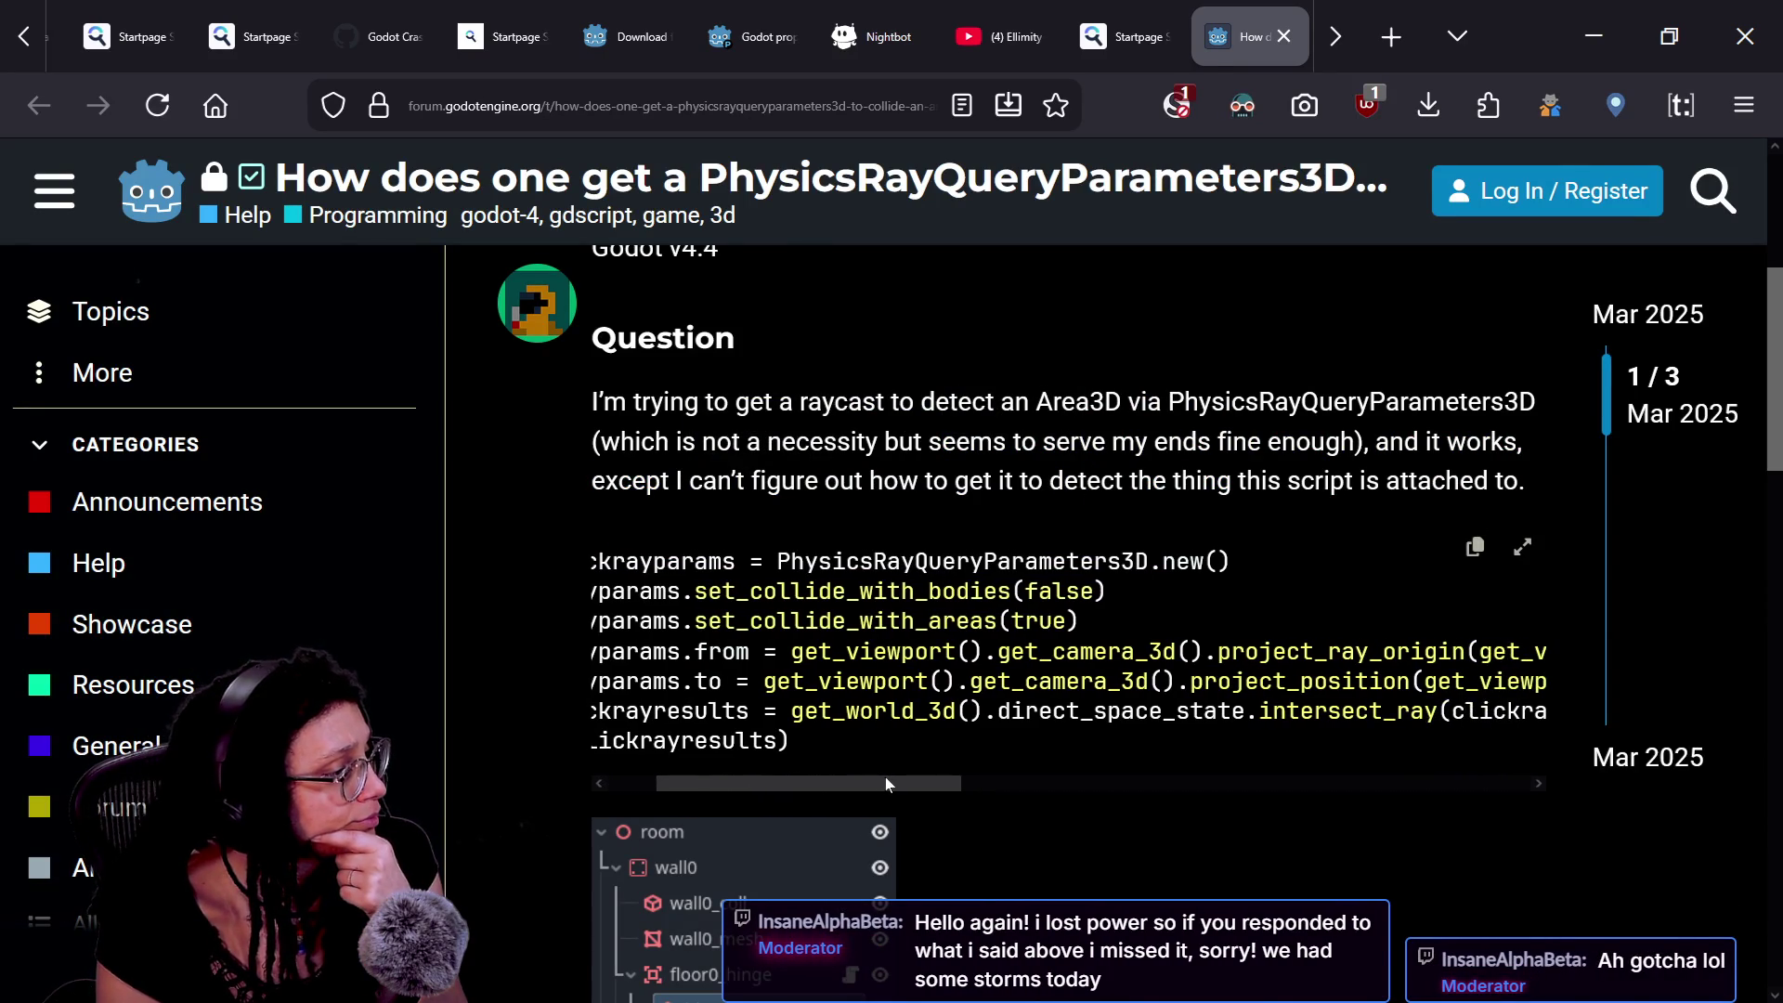
double_click(1077, 651)
click(1078, 651)
double_click(1077, 651)
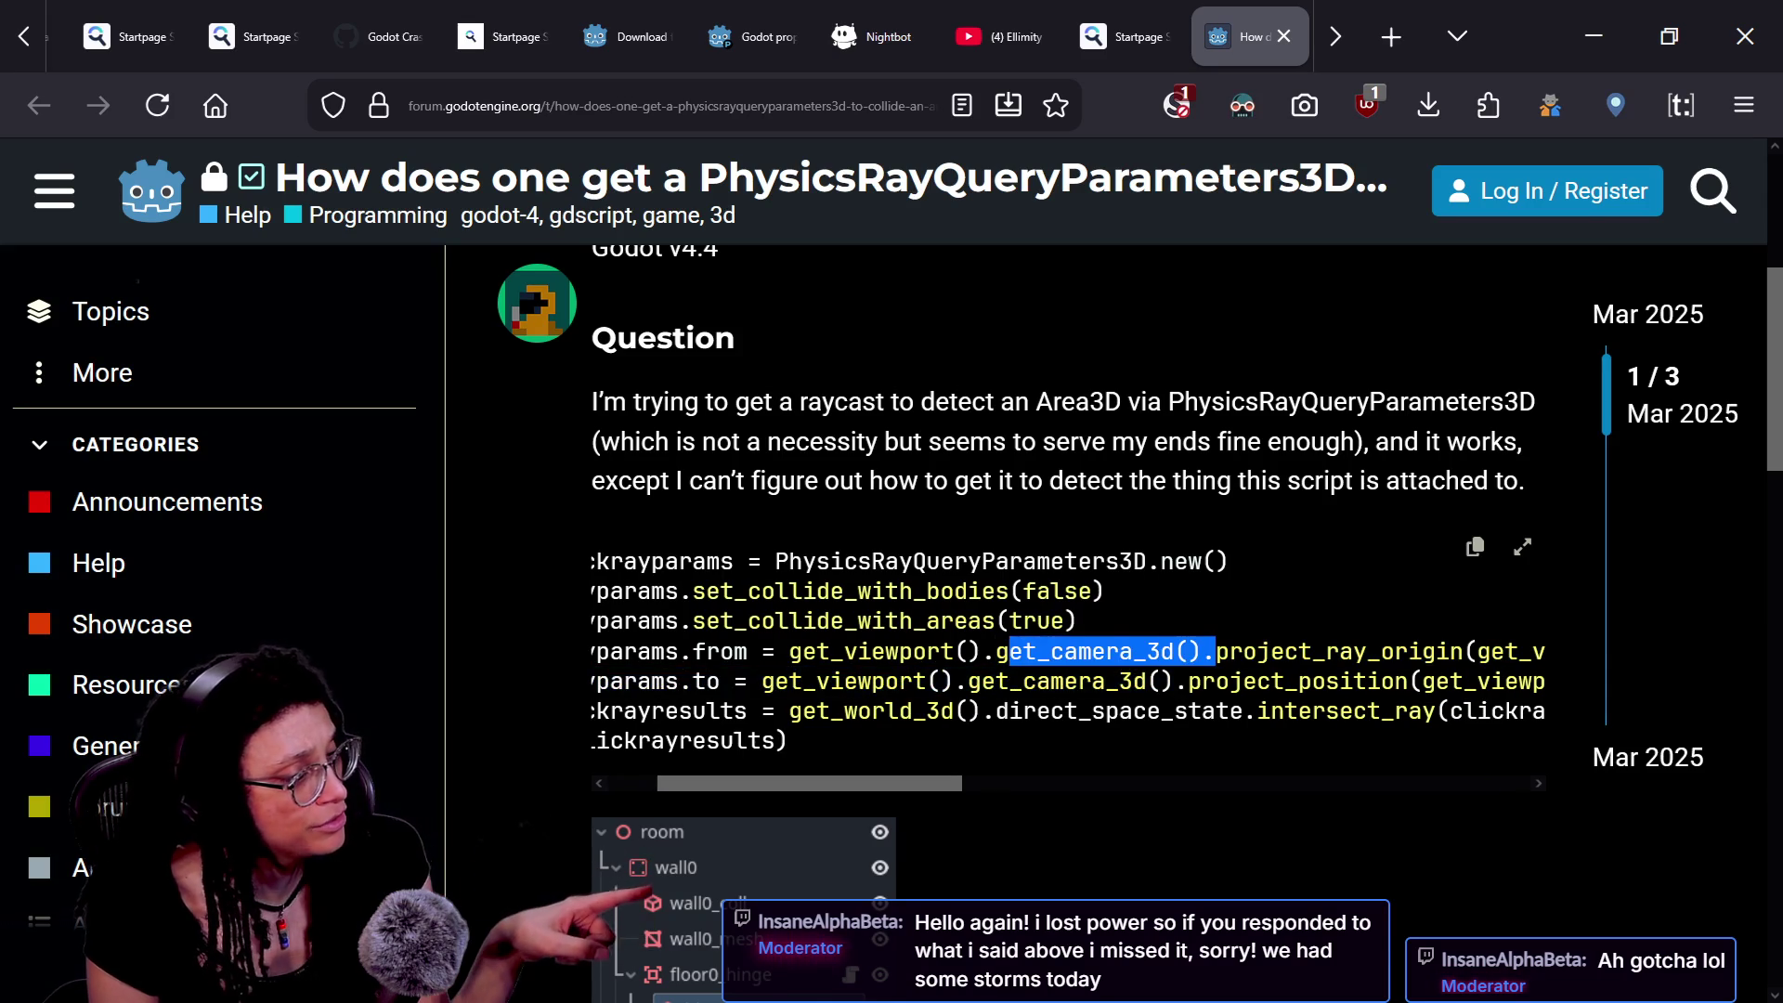
drag(983, 681, 1449, 710)
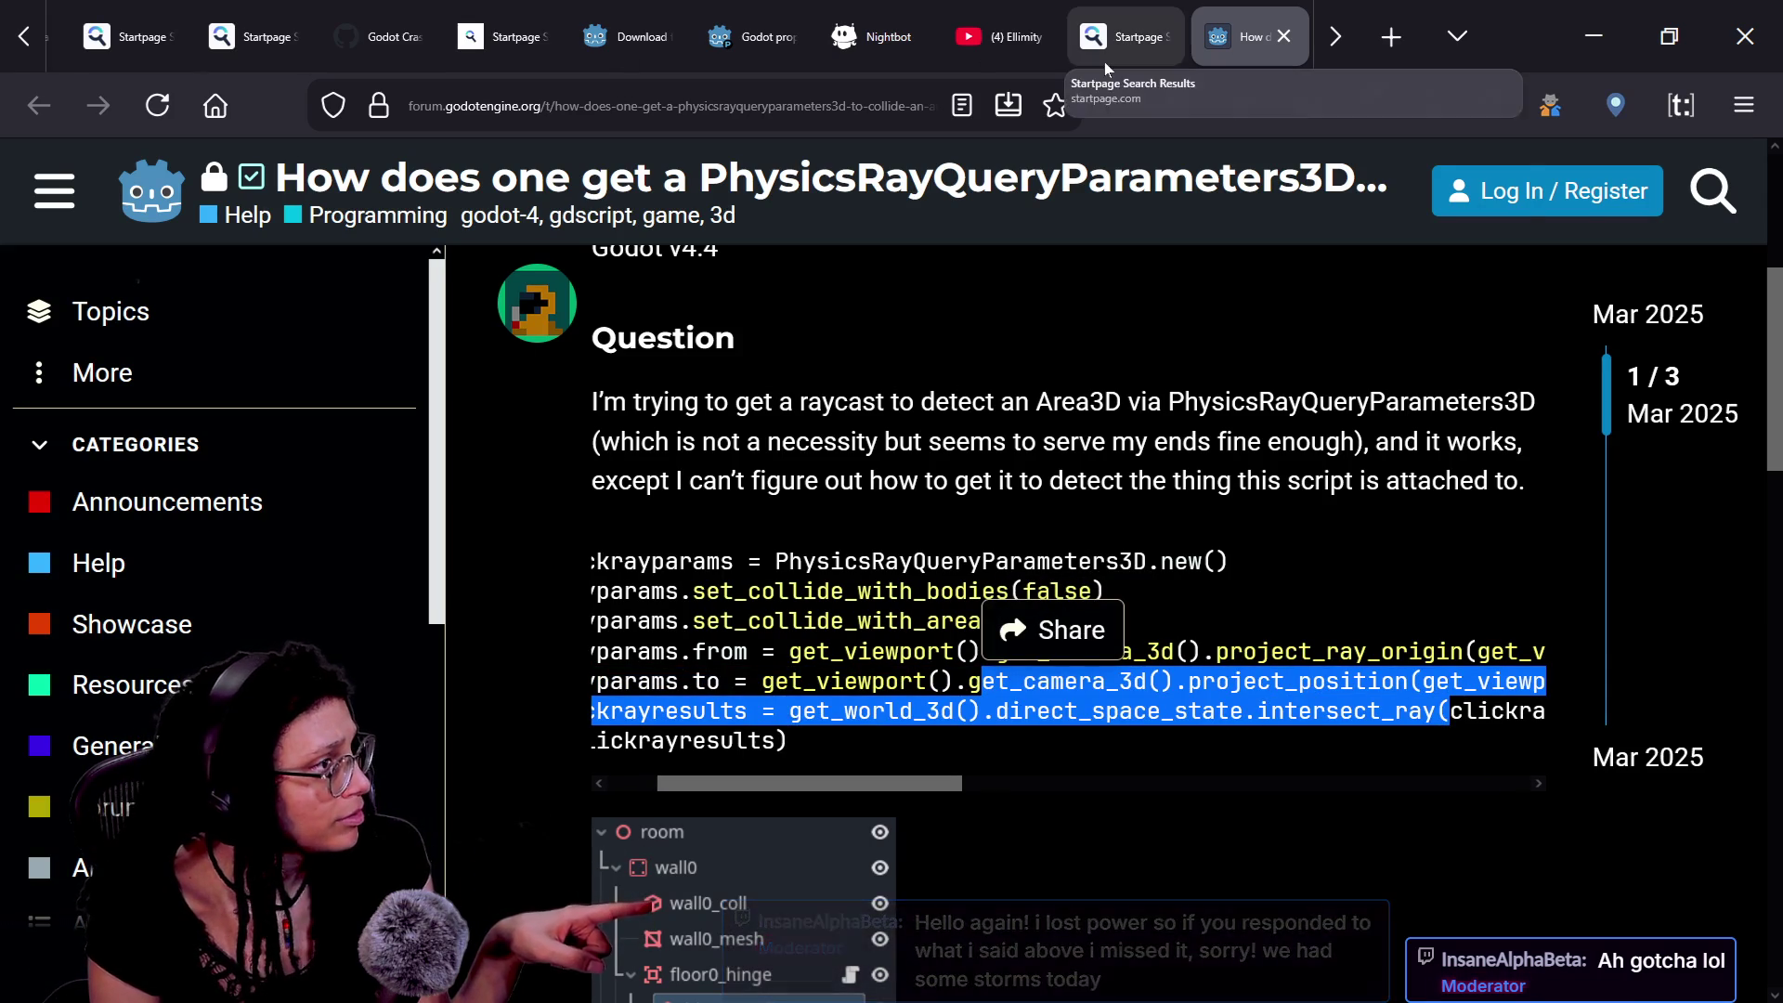
click(1284, 37)
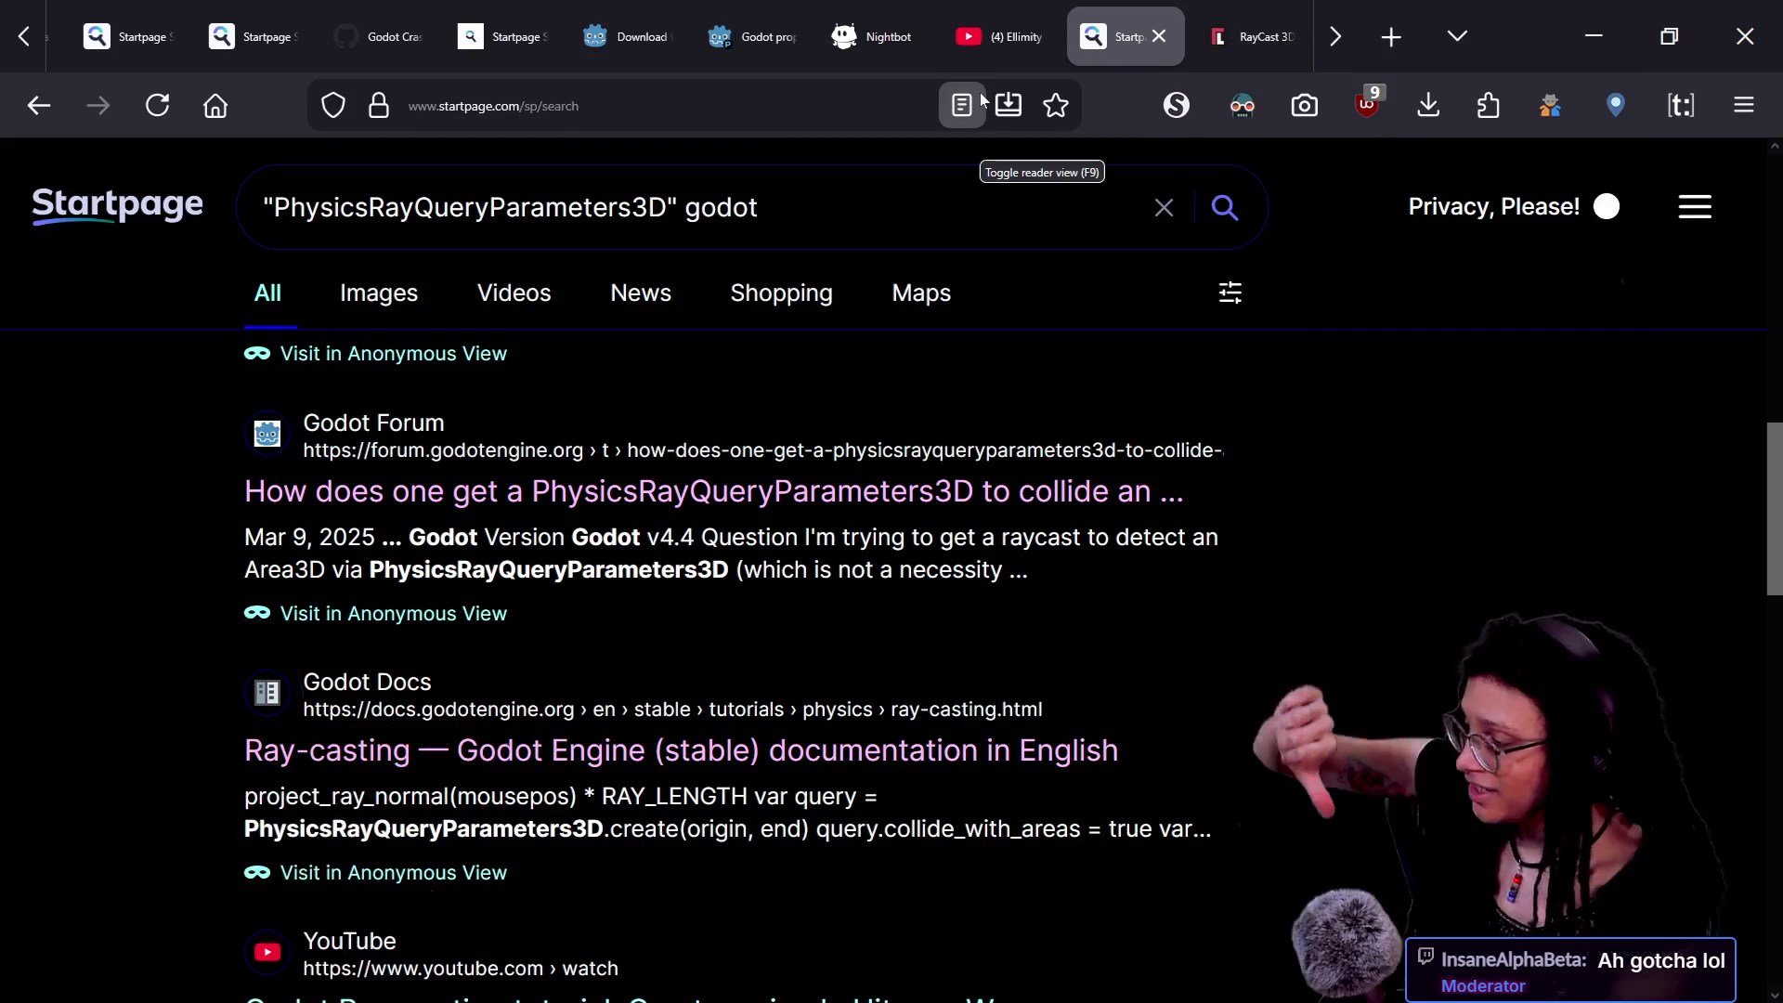
scroll(1365, 415, down, 2)
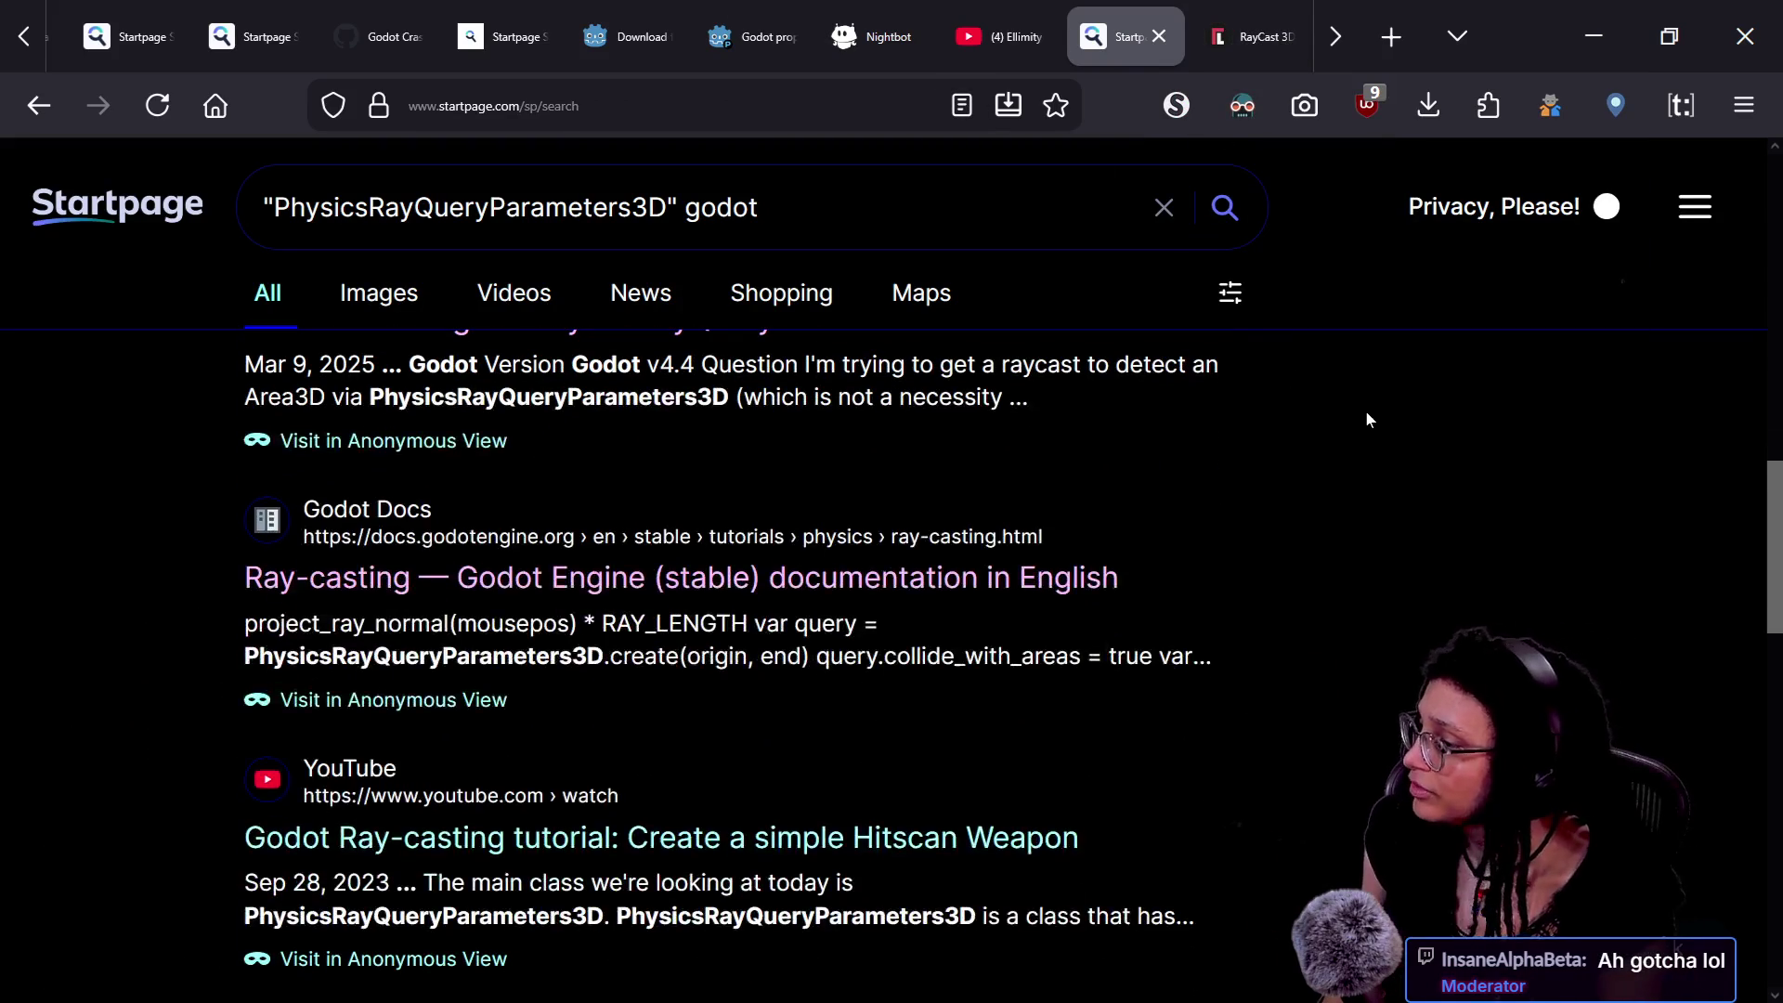
scroll(1014, 676, down, 2)
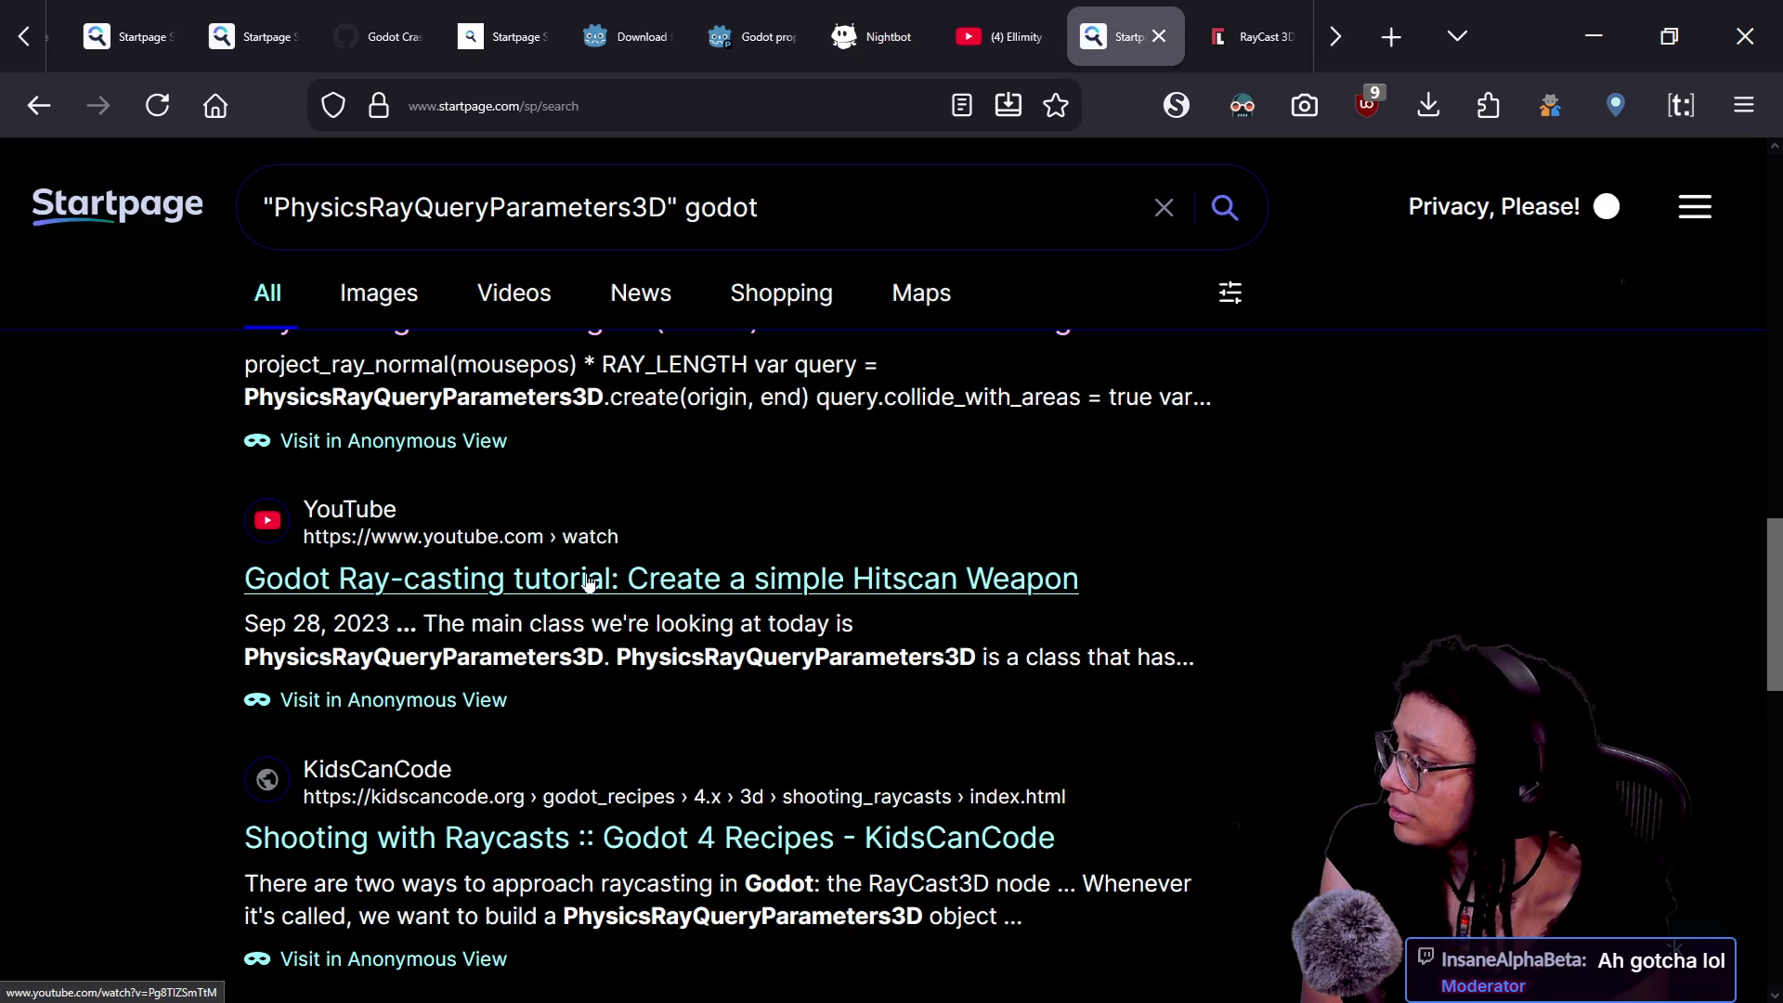
click(486, 843)
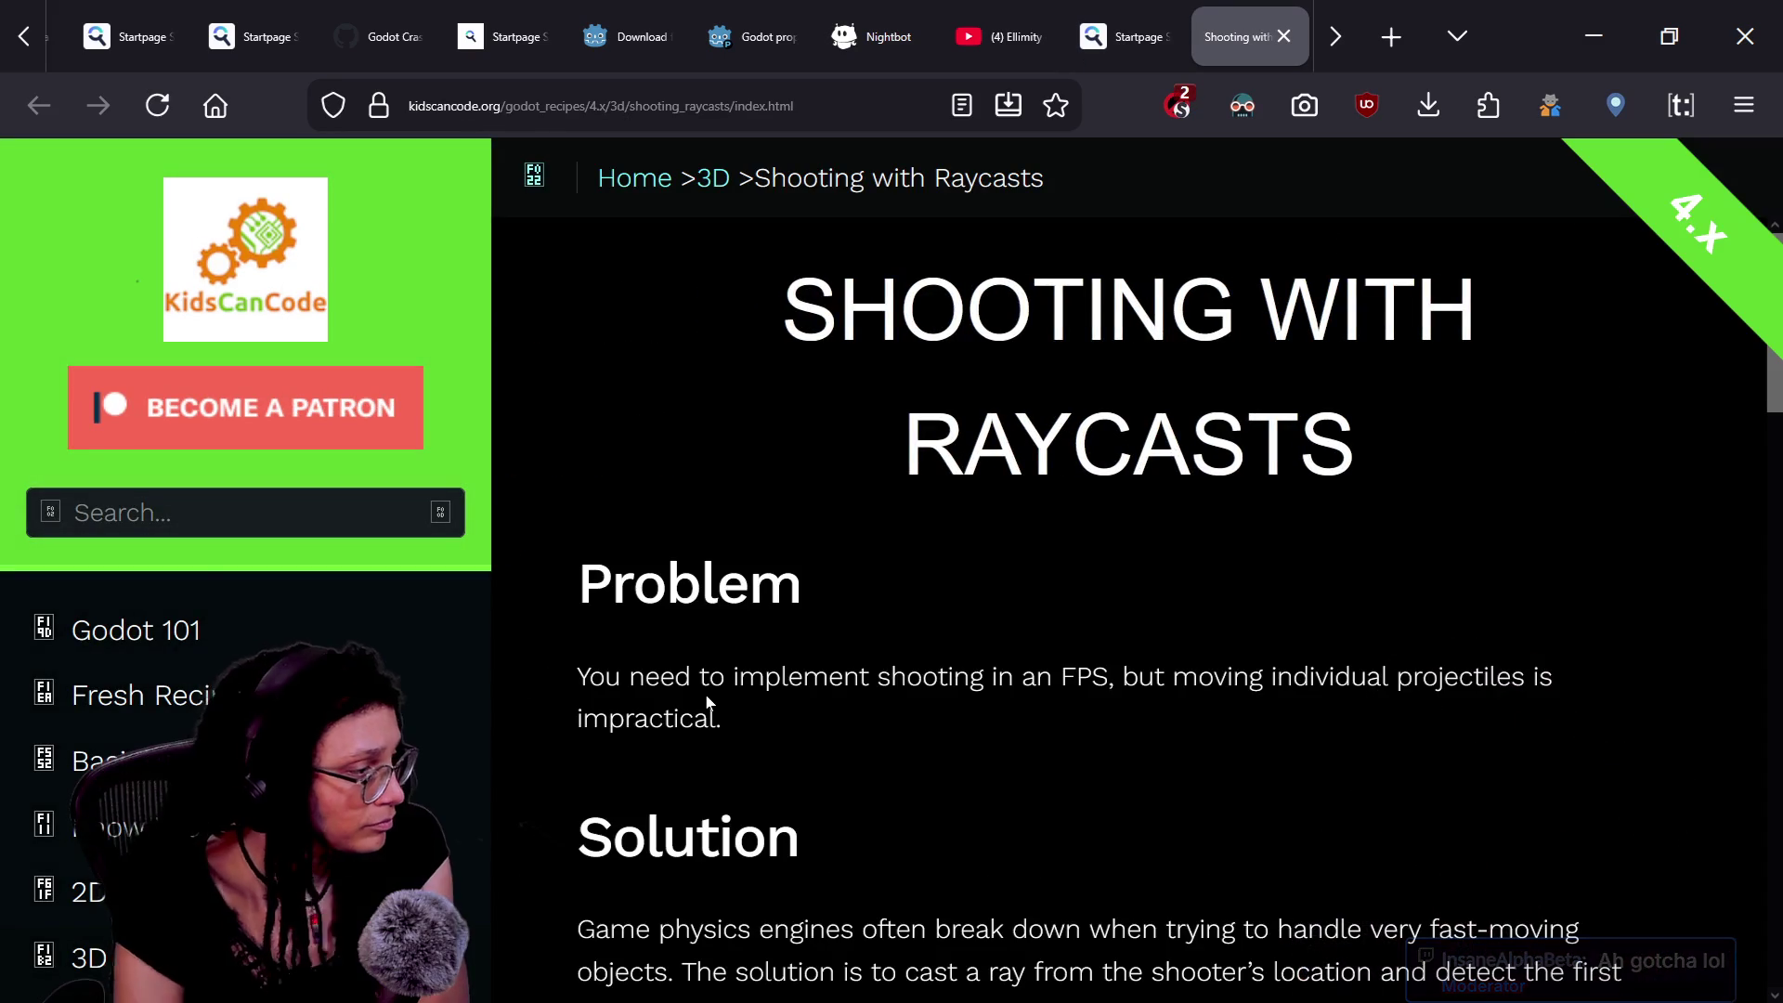
- Scroll the Shooting with Raycasts recipe to the shoot() code and highlight its ray query lines
scroll(943, 720, down, 10)
scroll(948, 727, down, 4)
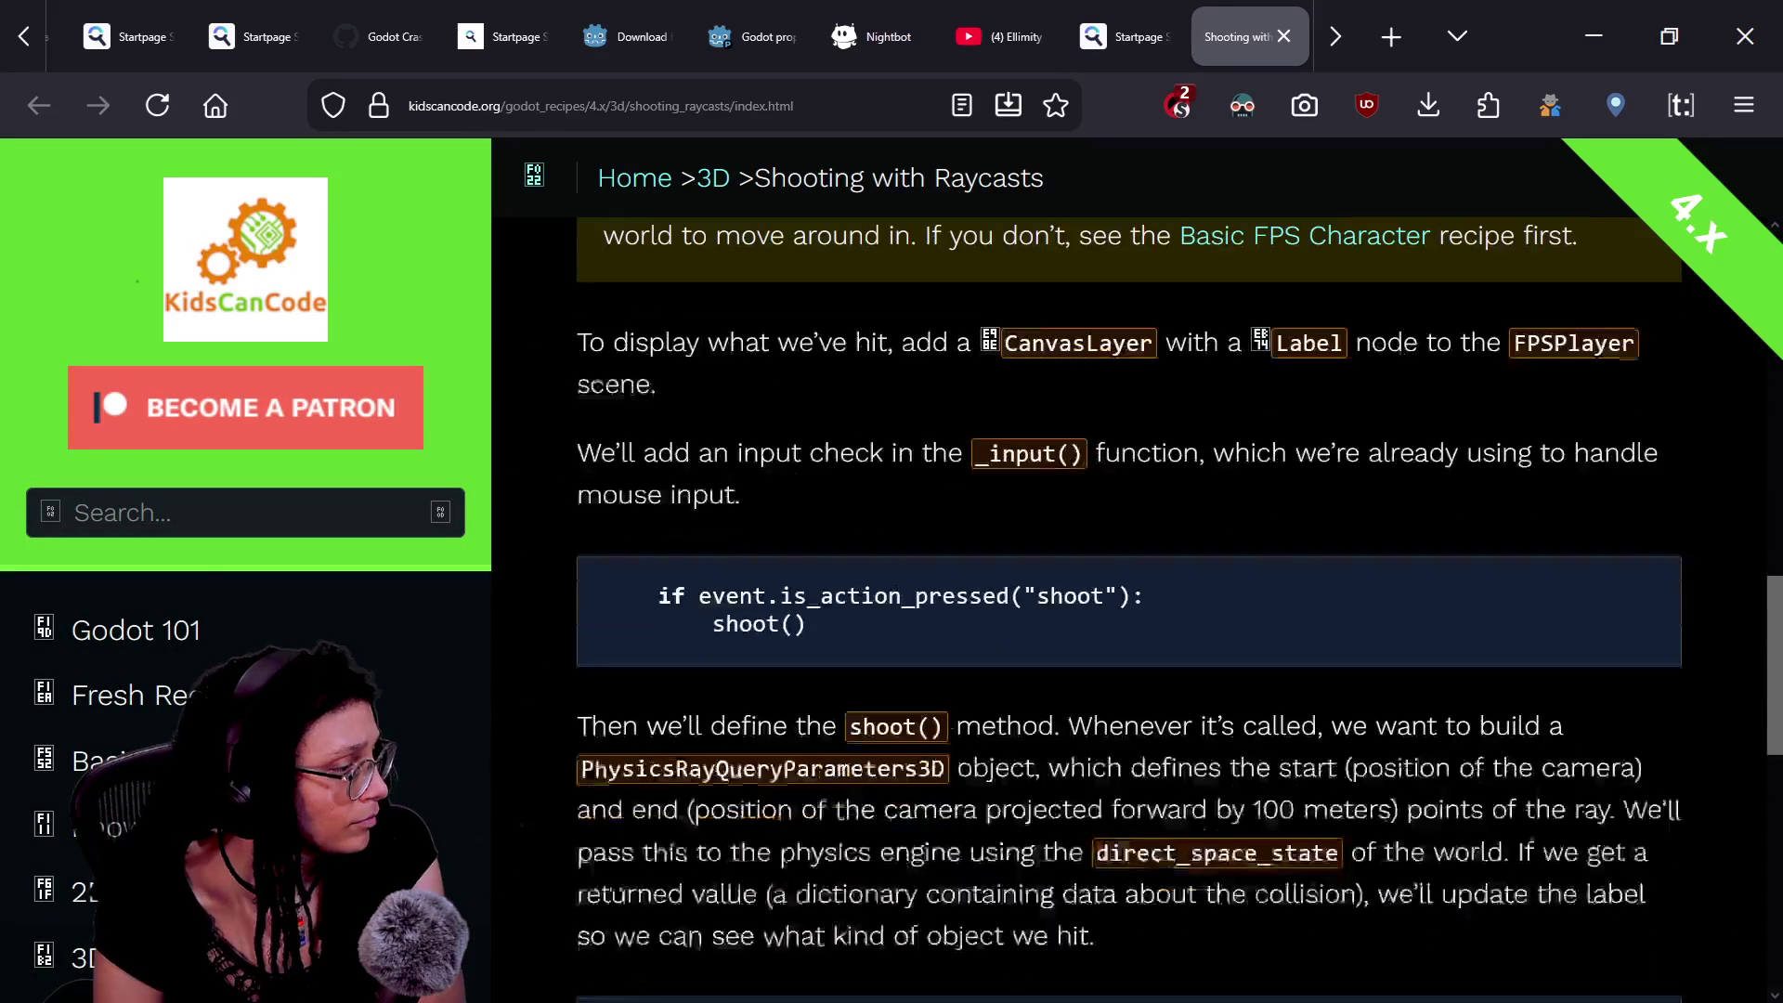
scroll(1141, 710, down, 6)
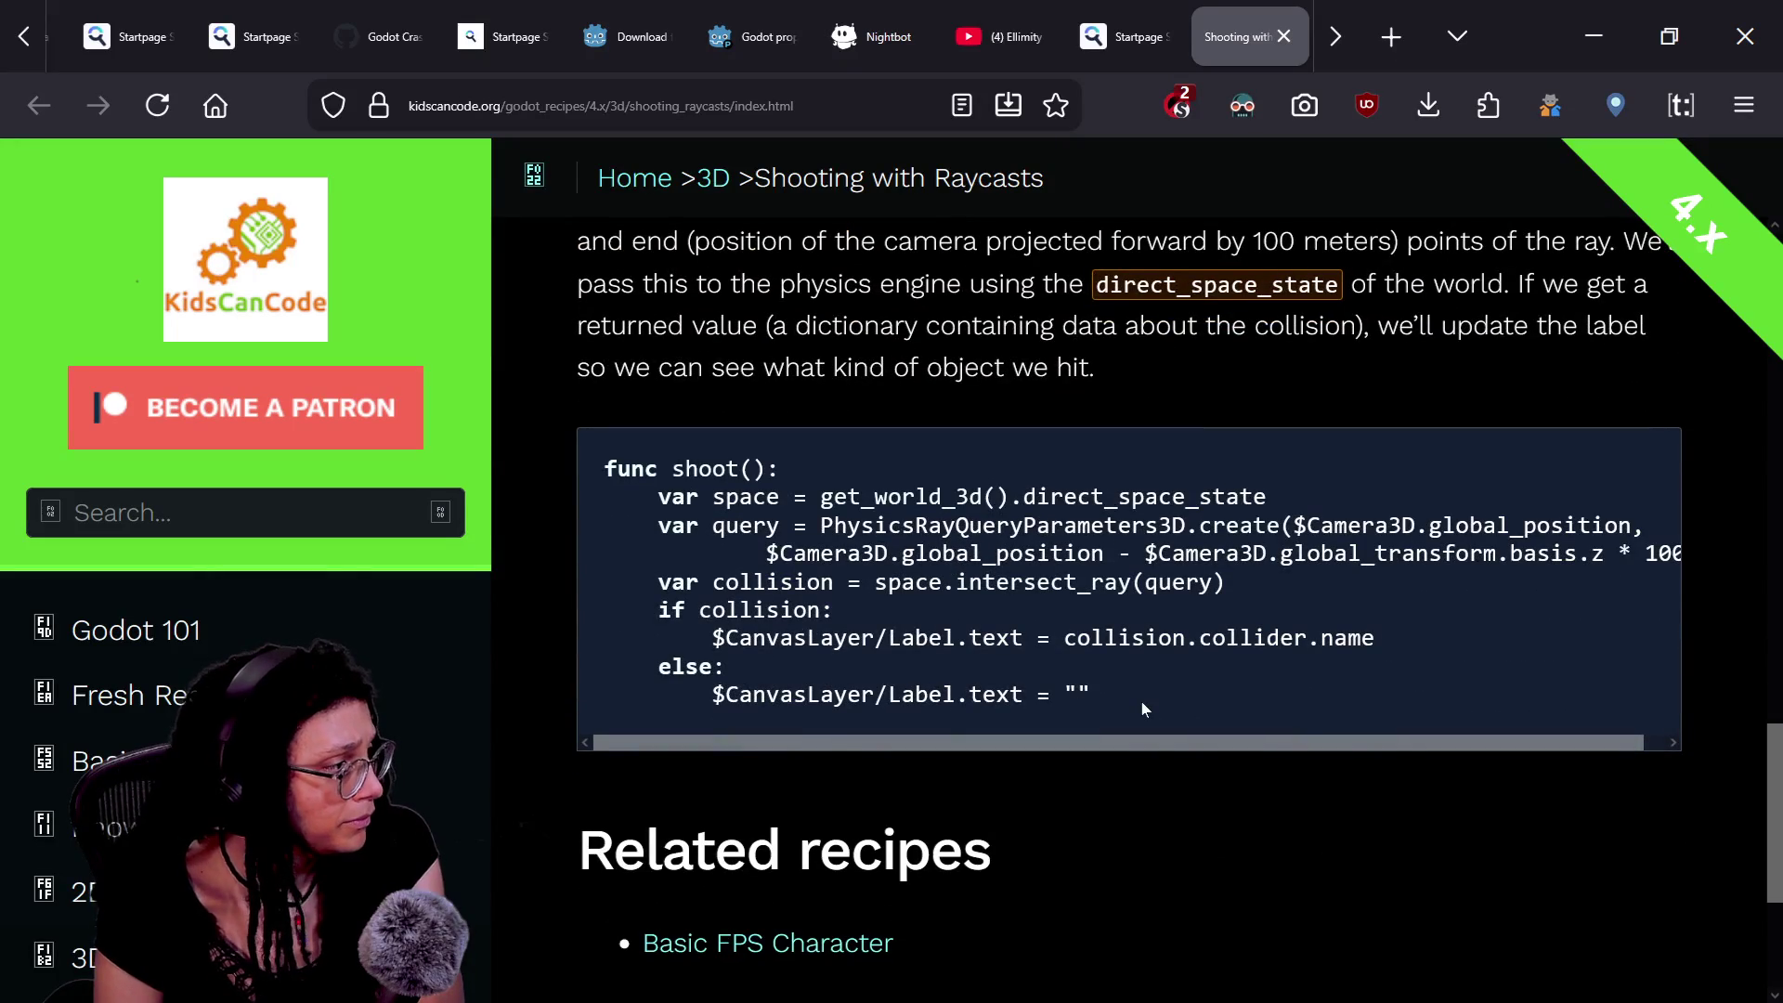
drag(969, 524, 1471, 552)
click(1471, 553)
- Highlight part of the next code line, recheck the snippet, and close the recipe tab
drag(1103, 583, 1200, 582)
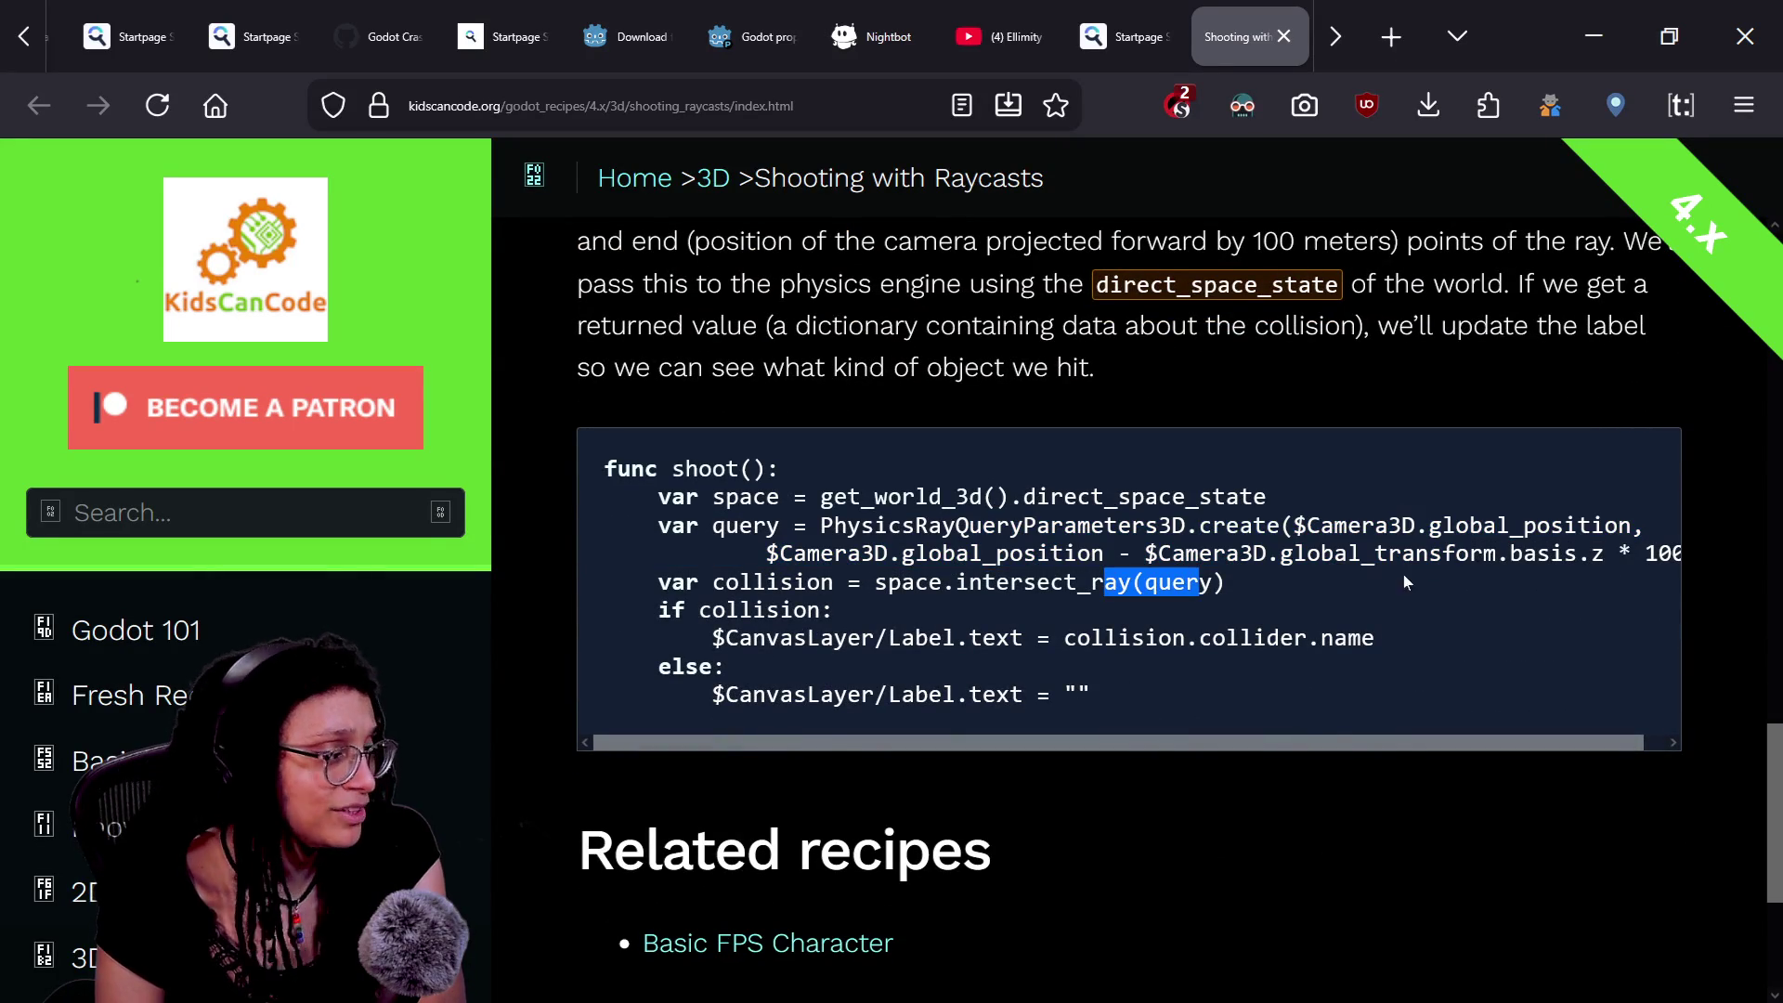
scroll(1116, 610, down, 3)
scroll(1116, 609, up, 2)
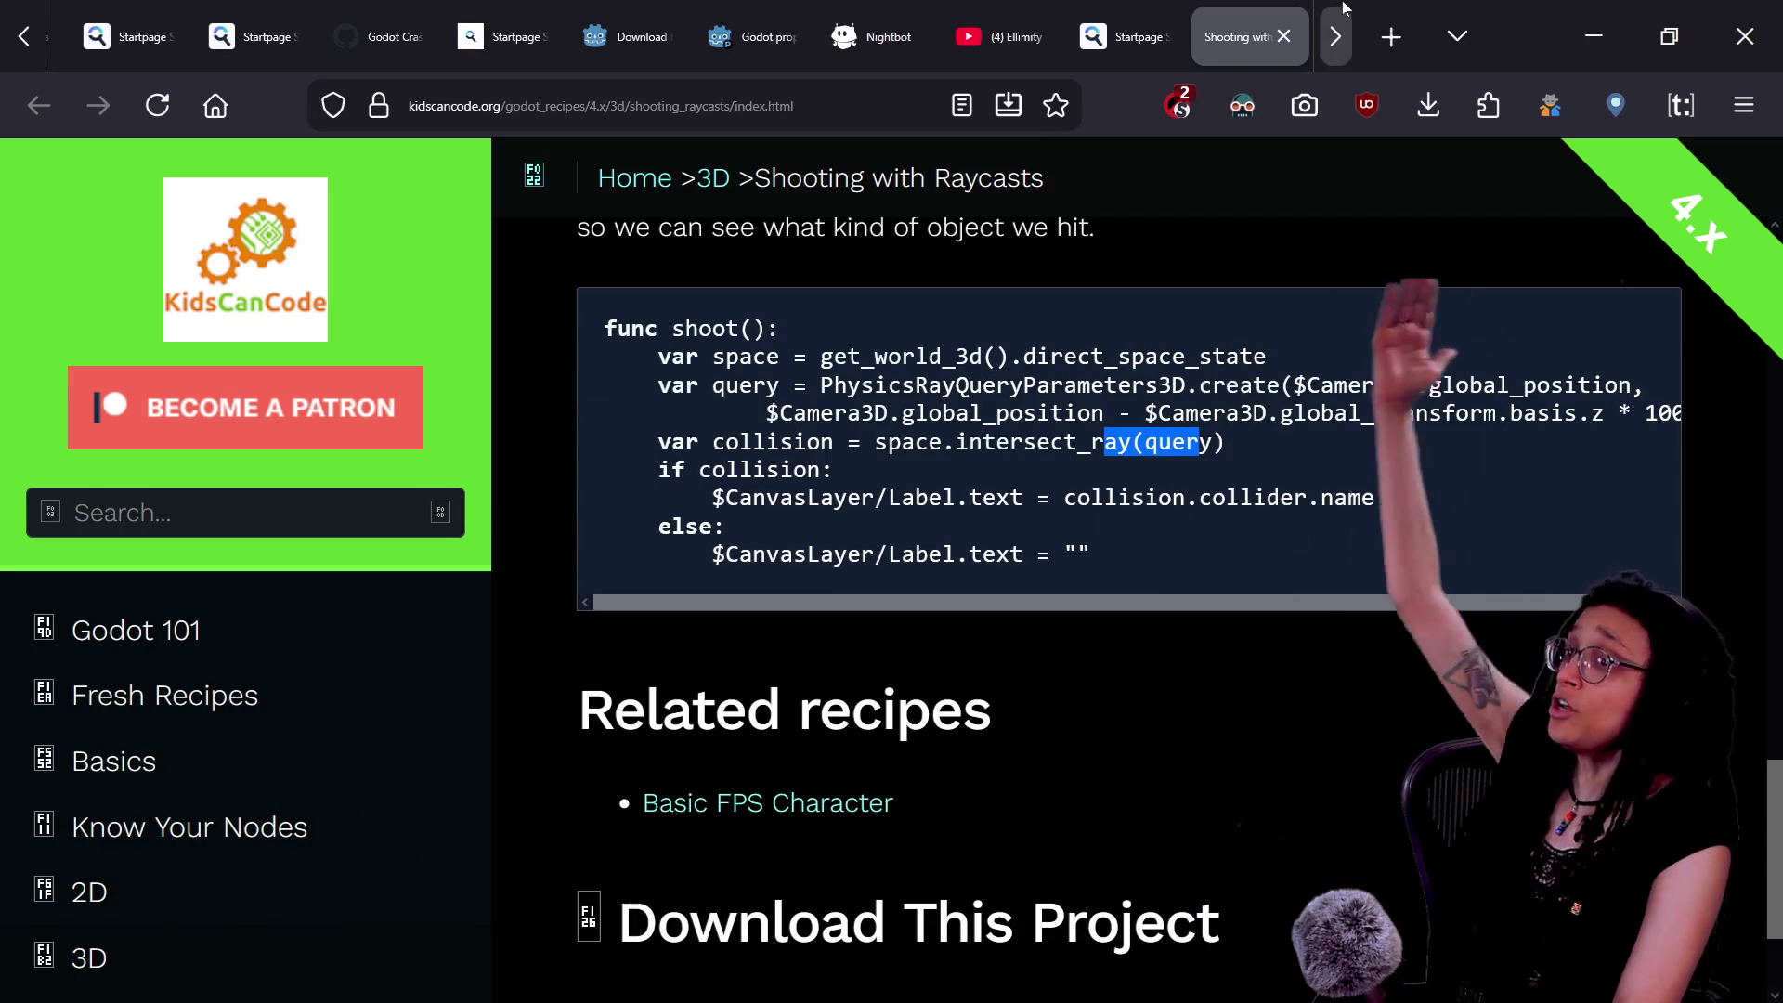
click(1296, 48)
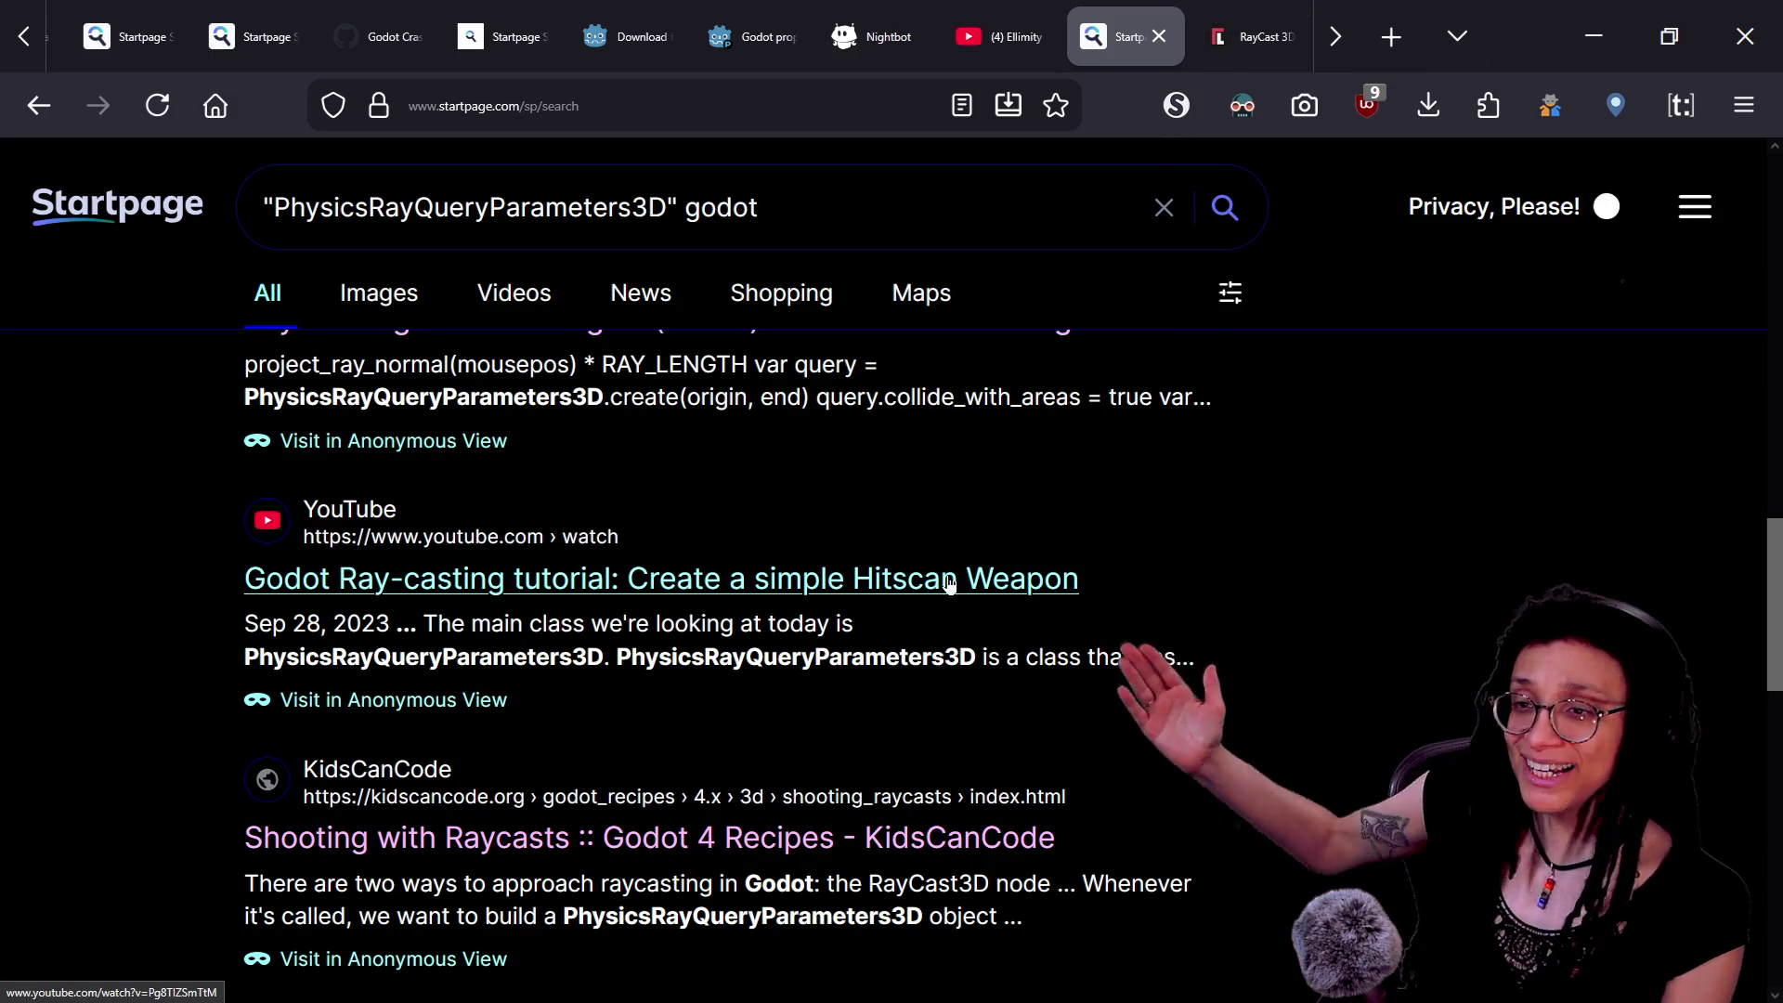
- Scroll the PhysicsRayQueryParameters3D results and open Chaff Games' Godot Ray-casting hitscan weapon video
scroll(947, 576, down, 3)
scroll(947, 583, down, 3)
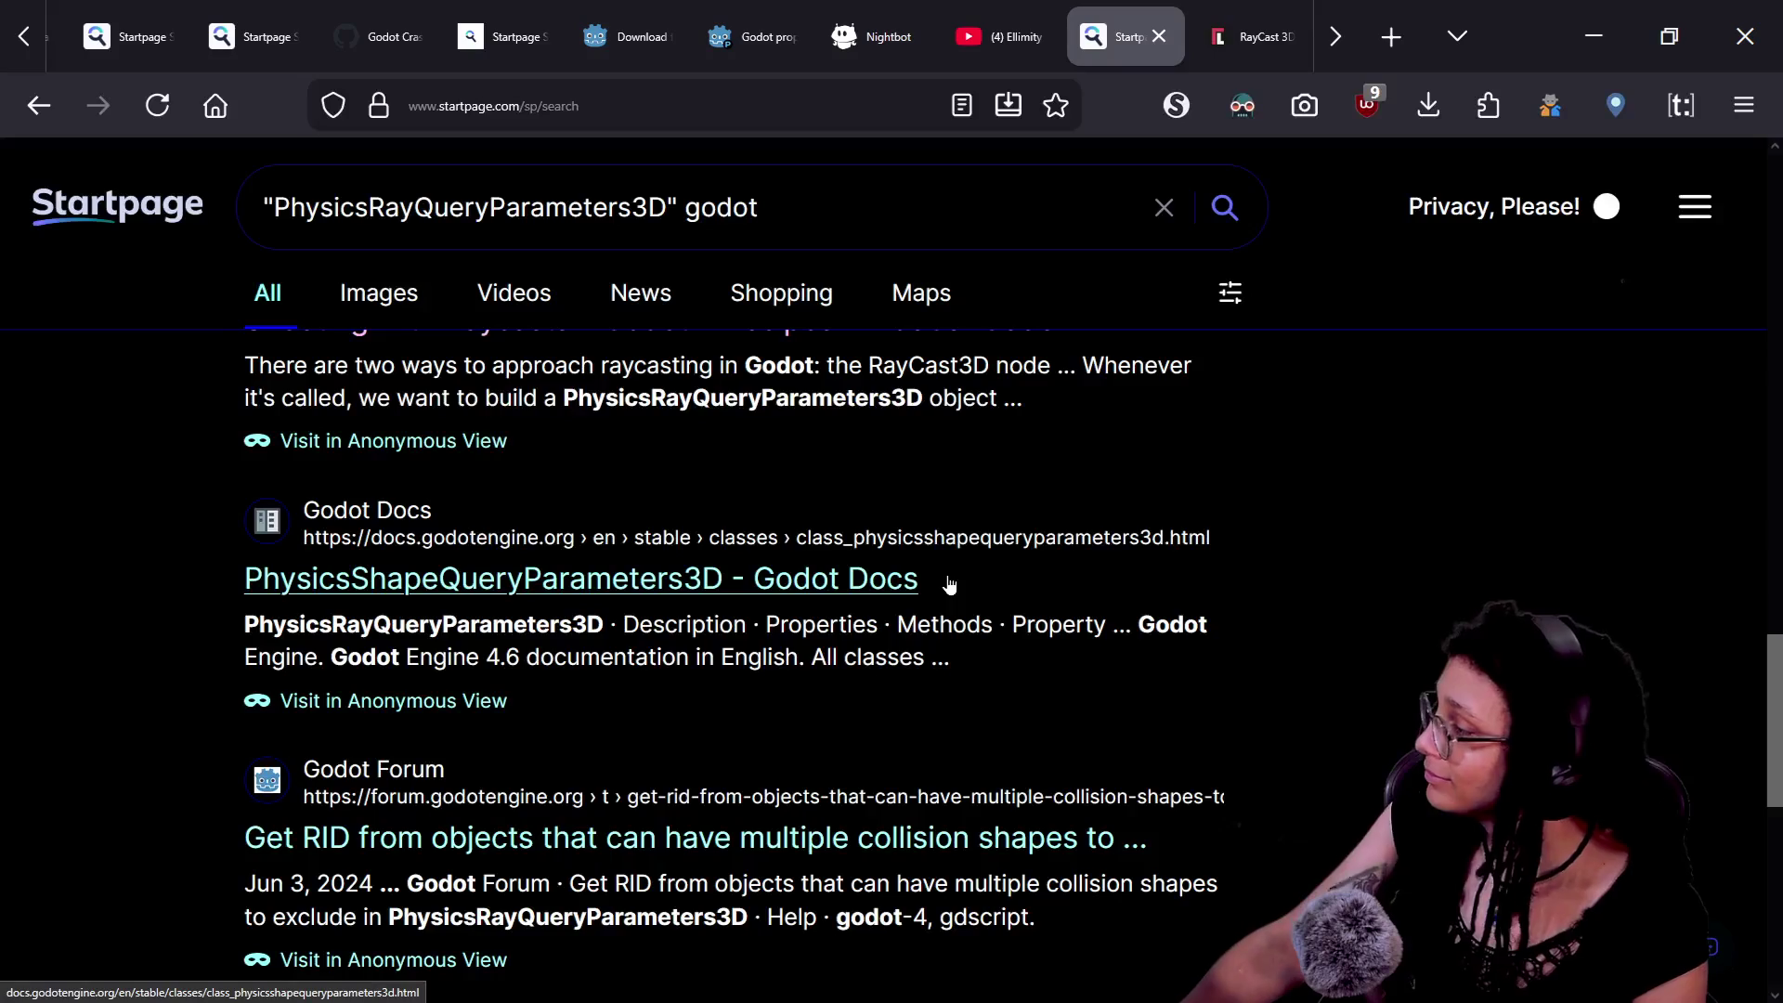
scroll(949, 583, down, 5)
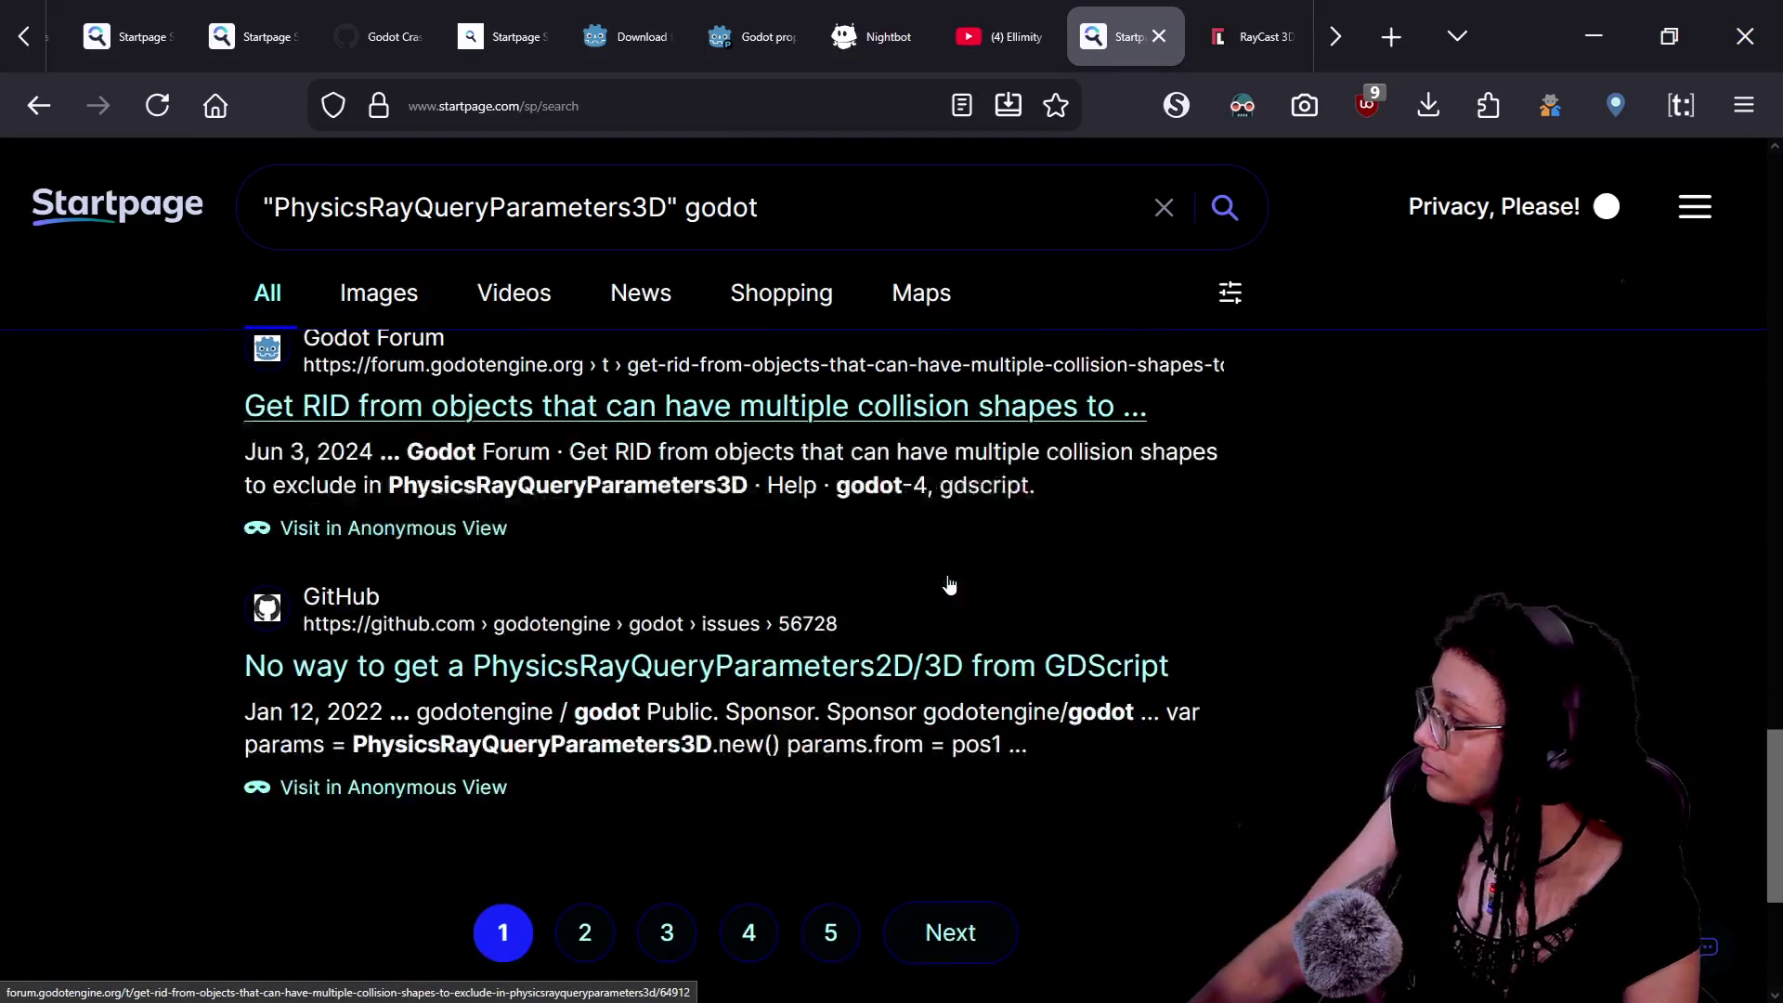
scroll(949, 584, up, 10)
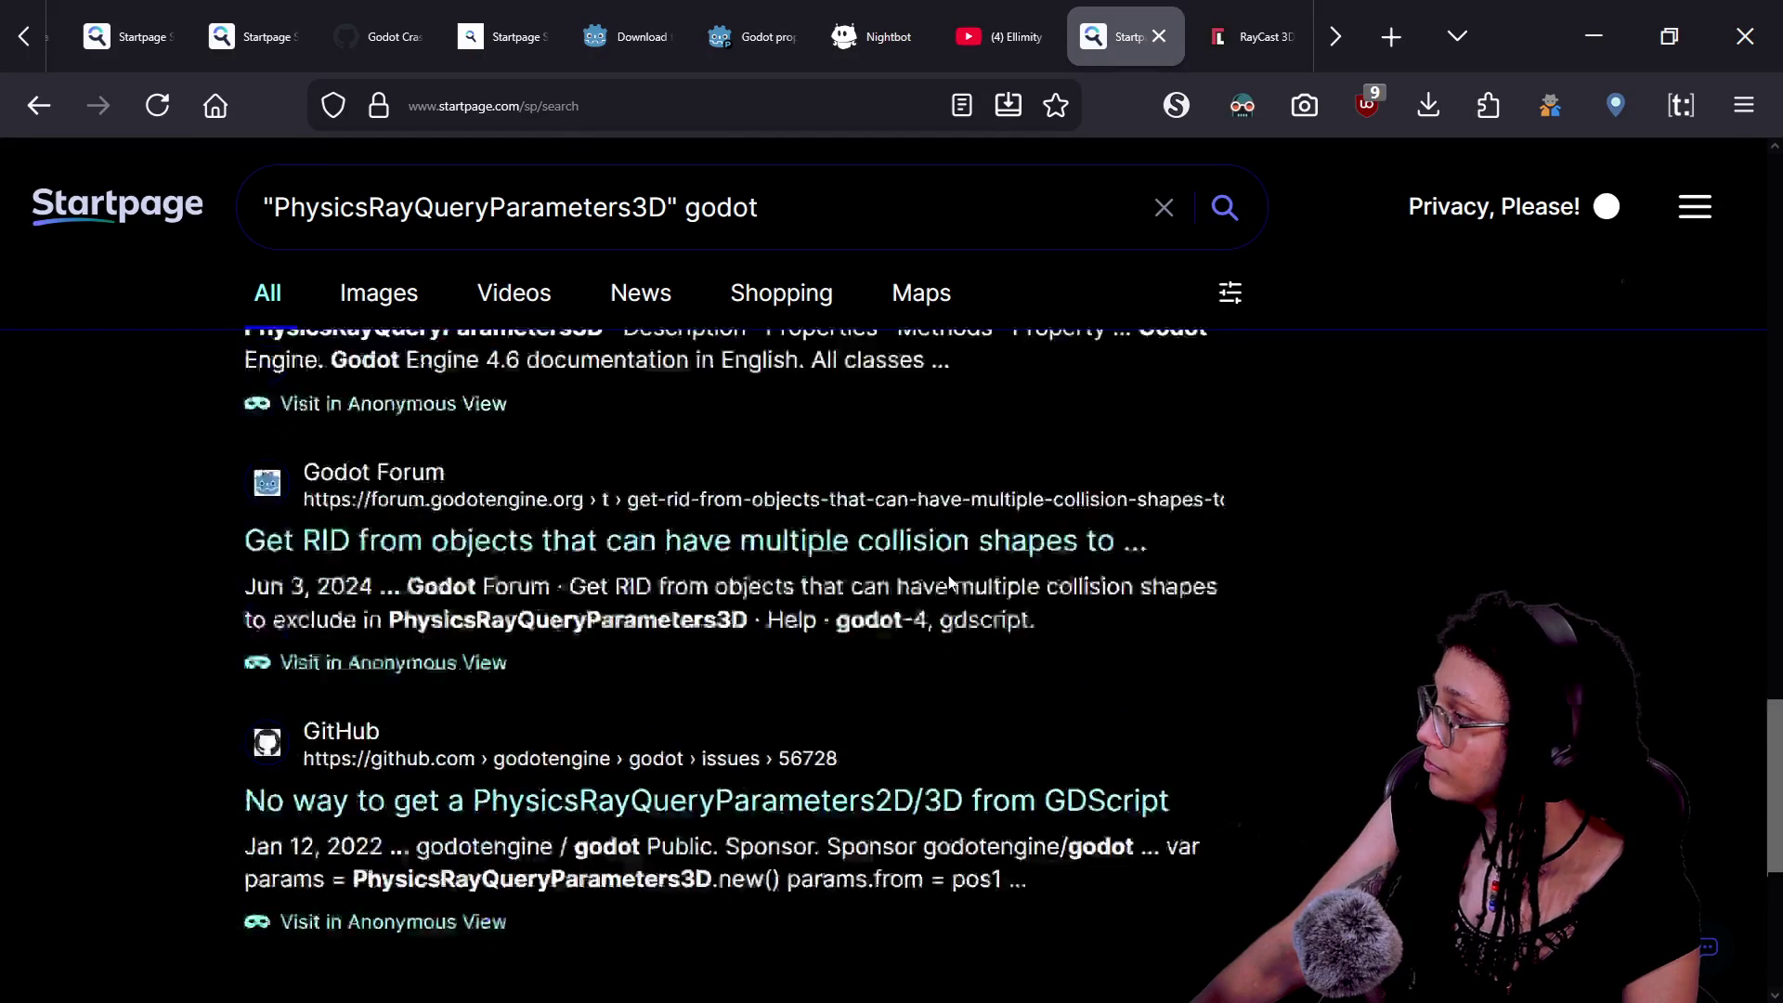
click(676, 656)
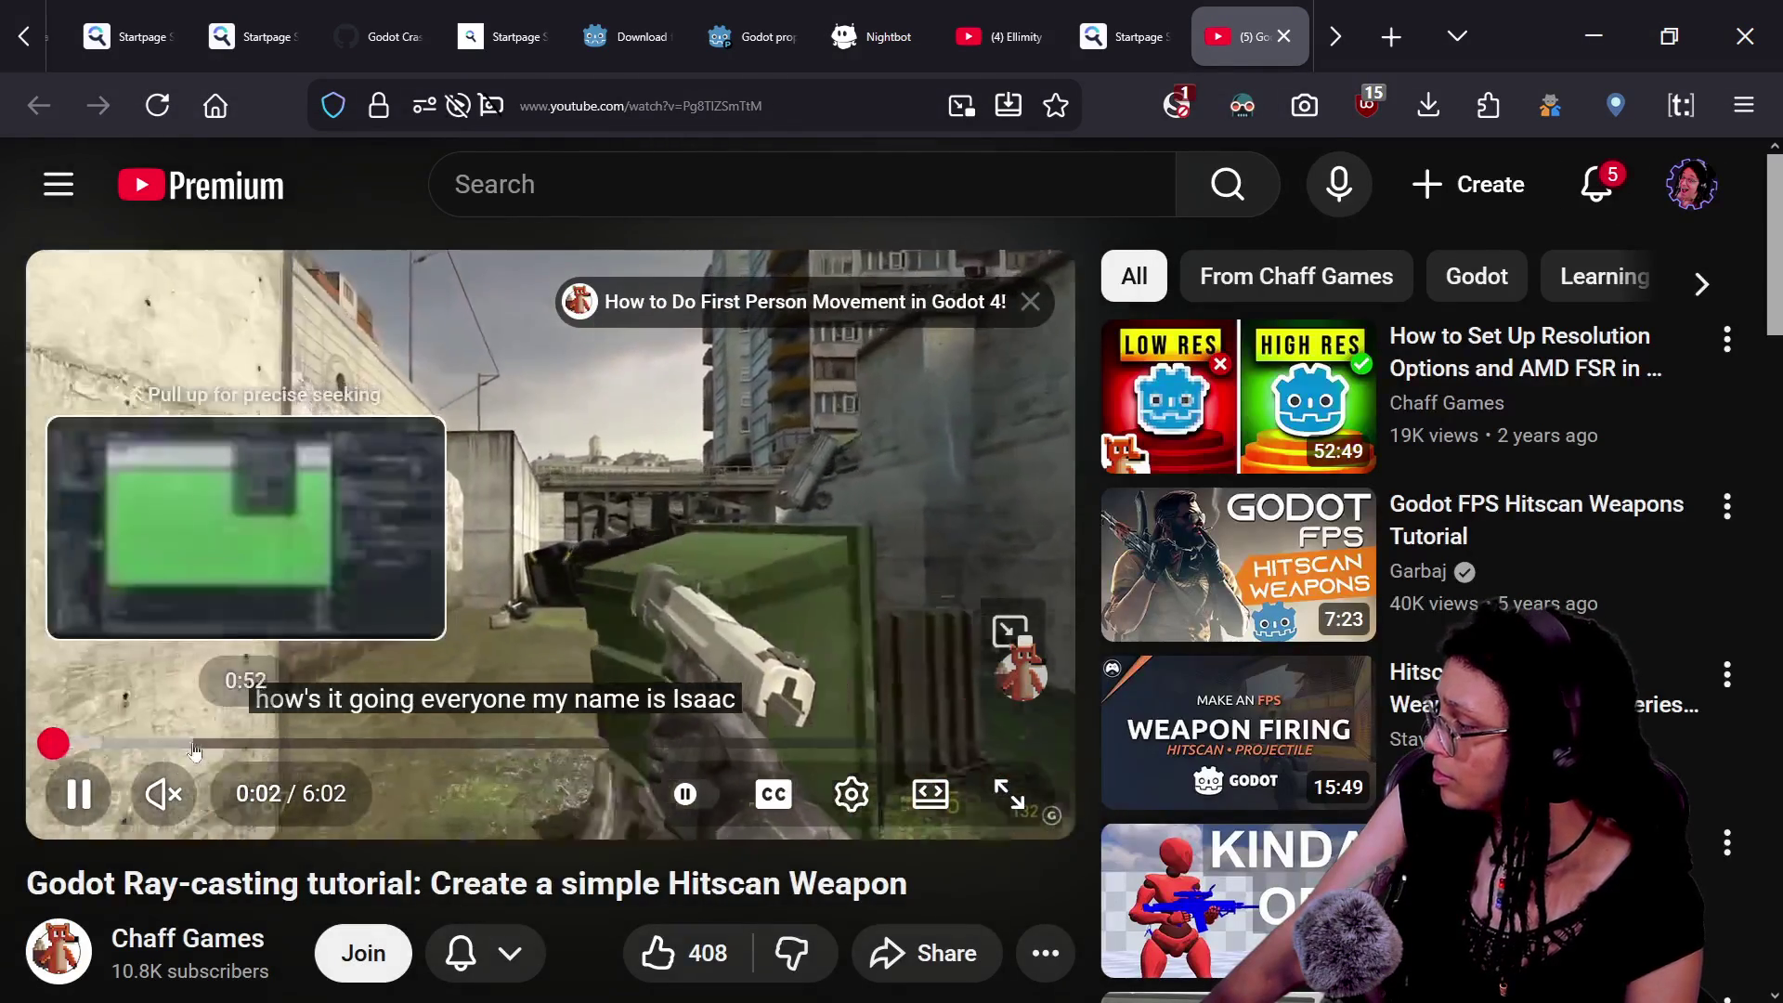
- Seek the hitscan tutorial to about 0:58 in full screen, then ahead to about 3:07
drag(56, 743, 518, 739)
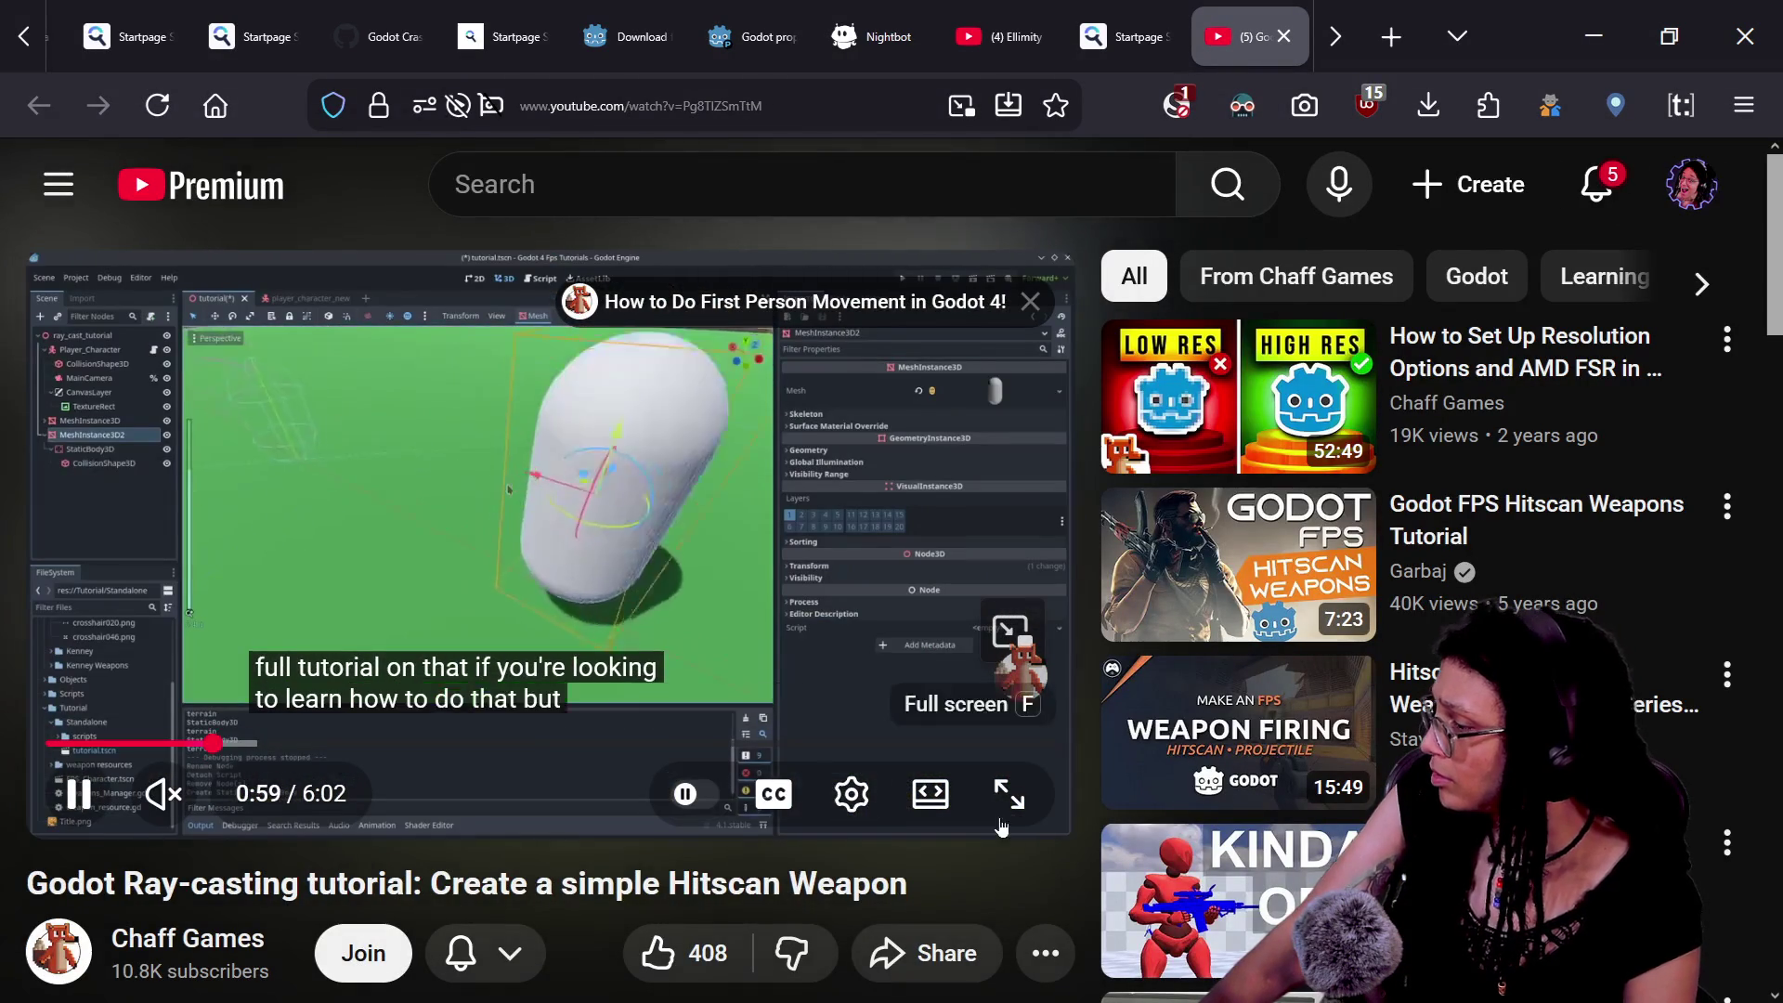
click(1022, 817)
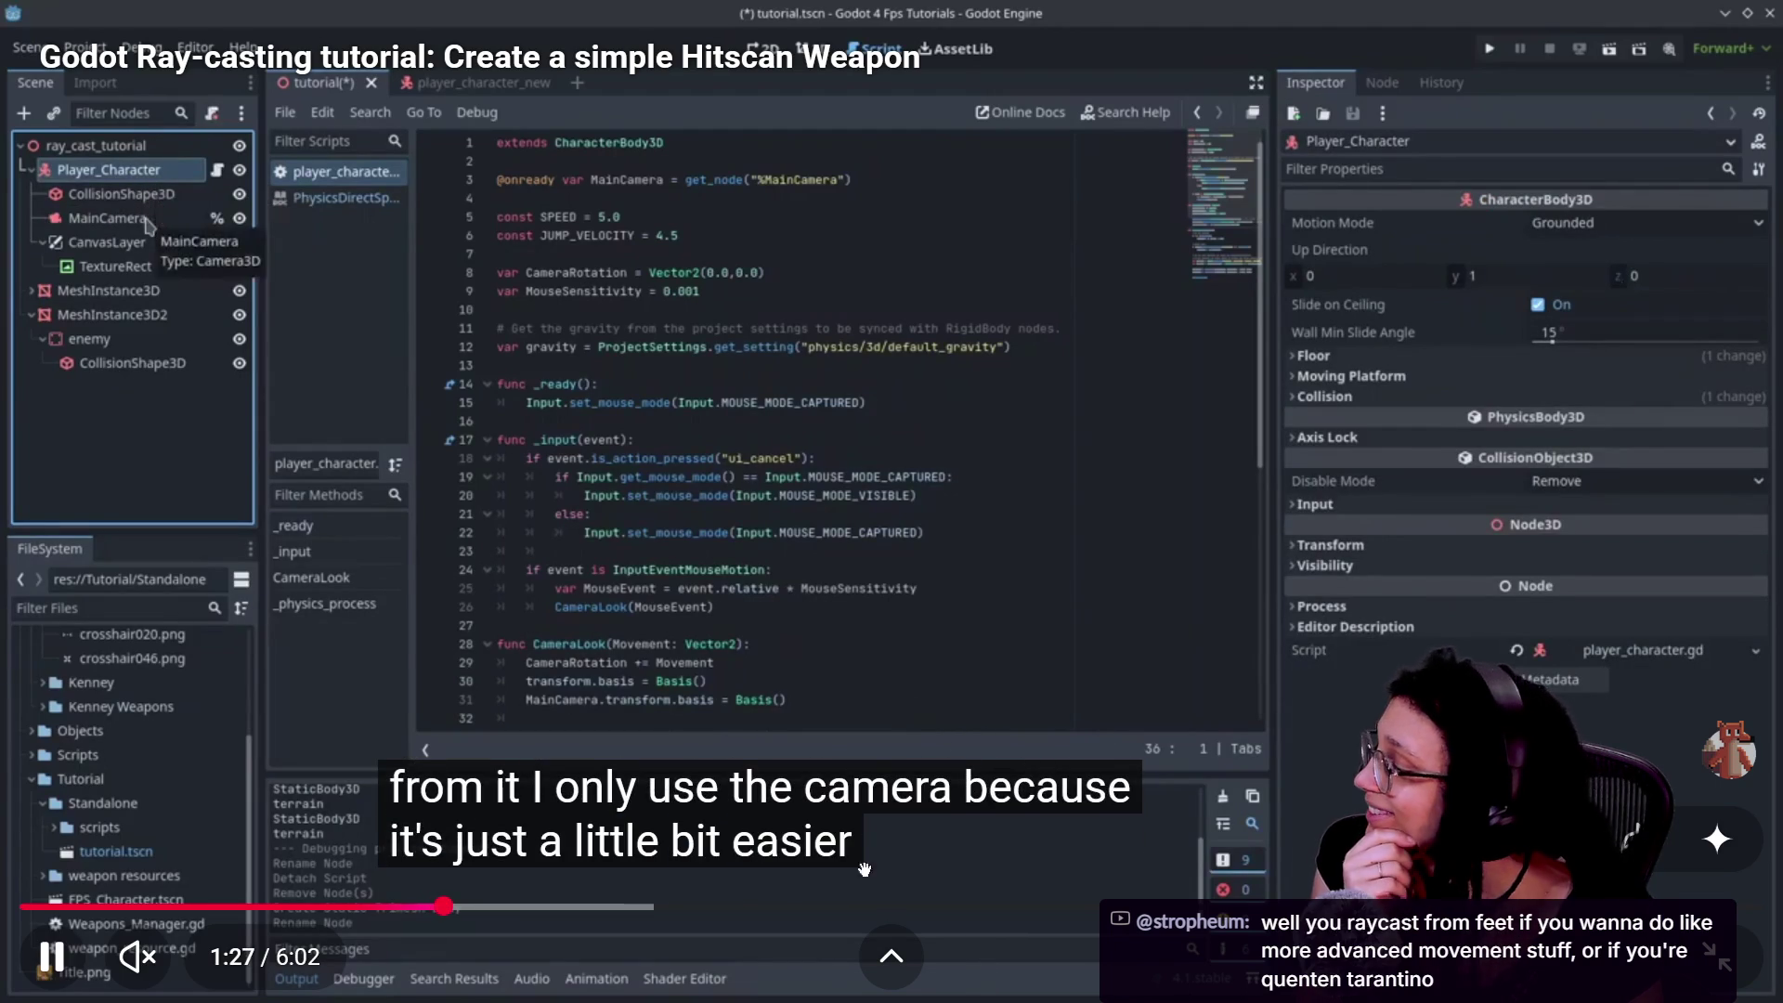
click(778, 916)
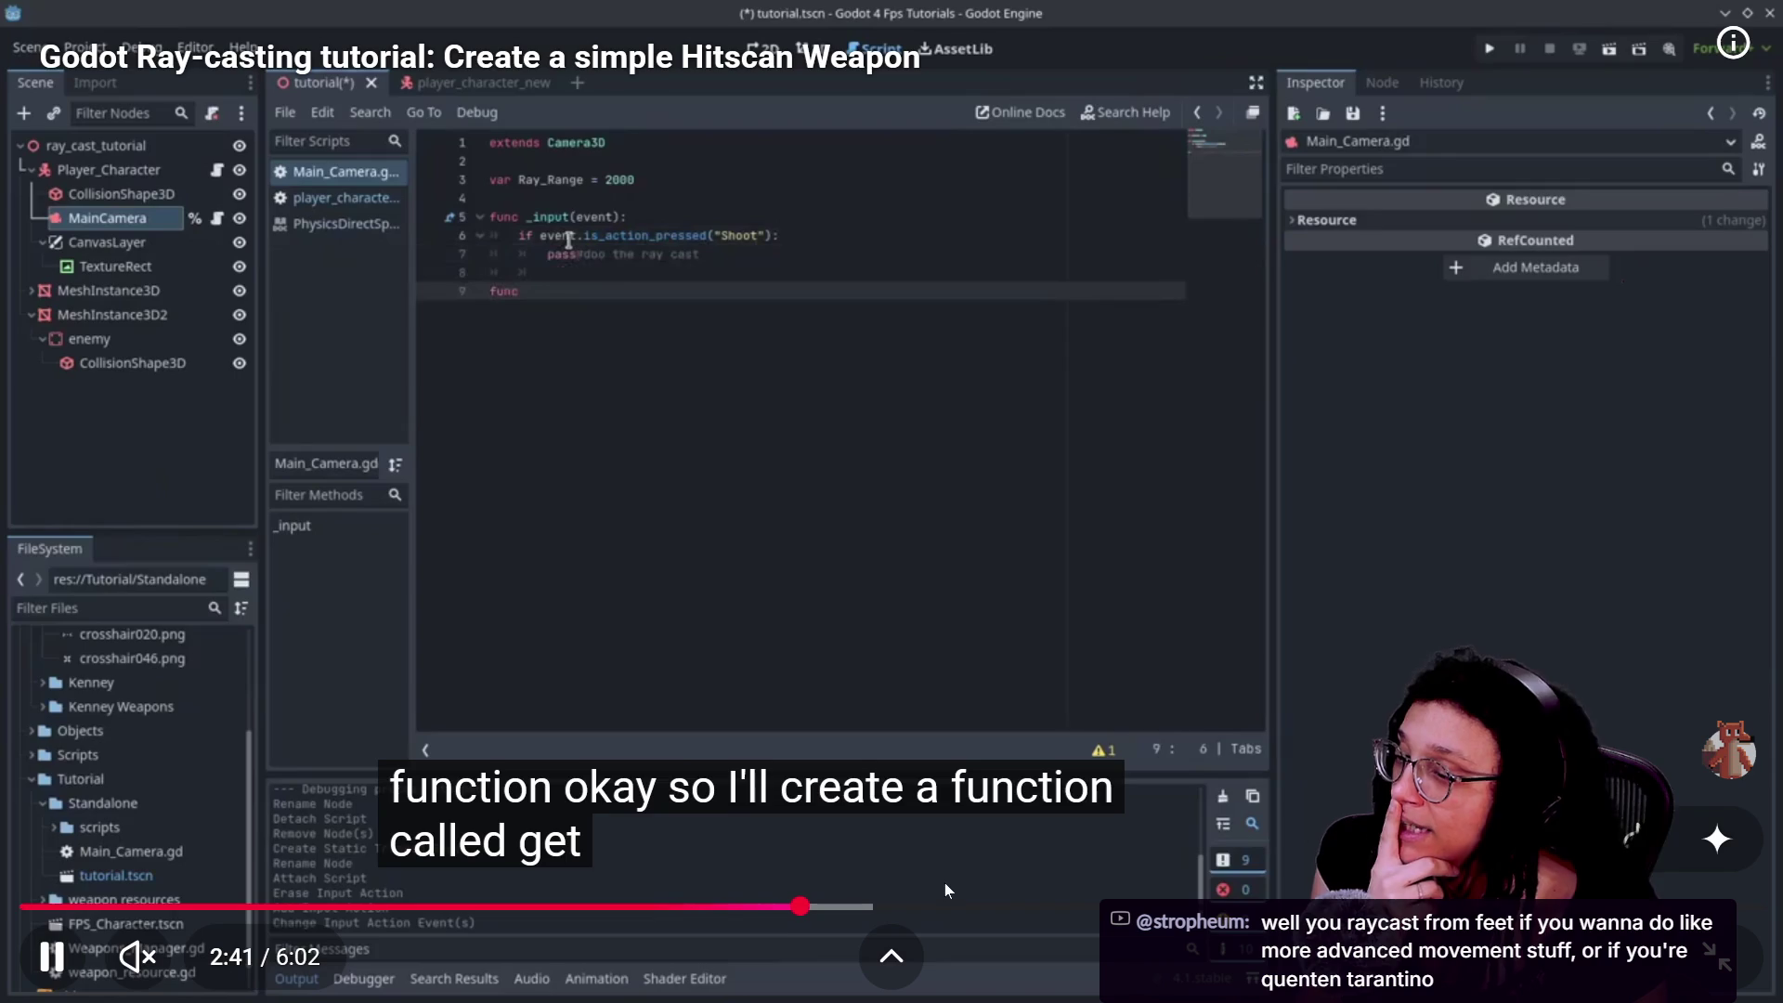
drag(803, 906, 920, 906)
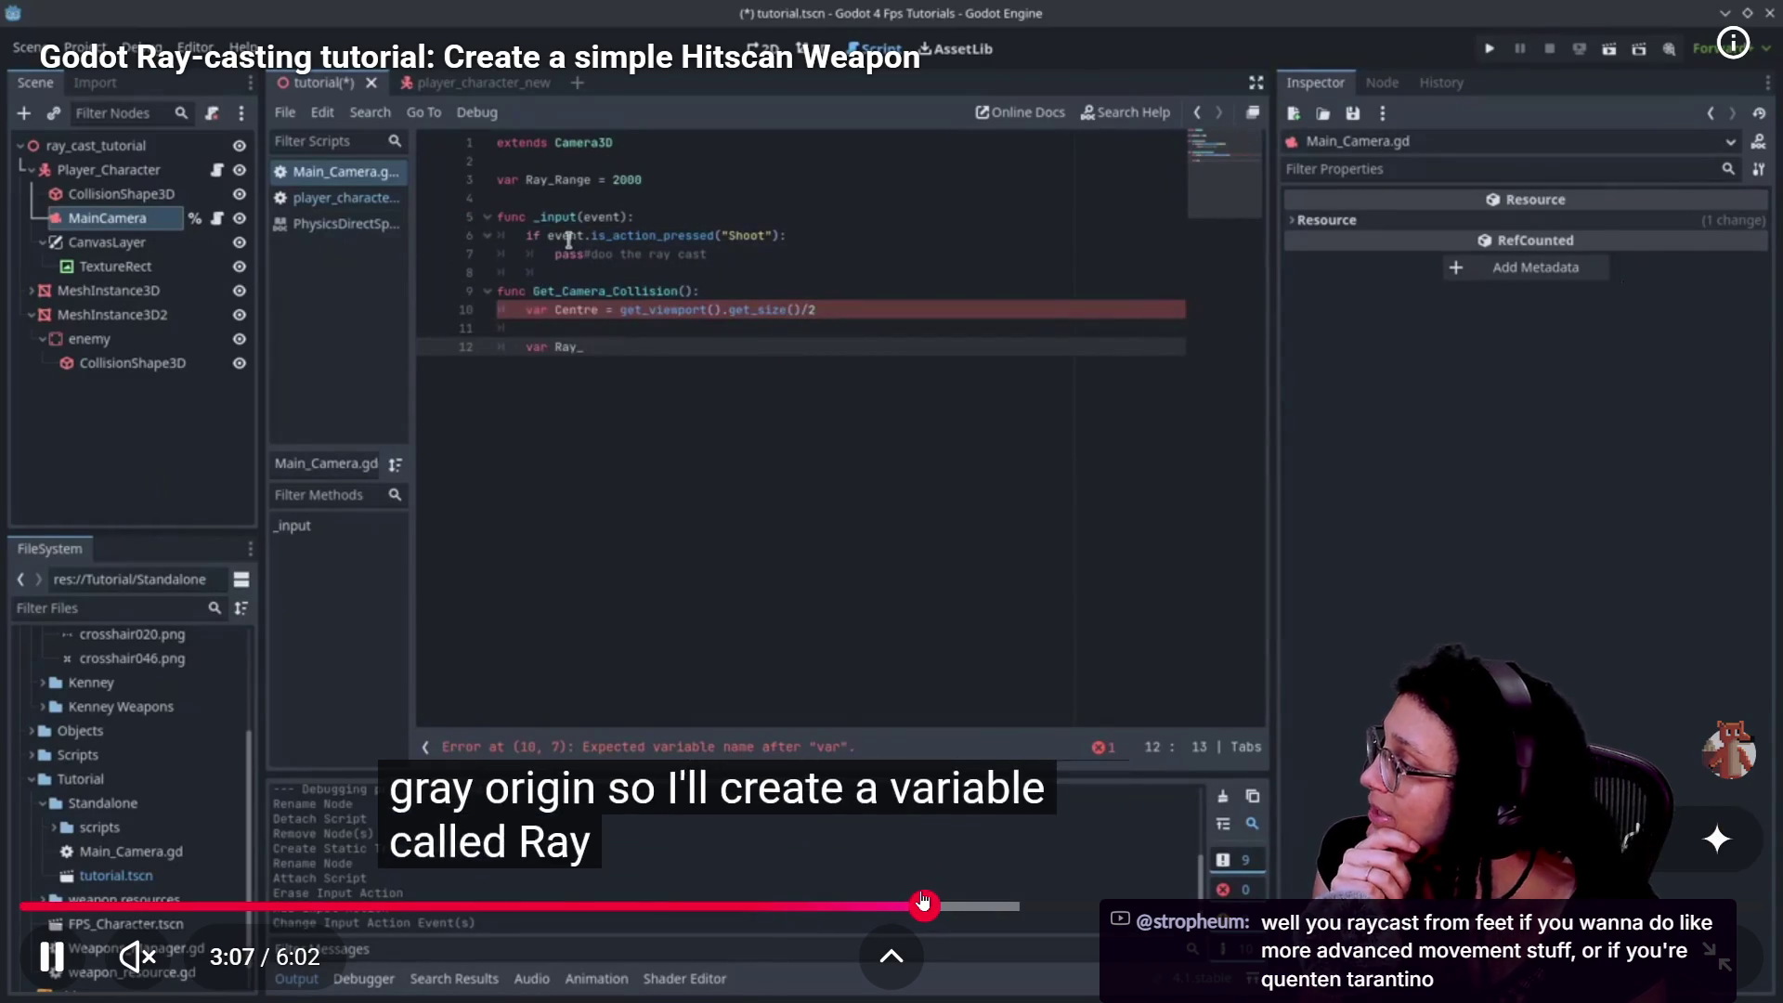
- Skip to the intersect_ray docs and empty-intersection check, then exit full screen and close the video
key(Left)
key(Right)
key(Right)
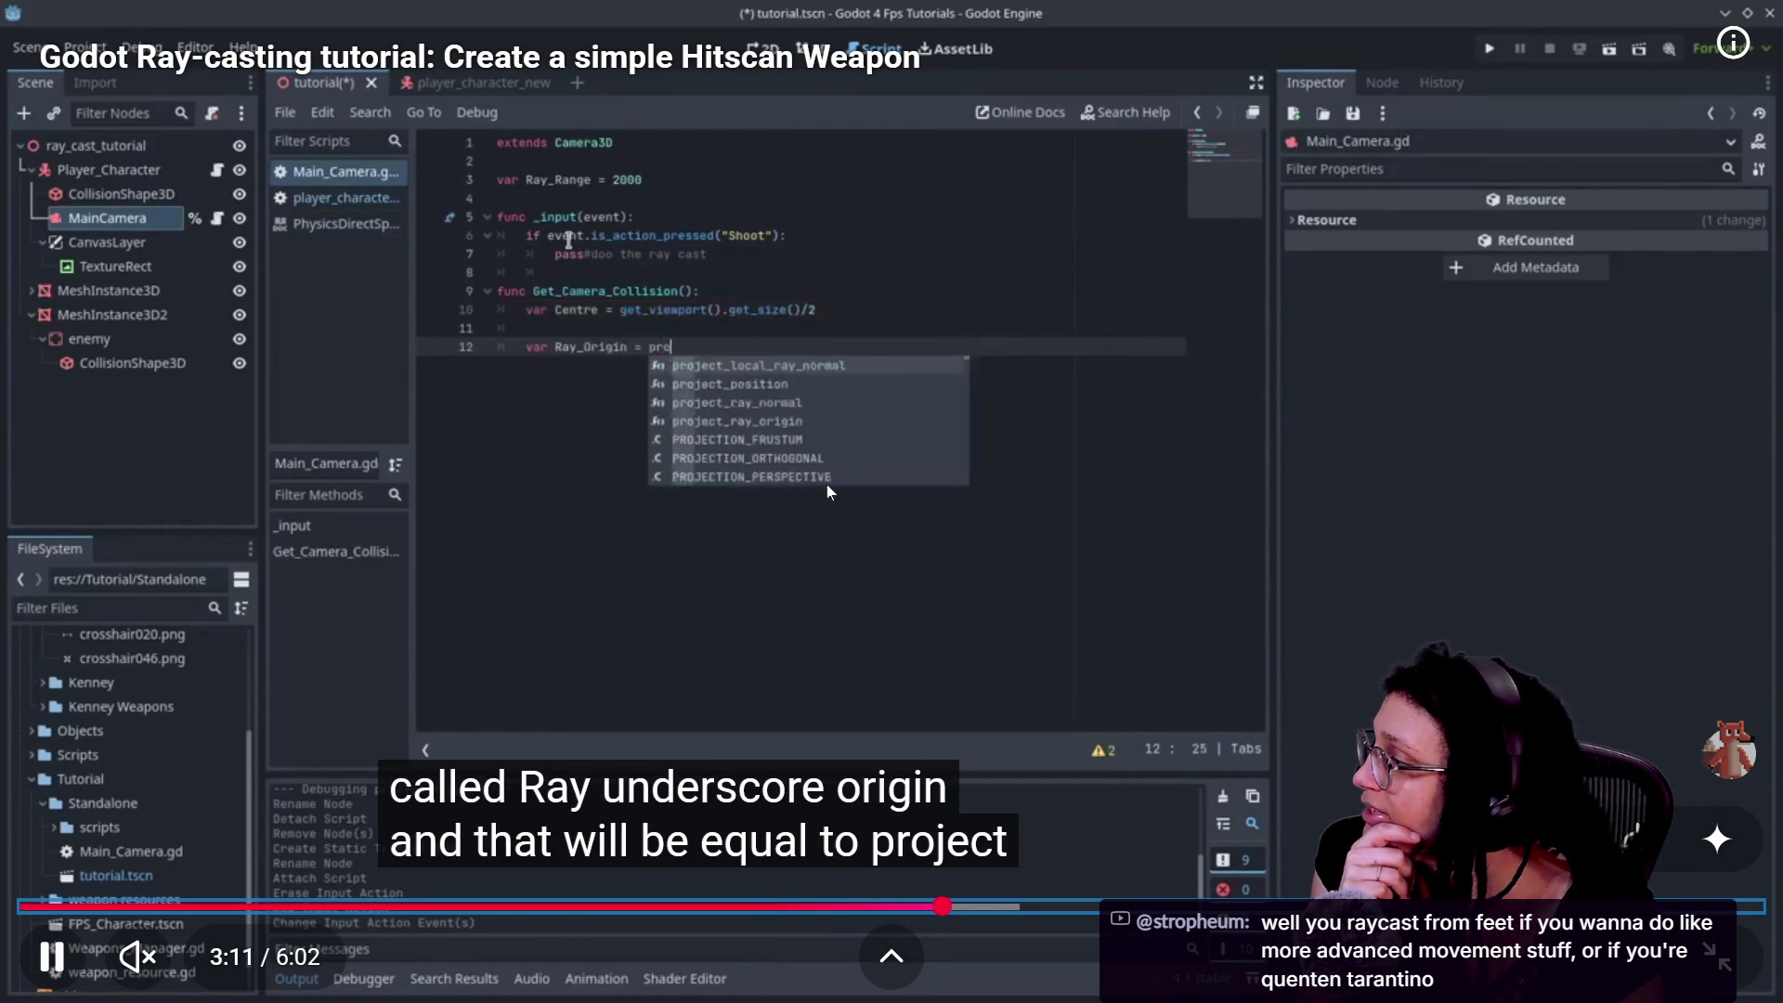
key(Right)
key(Right)
key(Right)
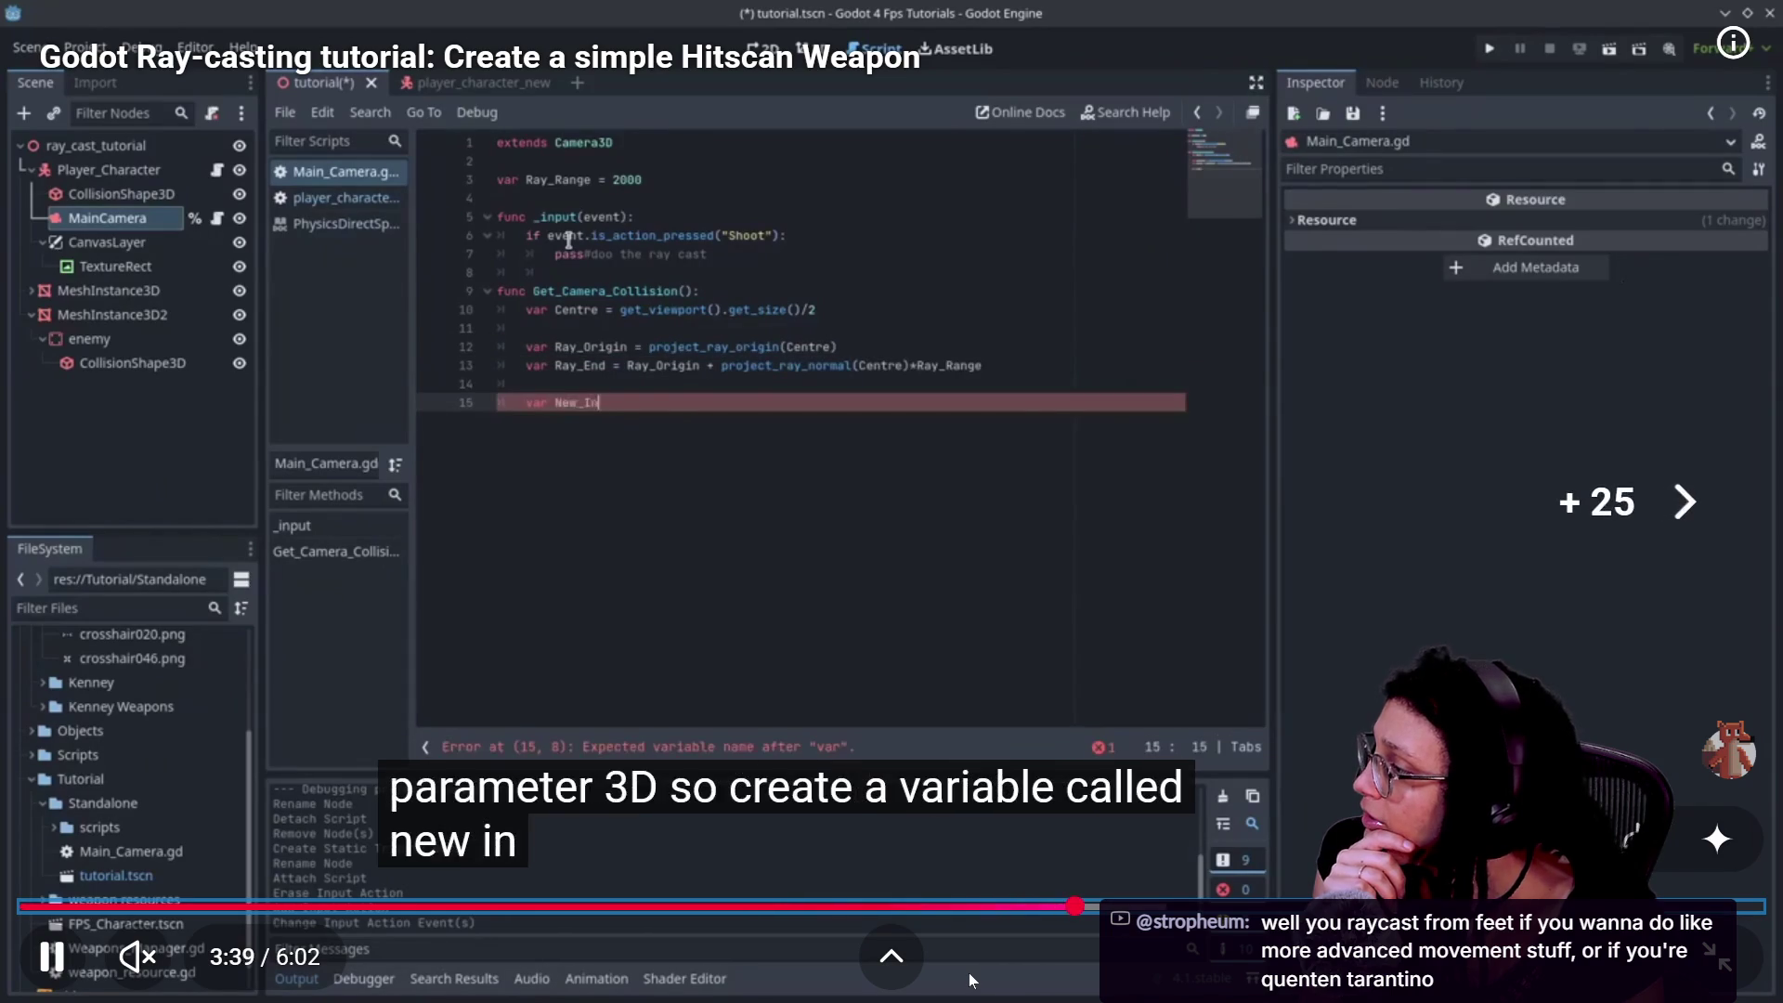
key(Right)
key(Right)
key(Right)
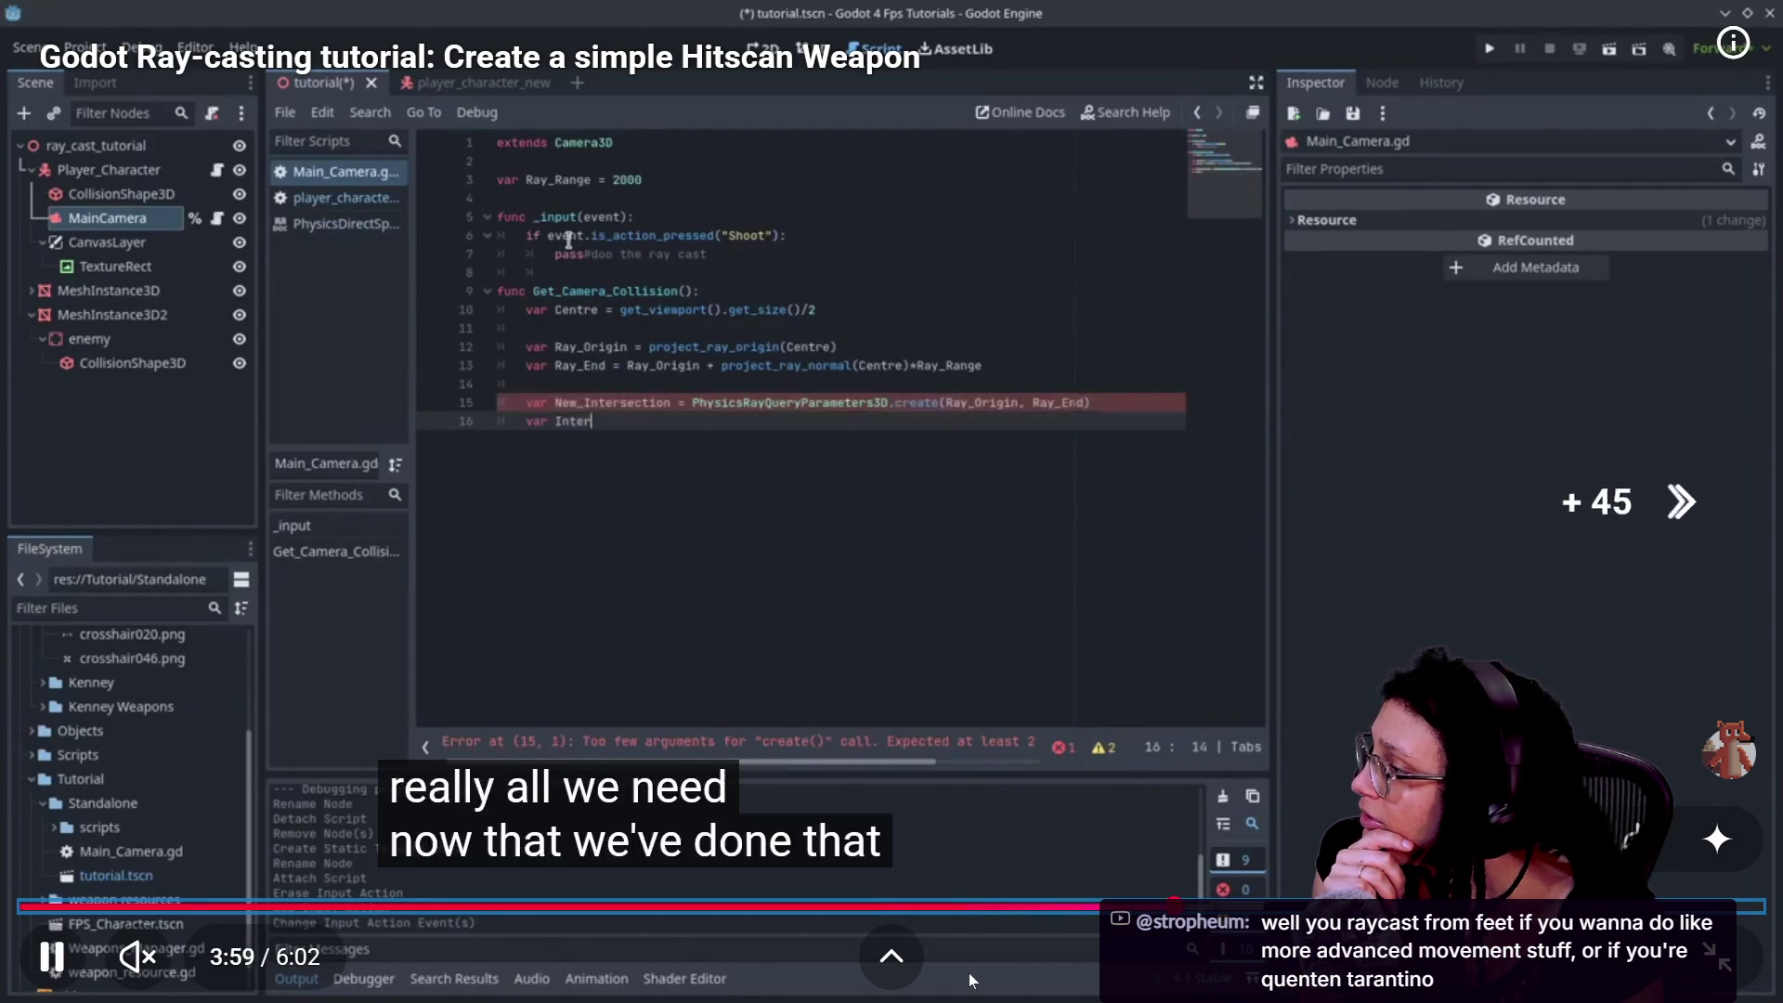
key(Right)
key(Right)
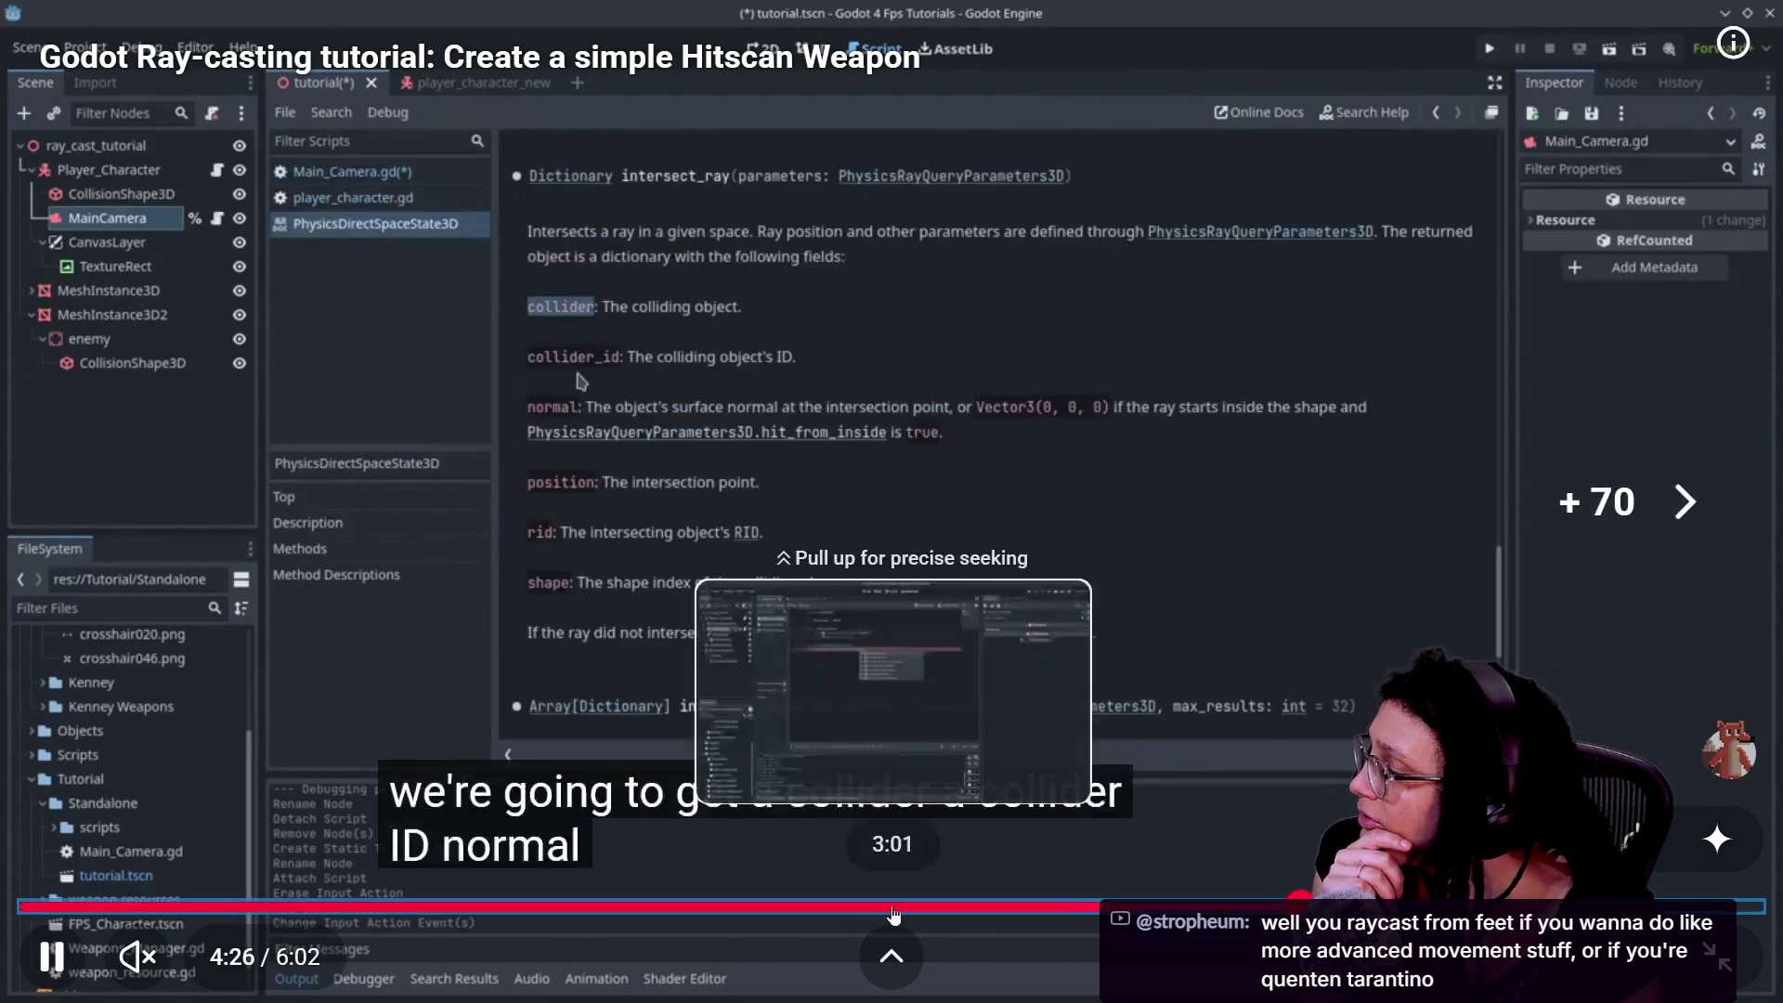
key(Left)
key(Left)
key(Right)
key(Right)
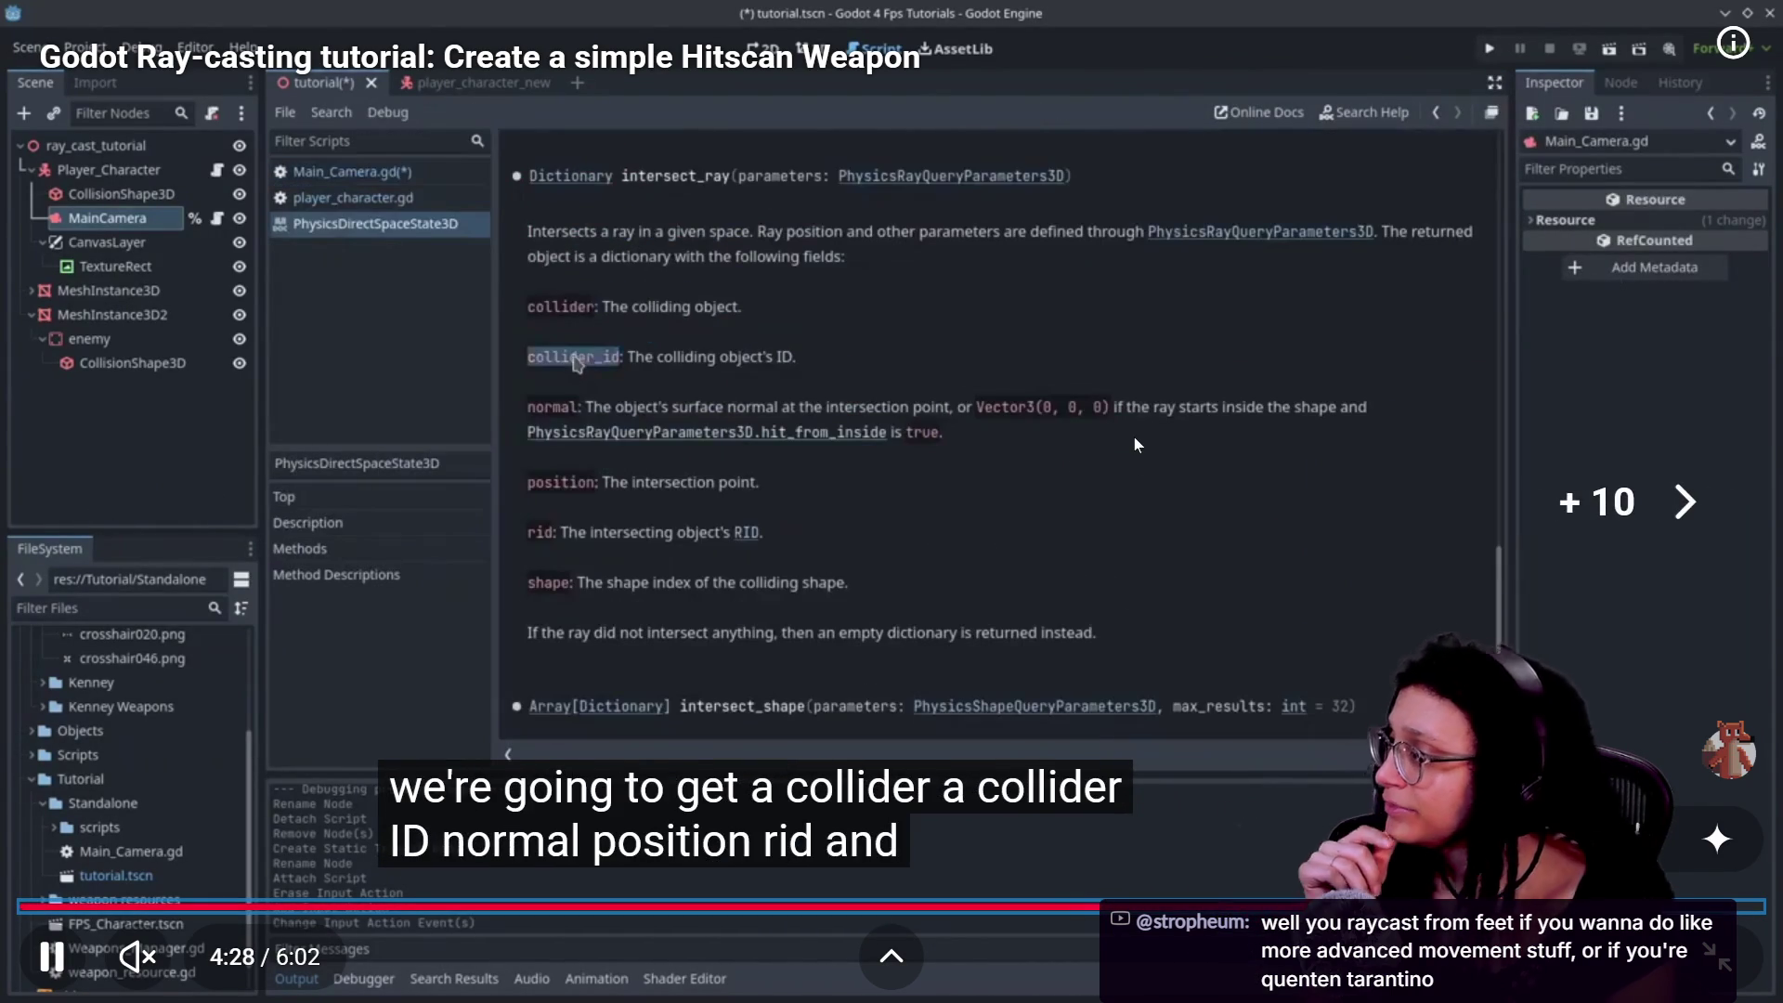
key(Right)
key(Right)
key(Right)
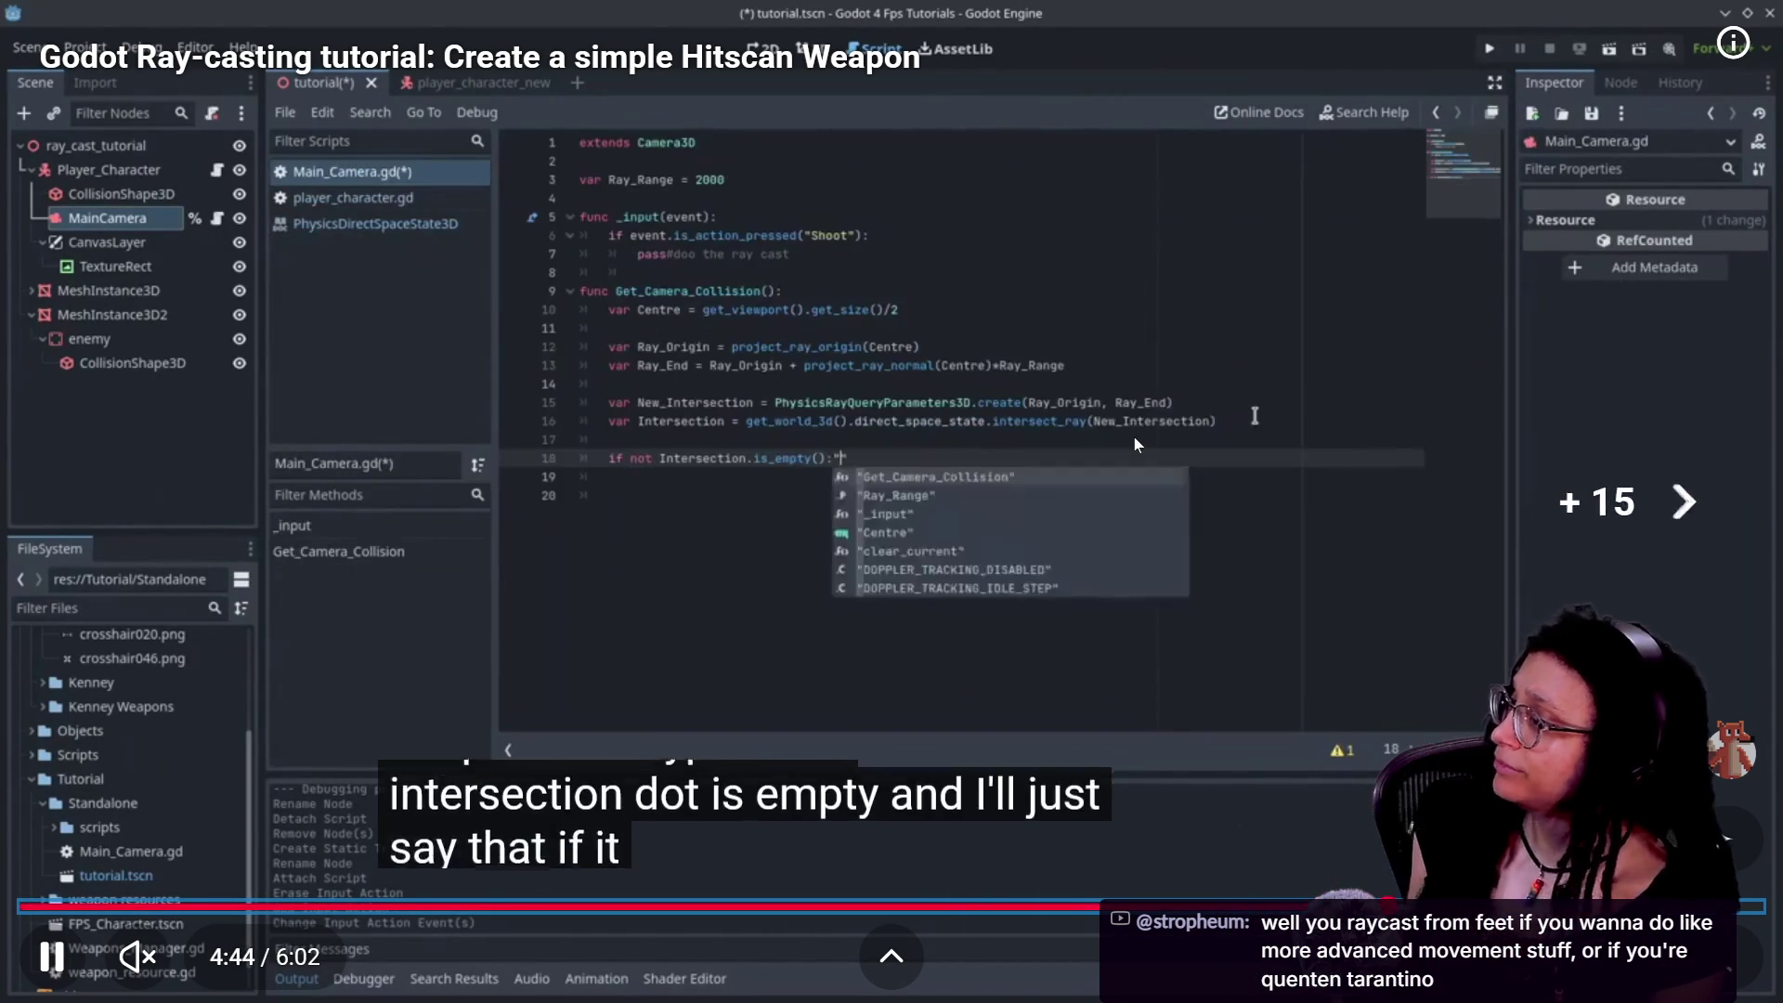
key(Escape)
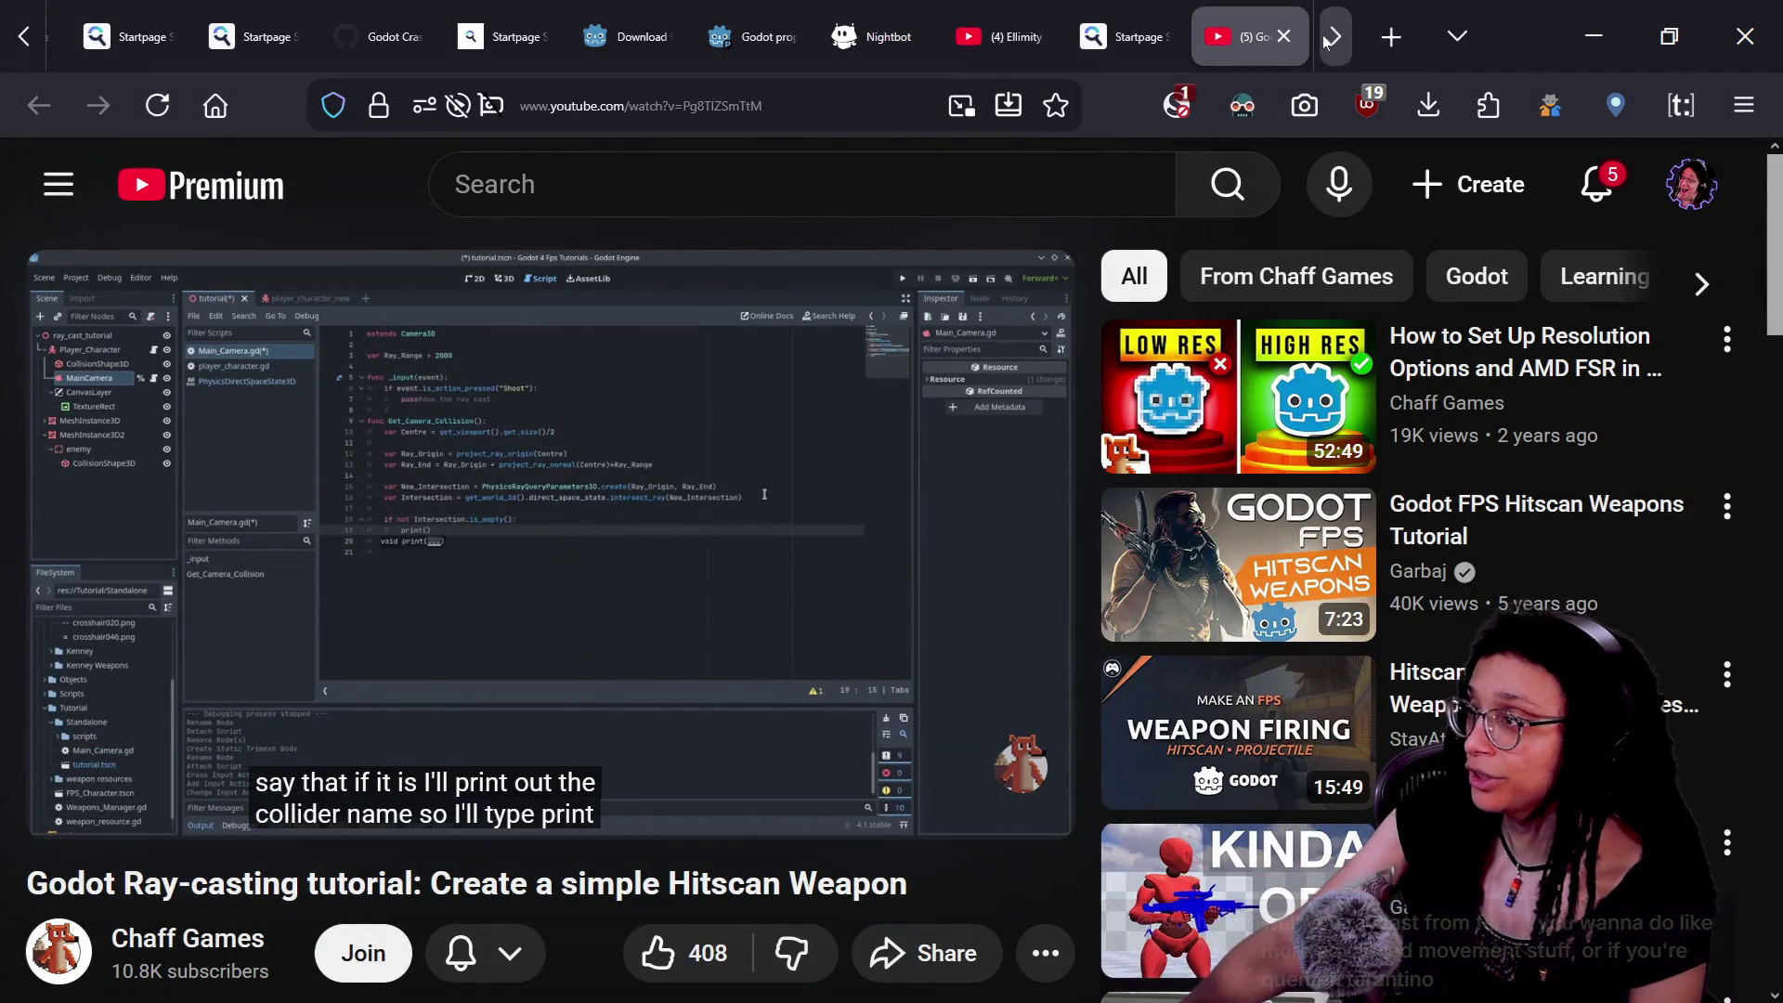
key(ctrl+w)
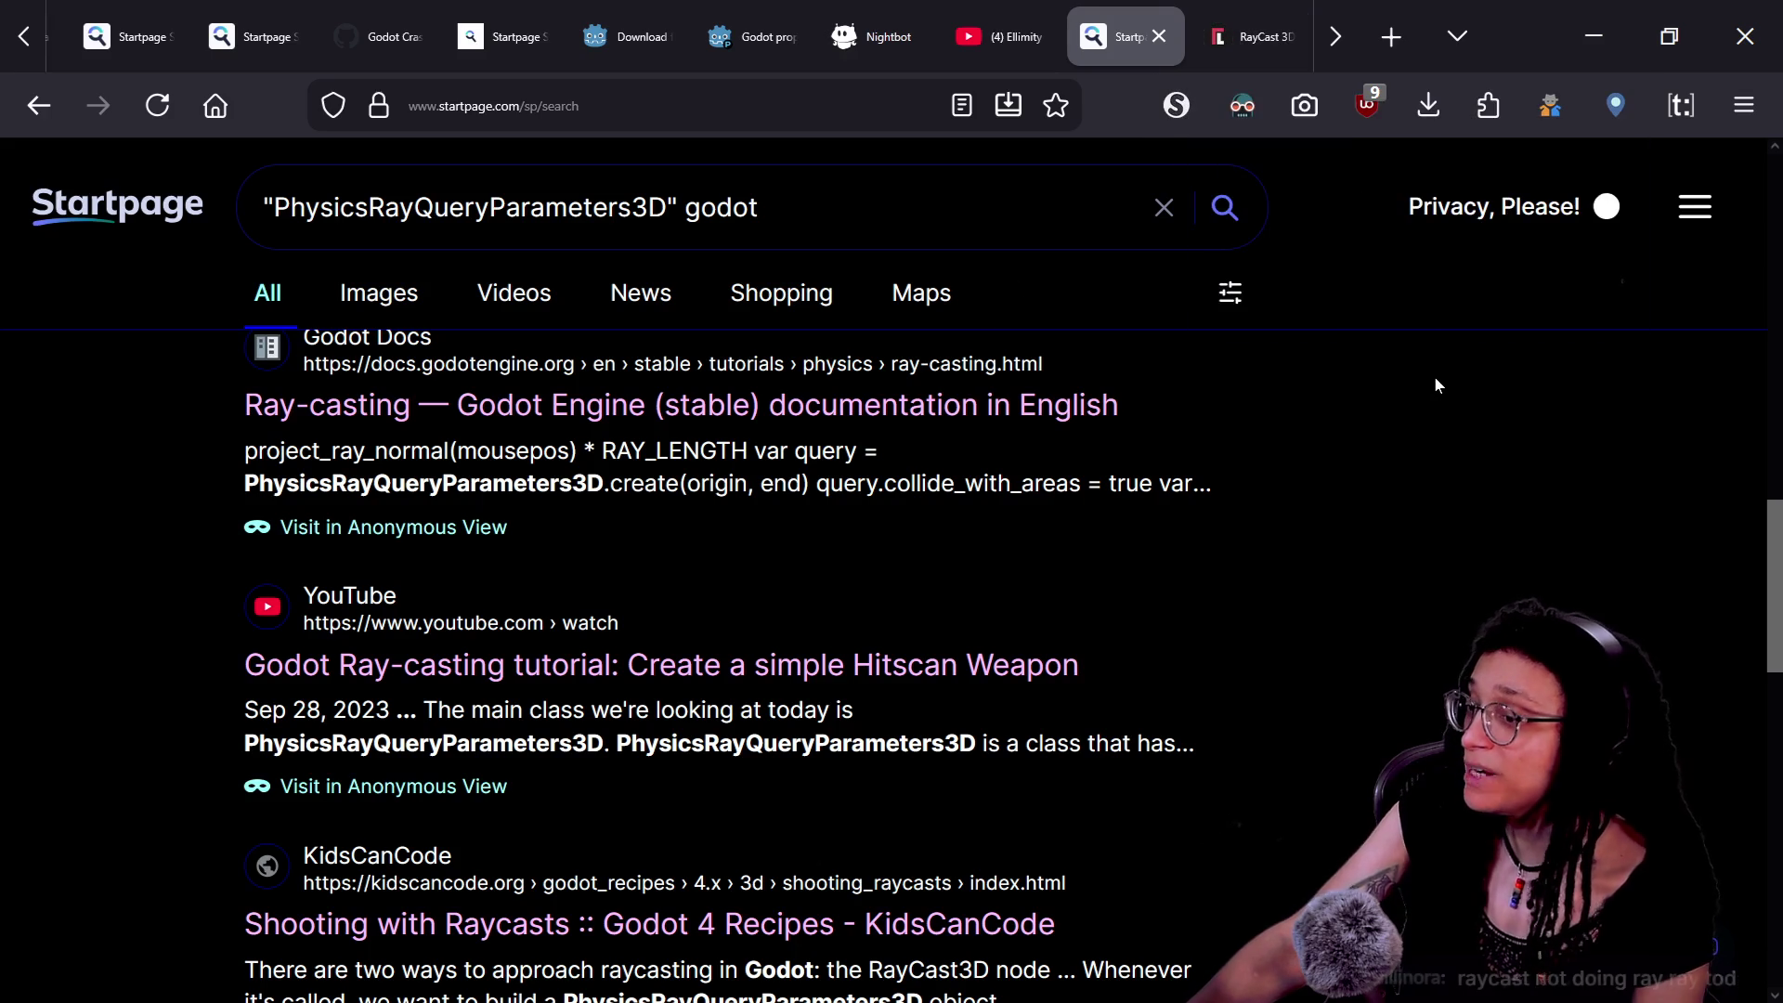
- Scroll down the Startpage results and go to the next results page
scroll(1436, 385, down, 2)
scroll(1205, 616, down, 12)
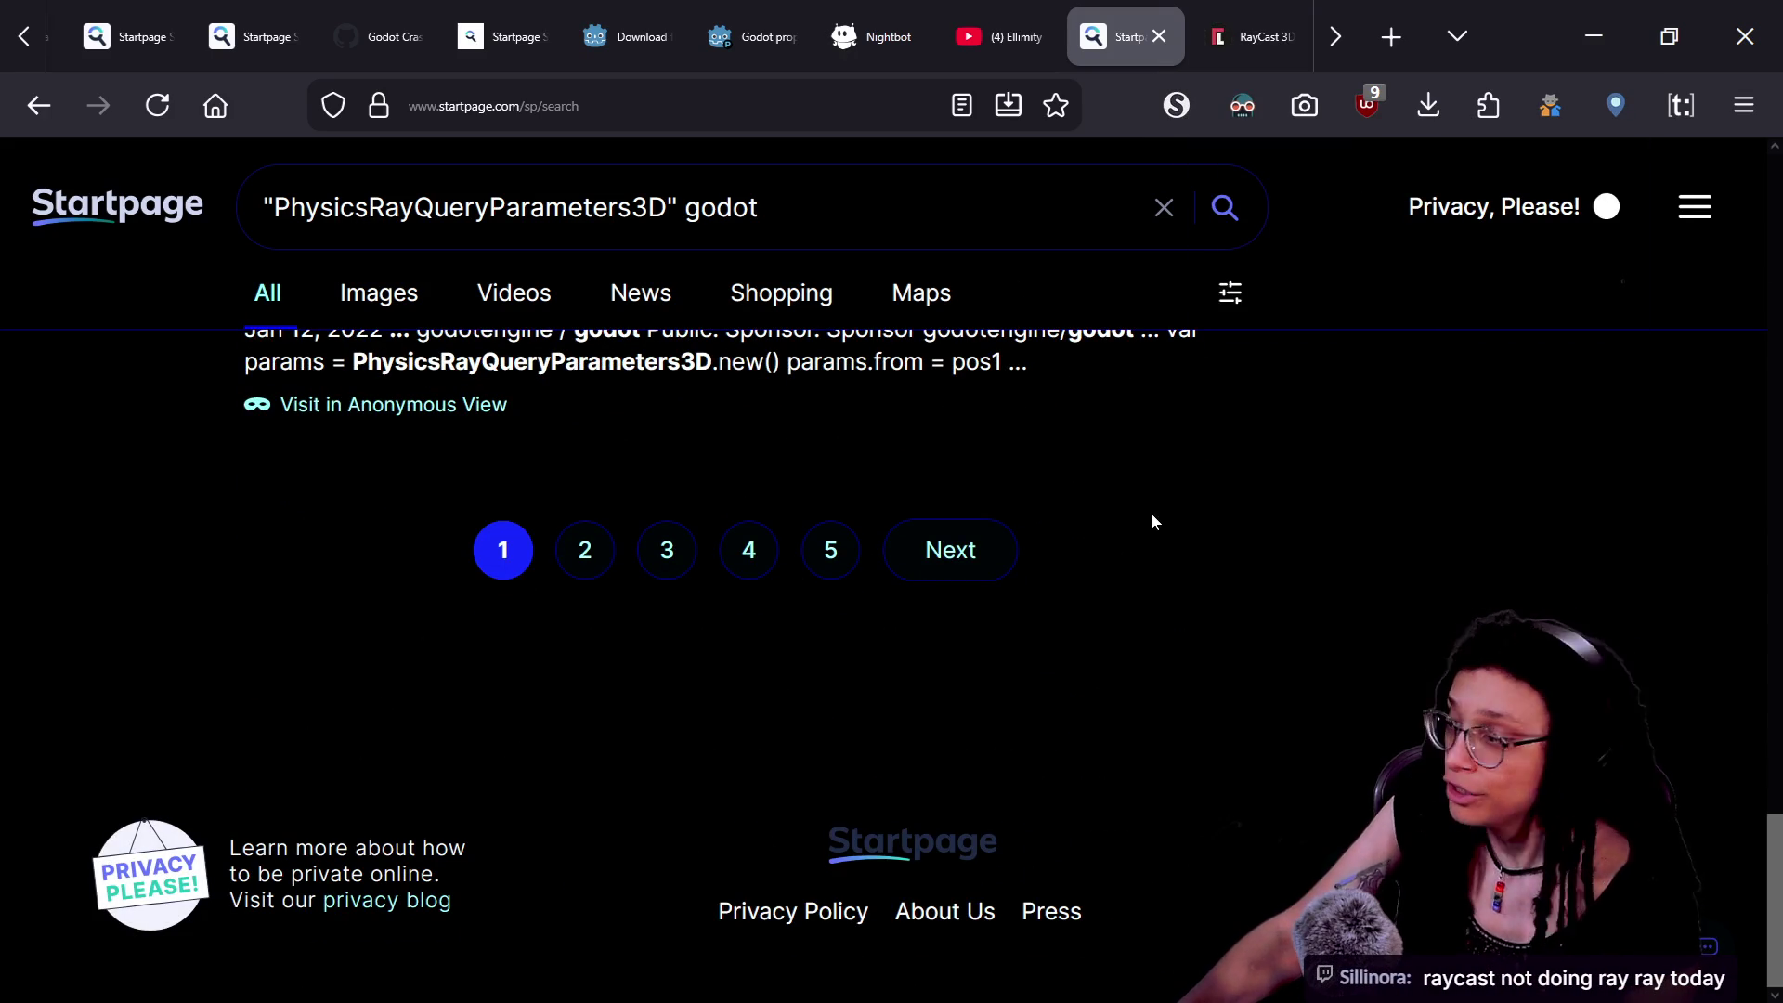
click(994, 549)
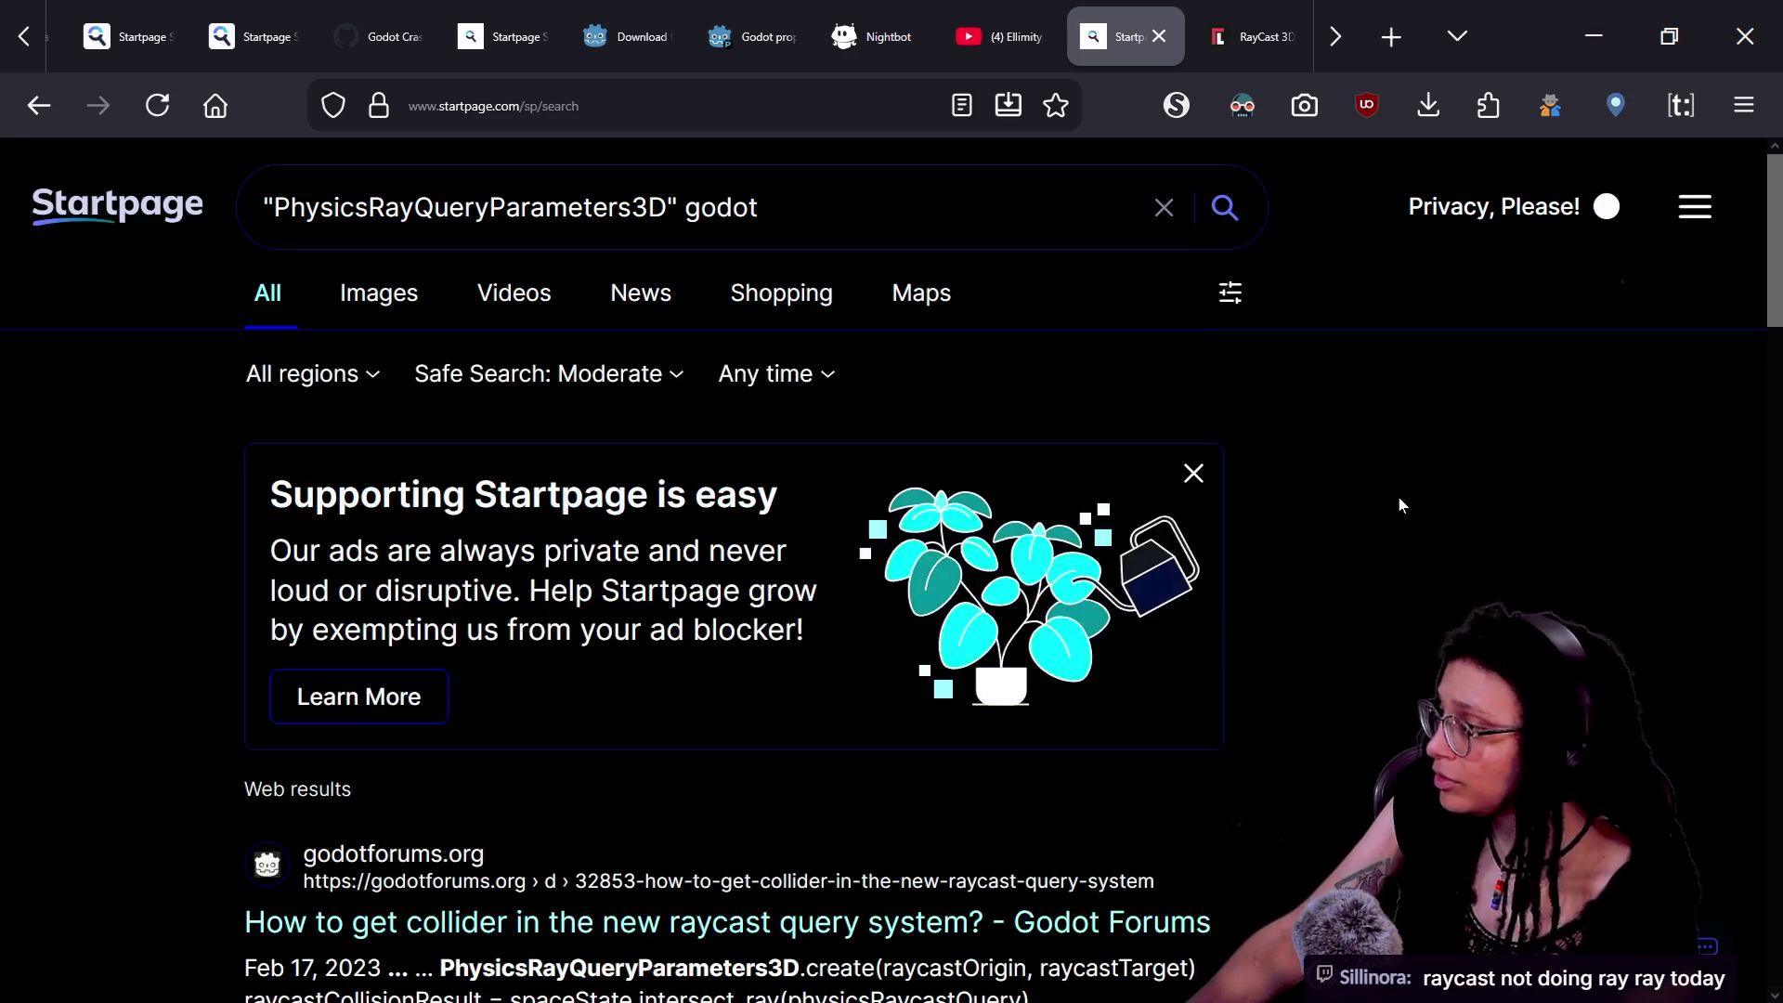
- Highlight lines of a forum snippet, then open the Godot Forums 'How to get collider' question
scroll(1402, 502, down, 4)
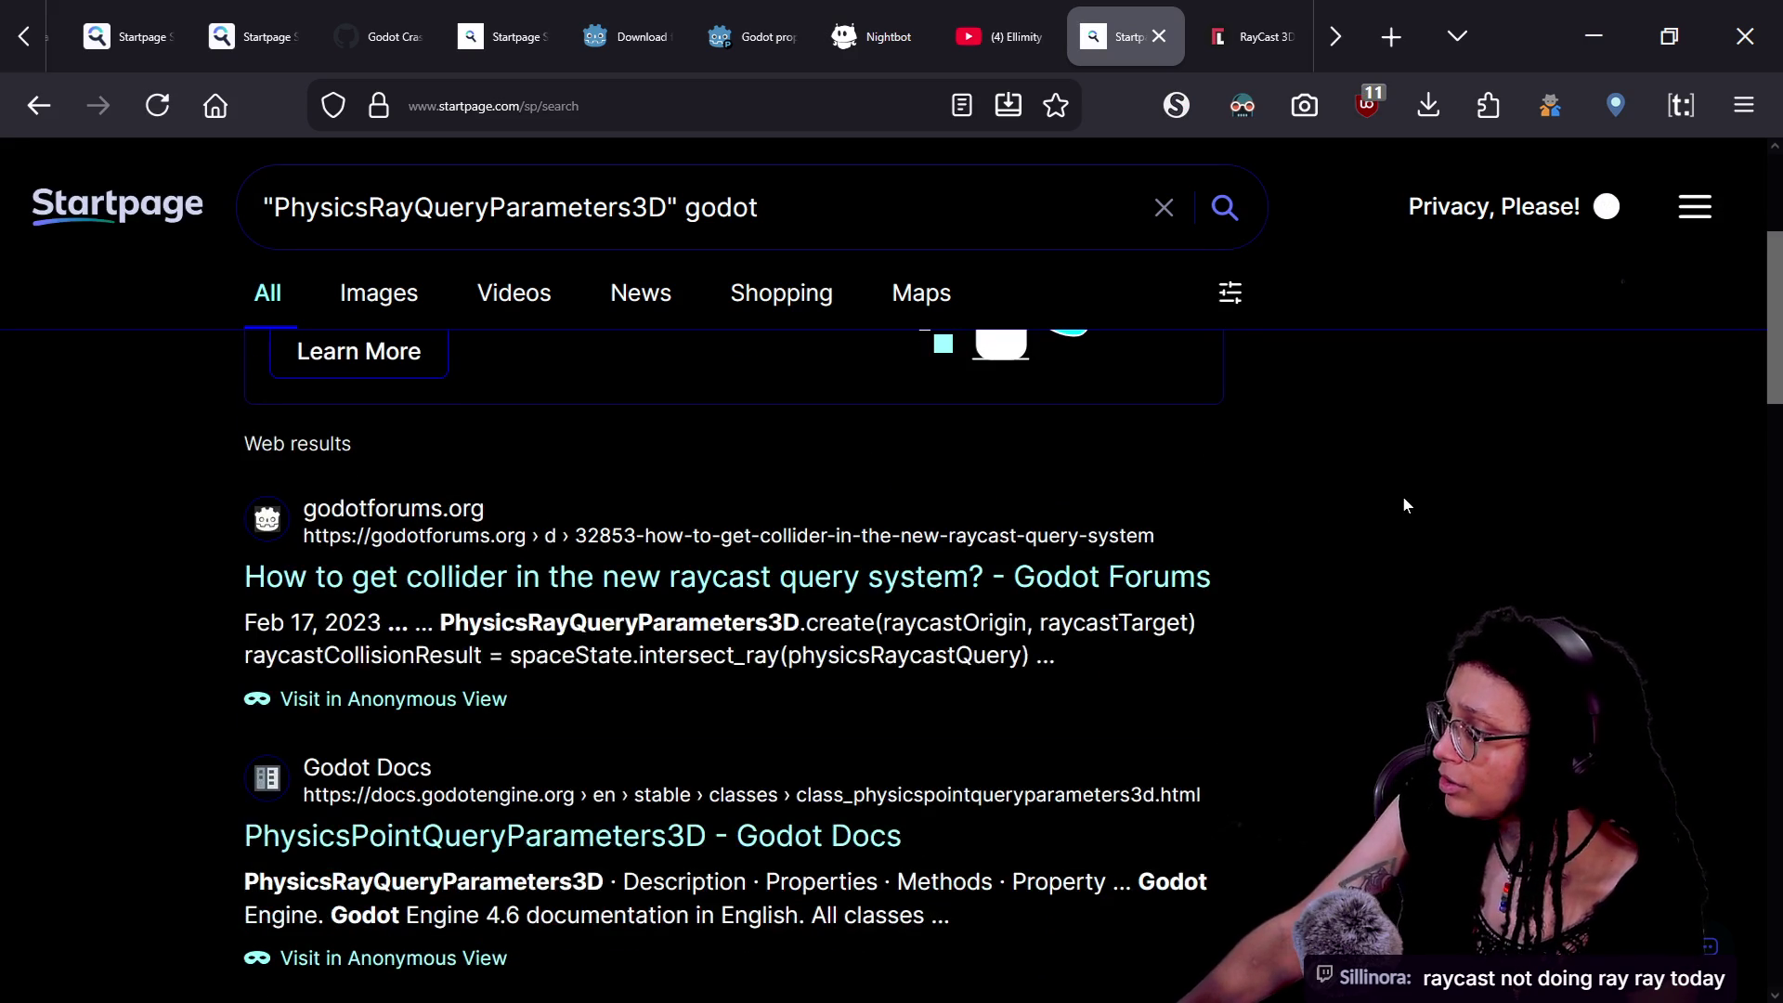
drag(438, 622, 1274, 642)
click(1274, 643)
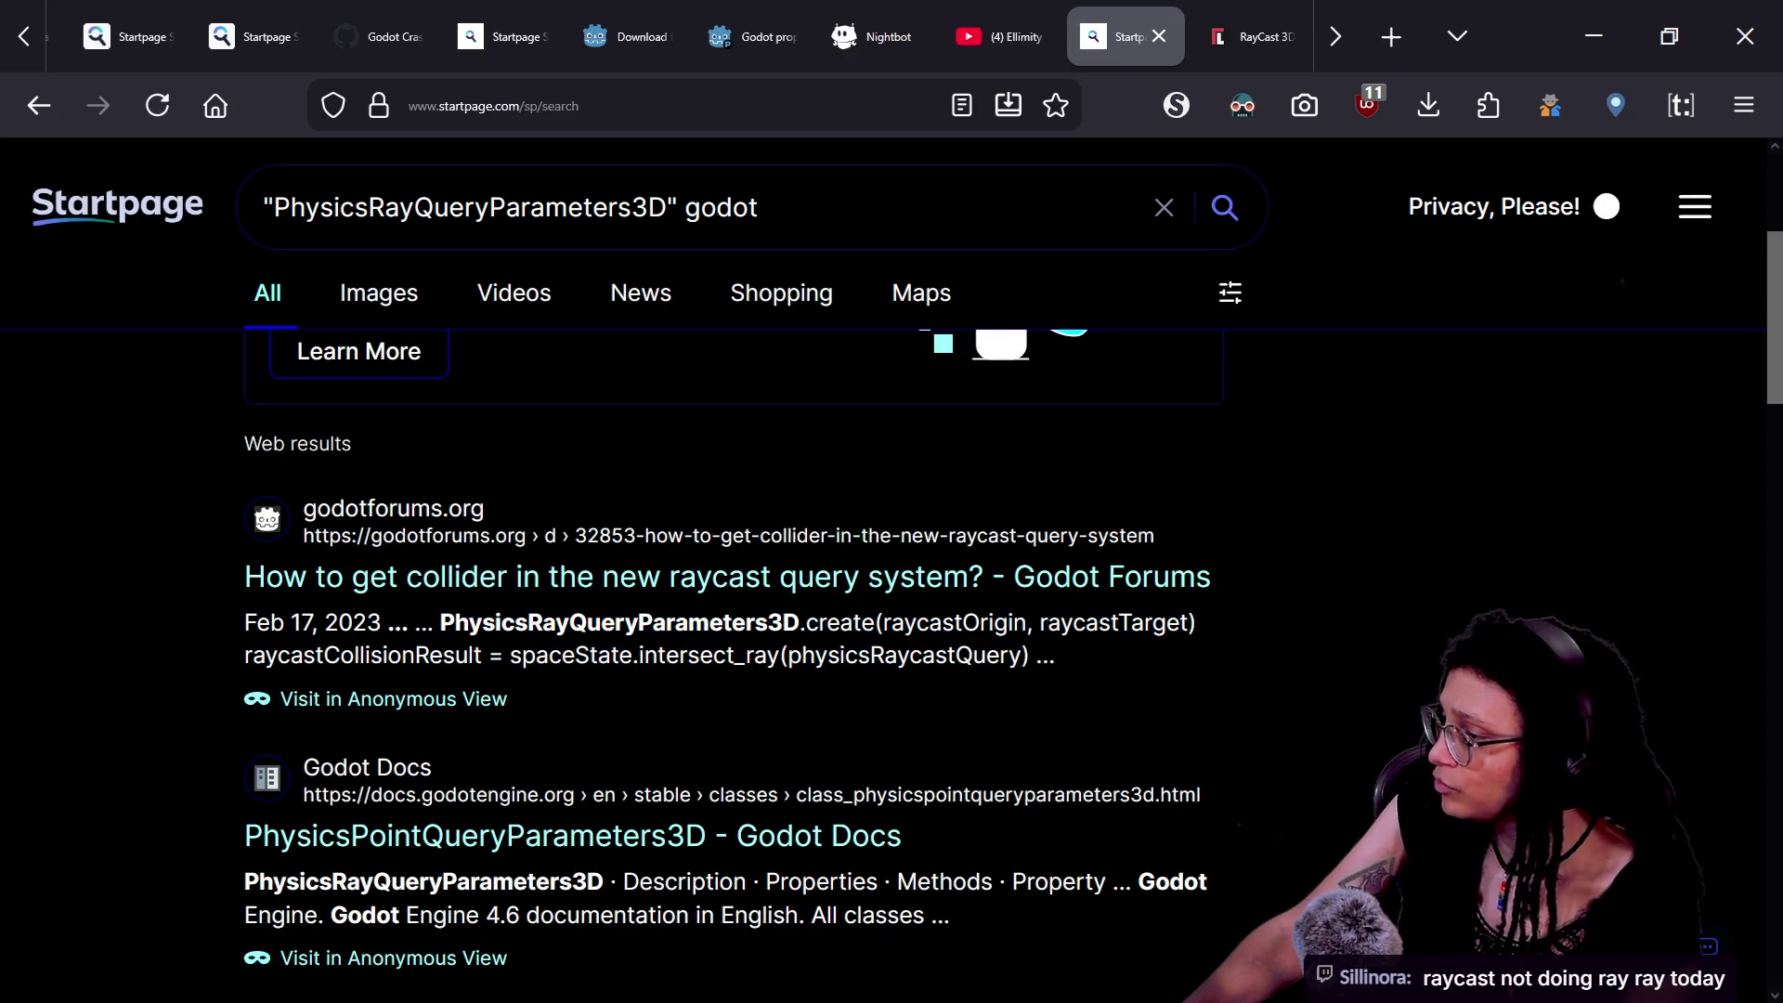
click(668, 582)
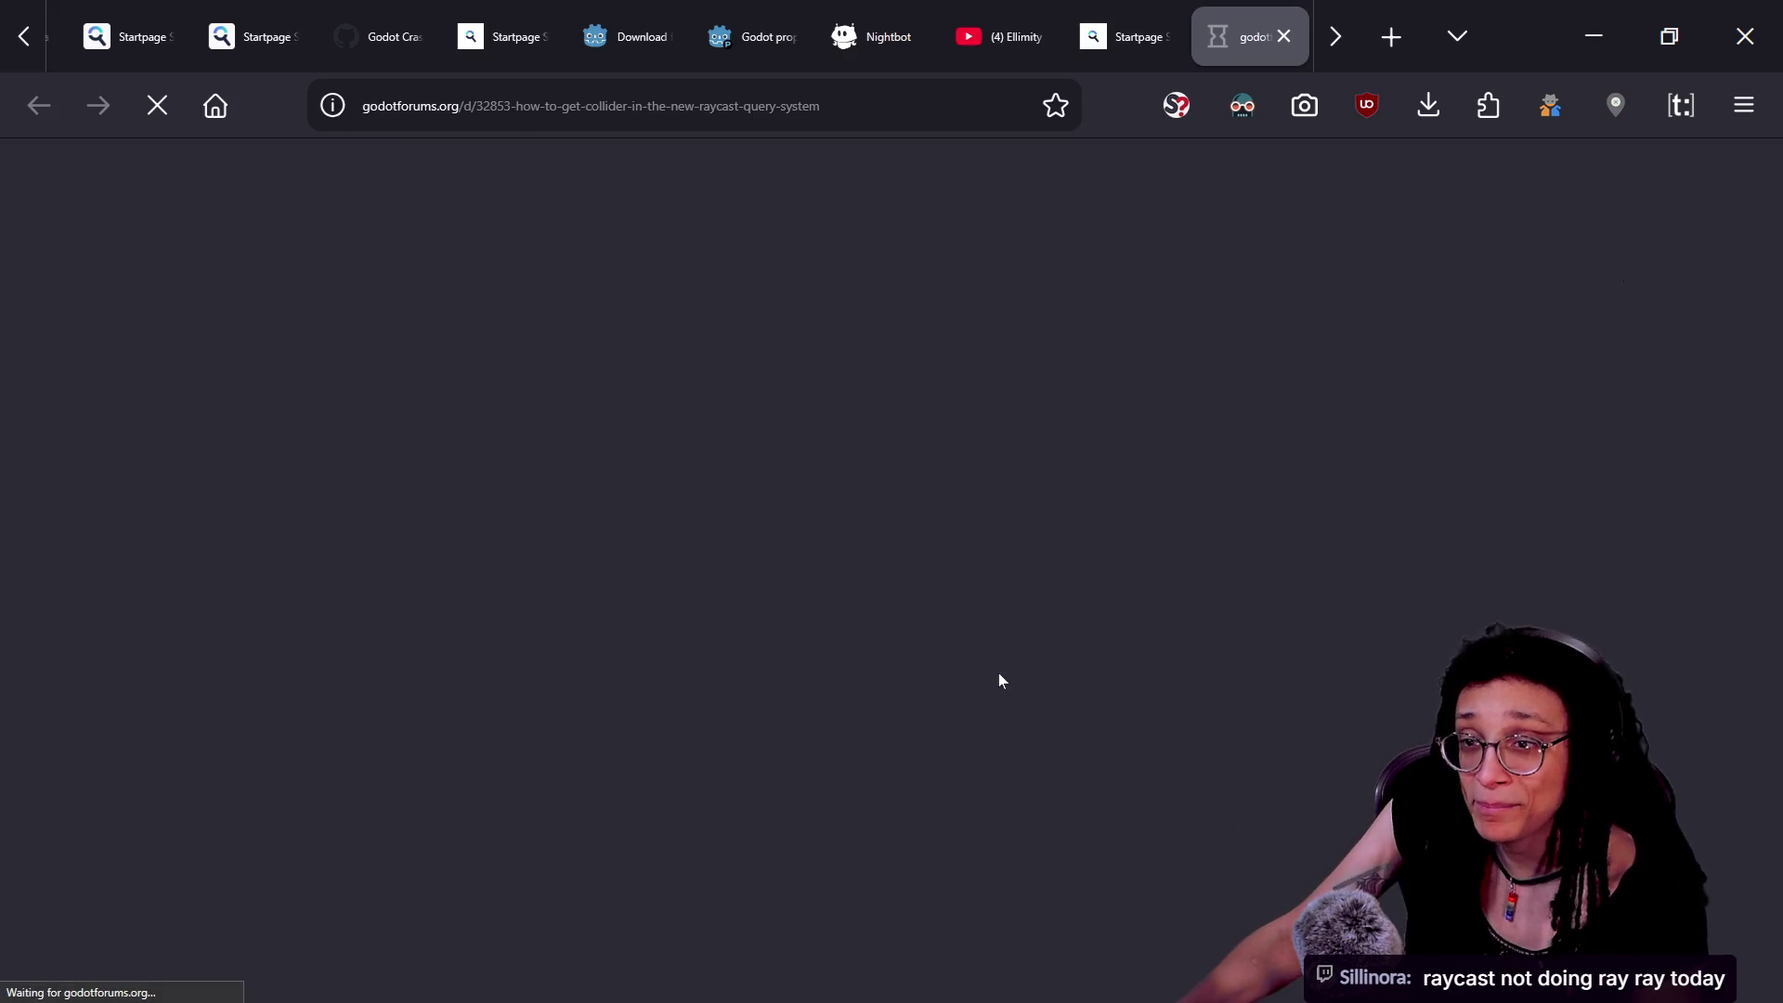
- Read the forum thread down to the final raycast-node code reply, then return to the search results
scroll(1306, 690, down, 2)
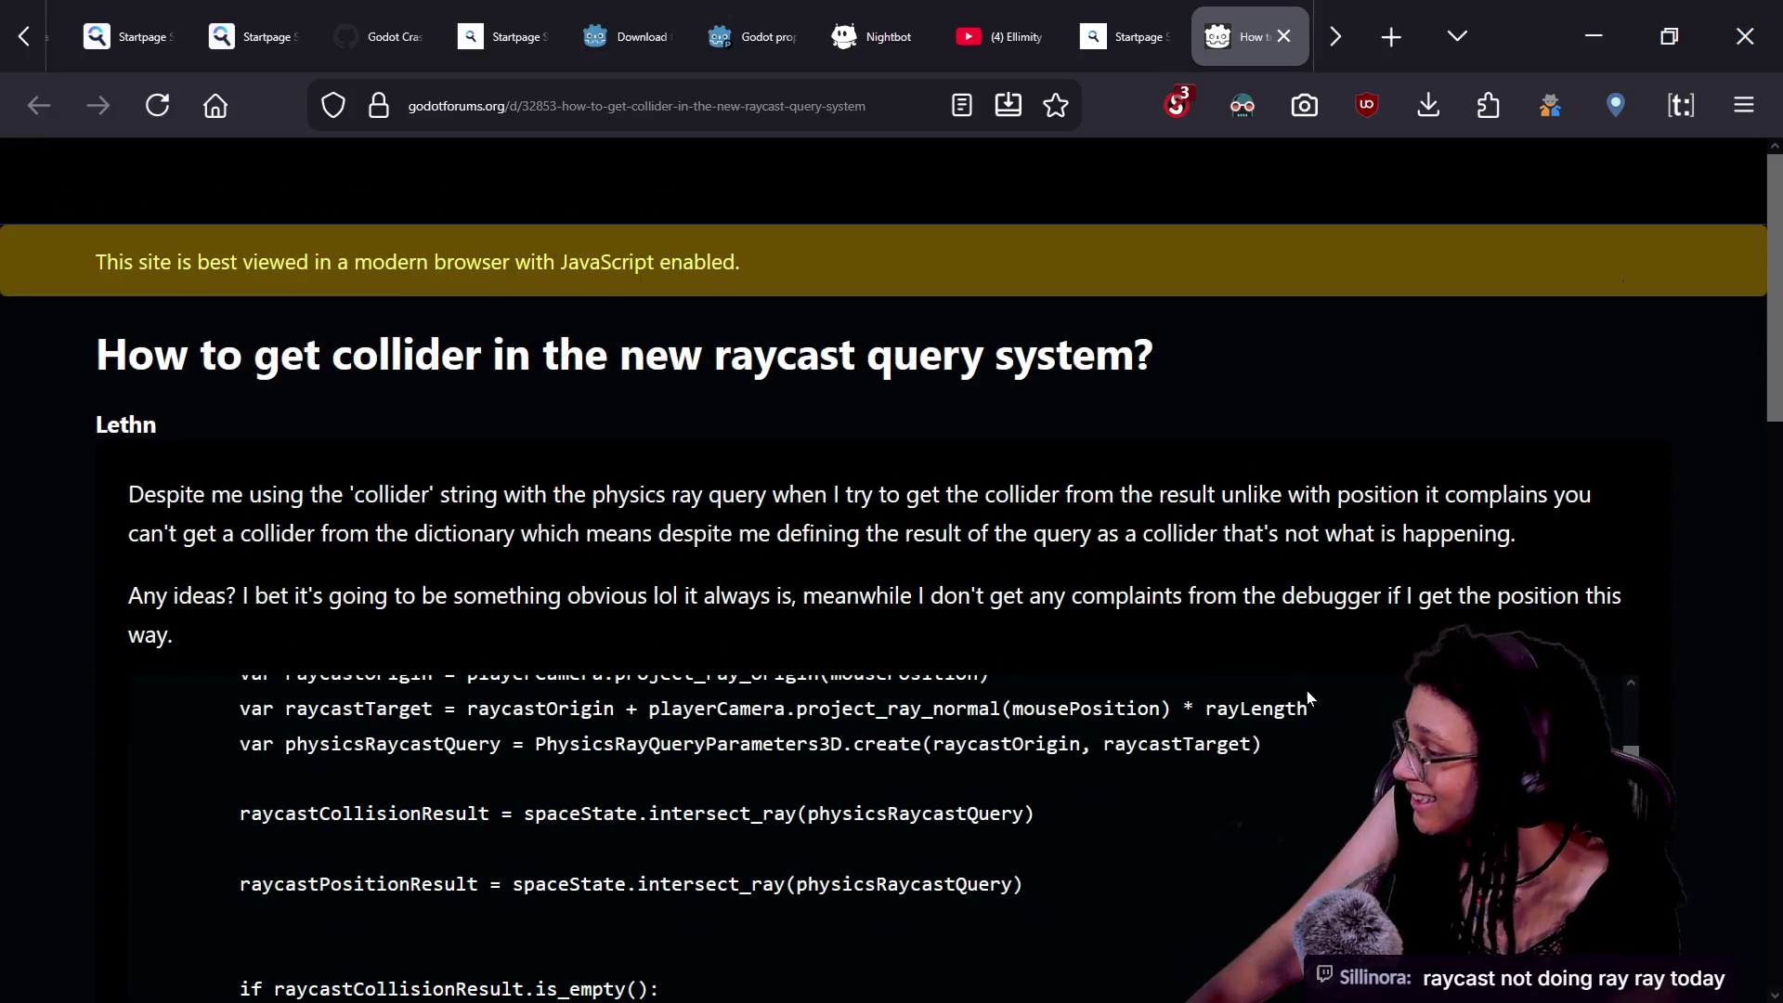
scroll(1692, 573, down, 2)
scroll(1232, 739, down, 5)
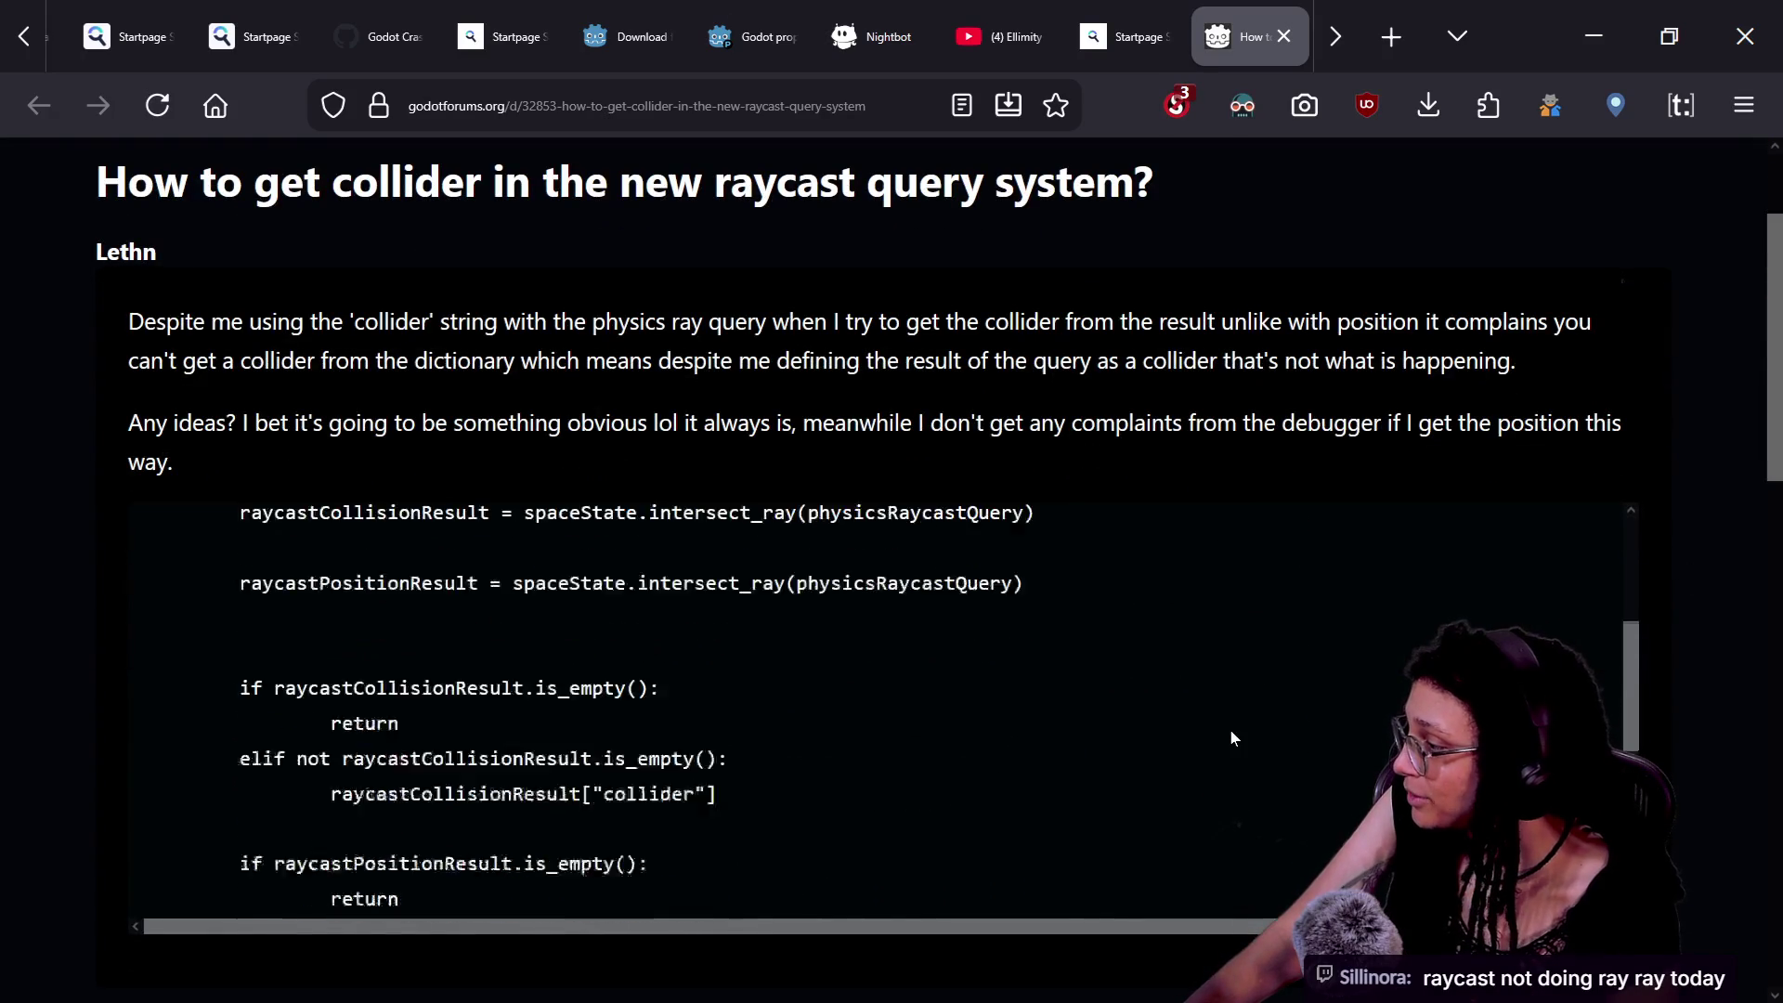
scroll(1223, 406, down, 7)
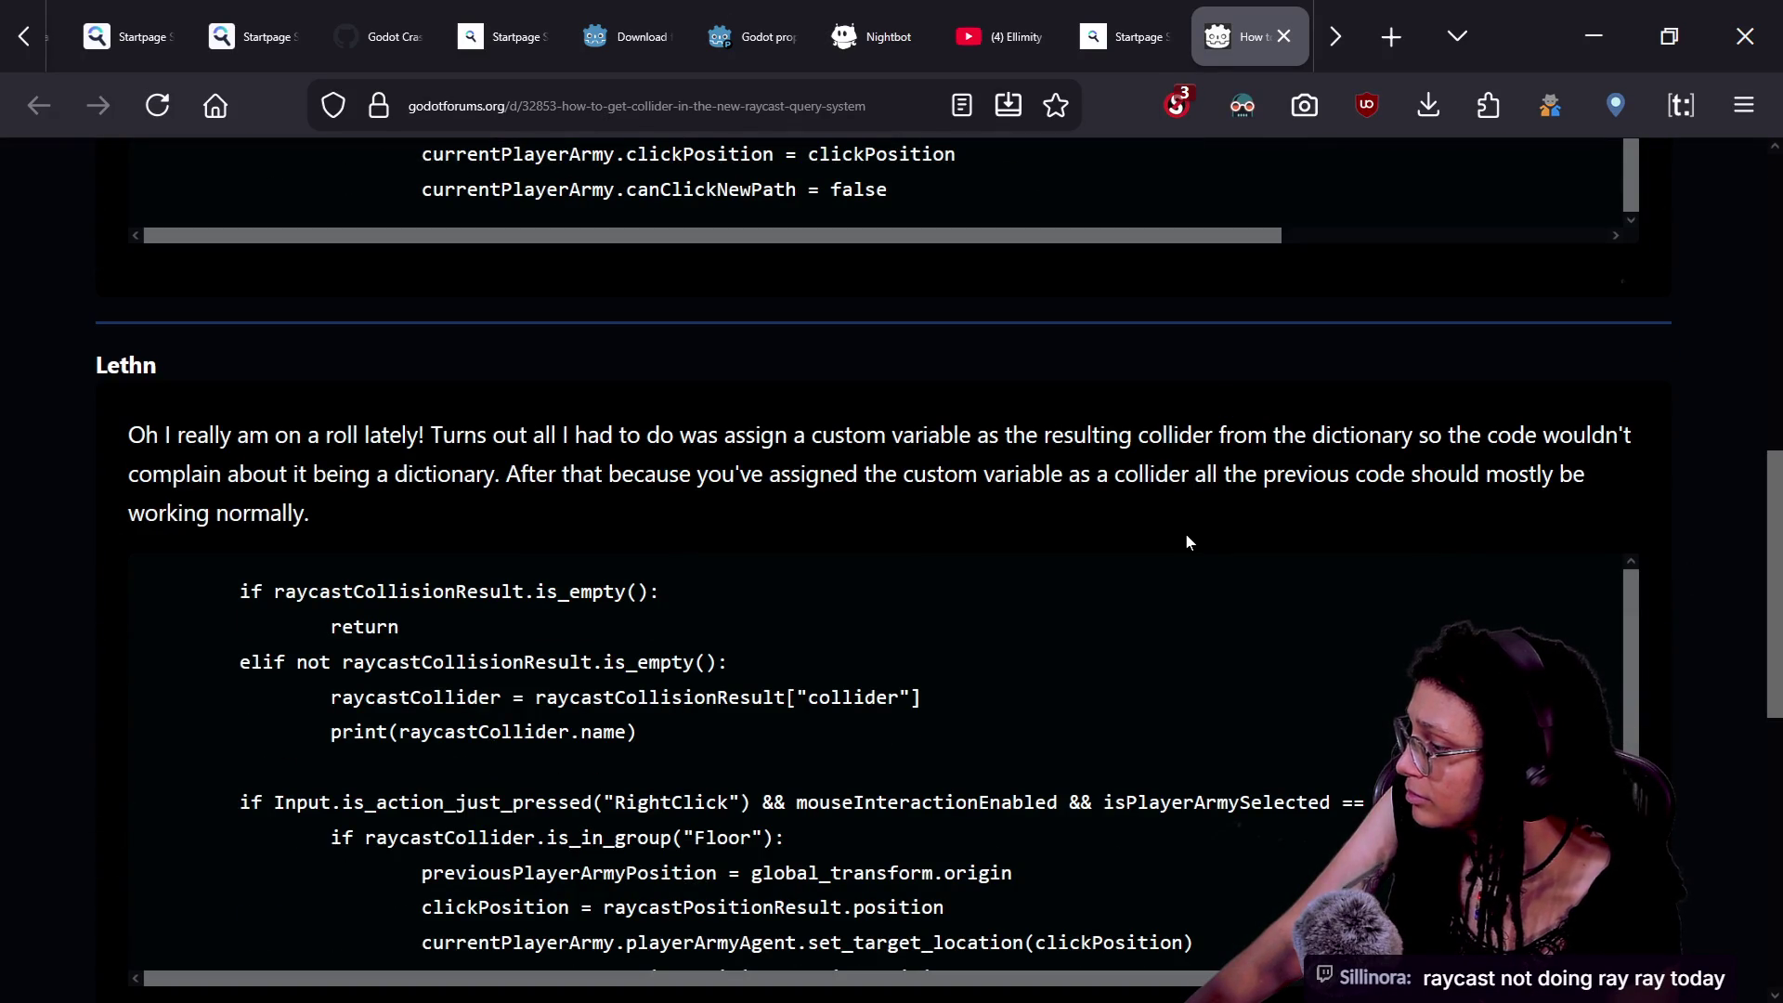
scroll(1185, 542, down, 4)
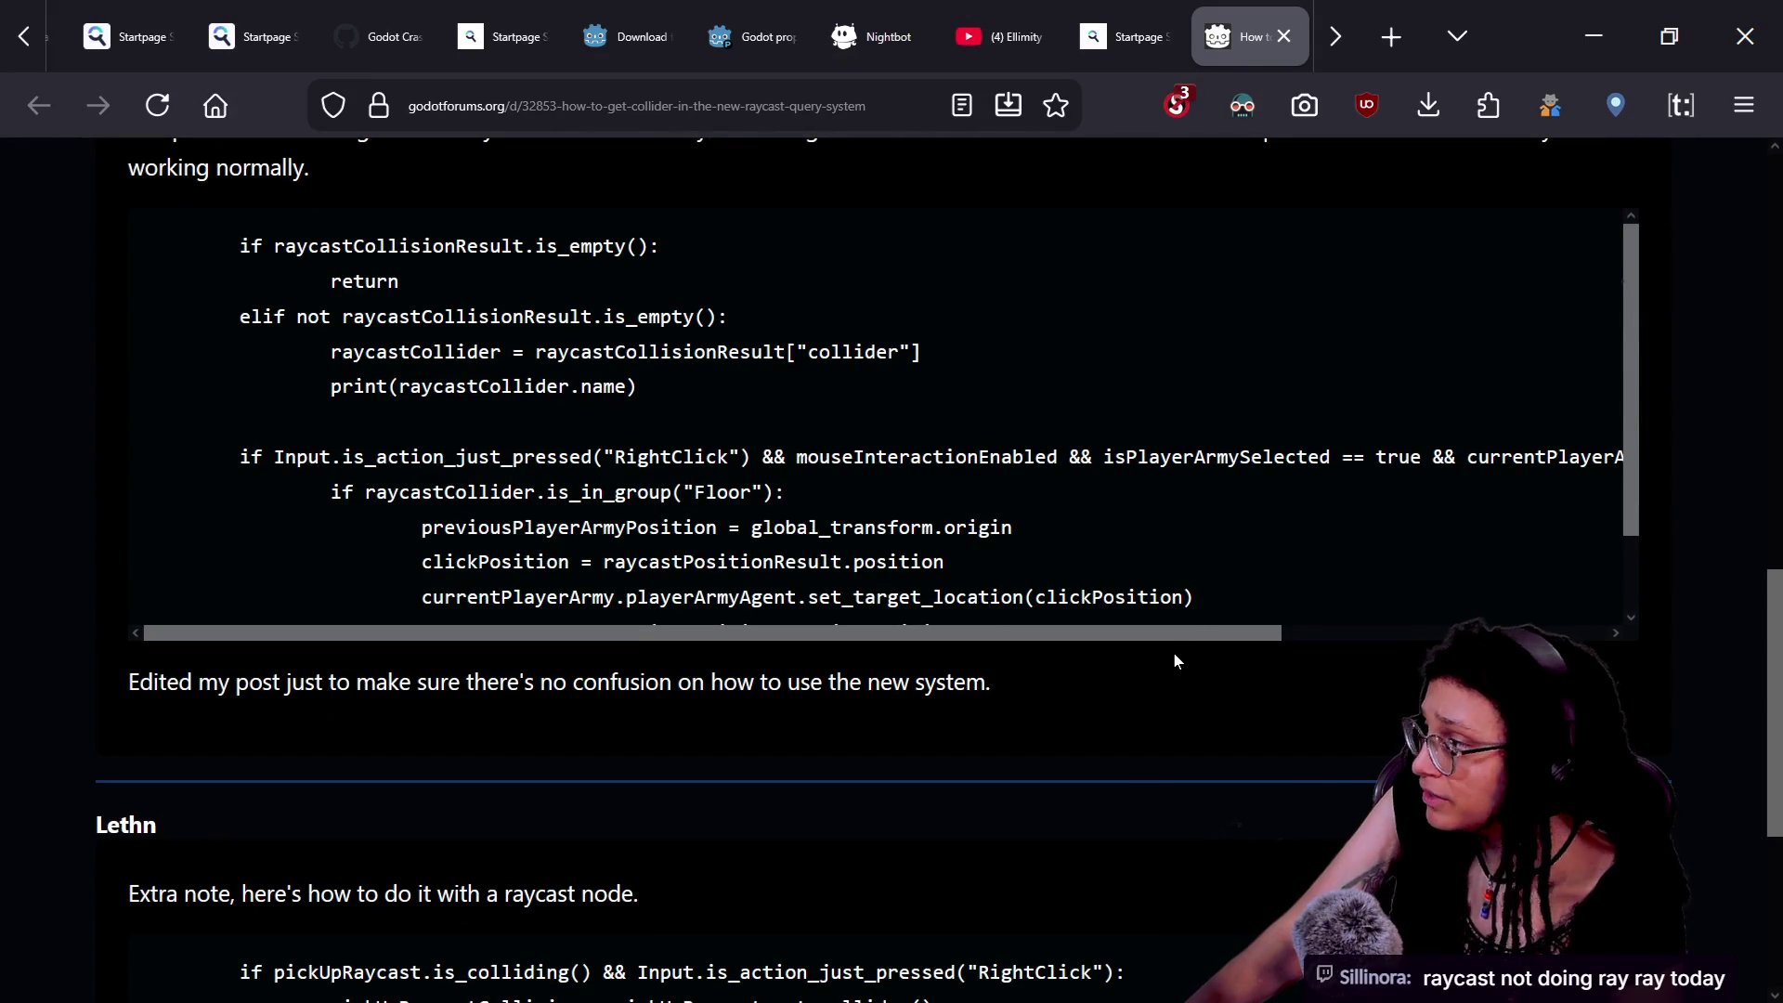
scroll(1107, 673, down, 2)
scroll(1107, 680, down, 3)
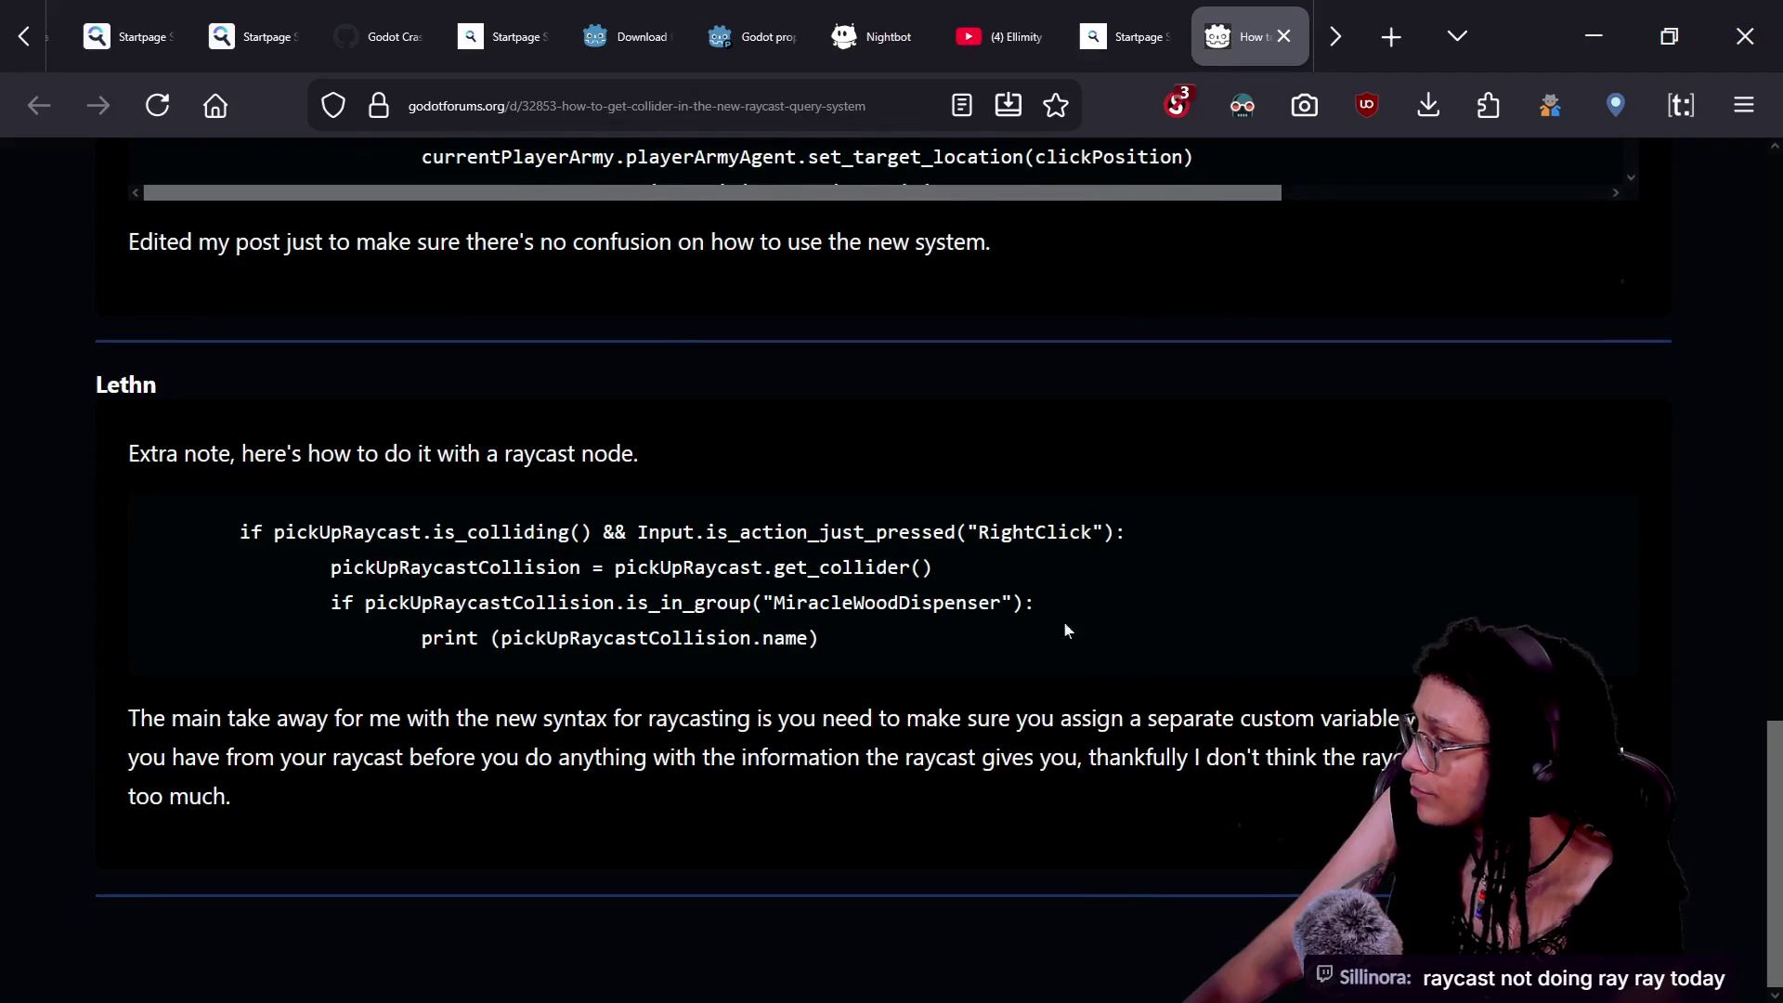
click(1105, 54)
- Scroll the results and open Pefeper's 'Raycasting in Godot - The Engine Feature Every 3D Game Uses'
scroll(929, 557, down, 5)
scroll(959, 555, up, 2)
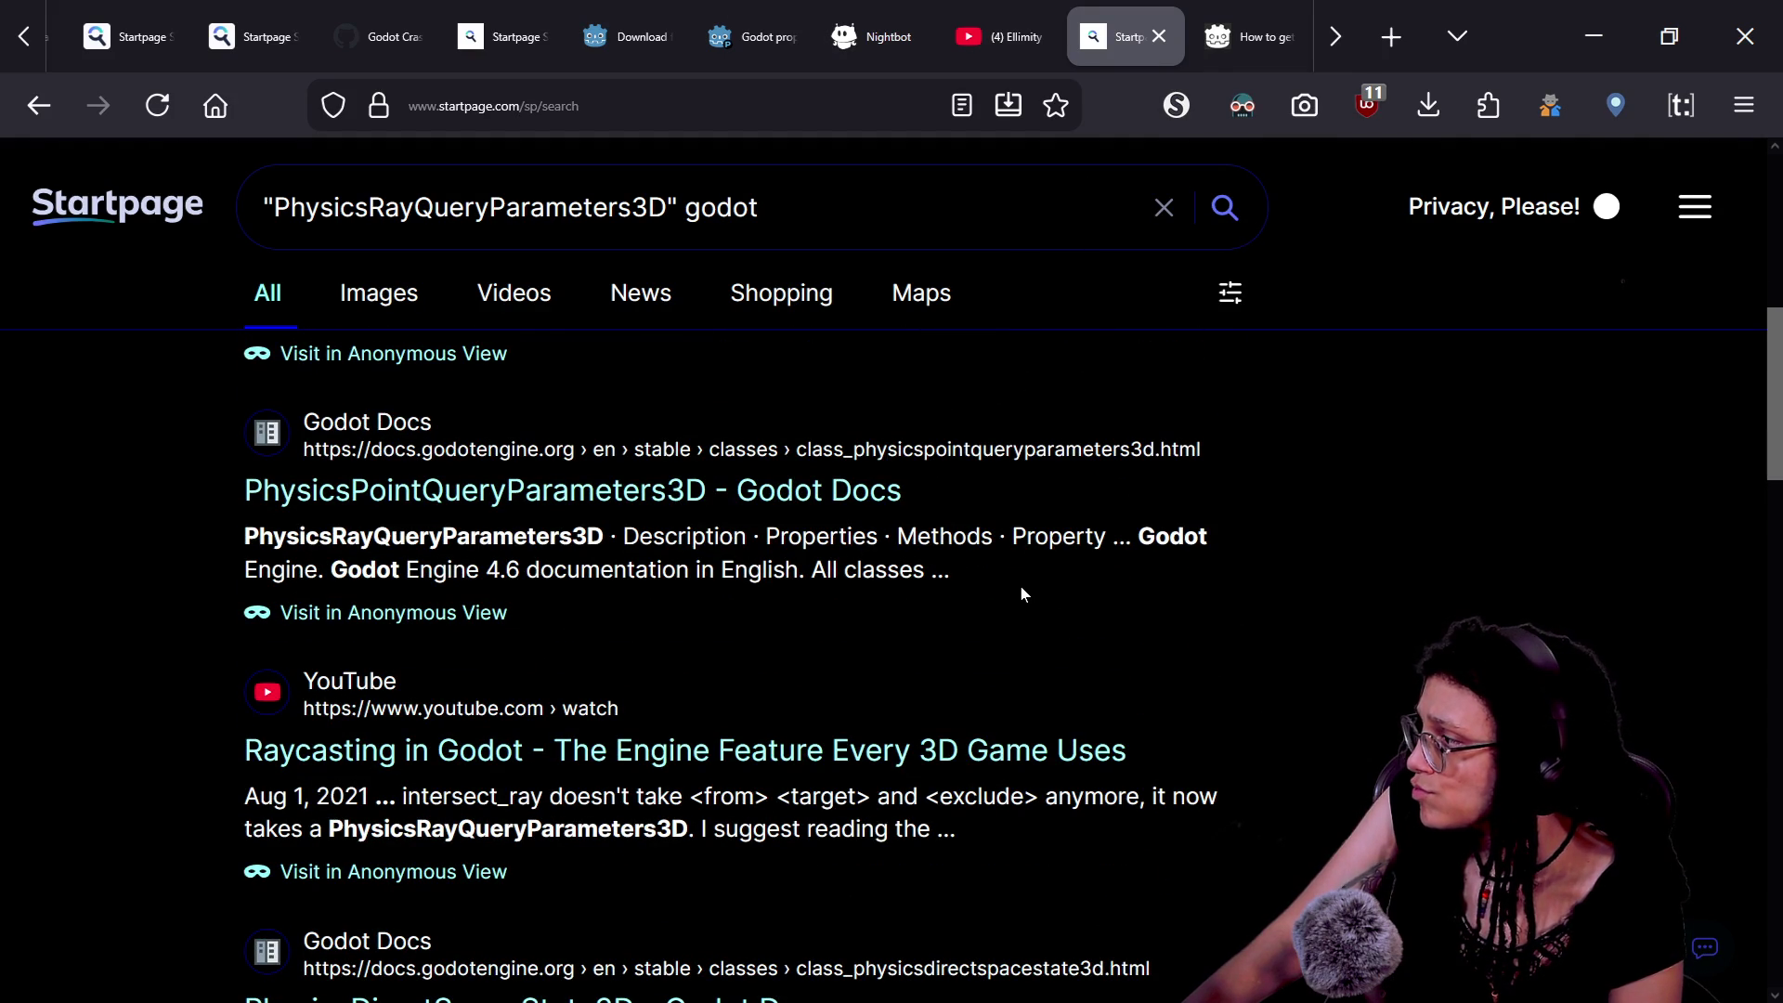
scroll(880, 628, down, 4)
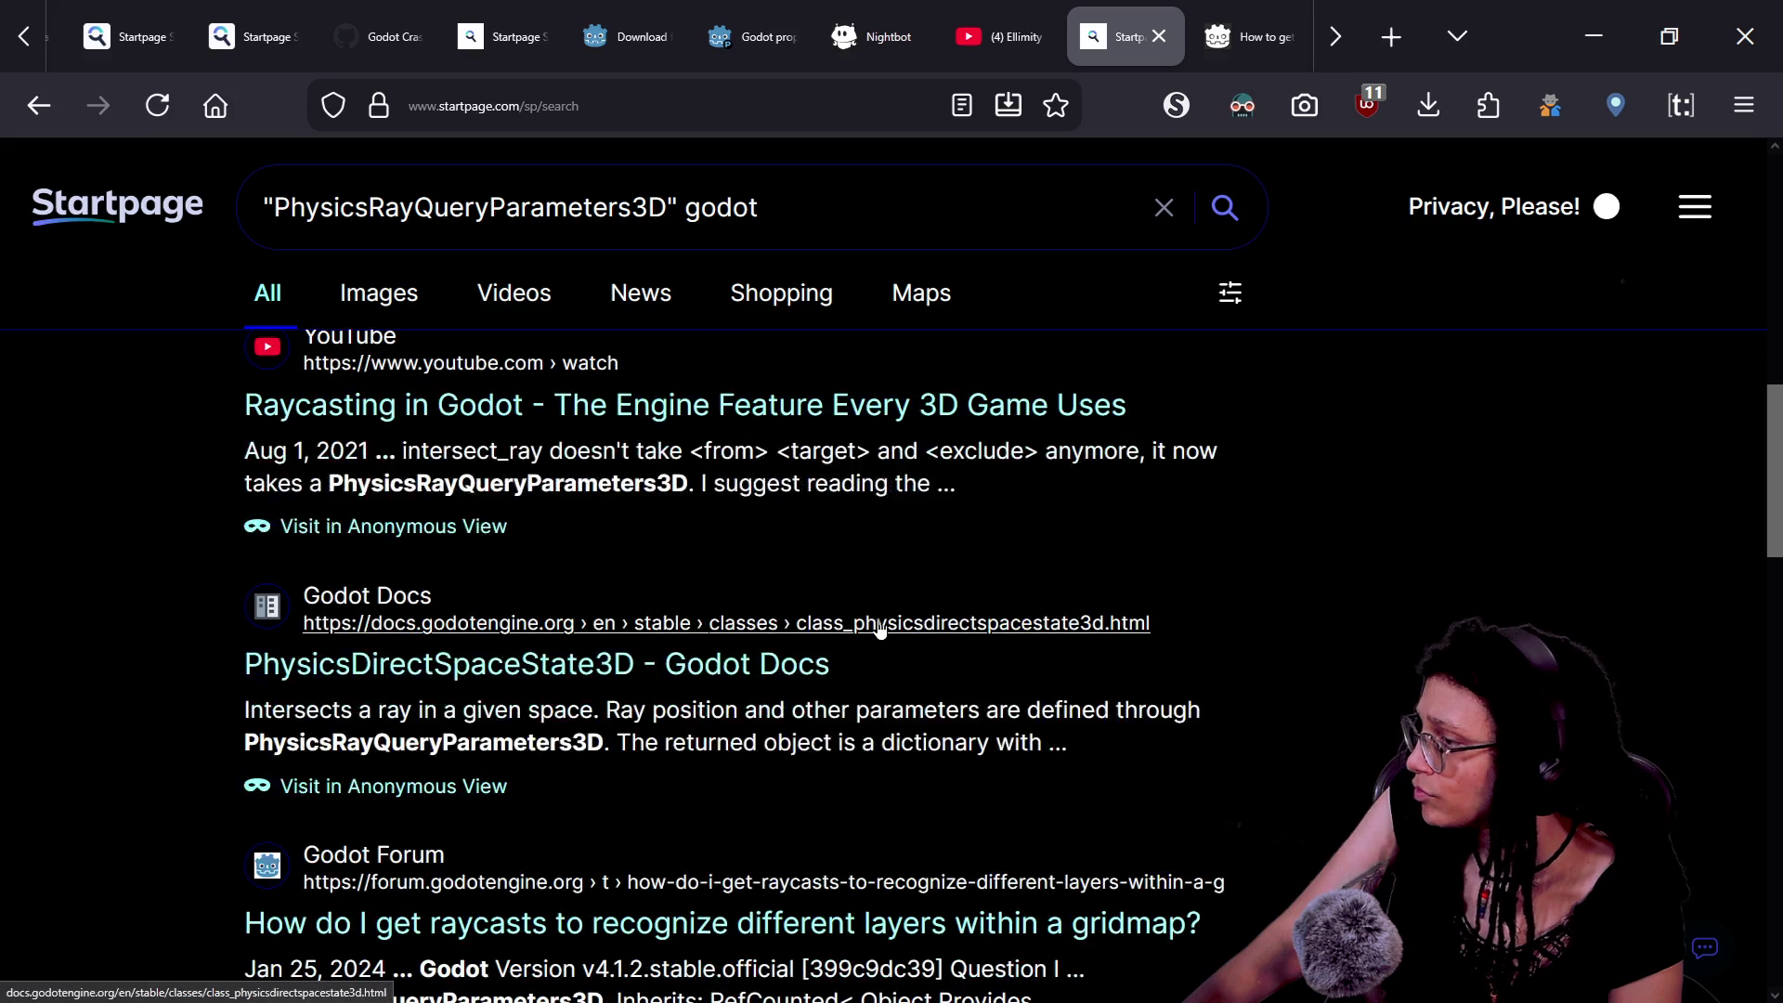
click(767, 413)
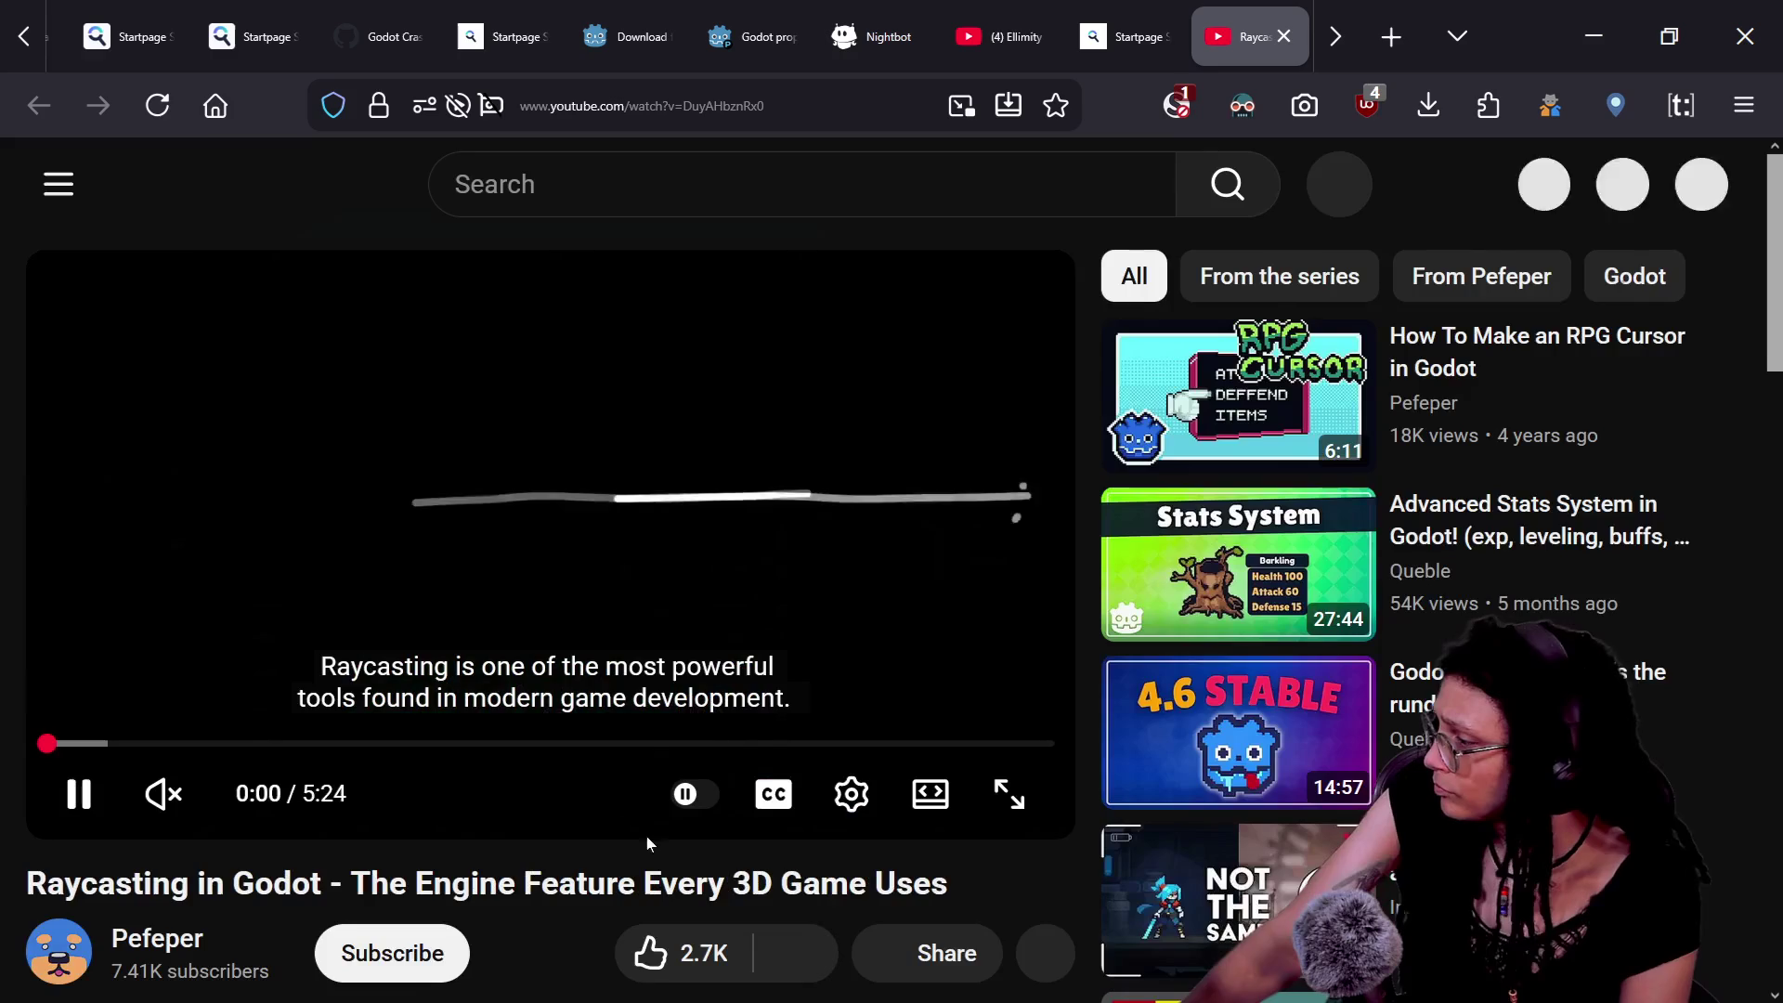
- Scrub the raycasting video back toward the beginning and switch it to full screen
click(455, 953)
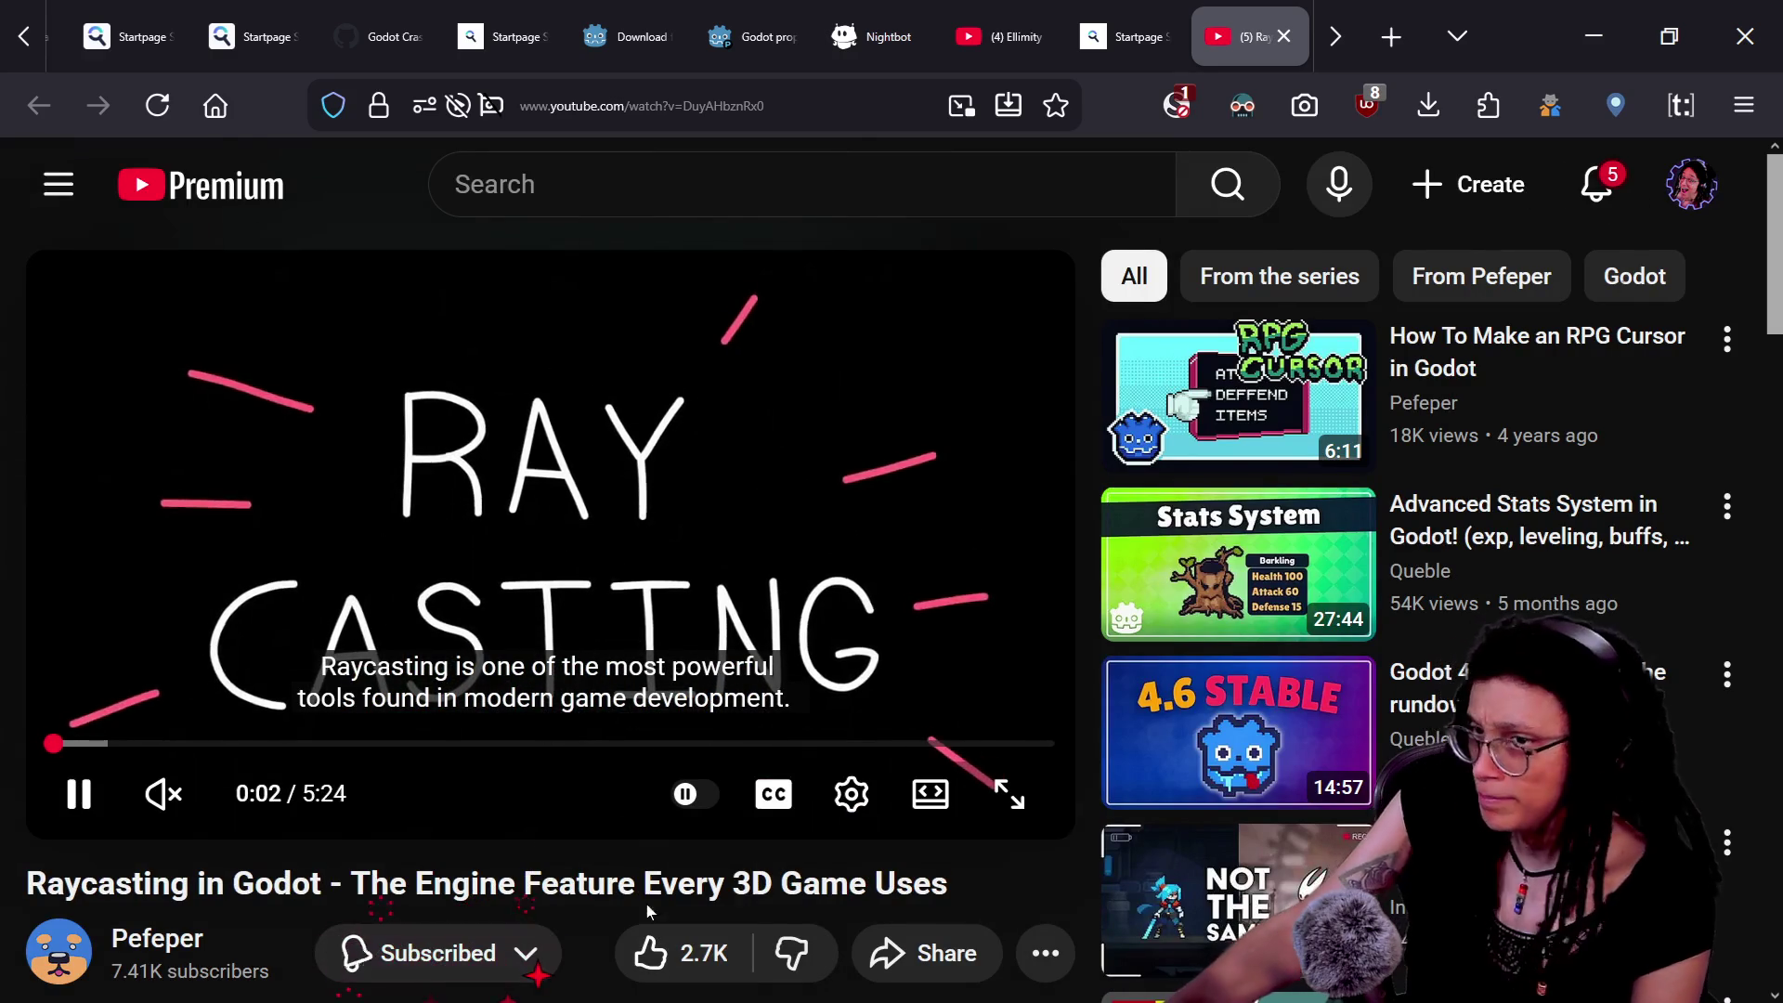
drag(128, 741, 214, 741)
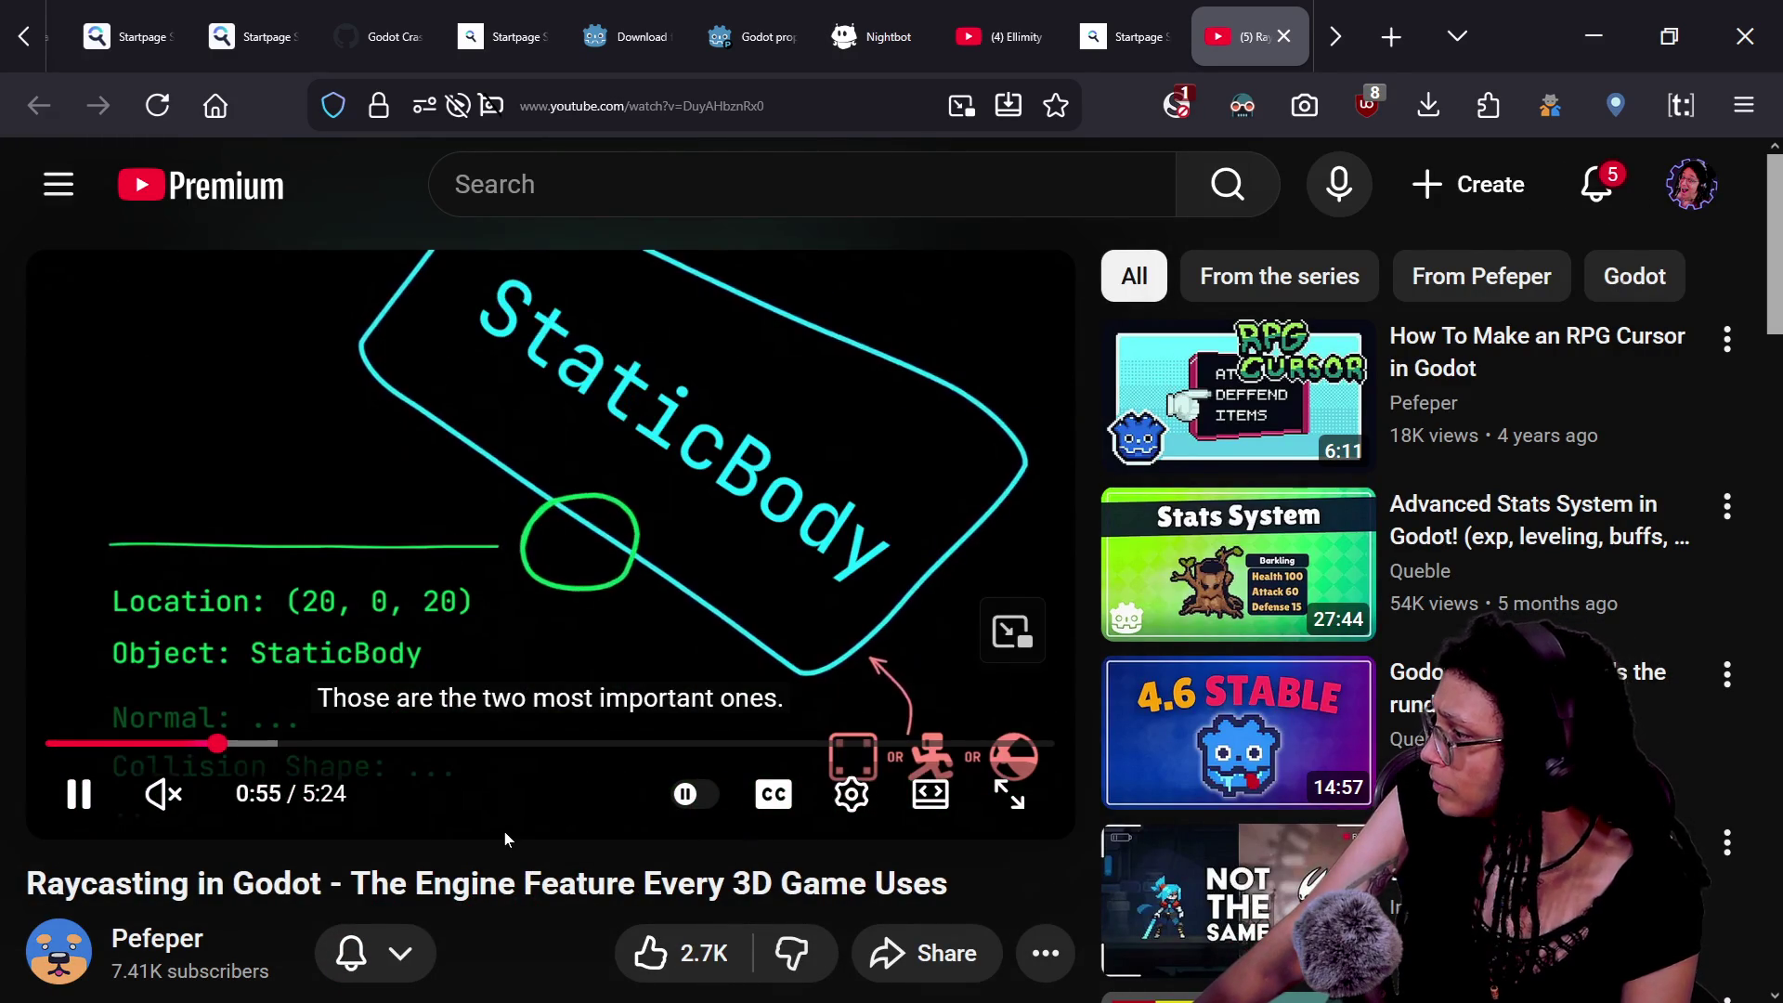
key(j)
key(j)
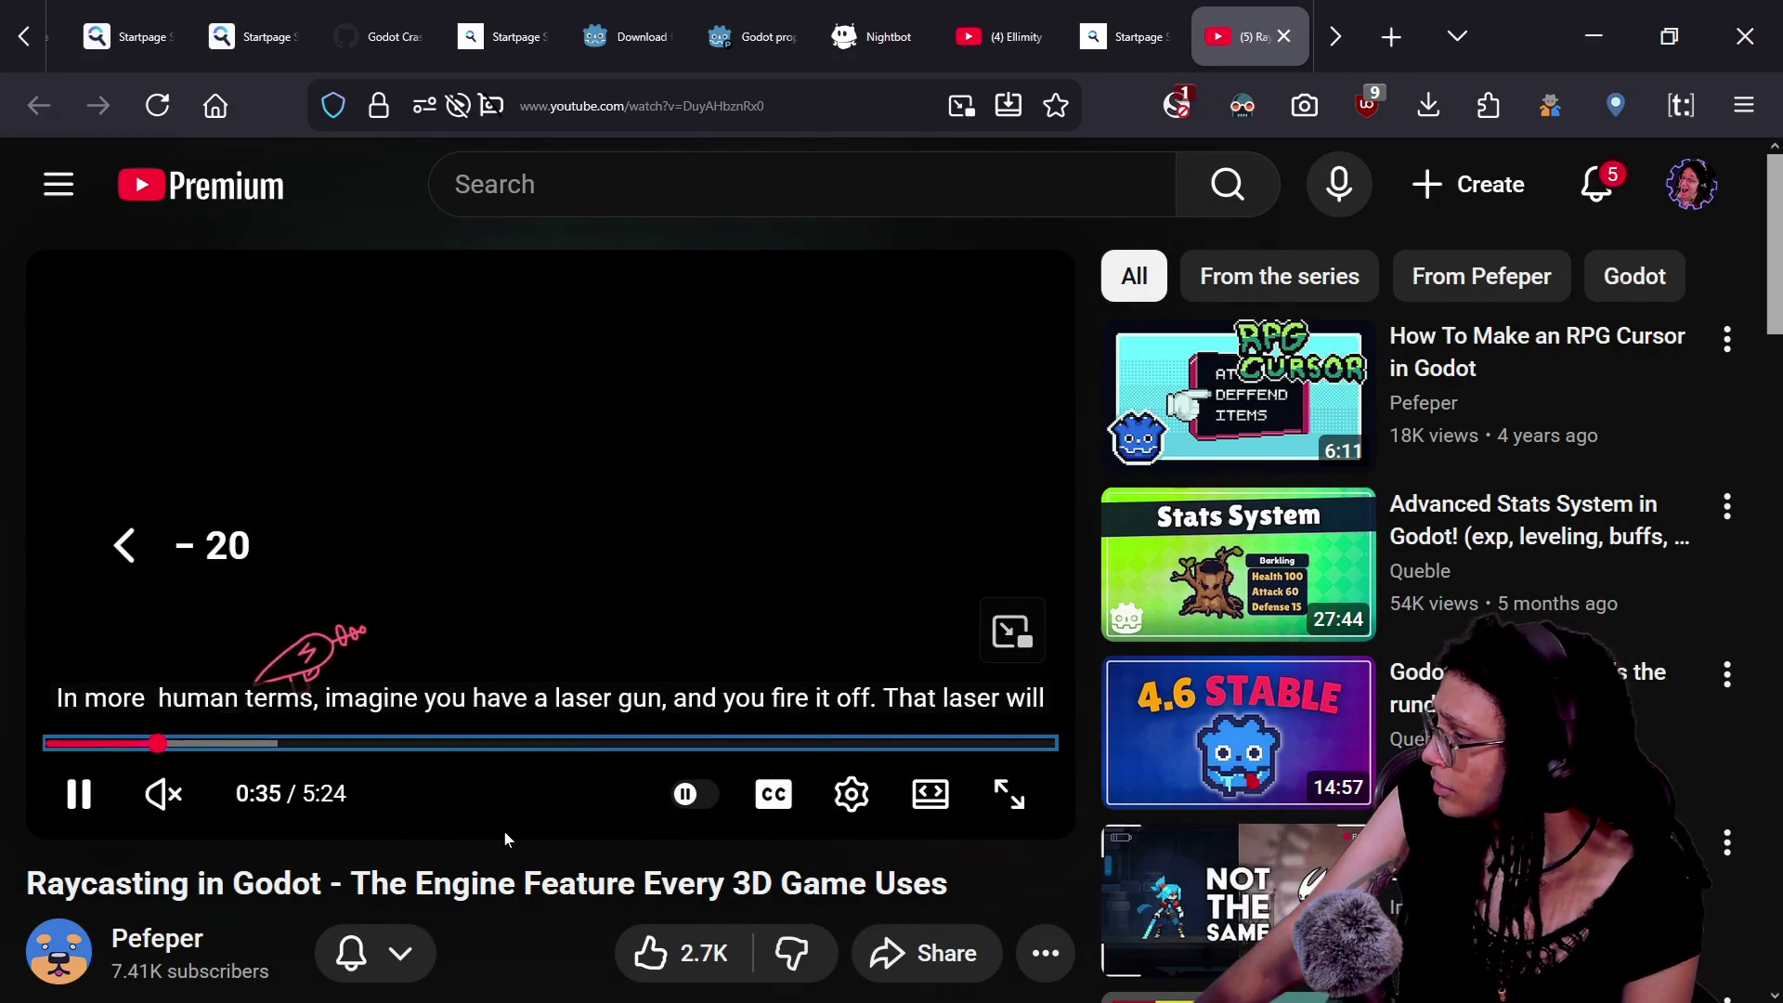
key(j)
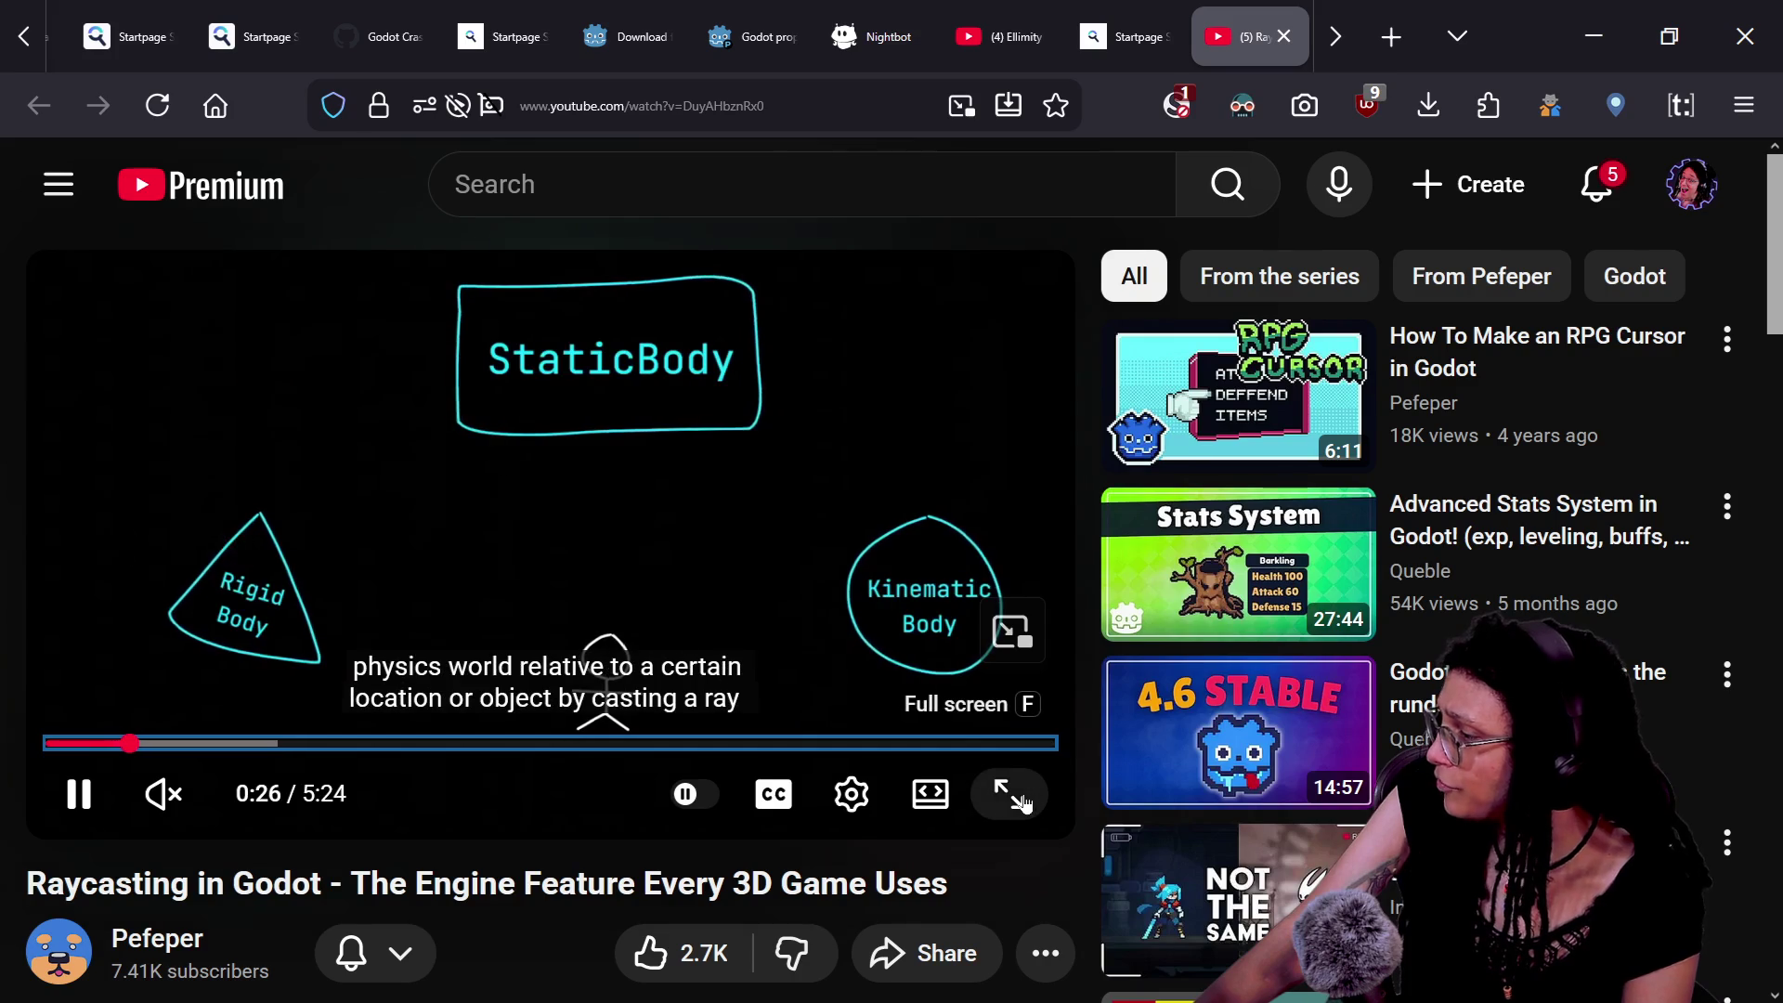
click(1021, 801)
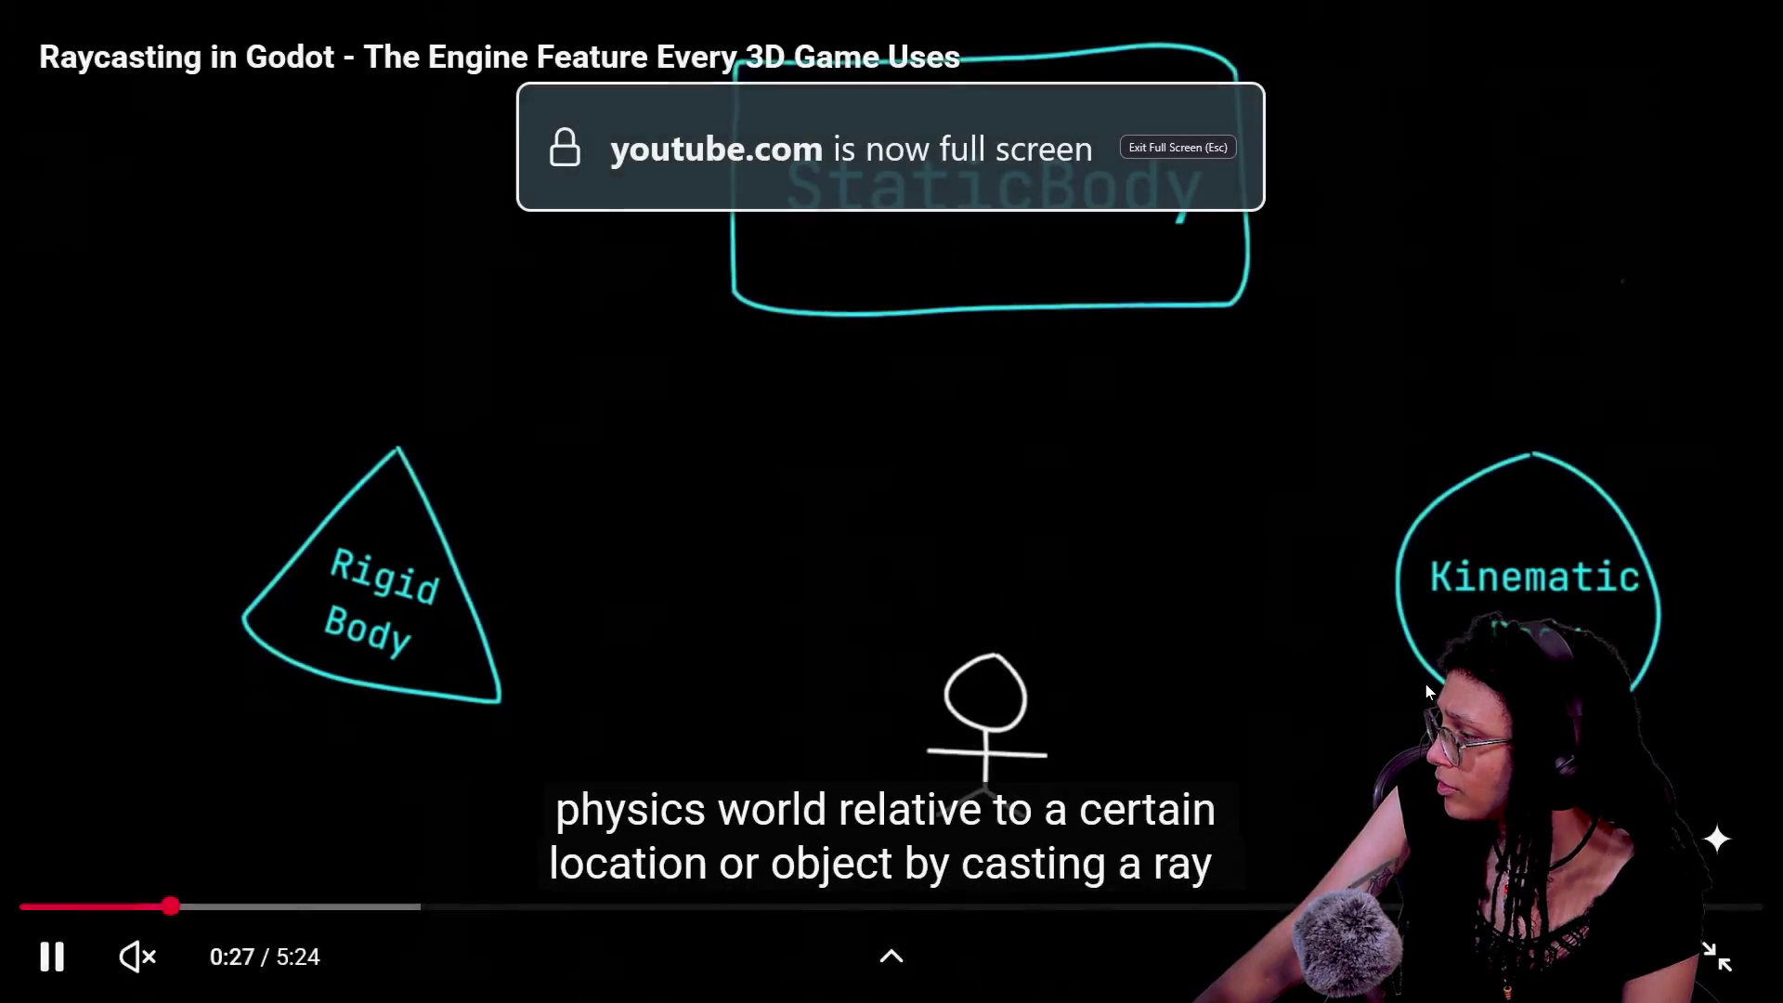
- Skip past the intro and laser gun example, pausing at 1:46 on the Ways to Raycast slide
key(Left)
key(Left)
key(Left)
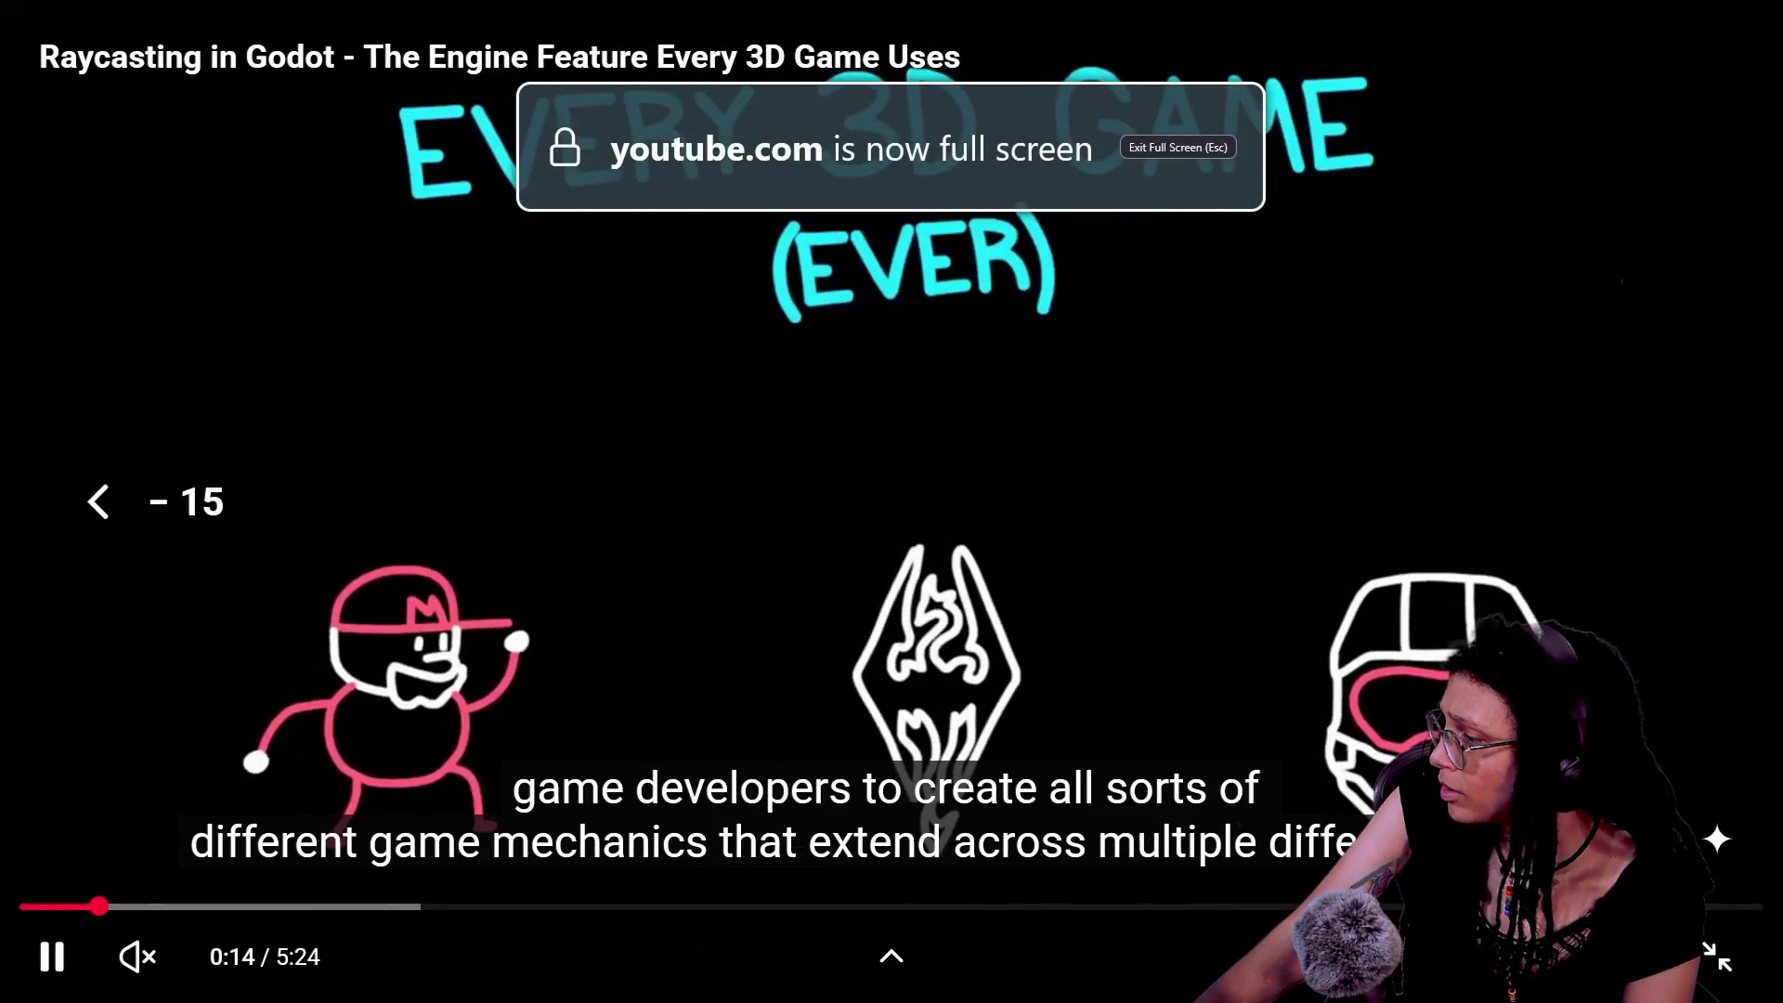
key(Right)
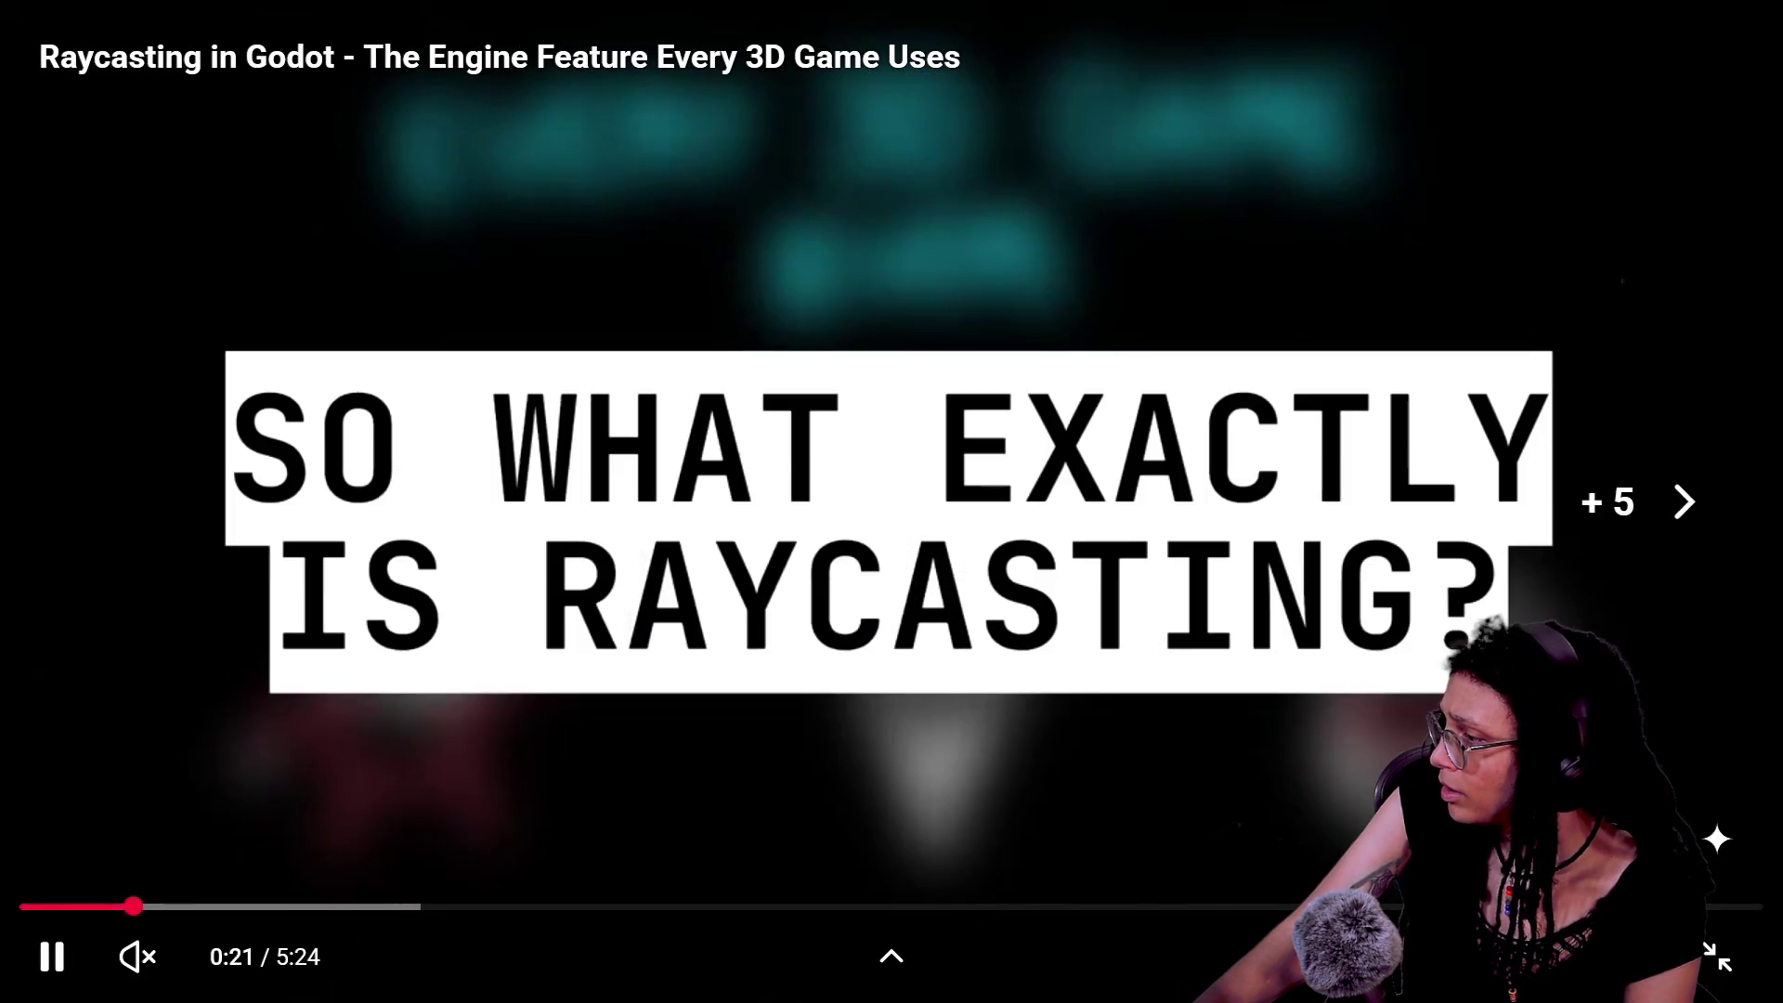
key(Right)
key(Right)
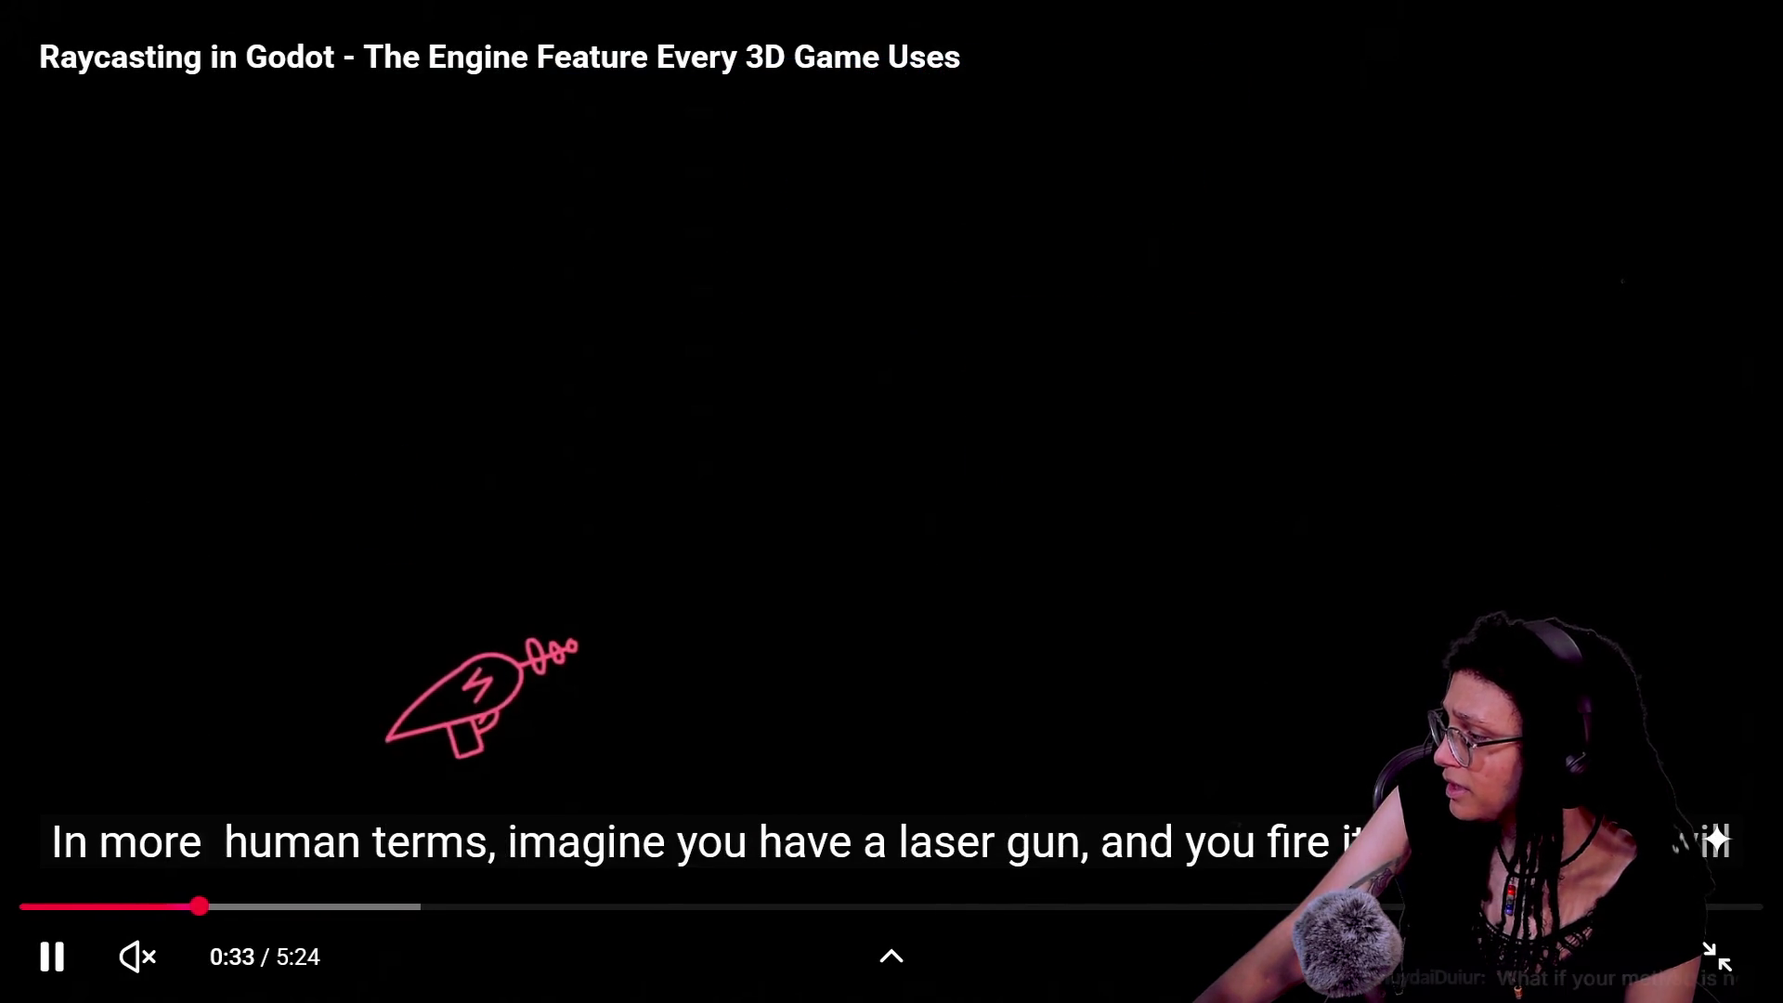
key(Right)
key(Right)
key(Right)
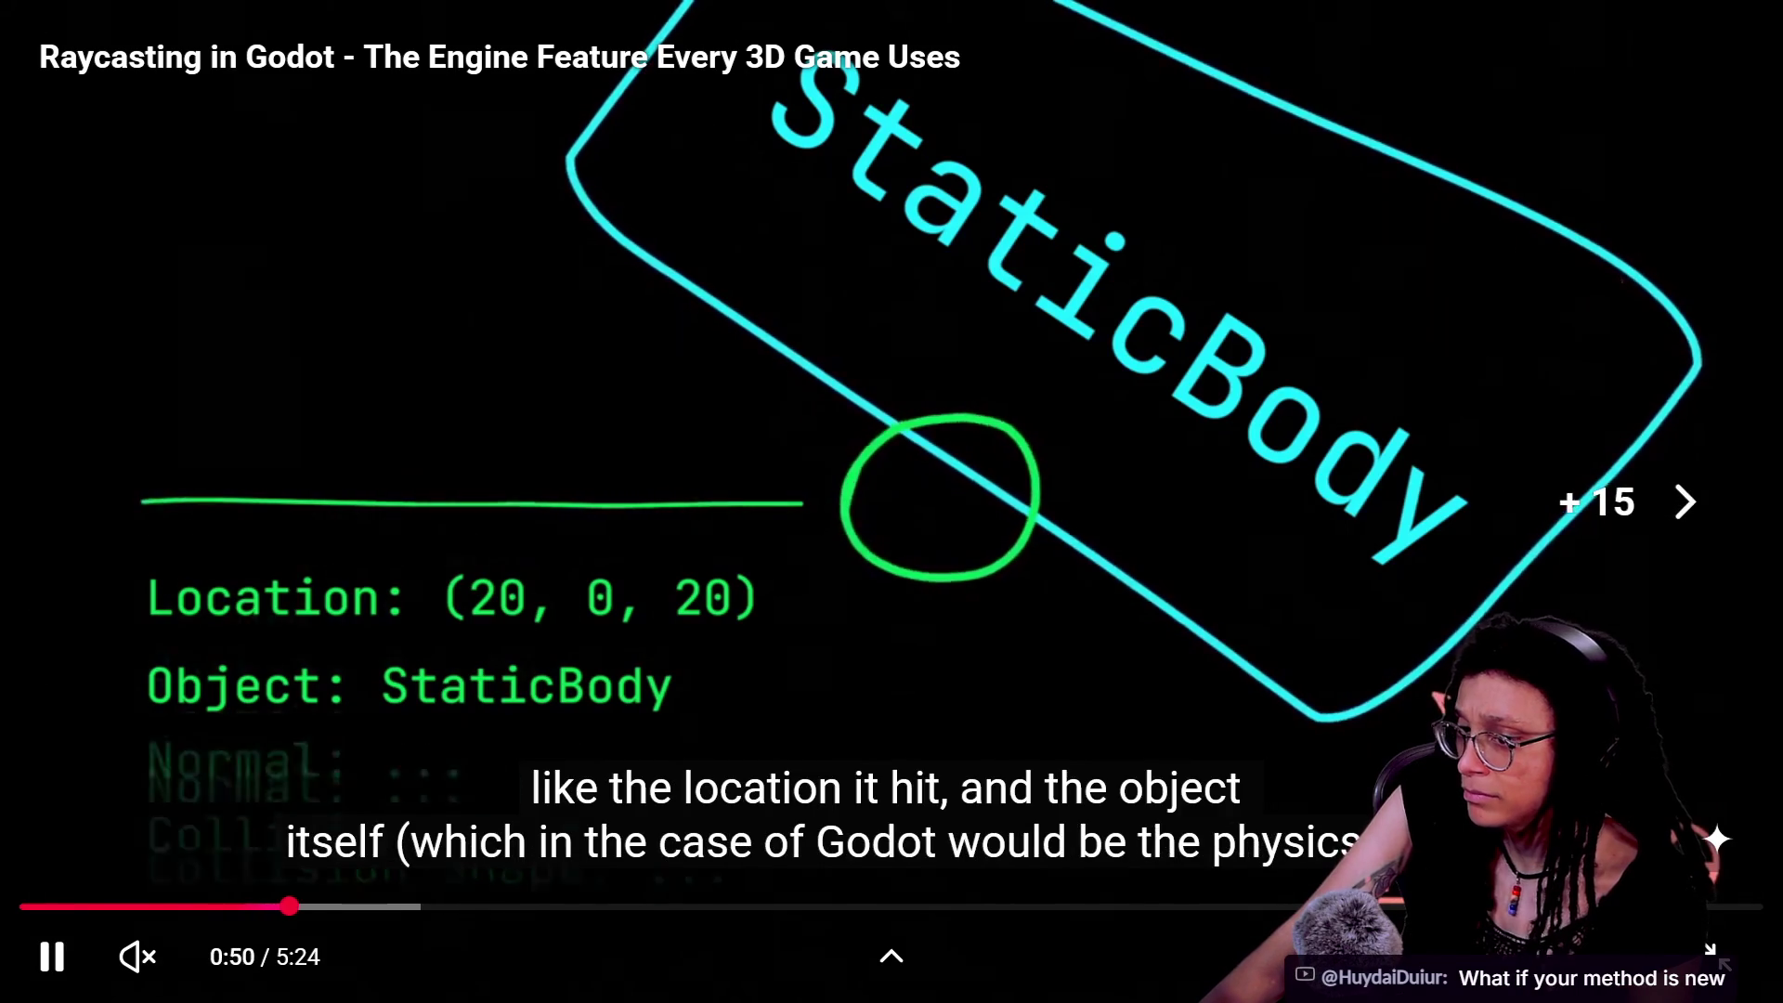
key(Right)
key(Right)
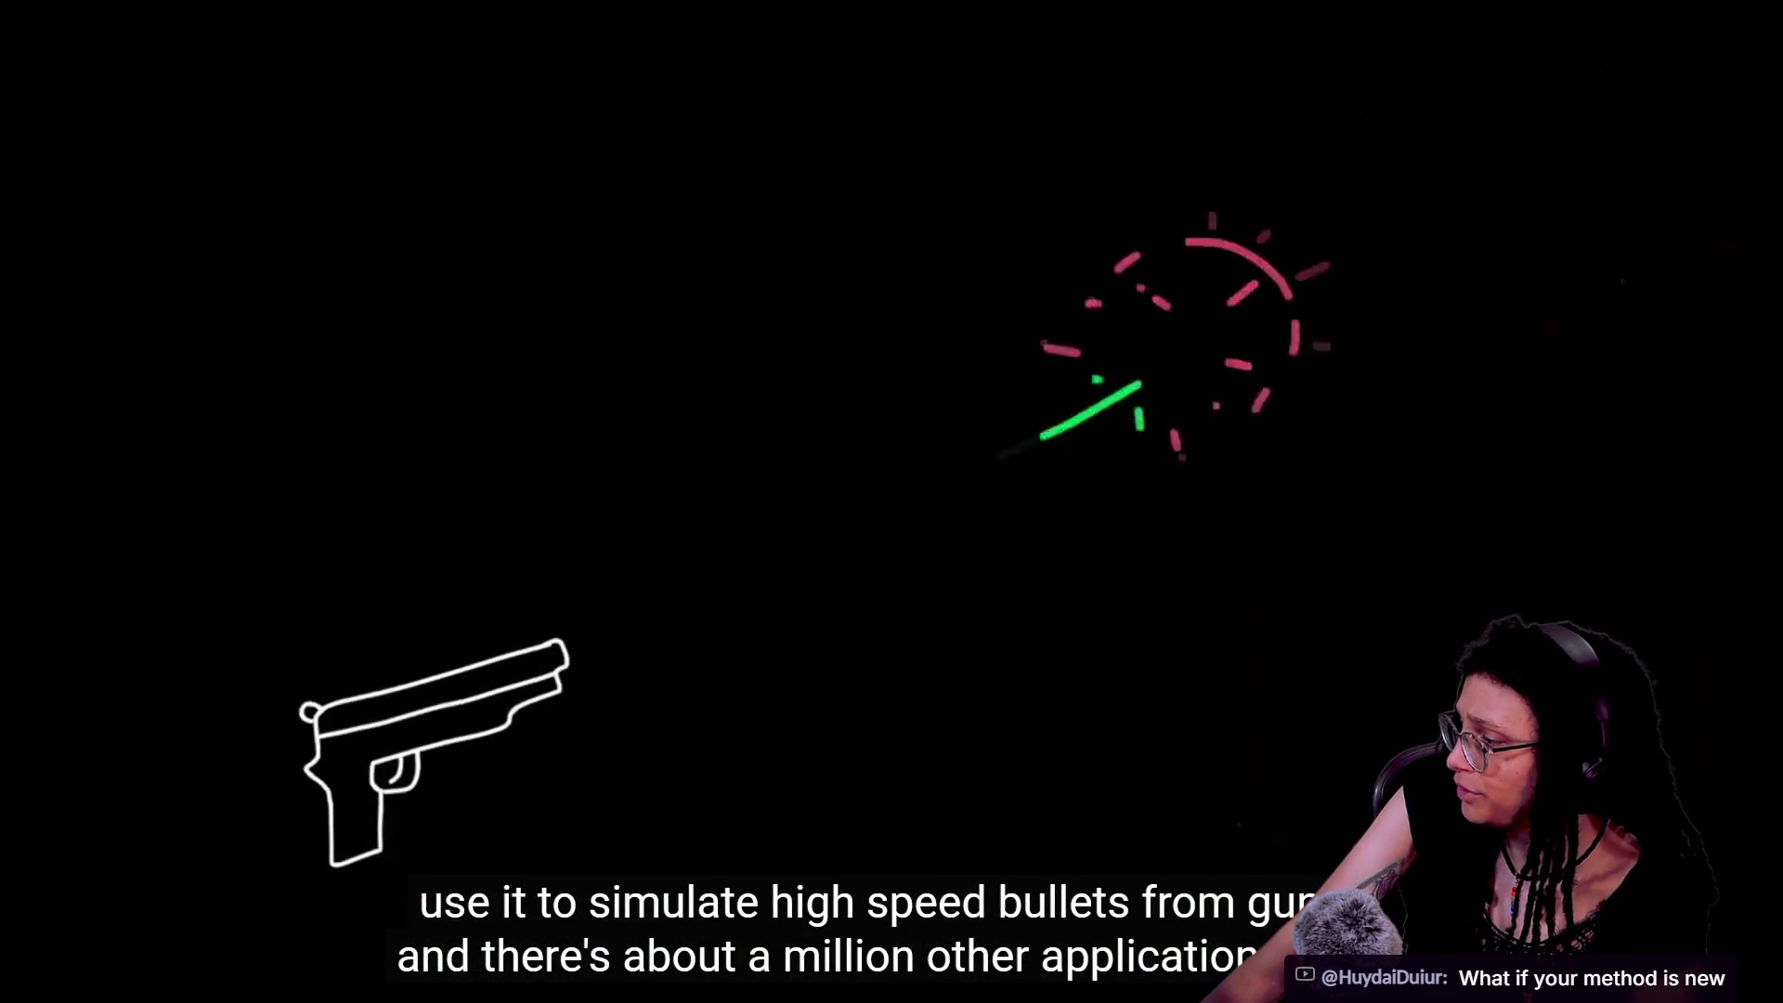
key(j)
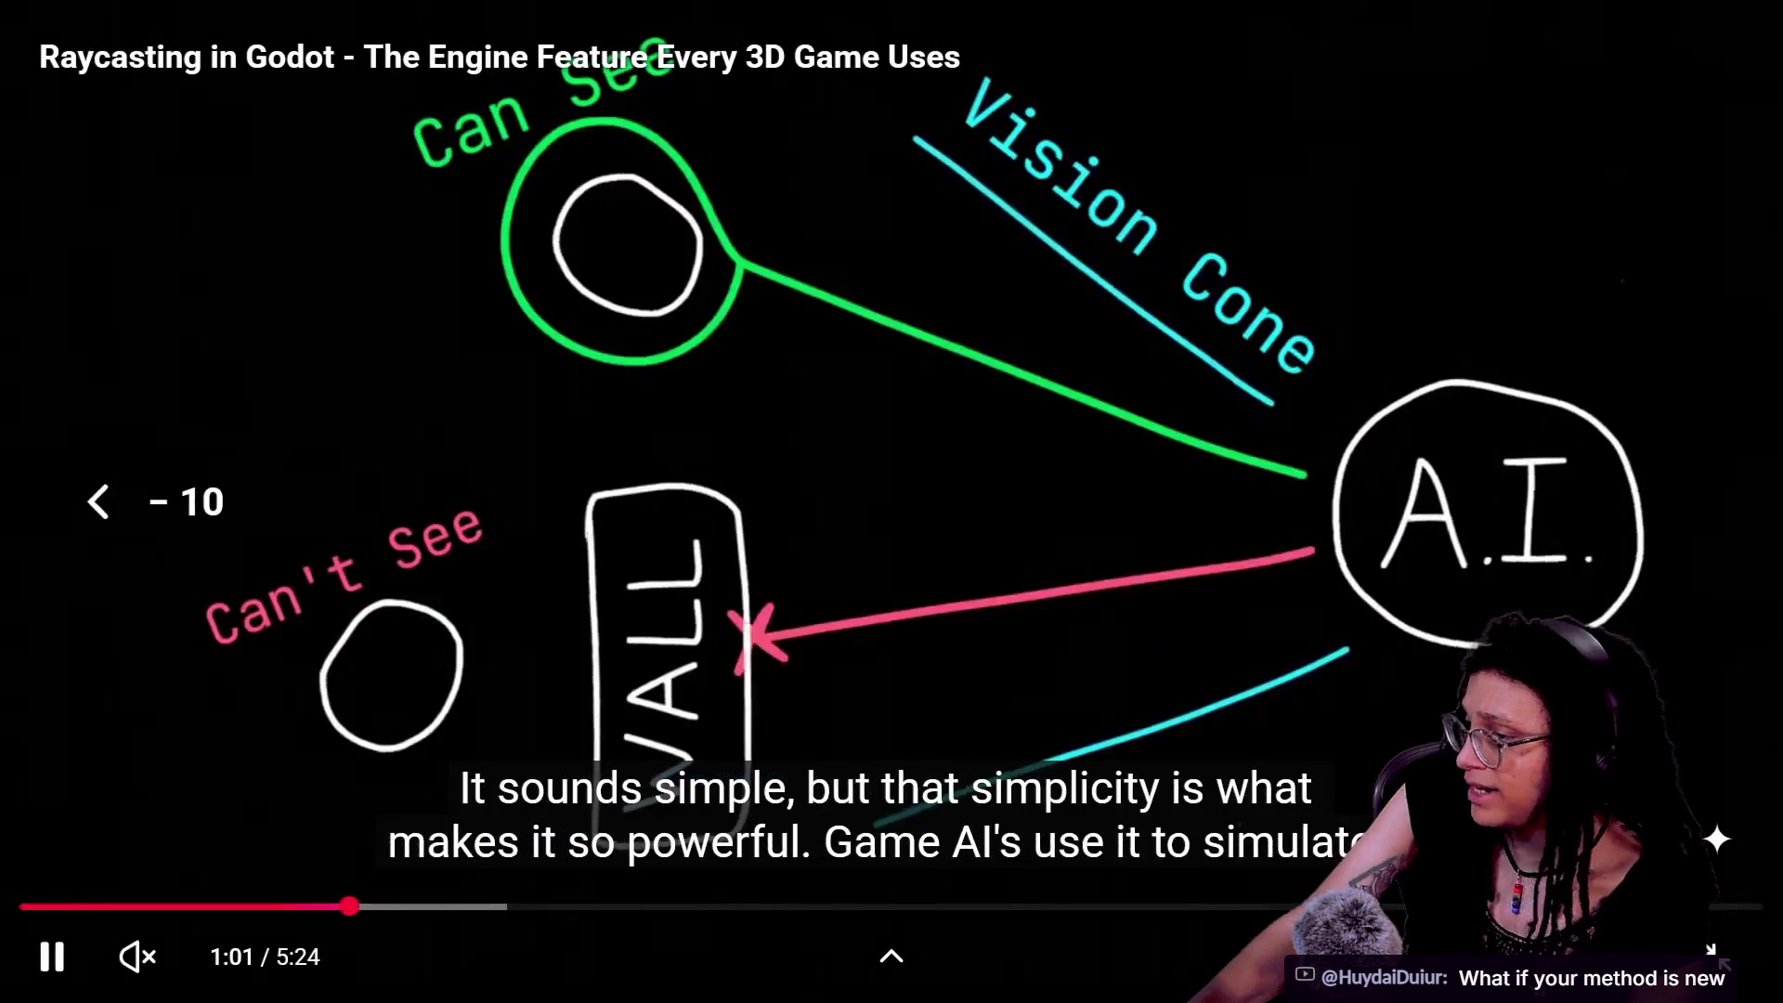
key(Right)
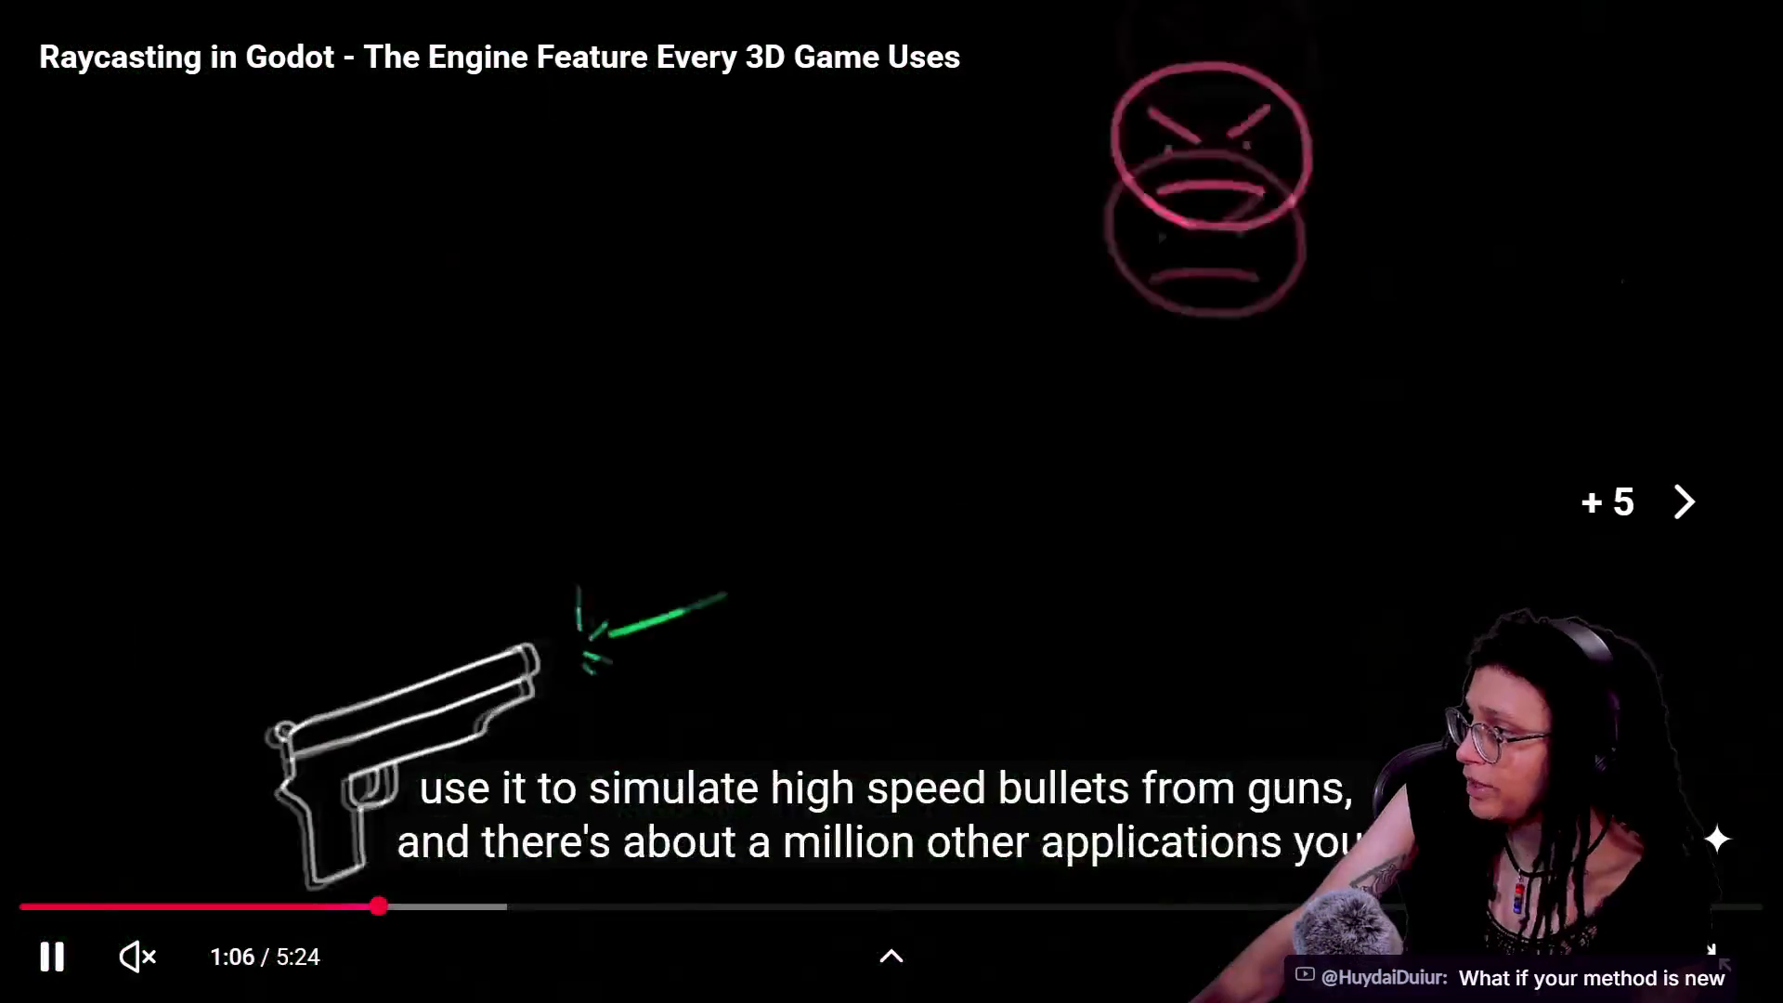
key(Right)
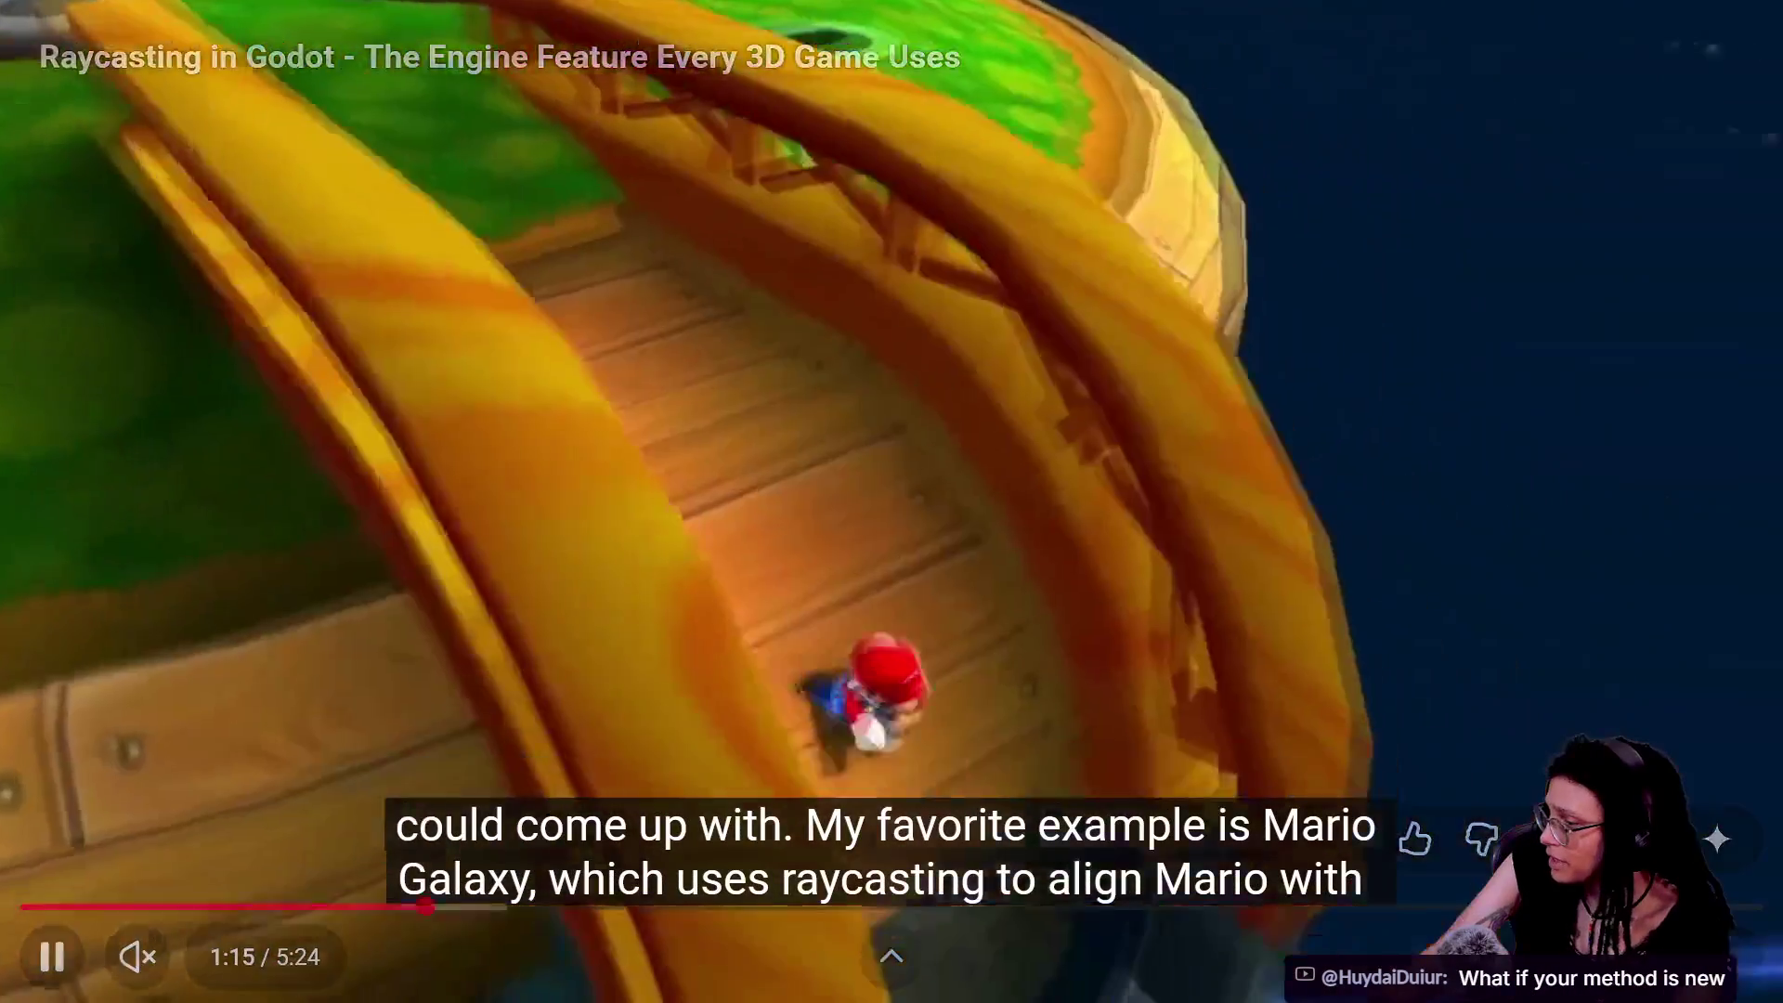
key(Right)
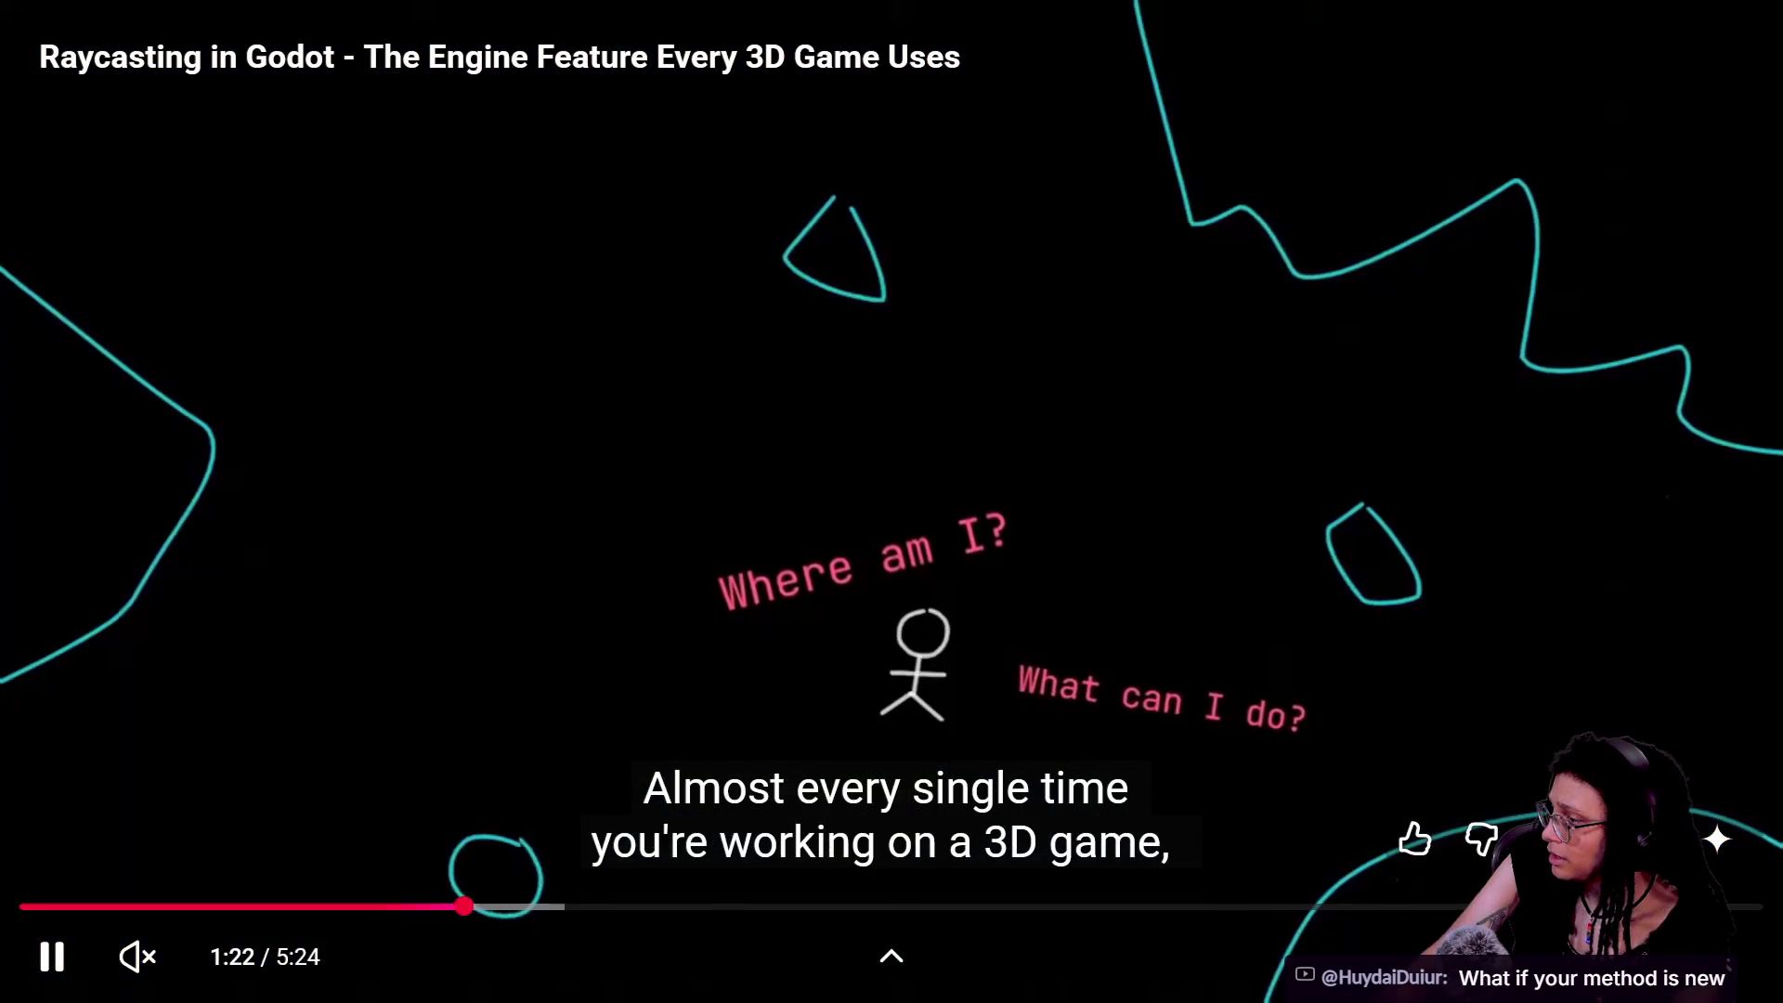
key(Right)
key(Right)
key(Right)
key(Right)
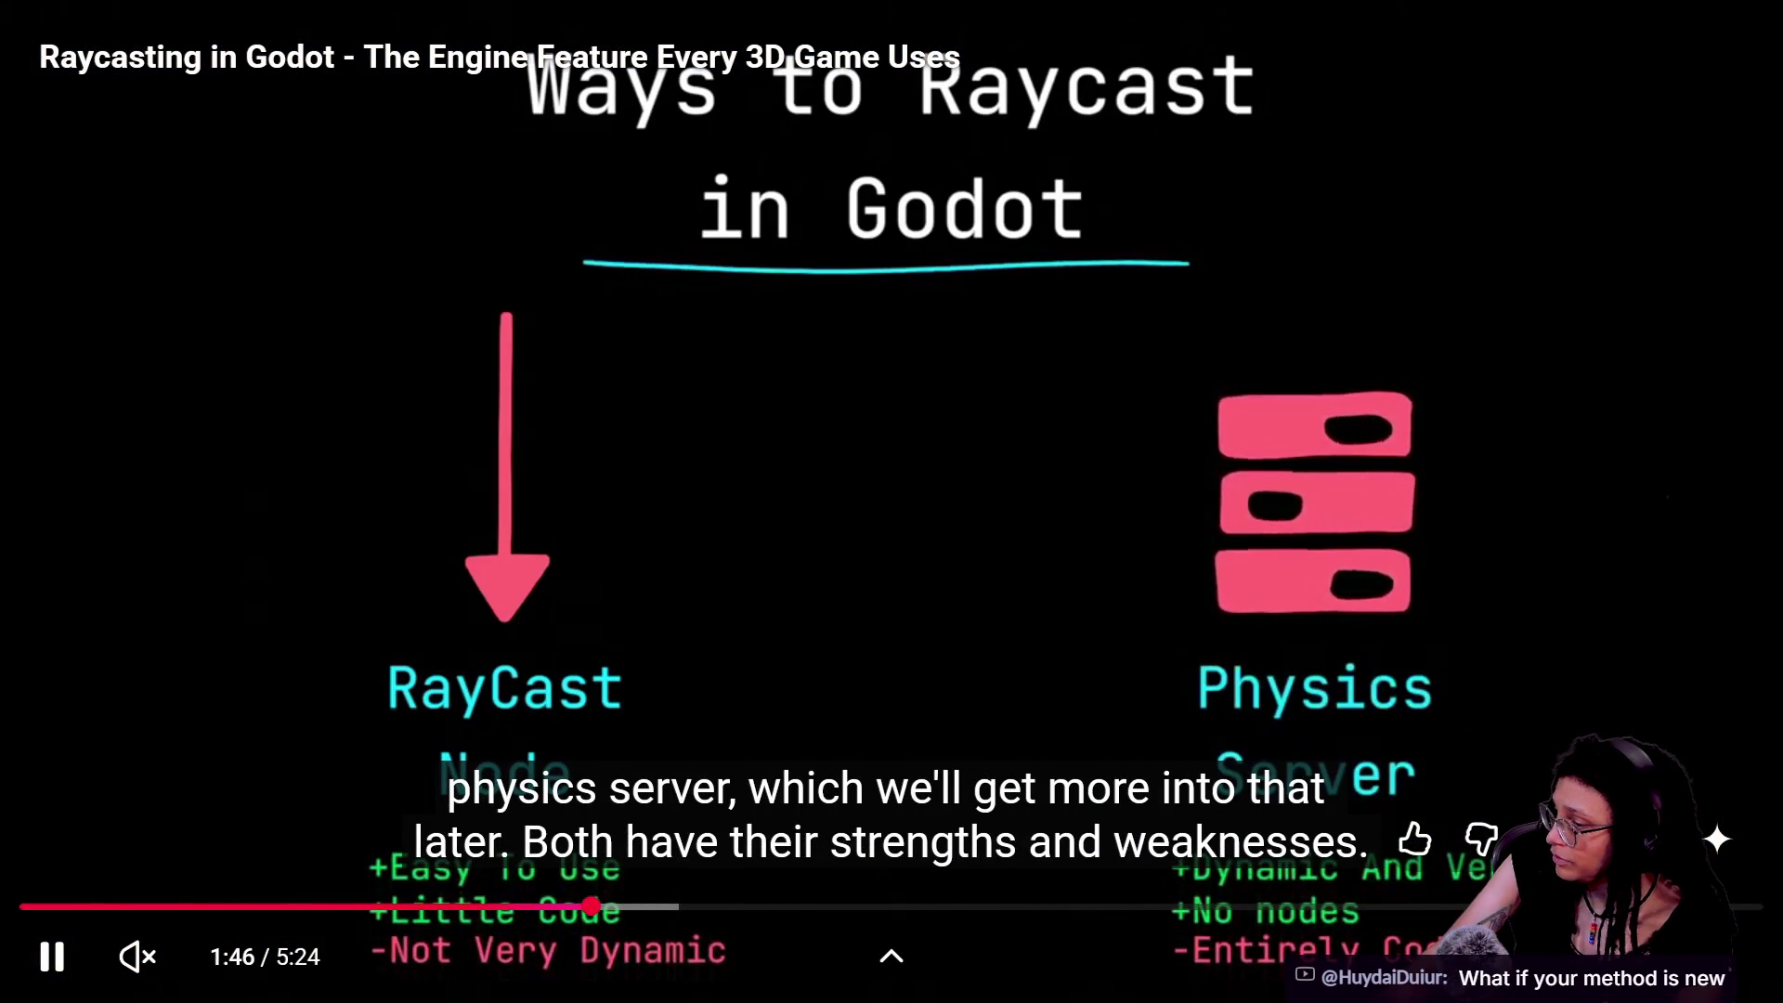
key(Left)
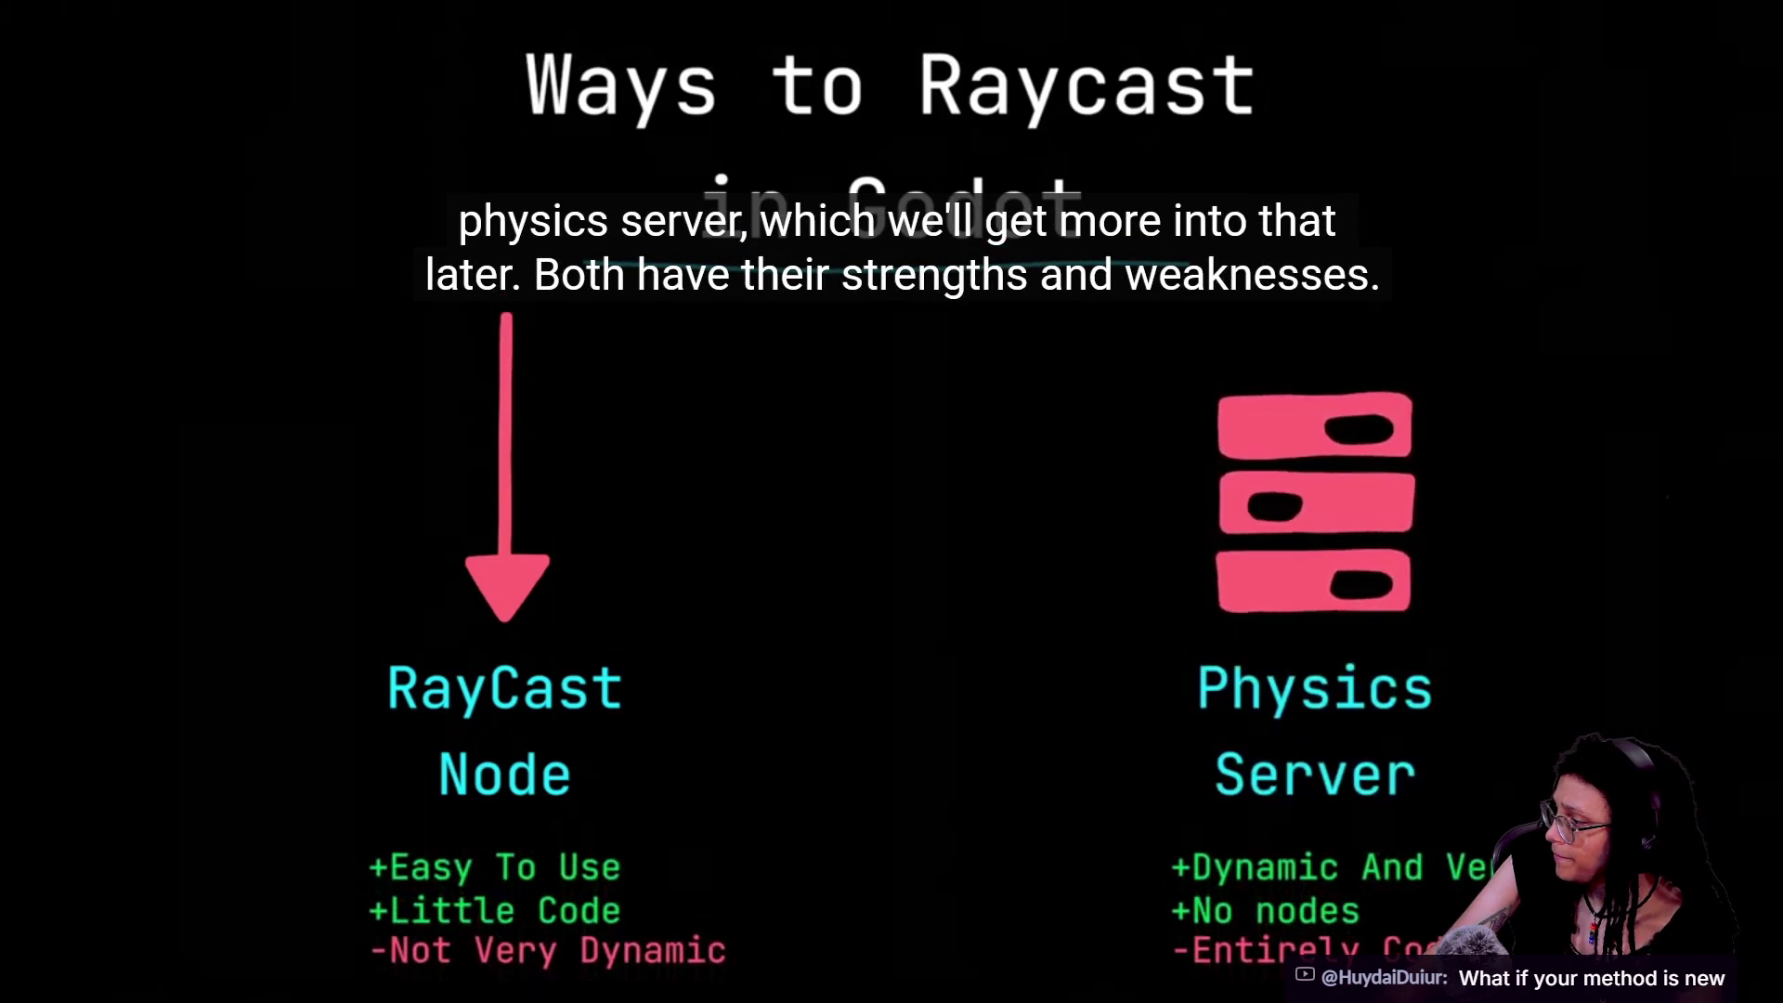
key(space)
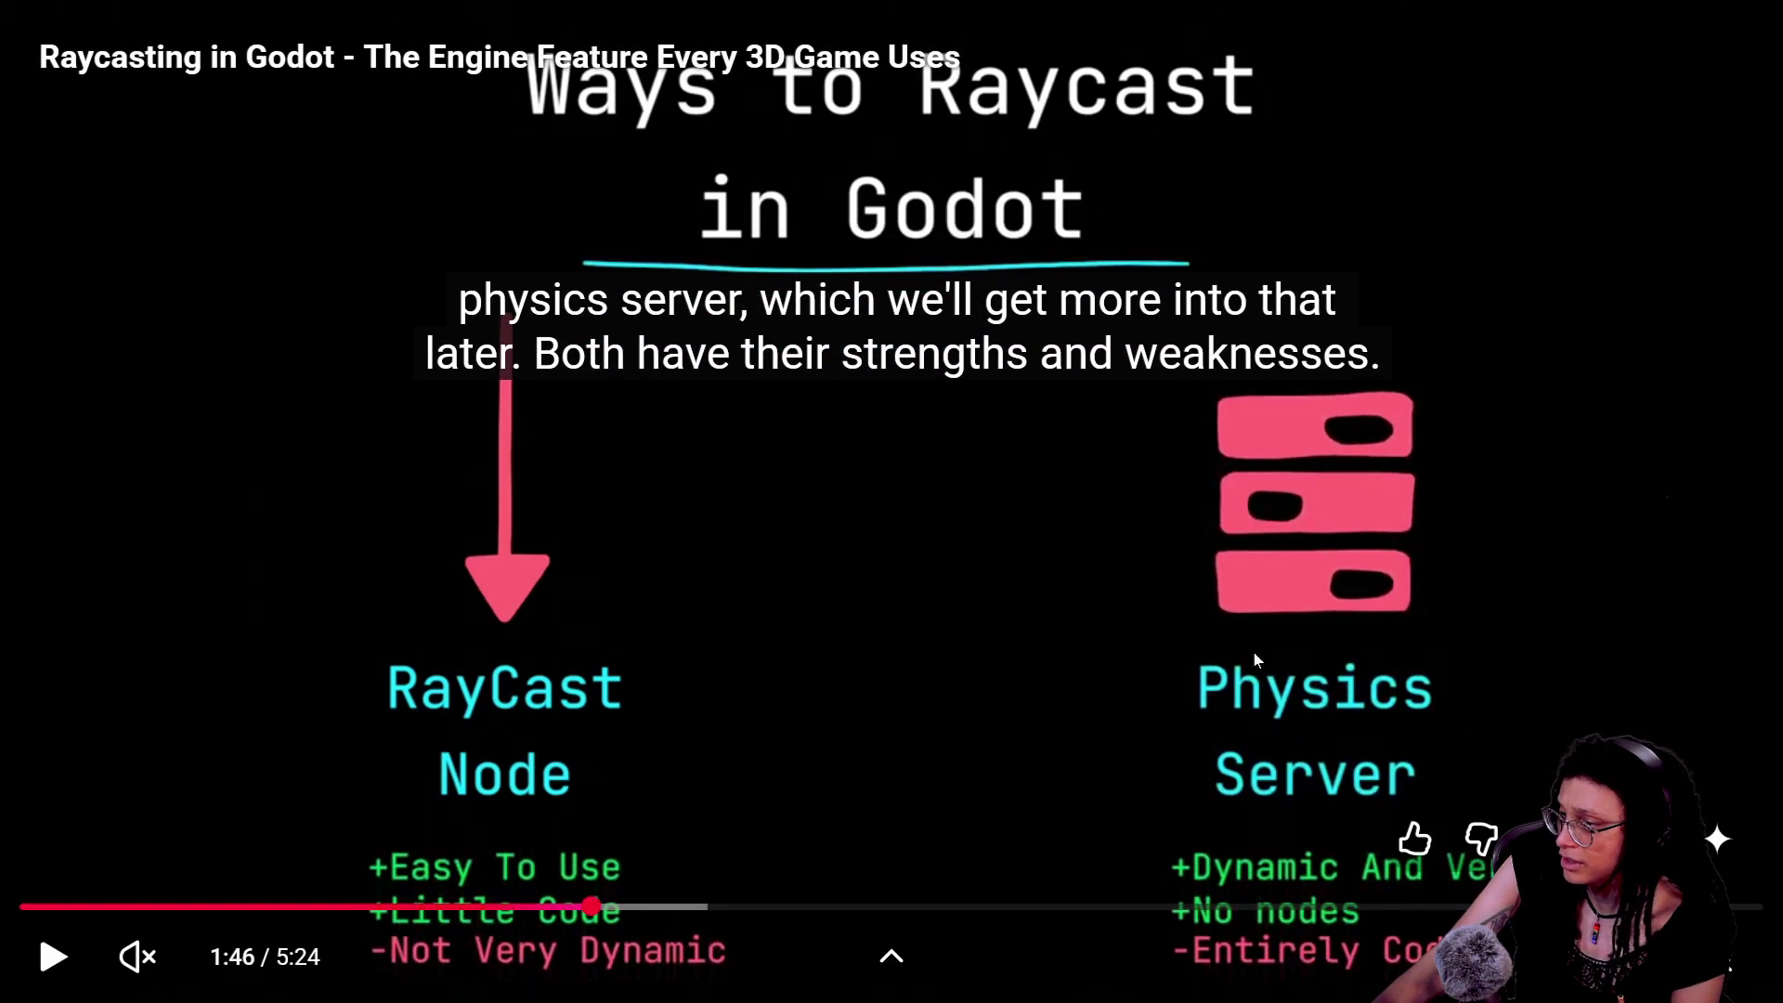
- Resume and skip through How to Fire the RayCast, the result methods and is_colliding()
key(space)
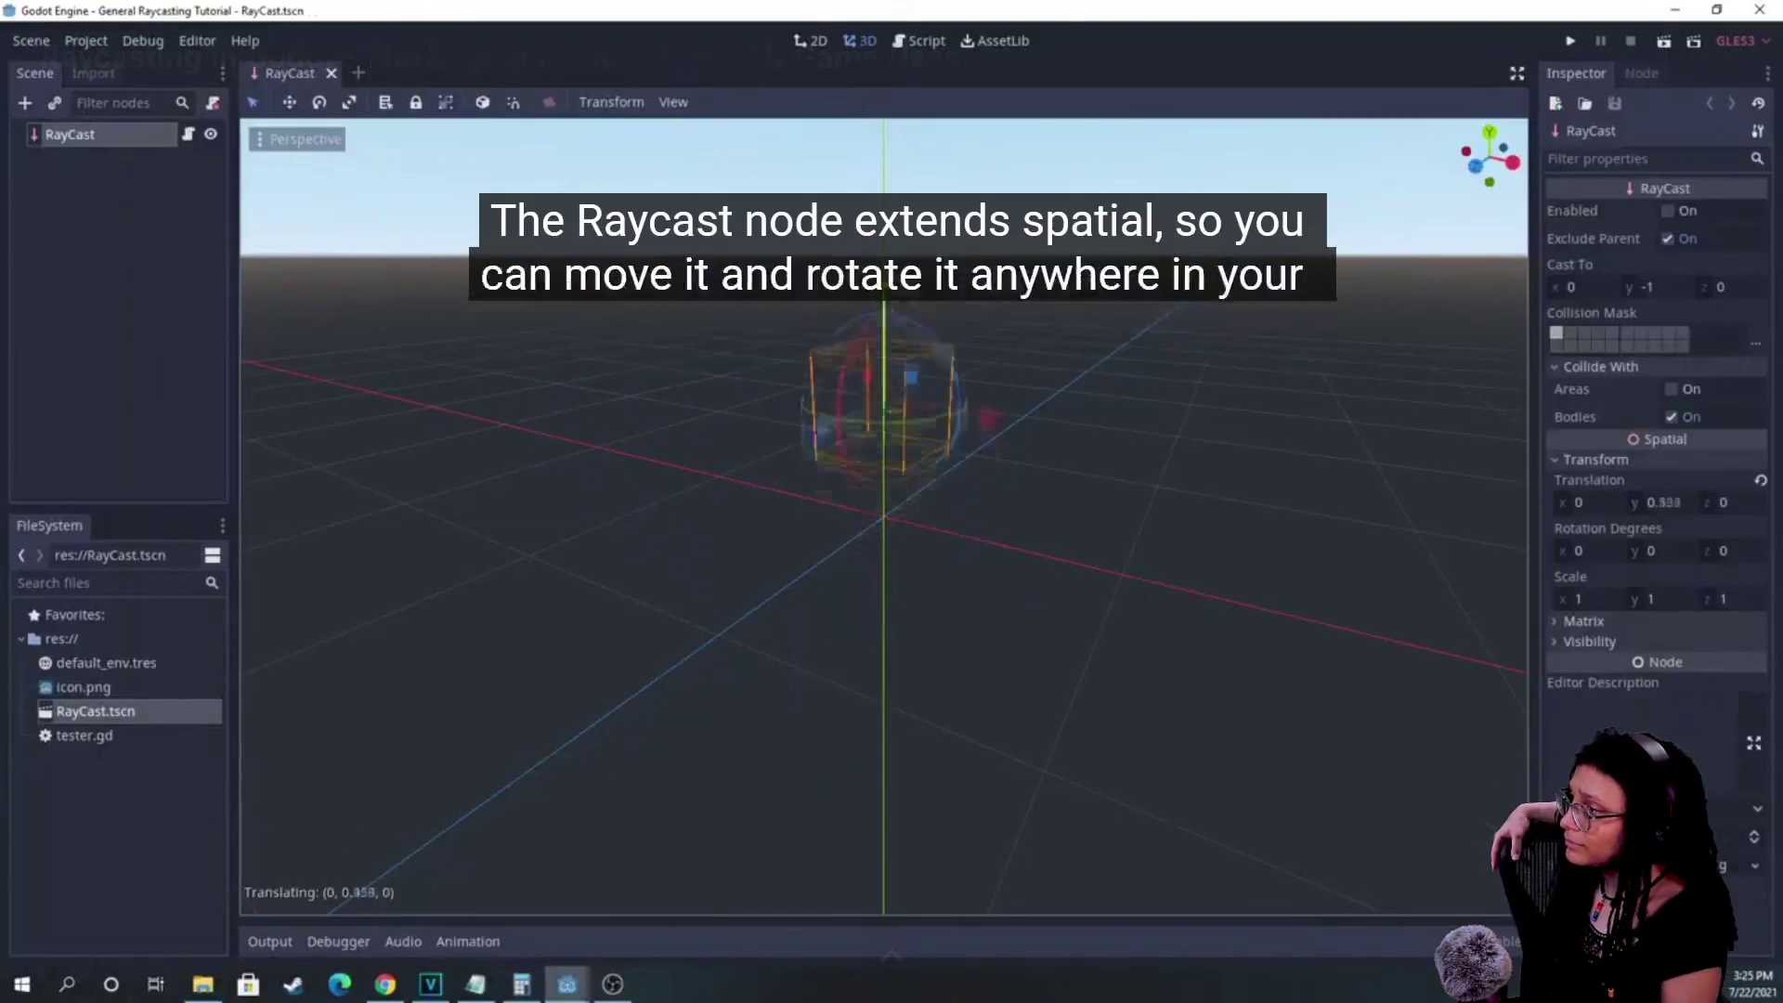
key(Right)
key(Right)
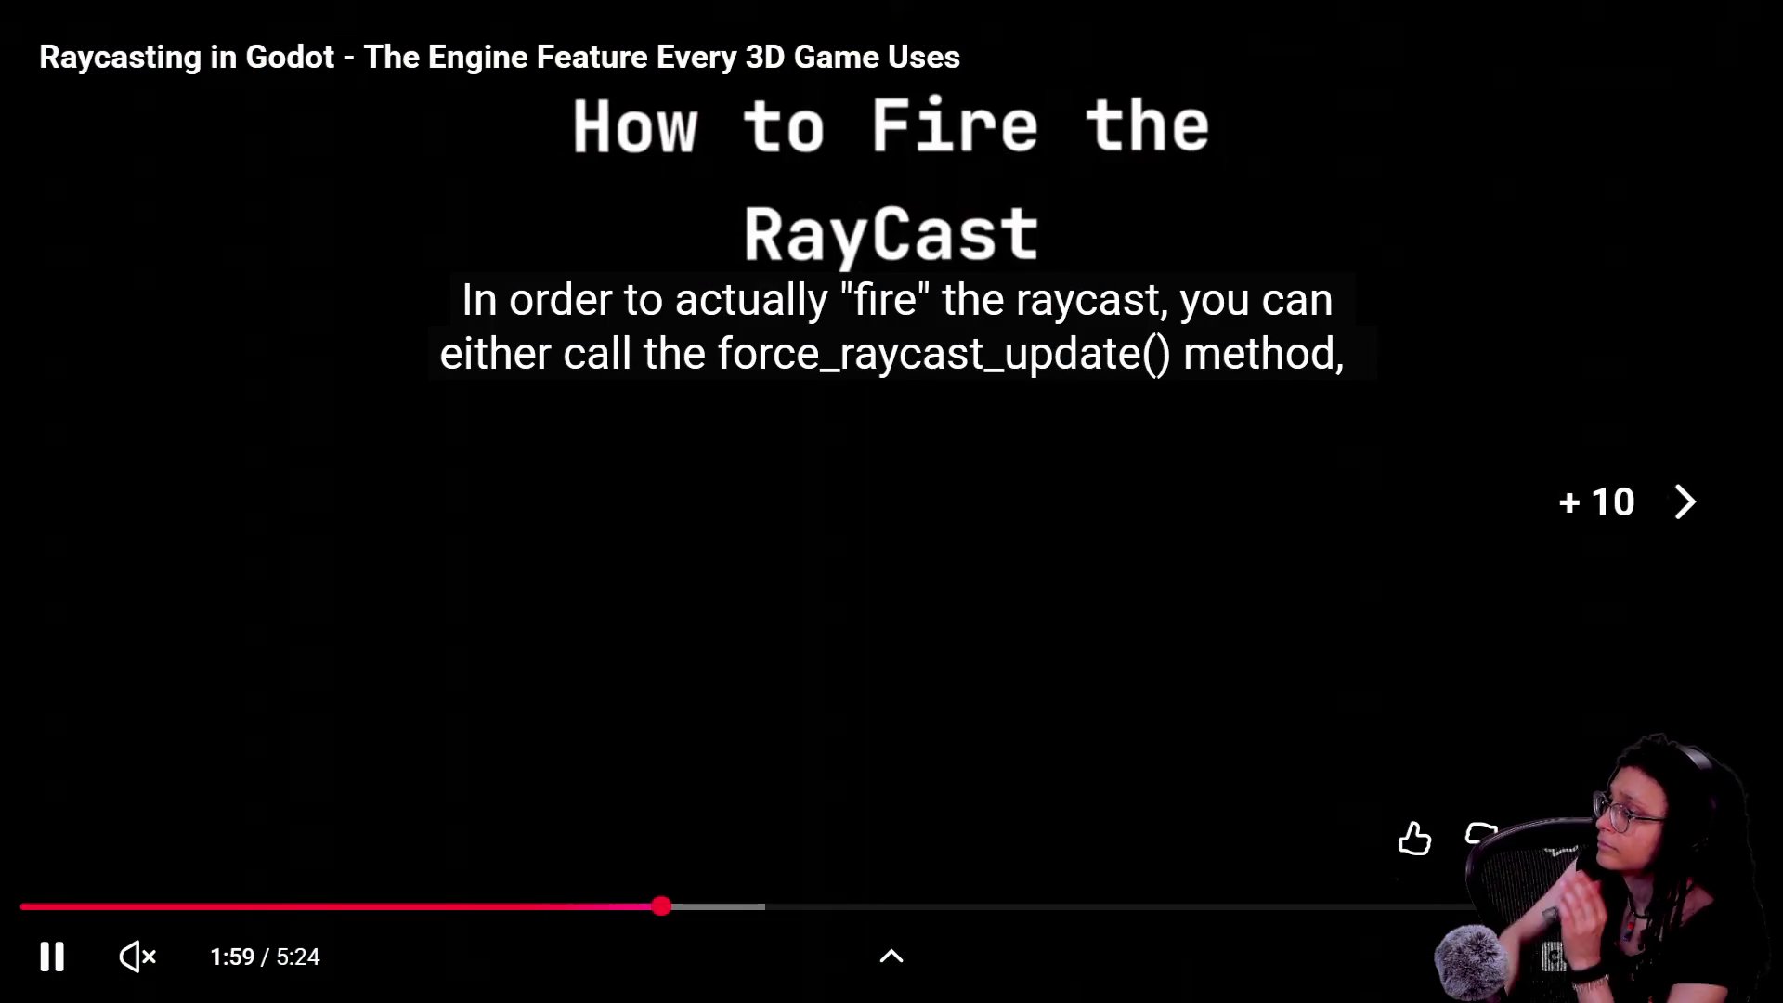
key(Right)
key(Right)
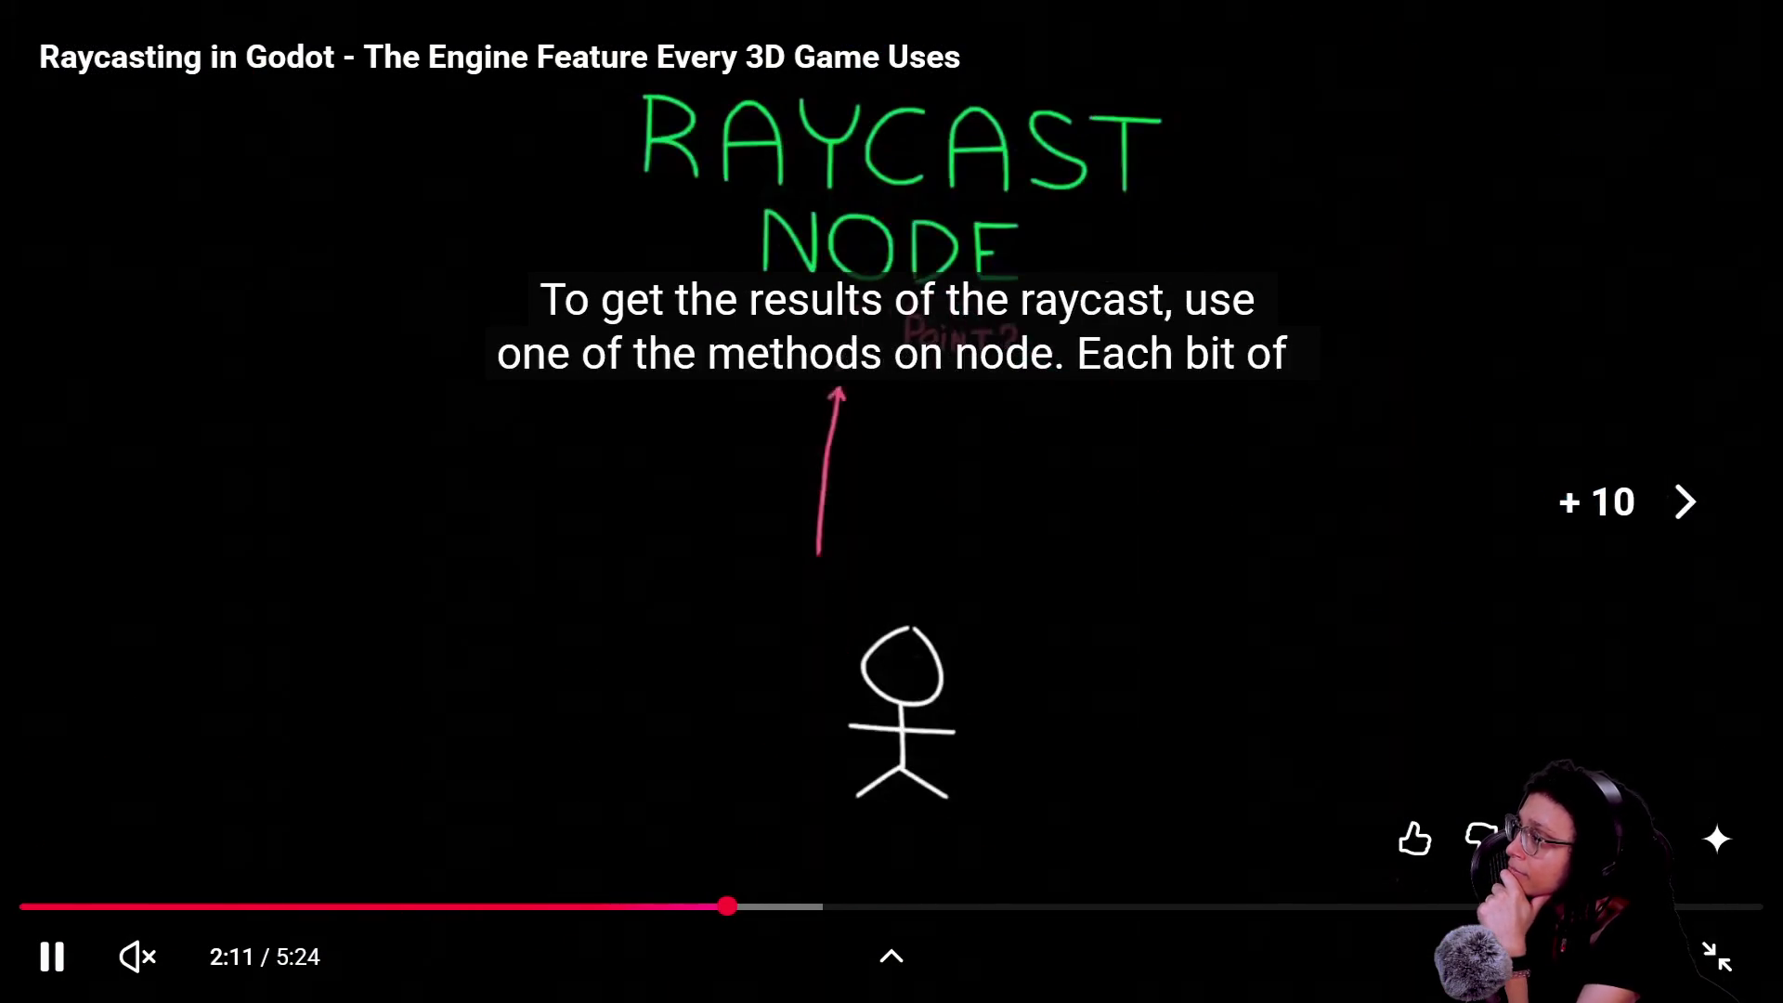
key(Right)
key(Right)
key(Right)
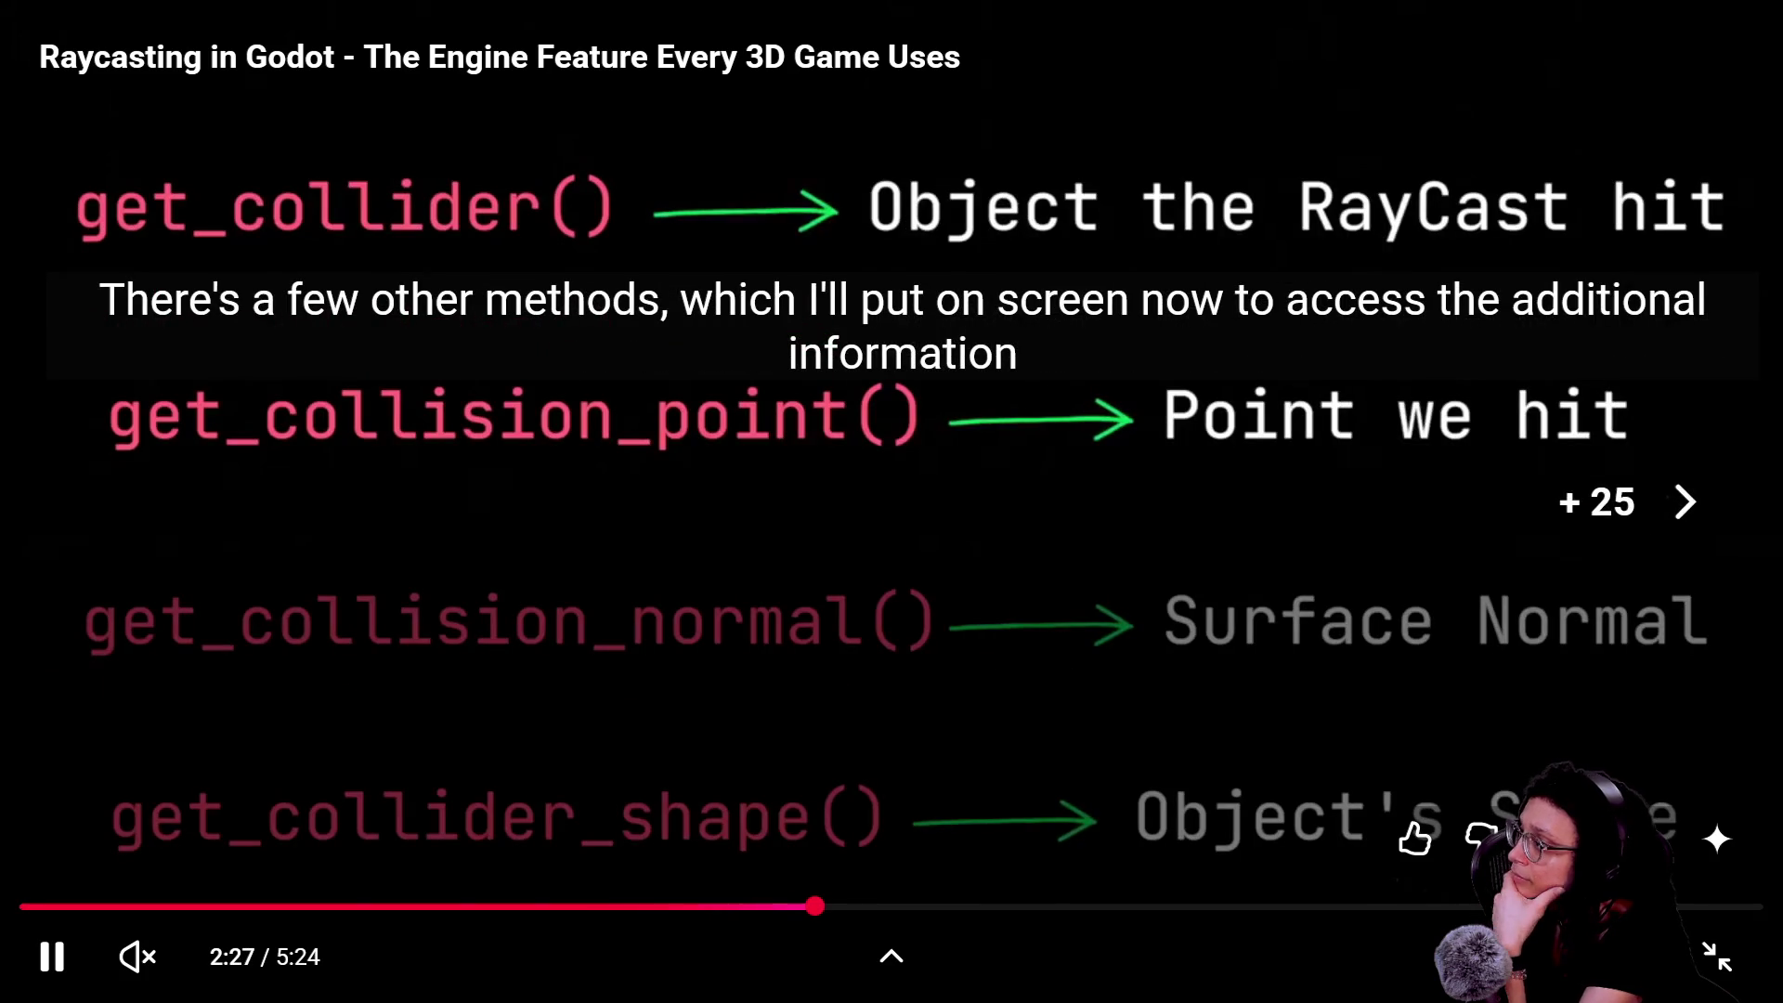
key(Right)
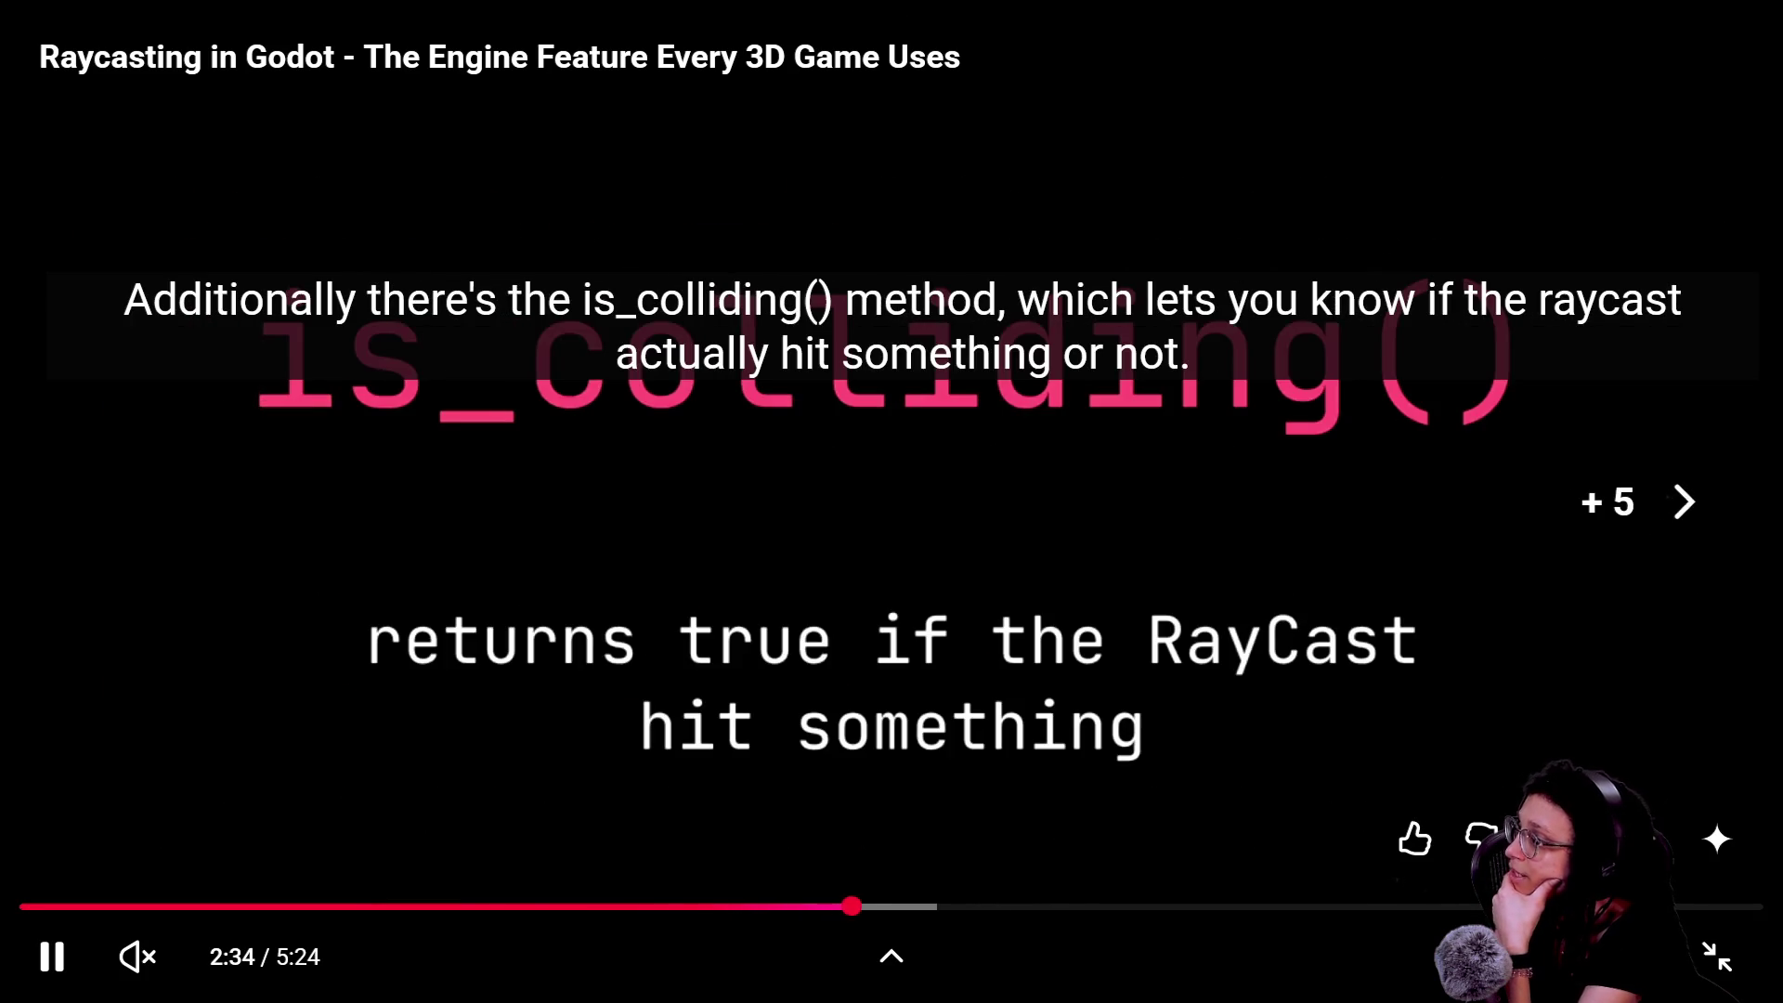
key(Right)
key(Right)
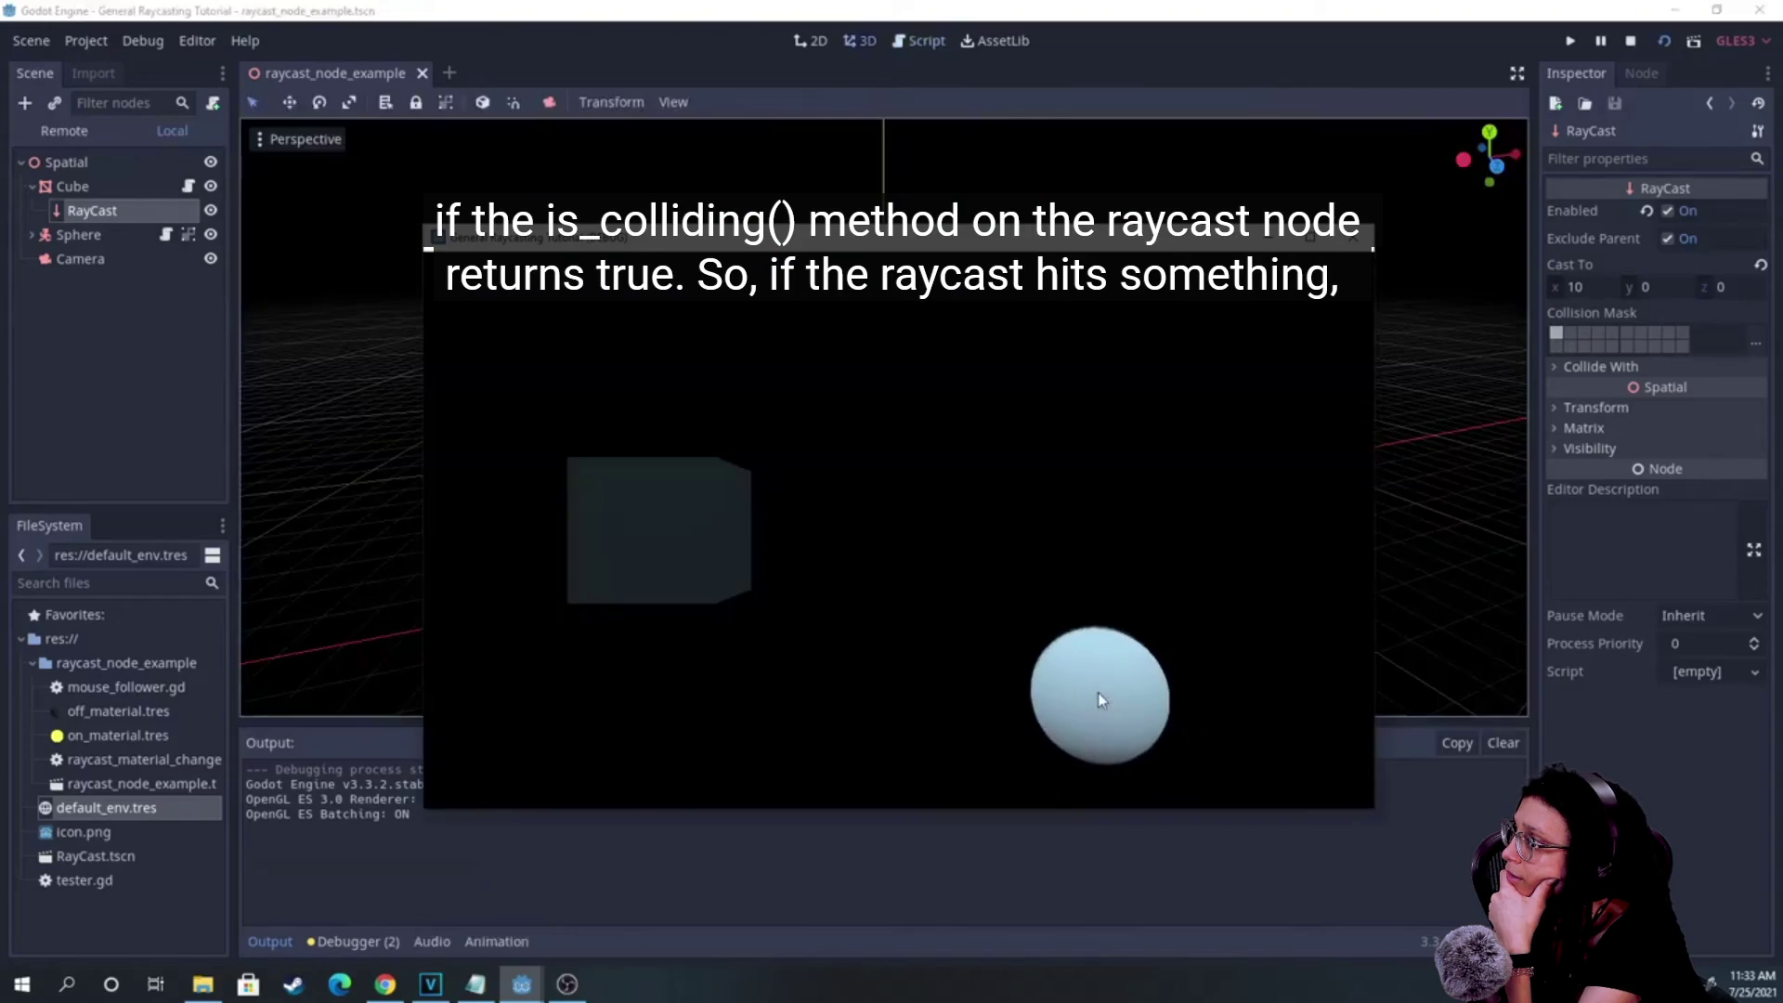
key(Right)
key(Right)
key(Right)
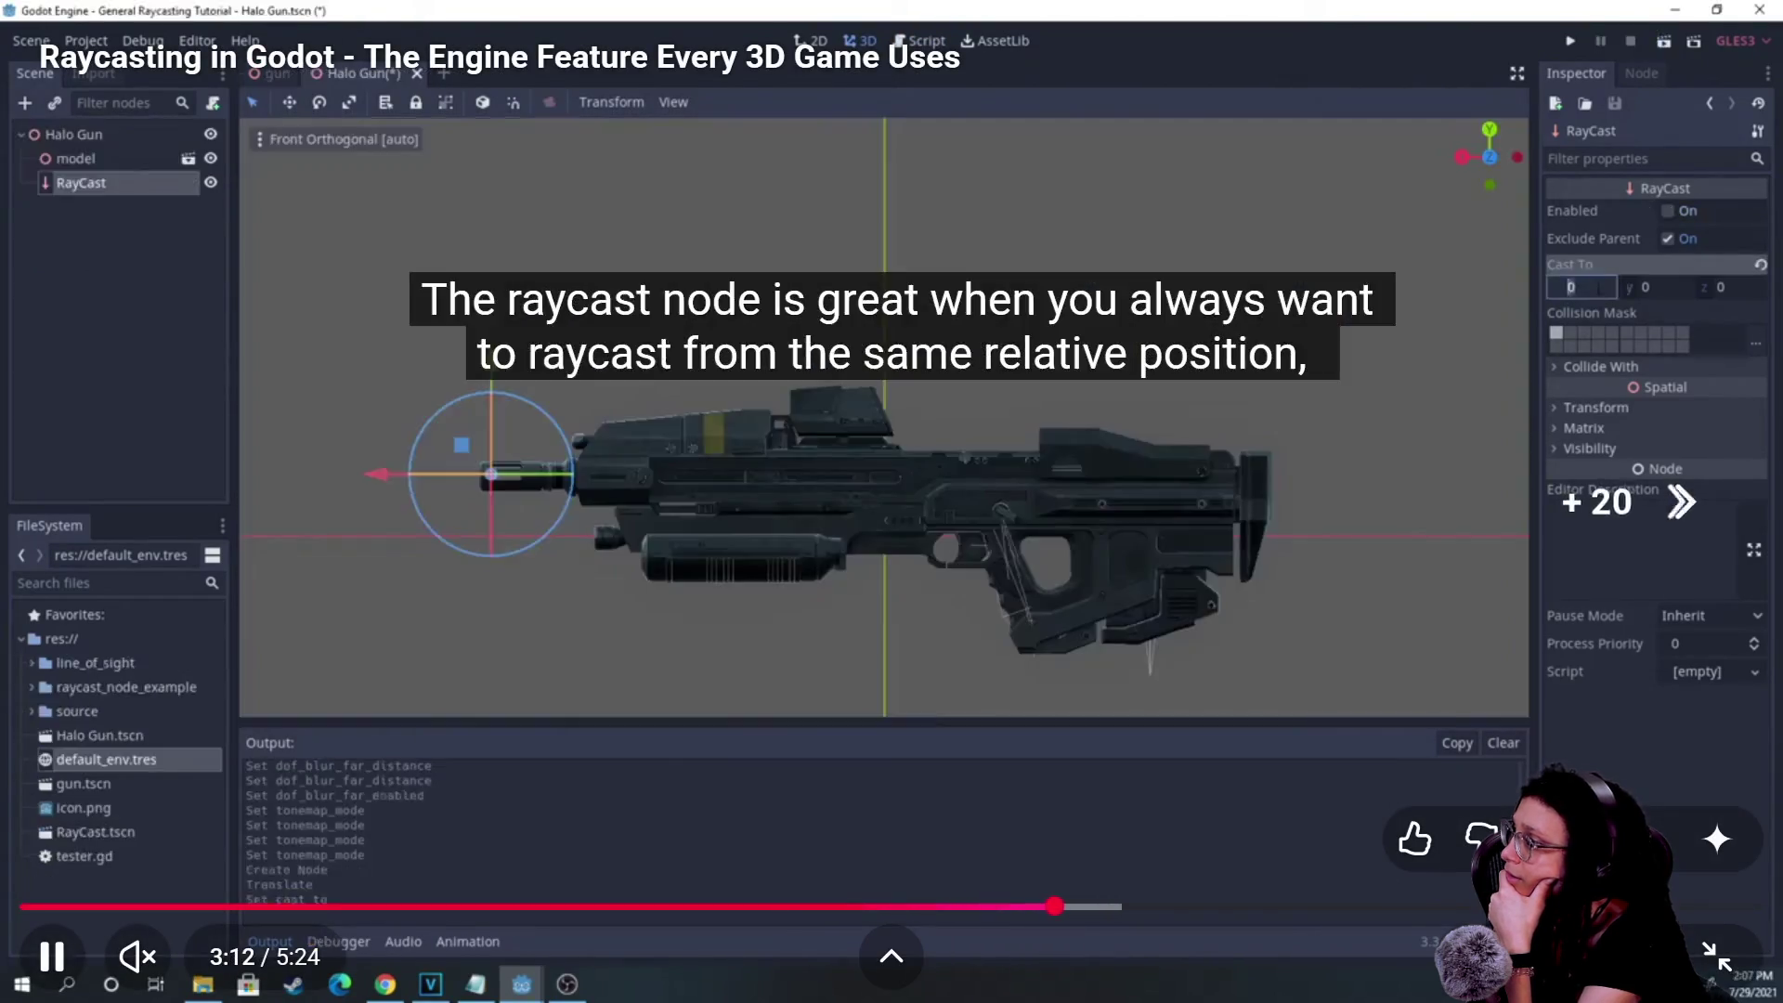
- Skim the physics server and direct_space_state code, pausing at 3:53 on the start/end points slide
key(Right)
key(Right)
key(Right)
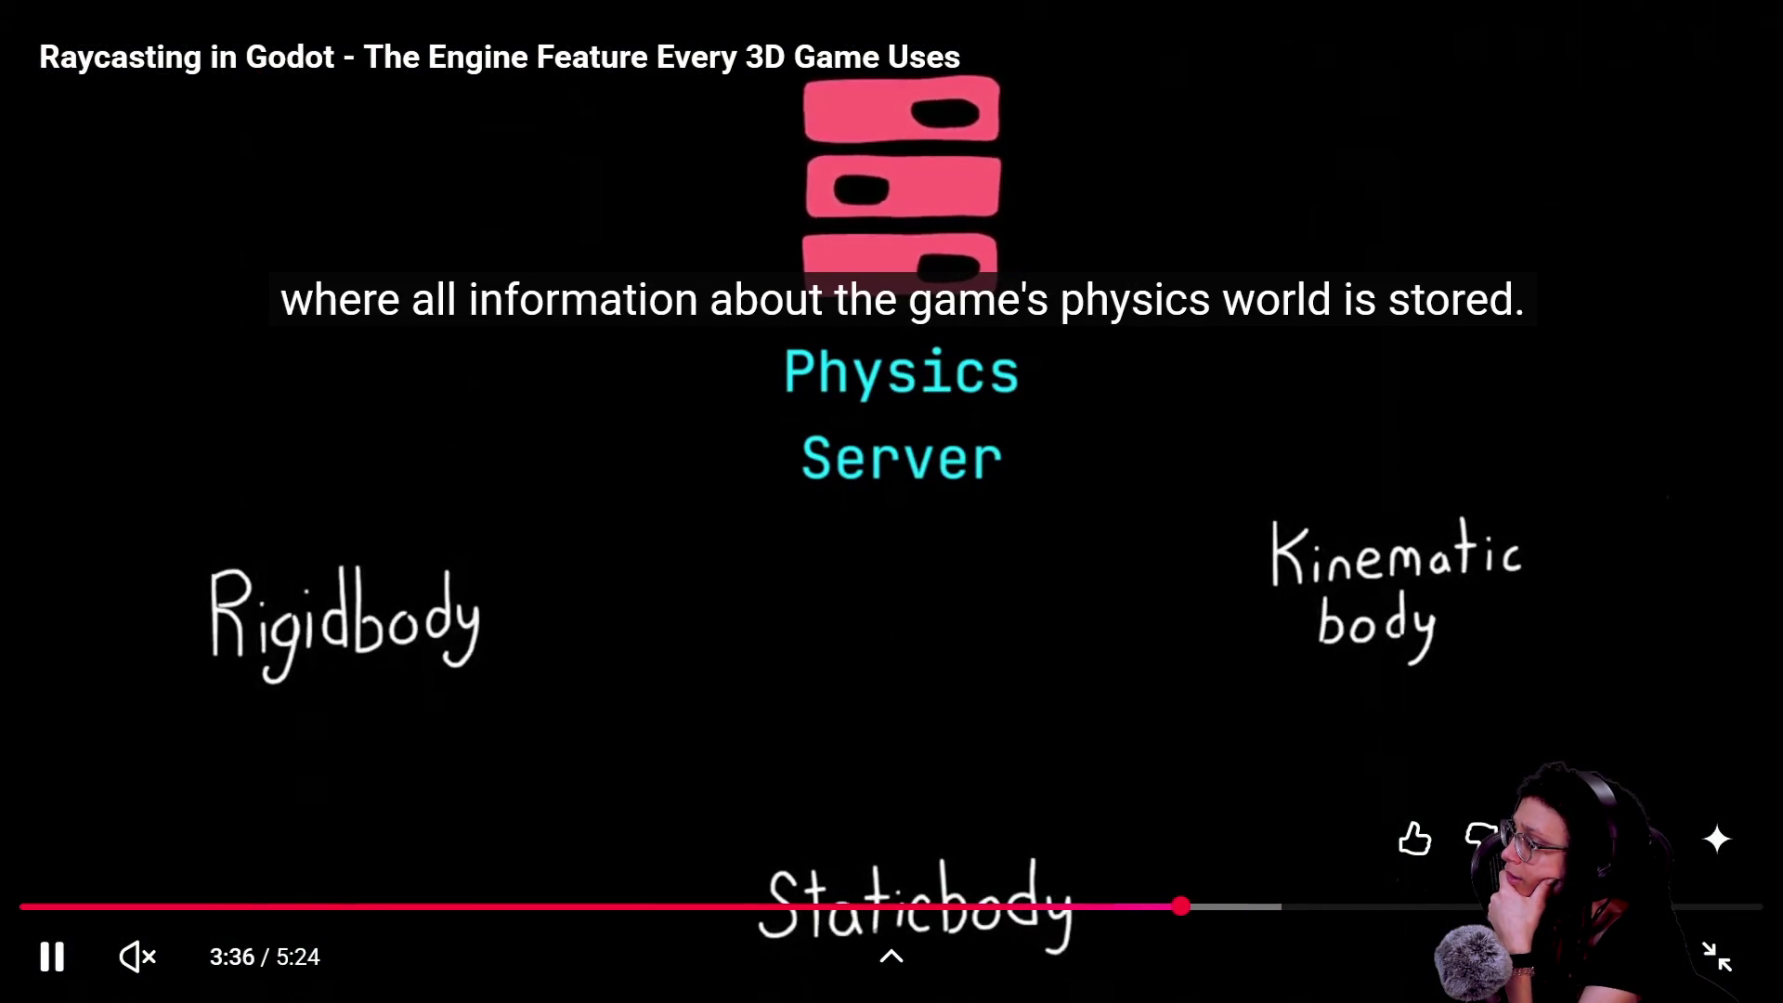
key(Right)
key(Right)
key(Left)
key(Left)
key(Left)
key(Left)
key(Right)
key(Right)
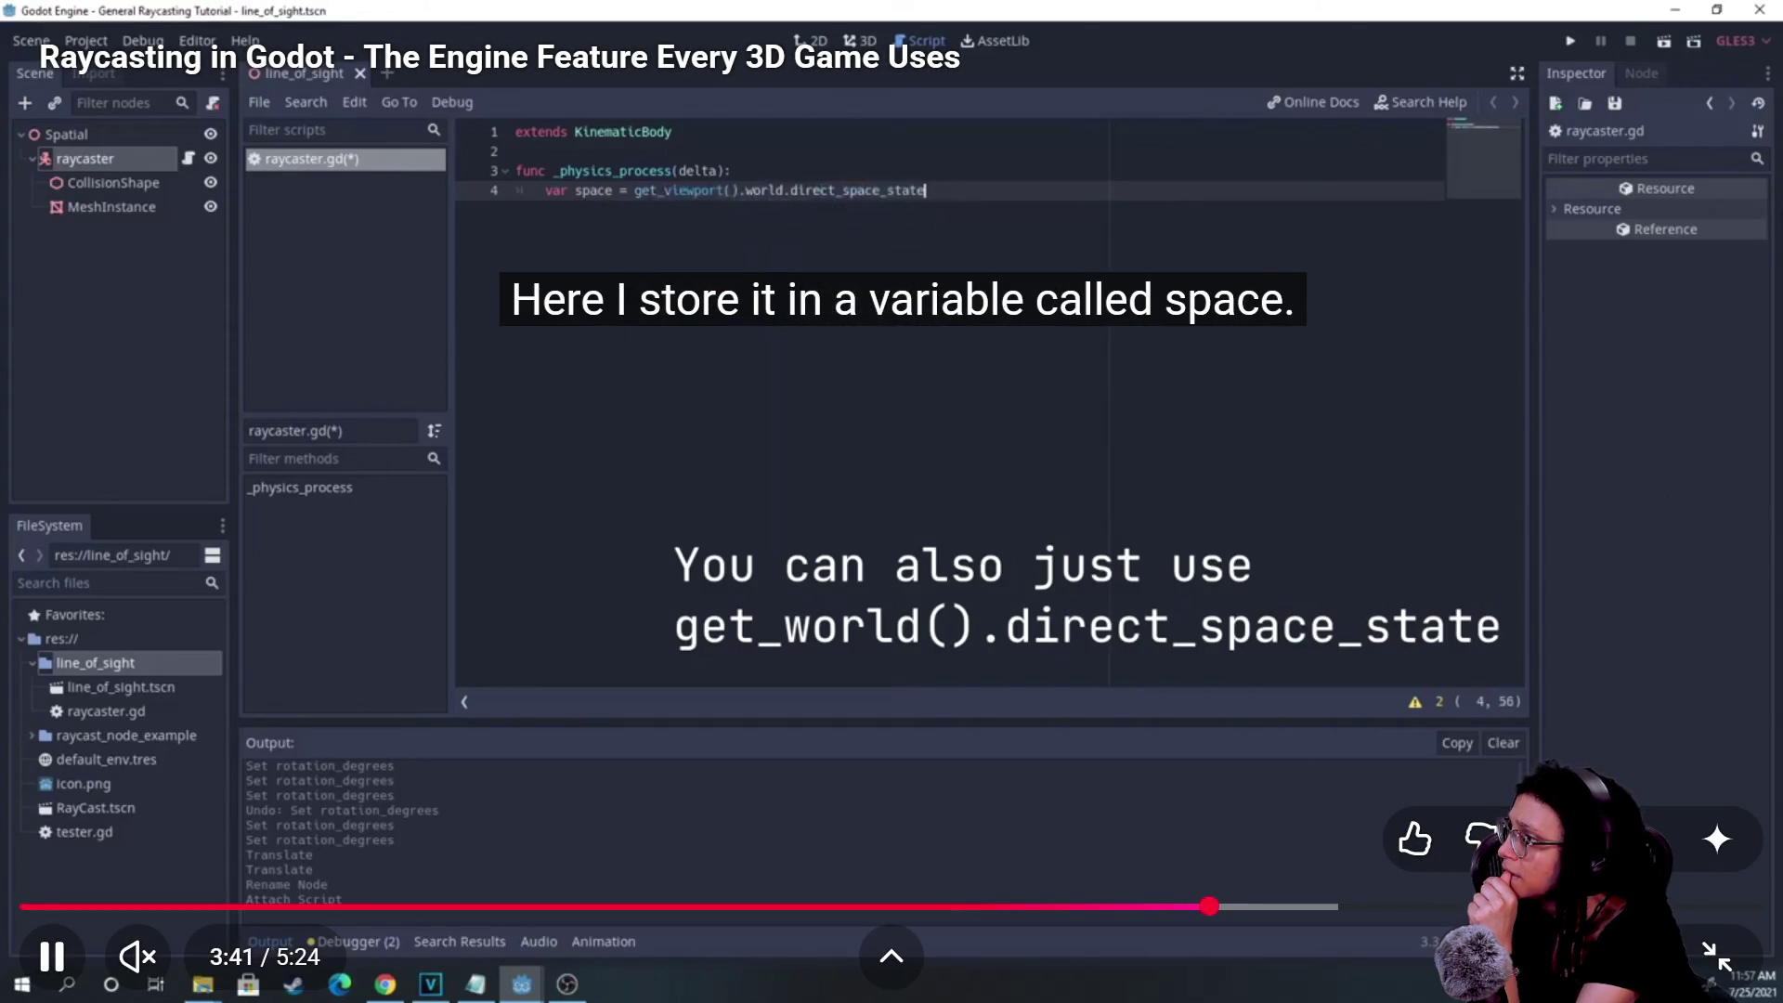
key(Right)
key(Right)
key(Left)
key(Left)
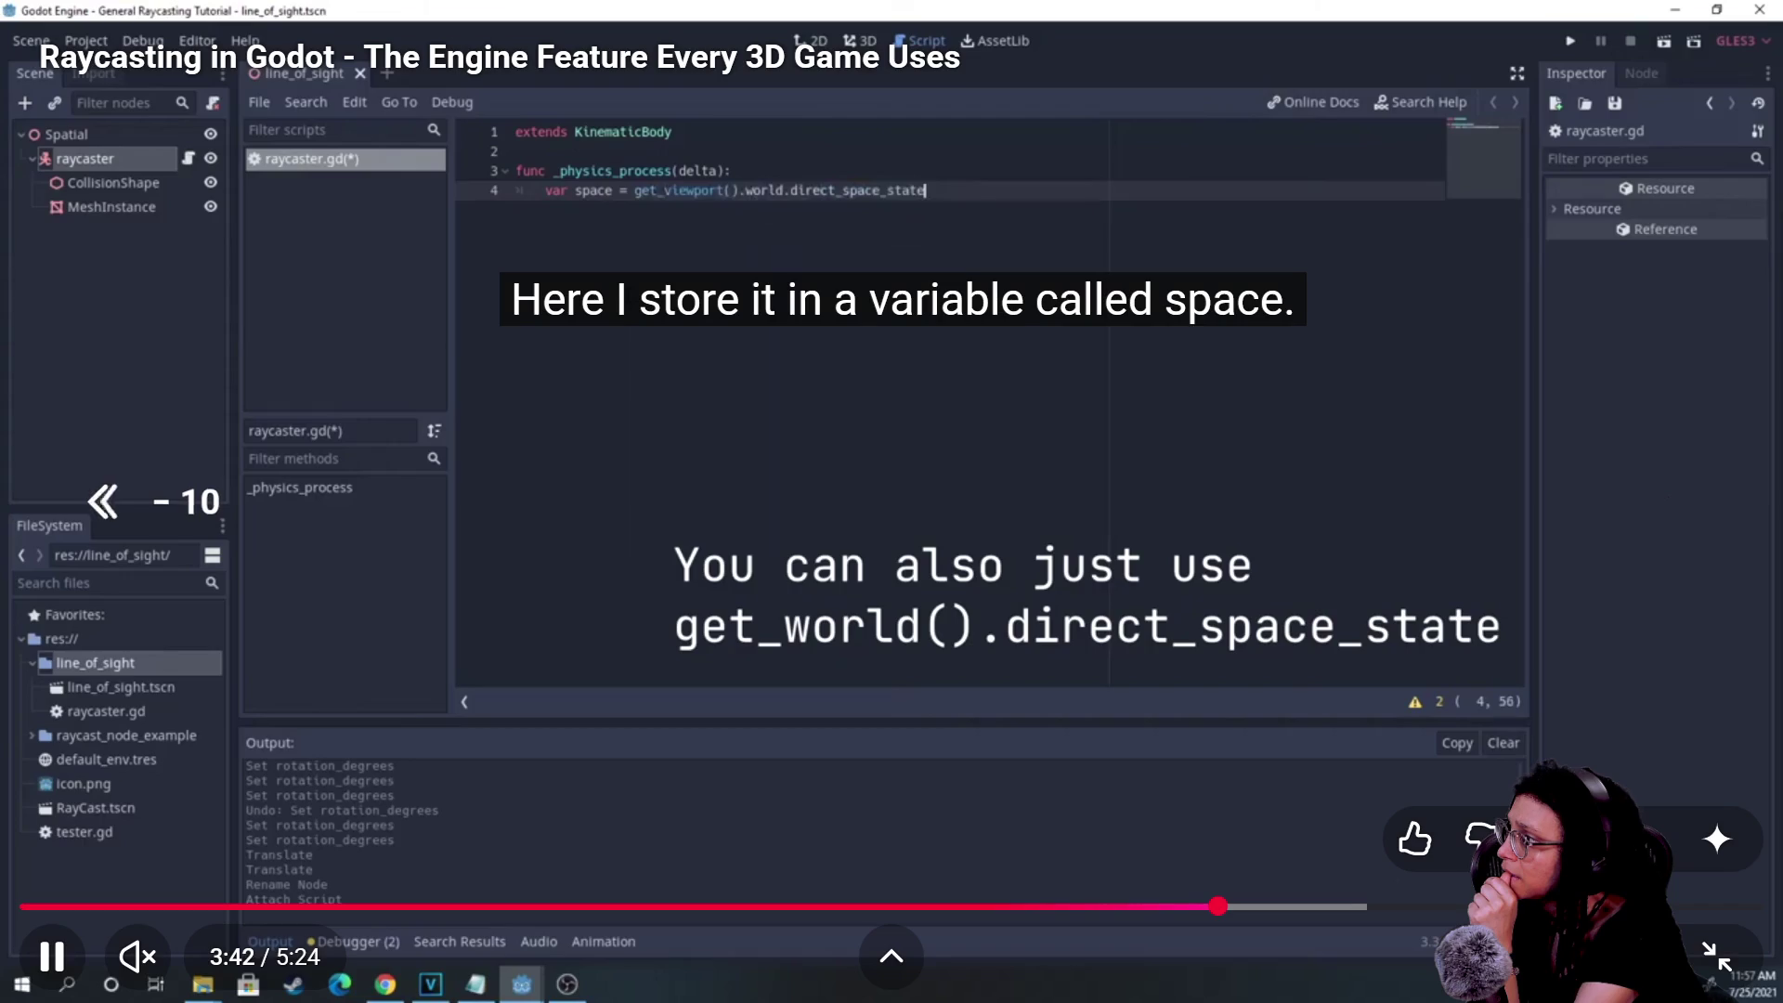
key(Left)
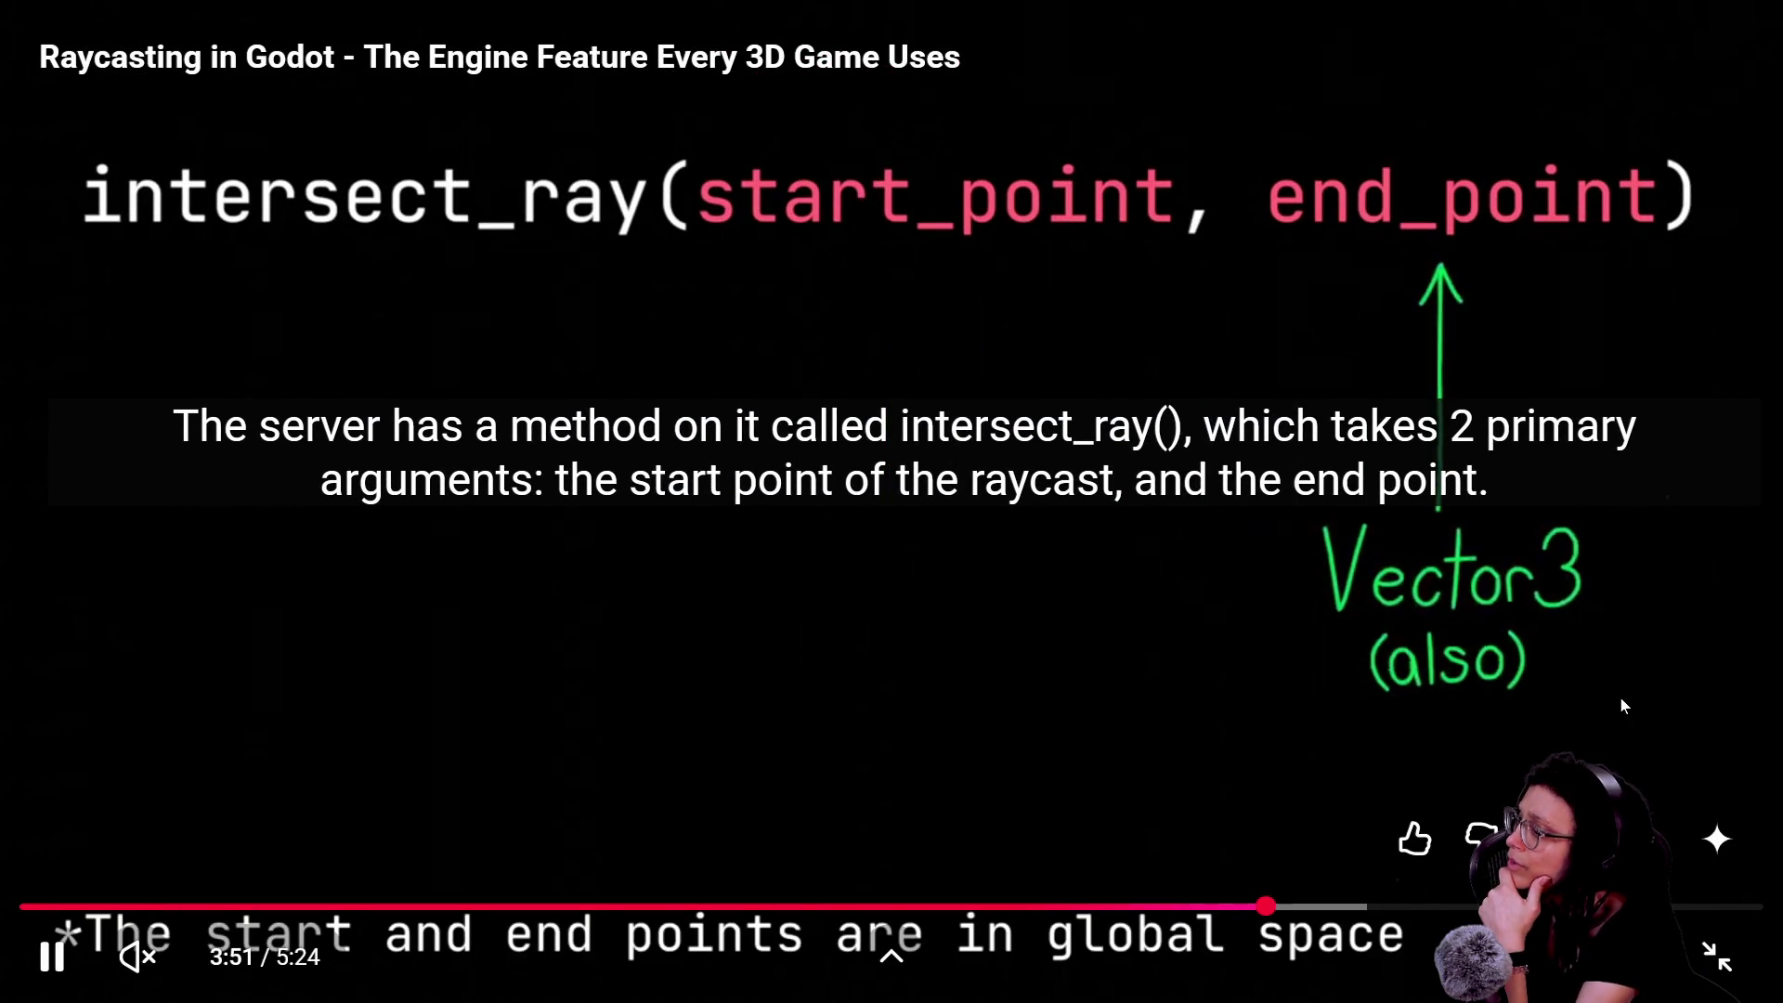
click(948, 555)
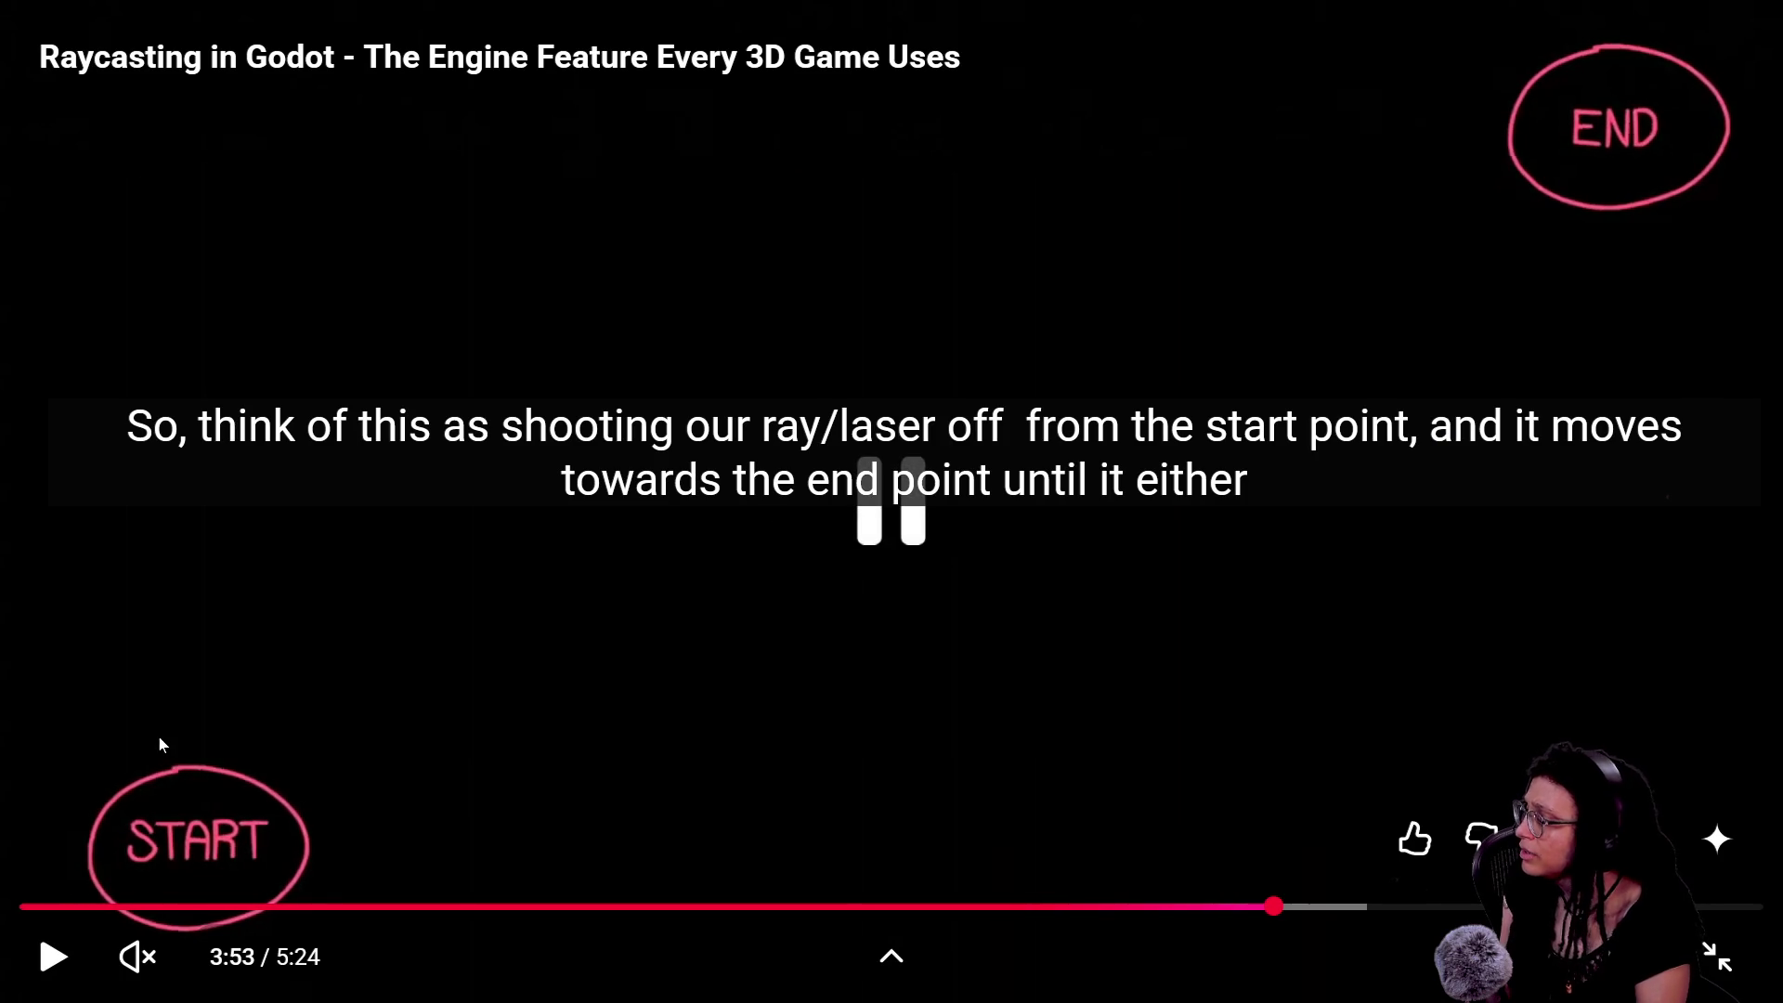
- In ui_deescalation.gd, select ray_config in the line 66 intersect_ray call and read its documentation
key(alt+Tab)
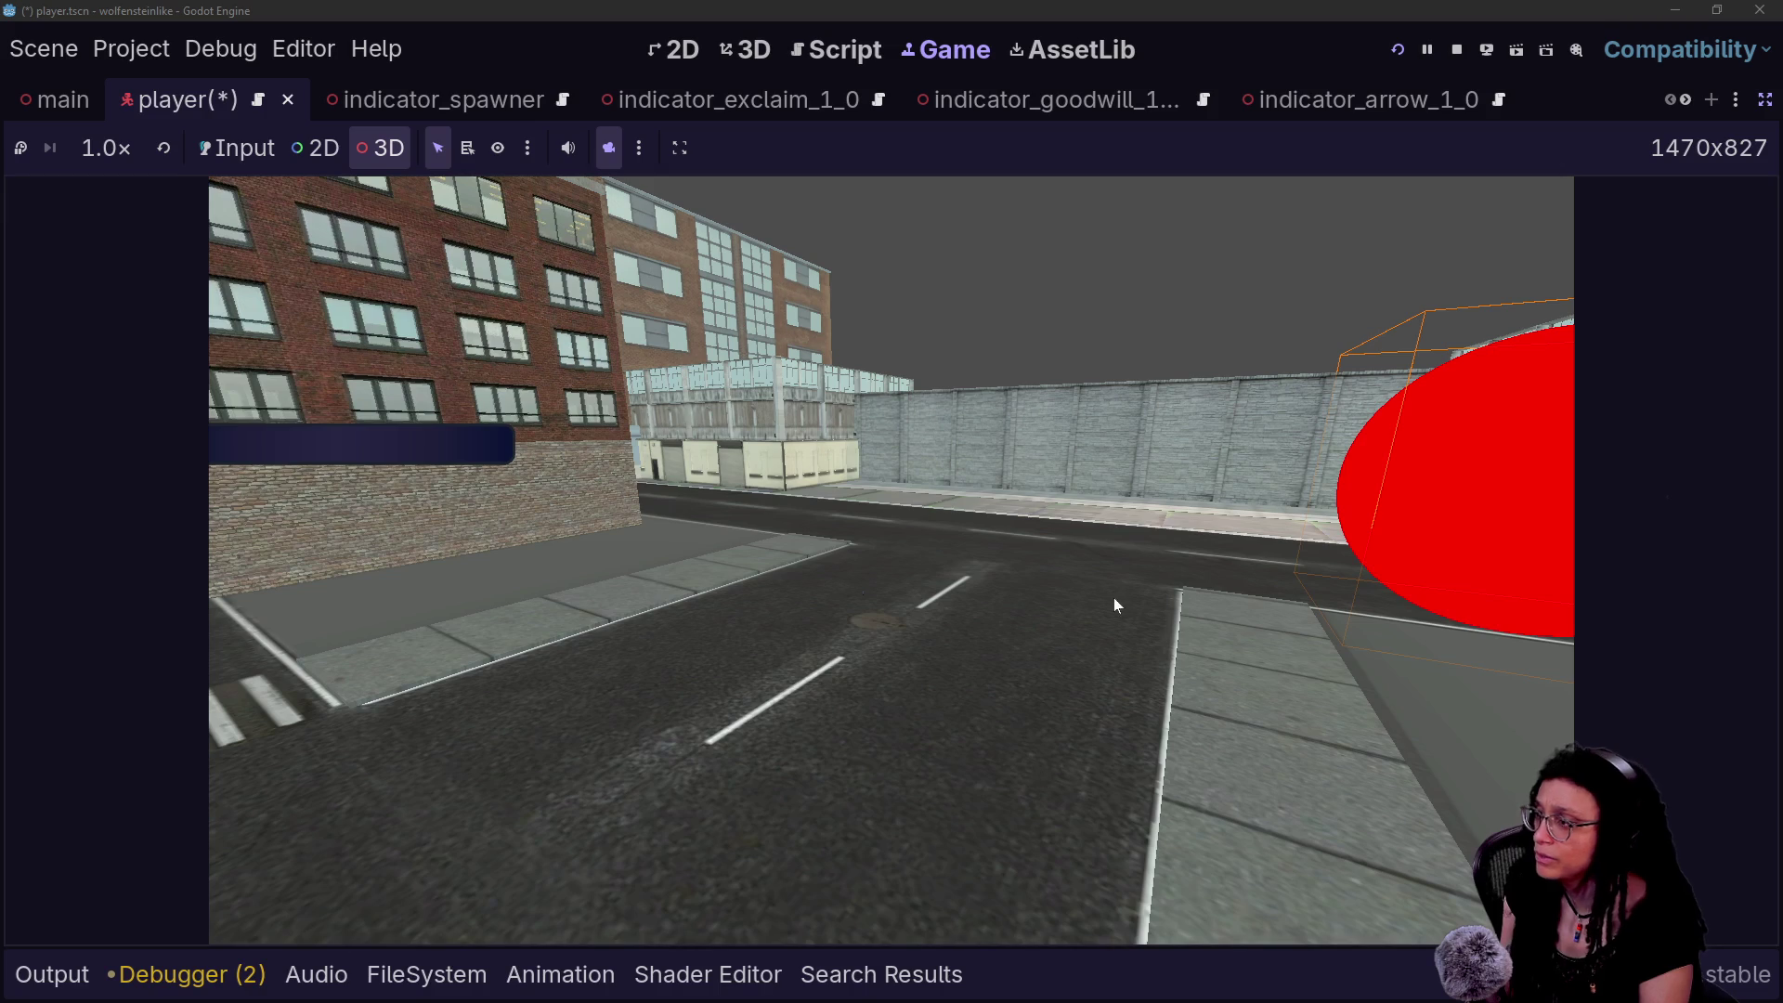
click(864, 51)
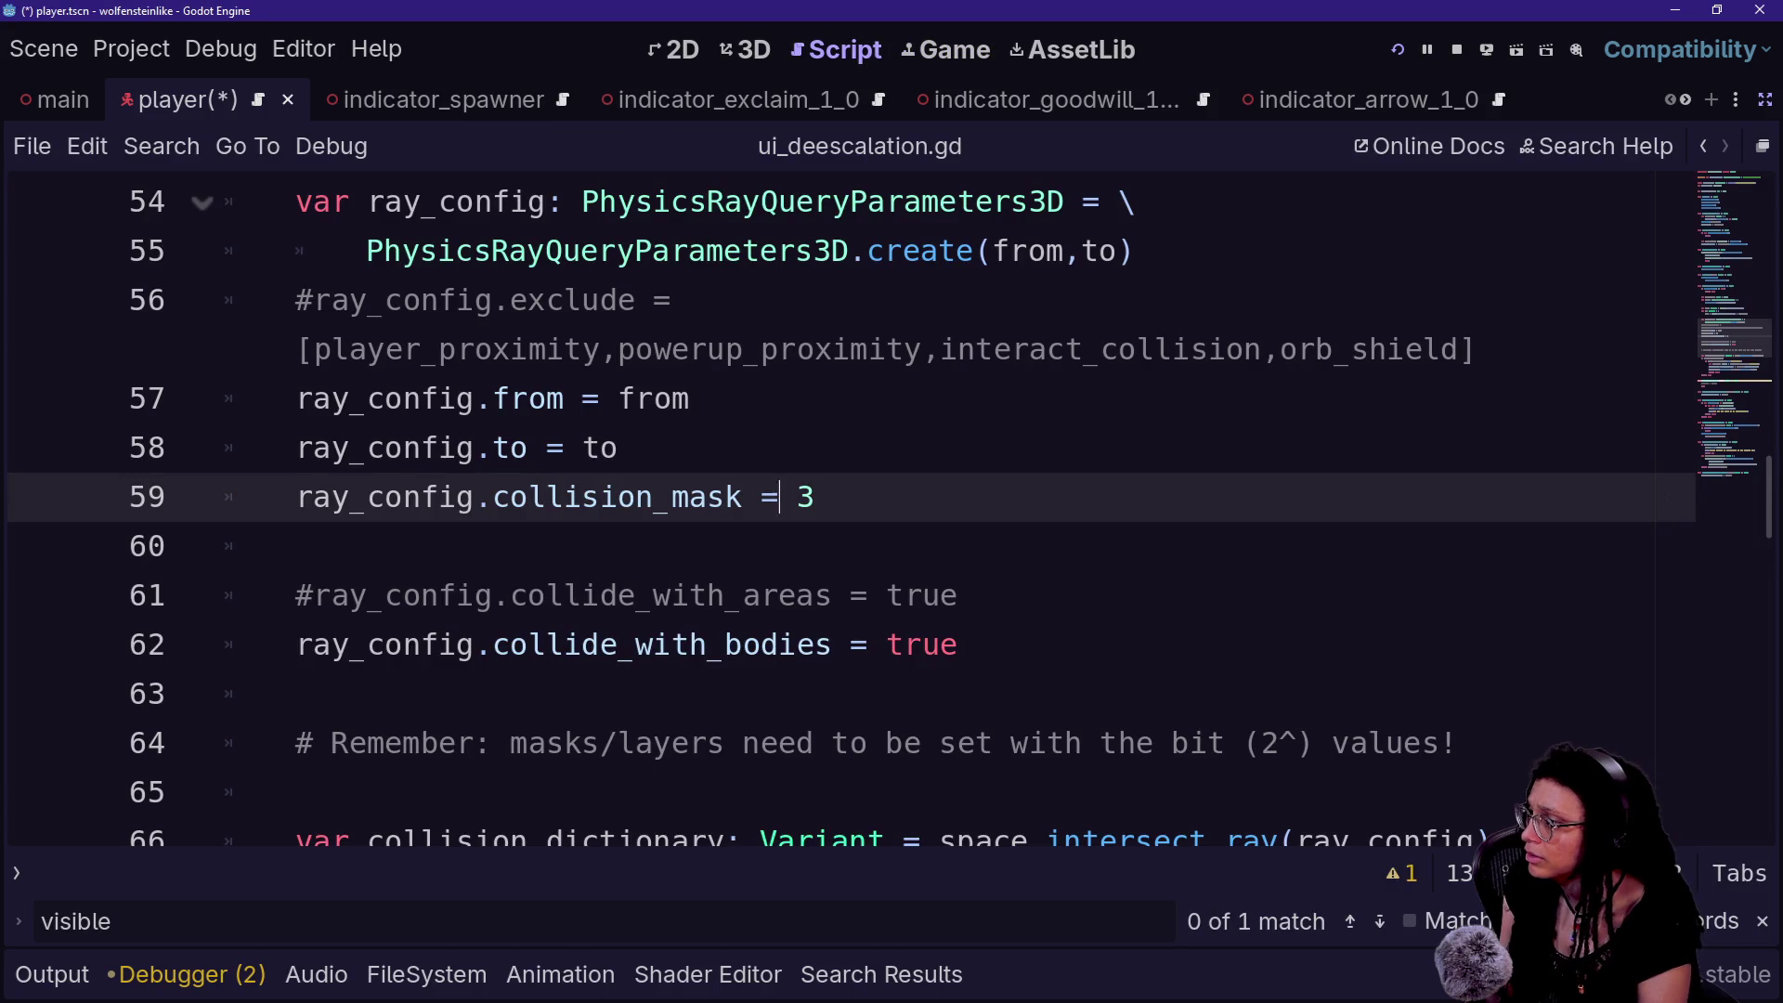
scroll(892, 511, down, 2)
double_click(1375, 546)
click(1492, 546)
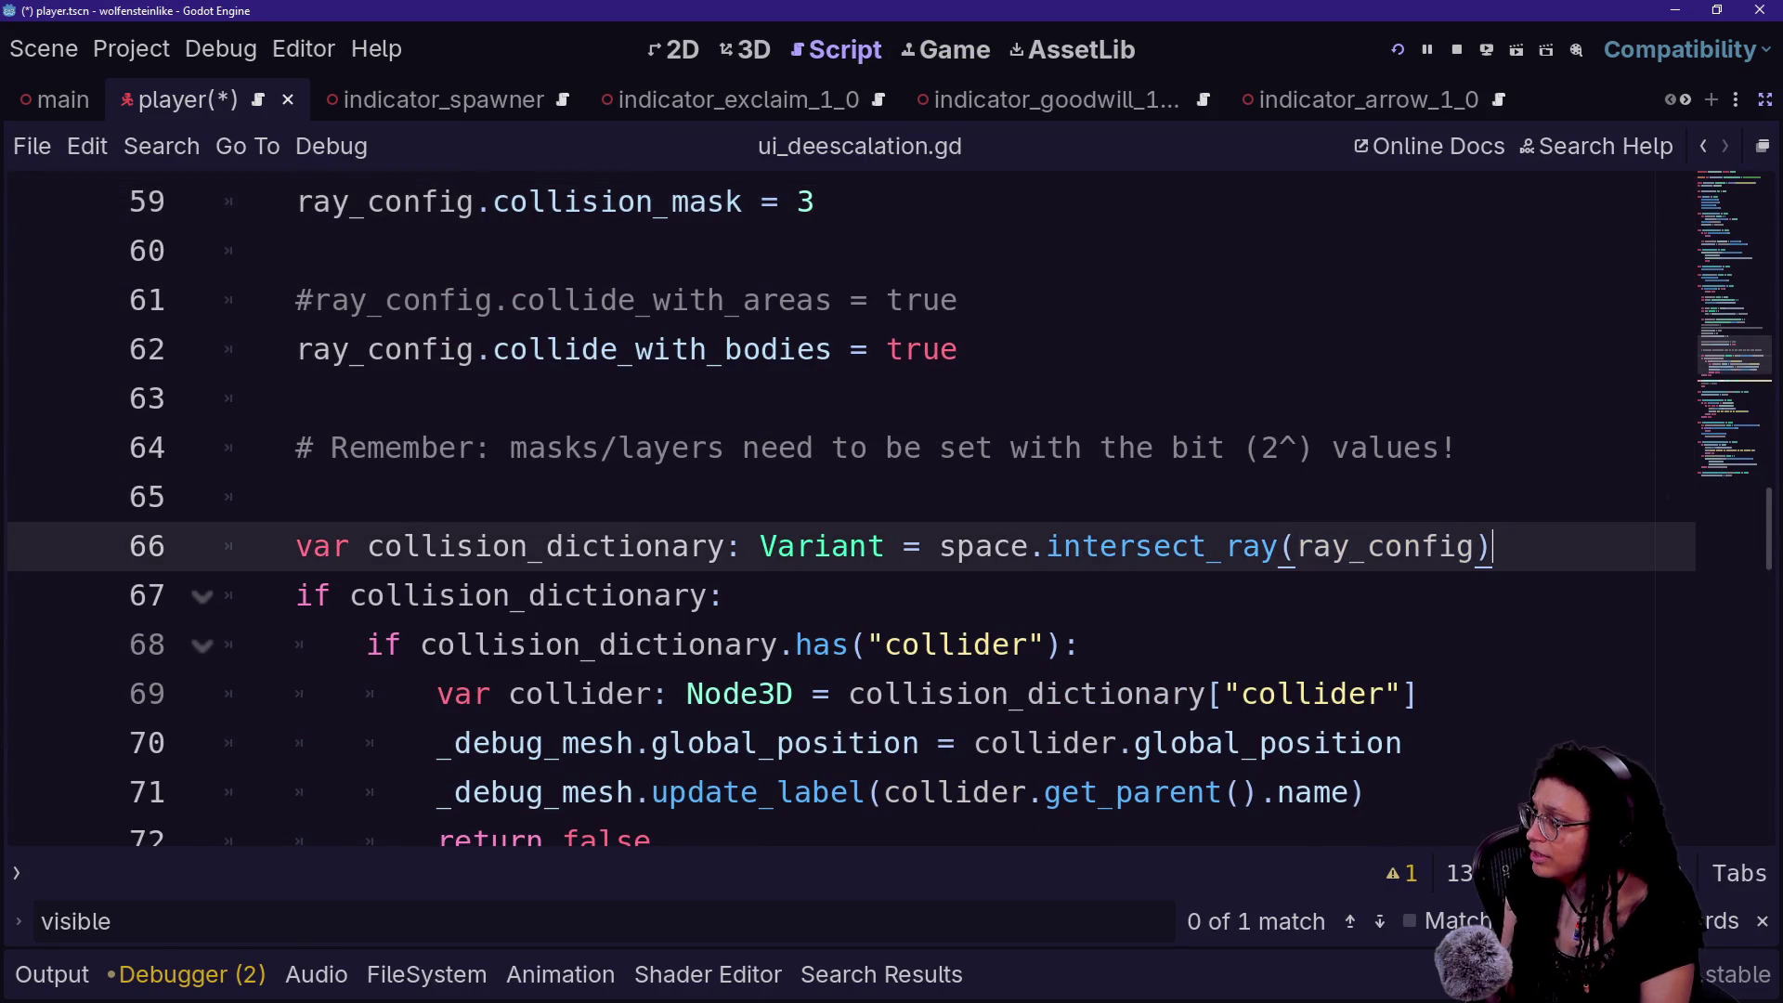
scroll(892, 511, up, 1)
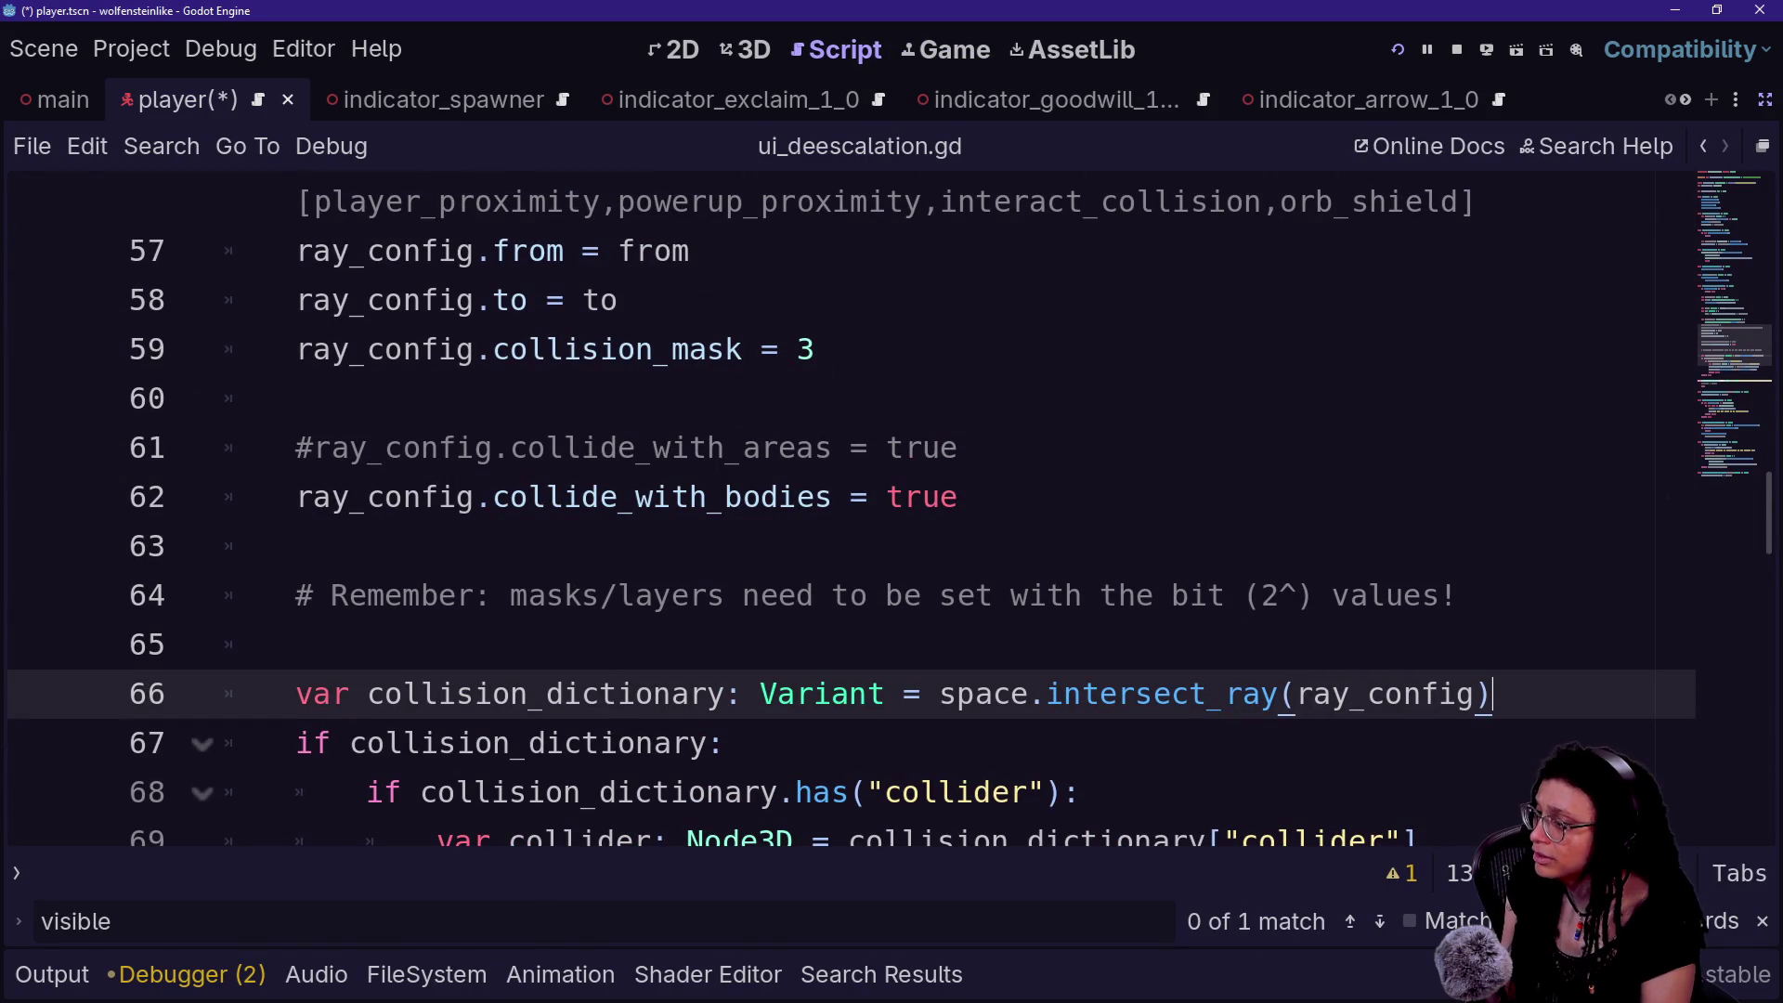
mouse_move(1134, 694)
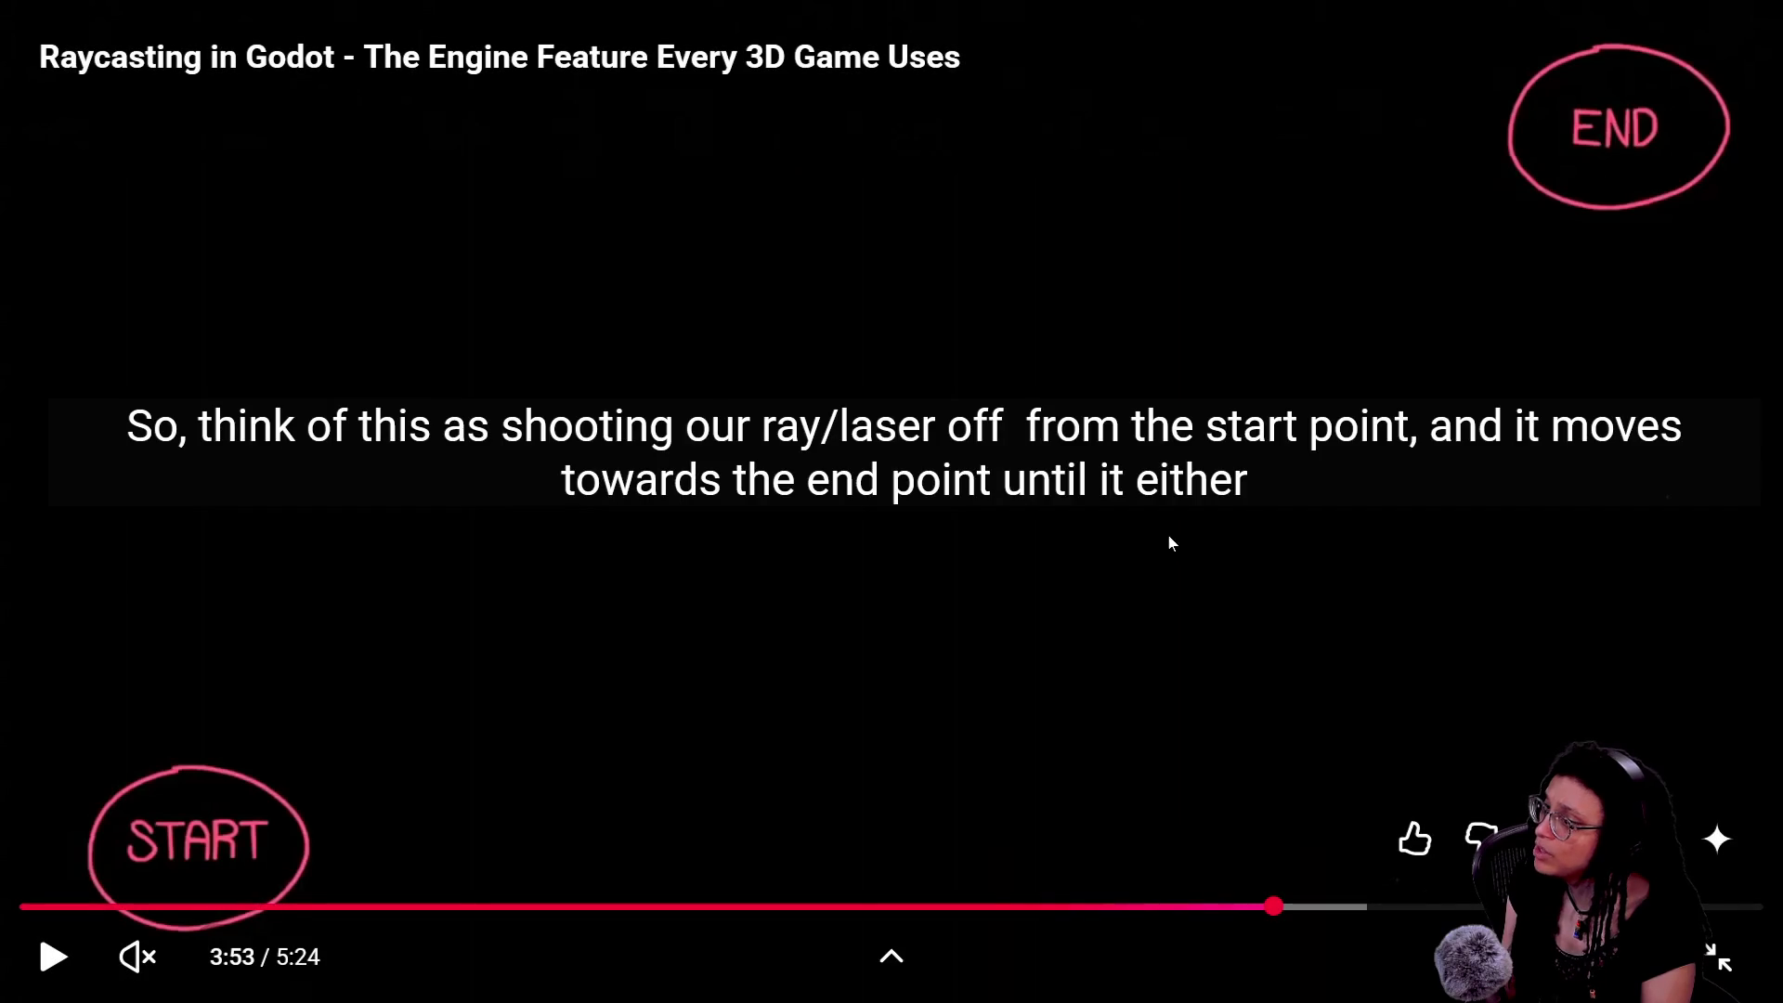
- Resume the tutorial and skip ahead in 5-second jumps to the 4:19 Dictionary return slide
click(1138, 536)
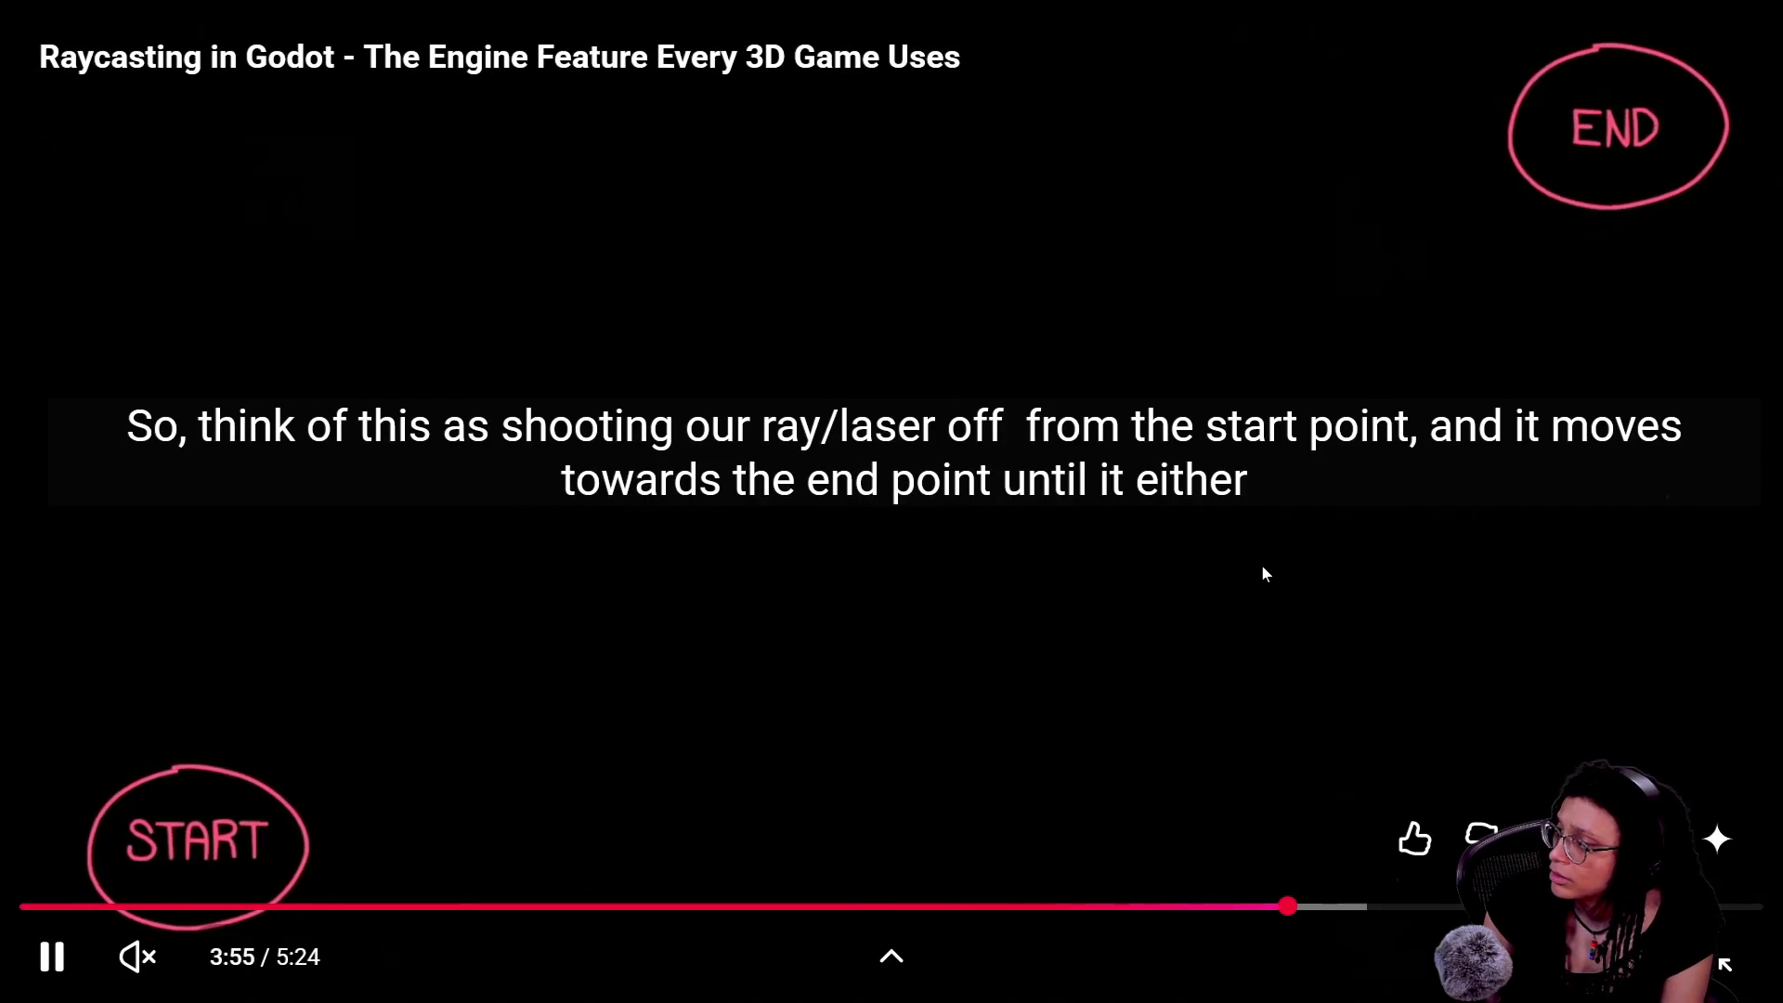
key(Right)
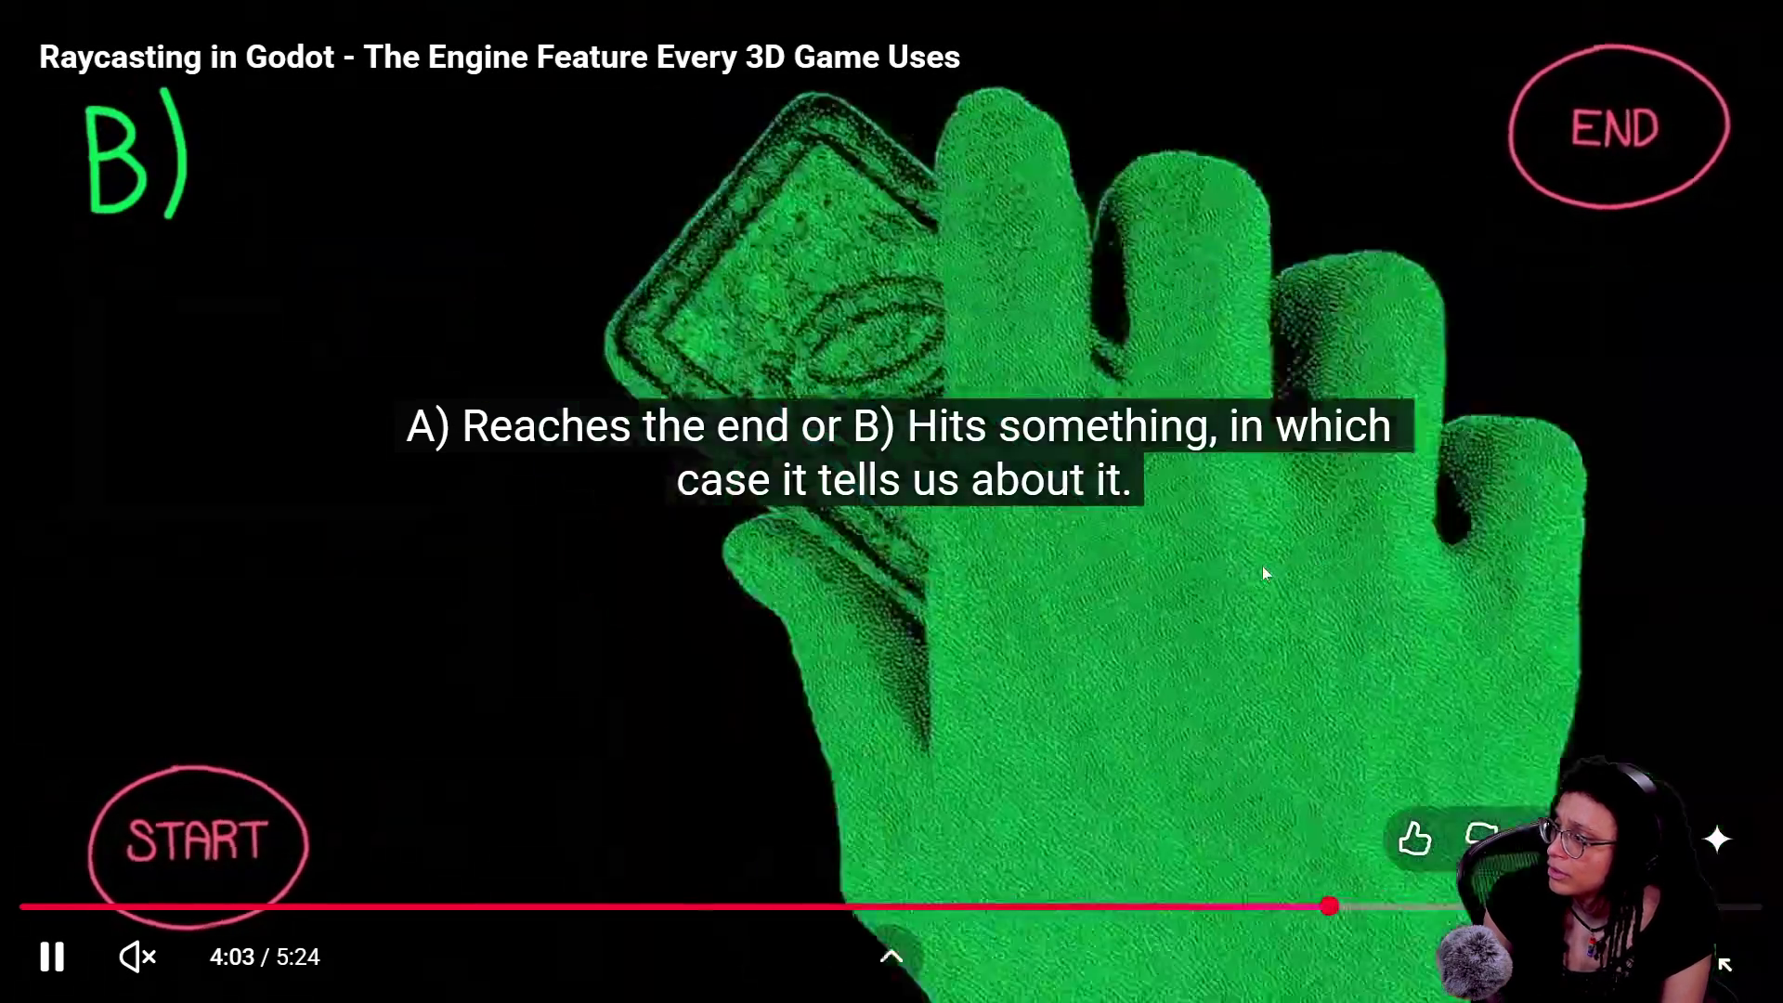
key(Right)
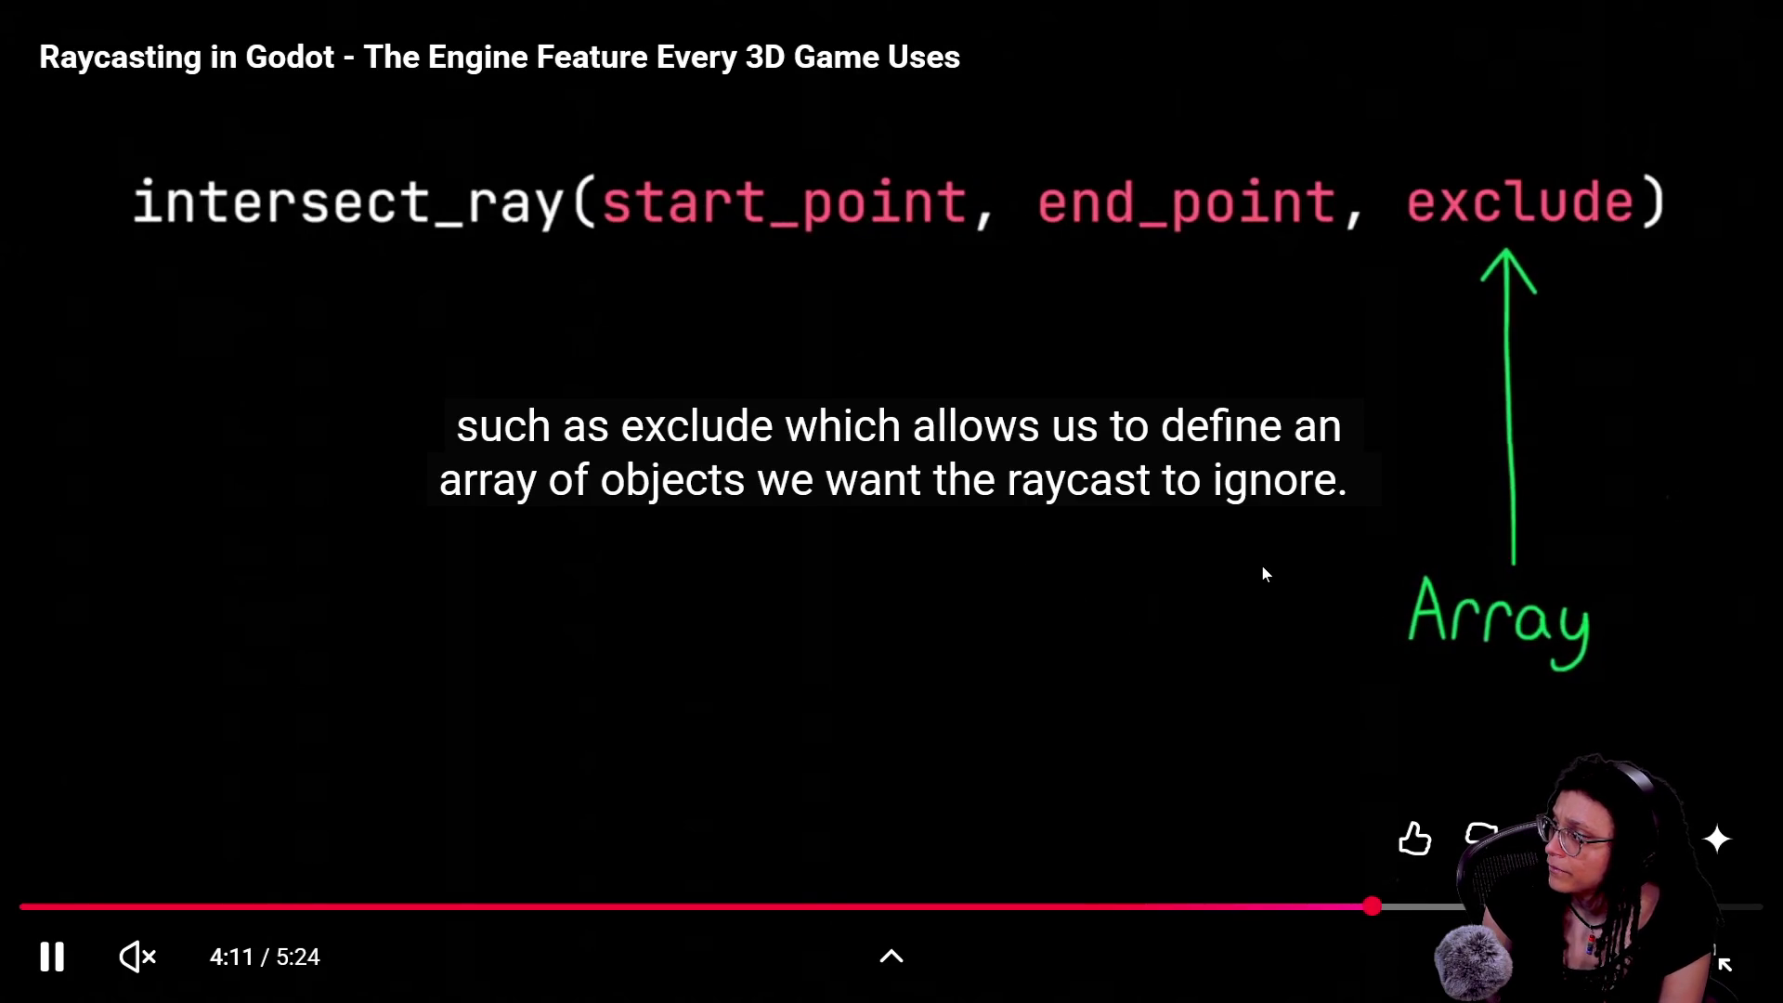
key(Right)
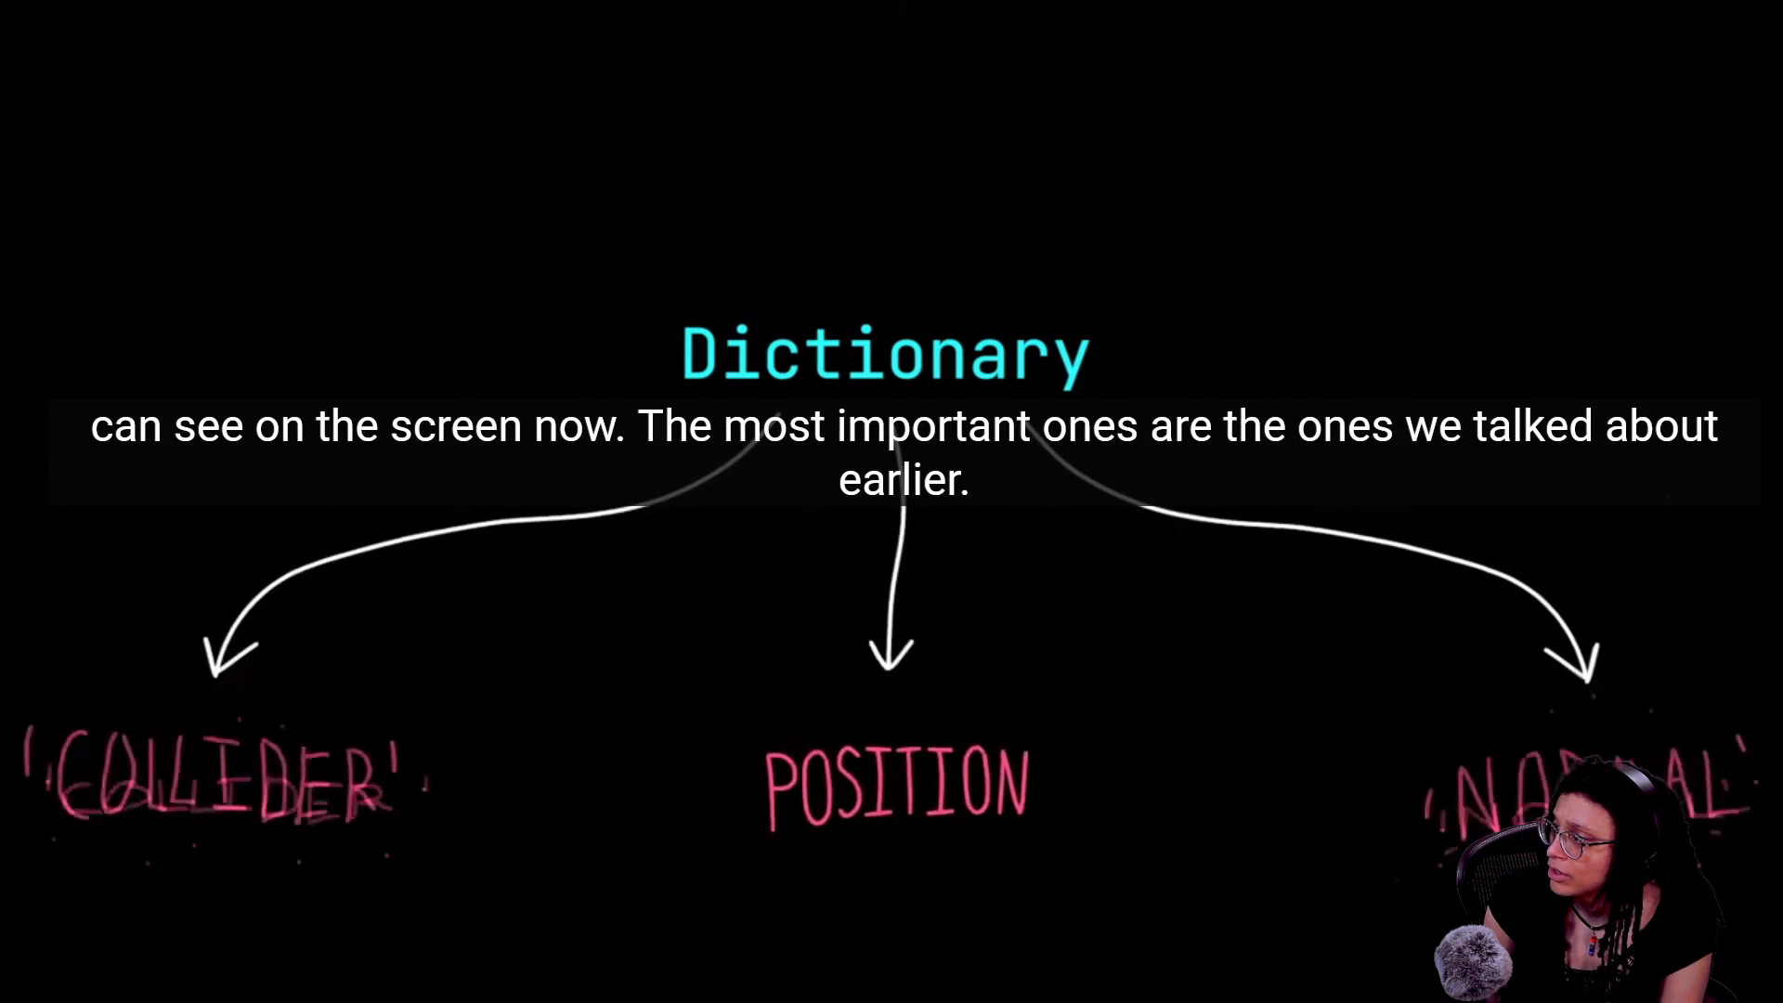
mouse_move(1590, 526)
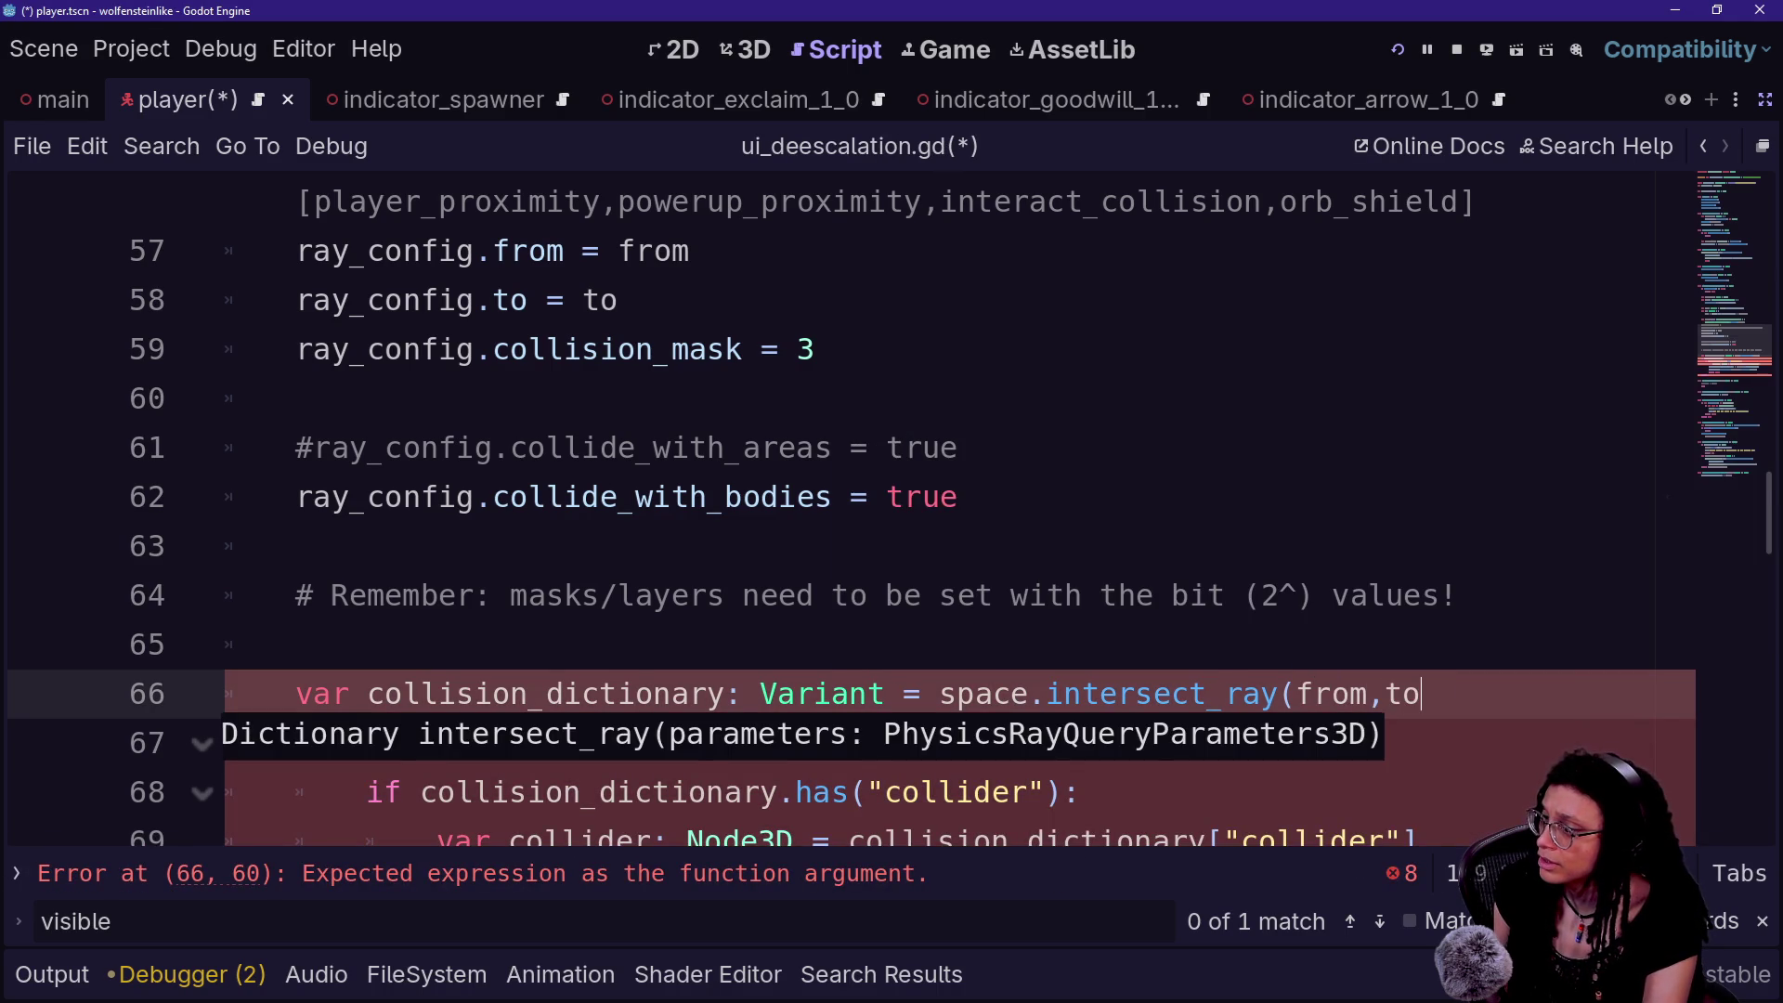
- Remove the failing from,to arguments so the call reads intersect_ray(ray_config), and save the script
text())
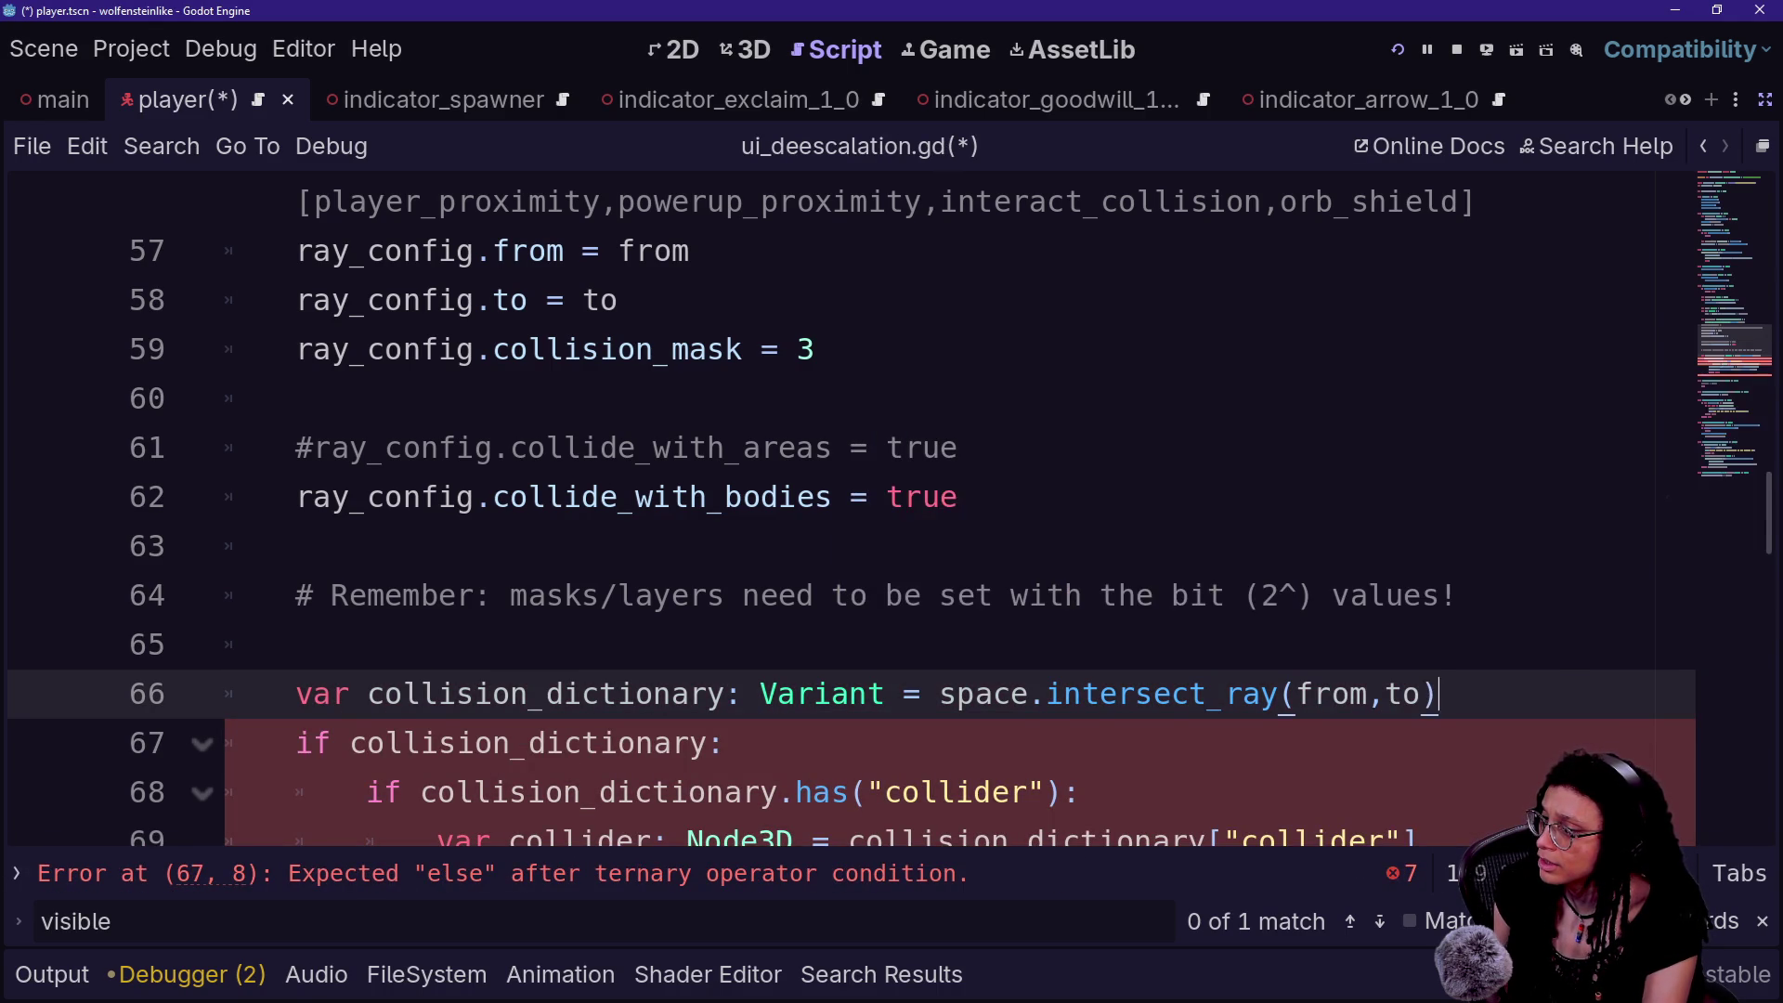
click(296, 546)
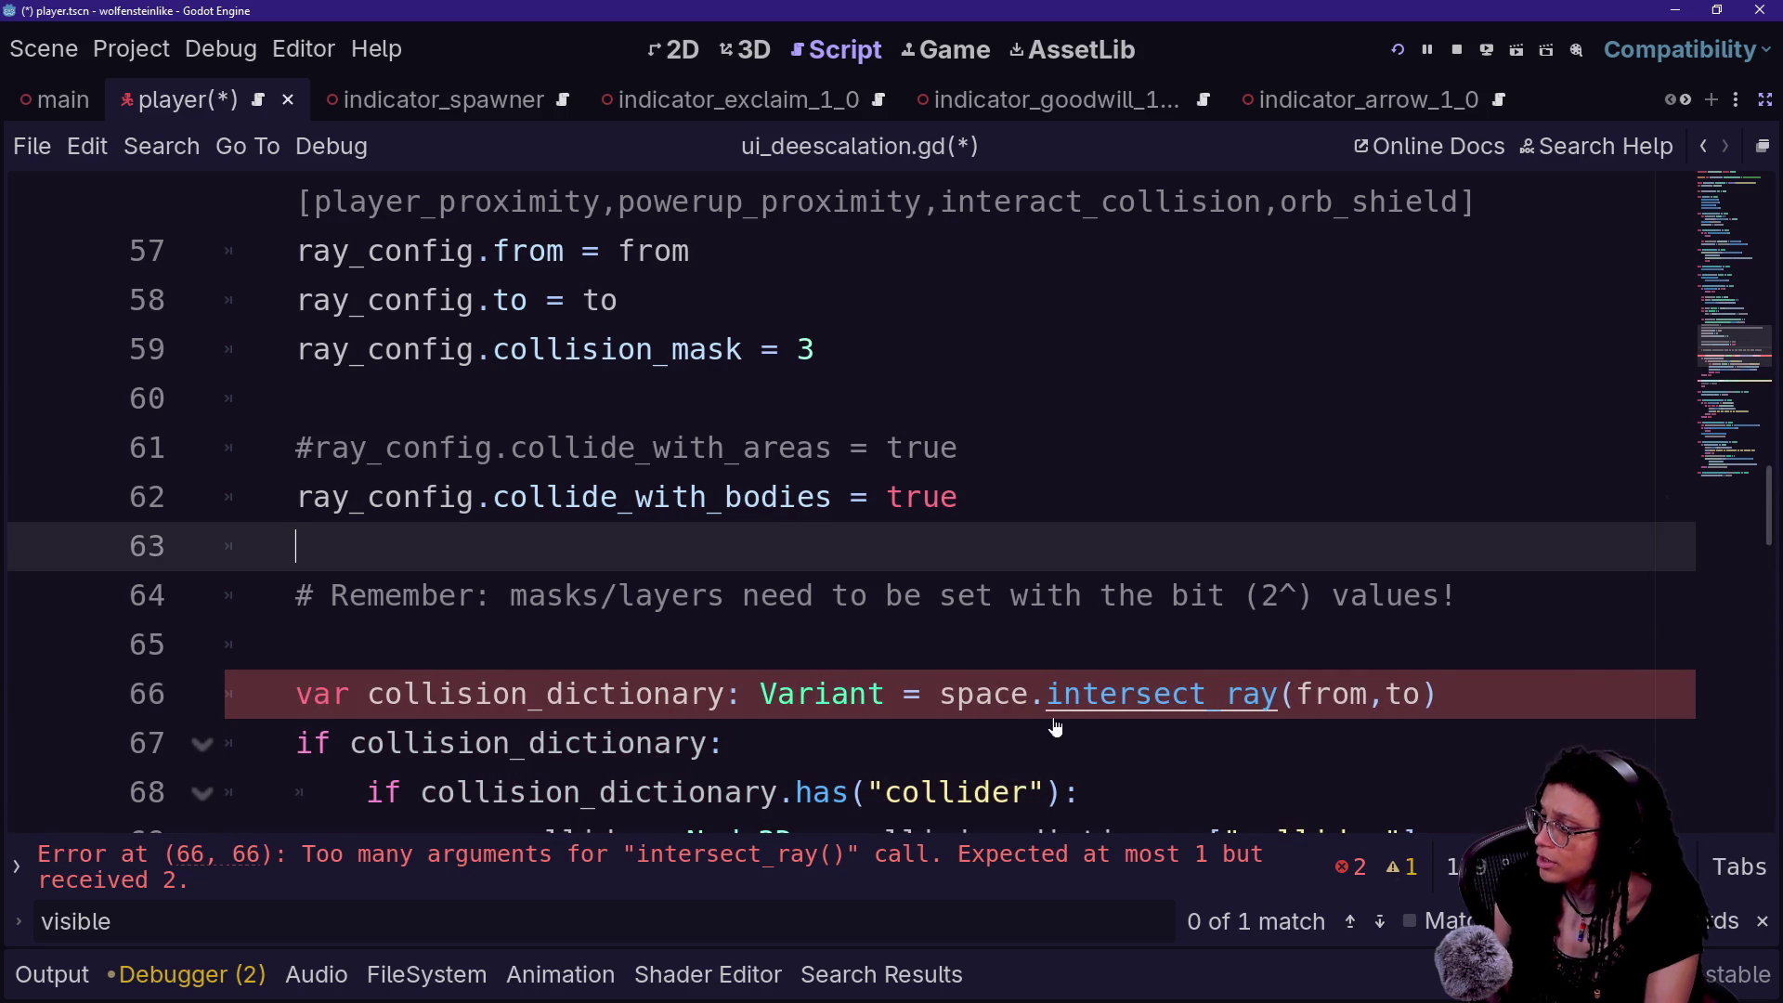
drag(1291, 694, 1437, 693)
key(BackSpace)
key(ctrl+s)
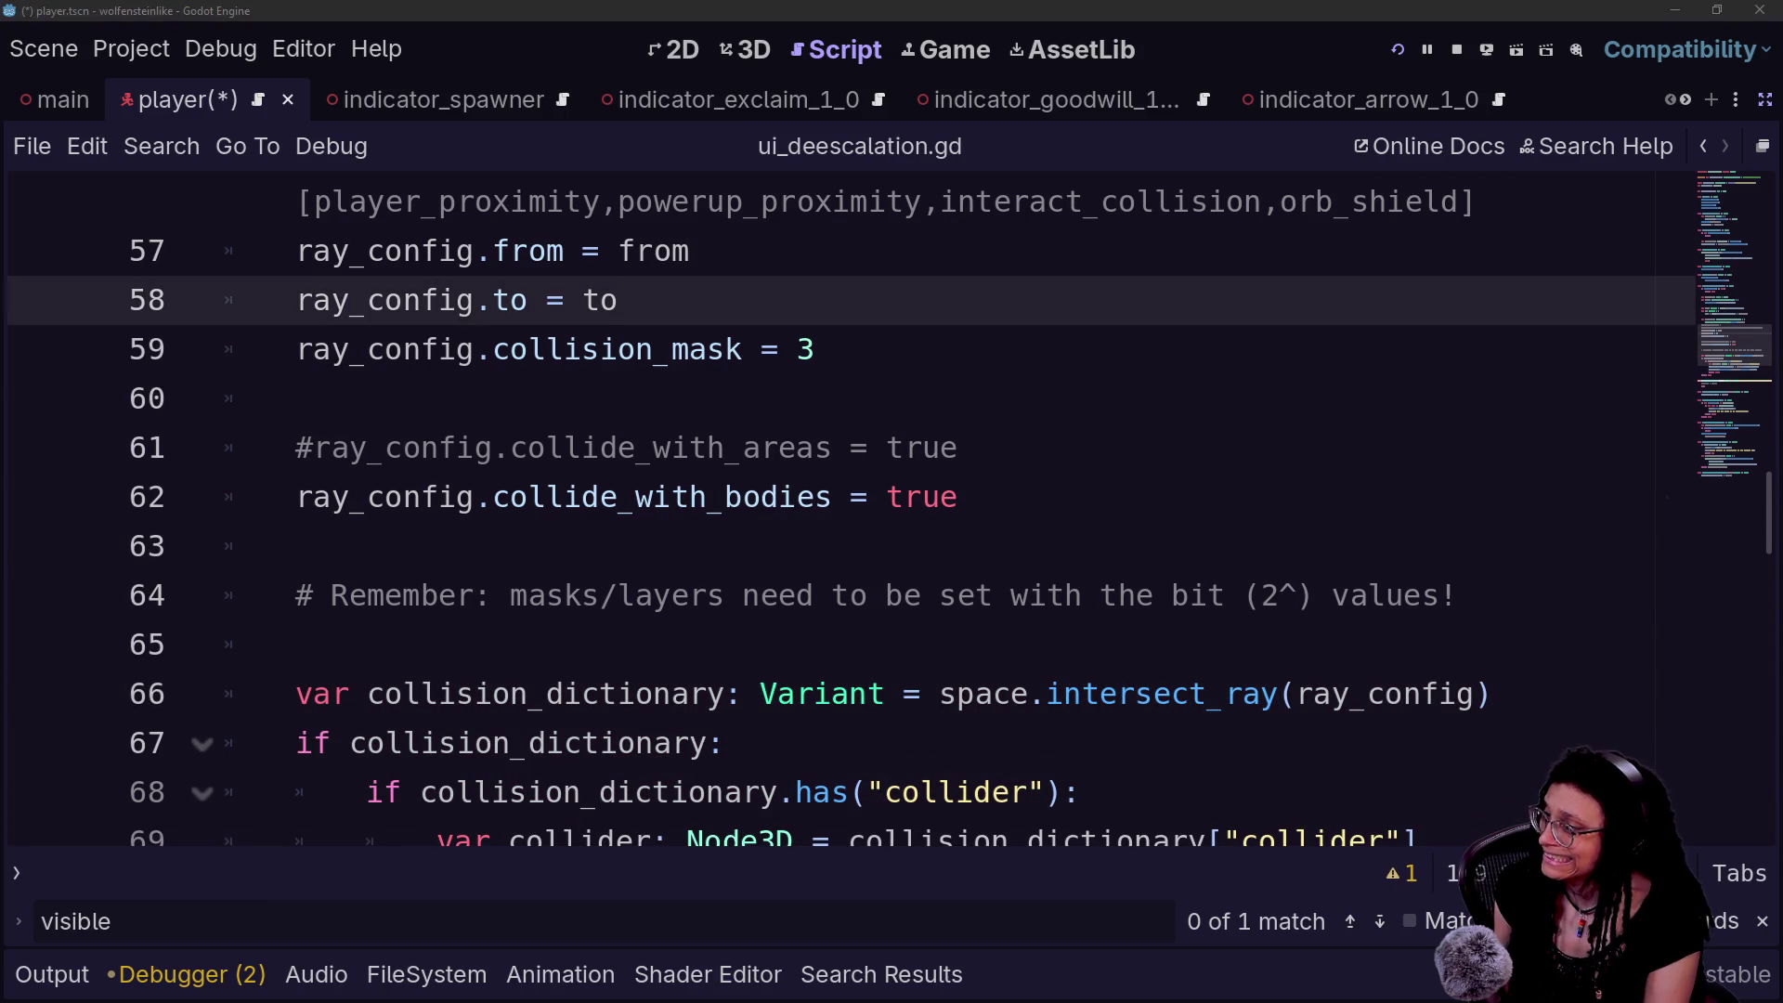
- Go back to the raycasting tutorial video, pause it and skip ahead fifteen seconds
key(alt+Tab)
click(1196, 528)
key(Right)
key(Right)
key(Right)
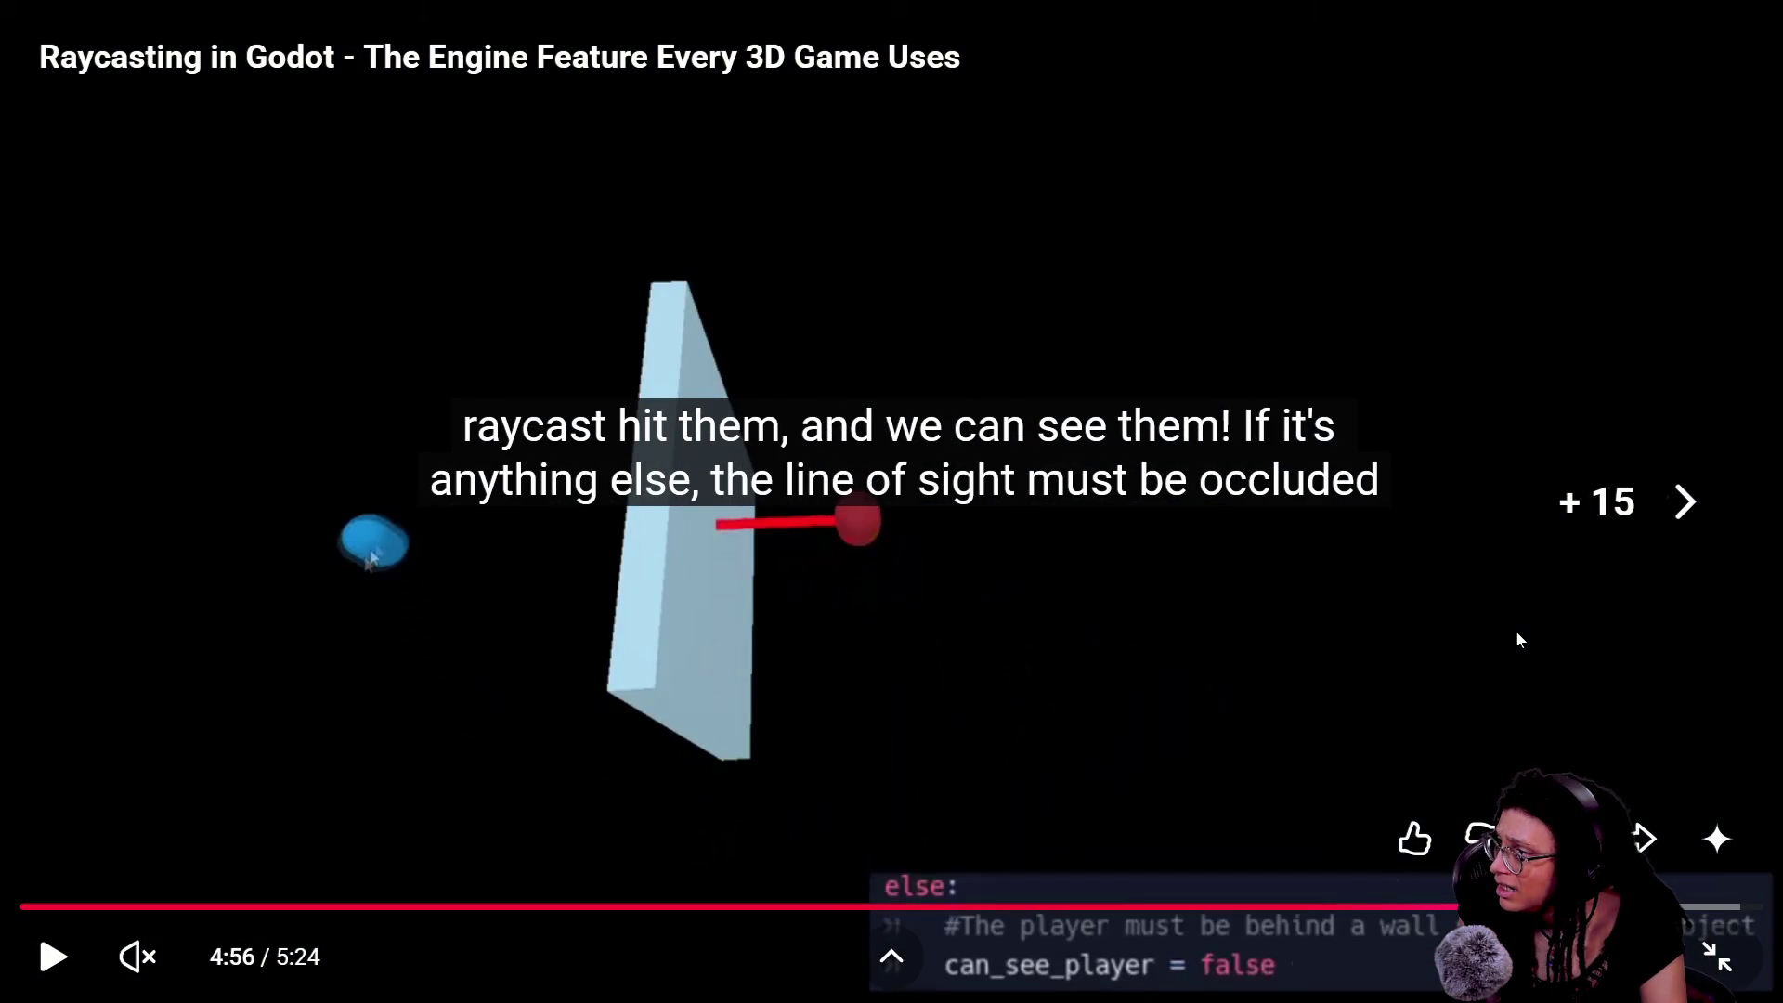
- Seek forward near the tutorial's end, jump back fifteen seconds, then exit fullscreen
key(Right)
key(Right)
key(Right)
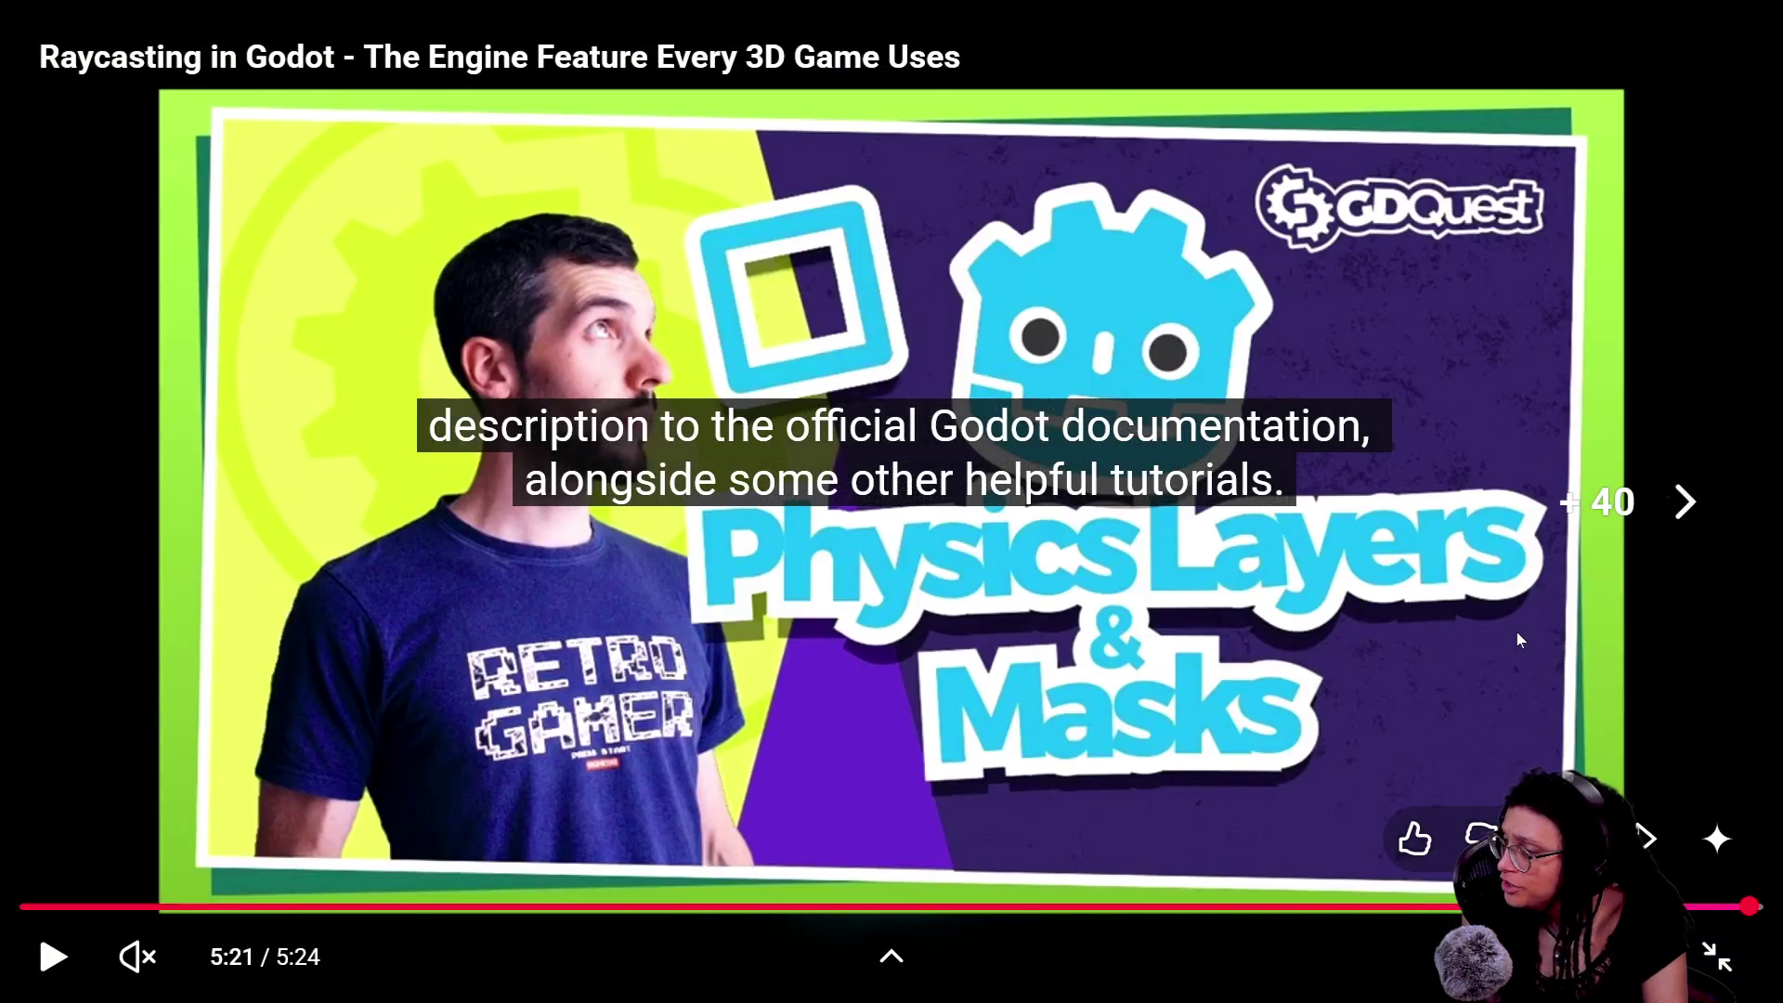
key(Left)
key(Left)
key(Left)
key(Left)
key(Left)
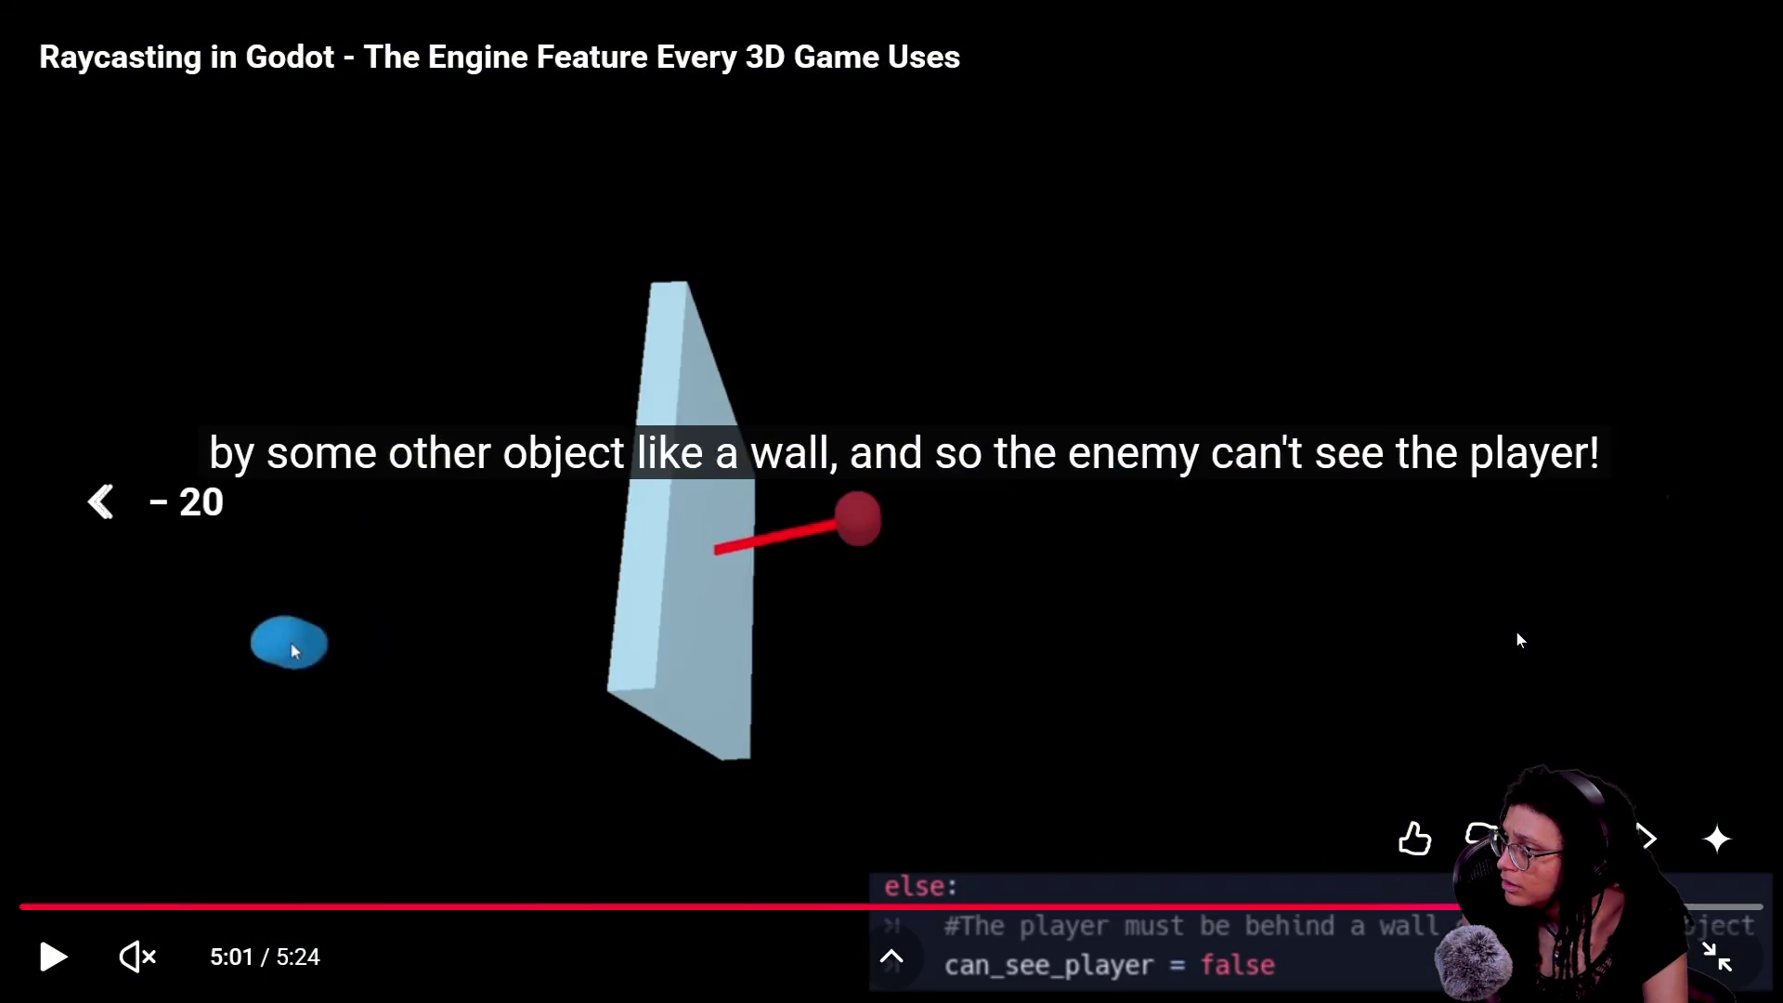
click(1744, 962)
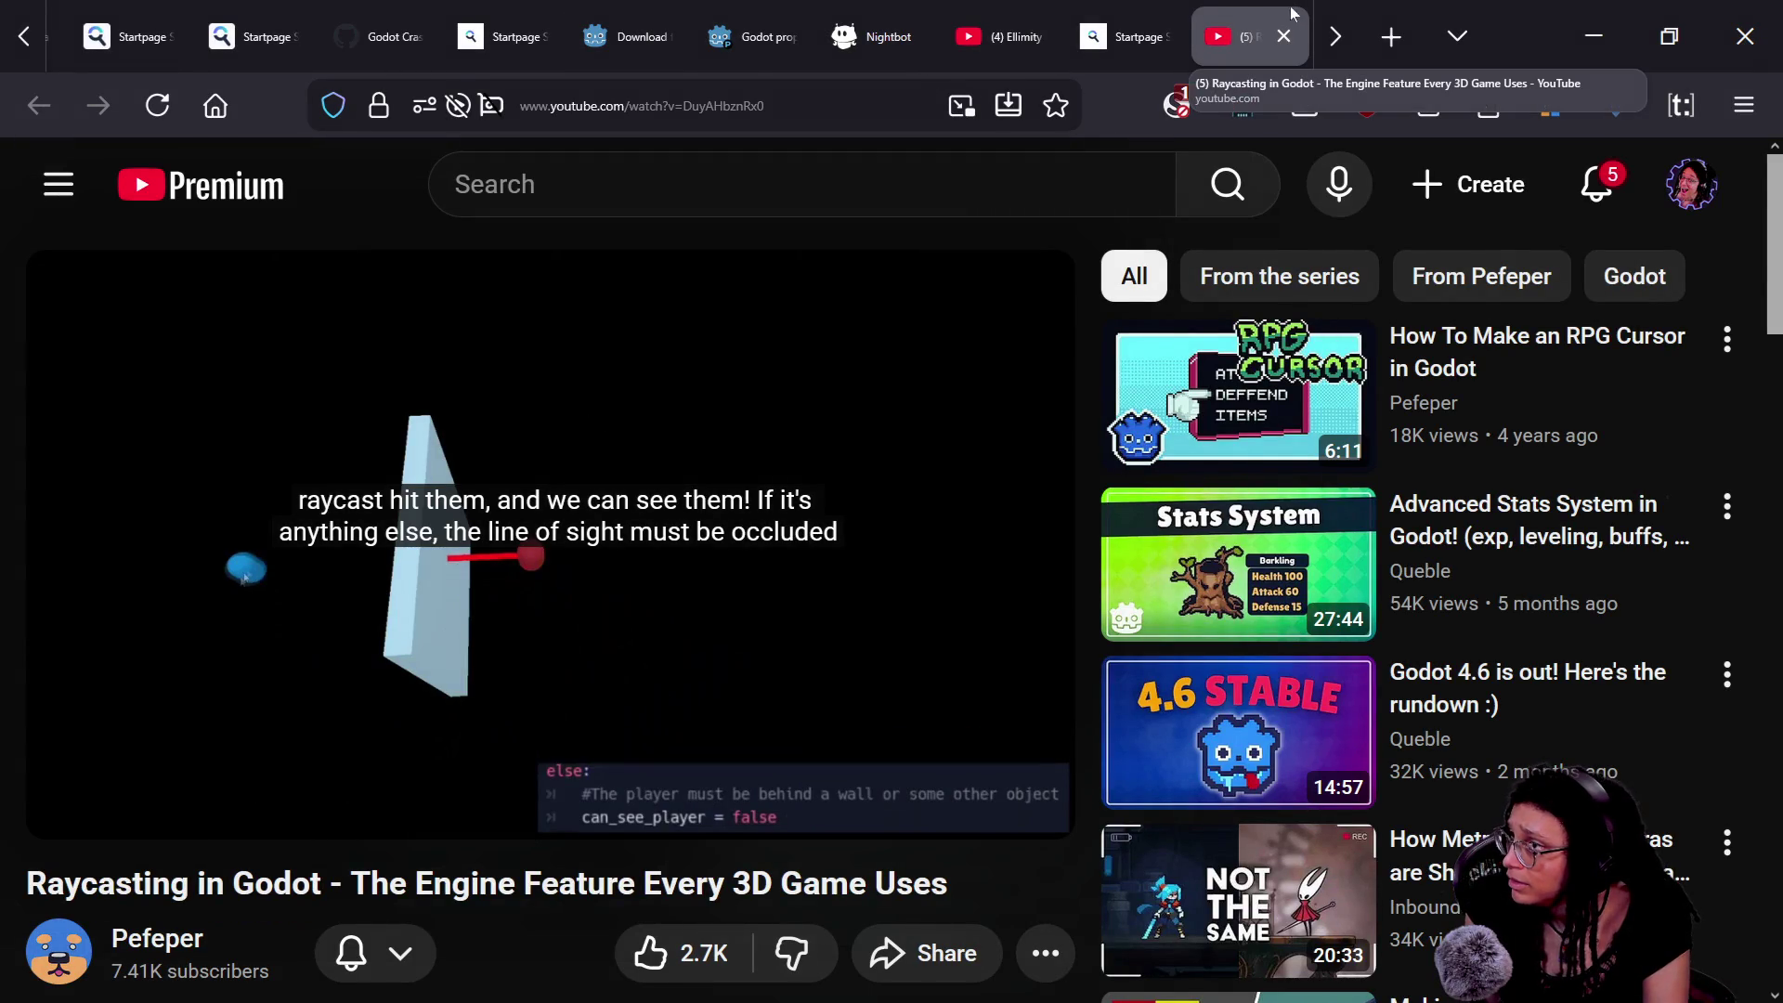
- Close the video tab, move to the next results page and open the 'Raycast 3d and collision layers' forum thread
click(1283, 36)
scroll(1170, 752, down, 5)
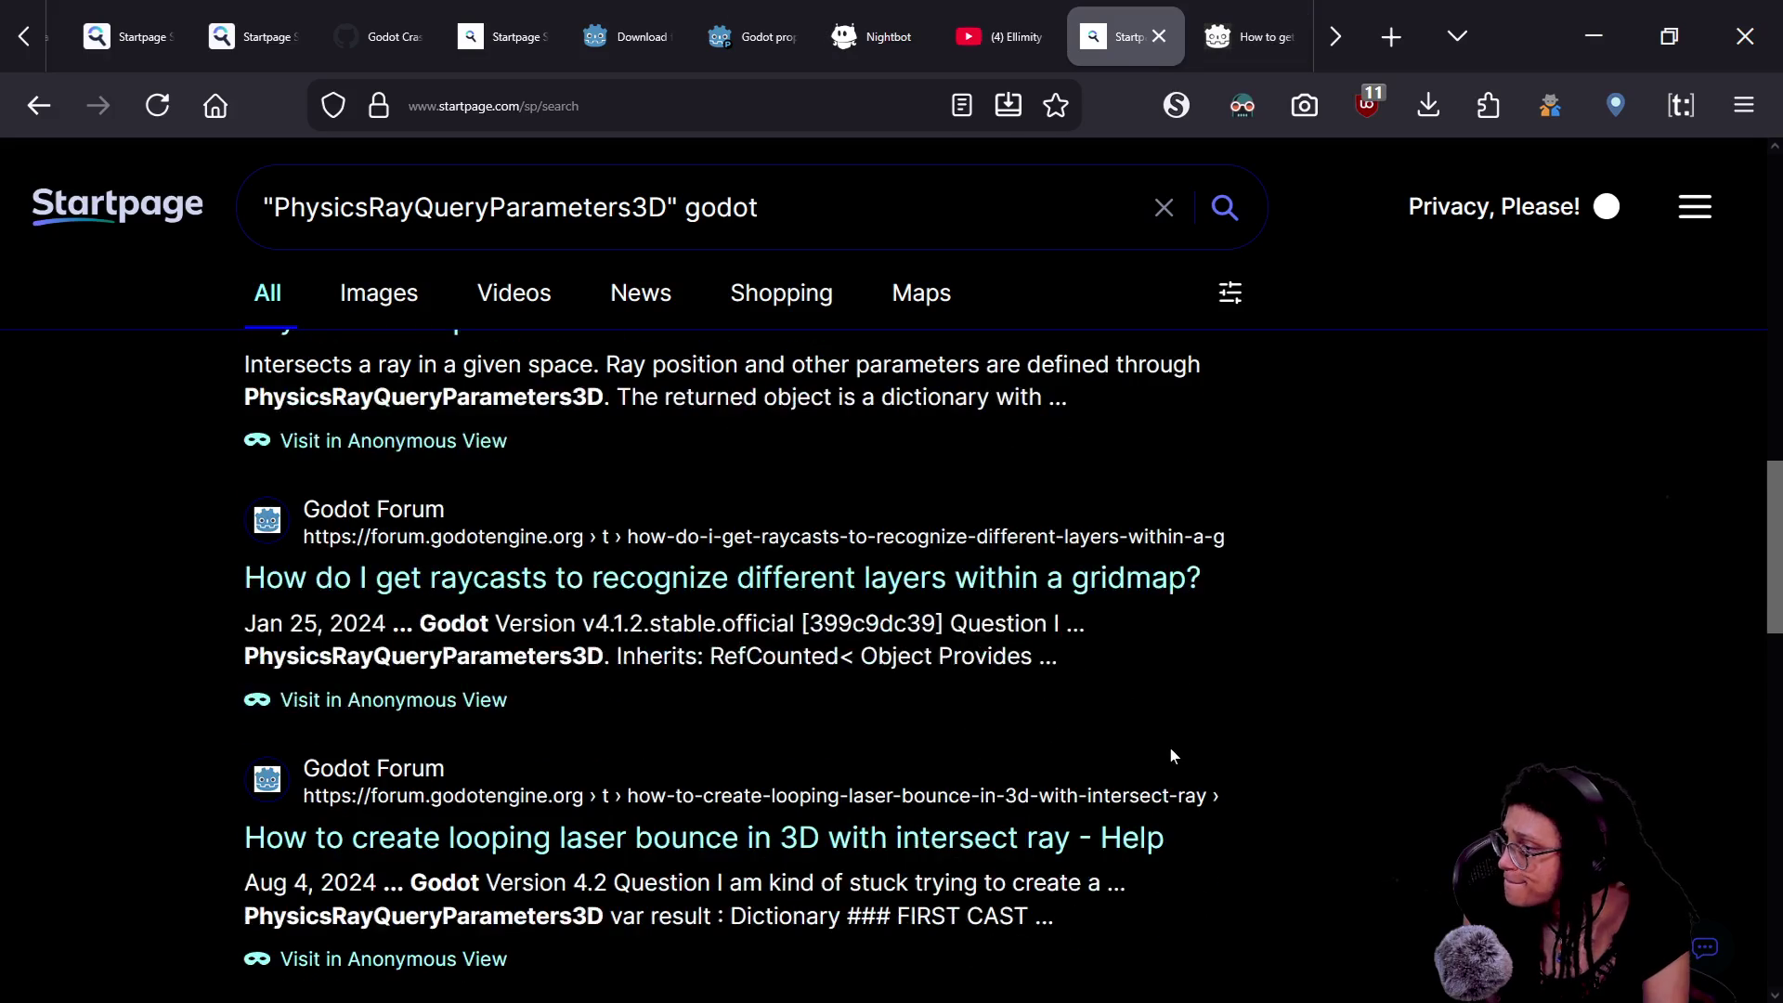
scroll(1173, 757, down, 5)
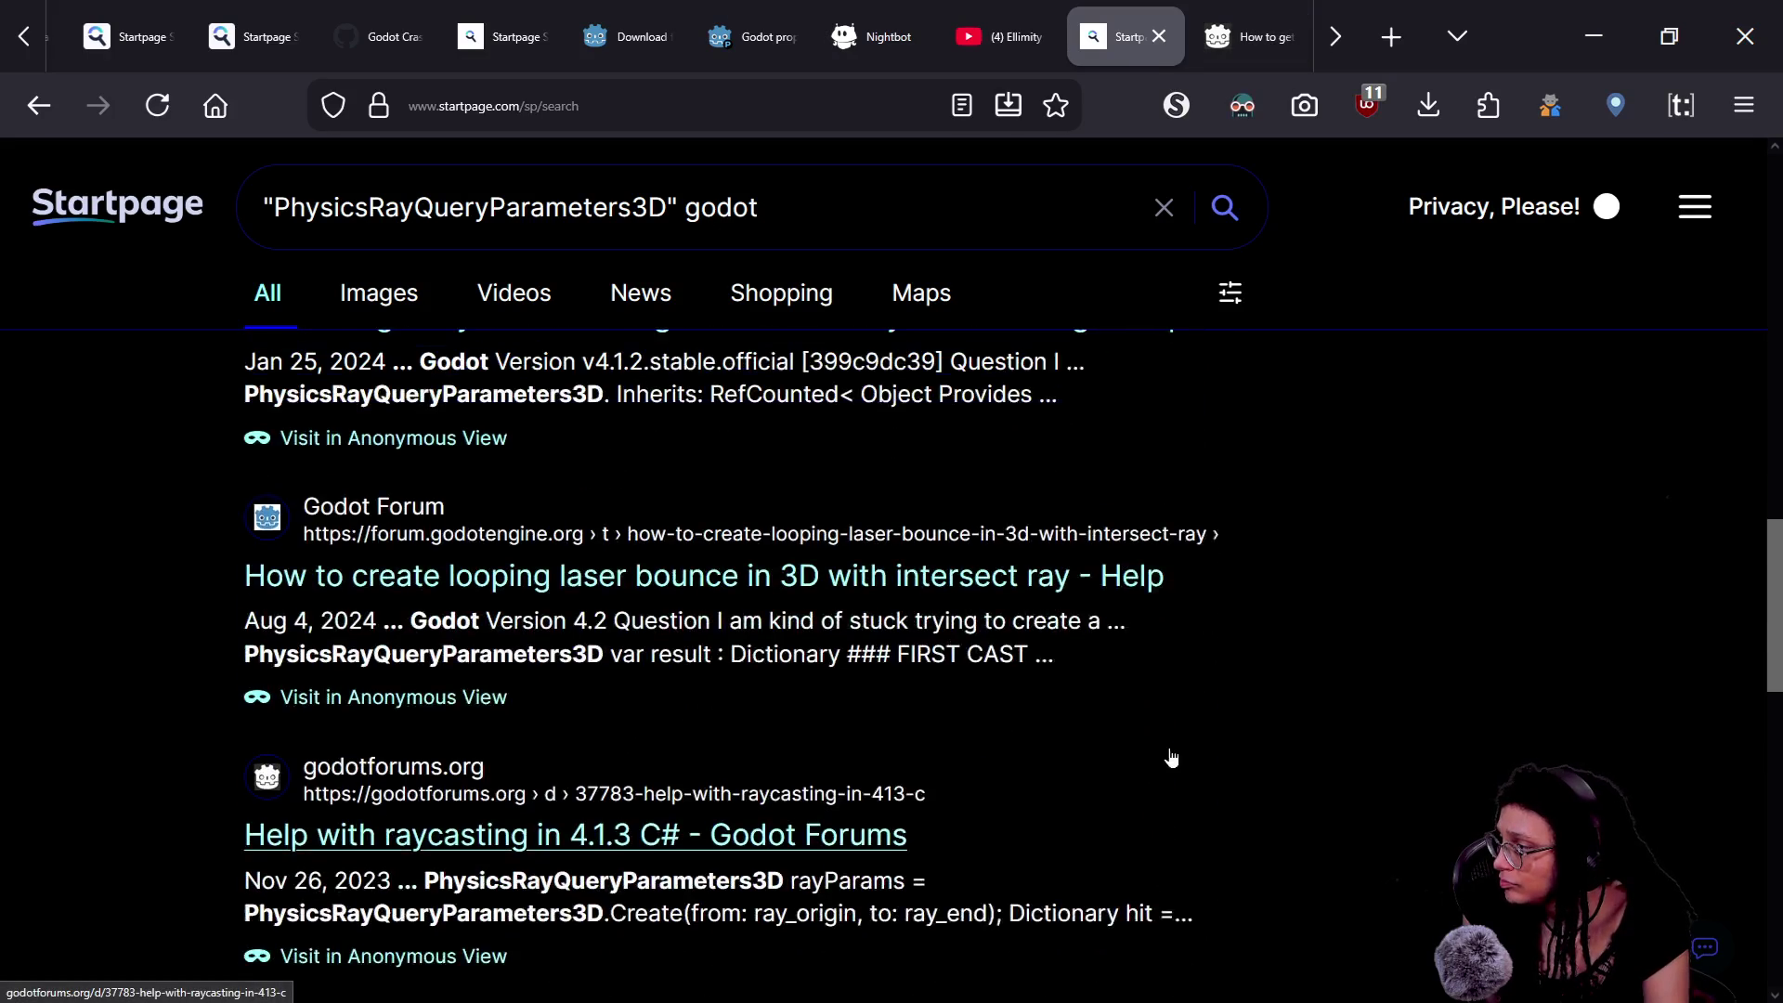
scroll(1170, 755, down, 4)
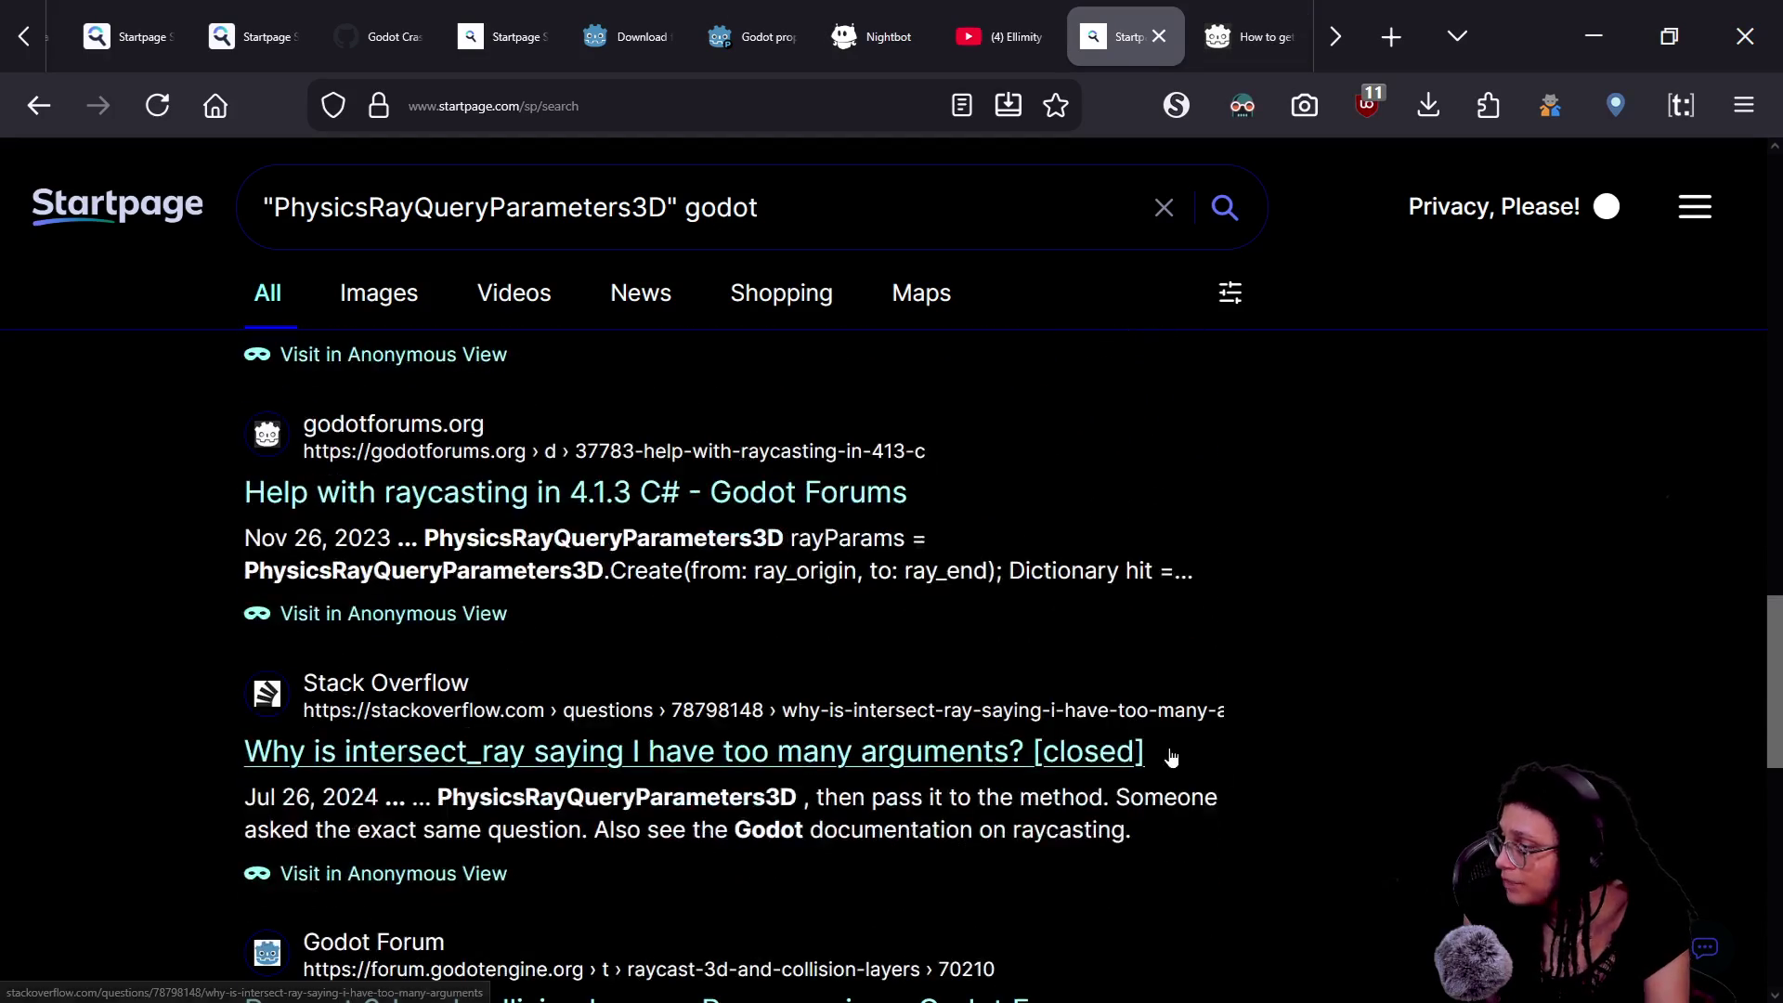
scroll(1171, 757, down, 2)
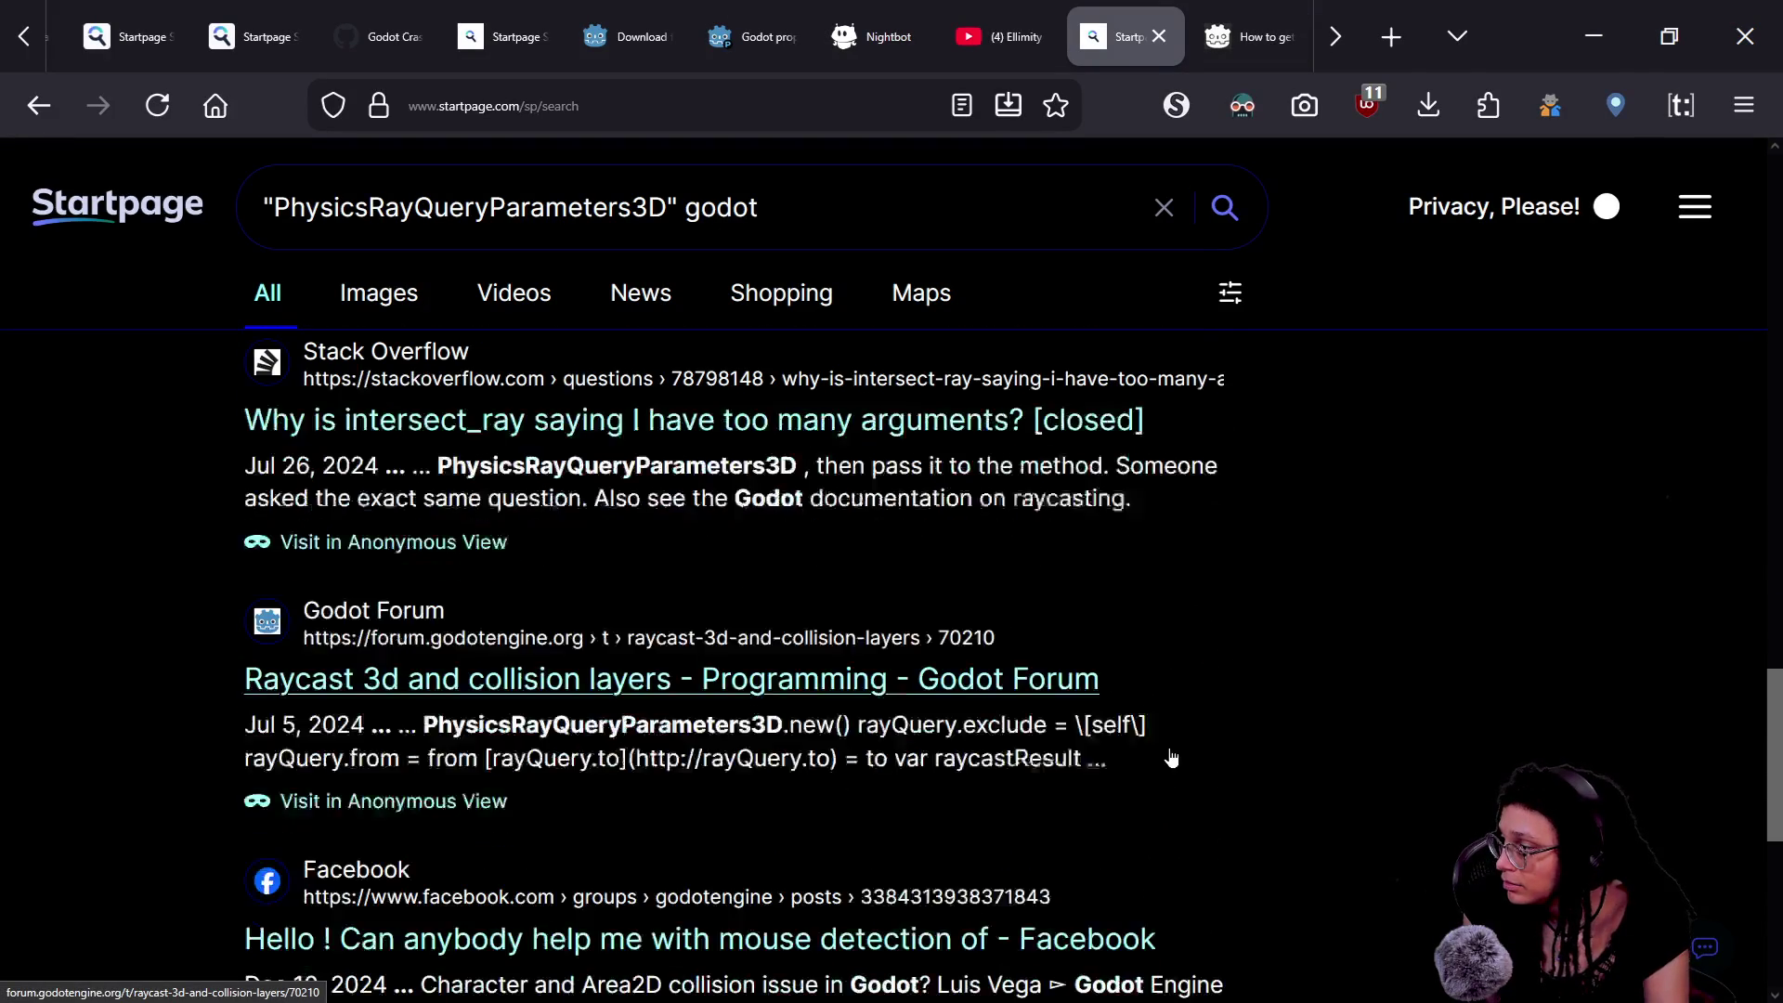
scroll(1171, 755, down, 2)
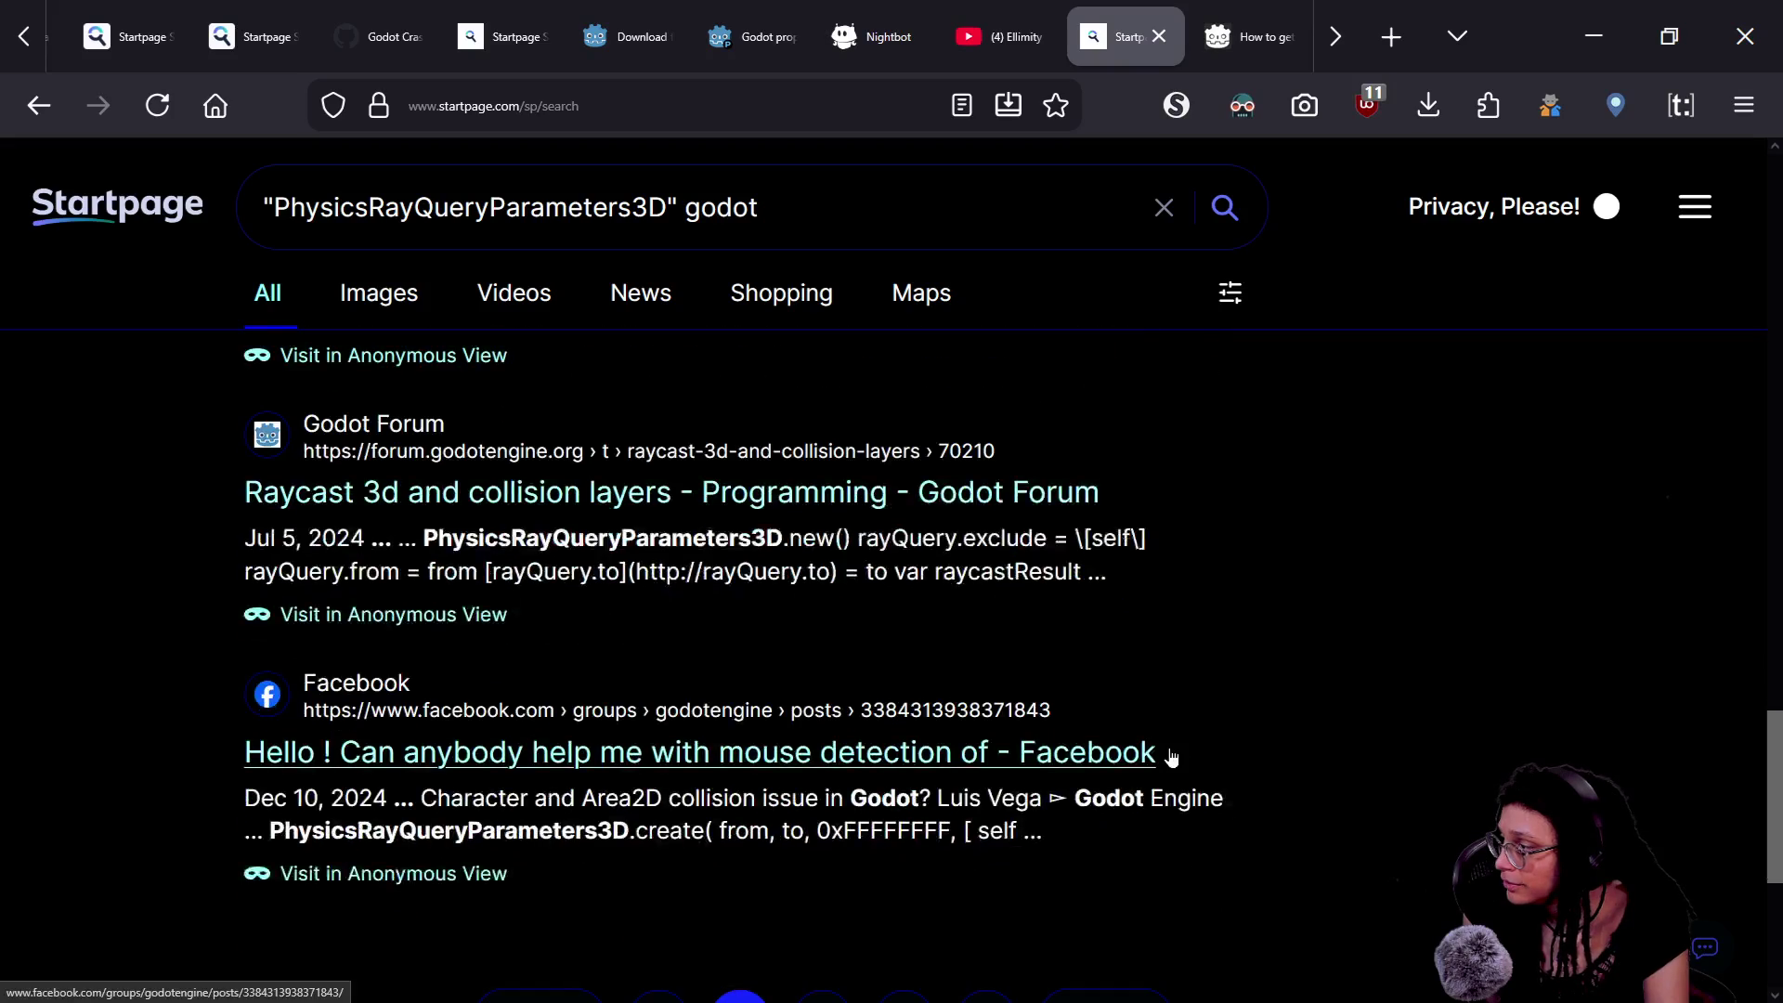
click(1099, 912)
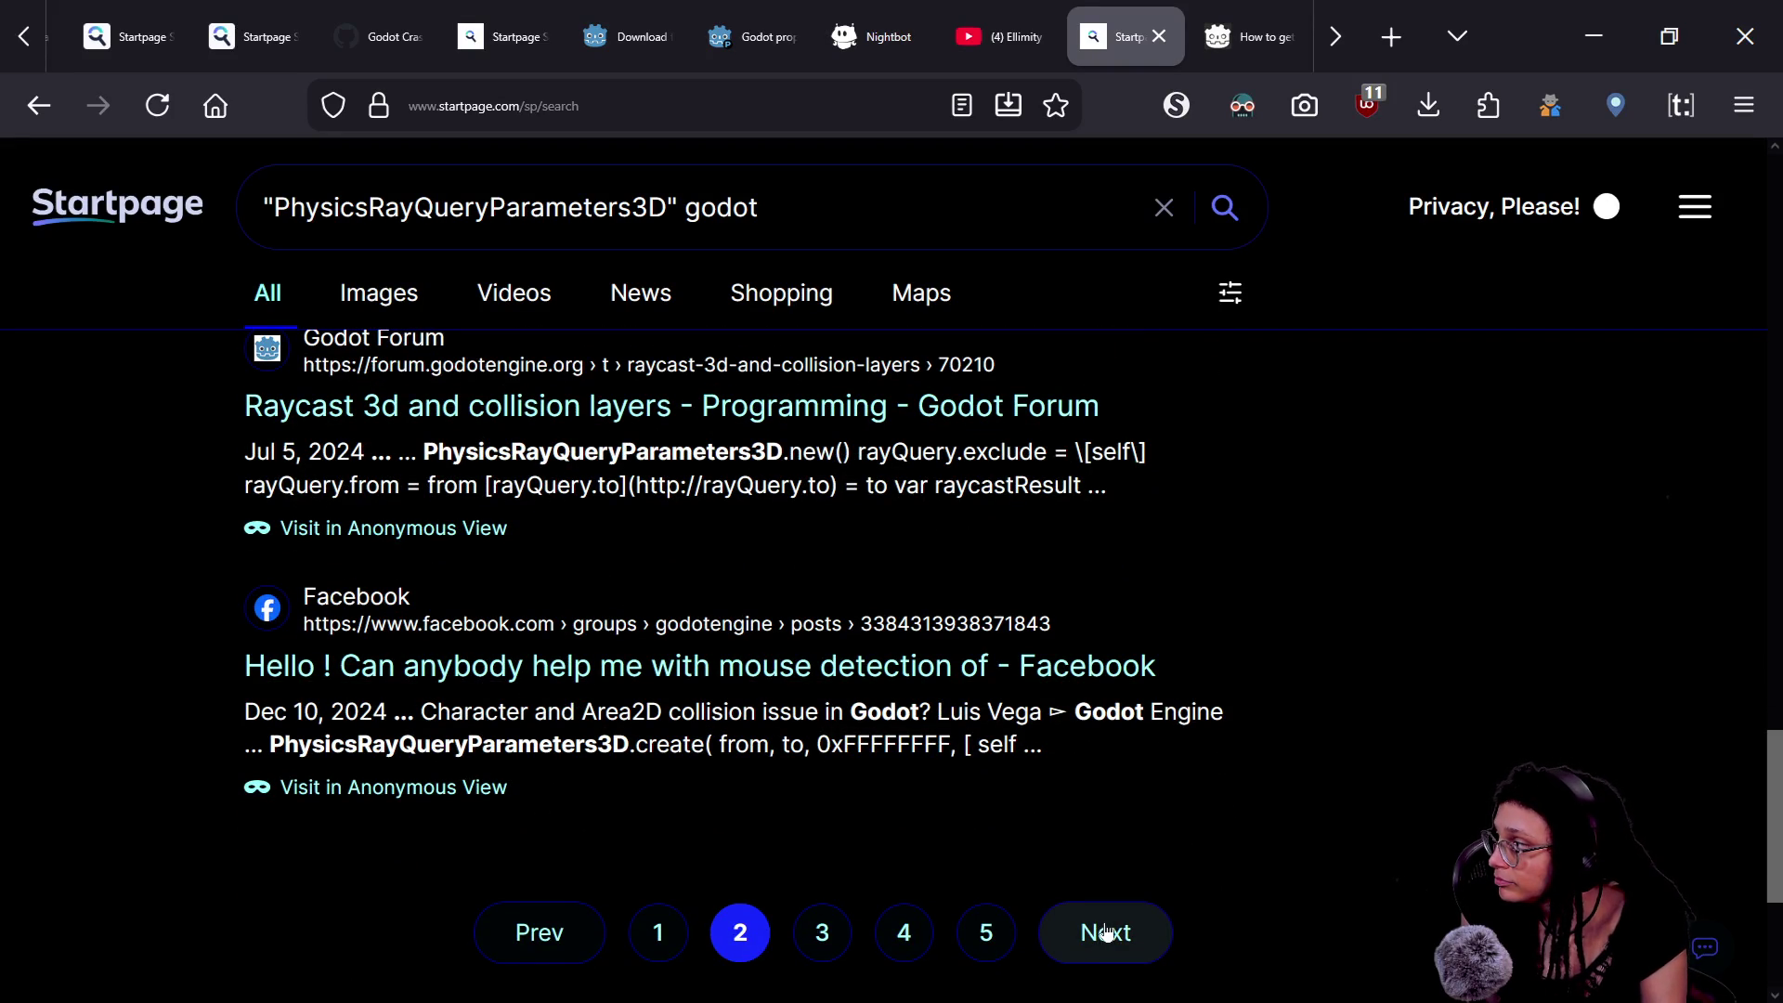
click(688, 407)
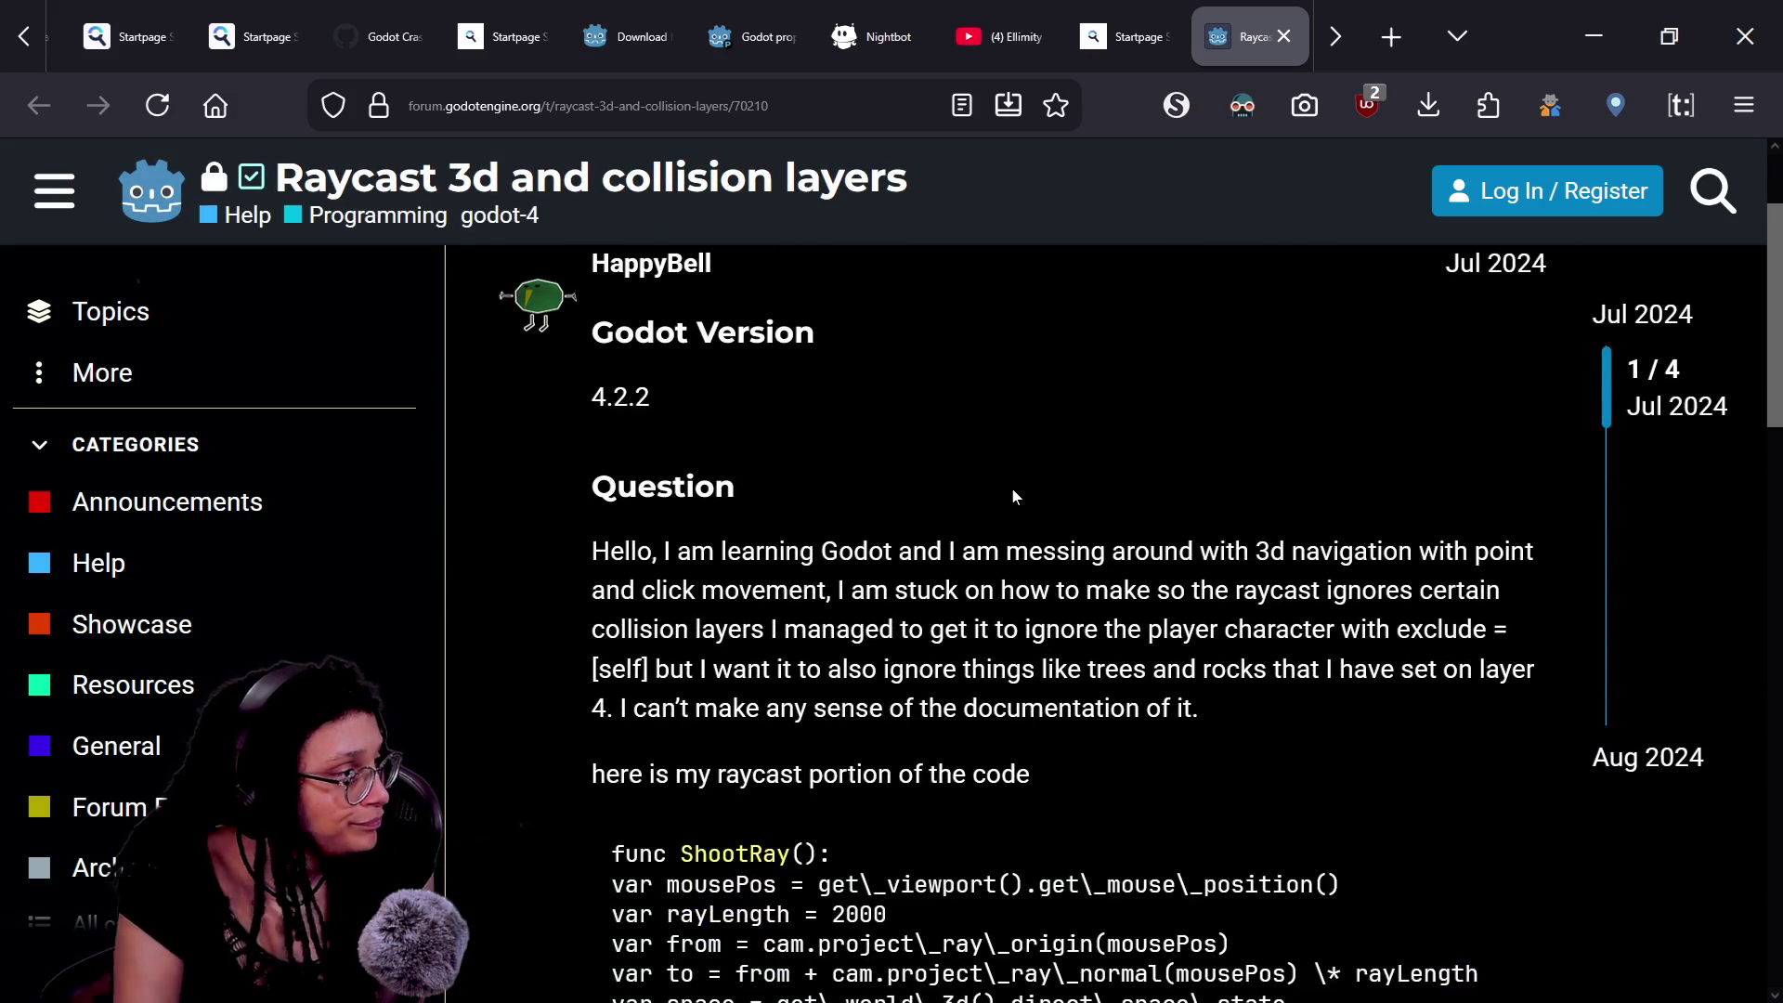
- Read the forum thread down to the collision_mask solution, then close its tab
scroll(1012, 490, down, 3)
scroll(1014, 497, down, 1)
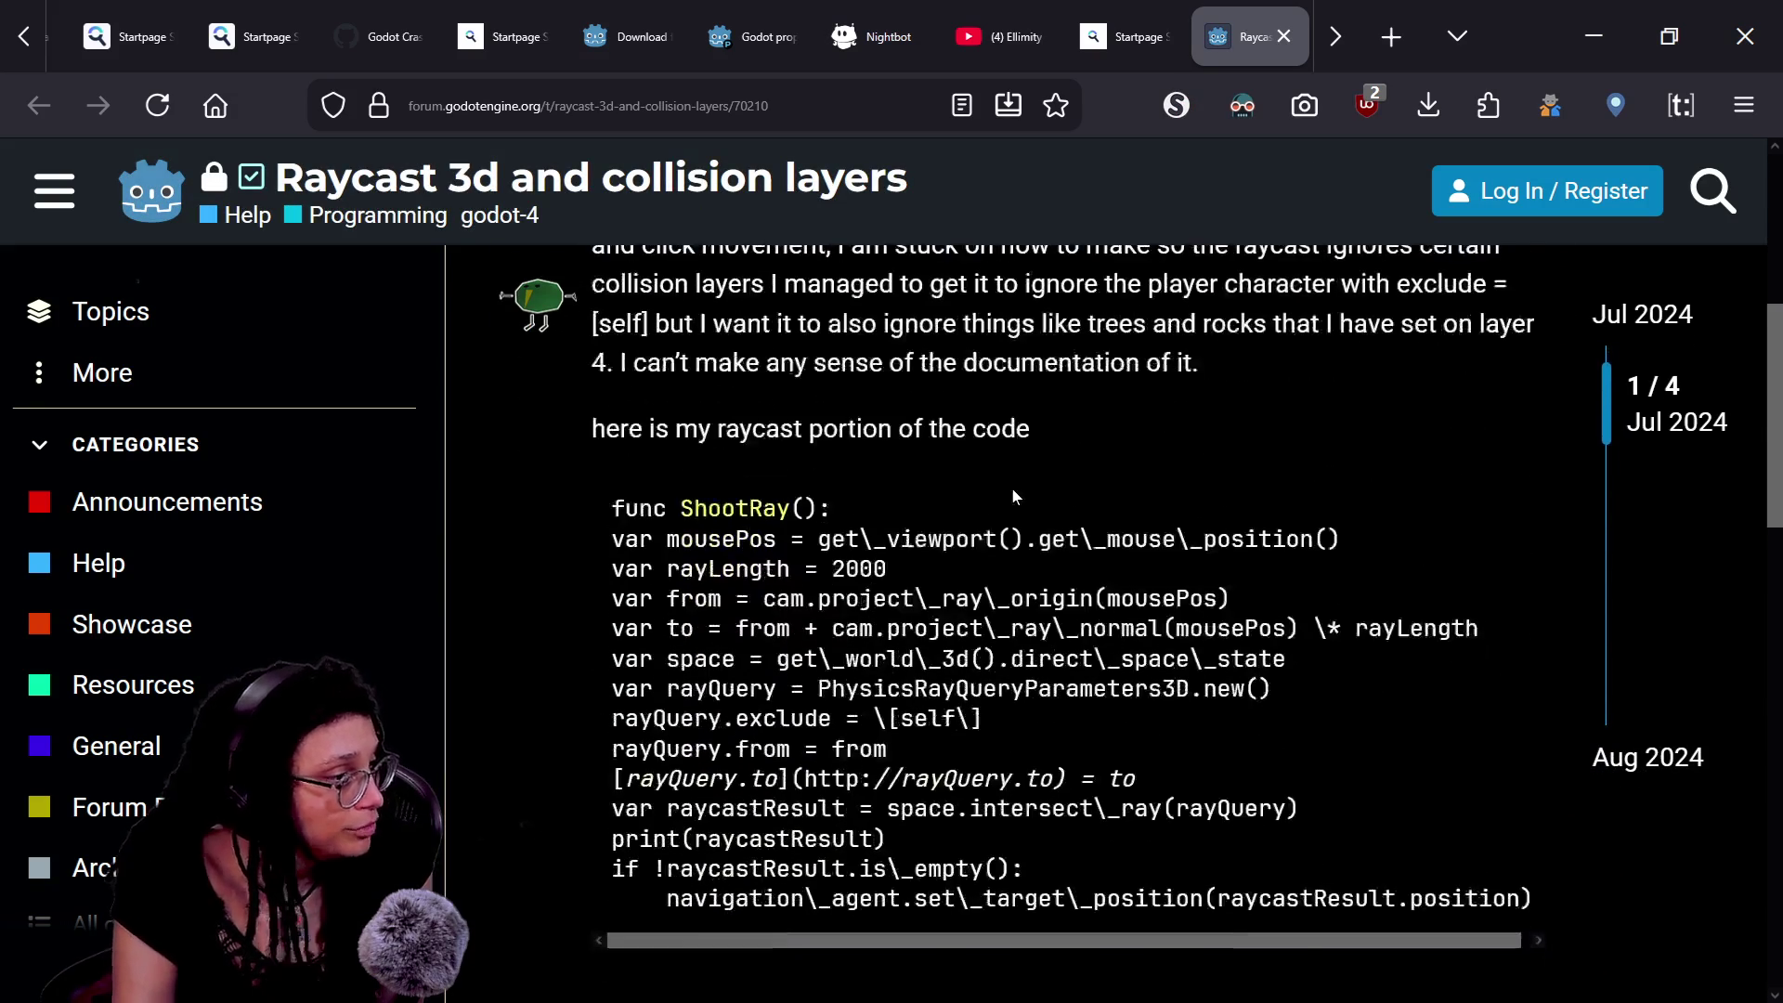
scroll(839, 536, down, 2)
scroll(839, 536, down, 6)
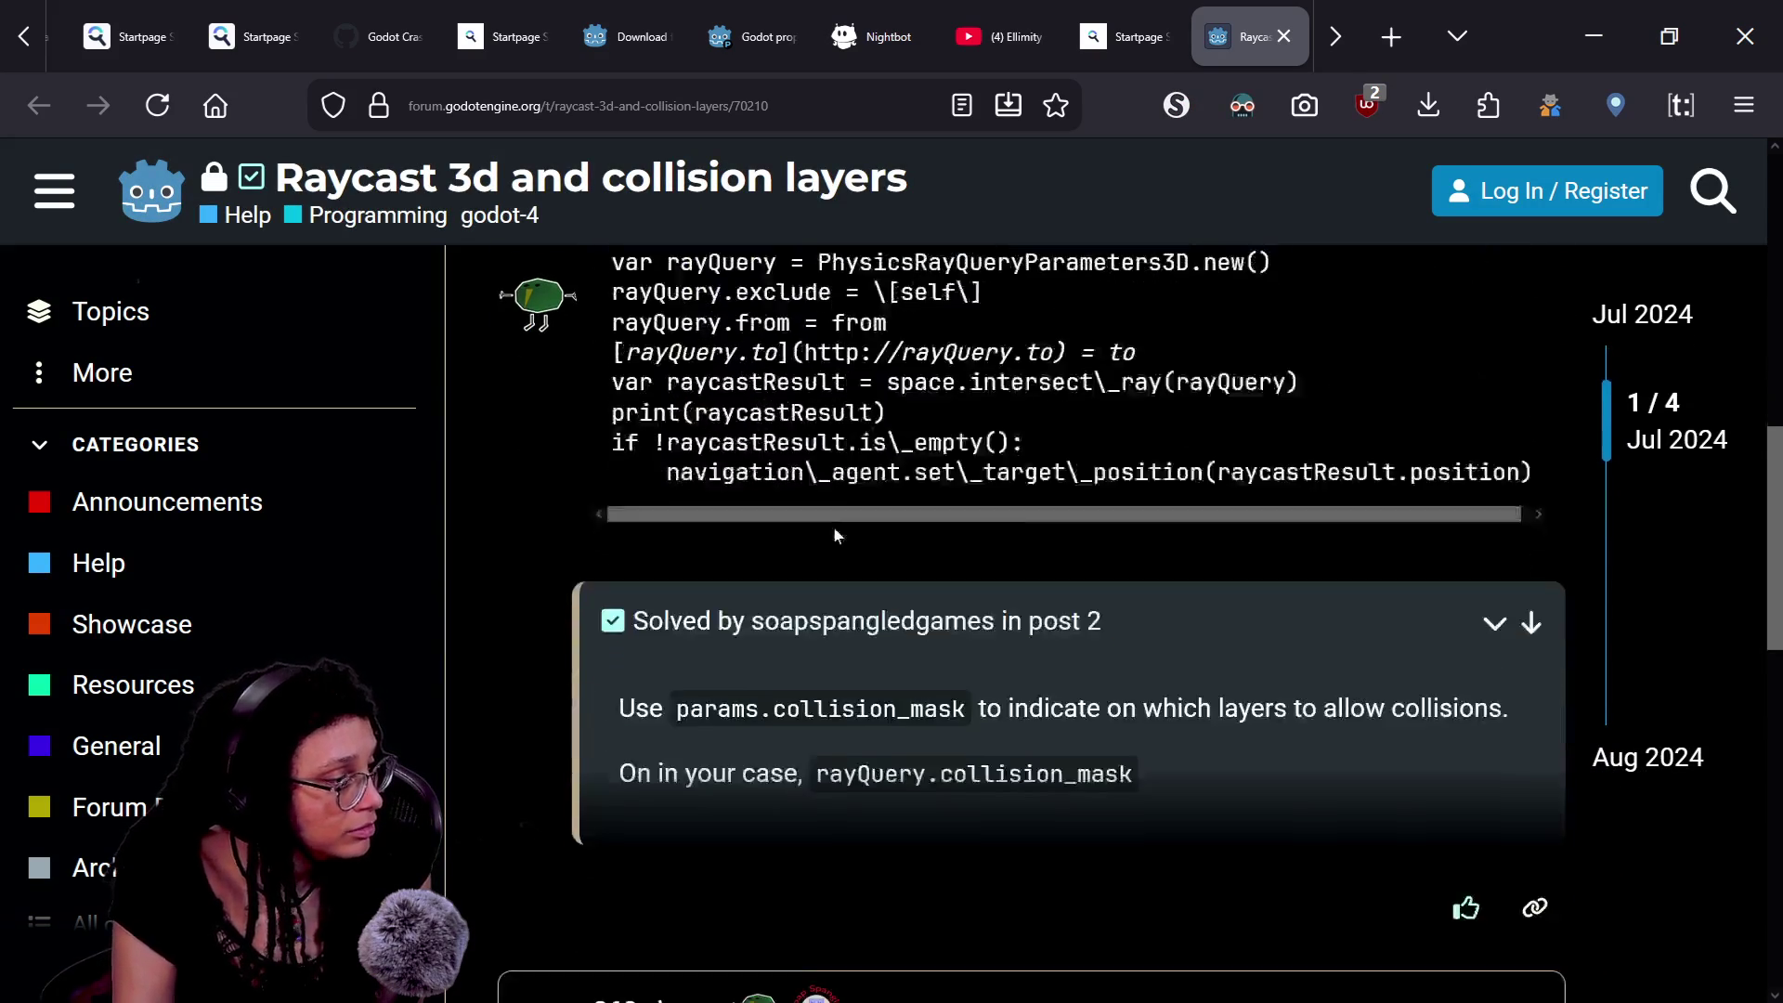
scroll(834, 536, down, 9)
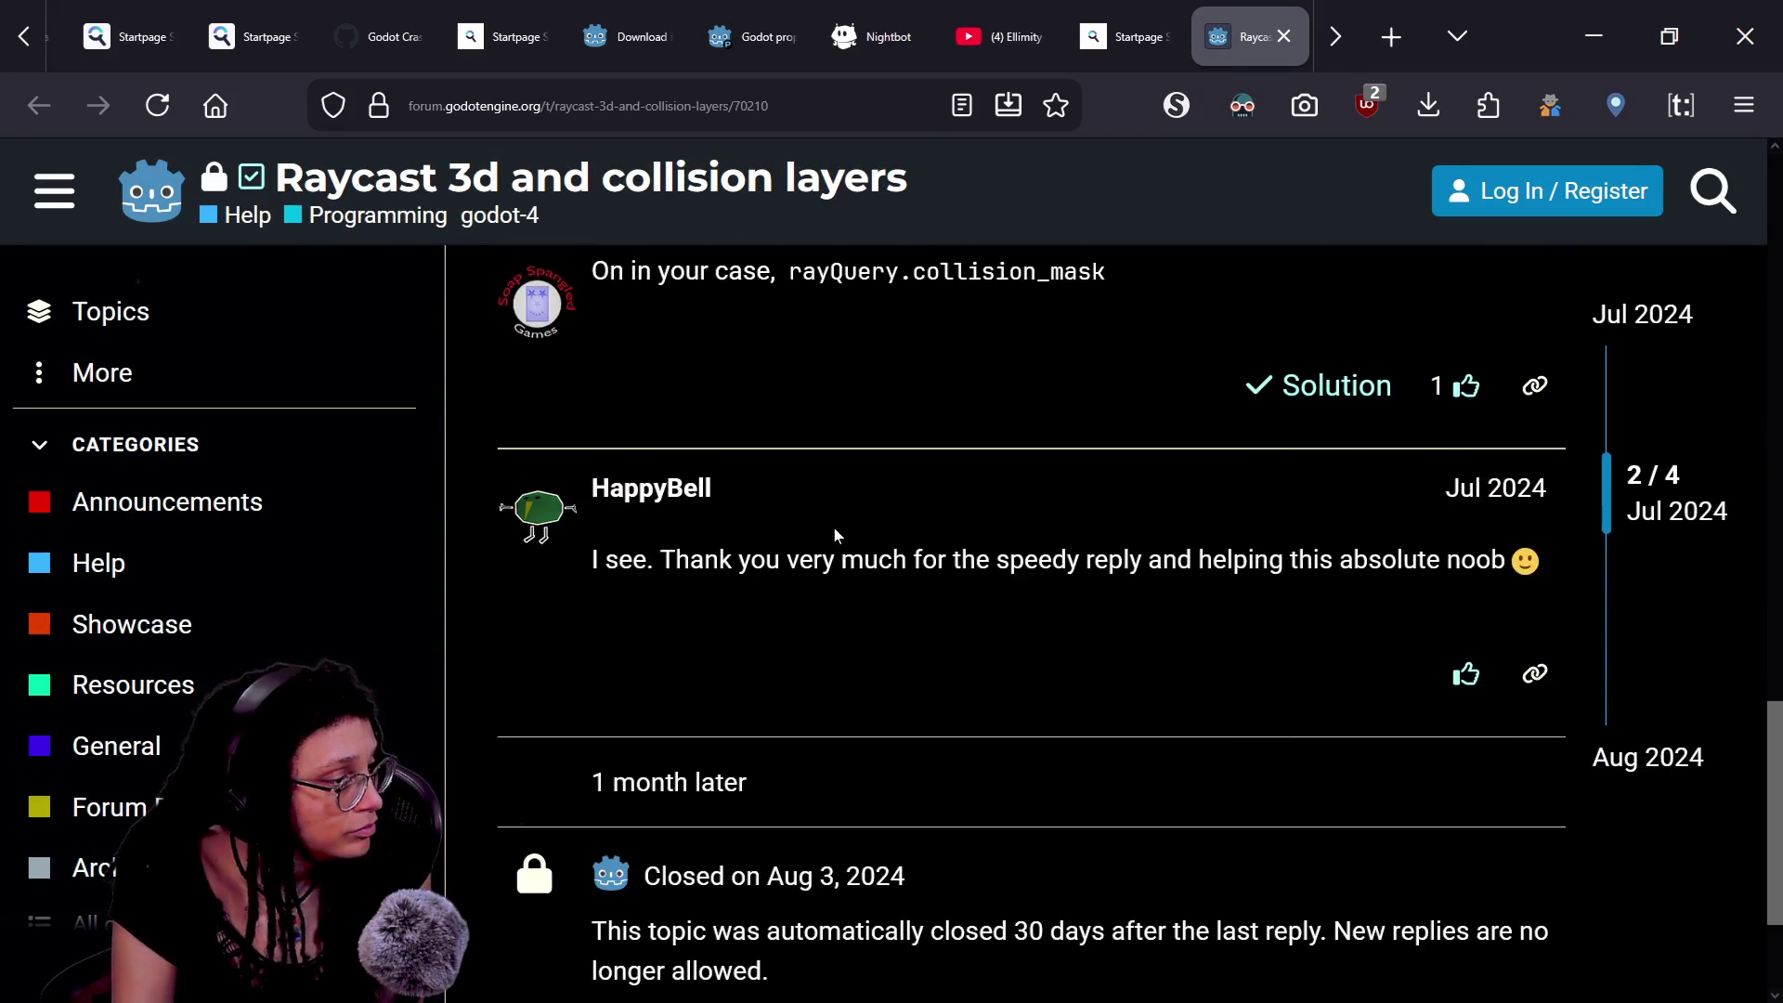
scroll(835, 536, down, 2)
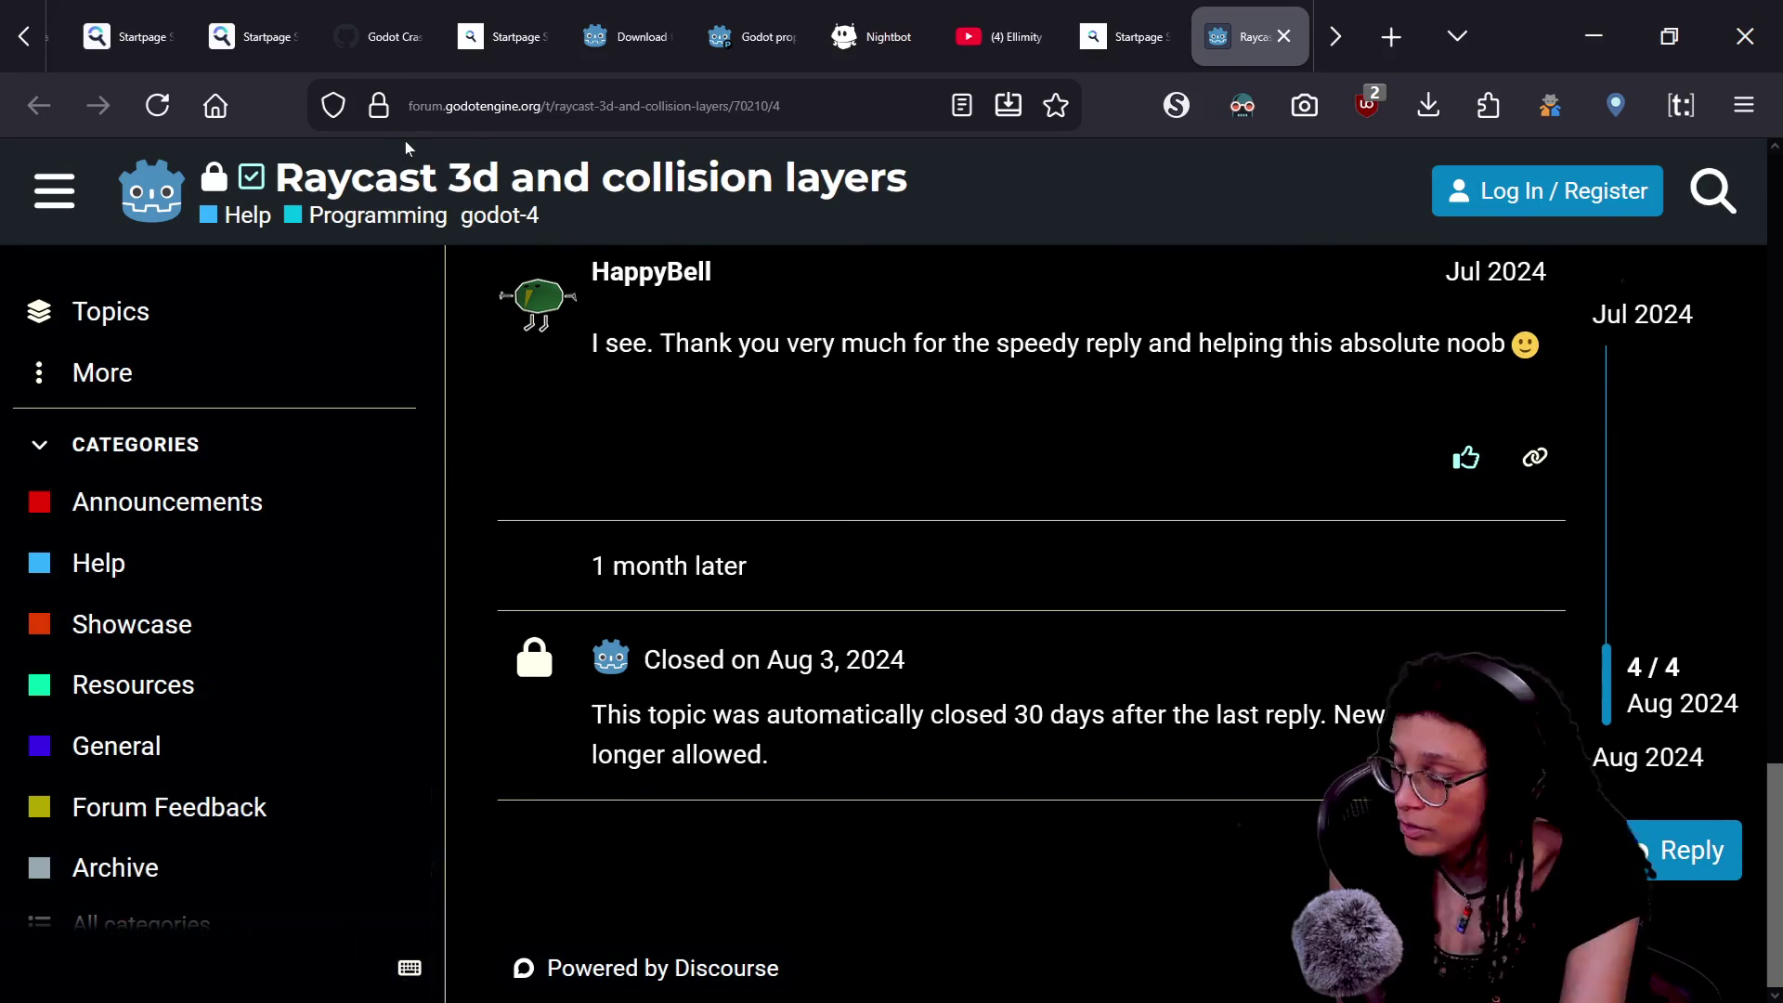
click(1284, 37)
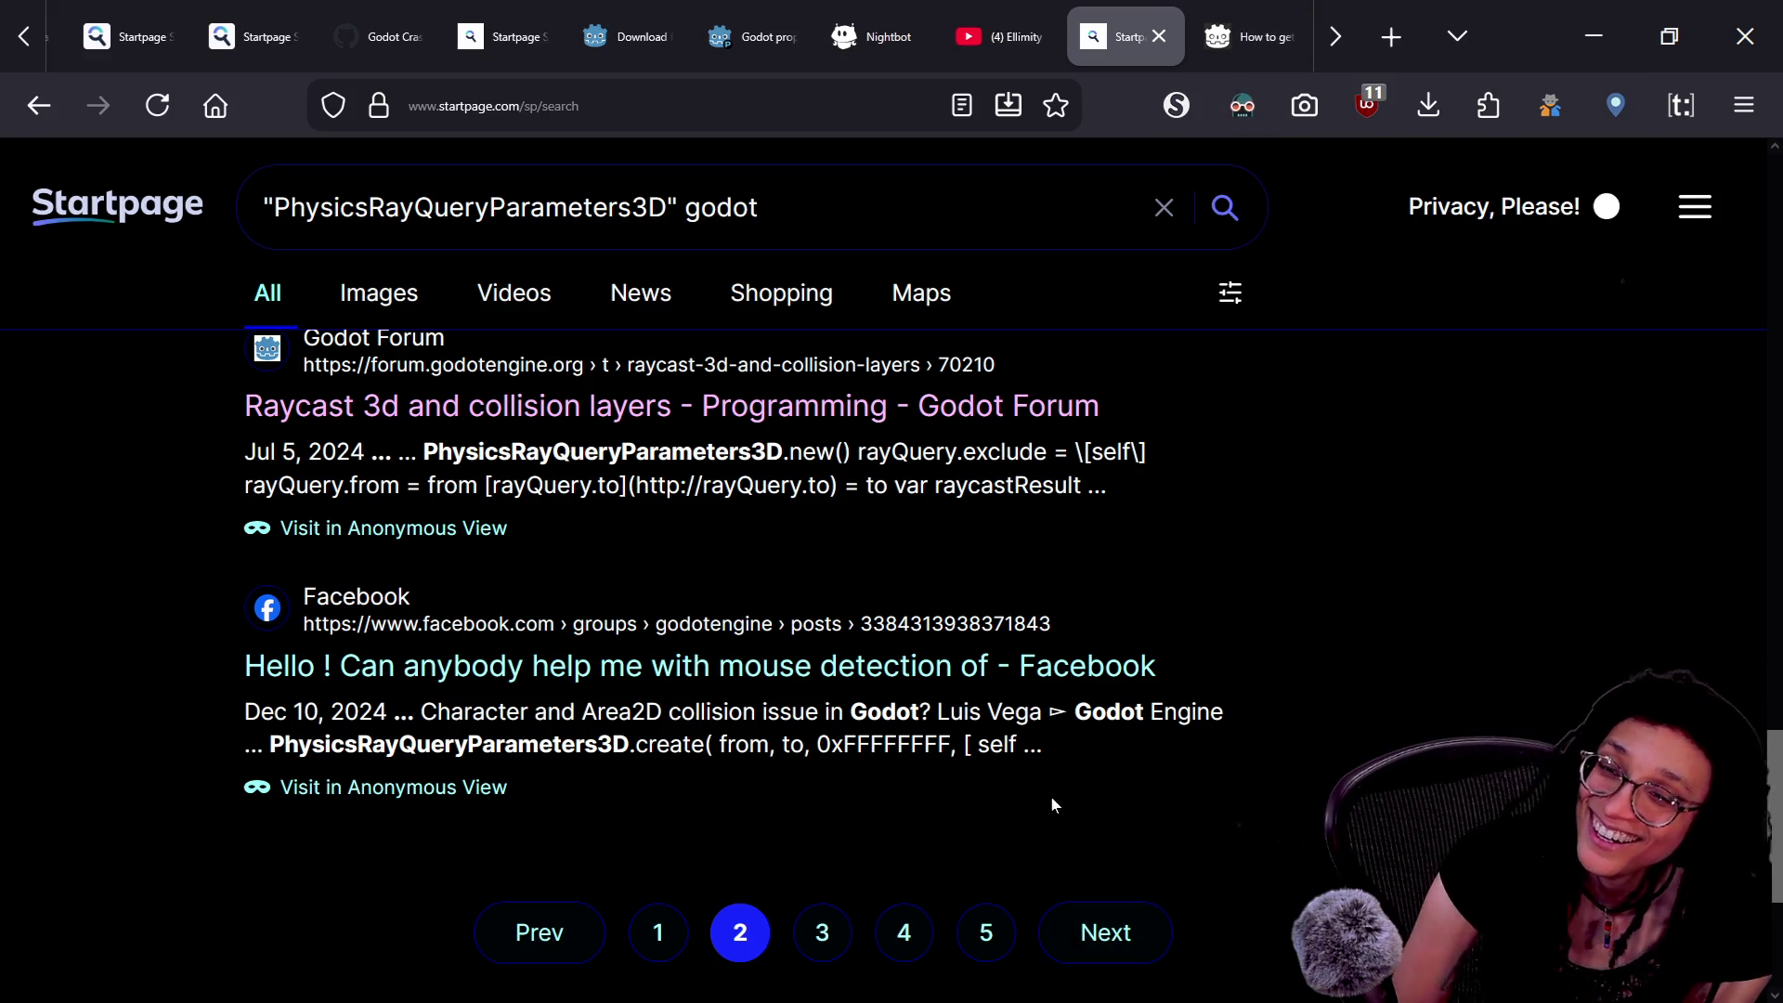
- Load the next results page and browse down to the agentskills.so and FreeGameDev.net entries
click(1101, 956)
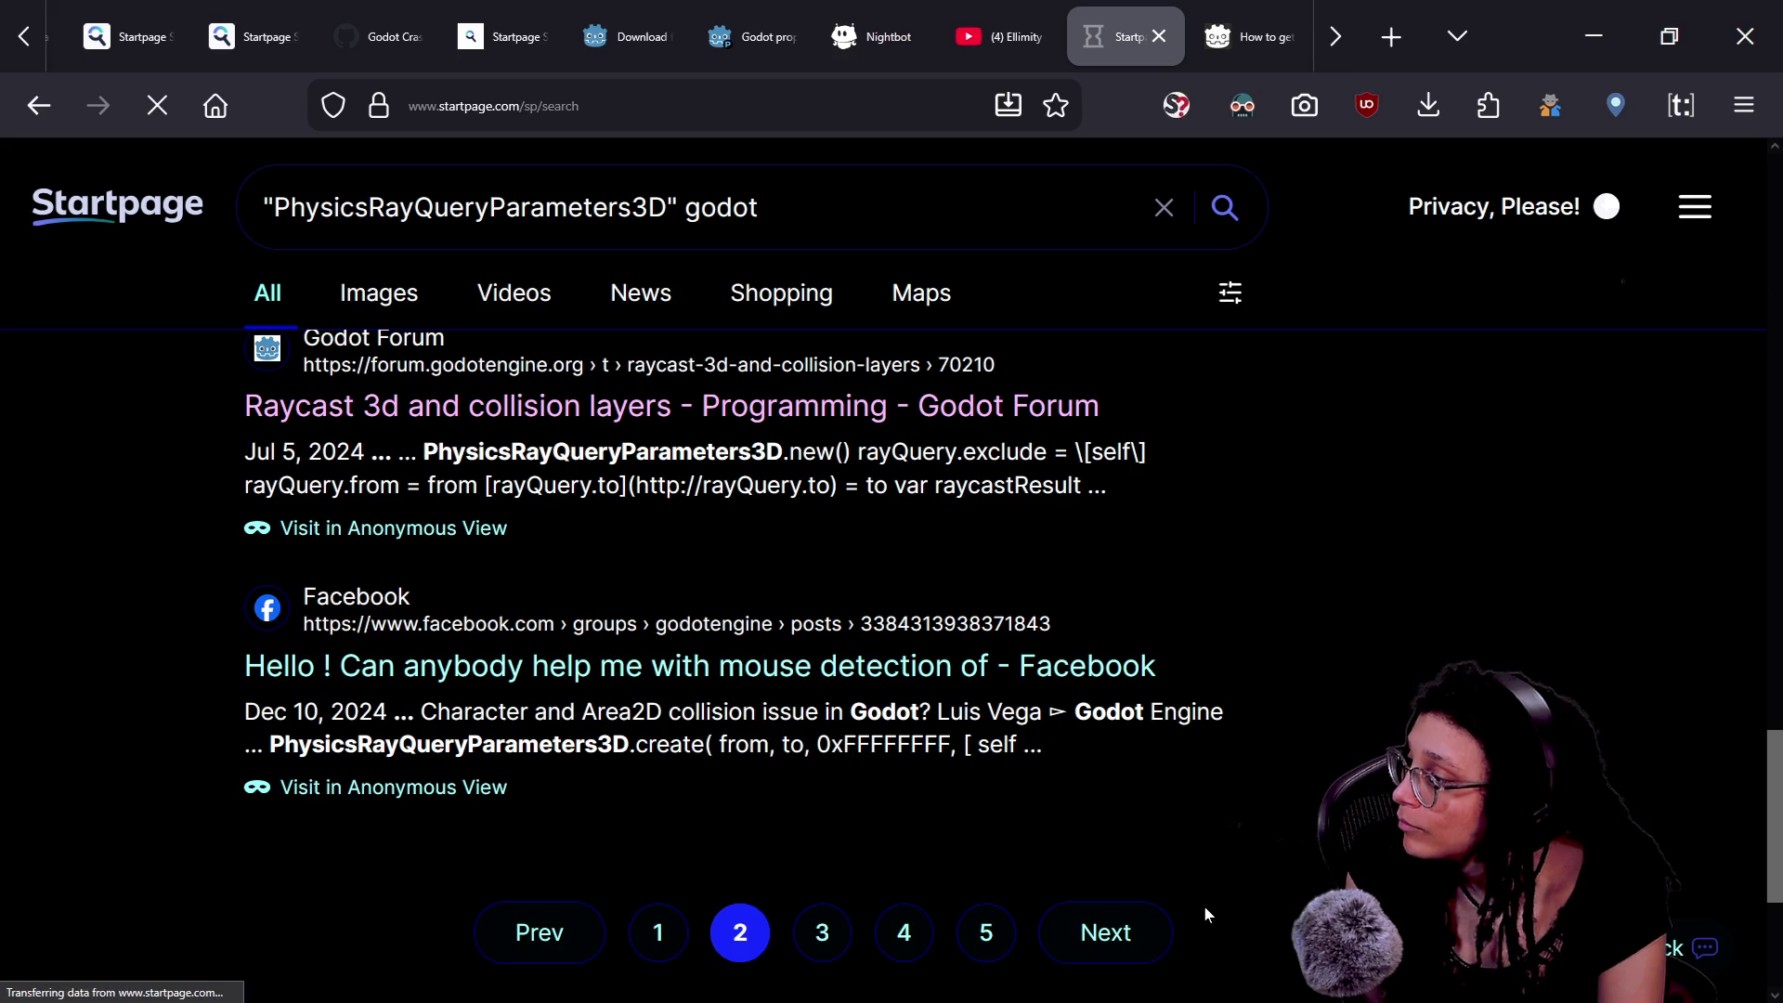
scroll(1206, 914, down, 5)
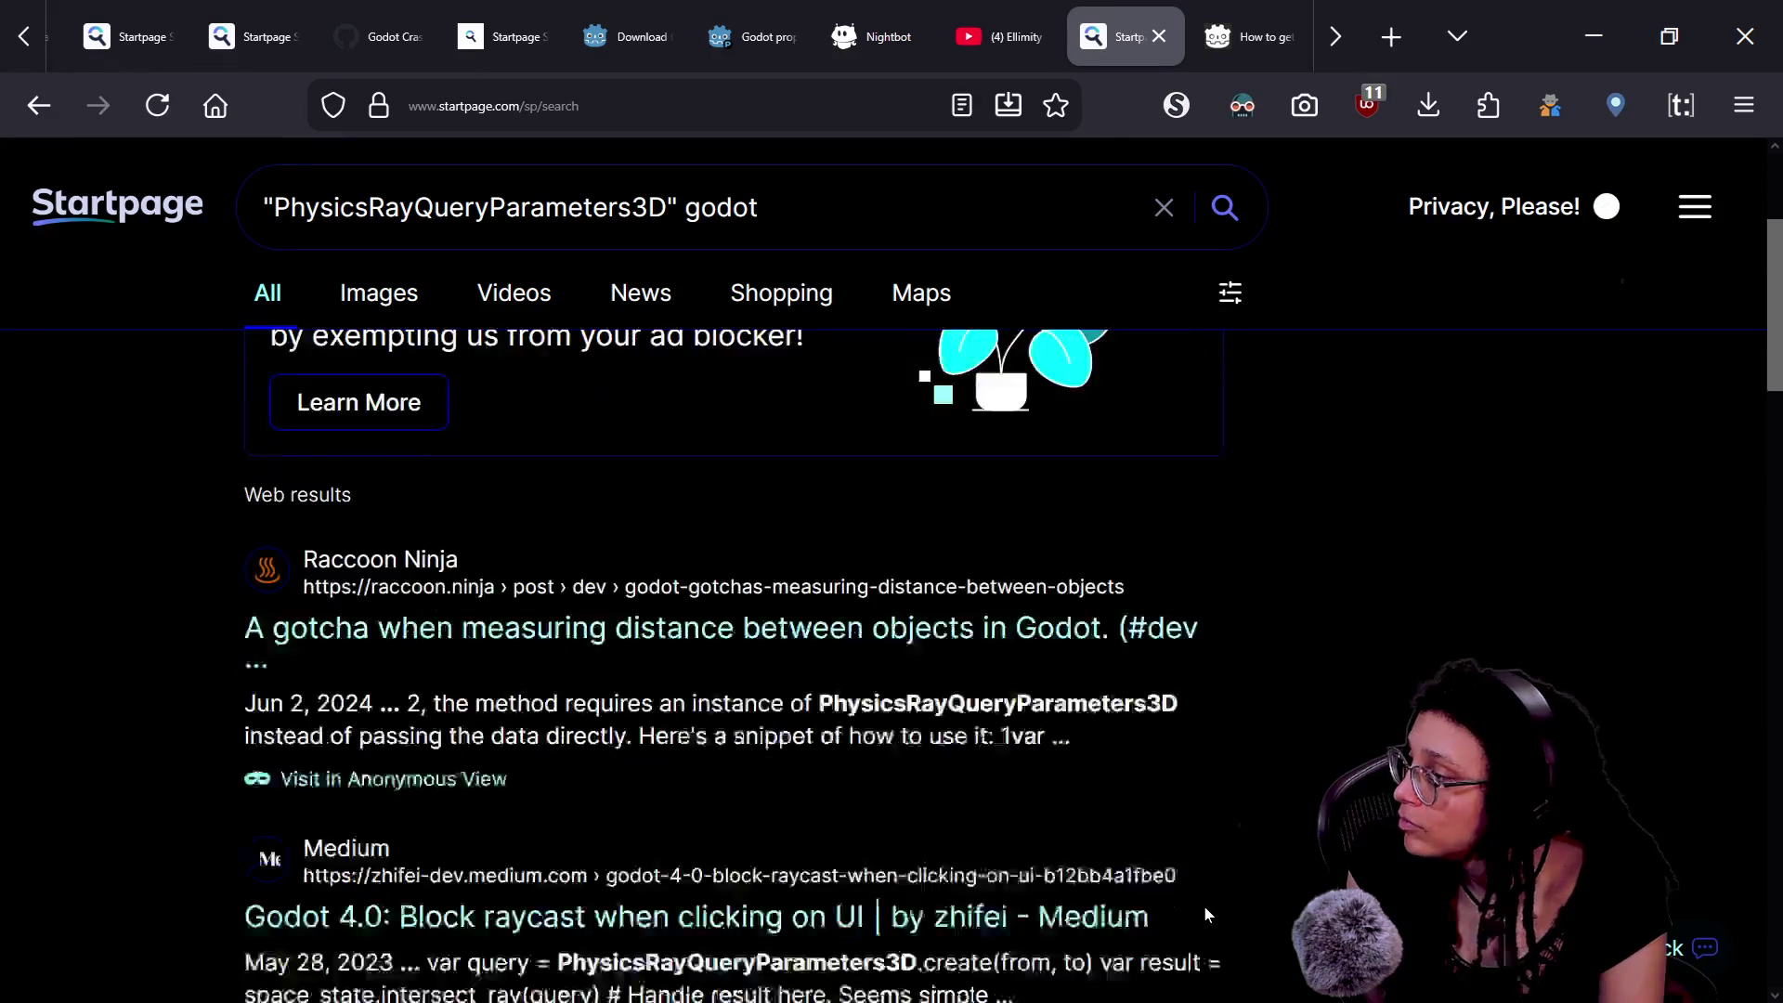
scroll(1206, 913, down, 5)
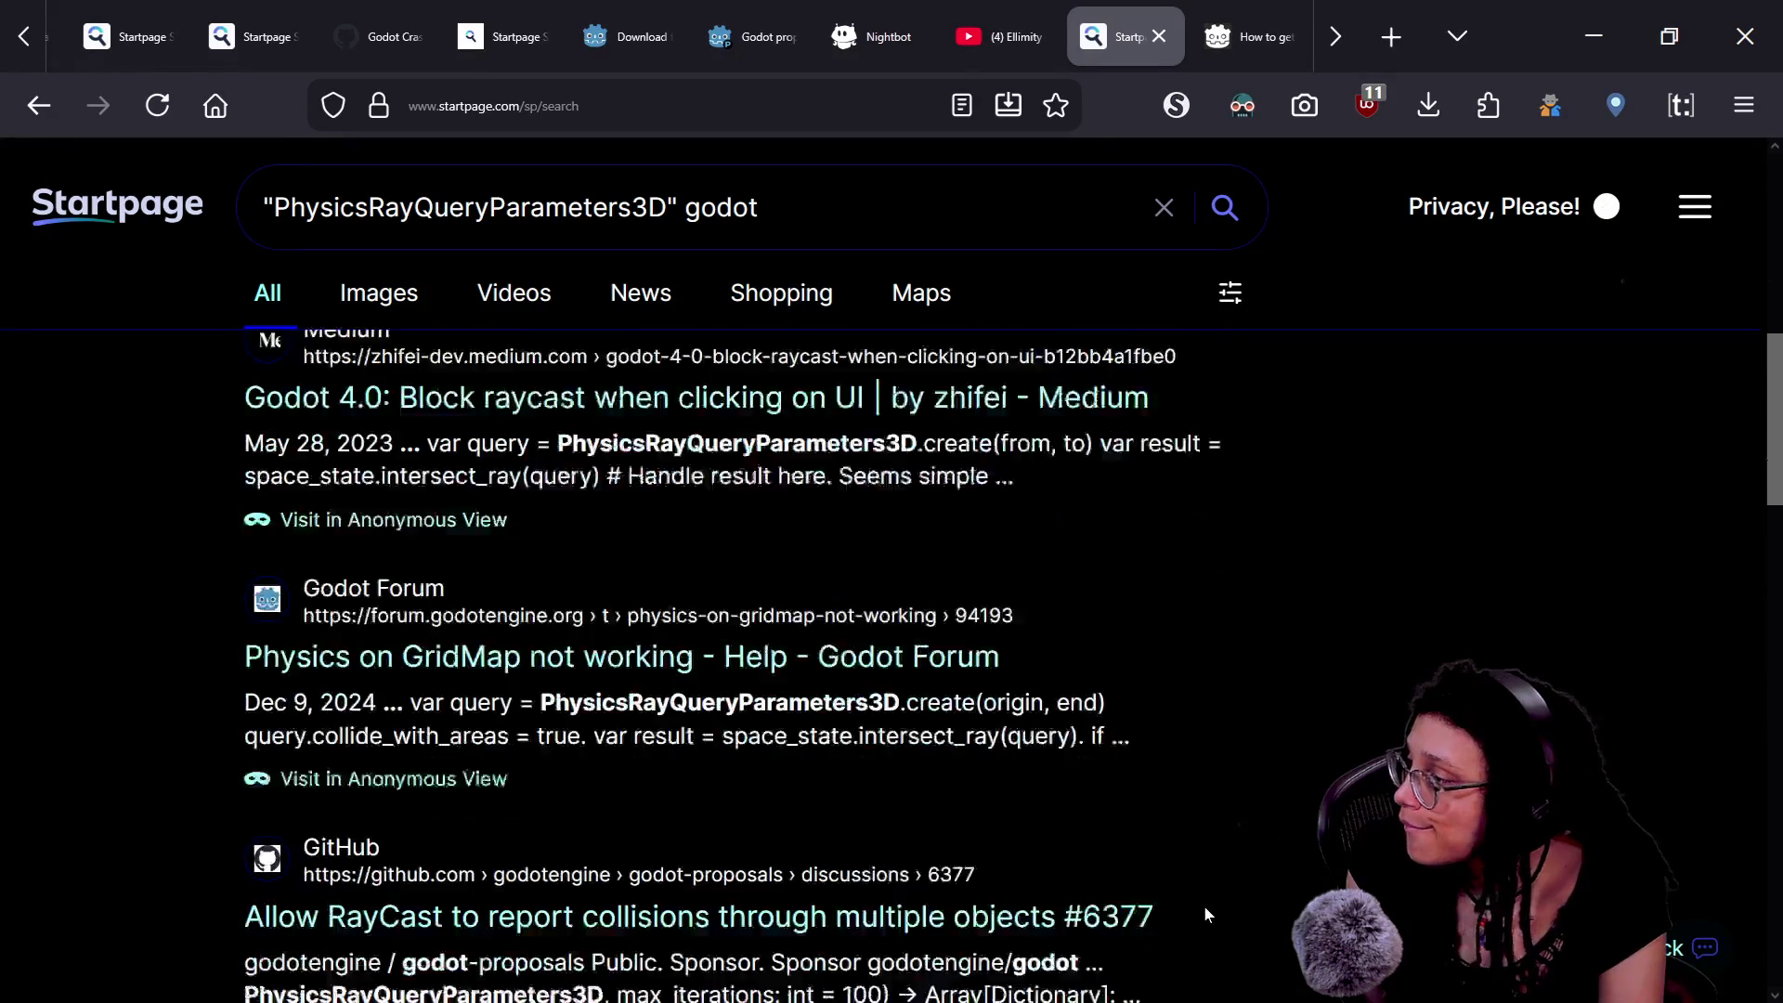
scroll(1205, 914, down, 3)
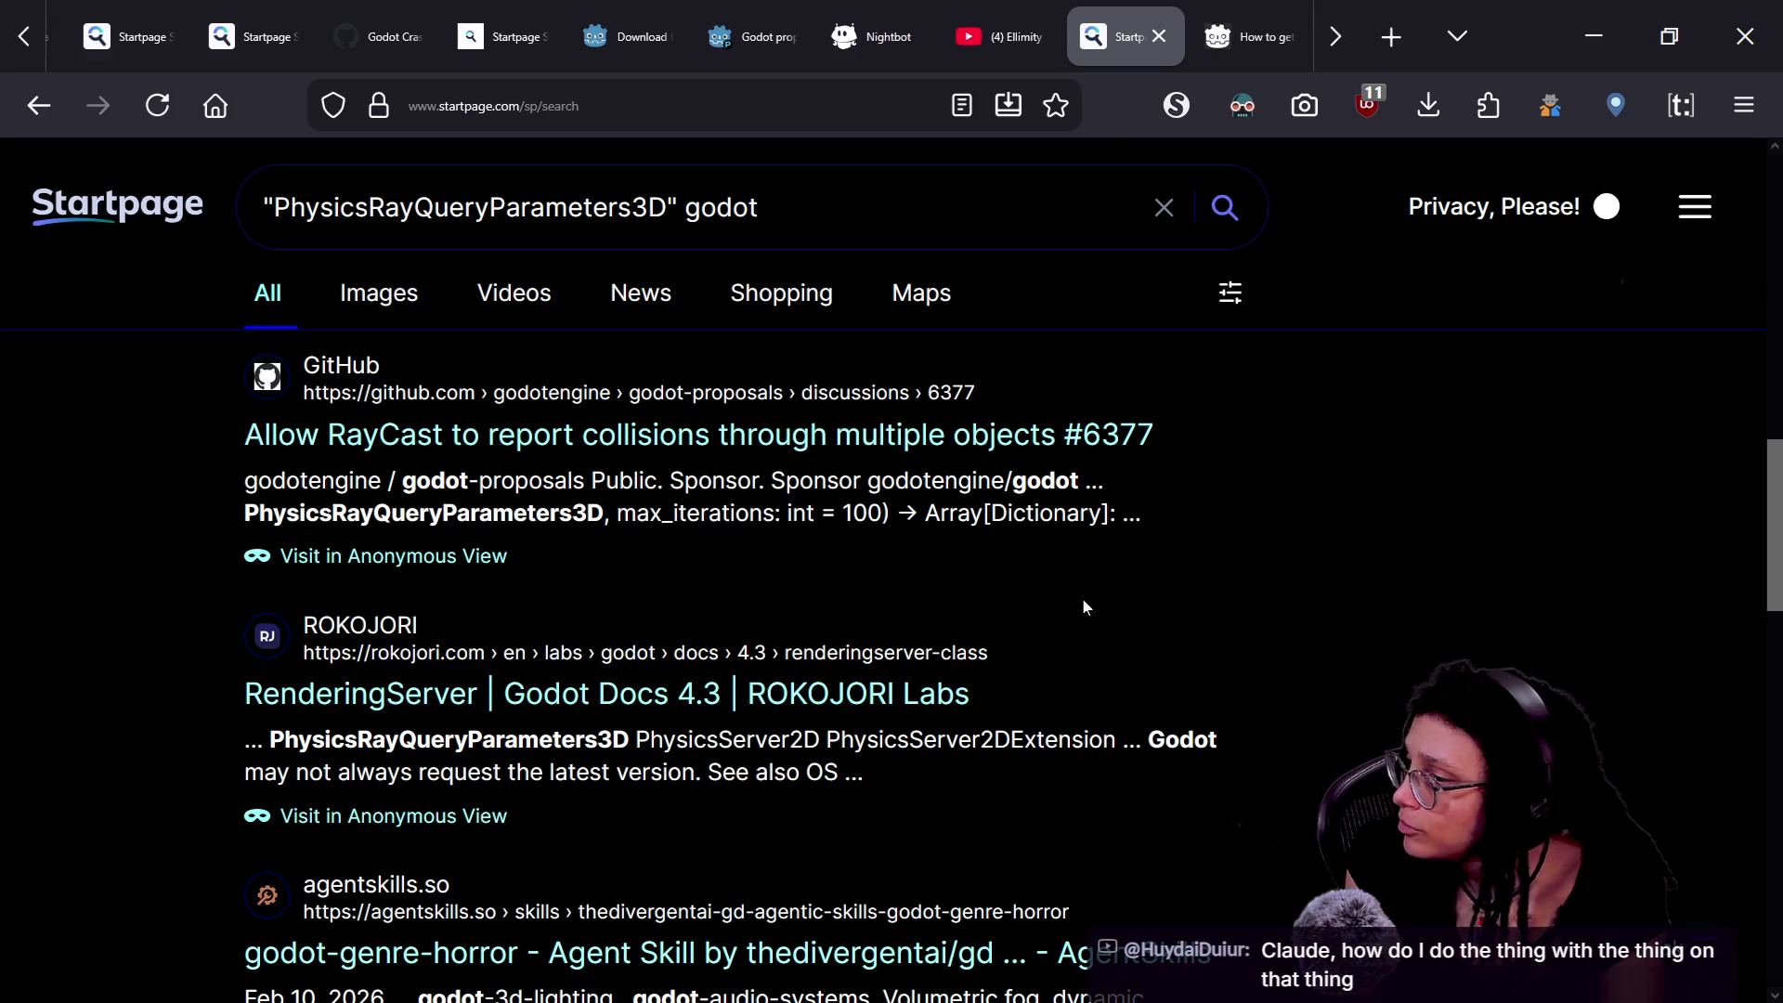
scroll(1145, 624, down, 2)
scroll(1145, 632, down, 4)
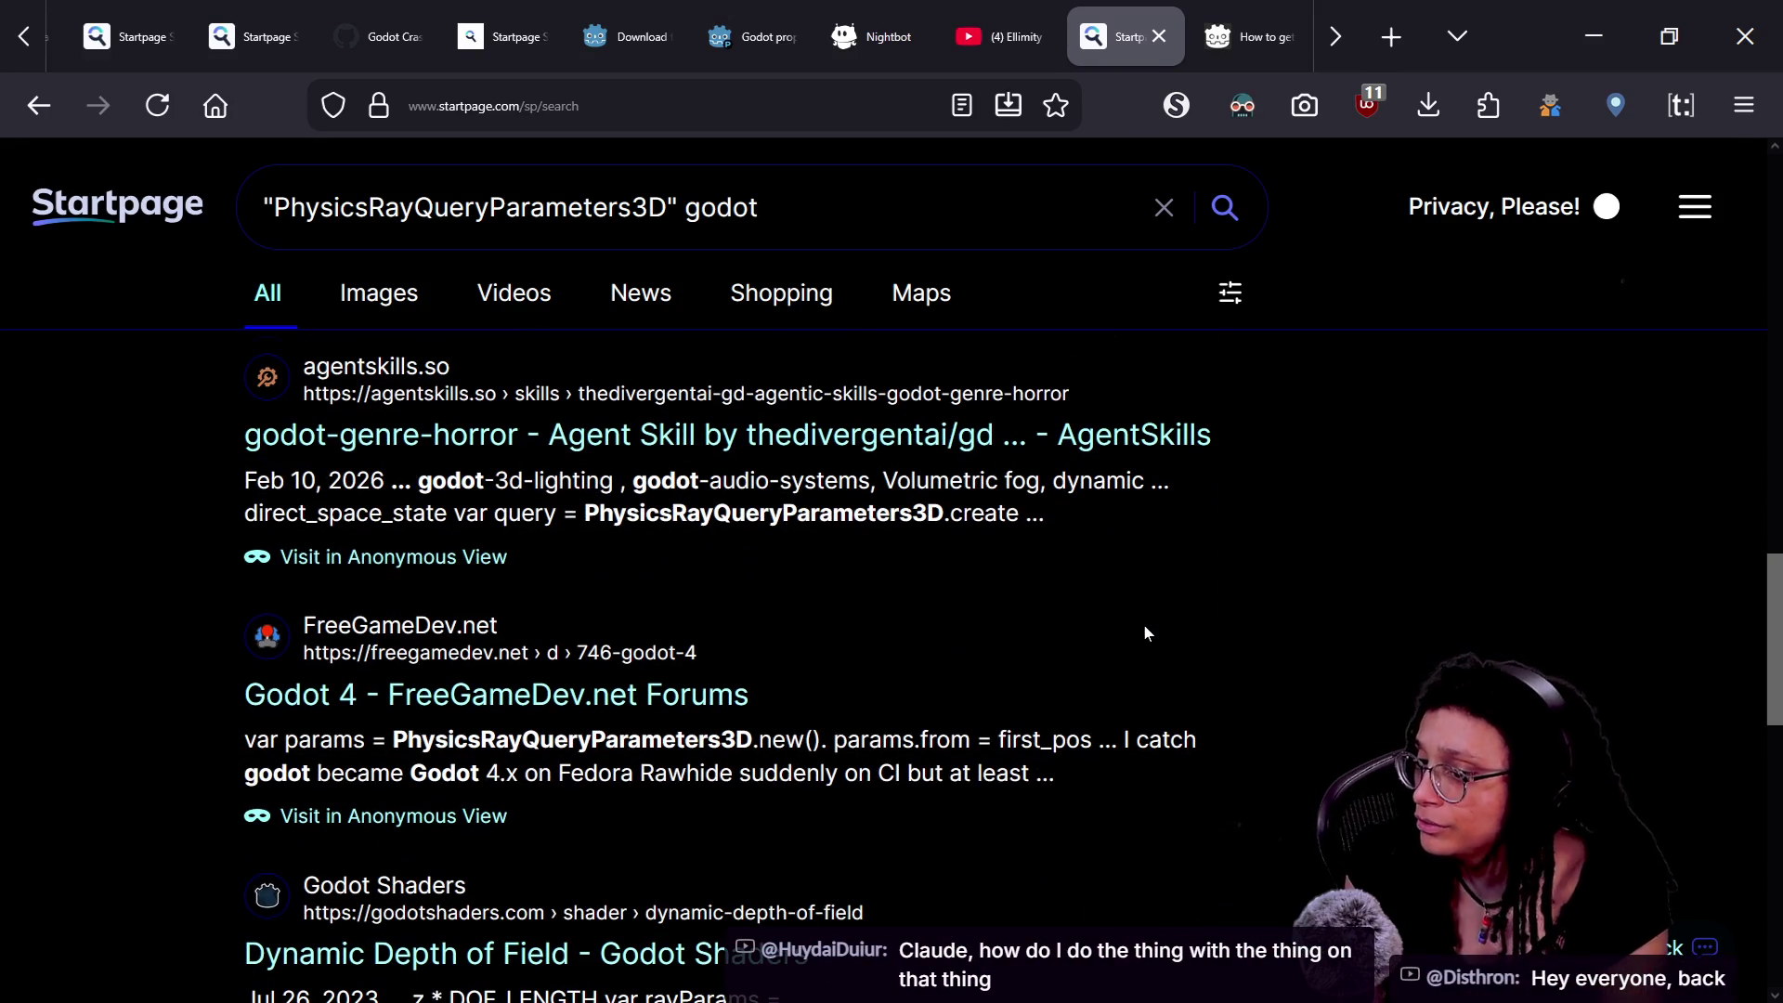
scroll(1144, 628, down, 1)
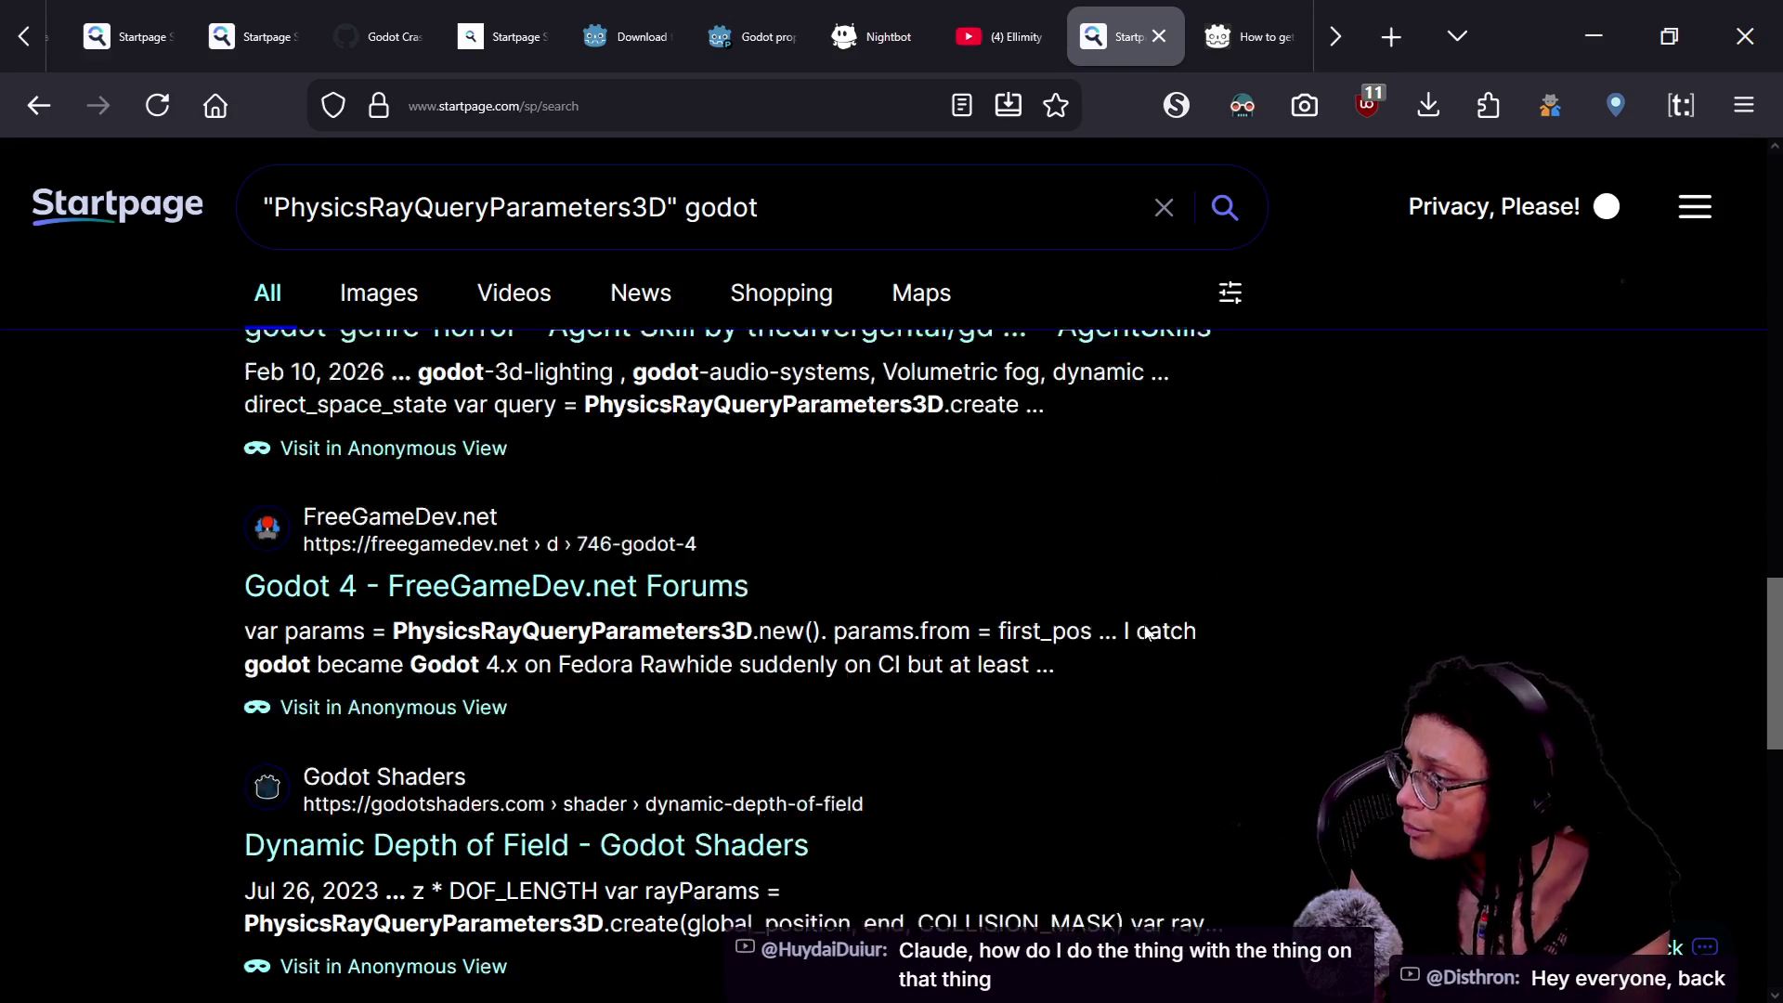
scroll(1145, 631, up, 1)
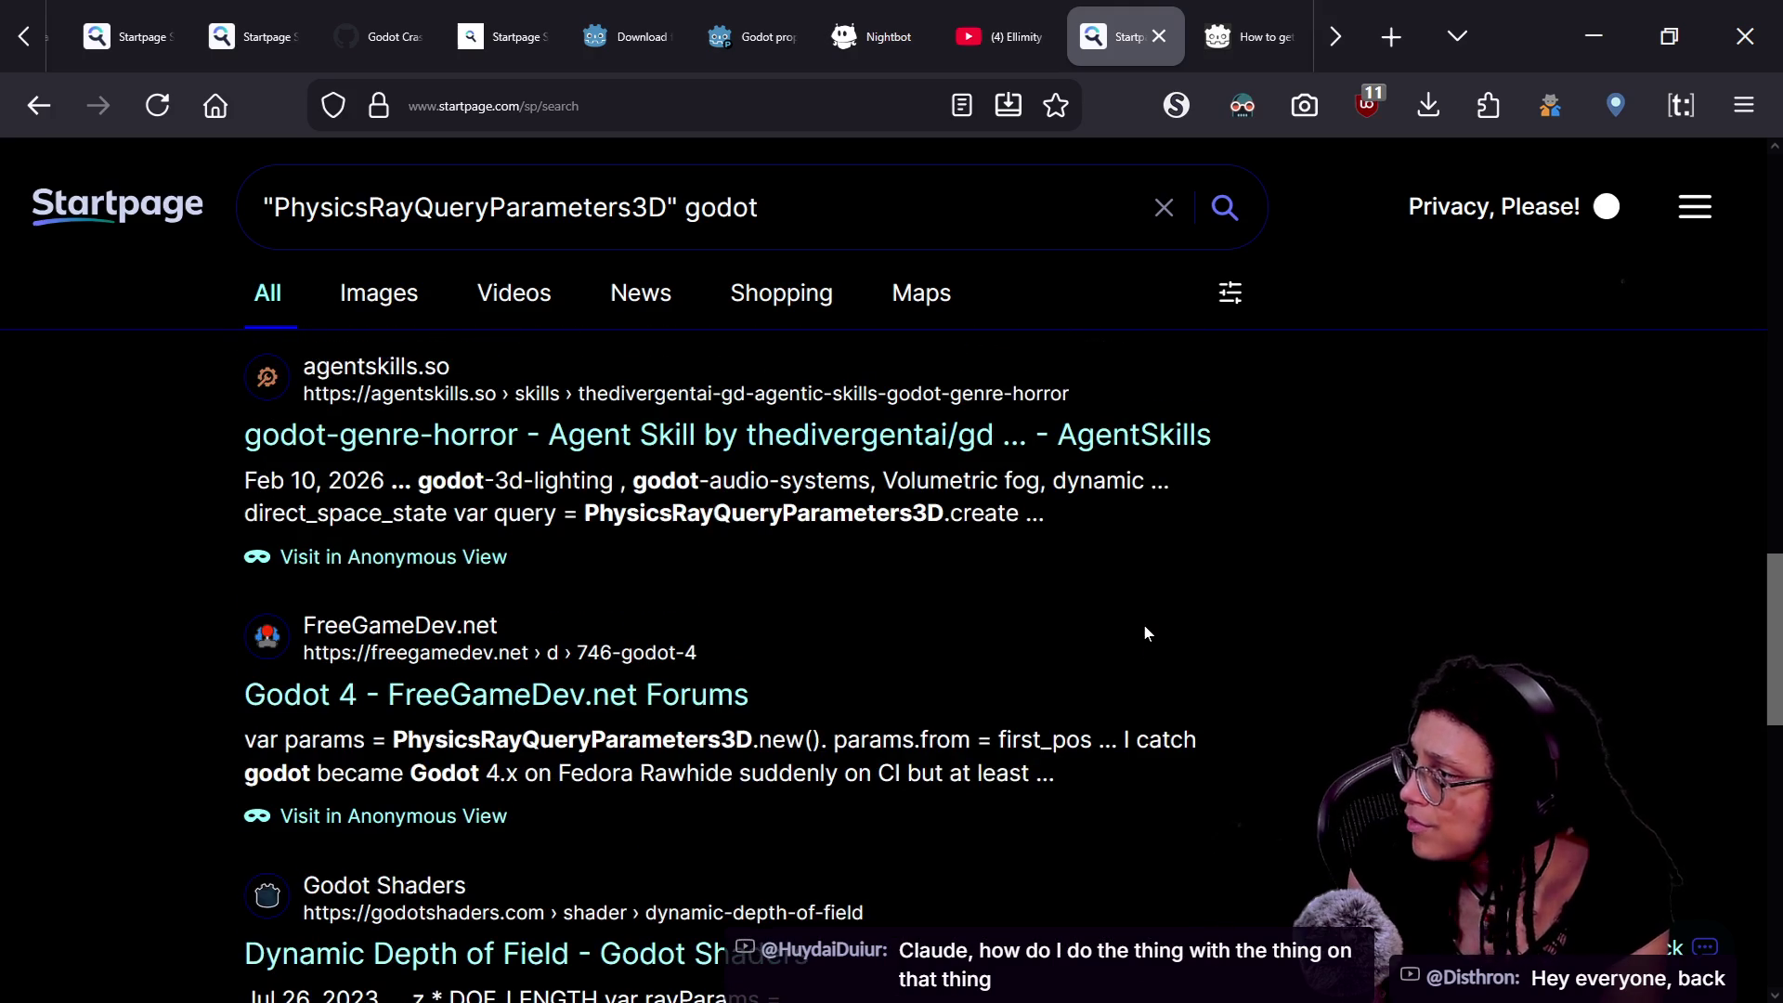
scroll(1145, 626, down, 1)
scroll(1145, 626, up, 1)
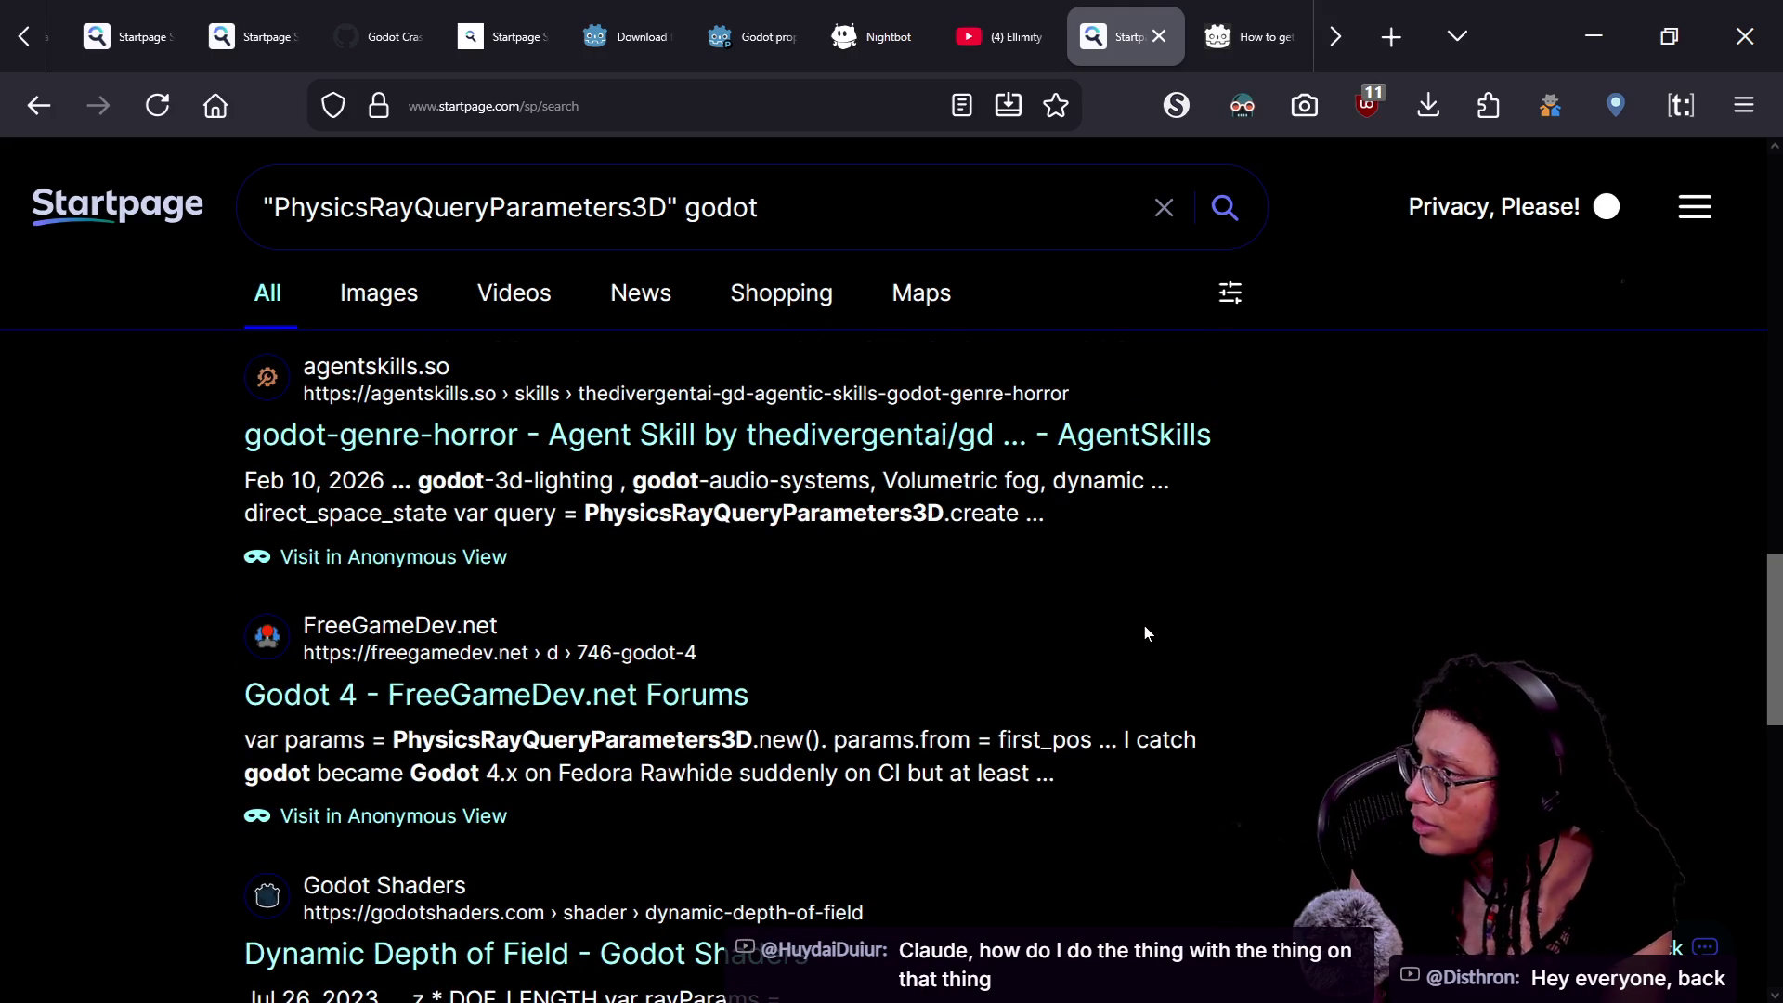
scroll(1145, 634, down, 1)
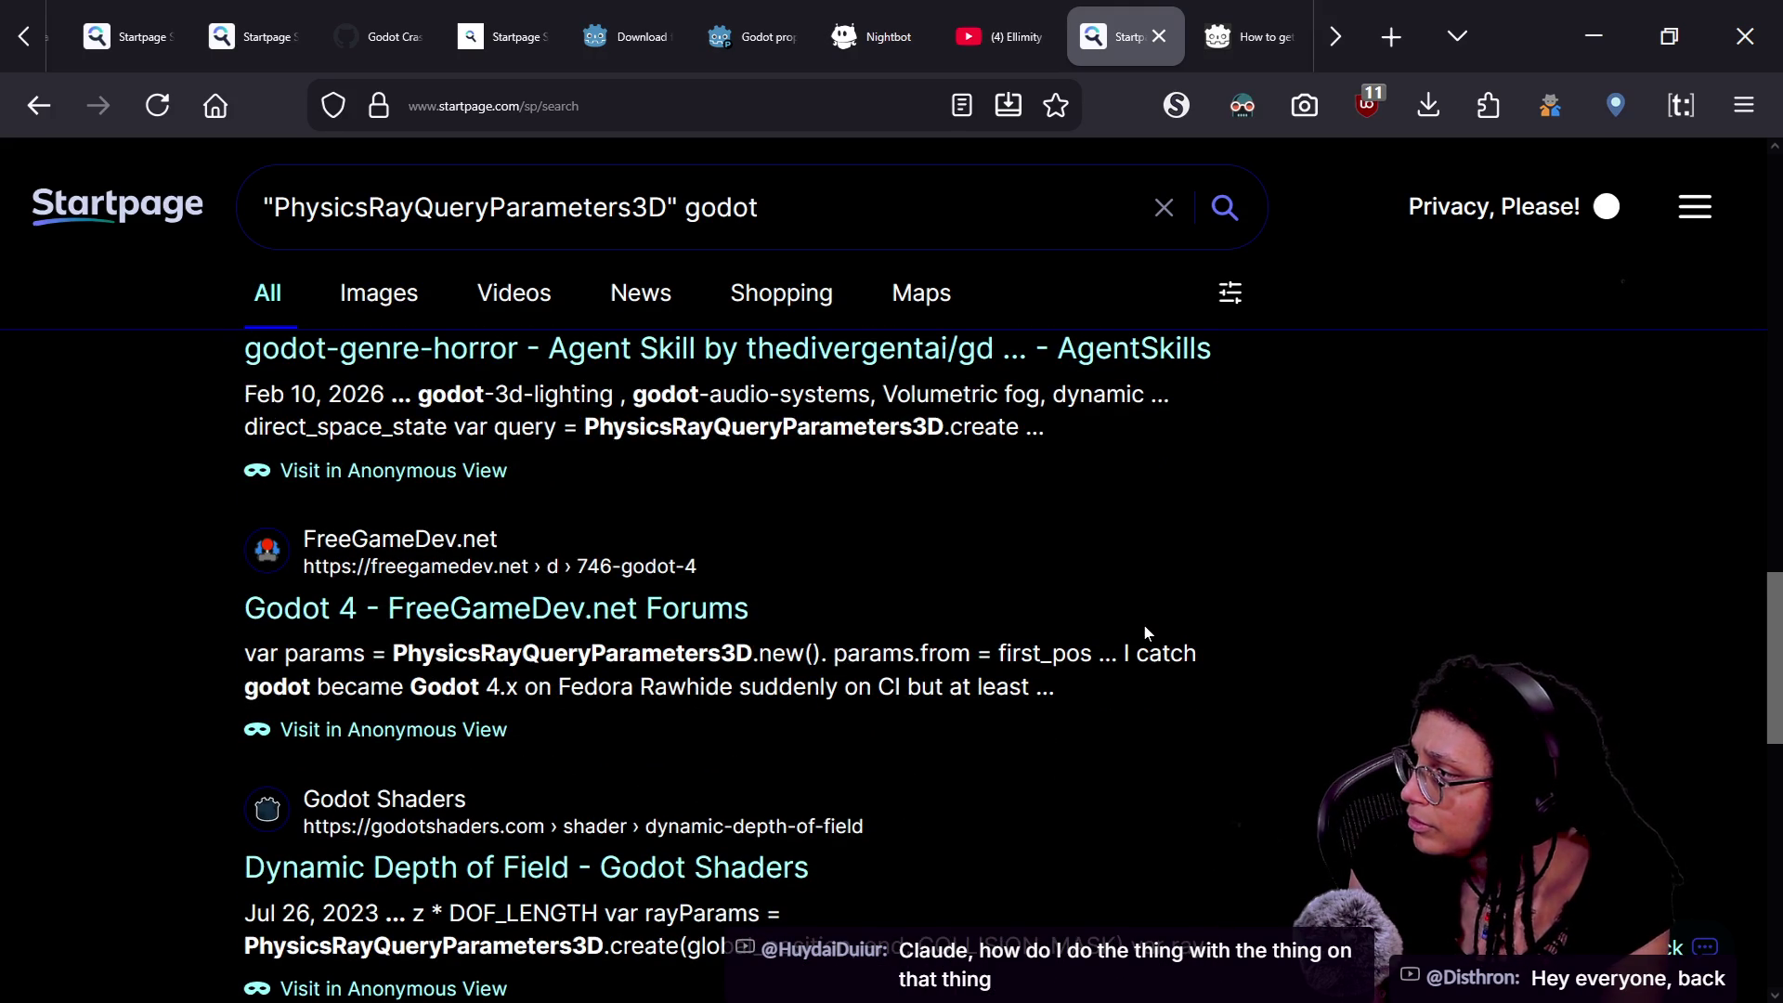
- Open the godot-genre-horror AgentSkills result, setting agentskills.so to Temp. TRUSTED in NoScript
click(376, 355)
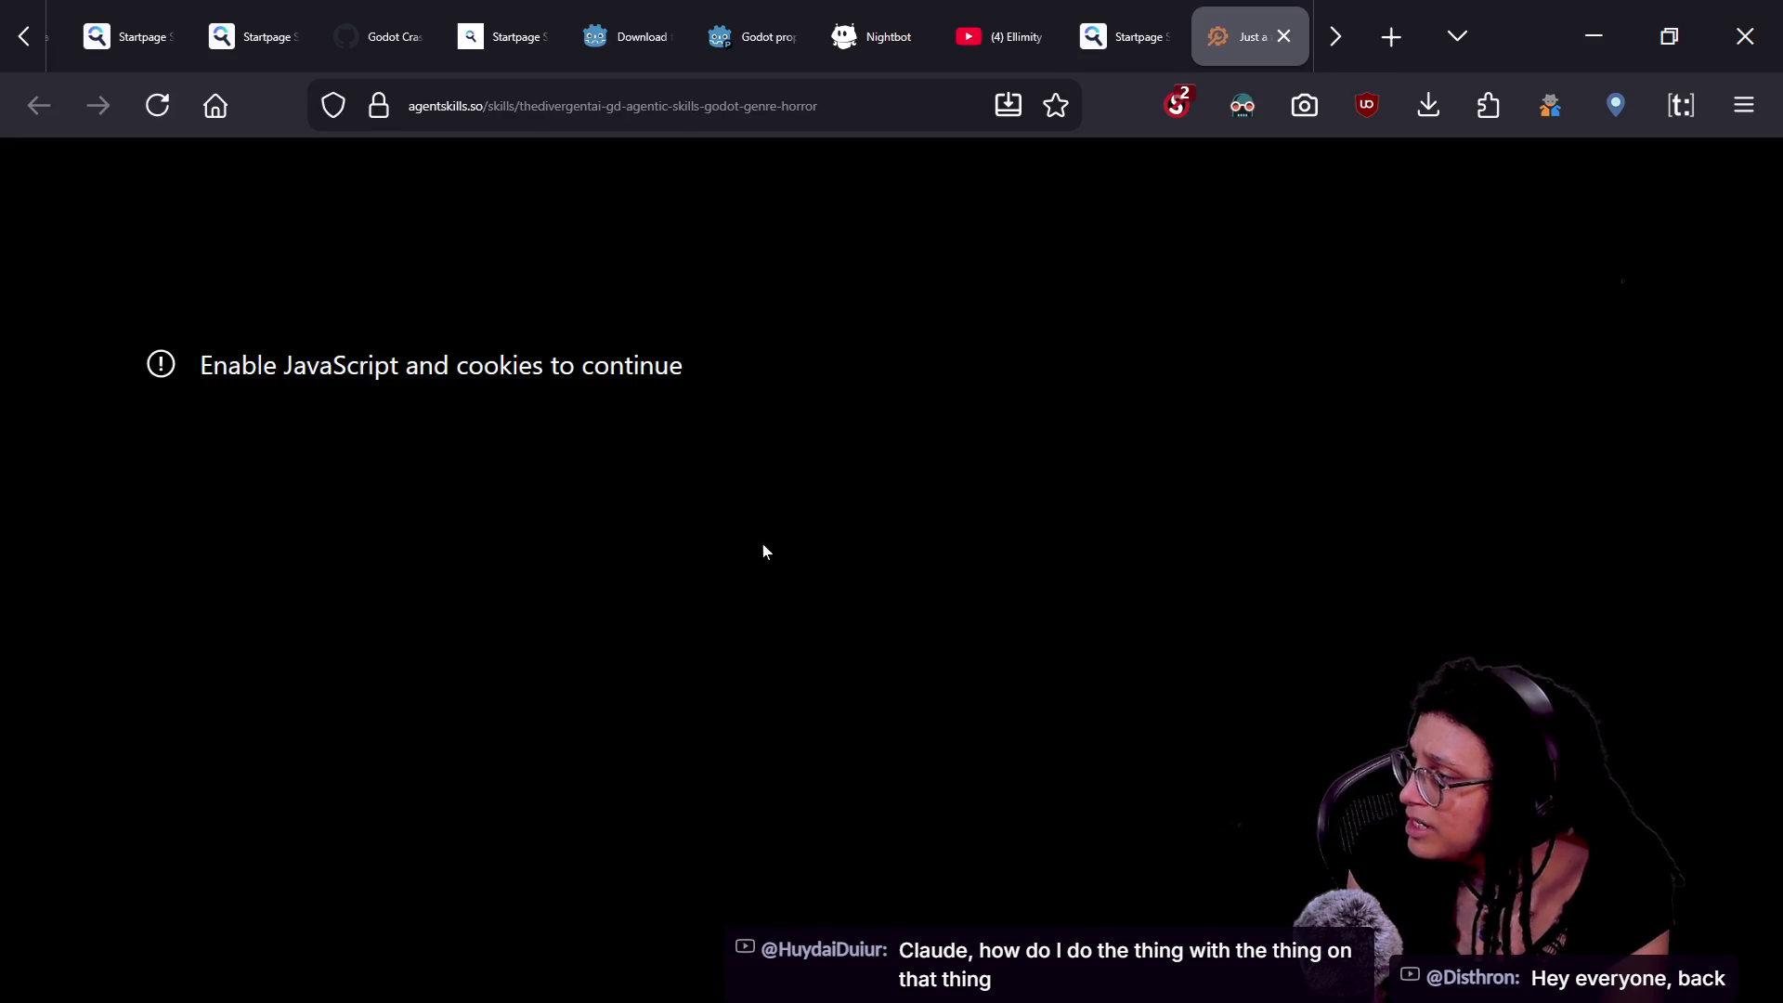
click(1177, 104)
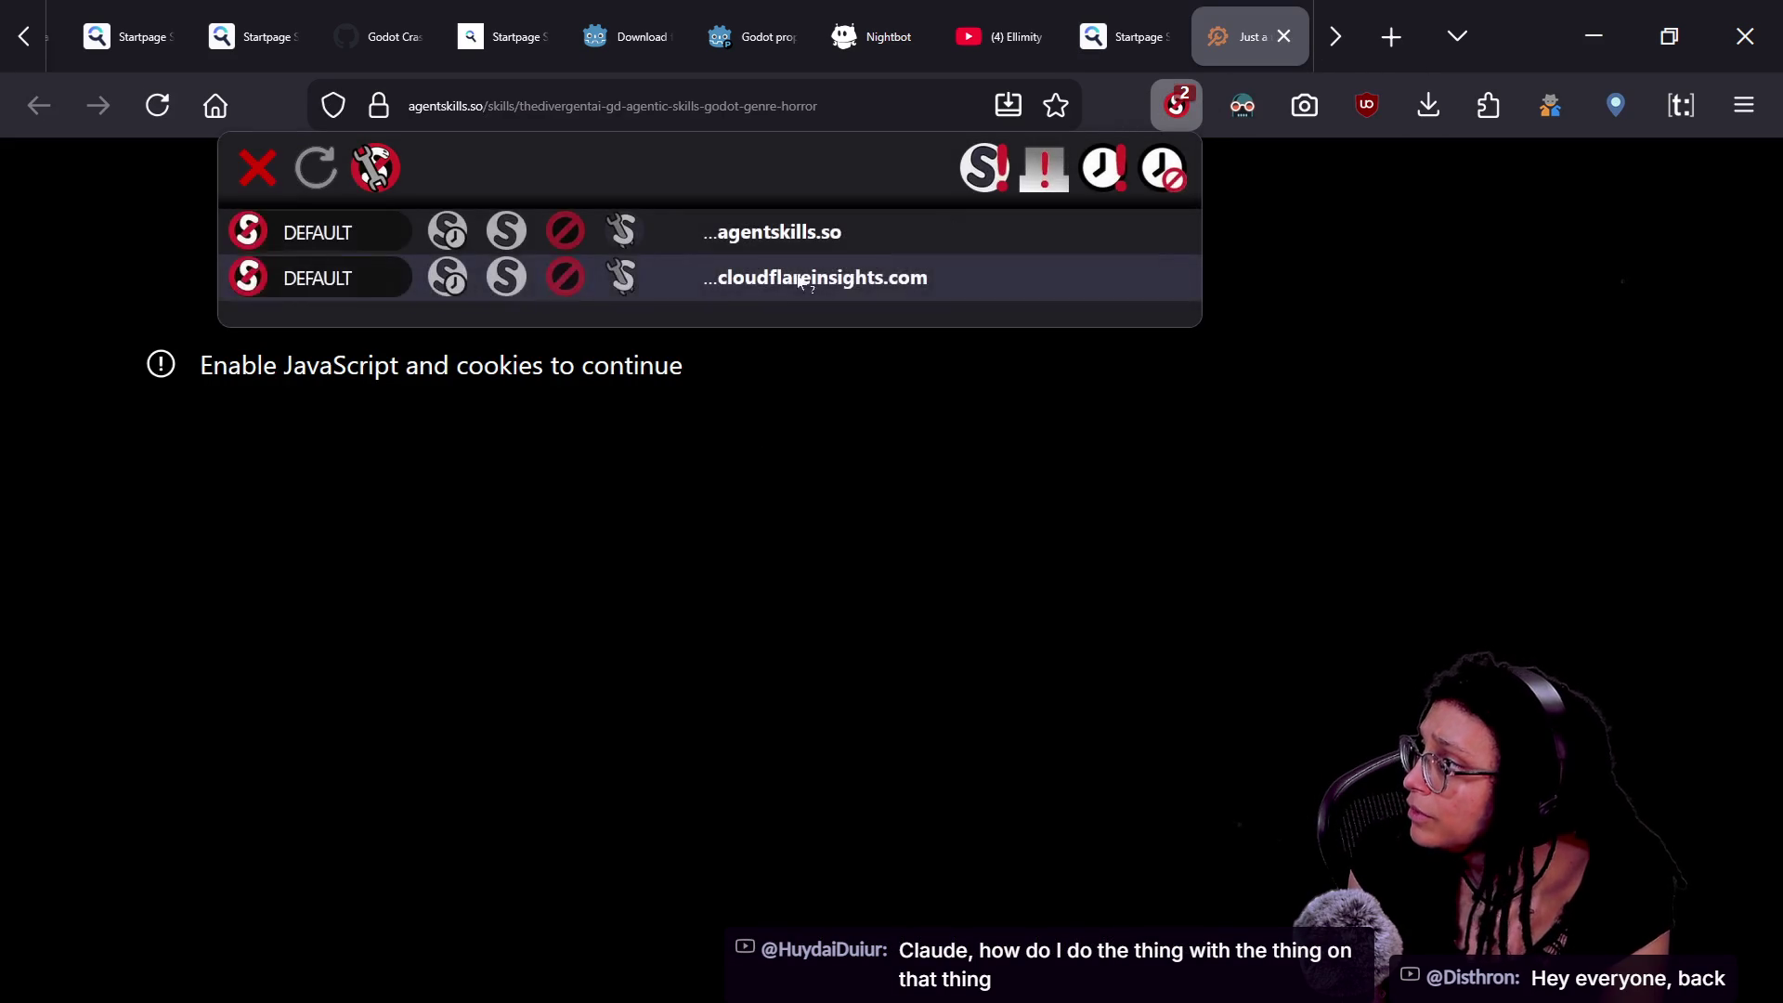
click(508, 232)
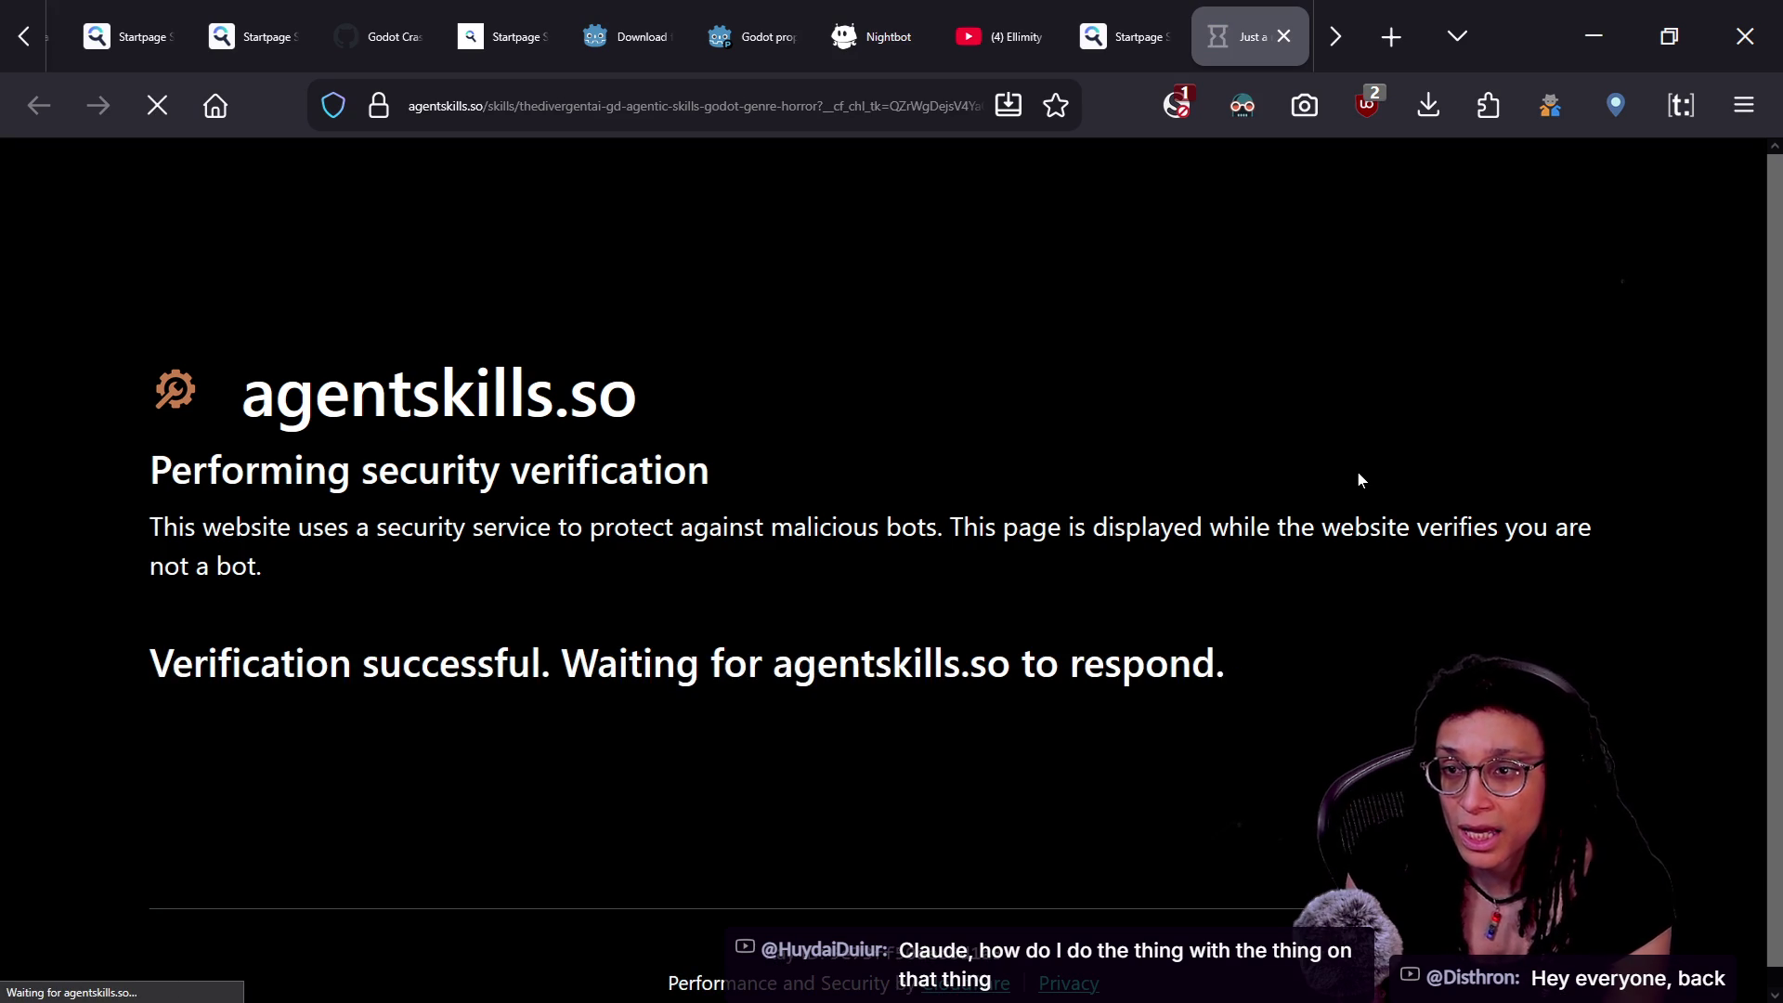
scroll(987, 604, down, 6)
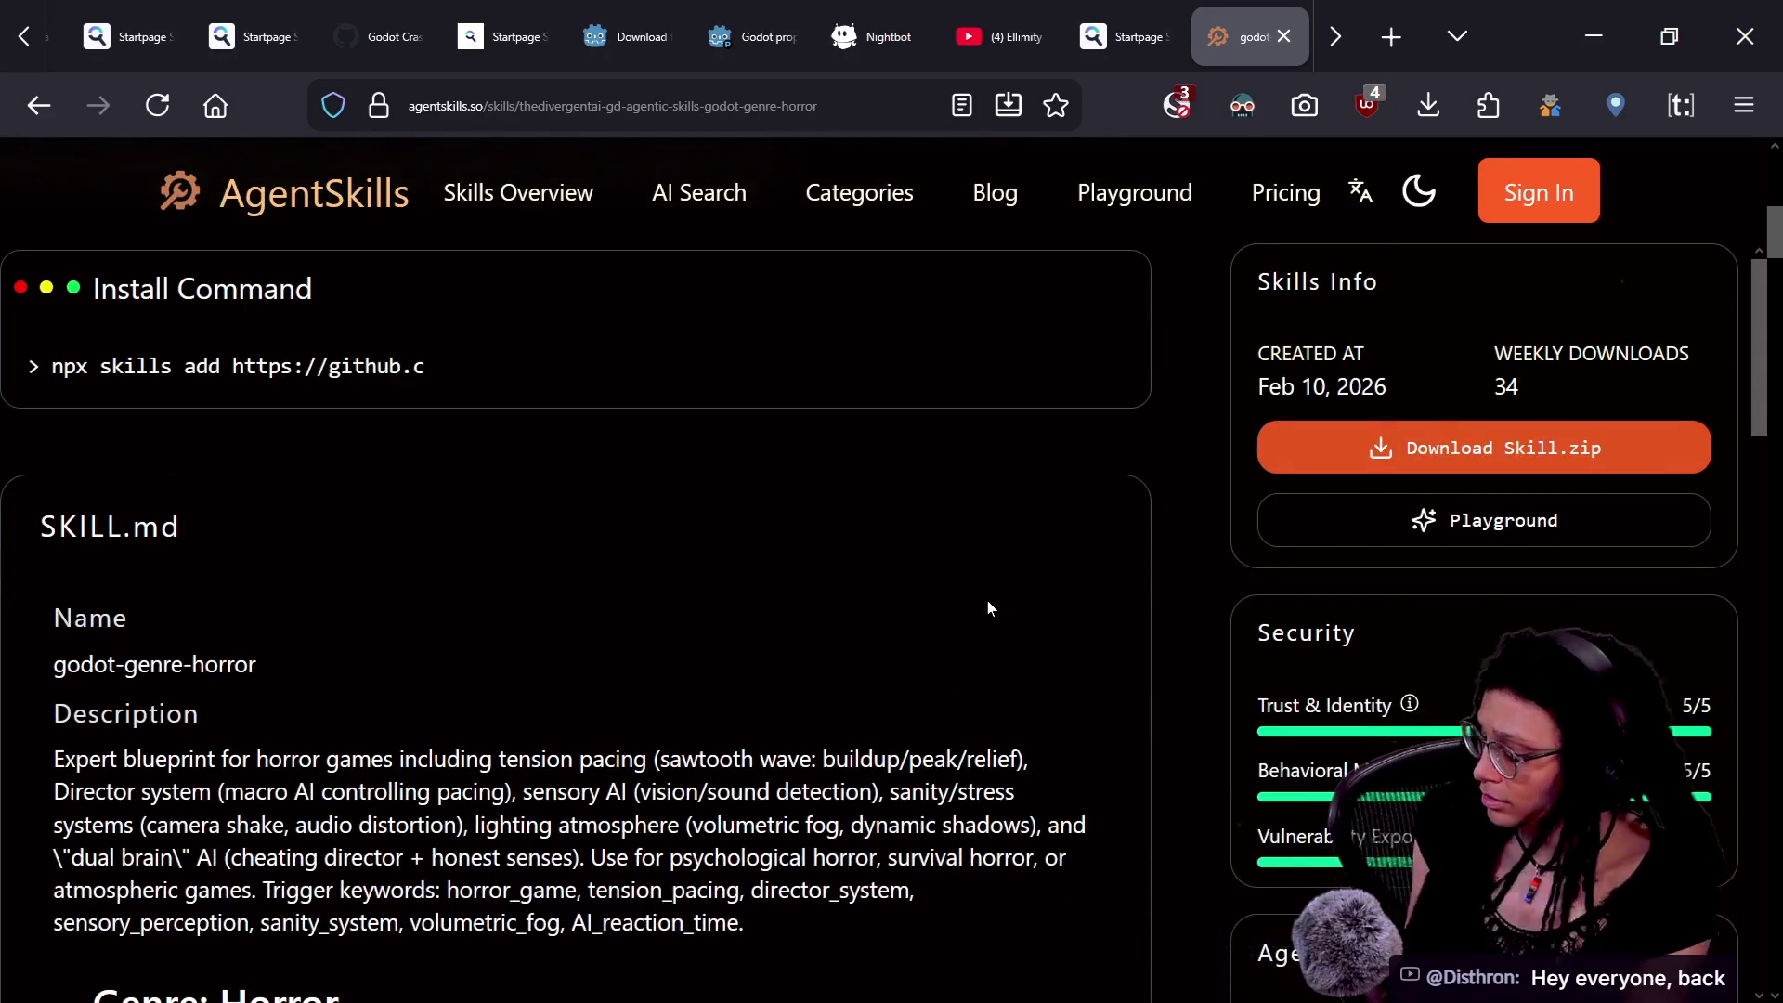
- Search the horror skill page for 'physics' and read around the matches
key(ctrl+f)
text(physics)
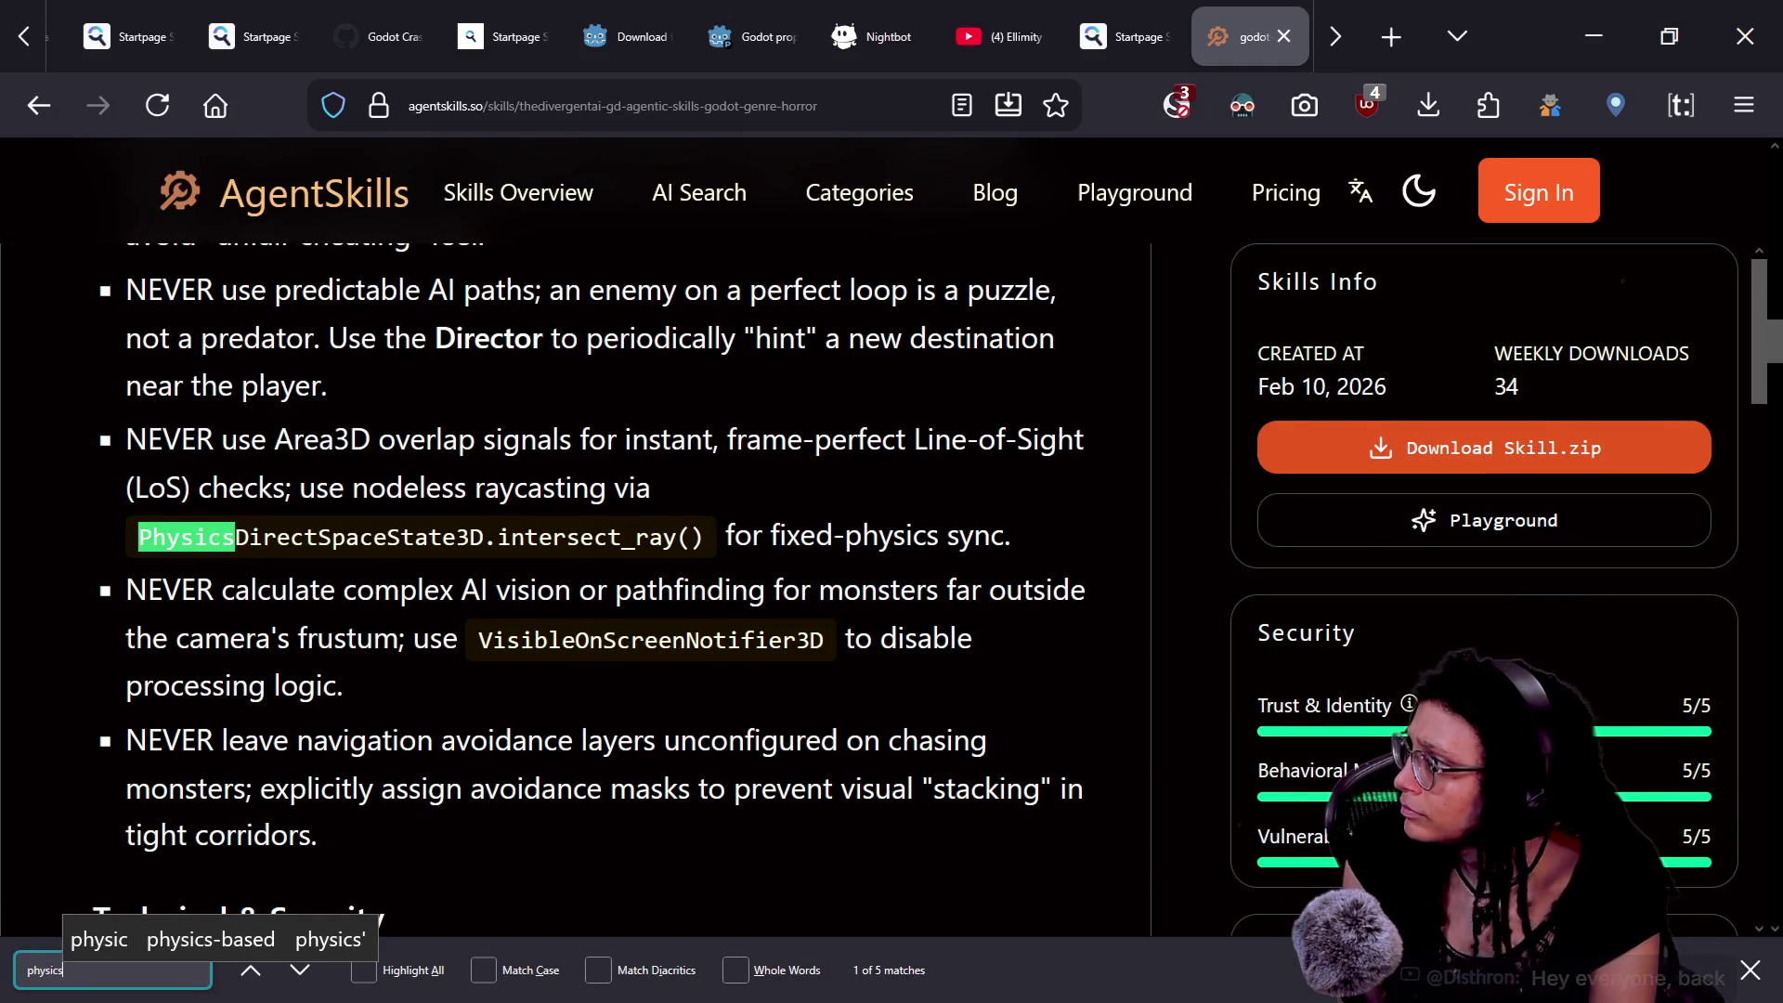
scroll(650, 513, up, 4)
scroll(650, 514, up, 4)
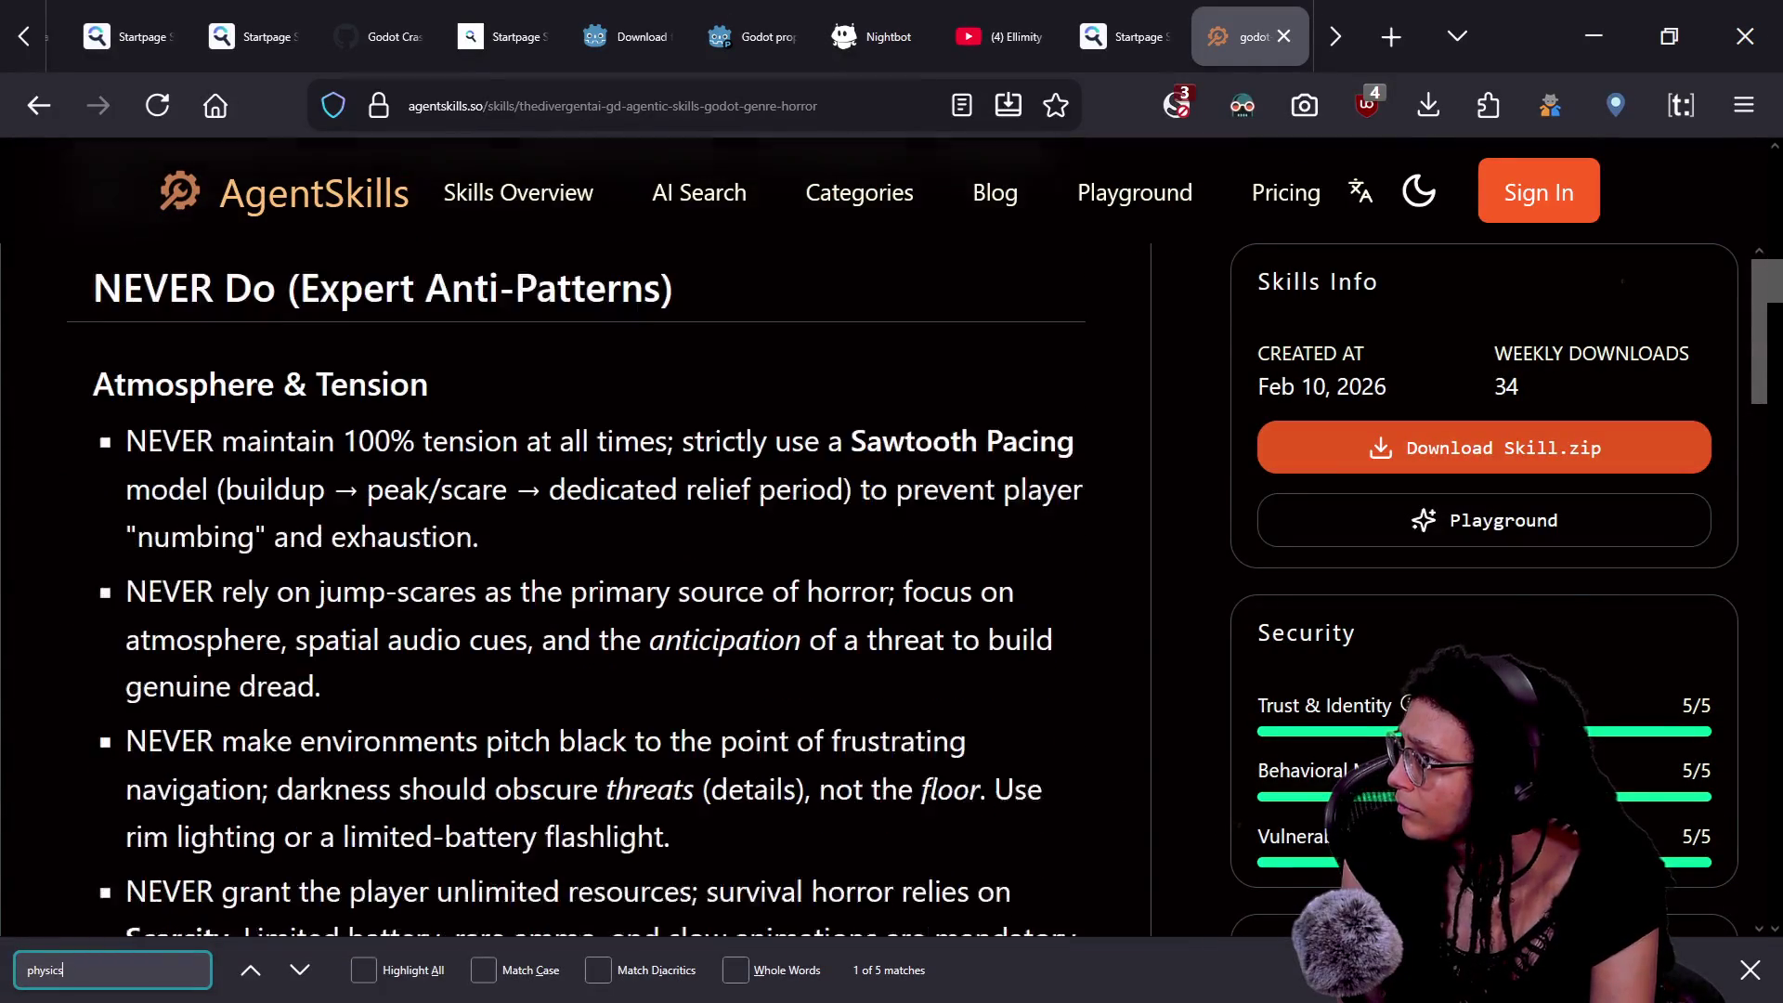
scroll(650, 514, down, 2)
scroll(650, 514, down, 5)
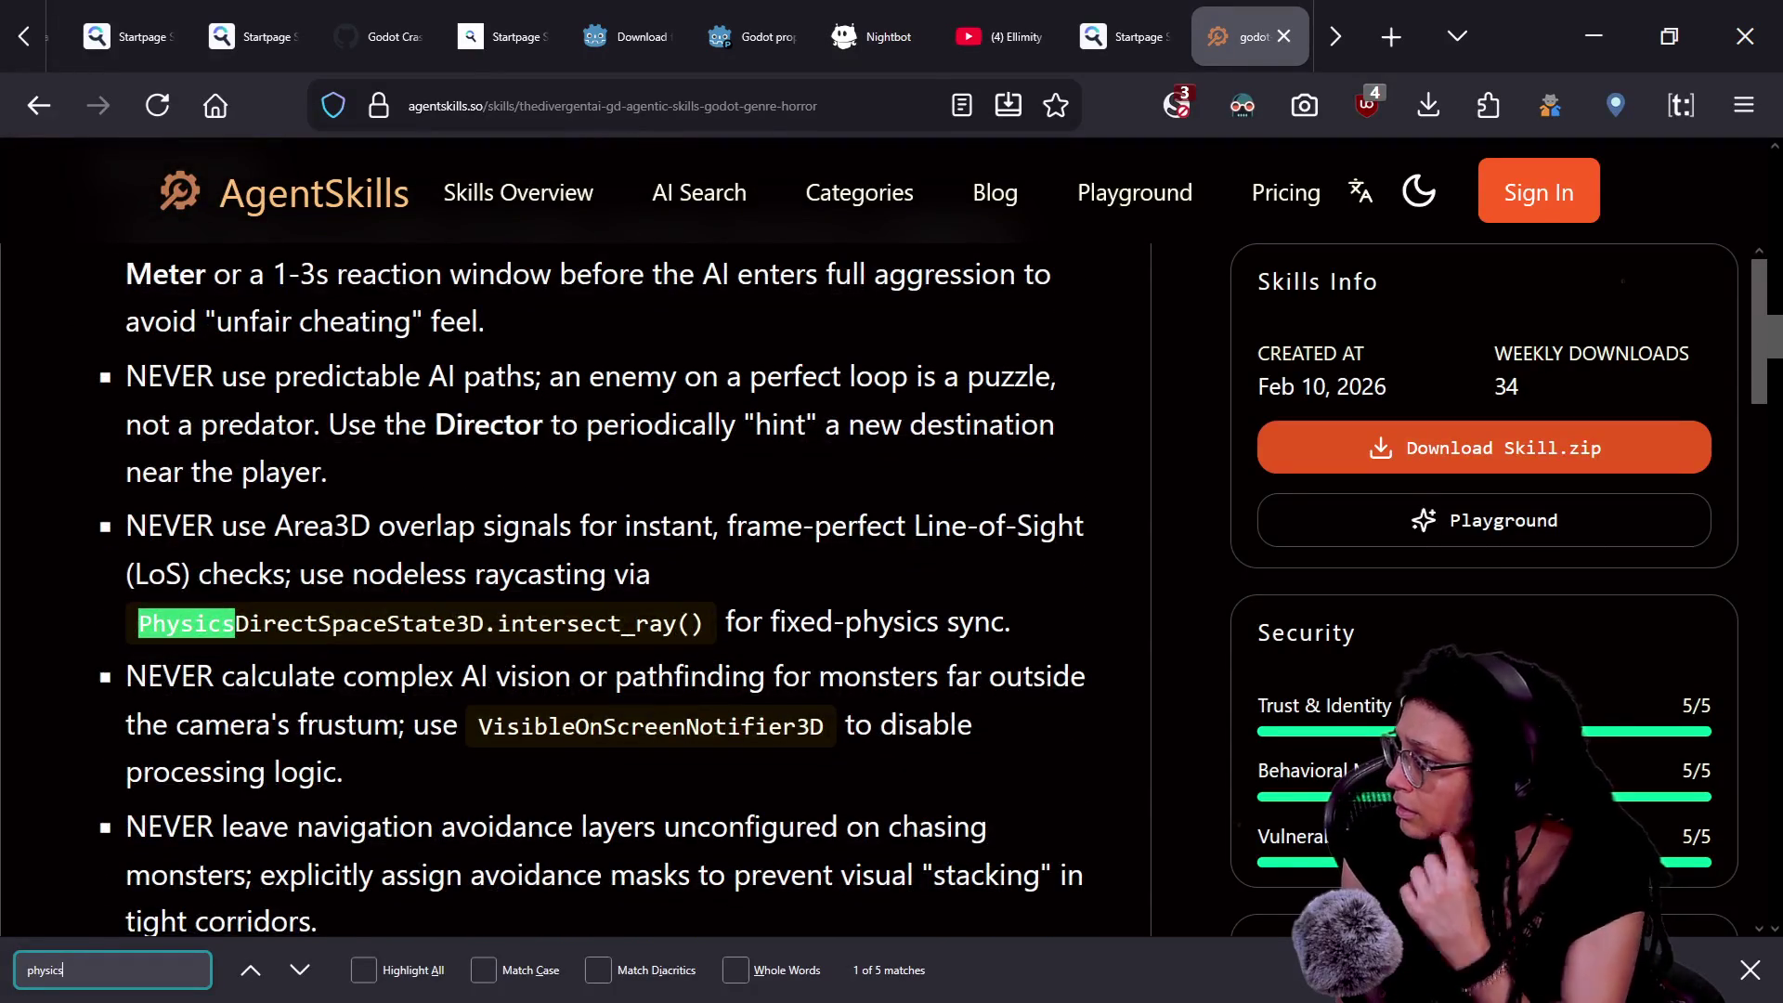
scroll(650, 513, down, 1)
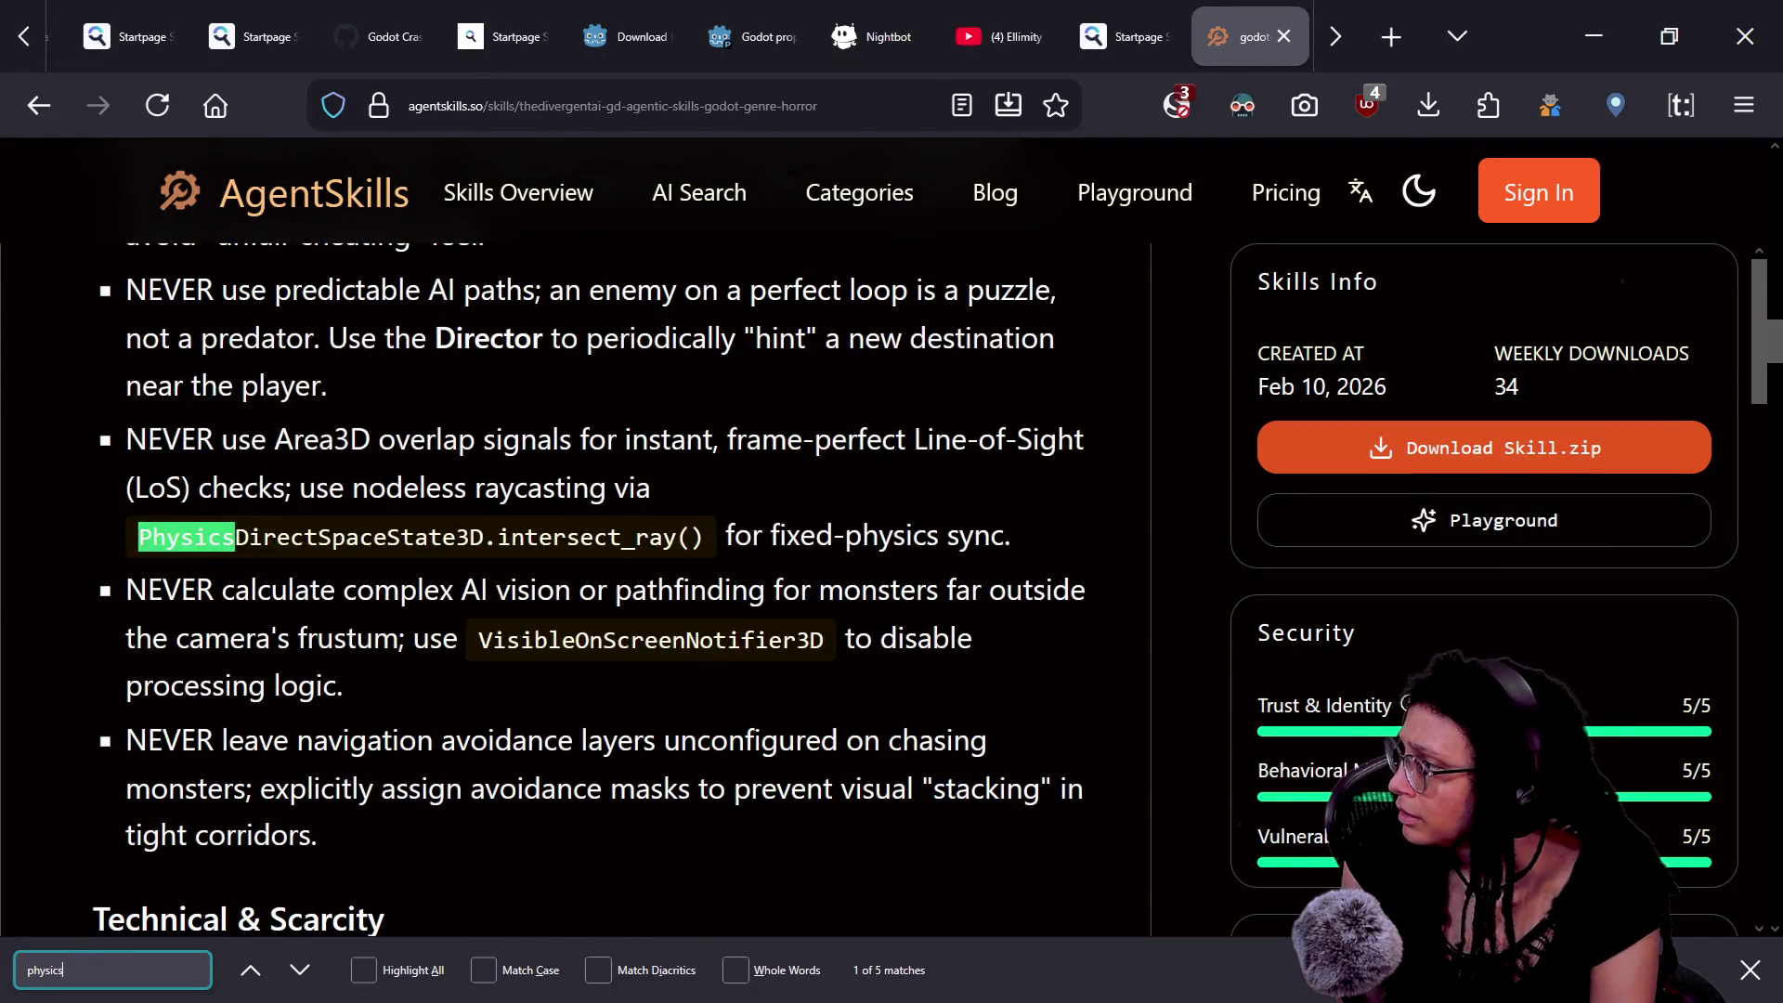
click(330, 487)
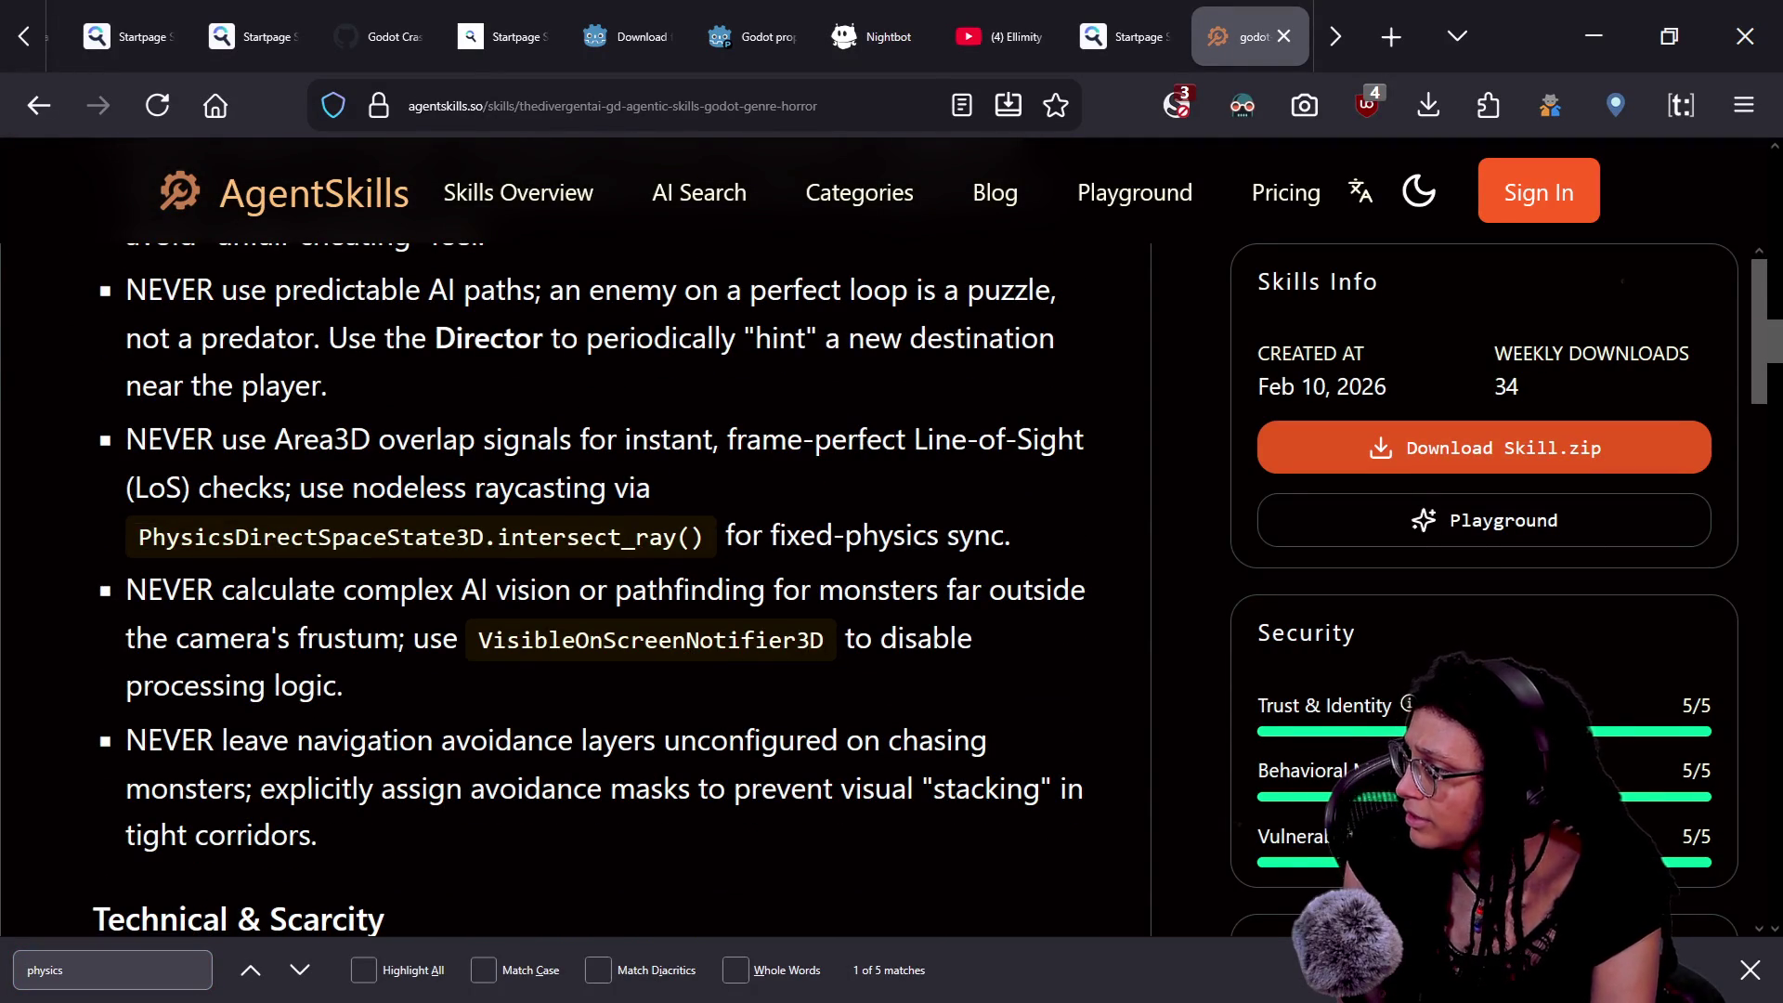
scroll(688, 535, down, 2)
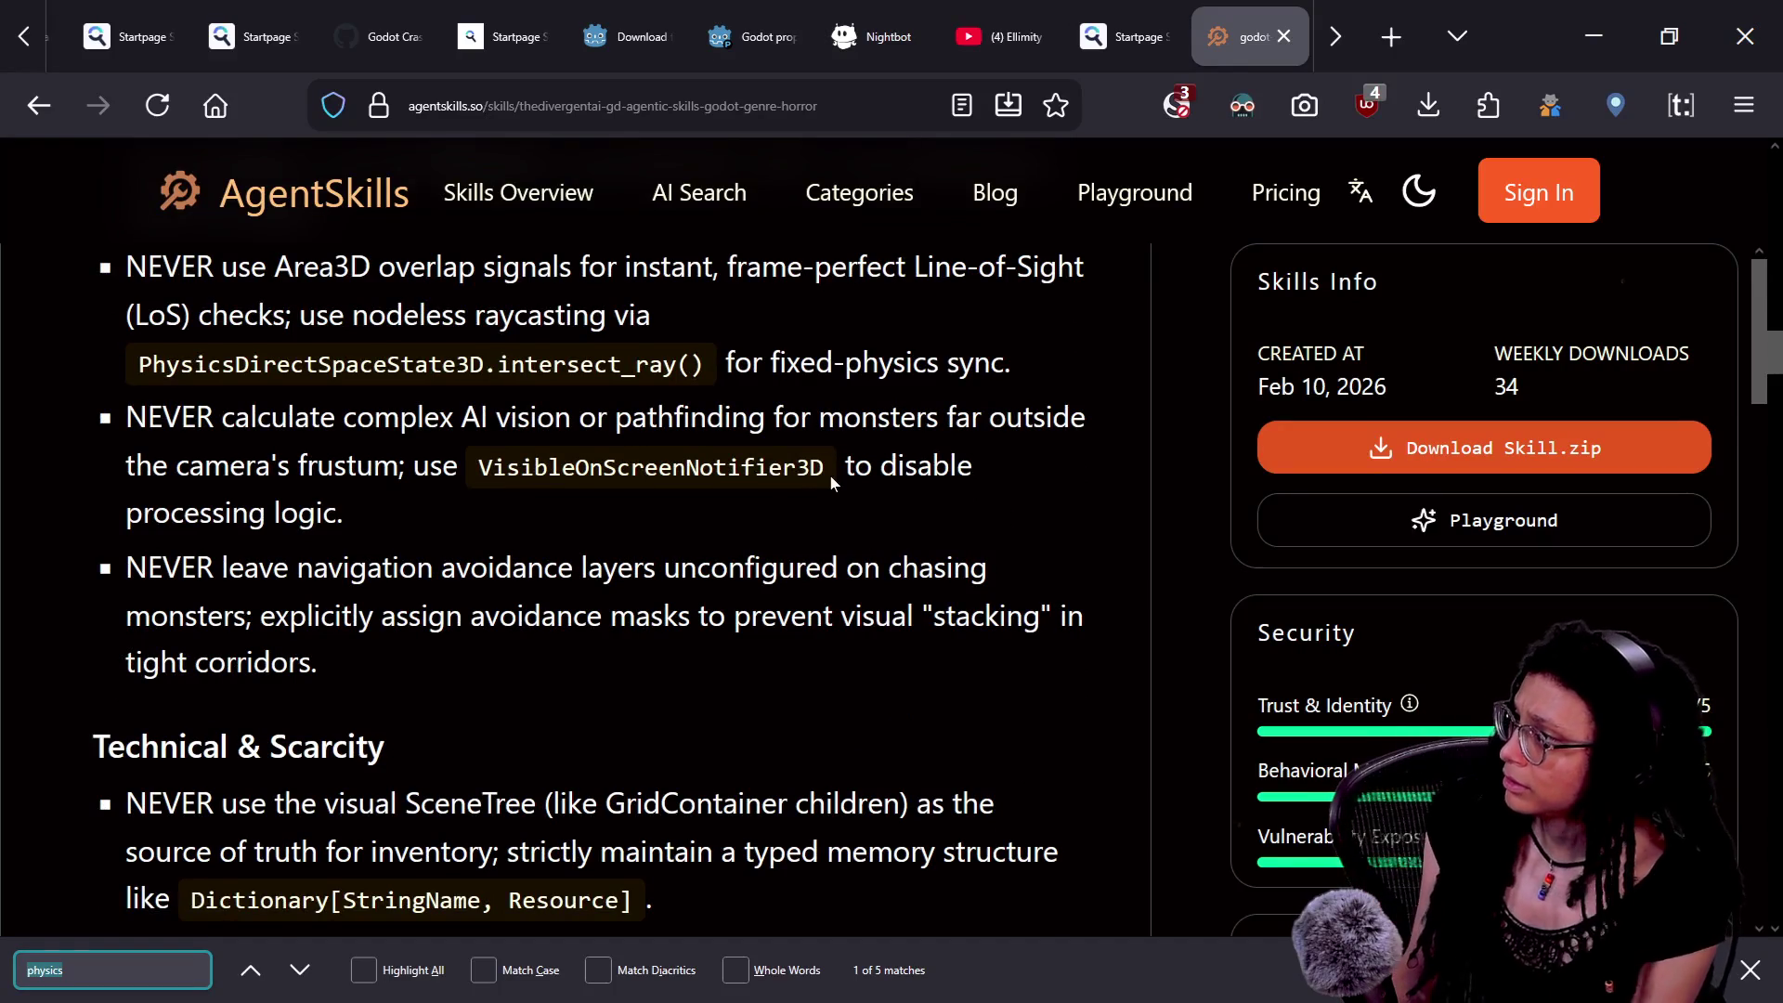
- Select the word Physics in PhysicsDirectSpaceState3D, dismissing the accidental bookmark panel
drag(787, 488, 784, 492)
key(ctrl+f)
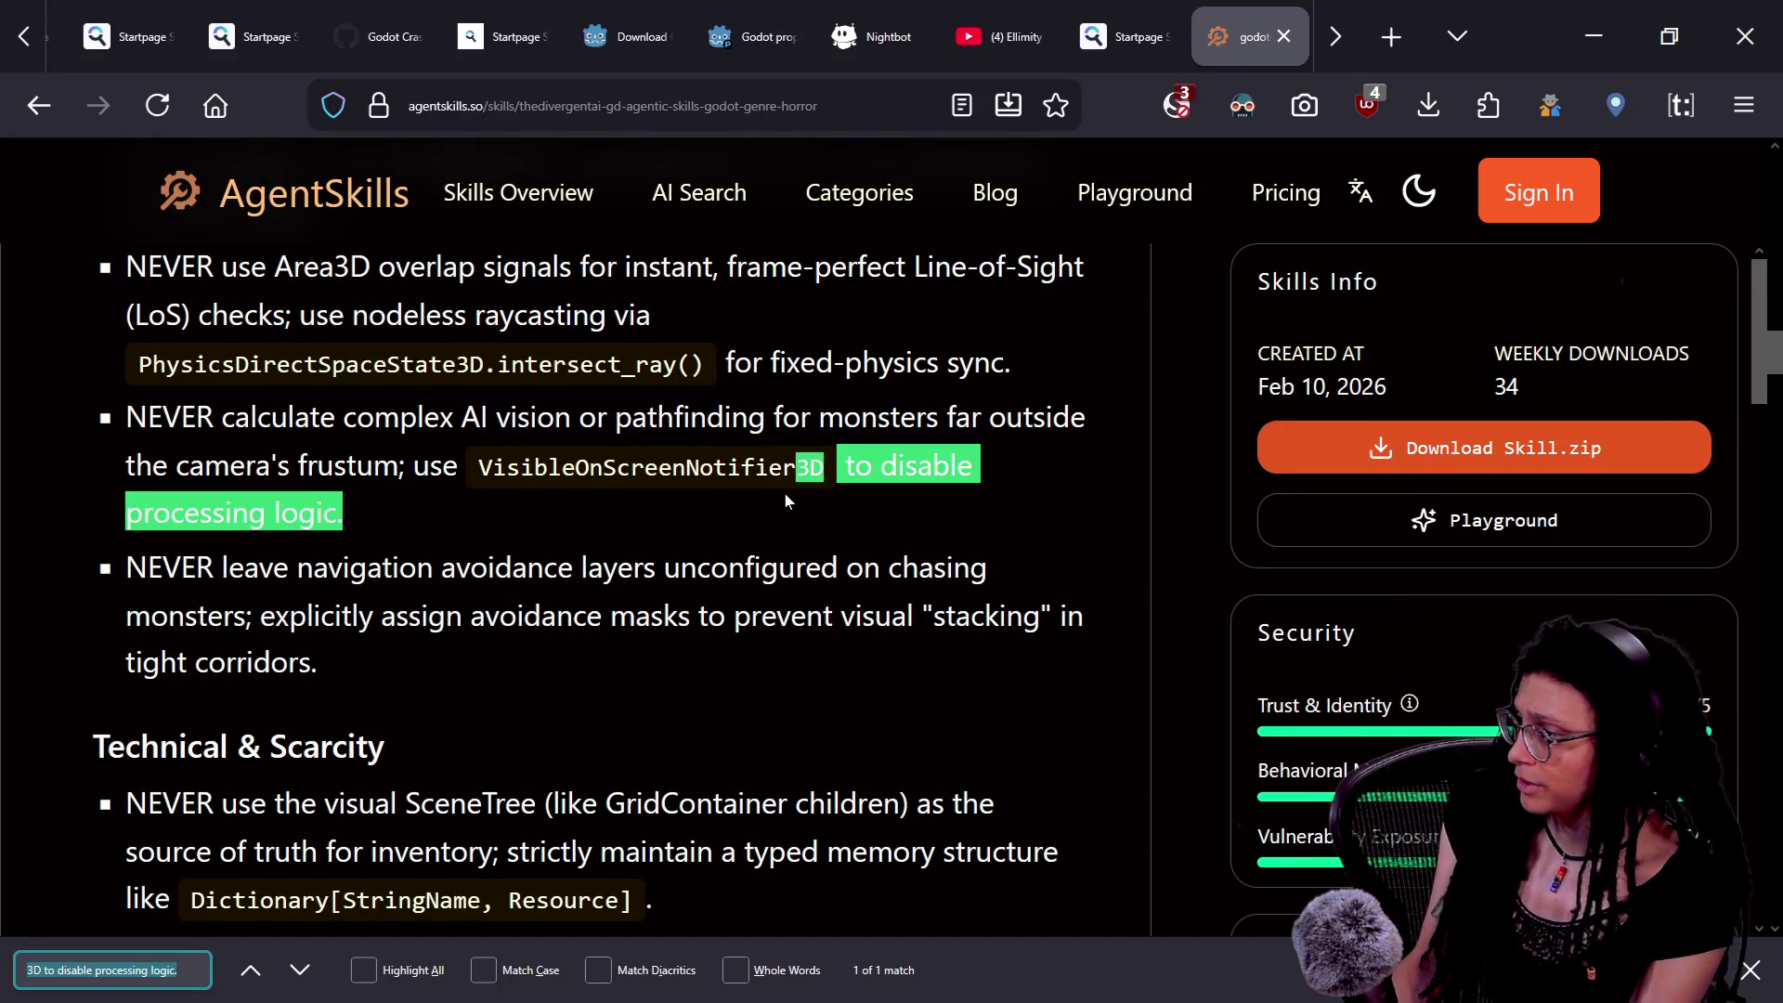
click(297, 495)
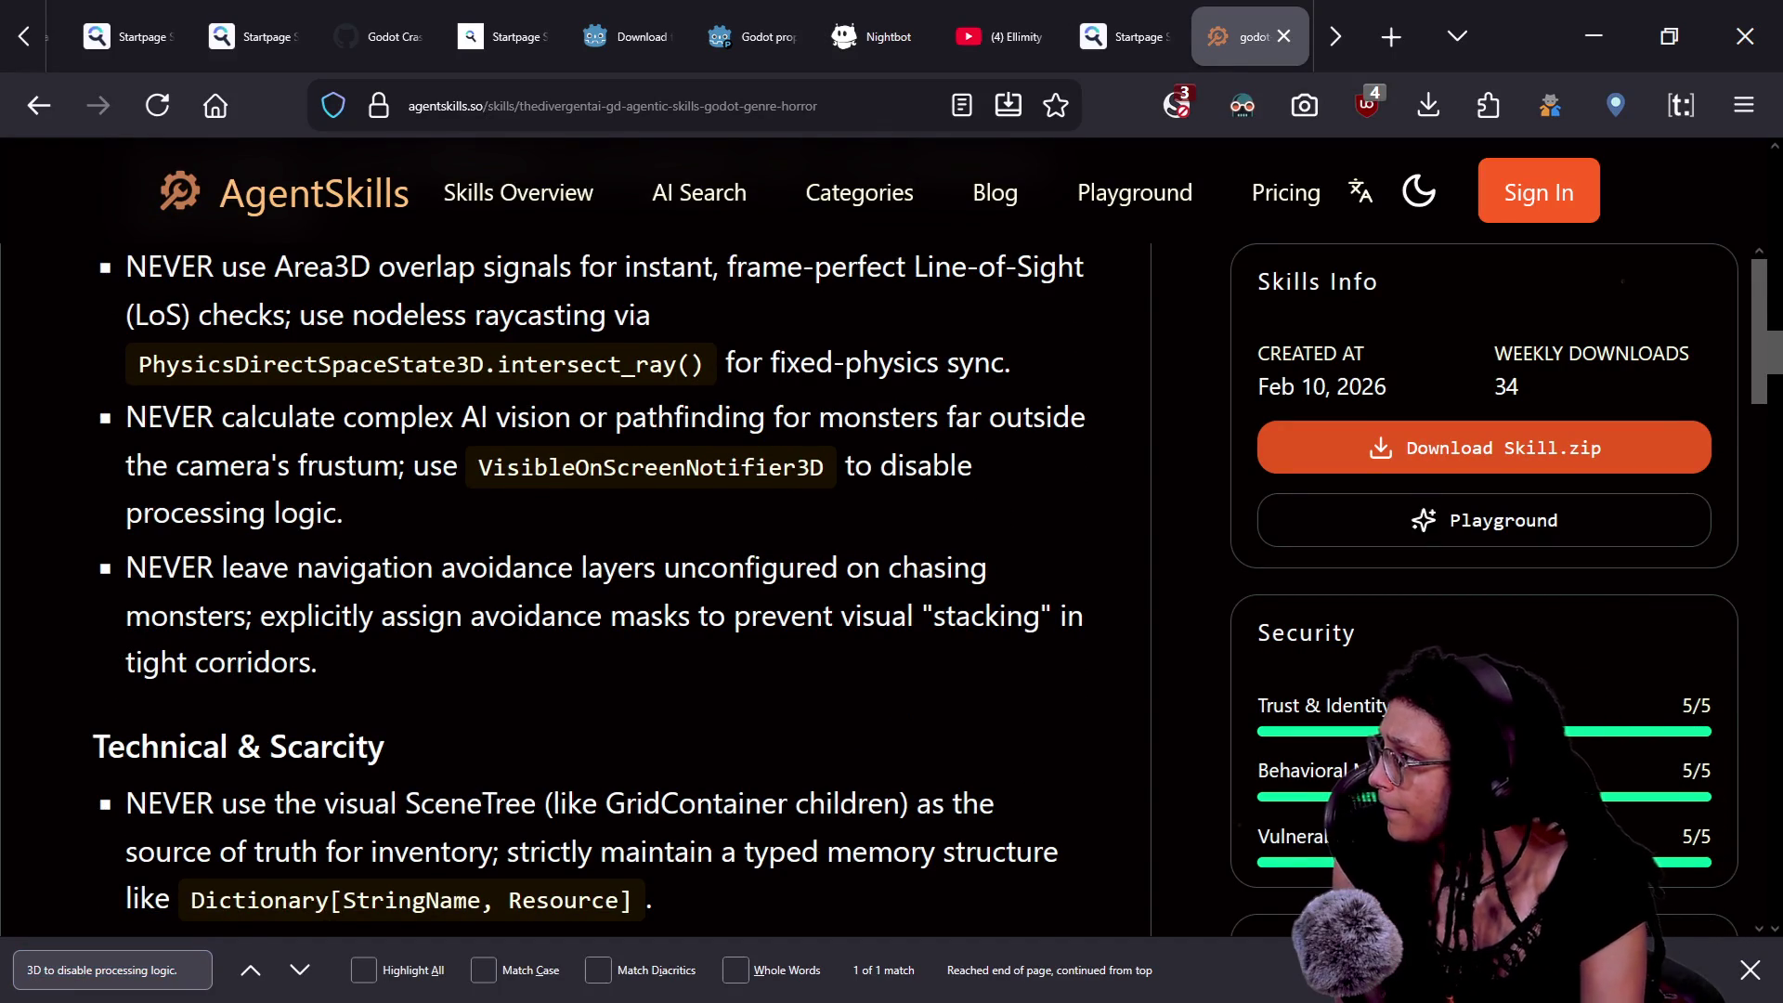
drag(139, 367, 208, 365)
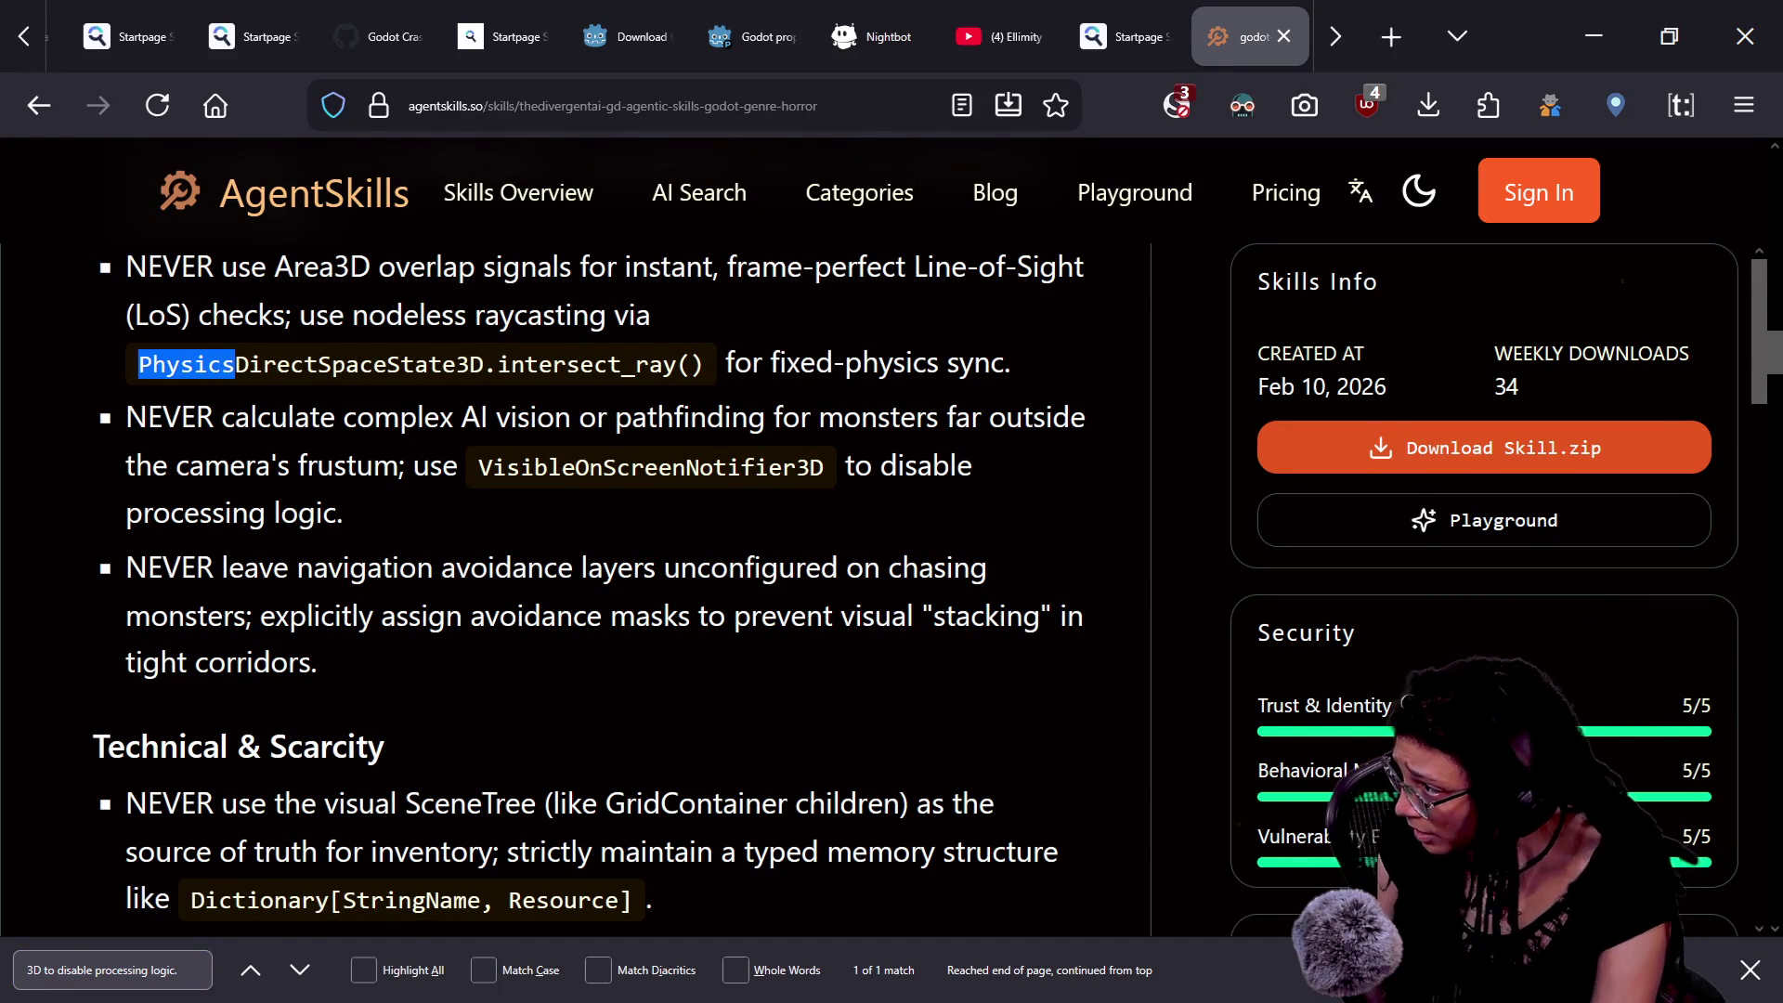
key(ctrl+d)
key(Escape)
- Step through the Physics matches to the check_vision raycast code and scroll across it, then return to Godot
key(ctrl+f)
key(Return)
key(Return)
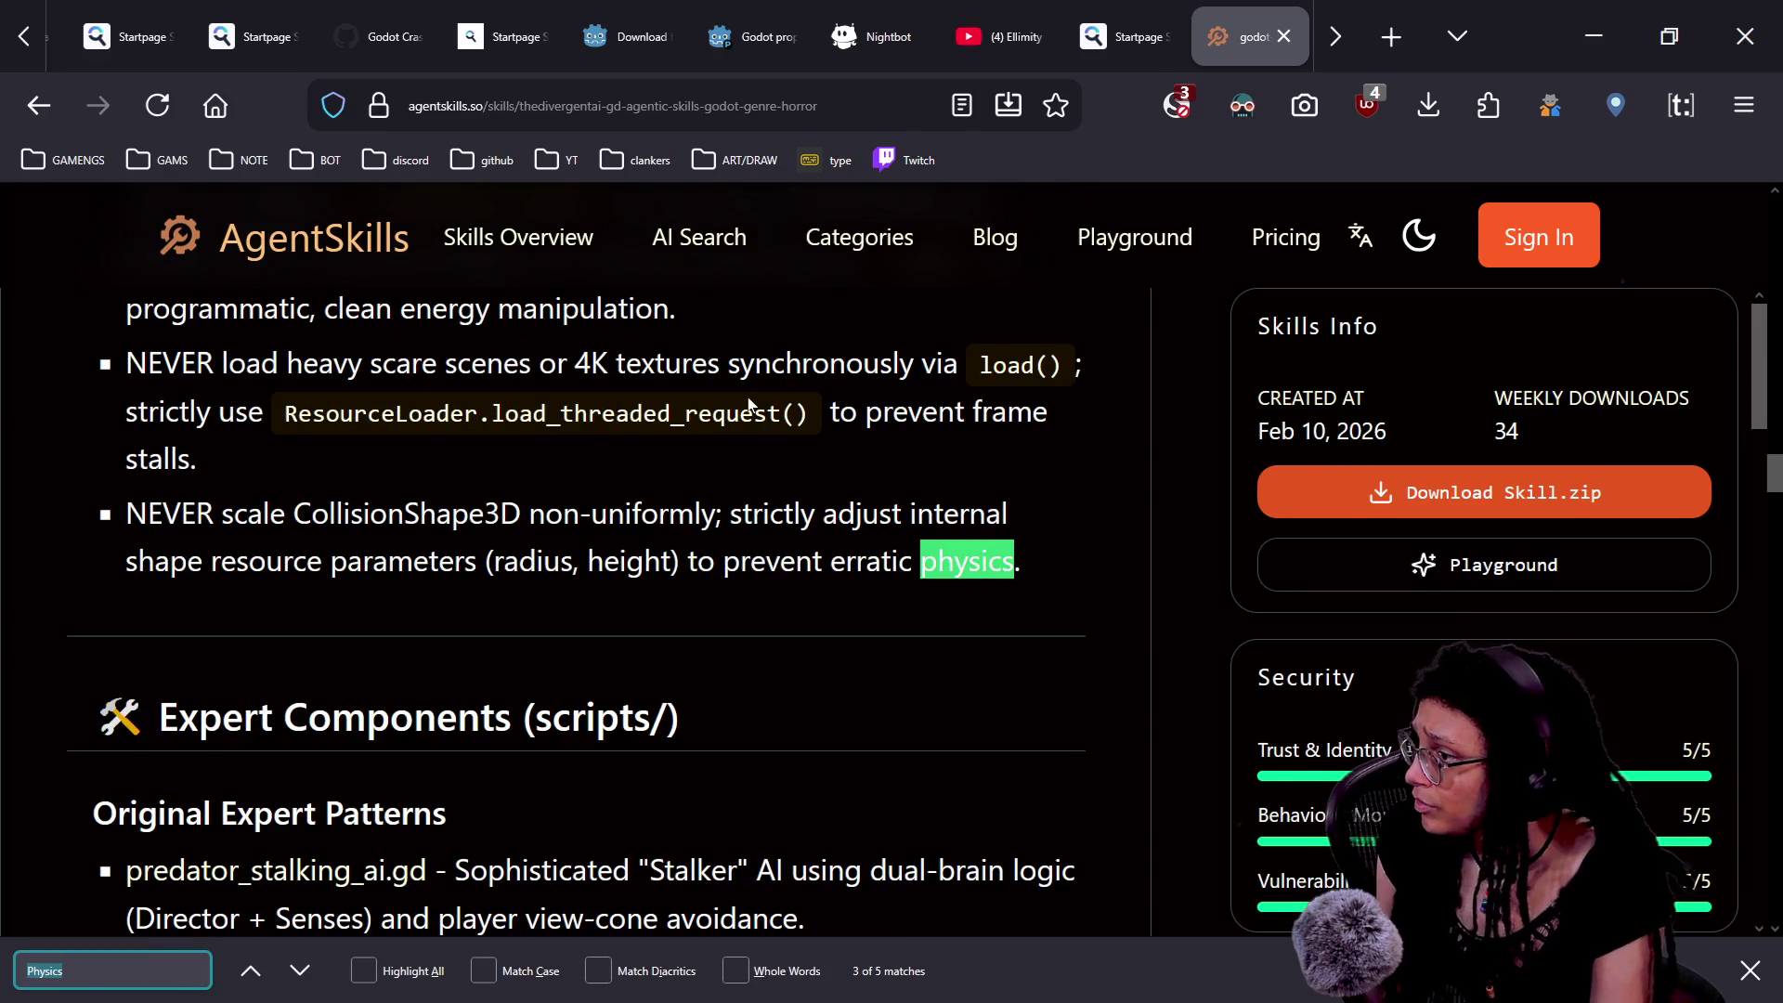
key(Return)
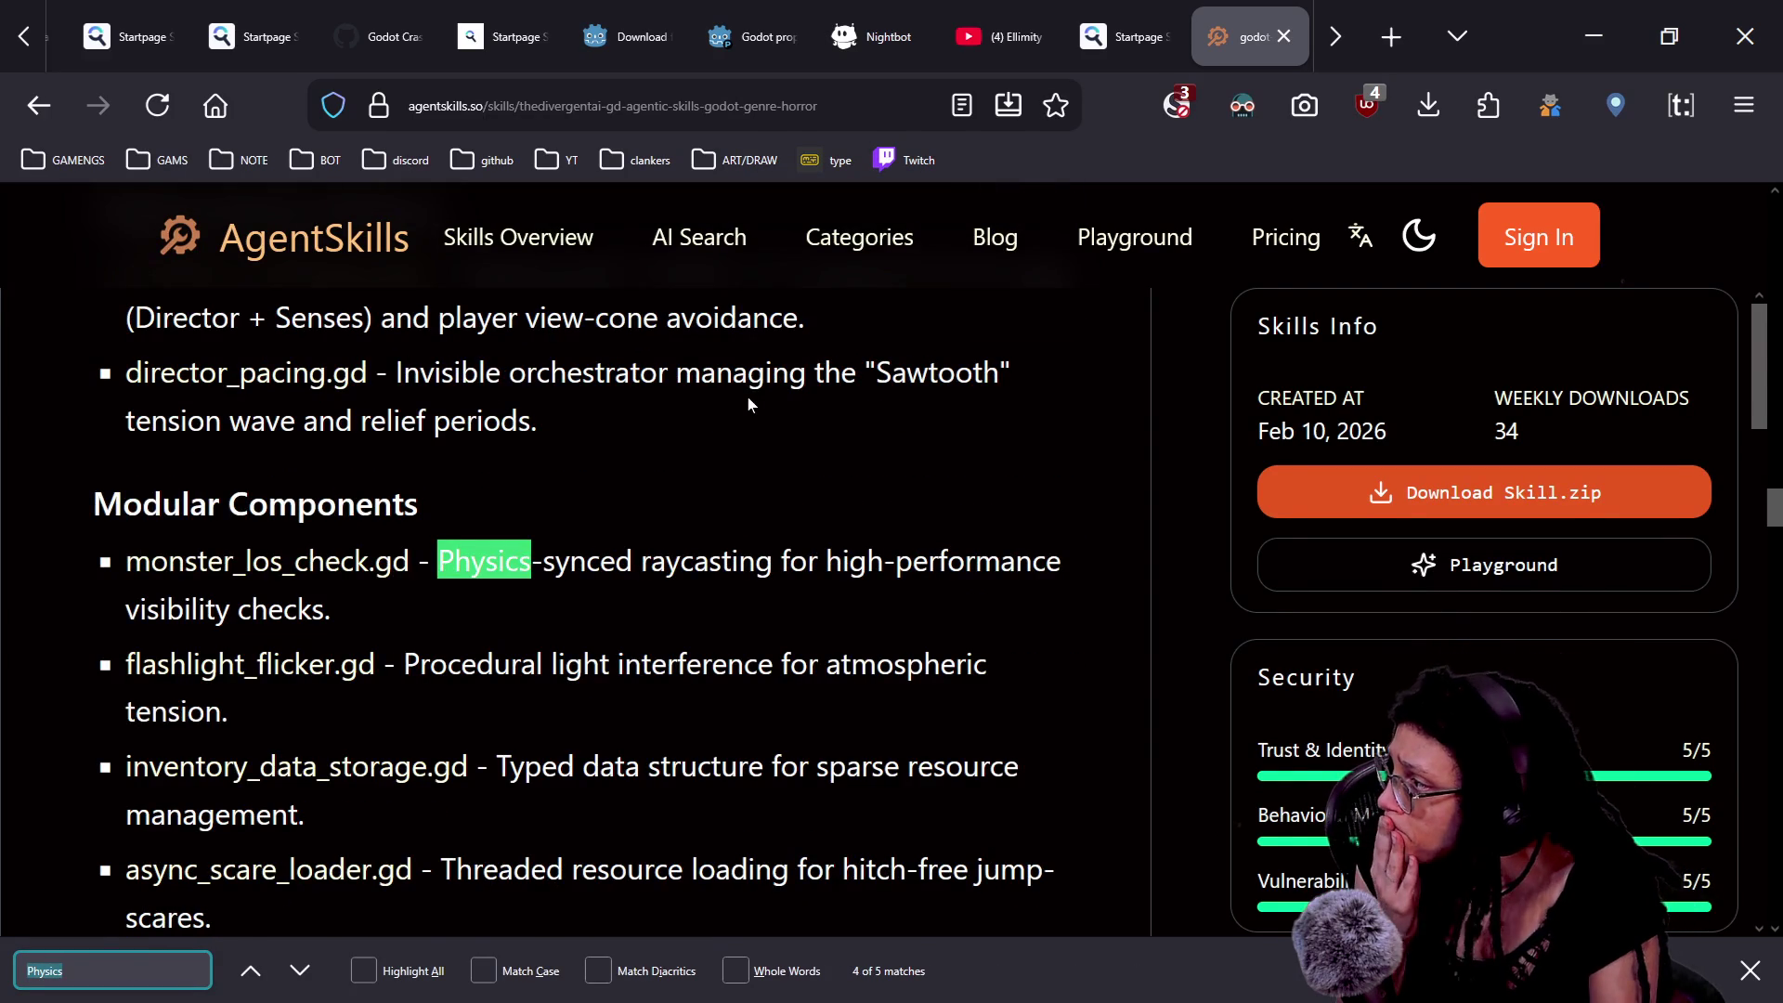
key(Return)
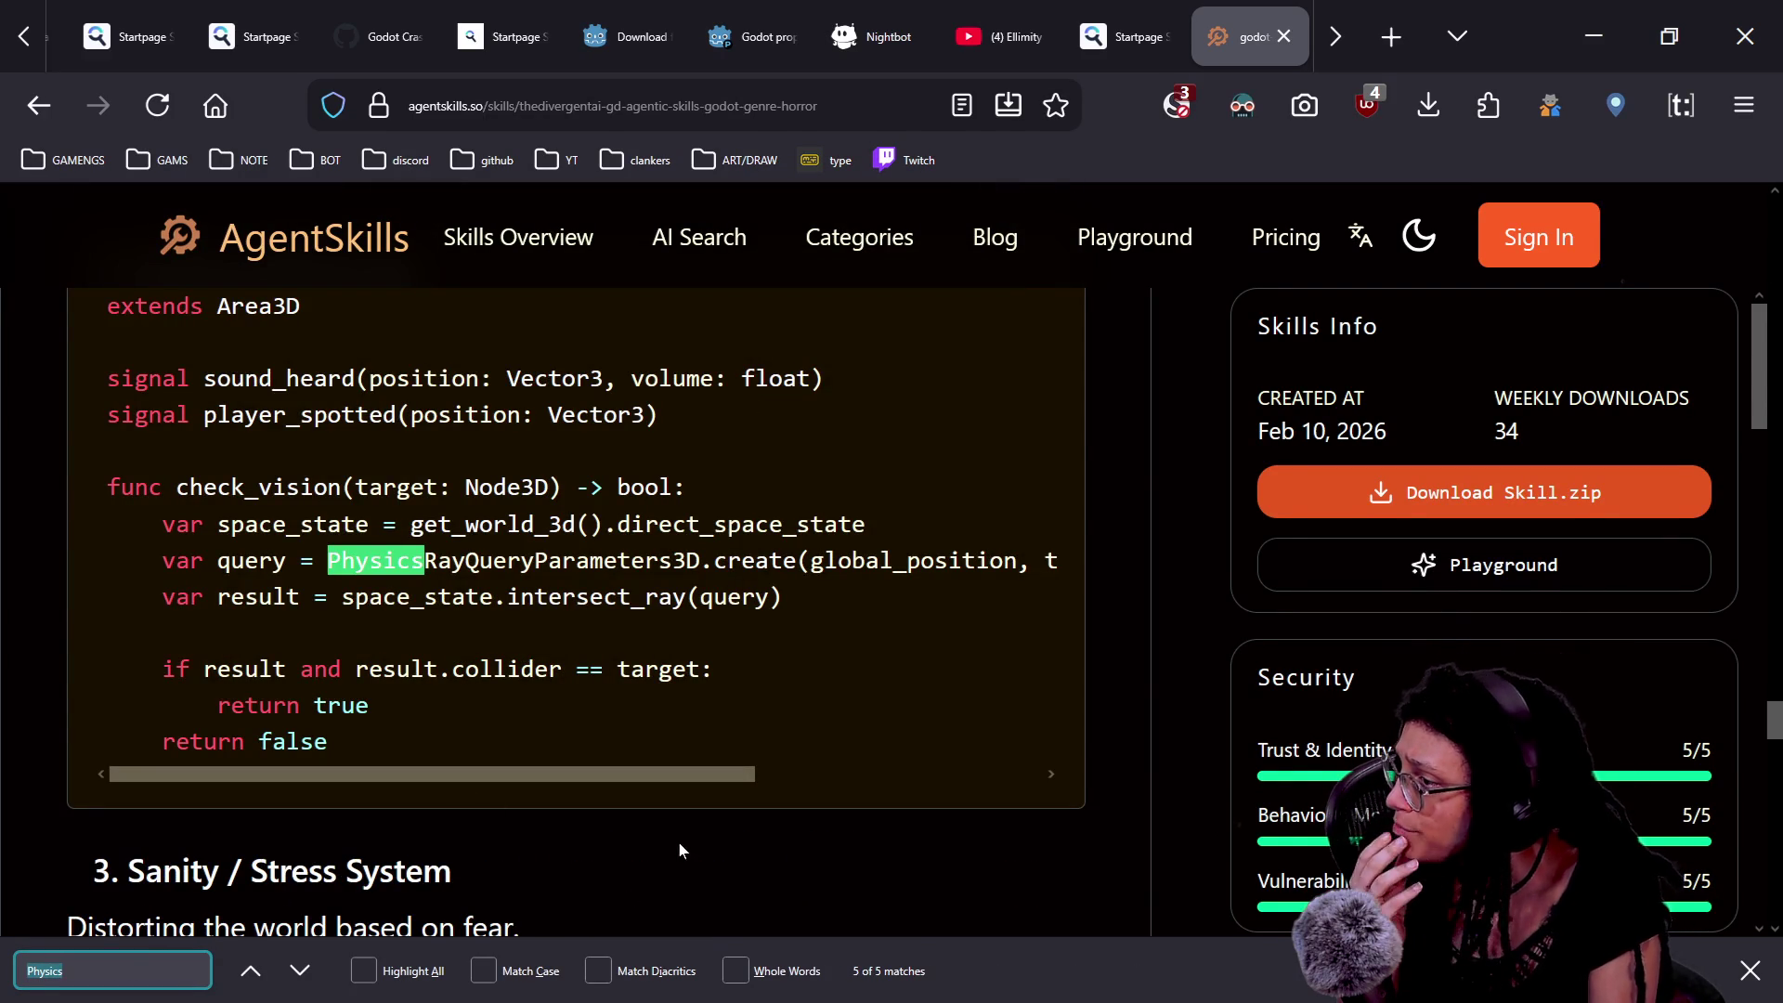
mouse_move(568, 767)
mouse_down()
mouse_move(862, 774)
mouse_move(617, 824)
mouse_move(691, 822)
mouse_up()
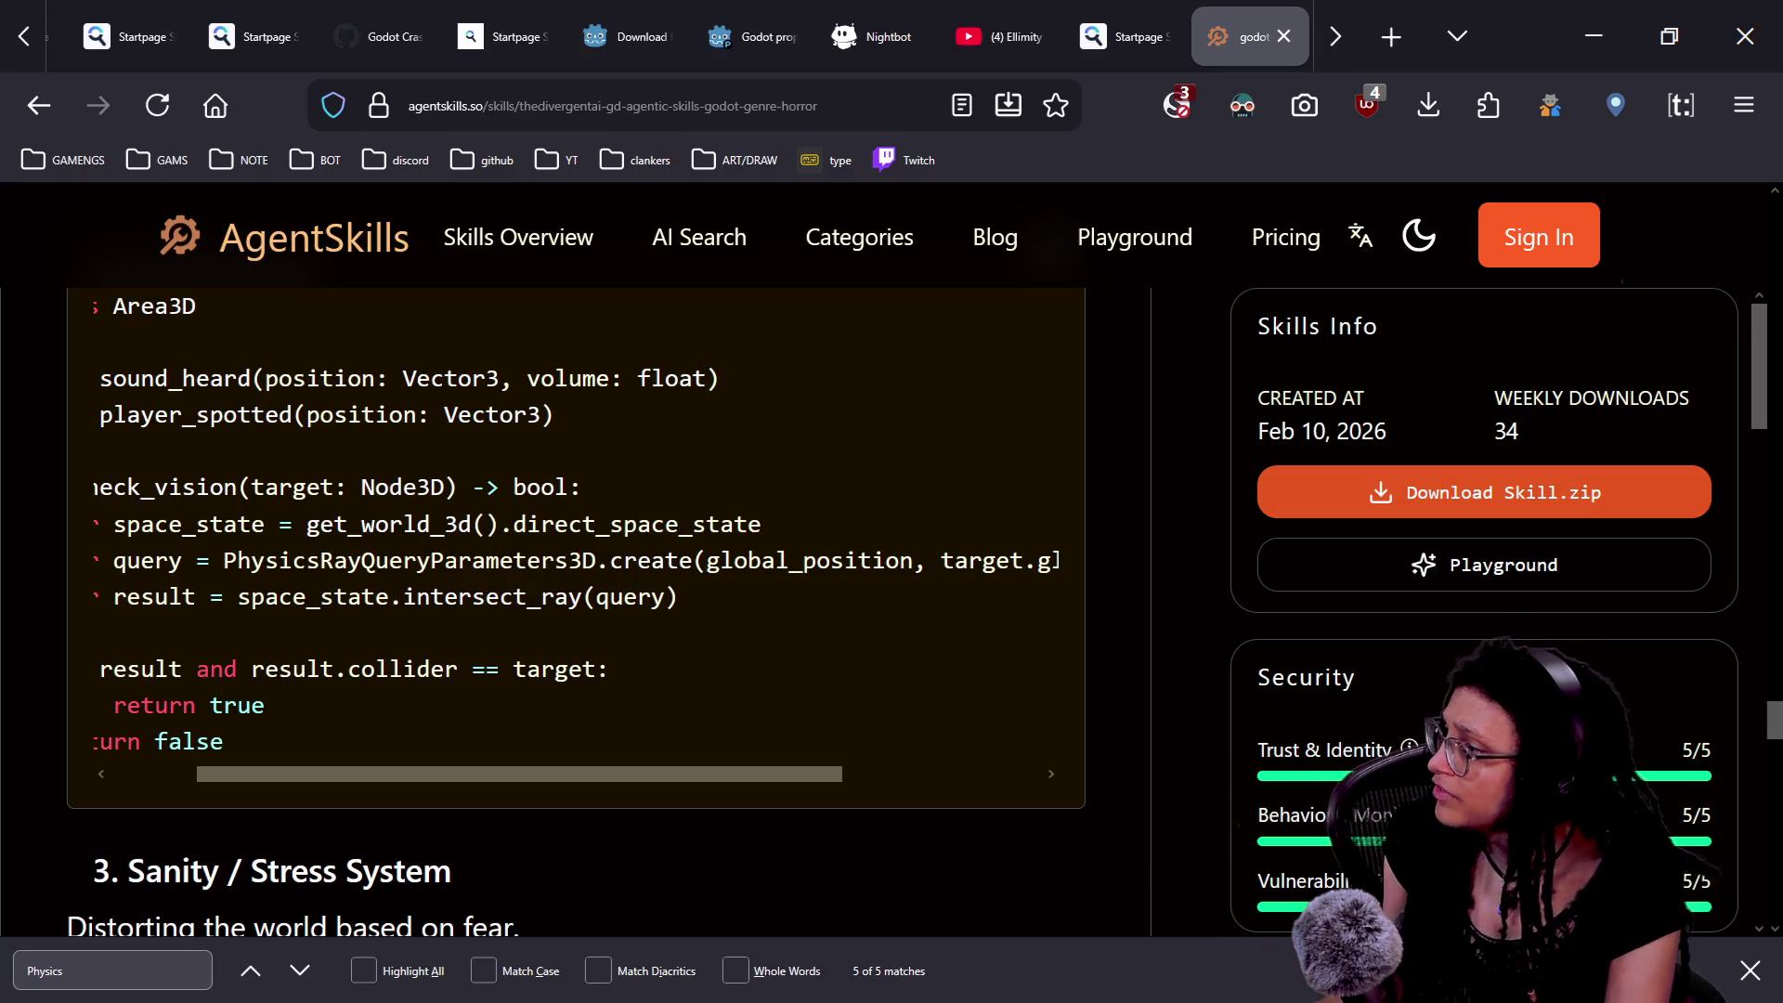
scroll(576, 538, left, 2)
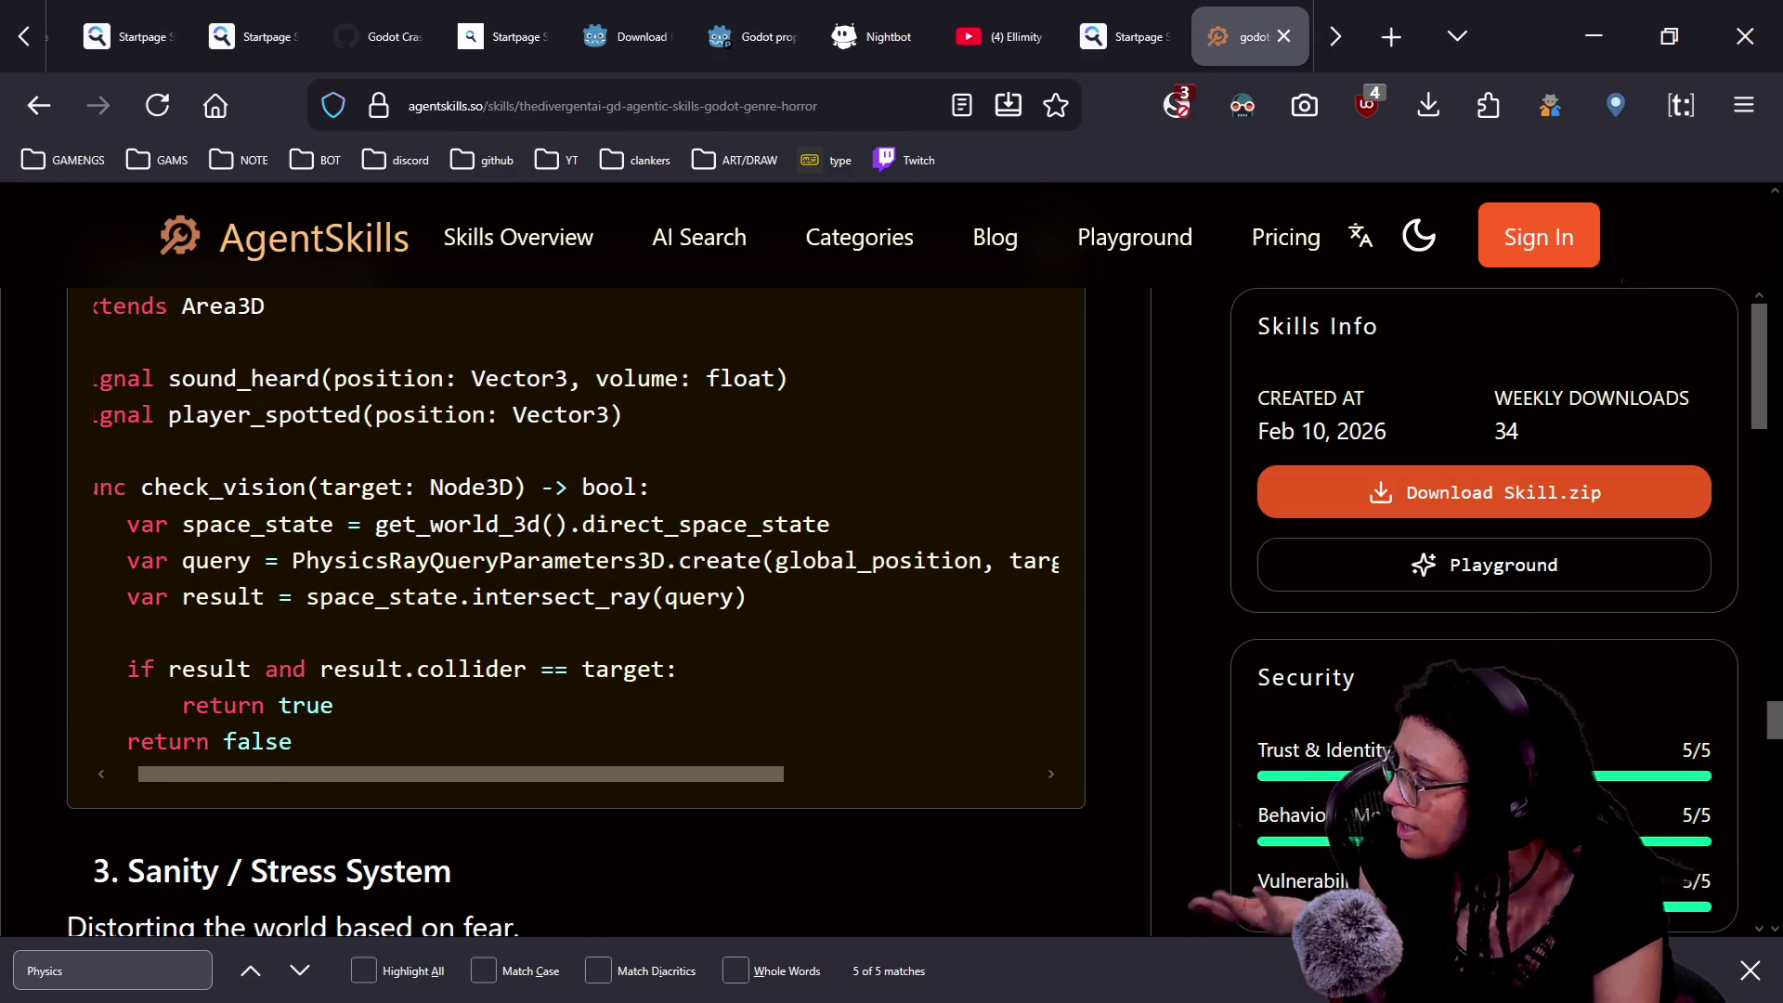
key(alt+Tab)
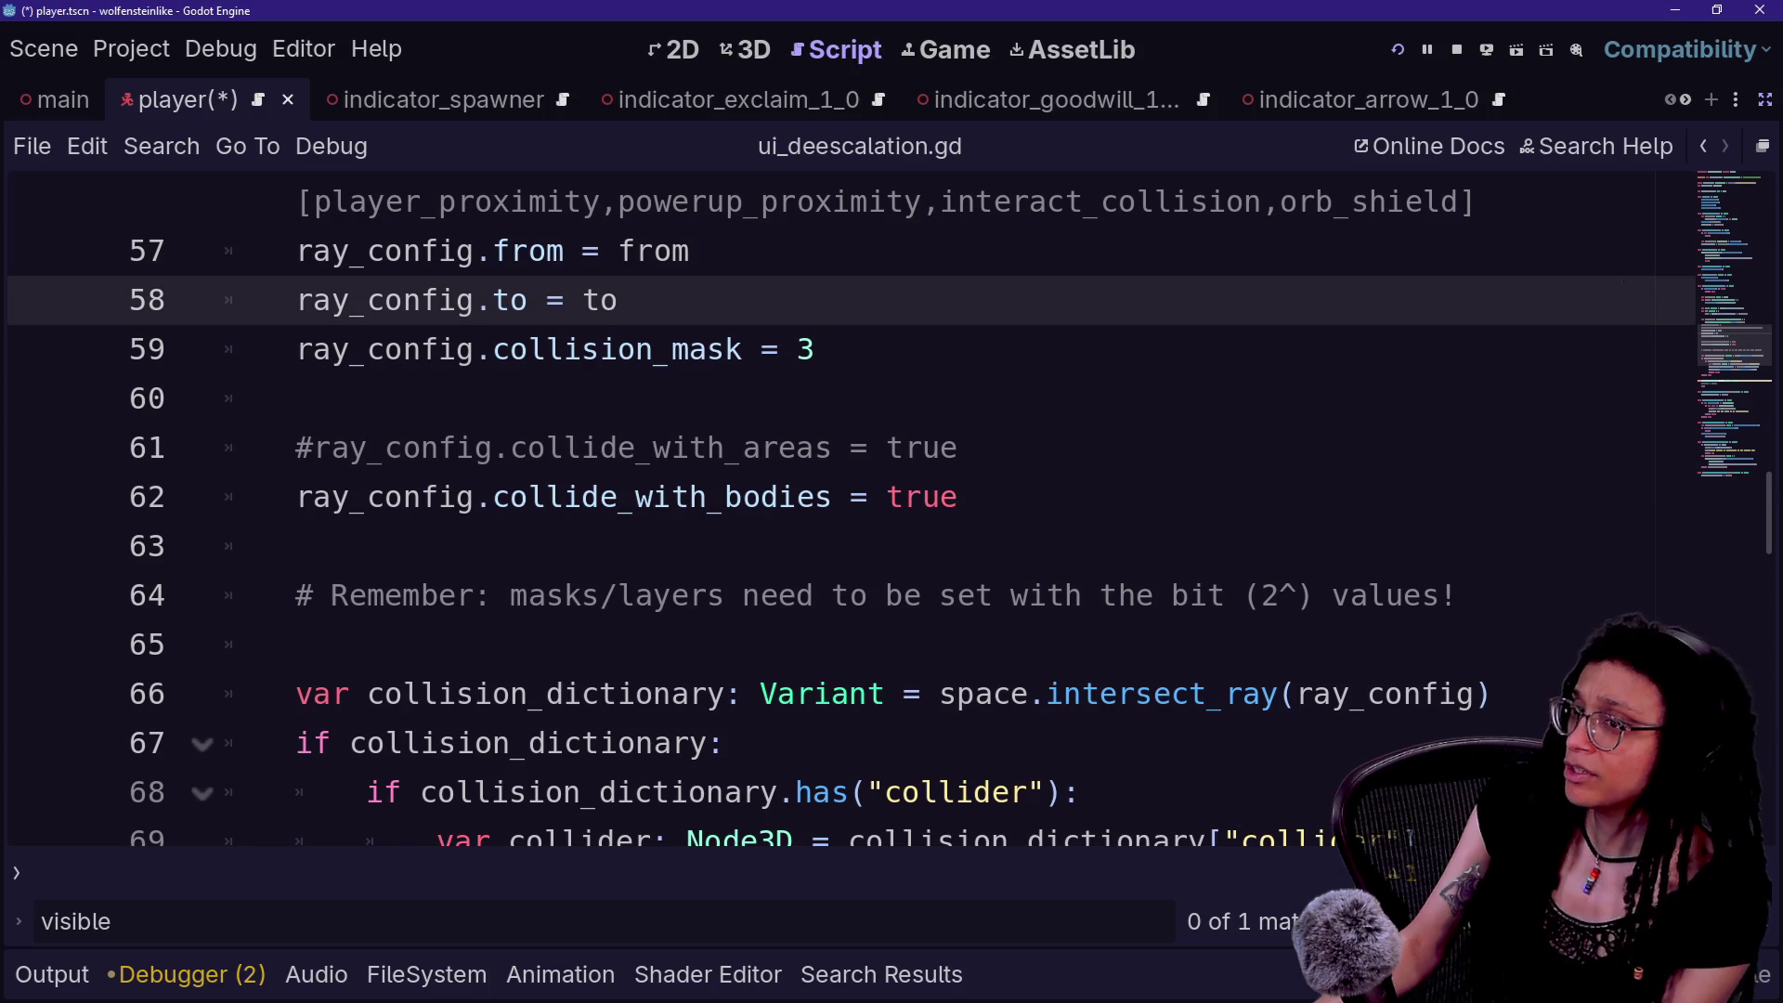
- Look over the ray code in ui_deescalation.gd from the bit-values comment down to update_label
click(1263, 595)
scroll(1263, 595, down, 1)
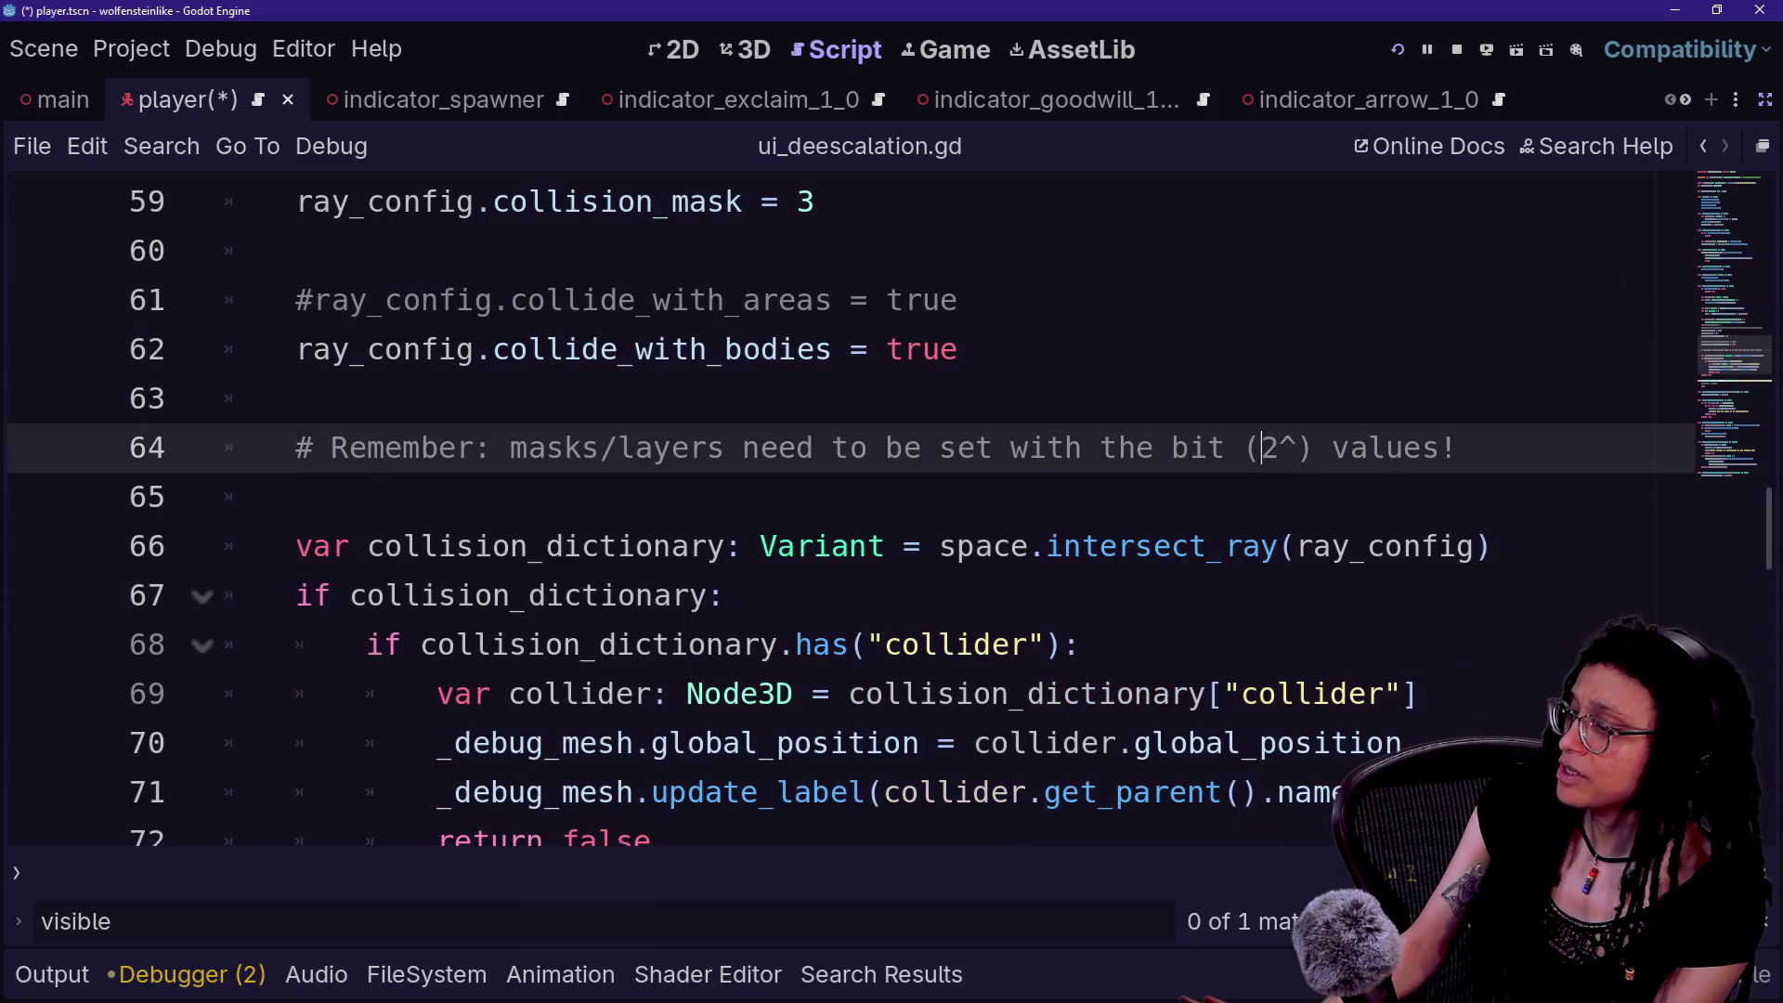
scroll(892, 506, down, 2)
scroll(892, 507, up, 3)
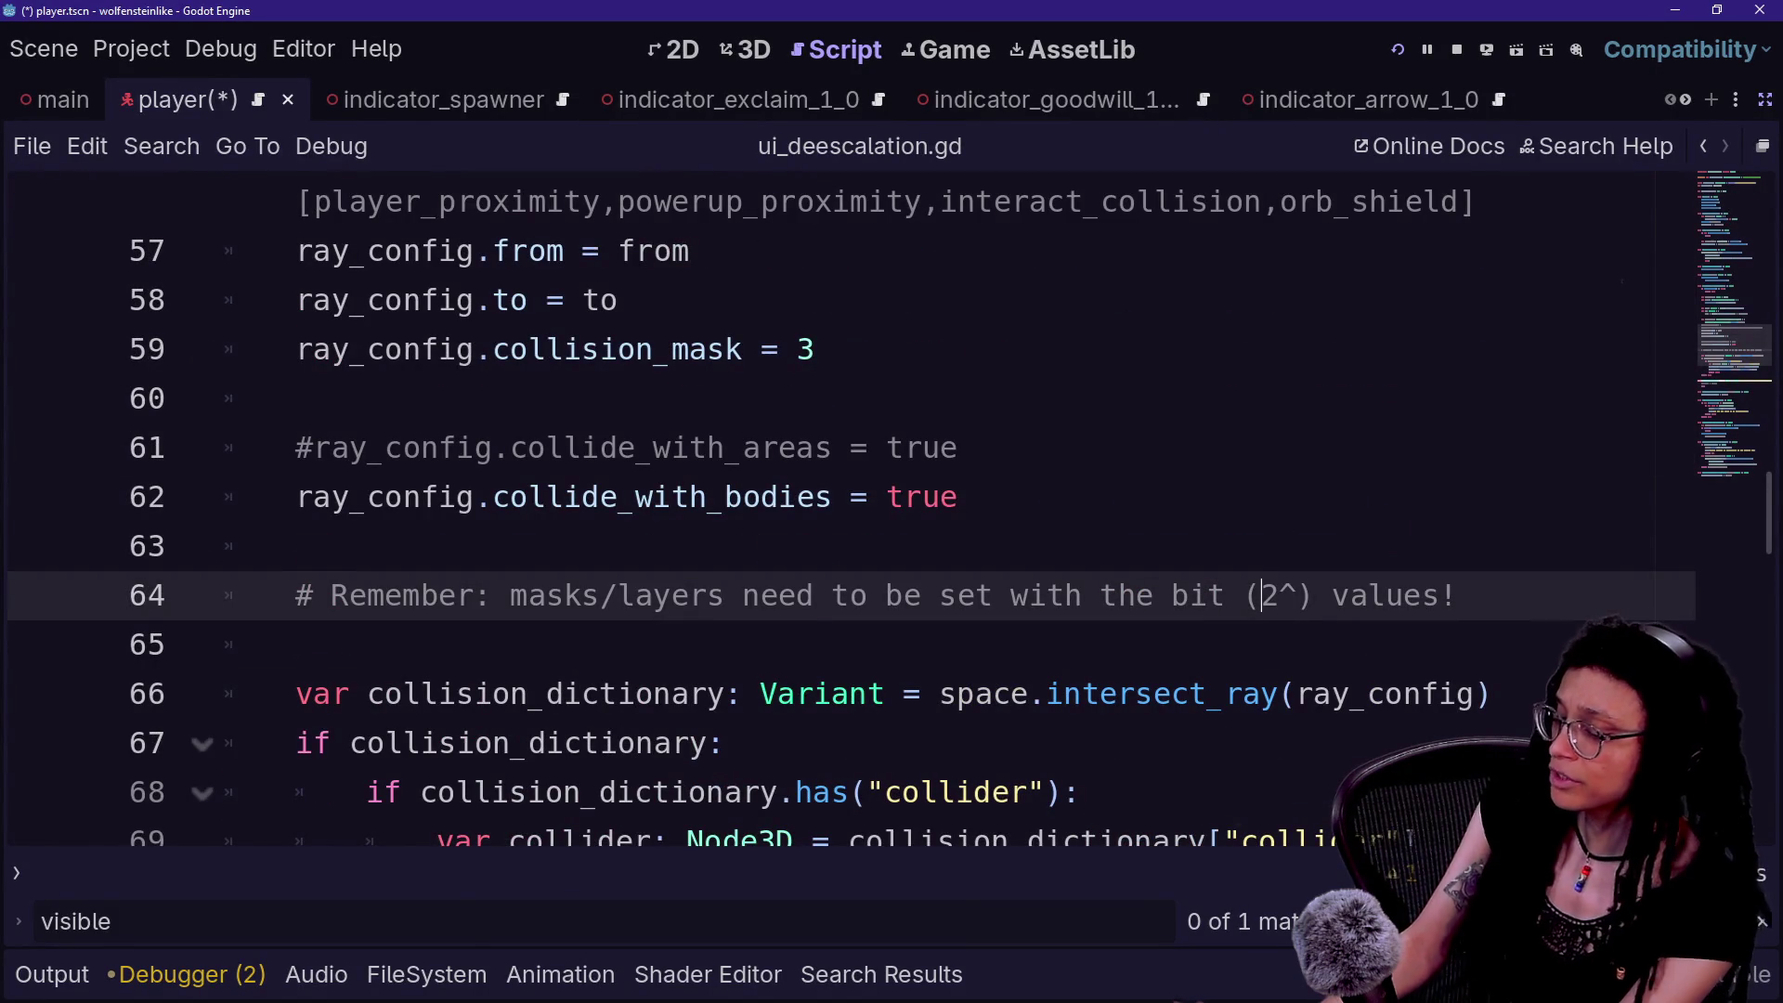
key(Down)
key(Down)
key(Down)
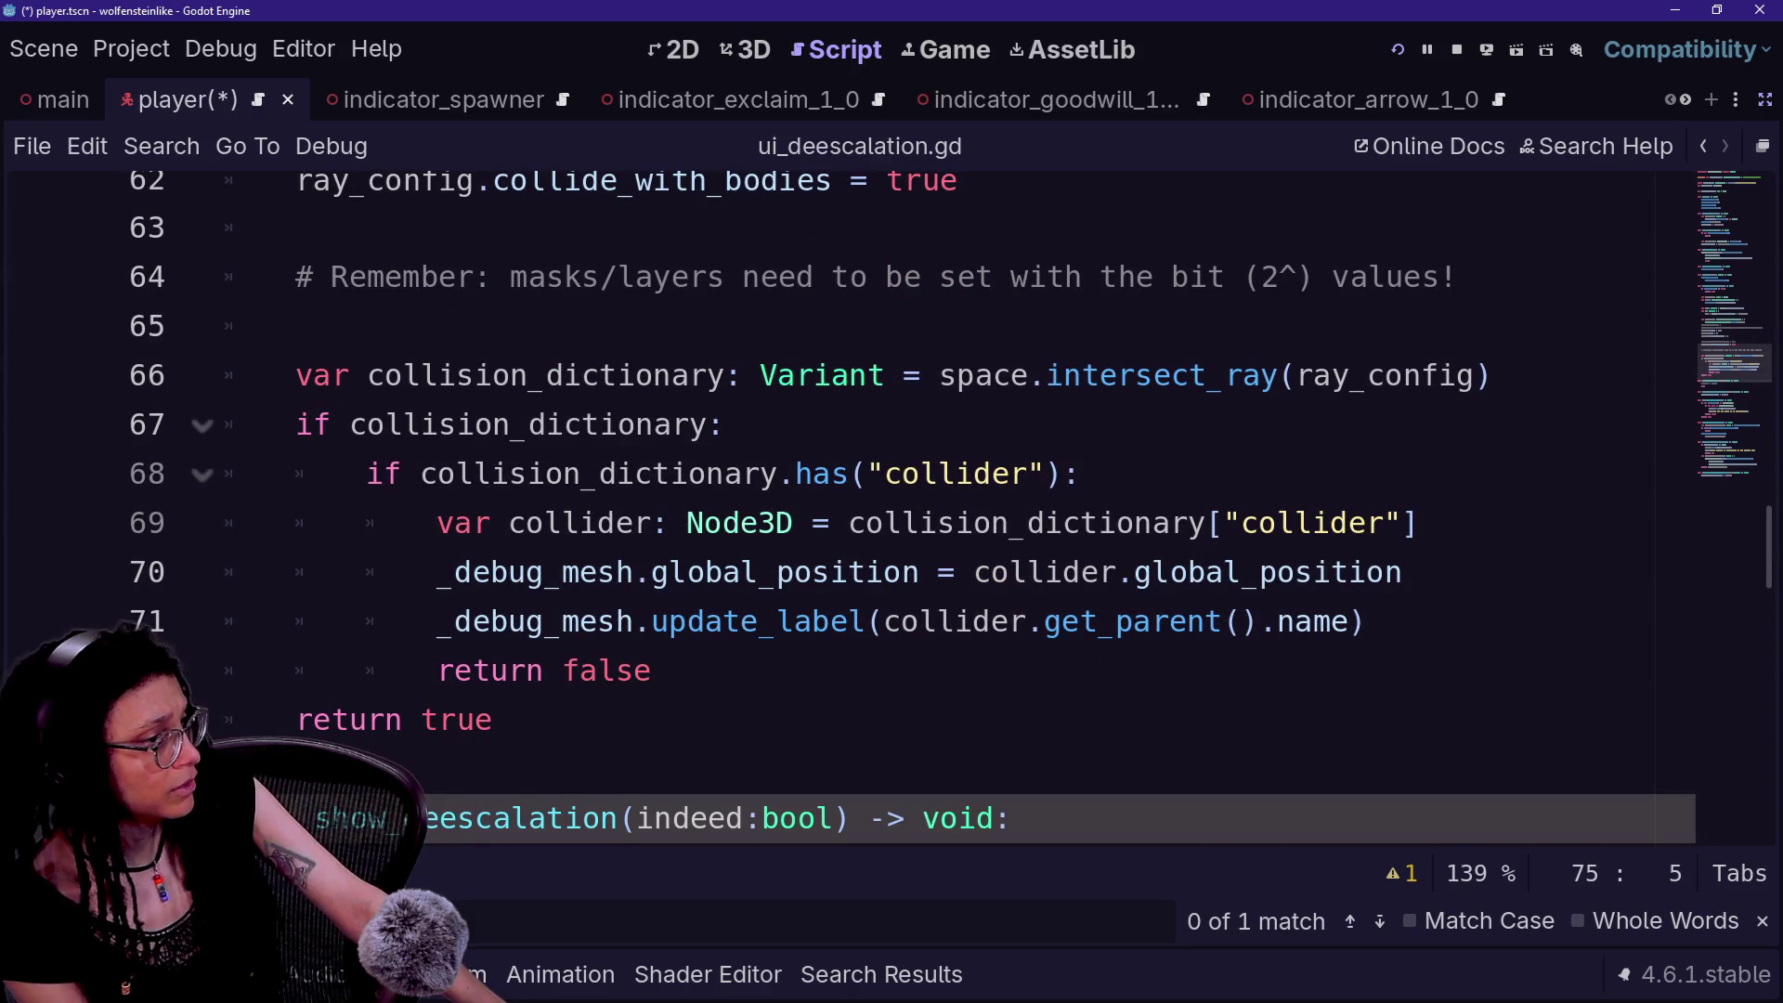
click(1010, 572)
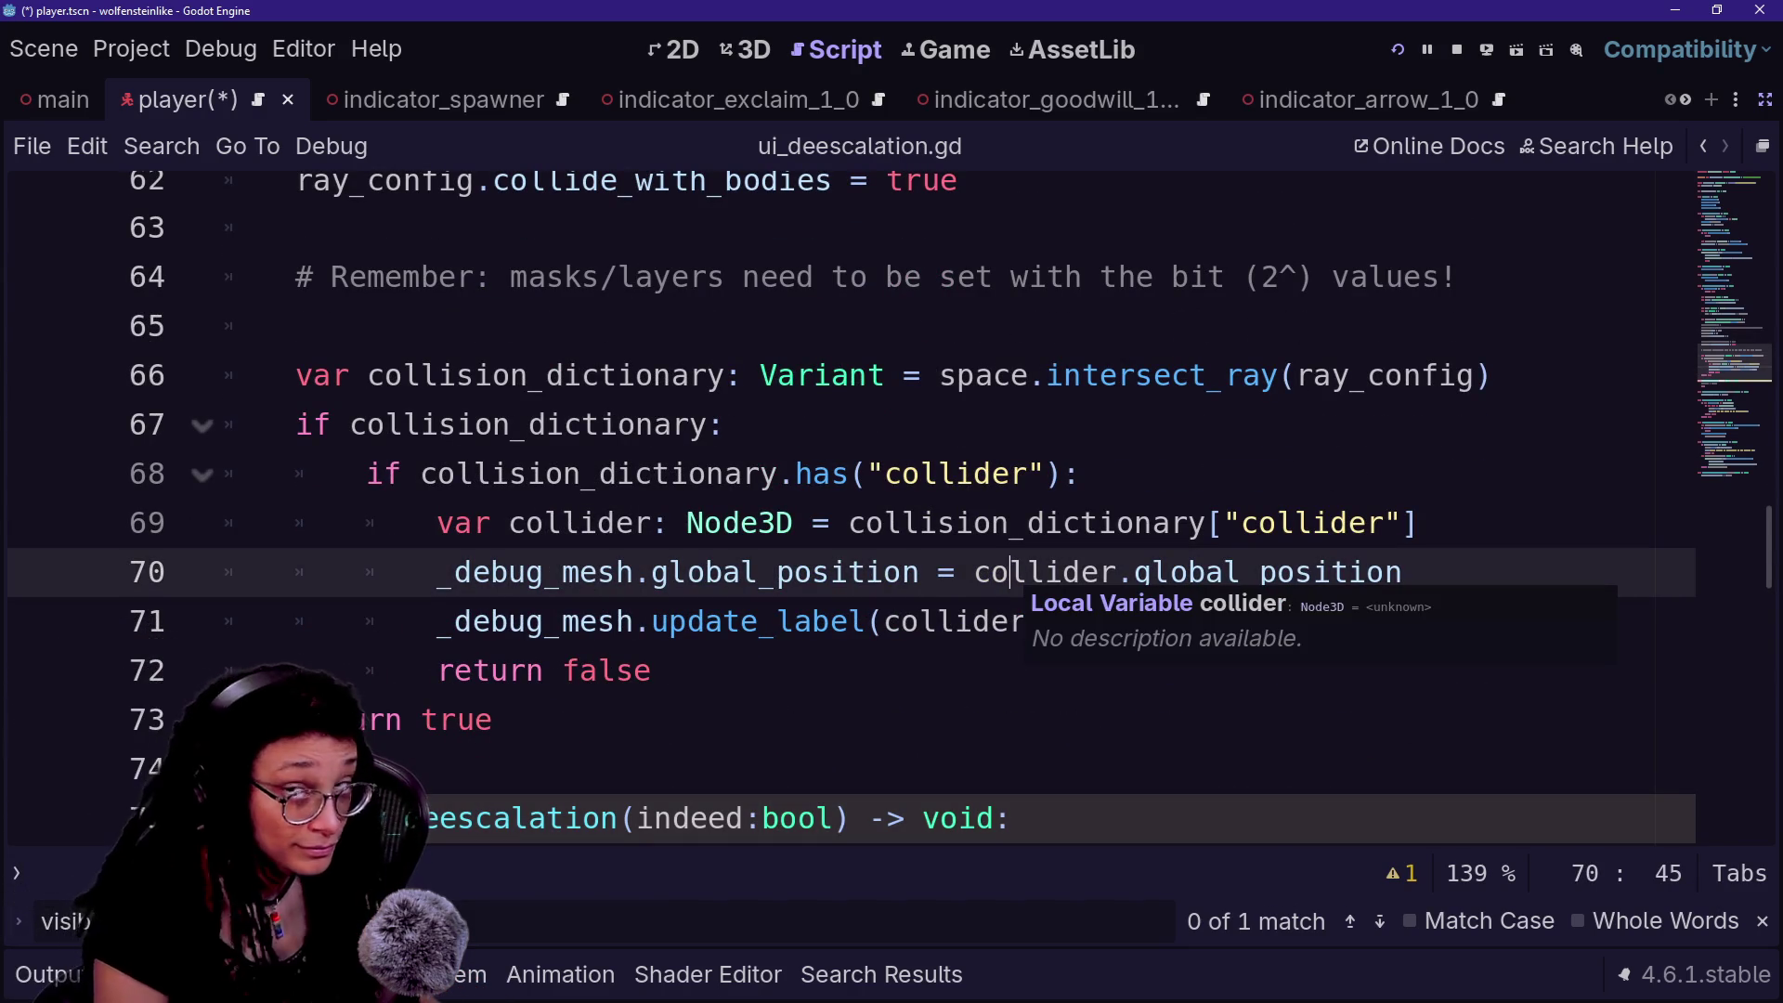
key(Down)
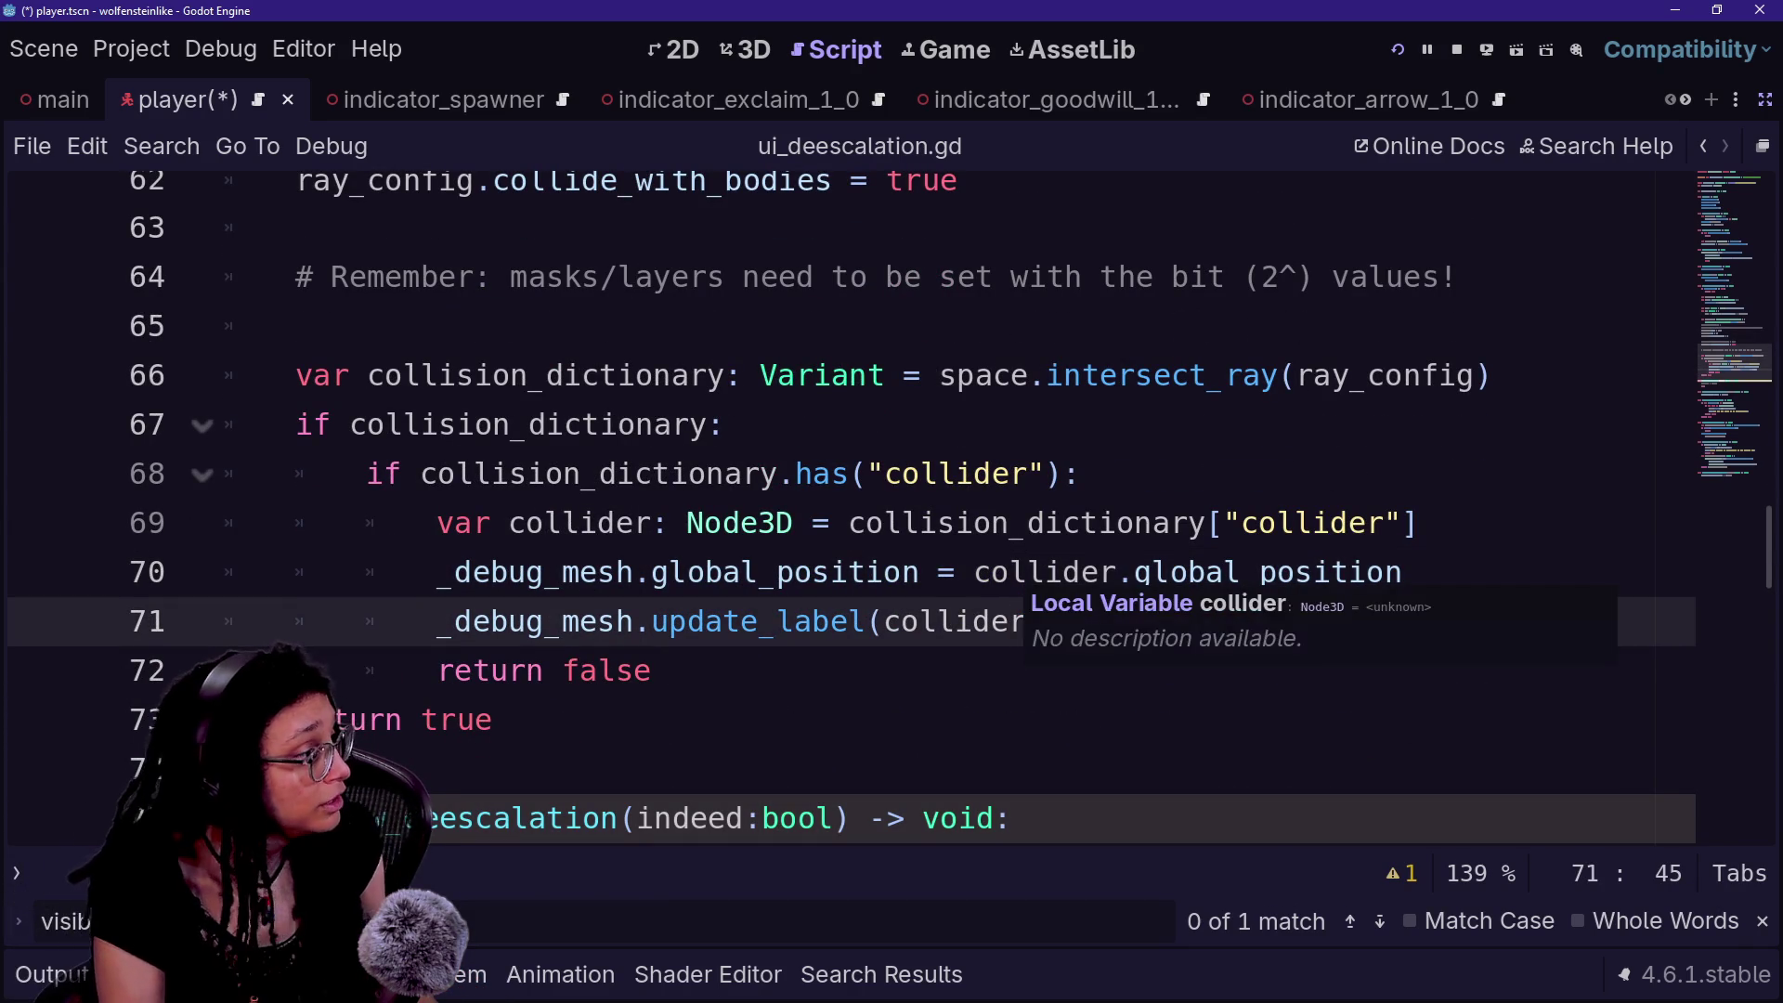
scroll(1022, 594, up, 2)
scroll(1082, 558, up, 3)
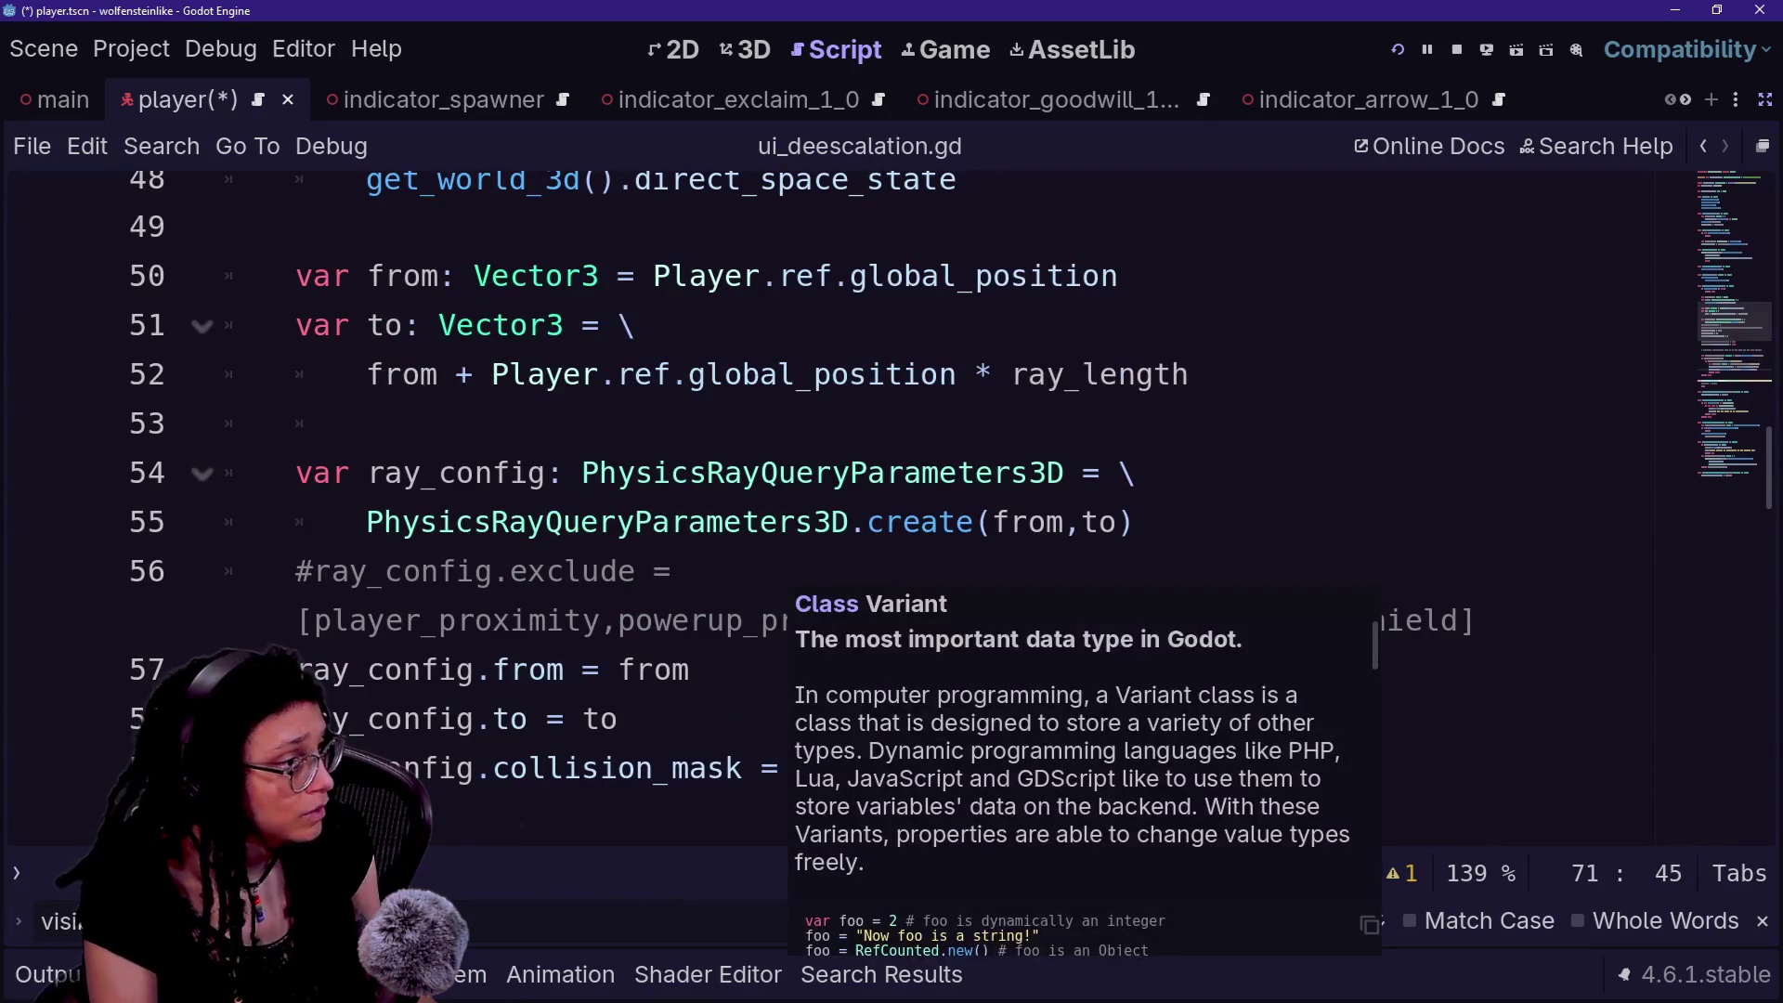
- Select the Player.ref.global_position expression in the from declaration on line 50
click(1082, 522)
scroll(1082, 522, up, 1)
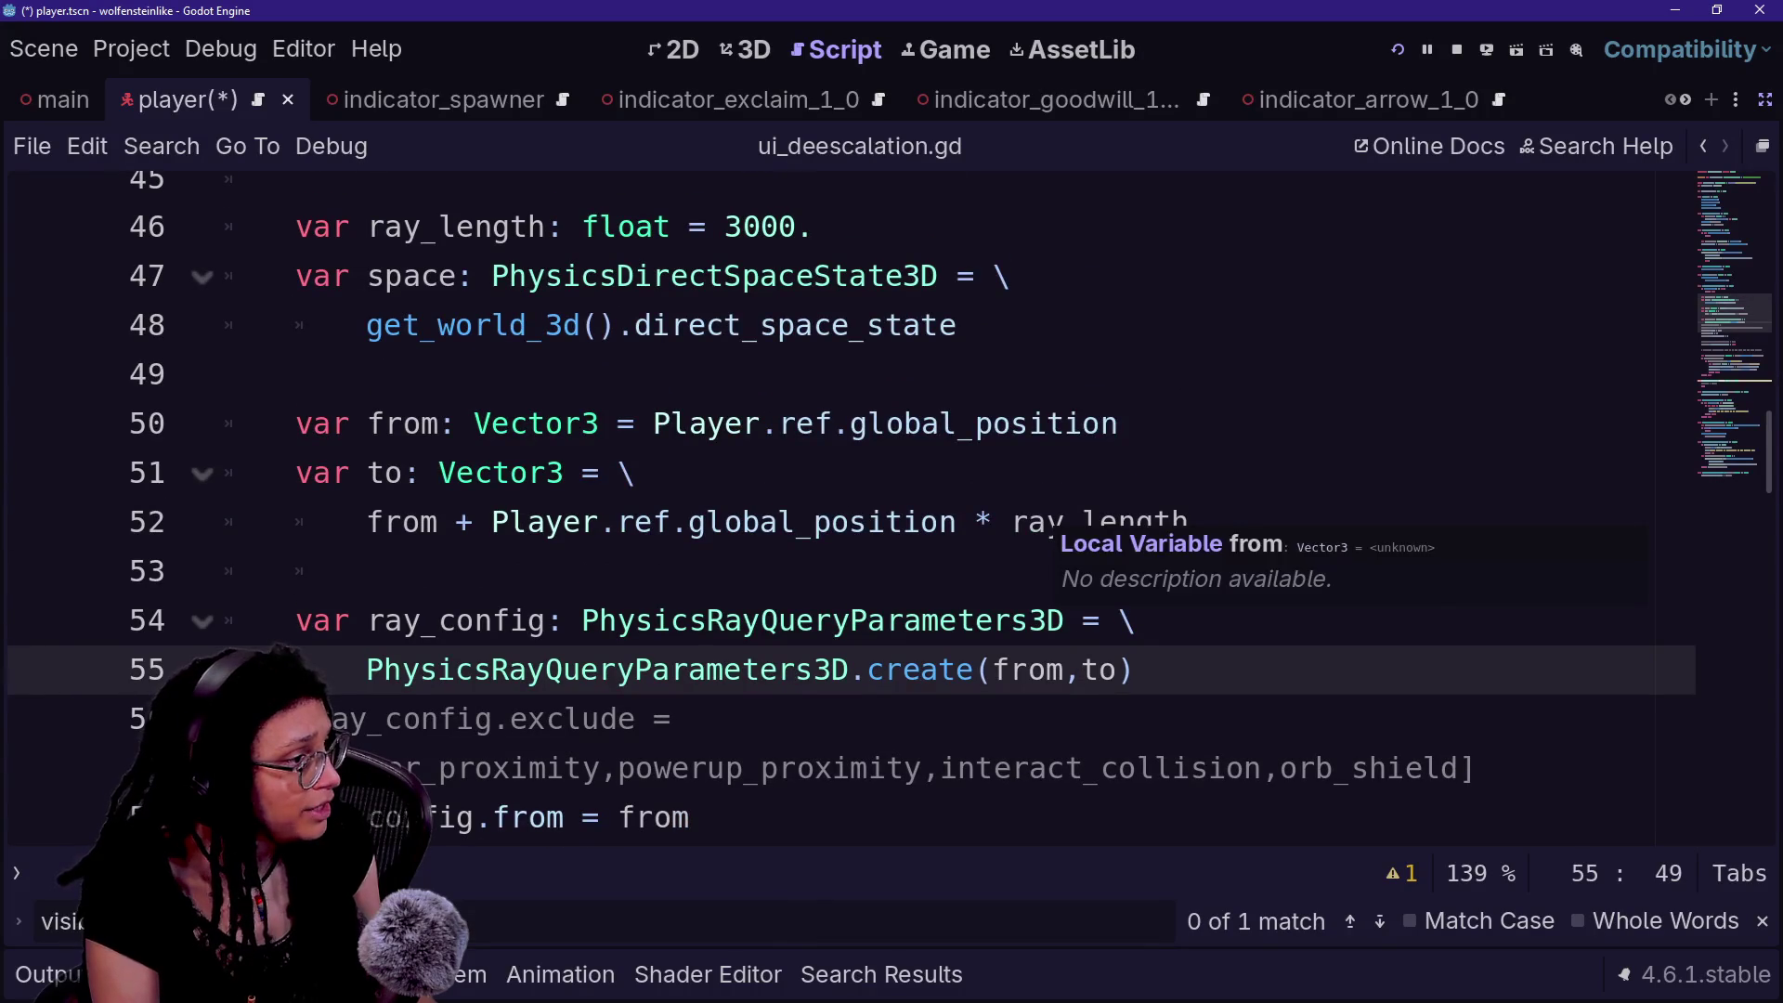
click(1188, 522)
drag(1189, 522, 957, 325)
click(636, 473)
drag(637, 423, 1119, 423)
- Cut the player position expression and delete the from, to and ray_length declarations
key(ctrl+x)
click(1188, 522)
key(shift+Up)
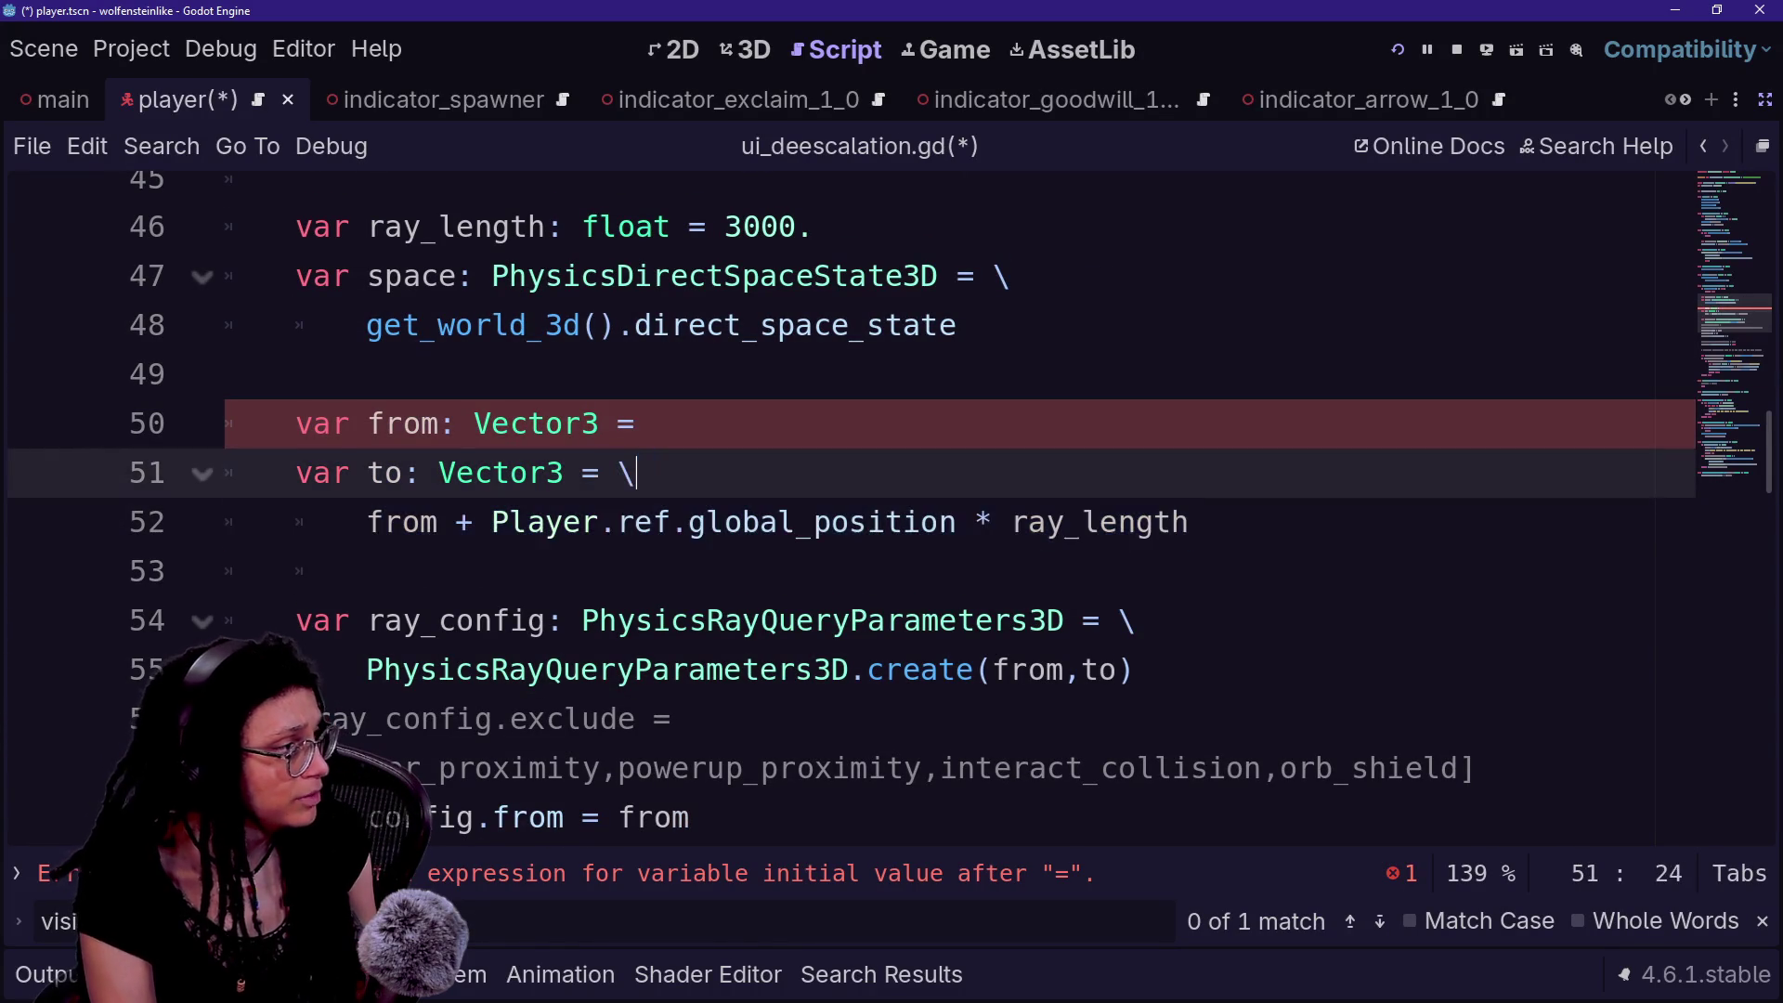
key(shift+Up)
key(ctrl+shift+k)
key(Left)
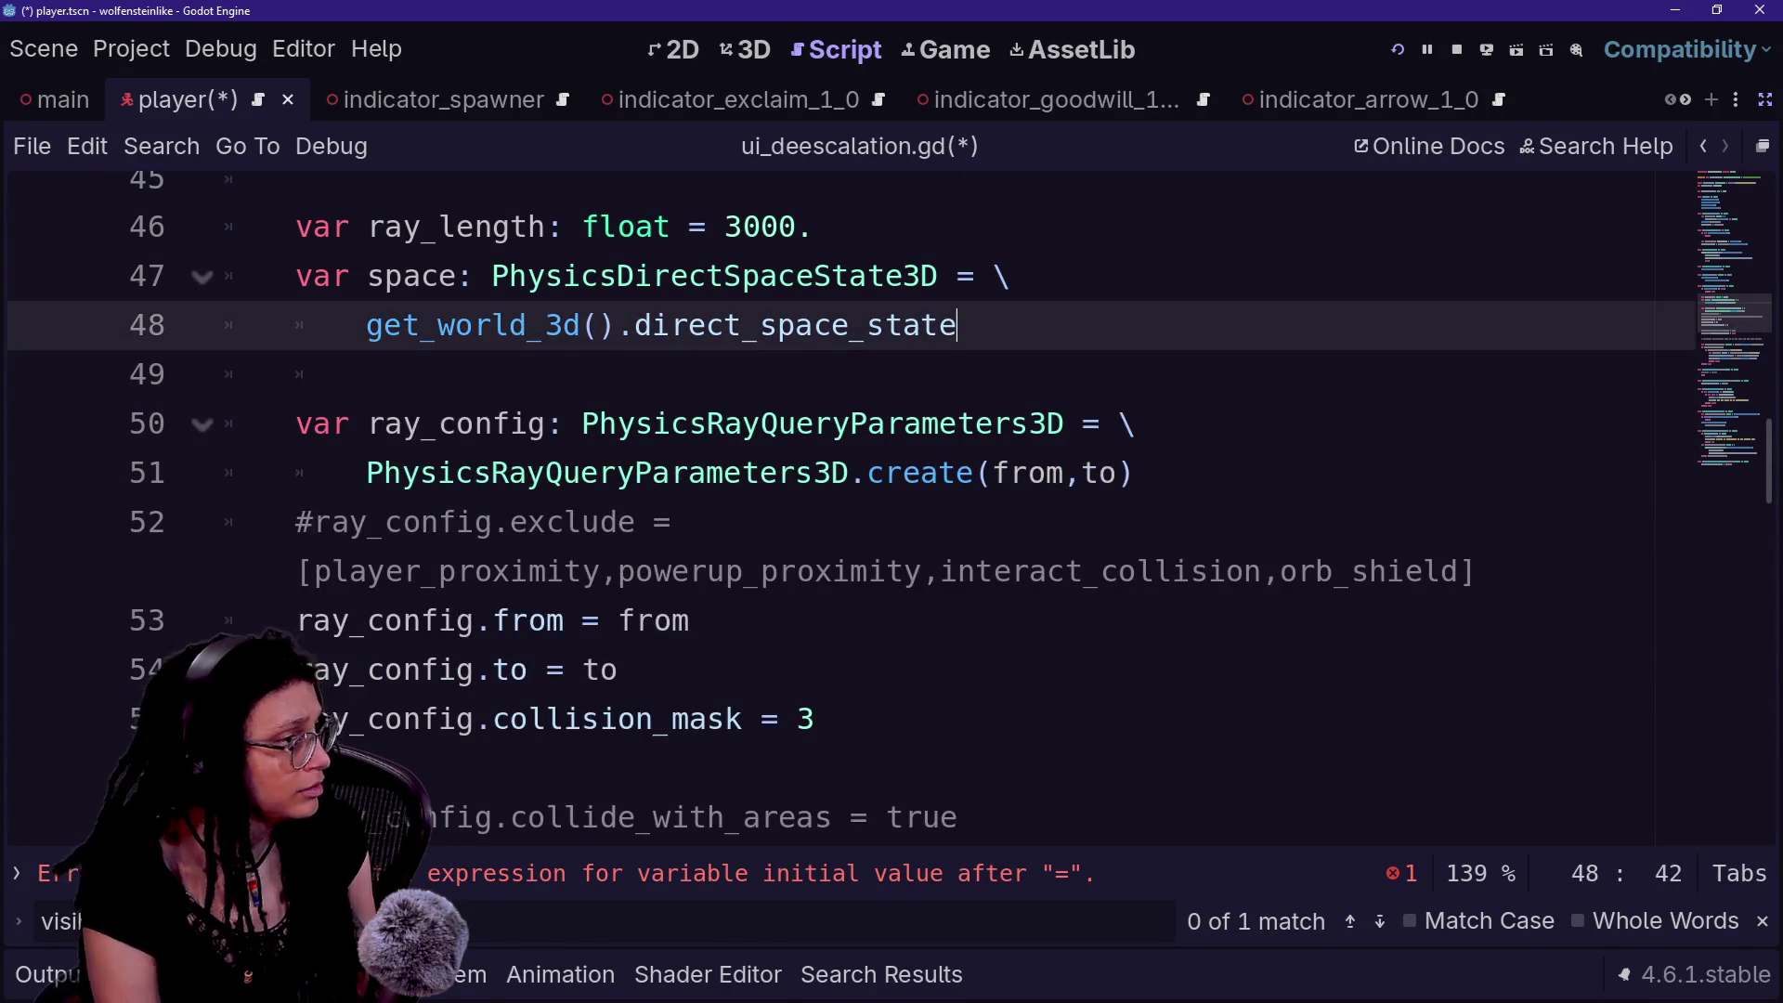
scroll(836, 511, up, 2)
key(Up)
key(Up)
key(ctrl+shift+k)
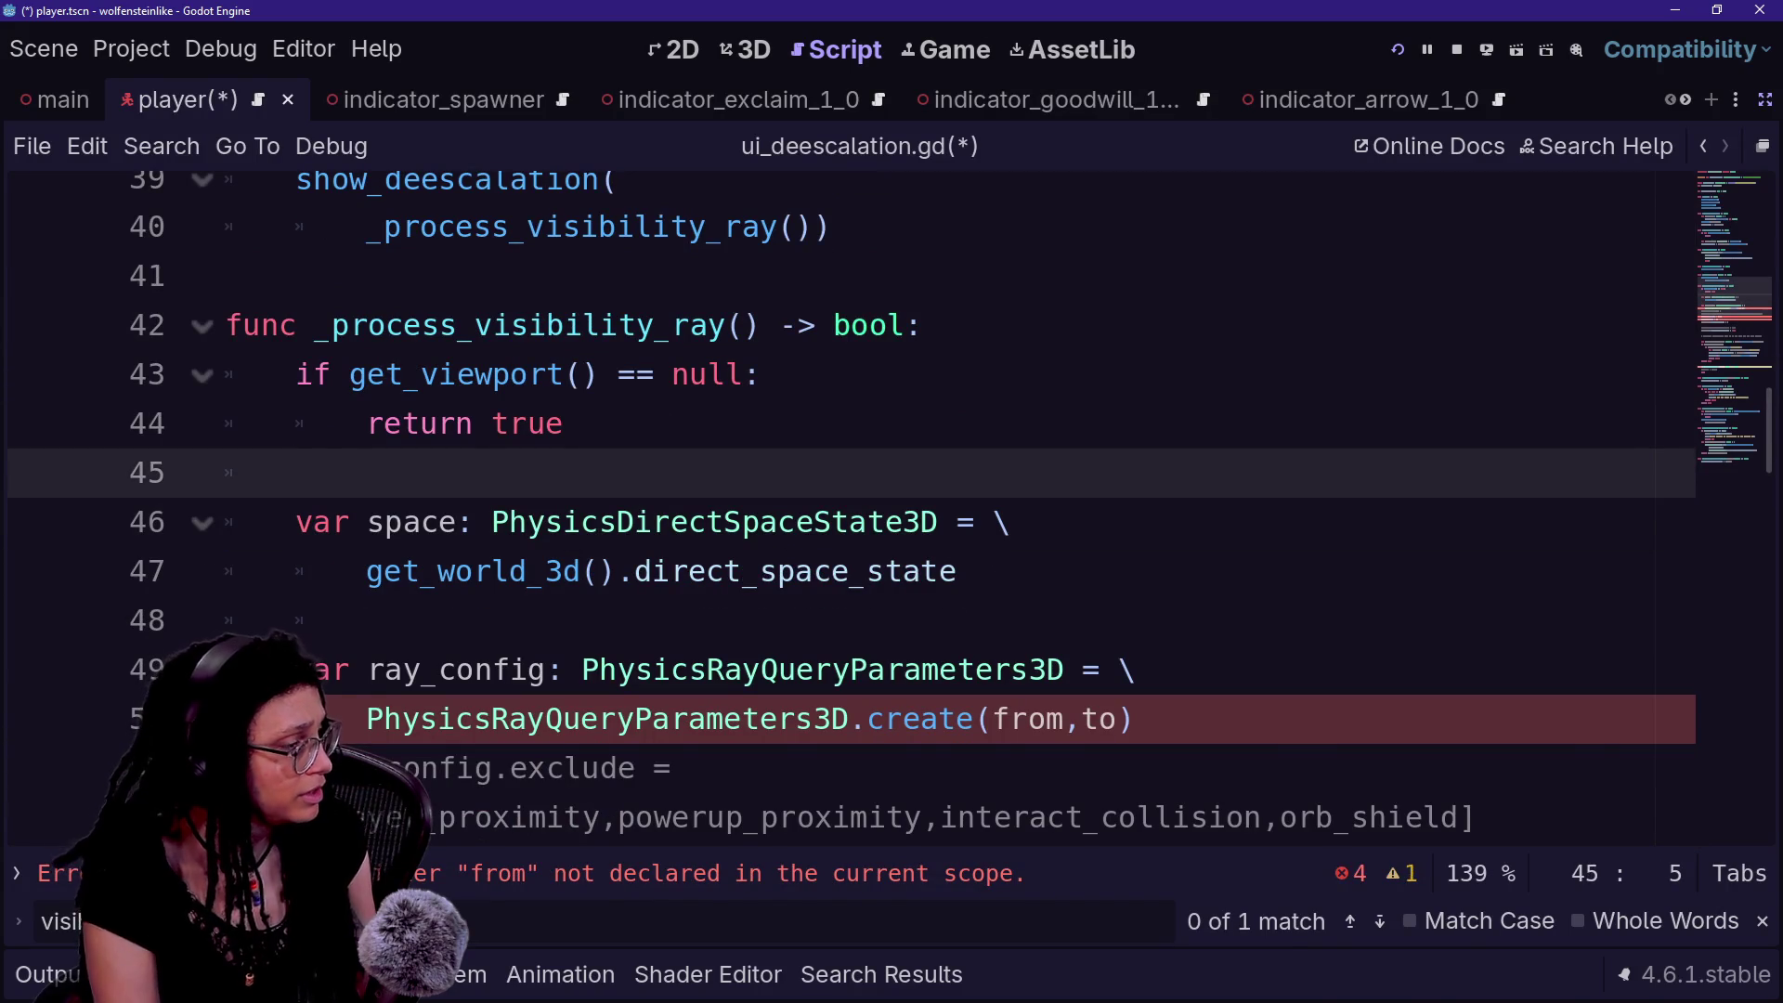
- Change the create call to create(global_position, Player.ref.global_position)
right_click(1257, 609)
key(Escape)
double_click(1028, 719)
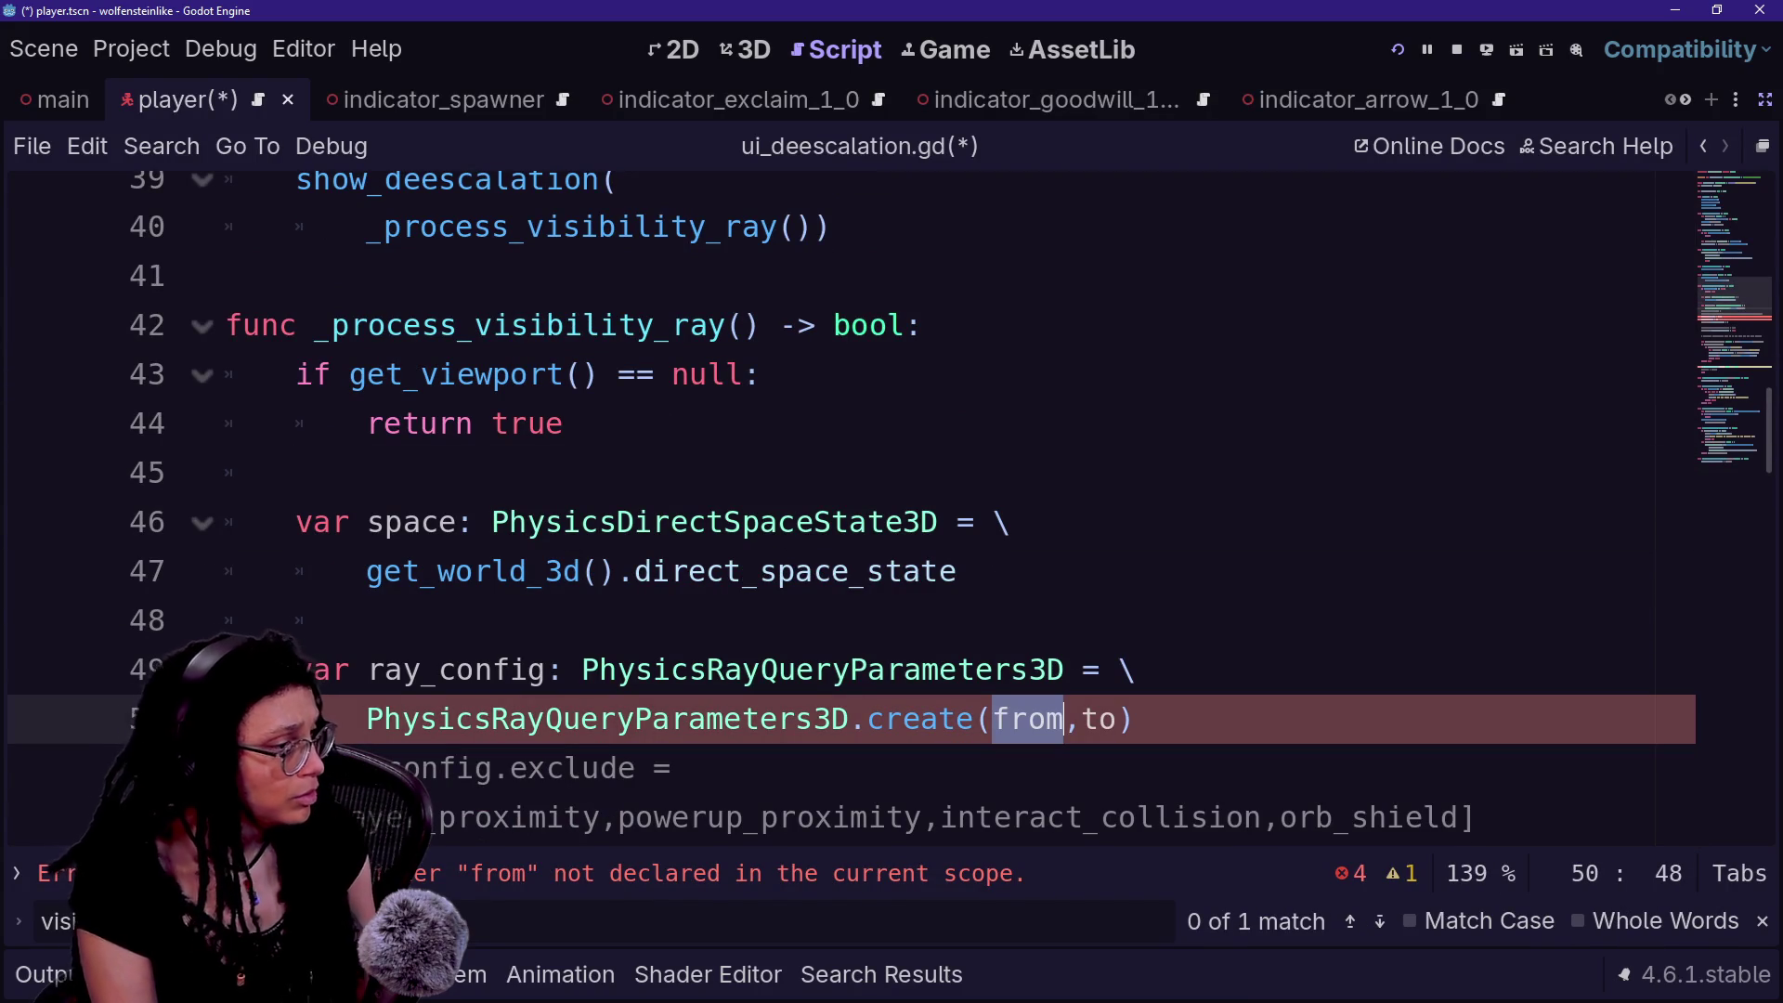
key(ctrl+v)
key(ctrl+z)
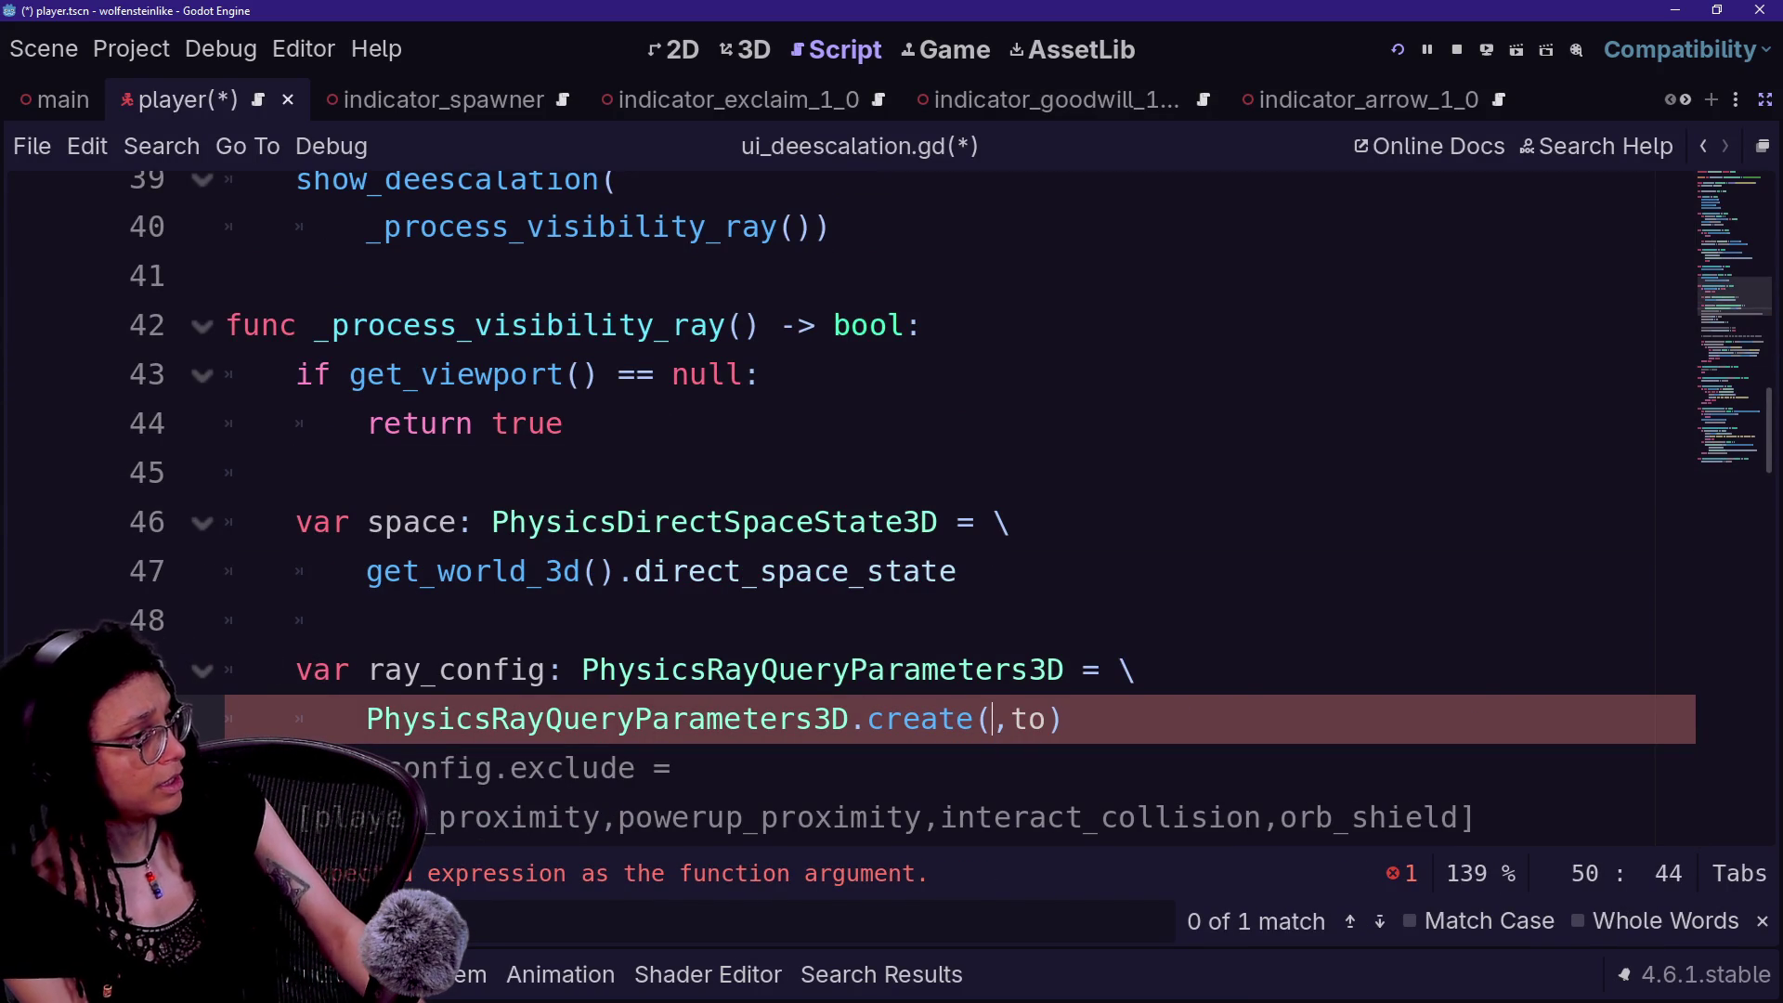
key(Escape)
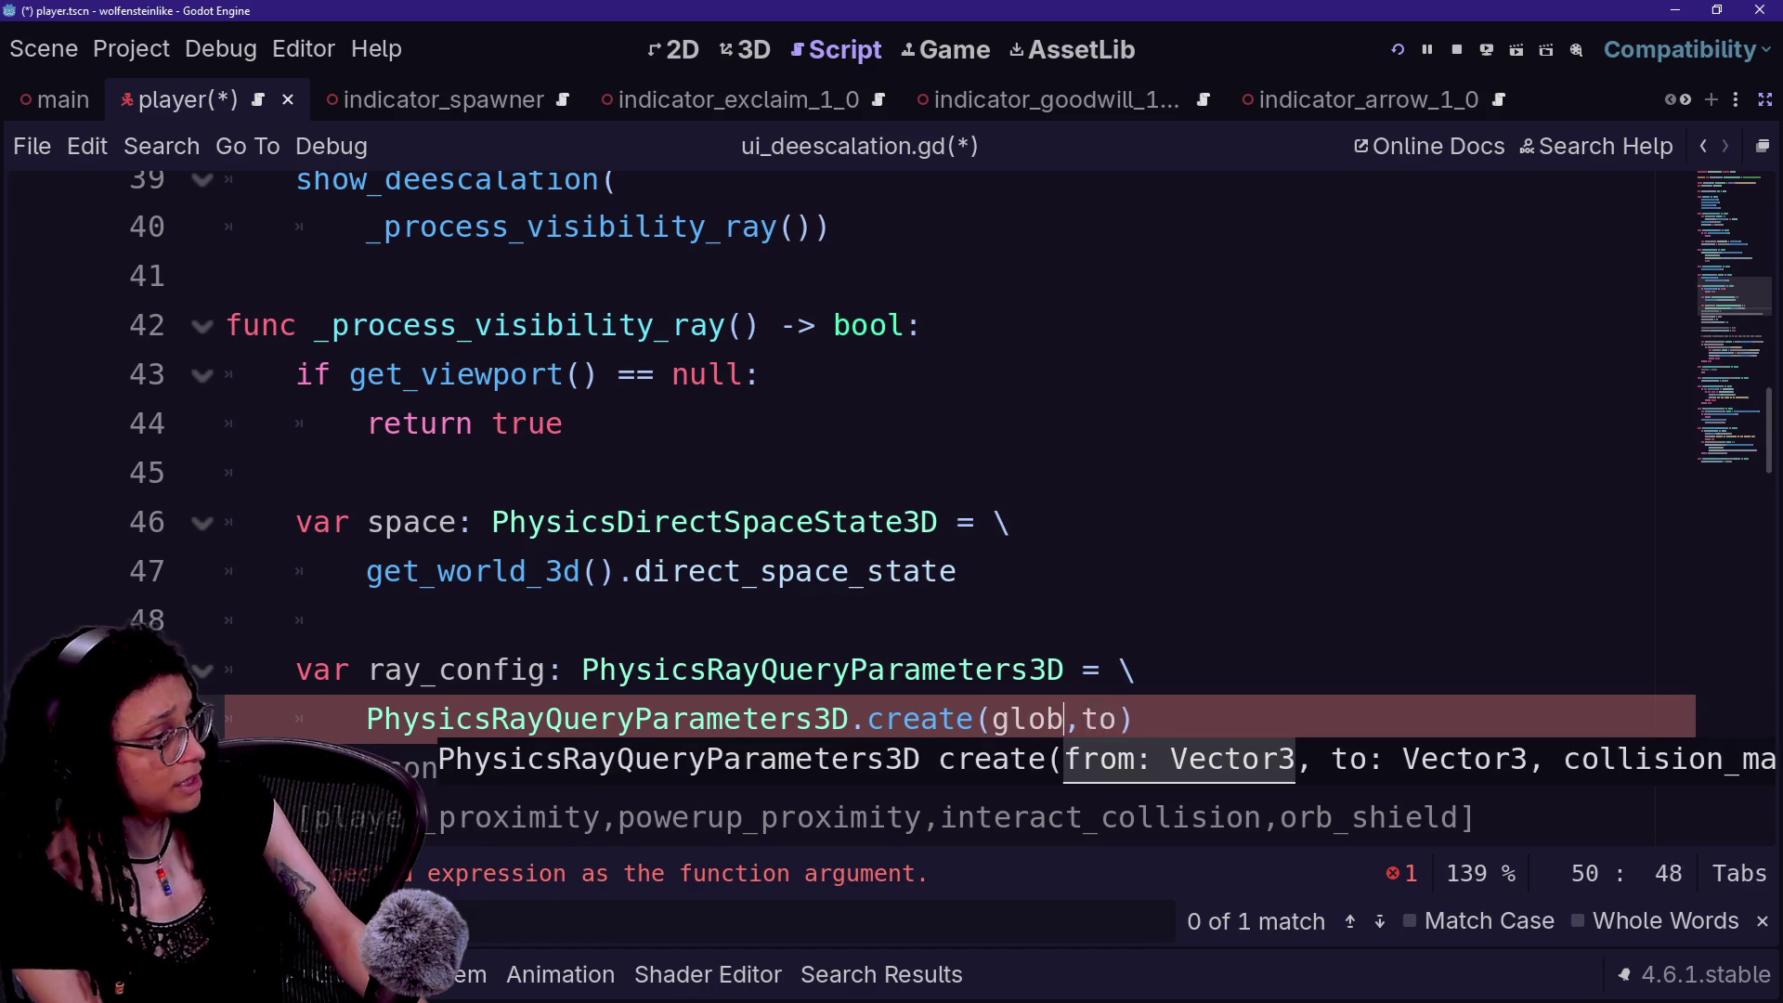
text(al_position)
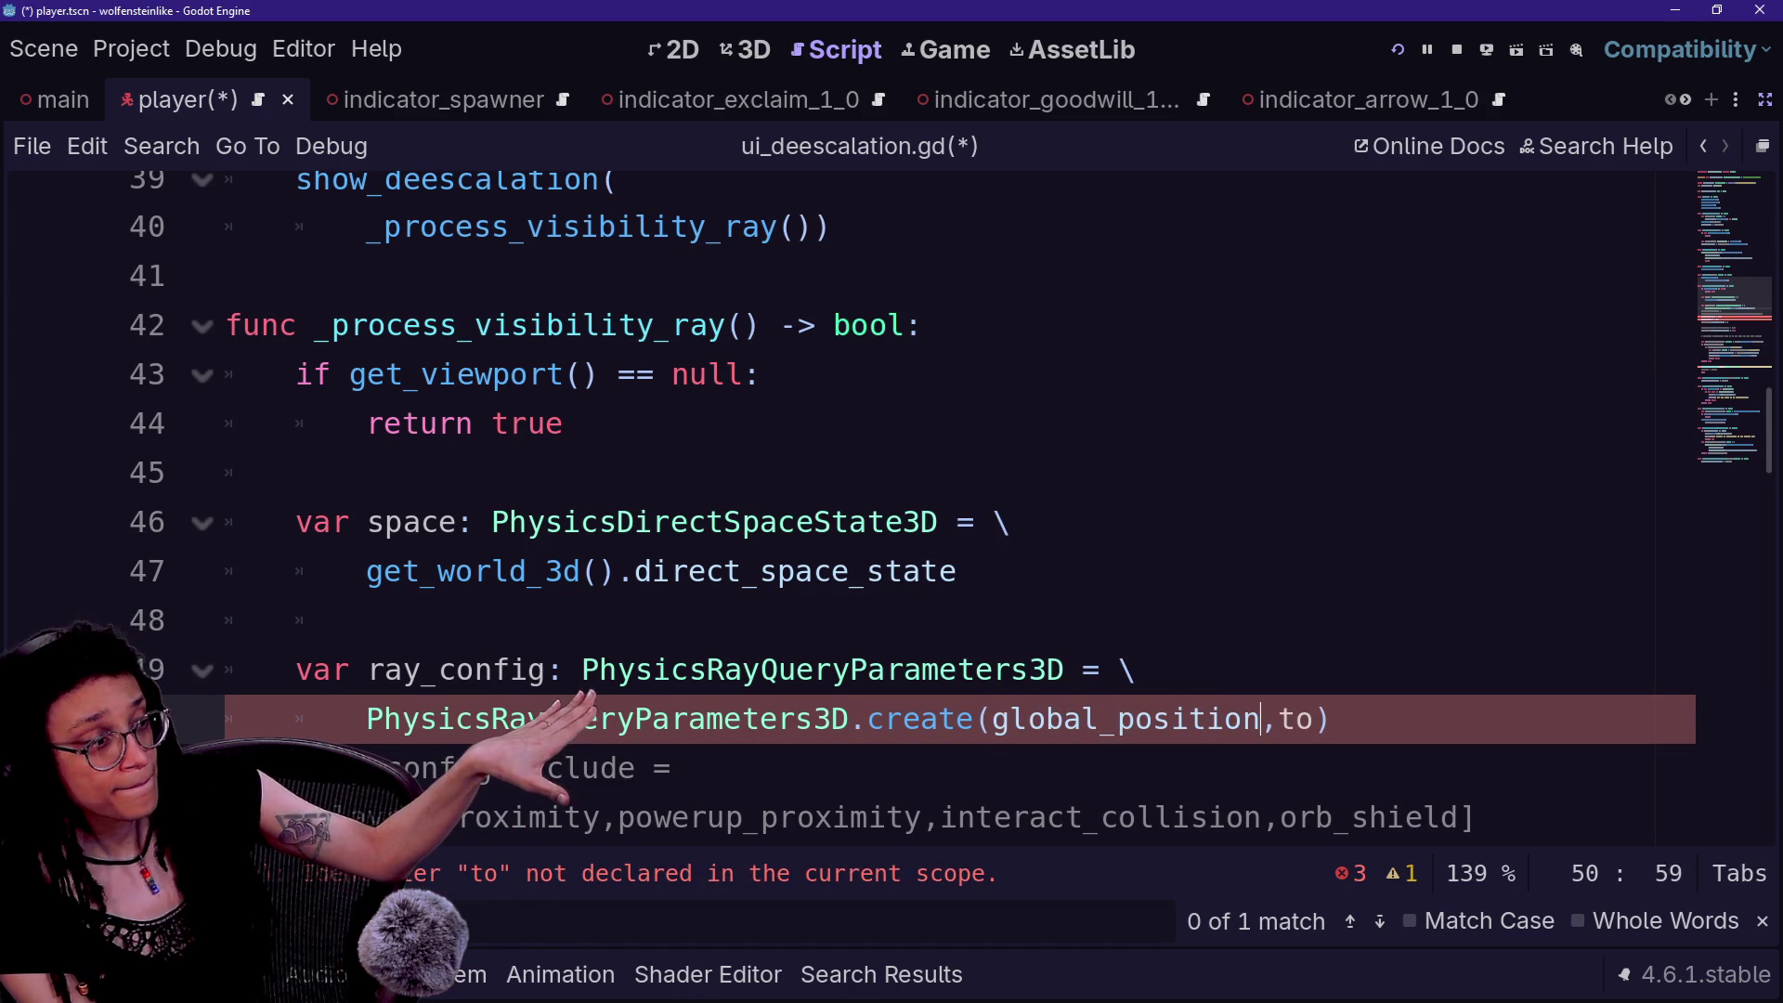
key(Right)
key(Right)
key(Right)
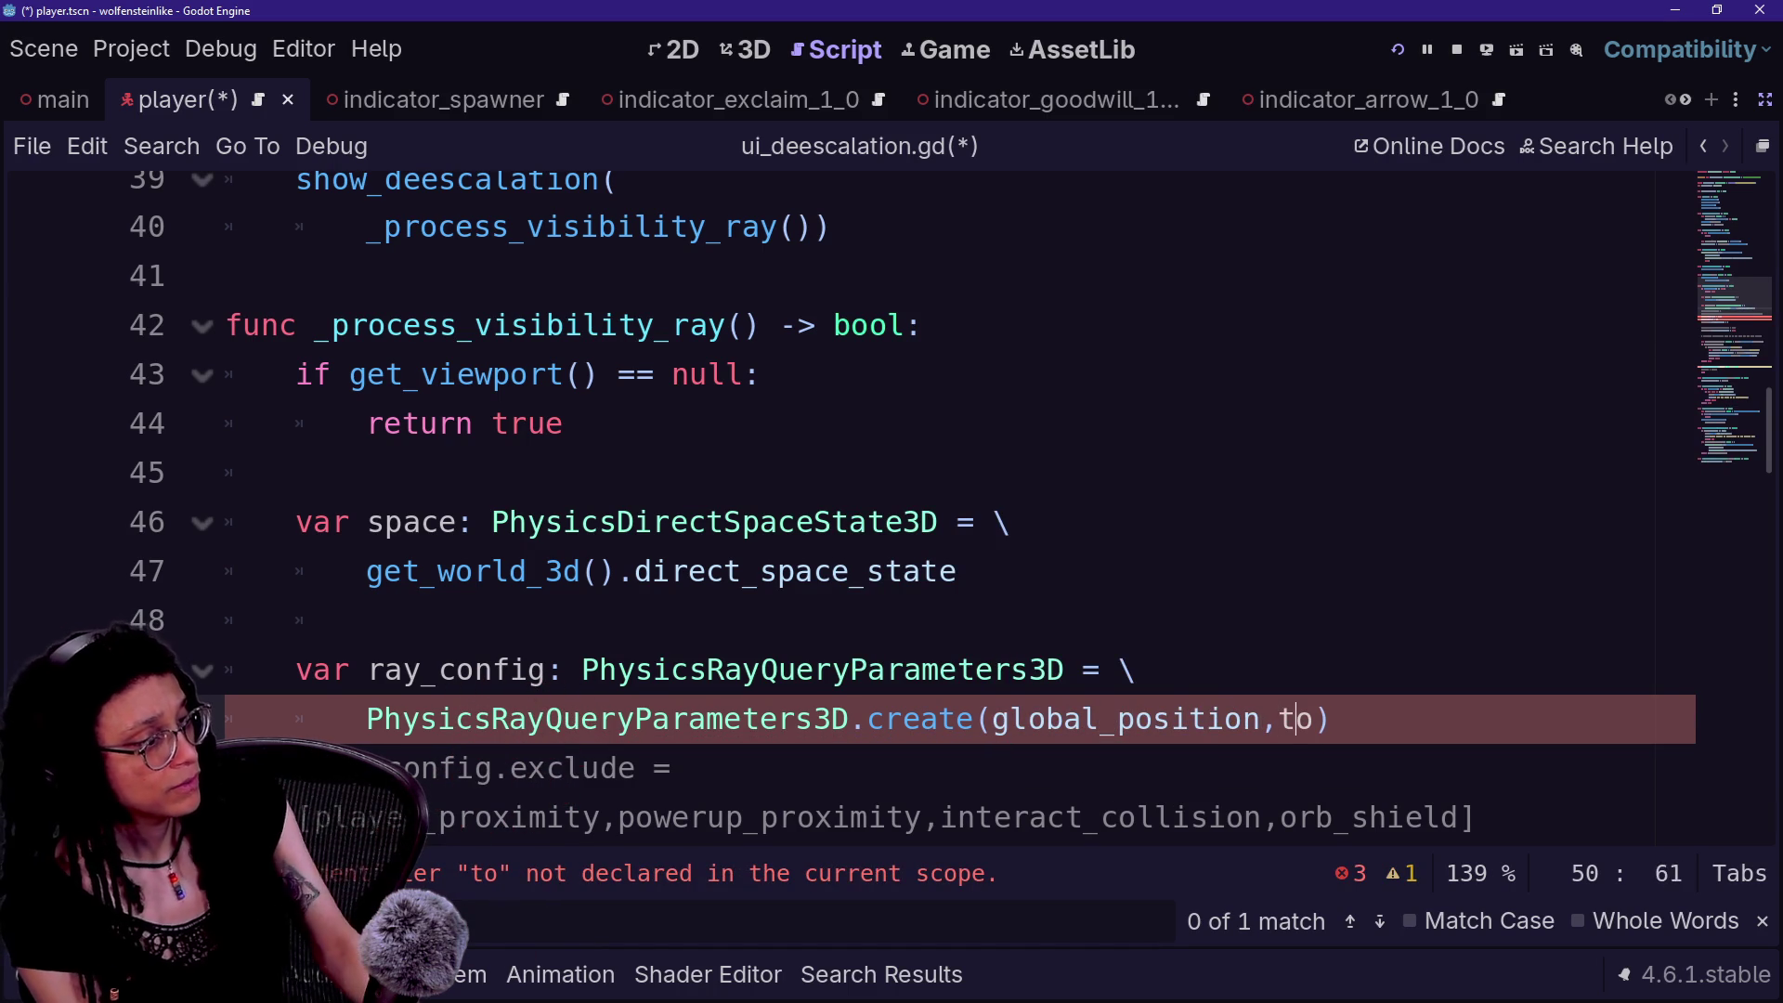
key(Delete)
text(from)
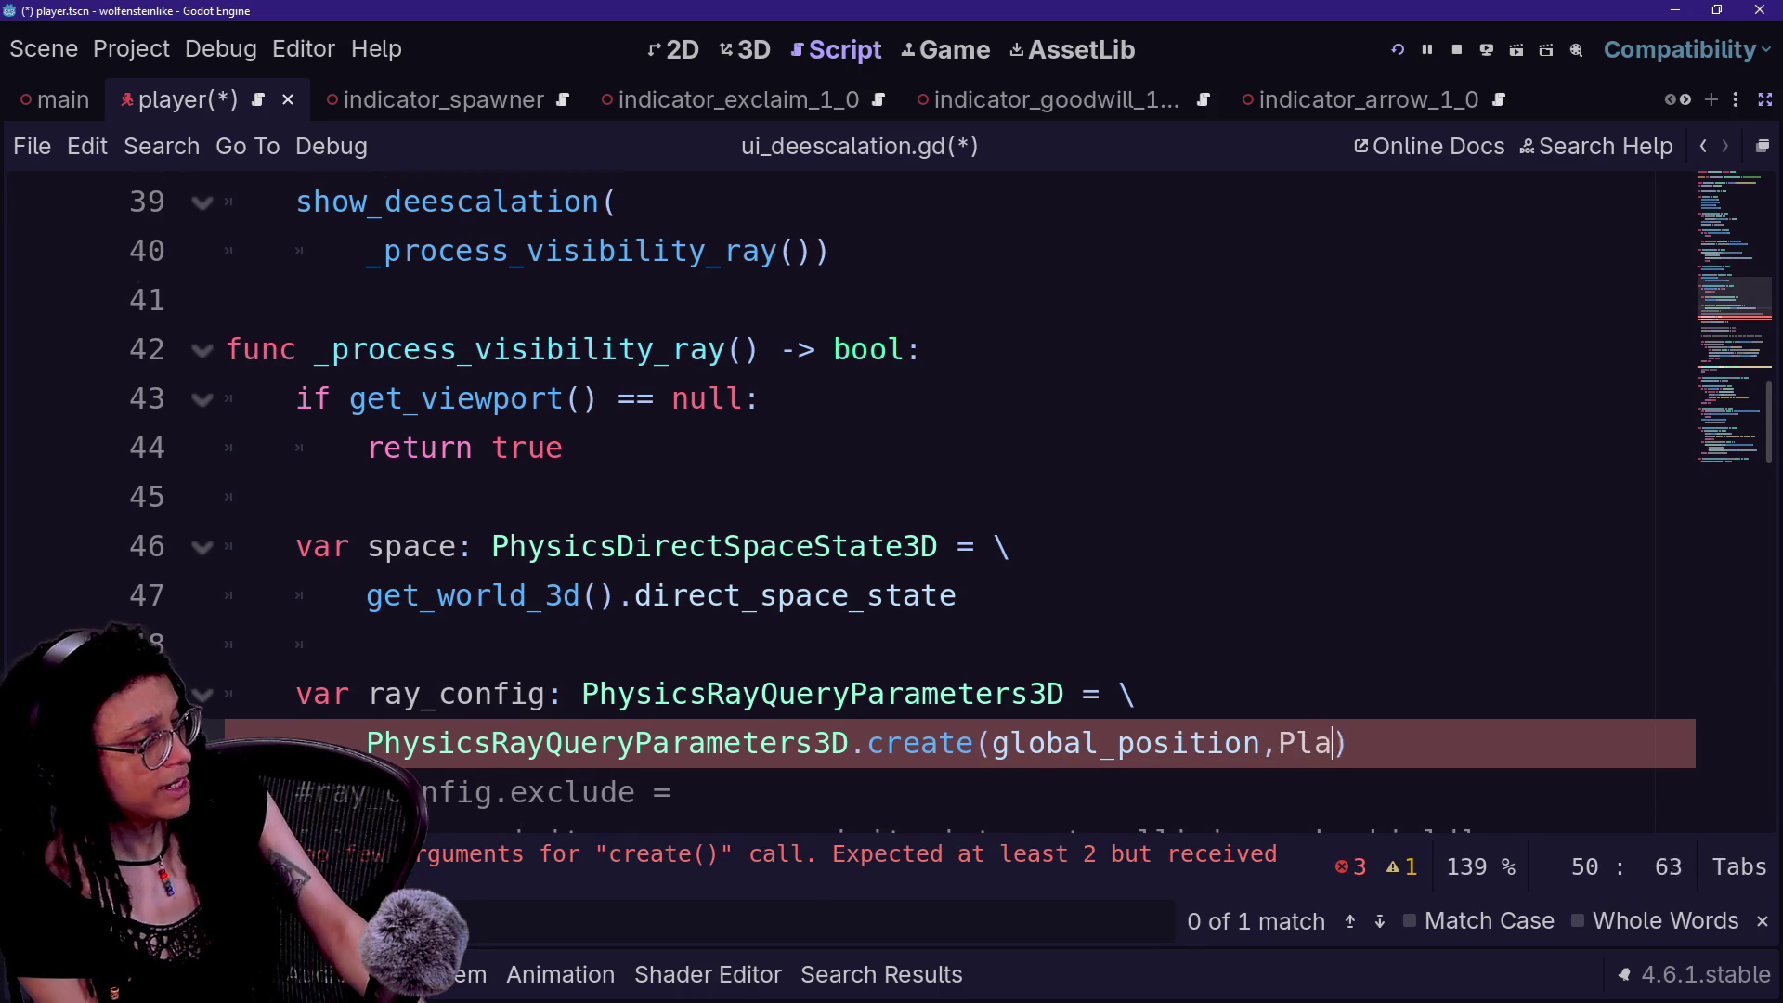
text(global)
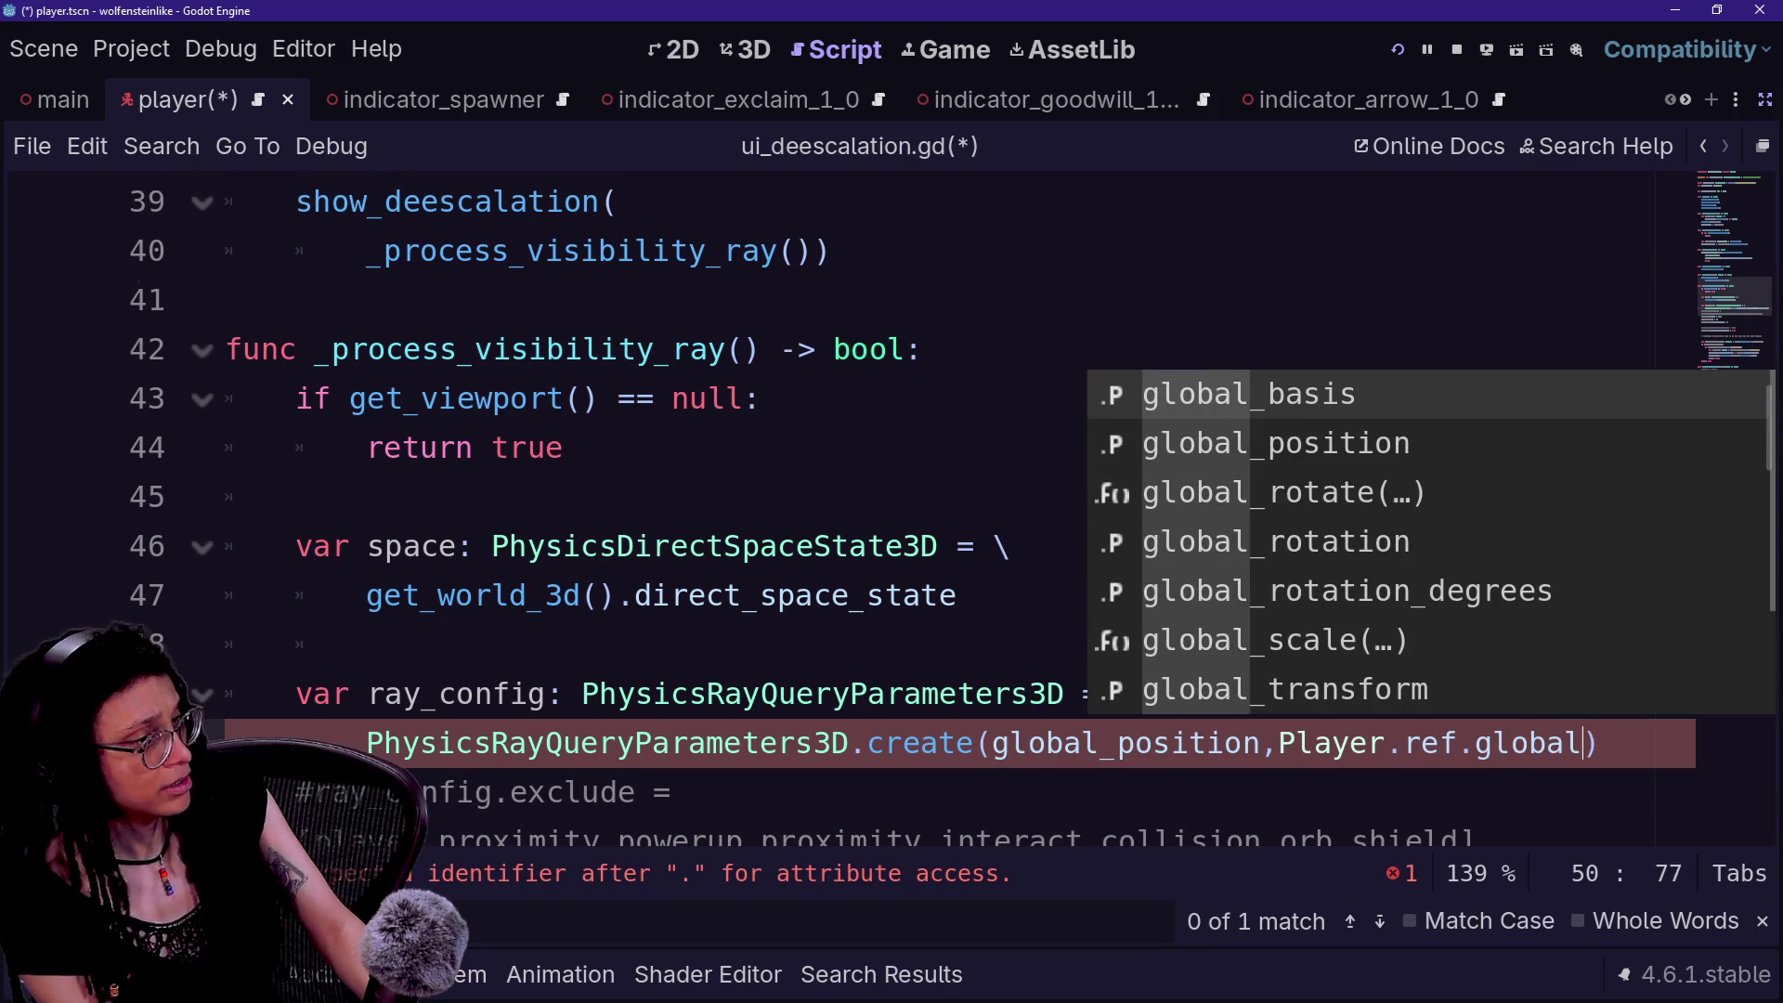
key(Down)
key(Return)
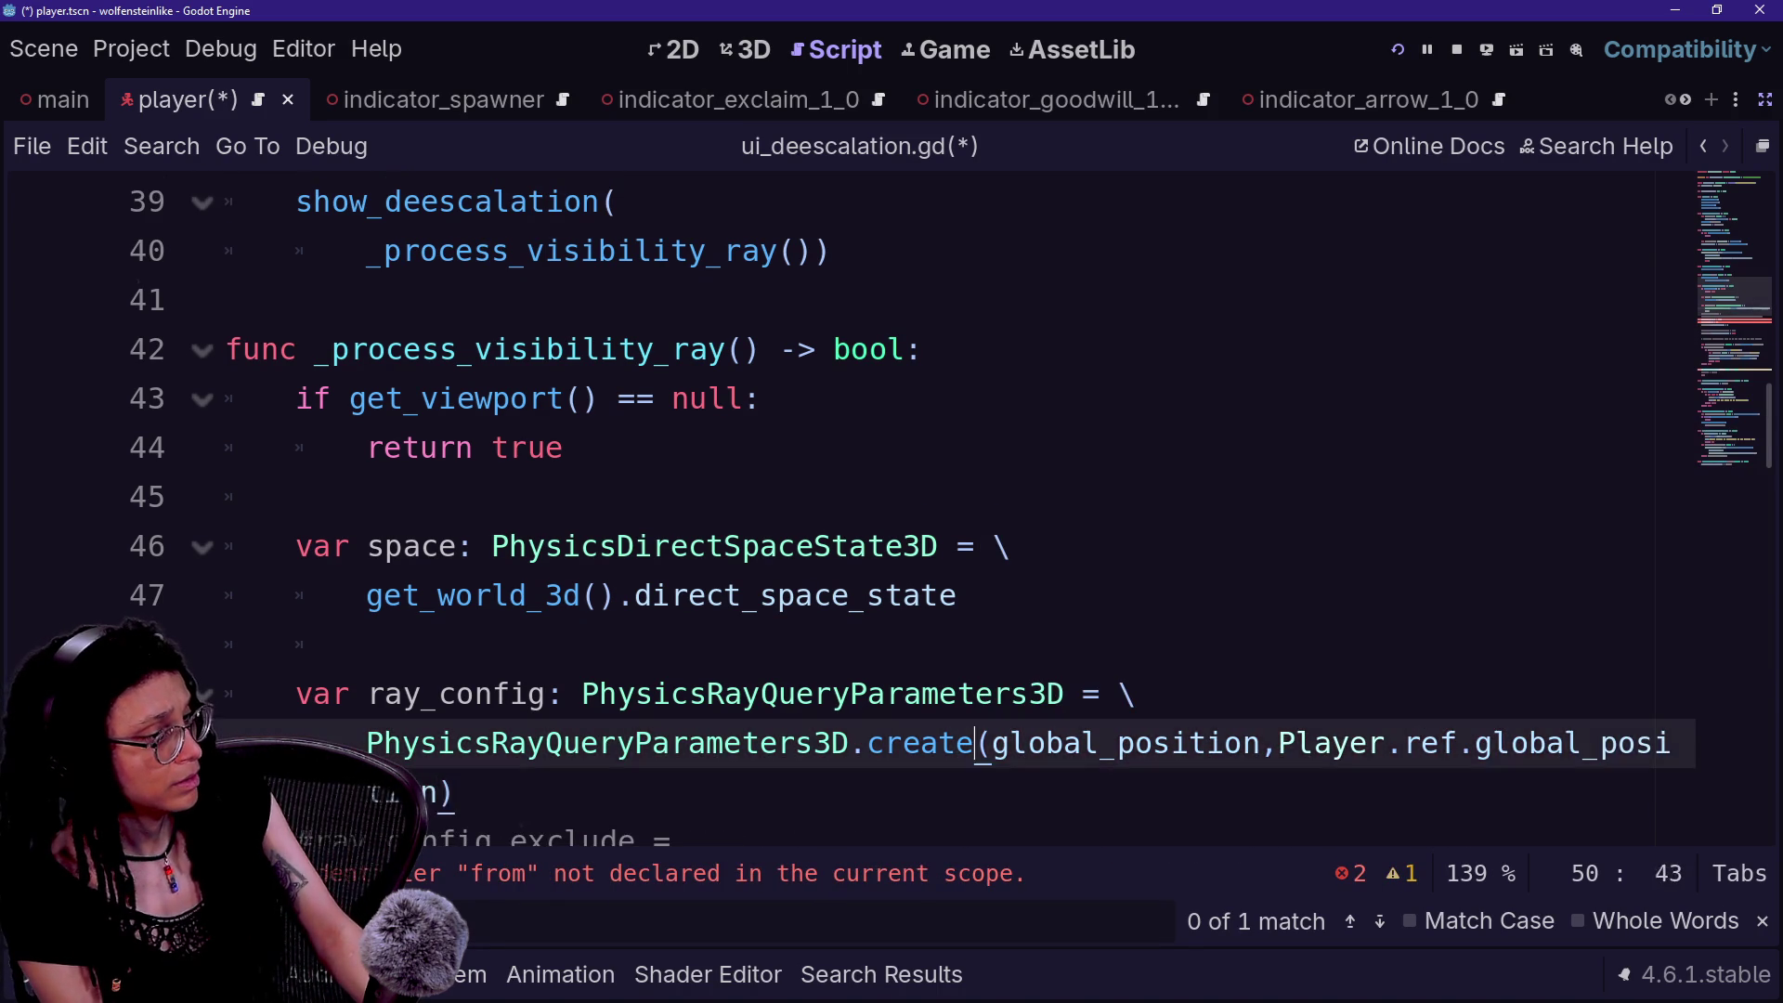
- Delete the obsolete ray_config.from and ray_config.to assignments
click(850, 546)
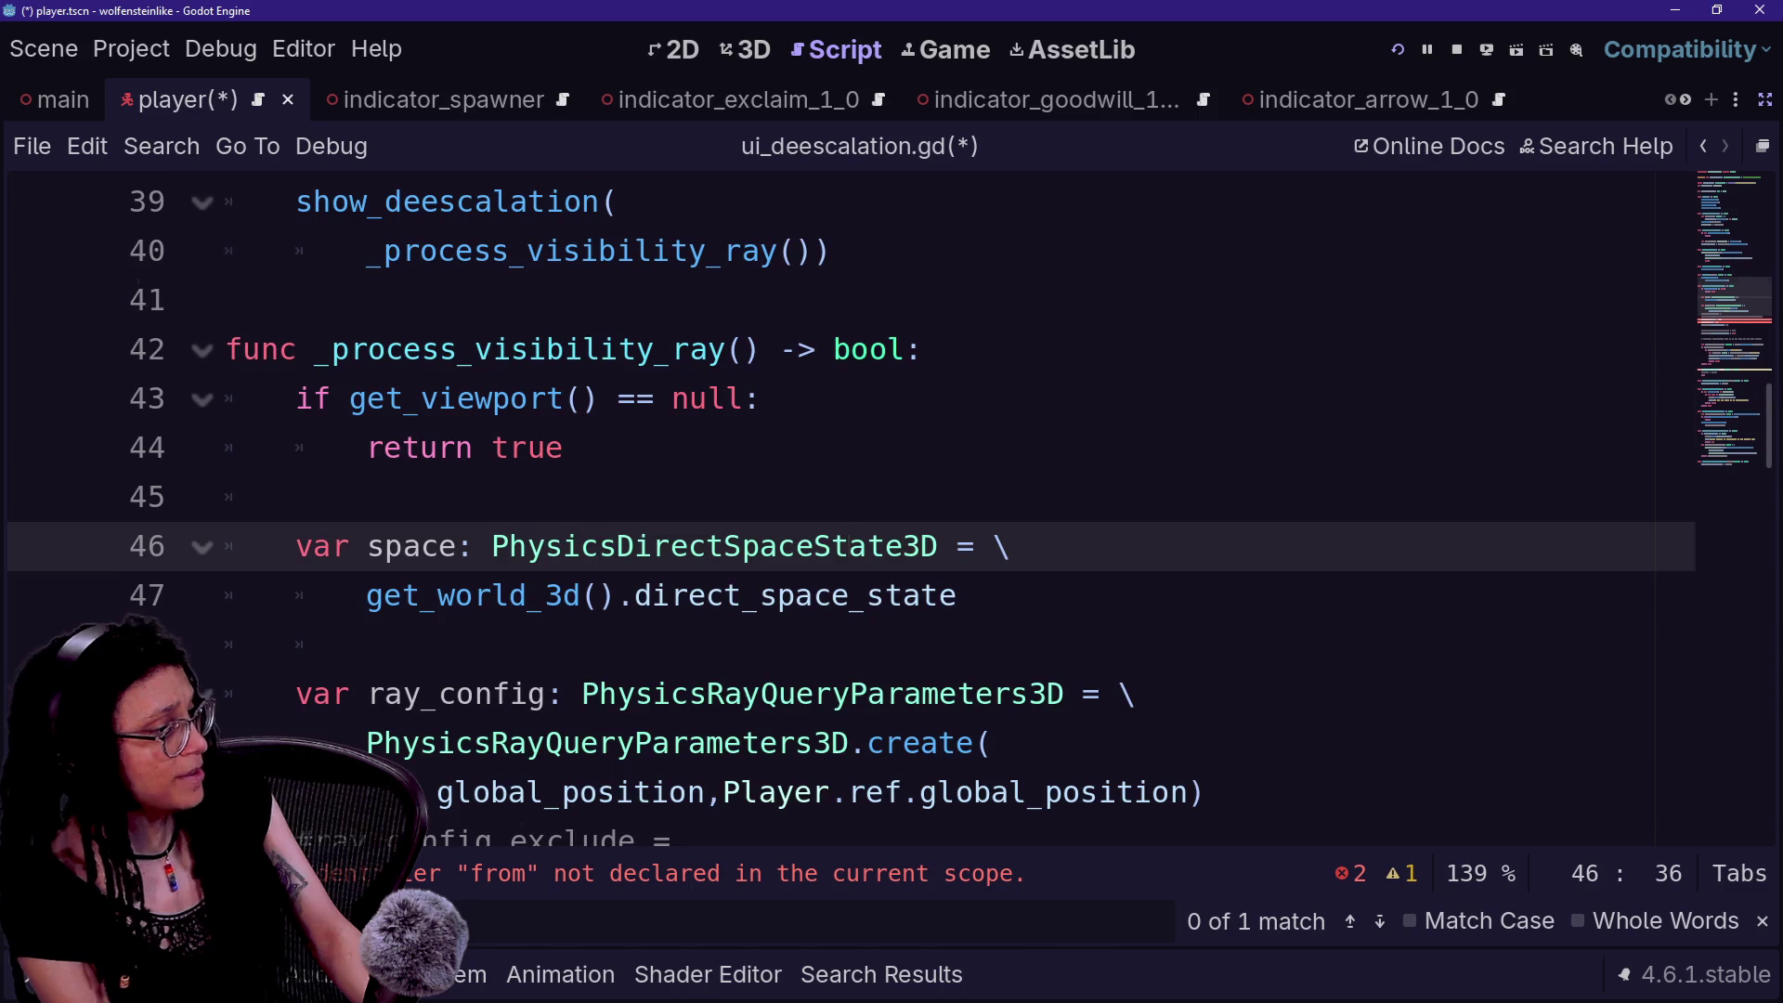
scroll(836, 511, down, 3)
drag(617, 546, 1486, 448)
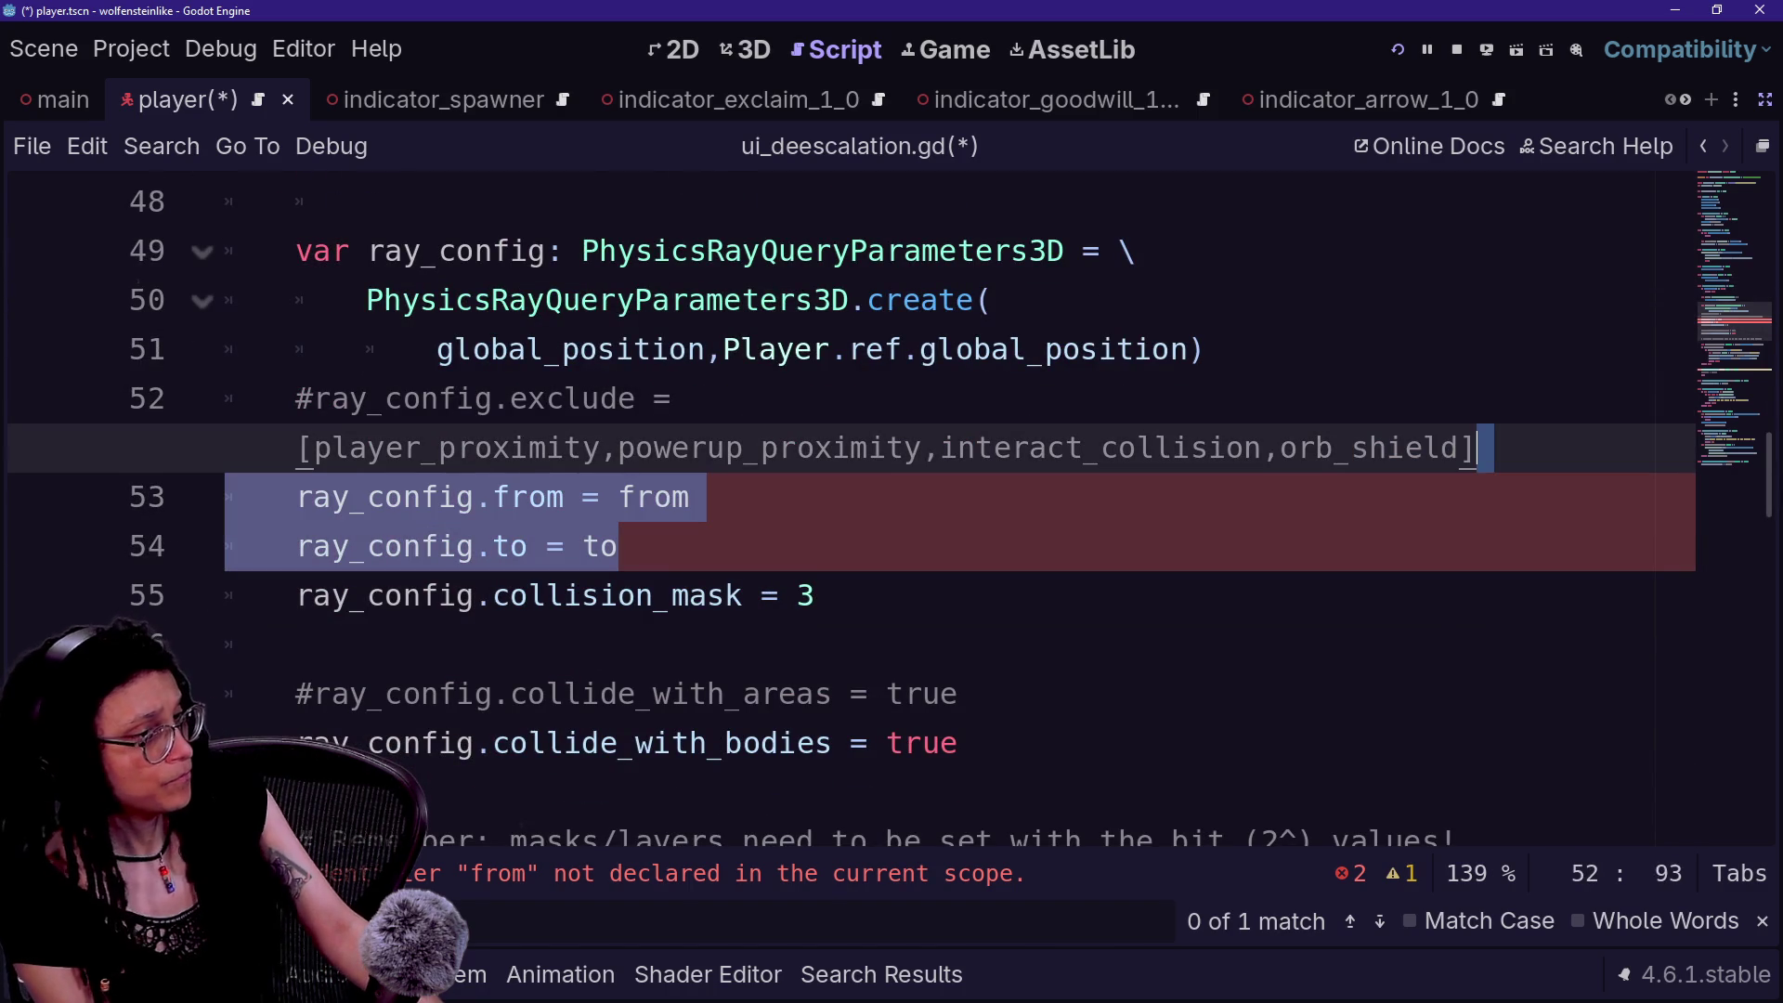
key(BackSpace)
click(296, 546)
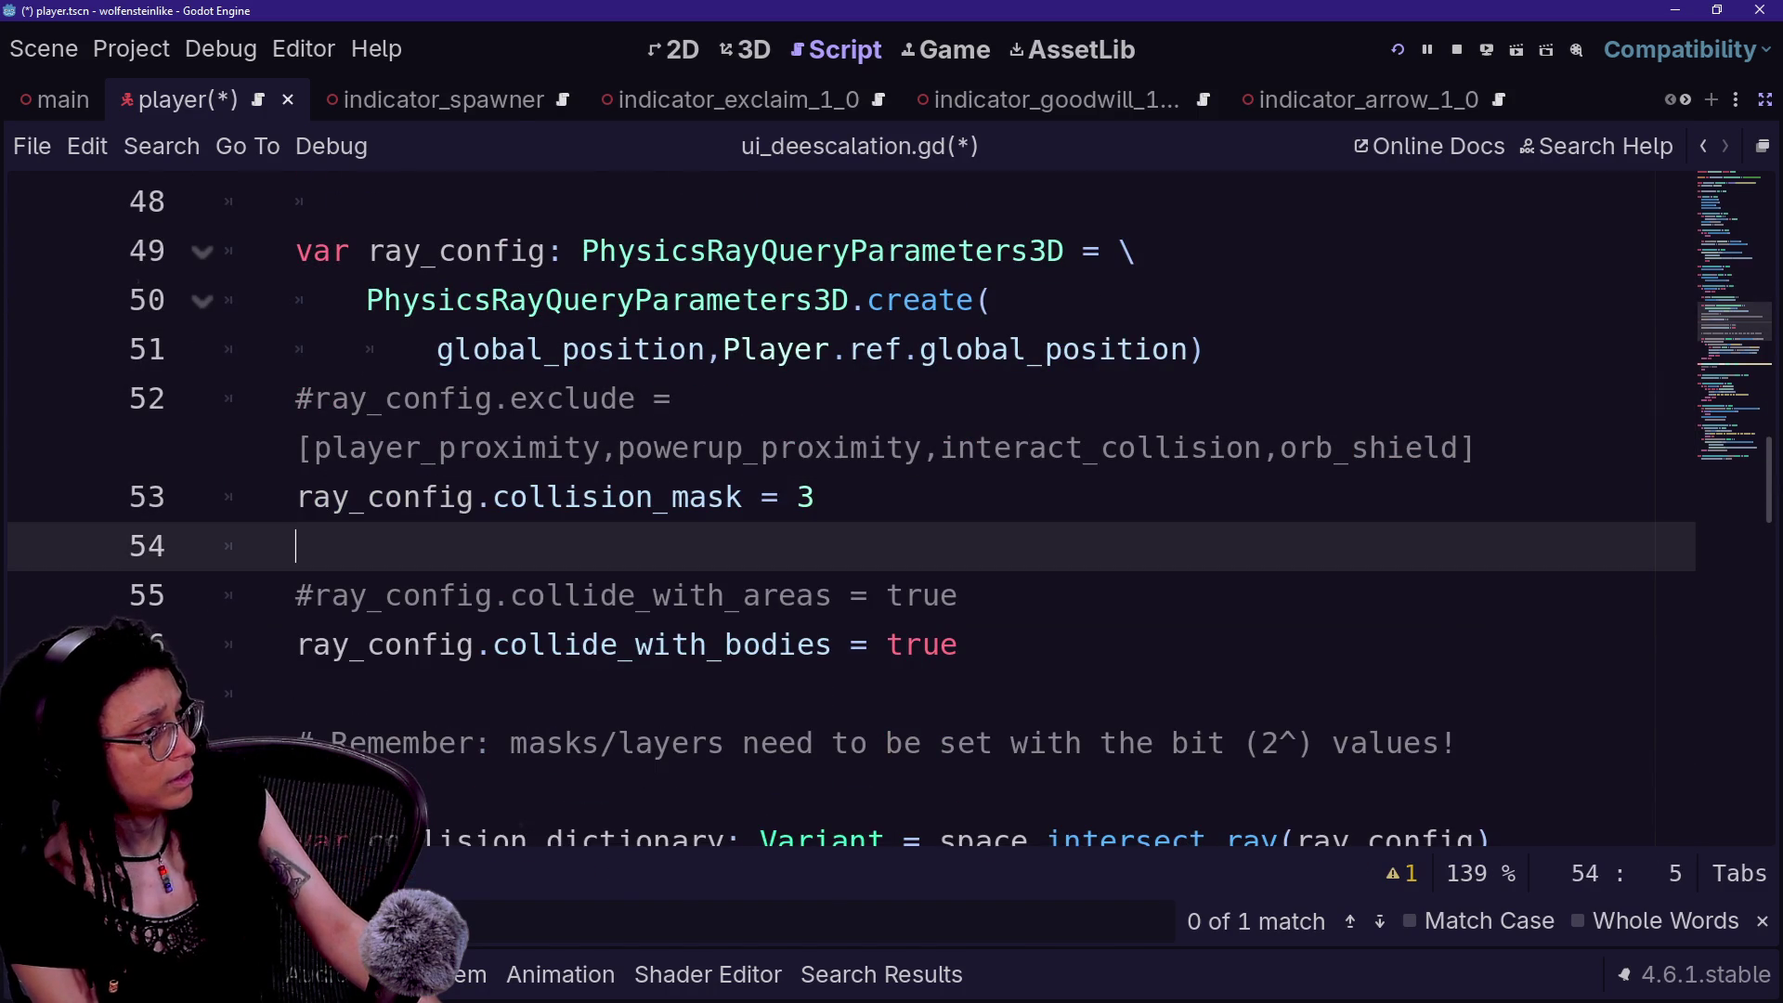
scroll(836, 510, down, 1)
- Save ui_deescalation.gd and run the project to test the revised visibility ray
key(ctrl+s)
scroll(156, 311, down, 8)
scroll(156, 311, up, 4)
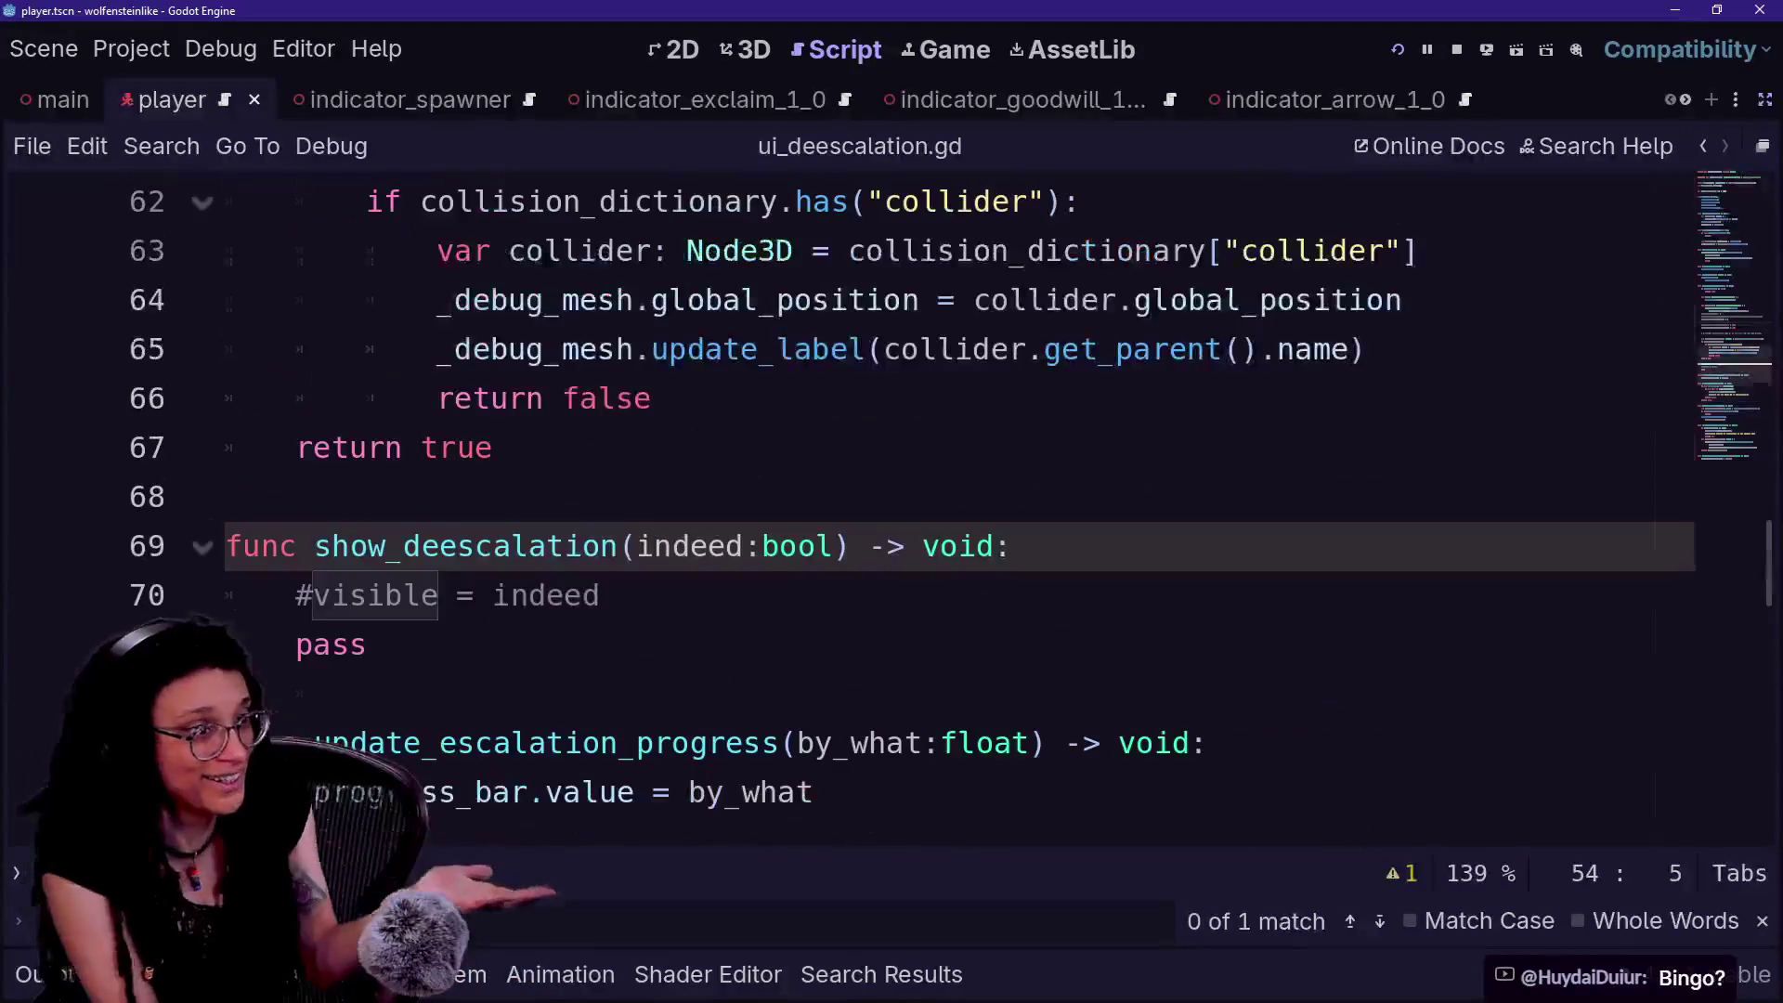
scroll(156, 311, up, 2)
click(226, 644)
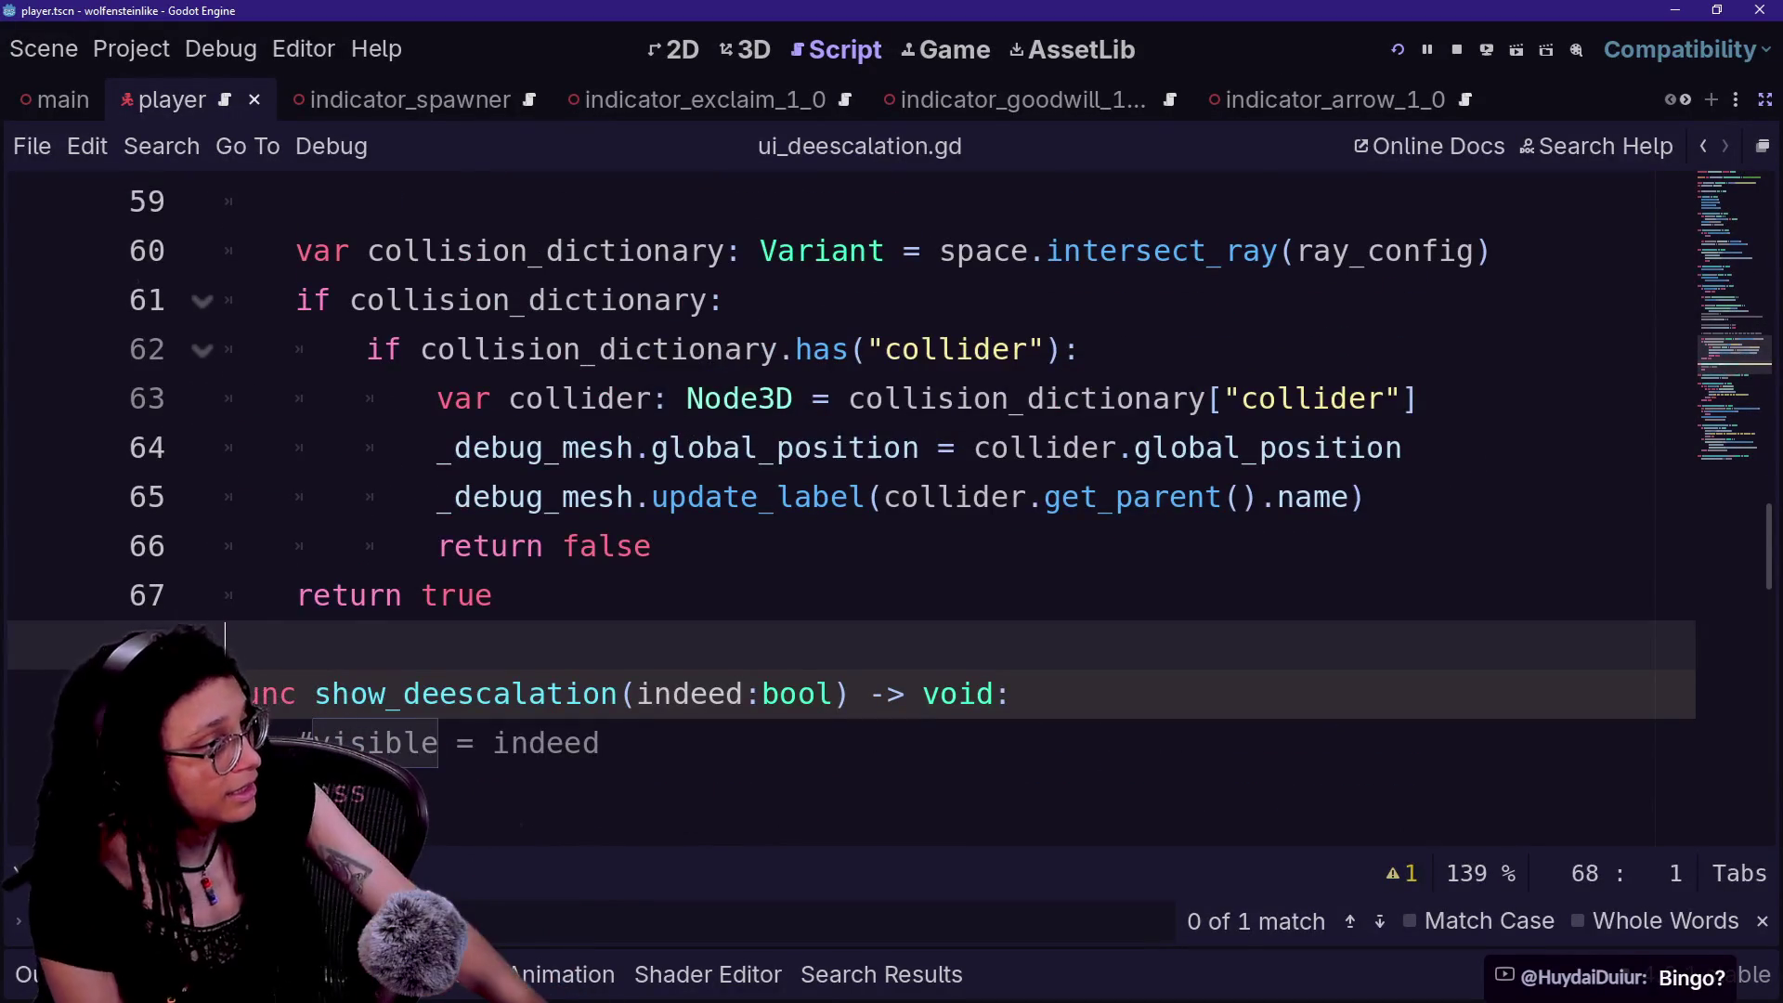
click(1399, 49)
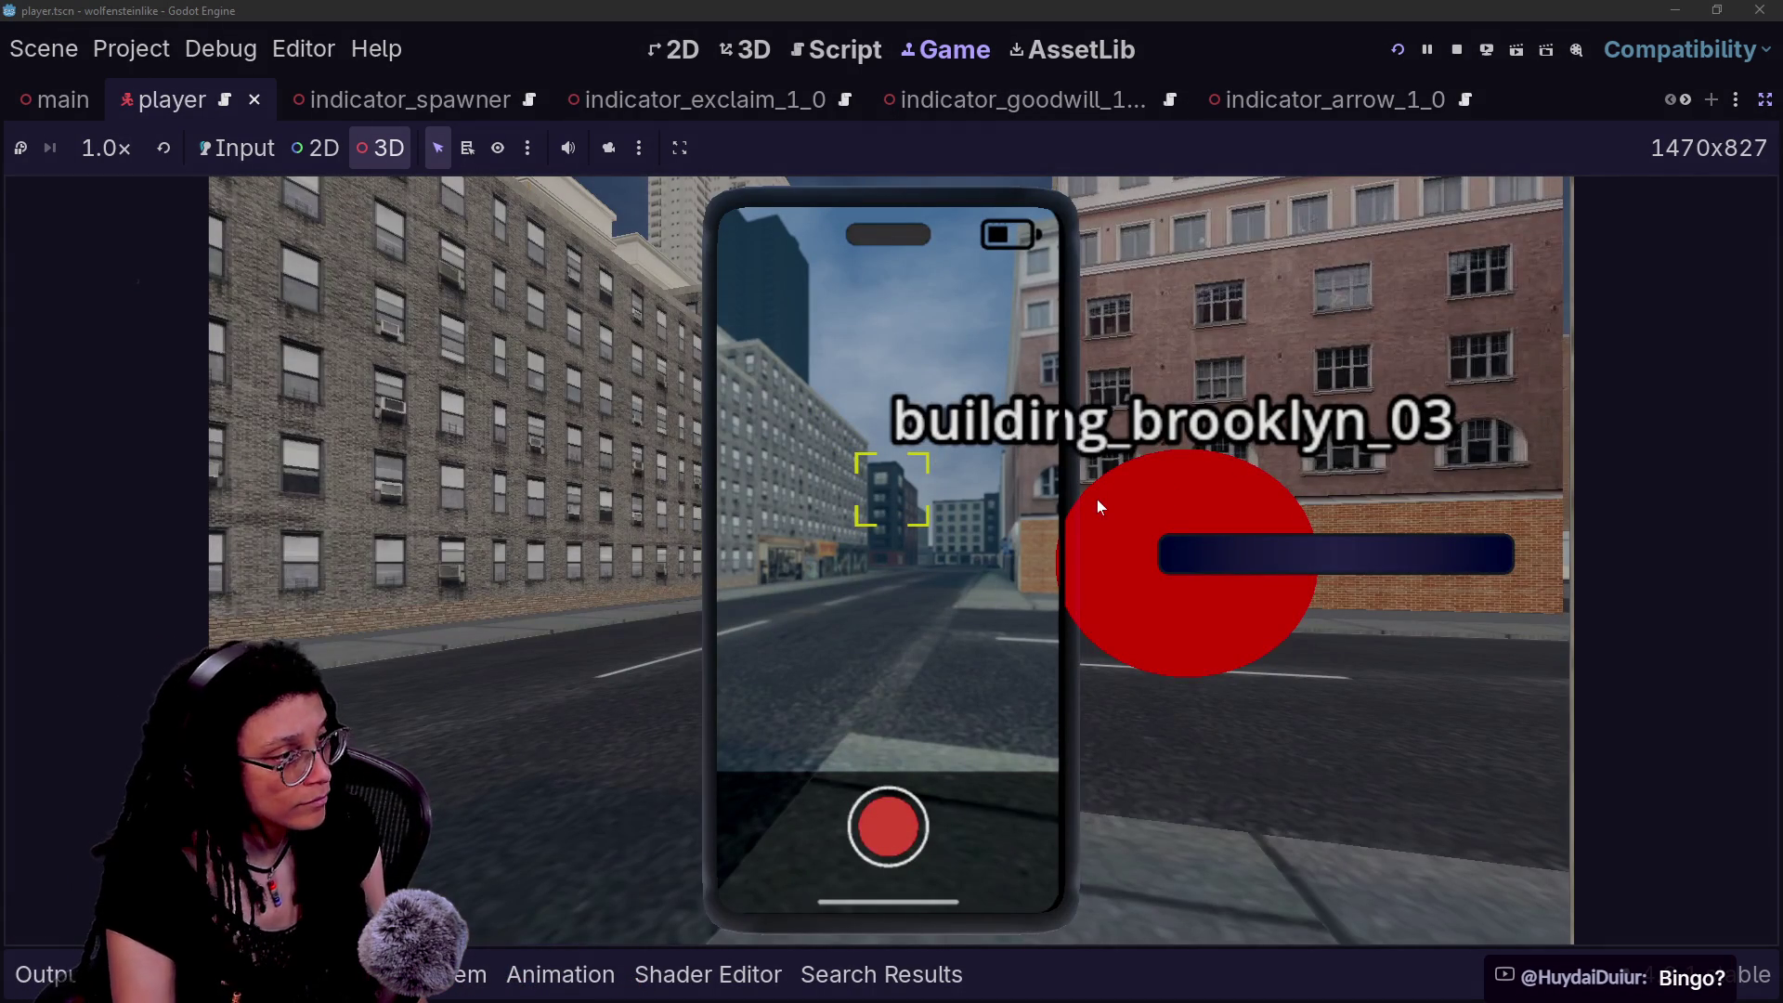
- Pick the phone object in the running game, then hand input control back to the game
click(1003, 616)
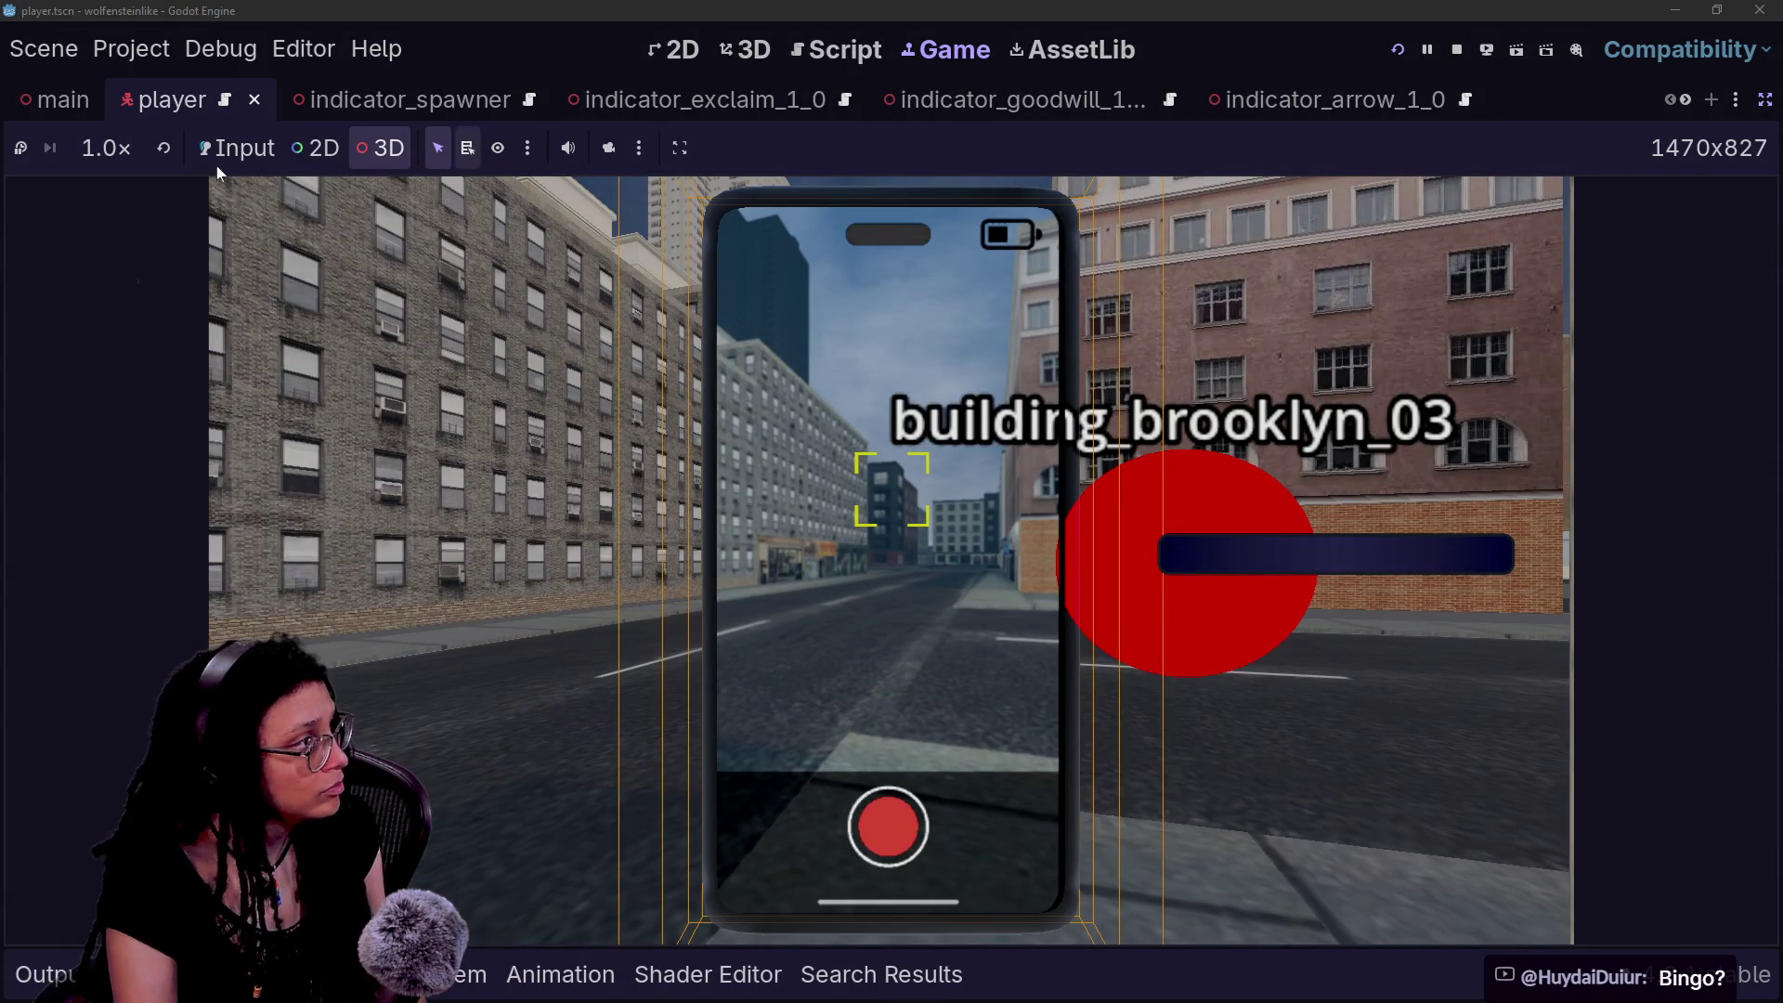
click(234, 148)
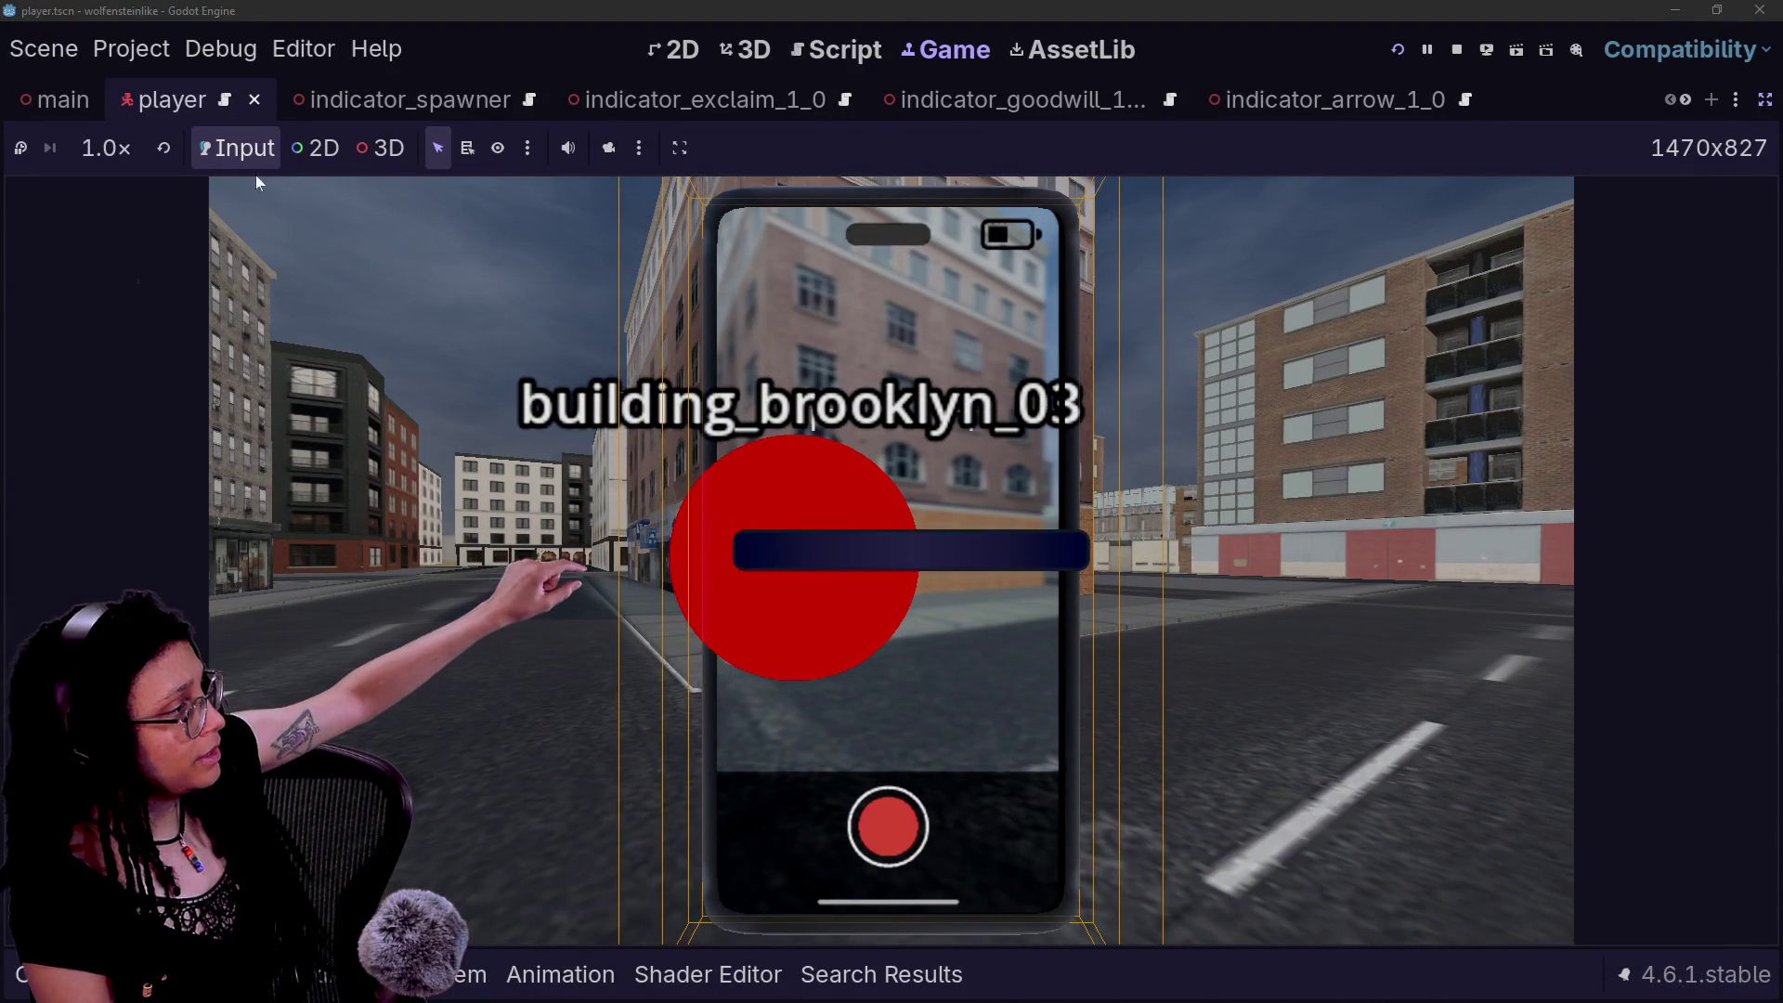
click(380, 150)
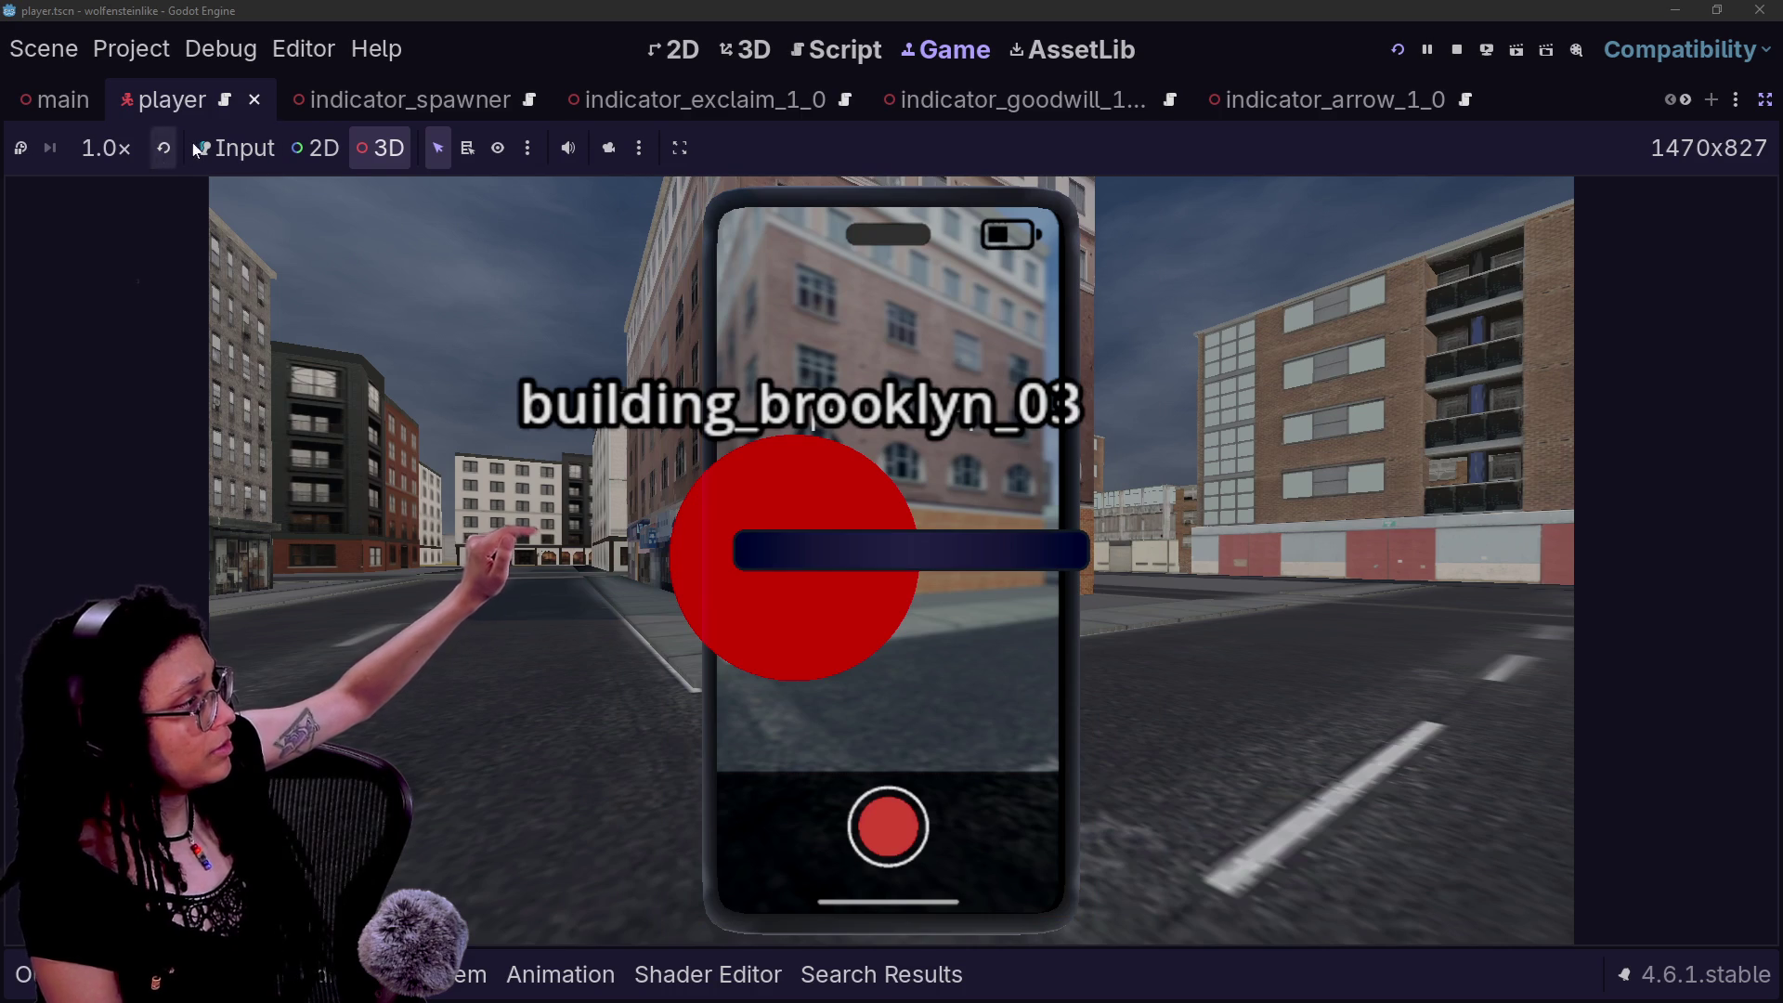
click(224, 160)
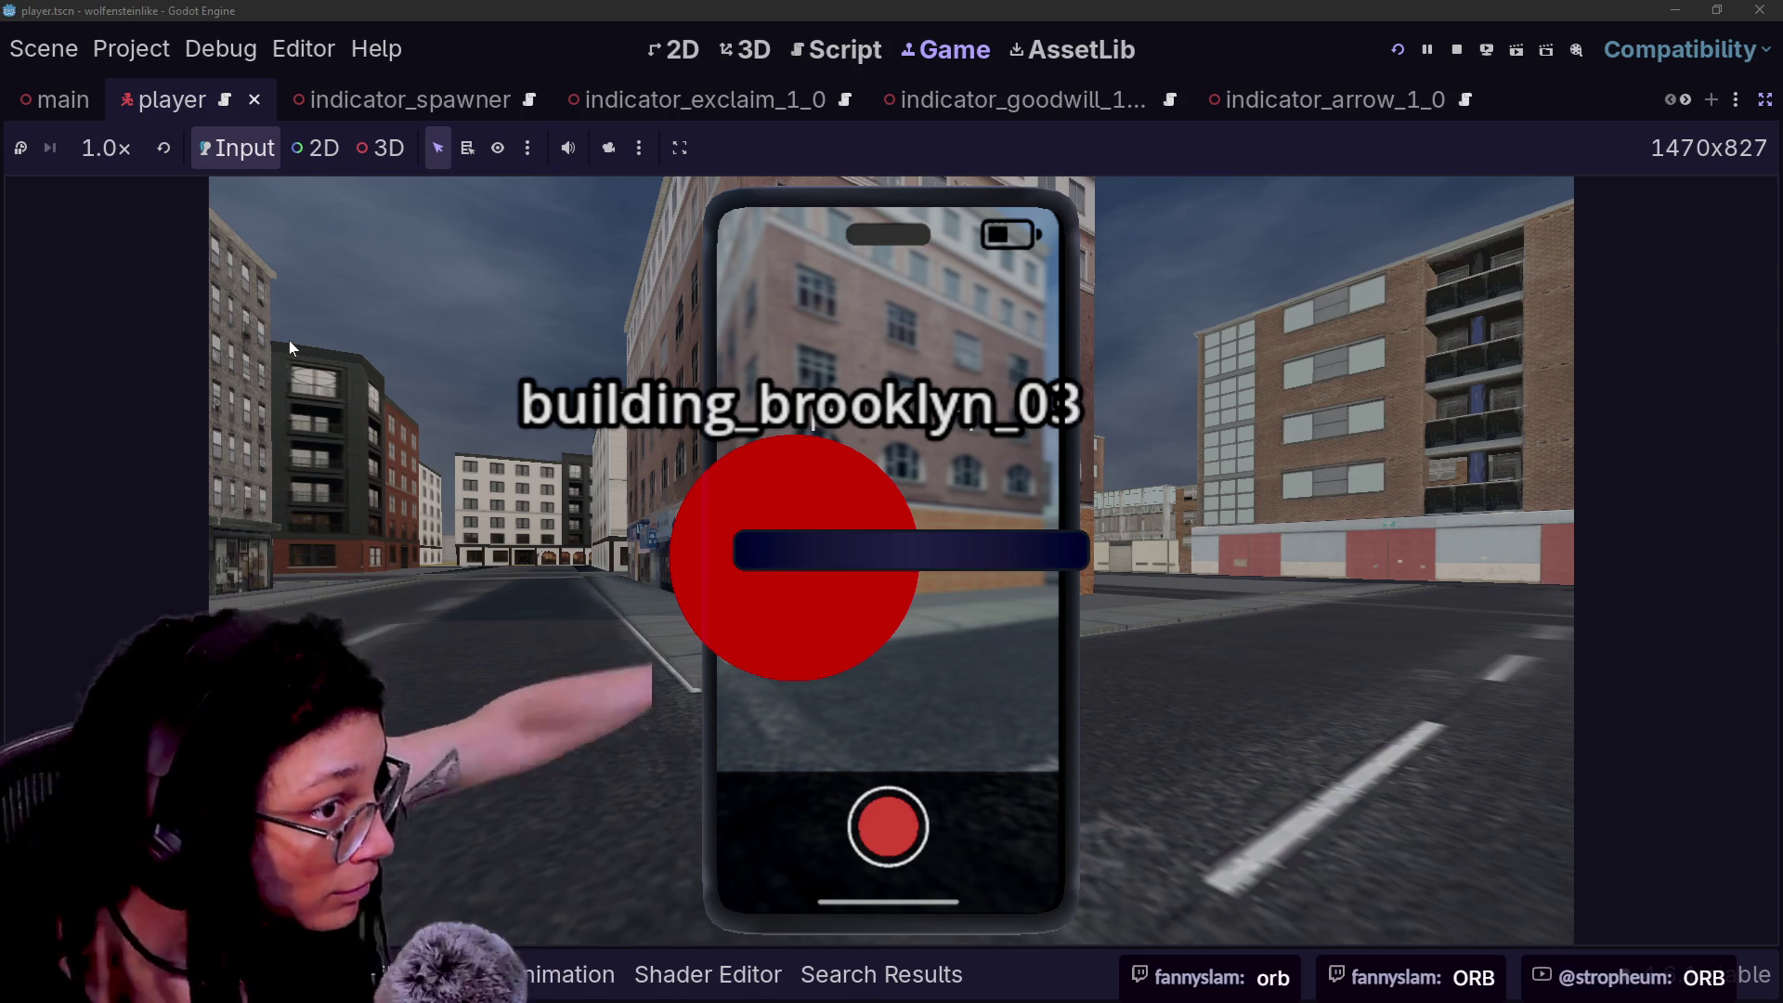
- Walk the player forward and back along the street, watching the building_brooklyn_03 label through the viewfinder
key(w)
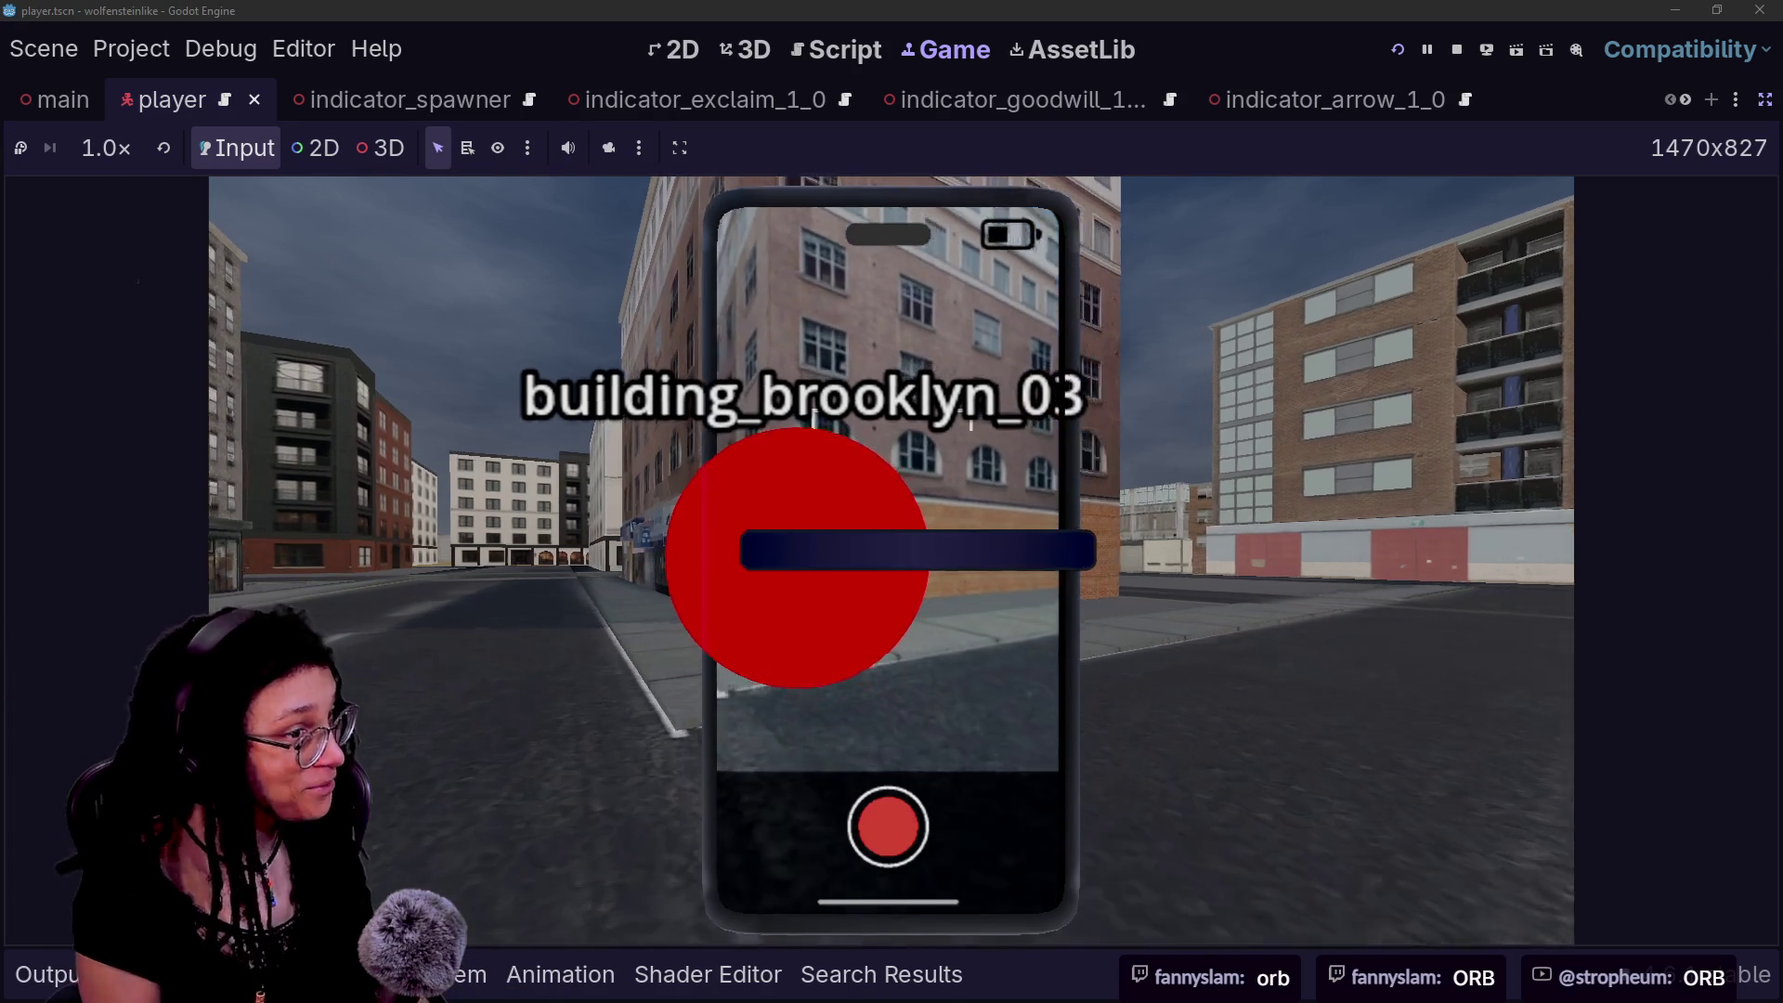
key(s)
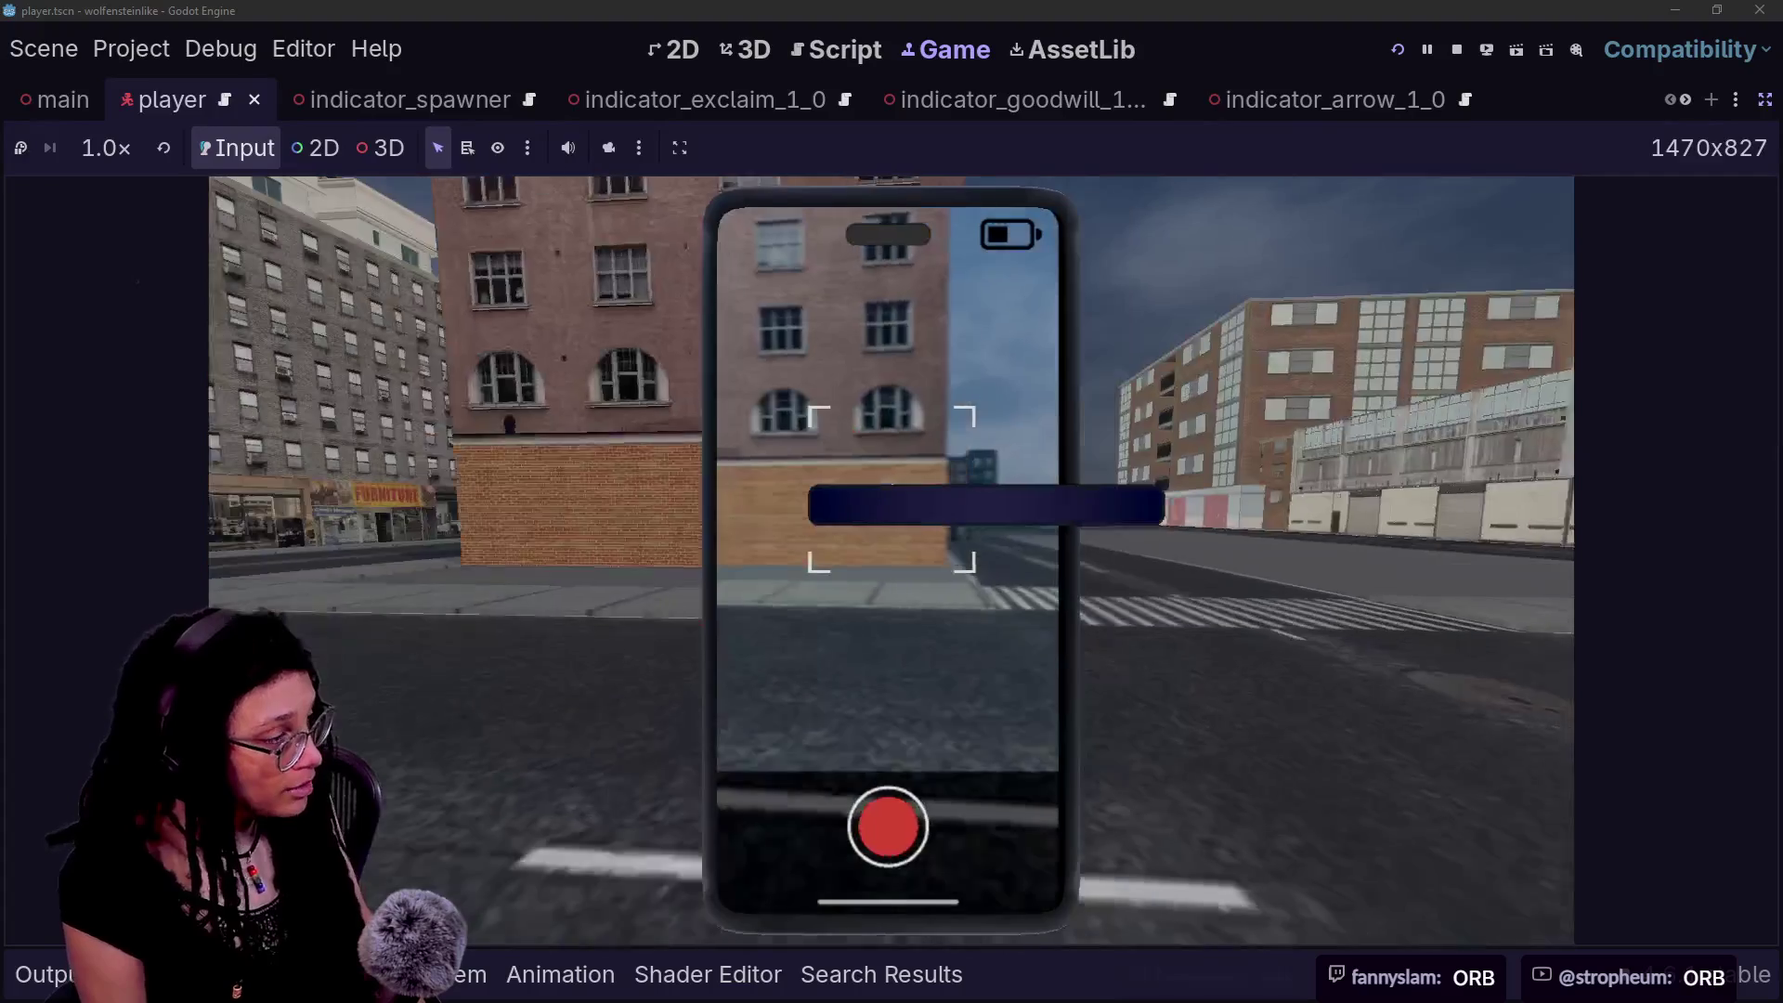
mouse_move(892, 502)
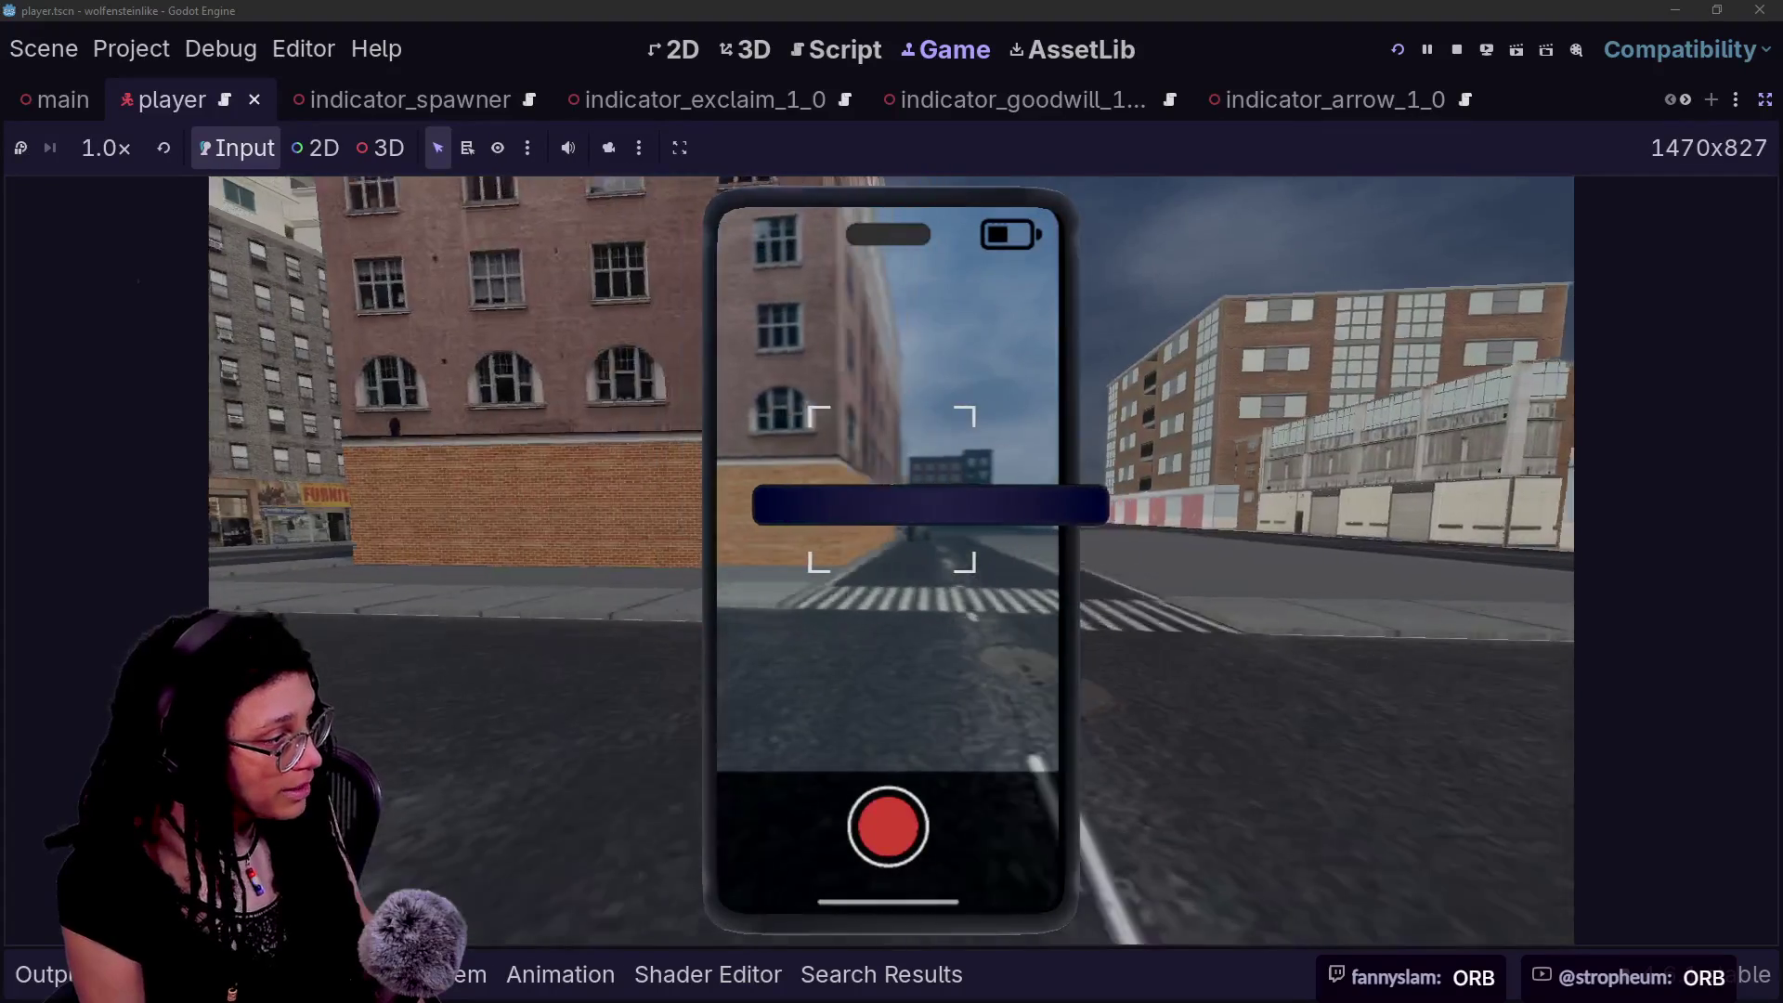
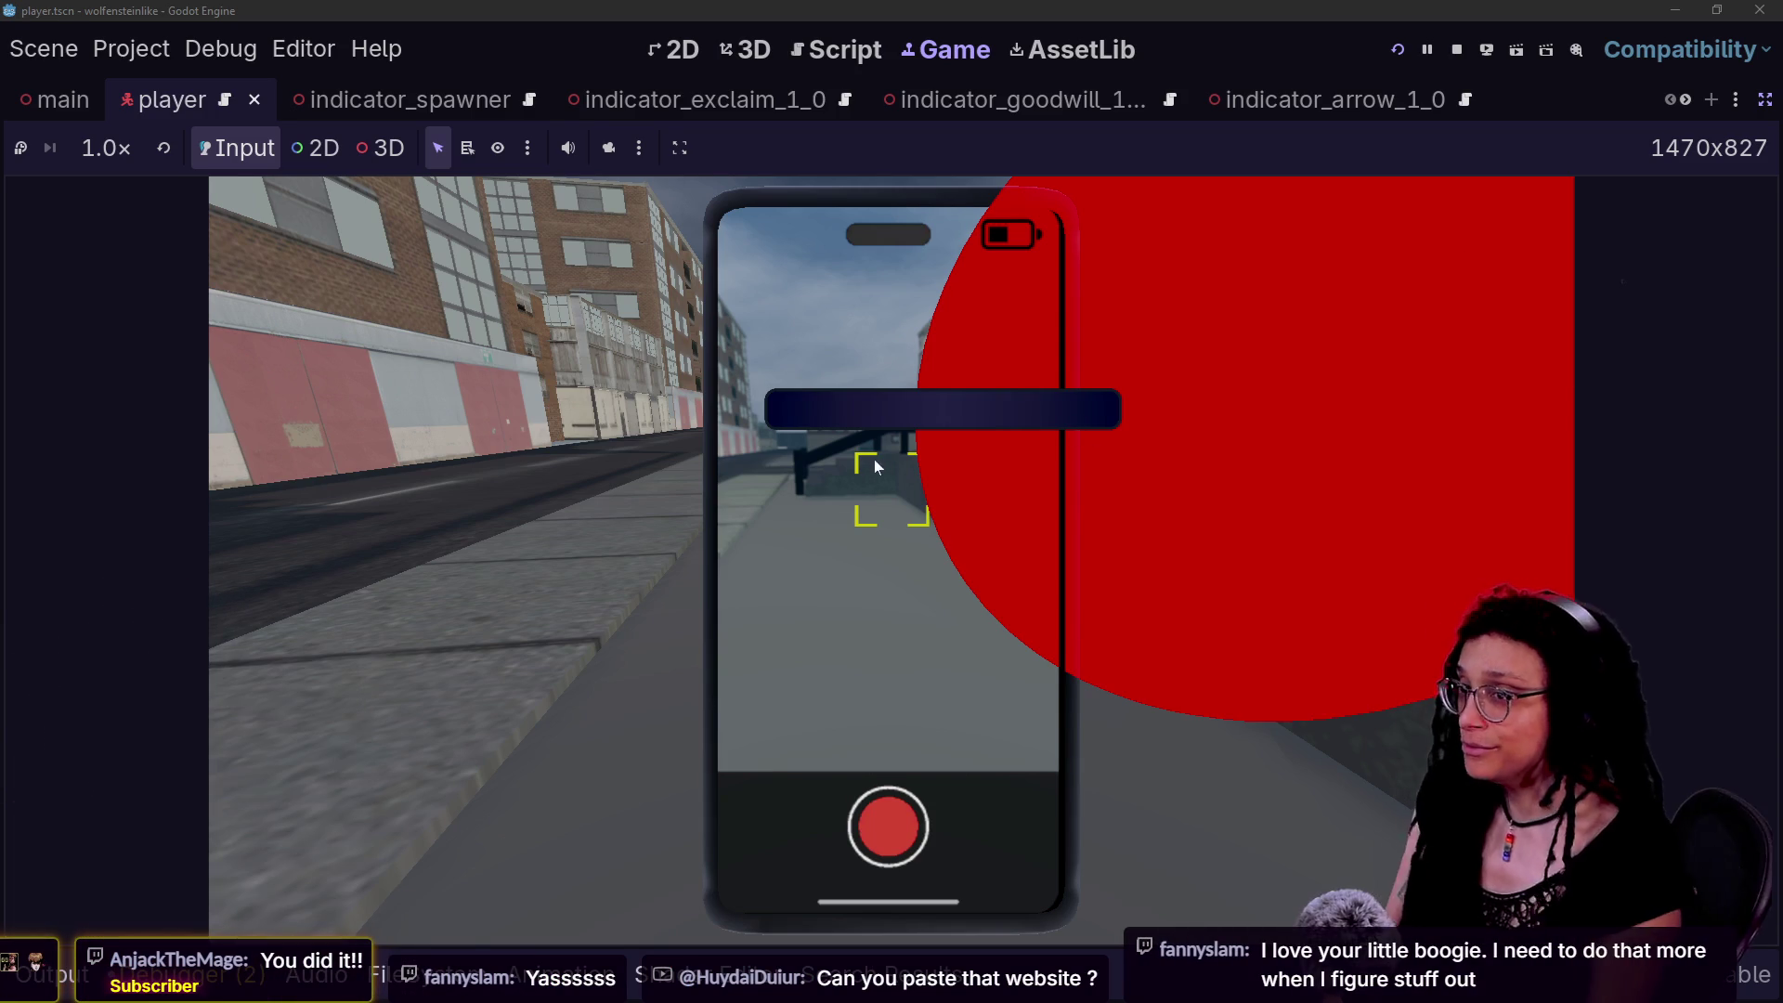
- Switch from the running Godot game to the browser's AgentSkills horror skill page
key(alt+Tab)
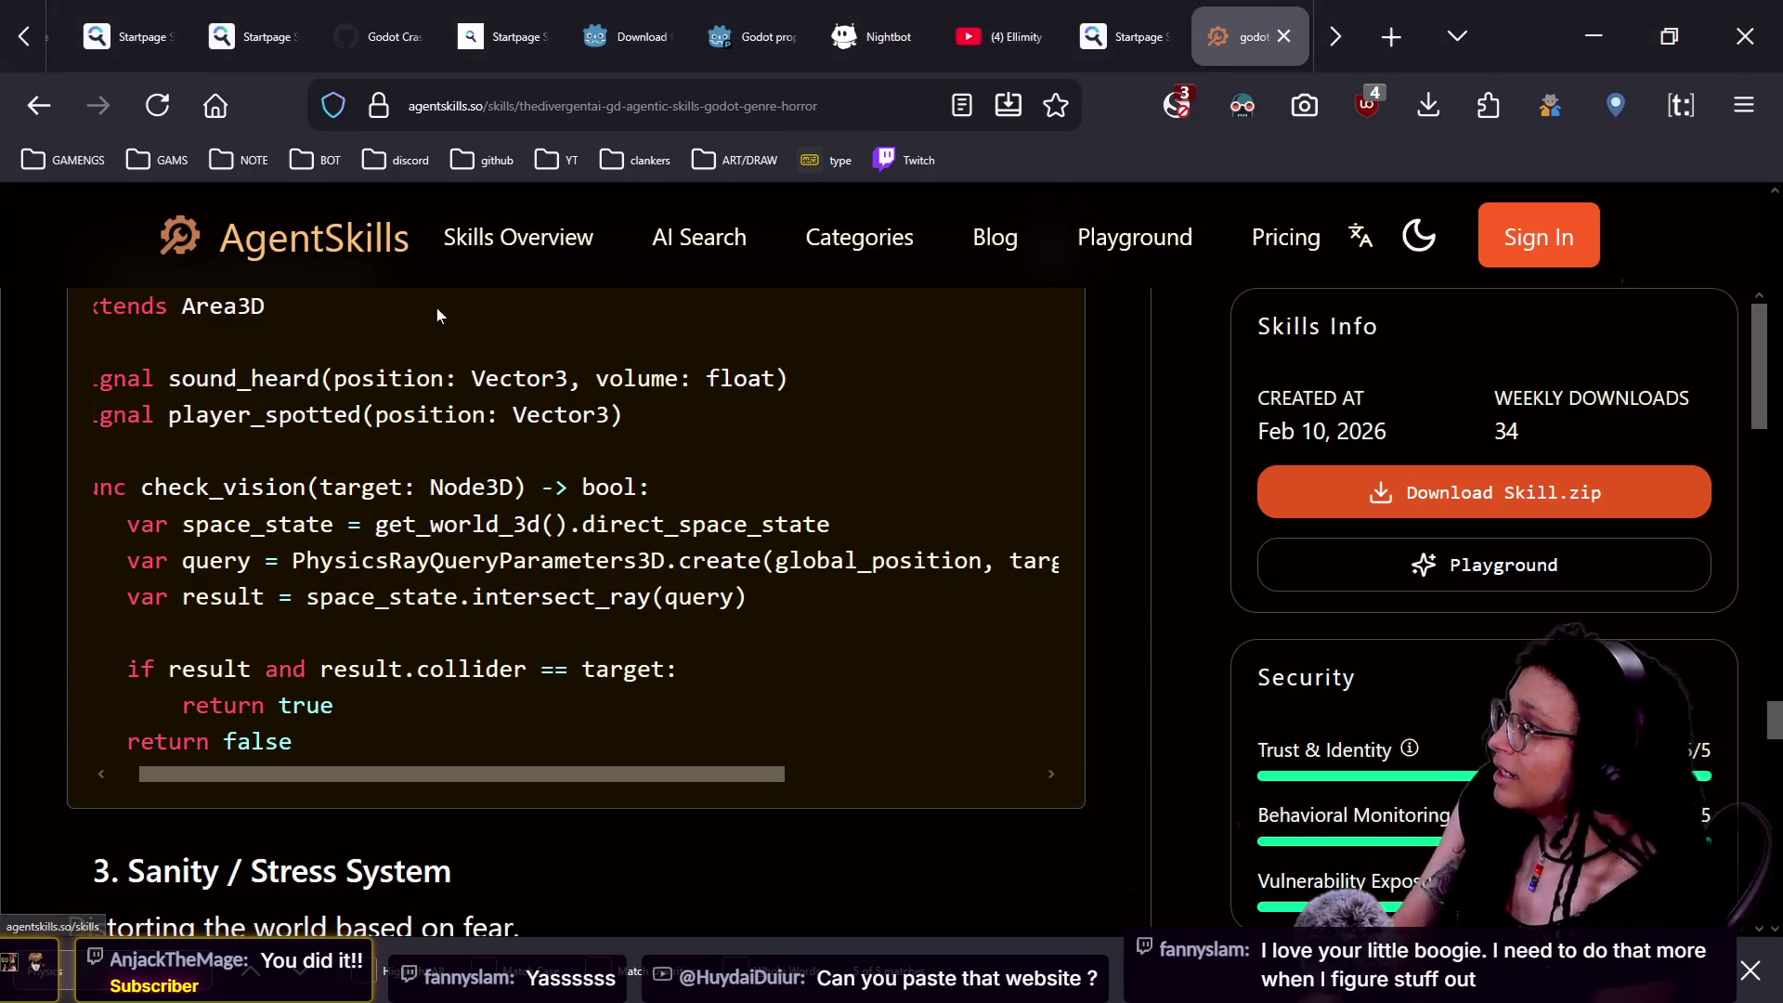
click(632, 106)
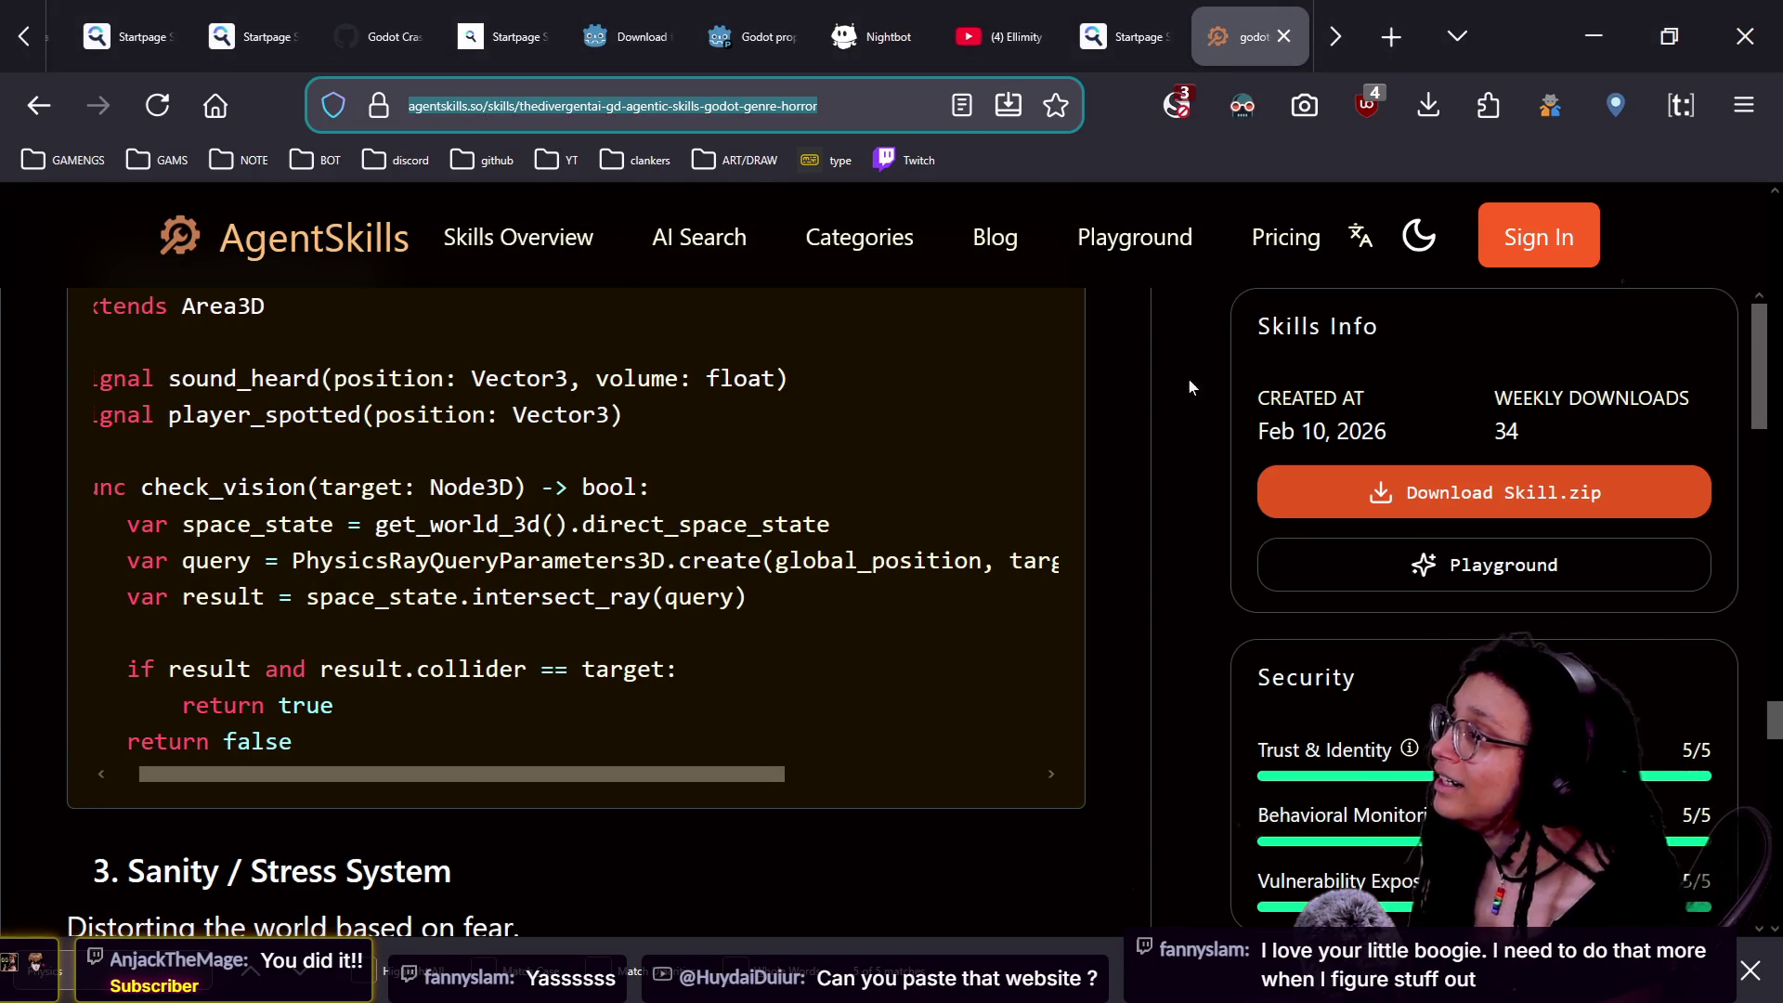
key(alt+Tab)
key(alt+Tab)
drag(292, 560, 665, 560)
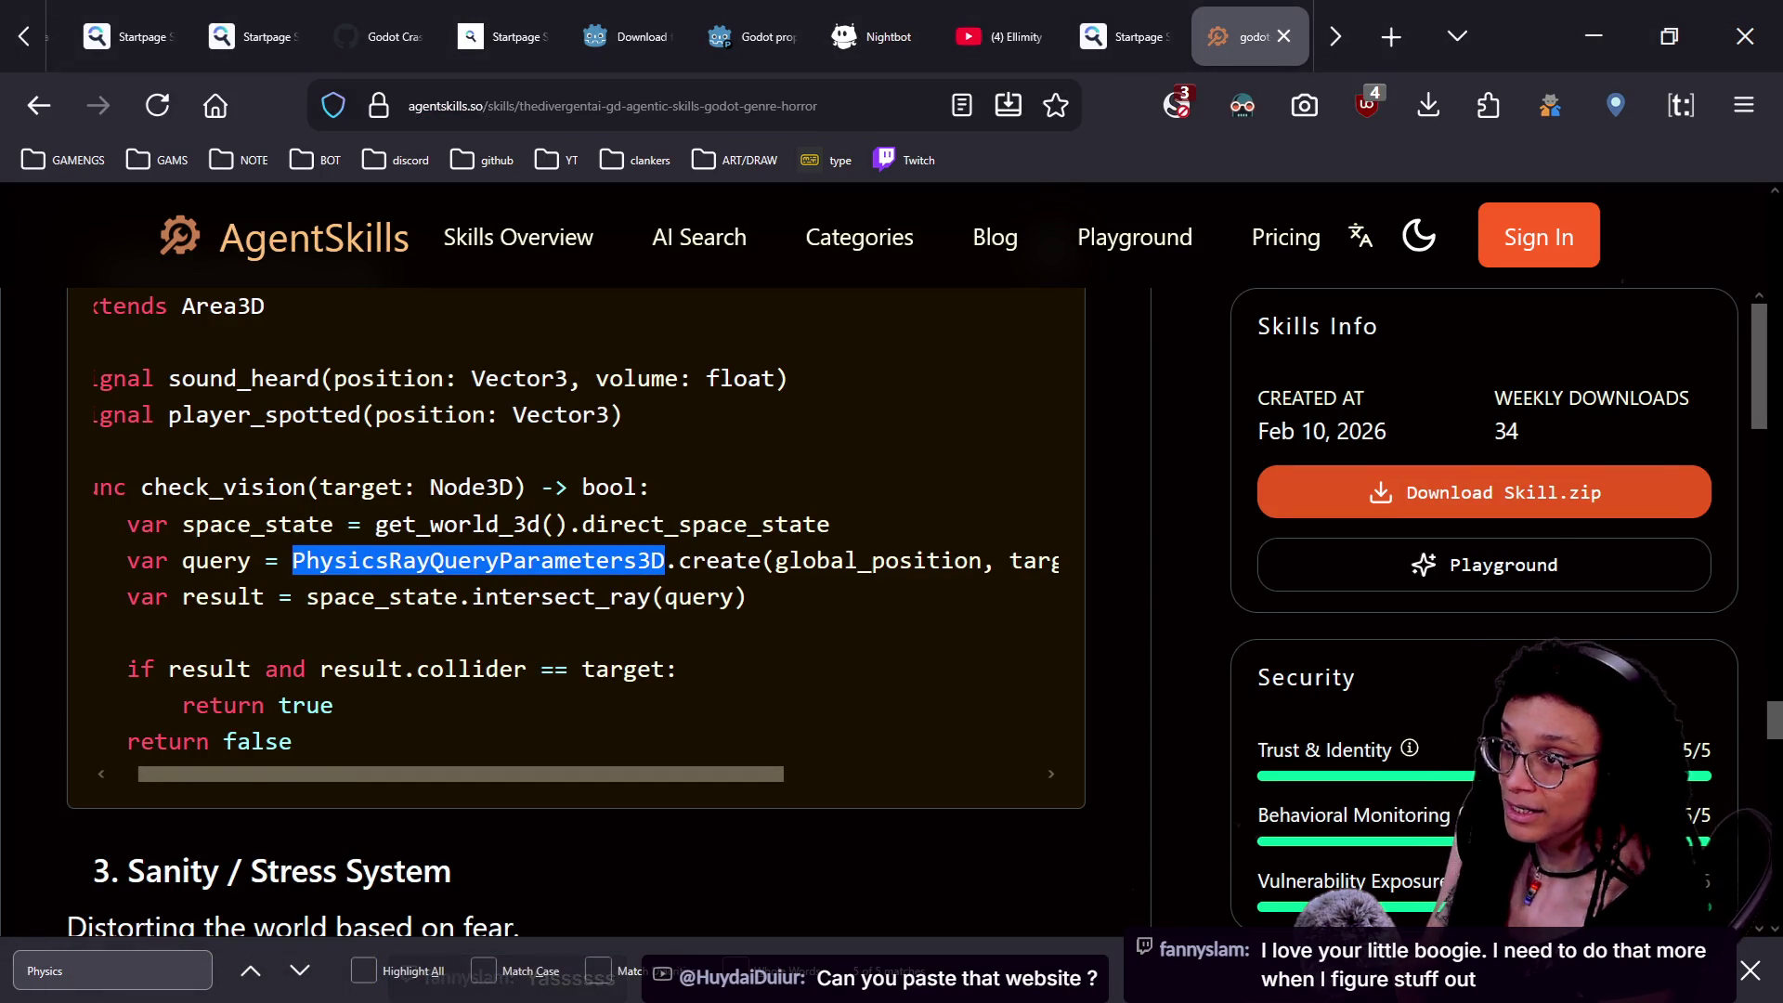
key(alt+Tab)
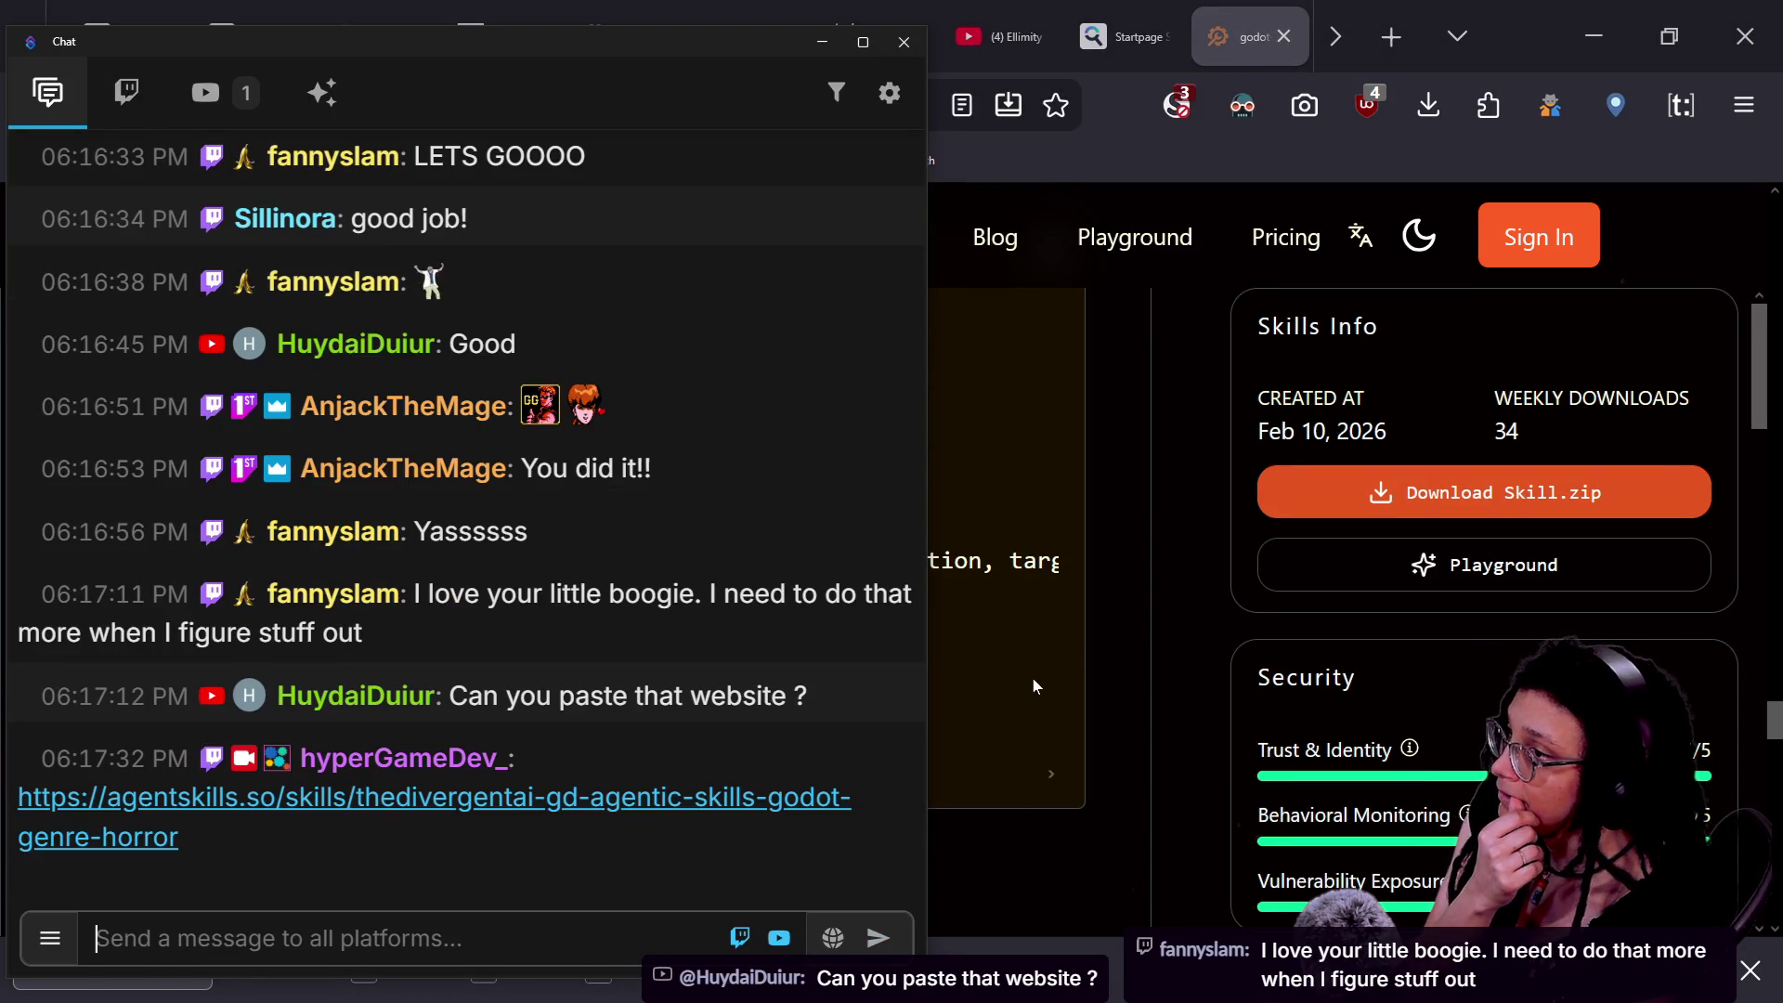
click(1044, 678)
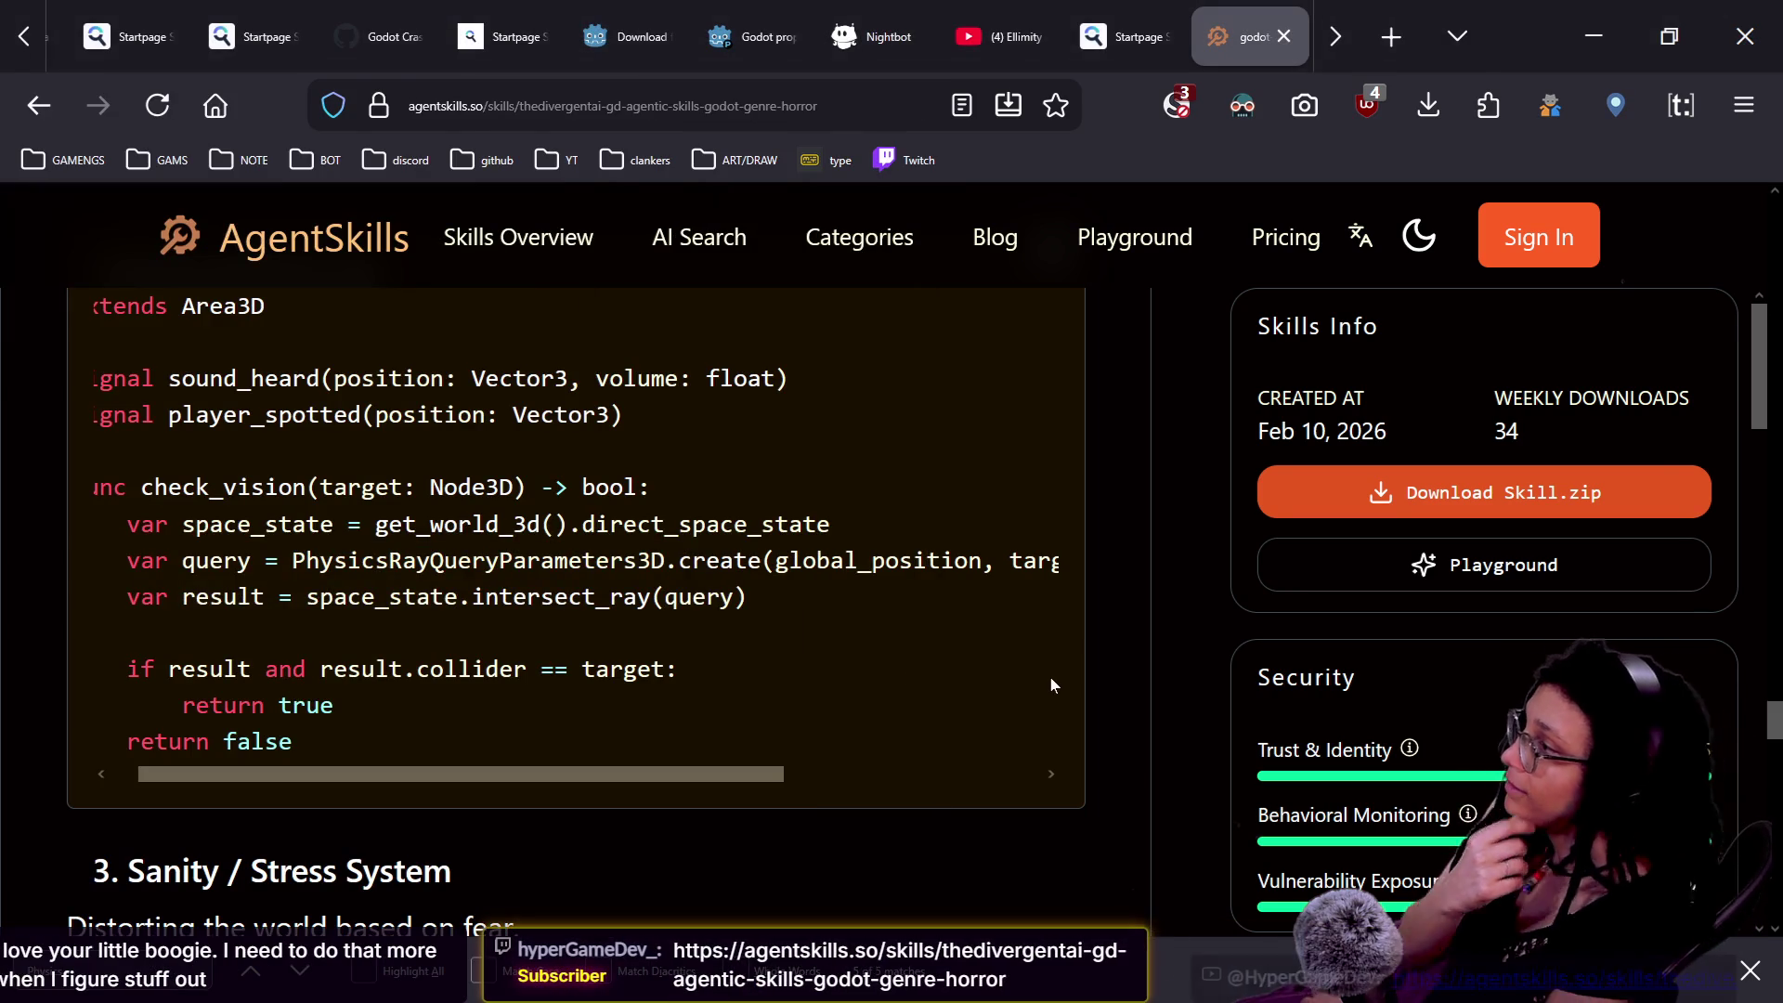
scroll(1052, 685, up, 1)
scroll(1050, 685, up, 5)
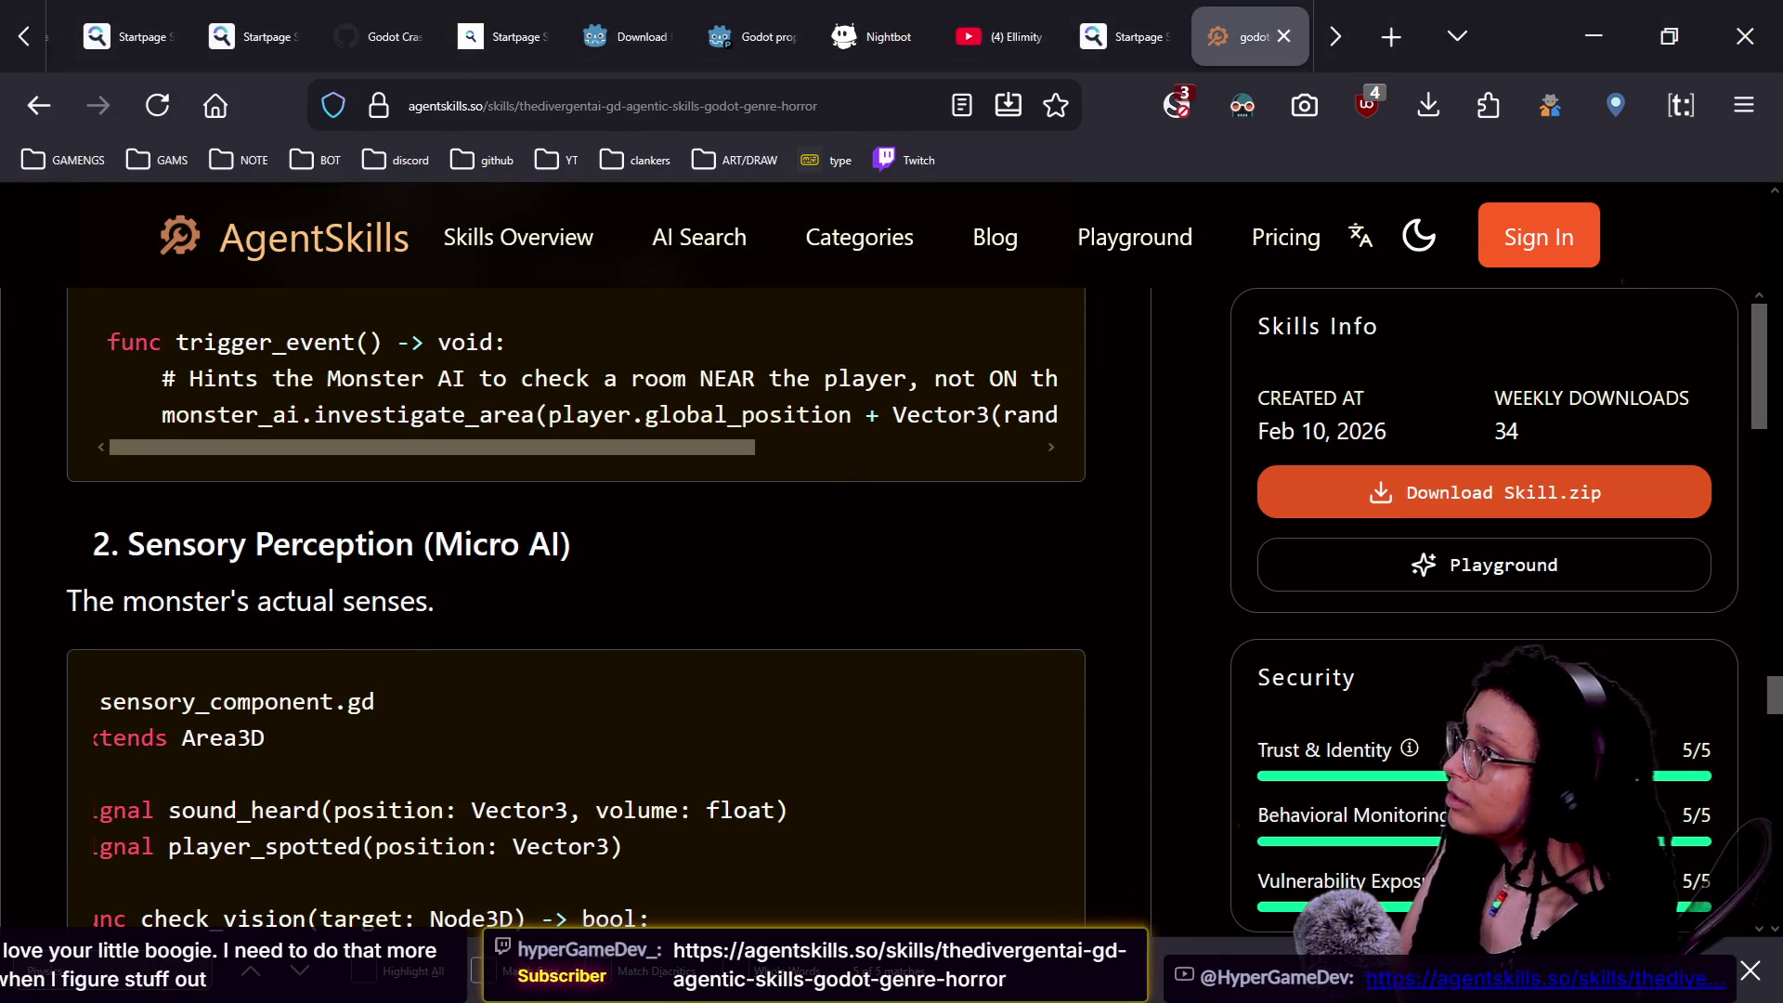
- Scroll to the top of the skill page and clear the stray selection in the date
scroll(981, 543, up, 2)
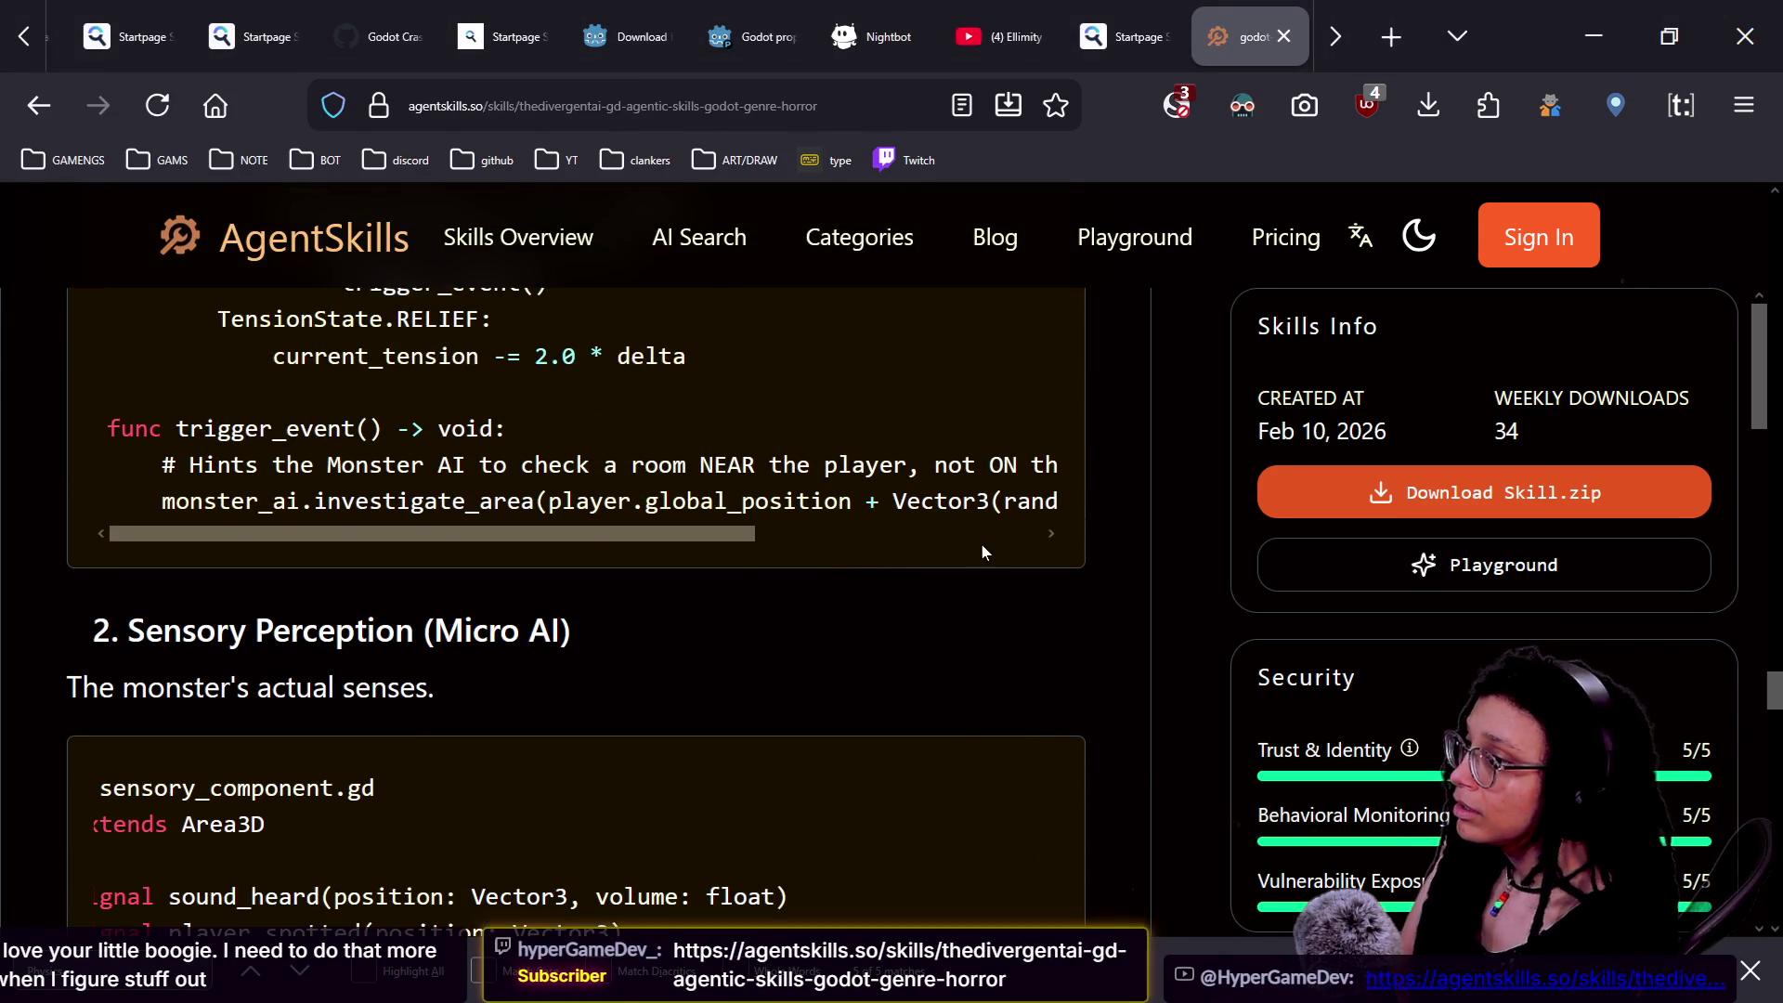
click(1351, 430)
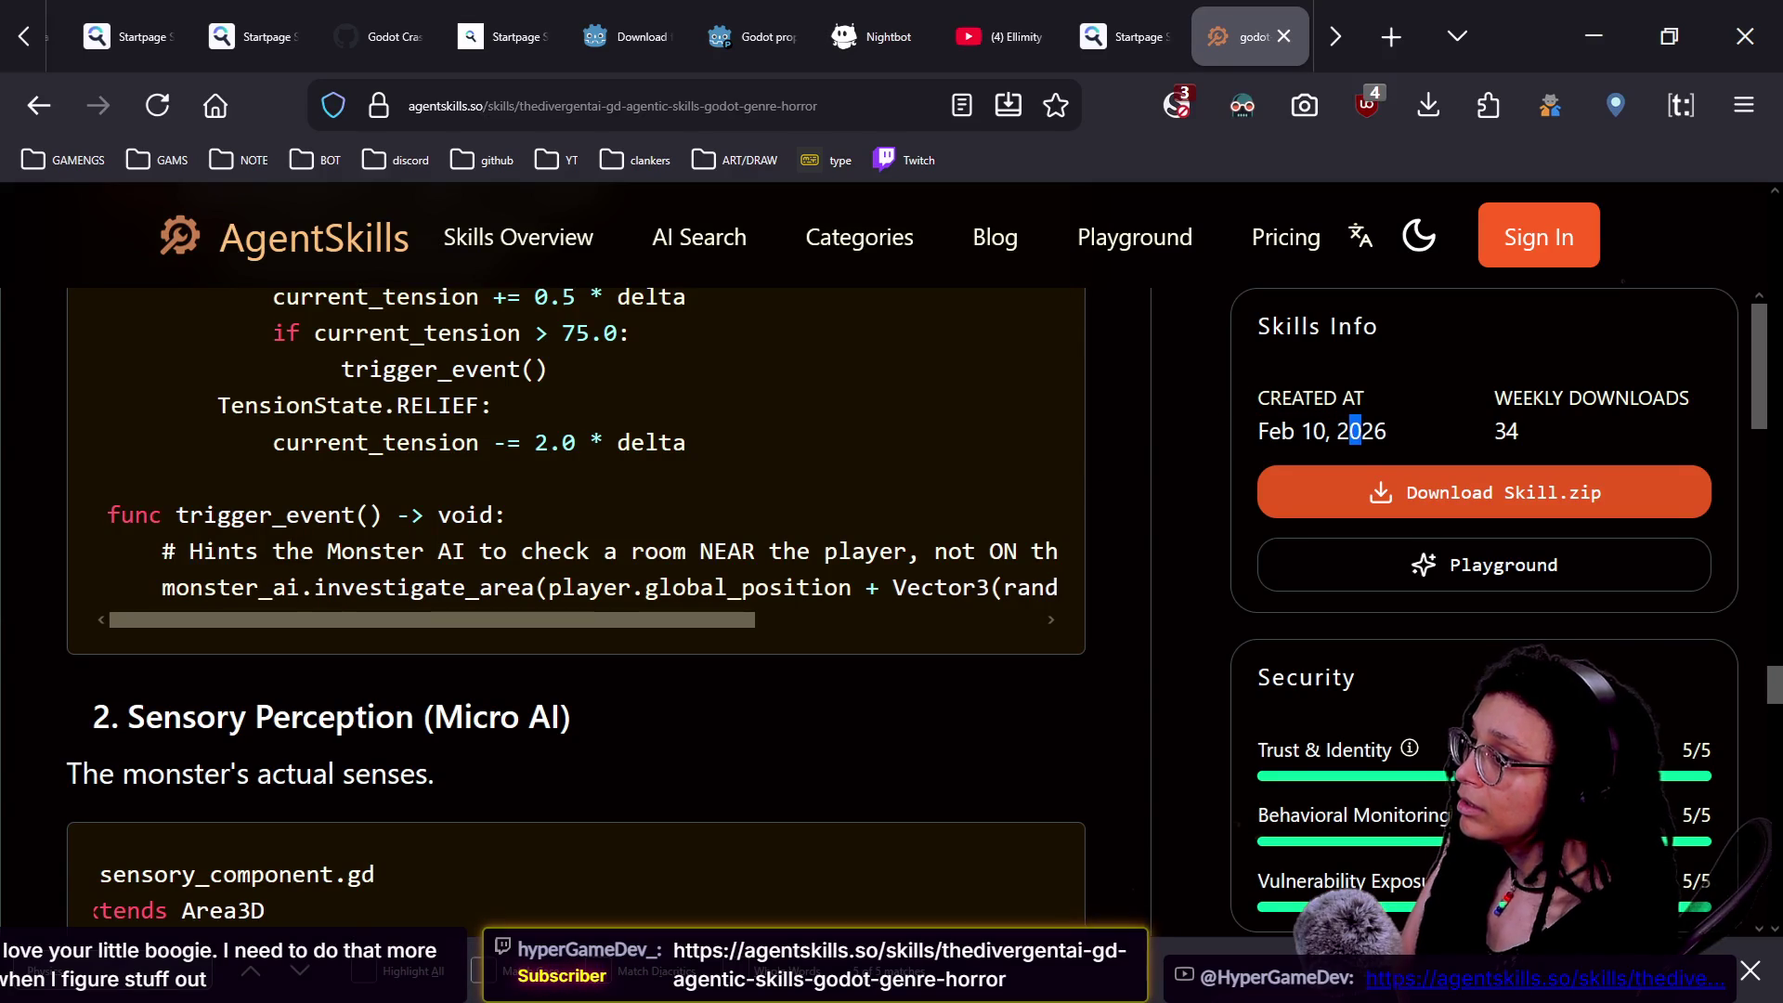
scroll(1103, 474, down, 1)
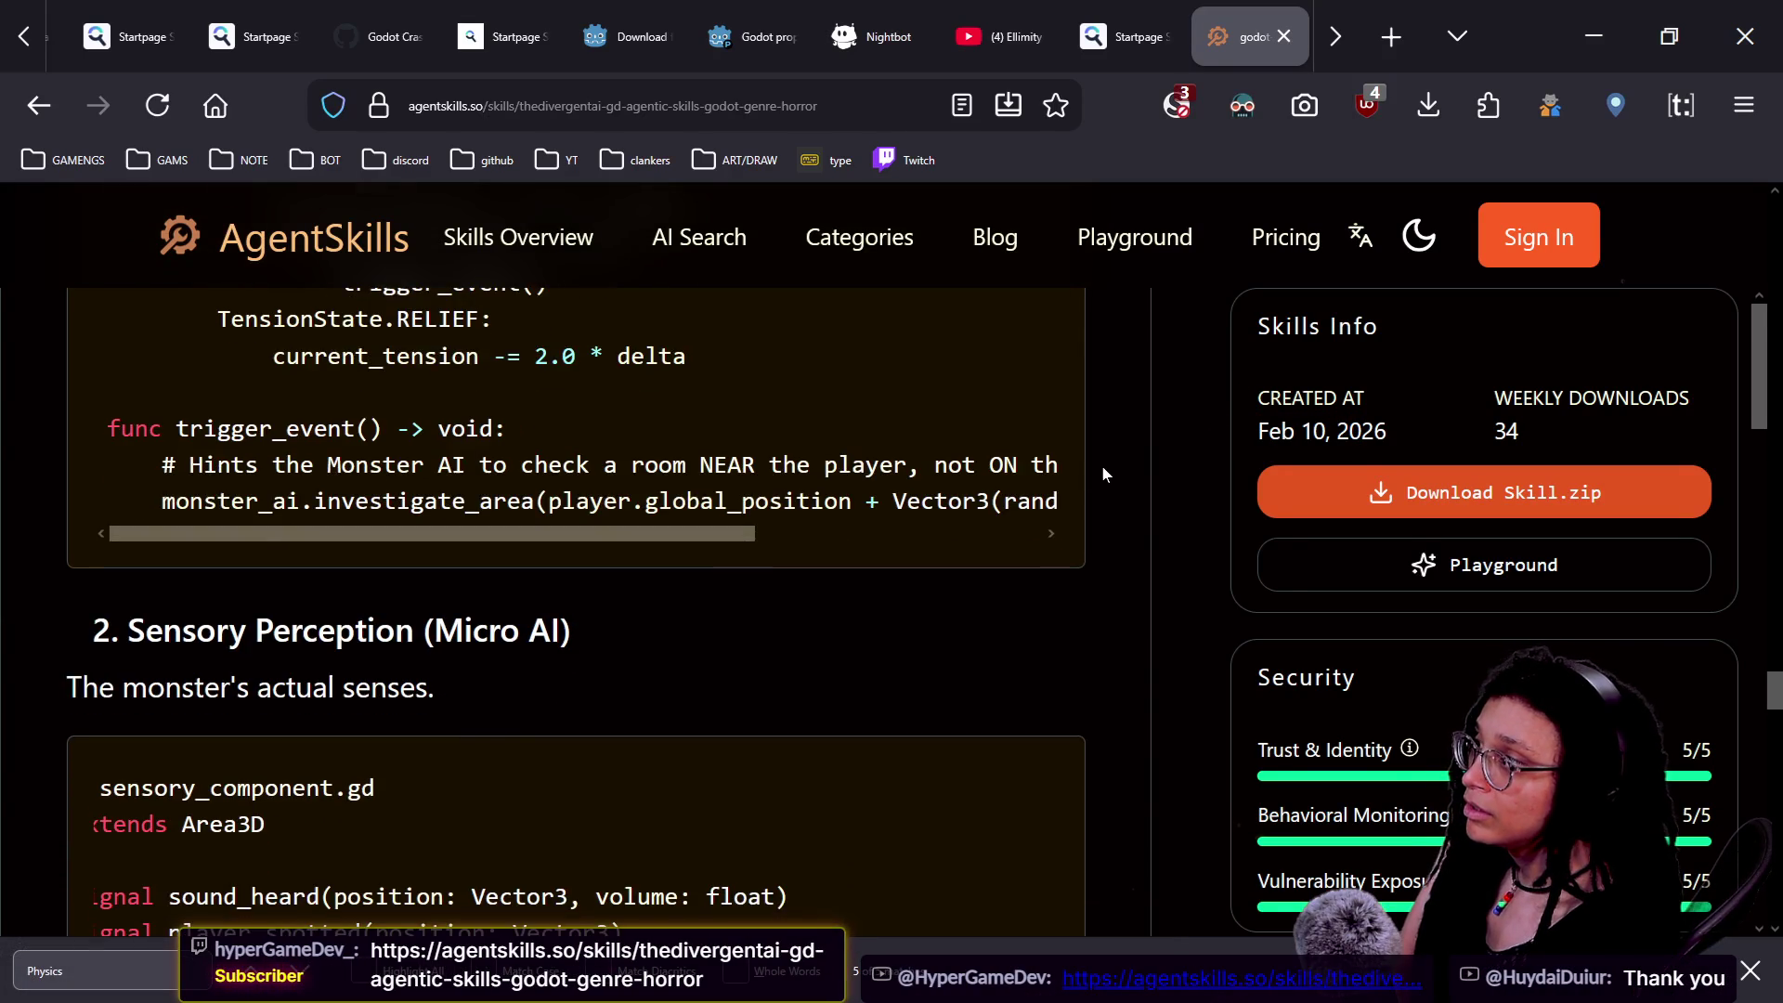
scroll(1103, 475, up, 20)
scroll(1101, 465, up, 15)
- Scroll down to the SKILL.md description and the Genre: Horror heading
scroll(1102, 467, down, 3)
scroll(1097, 479, down, 2)
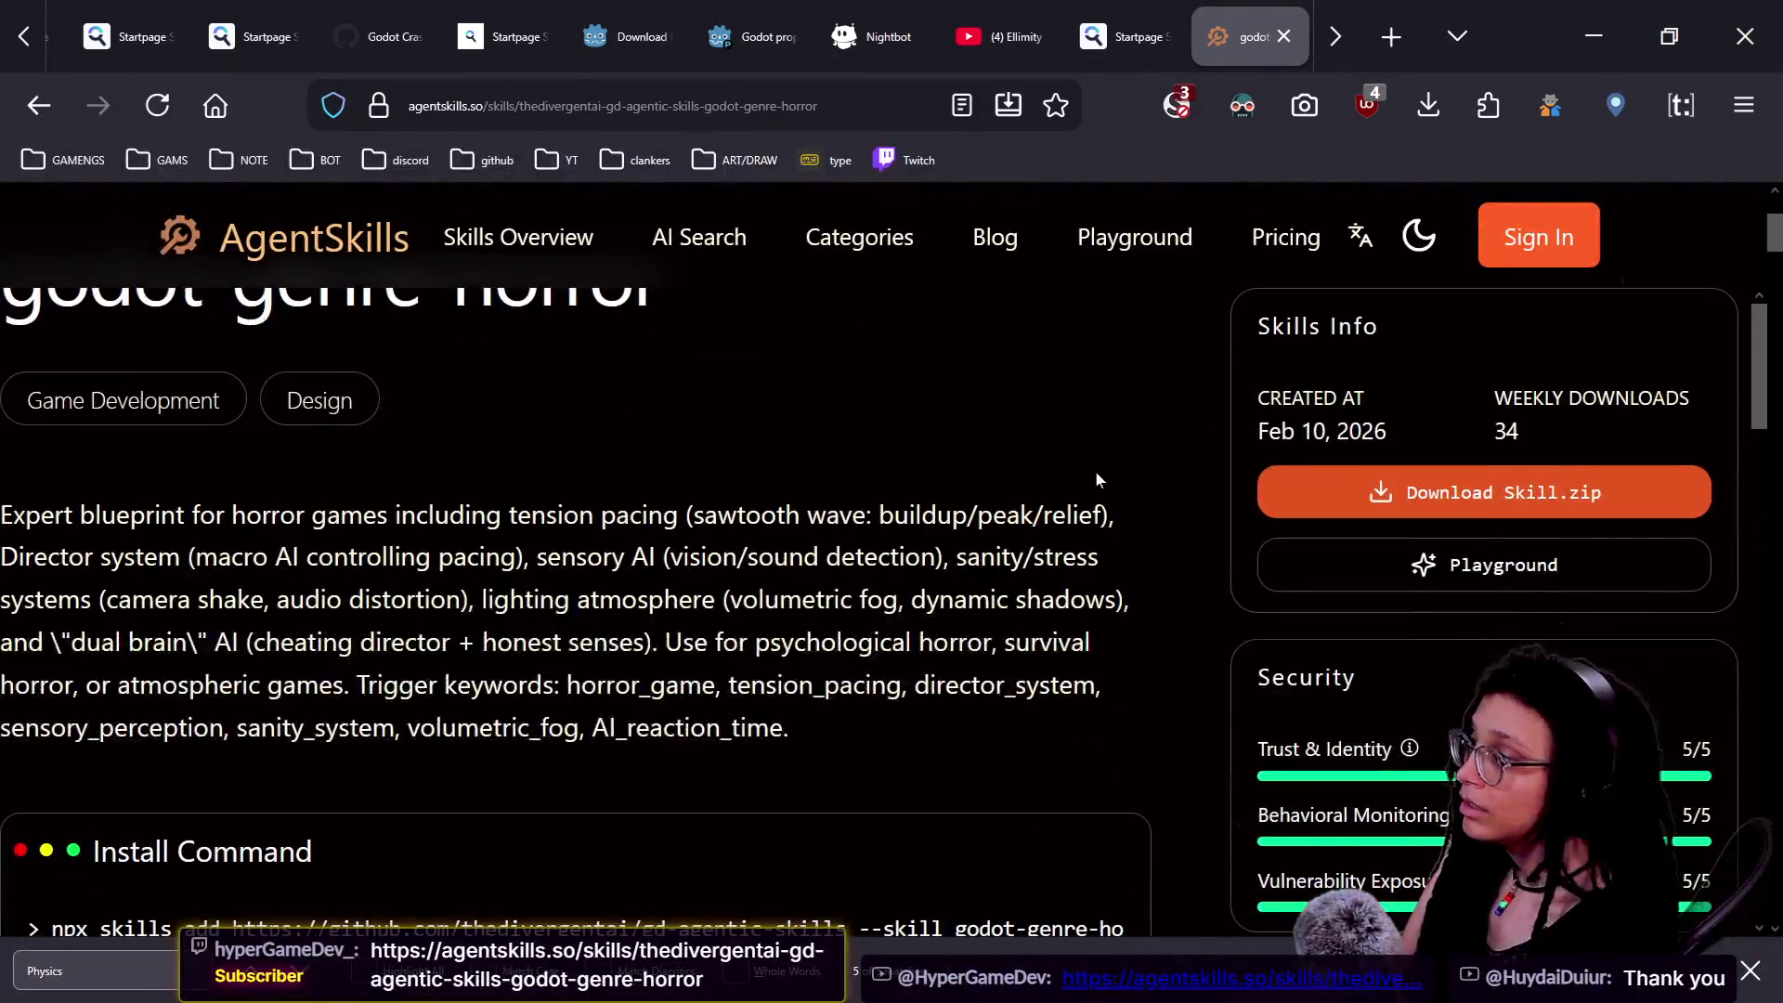
scroll(1097, 480, down, 2)
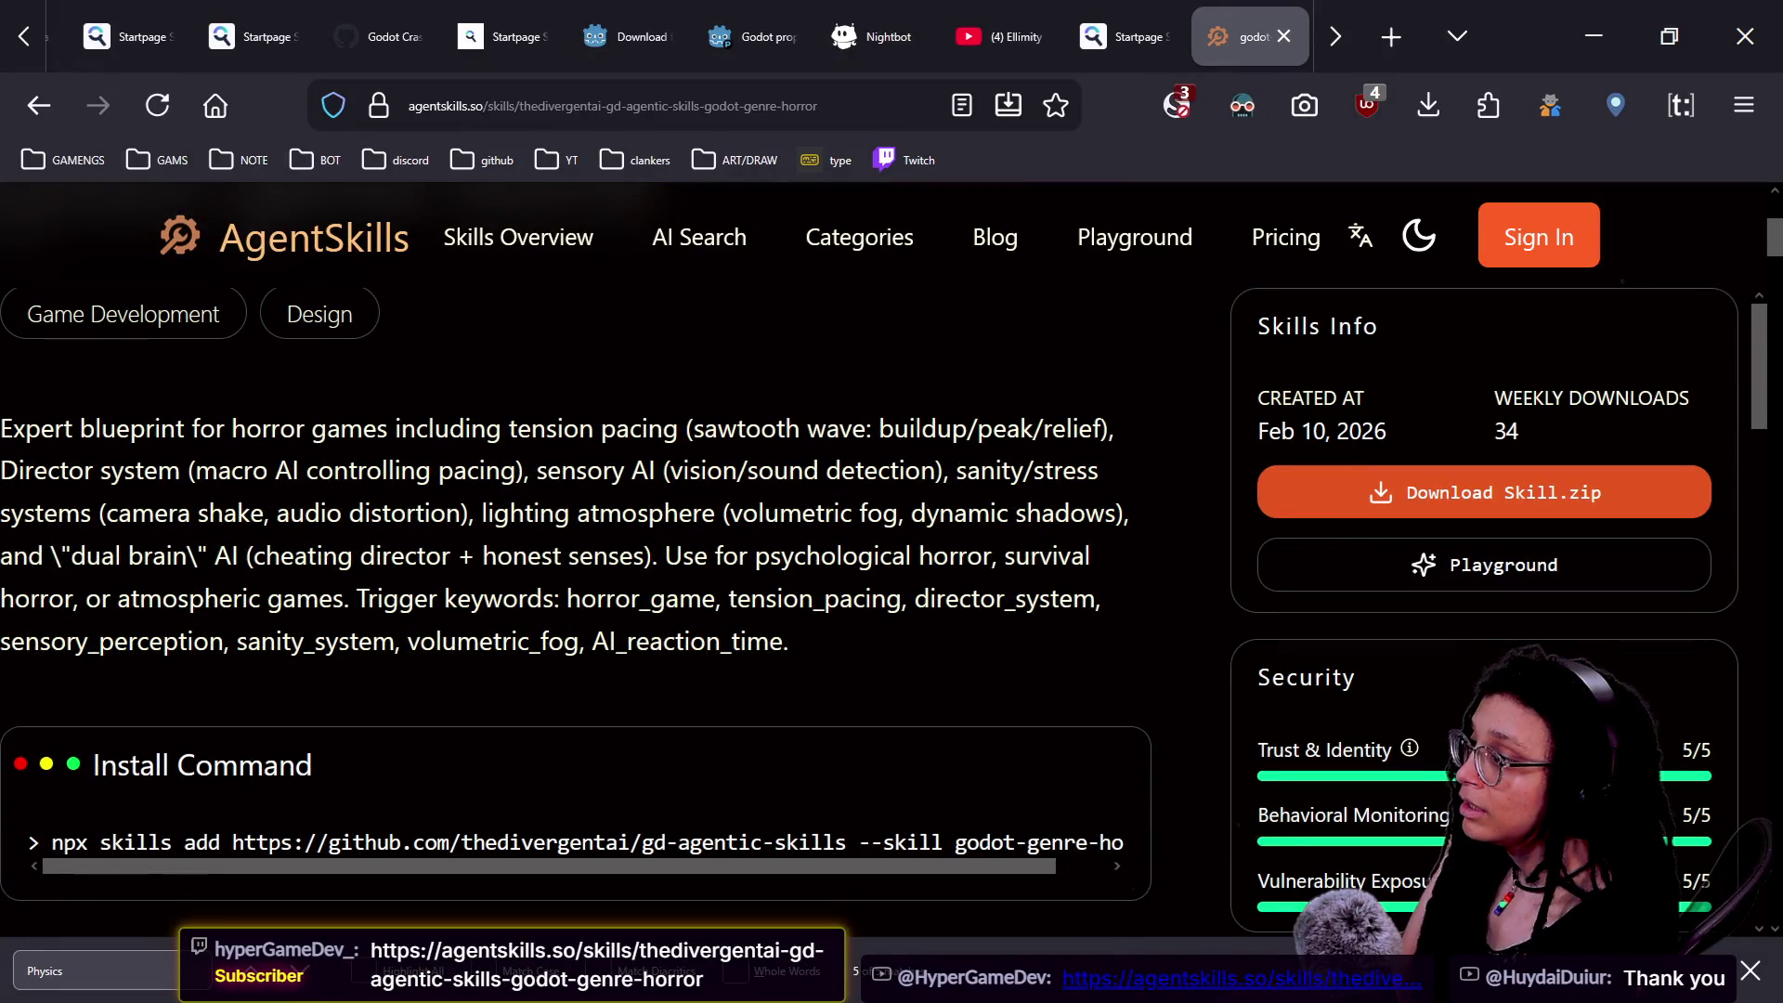
scroll(1097, 480, down, 5)
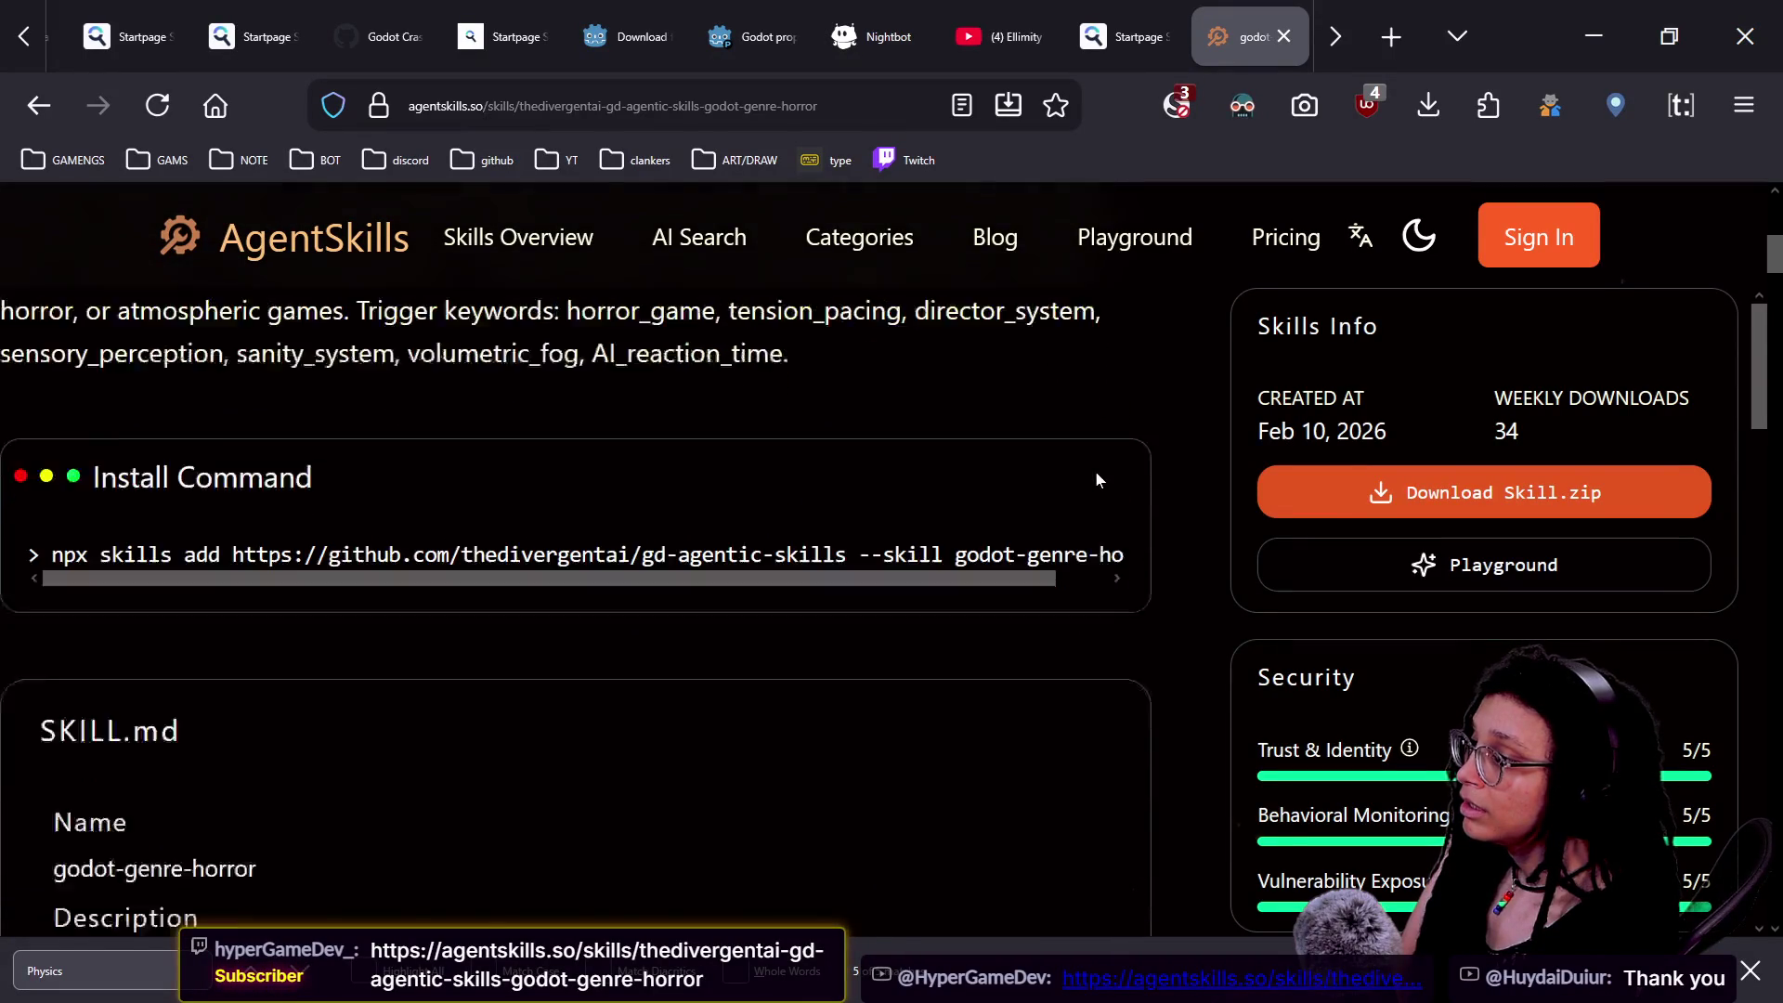
scroll(1097, 476, down, 3)
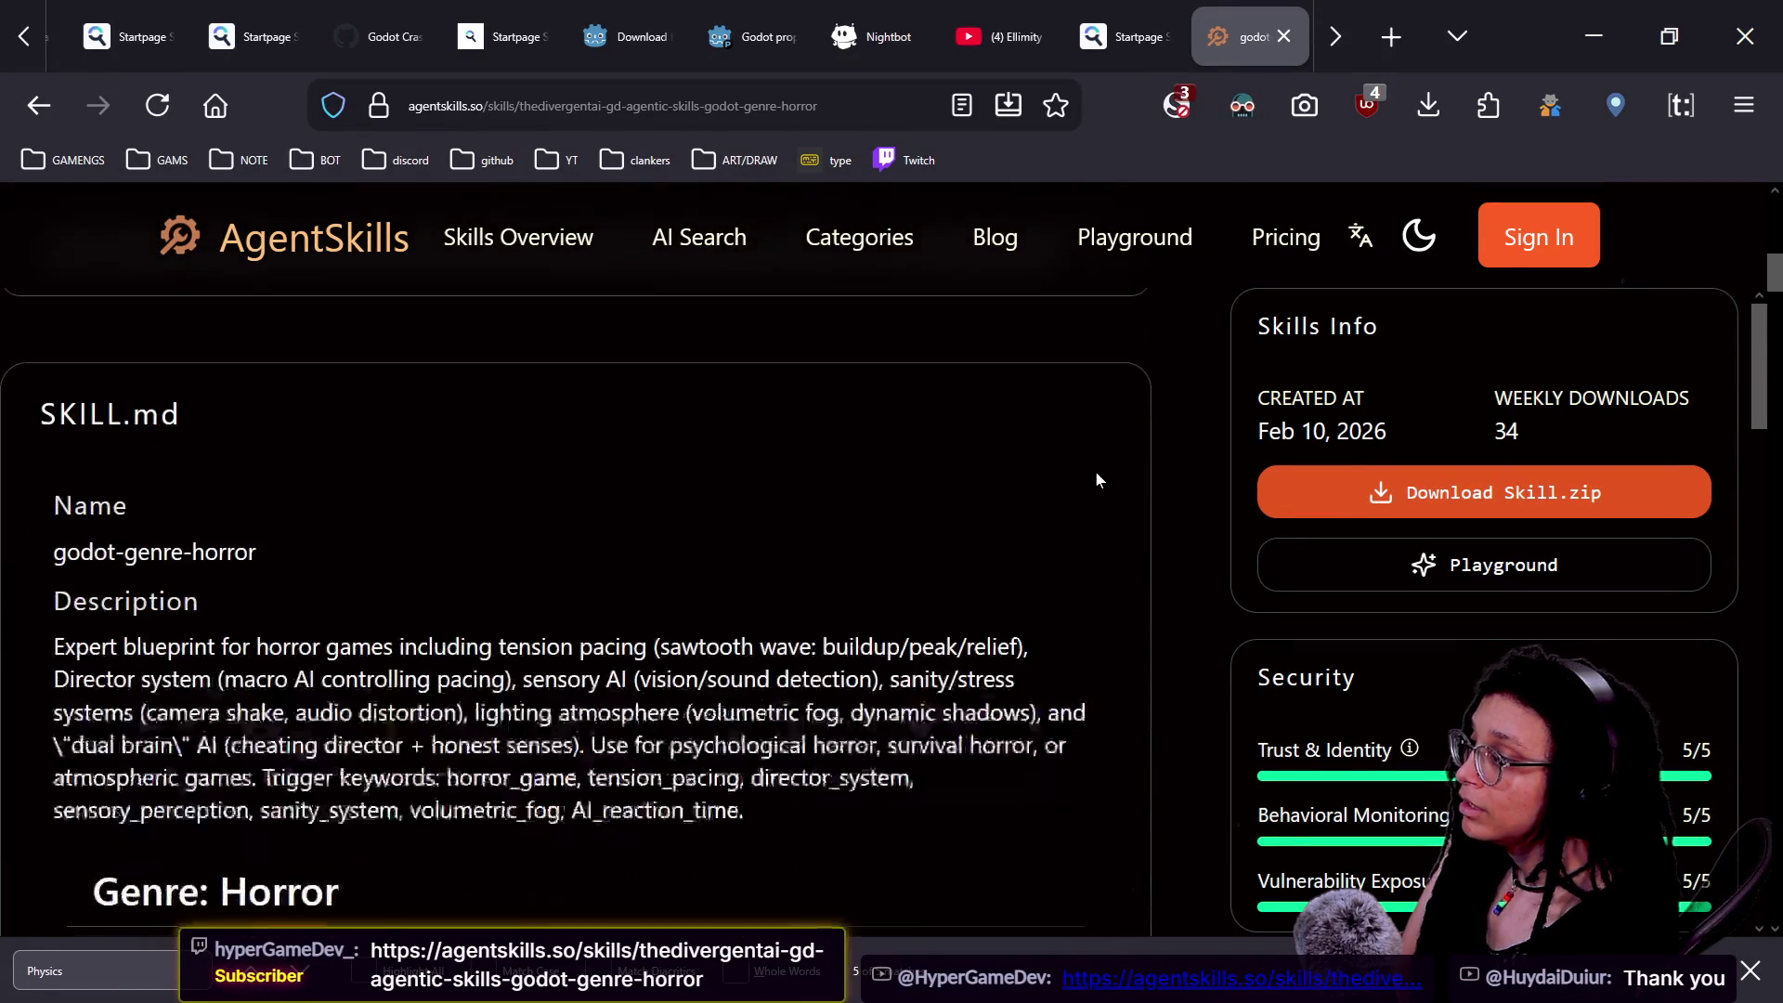
scroll(1096, 480, down, 3)
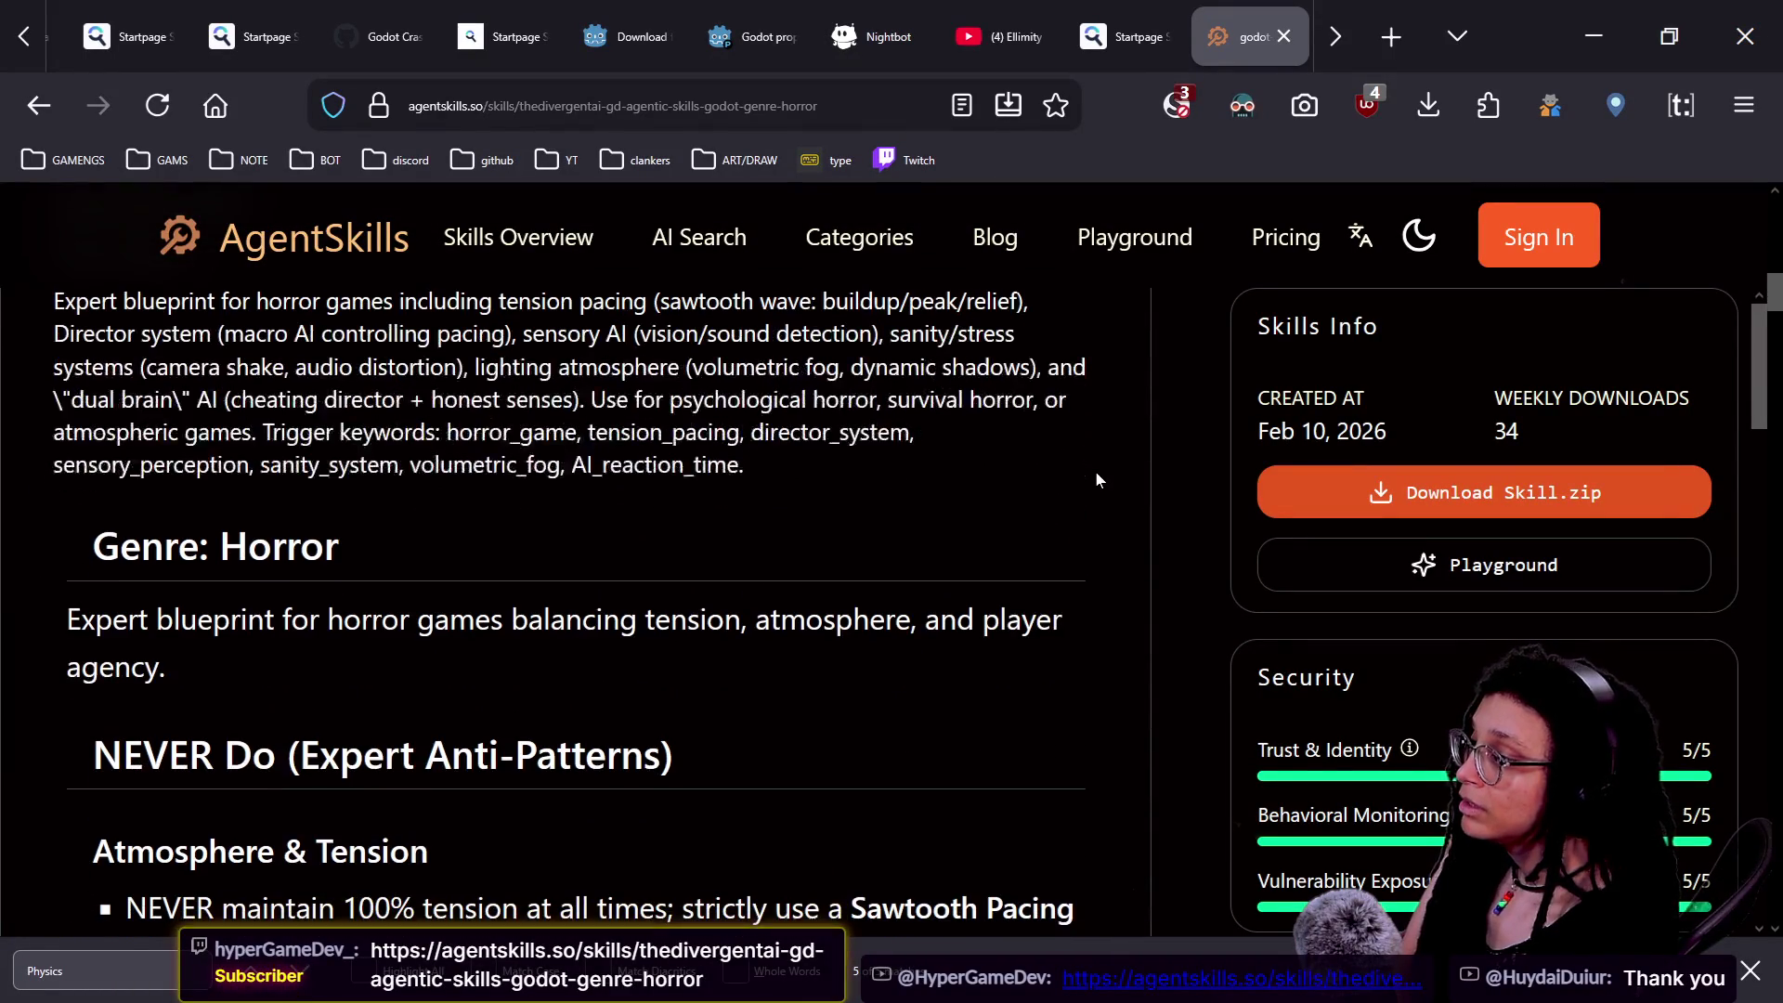
scroll(1096, 479, down, 1)
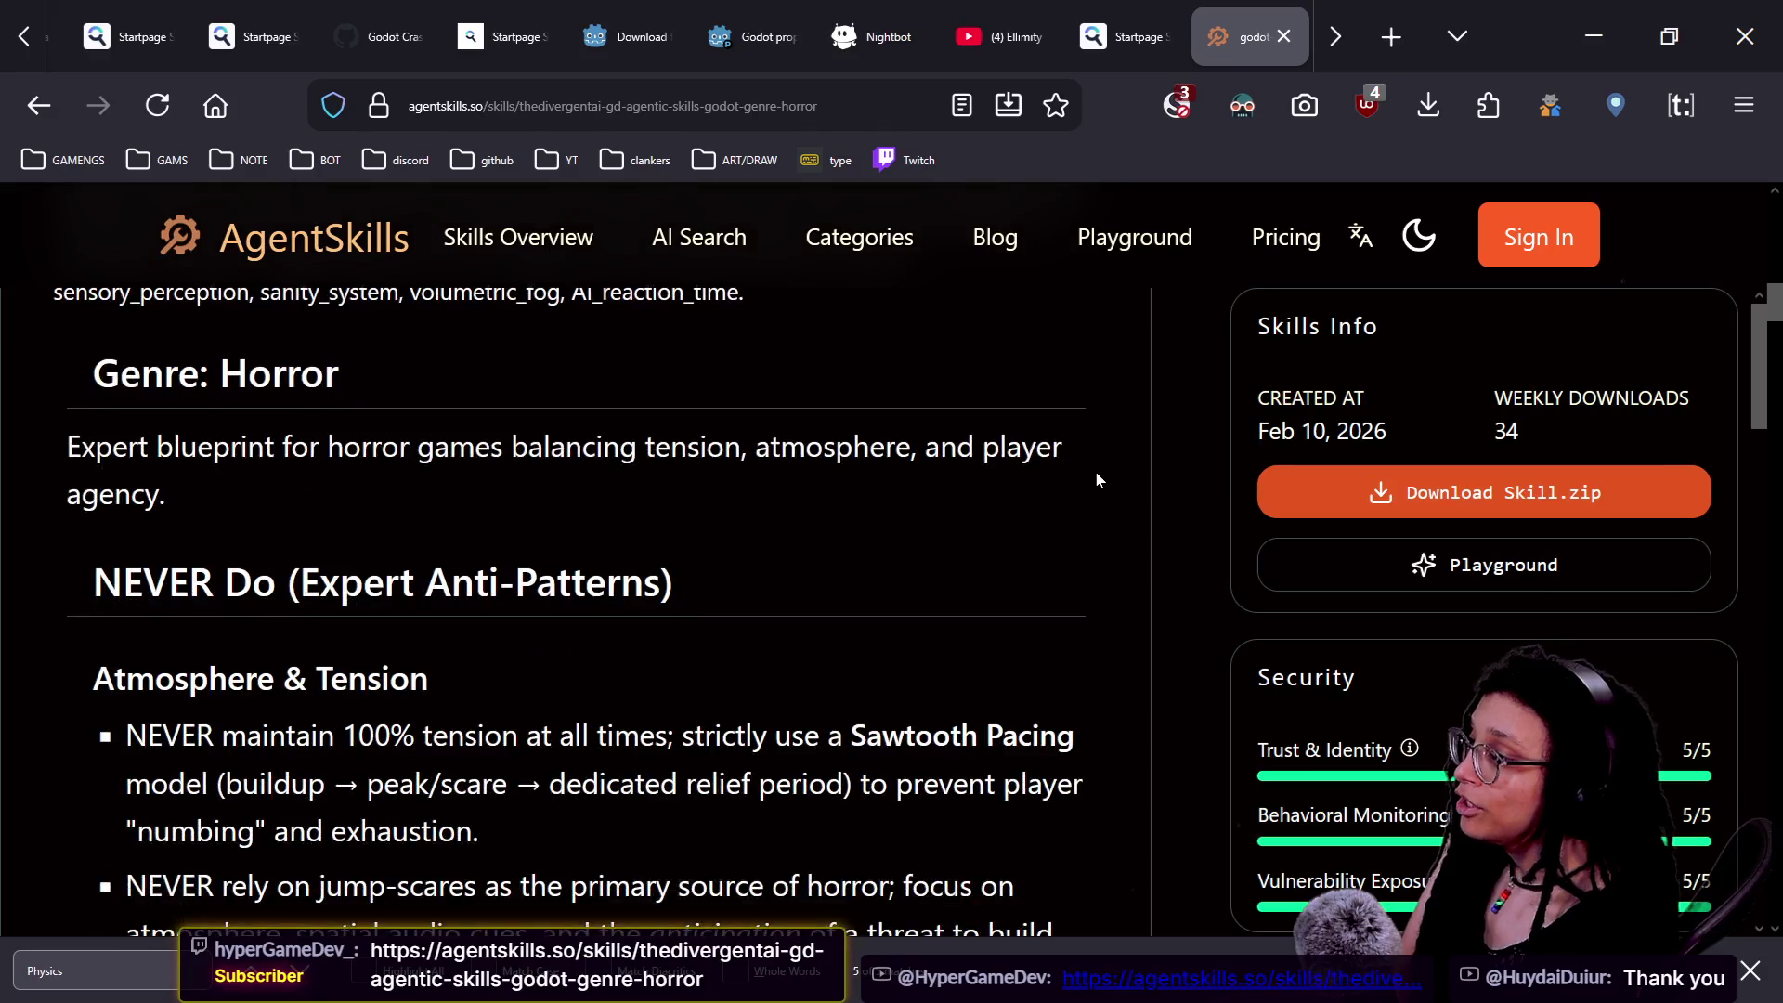
scroll(1096, 479, up, 2)
scroll(1096, 479, up, 1)
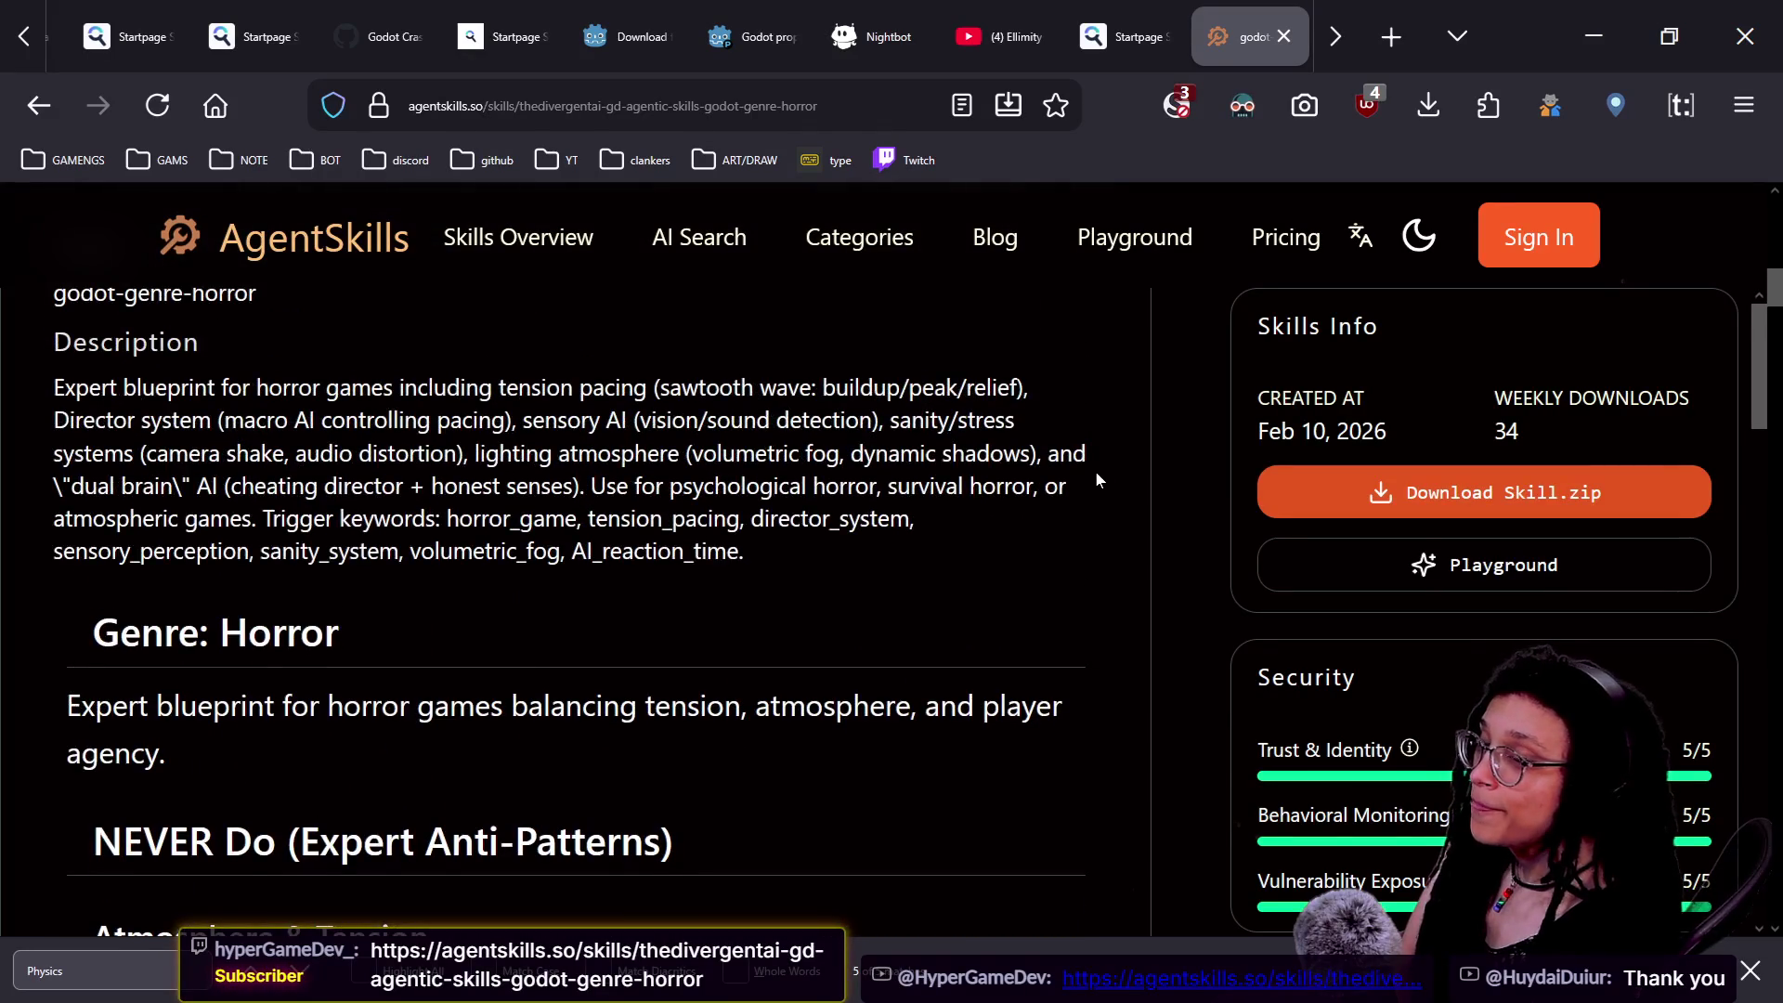
scroll(1096, 479, up, 2)
scroll(1096, 479, down, 2)
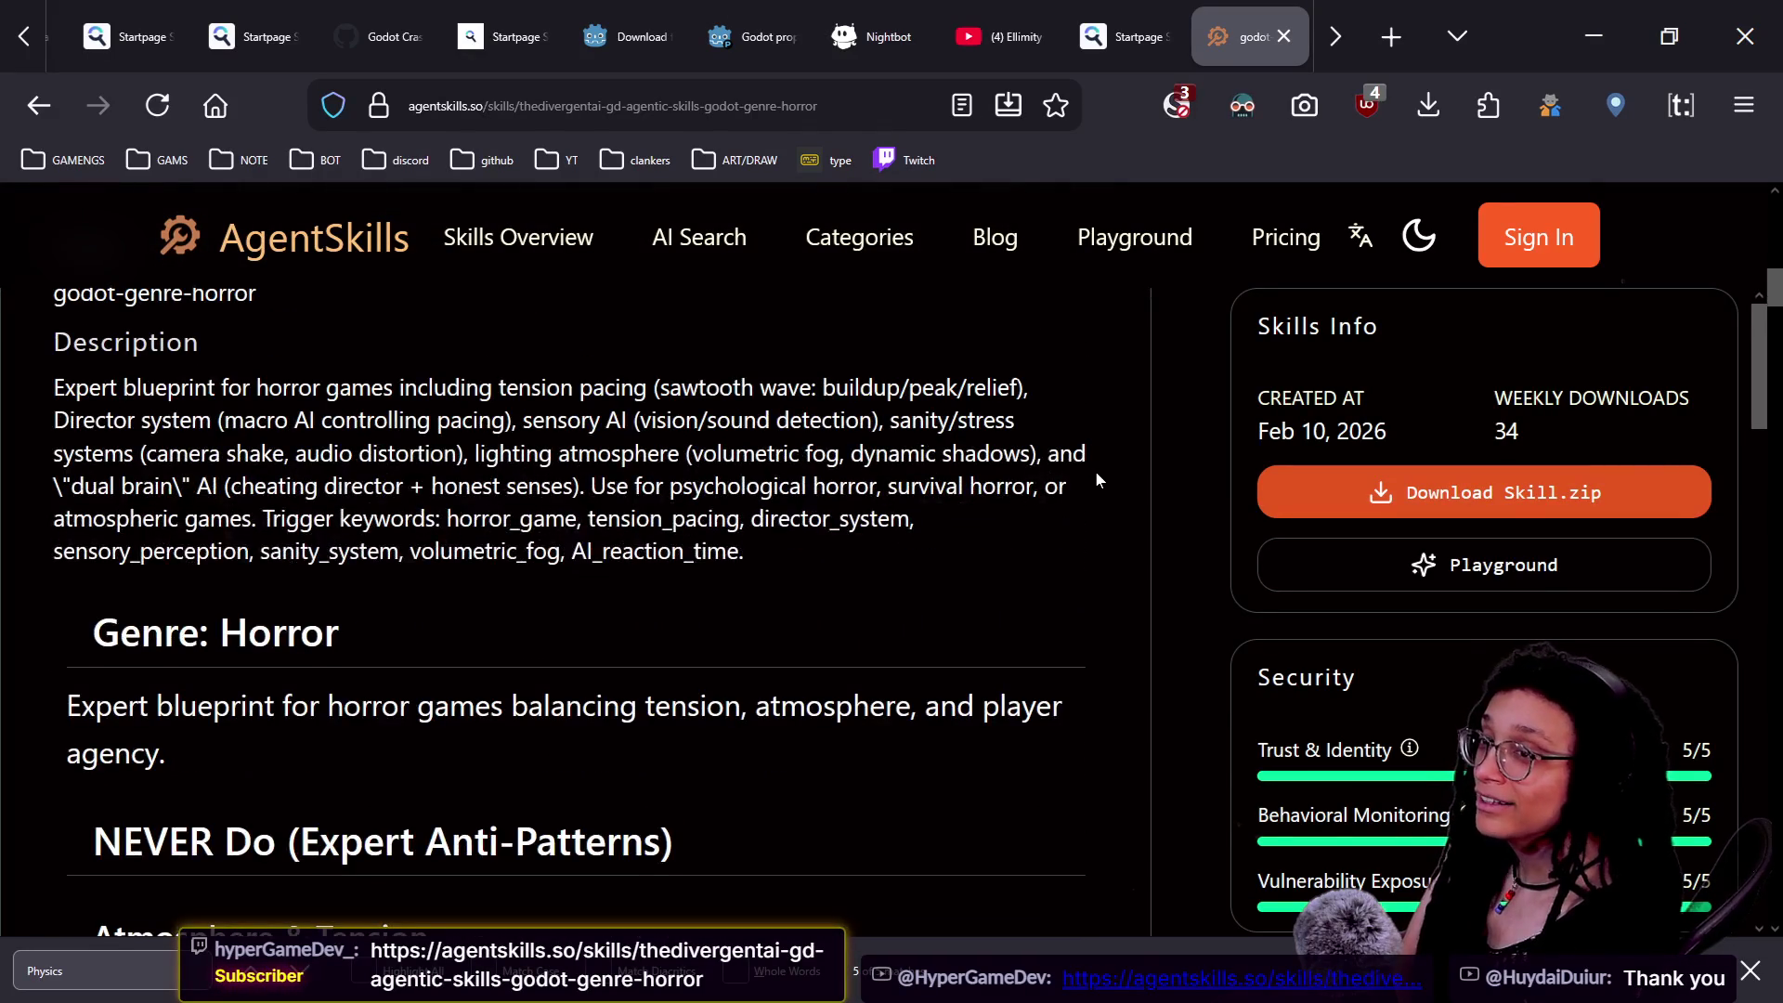
scroll(1095, 471, down, 1)
scroll(1095, 471, up, 1)
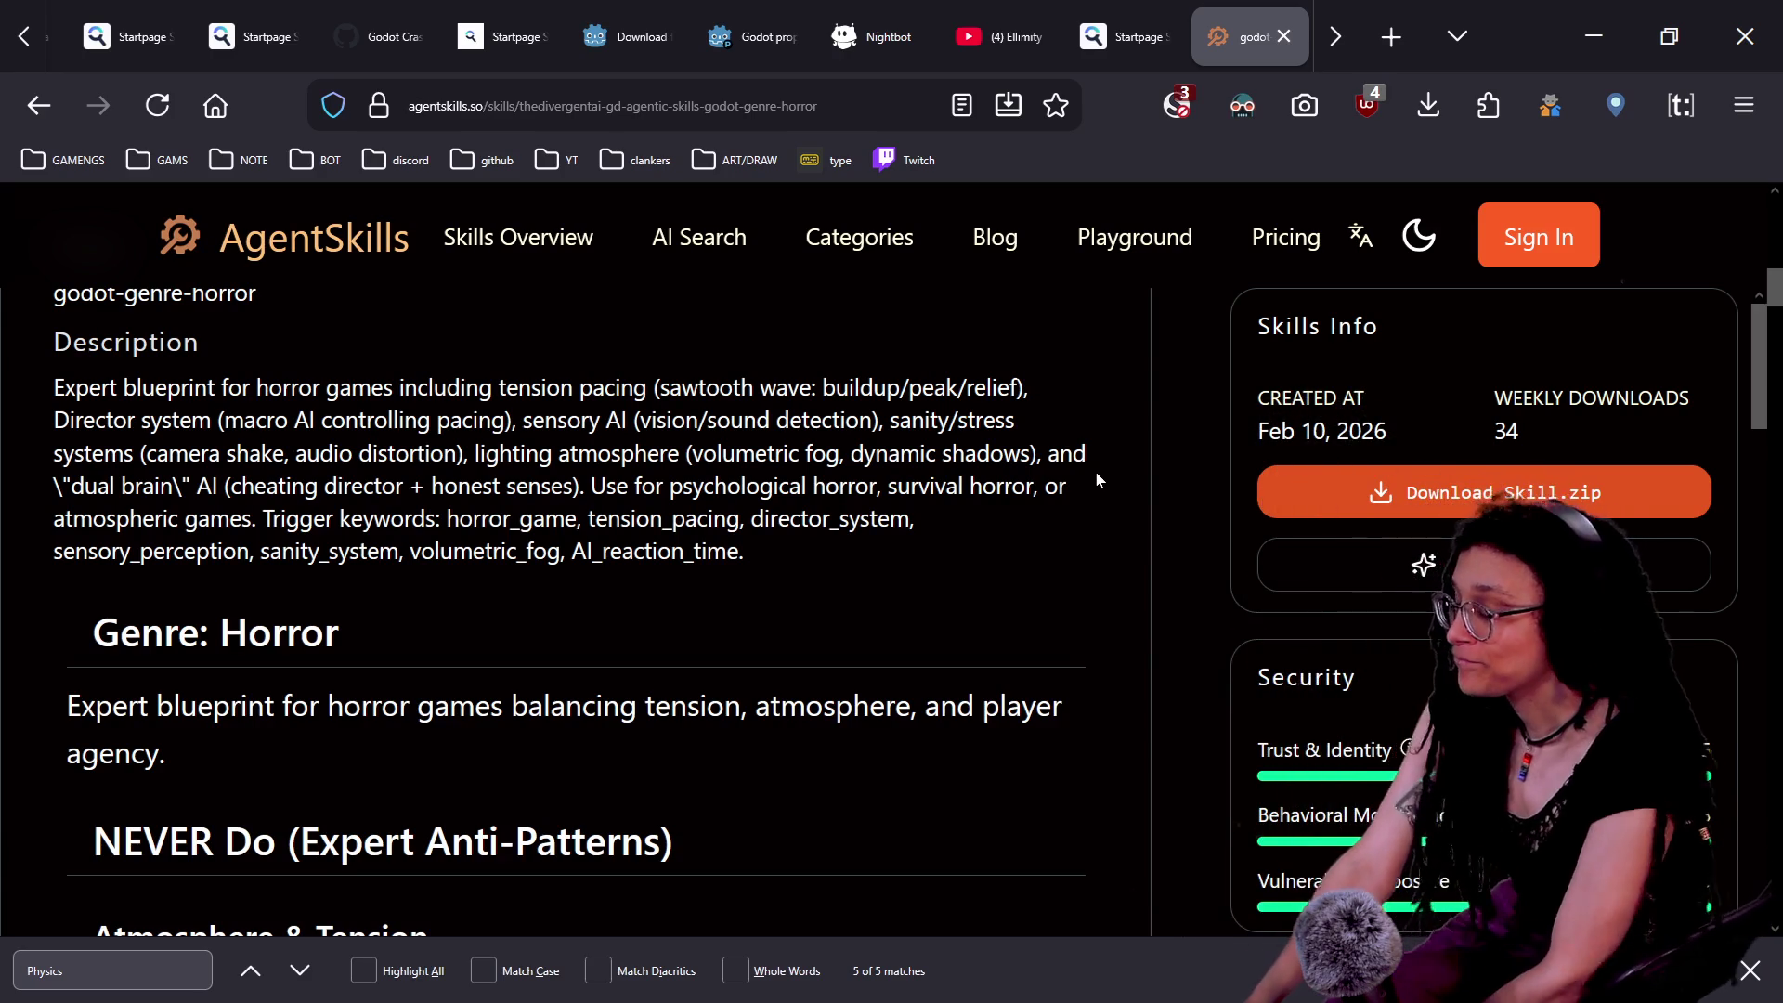
scroll(1096, 474, down, 1)
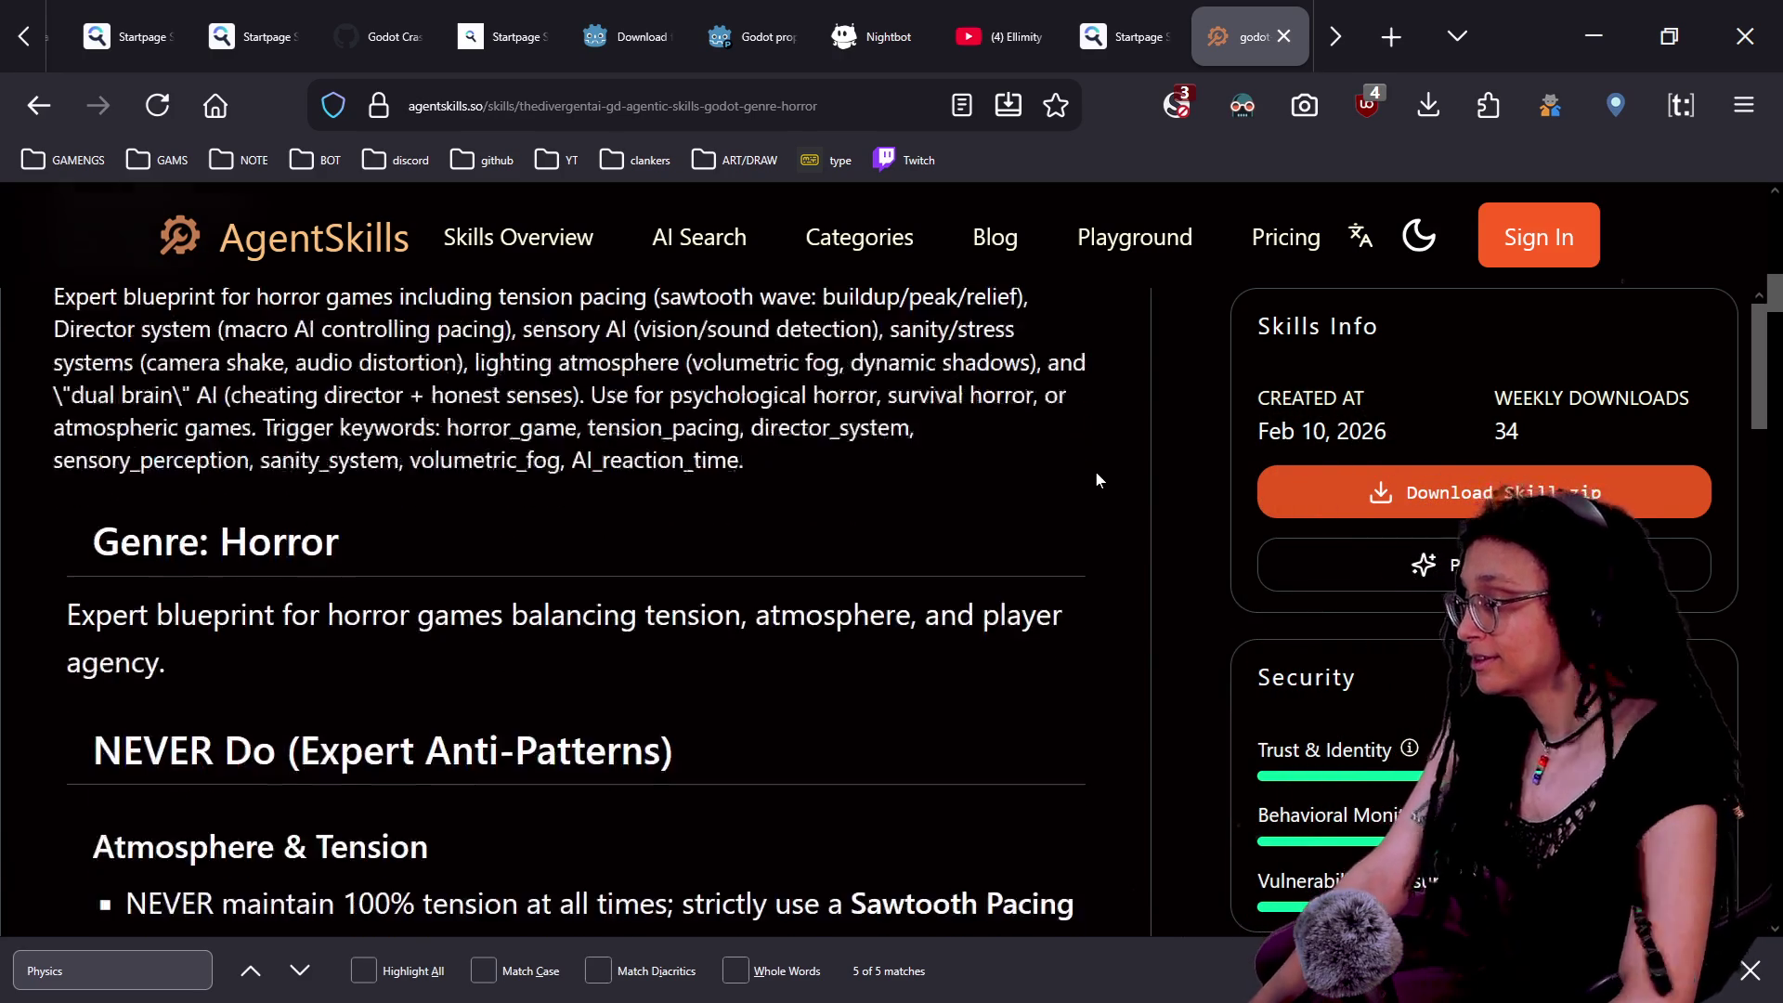
scroll(1097, 479, down, 2)
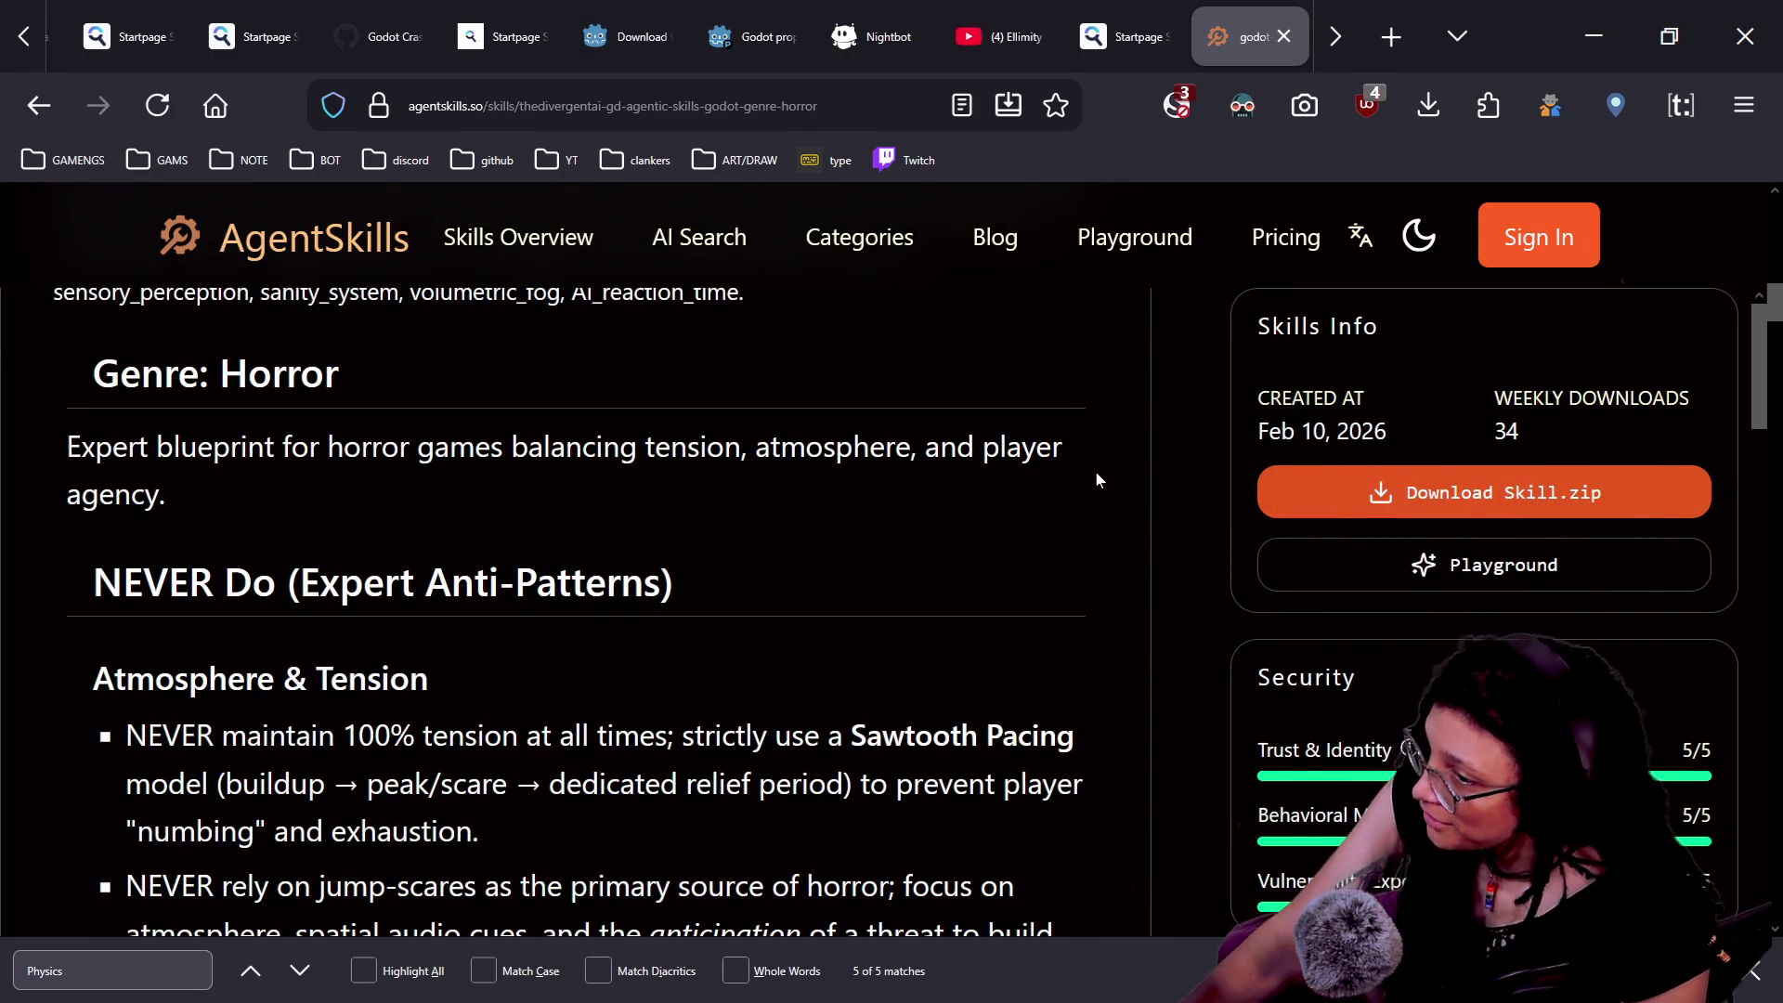
scroll(1096, 479, down, 2)
scroll(1096, 479, down, 1)
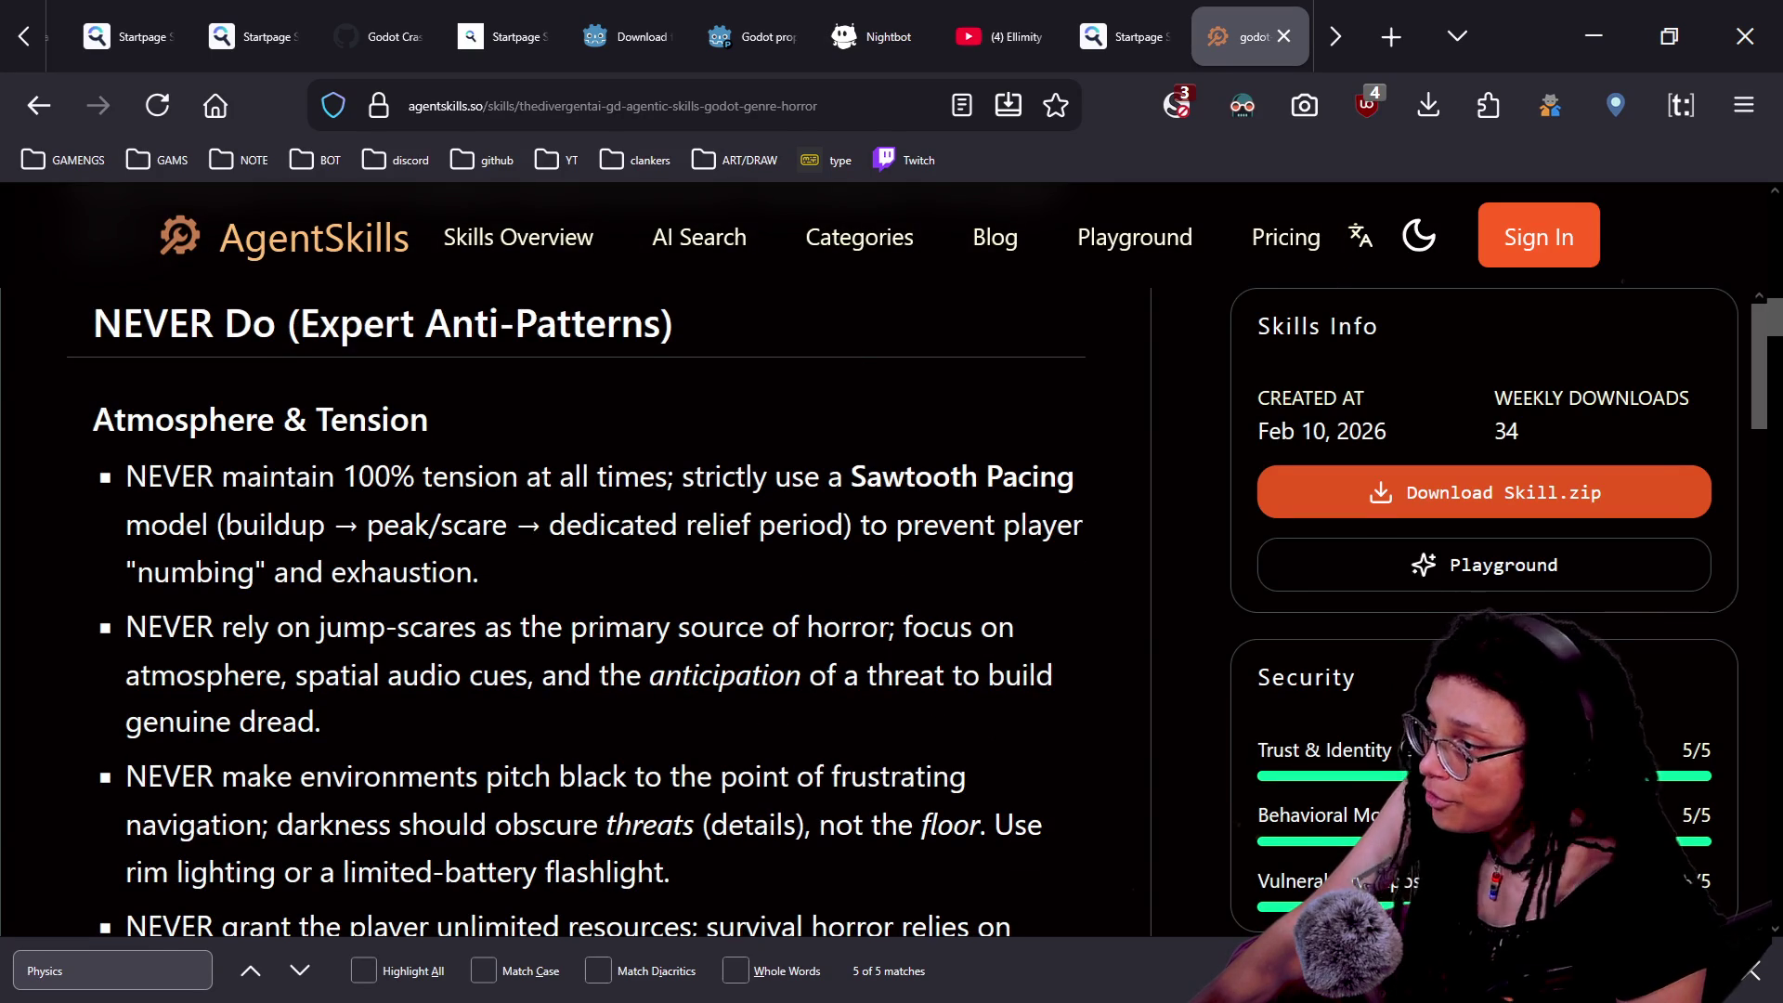
scroll(576, 613, up, 4)
scroll(576, 613, up, 2)
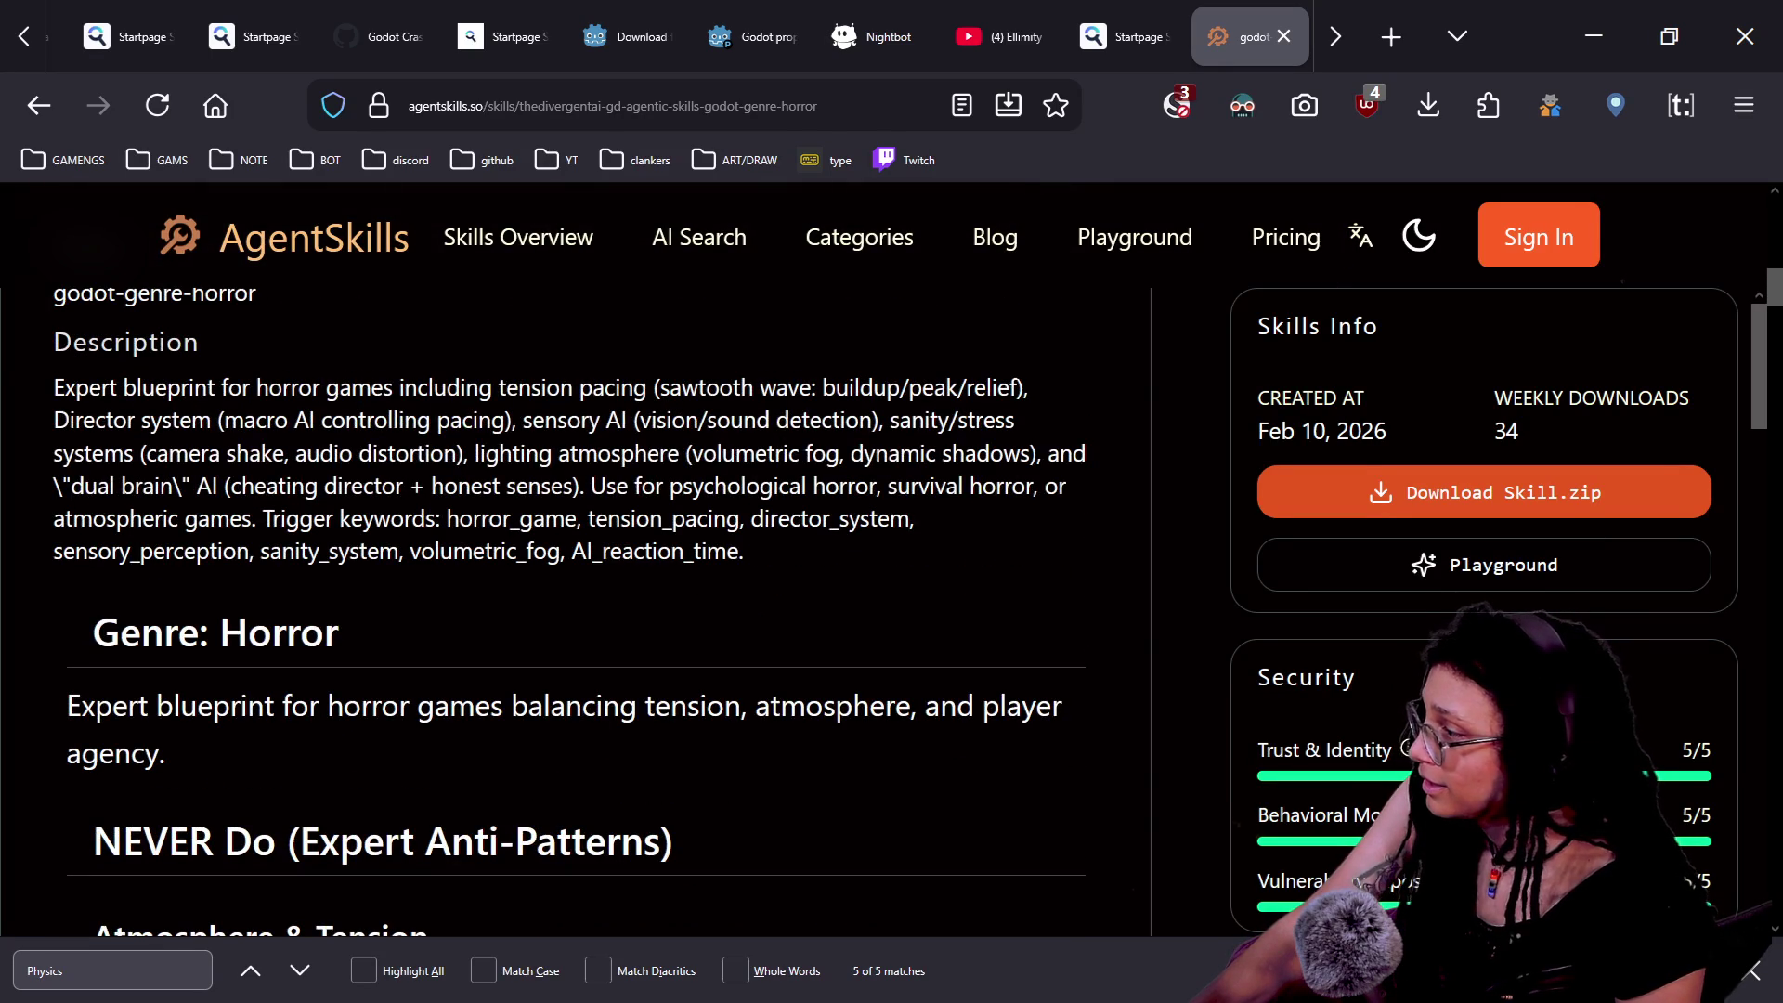
scroll(576, 604, down, 3)
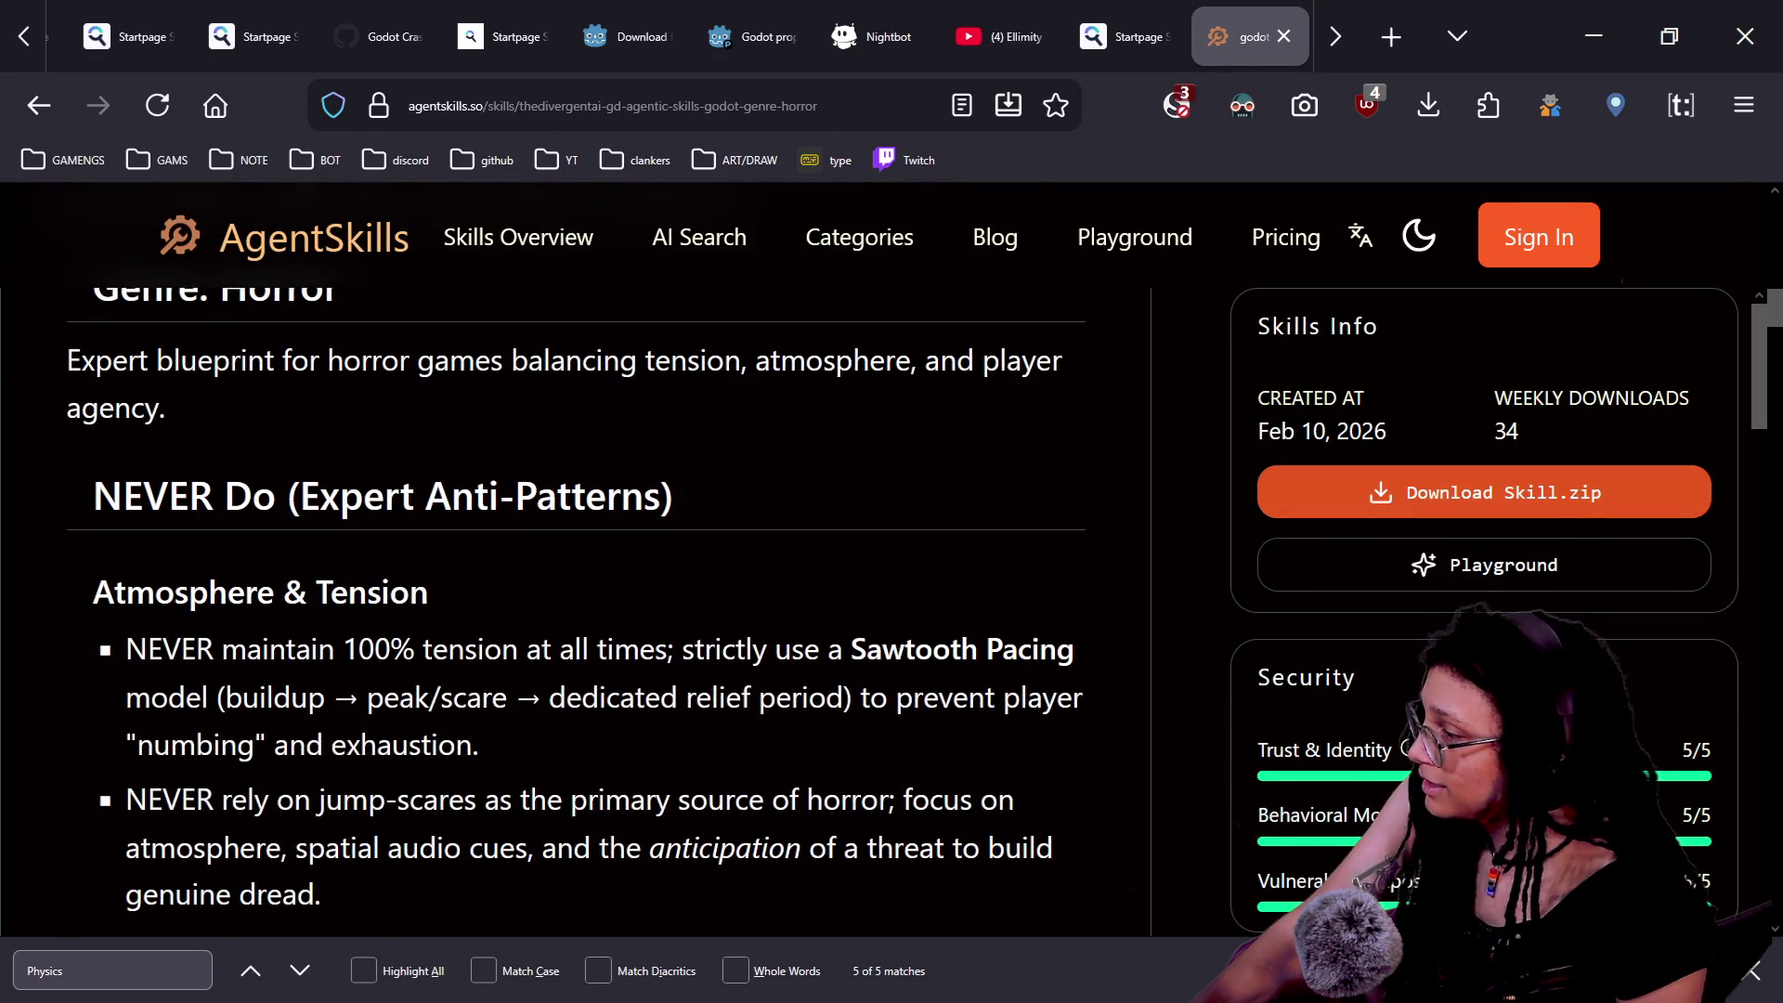
scroll(808, 747, down, 7)
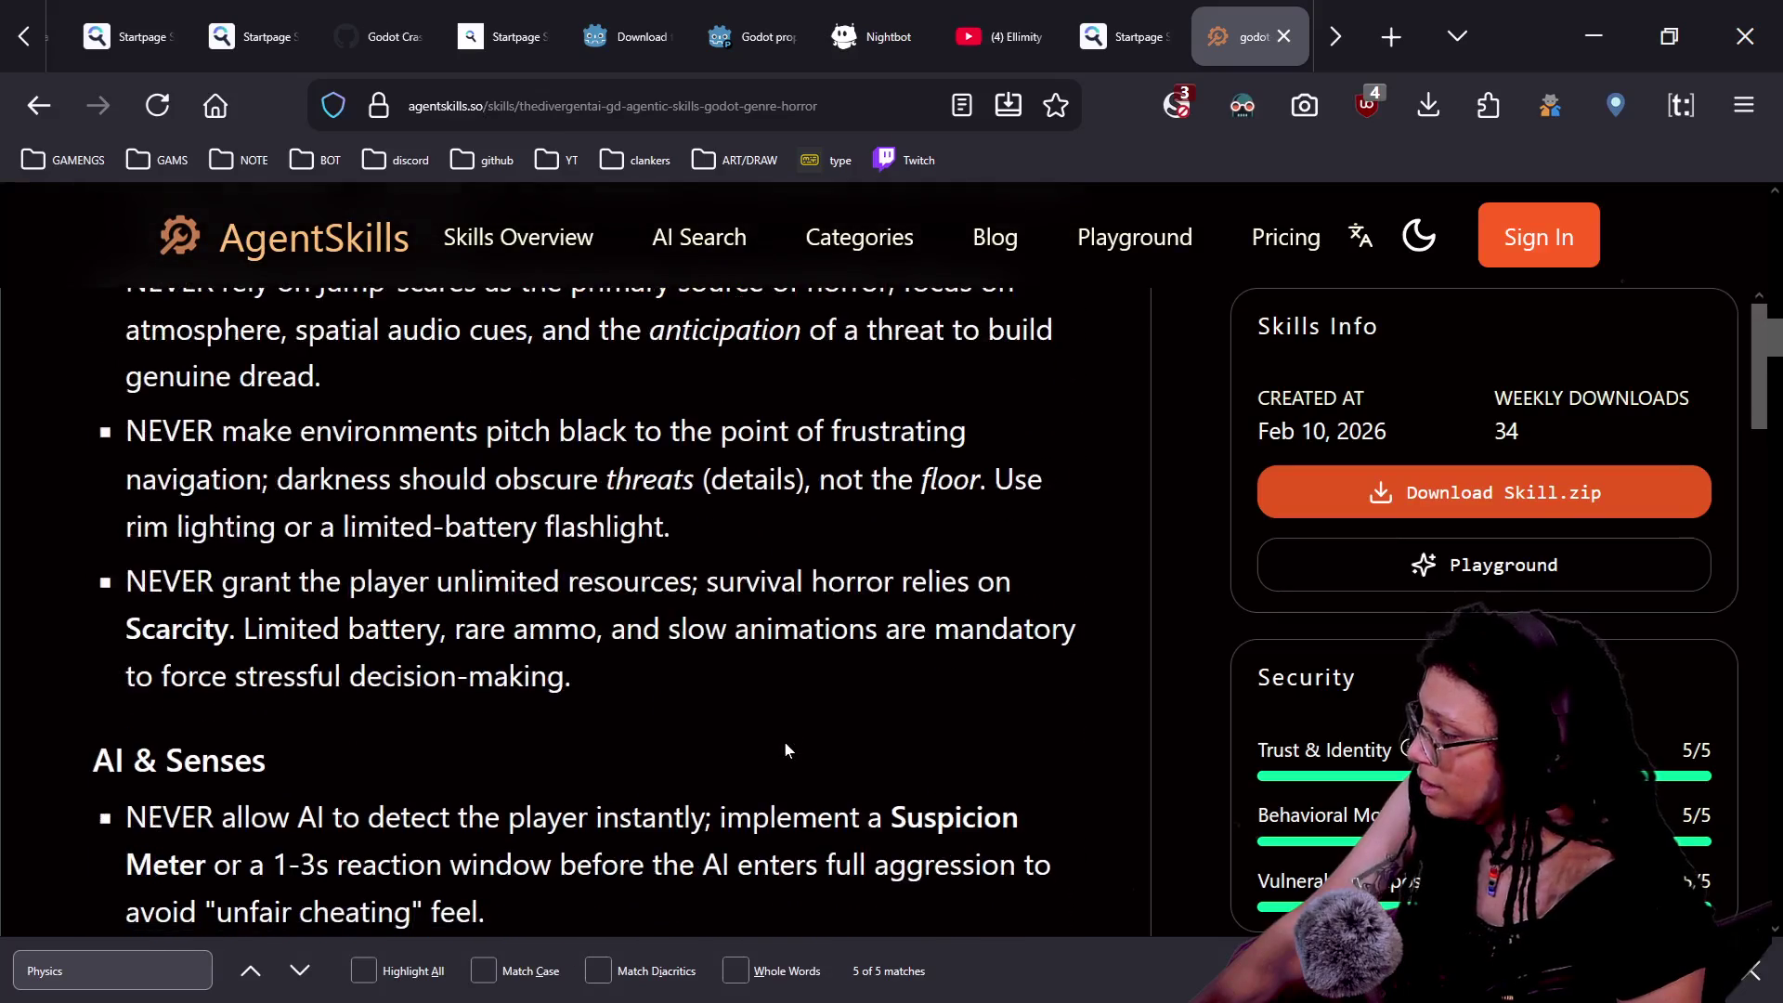
scroll(784, 741, down, 10)
scroll(784, 741, up, 10)
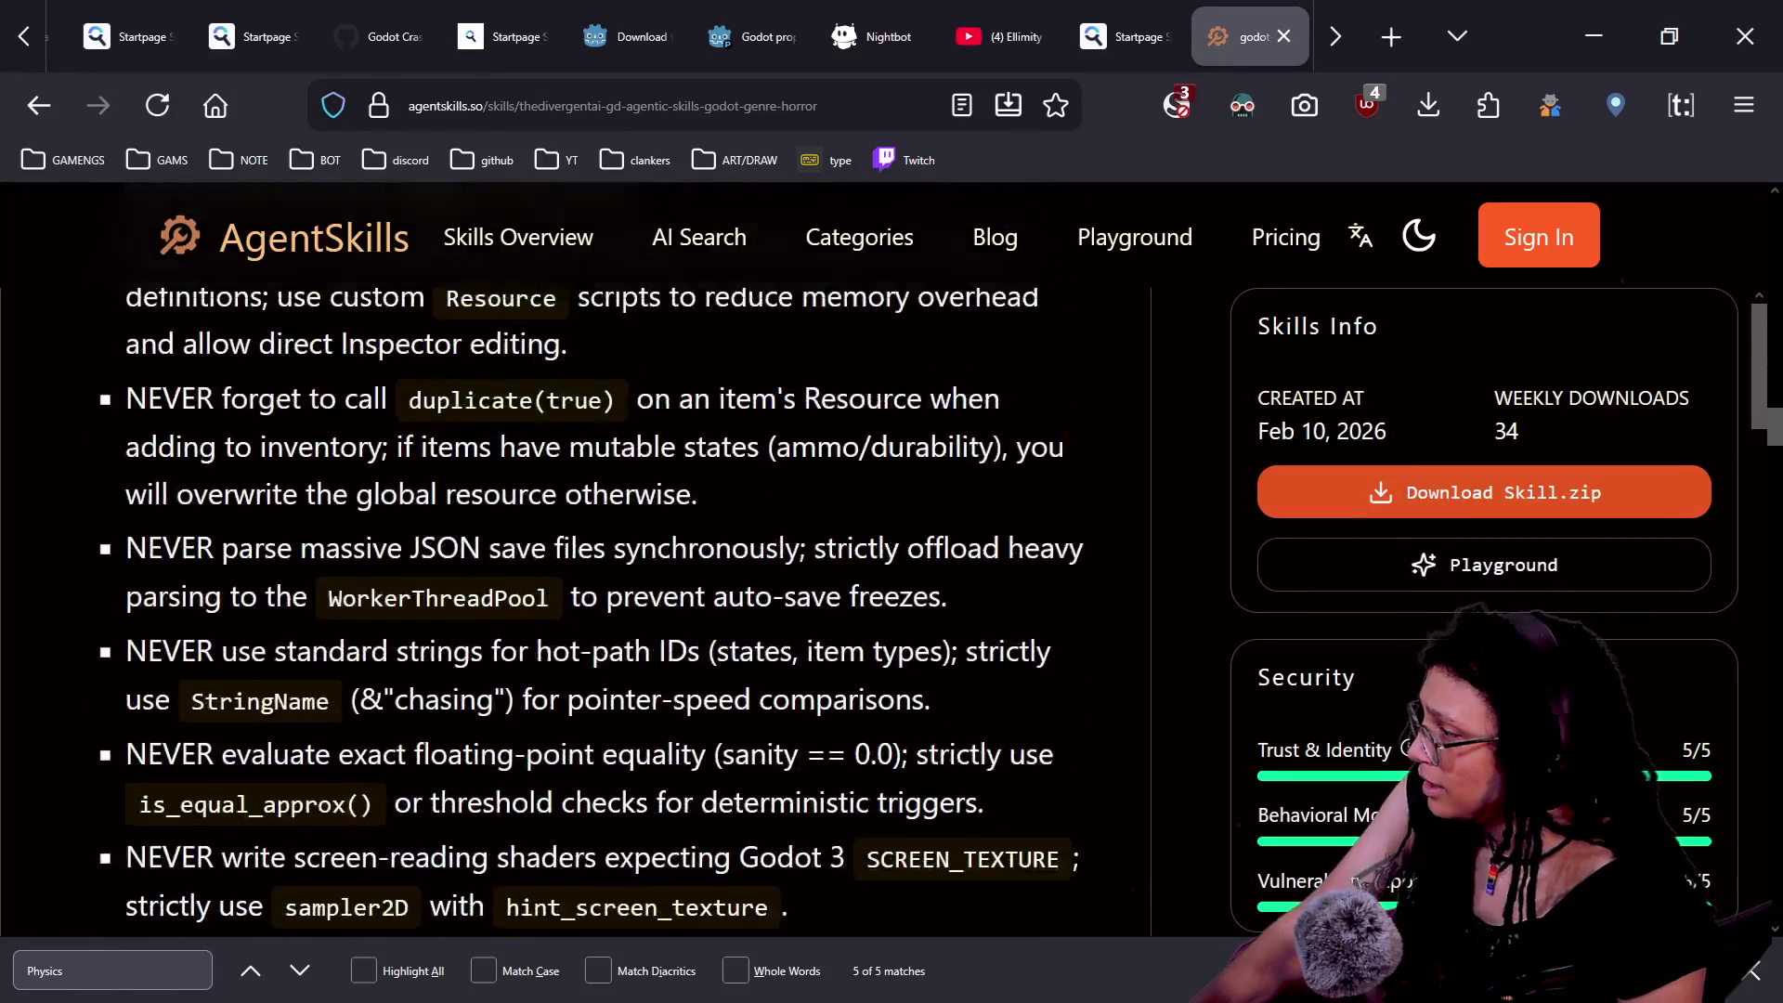
scroll(784, 741, down, 10)
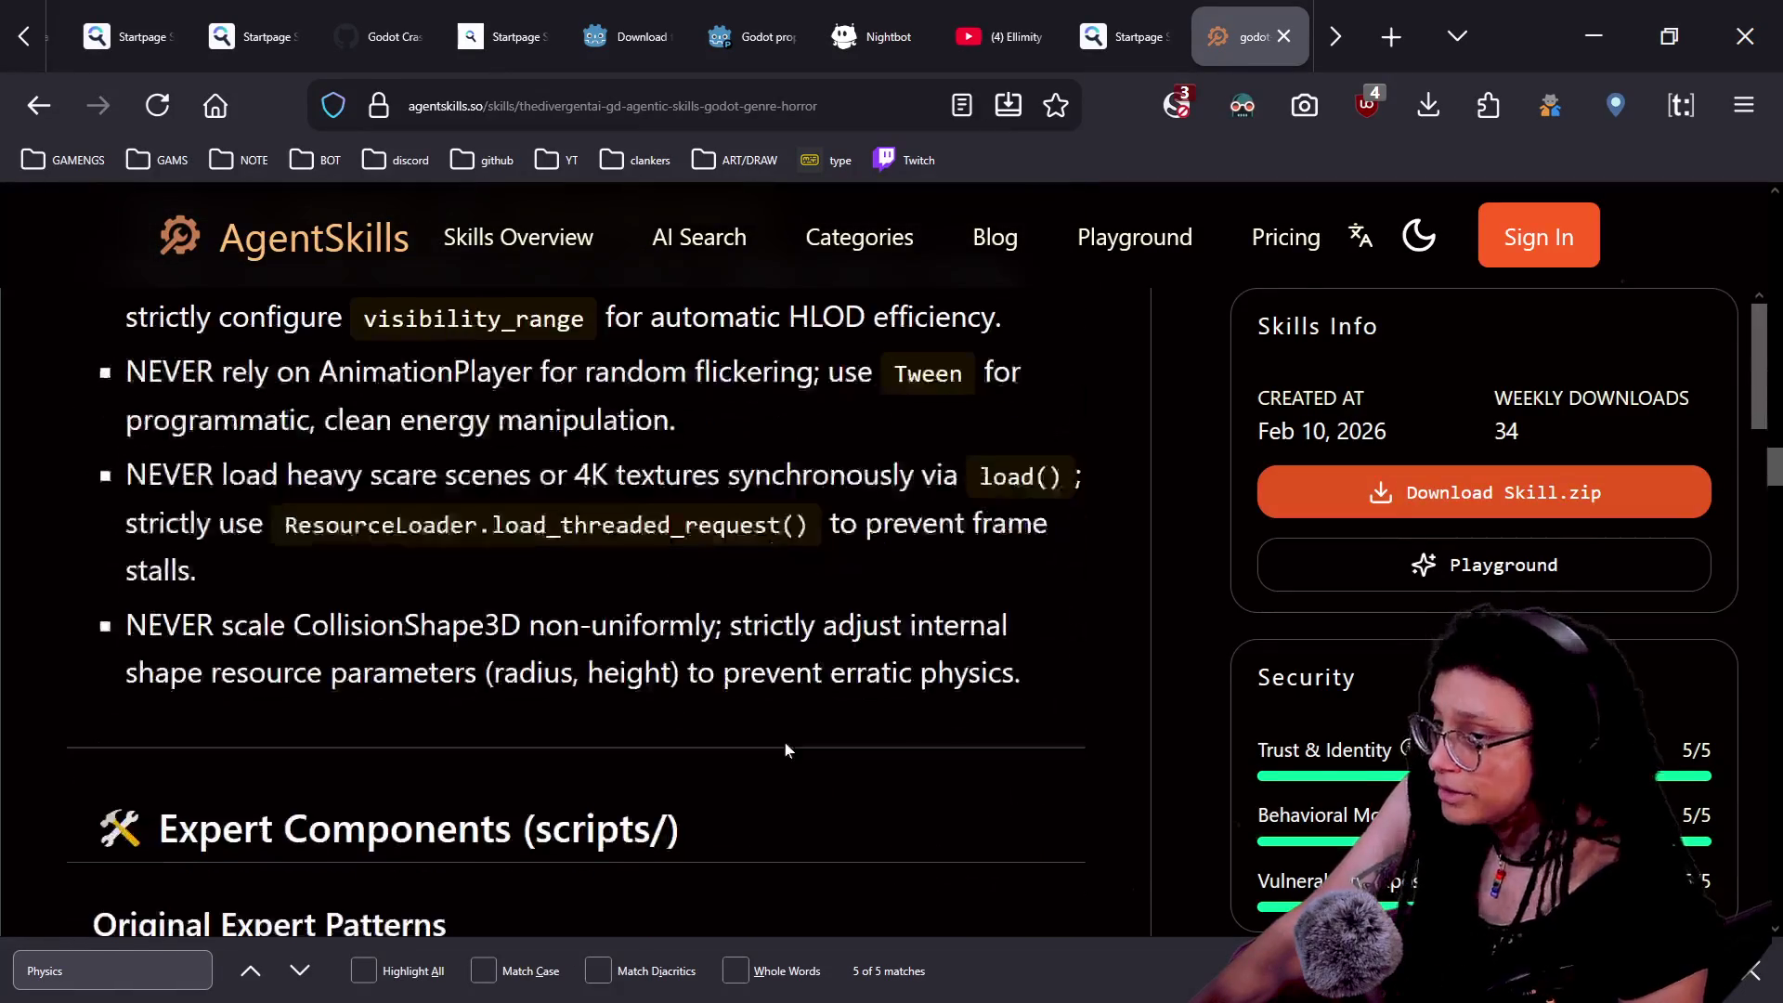
scroll(785, 748, down, 7)
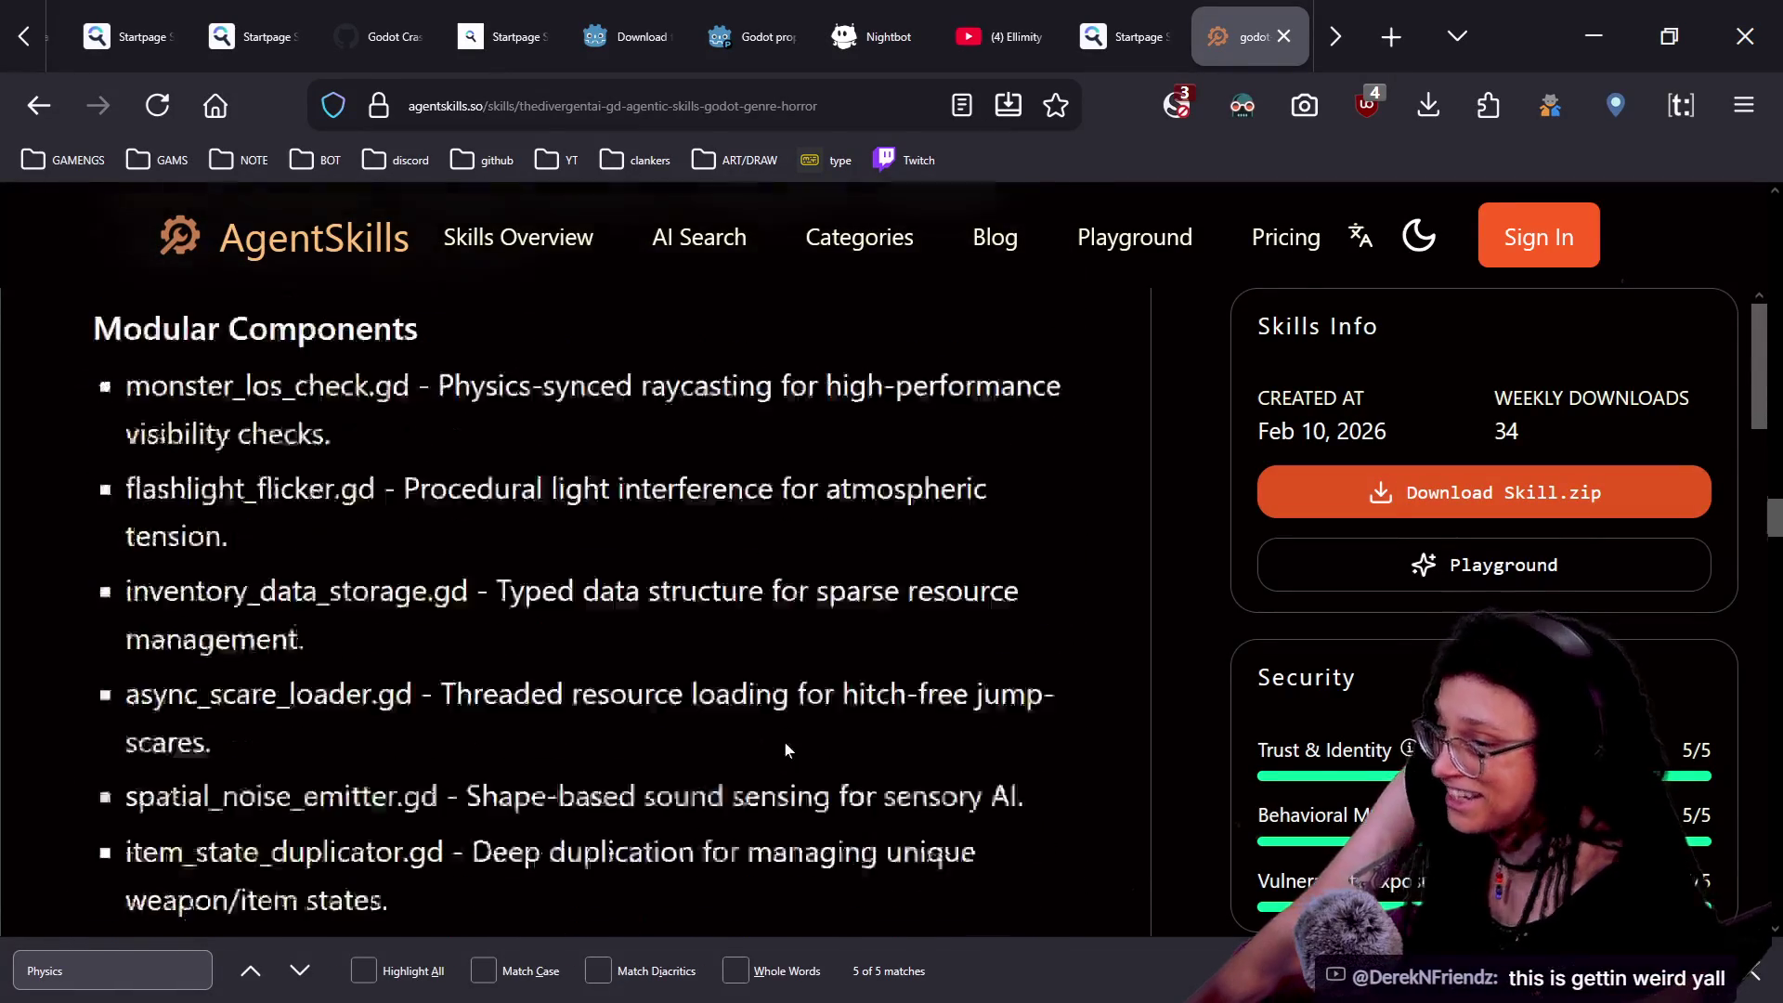
scroll(785, 748, down, 3)
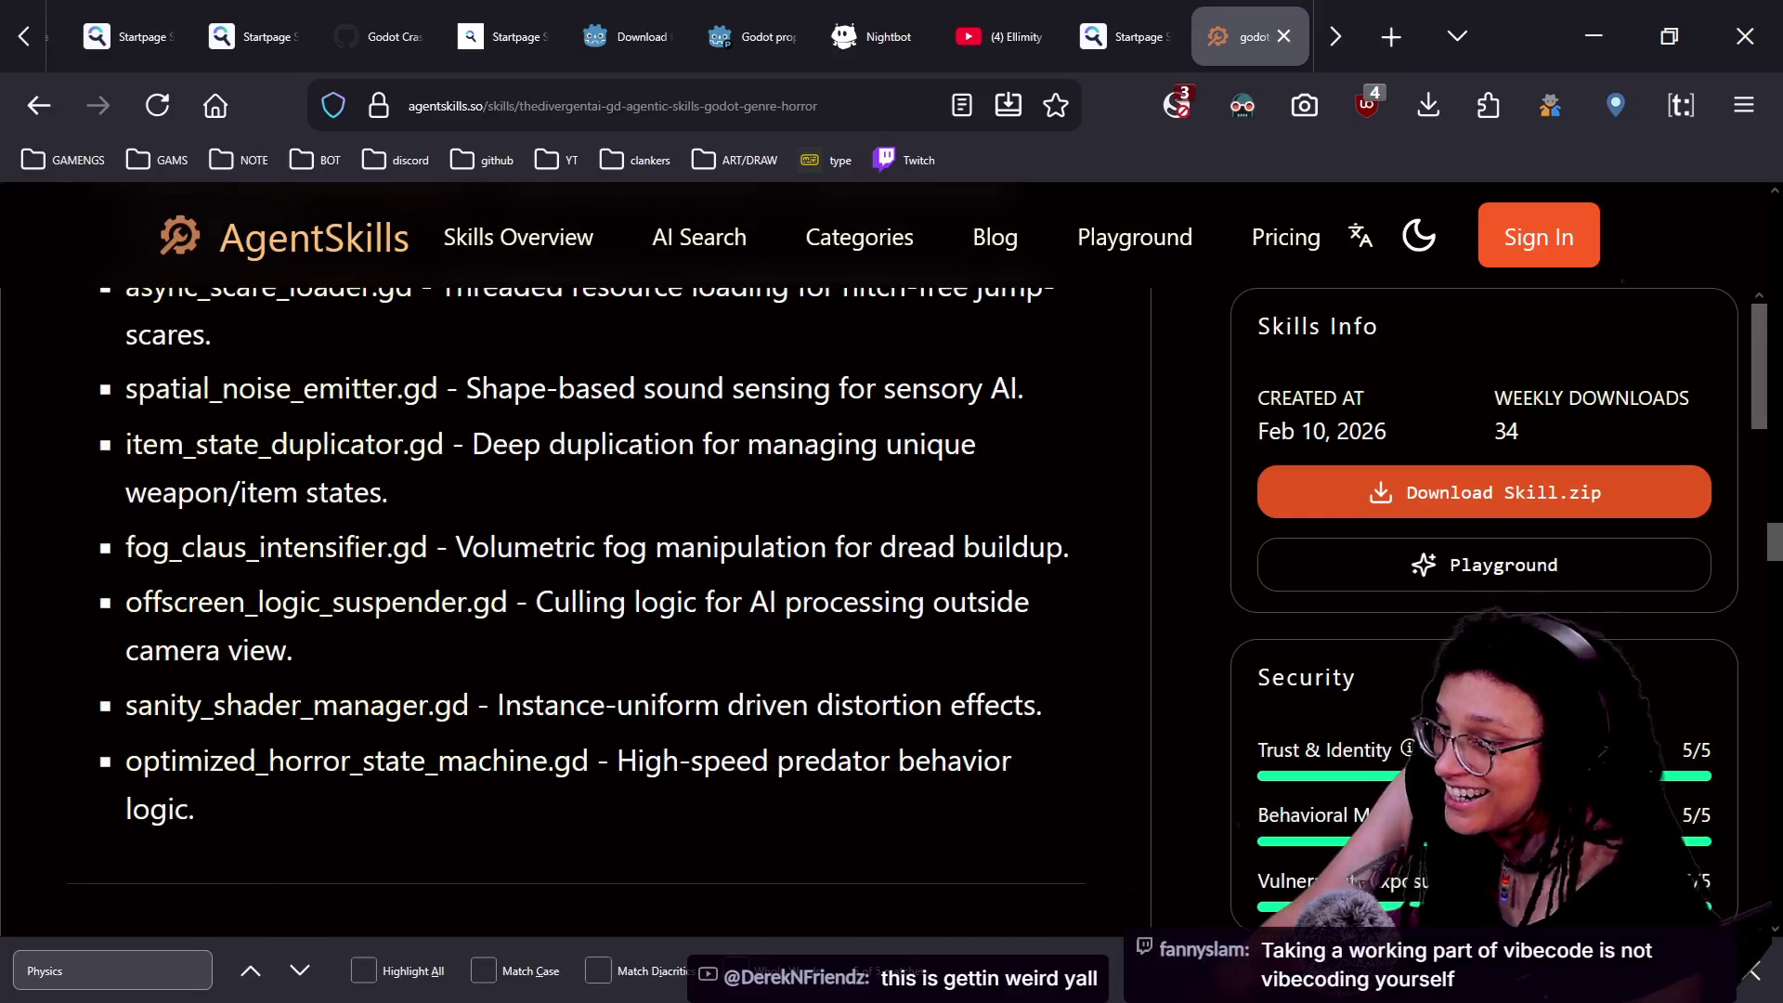
scroll(784, 748, down, 7)
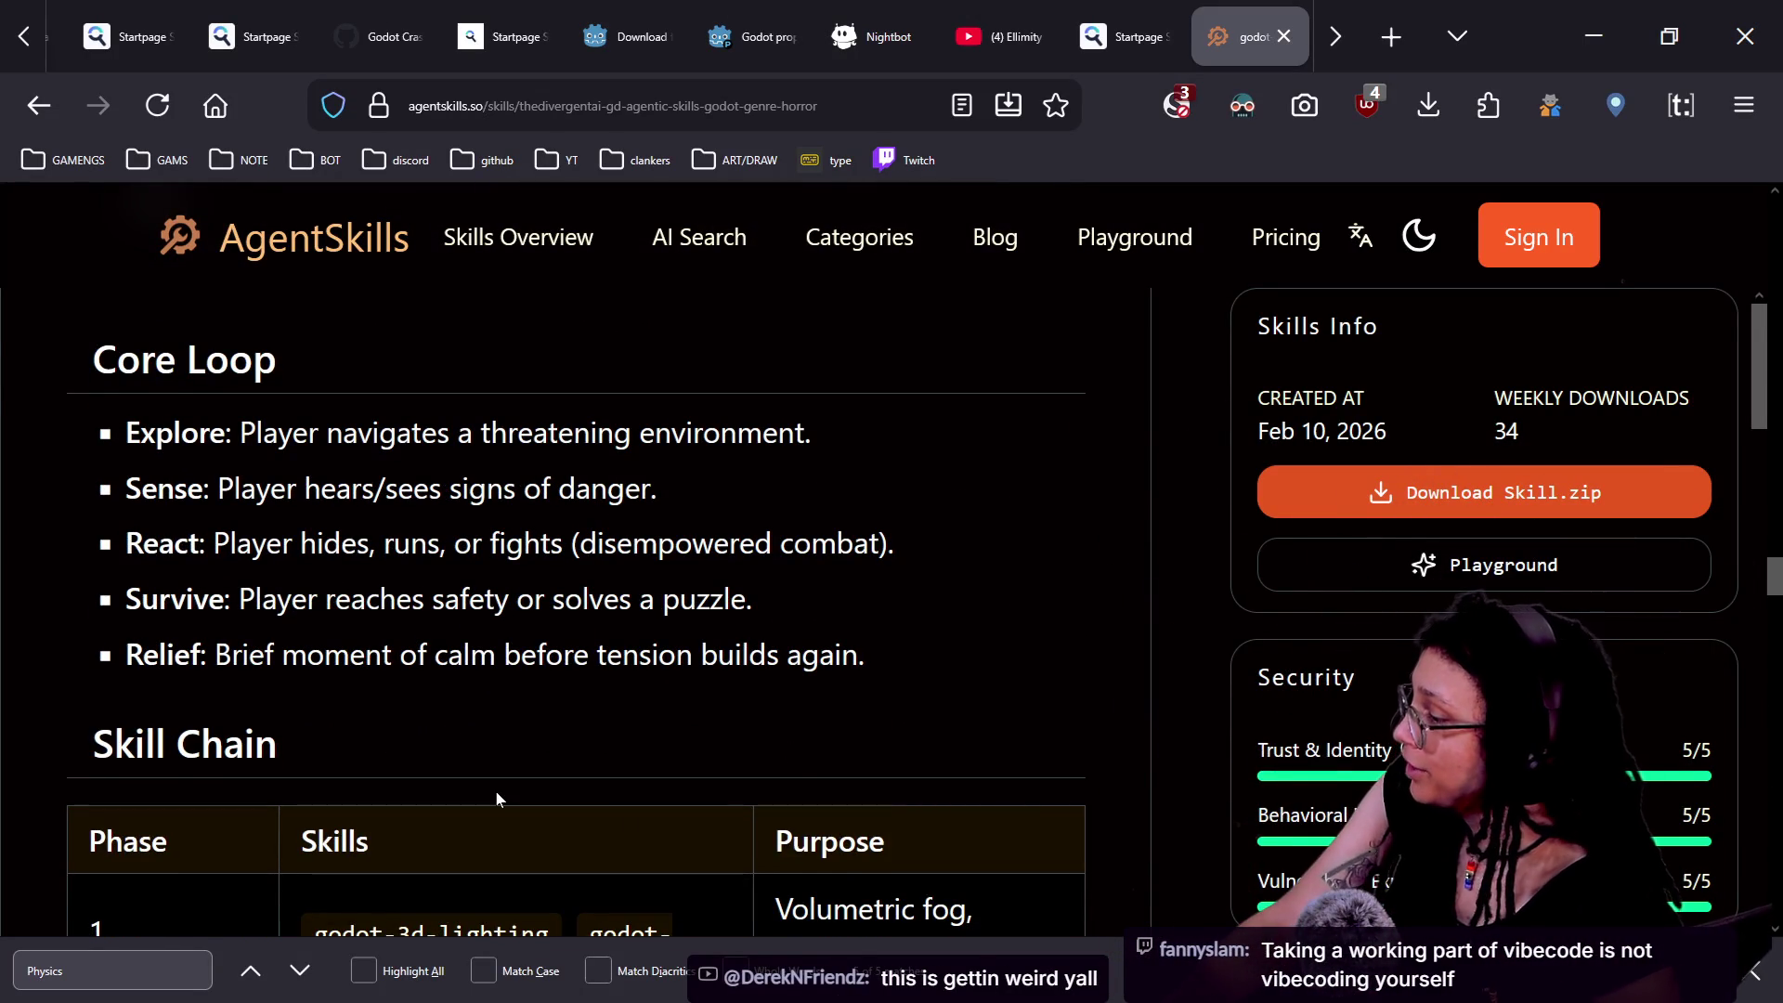
scroll(496, 798, down, 10)
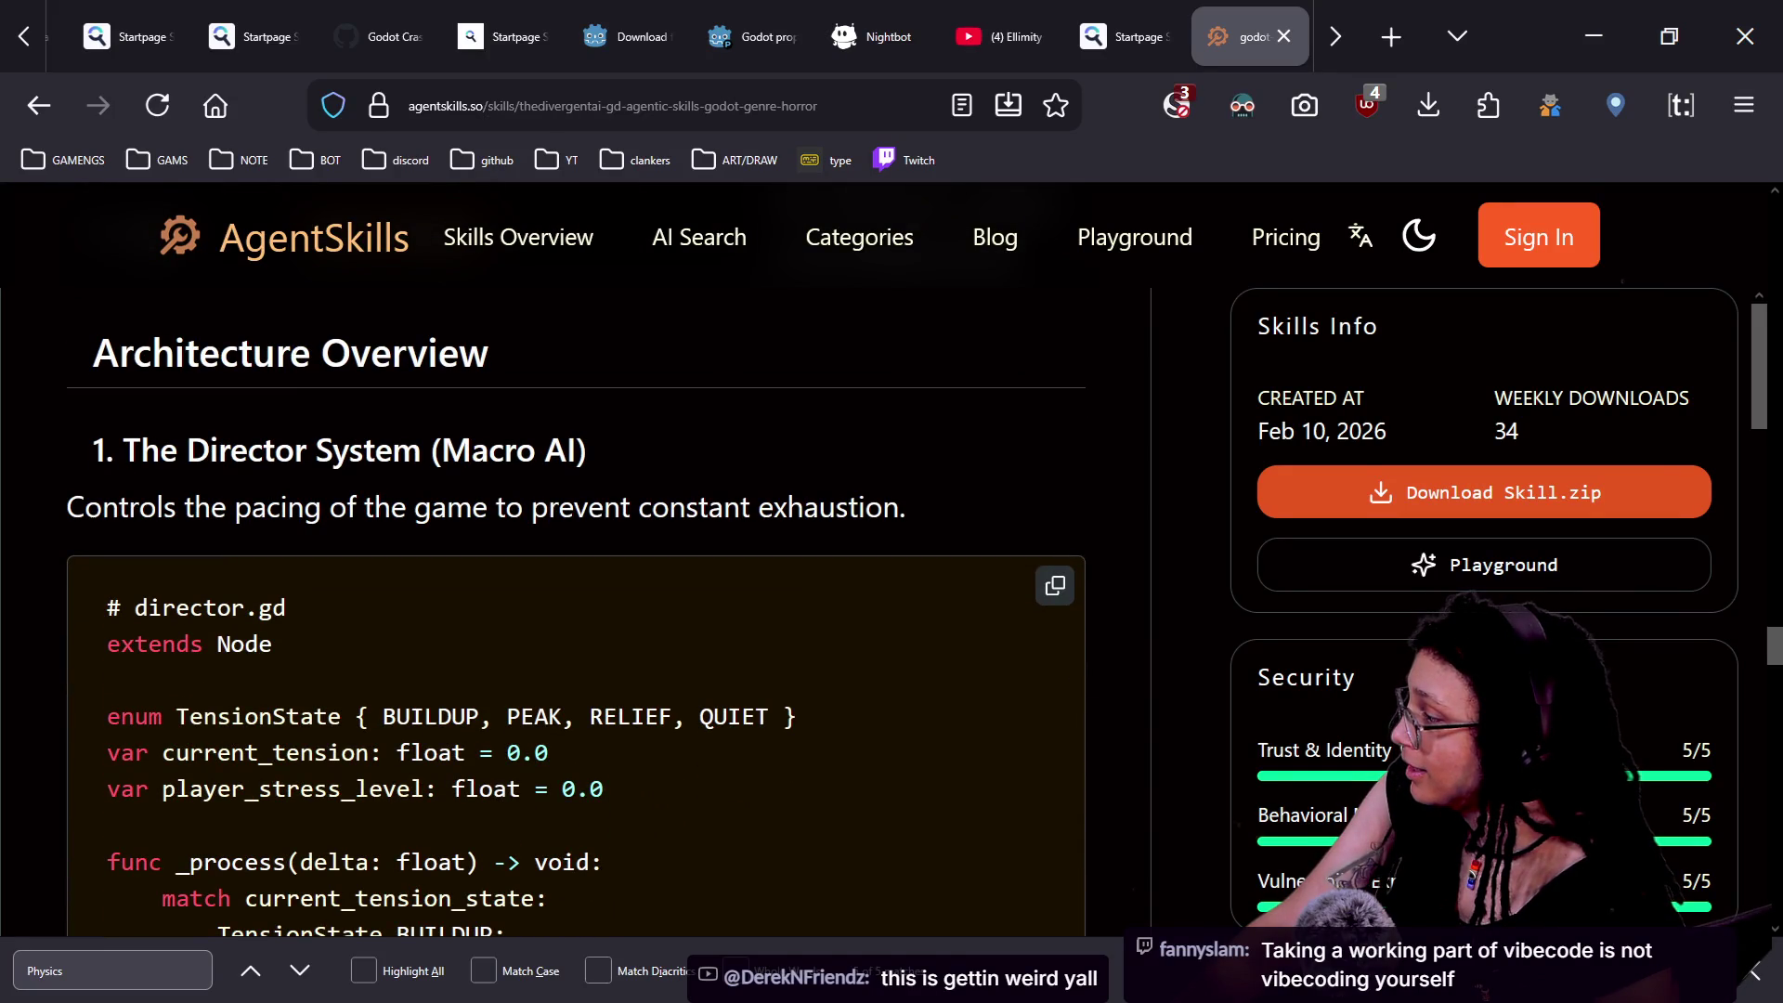
drag(70, 507, 931, 549)
click(926, 547)
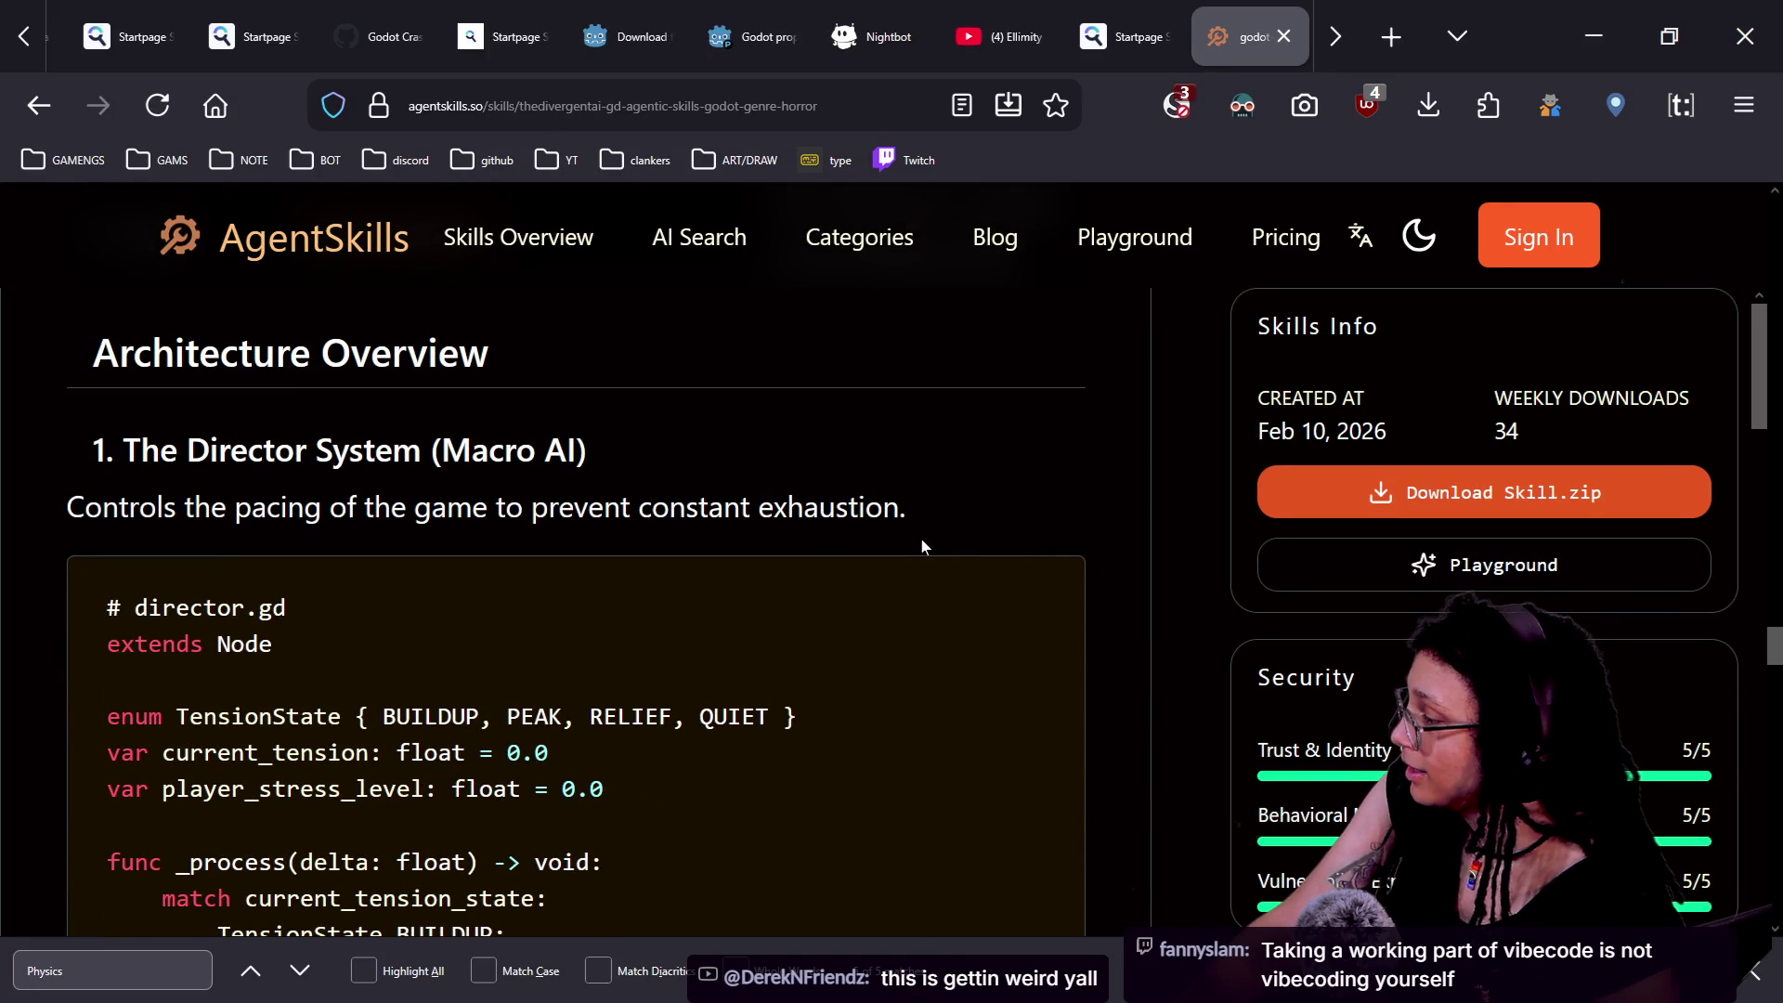
scroll(924, 546, down, 3)
scroll(924, 546, down, 1)
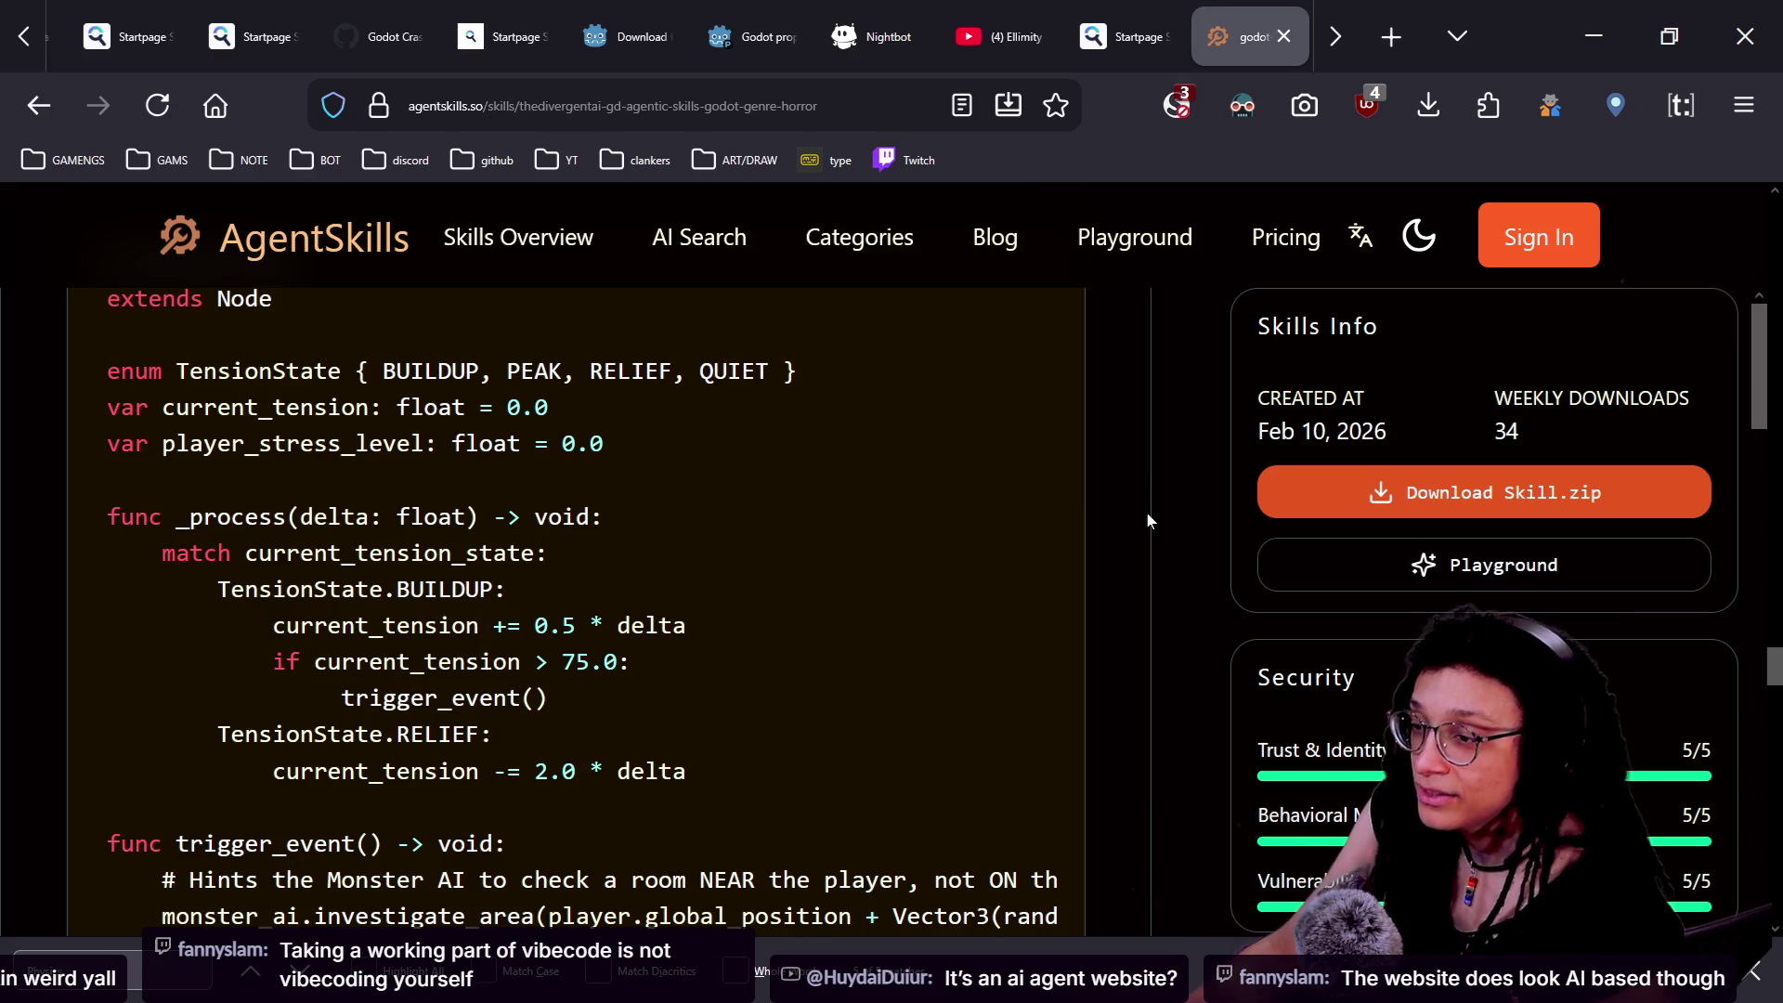
scroll(1149, 520, up, 15)
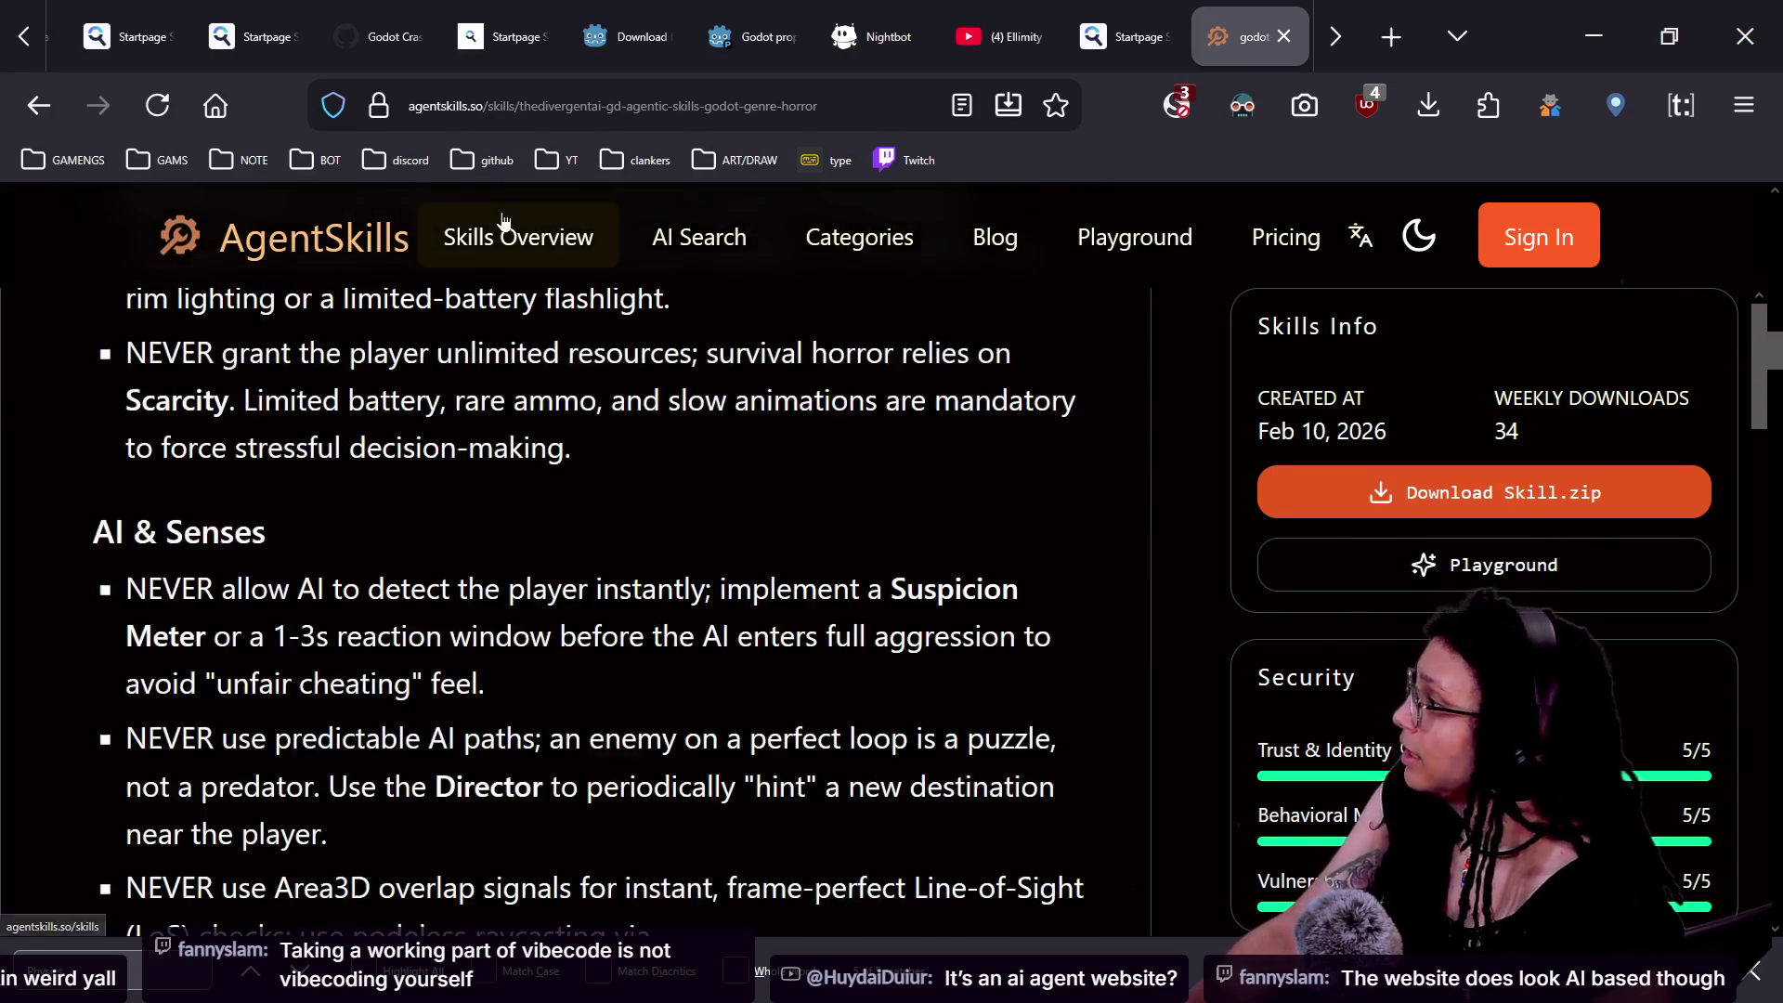
scroll(502, 220, up, 10)
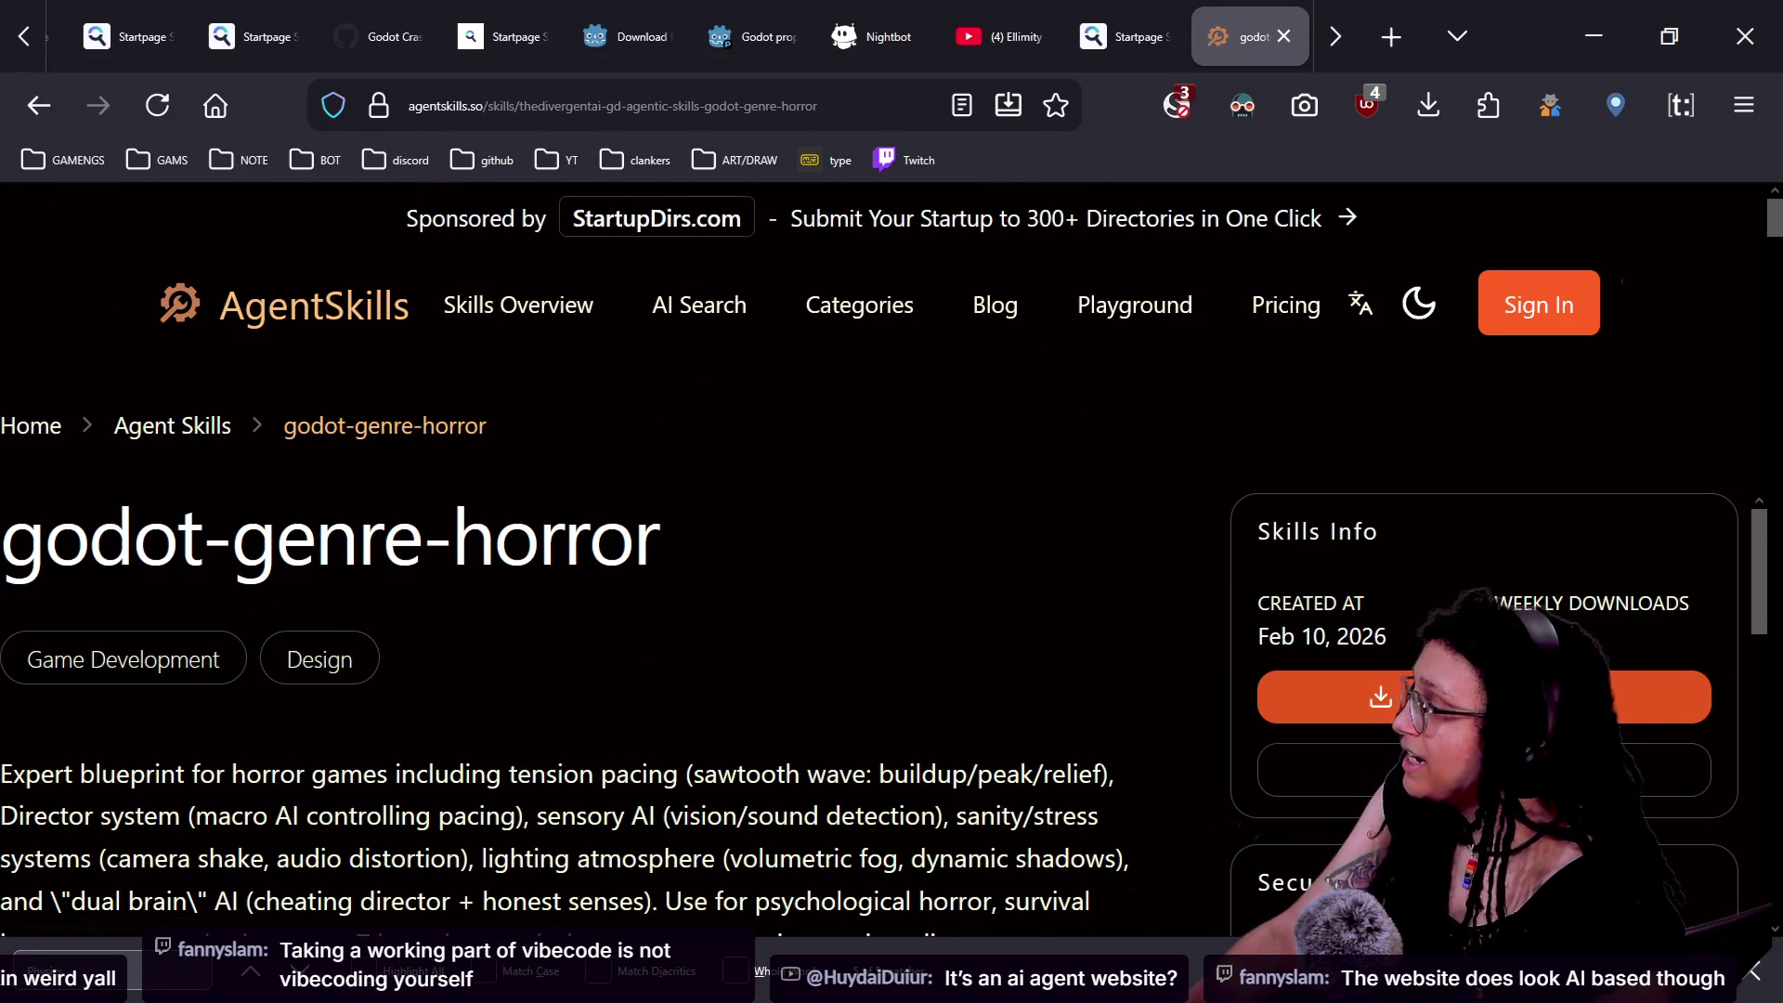
- Select the page's web address, then scroll down to the end of the skill page
click(650, 116)
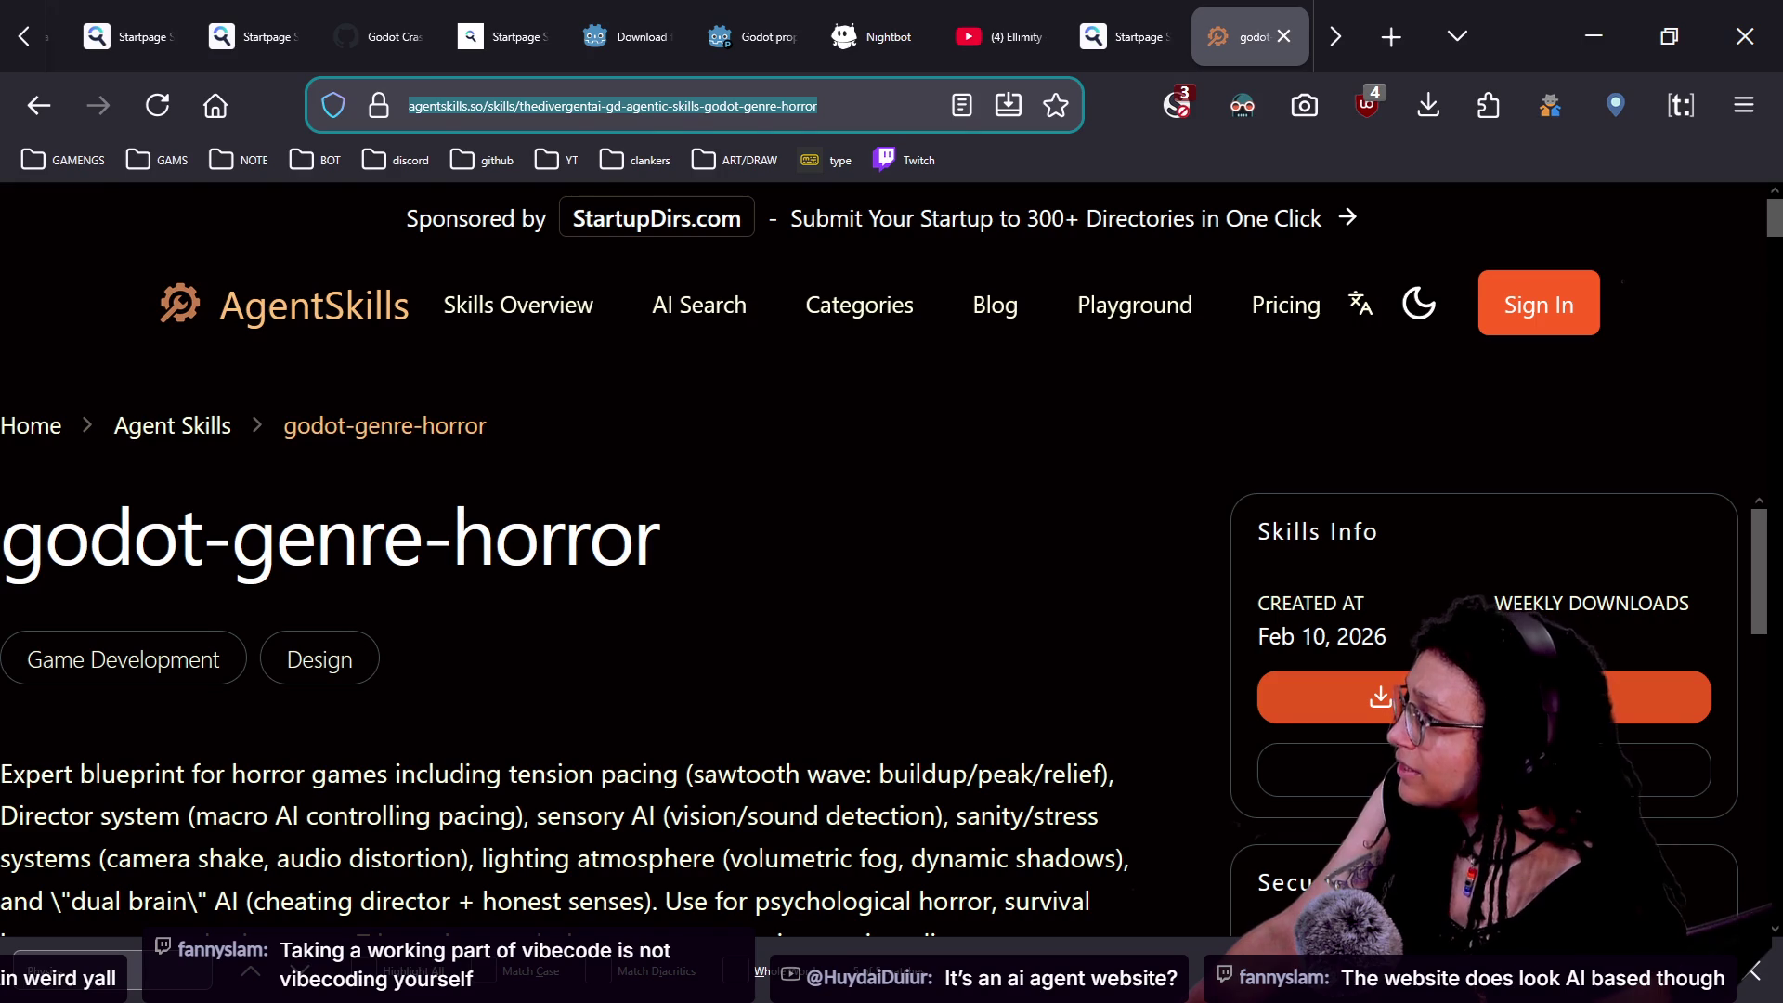
click(591, 106)
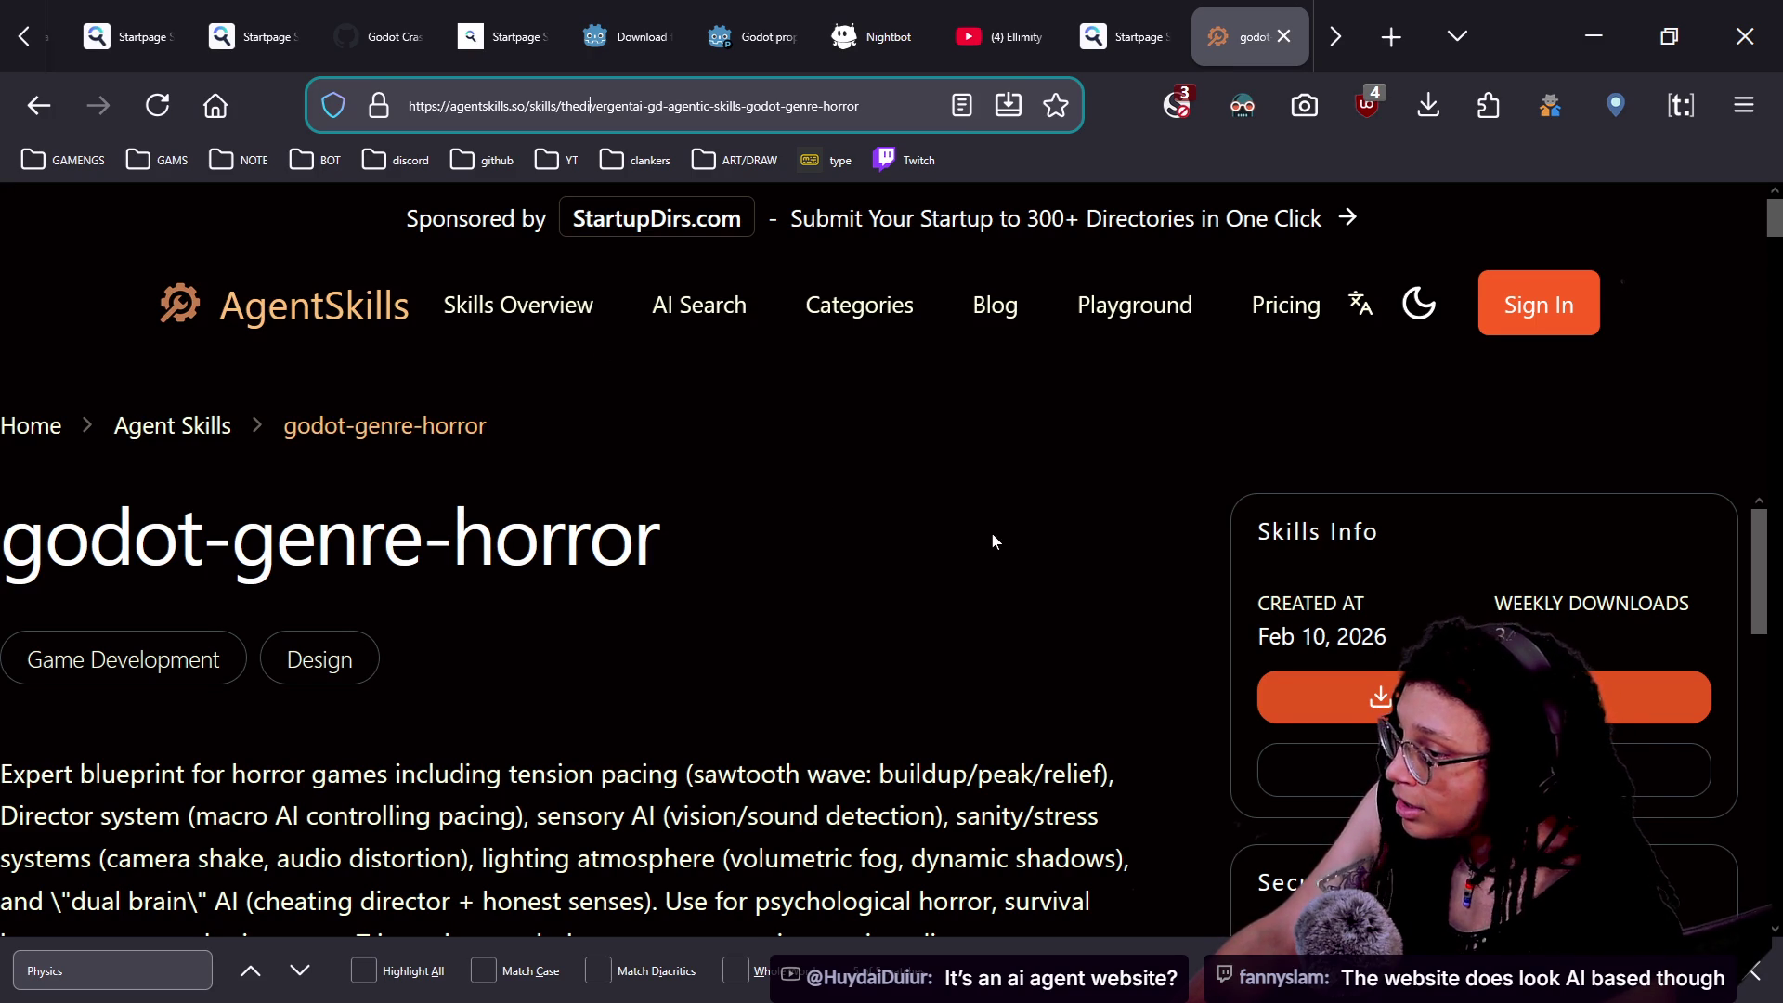
scroll(1065, 536, down, 3)
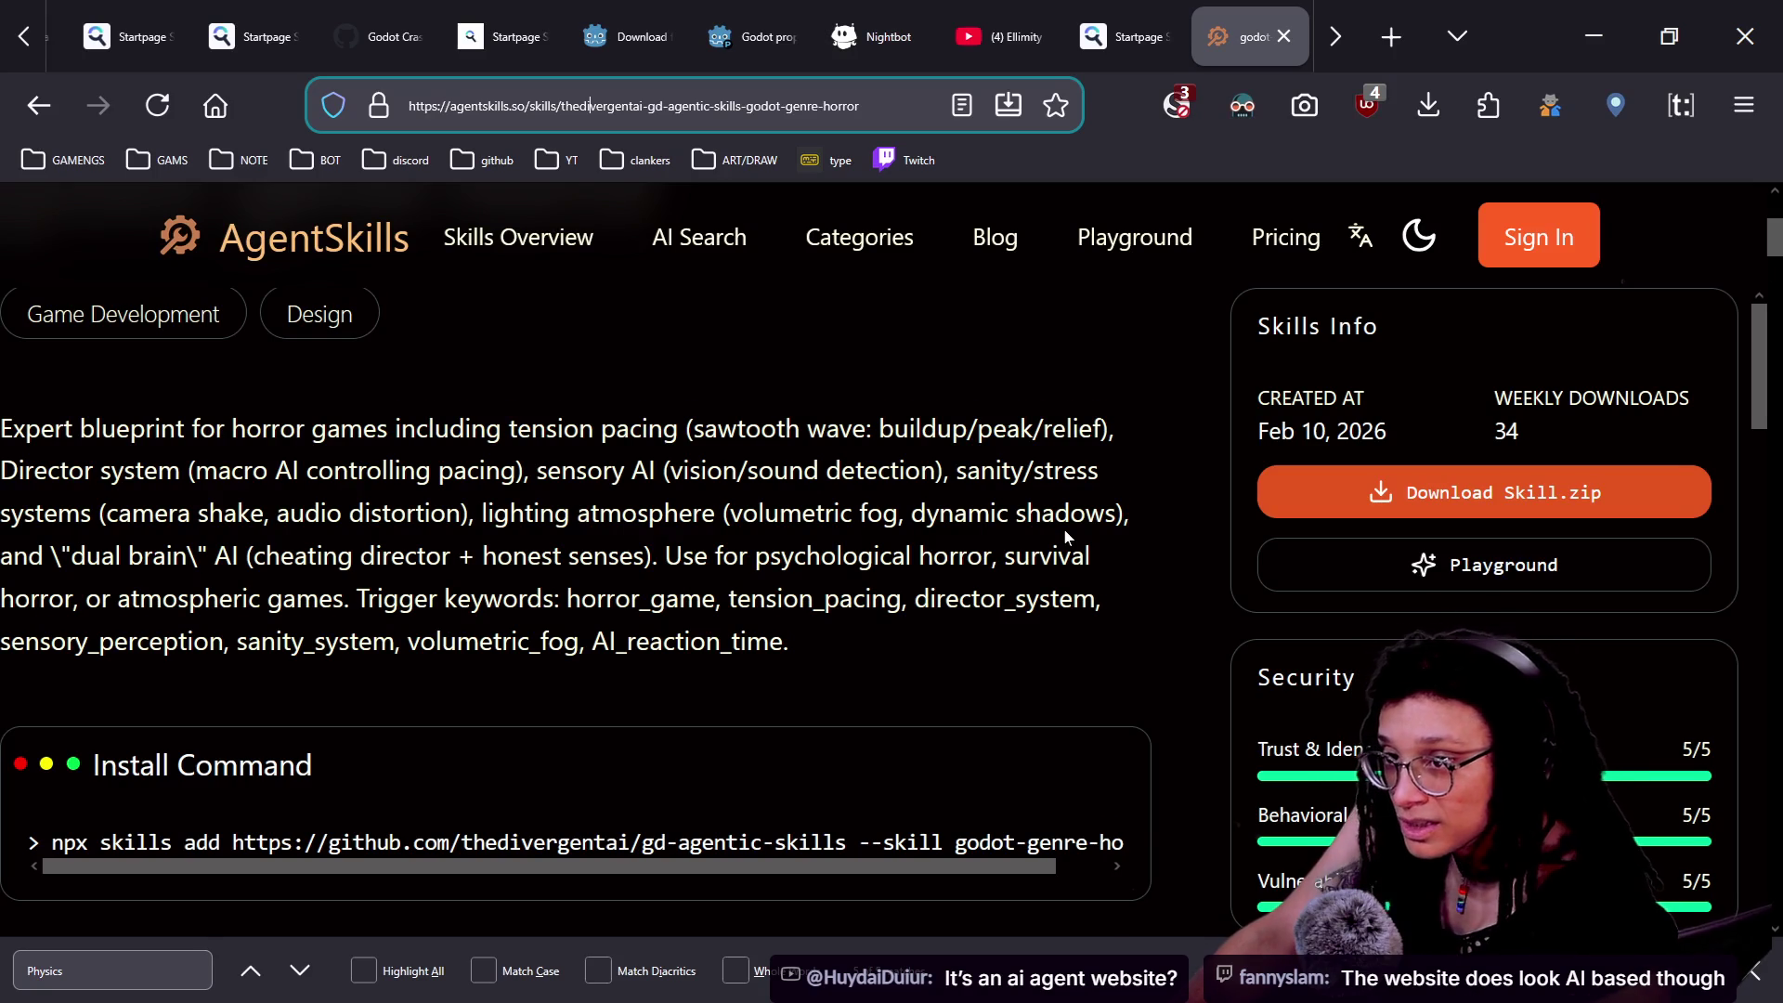
scroll(1062, 528, down, 3)
scroll(1233, 549, down, 5)
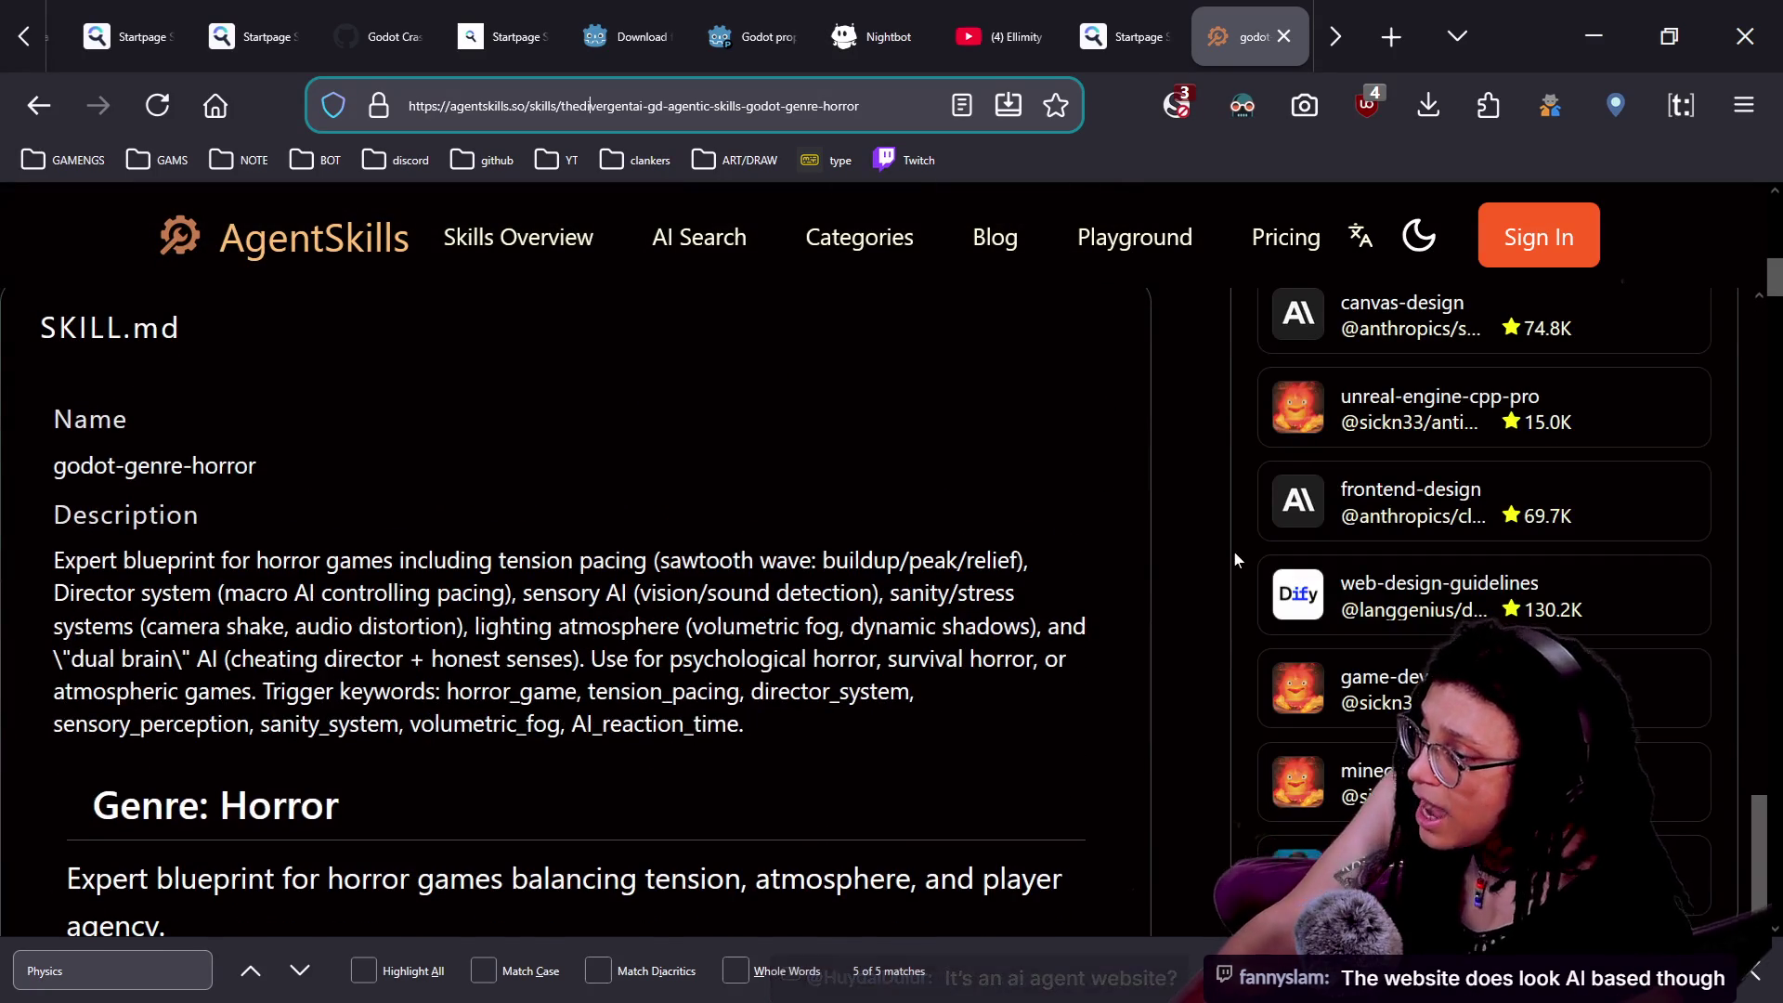
scroll(1191, 544, down, 3)
scroll(1191, 546, down, 10)
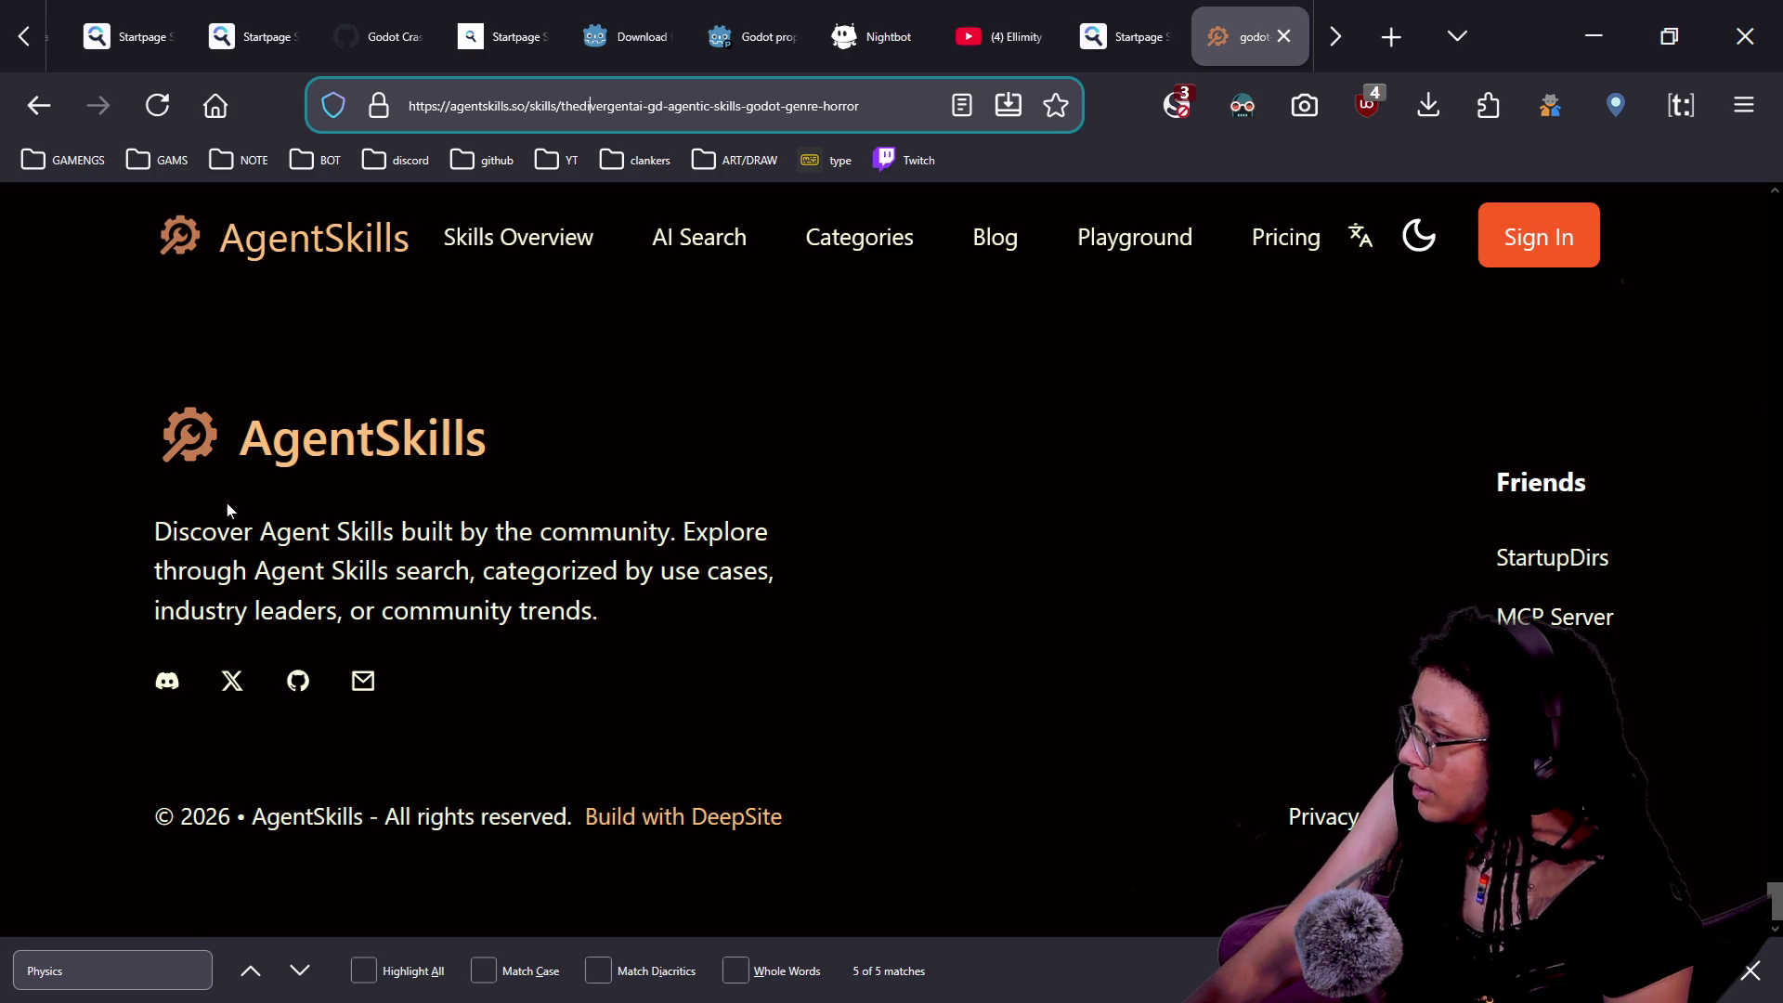
- Highlight and read the footer description text, then clear the highlight
drag(154, 531, 569, 531)
click(569, 532)
drag(415, 531, 854, 554)
click(855, 554)
drag(156, 561, 616, 570)
click(616, 570)
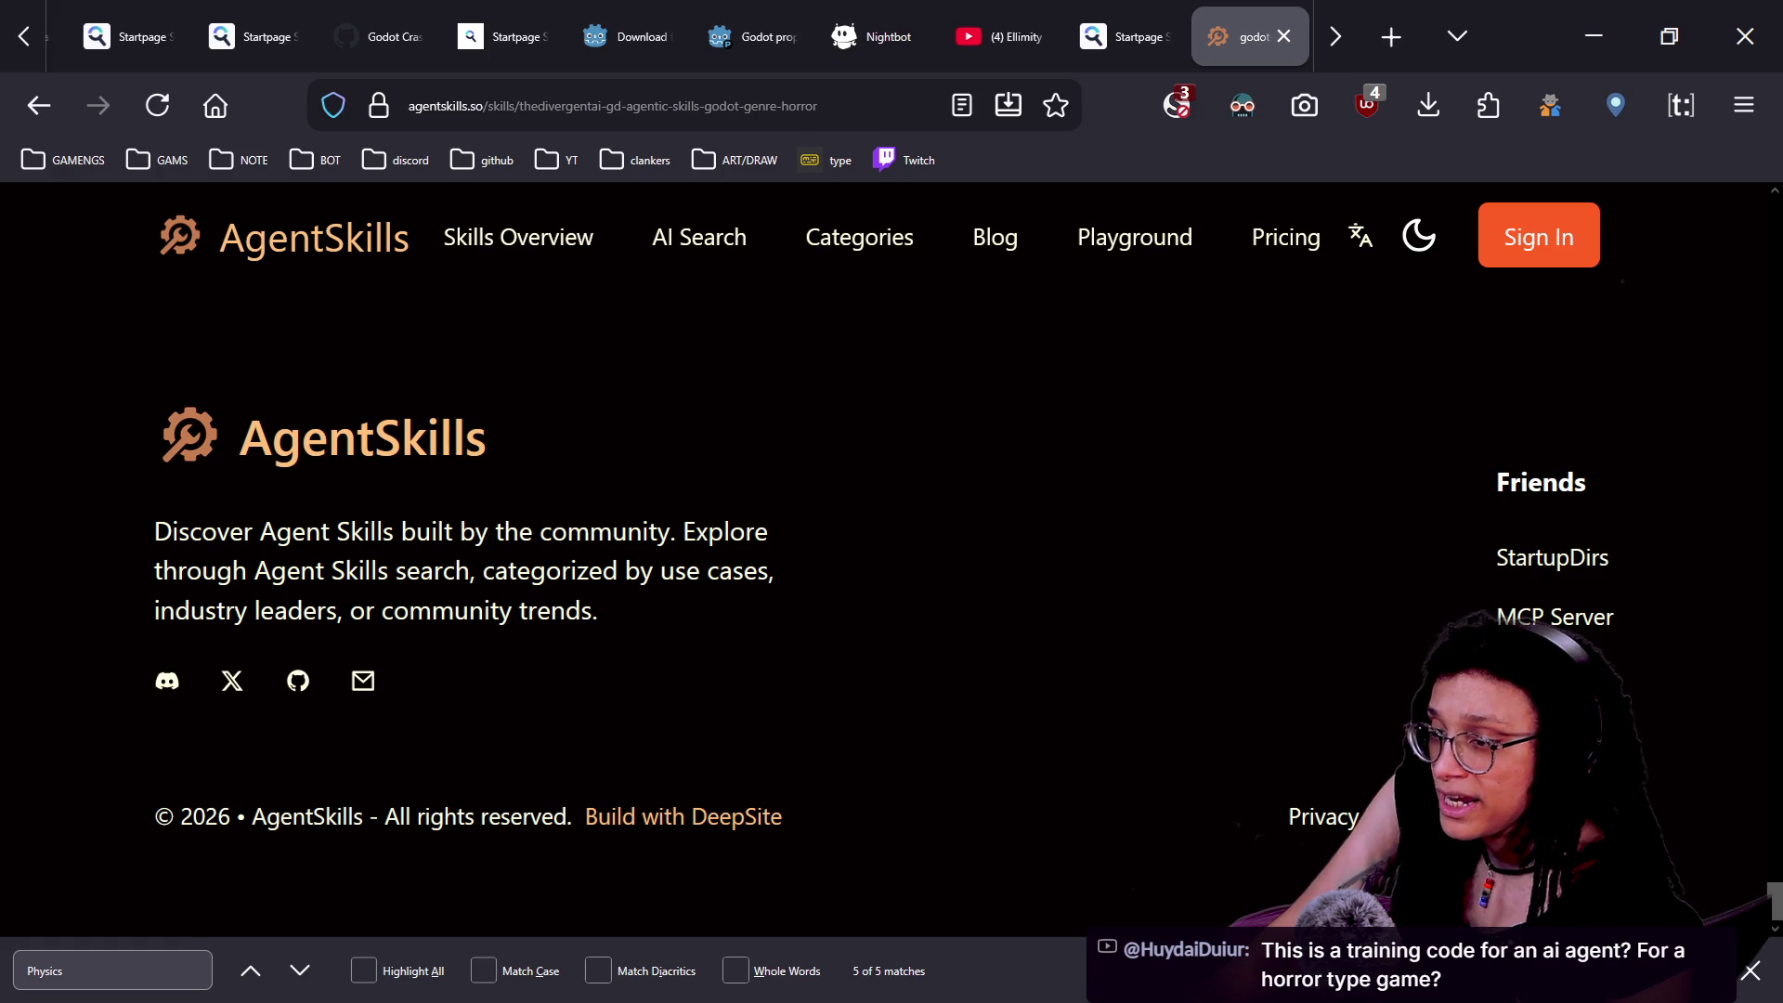
- Scroll back to the top and return to the AgentSkills home page via the logo
scroll(604, 613, up, 4)
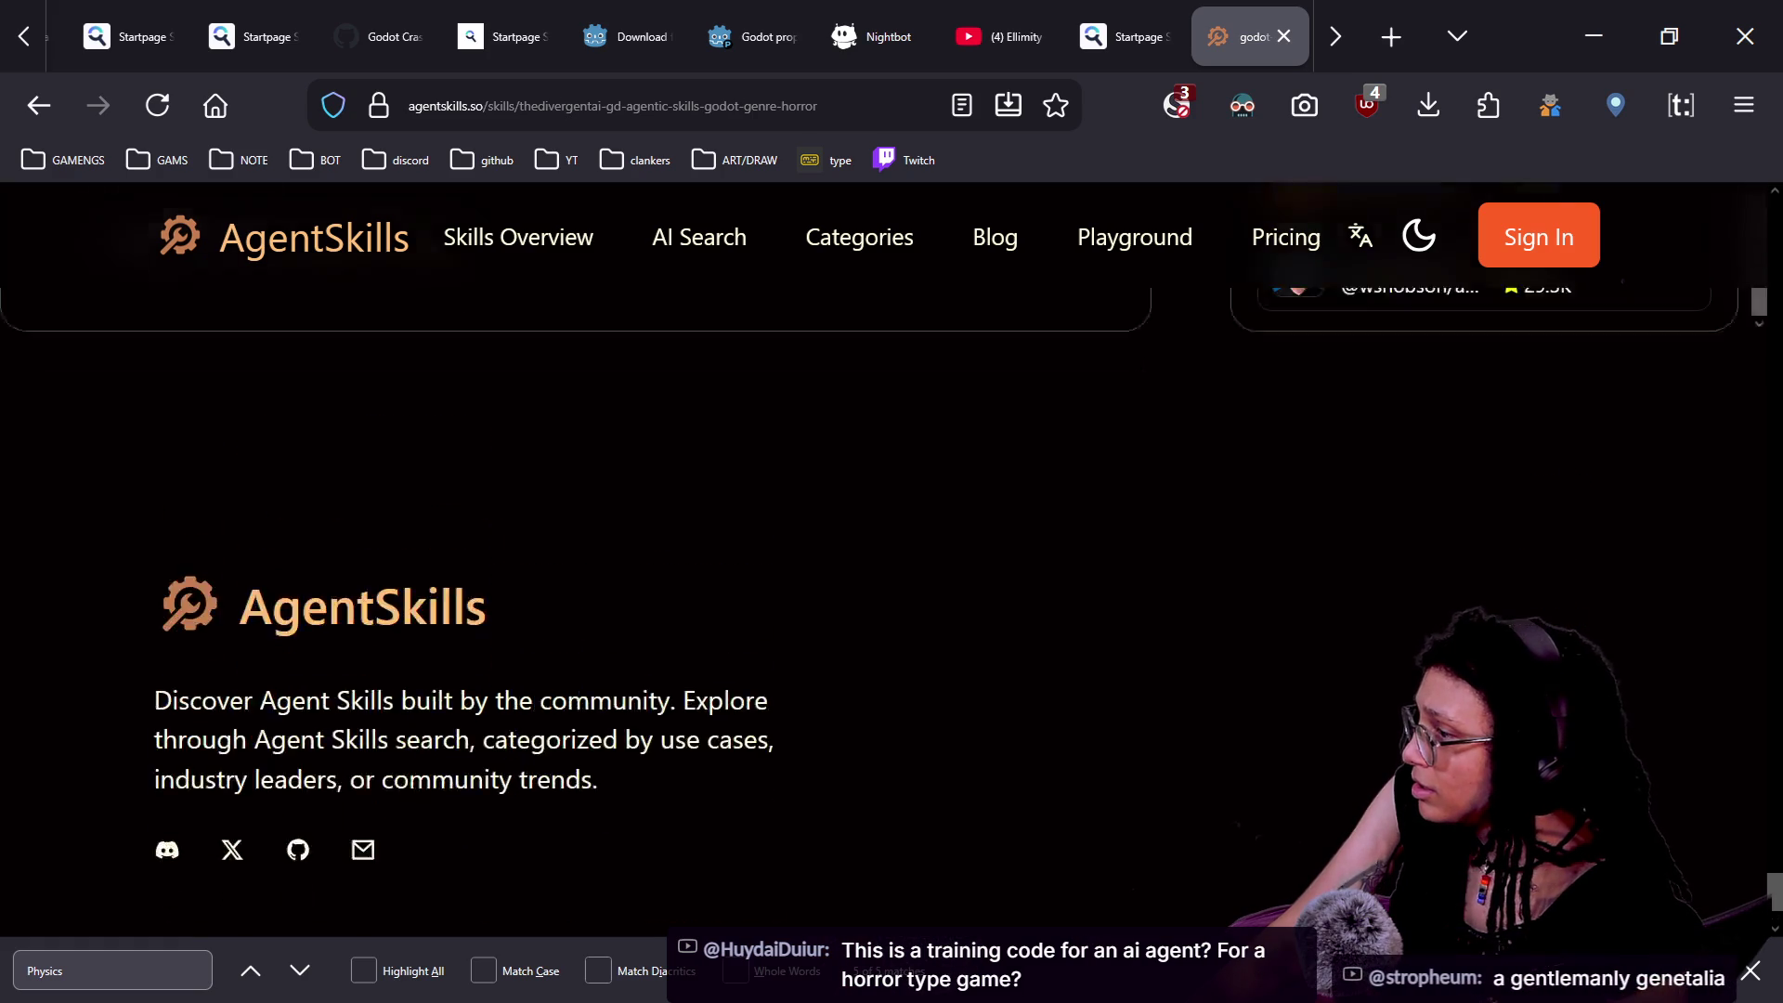
scroll(648, 577, up, 2)
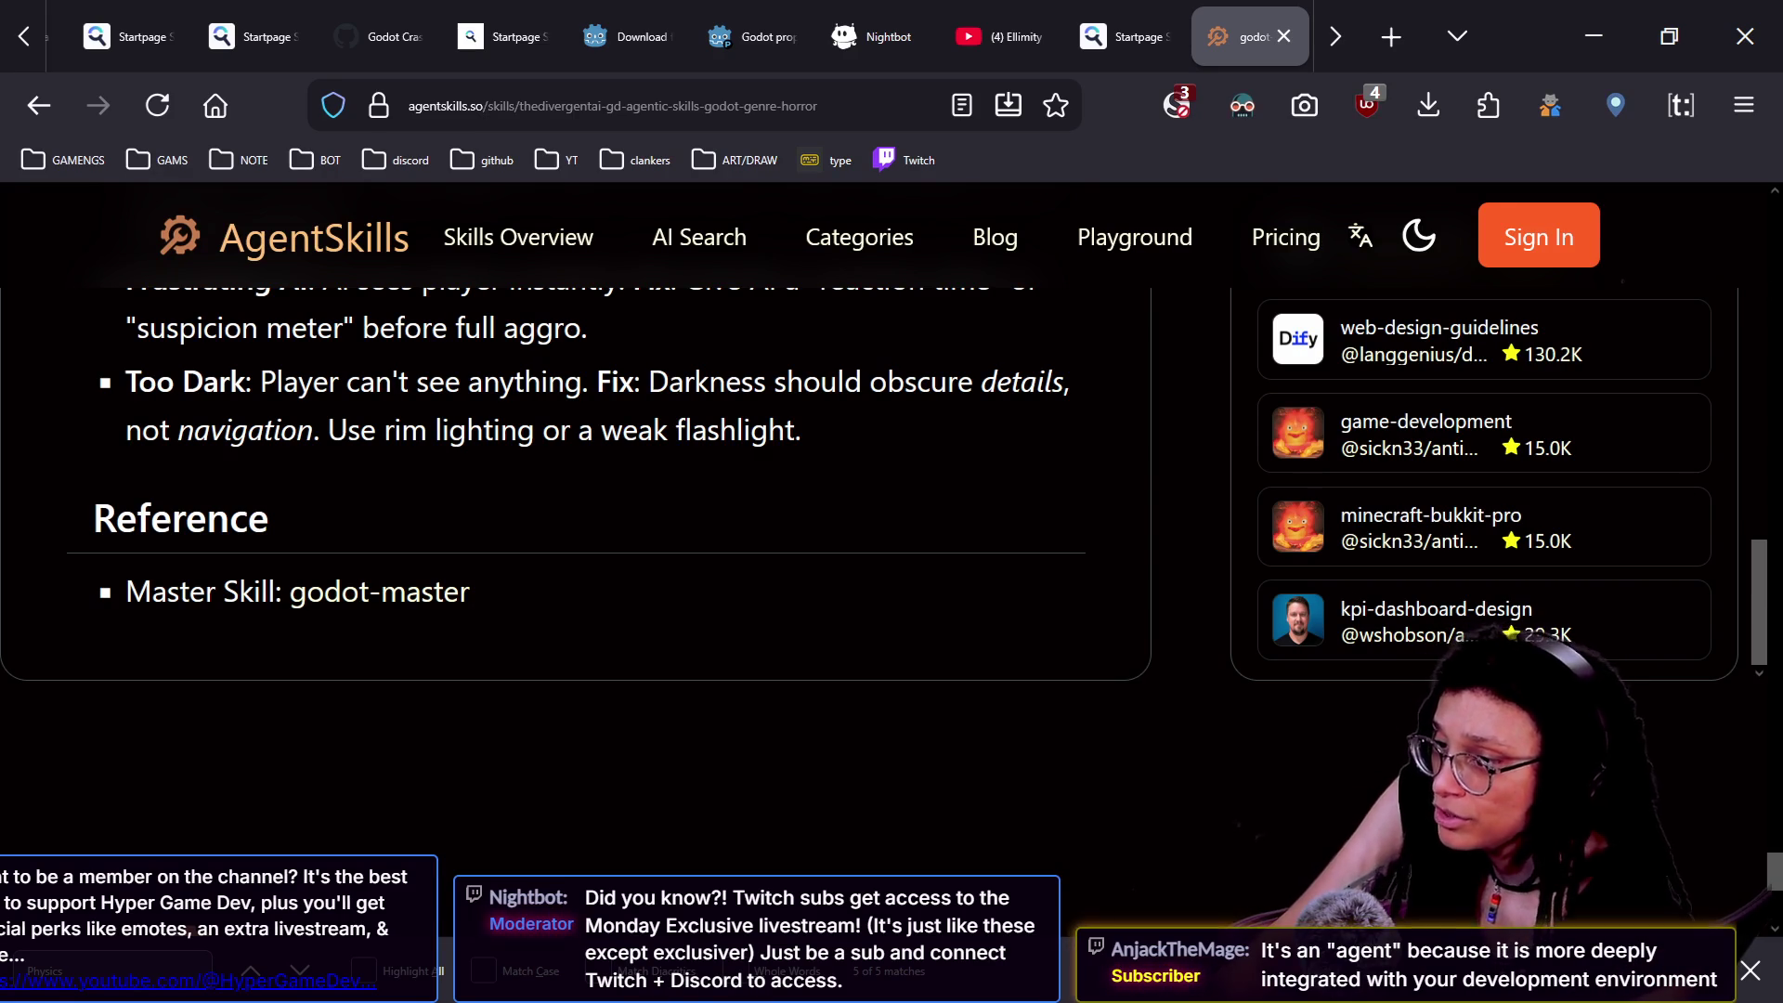
scroll(567, 726, up, 10)
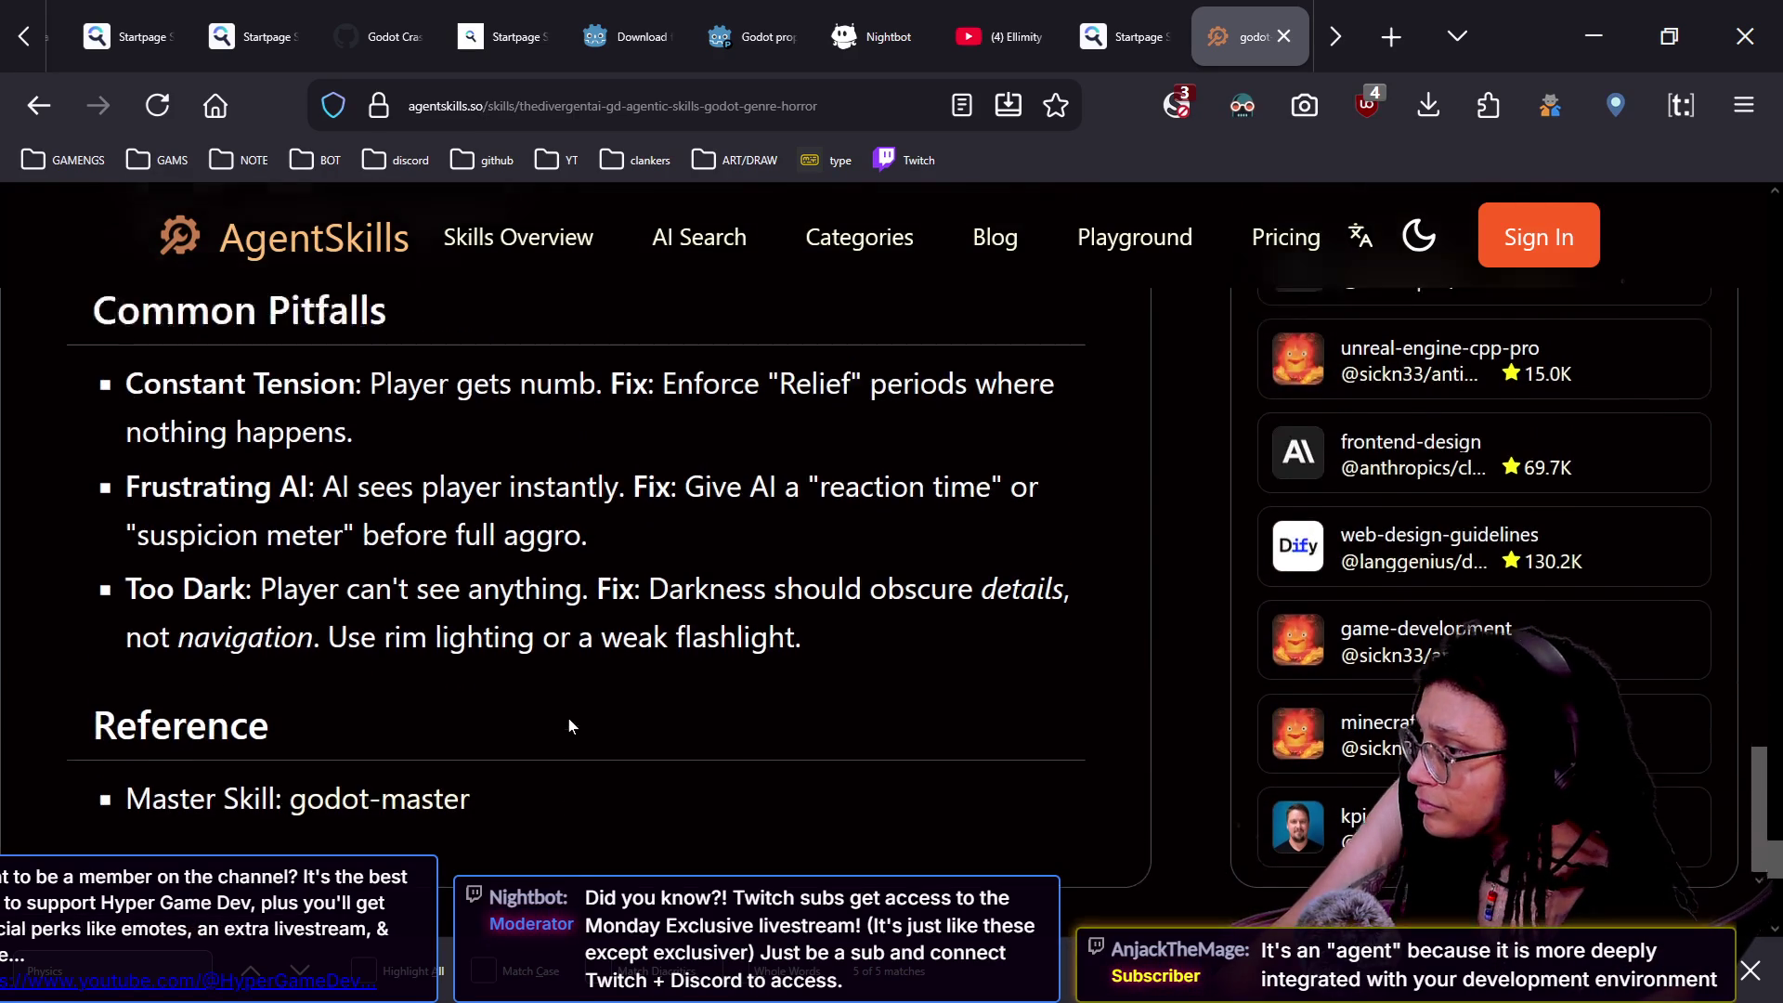
scroll(569, 726, up, 15)
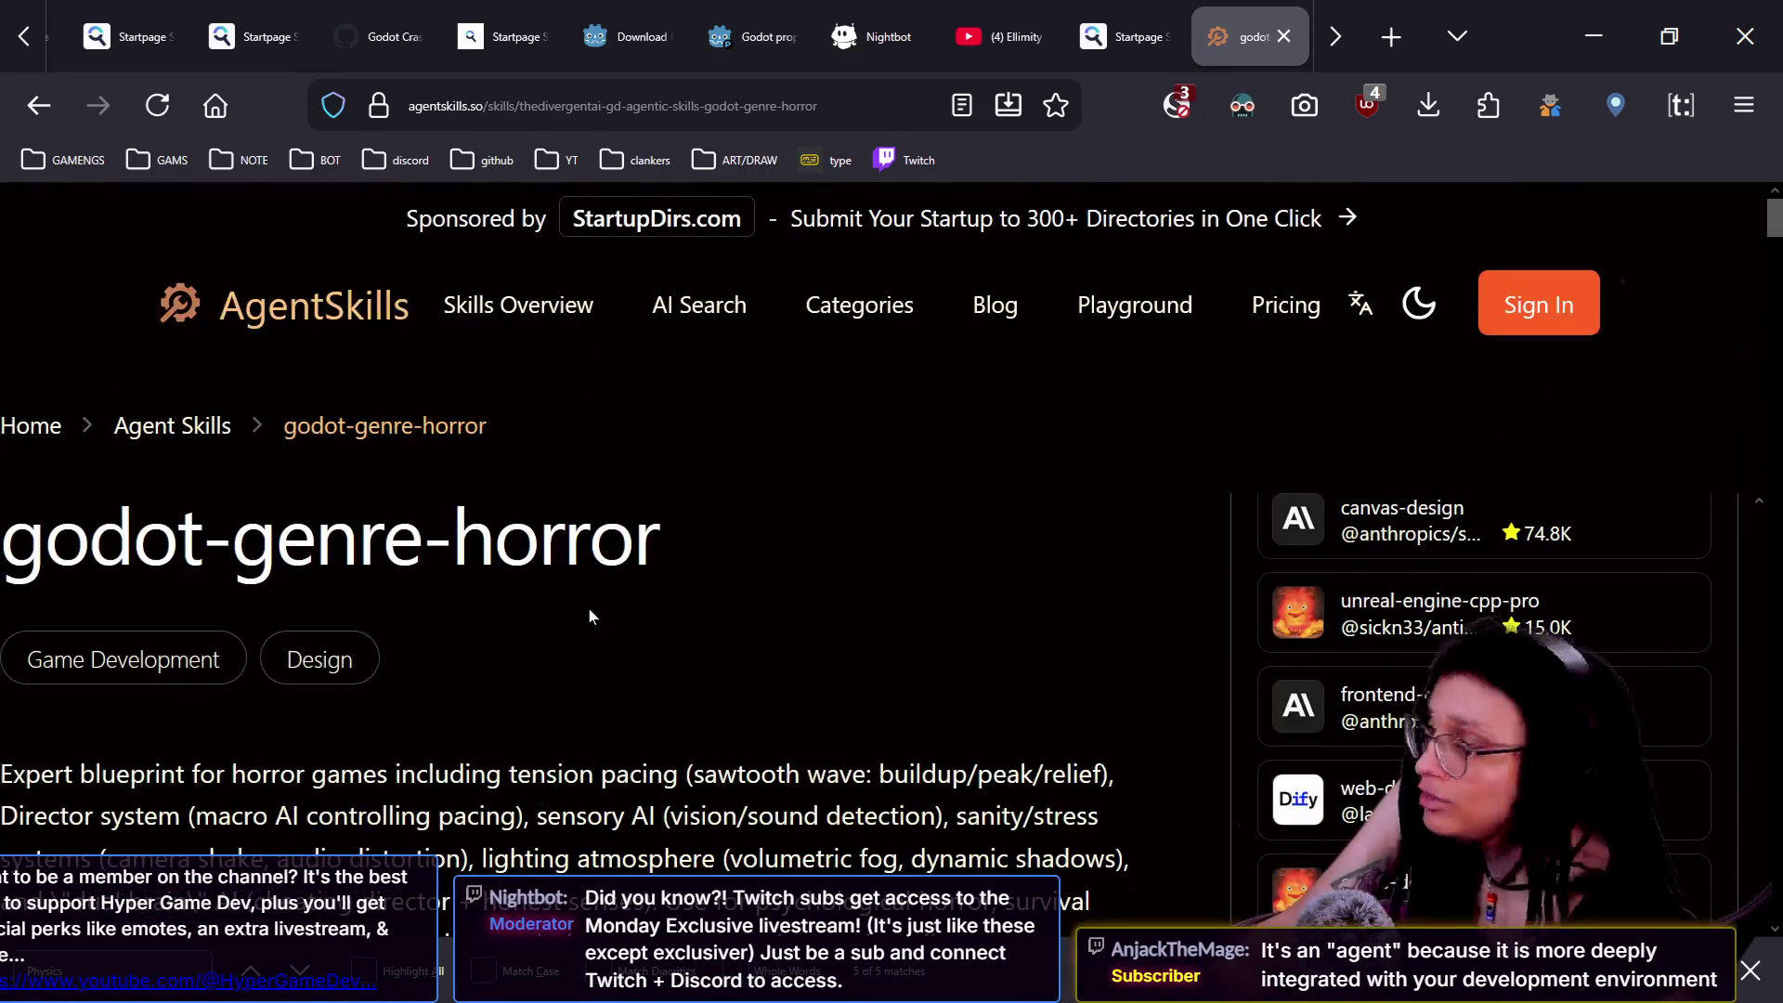
click(239, 319)
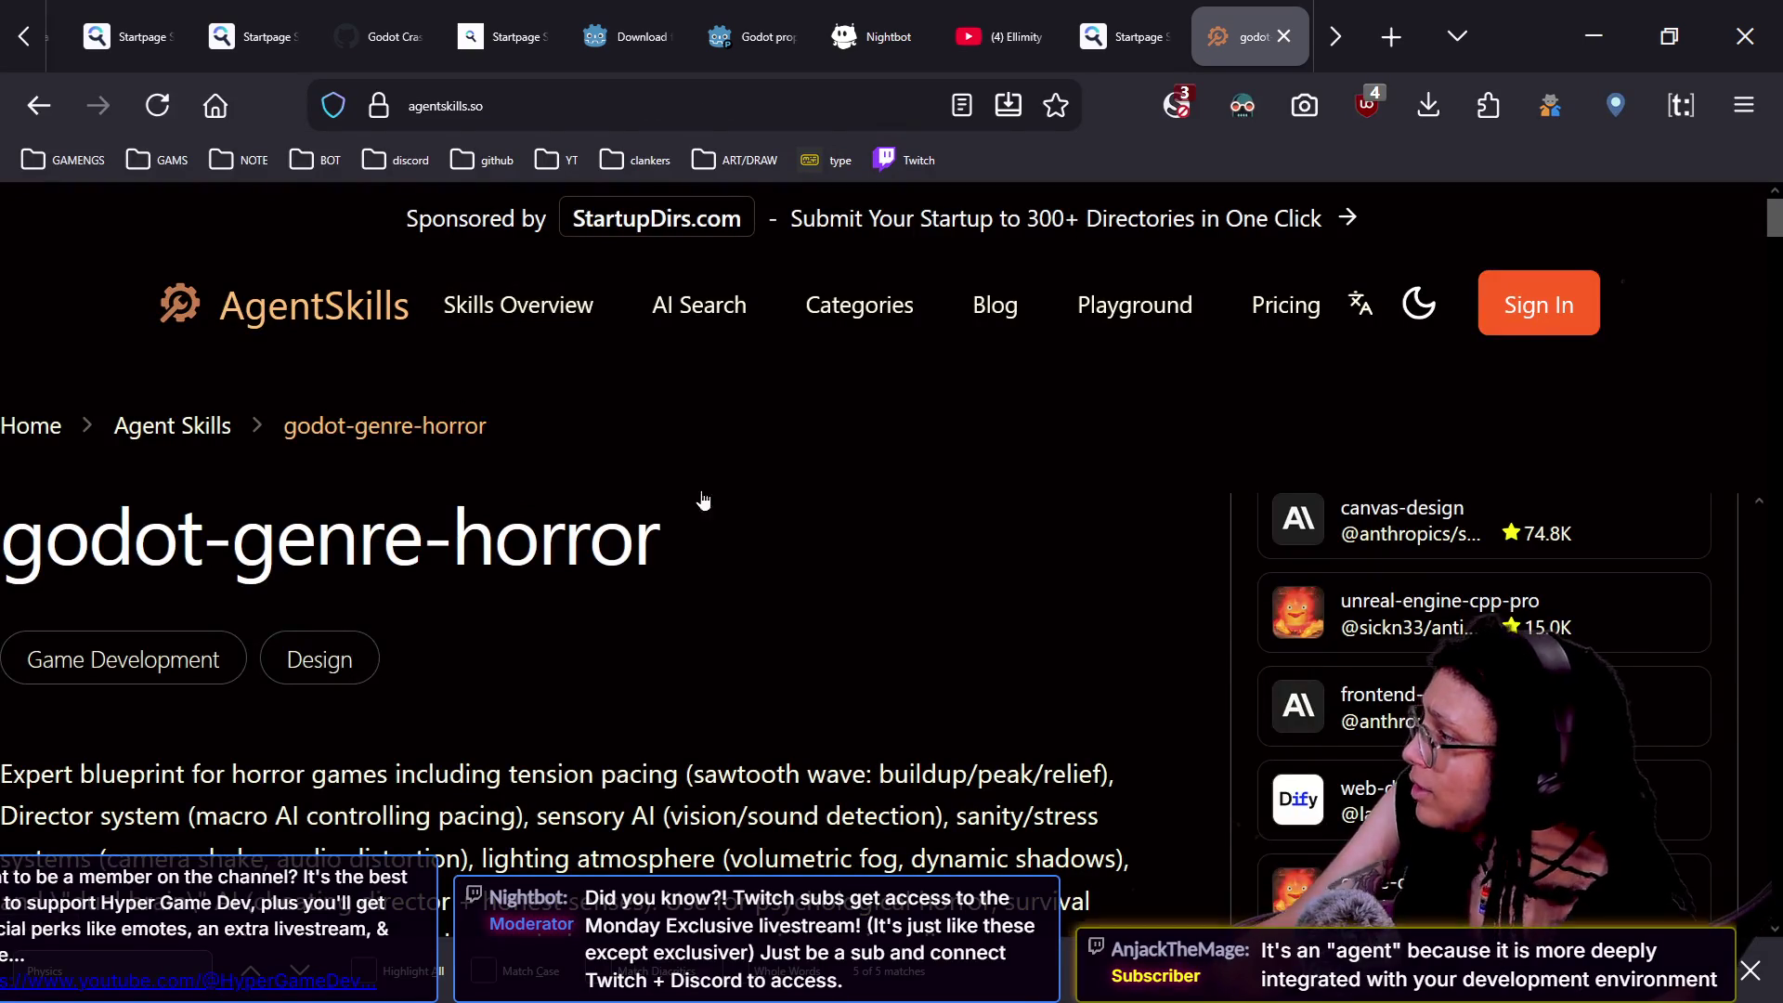
scroll(1010, 564, down, 3)
scroll(1011, 564, down, 1)
scroll(1010, 564, up, 1)
scroll(845, 663, down, 2)
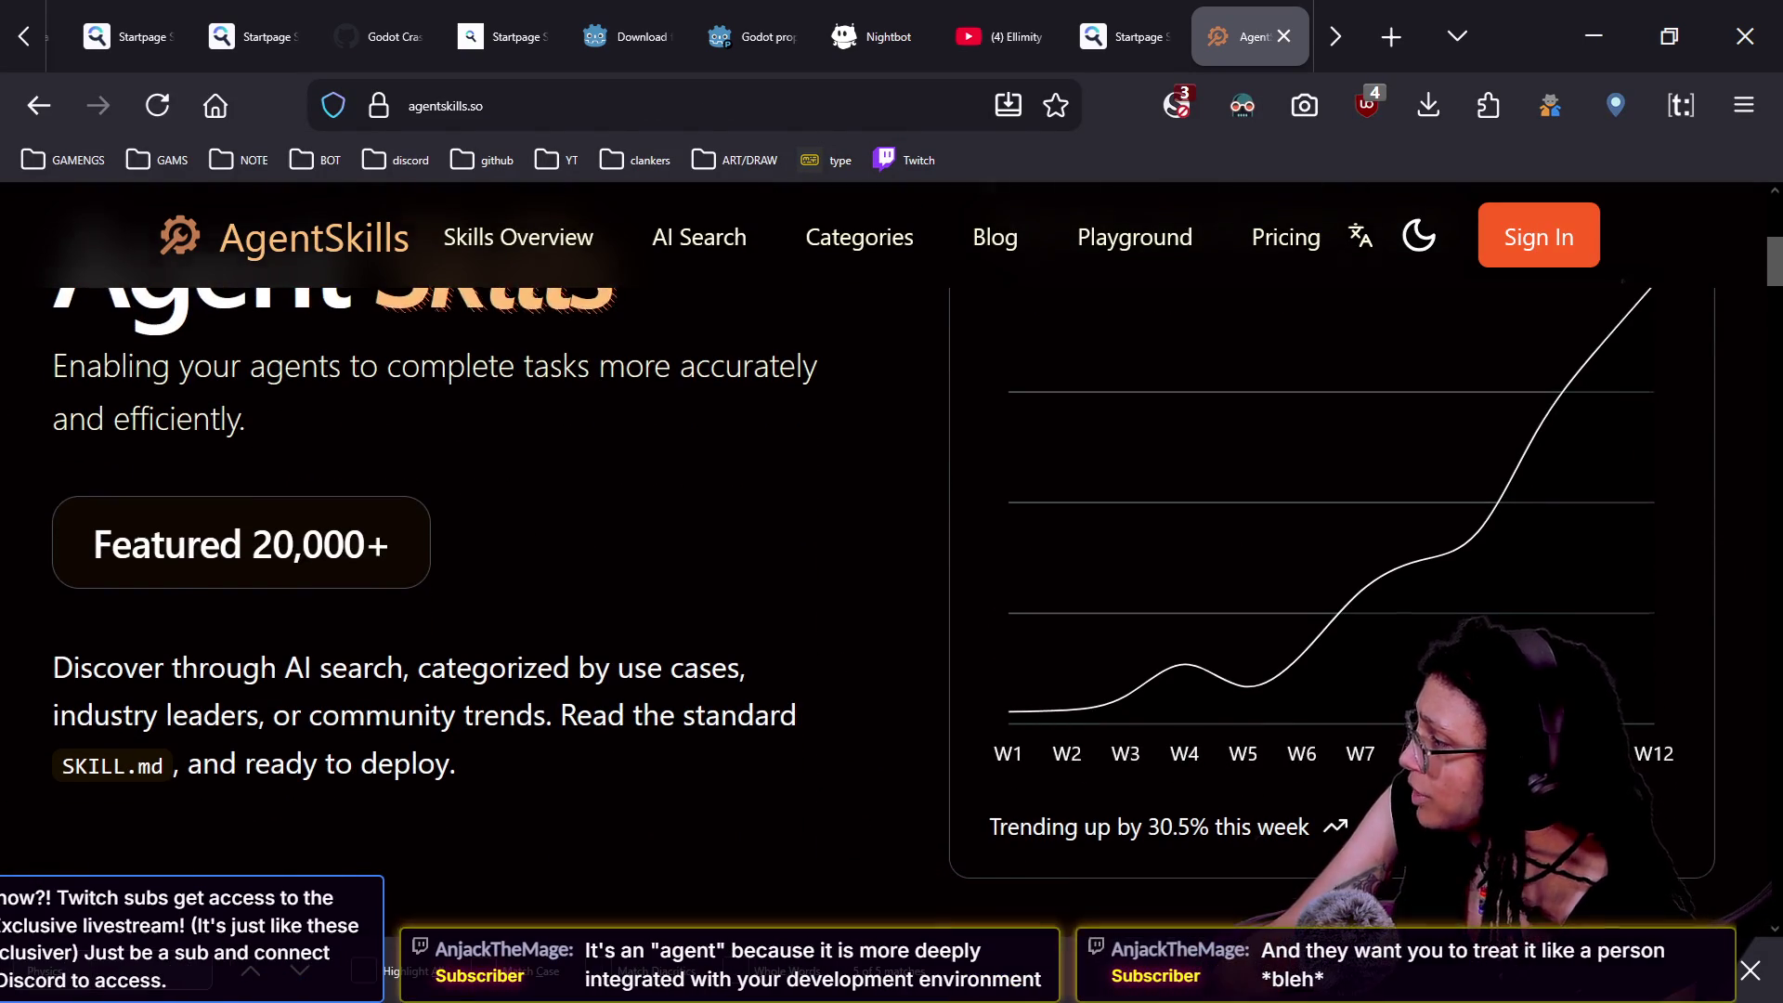
scroll(267, 469, up, 2)
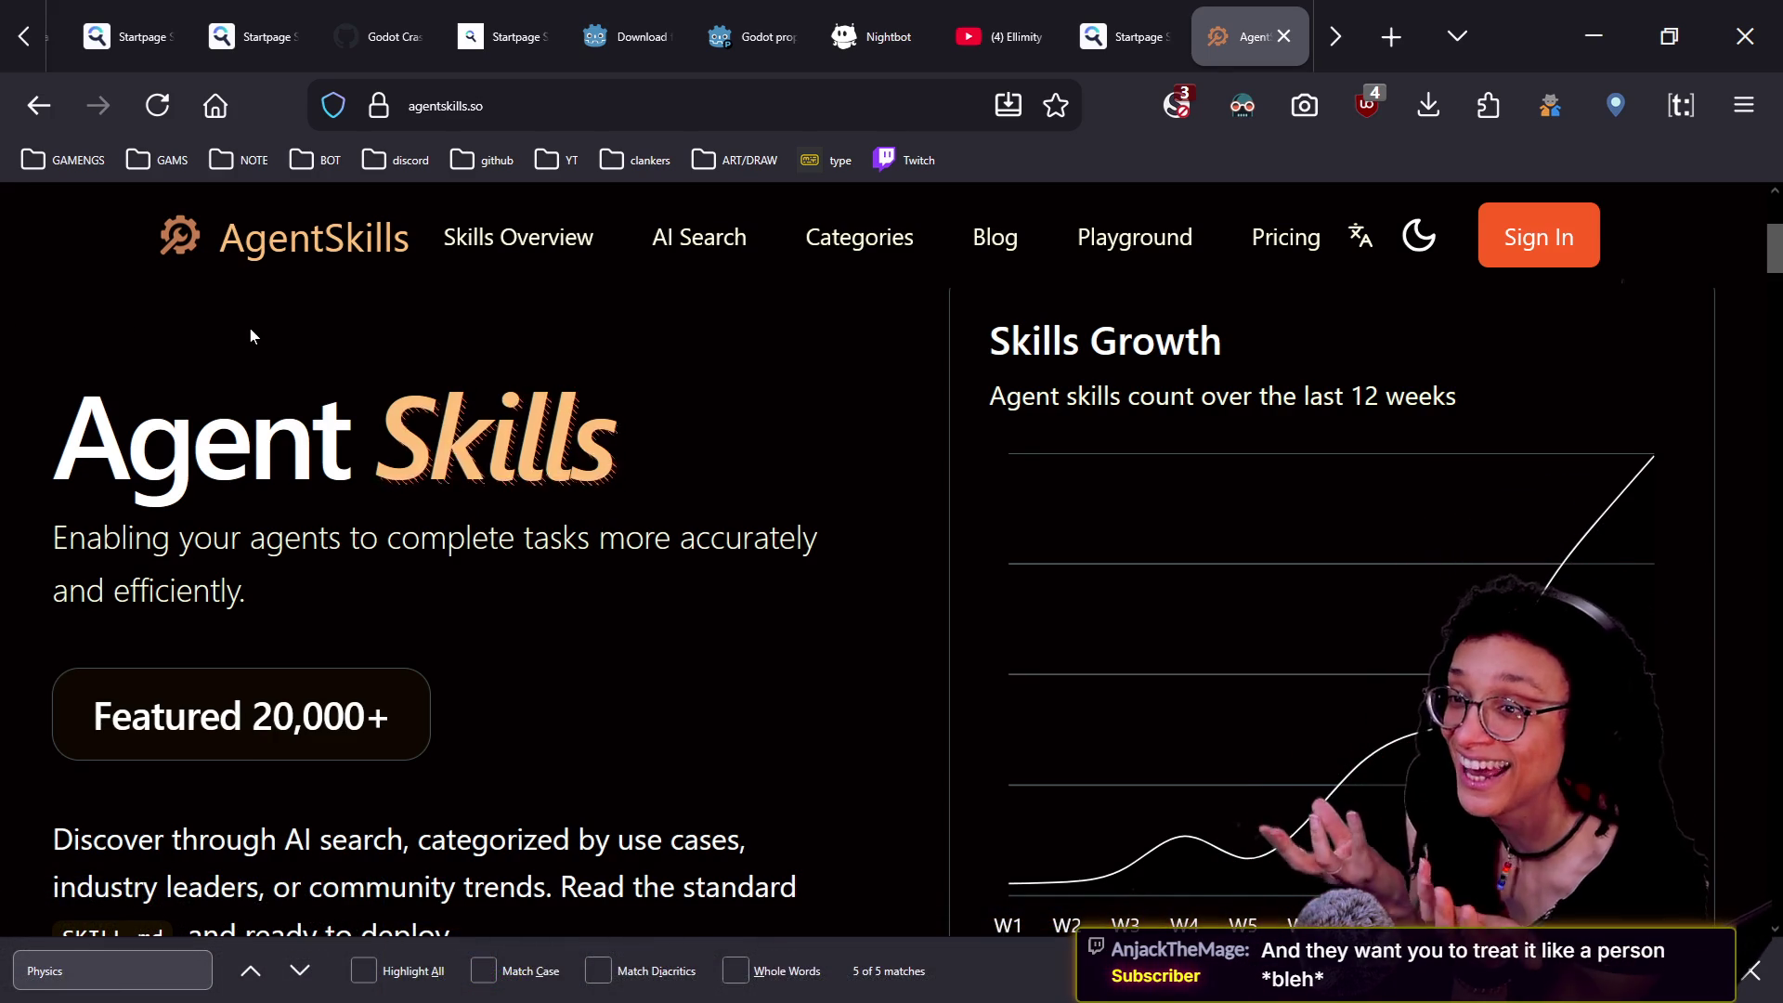
scroll(698, 622, down, 3)
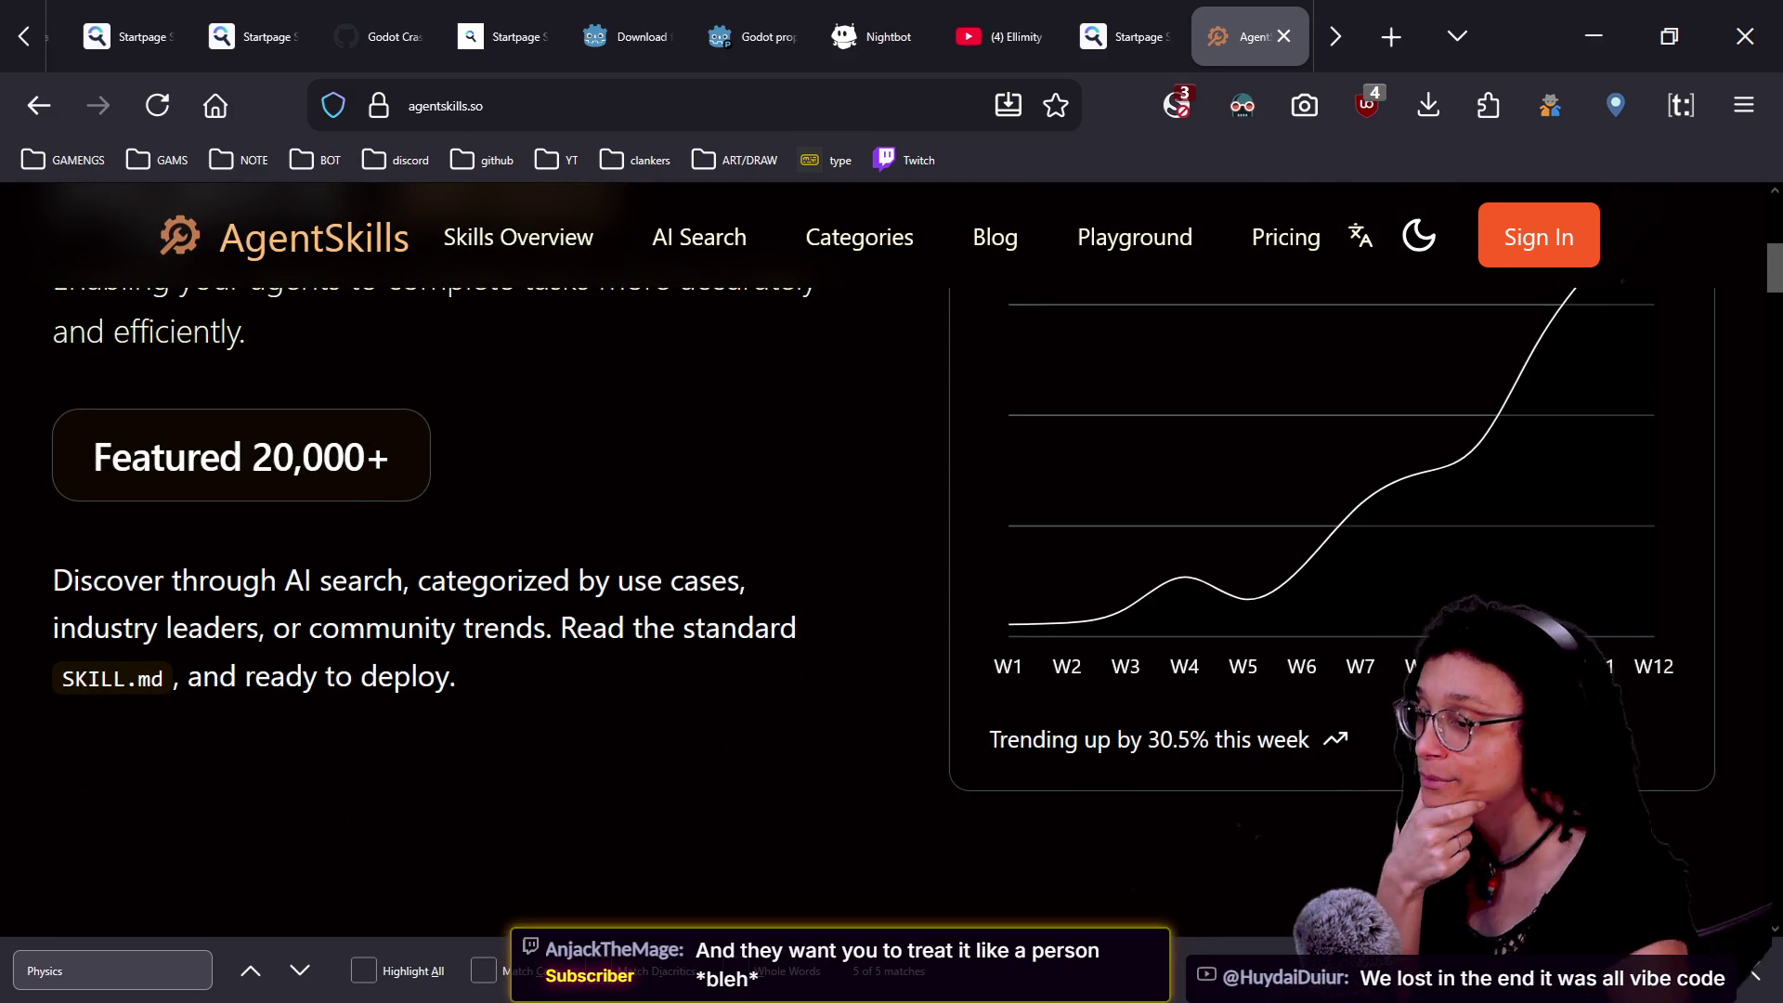
scroll(701, 629, down, 1)
scroll(700, 629, up, 3)
scroll(702, 630, down, 1)
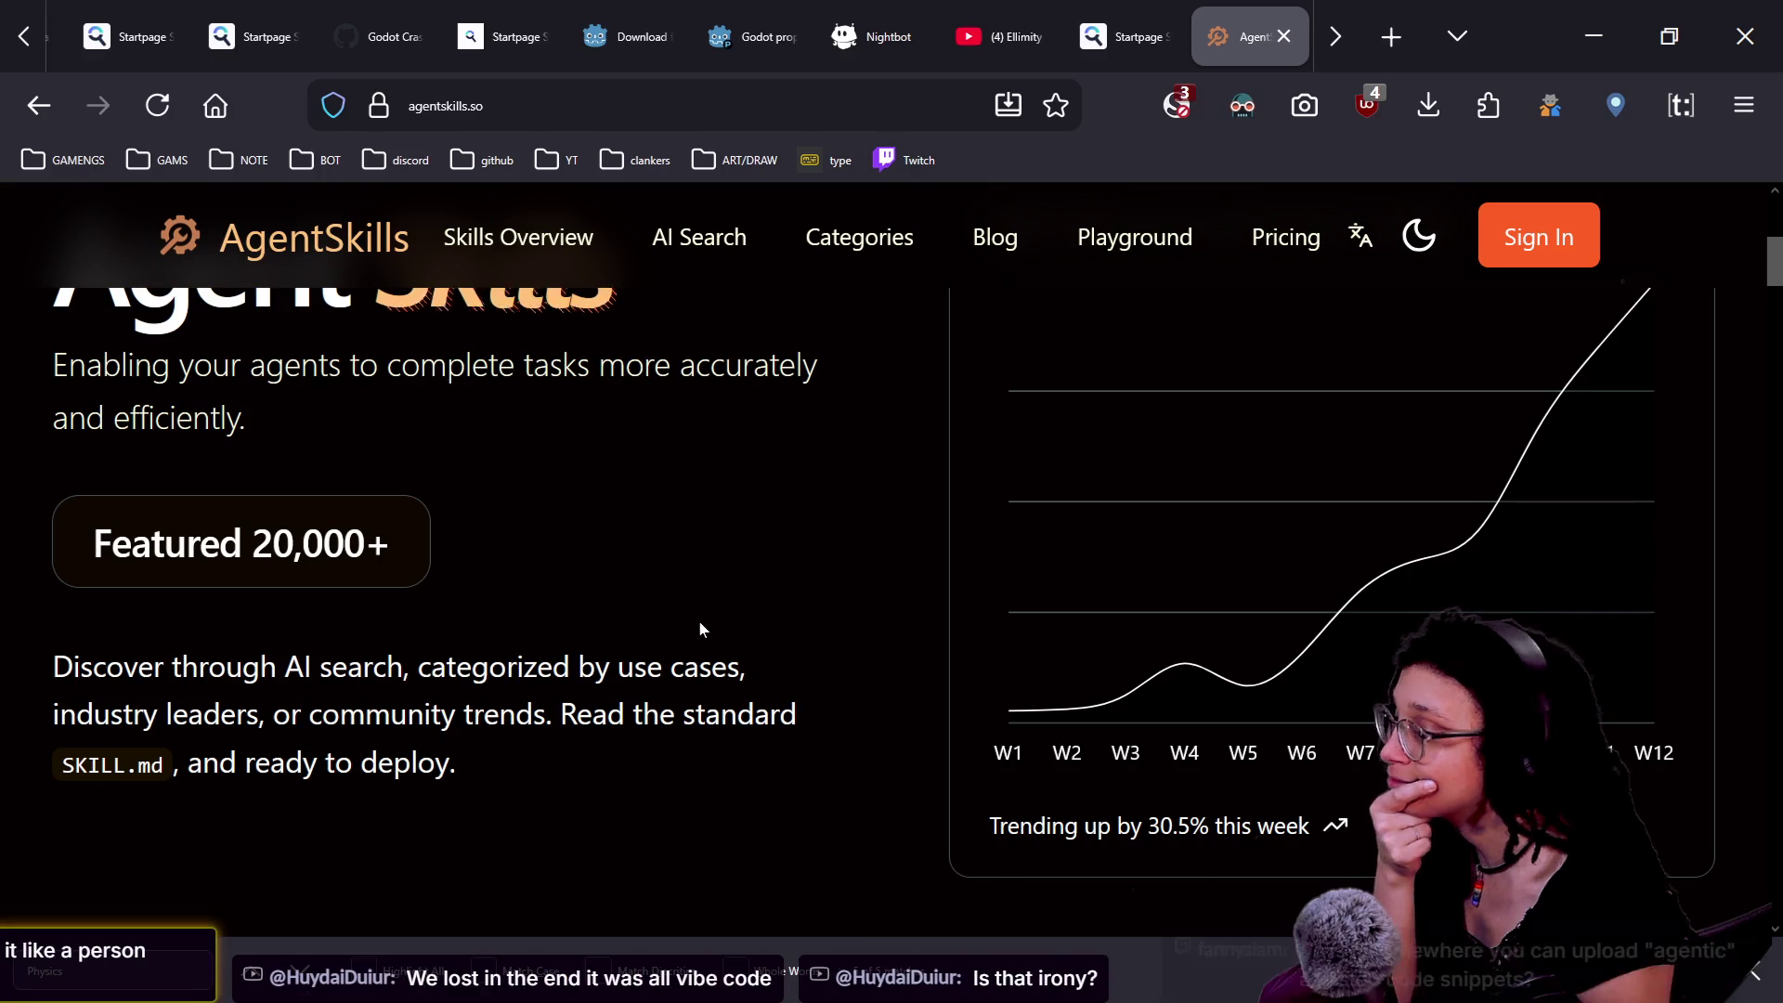
scroll(700, 629, down, 2)
scroll(700, 629, down, 2)
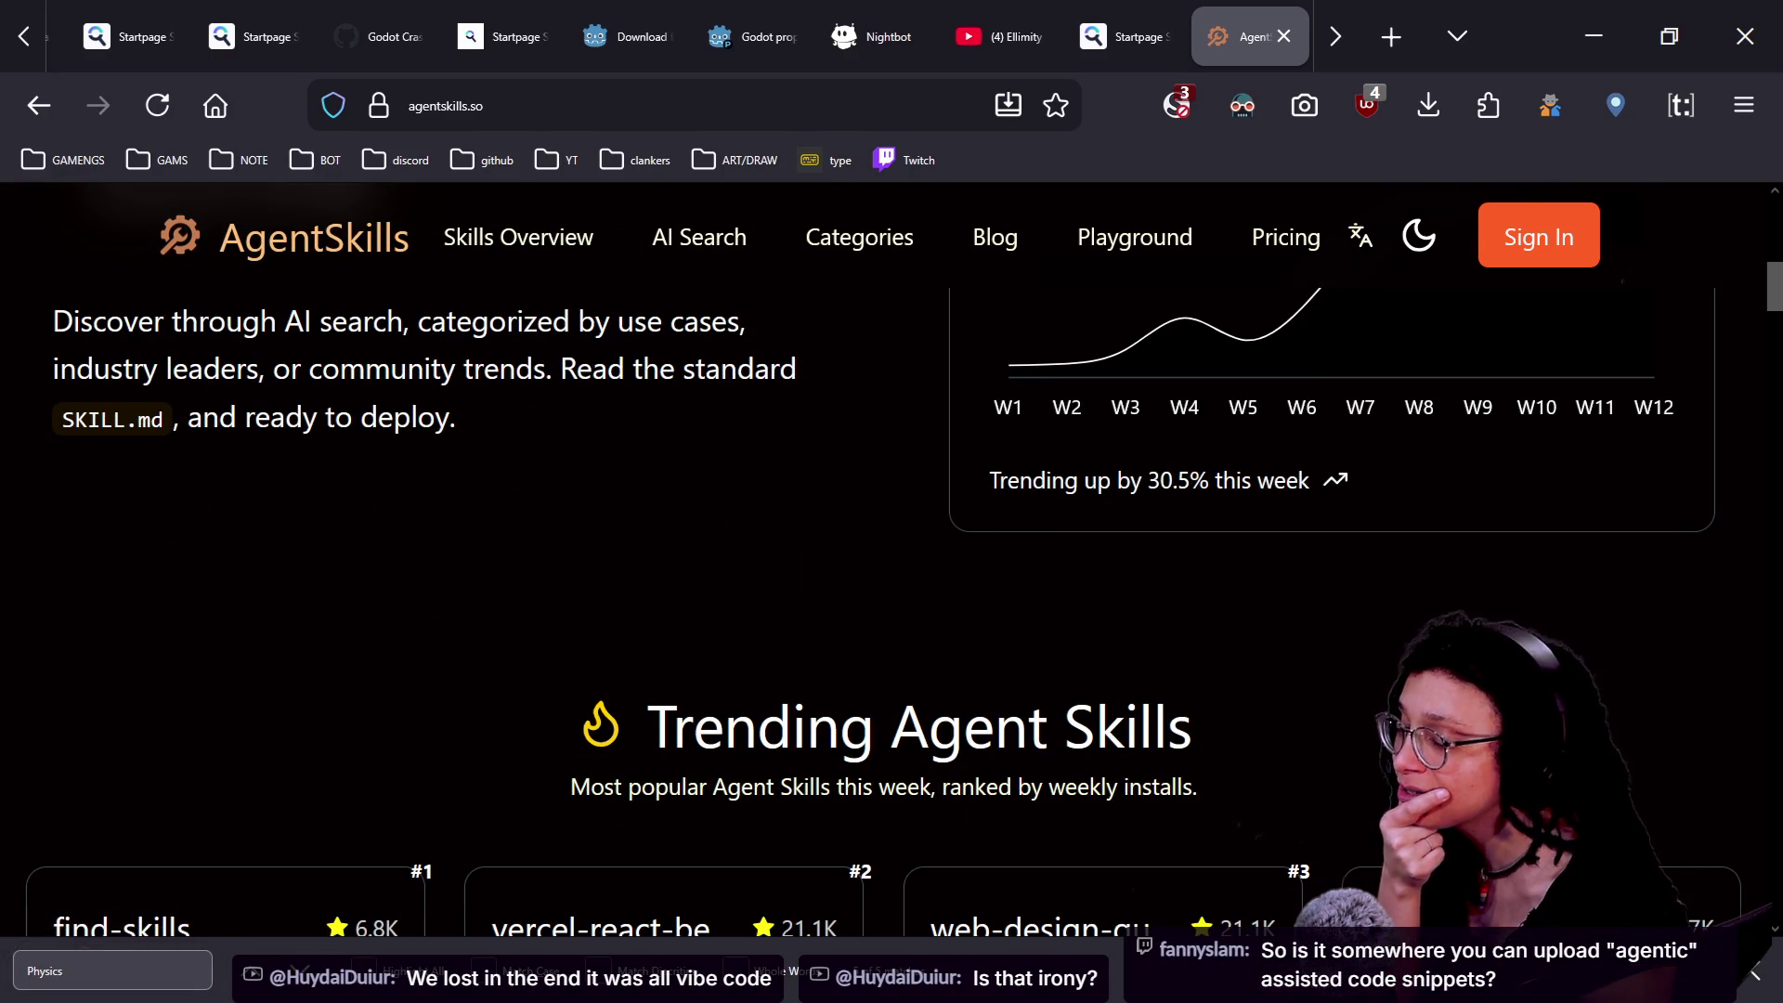
scroll(767, 510, down, 1)
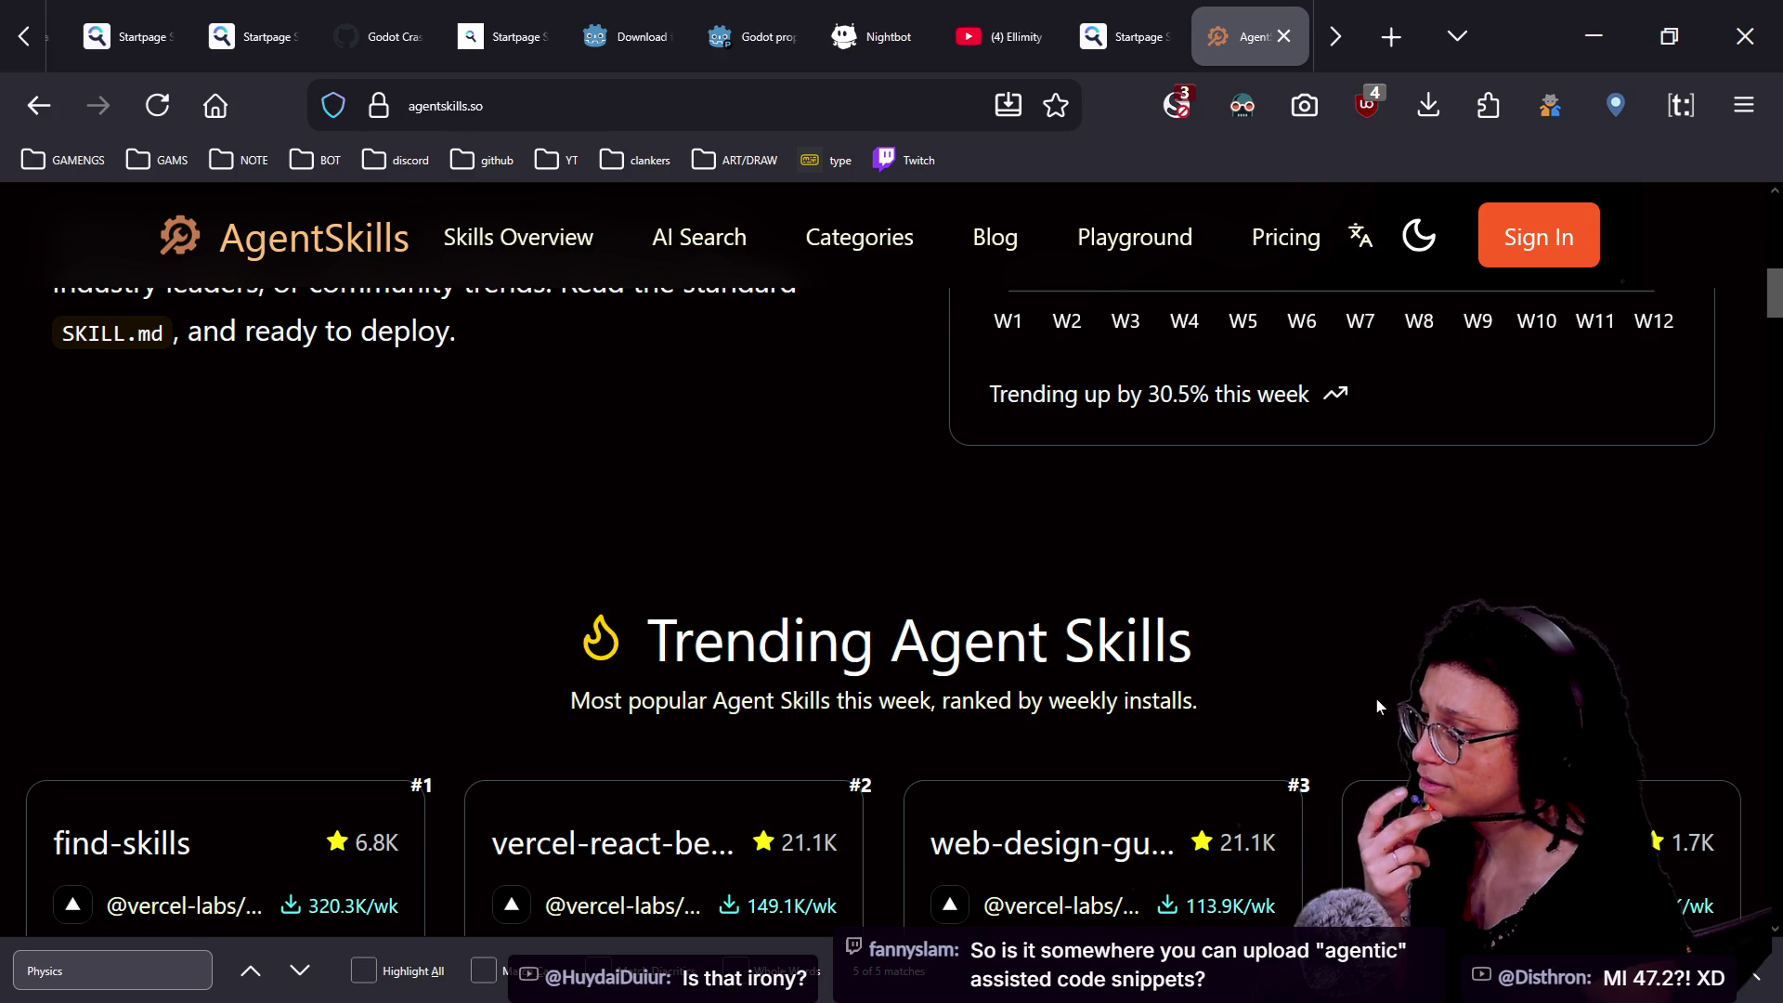
scroll(1377, 706, down, 2)
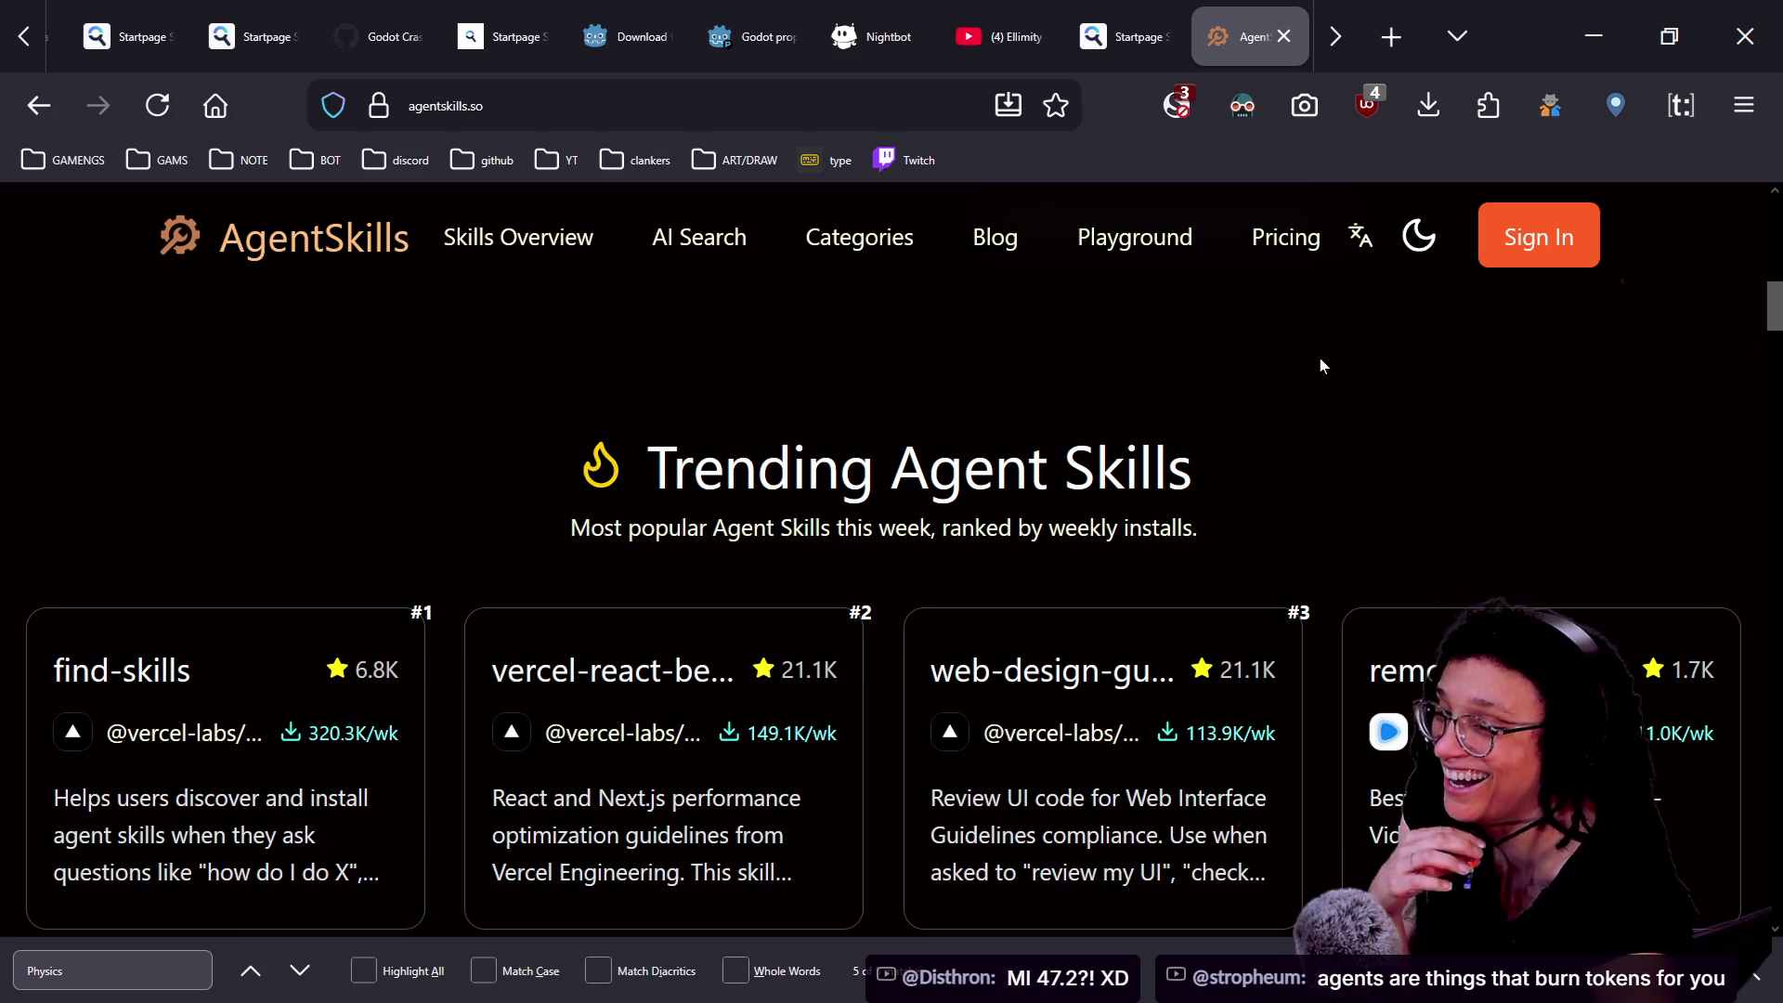
scroll(1322, 364, down, 1)
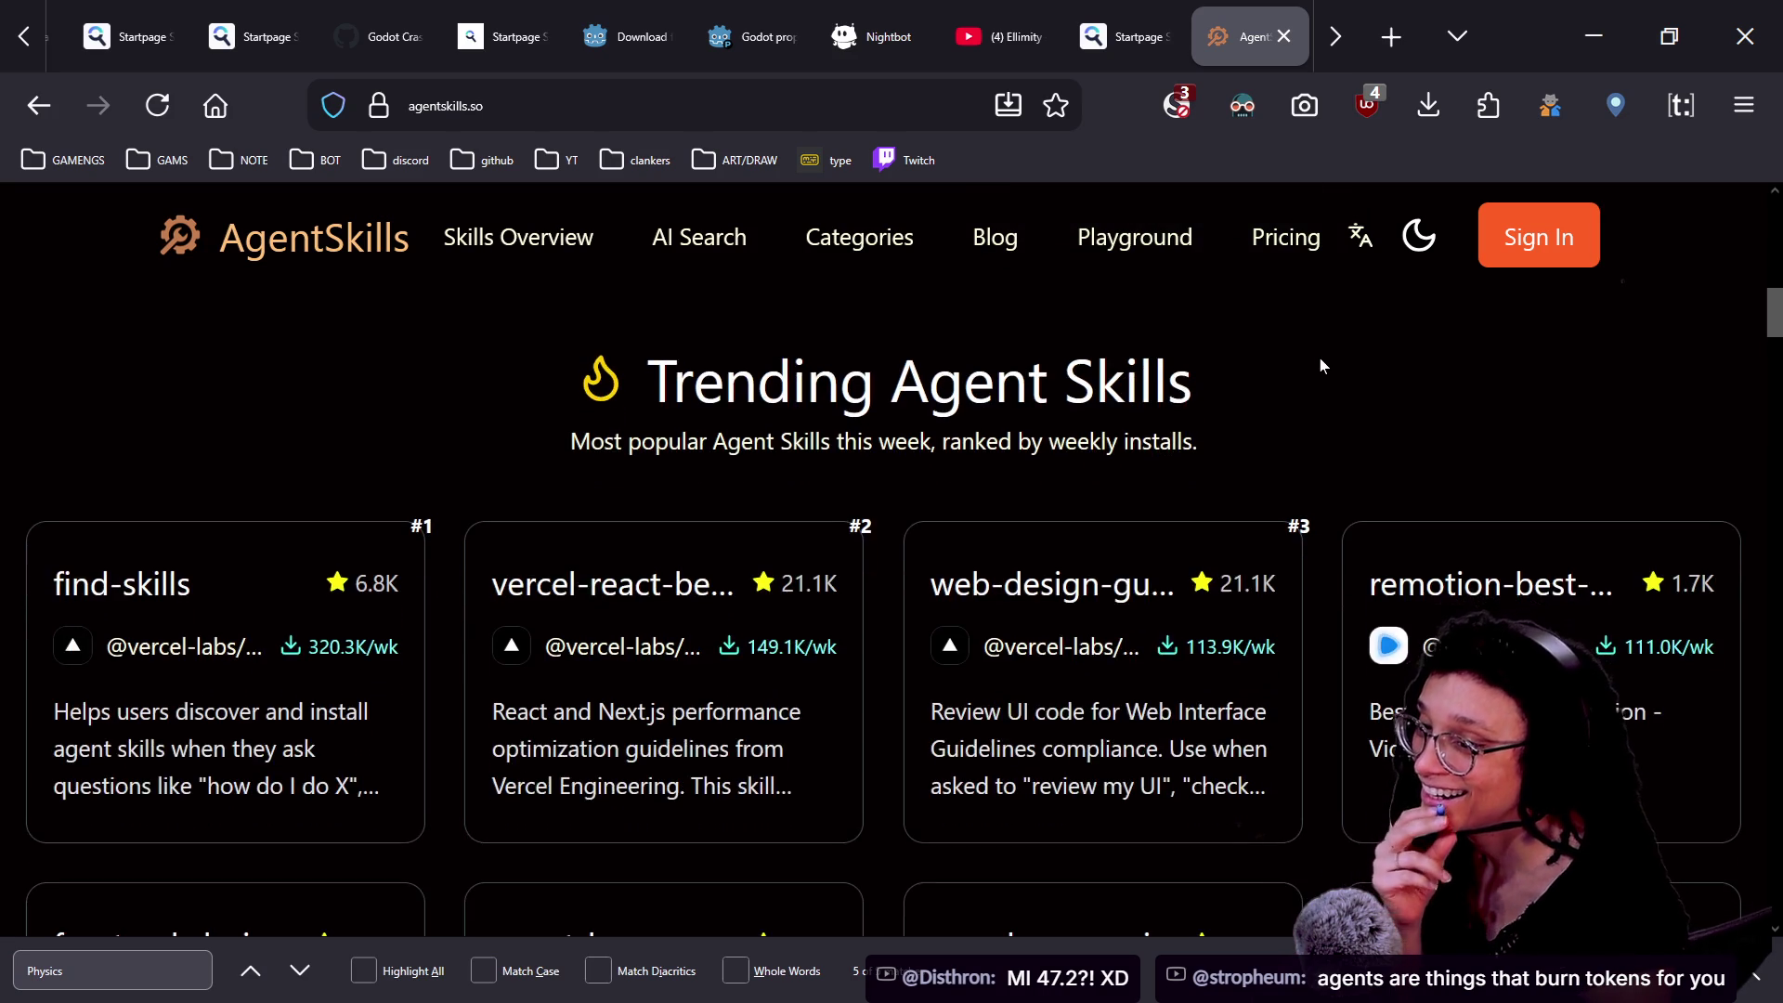
scroll(1323, 365, down, 4)
scroll(1322, 365, down, 7)
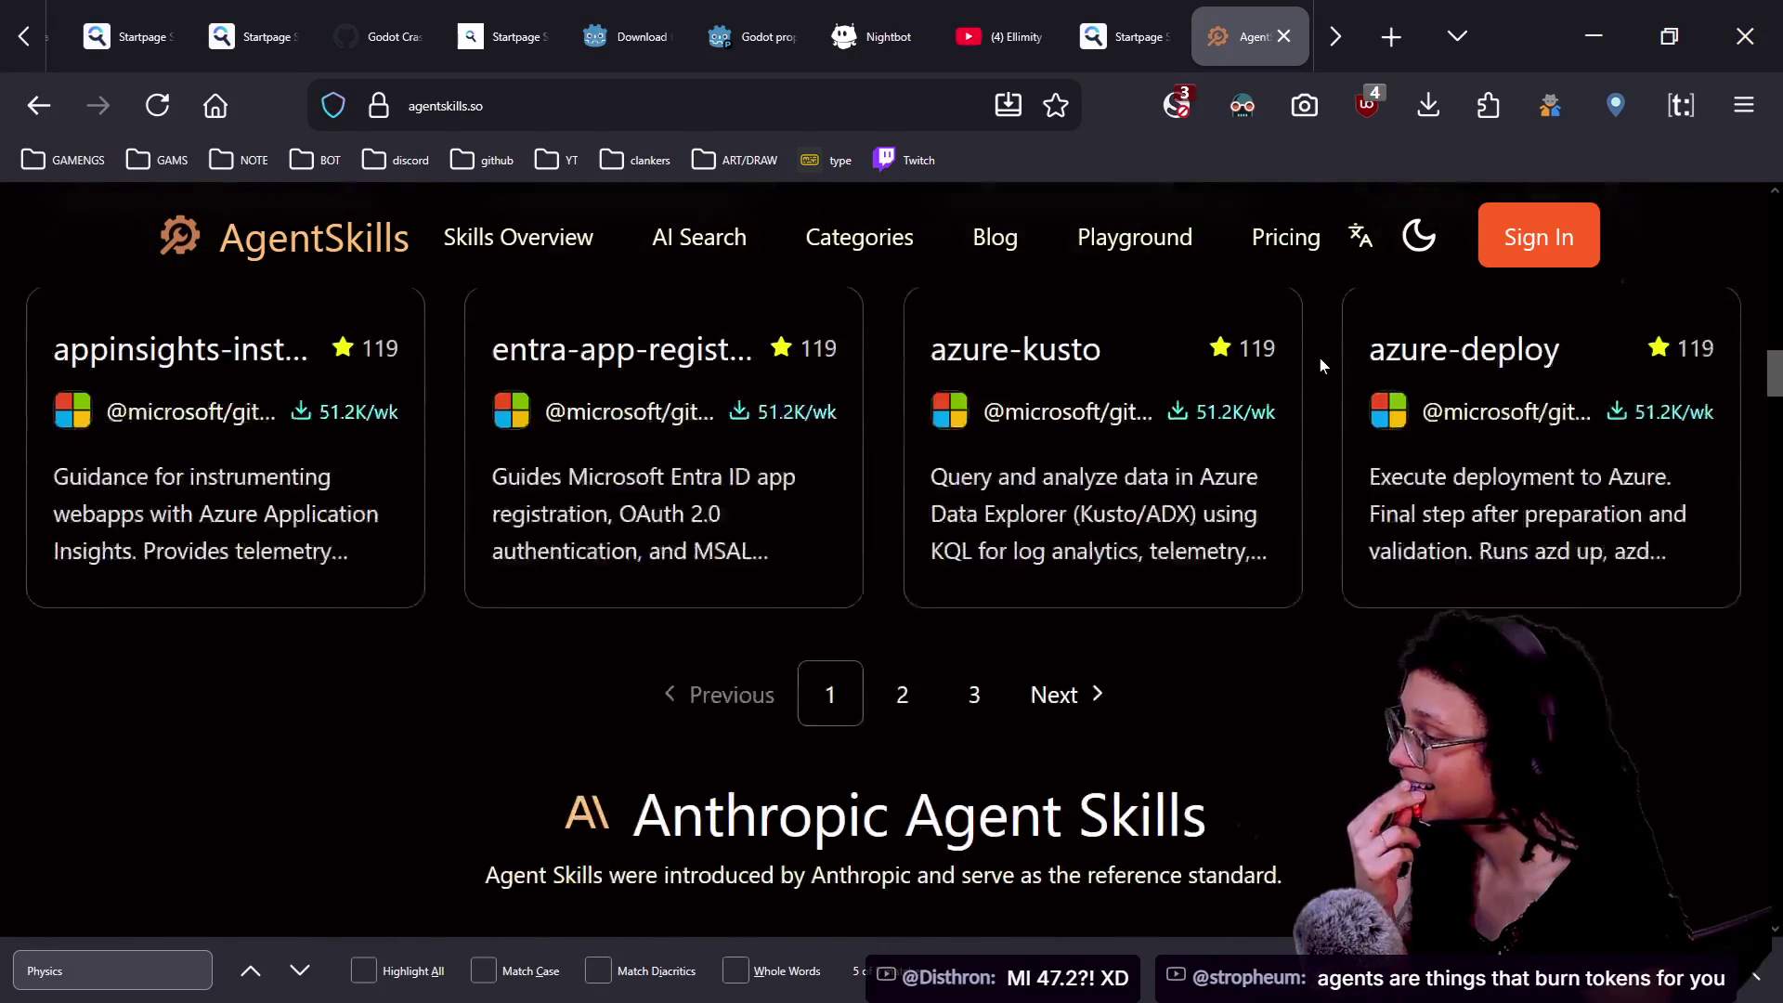
scroll(1322, 365, down, 2)
scroll(1323, 365, down, 3)
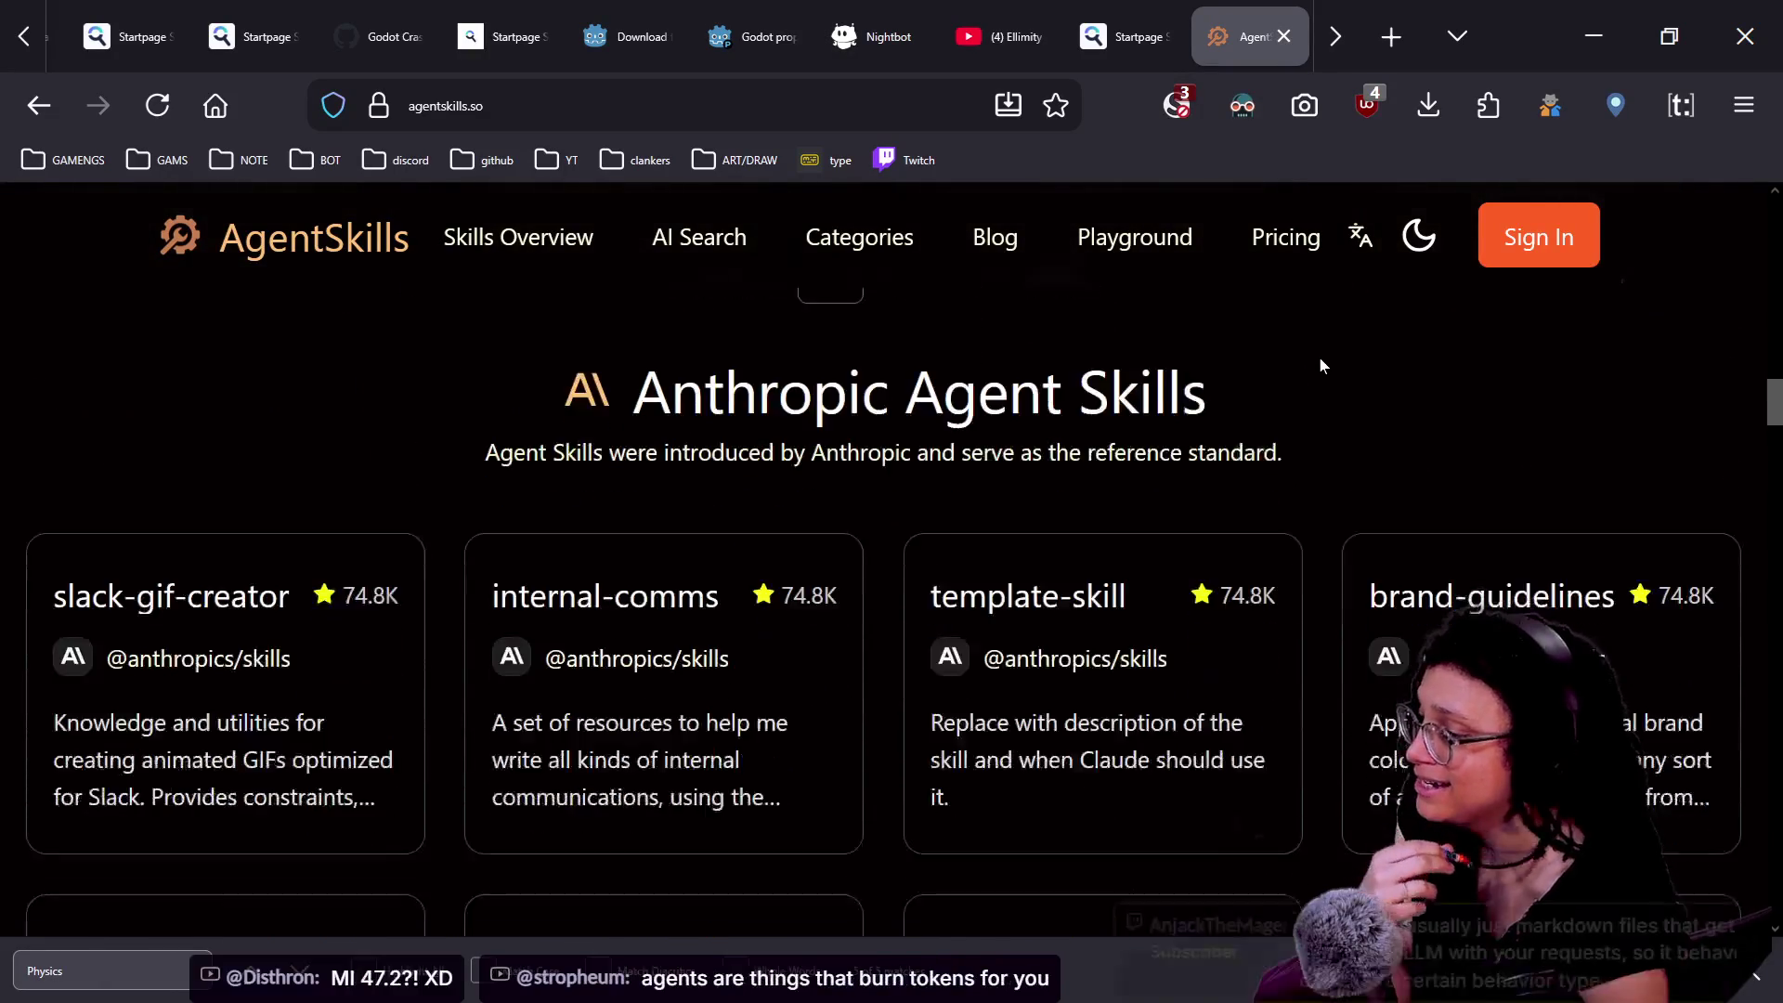
scroll(1323, 365, down, 3)
scroll(1322, 365, down, 1)
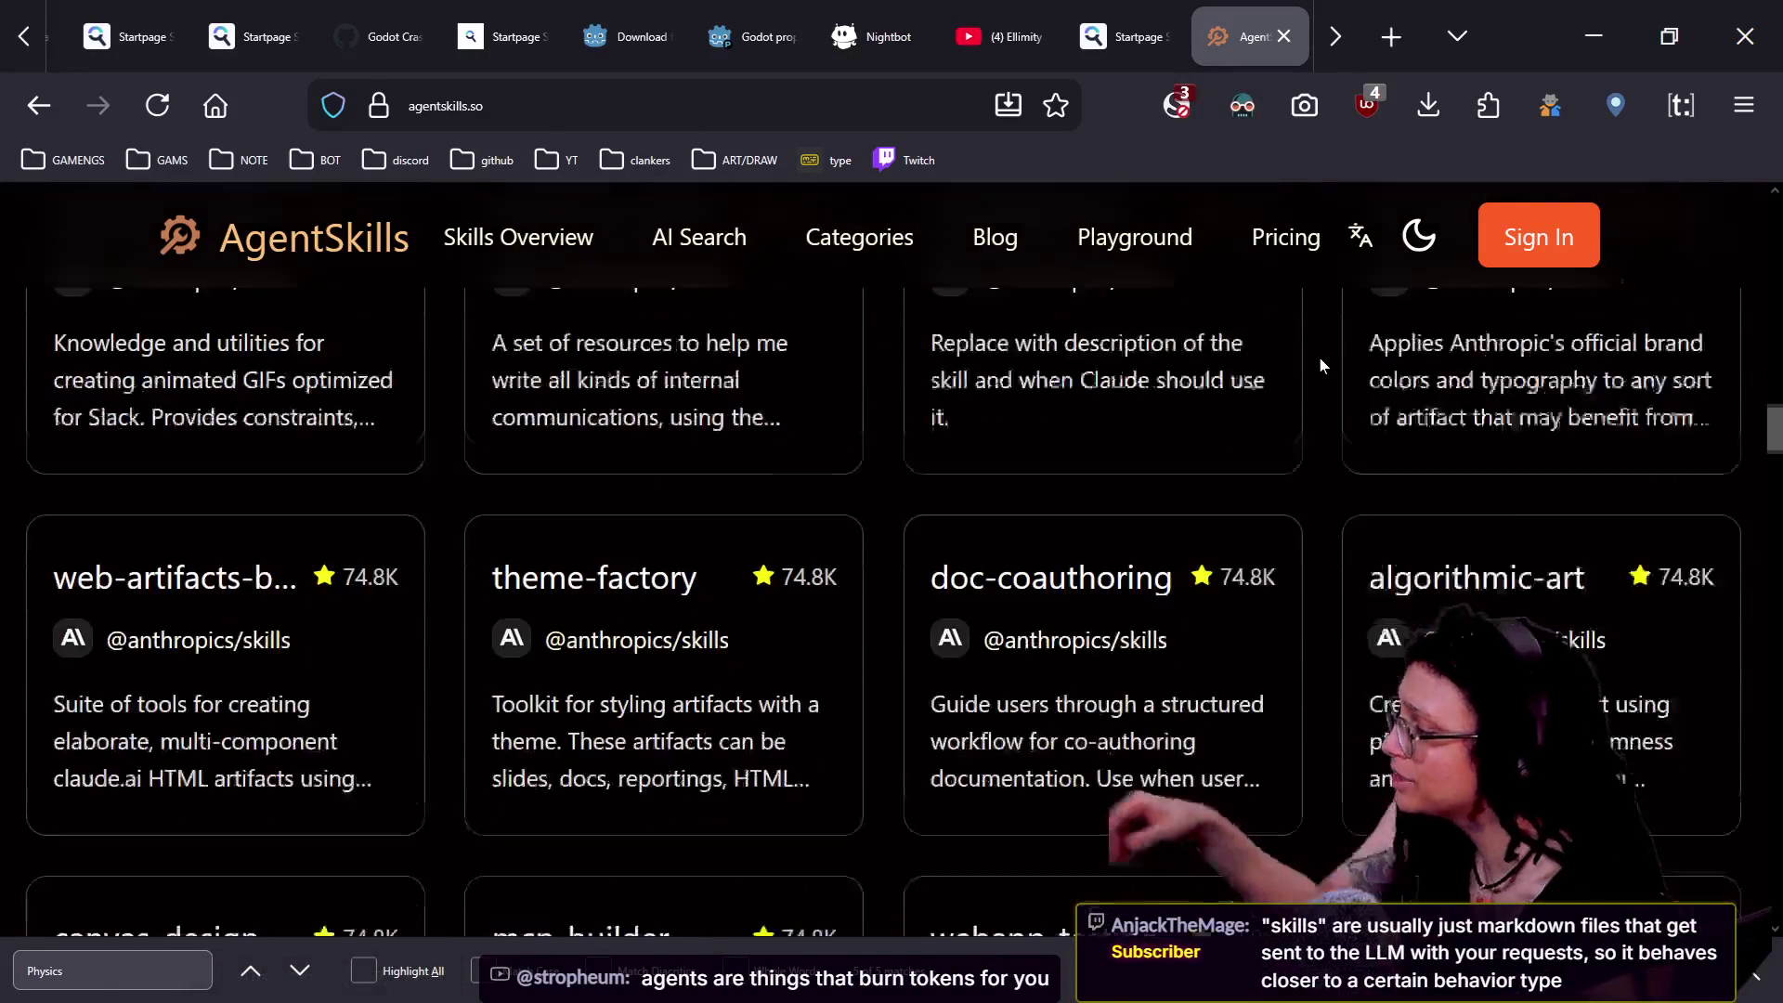
scroll(1320, 358, up, 2)
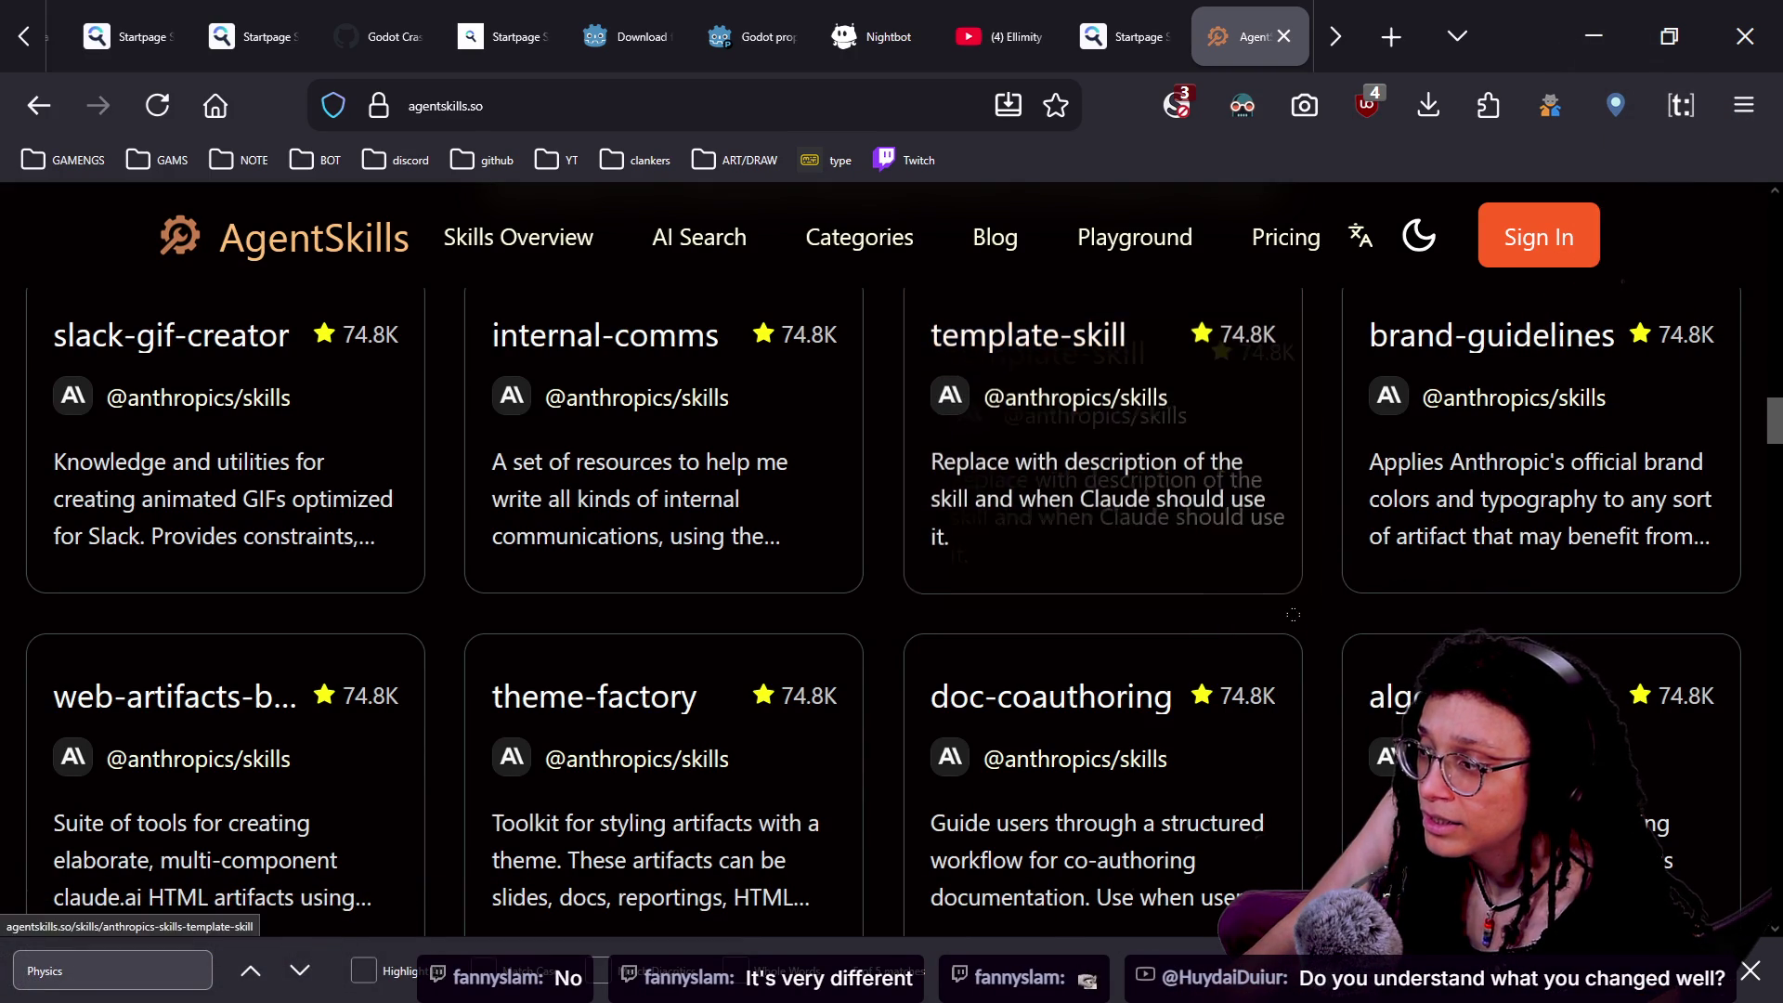
scroll(1302, 619, down, 1)
scroll(1302, 612, down, 8)
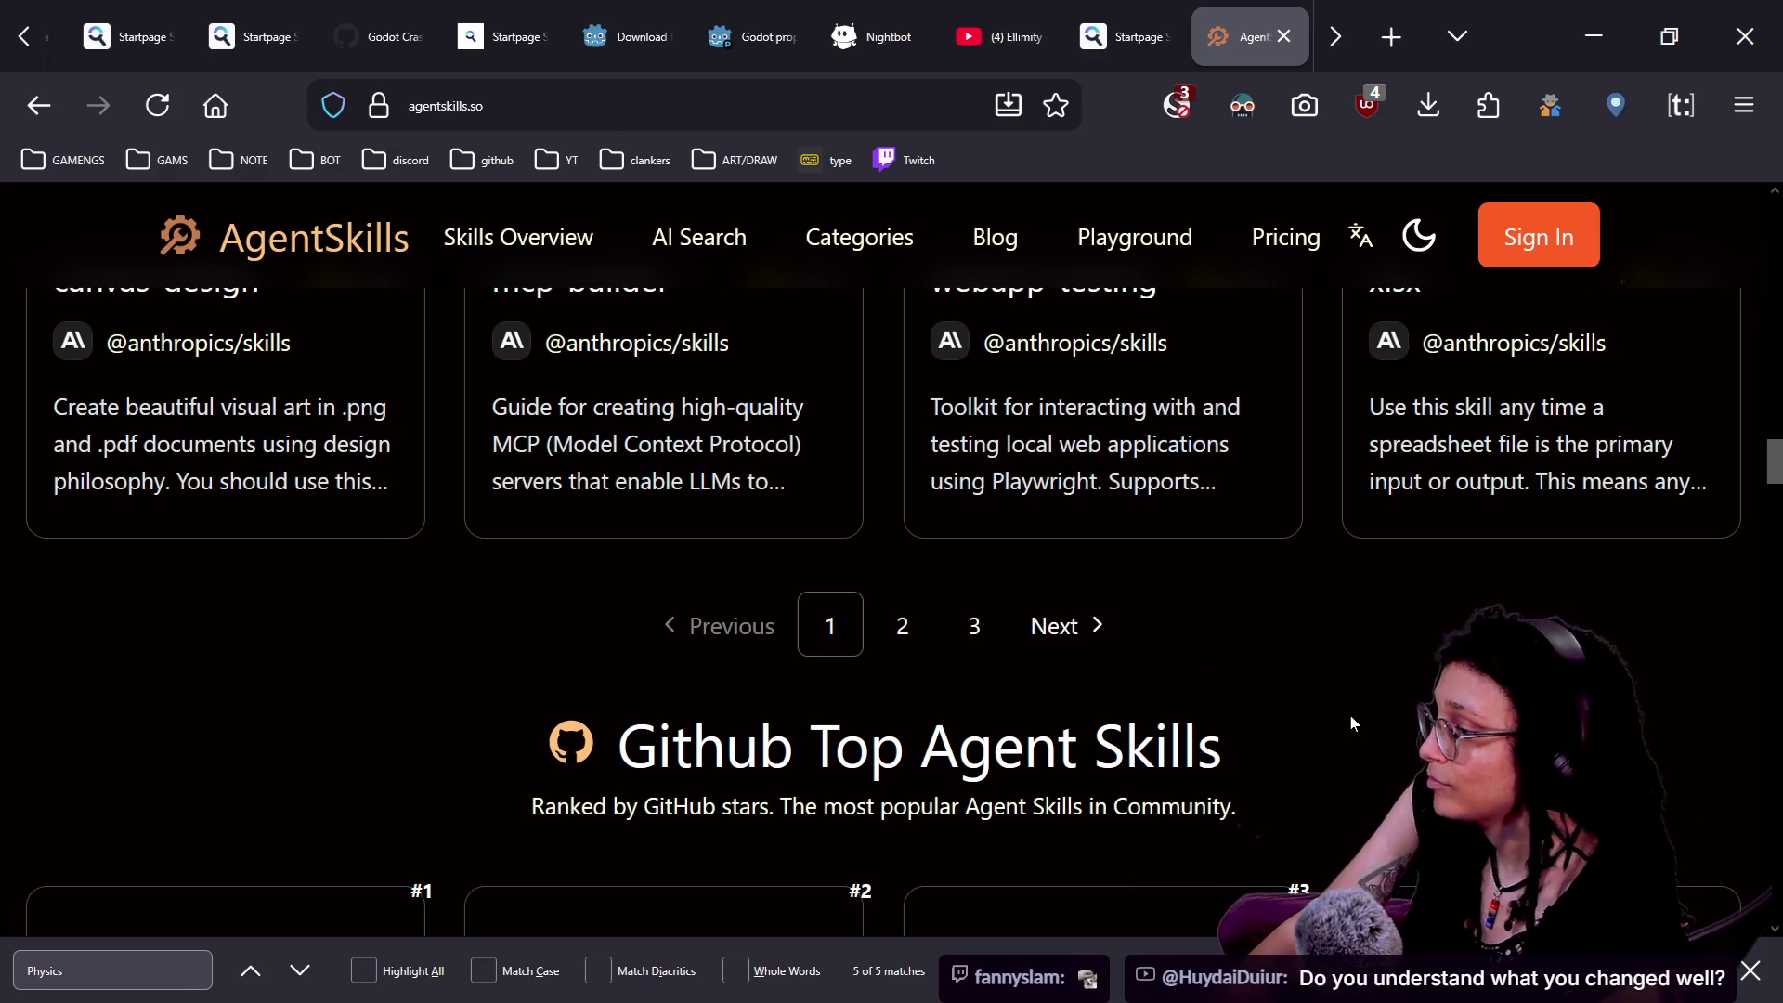
scroll(1365, 716, down, 3)
- Scroll past the skill cards and pagination to the 'What Can Agent Skills Enable?' heading
scroll(1367, 725, down, 2)
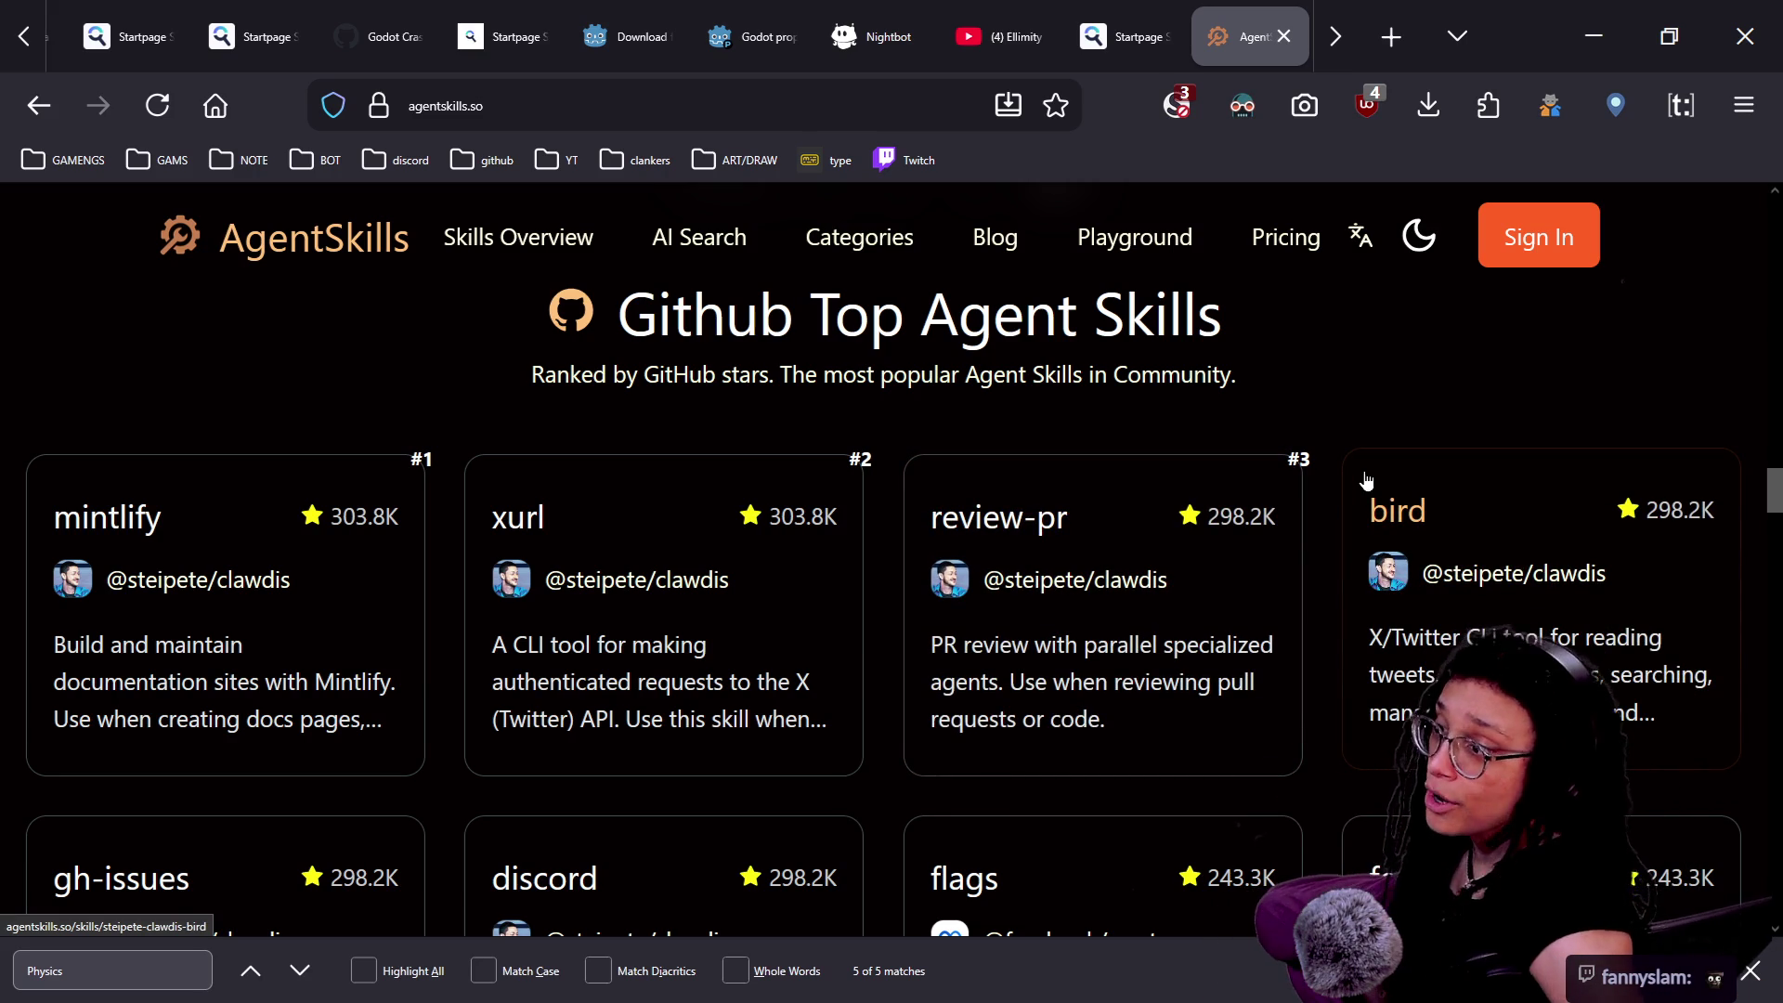
drag(1514, 275, 1506, 332)
click(1468, 304)
scroll(1468, 305, down, 1)
scroll(1469, 306, down, 1)
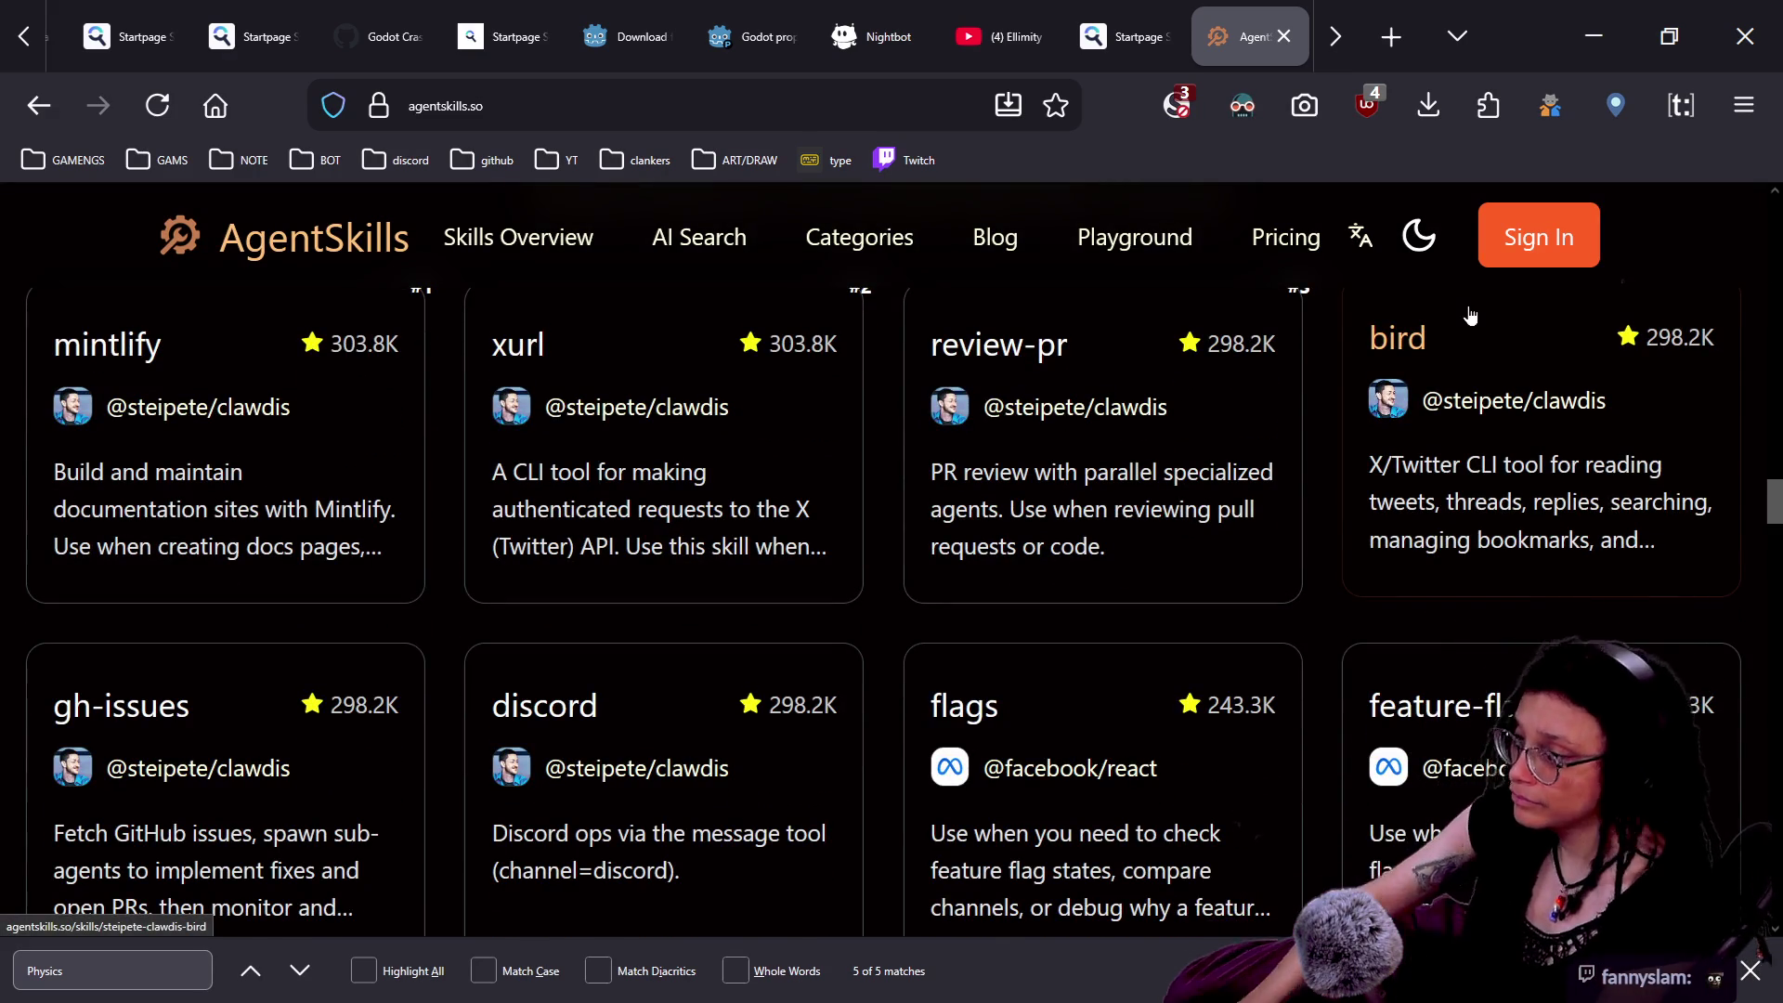
scroll(1008, 637, down, 1)
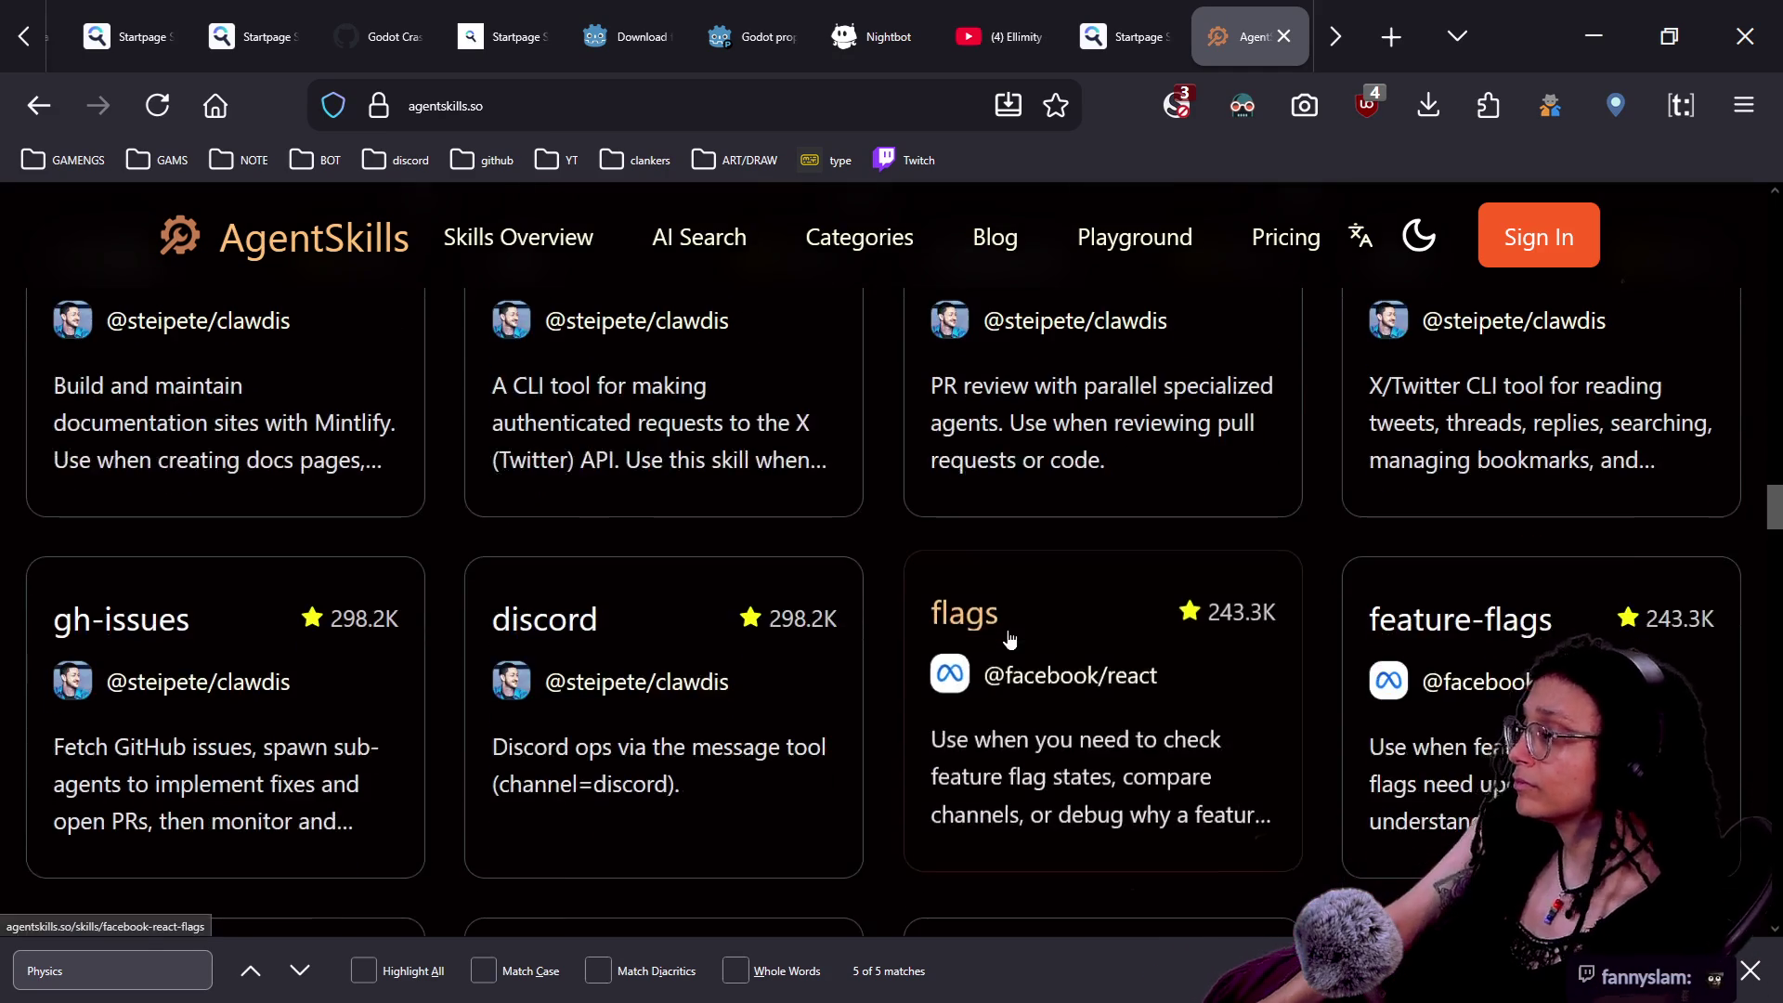
scroll(1010, 638, down, 4)
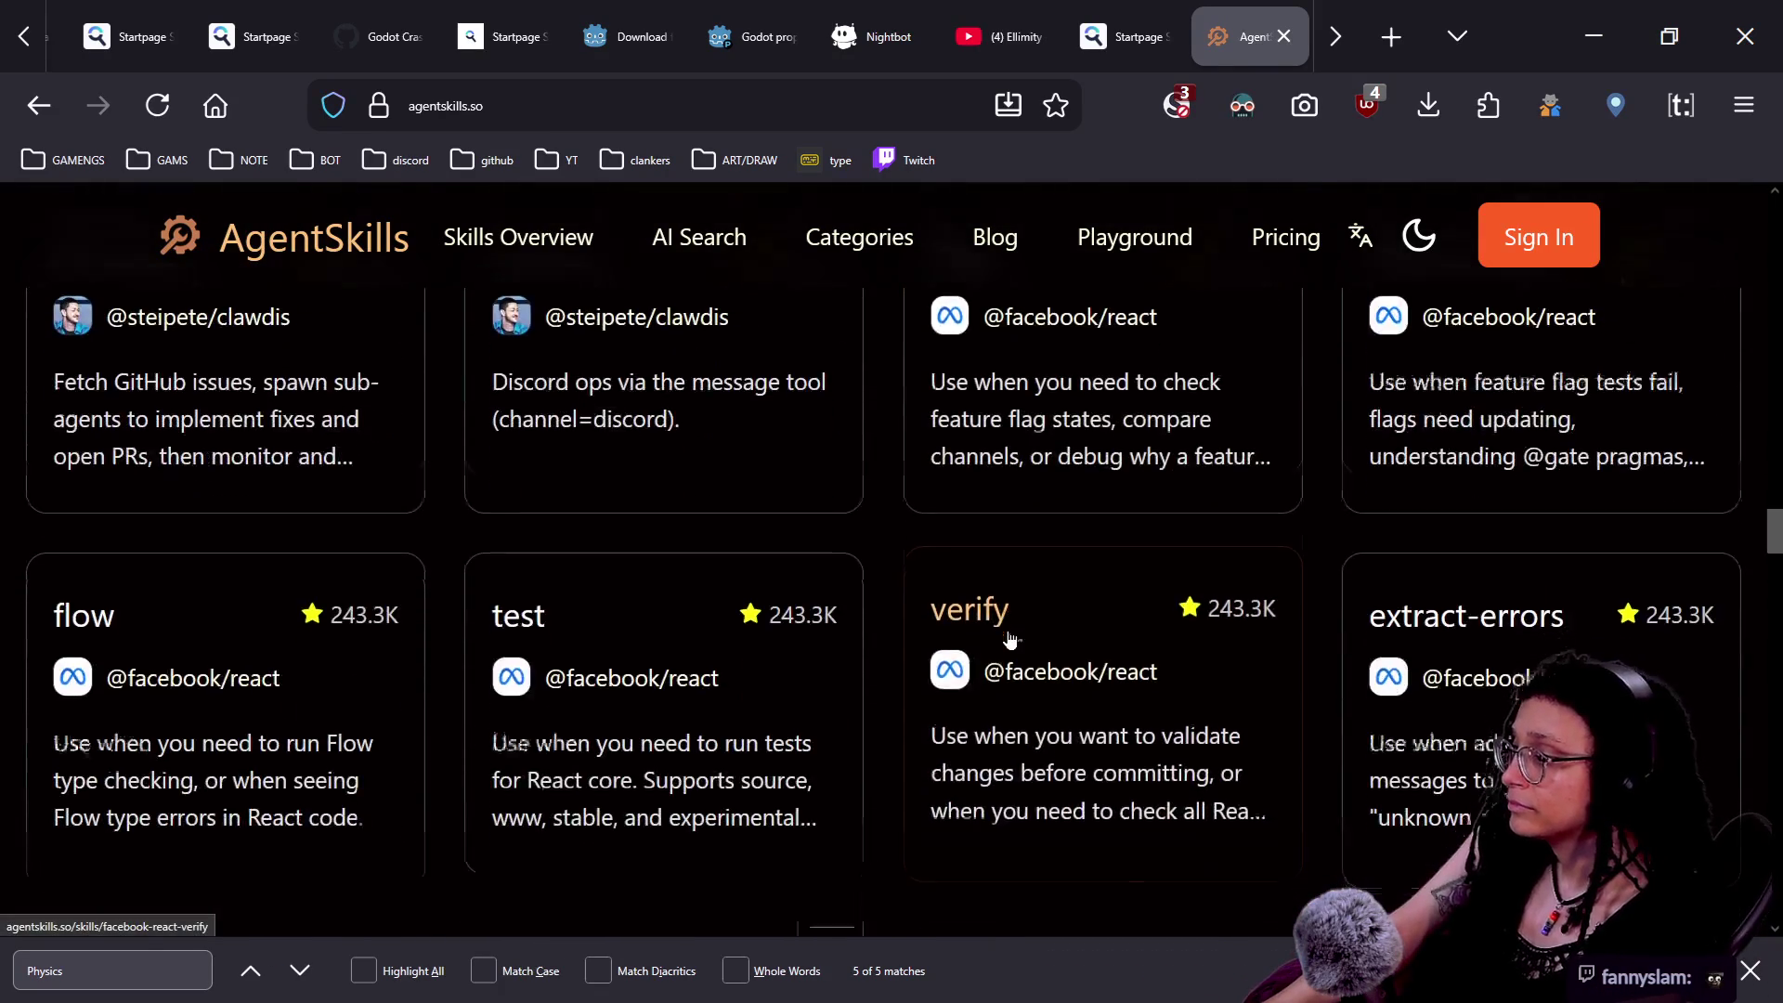
scroll(1010, 638, down, 8)
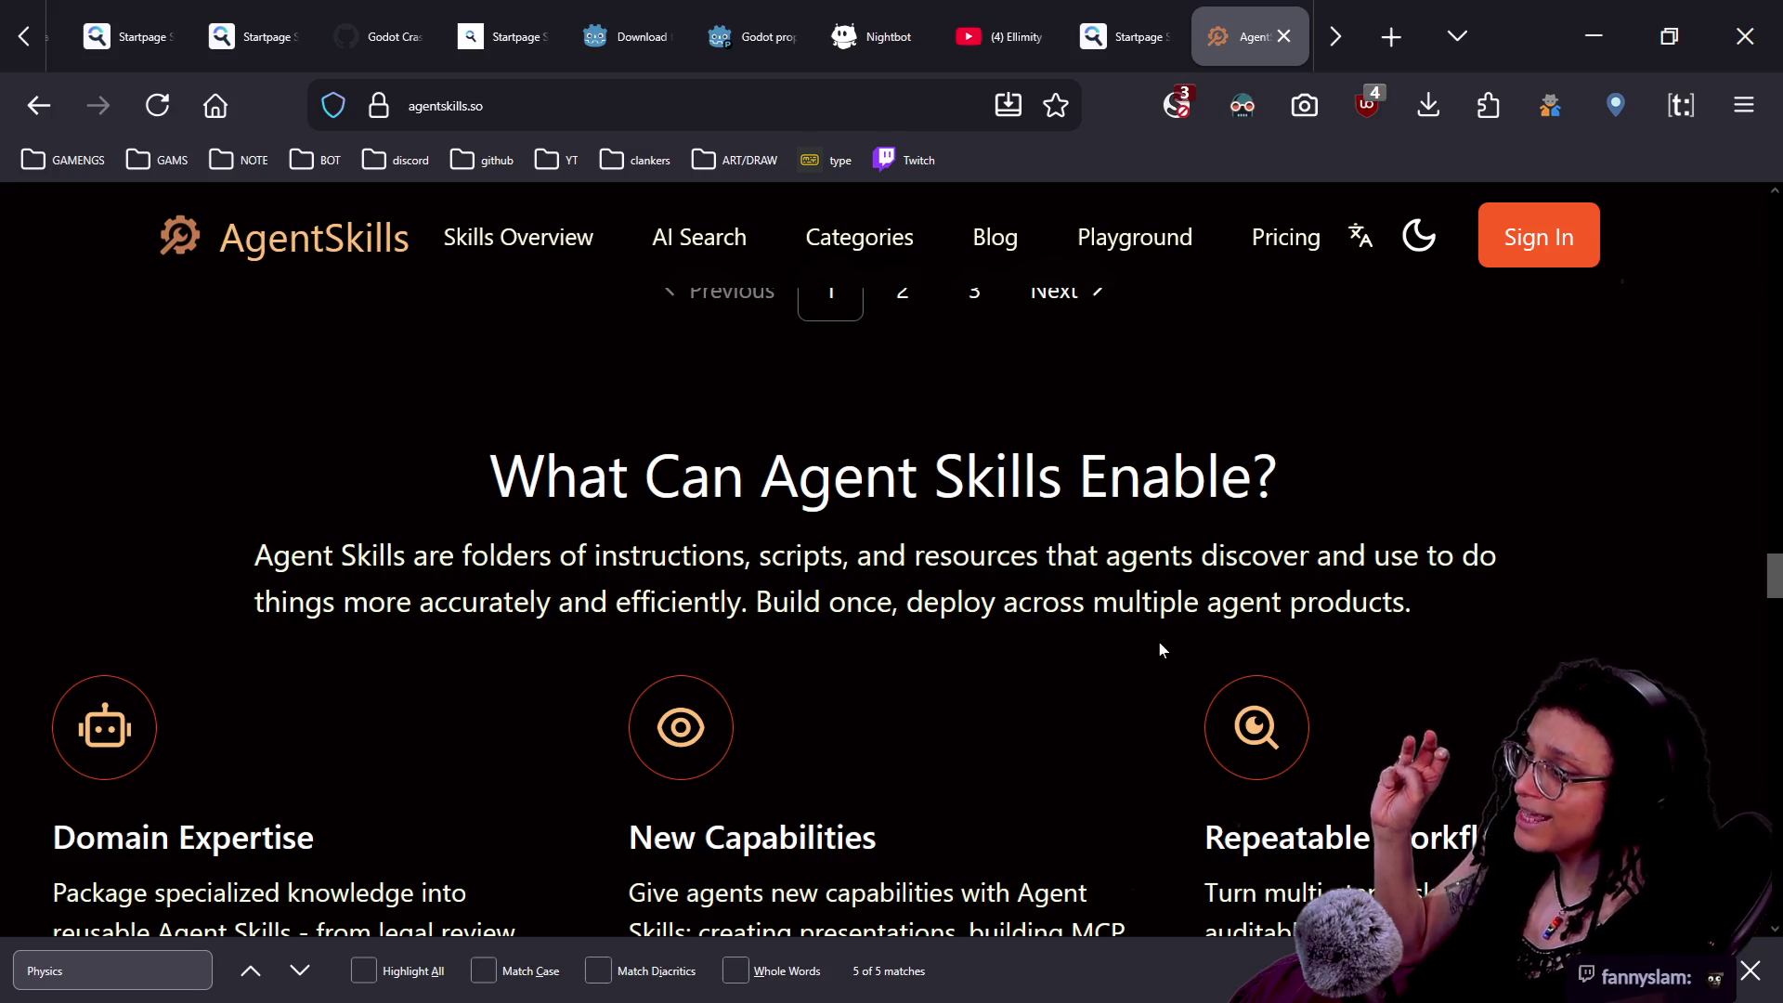
- Read the description paragraph, highlighting sentences like 'Build once' along the way
drag(1088, 555, 1218, 555)
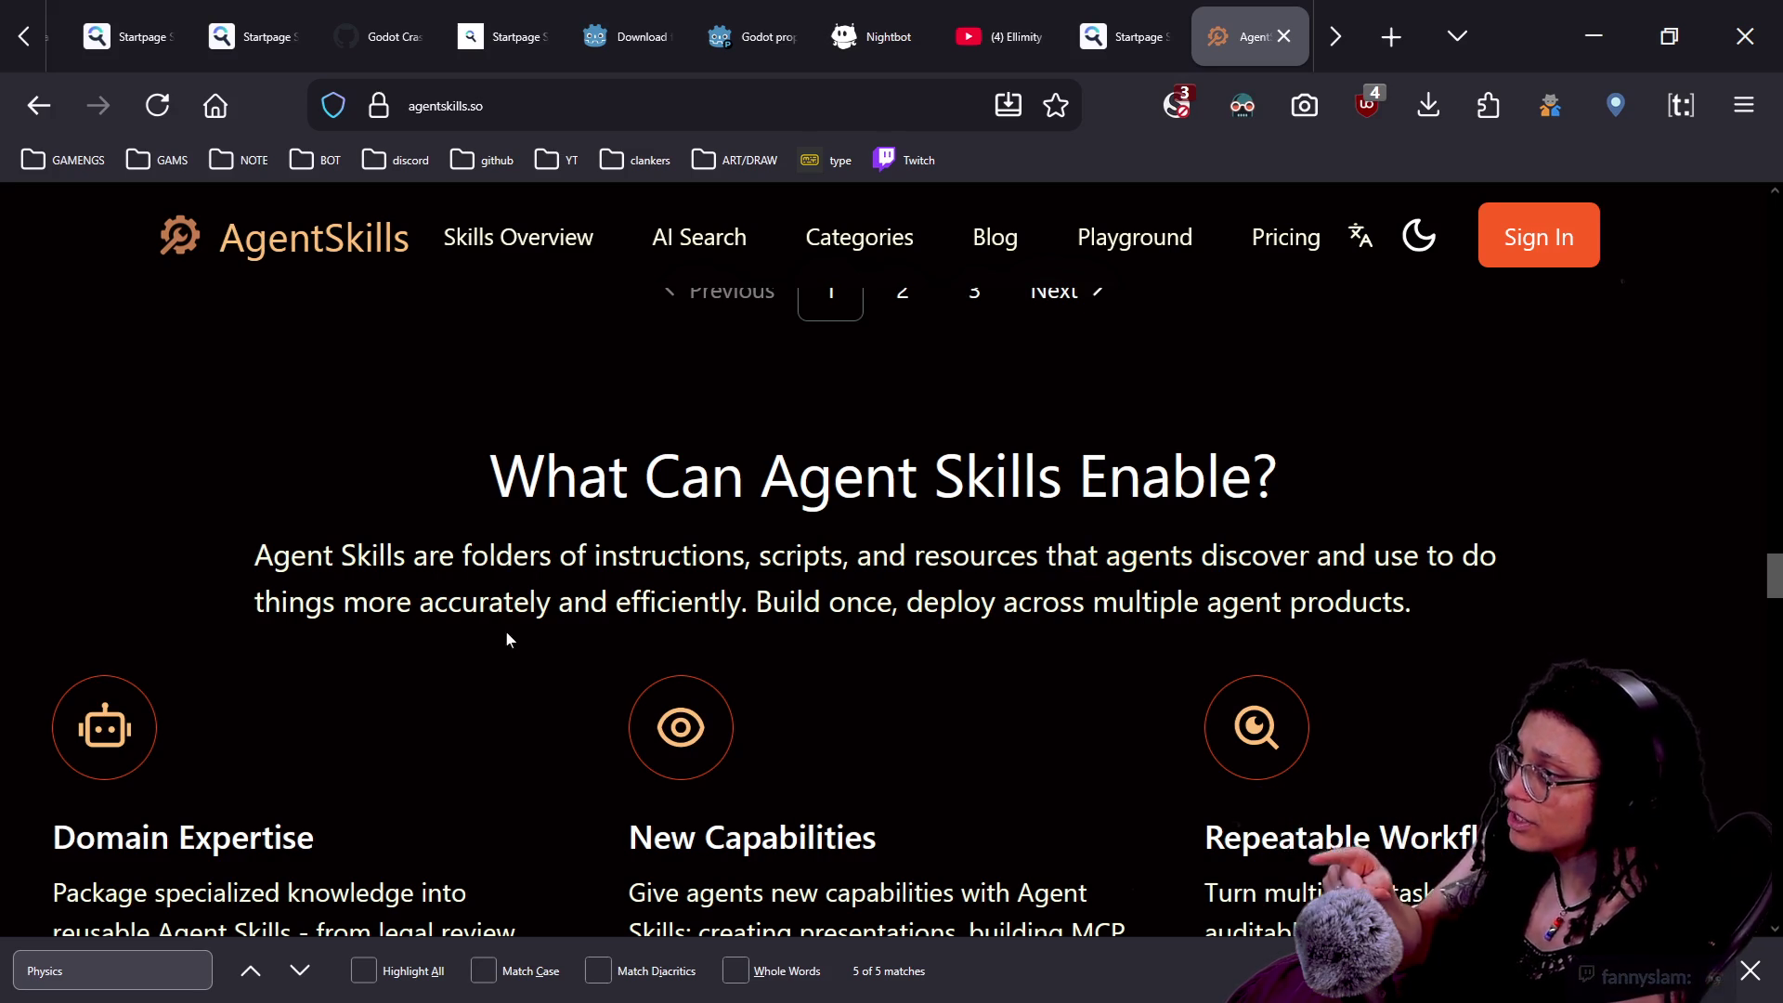
mouse_move(254, 556)
mouse_down()
mouse_move(833, 555)
mouse_move(1092, 601)
mouse_up()
click(1168, 529)
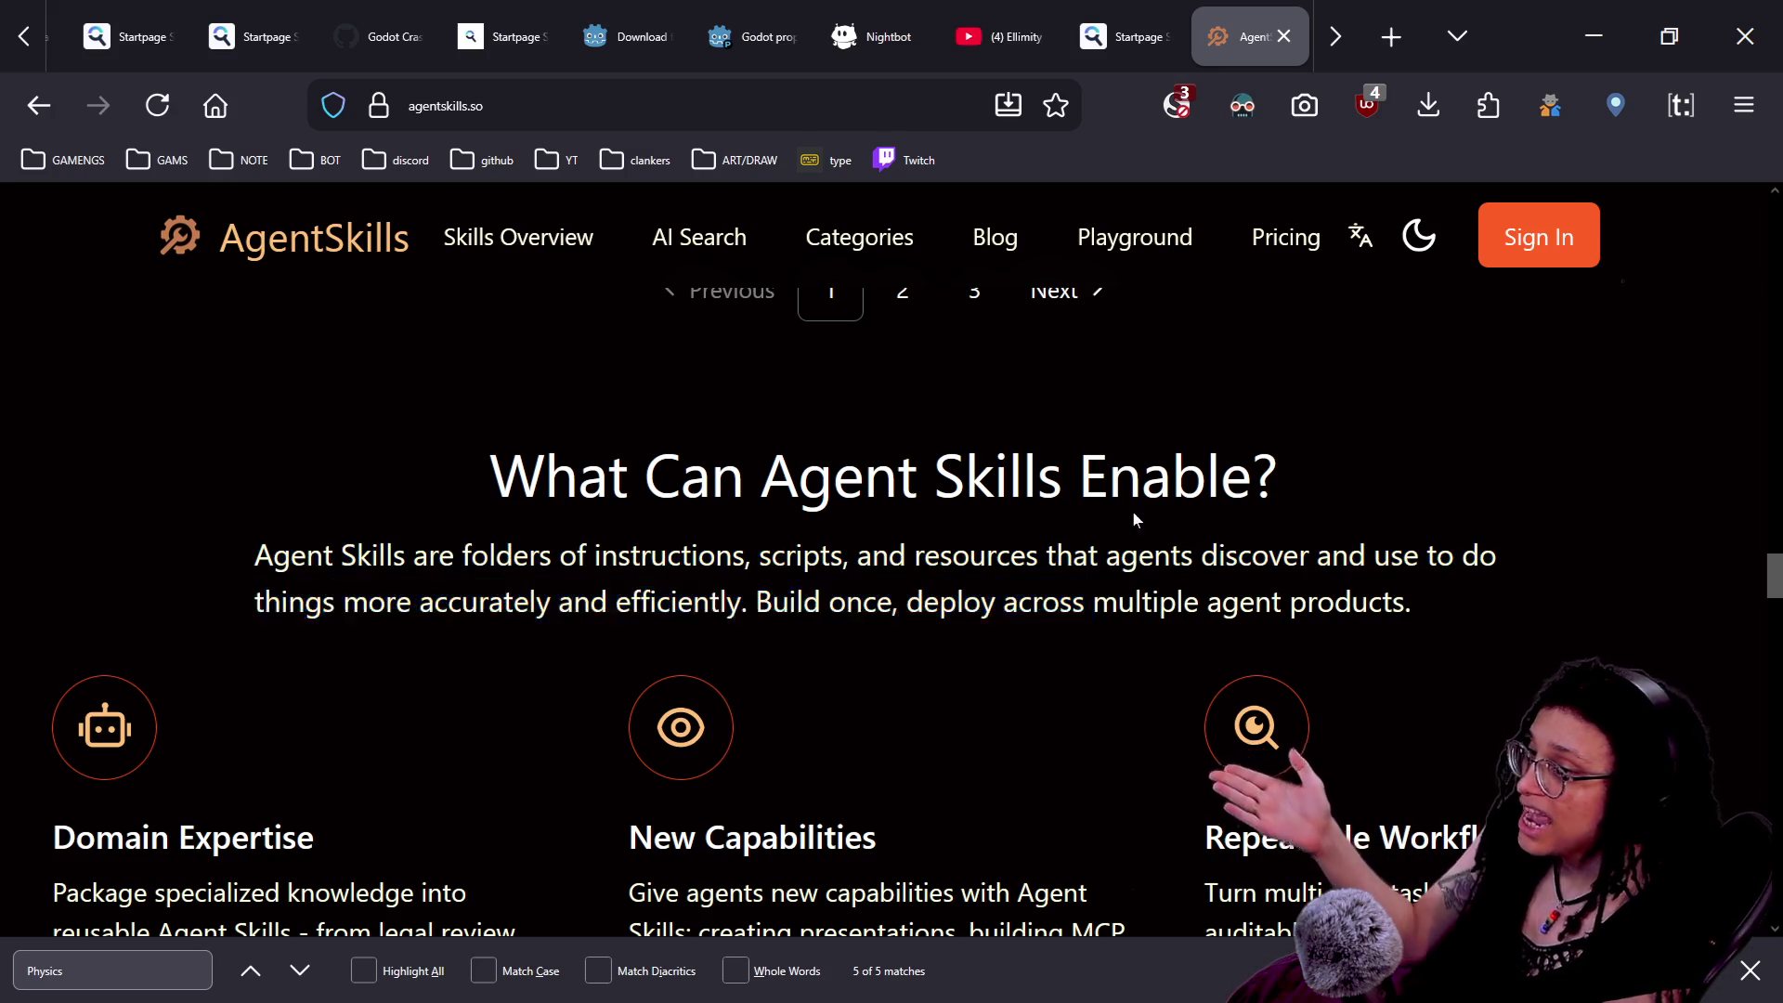
mouse_move(599, 555)
mouse_down()
mouse_move(267, 601)
mouse_move(878, 602)
mouse_up()
click(255, 602)
click(705, 637)
click(878, 601)
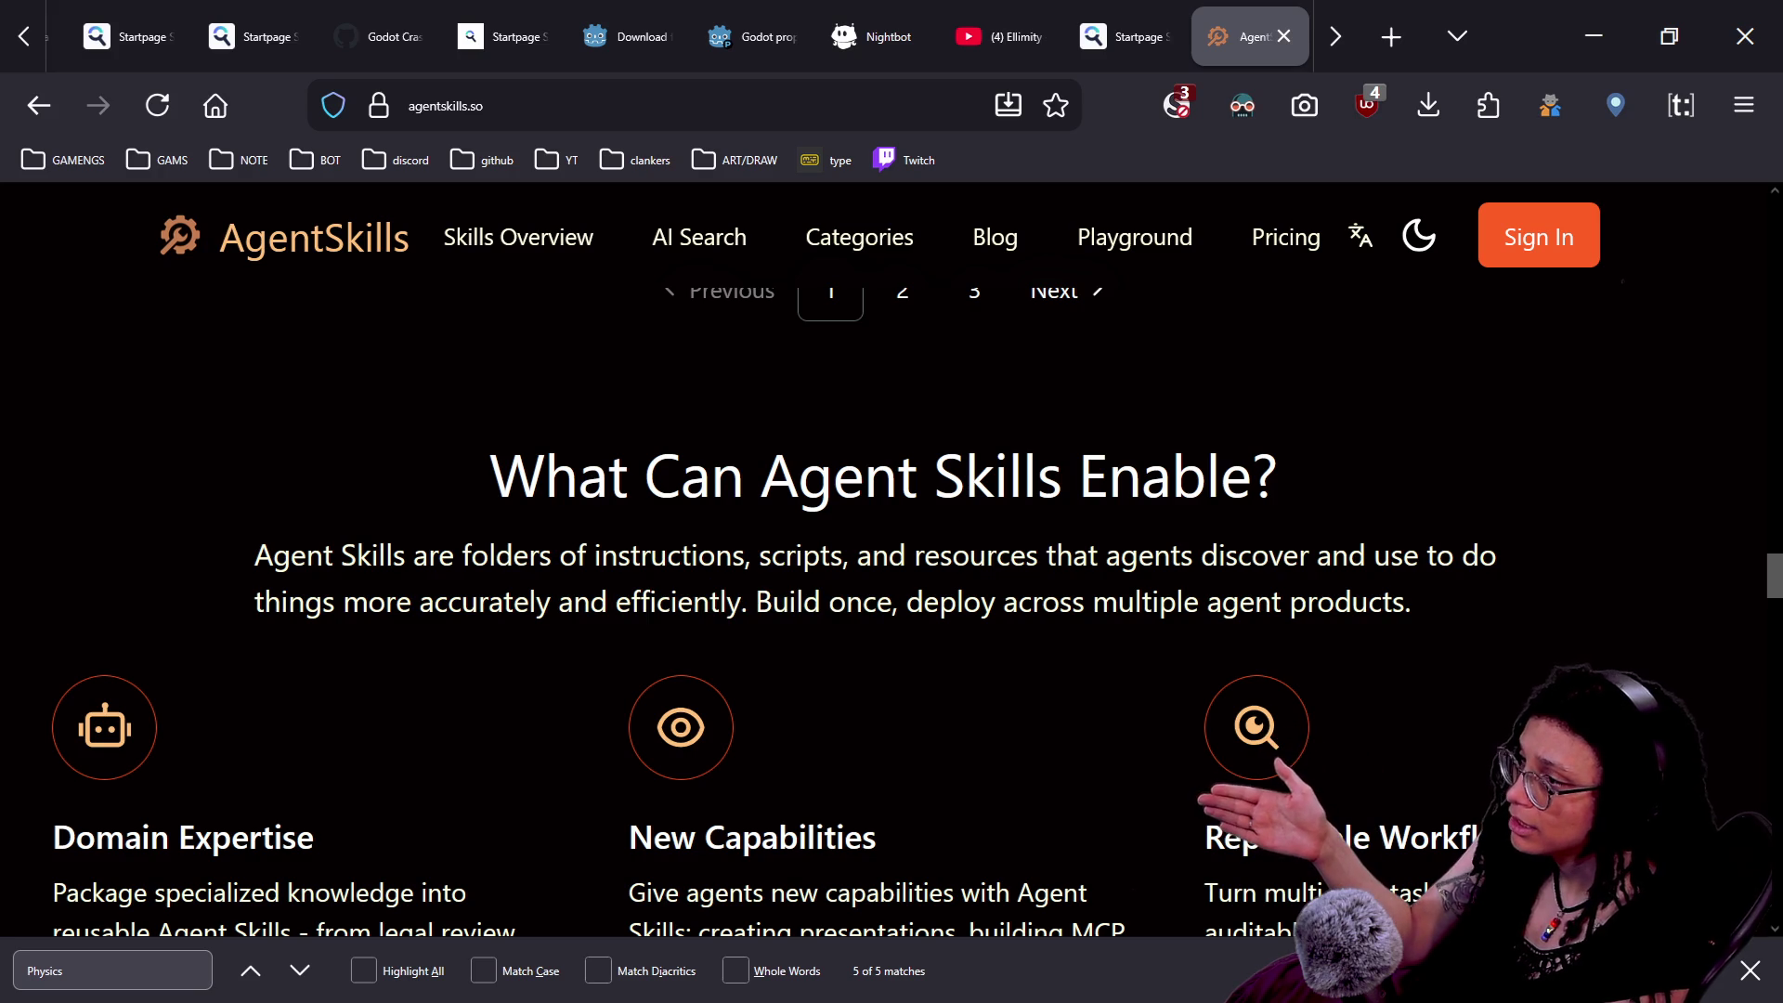
drag(743, 602, 1271, 602)
click(1271, 602)
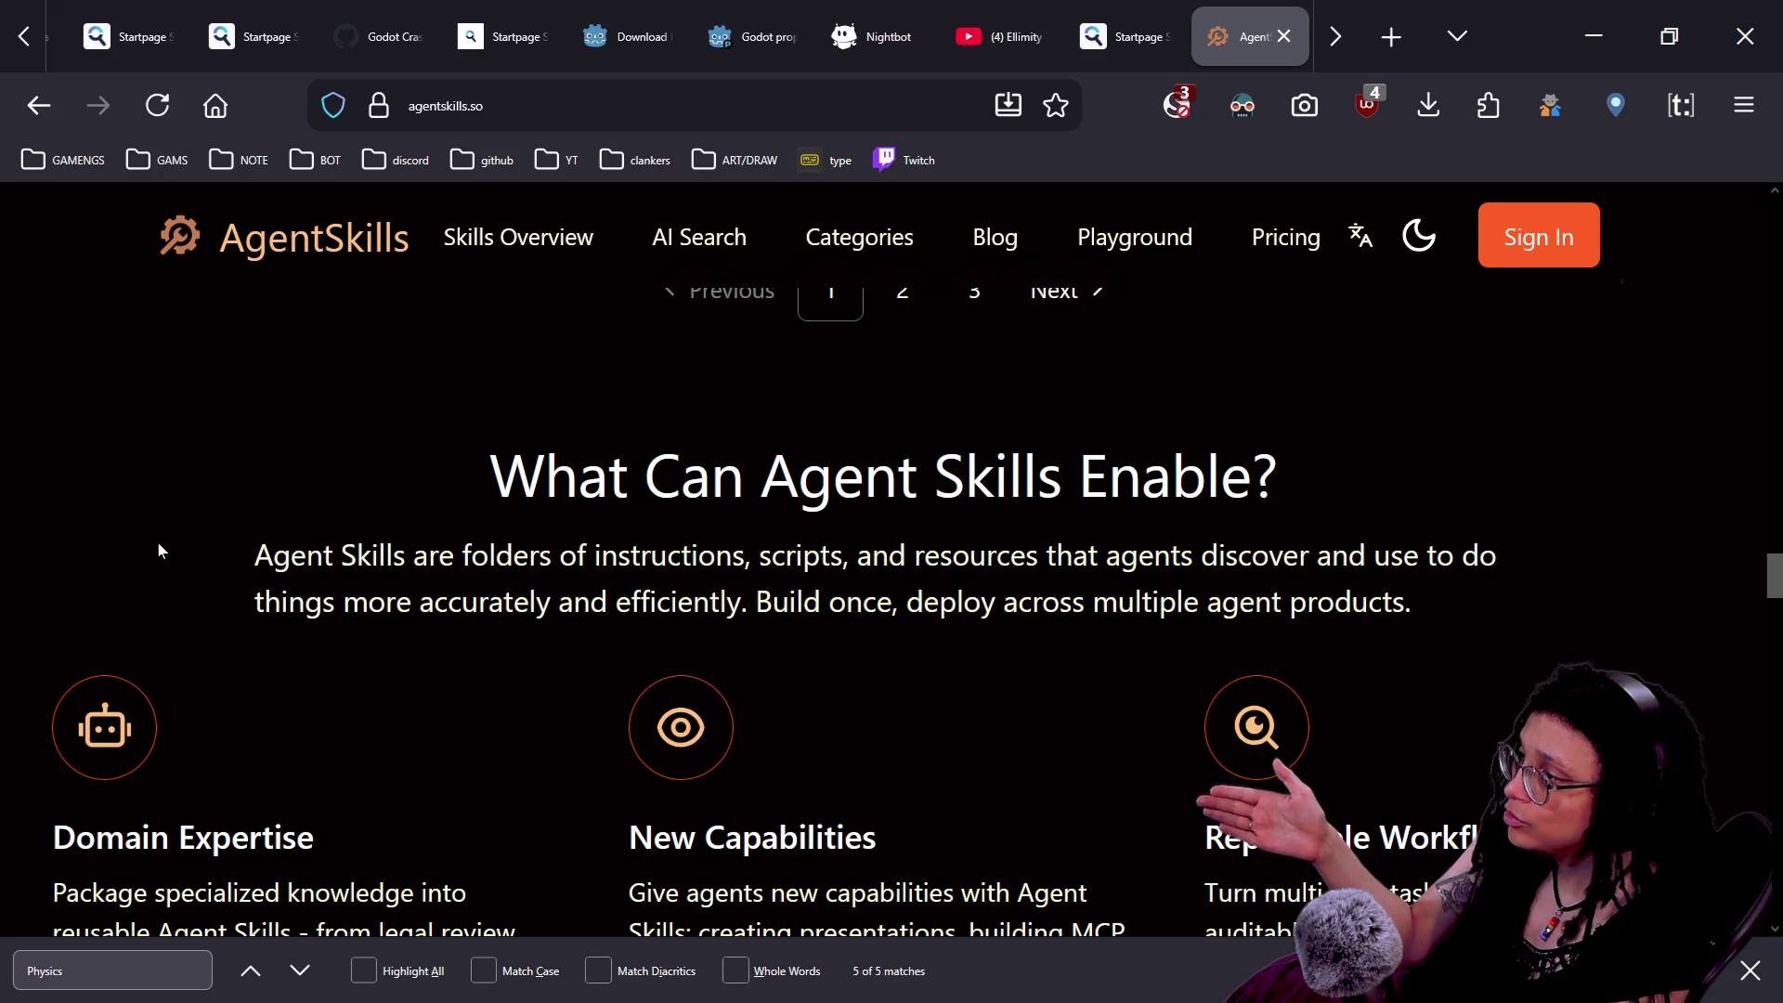
drag(165, 551, 948, 602)
click(488, 601)
drag(487, 602, 1223, 601)
click(1223, 601)
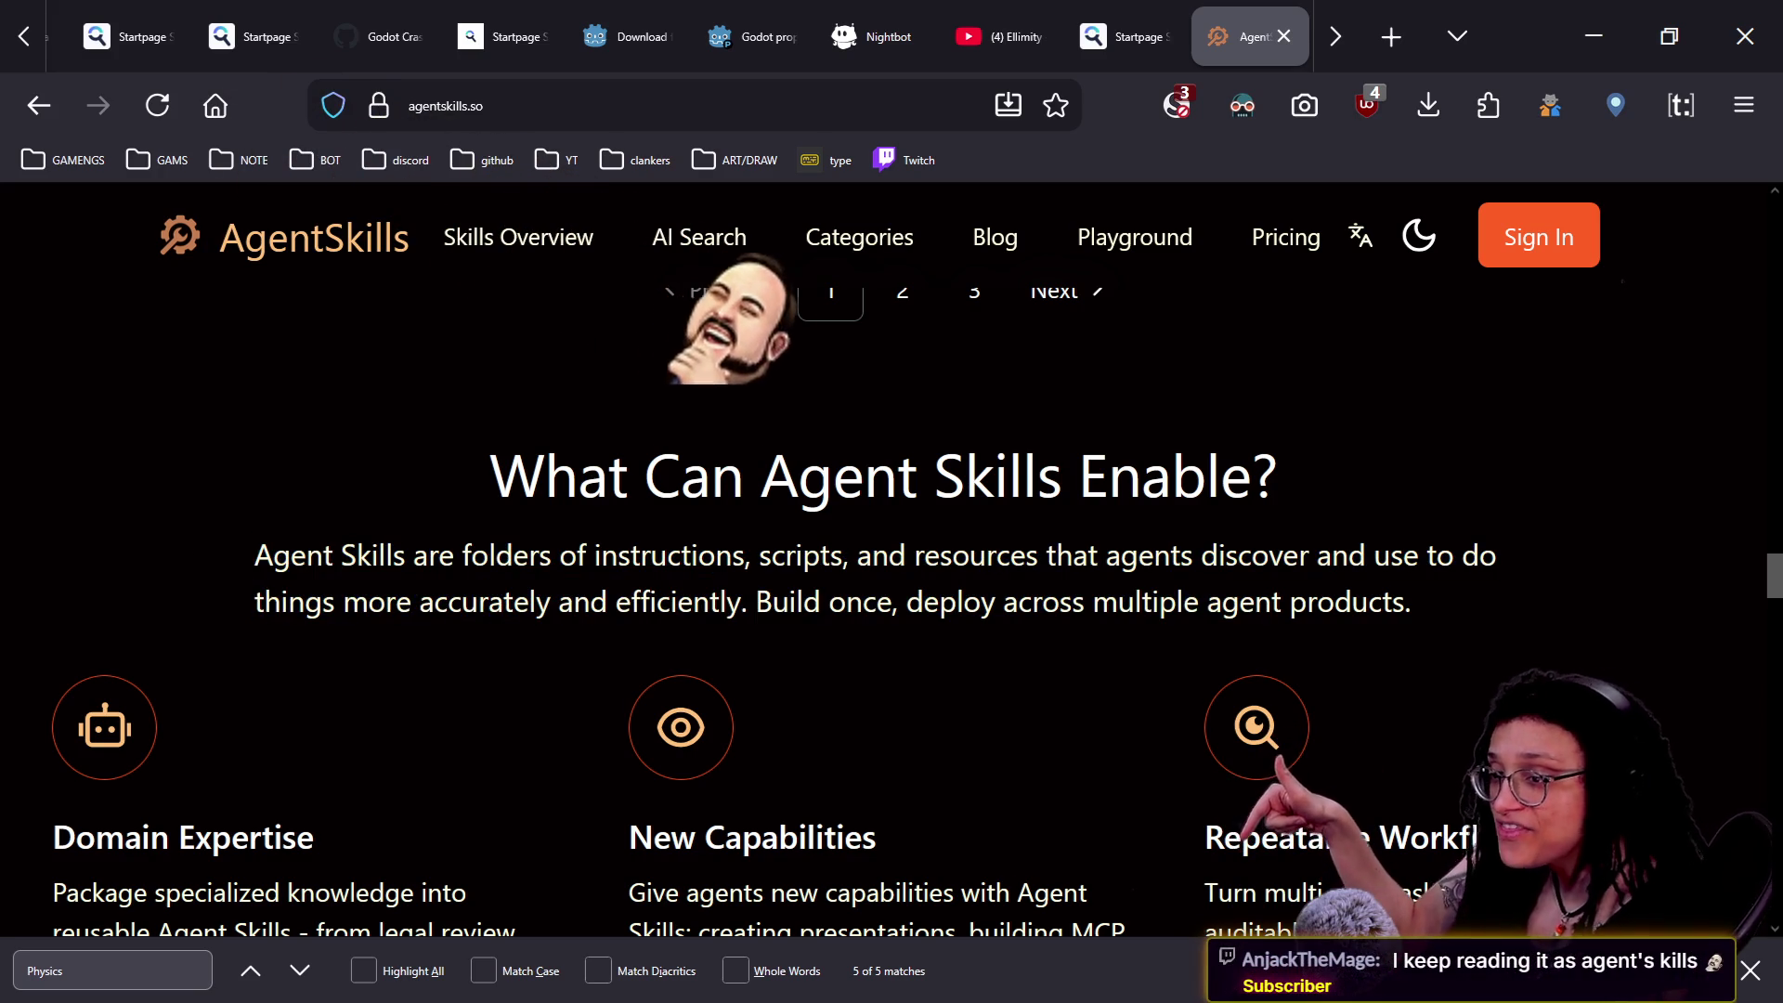
- Scroll through the features and five-star testimonials, close the find bar, and reach the FAQ
scroll(1231, 596, down, 1)
scroll(1230, 595, up, 1)
scroll(1231, 596, down, 1)
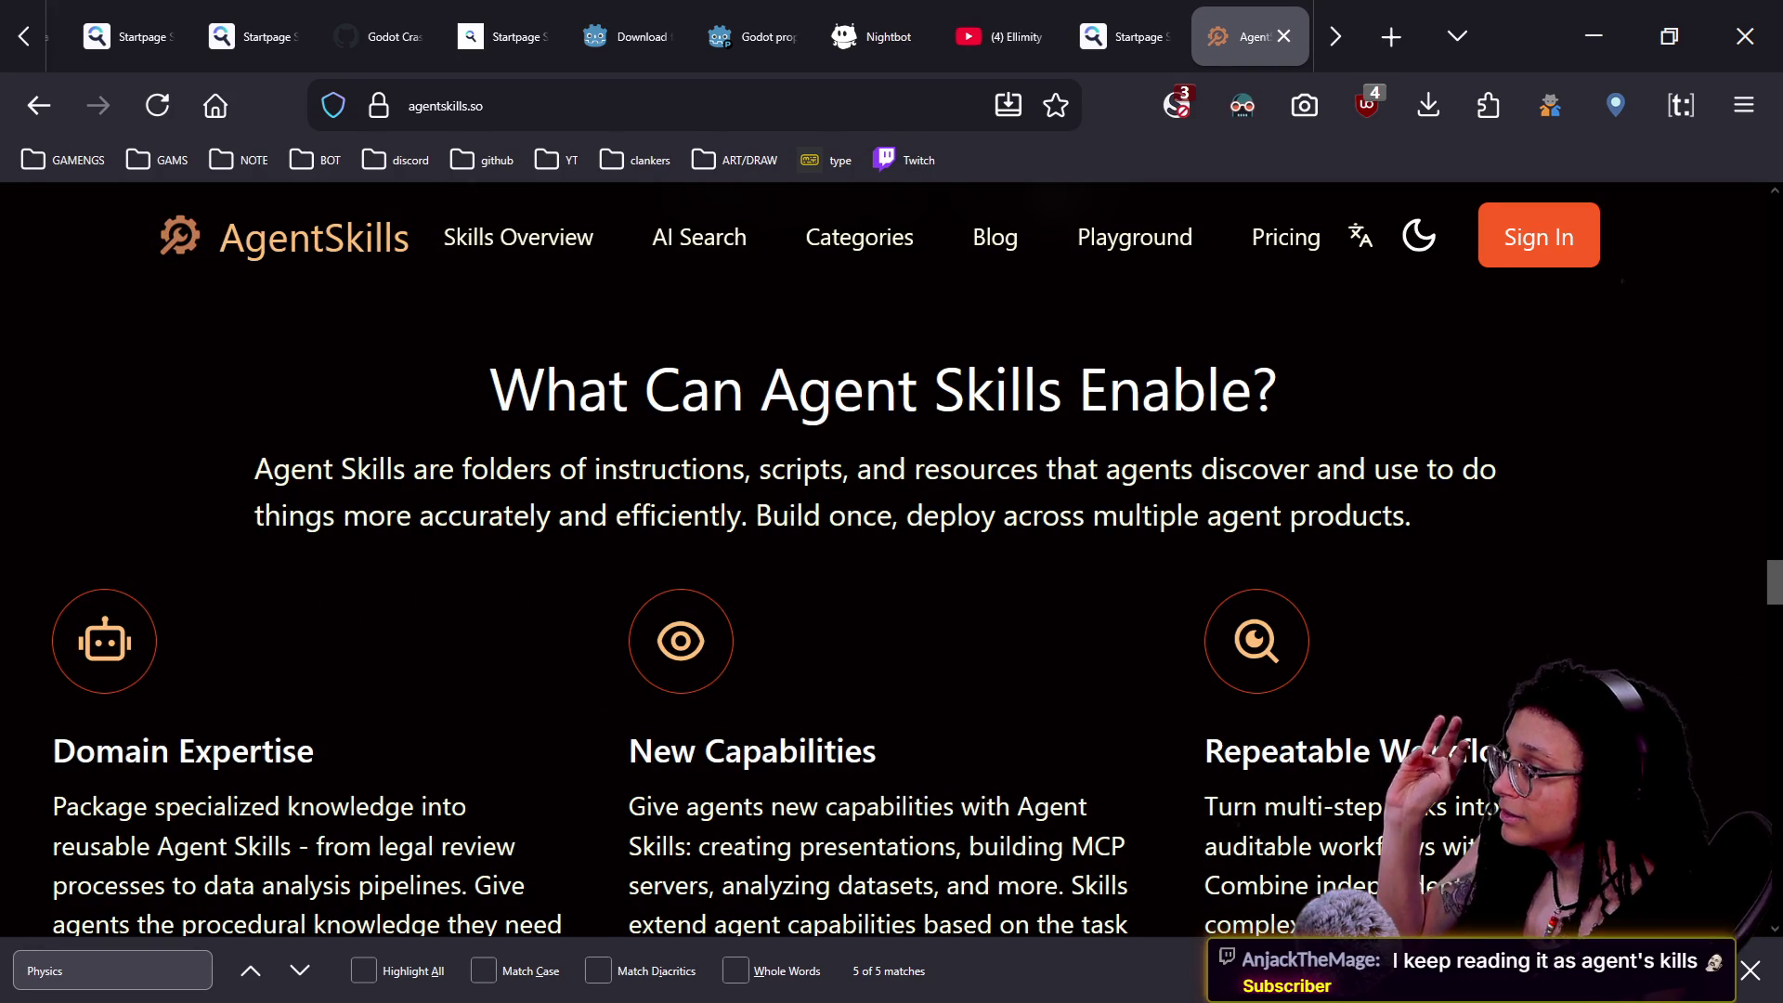
scroll(878, 517, down, 1)
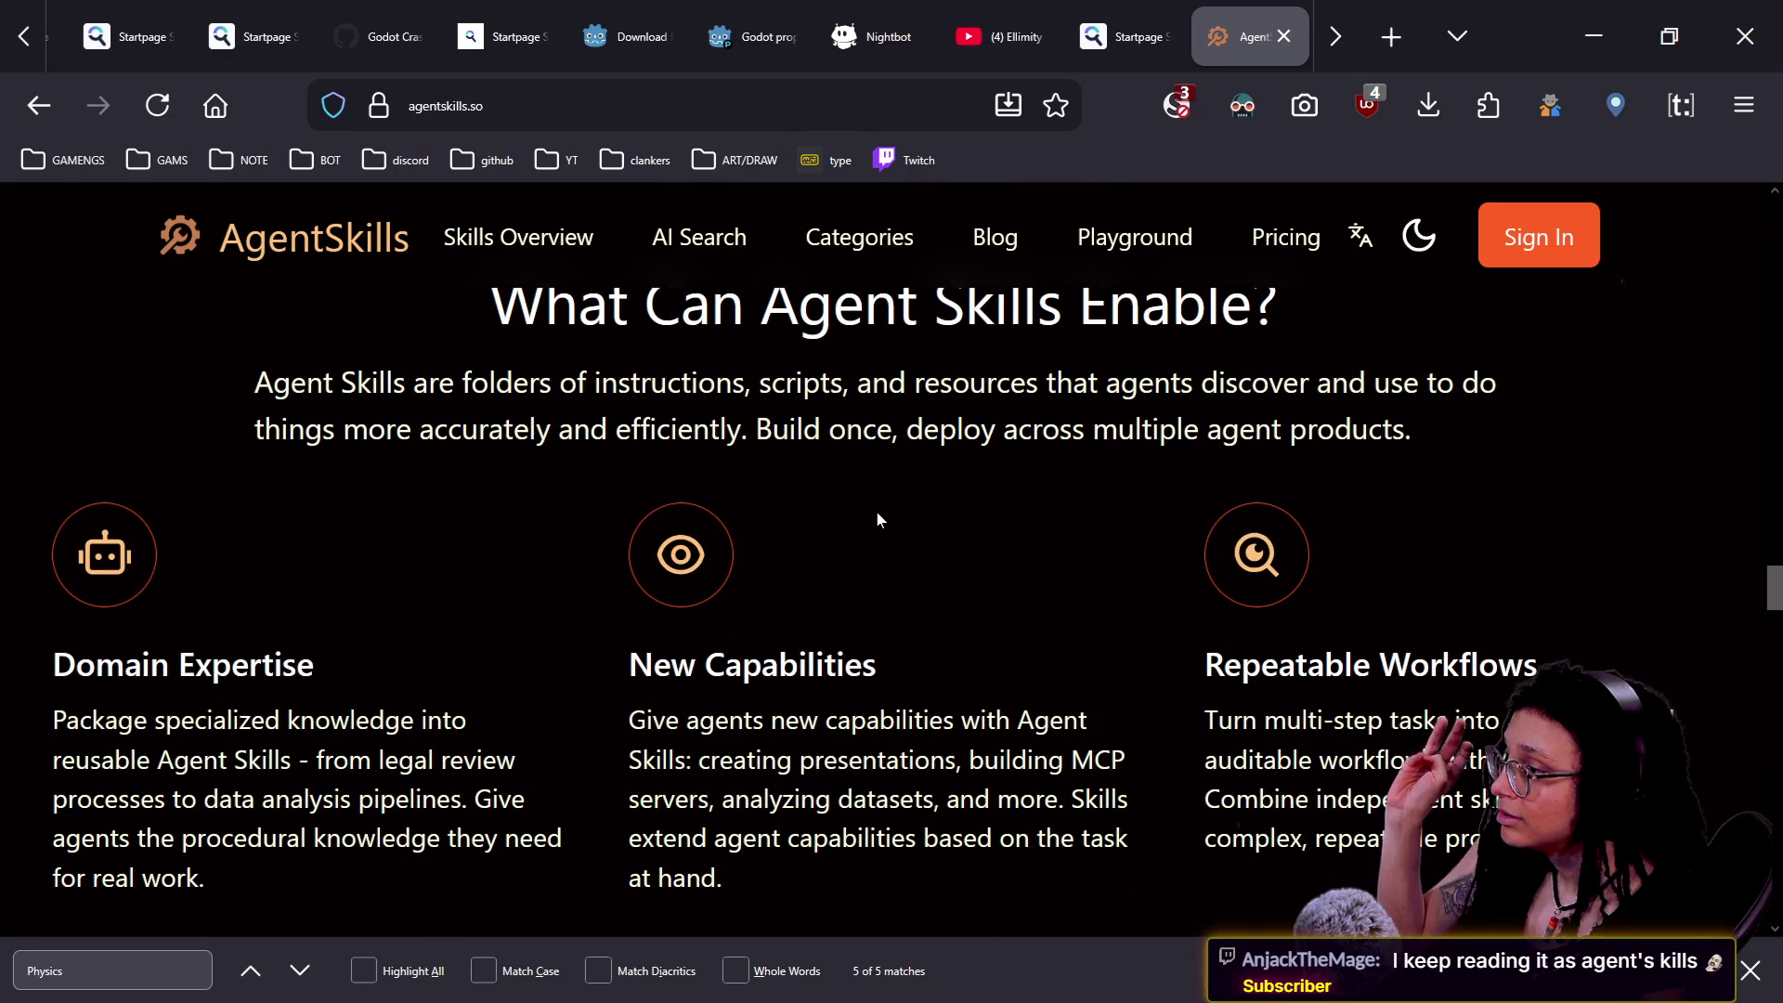
scroll(878, 516, down, 2)
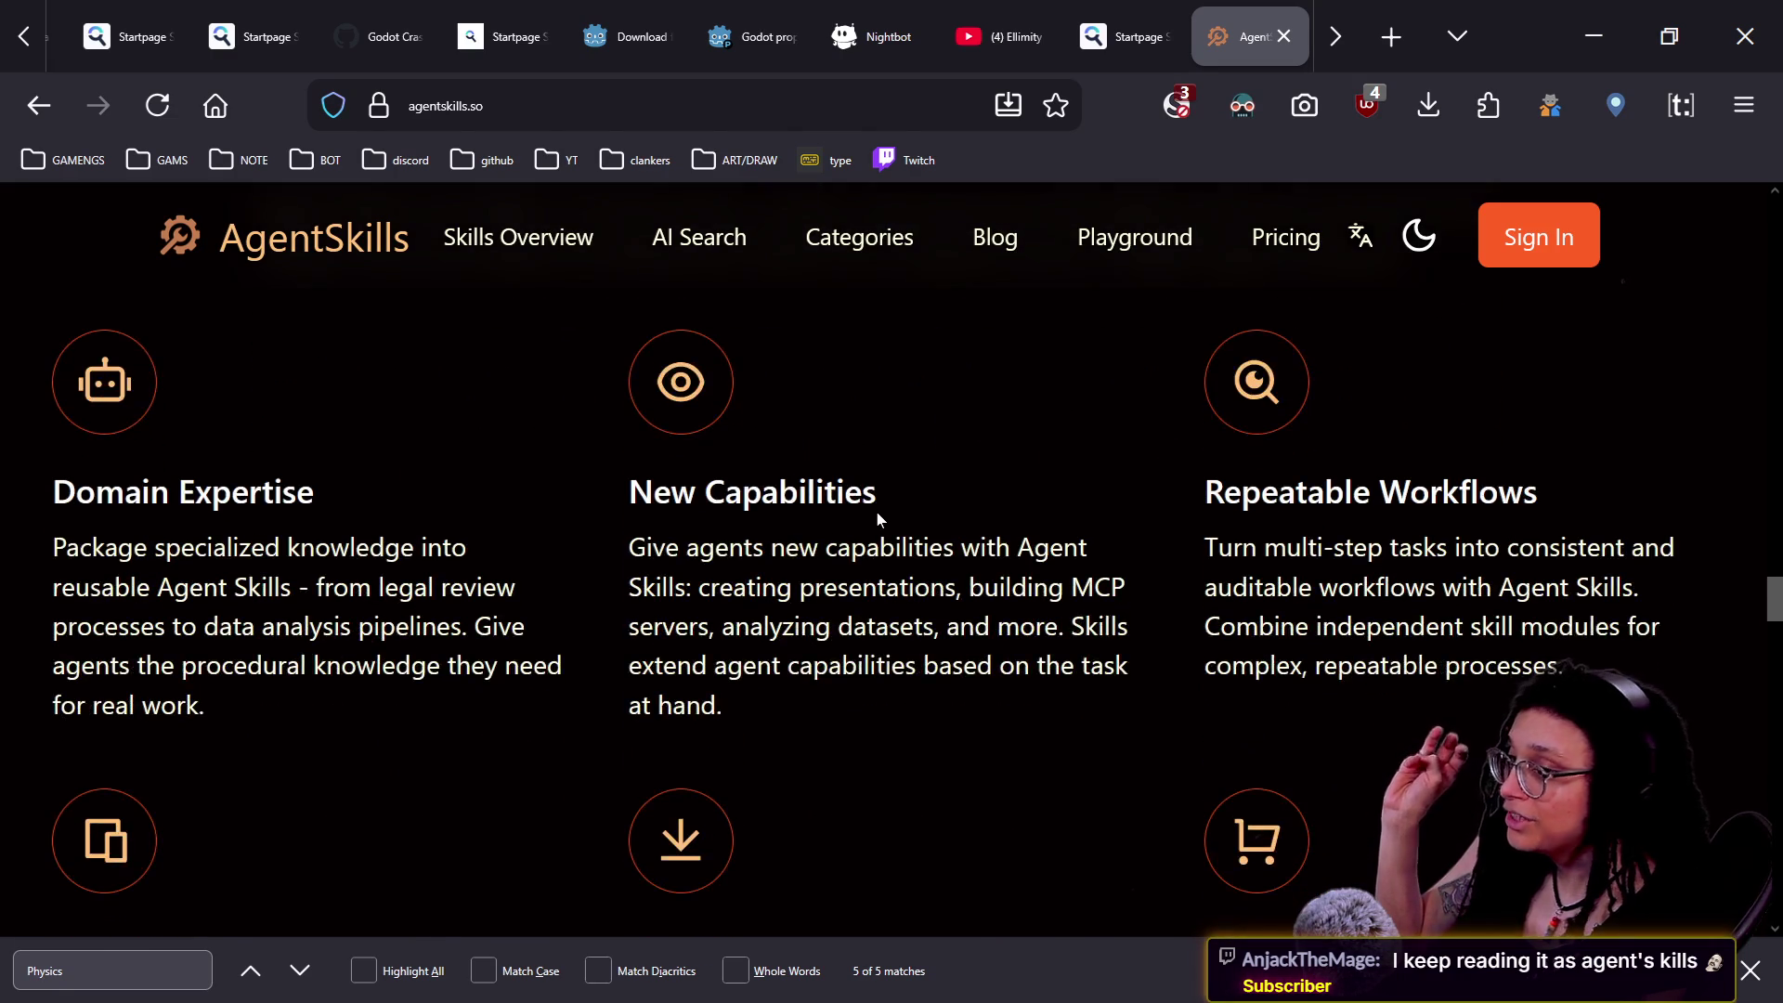
scroll(877, 511, down, 5)
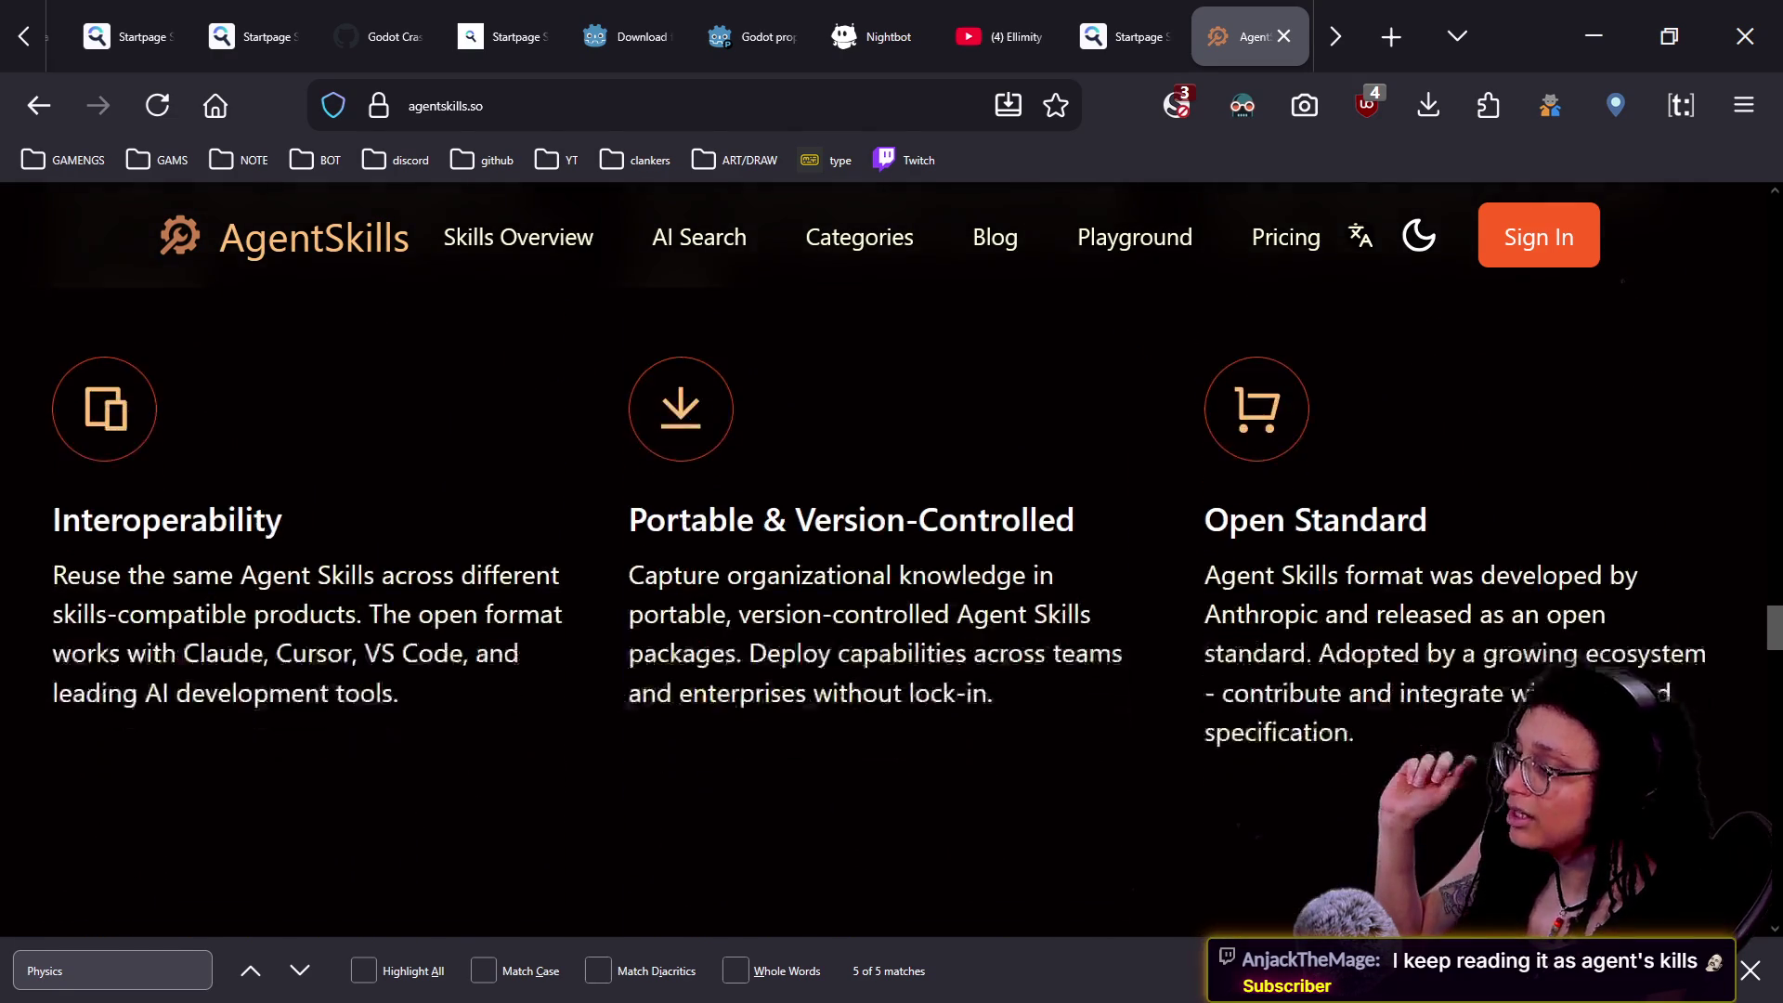
scroll(880, 519, down, 5)
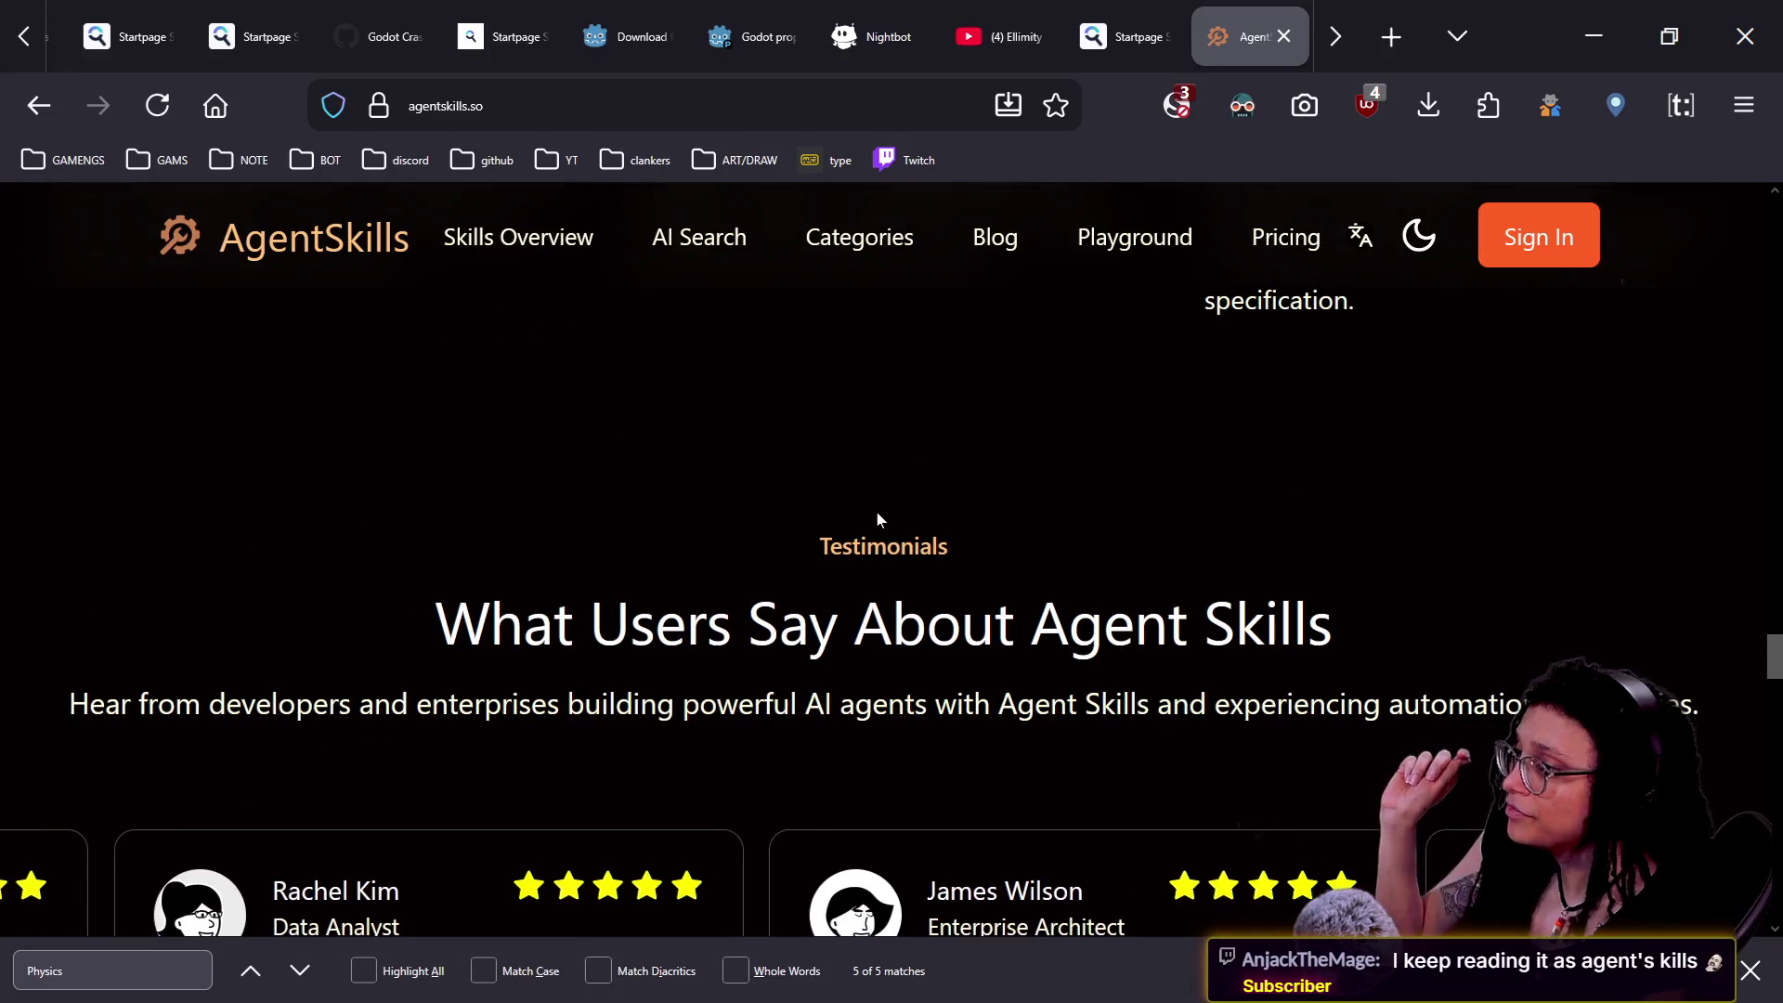
scroll(715, 507, down, 1)
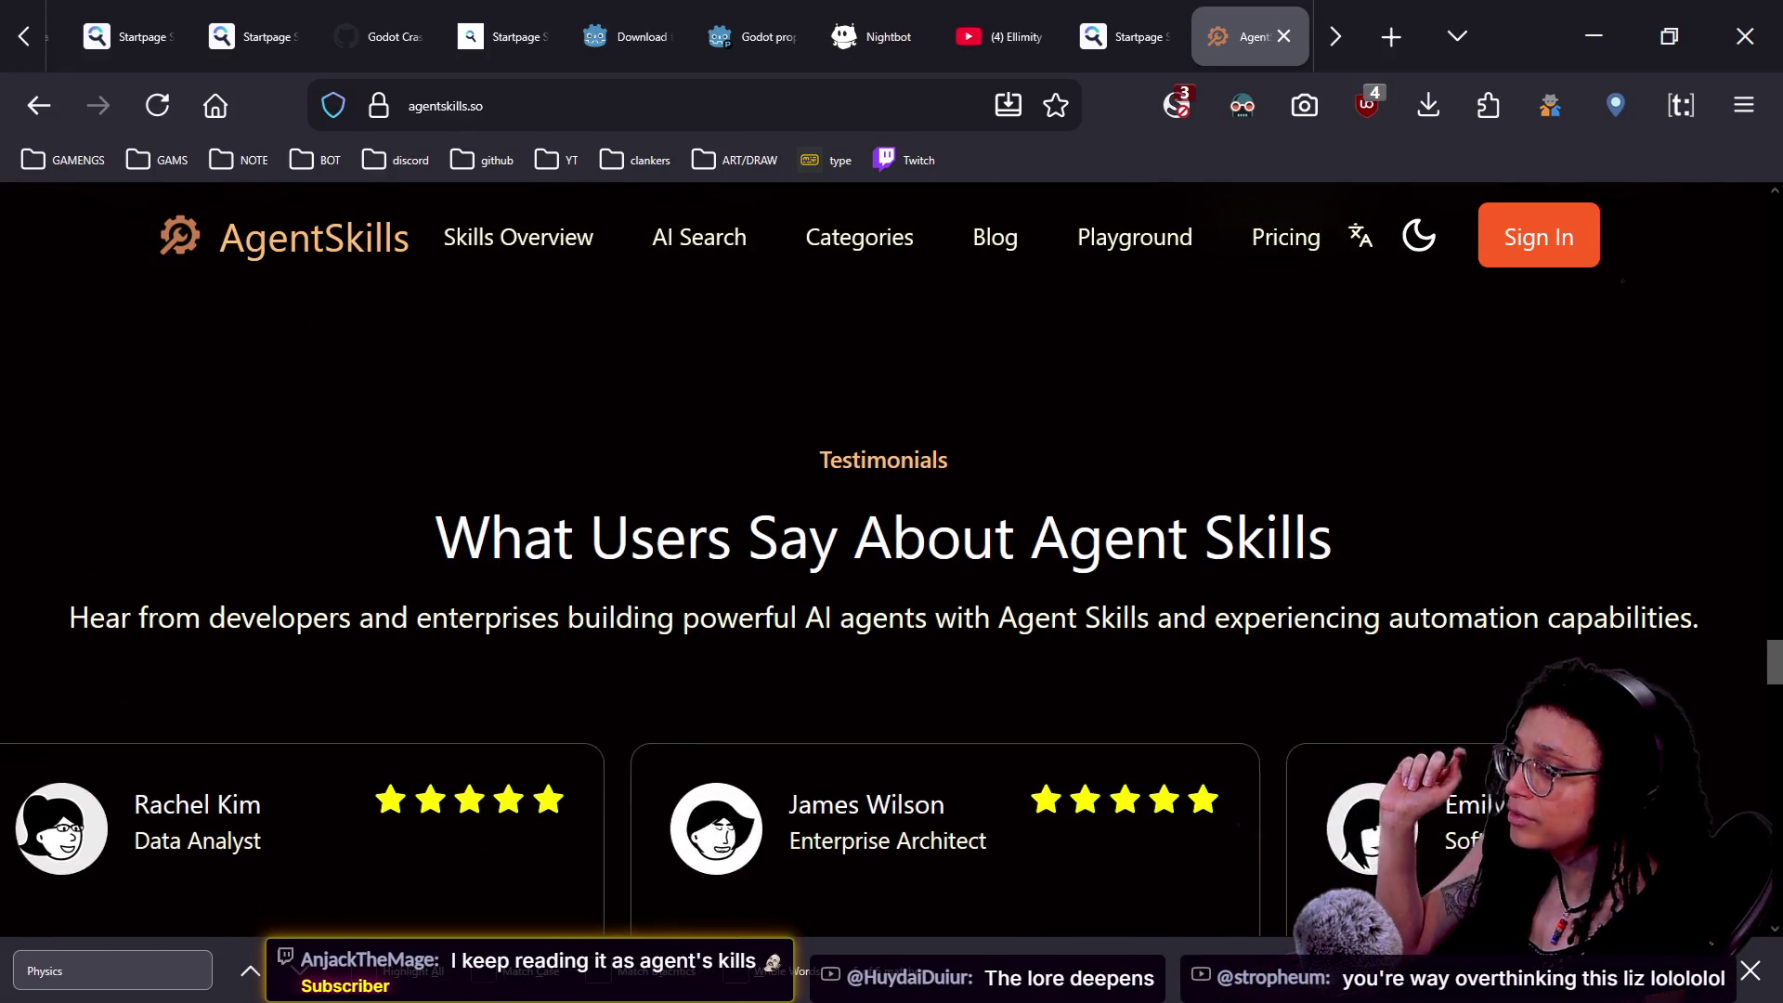
scroll(717, 515, down, 1)
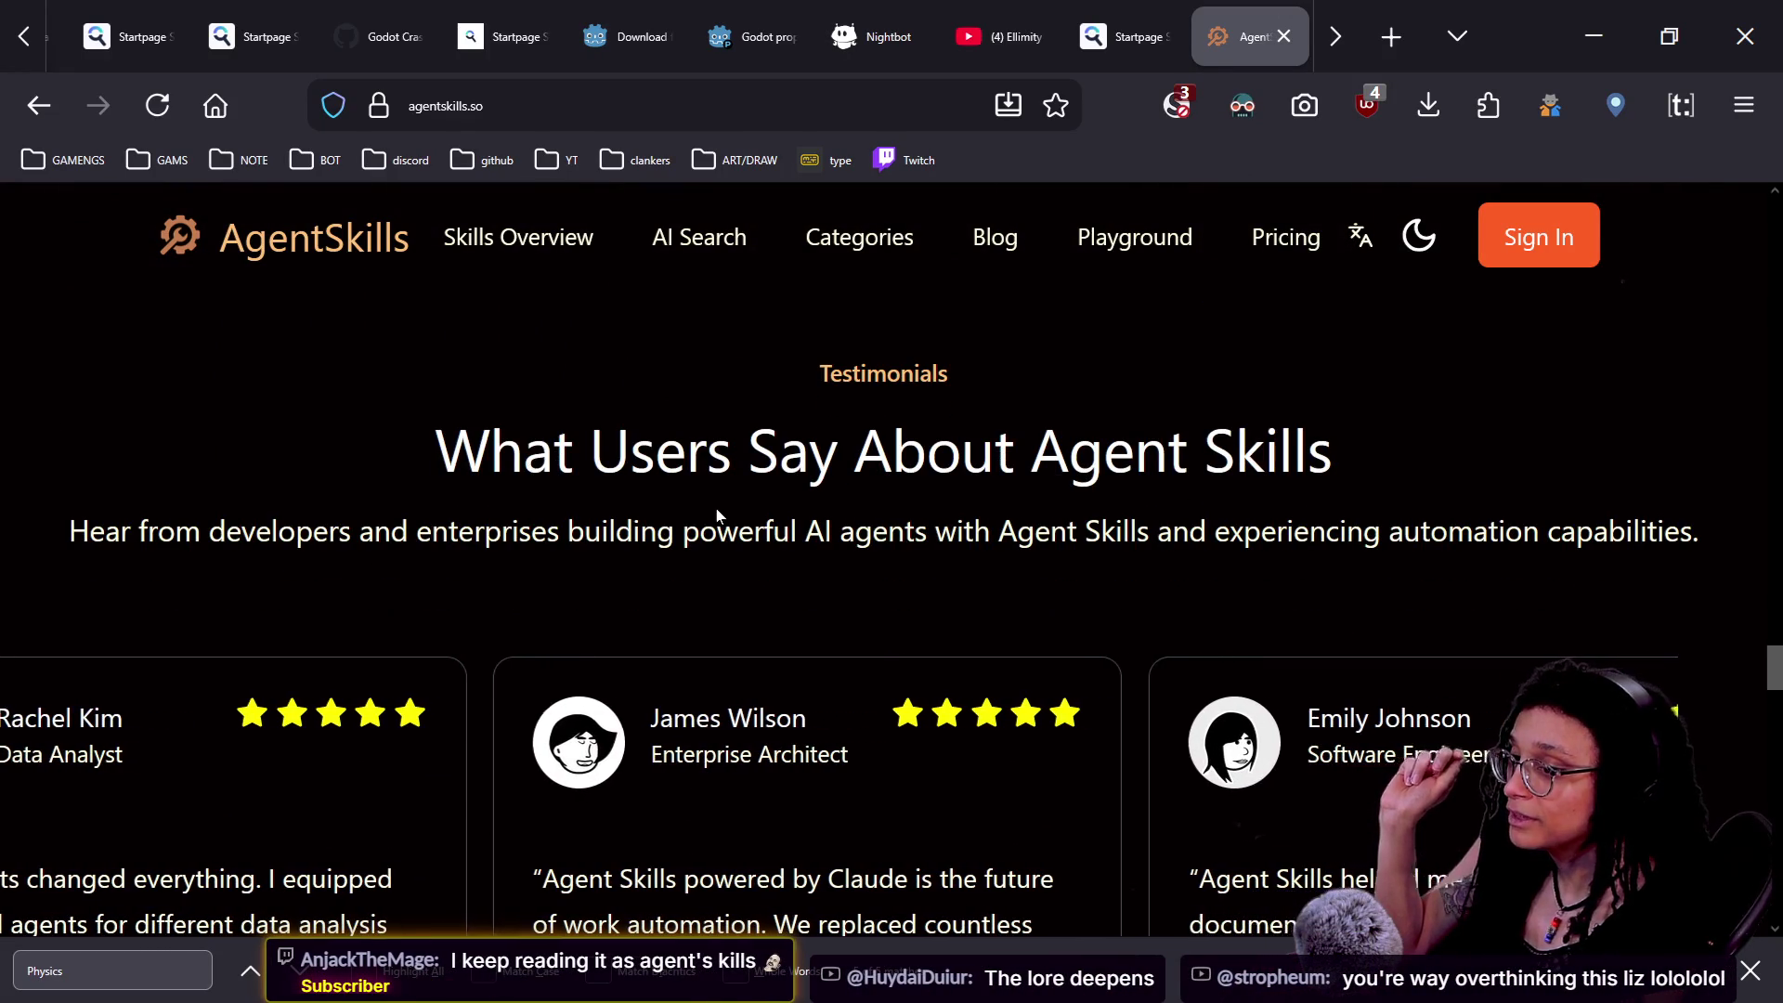
scroll(717, 513, down, 1)
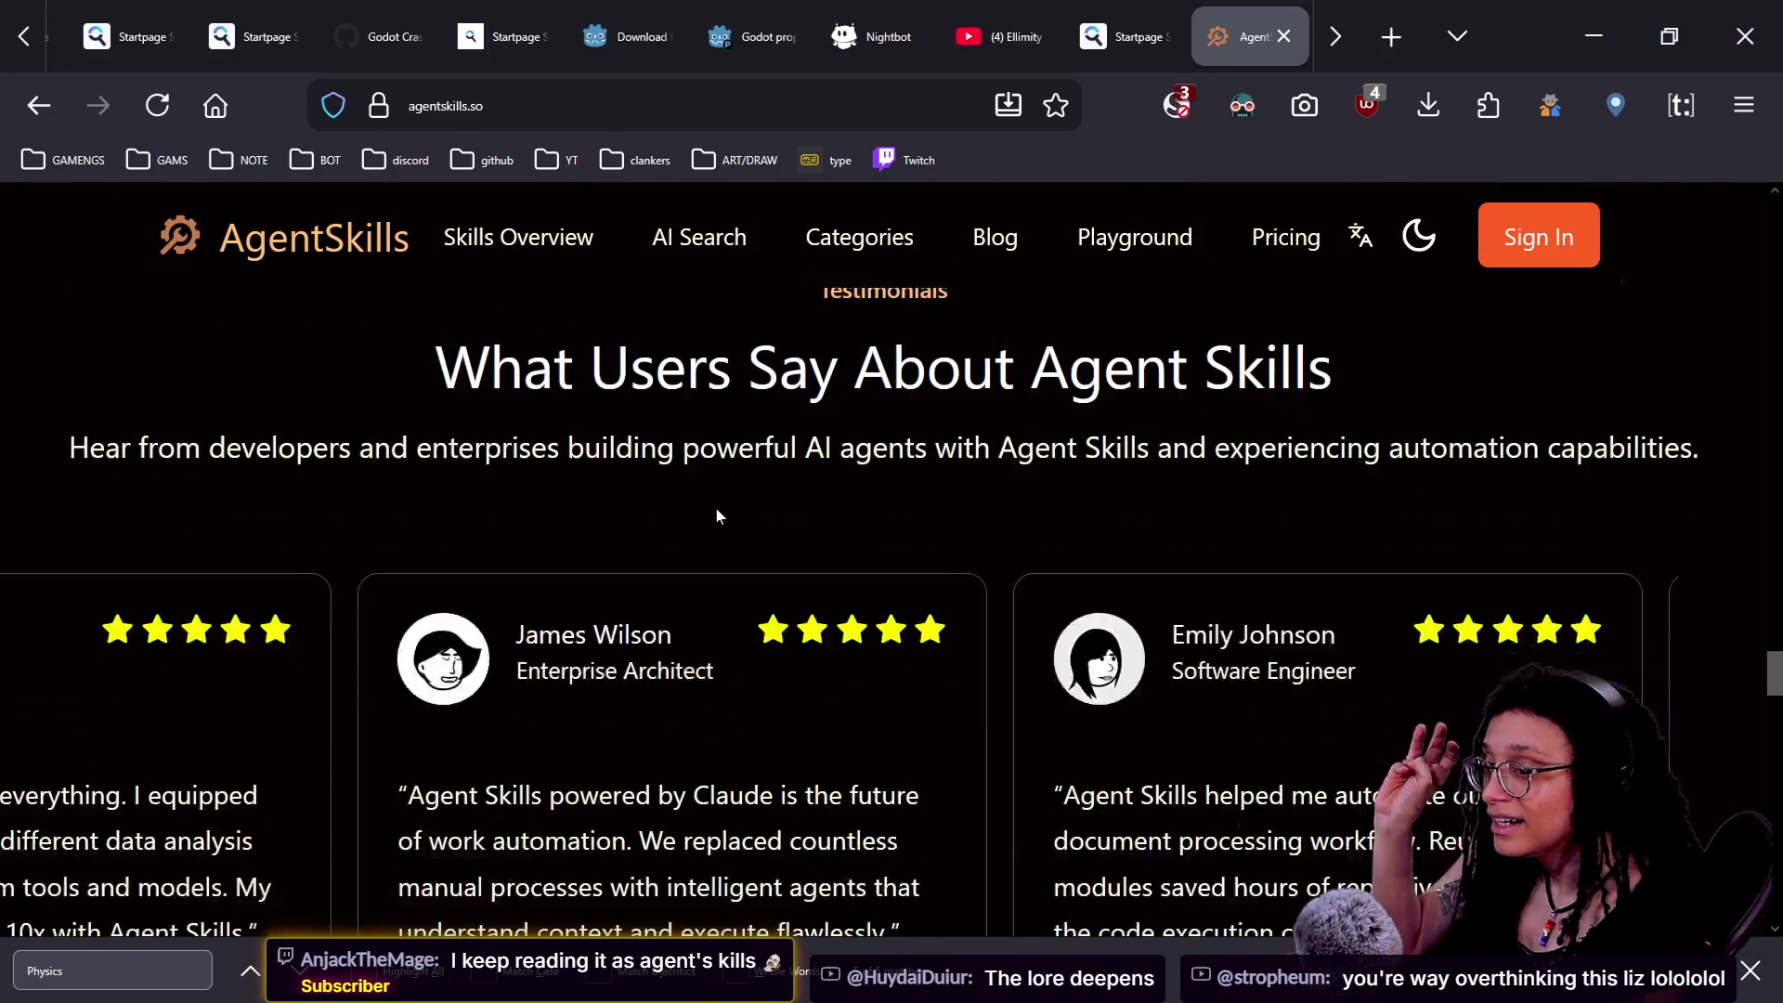
scroll(717, 516, down, 3)
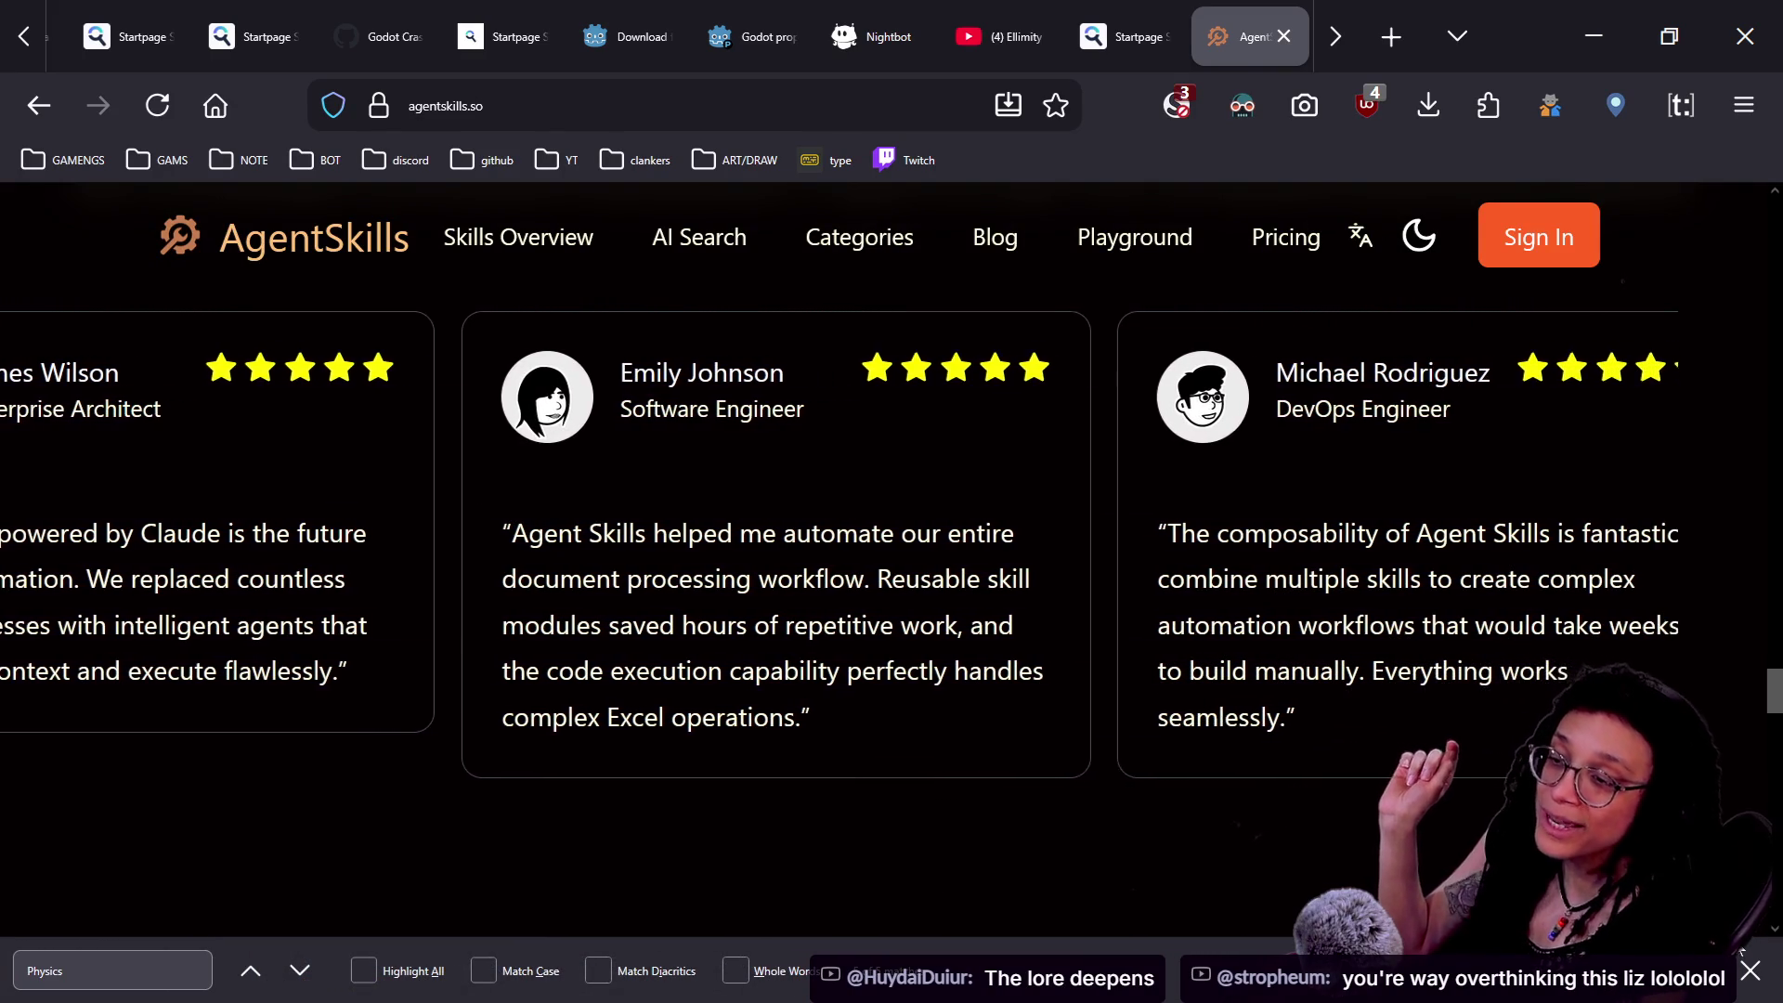
key(Escape)
scroll(891, 557, down, 3)
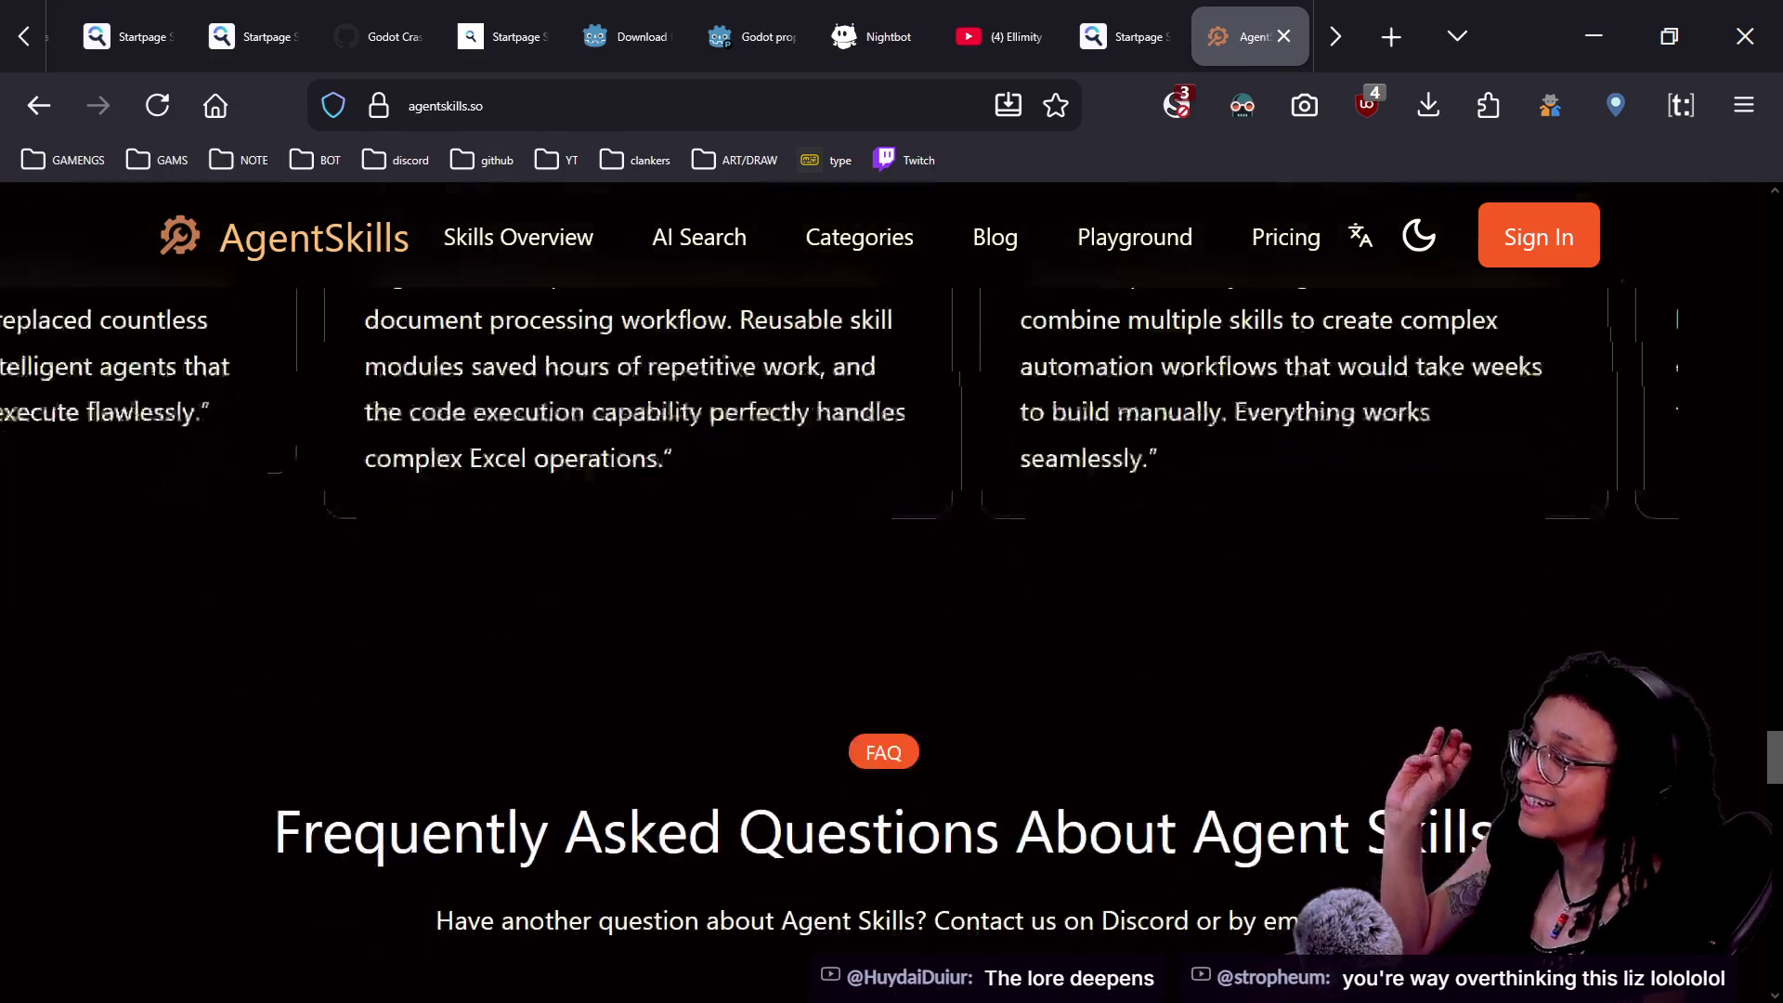
- Scroll through FAQ answers 1–7, ending at the comparison with other AI automation tools
scroll(892, 595, down, 5)
scroll(892, 595, down, 2)
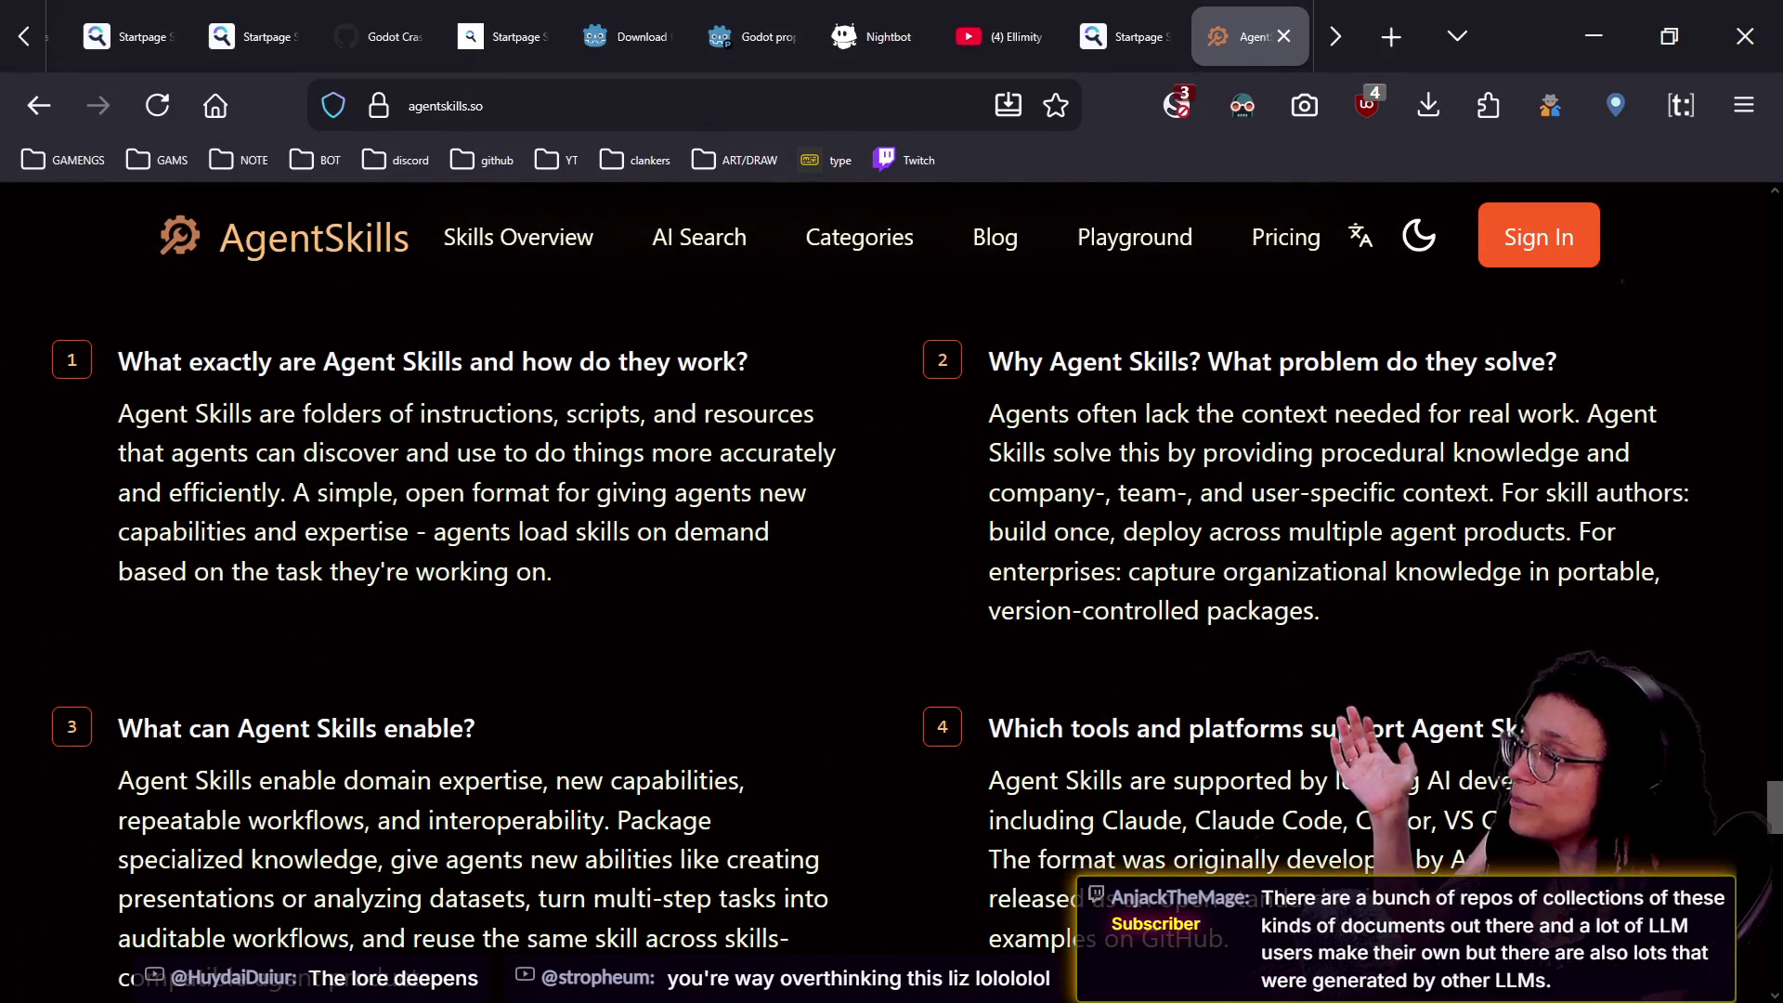
scroll(891, 594, down, 1)
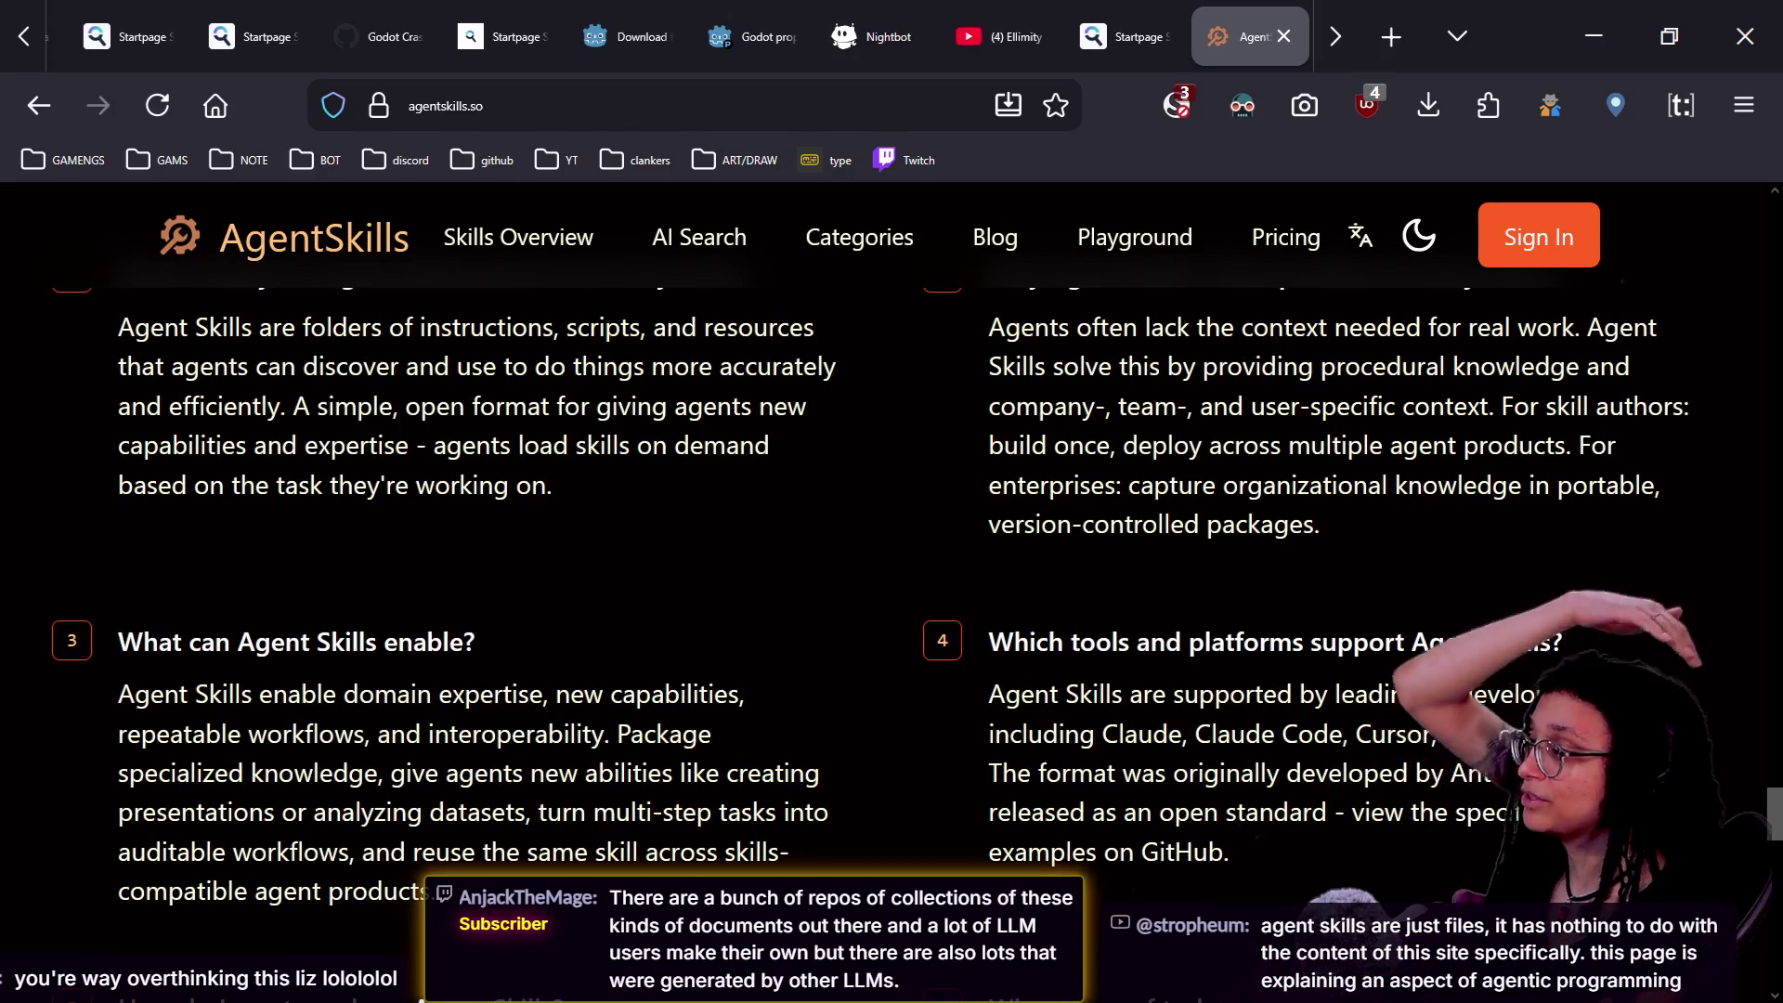
scroll(1404, 824, down, 2)
scroll(1402, 816, up, 2)
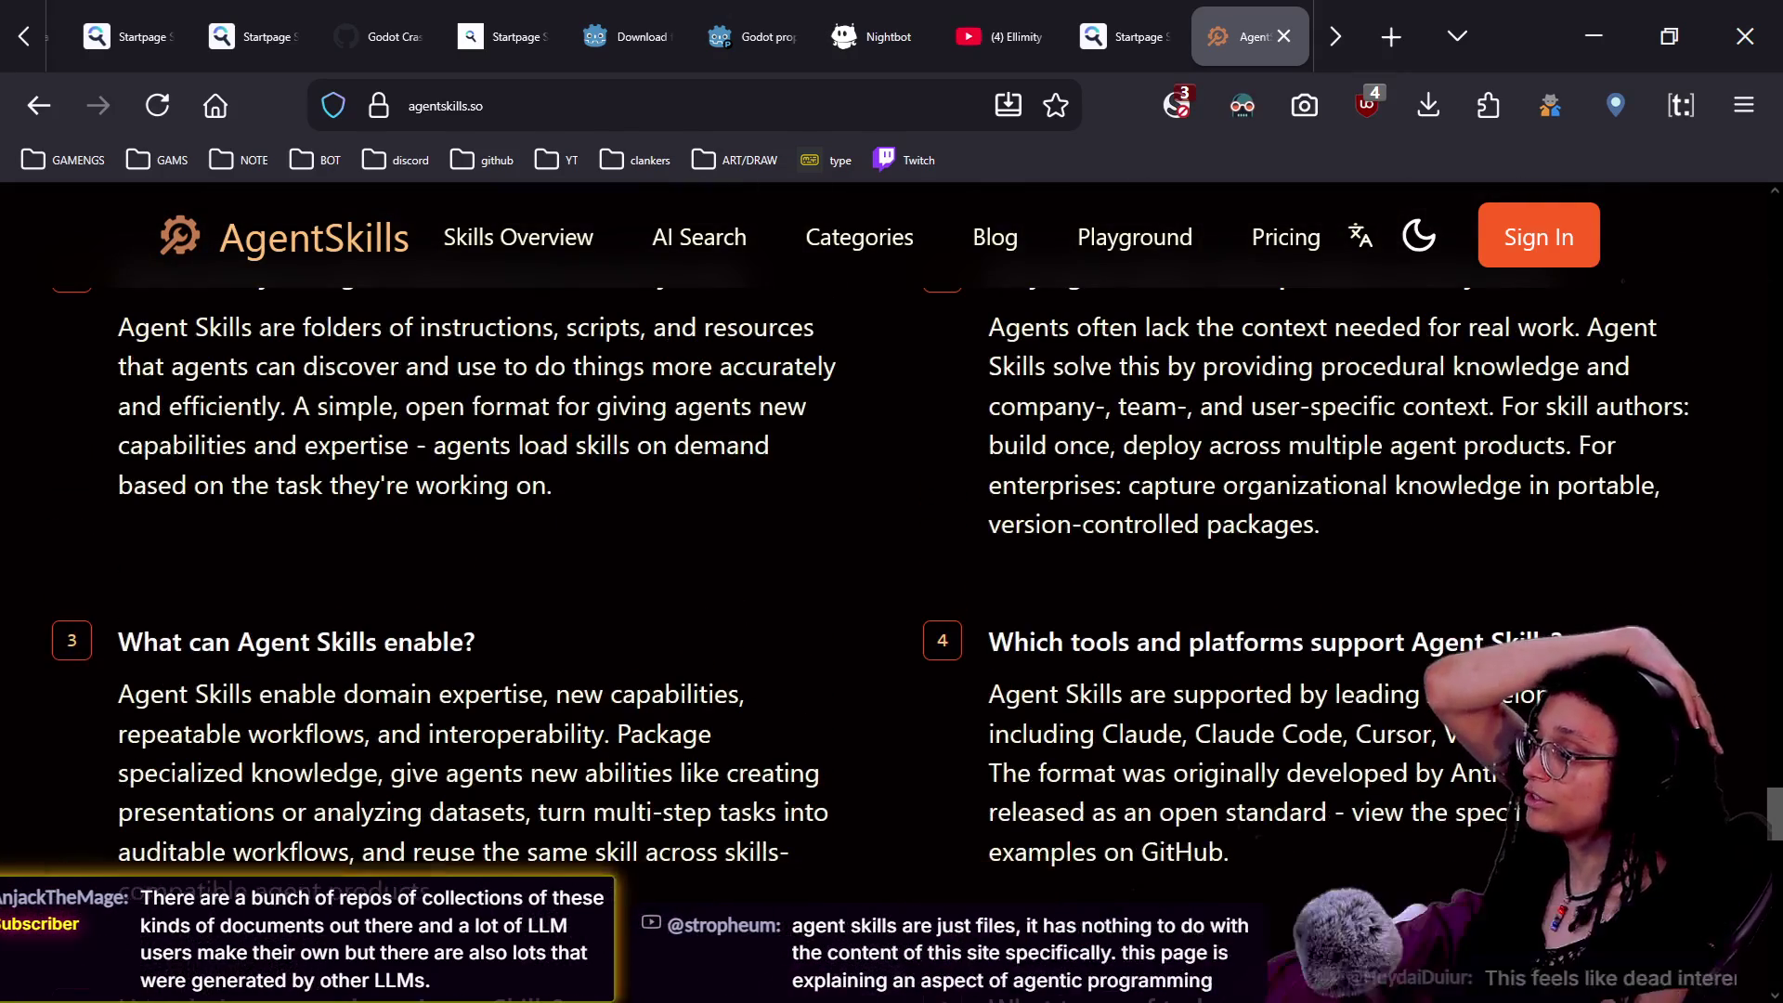
scroll(1402, 816, up, 1)
scroll(1404, 824, down, 2)
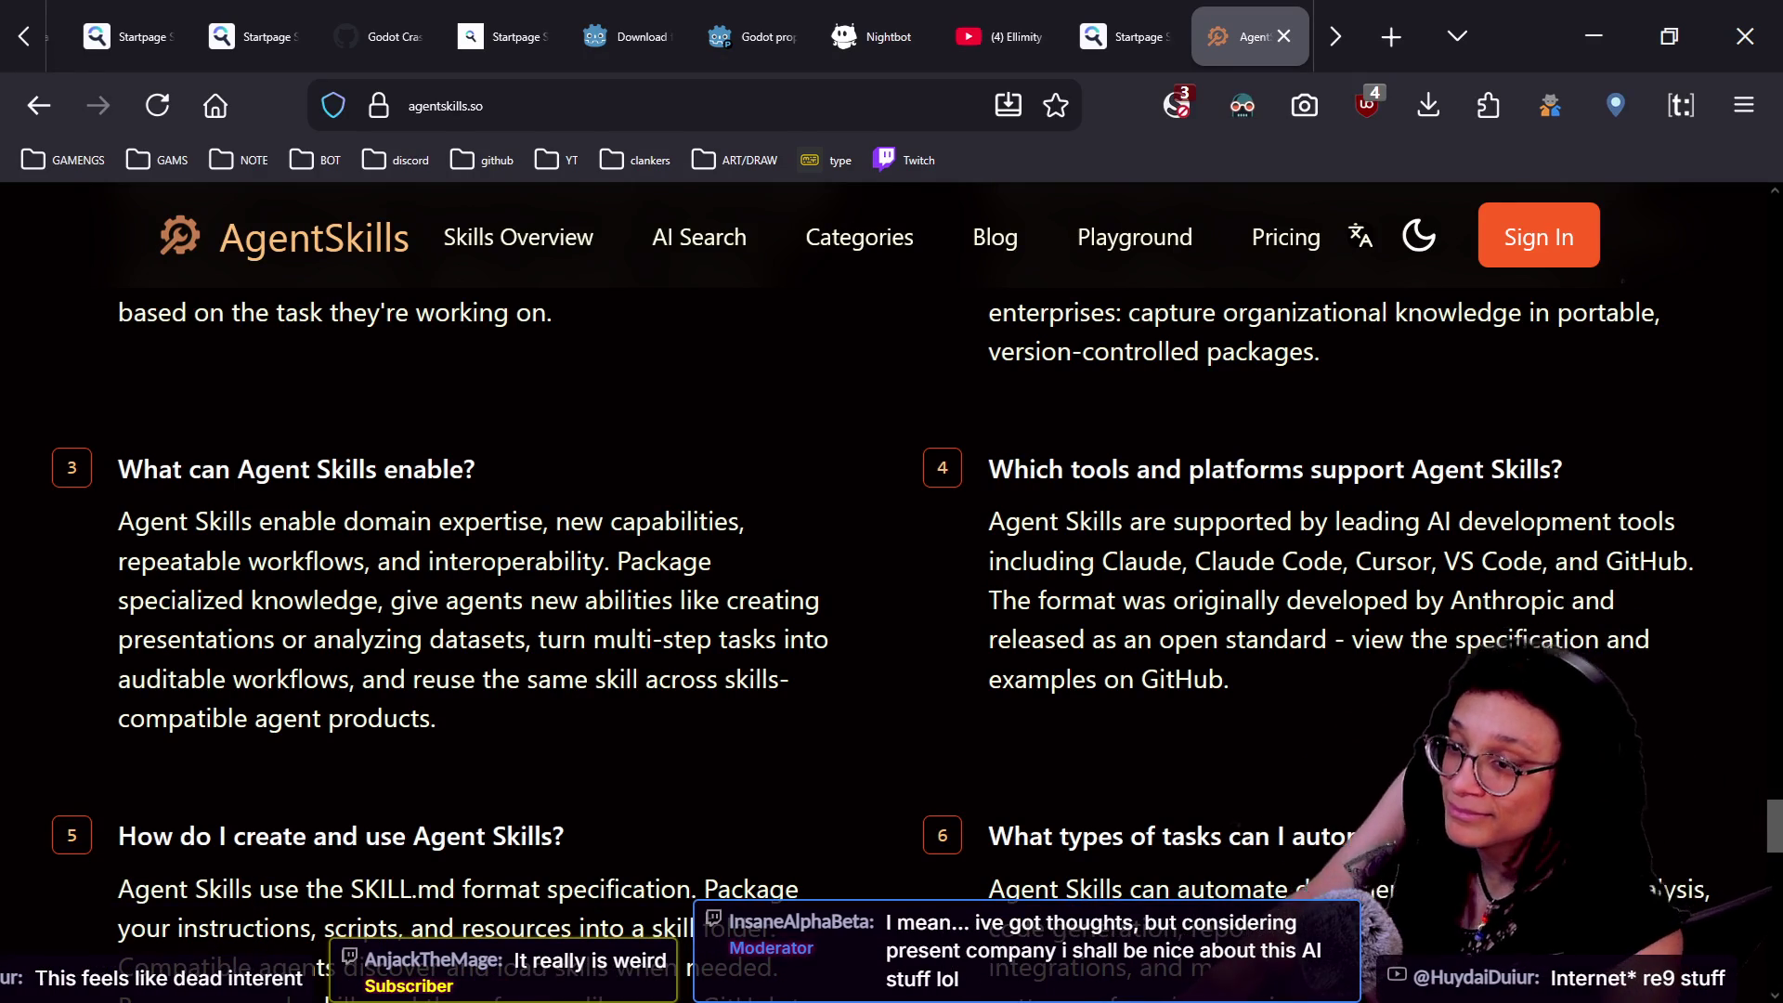
scroll(1300, 617, down, 2)
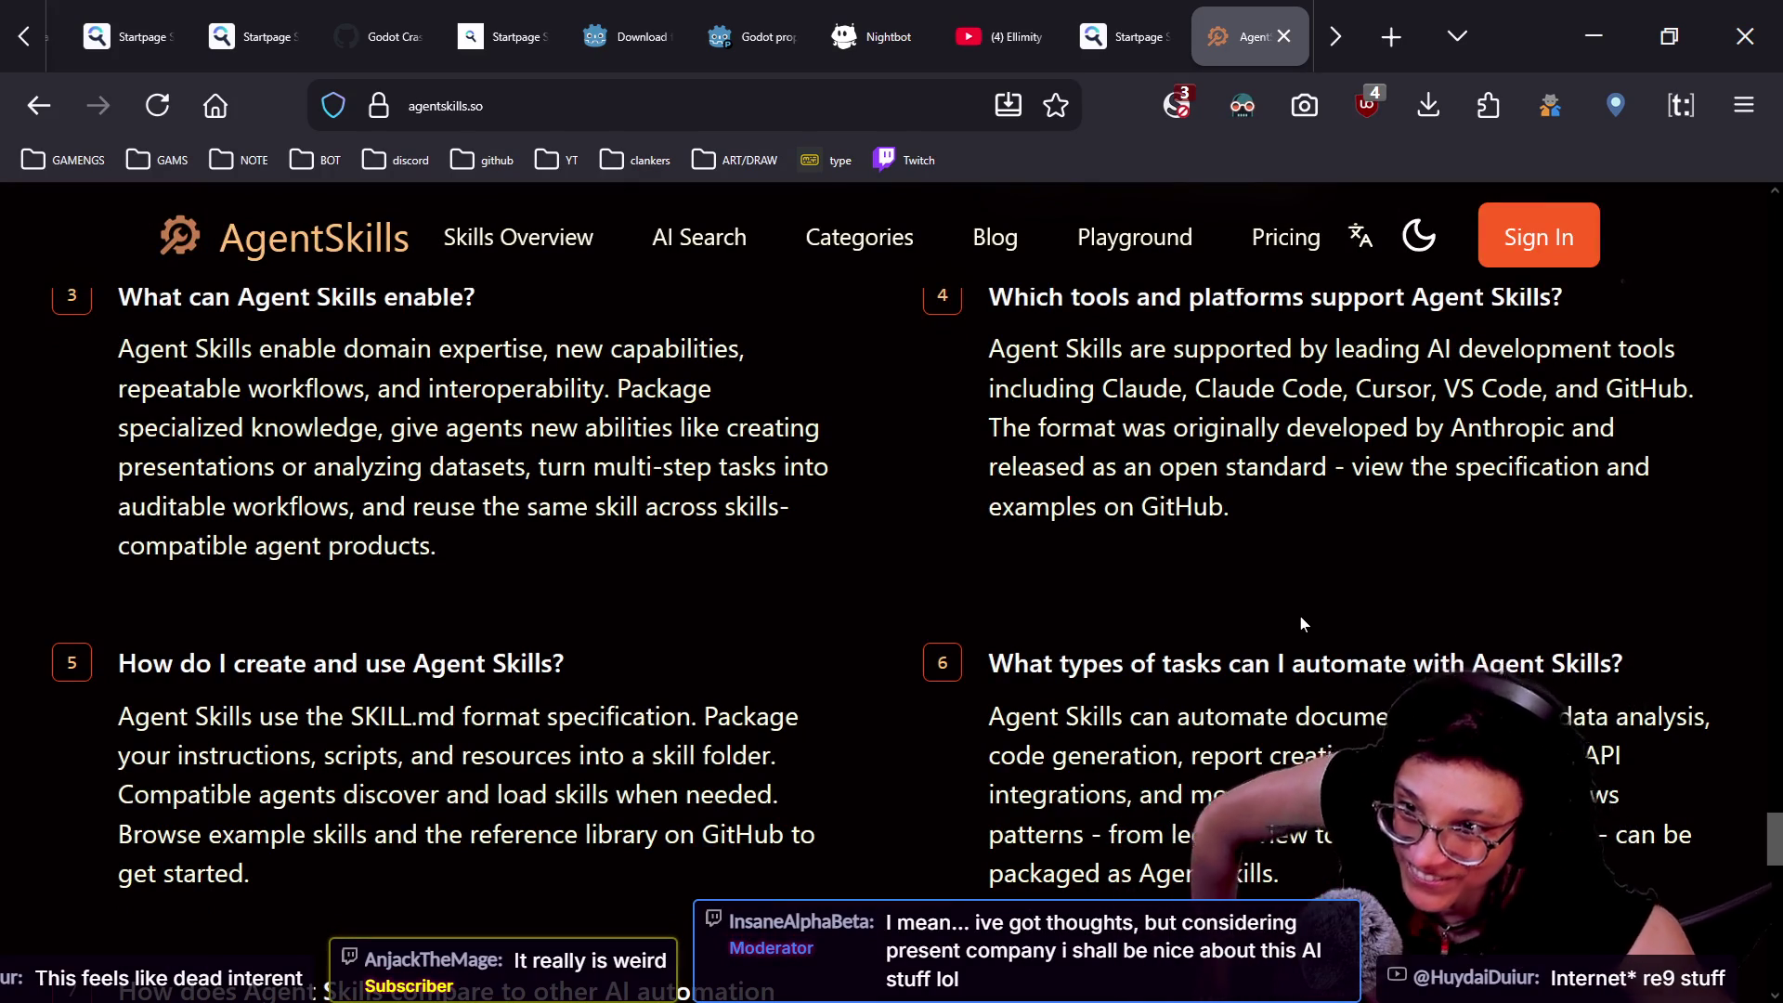
scroll(1300, 615, down, 2)
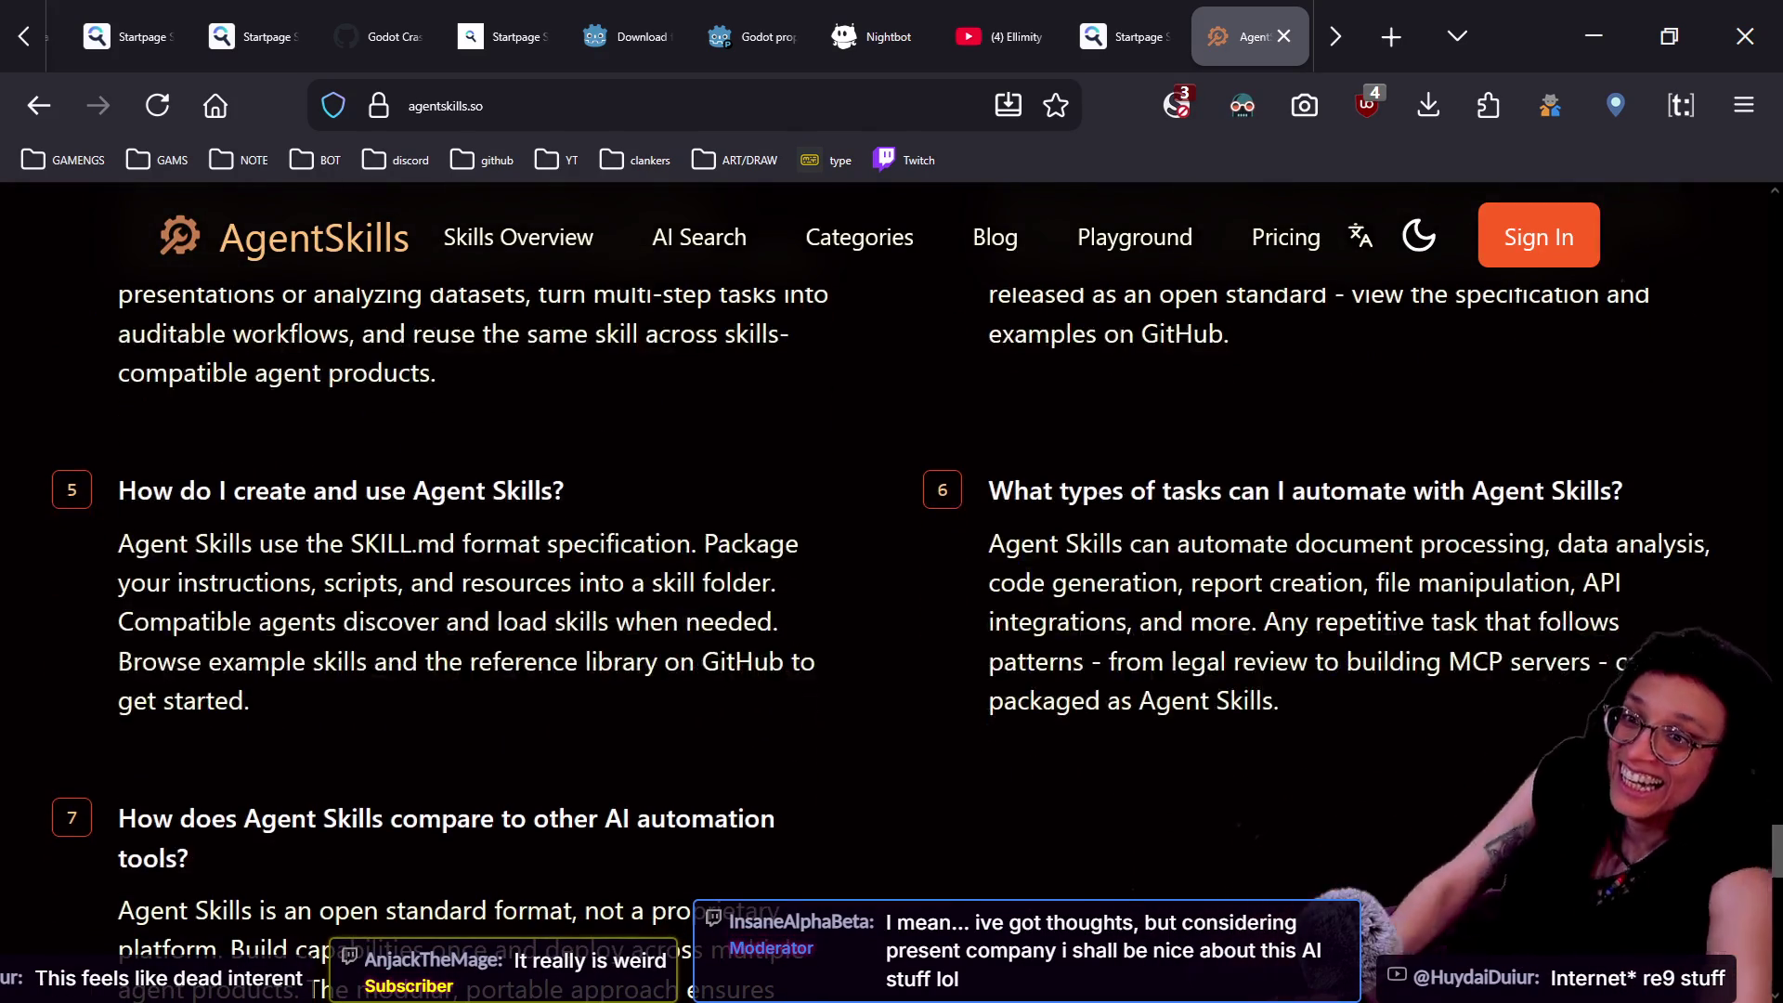
scroll(1300, 615, down, 1)
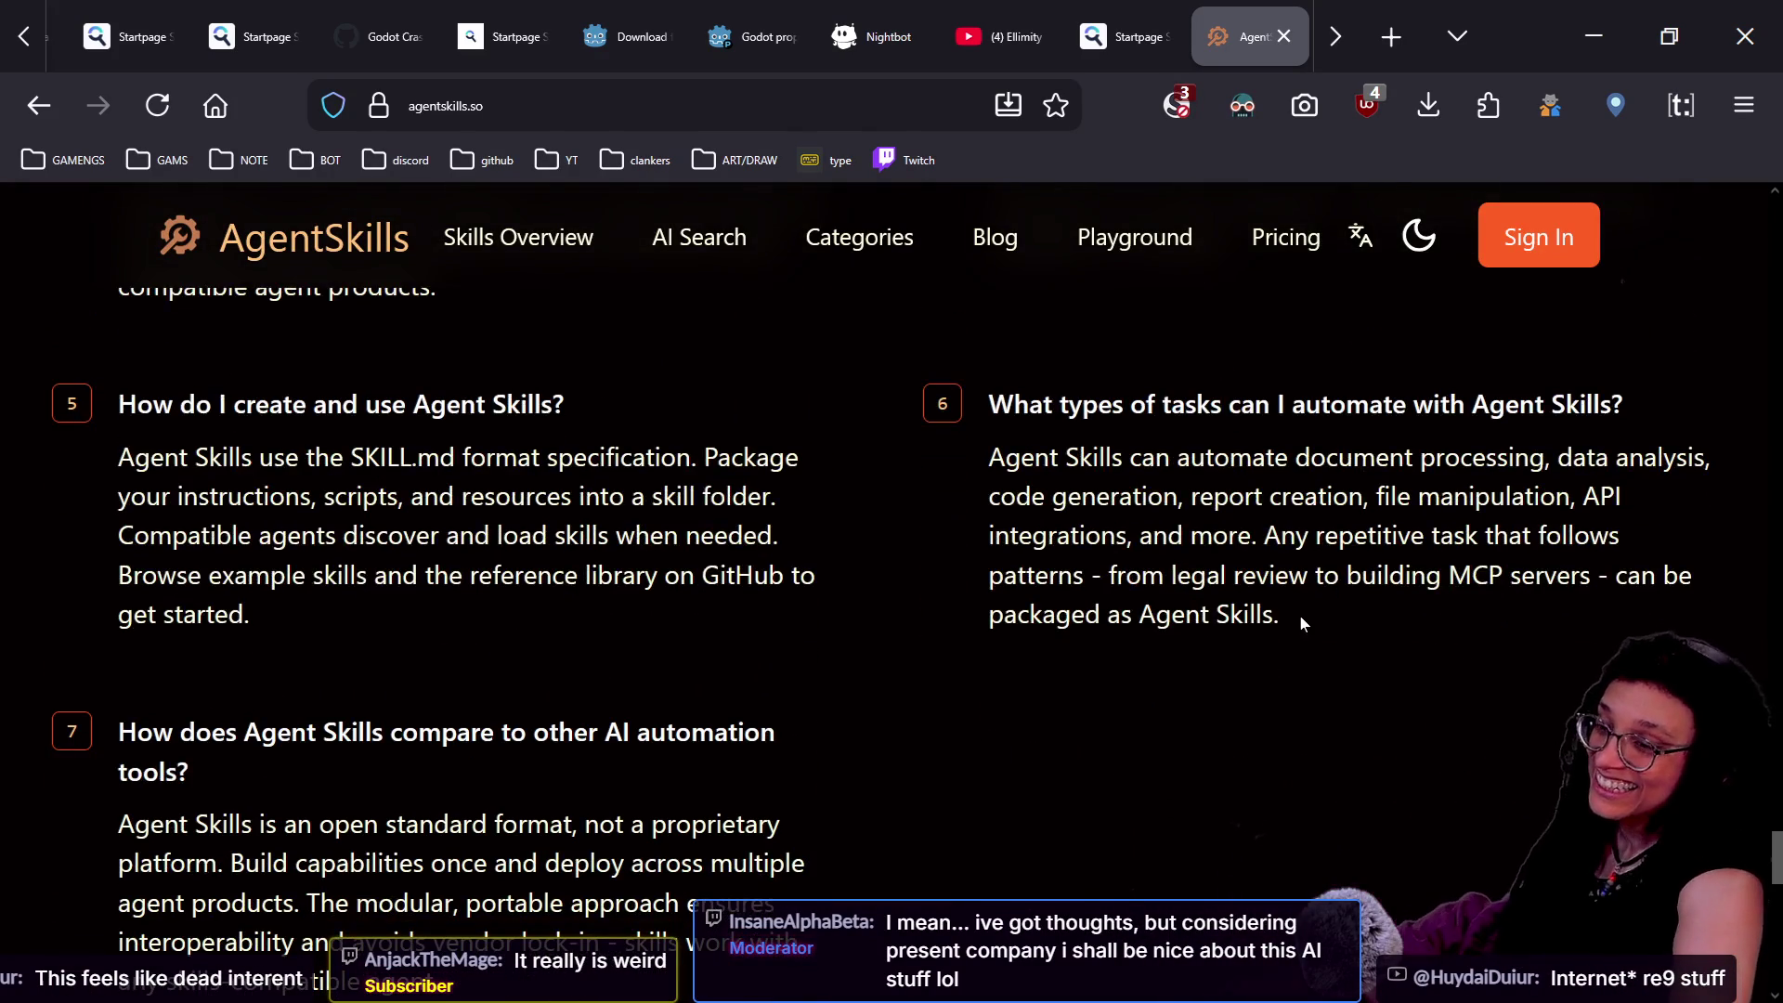
scroll(1301, 622, down, 1)
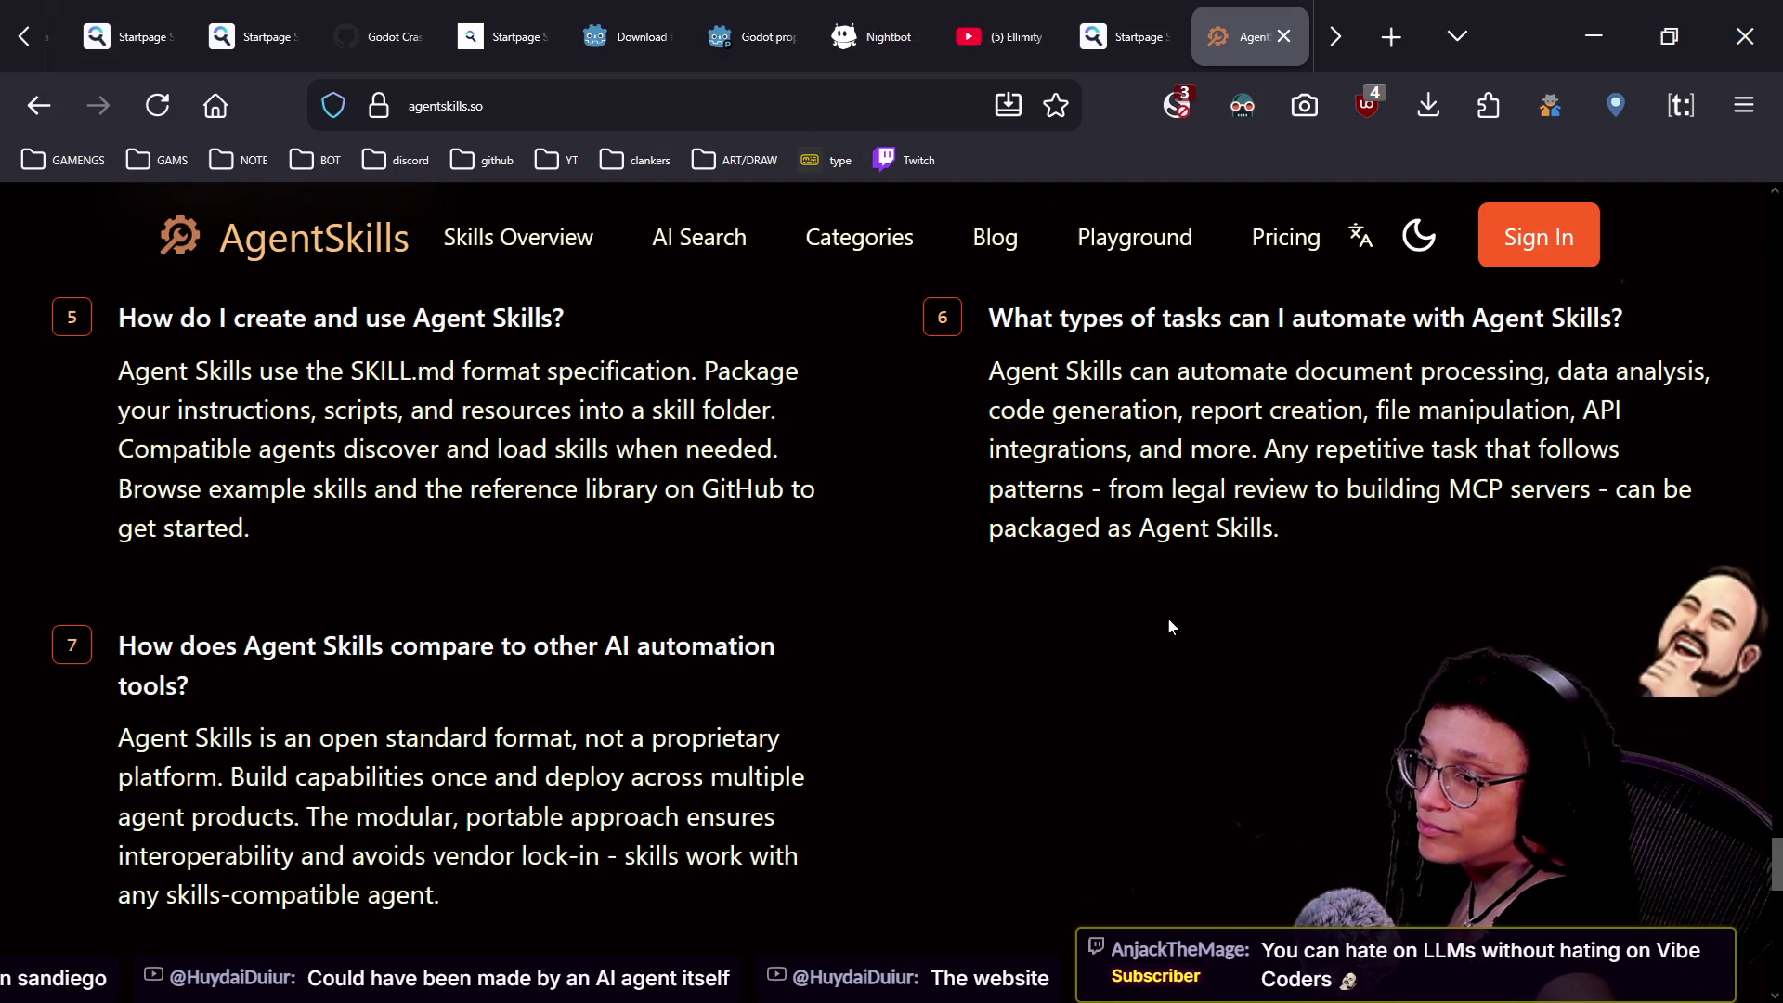
scroll(1172, 637, down, 2)
scroll(1172, 637, down, 2)
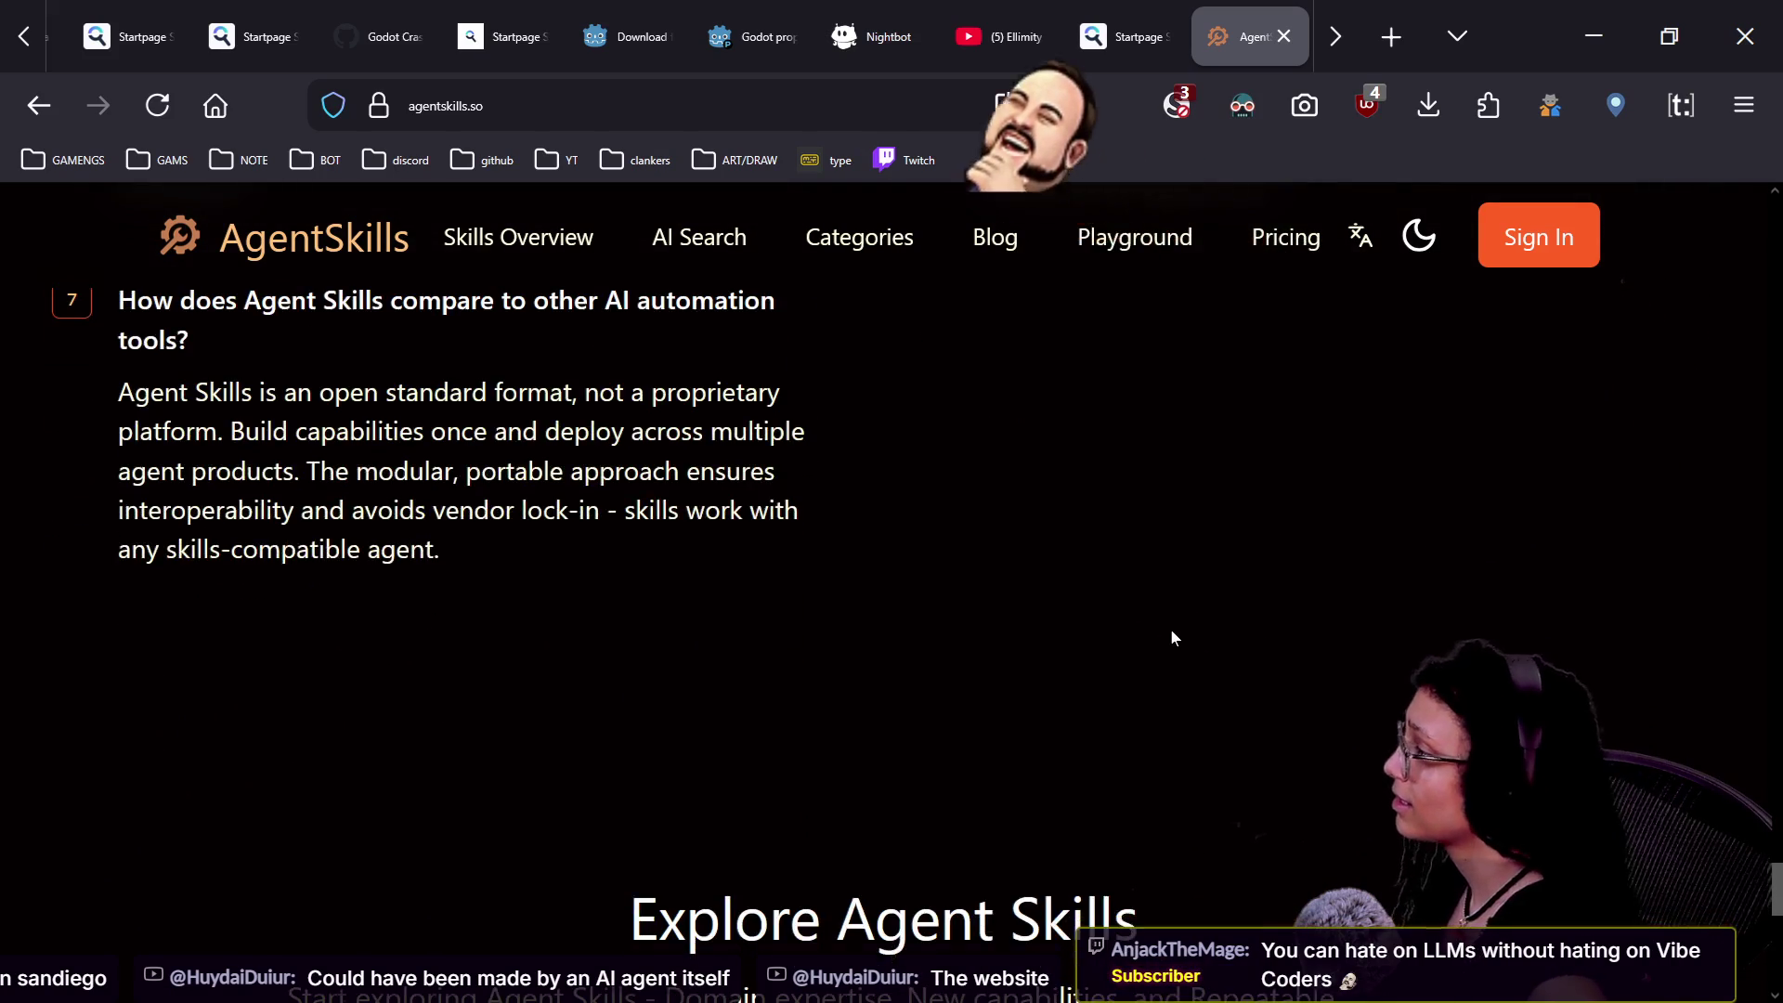
scroll(1172, 637, down, 3)
scroll(1172, 637, down, 2)
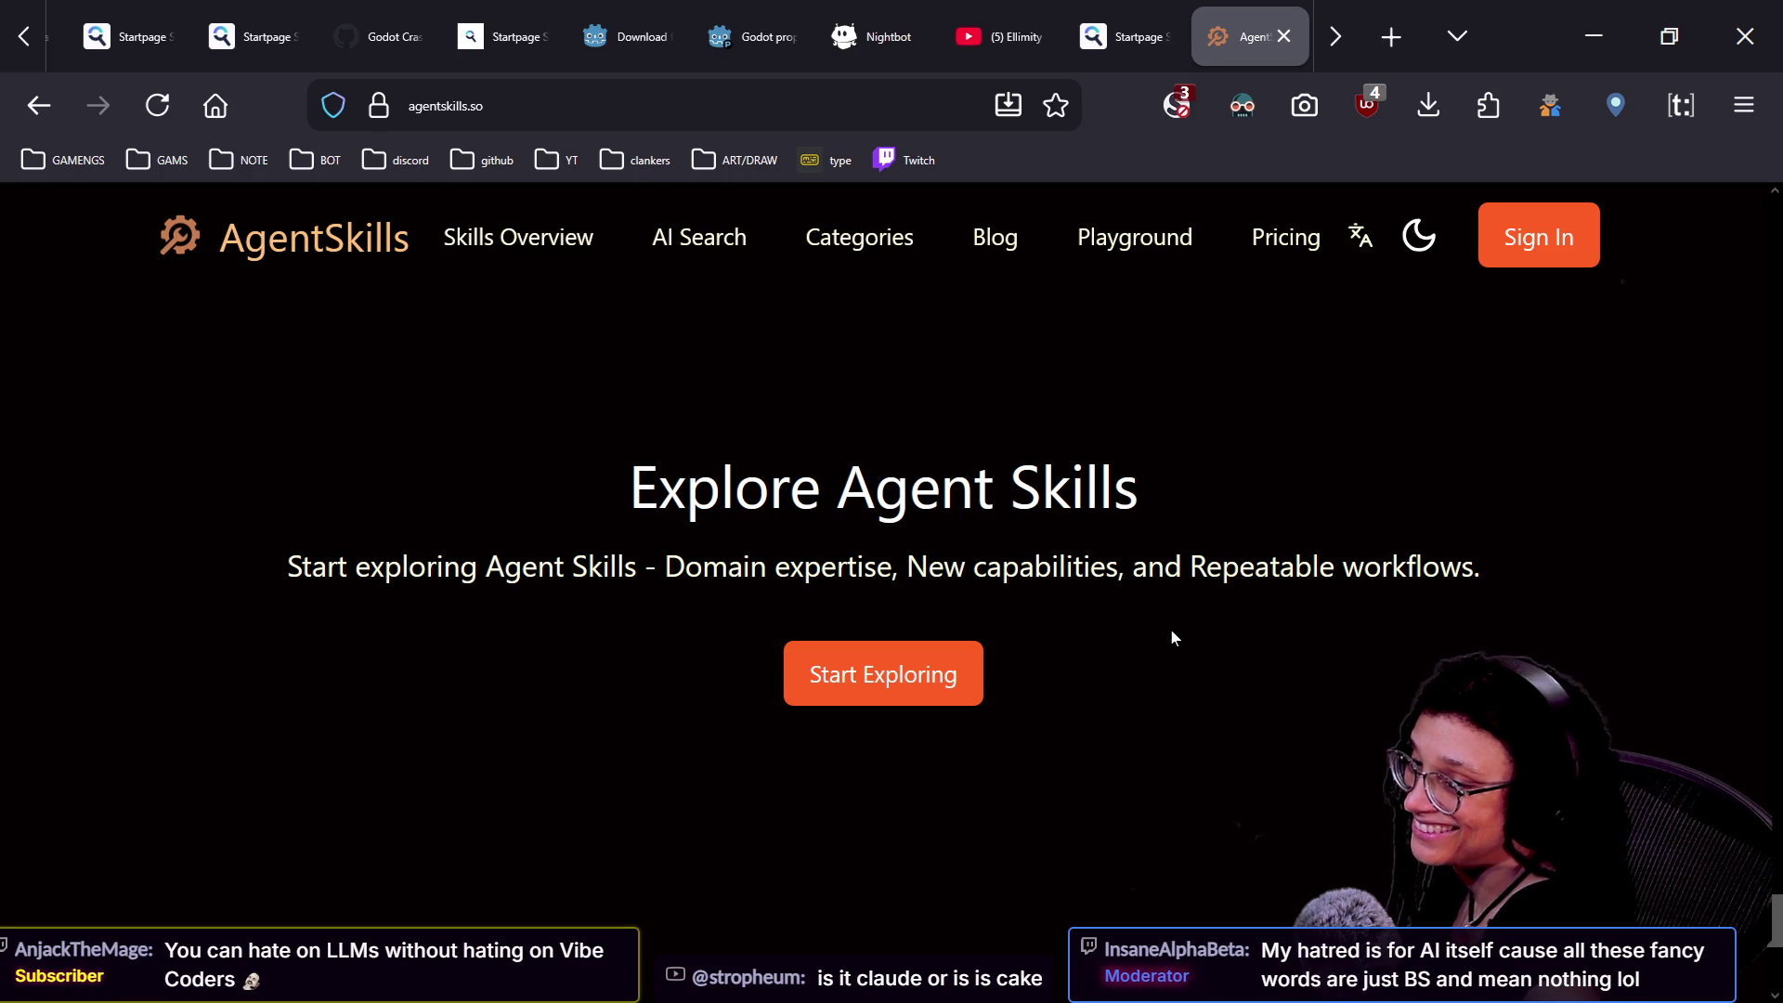
scroll(1172, 637, down, 1)
scroll(1172, 637, down, 5)
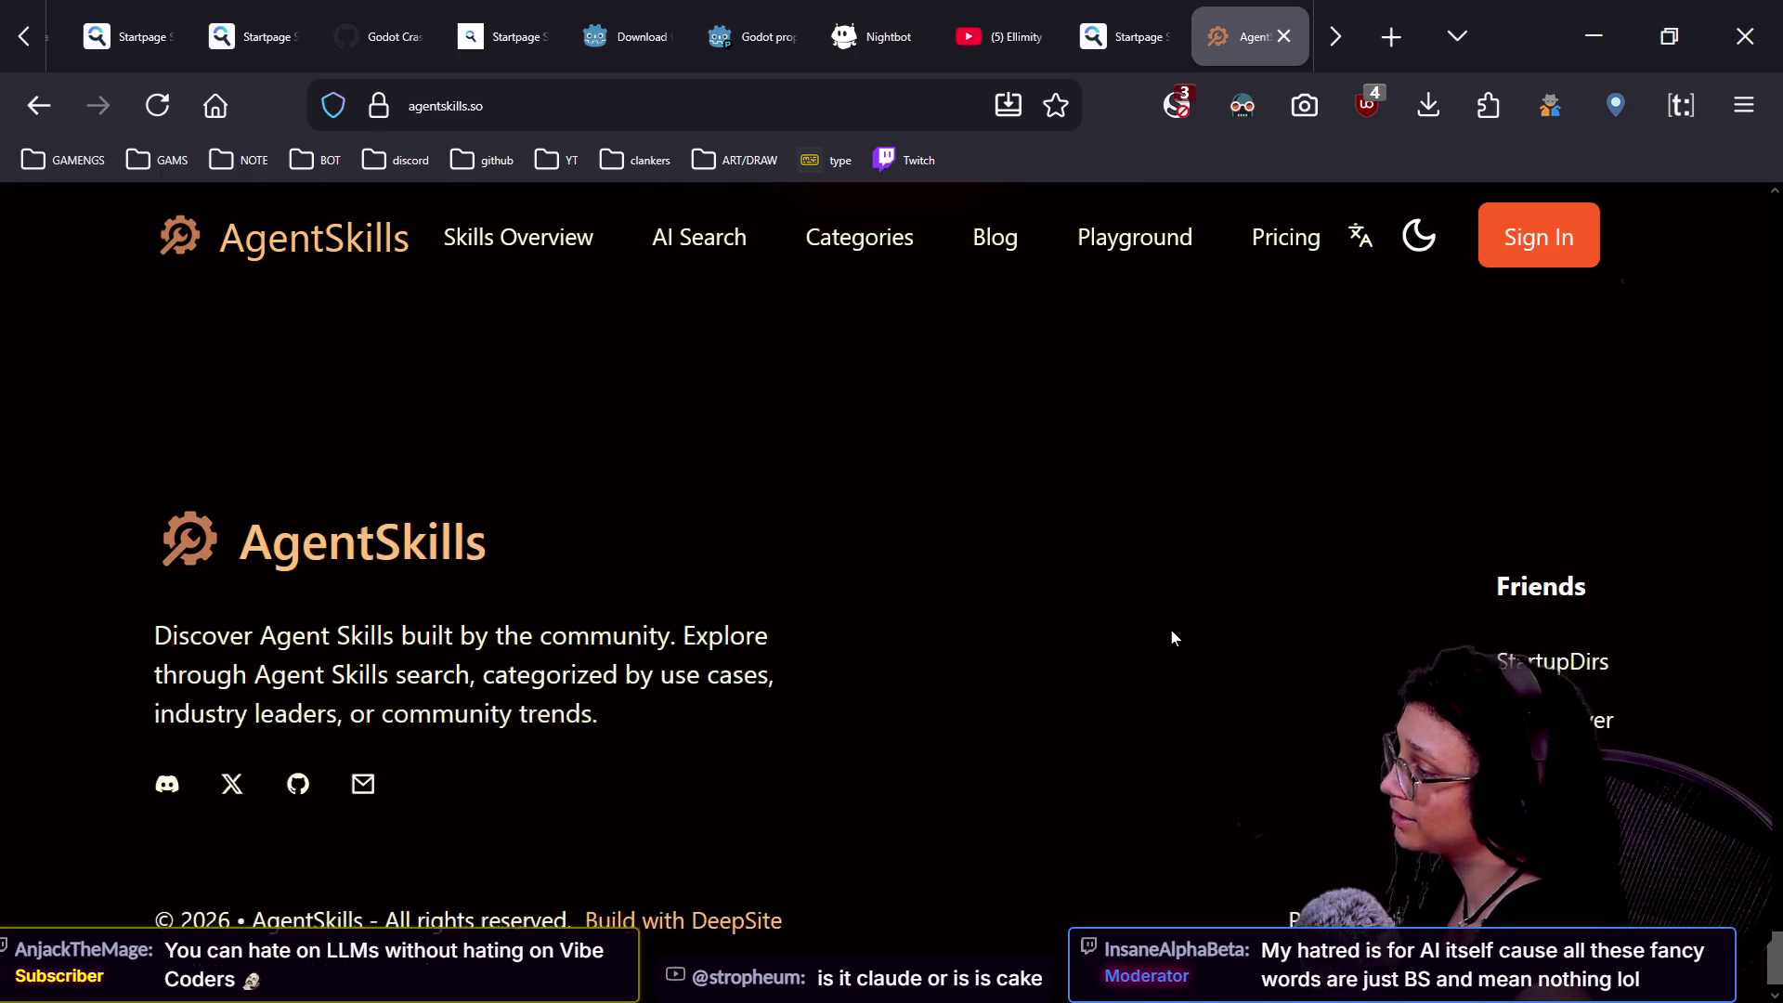
scroll(1172, 637, down, 1)
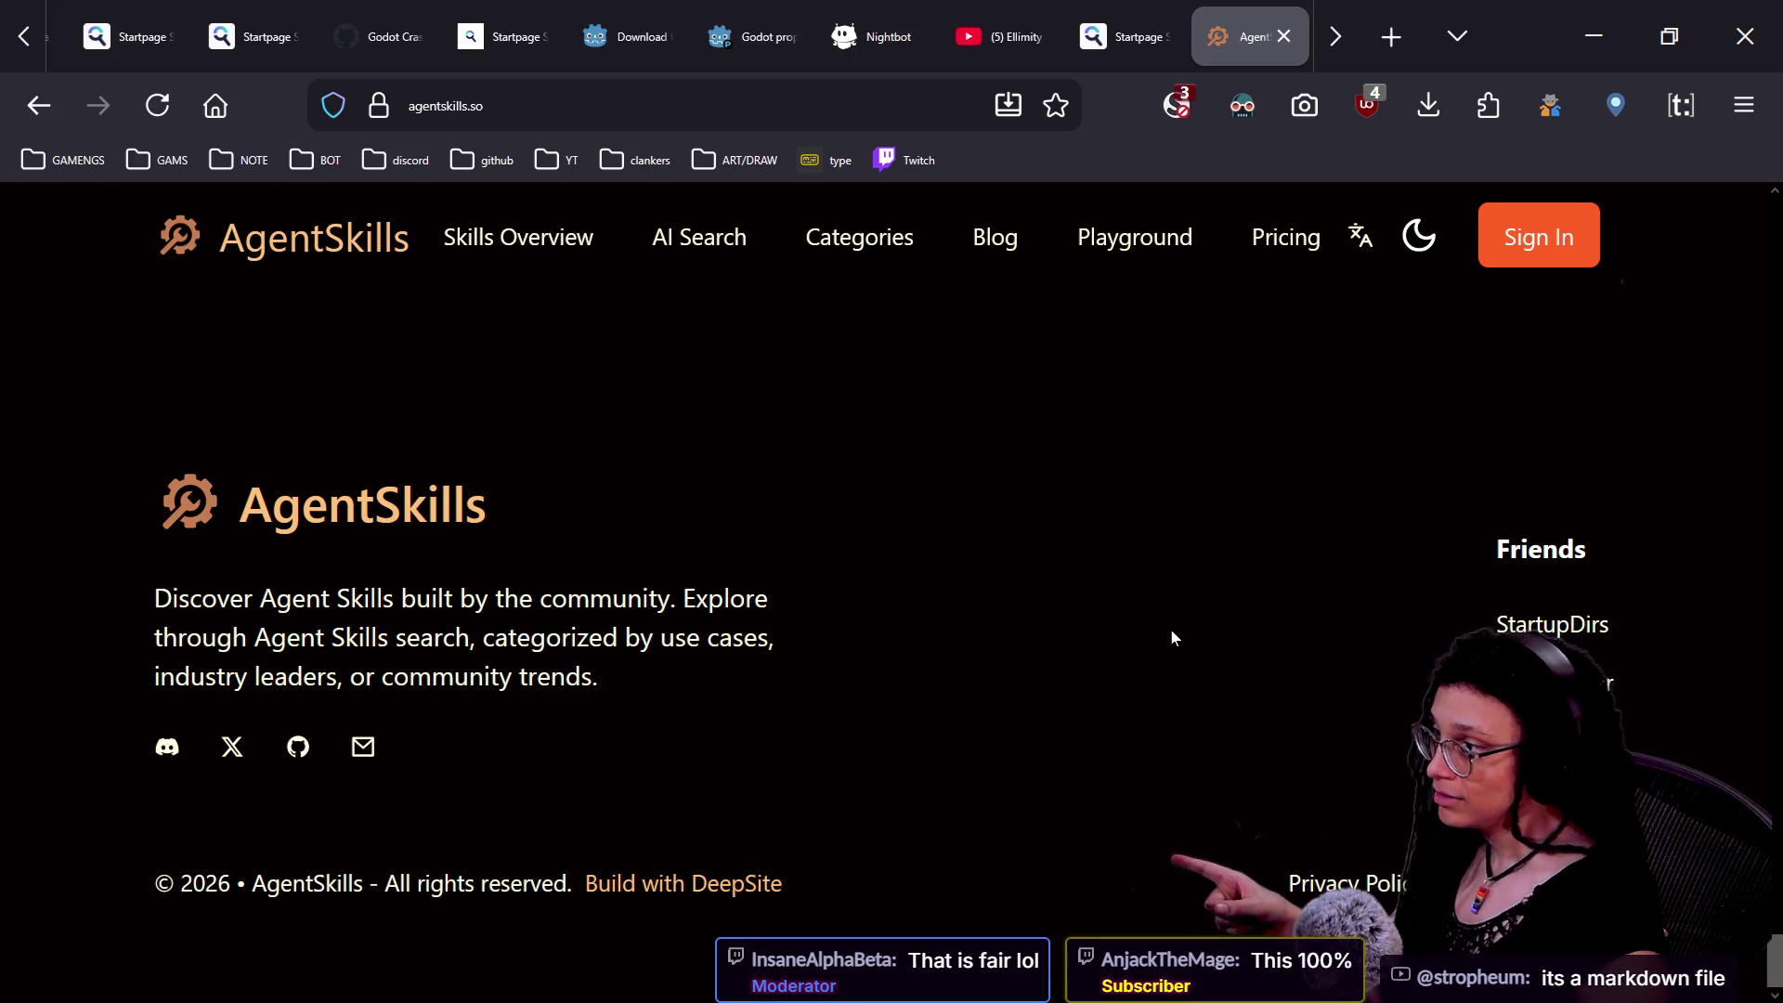
- Scroll back up to the Agent Skills intro at the top of the homepage
scroll(1170, 628, up, 10)
scroll(1173, 637, up, 10)
scroll(1173, 637, up, 2)
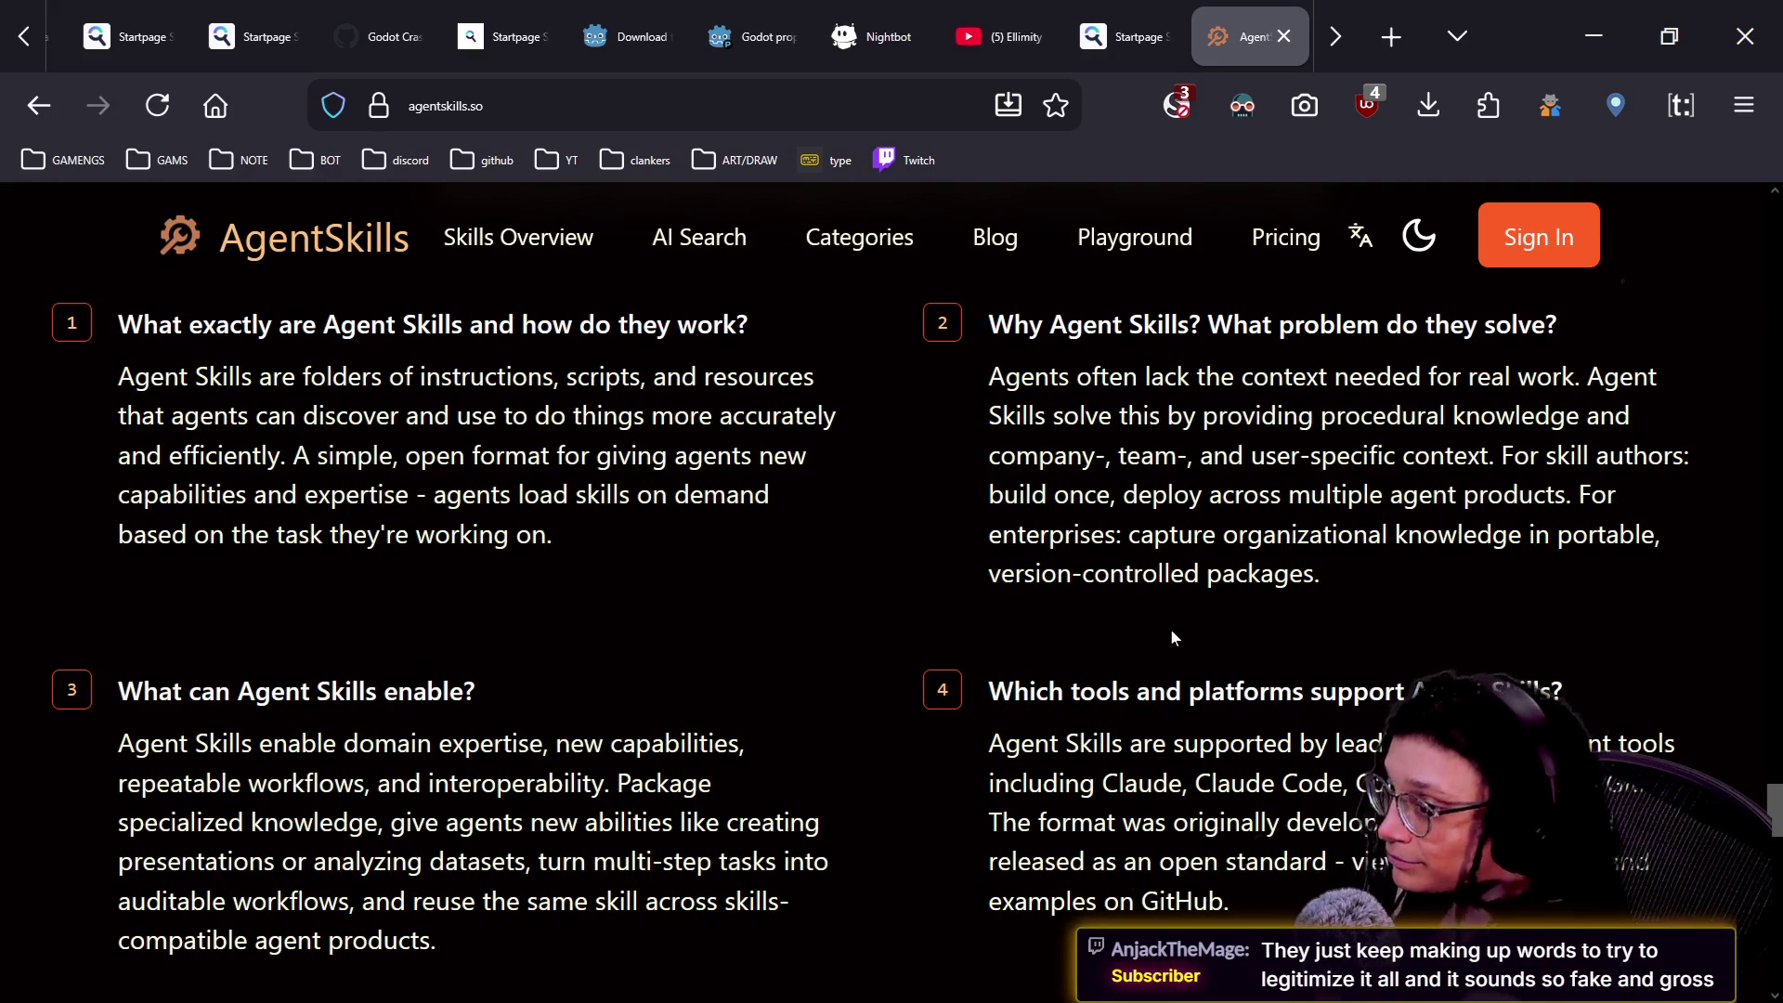
scroll(1170, 637, up, 8)
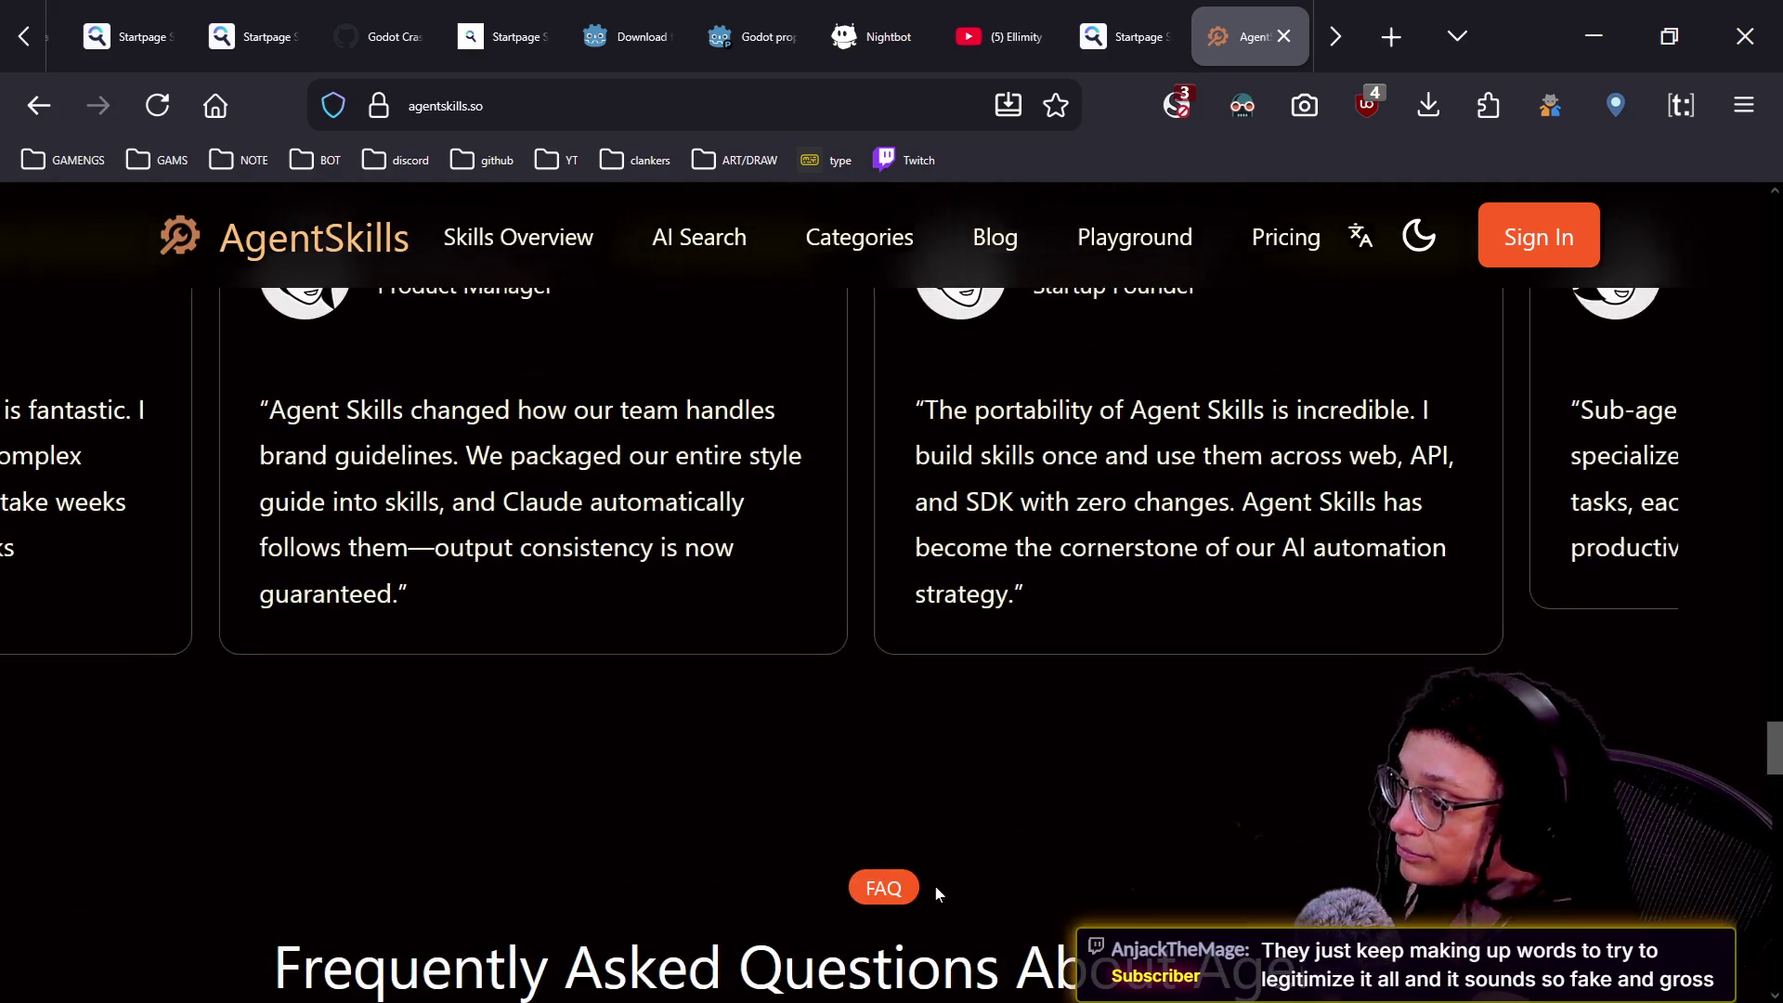
scroll(919, 818, up, 10)
scroll(910, 730, down, 5)
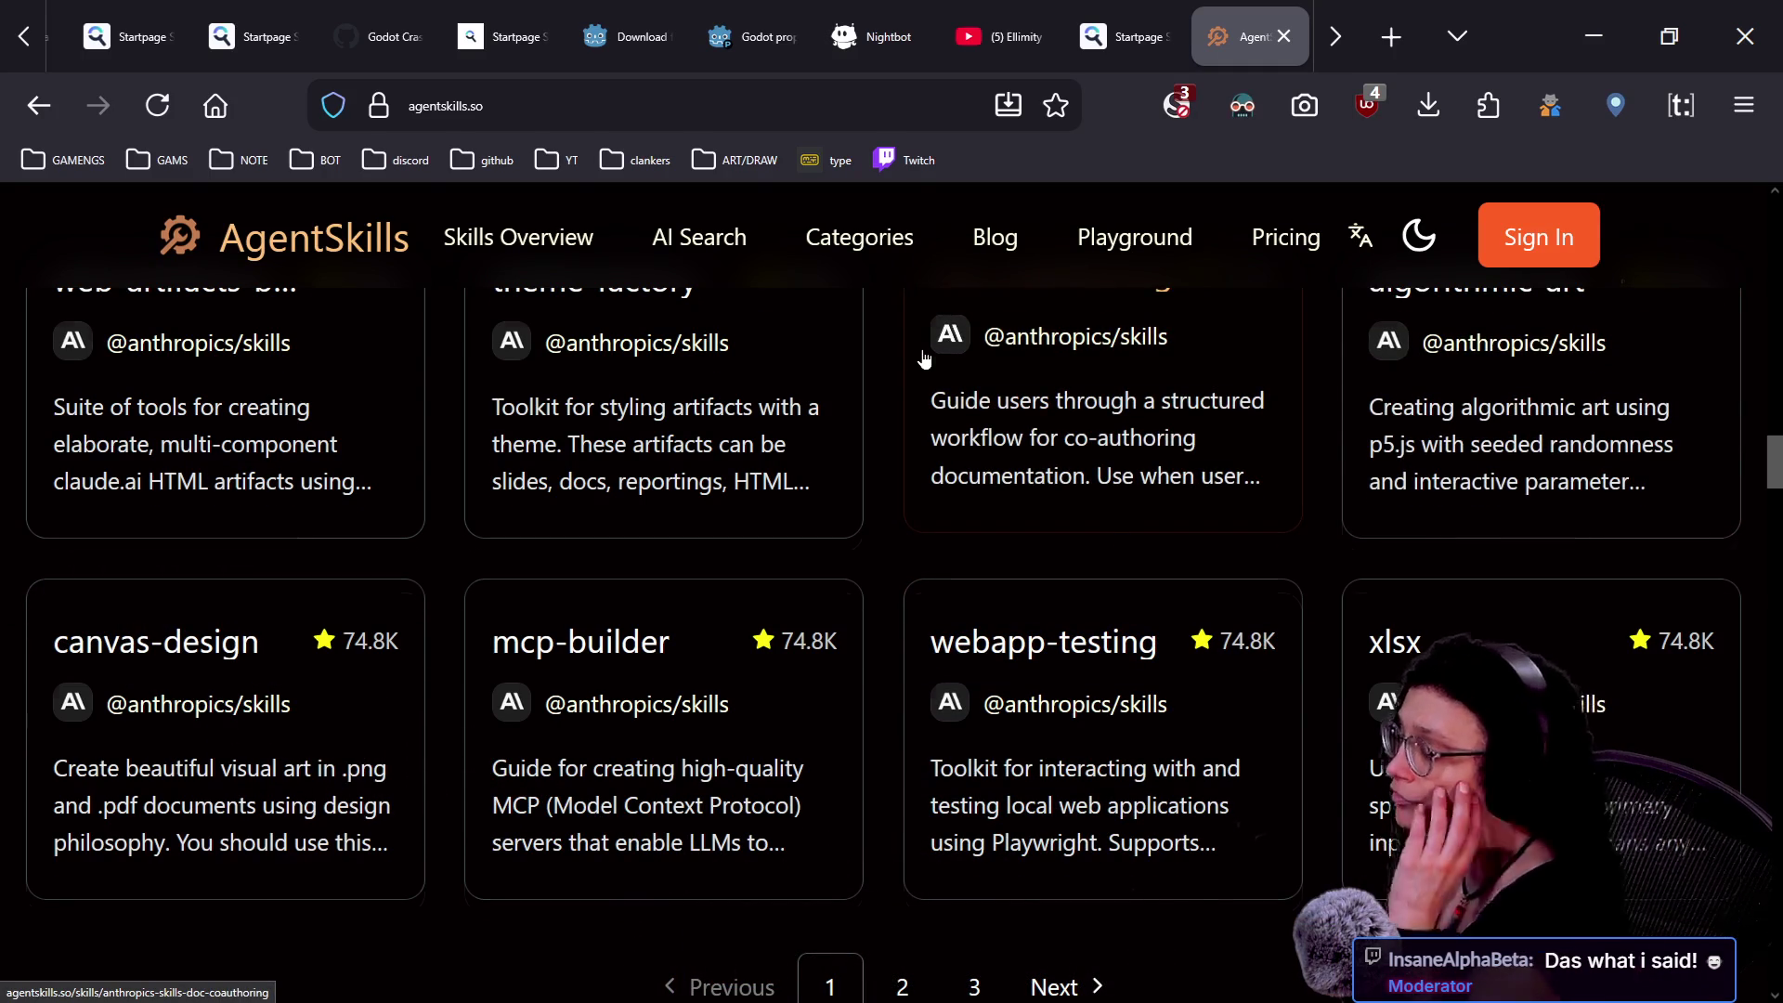
scroll(923, 353, up, 15)
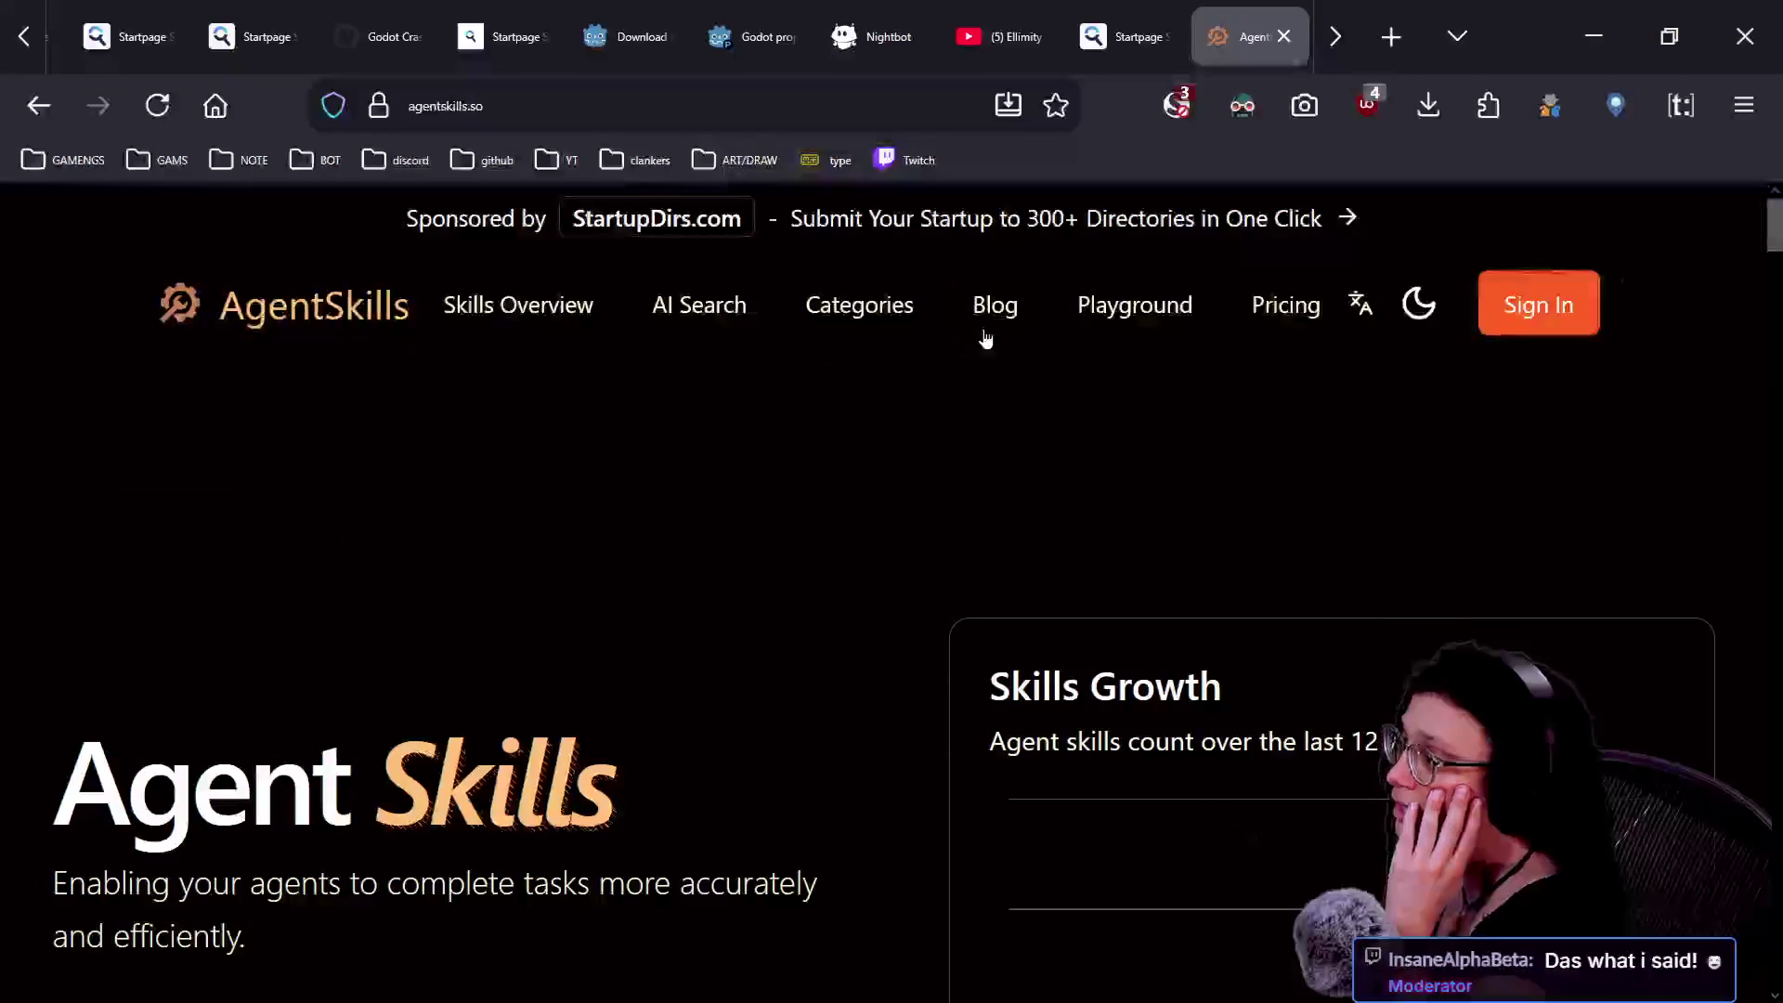
- Open the Skills Blog and scroll through its Recently published articles cards
click(996, 322)
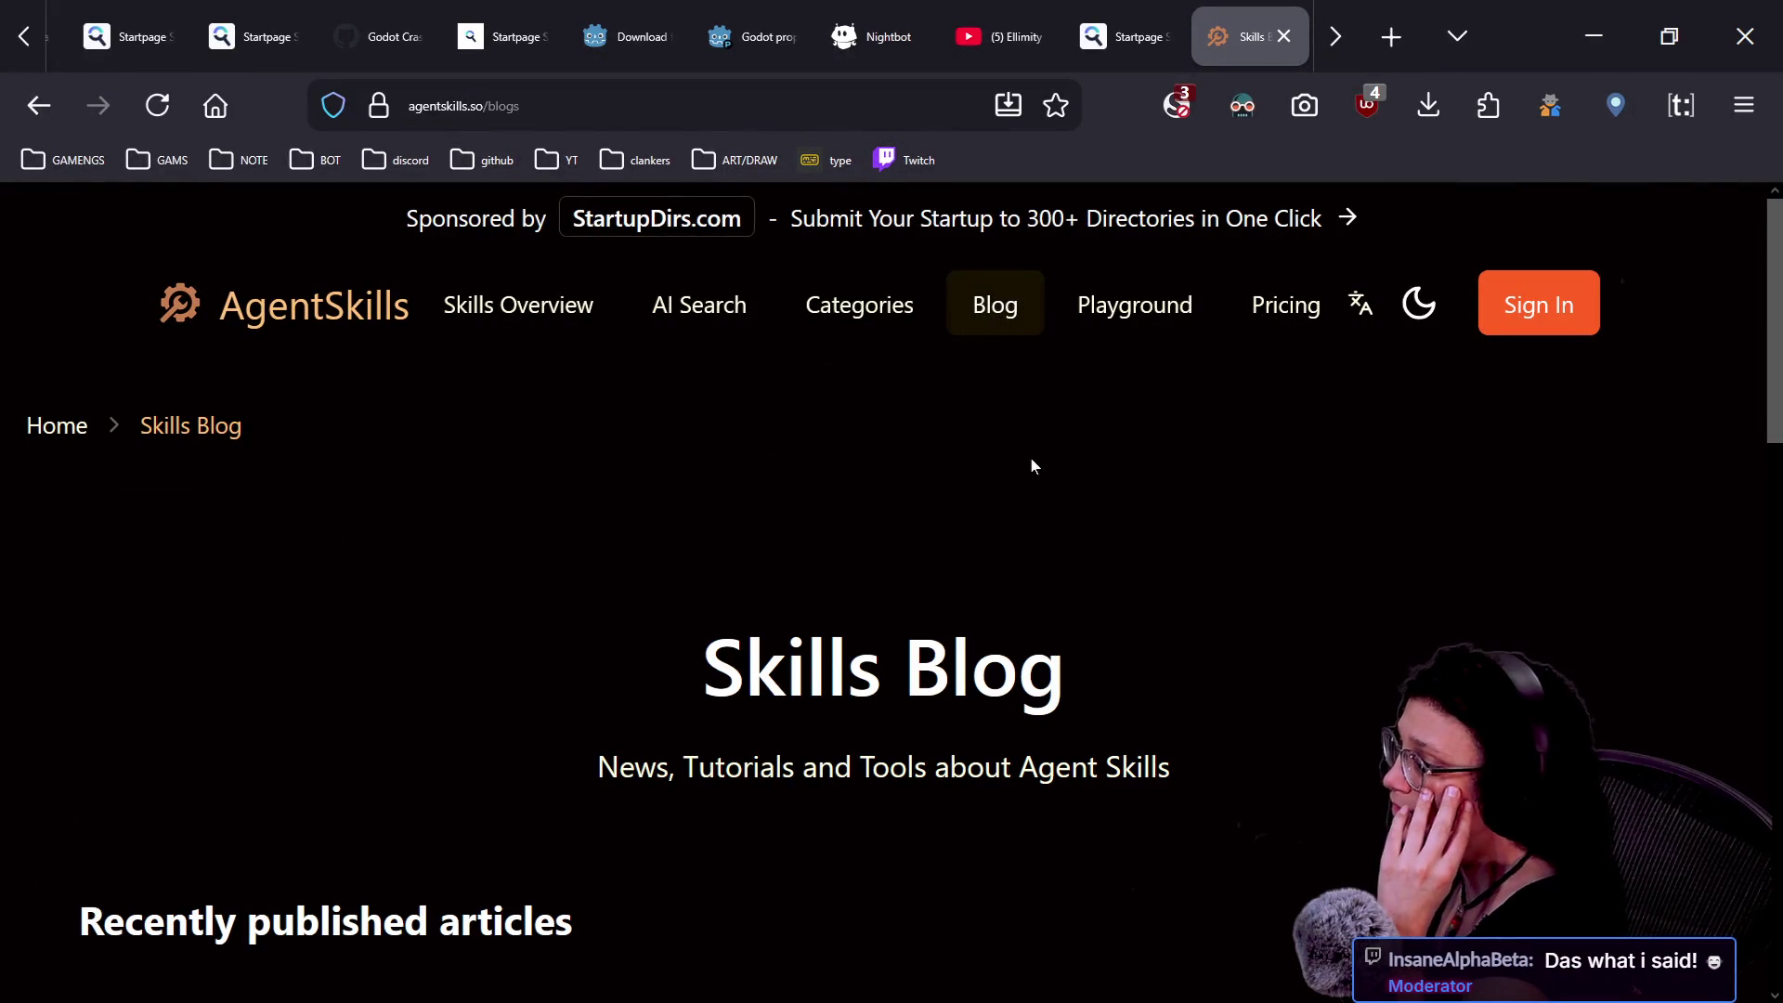
scroll(1075, 583, down, 5)
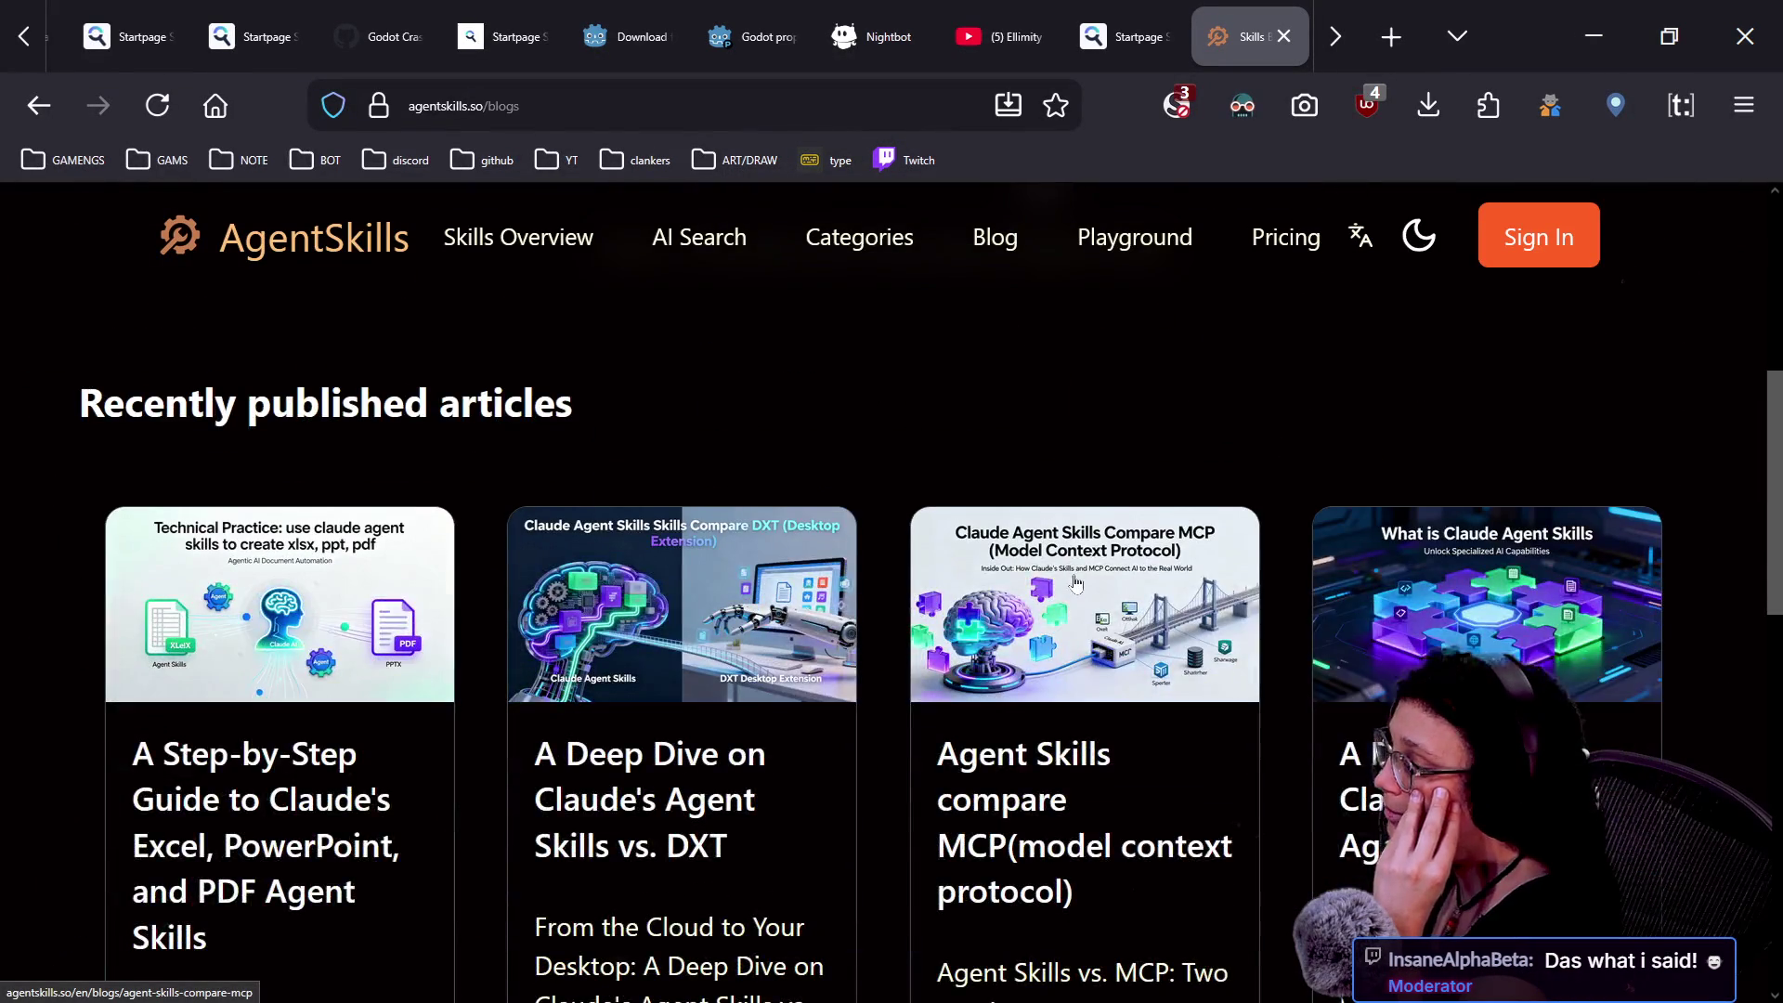
scroll(1075, 582, down, 2)
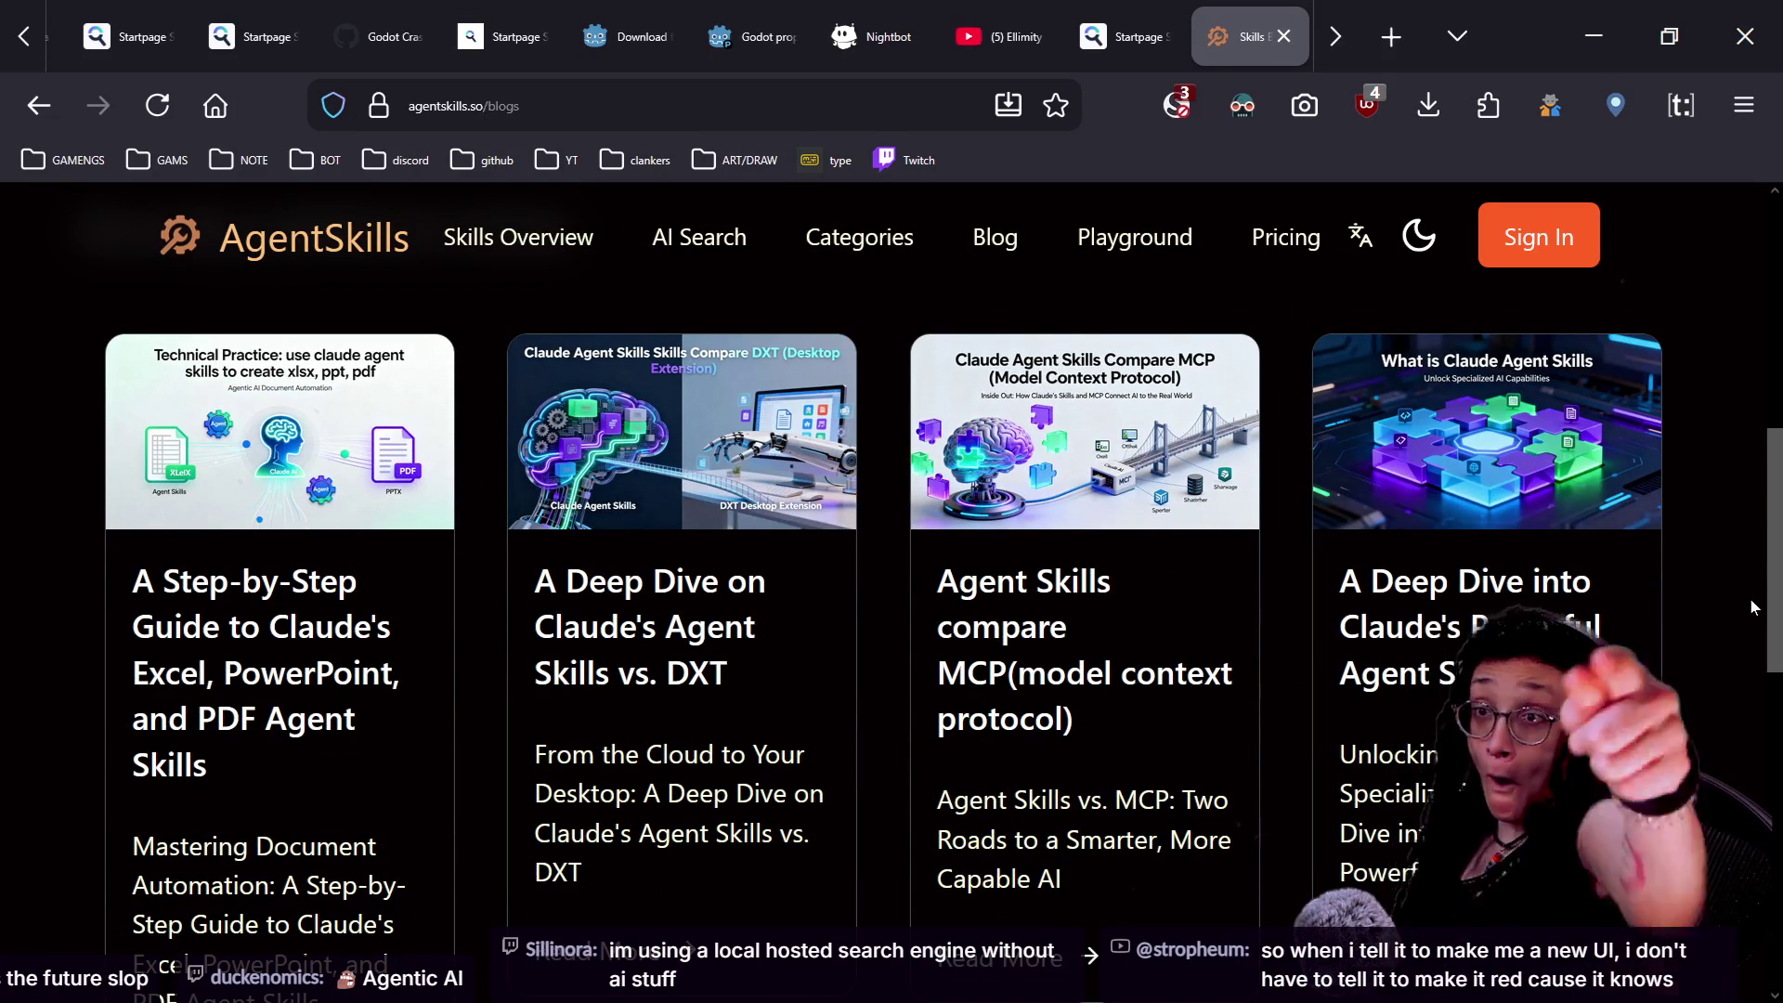
scroll(1753, 607, down, 6)
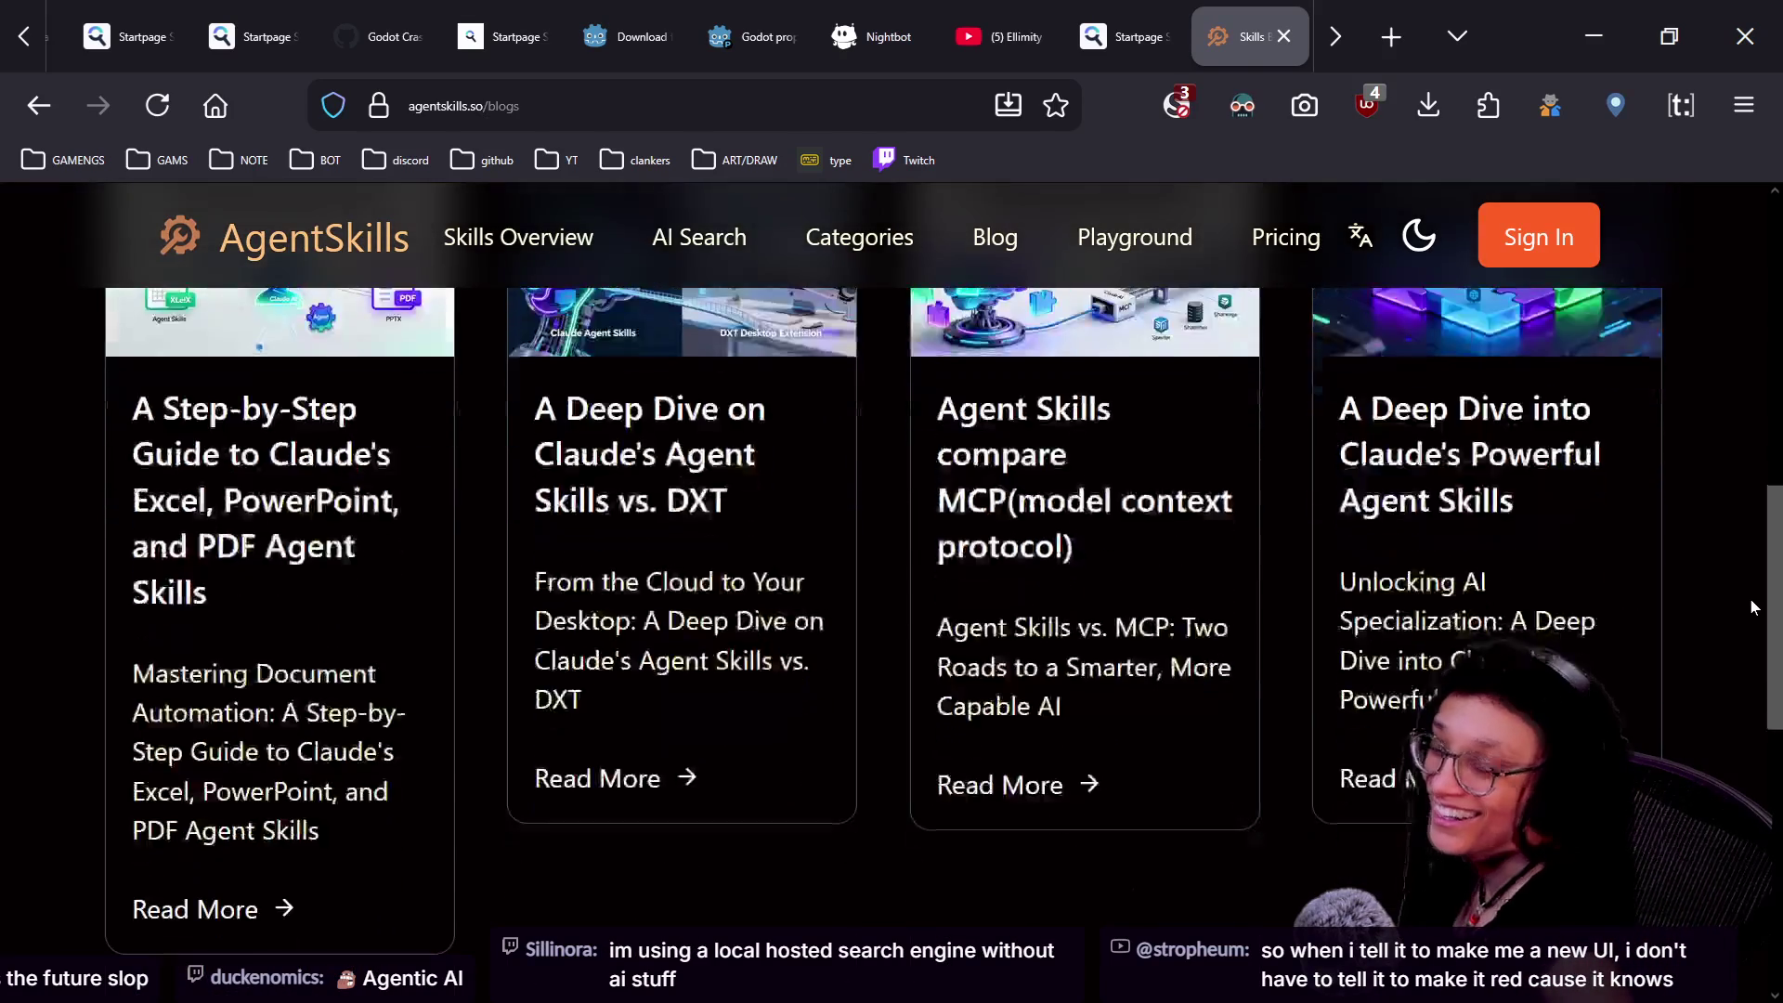
scroll(1753, 606, down, 3)
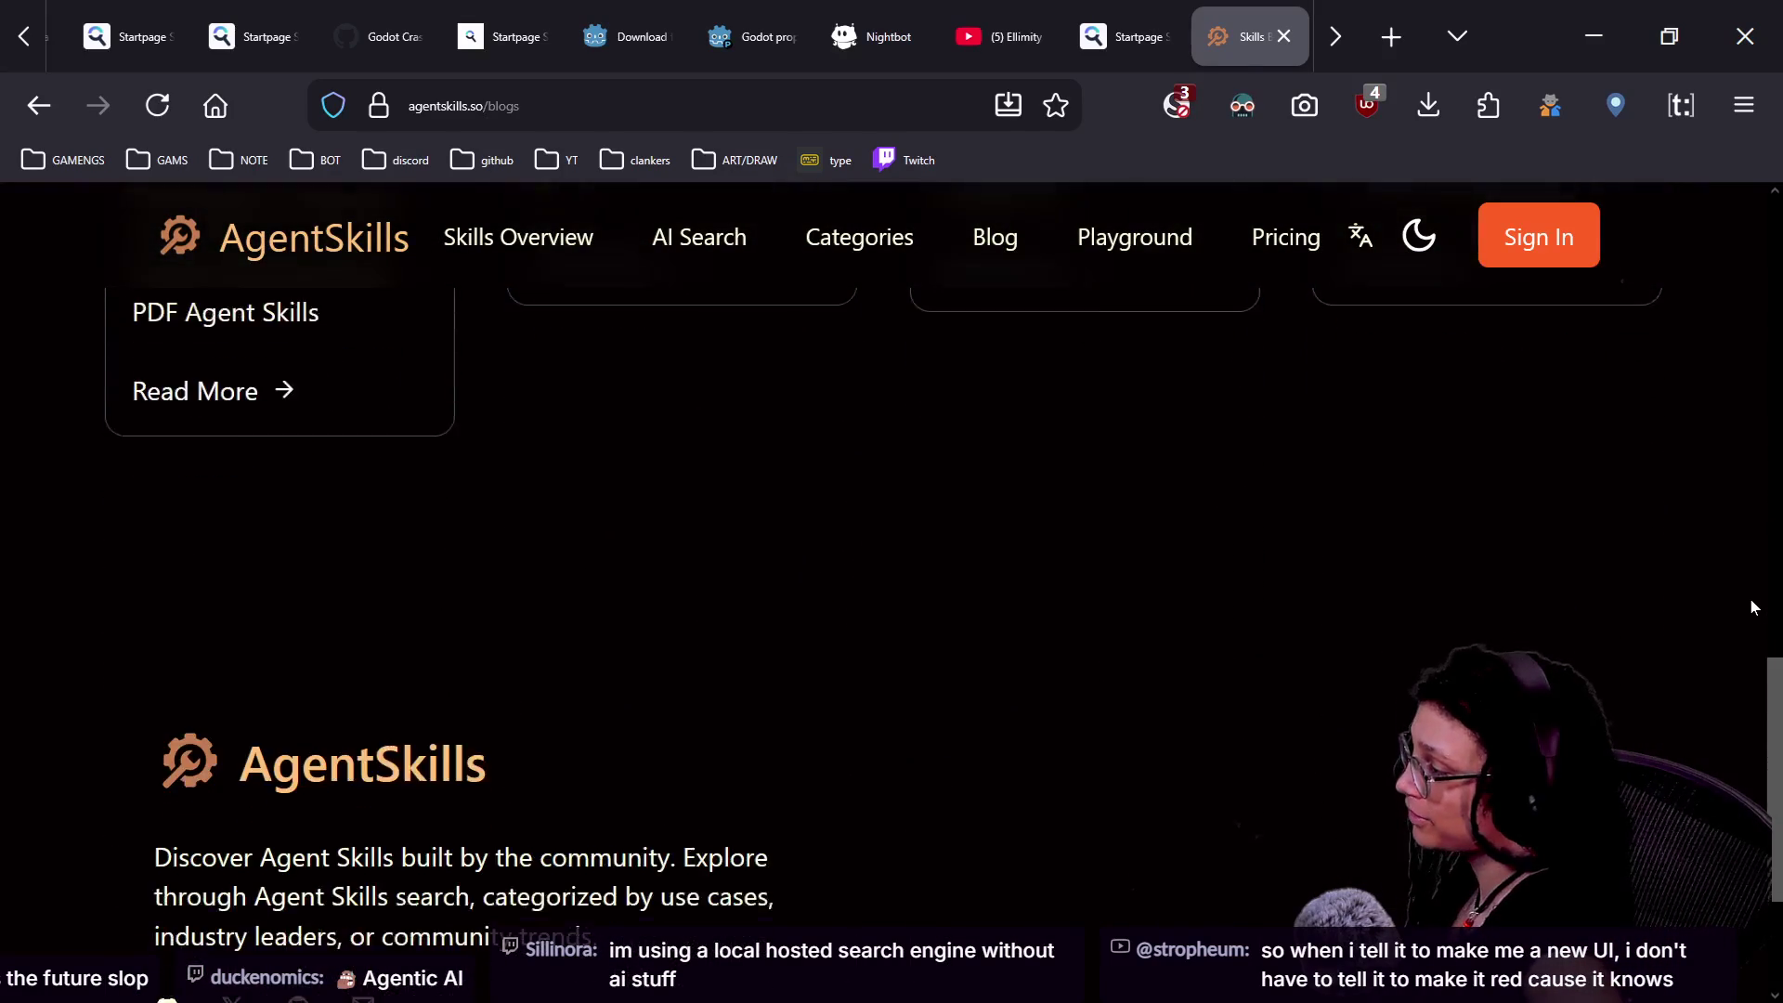
scroll(1752, 606, up, 3)
scroll(1752, 606, up, 5)
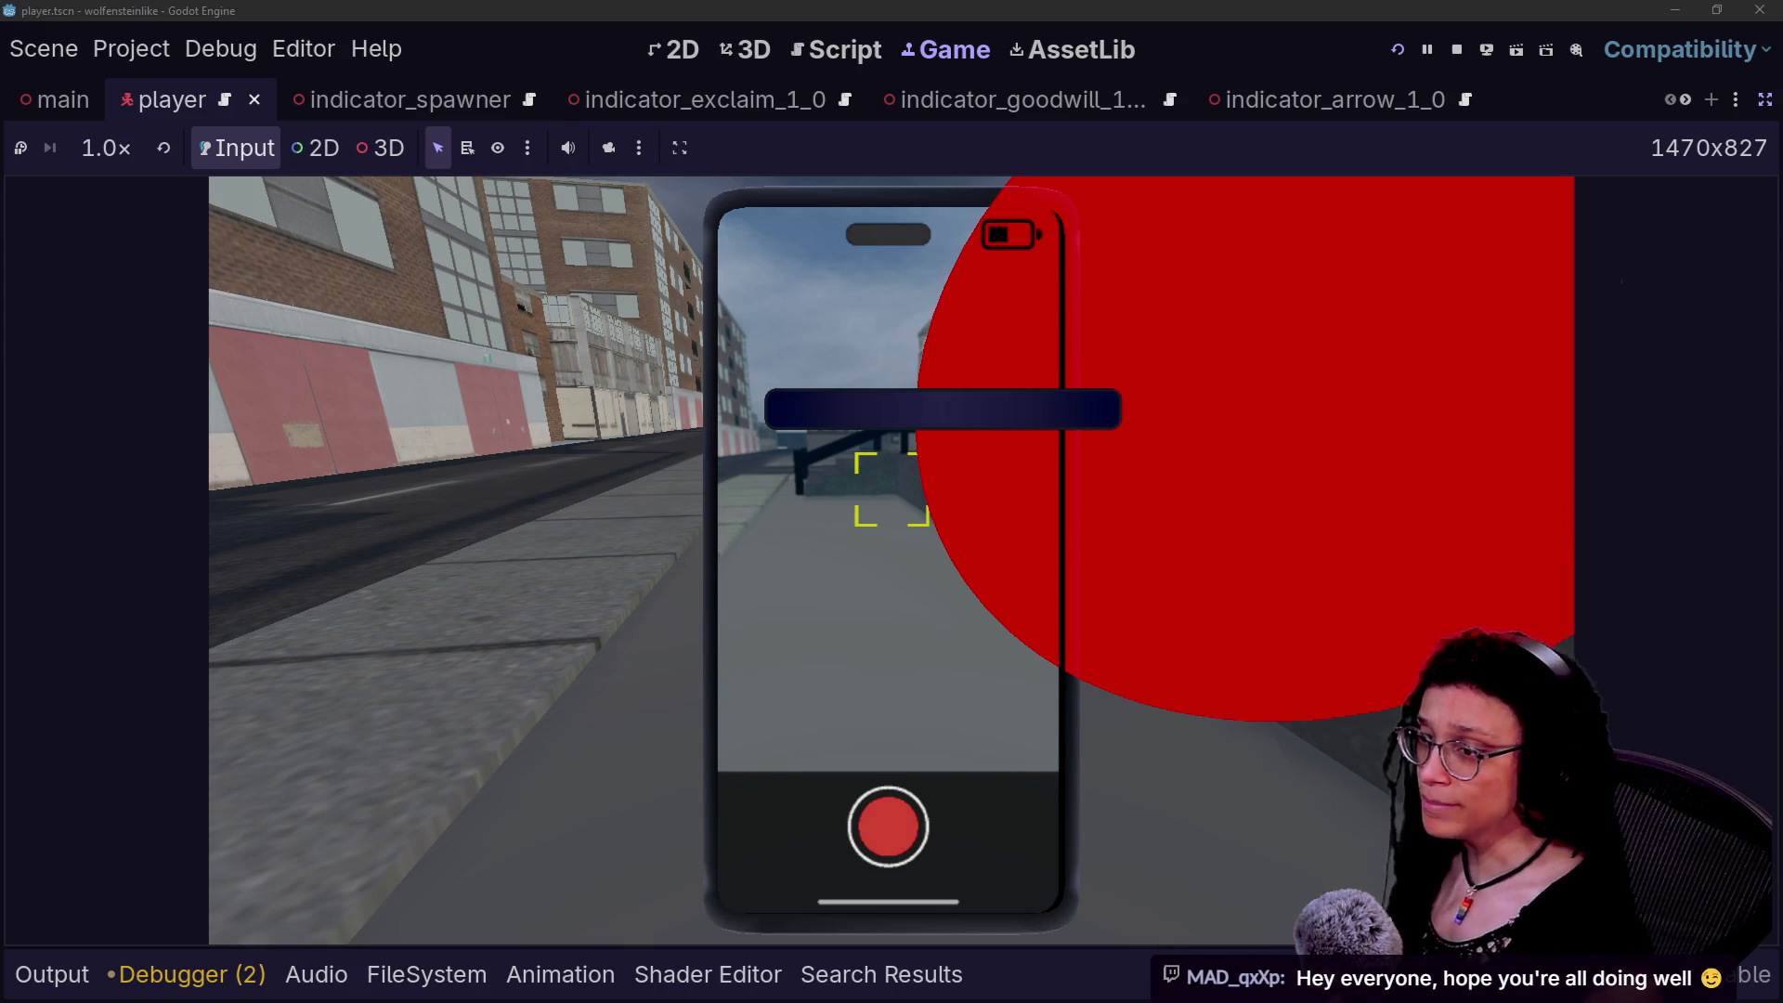
- Play-test the phone camera scanning a building in the Game view, then return to the 3D workspace (Ctrl+F2)
click(1129, 485)
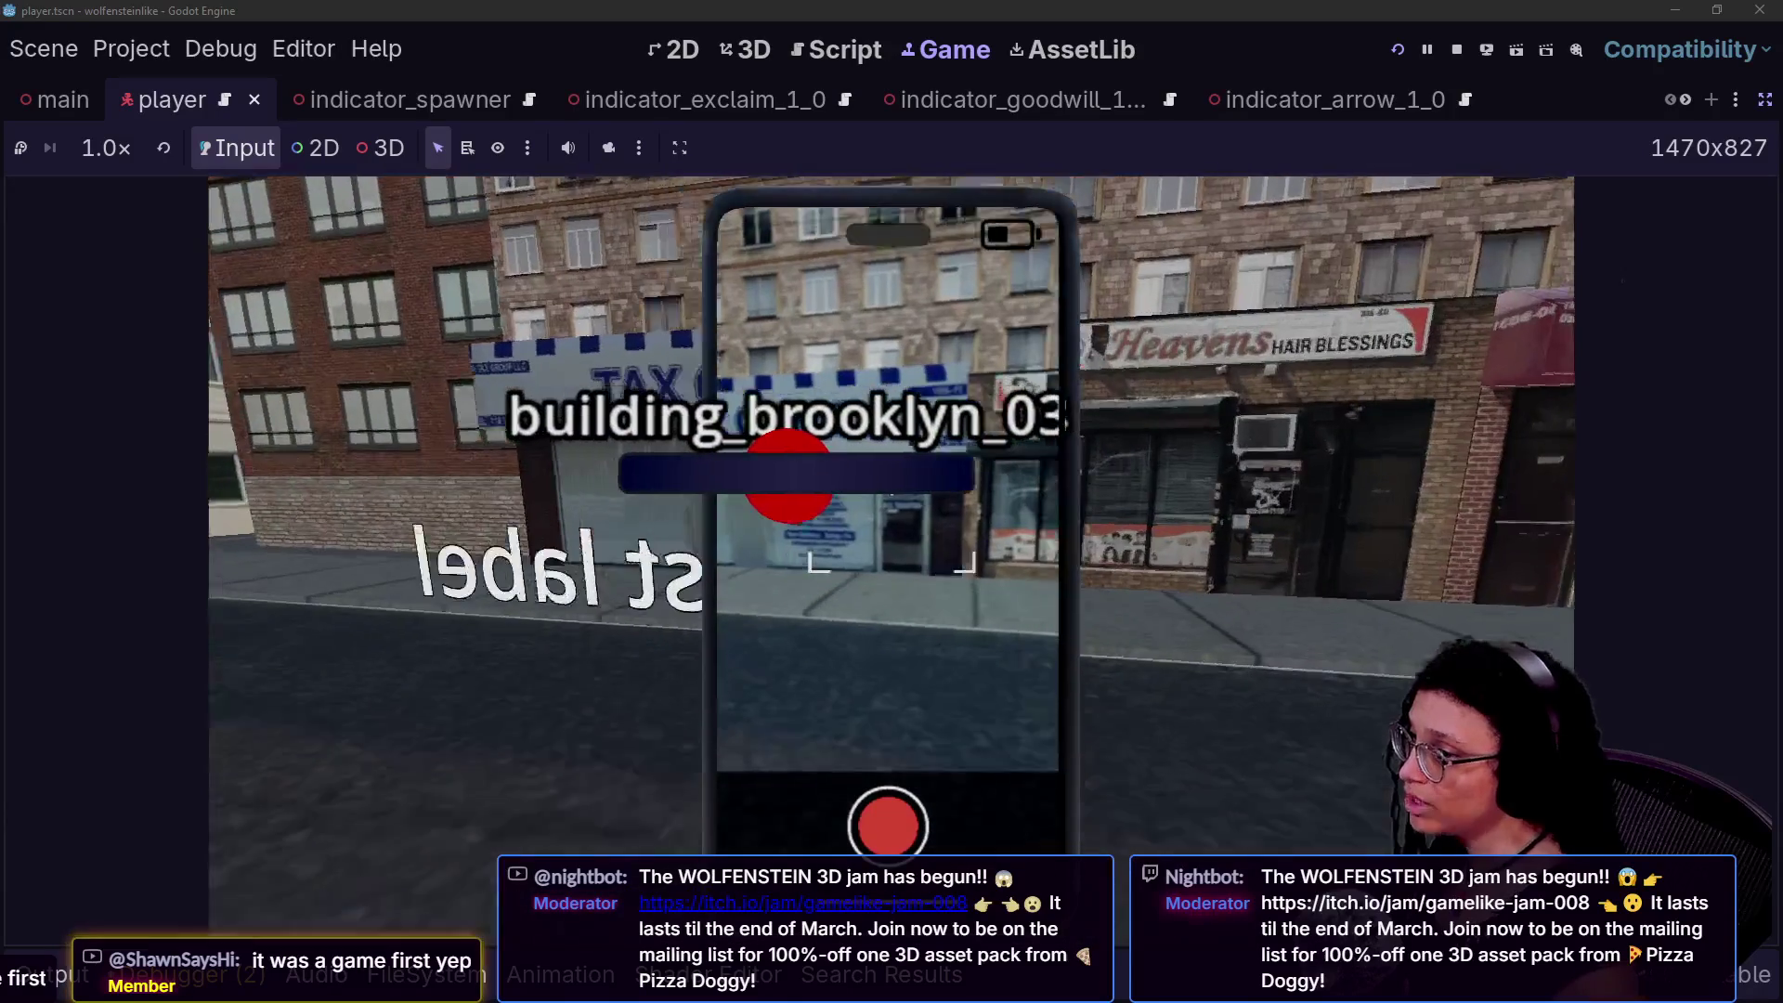
key(ctrl+F2)
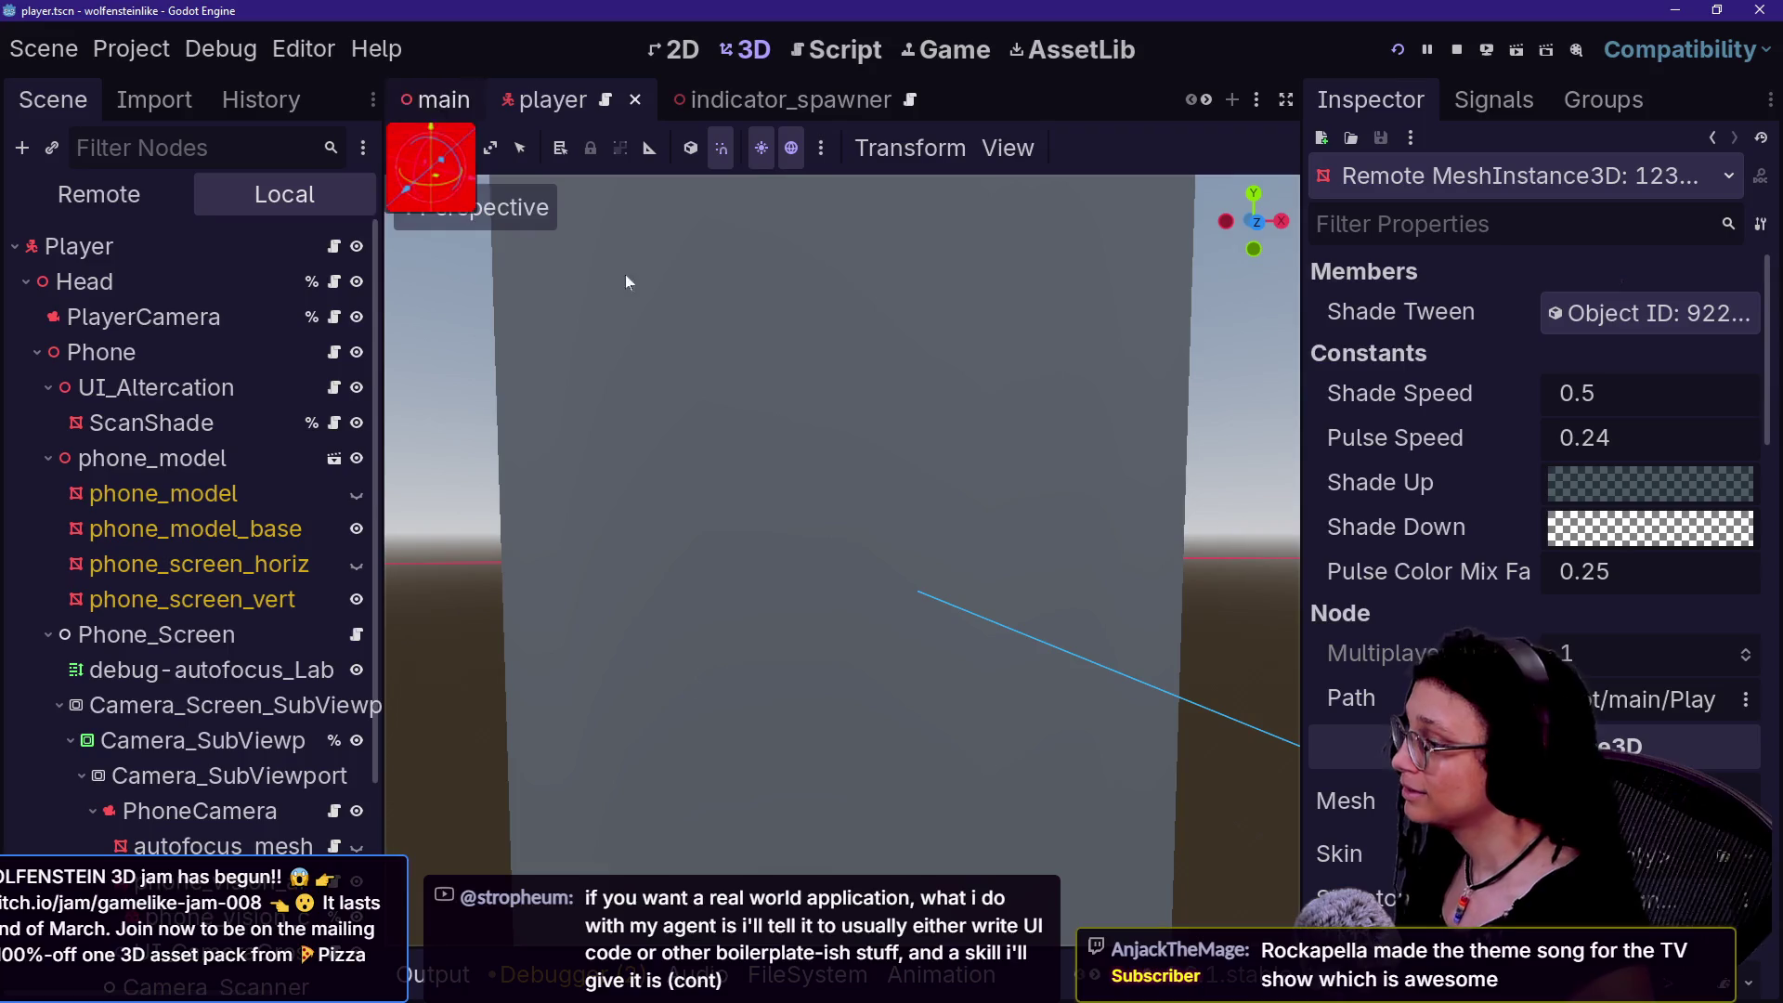
- Quick-open the level_buildout.tscn scene by searching 'level'
key(shift+alt+o)
text(level)
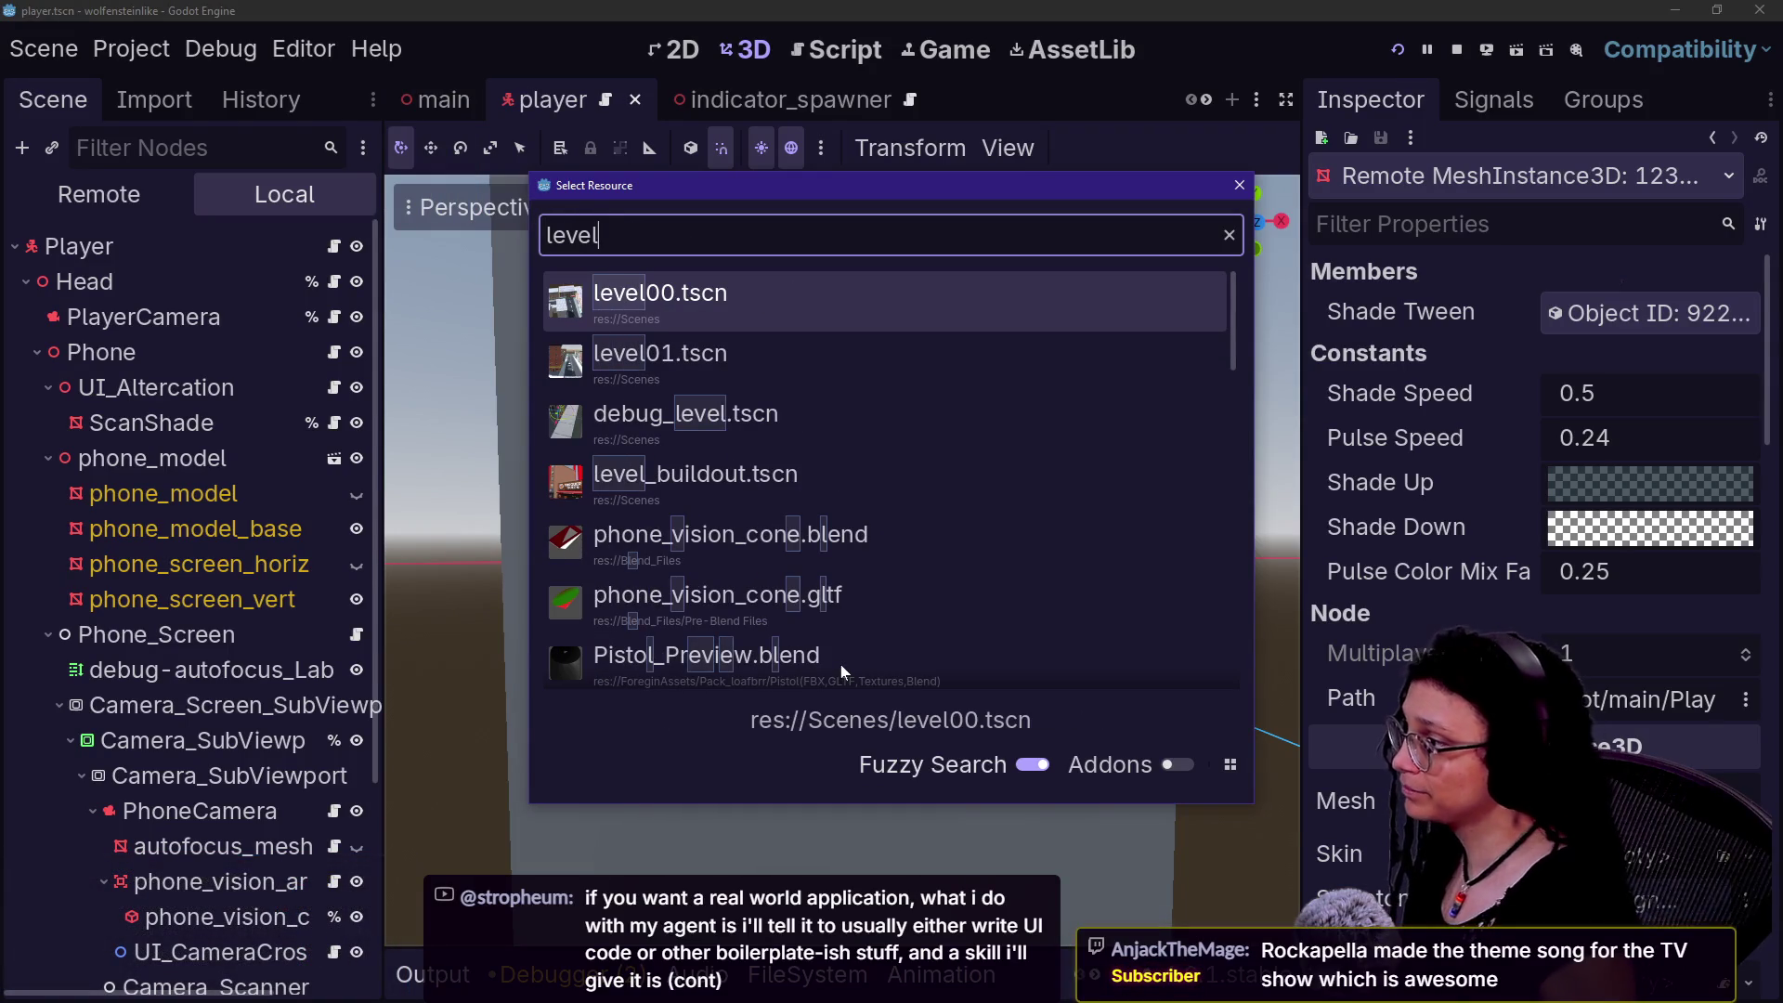
key(Down)
key(Down)
key(Down)
key(Return)
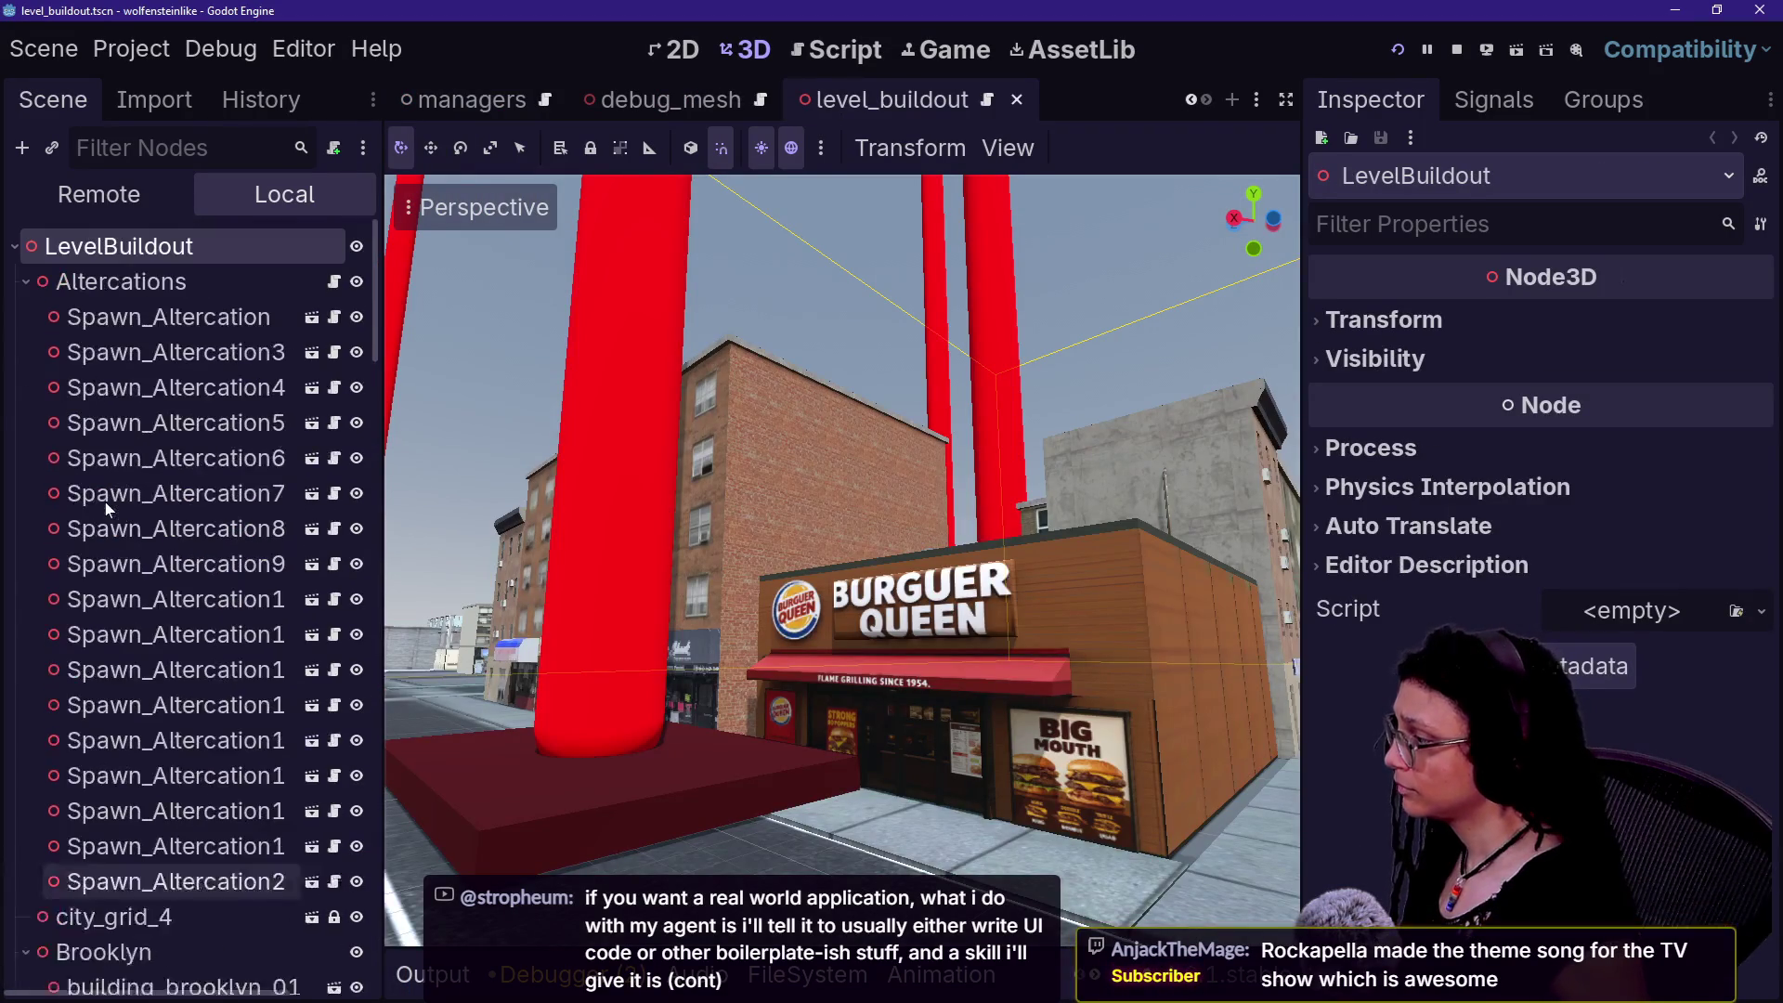
scroll(427, 100, up, 5)
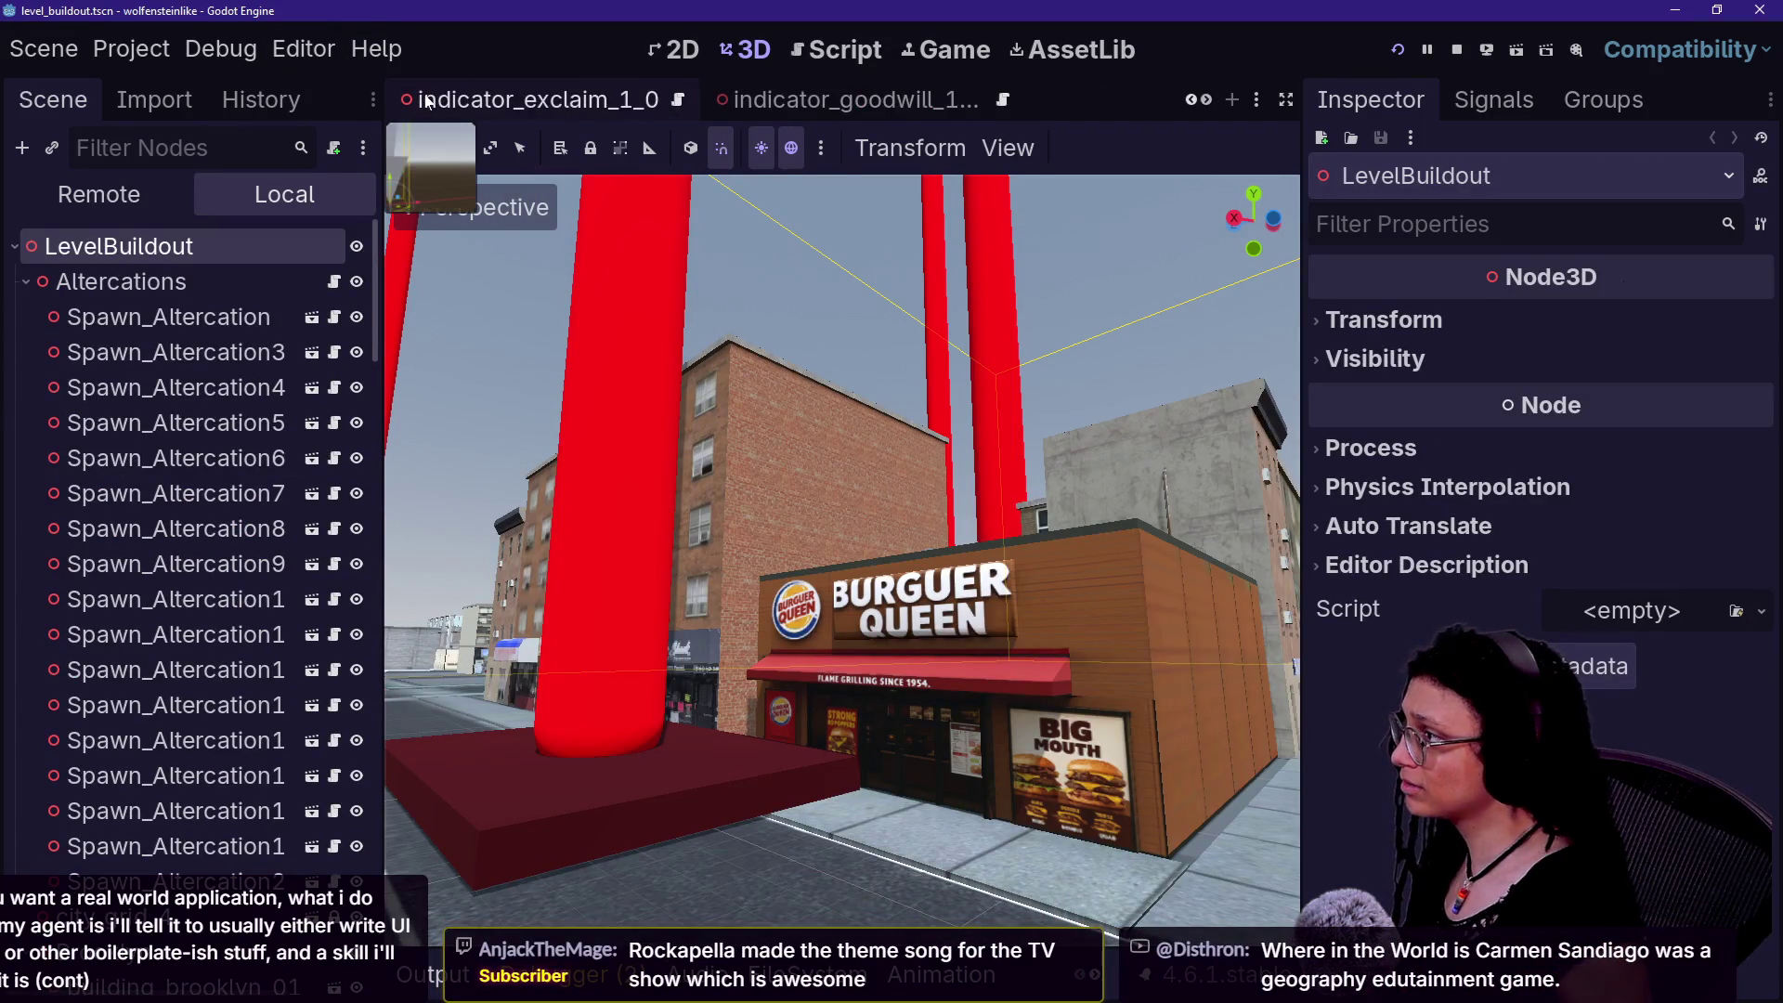
scroll(427, 101, down, 5)
- In the main scene's Game view, enable 3D picking, pick an object, and detach the camera
click(437, 99)
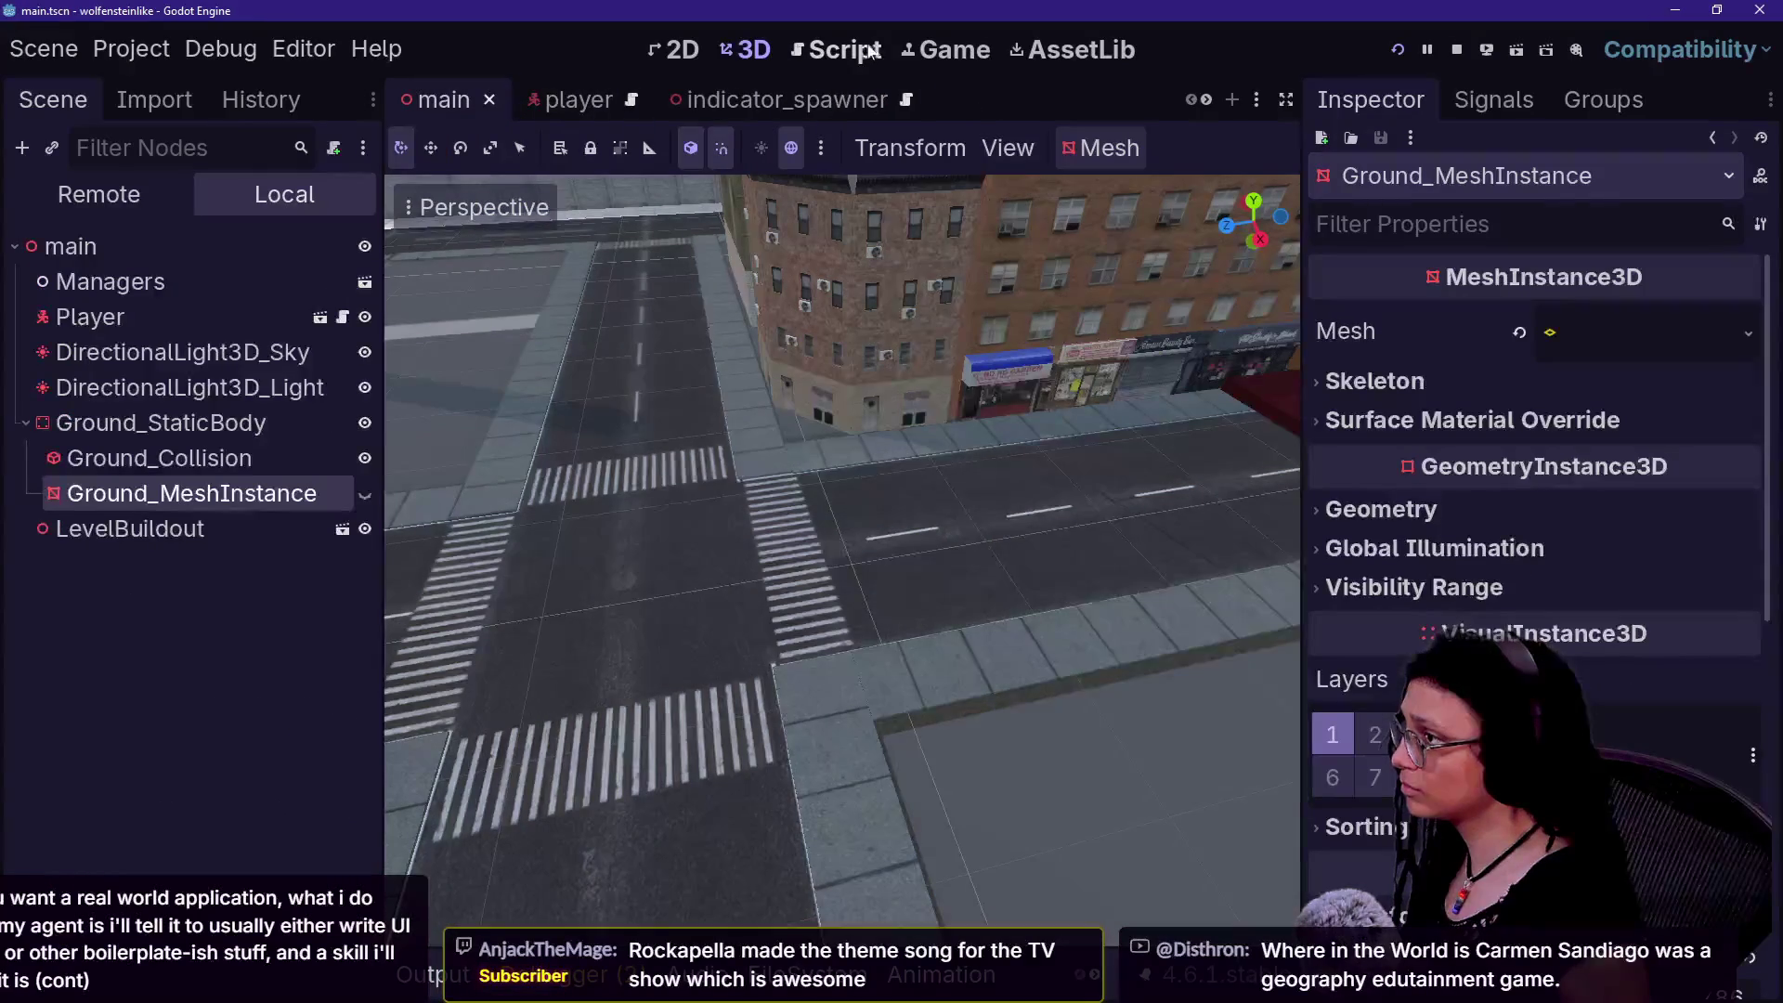
click(917, 56)
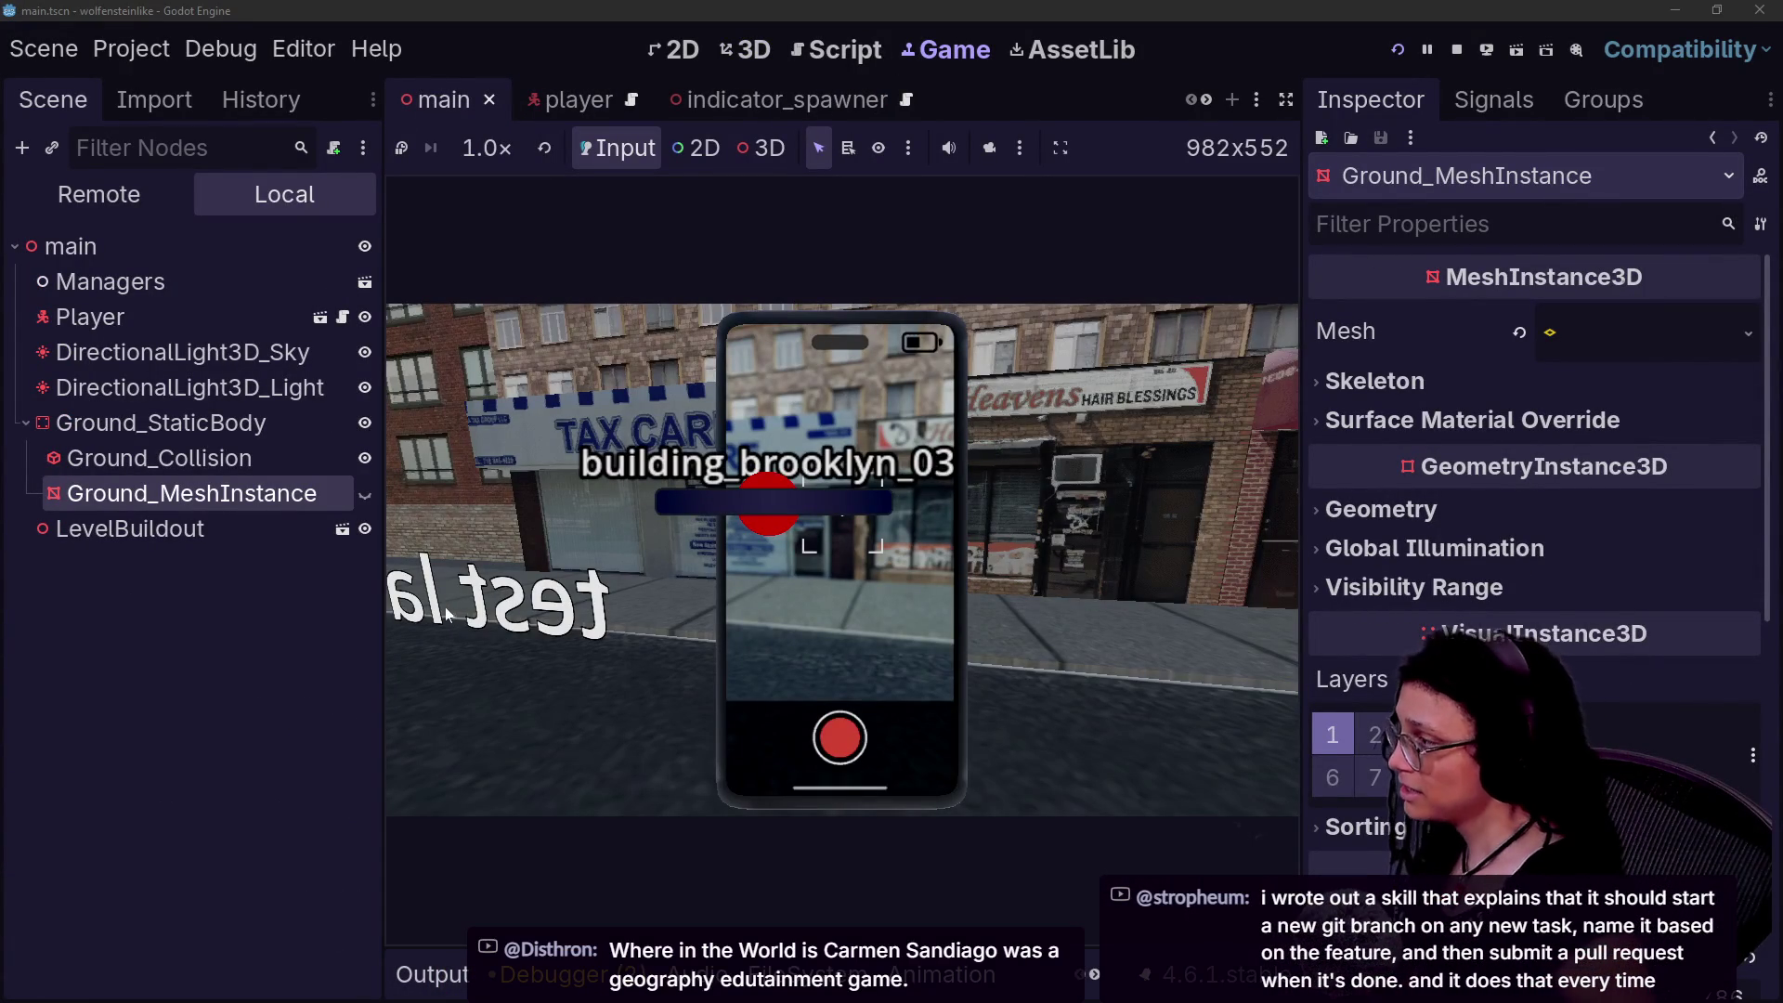
click(740, 151)
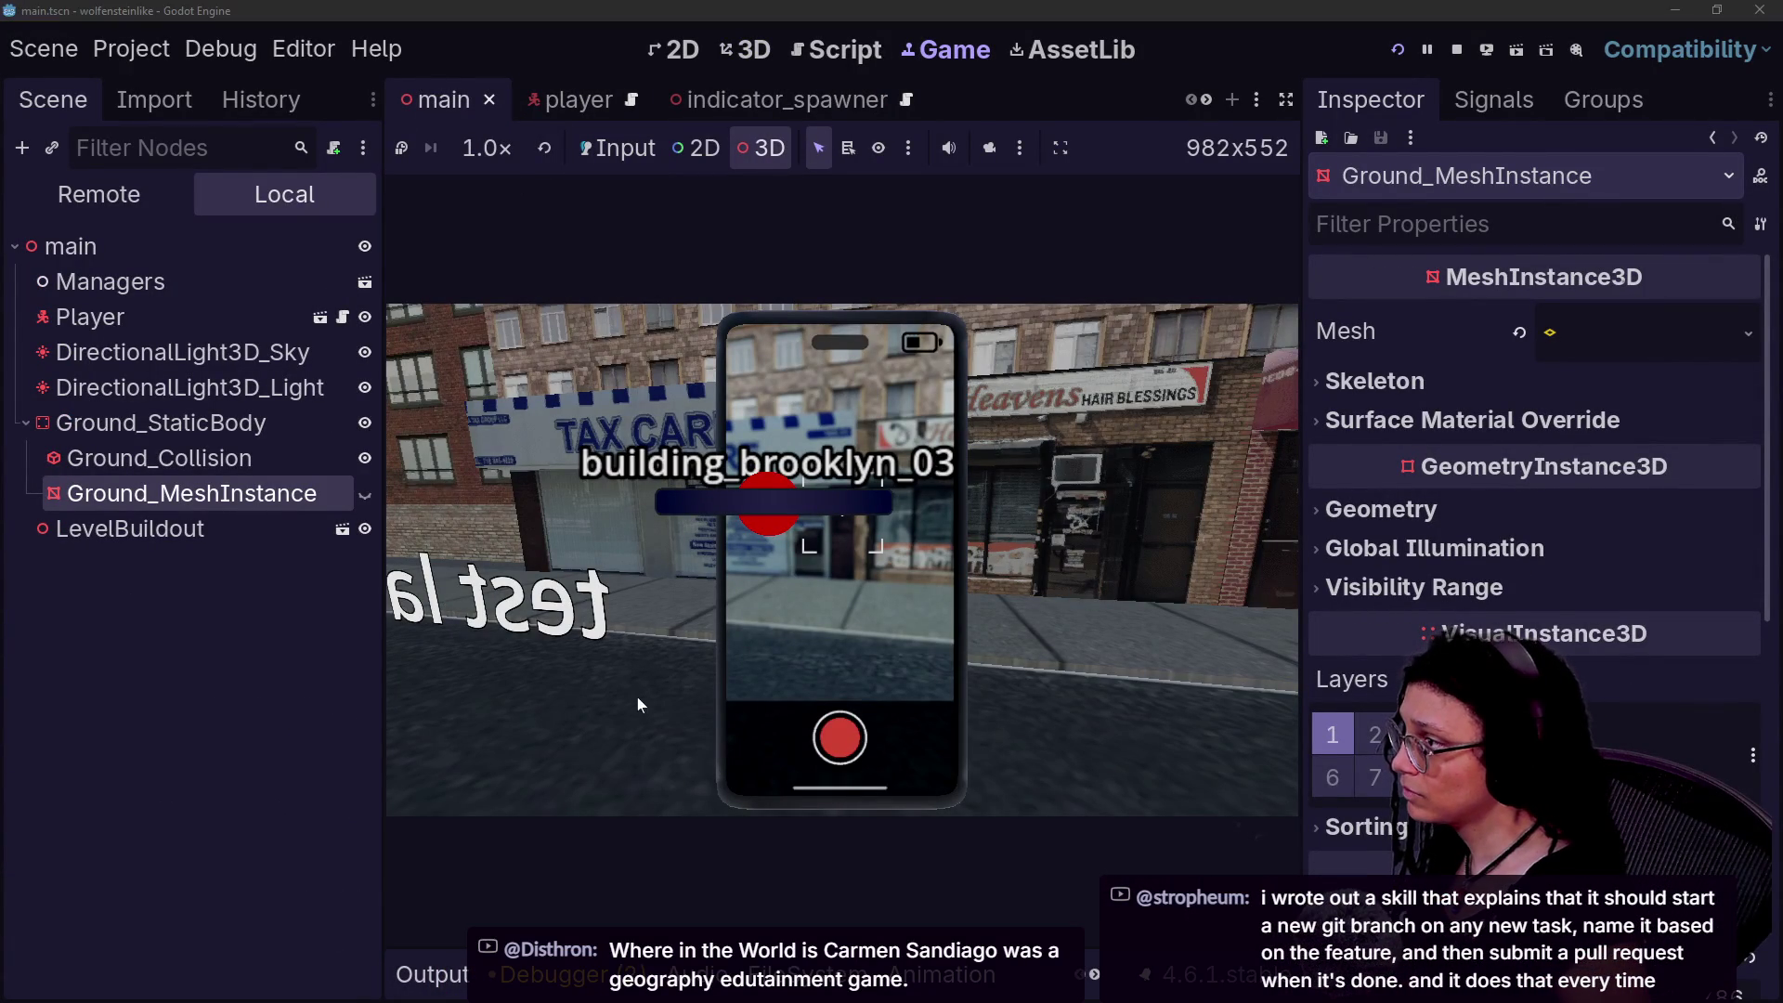
click(581, 610)
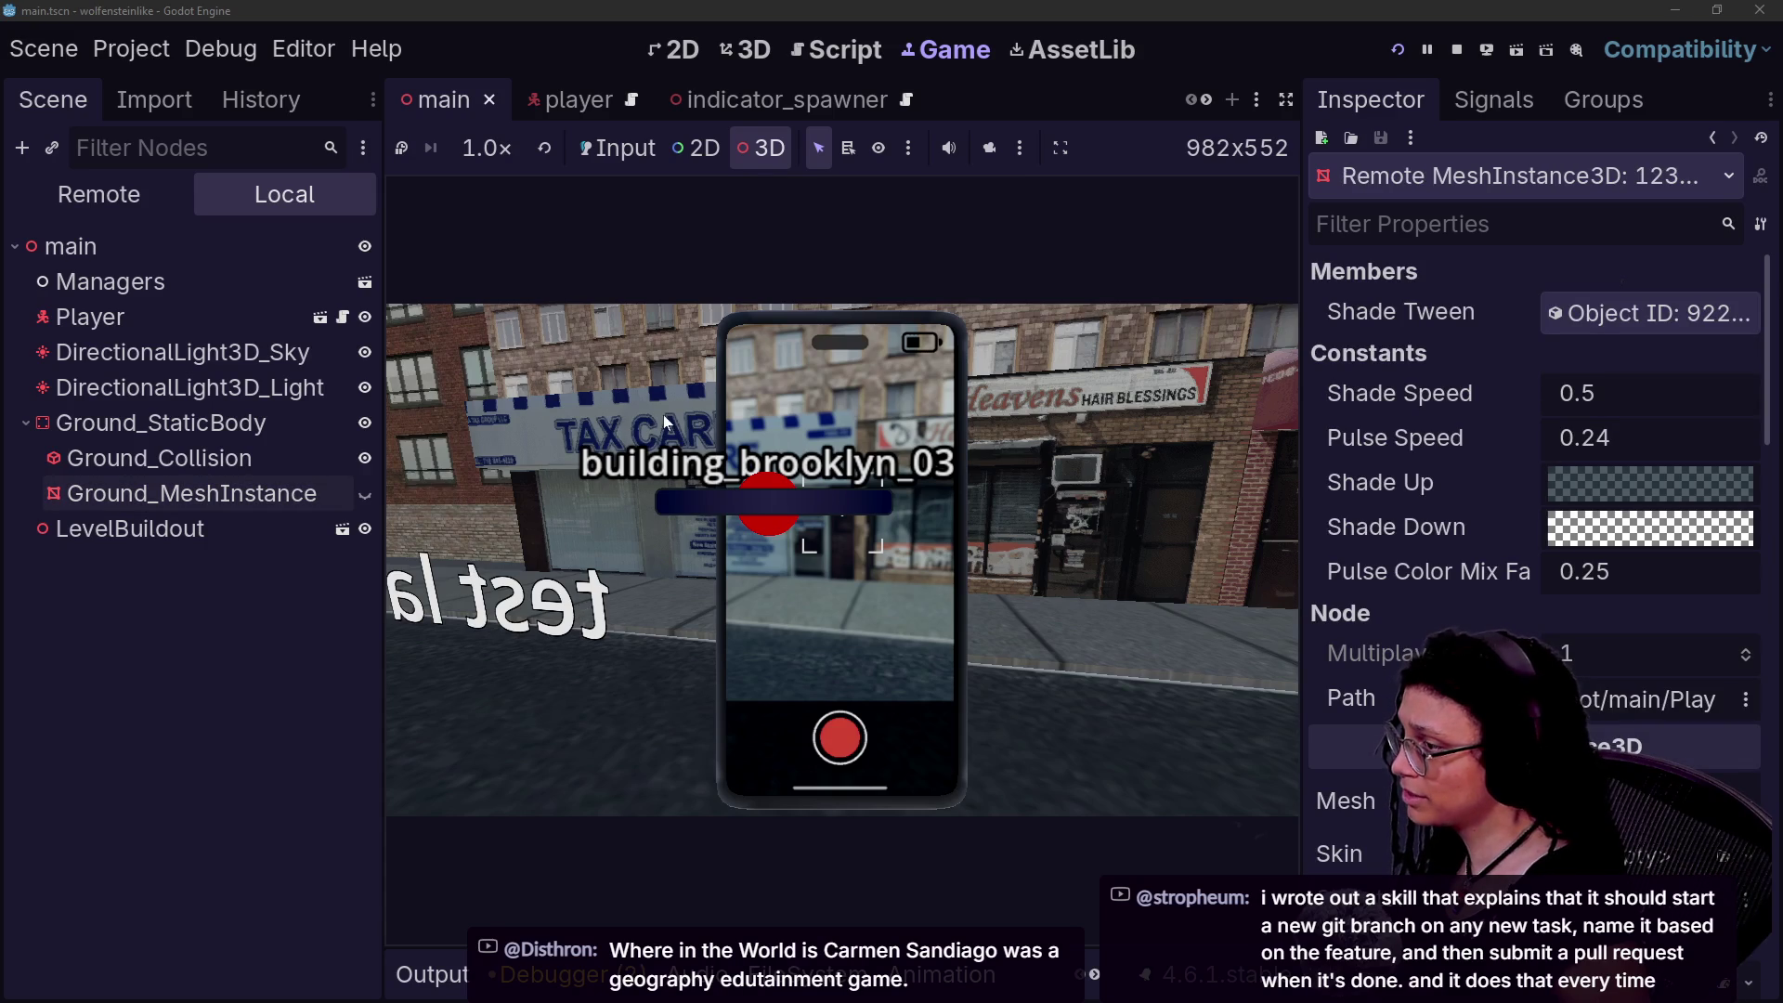
click(990, 150)
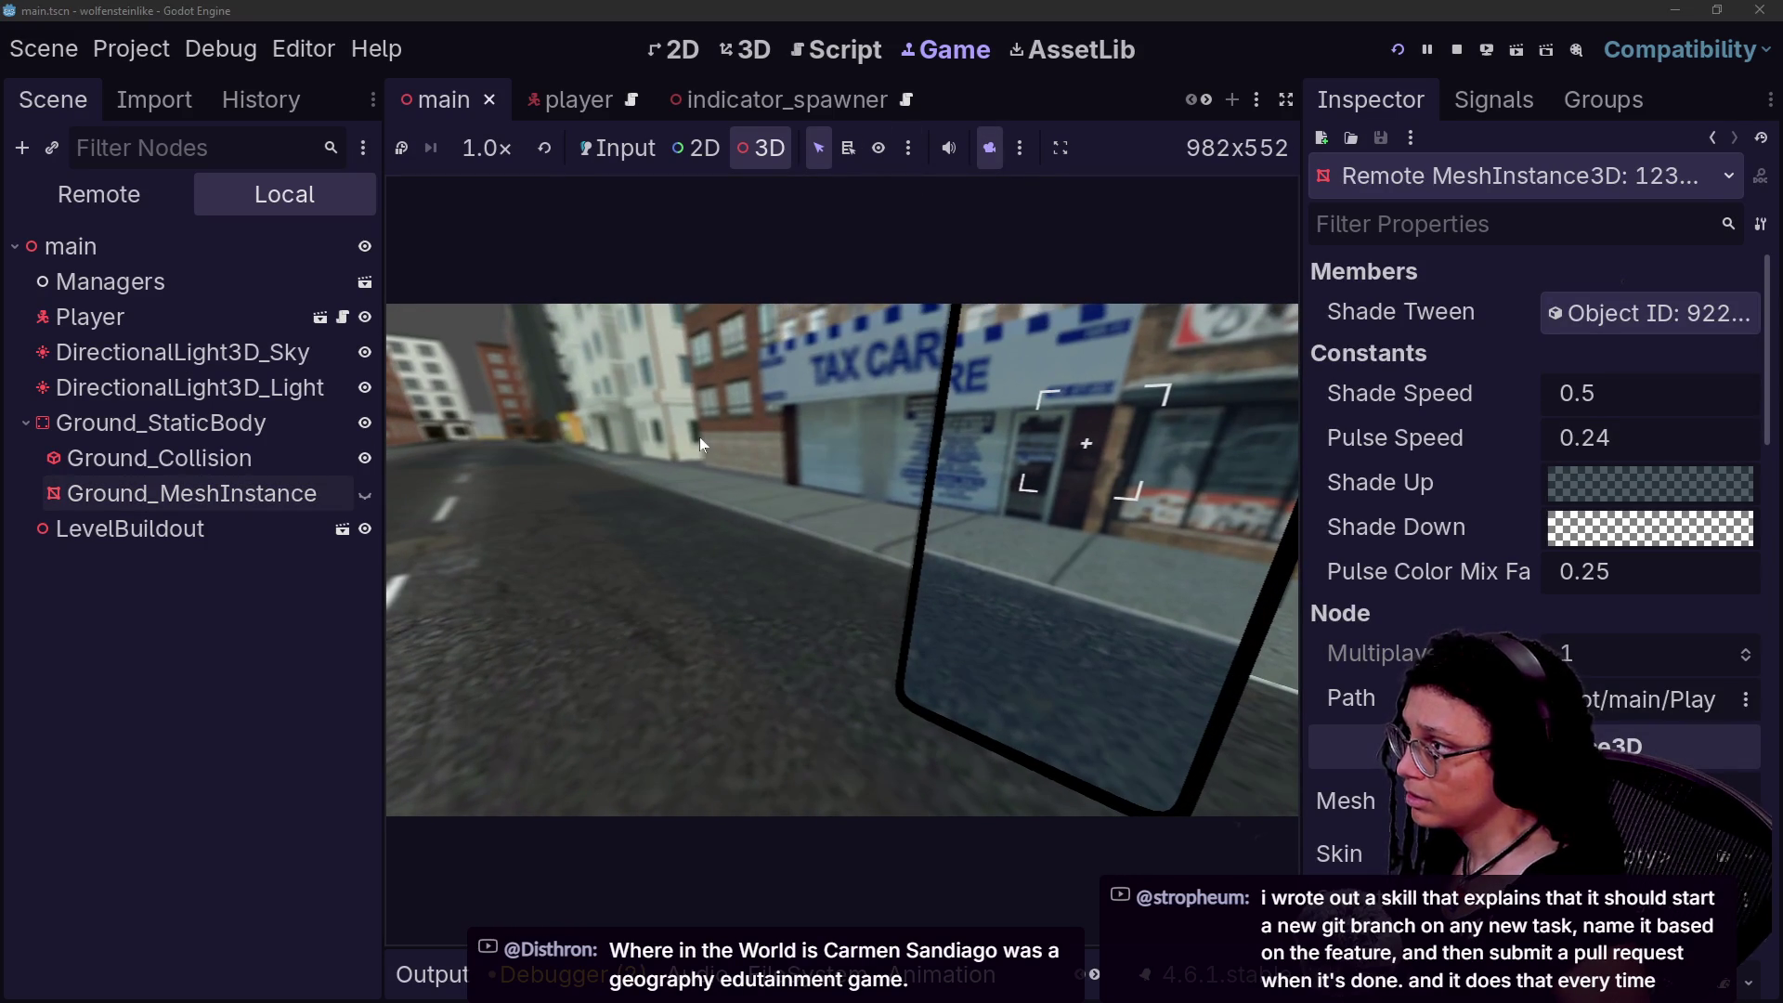
- Return the game to the player camera with 3D picking, then switch to the indicator_spawner scene
click(604, 162)
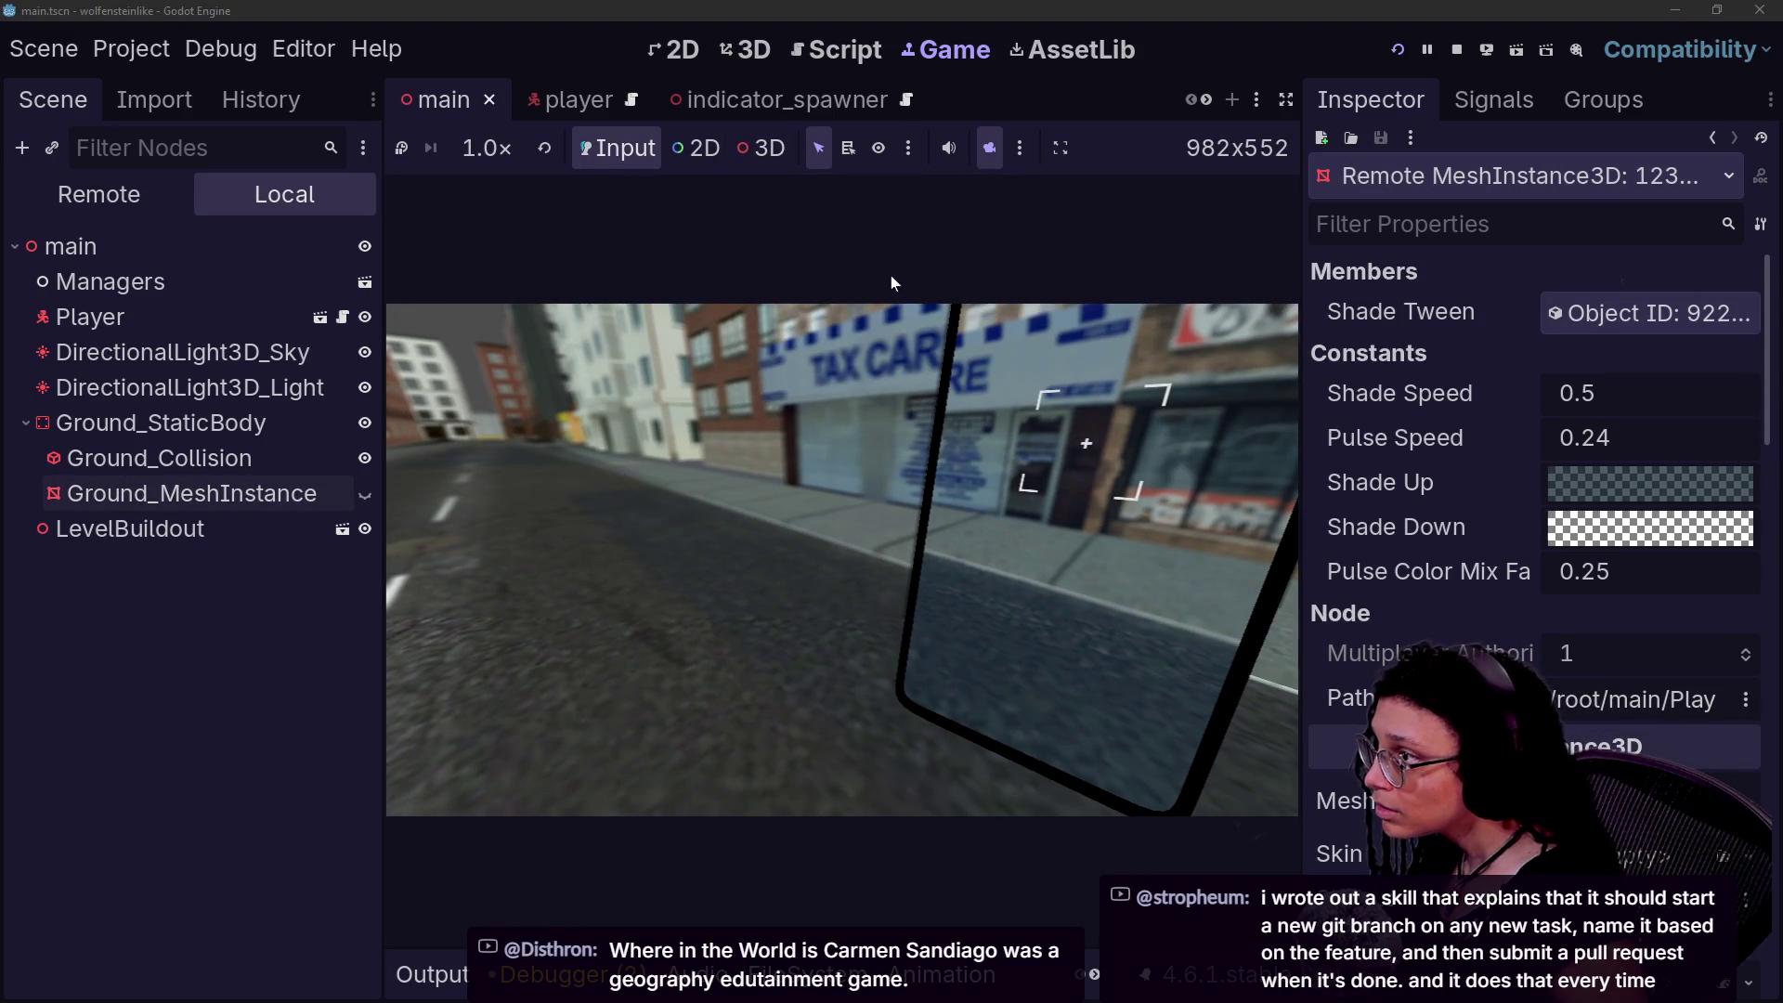
click(990, 148)
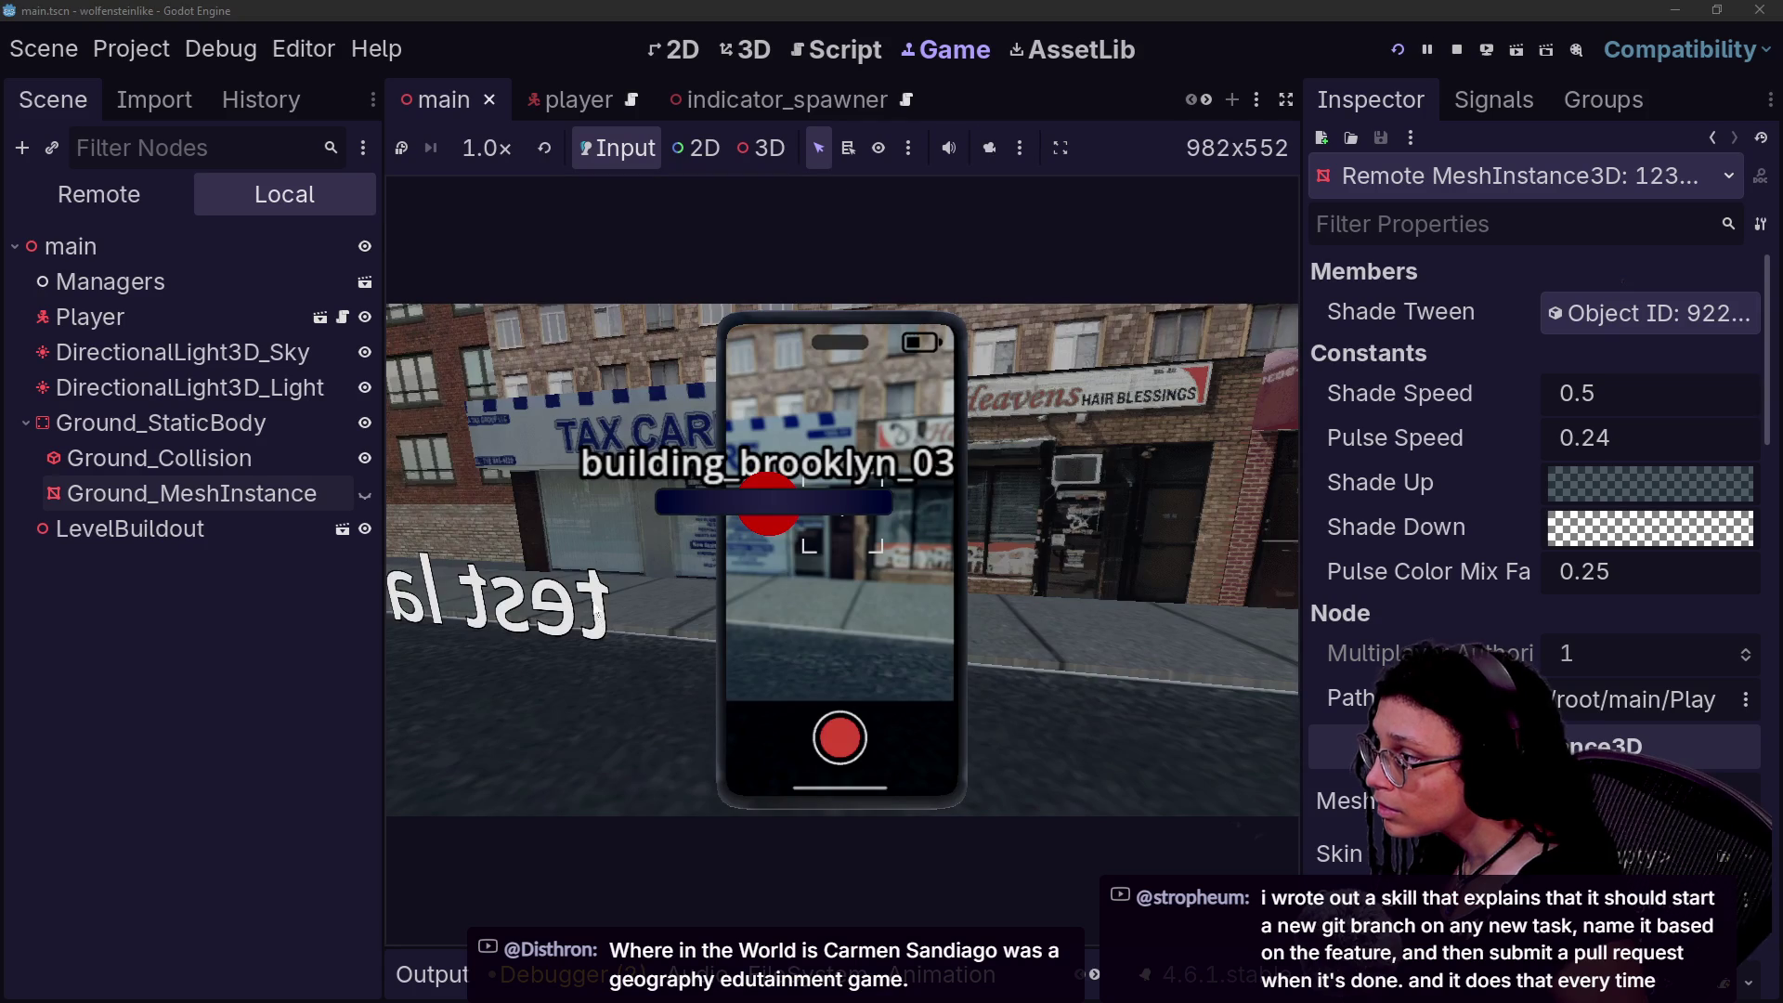
click(761, 149)
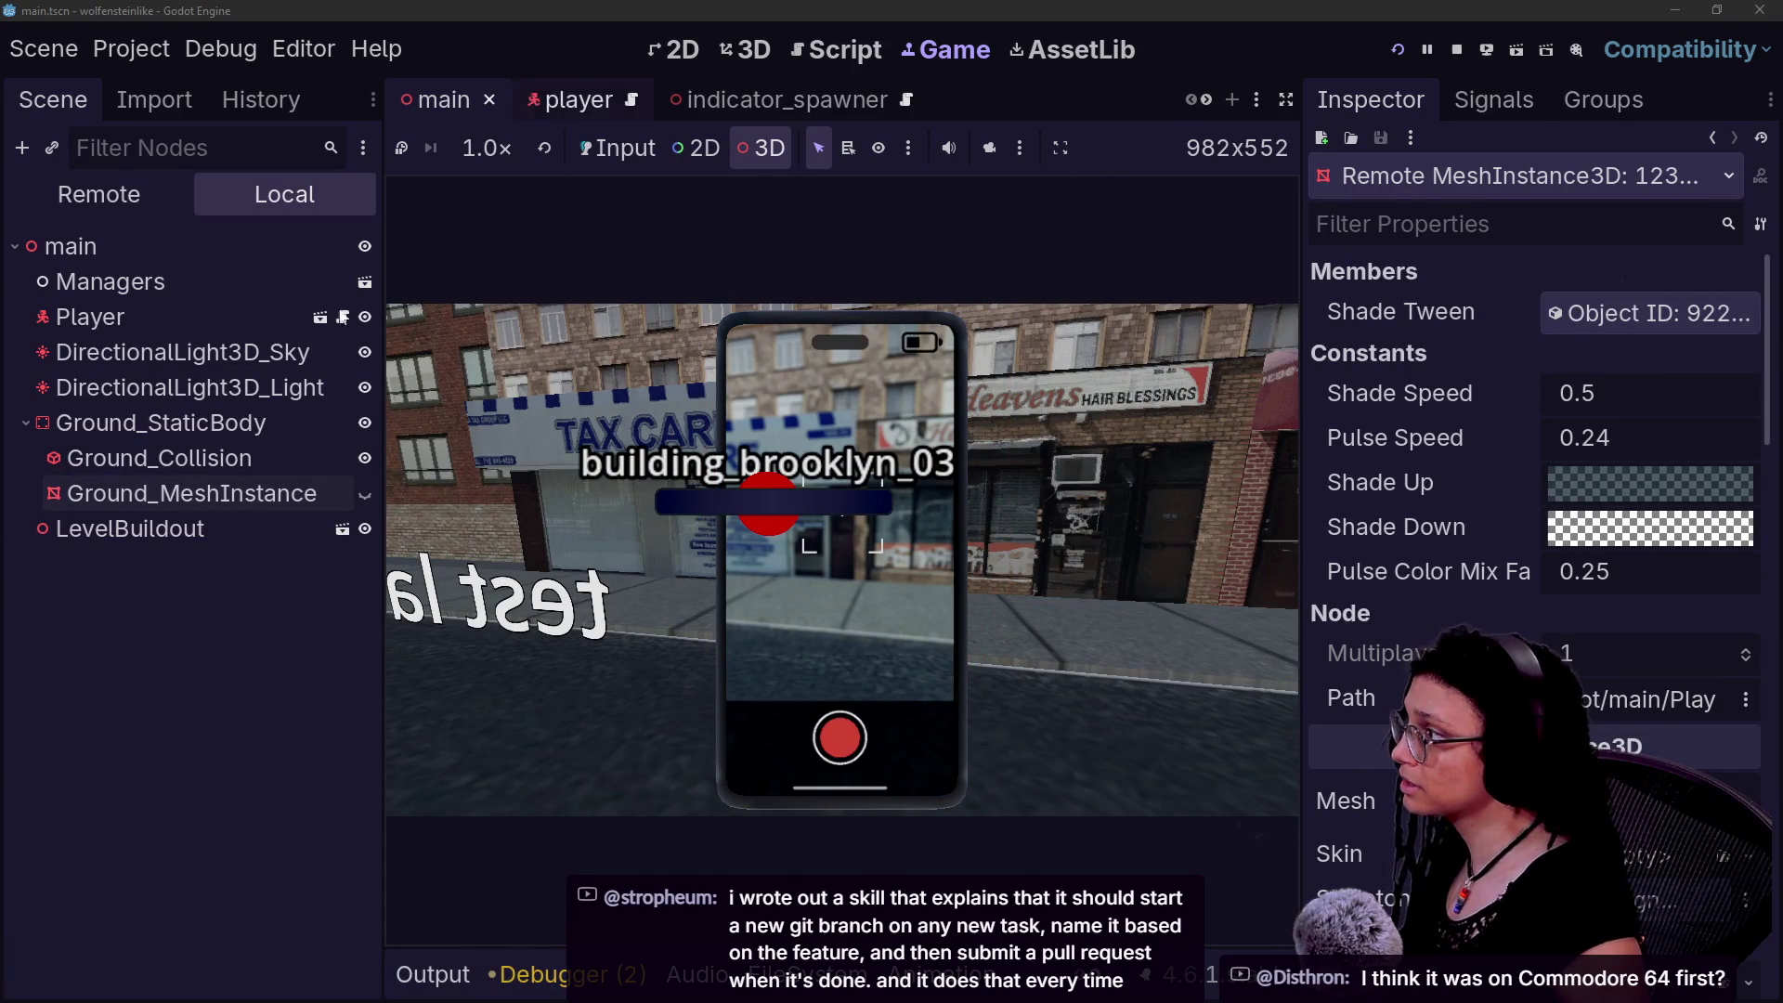
click(436, 580)
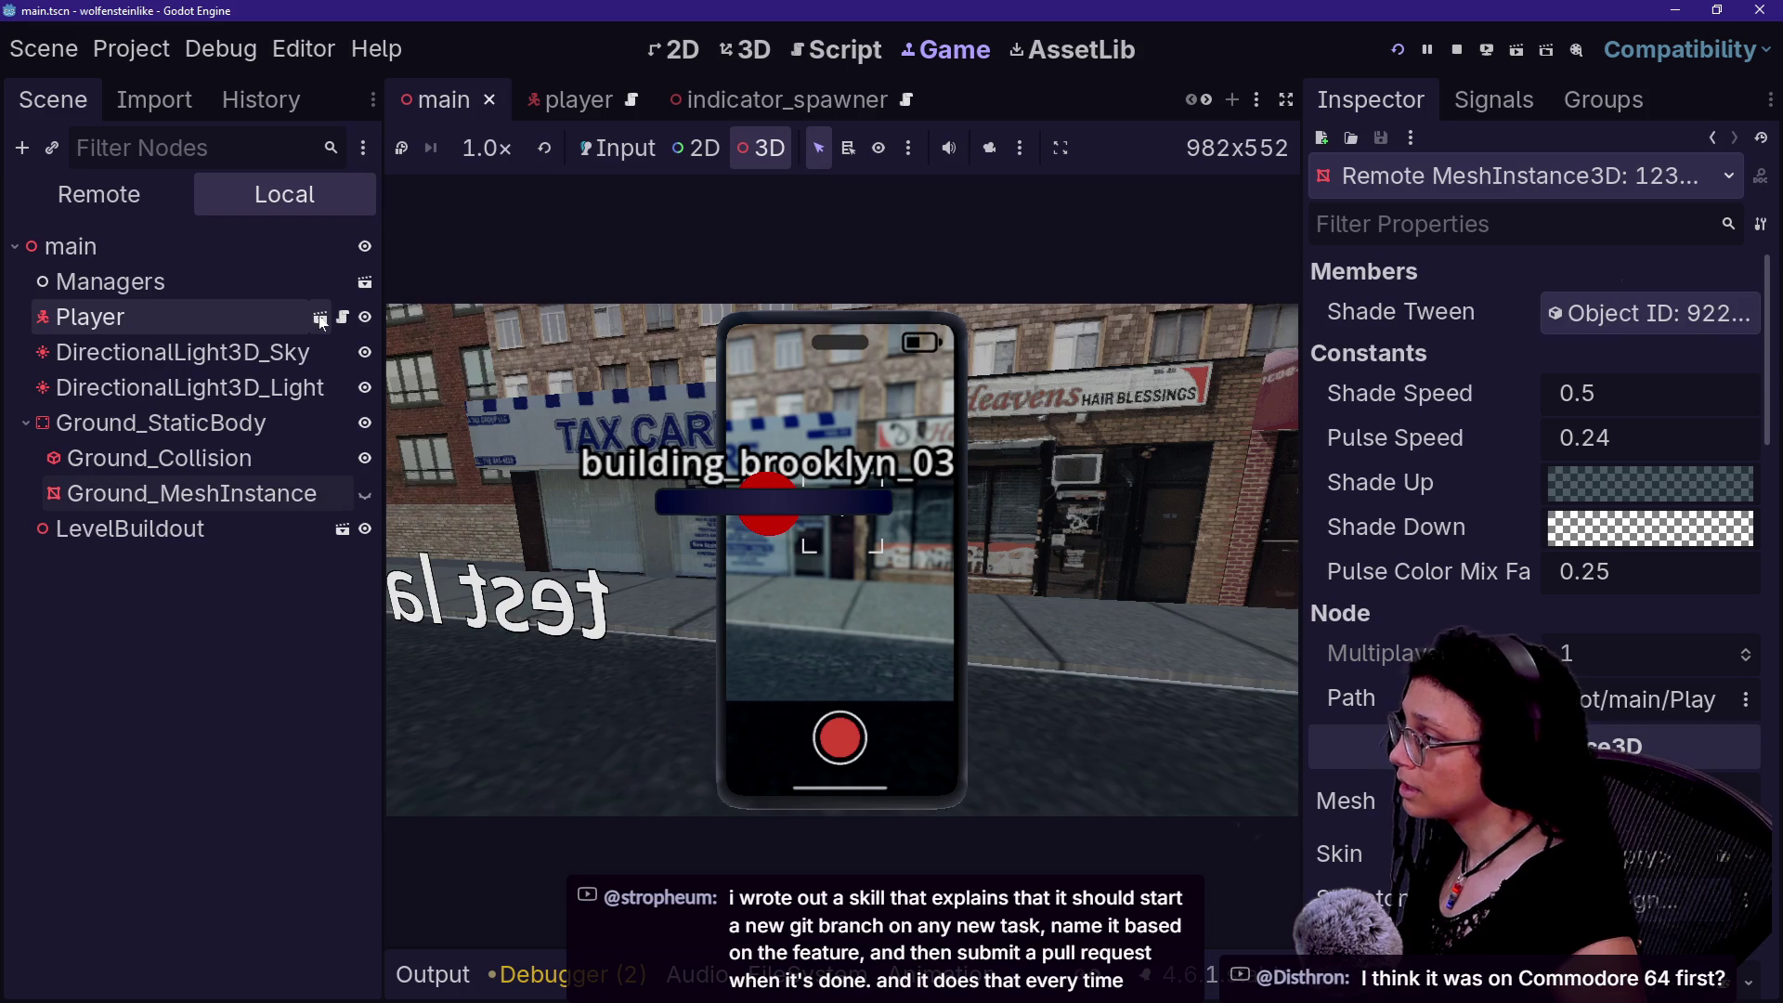
click(780, 96)
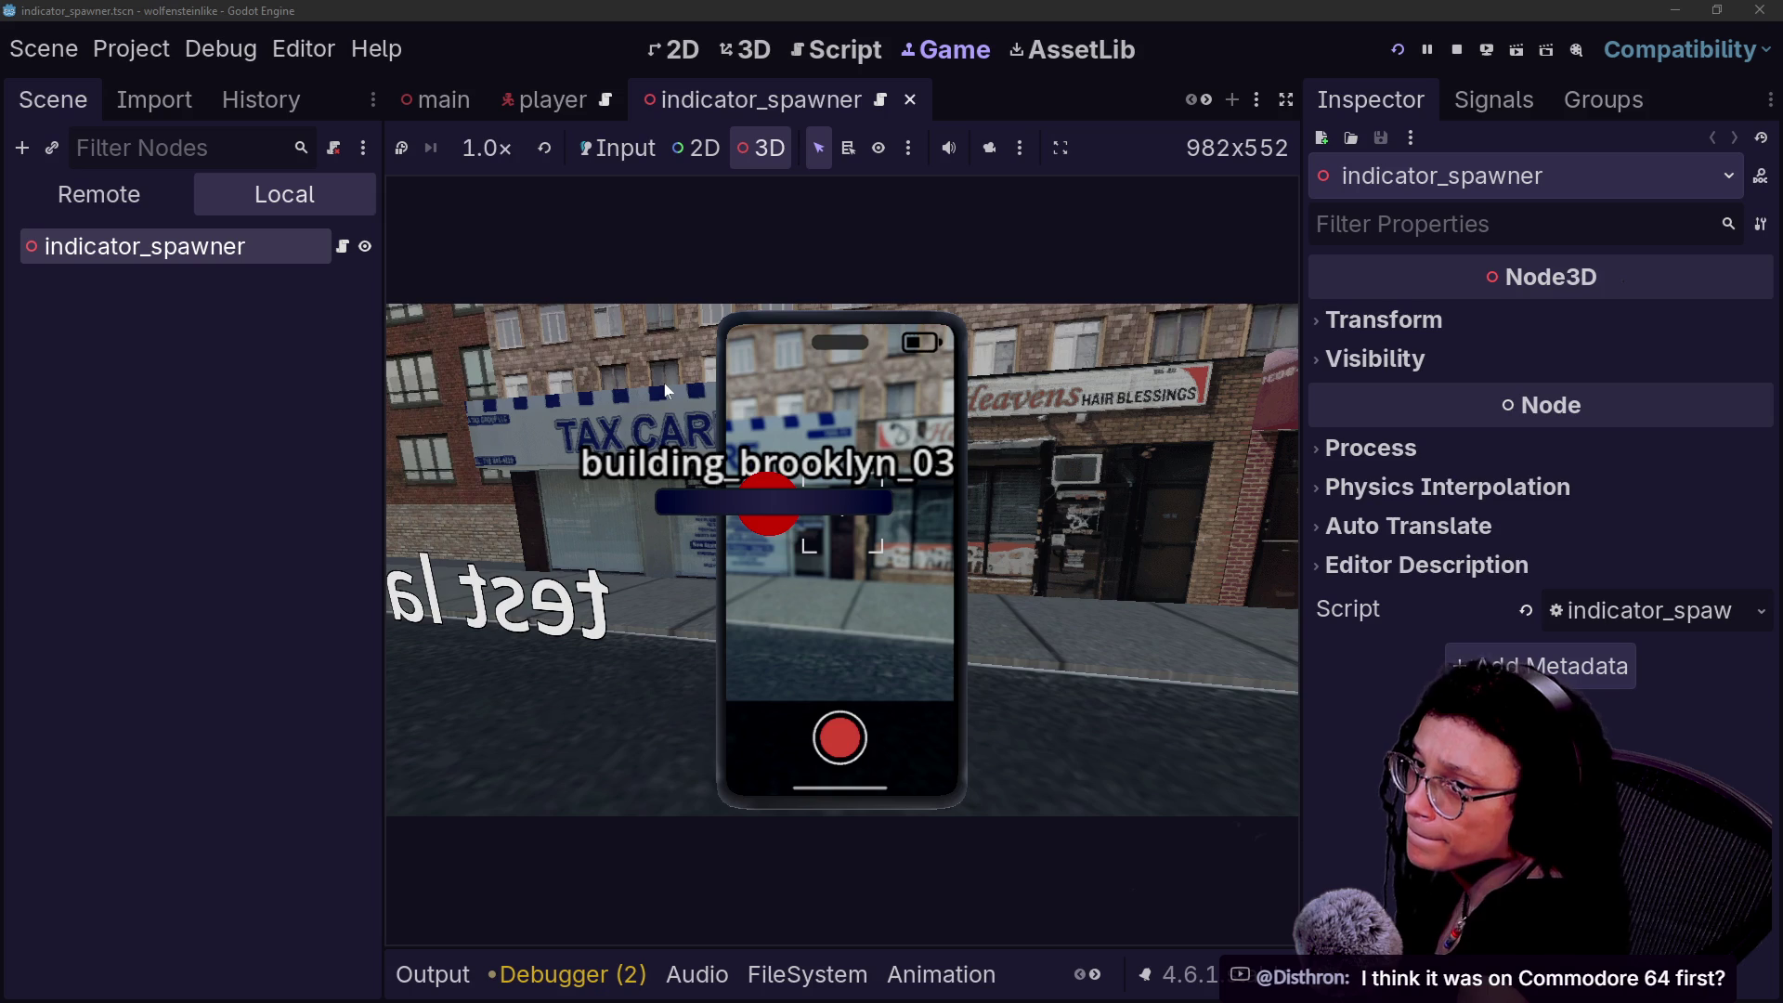
- Bring the stream chat over the editor and highlight a viewer's edutainment game message
key(alt+Tab)
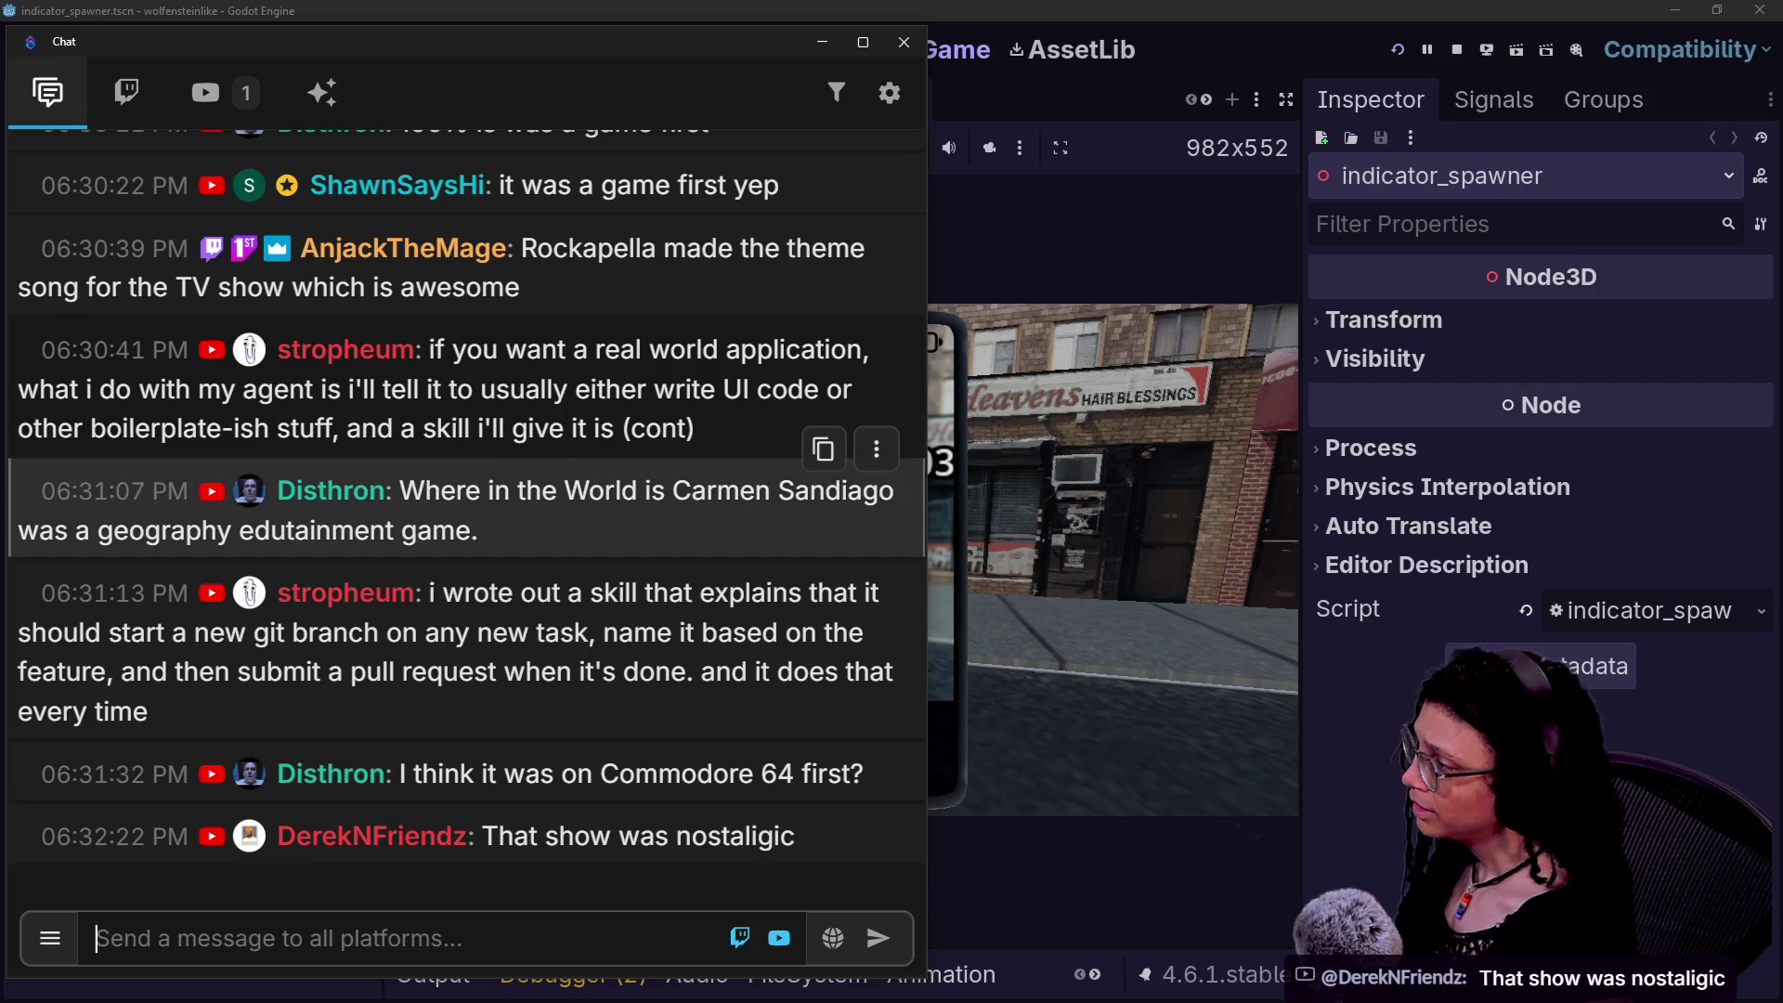
drag(529, 533, 388, 490)
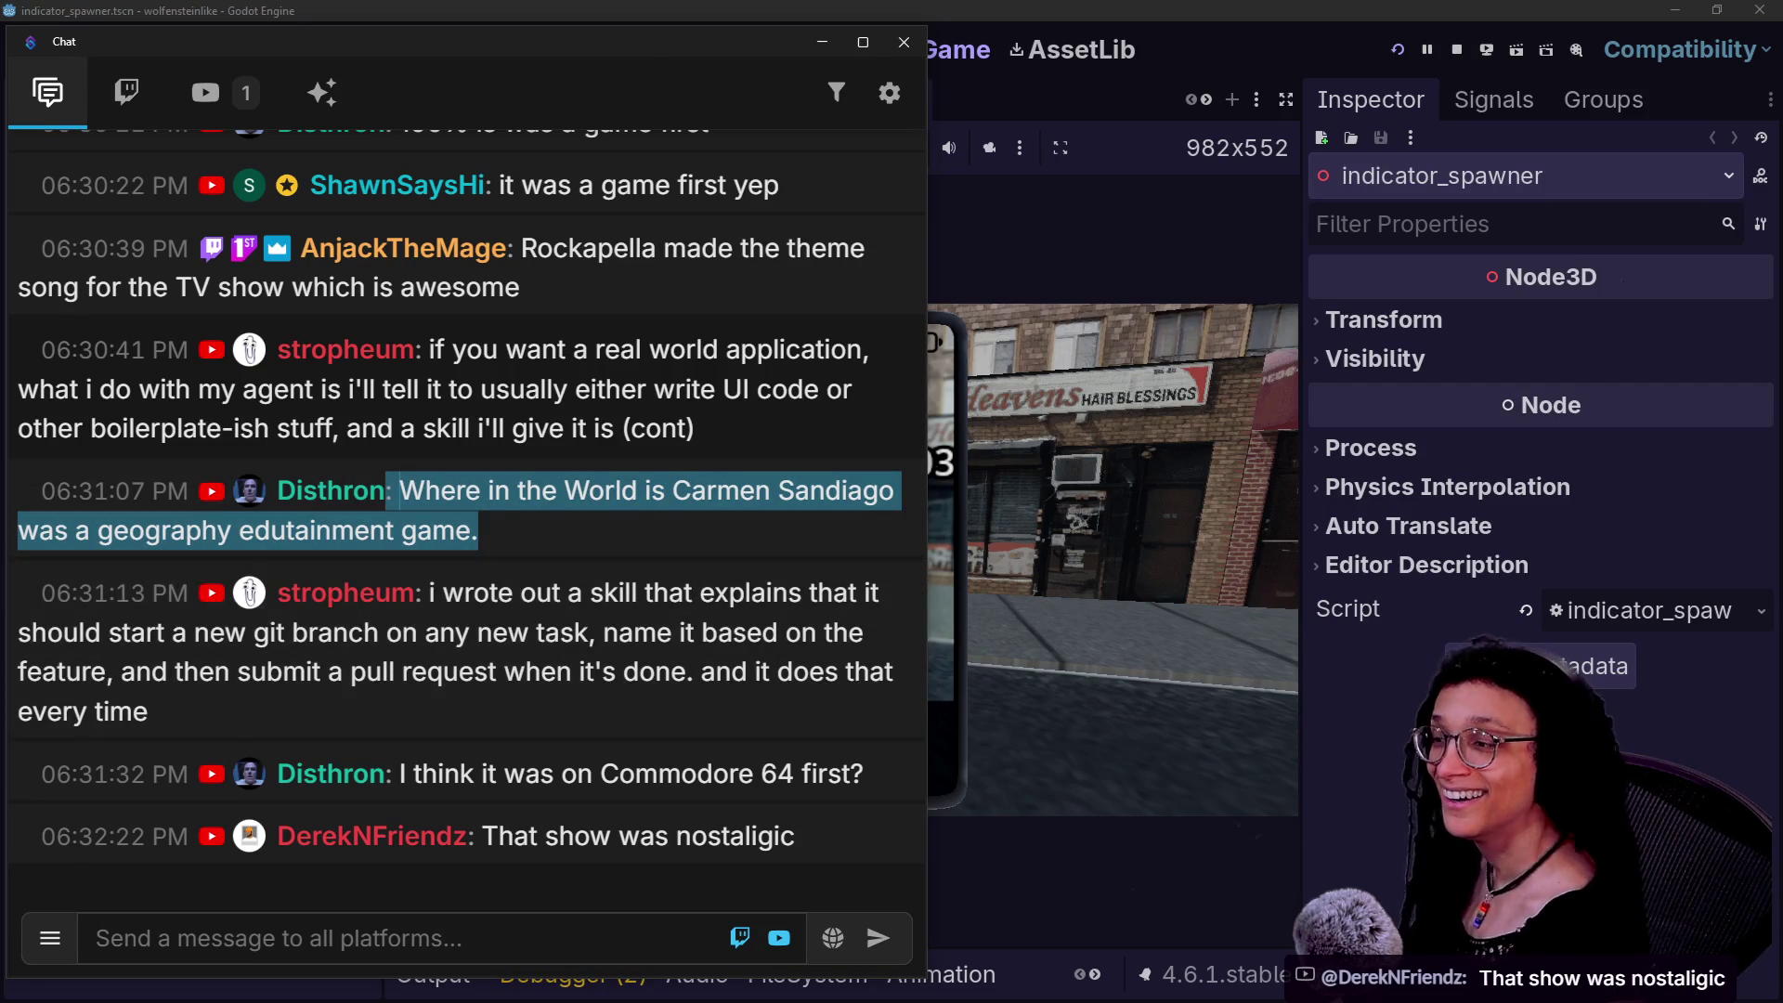
- Hide the chat, pick an object in the running game, and restore game input mode
click(981, 542)
click(559, 566)
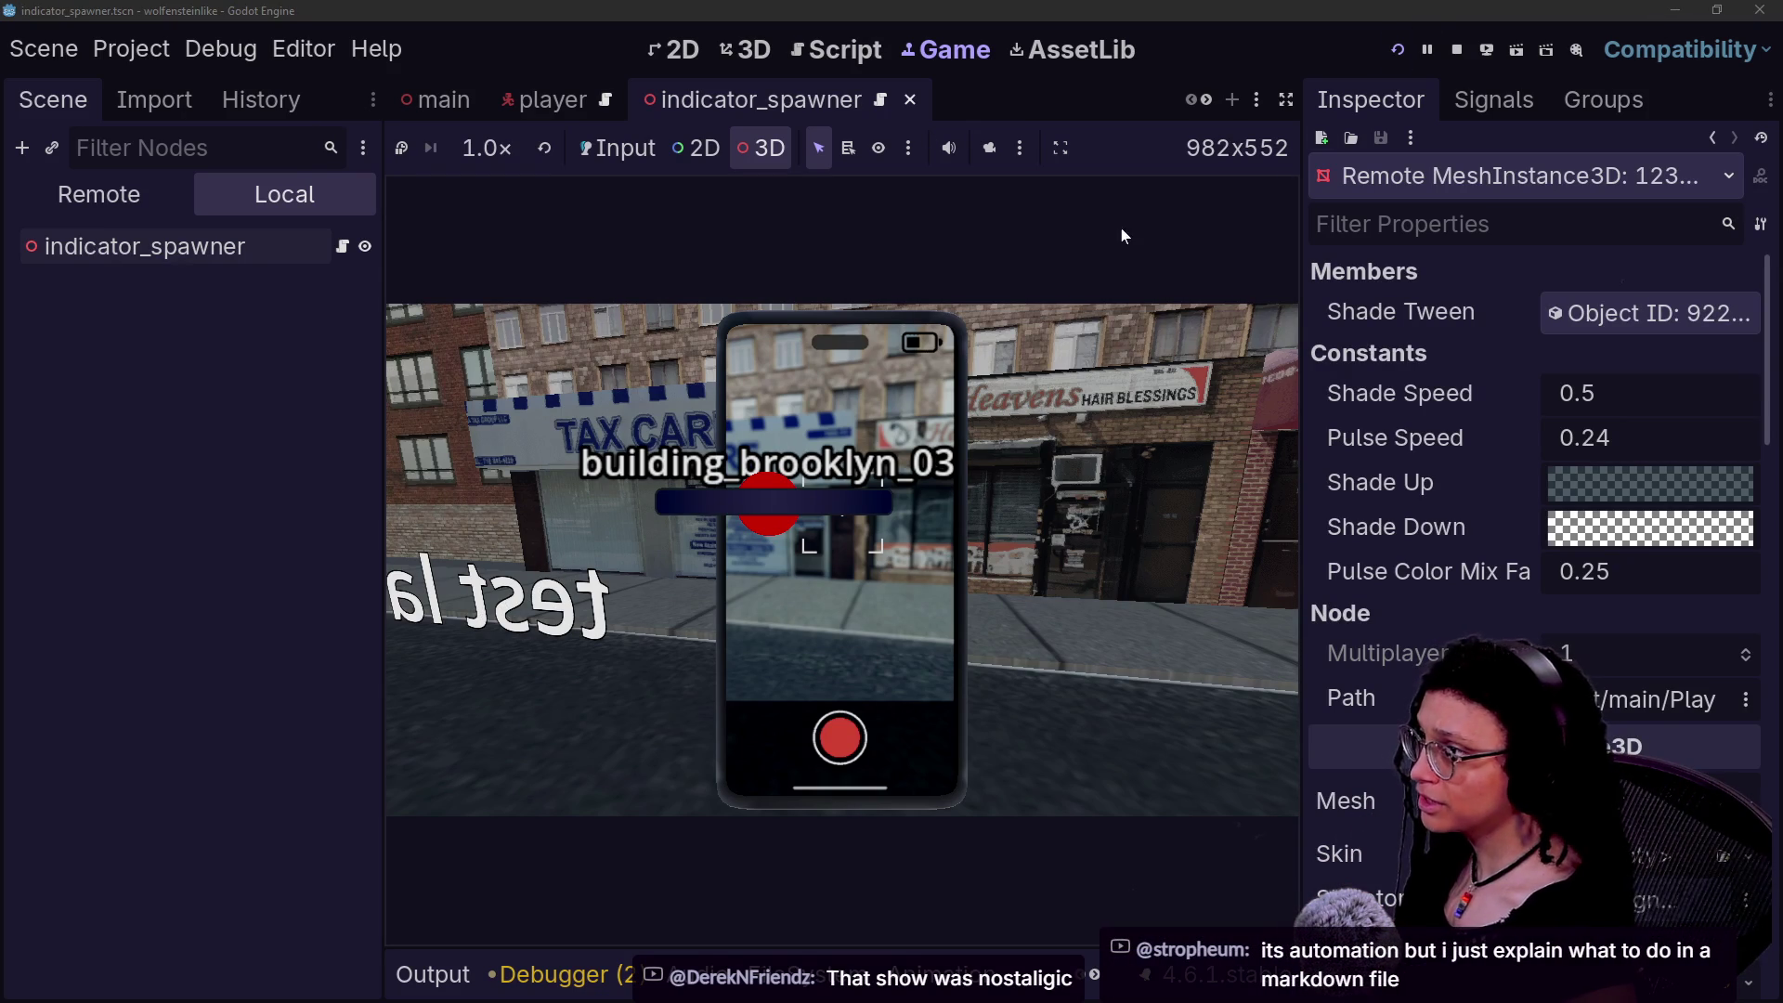
click(617, 148)
- Stop the game and change the maximum altercations in manage_altercations.gd from 1 to 6, then save
click(1455, 51)
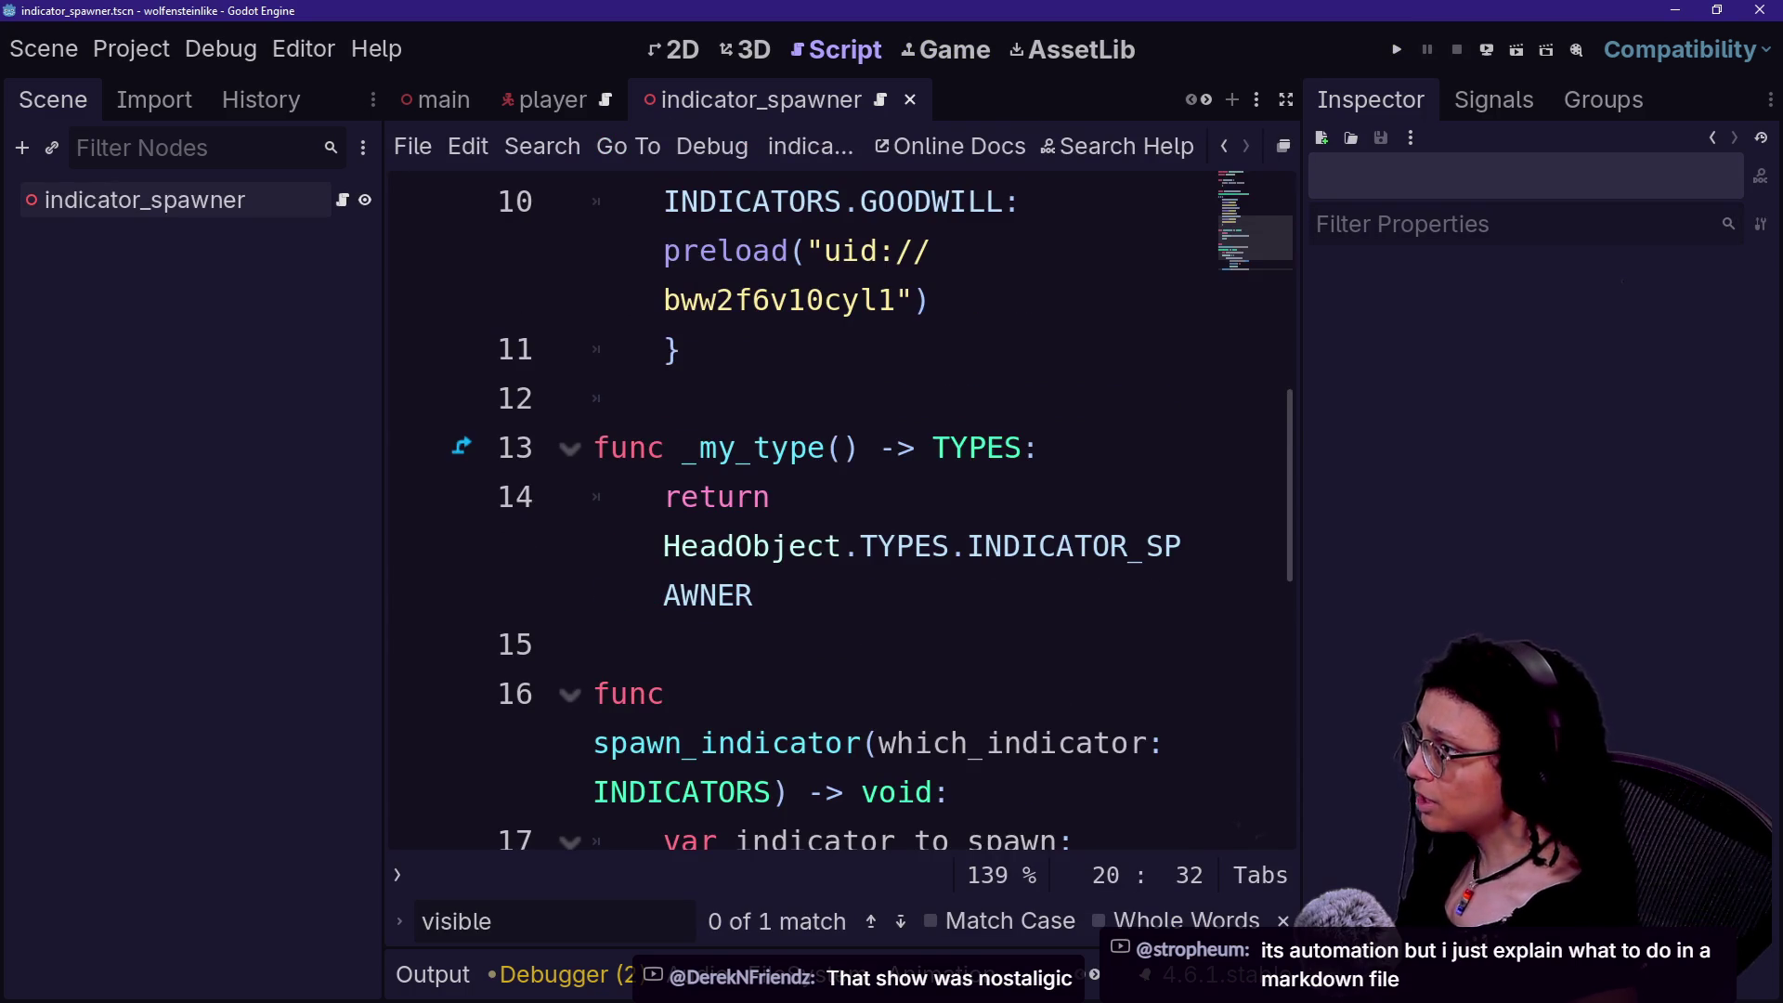
key(shift+alt+o)
key(Down)
key(Down)
key(Down)
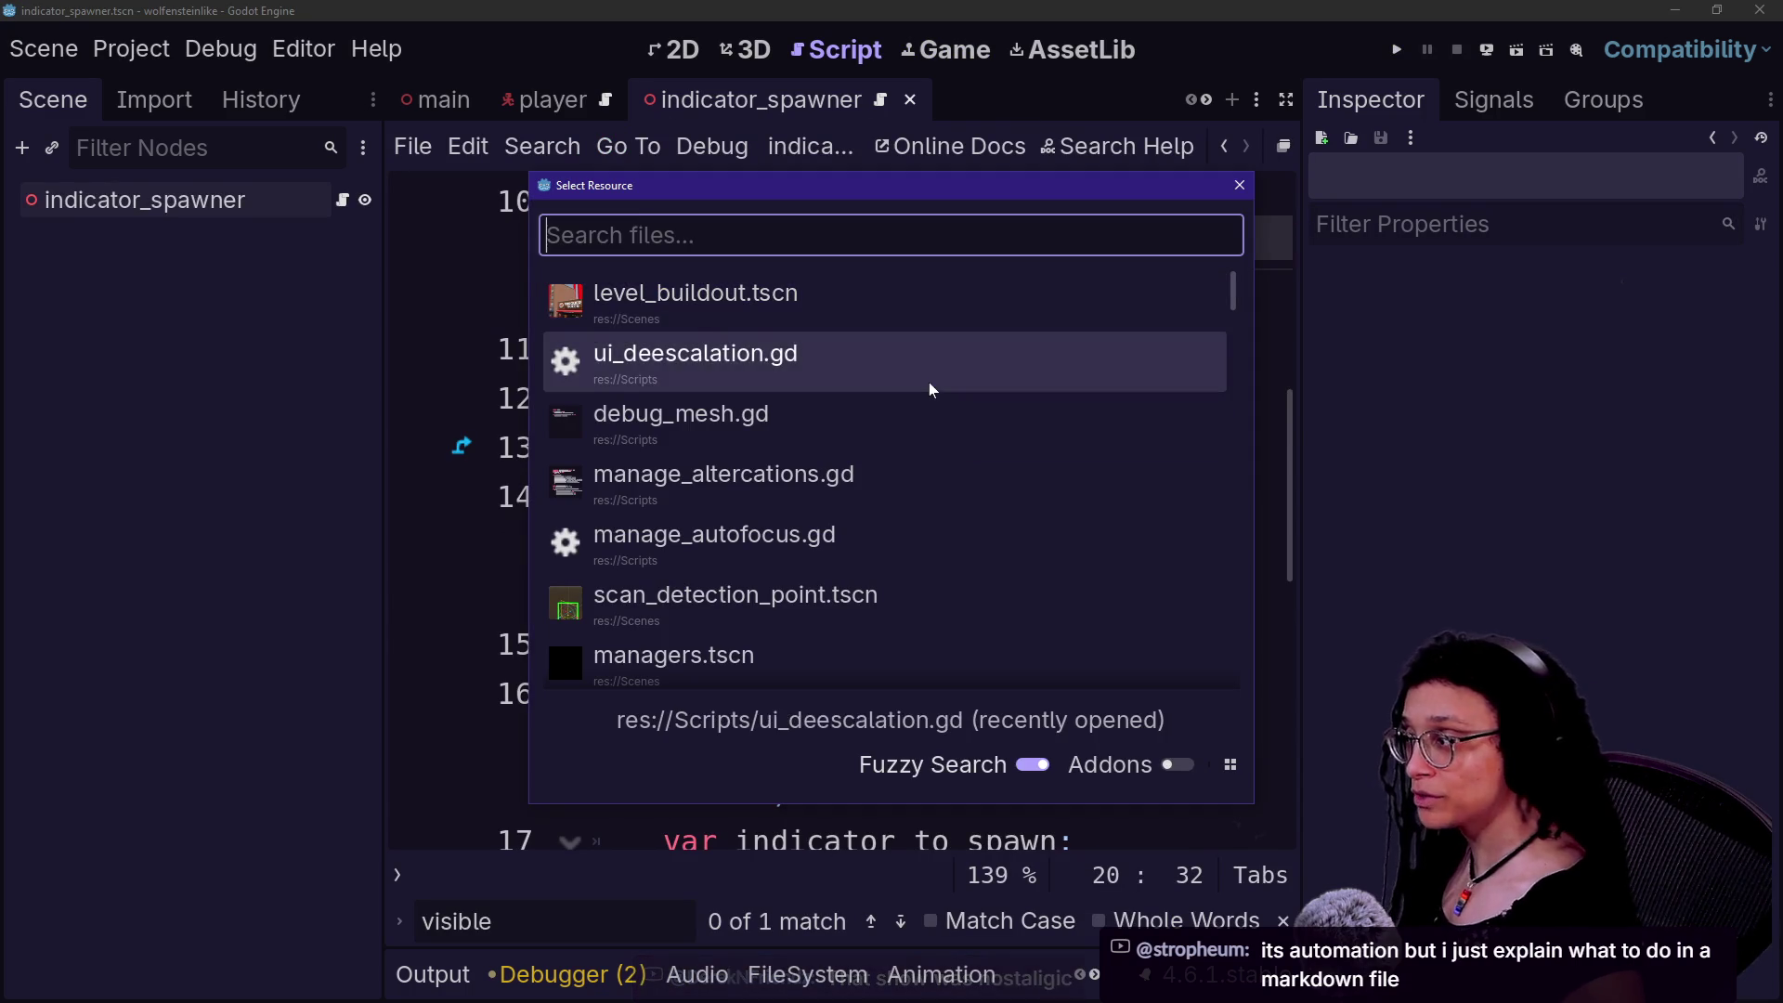
key(Return)
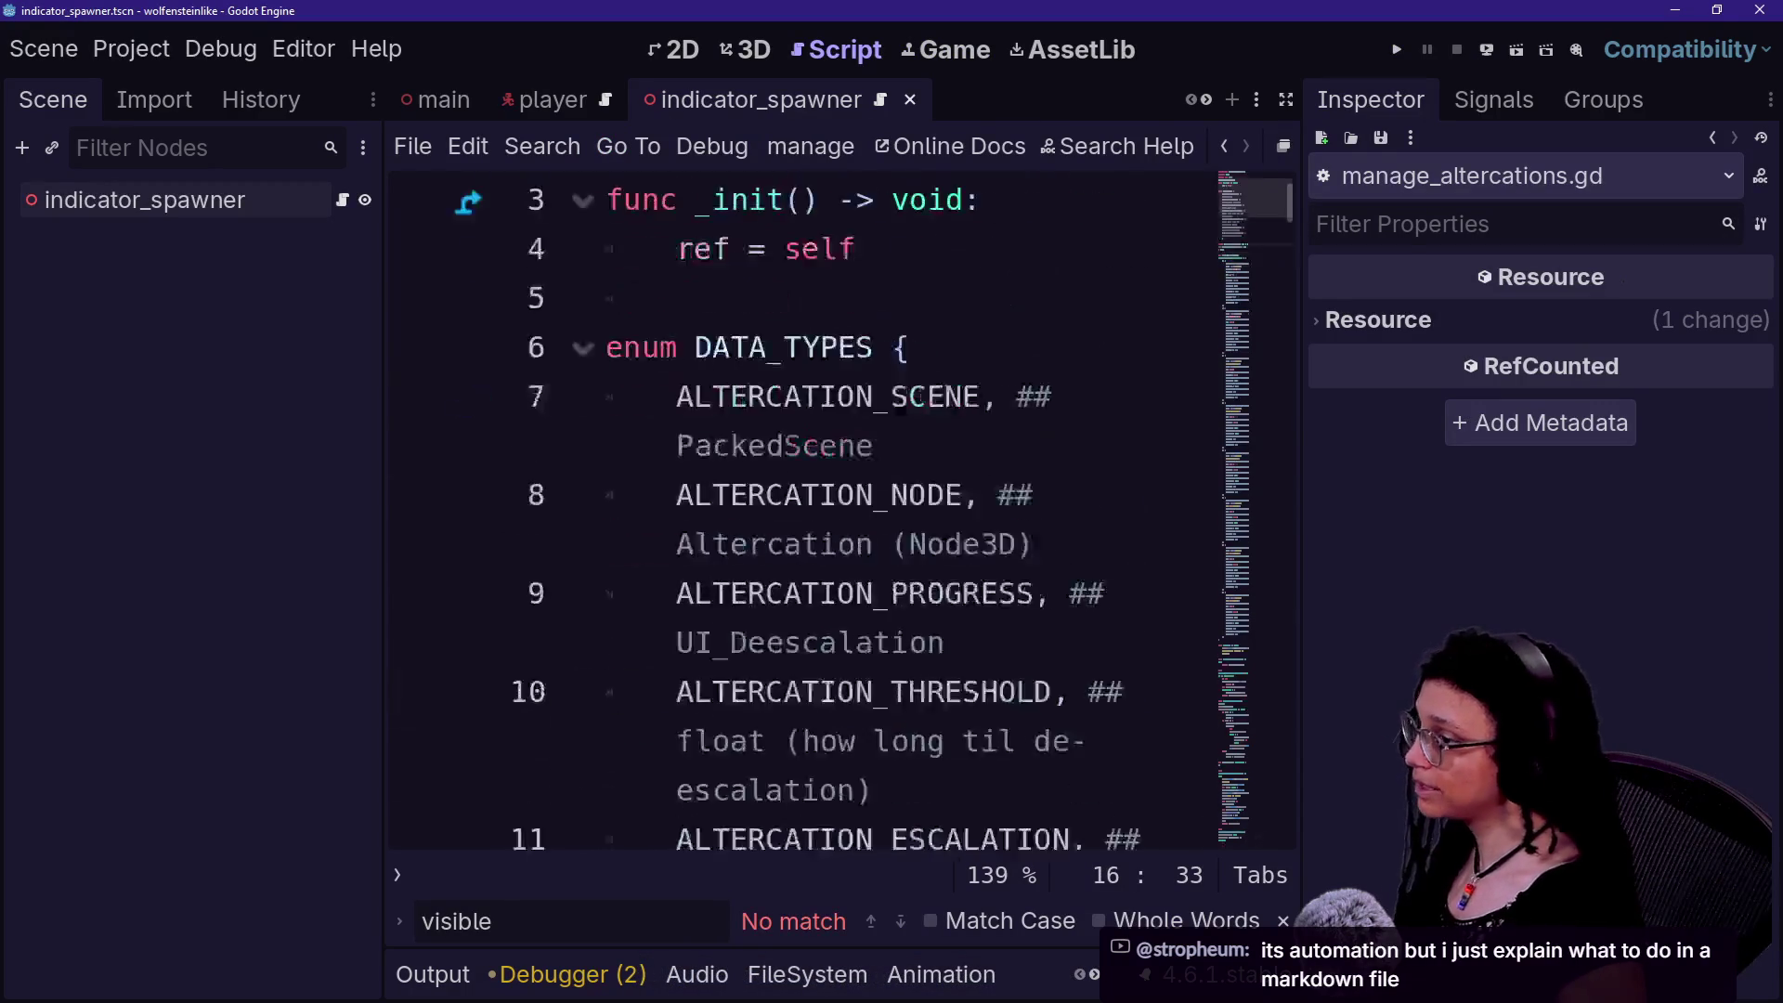
key(BackSpace)
text(6)
click(830, 596)
key(ctrl+s)
- Open ui_deescalation.gd via a quick resource search for 'dees' and show the output log
scroll(958, 108, down, 3)
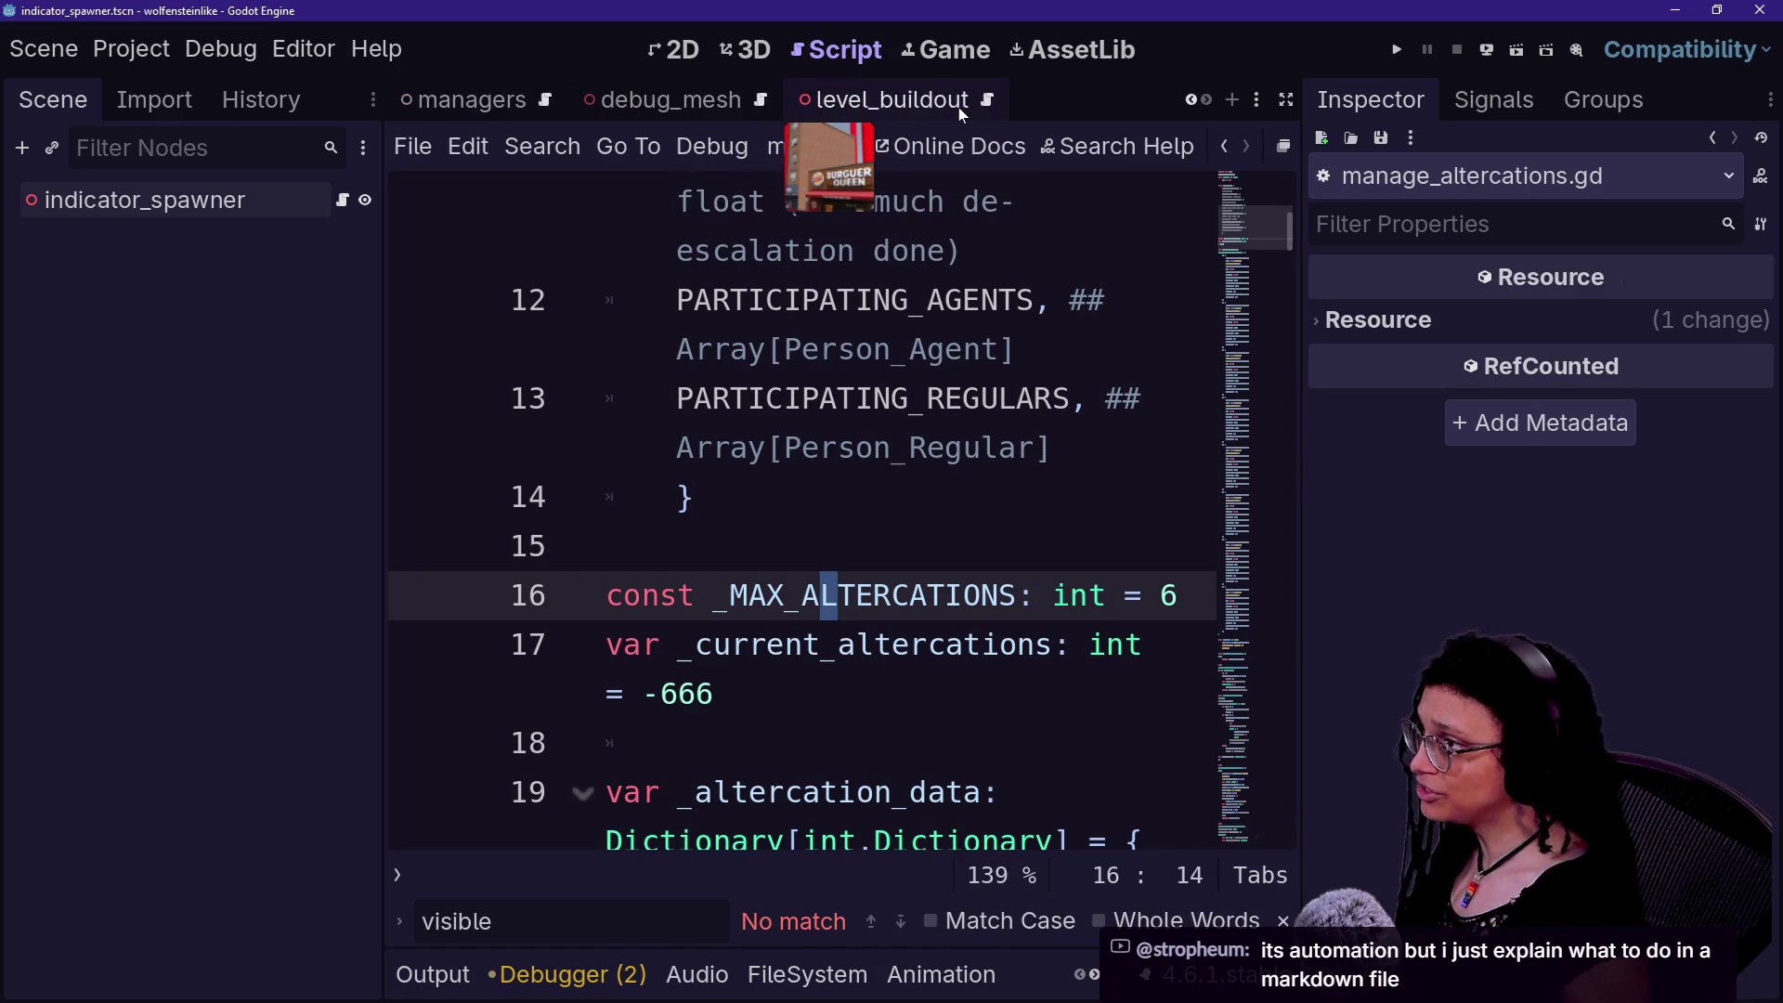
scroll(665, 100, up, 5)
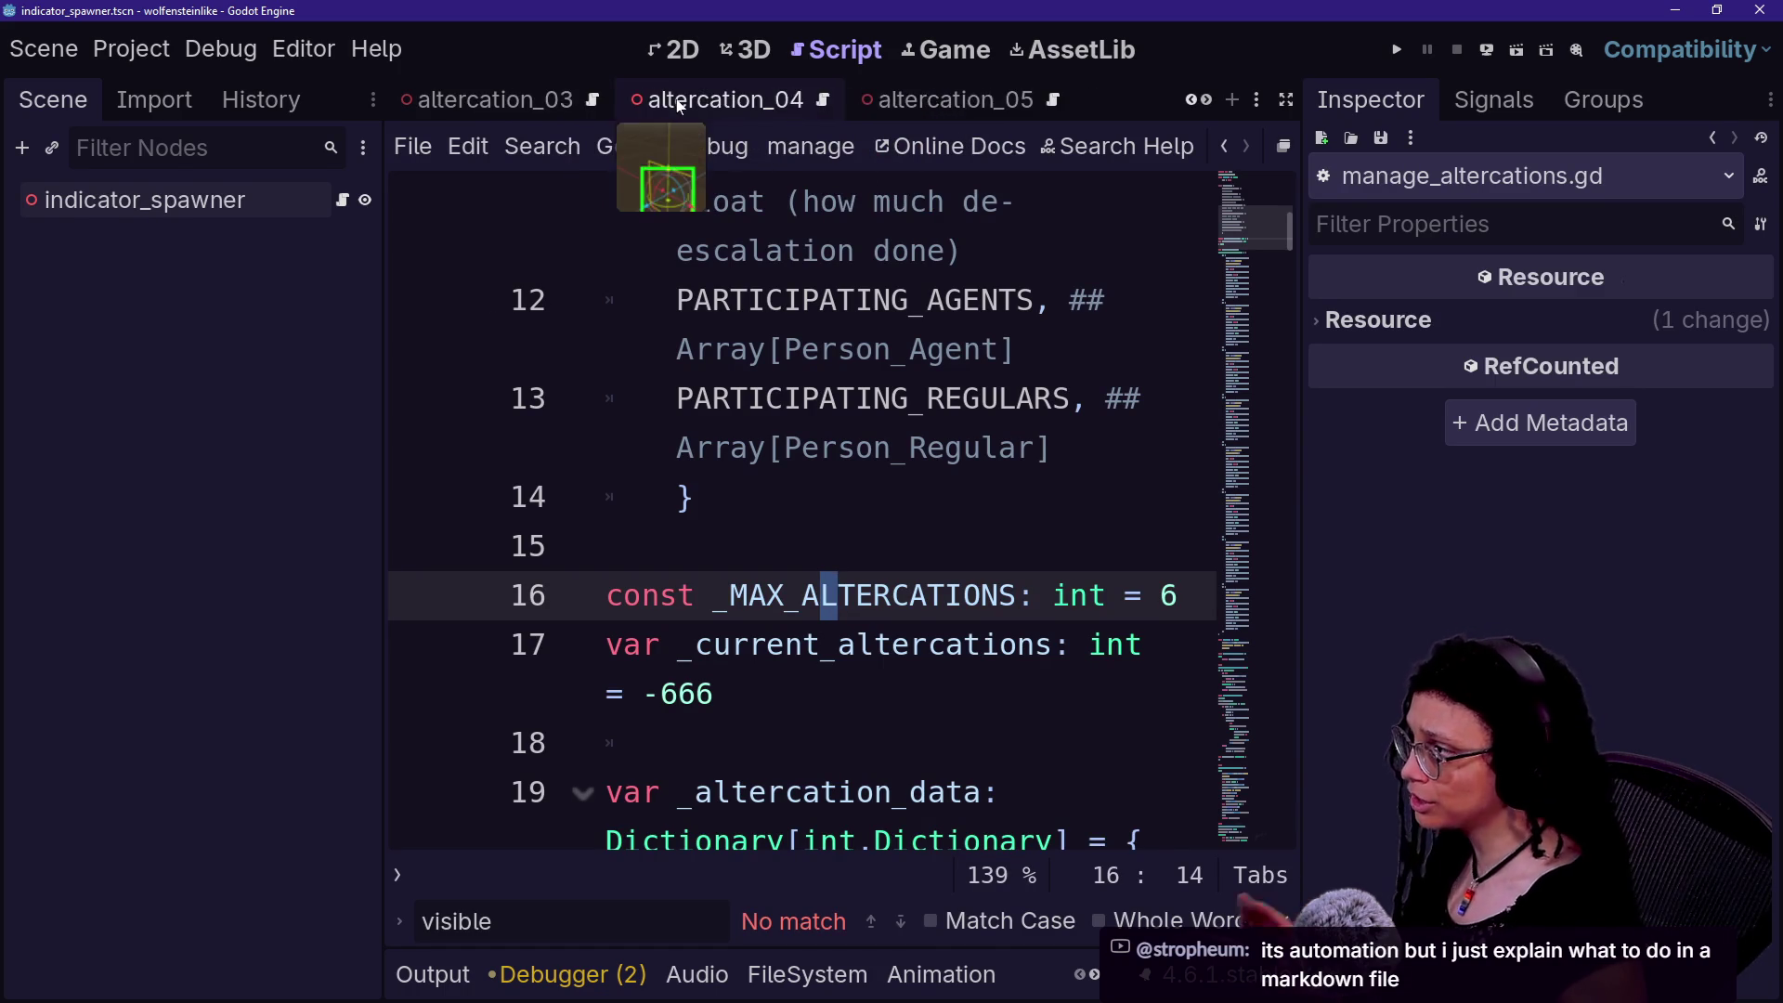
click(807, 974)
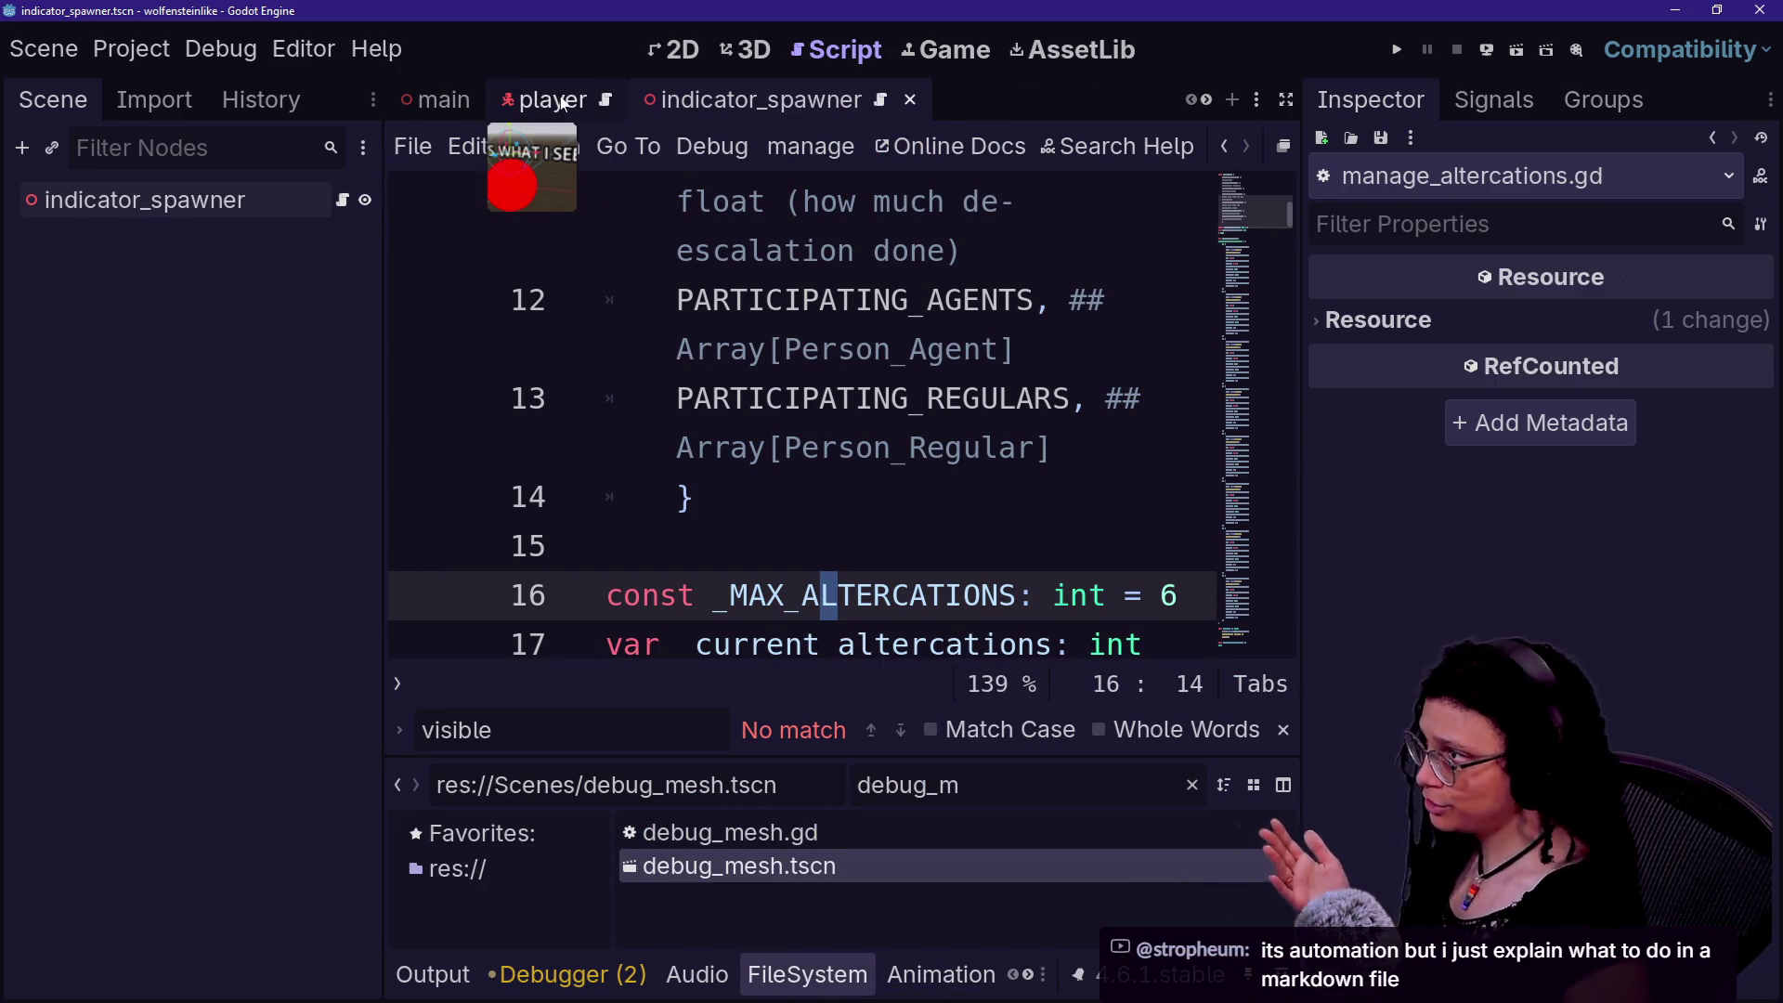
click(834, 351)
key(shift+alt+o)
text(dees)
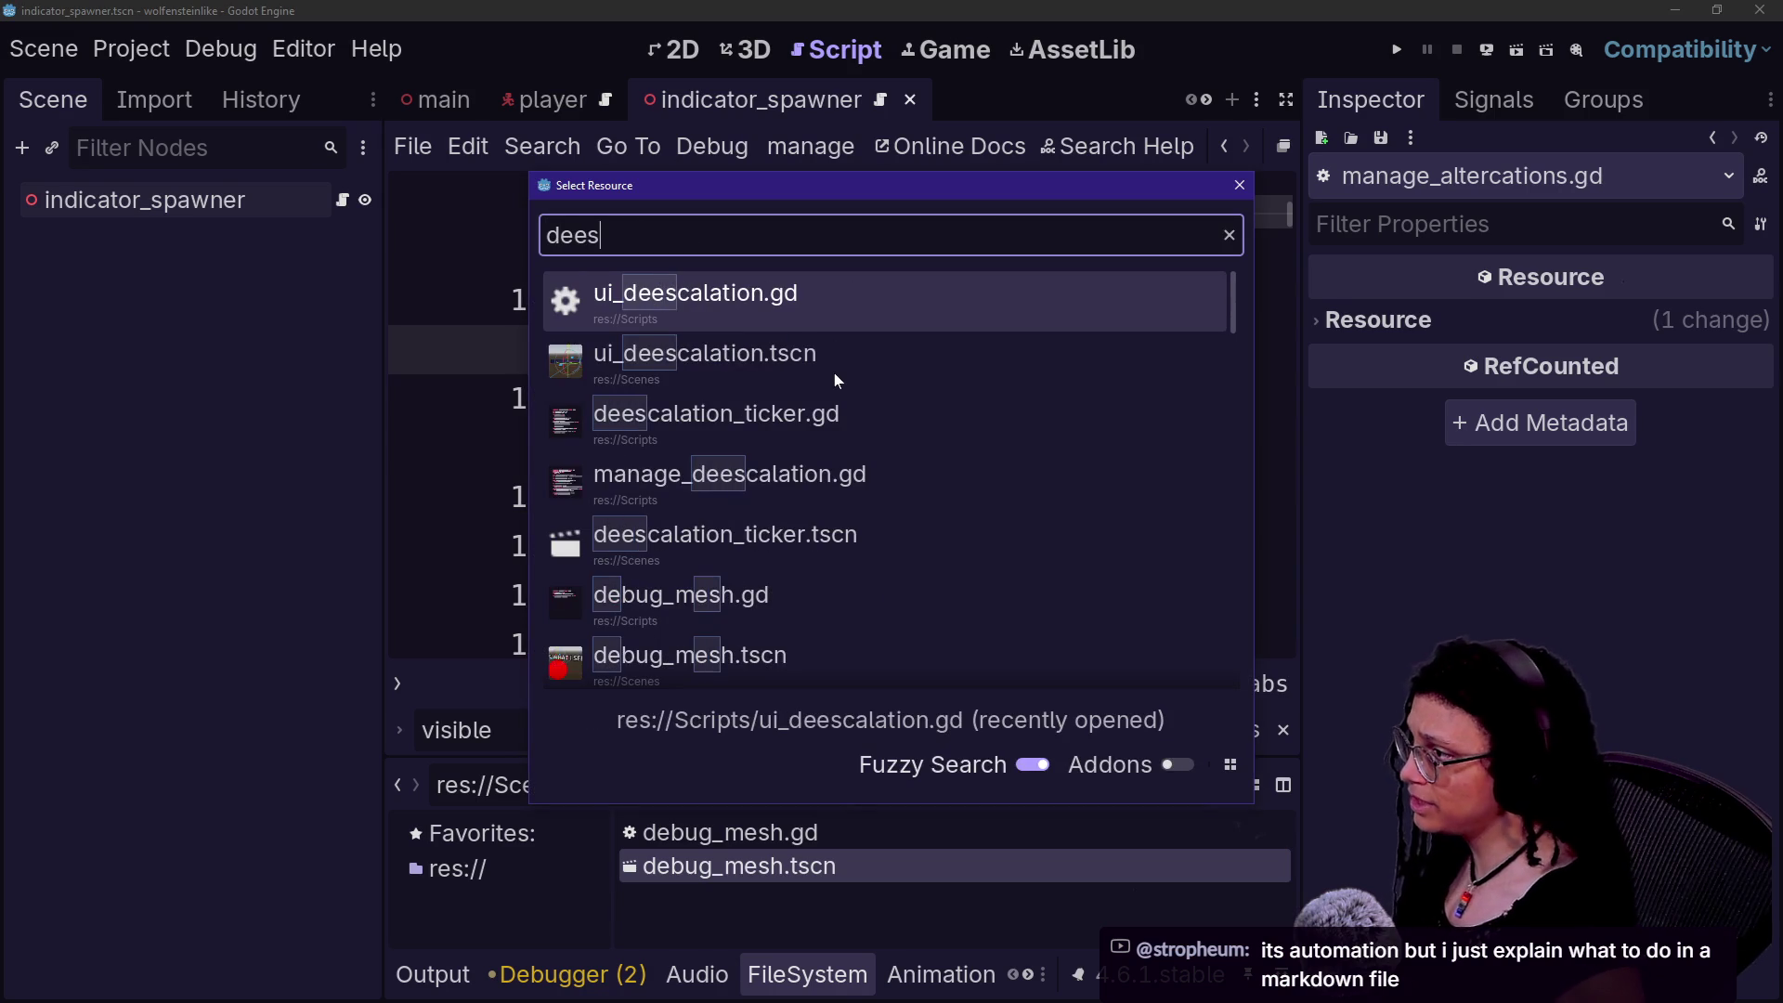
click(834, 371)
key(alt+o)
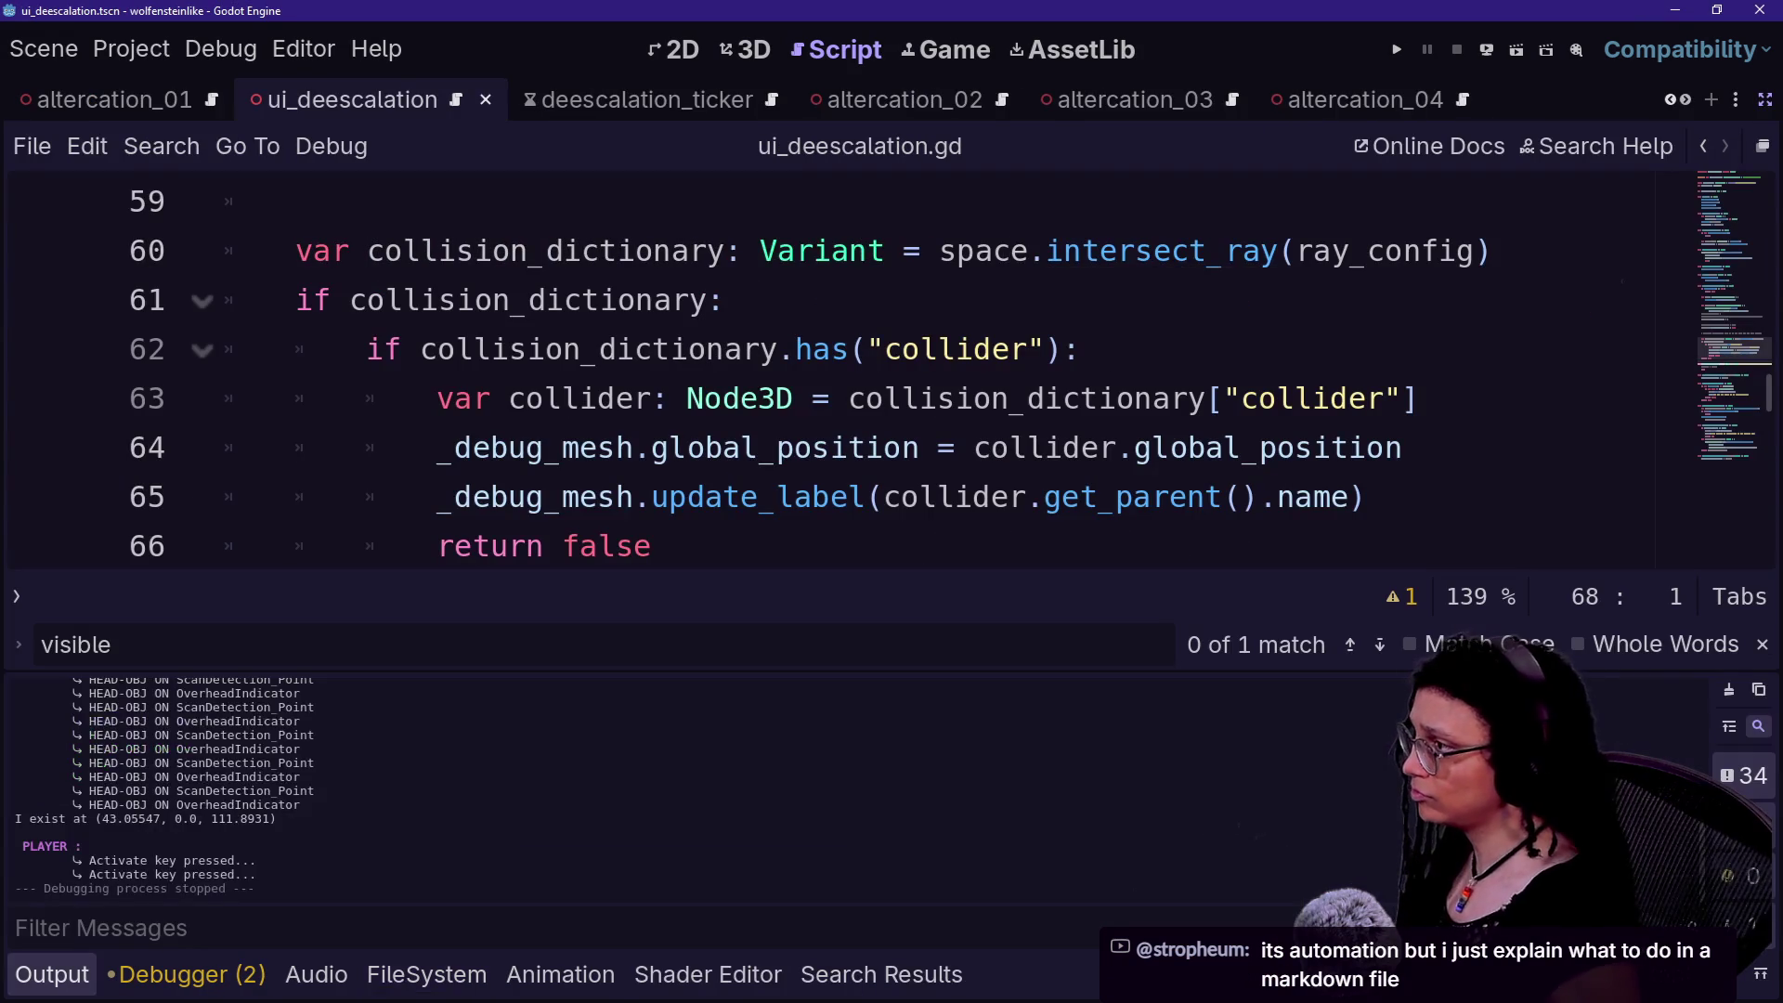
- Delete the _DEBUG_MESH constant and _debug_mesh variable lines, leaving a blank line, and save
key(alt+o)
scroll(836, 502, up, 10)
scroll(836, 501, up, 9)
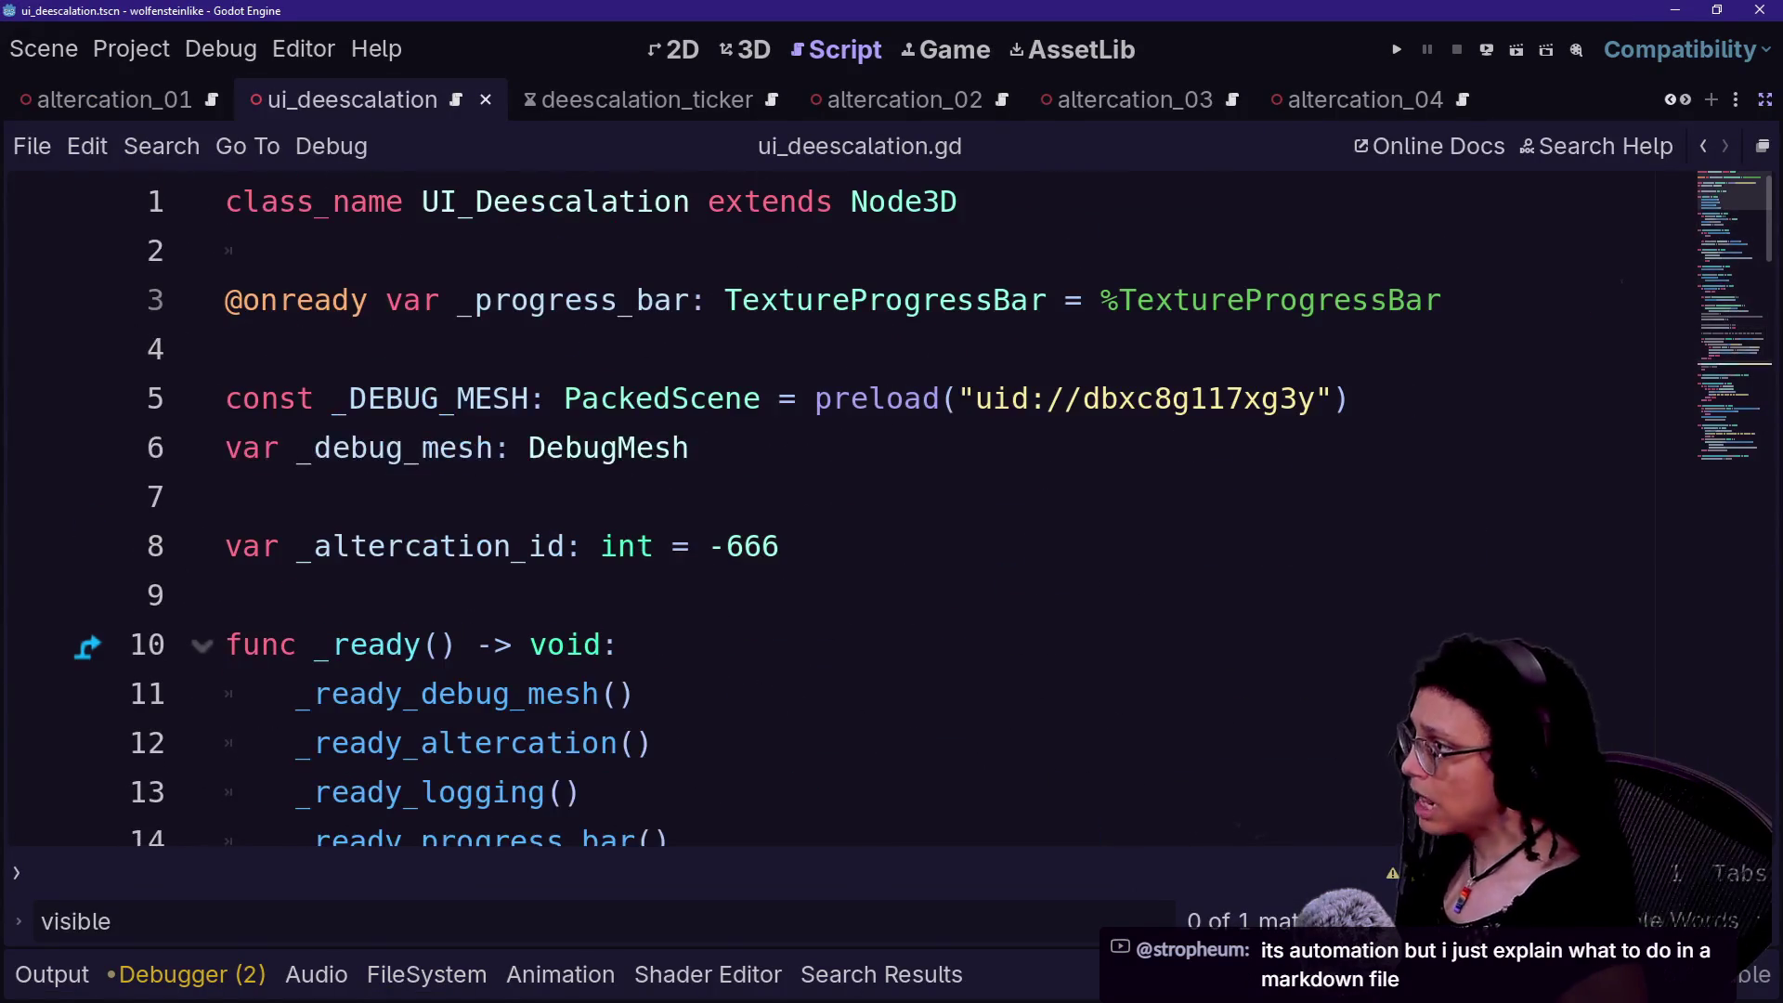
click(689, 447)
key(shift+Up)
click(780, 546)
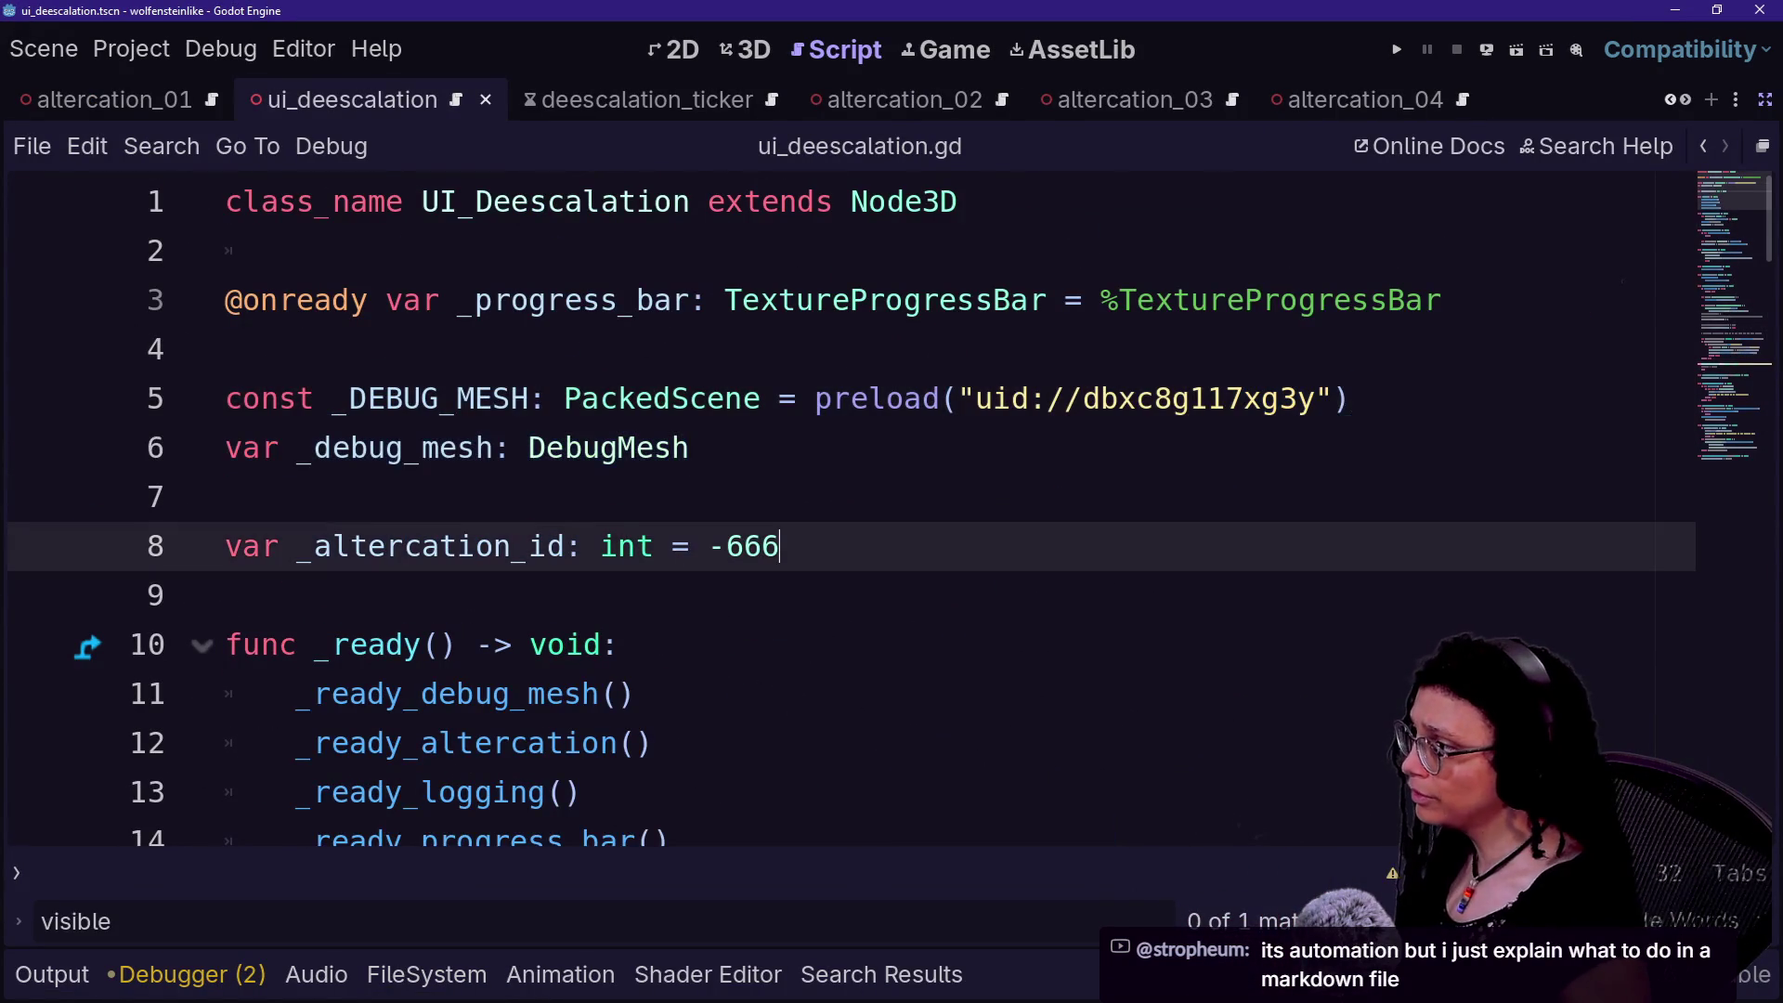
key(Up)
key(Up)
key(shift+Up)
key(shift+End)
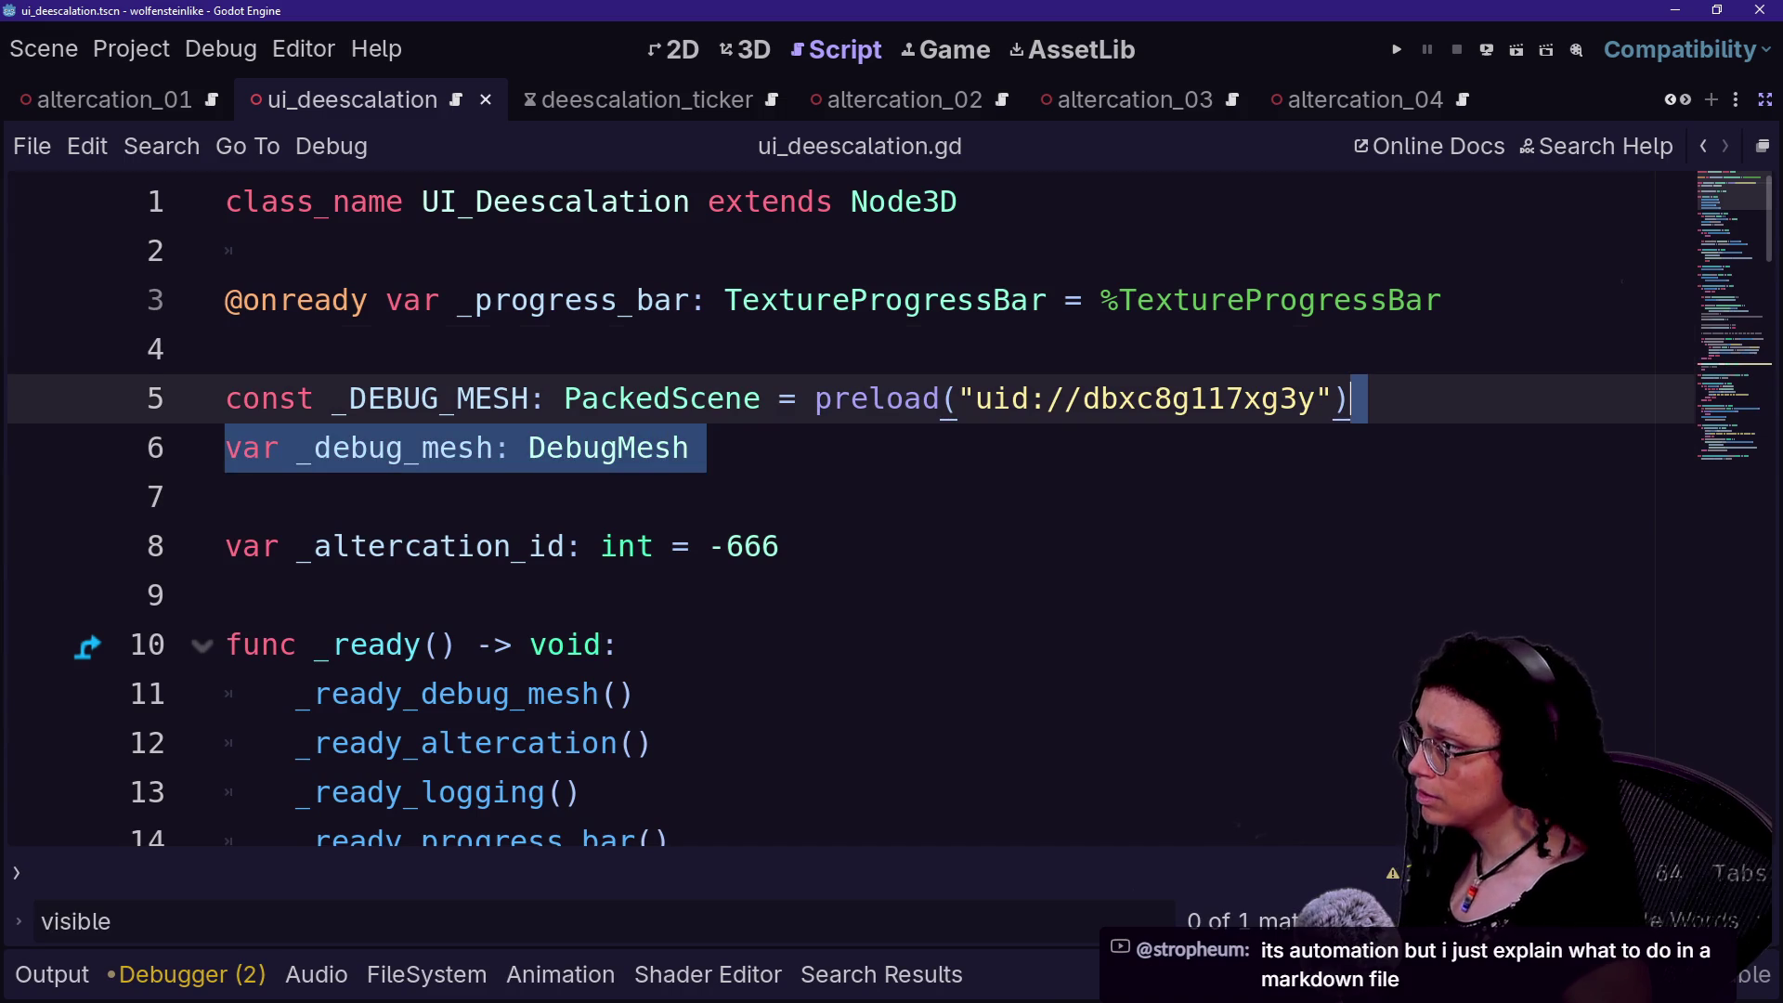
key(shift+Up)
key(BackSpace)
key(BackSpace)
text(\)
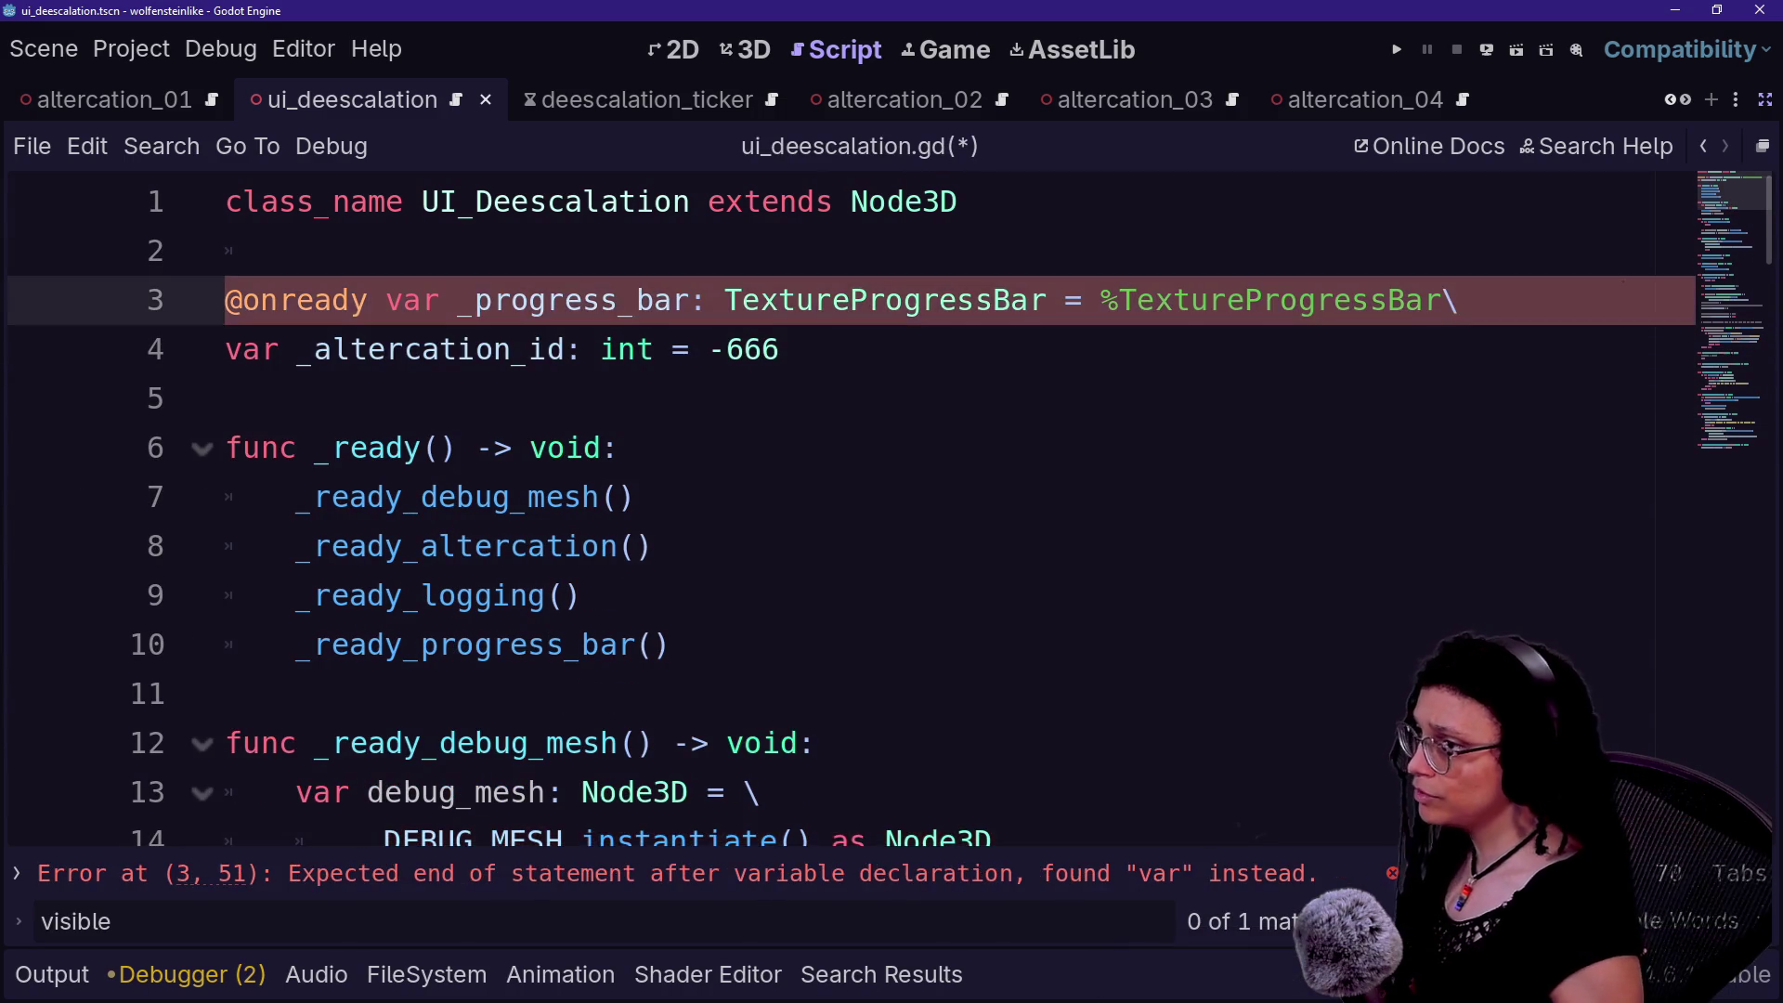
key(Return)
key(ctrl+s)
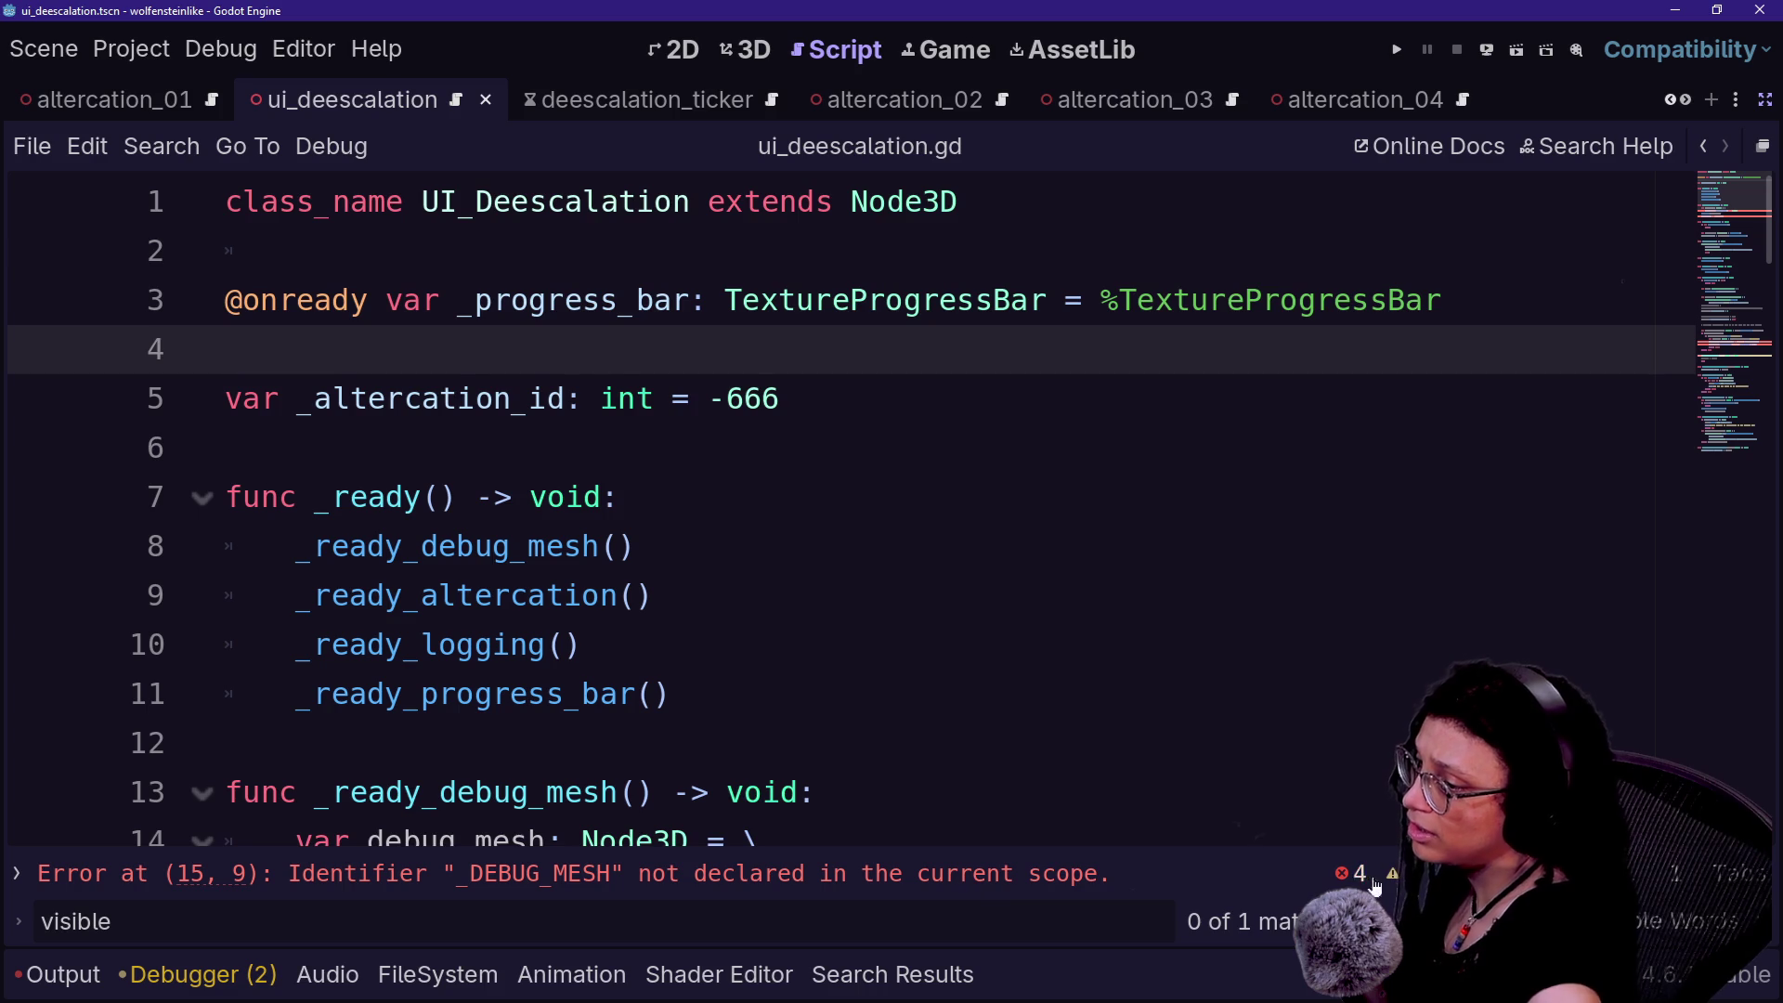
- Jump to the line 15 error and select the failing _ready_debug_mesh function code
click(113, 889)
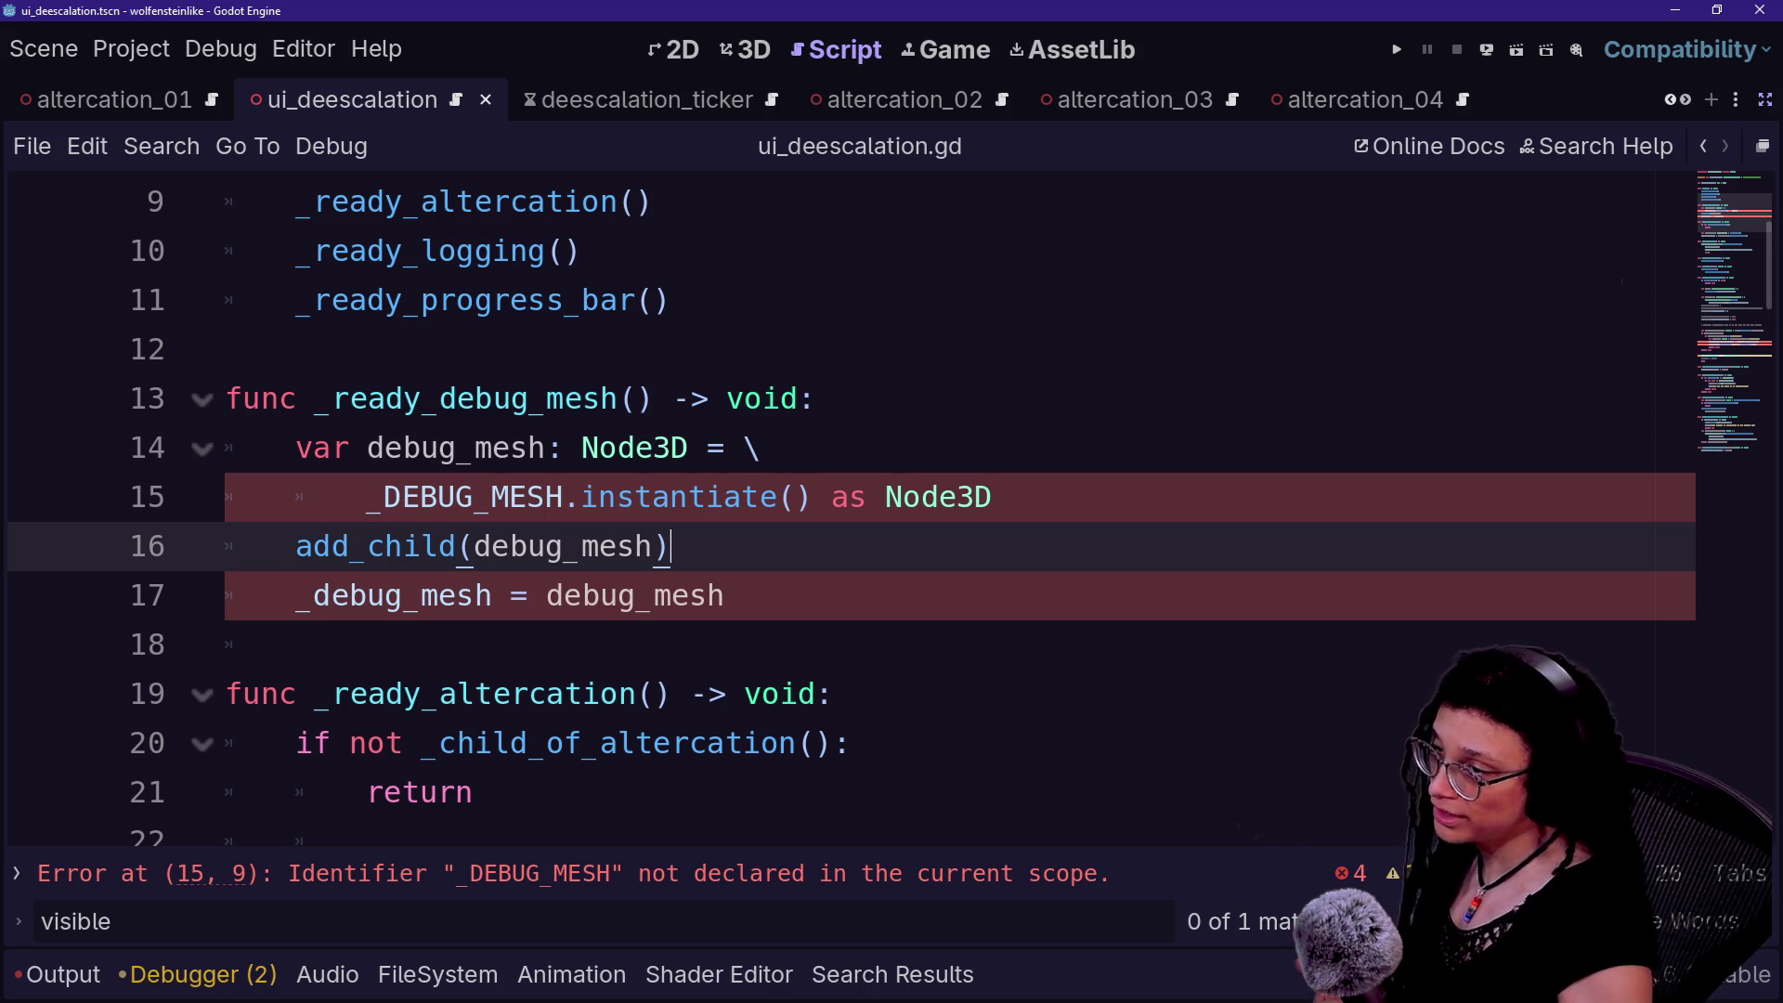
click(689, 496)
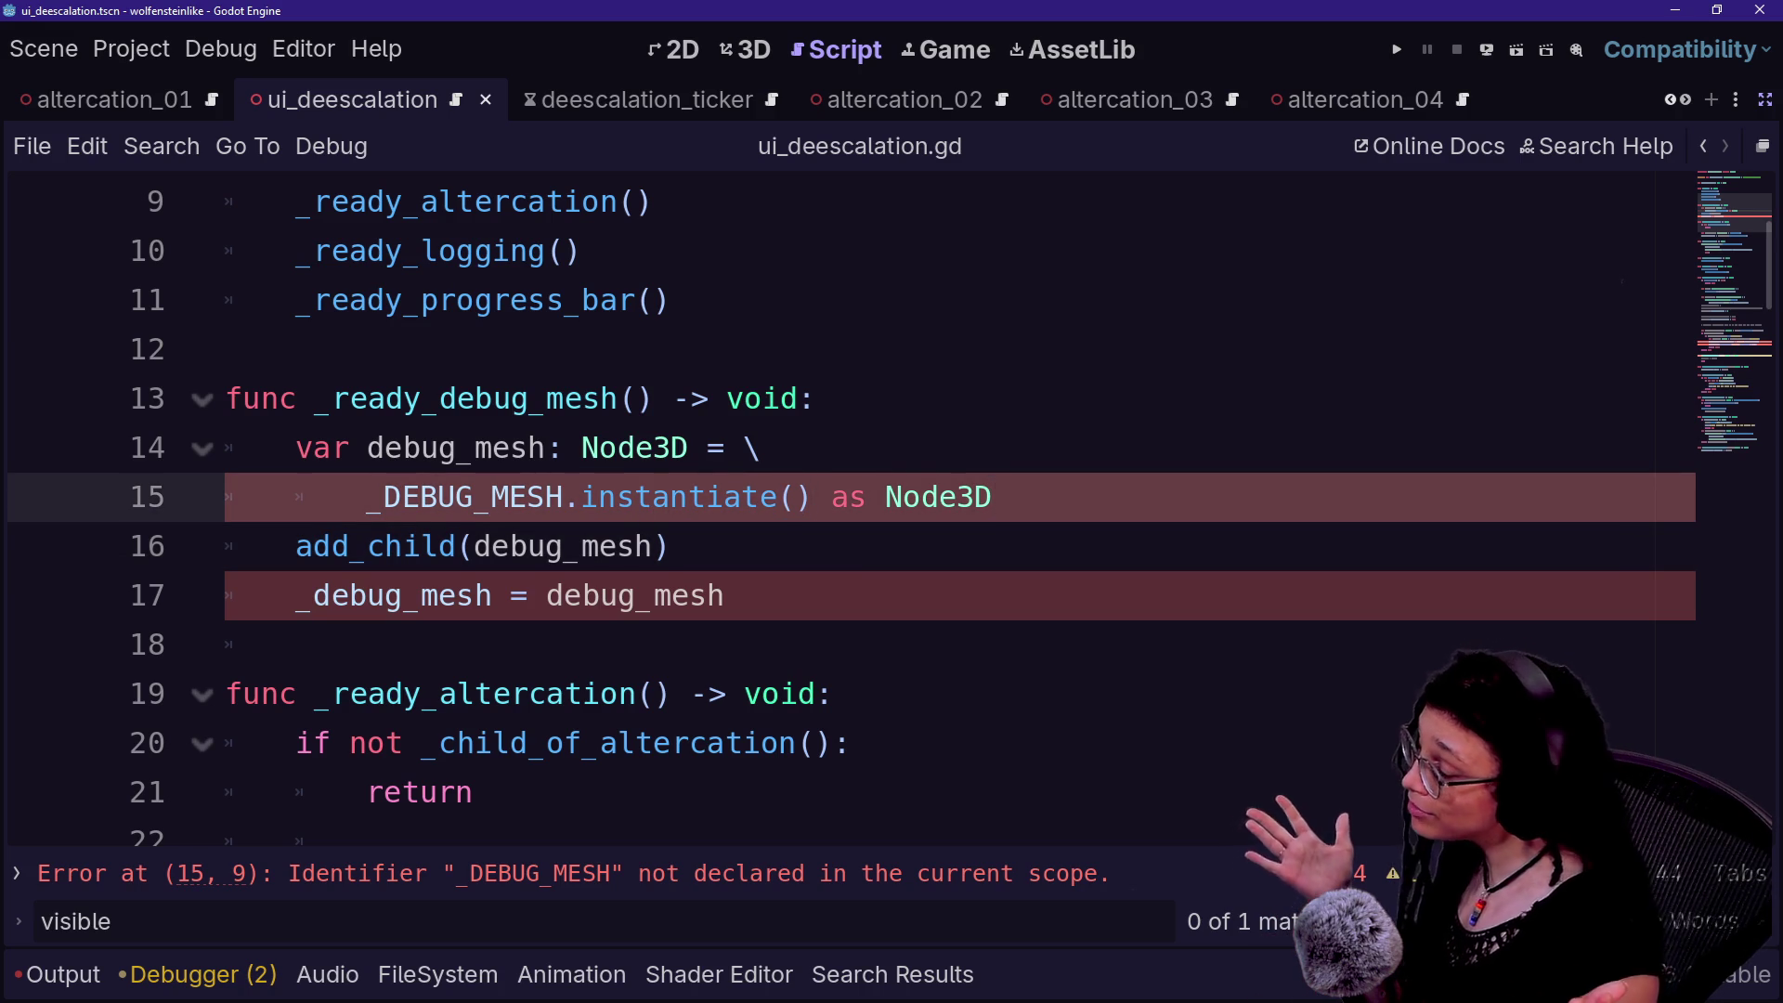
click(655, 546)
click(595, 496)
drag(724, 595, 227, 349)
- Delete the _ready_debug_mesh function, its call in _ready(), and the leftover blank line
key(BackSpace)
scroll(836, 510, up, 1)
scroll(836, 511, up, 2)
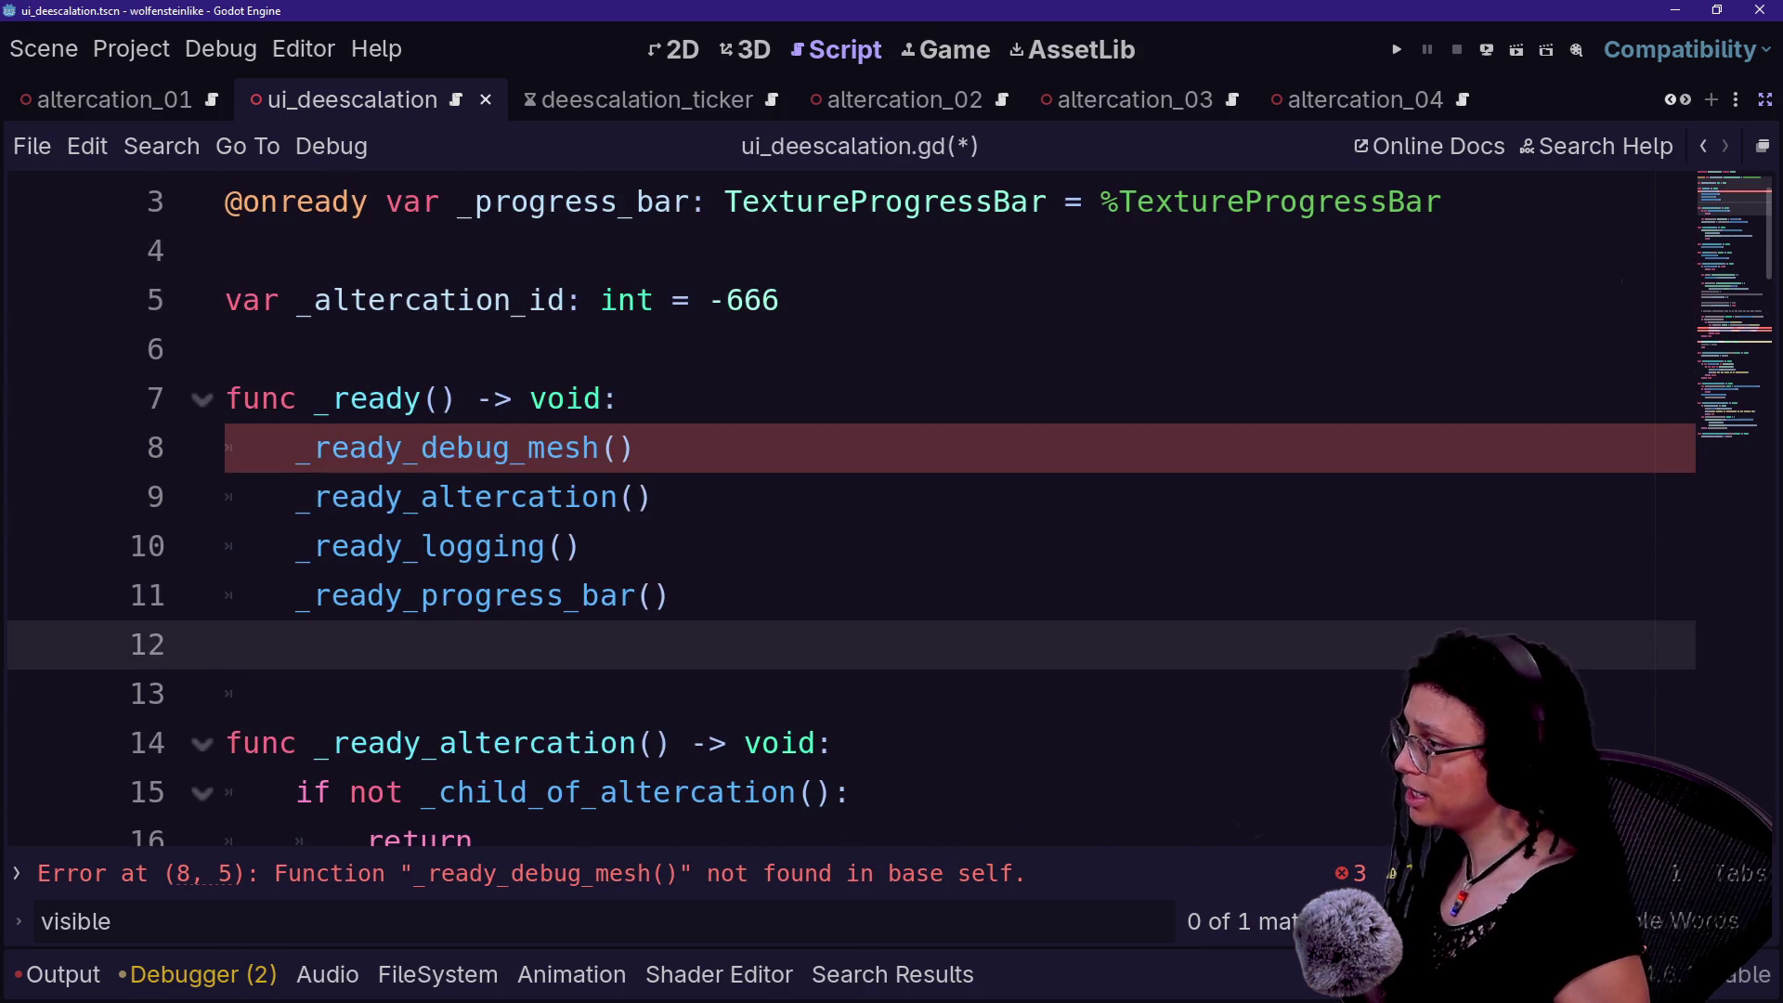
click(620, 398)
key(shift+Down)
key(BackSpace)
click(371, 595)
key(BackSpace)
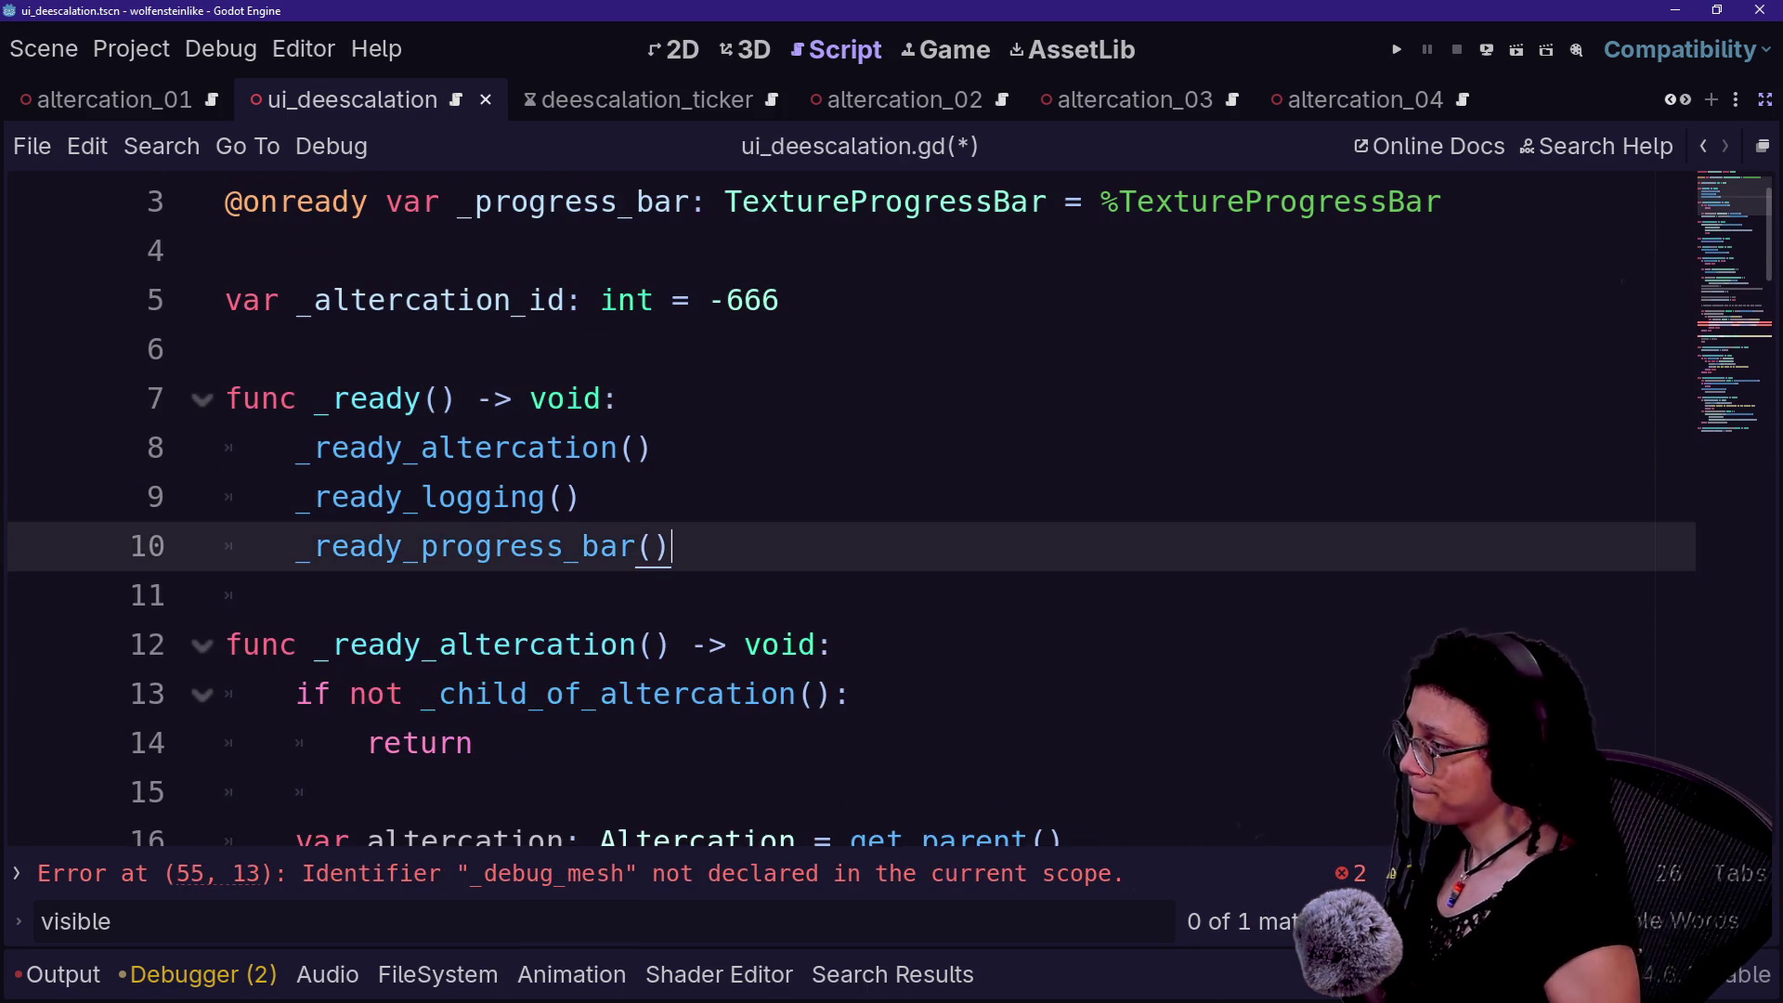
- Examine the raycast collider block and select the two erroring _debug_mesh lines at 54–55
scroll(976, 576, down, 2)
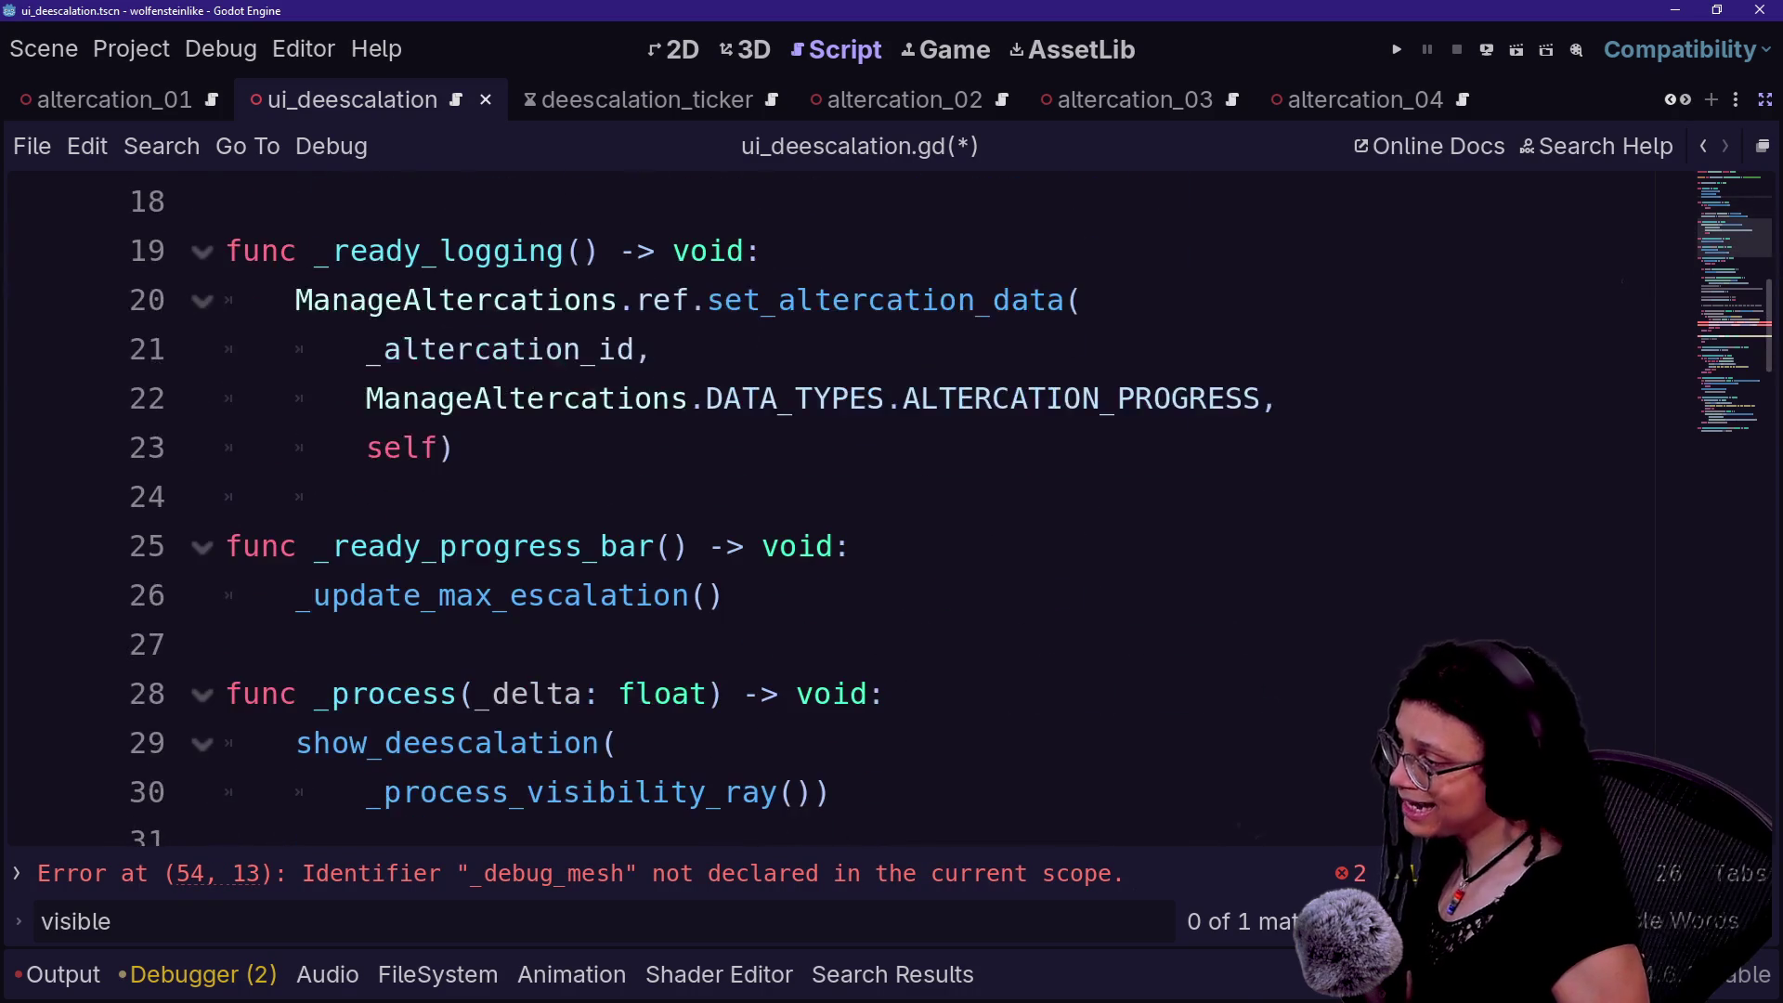
scroll(975, 575, down, 4)
scroll(835, 511, down, 2)
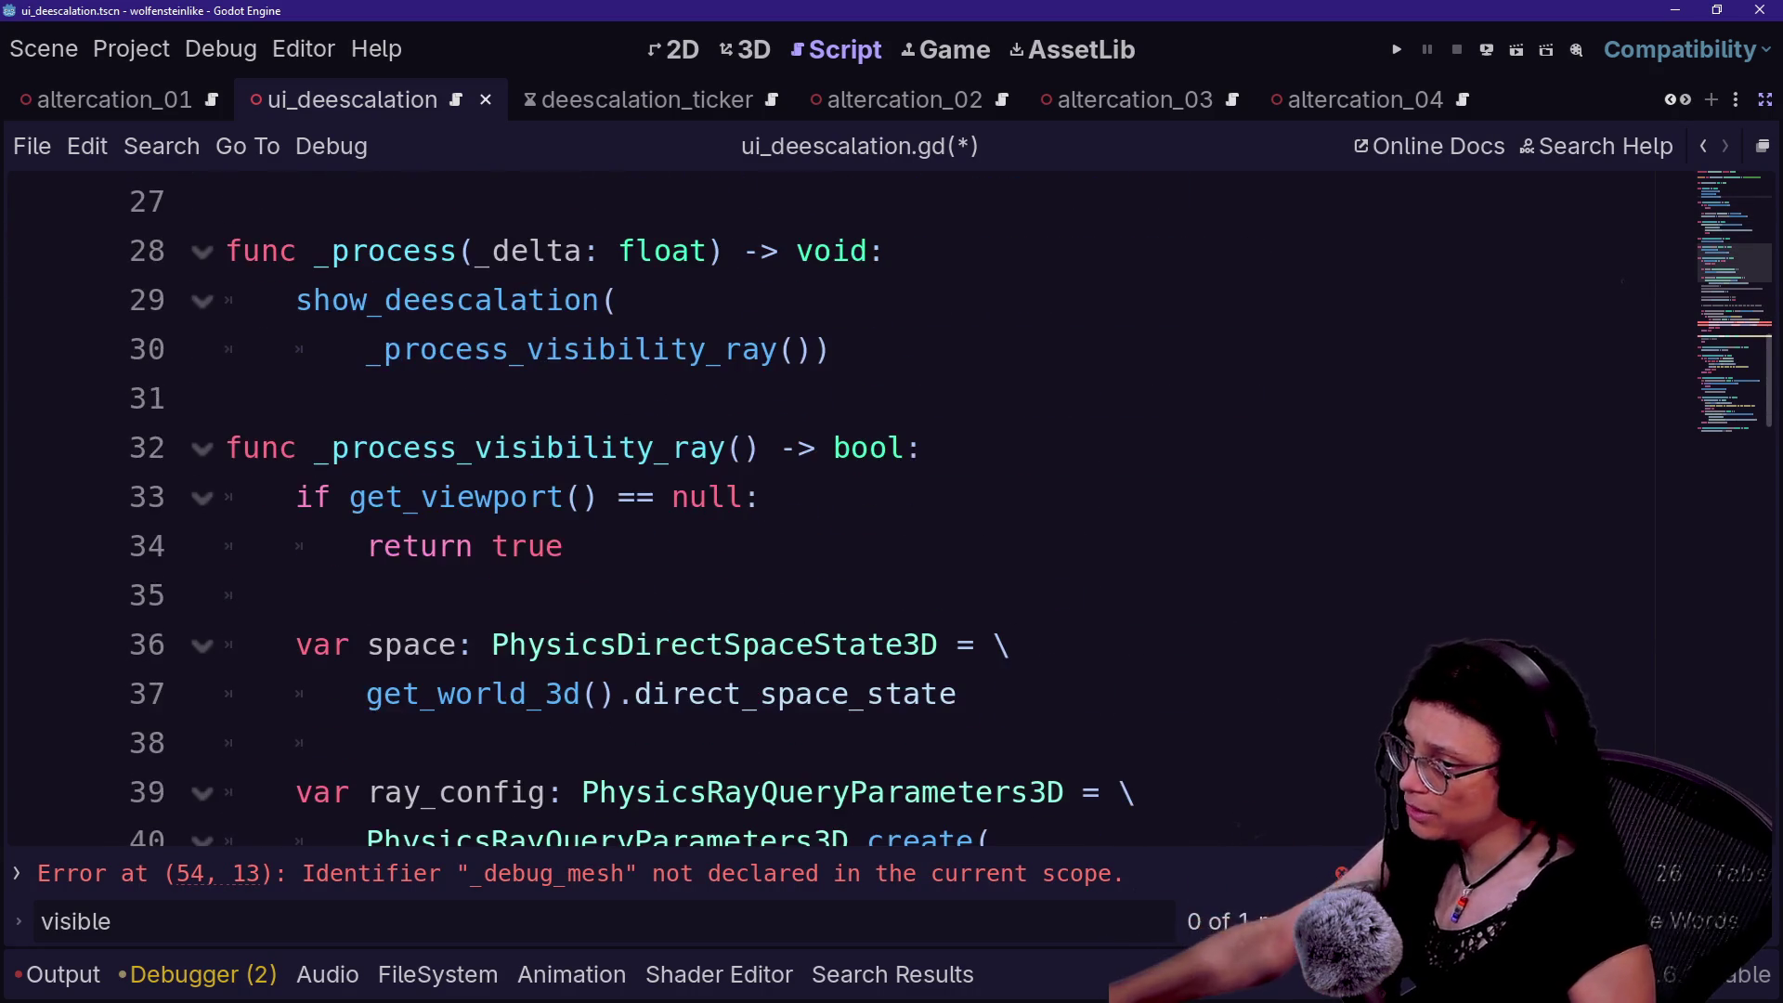
scroll(836, 511, down, 2)
scroll(835, 511, down, 1)
scroll(836, 511, down, 1)
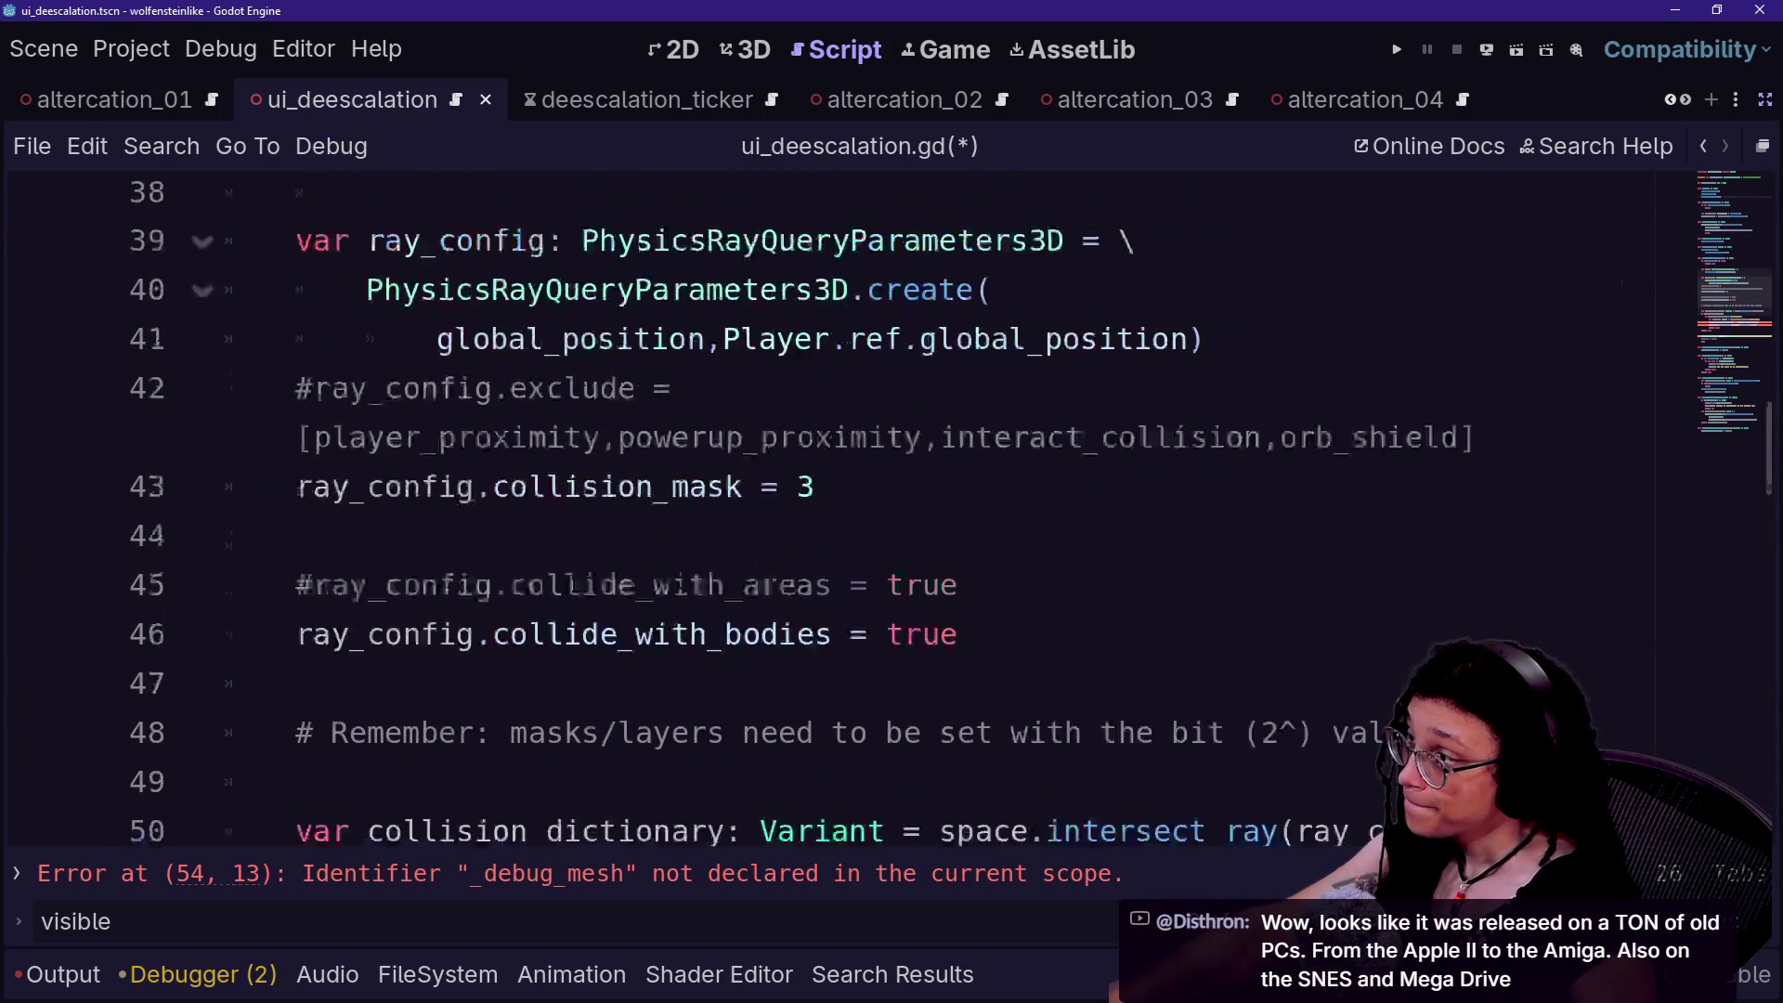
scroll(835, 511, down, 2)
scroll(836, 511, down, 1)
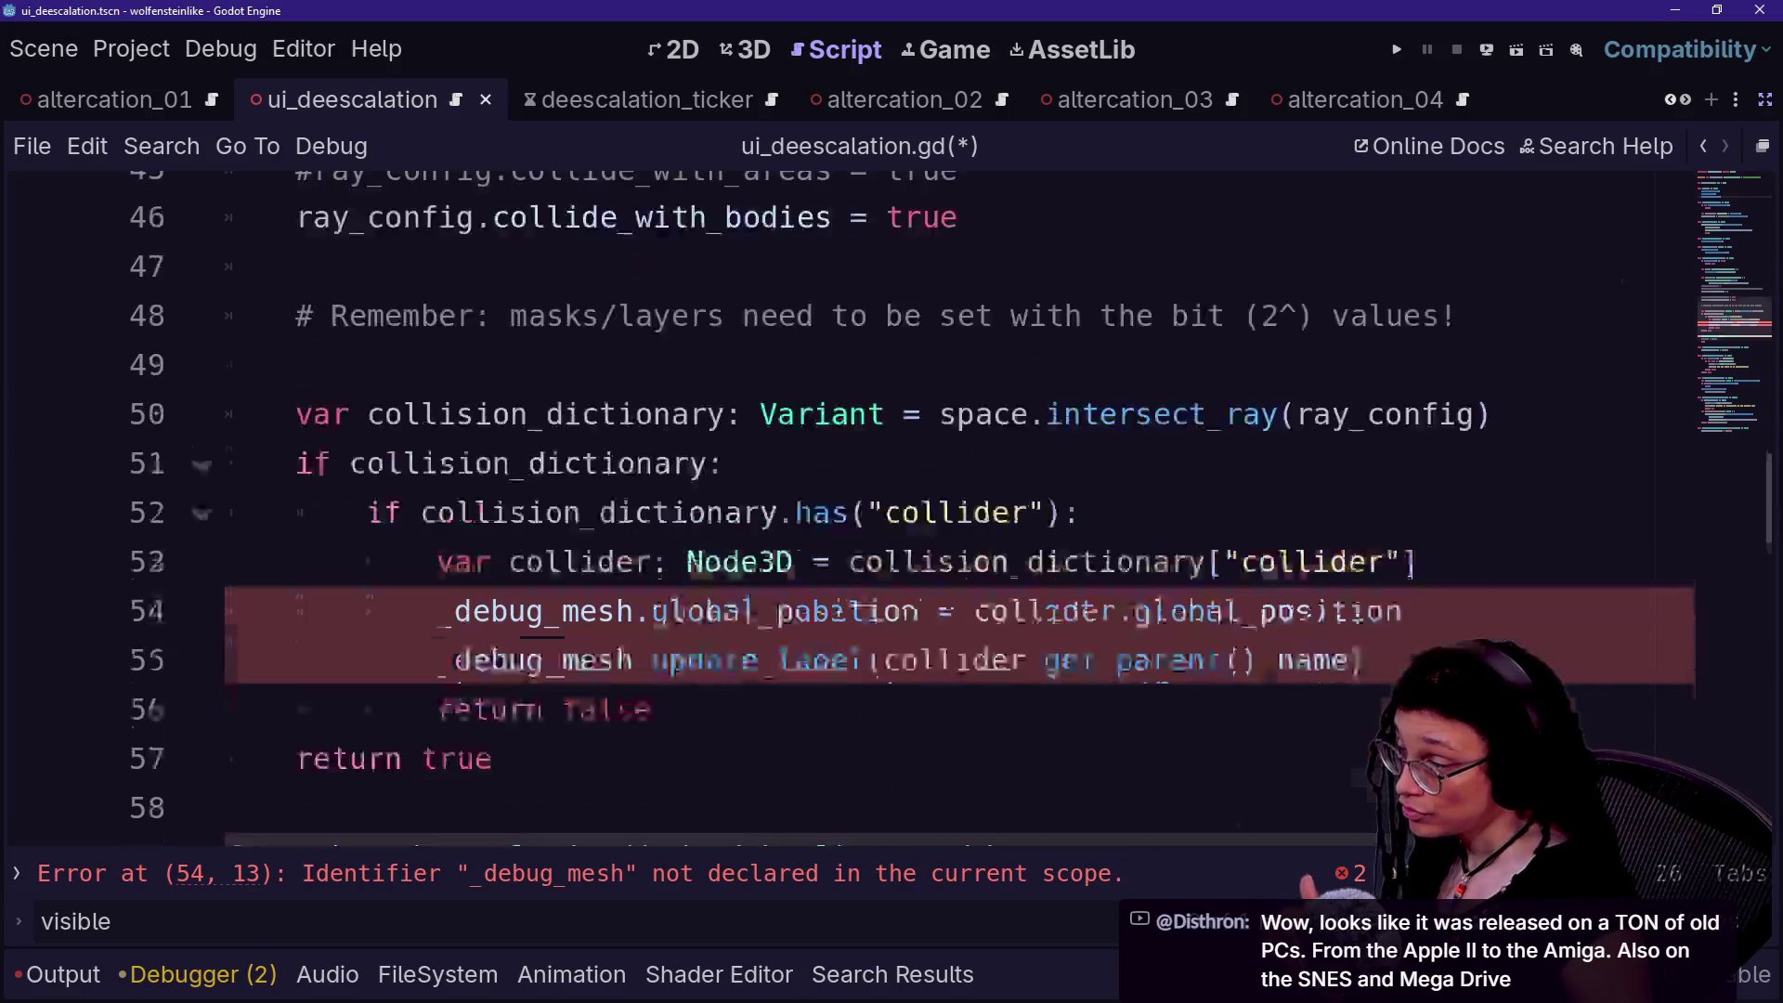
mouse_move(1133, 595)
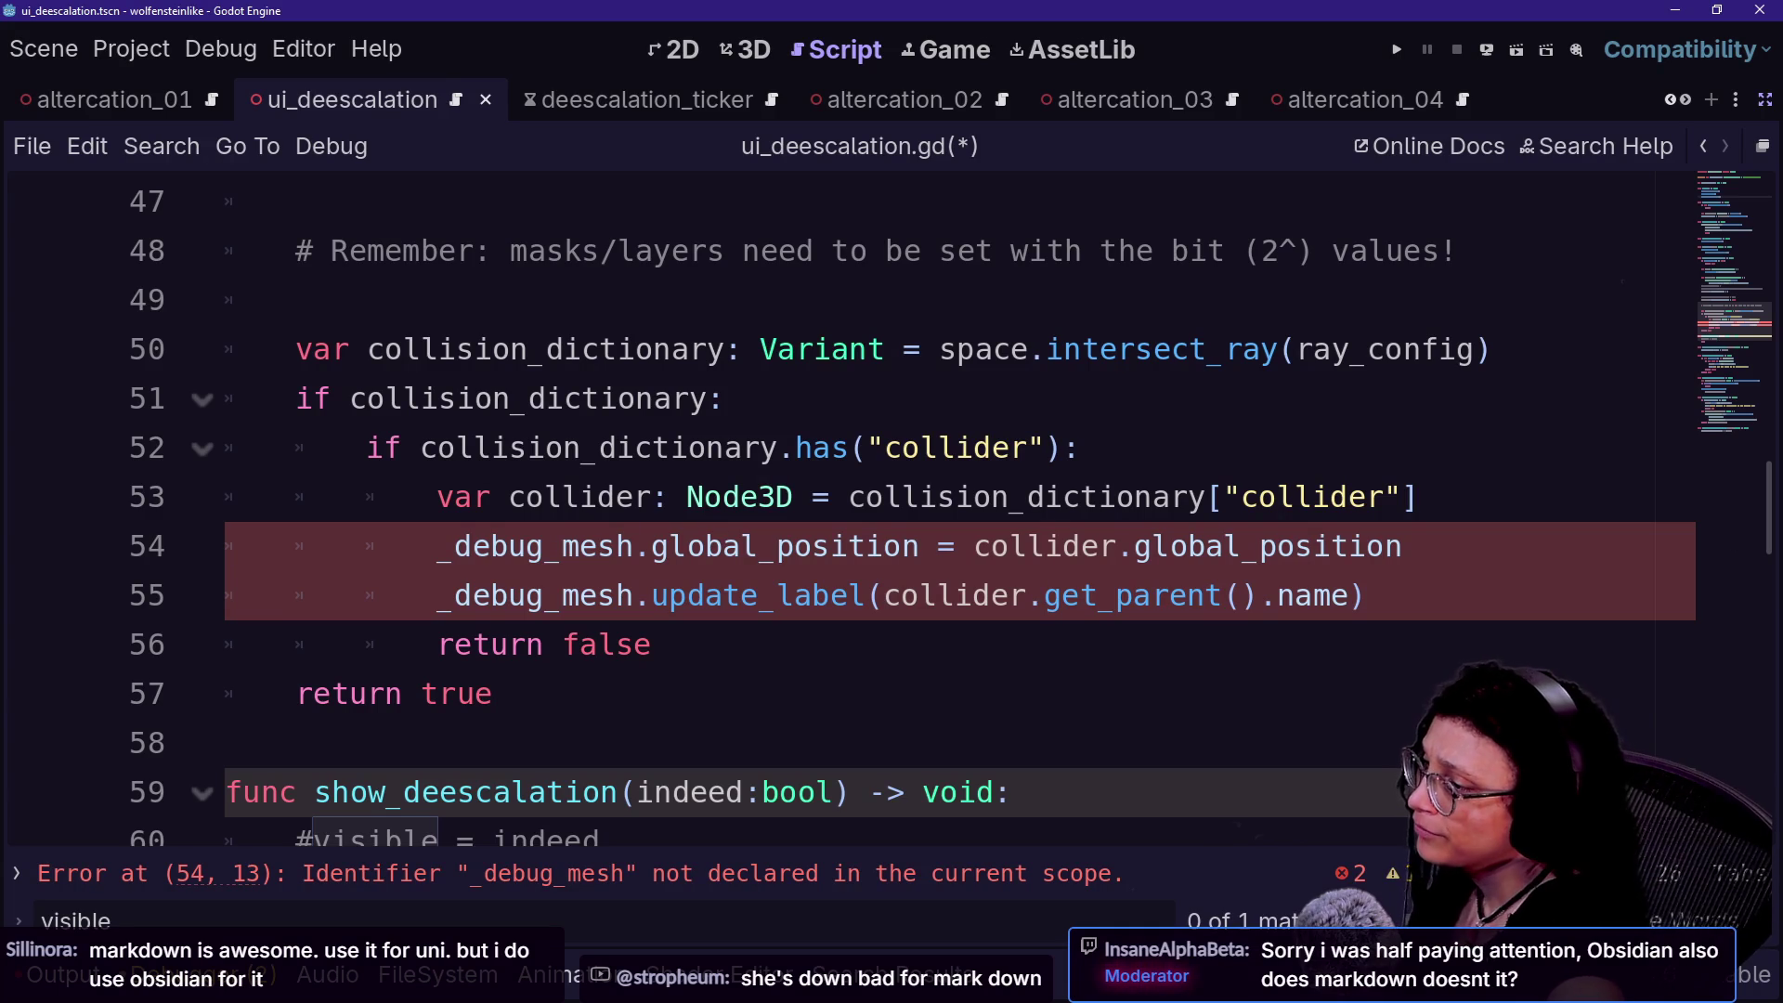
drag(733, 398, 1349, 497)
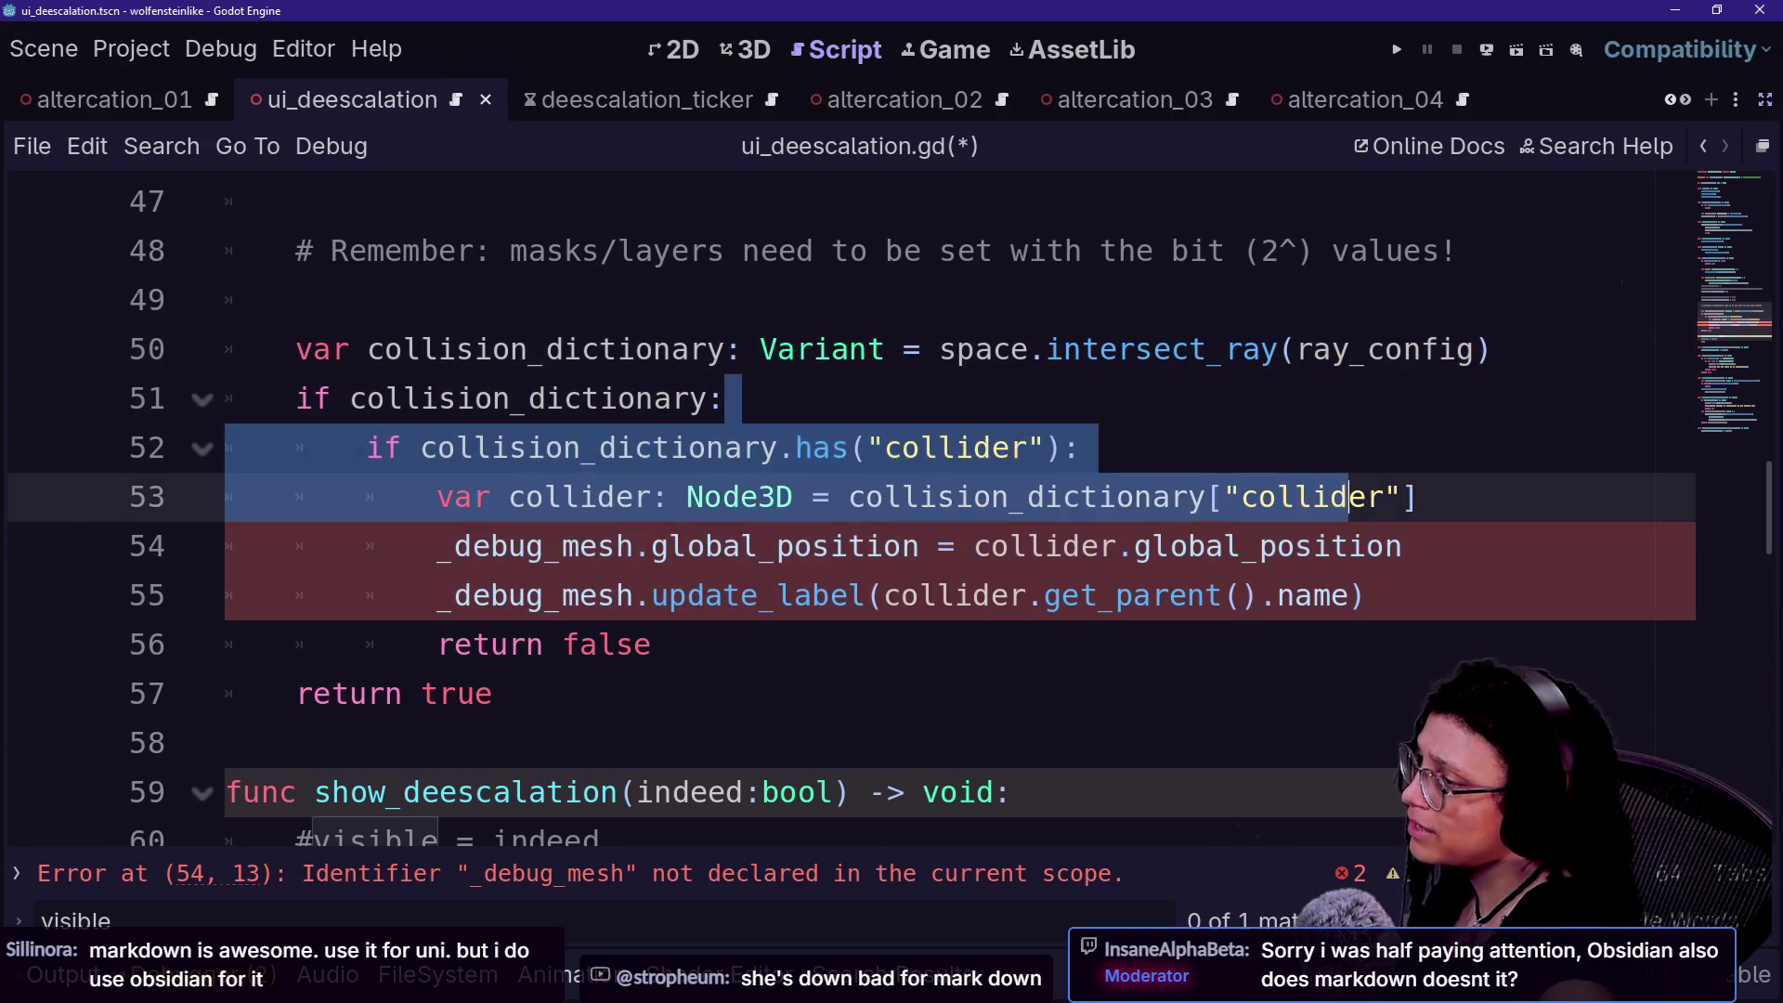
drag(1091, 448, 1404, 546)
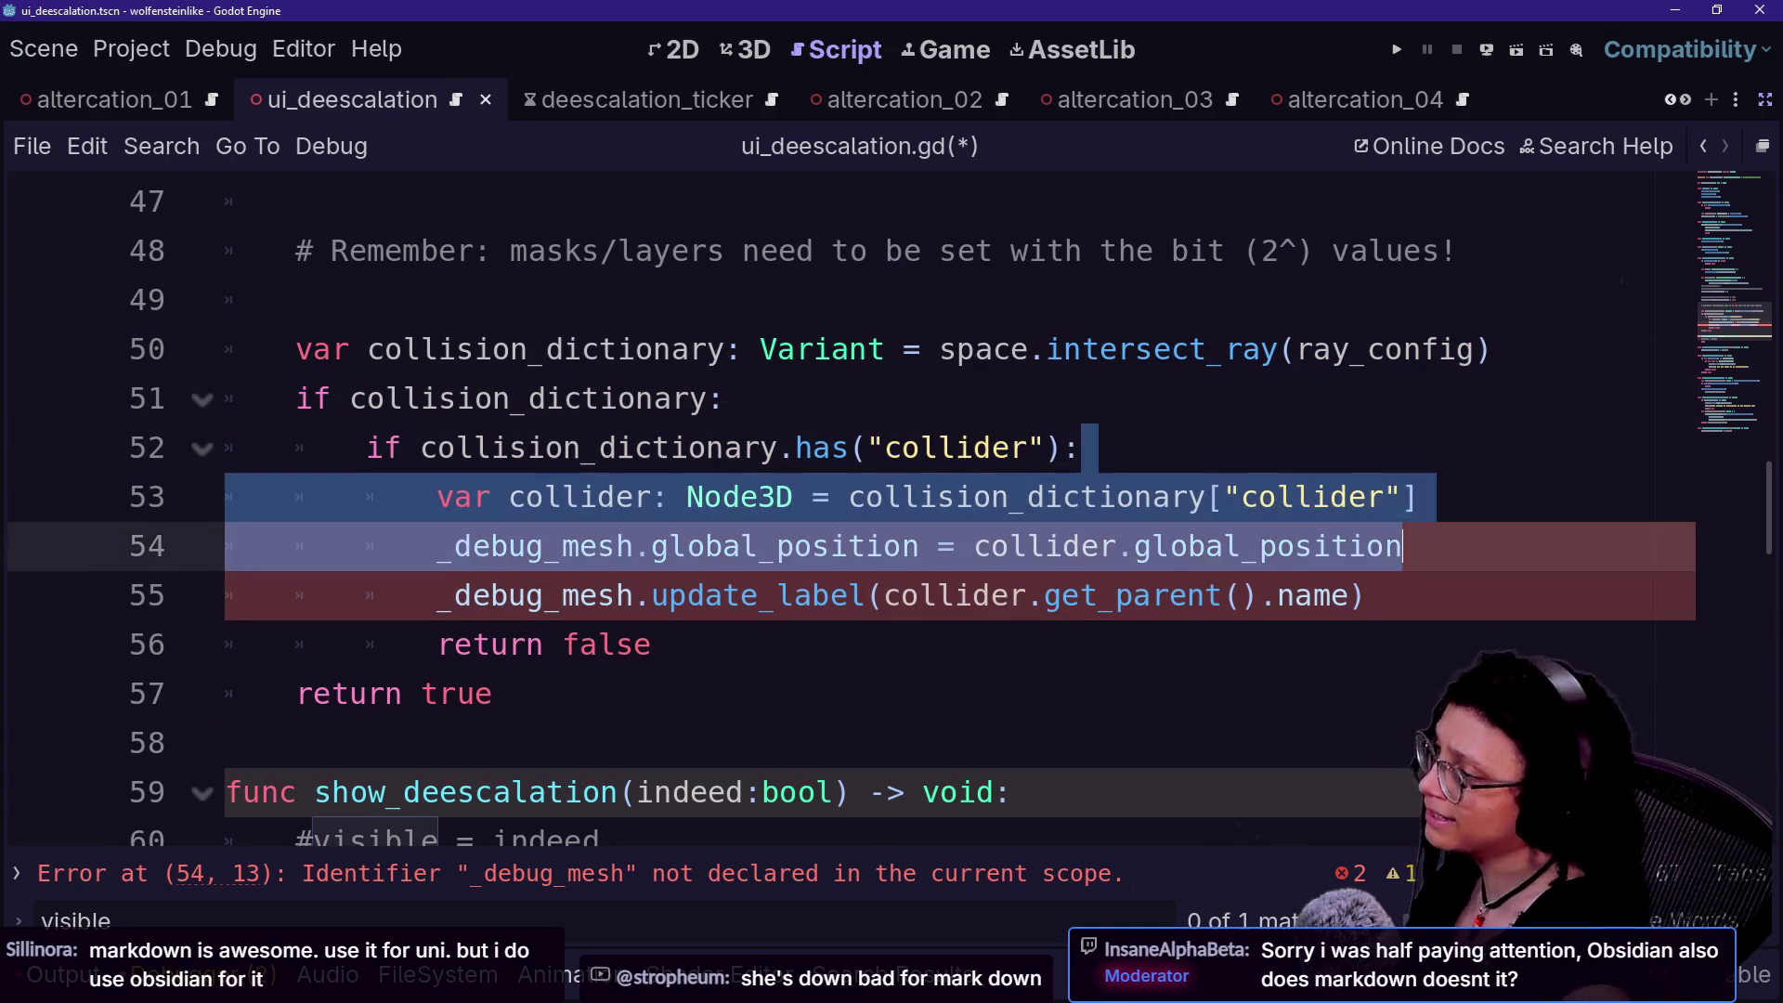
click(1082, 448)
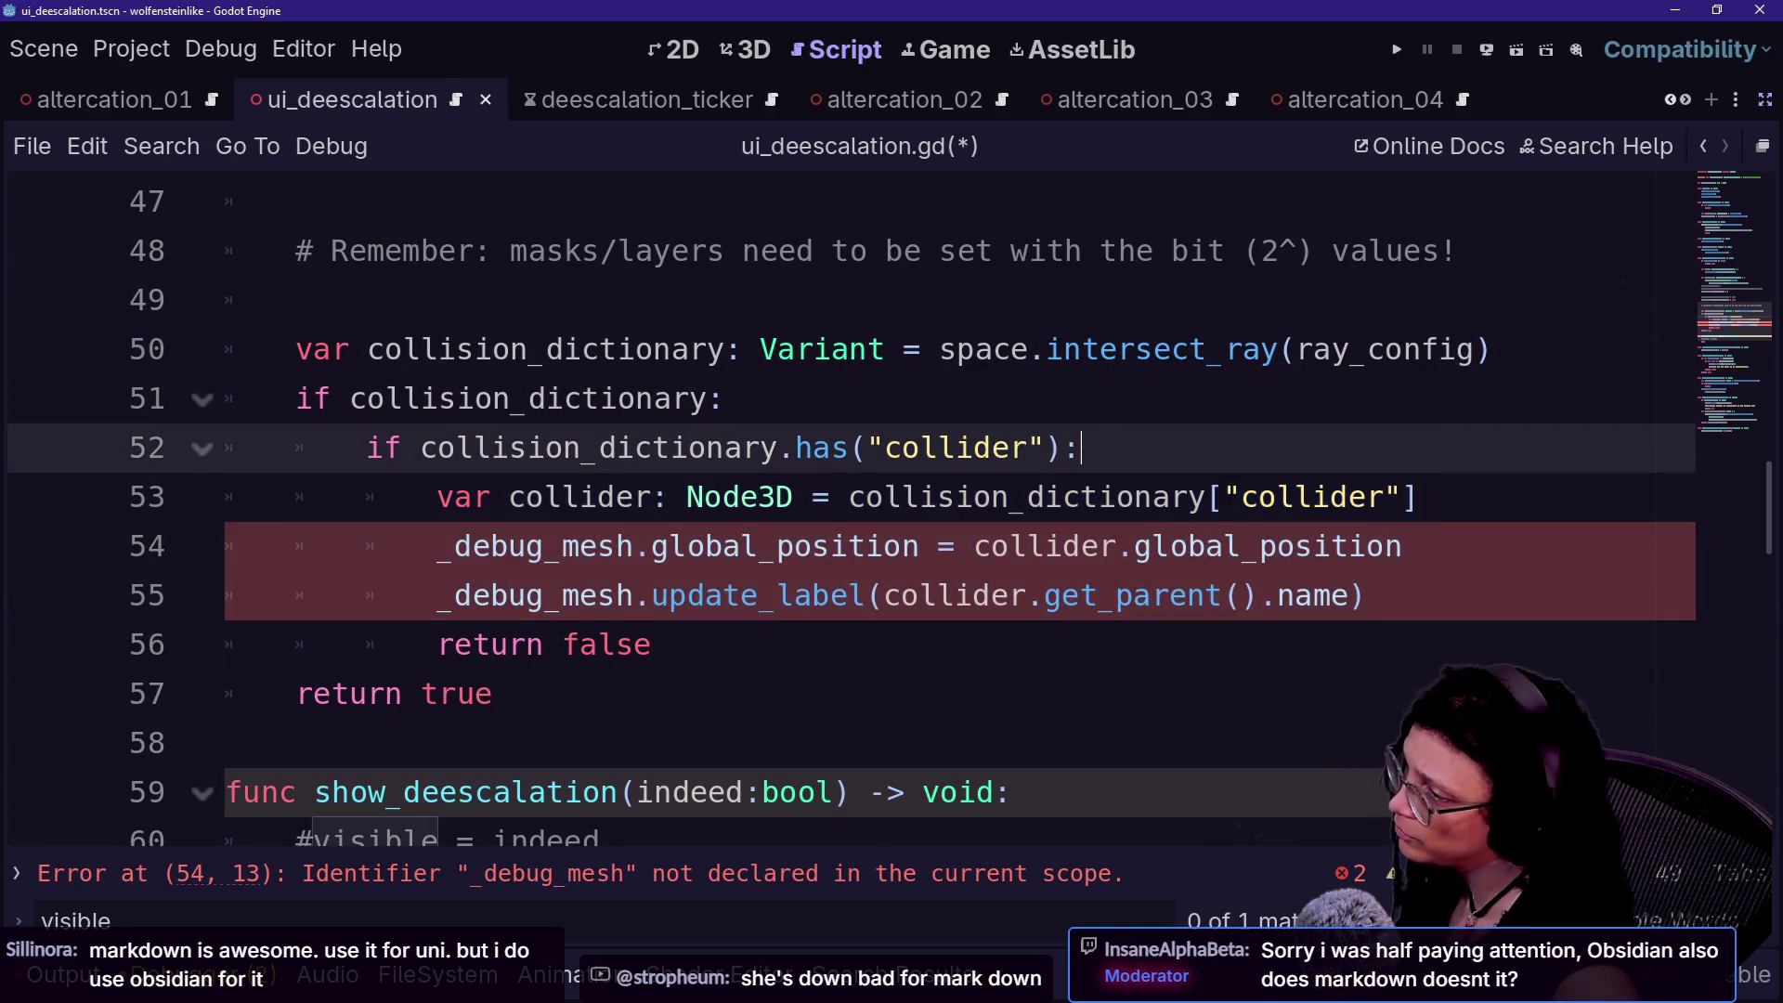
drag(723, 398, 1363, 595)
click(653, 645)
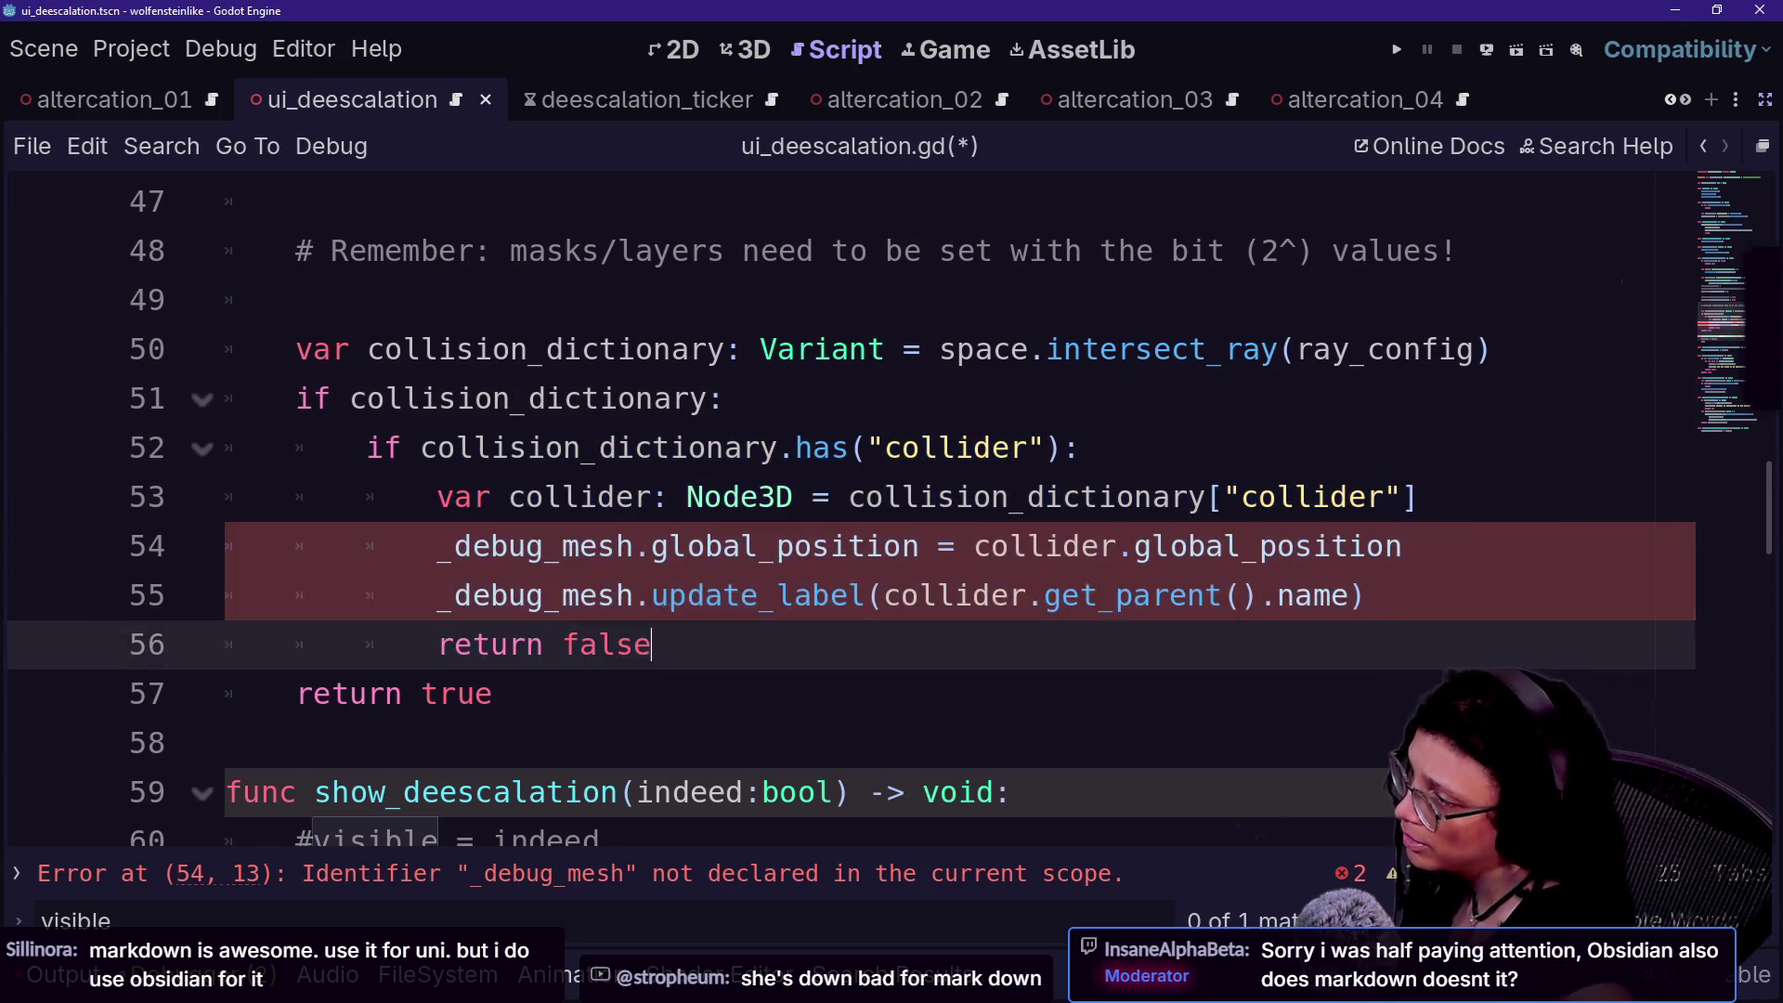
drag(653, 644, 437, 497)
click(652, 644)
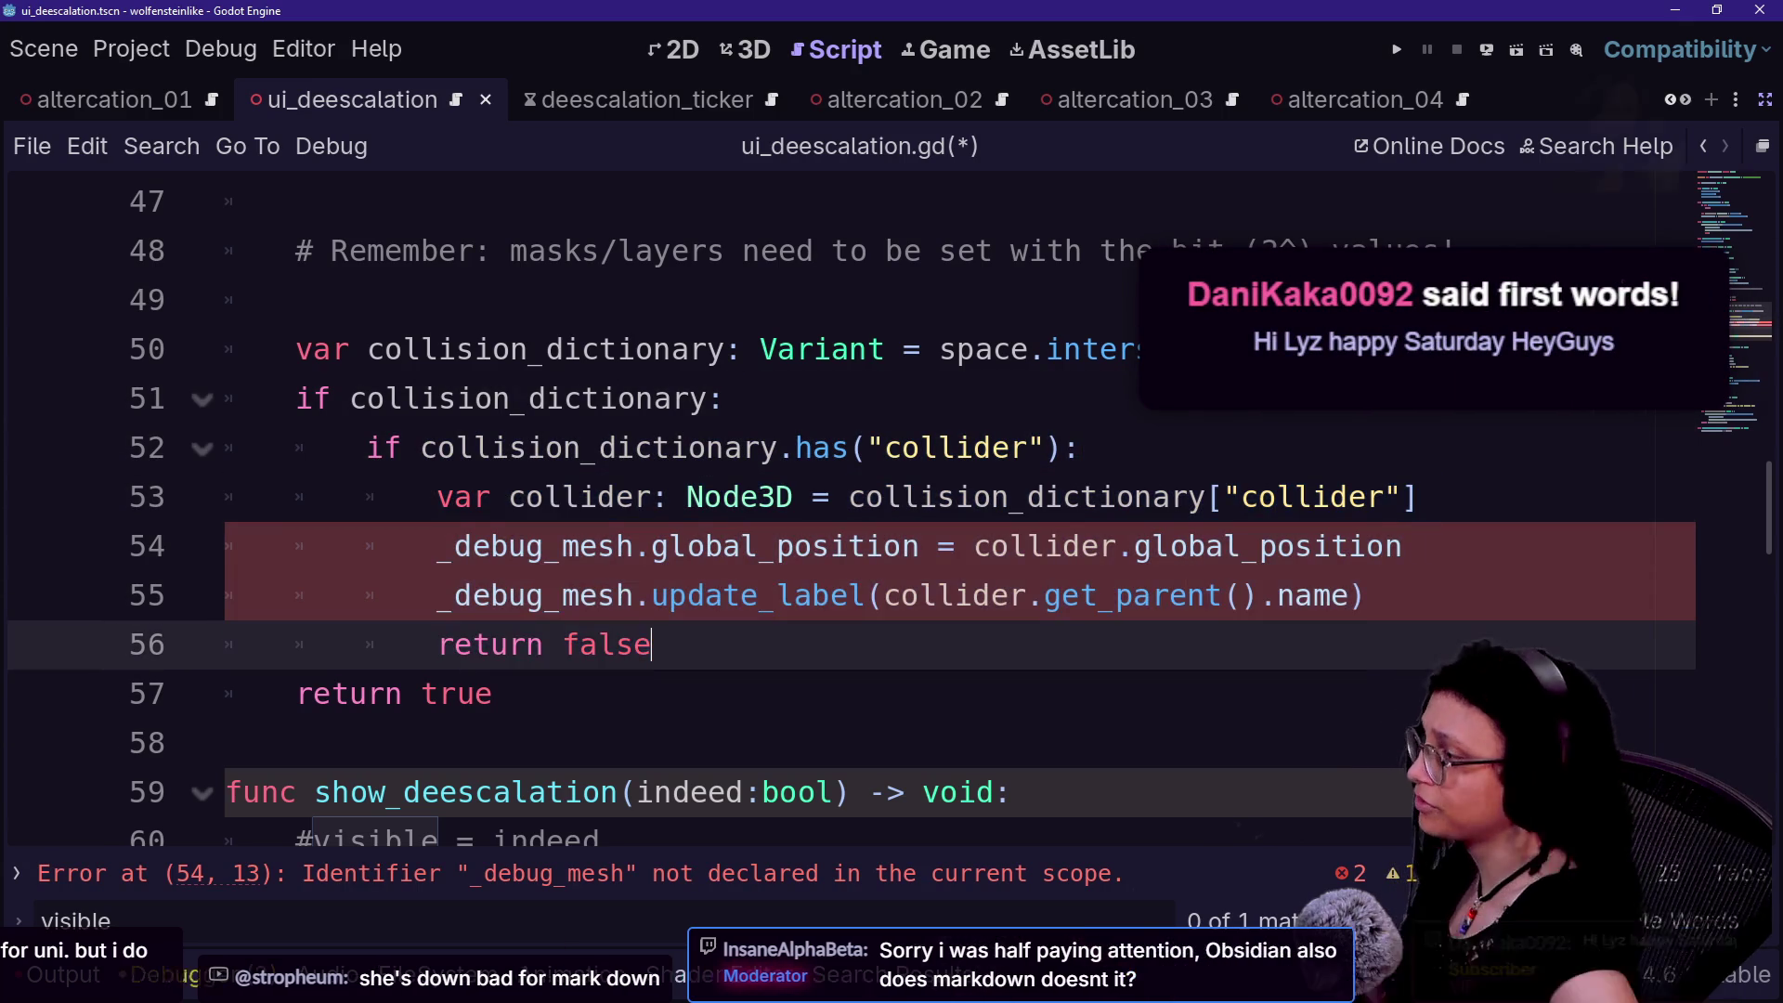
click(492, 693)
mouse_move(1091, 447)
mouse_down()
mouse_move(1101, 496)
mouse_move(653, 645)
mouse_up()
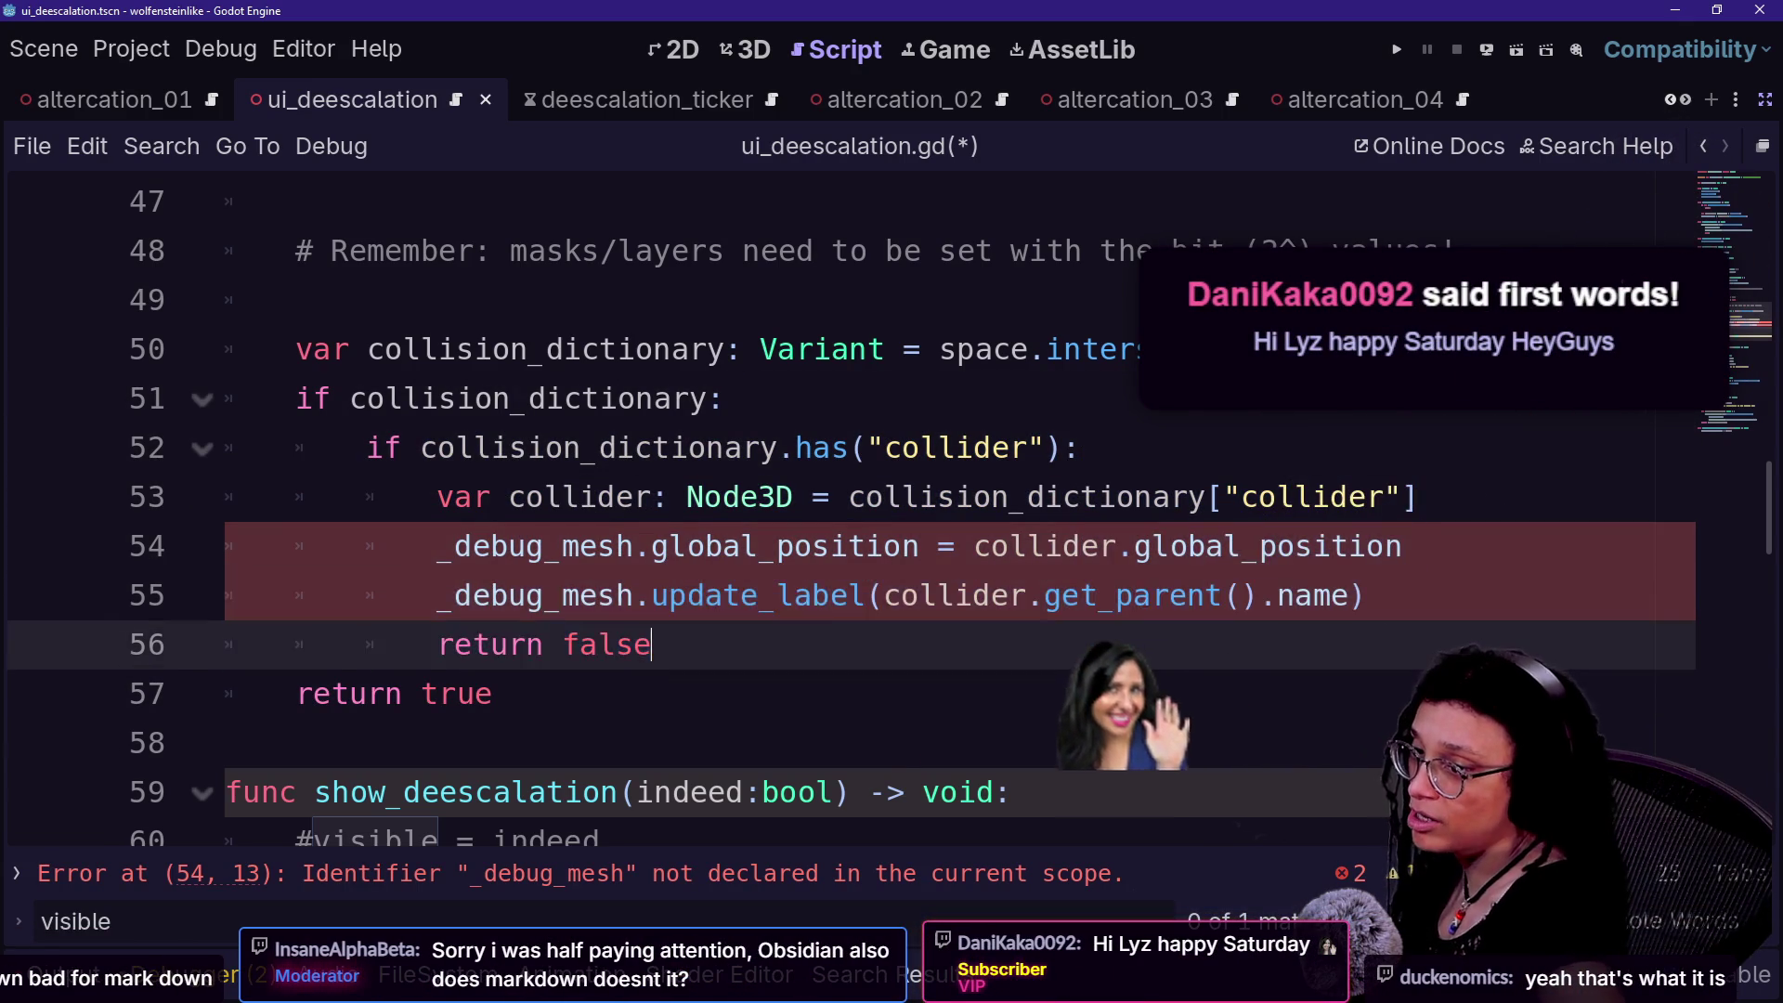
double_click(1026, 497)
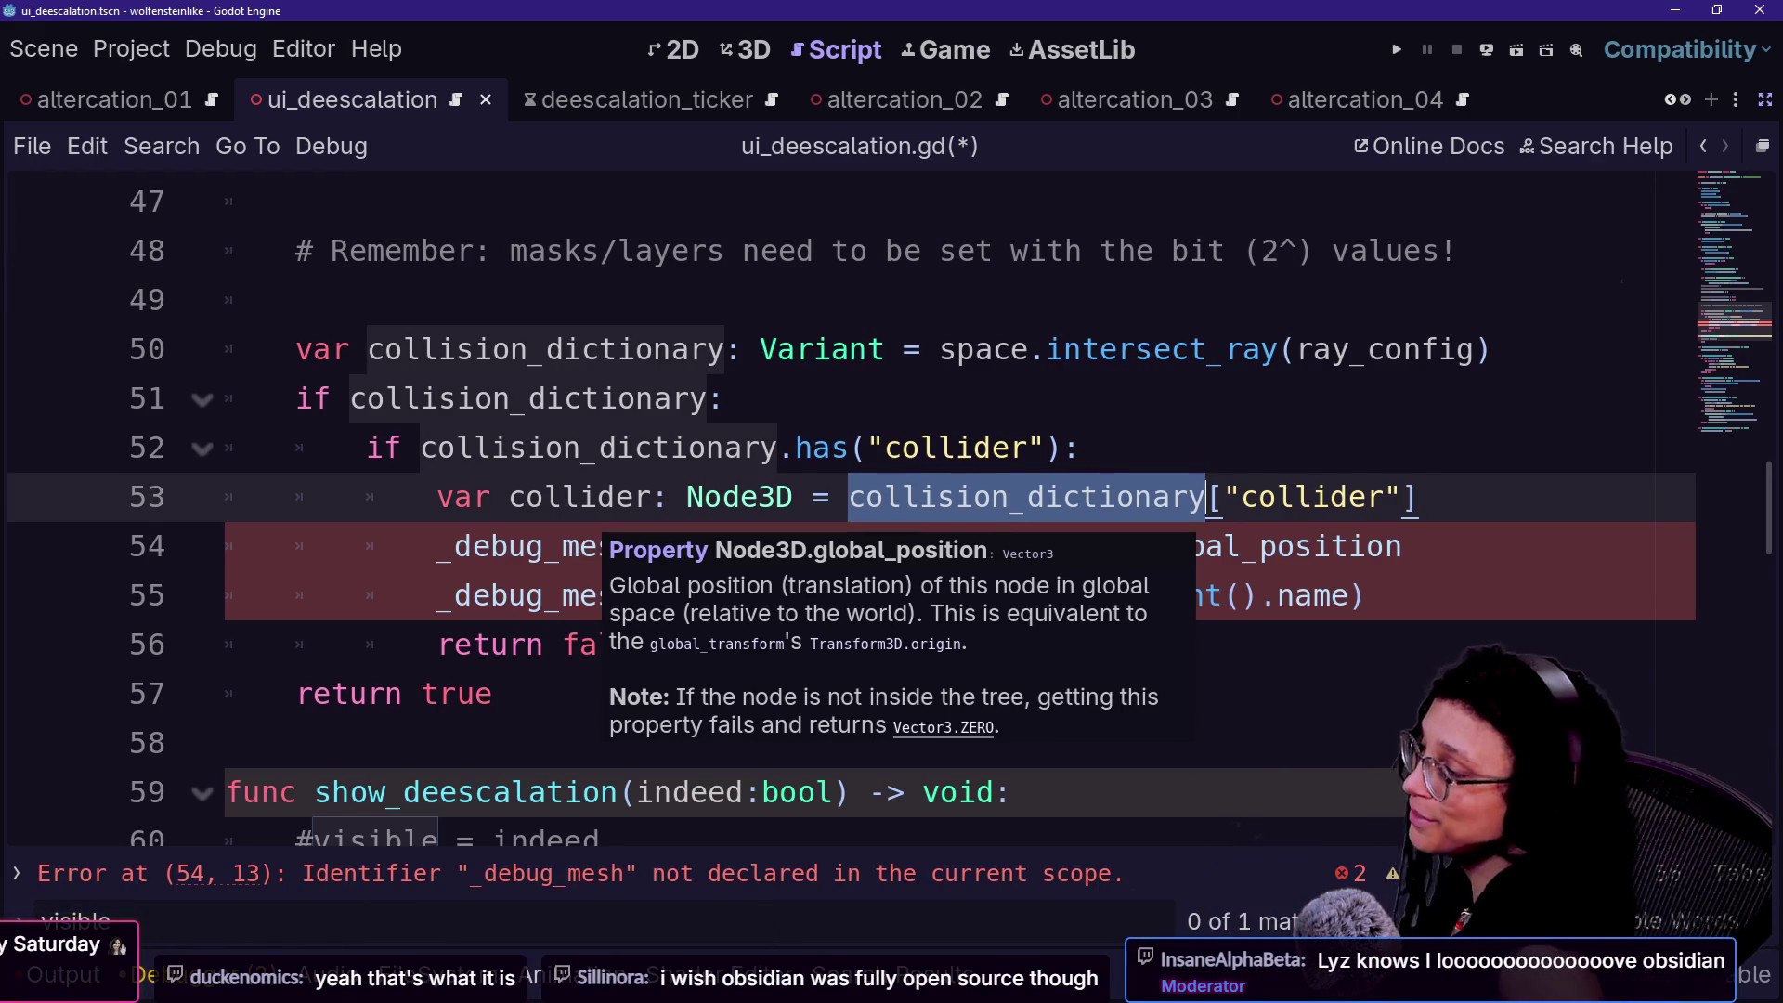
drag(1365, 596, 1420, 497)
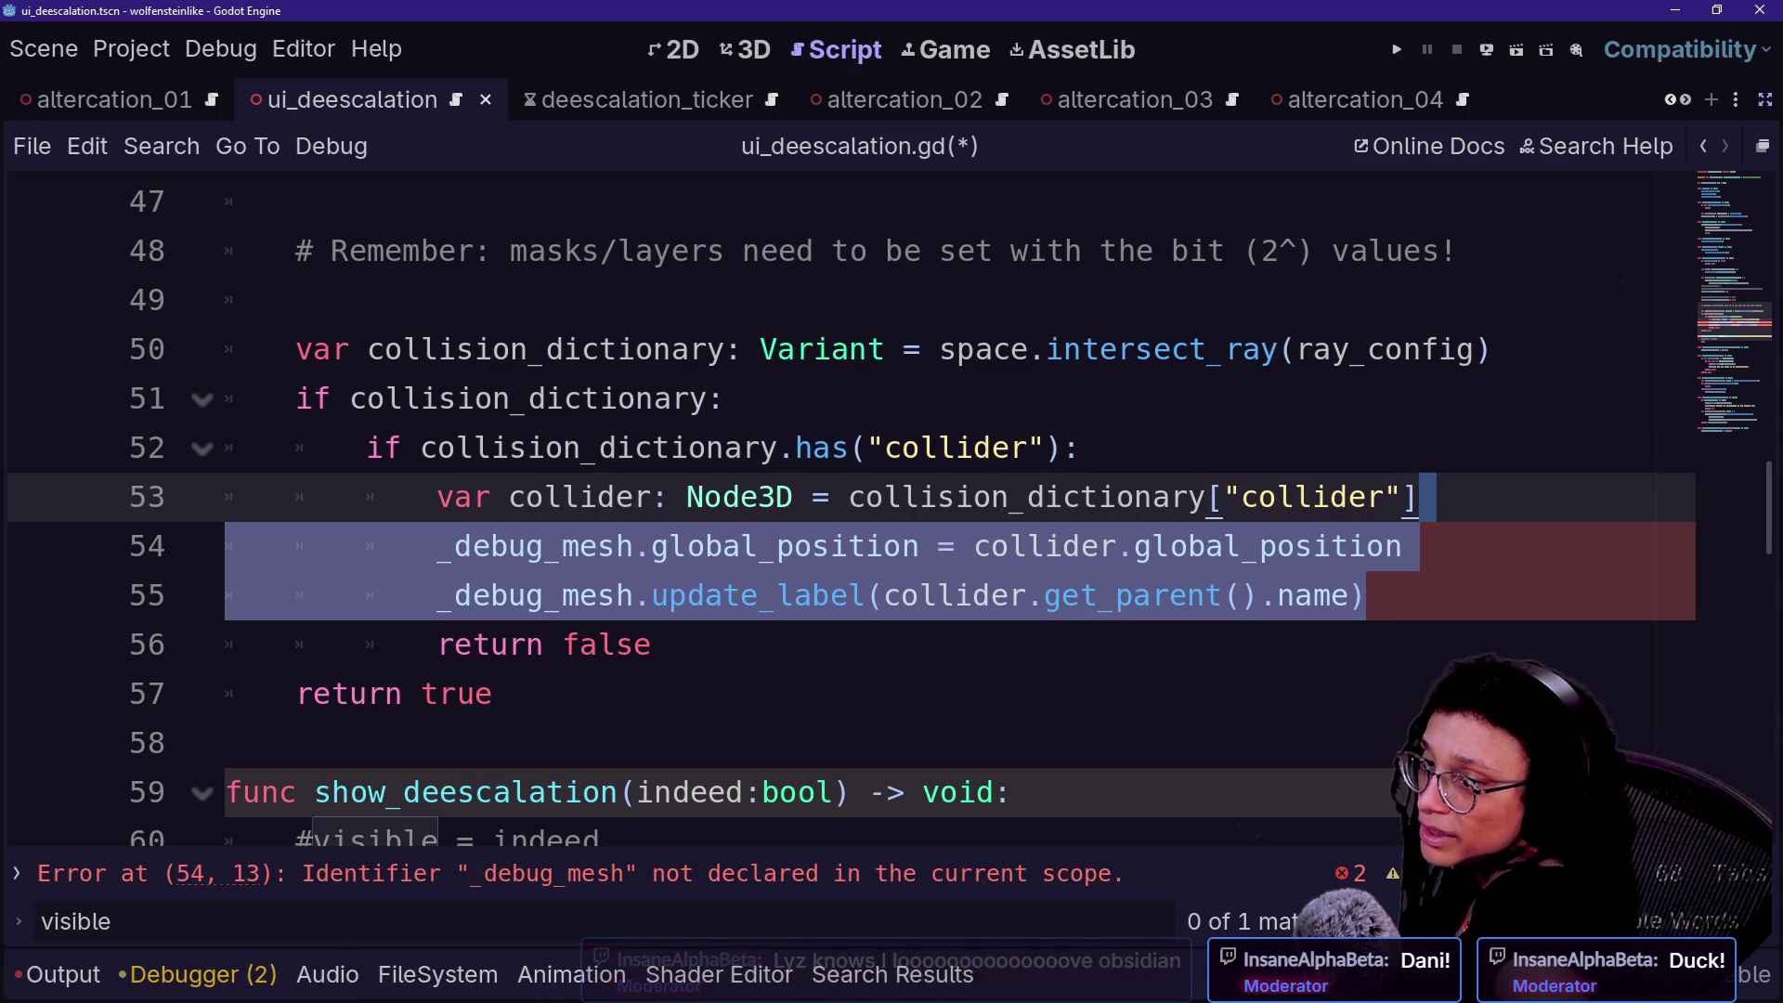
- Delete the two _debug_mesh lines and the leftover empty line
click(1206, 546)
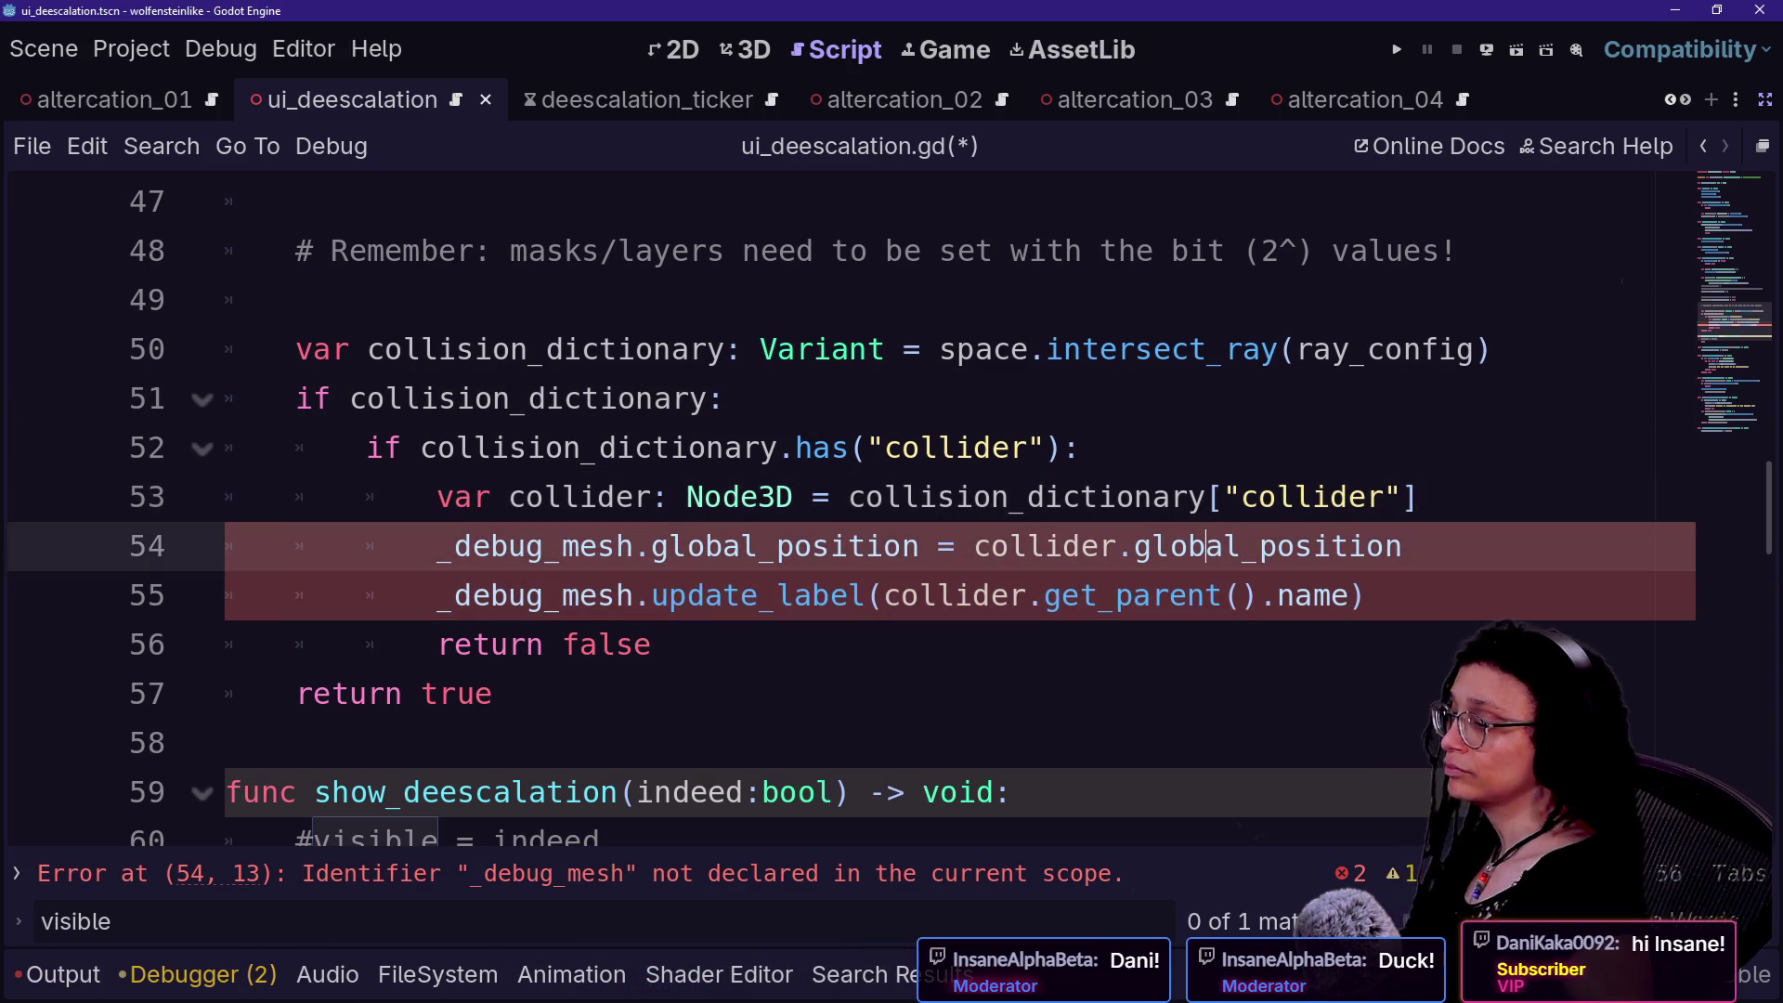
key(Home)
key(shift+Down)
key(shift+End)
key(BackSpace)
key(BackSpace)
key(BackSpace)
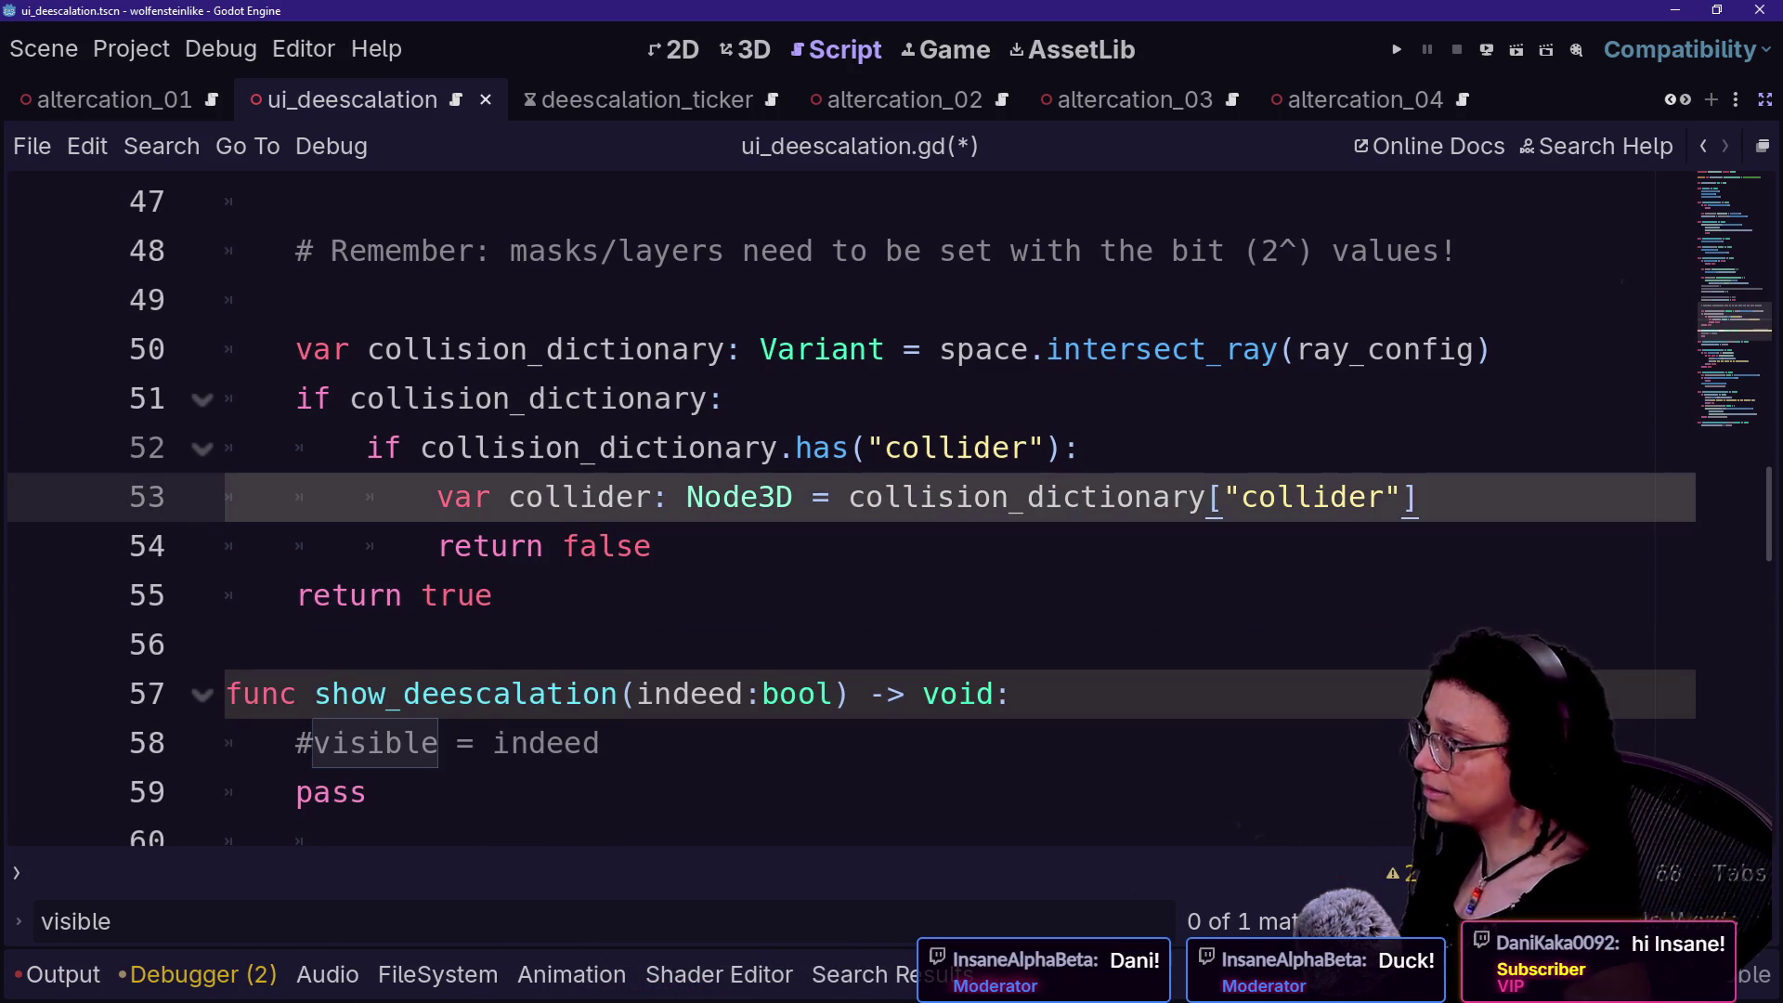
key(Down)
key(Down)
key(Down)
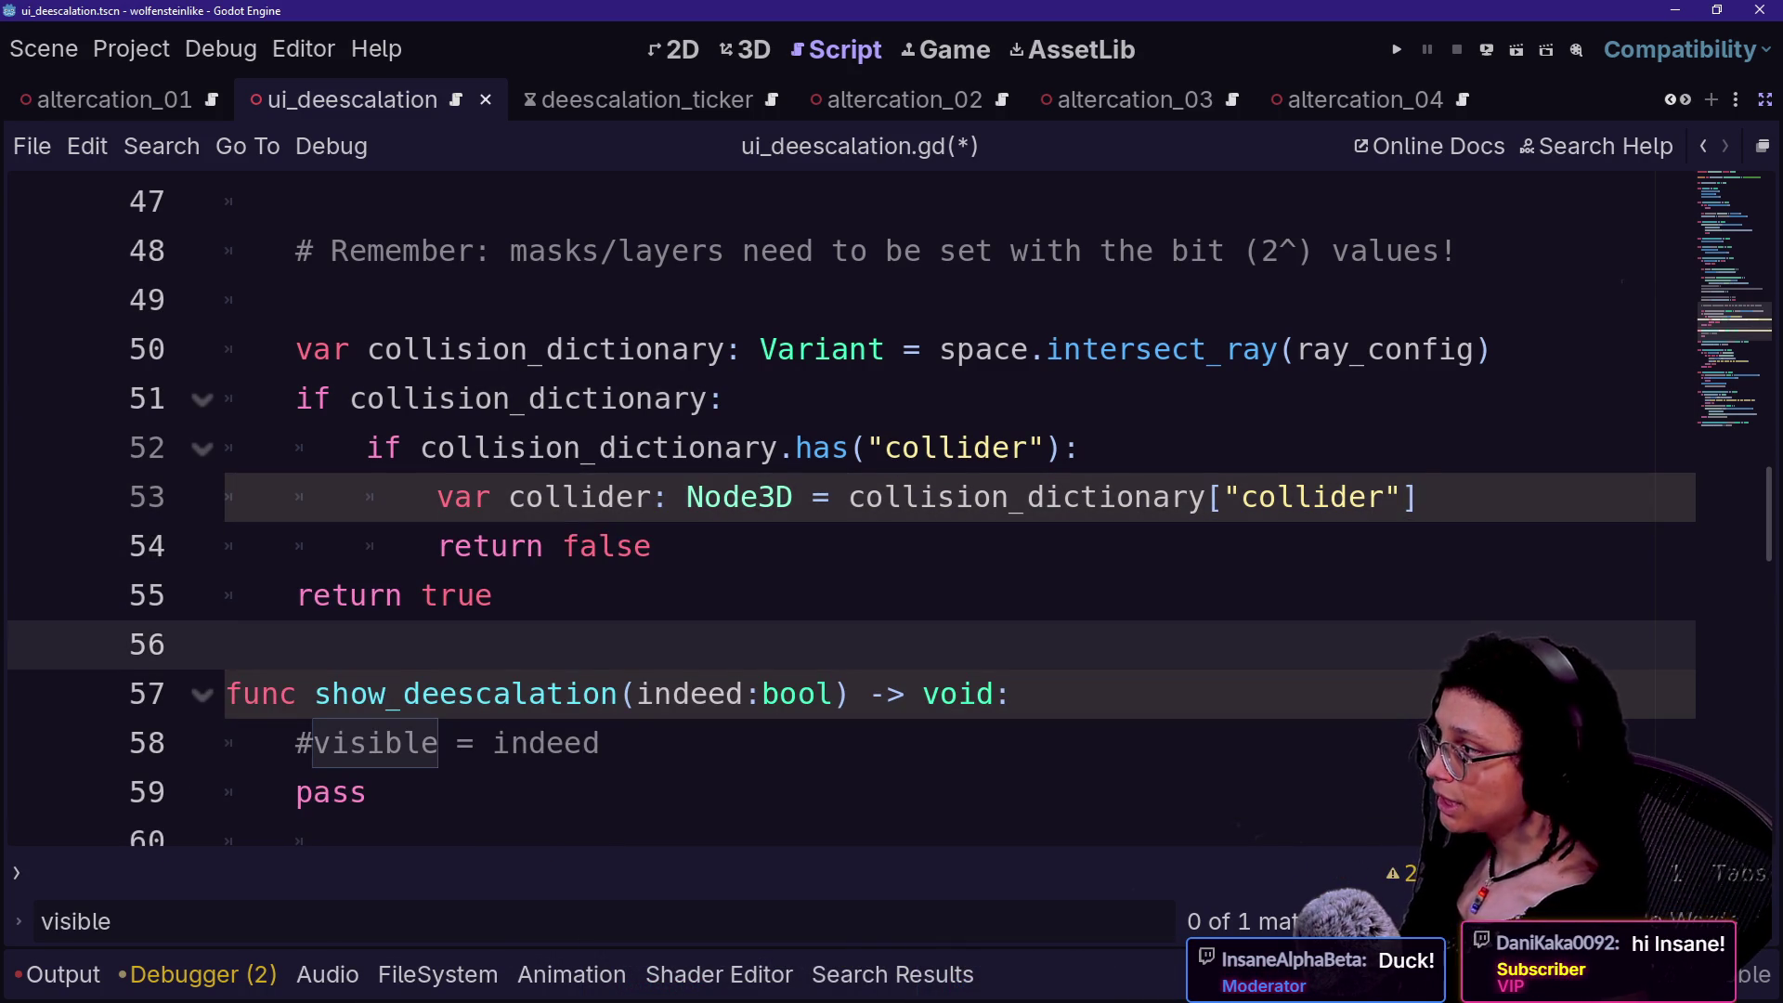
- Write the condition 'if not collider is Player:' on line 54
mouse_move(741, 499)
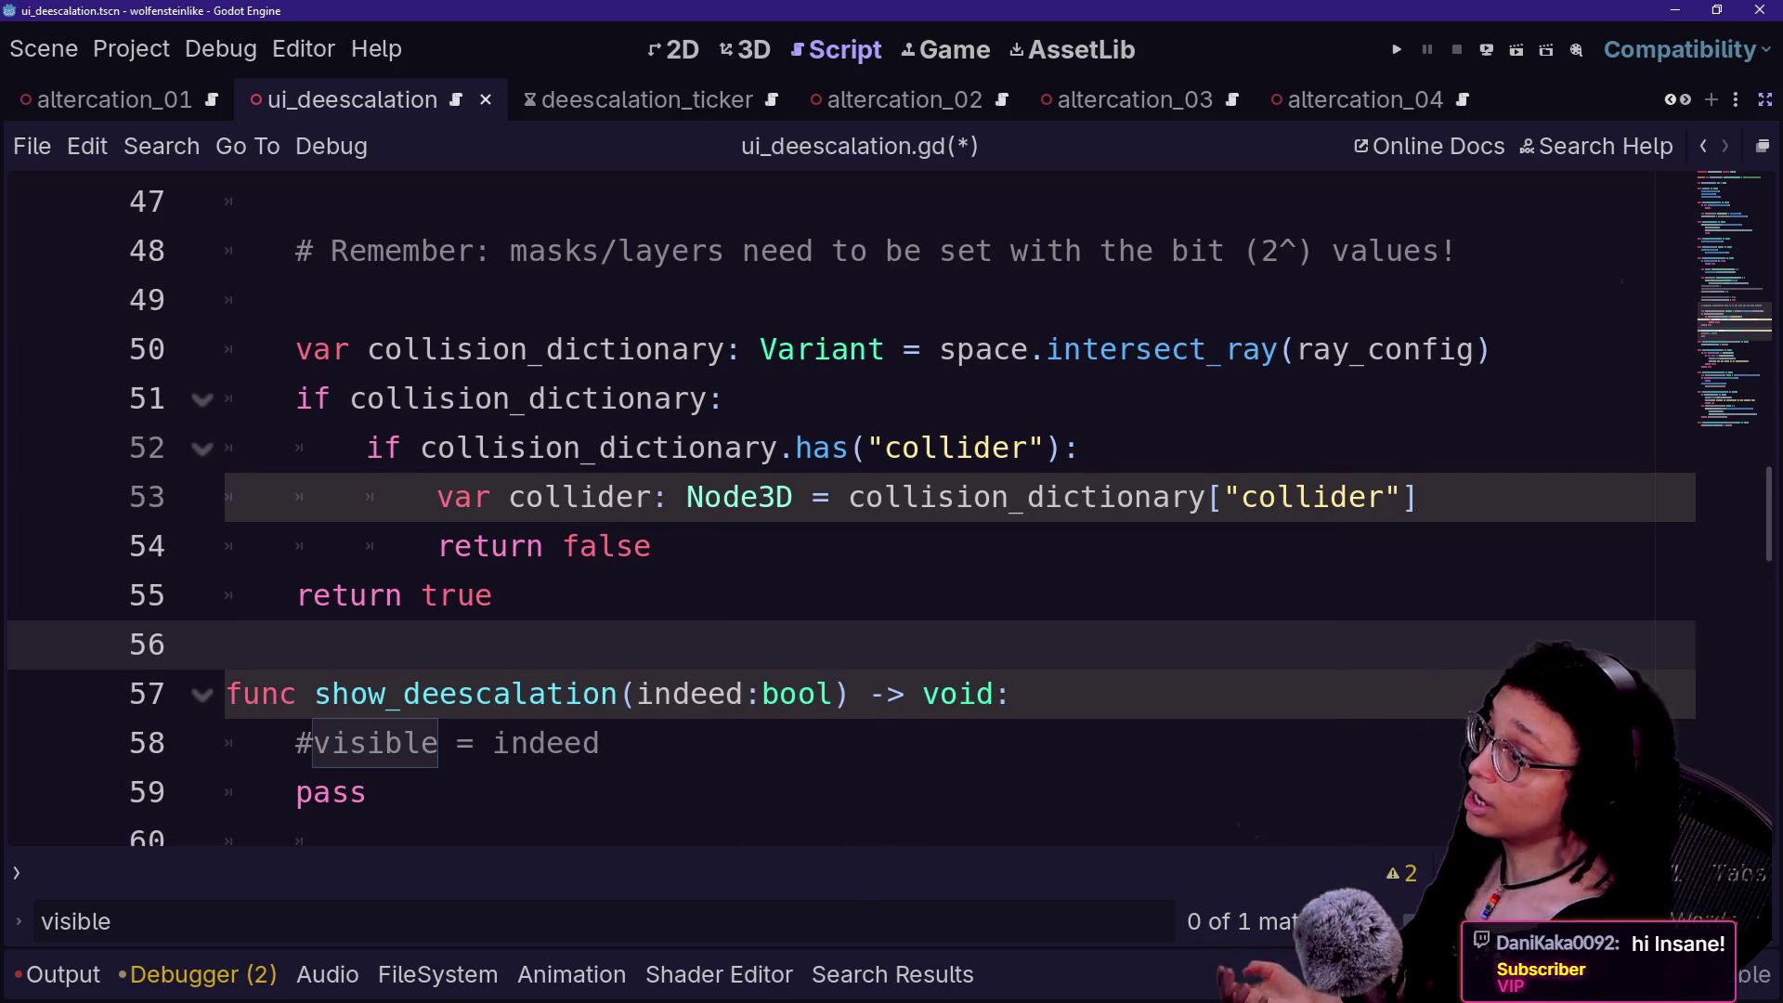
click(1419, 497)
key(Return)
text(if co)
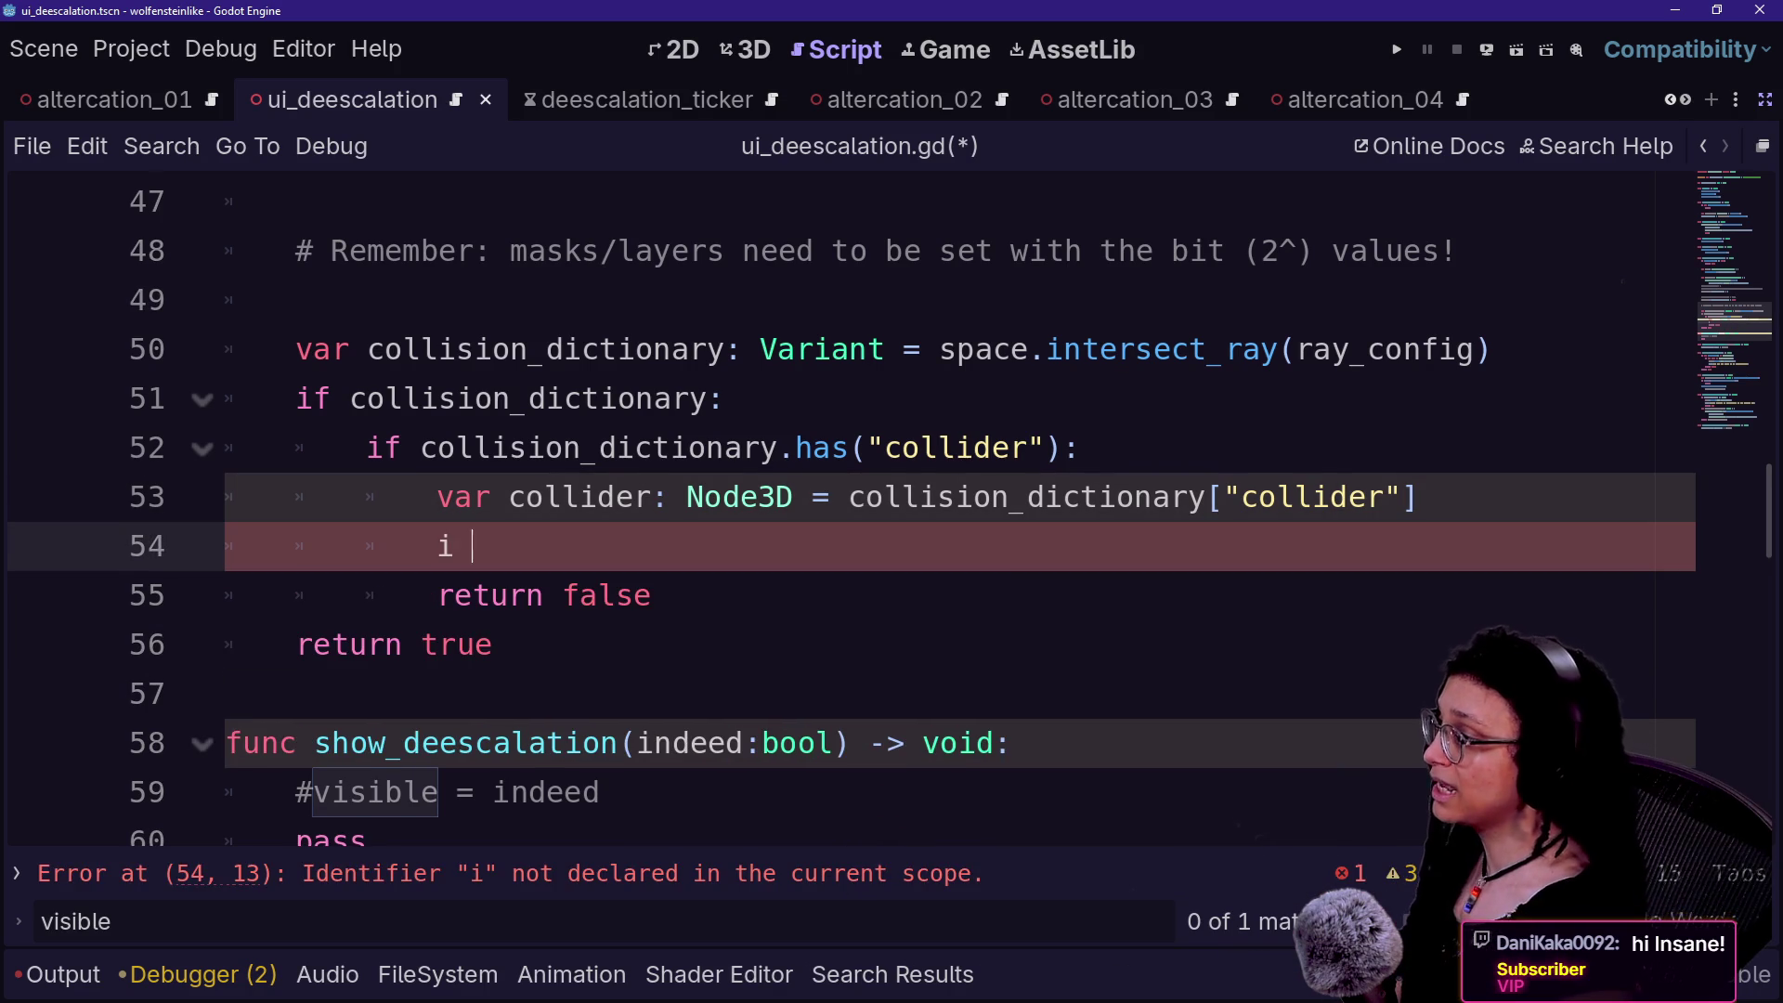
text(er not )
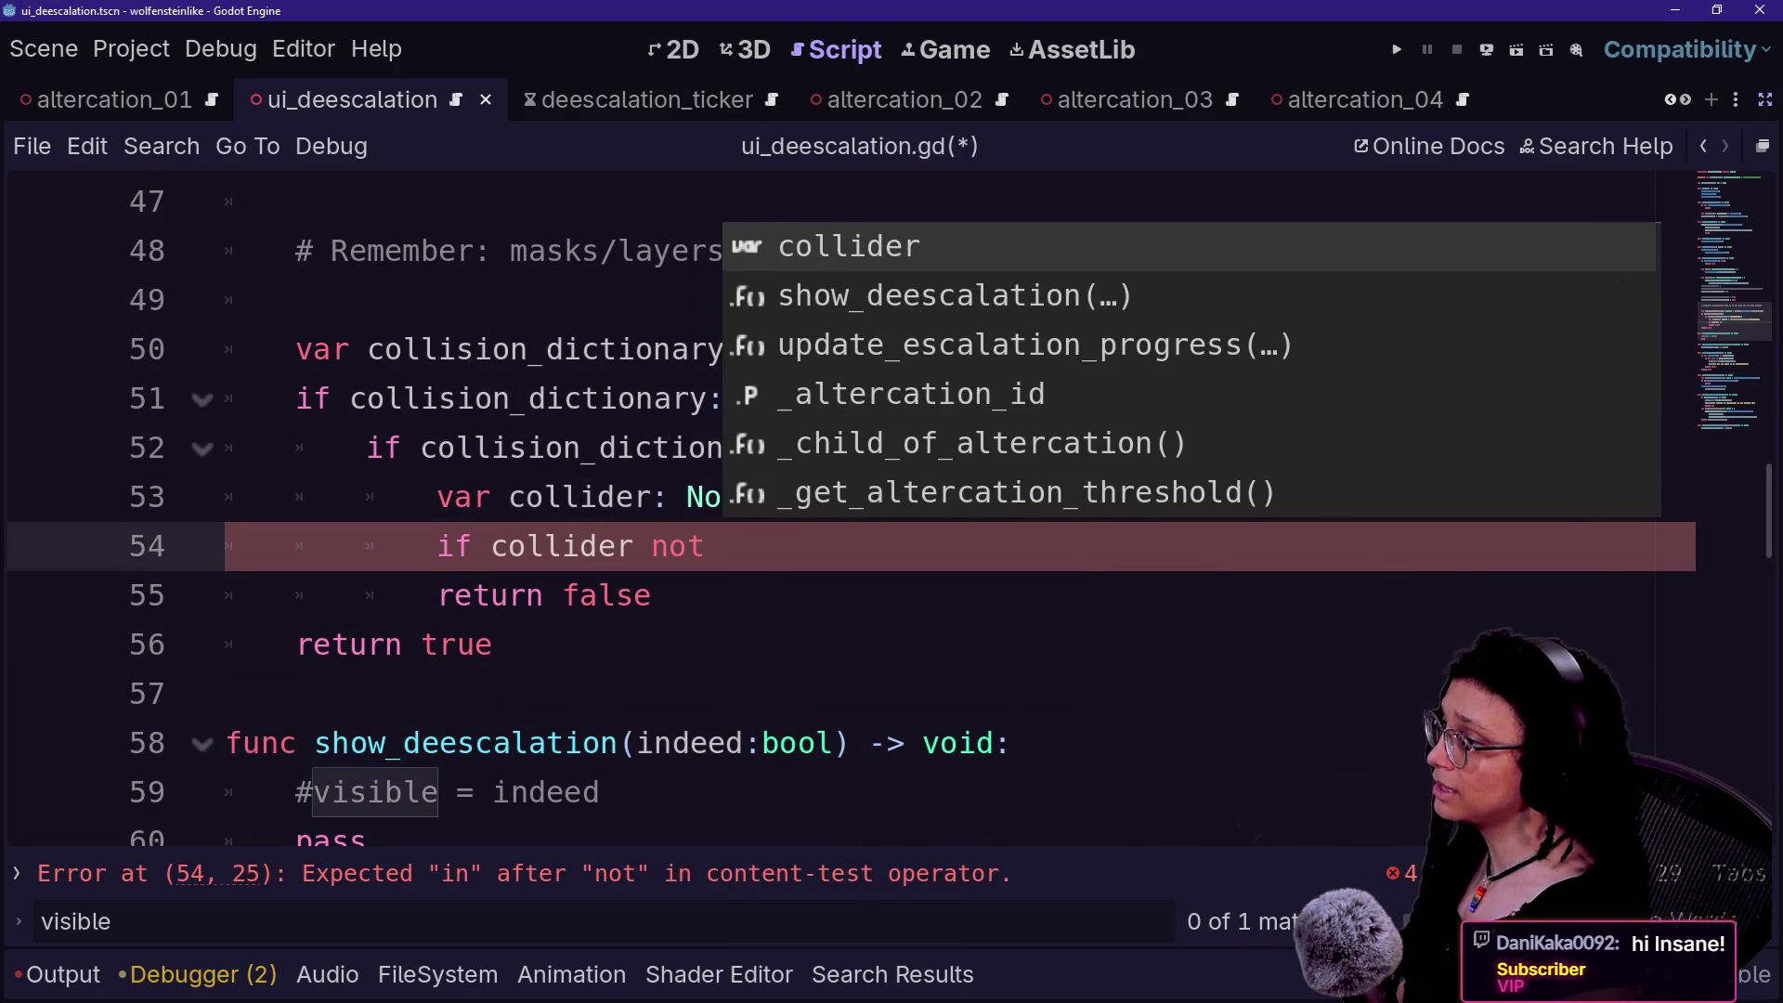
text(is Player)
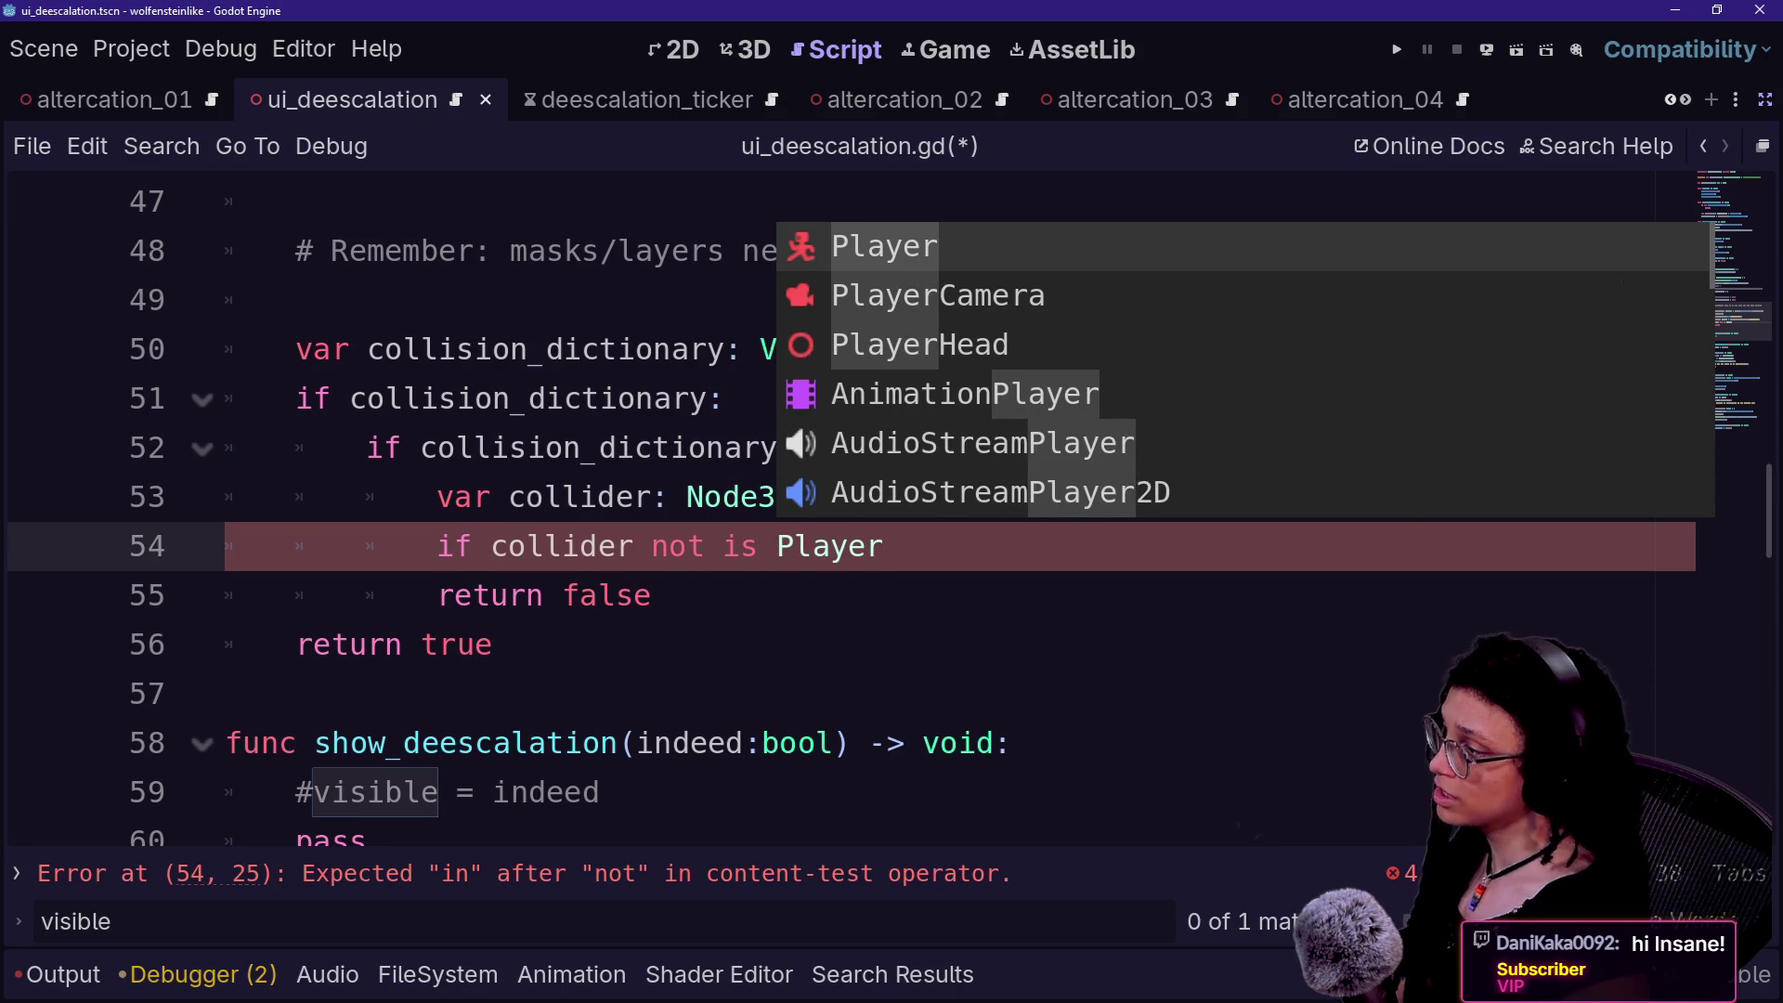
click(492, 546)
text(mno)
key(BackSpace)
key(BackSpace)
key(BackSpace)
text(not)
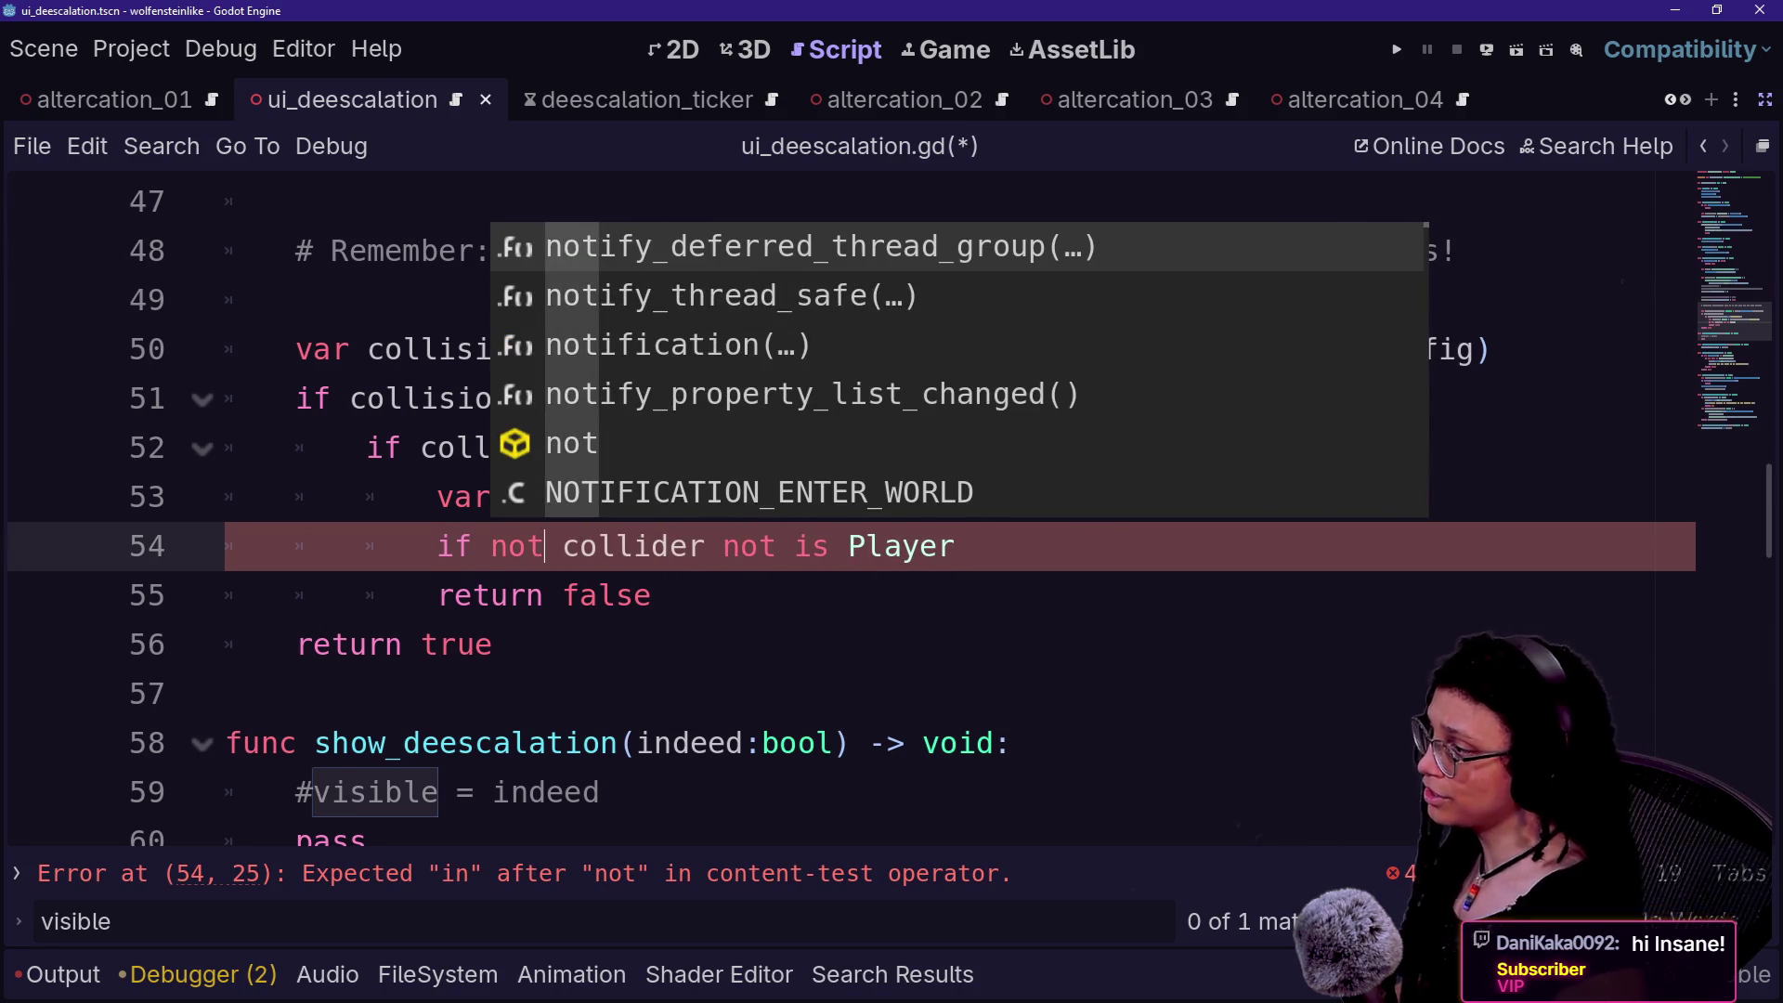
click(795, 546)
key(BackSpace)
key(BackSpace)
key(BackSpace)
key(End)
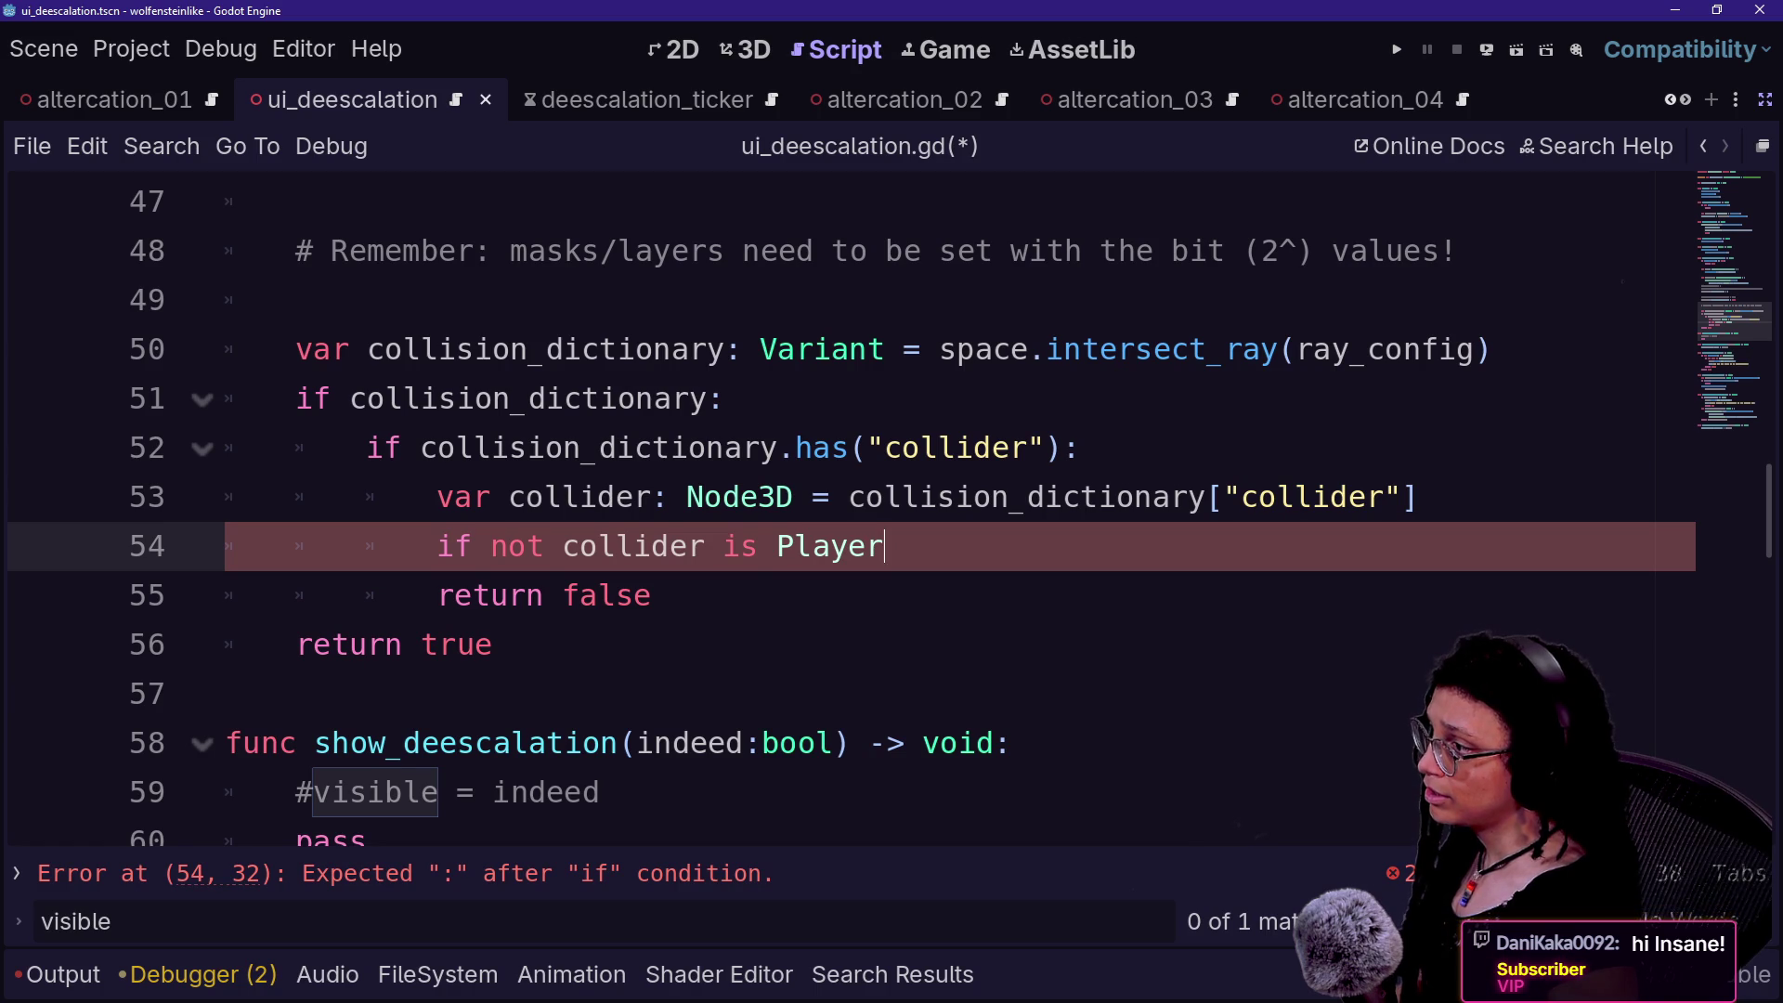
text(:)
- Indent 'return false' under the if and save the script
click(438, 596)
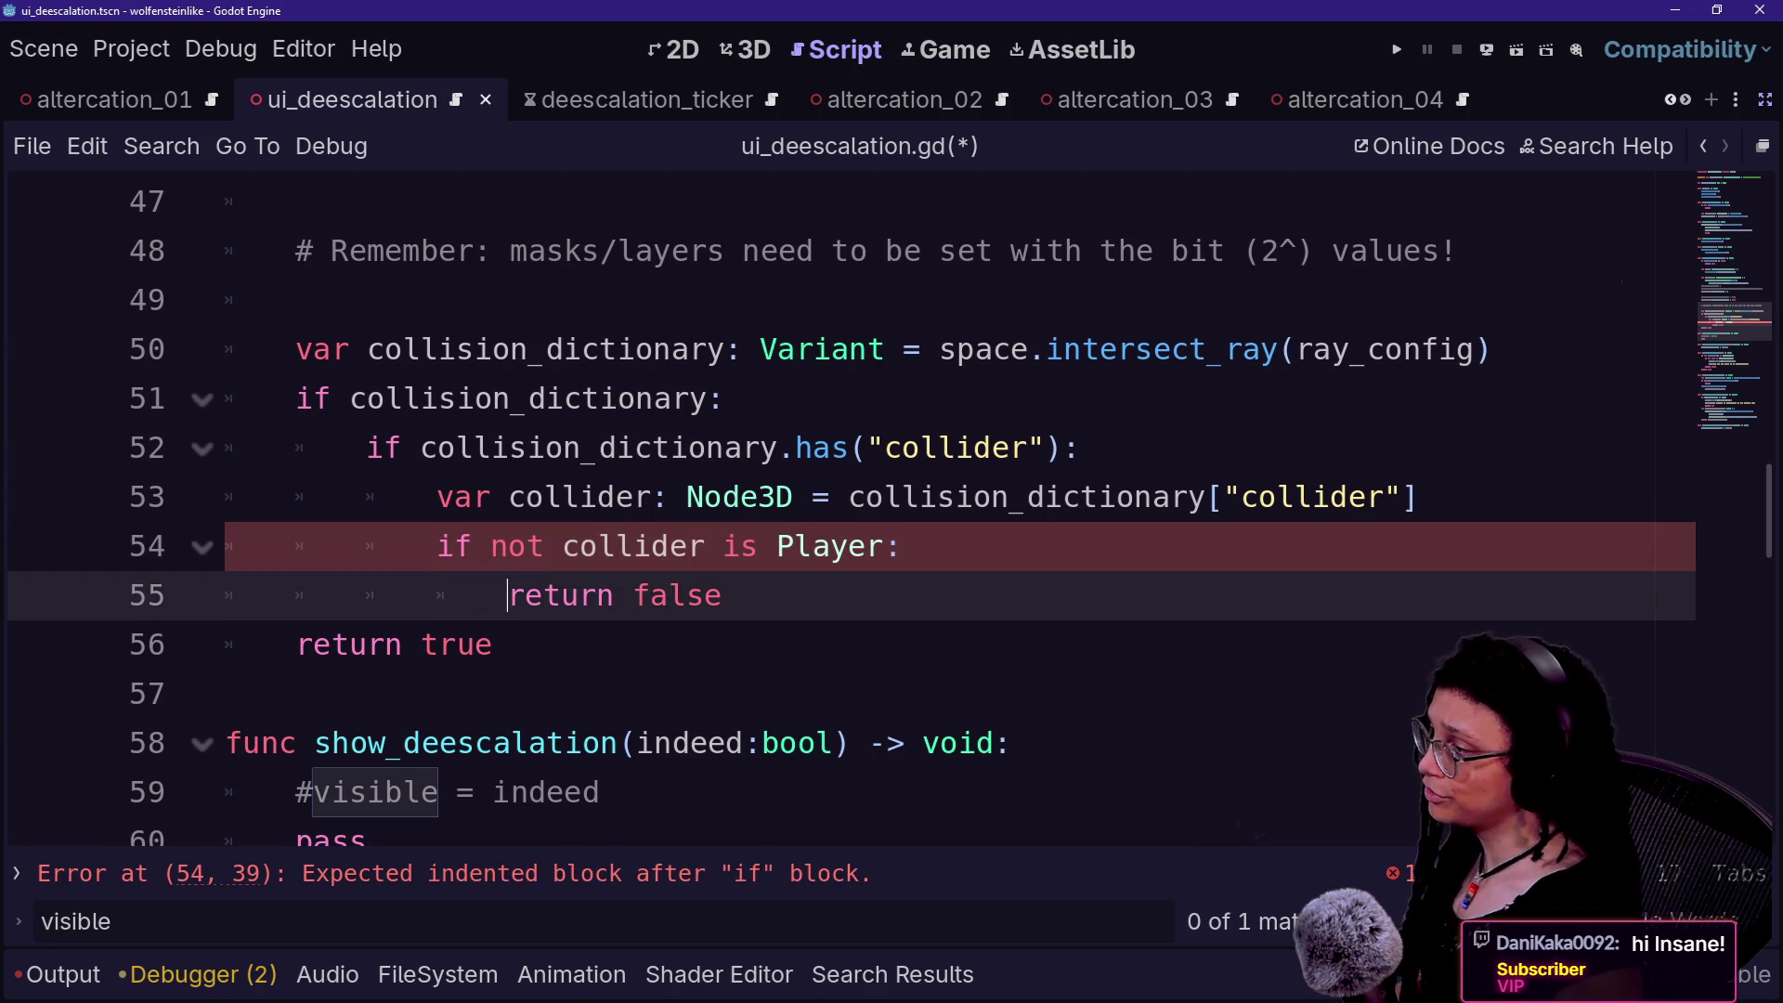
key(Tab)
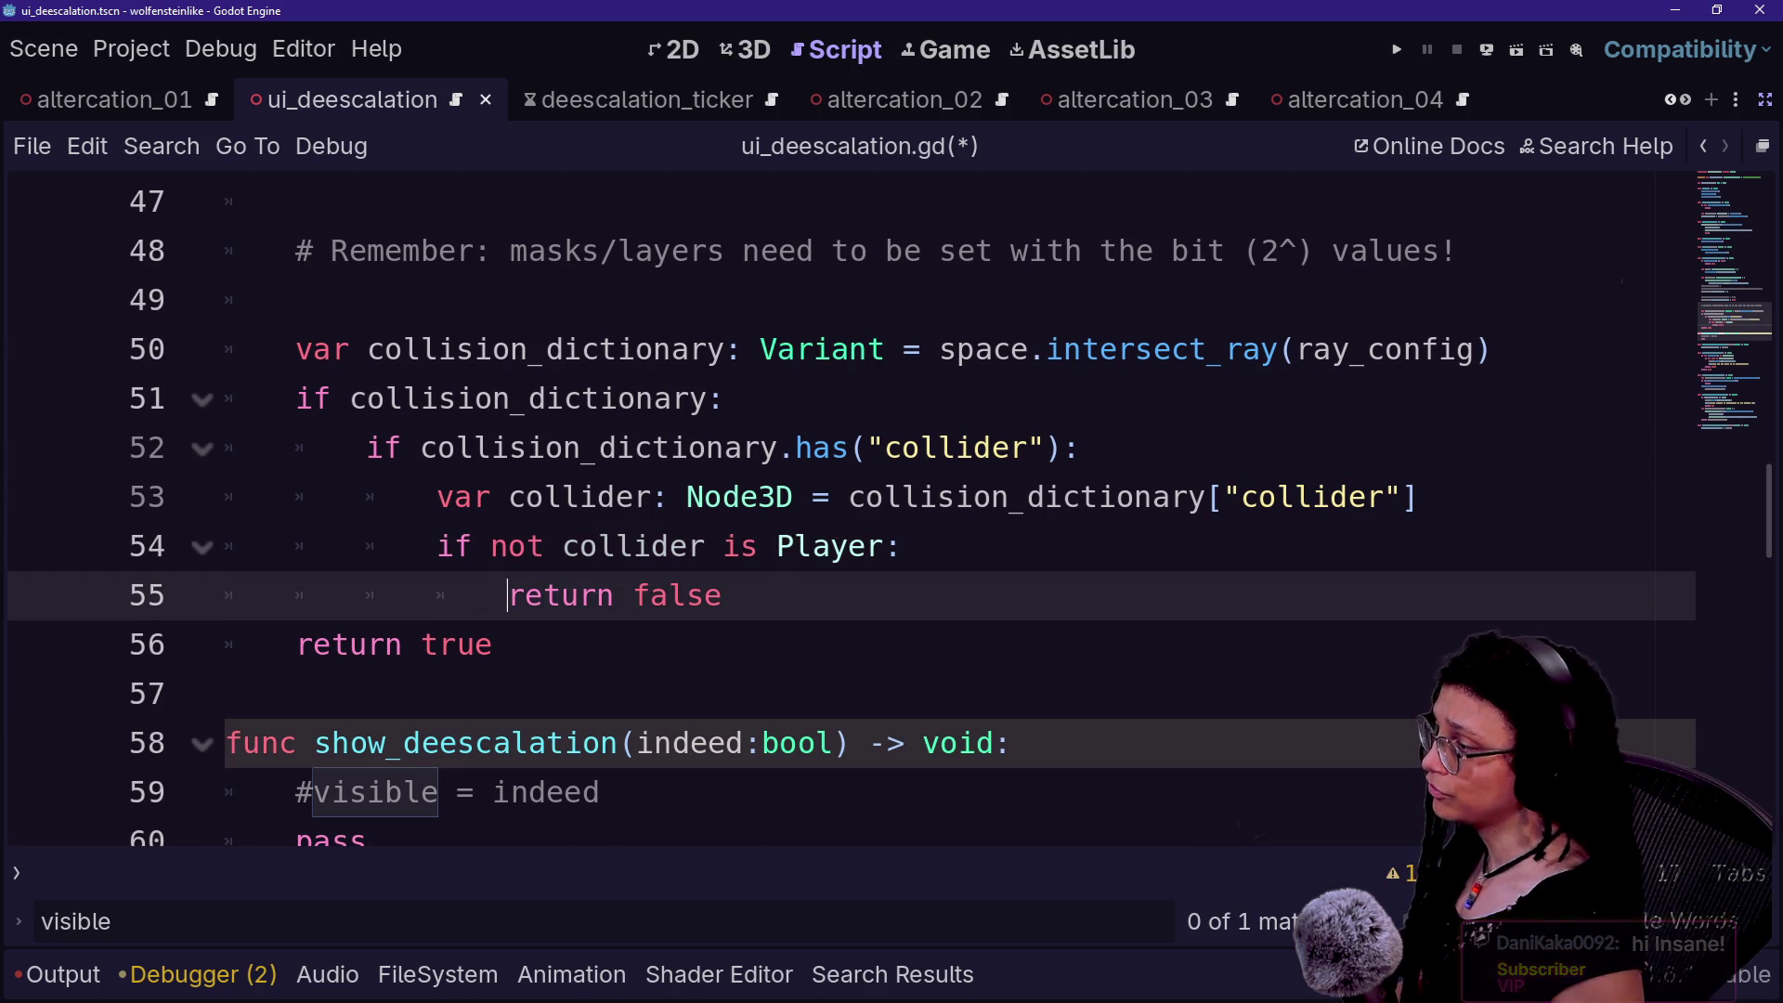
click(226, 694)
scroll(665, 508, up, 10)
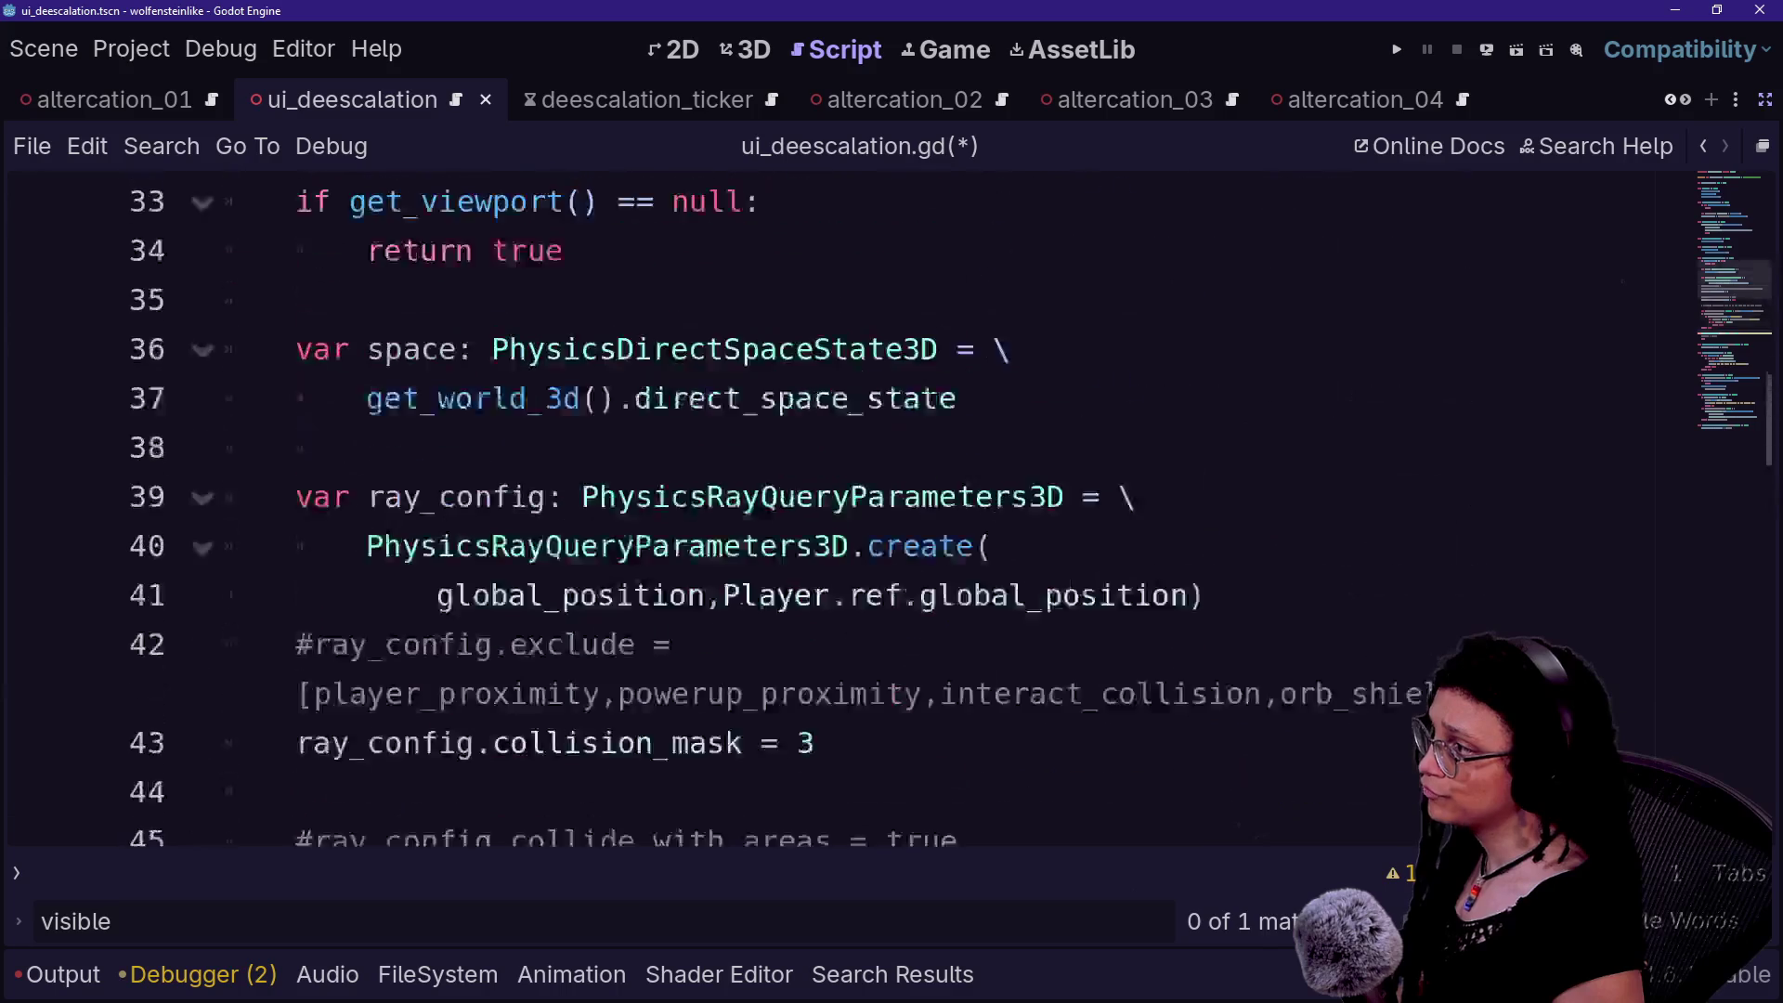
key(ctrl+s)
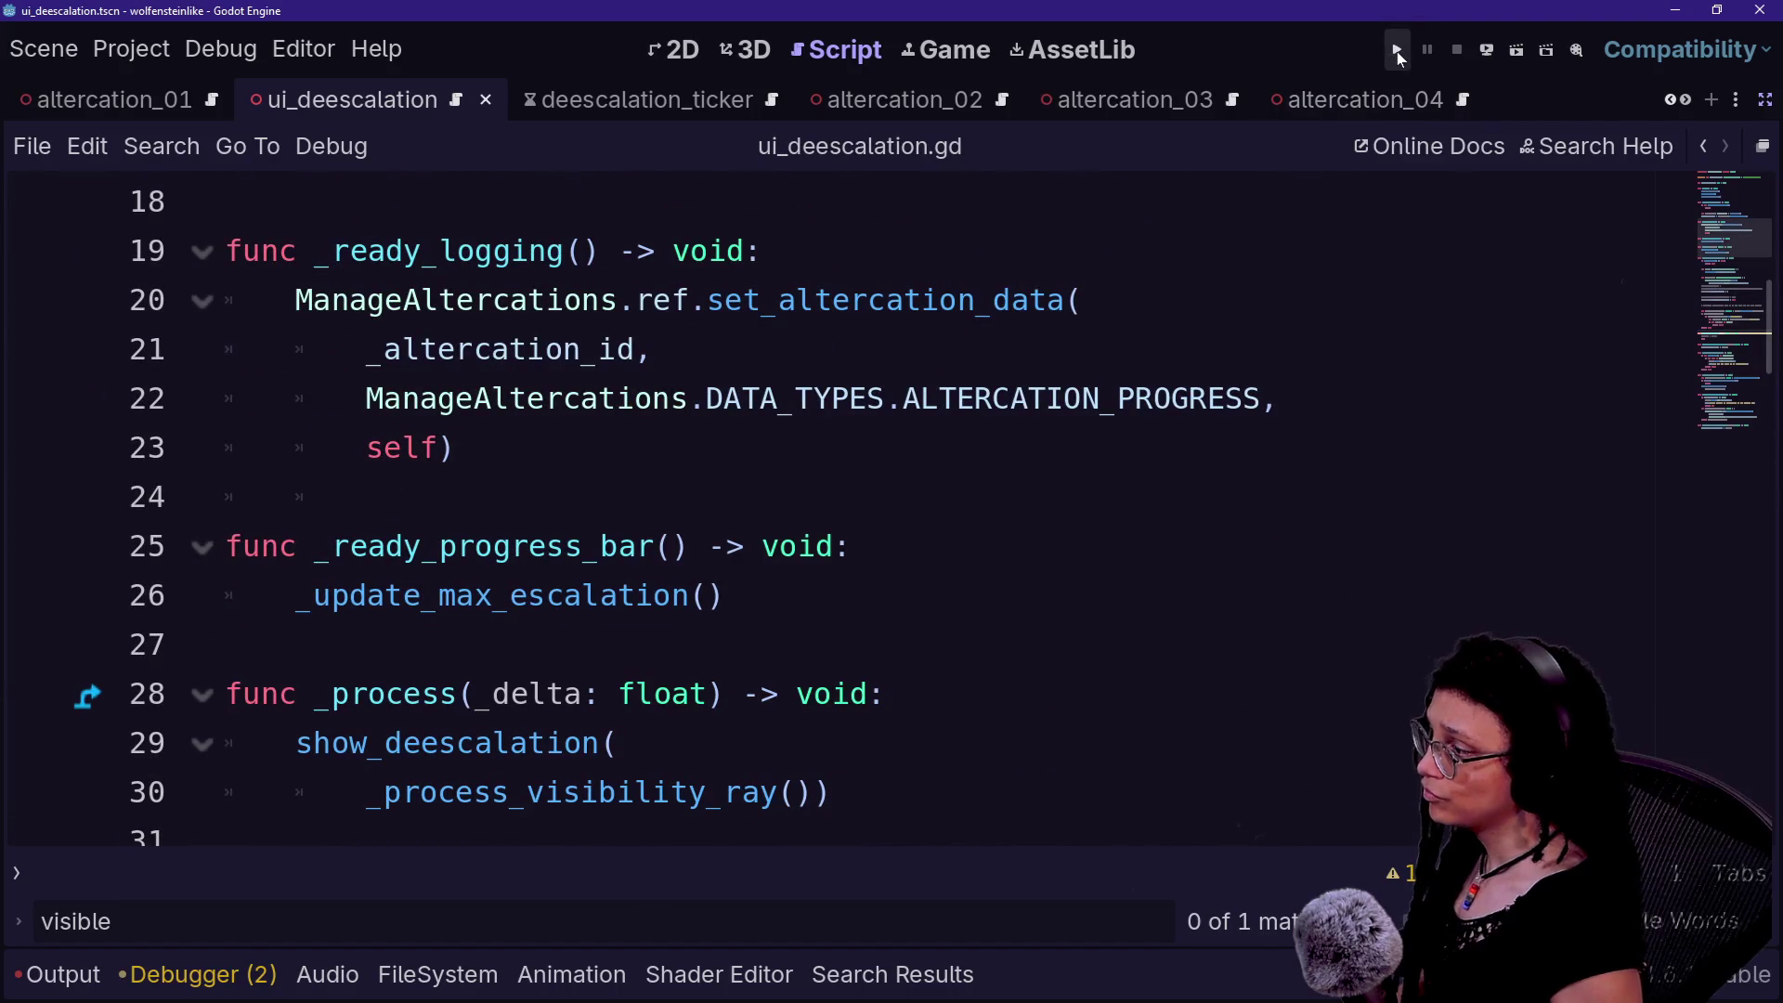
- Run the project, list the debugger warnings, and jump to the unused 'indeed' parameter in show_deescalation
scroll(835, 511, up, 1)
scroll(835, 511, up, 5)
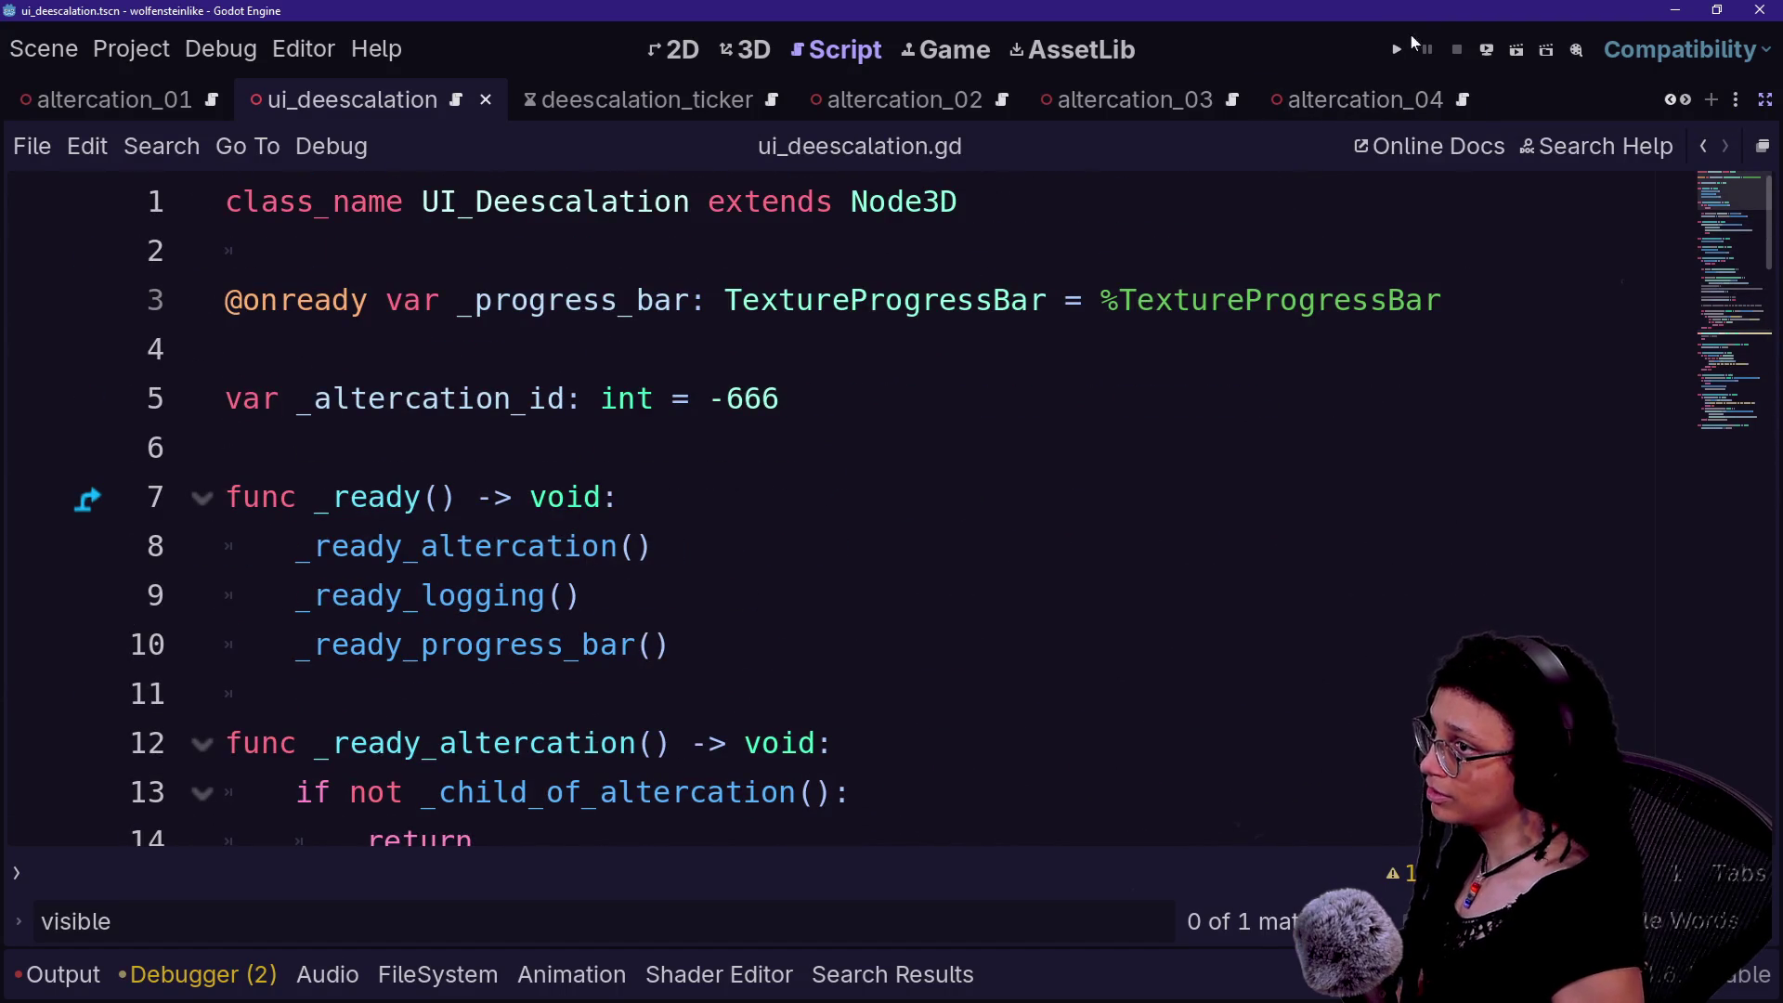
click(1399, 48)
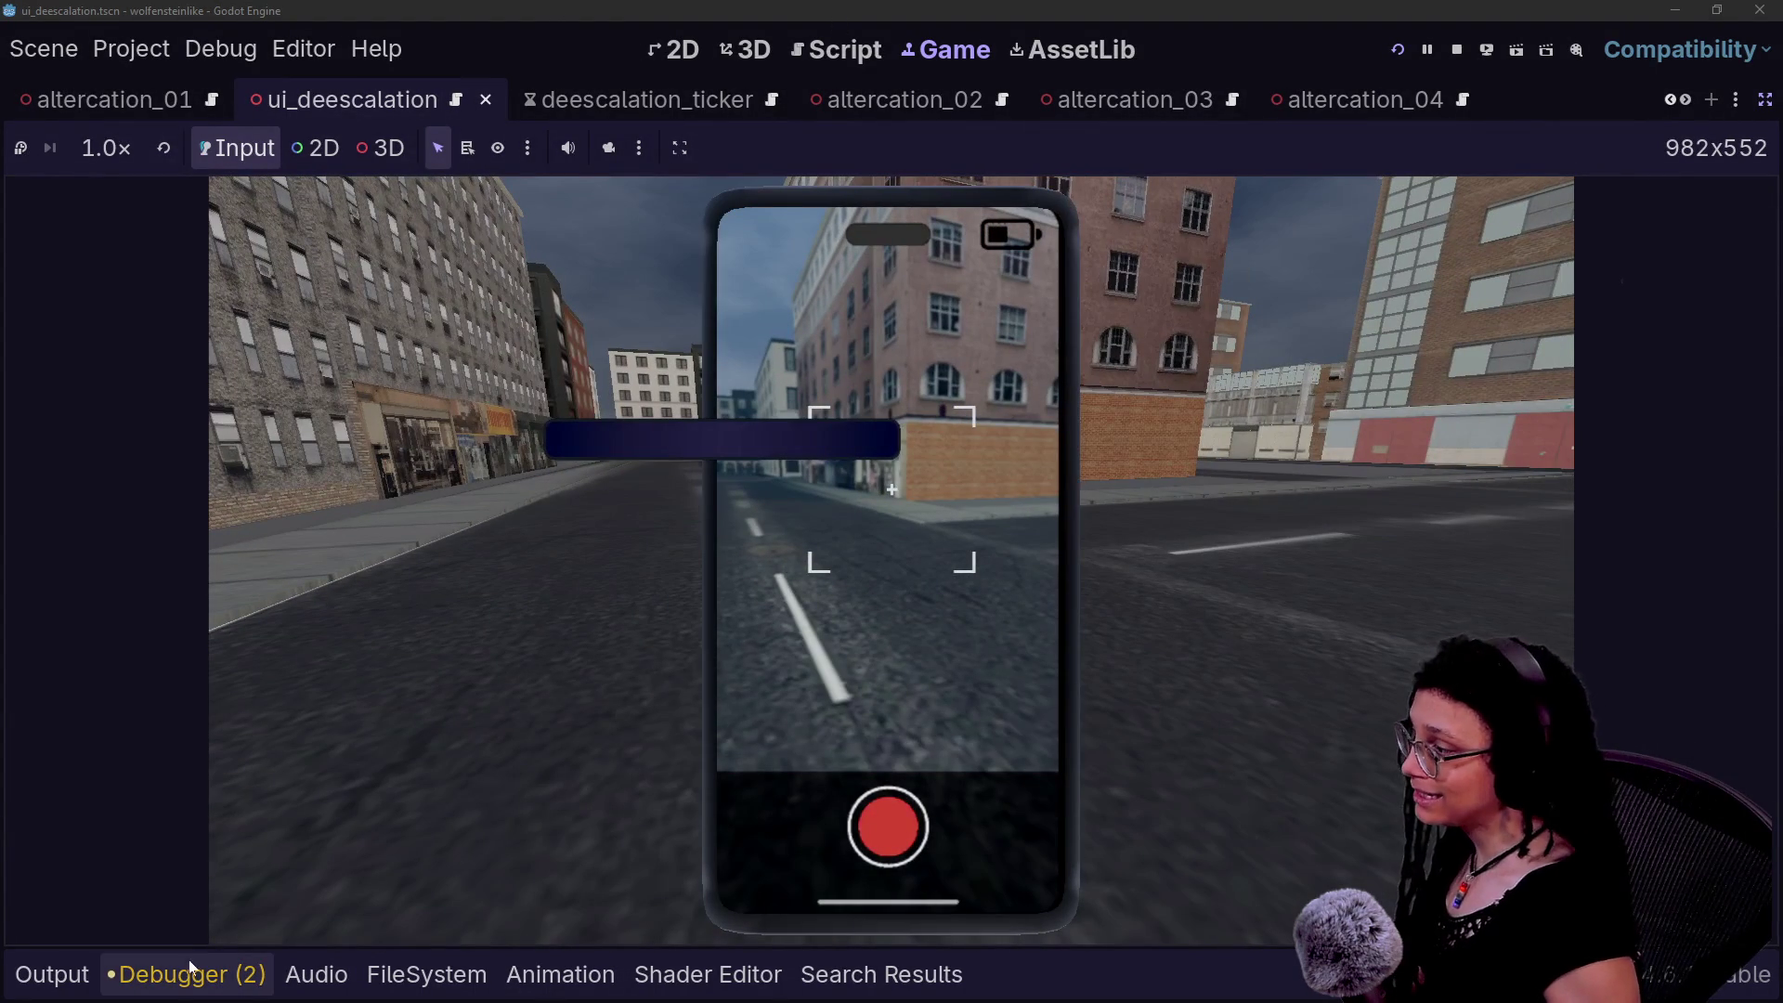
click(190, 971)
click(271, 546)
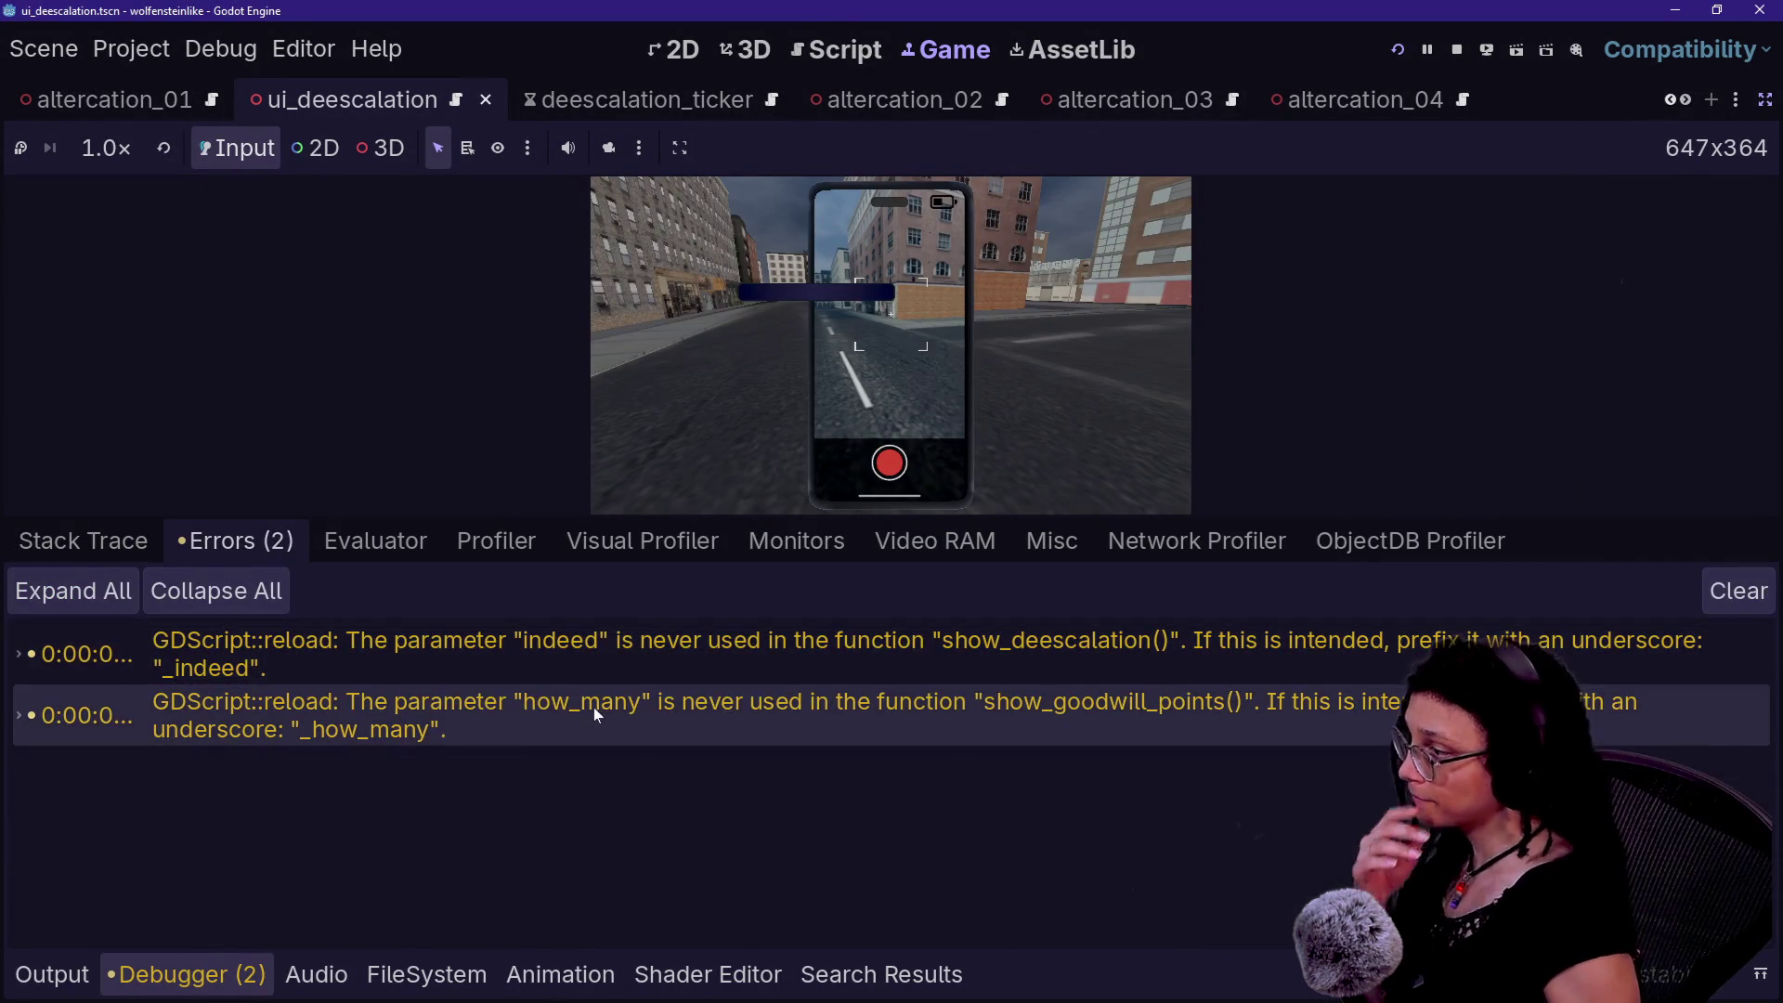
double_click(800, 661)
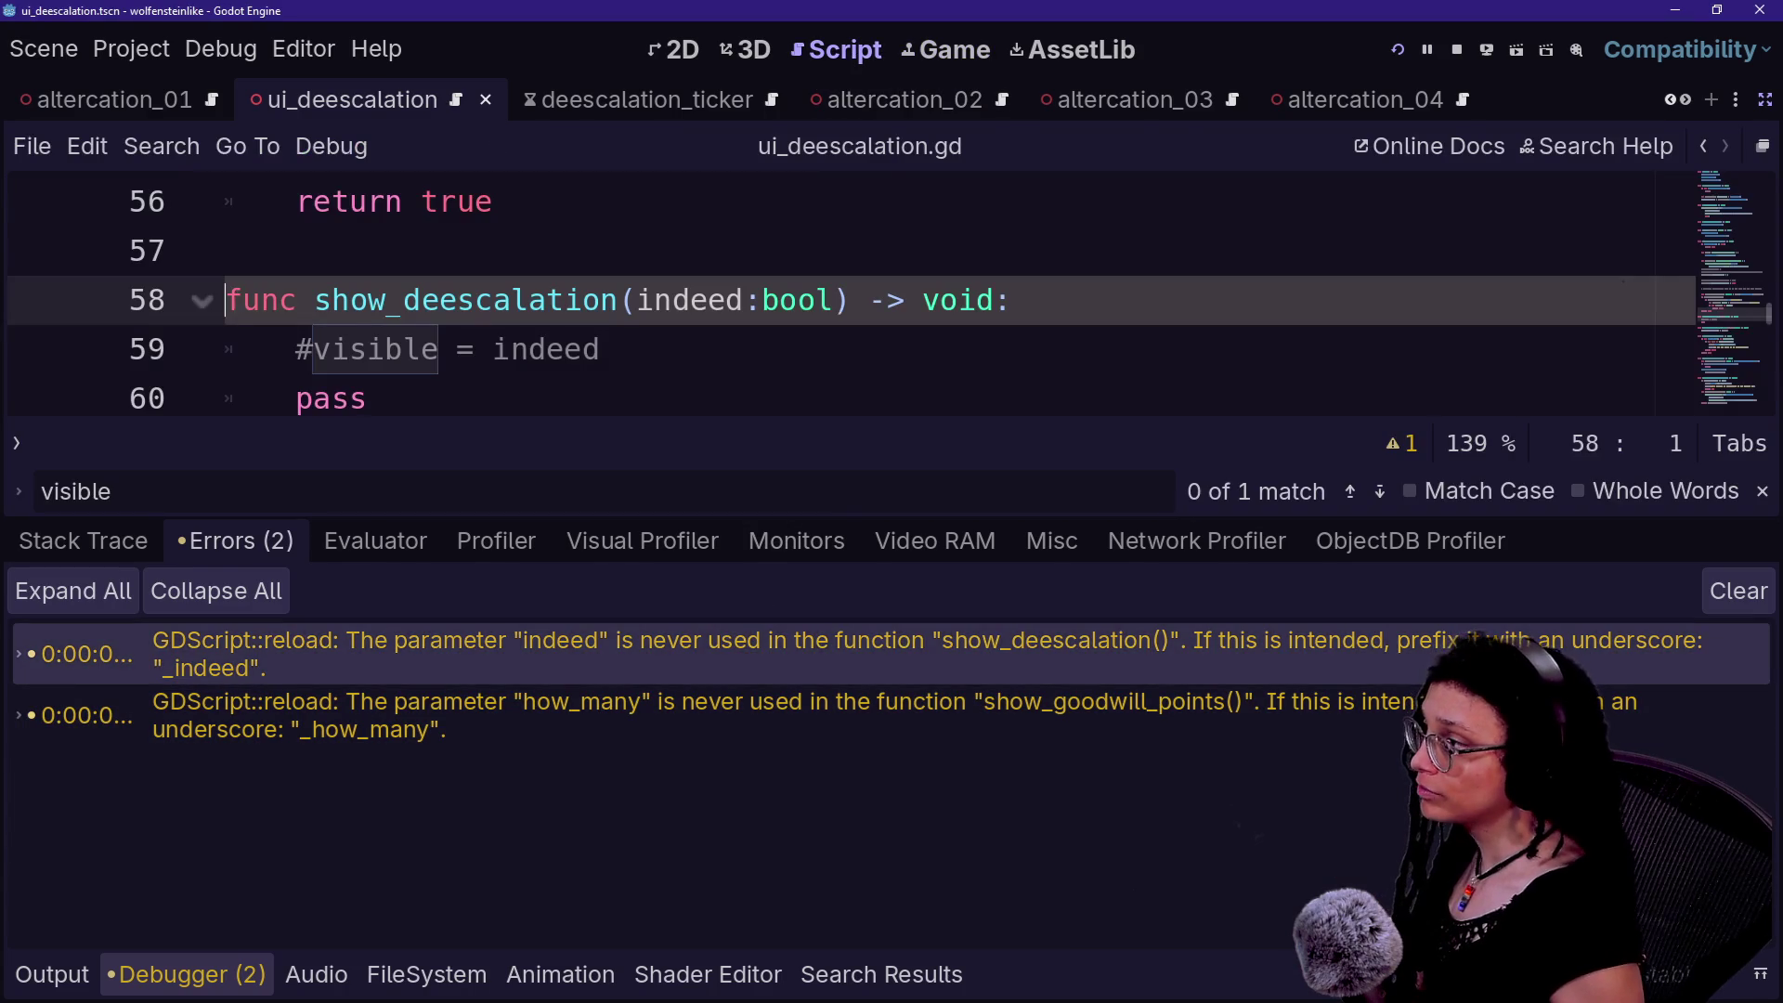
- Uncomment 'visible = indeed', remove 'pass', and save ui_deescalation.gd
click(158, 370)
key(ctrl+k)
key(Down)
key(End)
key(BackSpace)
key(BackSpace)
key(BackSpace)
key(BackSpace)
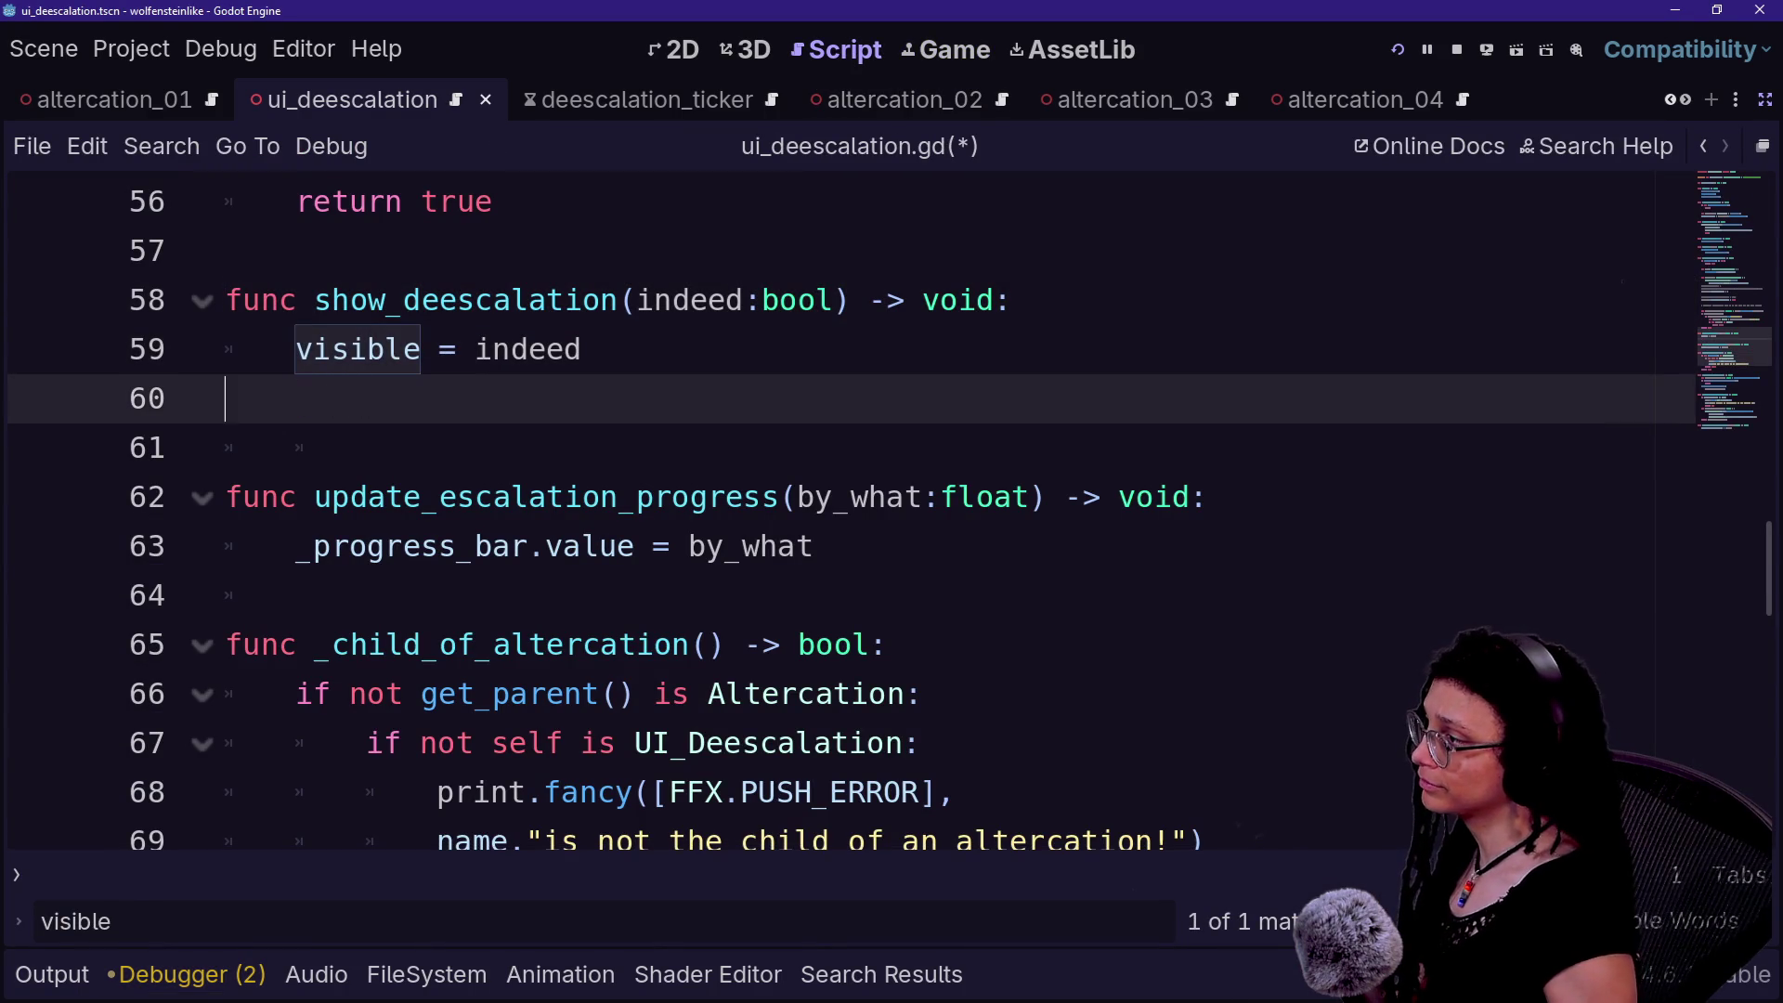
key(ctrl+s)
- Select show_deescalation and locate its call on line 29
drag(332, 300, 672, 300)
key(Left)
key(ctrl+d)
key(ctrl+d)
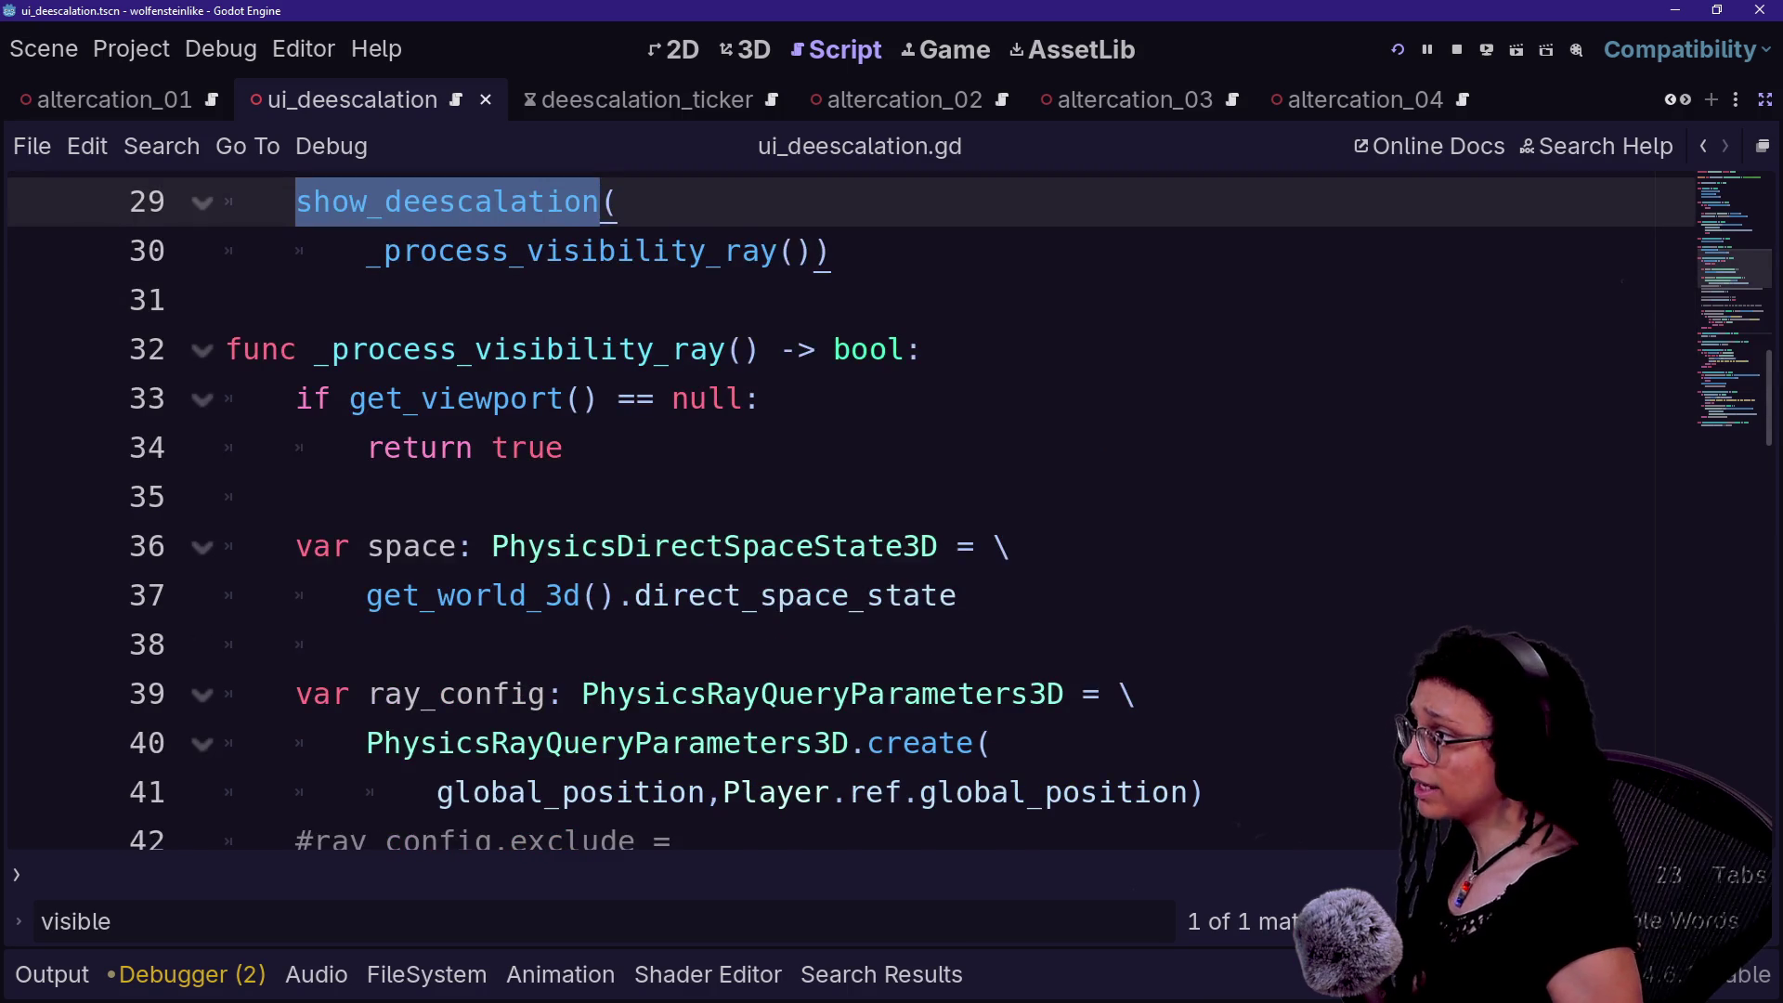
scroll(836, 511, up, 1)
click(421, 349)
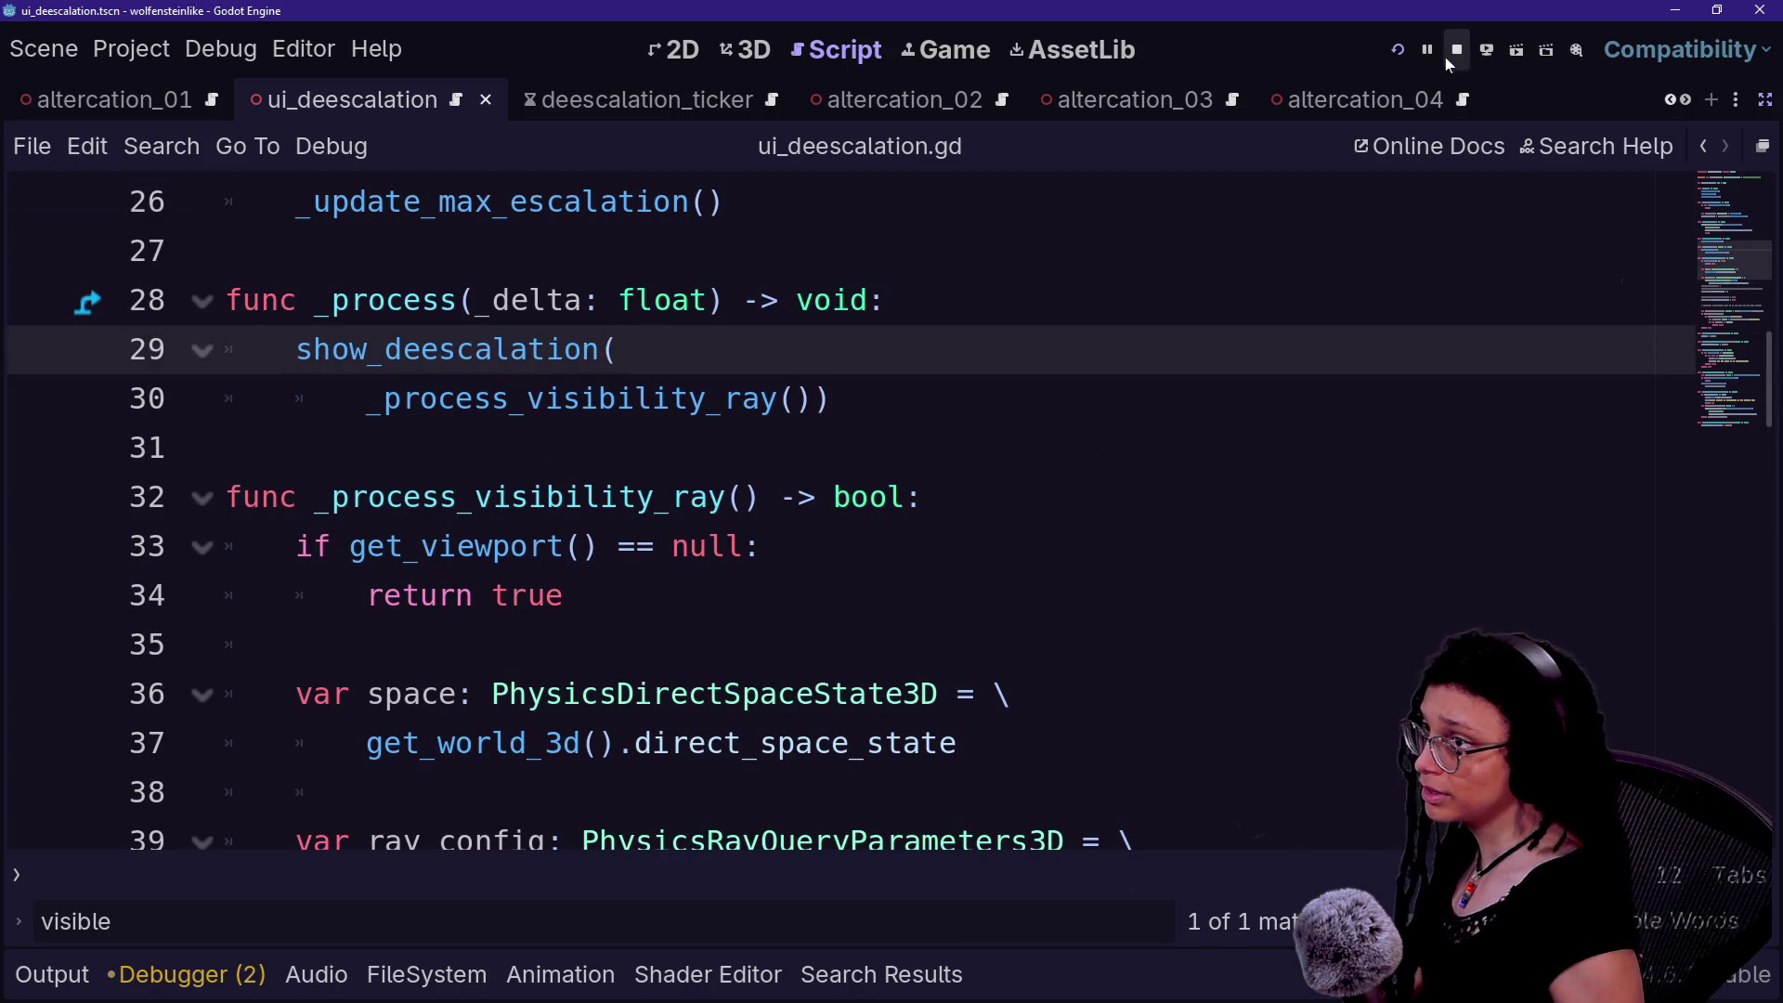
- Run the project and walk with W down the street to the group of people by the wall
click(1404, 56)
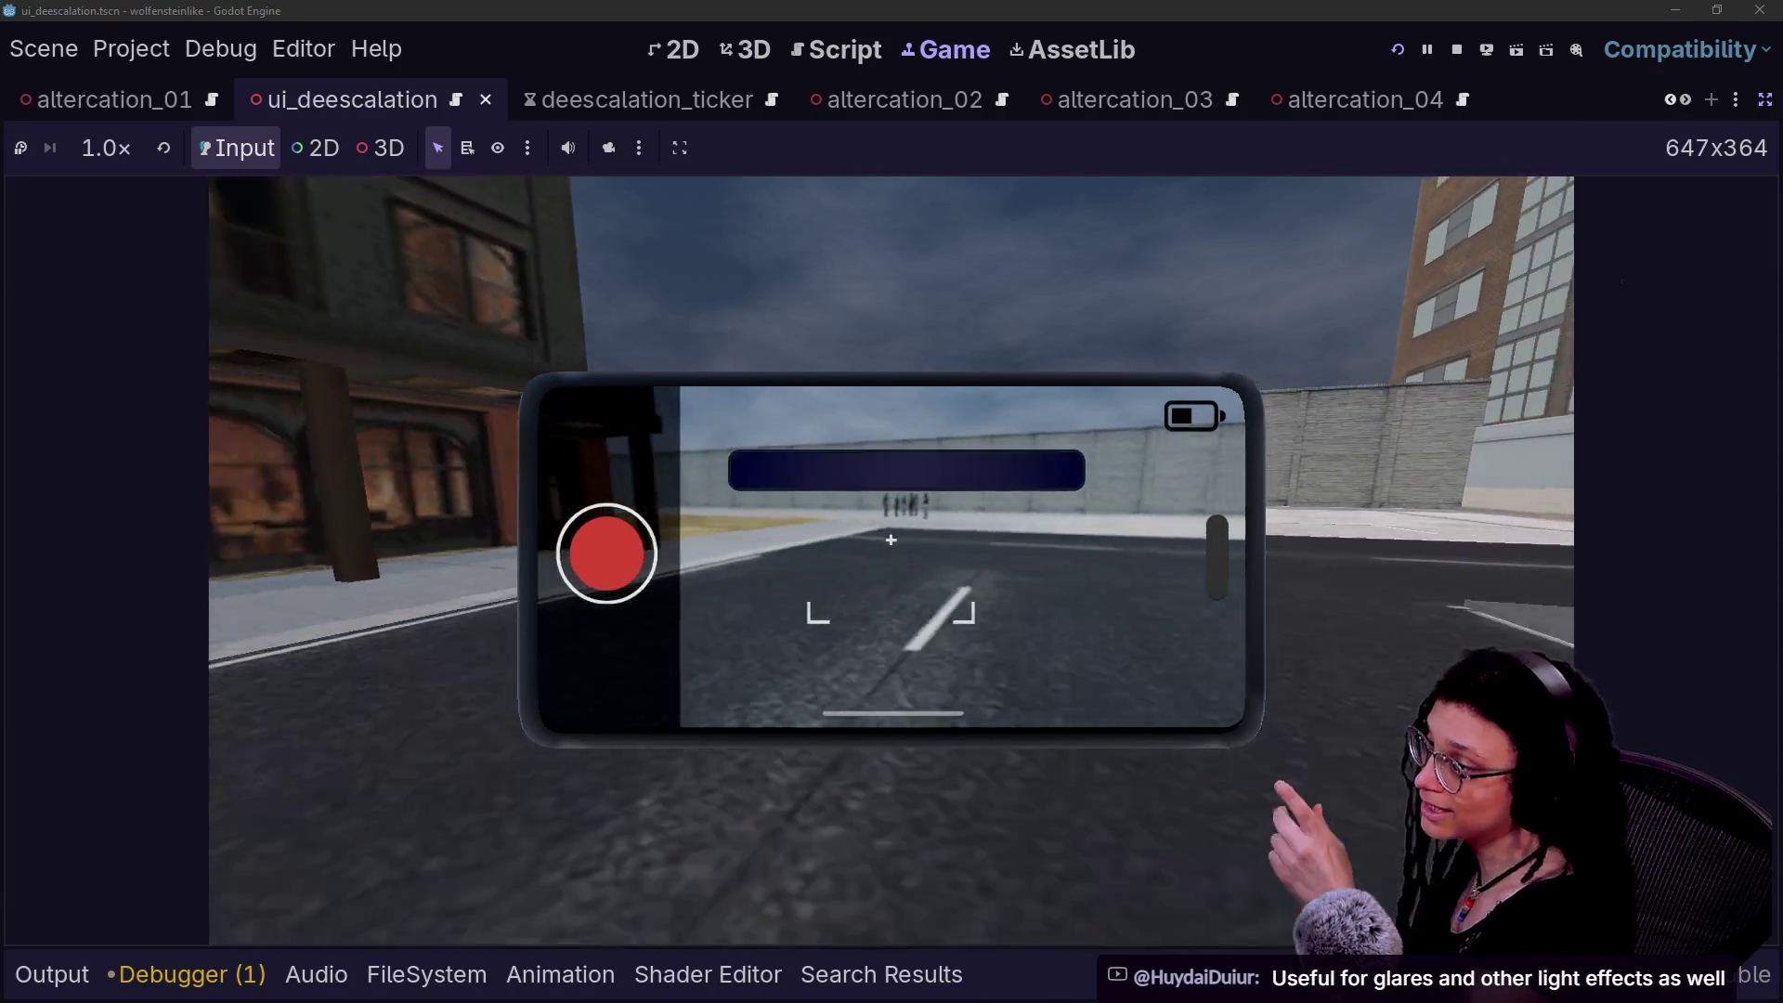
key(w)
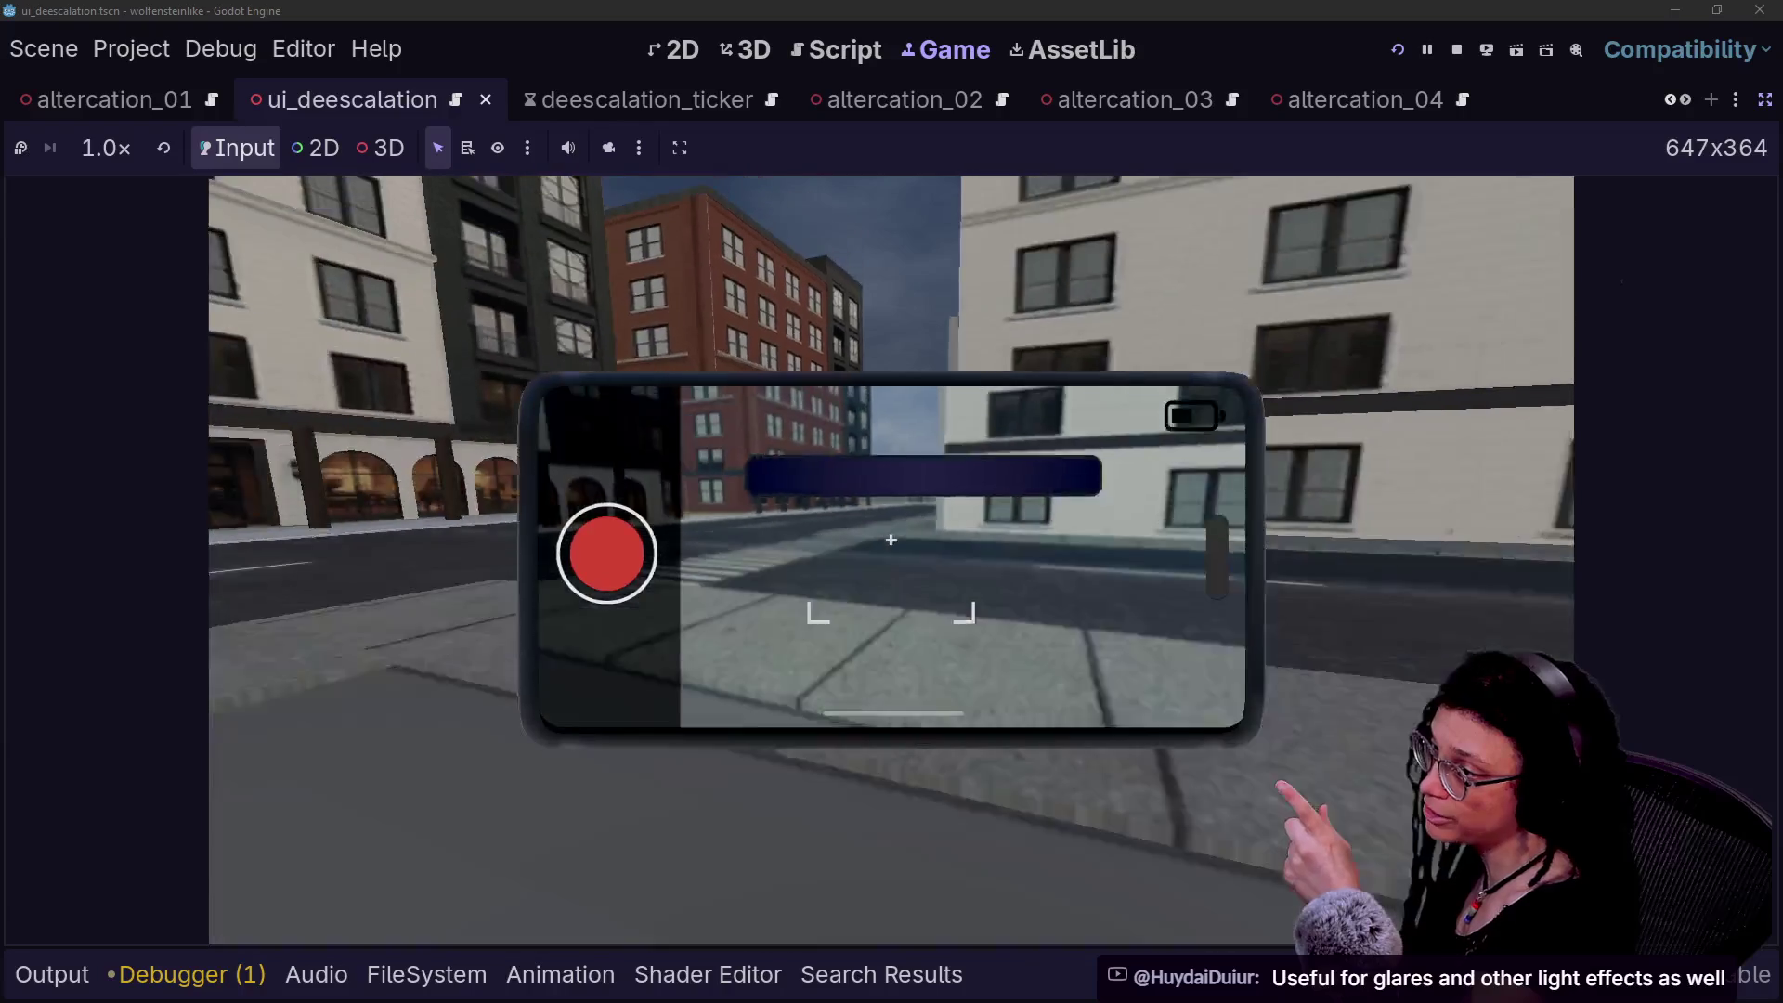
key(w)
key(w)
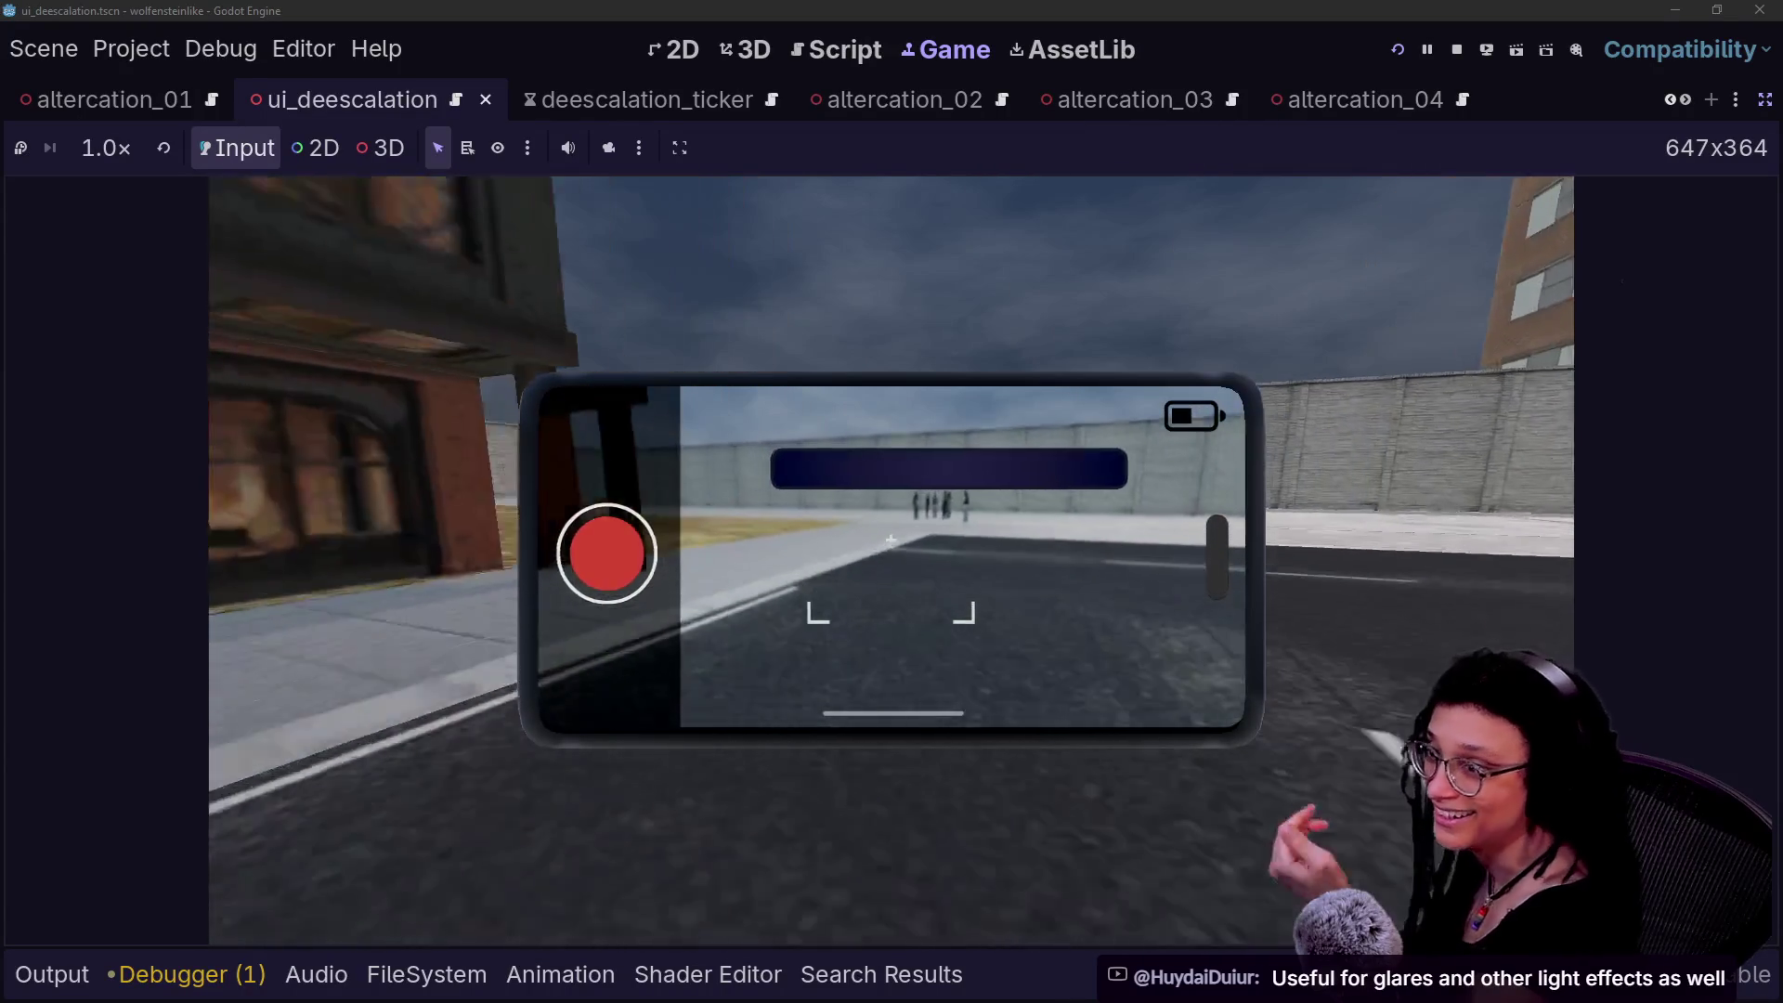
key(w)
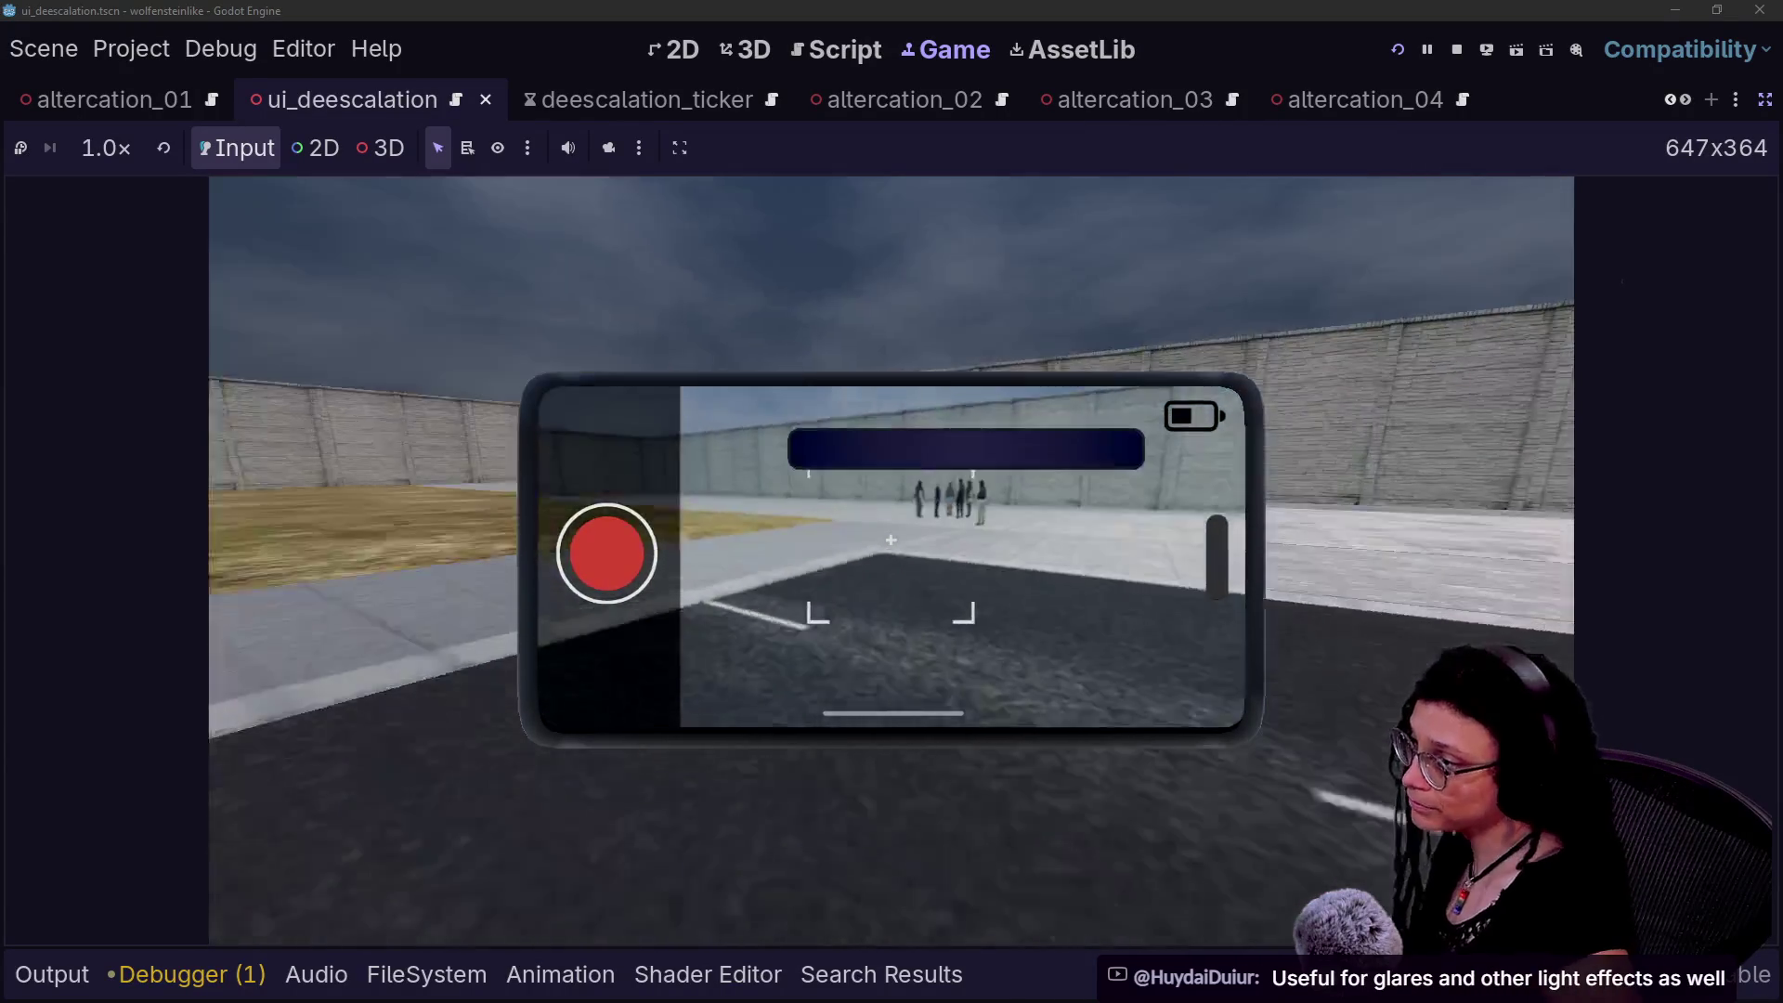
key(w)
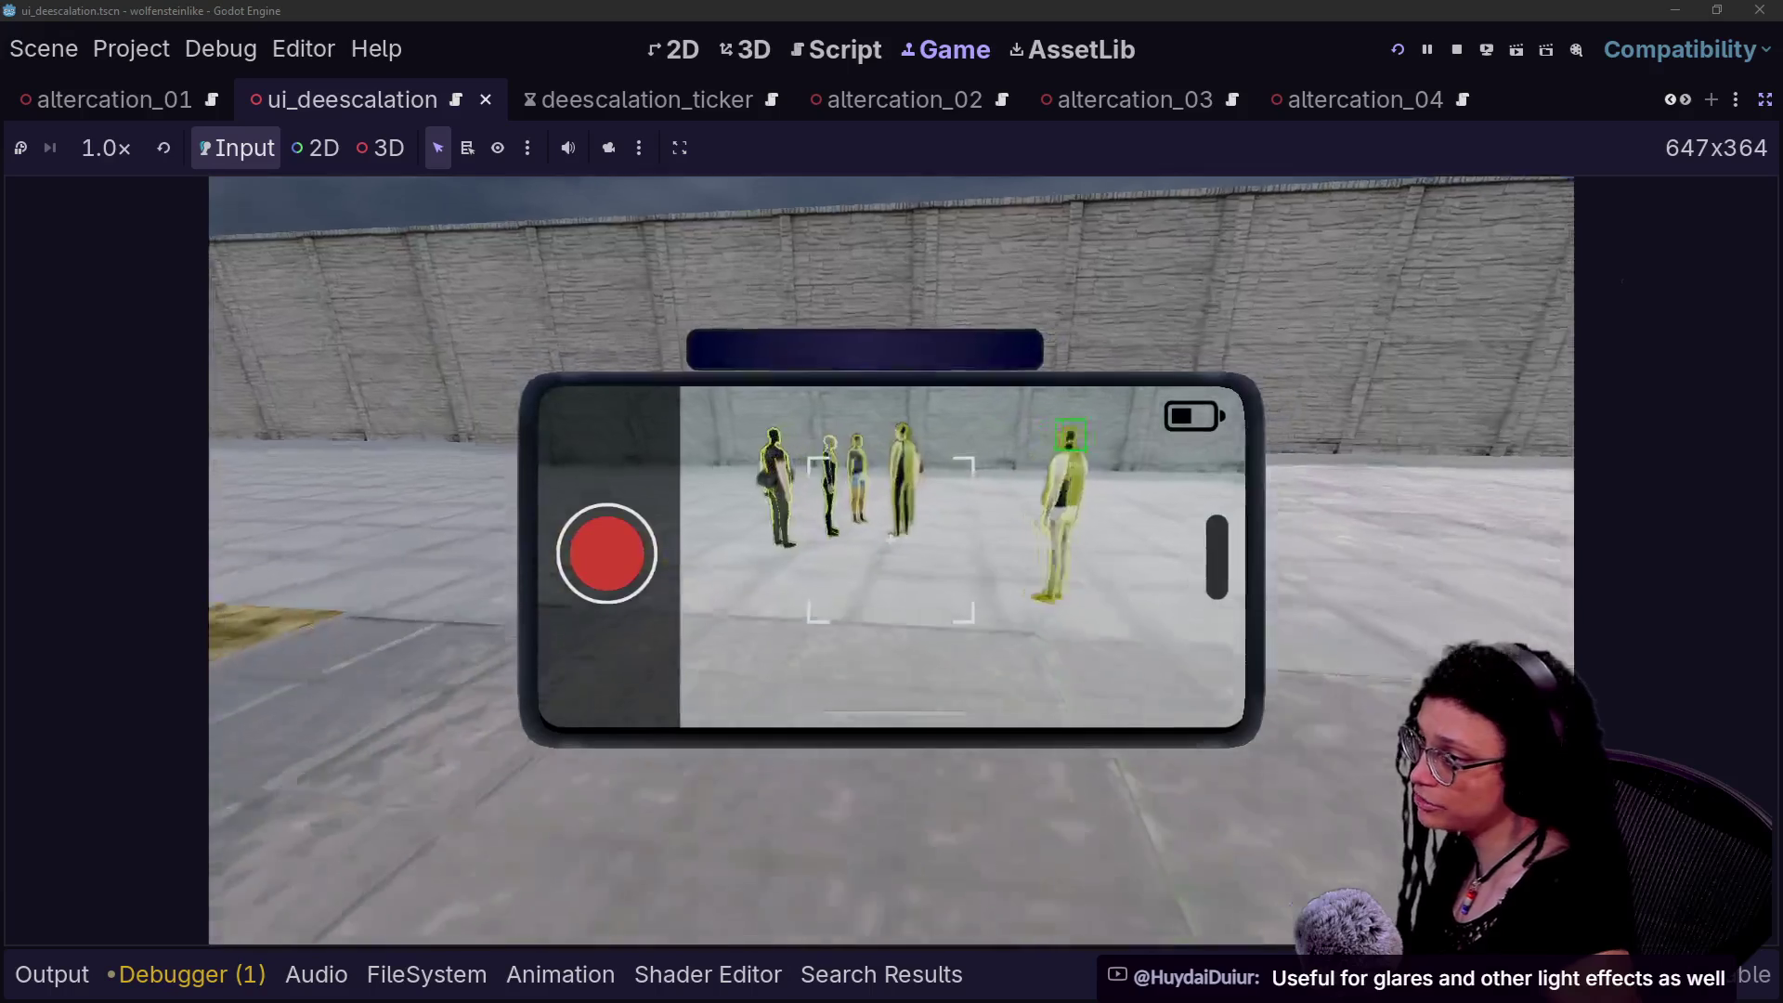
key(w)
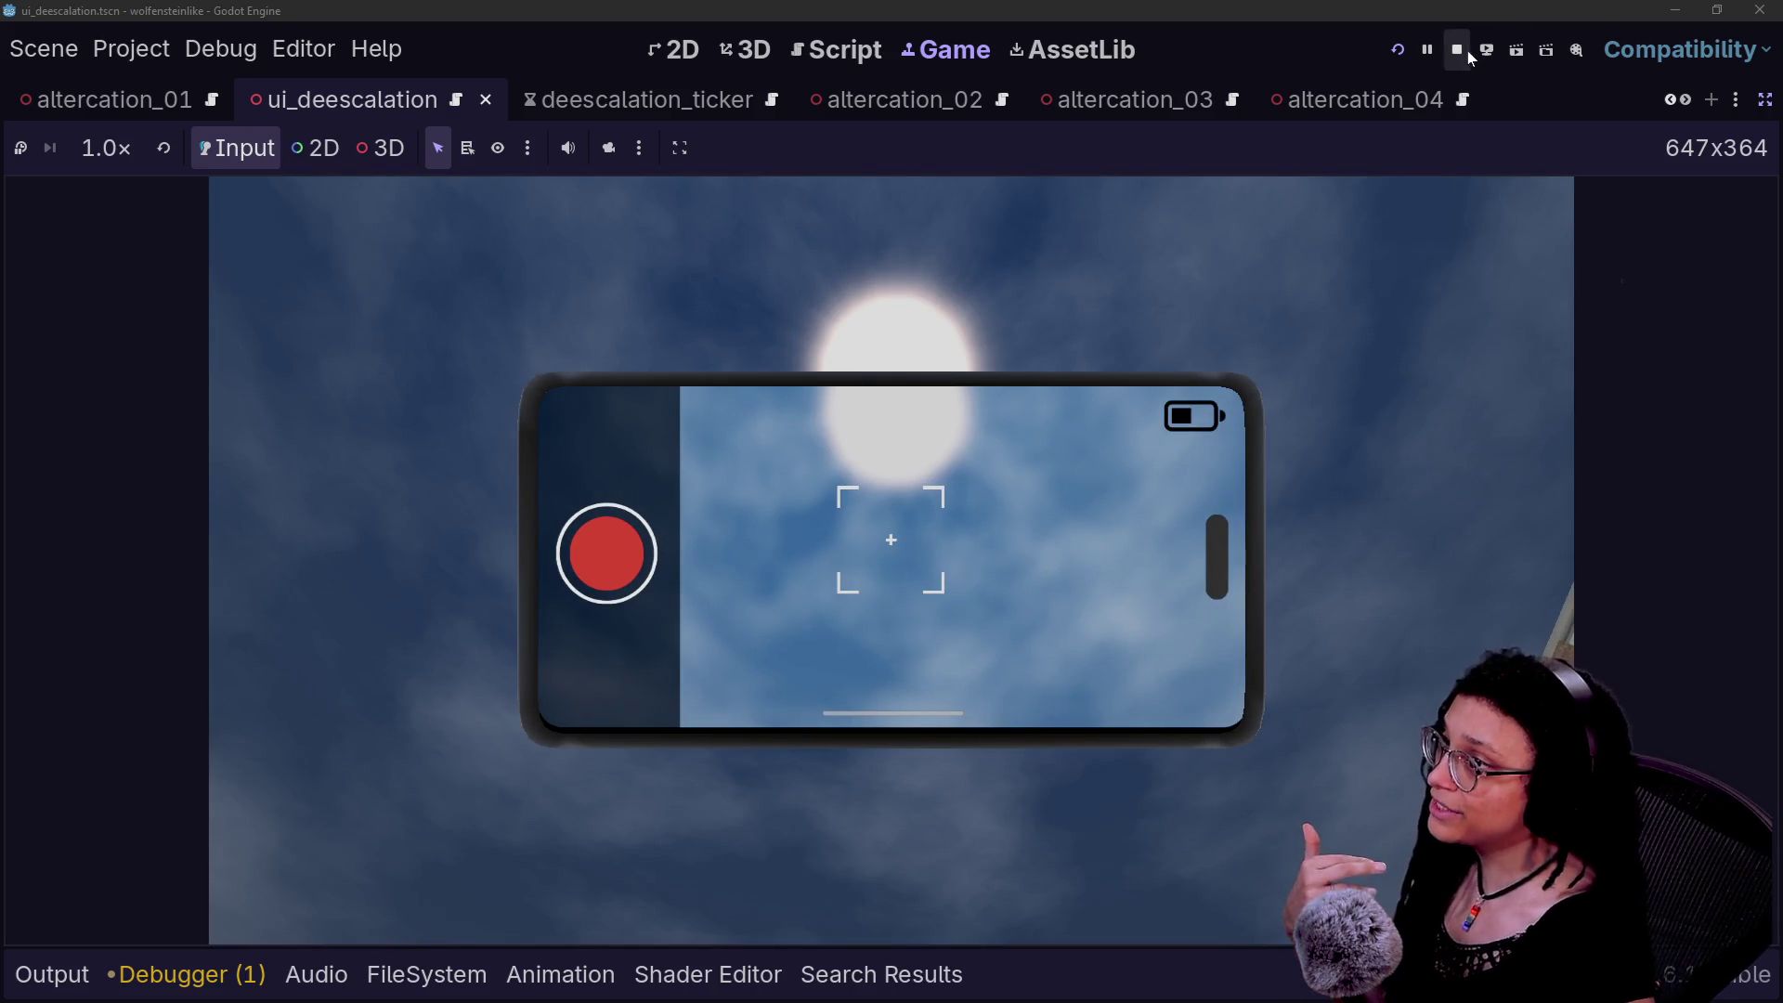
click(1457, 50)
scroll(836, 511, up, 2)
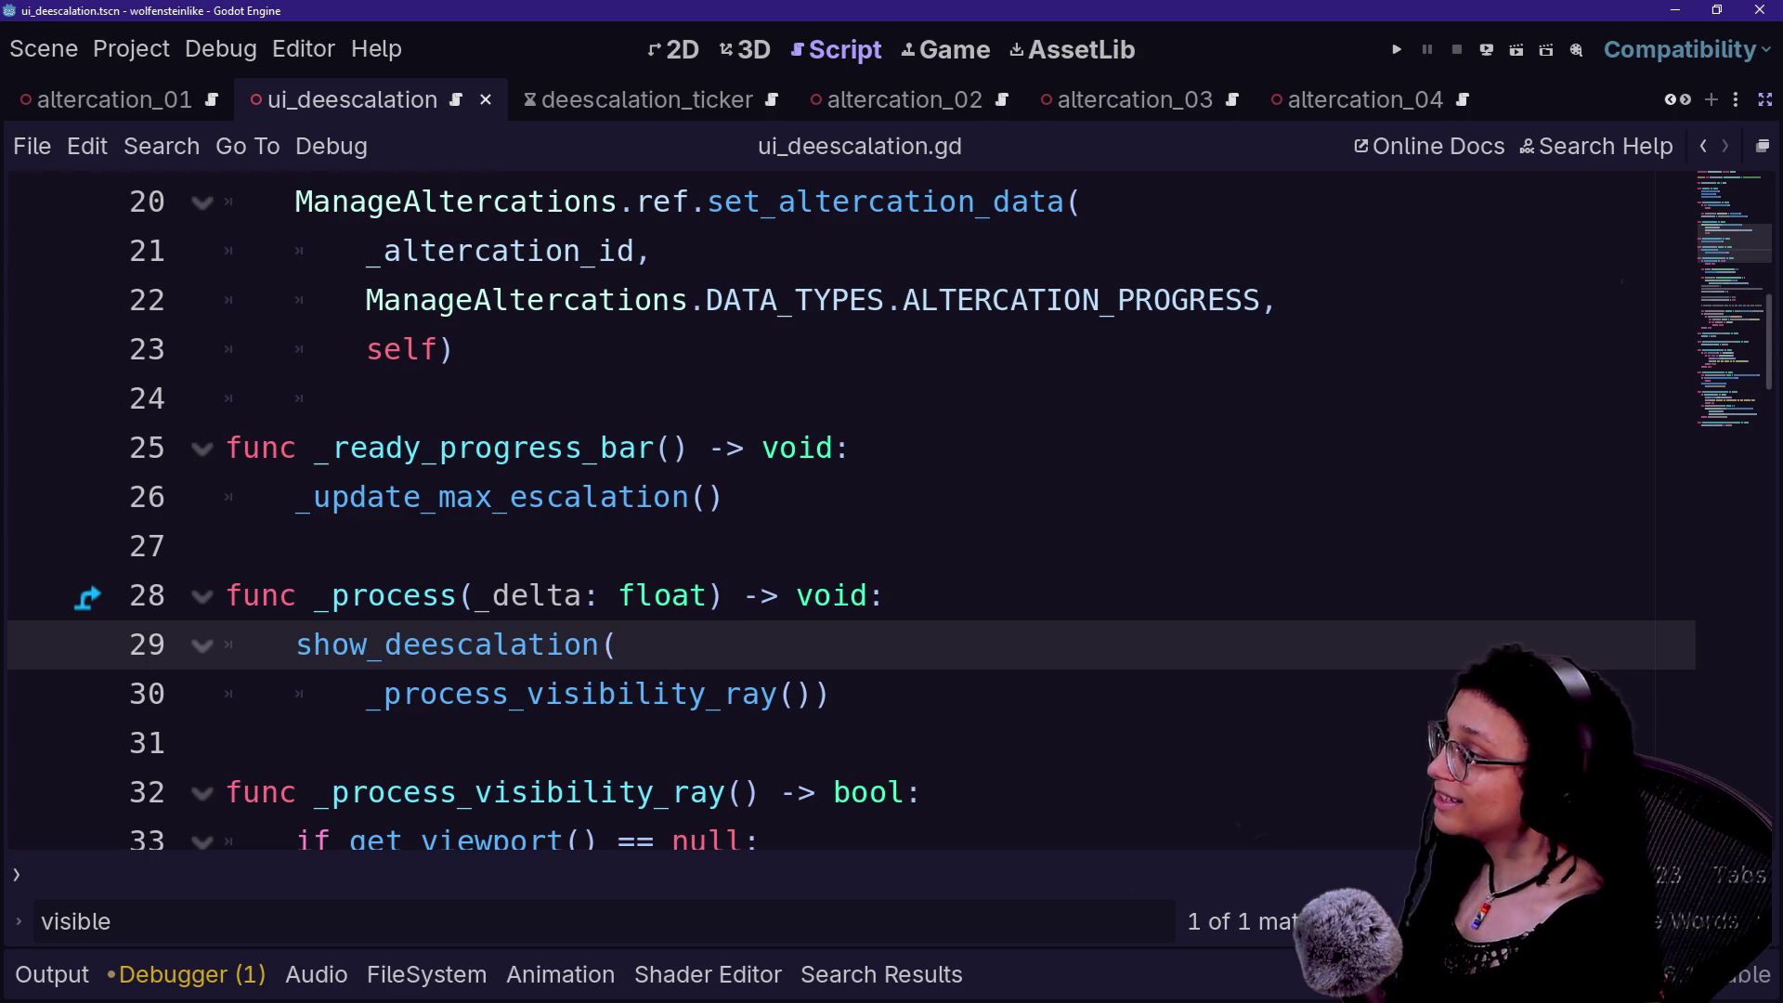
scroll(836, 511, up, 6)
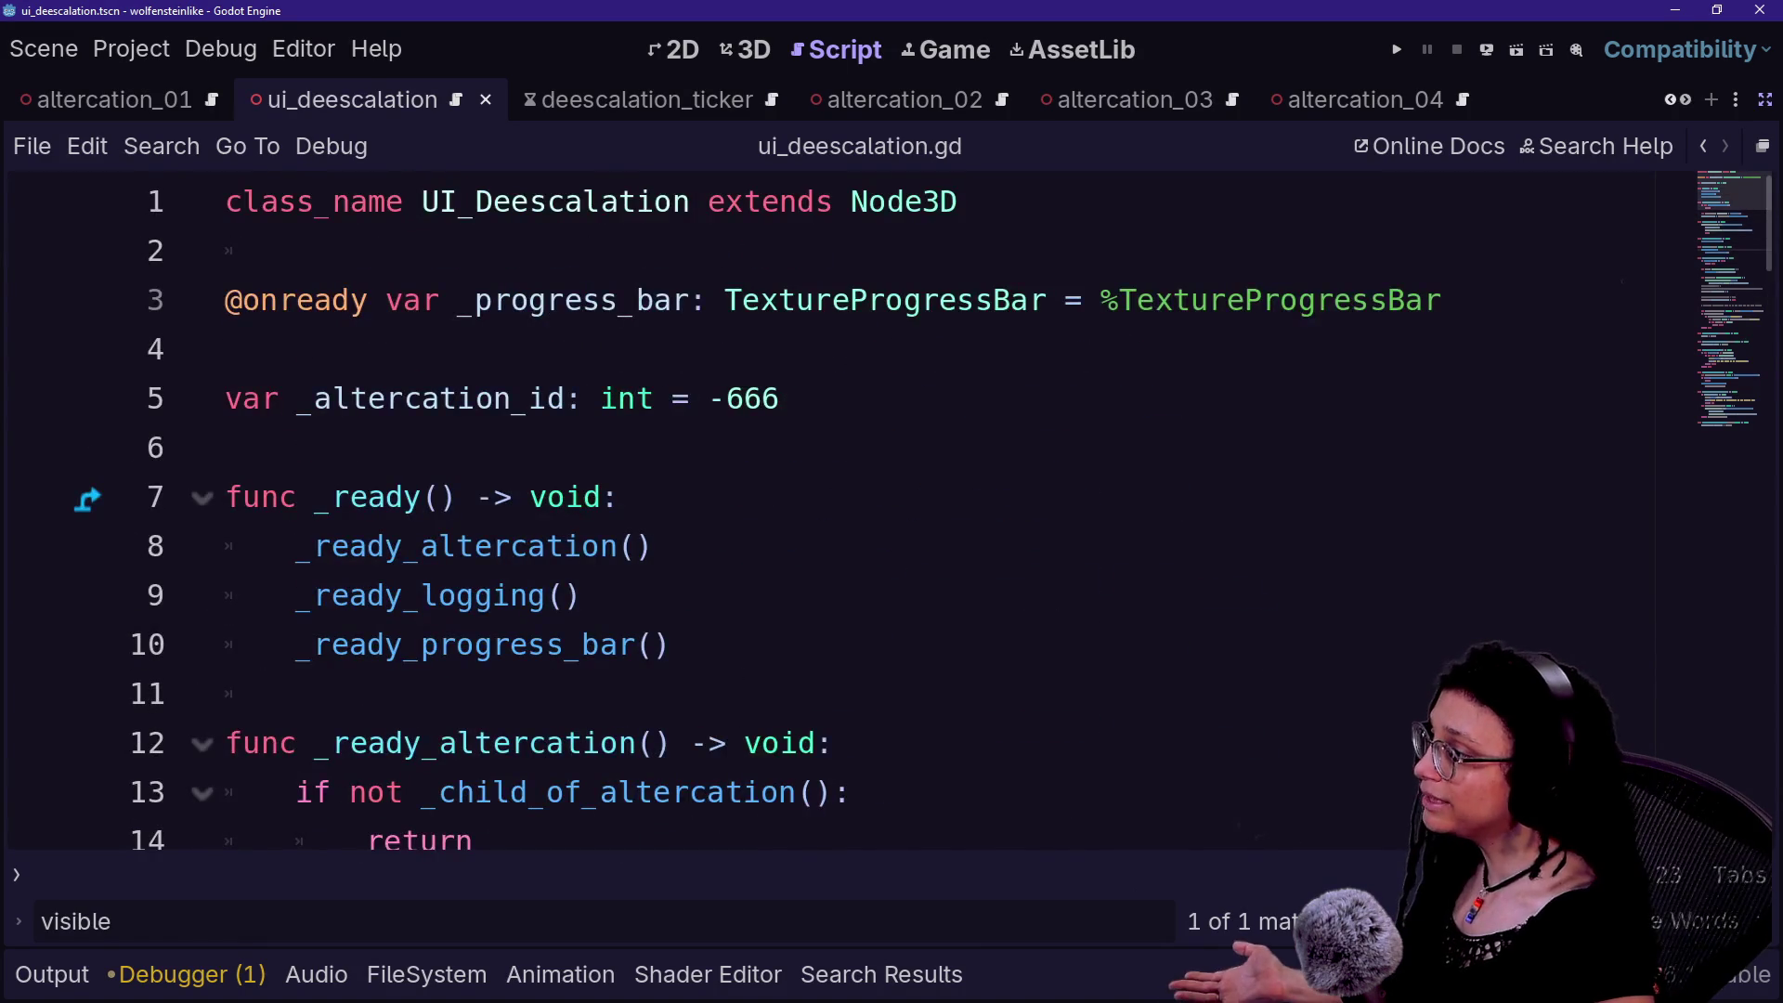
scroll(835, 511, down, 13)
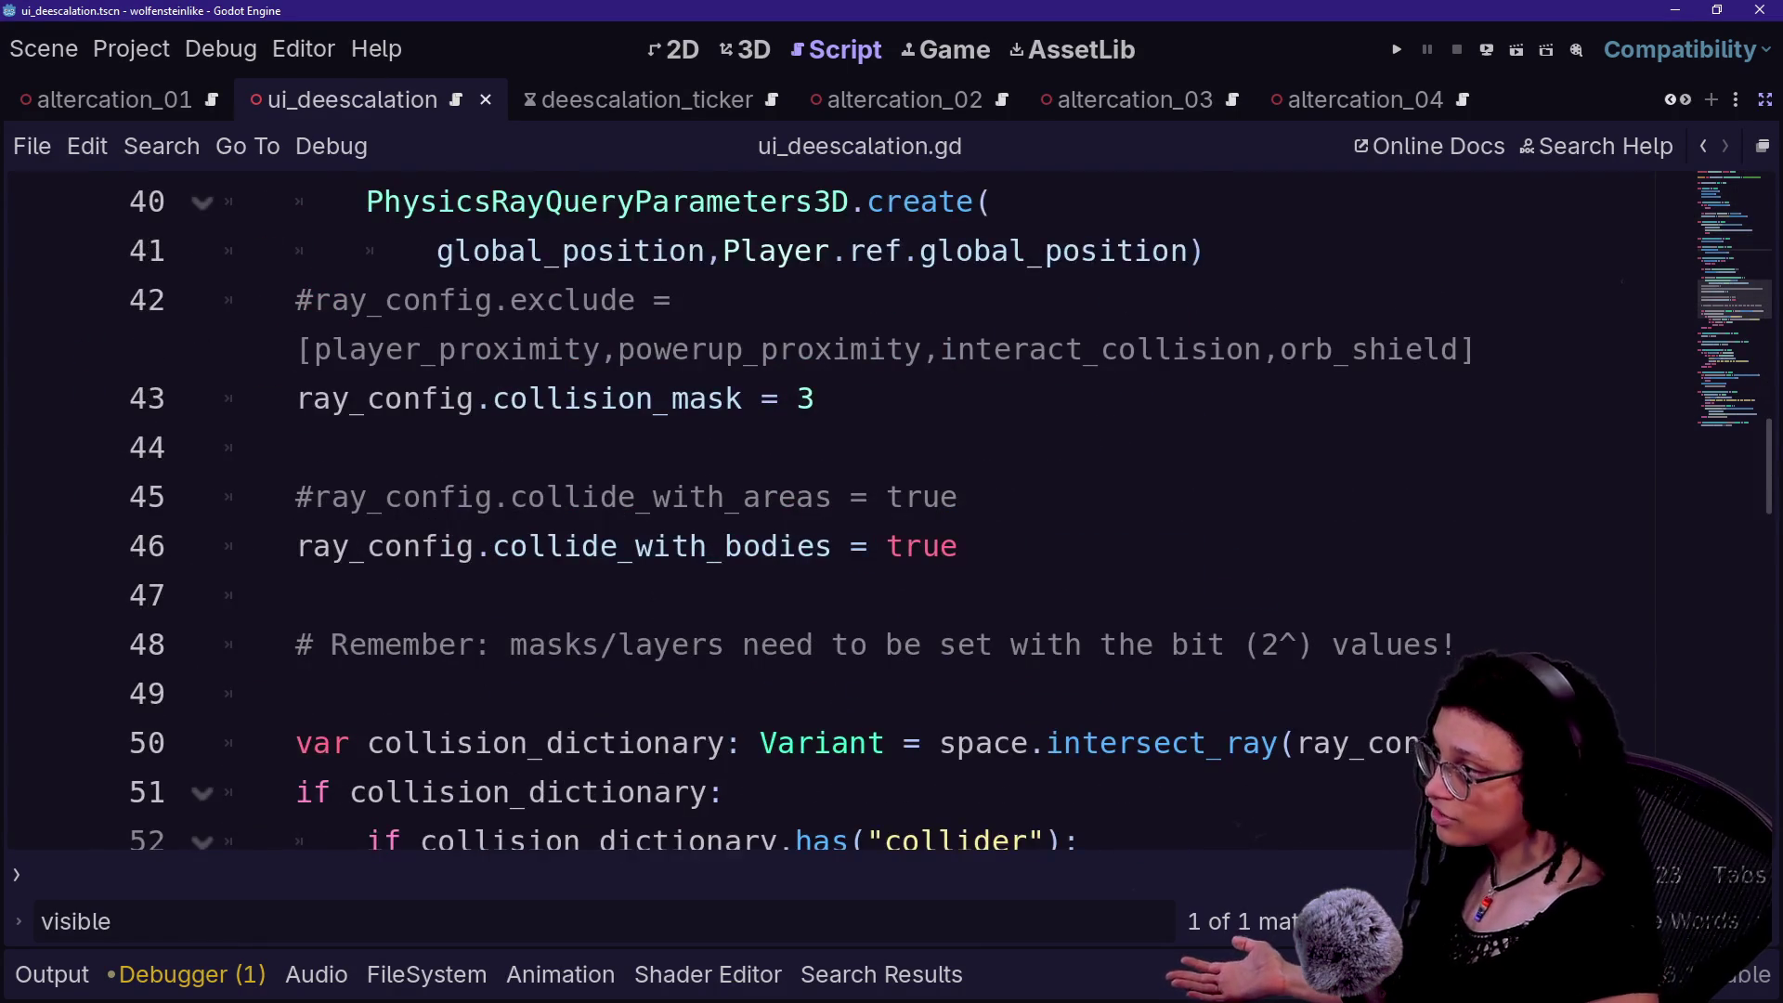
scroll(836, 510, up, 1)
click(1477, 497)
key(Down)
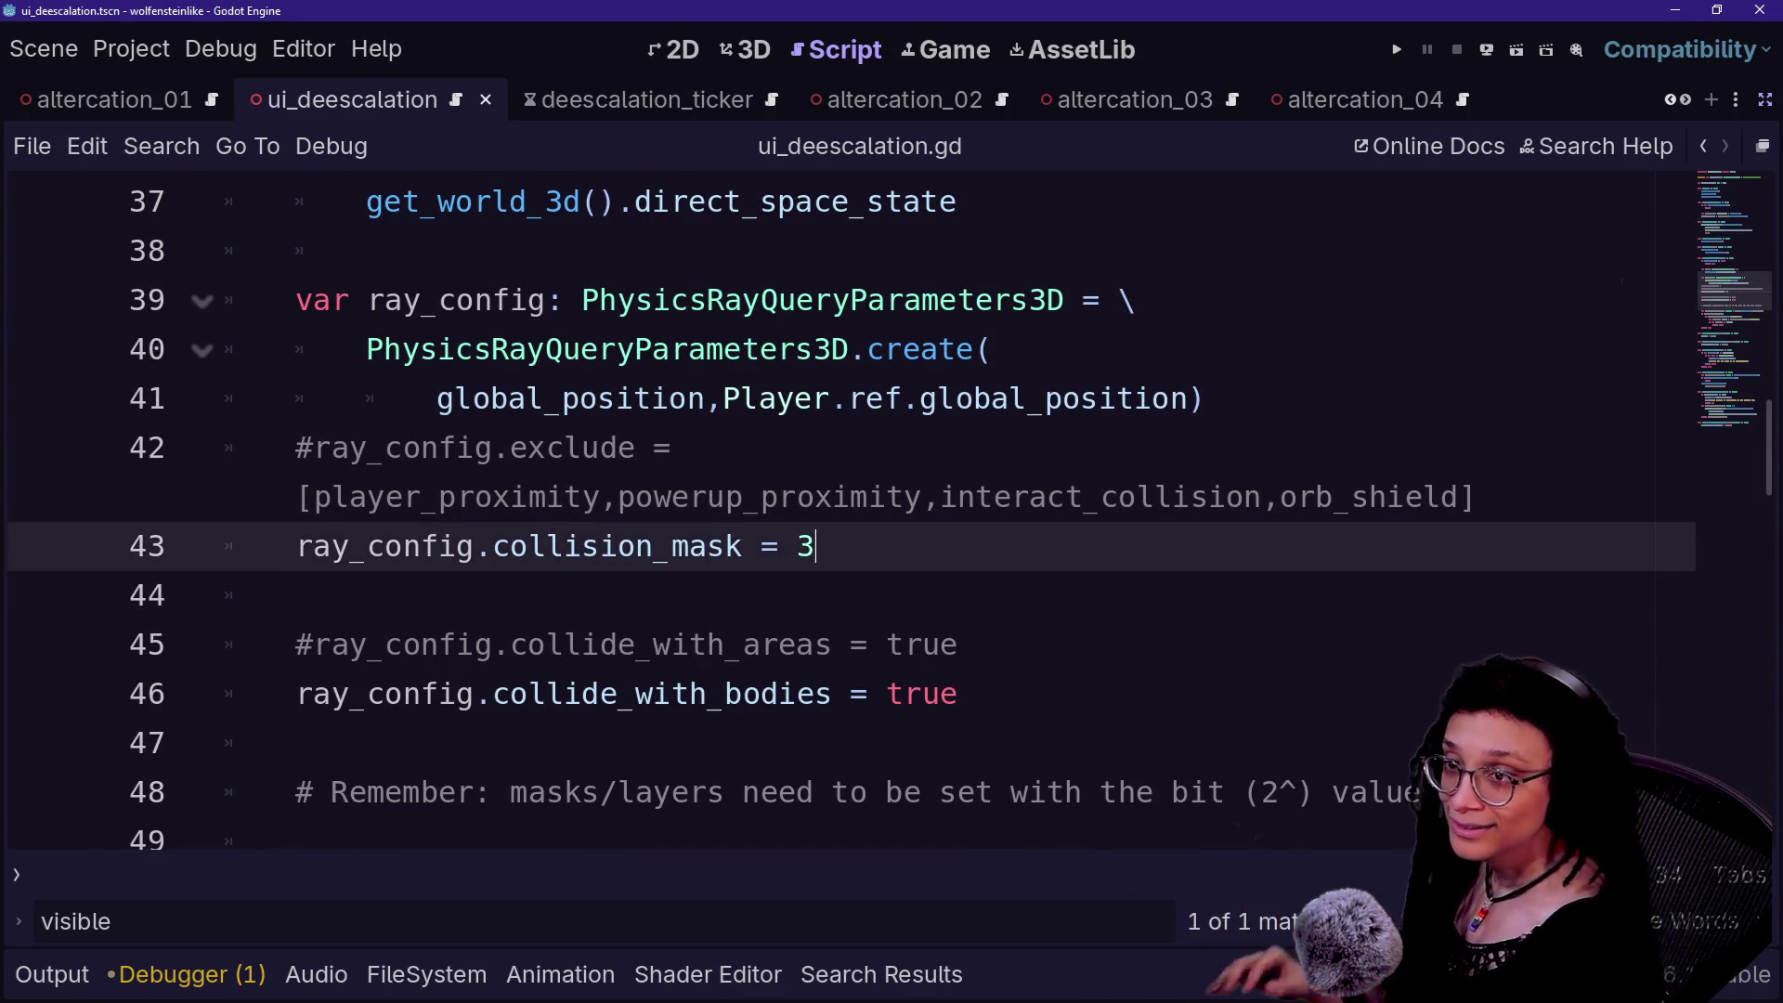
right_click(990, 546)
key(Escape)
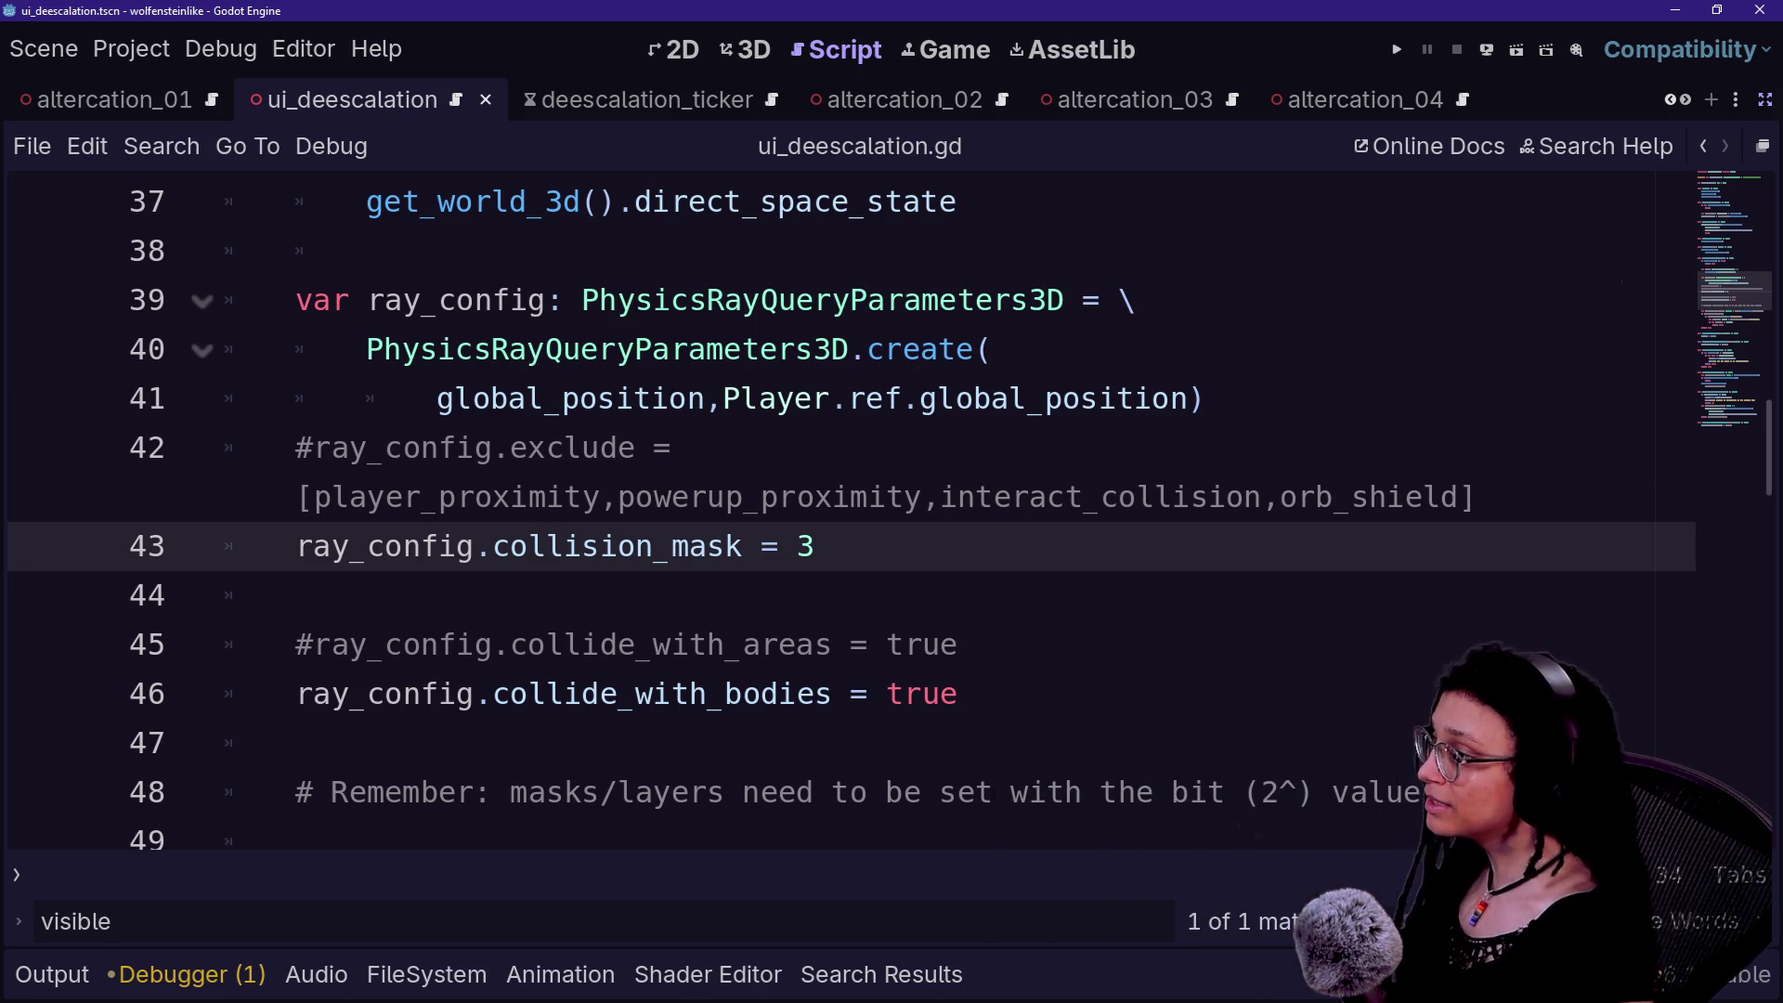
scroll(990, 546, up, 1)
scroll(990, 546, down, 4)
scroll(990, 546, up, 3)
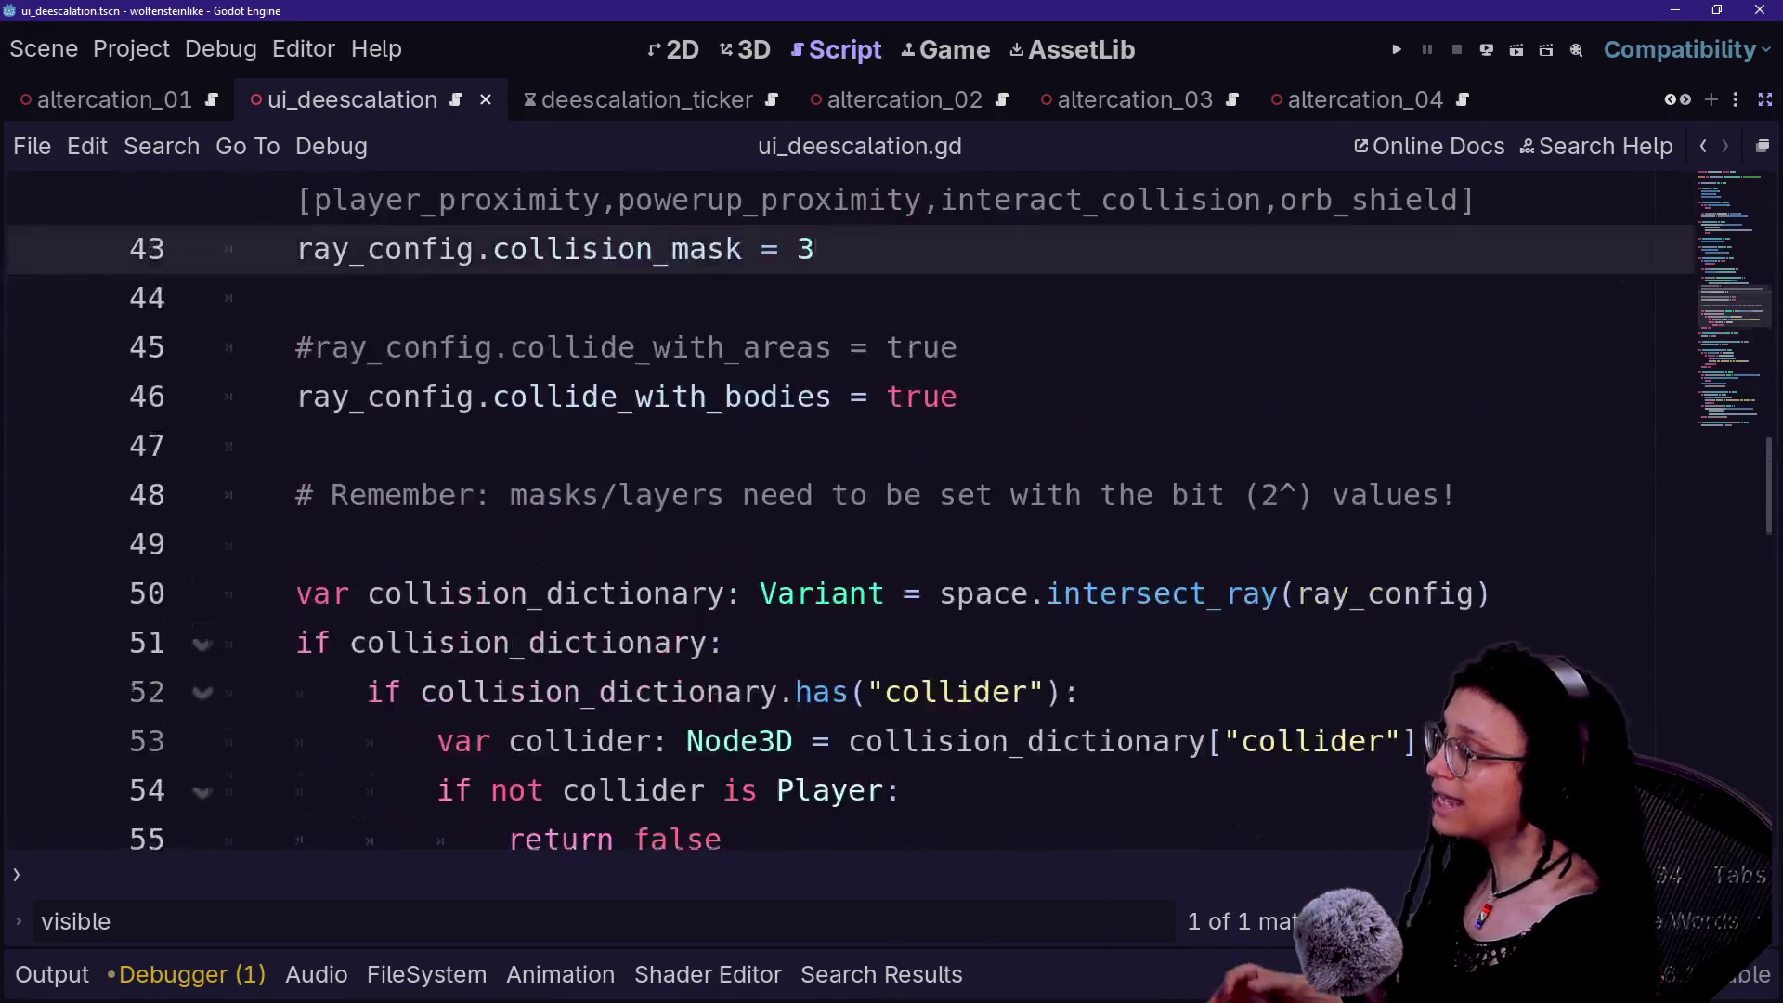
scroll(990, 546, up, 1)
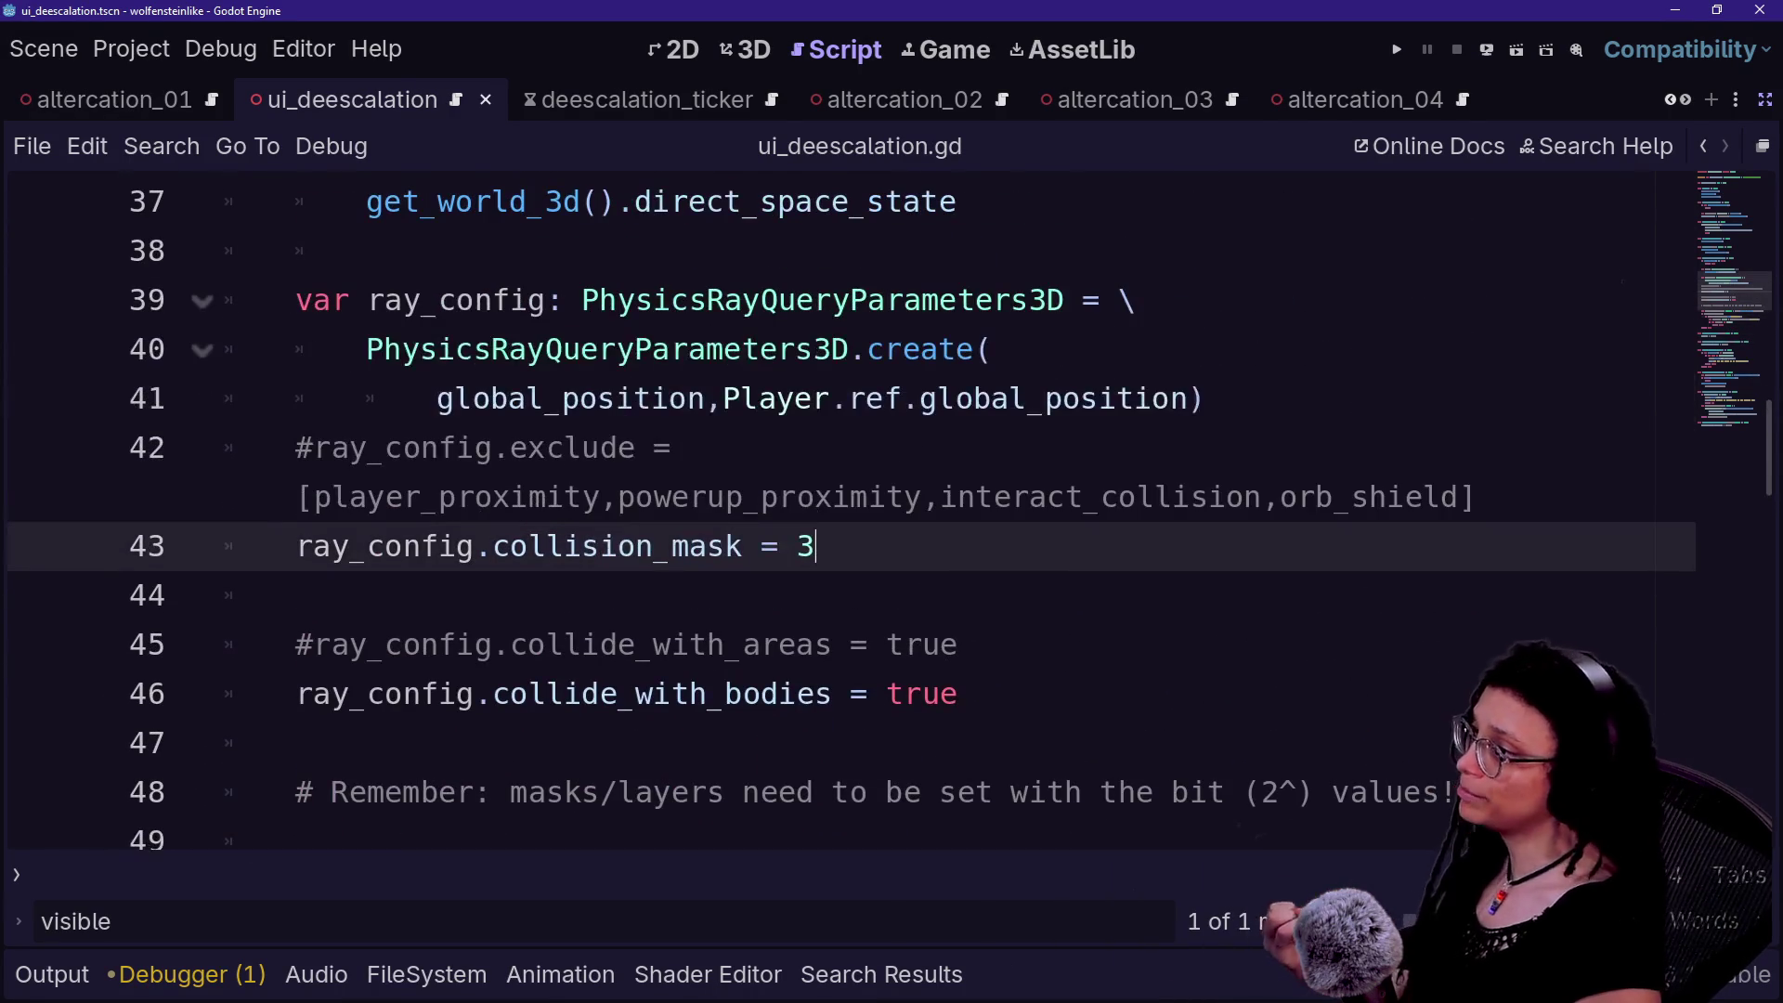
key(ctrl+minus)
key(ctrl+minus)
key(ctrl+minus)
key(ctrl+minus)
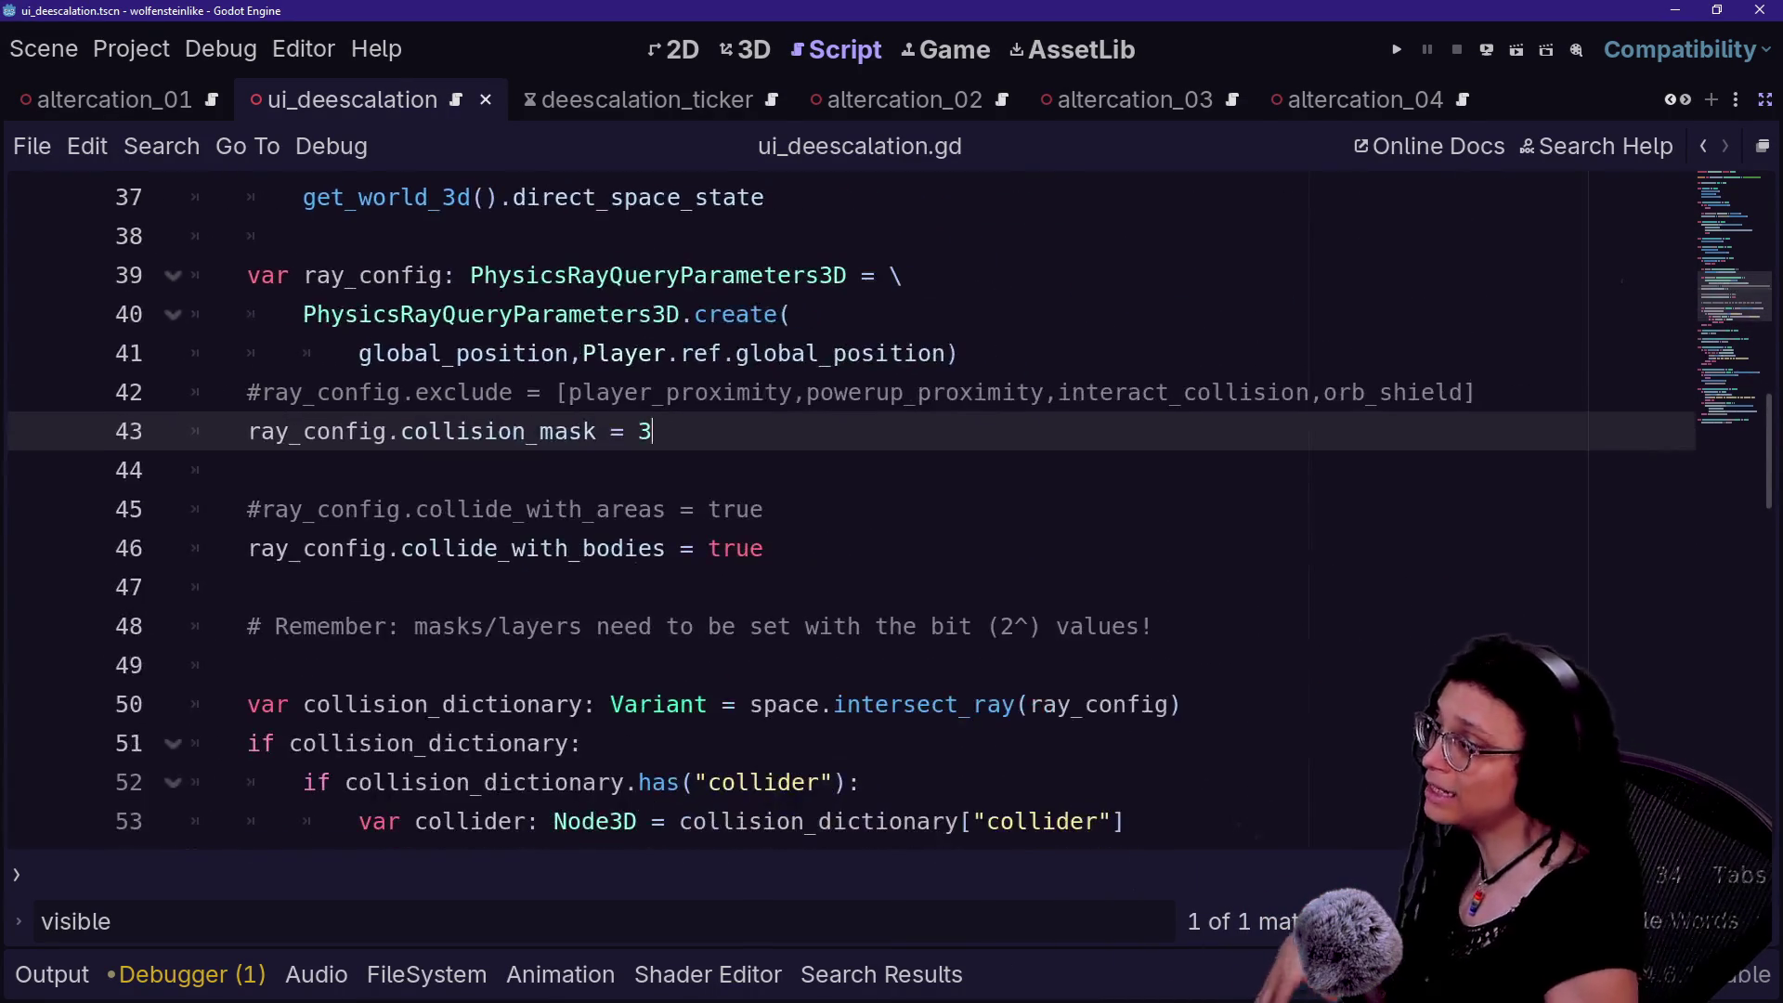
scroll(990, 546, up, 1)
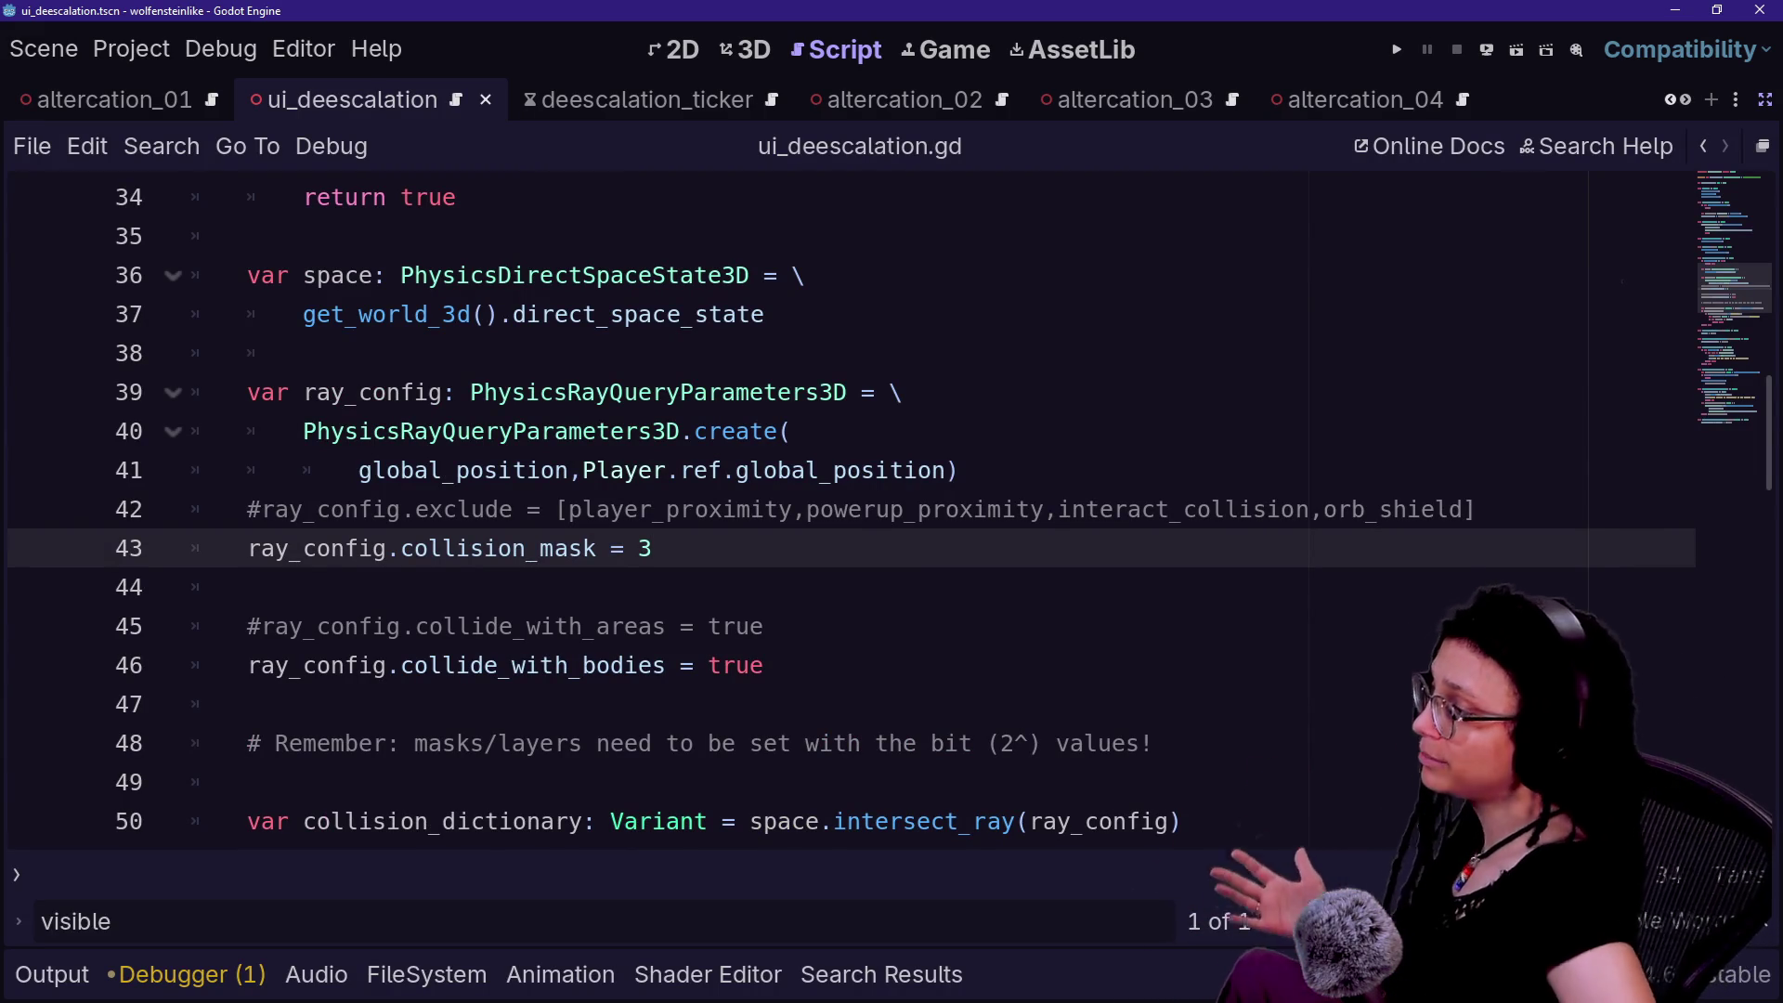
mouse_move(608, 392)
mouse_down()
mouse_move(652, 548)
mouse_move(763, 626)
mouse_up()
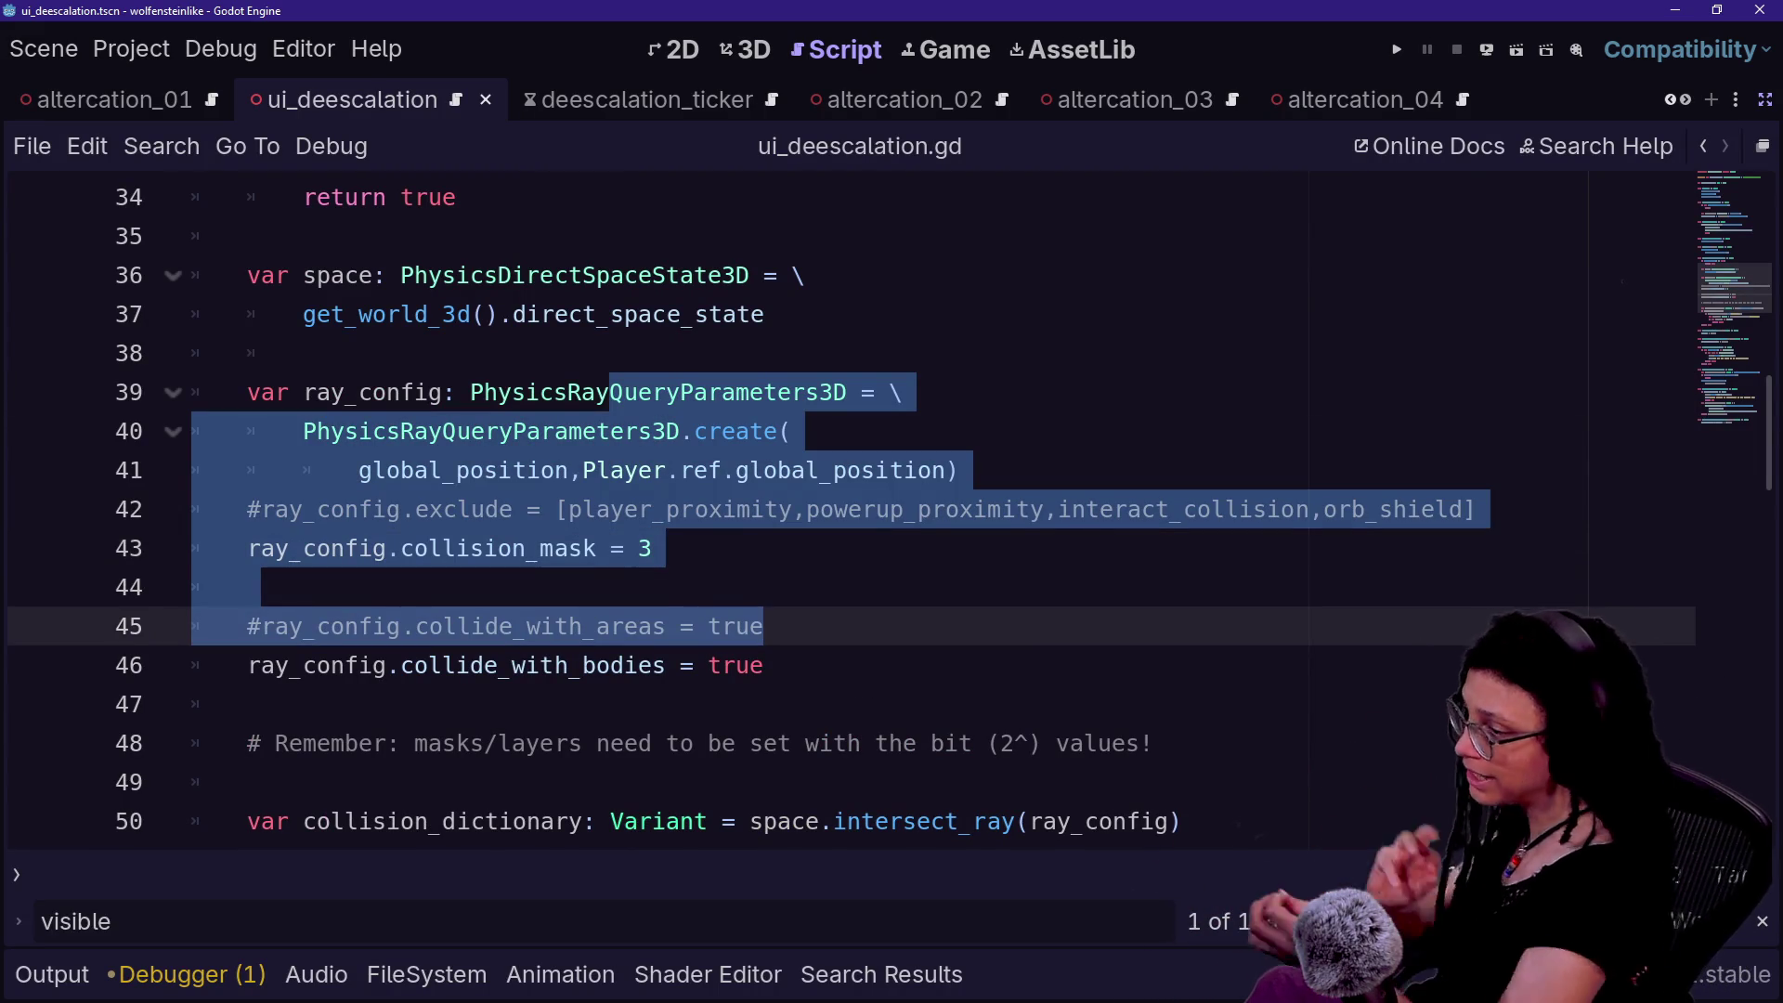
click(764, 665)
key(Down)
key(Down)
key(Down)
scroll(741, 592, down, 2)
scroll(873, 671, down, 1)
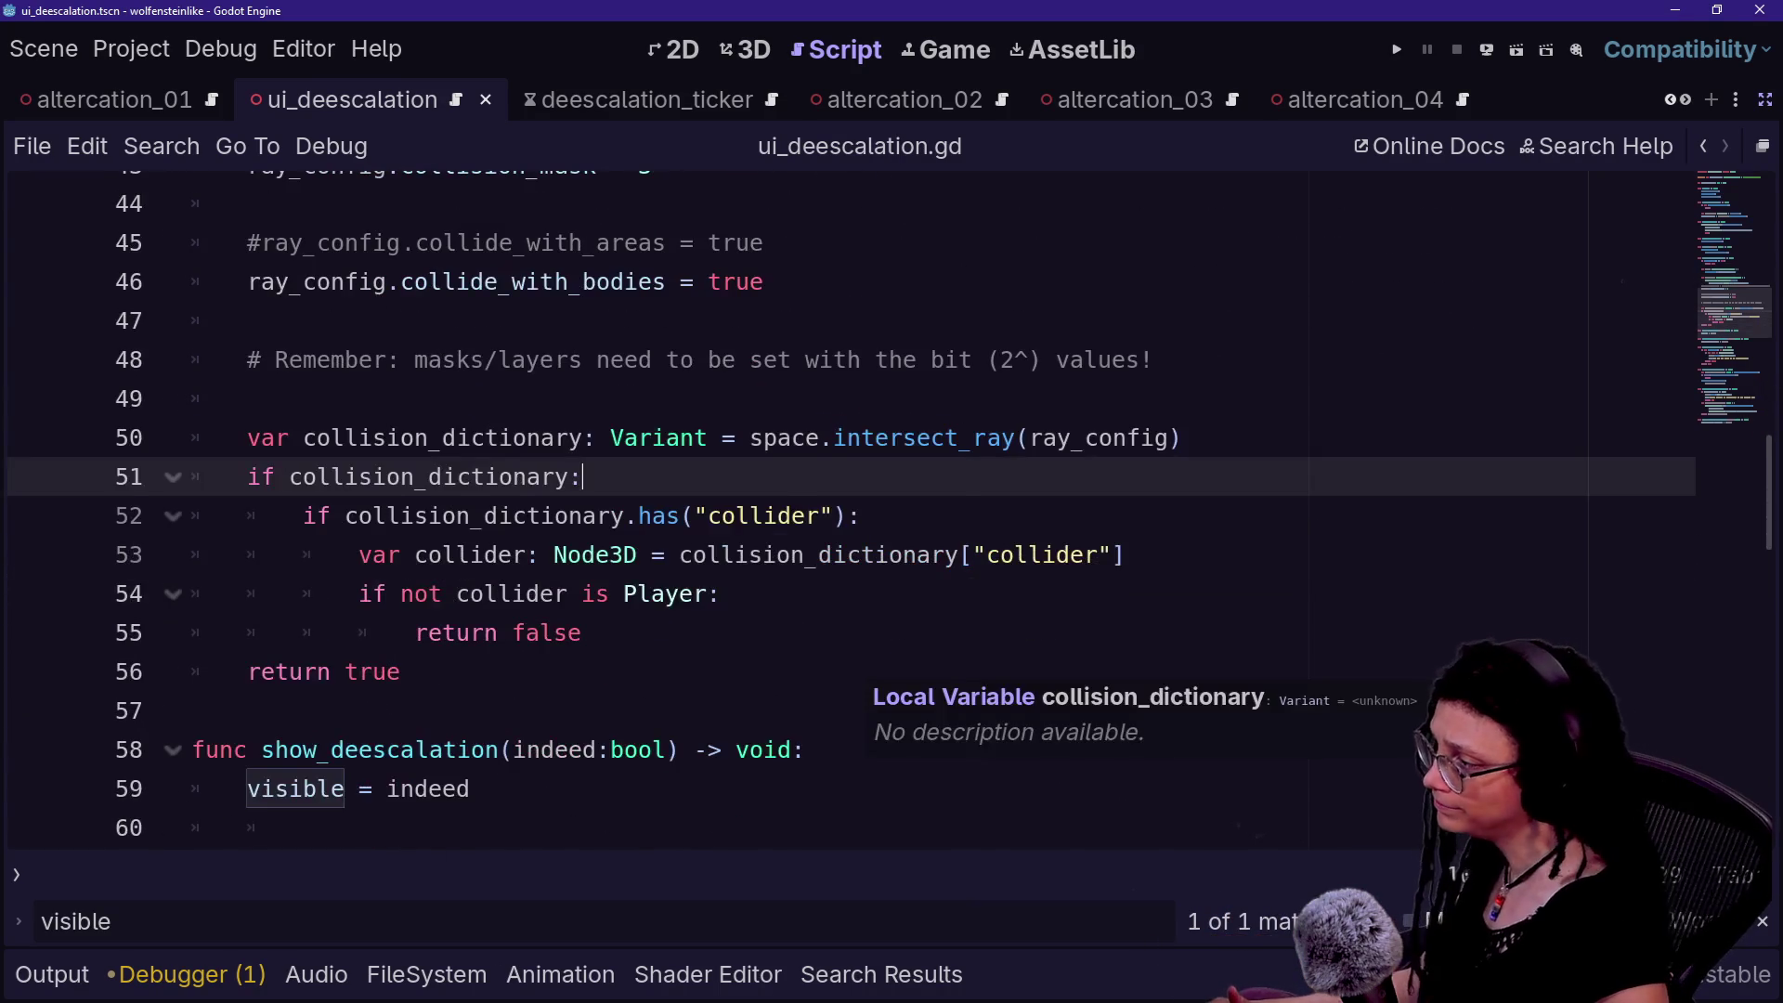
scroll(873, 671, up, 5)
scroll(706, 511, up, 2)
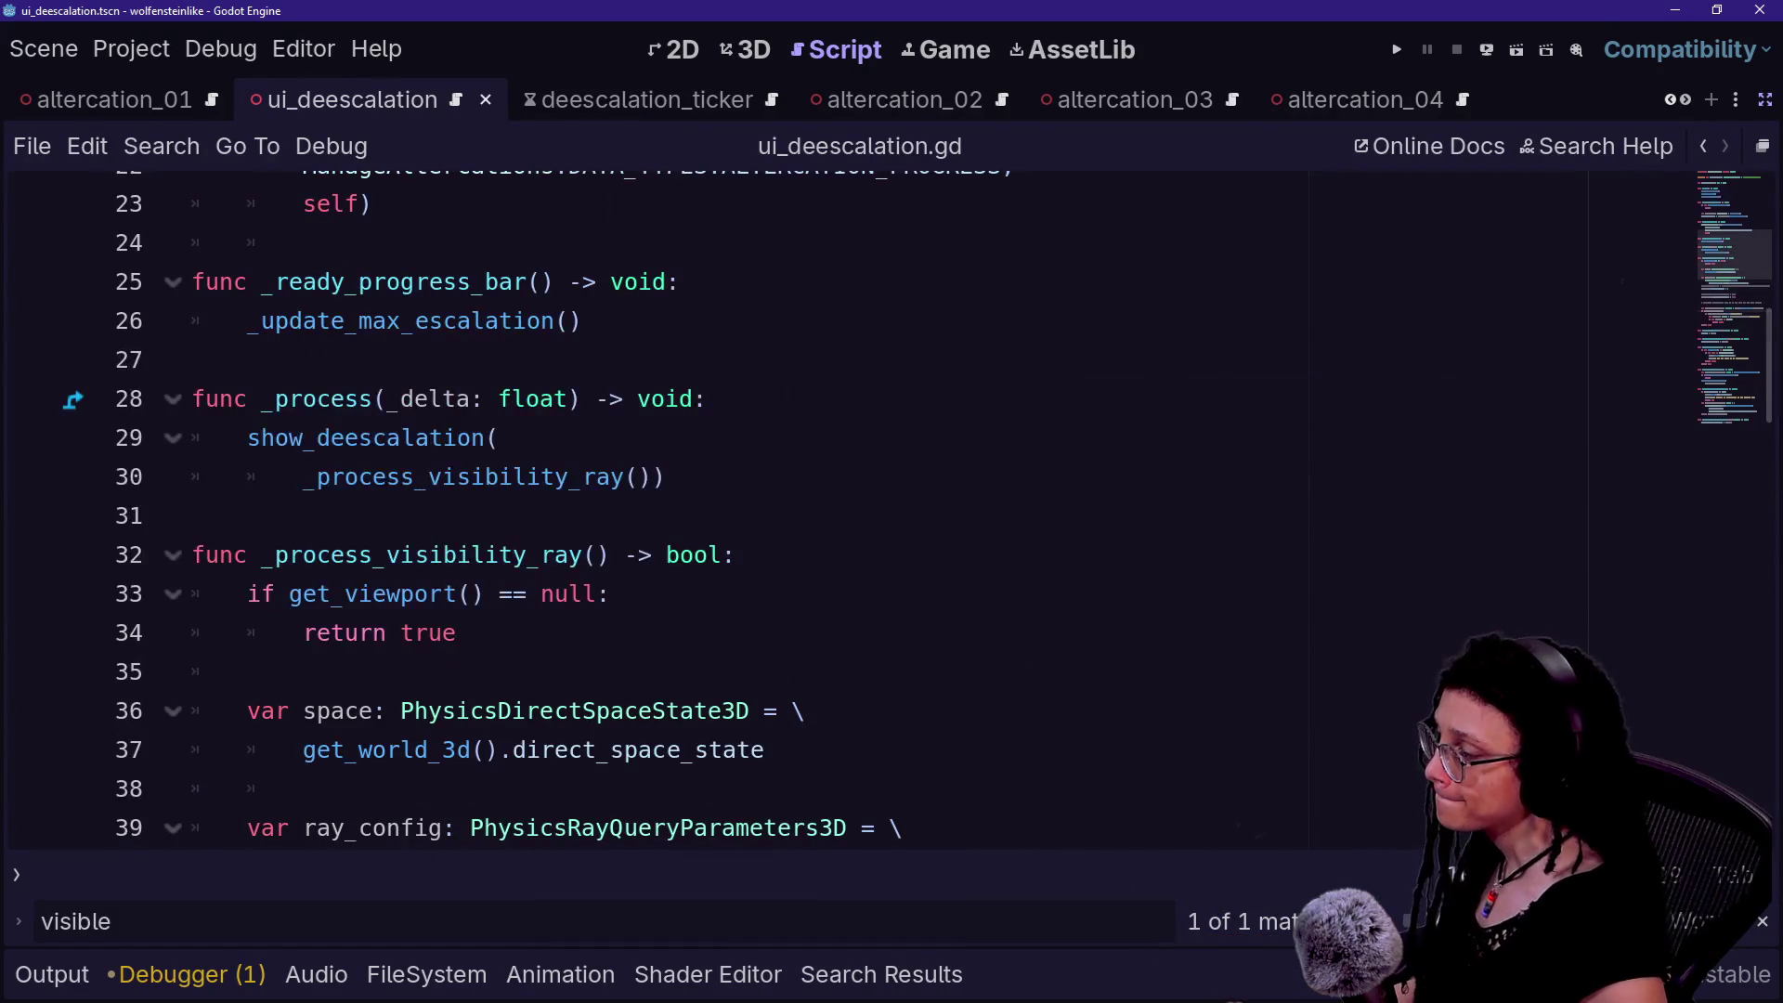
scroll(706, 511, up, 3)
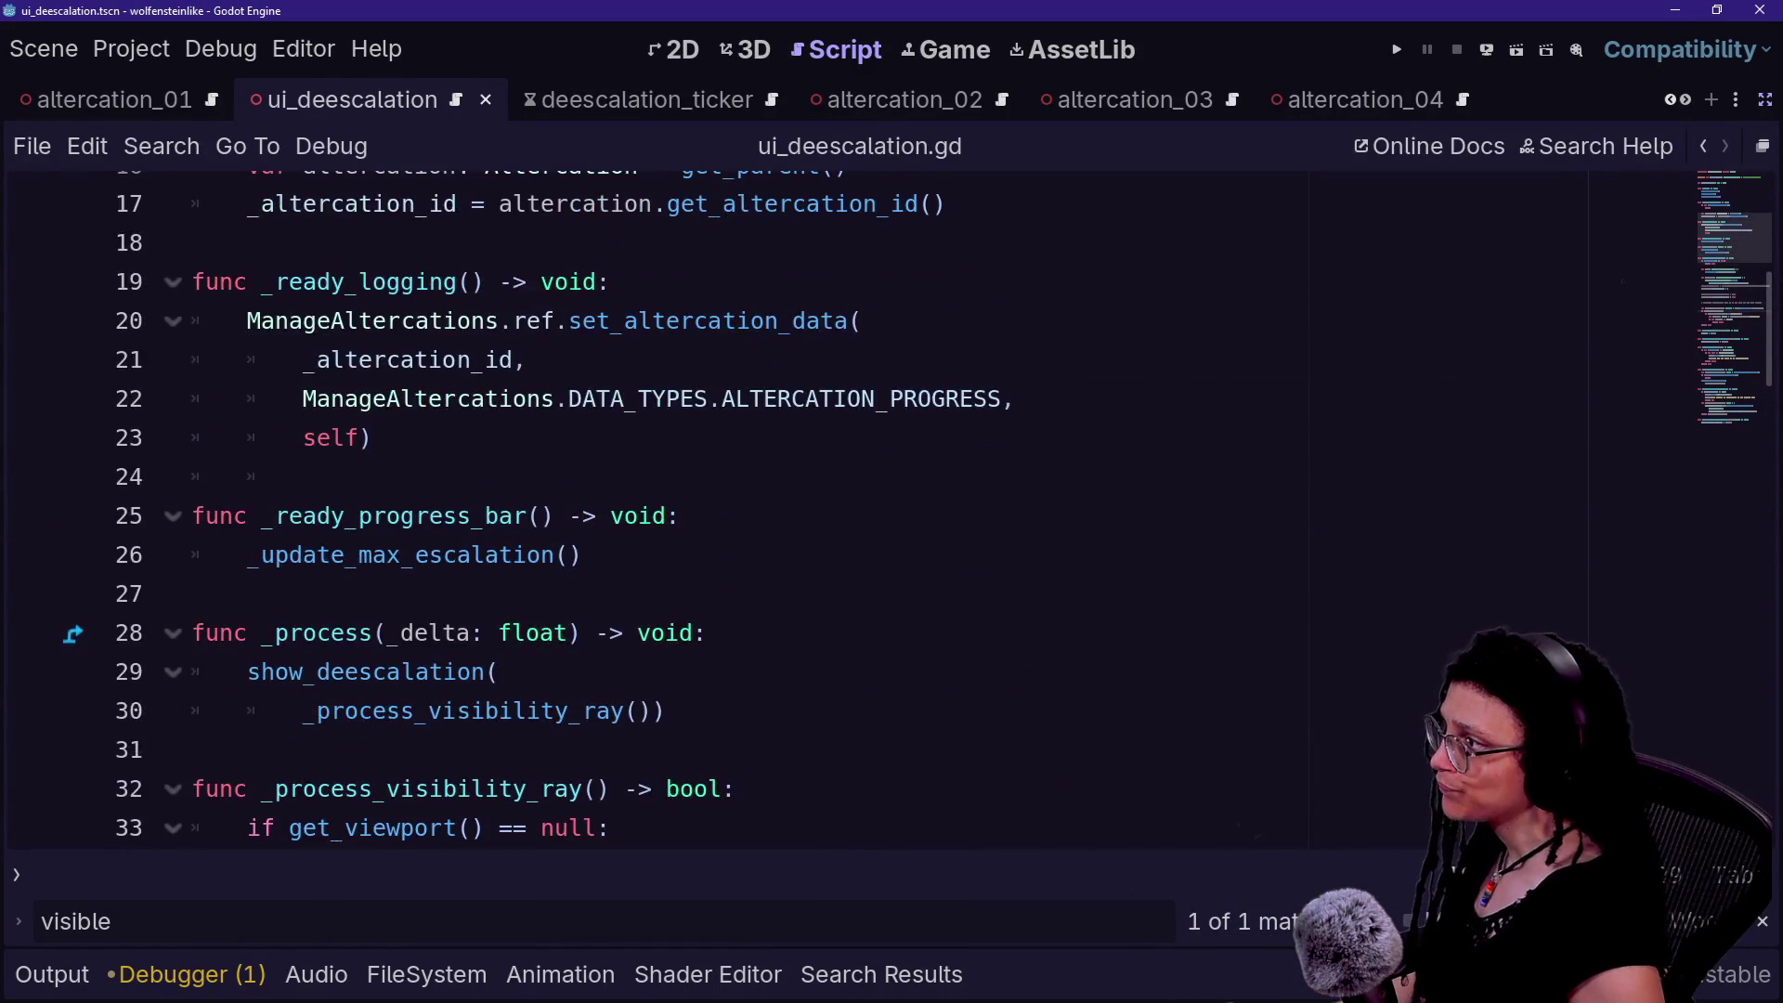
scroll(706, 510, down, 1)
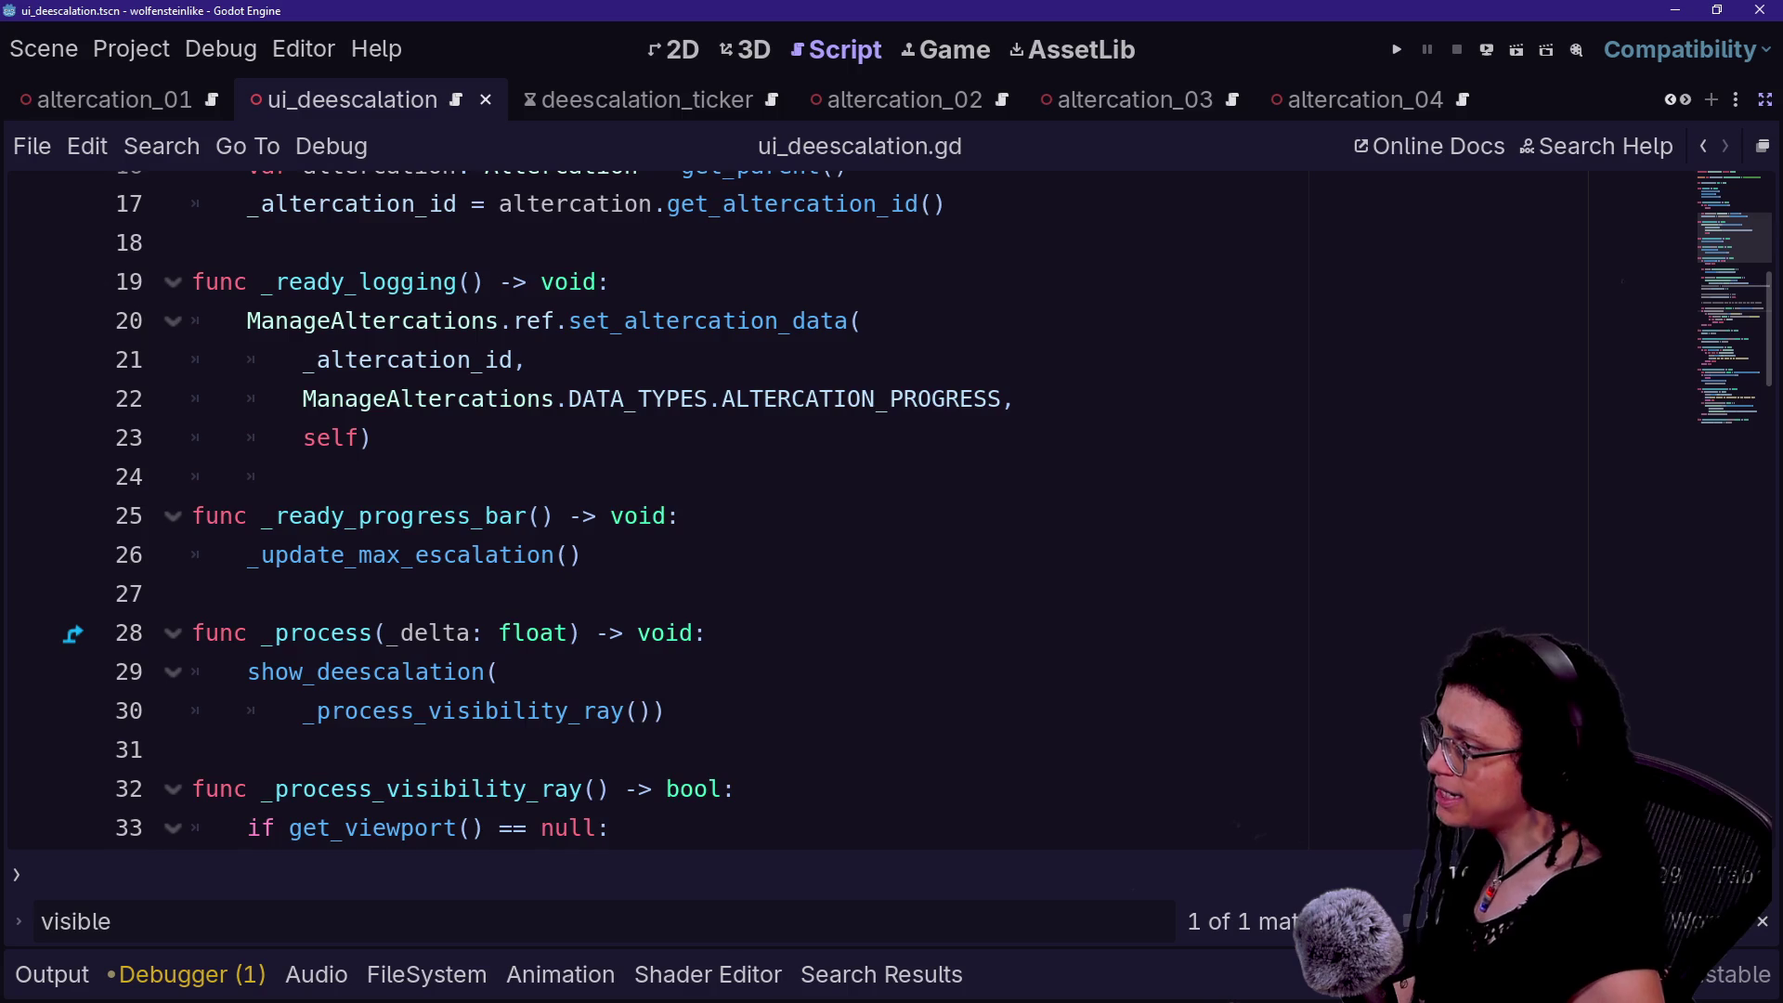
scroll(706, 511, down, 4)
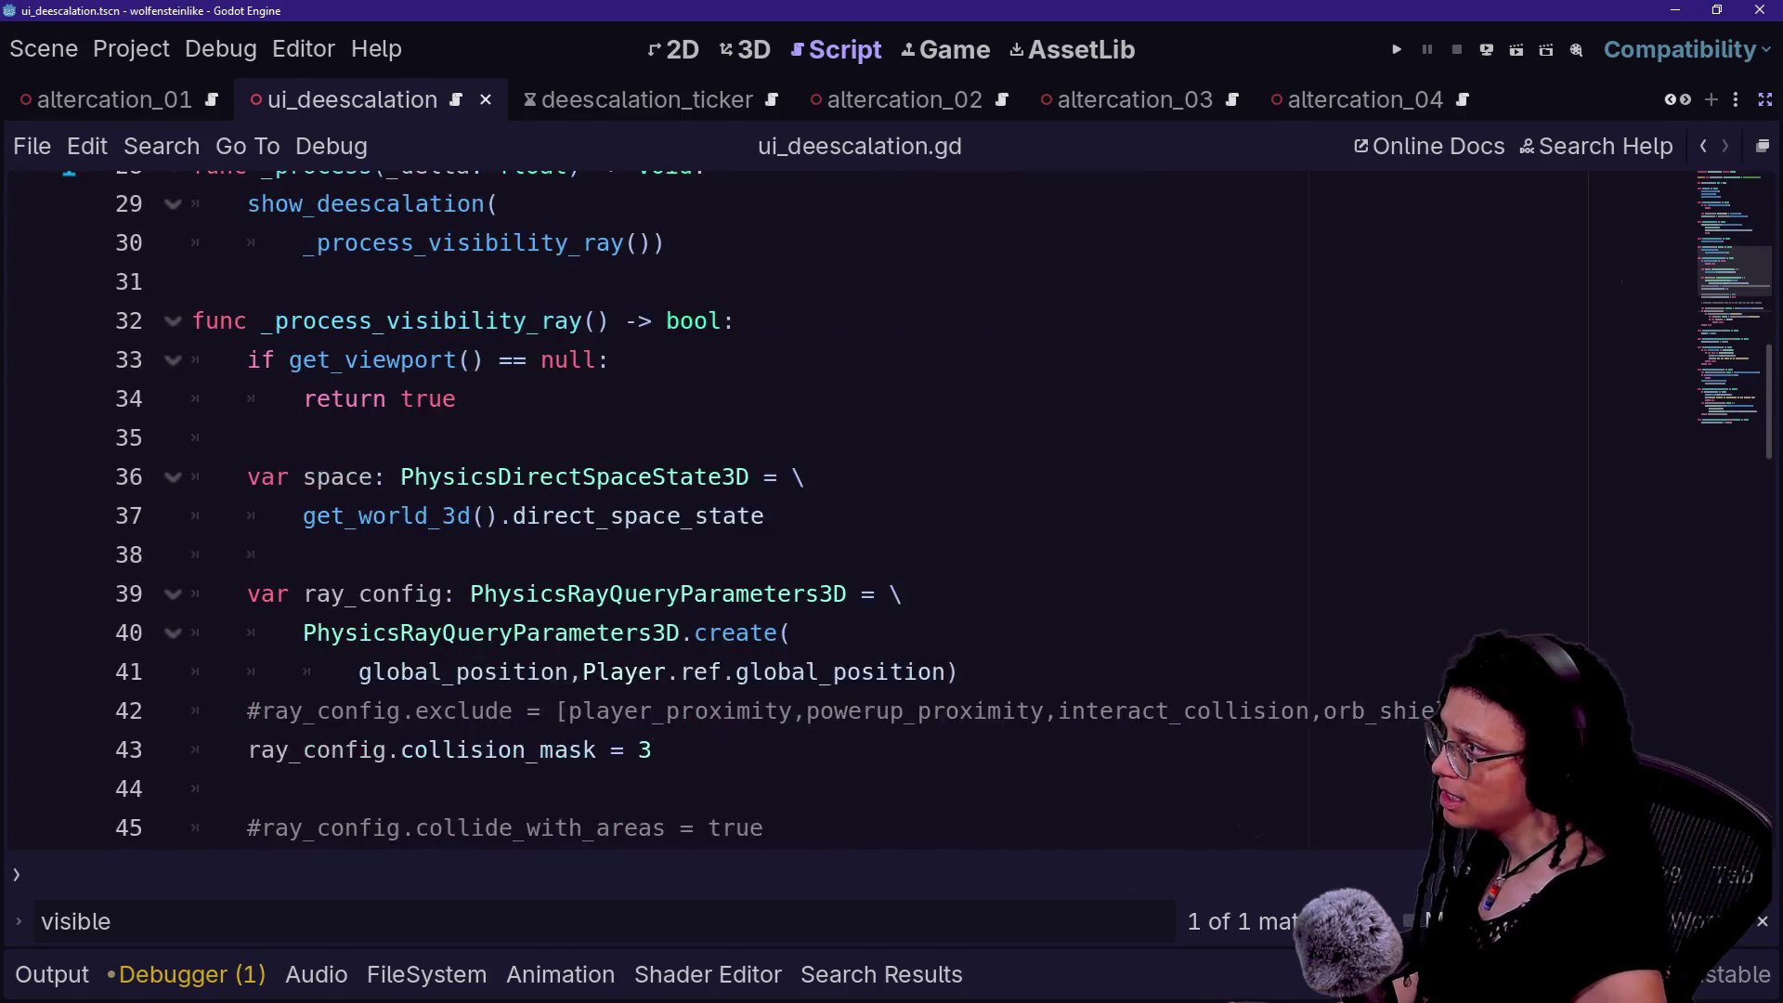
scroll(706, 511, up, 9)
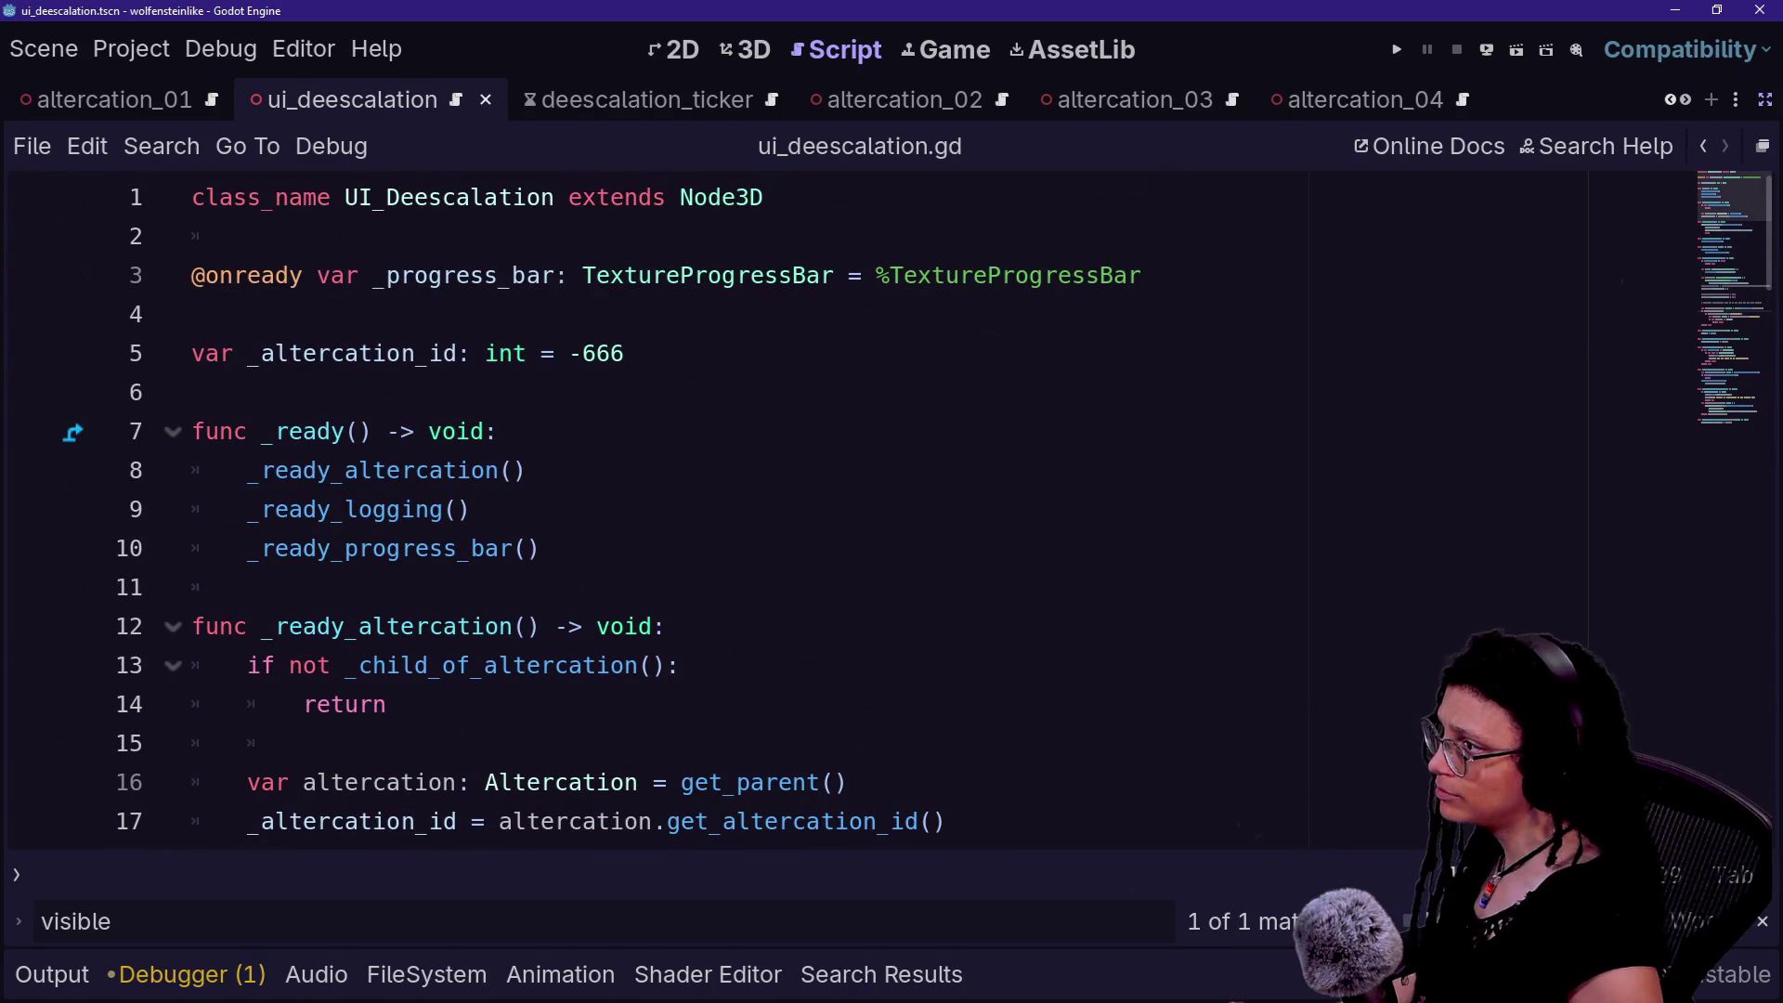
scroll(891, 511, down, 4)
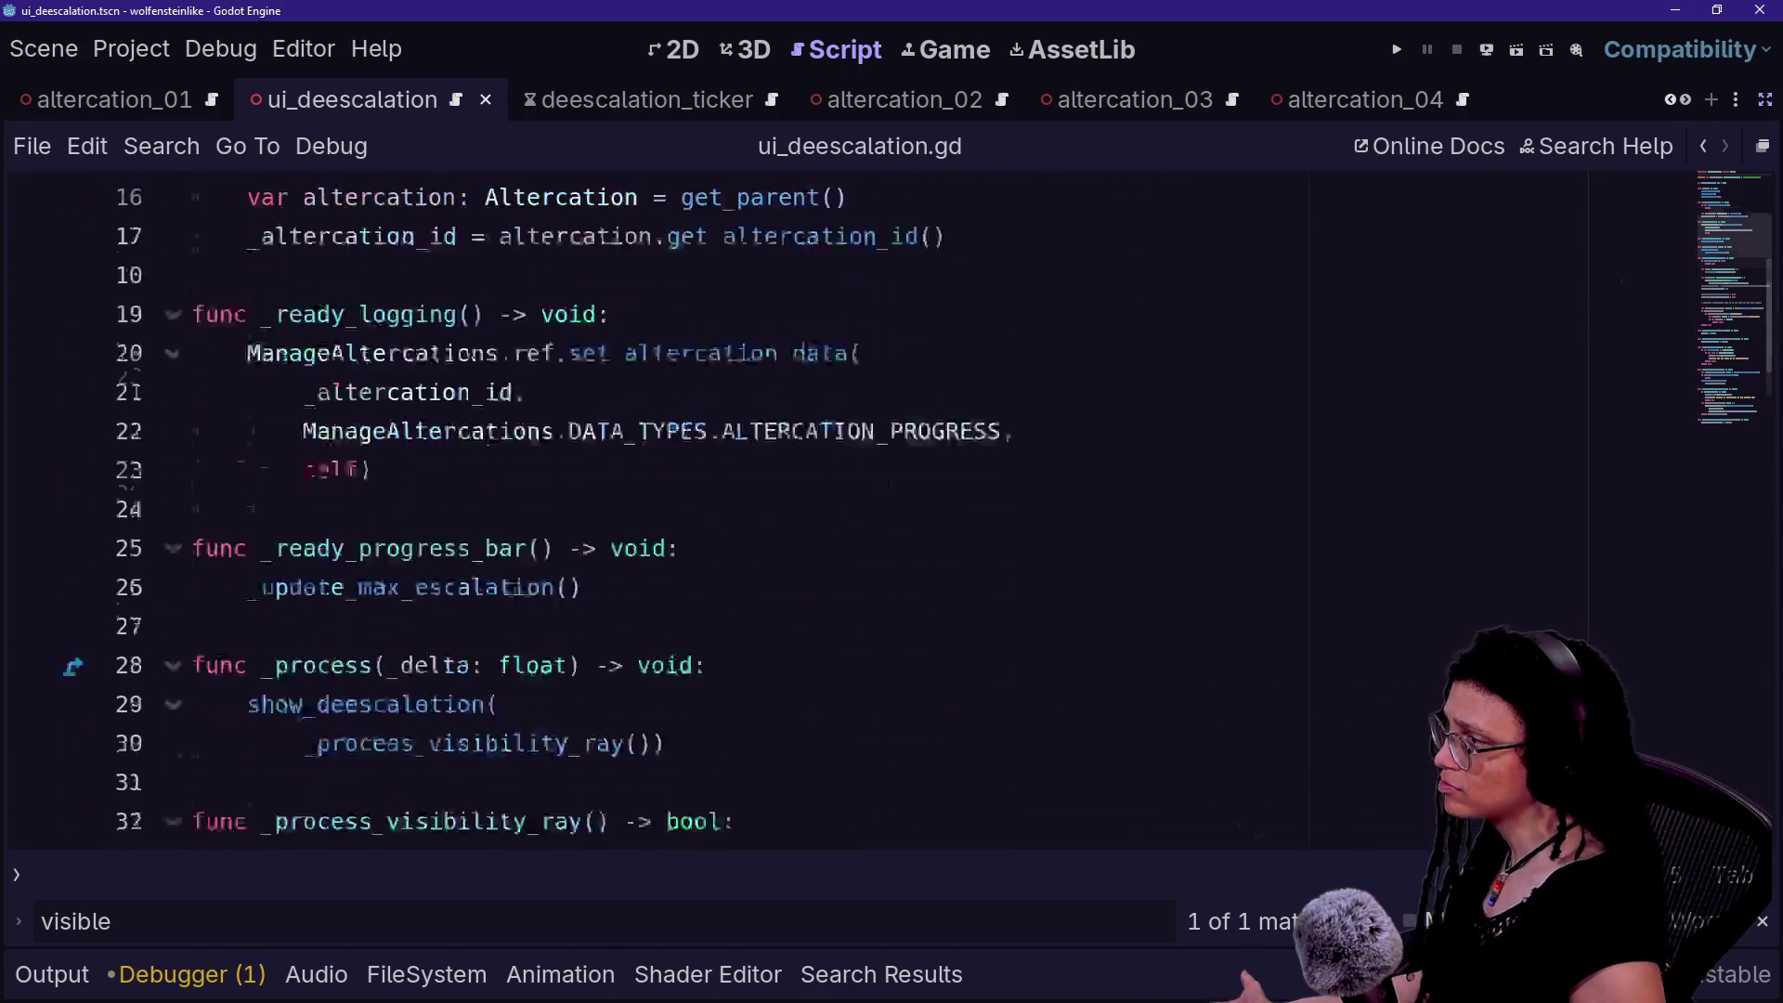
scroll(892, 511, down, 7)
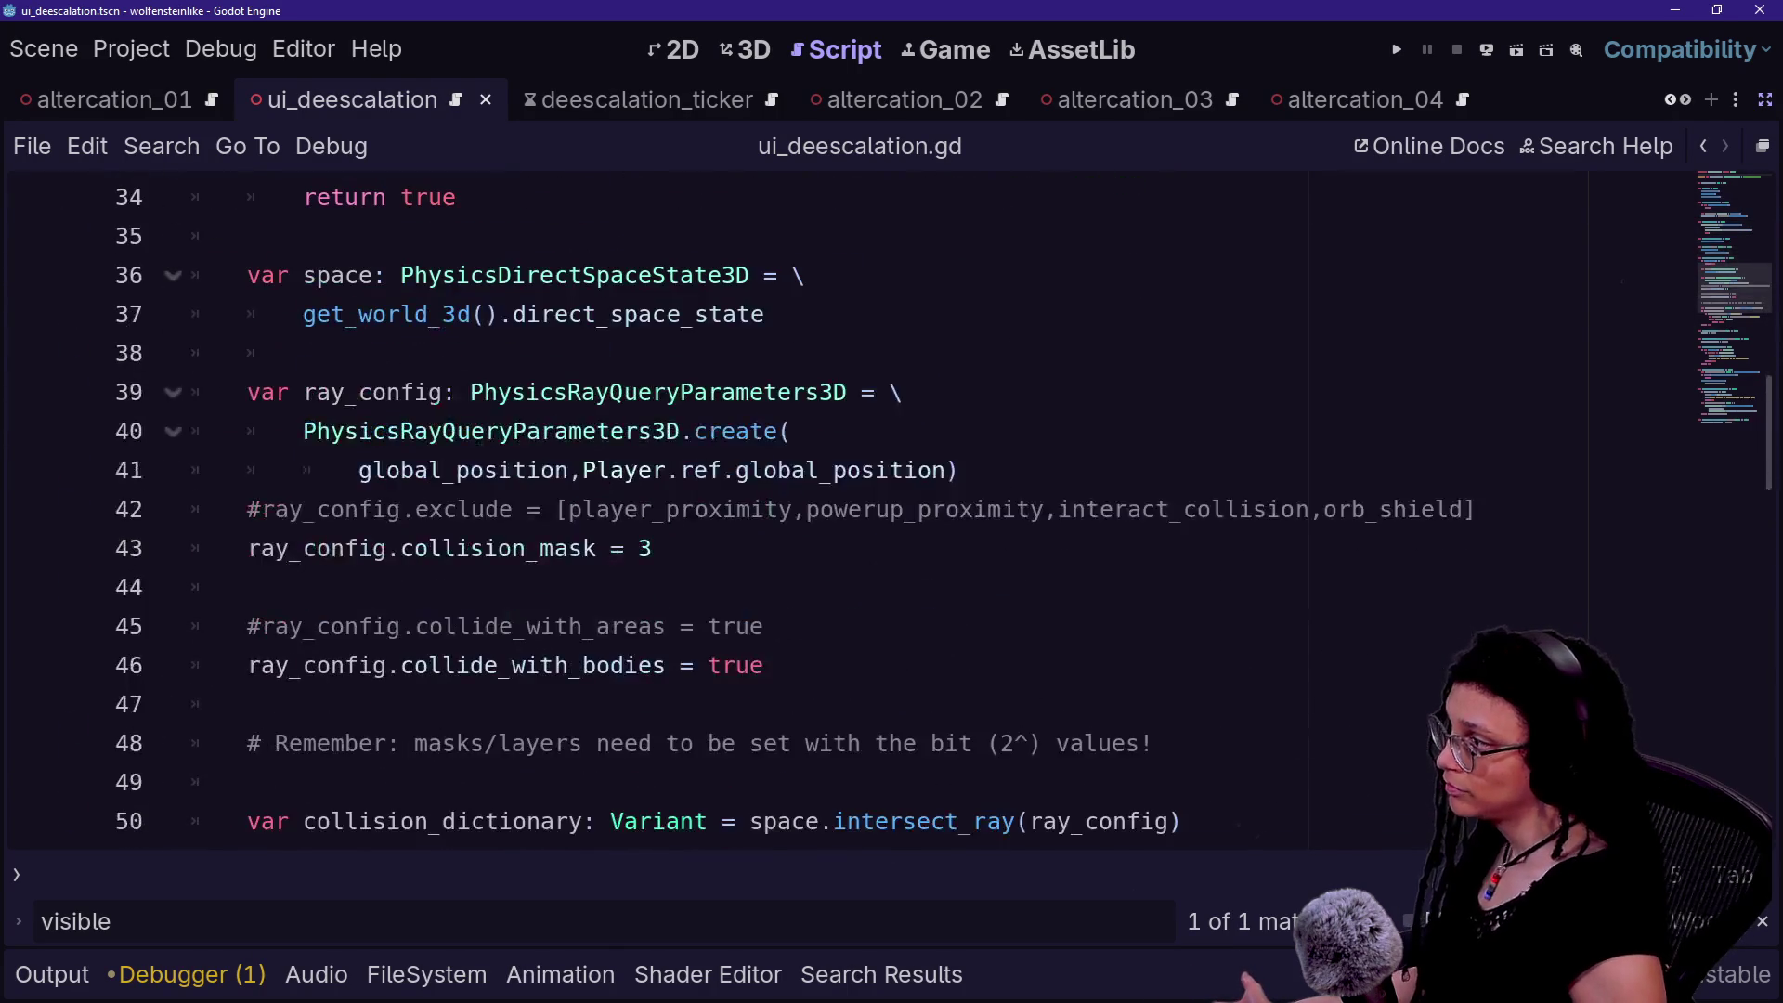
scroll(891, 511, down, 7)
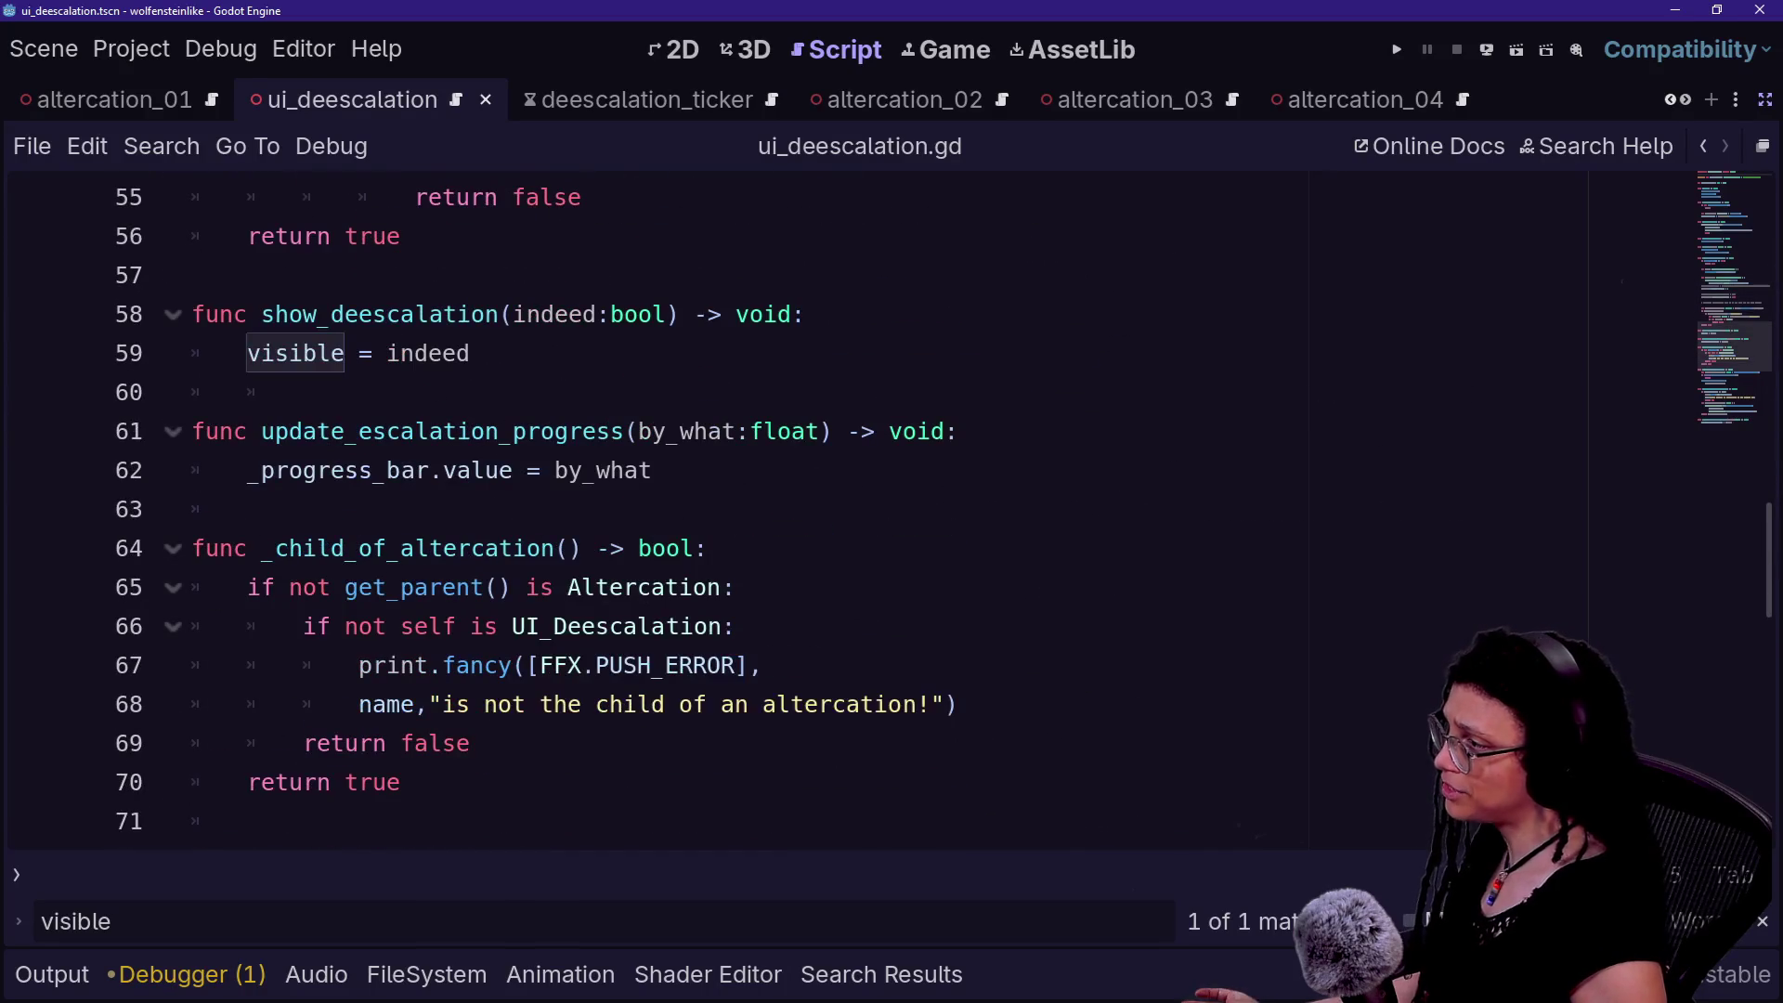
mouse_move(262, 314)
mouse_down()
mouse_move(441, 353)
mouse_move(499, 314)
mouse_up()
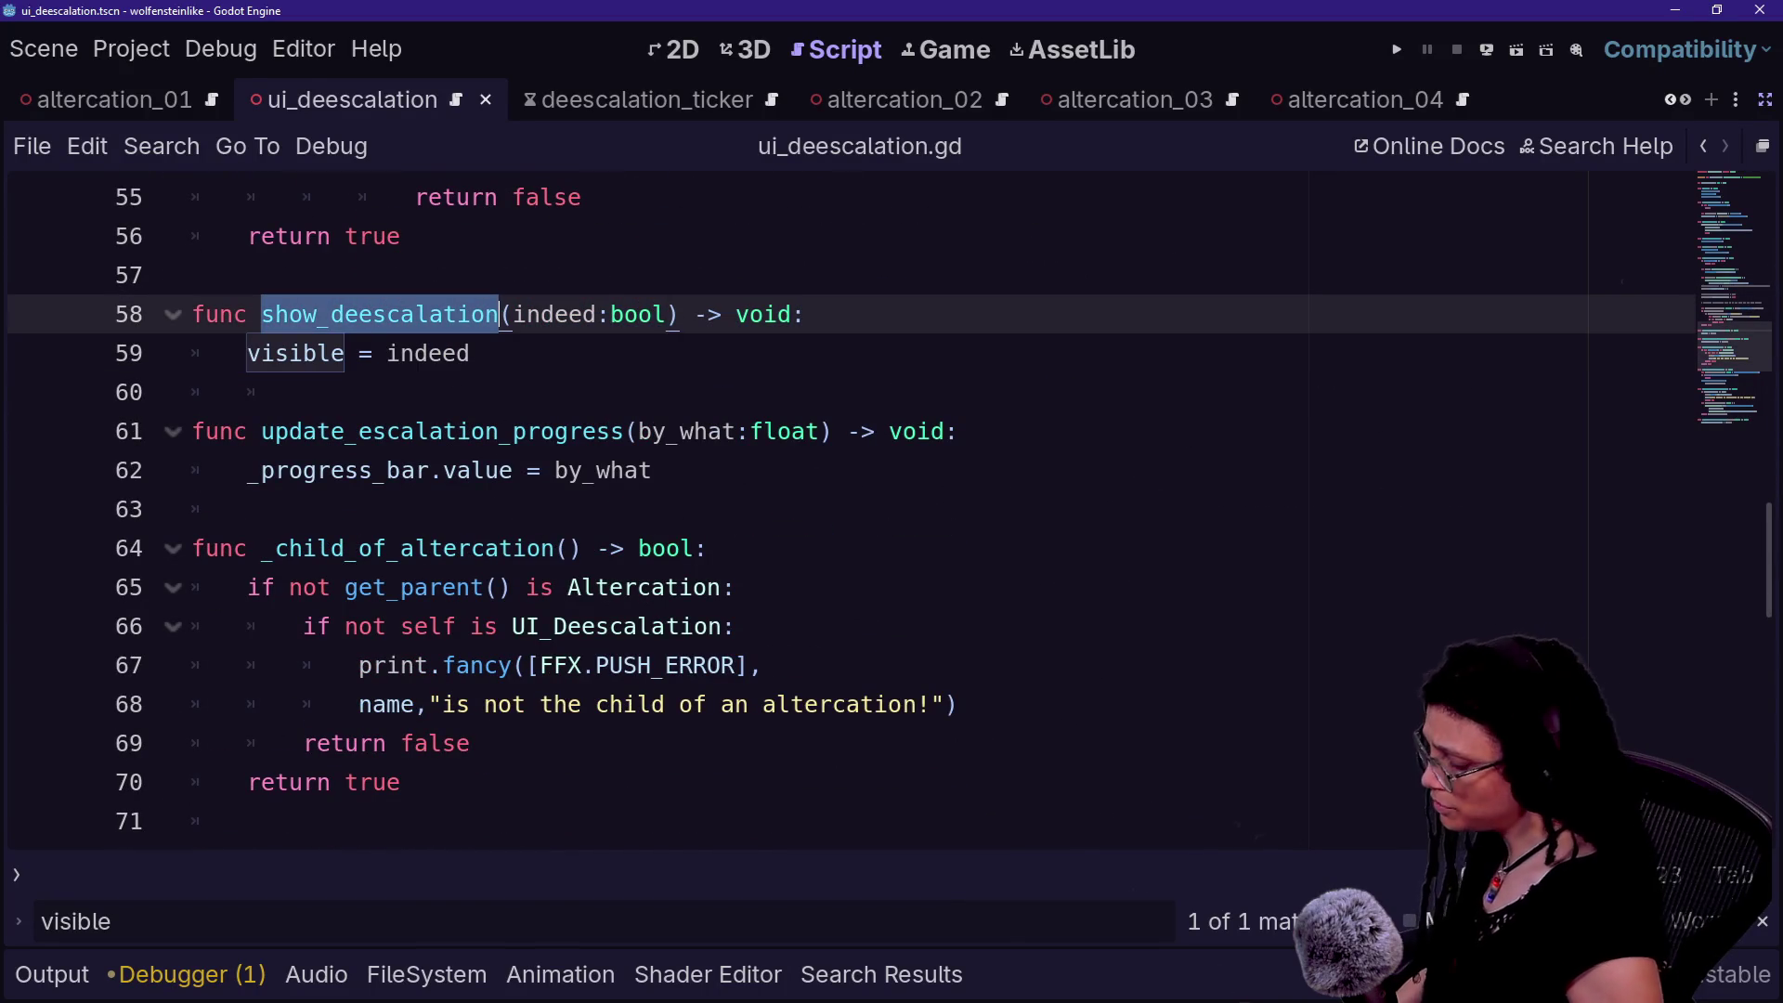
key(ctrl+shift+f)
key(Return)
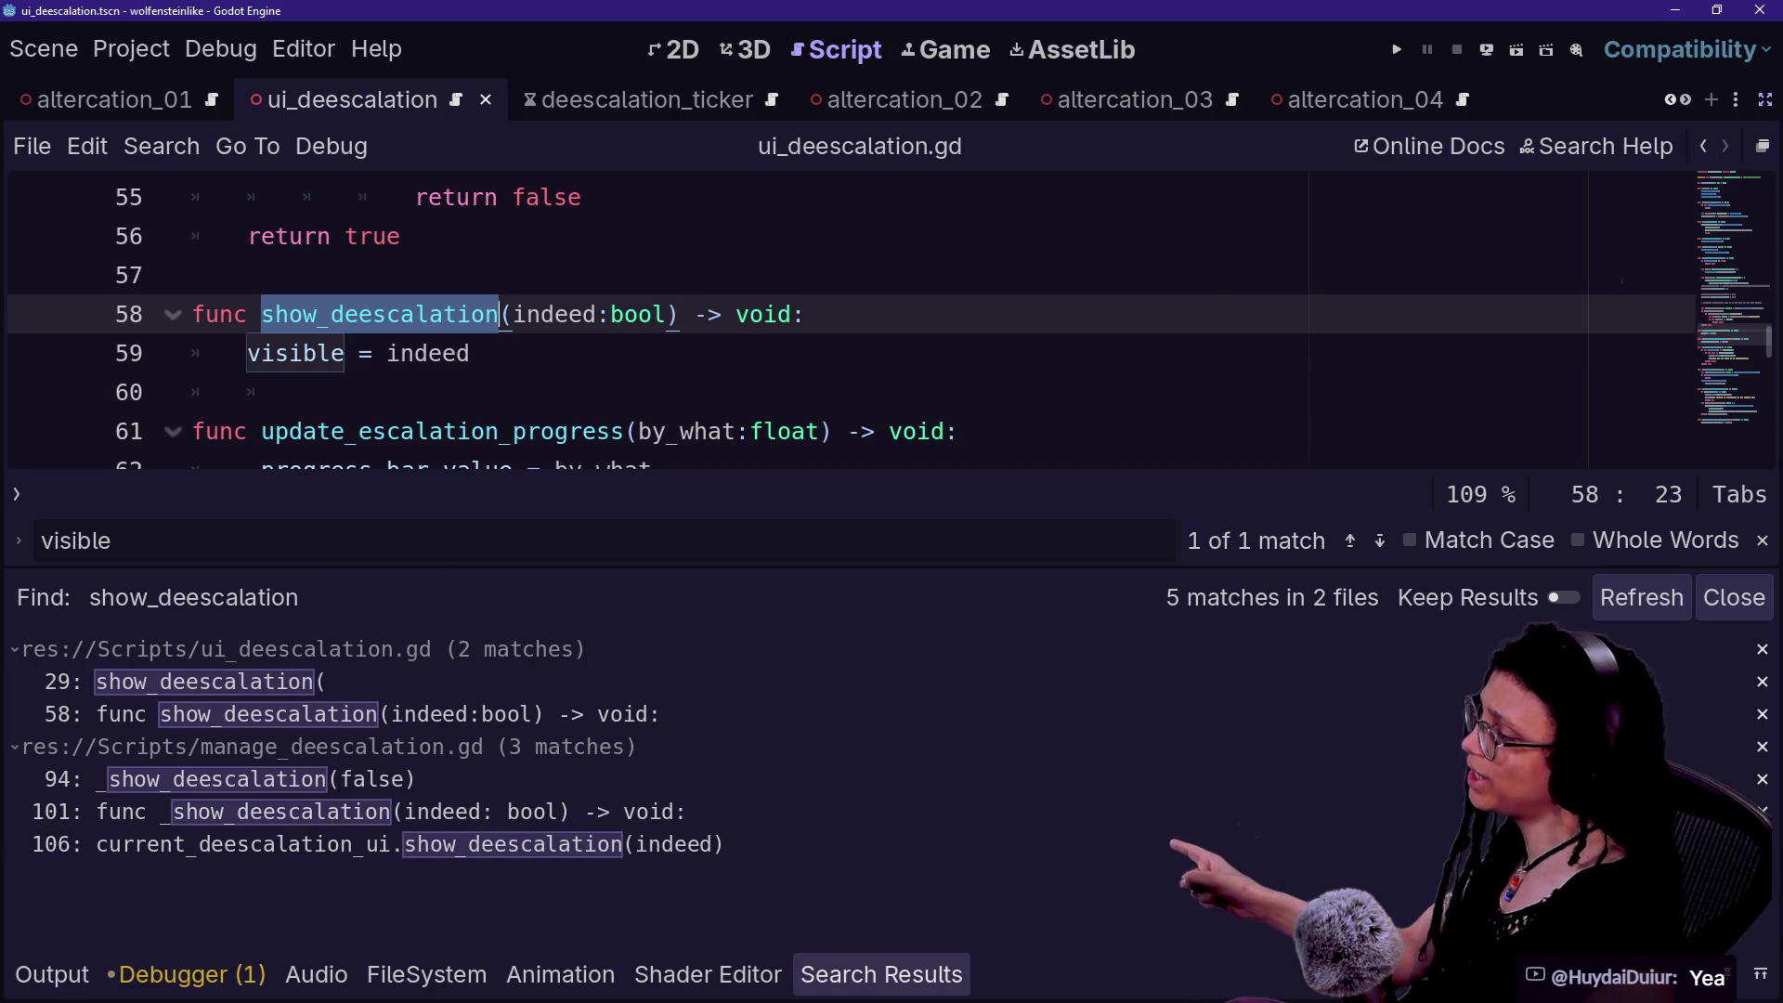
click(472, 353)
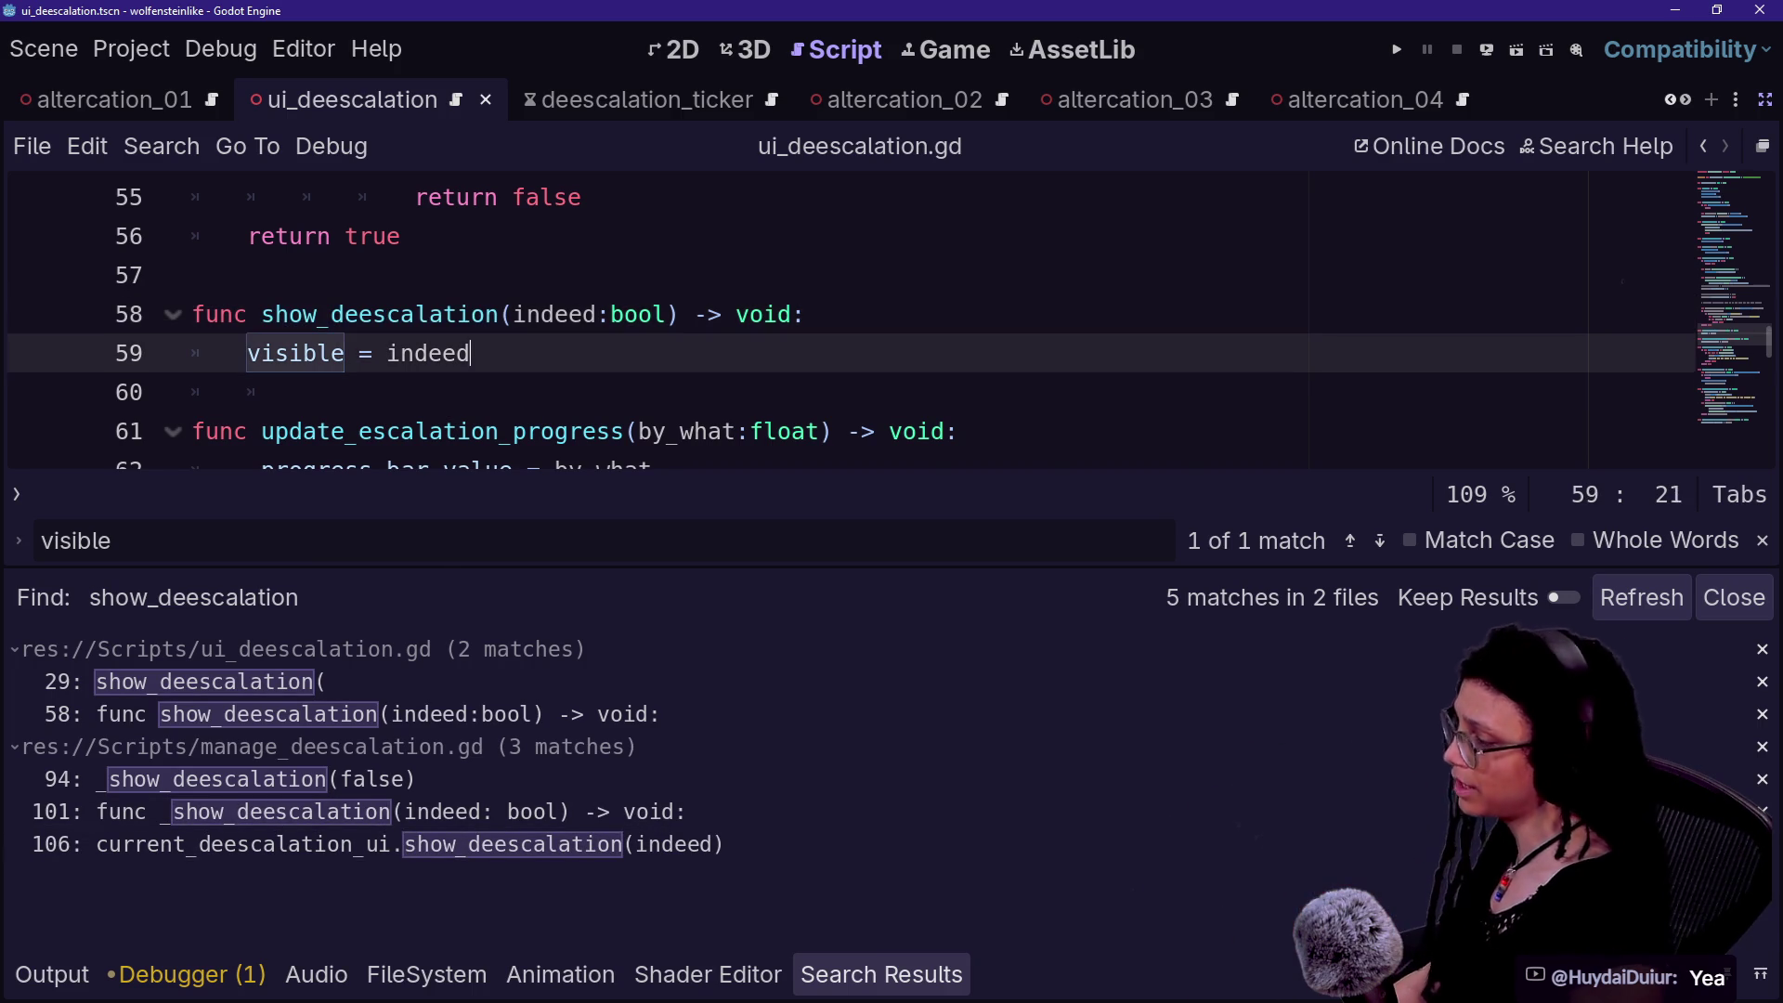
key(alt+o)
key(alt+o)
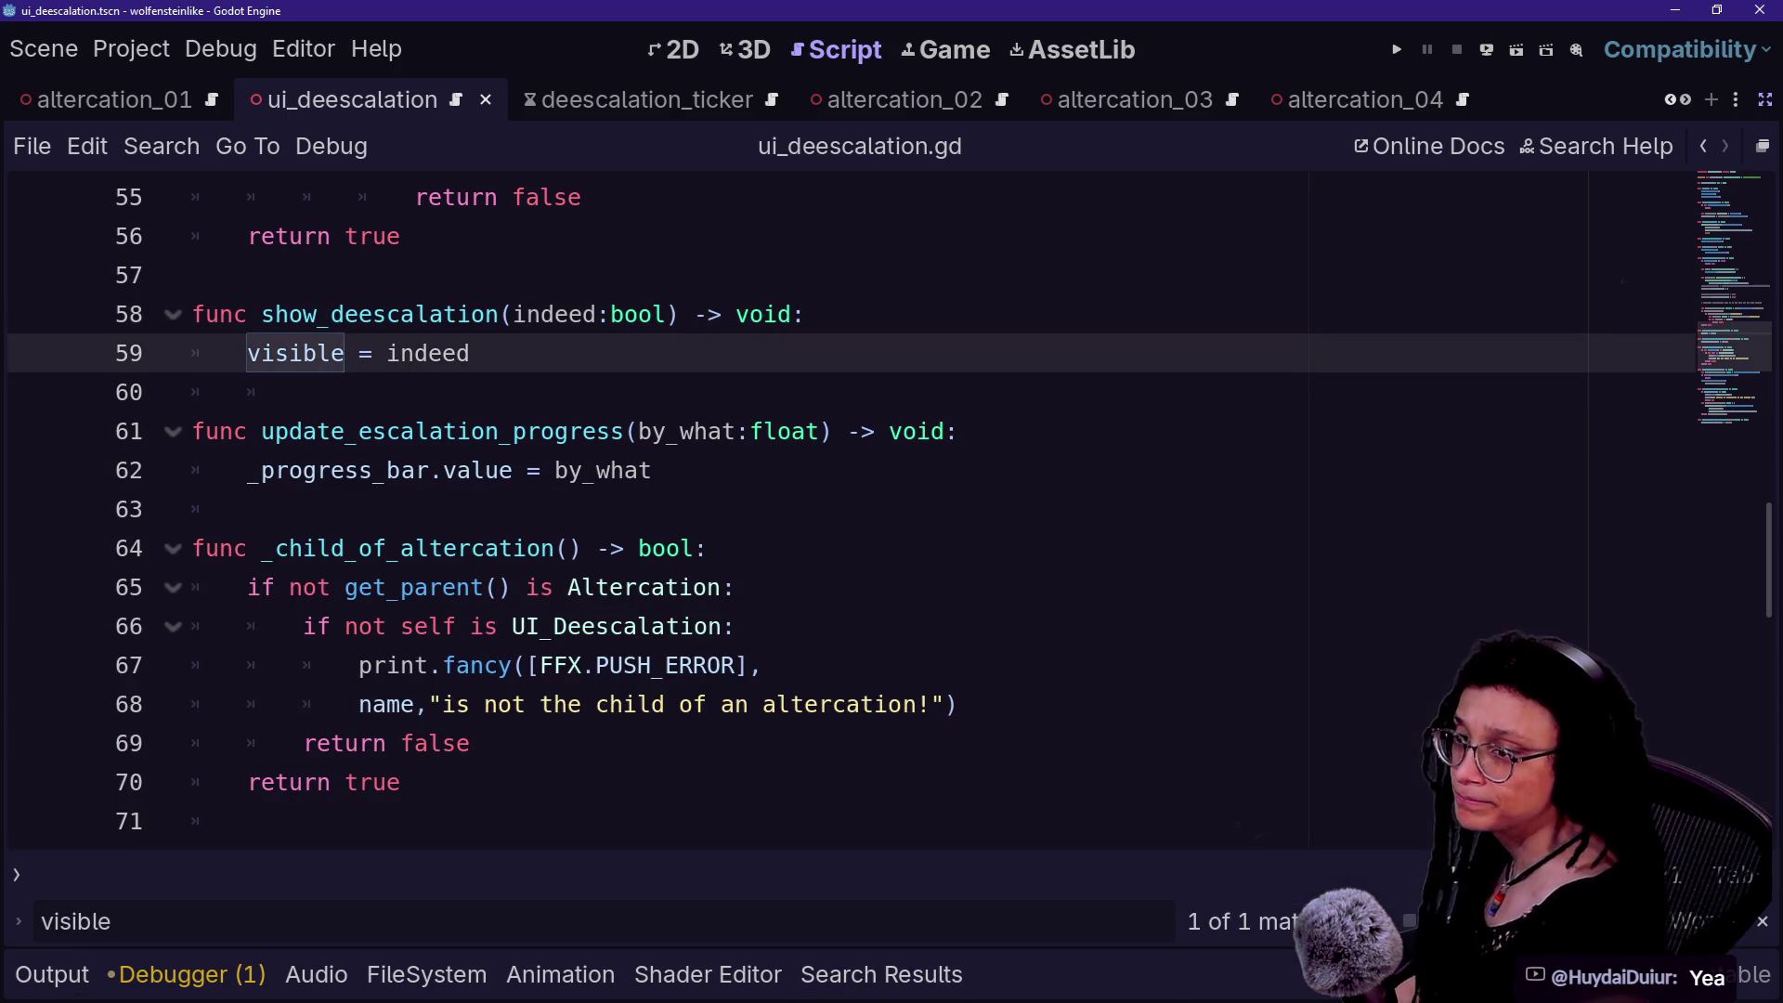
key(Down)
key(Down)
key(Down)
key(Up)
scroll(836, 511, down, 1)
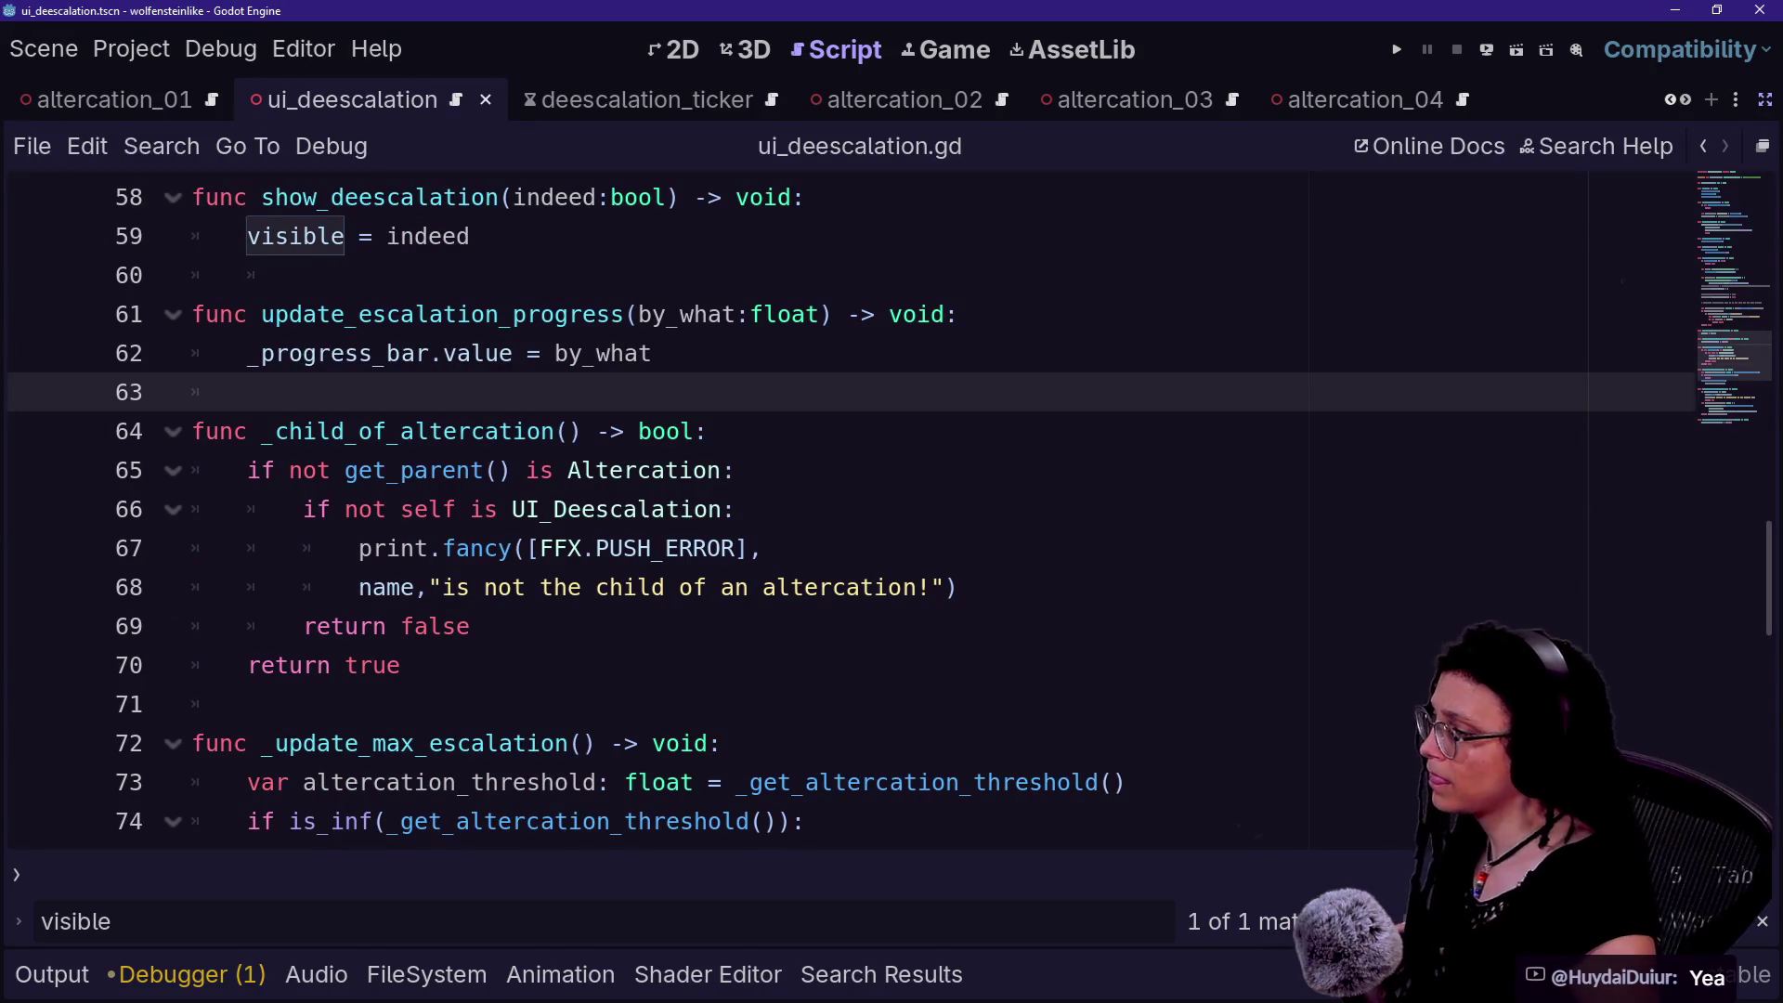
key(Down)
key(Down)
key(Down)
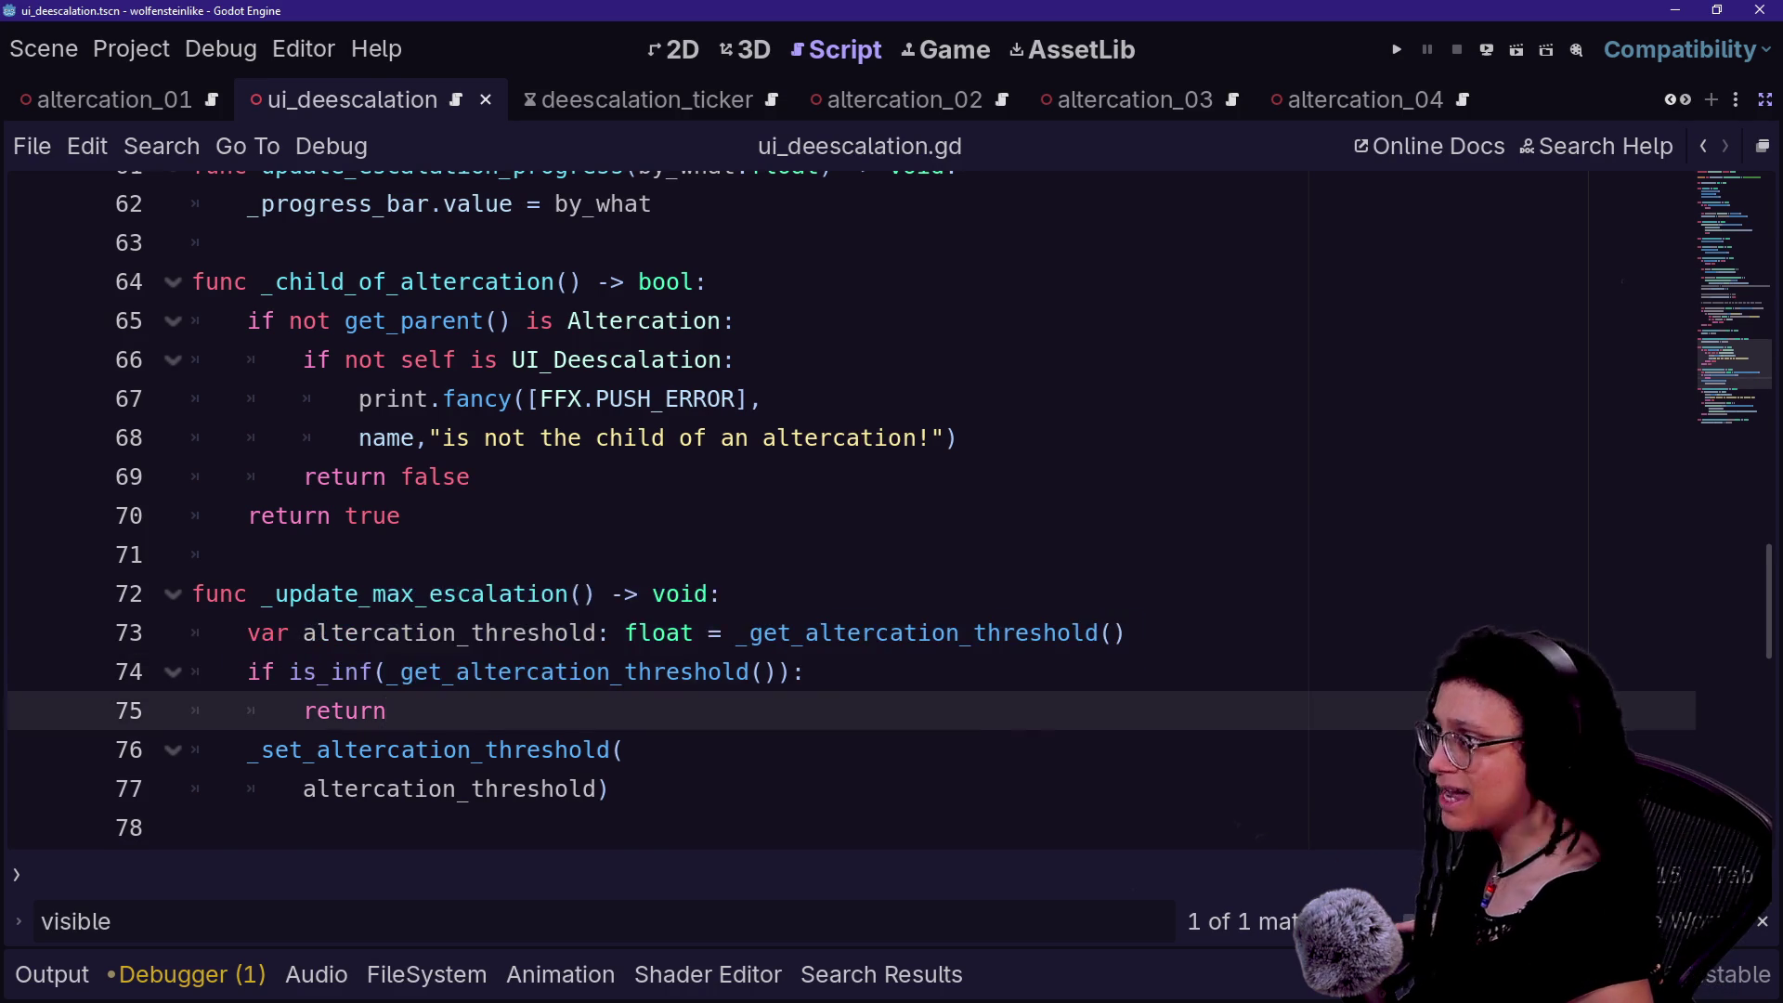
key(Return)
click(303, 399)
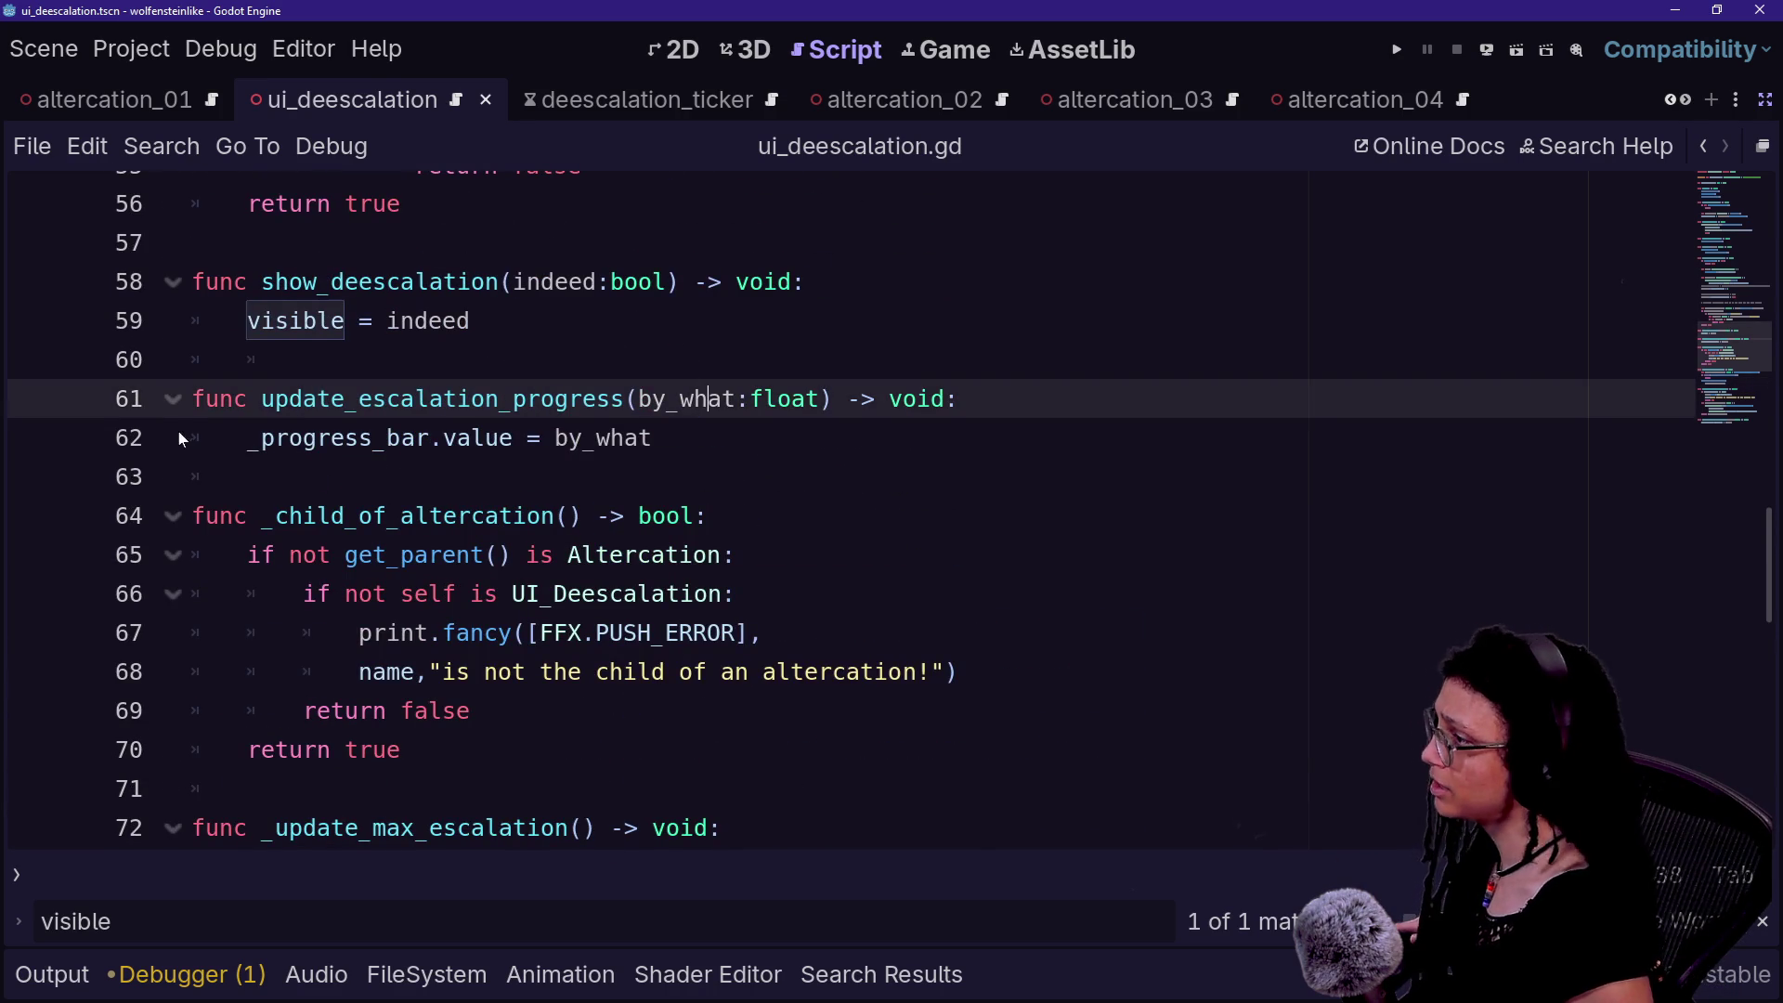
click(945, 398)
drag(262, 398, 864, 399)
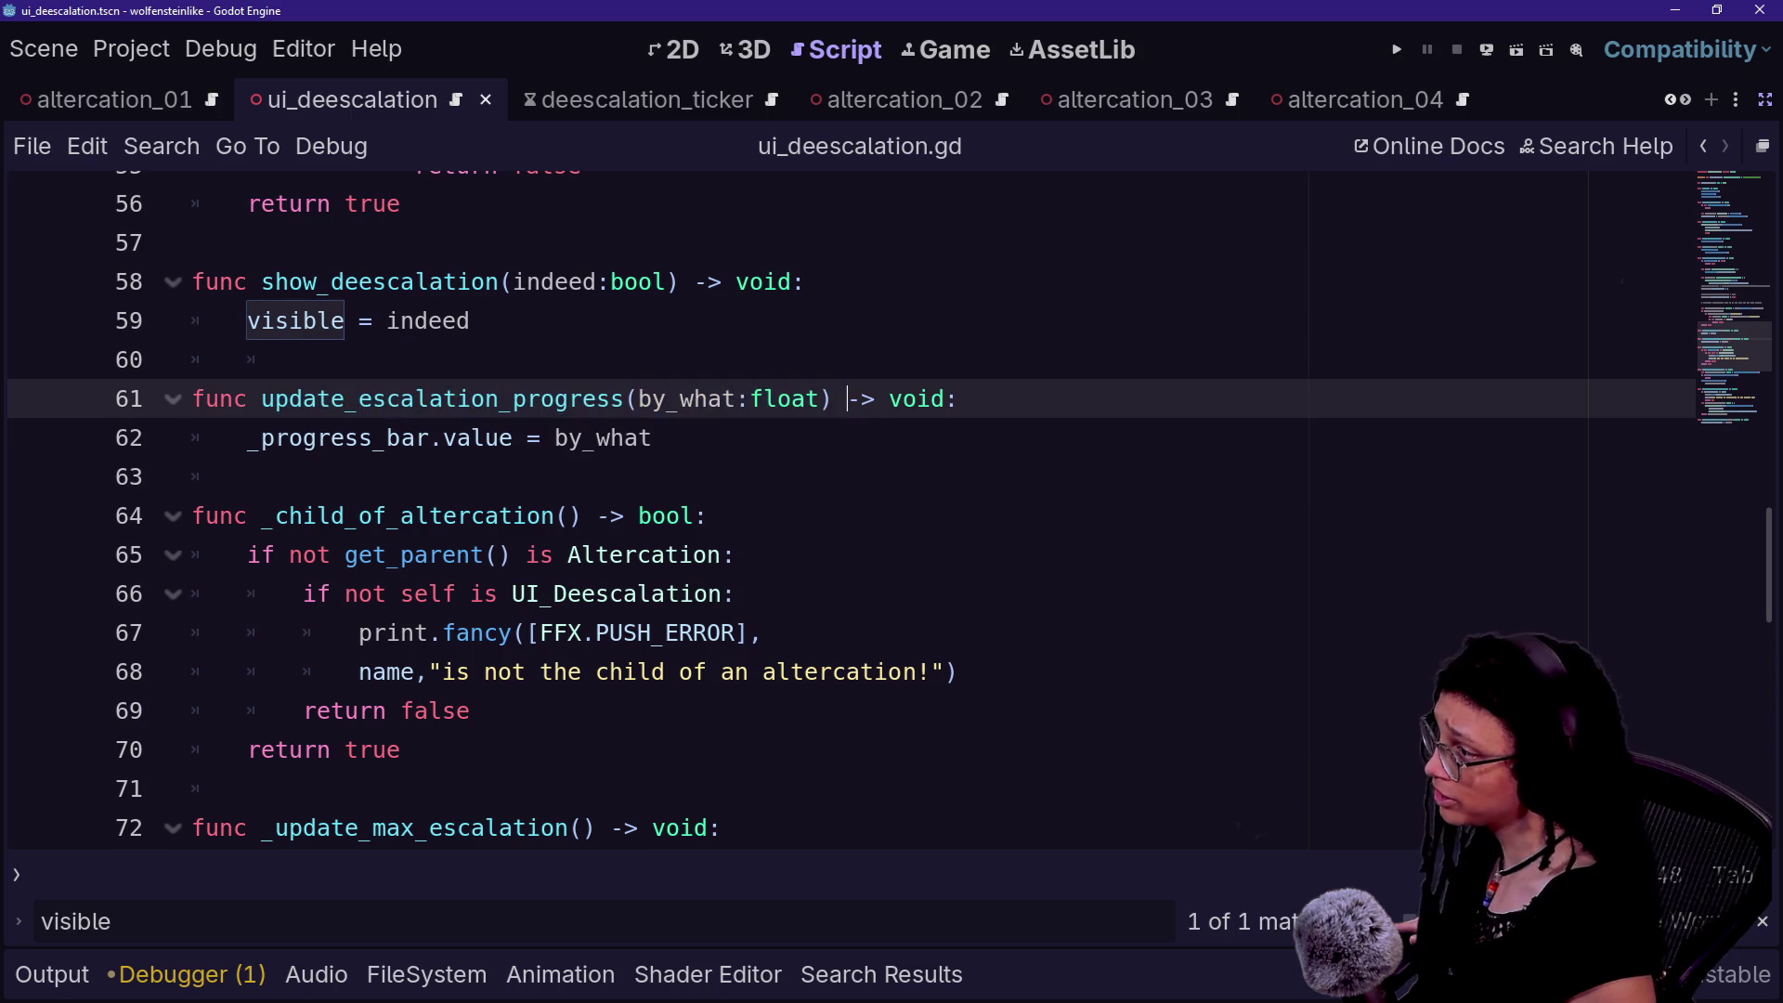
drag(303, 359, 651, 437)
click(303, 359)
mouse_move(359, 398)
mouse_down()
mouse_move(708, 516)
mouse_move(654, 437)
mouse_up()
click(302, 360)
click(959, 399)
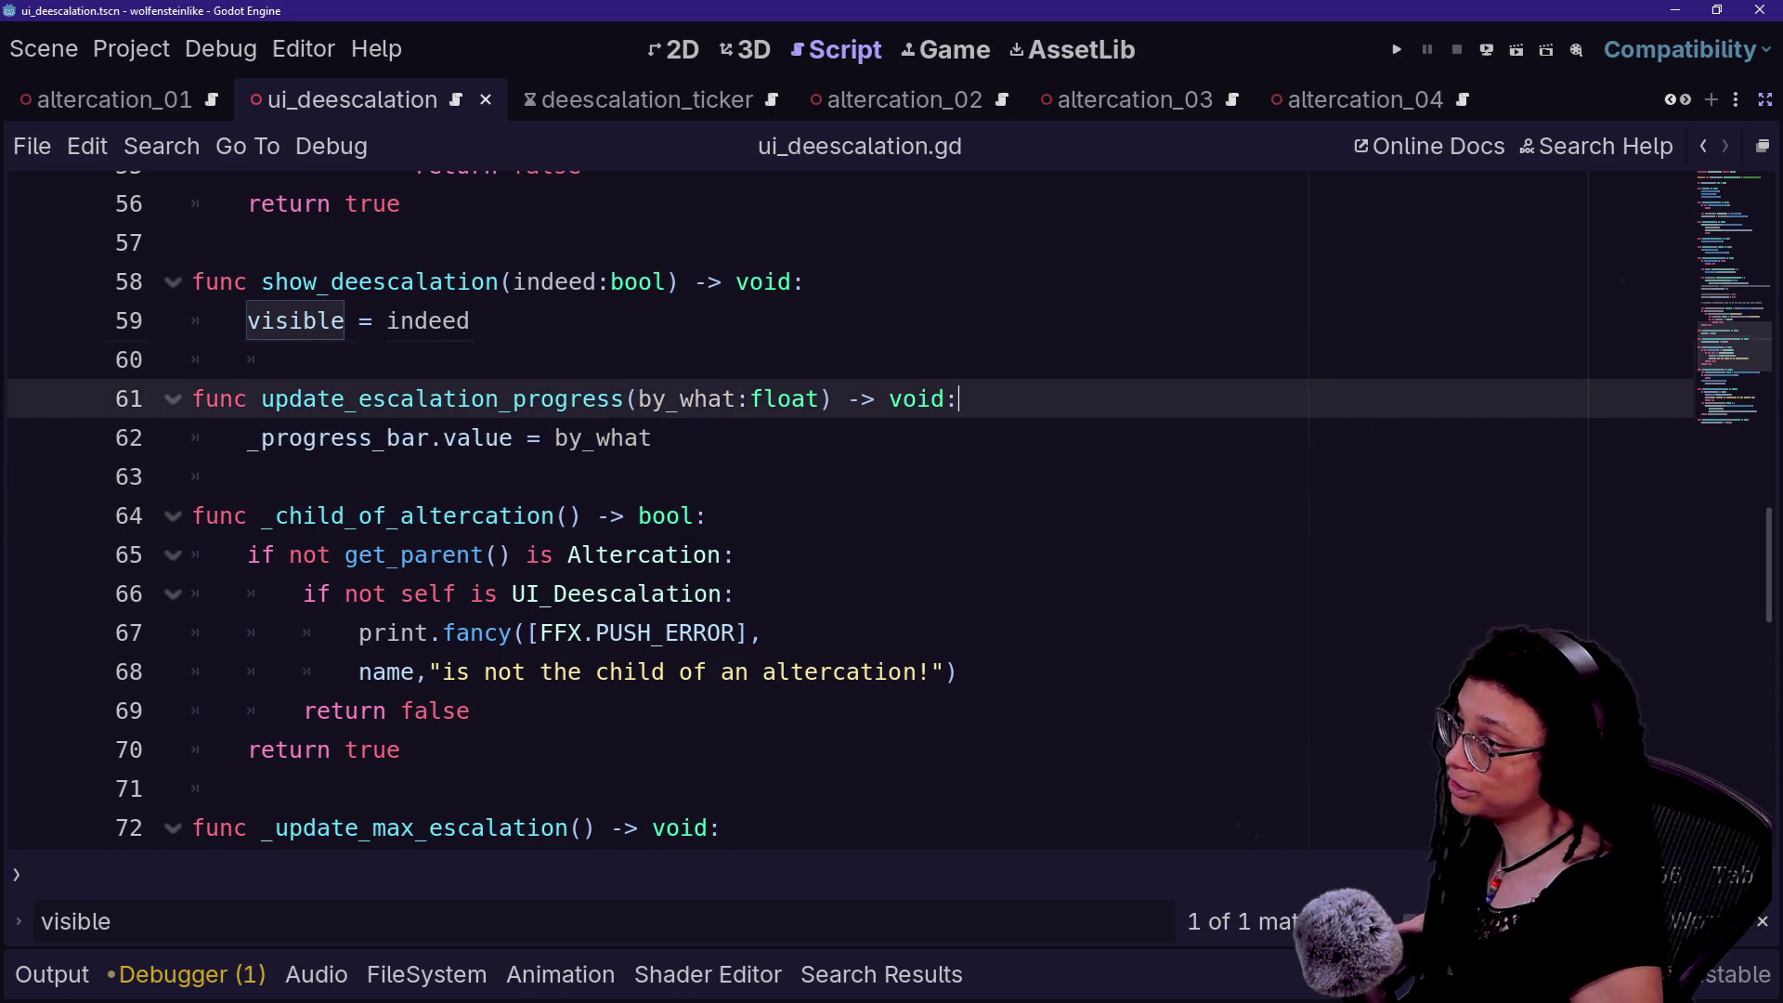
scroll(836, 511, up, 1)
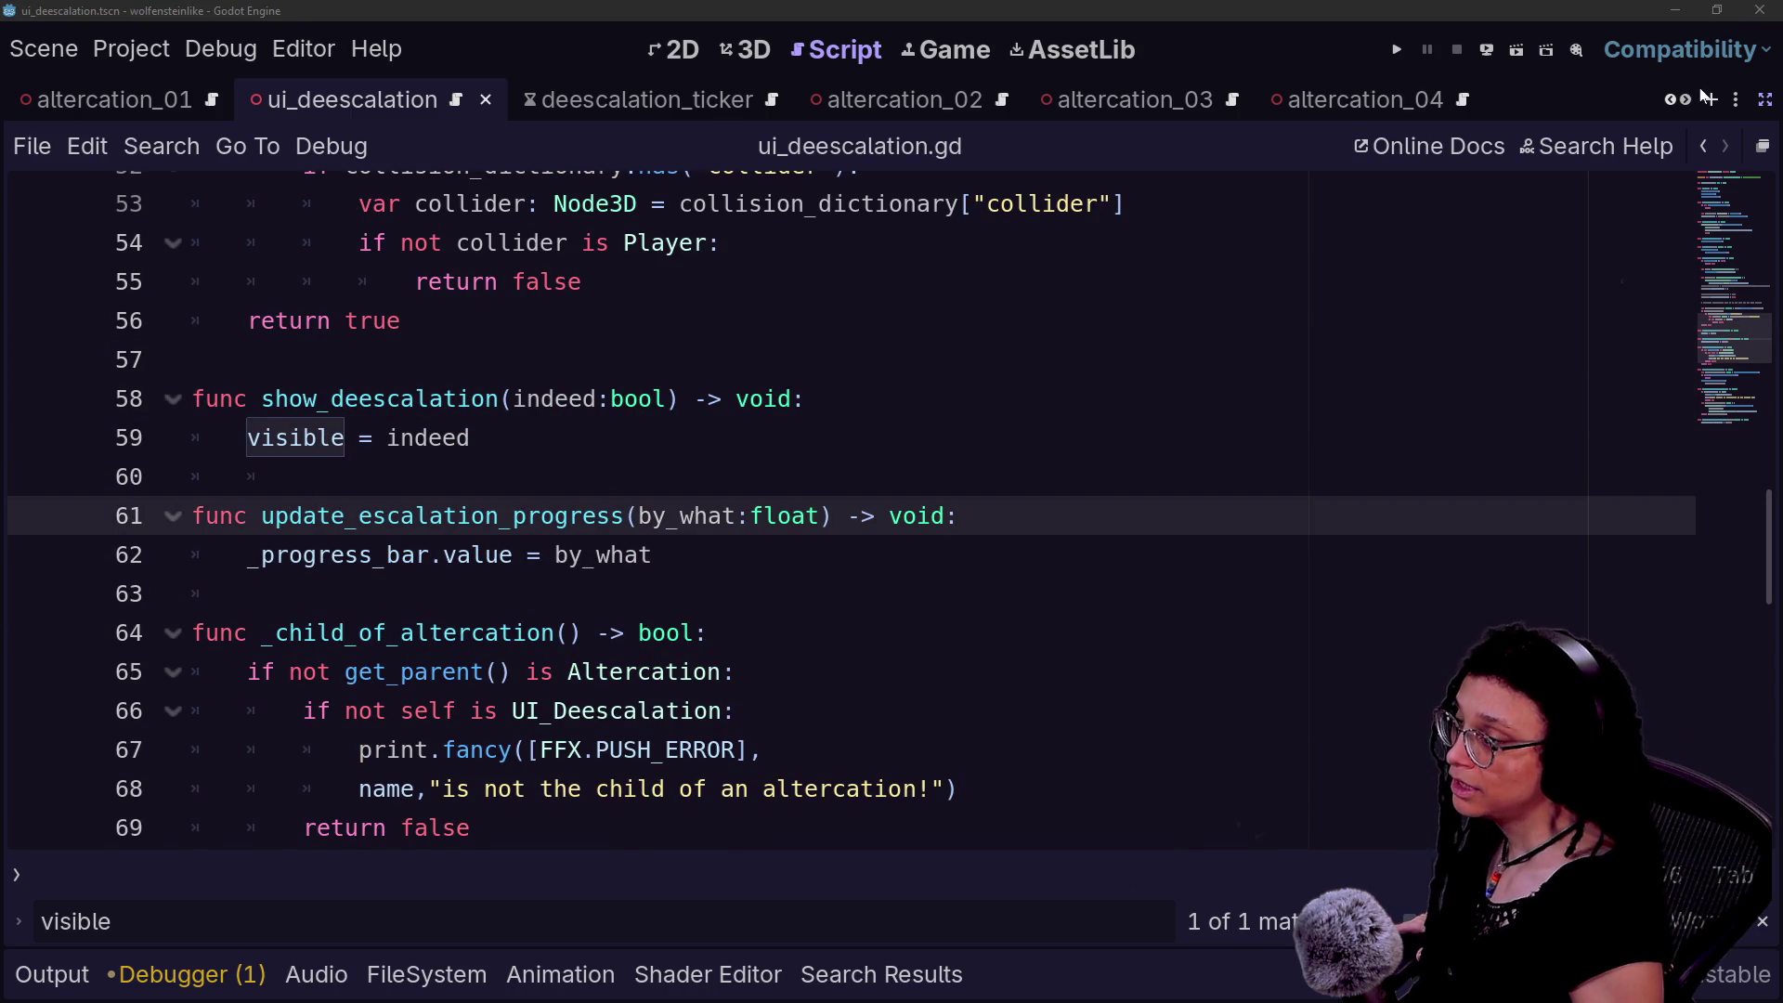
key(Up)
key(Down)
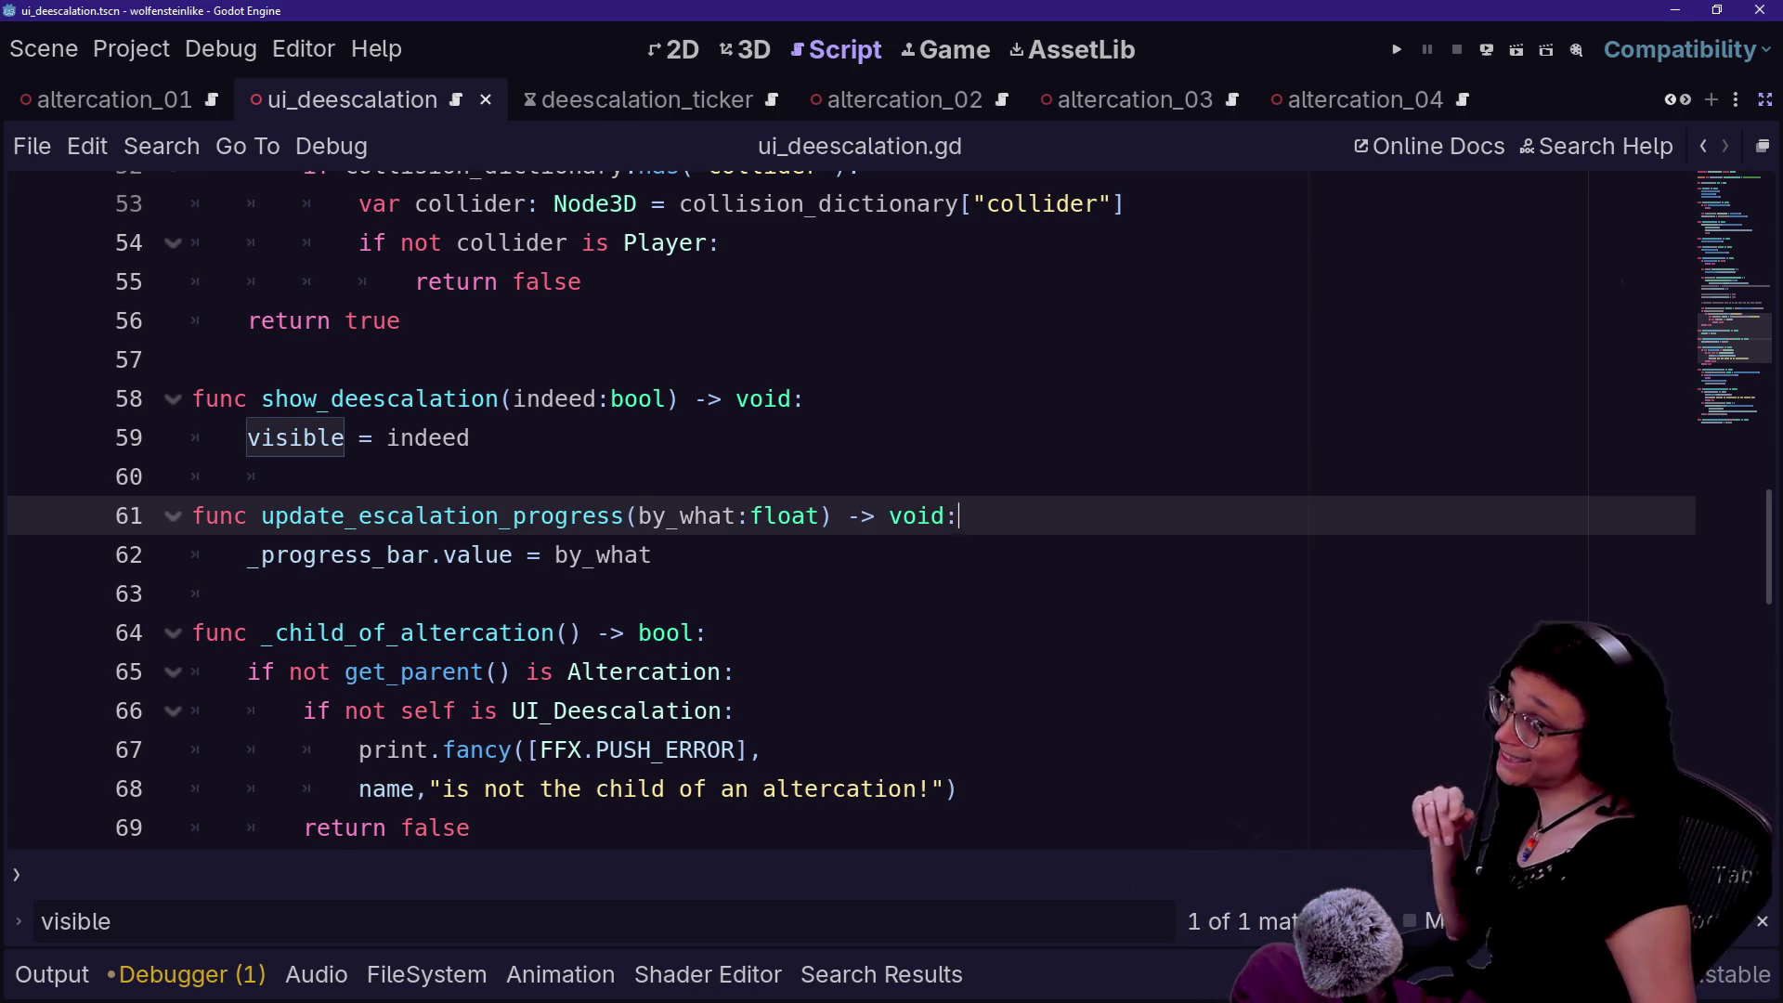
key(Up)
key(Down)
key(Down)
key(Down)
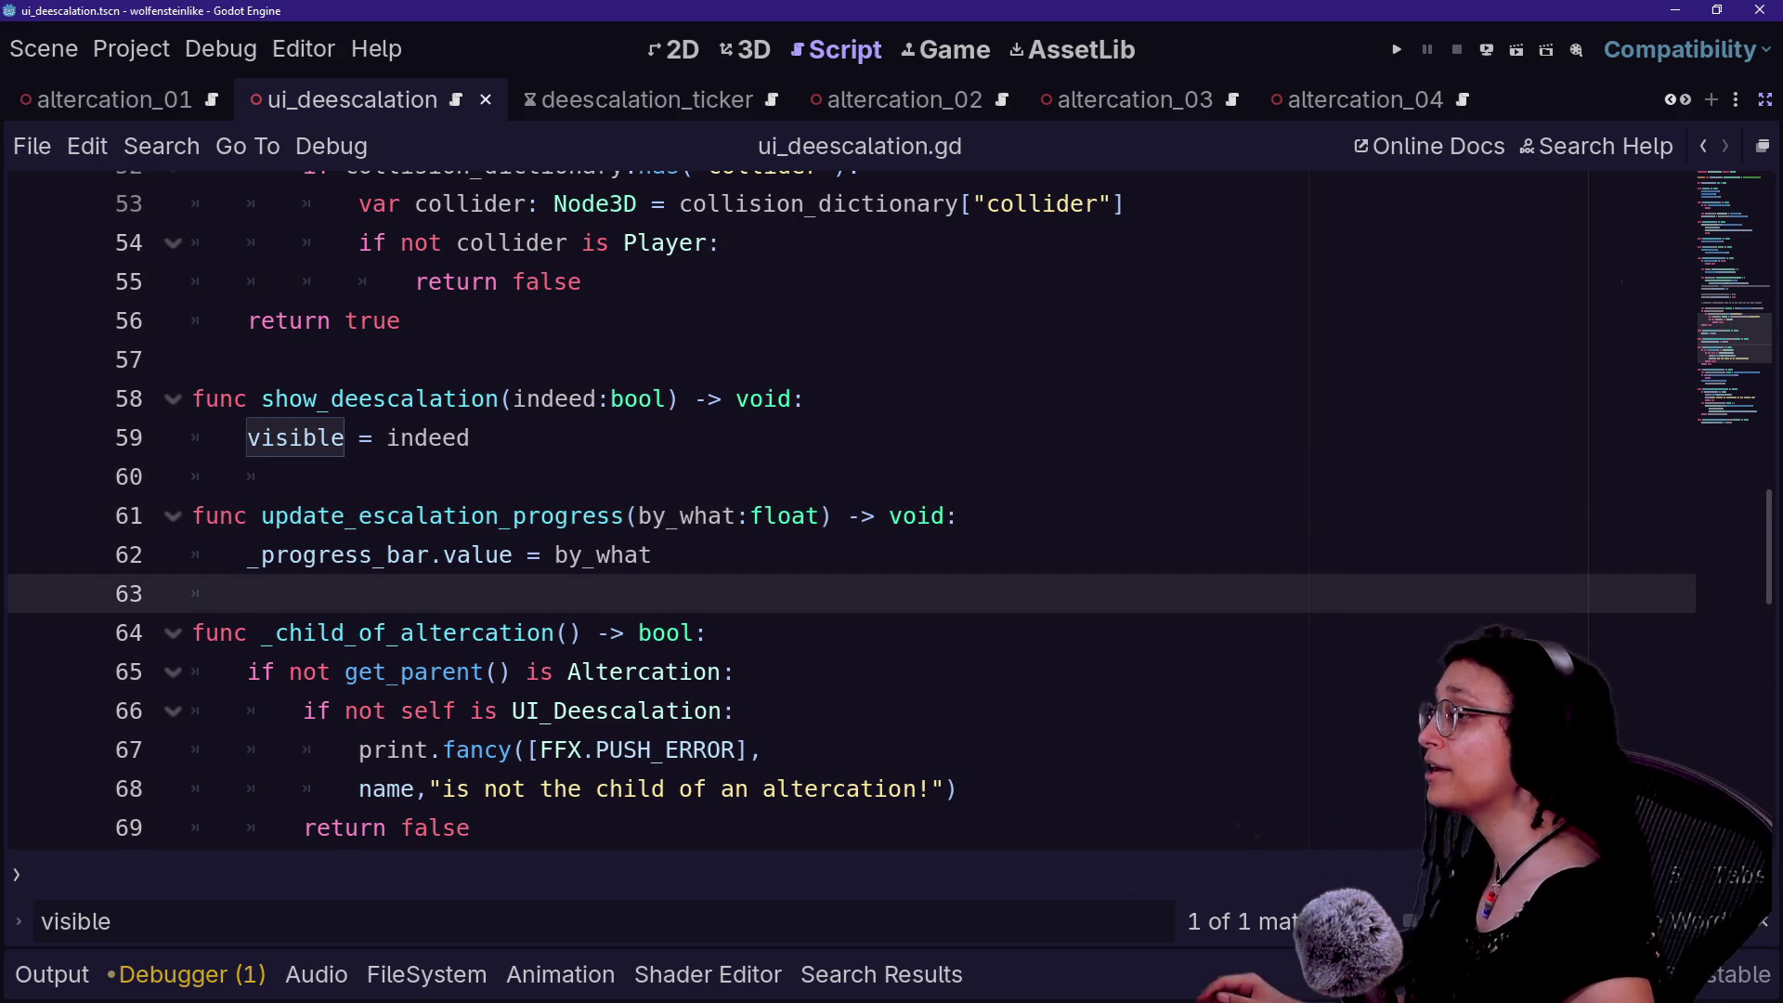
scroll(836, 511, up, 10)
- Insert a blank line 3 below the class_name declaration to hold the enum
scroll(836, 511, up, 6)
click(499, 431)
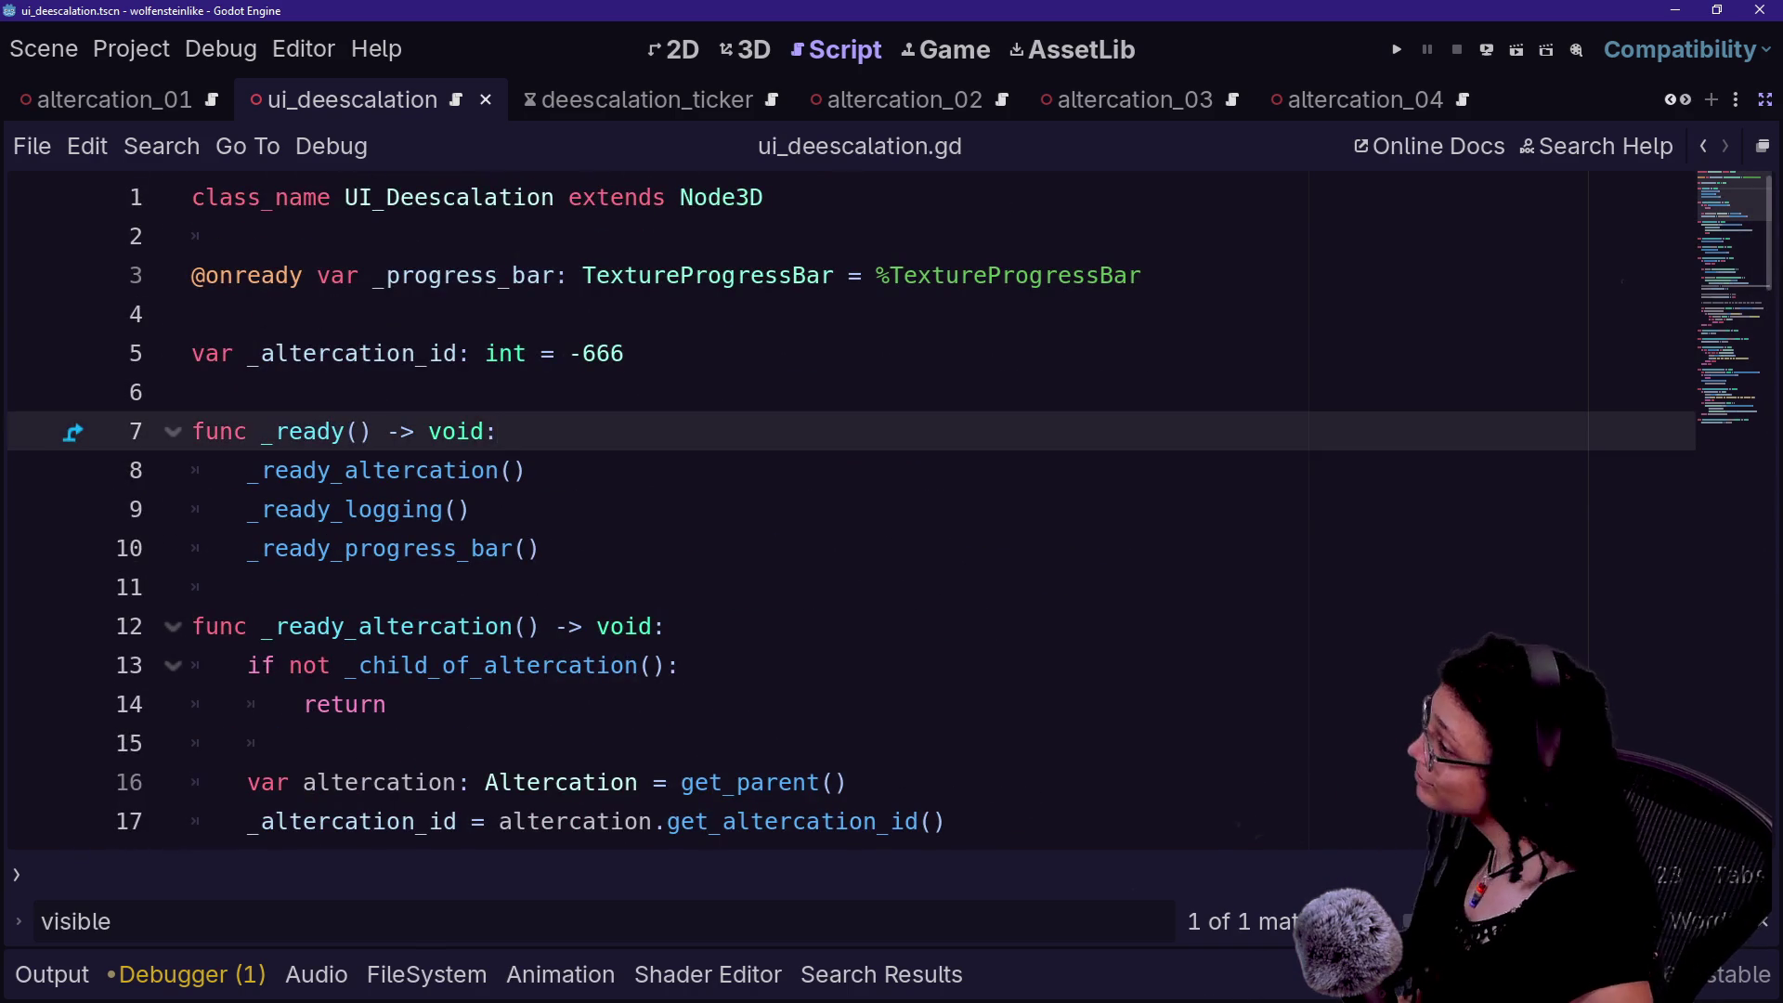
key(Up)
key(Up)
key(Up)
key(Up)
key(End)
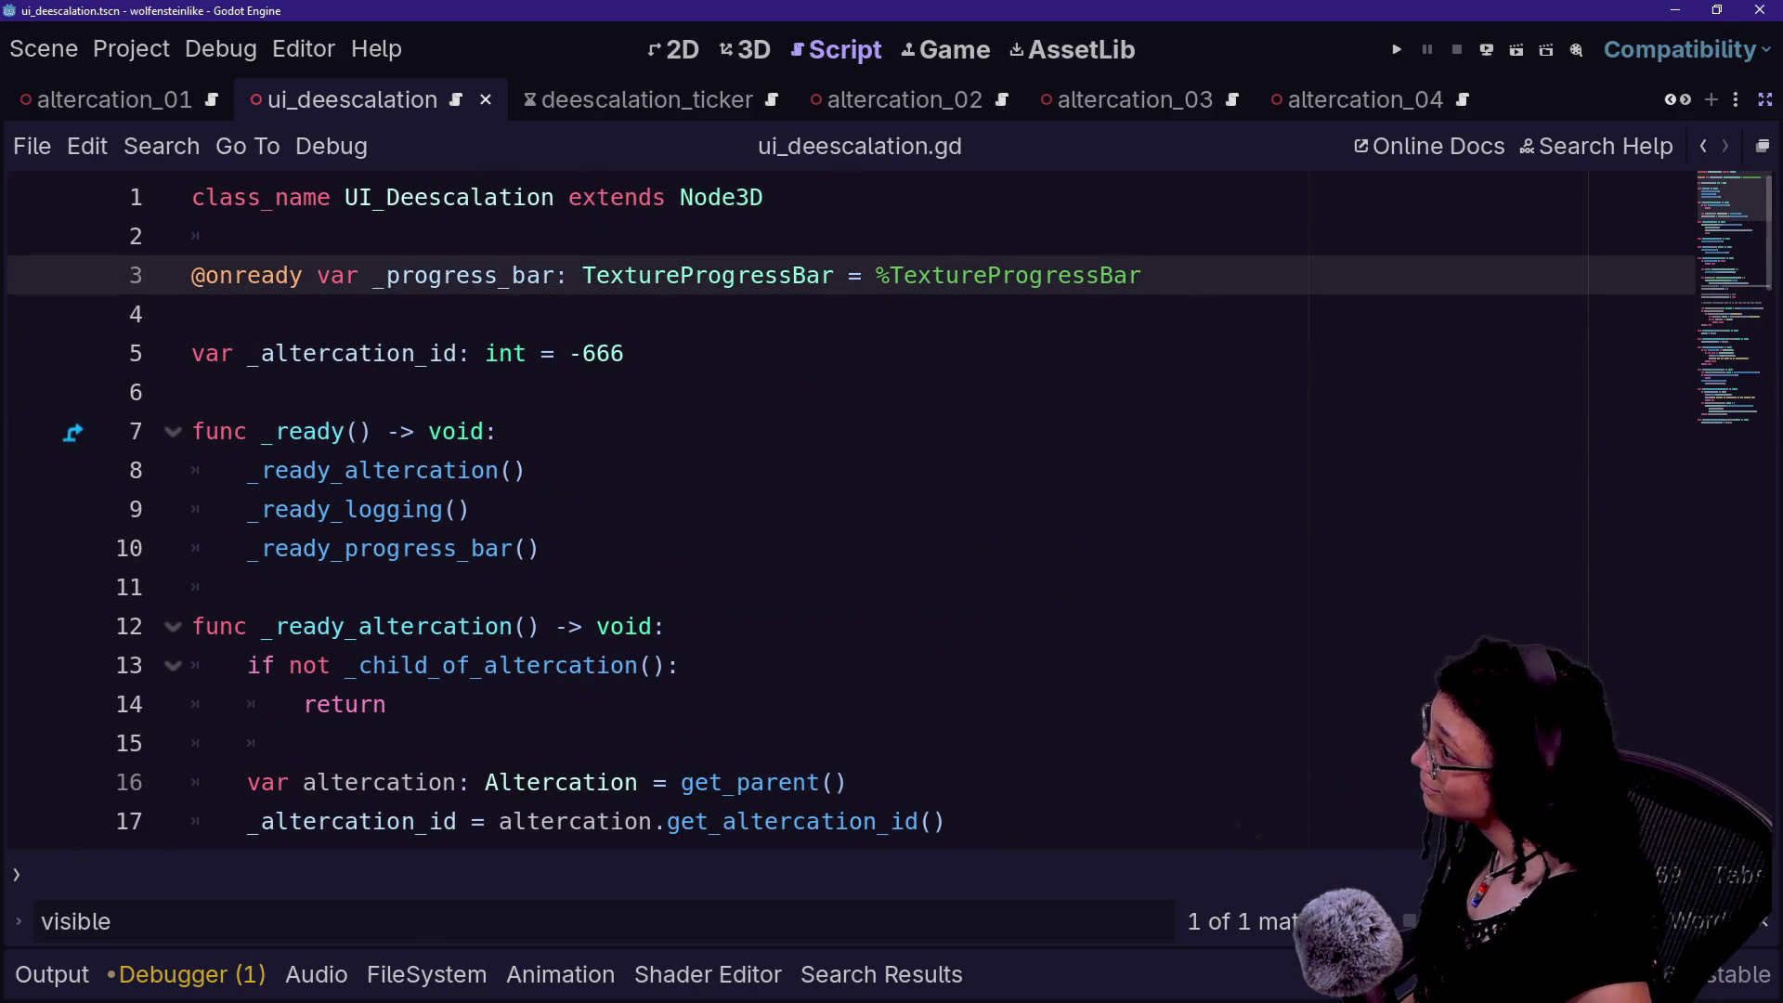
key(Up)
key(Return)
key(Return)
key(Up)
- Type the enum keyword on line 3, correcting stray letters
text(enum)
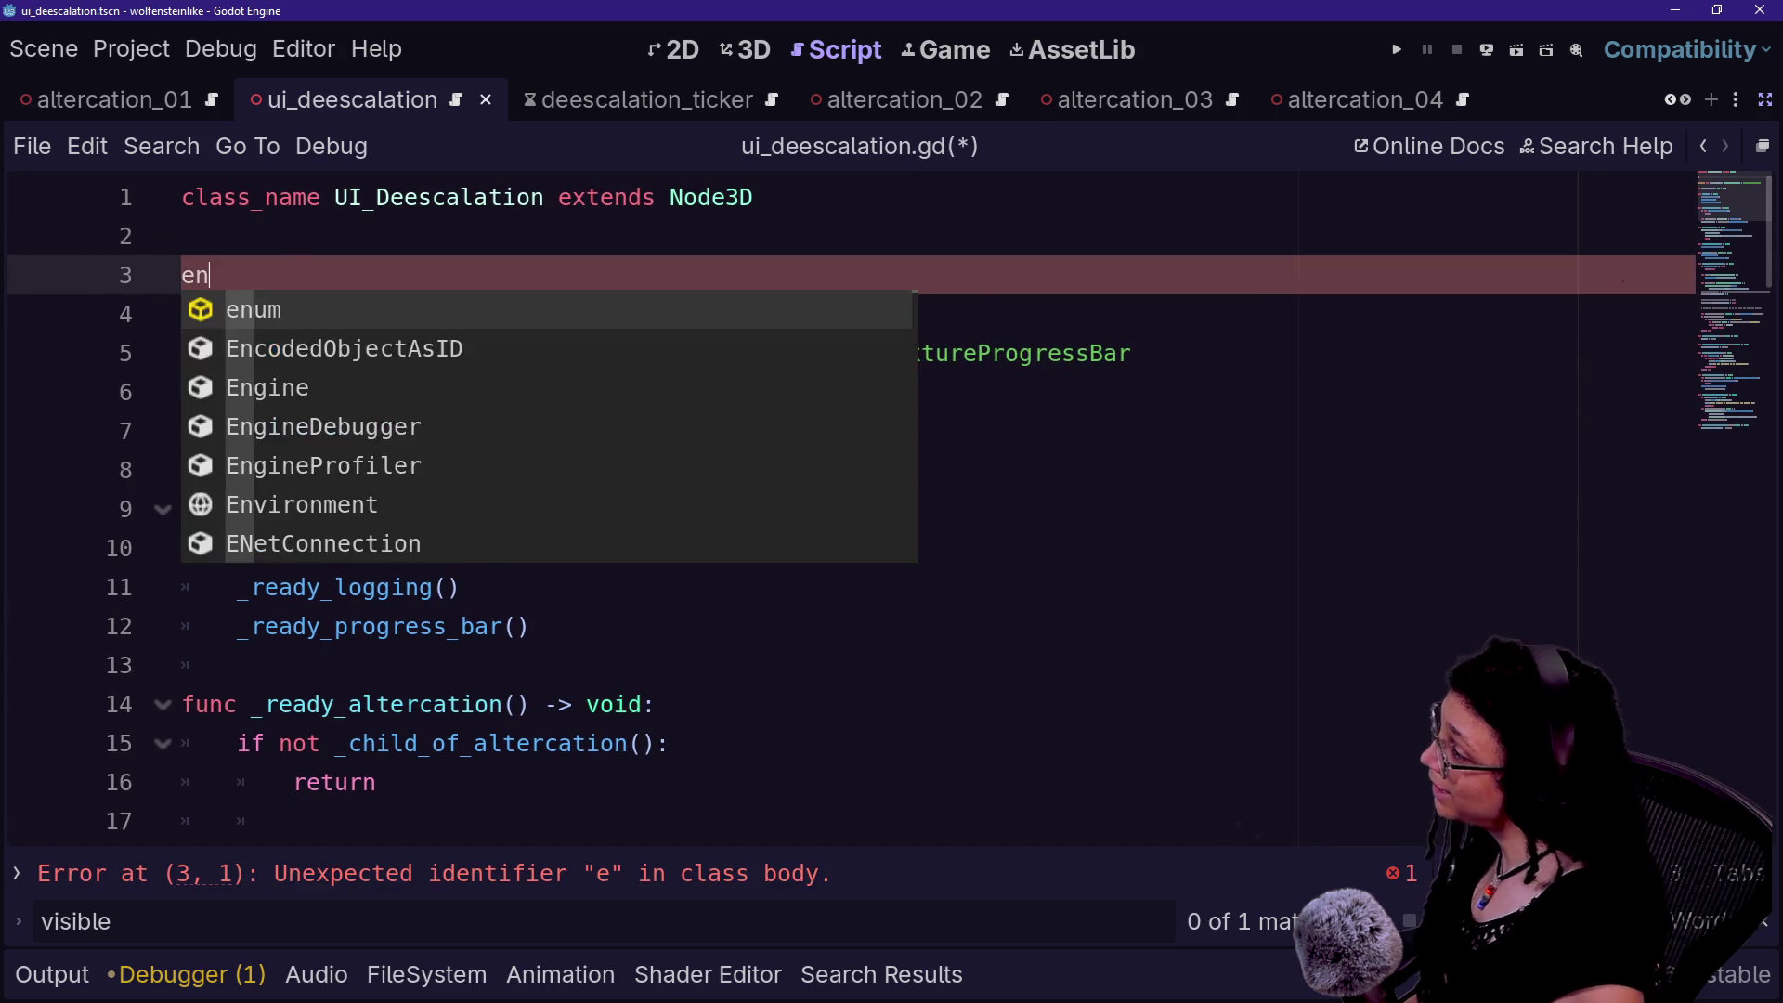
key(ctrl+equal)
key(ctrl+equal)
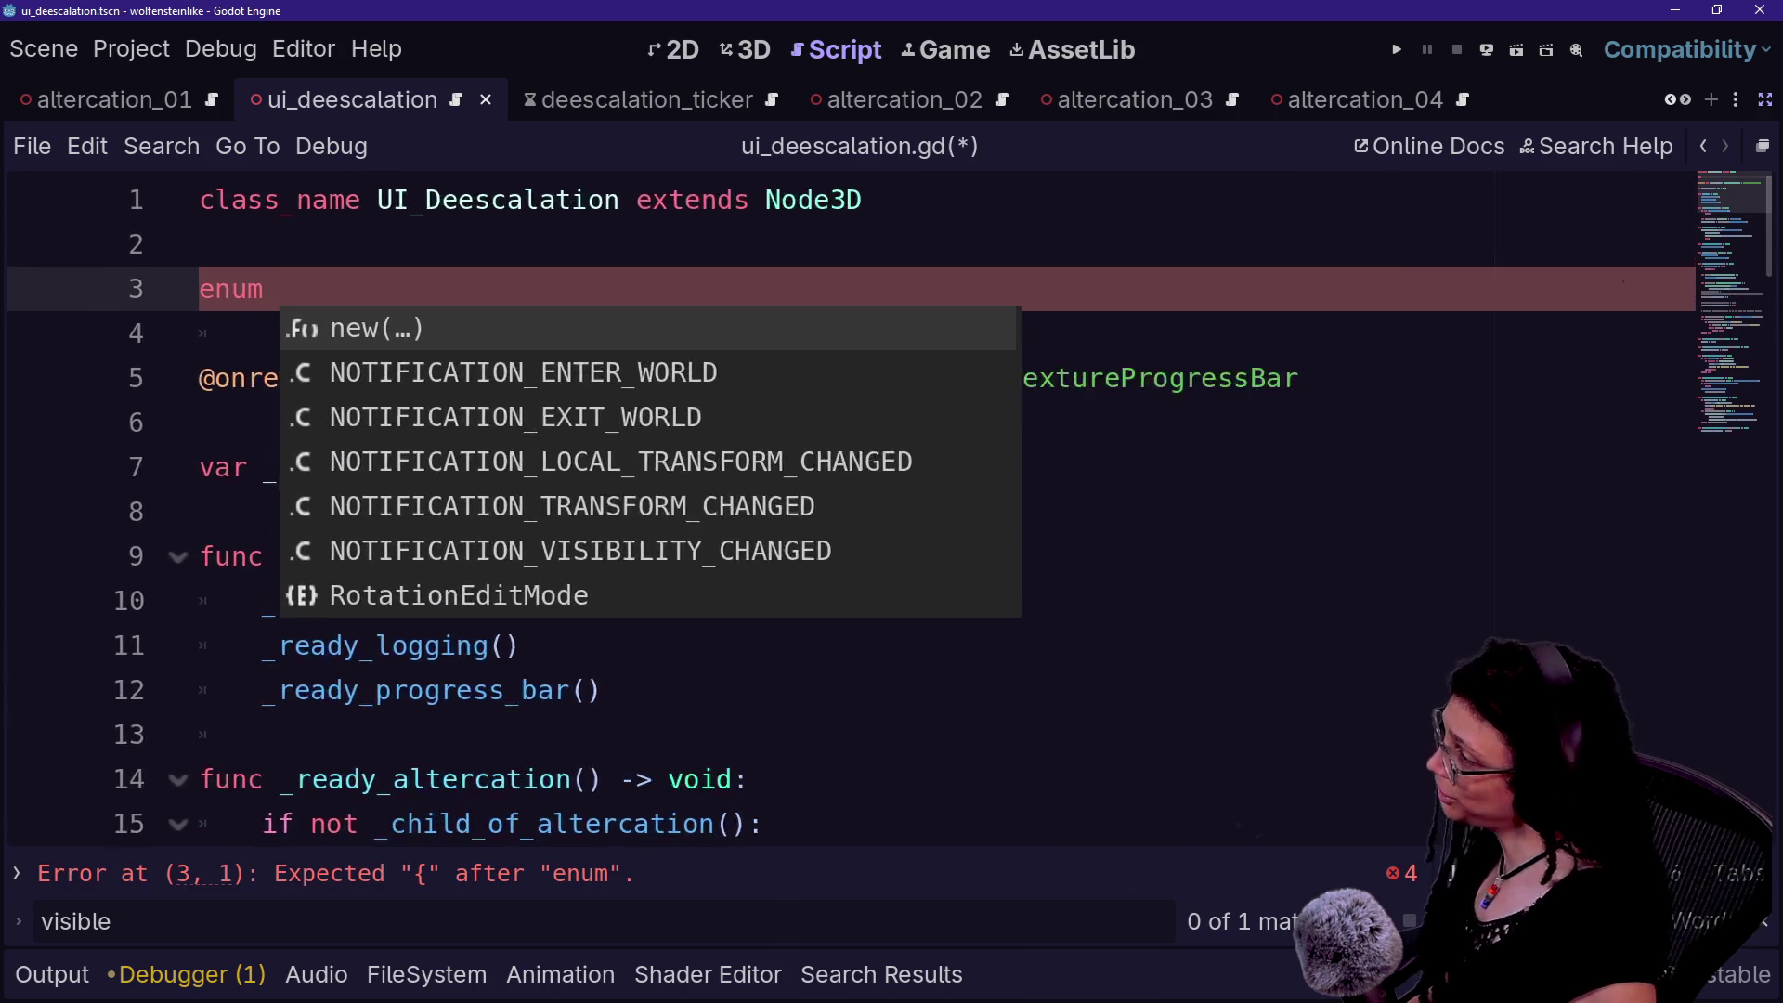
text(s)
key(BackSpace)
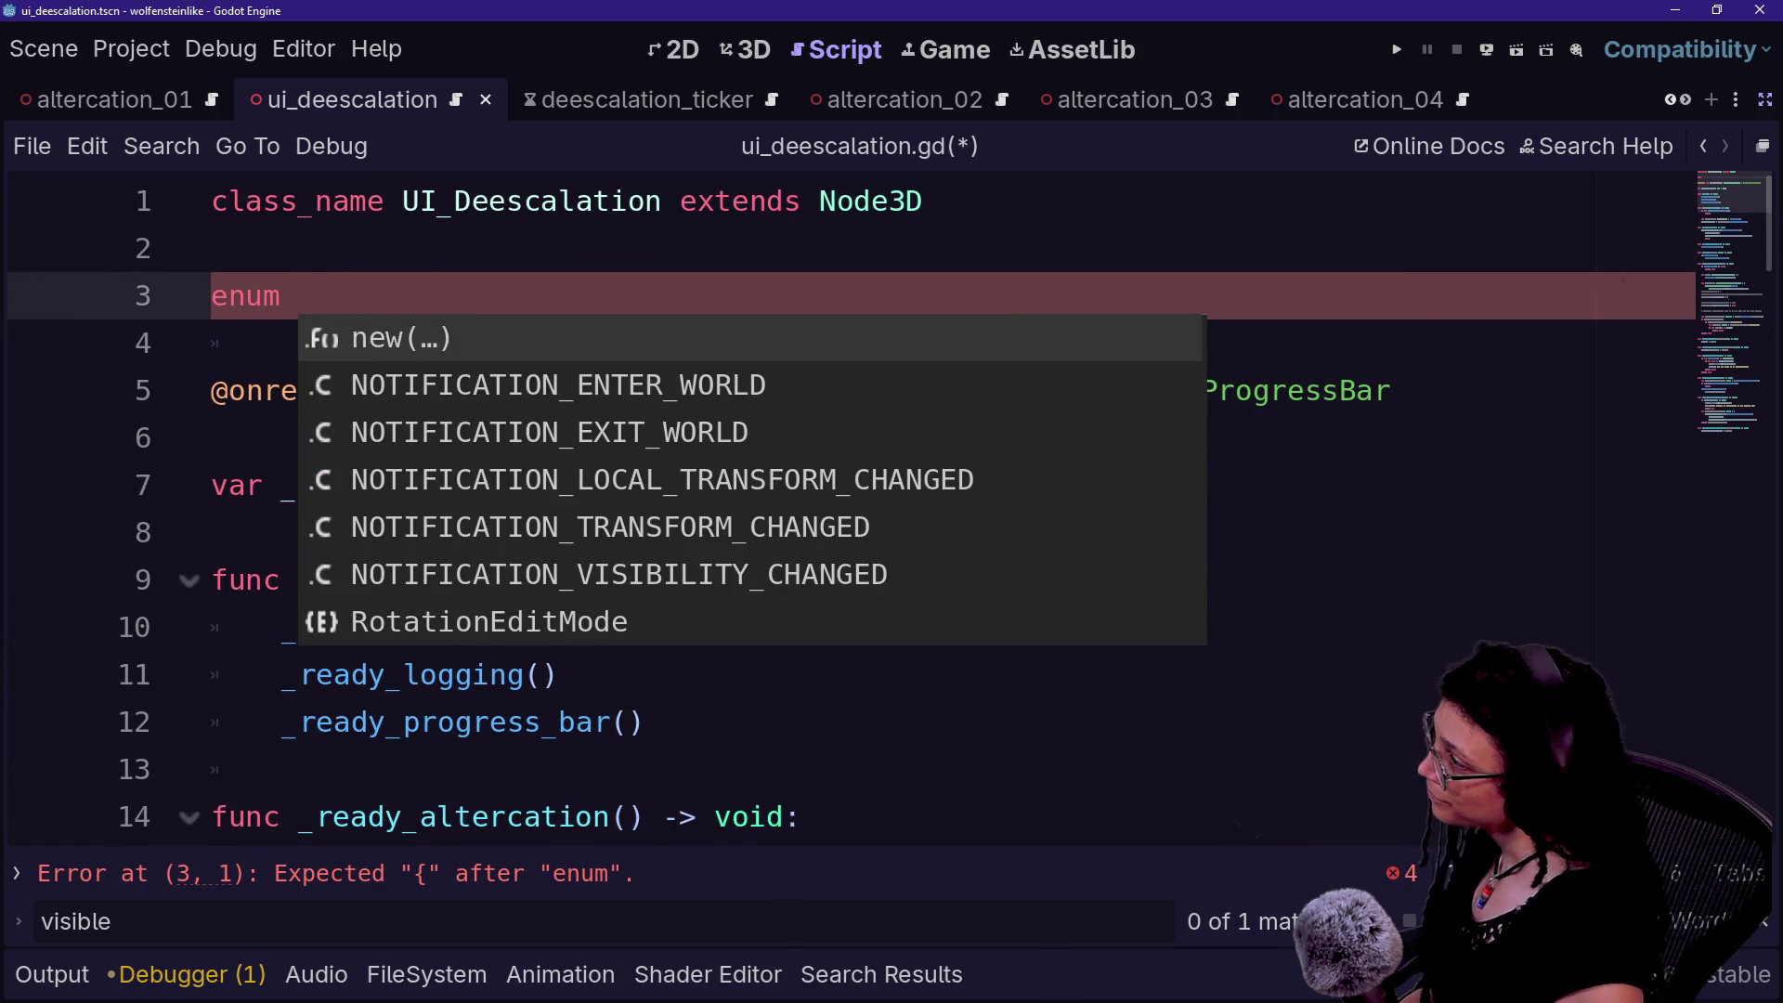
text(BAR)
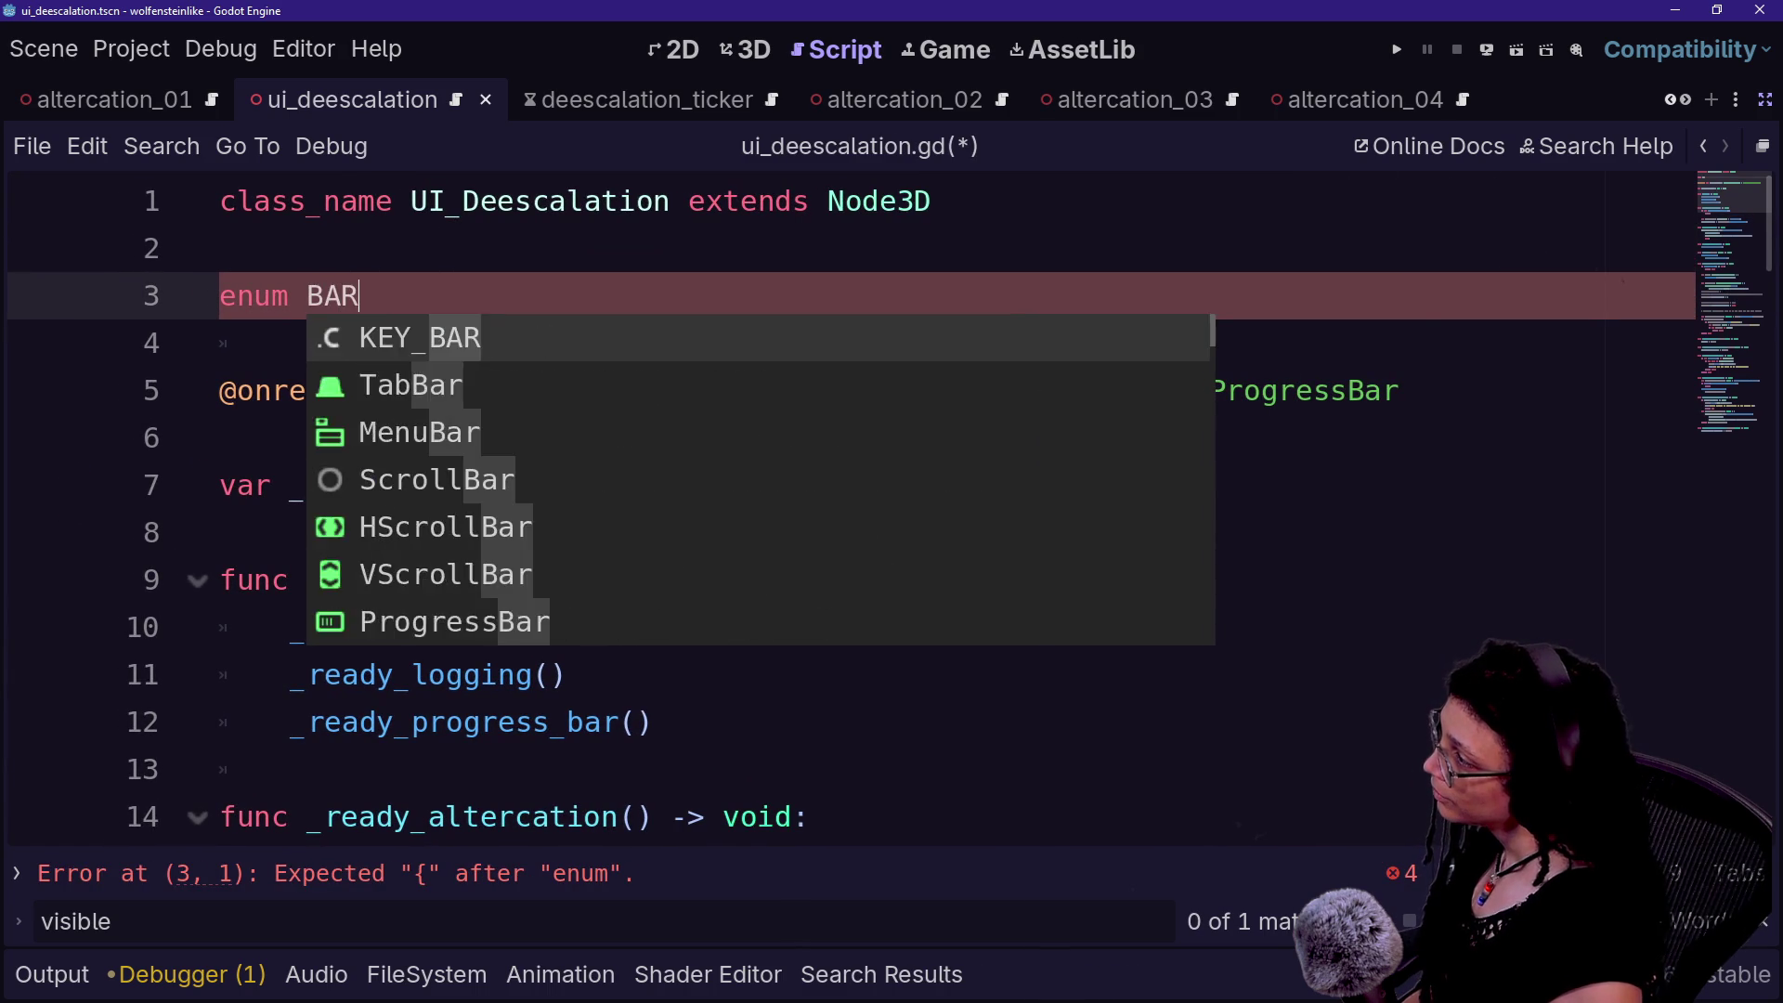
key(BackSpace)
key(BackSpace)
key(BackSpace)
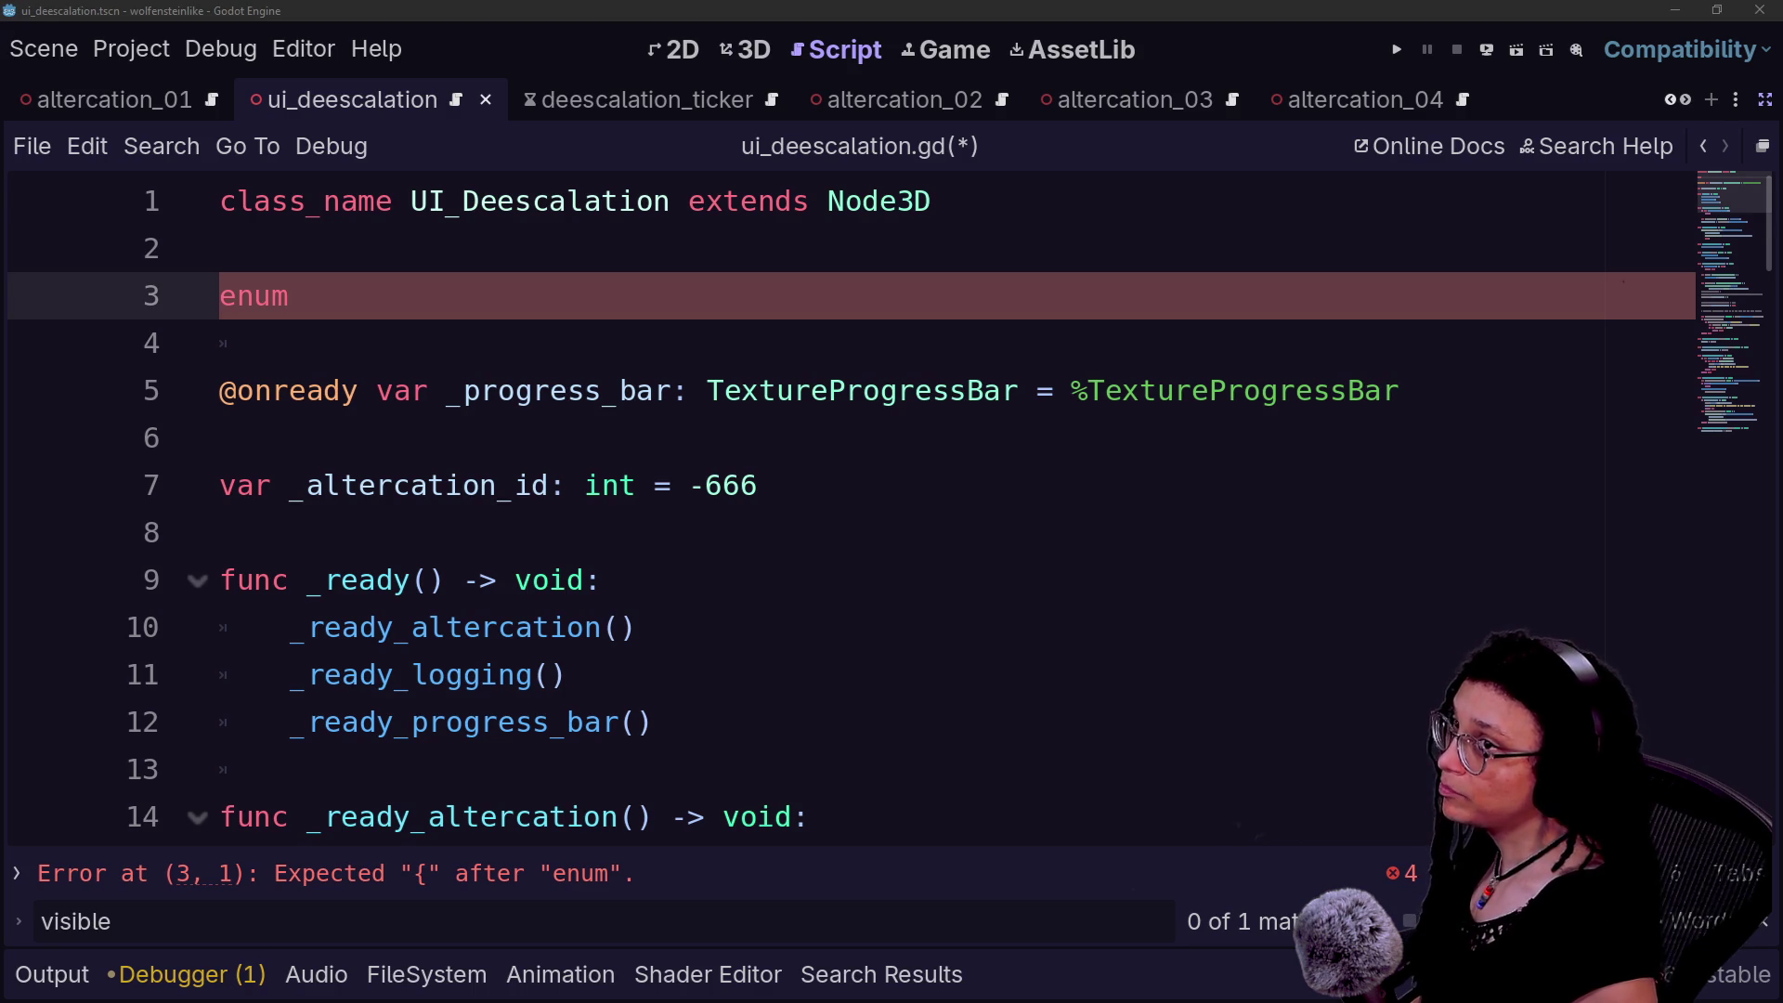
click(287, 342)
key(Up)
- Name the enum BAR_STATES and open its curly brace
text(BA)
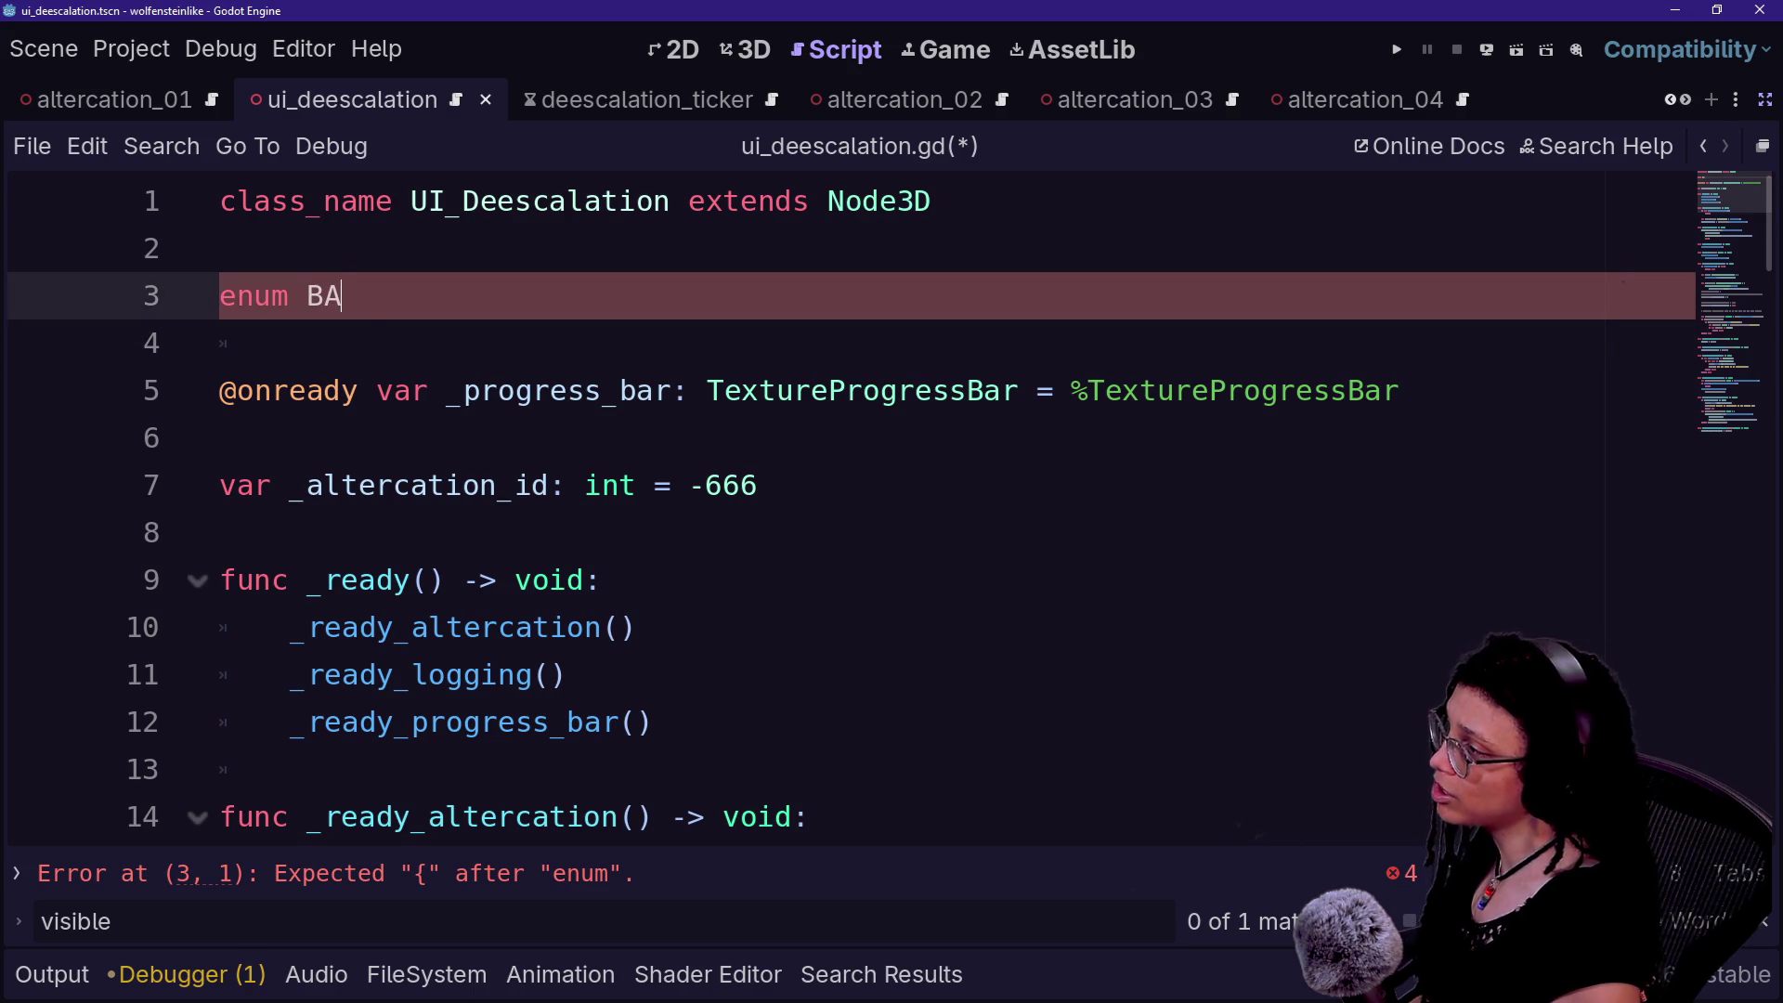
text(R_STATES {)
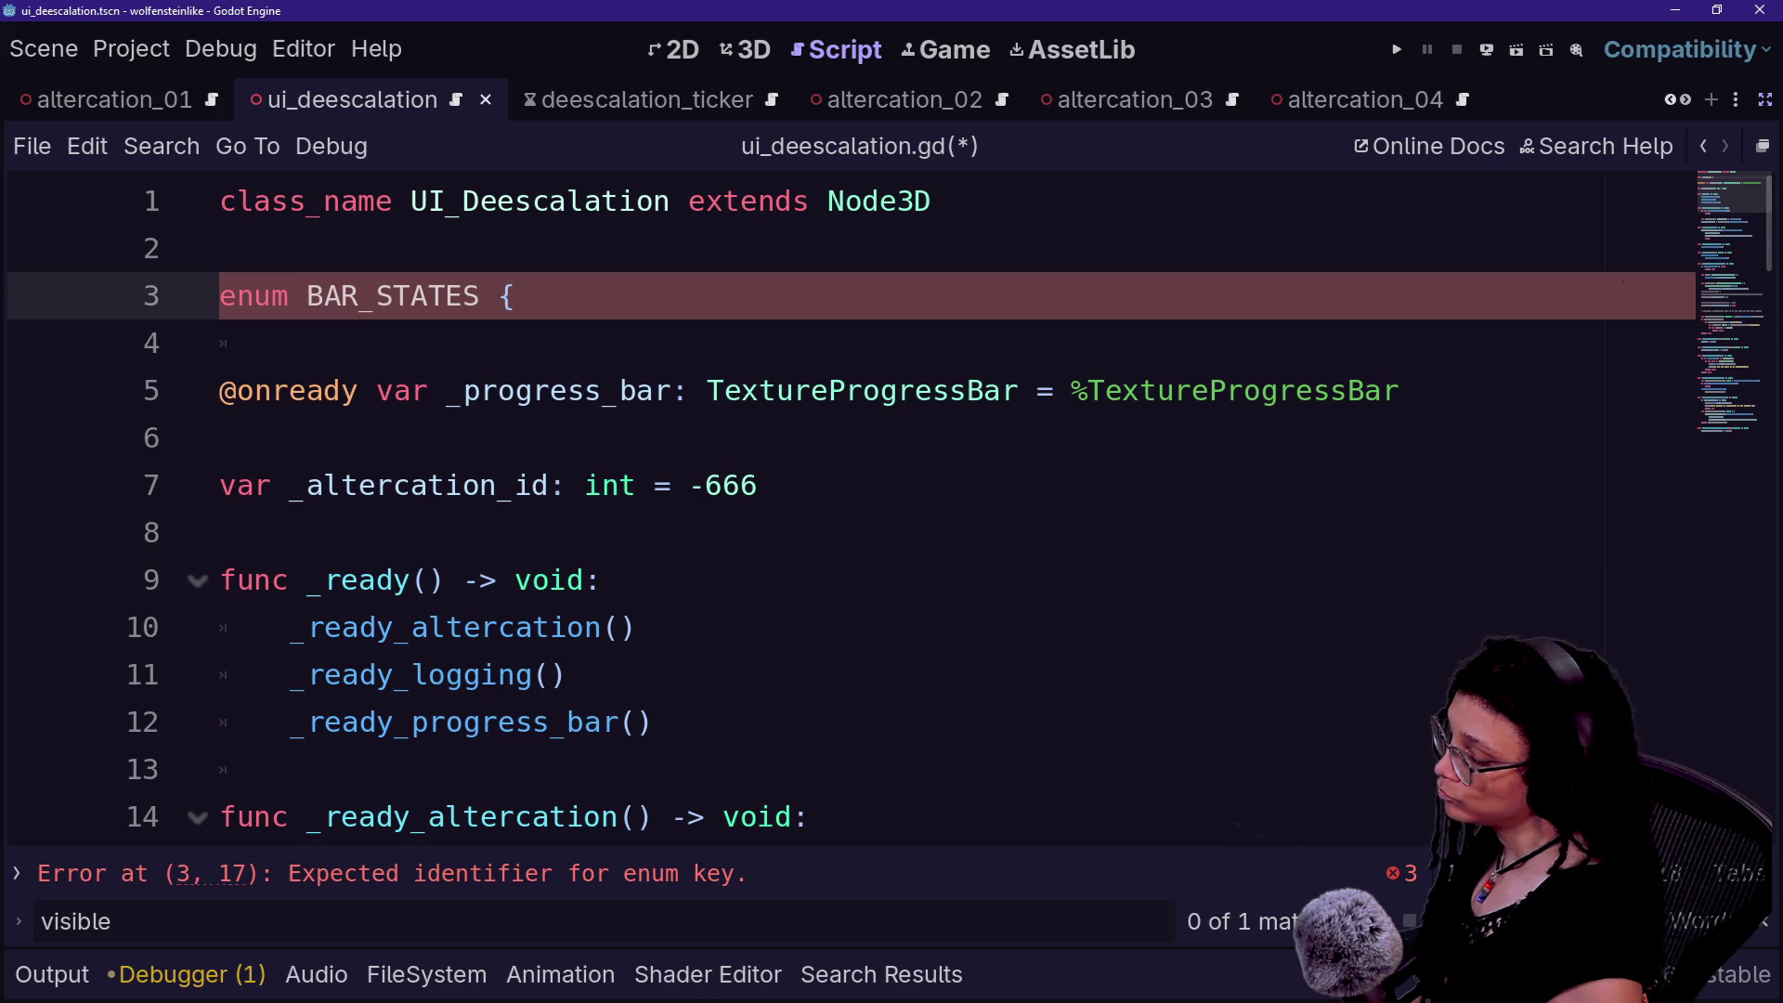
text(N)
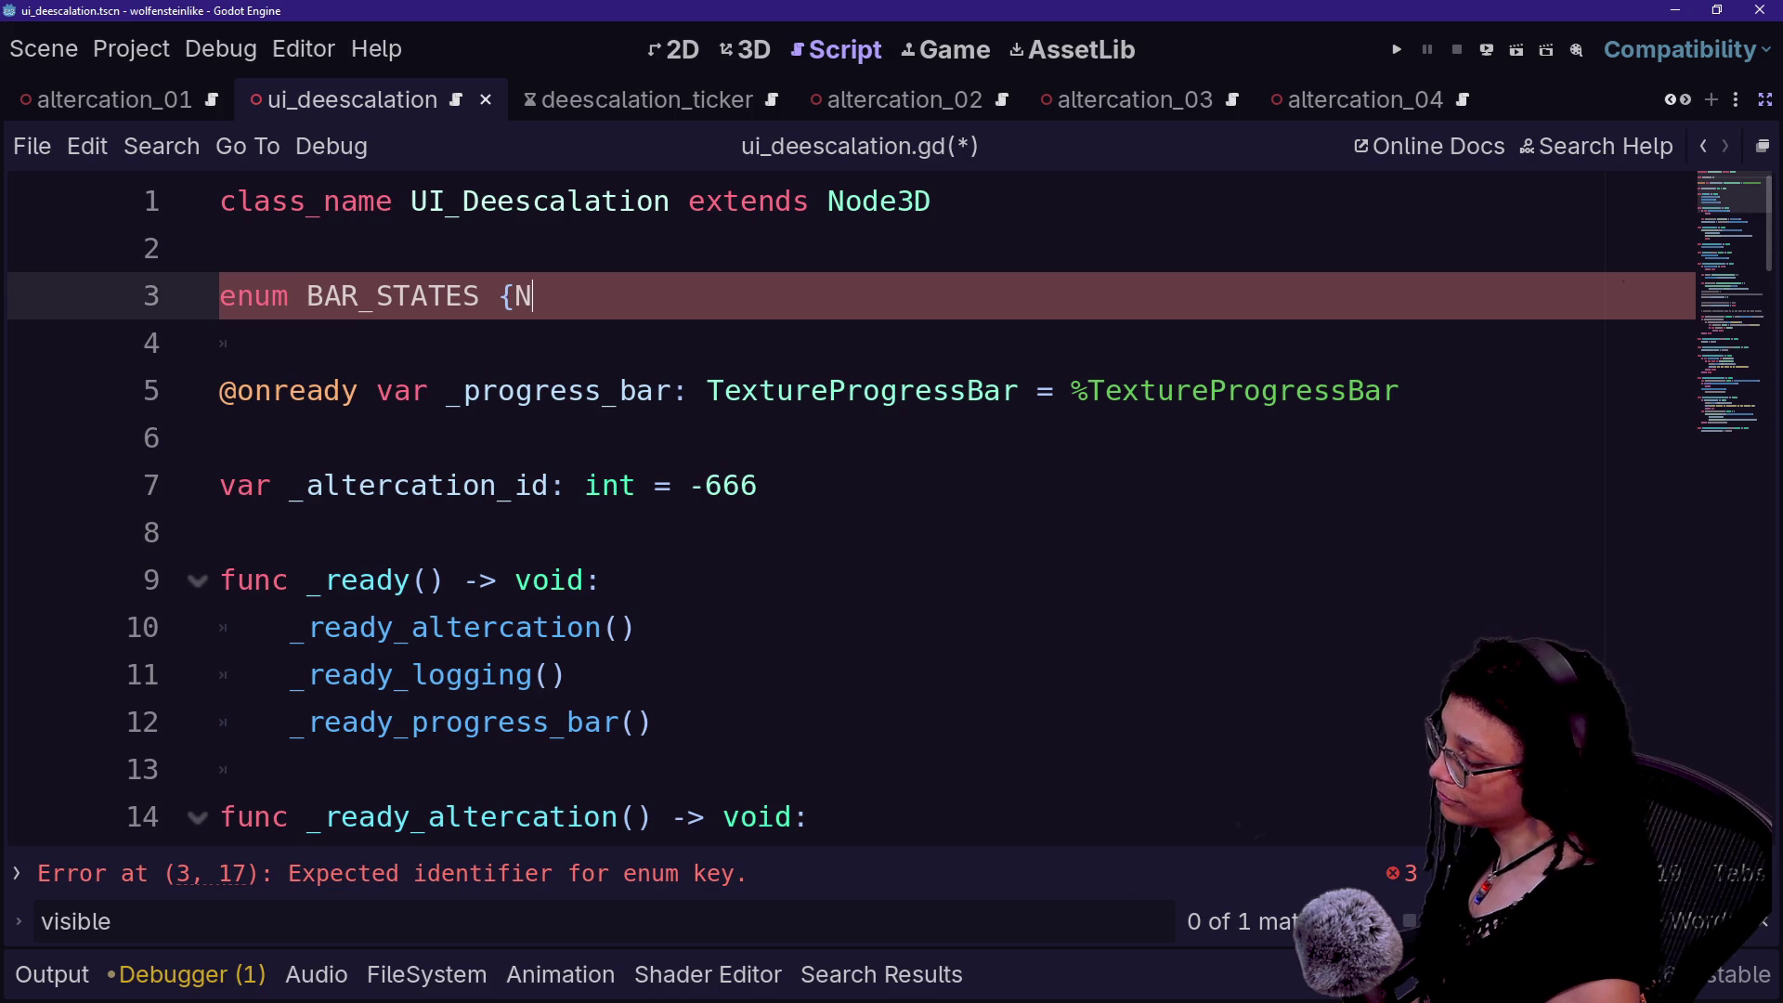
key(BackSpace)
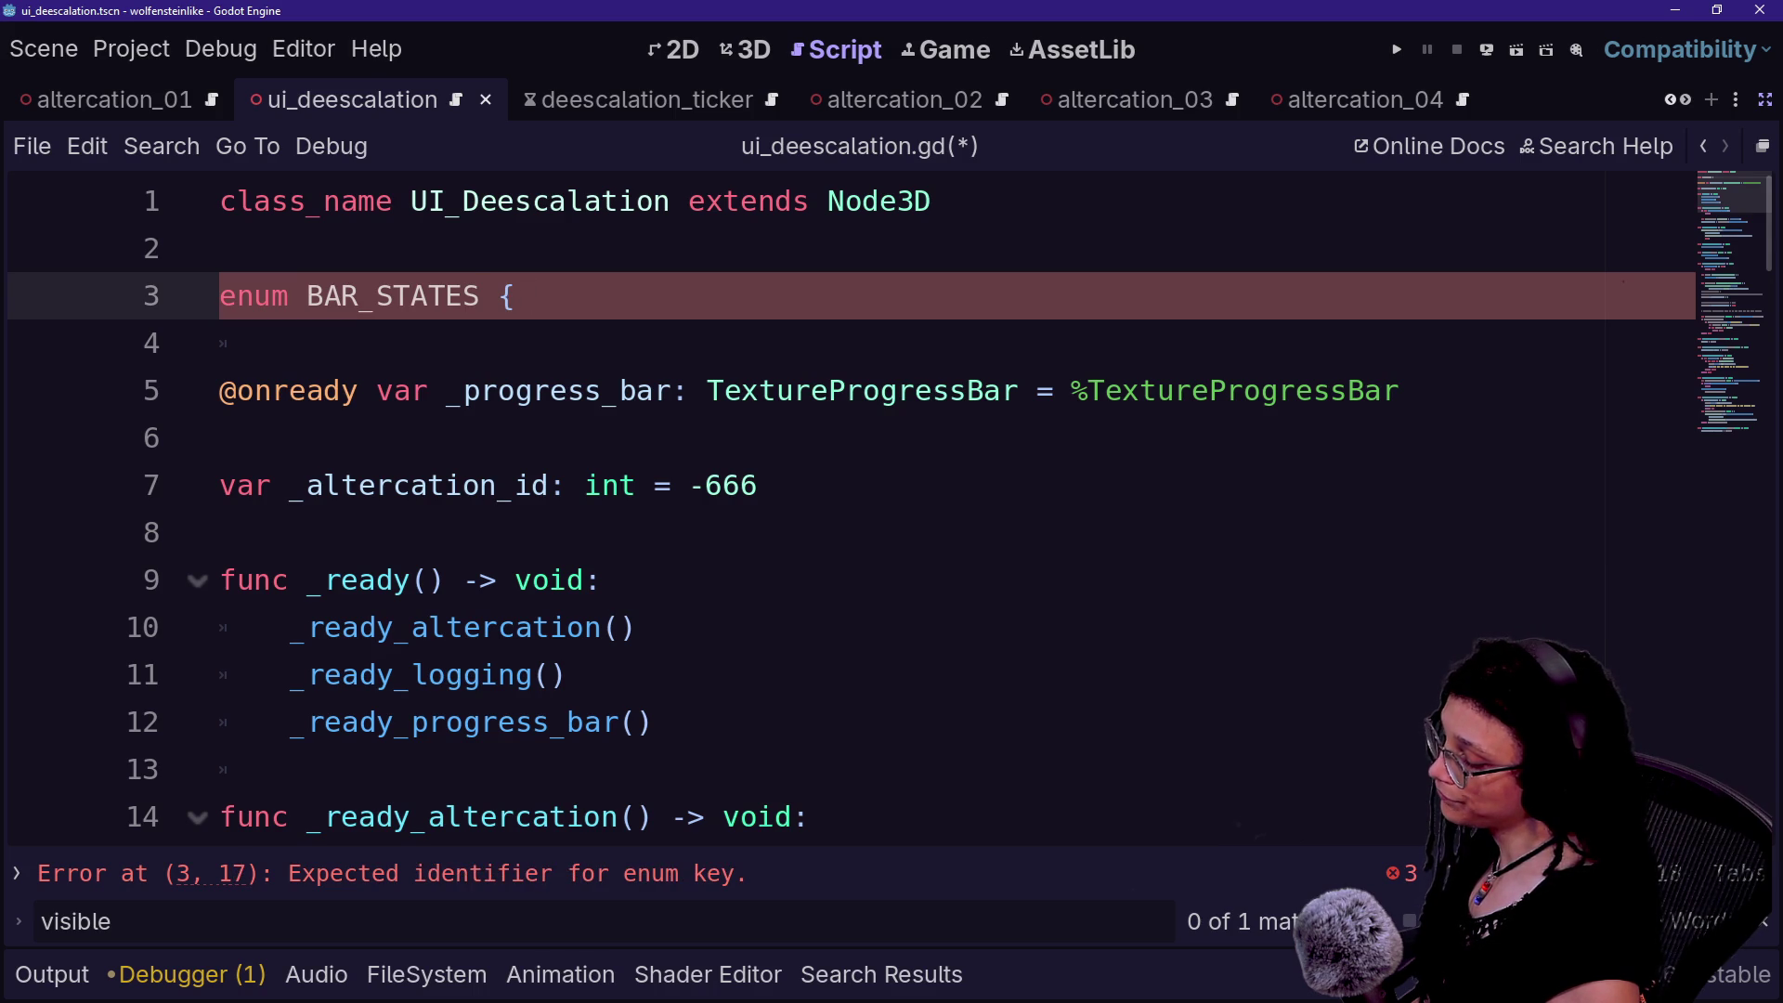
text(UN)
text(US)
key(BackSpace)
key(BackSpace)
text(I)
text(ILLE)
key(BackSpace)
key(BackSpace)
key(BackSpace)
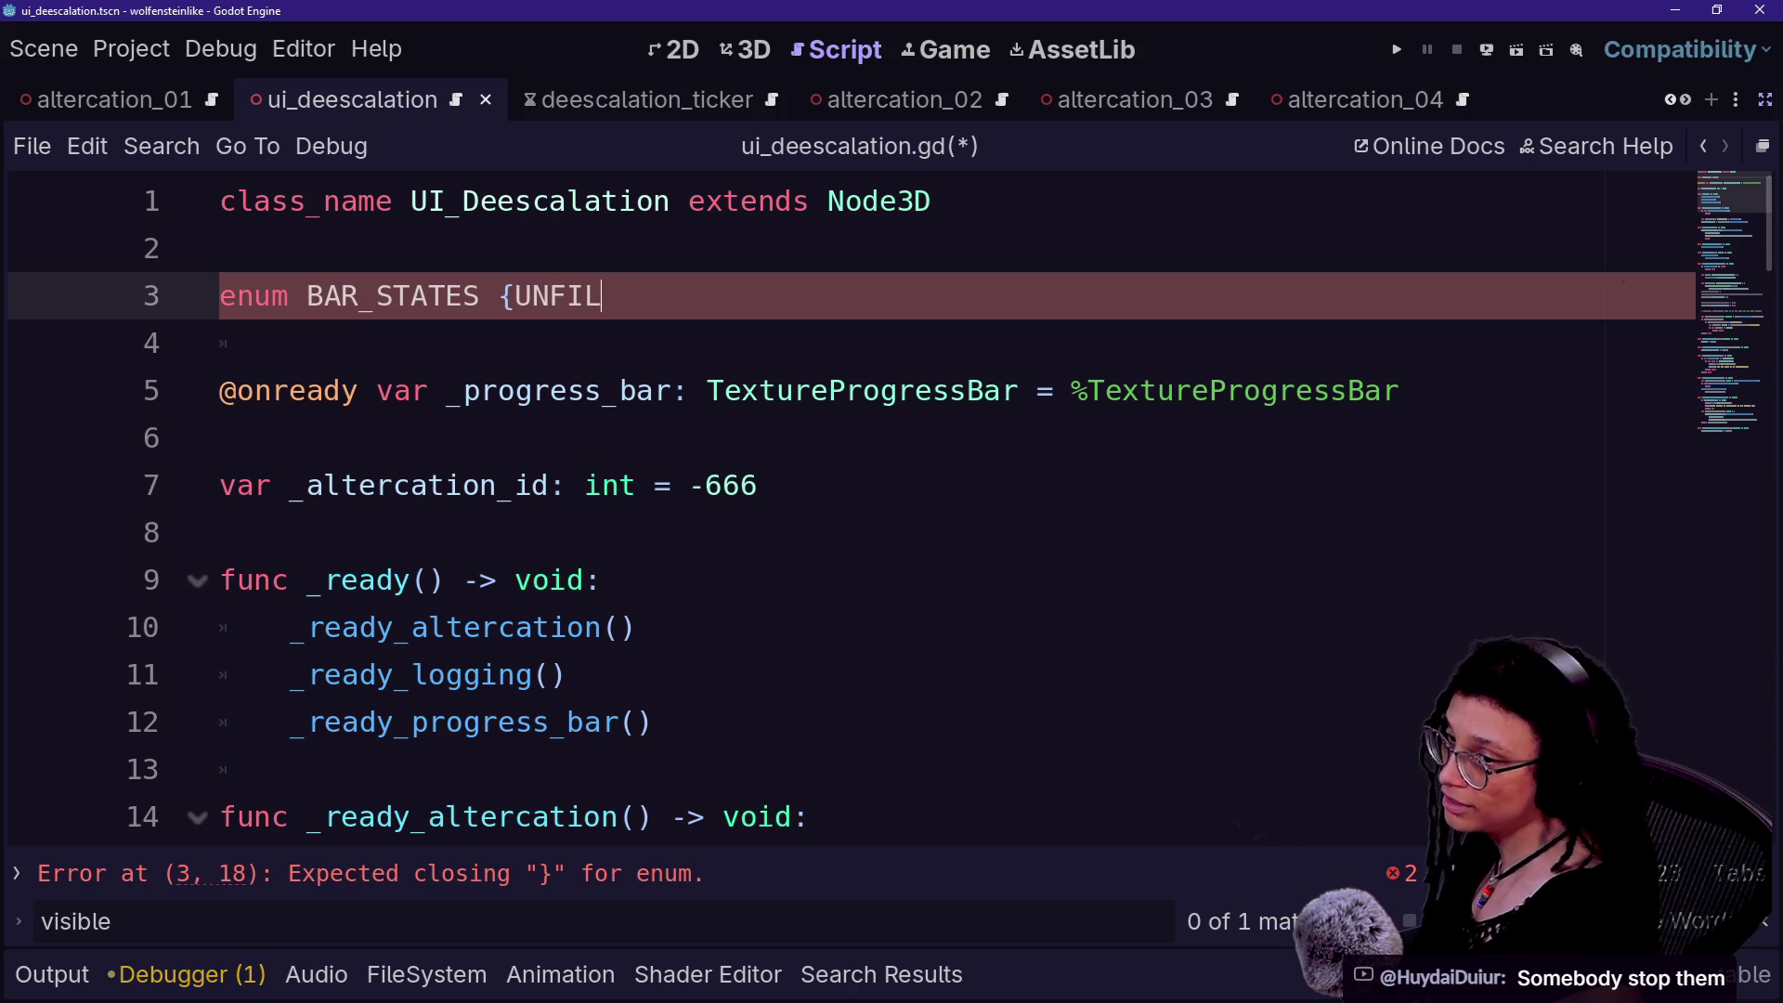
- Enter EMPTY as the first value and begin typing NOT_EMPTY after it
text(UN)
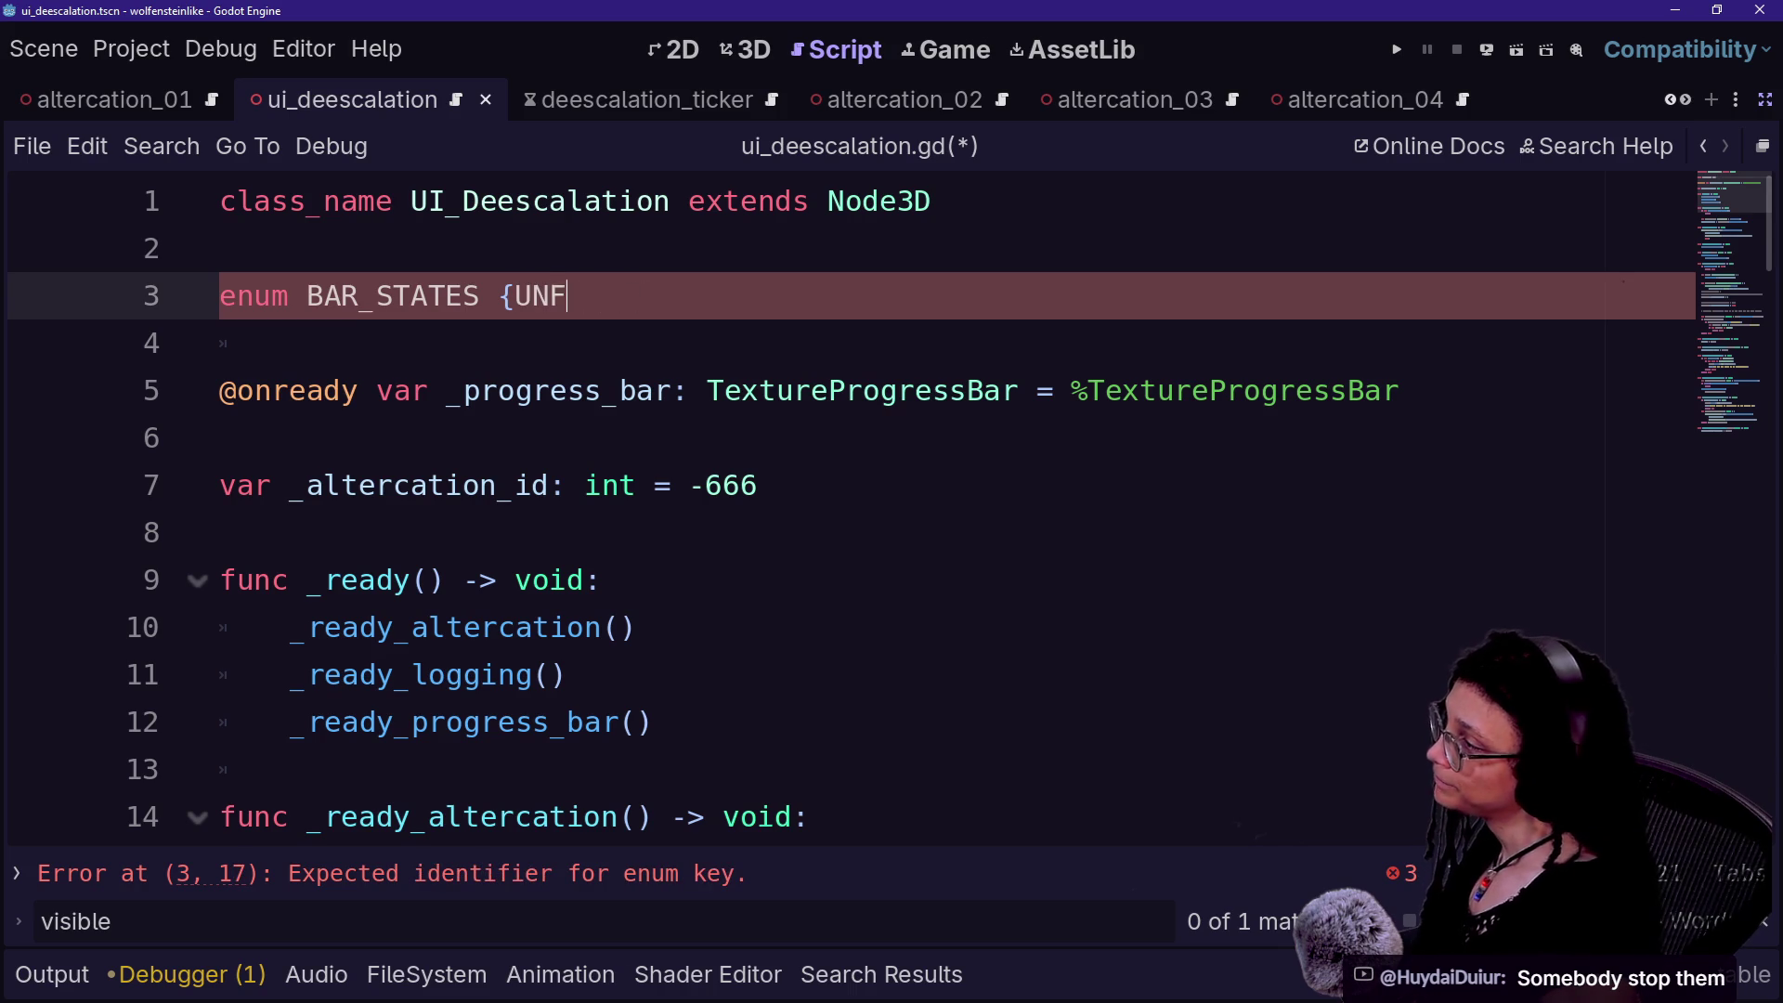
key(BackSpace)
text(N)
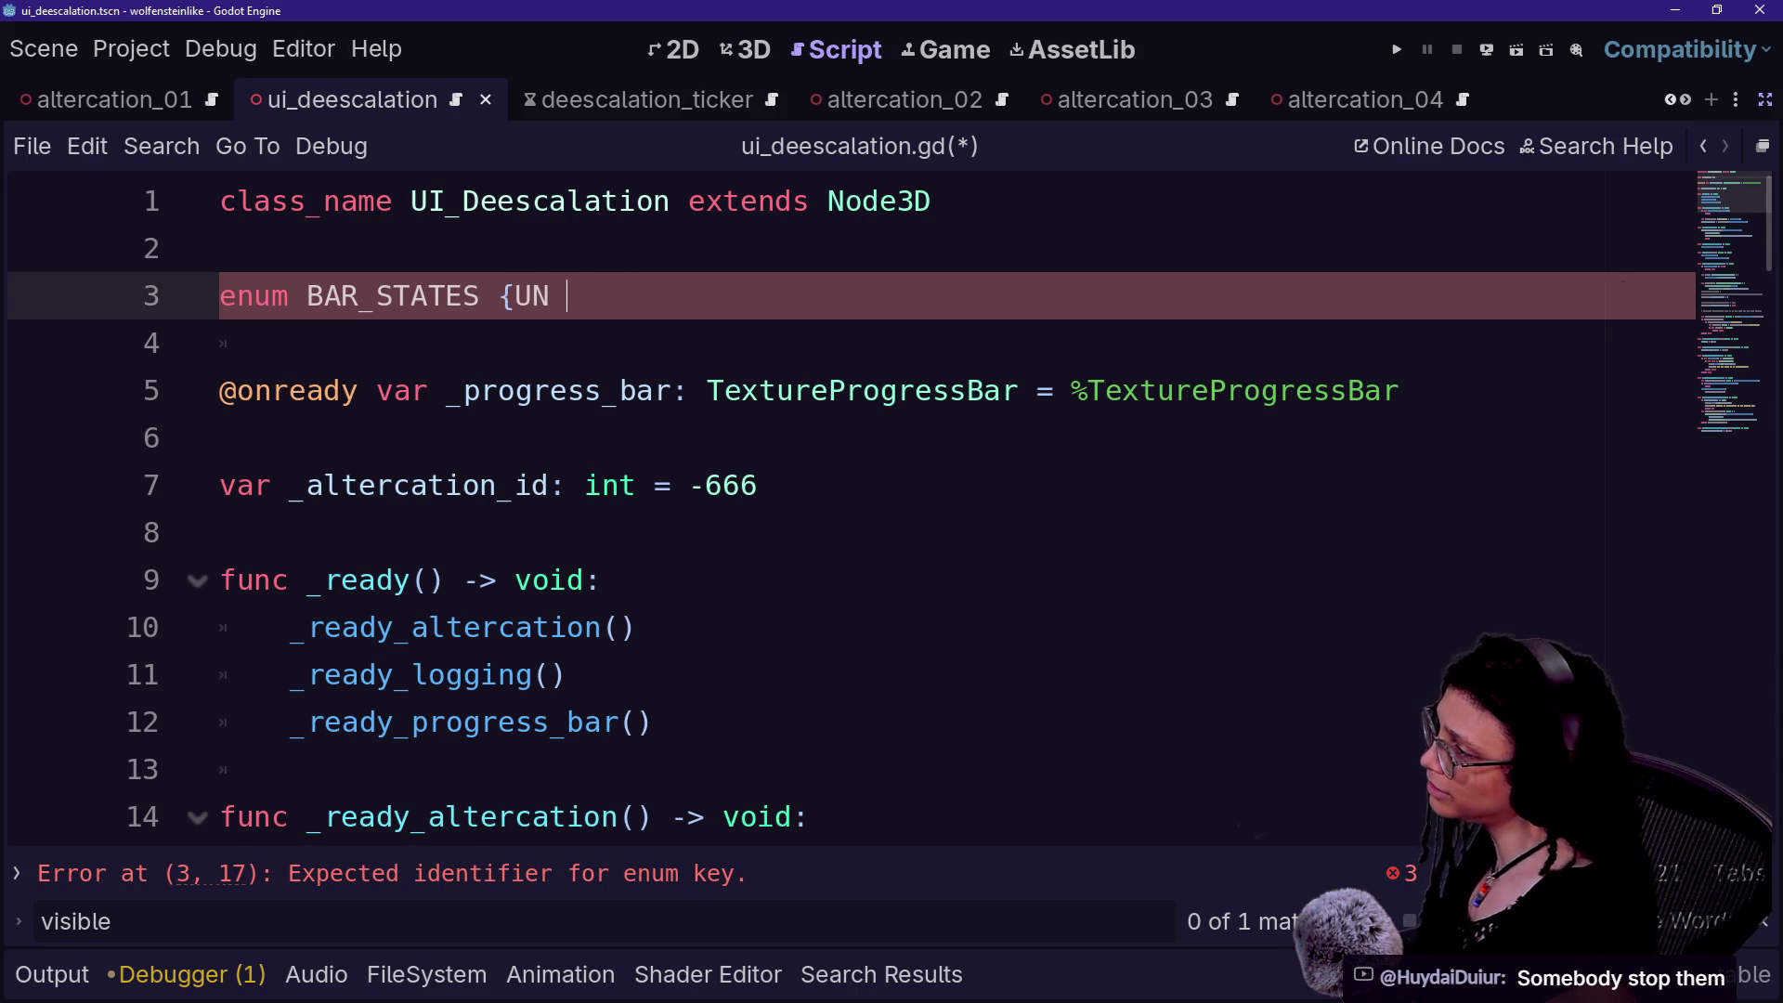
key(BackSpace)
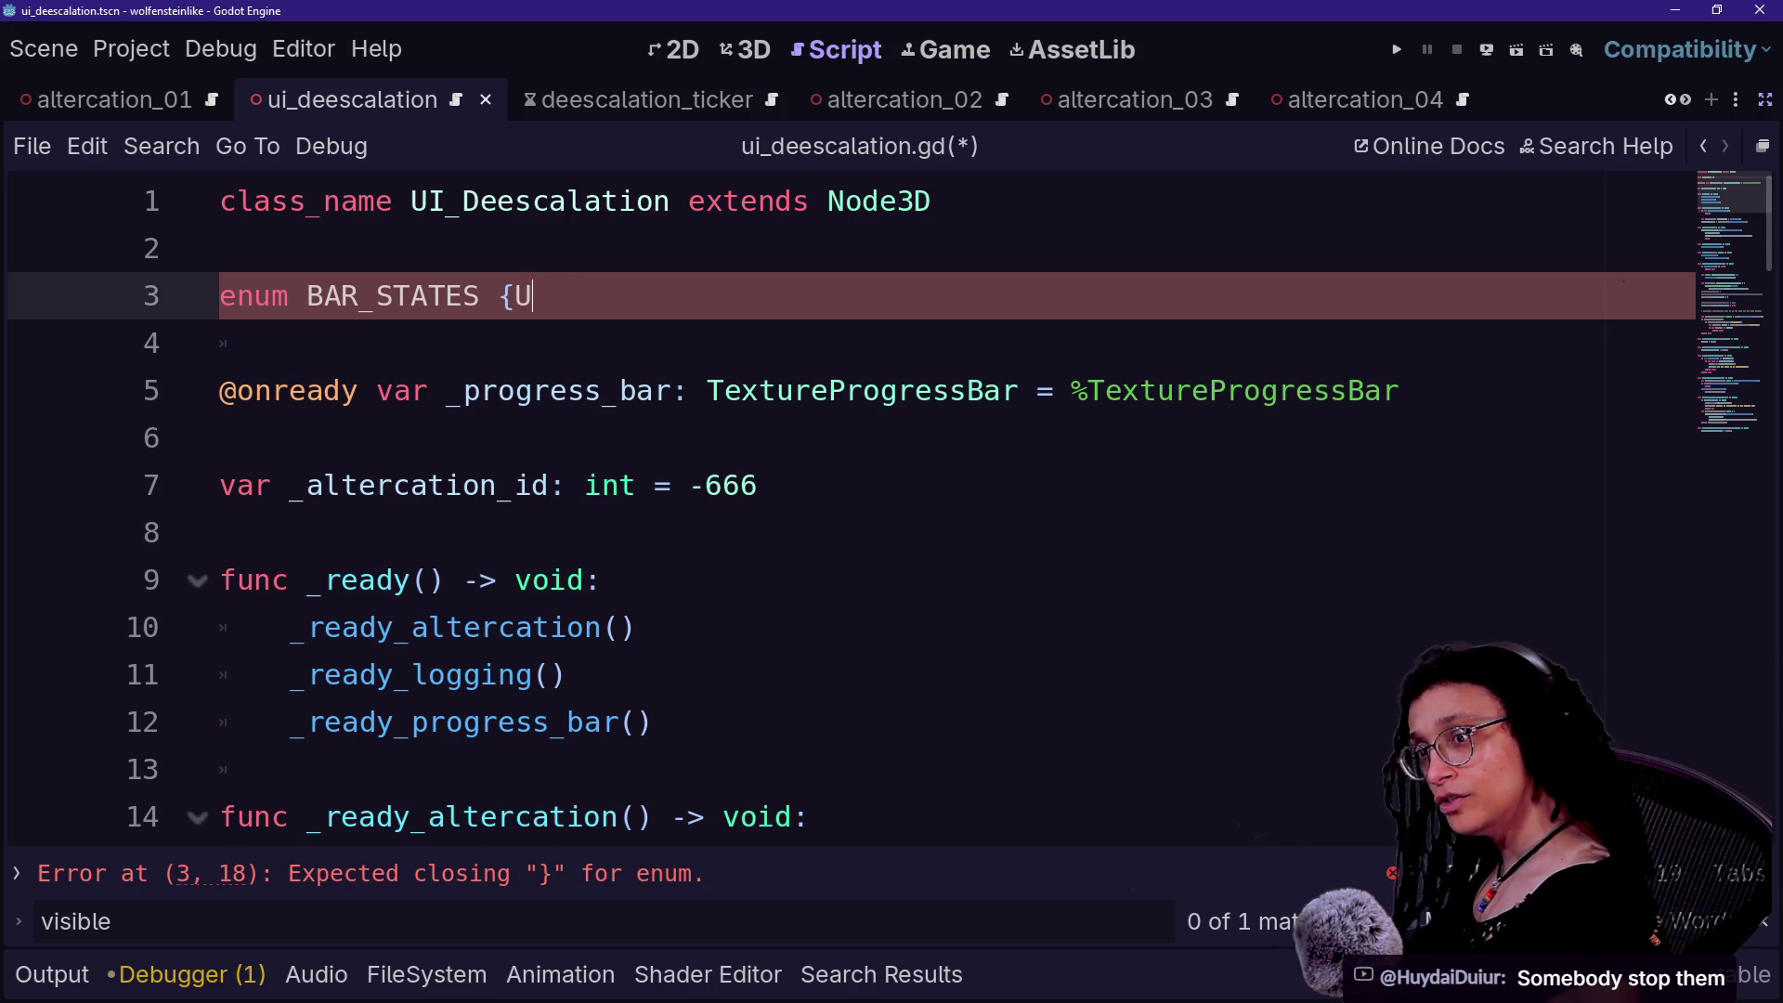
key(BackSpace)
text(EMPTY,)
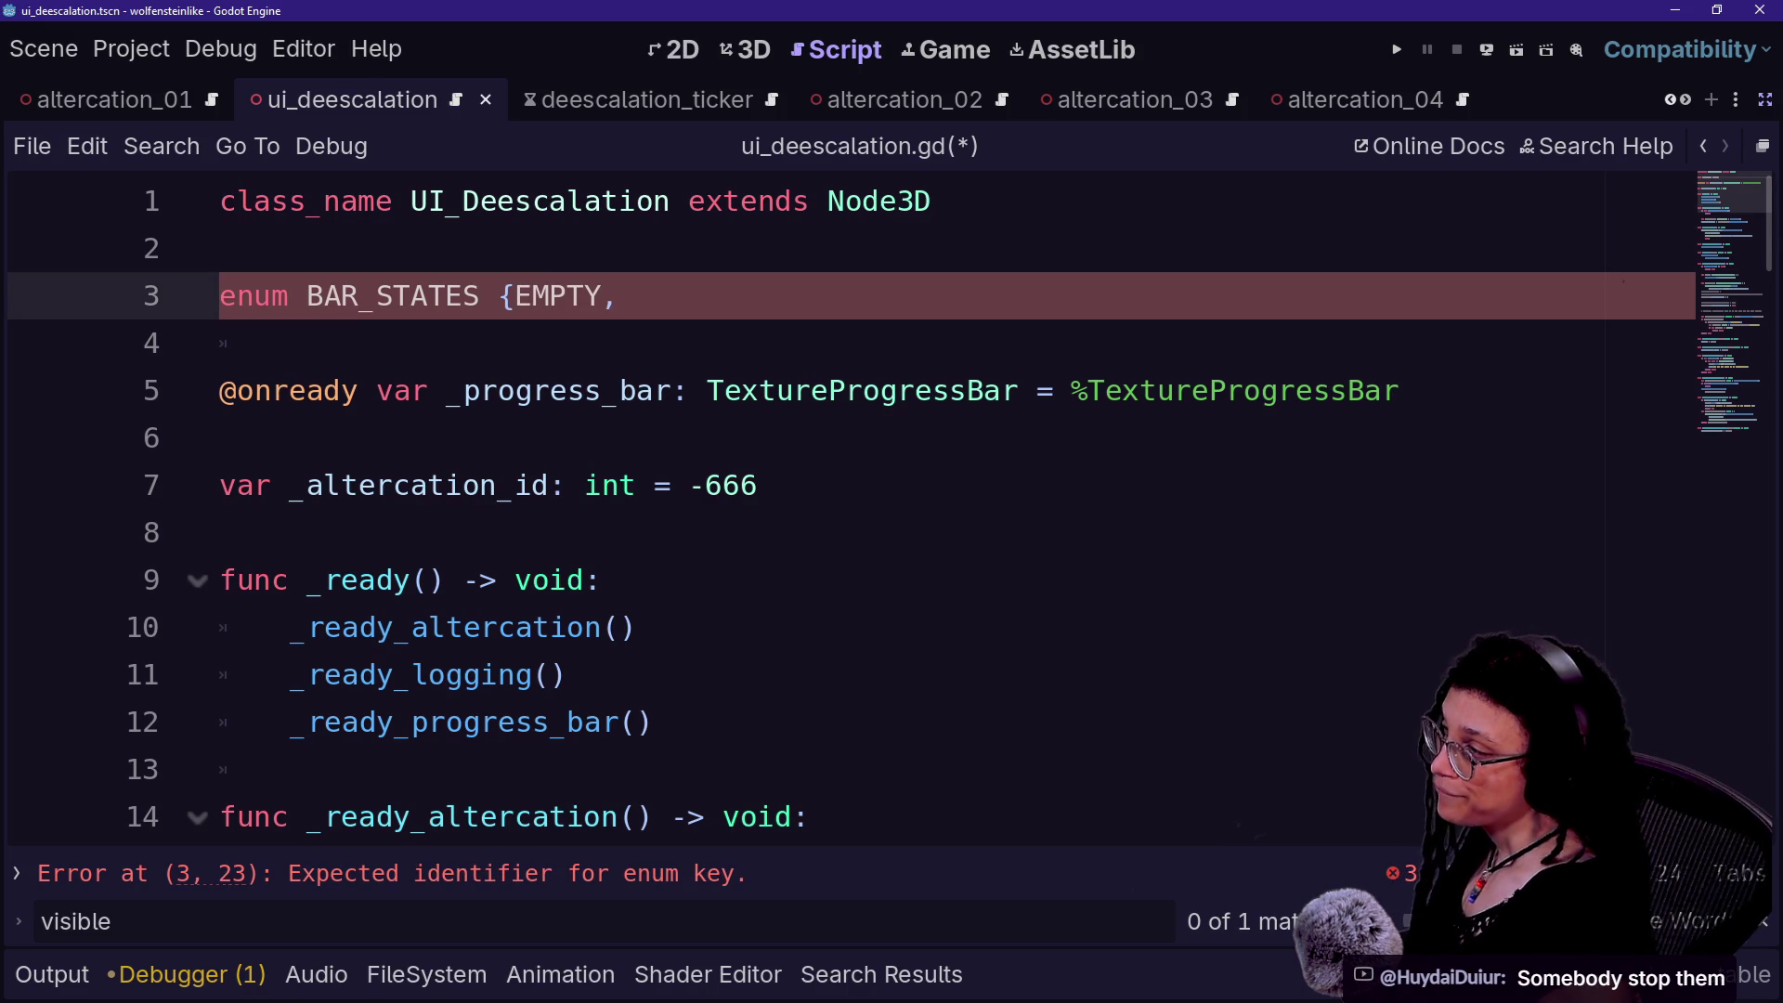
text(NOT_E)
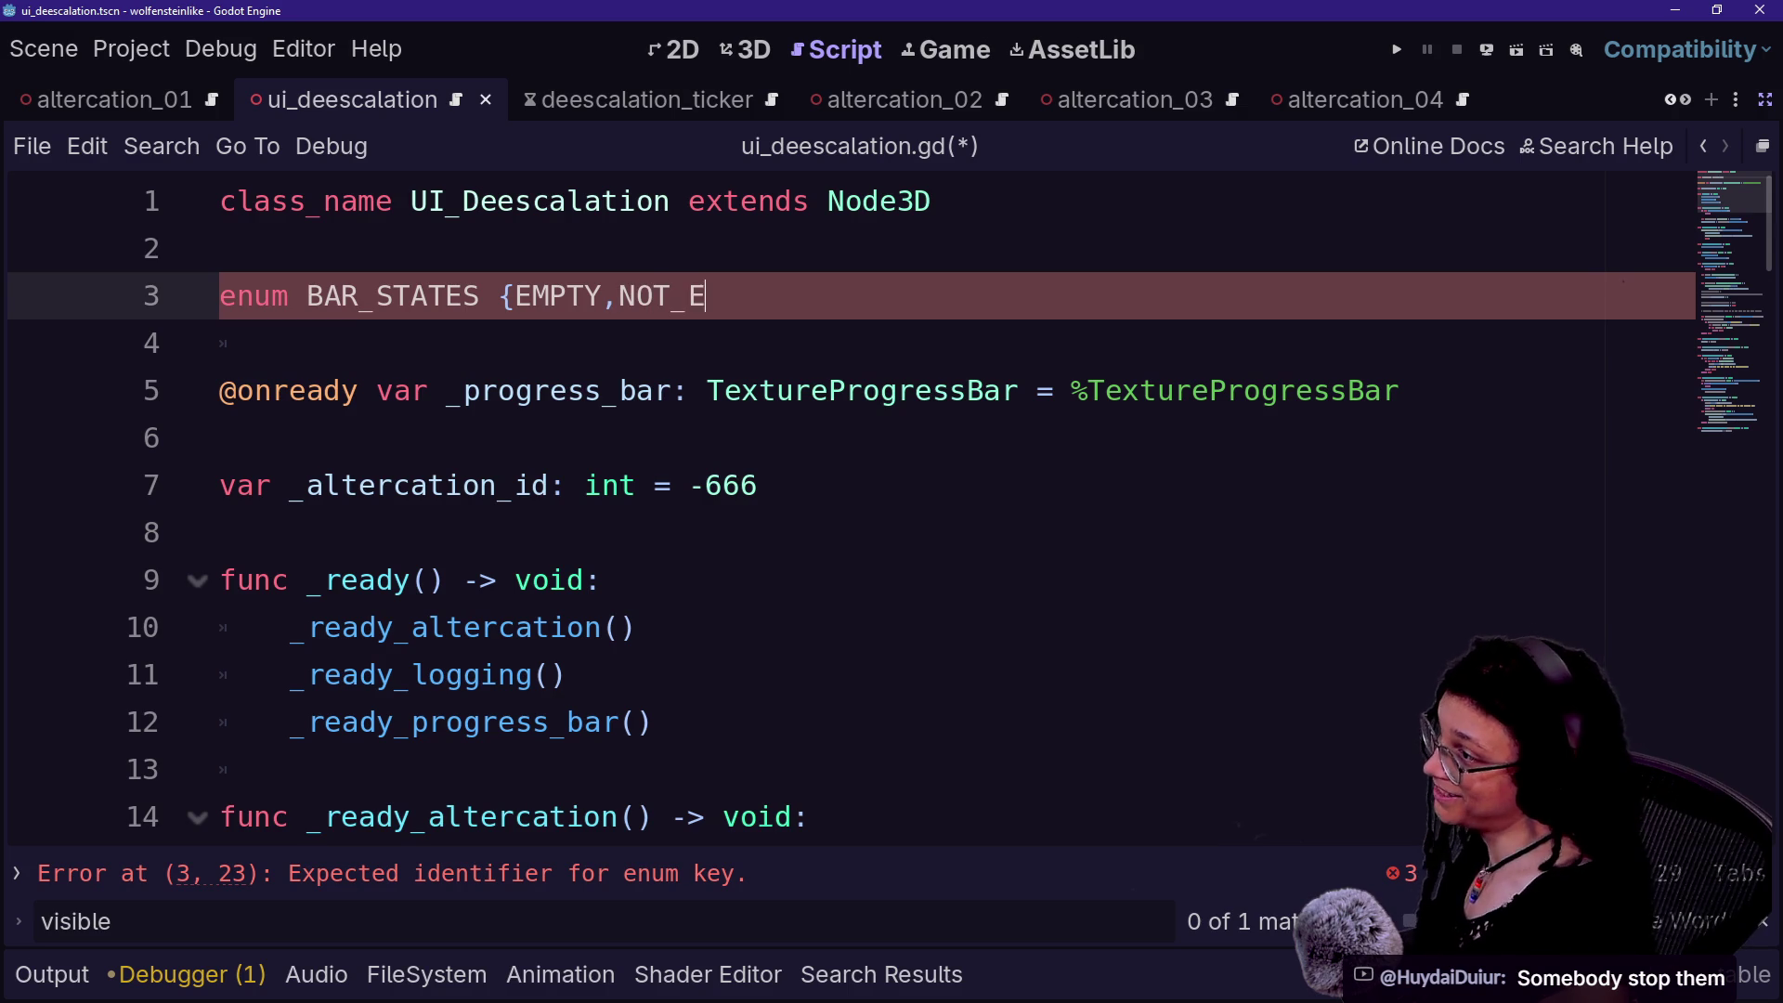
text(MPTY,)
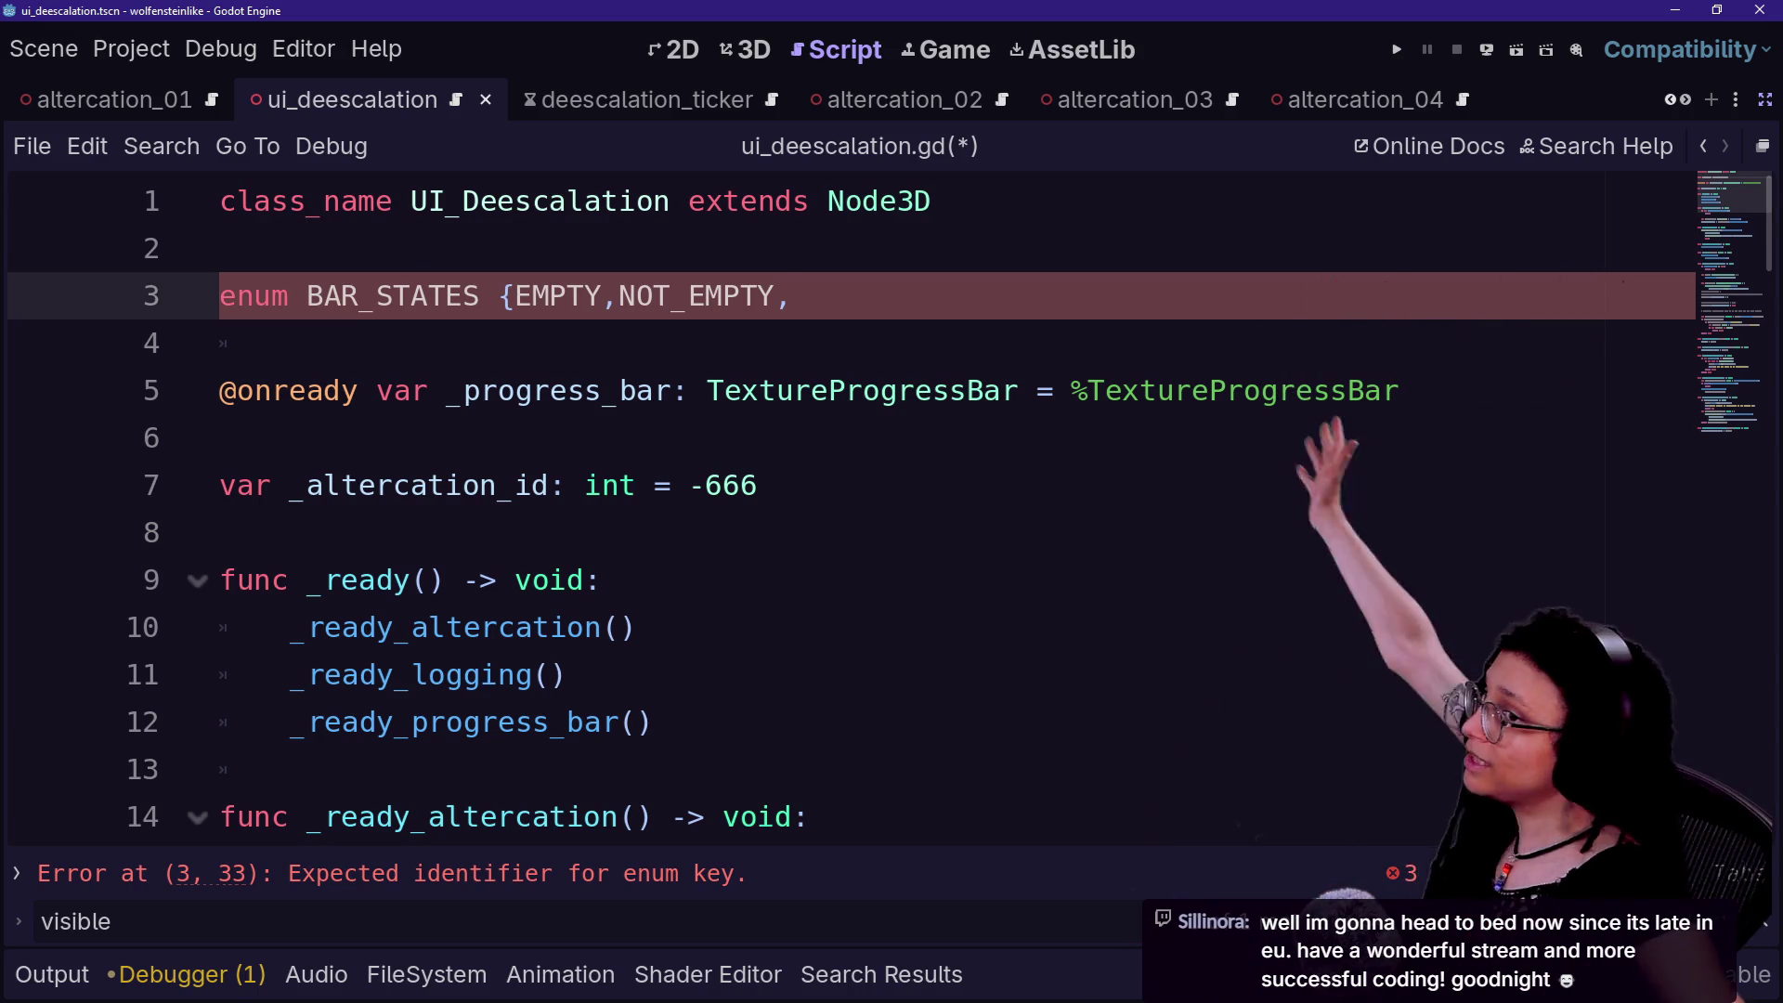
- Return the caret to the BAR_STATES line to continue NOT_EMPTY
click(290, 343)
click(790, 295)
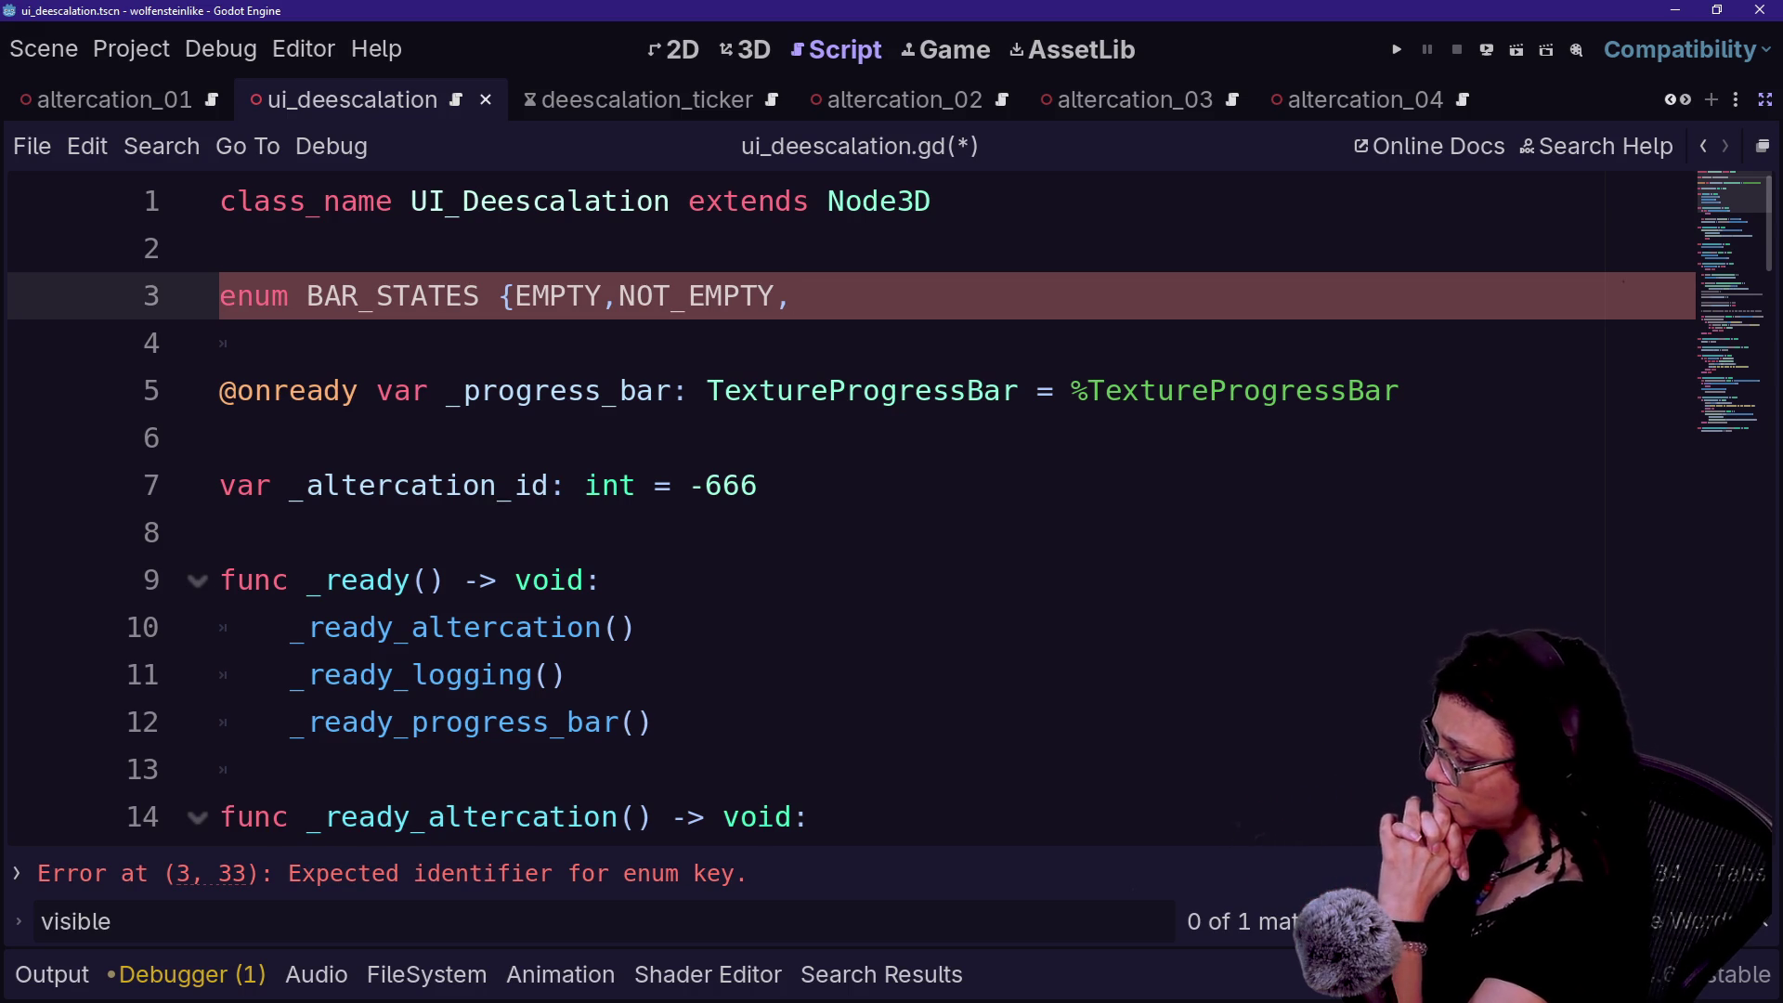
- Replace NOT_EMPTY with OBSTRUCTED, UNOBSTRUCTED, FILLED and add the closing brace
key(BackSpace)
key(BackSpace)
key(BackSpace)
key(BackSpace)
key(BackSpace)
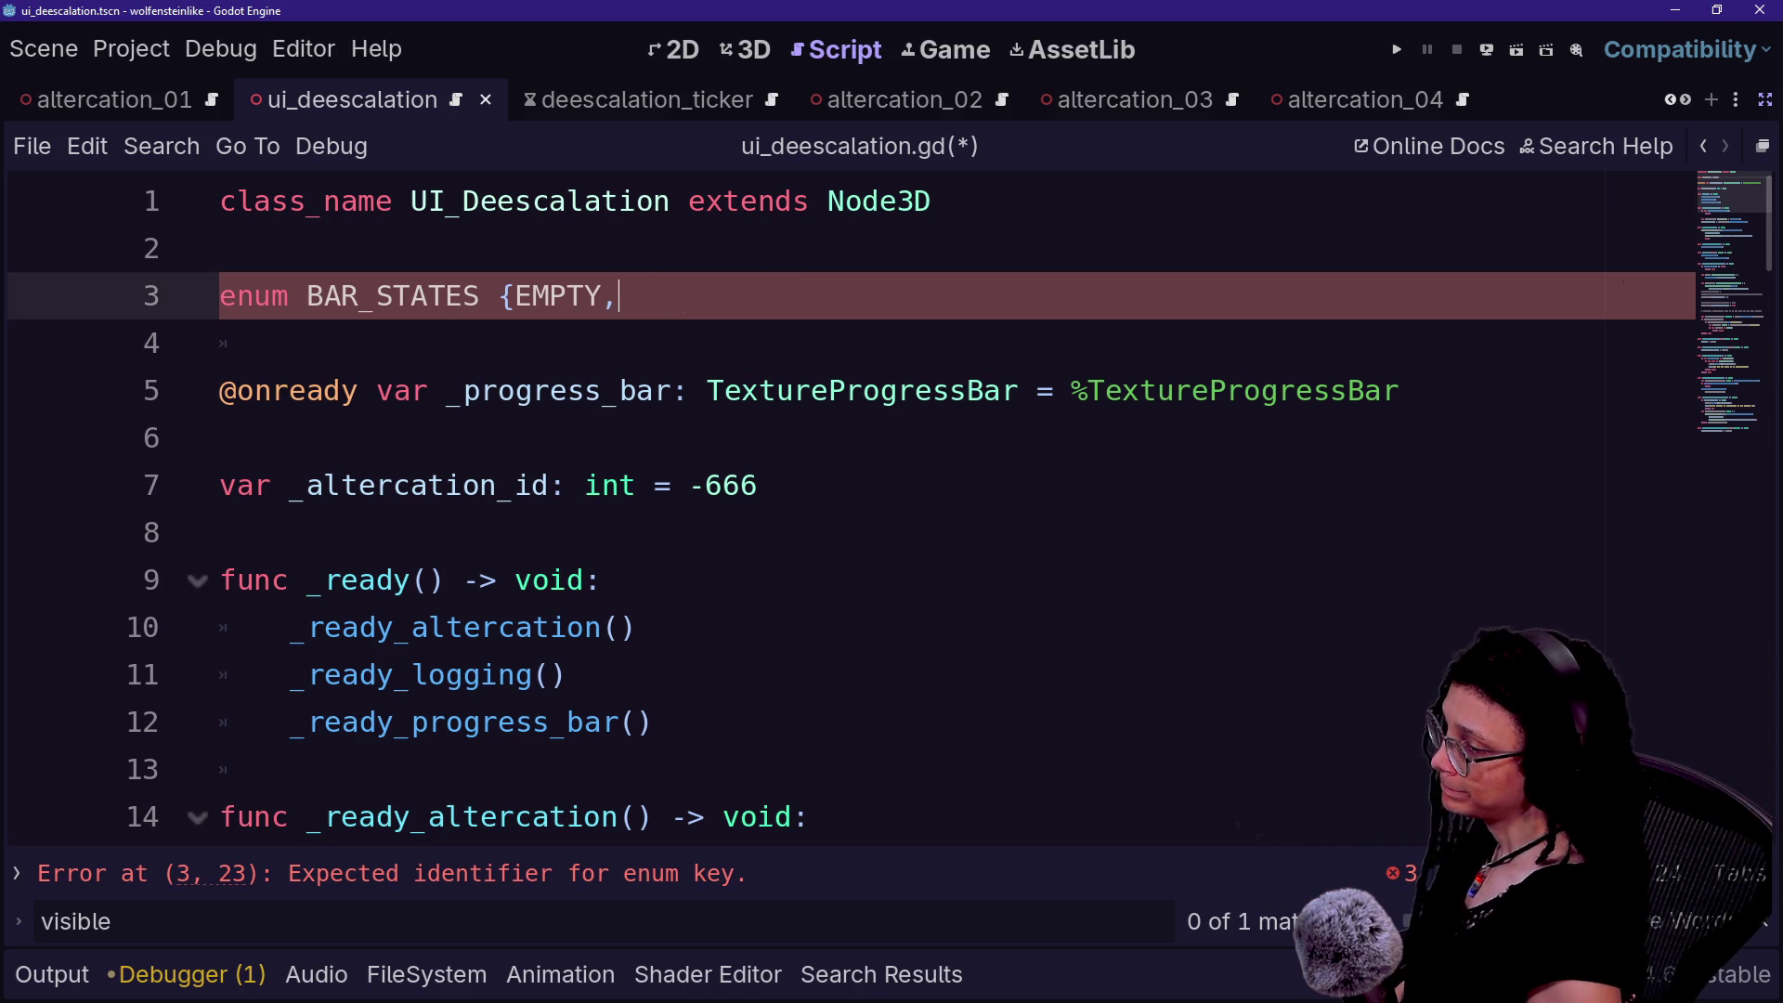
text(O)
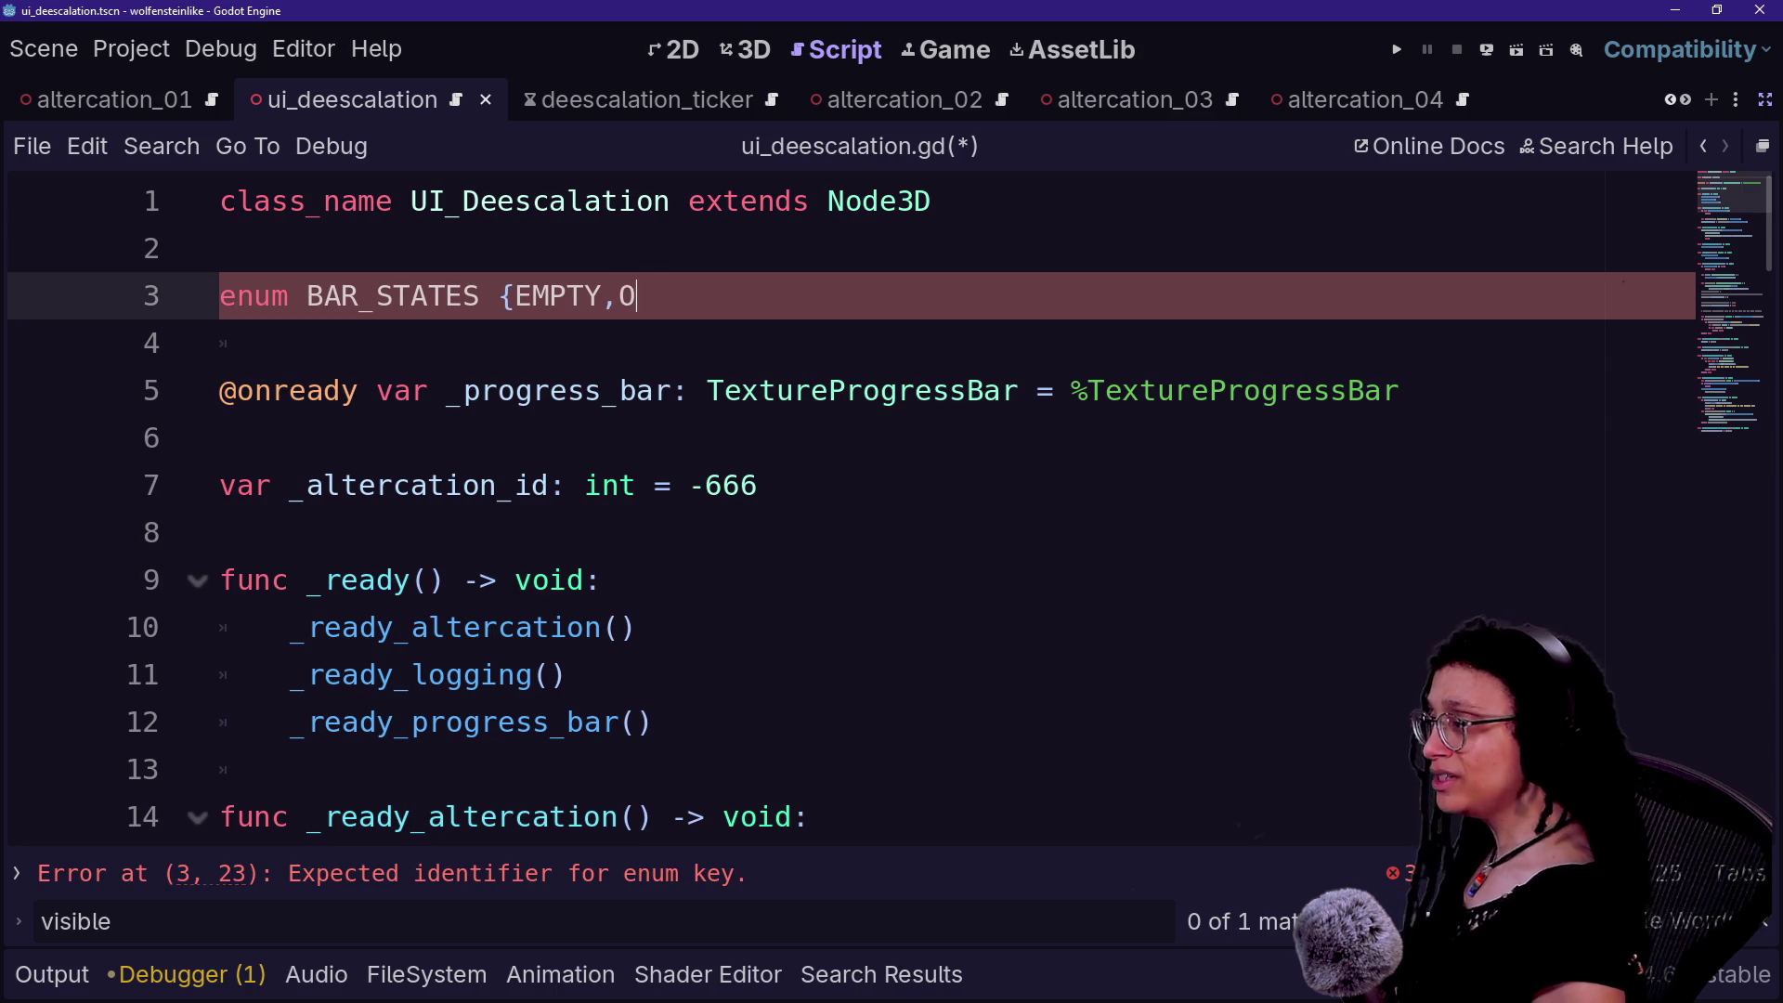
text(BSTRUCTED)
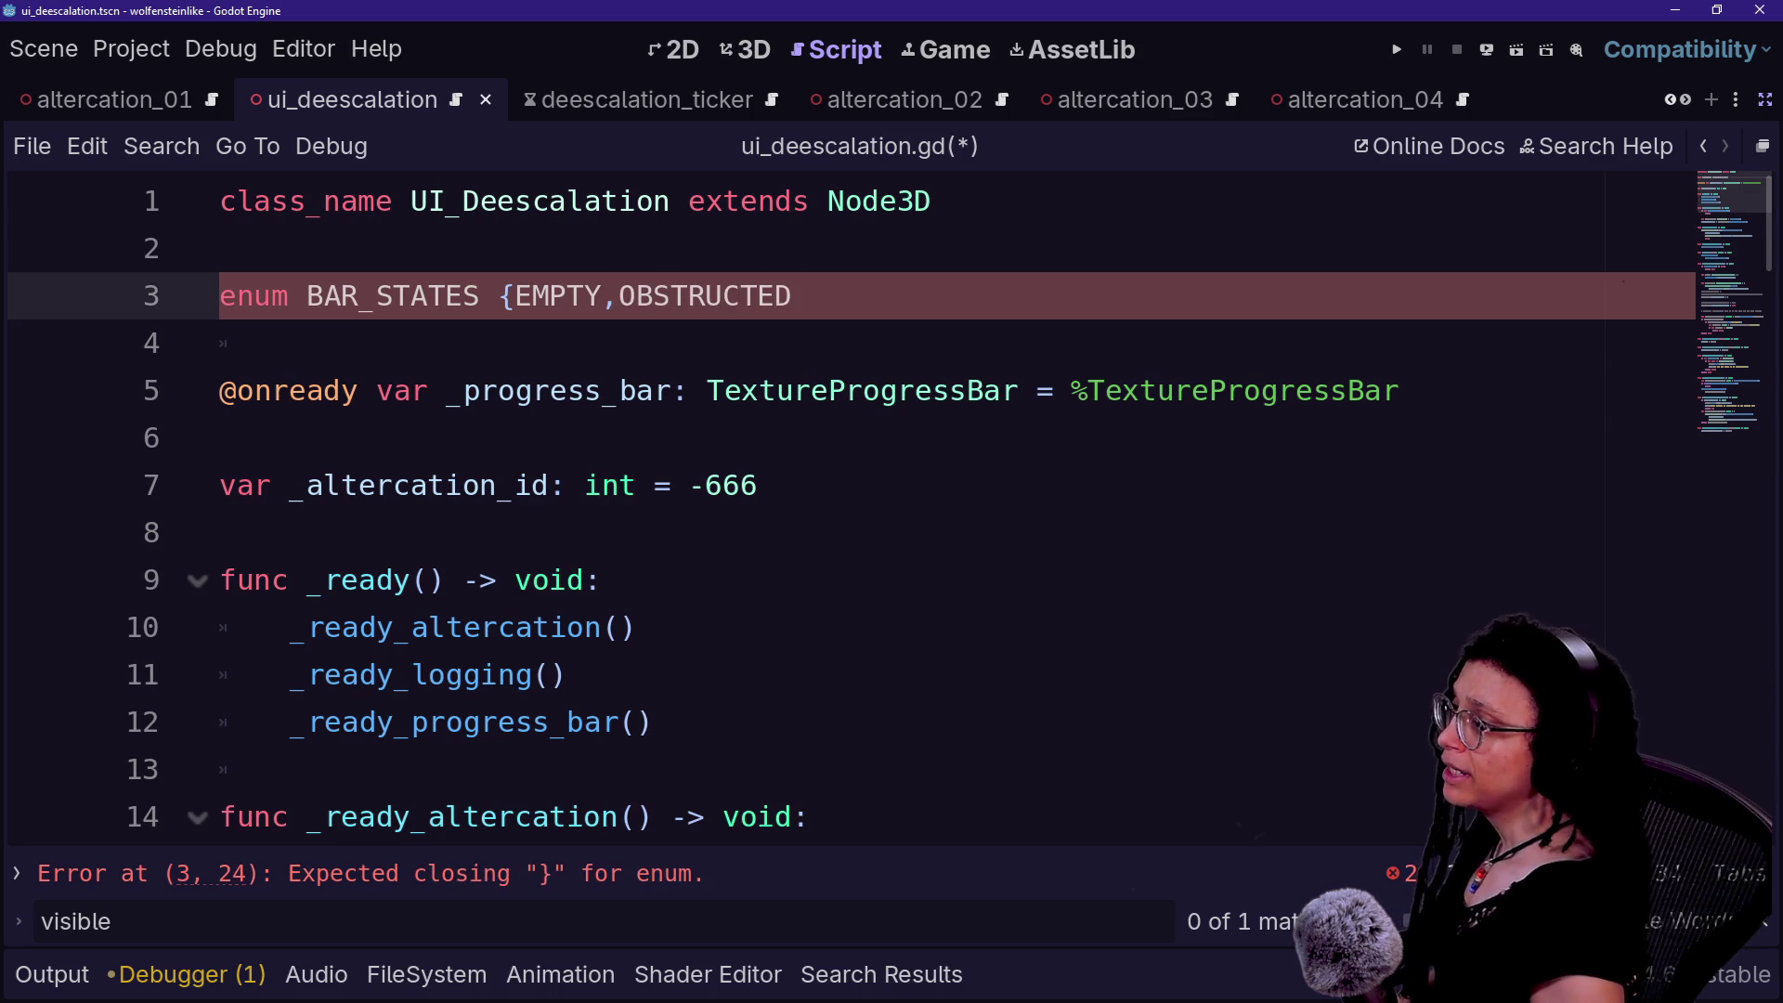
text(,UNOB)
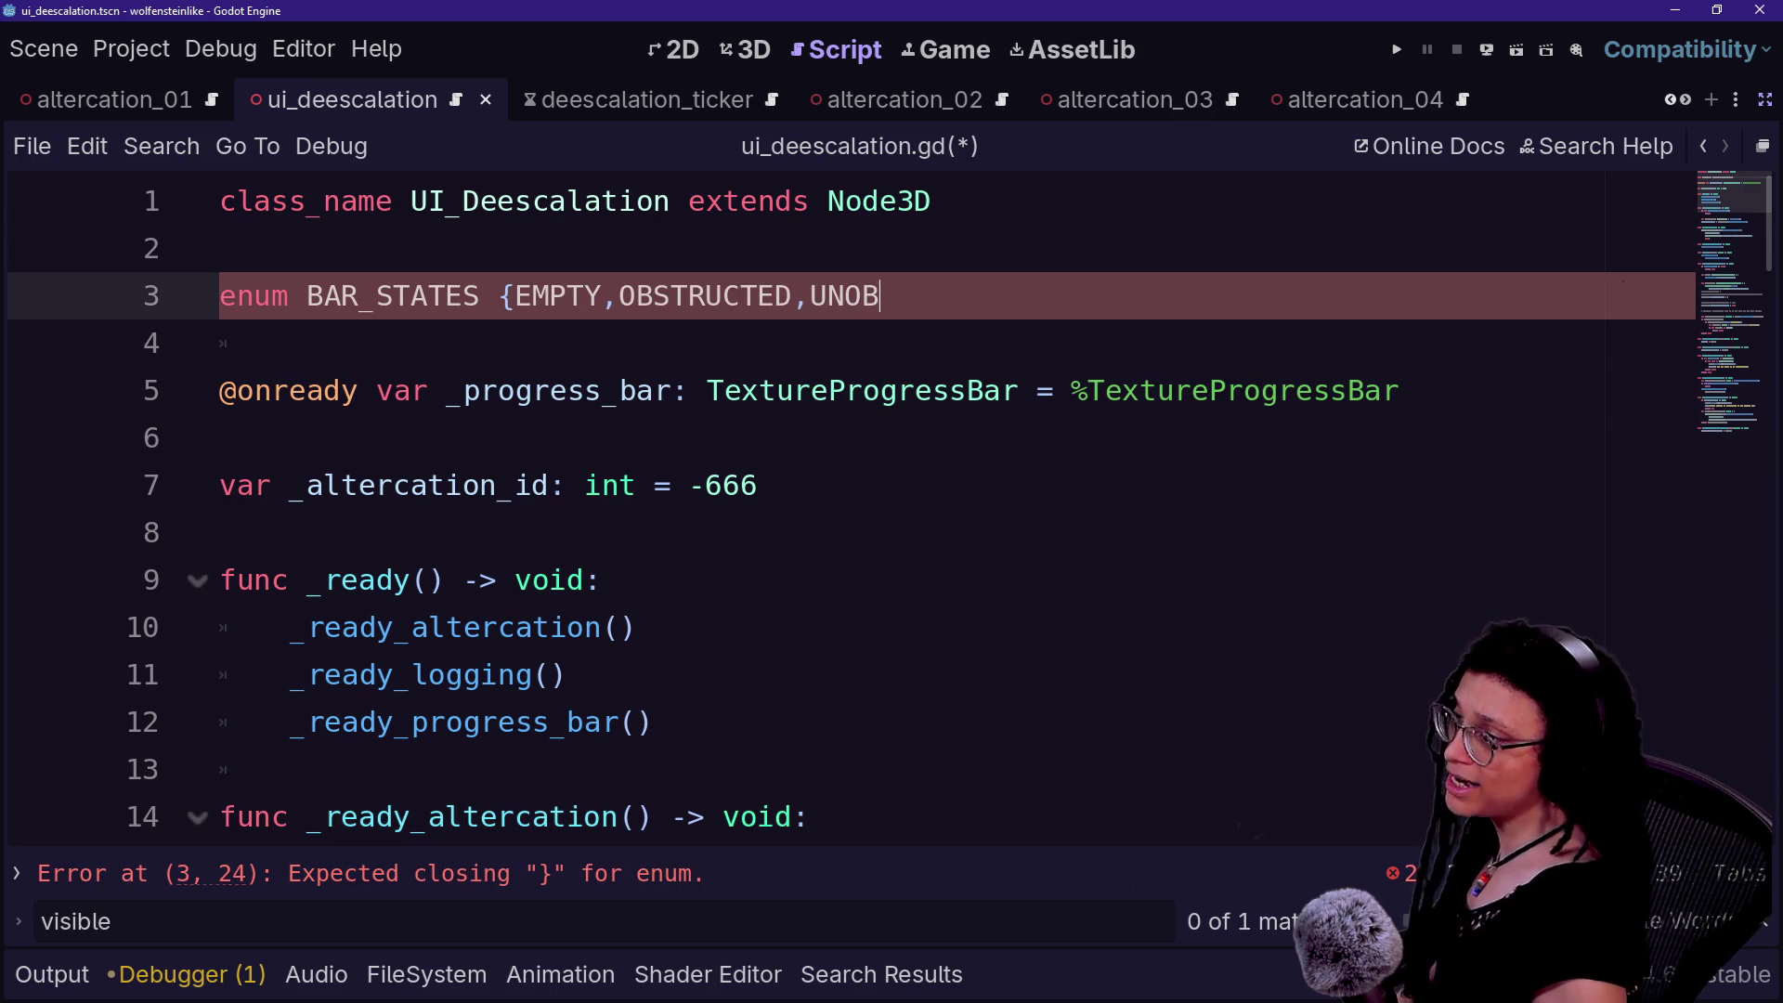
text(STRUCTED,)
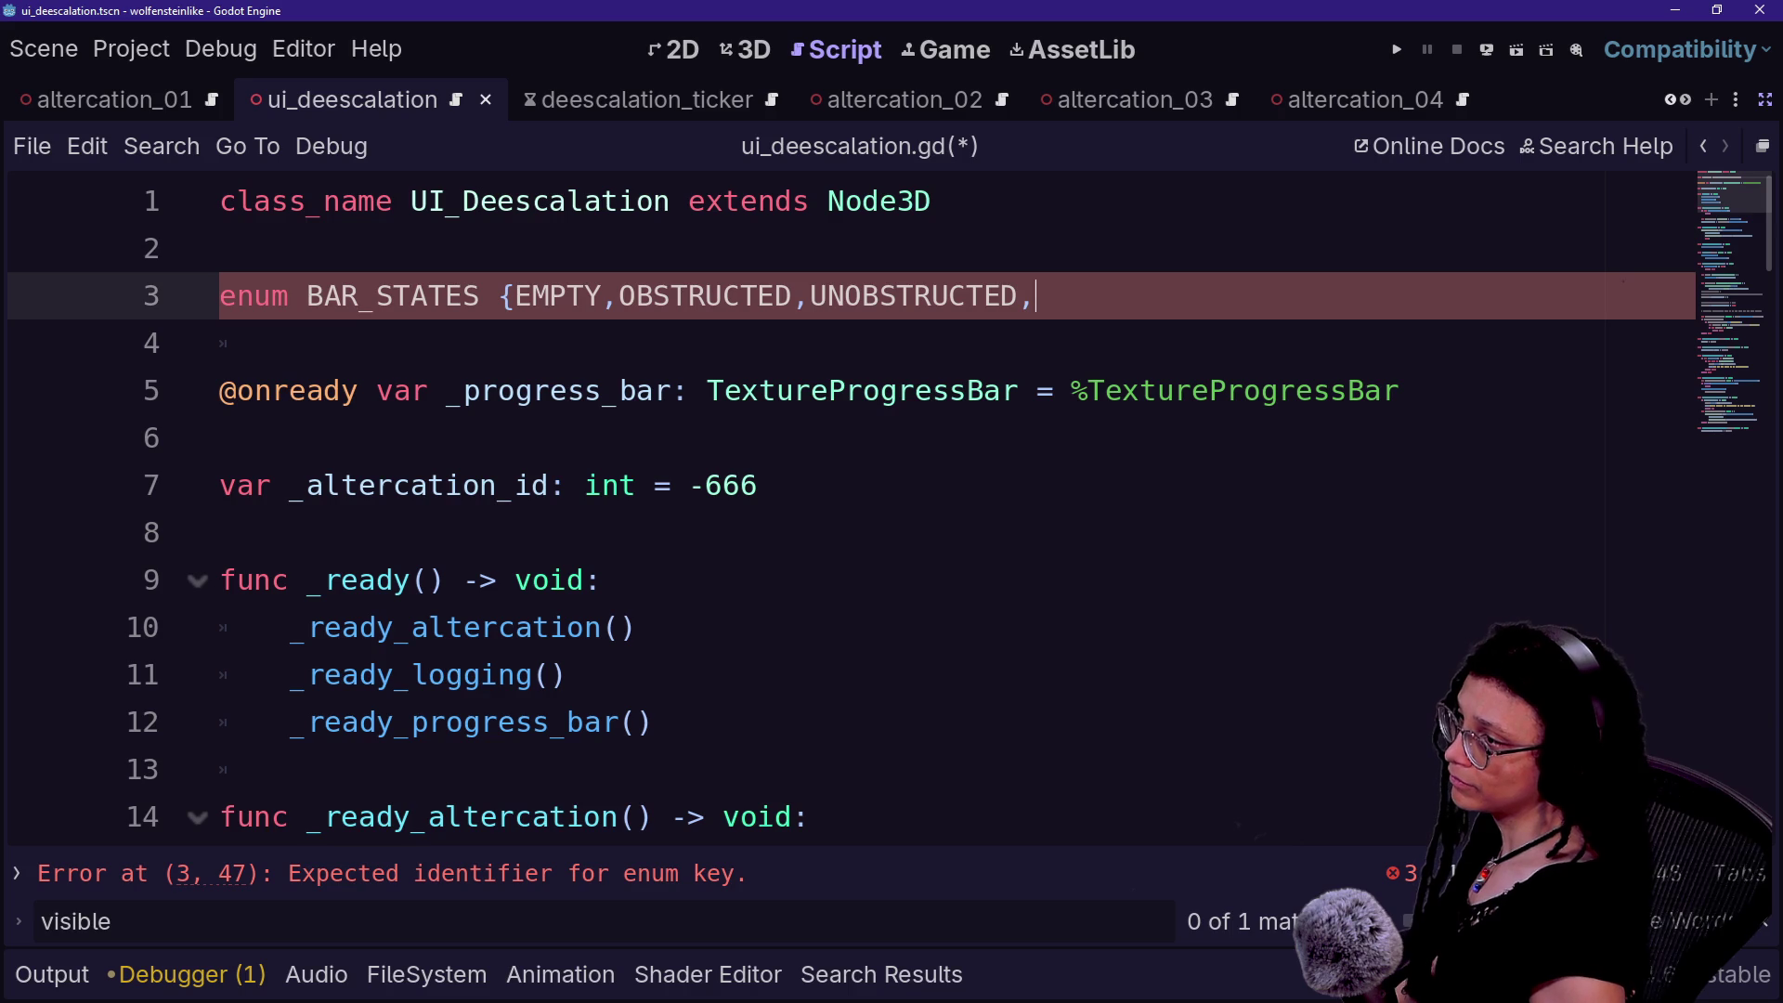
text(FILLED)
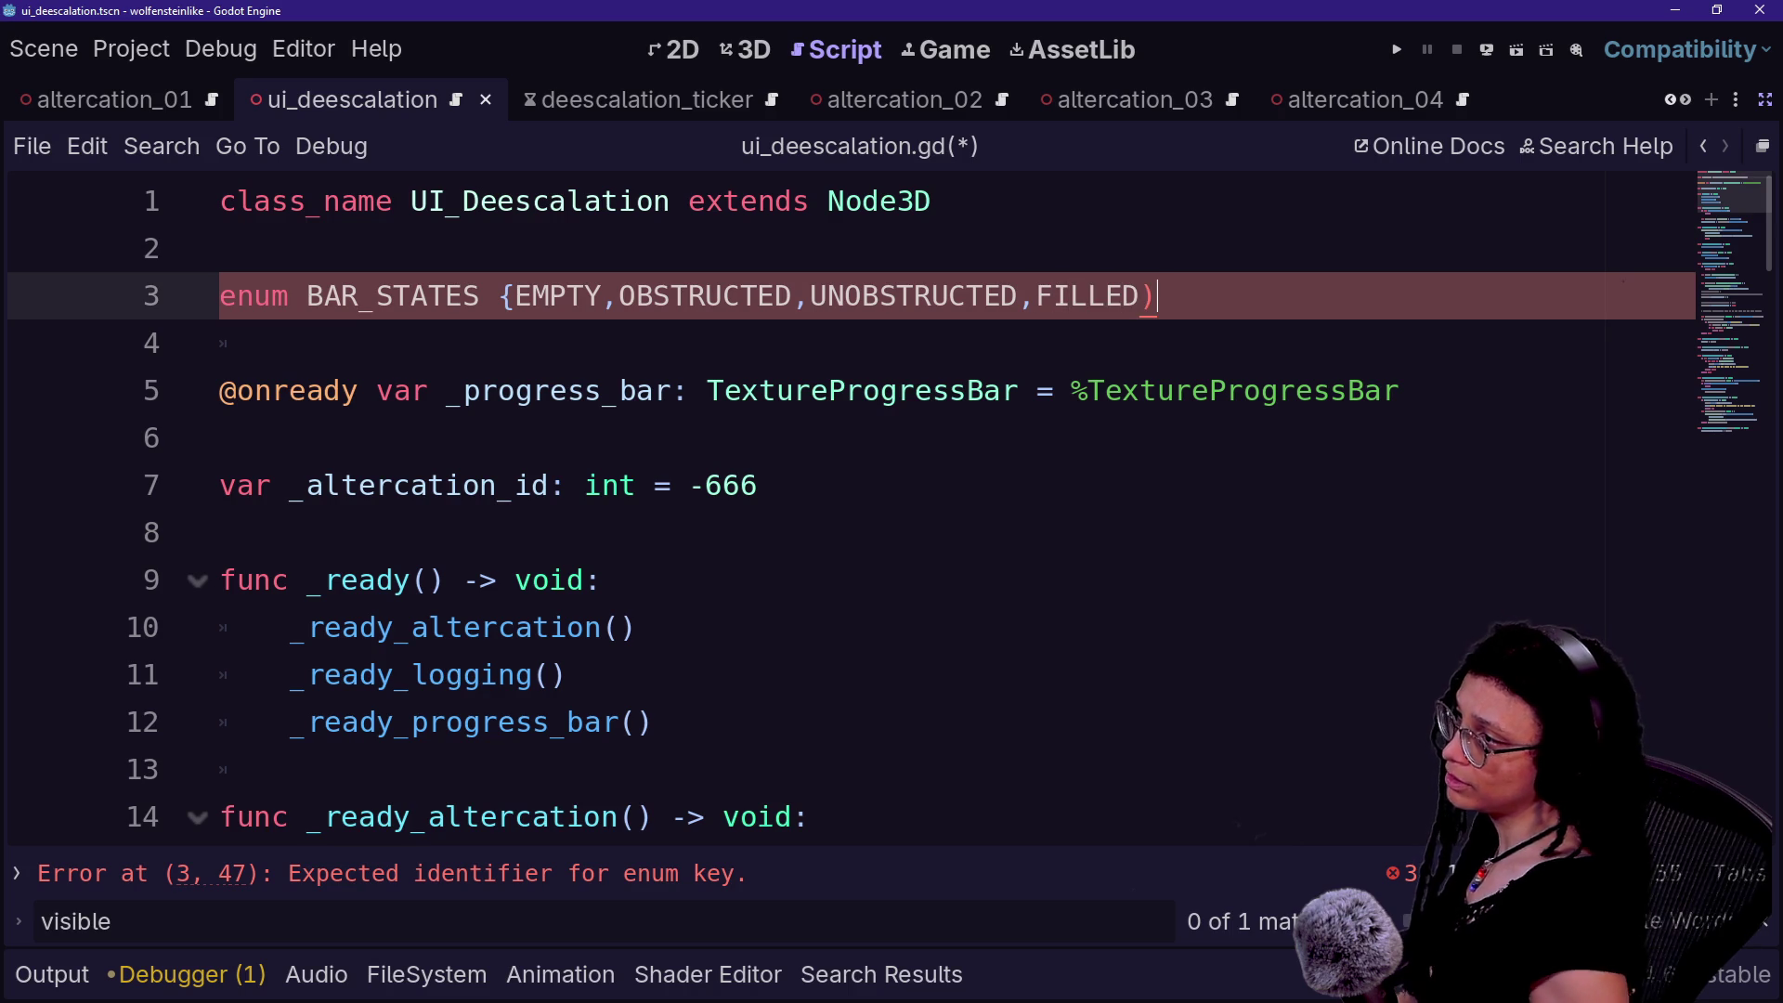
text(})
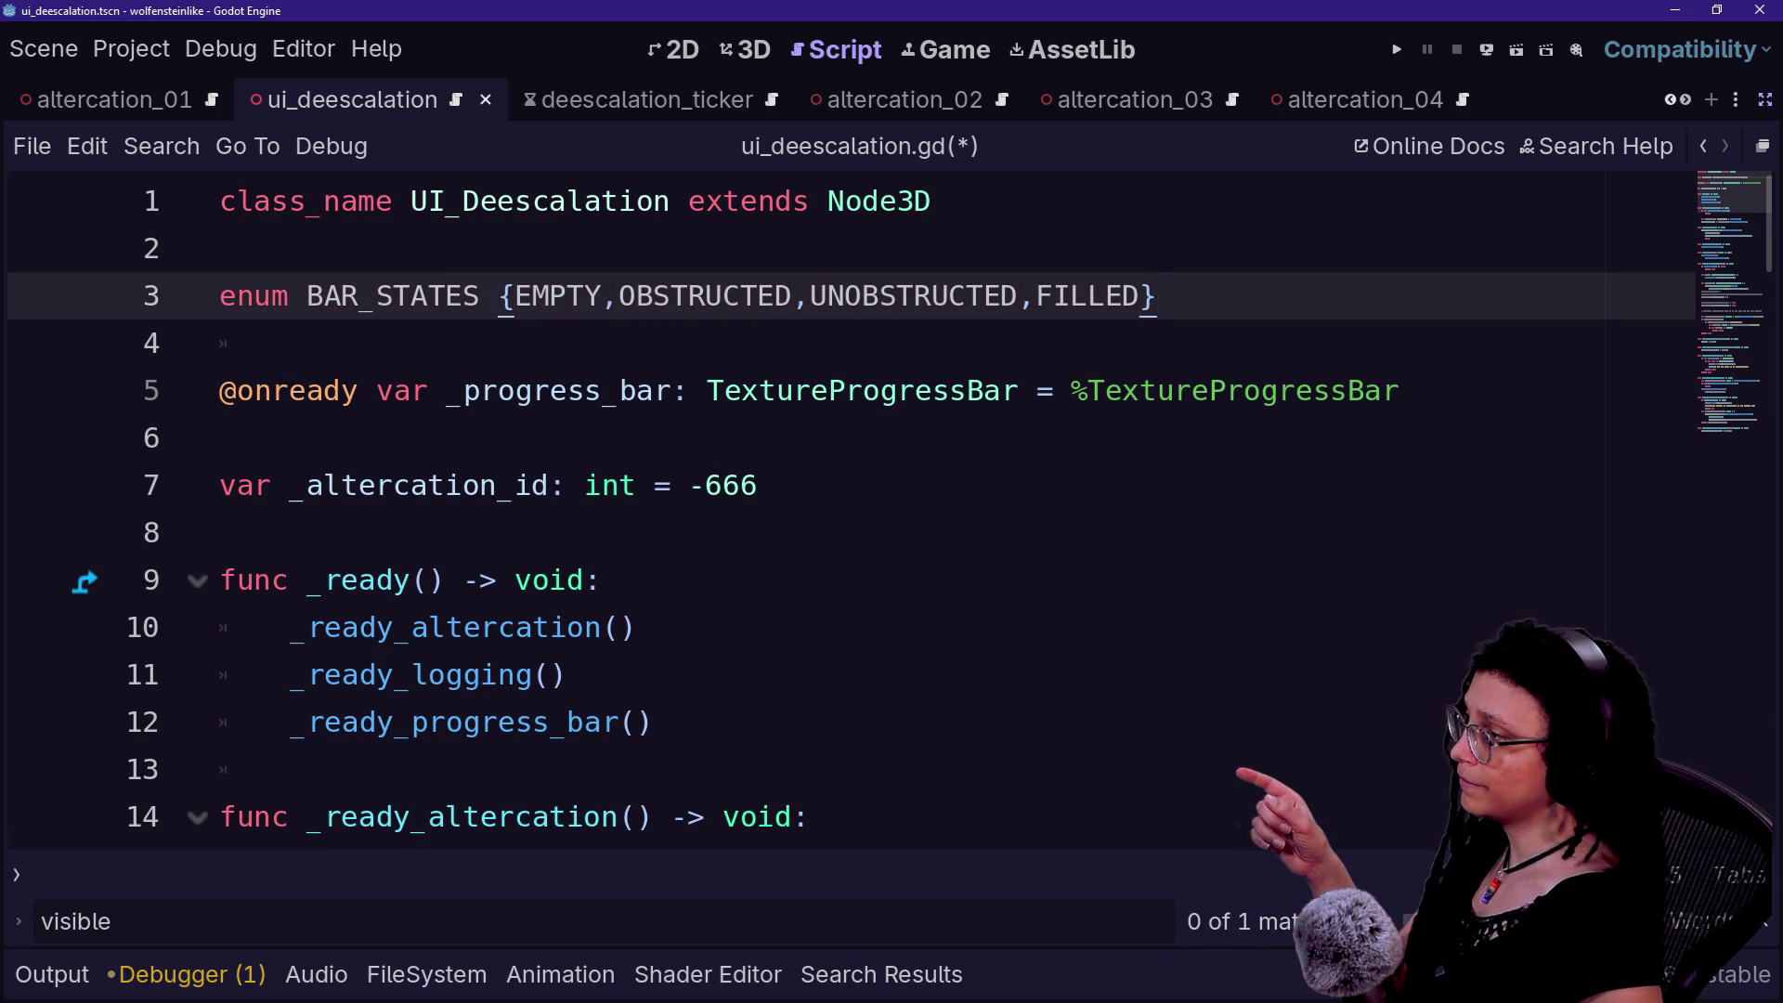
double_click(557, 295)
drag(619, 296, 1017, 295)
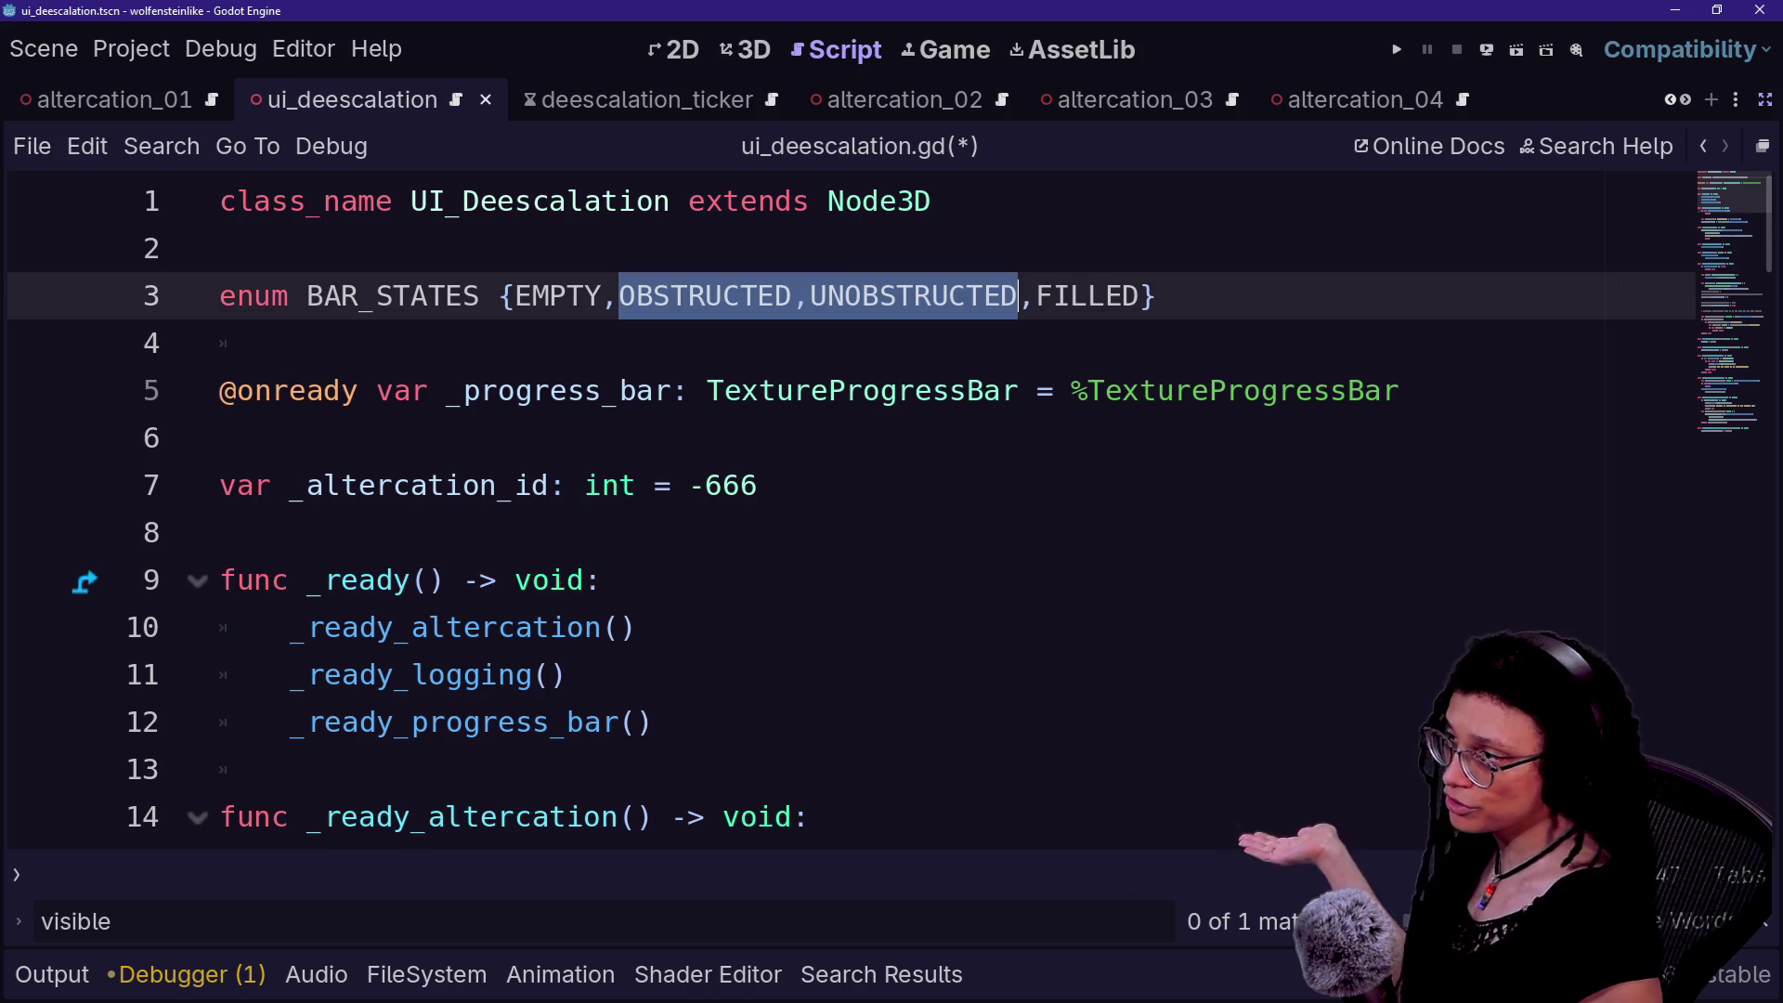
click(1017, 295)
- Highlight EMPTY, then OBSTRUCTED and UNOBSTRUCTED, while explaining the enum states
drag(502, 295, 604, 295)
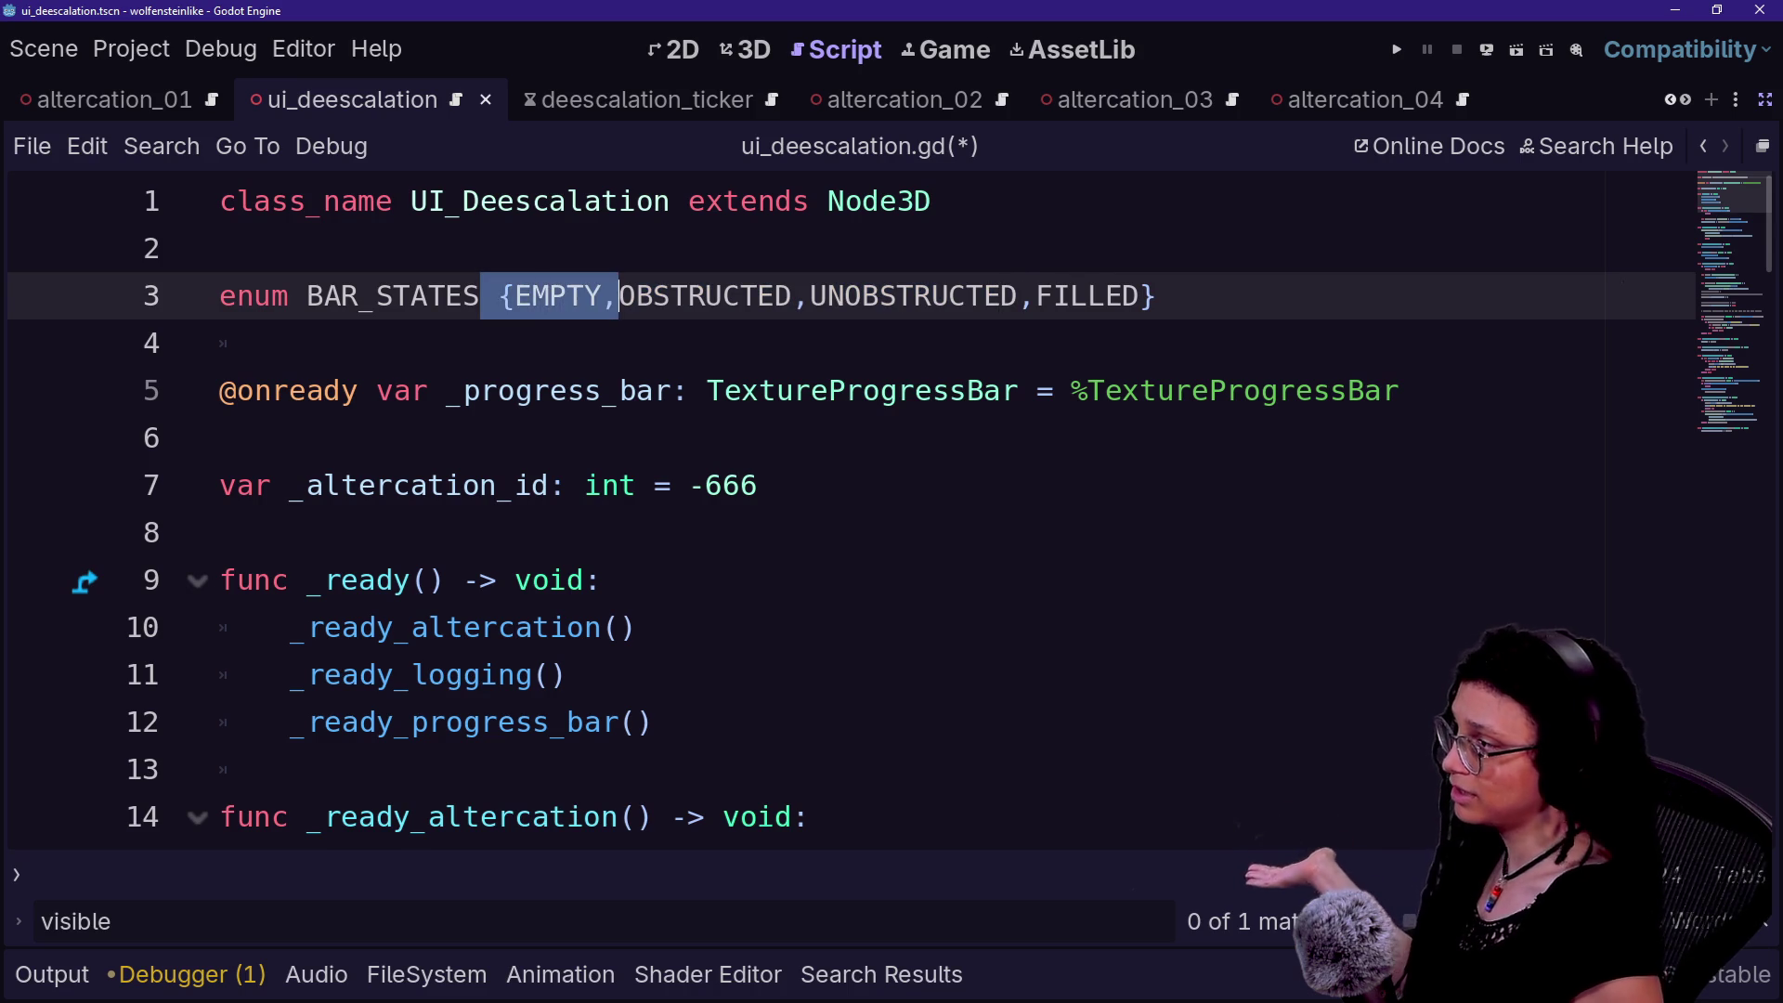
click(603, 295)
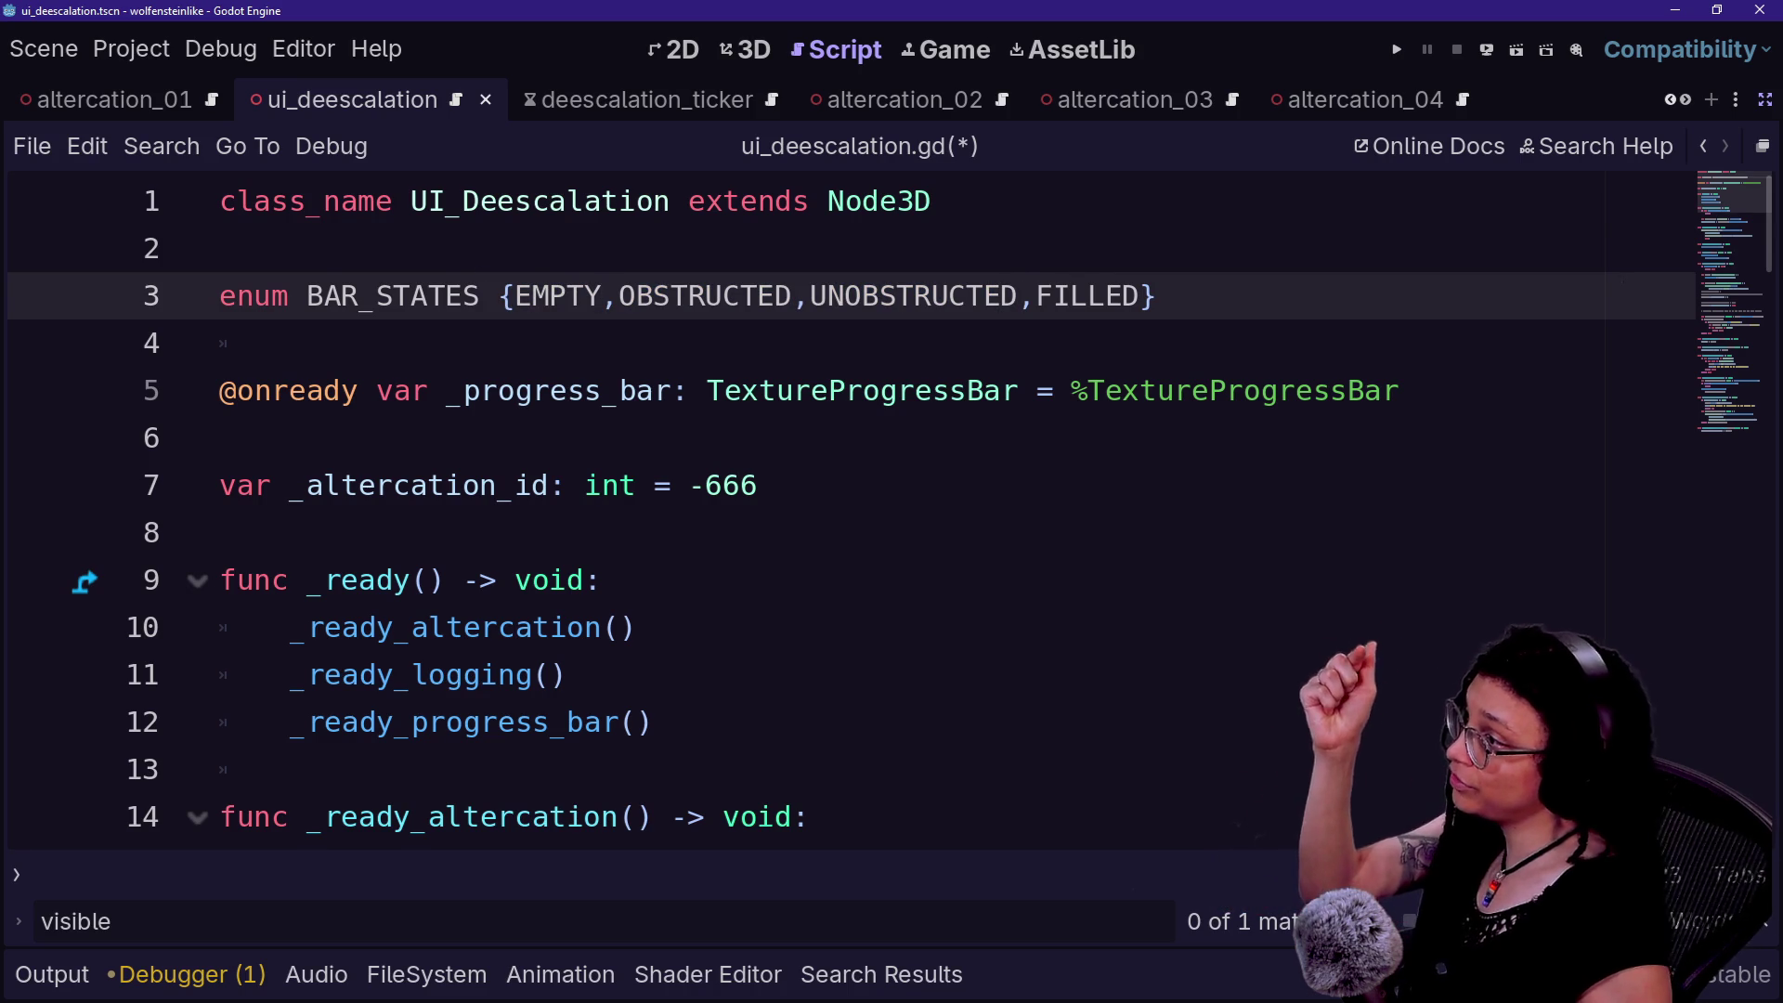
drag(618, 295, 1037, 295)
click(654, 295)
mouse_move(619, 296)
mouse_down()
mouse_move(1083, 296)
mouse_move(618, 295)
mouse_up()
click(1000, 296)
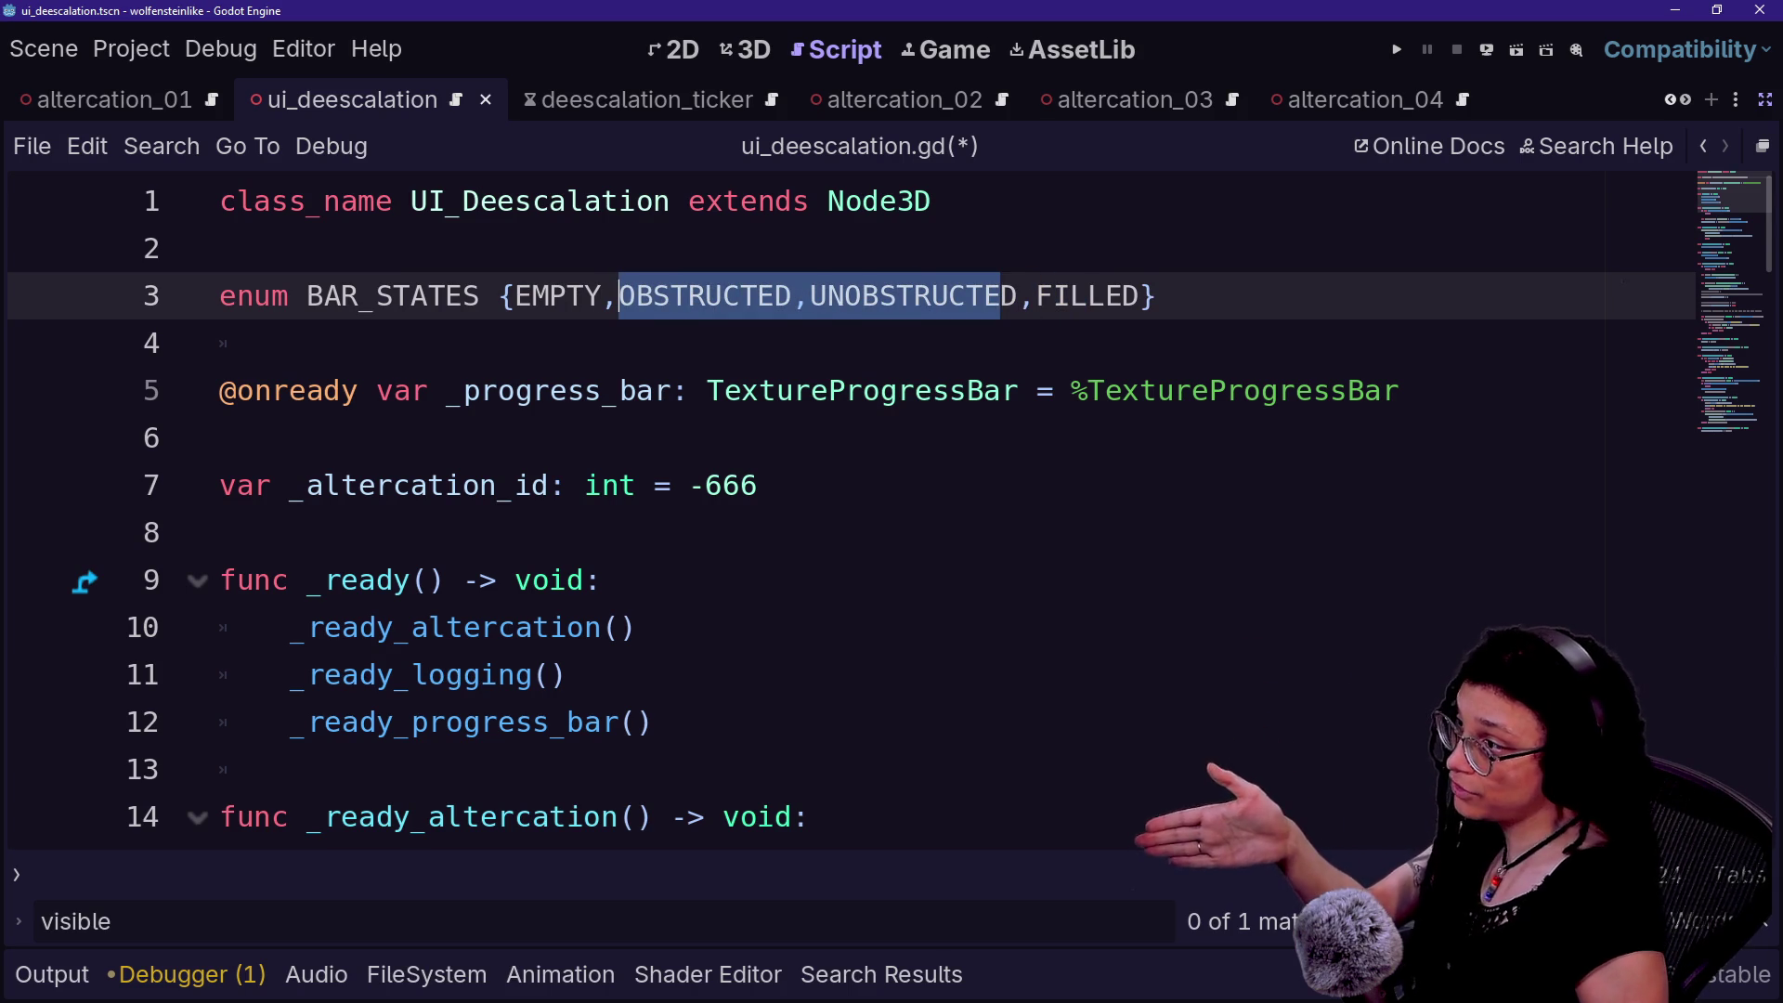
click(619, 295)
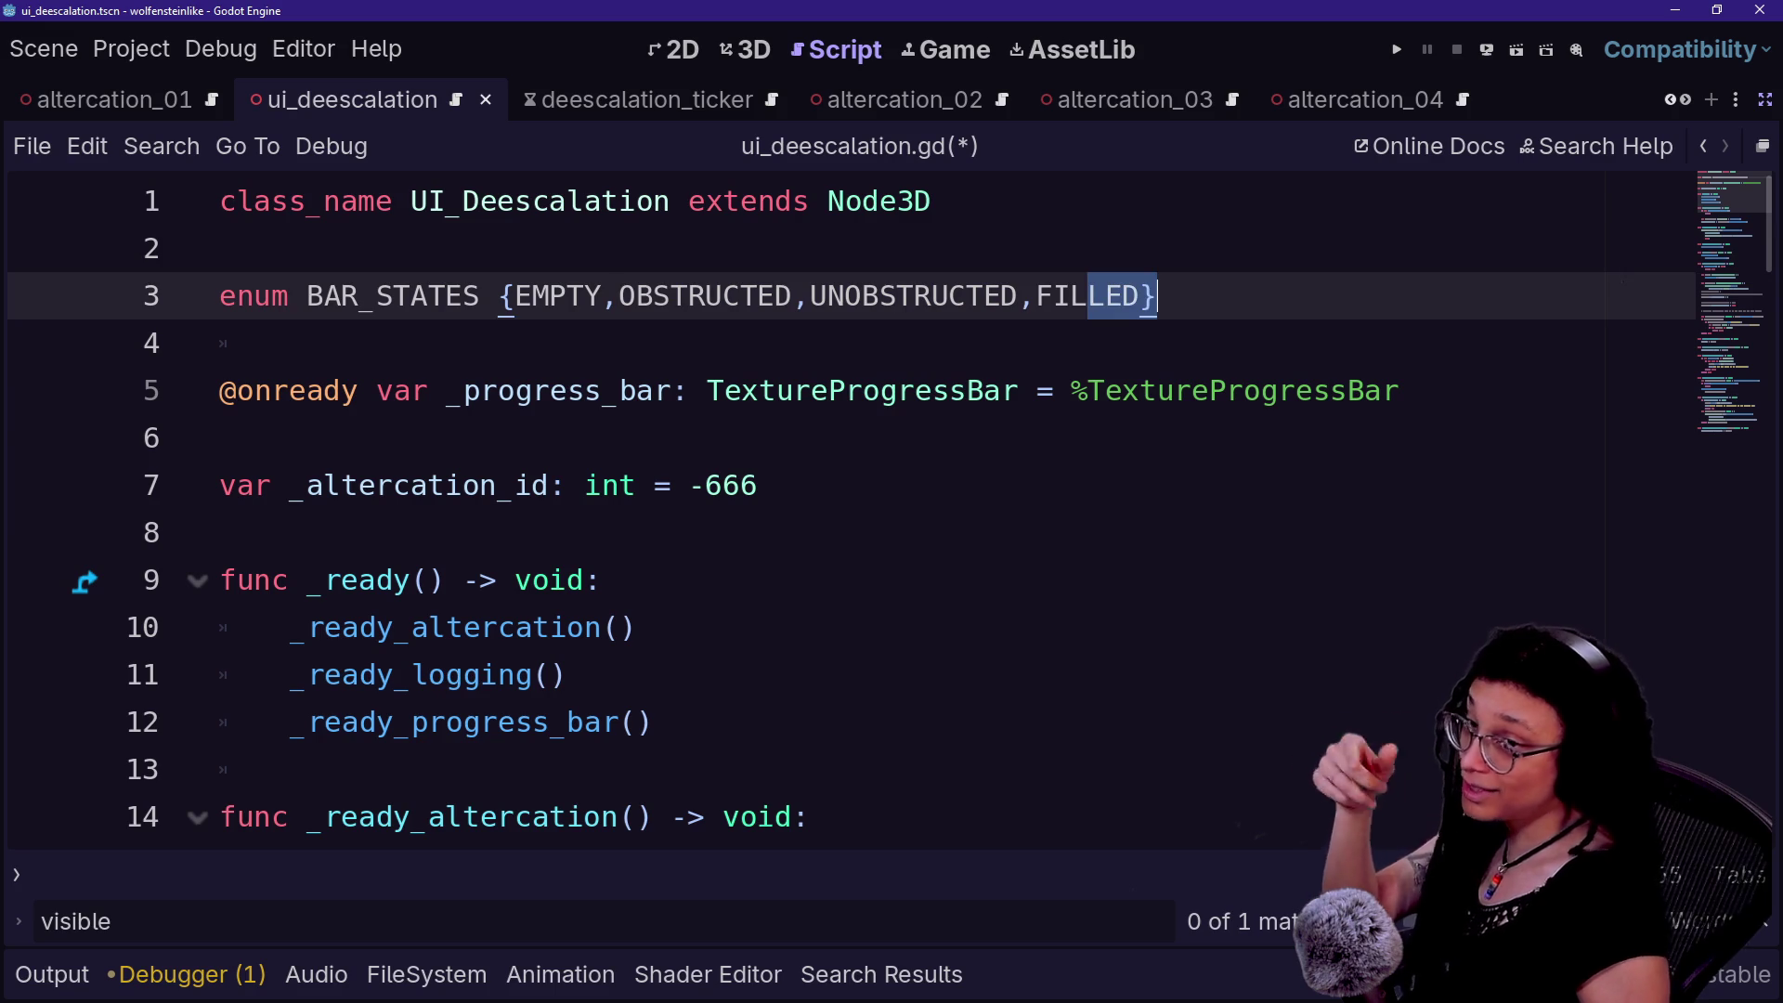
drag(619, 295, 948, 295)
key(Right)
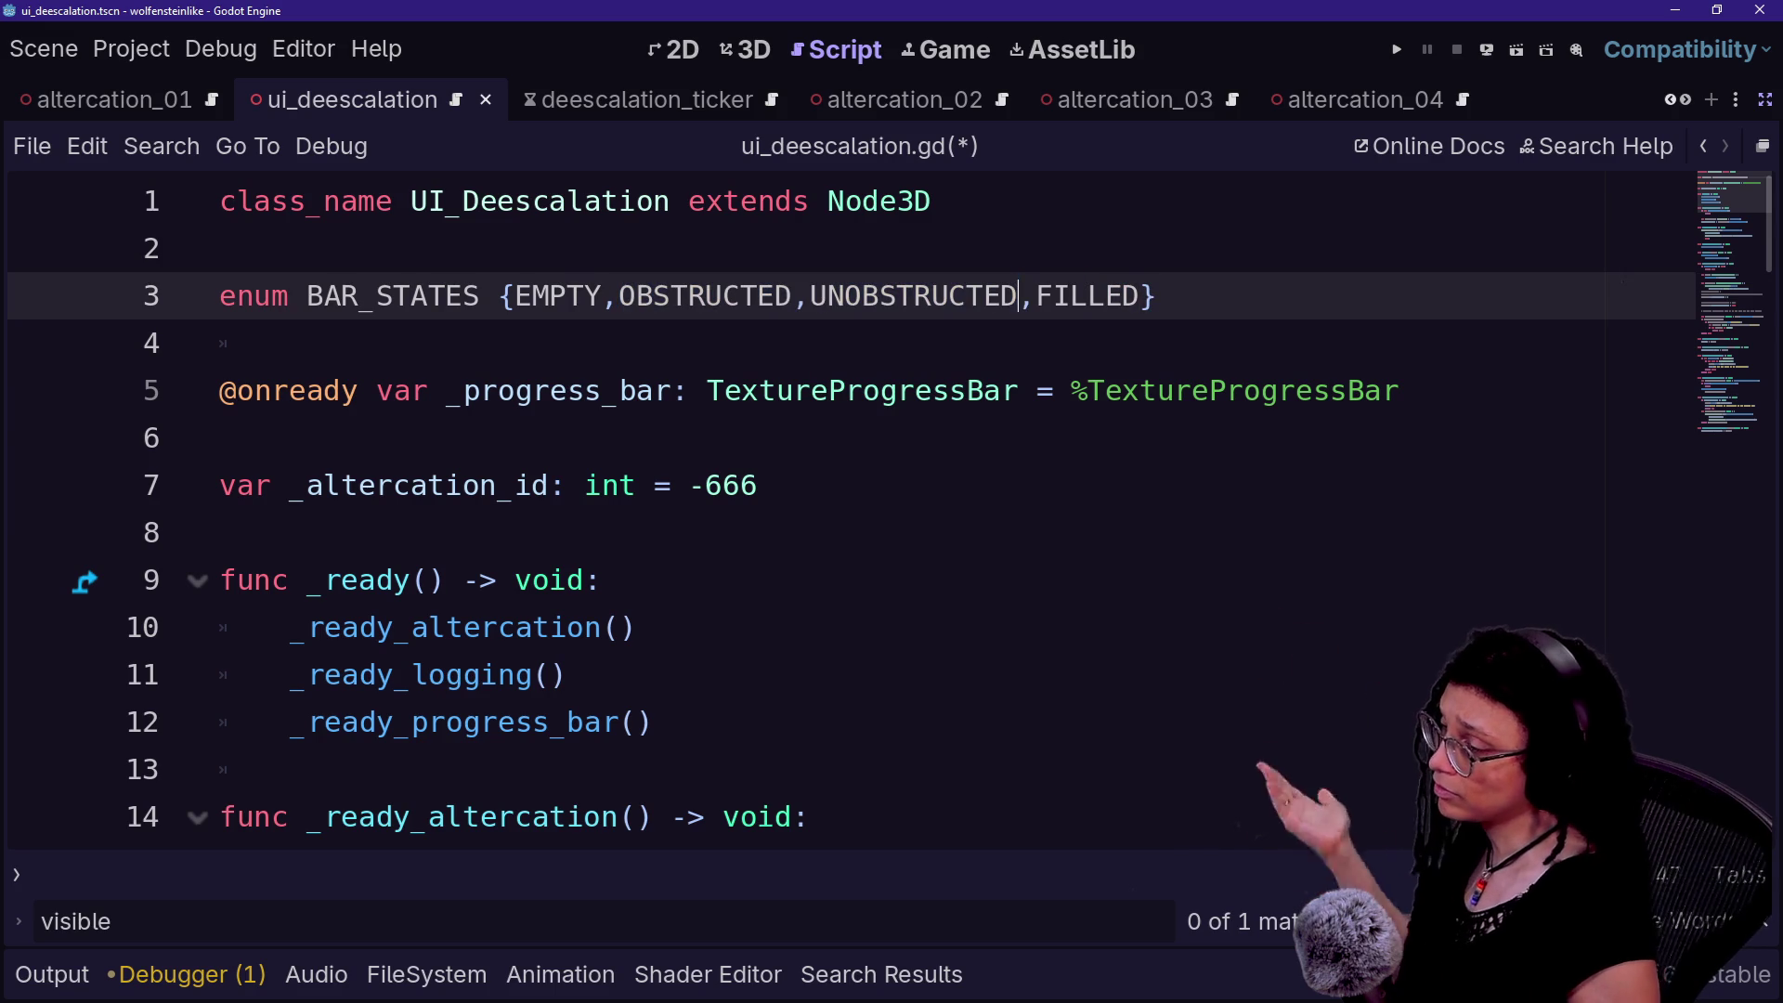
click(223, 248)
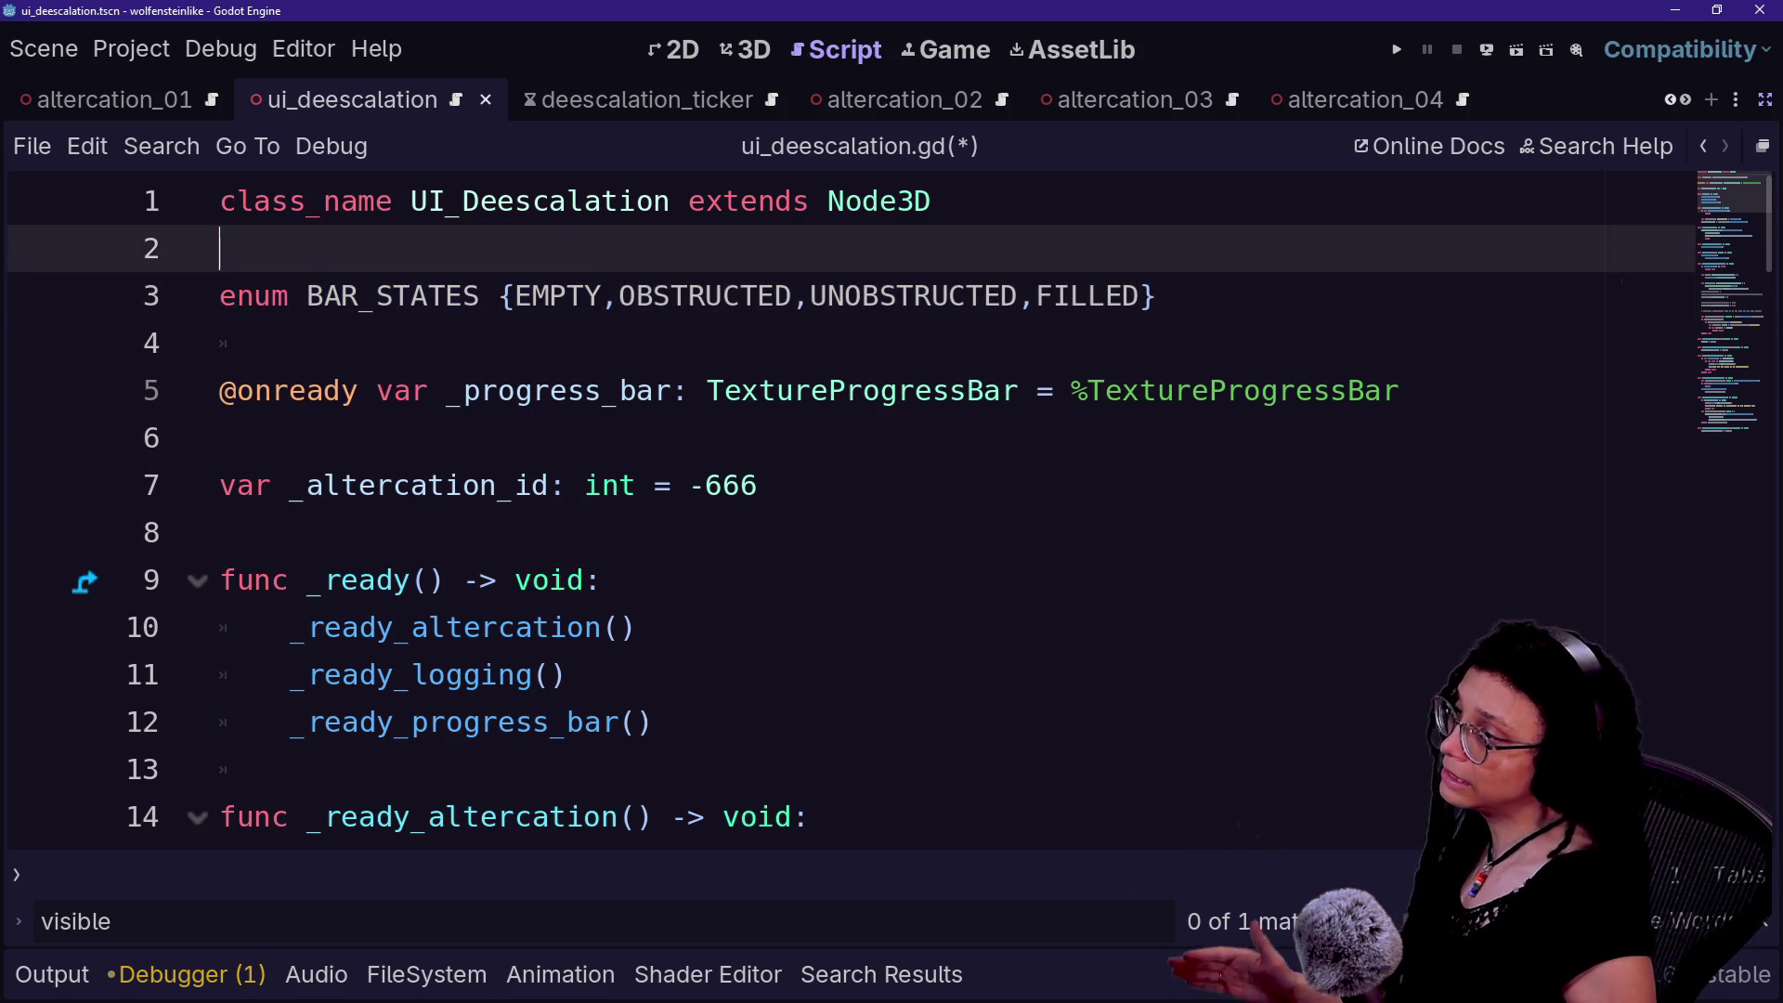
click(619, 295)
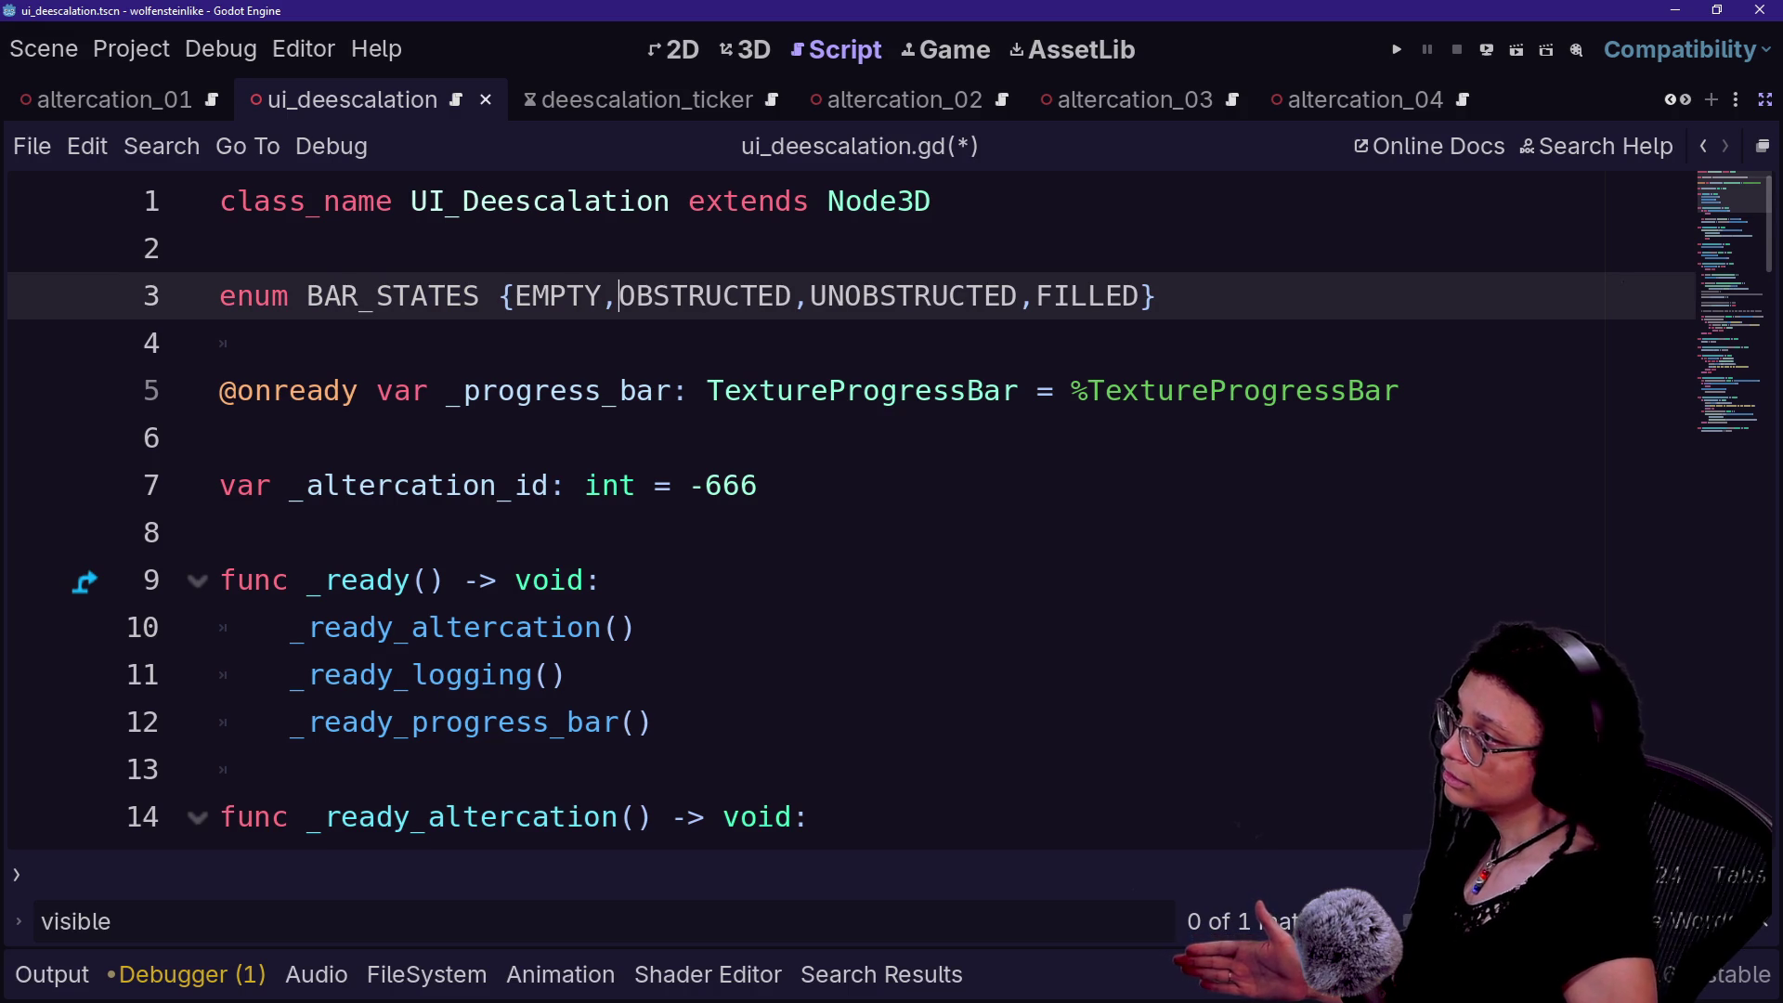
- Break the BAR_STATES values onto separate indented lines after the brace and EMPTY
click(513, 296)
key(Return)
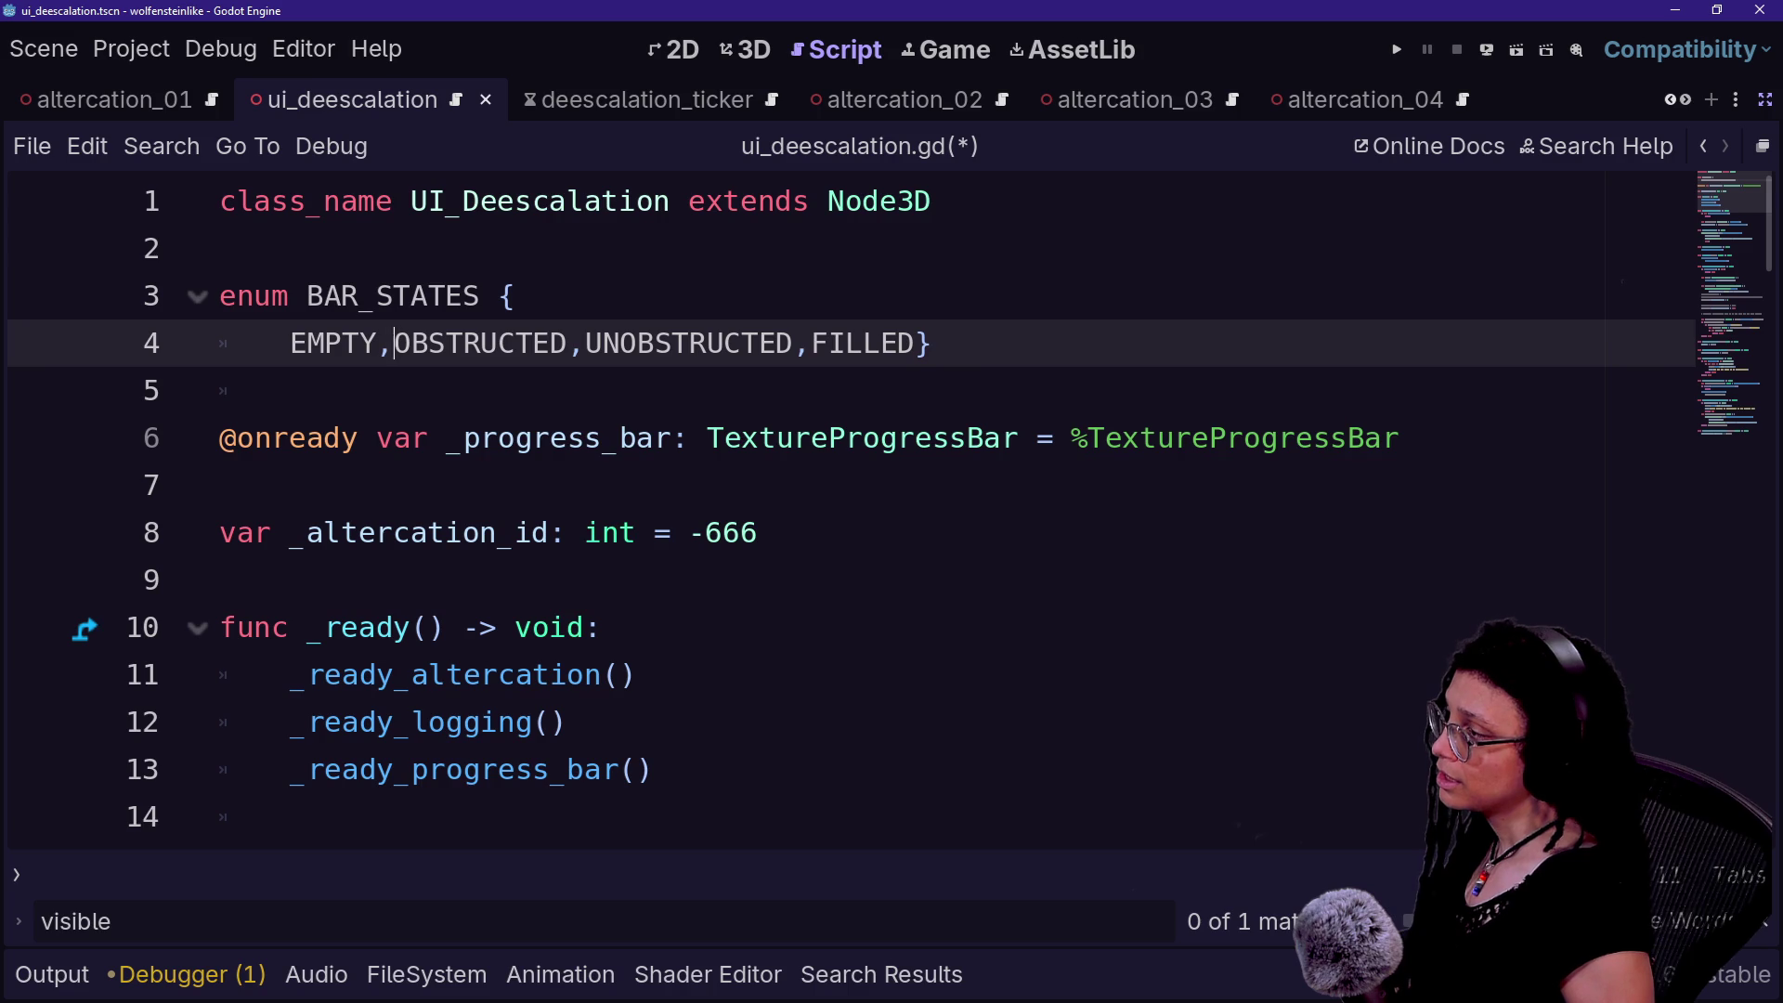
key(Return)
key(Return)
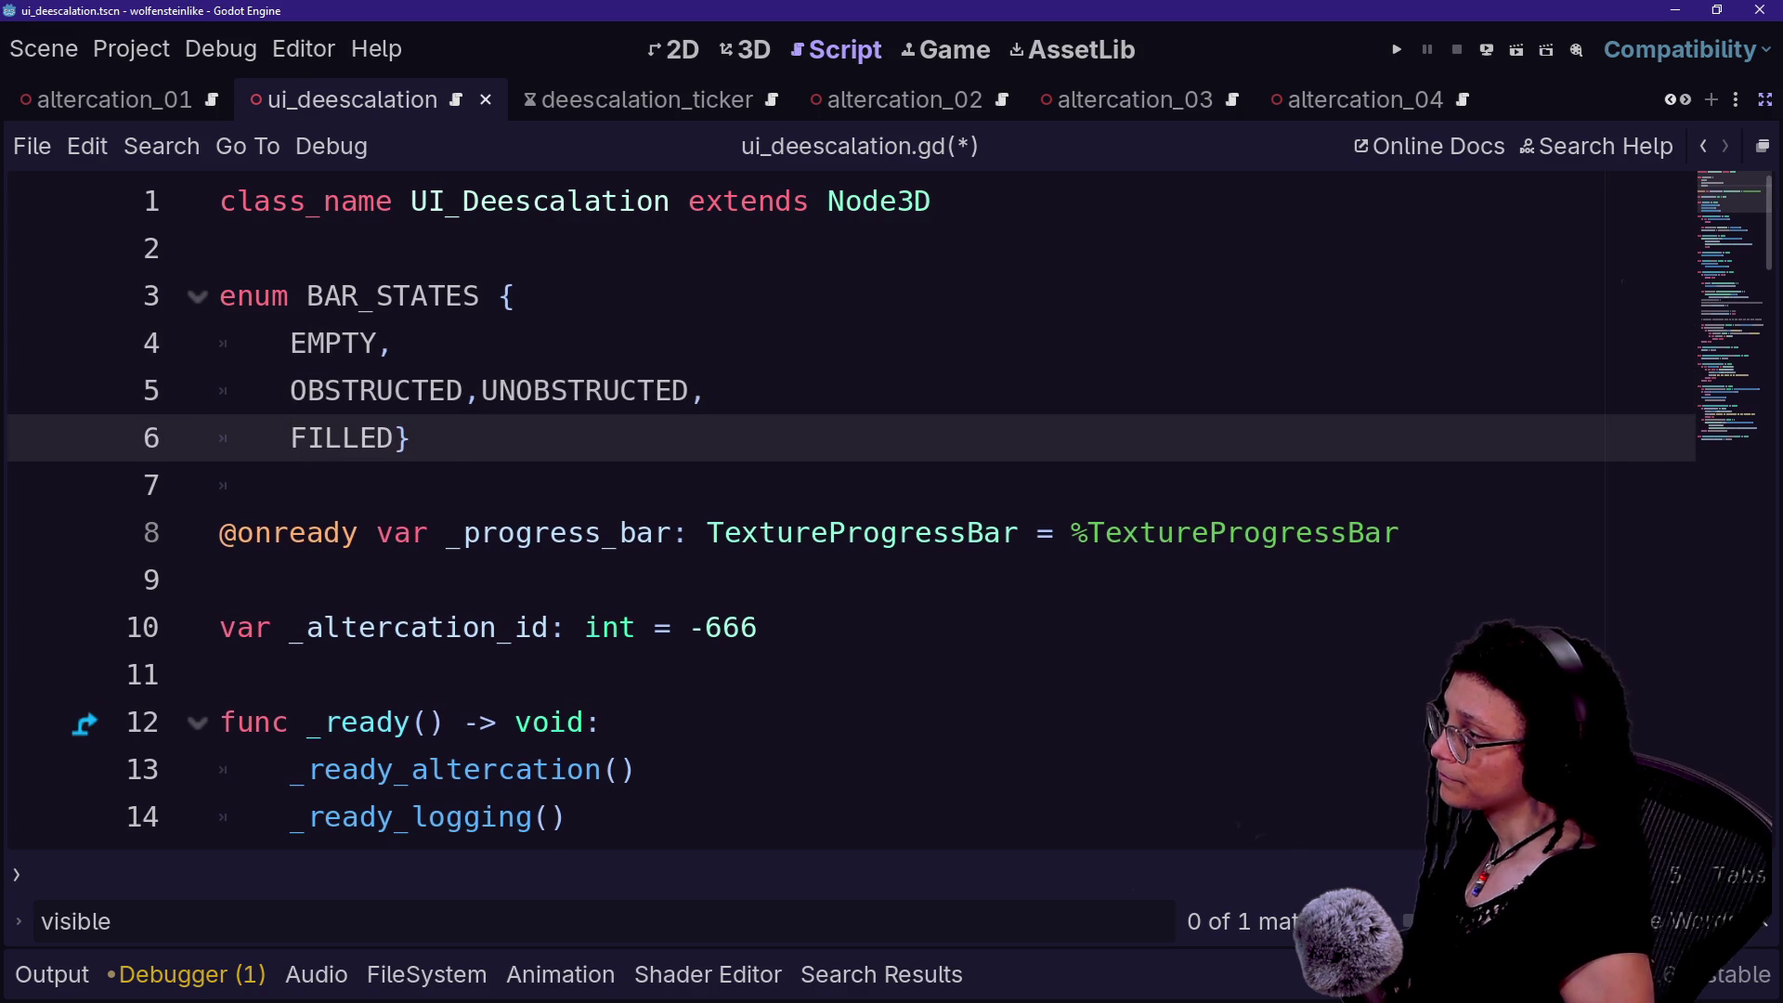
- Add a ## doc comment after EMPTY: 'Disappears because undiscovered/filled at all'
click(396, 344)
key(Left)
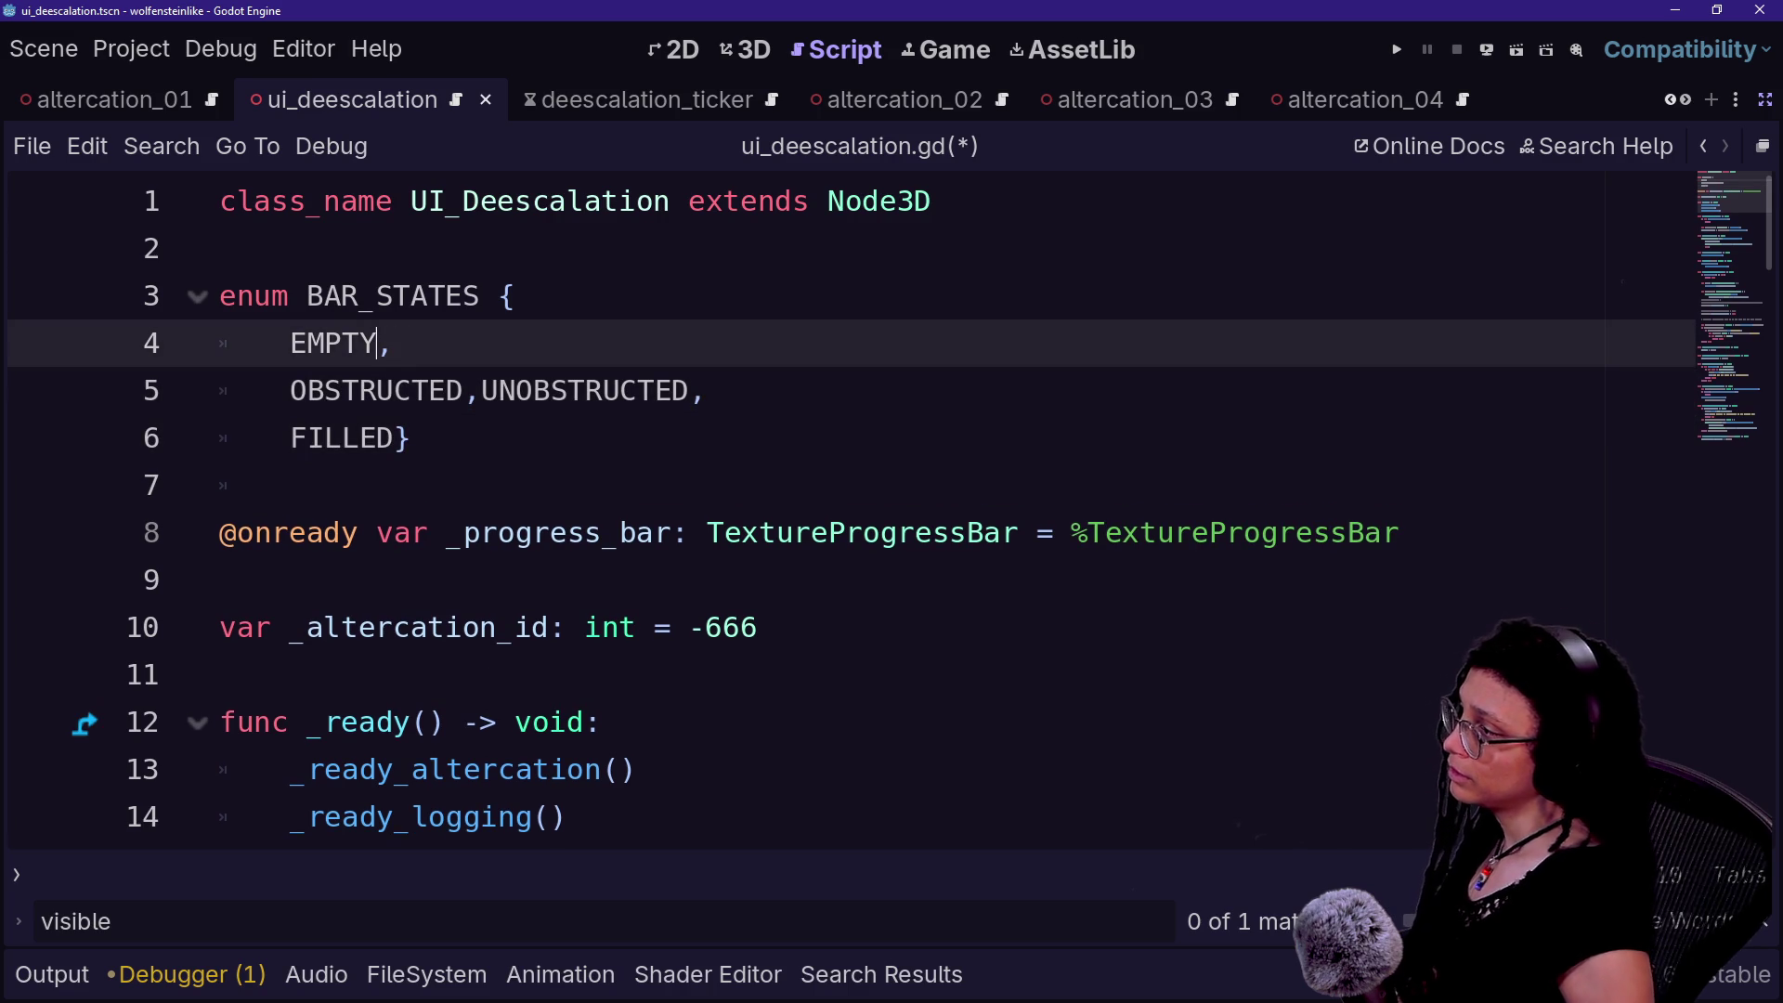
text(#)
text(# D)
text(isappears becau)
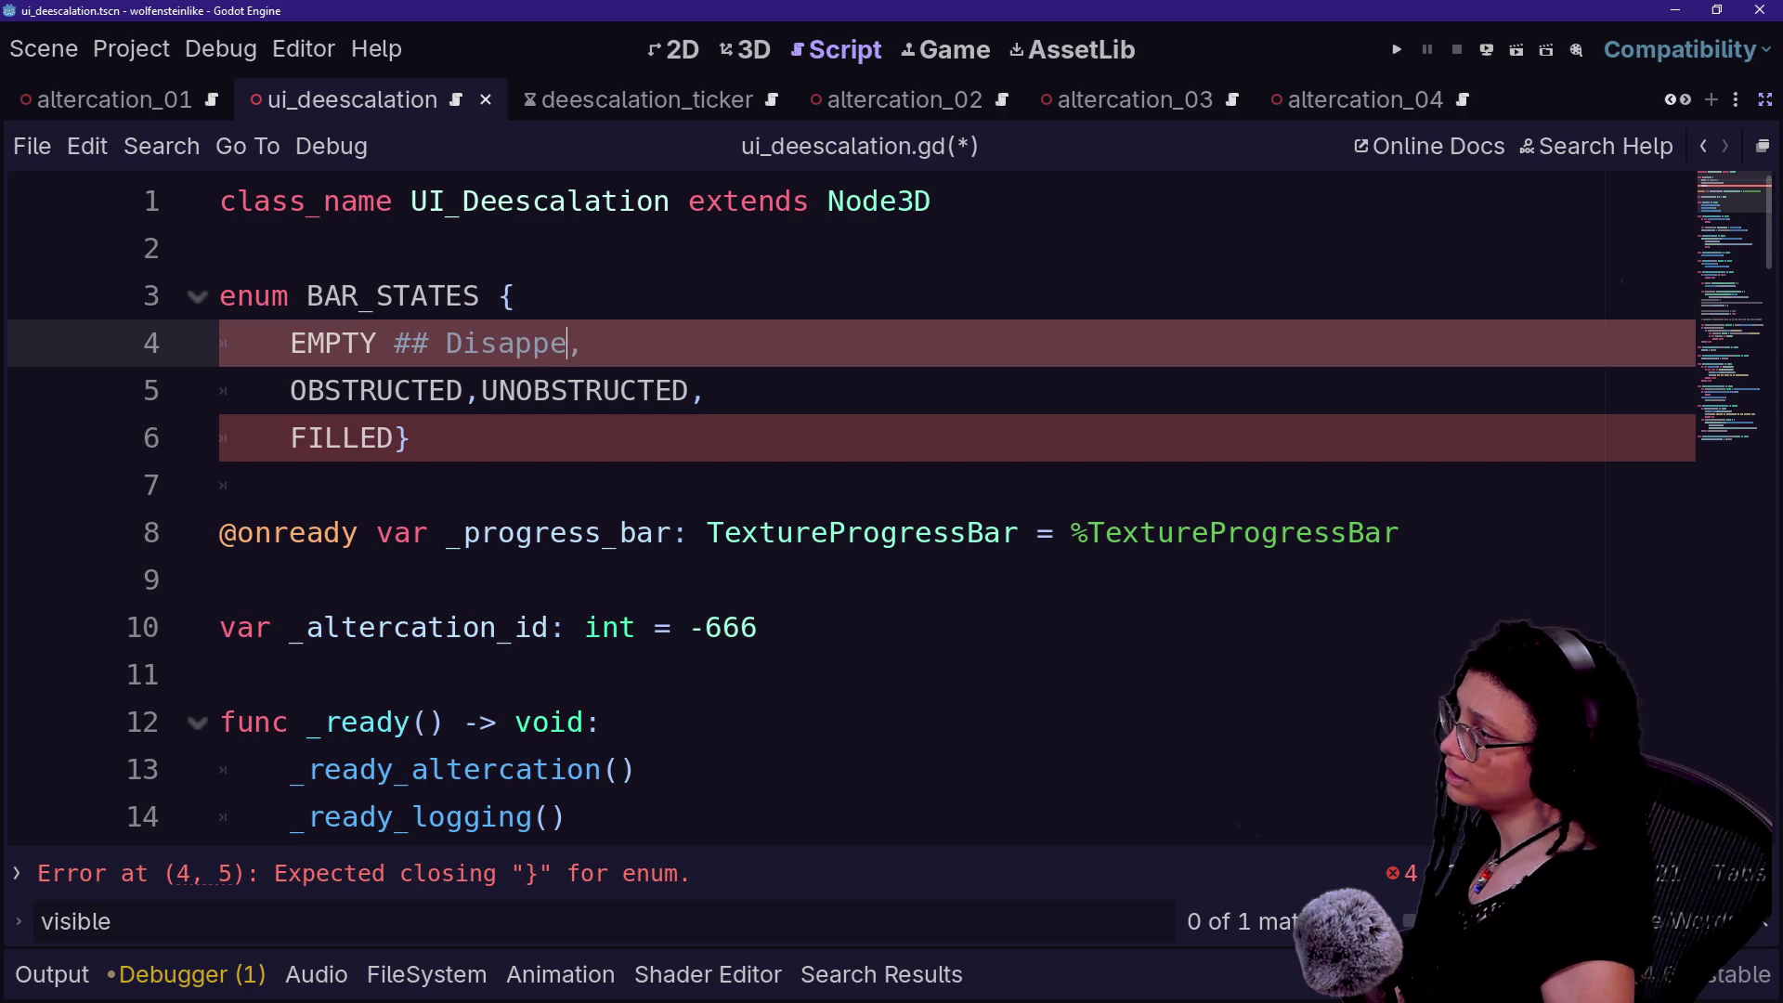
text(se i)
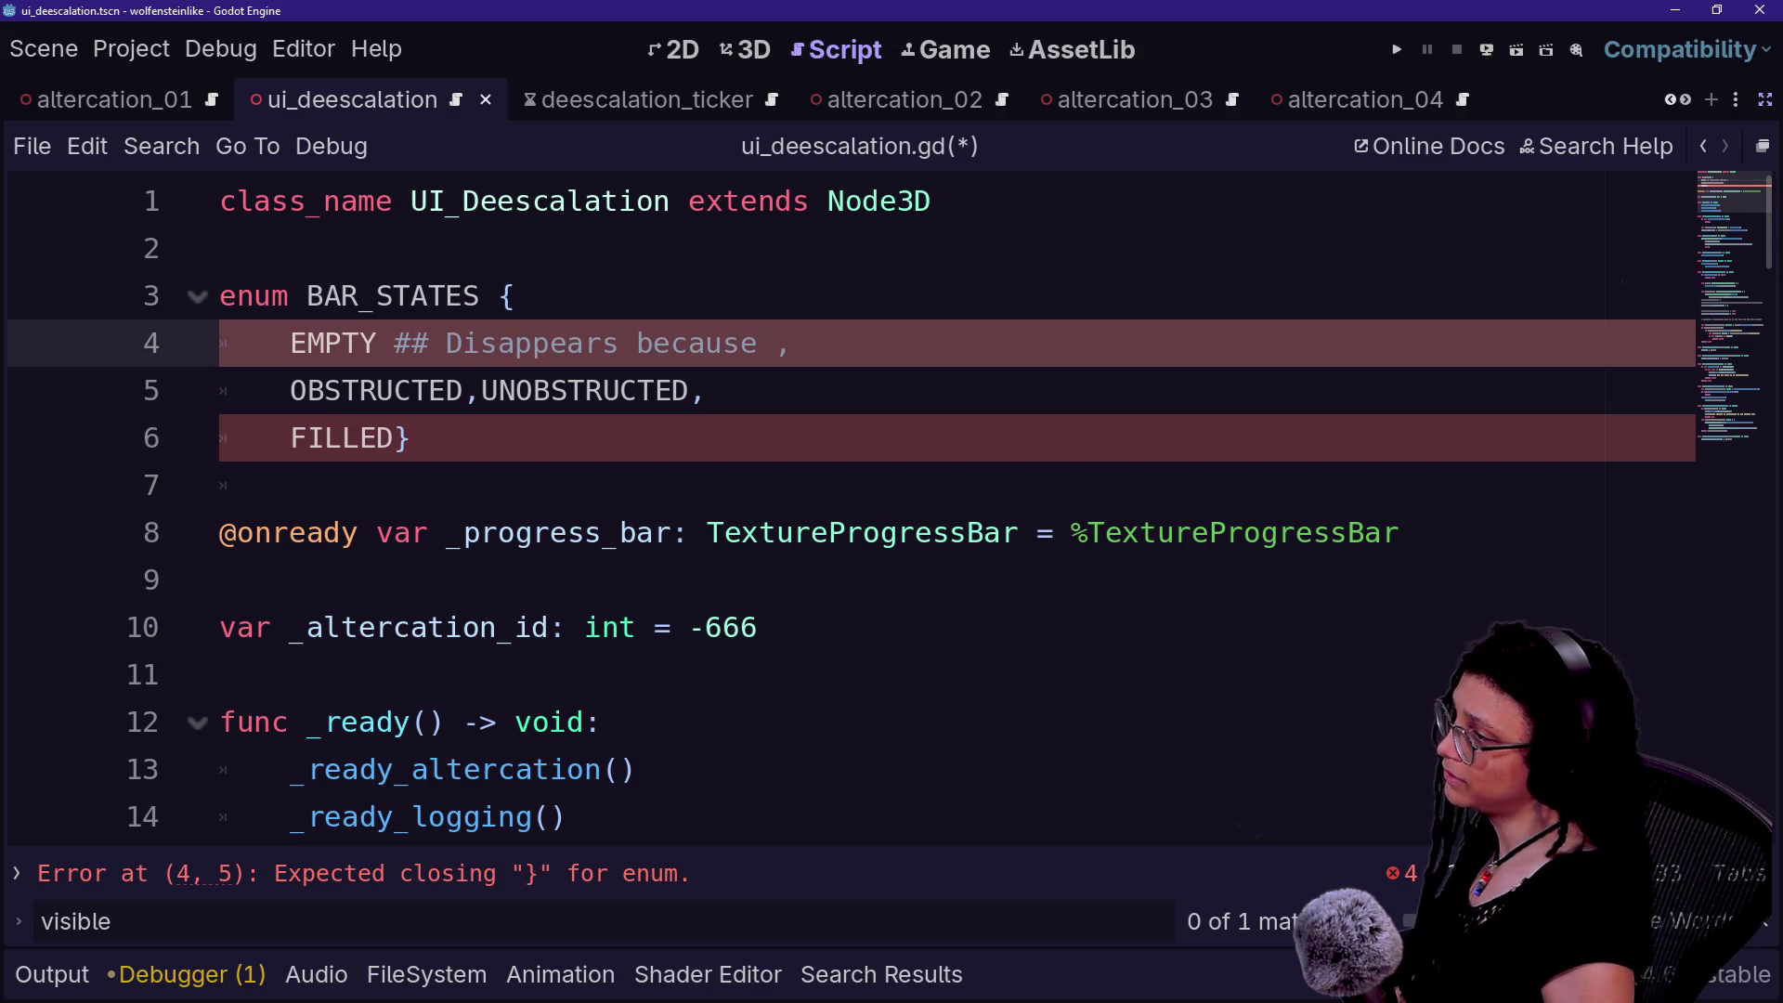
text(rrelevan)
key(BackSpace)
key(BackSpace)
key(BackSpace)
text(ndiscovered/fi)
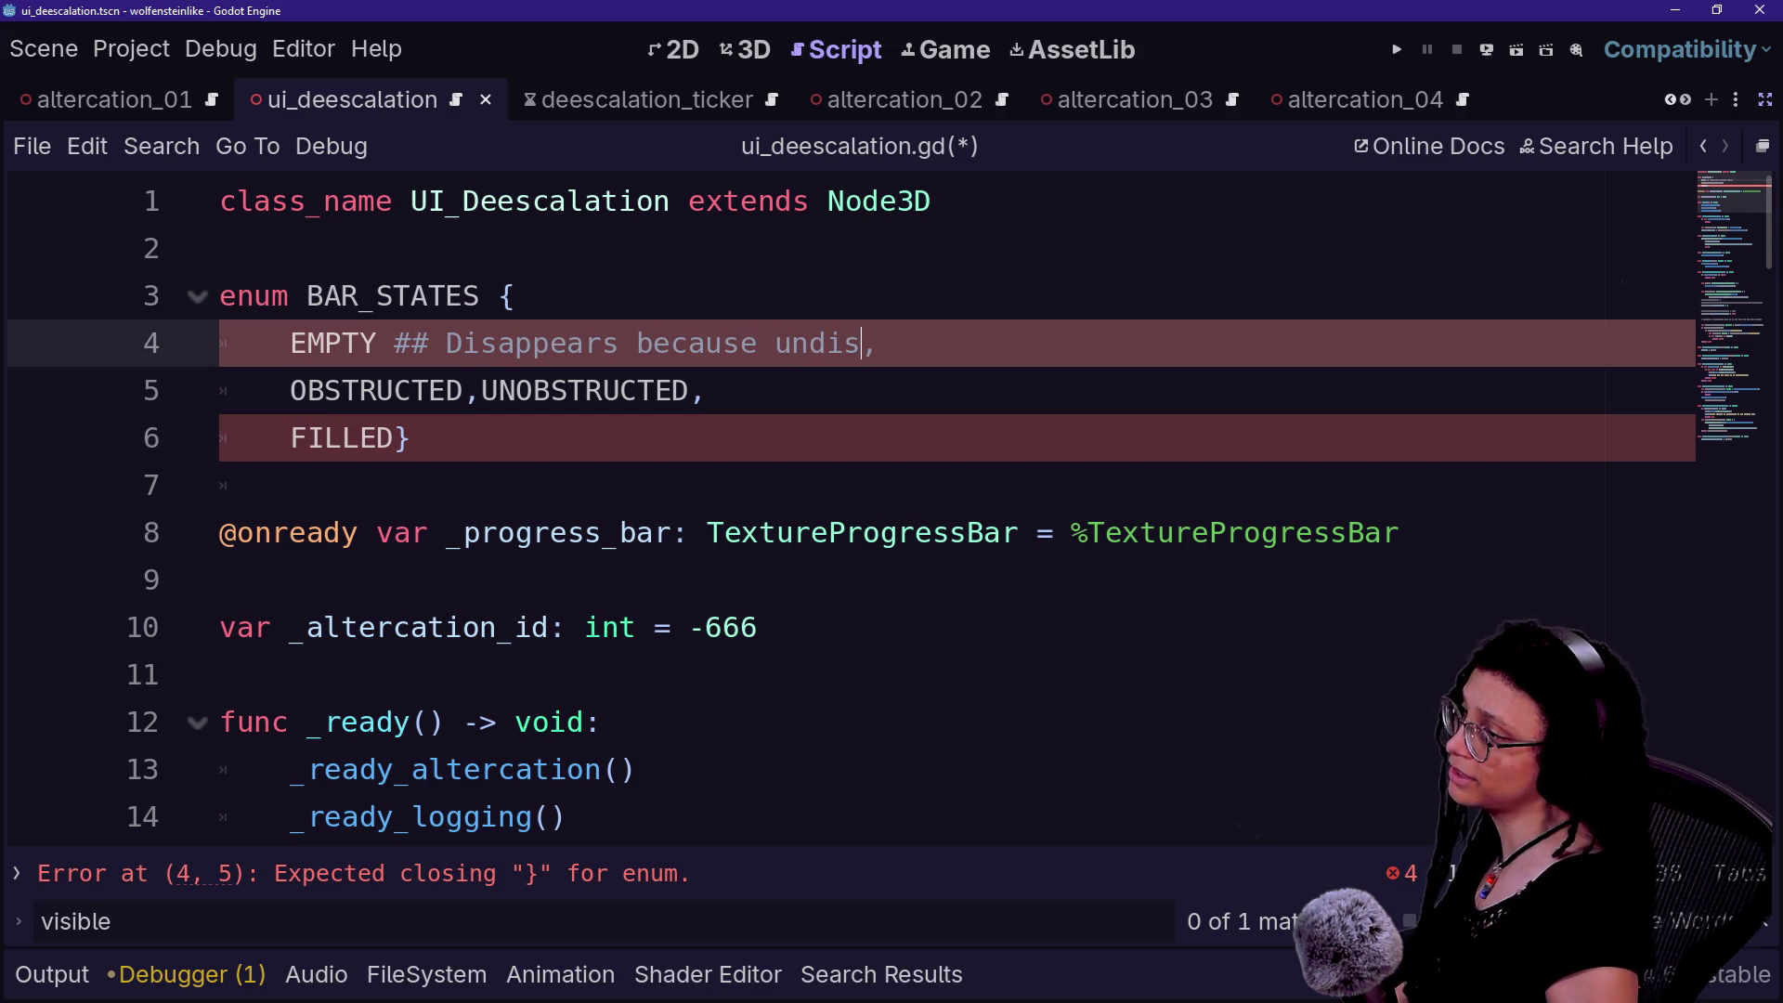
key(BackSpace)
key(BackSpace)
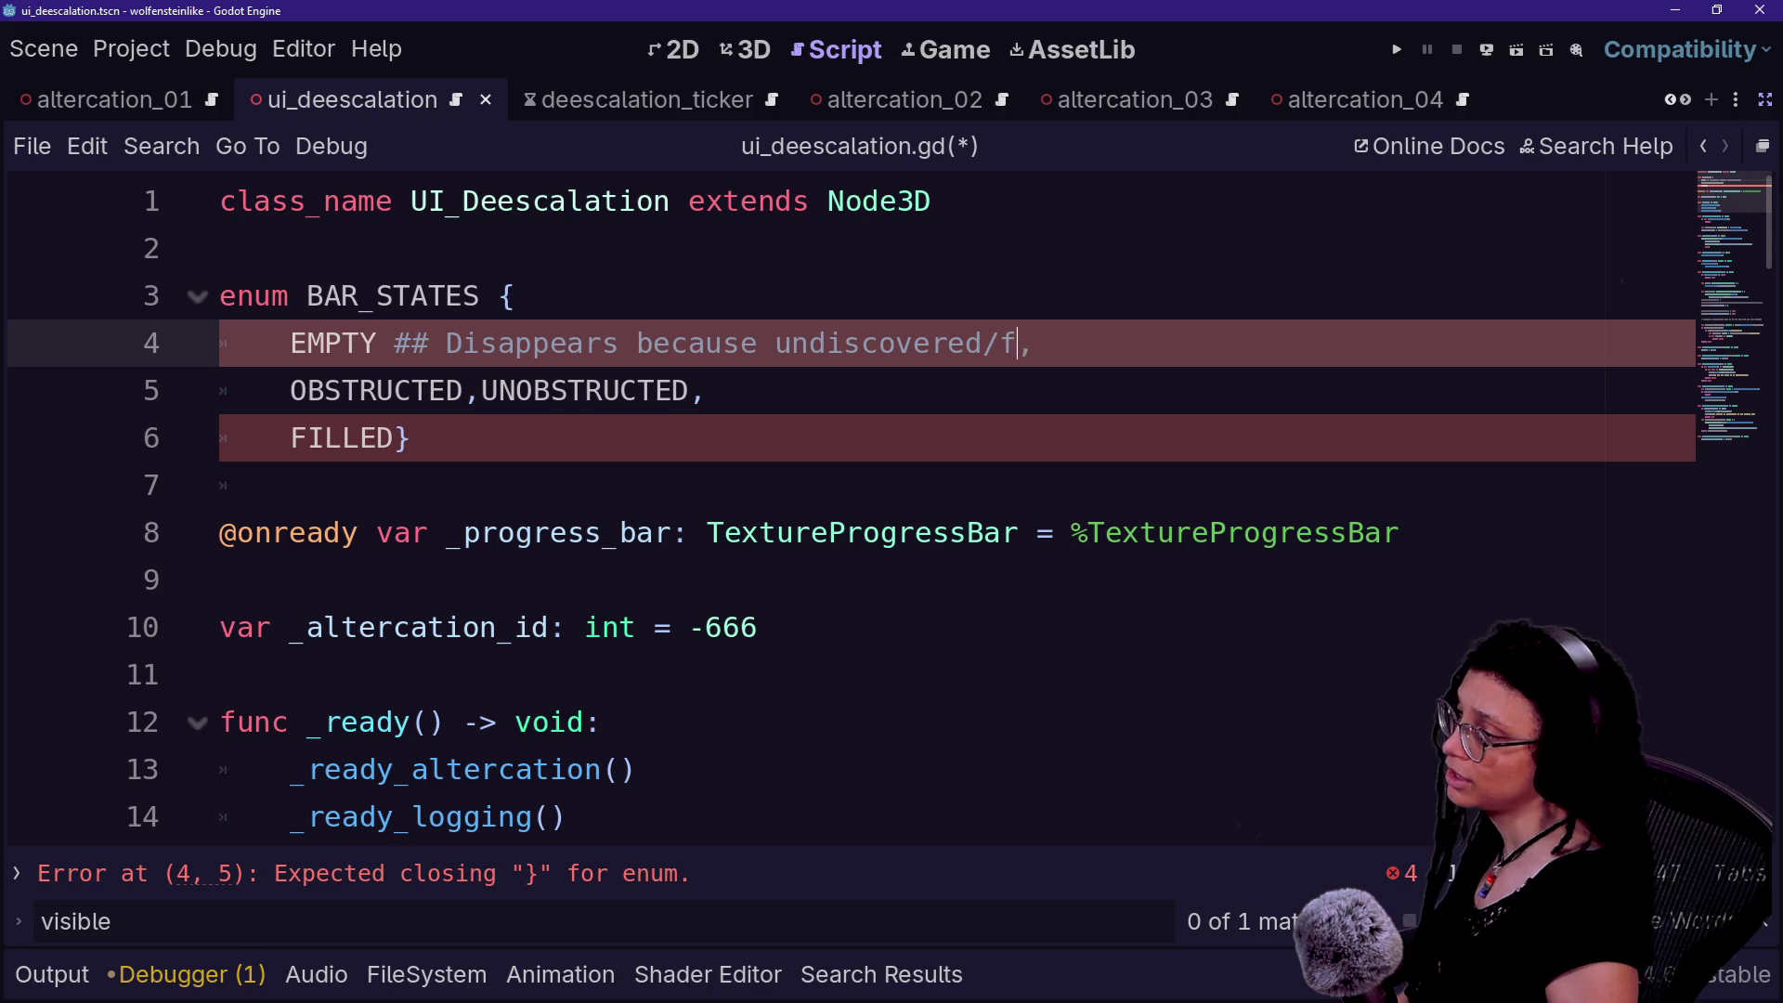
text(filled at all.)
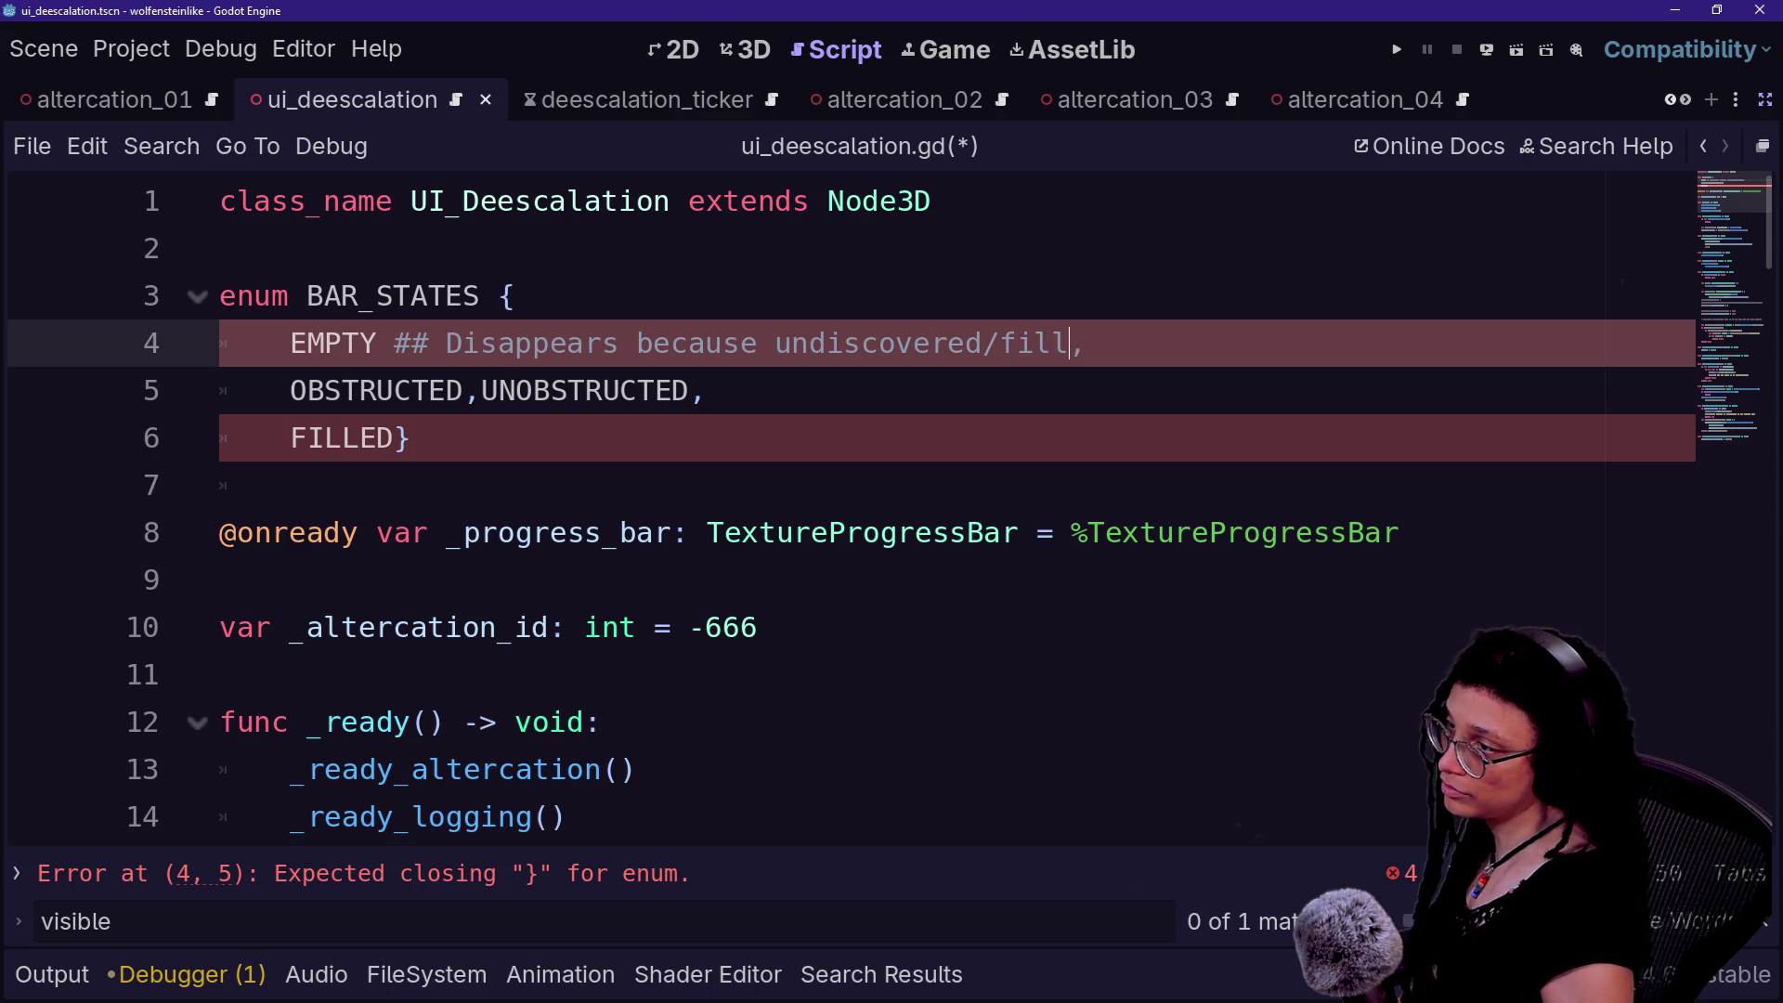
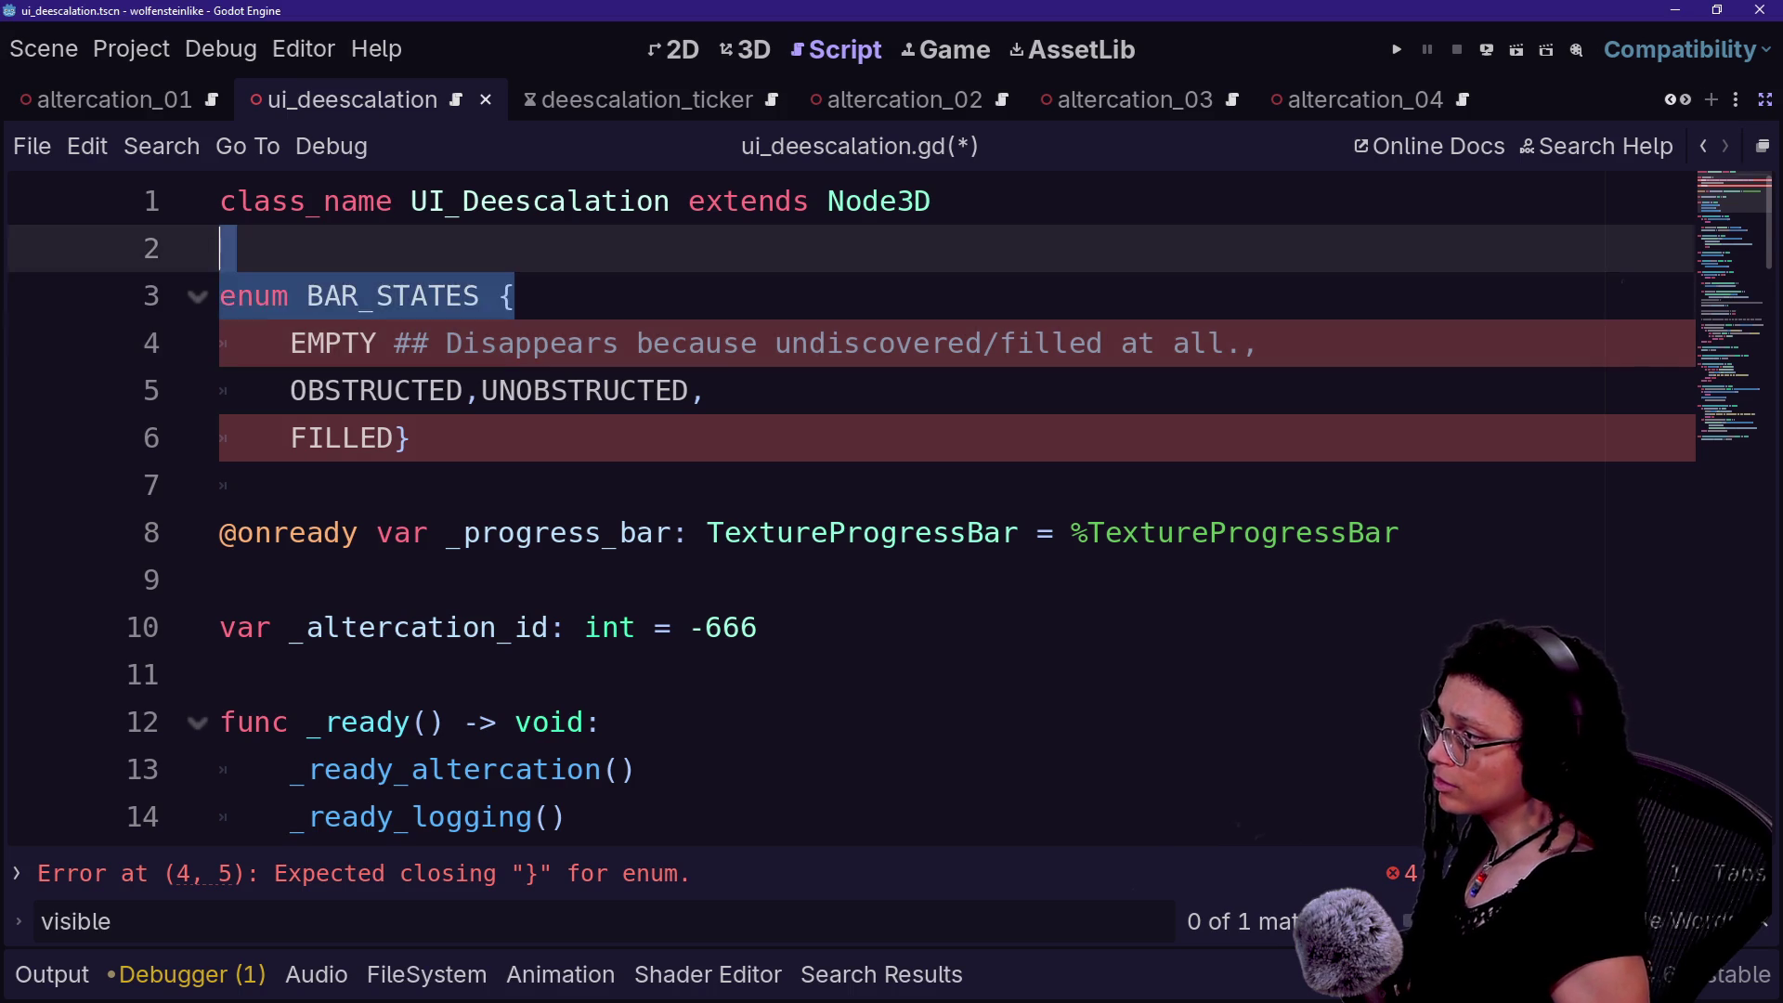
- Move the EMPTY entry's ## doc comment so it follows the 'EMPTY,' comma
key(shift+Up)
key(BackSpace)
key(End)
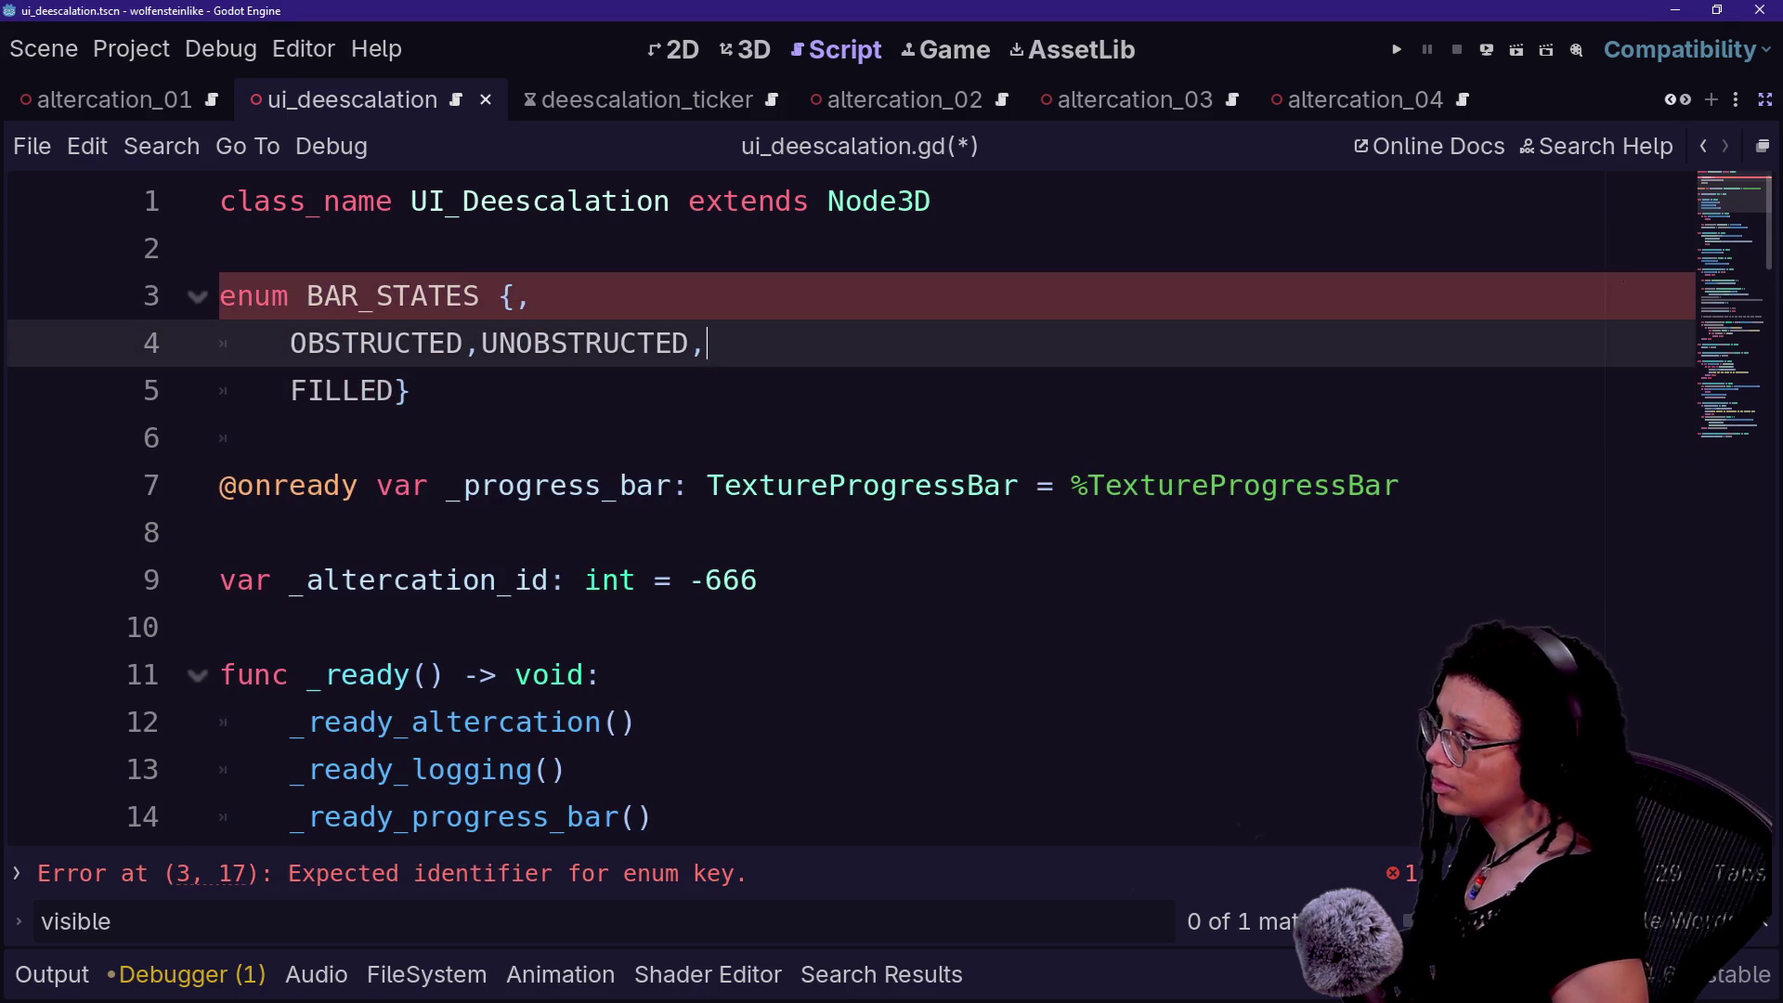
key(ctrl+z)
key(ctrl+z)
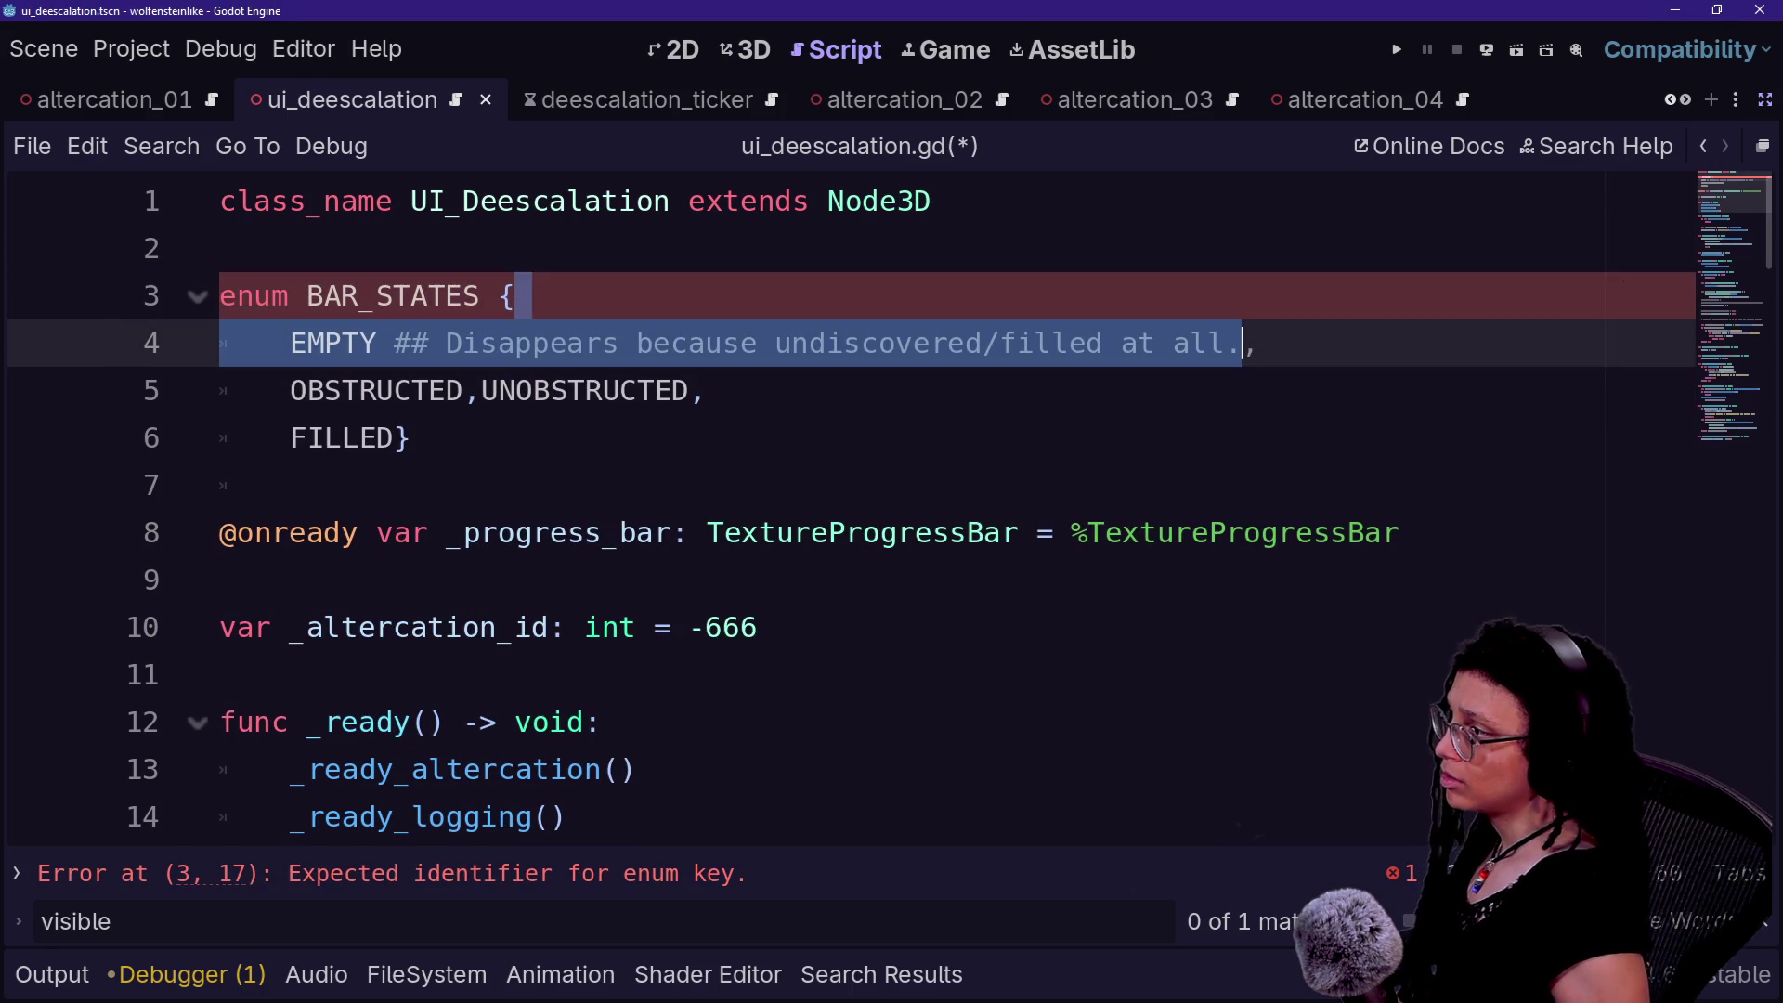
drag(394, 343, 1242, 344)
key(ctrl+c)
key(BackSpace)
key(End)
key(ctrl+v)
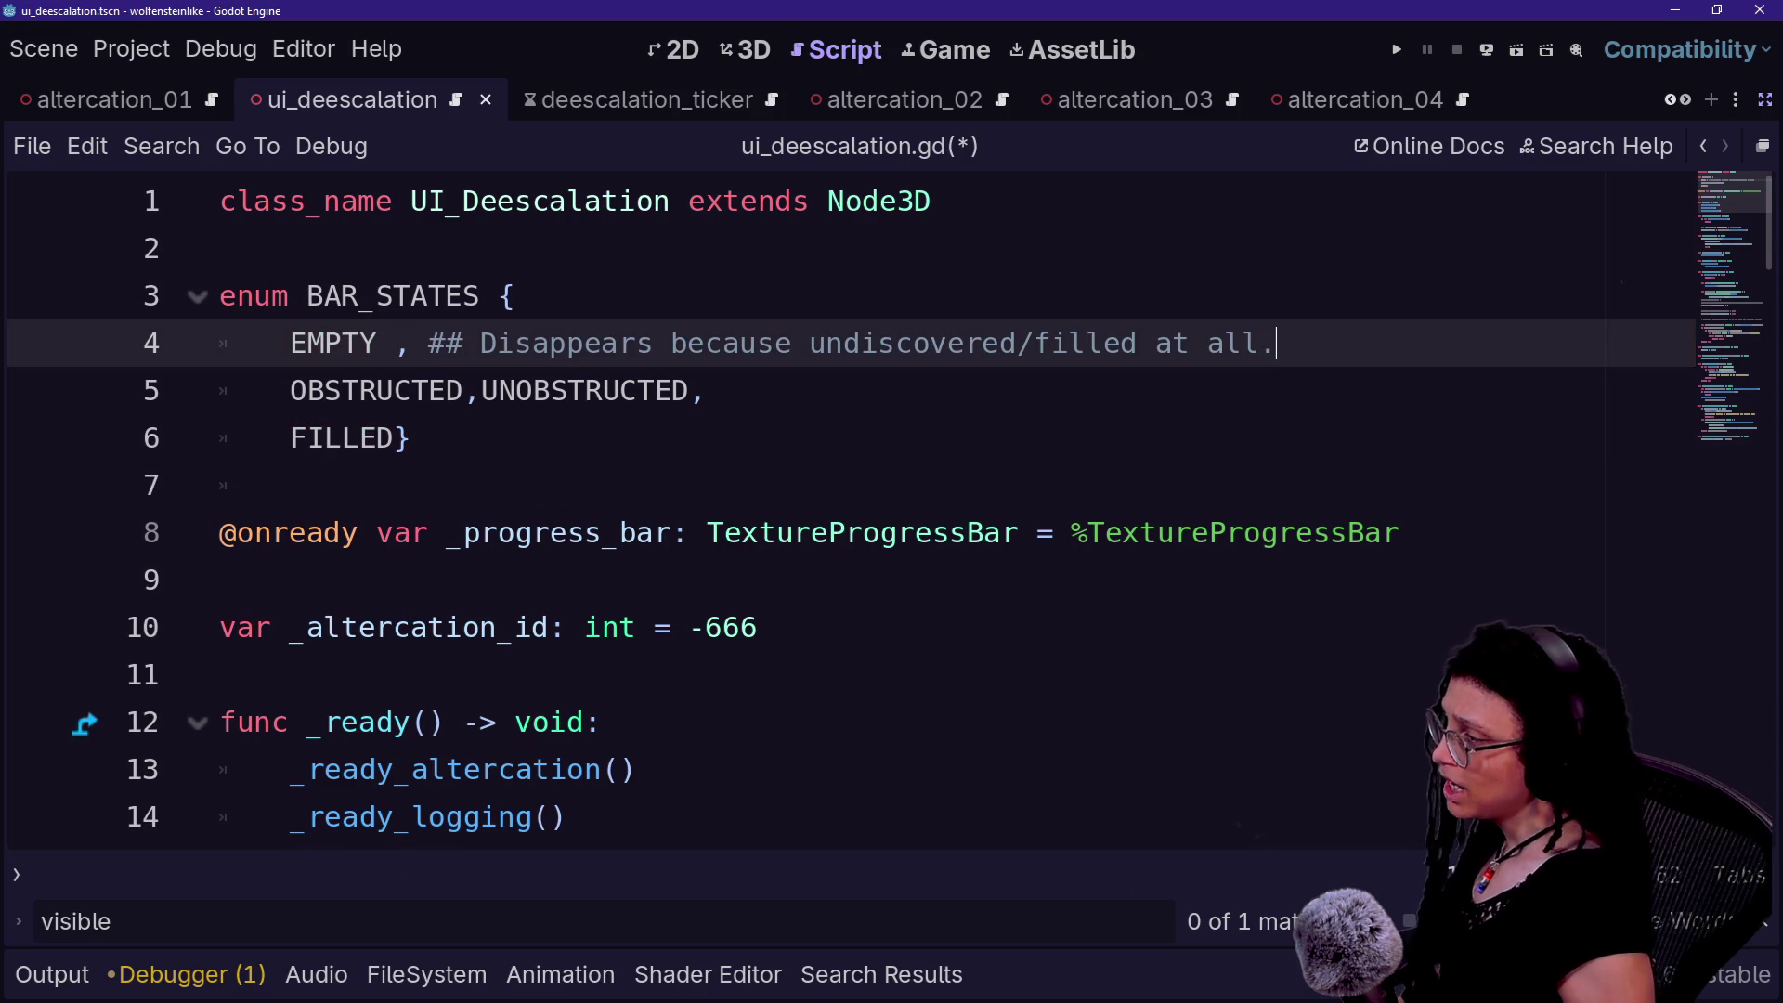
- Remove the extra space between EMPTY and its comma, then save the script
click(376, 343)
key(BackSpace)
key(Delete)
text(Y)
click(447, 343)
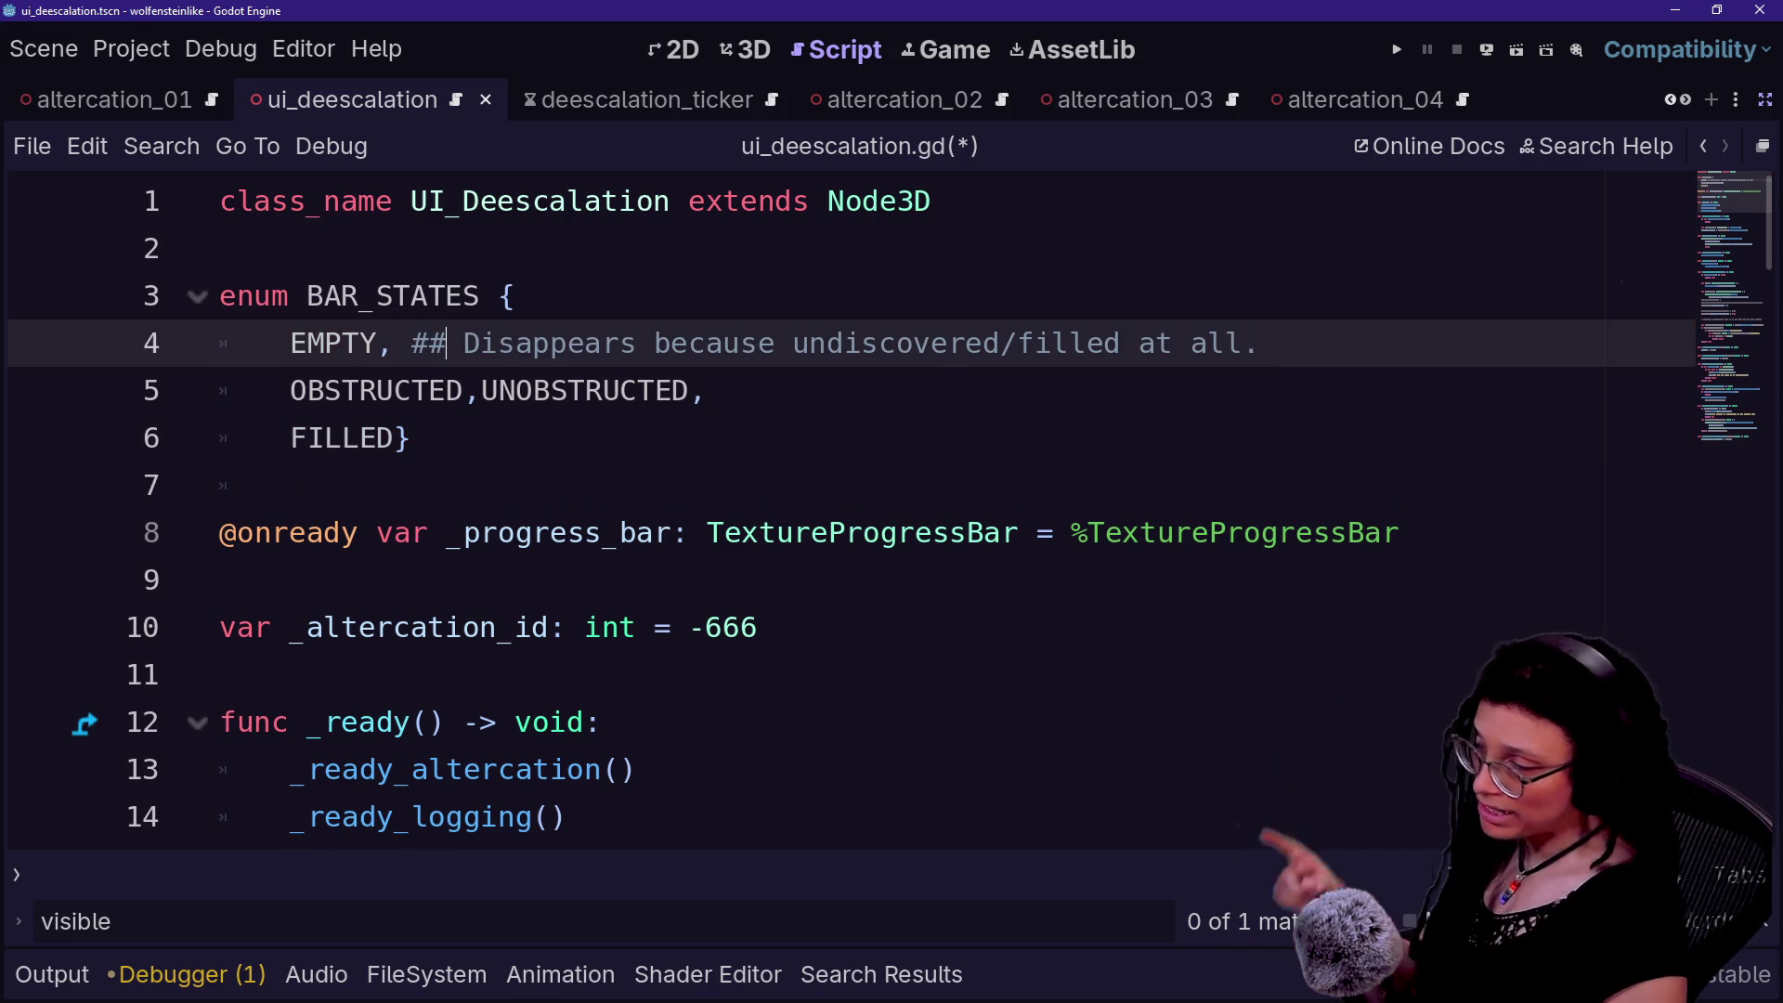
key(ctrl+s)
click(775, 201)
key(shift+Down)
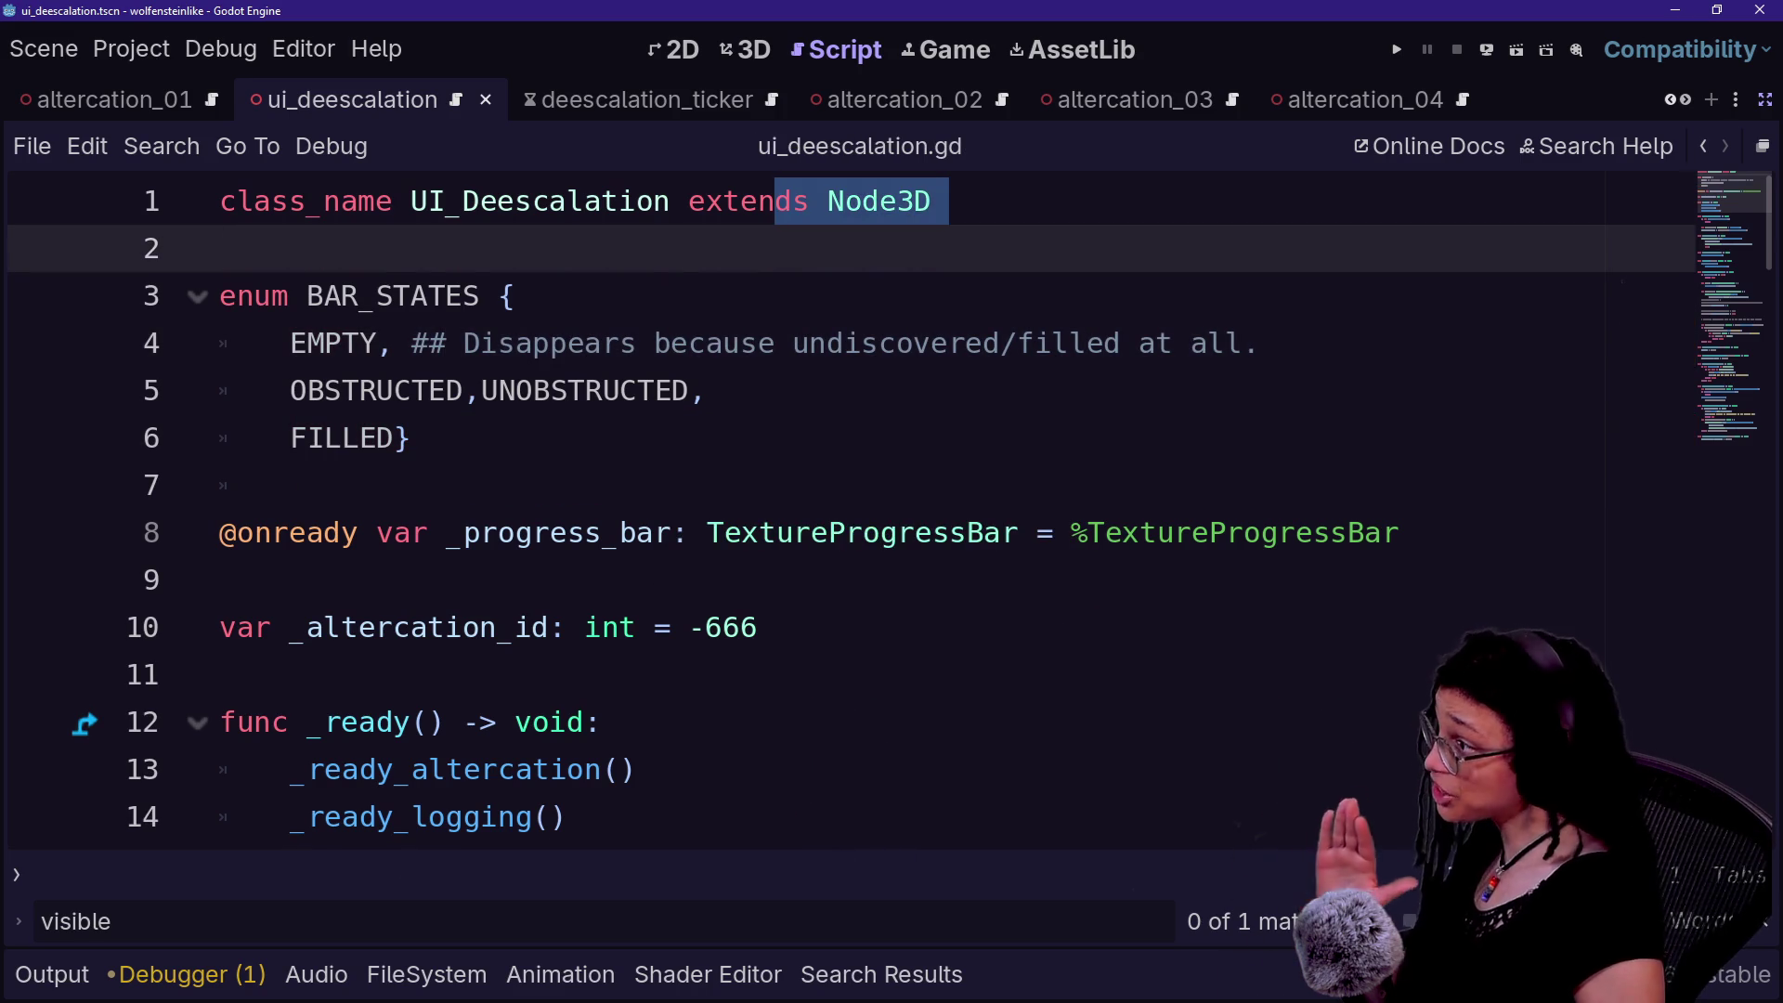
click(776, 344)
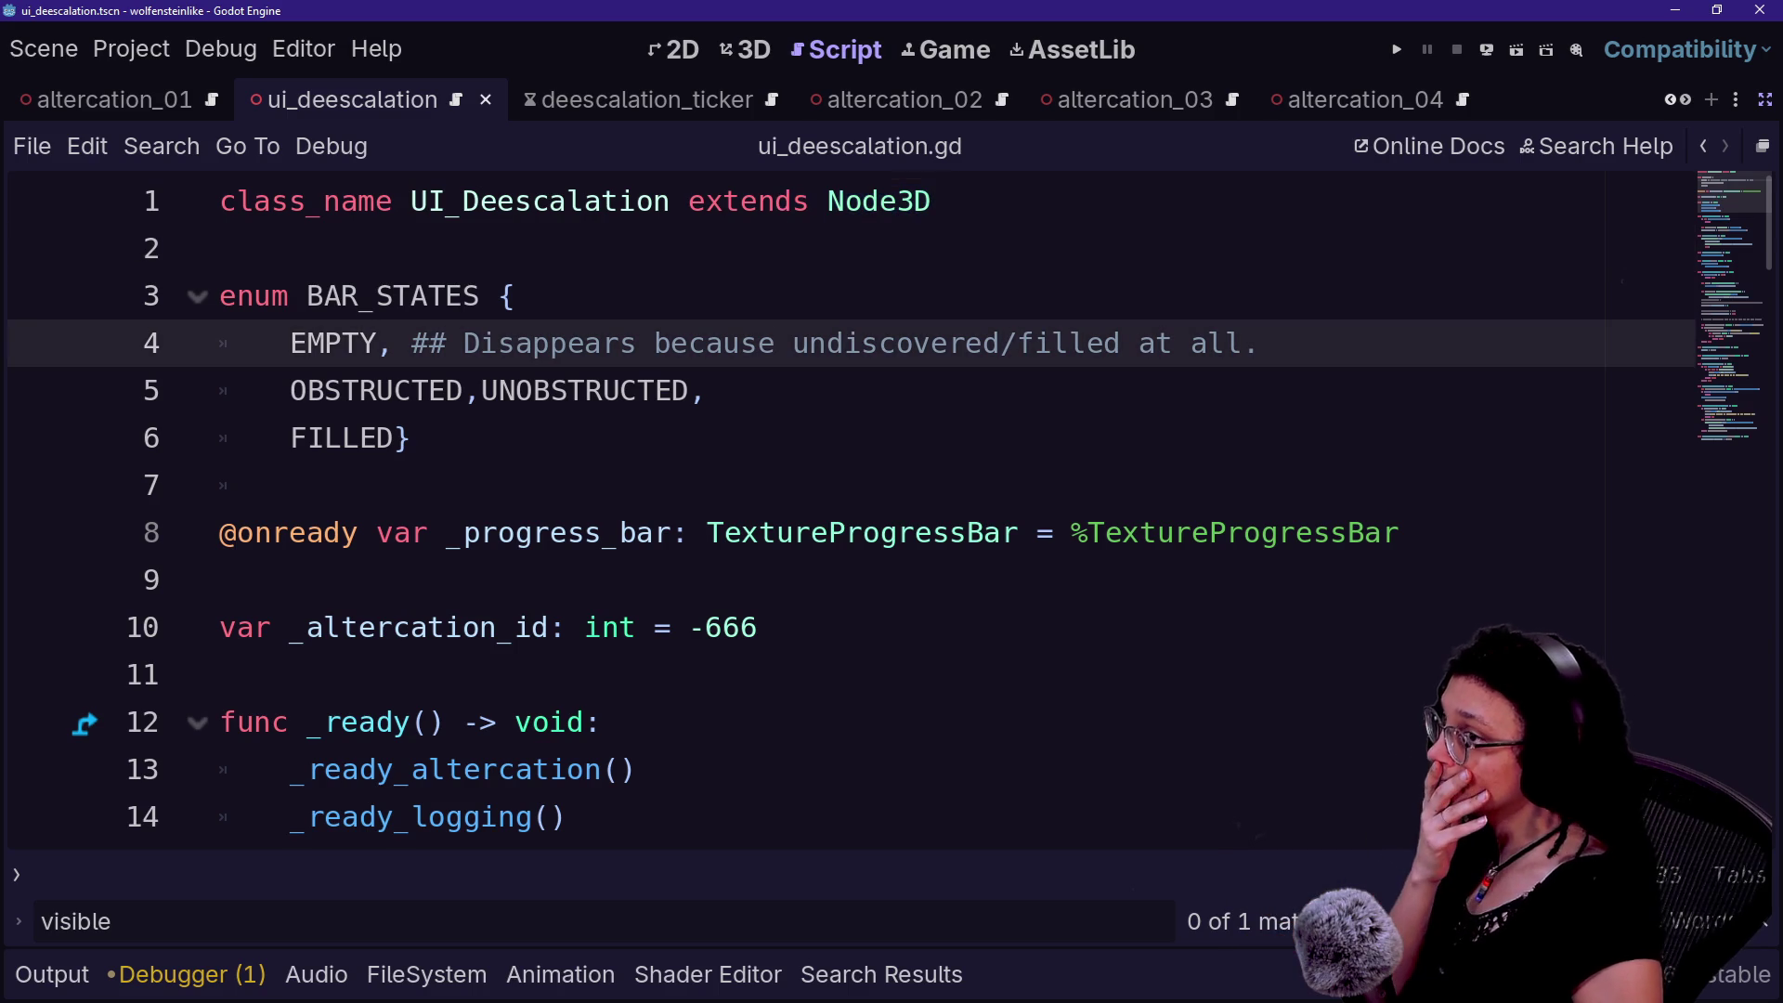
click(516, 295)
text(##)
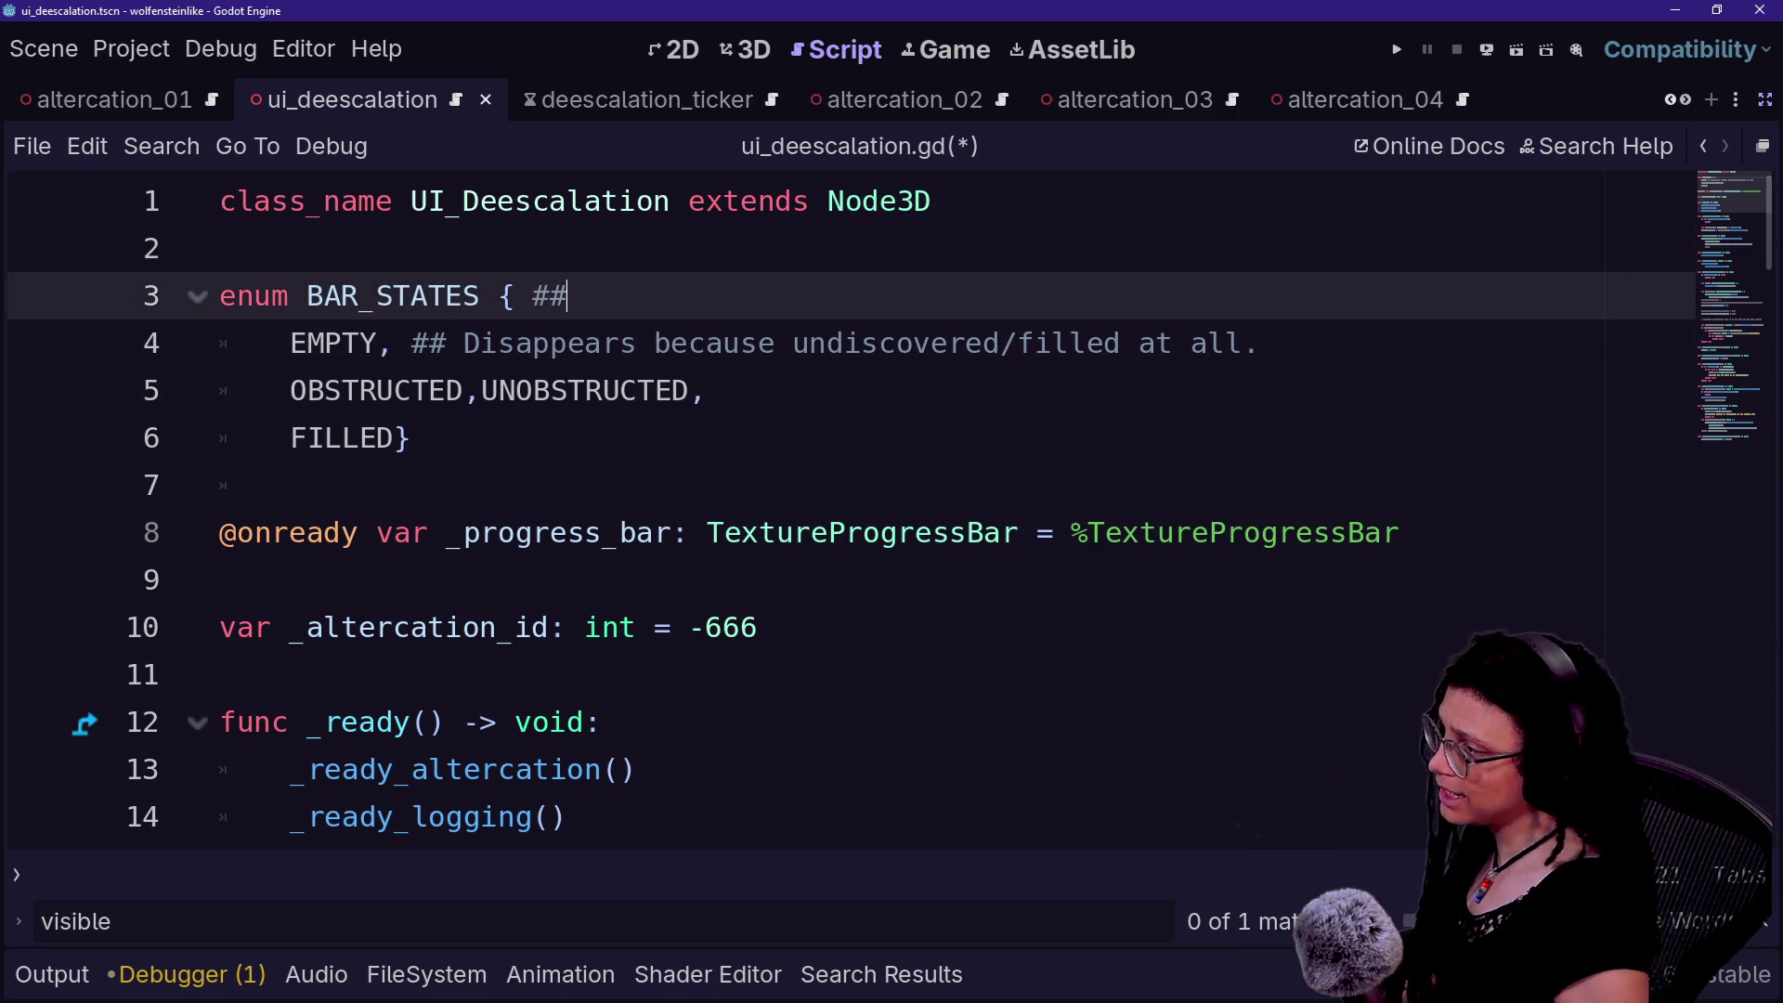
text( Here)
key(ctrl+s)
drag(350, 344, 685, 390)
click(675, 390)
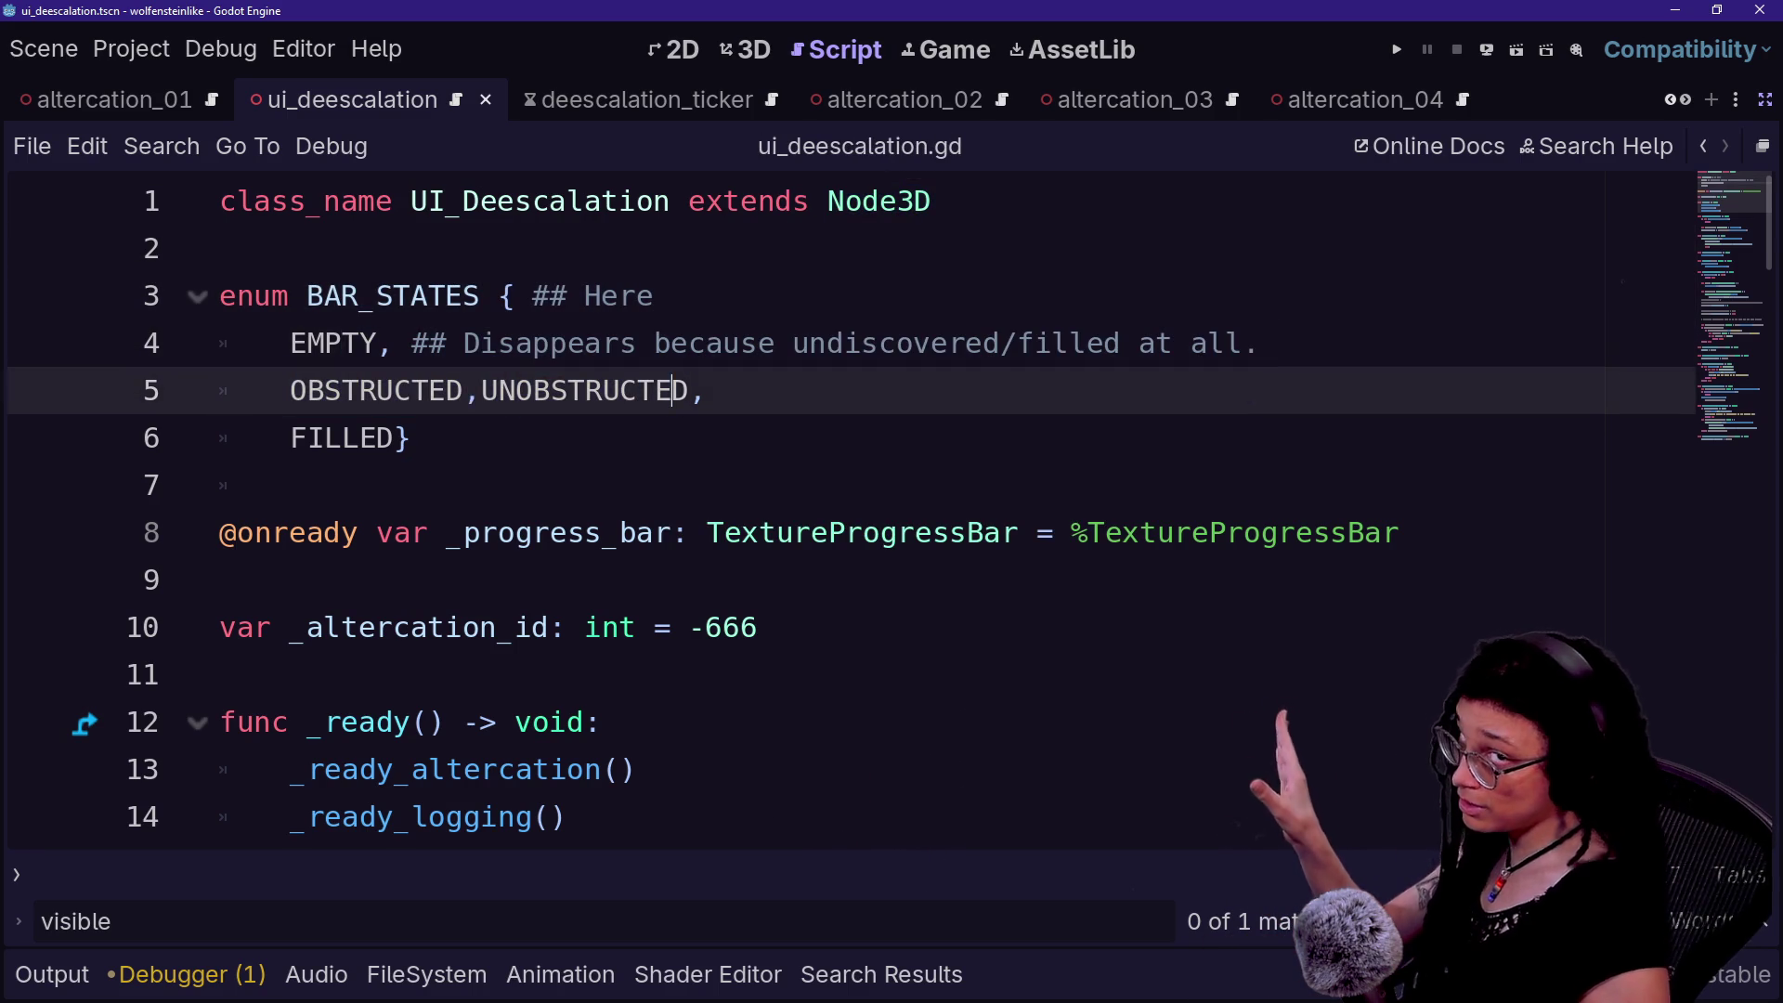
click(656, 344)
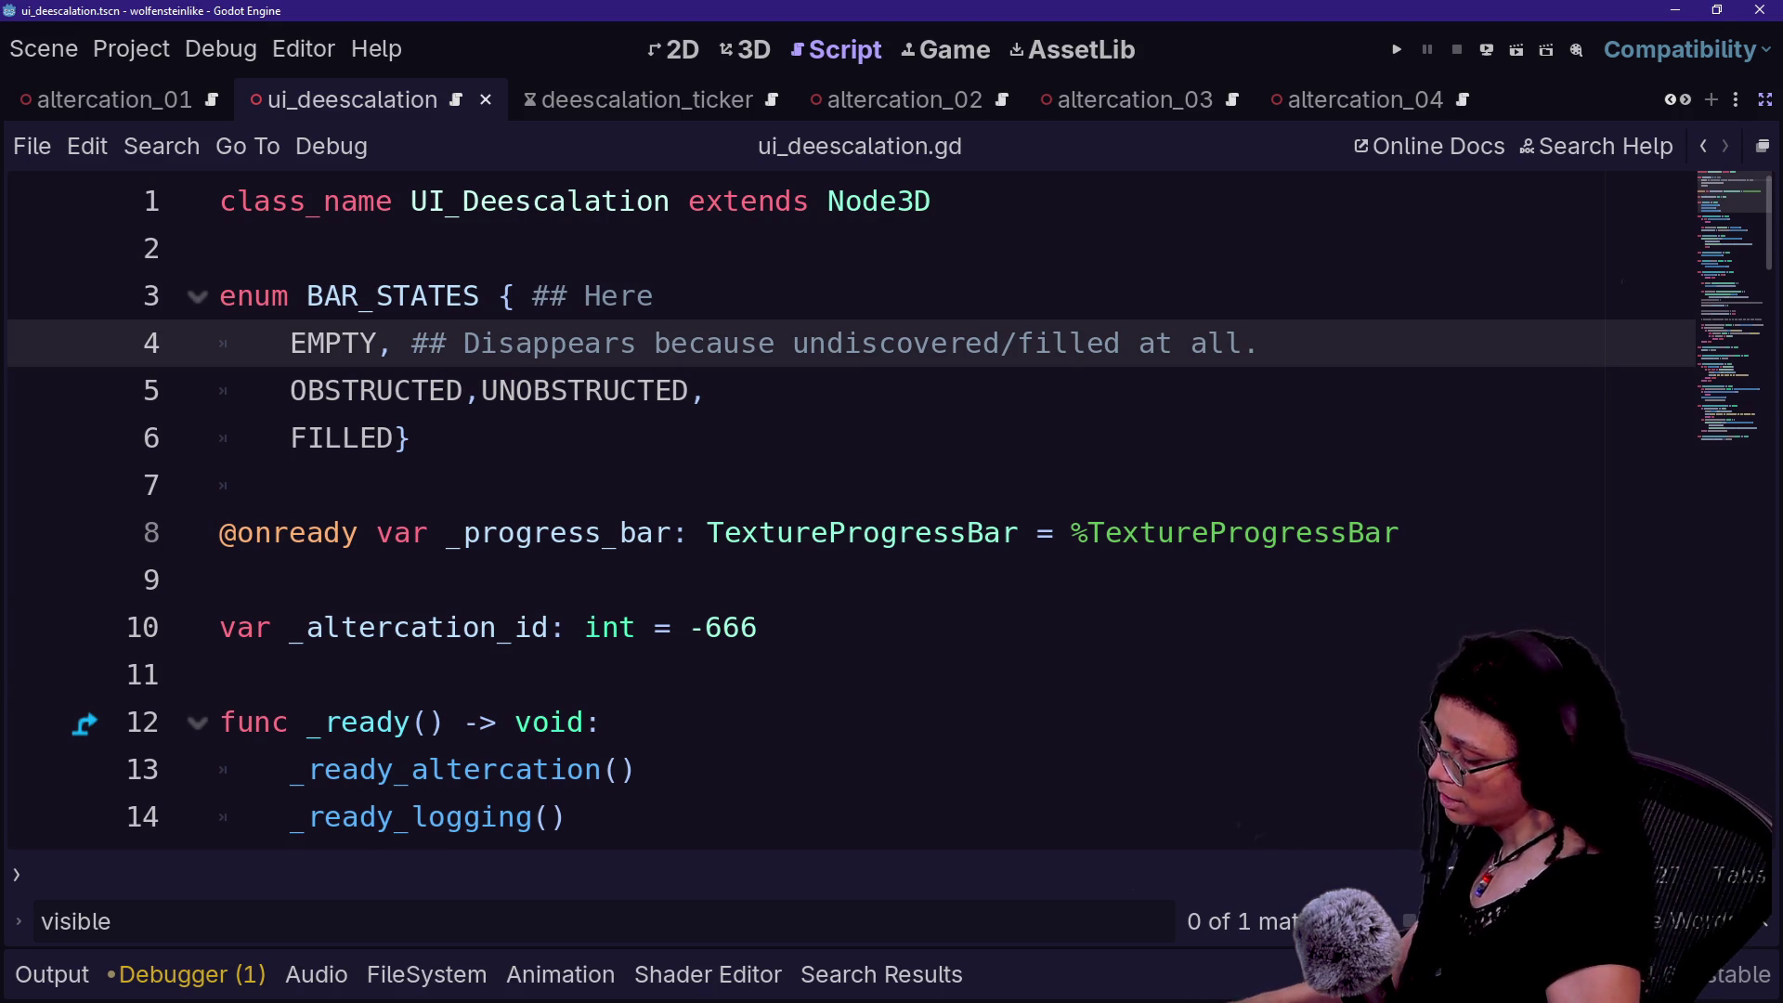
key(F1)
text(ui_dee)
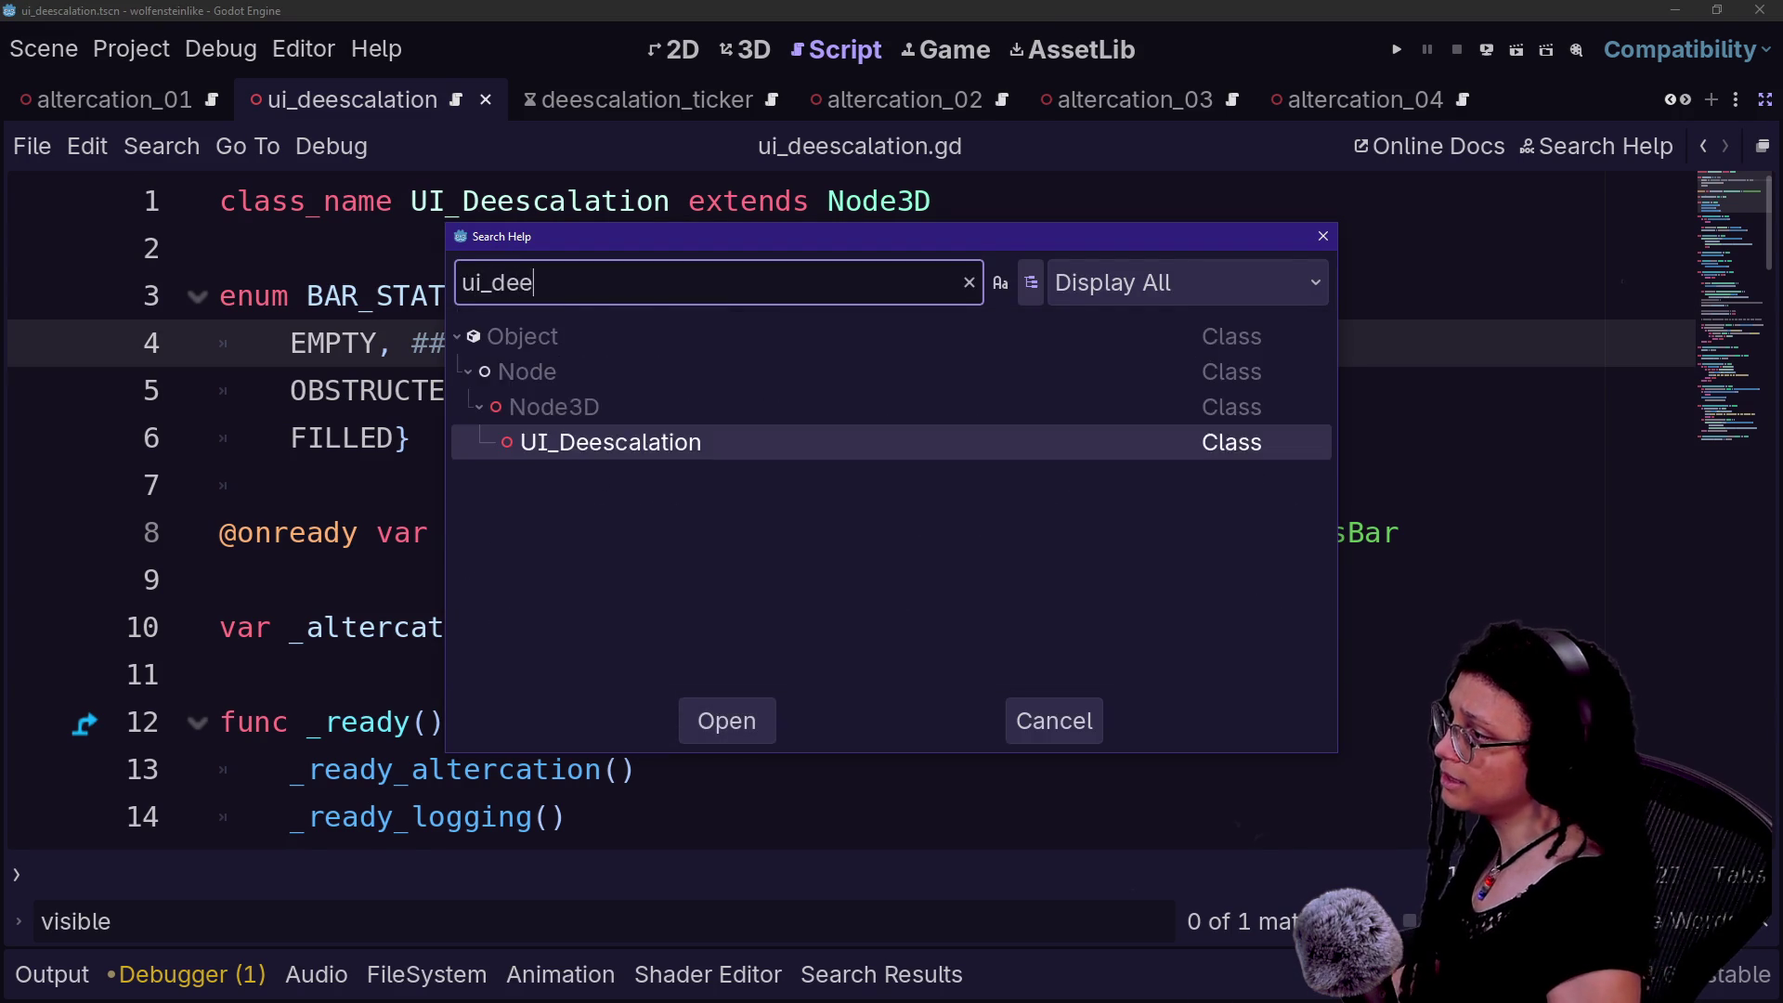
key(Return)
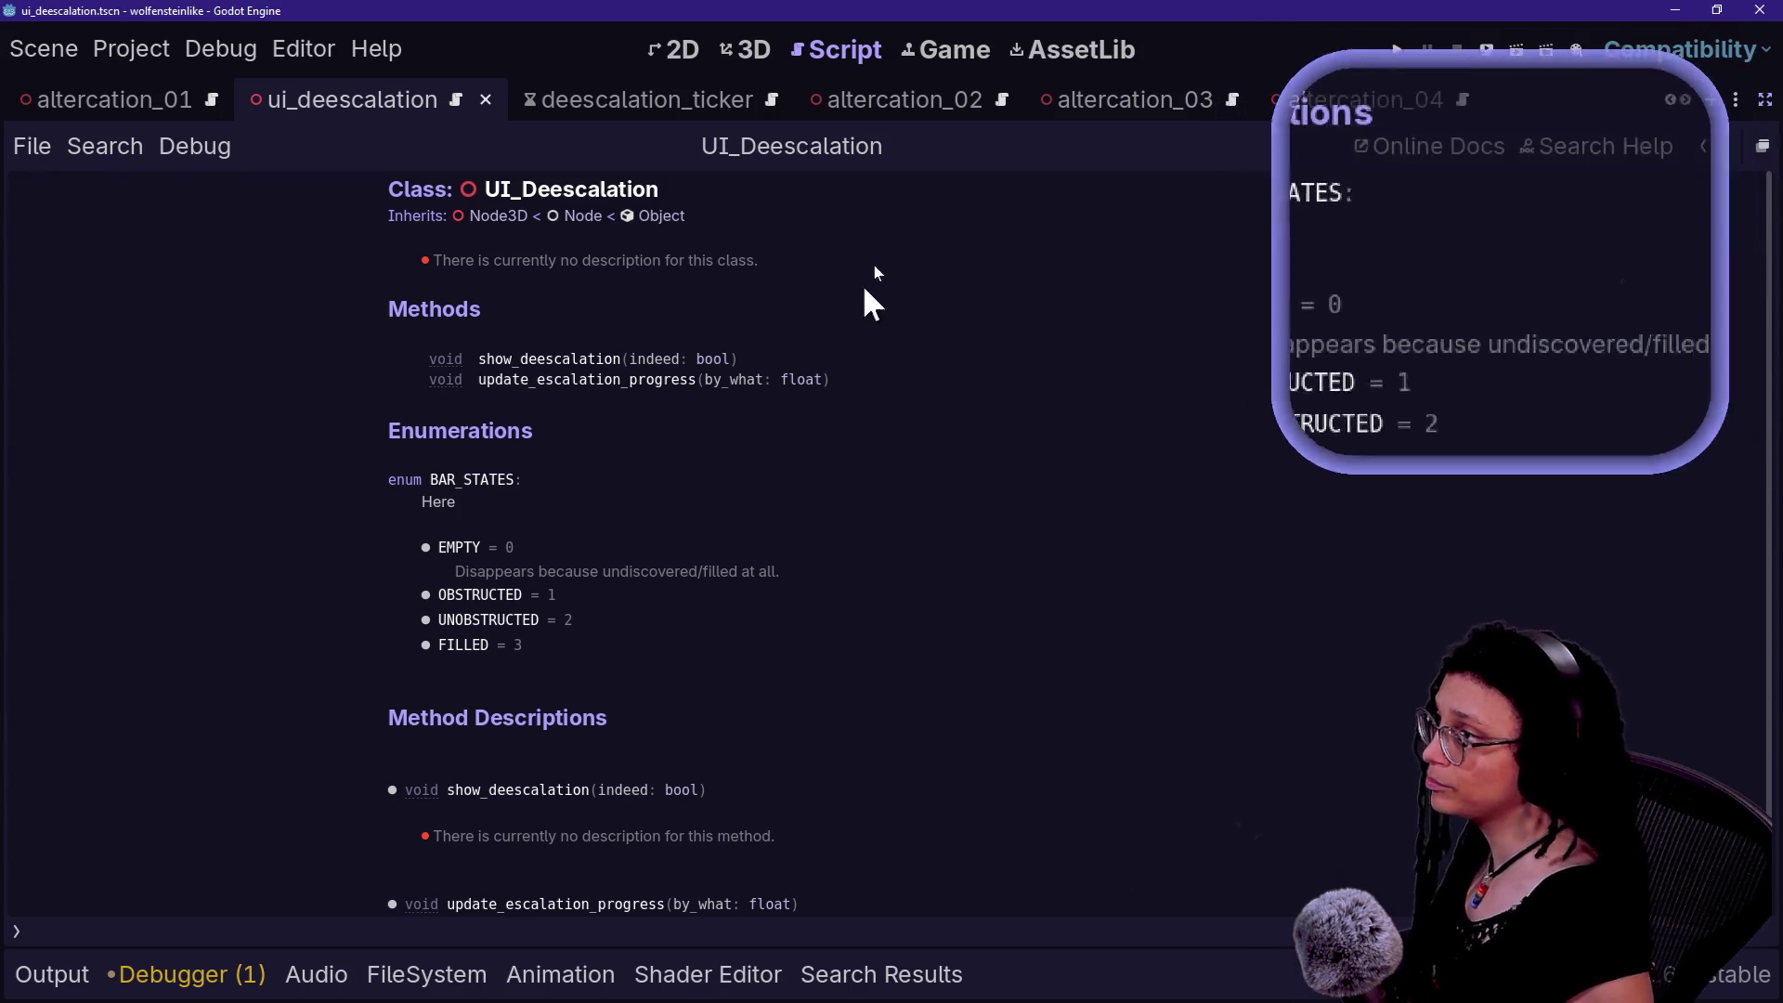
click(1703, 146)
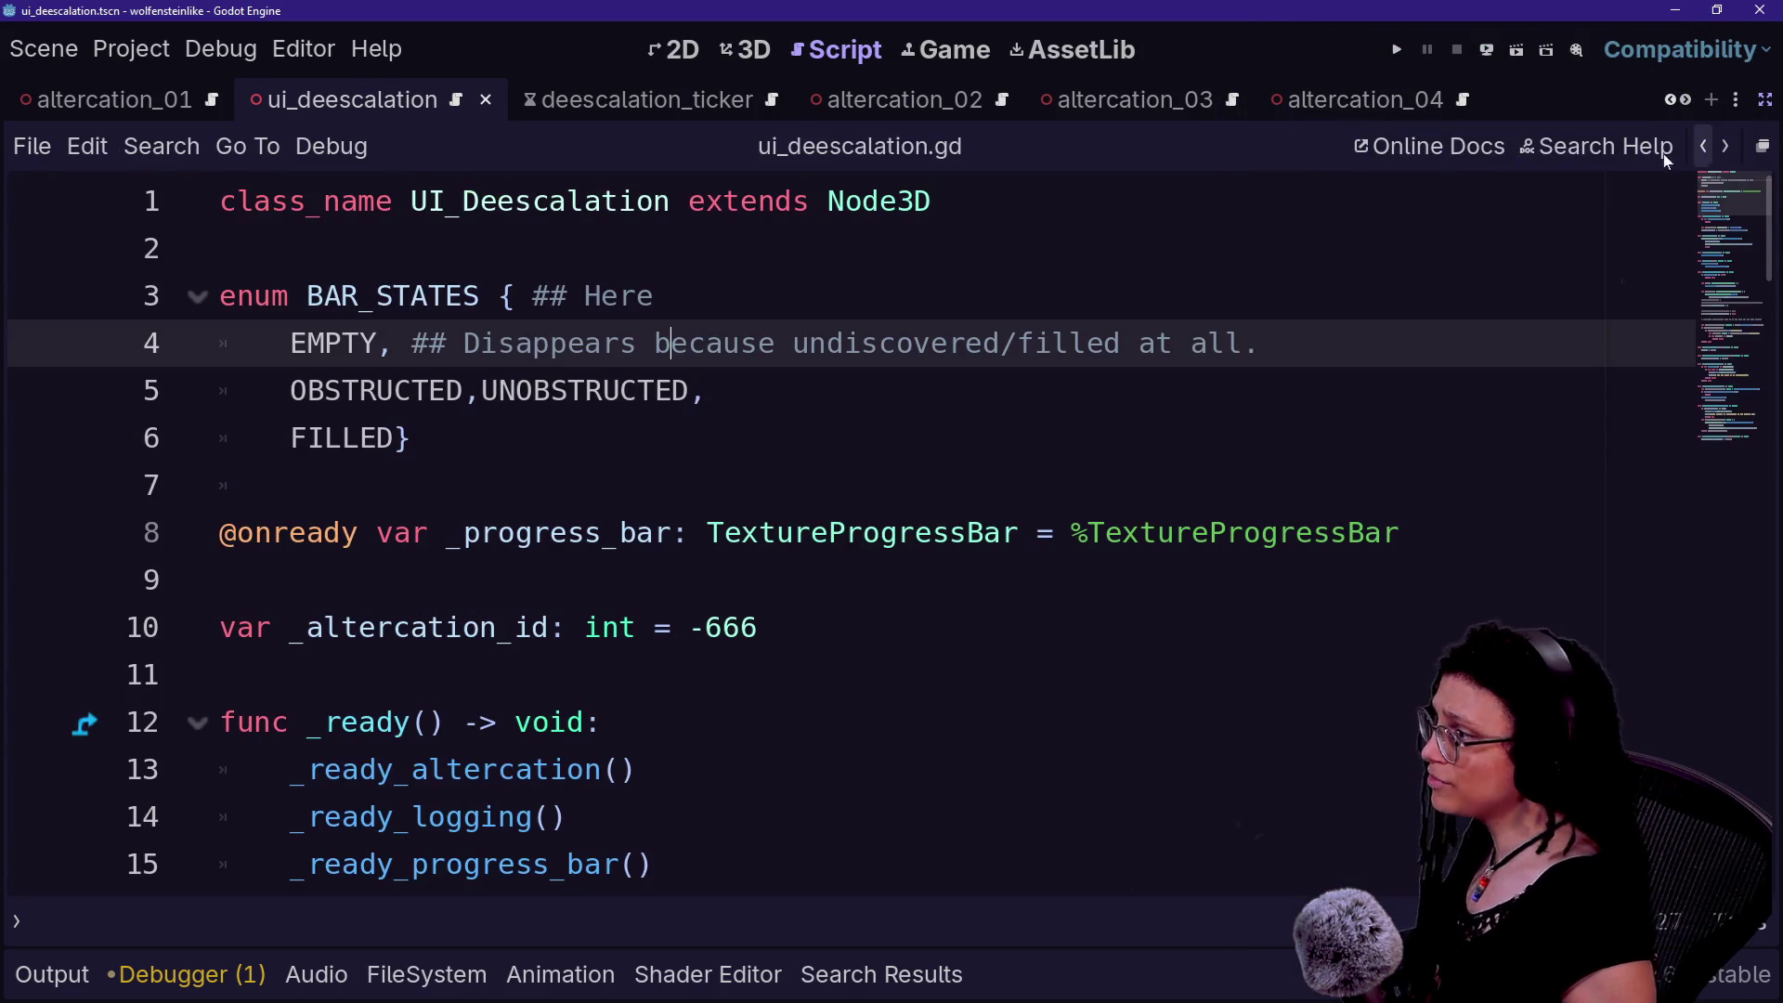
click(613, 296)
key(BackSpace)
key(BackSpace)
key(BackSpace)
key(BackSpace)
key(BackSpace)
key(BackSpace)
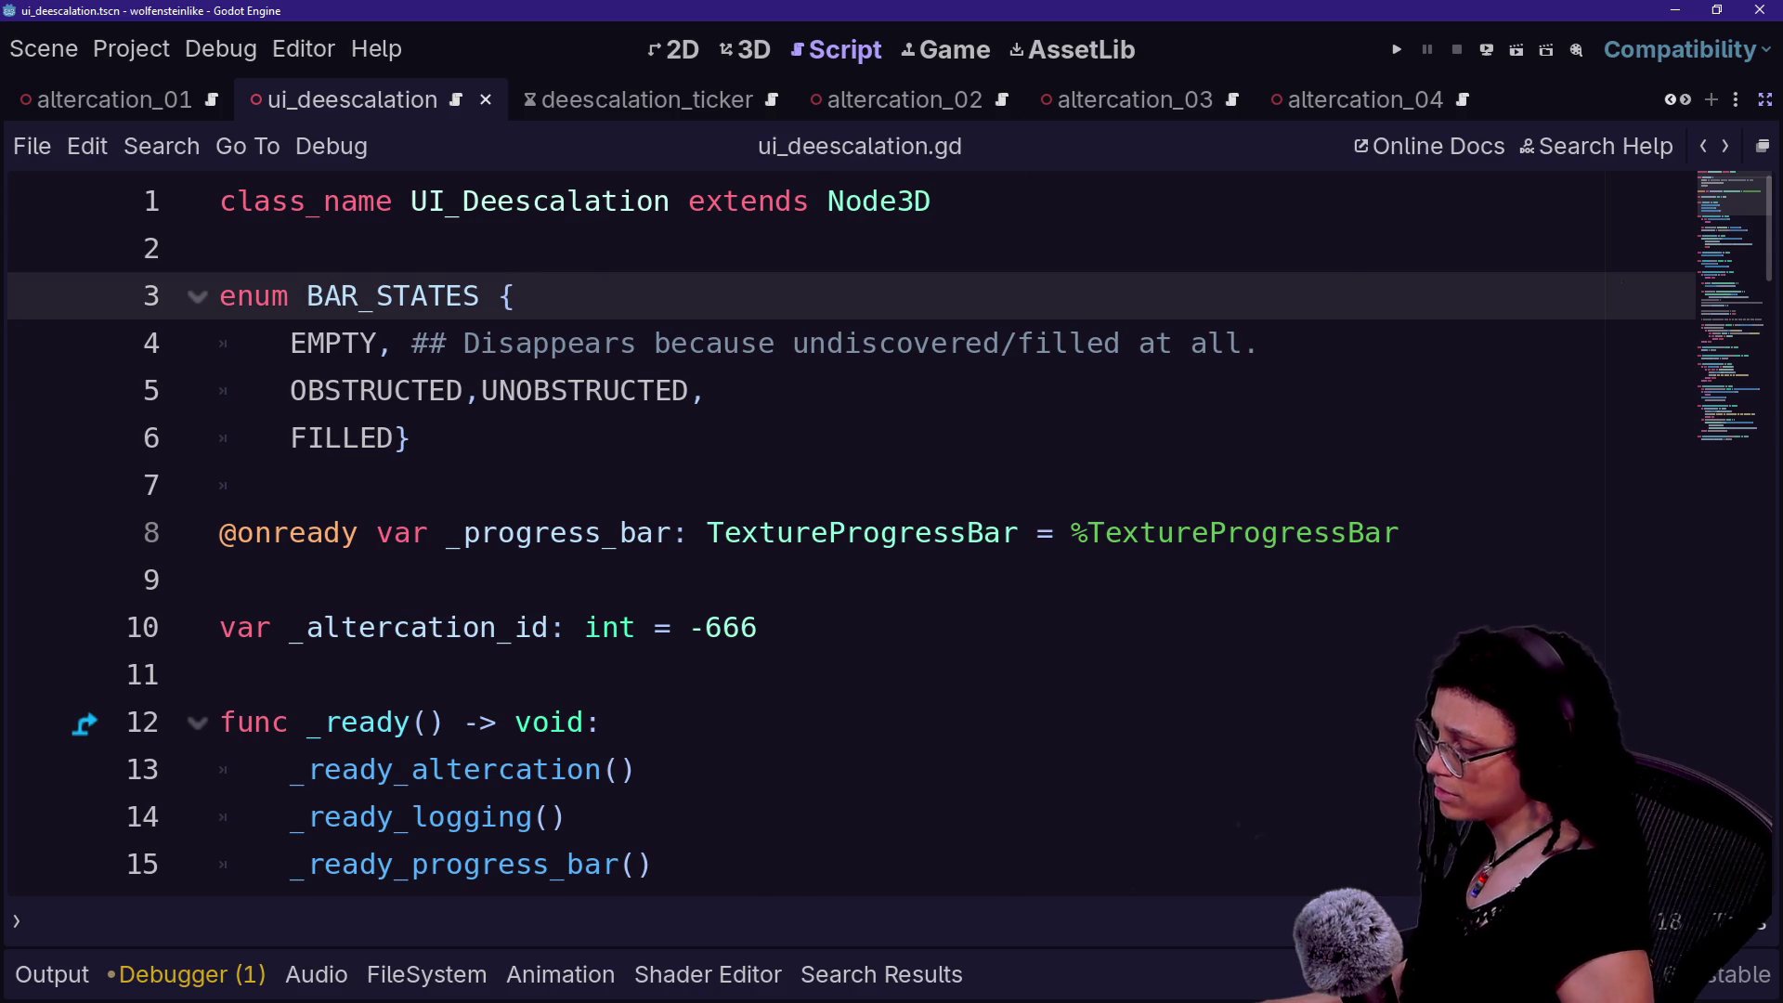
key(F1)
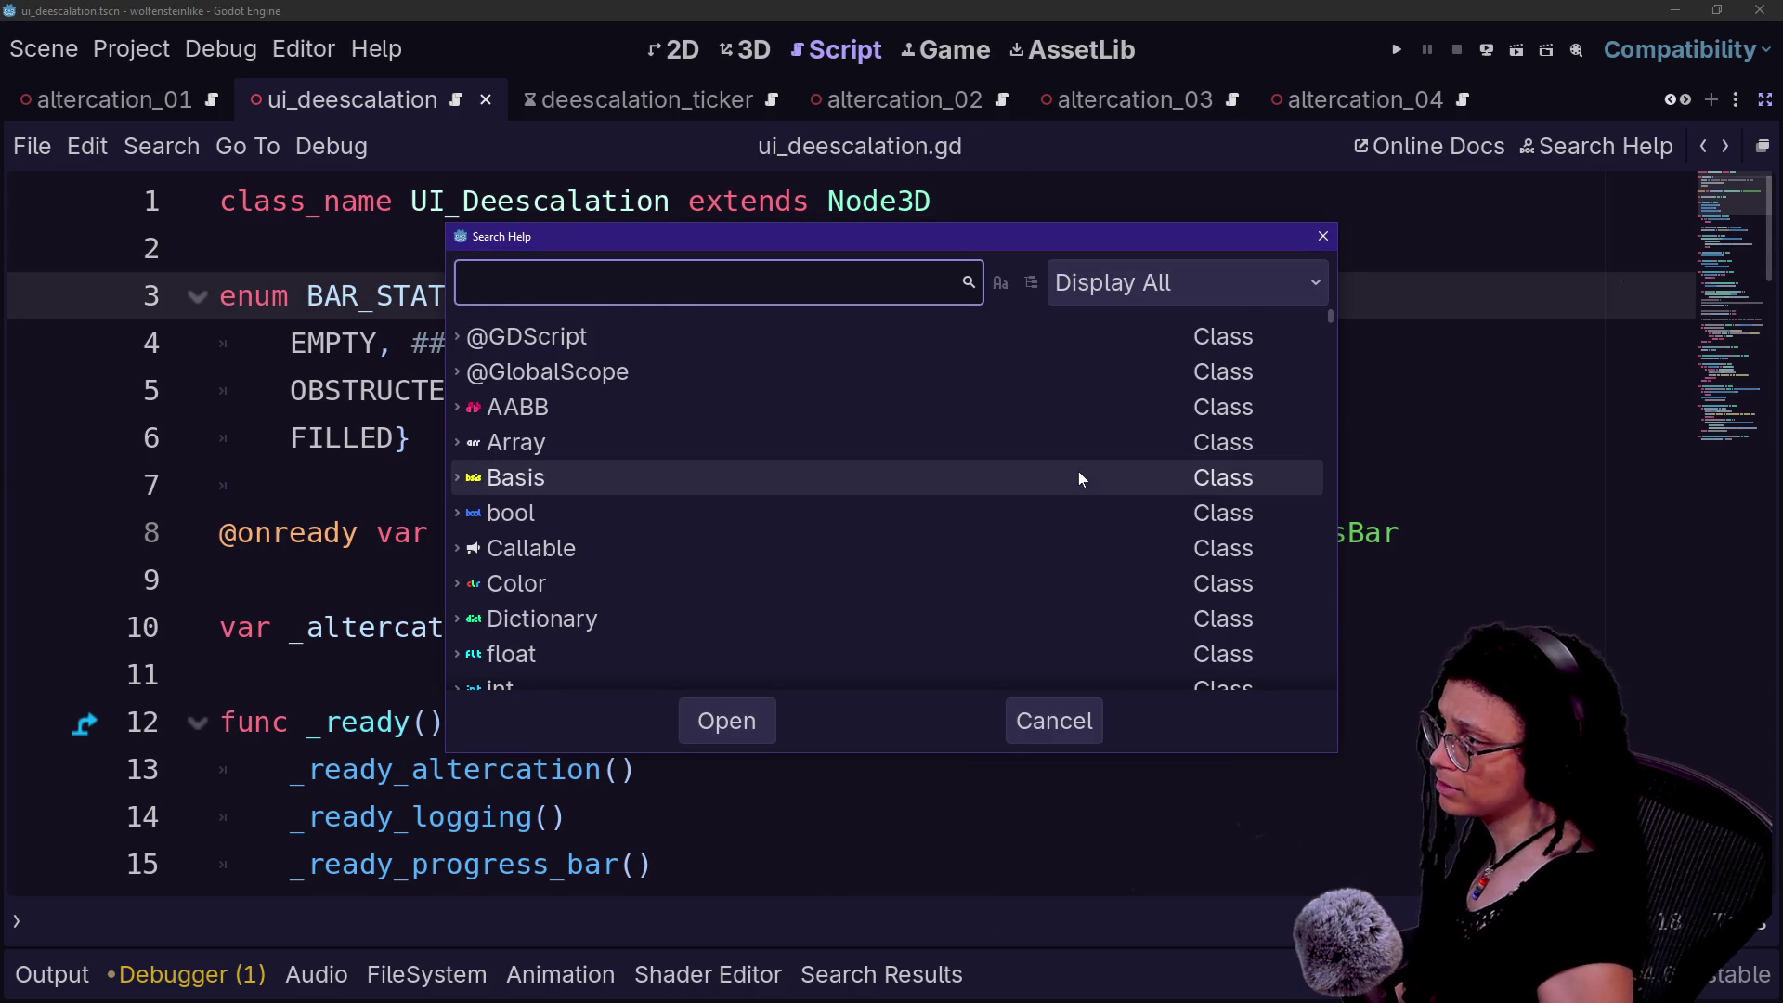
text(deescal)
key(ctrl+a)
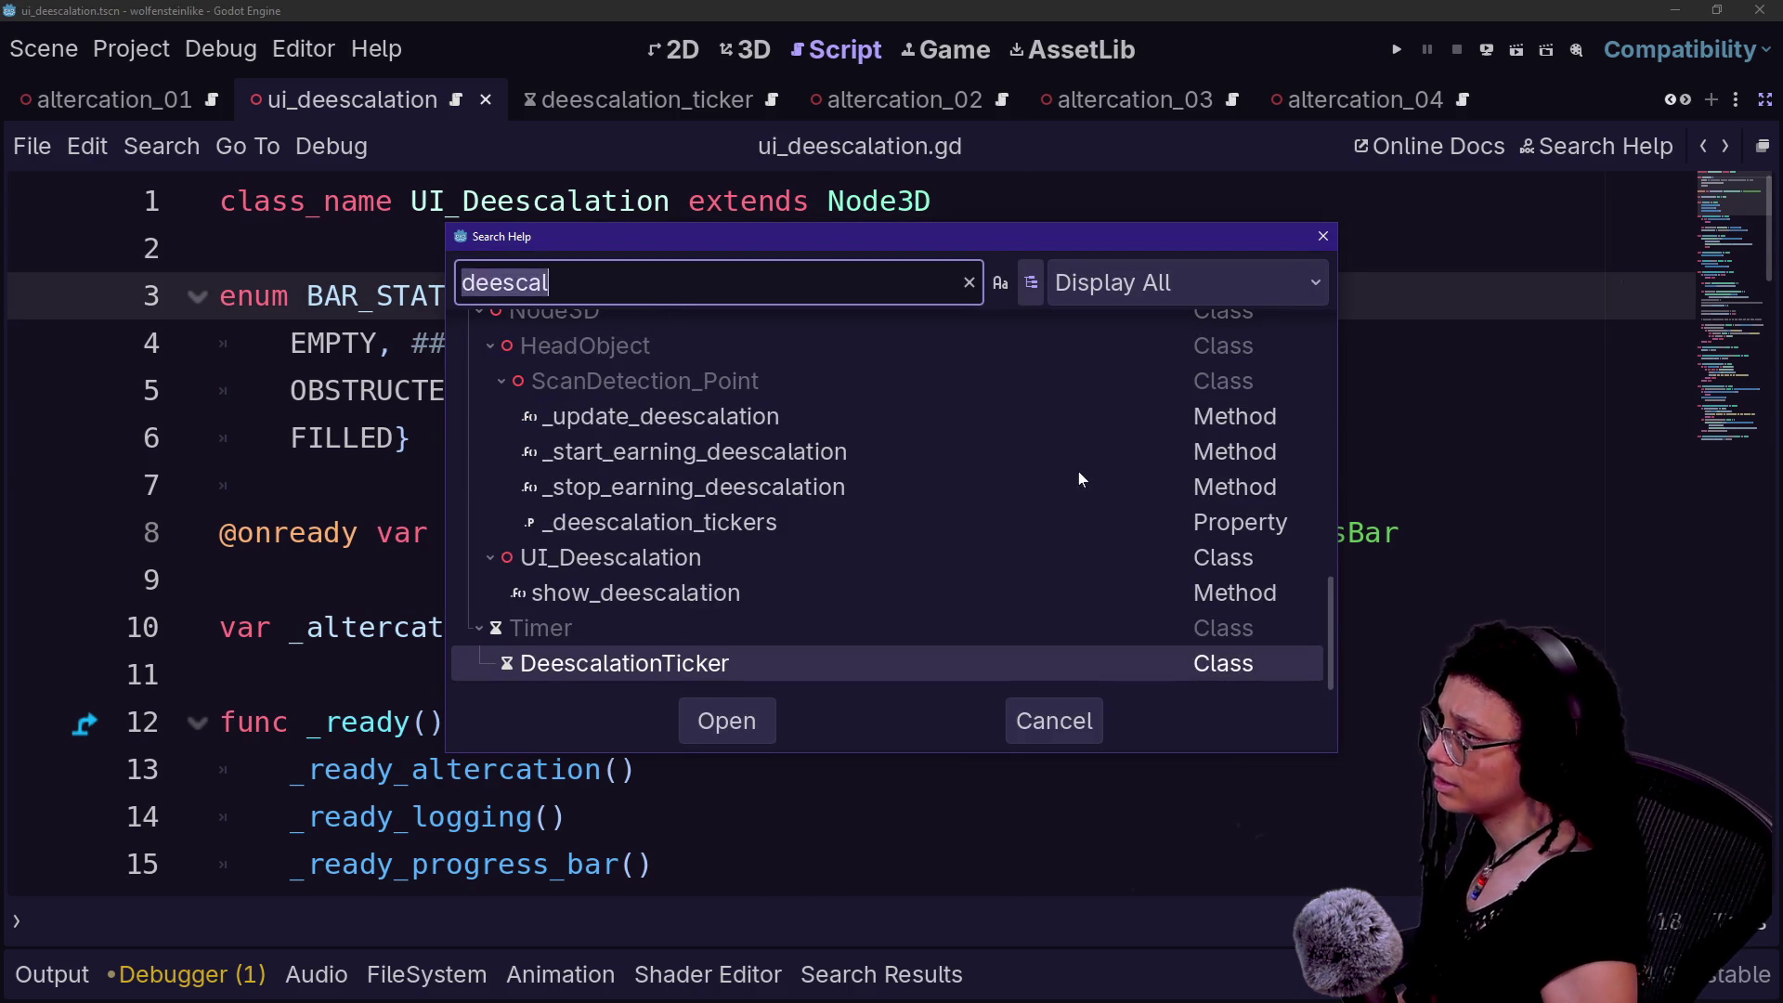
text(ui_dee)
key(Return)
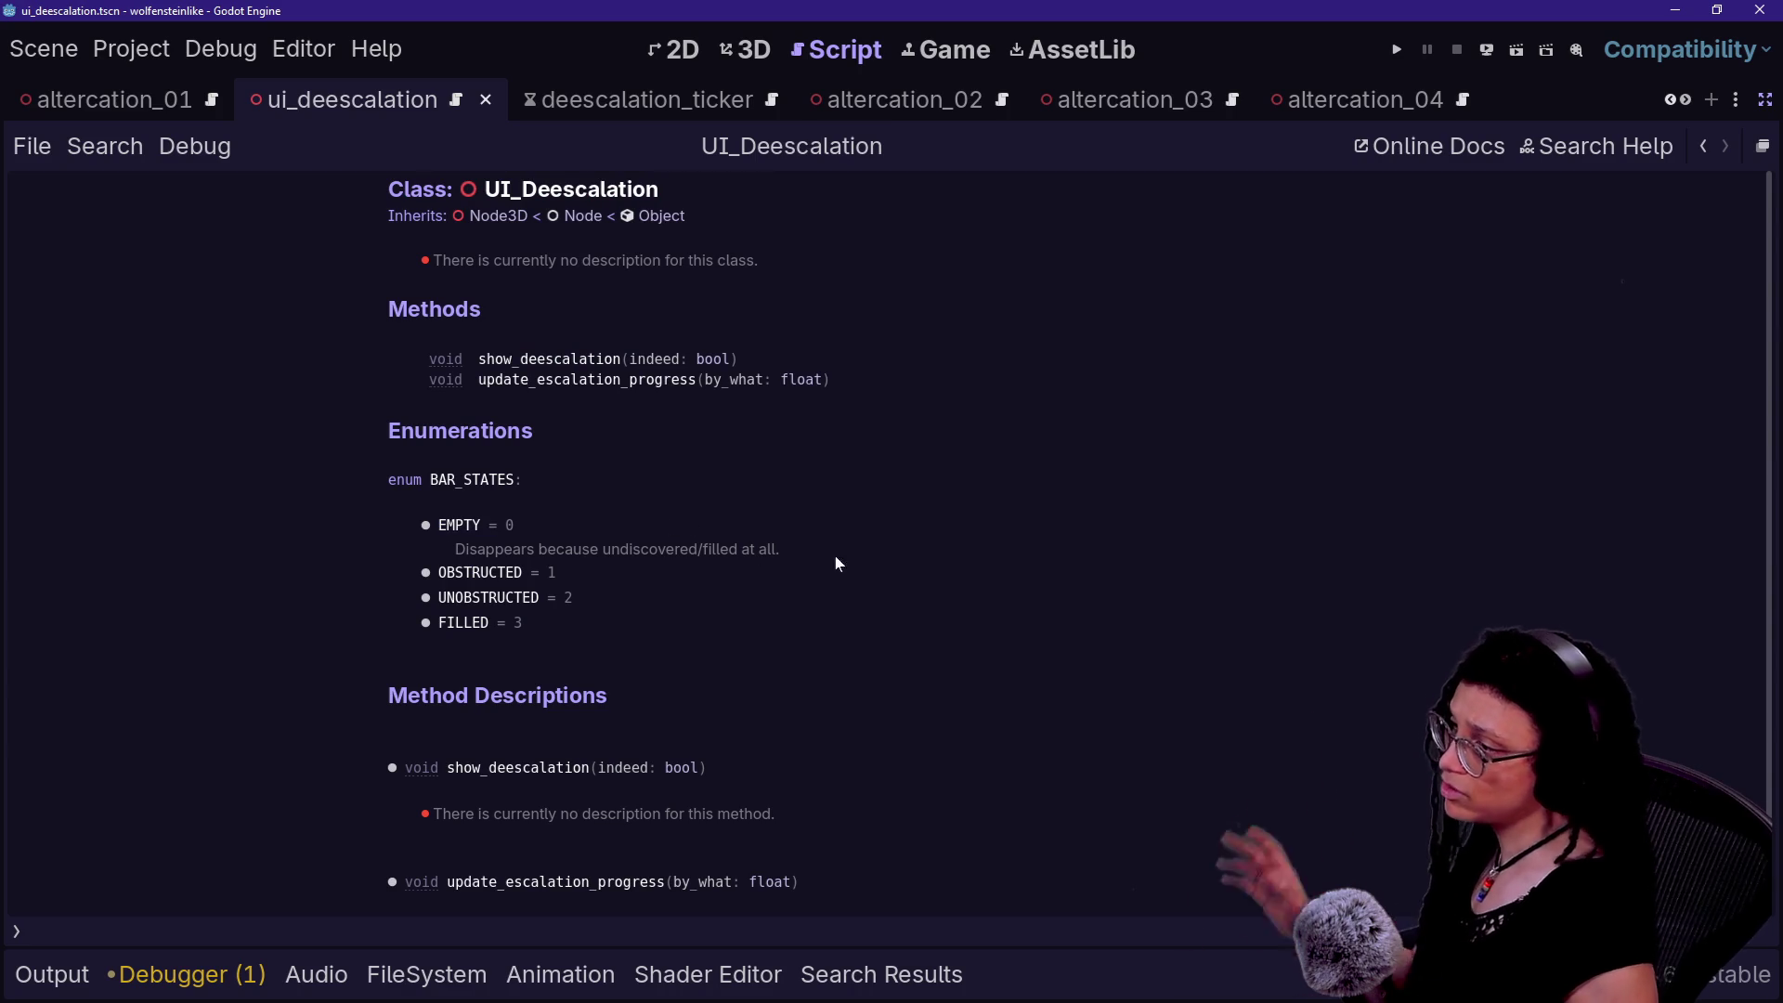
click(1703, 146)
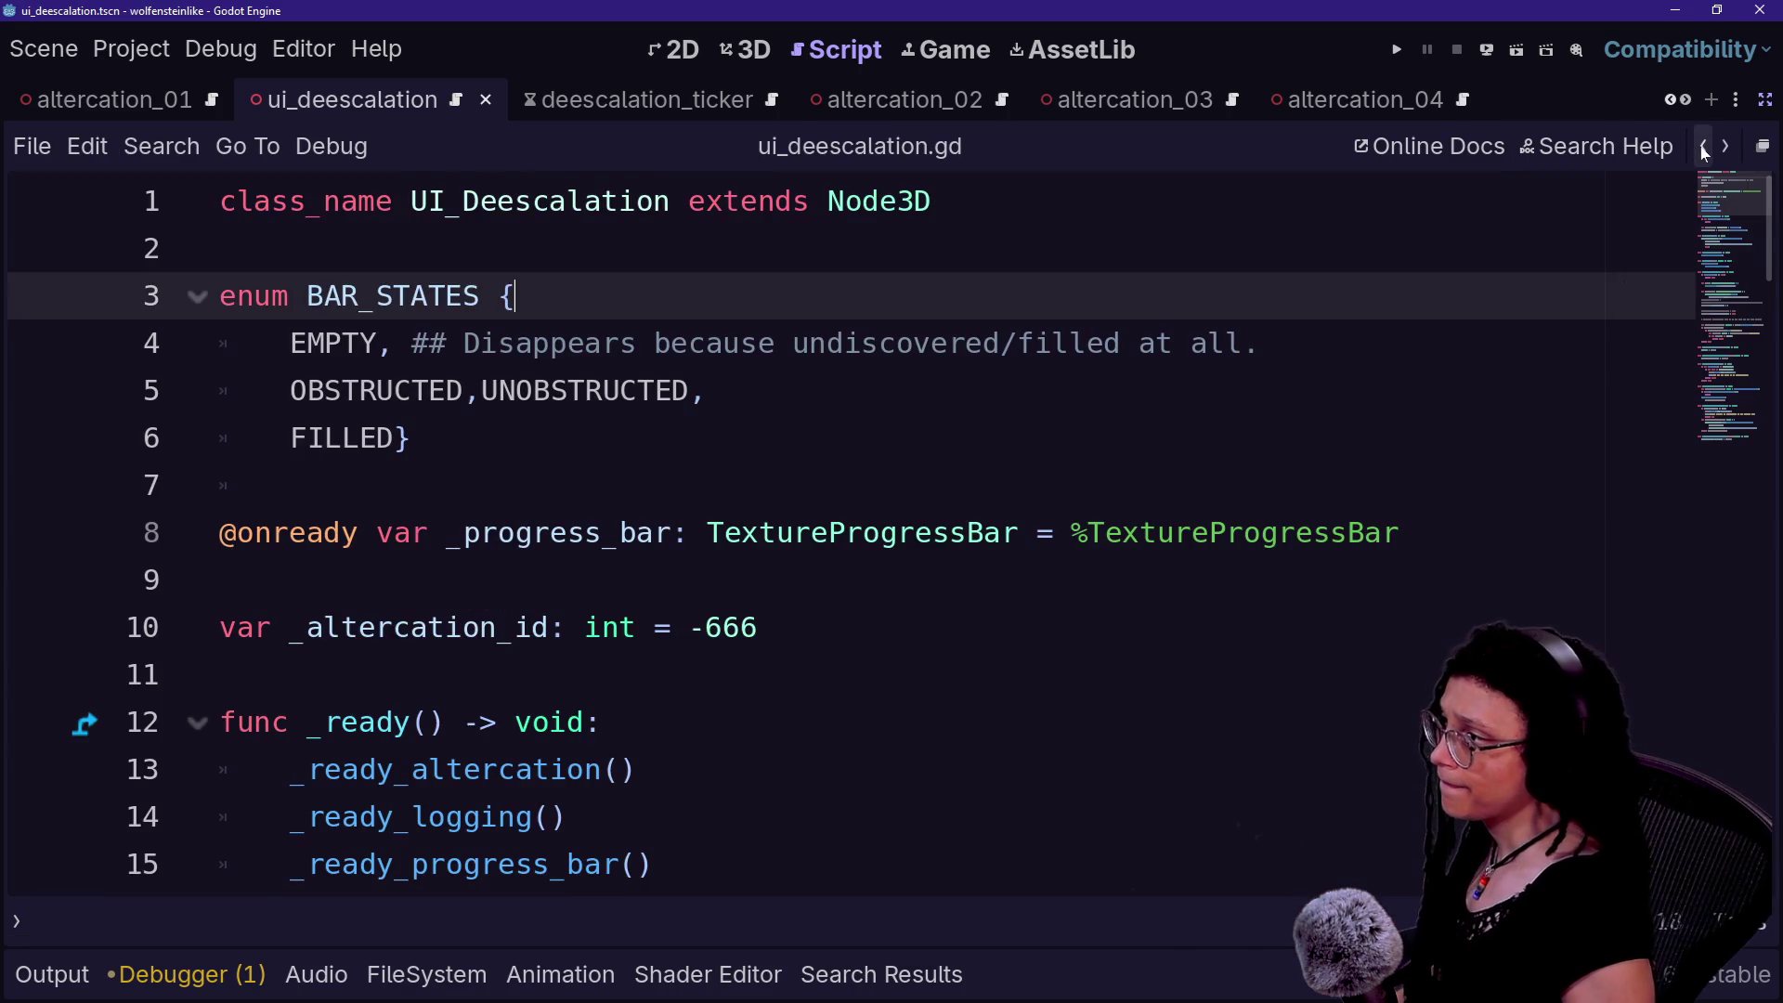
click(1703, 146)
- Copy the EMPTY doc comment and paste it after UNOBSTRUCTED on line 5
mouse_move(1259, 344)
mouse_down()
mouse_move(372, 344)
mouse_move(412, 344)
mouse_up()
key(ctrl+c)
click(707, 390)
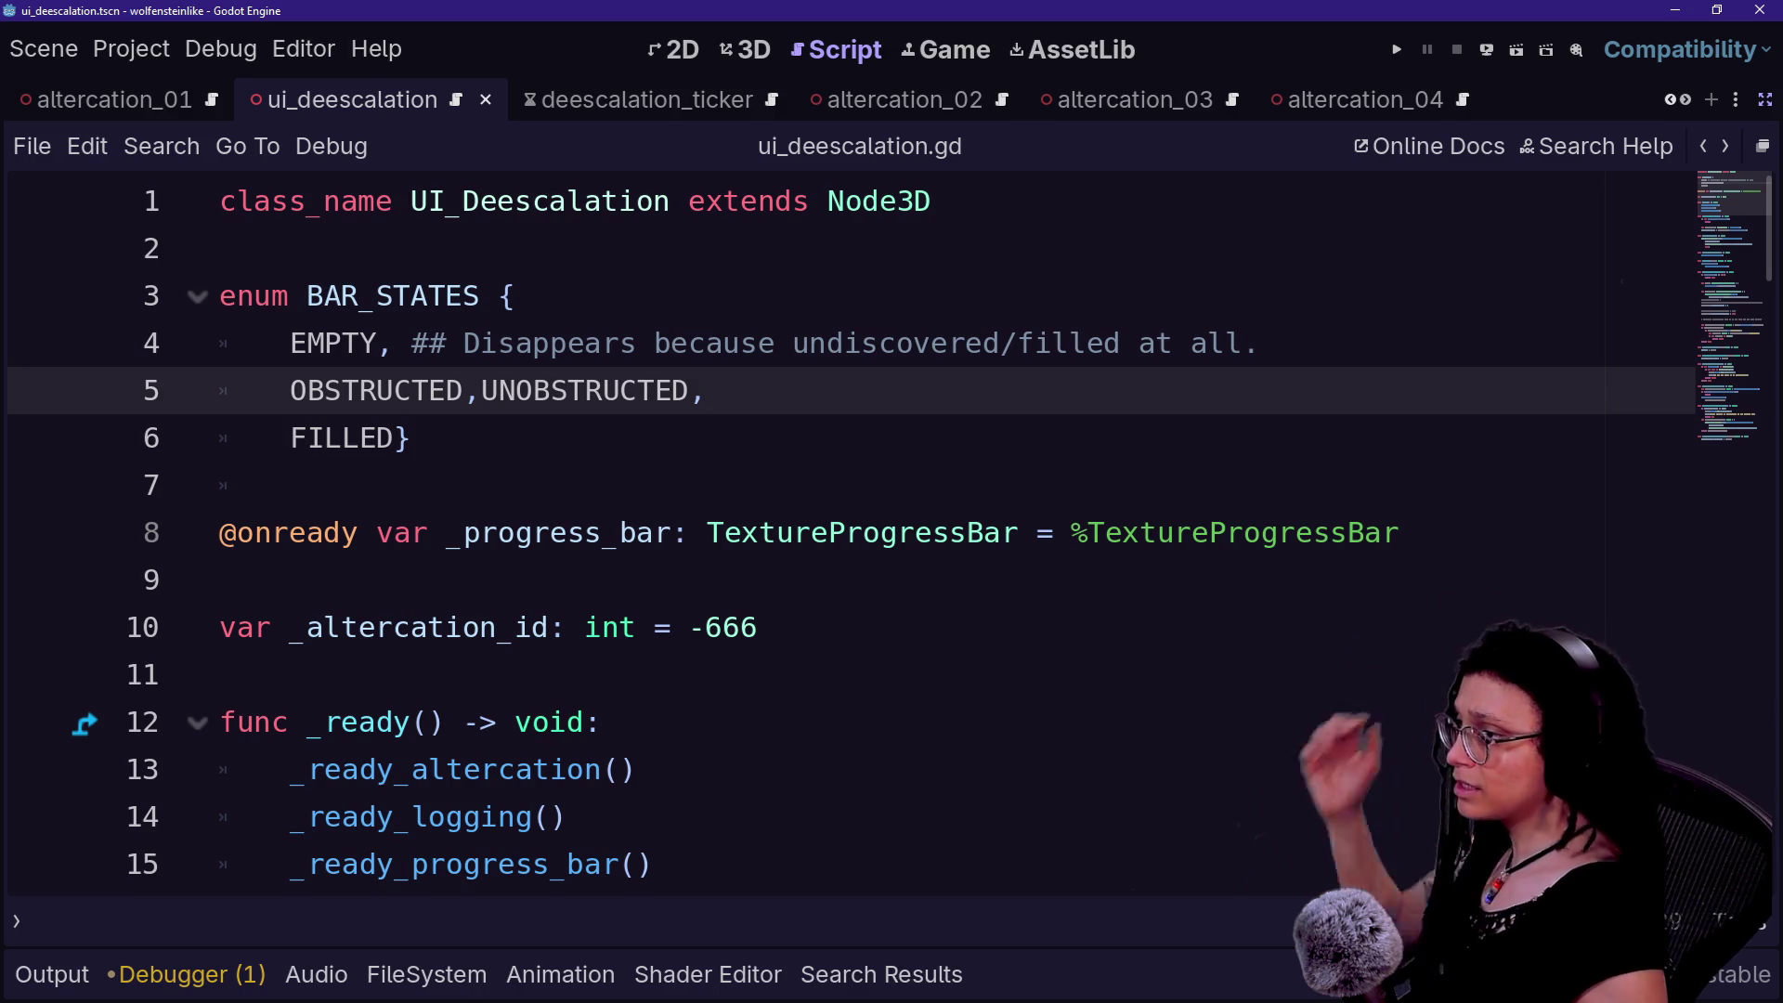
key(Up)
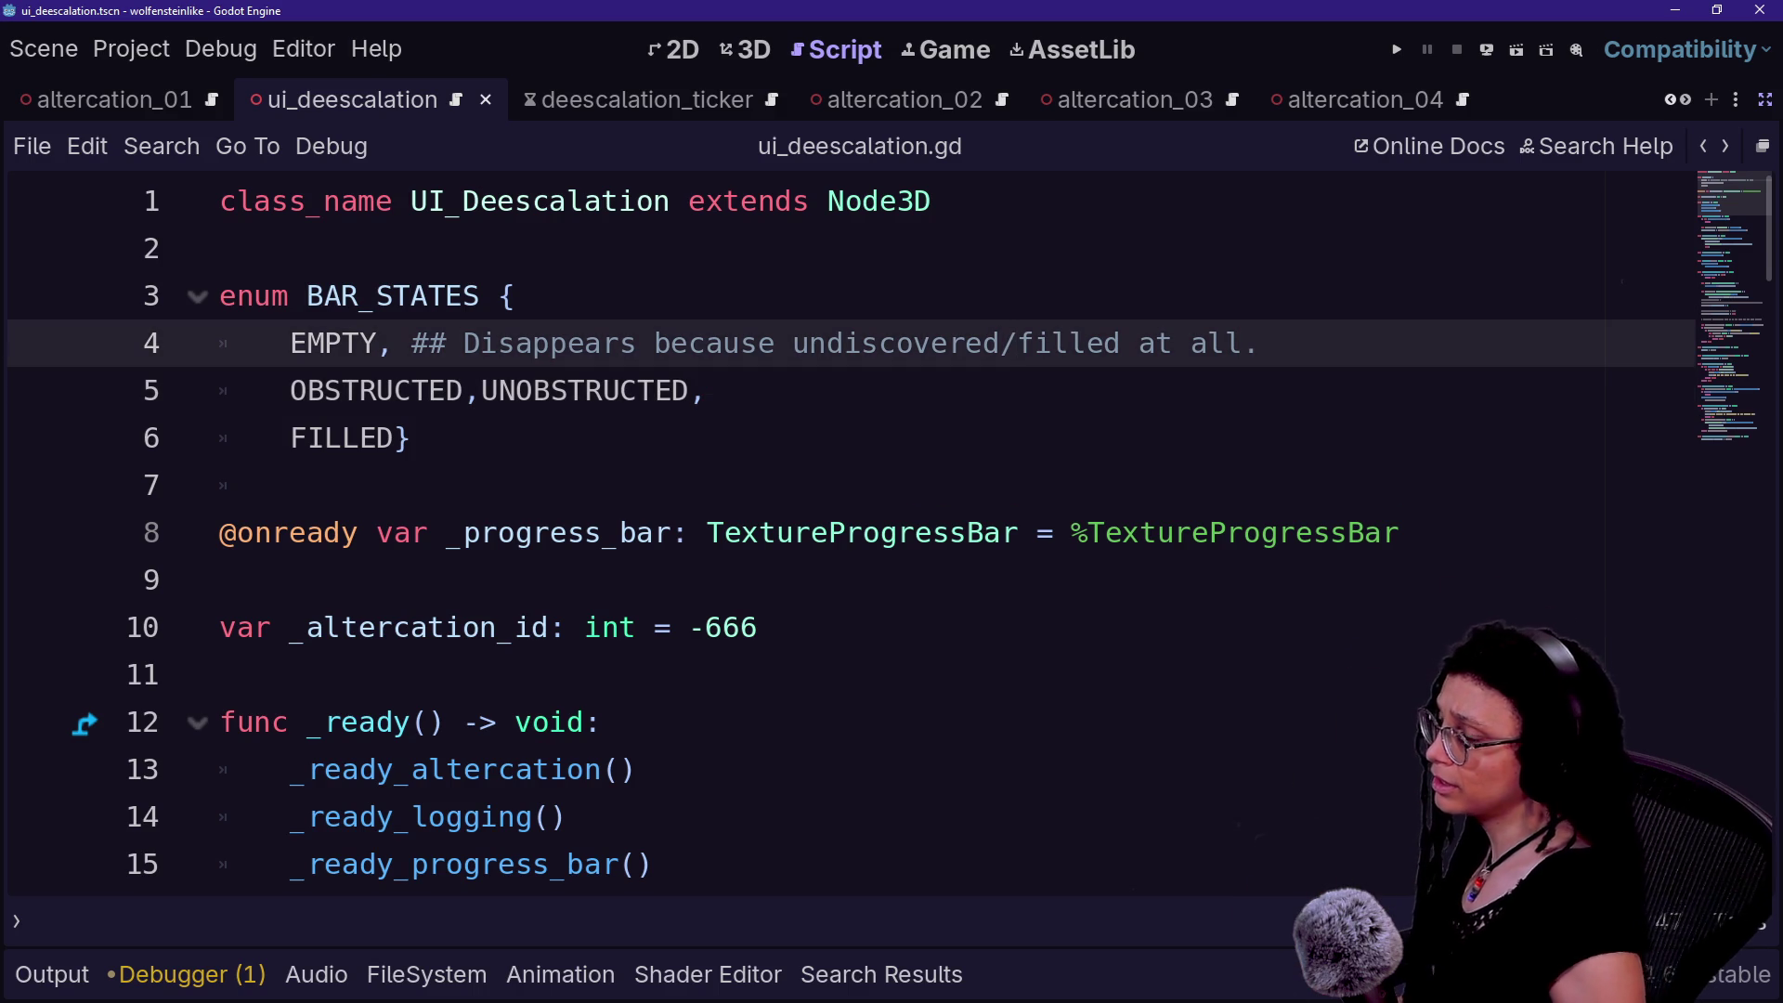
key(Down)
key(Down)
key(Up)
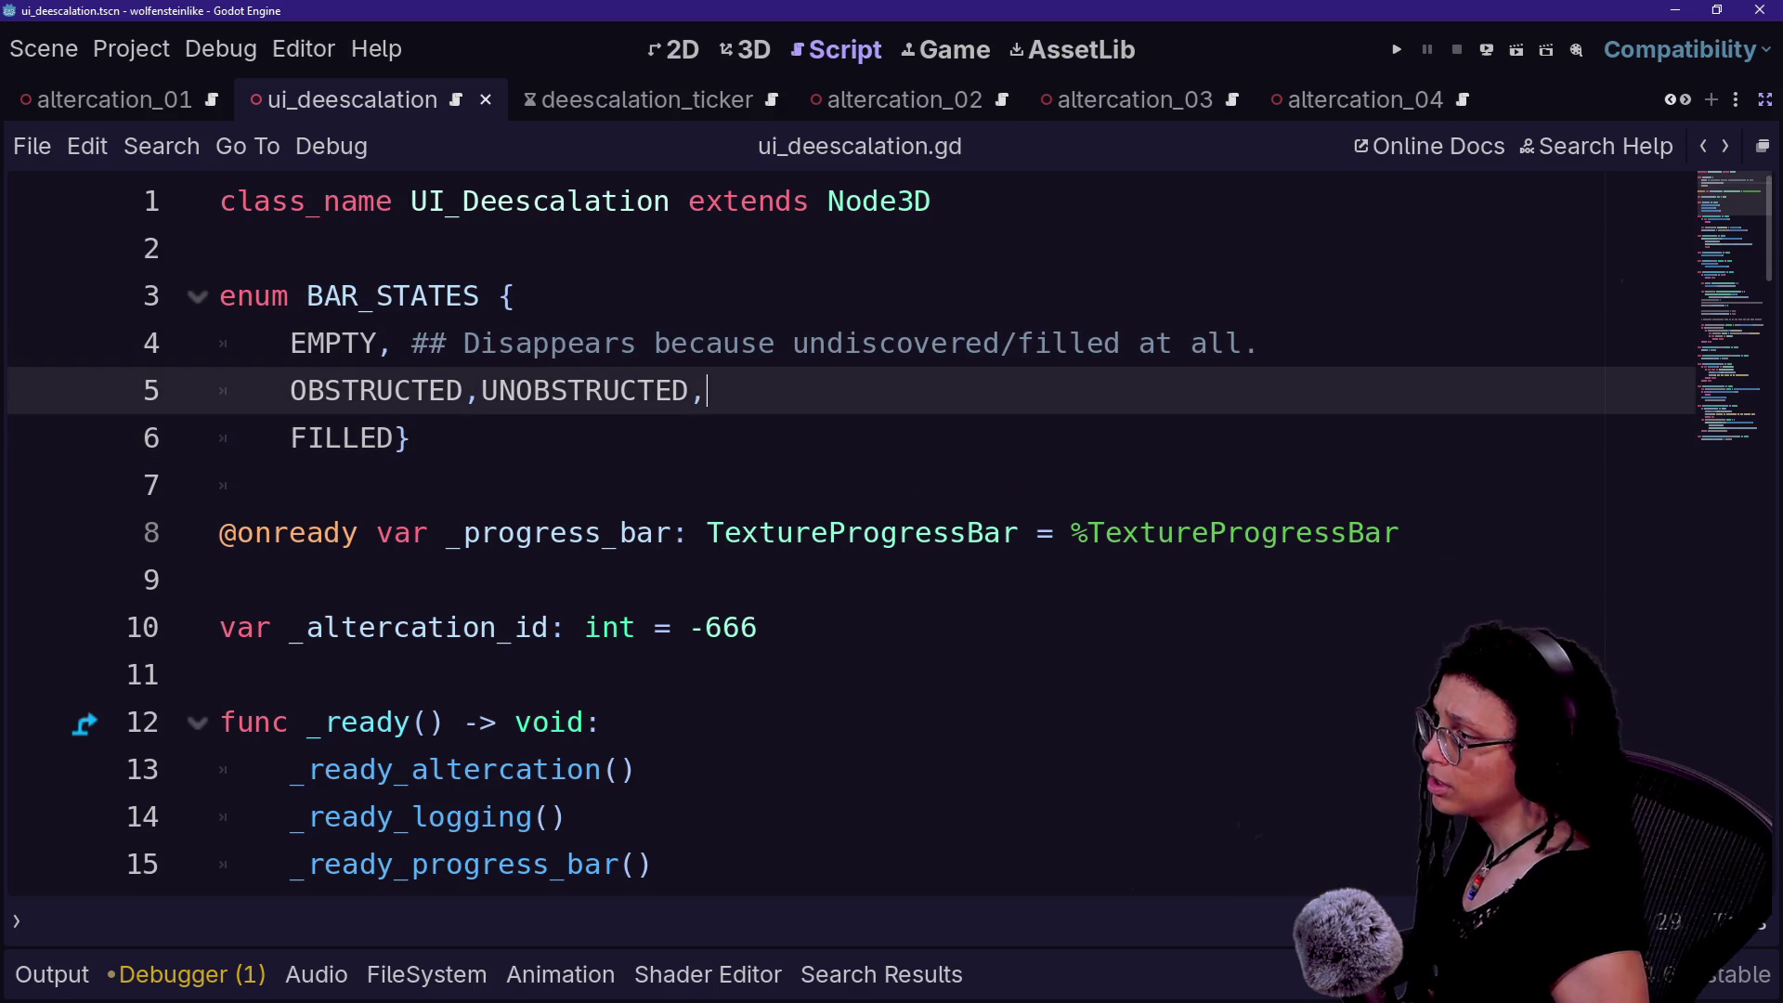
key(ctrl+v)
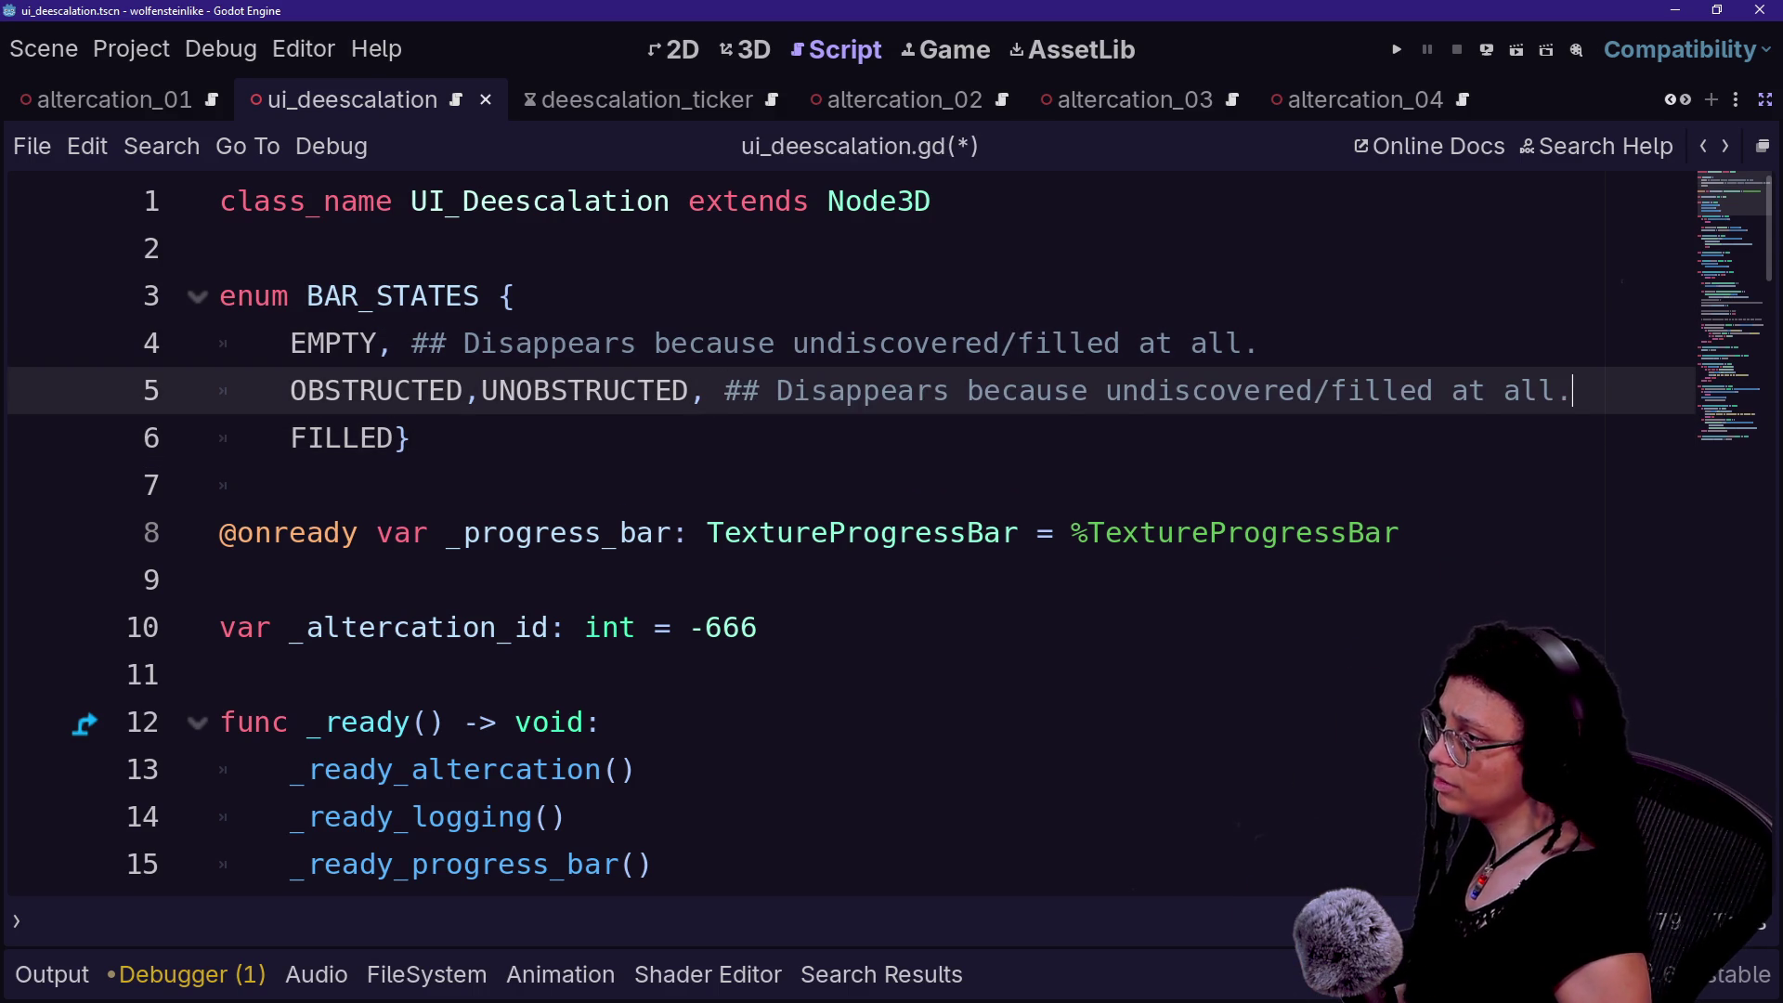
- Replace 'Disappears' with 'Visible if' and move UNOBSTRUCTED onto its own line
key(shift+Right)
key(shift+Right)
key(shift+Right)
key(shift+Left)
key(shift+Left)
key(shift+Left)
key(shift+Right)
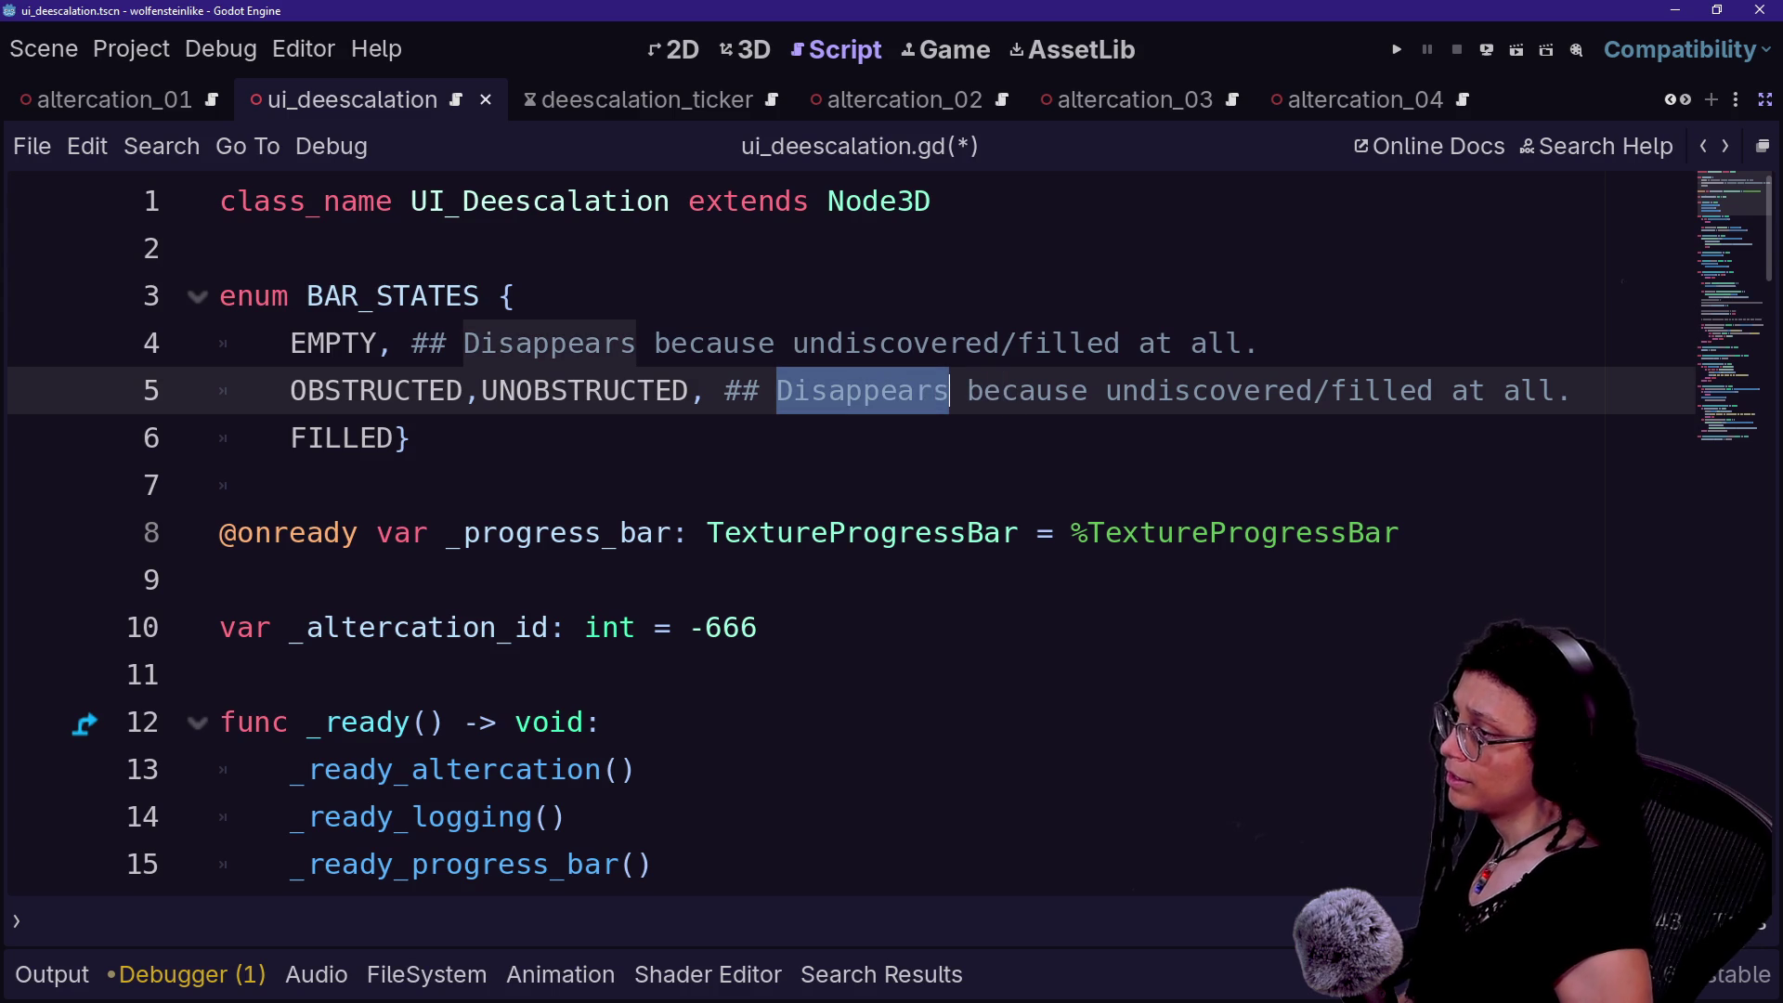
text(Visible if)
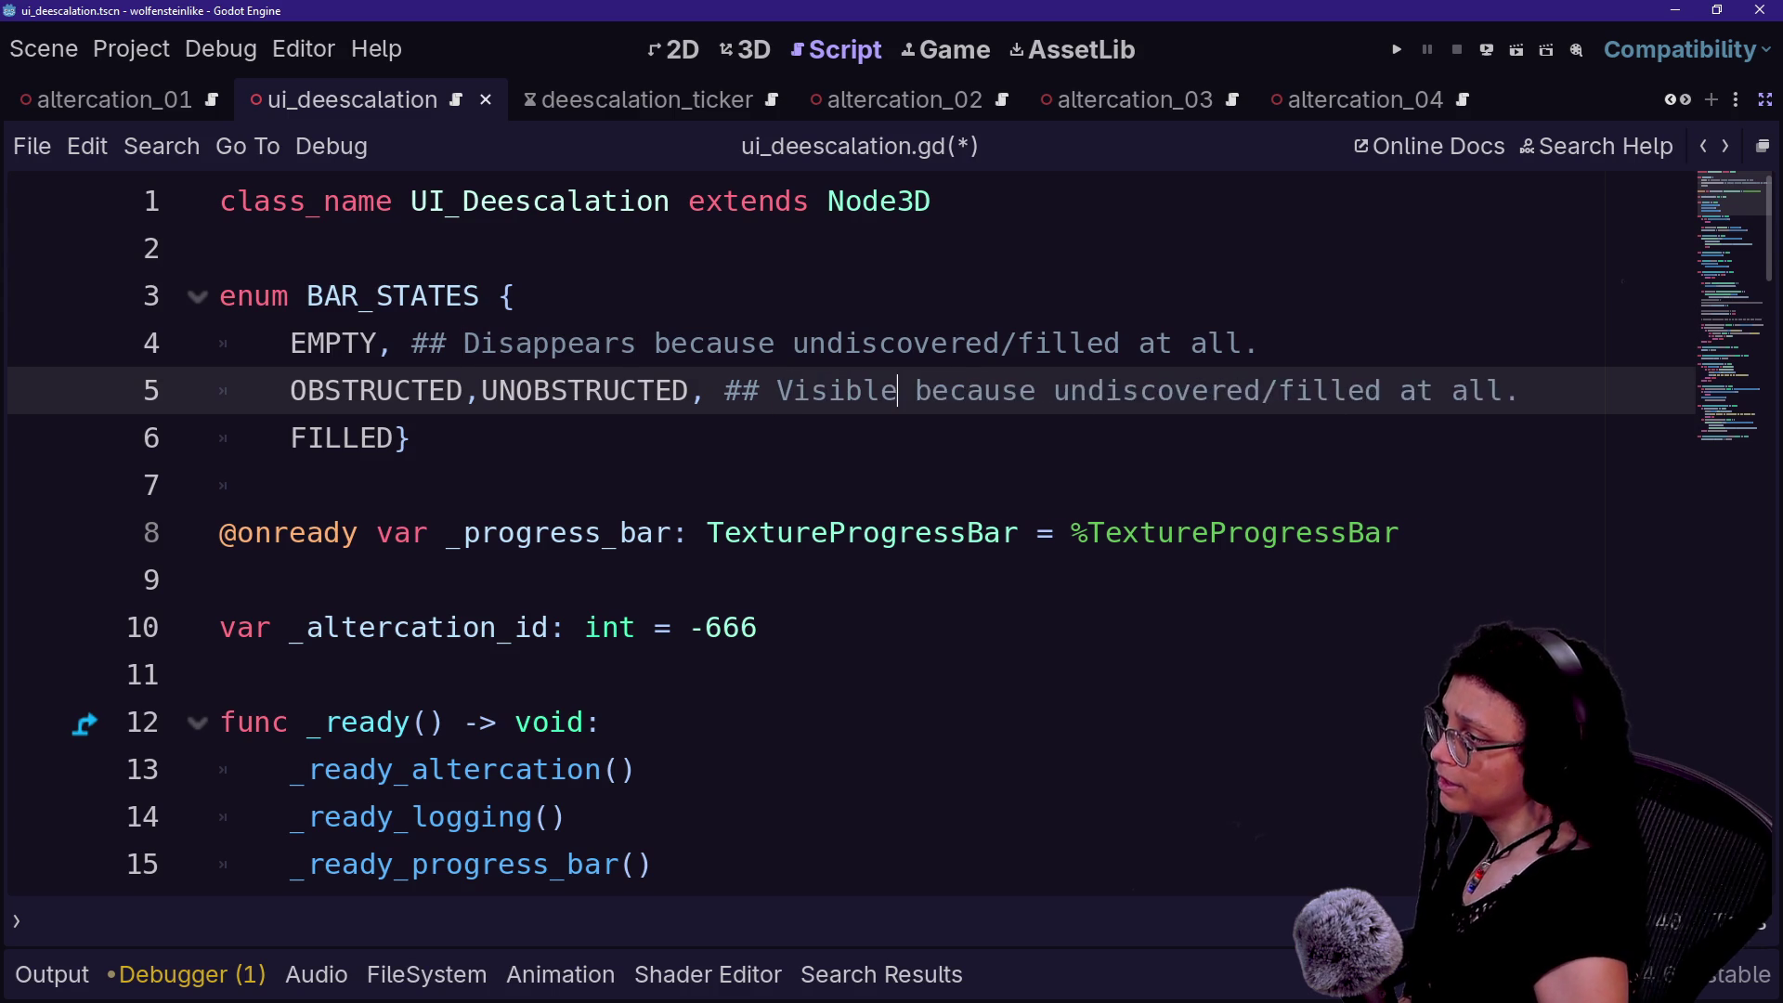
key(BackSpace)
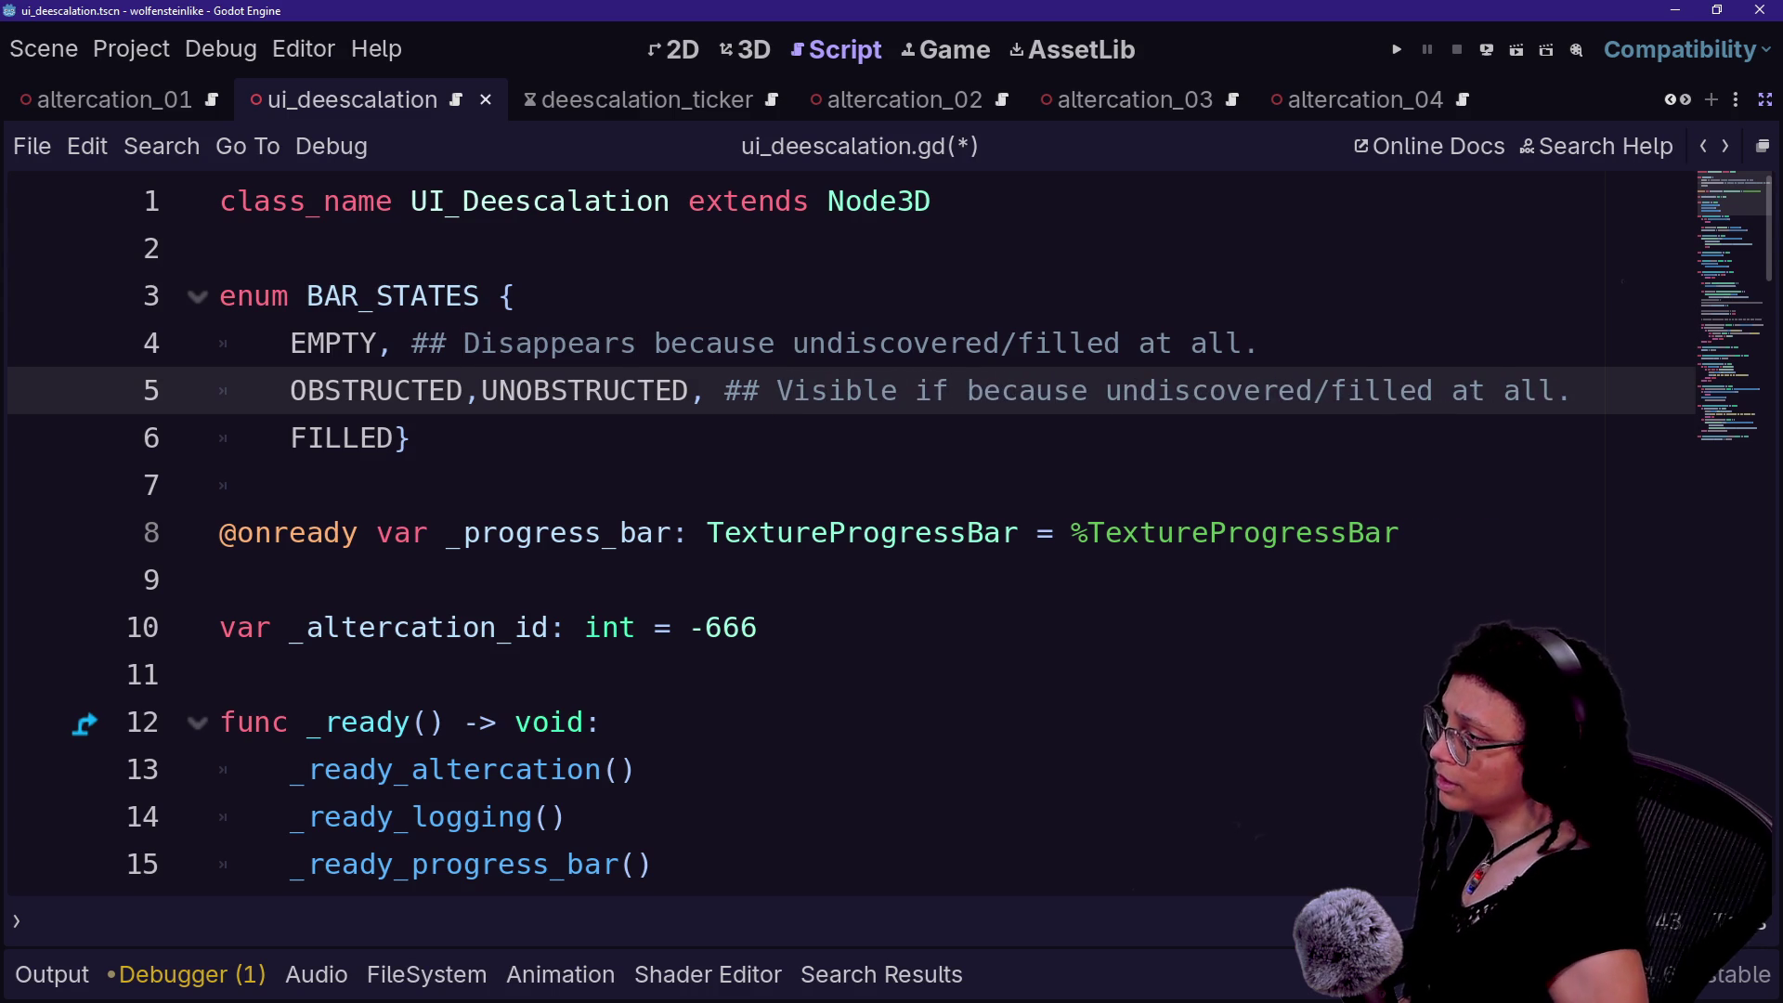
key(Return)
drag(535, 438, 1243, 438)
drag(1380, 437, 532, 437)
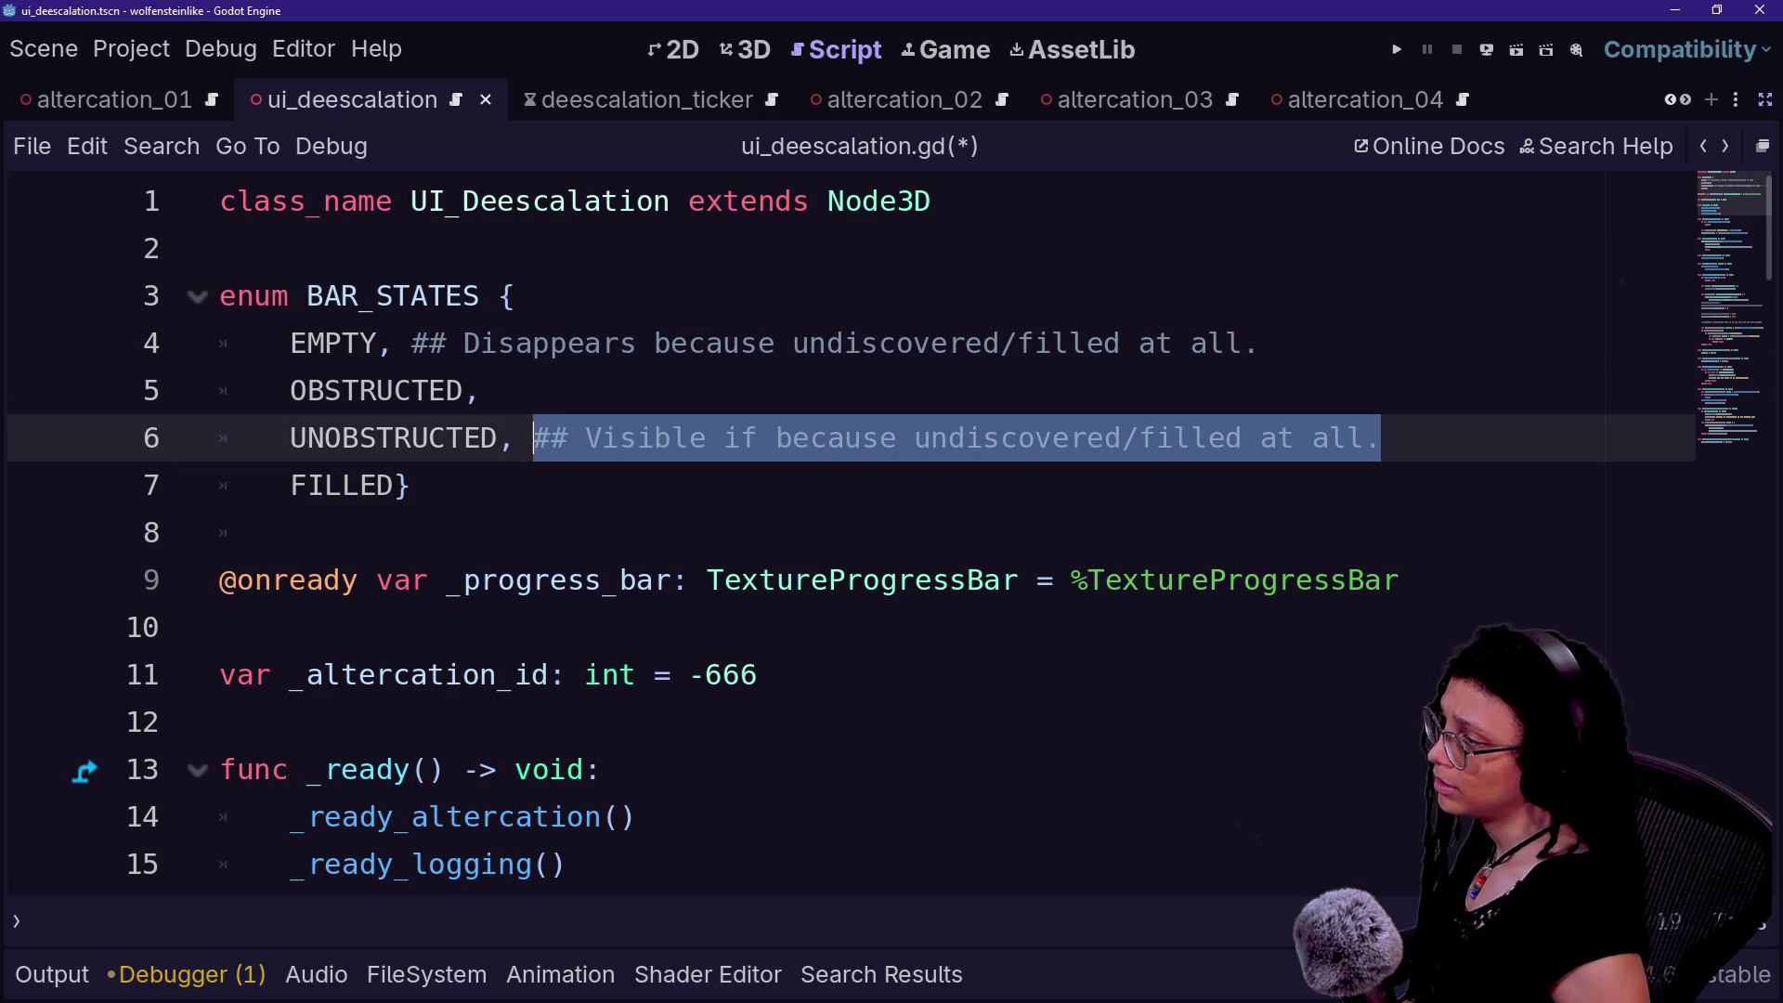
- Move the comment onto OBSTRUCTED, begin rewording it, and rename FILLED to FULL
key(ctrl+x)
key(Up)
key(ctrl+v)
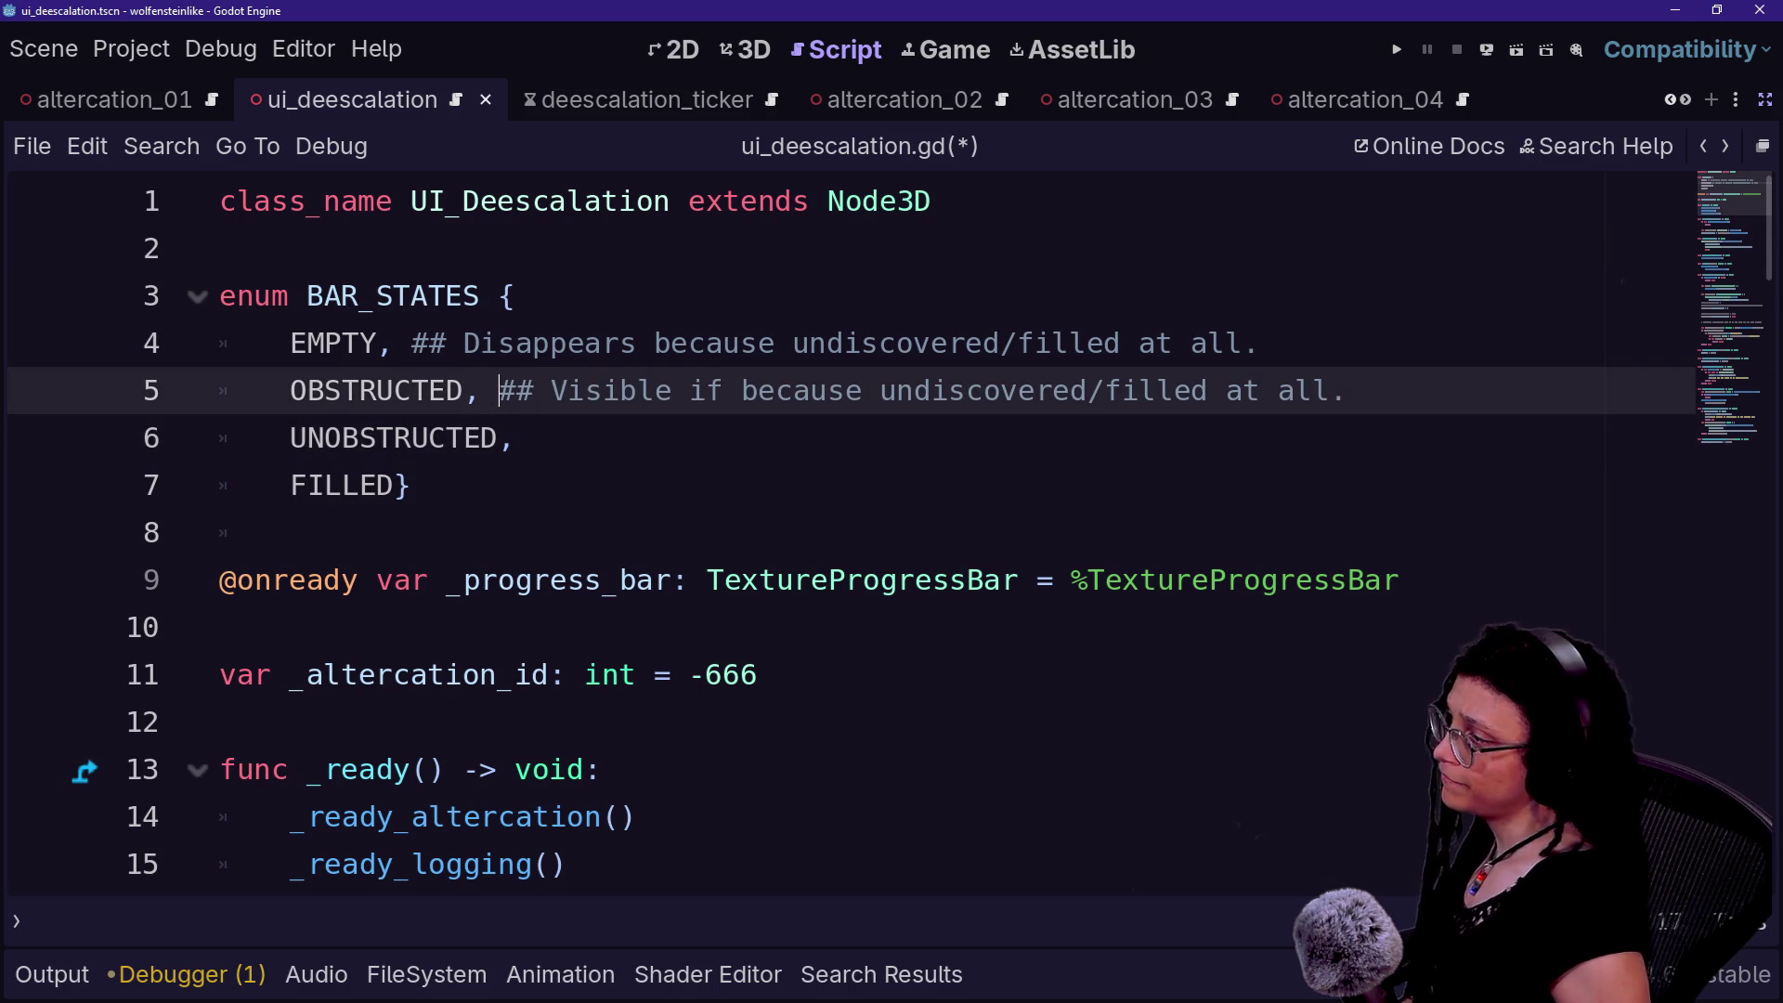
text(and filled a bit)
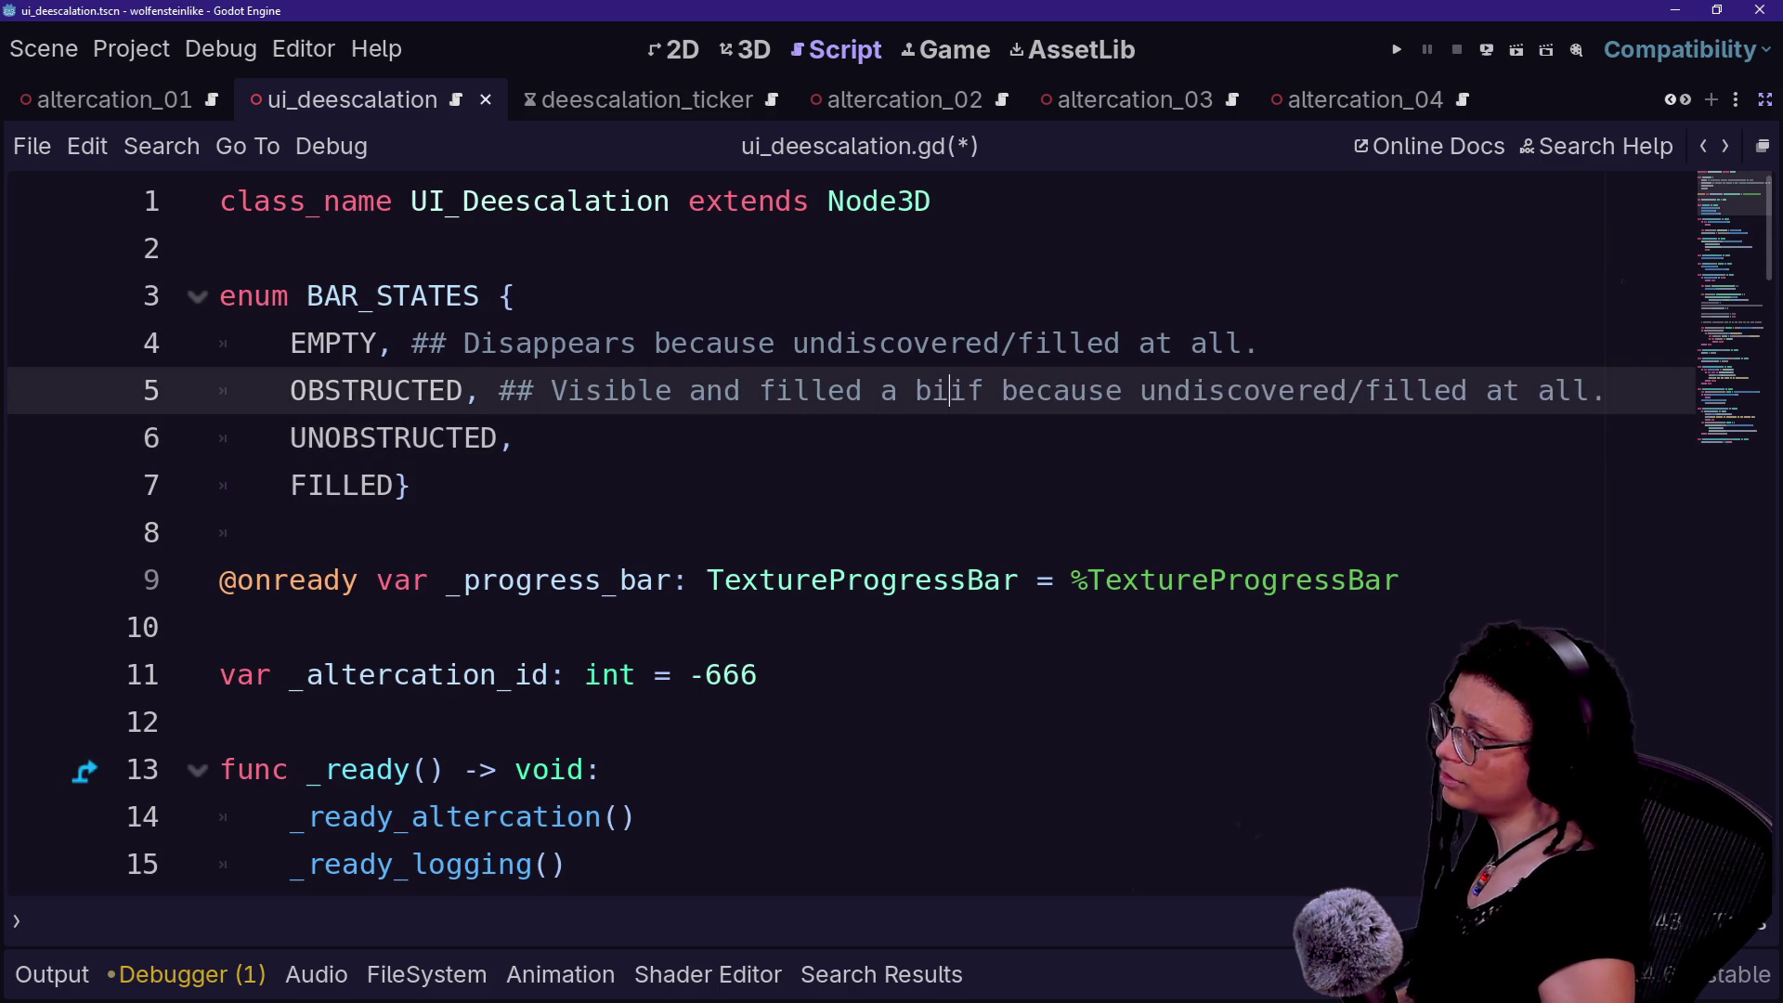
key(BackSpace)
key(BackSpace)
key(BackSpace)
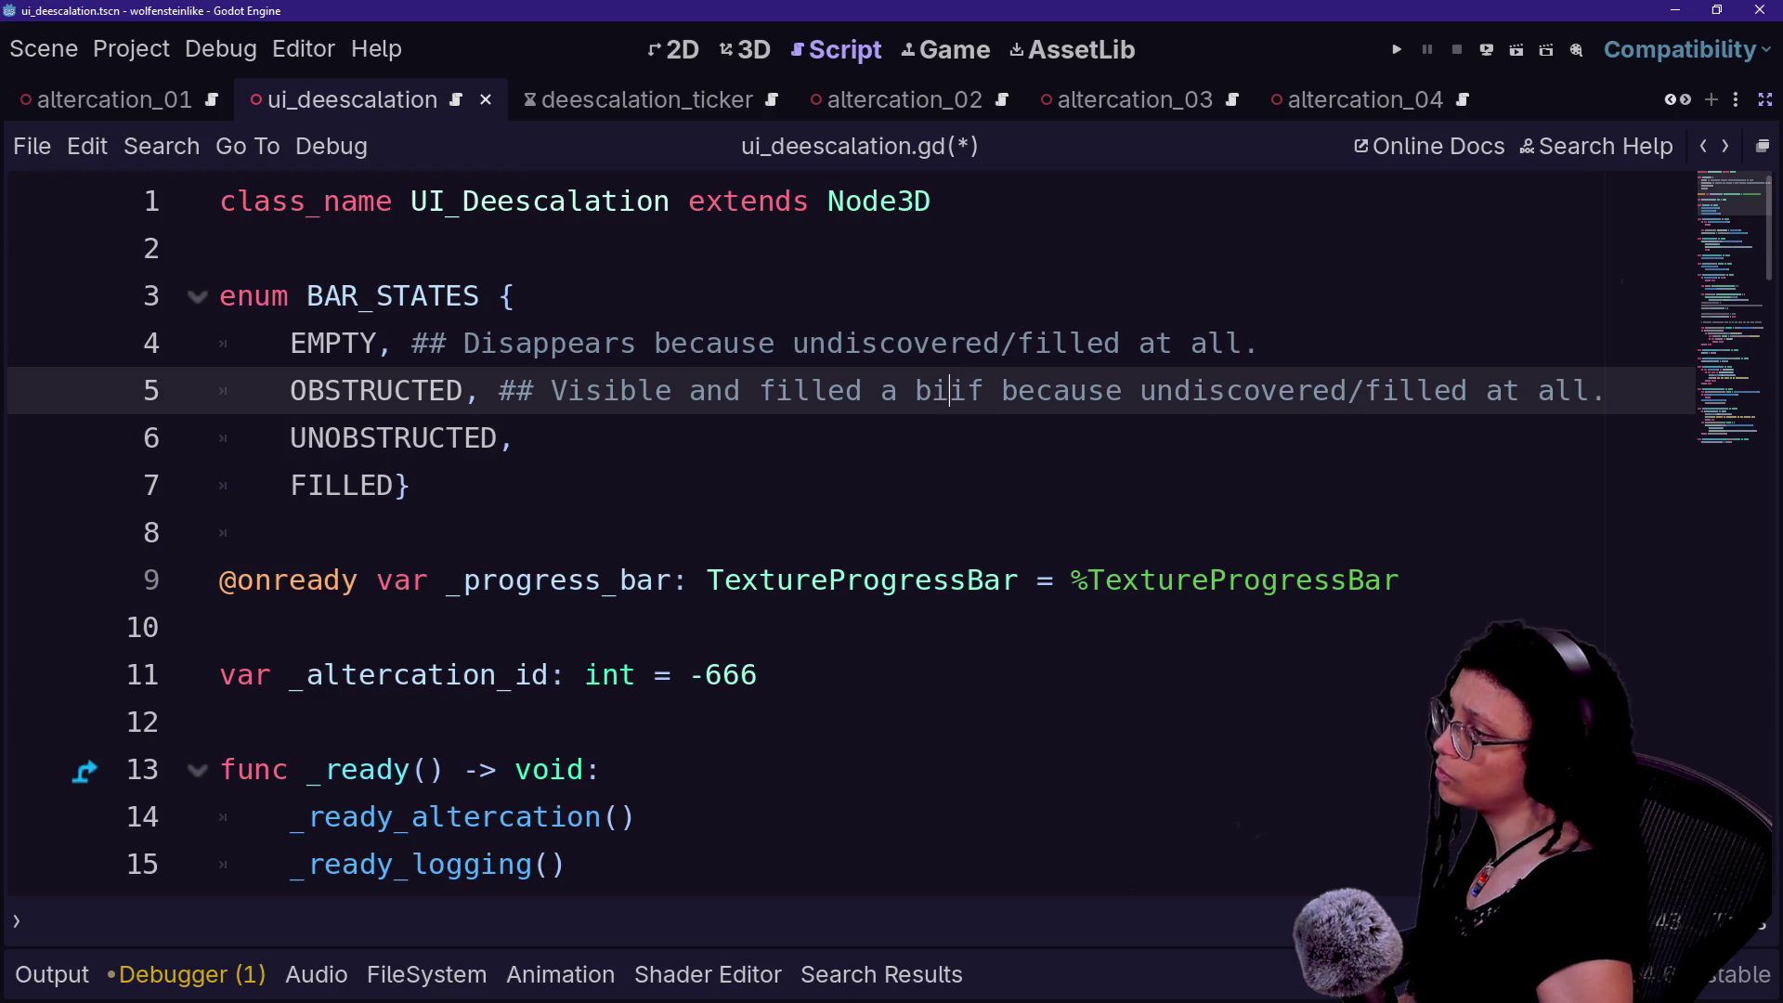
text(Filled a bit,)
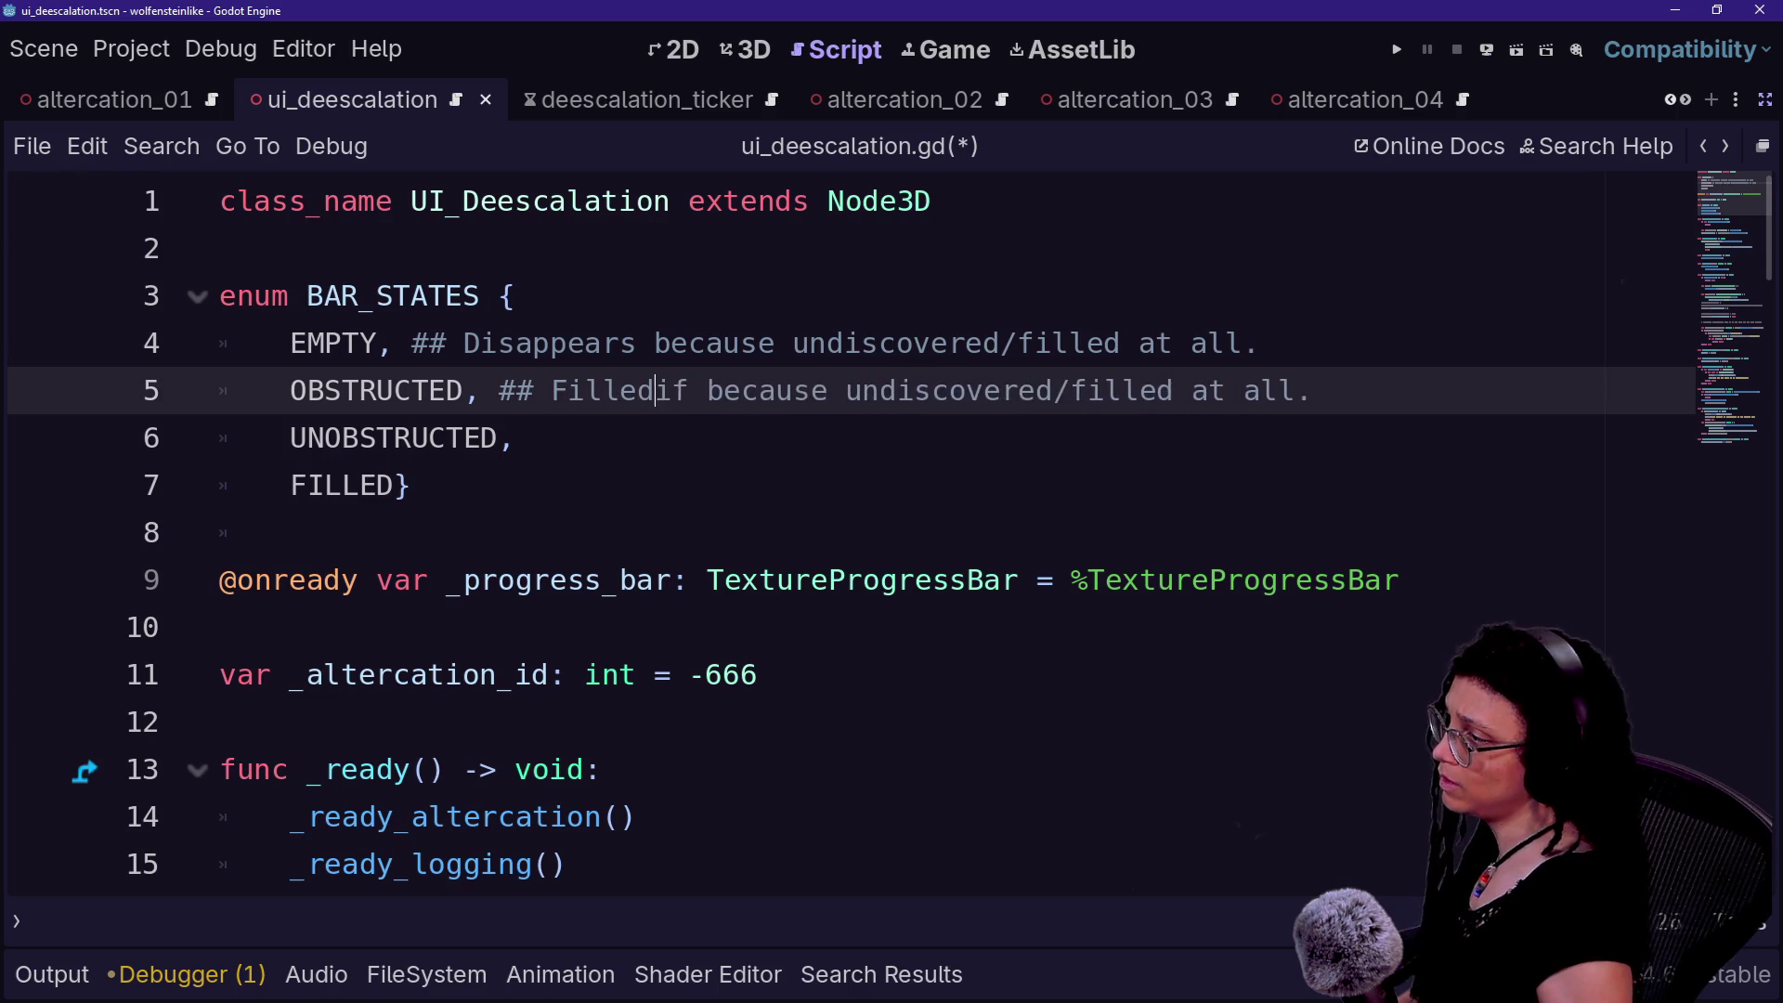
key(BackSpace)
key(BackSpace)
key(BackSpace)
text(but)
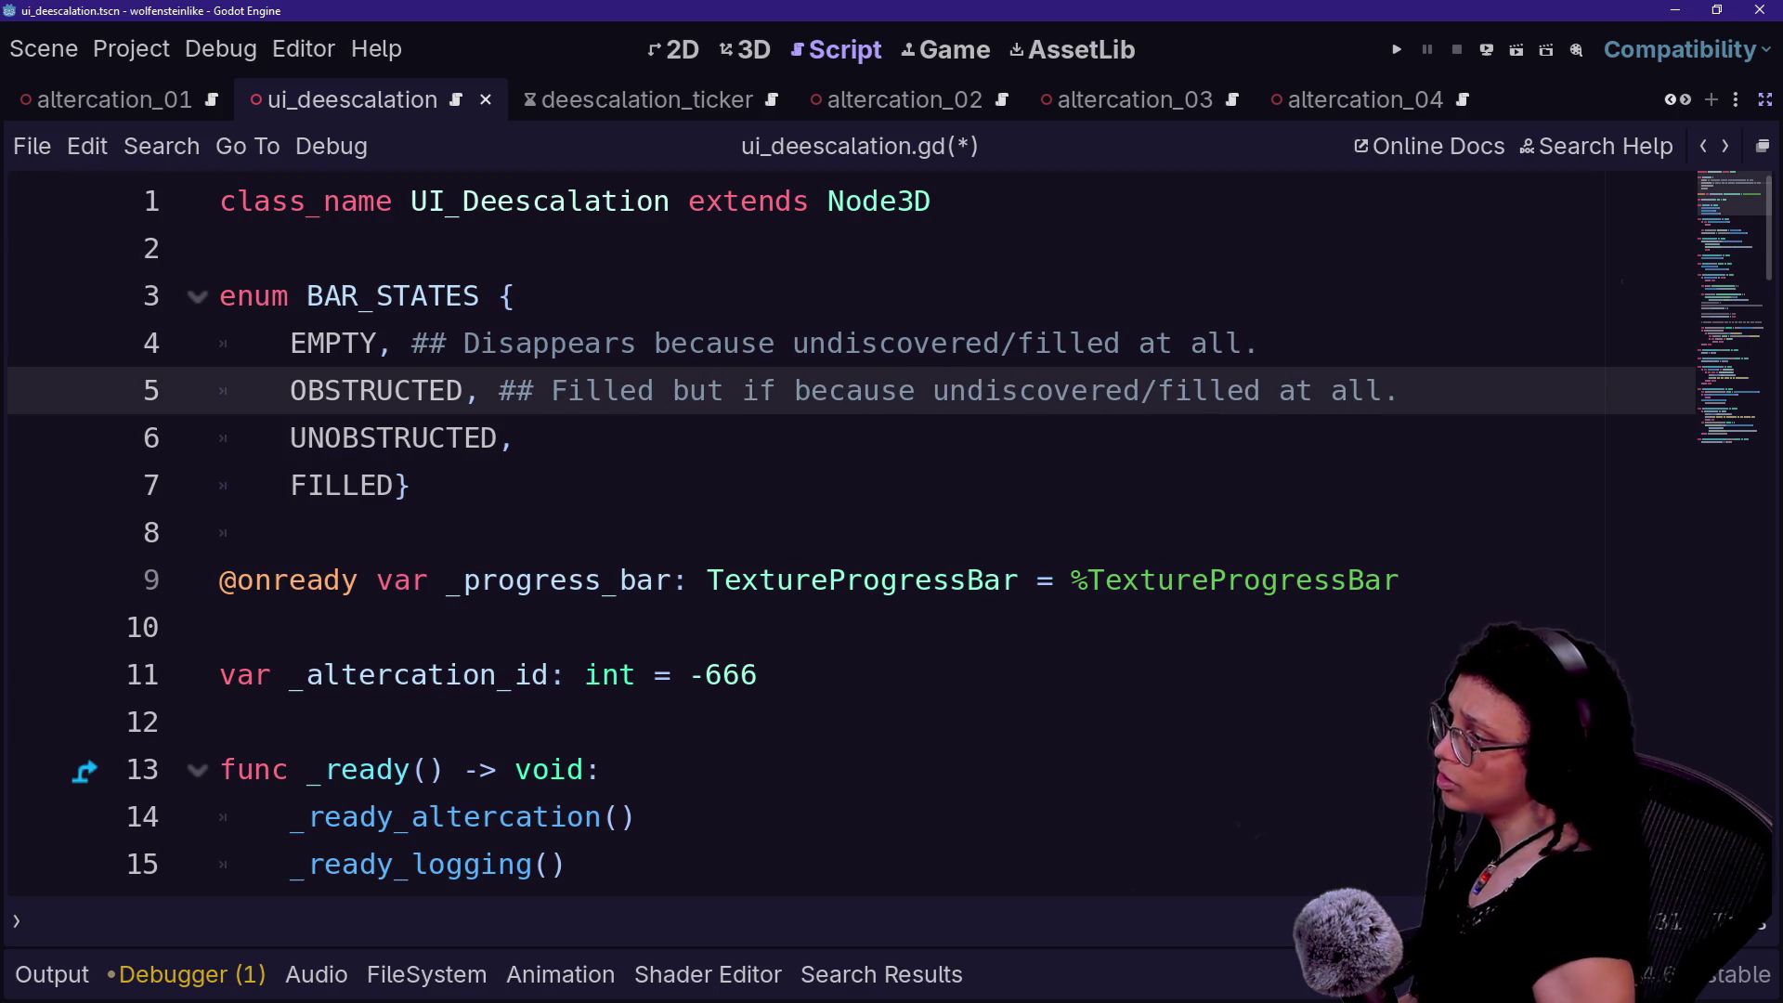
click(396, 484)
key(BackSpace)
key(BackSpace)
key(BackSpace)
text(ULL)
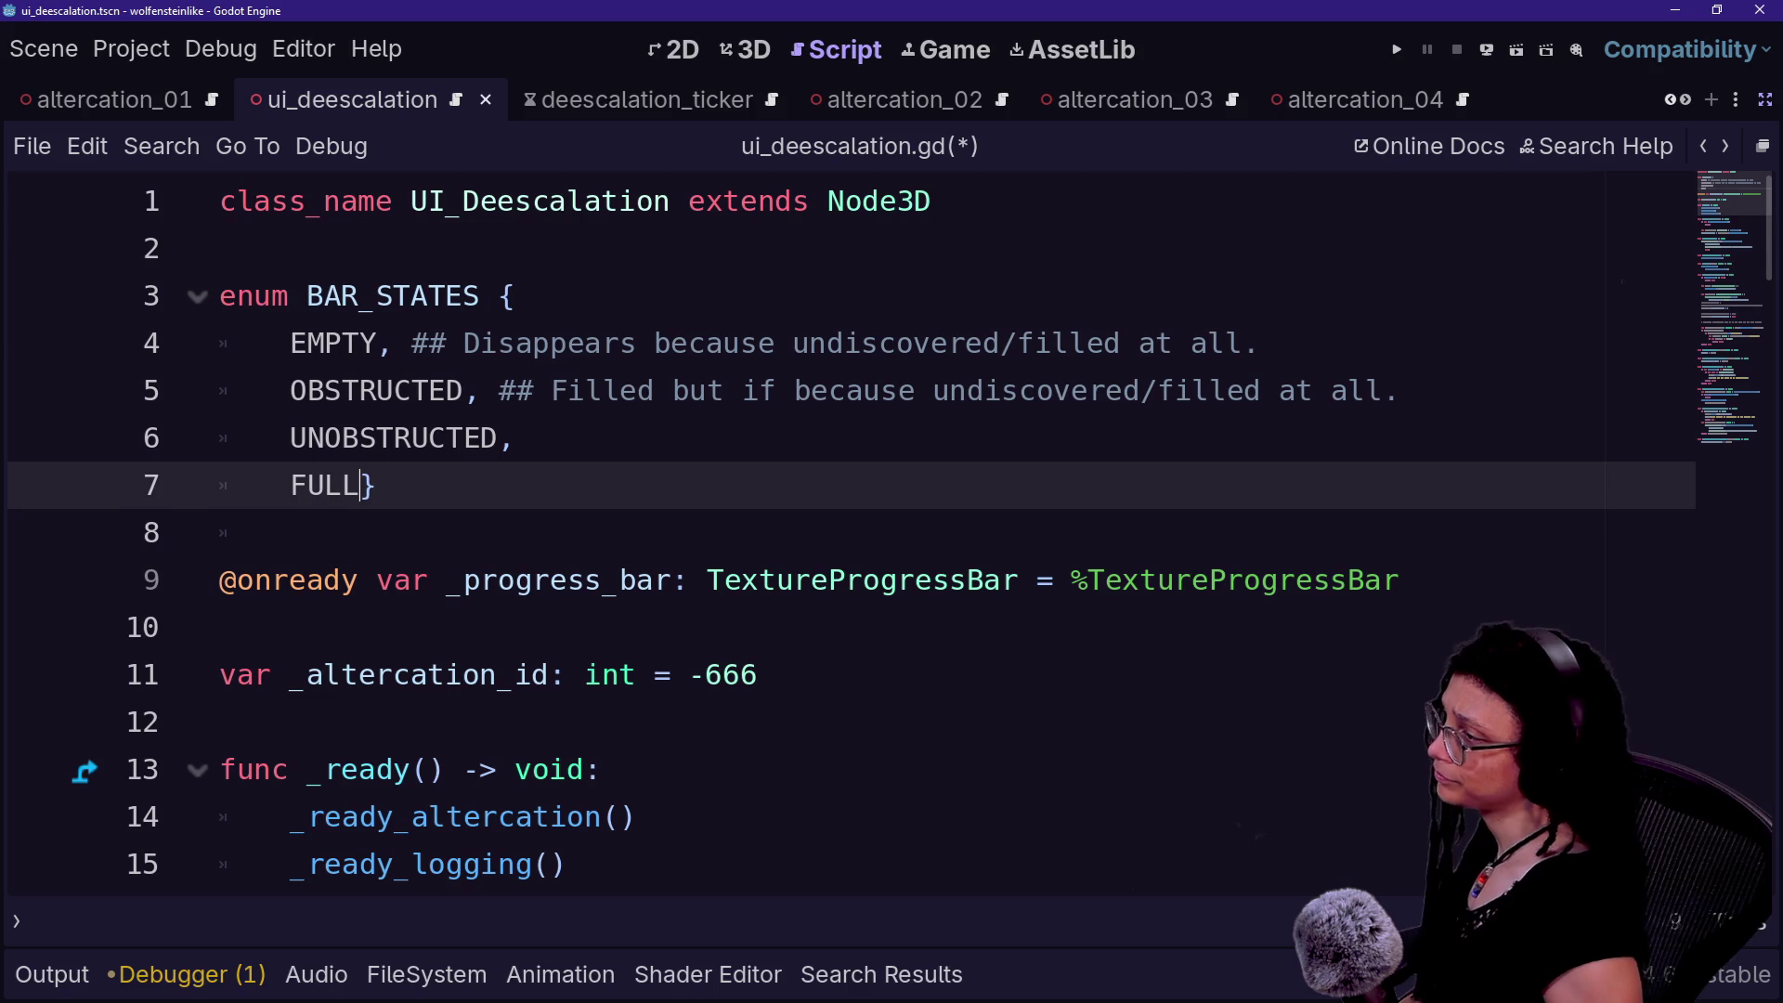
- Reword the OBSTRUCTED comment to begin 'Partially filled, but not visible'
click(1130, 343)
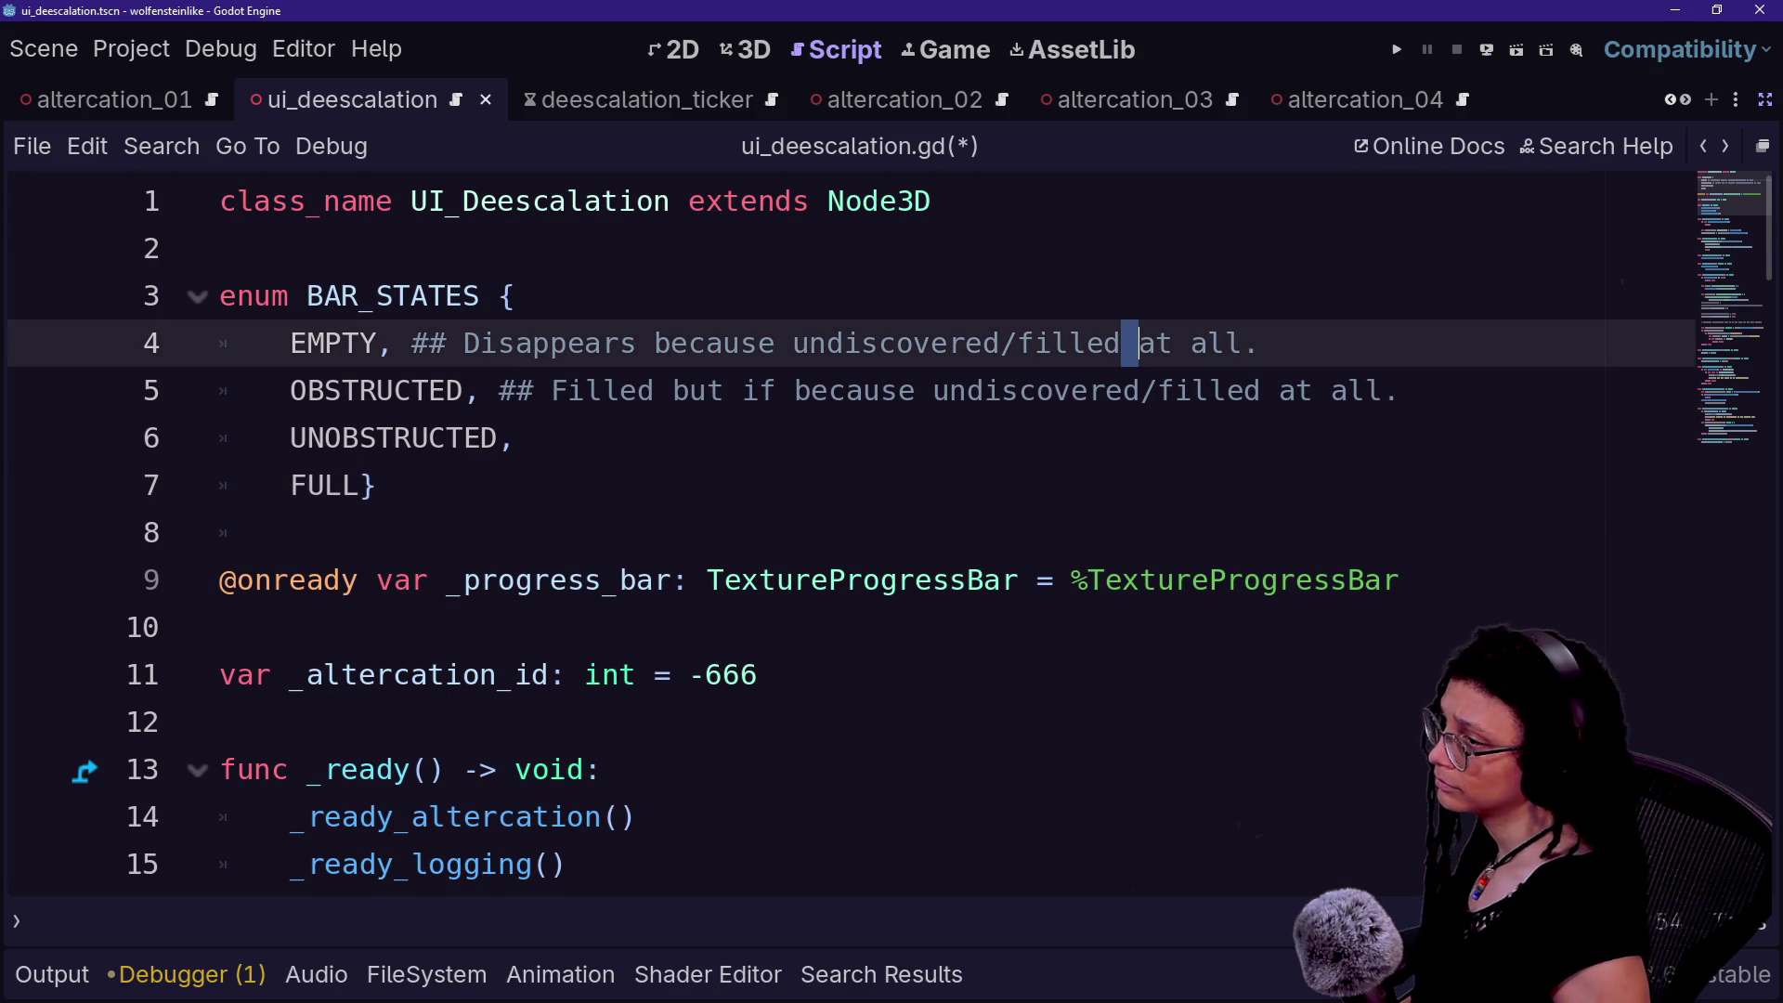
click(552, 390)
text(a bi)
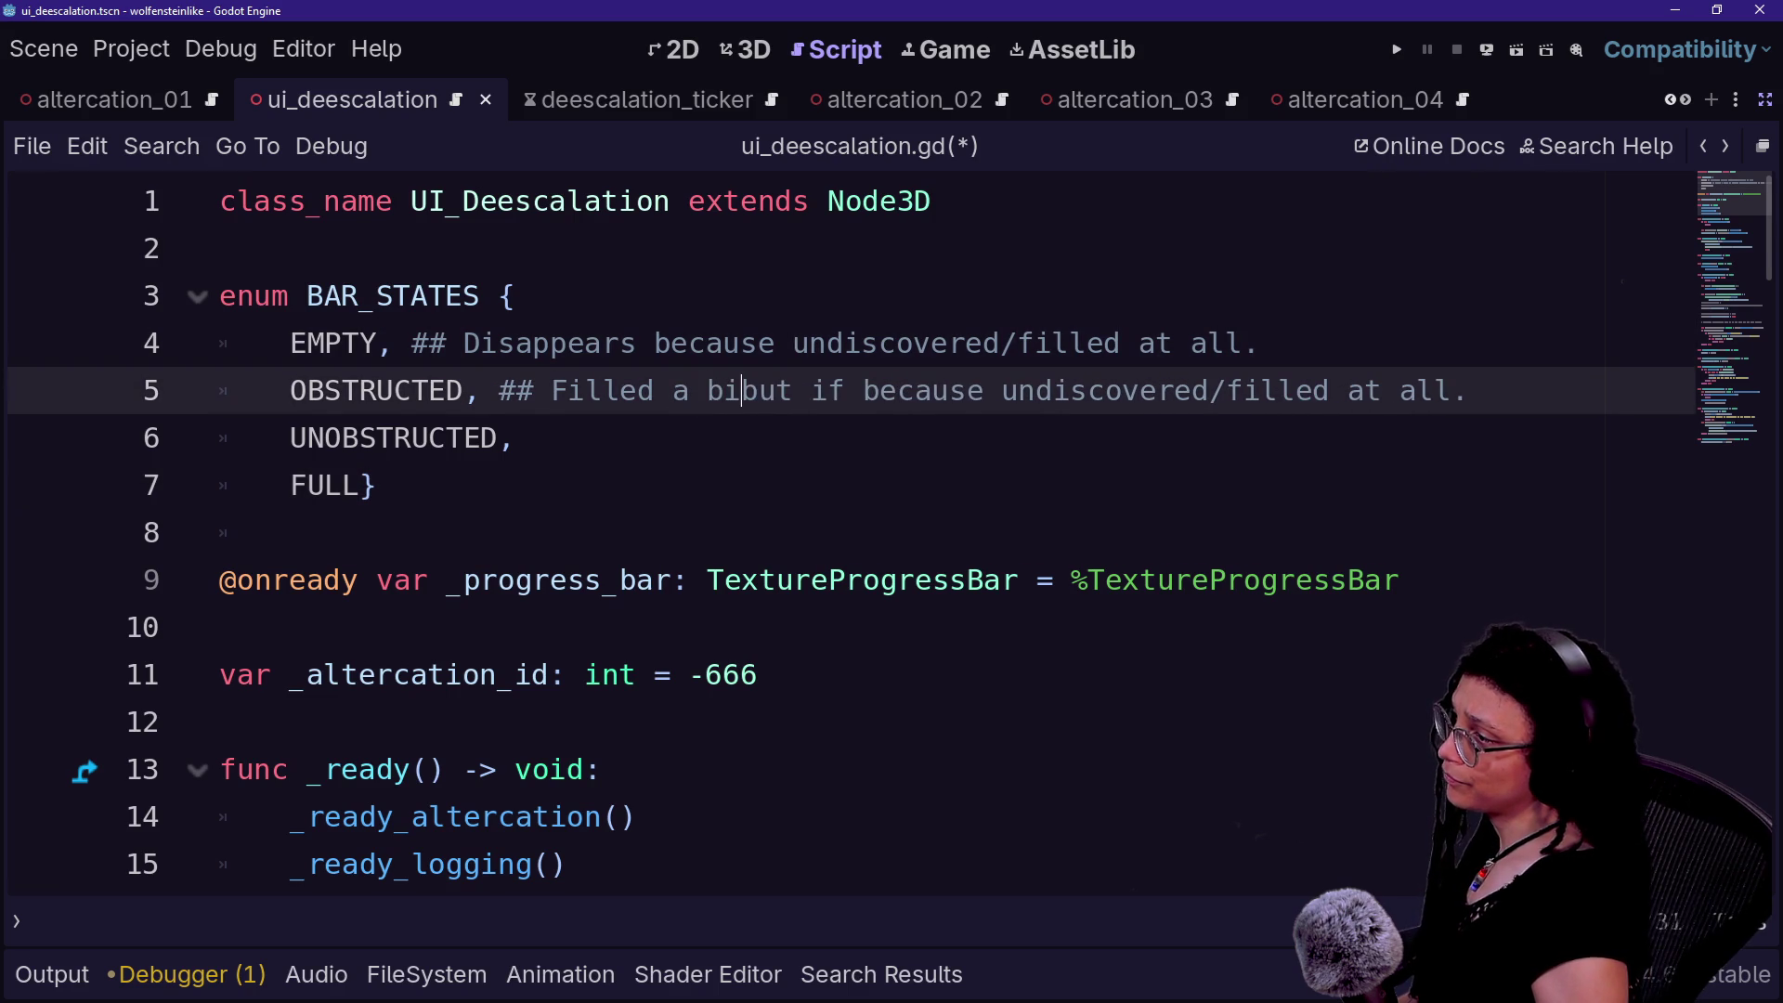
key(BackSpace)
key(BackSpace)
key(BackSpace)
key(BackSpace)
key(BackSpace)
key(BackSpace)
text(Partially,)
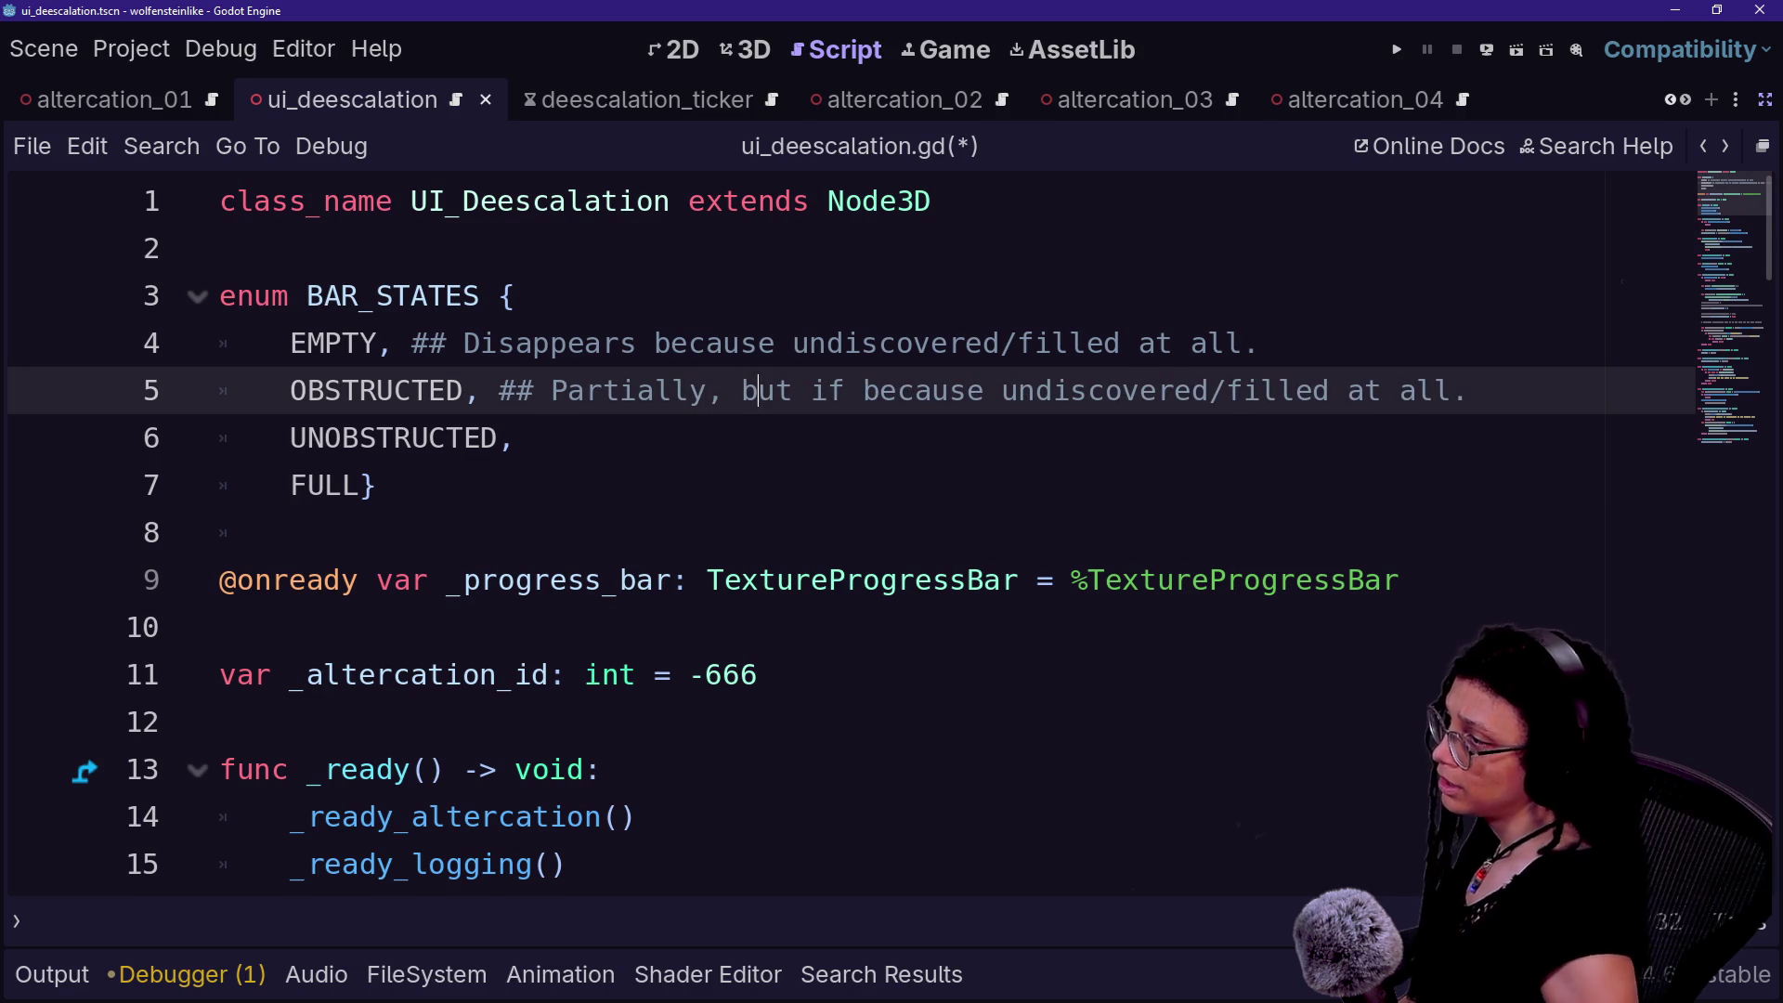
key(Right)
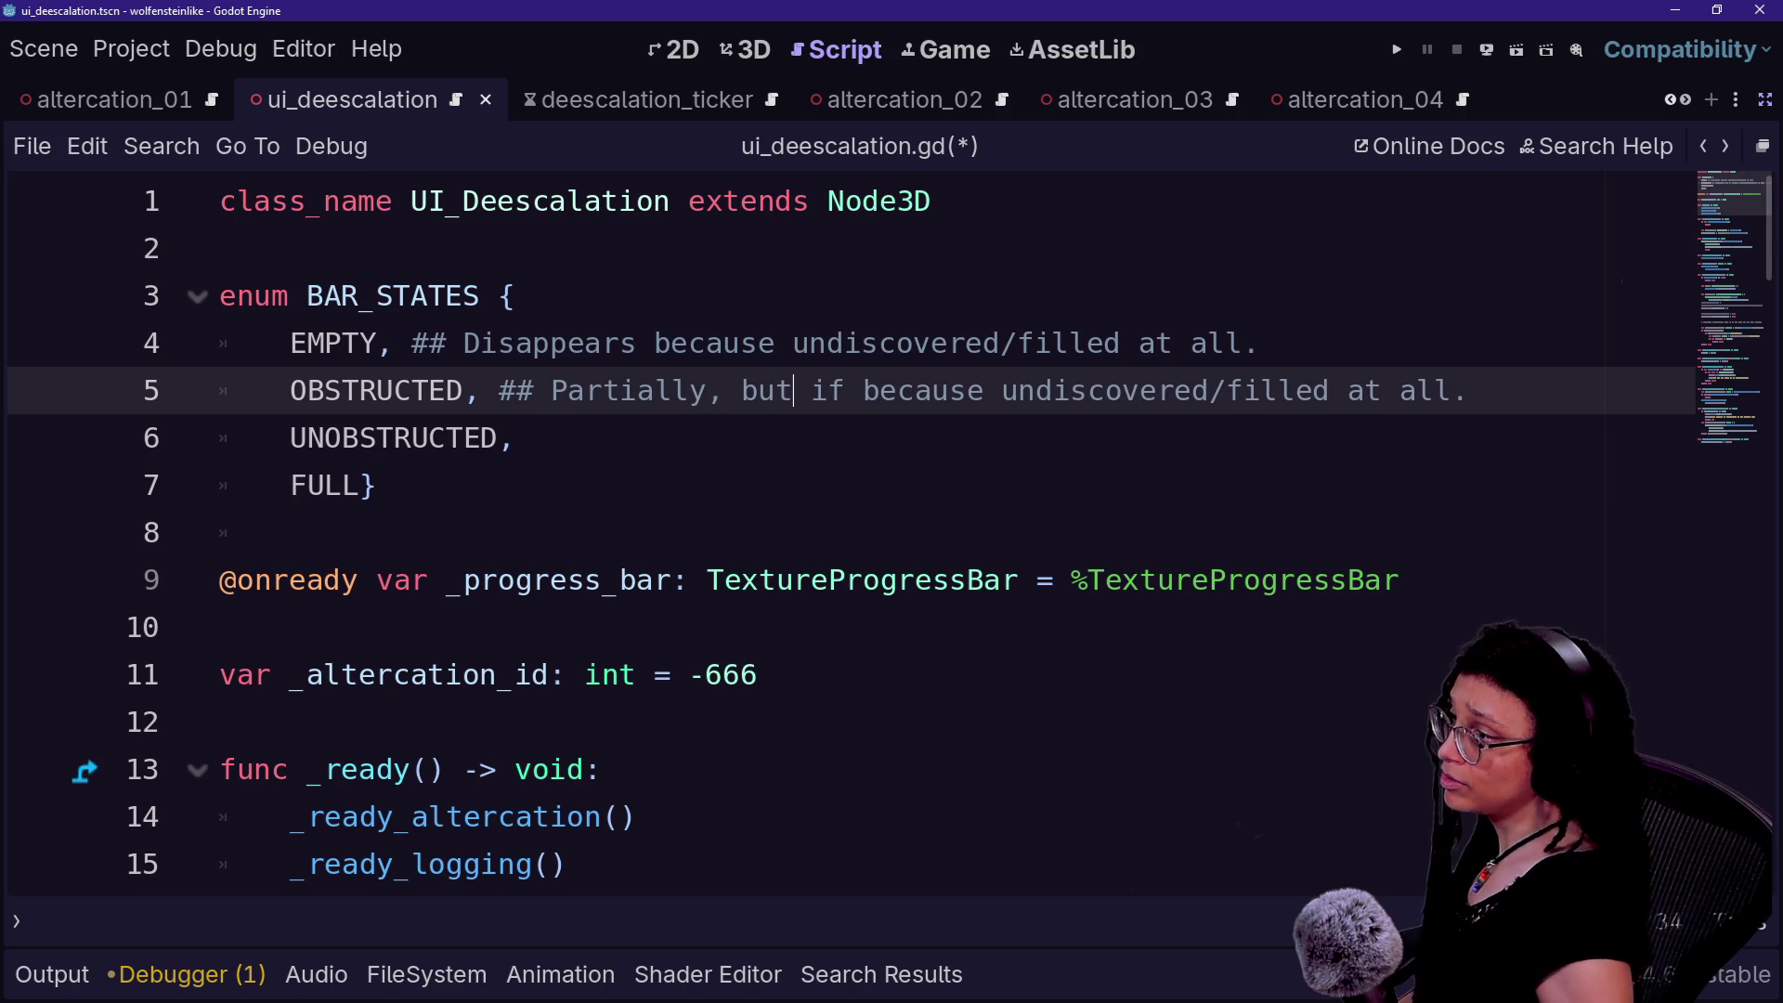
text(not vis if b)
key(BackSpace)
key(BackSpace)
key(BackSpace)
text(isible)
key(ctrl+shift+Right)
key(ctrl+shift+Right)
key(ctrl+shift+Right)
key(BackSpace)
text(filled)
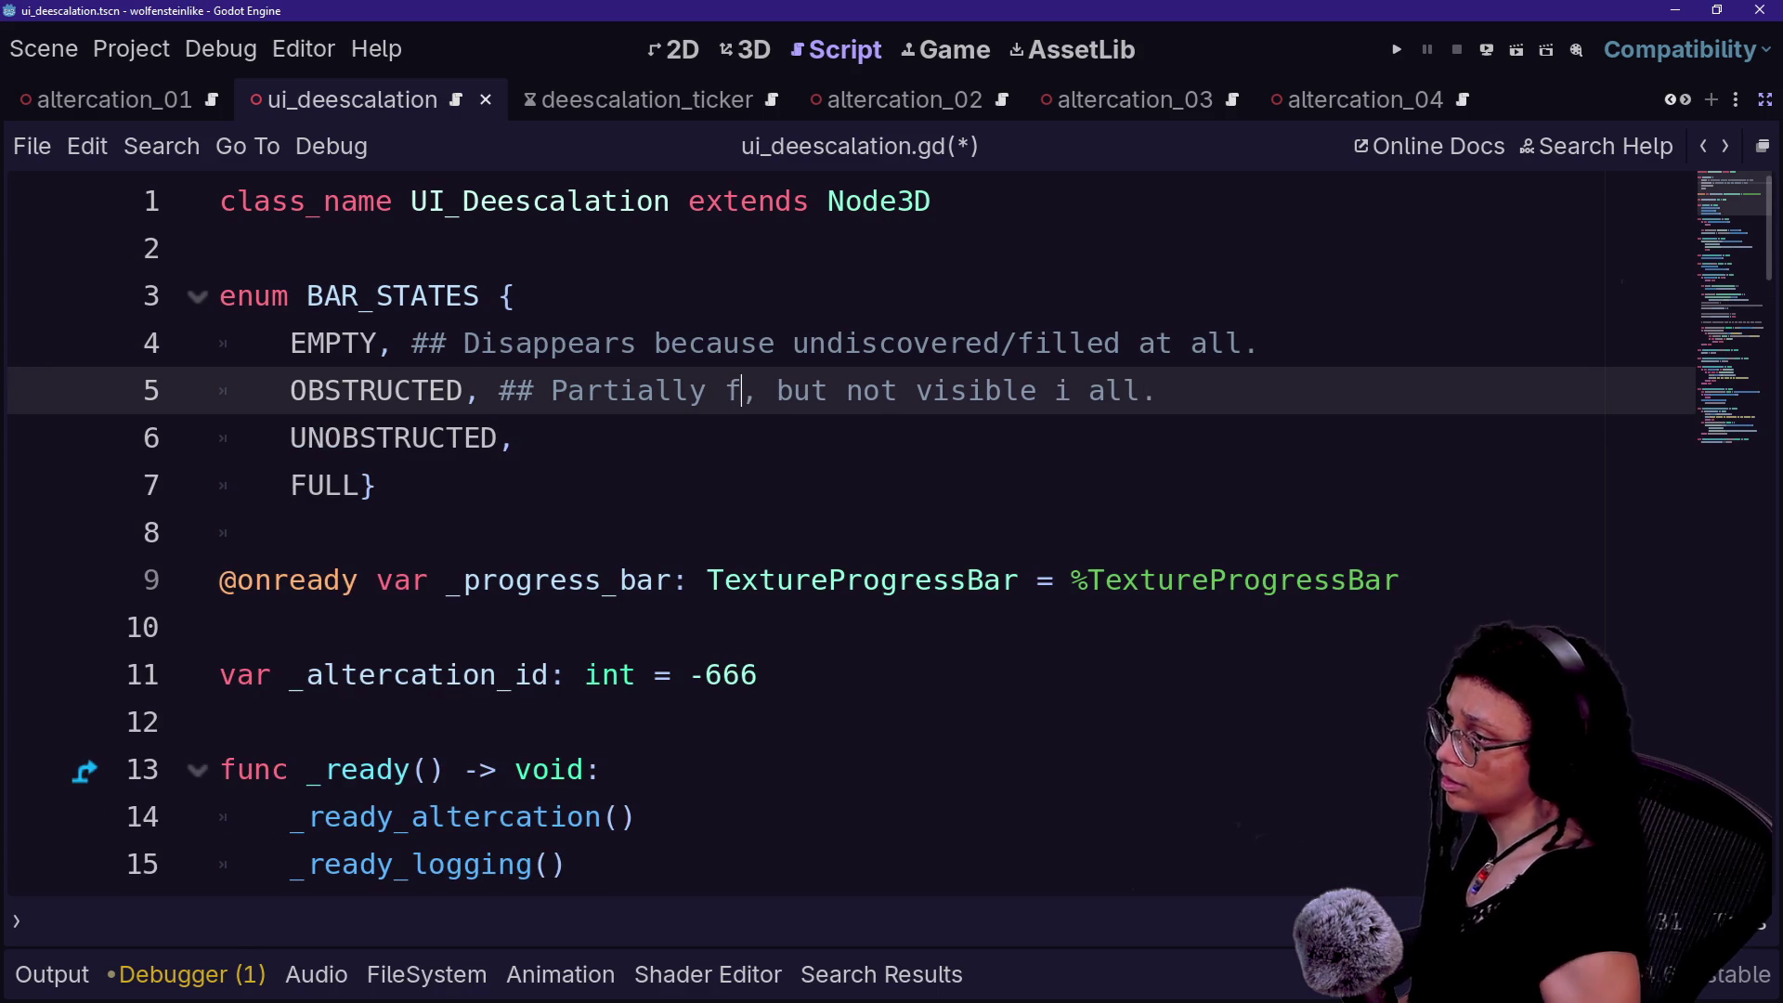
- End the OBSTRUCTED comment with 'because it can't see the [Player]' and save
key(Up)
key(End)
key(Down)
key(BackSpace)
key(BackSpace)
key(BackSpace)
text(because)
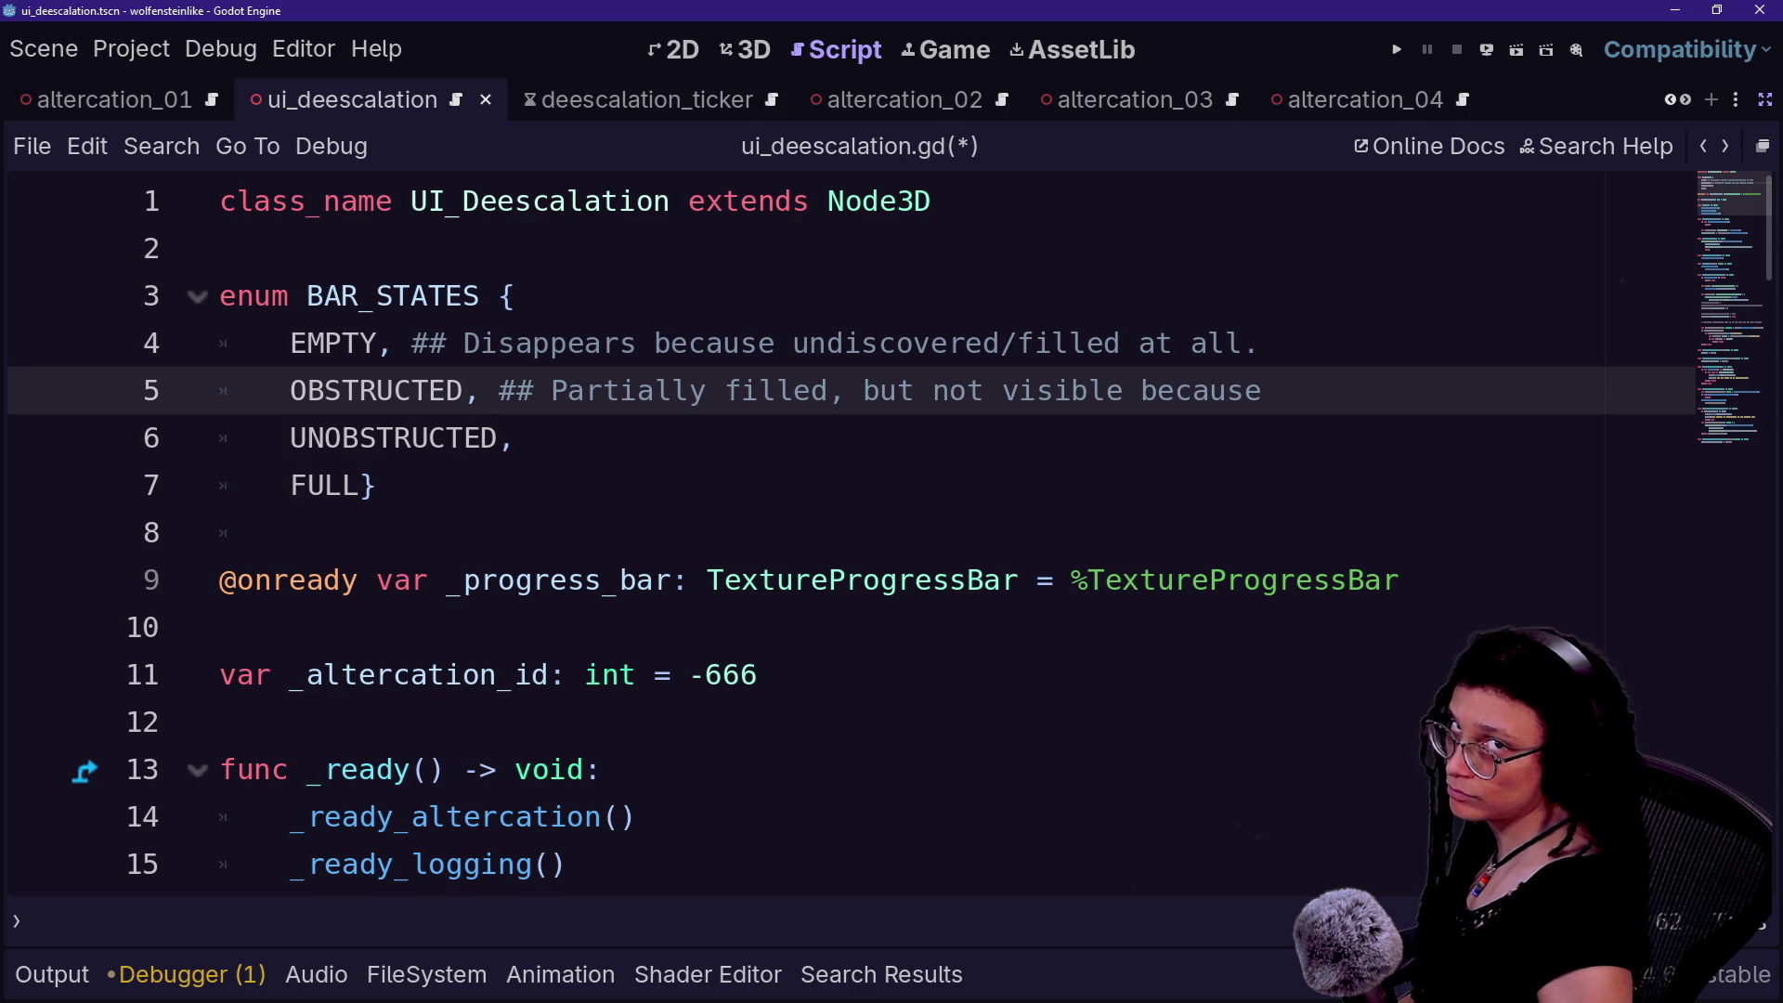
text( it ca)
key(BackSpace)
key(BackSpace)
text(it can)
key(BackSpace)
text('t see the player.)
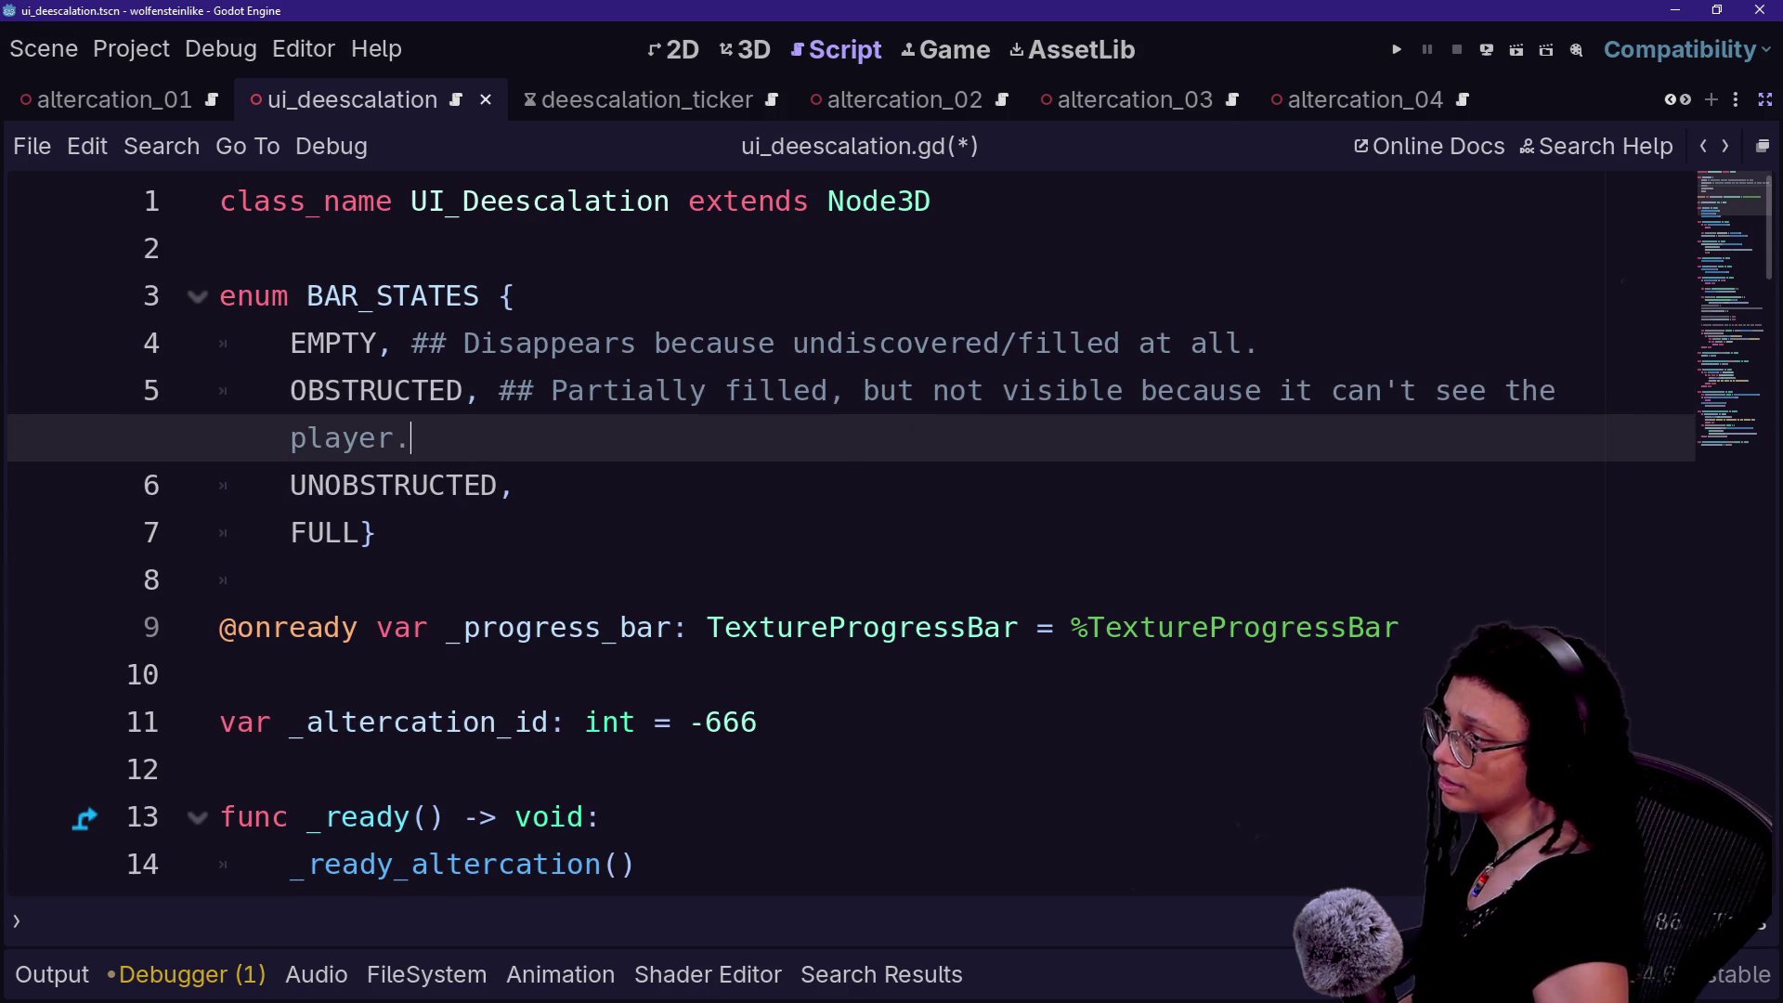
key(BackSpace)
key(BackSpace)
key(BackSpace)
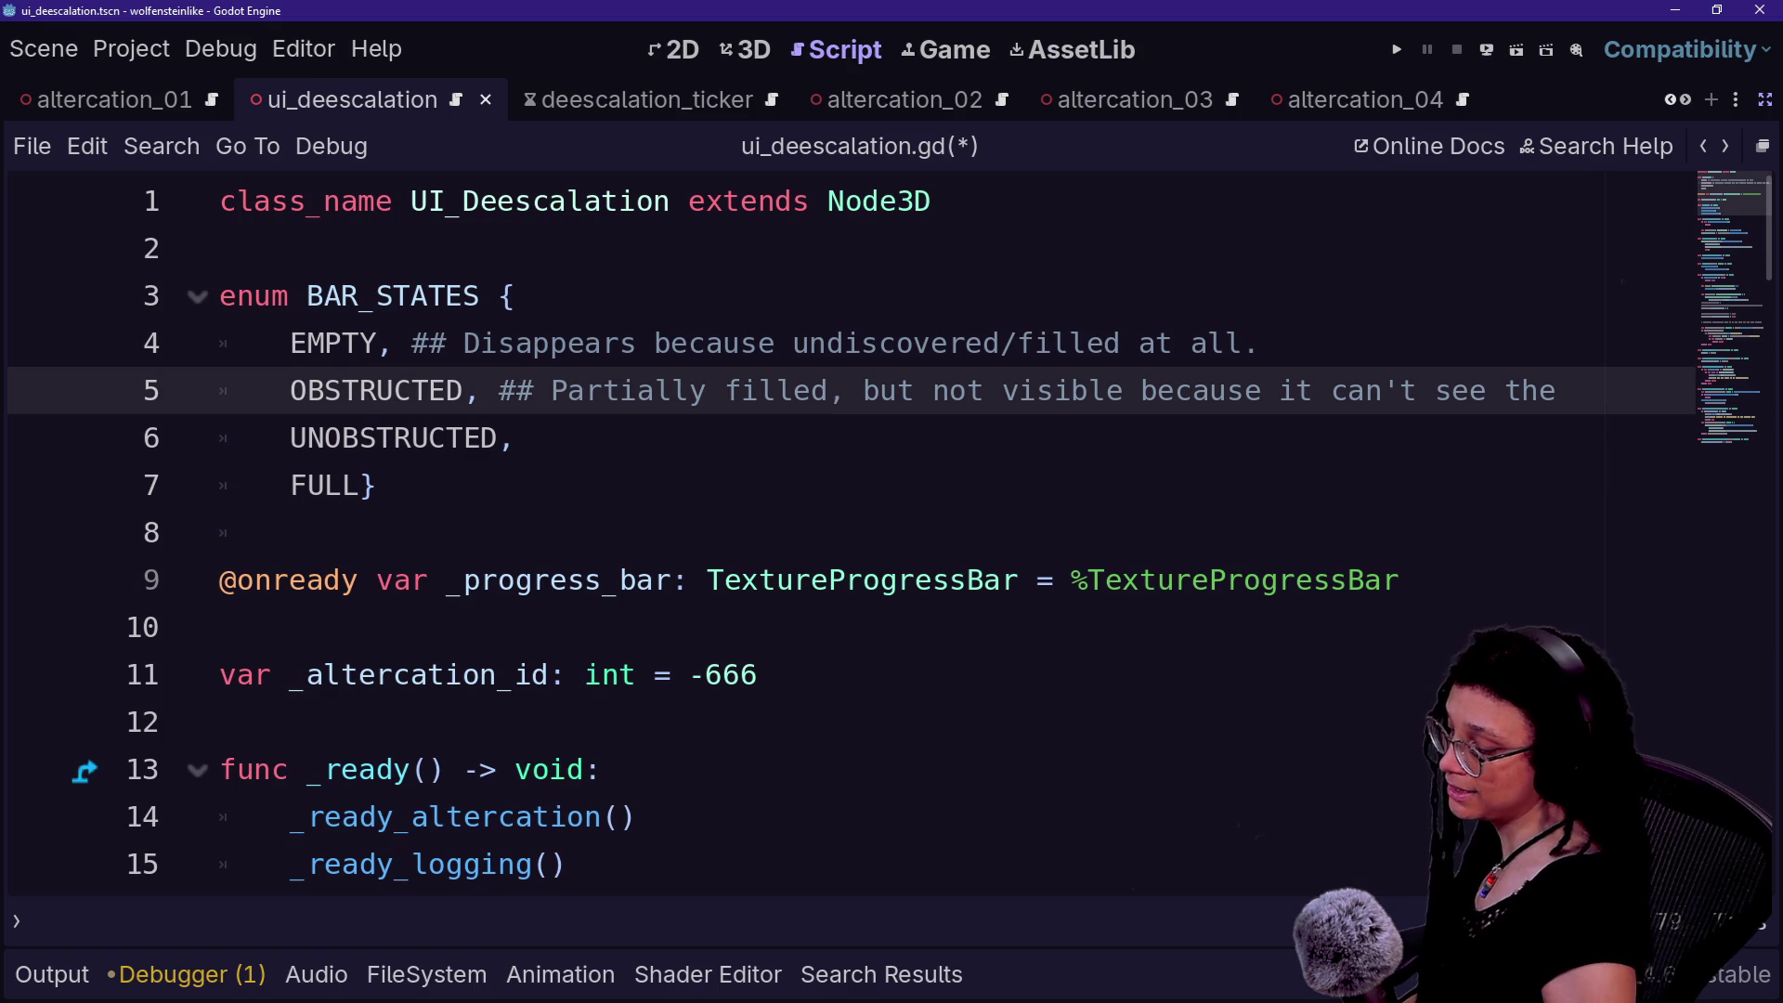
text([Player)
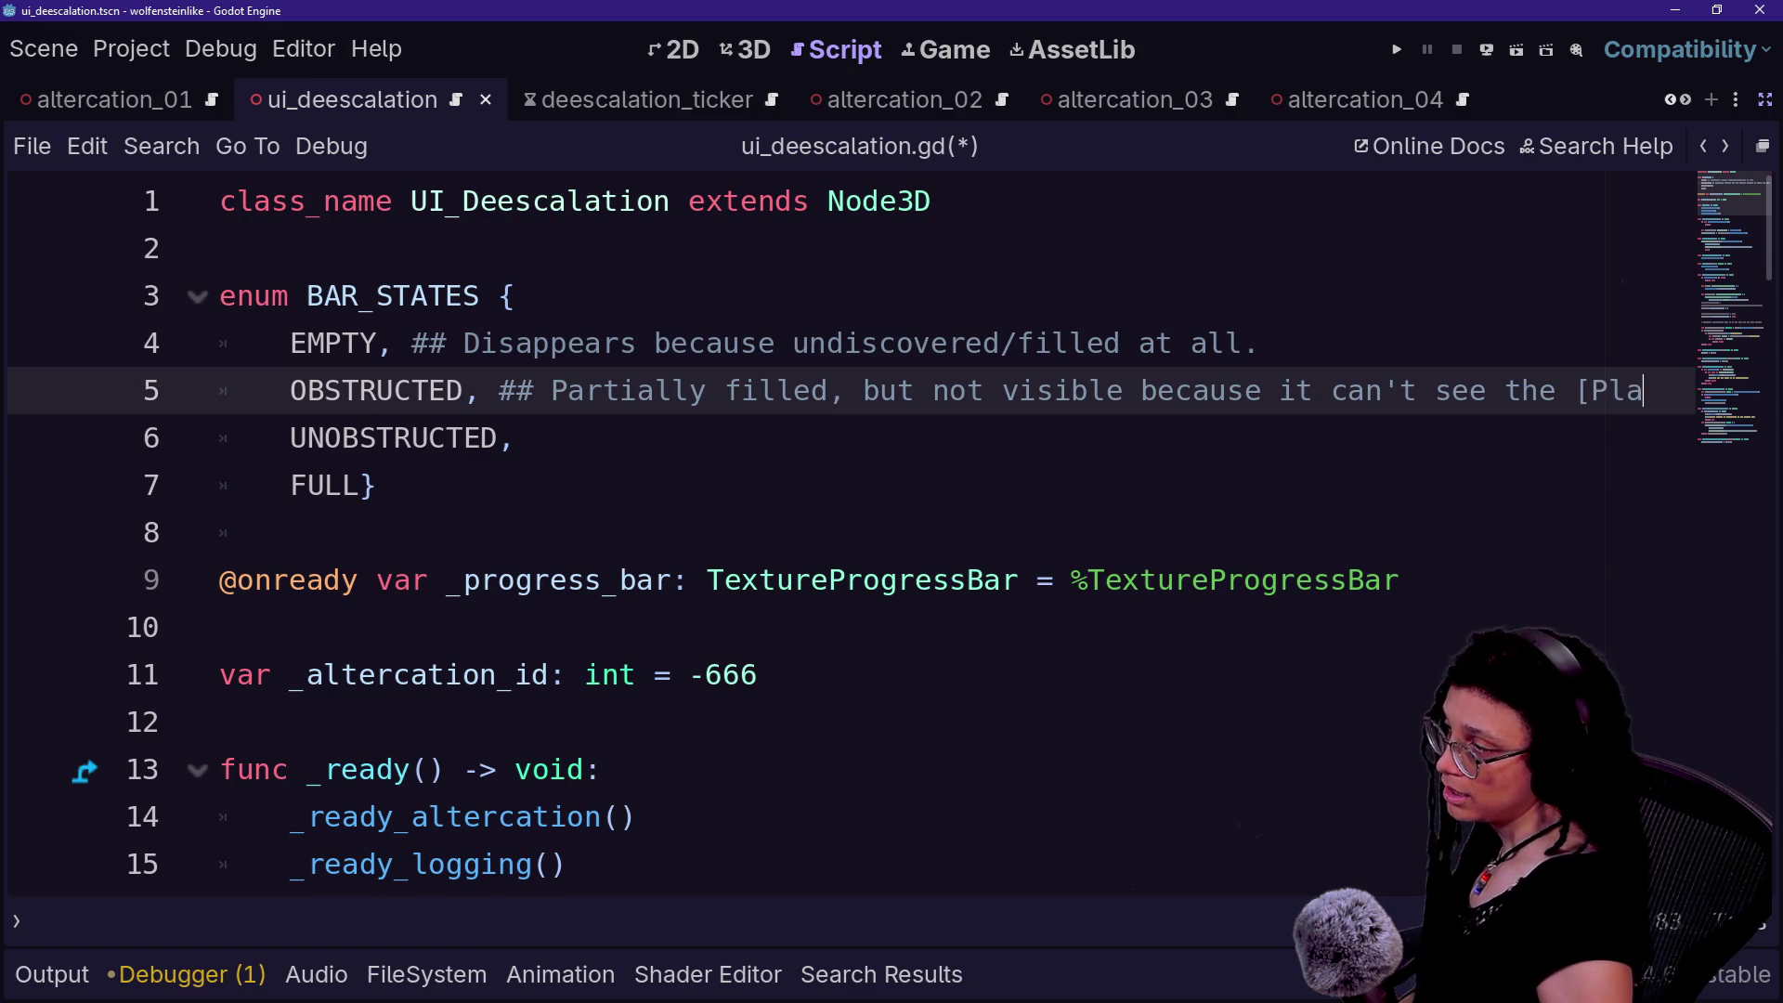
key(ctrl+s)
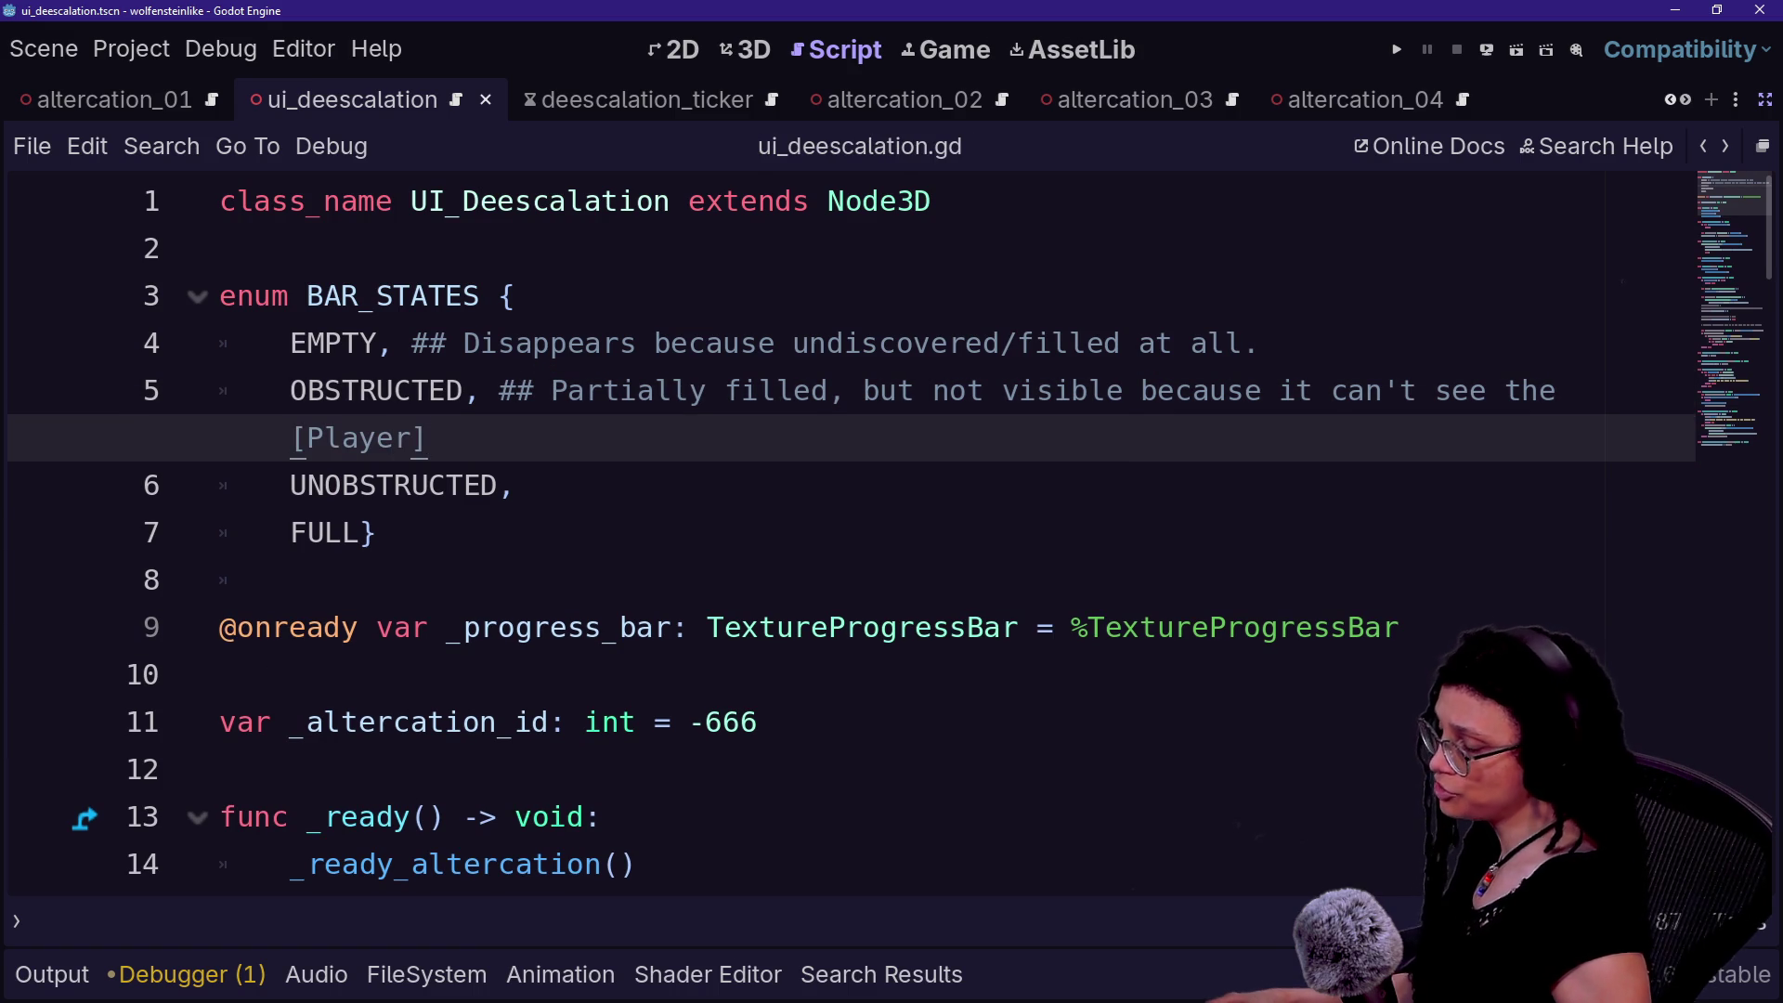
key(F1)
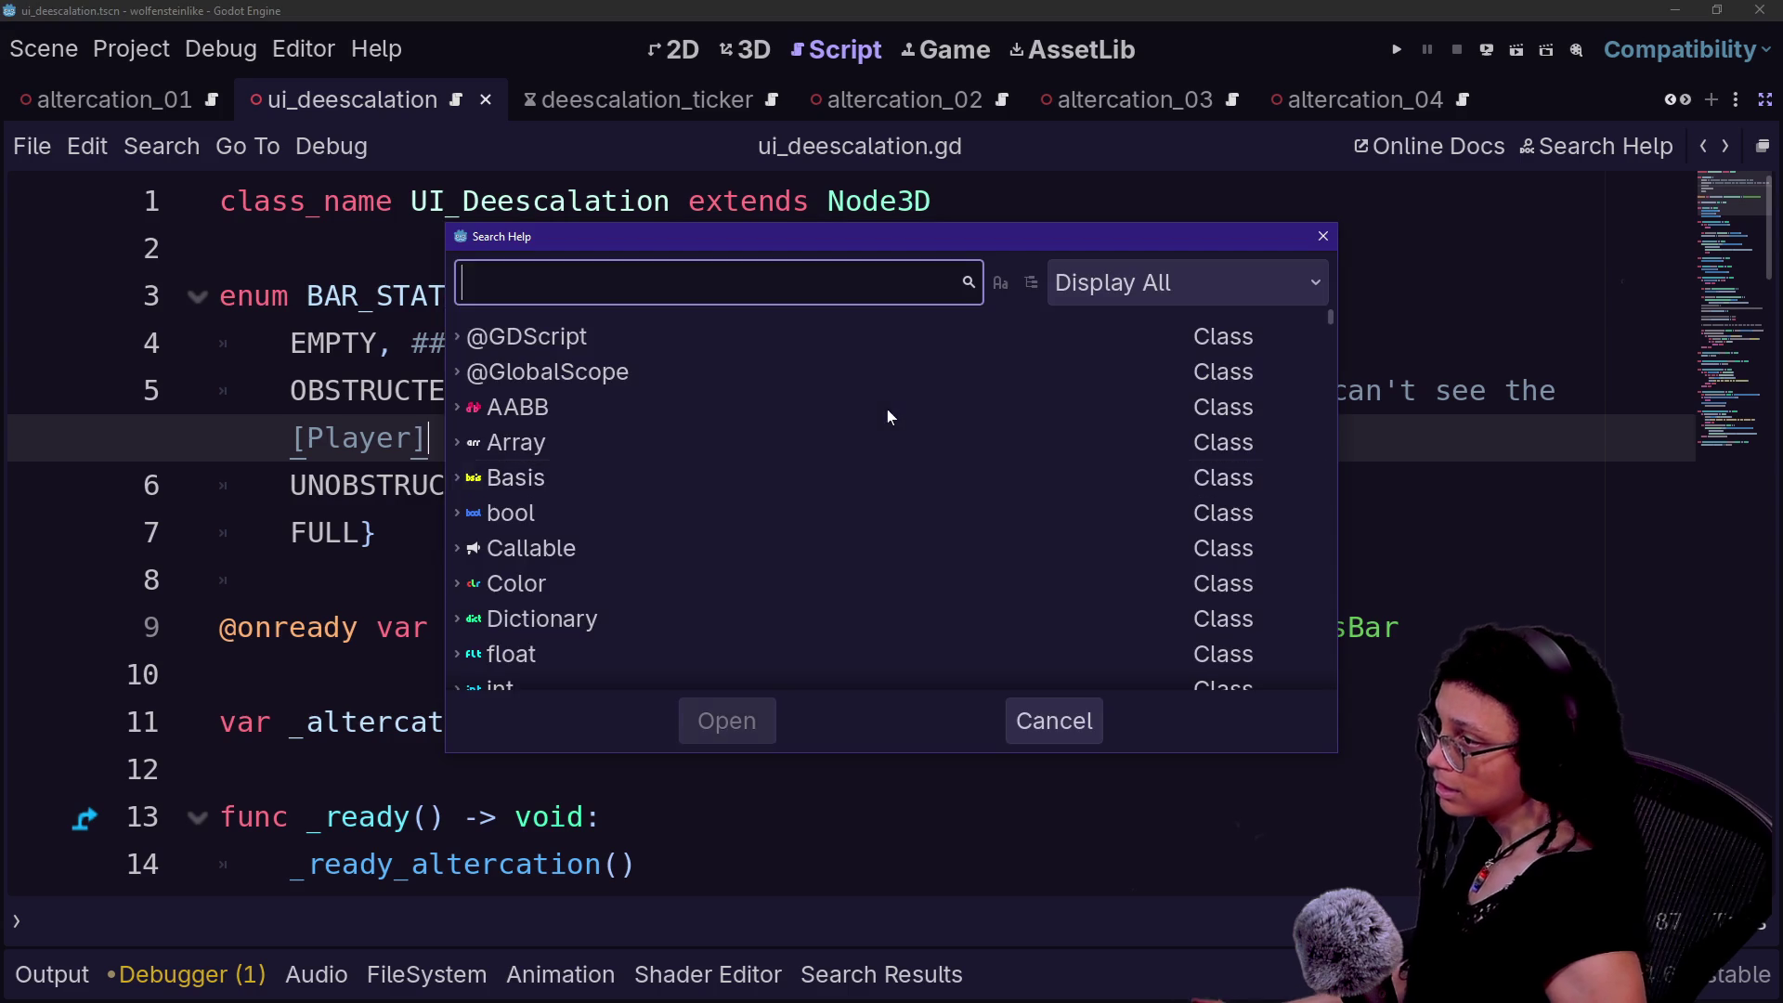
text(ui_dee)
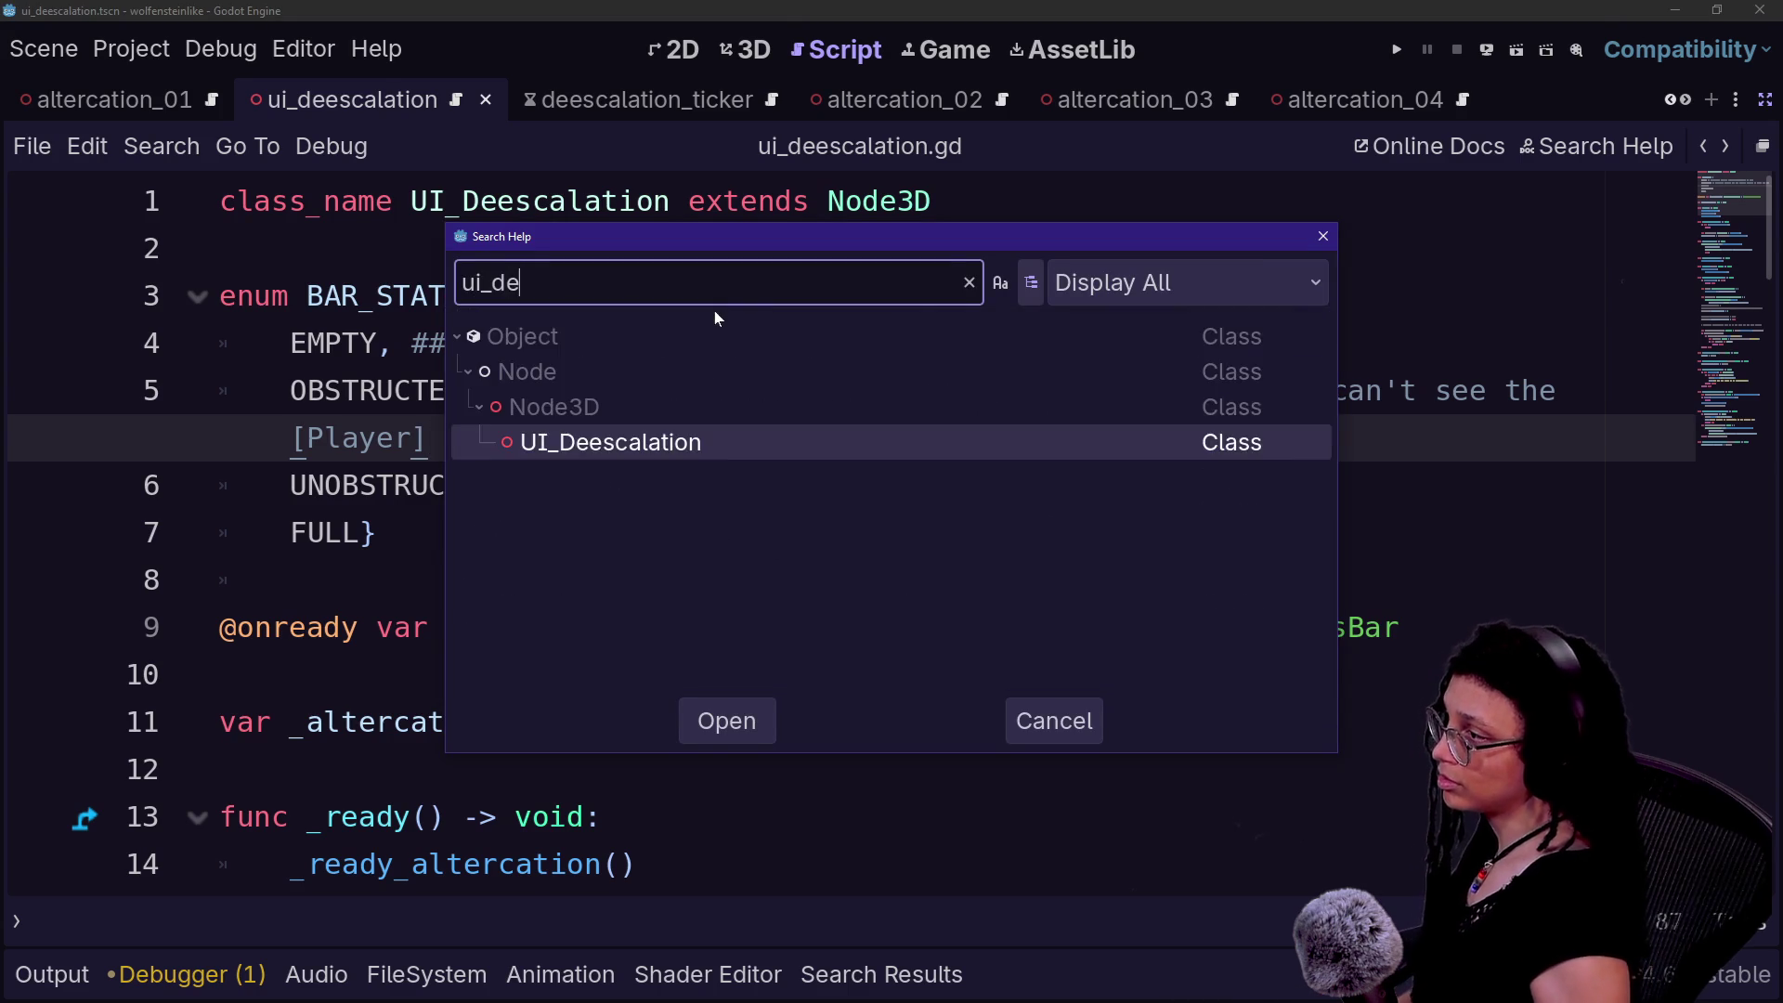
key(Return)
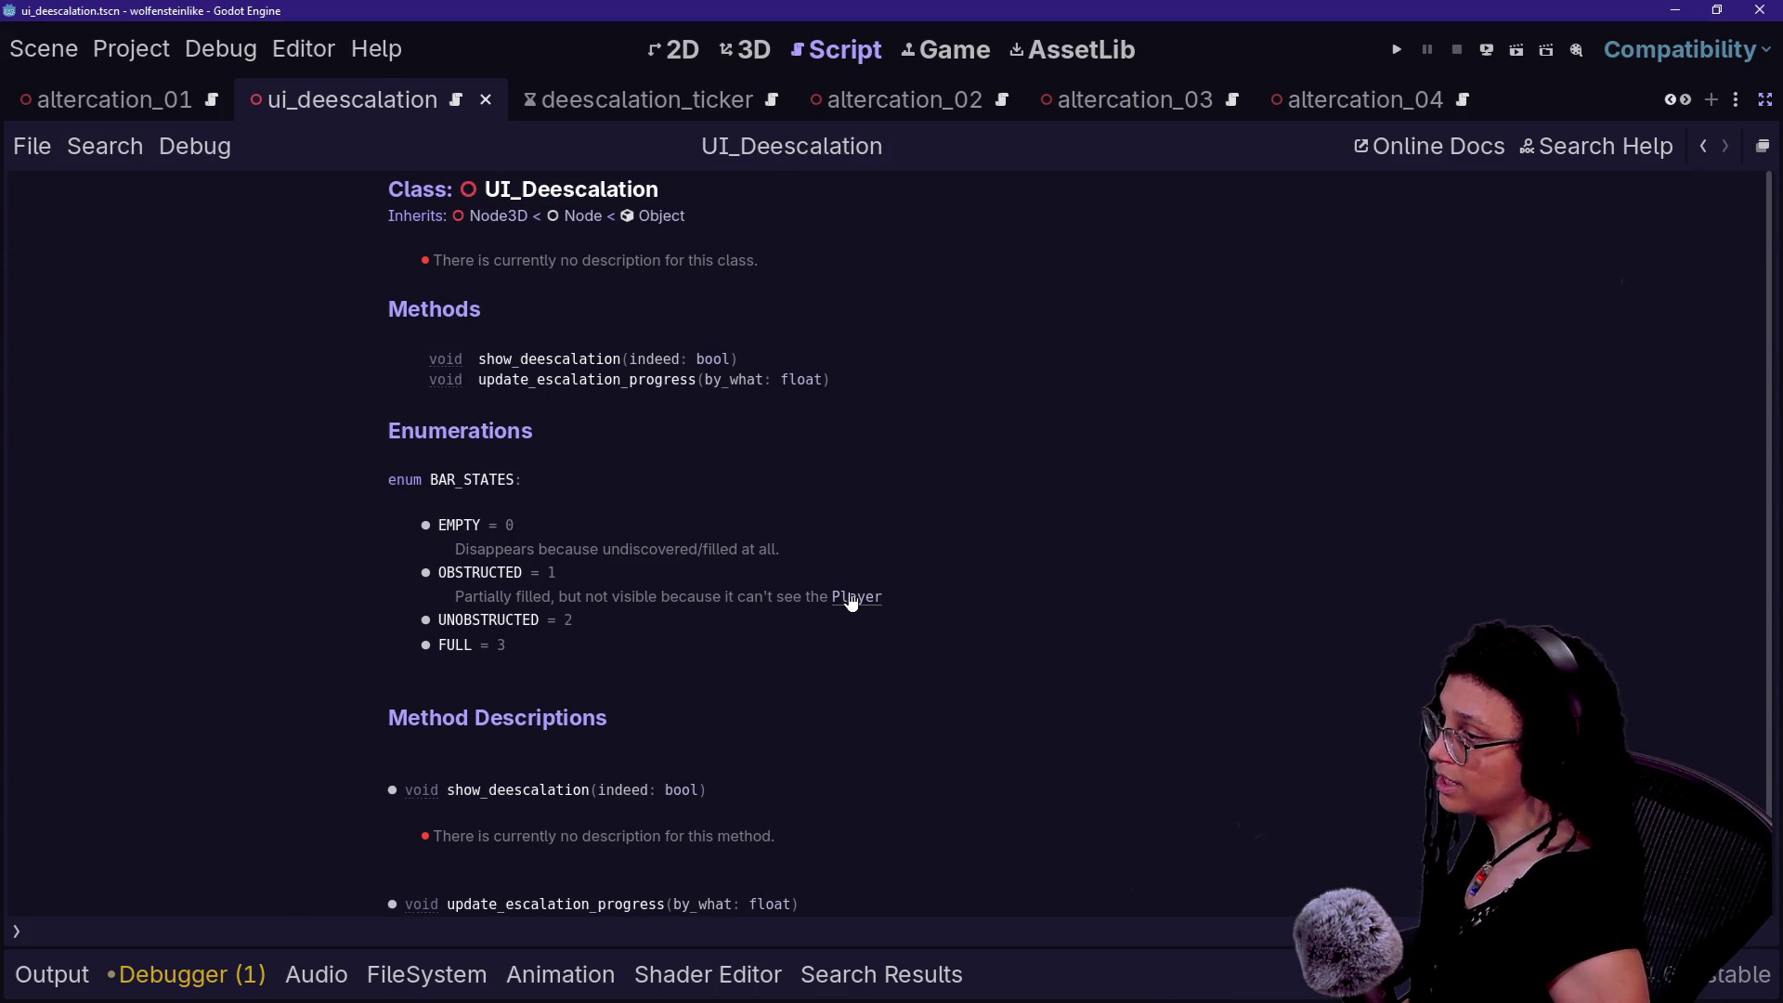
click(851, 599)
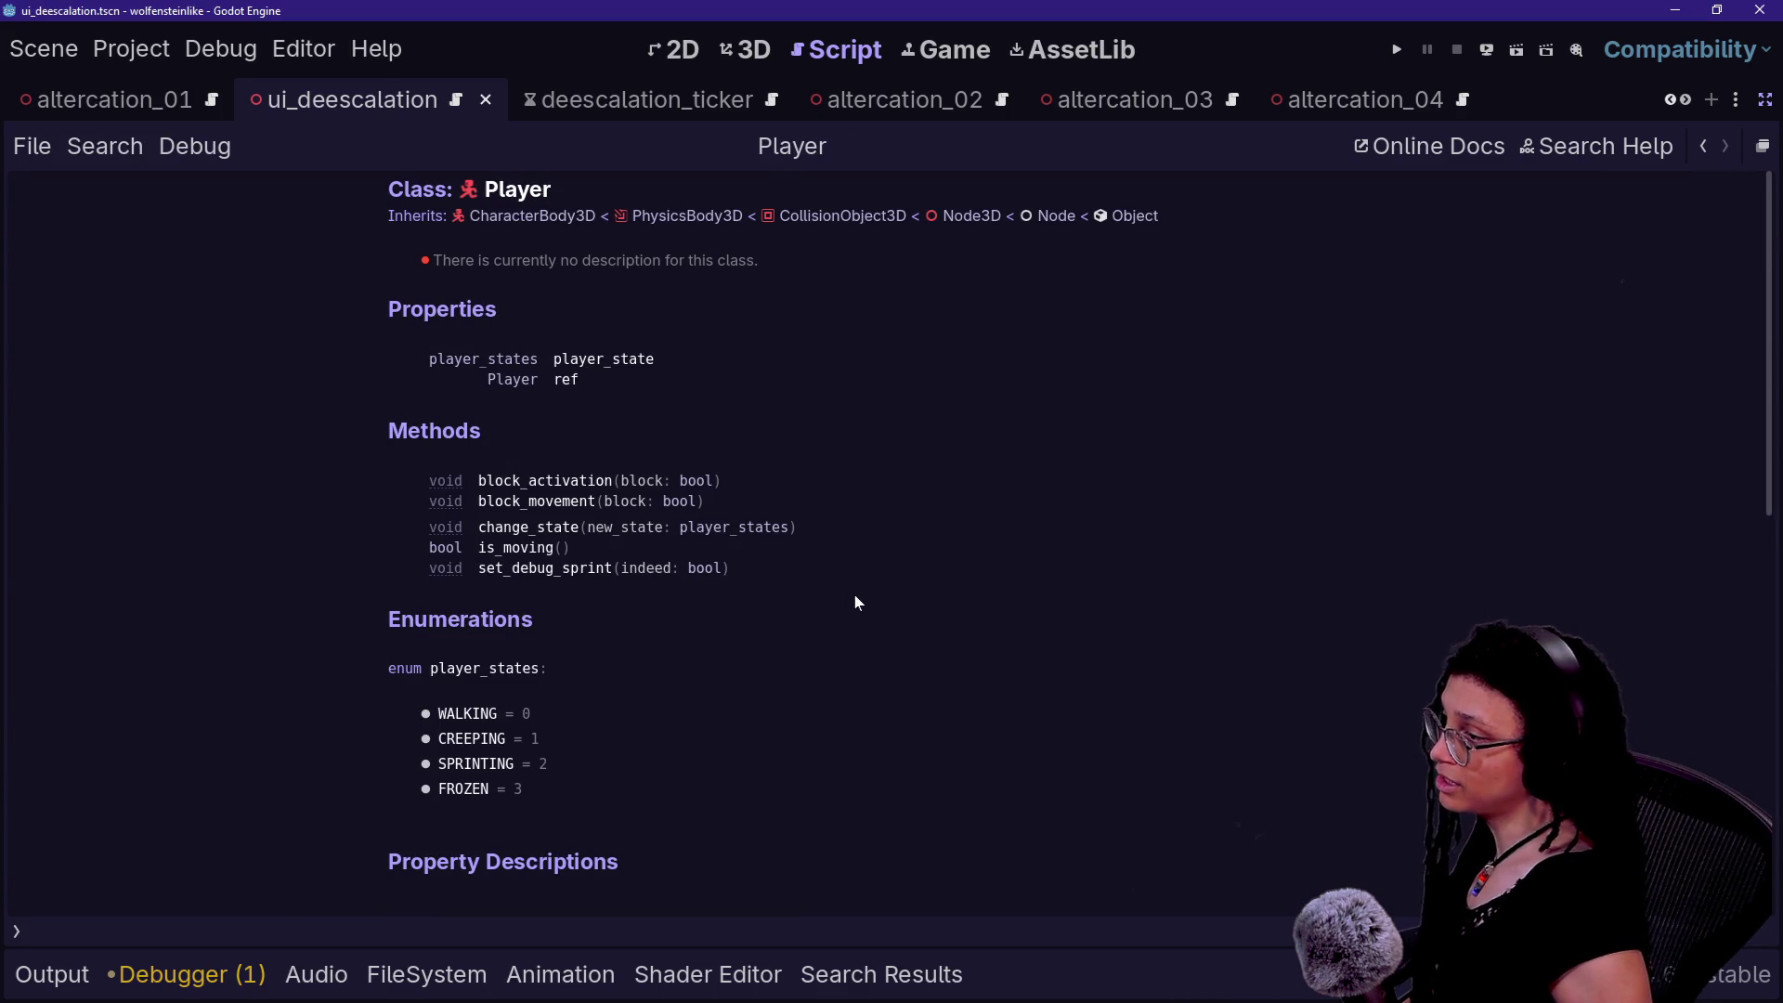
click(1709, 148)
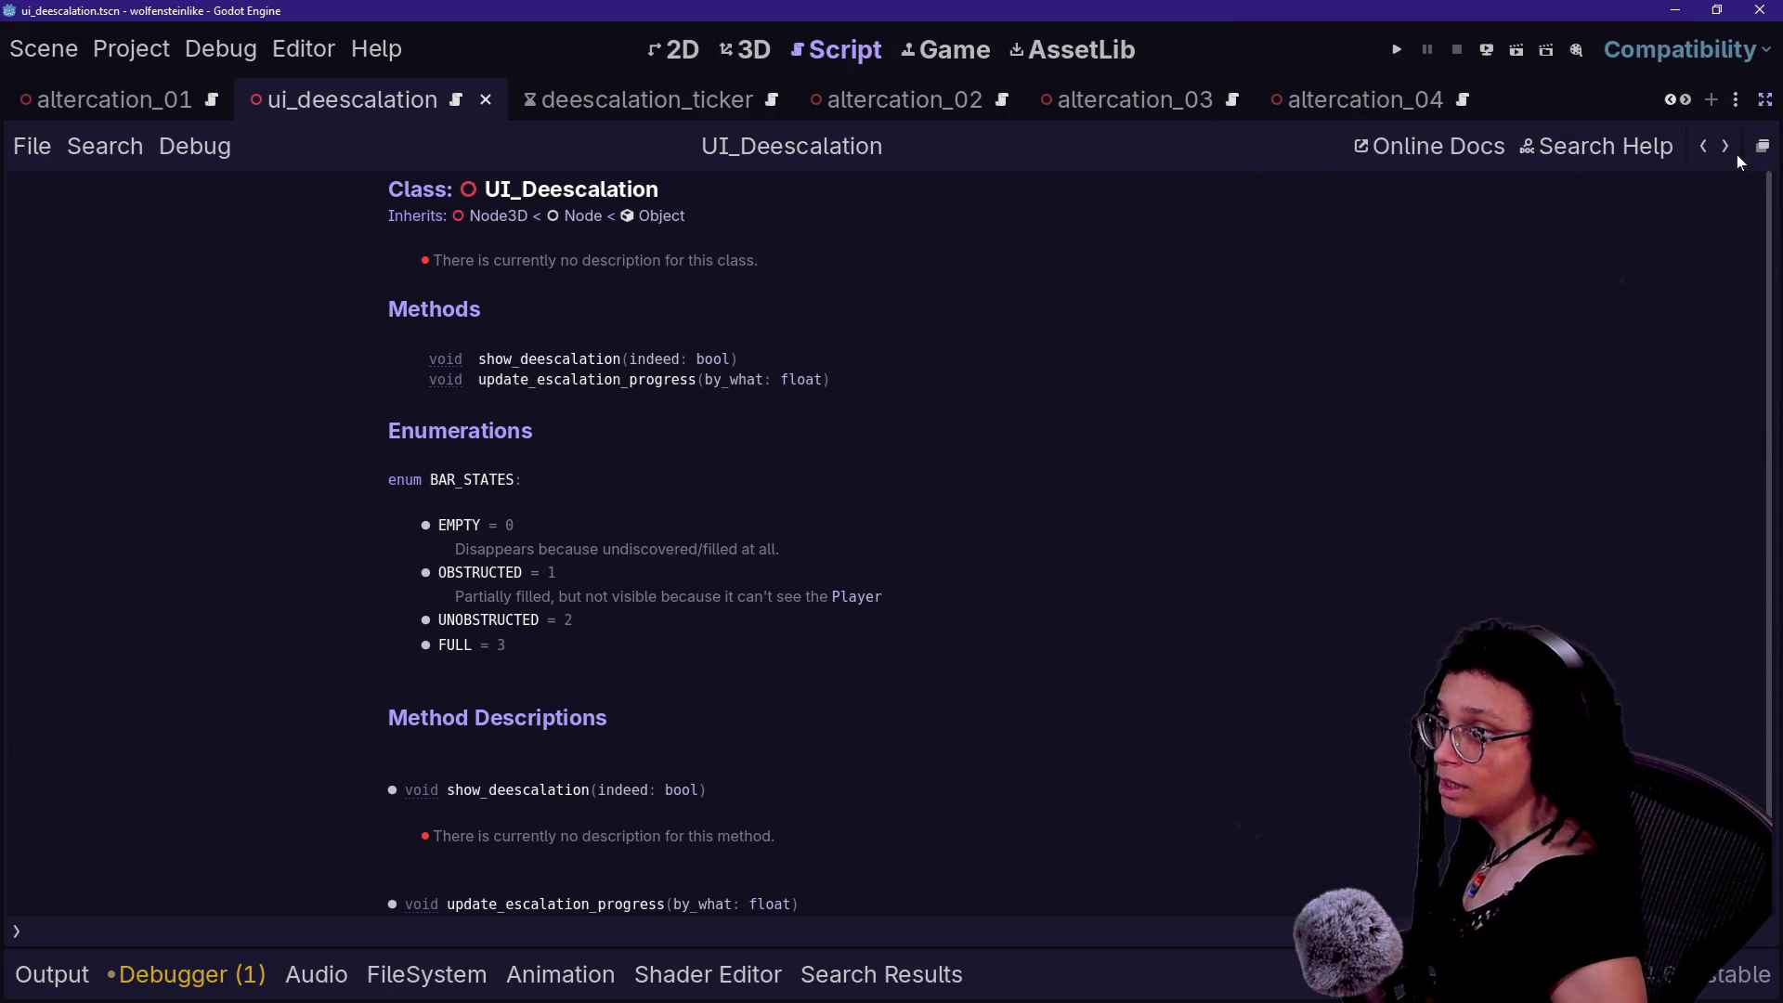
click(1707, 149)
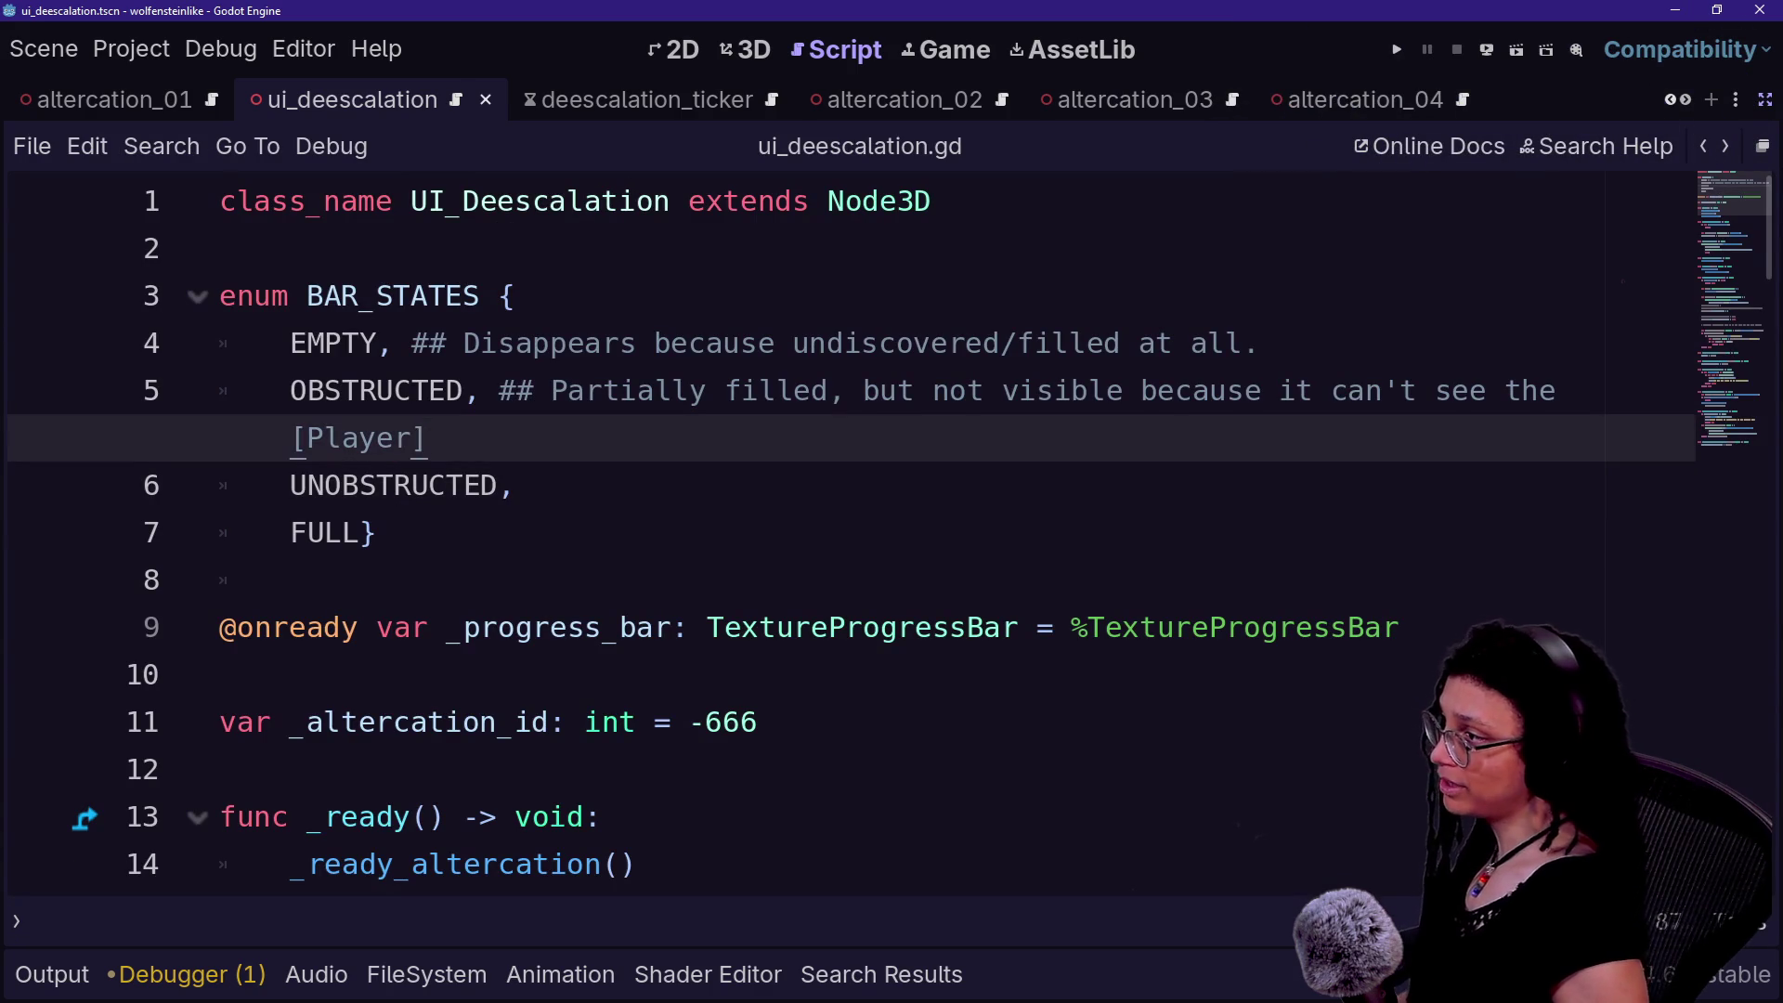
click(534, 391)
- Put the OBSTRUCTED and EMPTY comments on their own indented lines using backslash continuations
text(\)
key(Return)
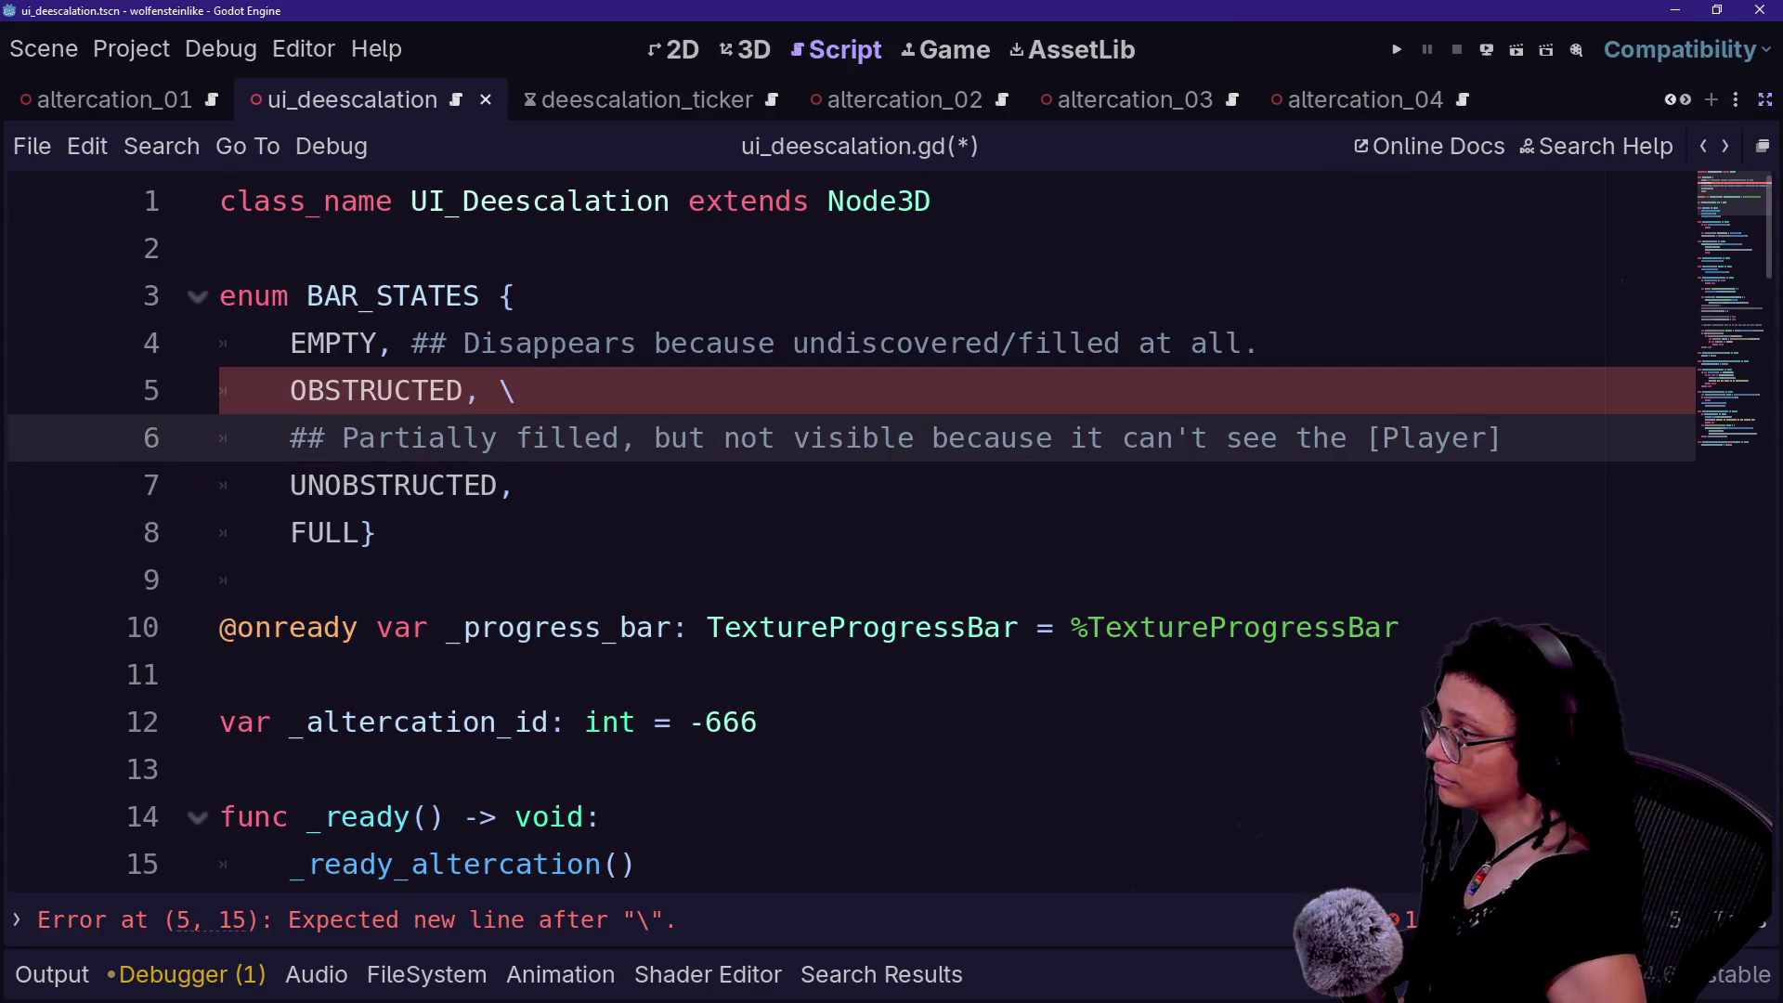
key(Tab)
click(409, 343)
text(\)
key(Return)
key(Tab)
key(Up)
key(Up)
- Copy the OBSTRUCTED comment line to a new line below UNOBSTRUCTED
click(724, 485)
key(Down)
key(Down)
key(Up)
key(Up)
key(End)
key(shift+Up)
key(ctrl+c)
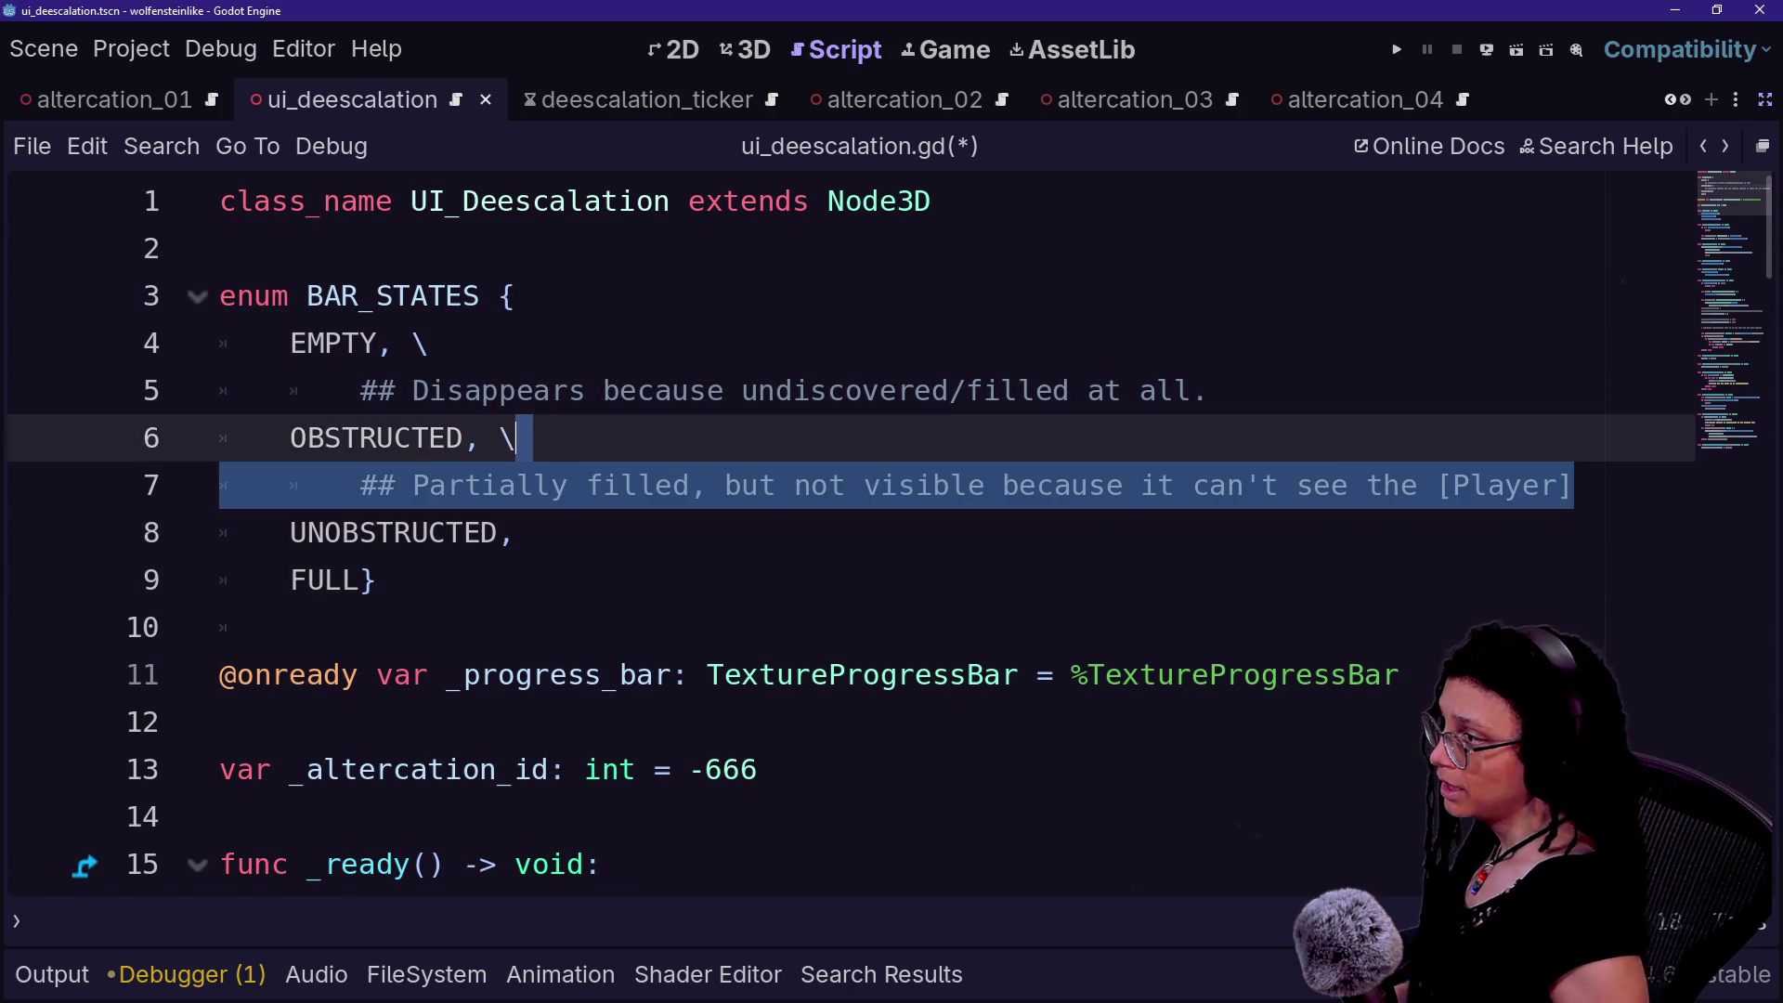
click(534, 532)
text(\)
key(Return)
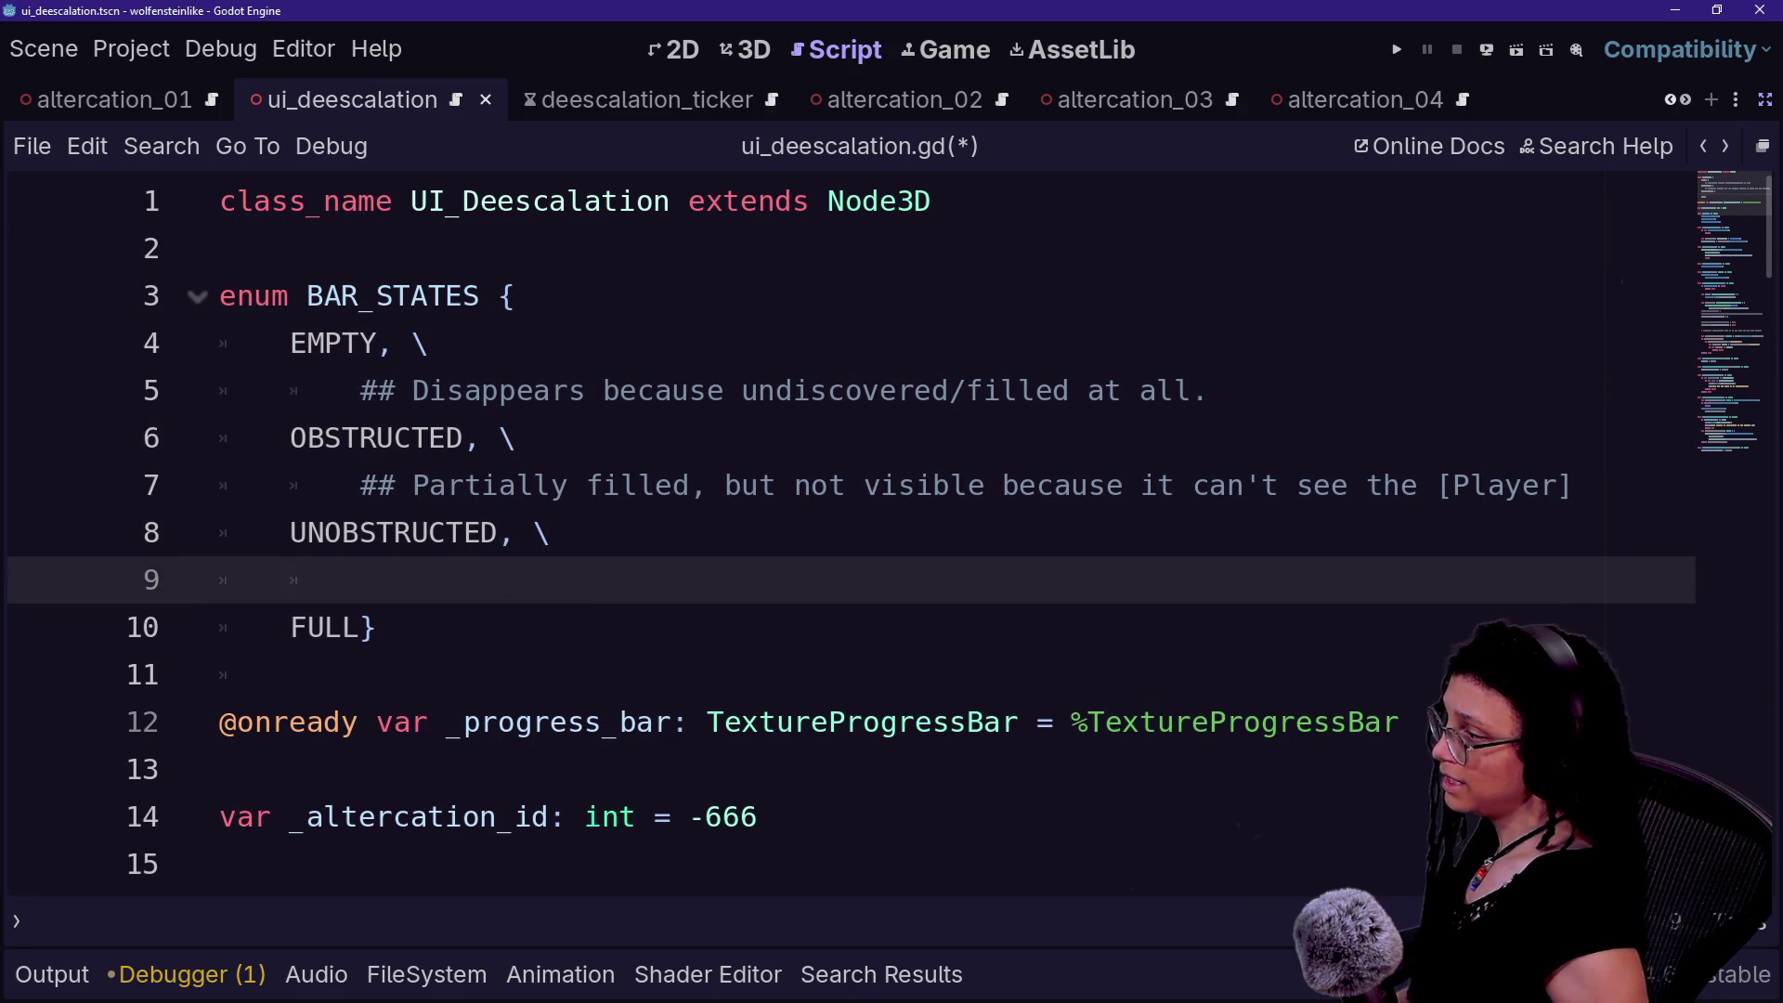
key(ctrl+v)
key(Up)
key(BackSpace)
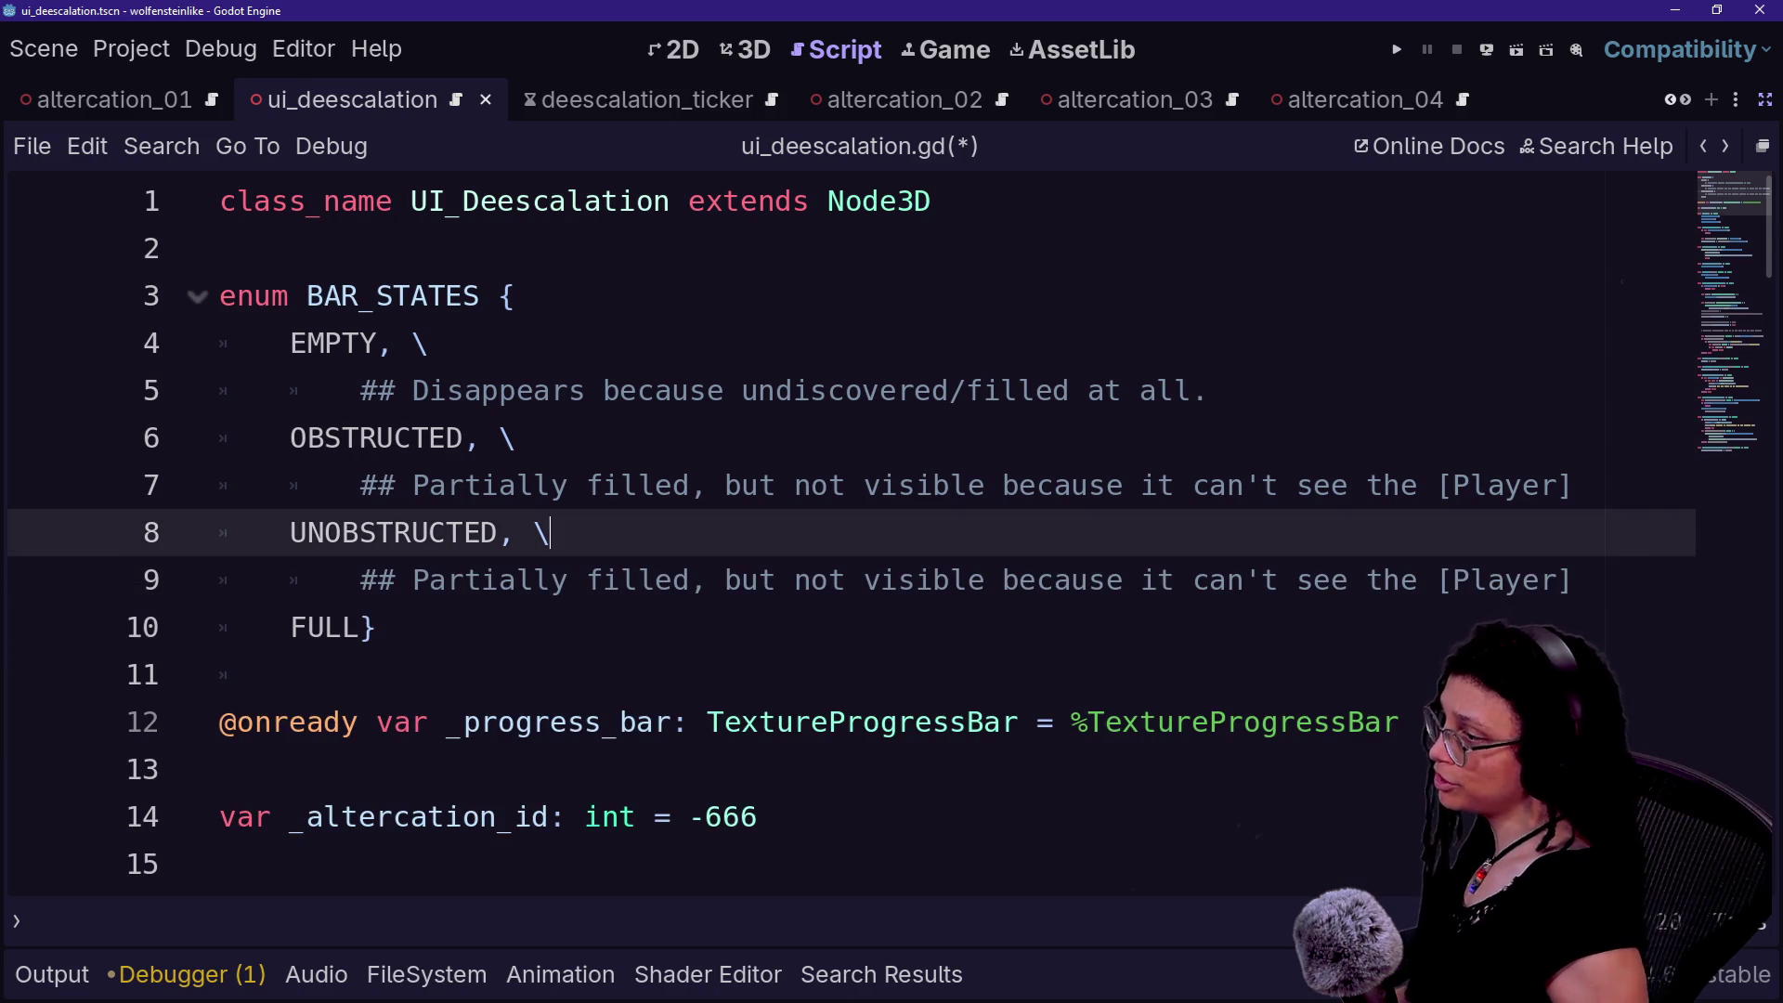
- Reword the UNOBSTRUCTED comment to say it is visible because it sees the [Player]
drag(691, 580, 830, 579)
text(and)
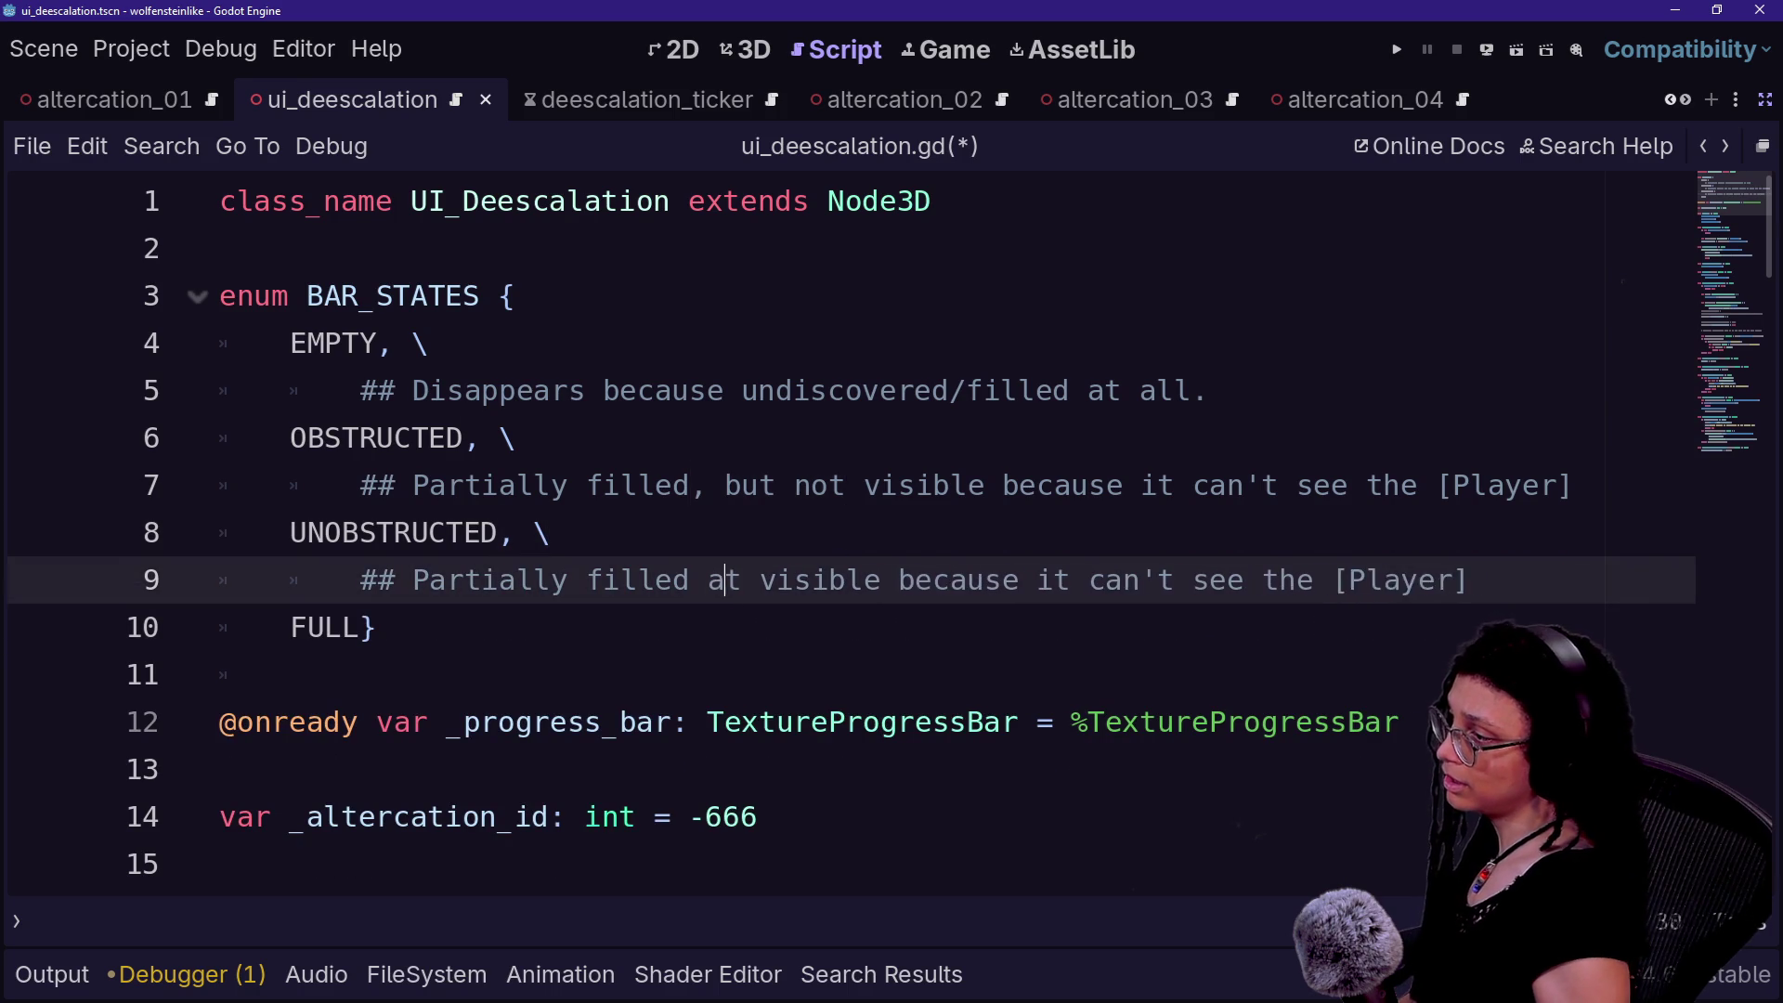
key(Delete)
drag(1071, 580, 1281, 579)
key(BackSpace)
key(BackSpace)
text(sees)
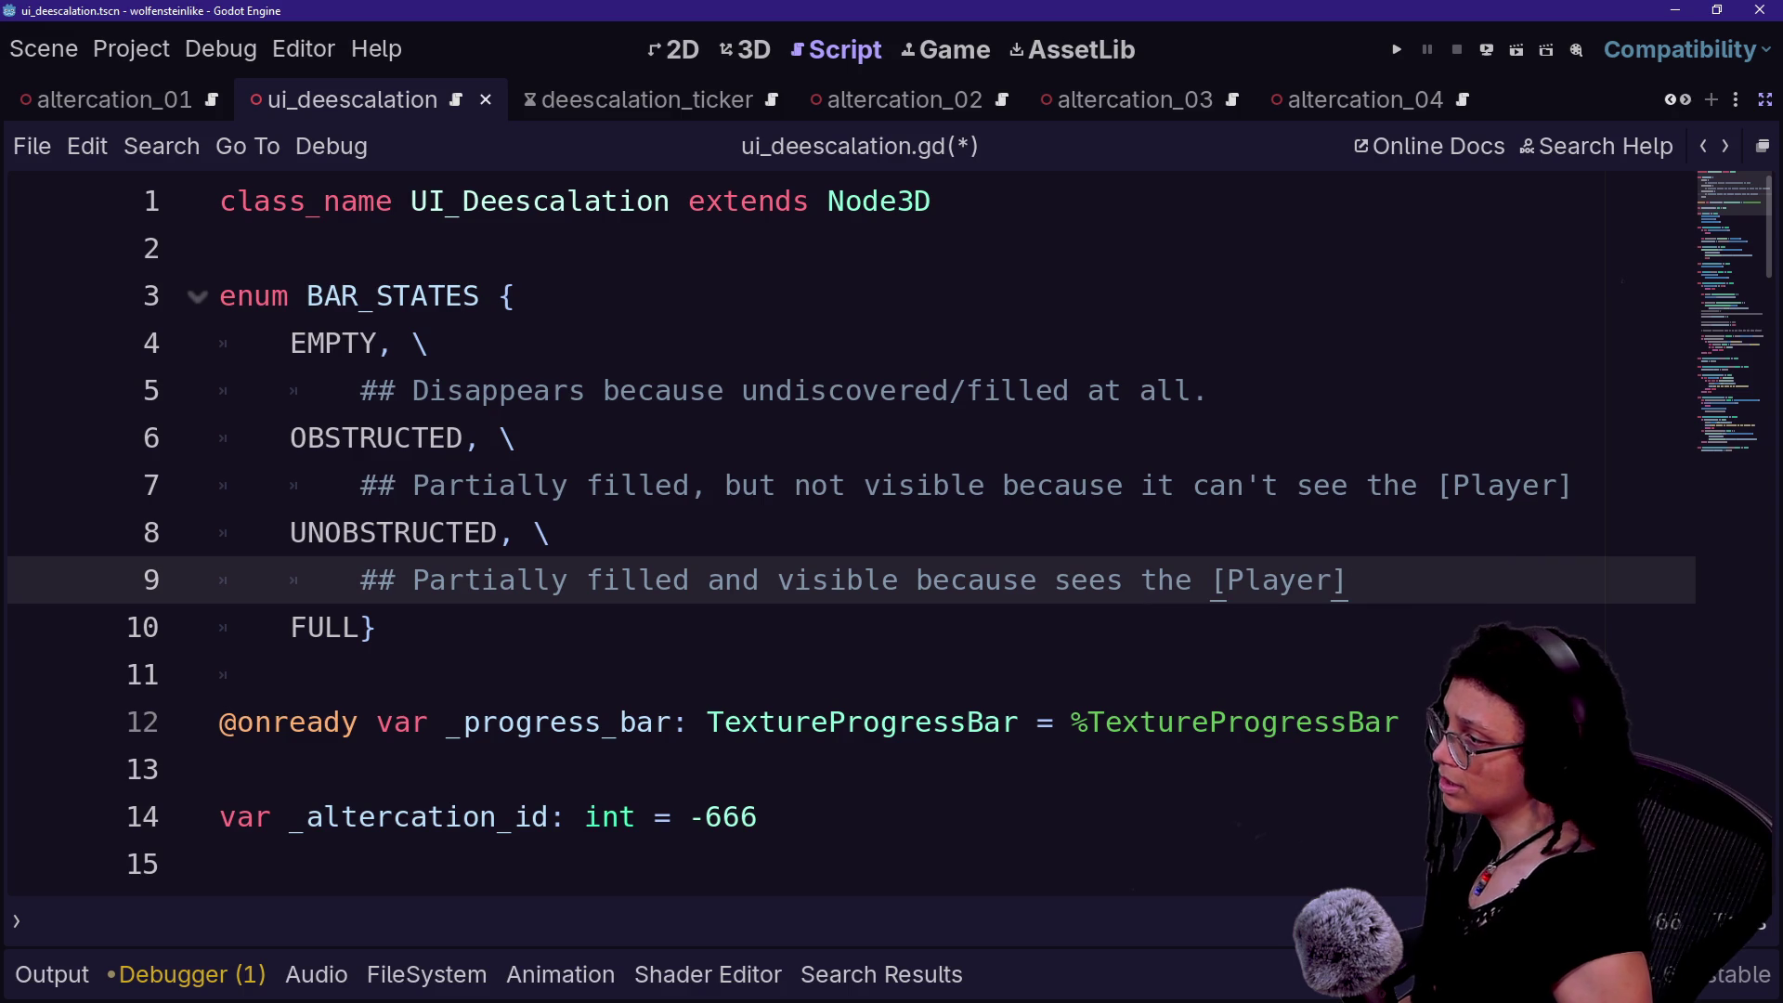
- Move the closing brace to its own line and paste a comment copy under FULL
click(290, 674)
click(377, 626)
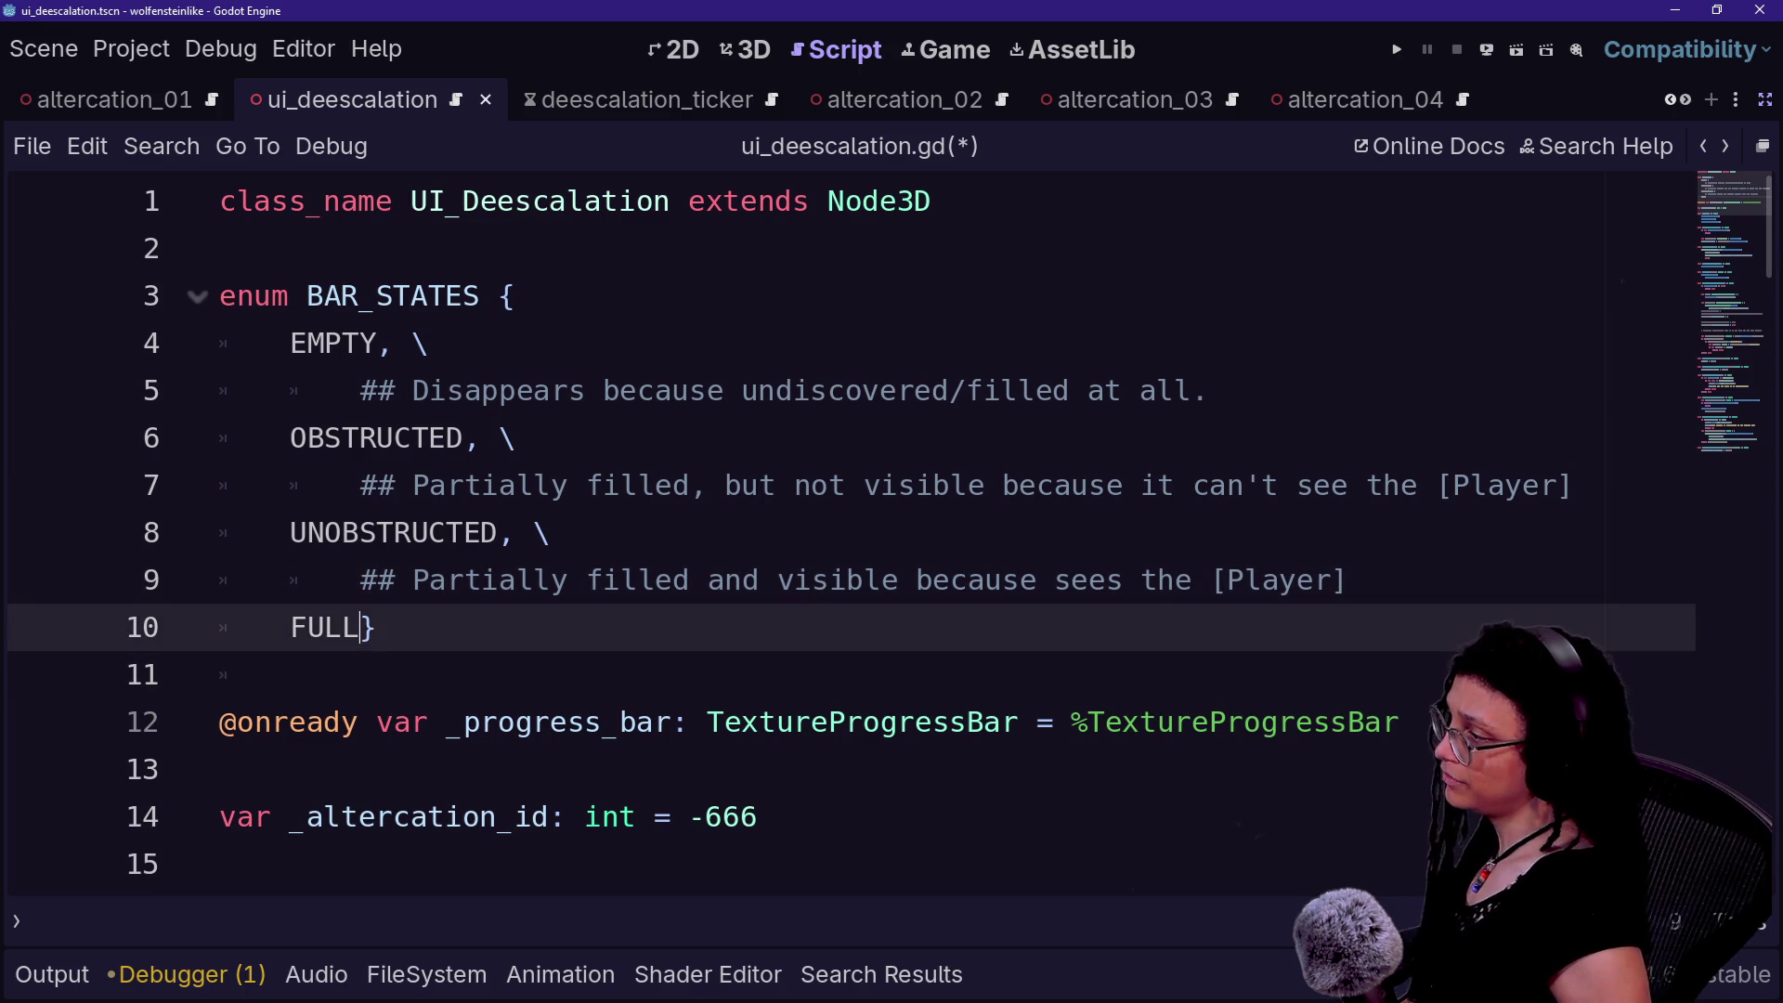
key(Return)
click(360, 627)
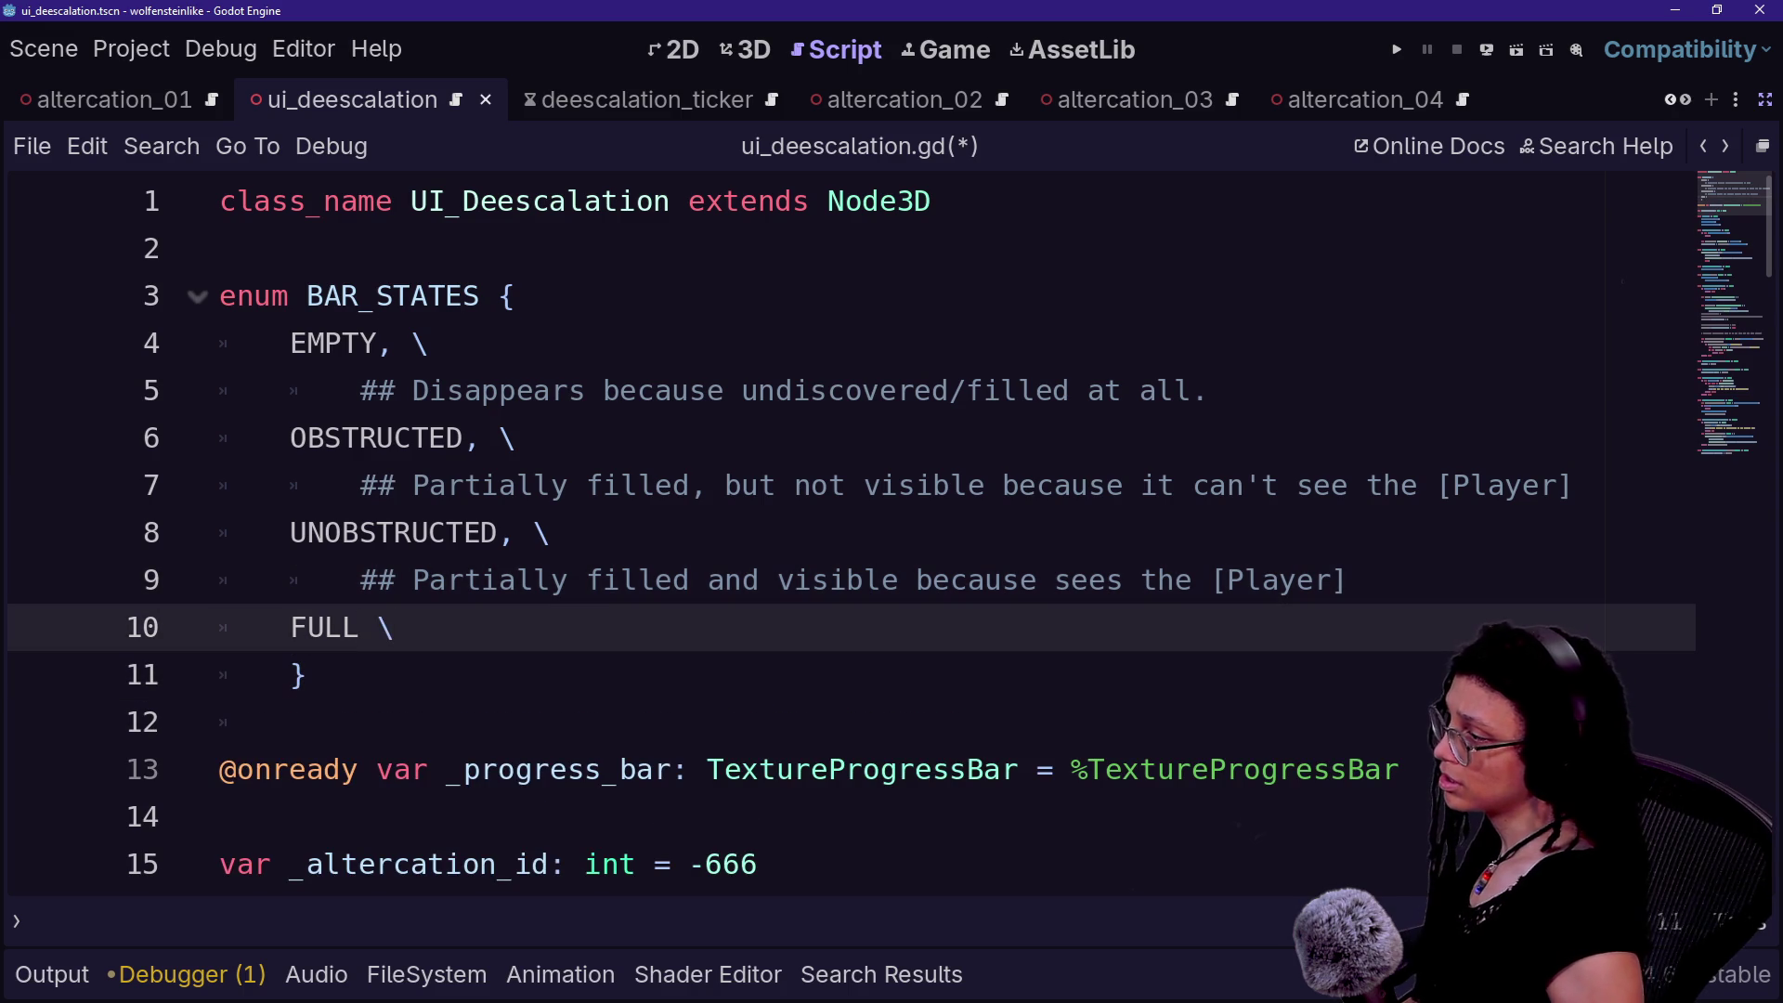
key(Return)
key(ctrl+v)
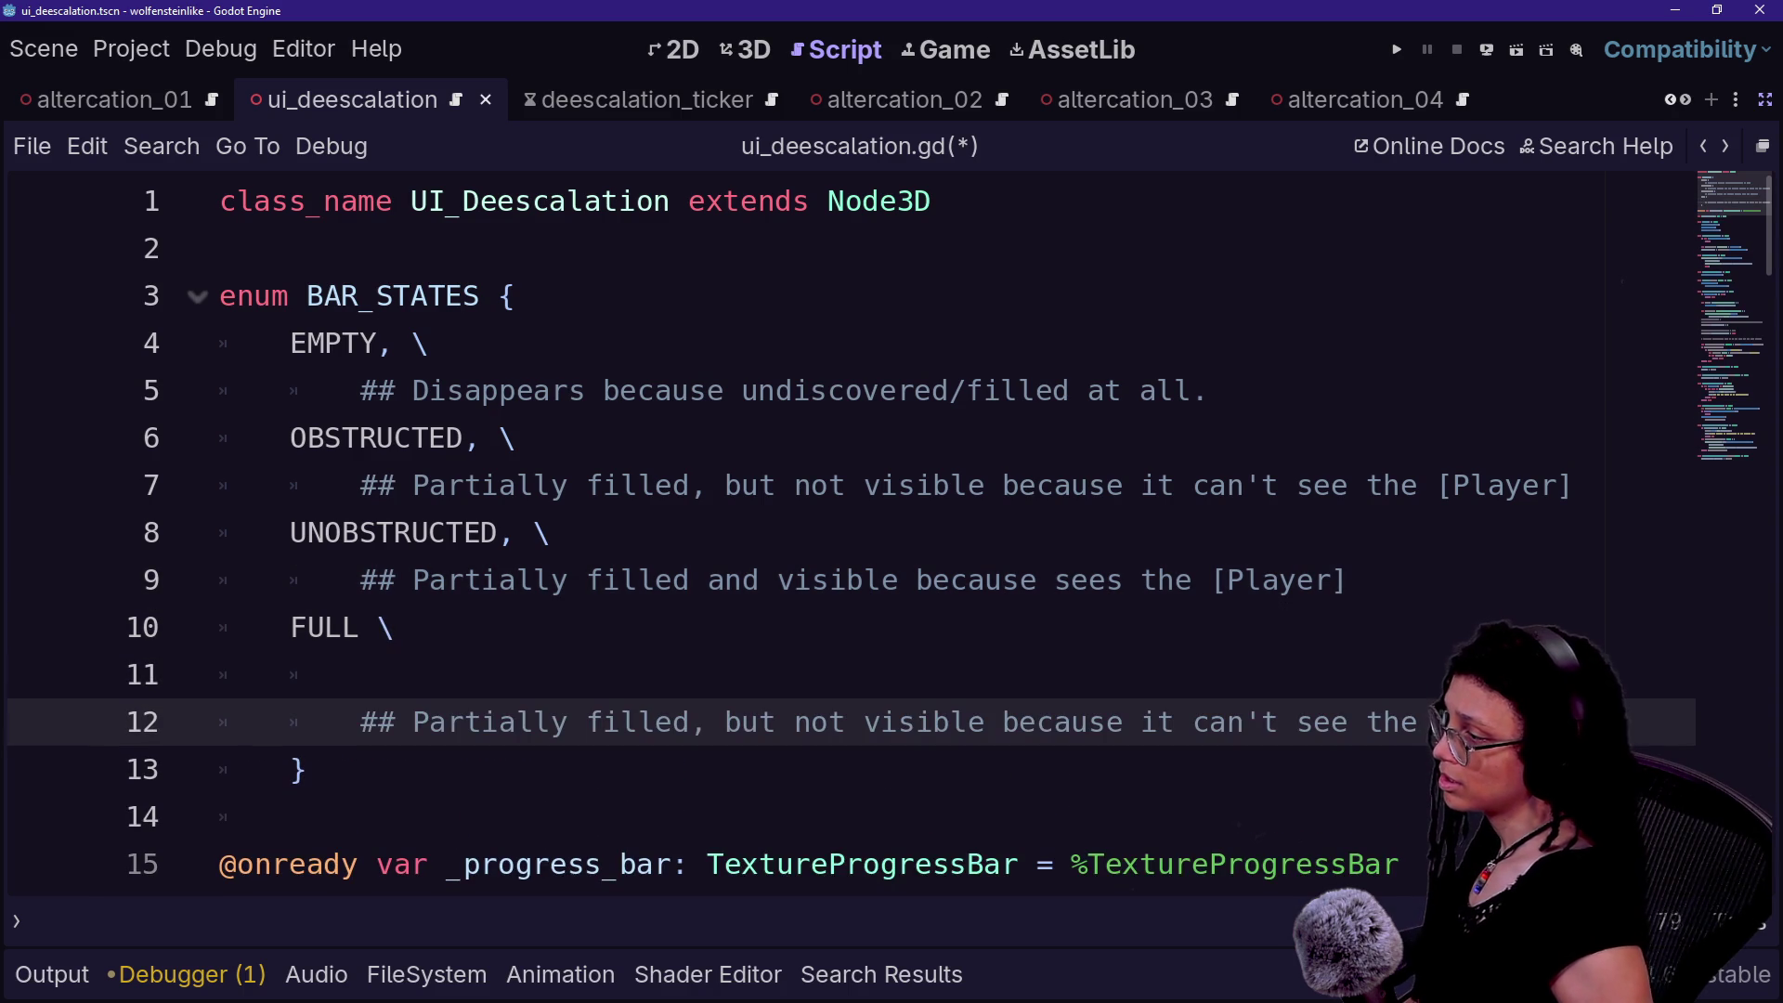
key(BackSpace)
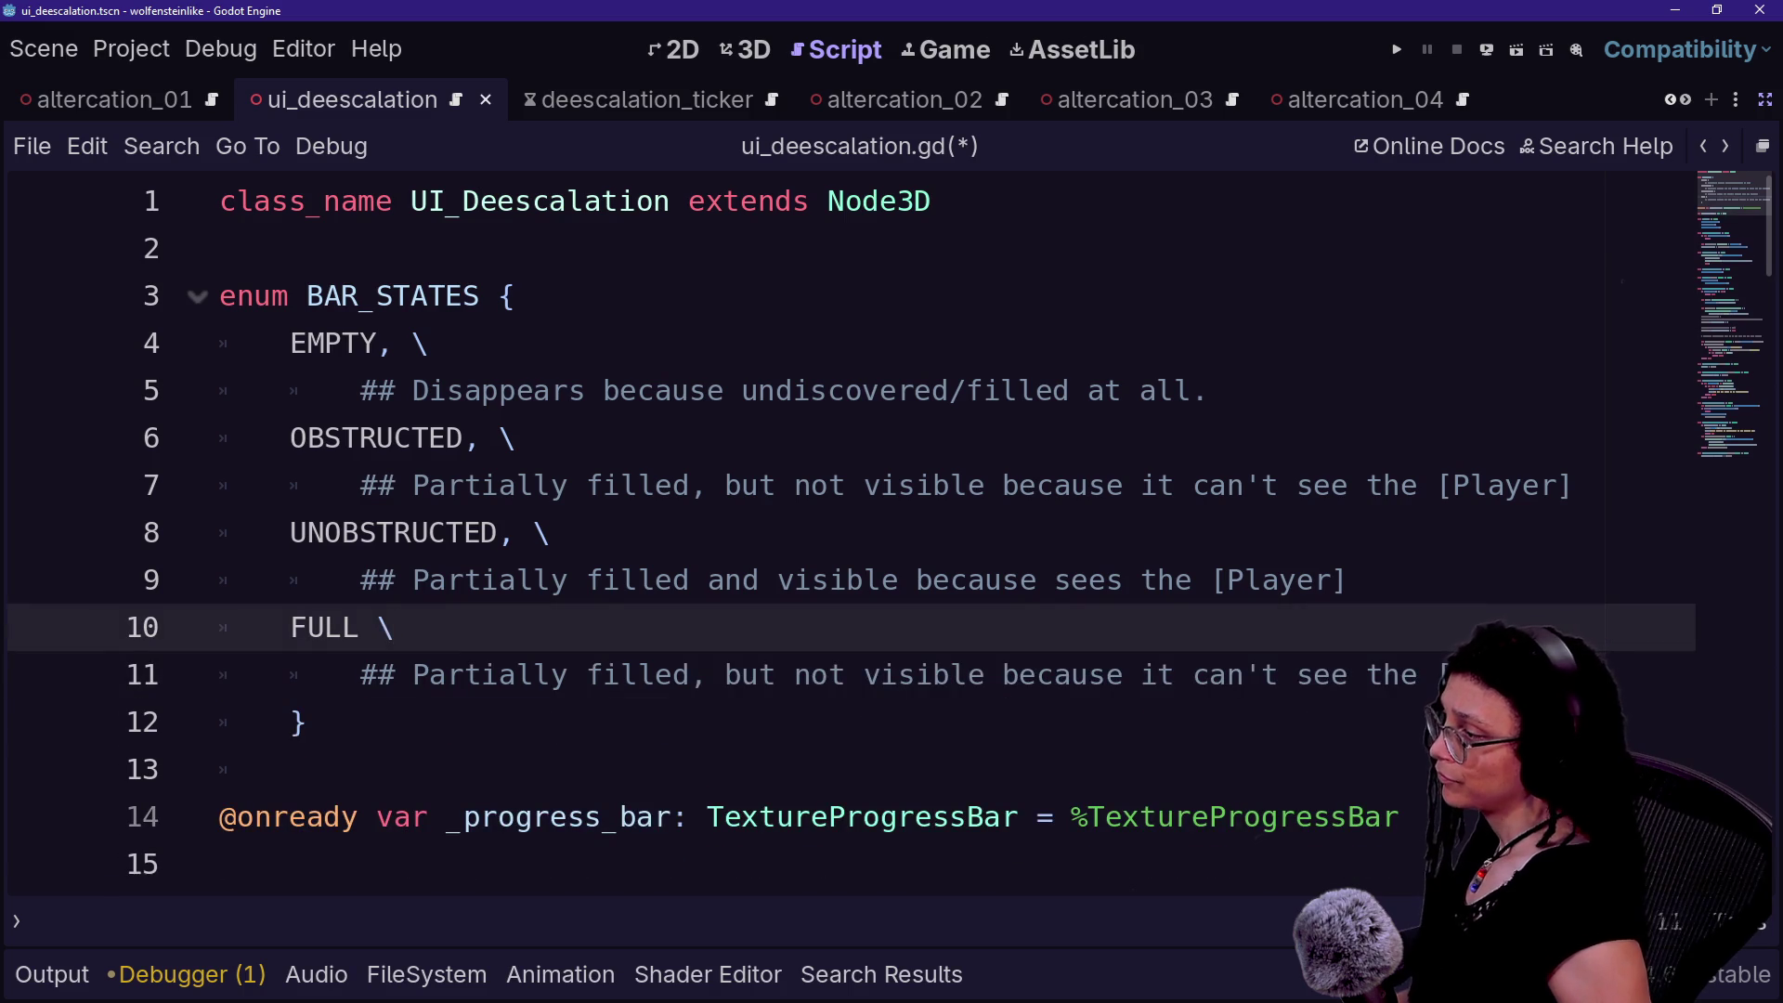
- Start the FULL comment with 'Totally filled and' in place of the old wording
drag(412, 674, 707, 674)
text(Total)
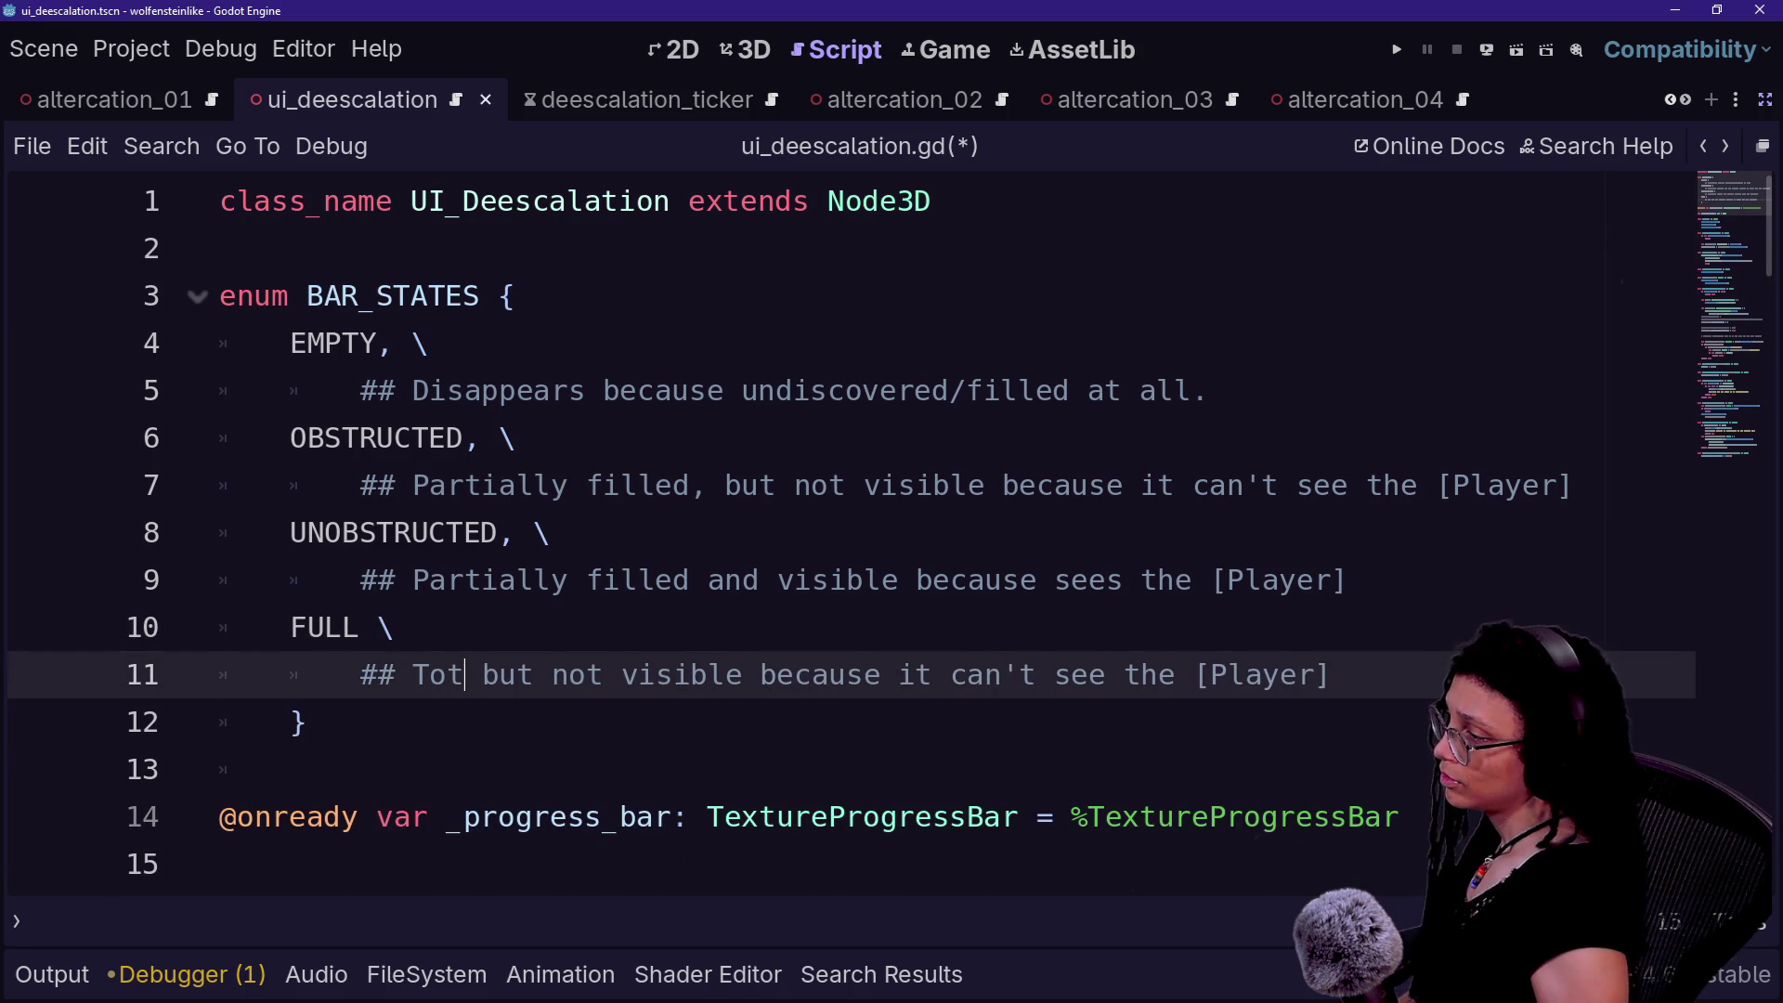
text(ly filled,)
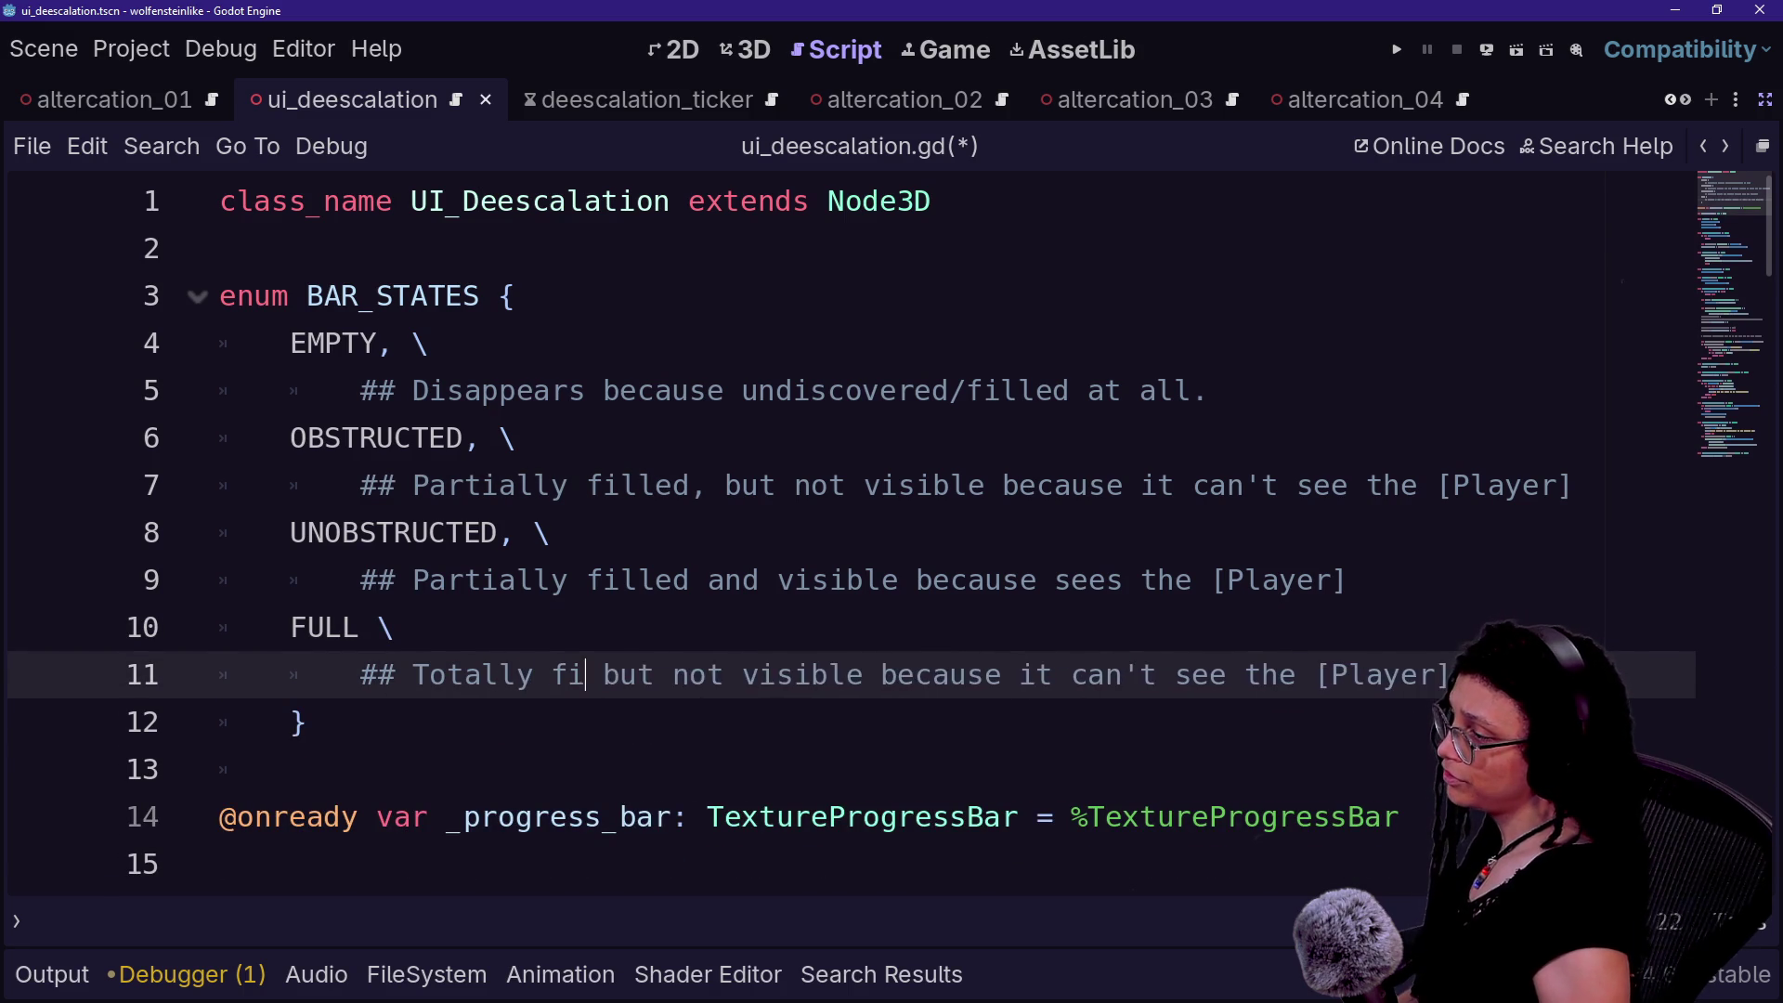
key(BackSpace)
text(and)
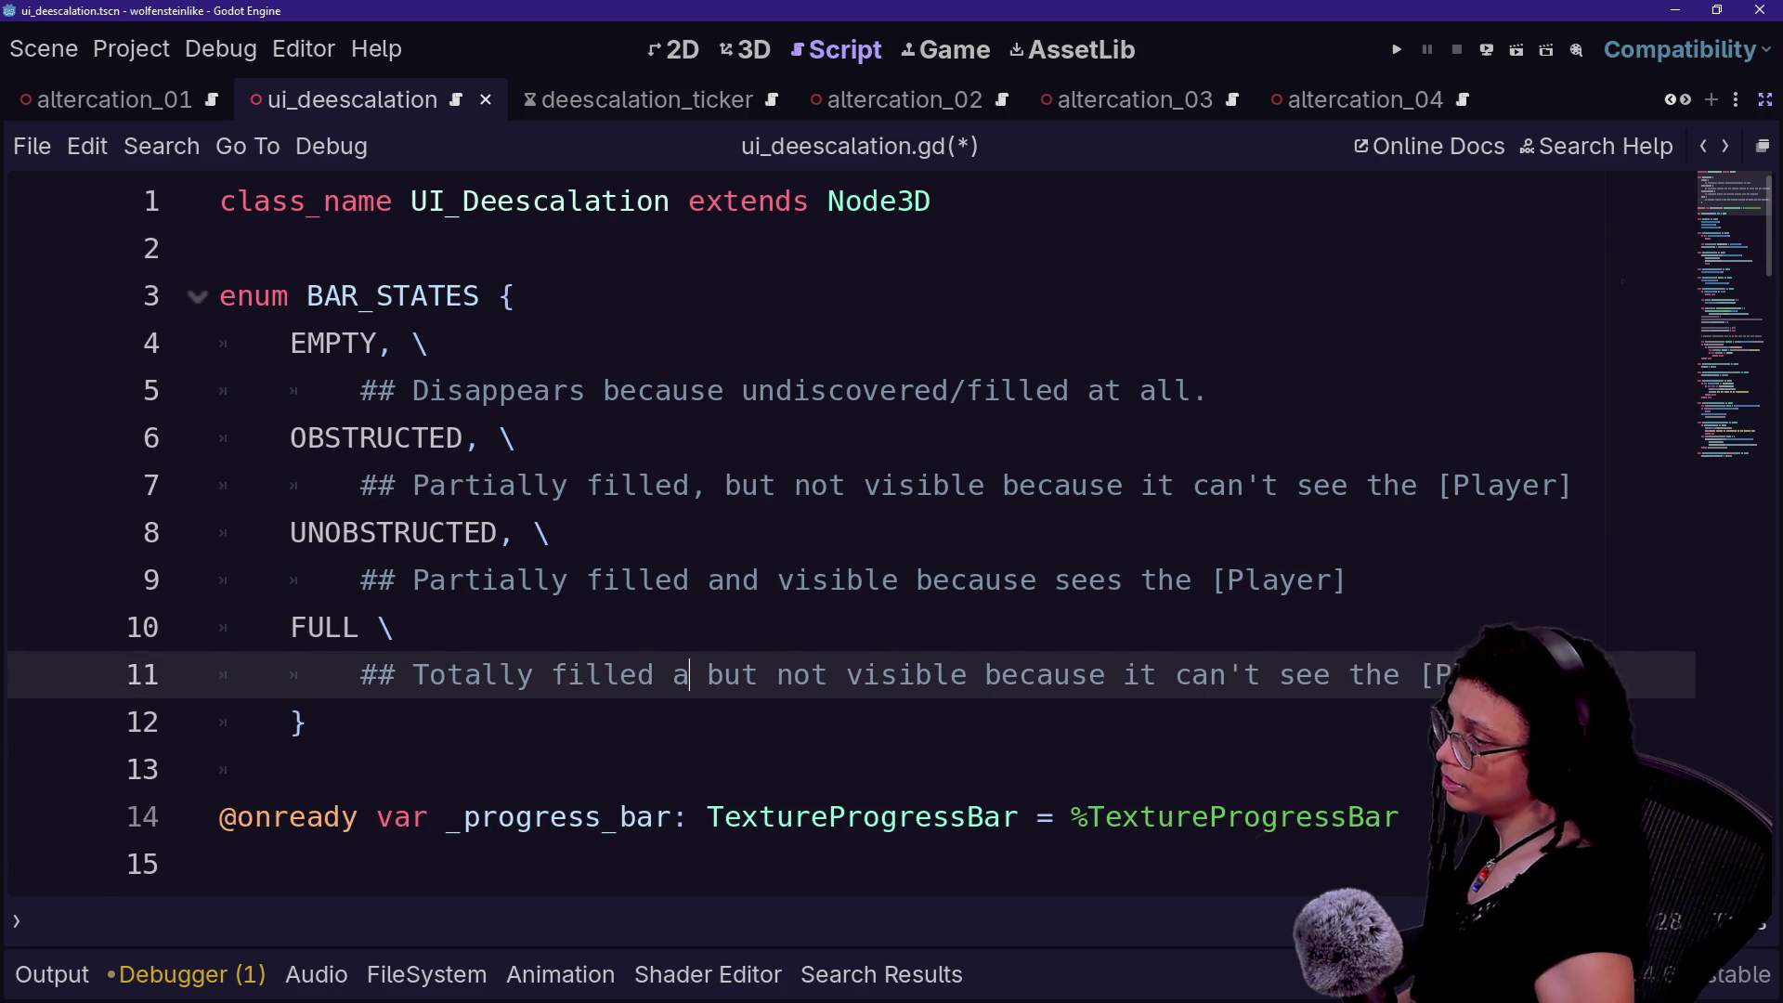
key(ctrl+shift+Right)
key(Delete)
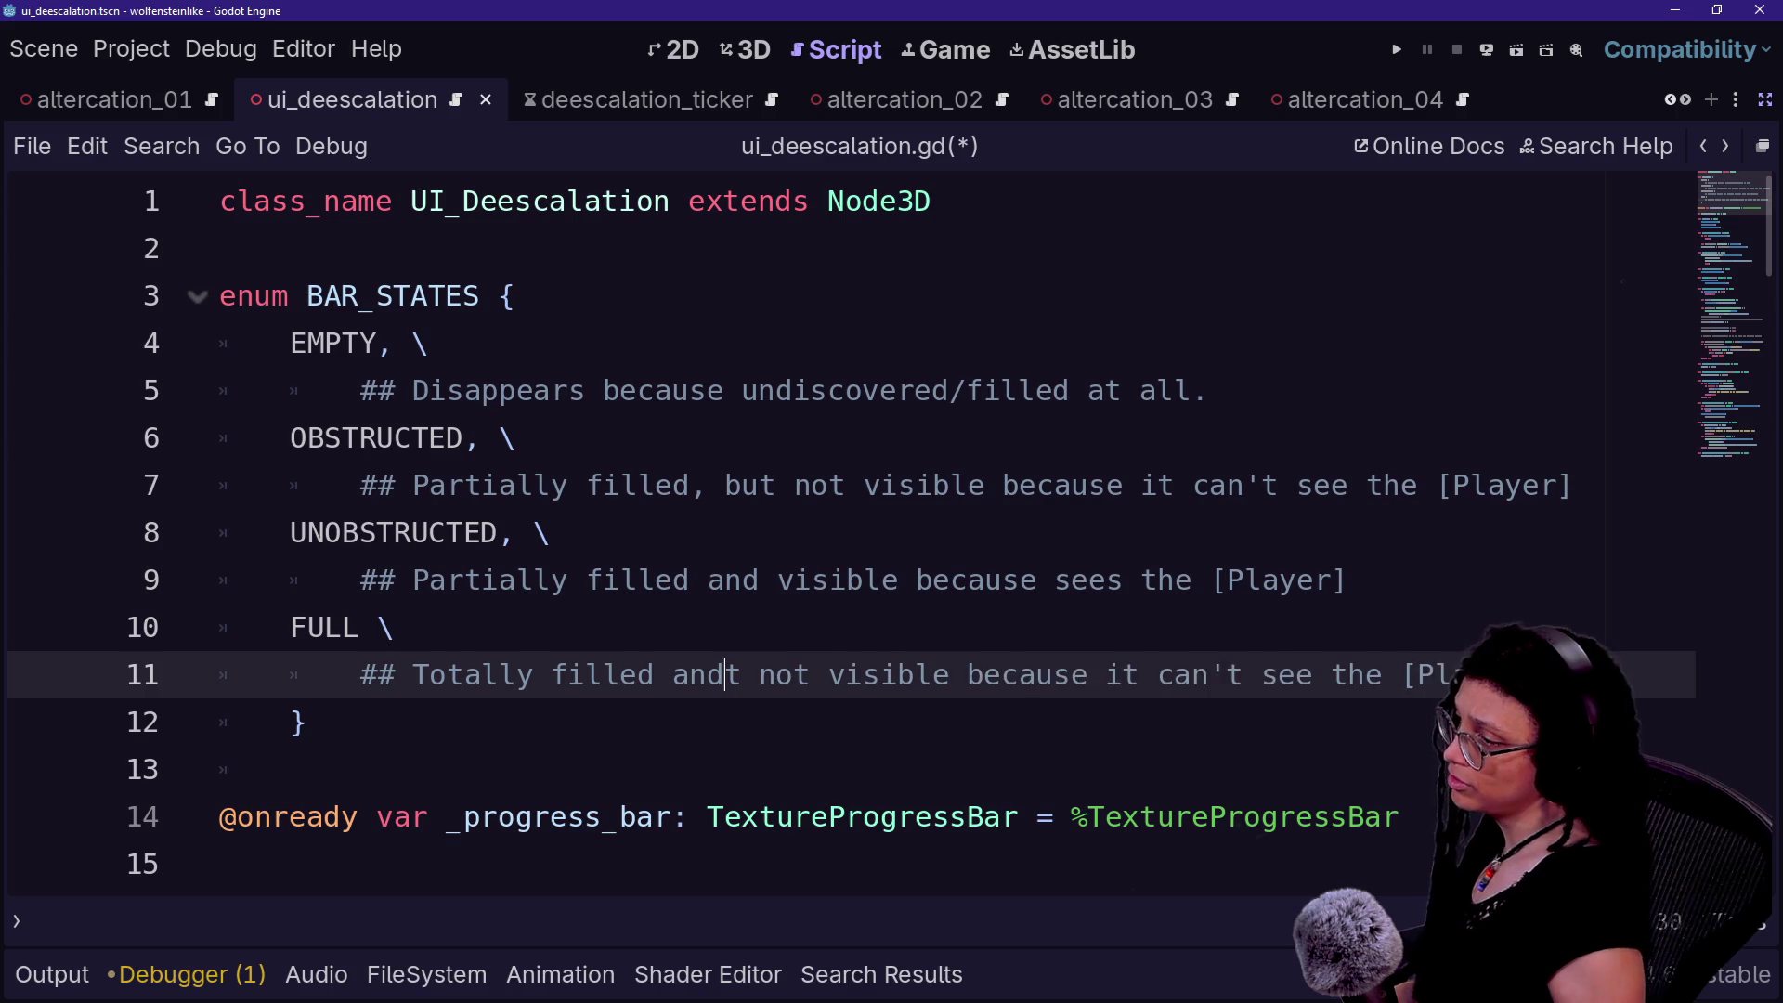
- Replace the FULL comment's reason with 'it is not needed anymore' and save
key(ctrl+Right)
key(ctrl+Right)
key(ctrl+Right)
key(Right)
key(shift+End)
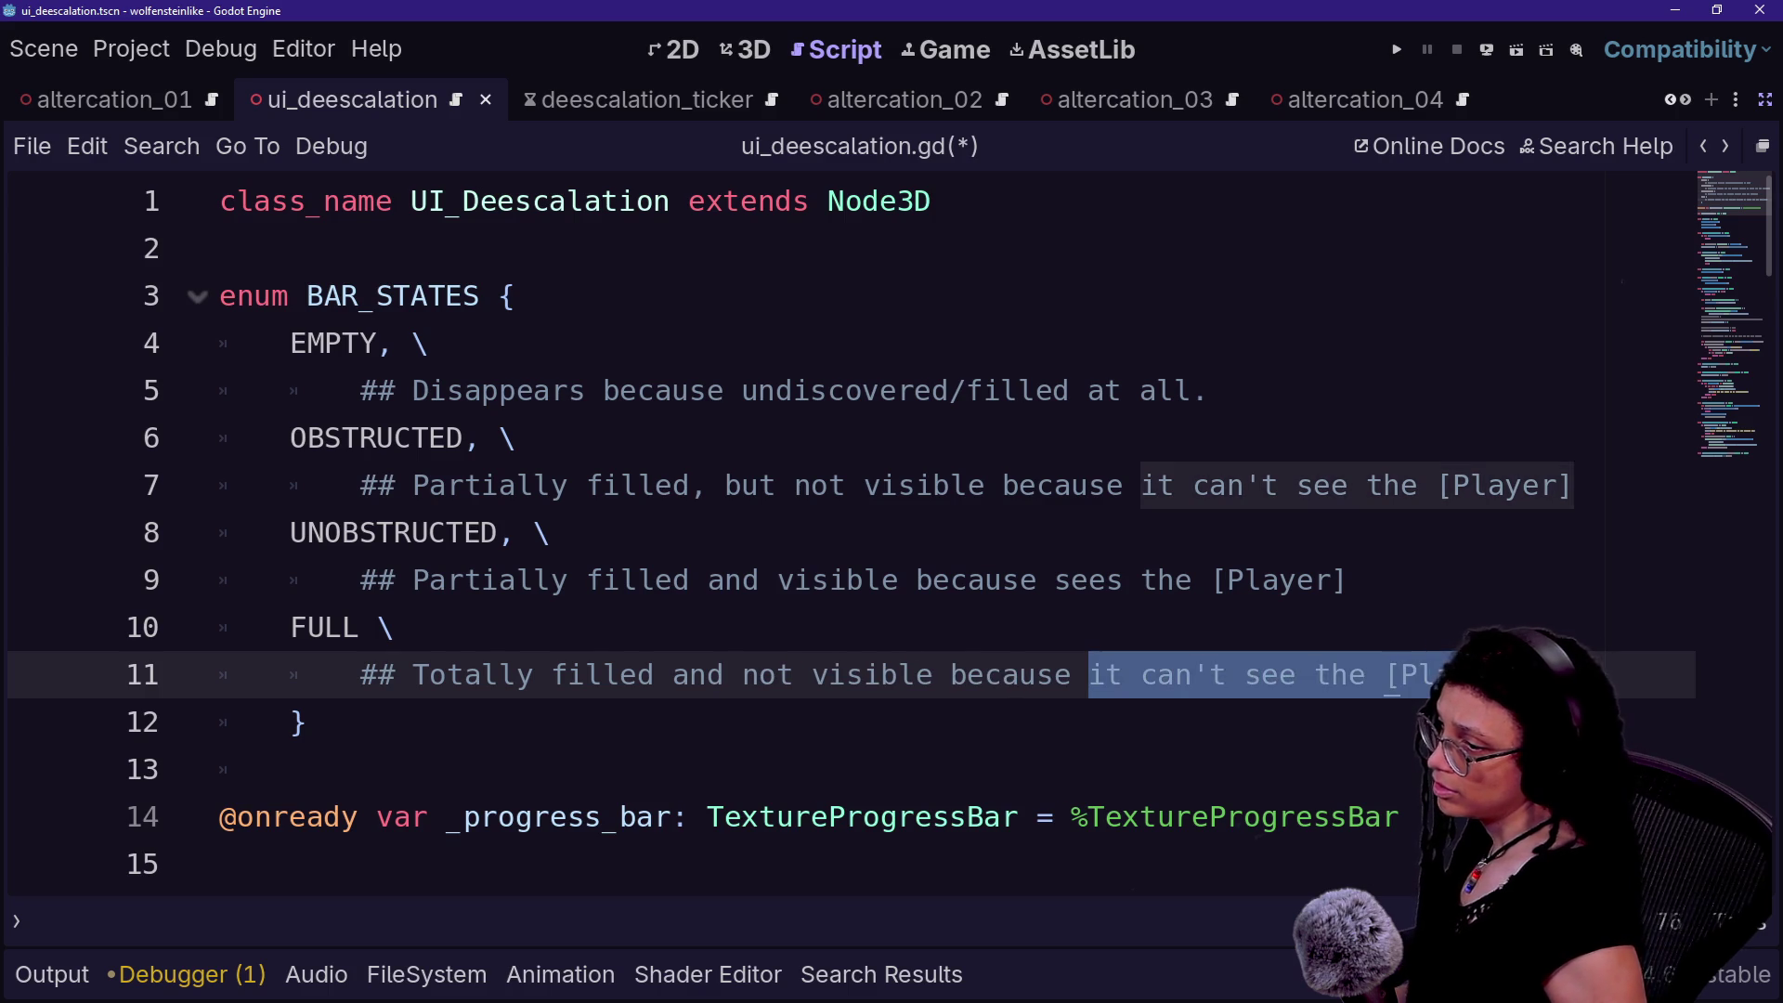
key(Delete)
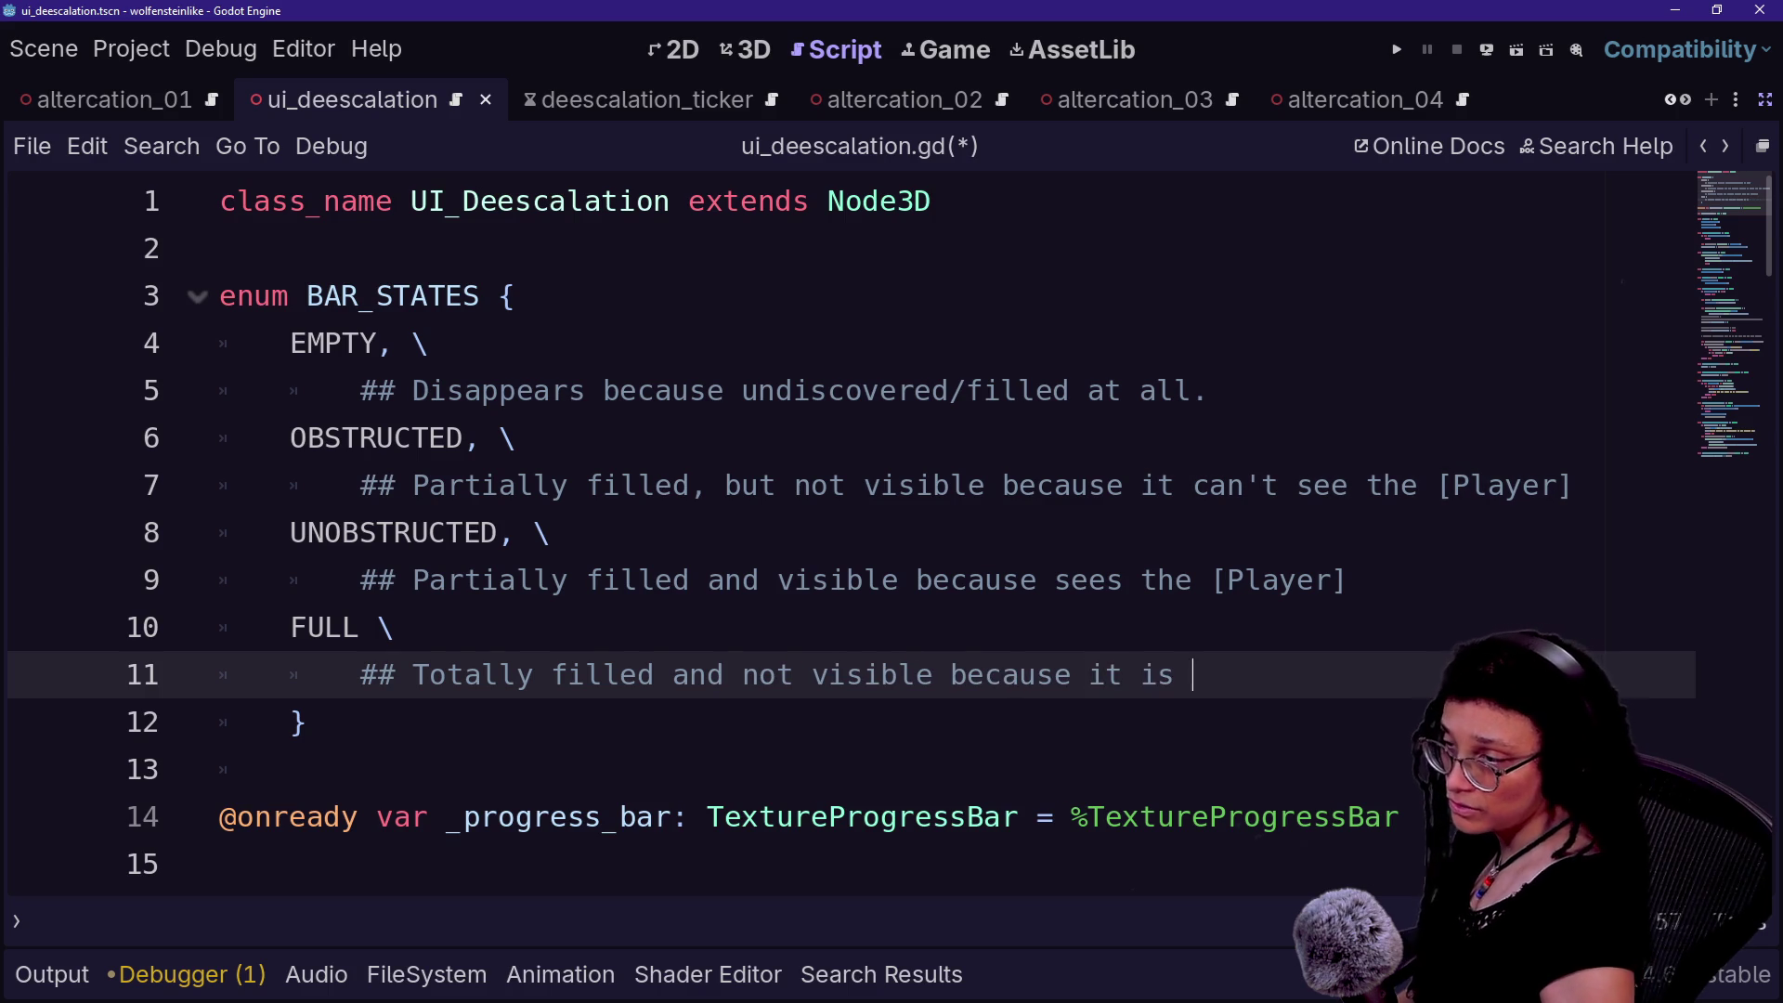
text(not needed anym)
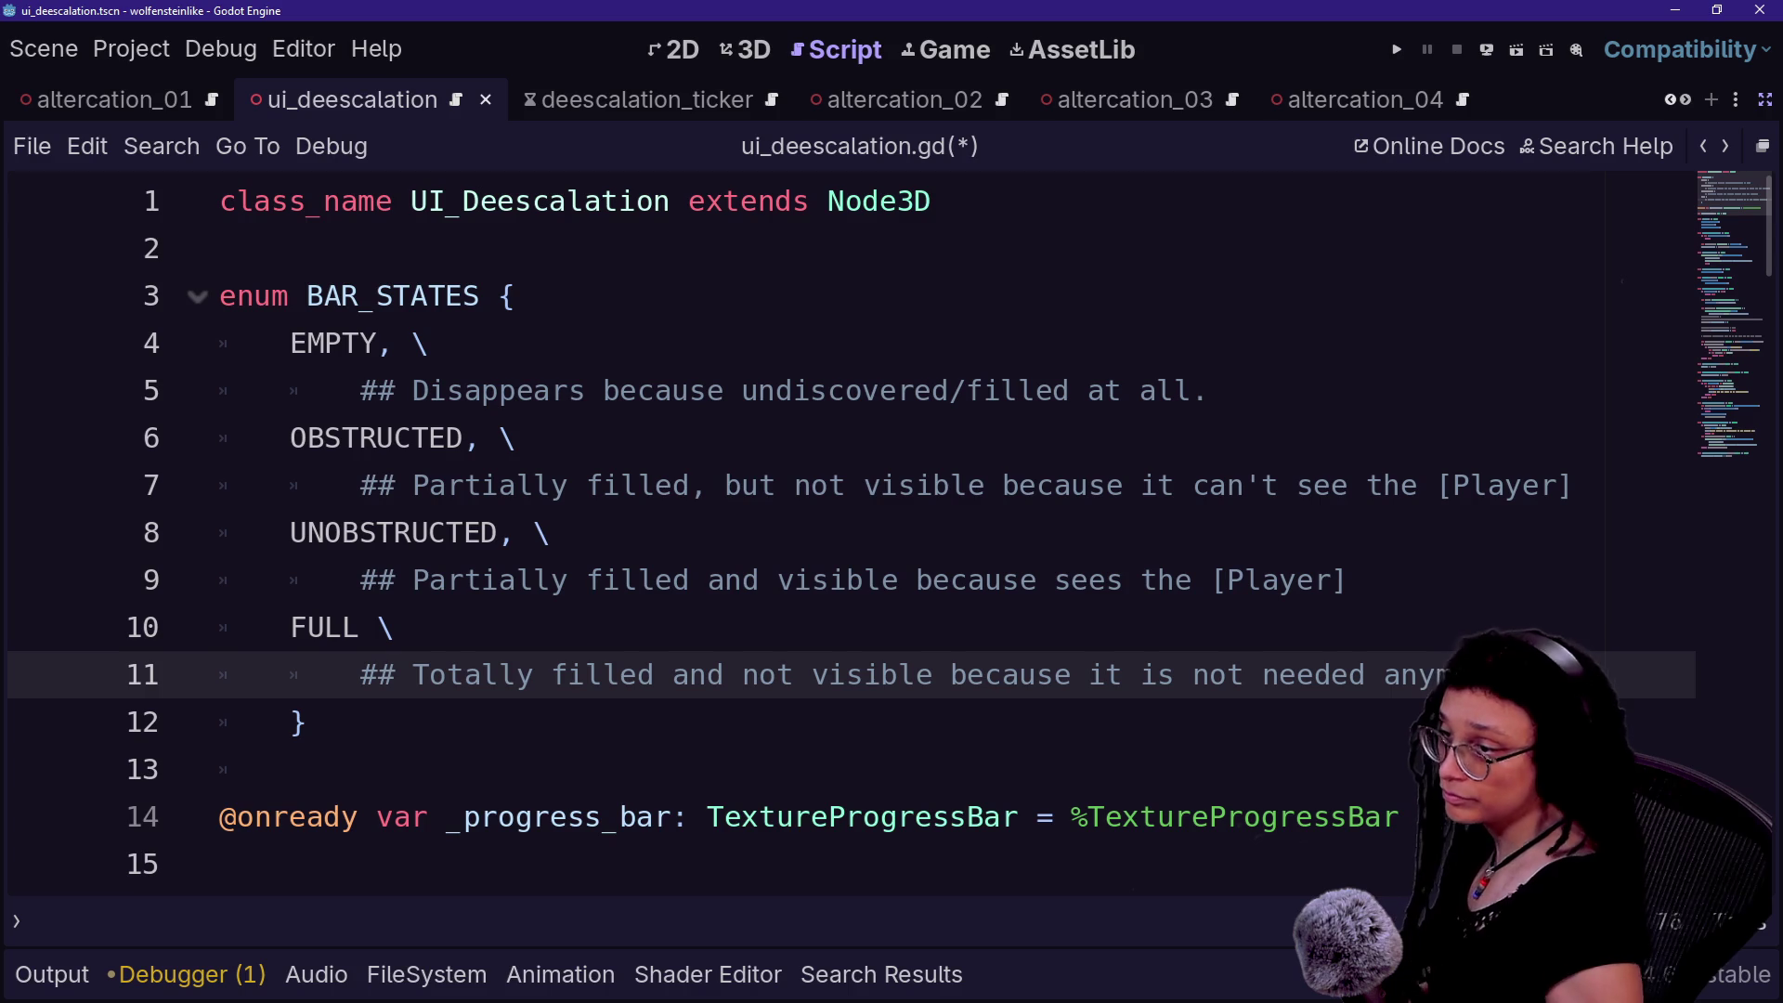
key(ctrl+s)
click(395, 627)
click(500, 674)
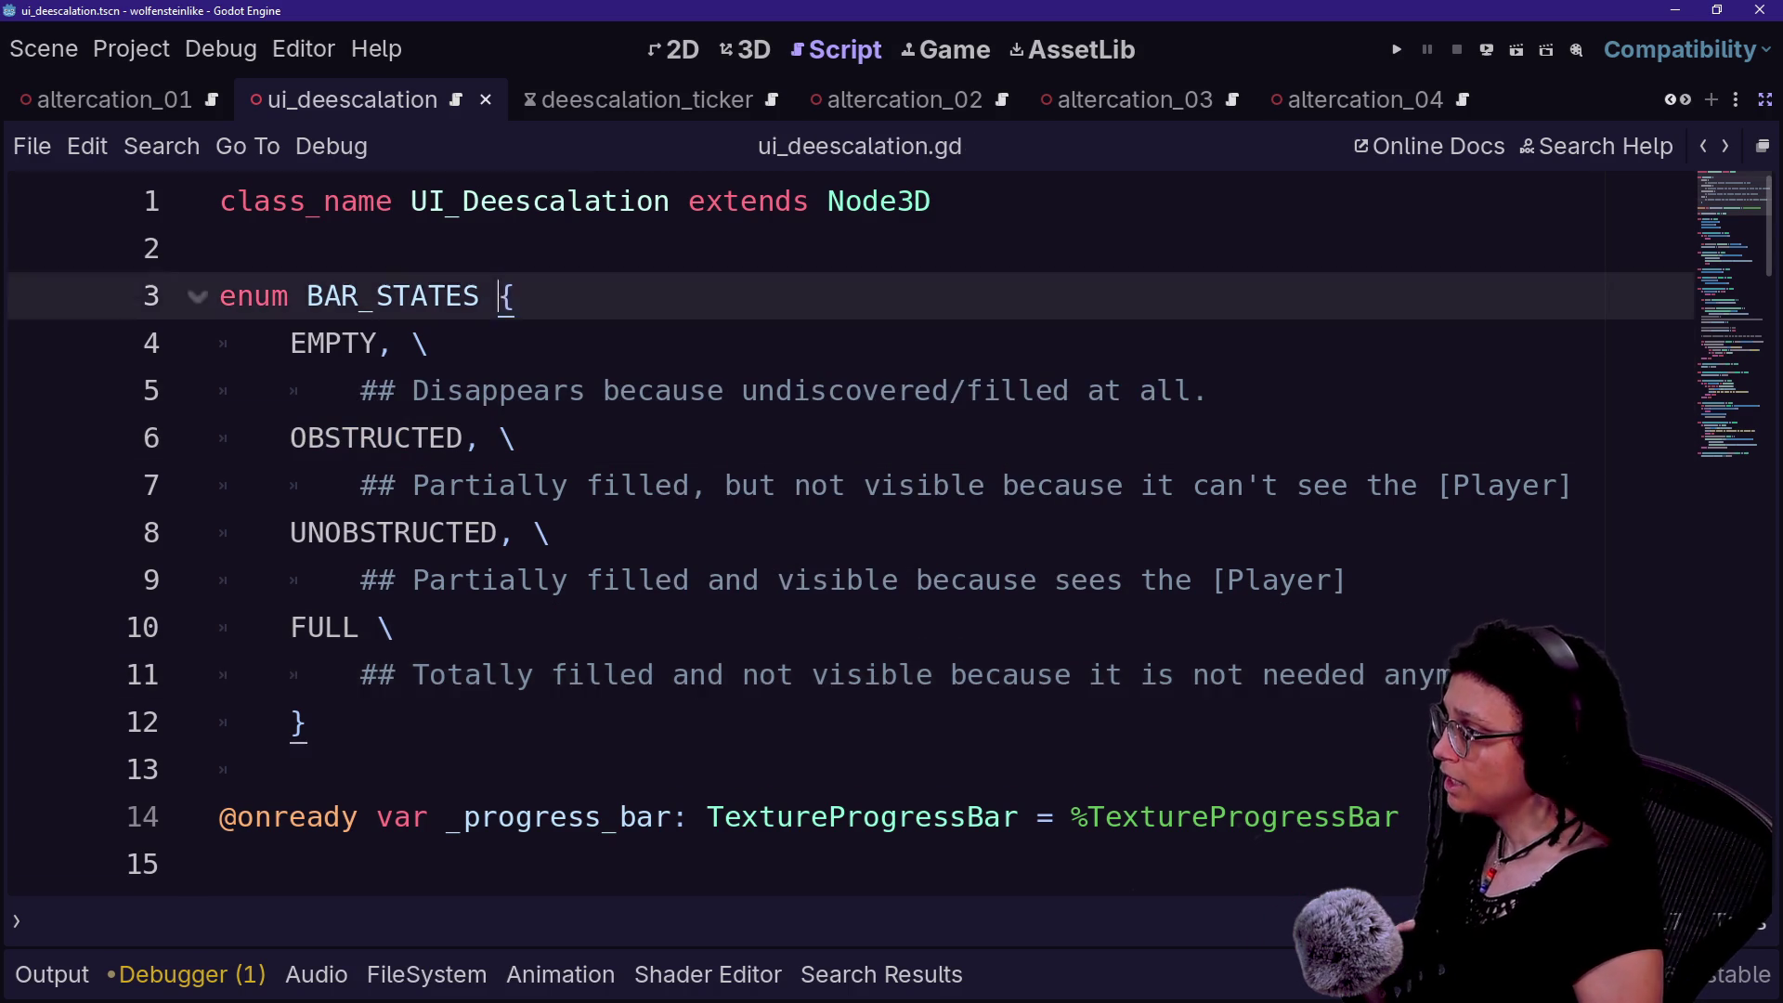
click(291, 769)
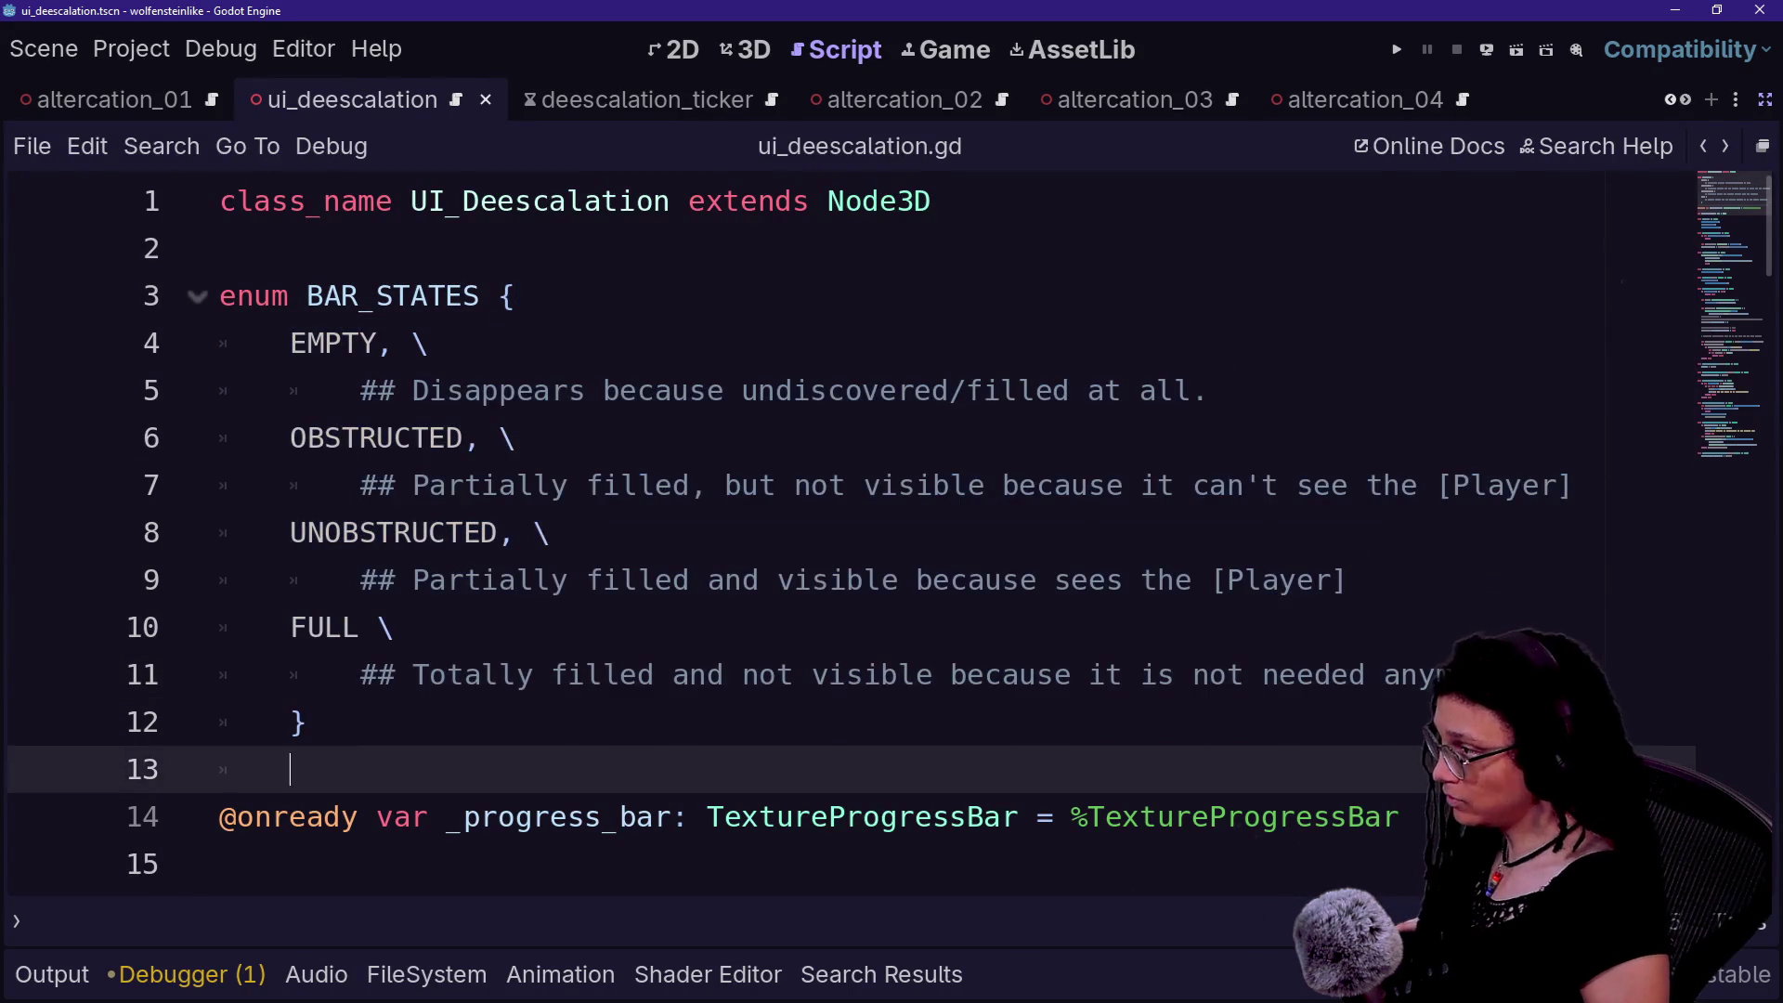
- Add blank lines after the 'return true' line to make room for a new function
key(Down)
key(Down)
key(Down)
key(Up)
key(Up)
key(Up)
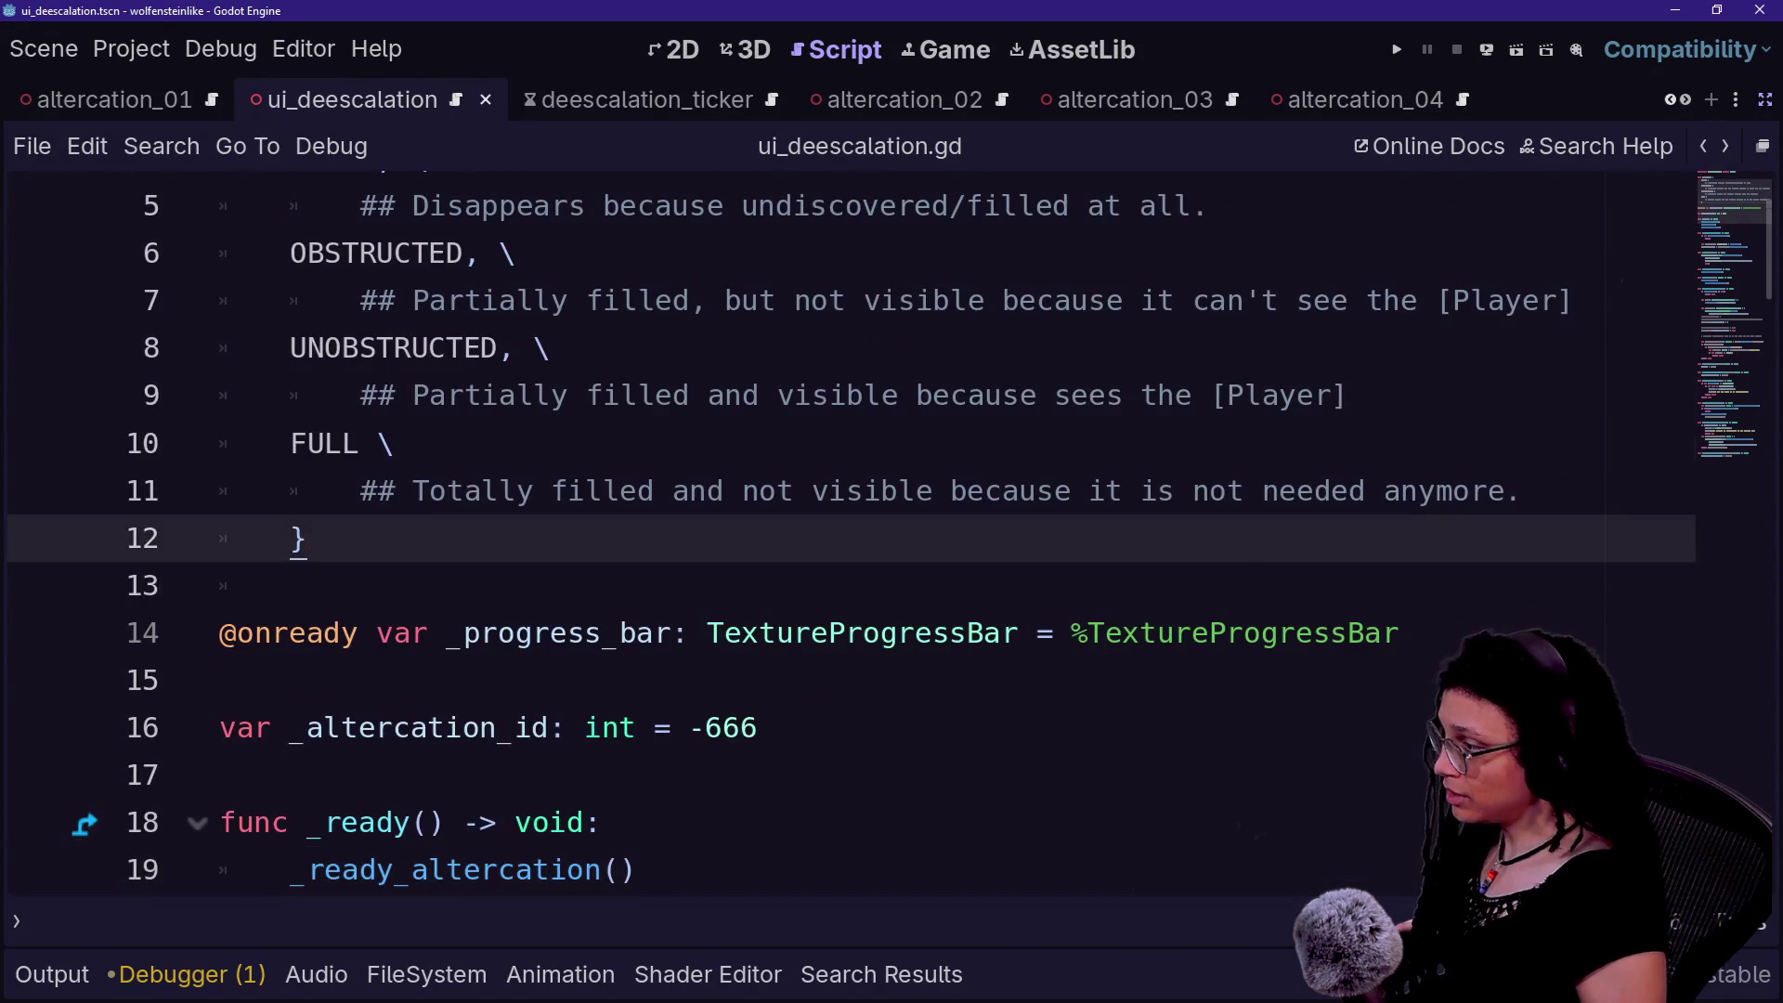
scroll(853, 532, down, 2)
scroll(852, 533, down, 4)
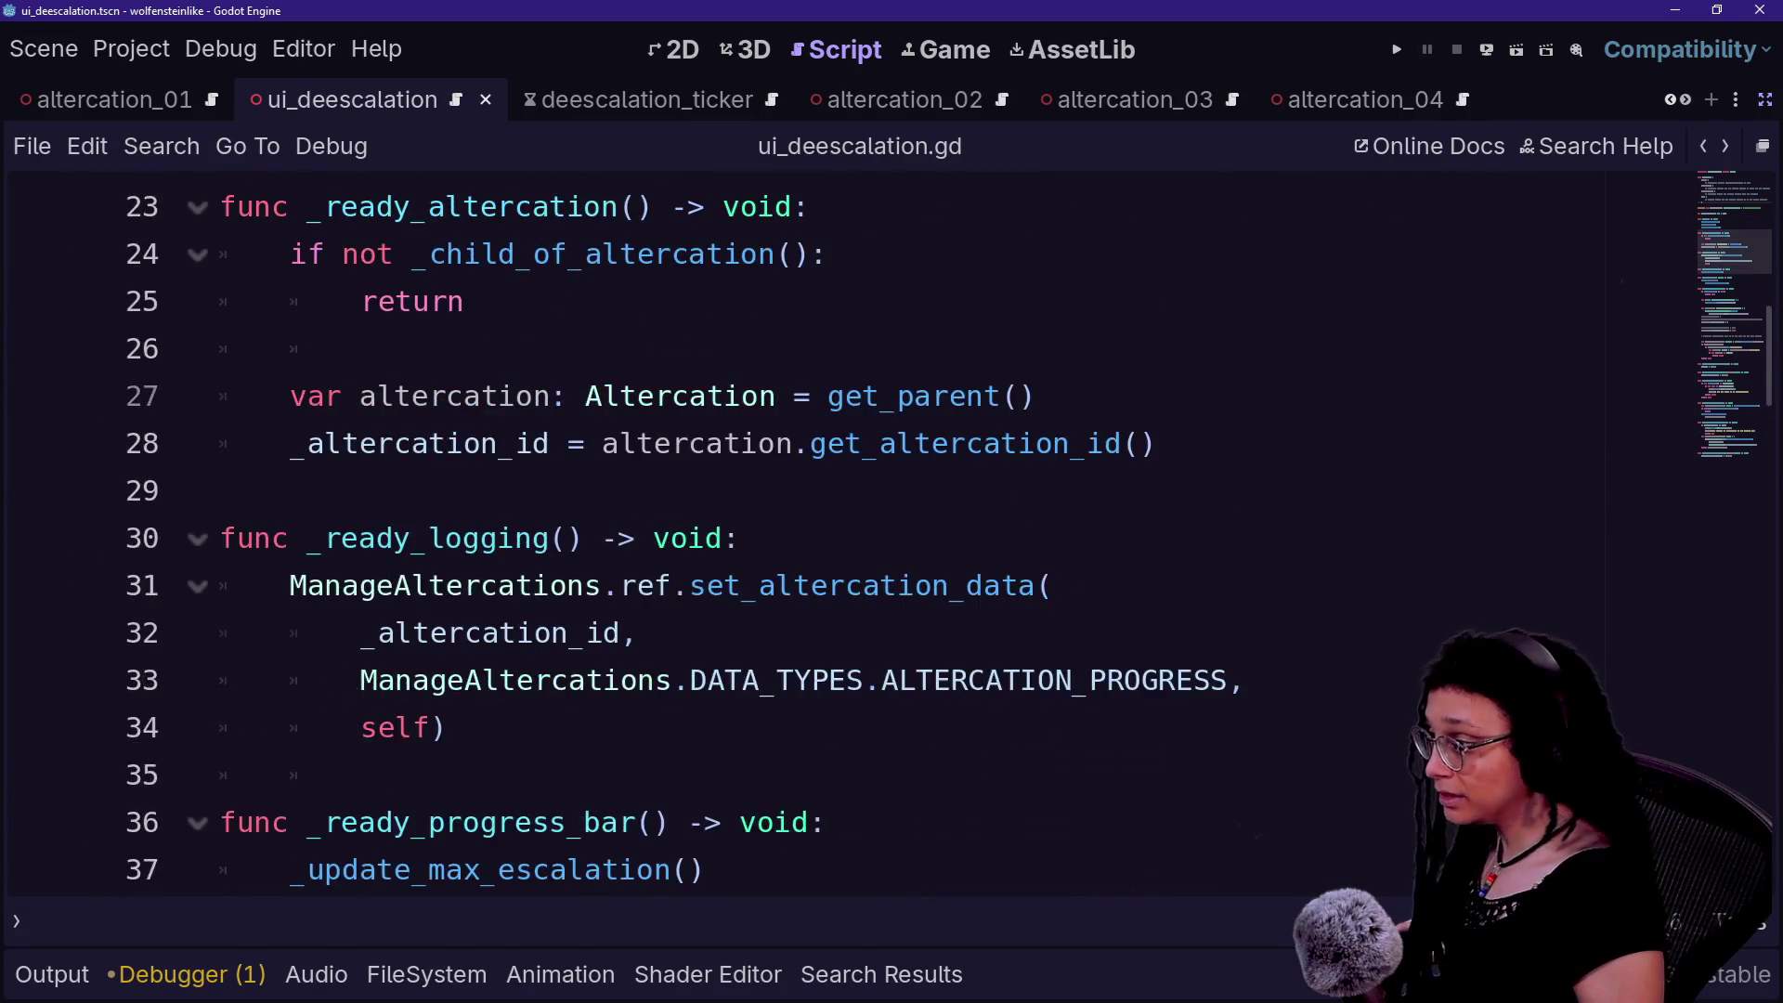
scroll(852, 532, down, 9)
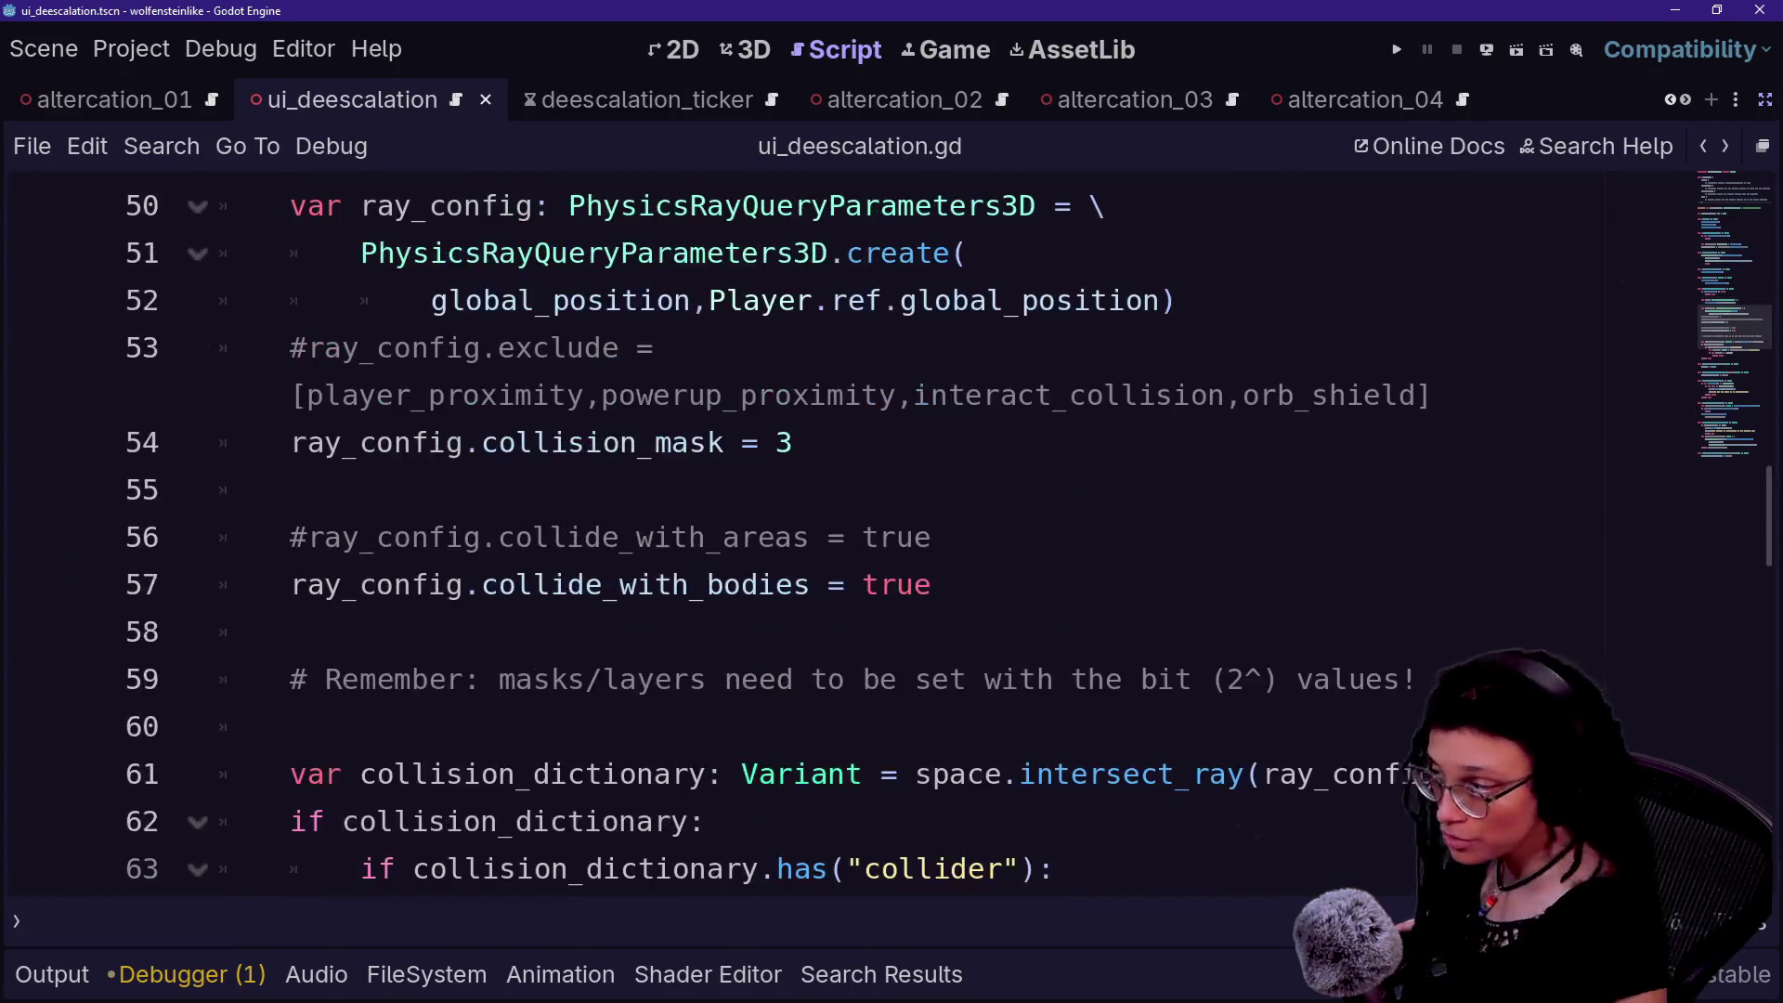
scroll(852, 532, down, 5)
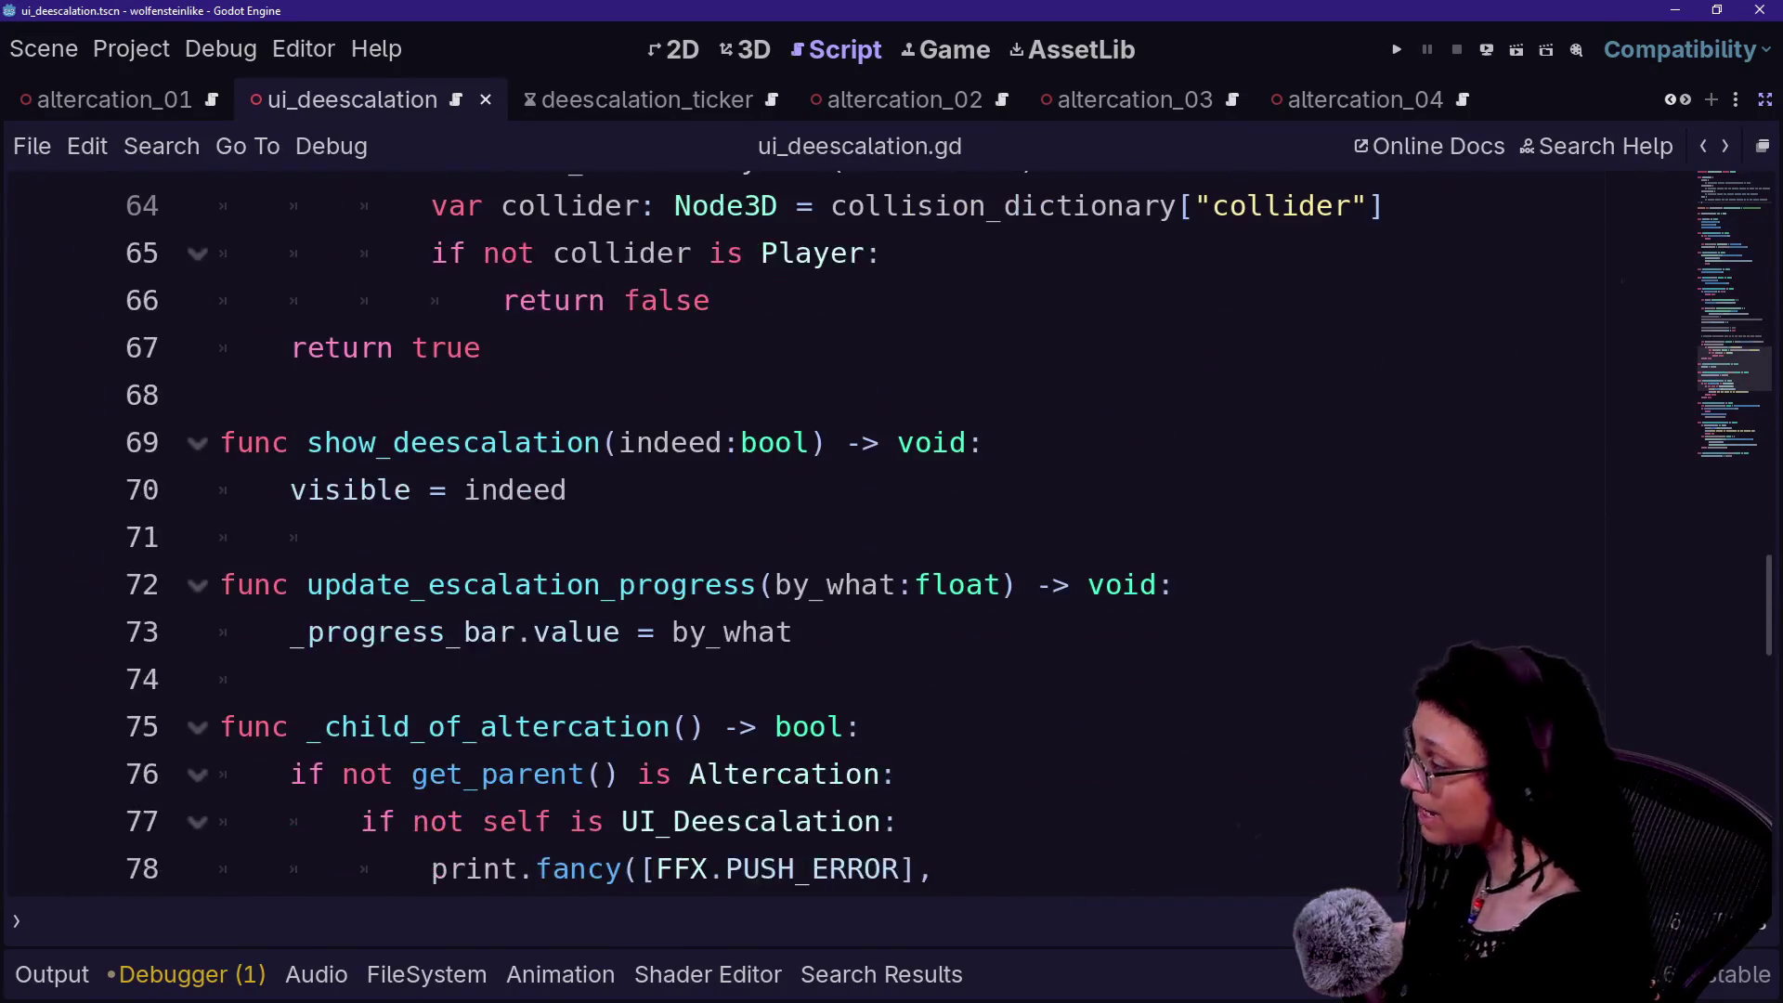
click(483, 348)
key(Return)
key(Return)
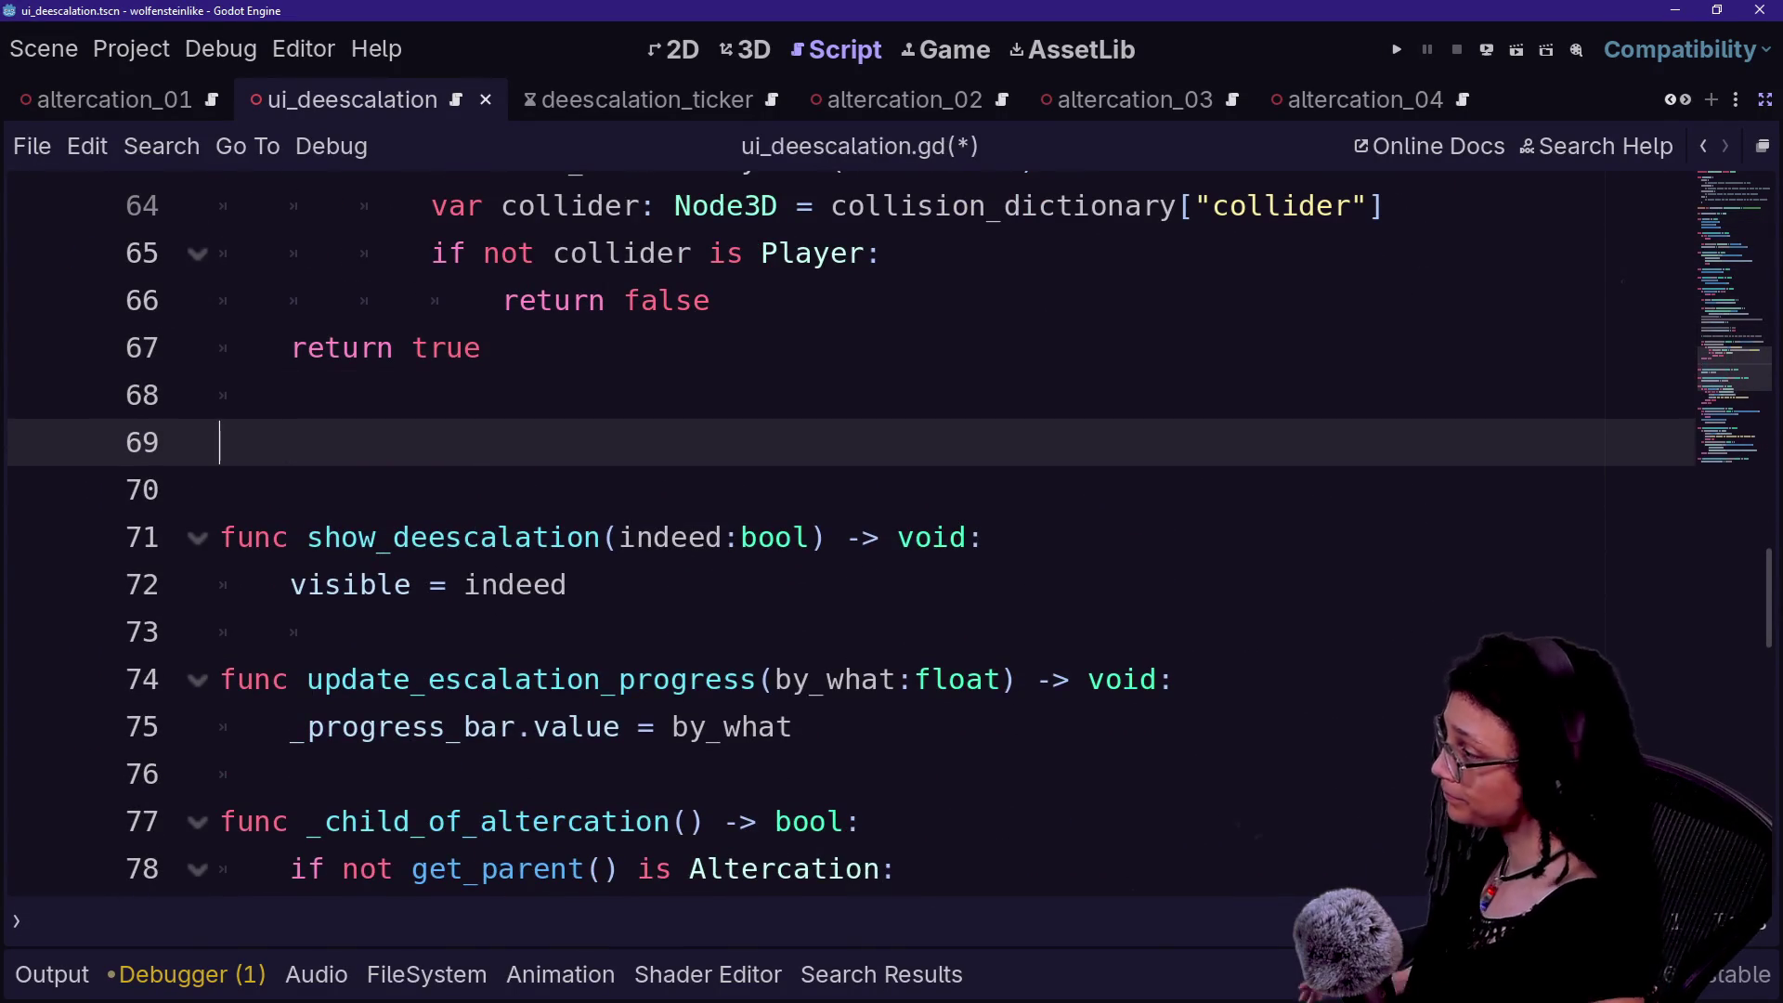
key(BackSpace)
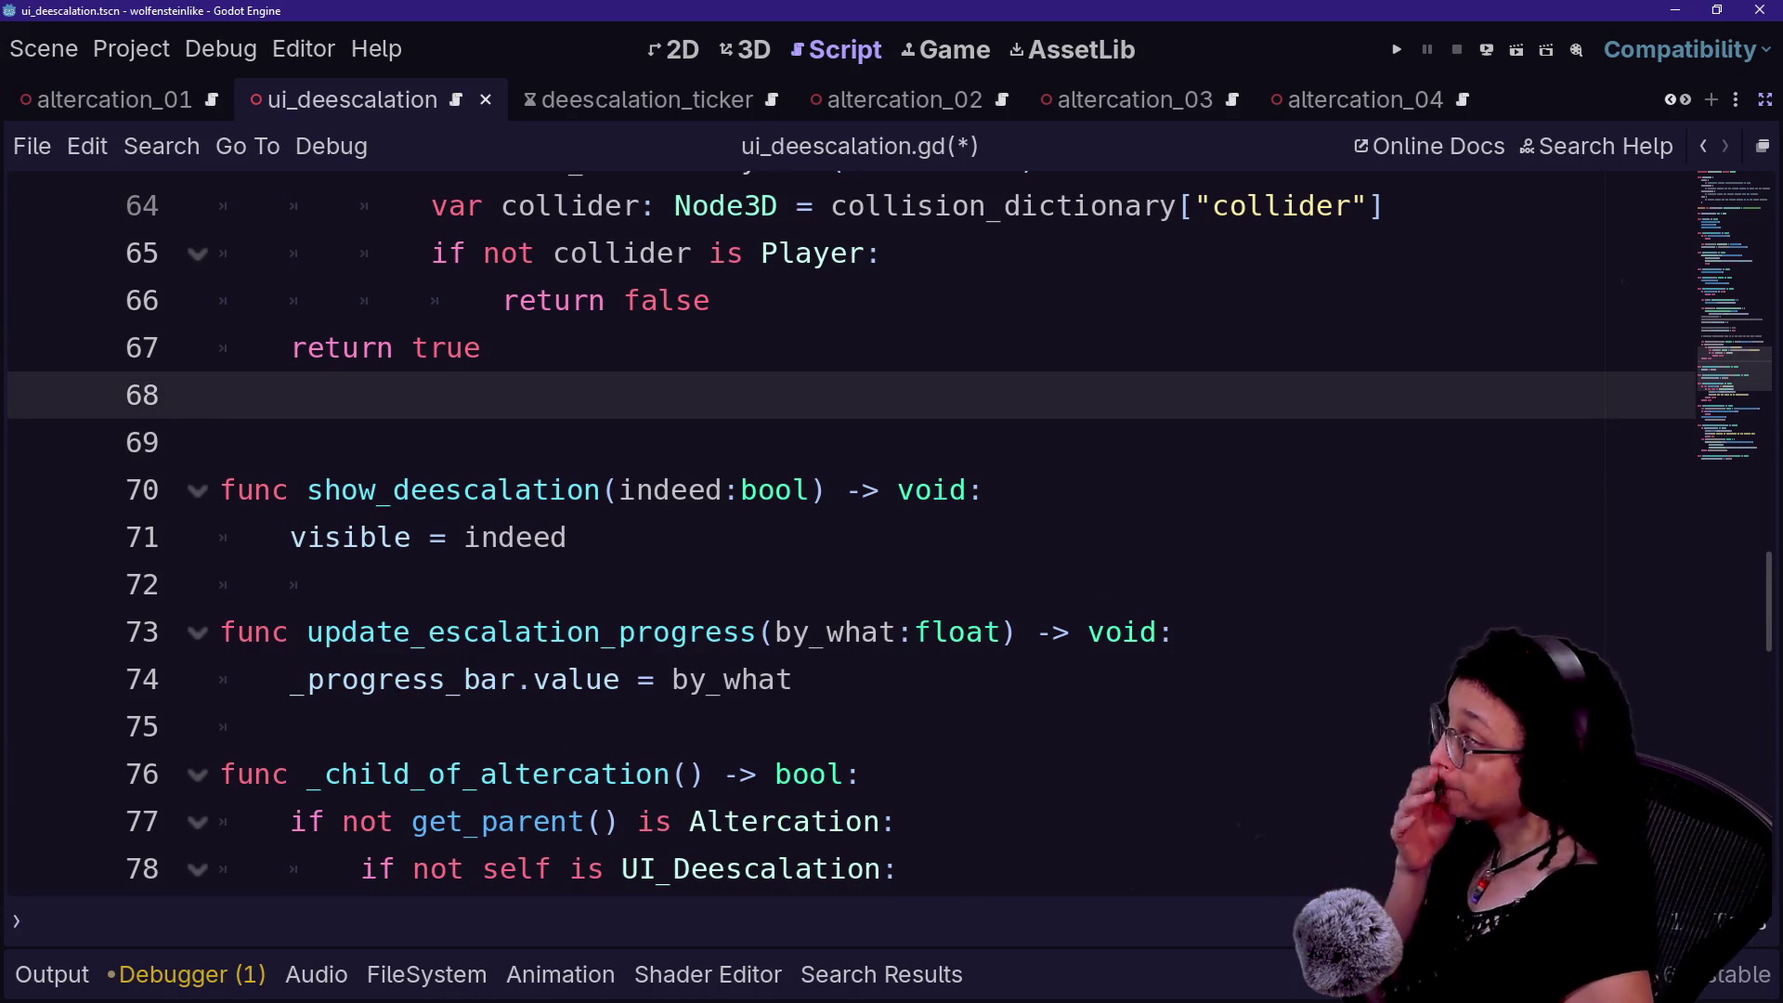
key(Return)
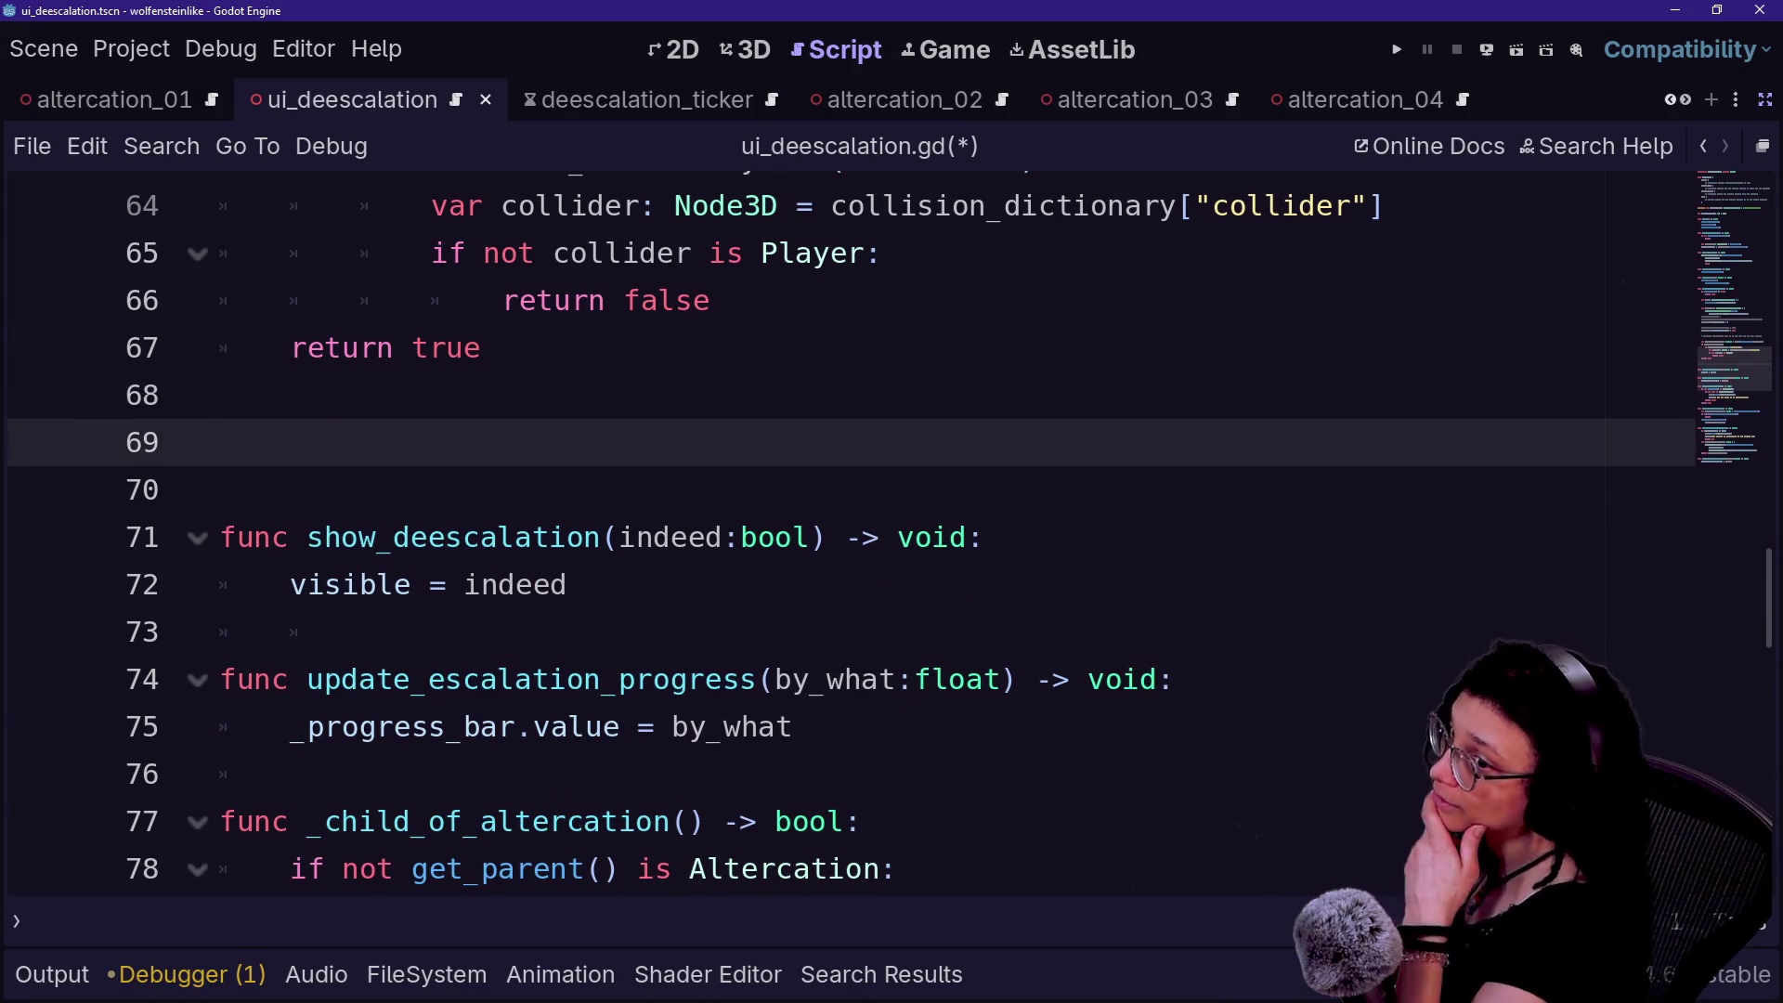
- Write the header 'func change_bar_state(to_state: BAR_STATES) -> void:' and start its body
text(func )
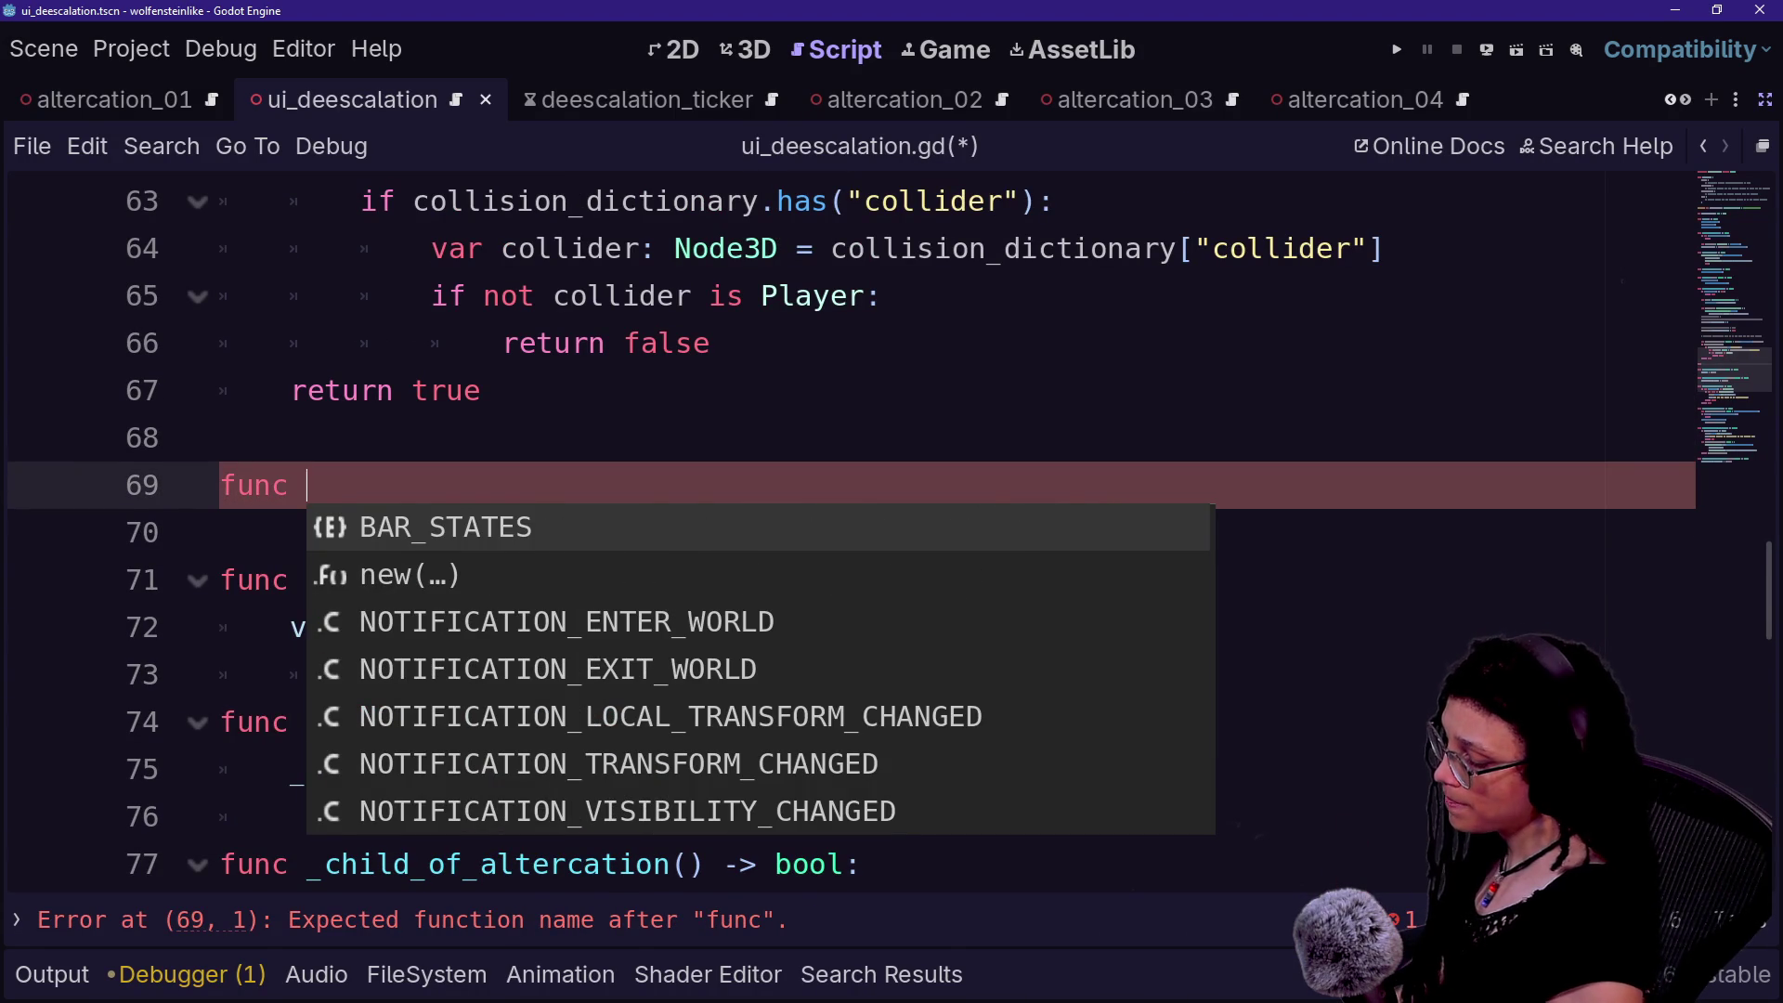
text(change_bar)
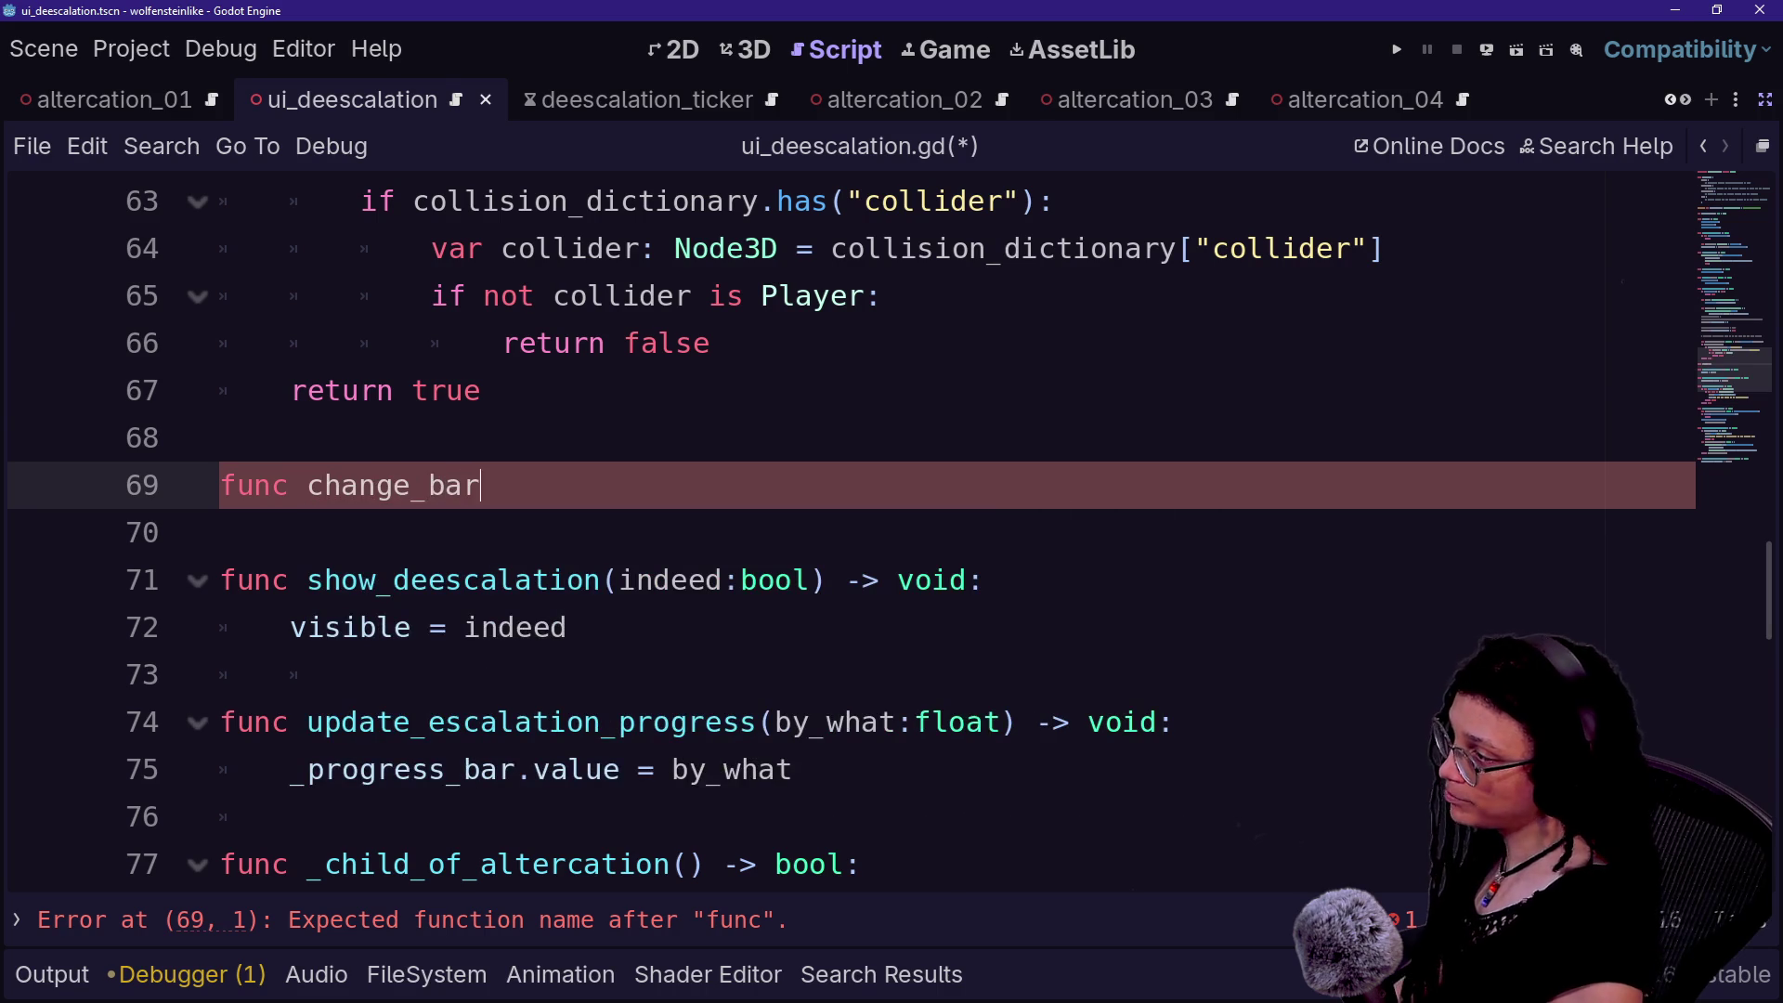
text(_state(s)
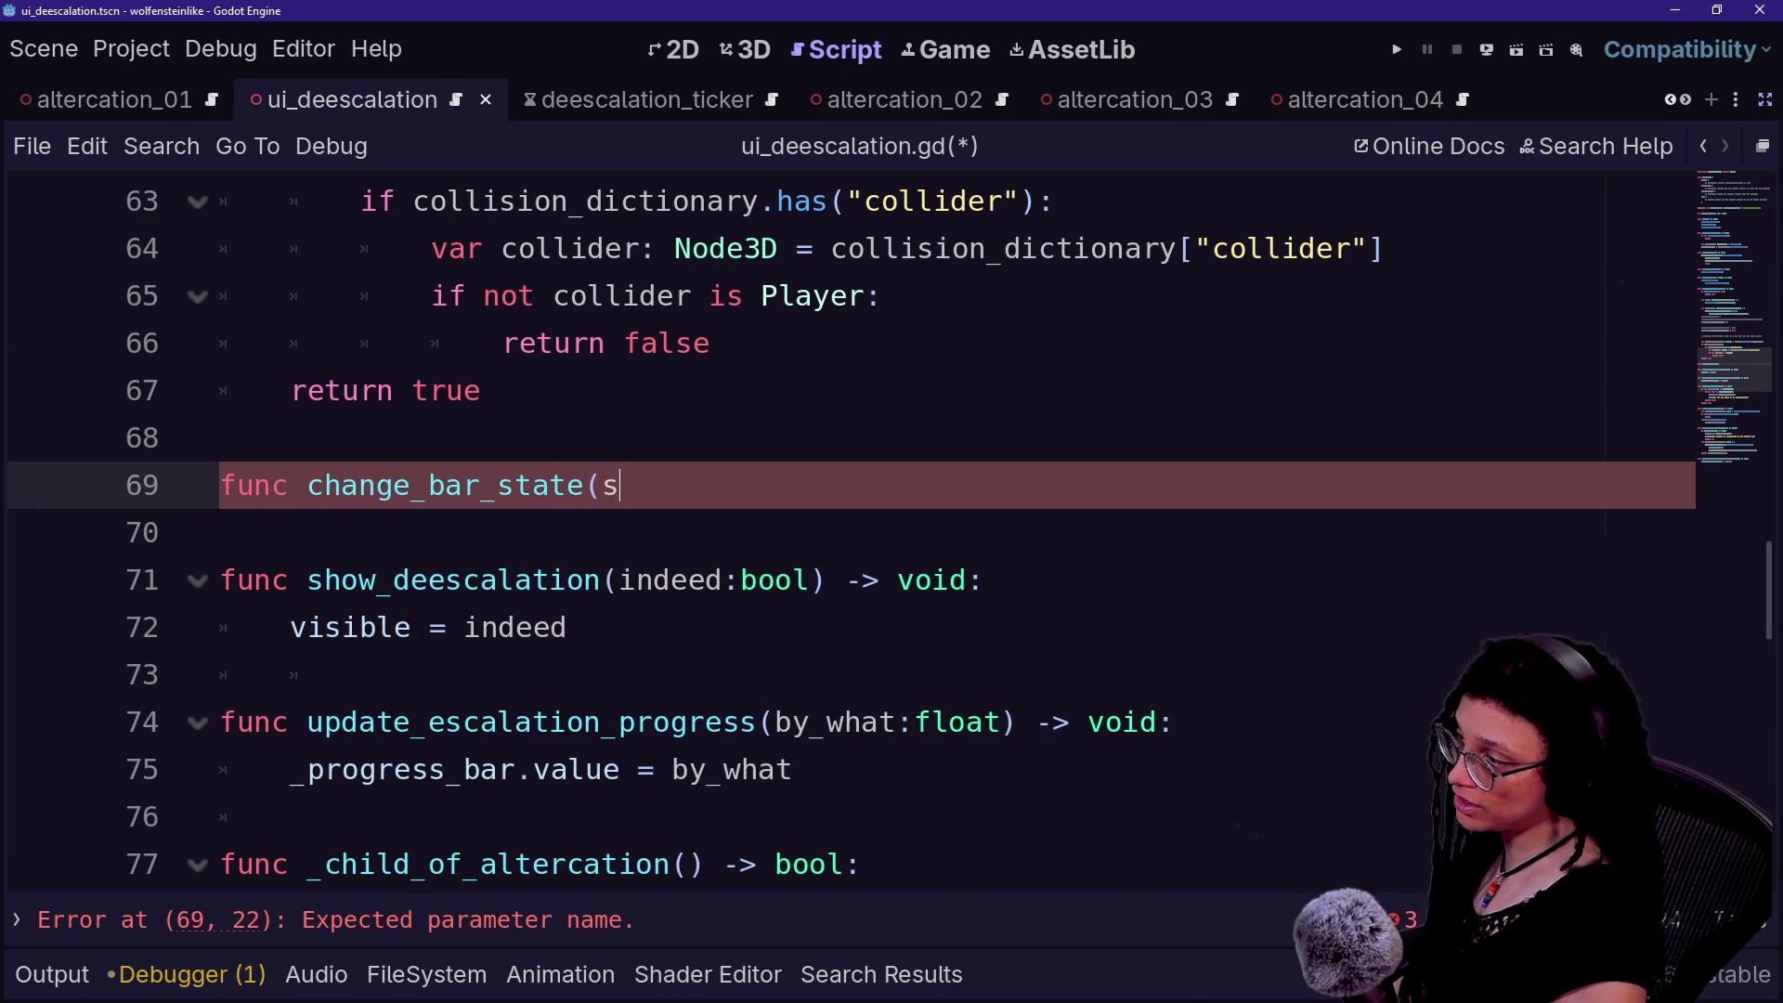
key(BackSpace)
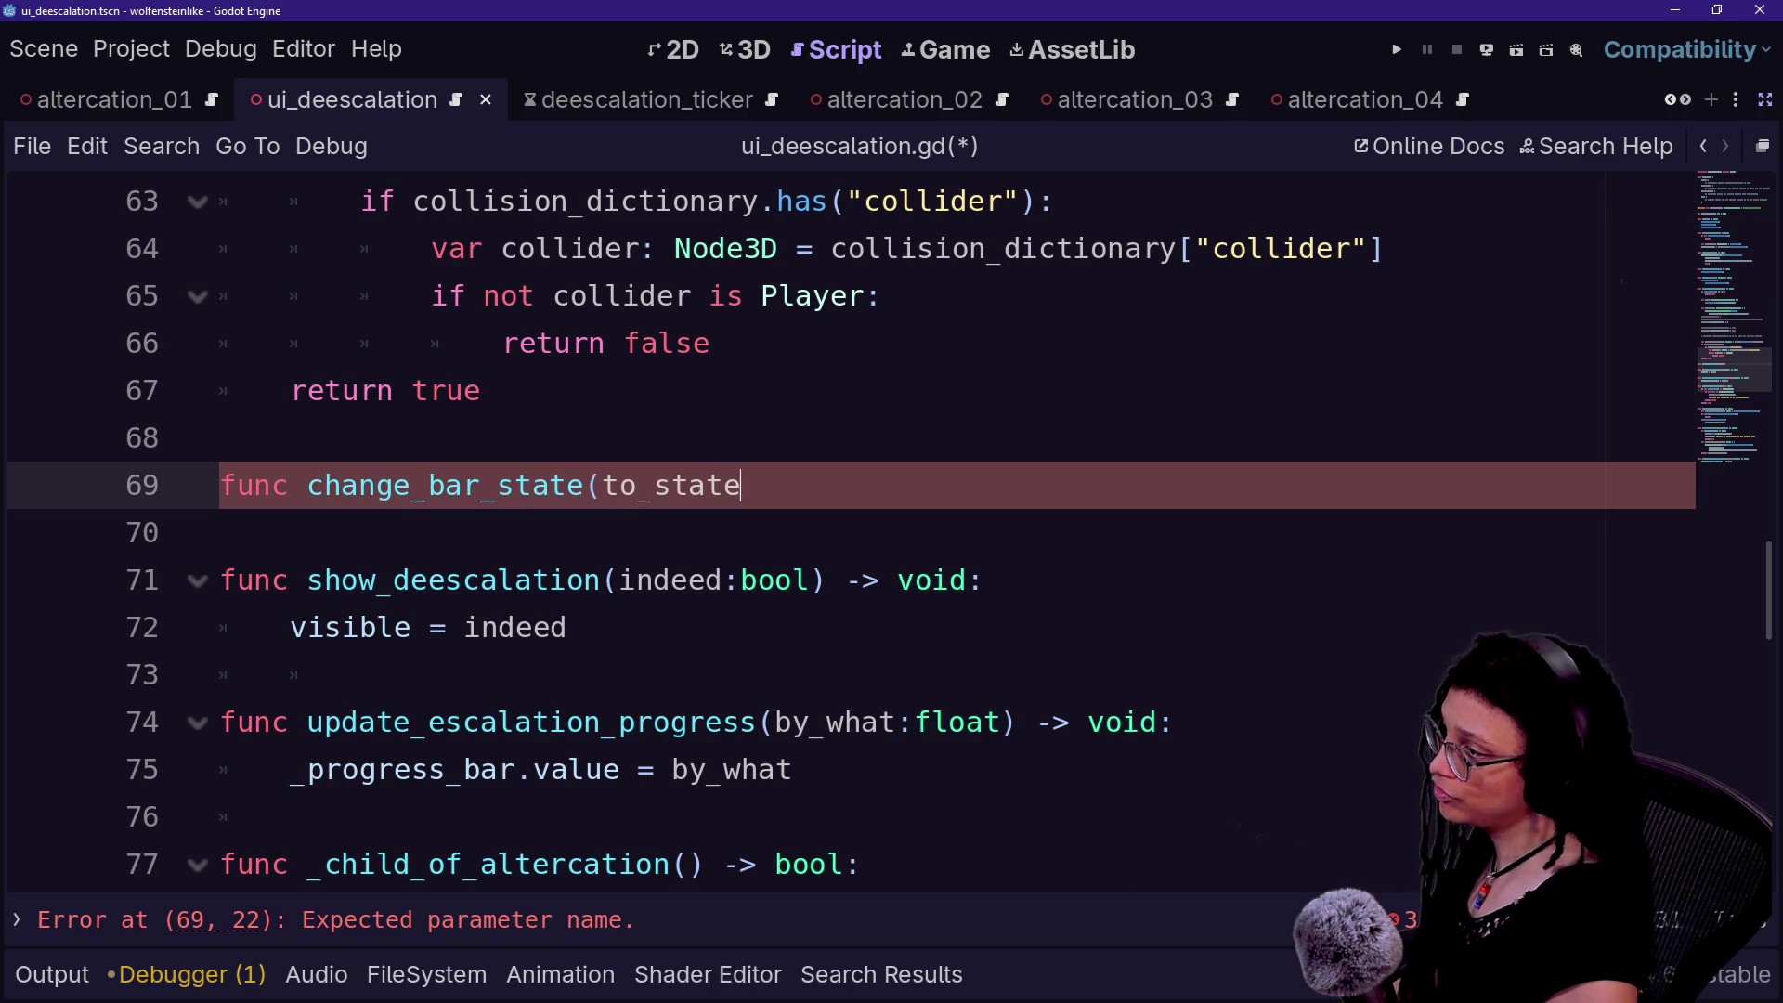
text(: BAR)
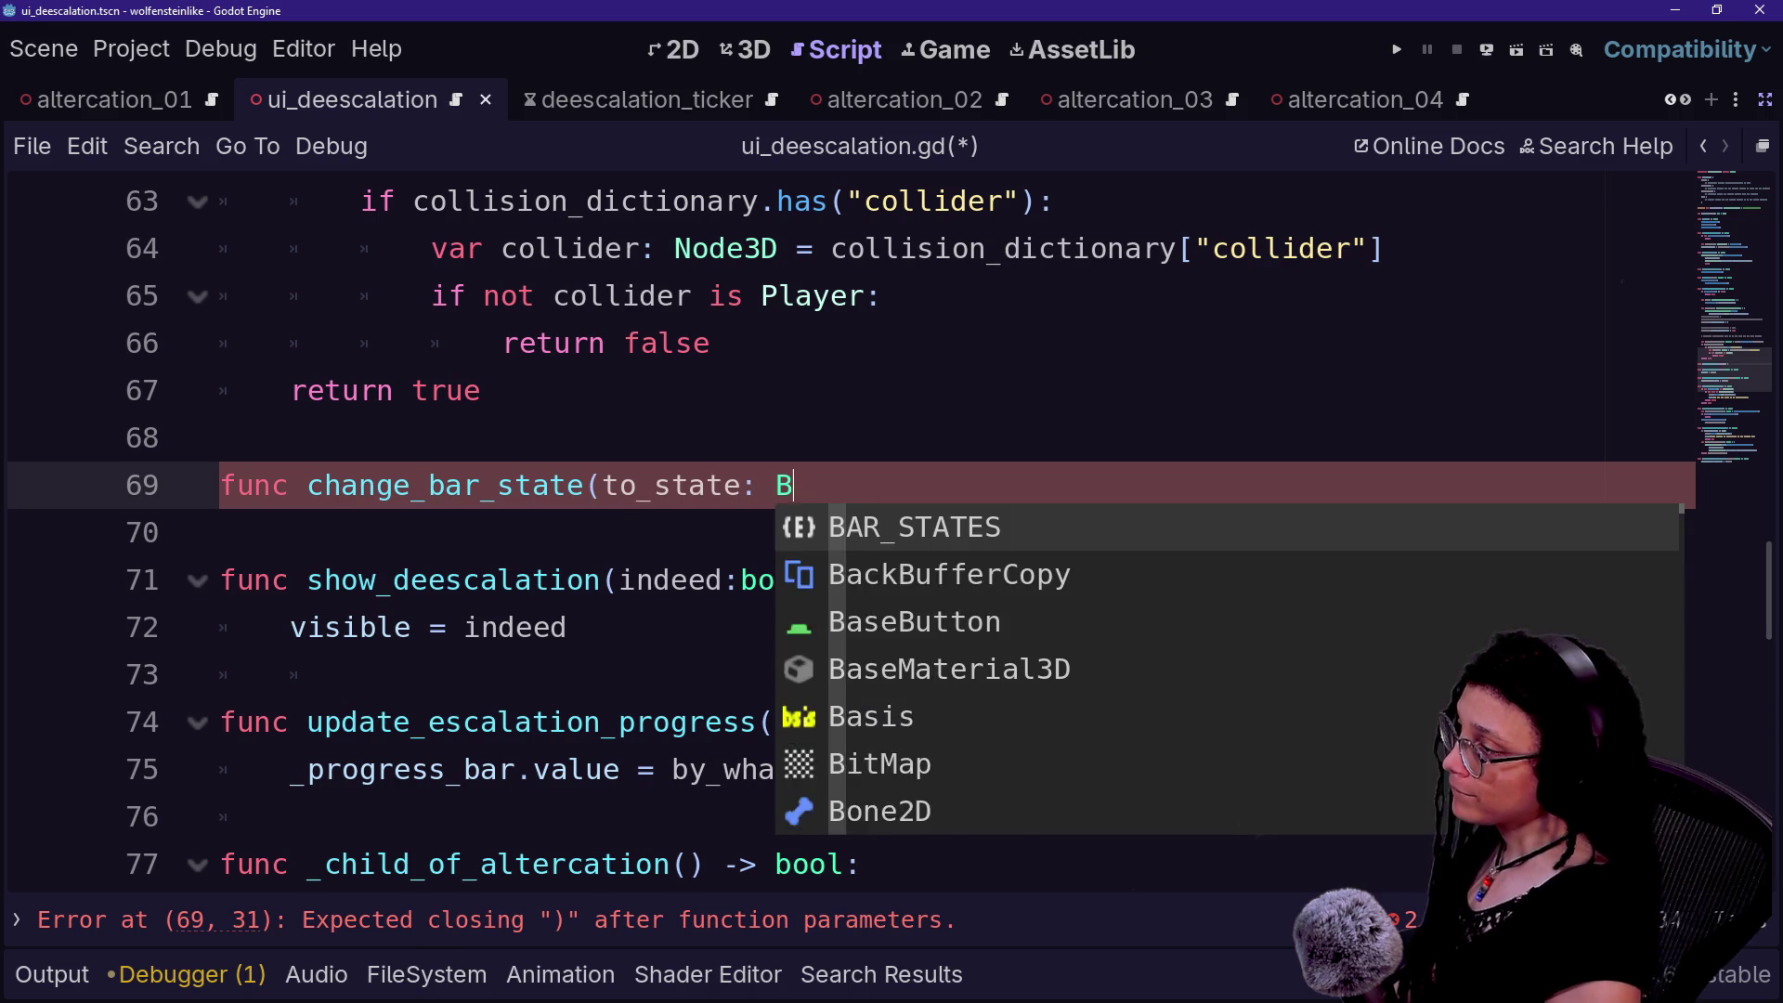
key(Return)
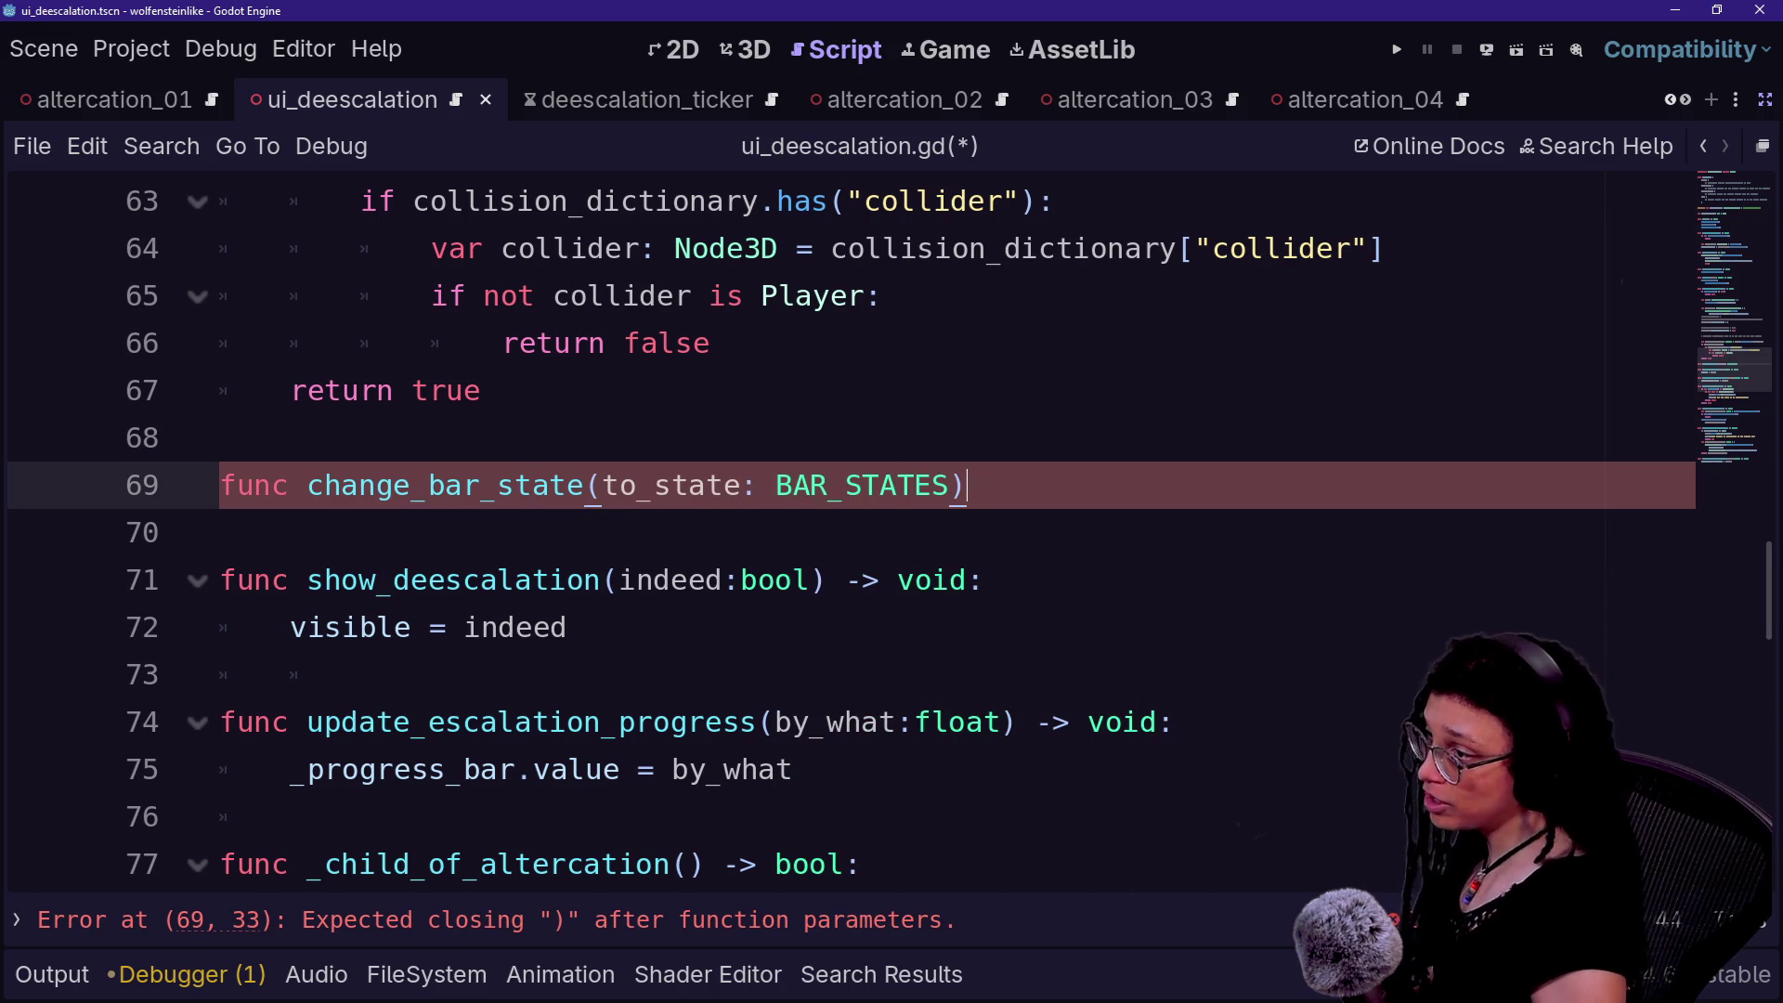
text( -> void)
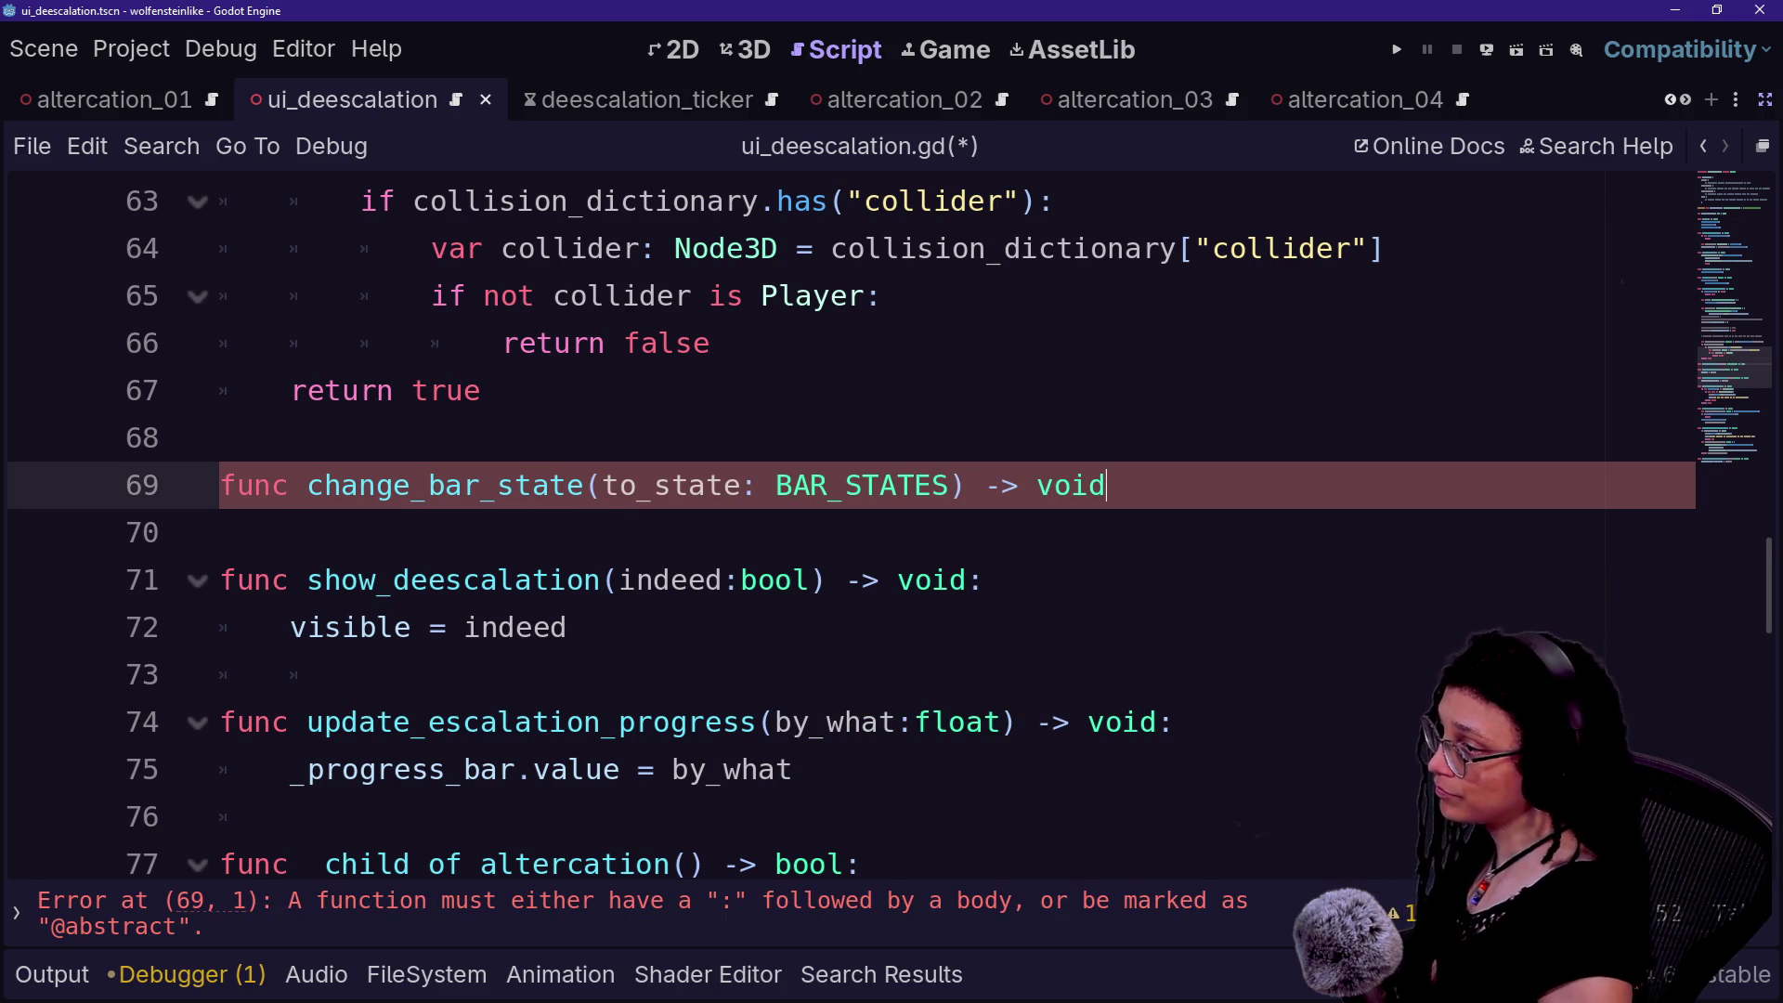
text(:)
key(Return)
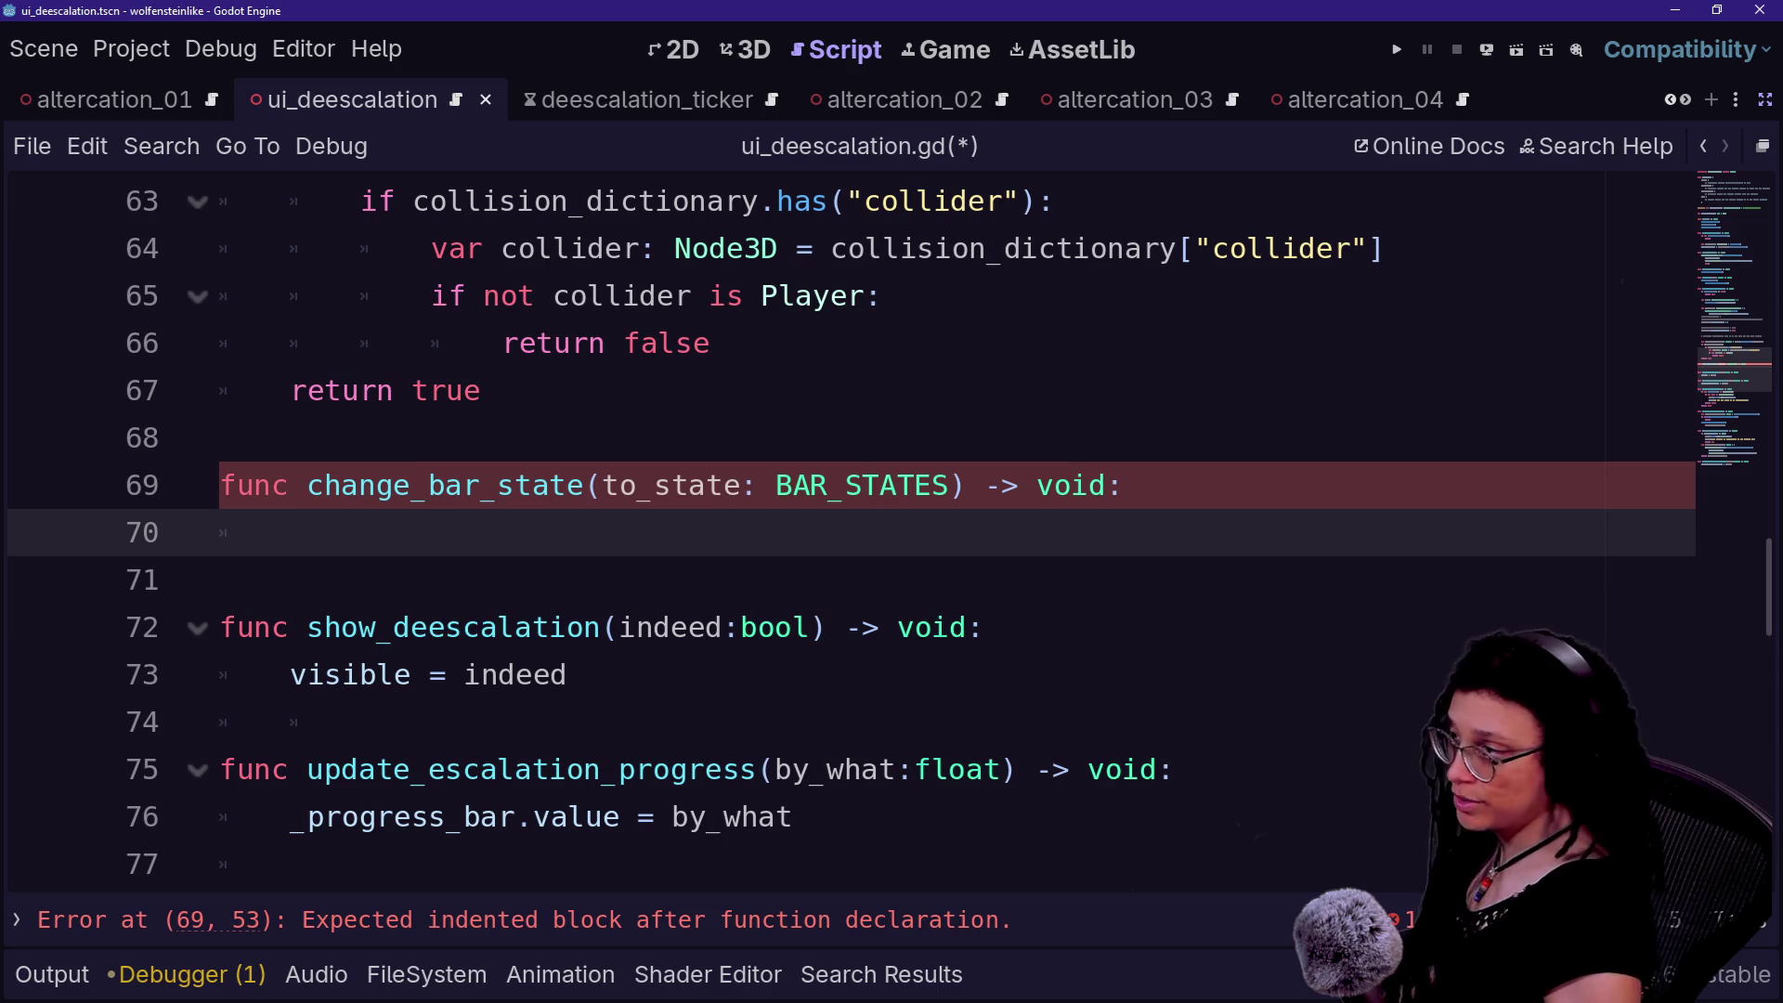
scroll(836, 529, up, 20)
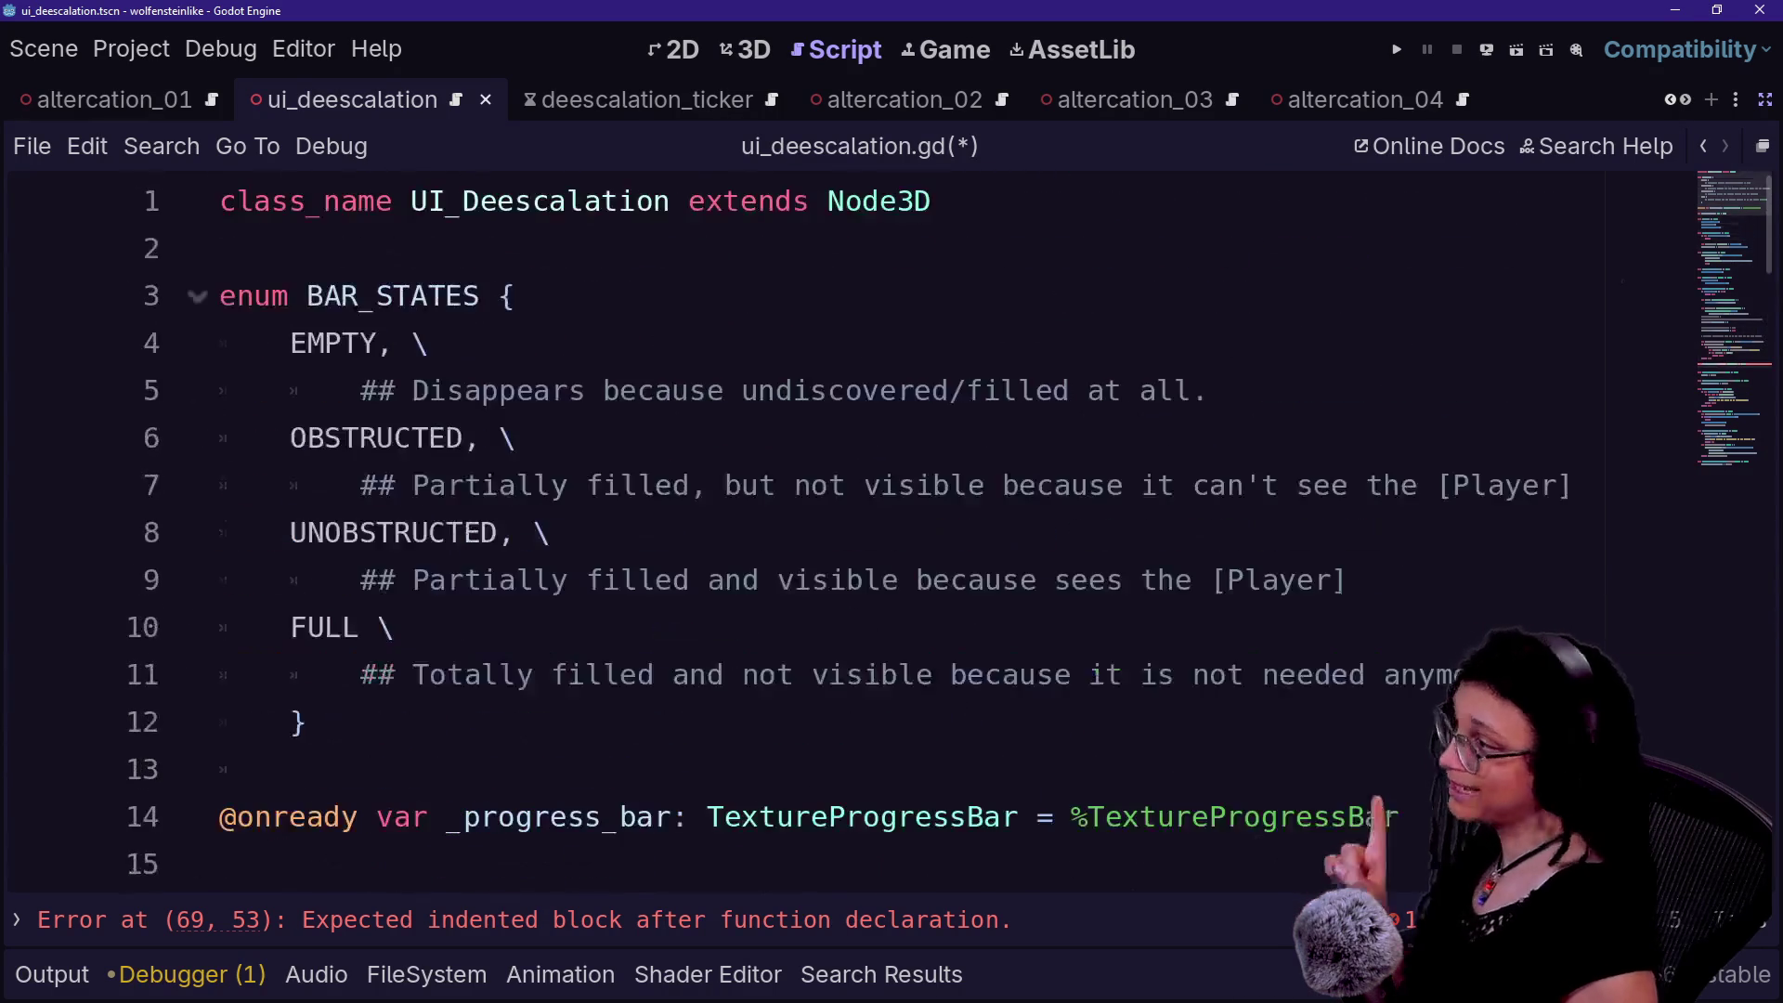
- Insert a line above the enum and declare bar_state typed as BAR_STATES
click(514, 295)
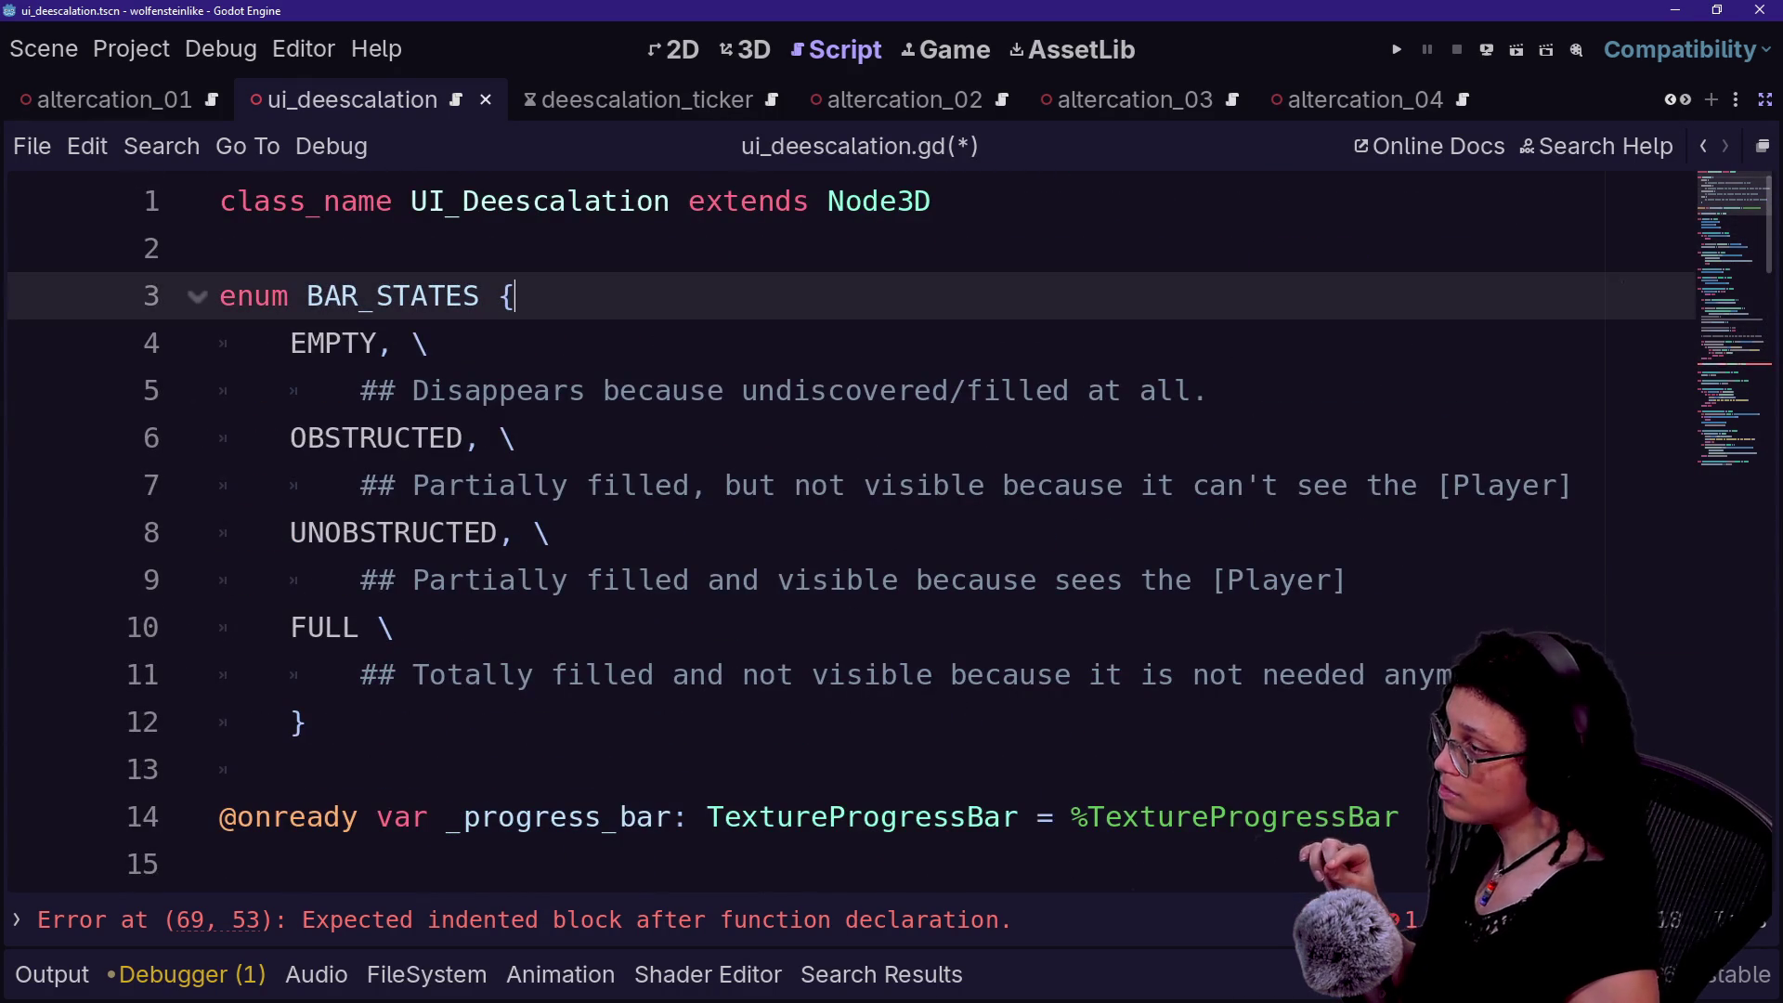
click(220, 248)
key(Return)
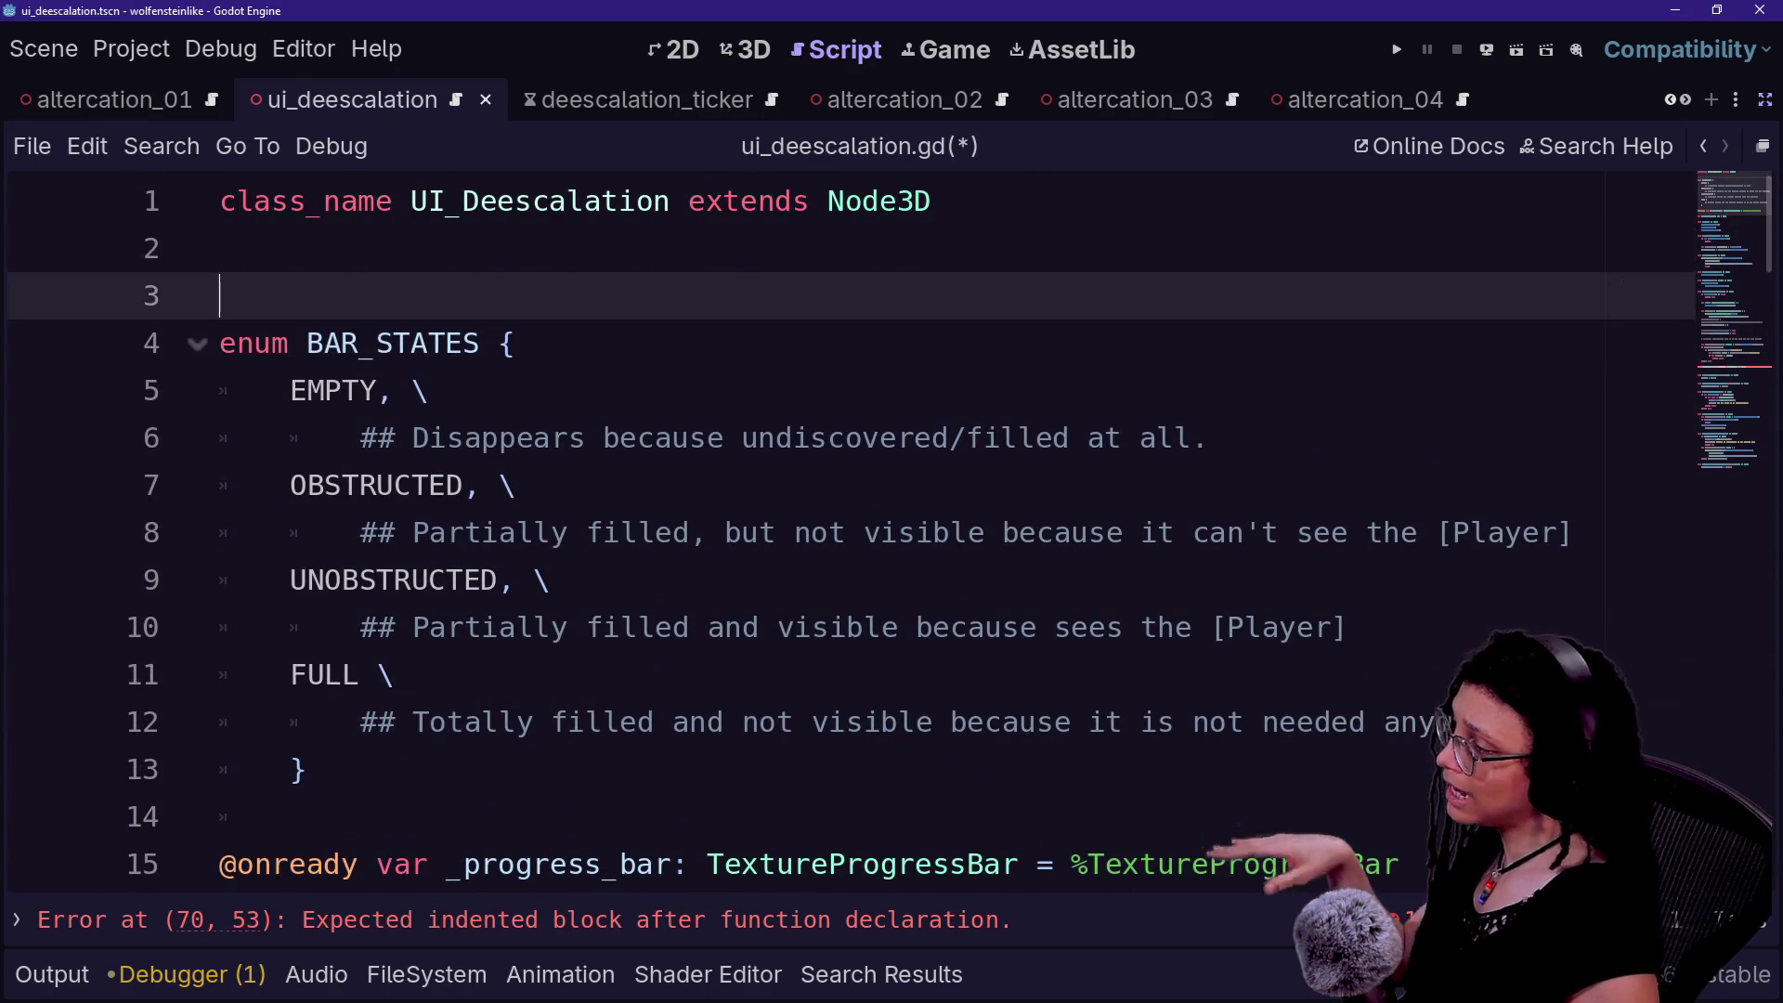
scroll(836, 529, down, 2)
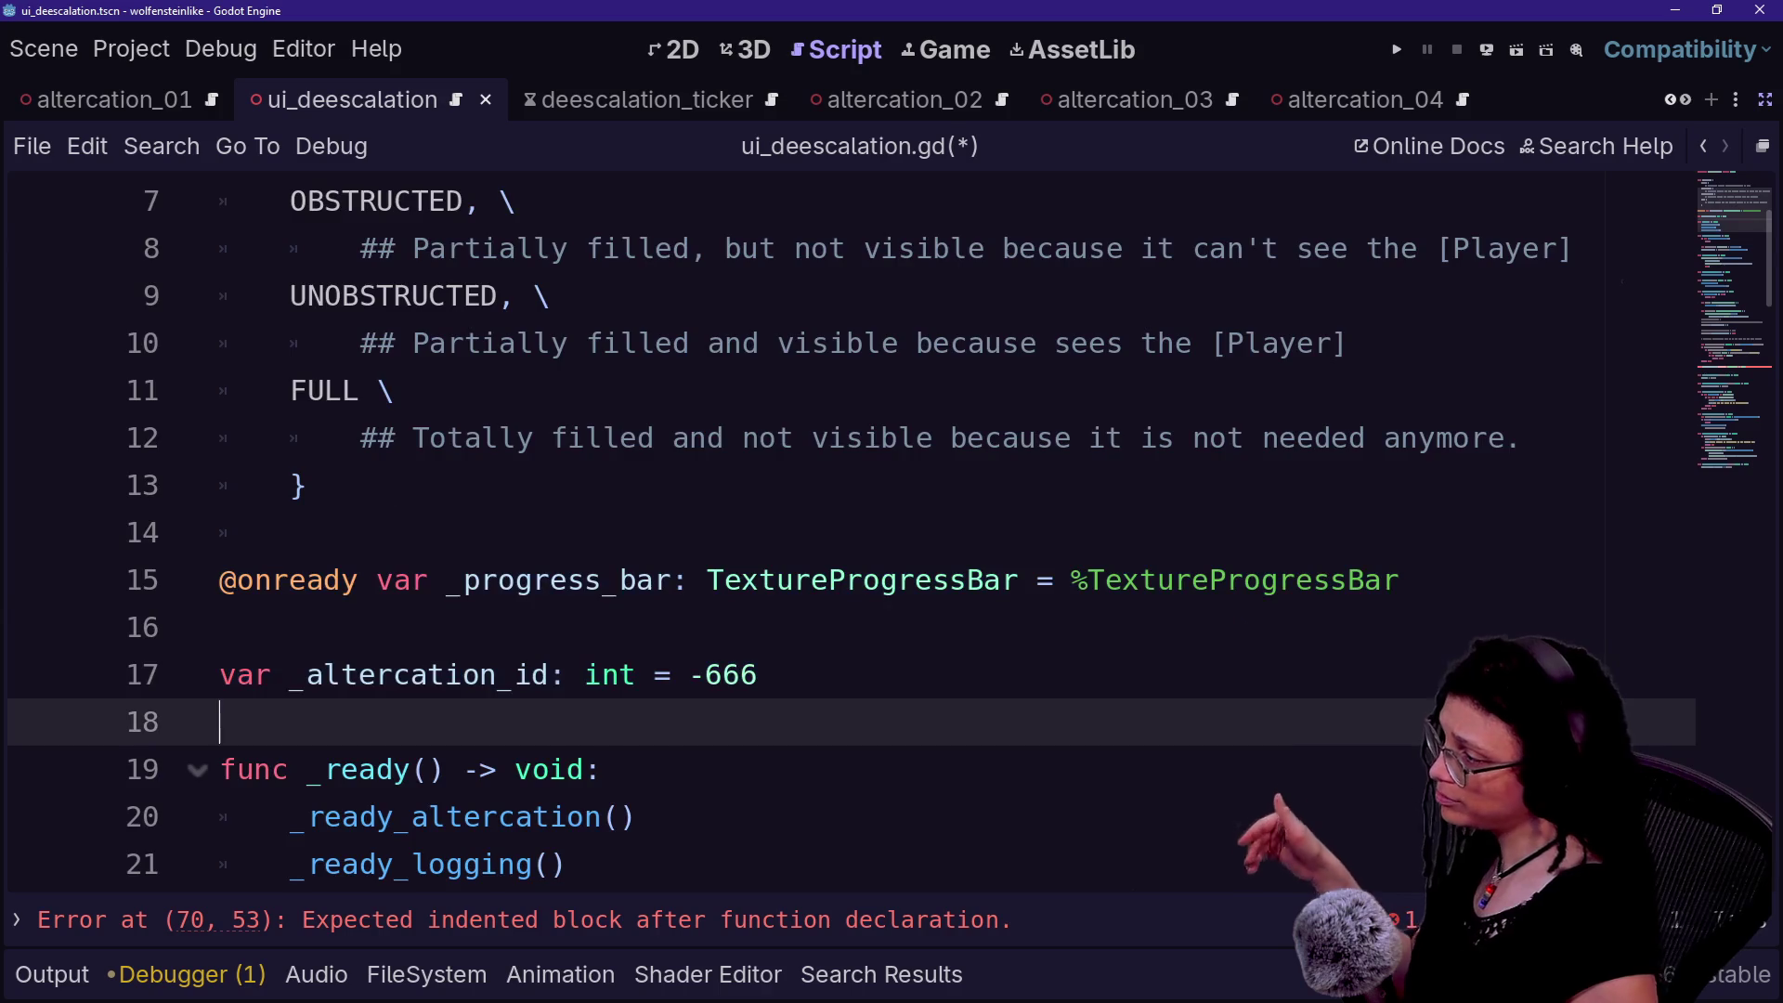
scroll(835, 529, up, 2)
drag(220, 295, 516, 485)
click(516, 485)
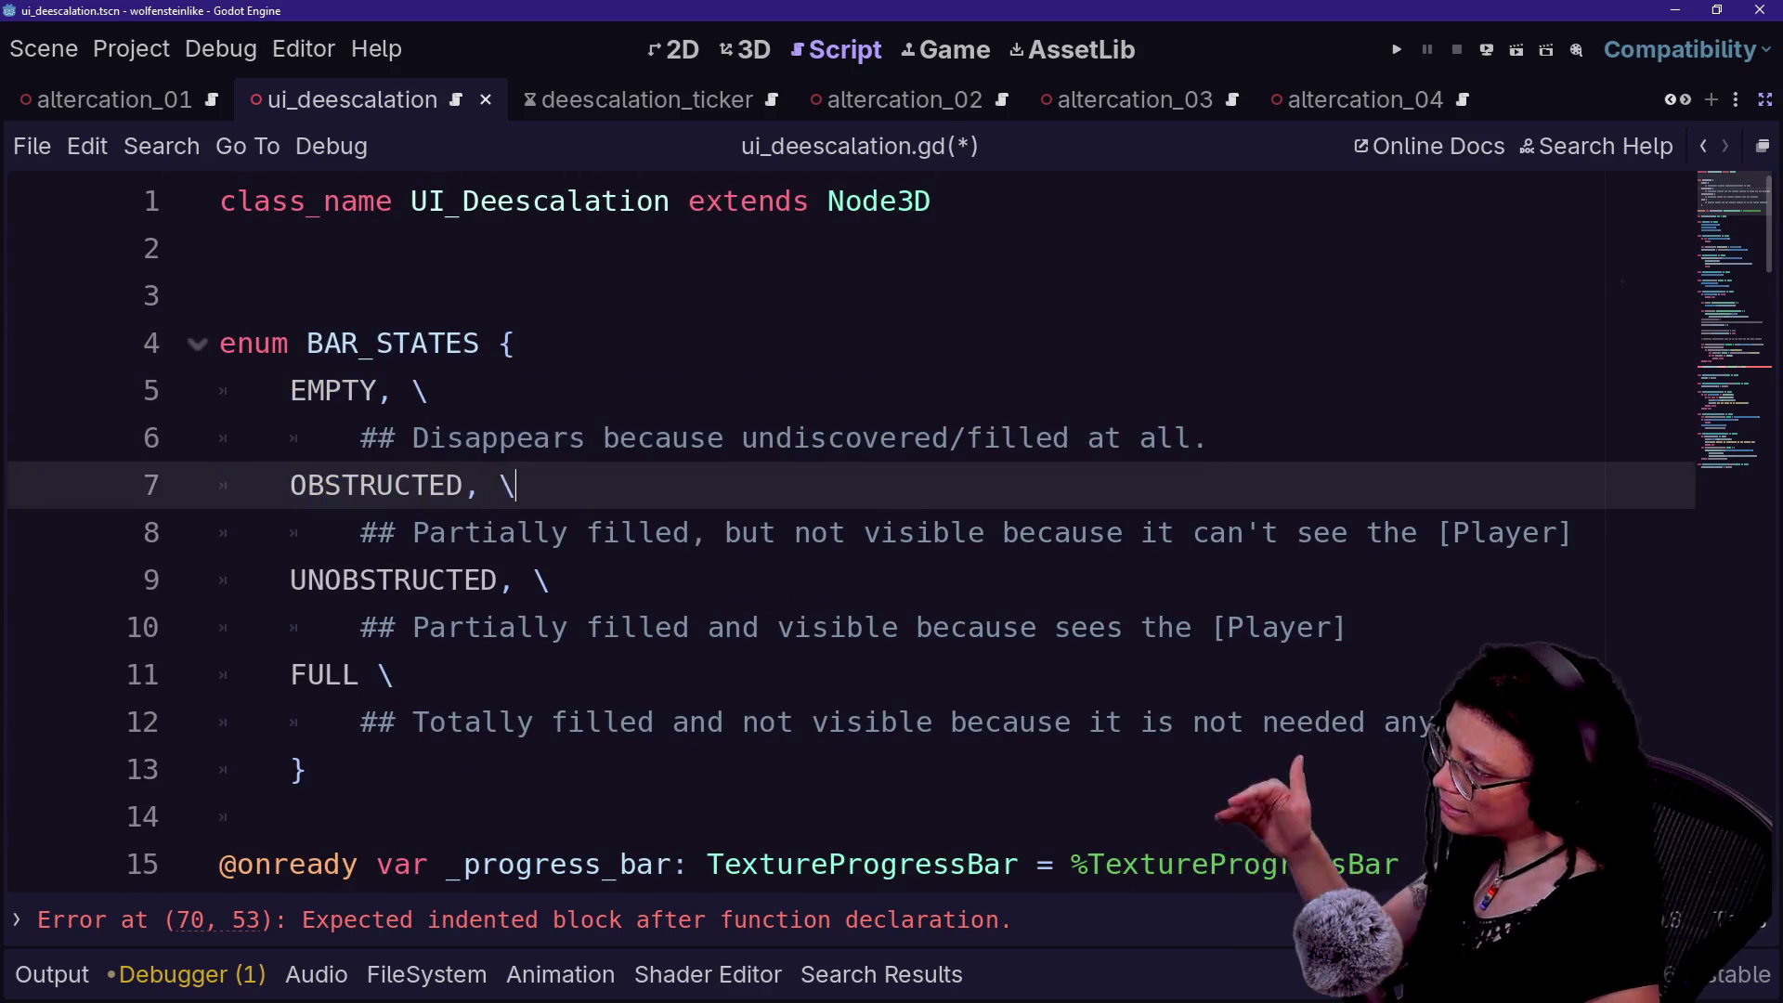
click(220, 296)
text(bar_state)
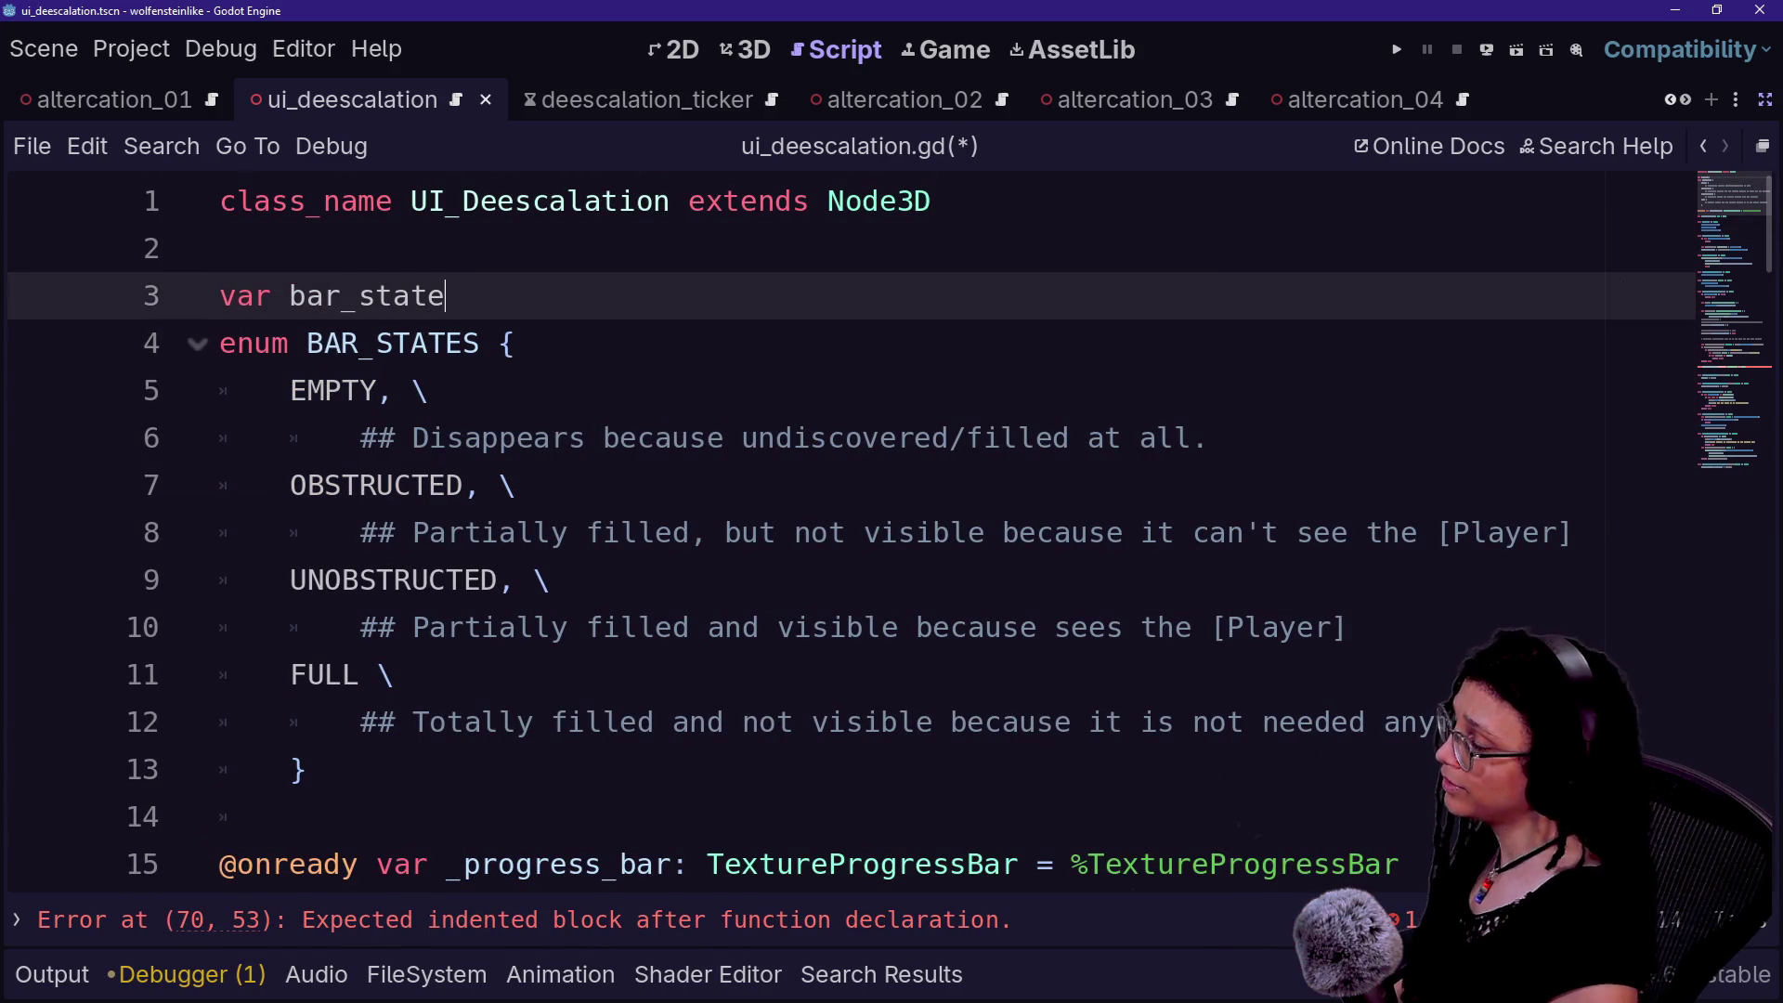
text(: BAR)
key(Return)
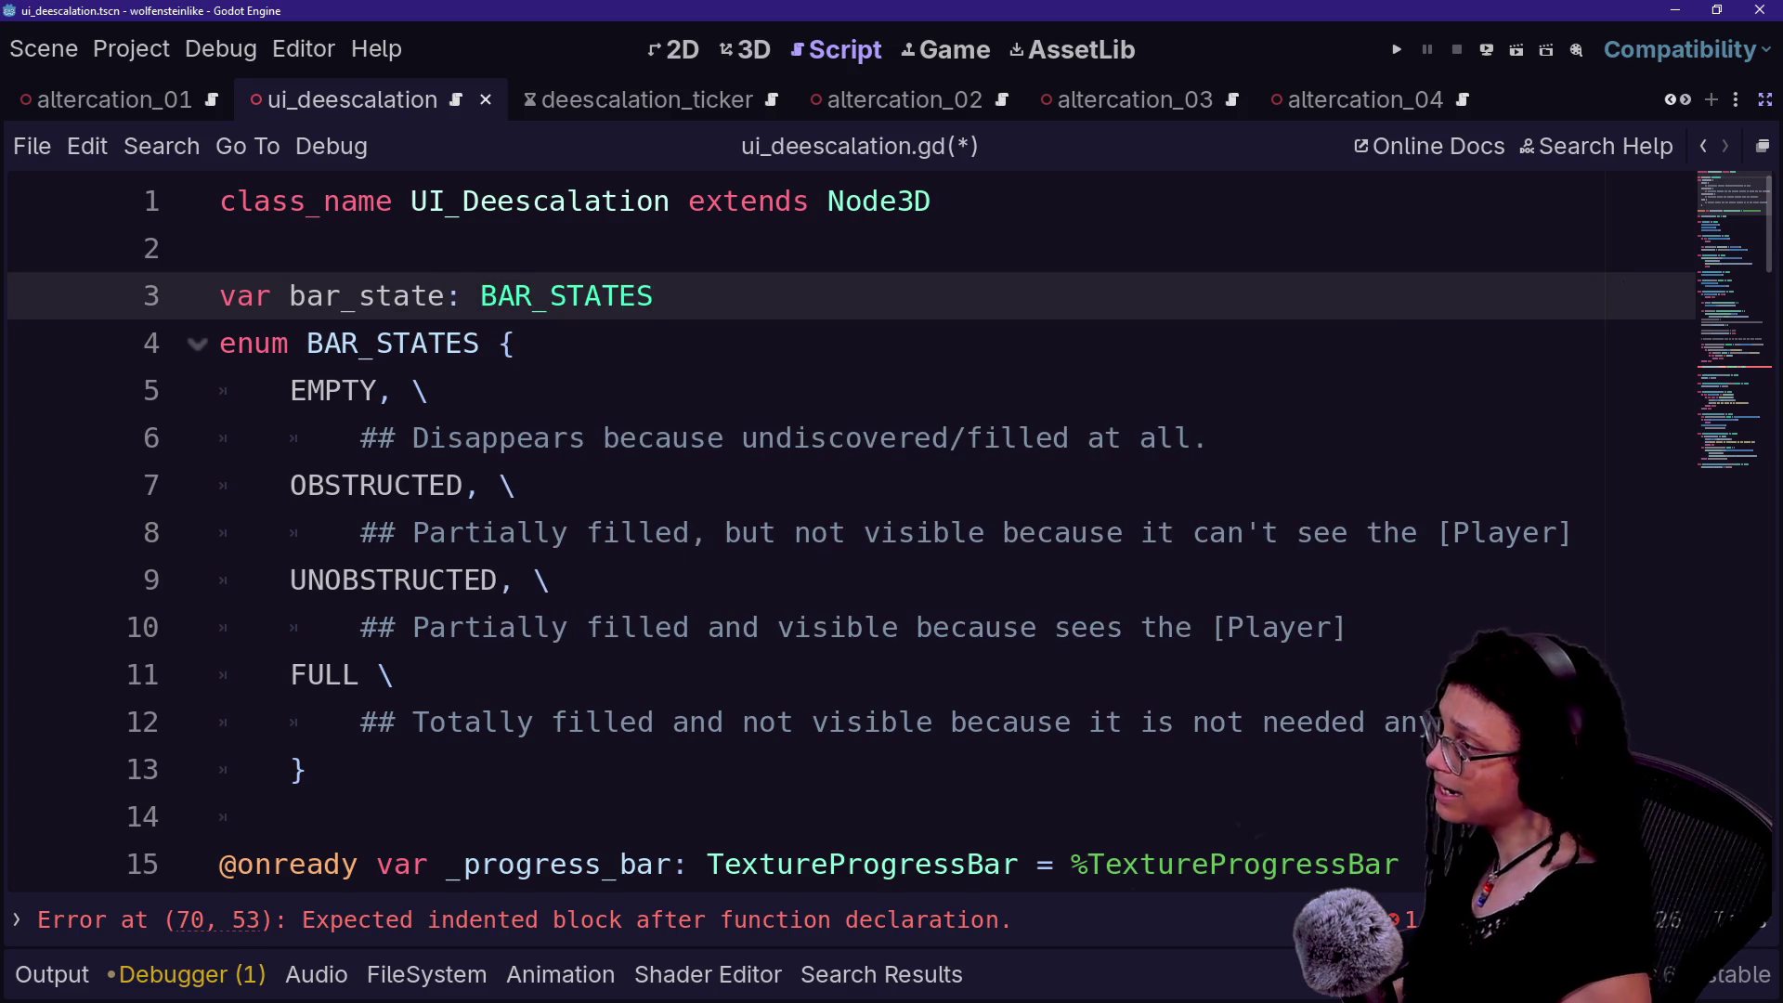
- Give bar_state the default value BAR_STATES.EMPTY on line 3
click(371, 390)
scroll(372, 390, down, 6)
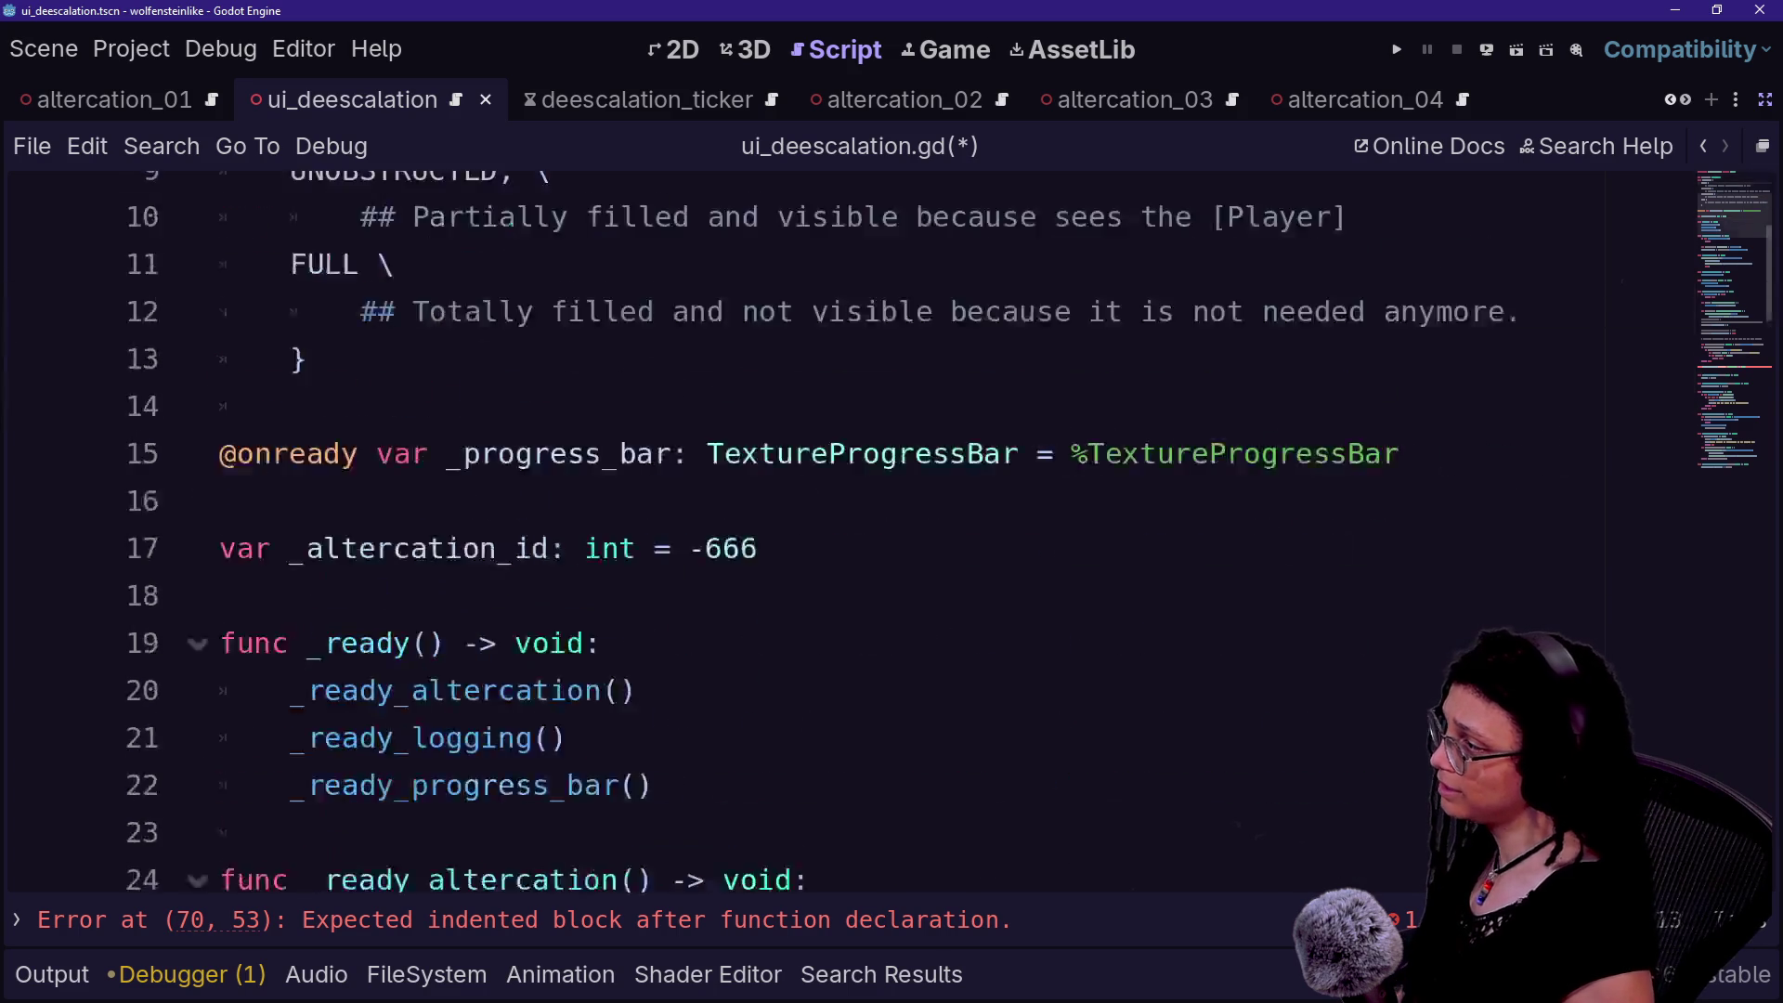
scroll(836, 529, up, 8)
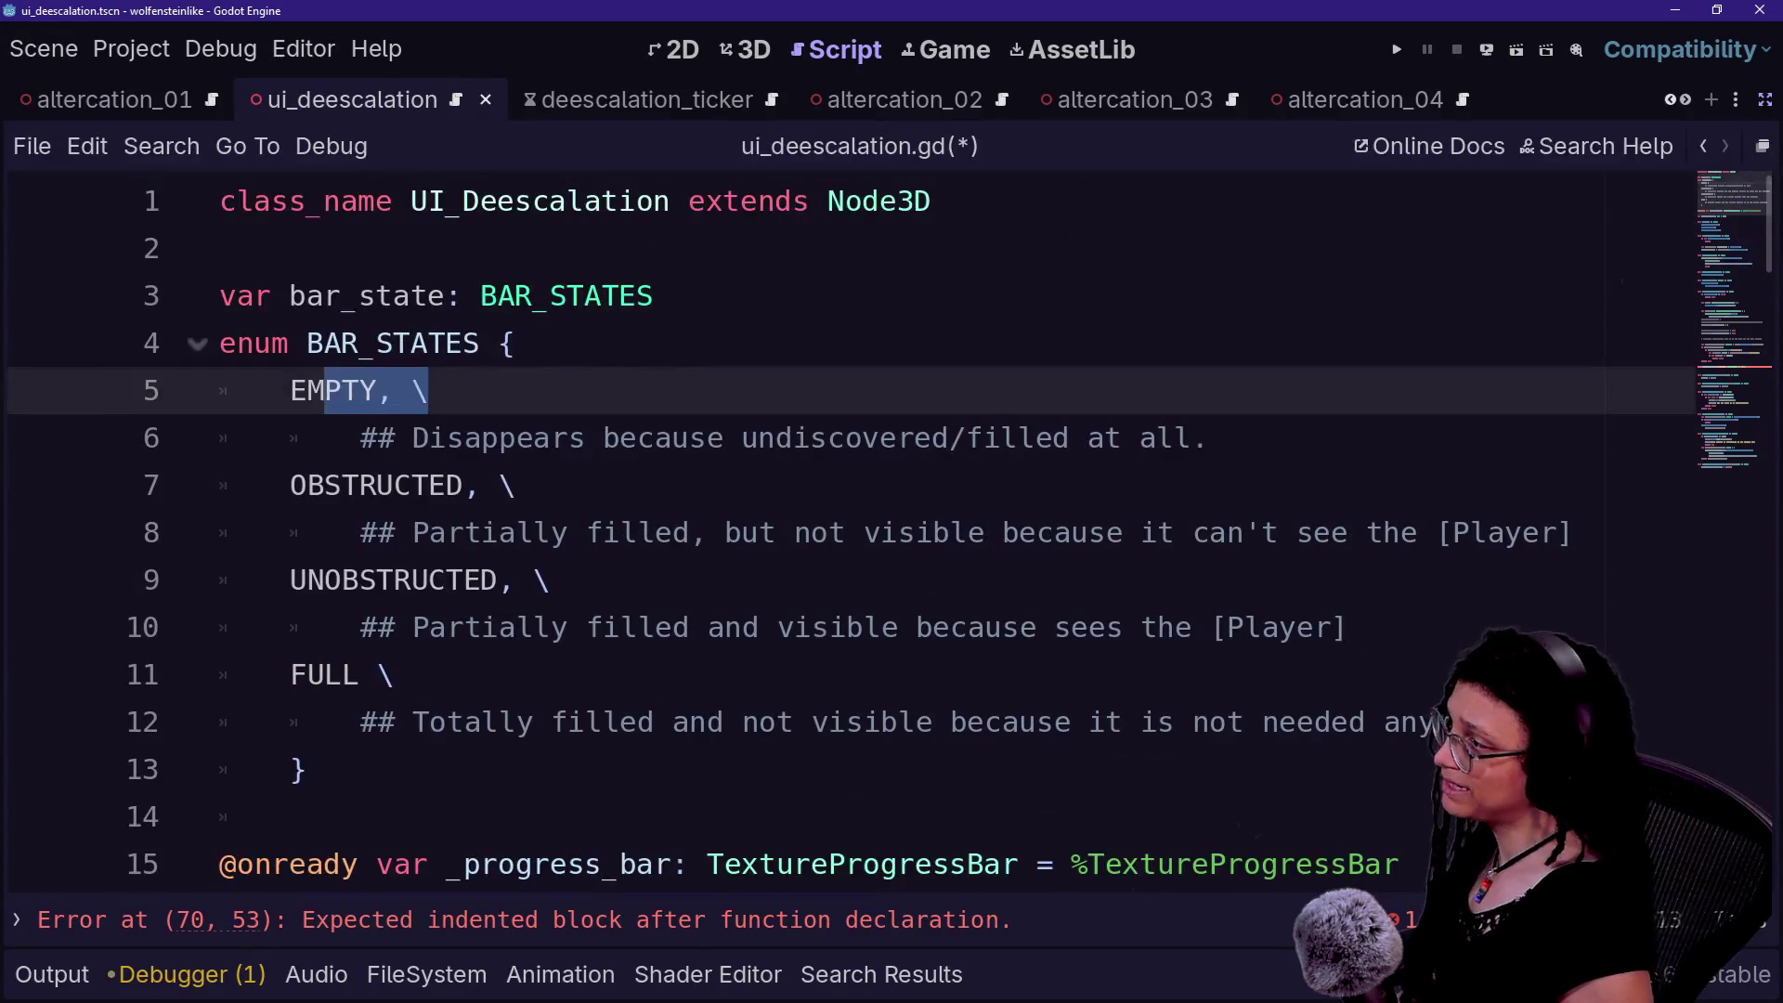
click(670, 295)
text(=)
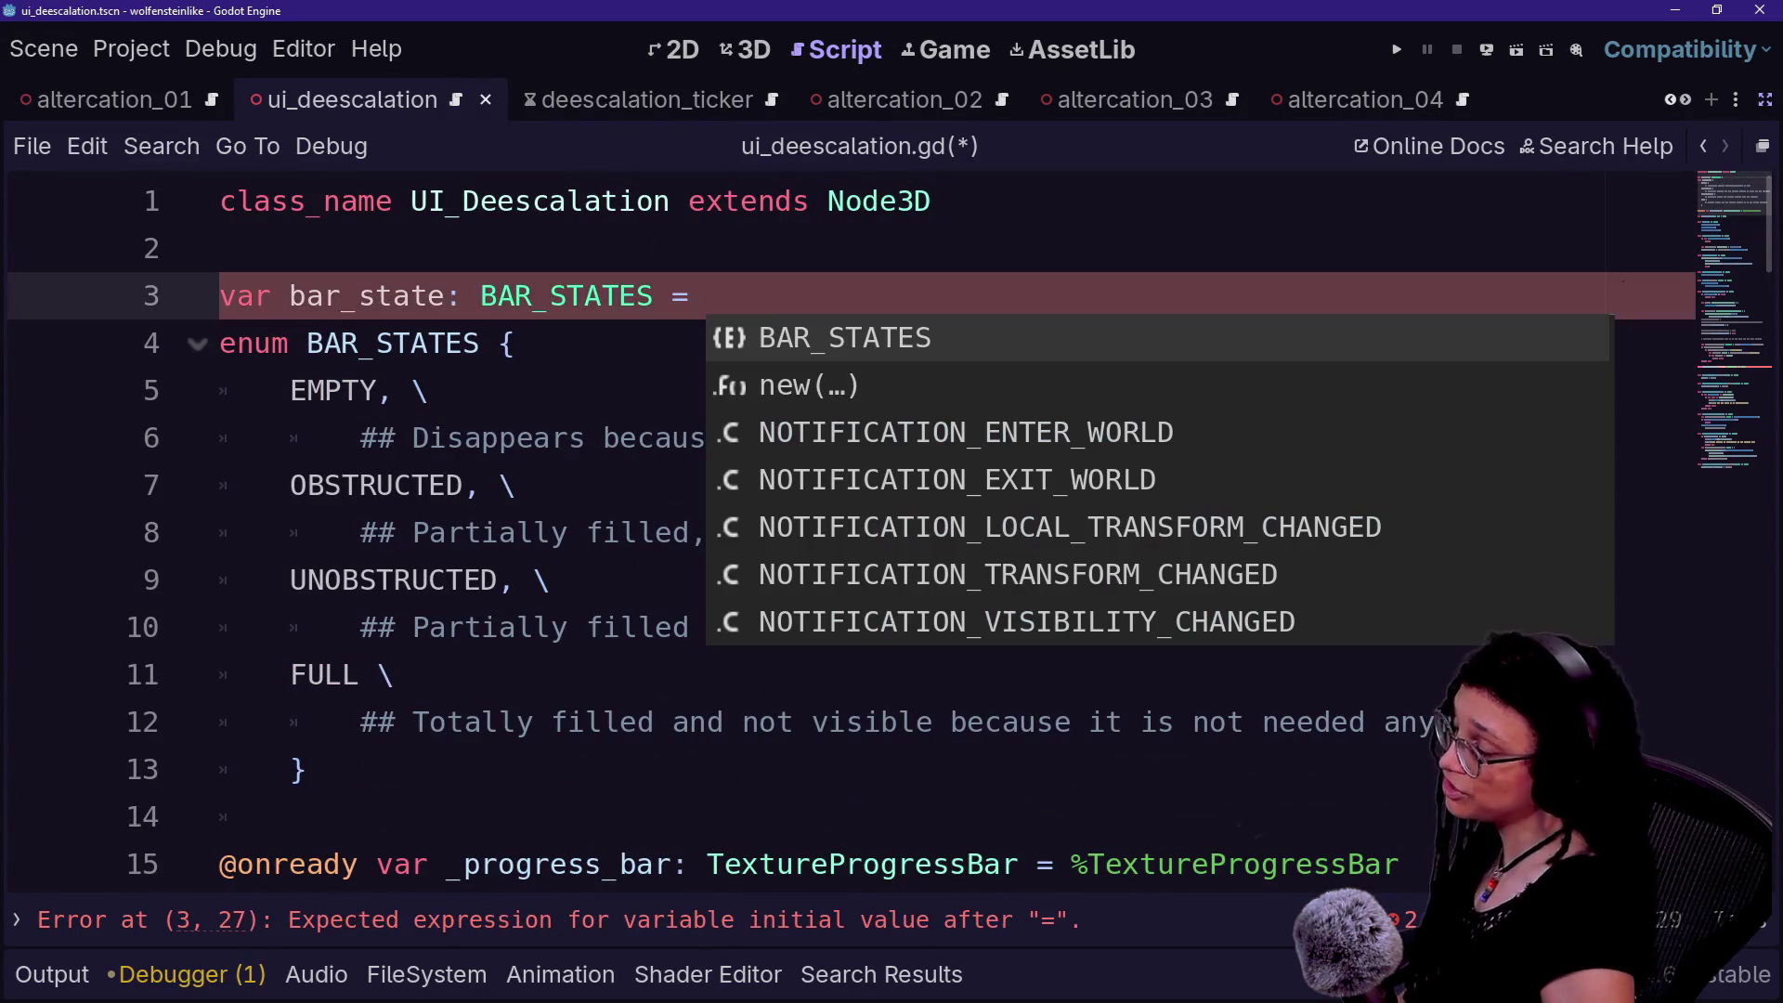
text(BAR_STATES.)
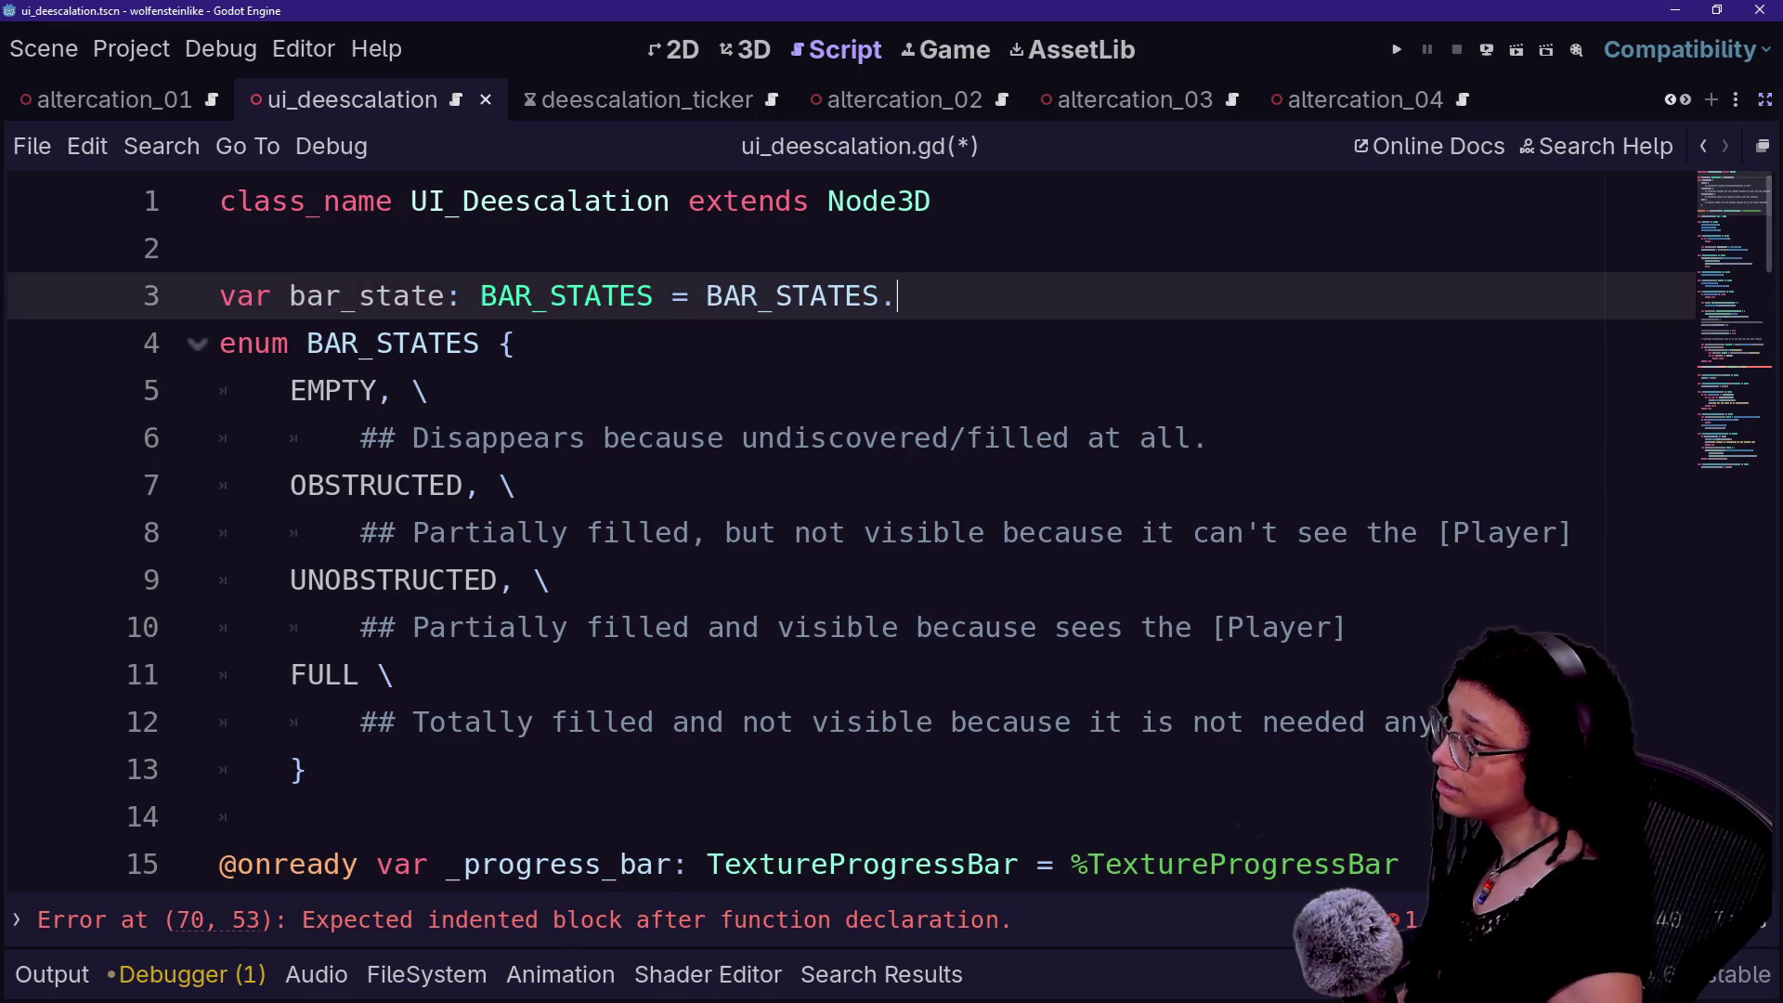
text(EMPTY)
click(428, 390)
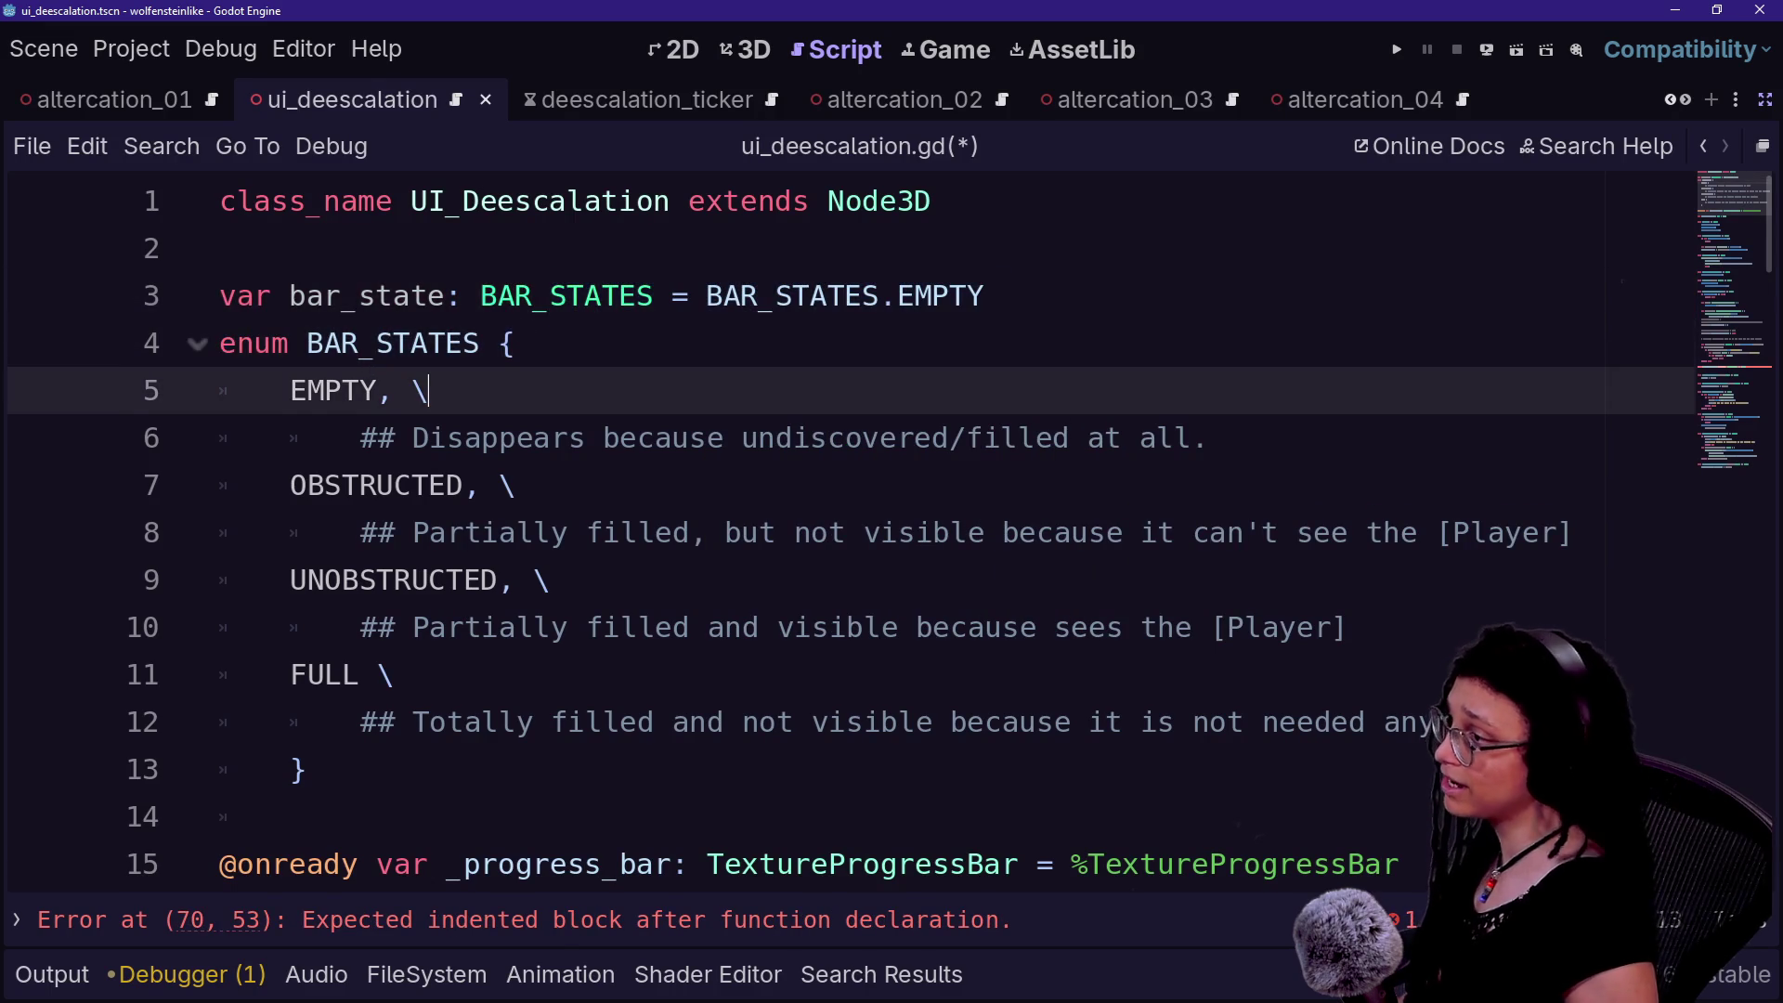
scroll(892, 538, down, 5)
scroll(892, 538, up, 5)
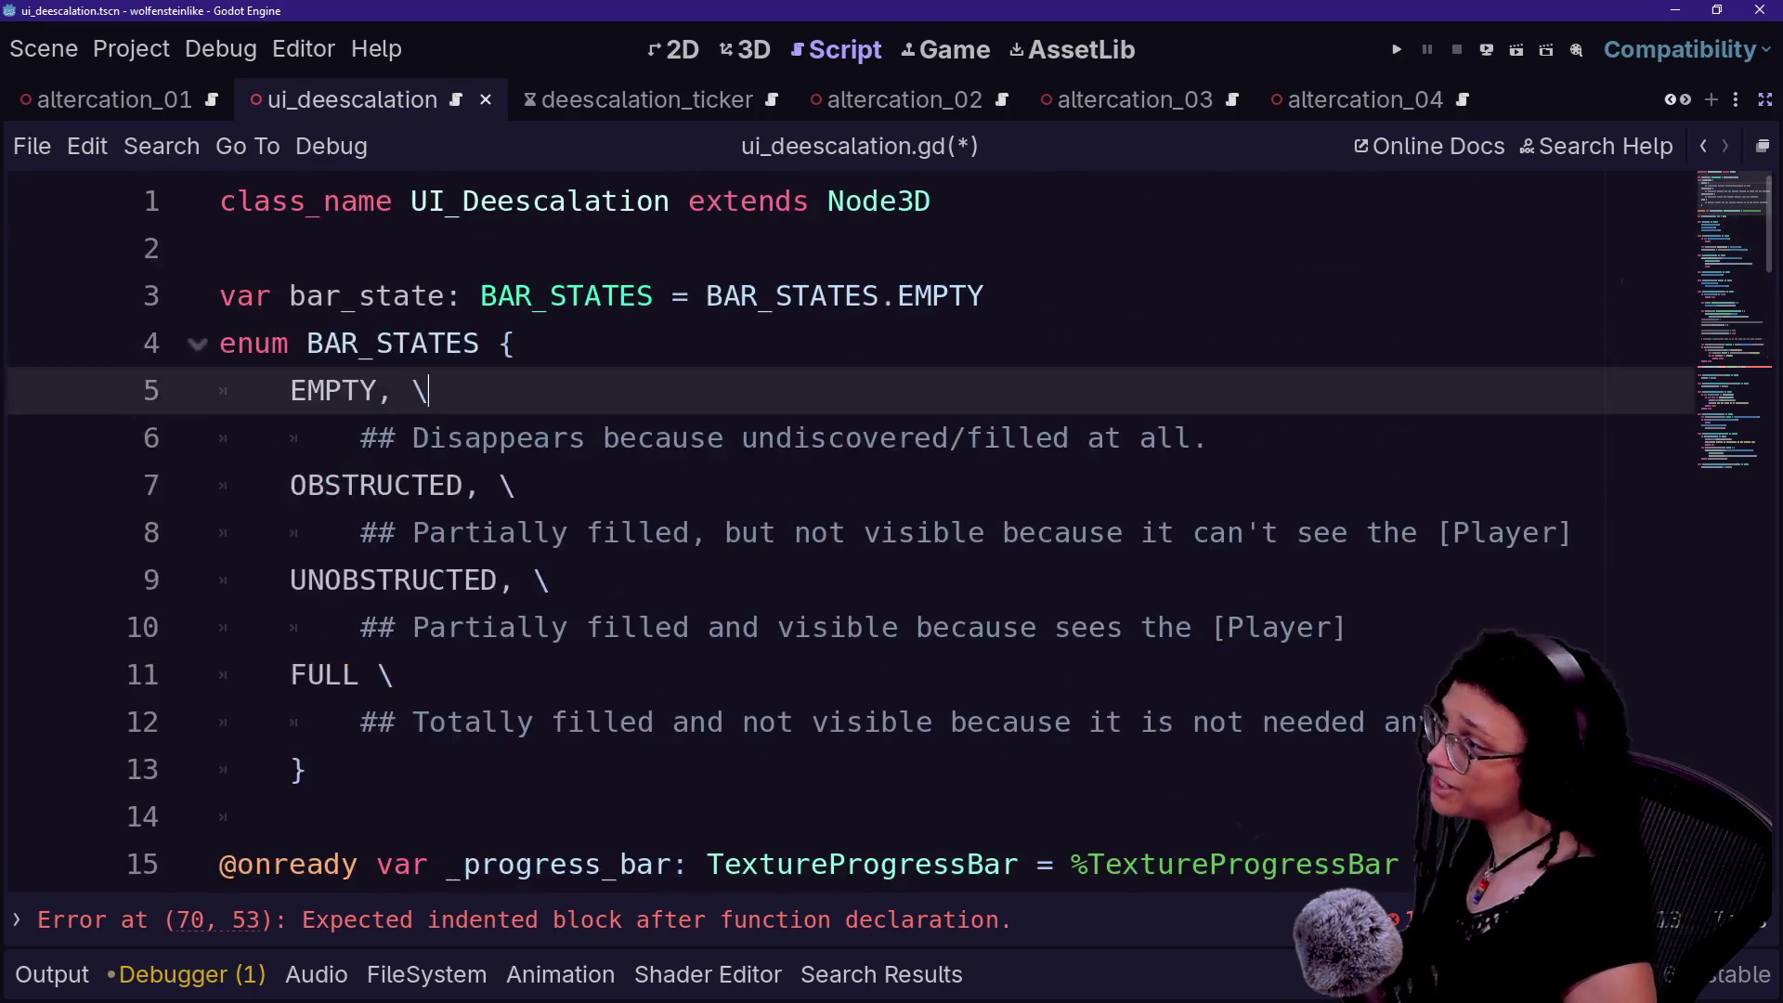
- Walk through the enum entries EMPTY, UNOBSTRUCTED and FULL while explaining them
double_click(334, 390)
click(391, 390)
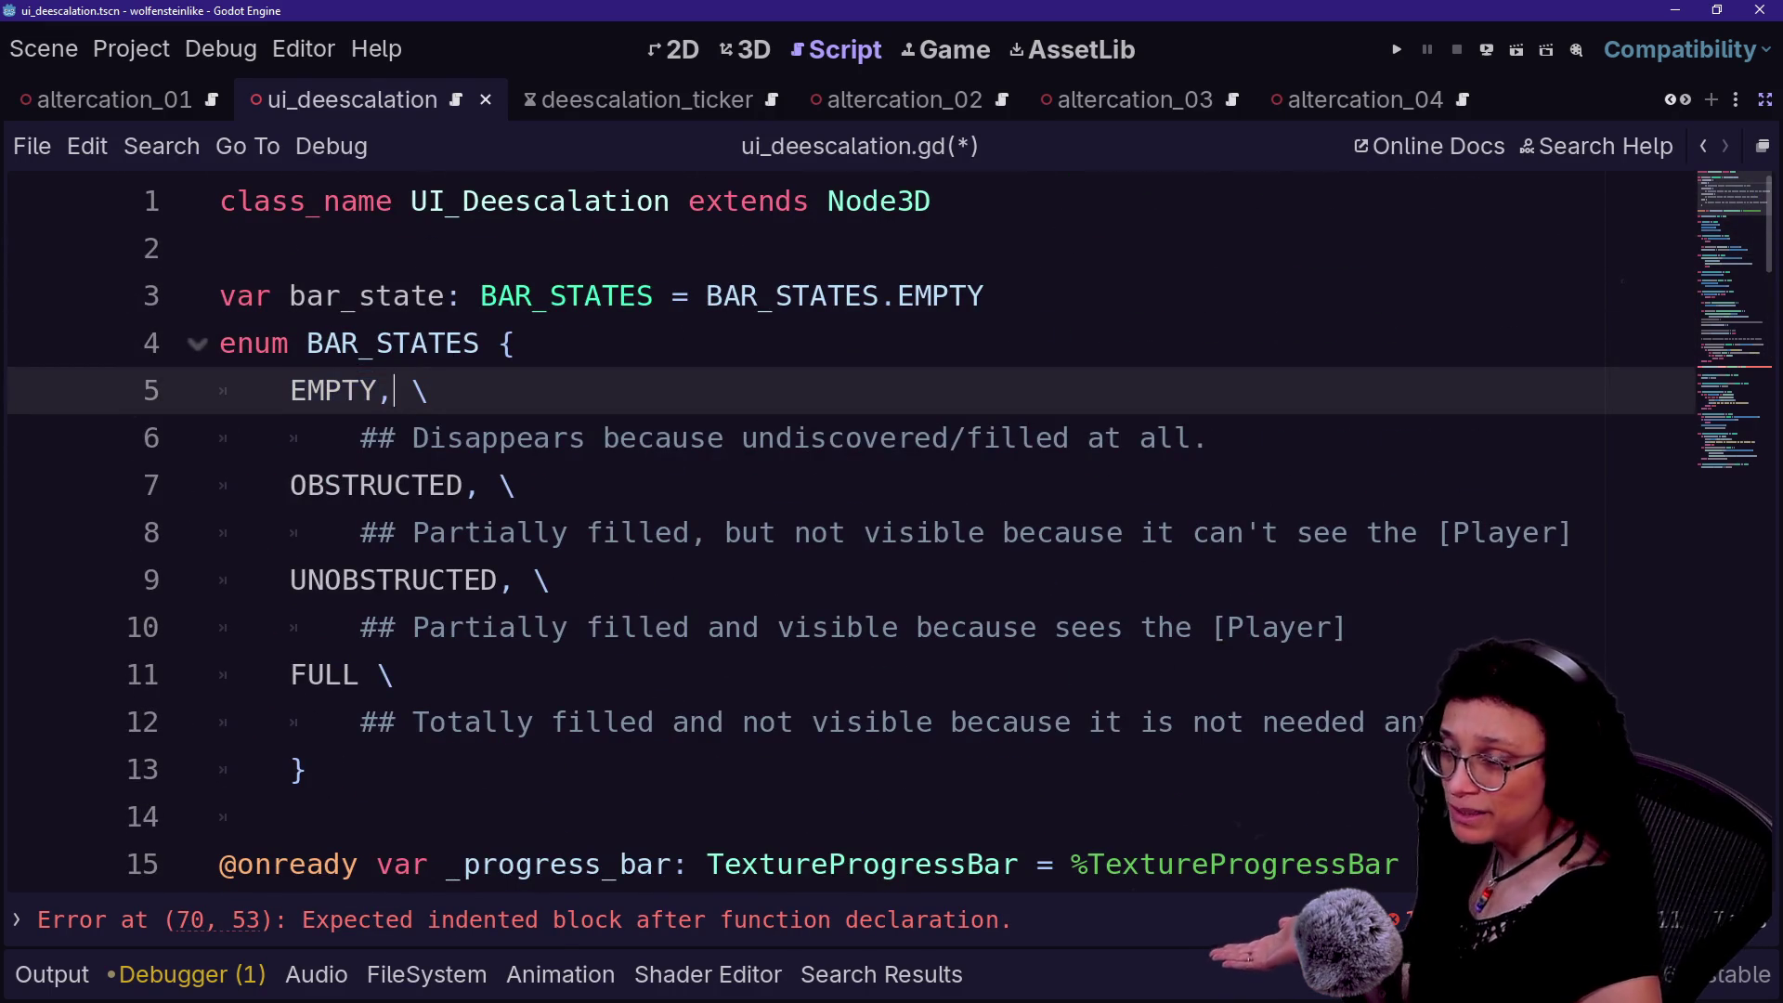
drag(325, 390, 343, 391)
click(428, 390)
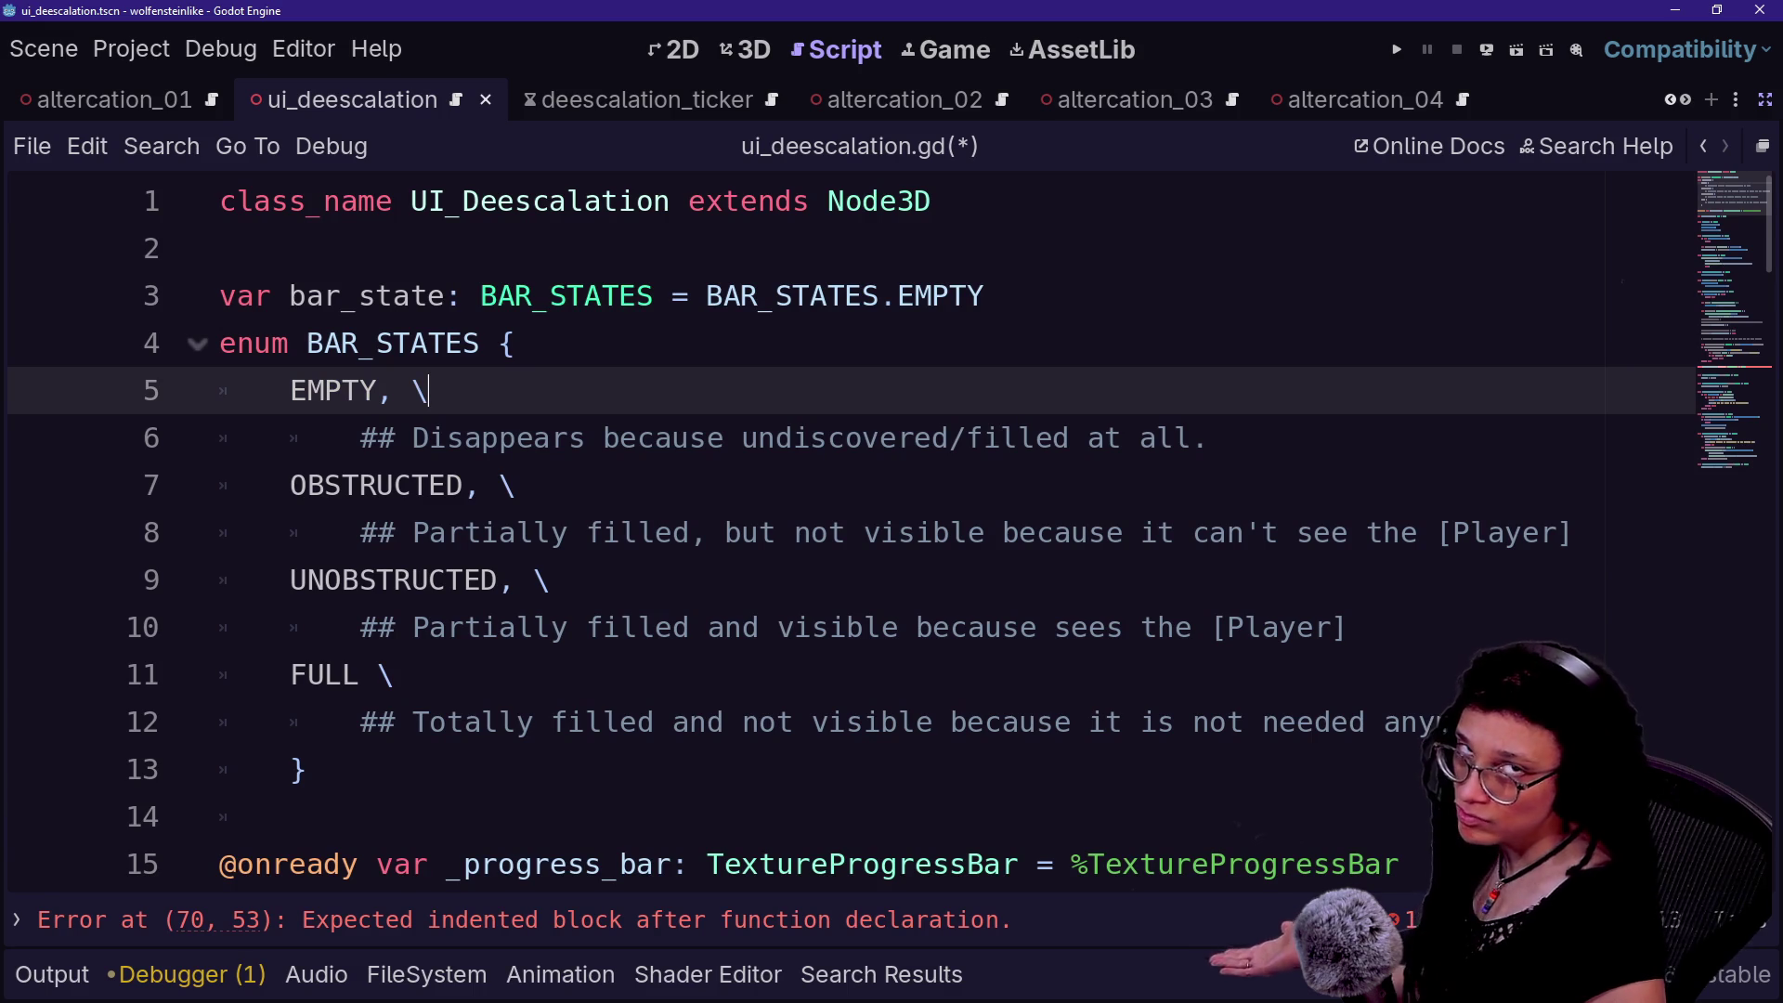
click(446, 722)
click(341, 343)
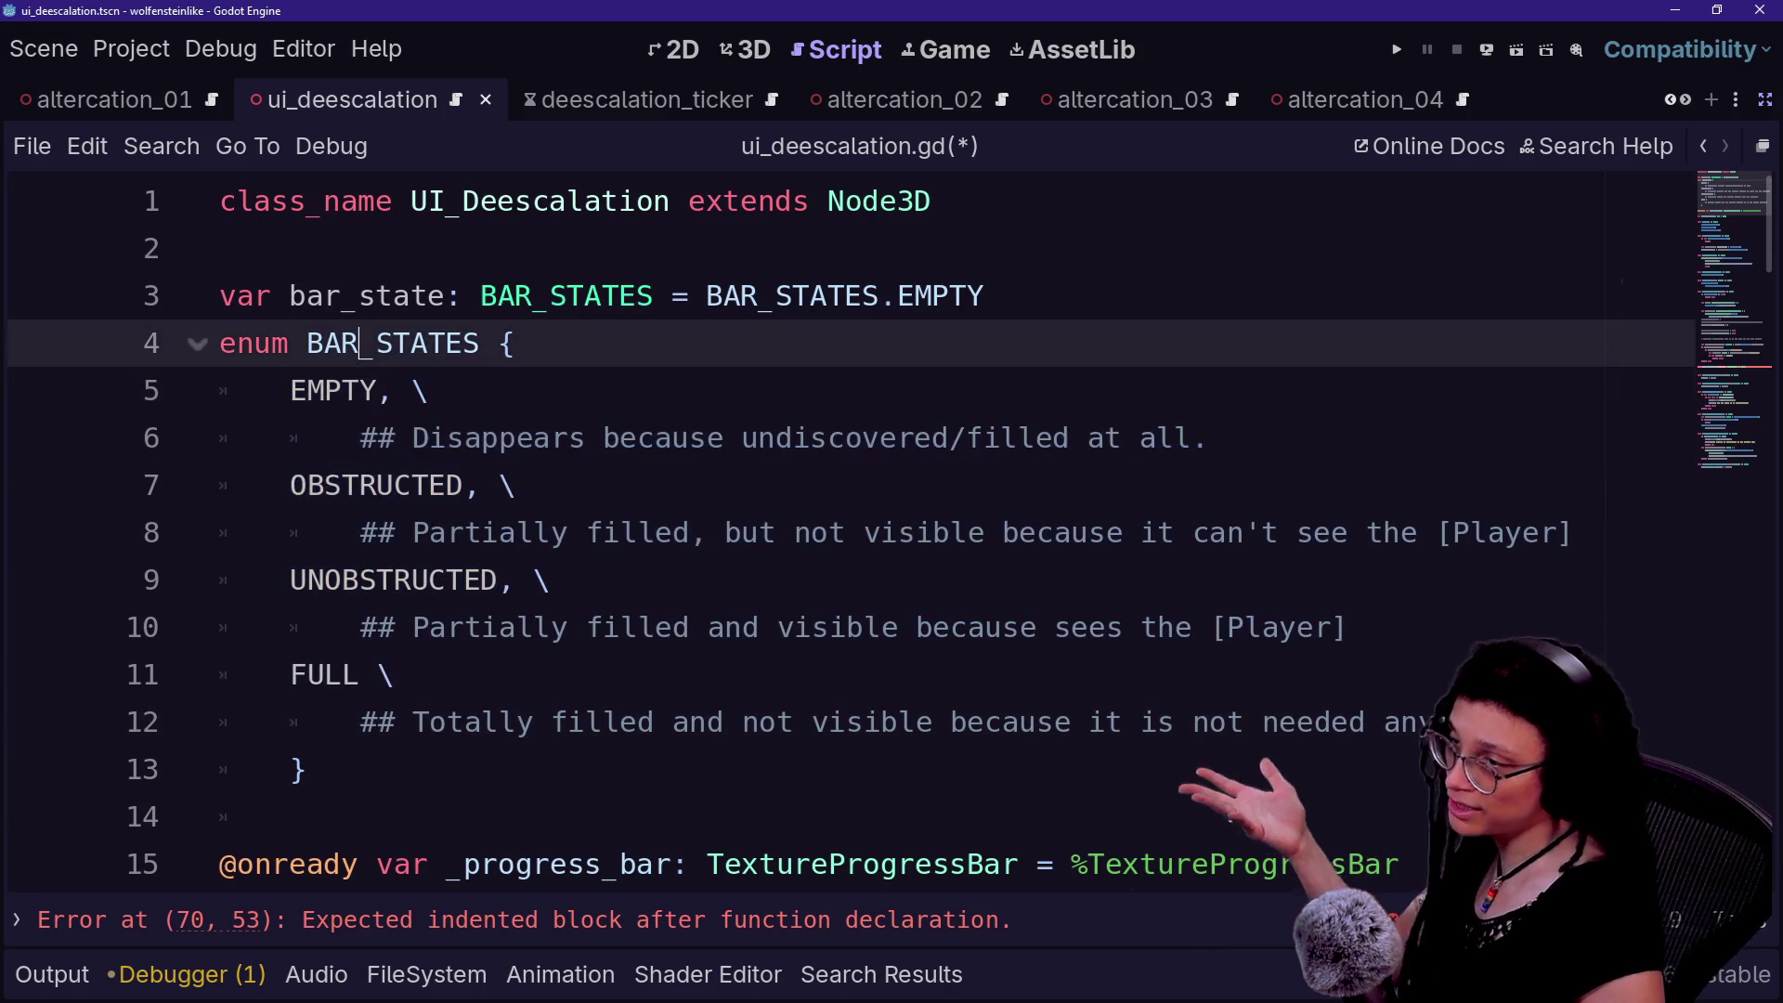
click(429, 580)
click(517, 343)
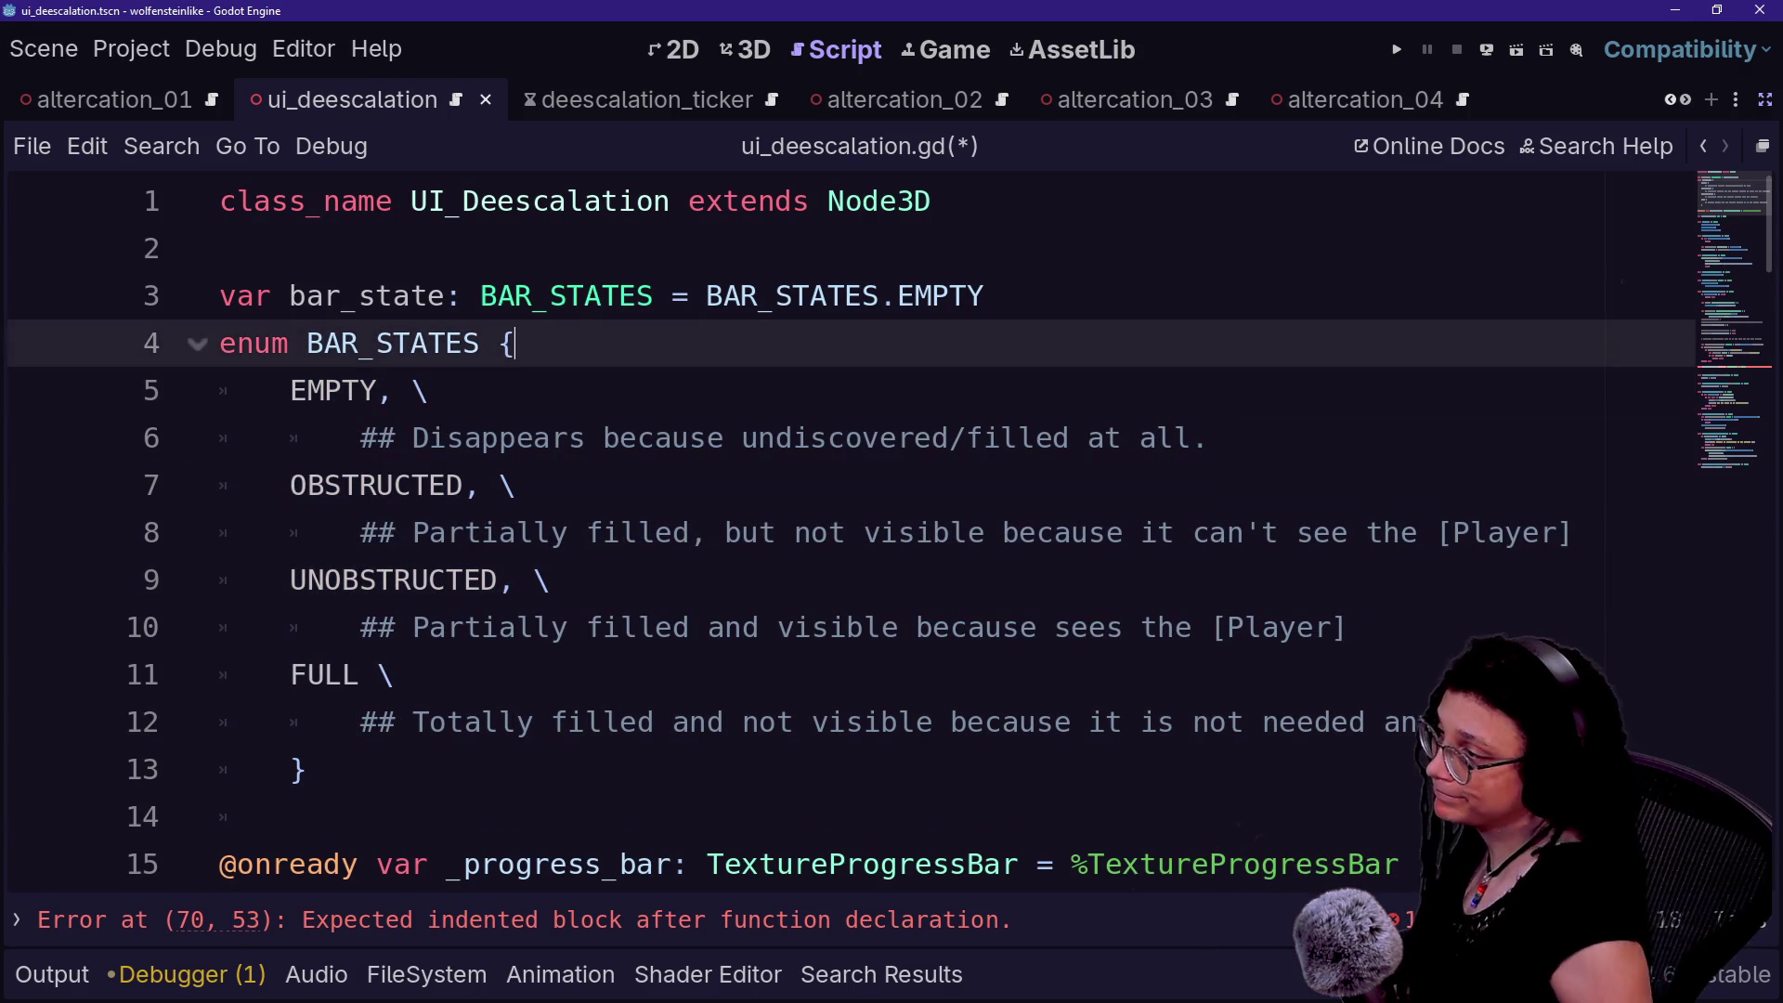
drag(517, 343, 723, 296)
click(723, 295)
scroll(724, 295, down, 6)
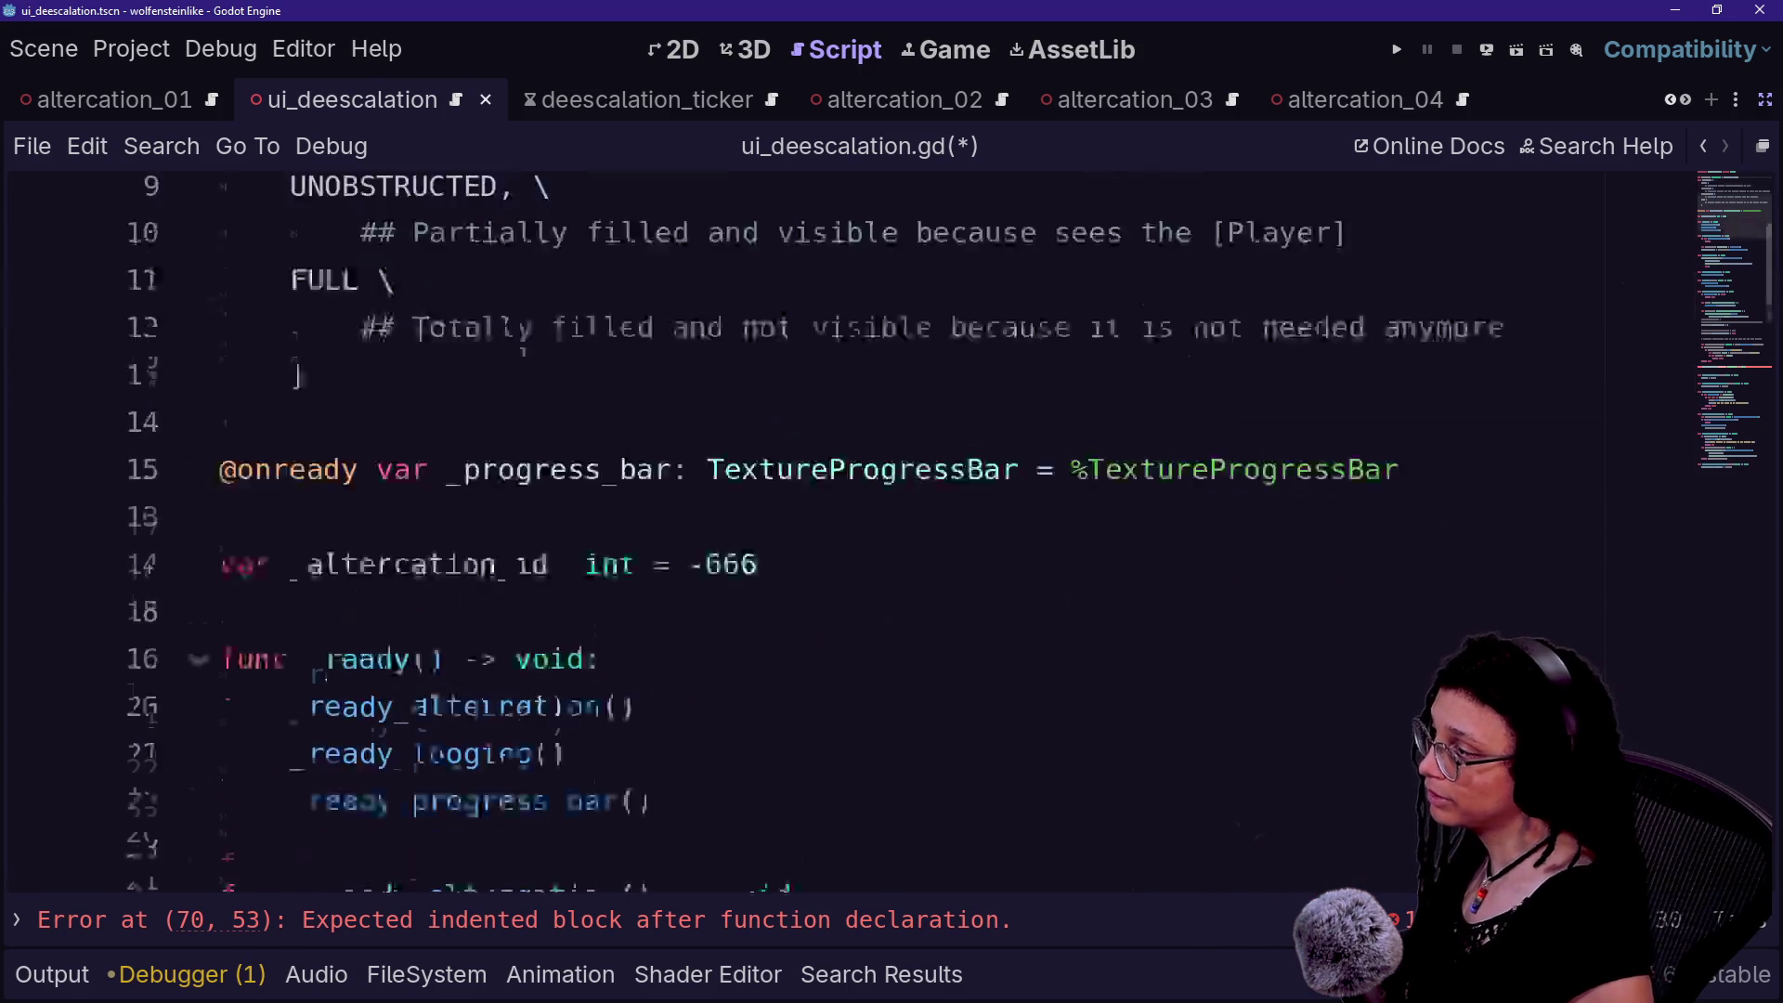
scroll(723, 295, up, 2)
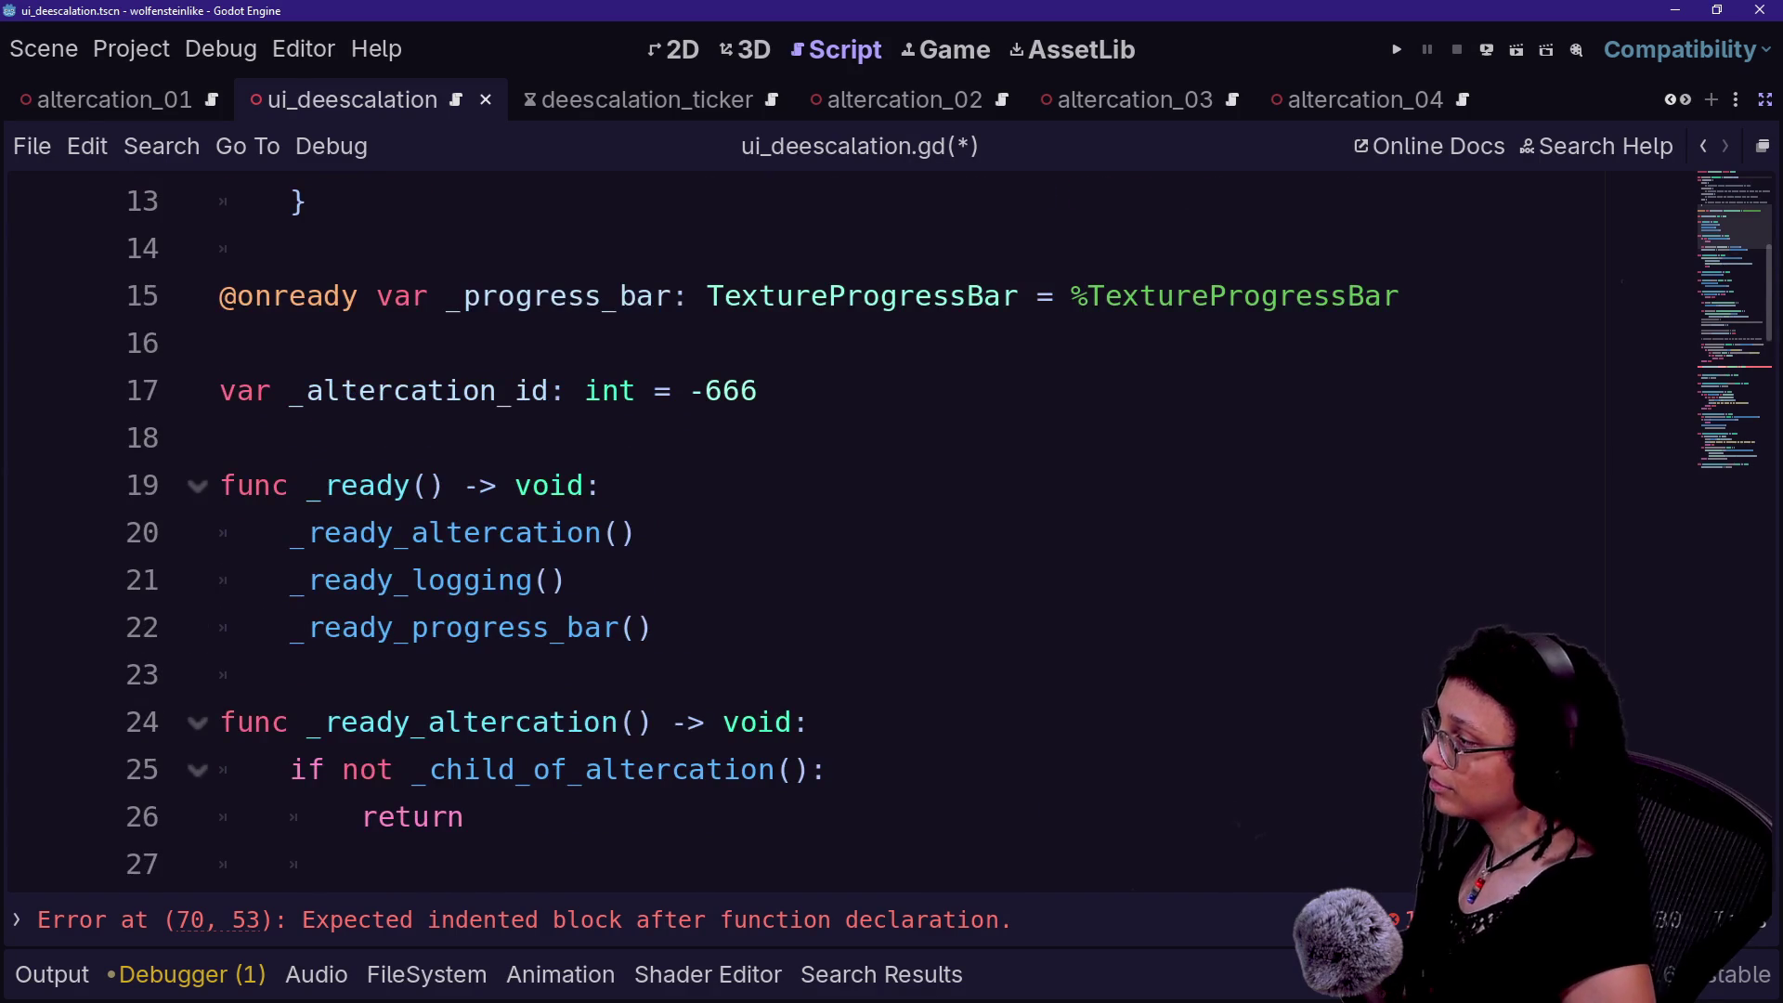
scroll(724, 295, down, 3)
- Jump to the reported error and open an indented line inside change_bar_state
scroll(570, 358, up, 3)
right_click(570, 358)
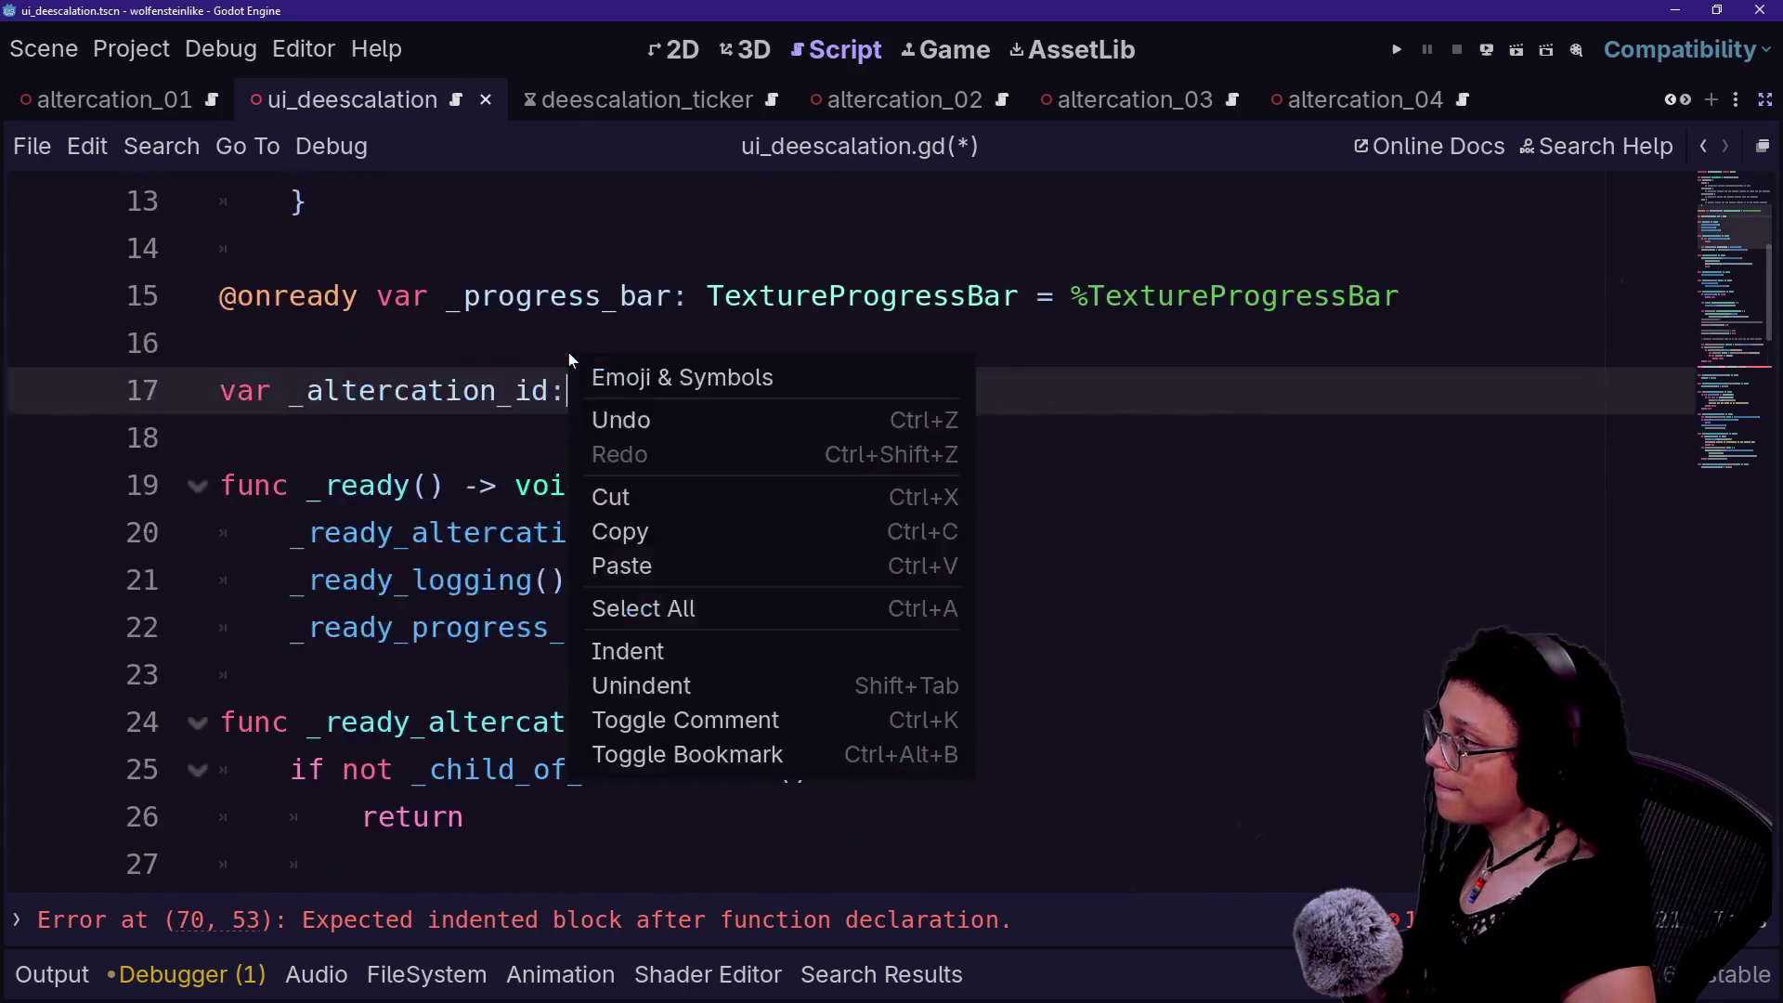
scroll(479, 370, down, 7)
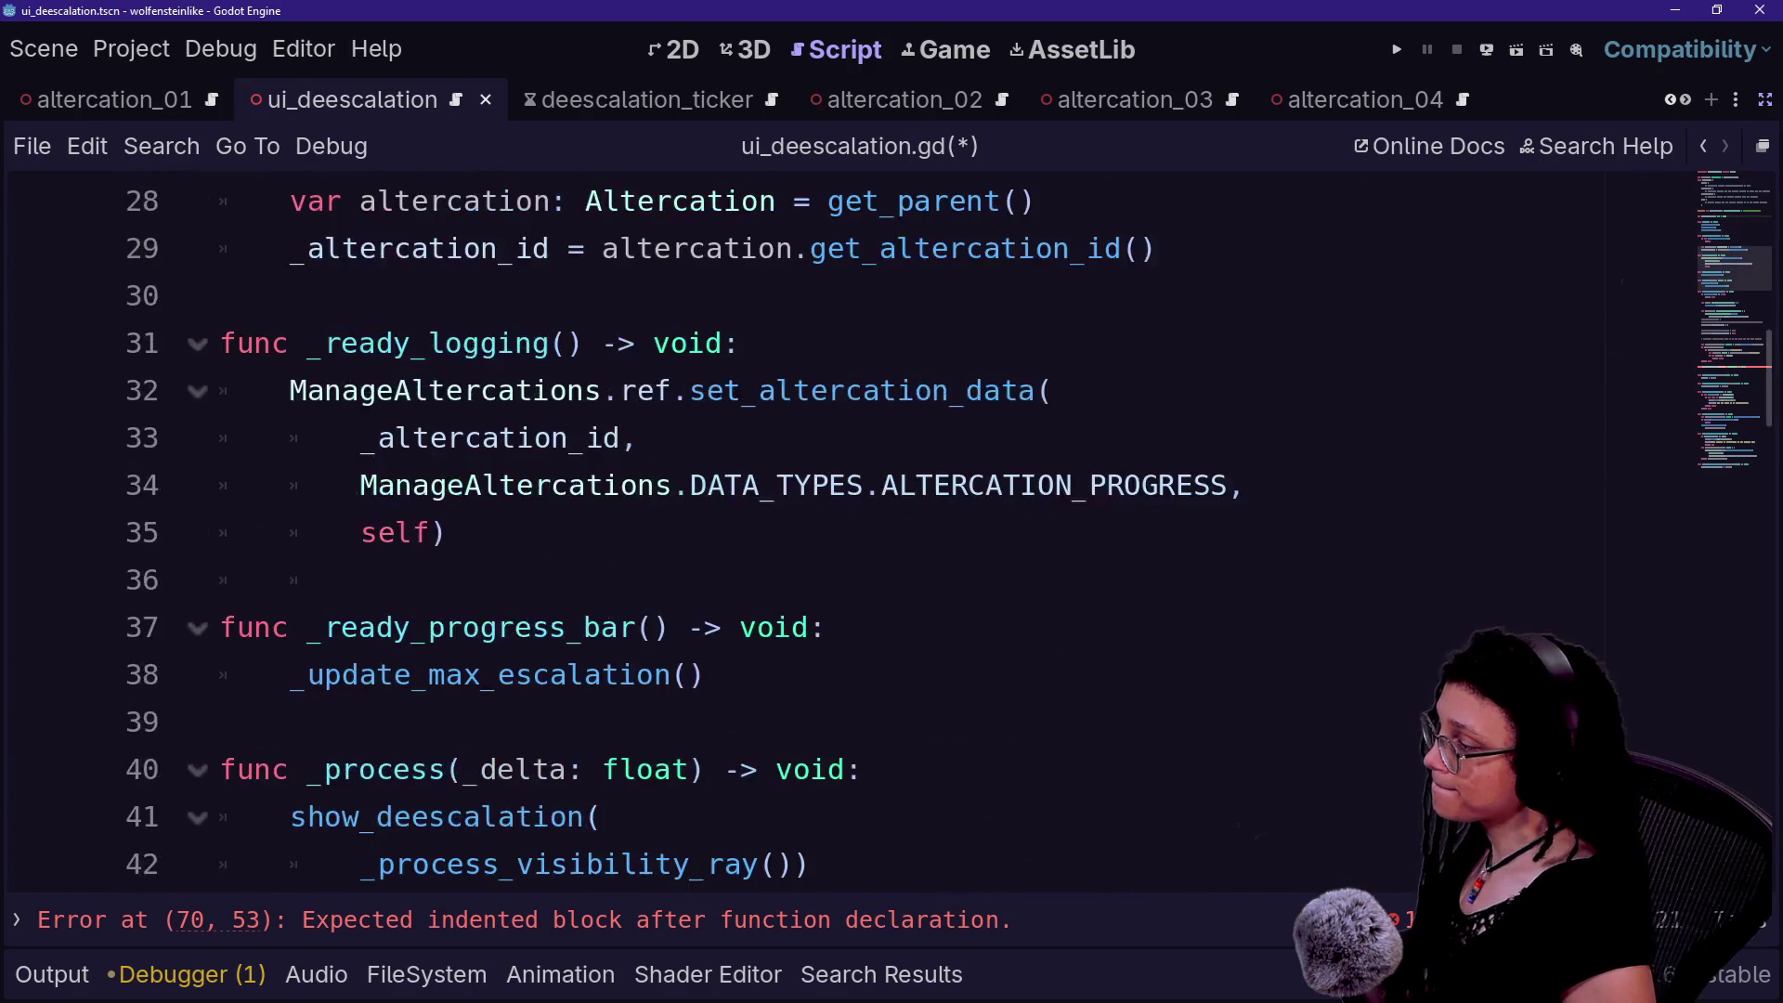
click(801, 922)
key(Return)
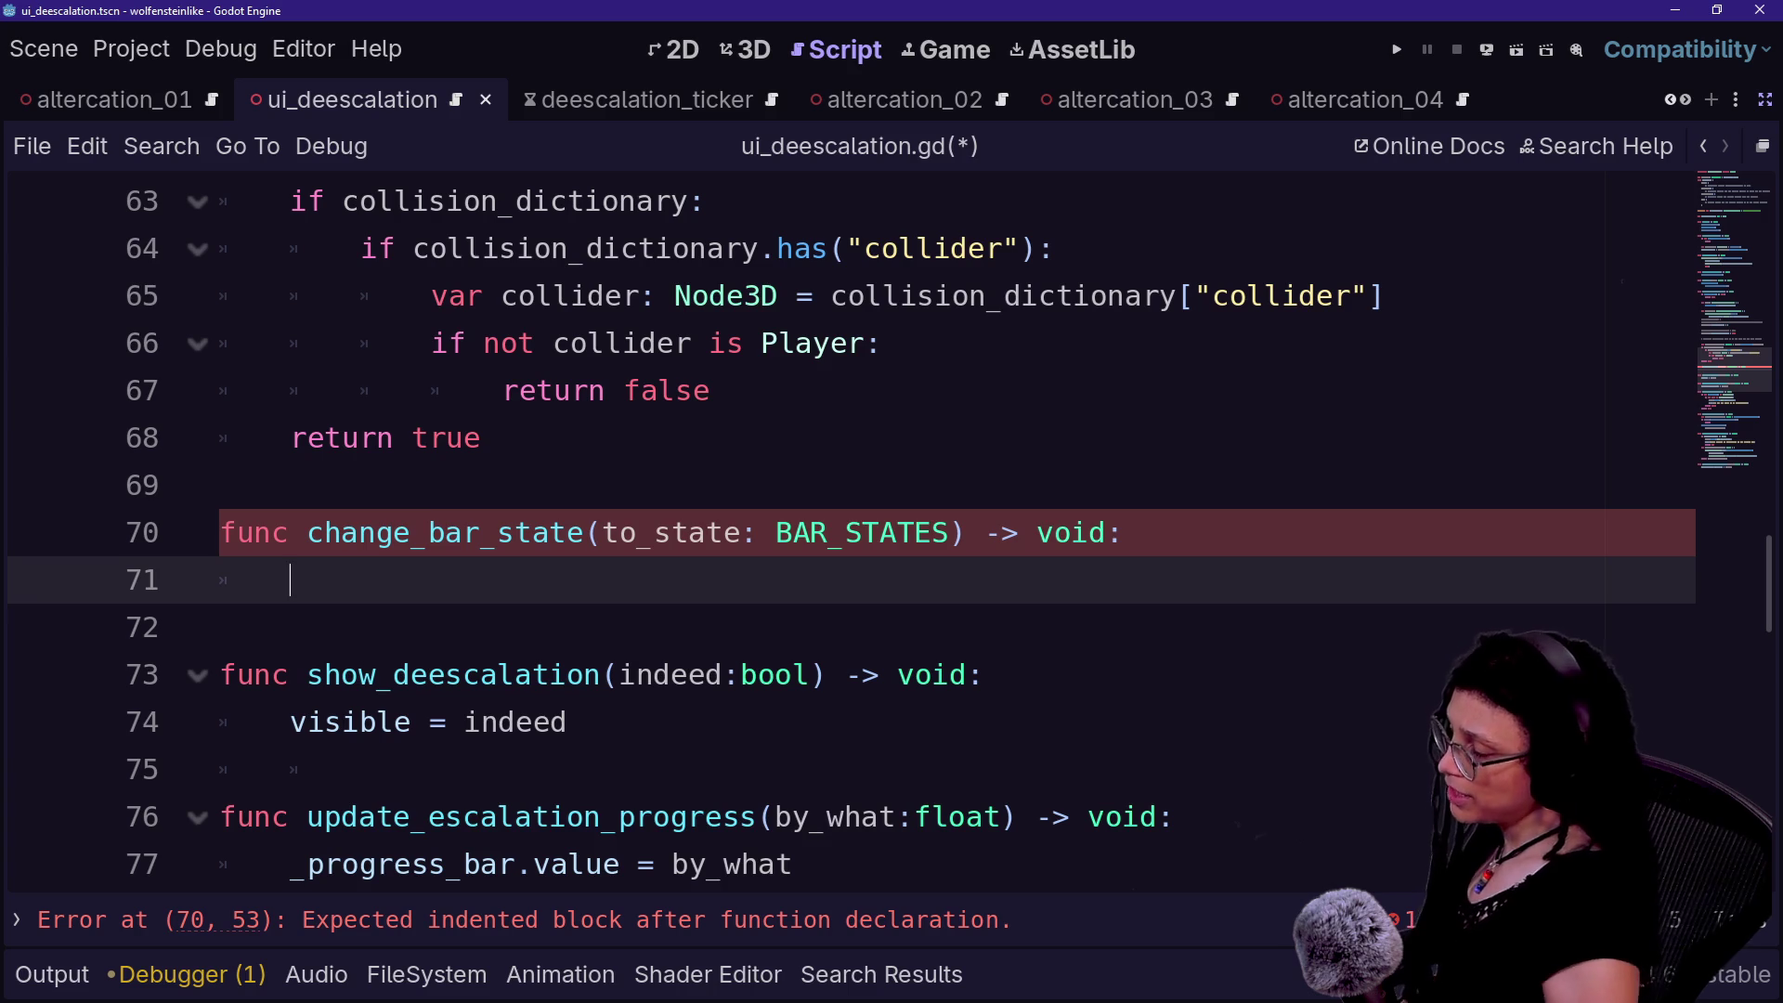
text(_)
key(BackSpace)
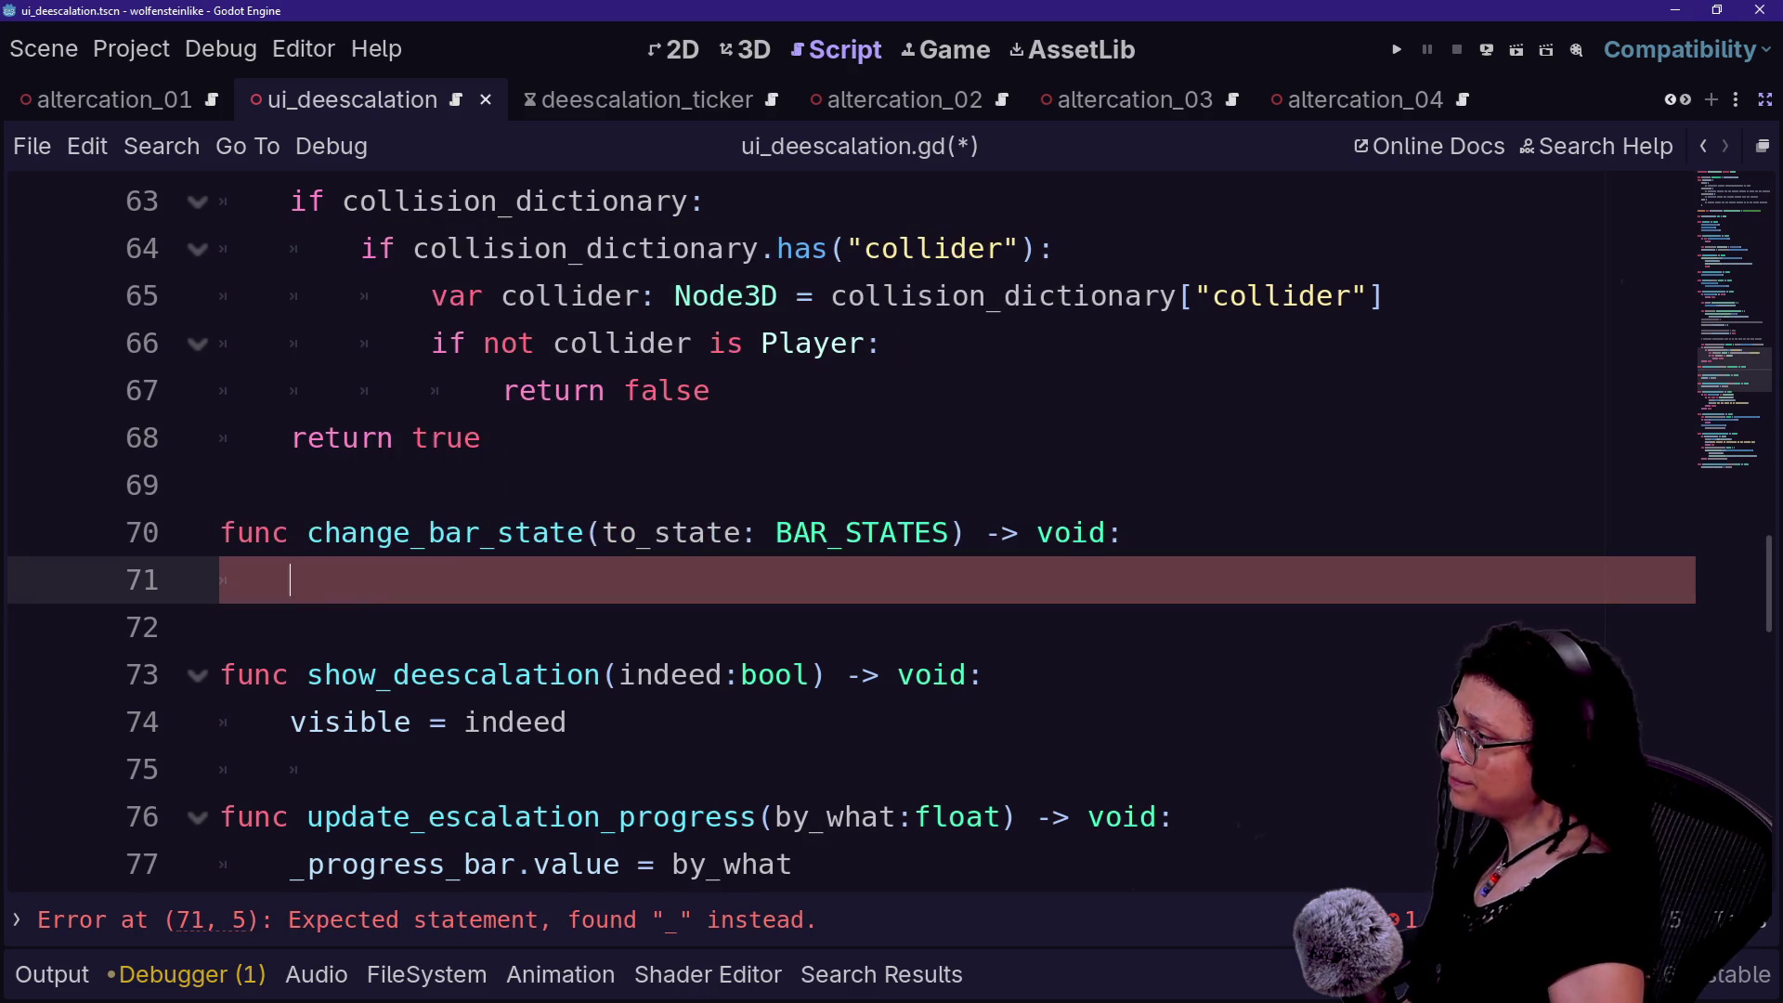
text(bar)
key(Escape)
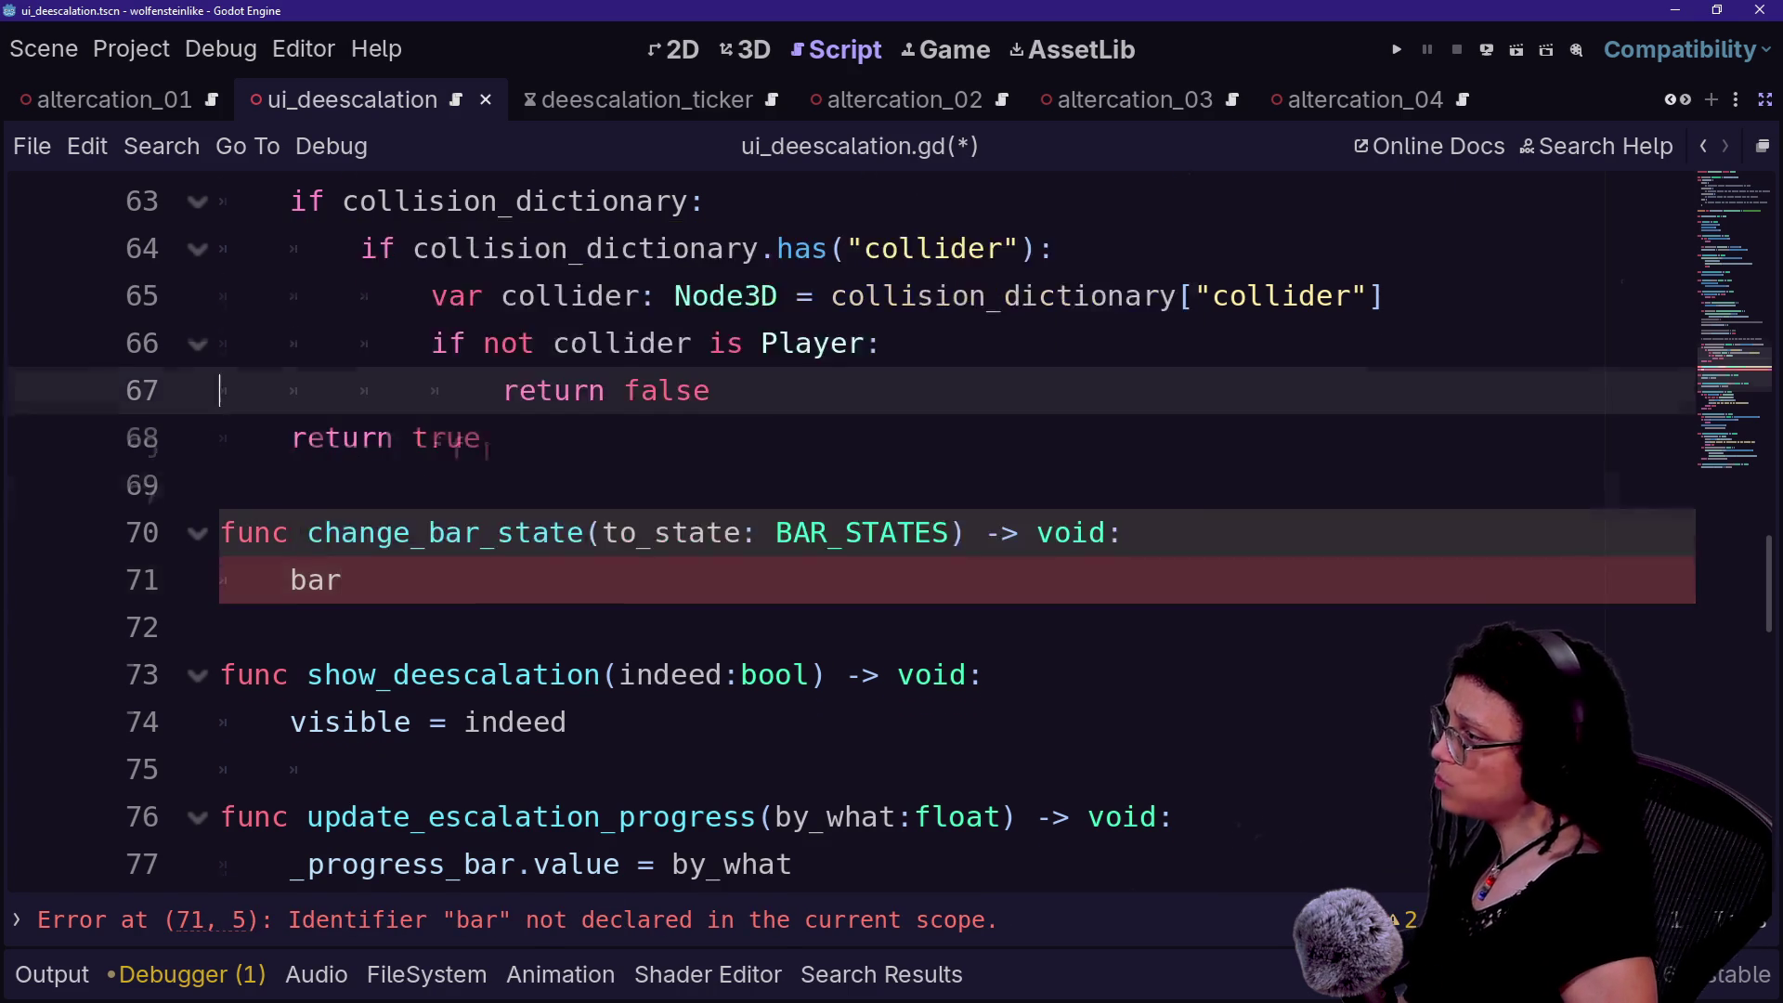
- Rename bar_state to _bar_state on line 3 and save the script
scroll(835, 530, up, 20)
click(290, 295)
text(_)
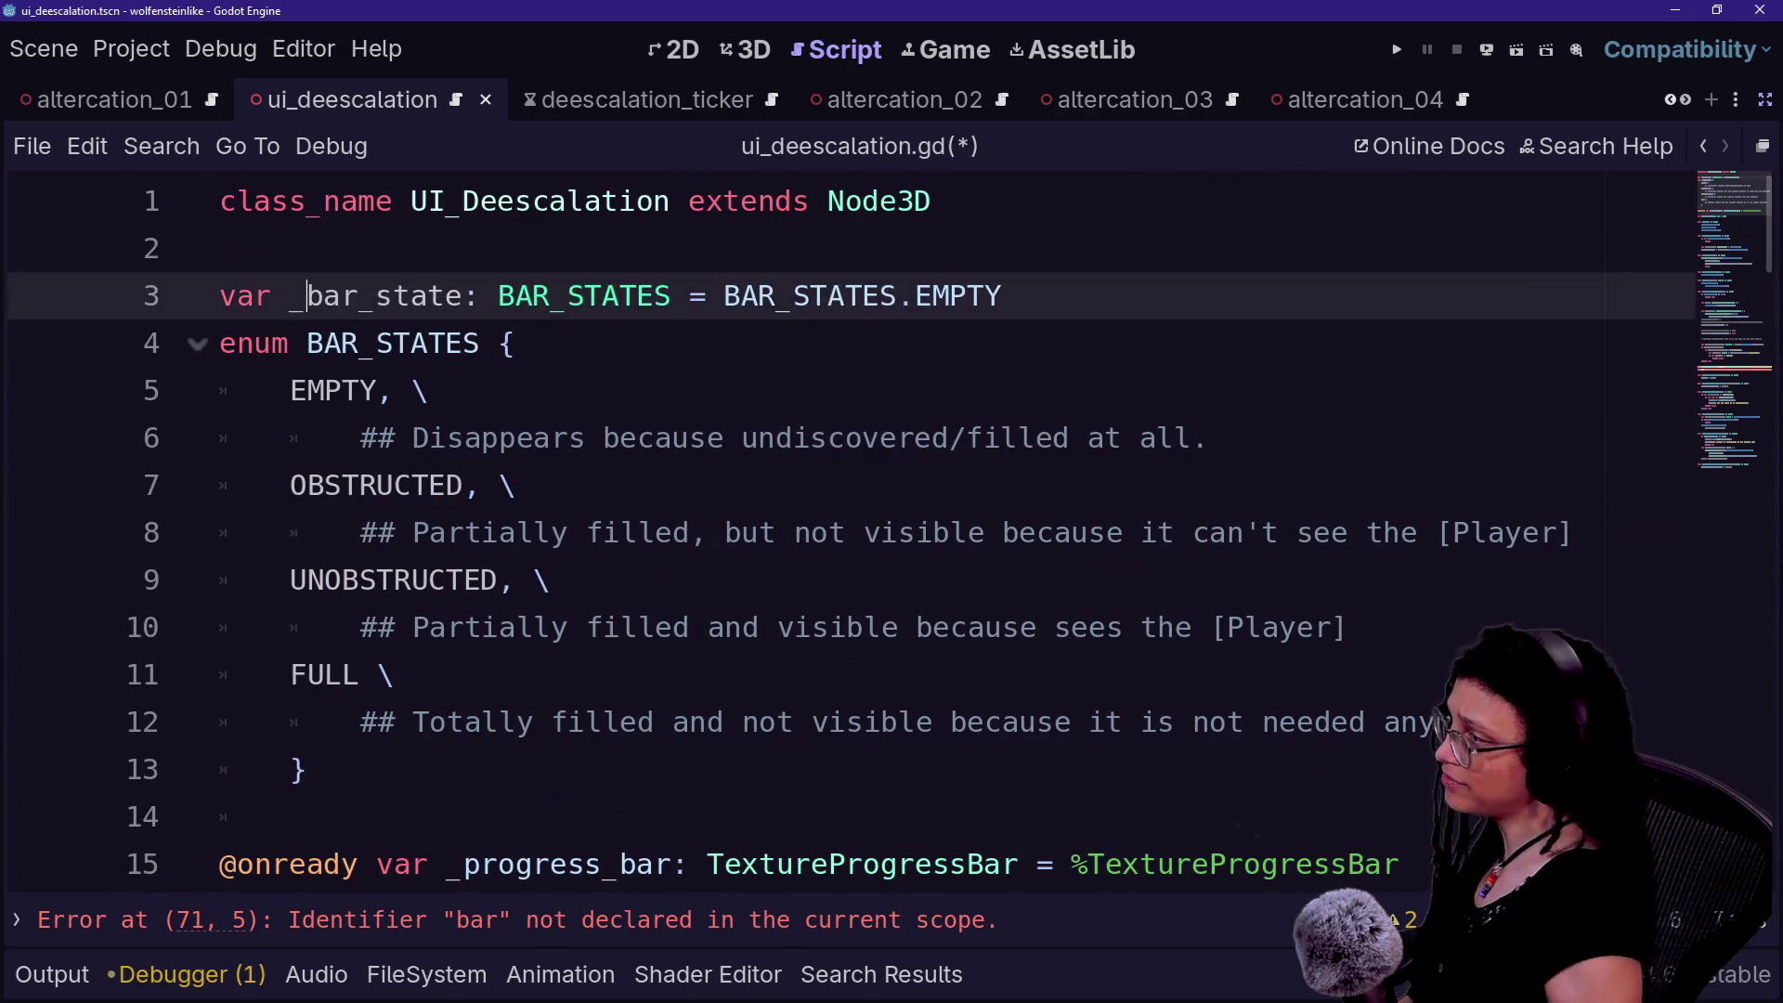
key(ctrl+s)
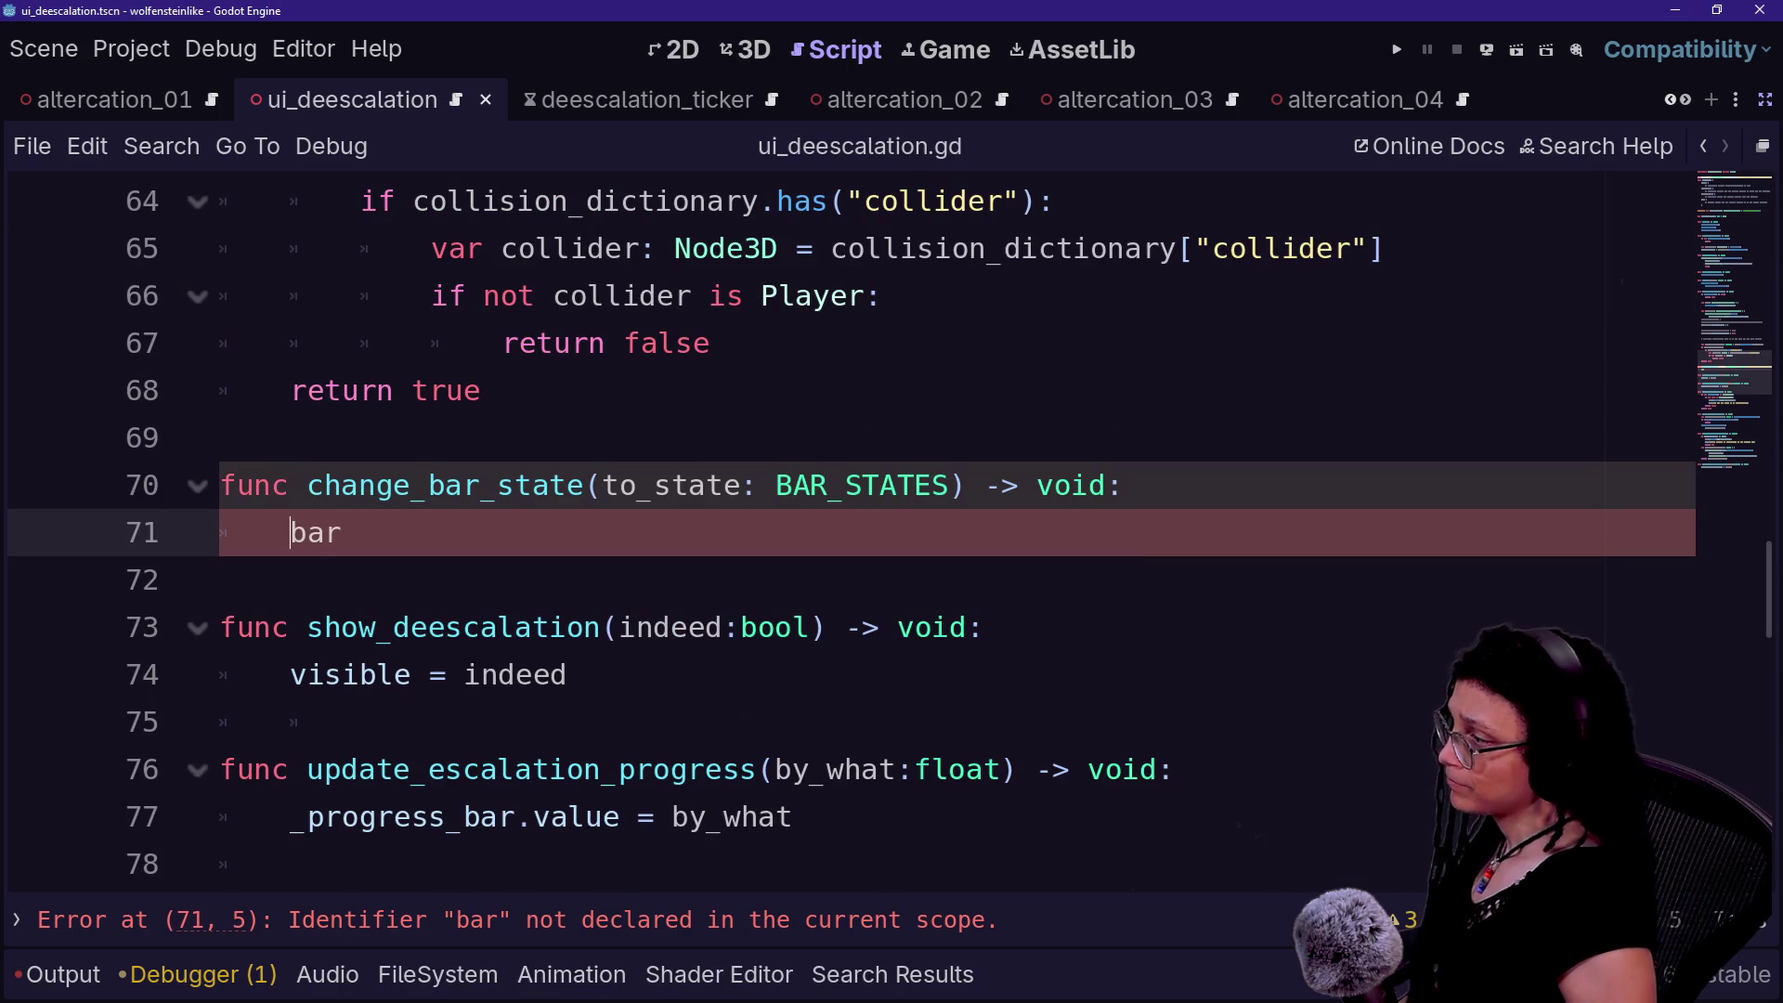
- Write '_bar_state = to_state' as the body of change_bar_state
key(End)
text(_st)
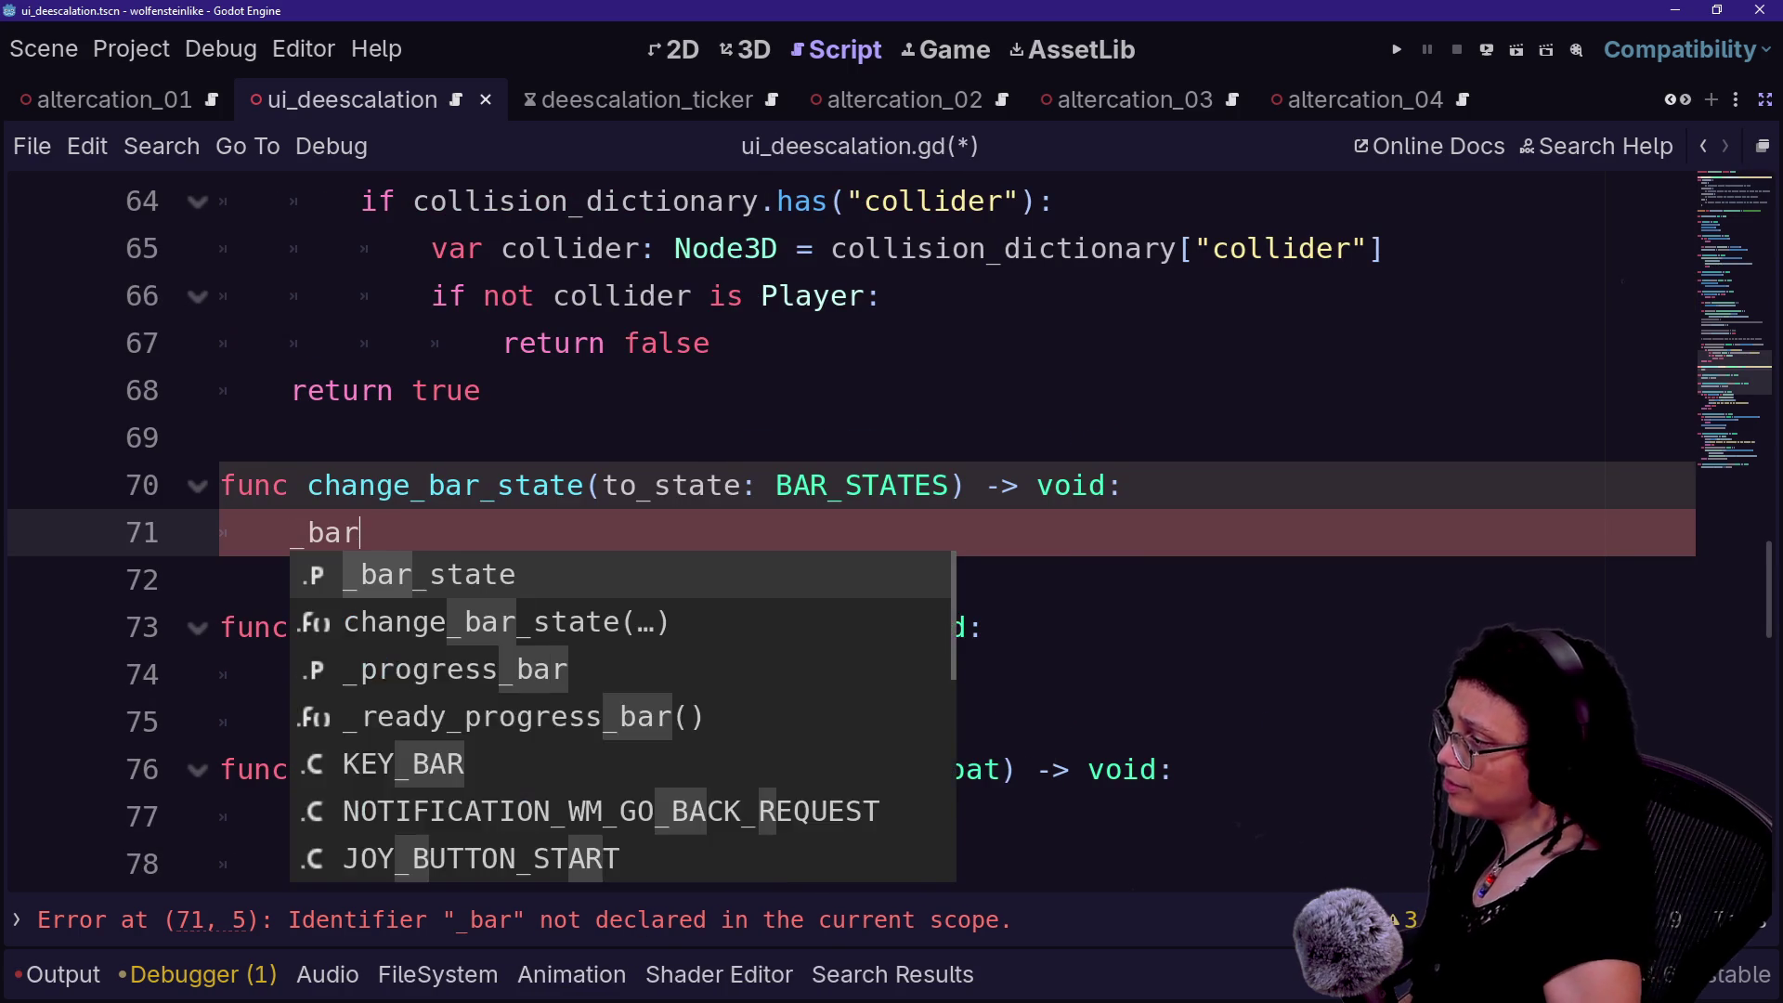
key(Return)
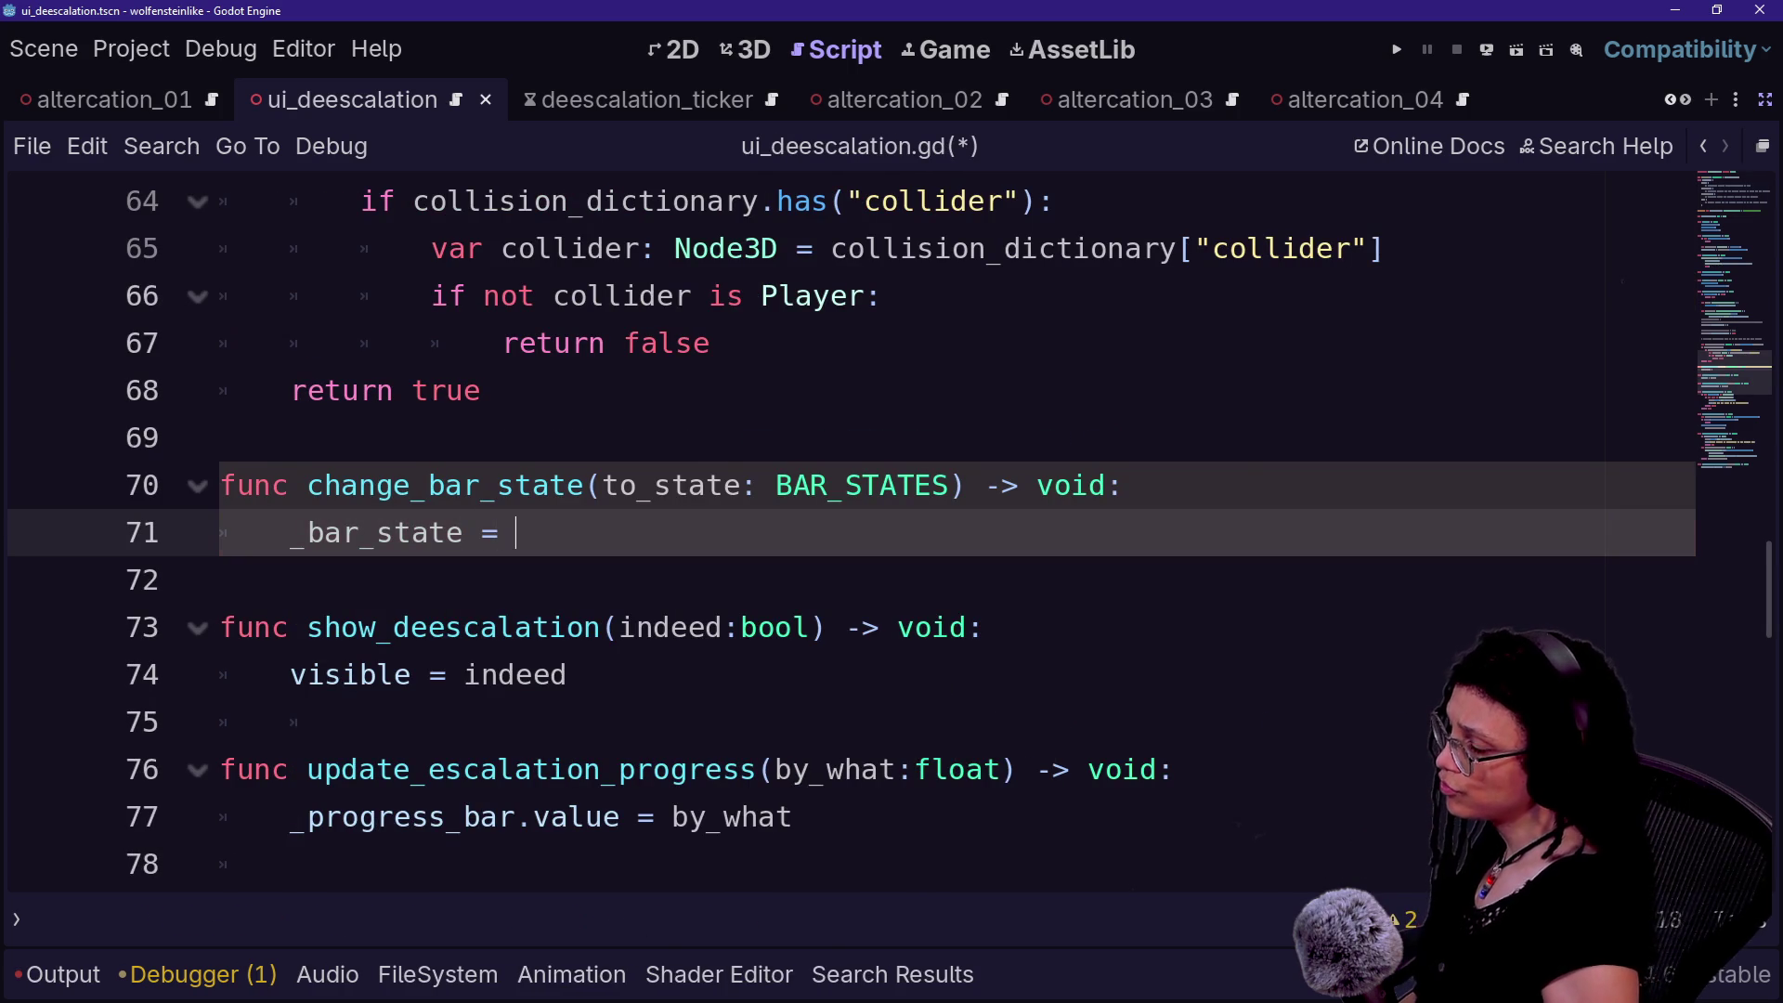
text(to_state)
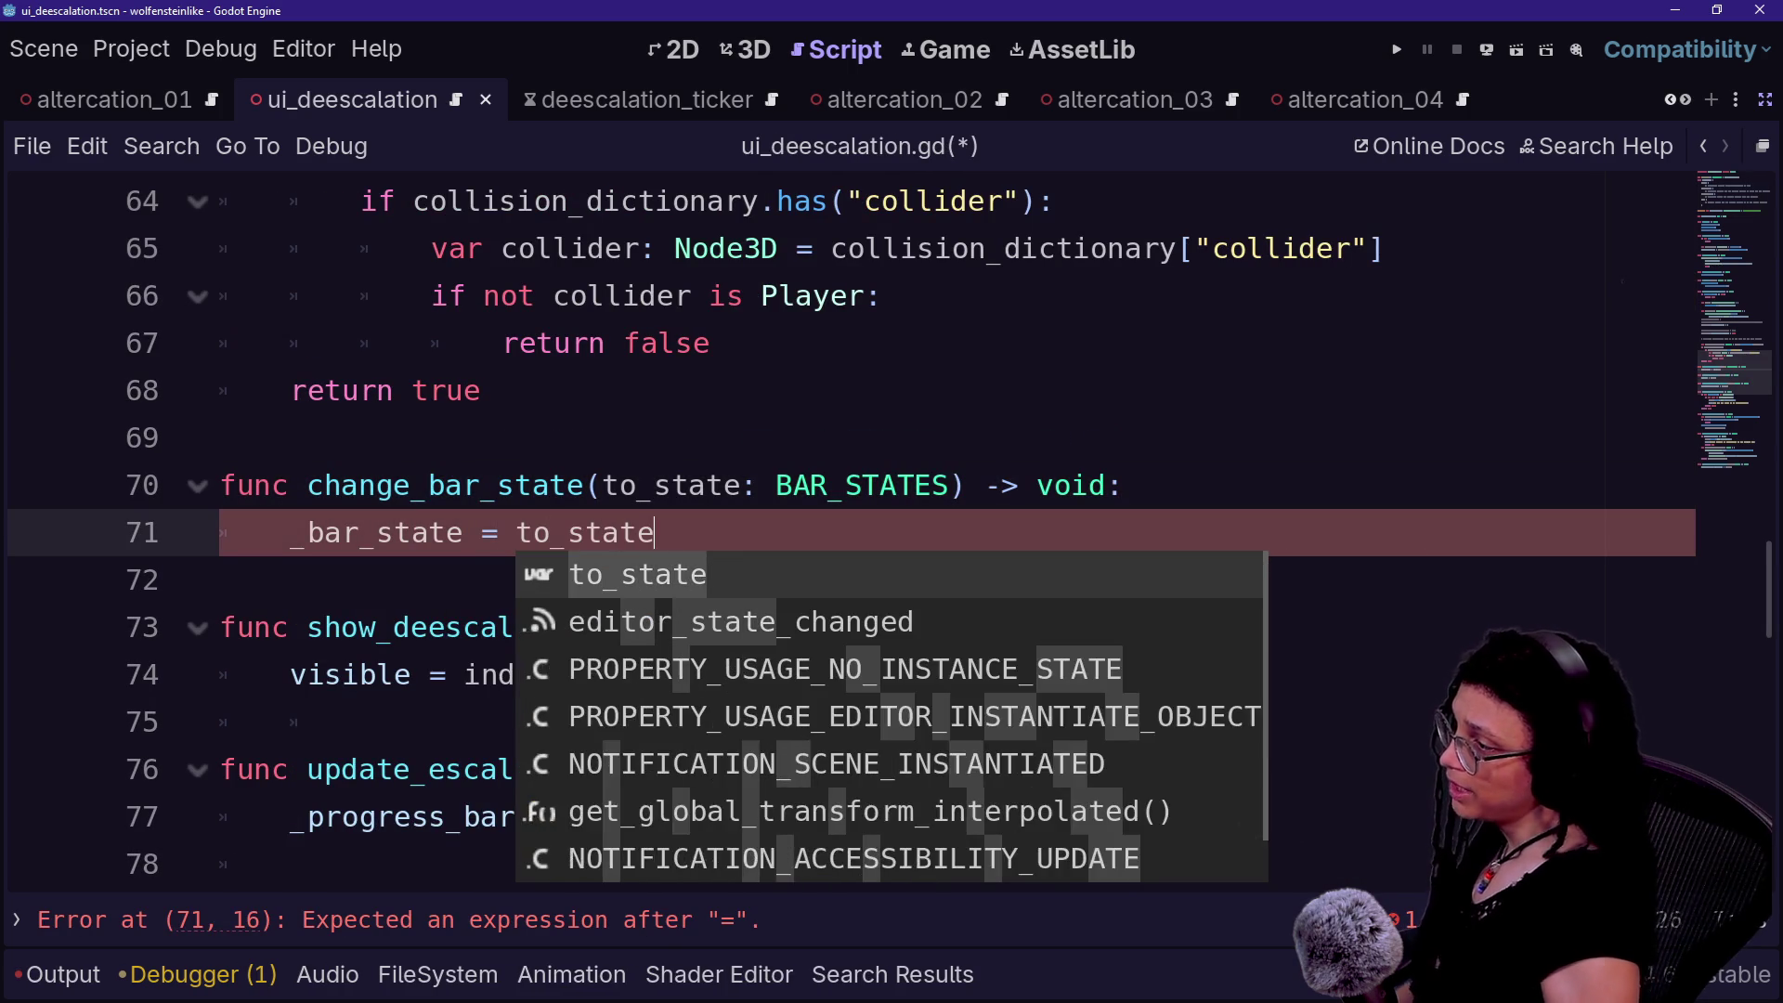
click(324, 532)
click(220, 580)
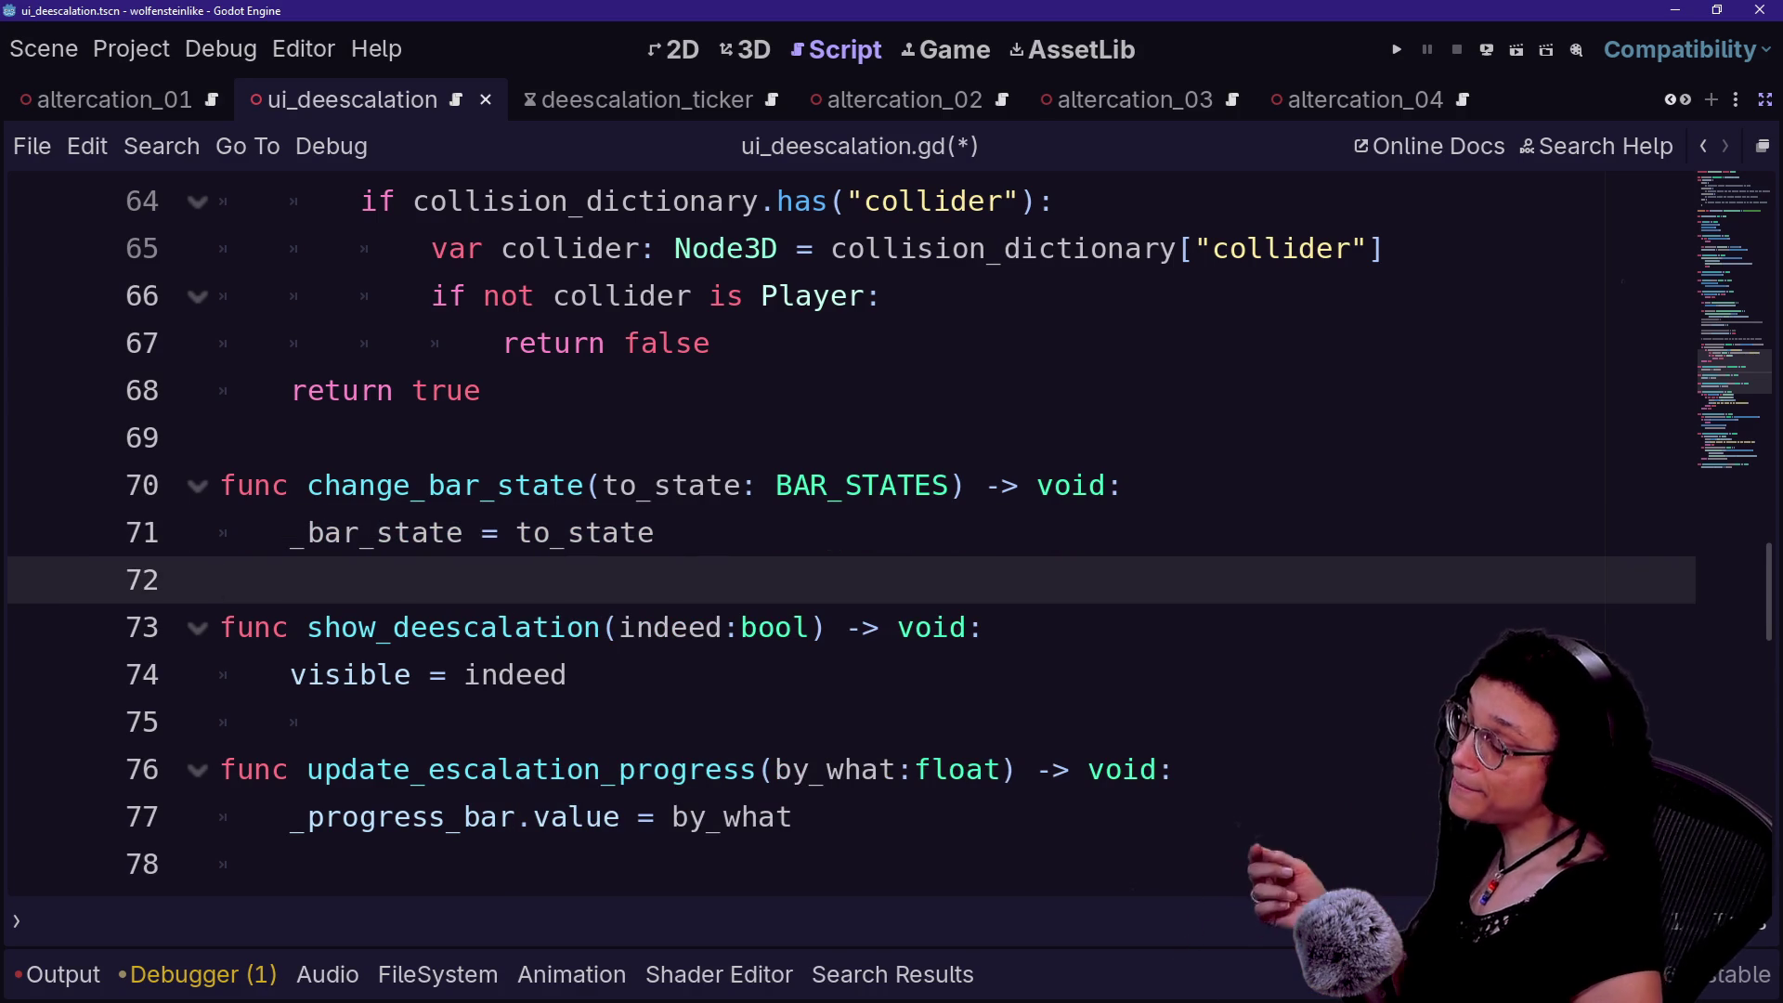
click(655, 532)
- Draft a print.fancy line below the assignment, then delete it again
key(Return)
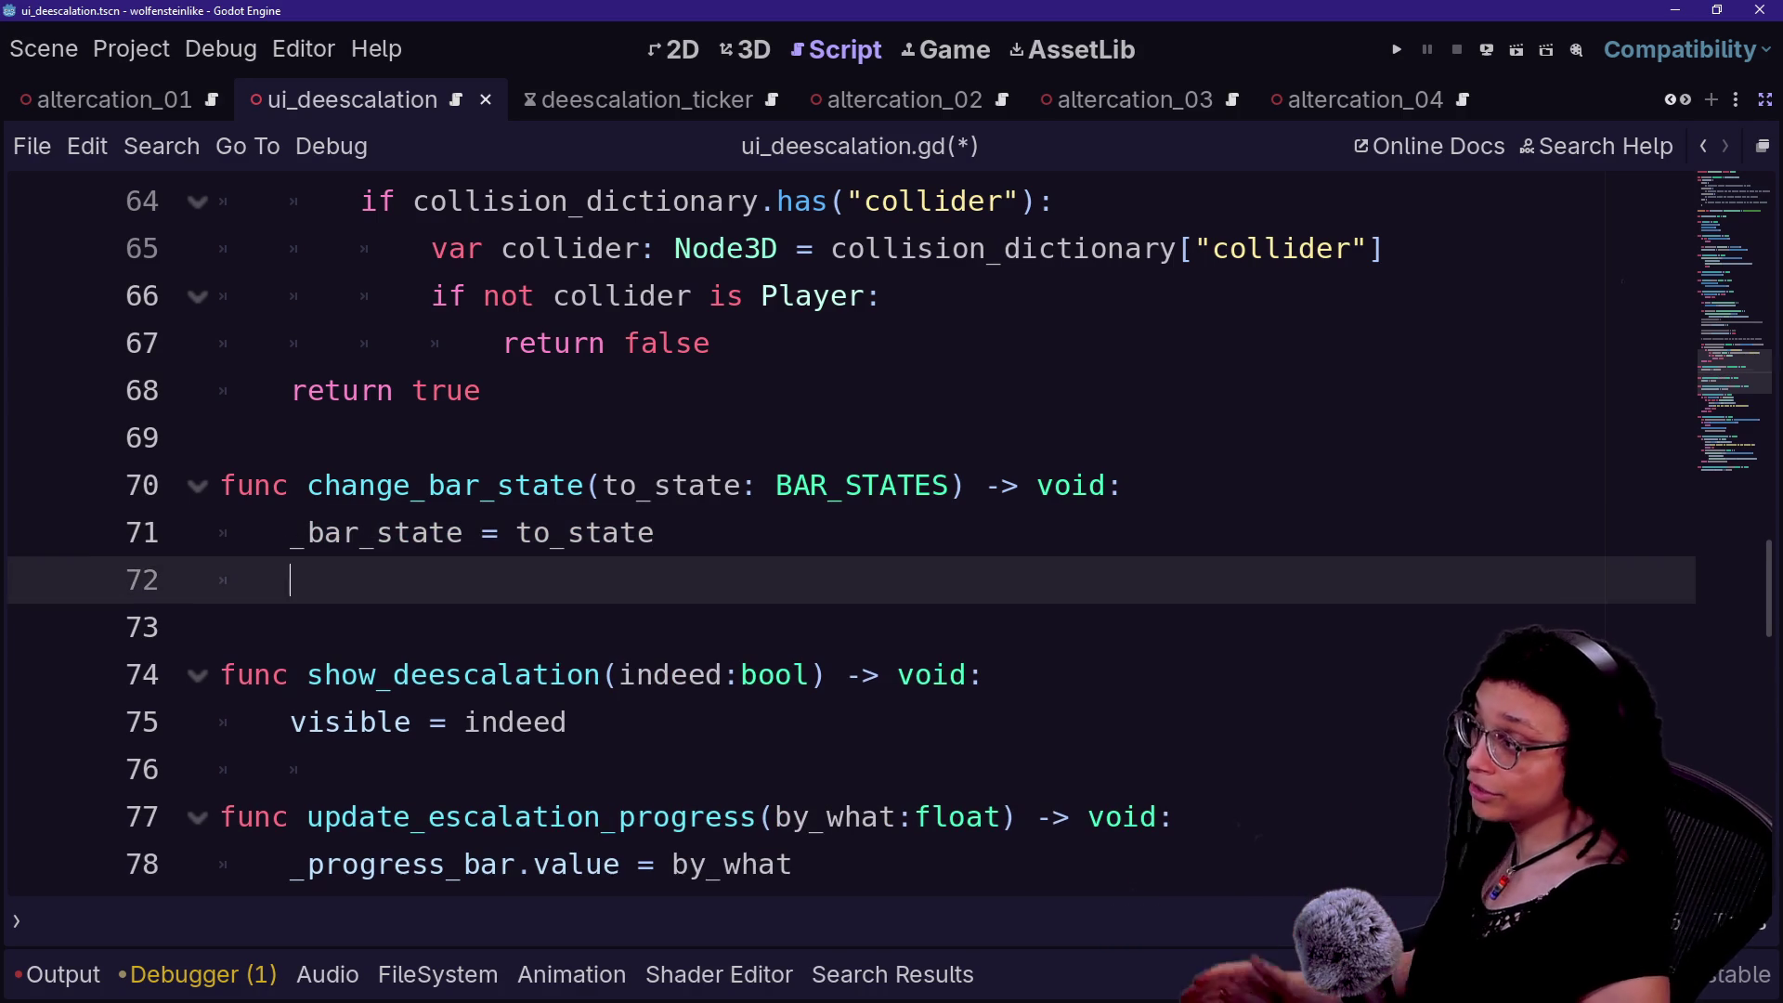
text(pr)
text(facn)
key(BackSpace)
key(BackSpace)
text(ncy()
key(Escape)
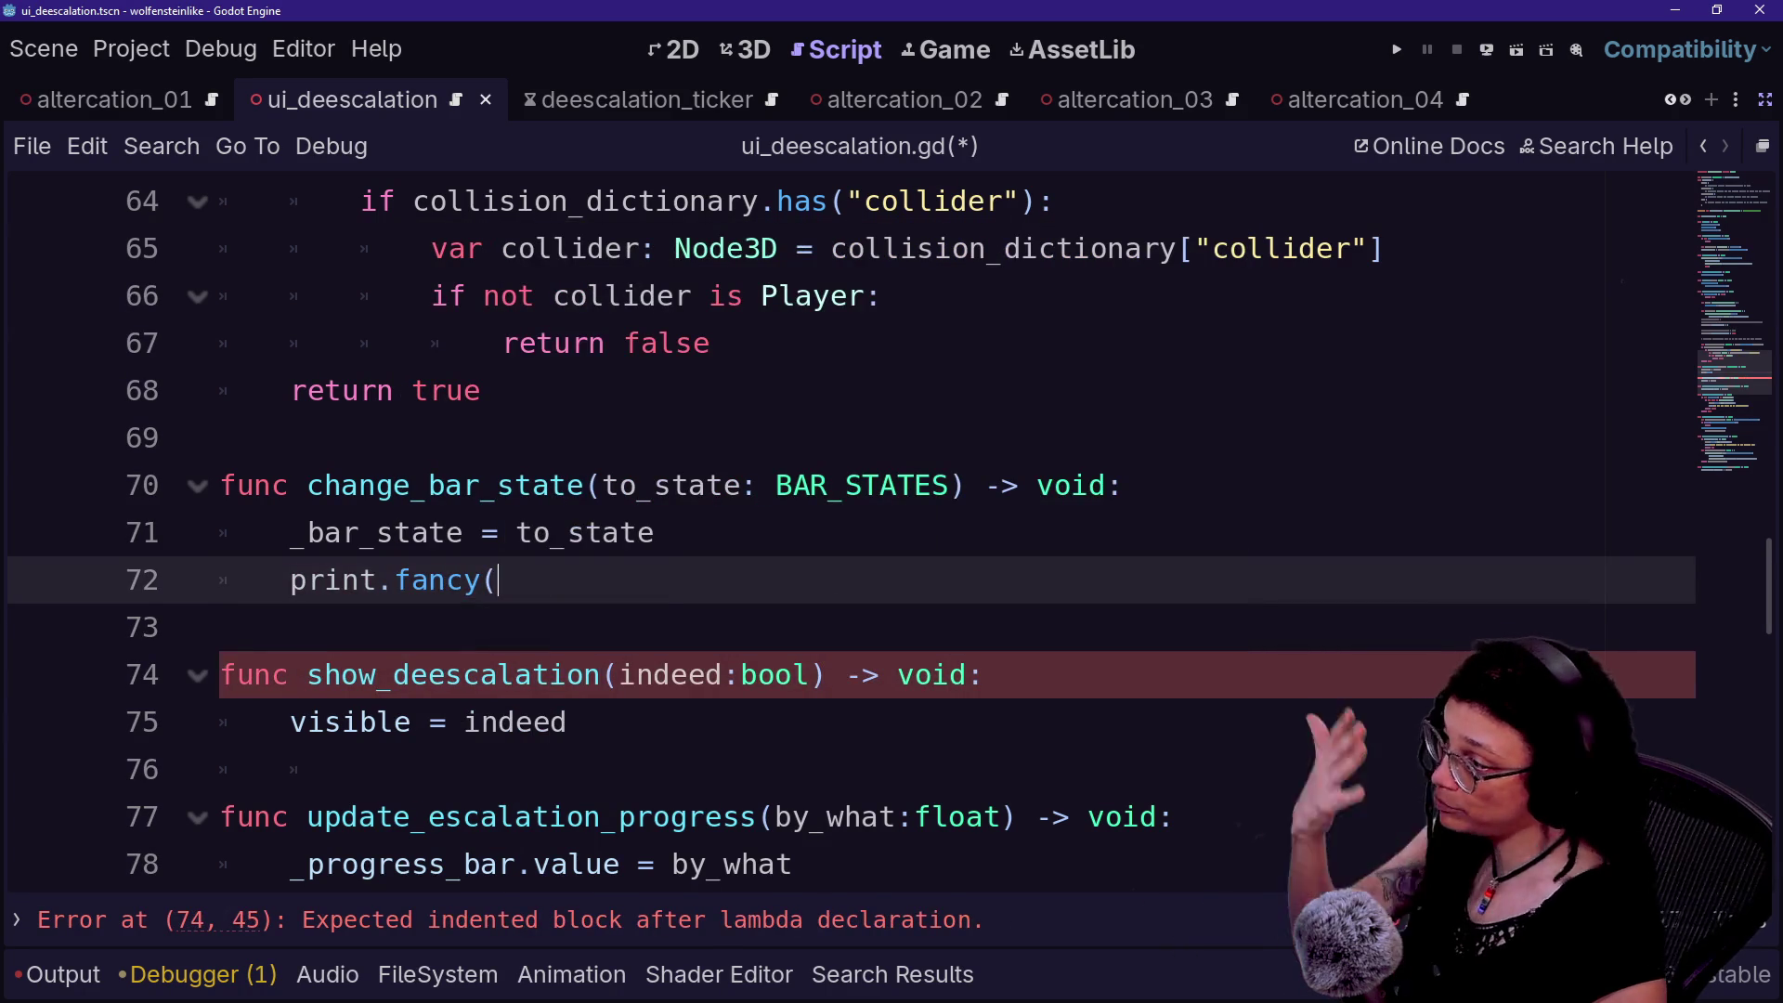
key(shift+Up)
key(shift+End)
key(BackSpace)
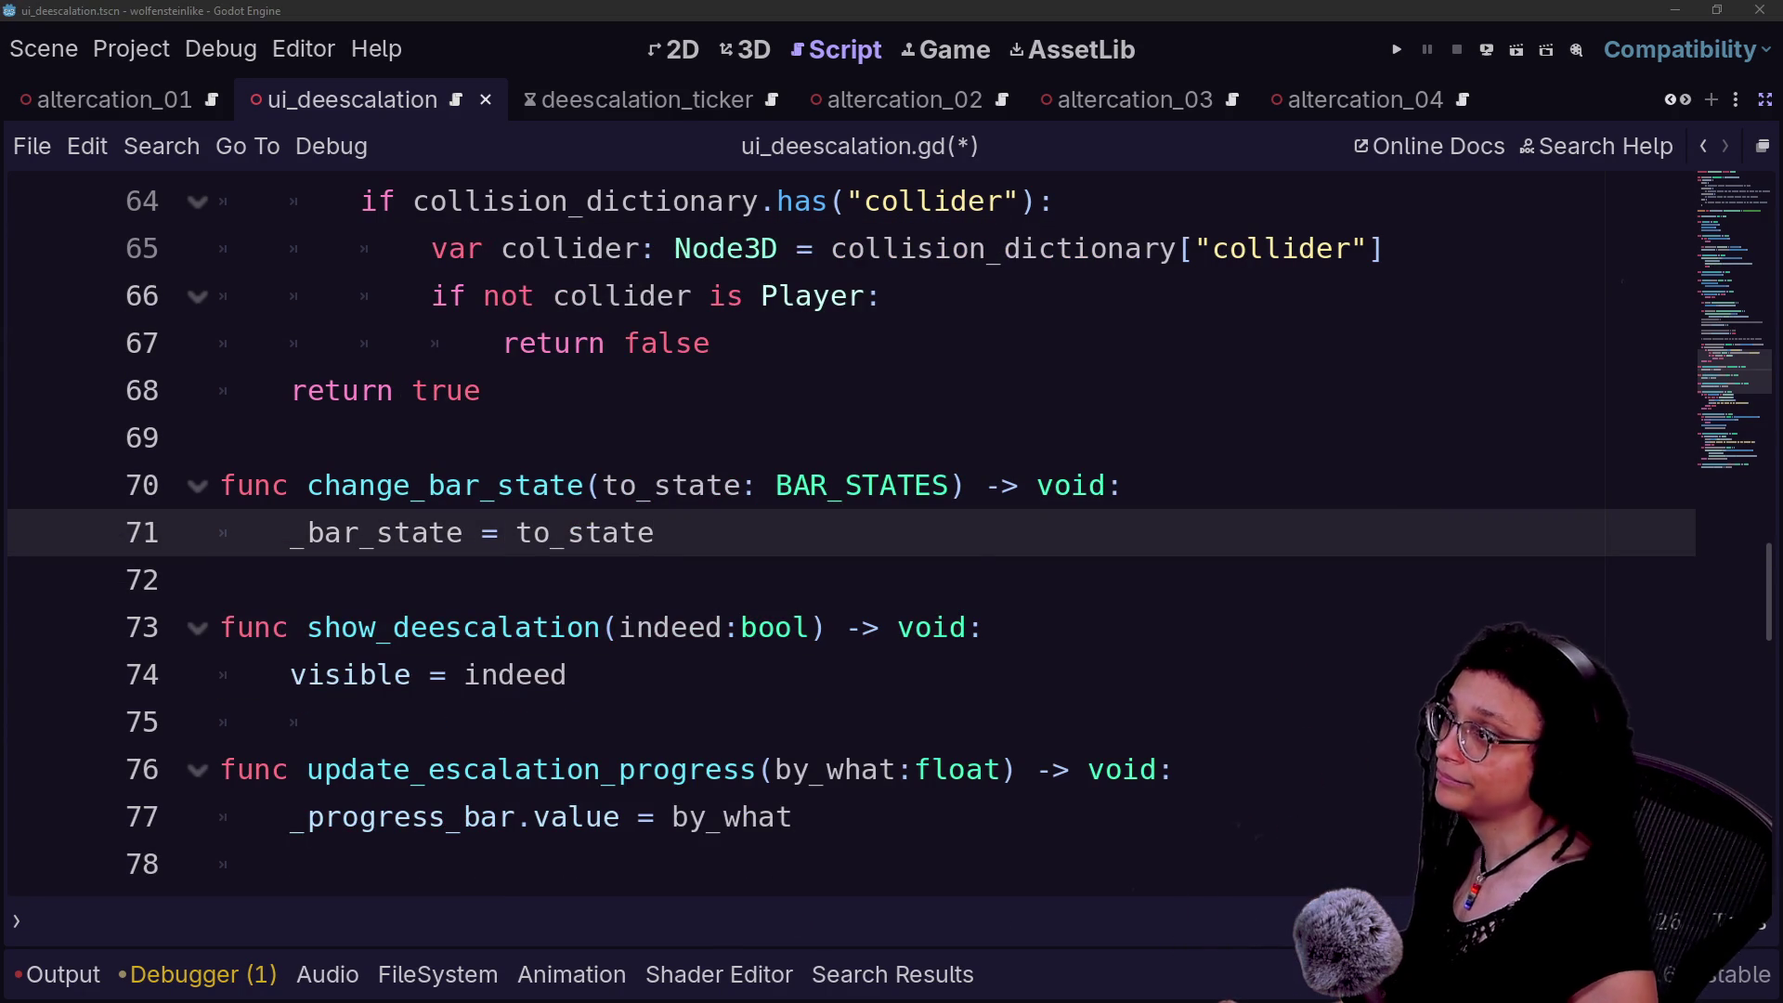
key(alt+Tab)
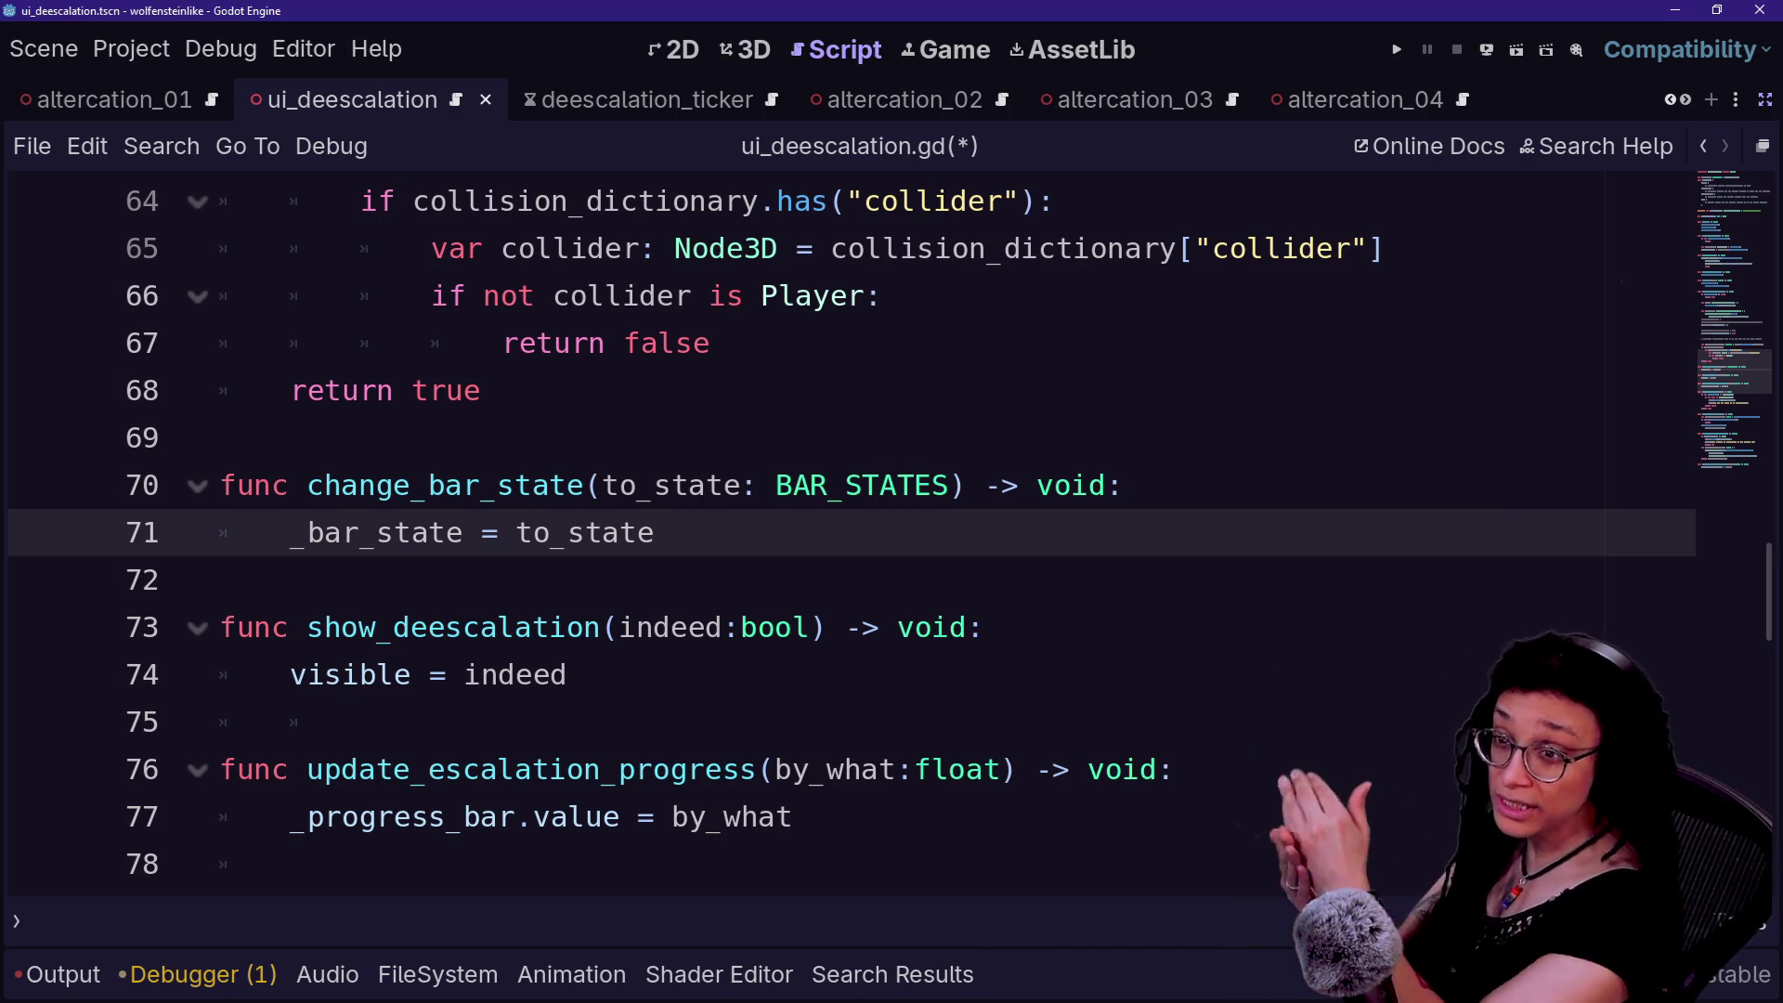
click(655, 484)
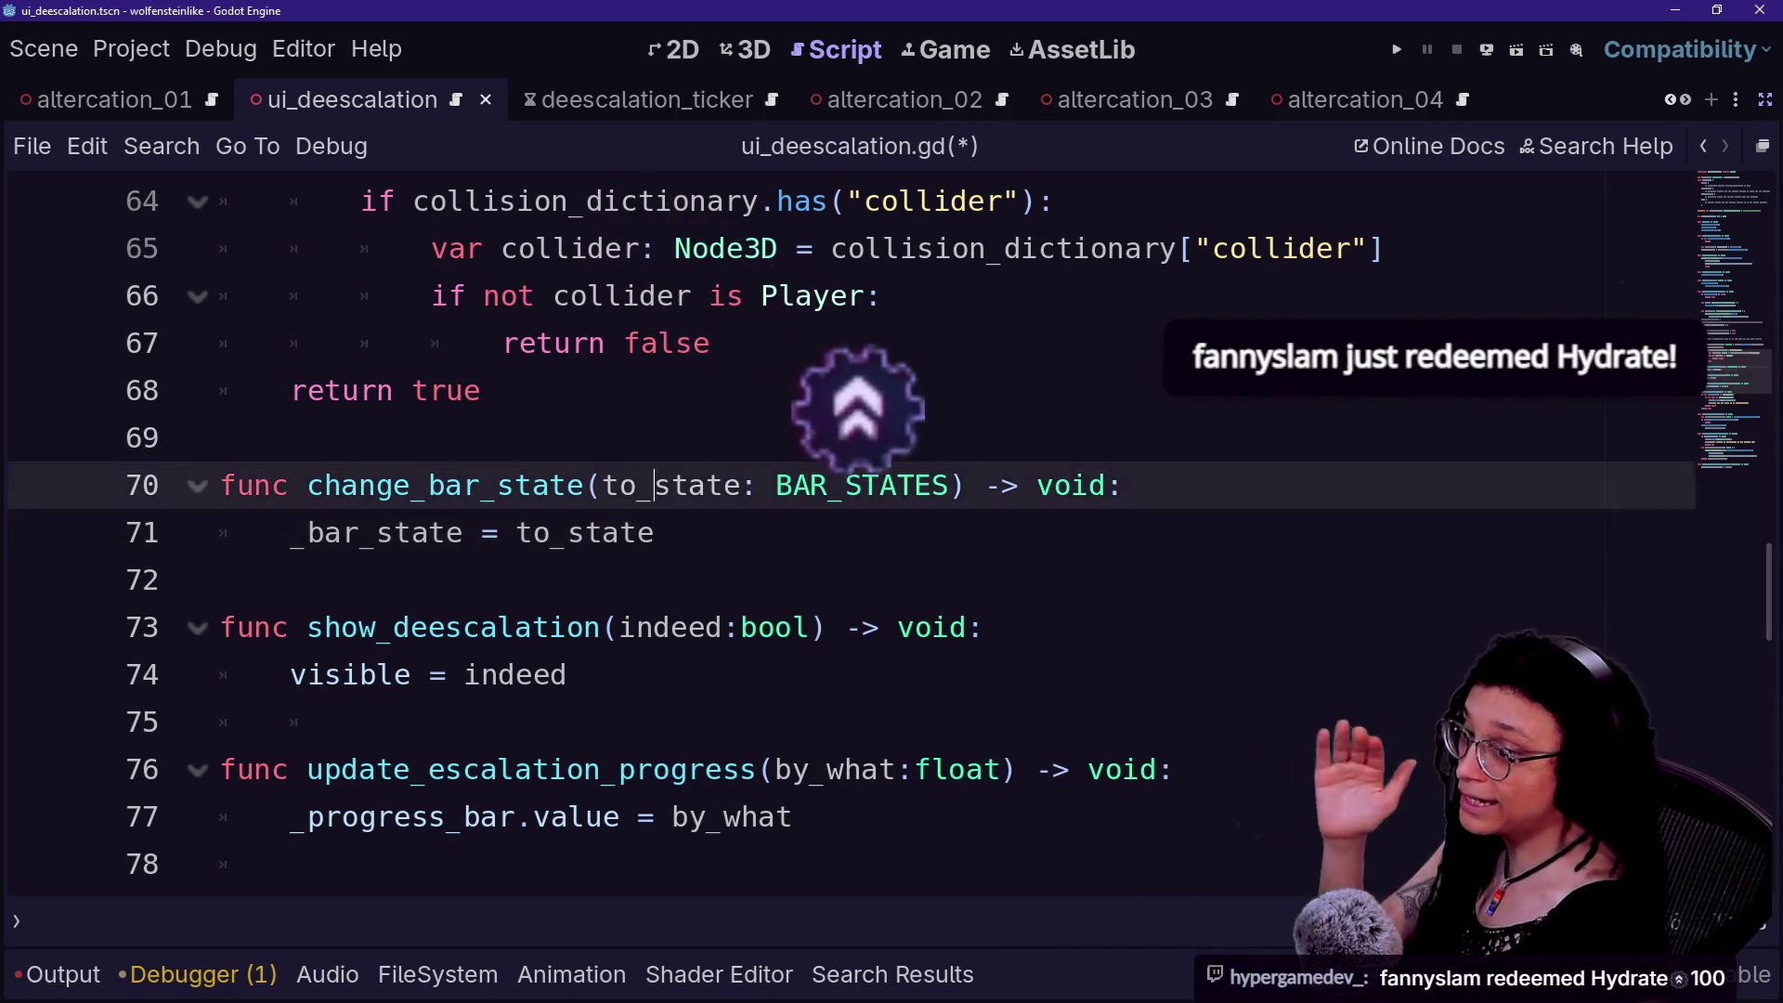
- Review change_bar_state's '_bar_state = to_state' body and save ui_deescalation.gd with Ctrl+S
click(221, 579)
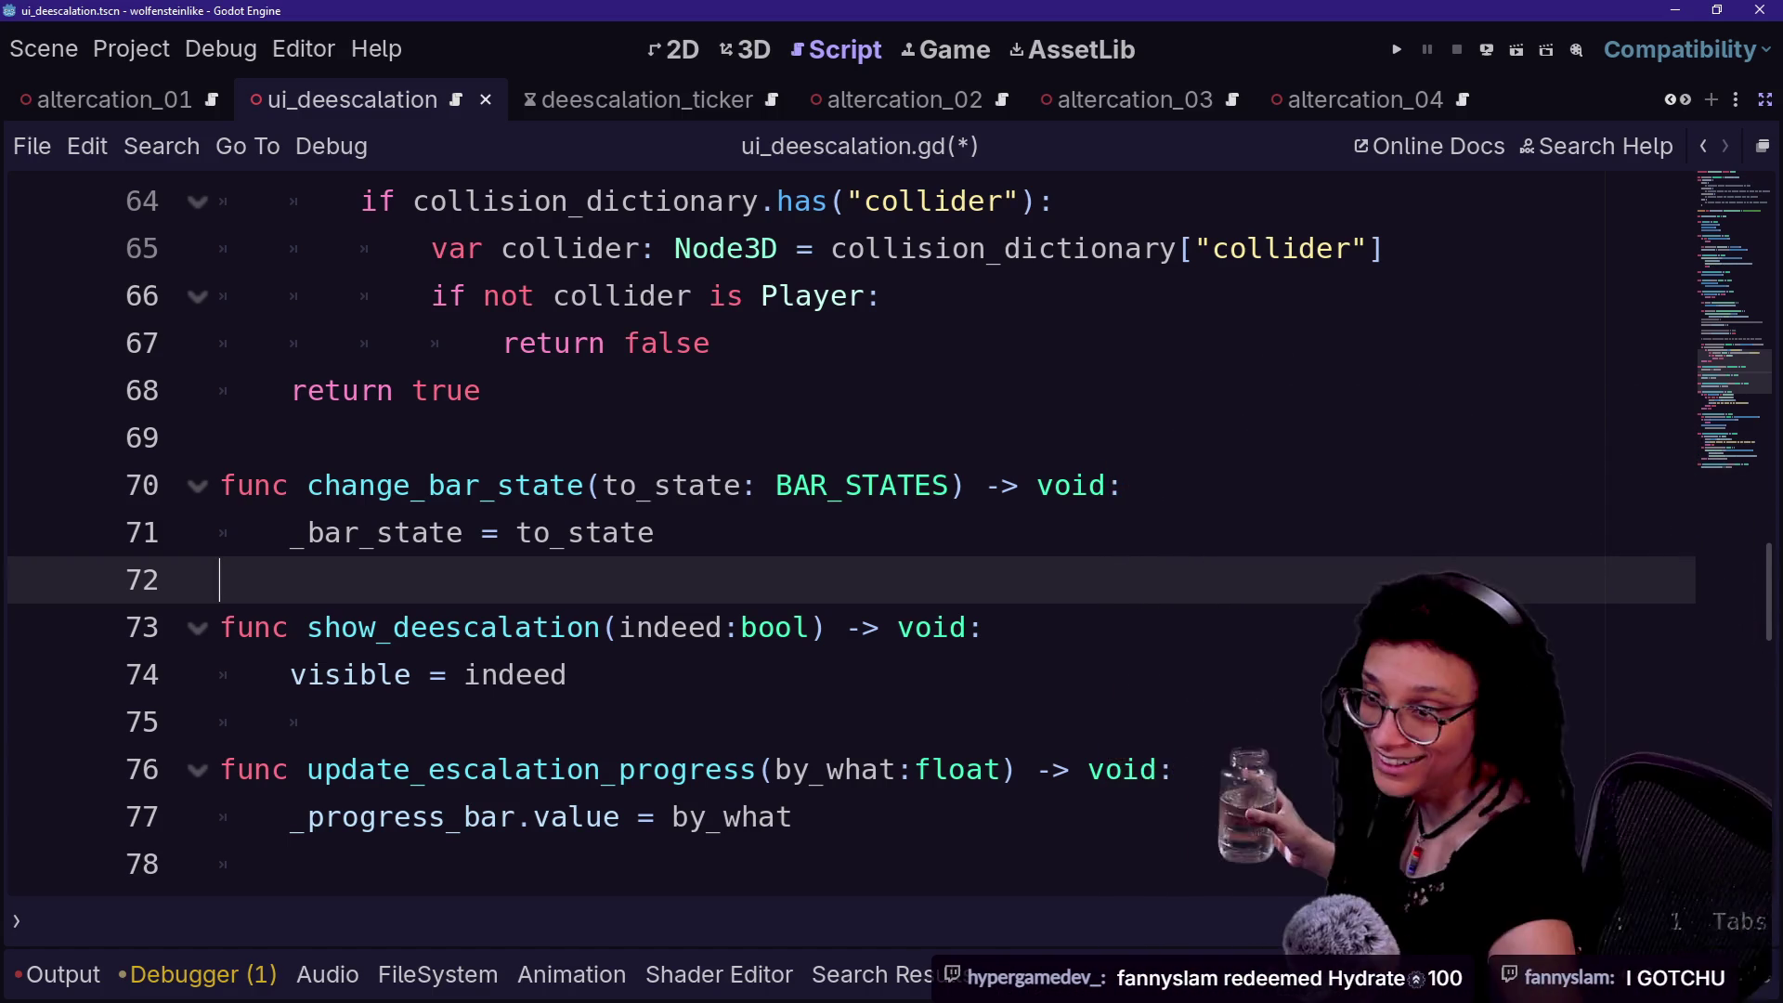
shift+click(758, 485)
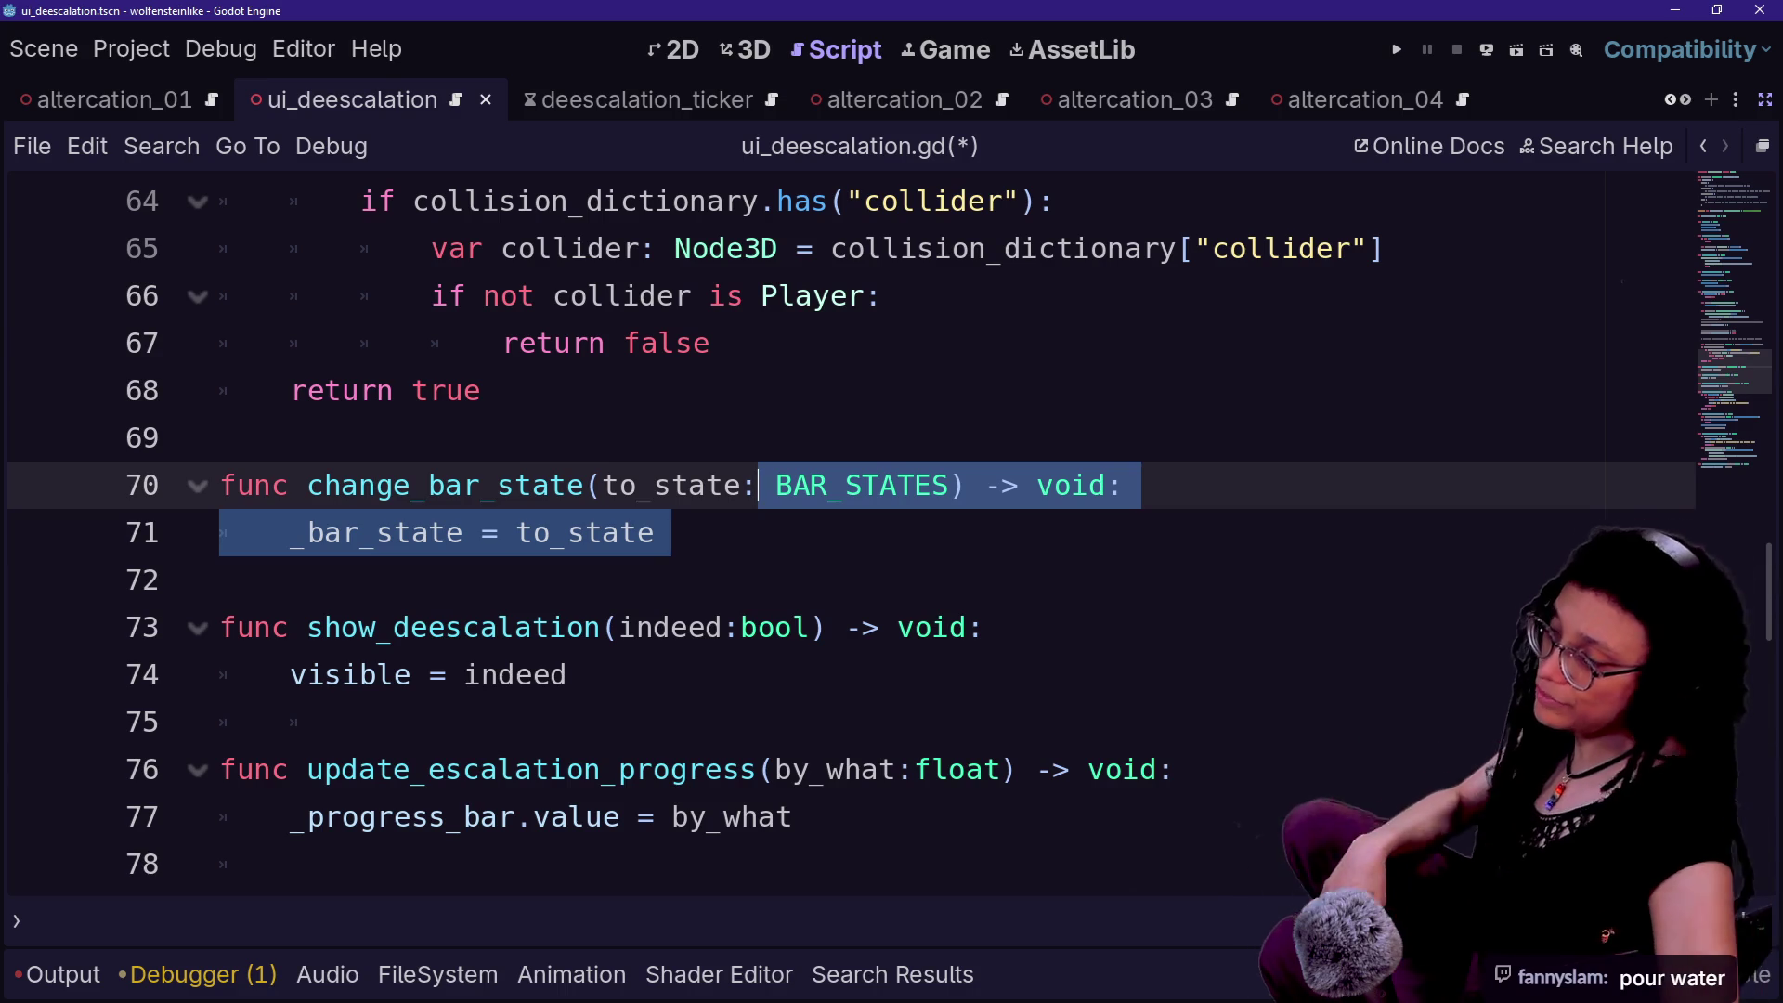
key(Up)
key(Up)
key(Down)
key(Down)
key(Down)
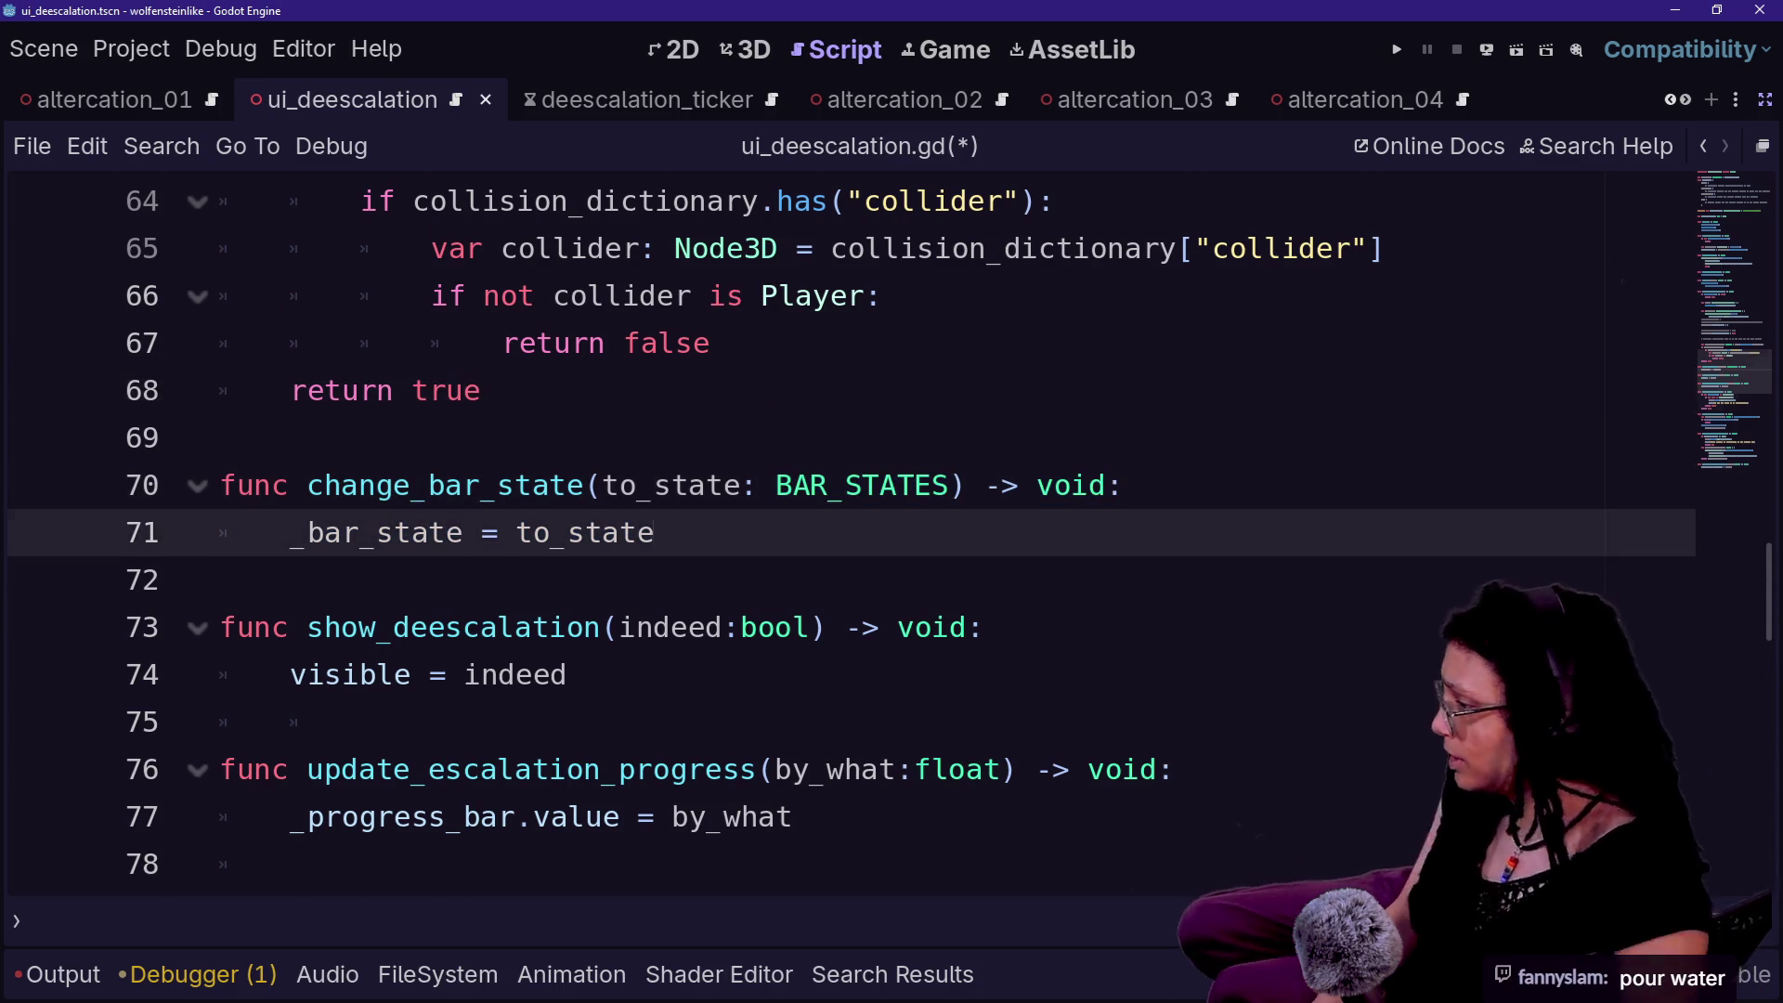
scroll(836, 530, down, 10)
scroll(836, 530, up, 10)
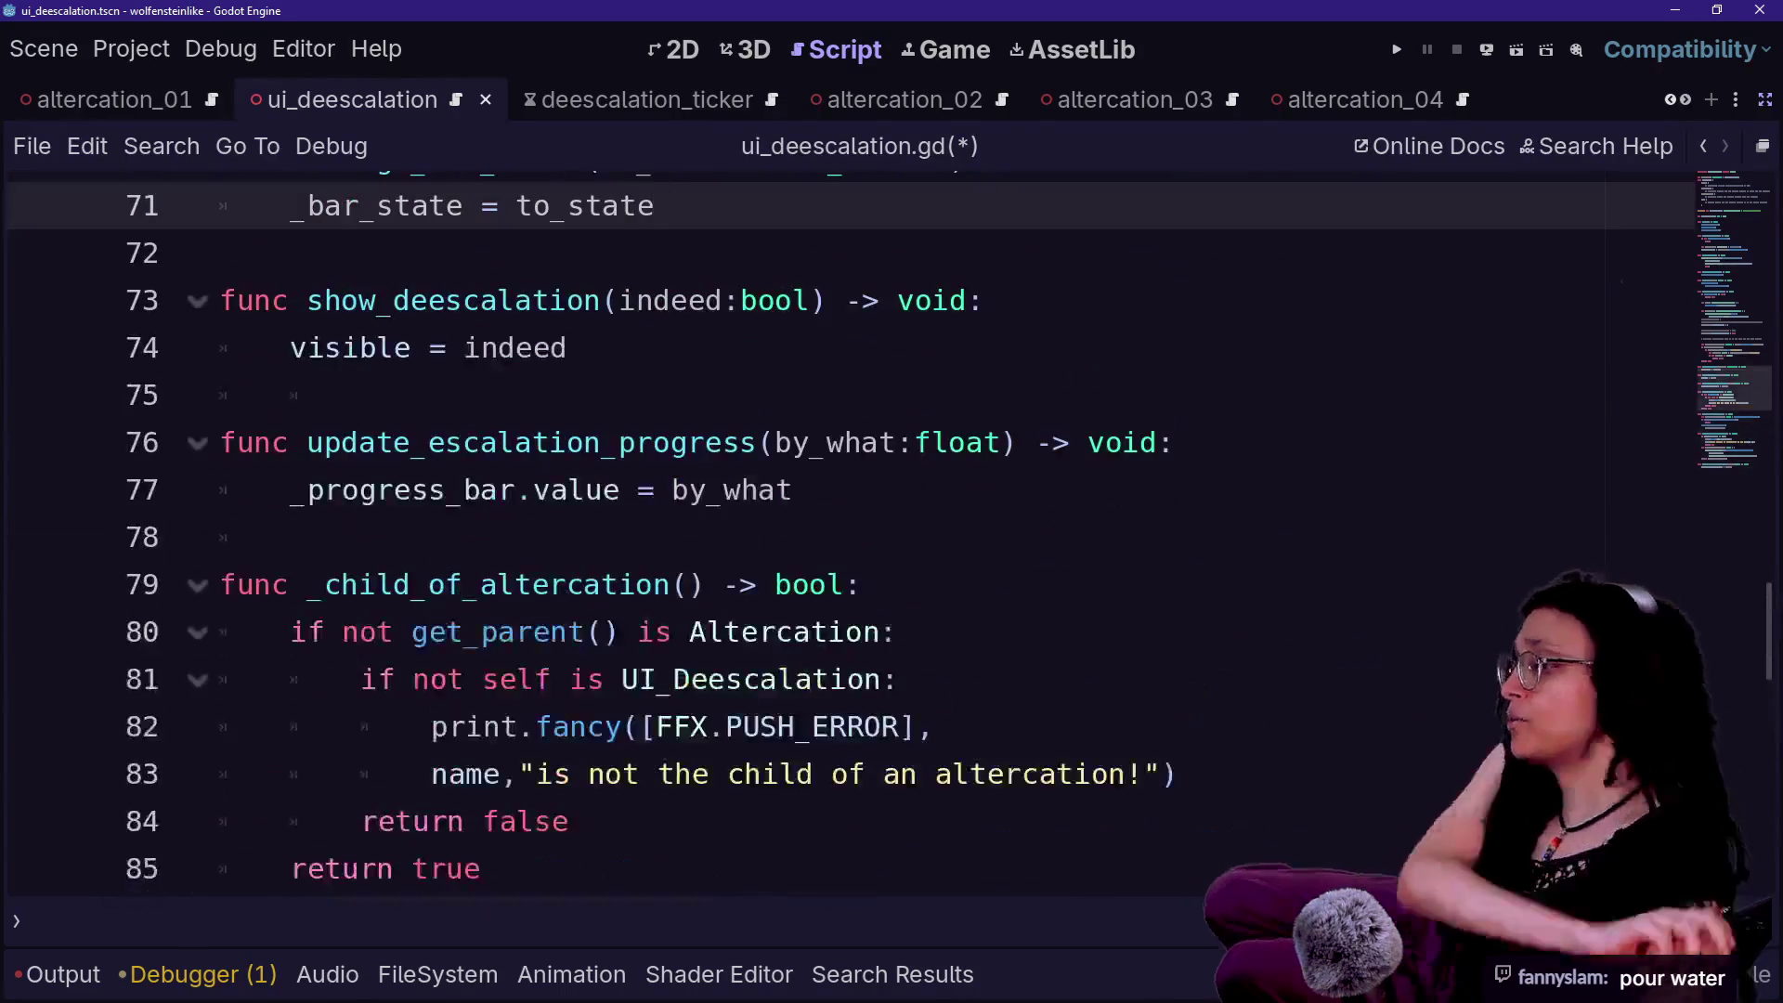
scroll(836, 529, up, 4)
scroll(836, 529, down, 2)
key(ctrl+s)
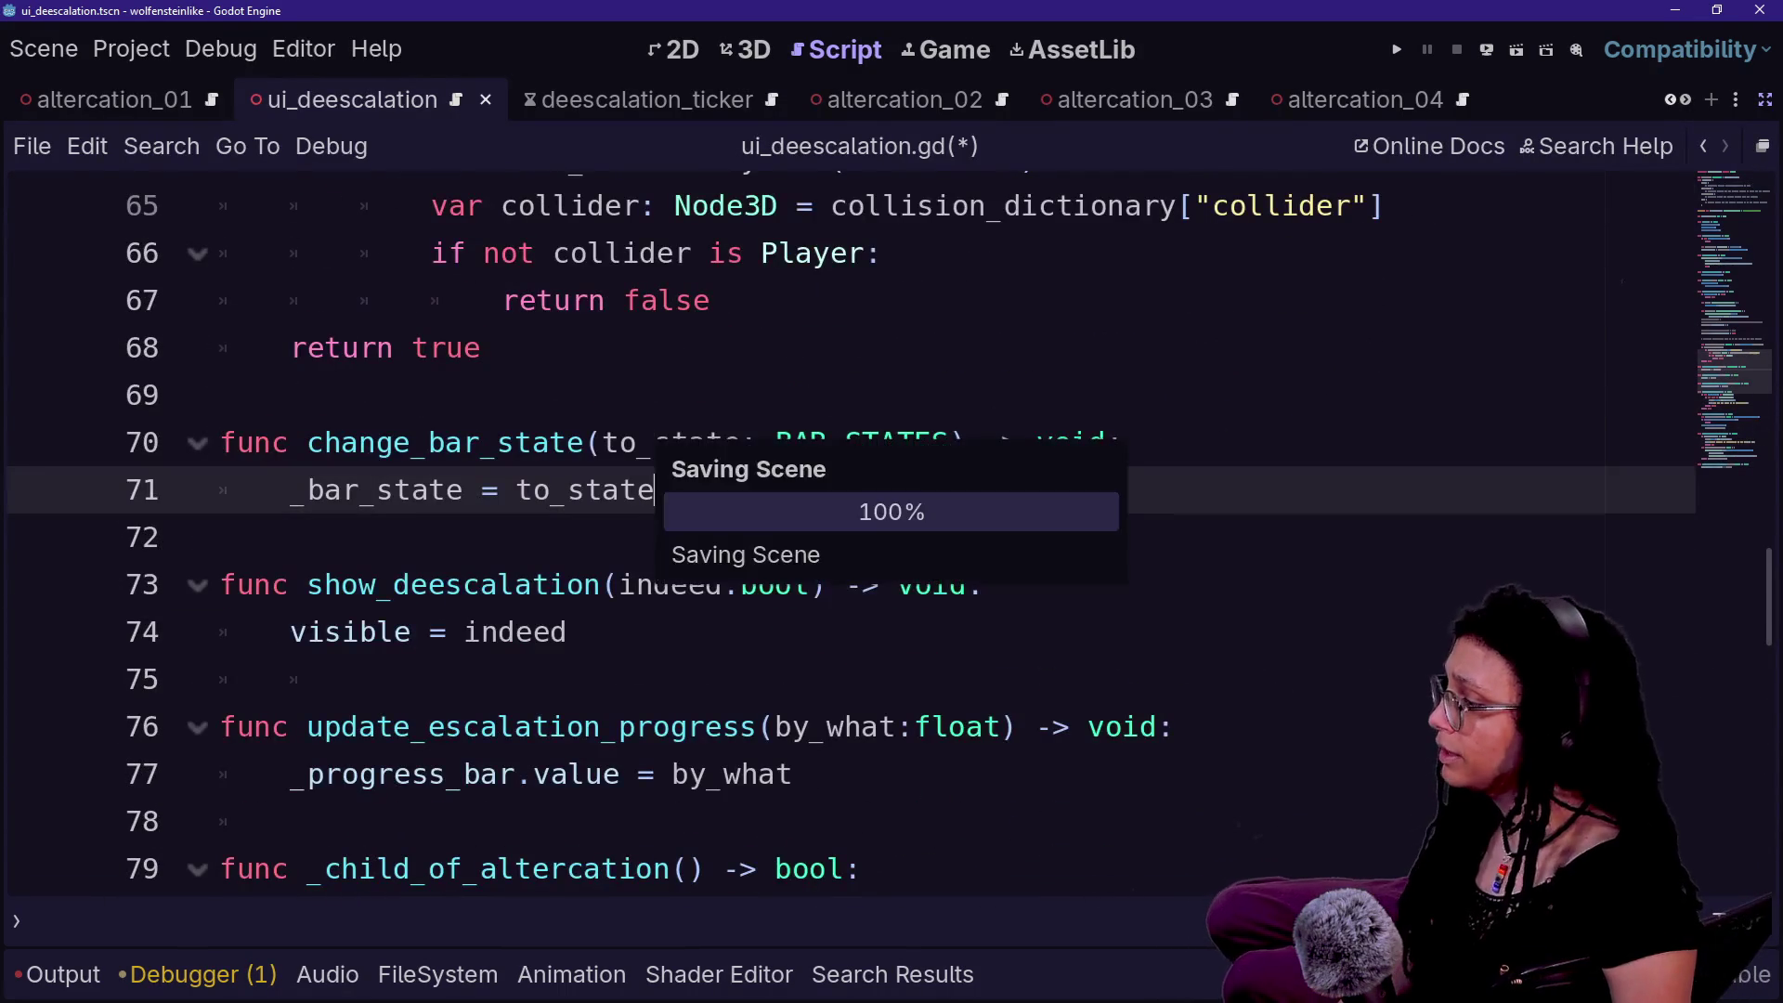
scroll(213, 477, down, 1)
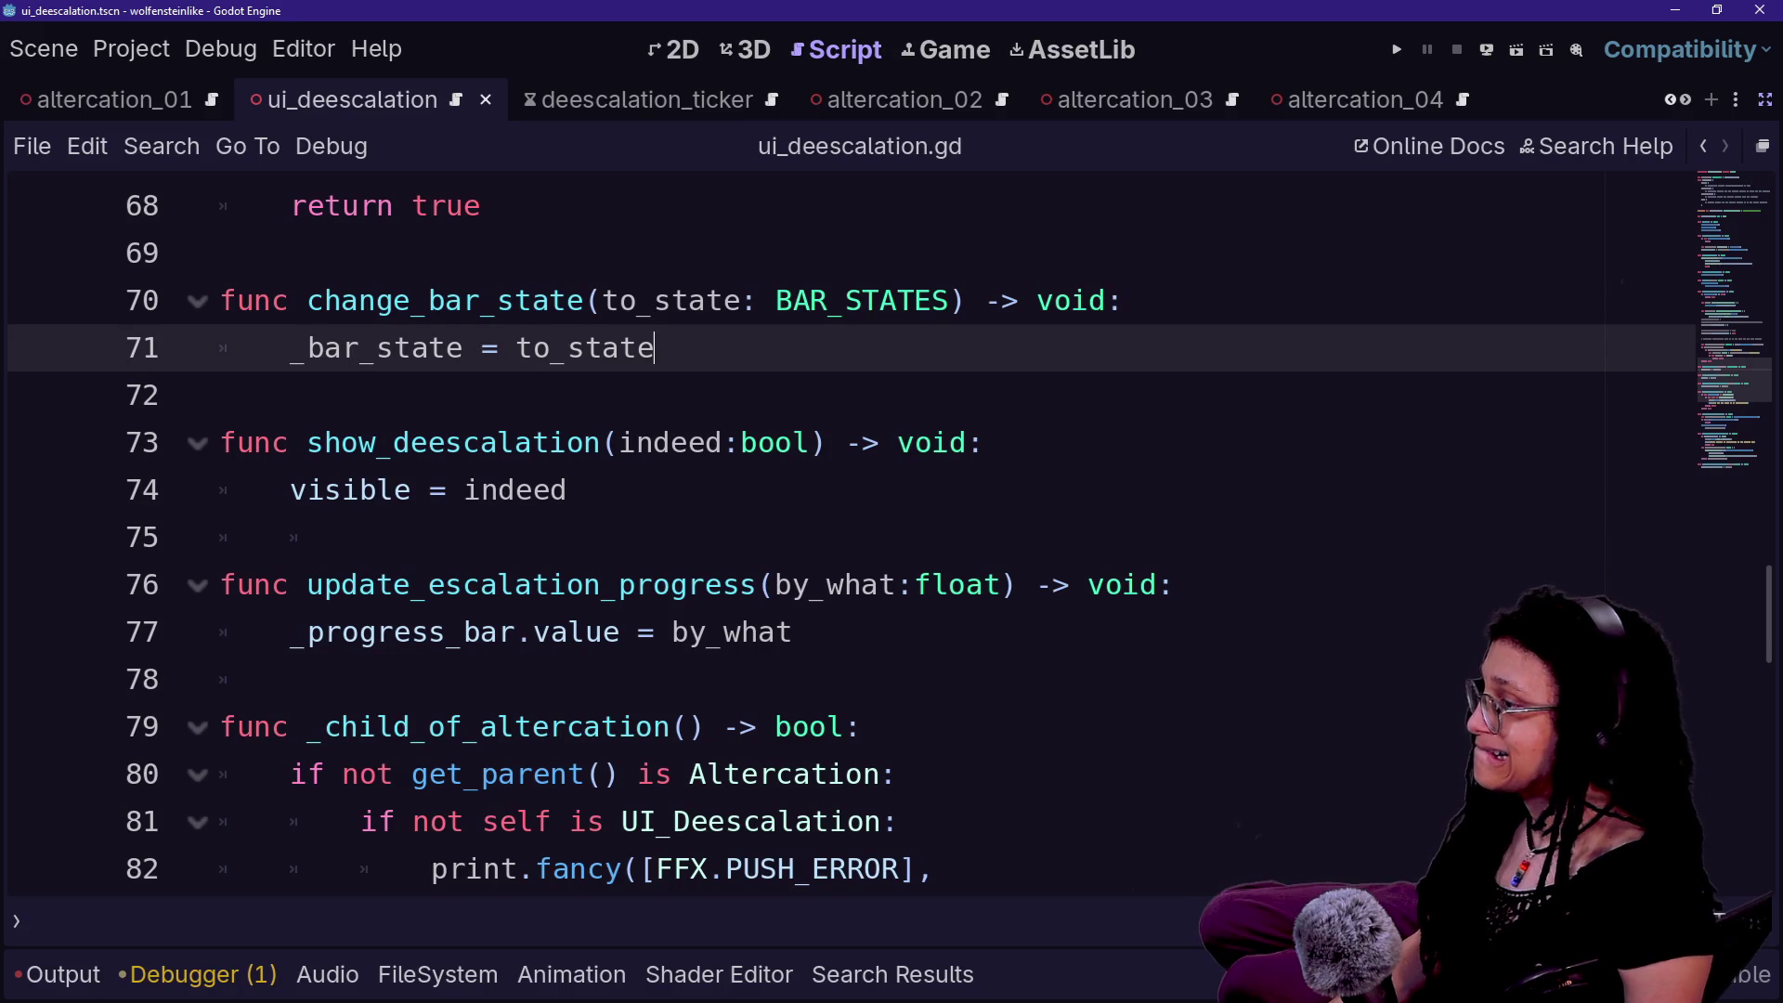
scroll(836, 529, up, 3)
scroll(835, 529, down, 3)
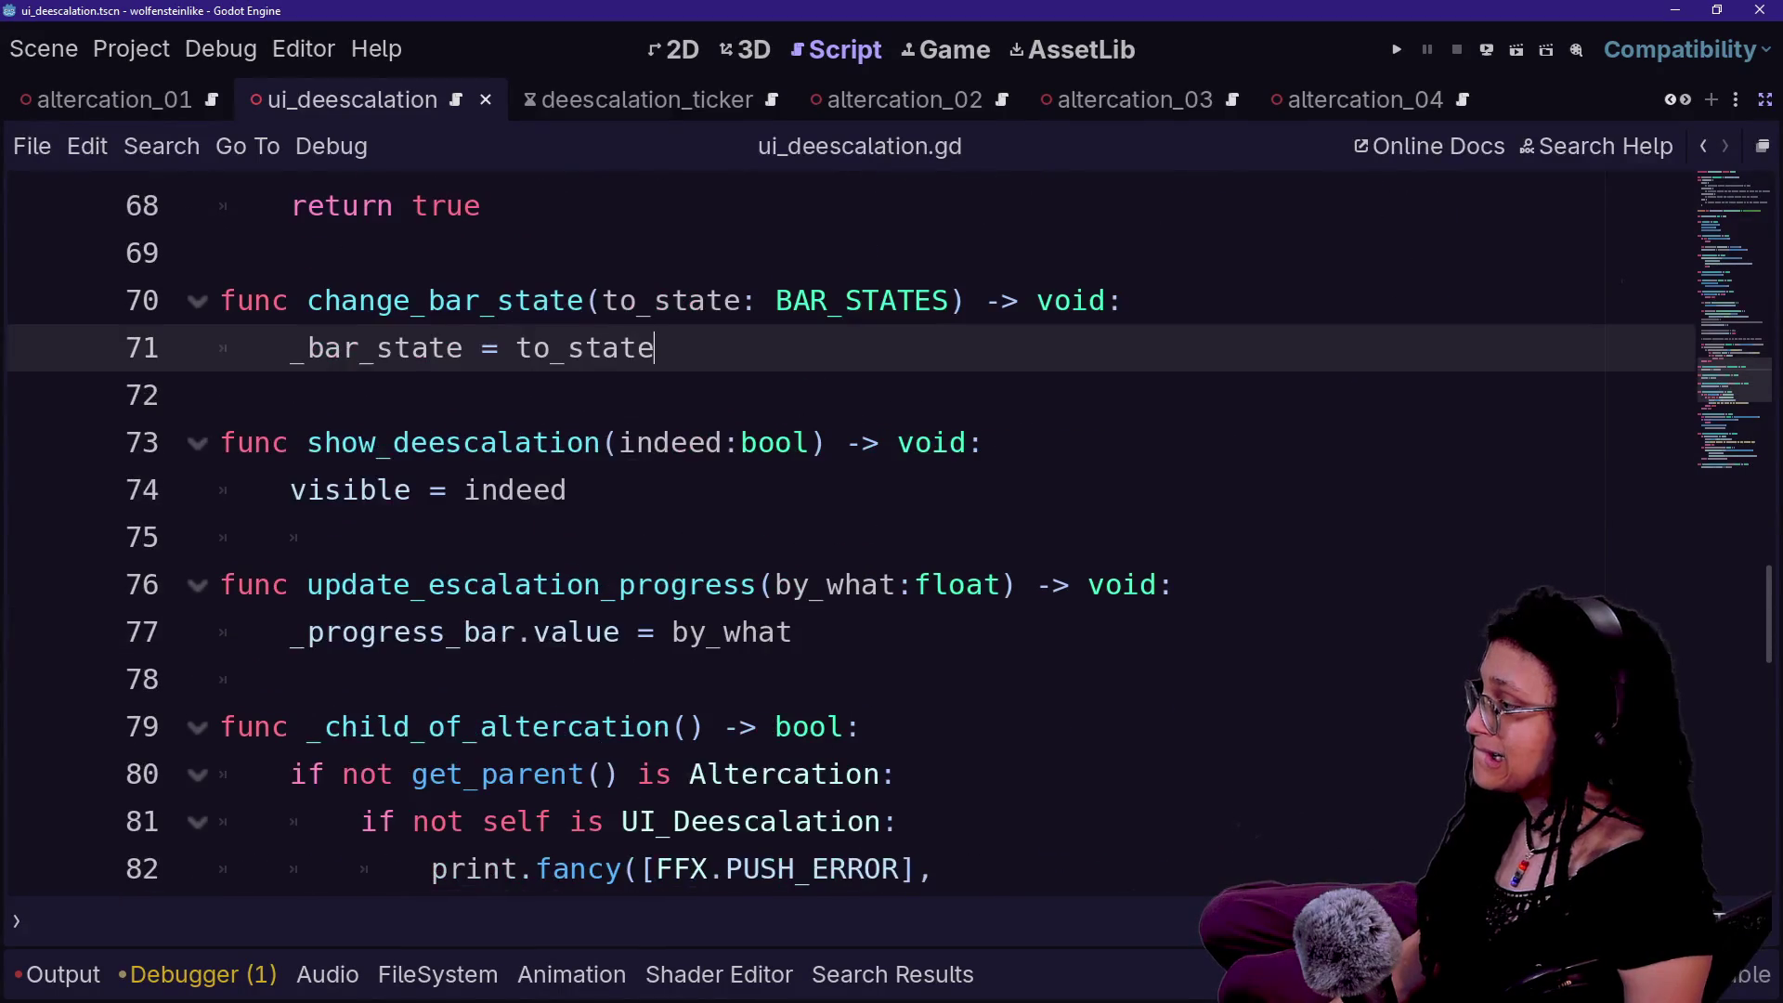
- Search the script for show_deescalation and jump to its call in _process on line 41
drag(307, 442, 602, 442)
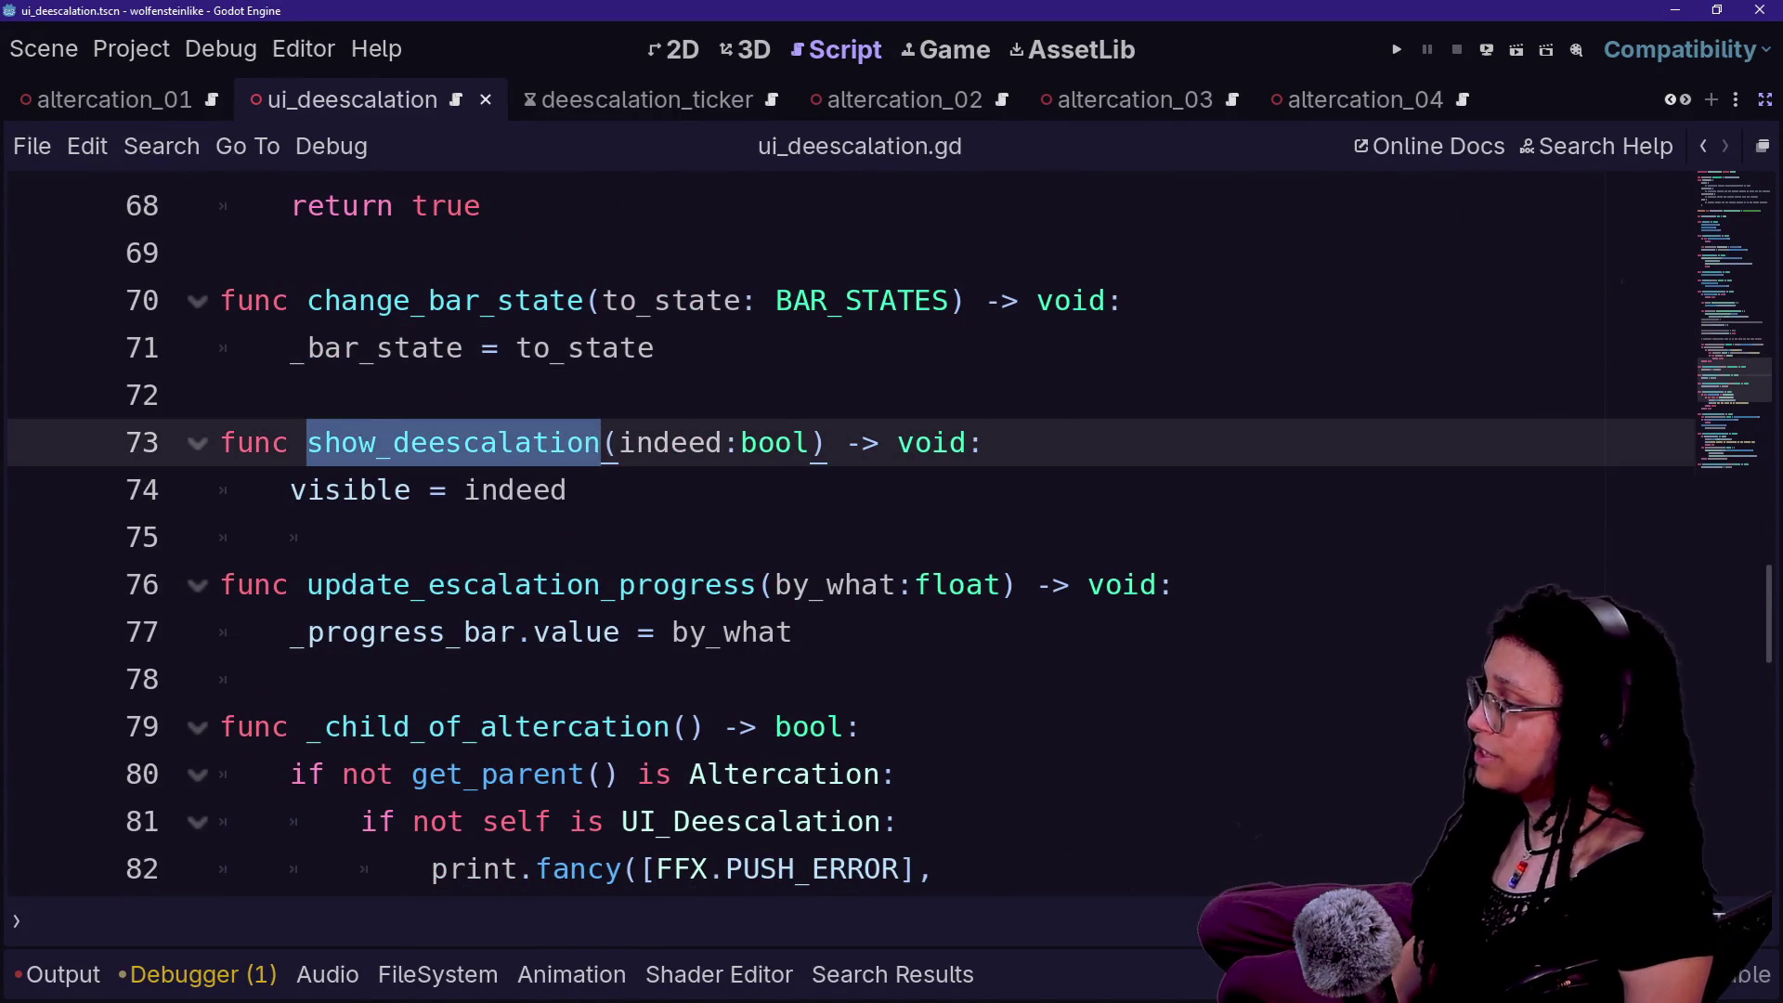
key(ctrl+f)
mouse_move(780, 494)
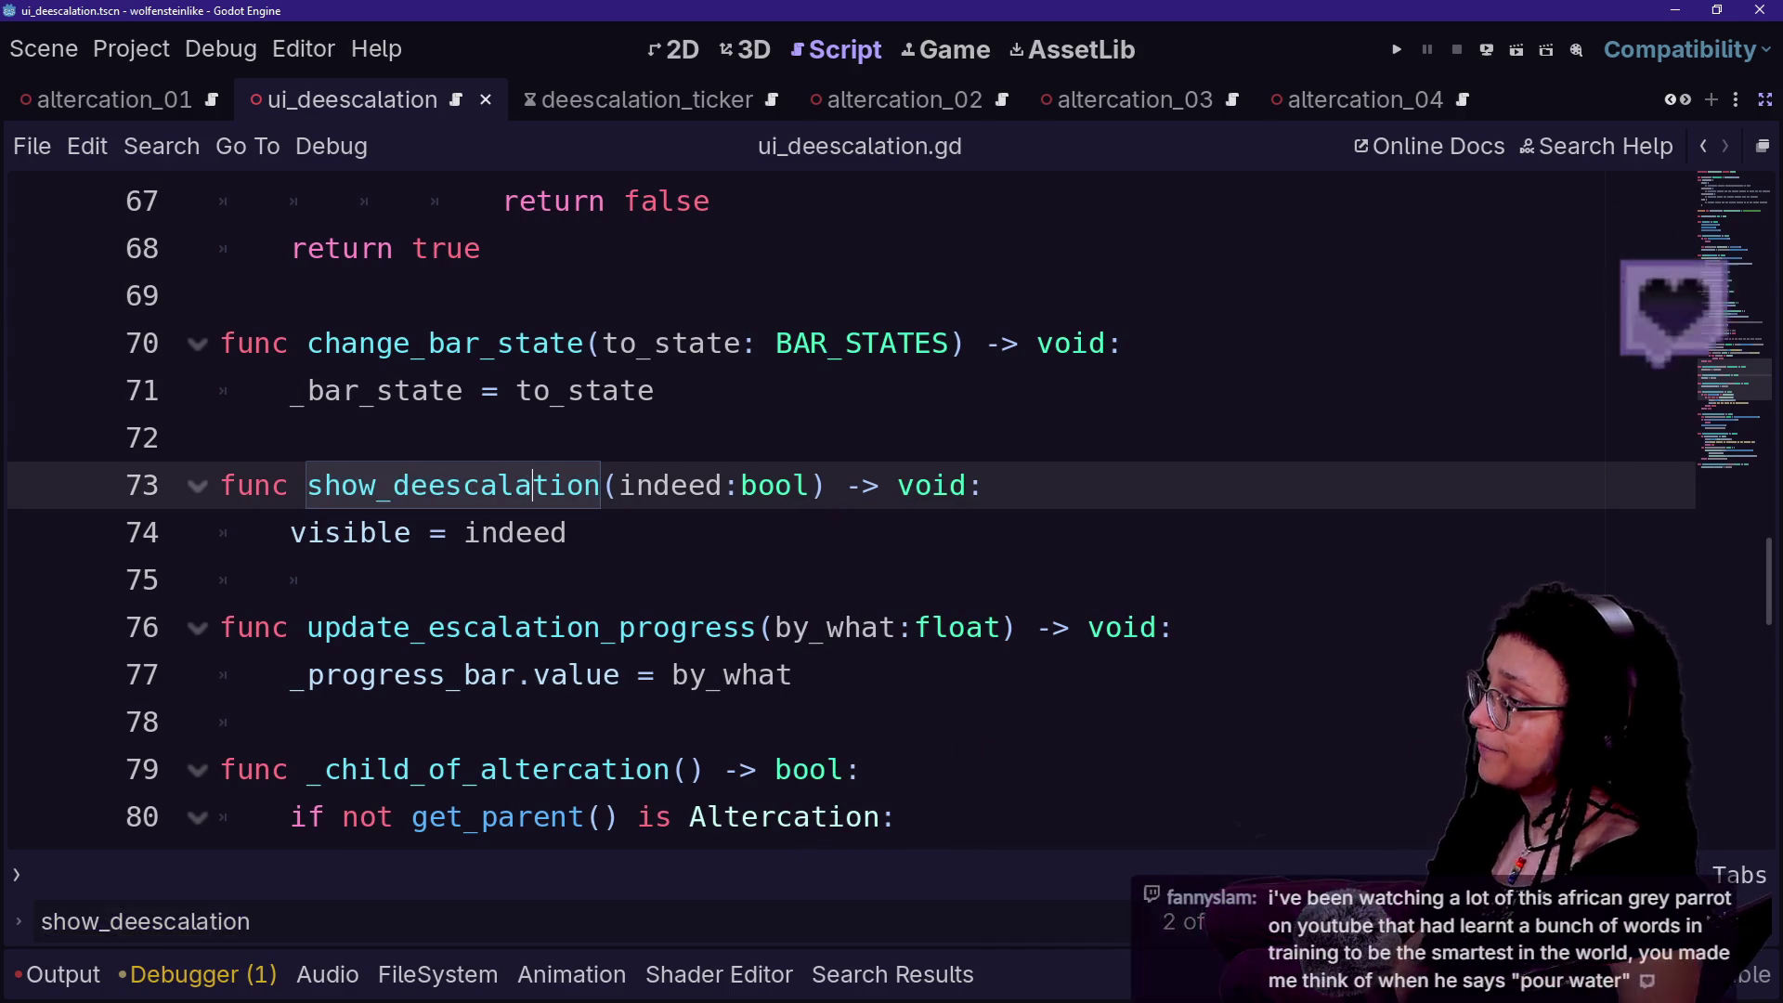
drag(306, 485, 600, 484)
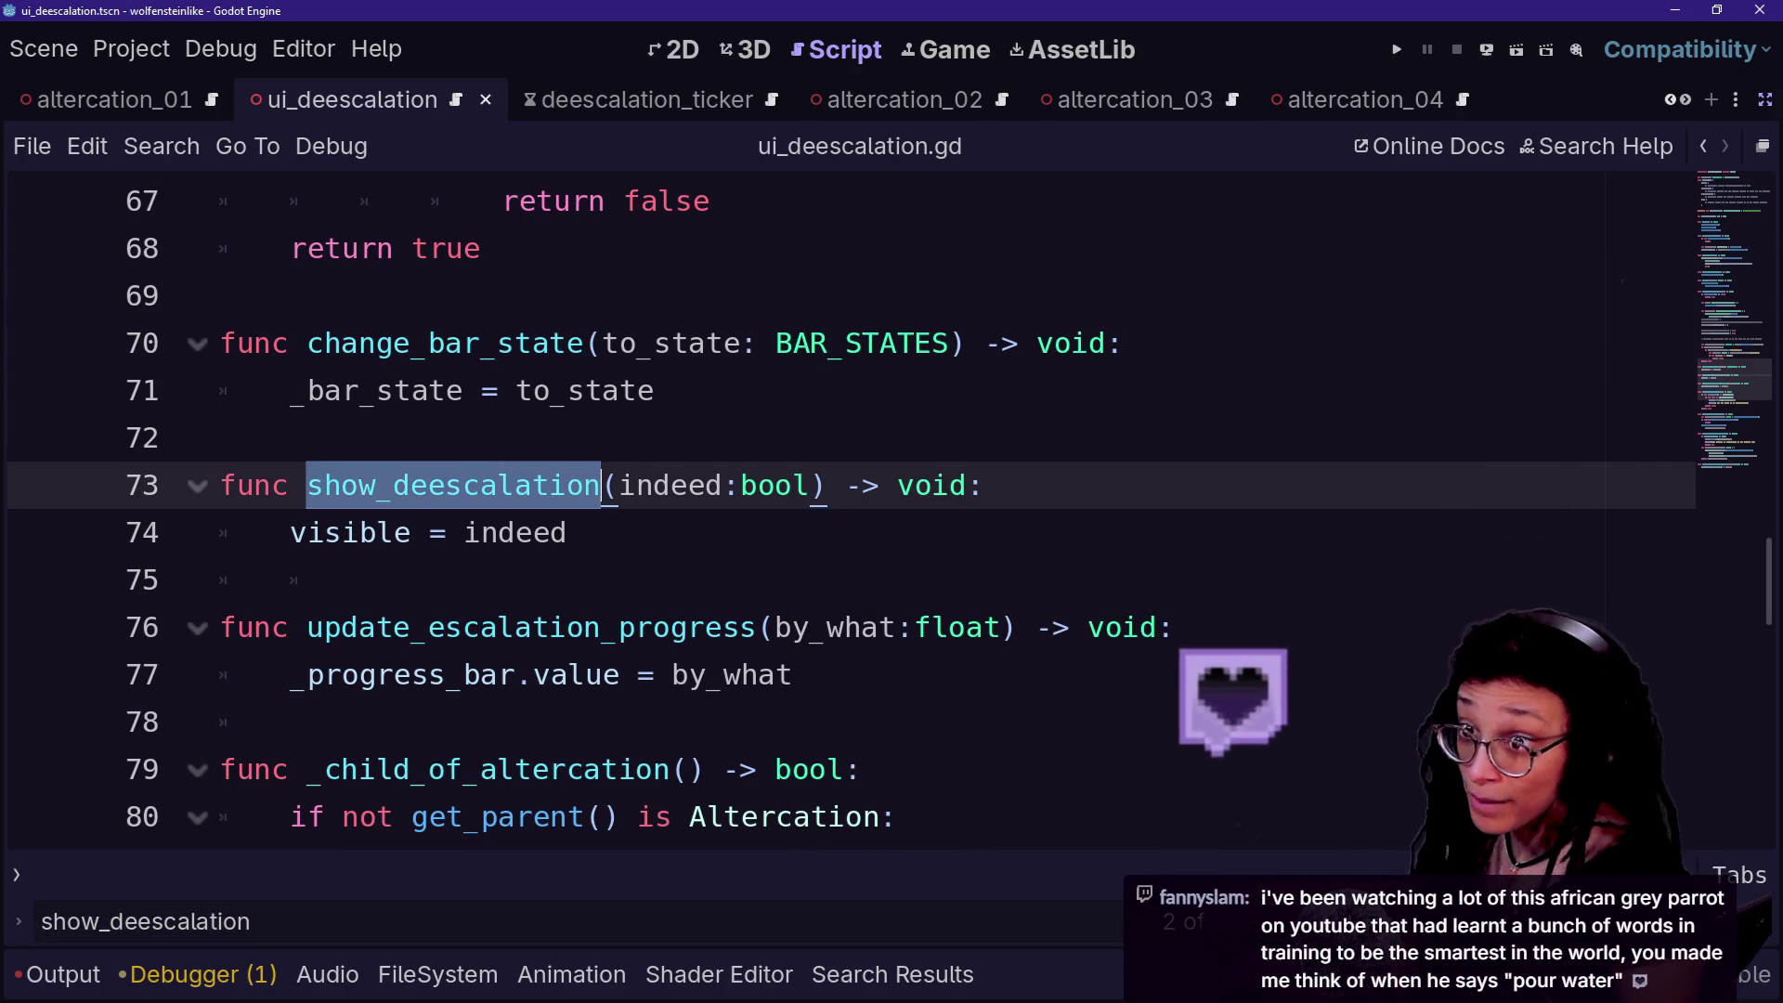
key(F3)
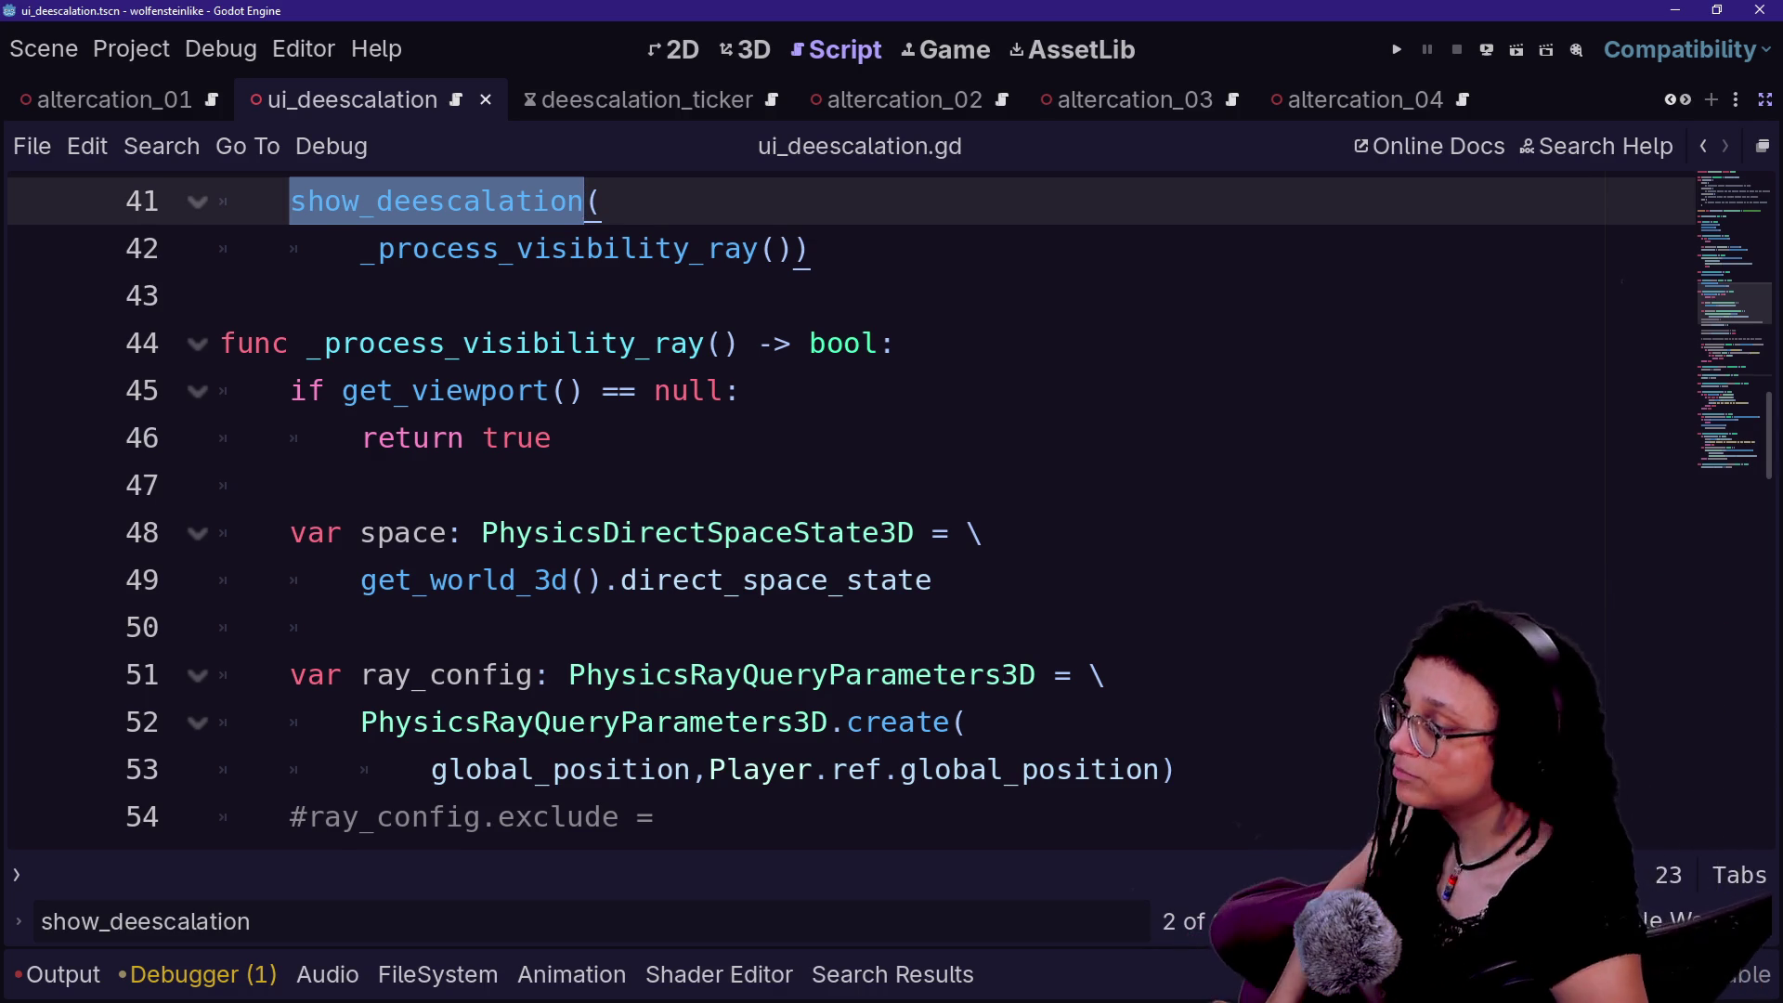
click(290, 485)
key(Down)
key(Down)
key(Up)
key(Up)
key(Down)
key(Down)
text(d)
key(BackSpace)
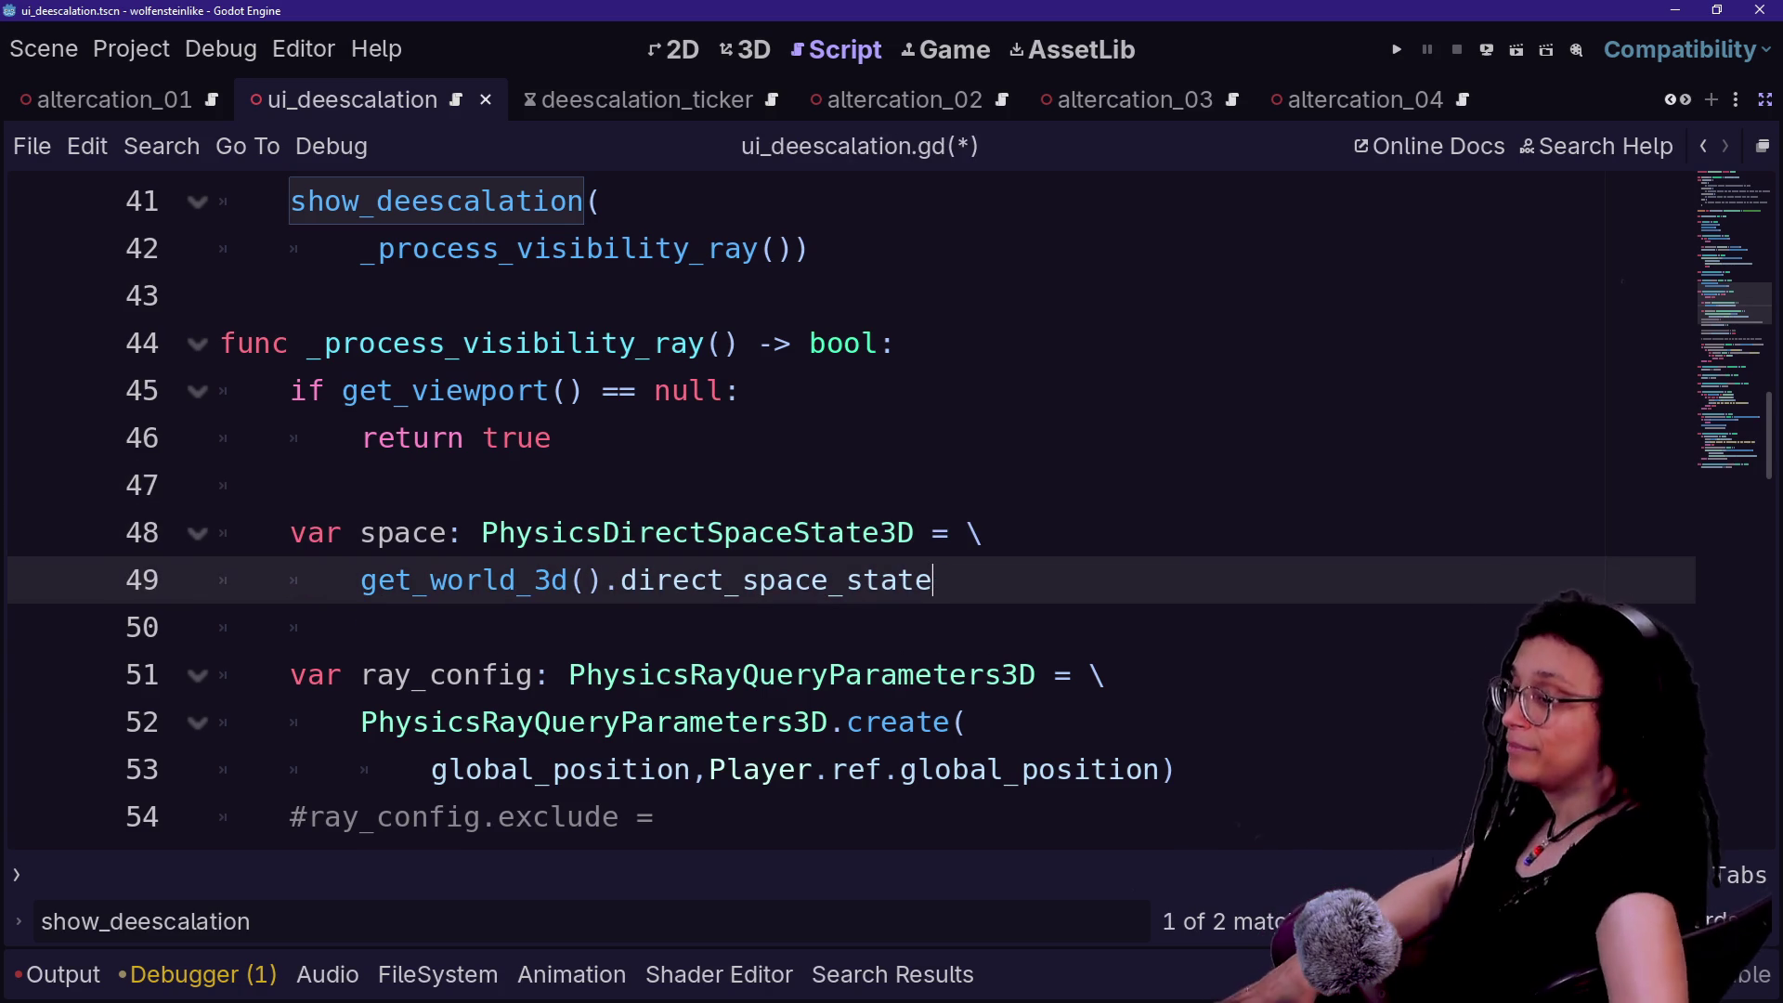
key(Up)
key(Up)
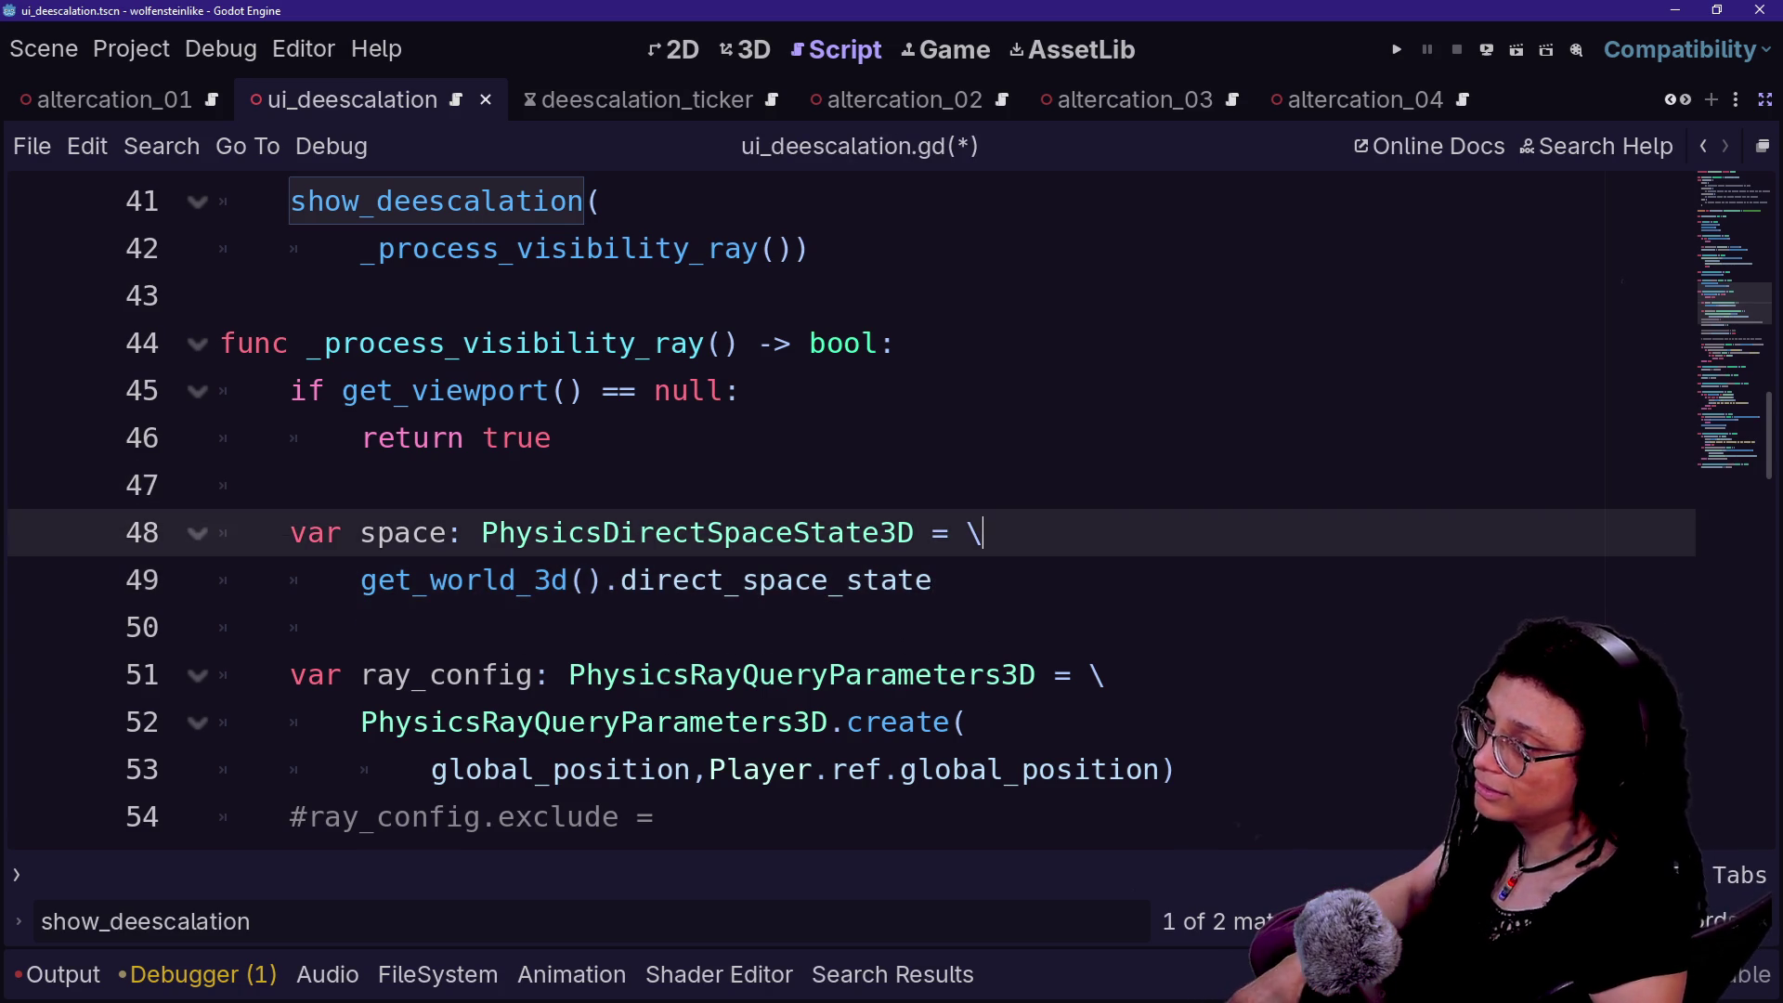
key(Down)
key(Down)
key(Down)
key(Up)
key(Up)
key(Up)
key(Down)
key(Down)
key(Down)
key(Up)
key(Up)
key(Up)
key(Down)
key(Down)
key(Down)
key(Up)
key(Up)
key(Up)
key(Down)
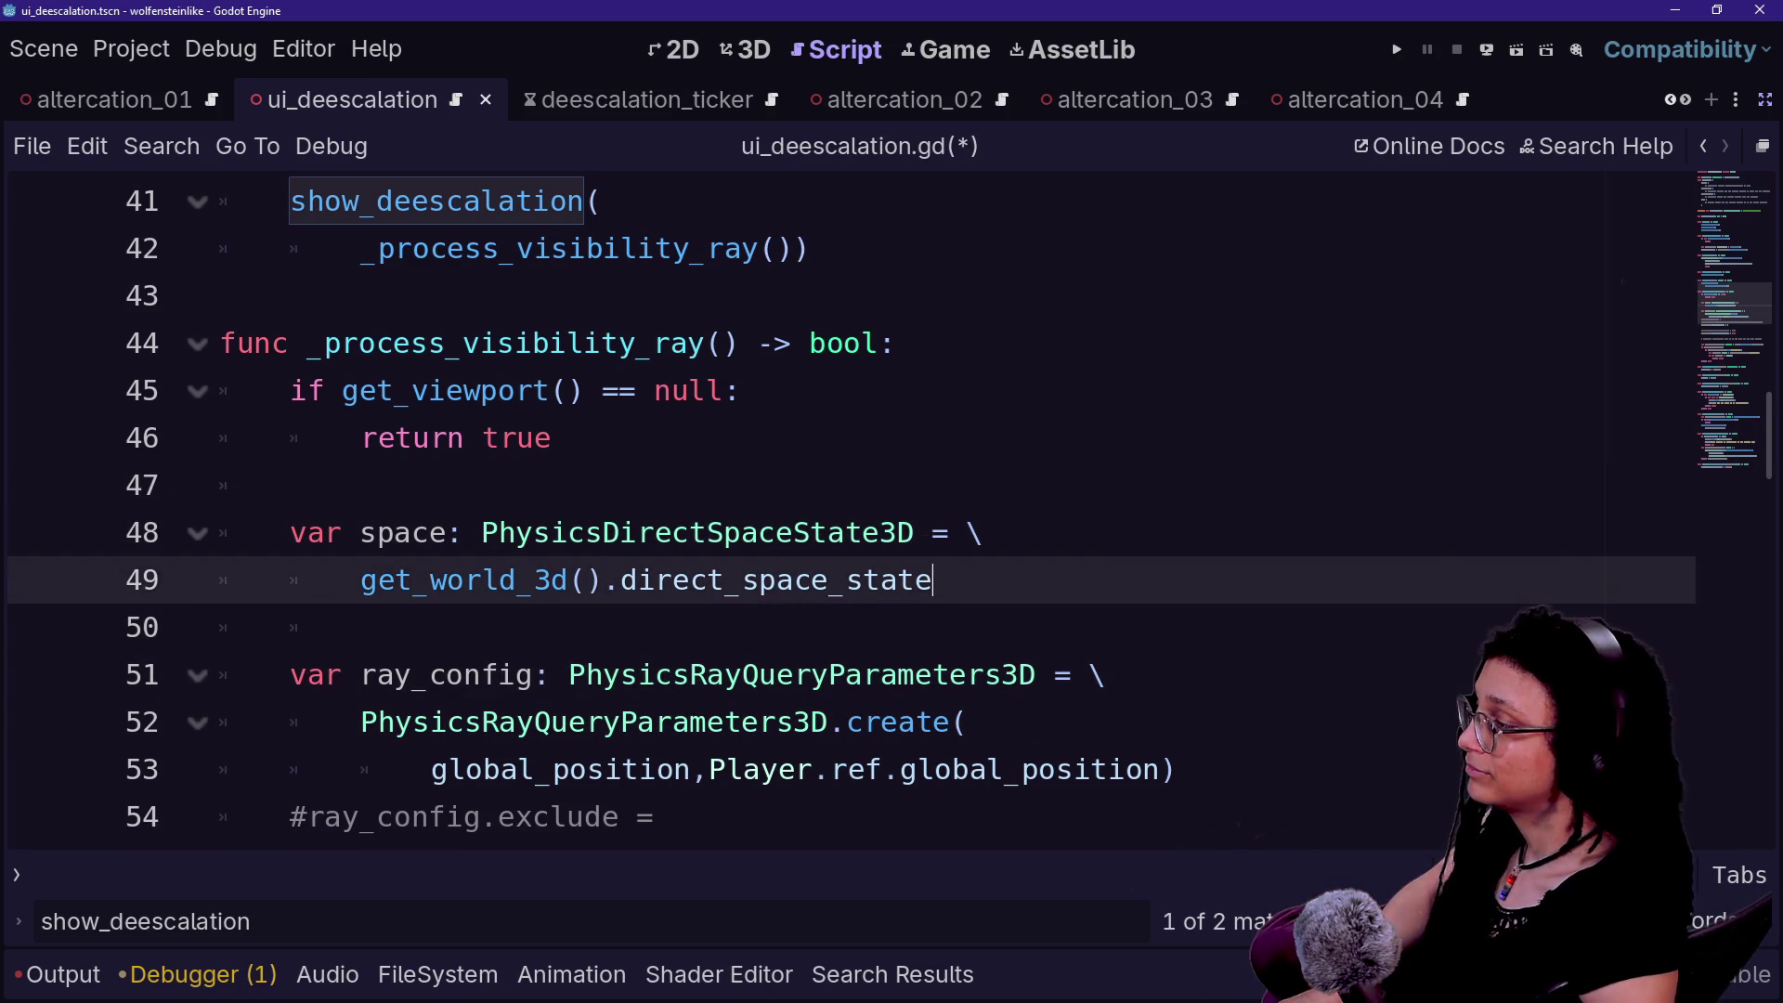
key(Down)
key(Down)
key(Up)
key(Down)
key(Up)
key(Down)
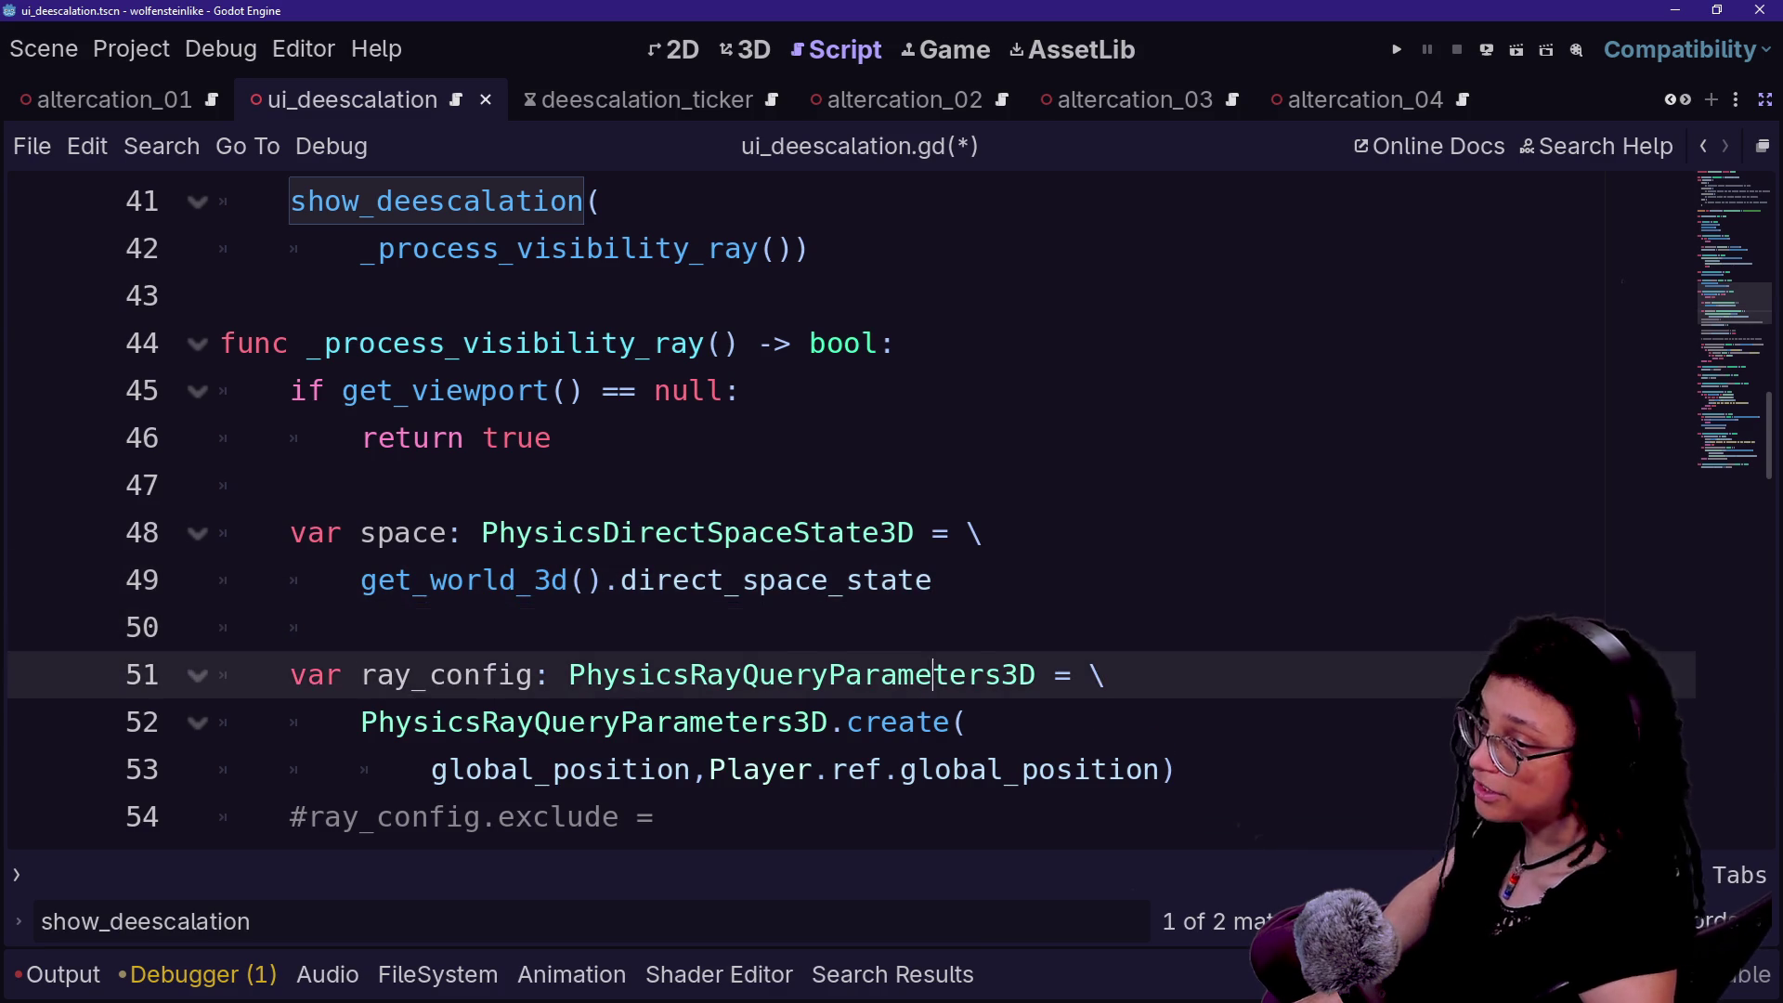
key(Up)
key(Up)
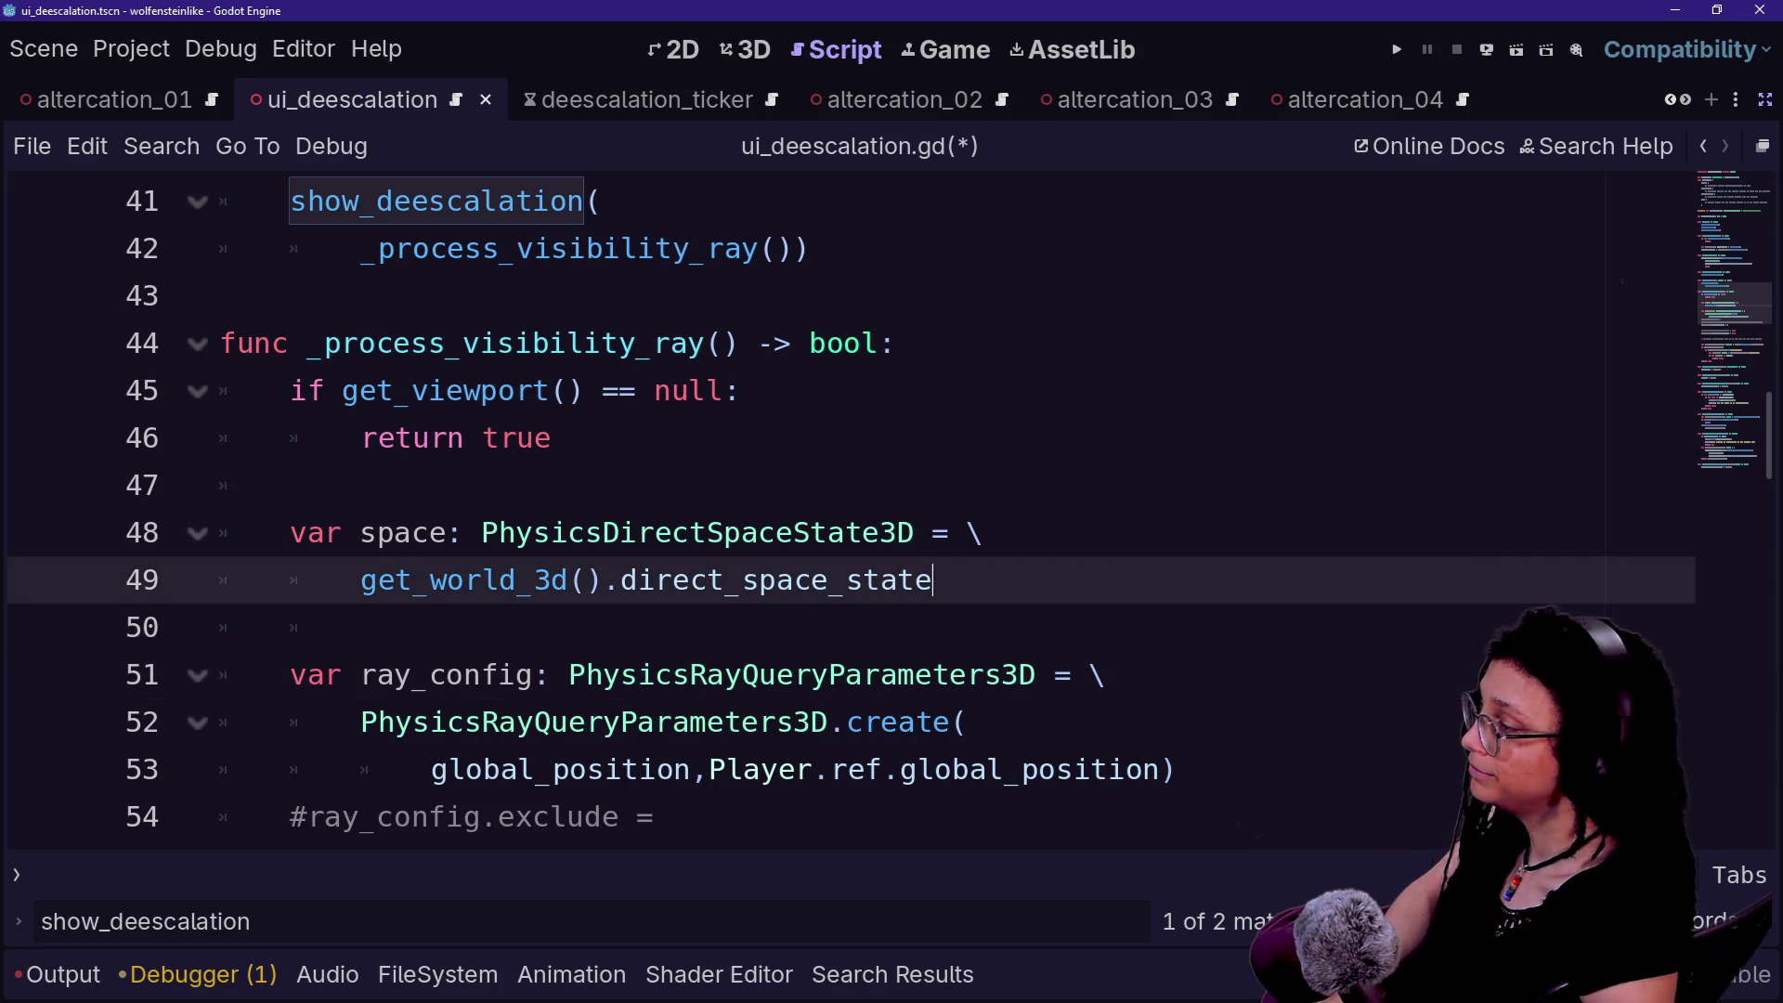
key(Up)
key(Down)
key(Down)
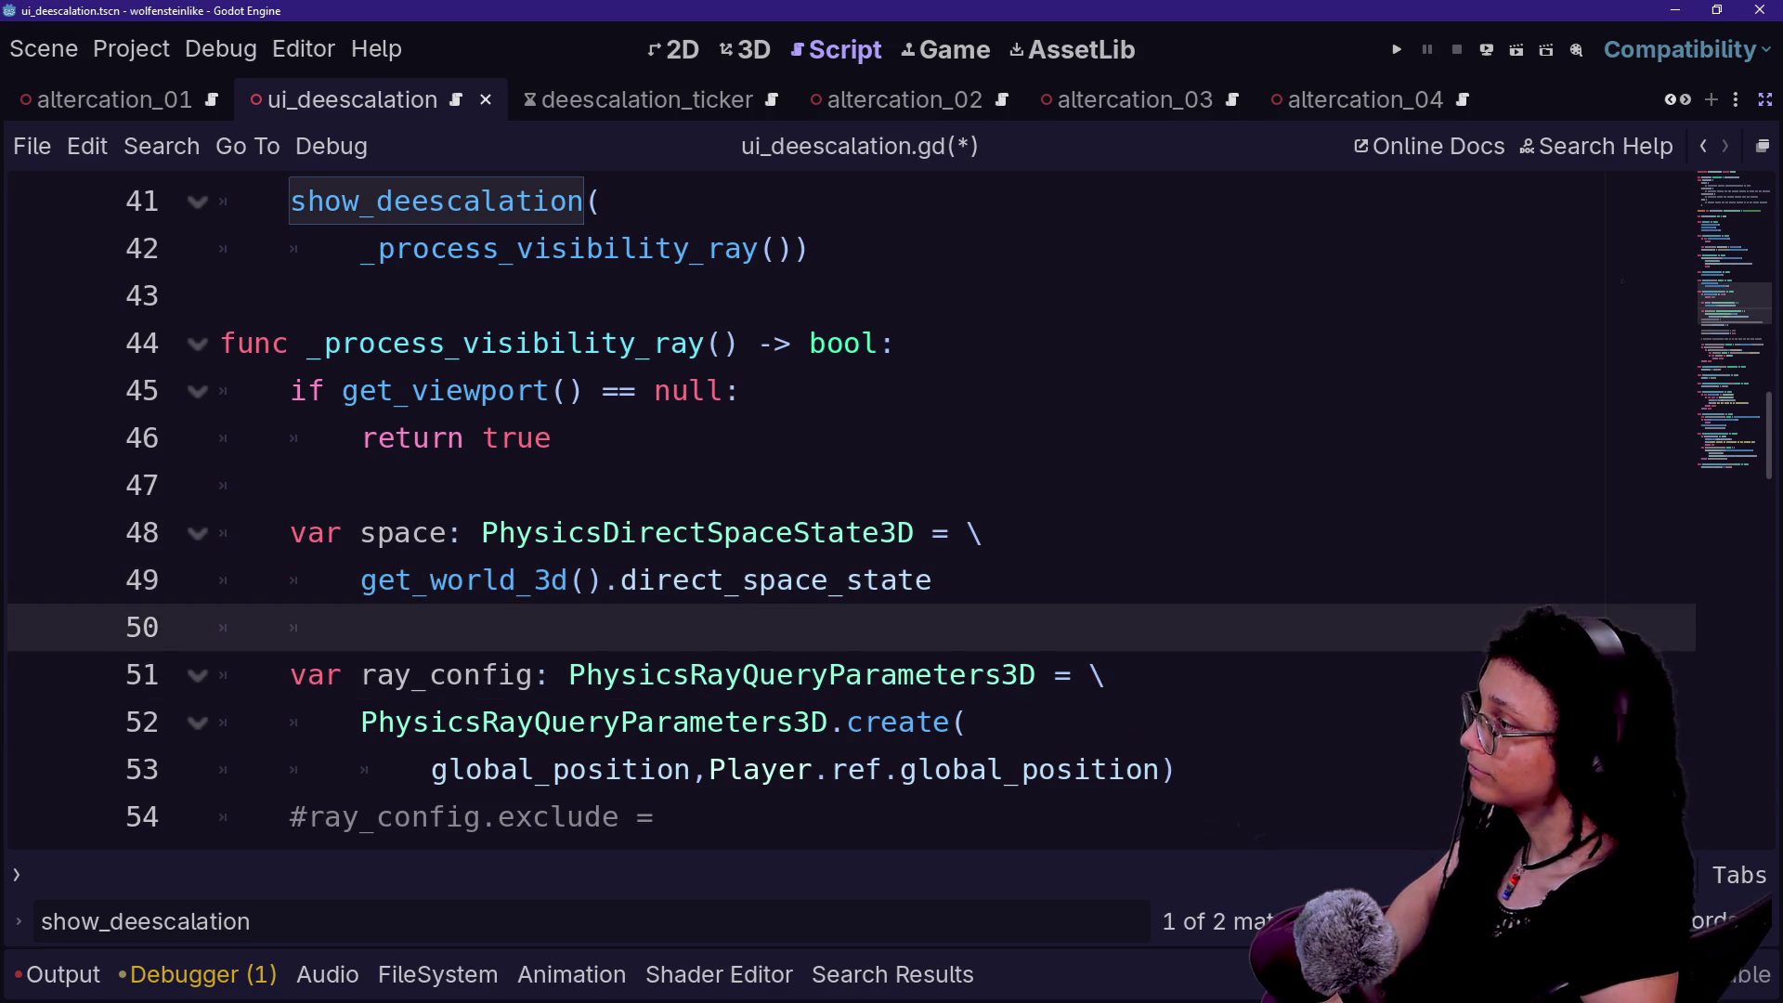
scroll(835, 511, up, 1)
drag(290, 343, 808, 390)
click(810, 390)
click(604, 342)
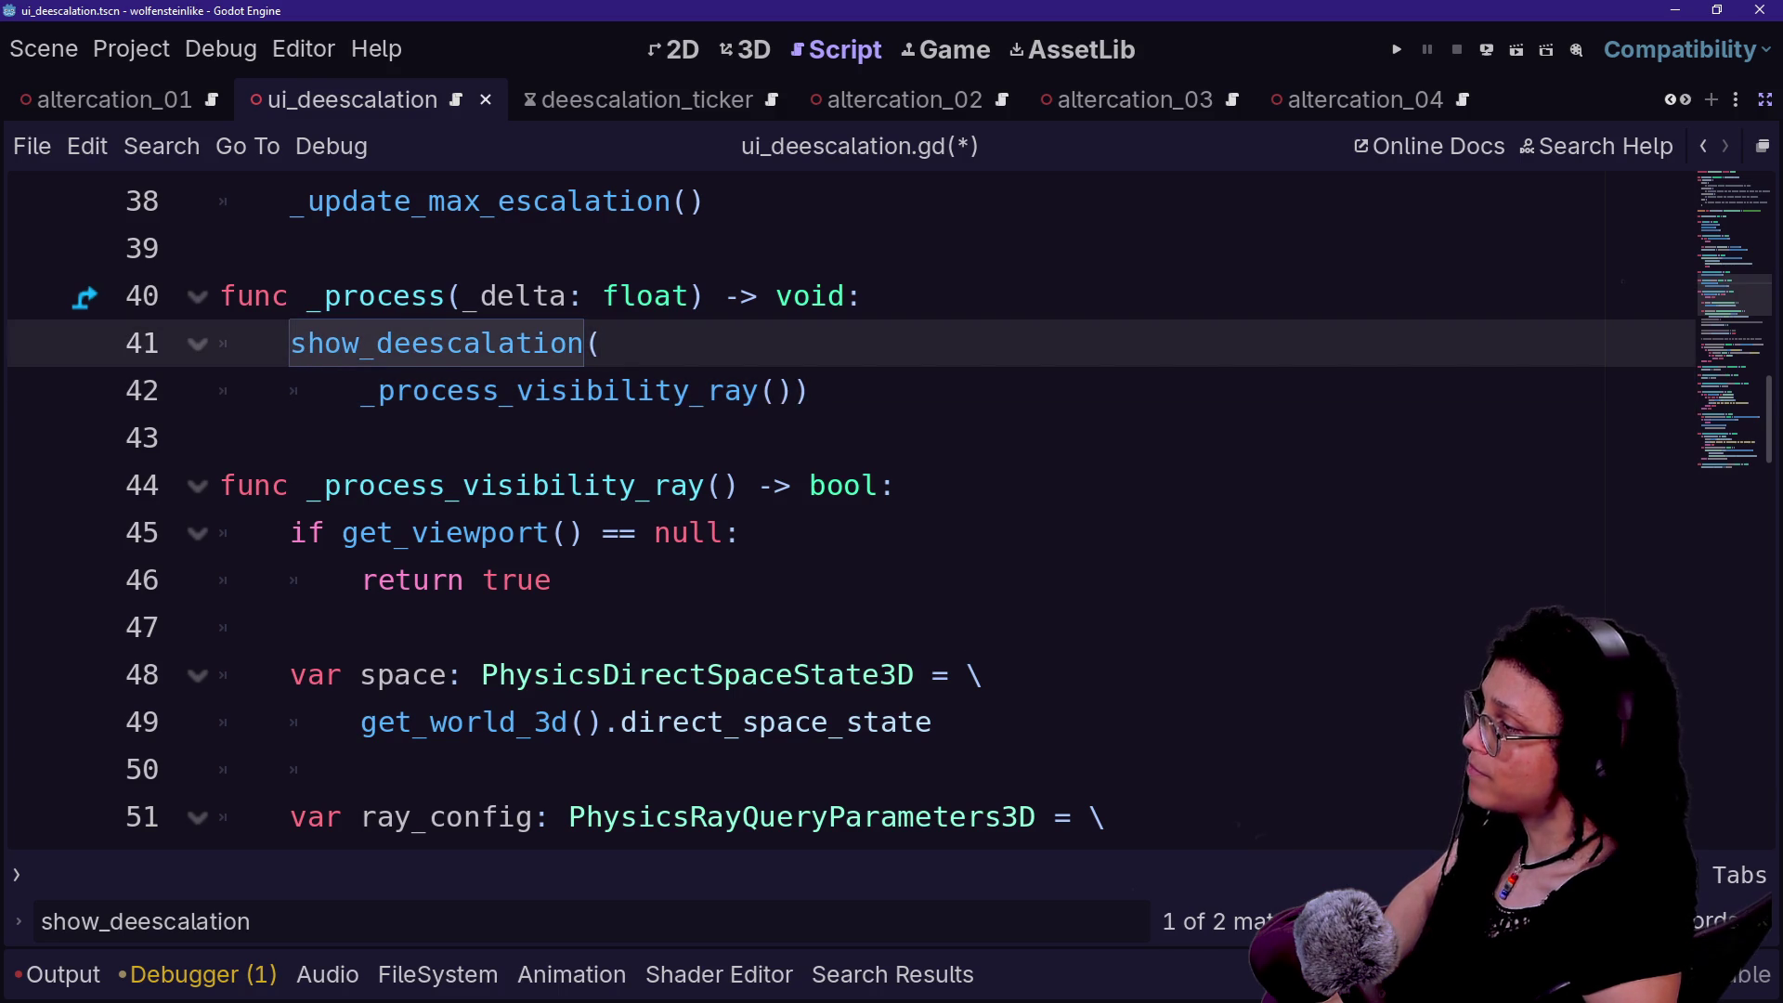
click(864, 295)
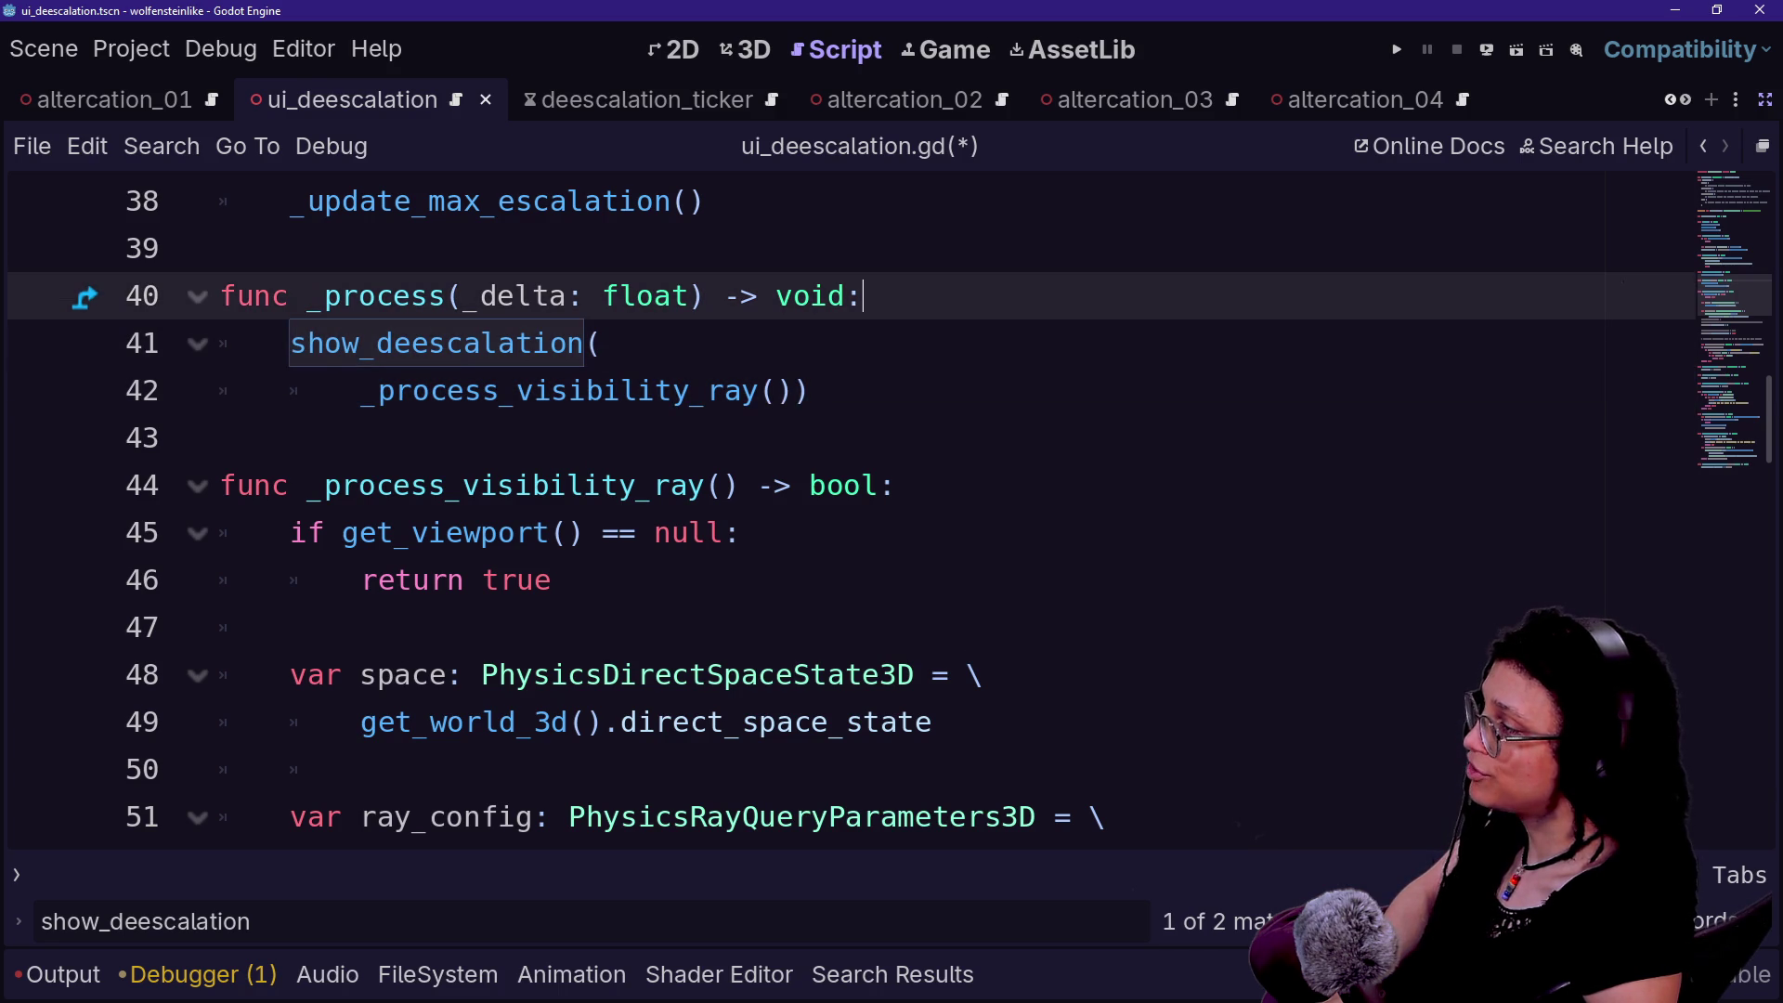
scroll(836, 511, up, 1)
key(Return)
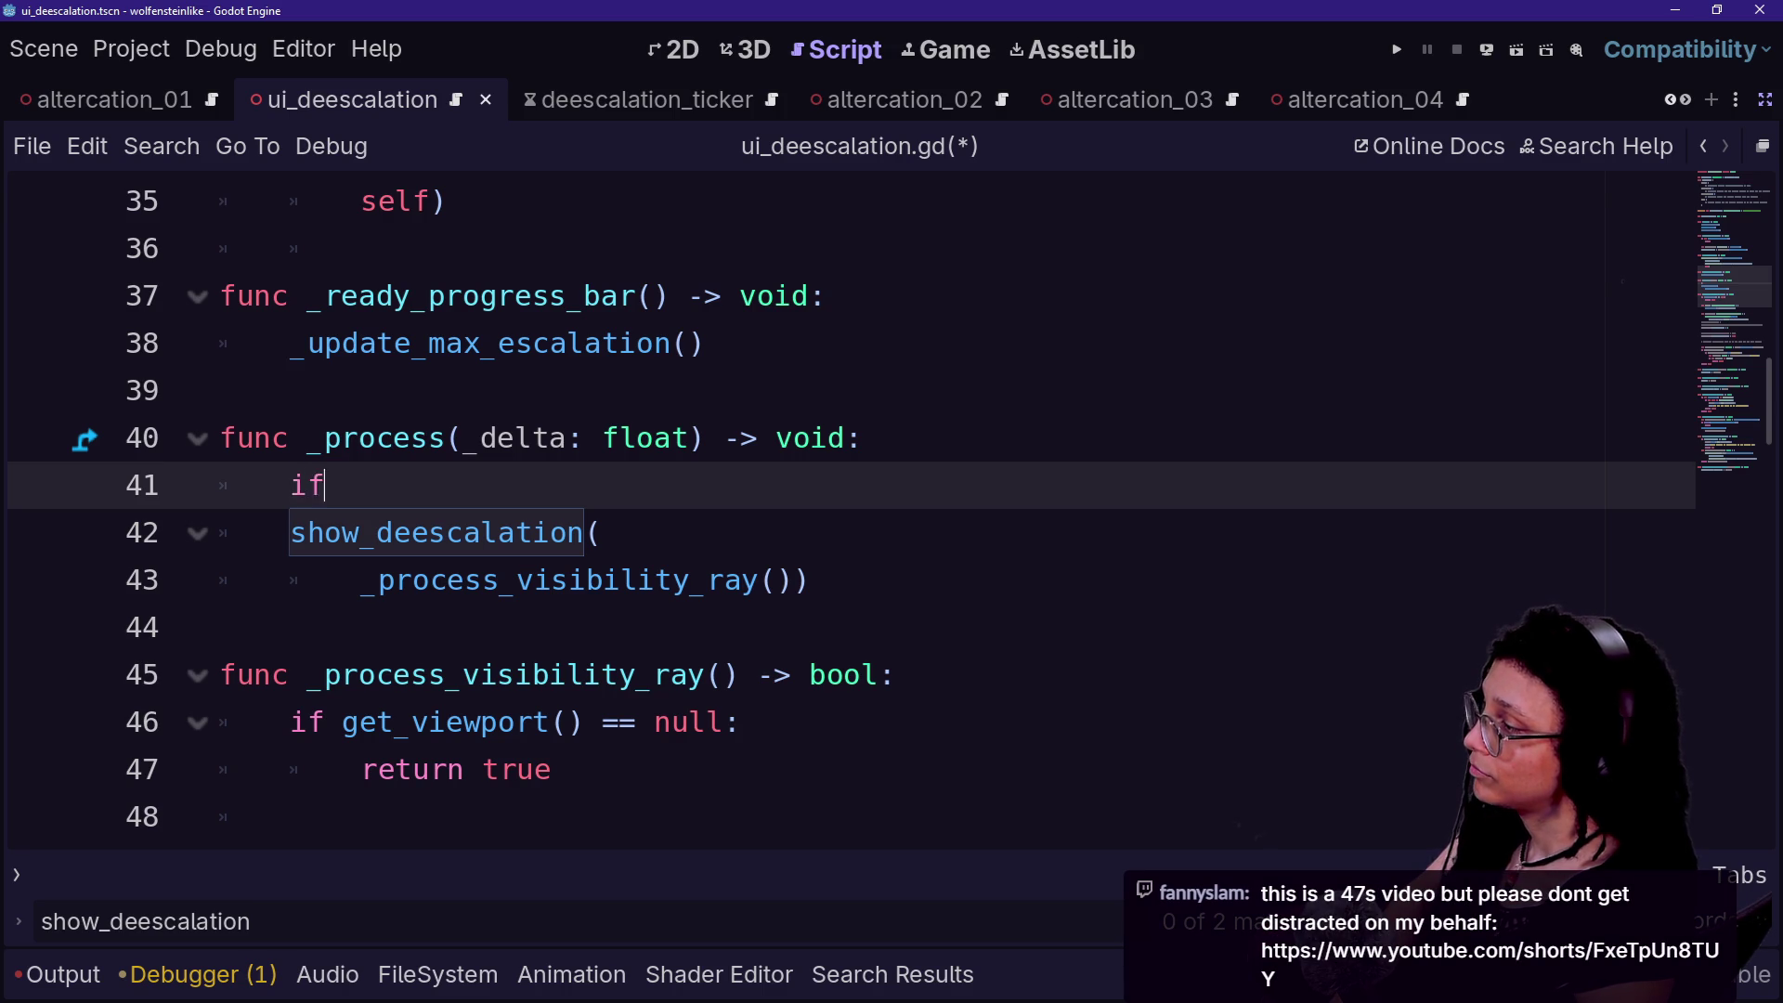
- Add a _process_obstruction_state line in _process with an unfinished 'if' line above it
text(f)
key(BackSpace)
key(BackSpace)
key(BackSpace)
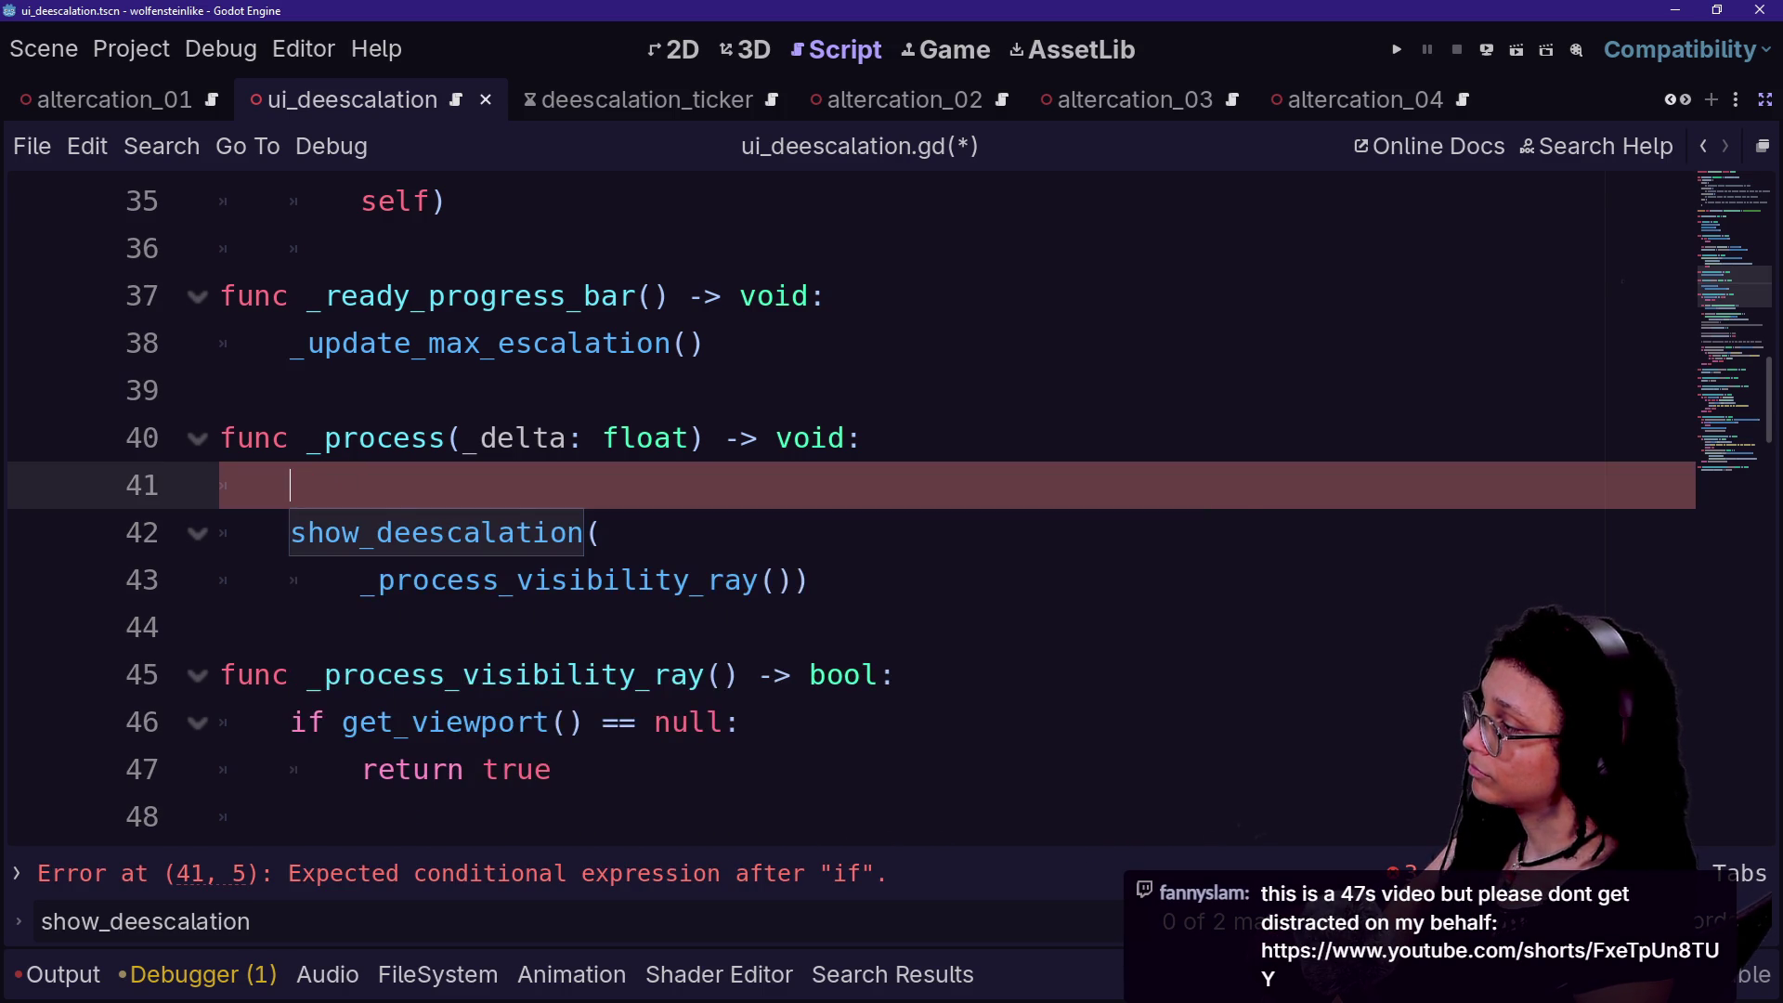
text(_)
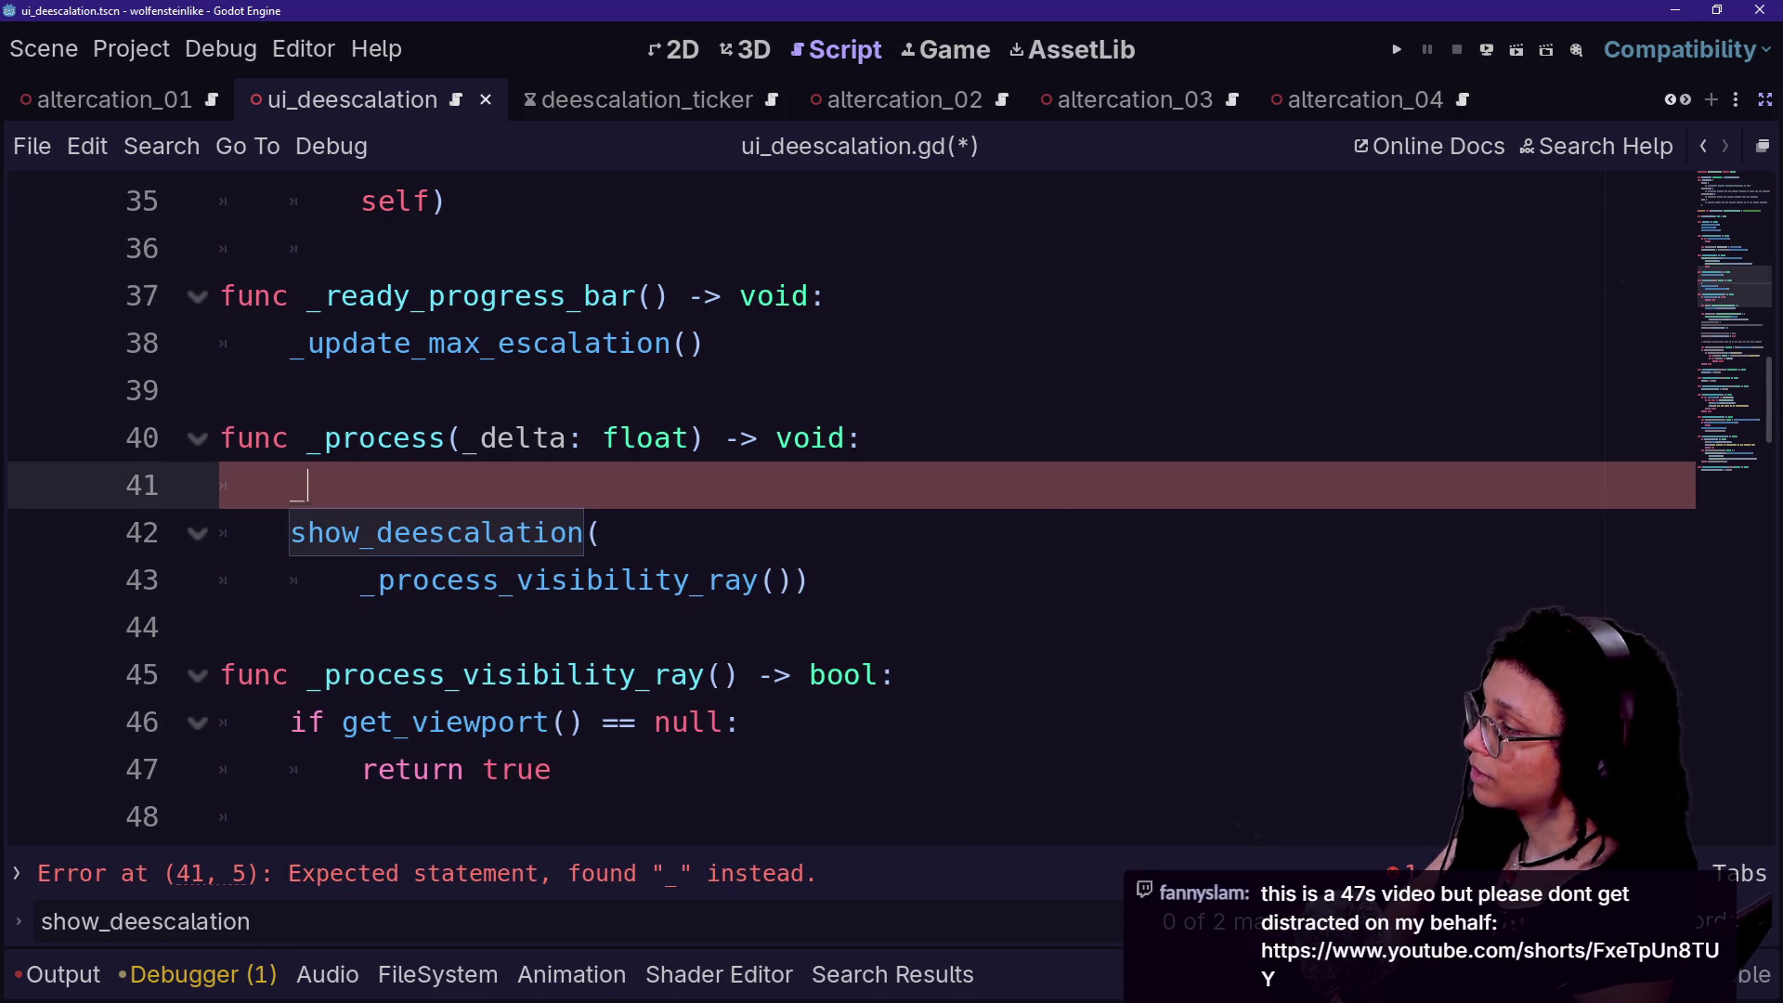
text(process_)
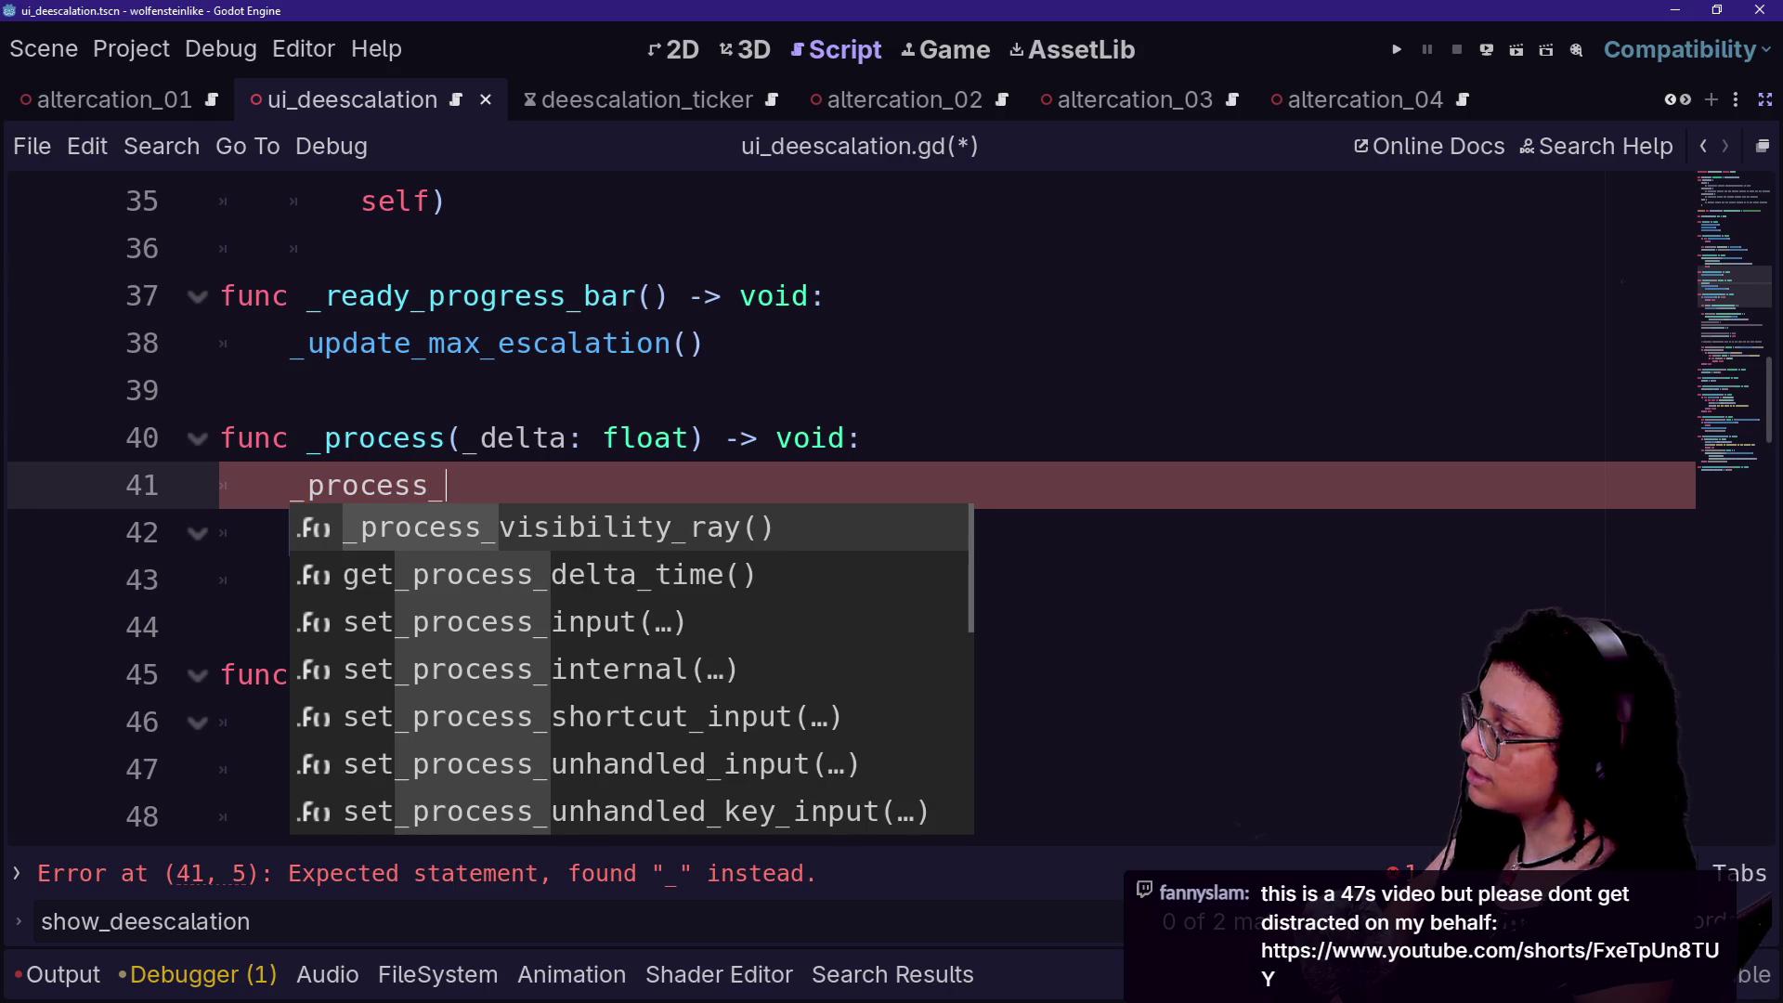
text(obbstruction_state)
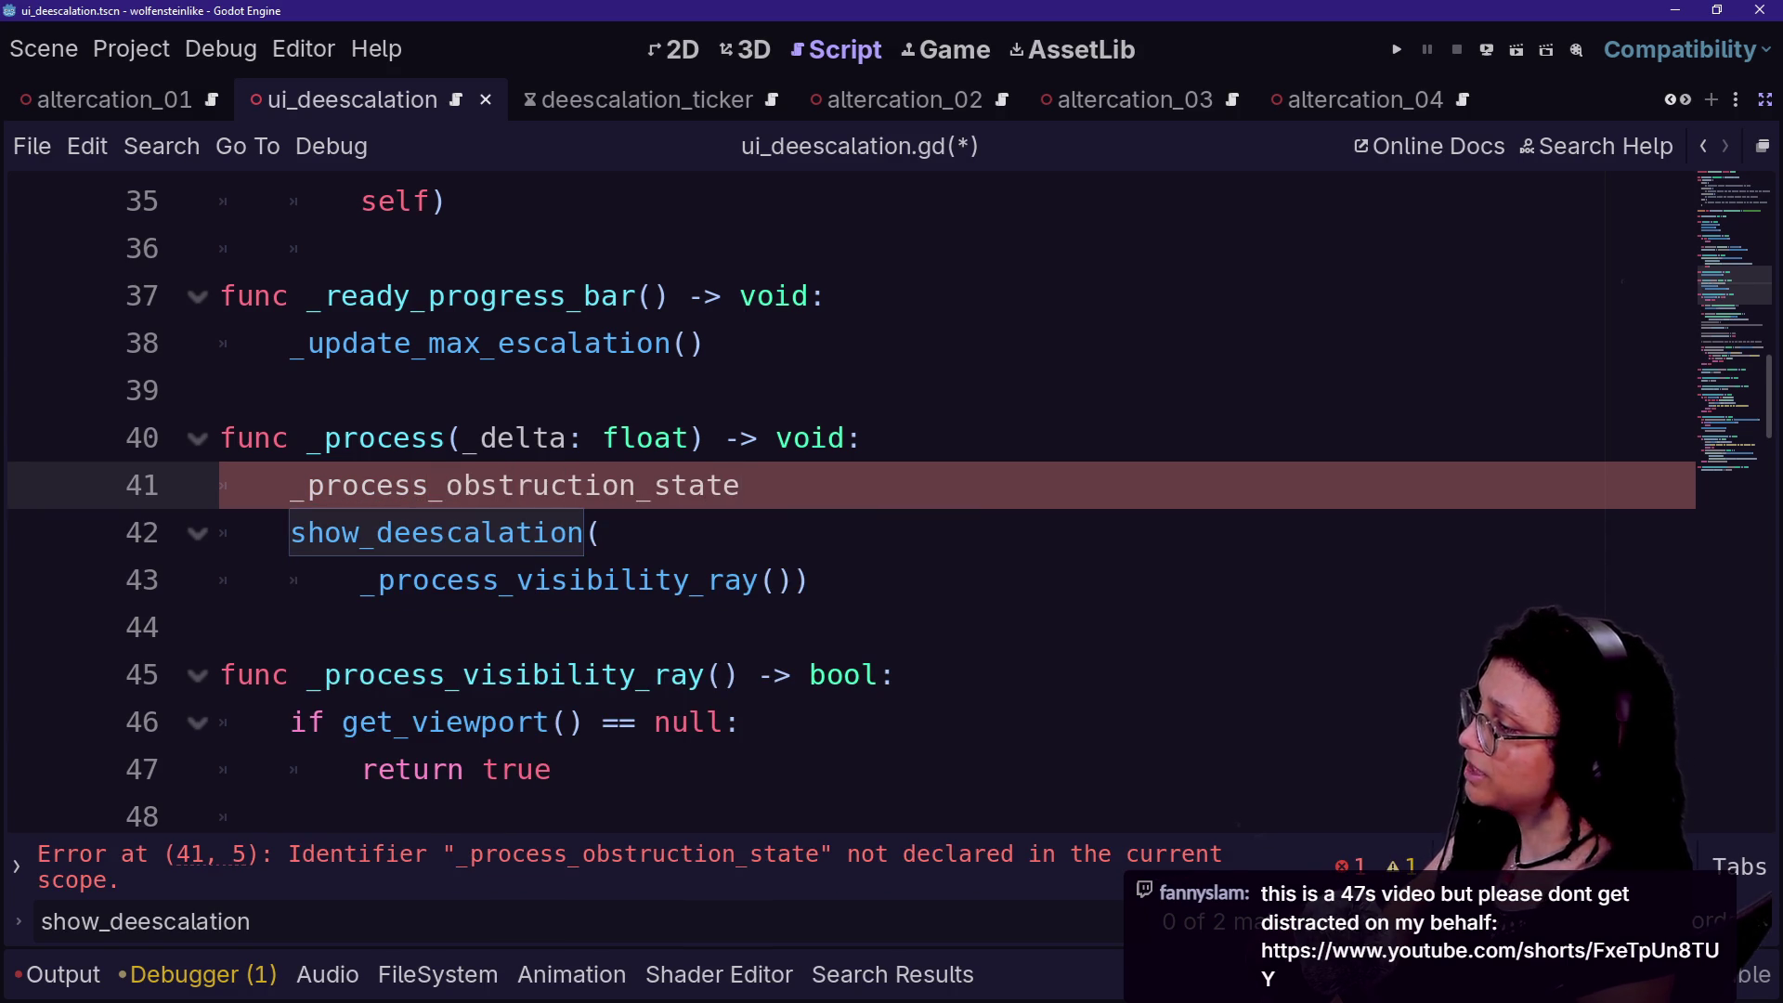
key(ctrl+shift+Return)
text(if)
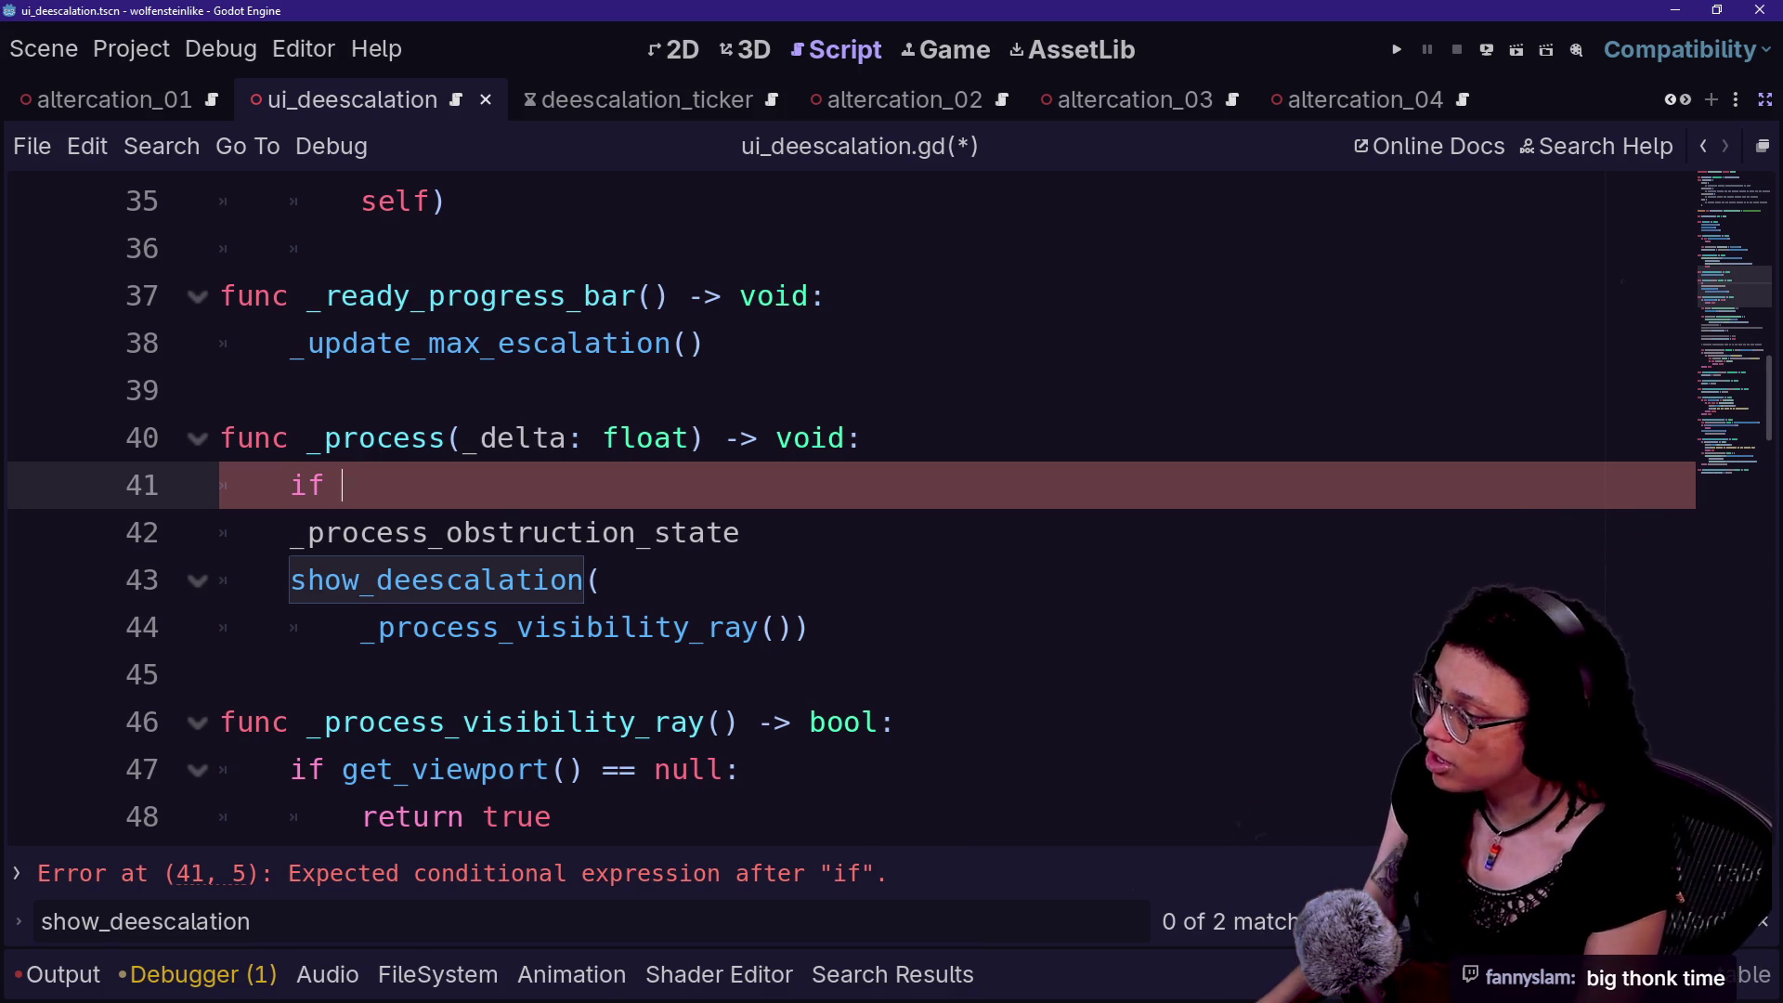
- Fix the if keyword on line 41 and insert _bar_state from autocomplete as its condition
key(BackSpace)
key(BackSpace)
text(f)
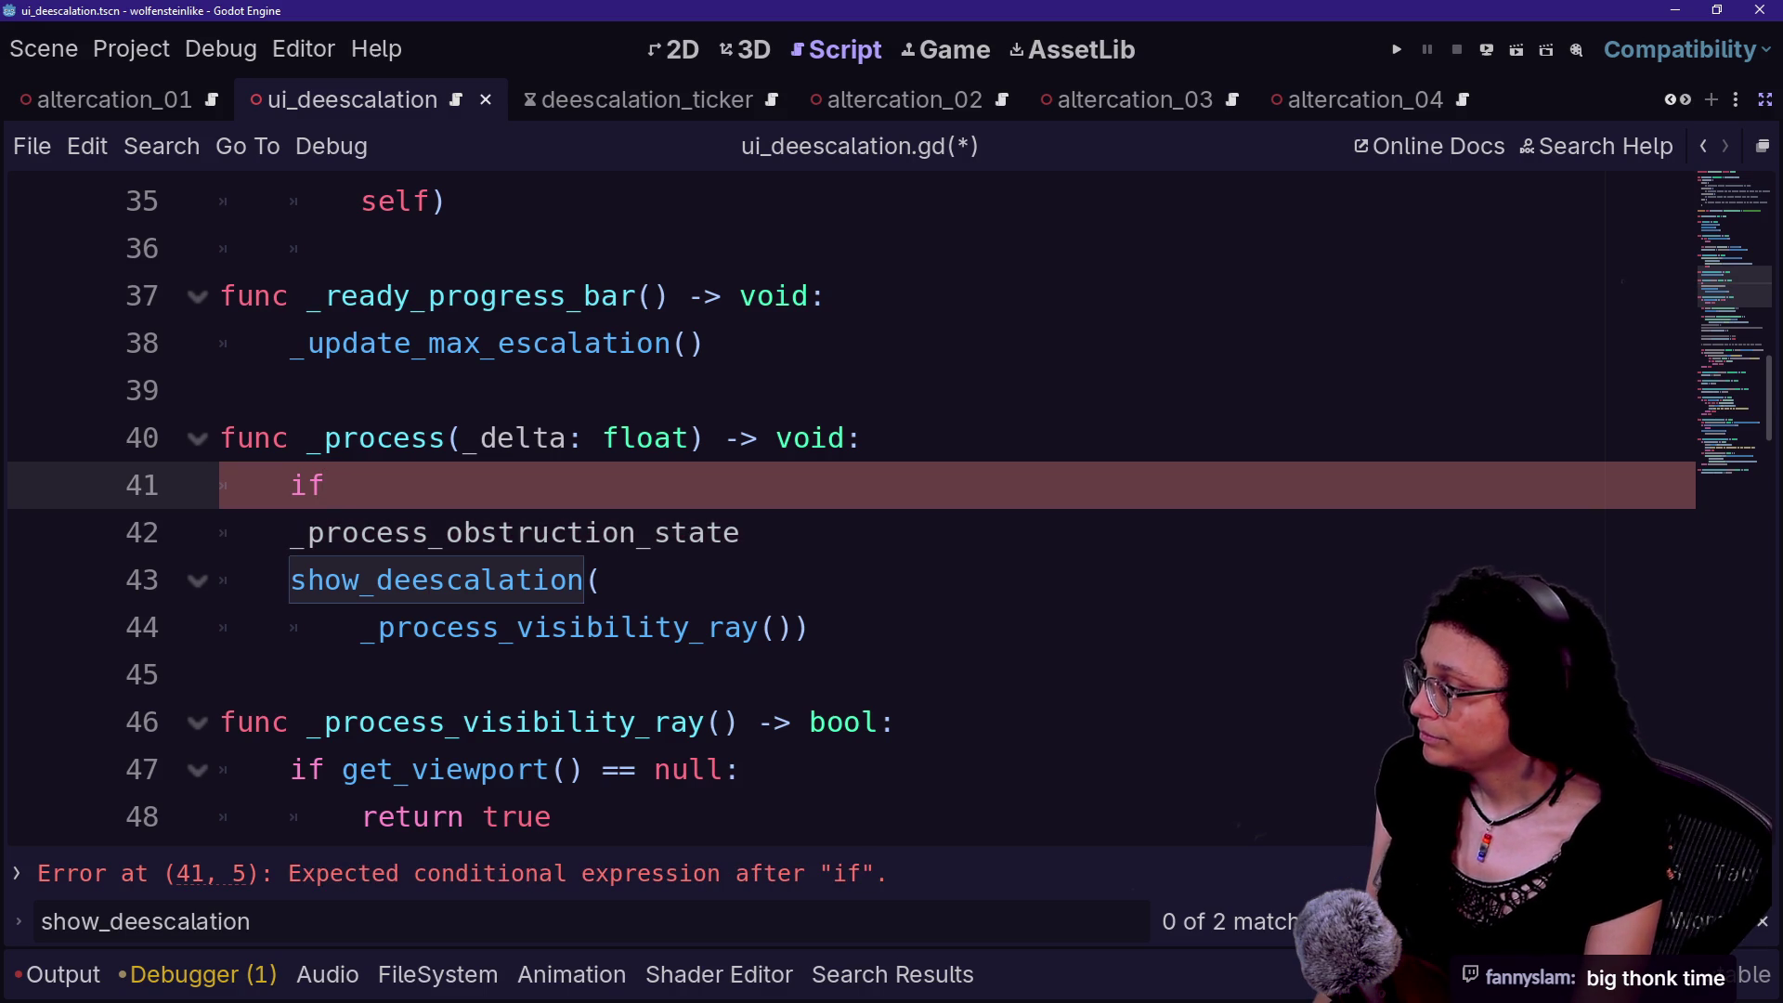
key(BackSpace)
text(bar_)
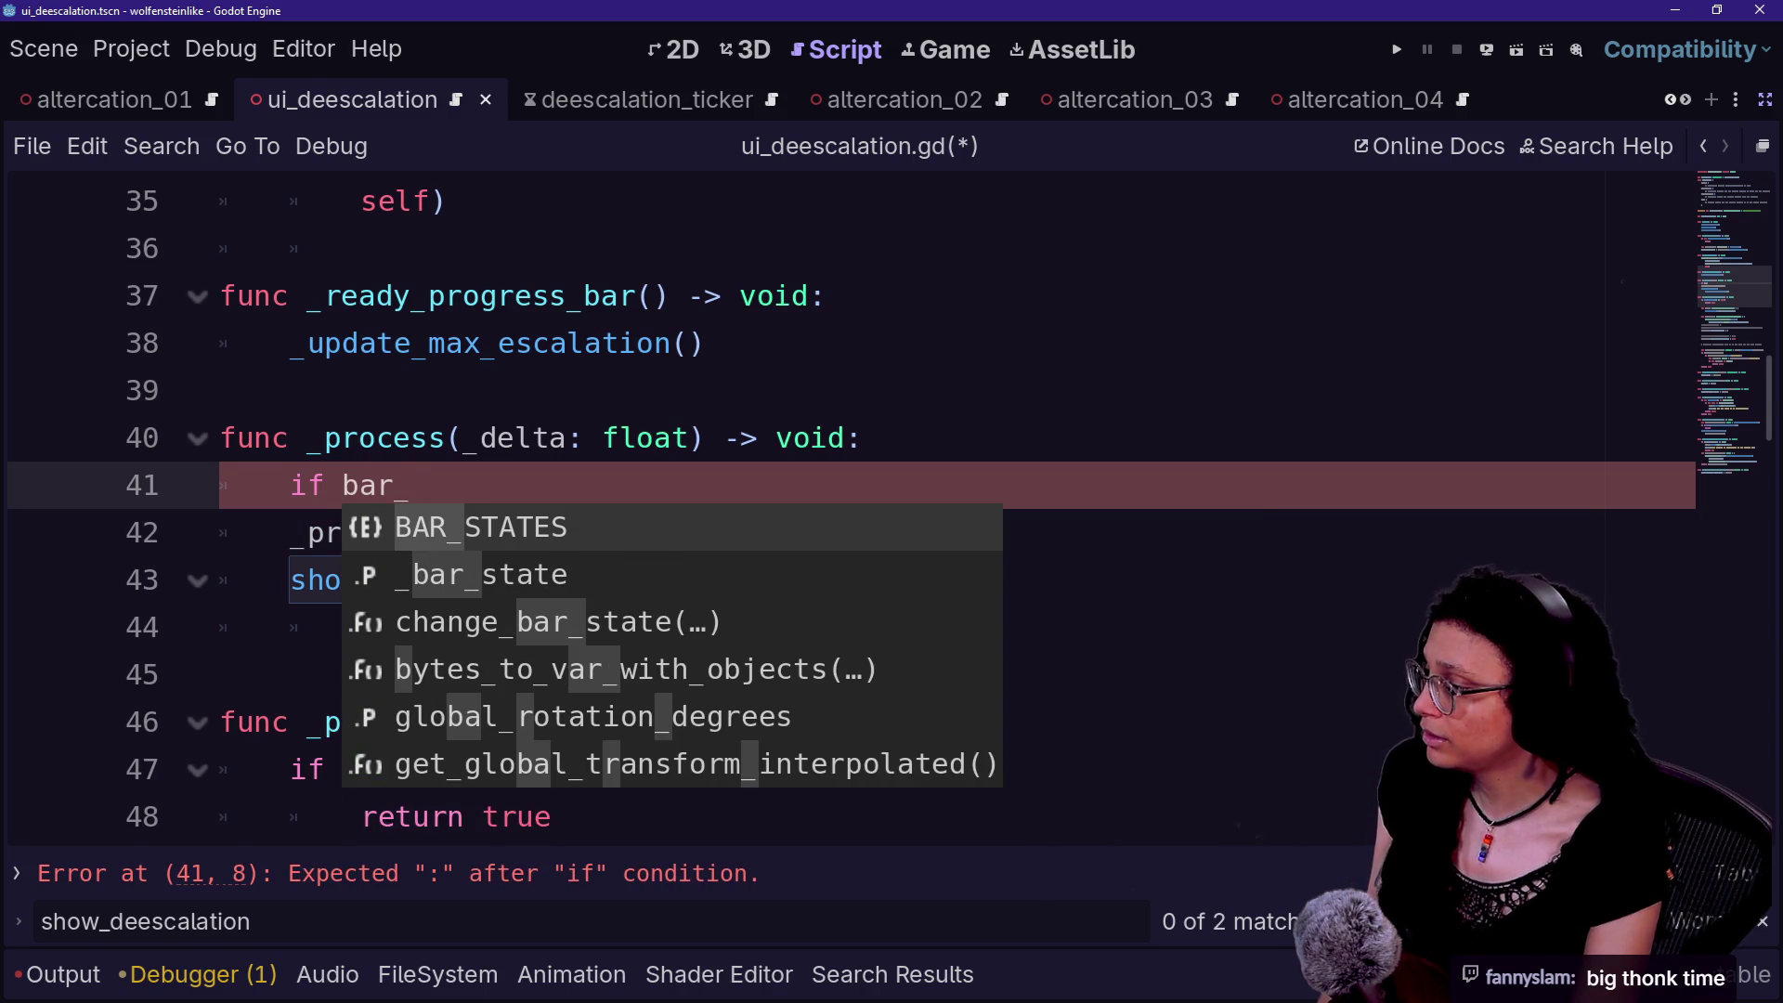
key(Down)
key(BackSpace)
key(Down)
key(Return)
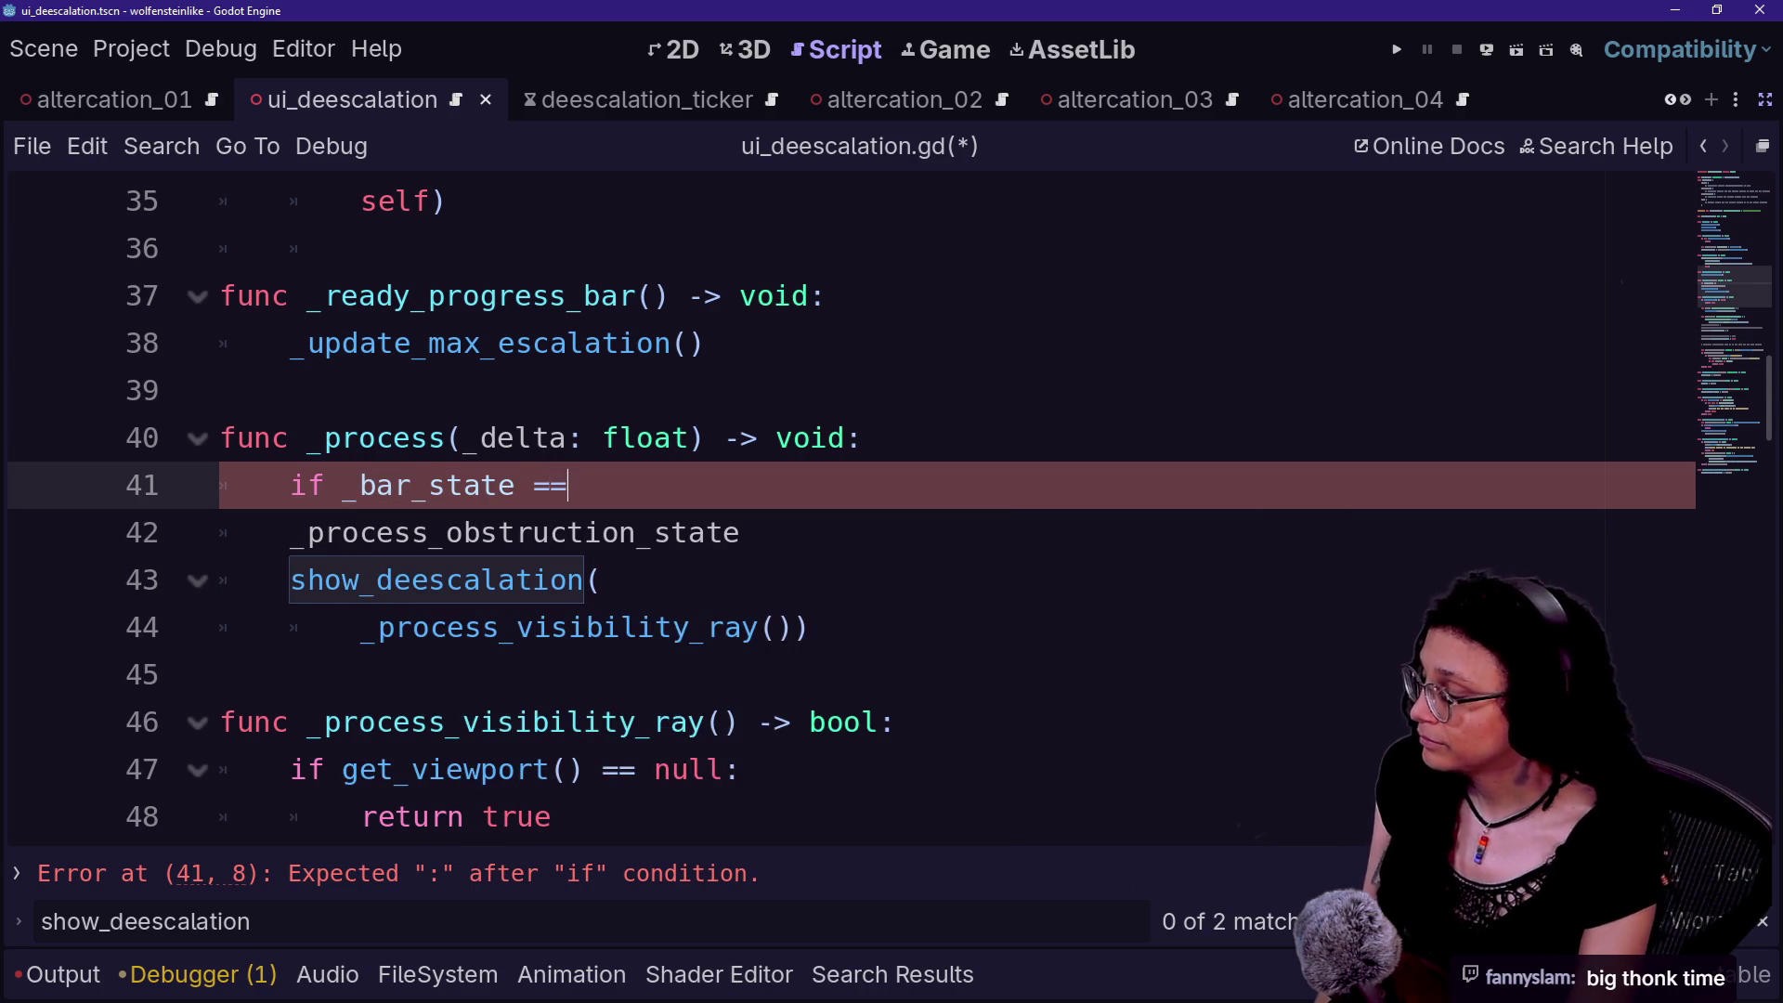
- Add '== B' after _bar_state to begin the BAR_STATES comparison
text(= B)
key(BackSpace)
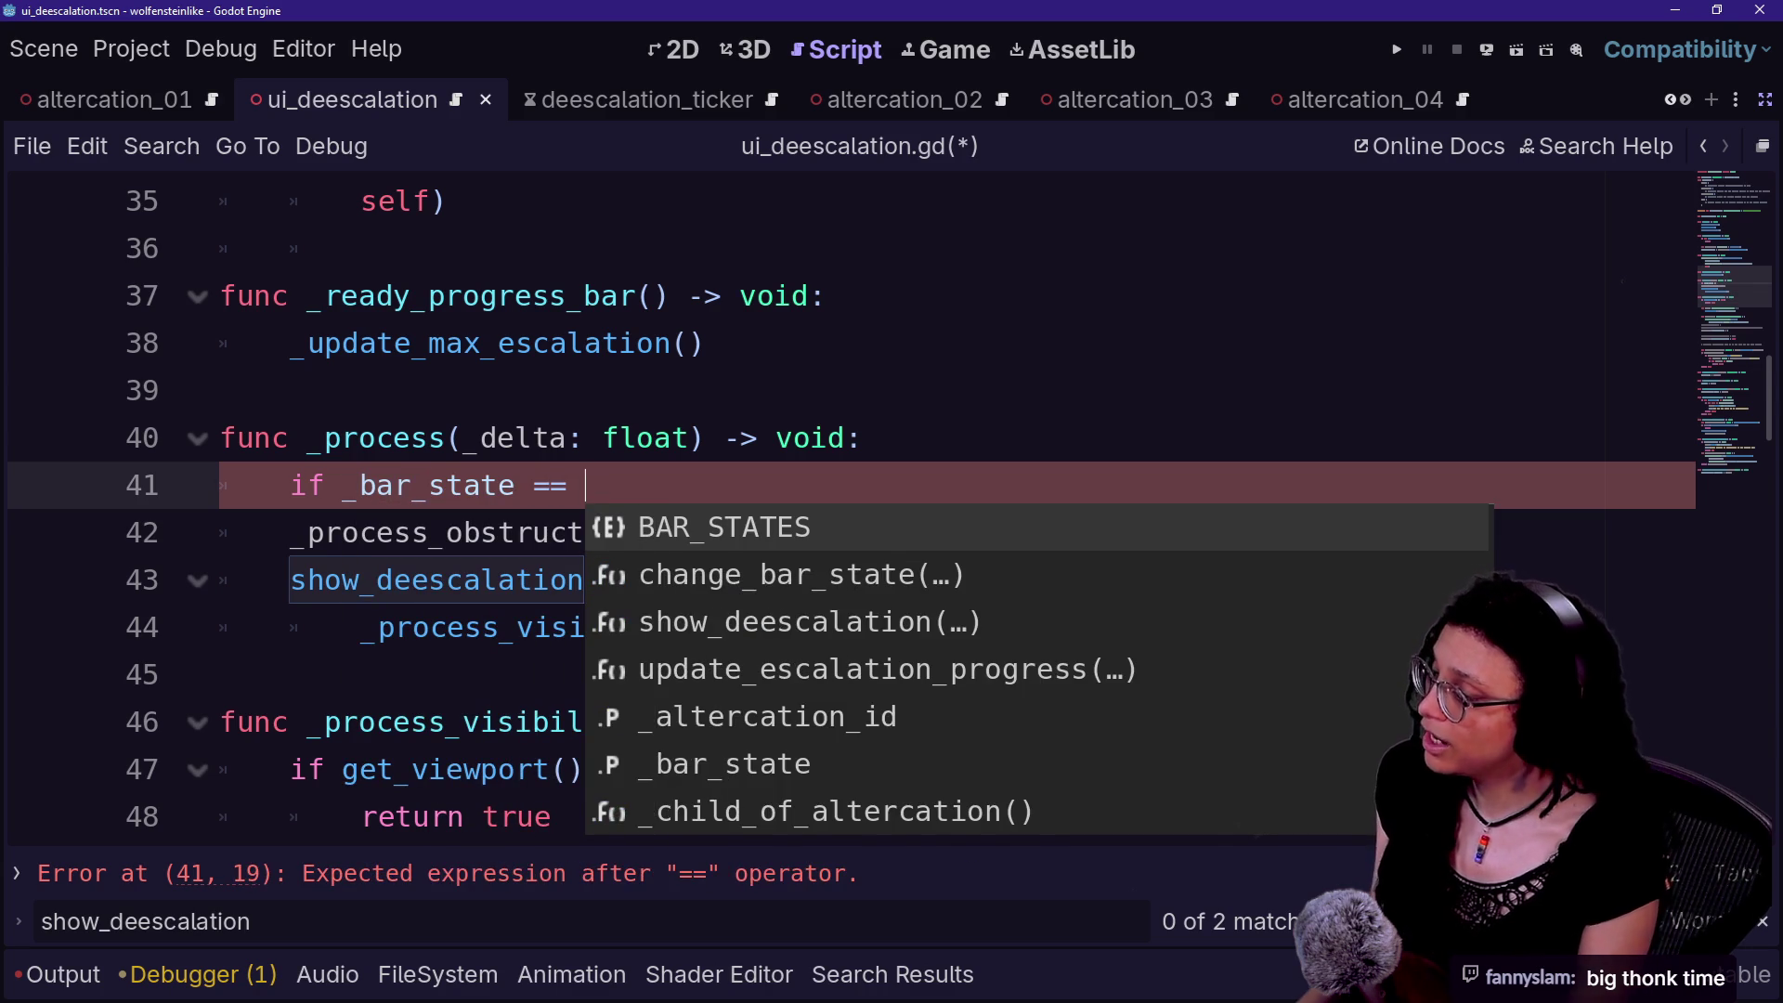
key(Escape)
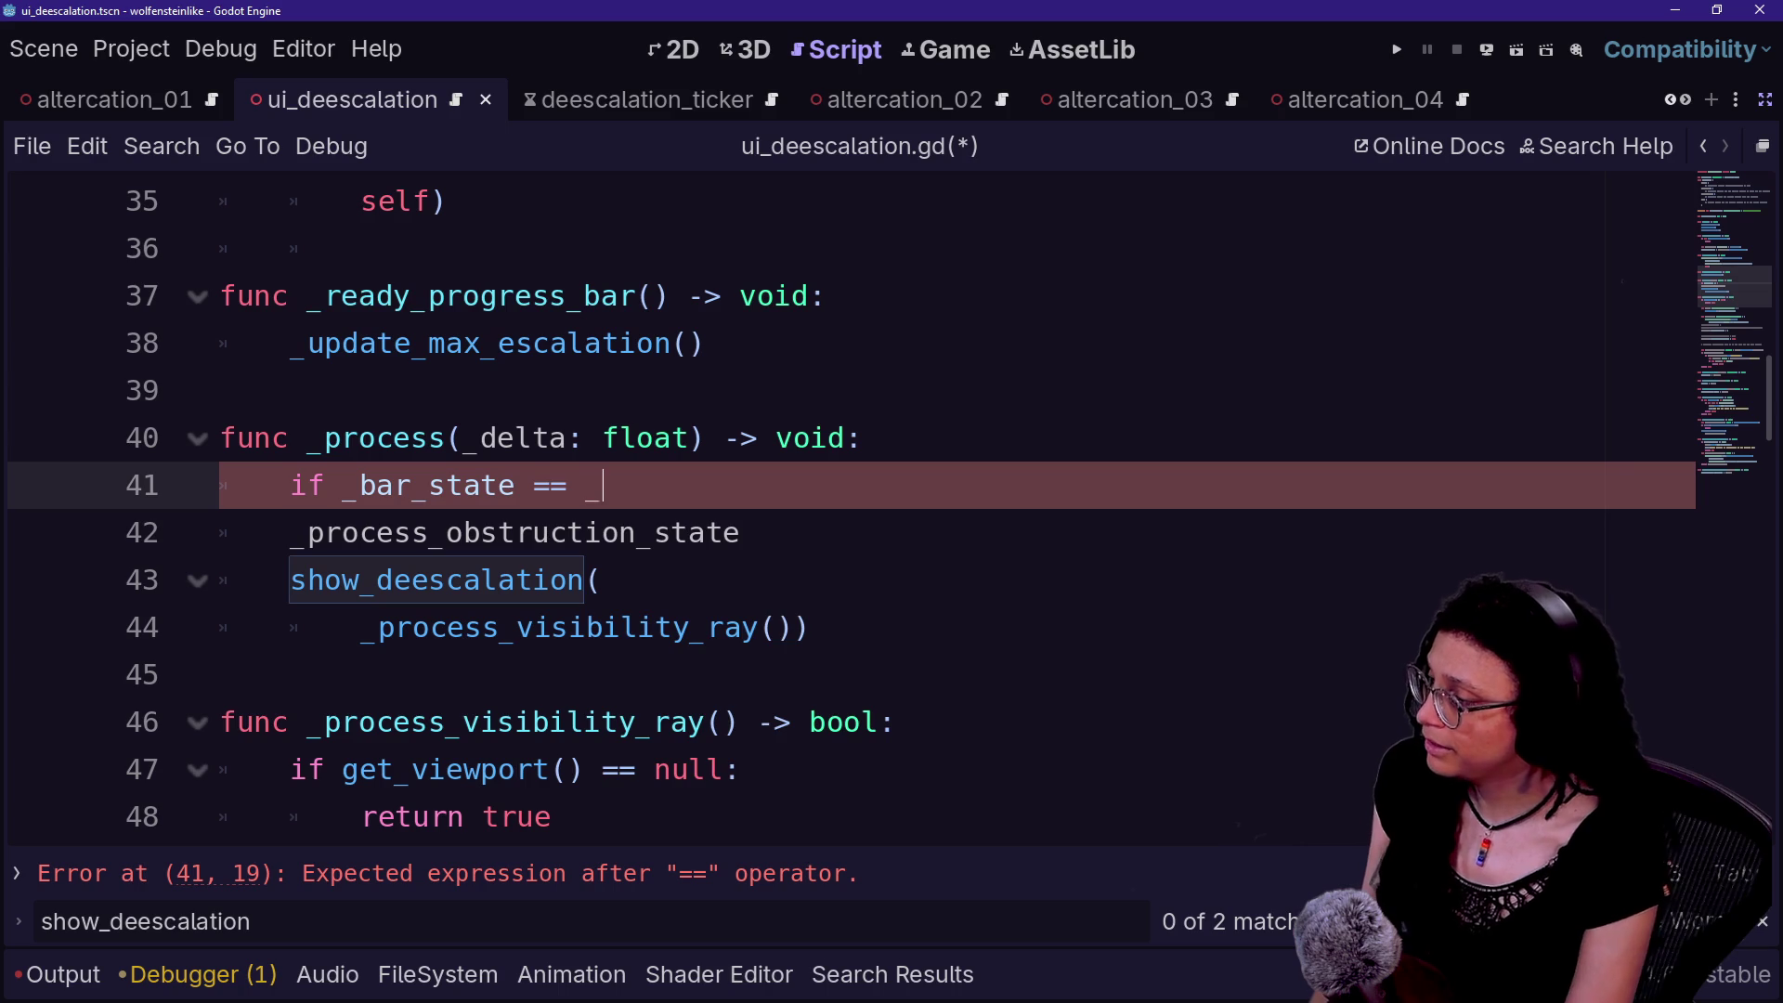
text(BA)
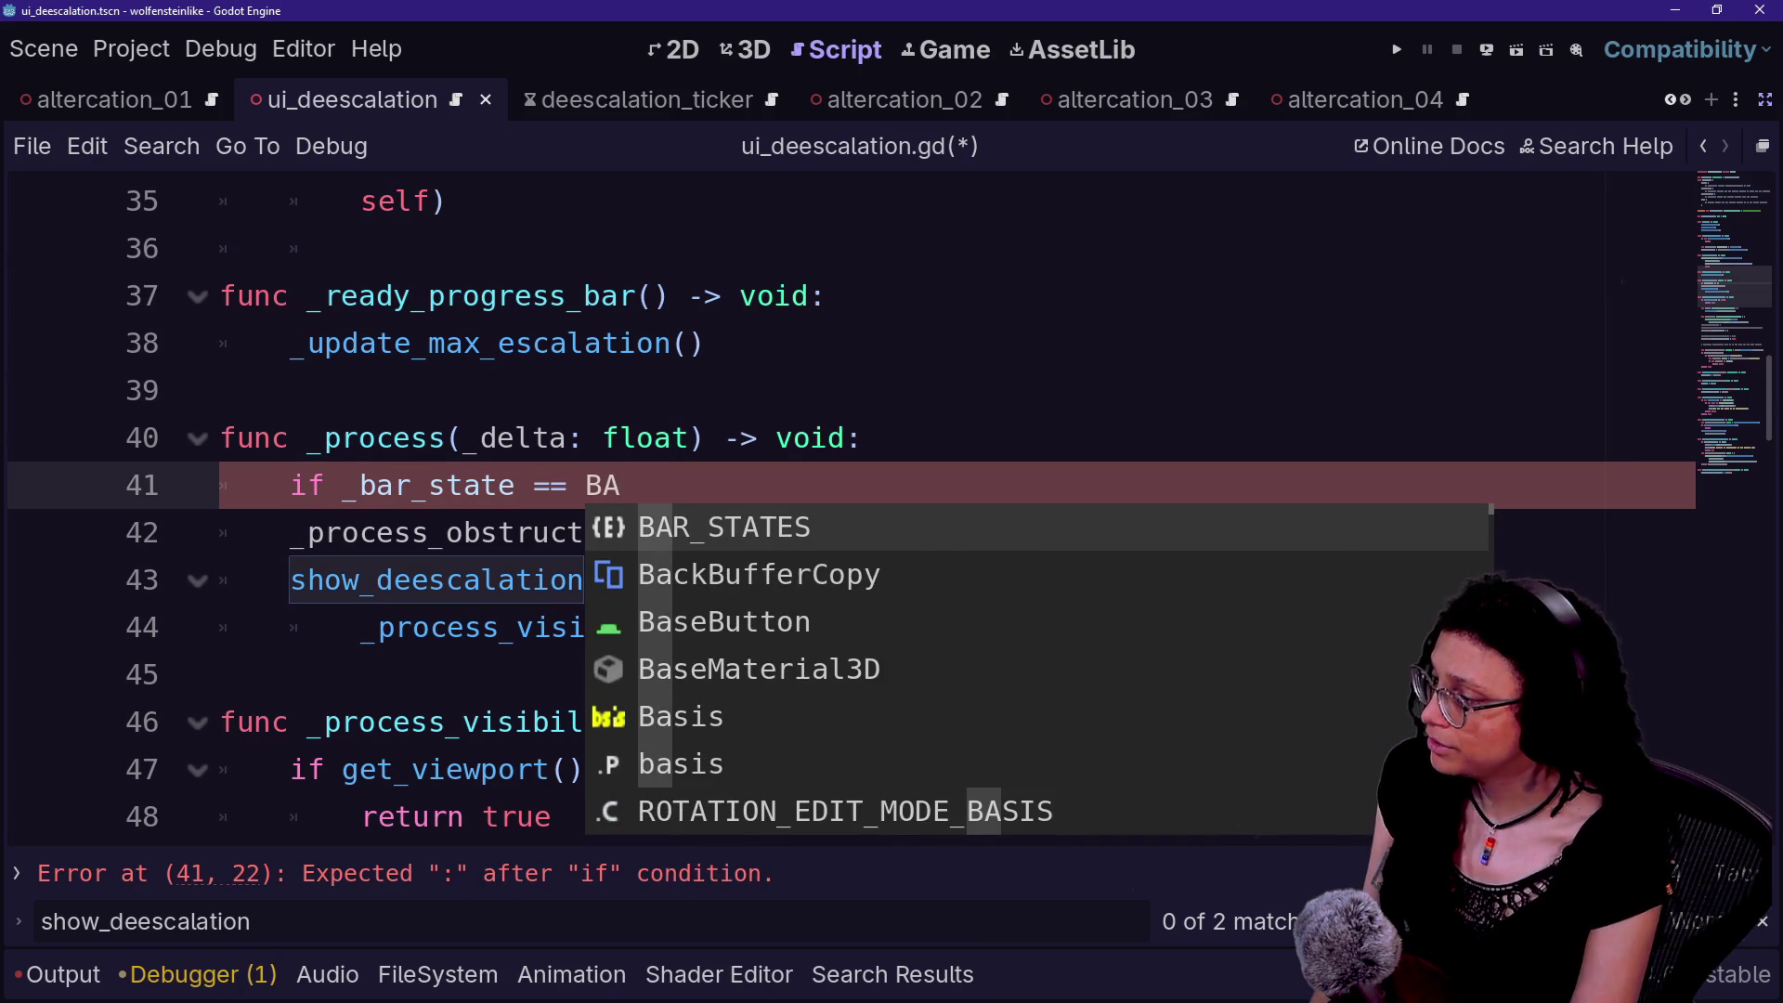
key(BackSpace)
key(Escape)
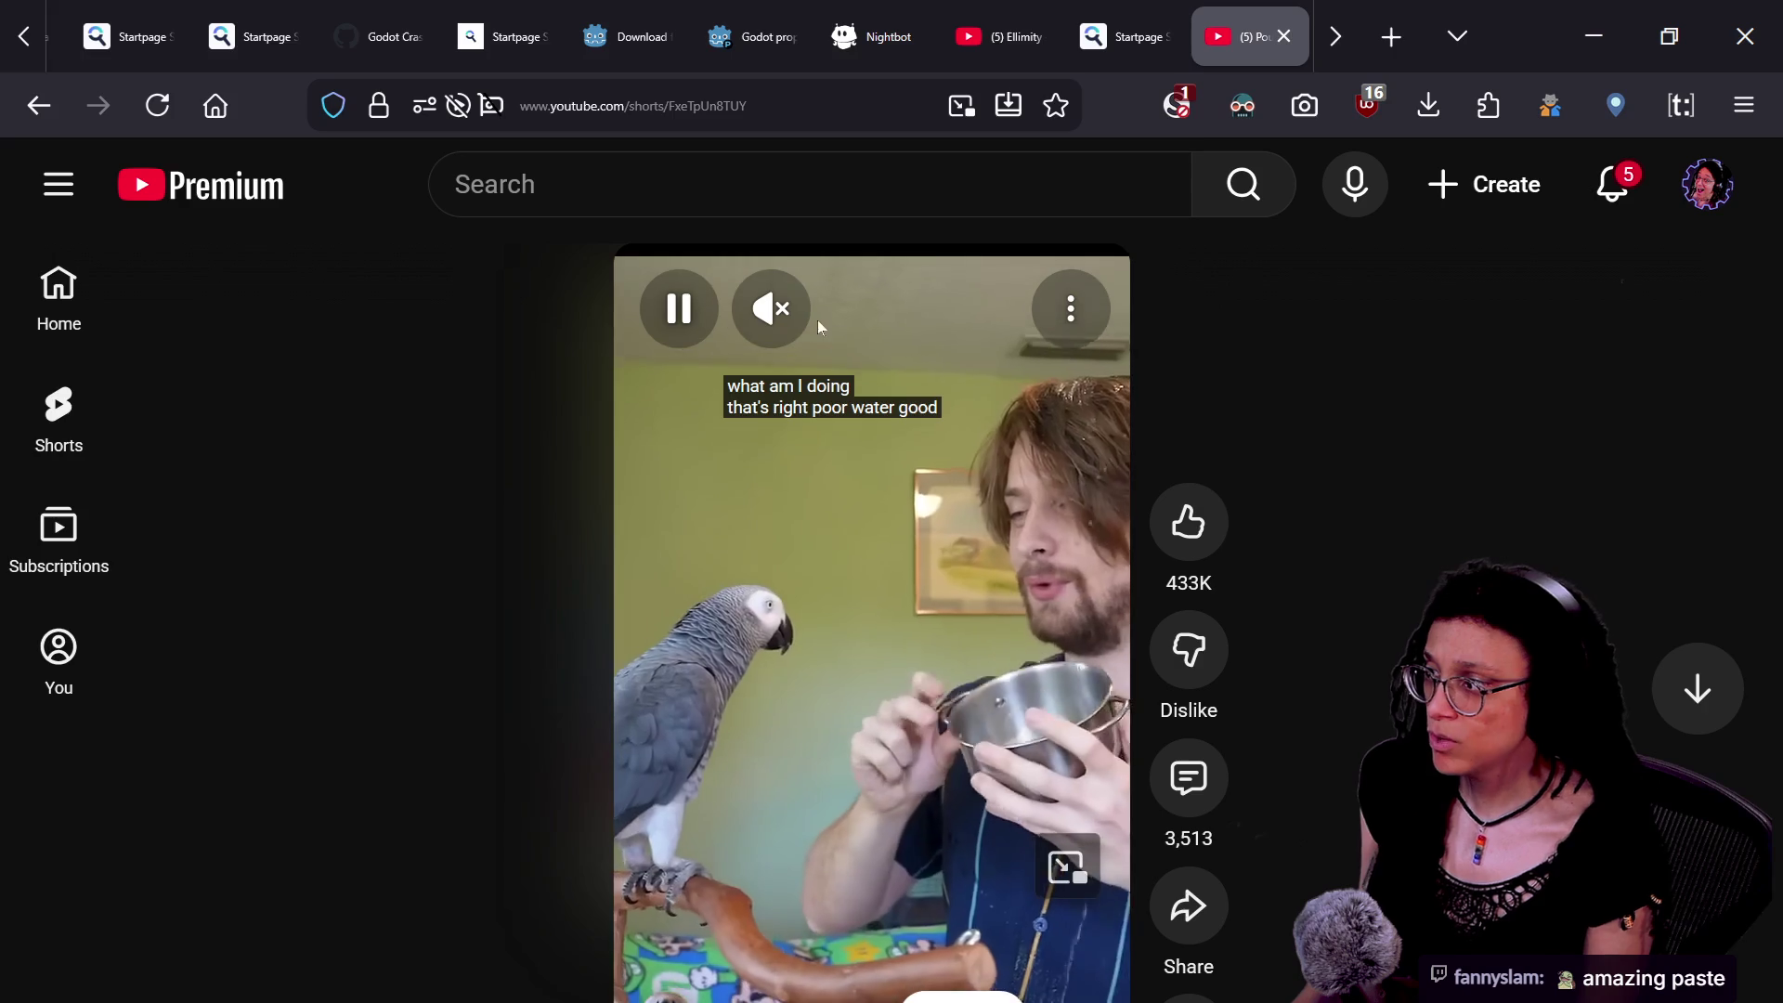
mouse_move(813, 322)
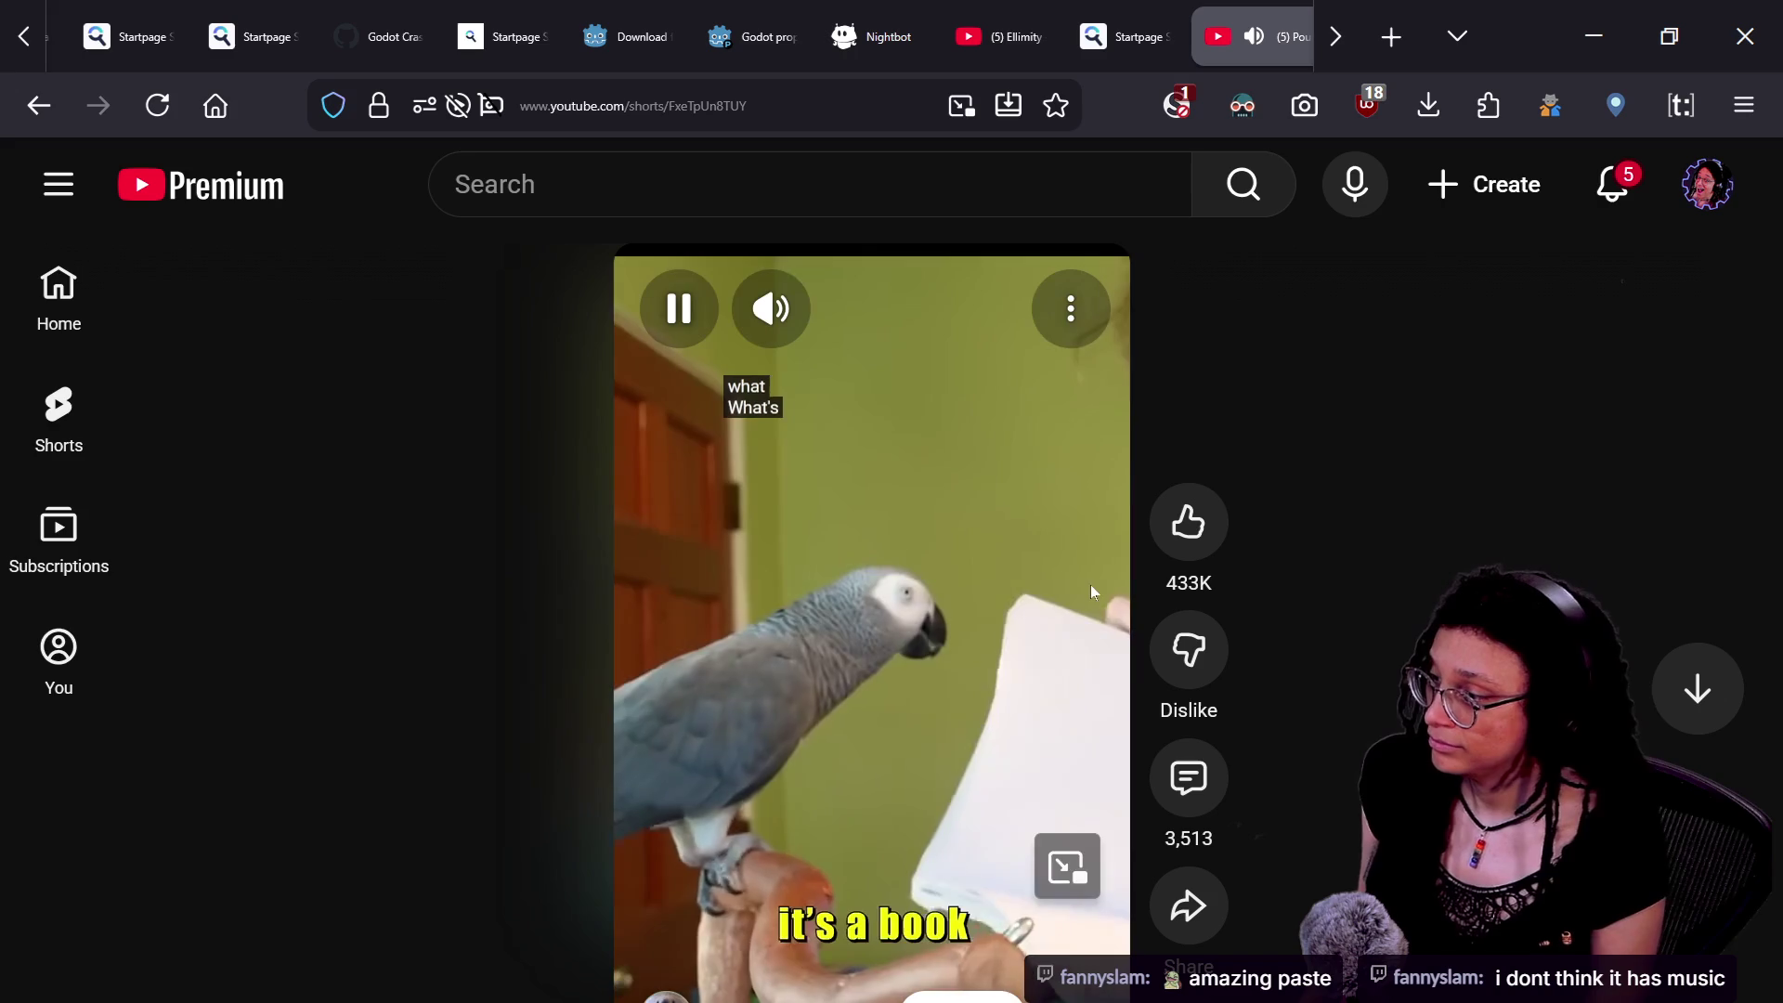
- Pause the parrot Short in Firefox and Alt+Tab back to ui_deescalation.gd
click(1023, 578)
key(alt+Tab)
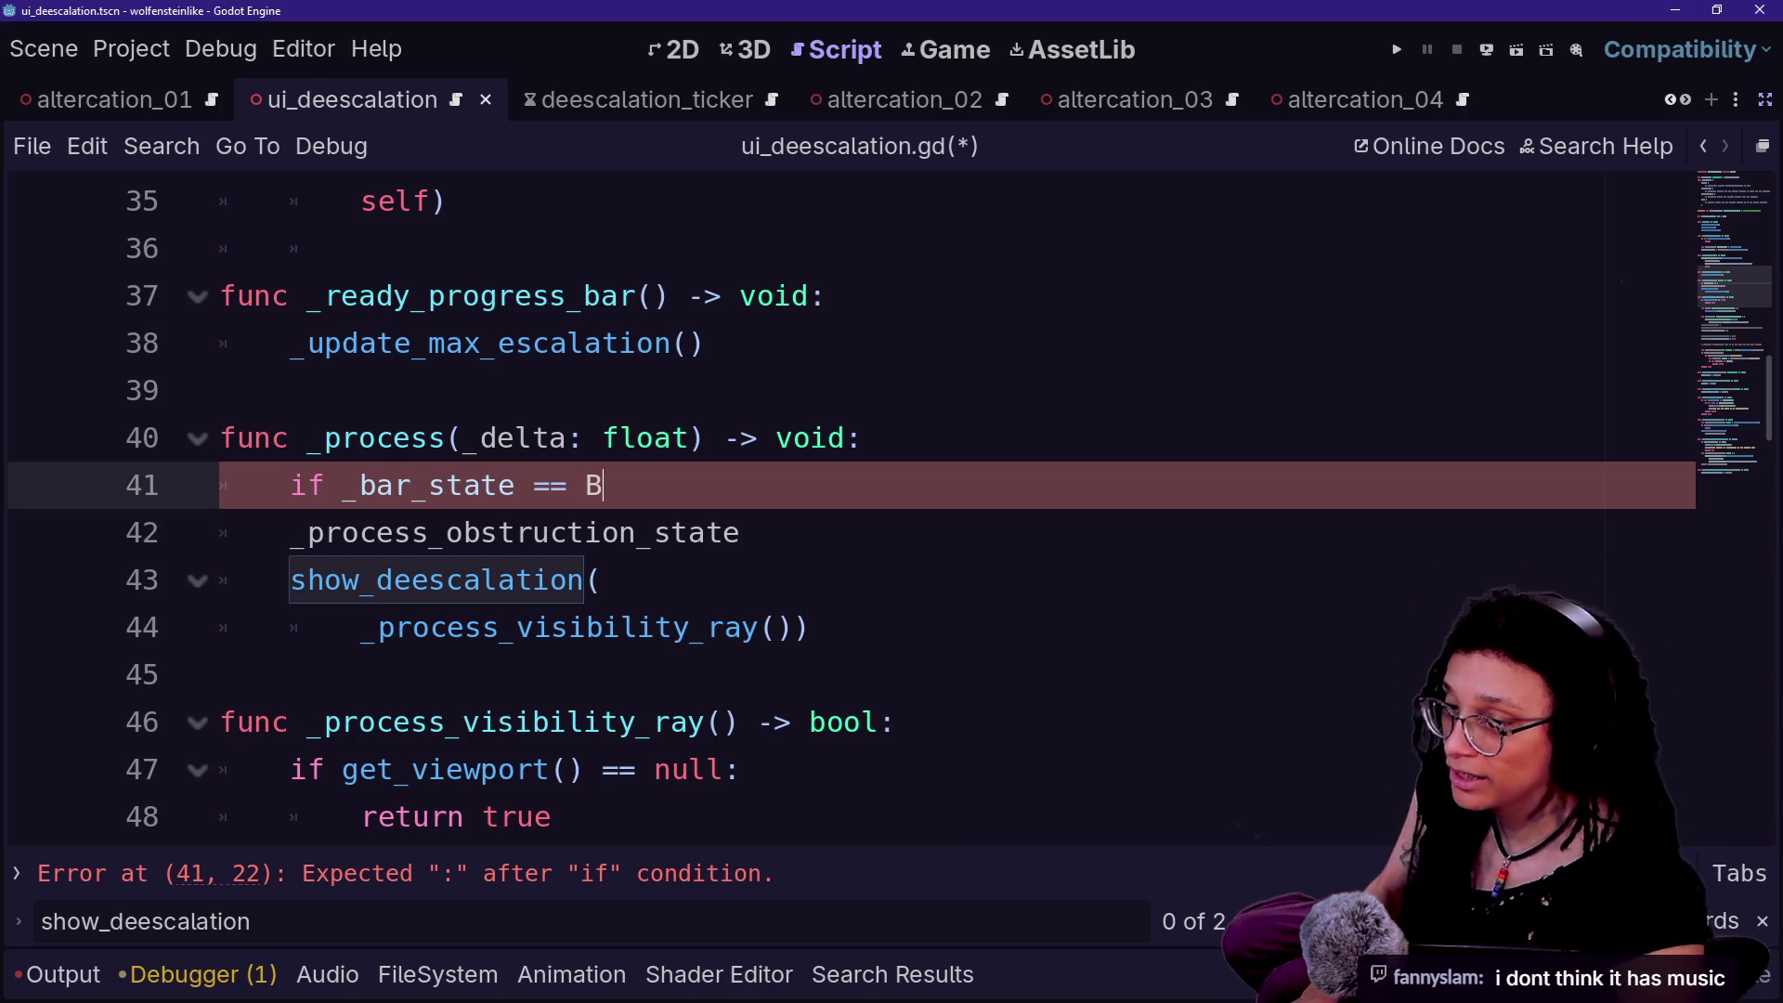
key(Up)
key(Up)
key(Up)
key(Down)
key(Down)
key(Down)
key(Down)
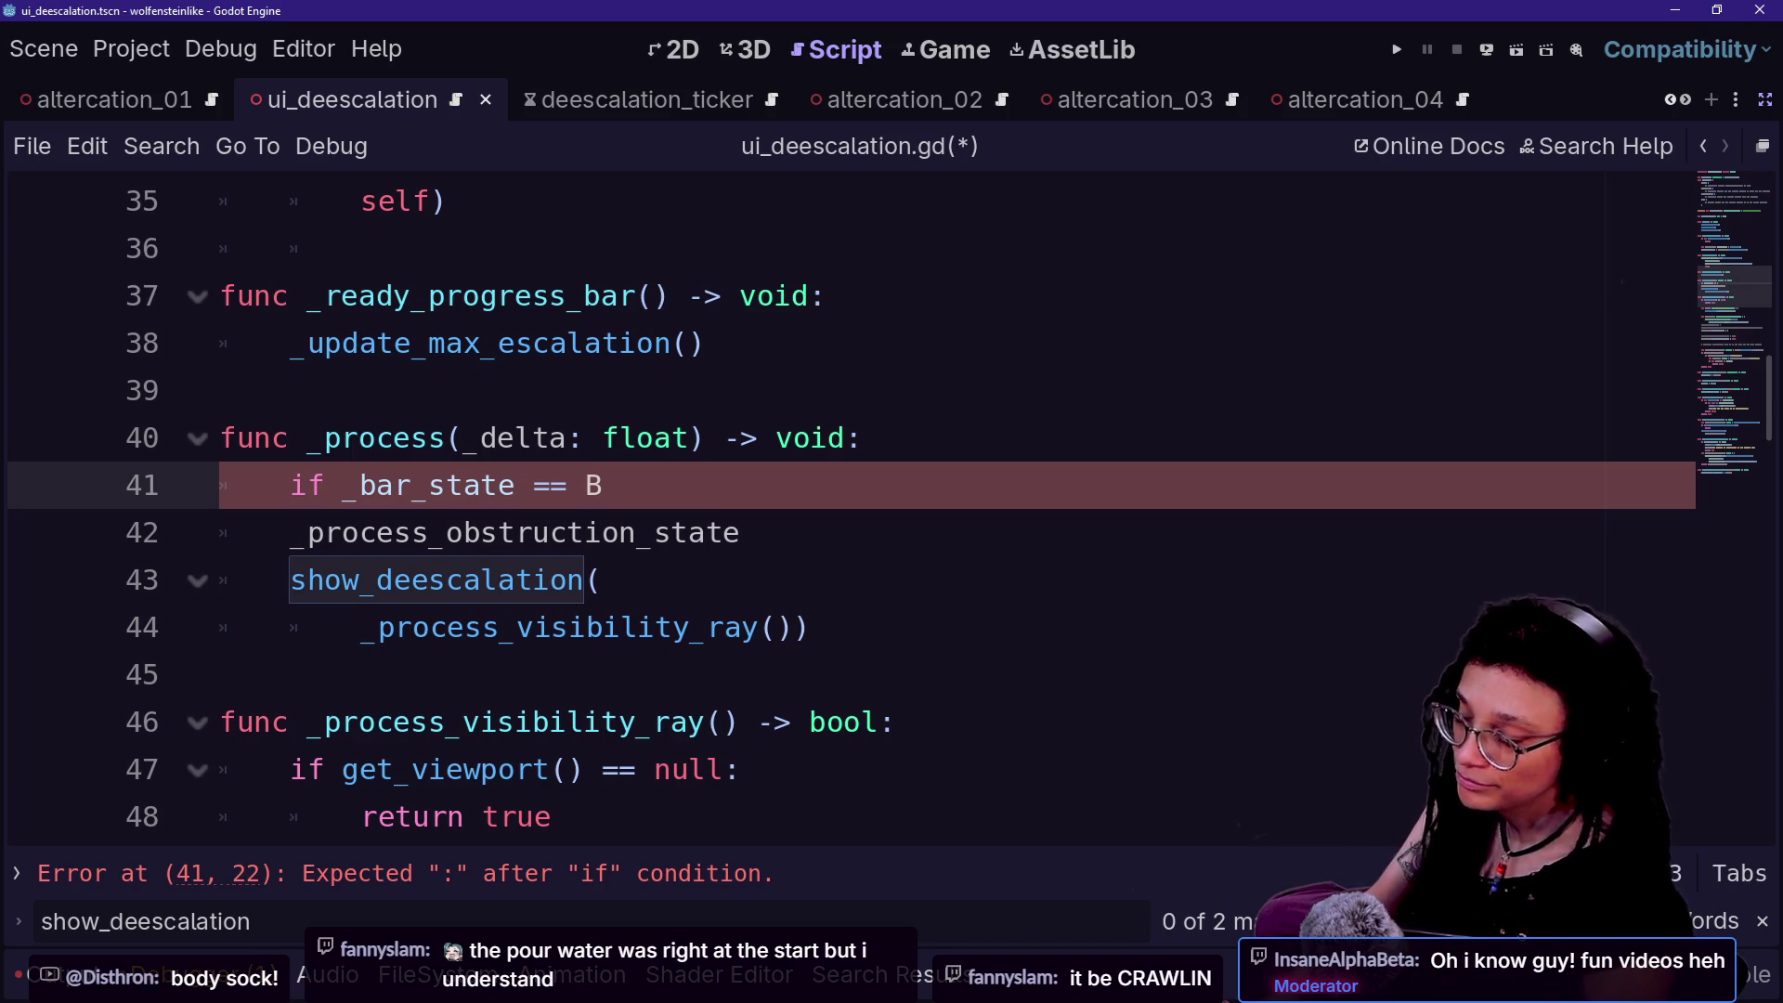
click(620, 437)
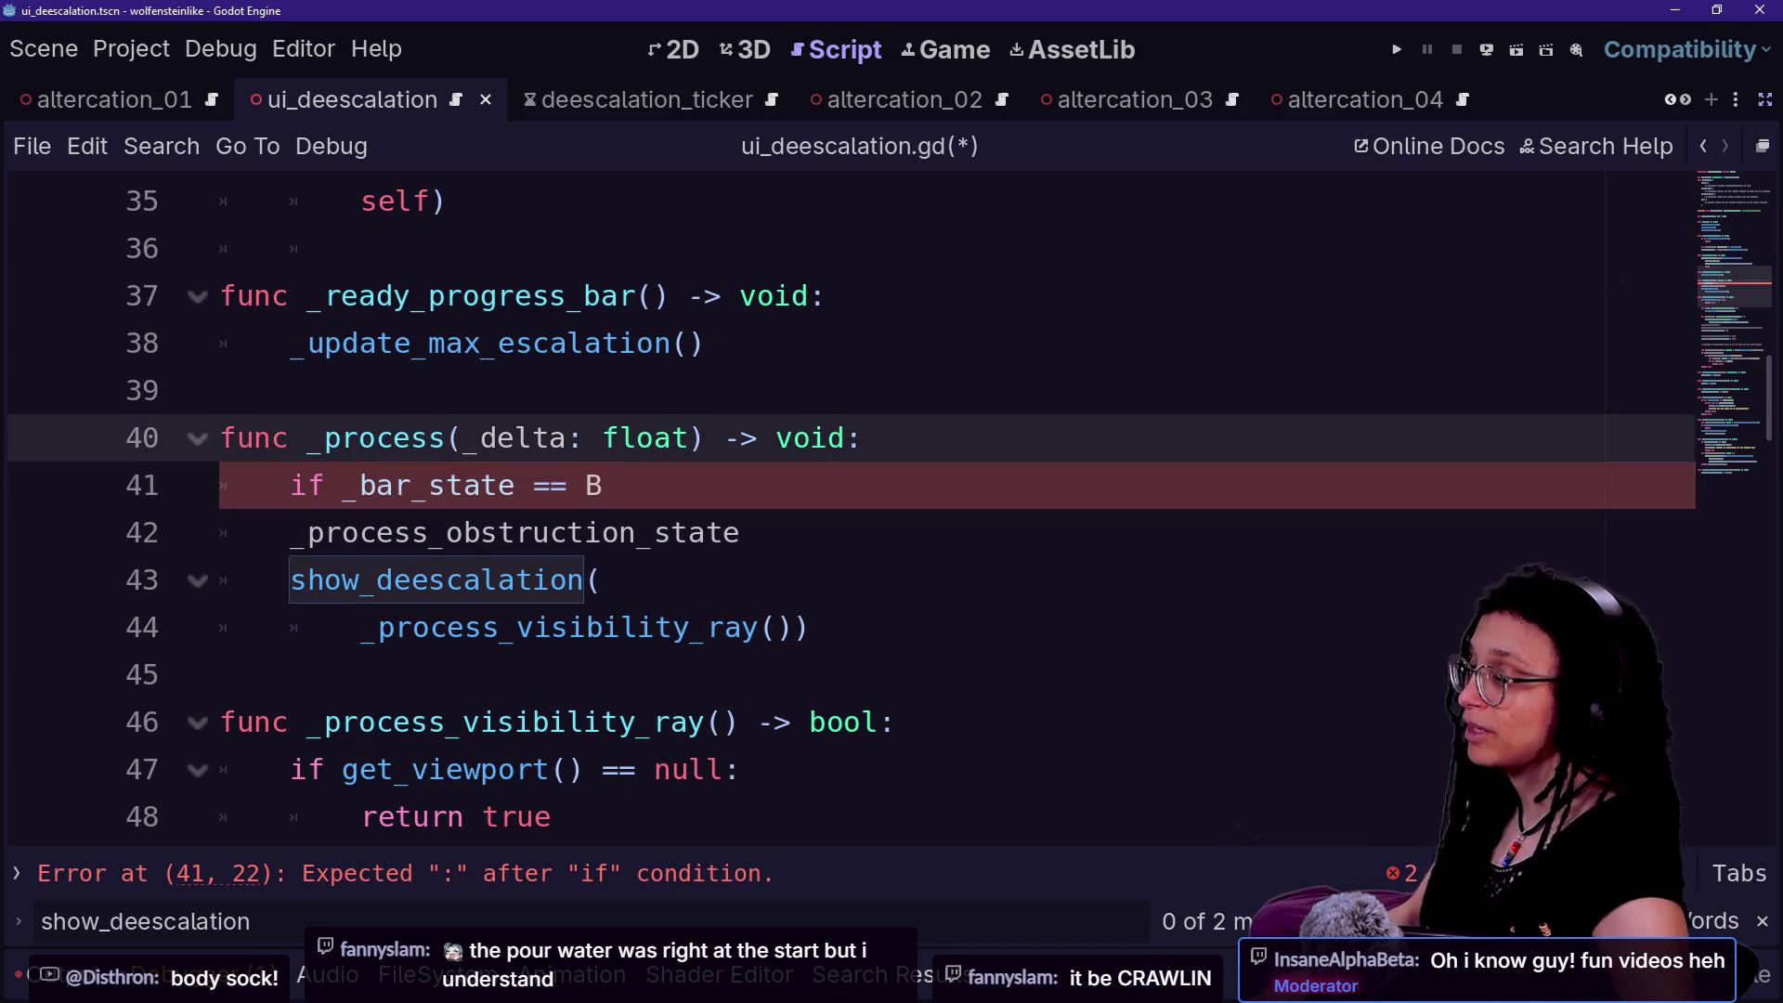
key(Down)
key(Down)
key(Up)
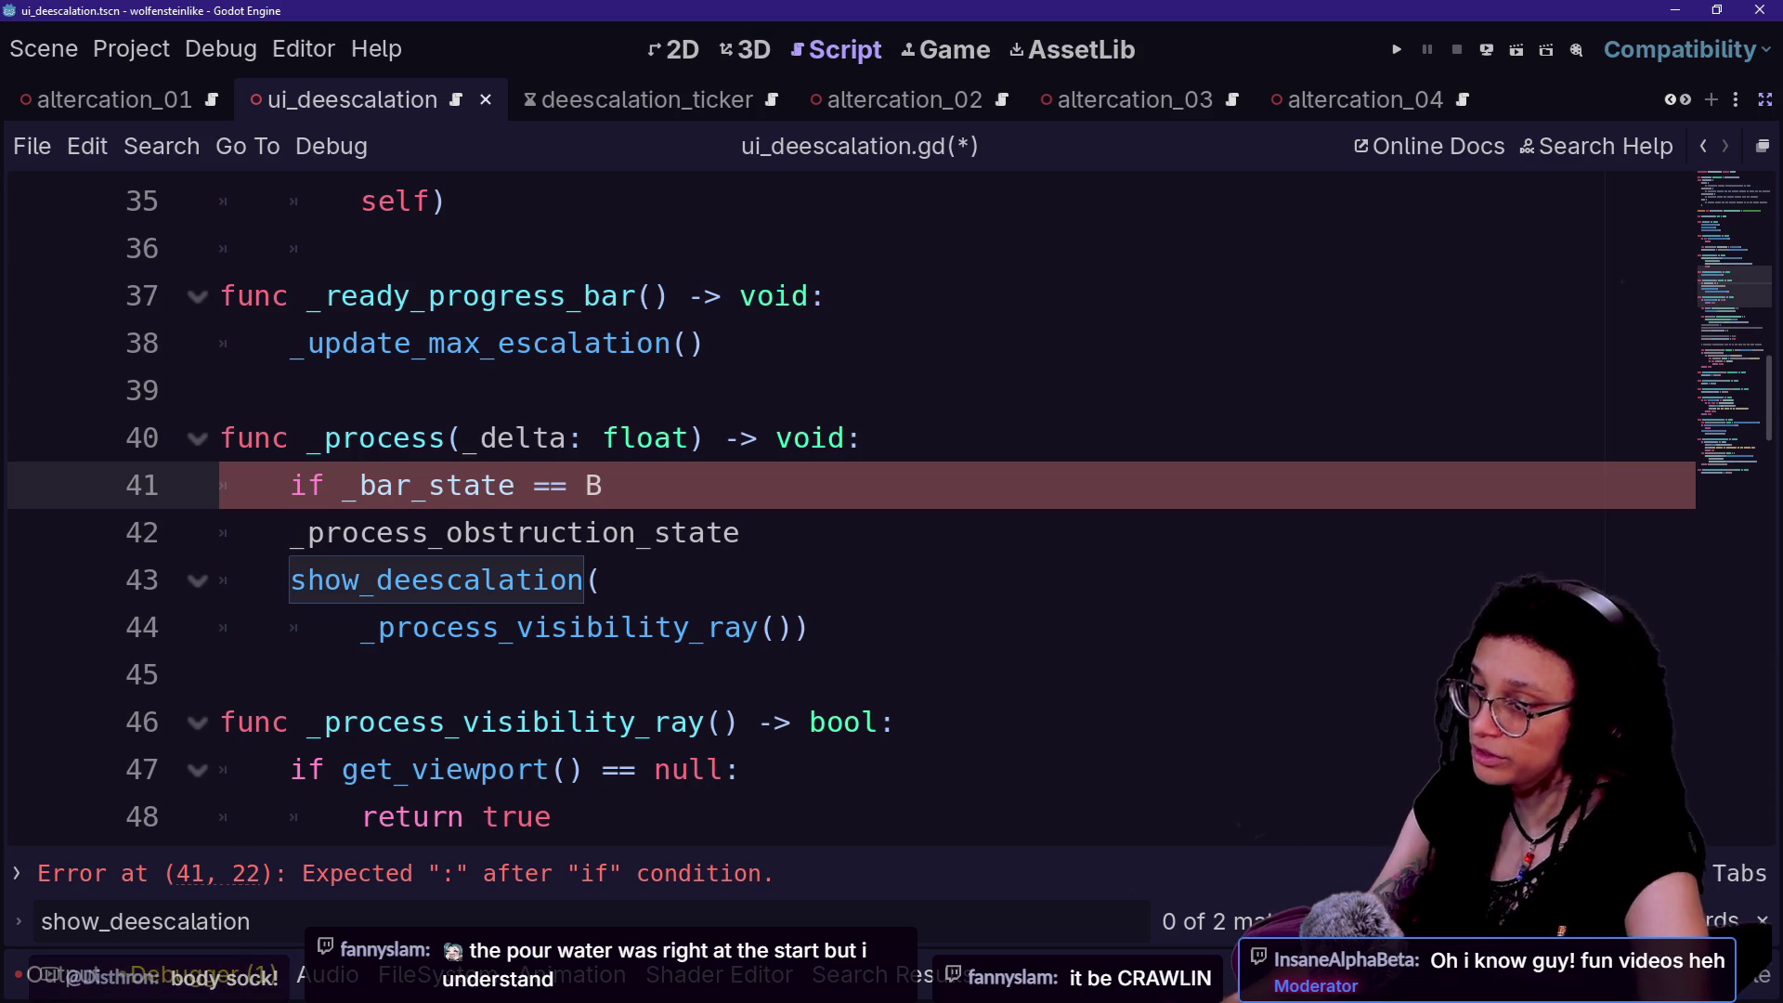
- Return to the unfinished `_bar_state` condition on line 41 of `_process`
drag(650, 484, 847, 437)
click(781, 721)
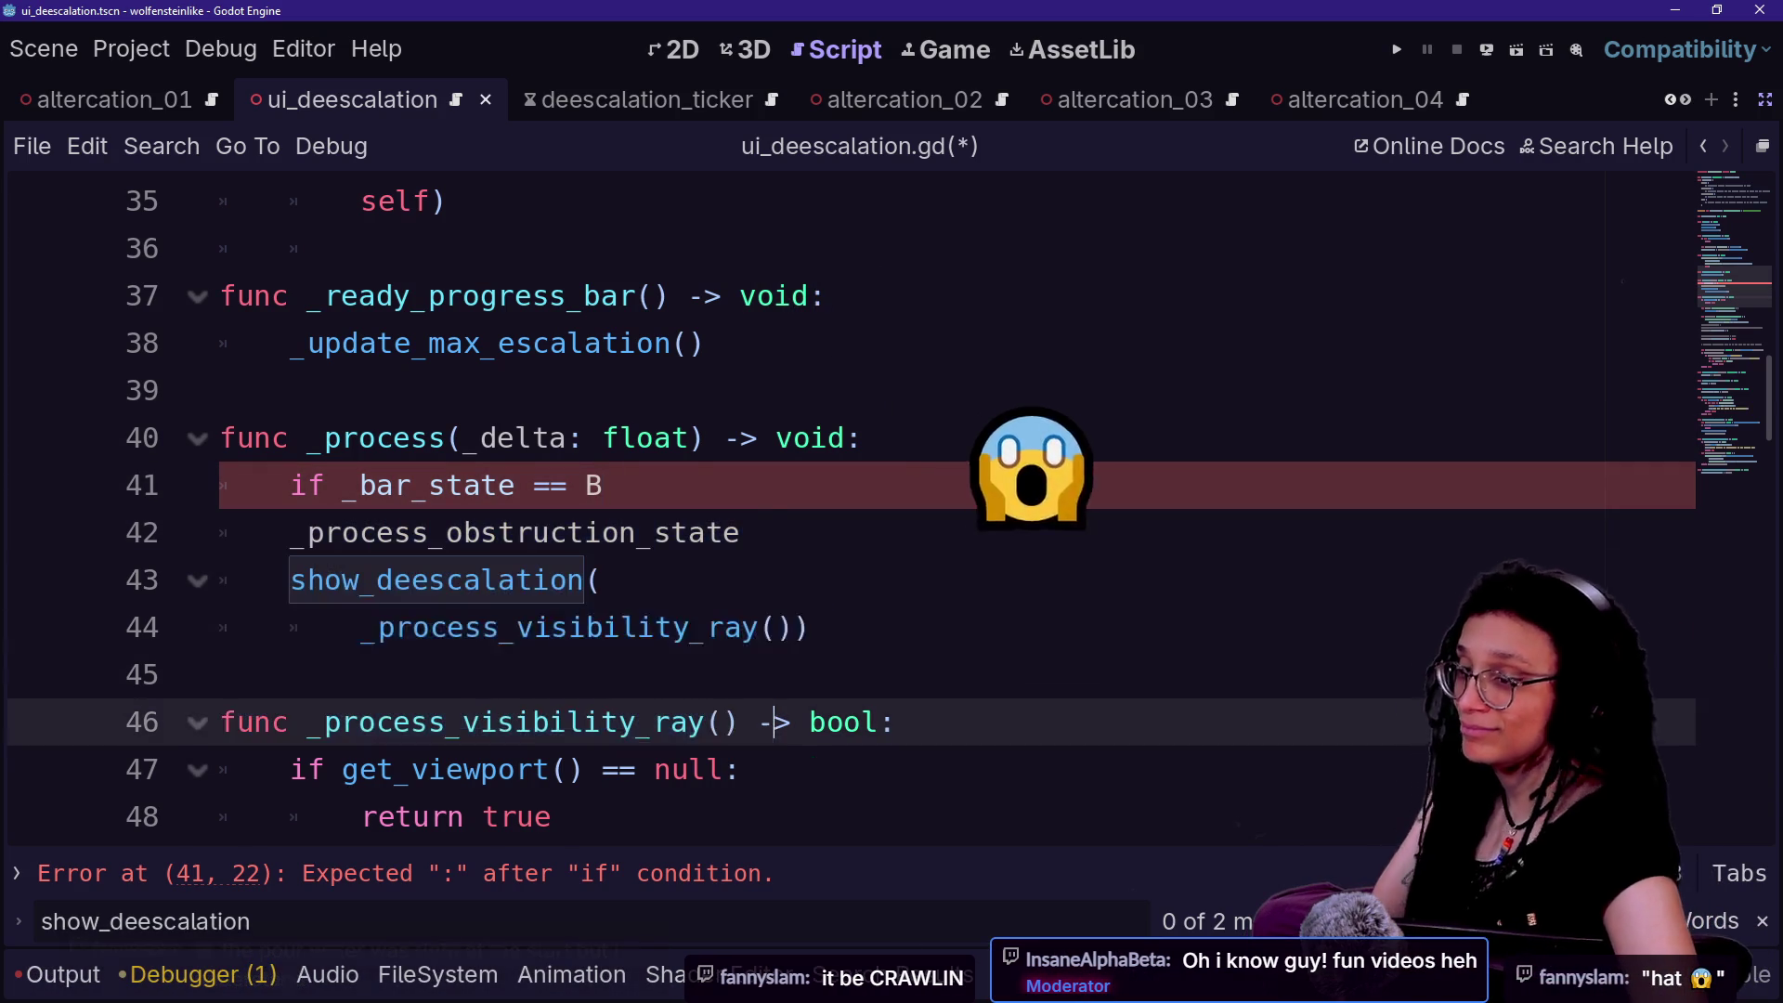
drag(808, 628, 290, 580)
click(585, 580)
key(Up)
key(Up)
key(Up)
key(Down)
key(Down)
key(Down)
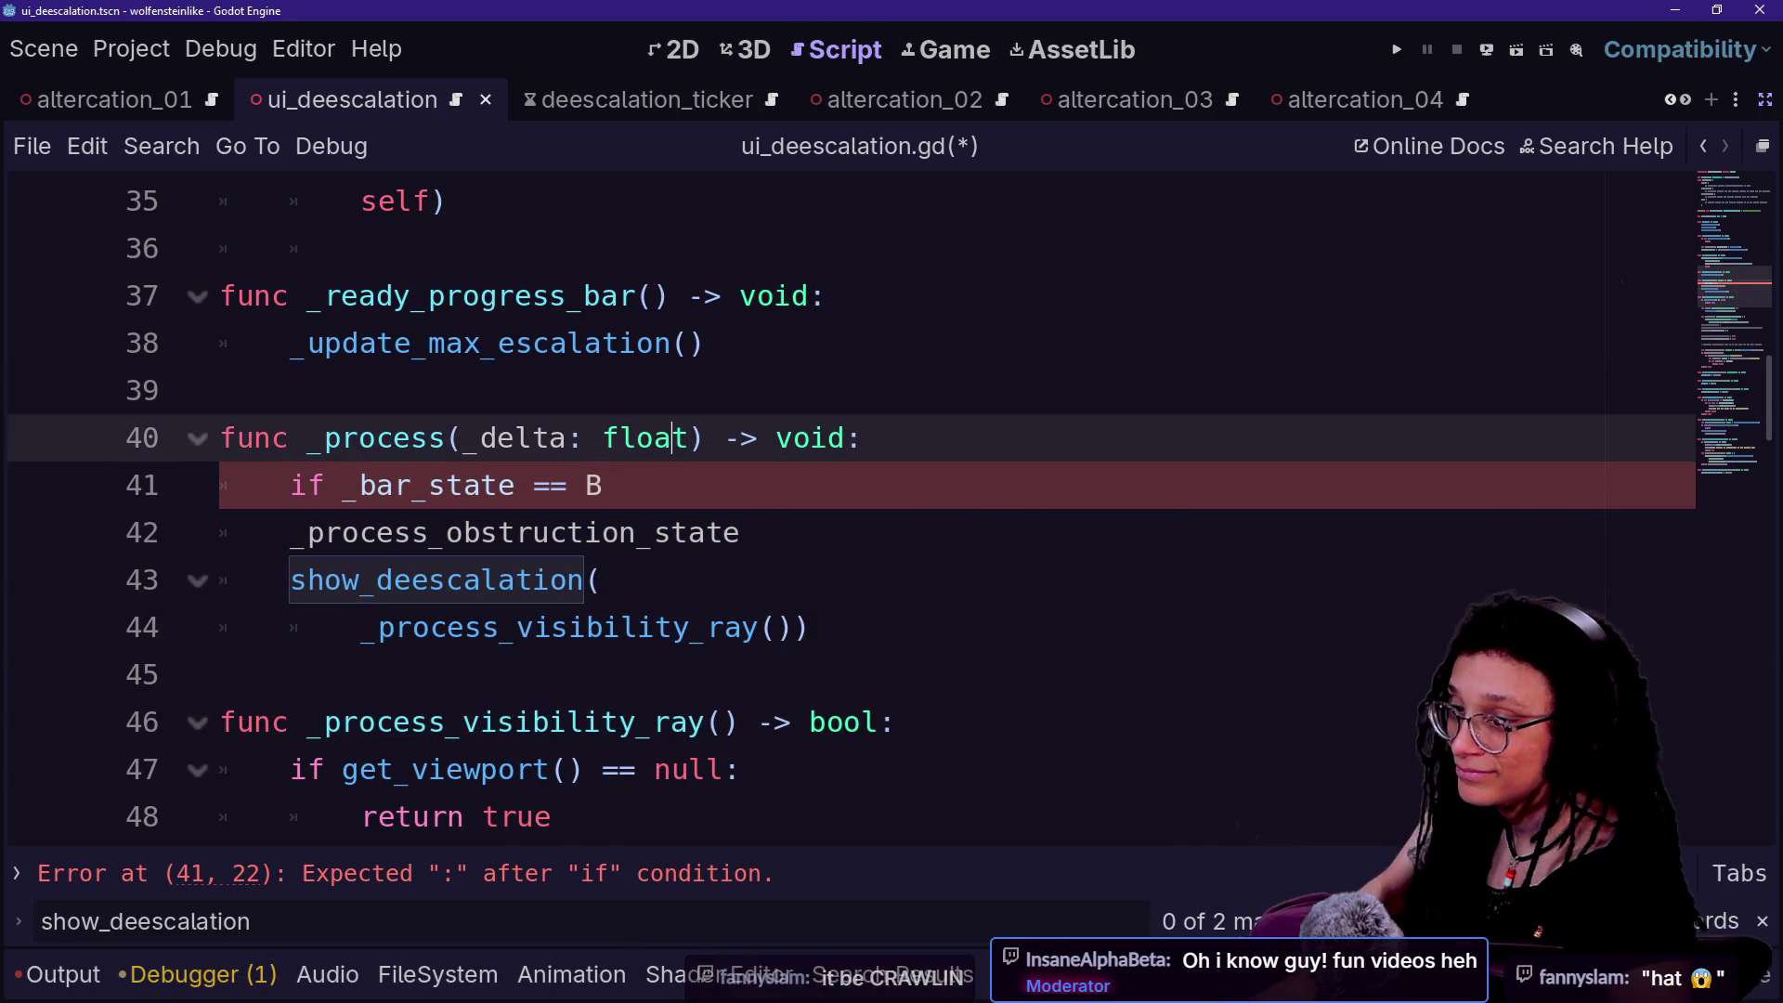
key(Up)
key(Up)
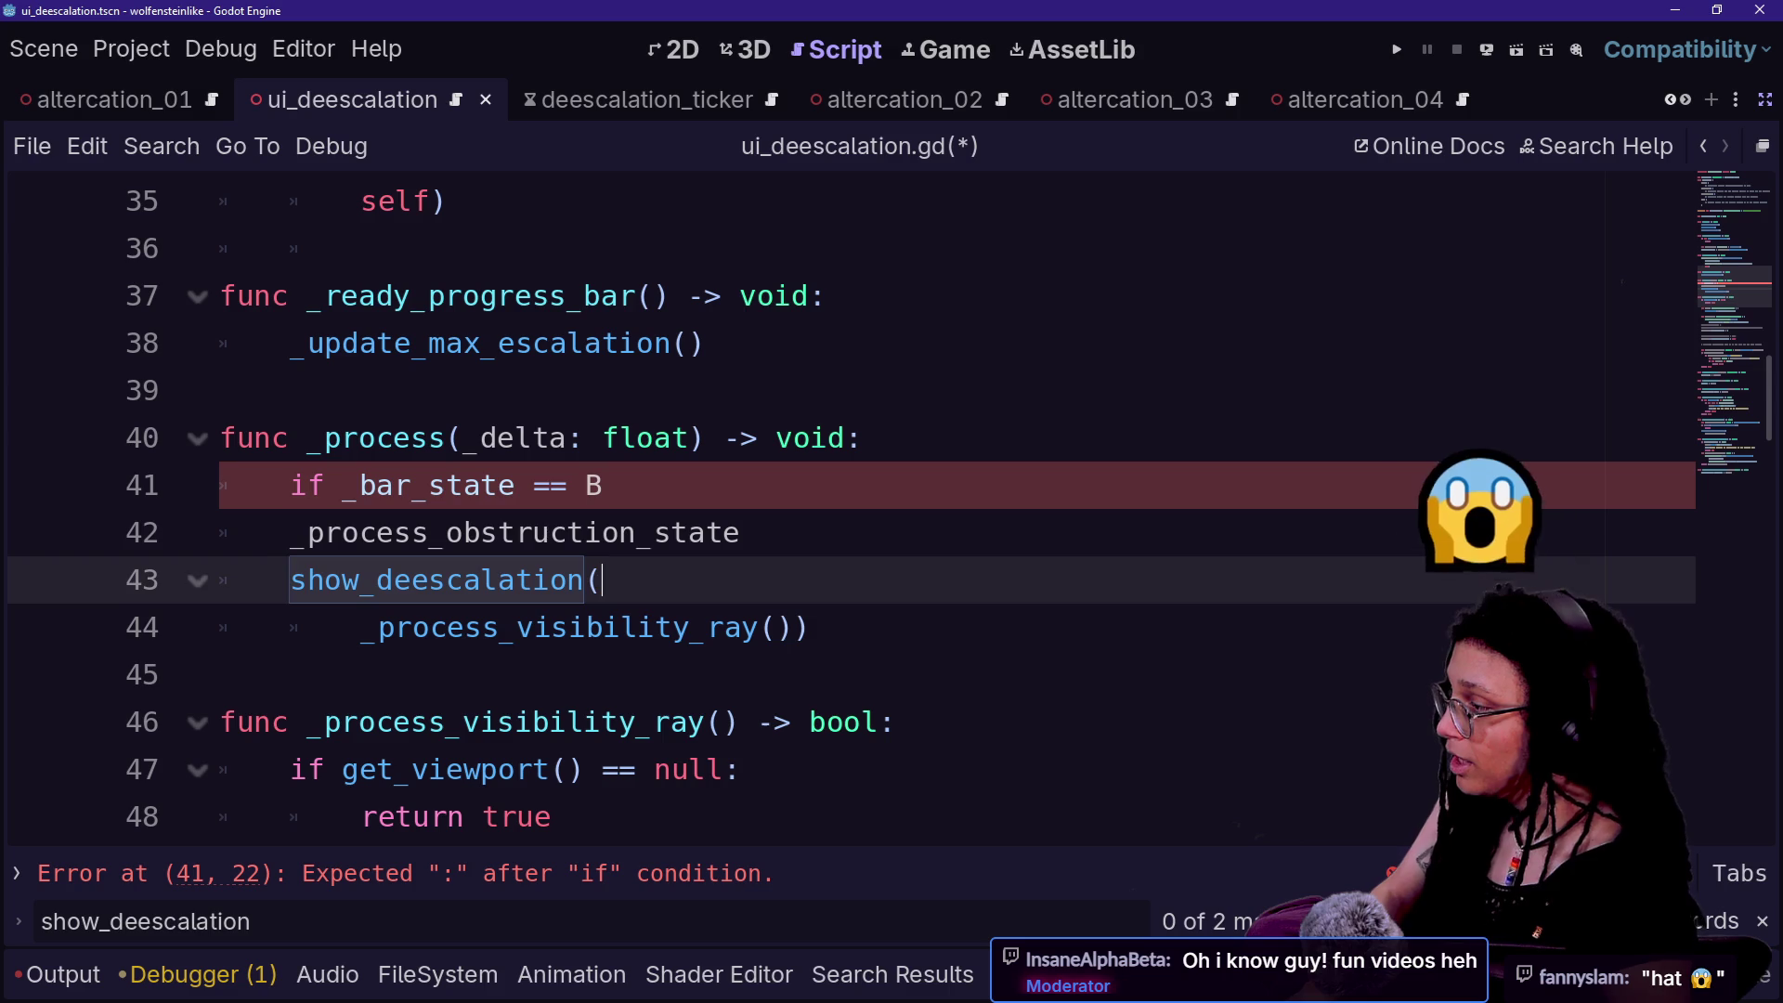
key(Down)
key(Down)
key(Up)
key(Up)
key(Up)
key(Down)
key(Down)
key(End)
key(Up)
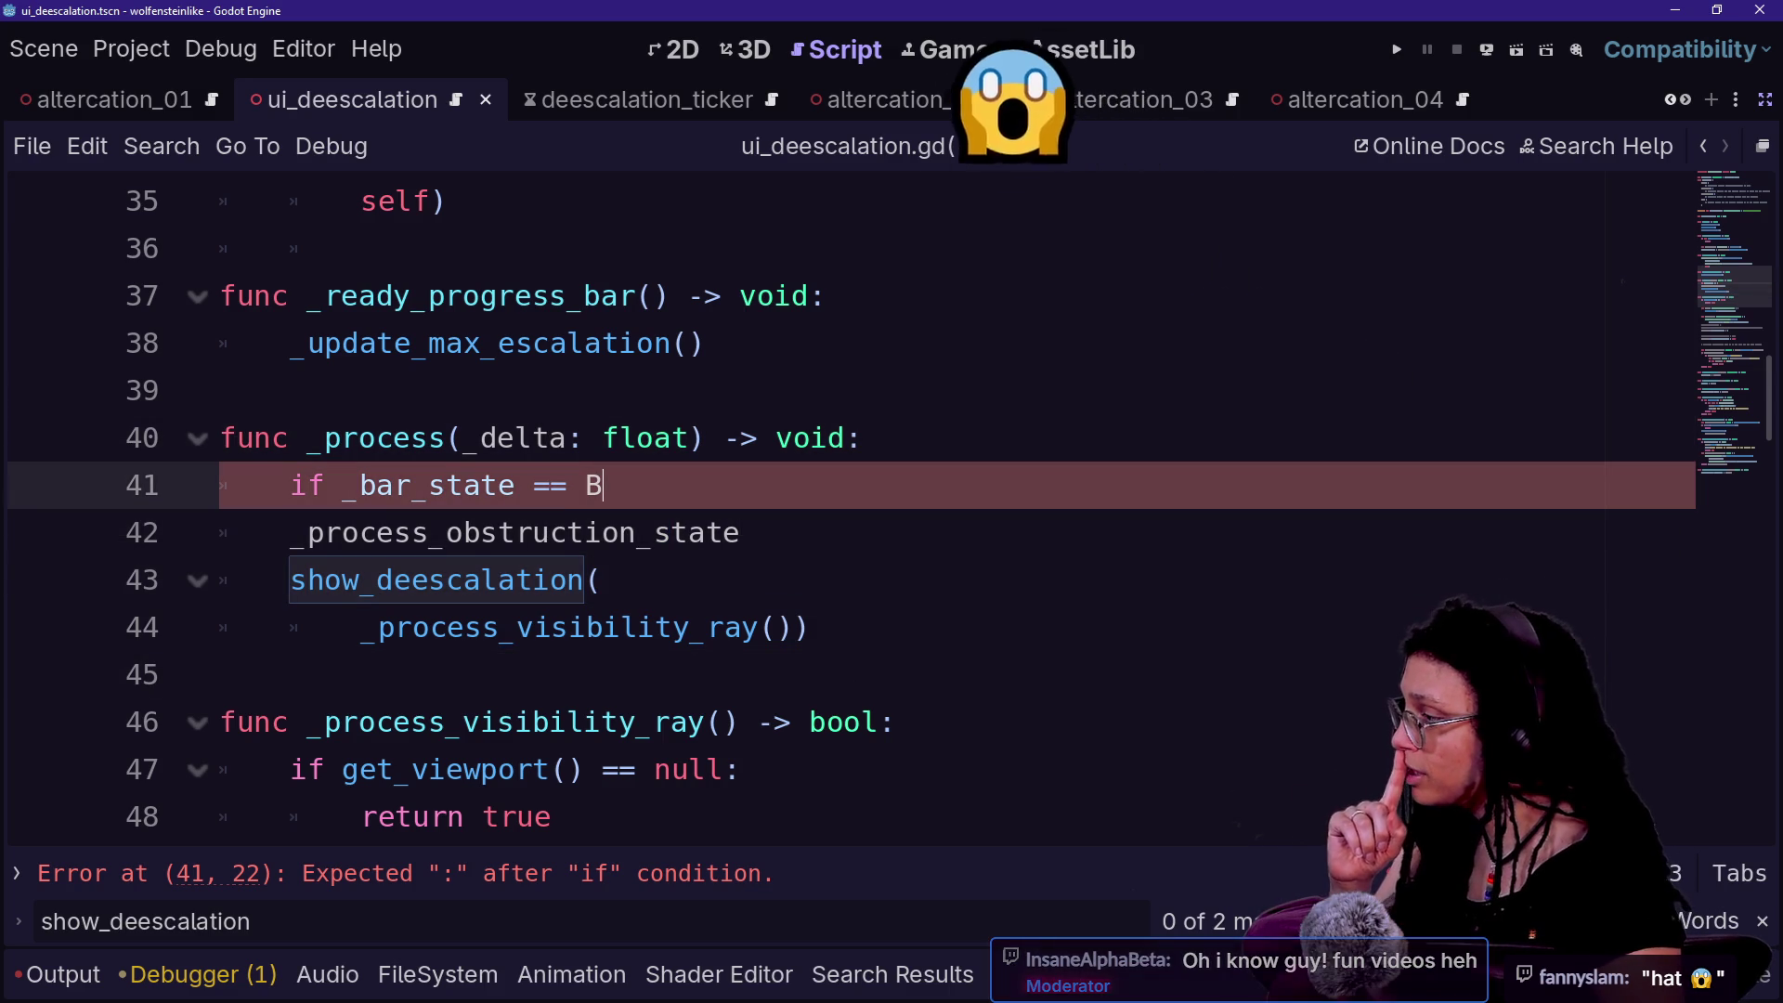
key(ctrl+space)
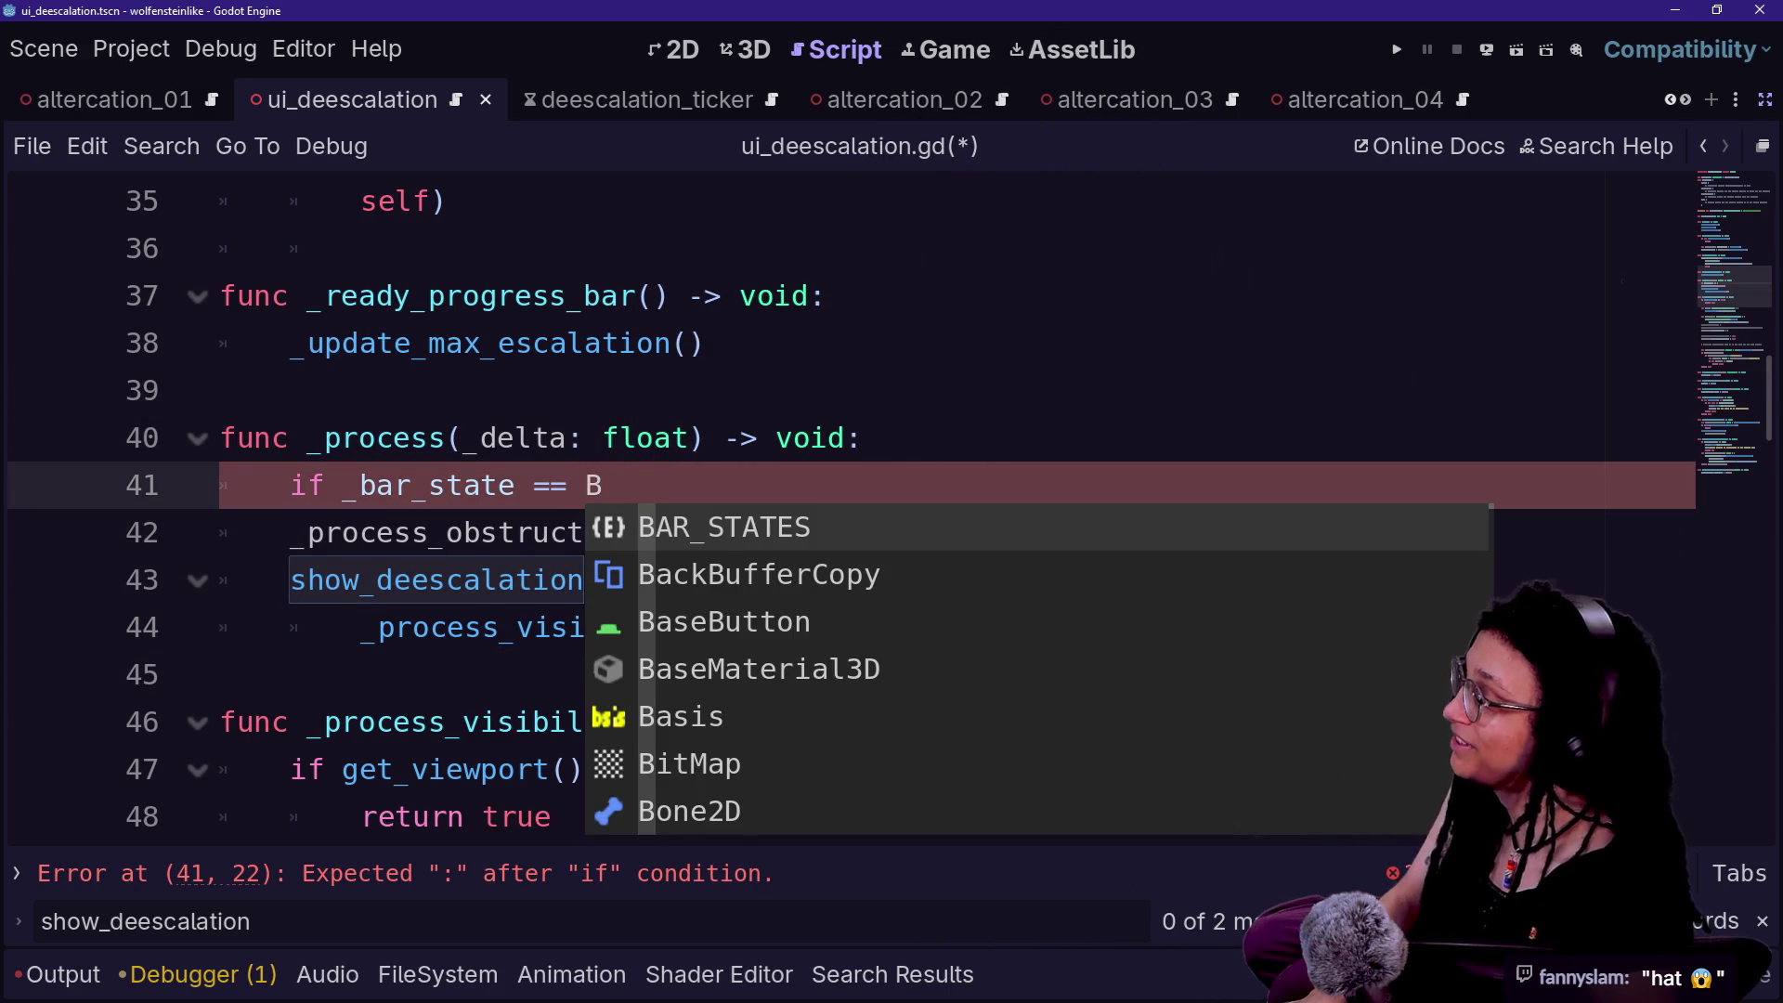
key(Escape)
key(Up)
key(Up)
key(Down)
key(Down)
- Complete the condition as `BAR_STATES.OBSTRUCTED or BAR_STATES.UNOBSTRUCTED`, continued onto an indented line
text(R_)
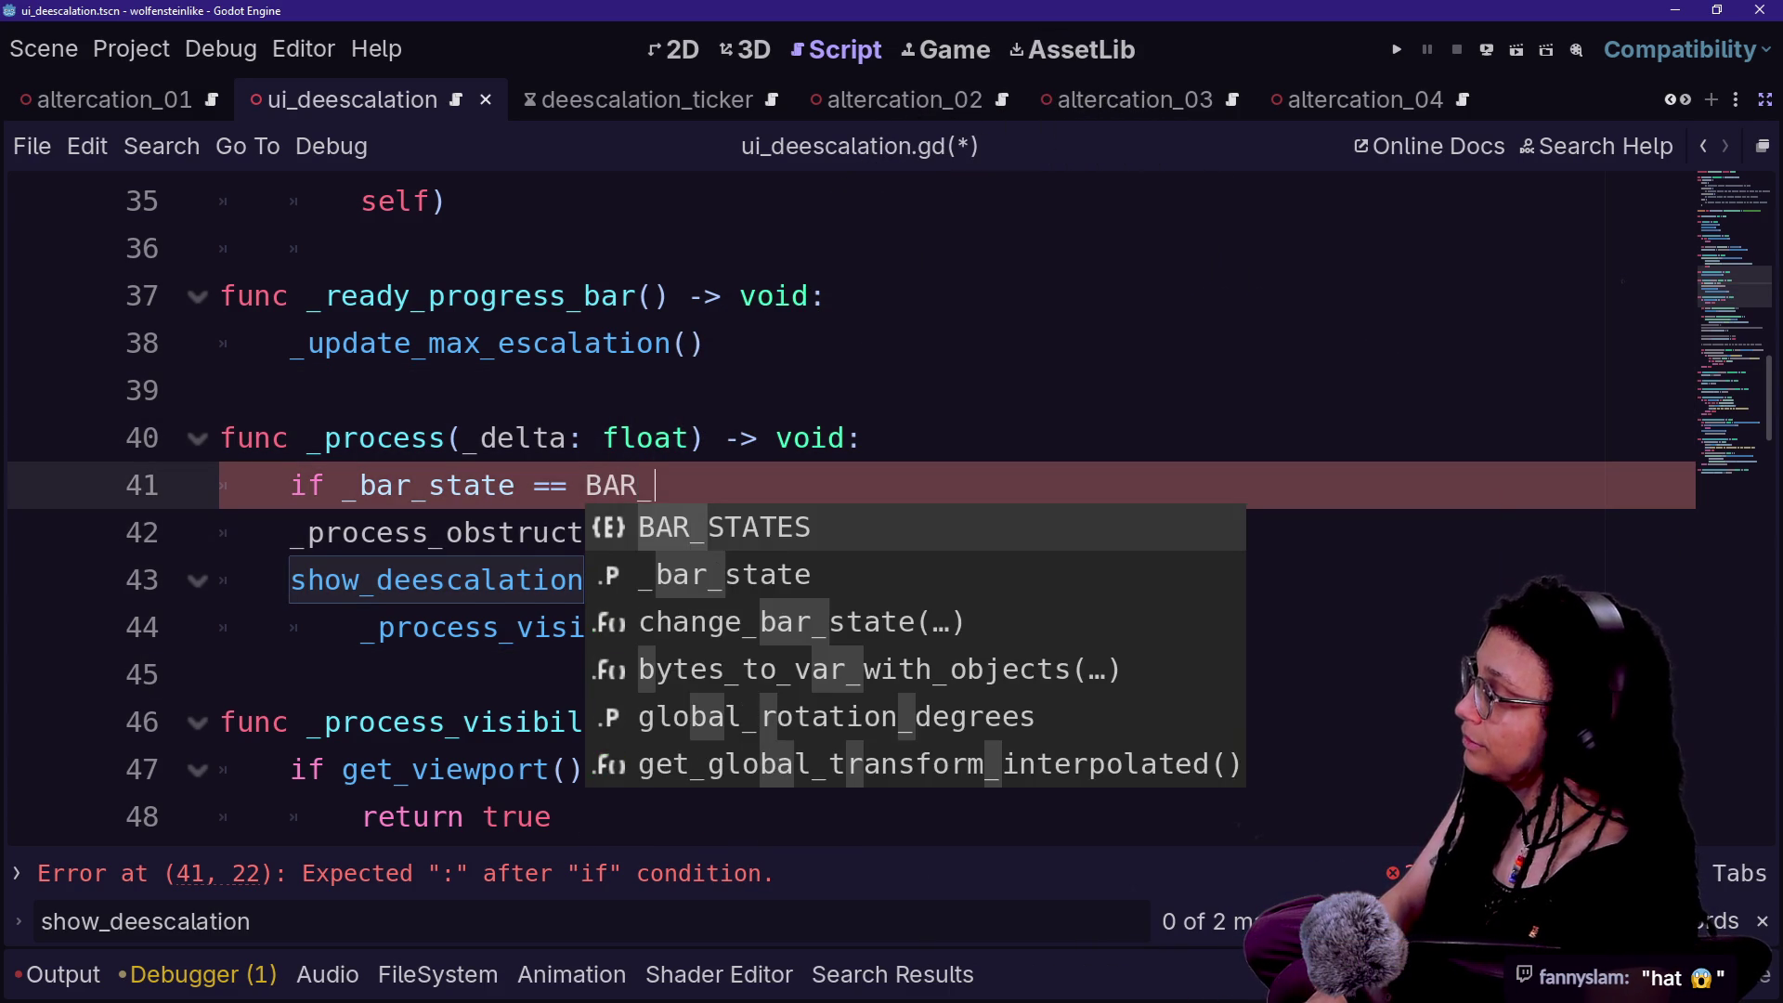
text(STAT)
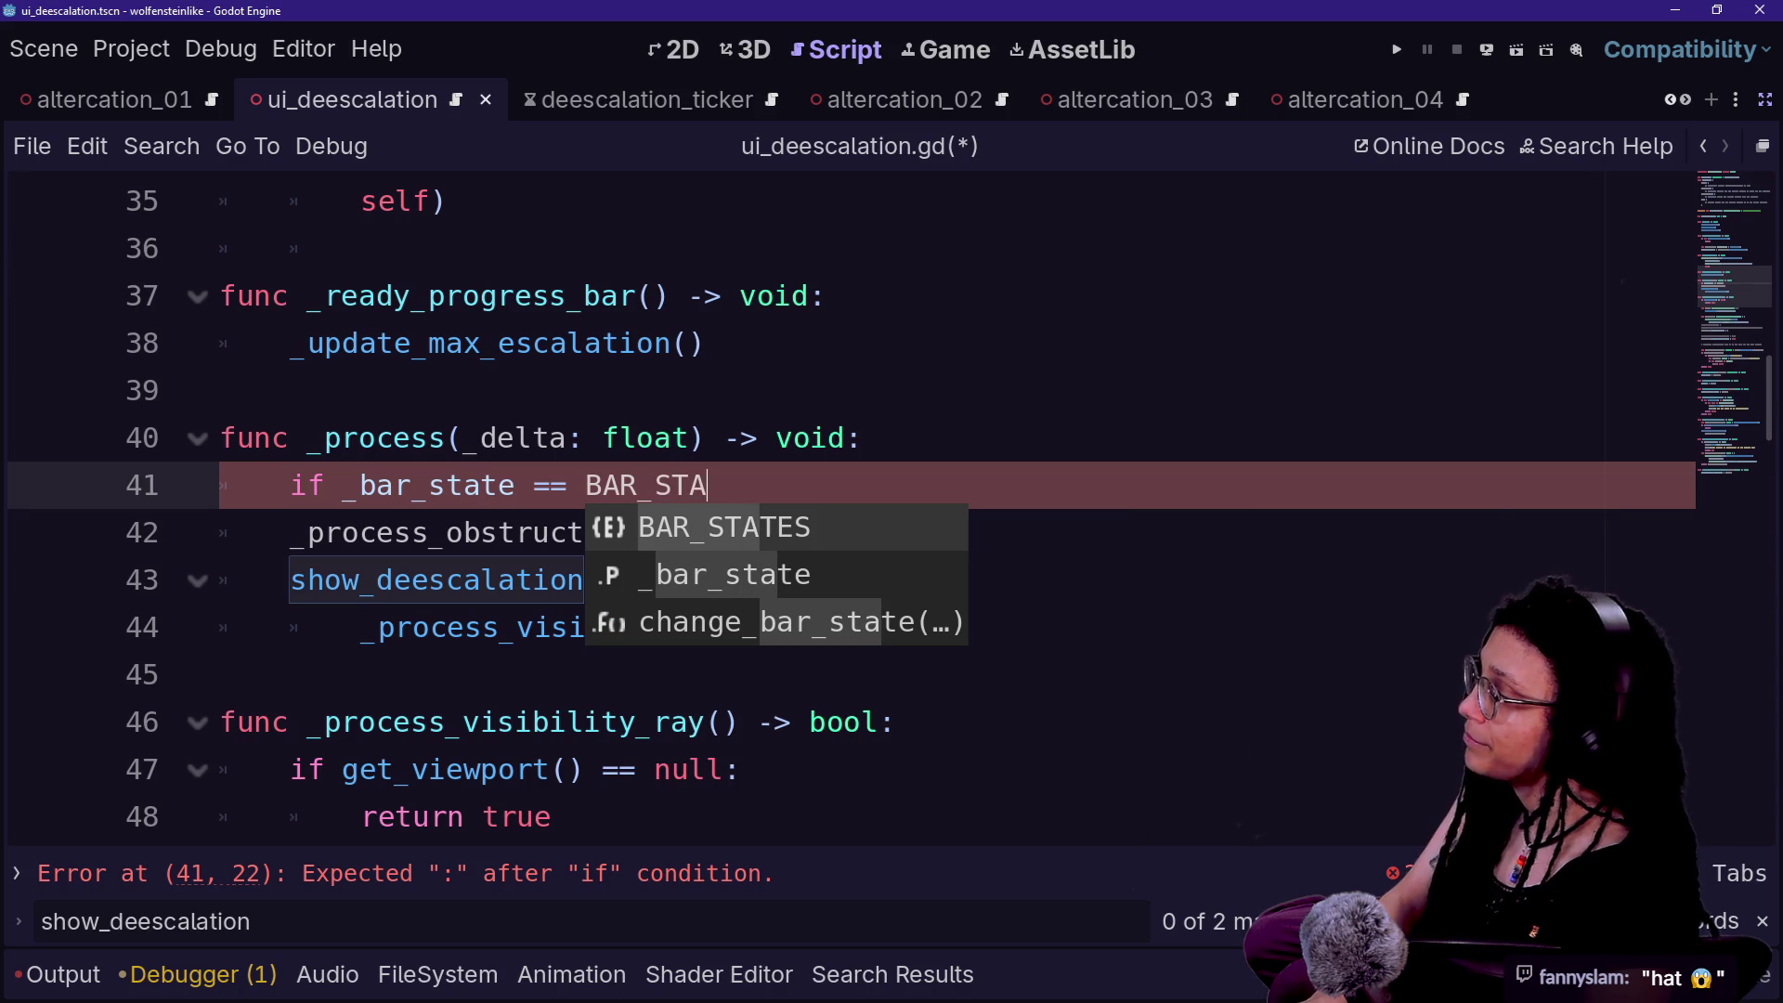
key(Return)
text(.OB)
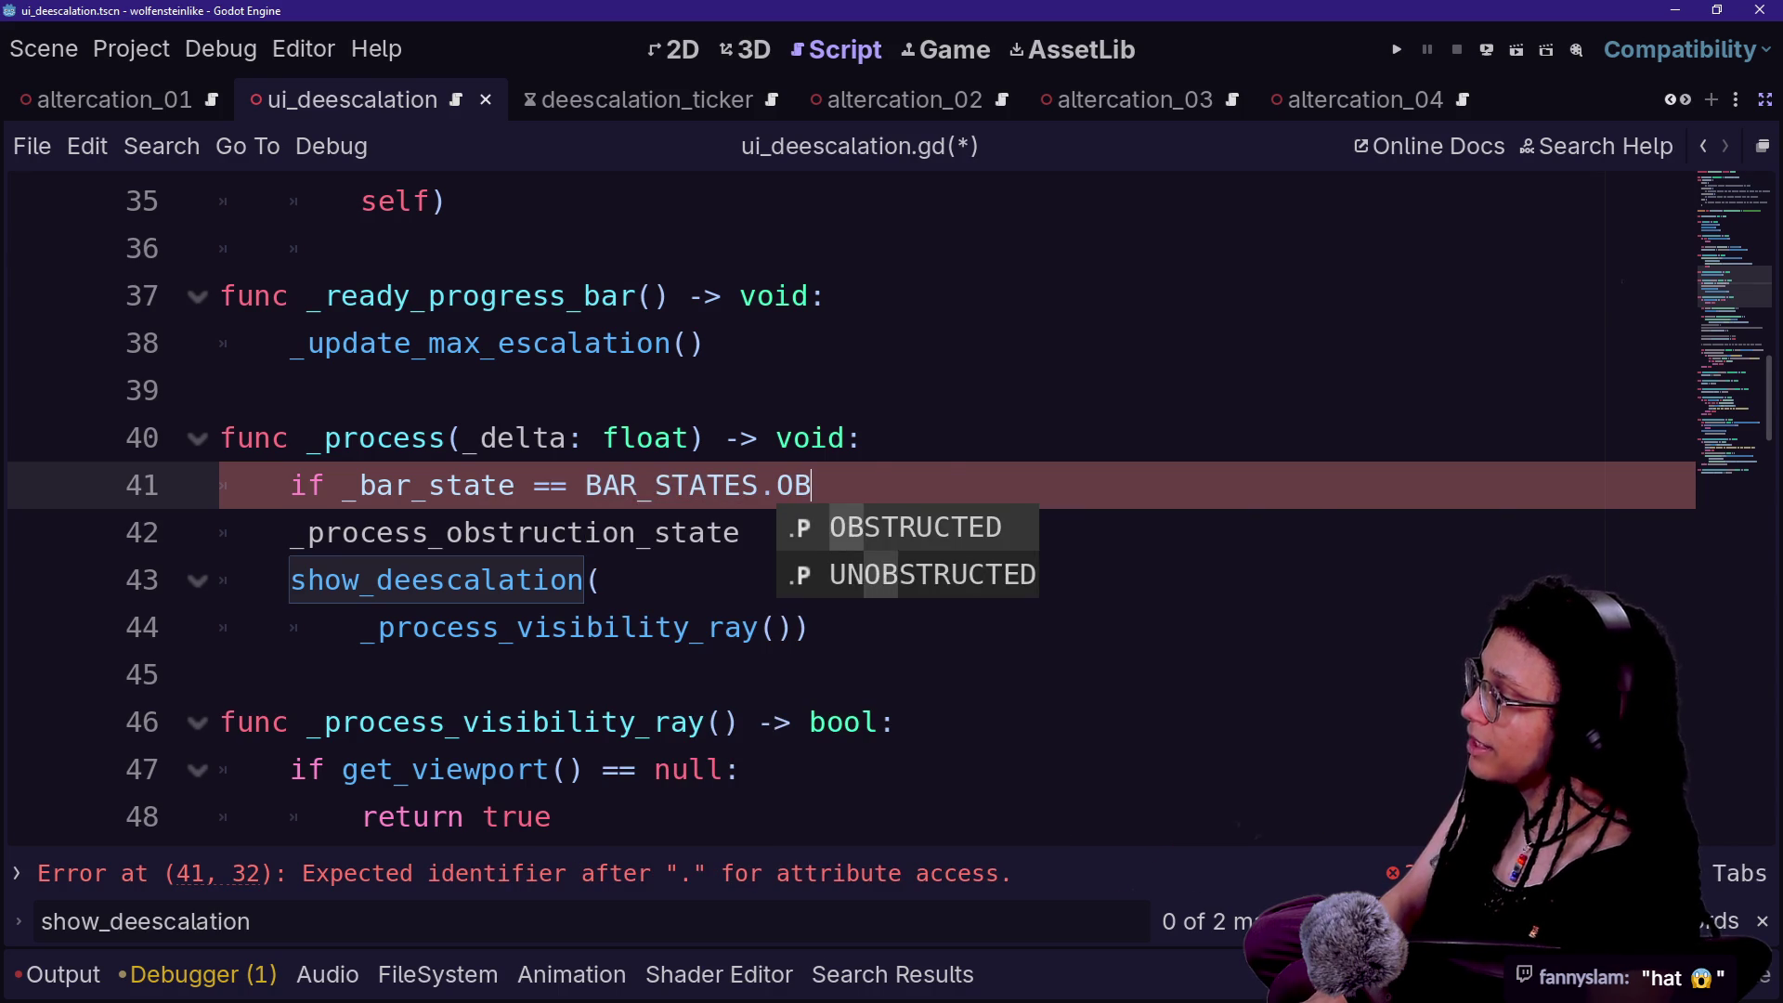
key(Return)
text(BAR)
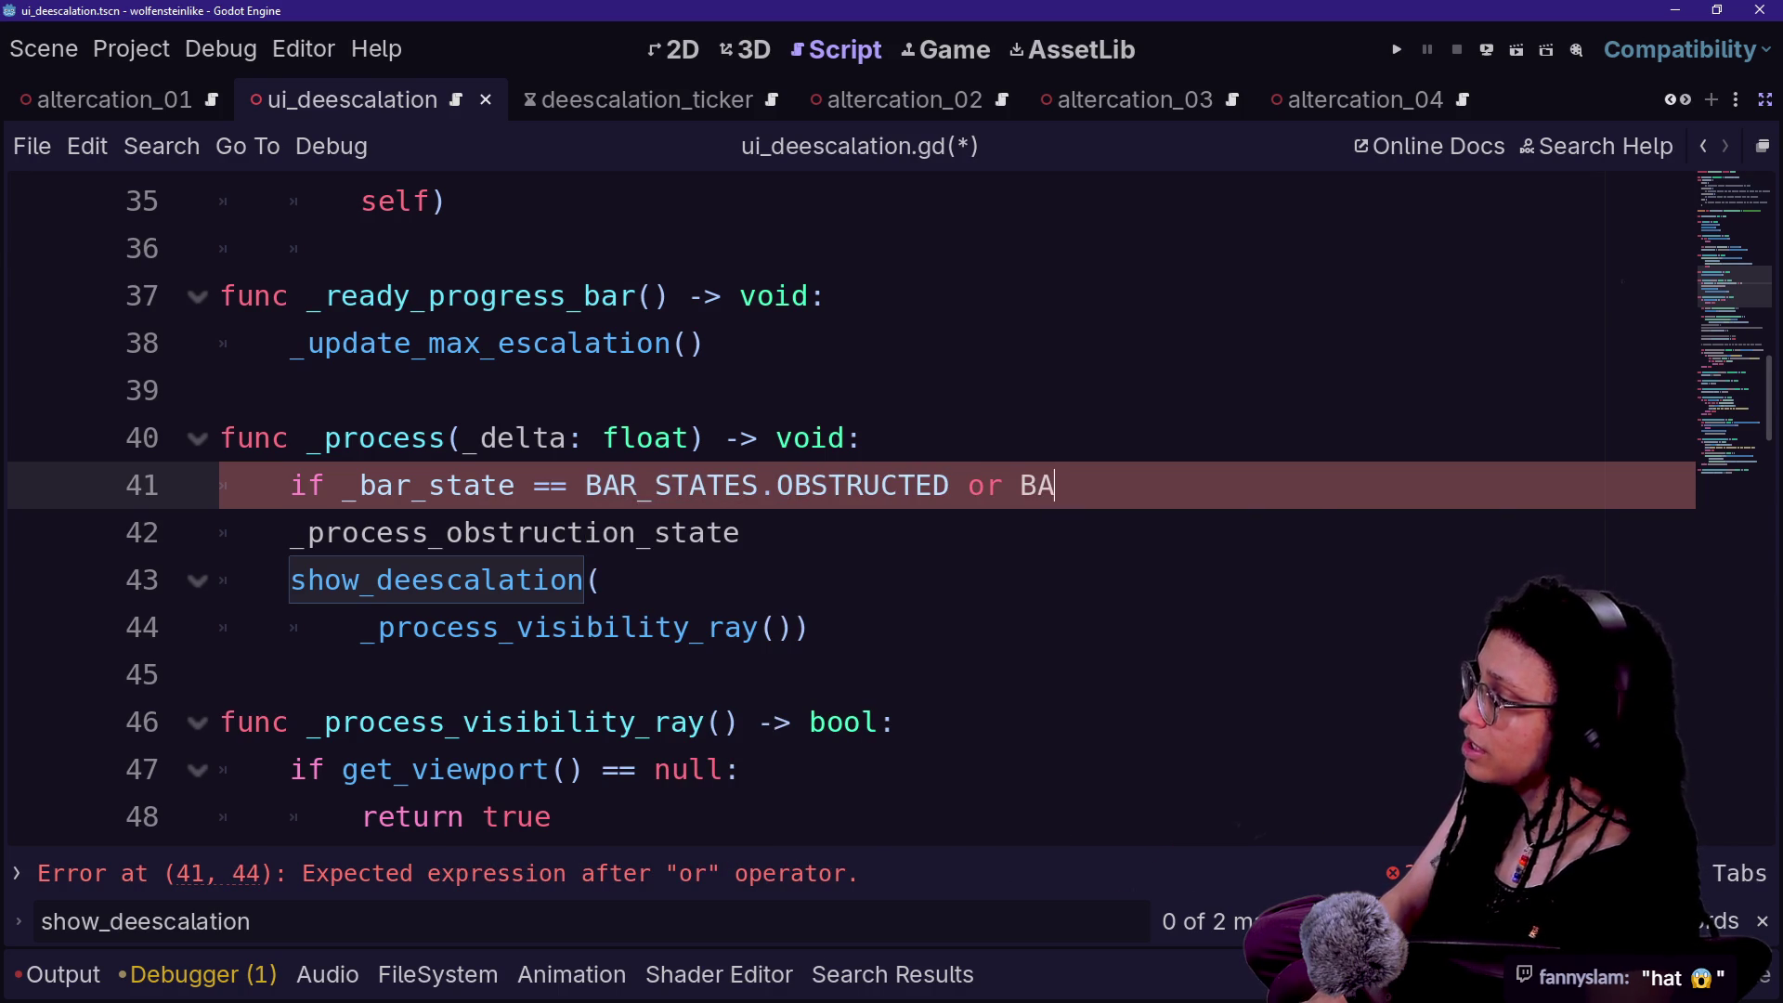
key(Return)
text(.)
key(Down)
key(Down)
key(Return)
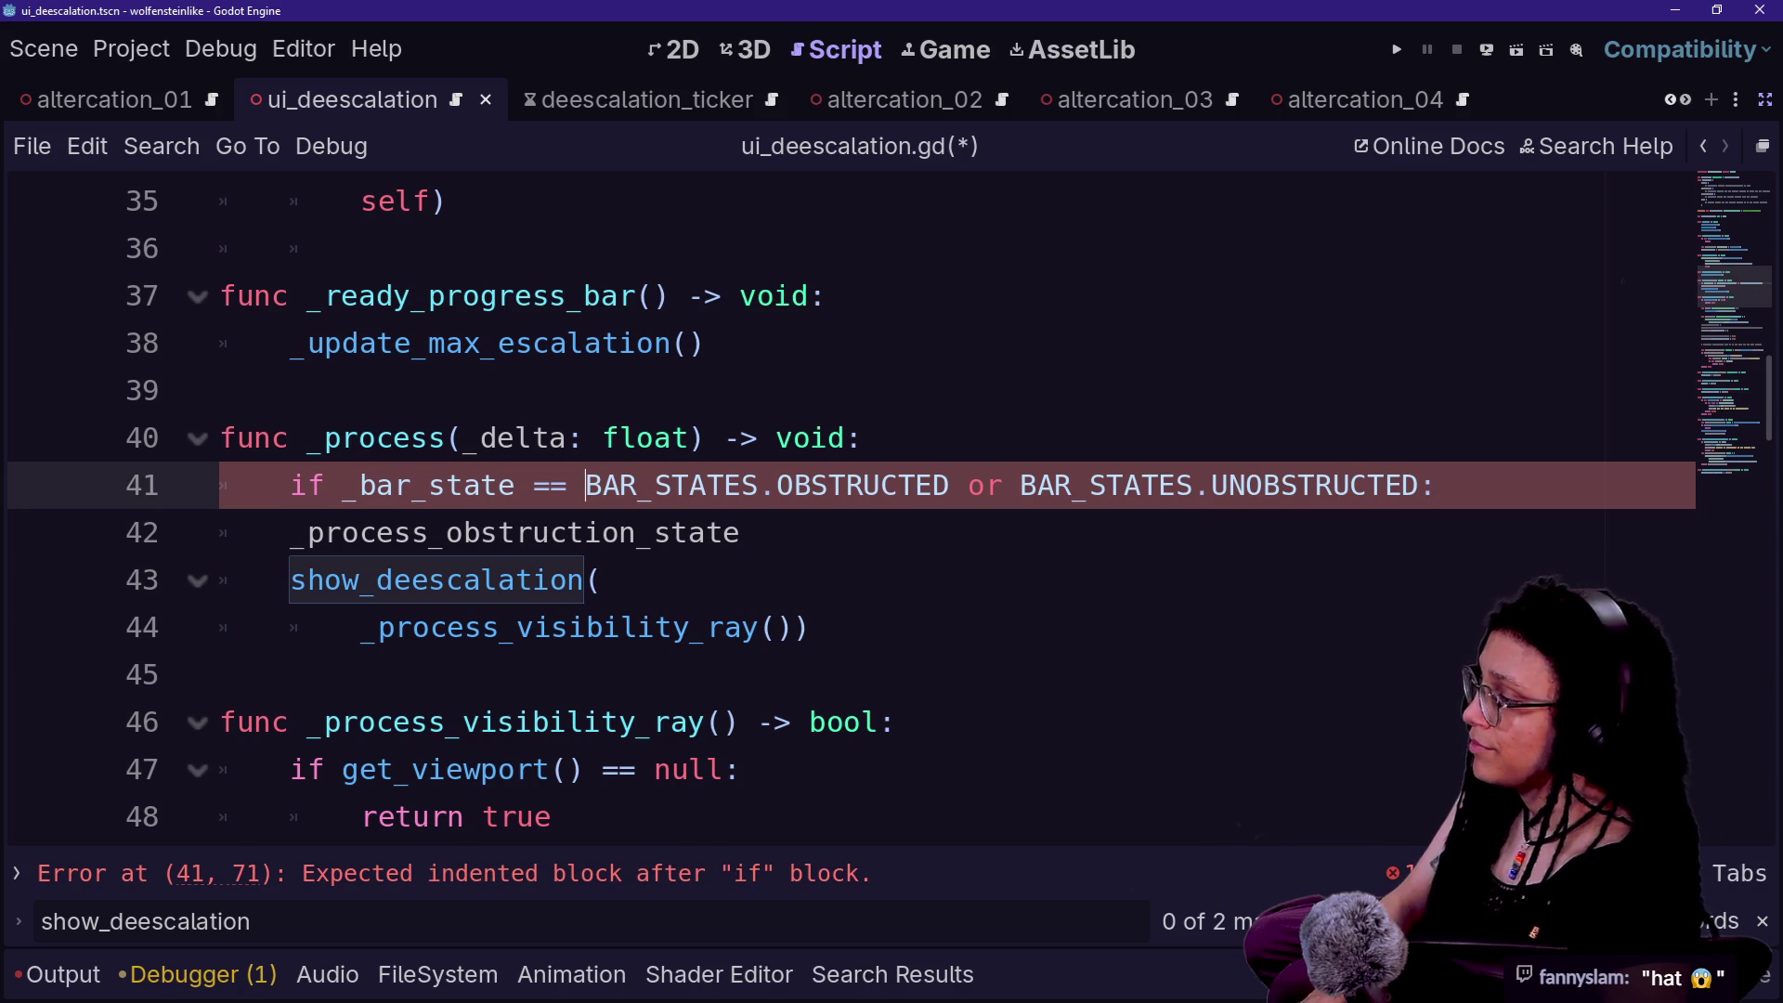
text(\)
key(Return)
key(Tab)
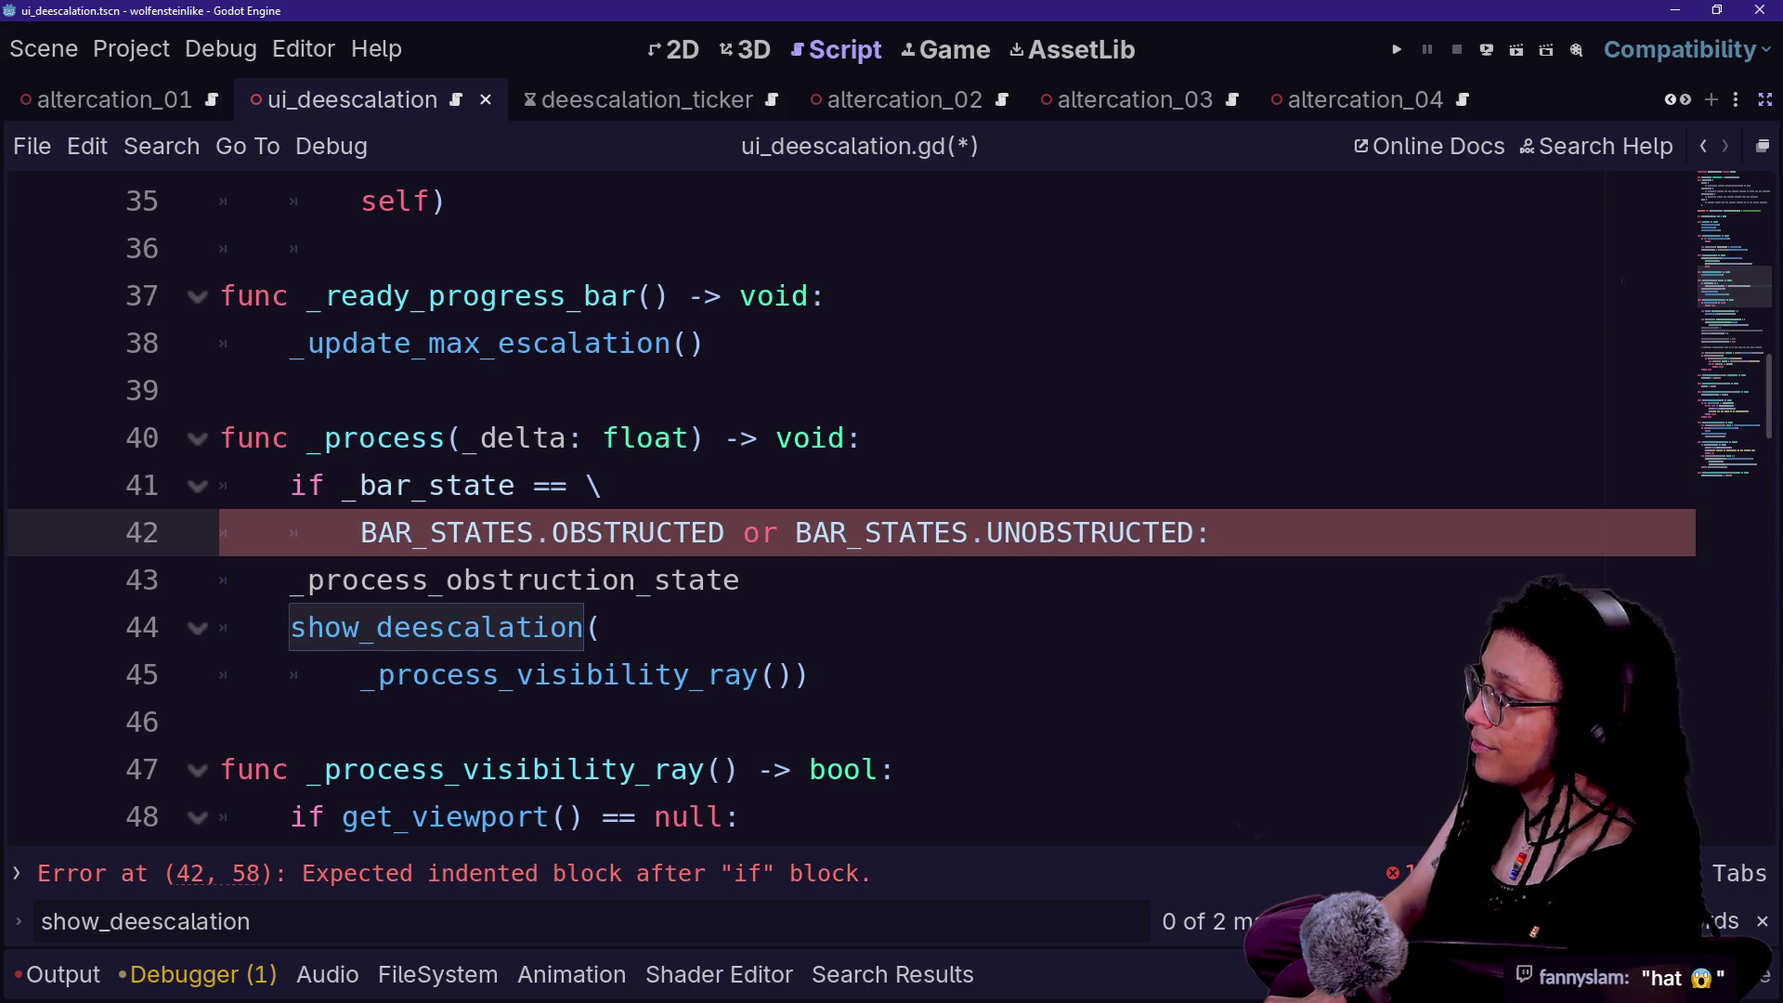
- Delete the `_process_obstruction_state` line and indent the `show_deescalation` call under the if
click(291, 580)
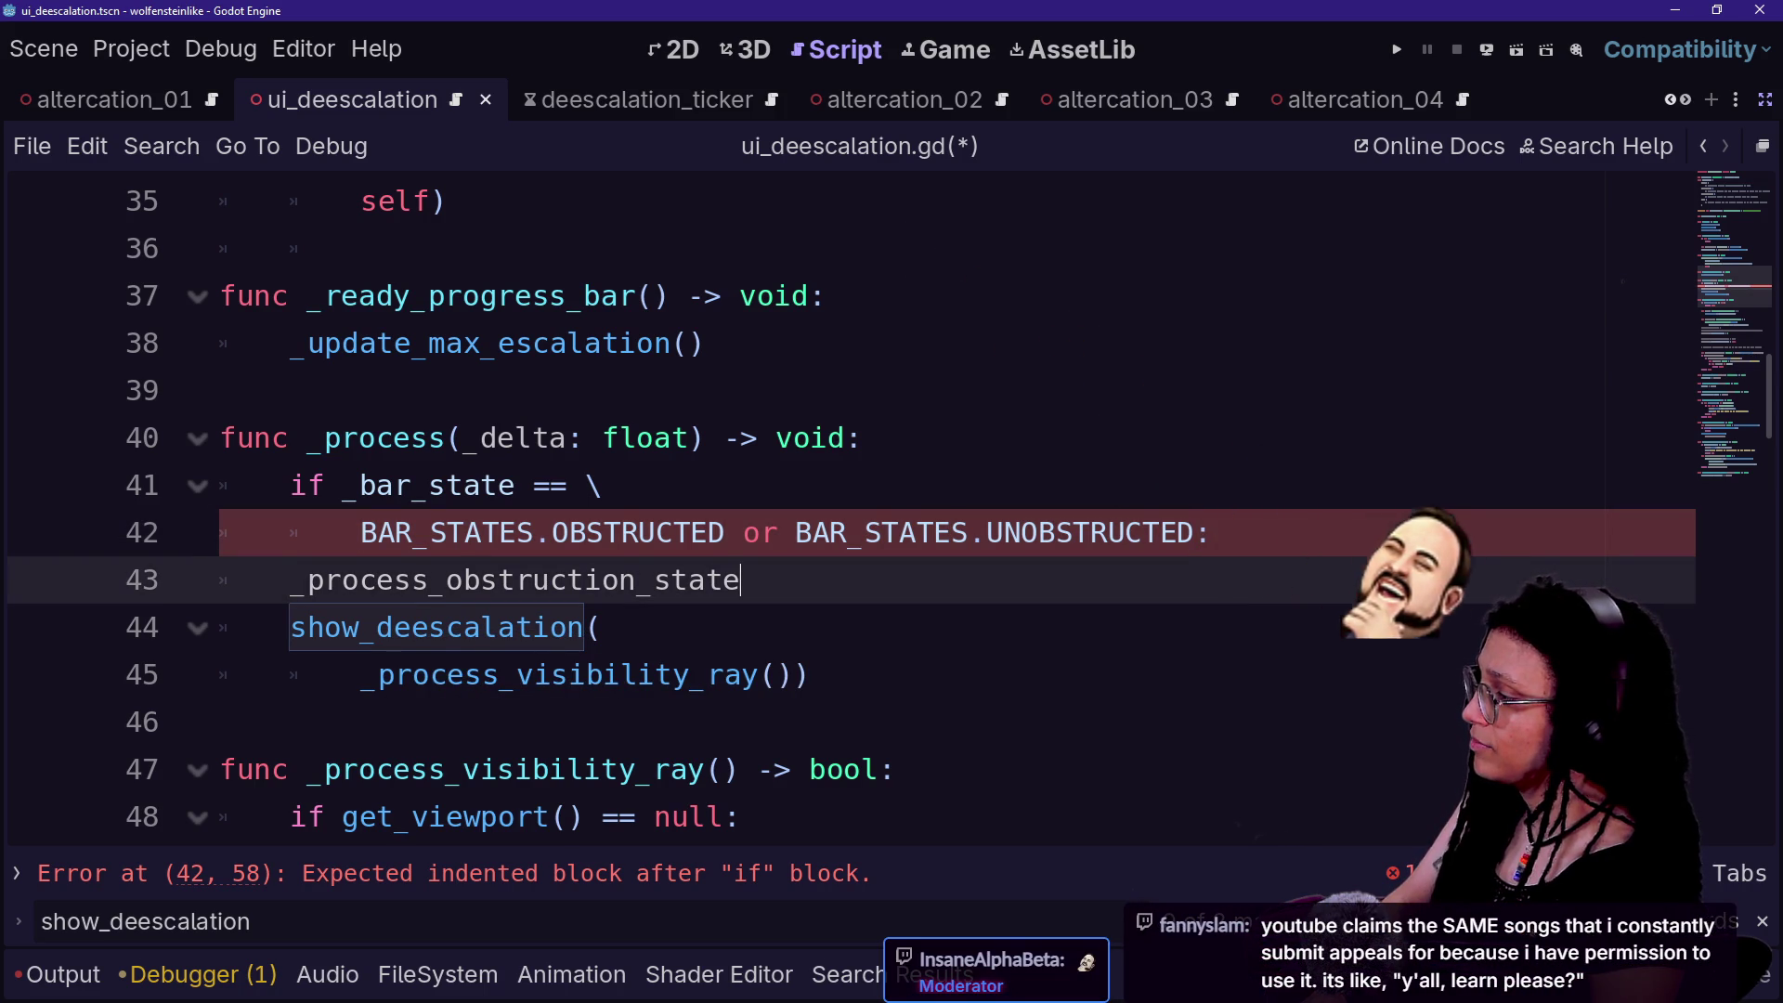
mouse_move(740, 580)
mouse_down()
mouse_move(360, 532)
mouse_move(291, 579)
mouse_up()
drag(291, 484, 515, 485)
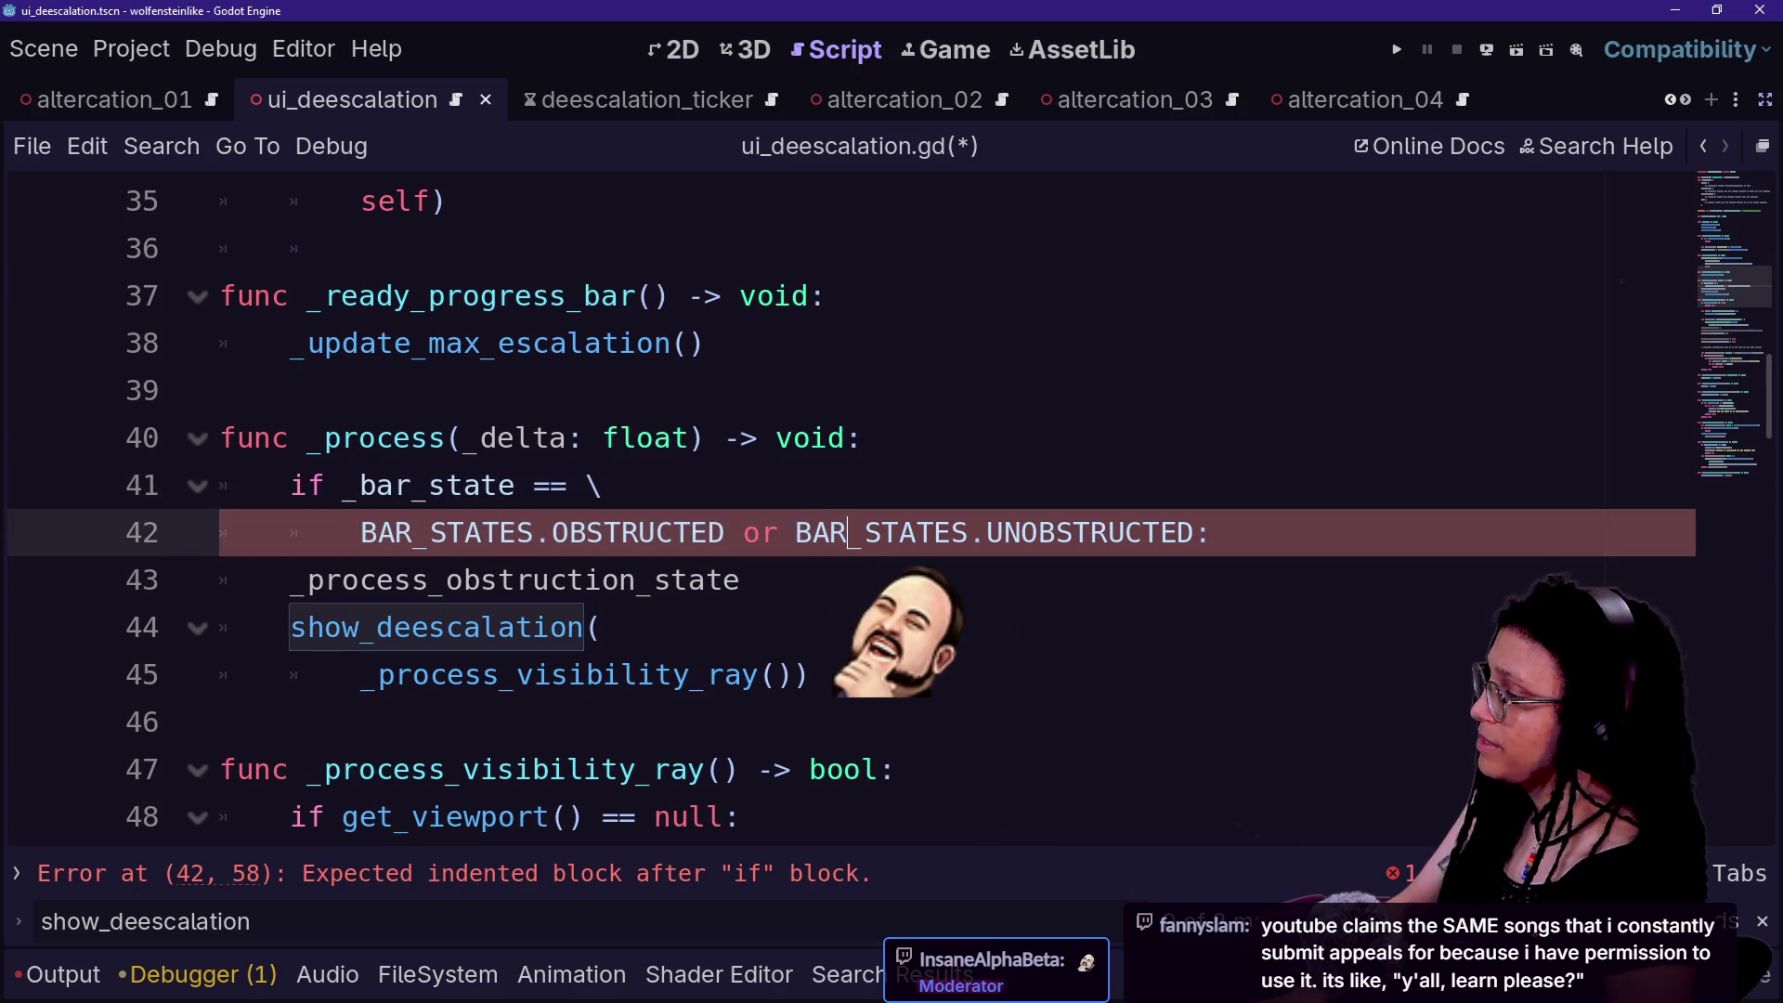
drag(740, 580, 152, 587)
key(BackSpace)
key(BackSpace)
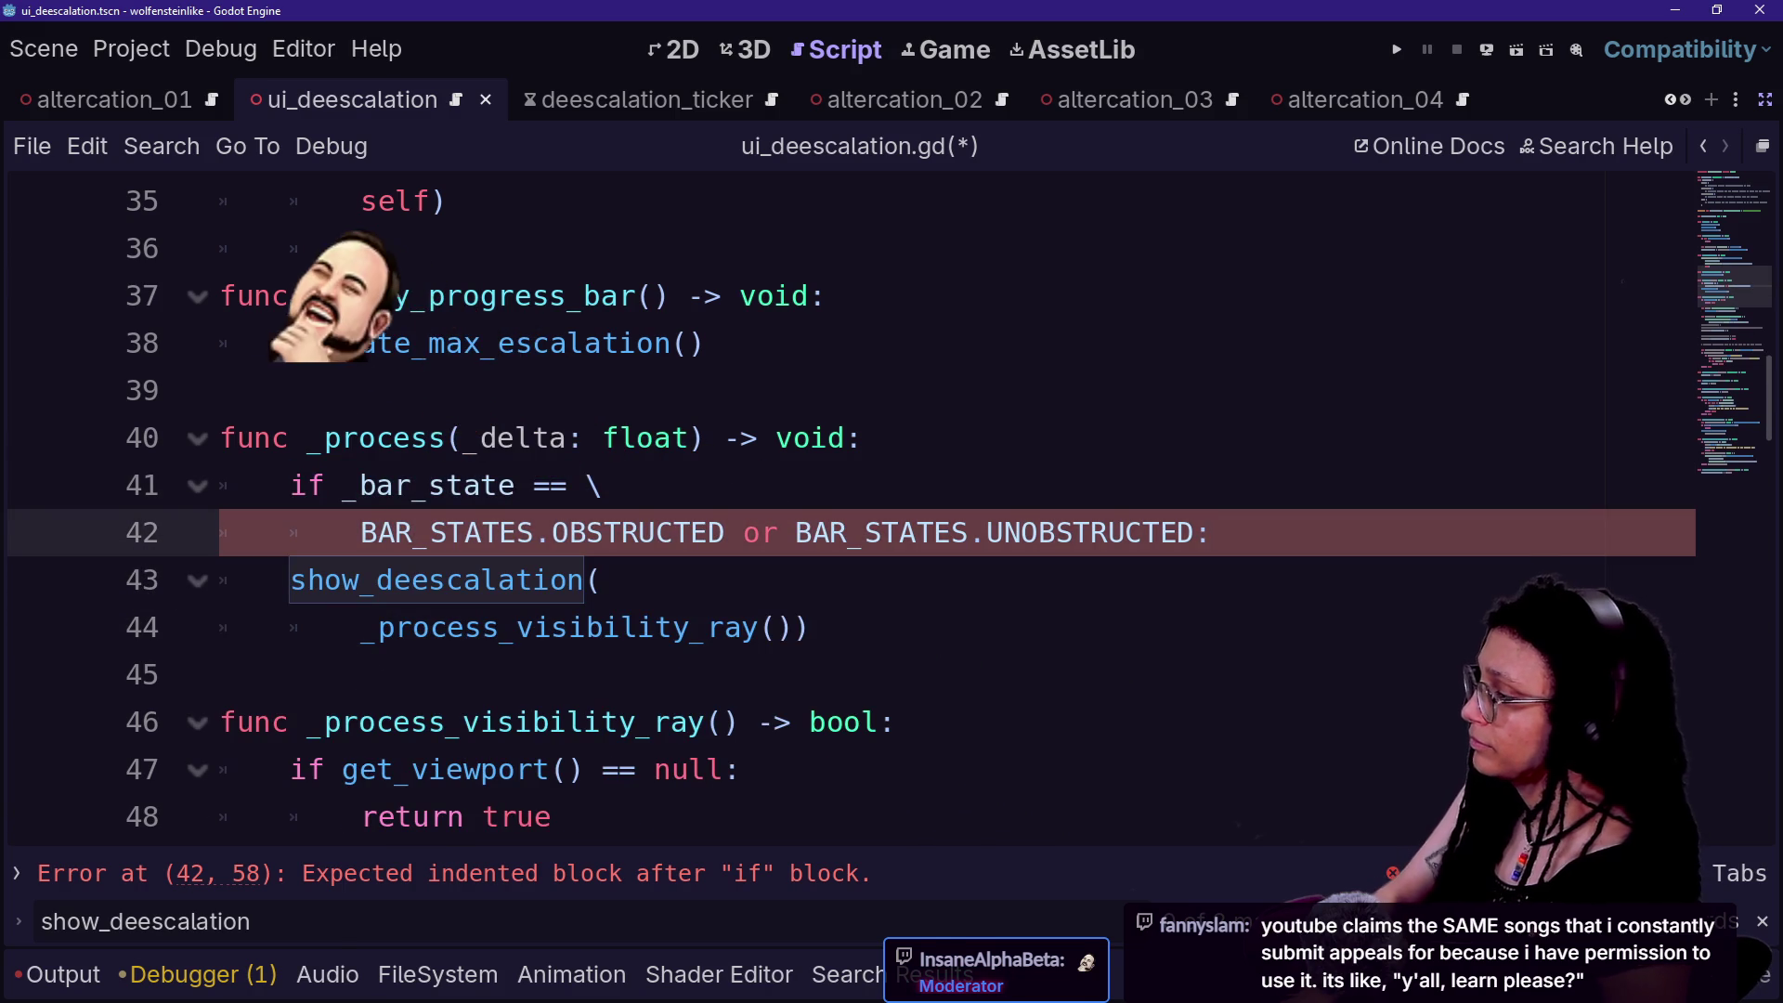
drag(291, 579, 690, 627)
key(Tab)
- Select the if condition and `show_deescalation` call on lines 42–44
click(673, 579)
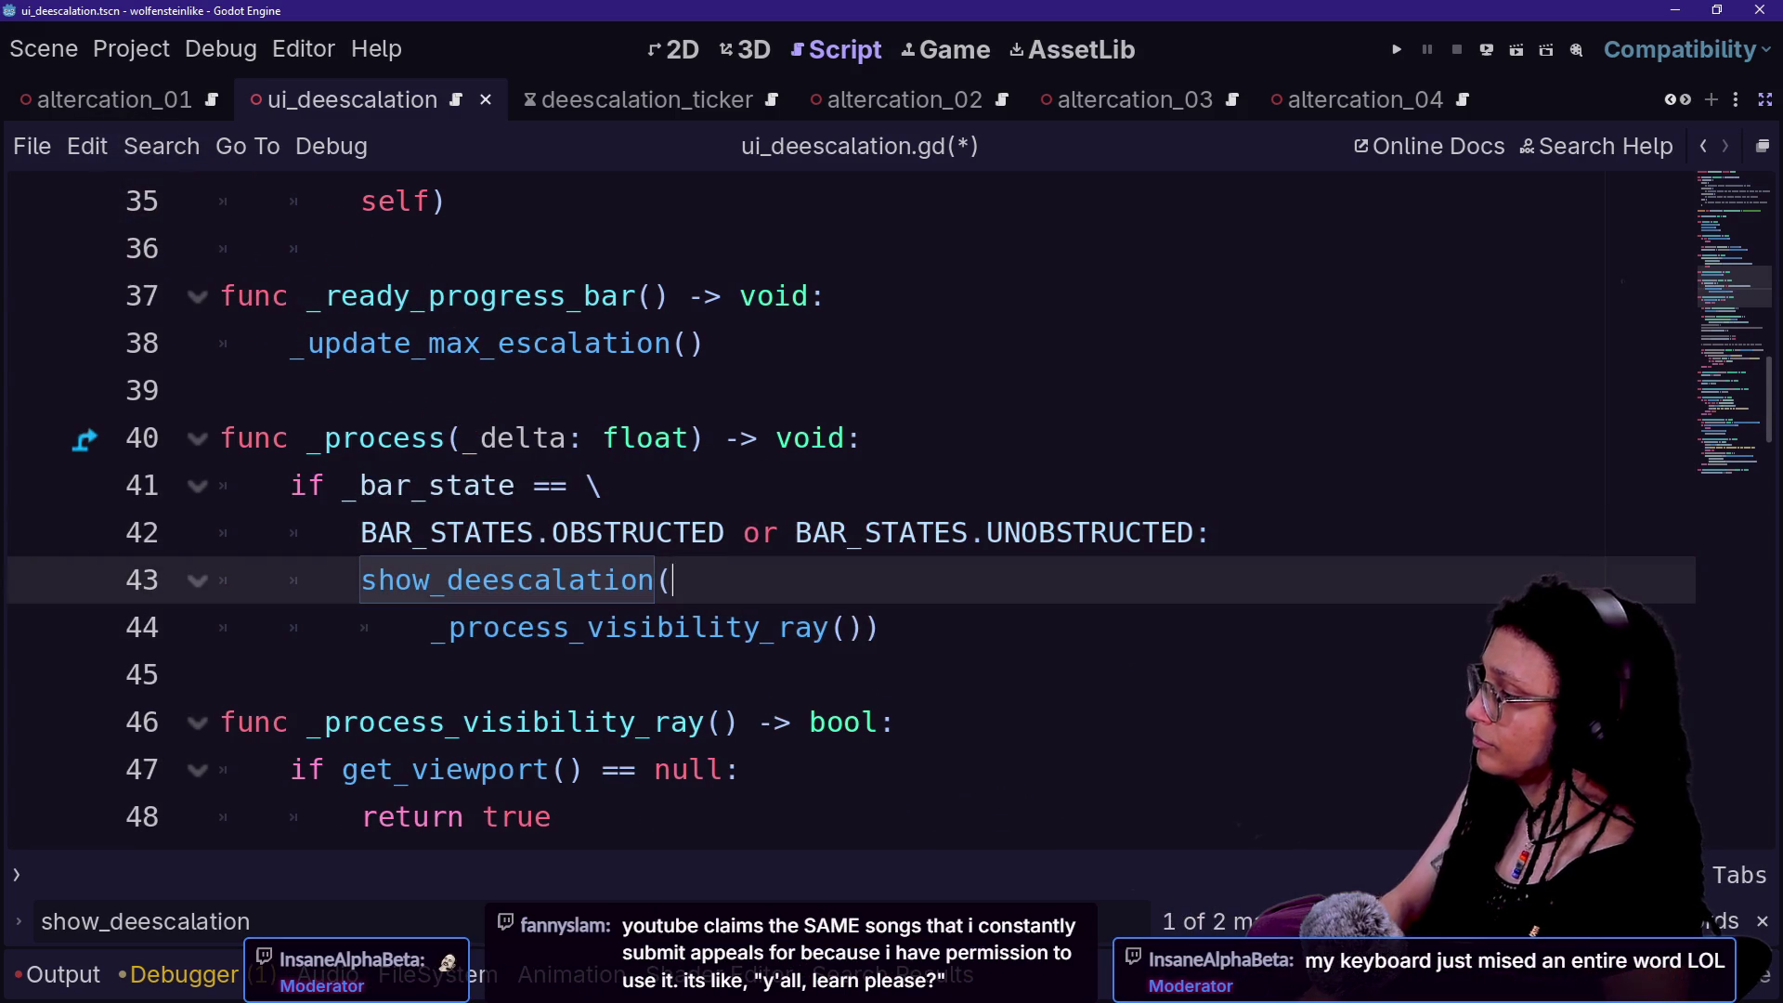
click(771, 626)
mouse_move(378, 580)
mouse_down()
mouse_move(685, 532)
mouse_move(604, 533)
mouse_up()
click(673, 580)
click(771, 627)
click(672, 579)
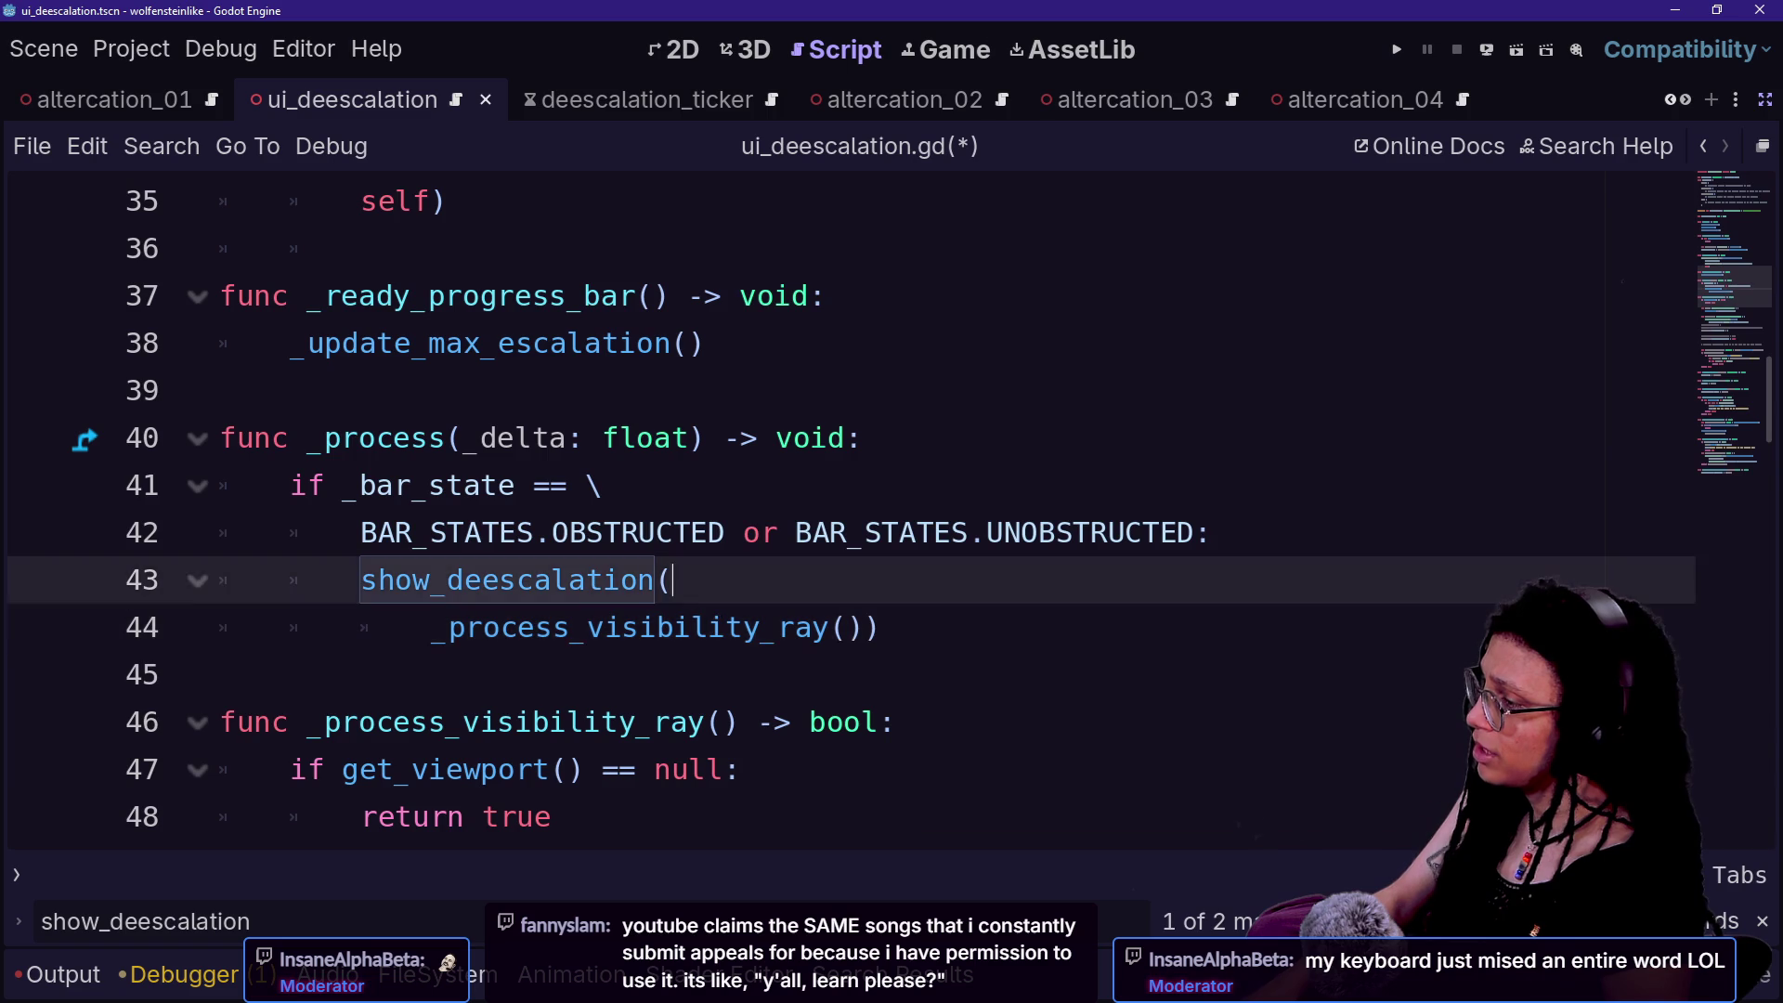
drag(672, 579, 604, 485)
click(881, 627)
mouse_move(880, 627)
mouse_down()
mouse_move(817, 532)
mouse_move(604, 485)
mouse_up()
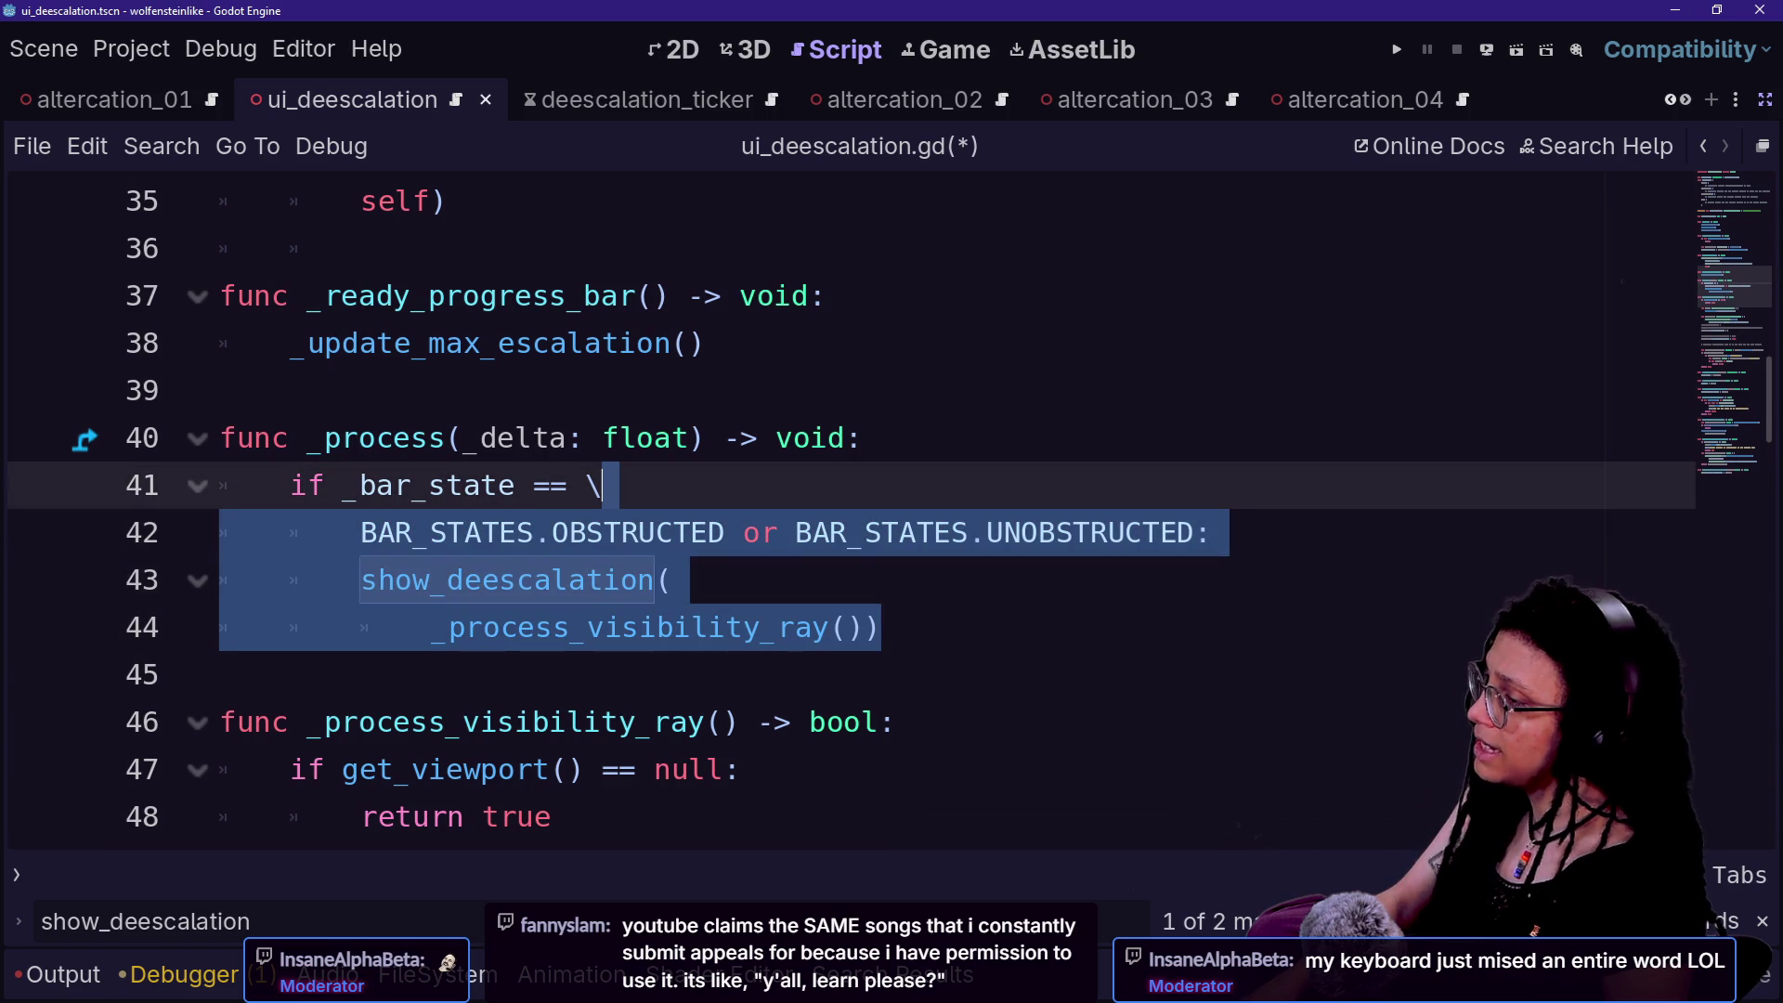
scroll(604, 484, up, 4)
scroll(604, 485, up, 3)
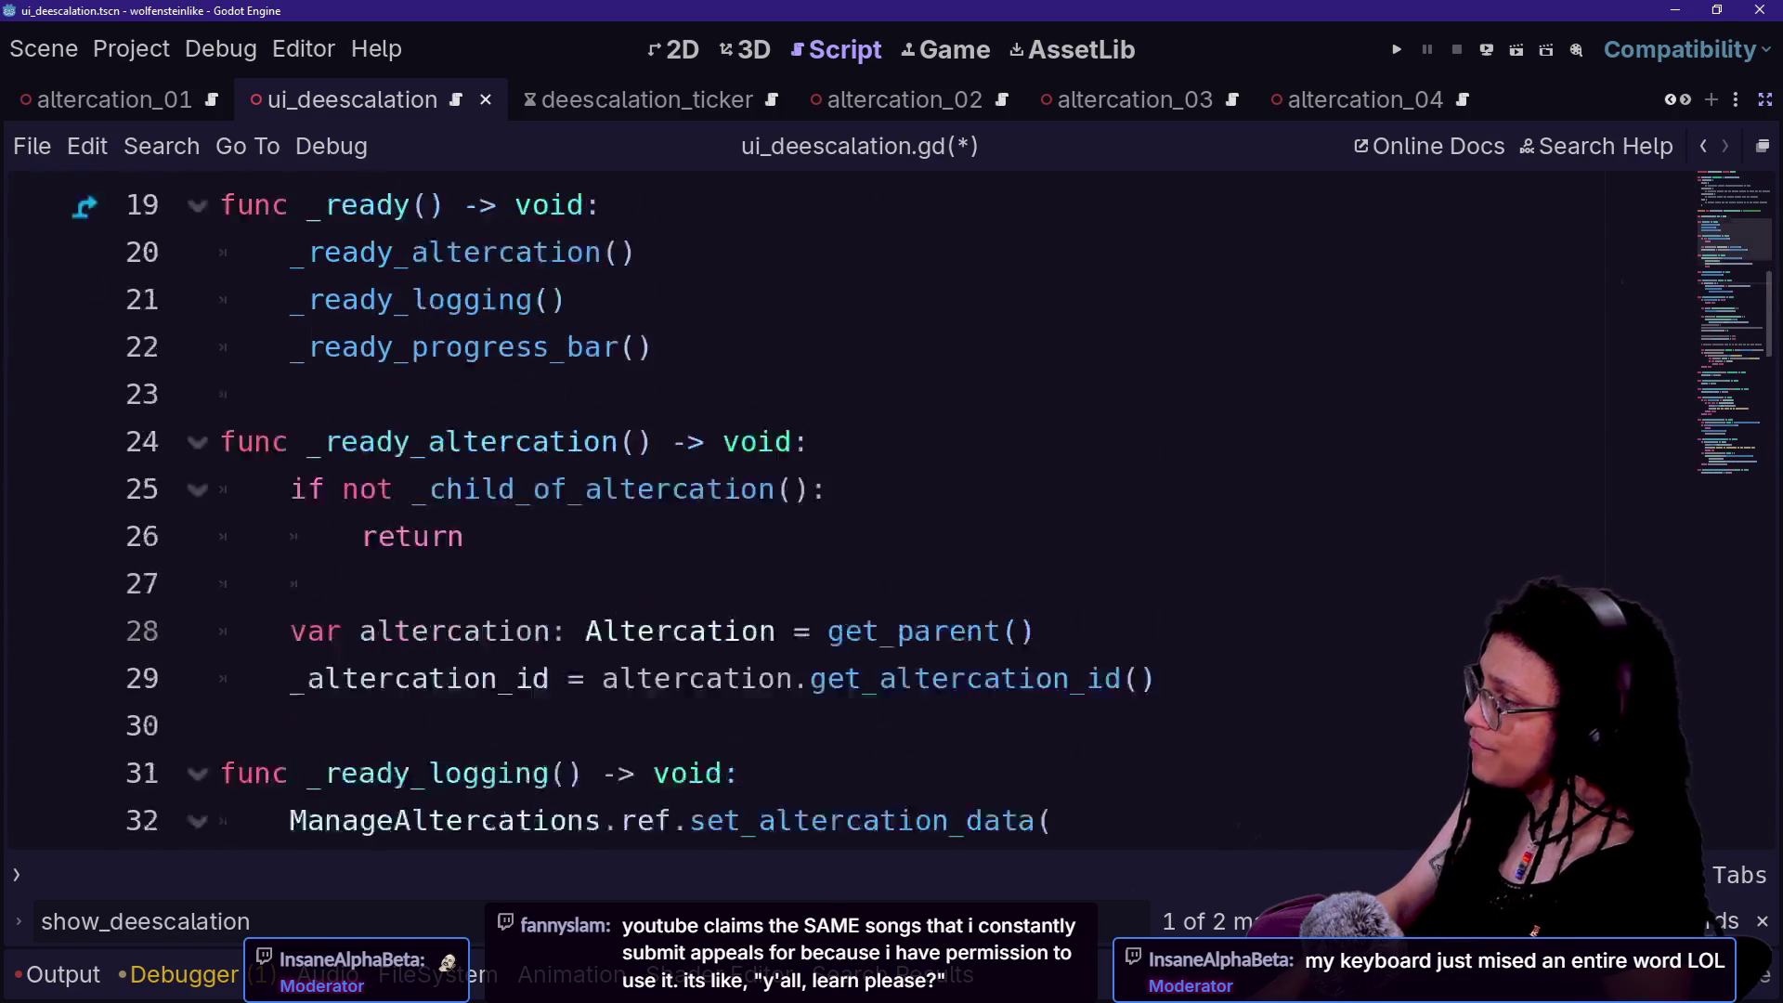
scroll(604, 485, down, 7)
drag(223, 390, 673, 579)
scroll(673, 579, up, 1)
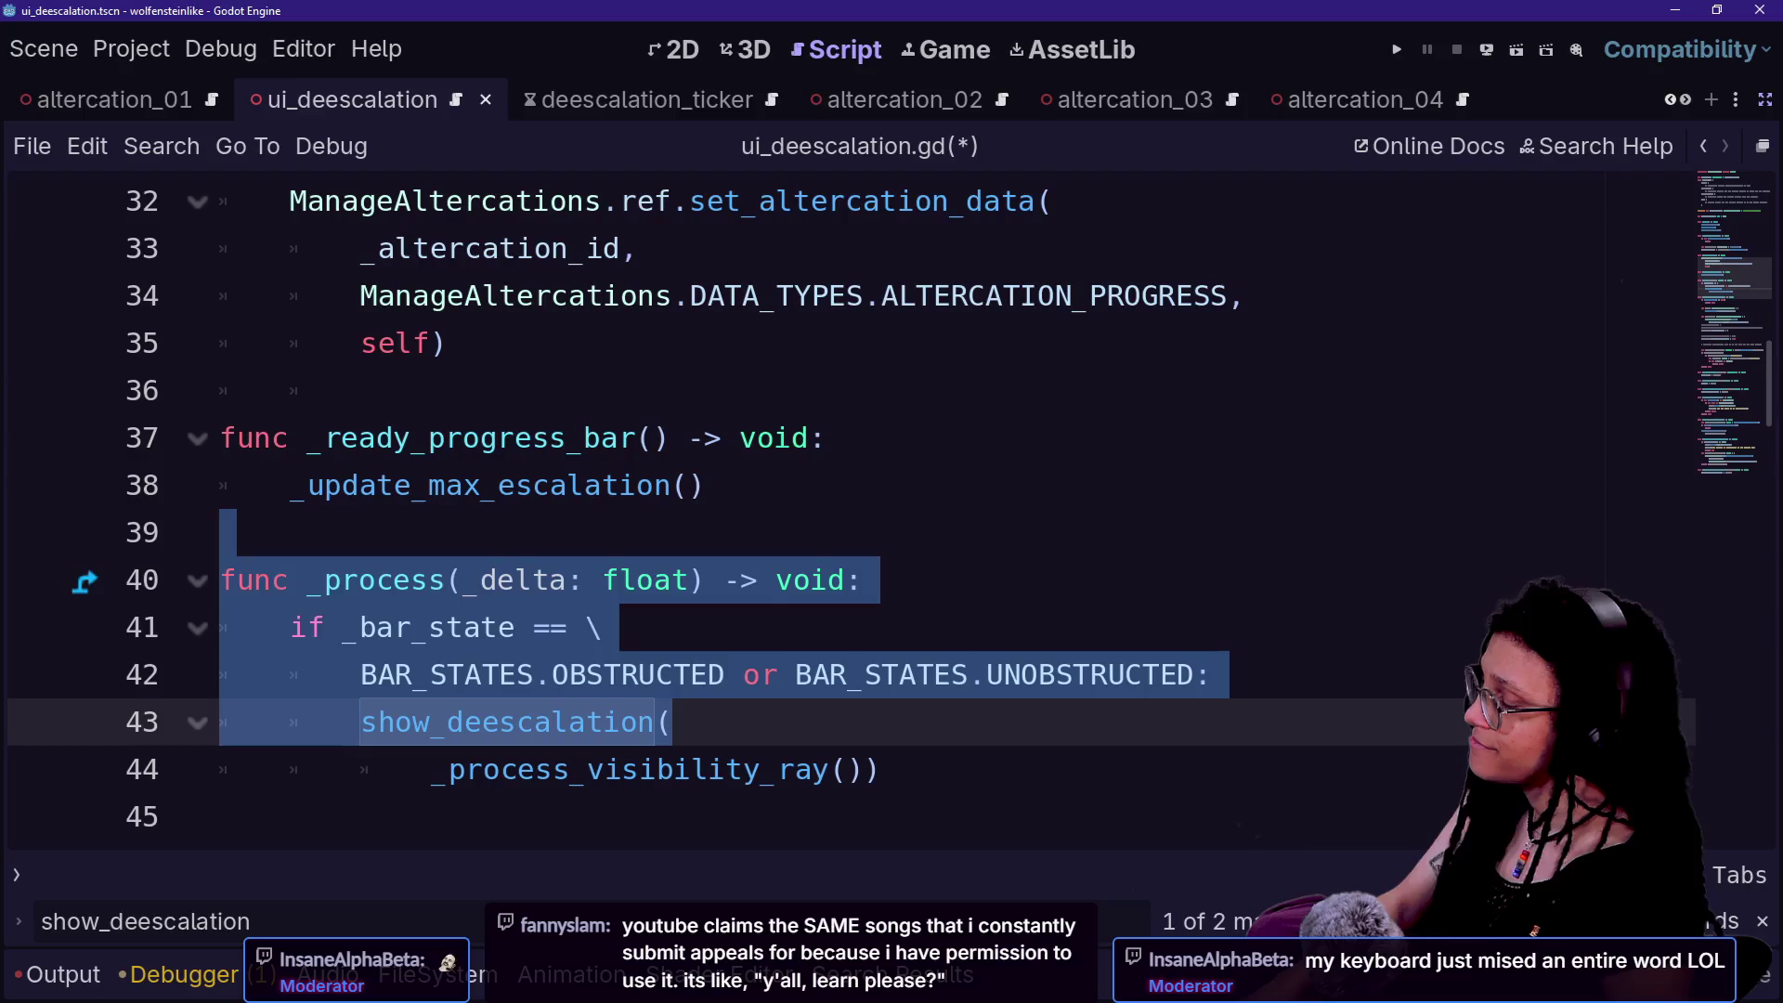
click(864, 579)
scroll(864, 579, up, 1)
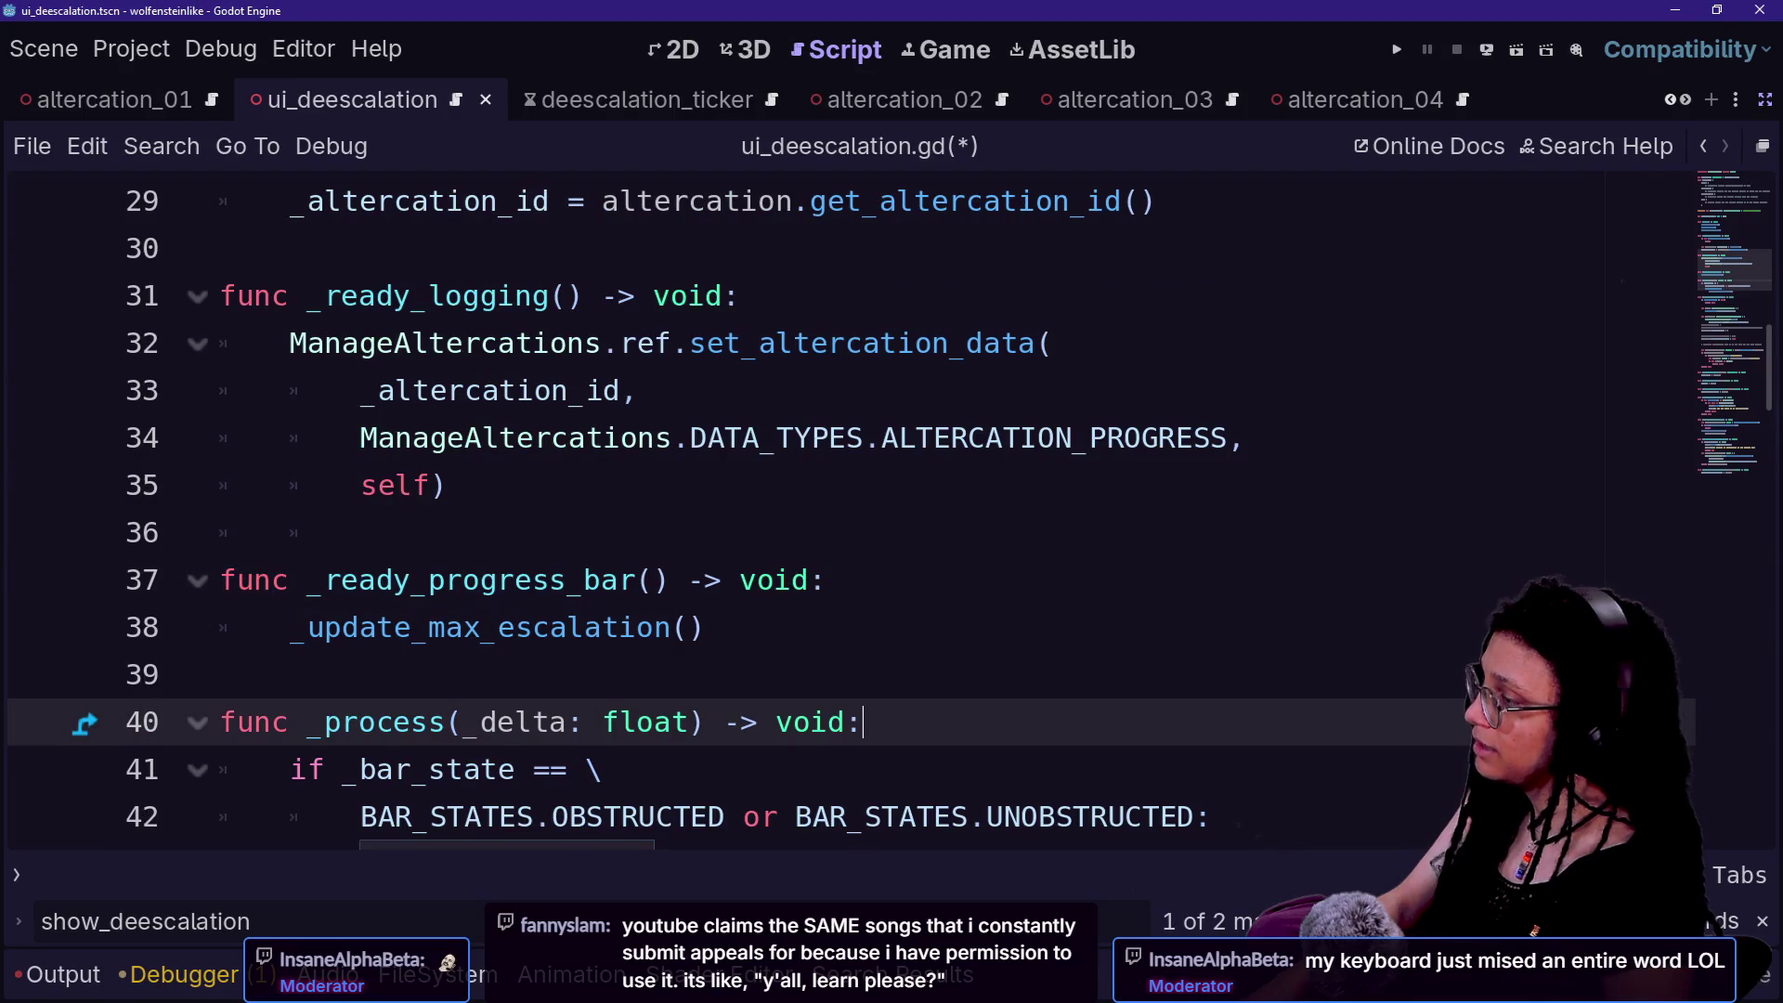
scroll(863, 580, up, 6)
scroll(863, 579, down, 2)
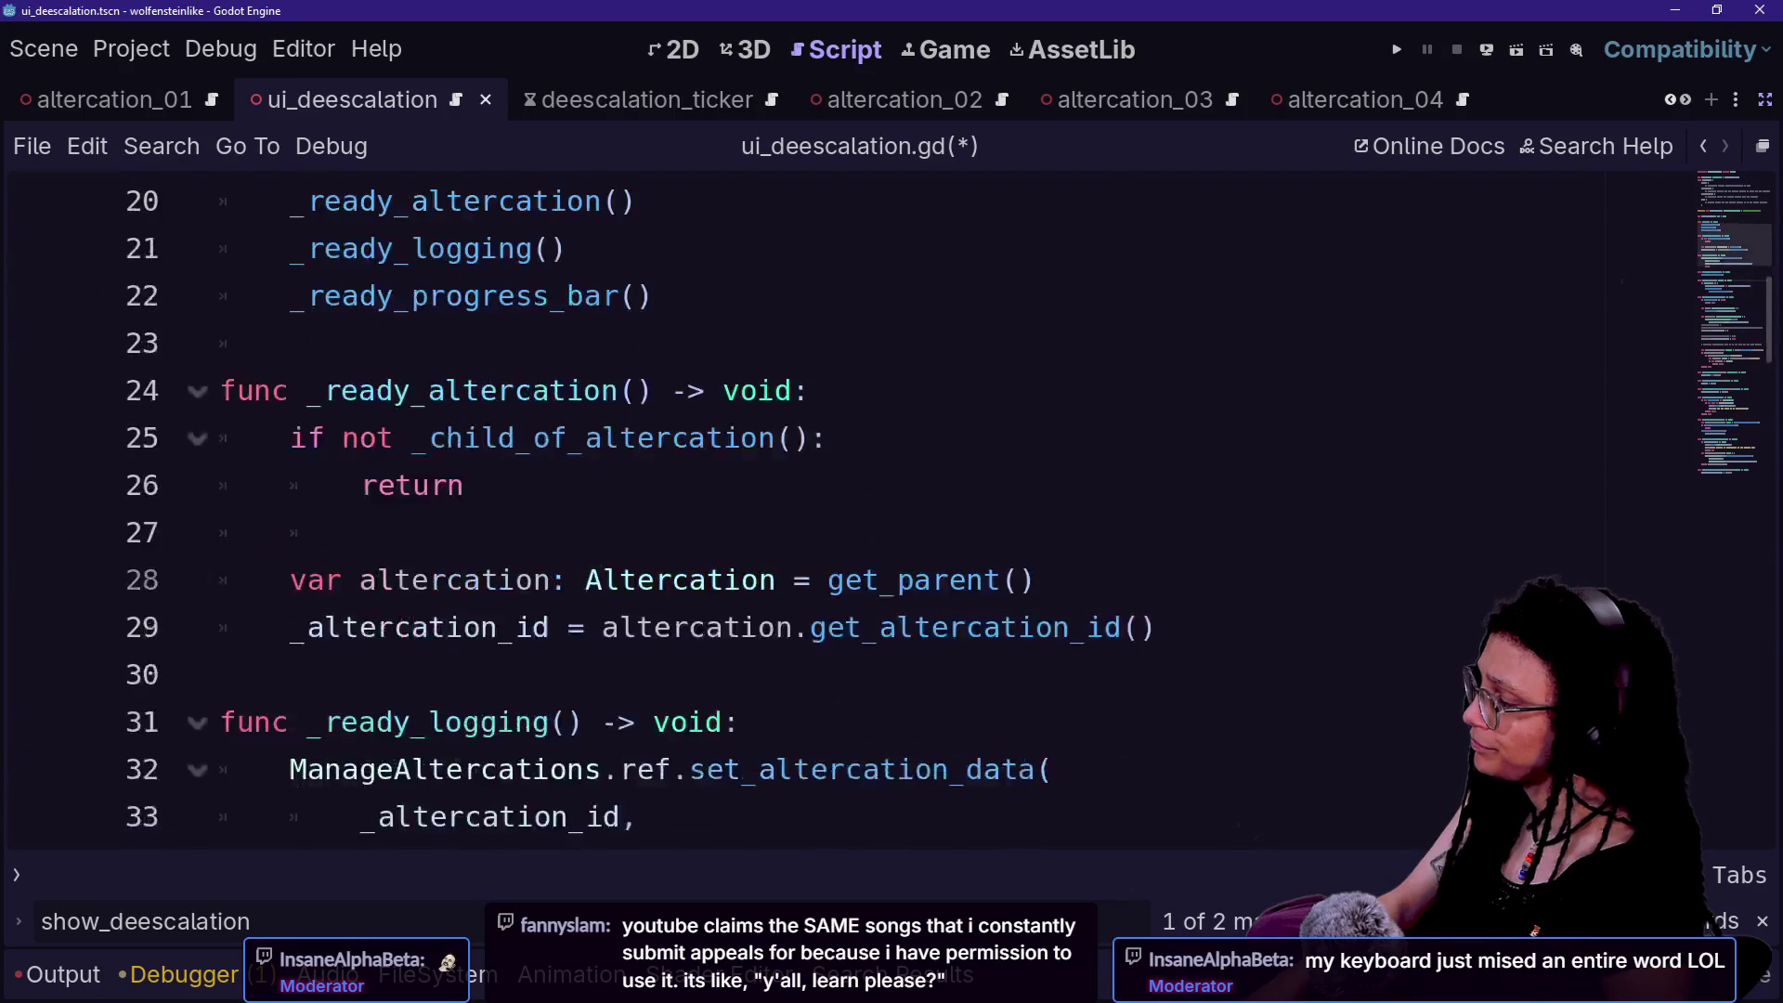
scroll(864, 580, down, 7)
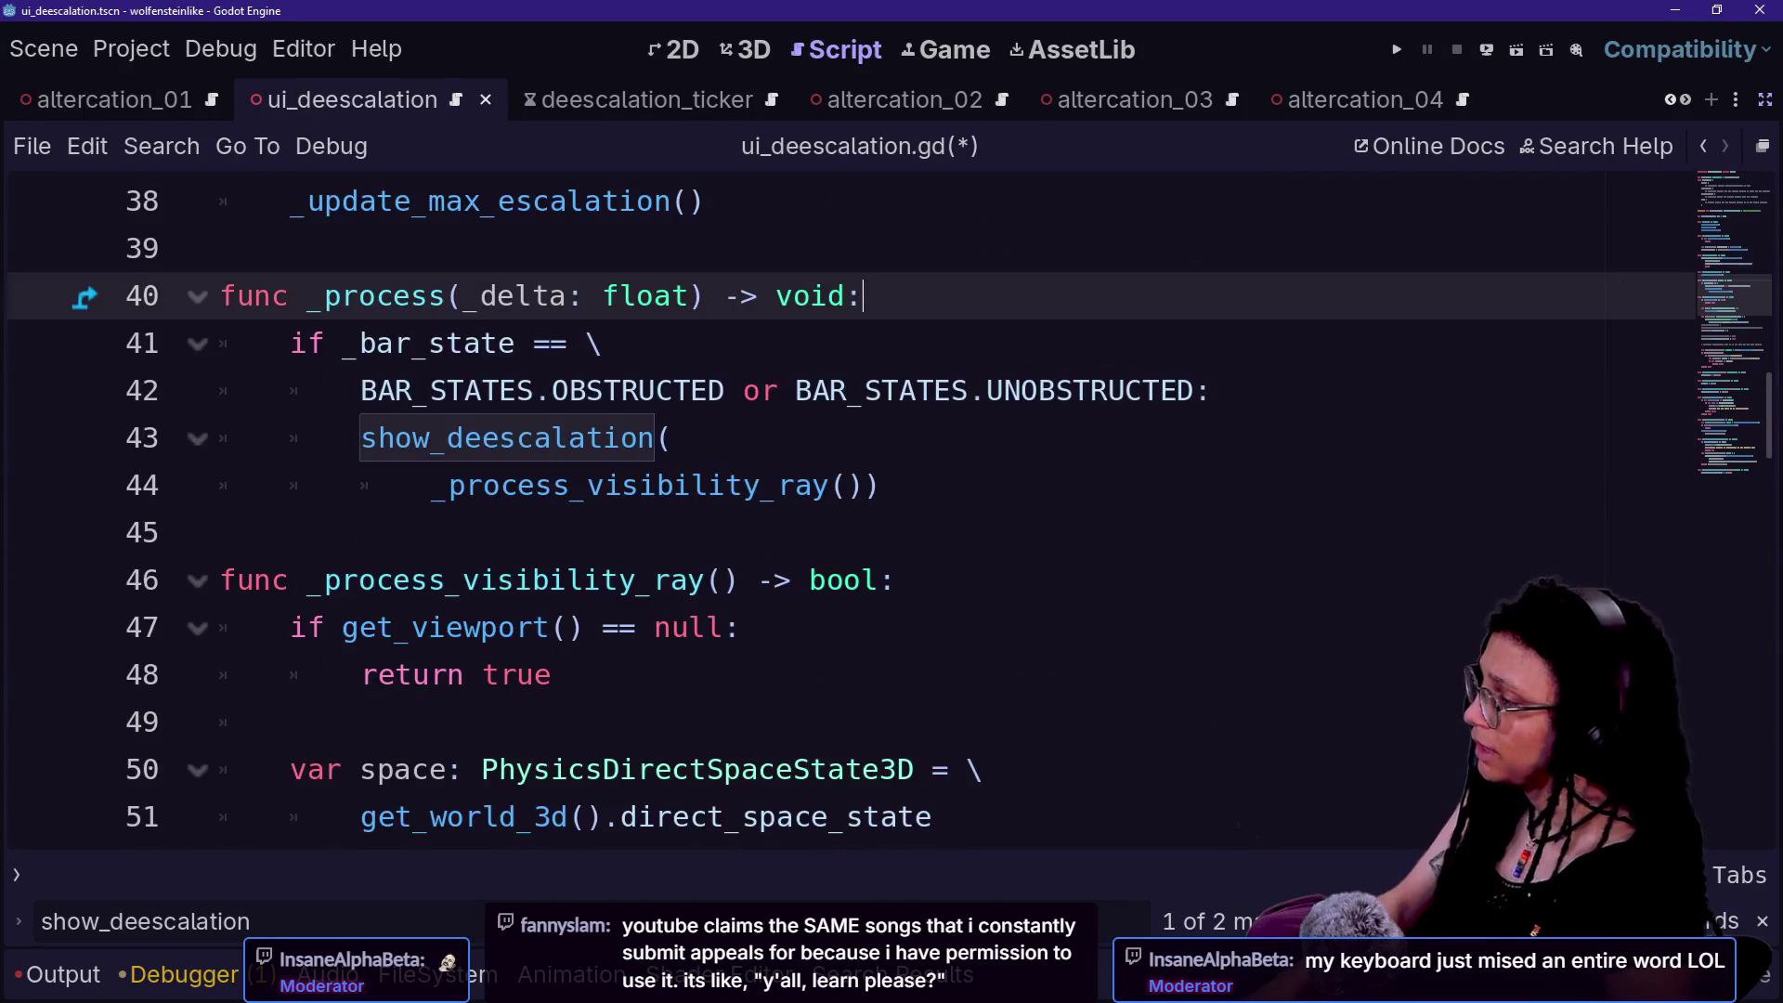
mouse_move(880, 486)
mouse_down()
mouse_move(290, 343)
mouse_move(220, 248)
mouse_up()
right_click(1039, 267)
click(1095, 442)
scroll(673, 438, up, 1)
click(672, 437)
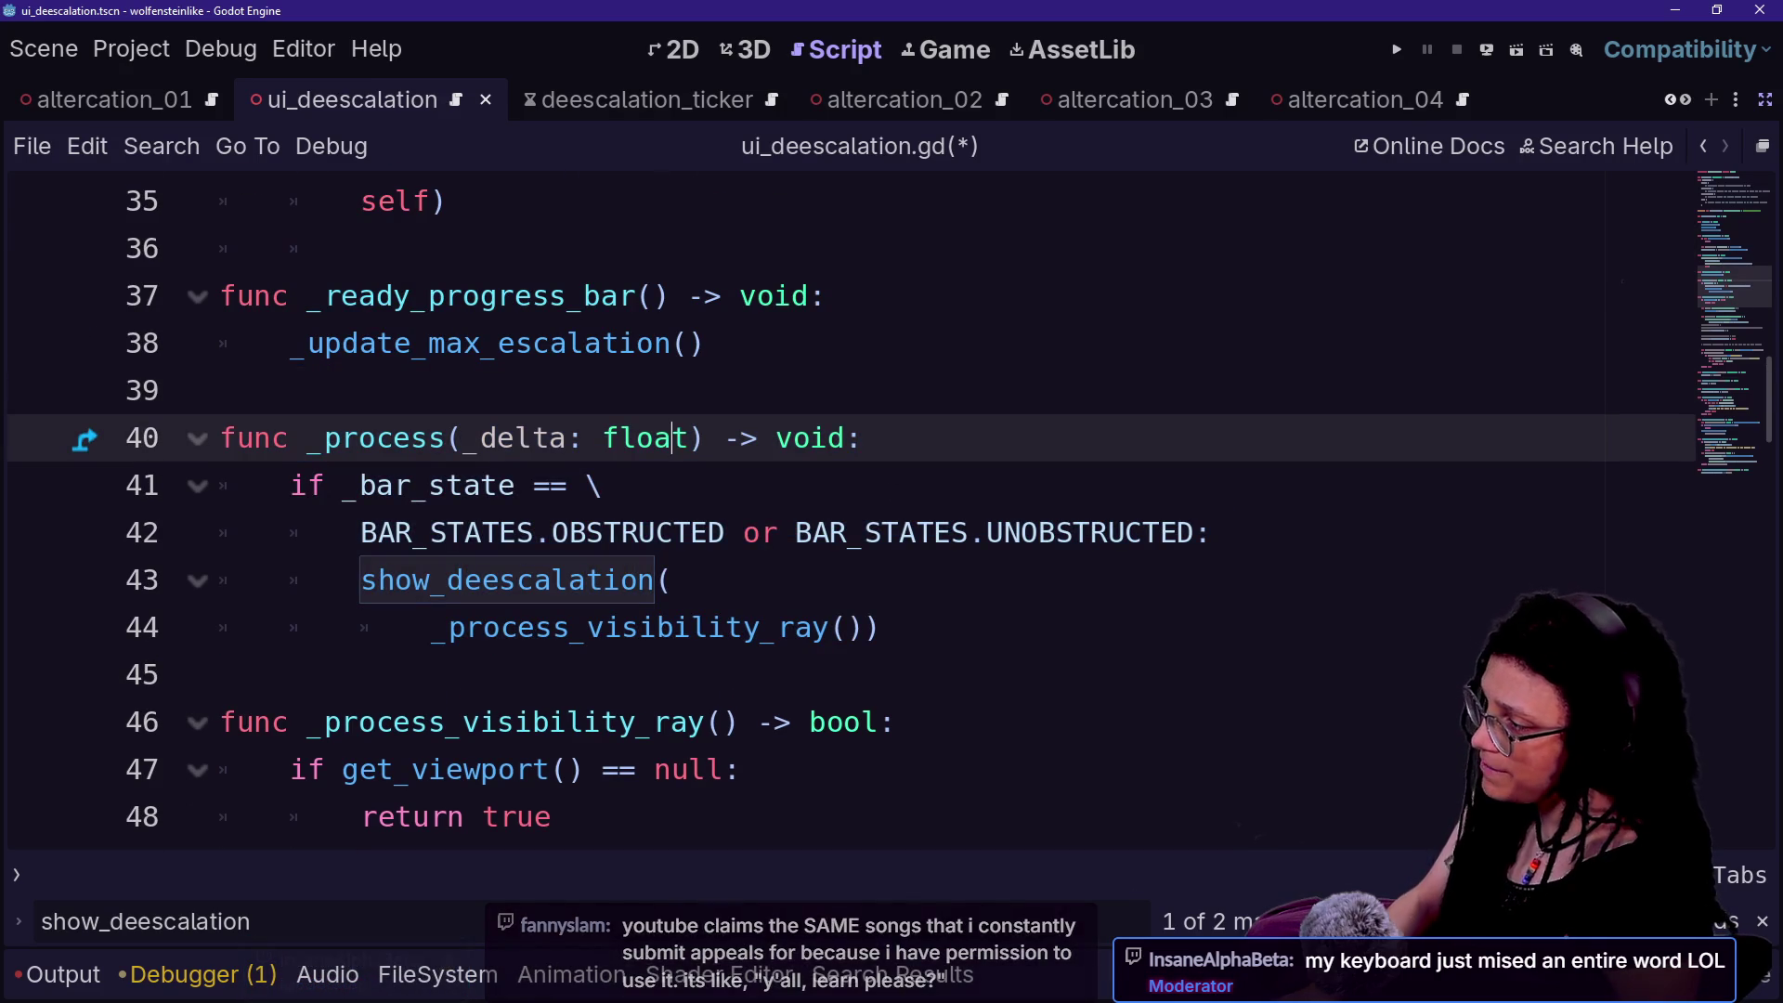
mouse_move(291, 486)
mouse_down()
mouse_move(1212, 532)
mouse_move(604, 485)
mouse_up()
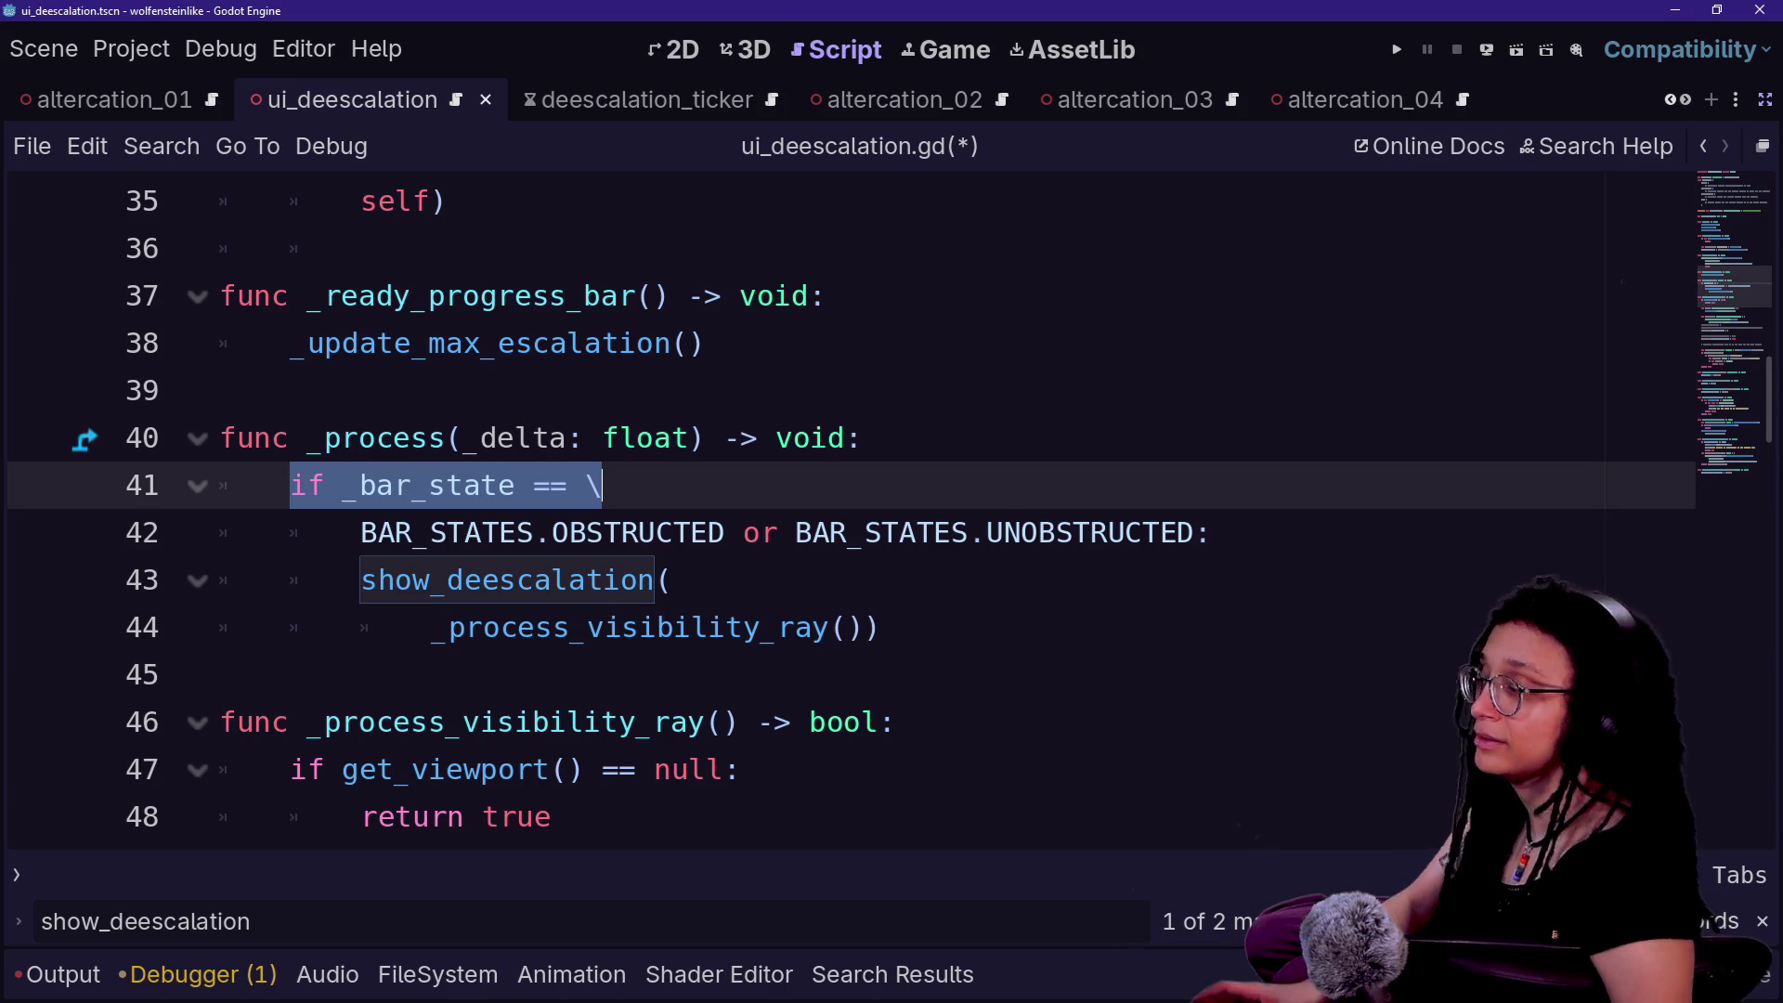
key(Left)
key(Up)
key(Up)
key(Up)
key(Up)
key(Up)
key(Up)
key(Down)
key(Down)
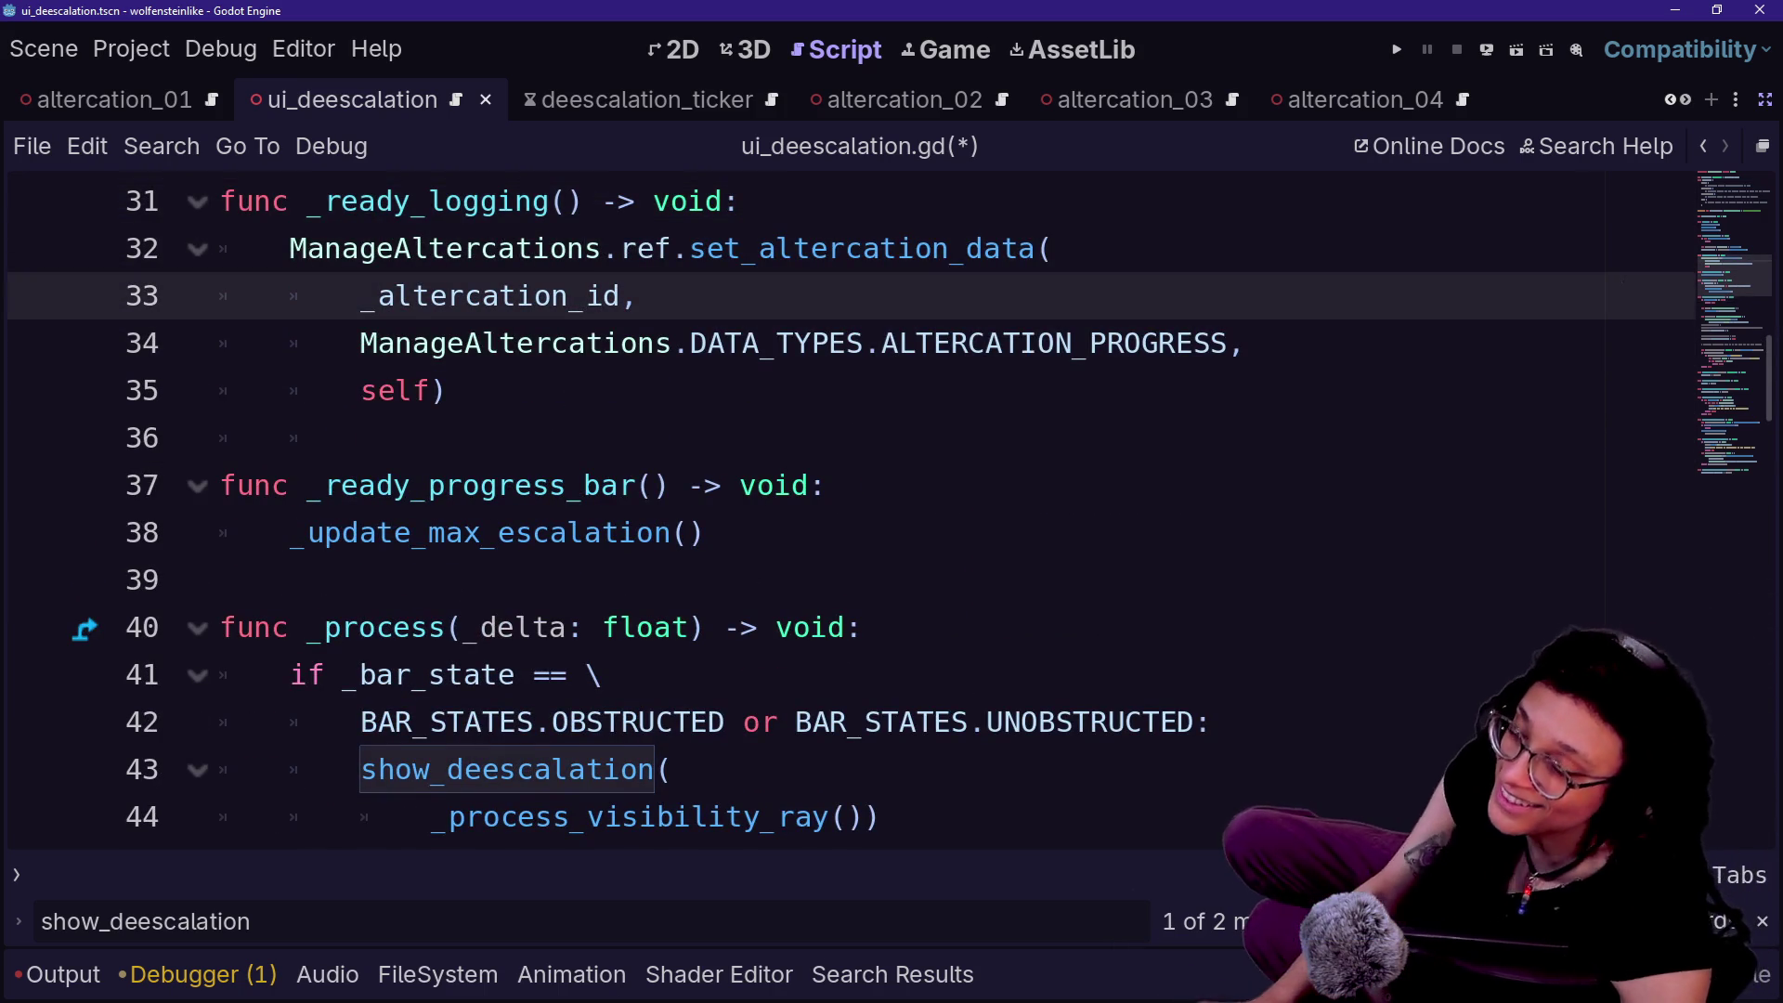
key(Up)
key(Up)
key(Up)
key(Up)
key(End)
scroll(836, 510, up, 4)
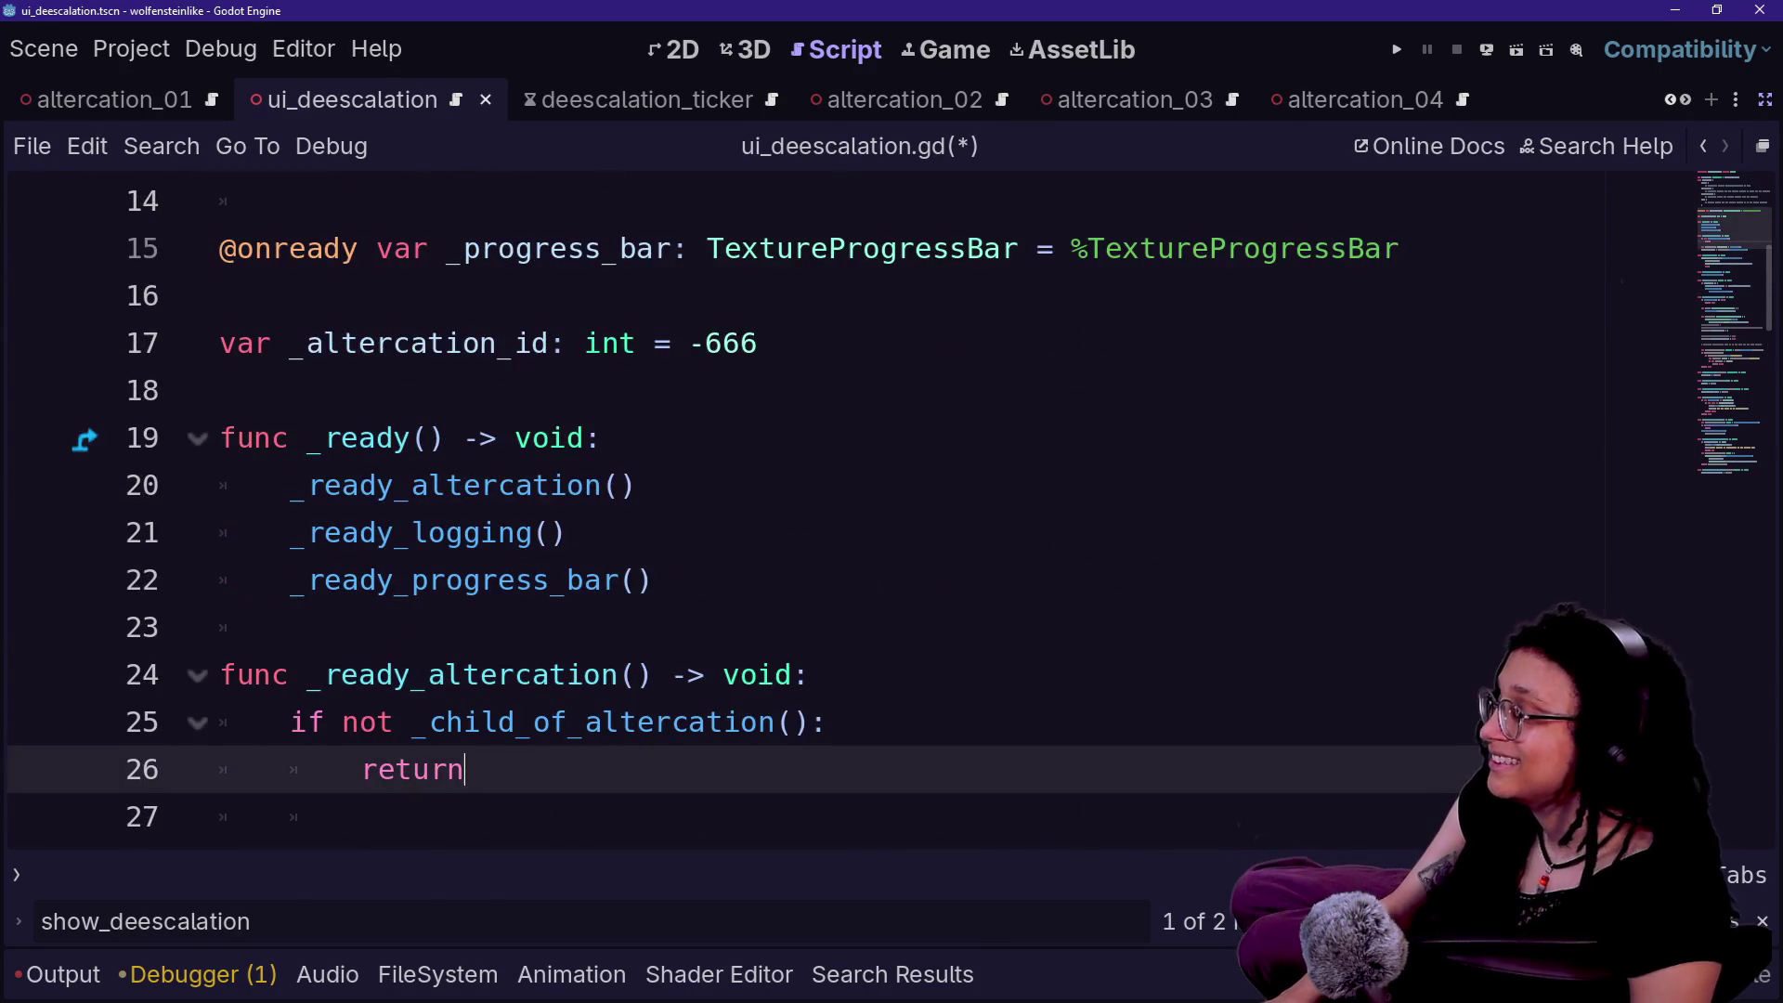
scroll(836, 511, up, 2)
scroll(835, 511, down, 3)
key(Up)
key(Up)
key(Up)
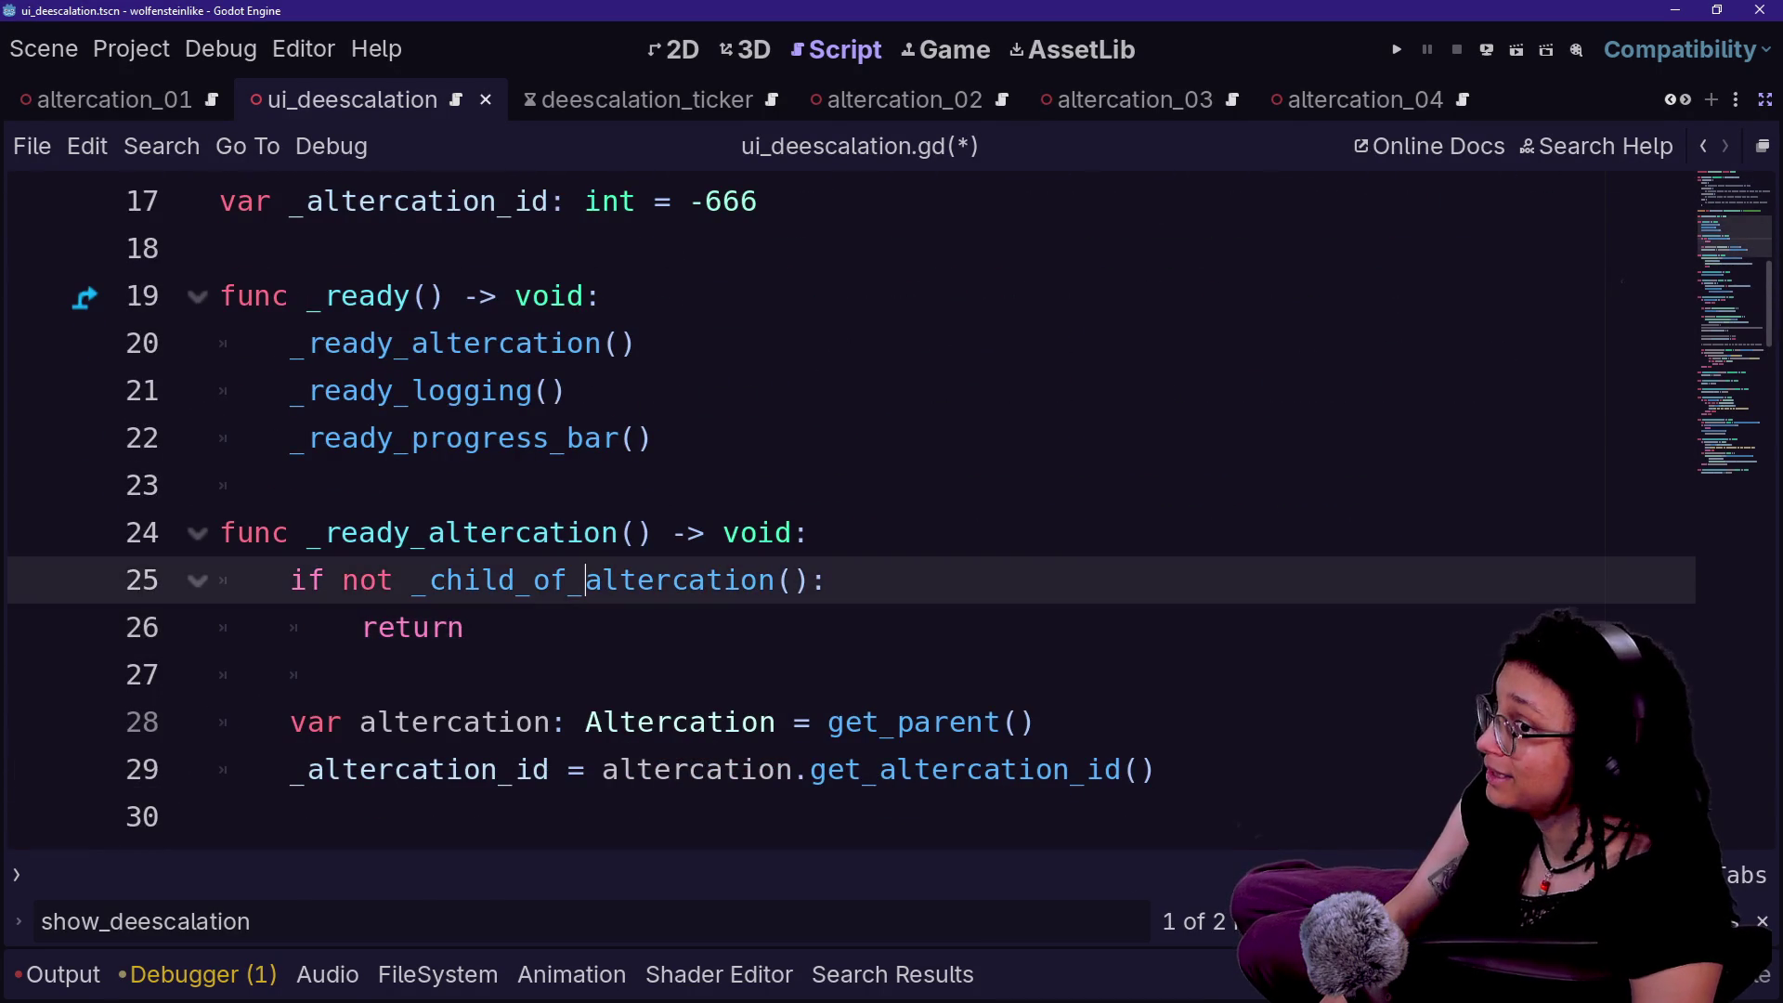
scroll(836, 510, up, 5)
scroll(836, 511, down, 1)
scroll(890, 507, down, 9)
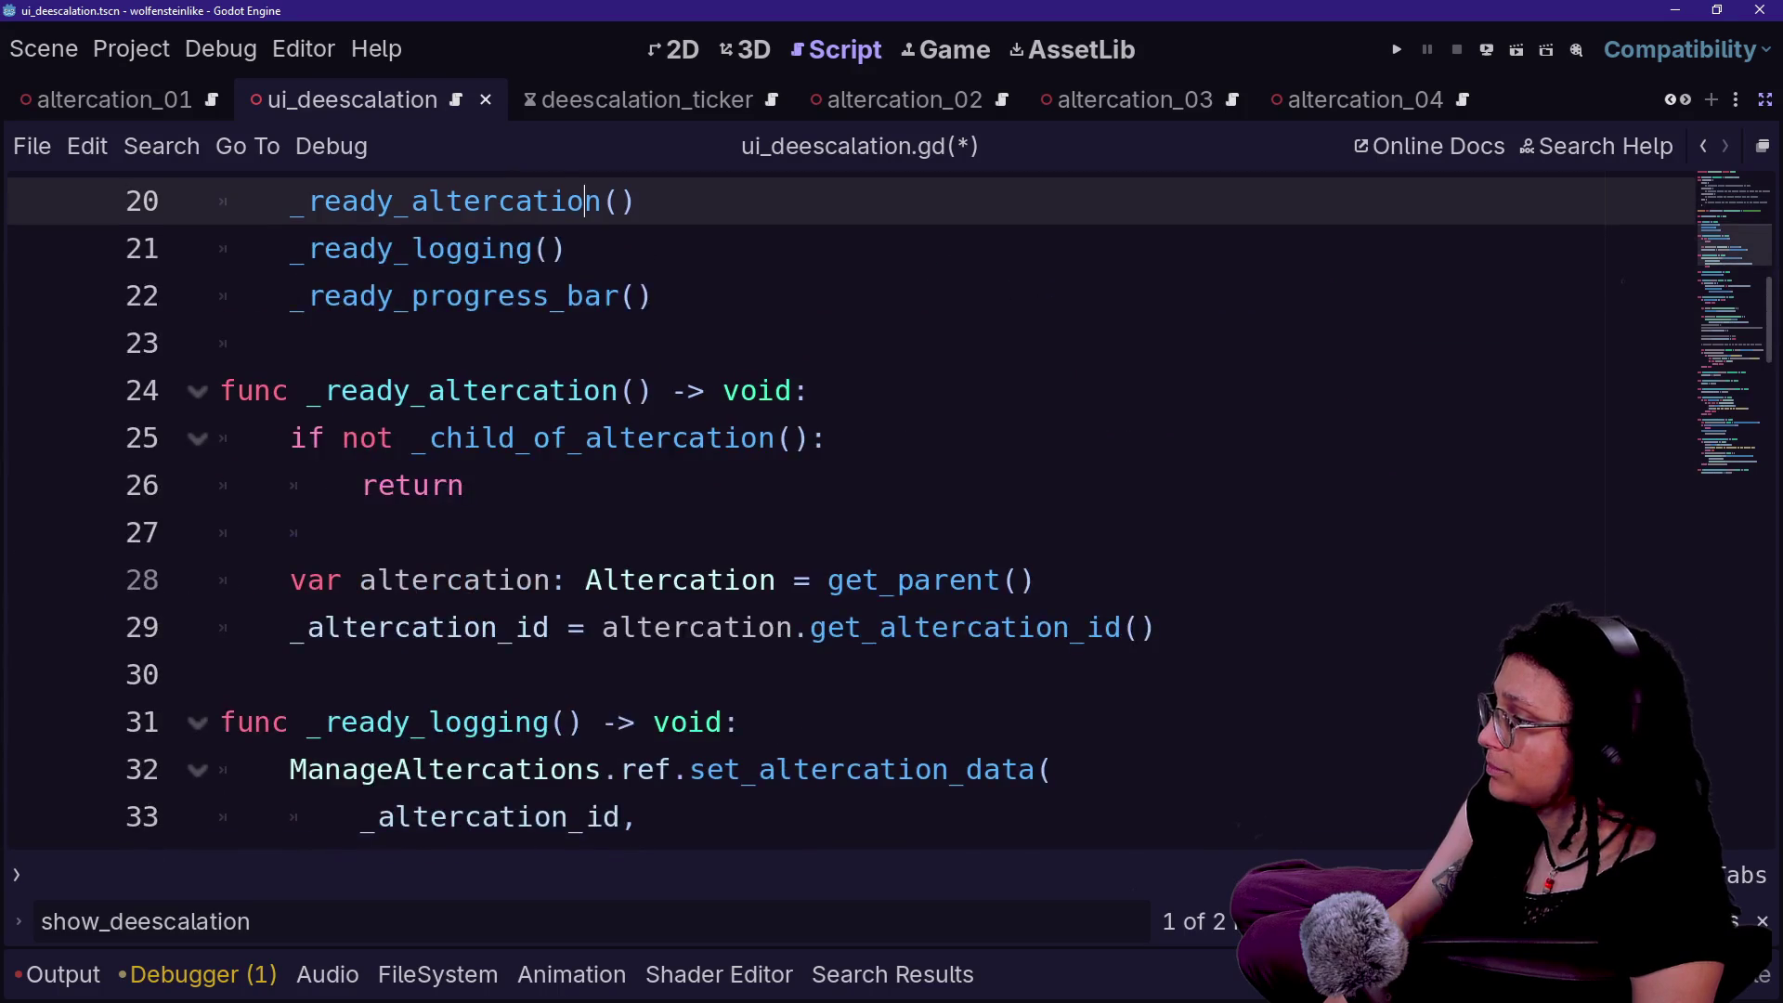
scroll(836, 511, down, 10)
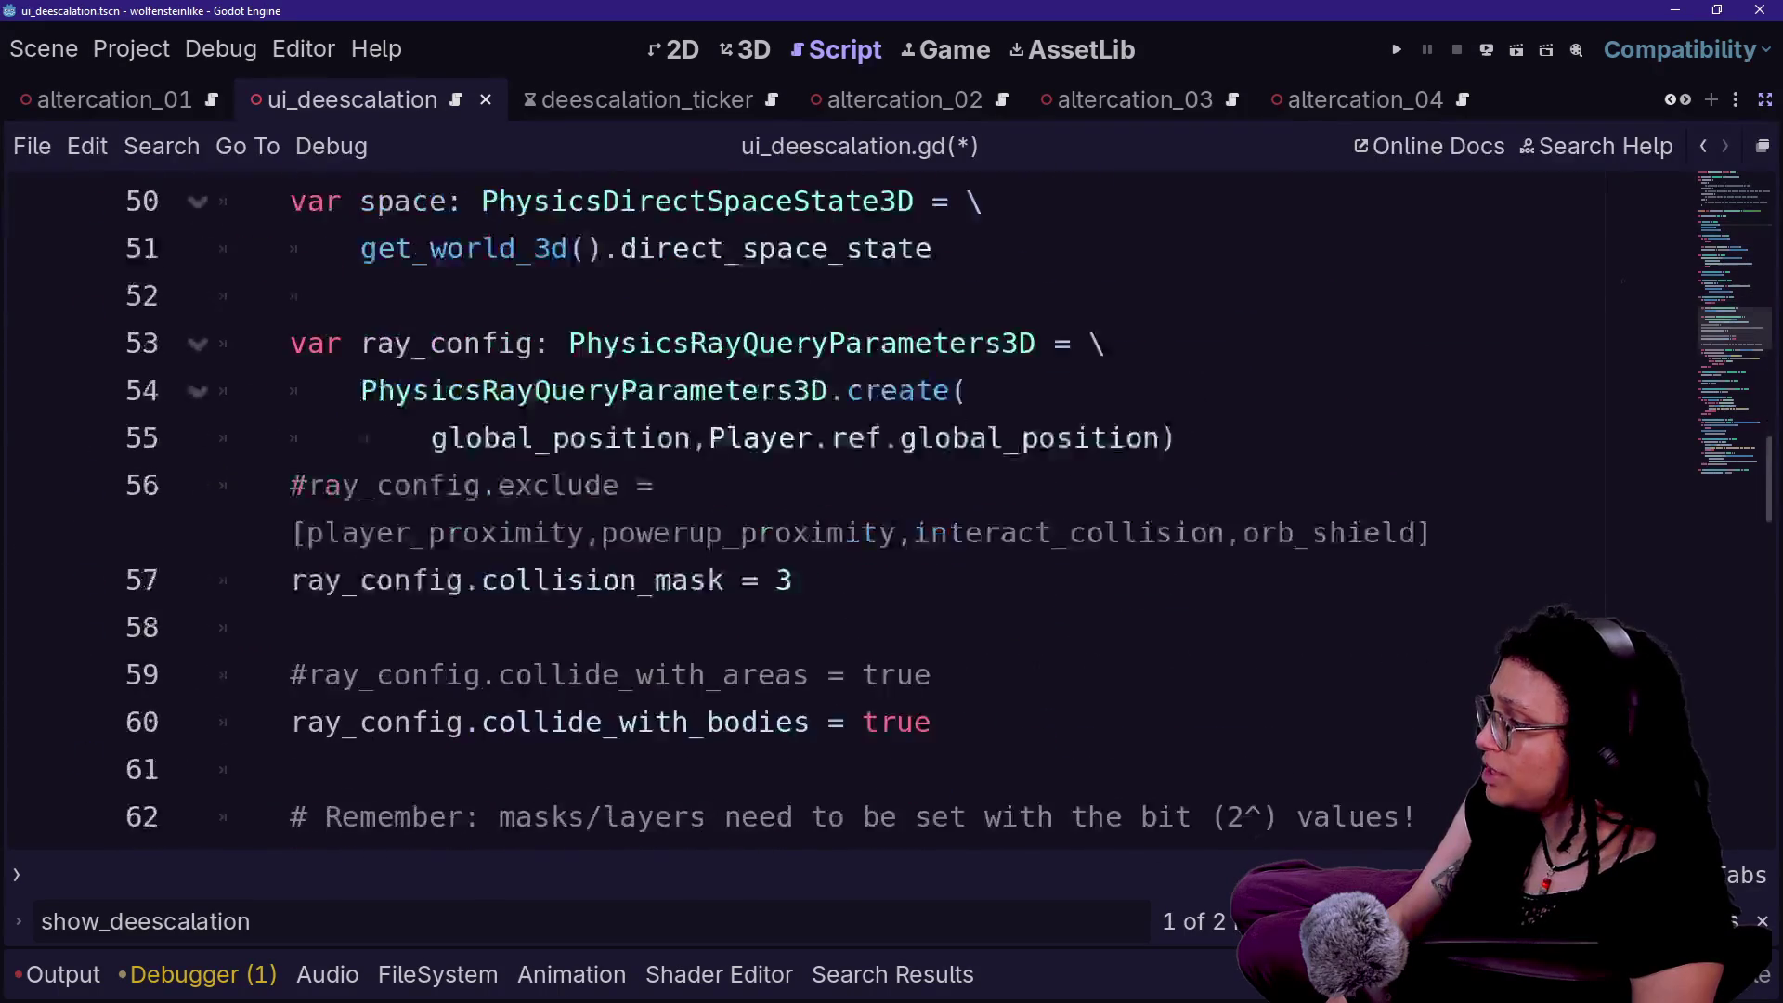
scroll(836, 511, down, 1)
click(650, 390)
- Add a `match _bar_state:` statement on a new line inside `change_bar_state`
click(650, 295)
click(655, 342)
key(Return)
text(rch()
key(BackSpace)
key(BackSpace)
key(BackSpace)
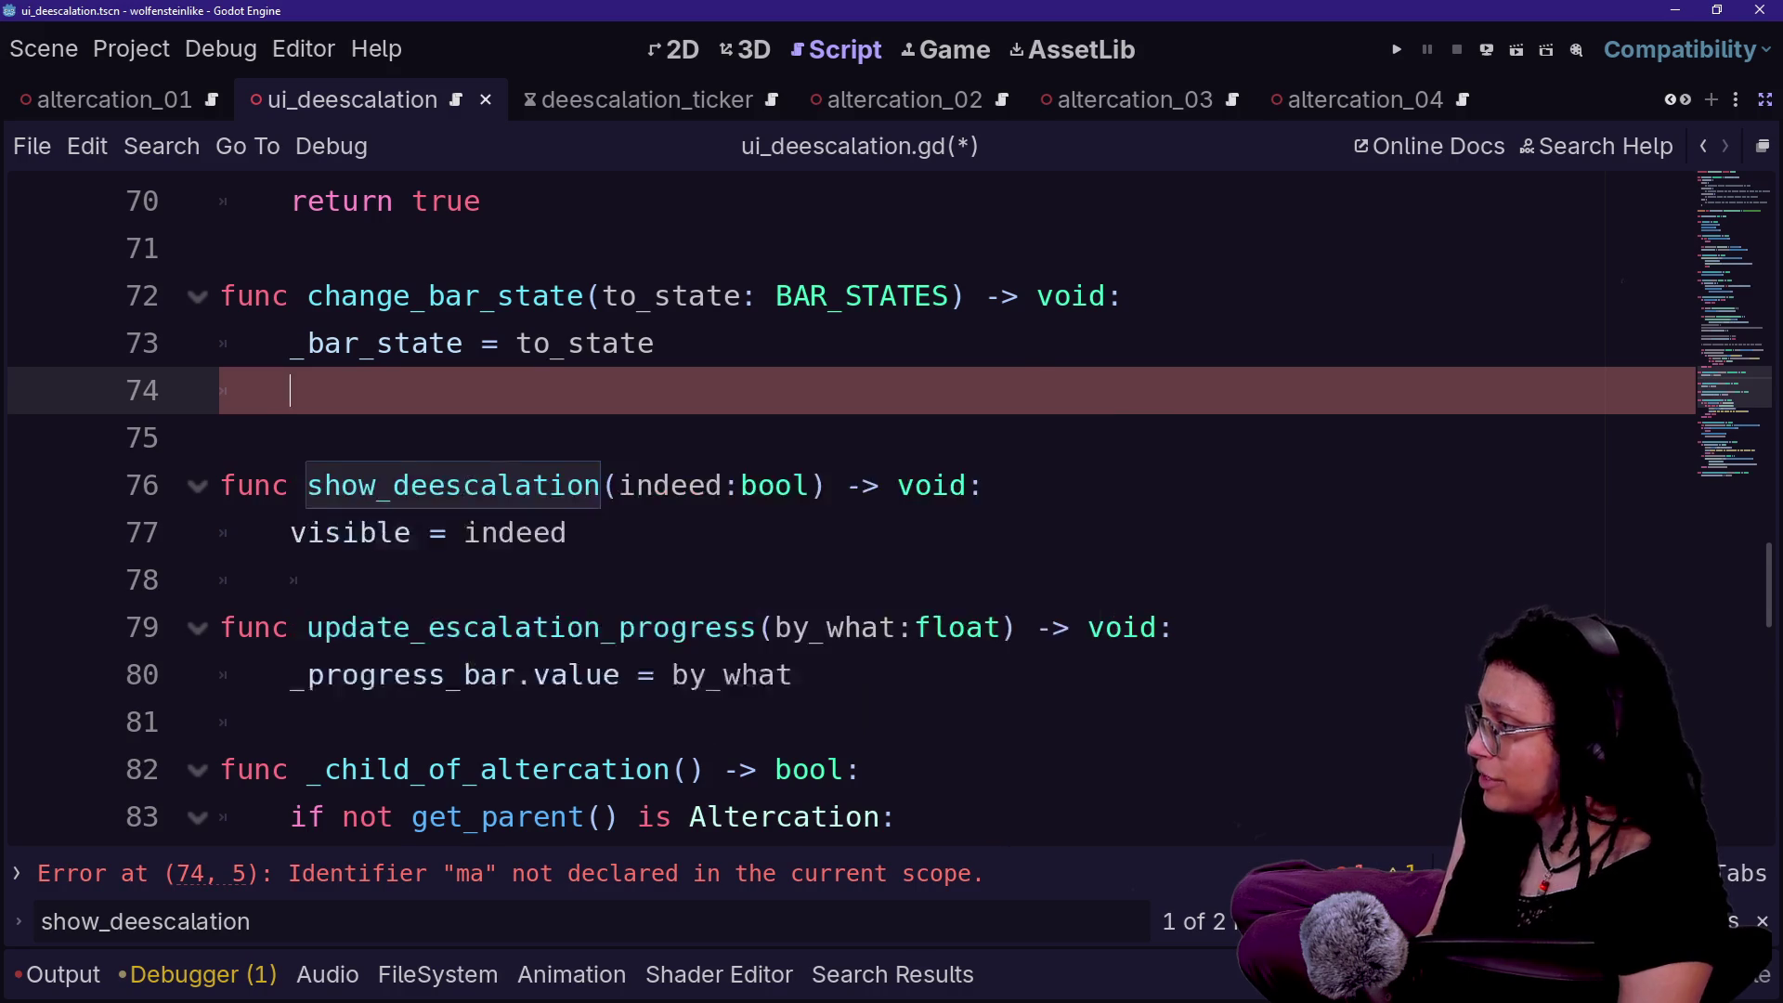
key(Return)
text(match)
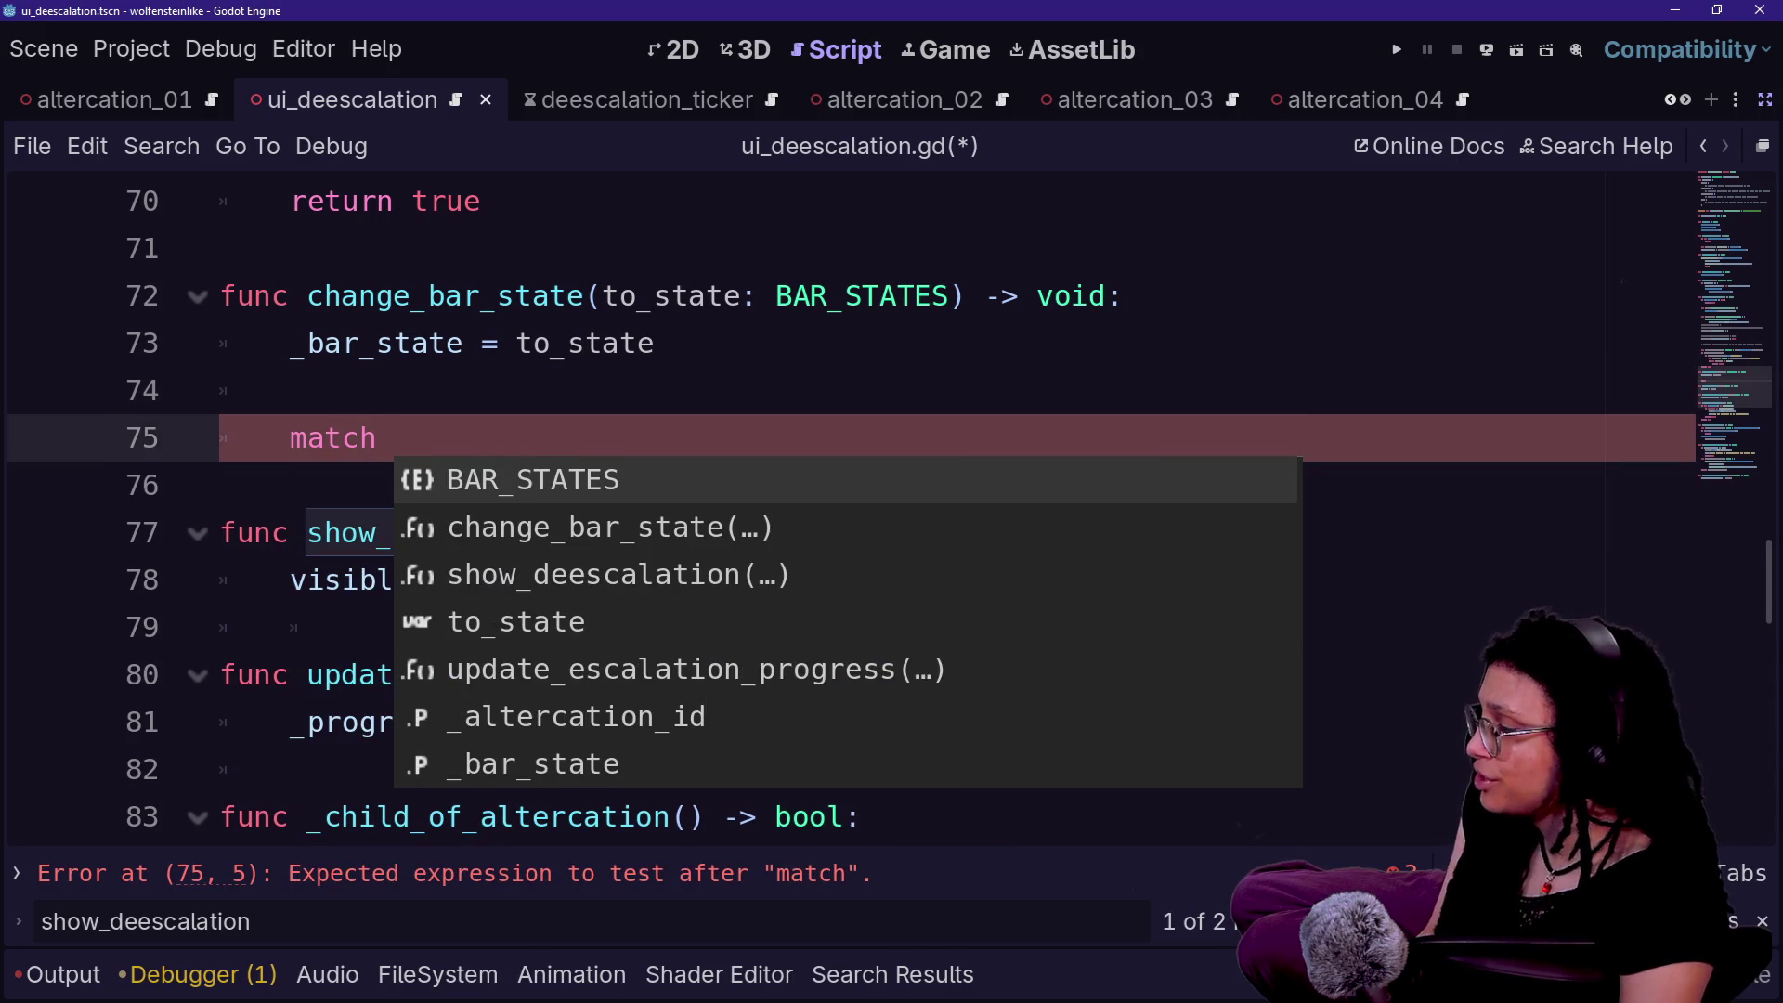
text( _bsa)
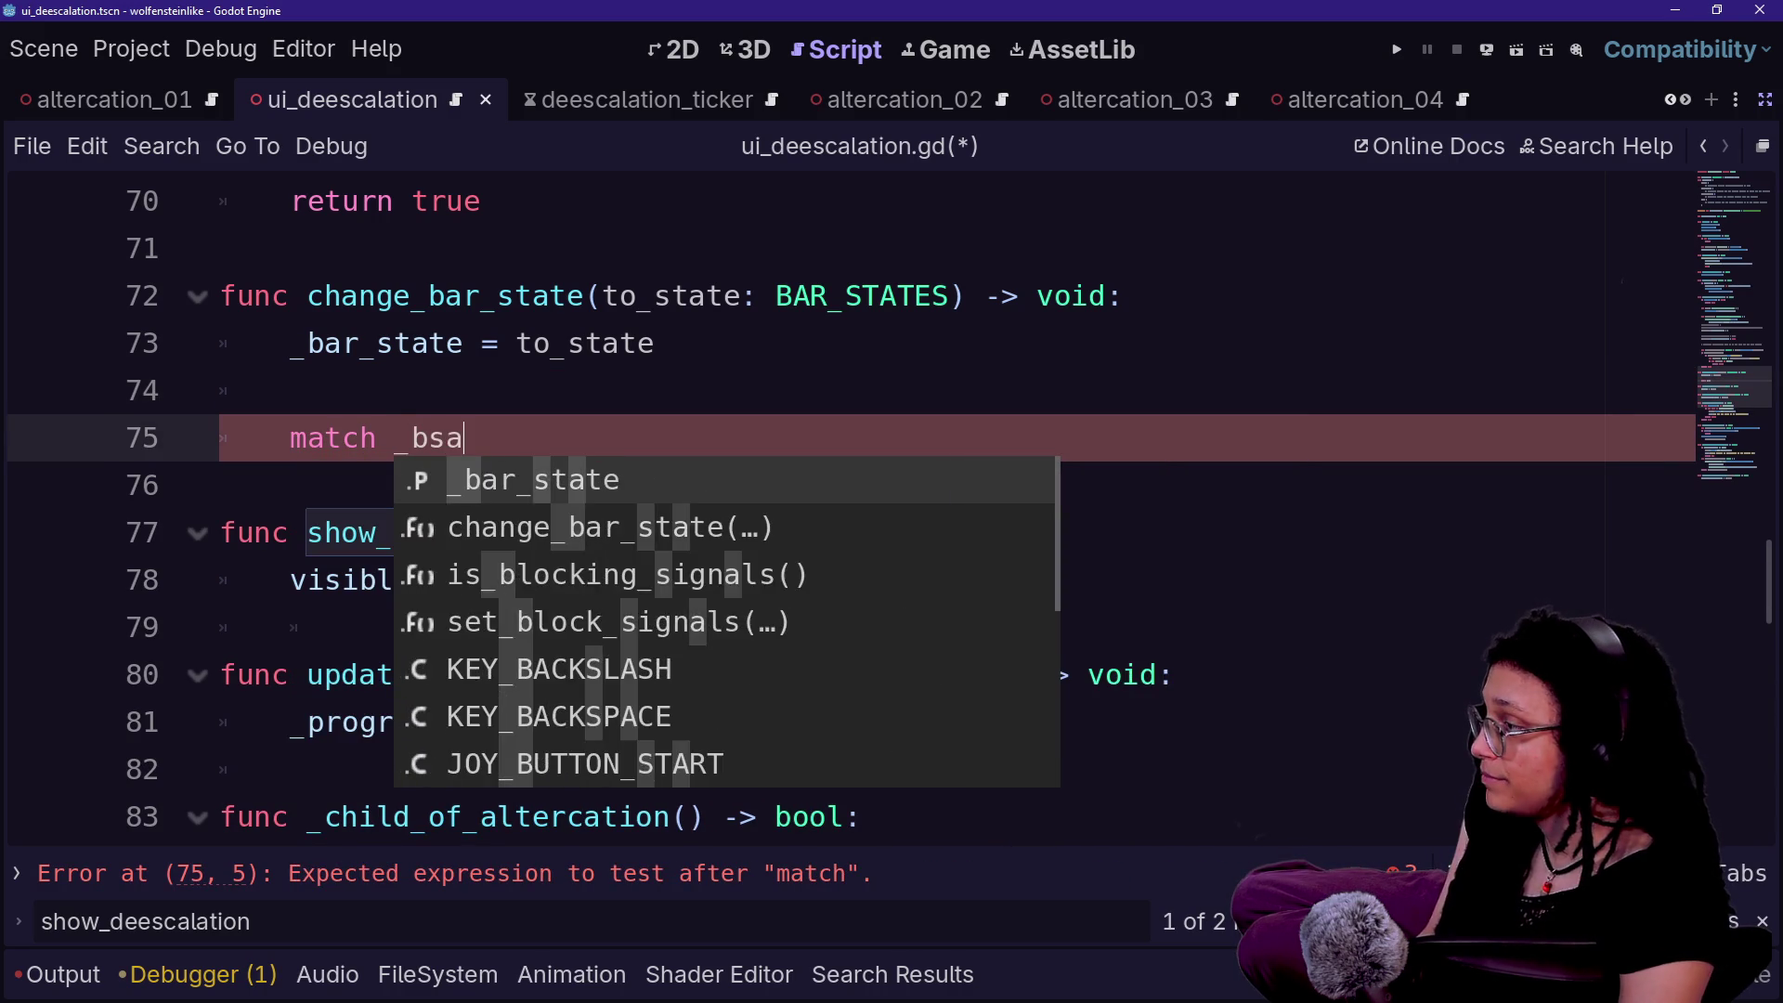
key(Return)
text(:)
key(Return)
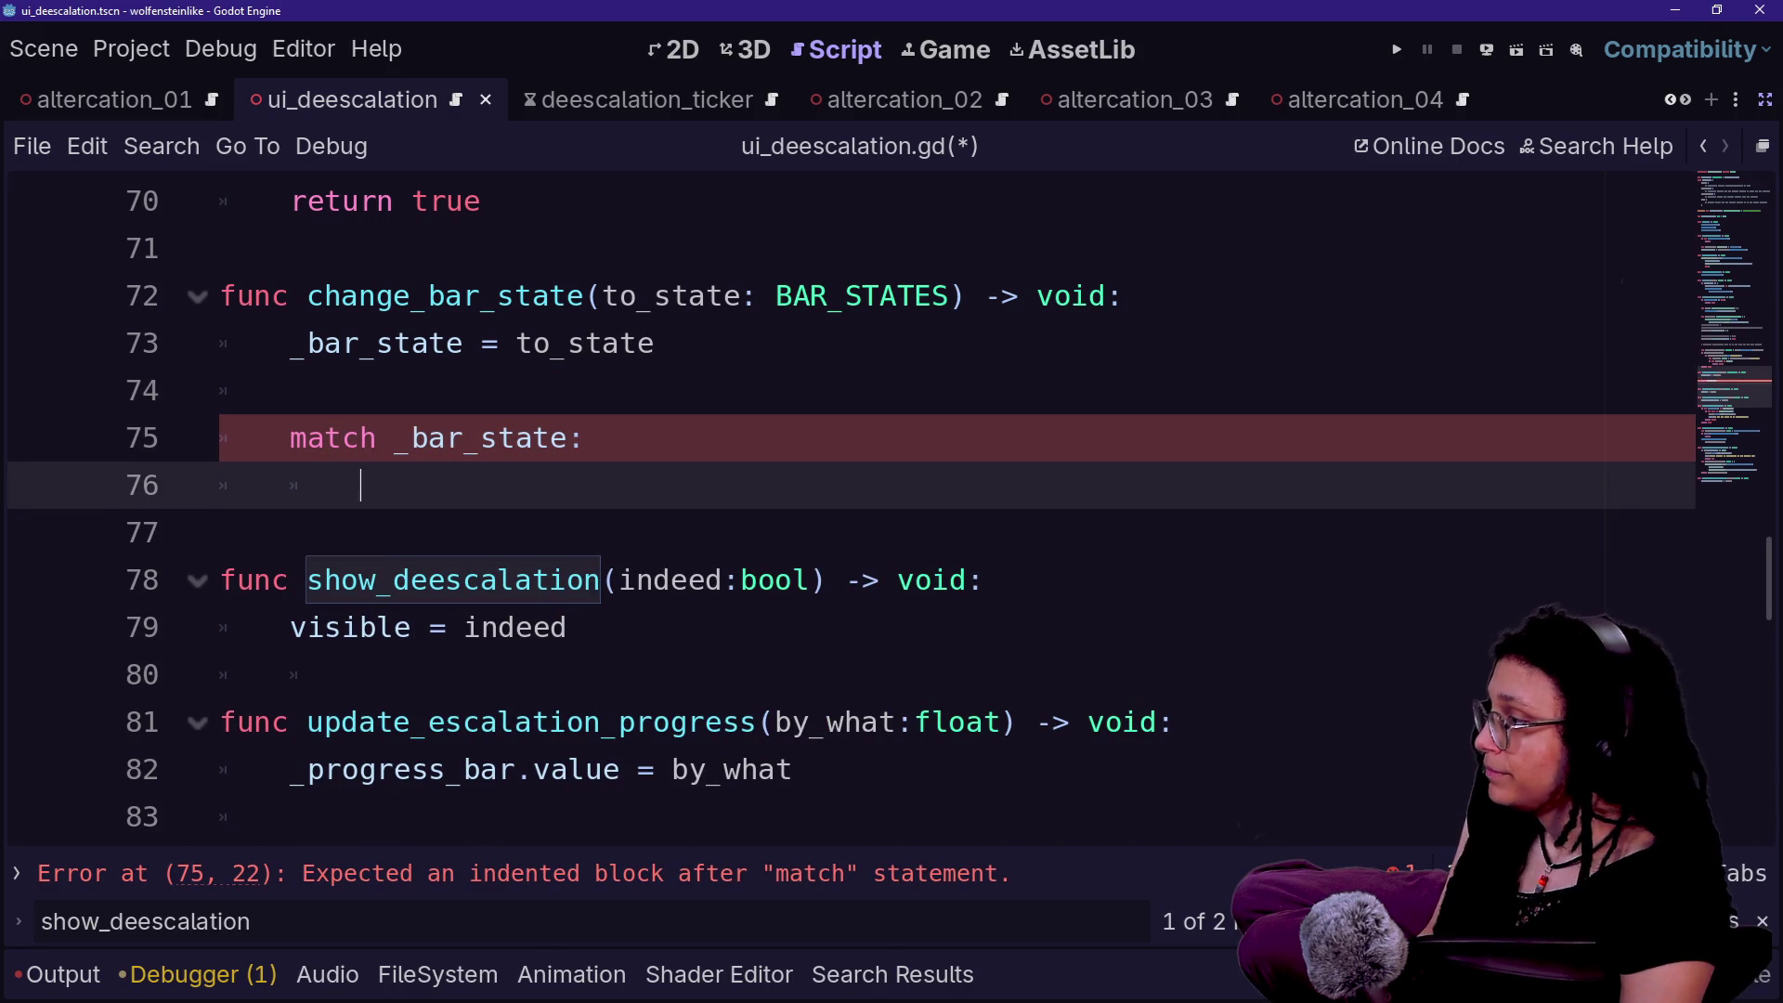
- Add a `BAR_STATES.EMPTY:` case whose body is `pass`
text(BA)
key(Return)
text(.EMPTY:)
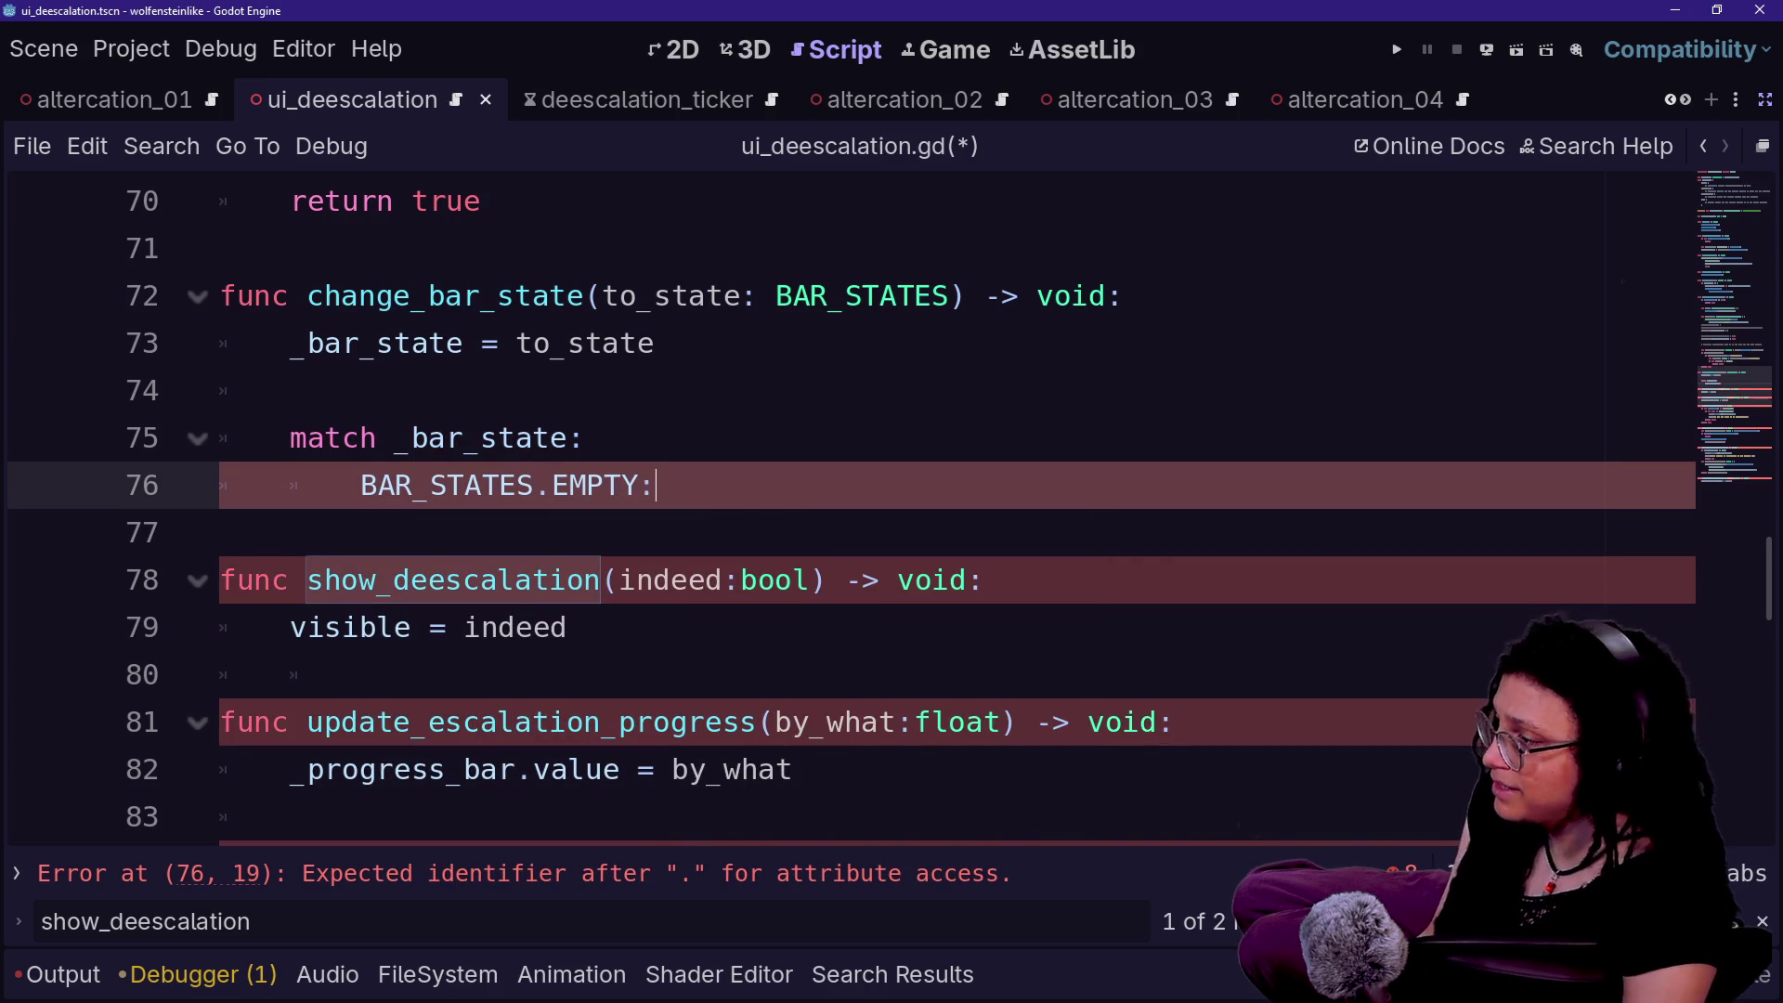
key(Return)
text(pass)
key(Return)
key(BackSpace)
- Add a `BAR_STATES.OBSTRUCTED:` case that begins a `show_deescalation(` call
text(BAR_STA)
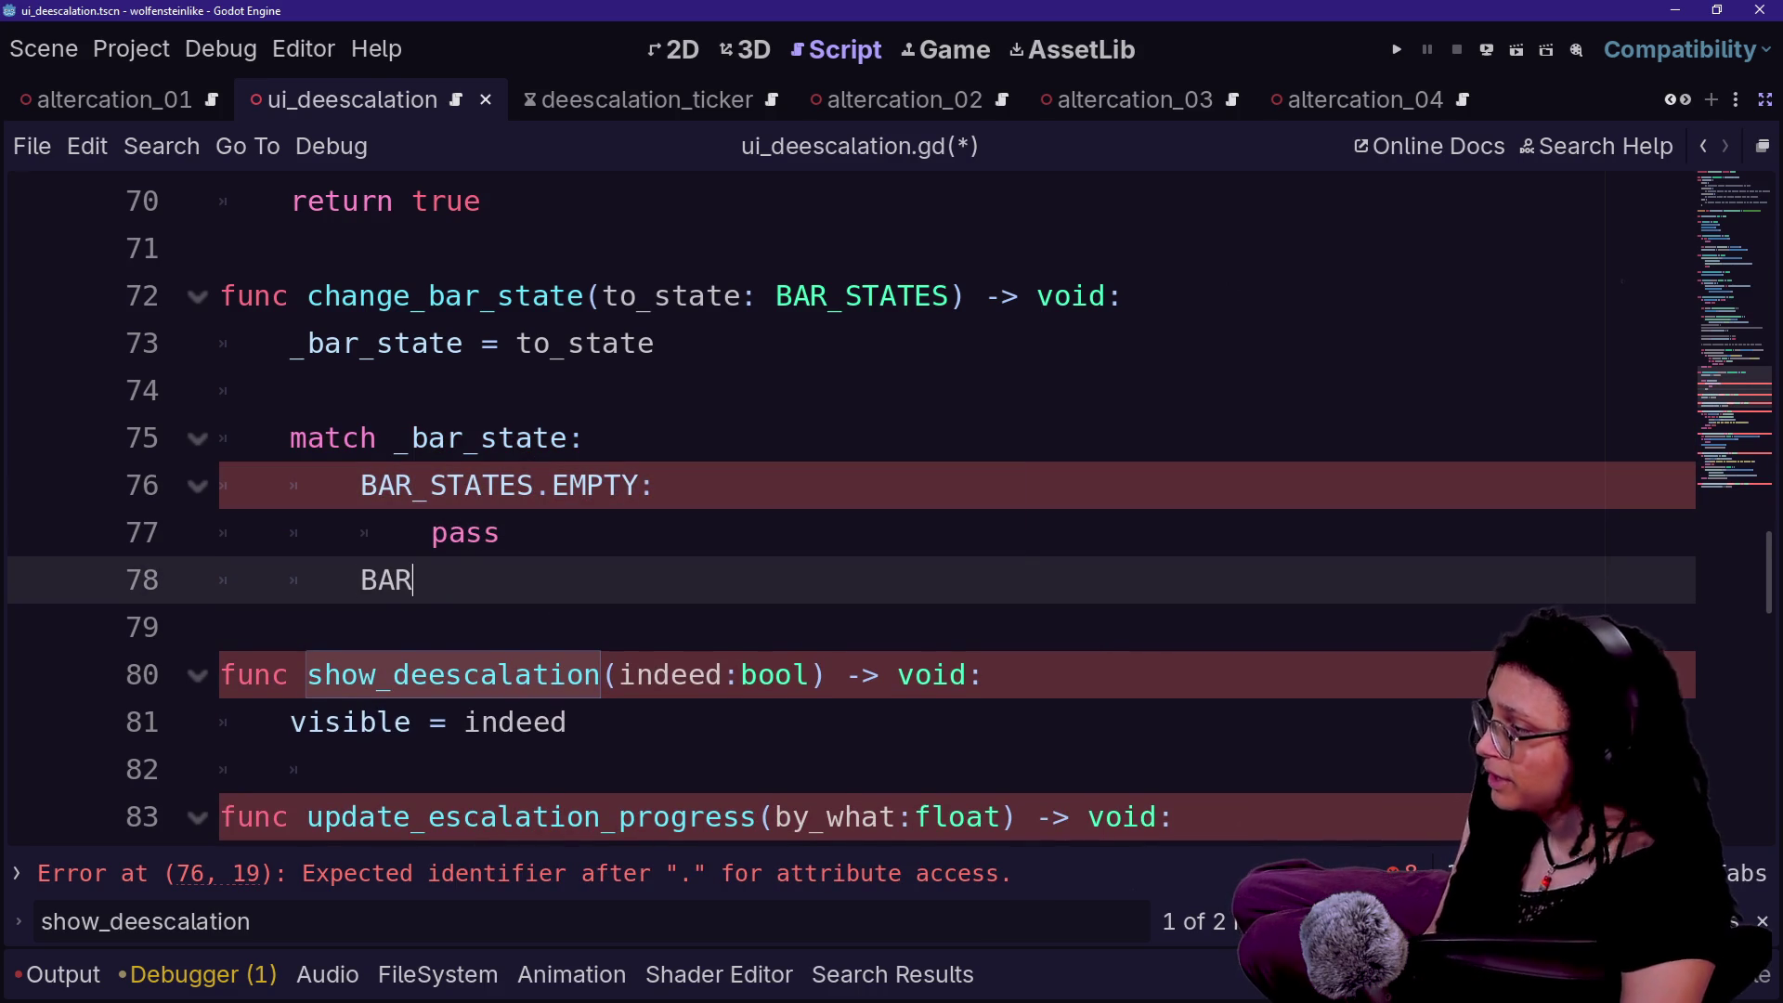
key(Return)
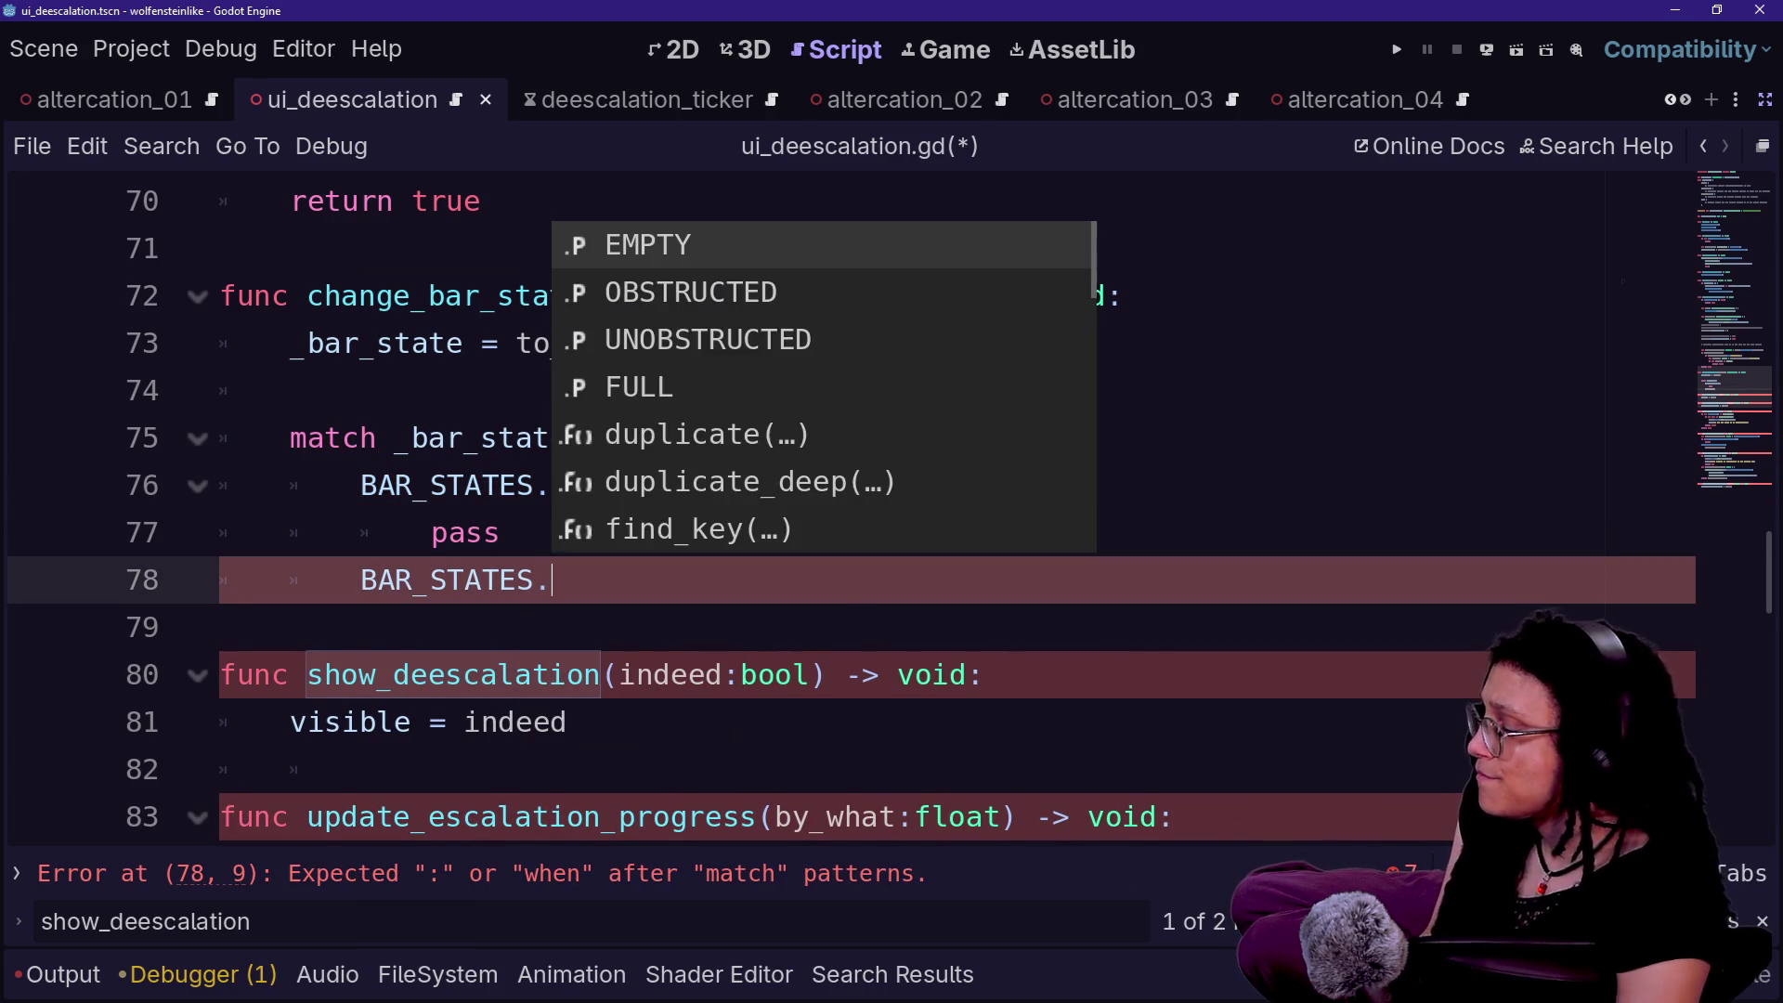
text(OB)
key(Return)
text(:)
key(Return)
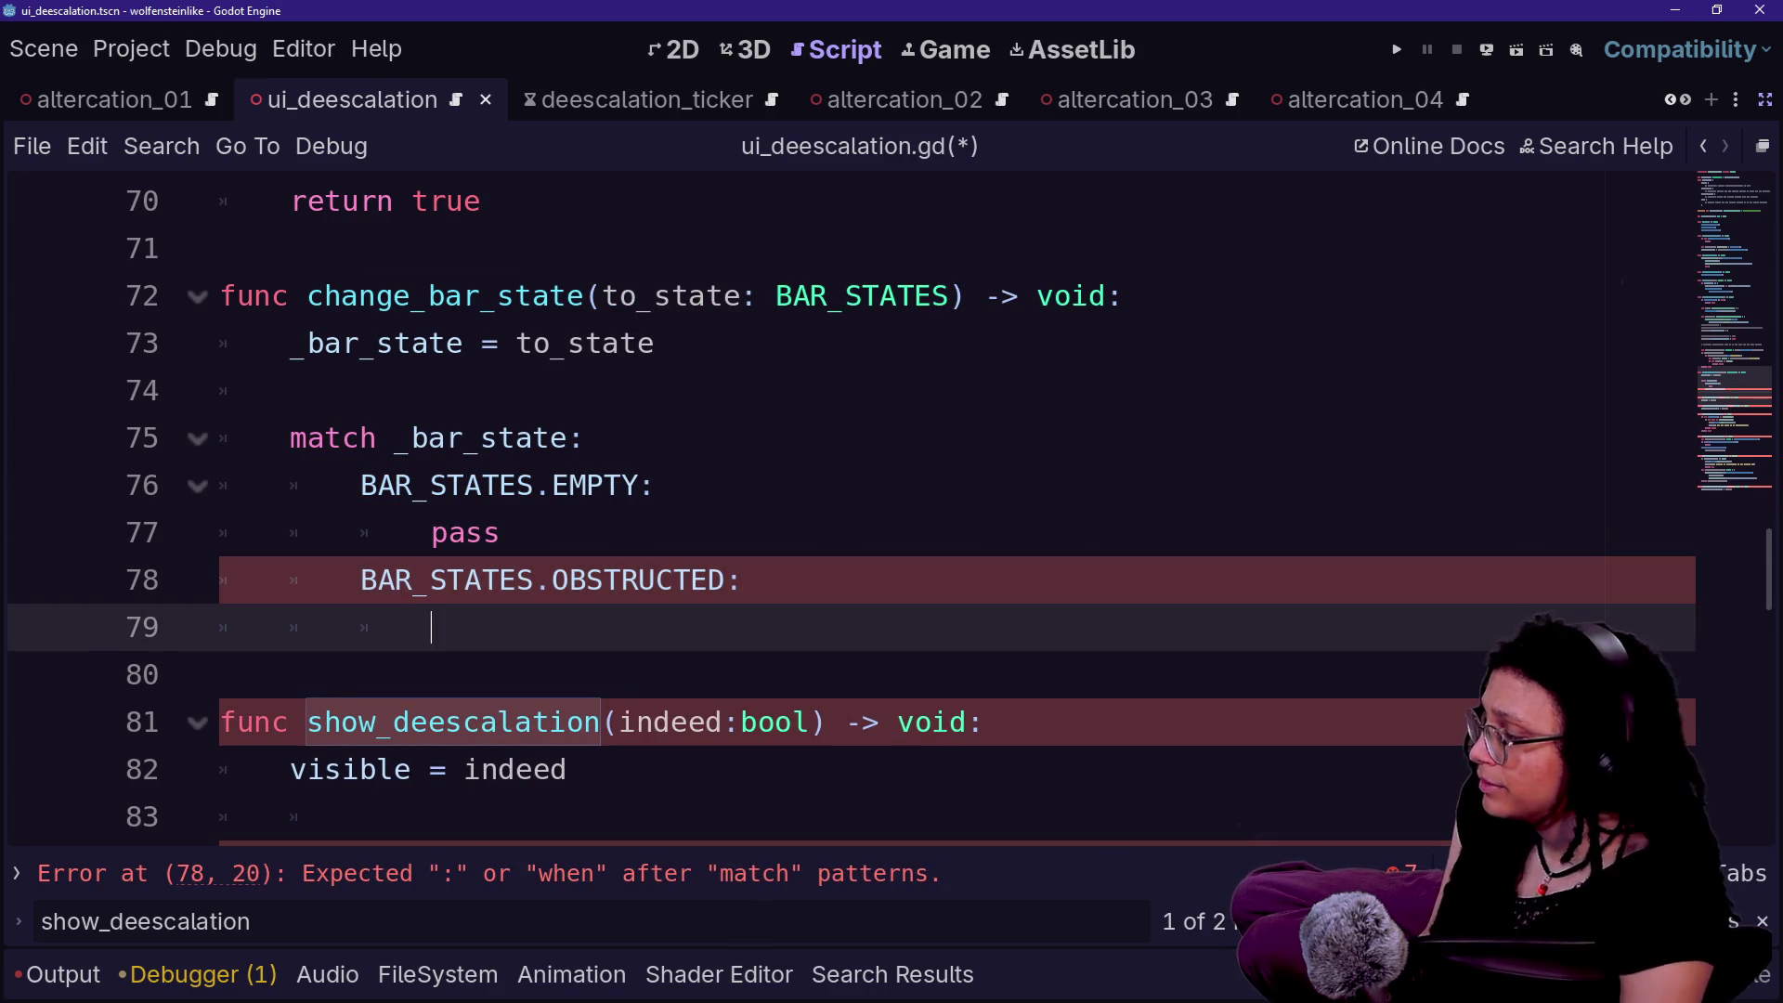
text(sh)
key(BackSpace)
key(BackSpace)
text(_)
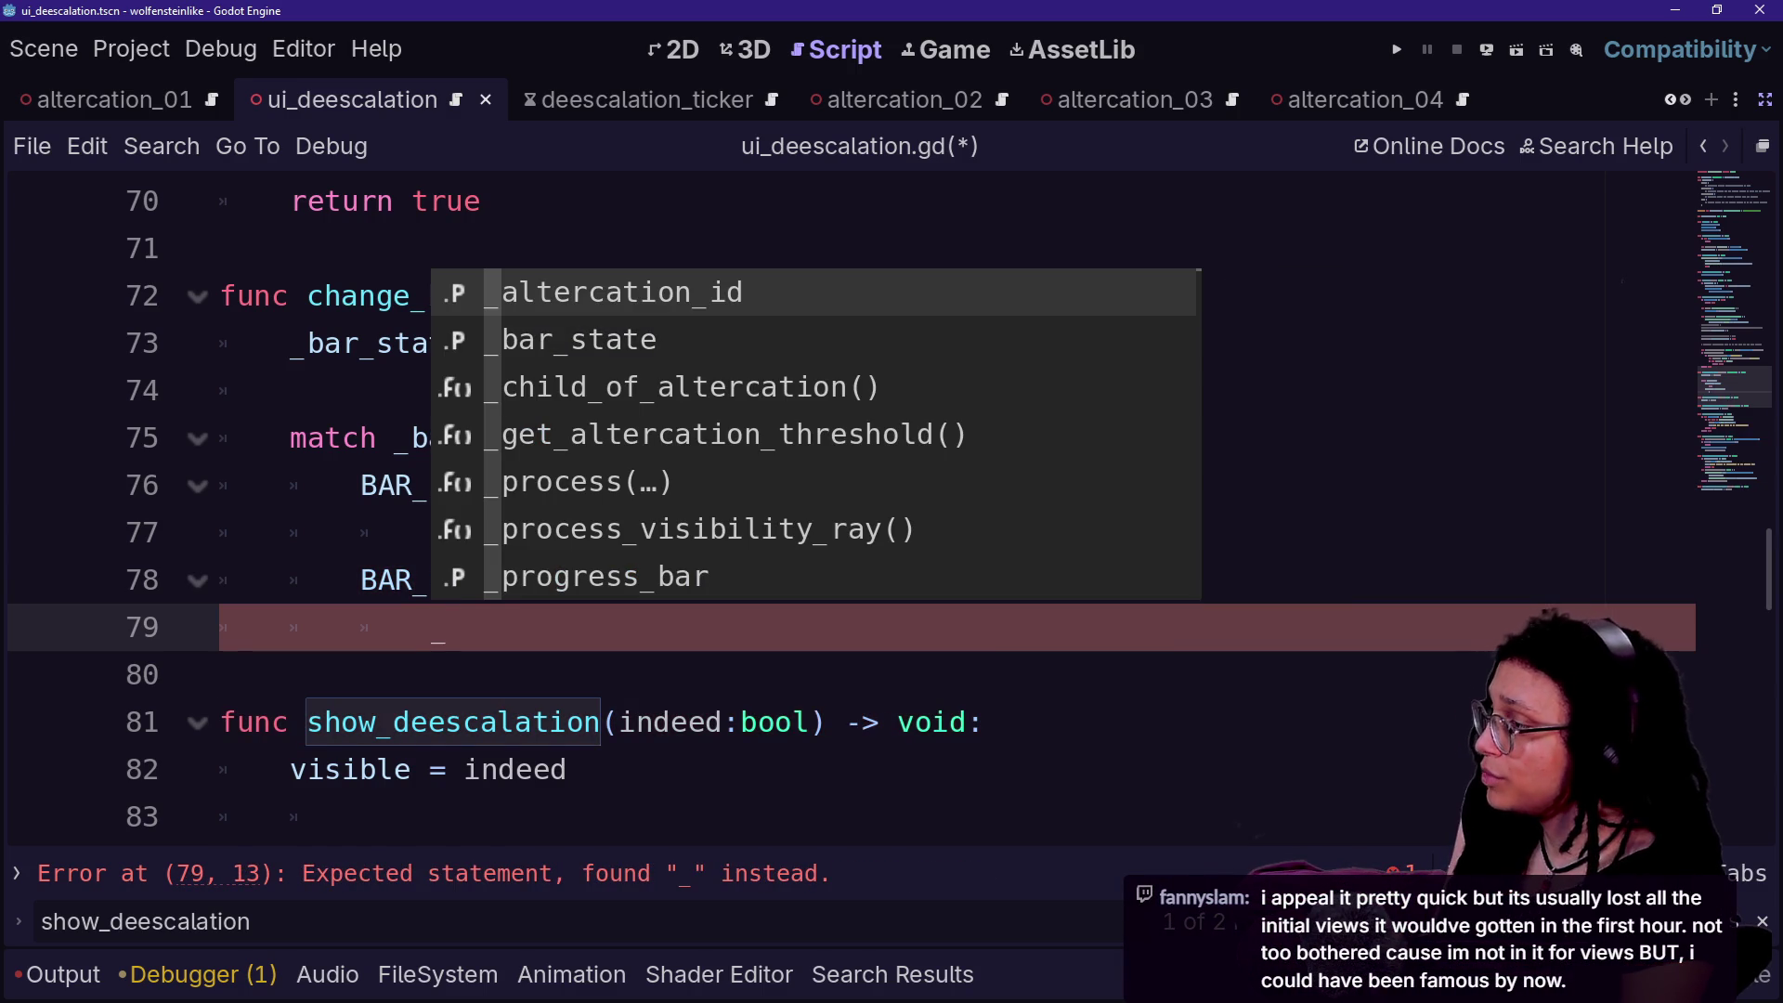
text(sho)
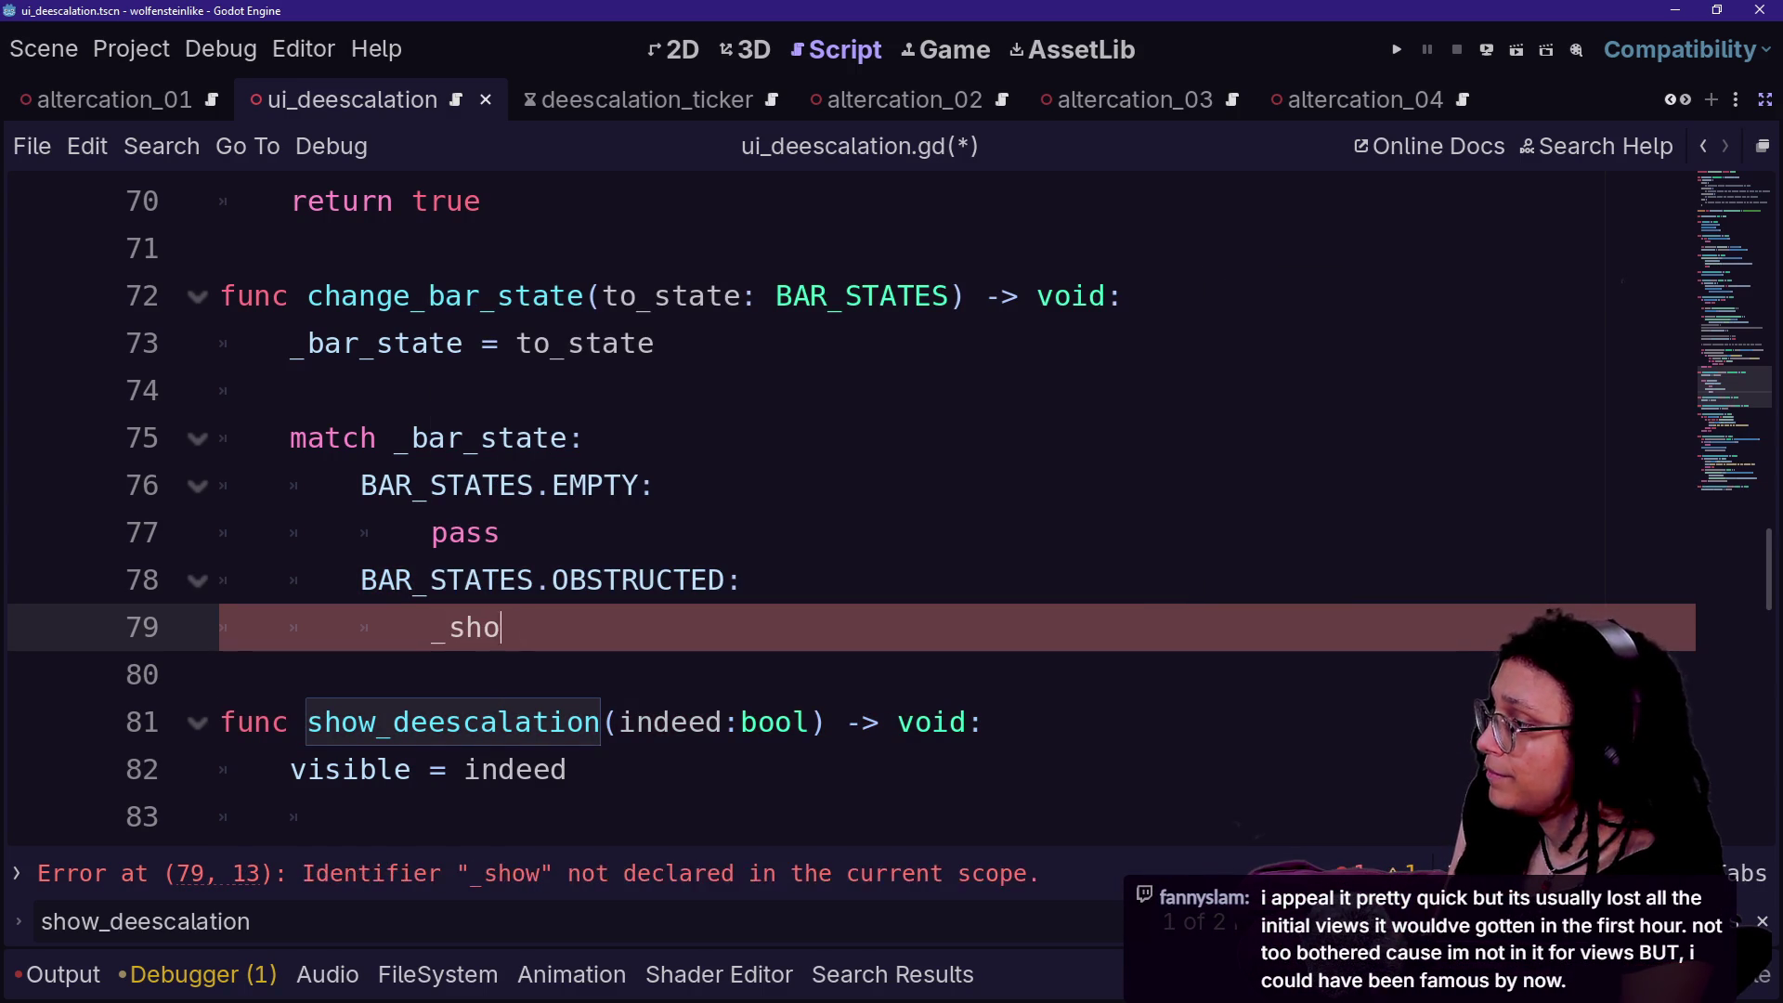
text(whow)
key(Return)
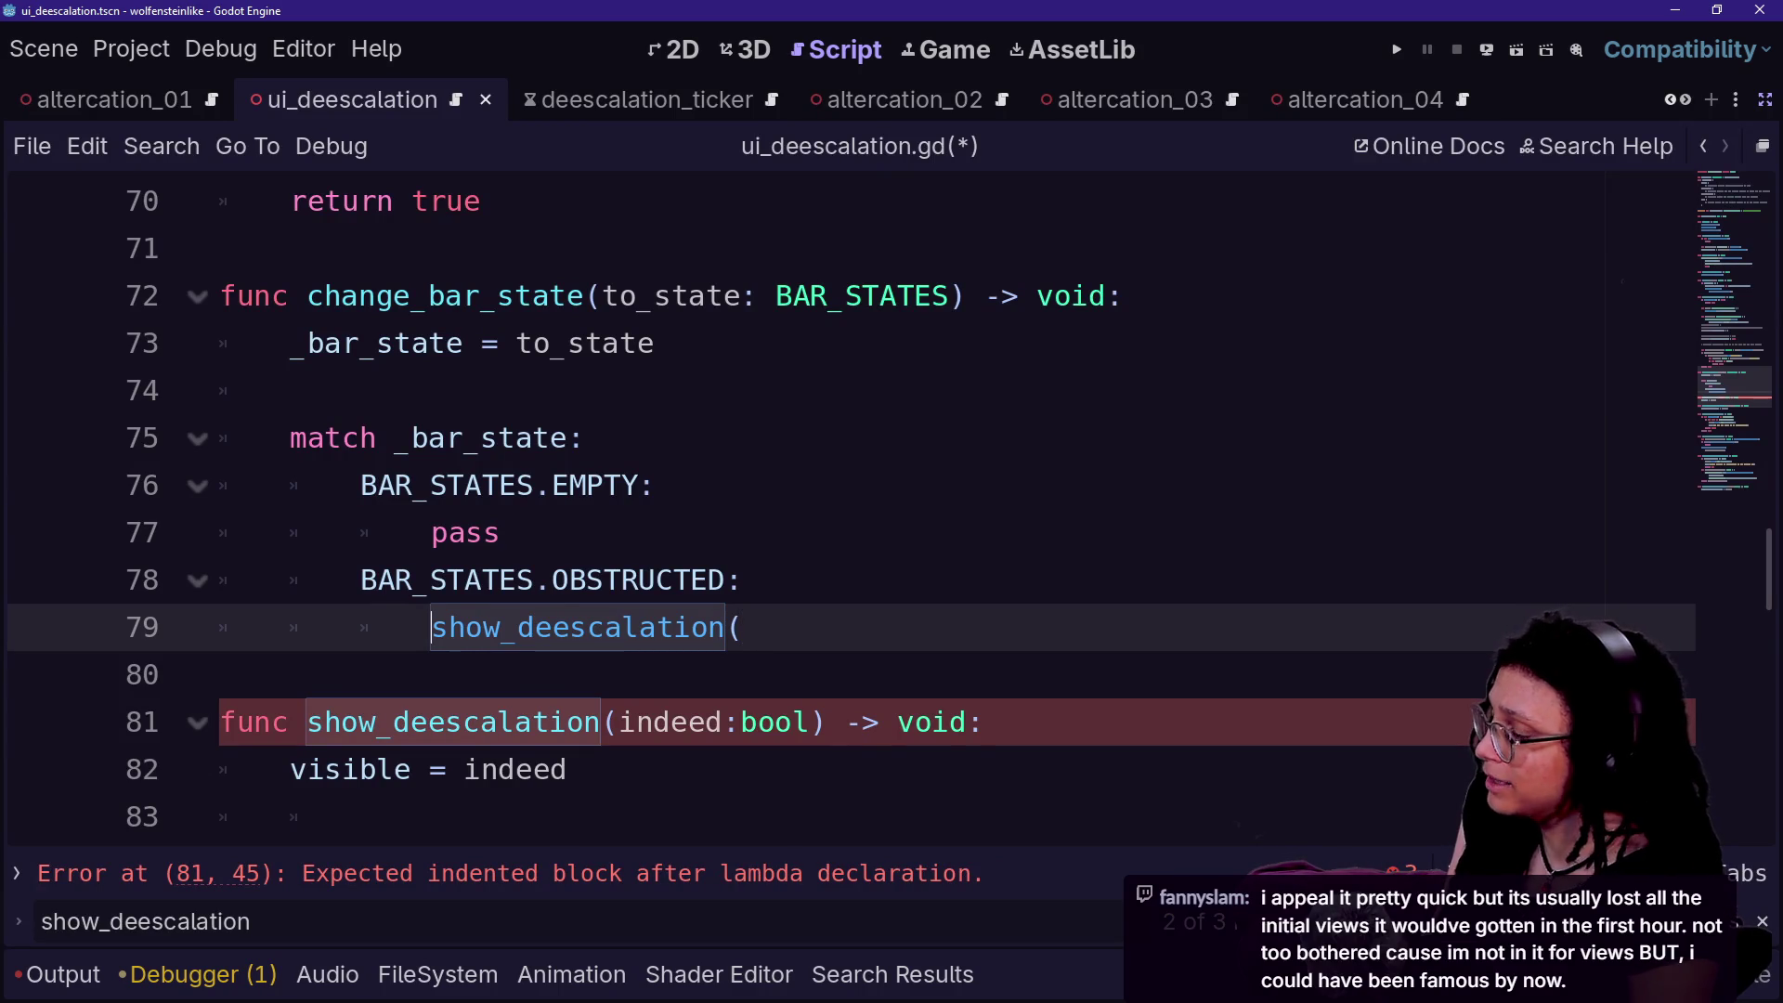
- Rename the call and the line 81 function declaration to `_show_deescalation` with a leading underscore
text(_)
click(308, 722)
text(_)
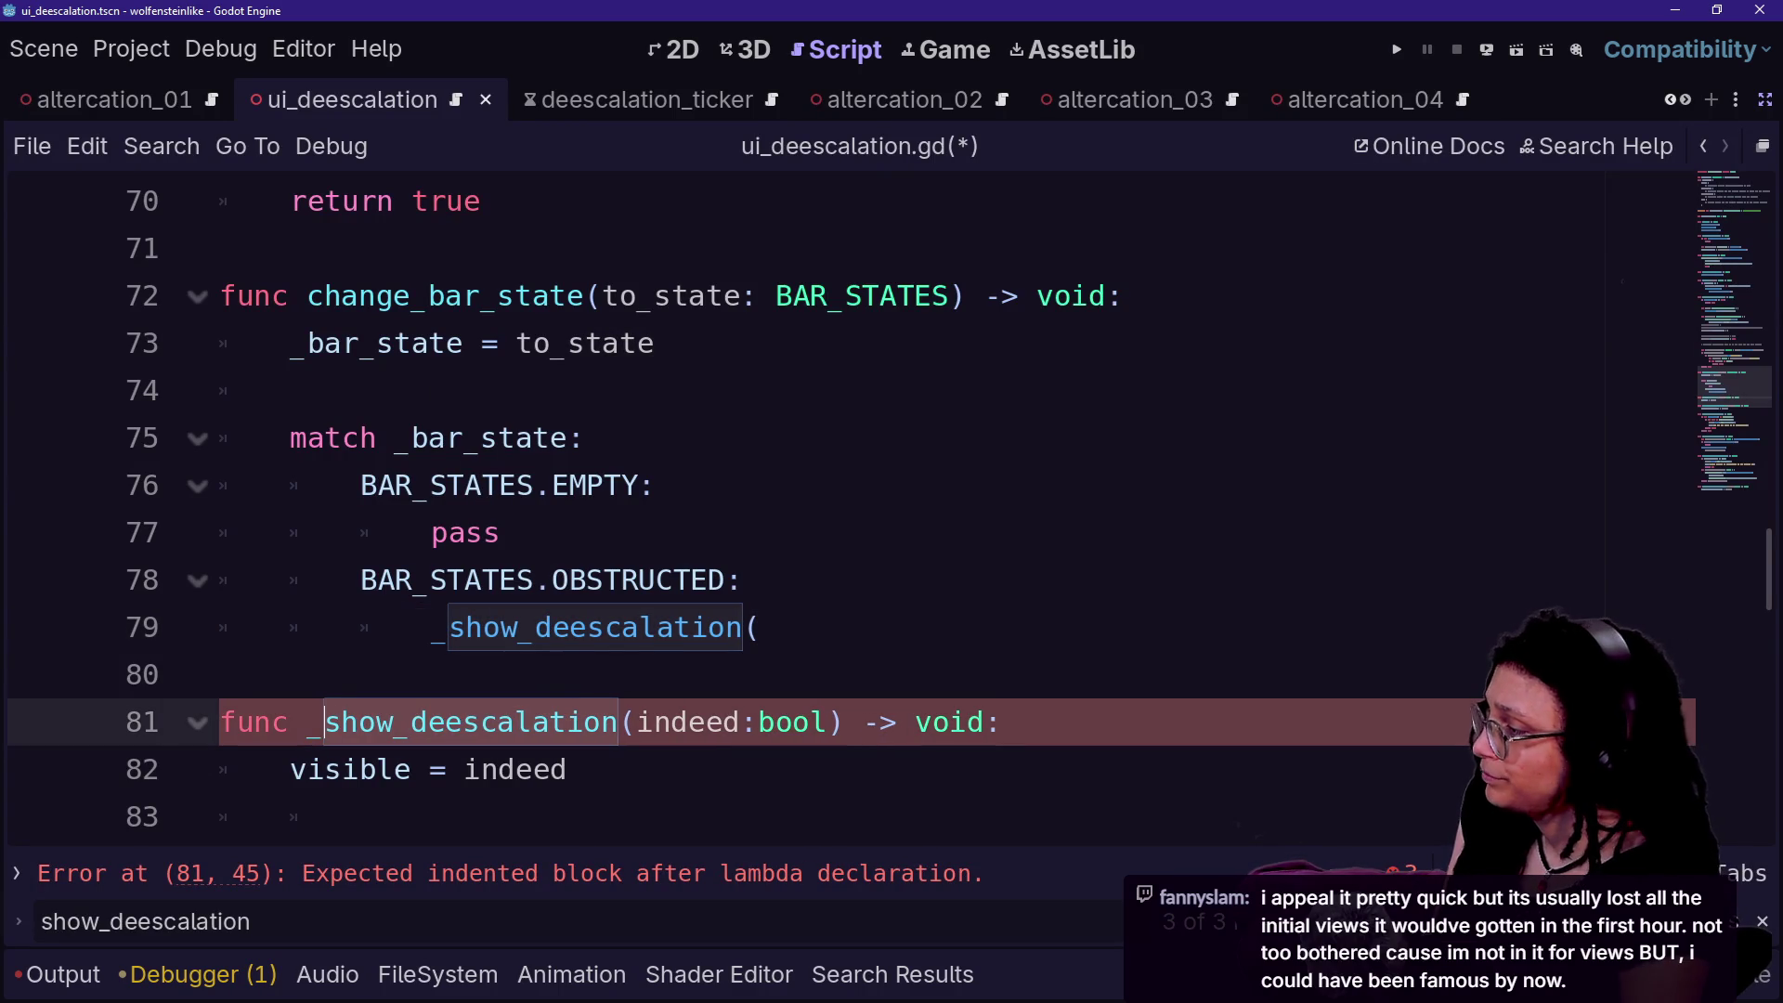
click(762, 627)
text(false))
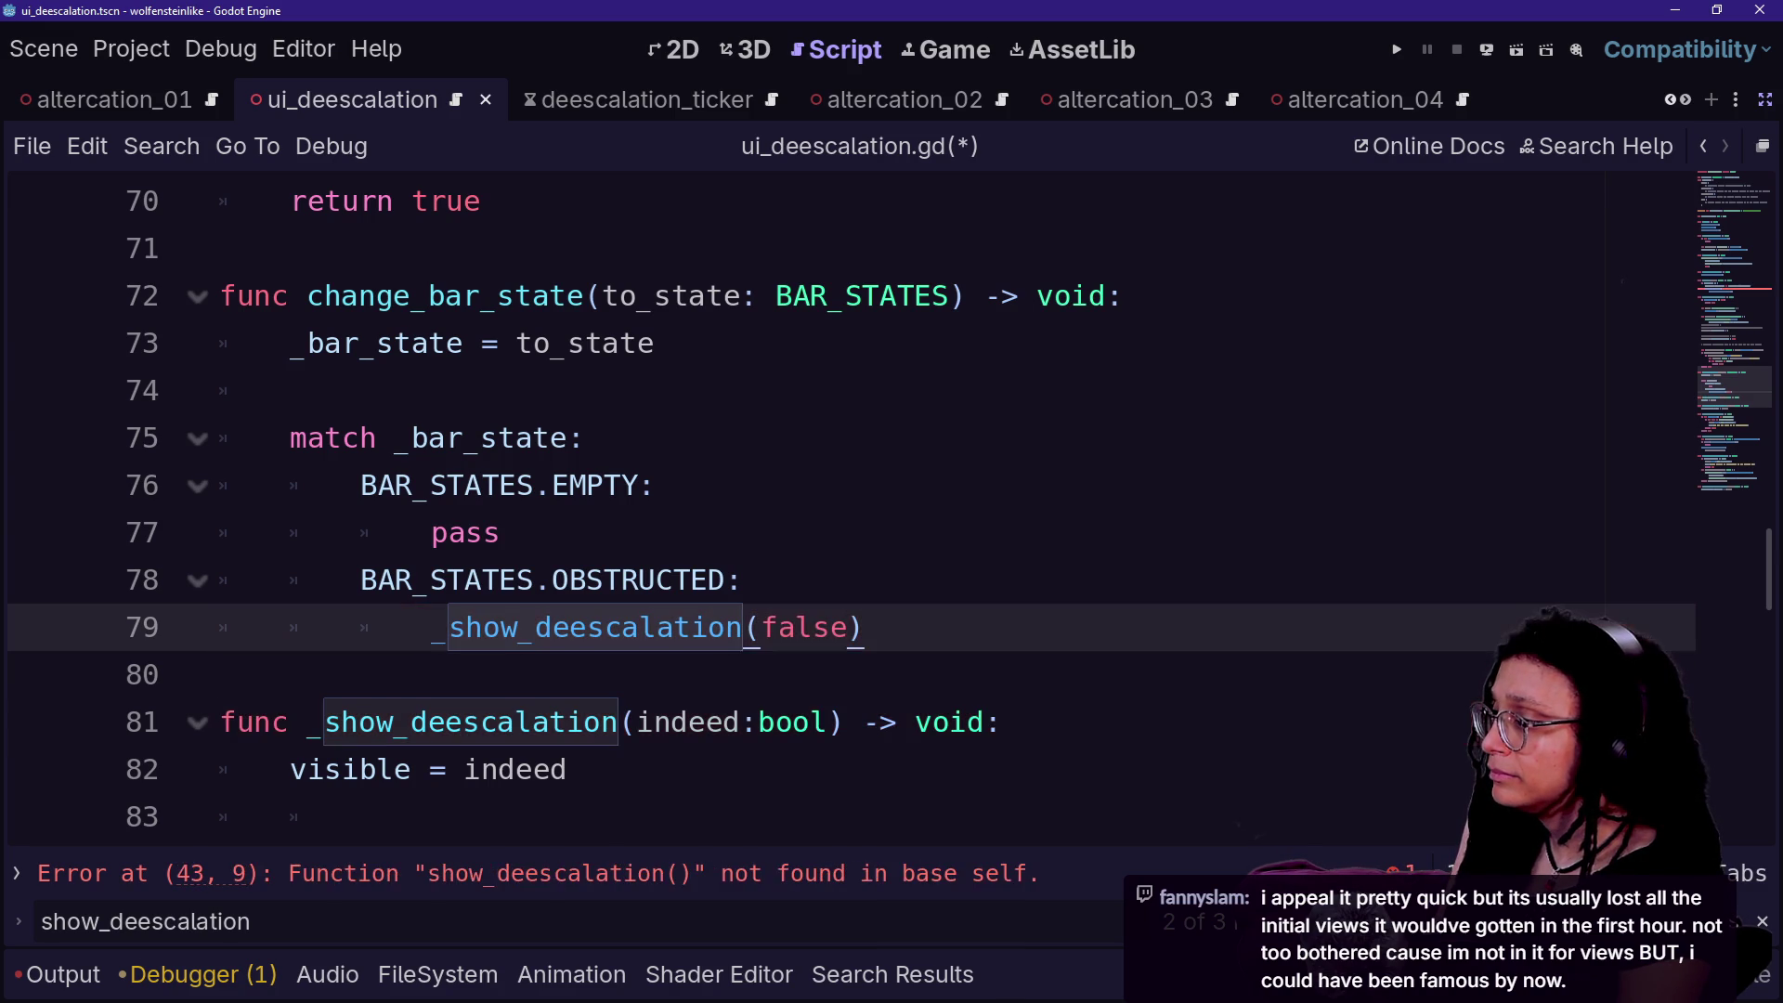
scroll(465, 594, down, 1)
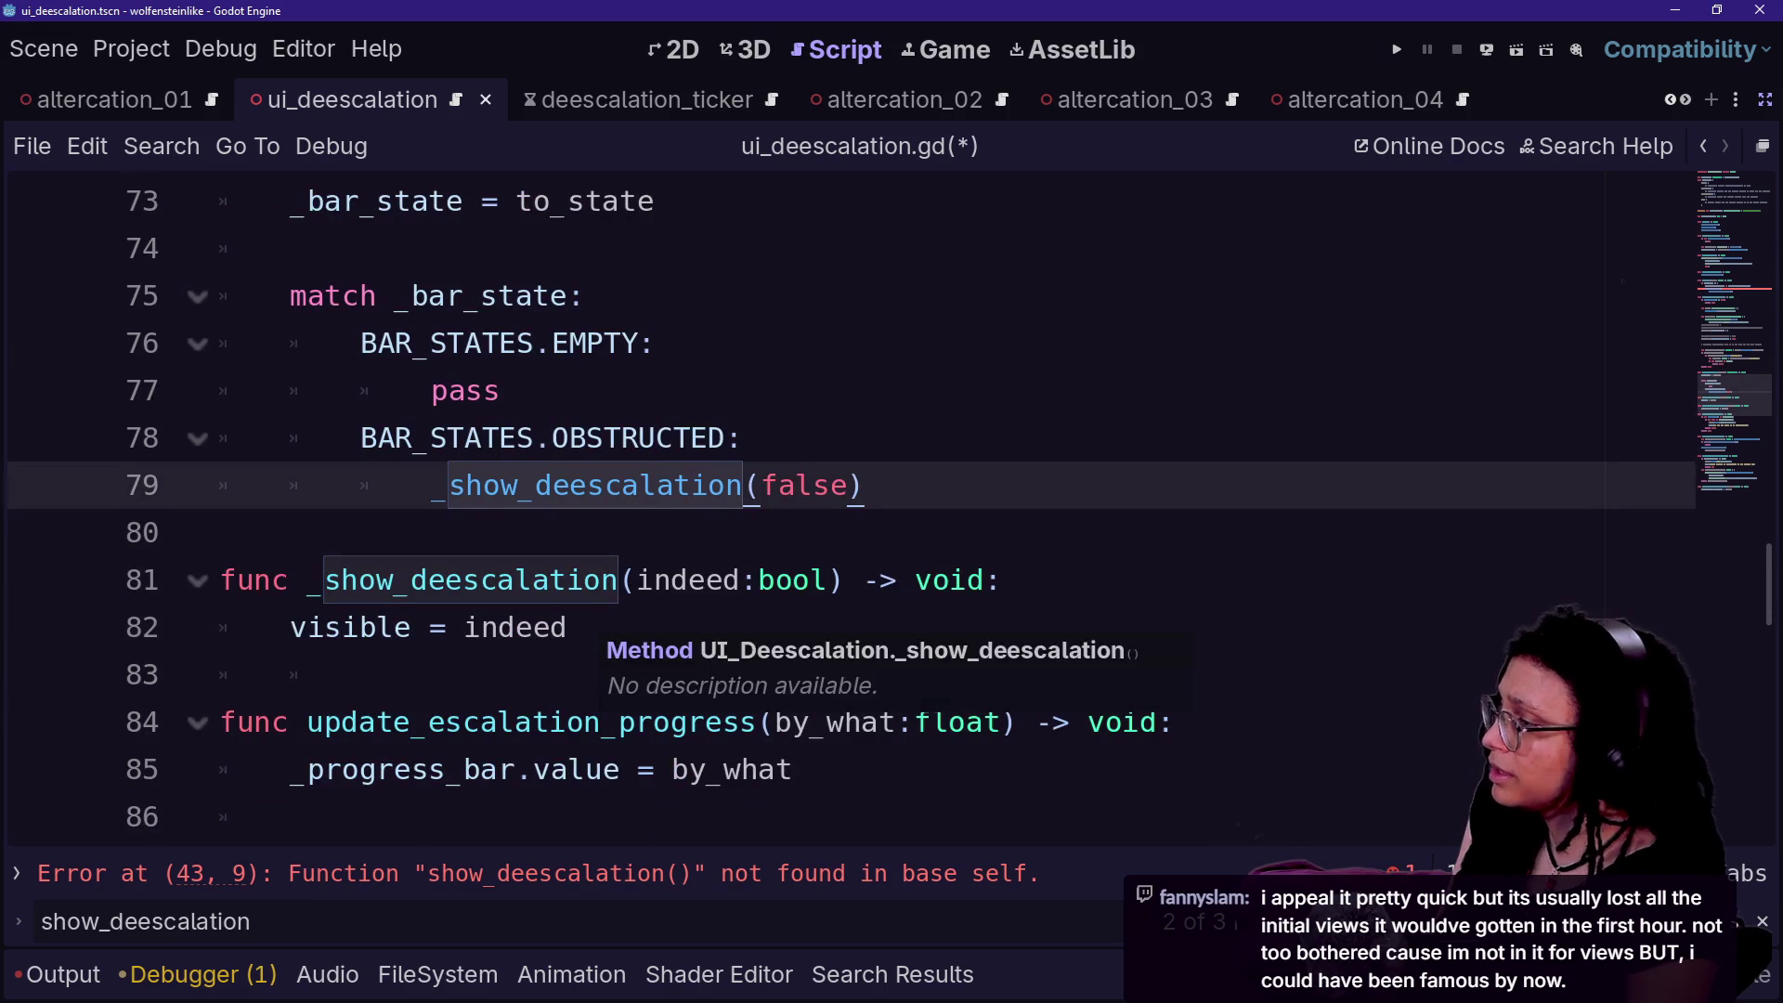
scroll(836, 511, down, 1)
scroll(836, 510, down, 1)
scroll(836, 511, up, 1)
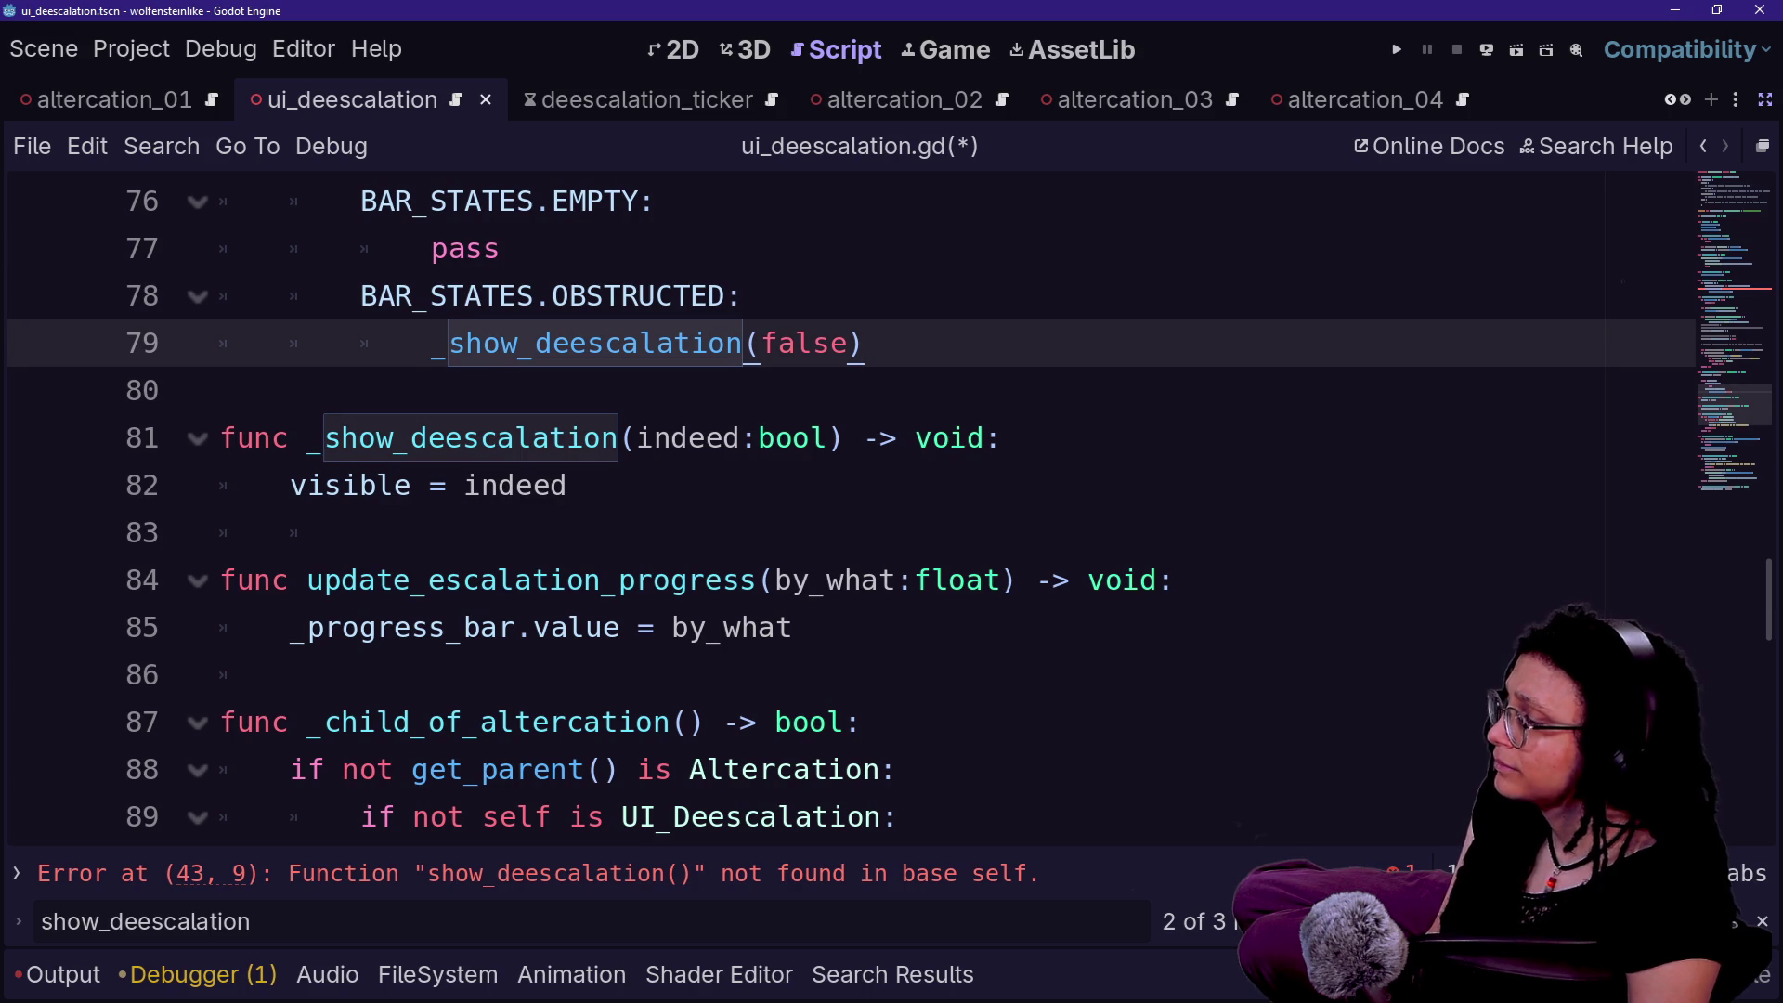
- Locate the `show_deescalation` call in `_process` and inspect lines 42–44
scroll(836, 511, up, 1)
scroll(836, 511, down, 5)
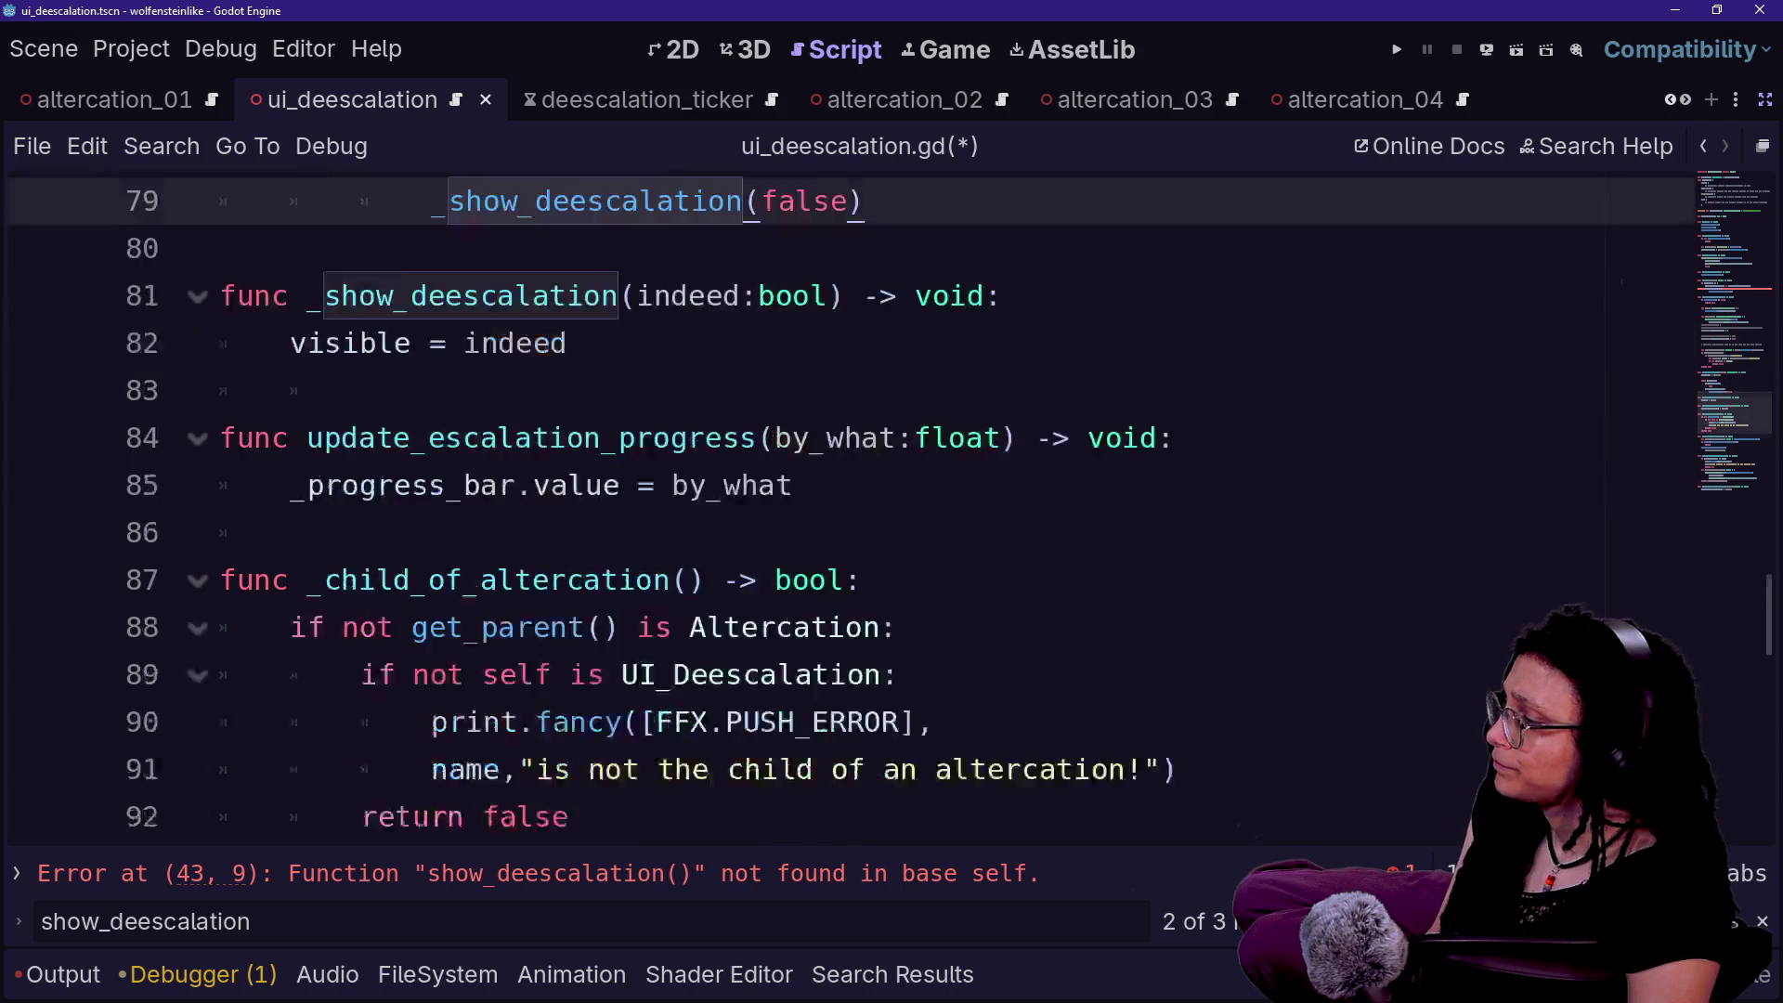
scroll(835, 510, down, 2)
scroll(836, 511, up, 4)
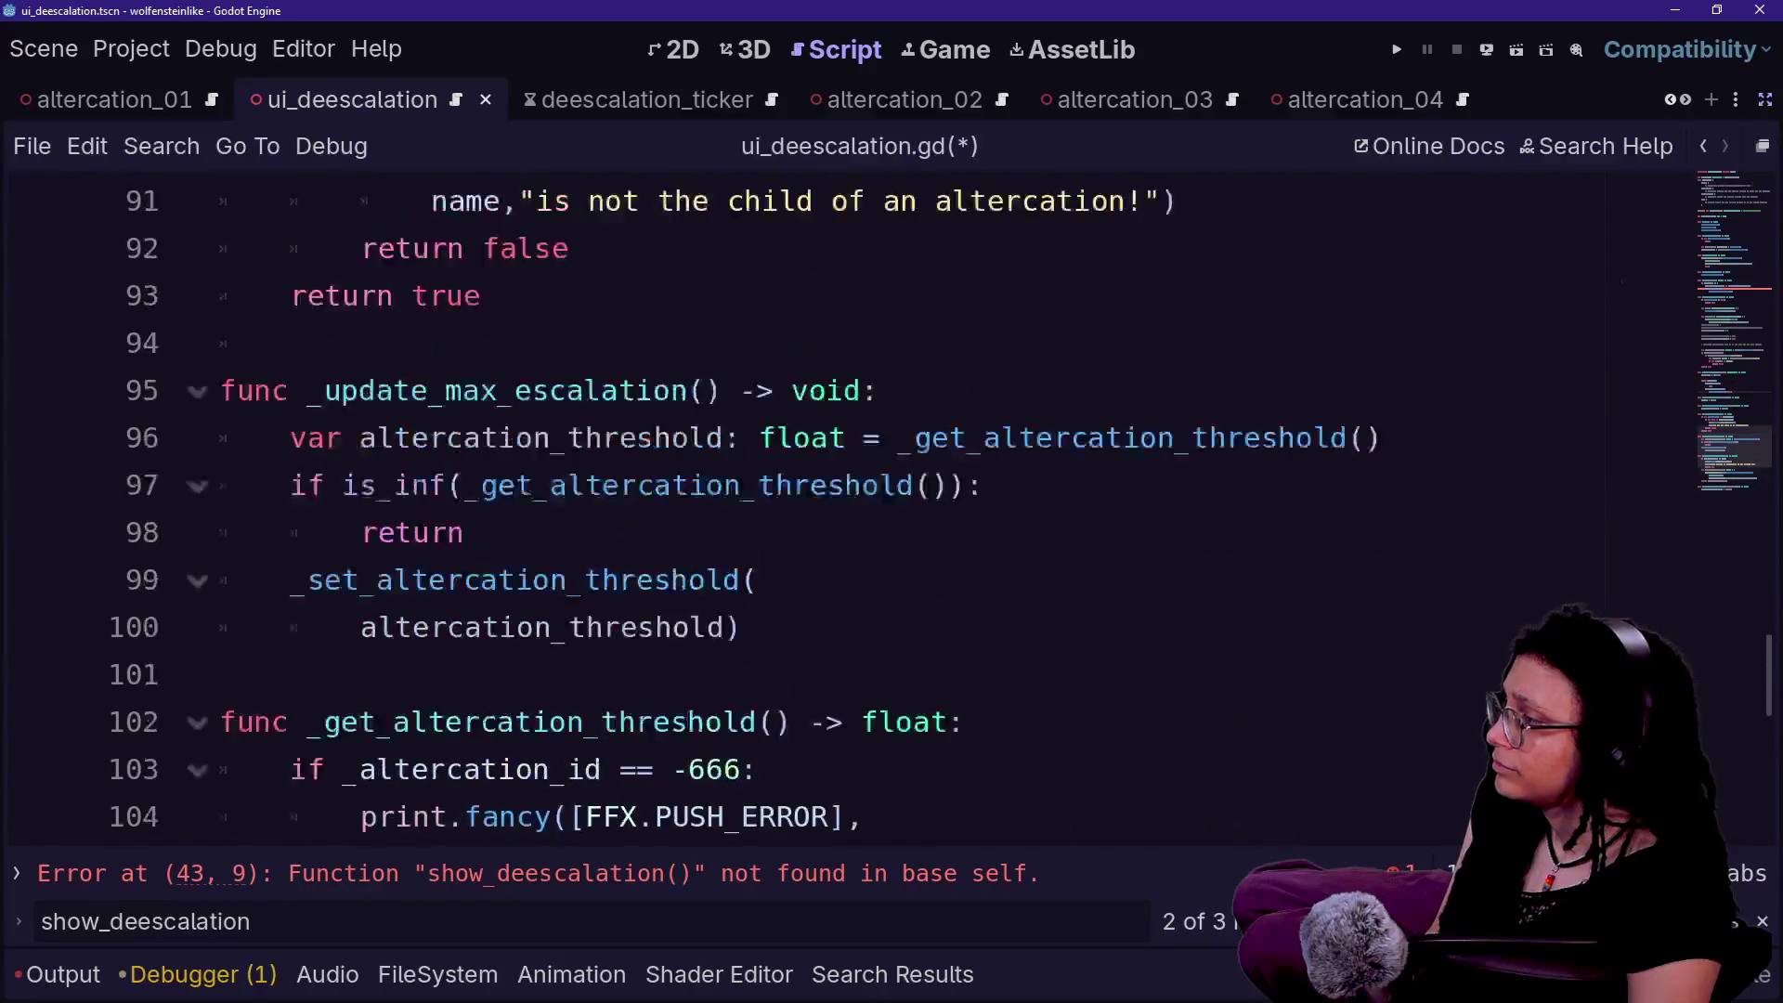
scroll(836, 510, down, 6)
scroll(836, 511, up, 9)
scroll(835, 510, up, 6)
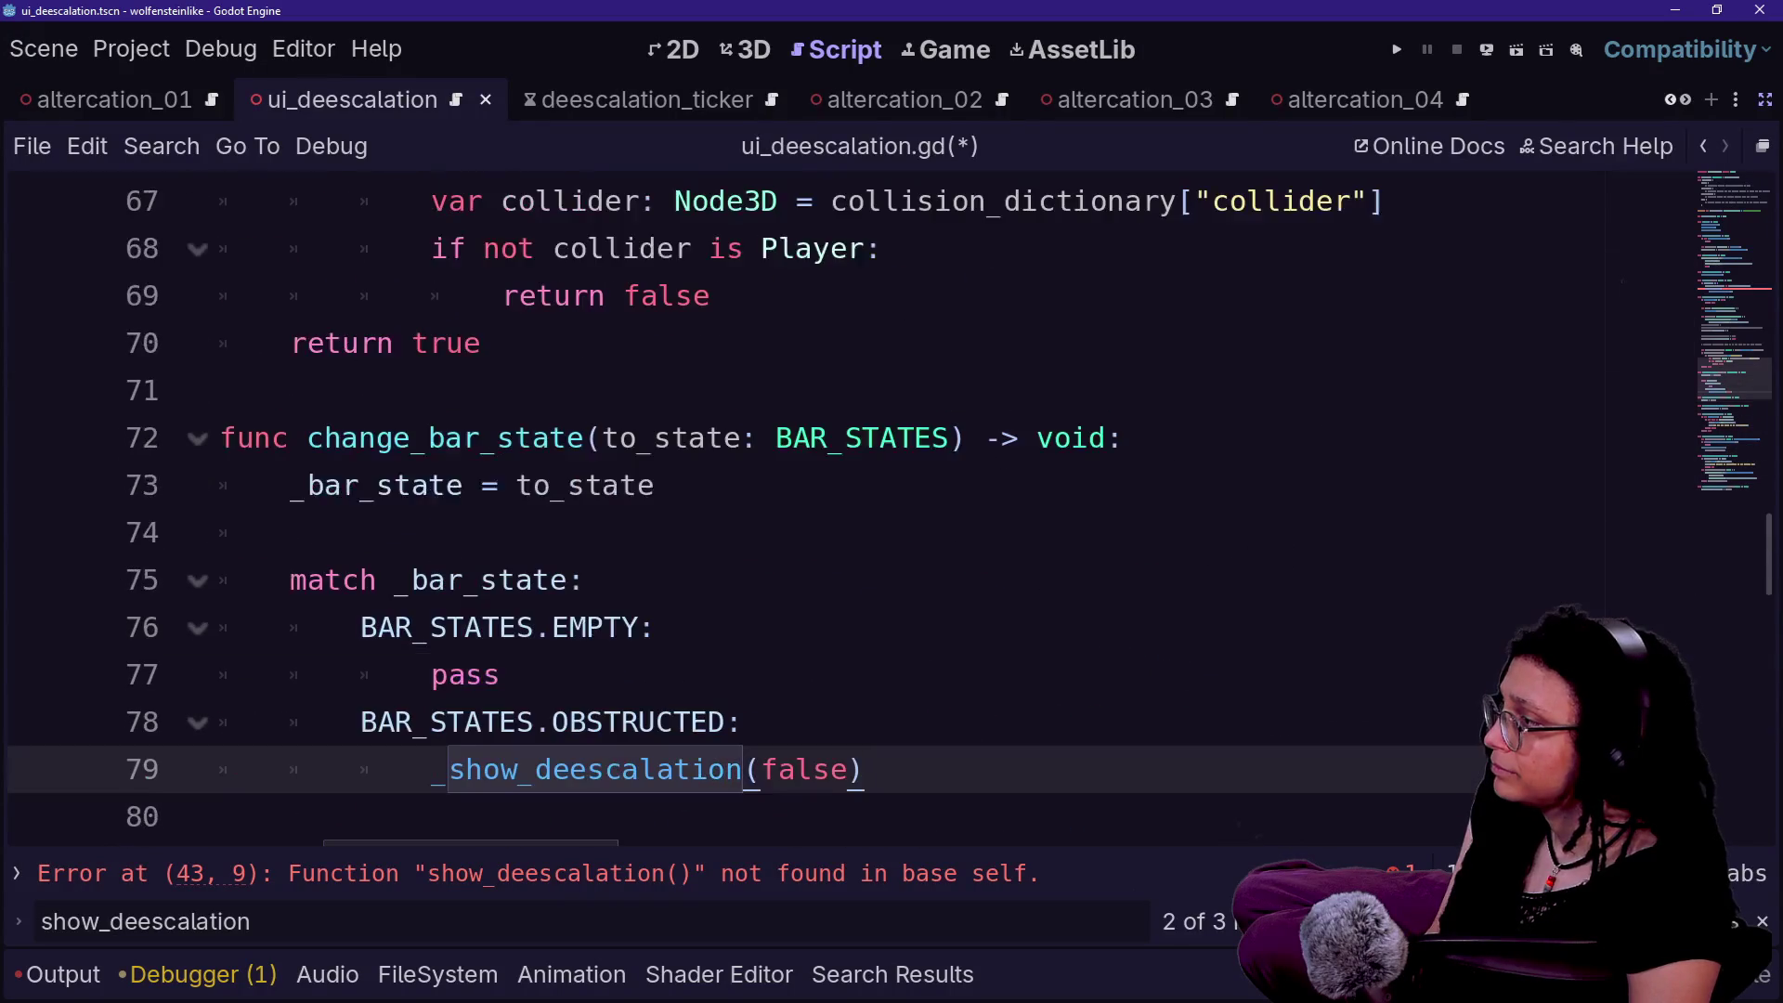
scroll(836, 510, up, 5)
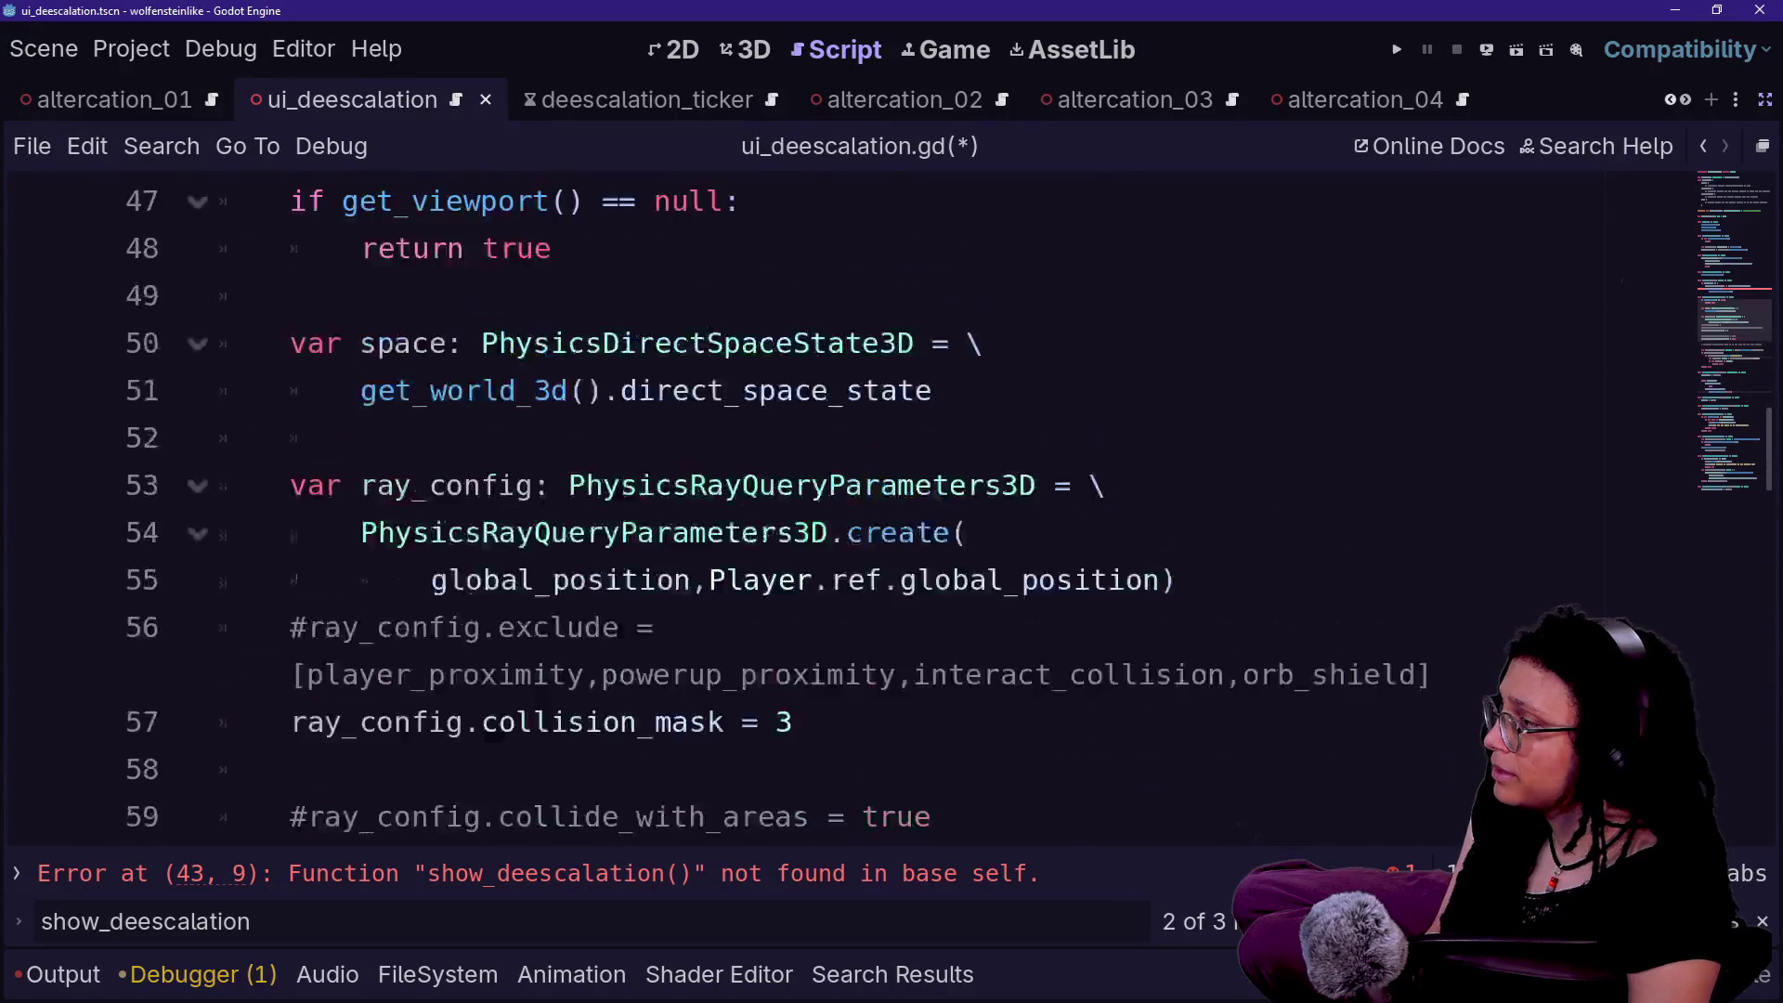
scroll(836, 510, up, 2)
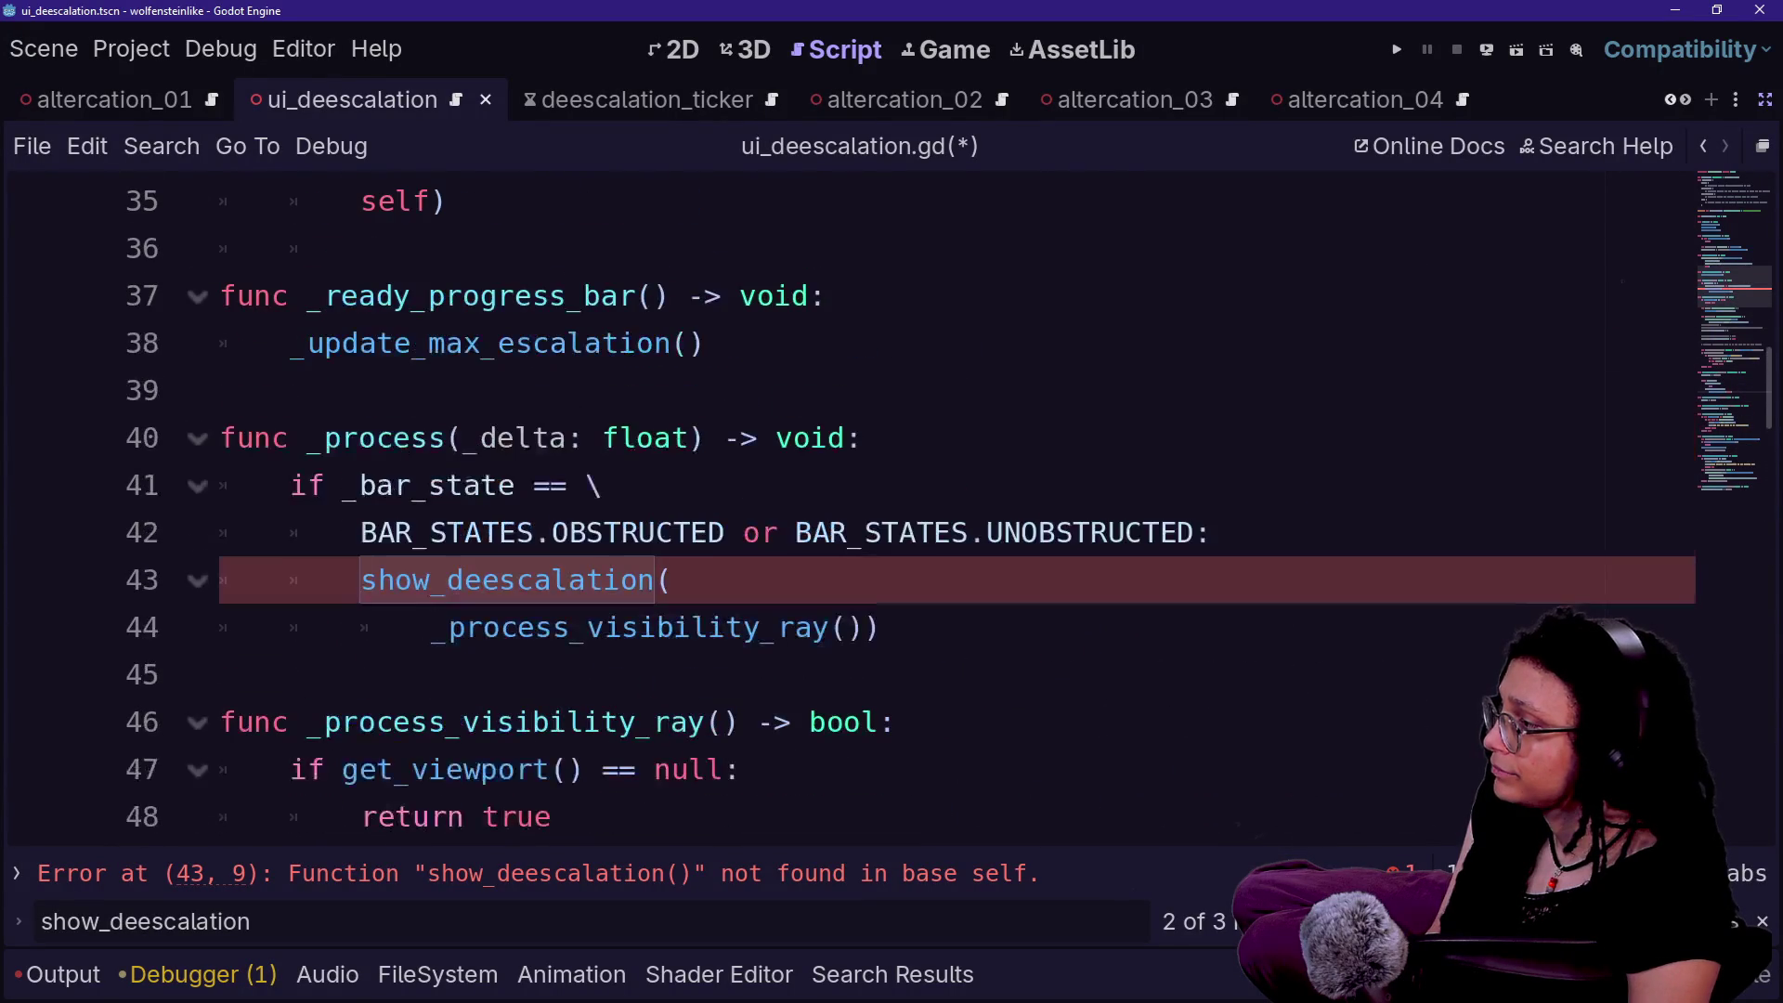
mouse_move(882, 675)
mouse_down()
mouse_move(882, 650)
mouse_move(1216, 532)
mouse_up()
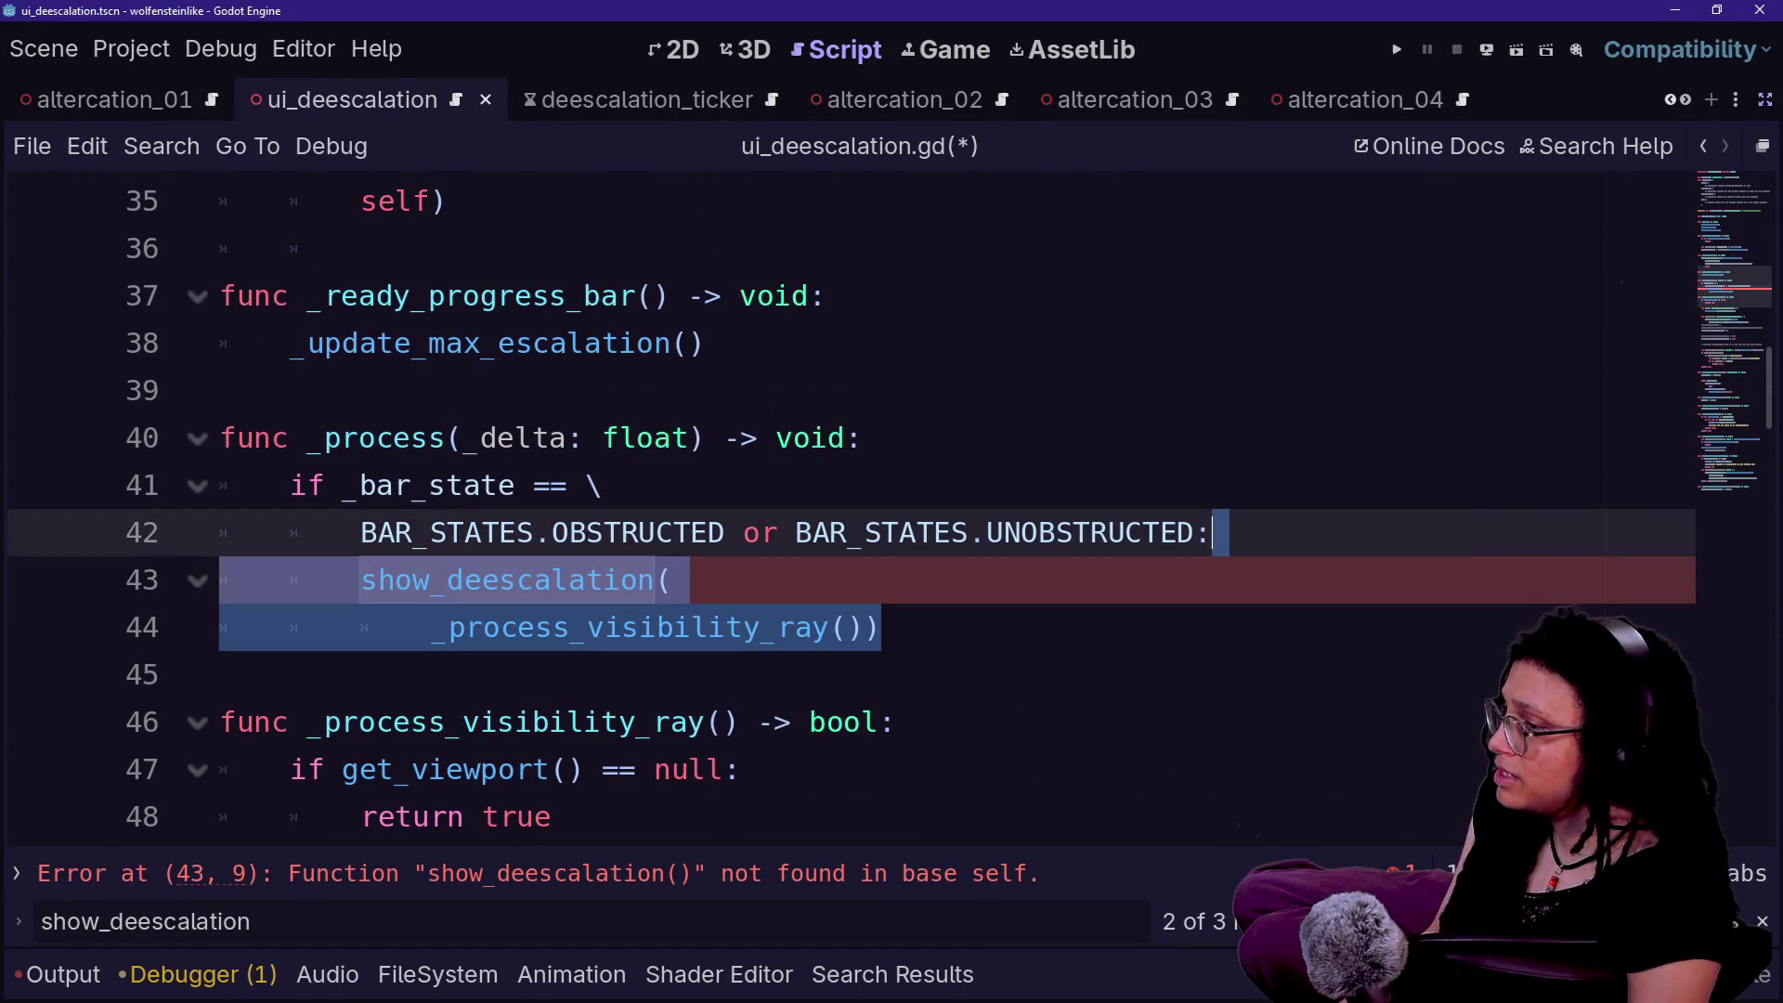
scroll(836, 510, down, 2)
click(1212, 248)
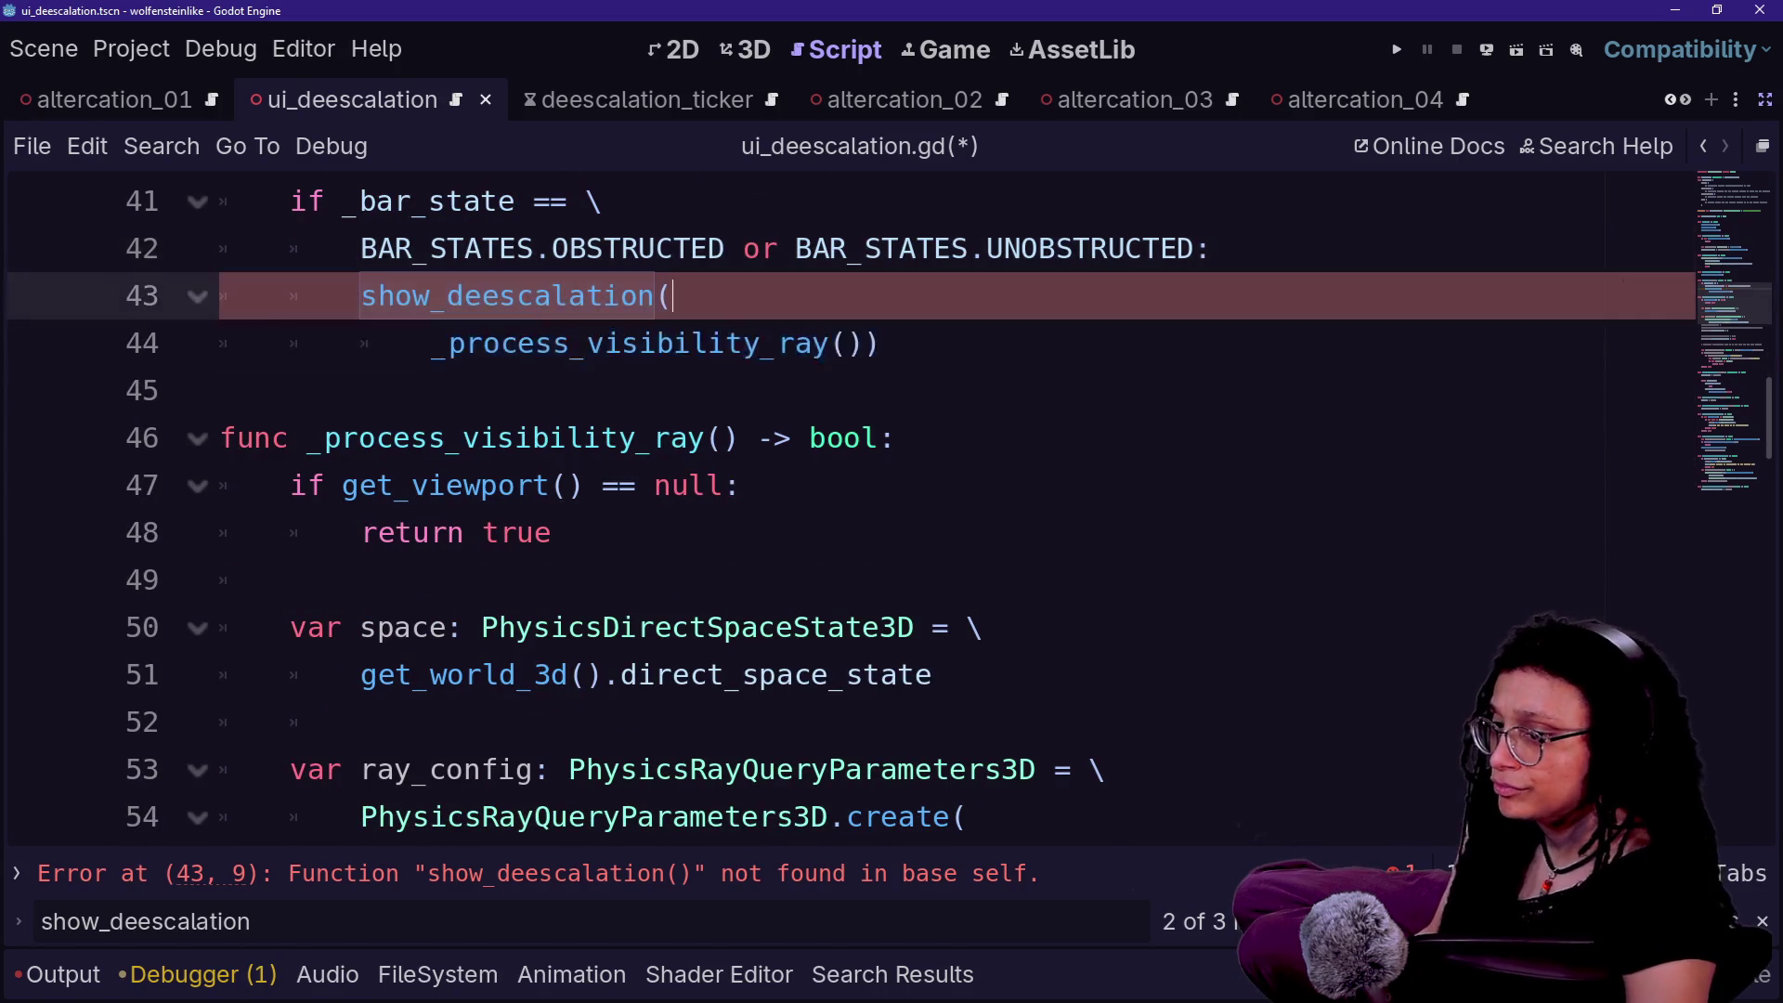
click(671, 296)
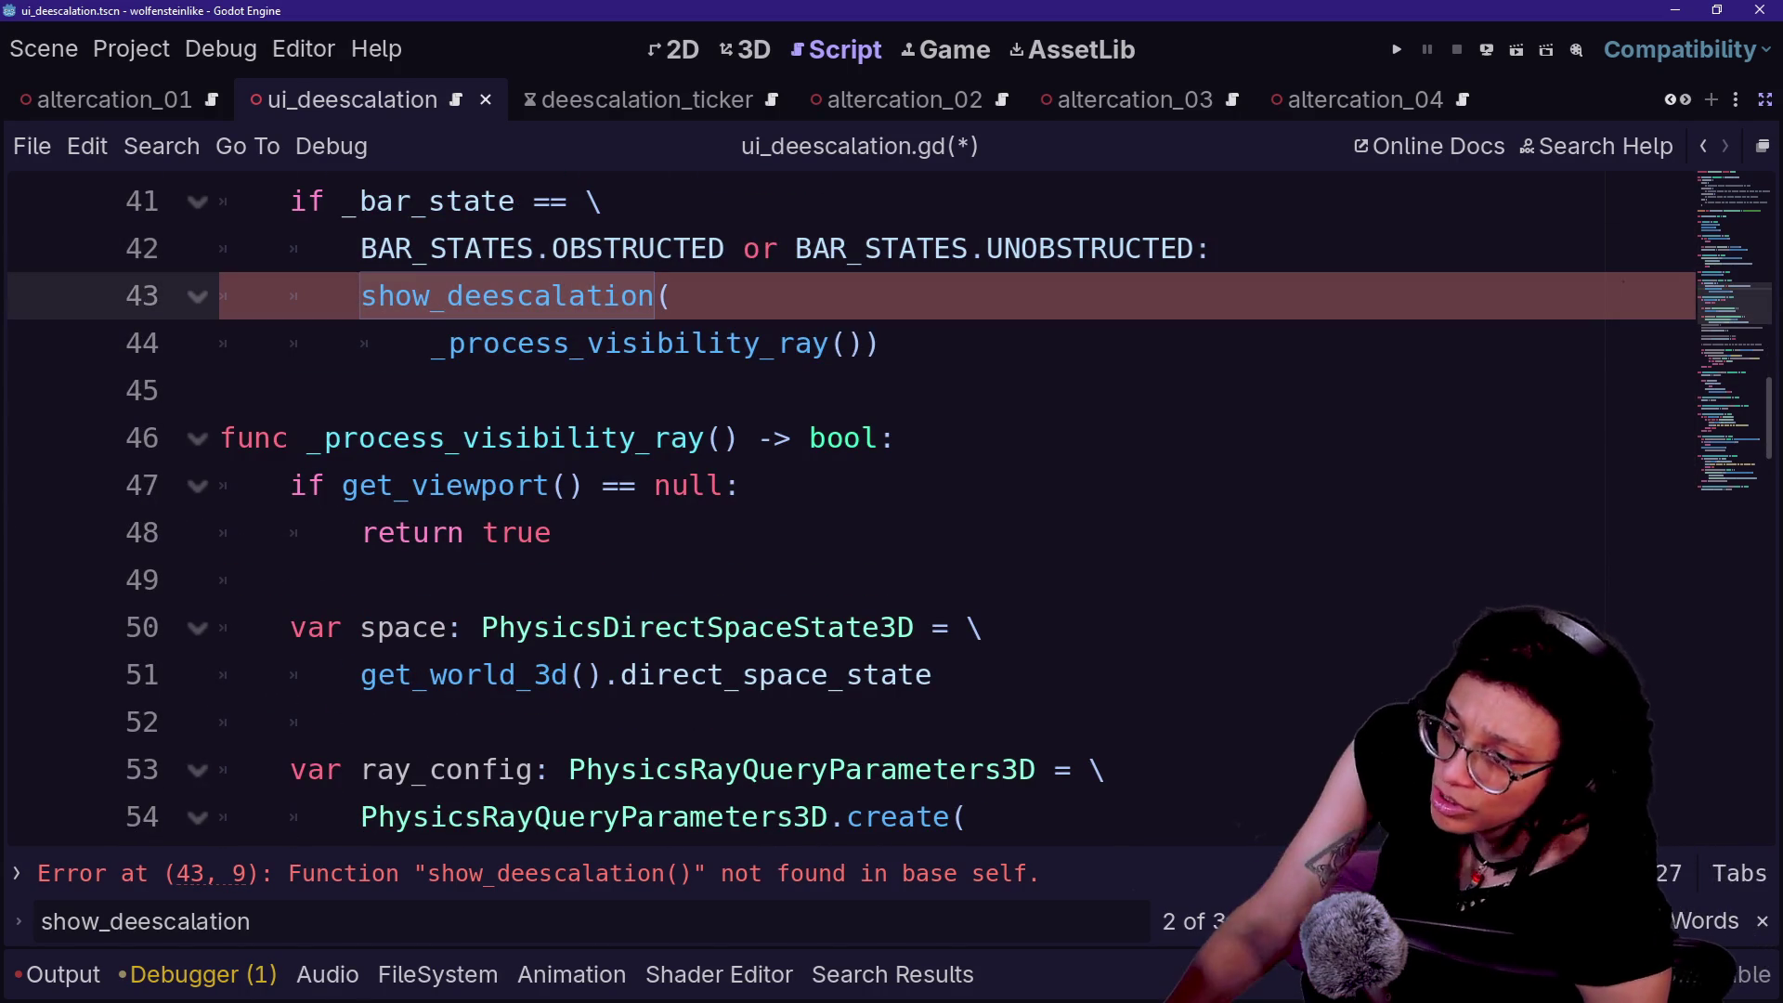
click(1212, 248)
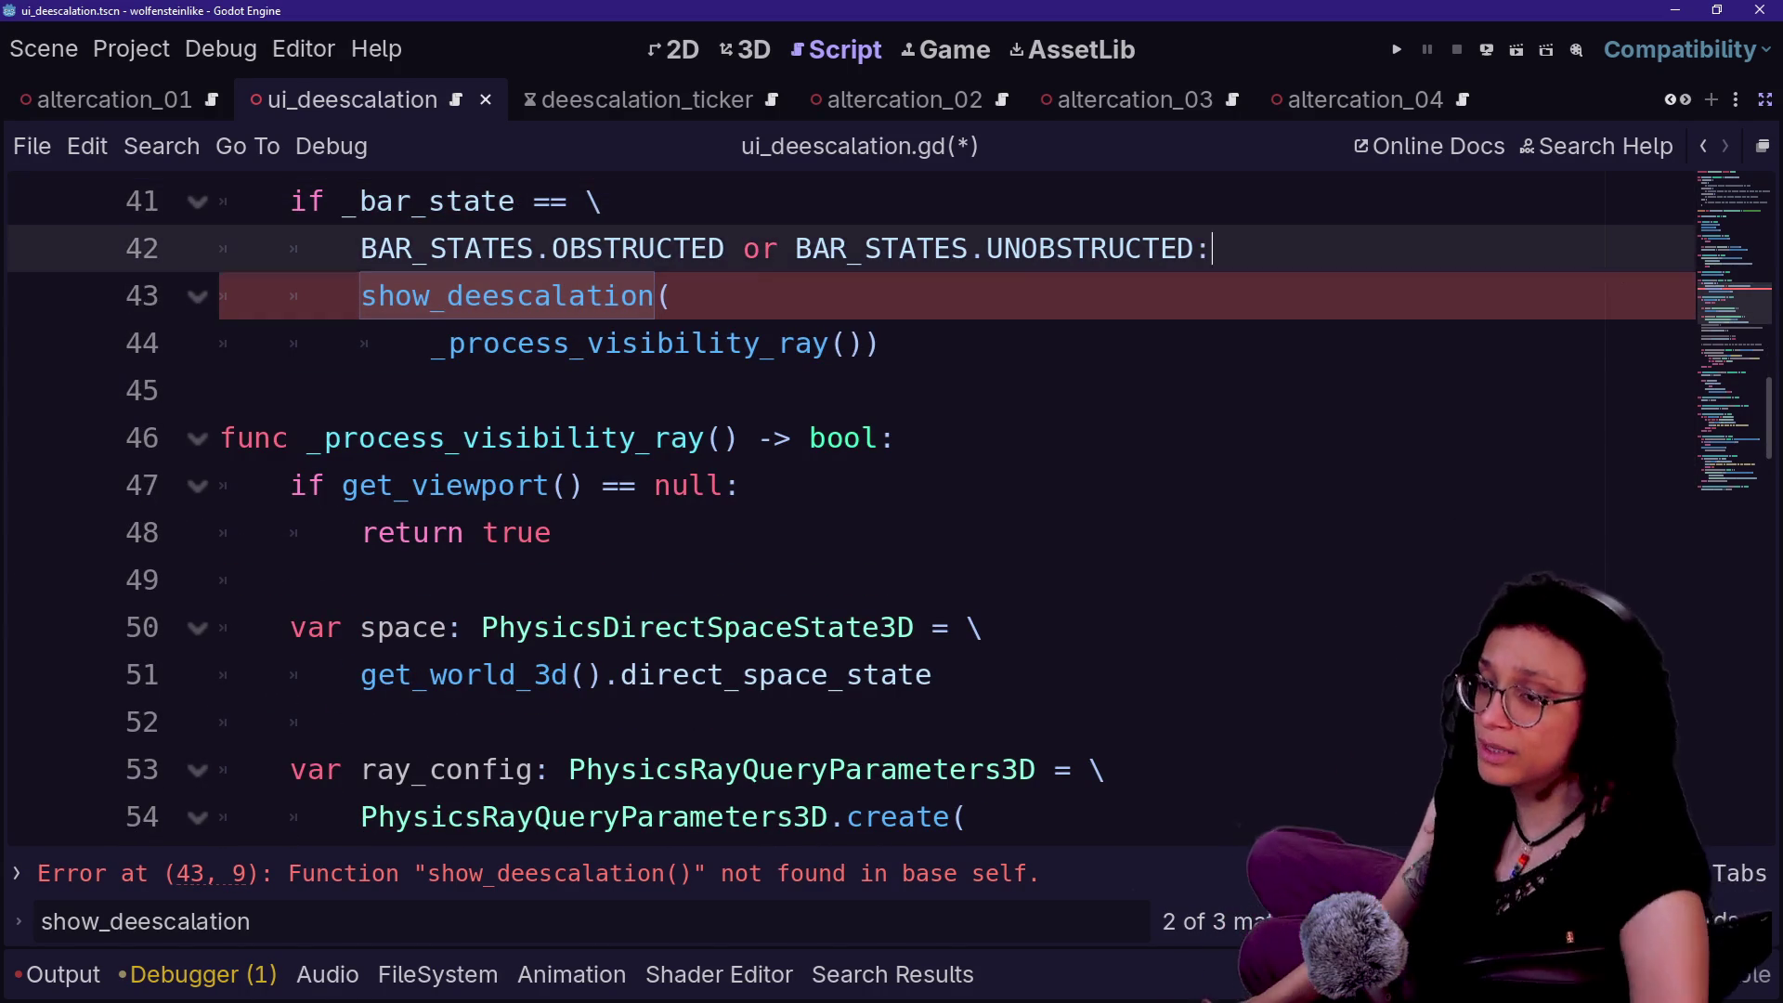
click(881, 343)
click(881, 342)
key(Down)
key(Up)
key(Up)
key(Up)
key(Down)
key(Down)
key(Up)
key(Down)
key(Down)
key(Down)
key(Up)
key(Down)
- Close the `show_deescalation` search and select the visibility-ray call in `_process` for copying
scroll(836, 511, up, 2)
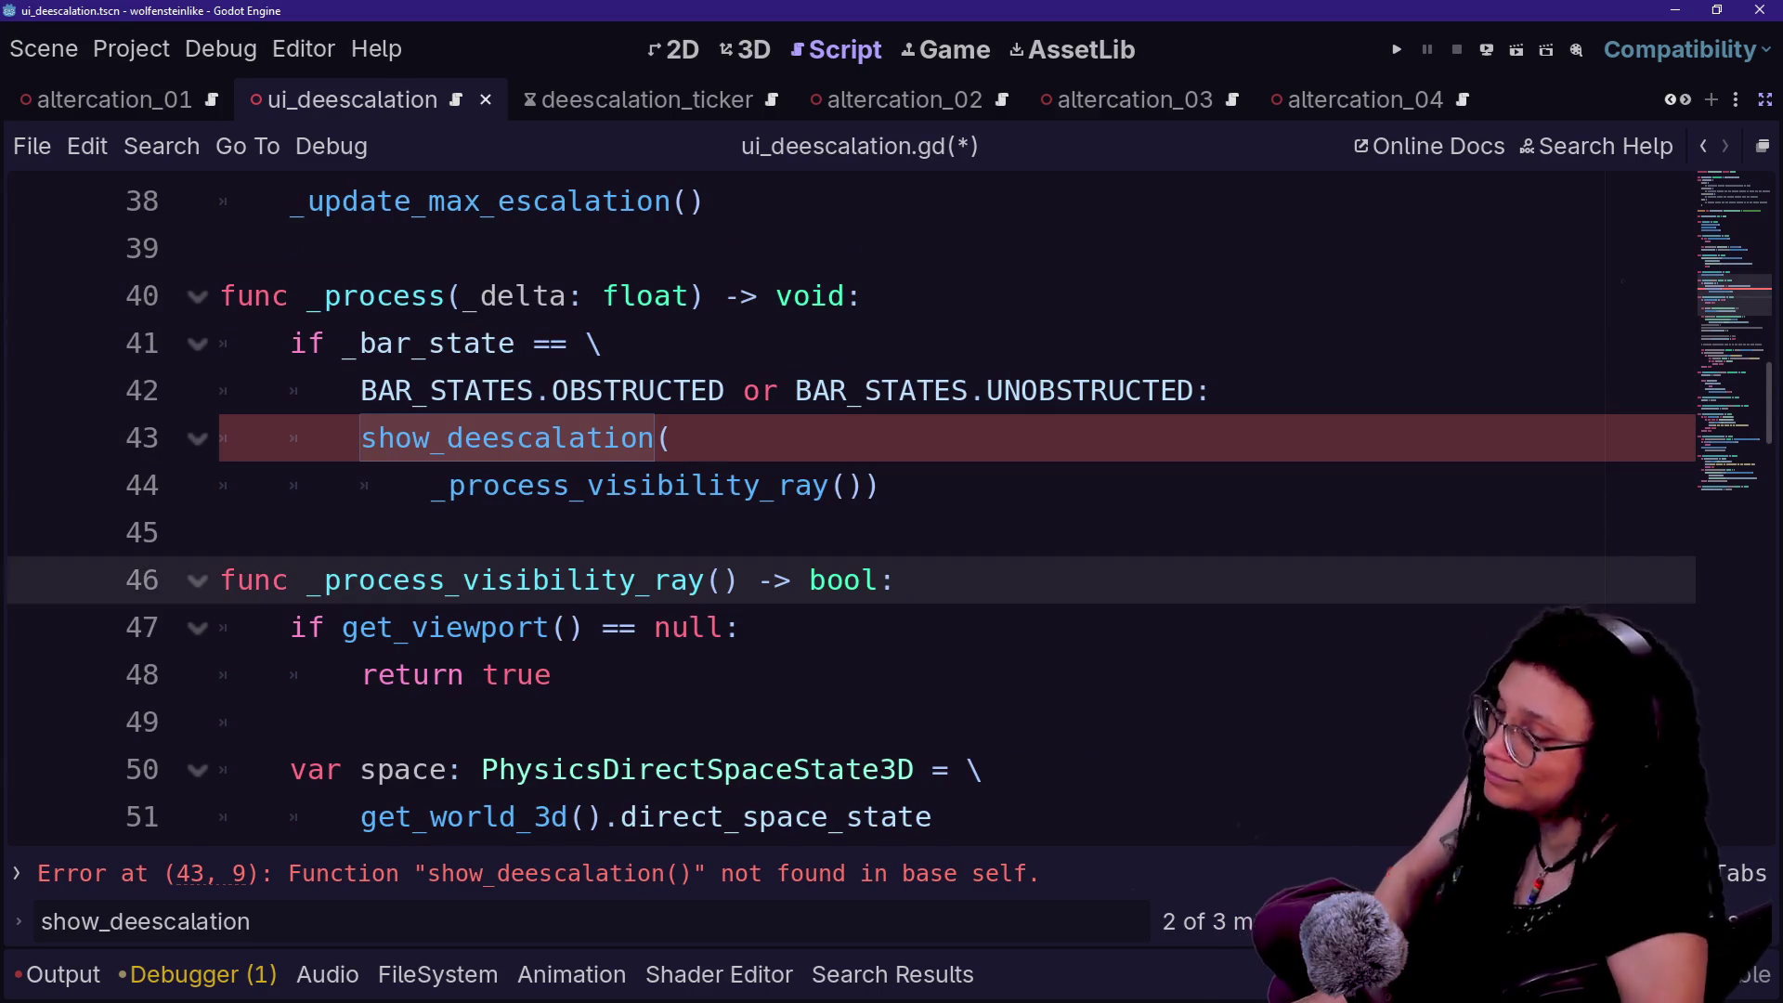
key(Up)
key(Up)
scroll(835, 511, up, 4)
click(847, 580)
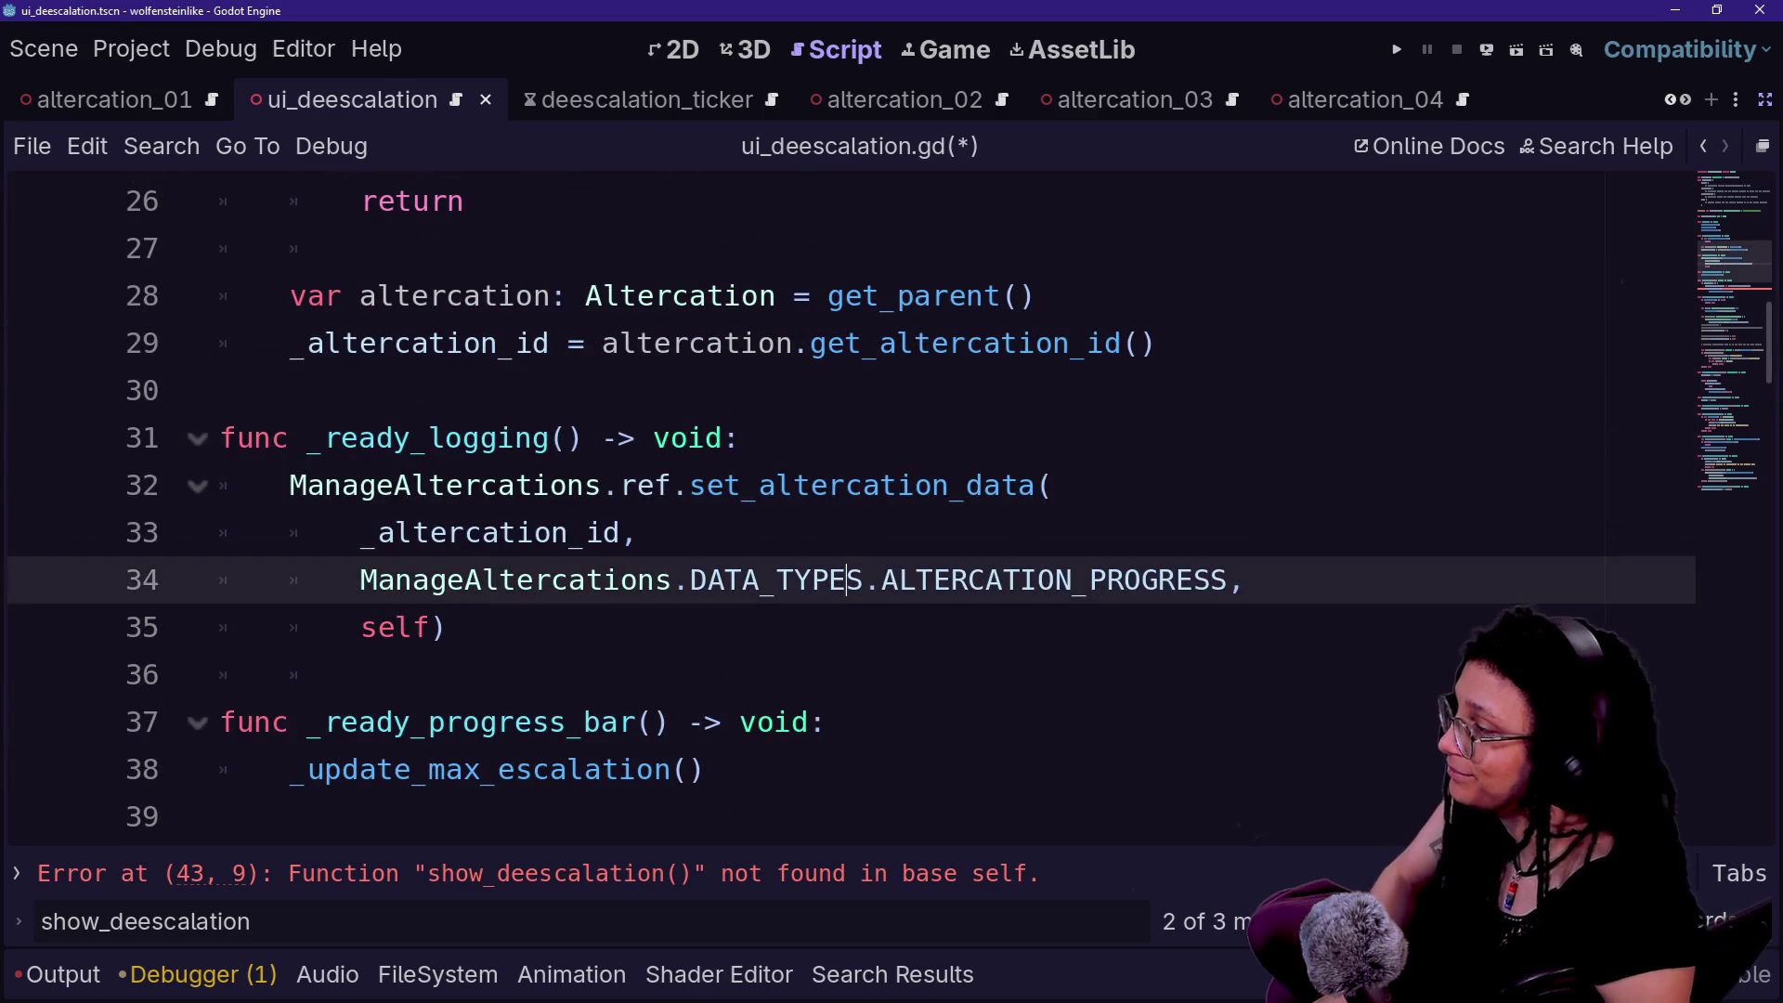
scroll(847, 579, up, 2)
scroll(847, 580, down, 4)
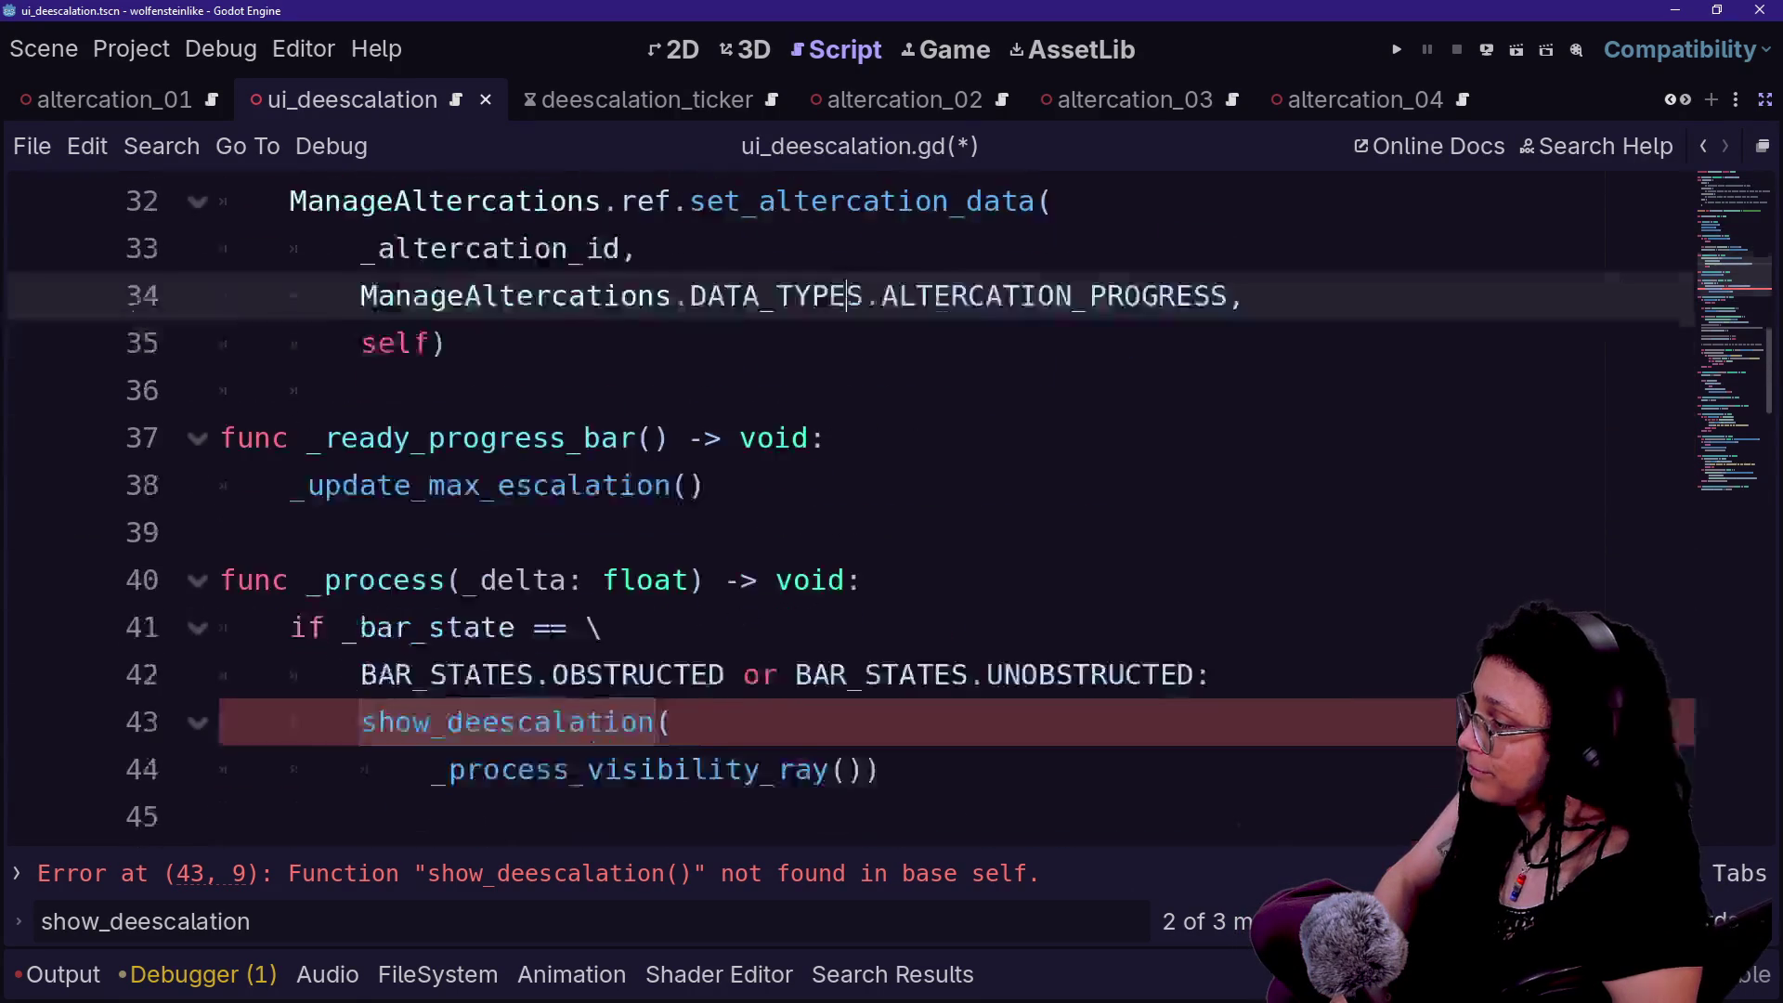
scroll(880, 650, down, 2)
click(881, 627)
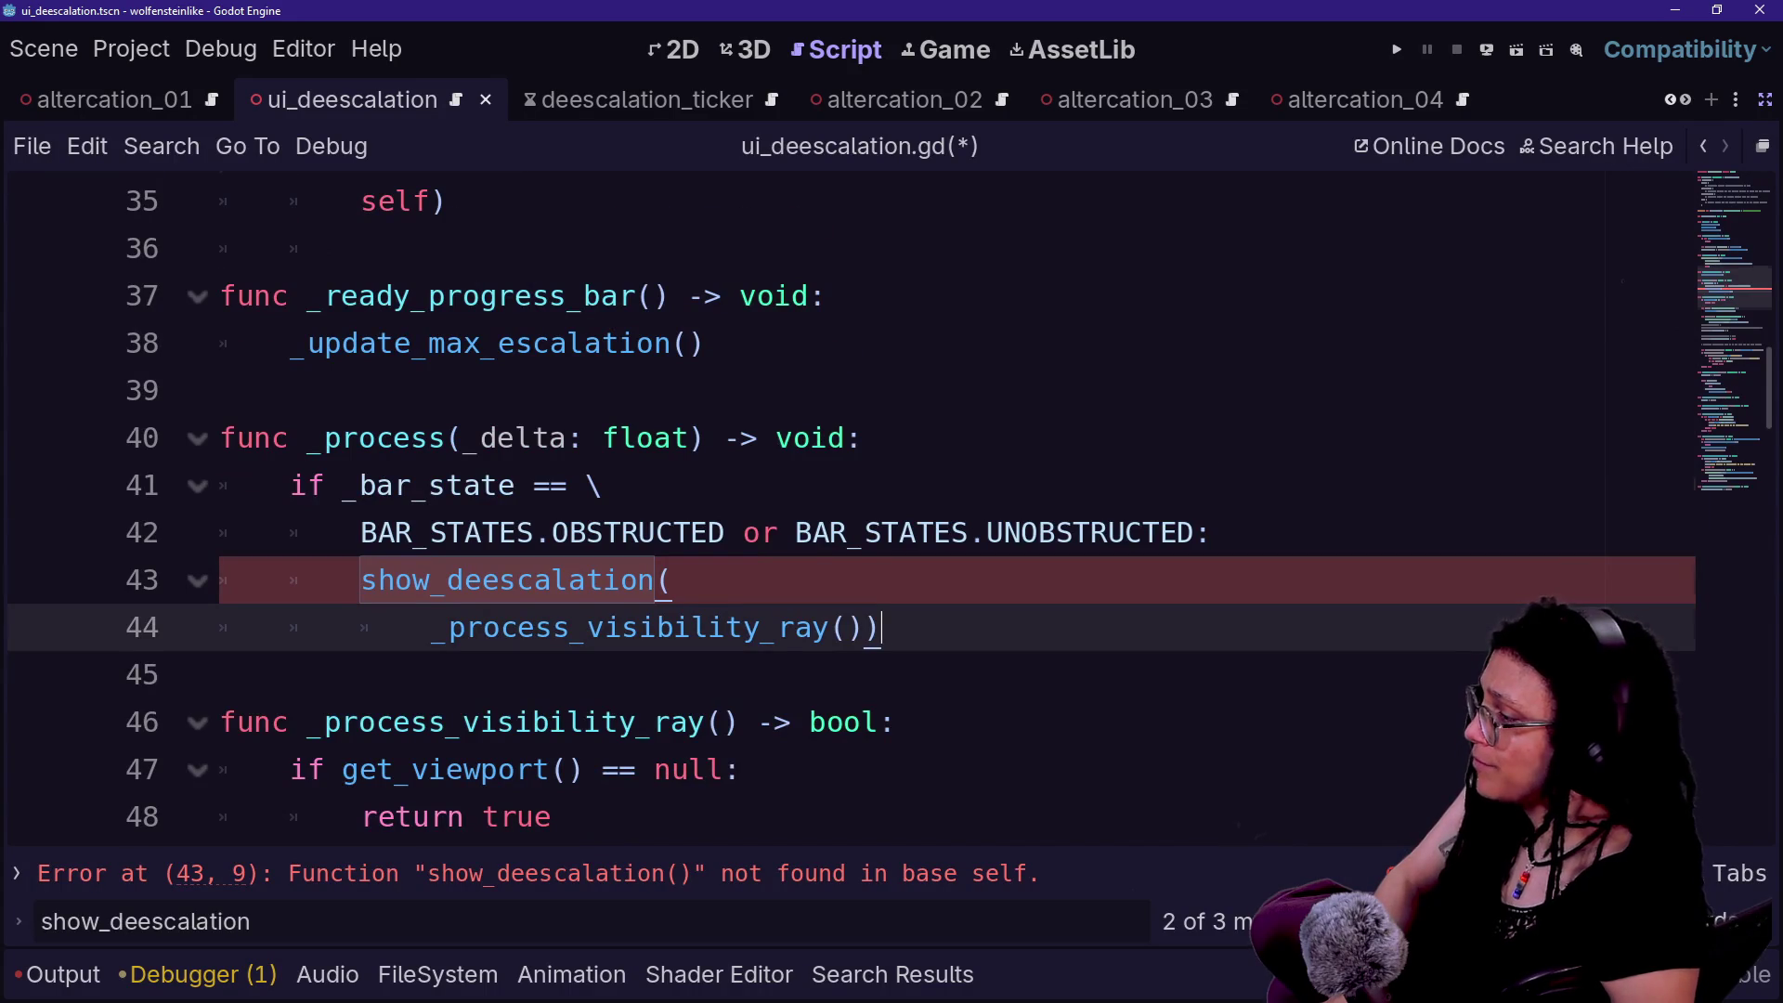
scroll(881, 627, down, 4)
scroll(836, 506, up, 7)
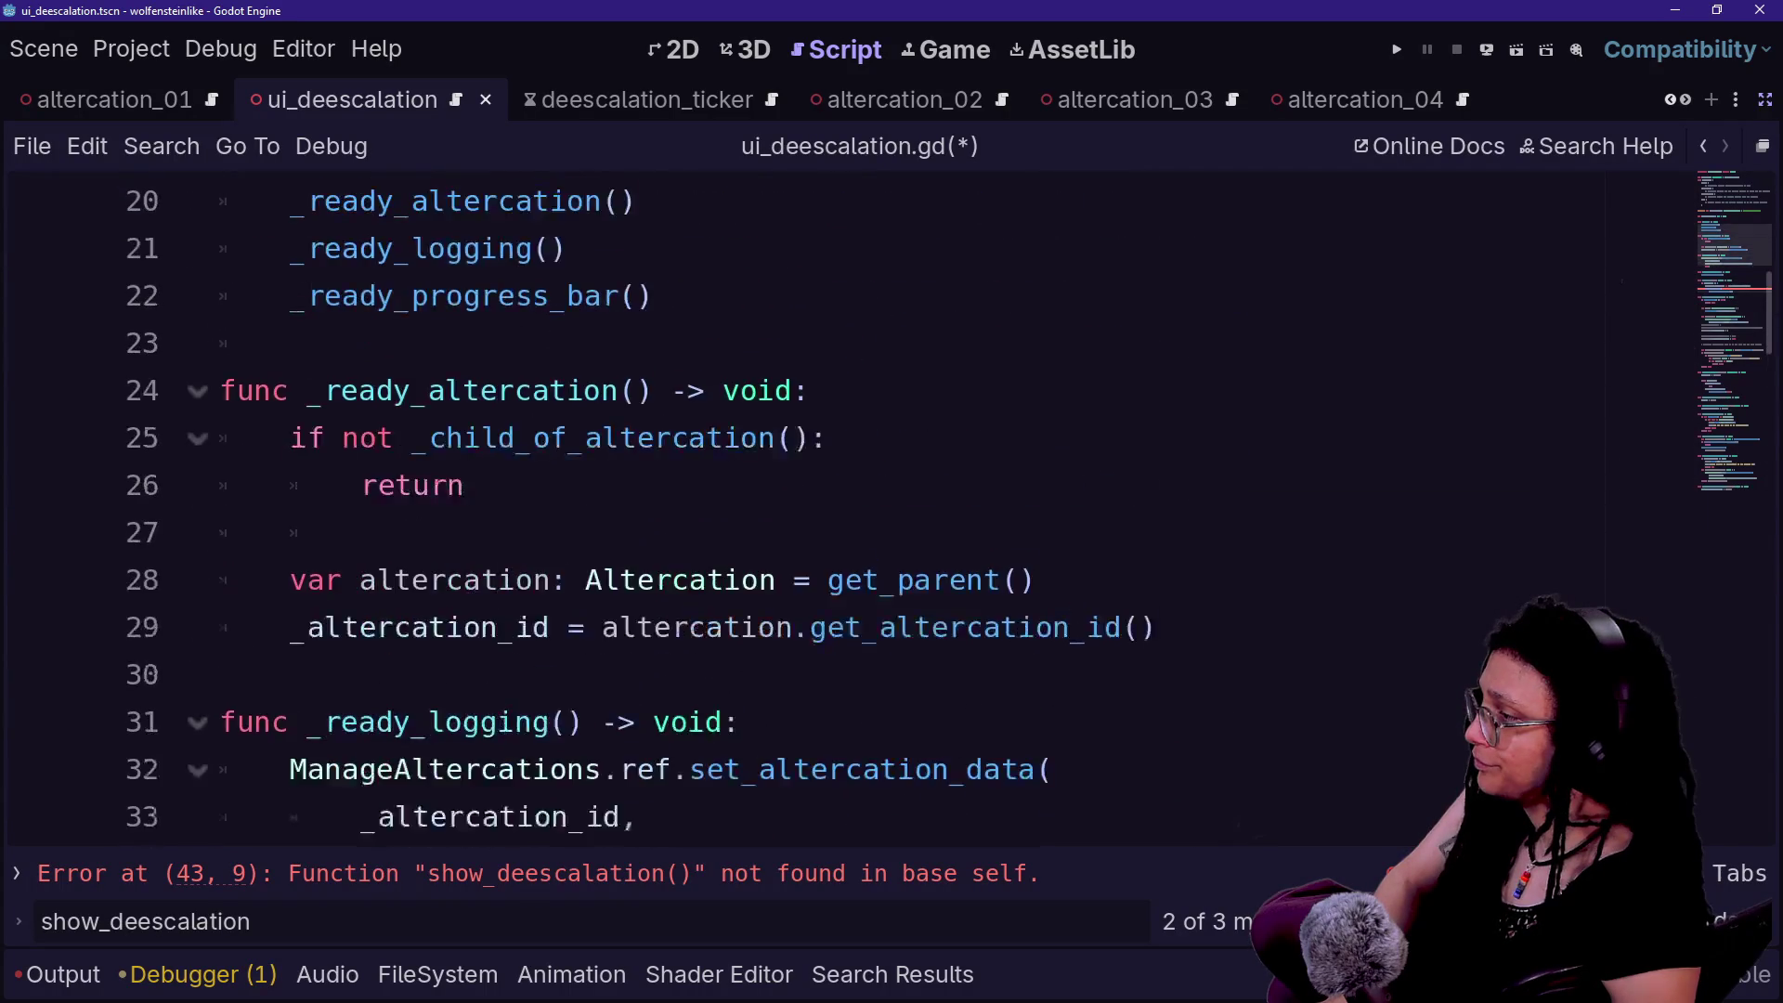
scroll(835, 507, down, 1)
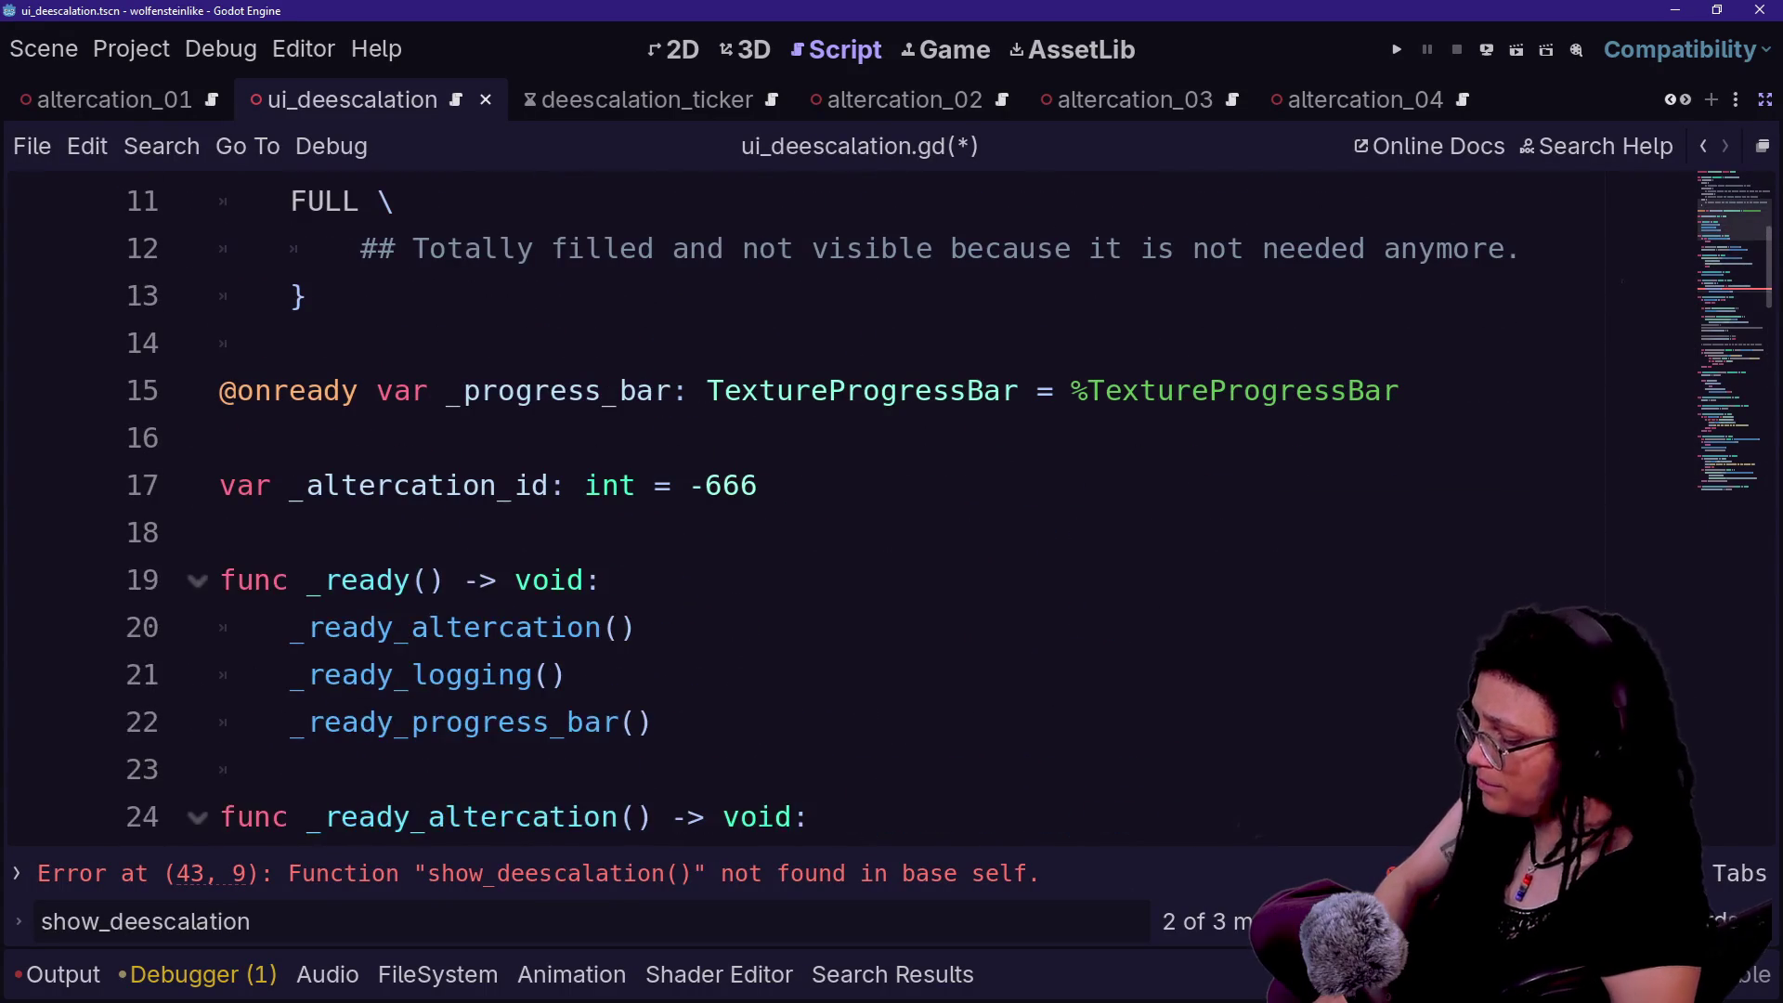
scroll(835, 506, down, 2)
scroll(836, 506, down, 5)
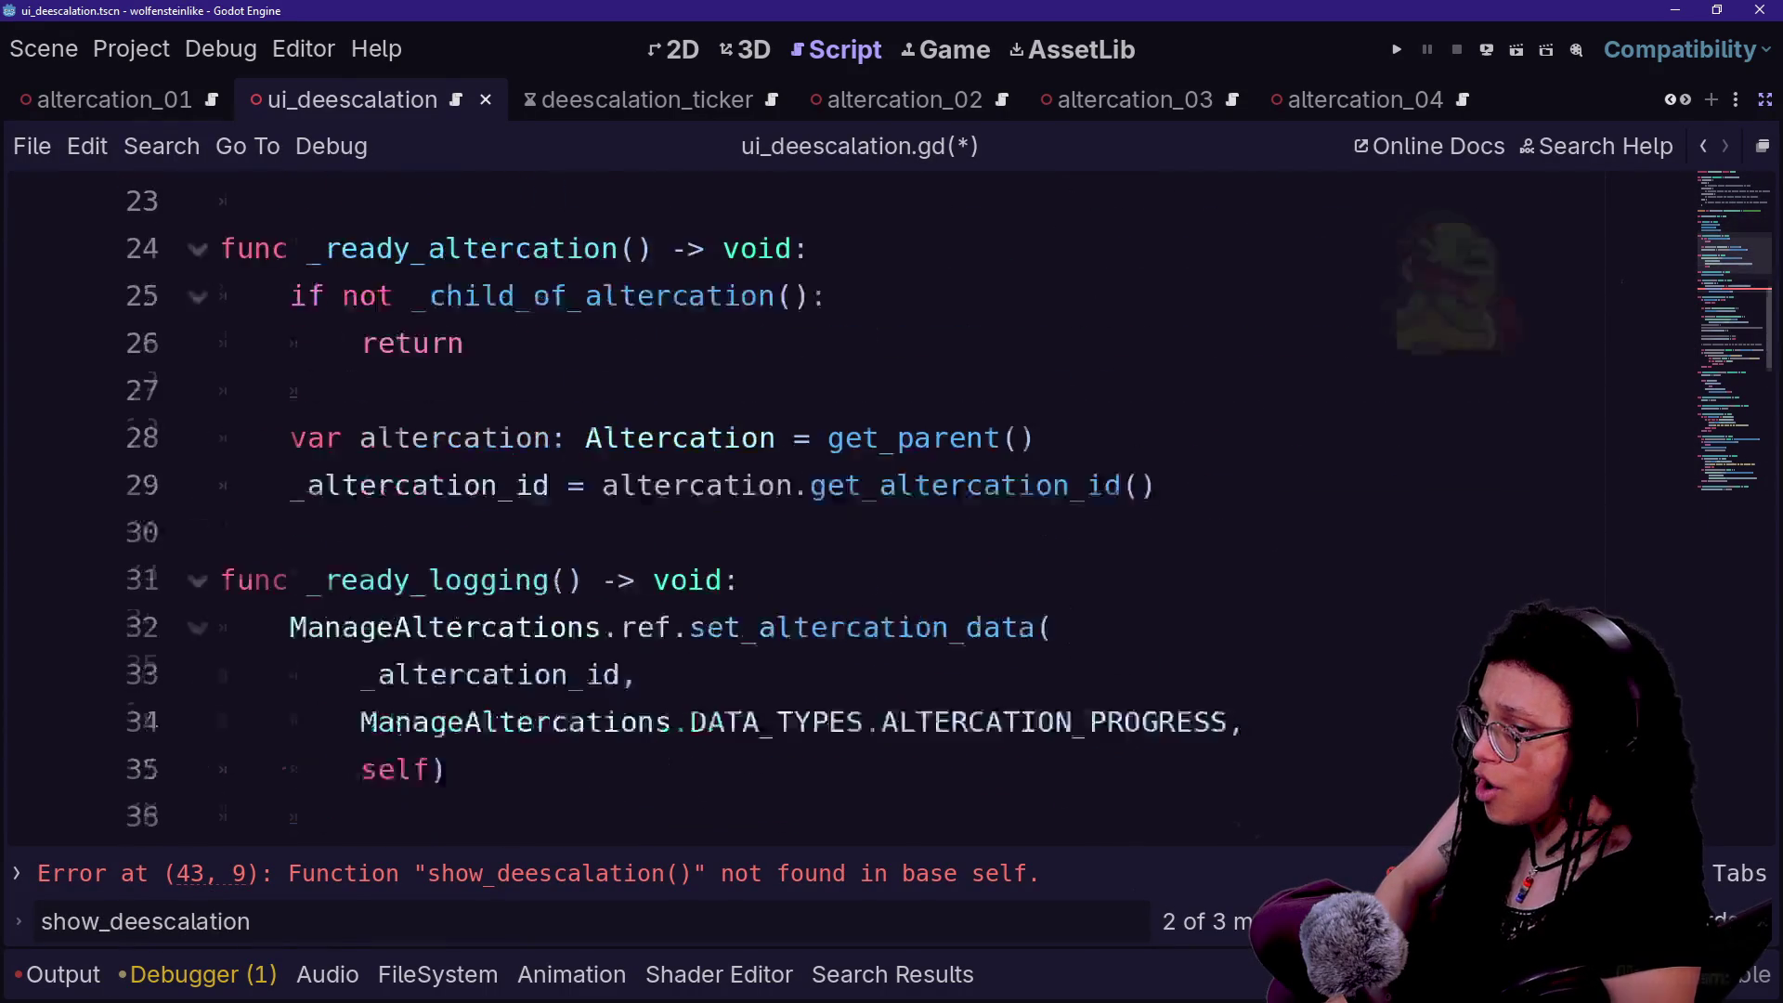
key(Escape)
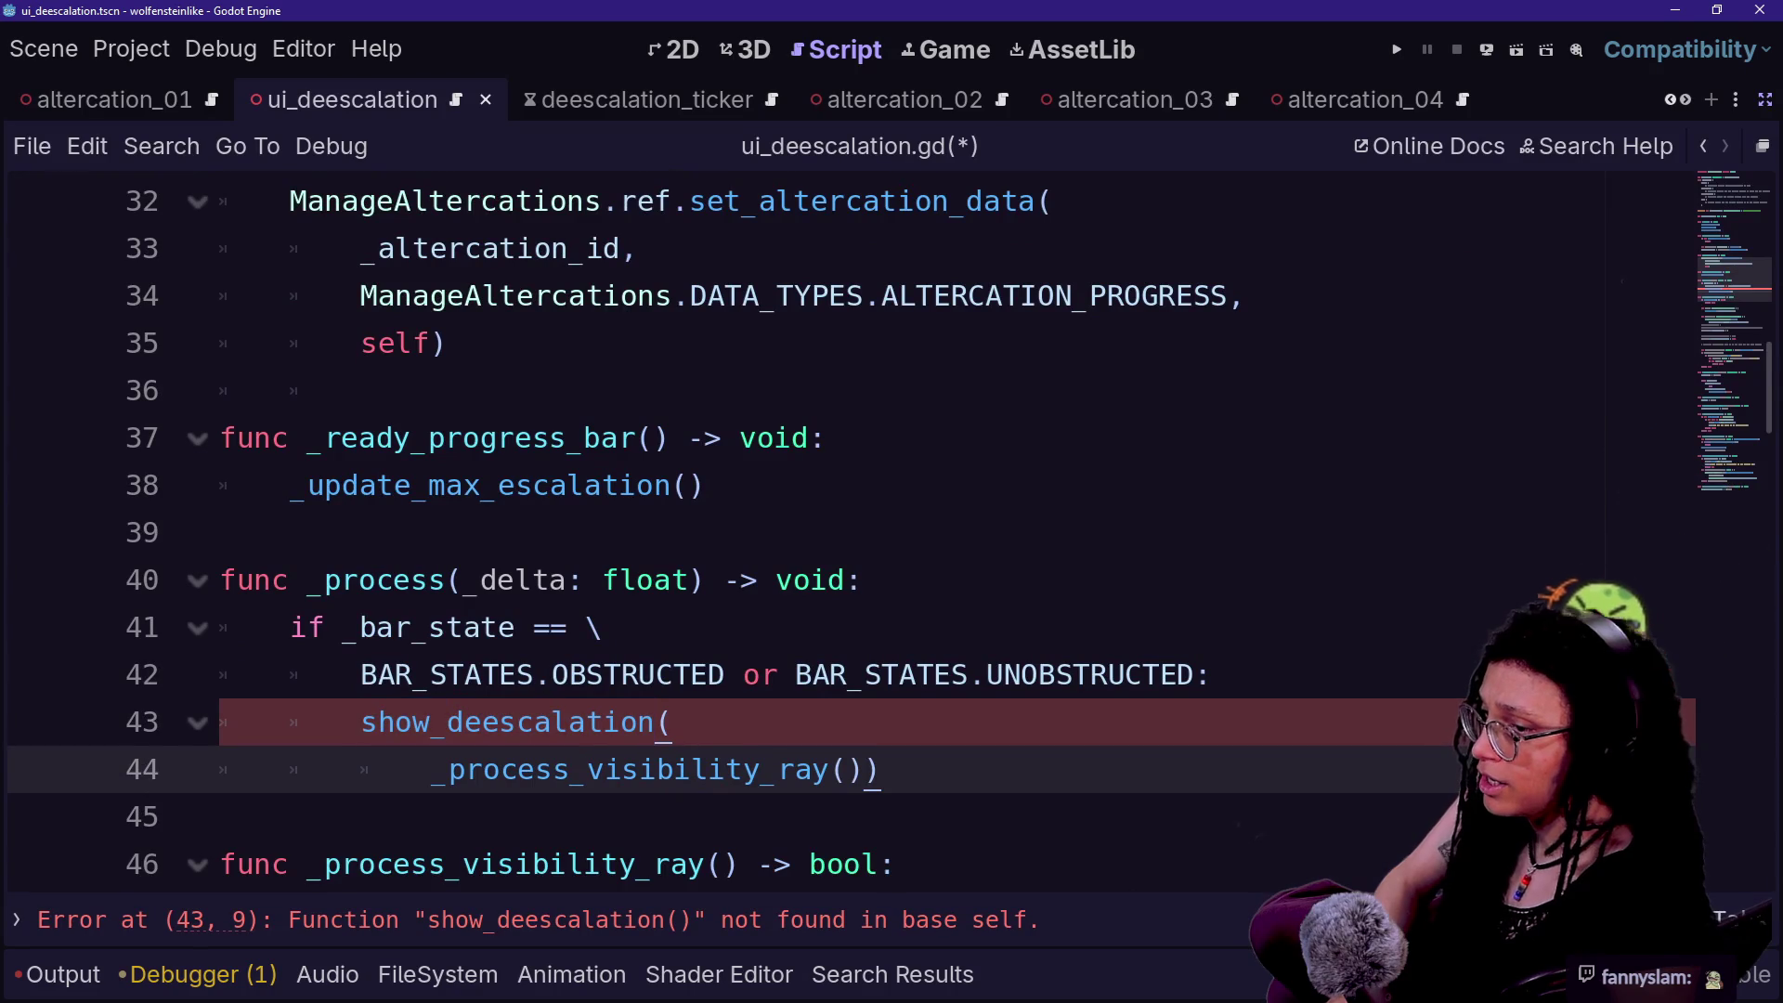
scroll(836, 506, down, 9)
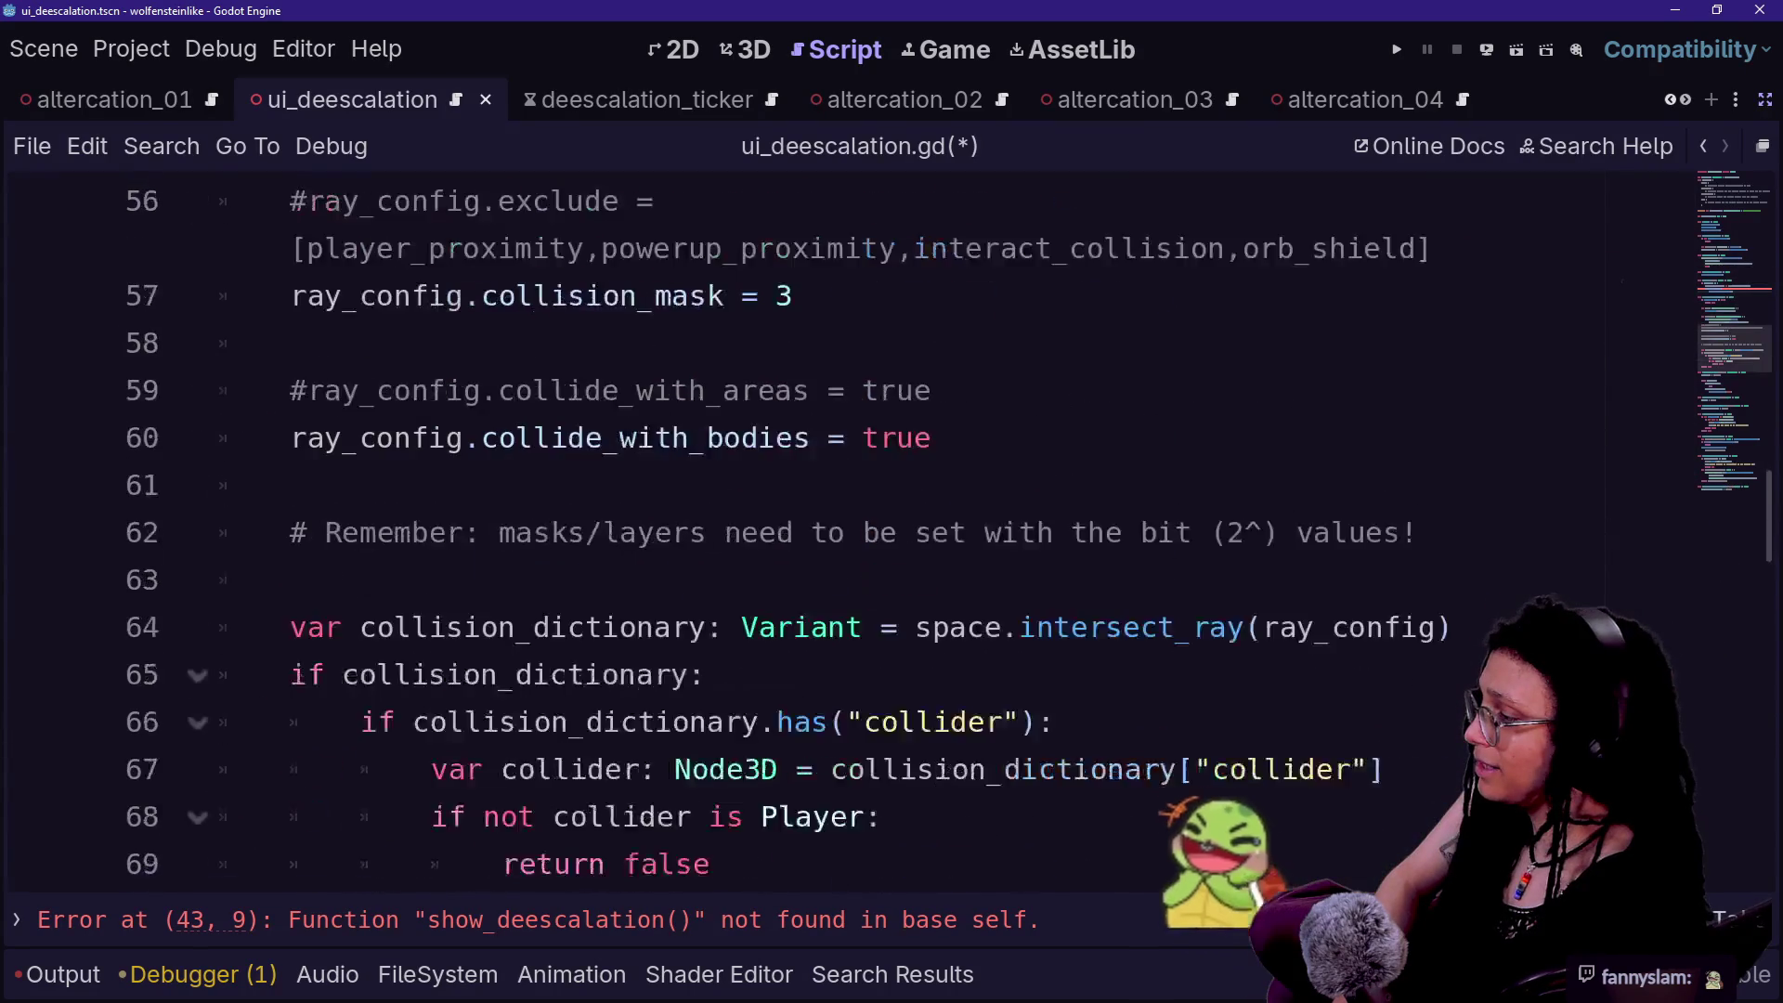
scroll(835, 506, down, 3)
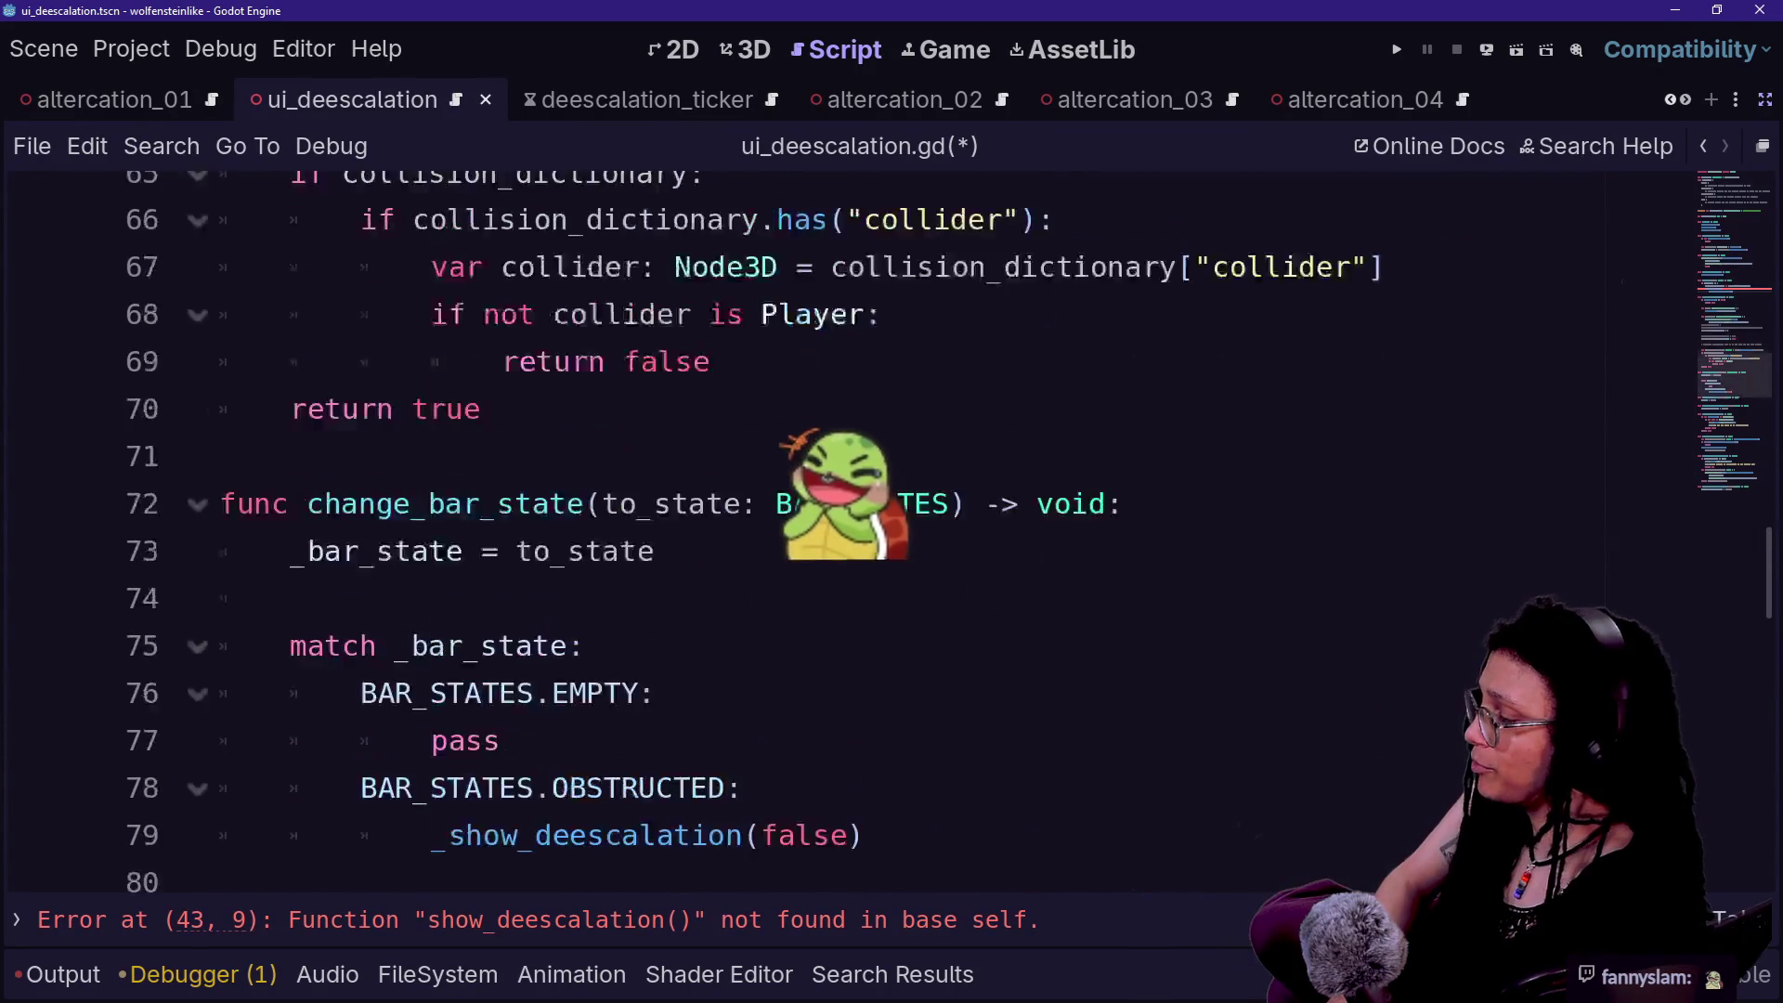
scroll(836, 506, up, 1)
scroll(836, 506, down, 1)
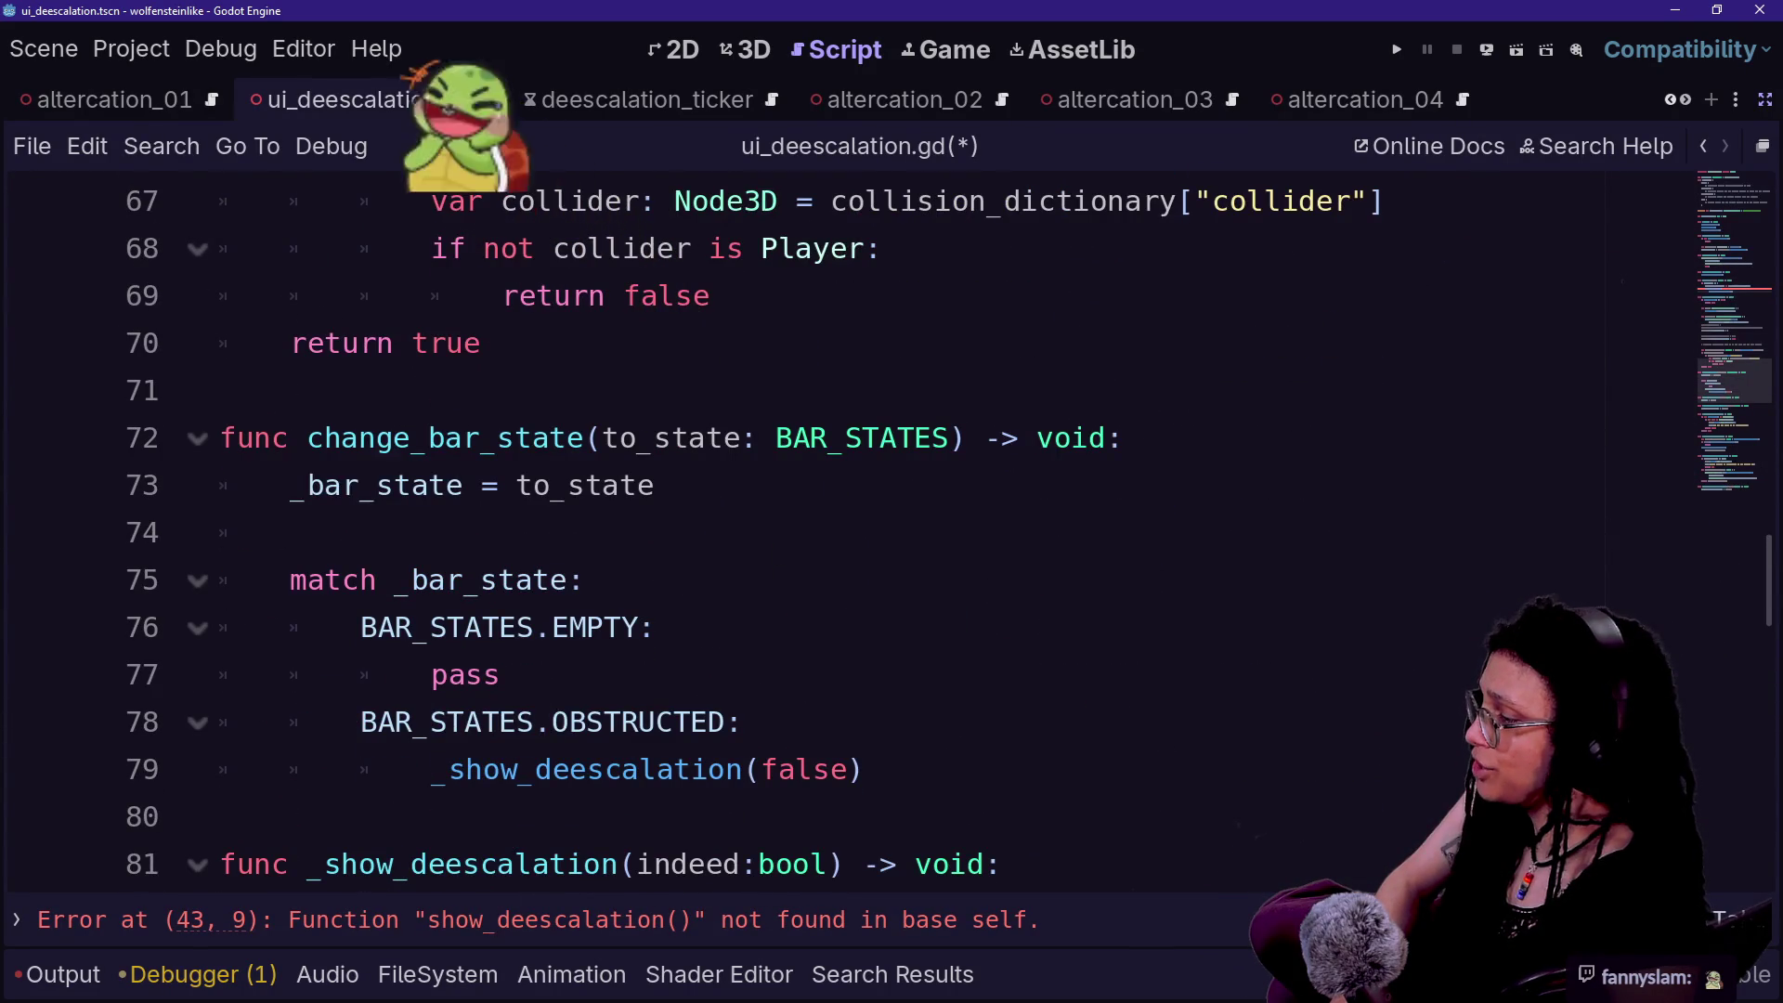
scroll(835, 506, down, 2)
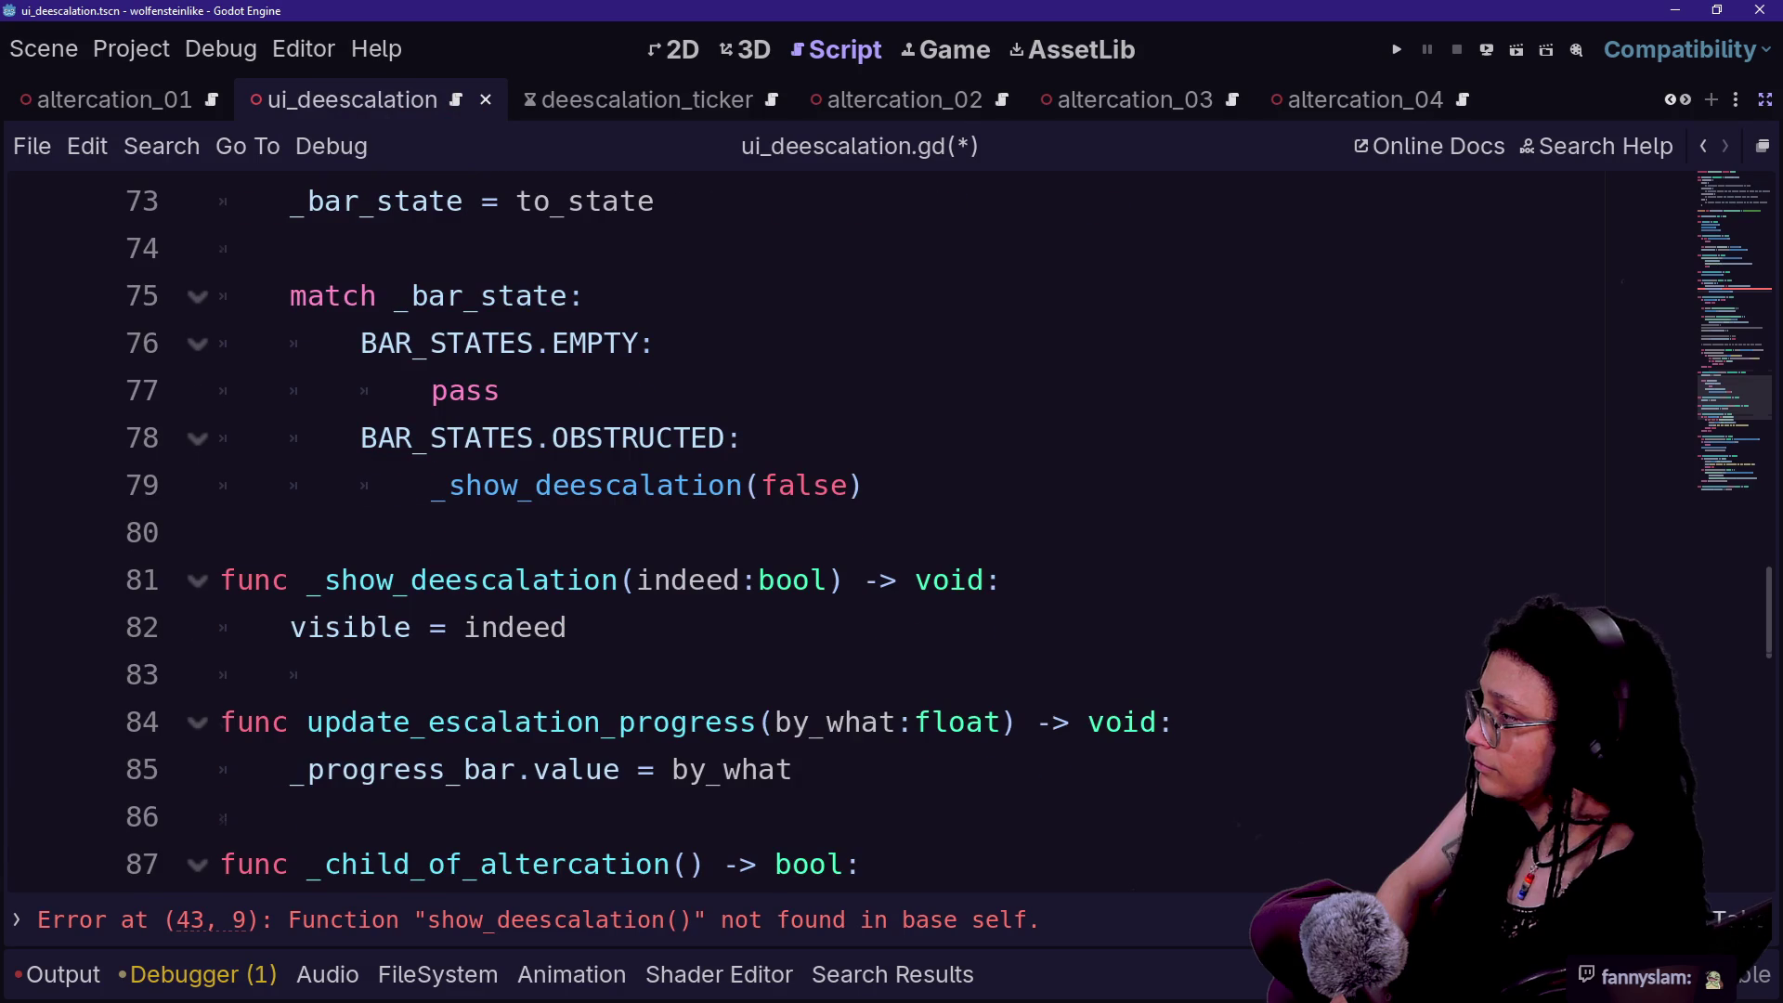
scroll(836, 506, up, 2)
scroll(836, 506, up, 10)
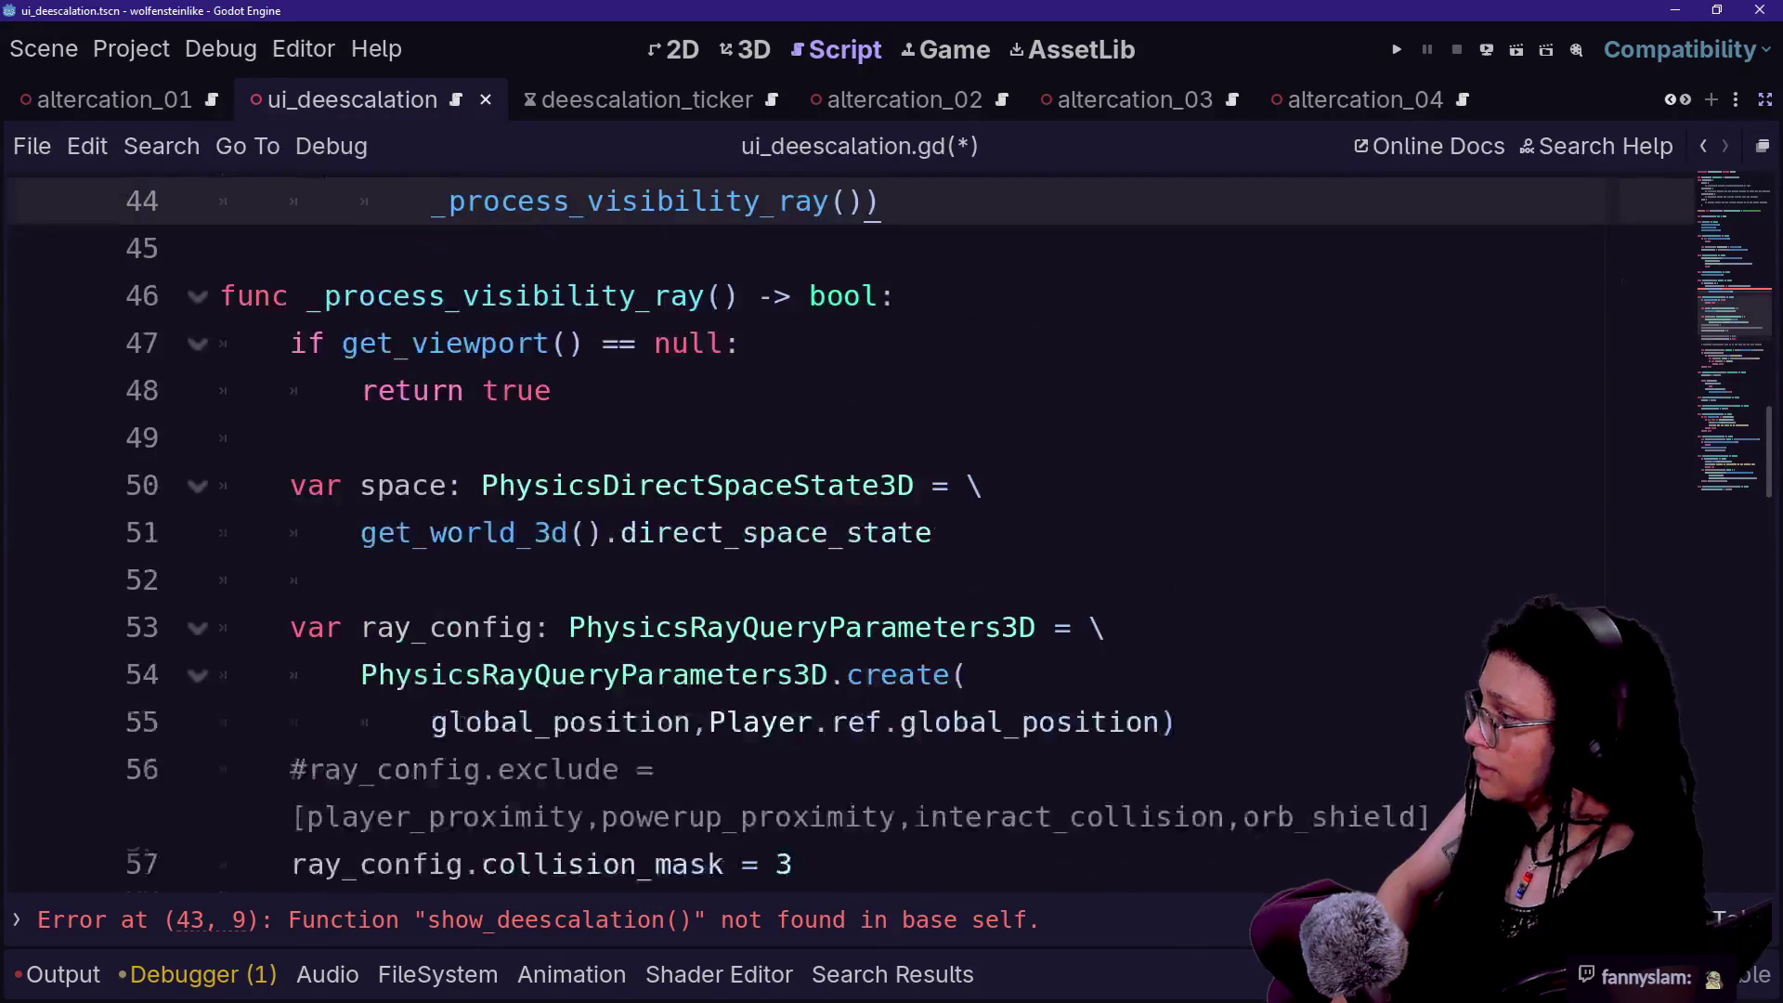
shift+click(1215, 390)
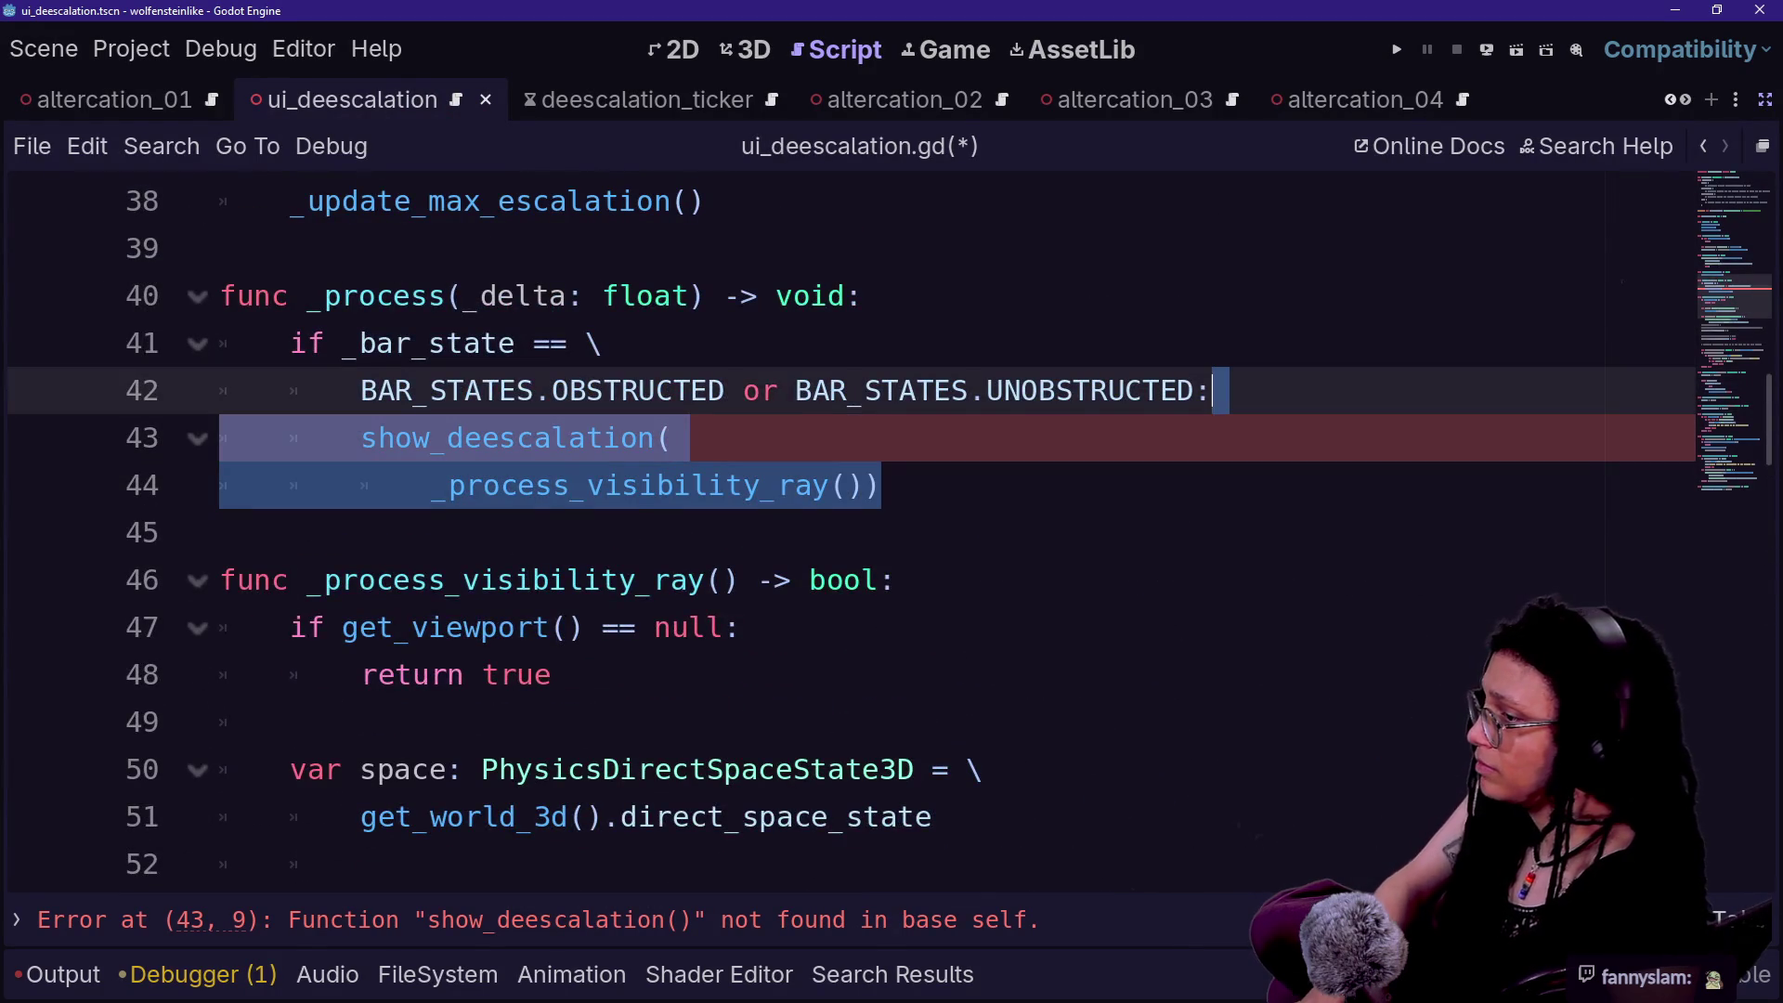
- Paste the _process_visibility_ray() call into the OBSTRUCTED case and indent it under that pattern
scroll(836, 507, down, 10)
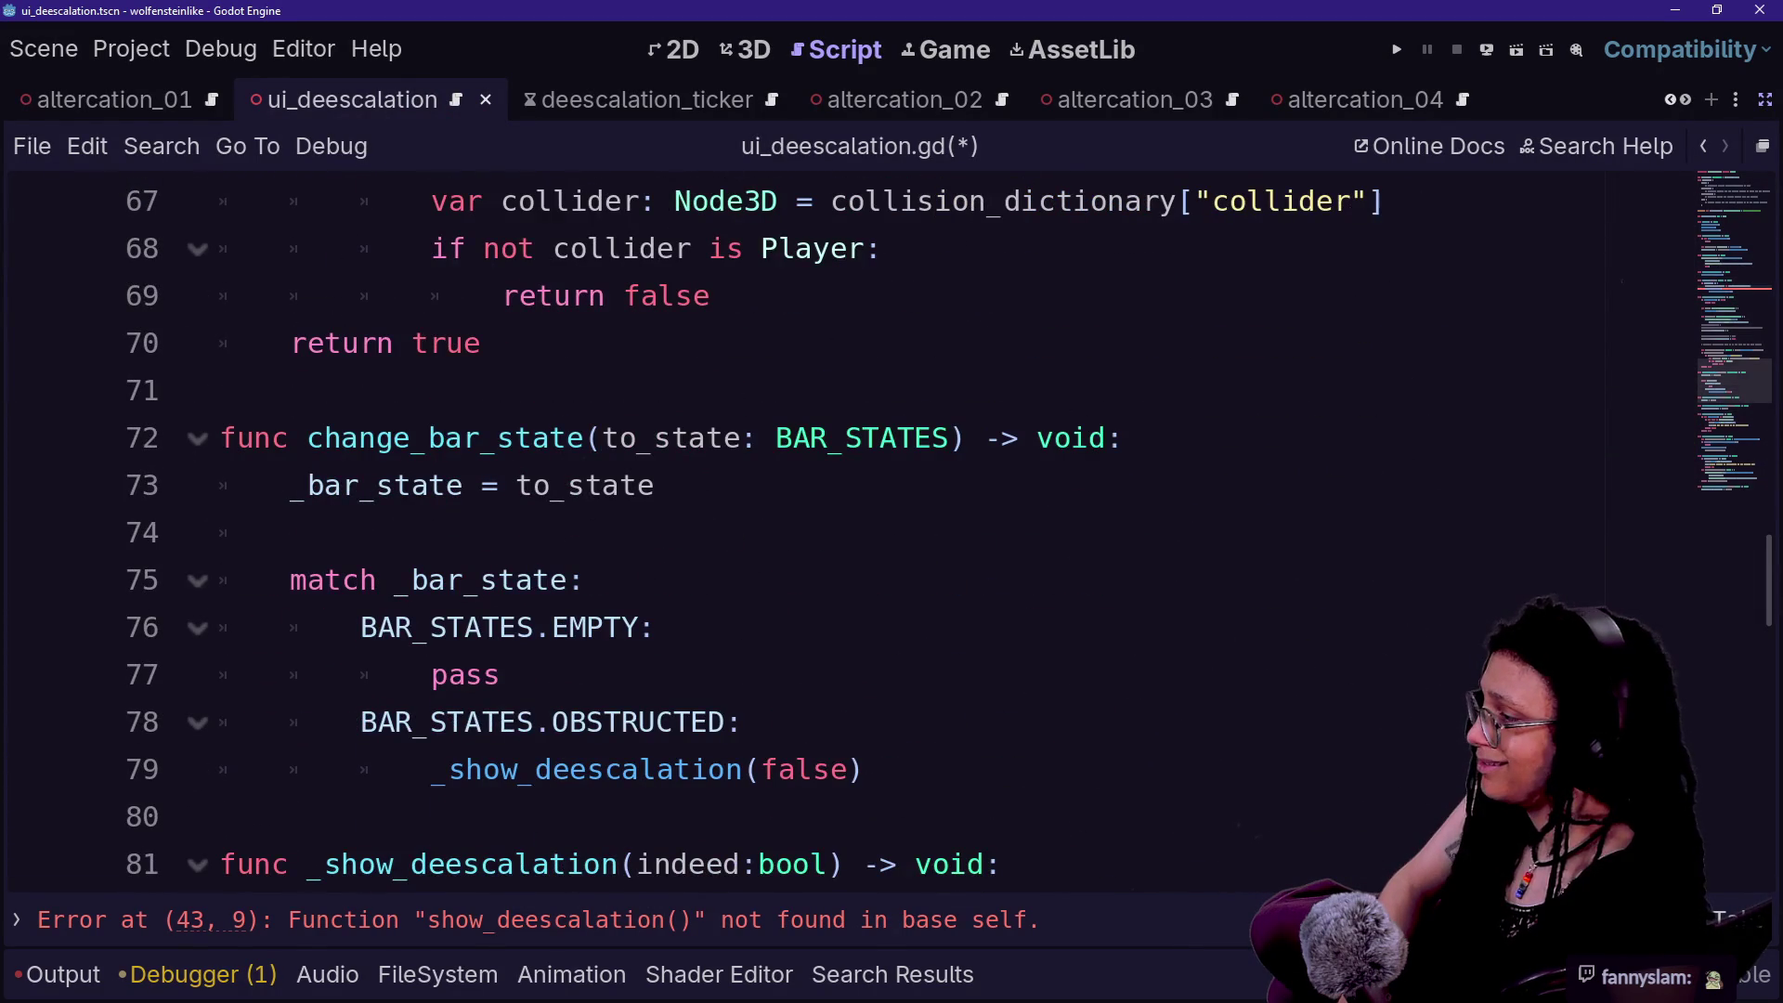
scroll(836, 507, down, 1)
click(557, 674)
drag(863, 627, 743, 579)
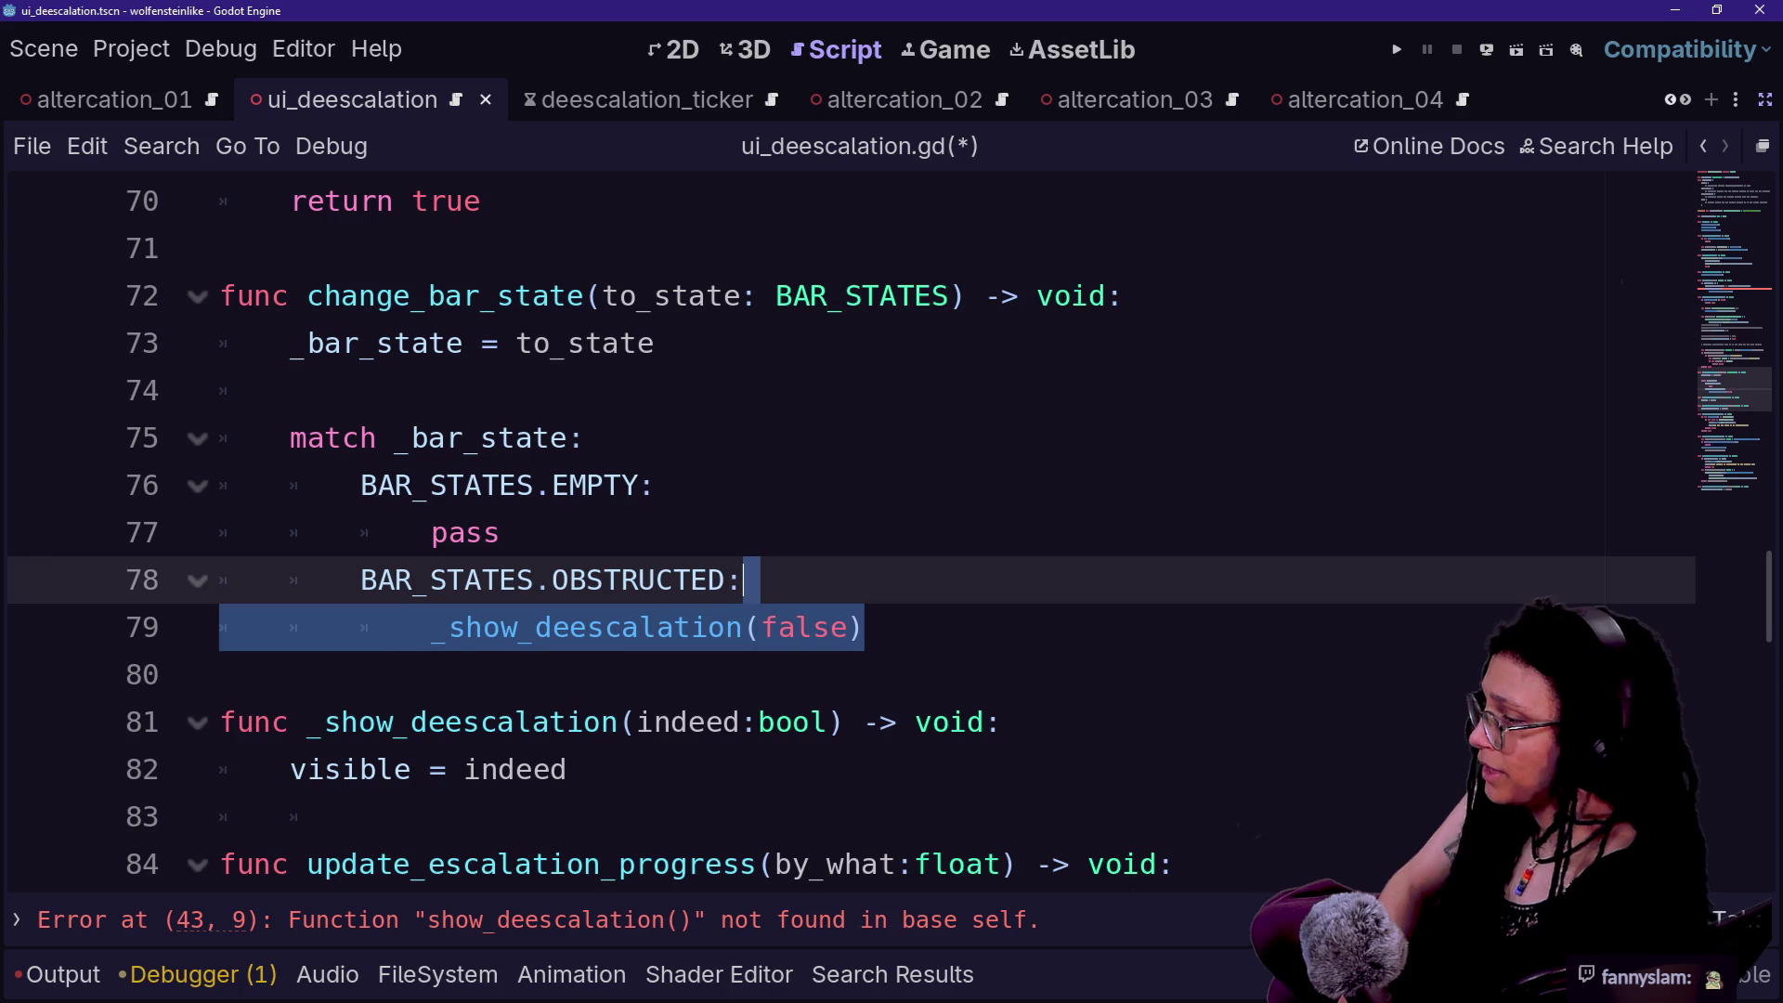
text(show_deescalation( 			_process_visibility_ray()))
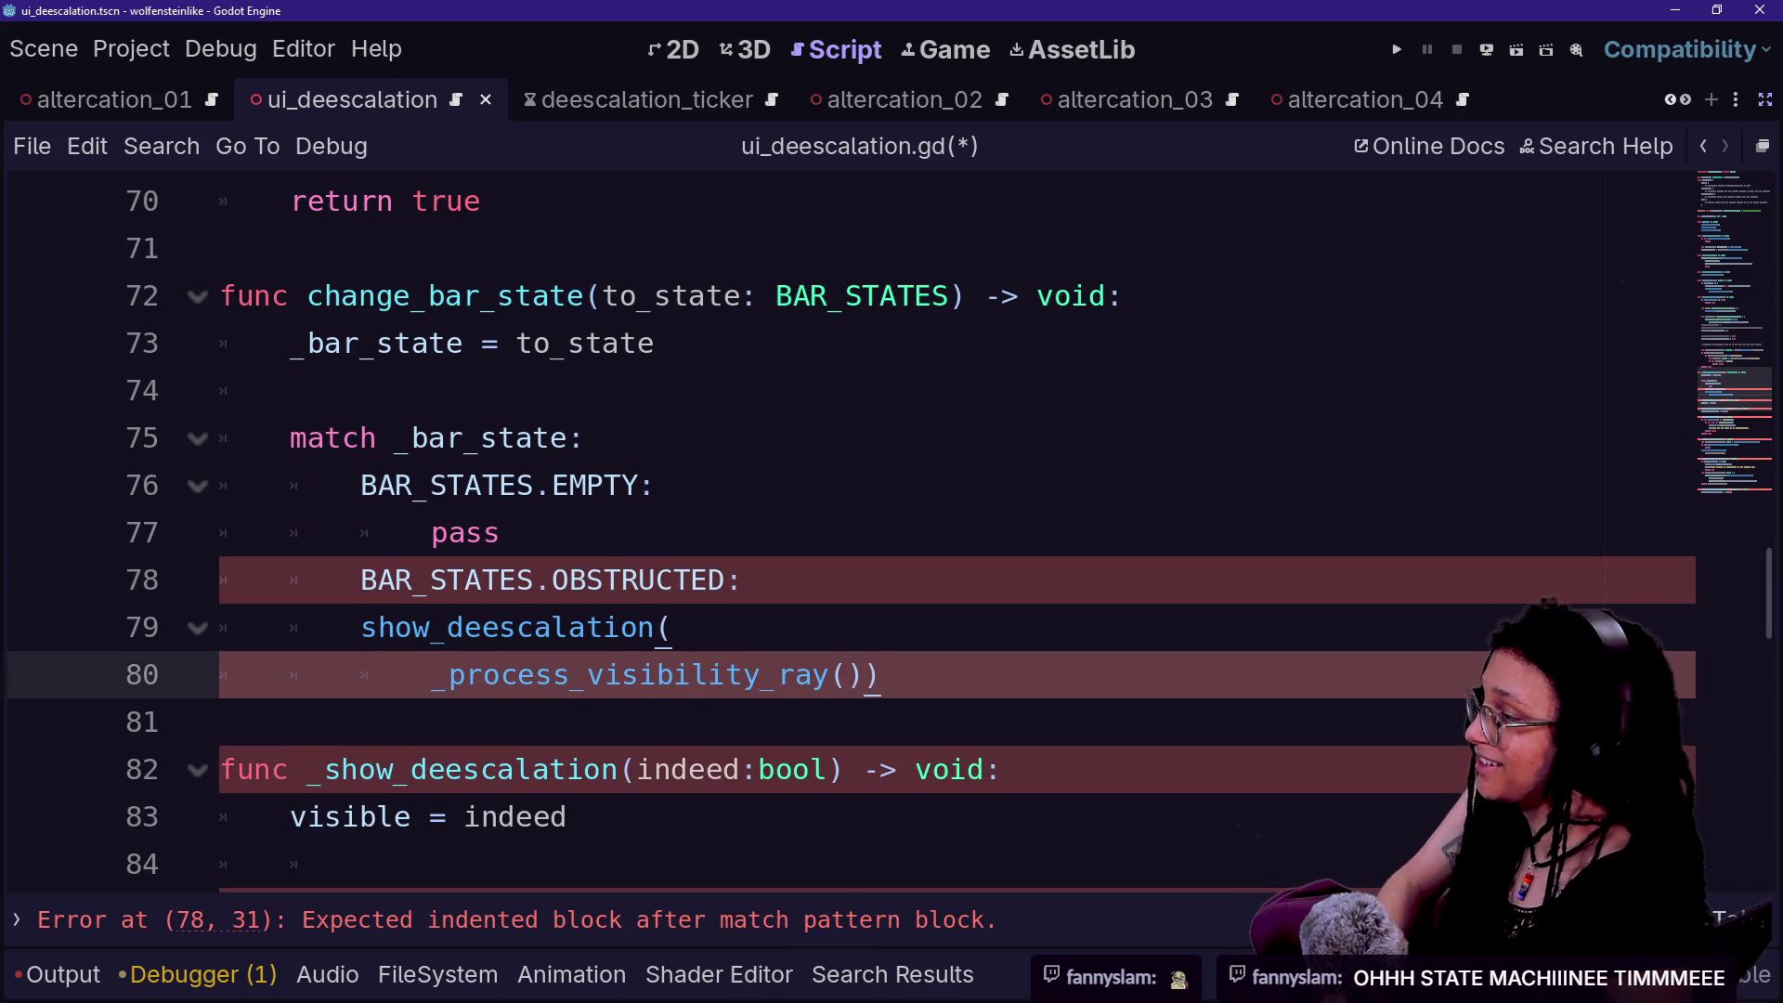
key(shift+Up)
key(Tab)
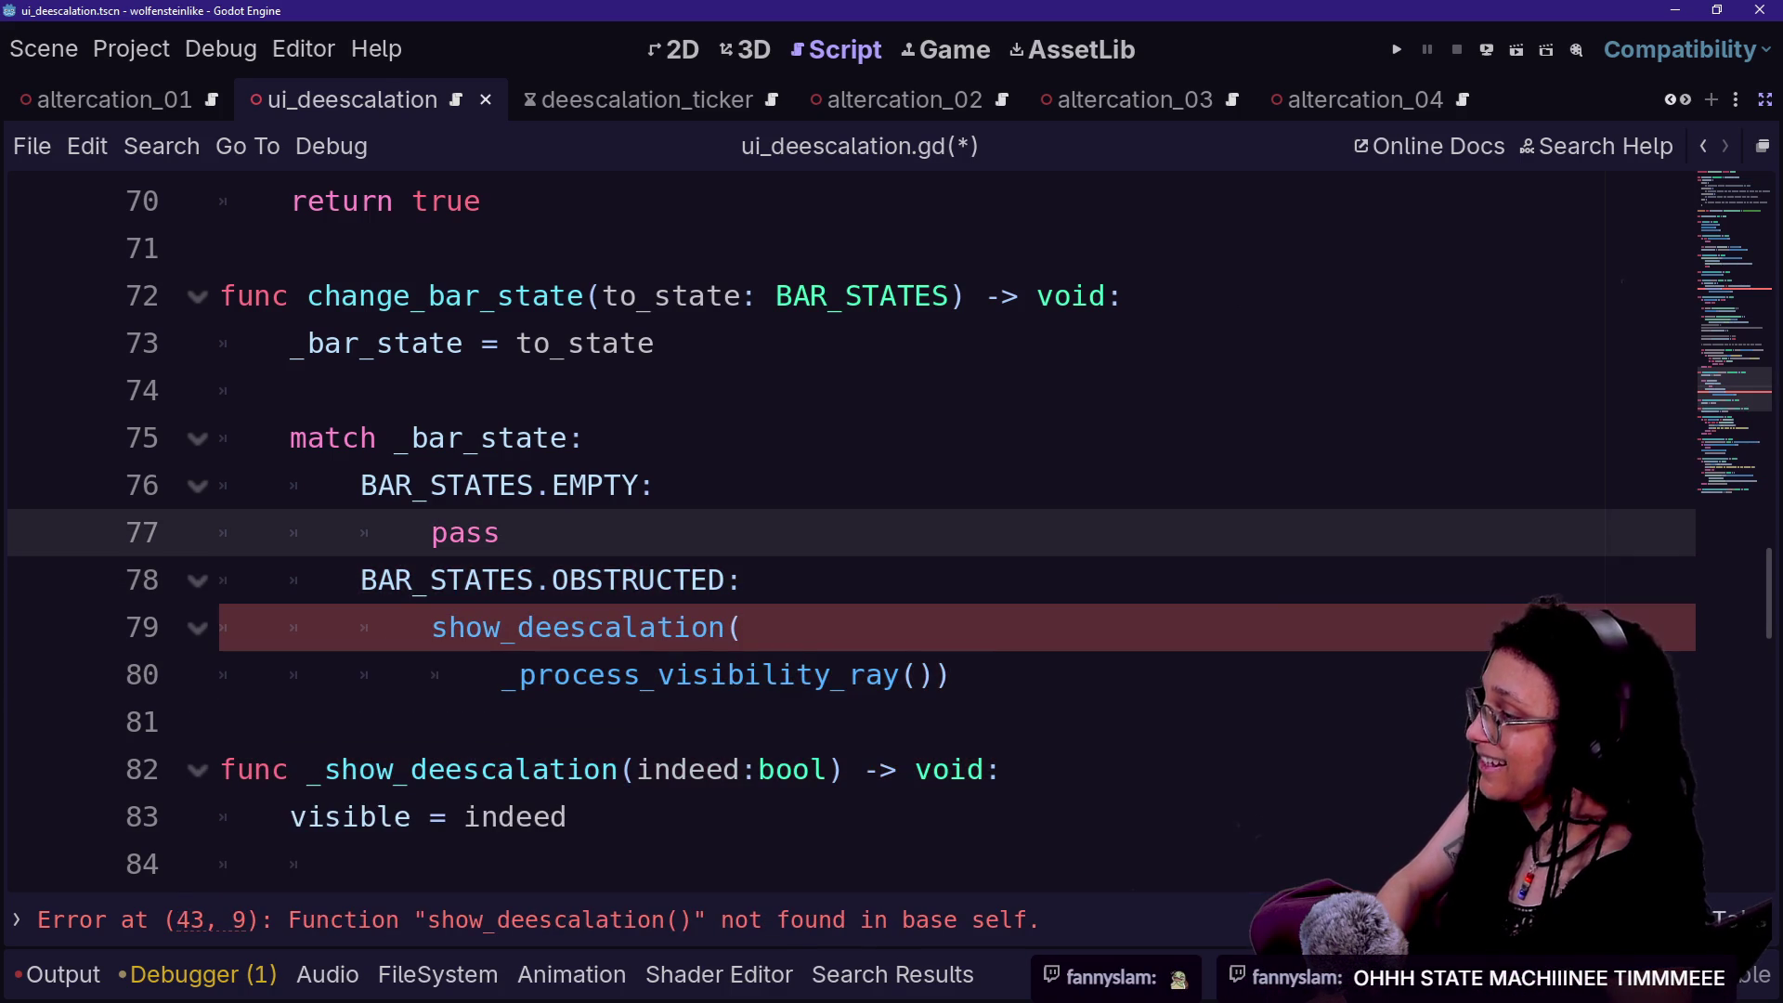
- Fix the missing underscore in _show_deescalation and duplicate the OBSTRUCTED case block below itself
click(743, 627)
text(_)
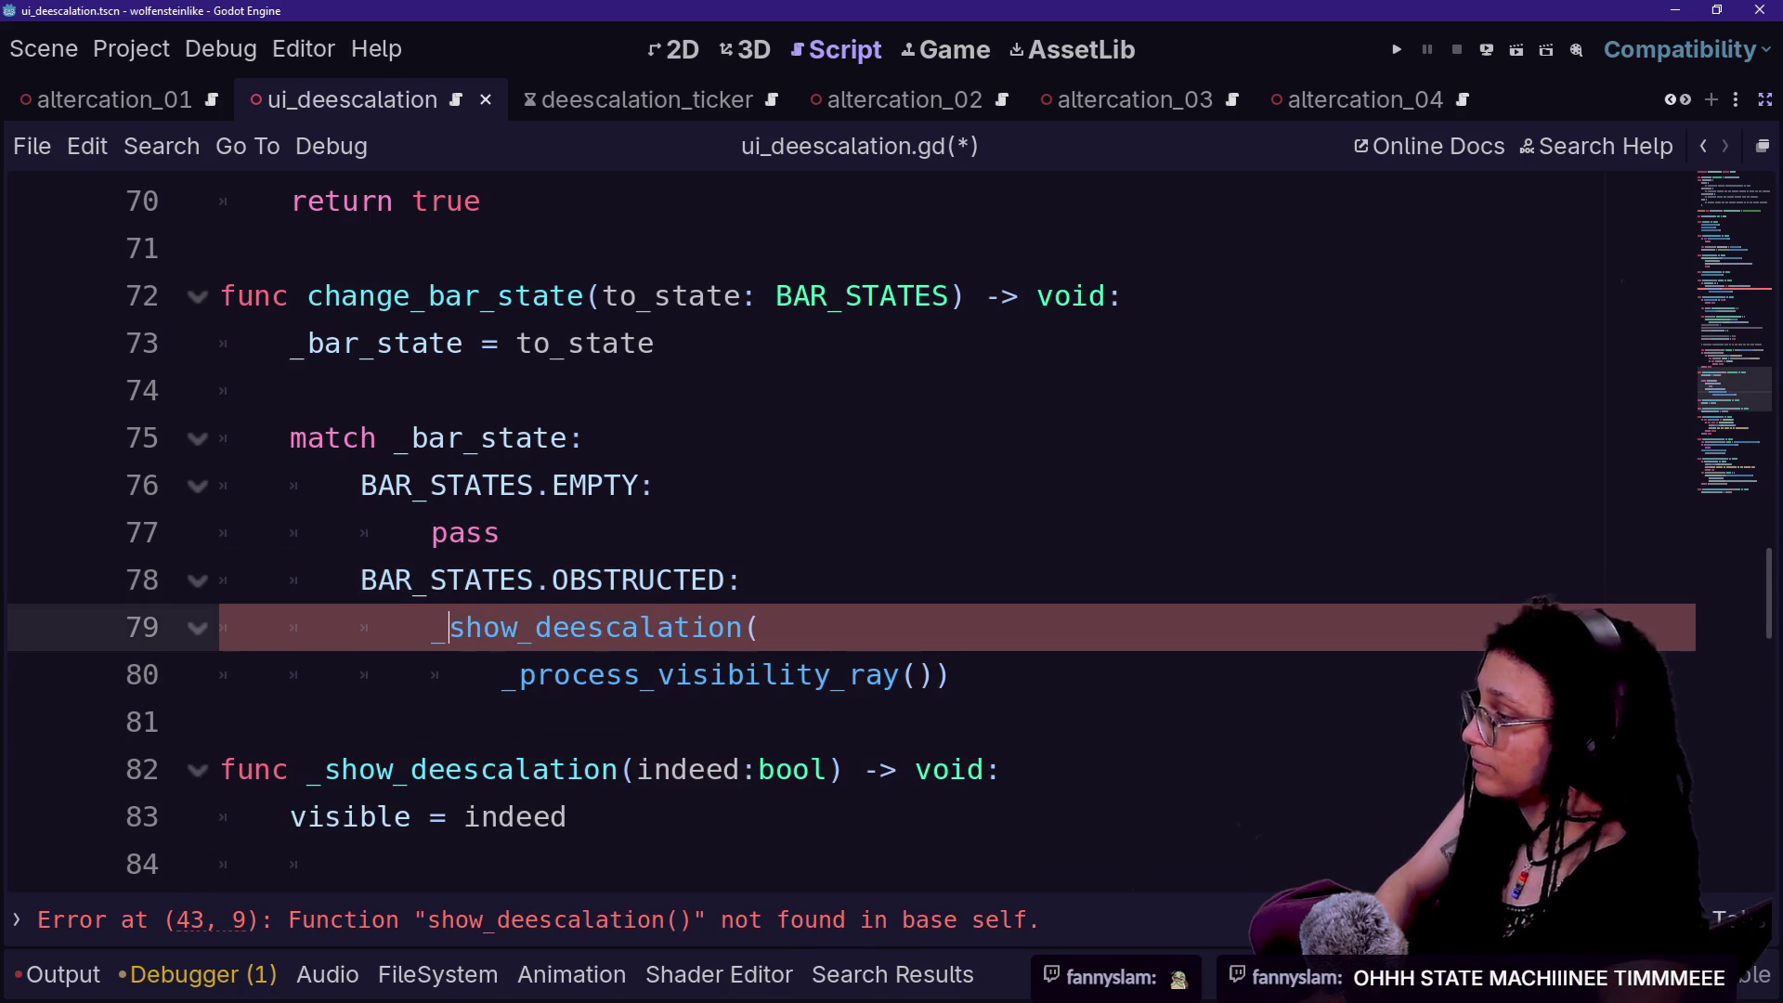
click(290, 437)
drag(405, 532, 576, 579)
click(852, 674)
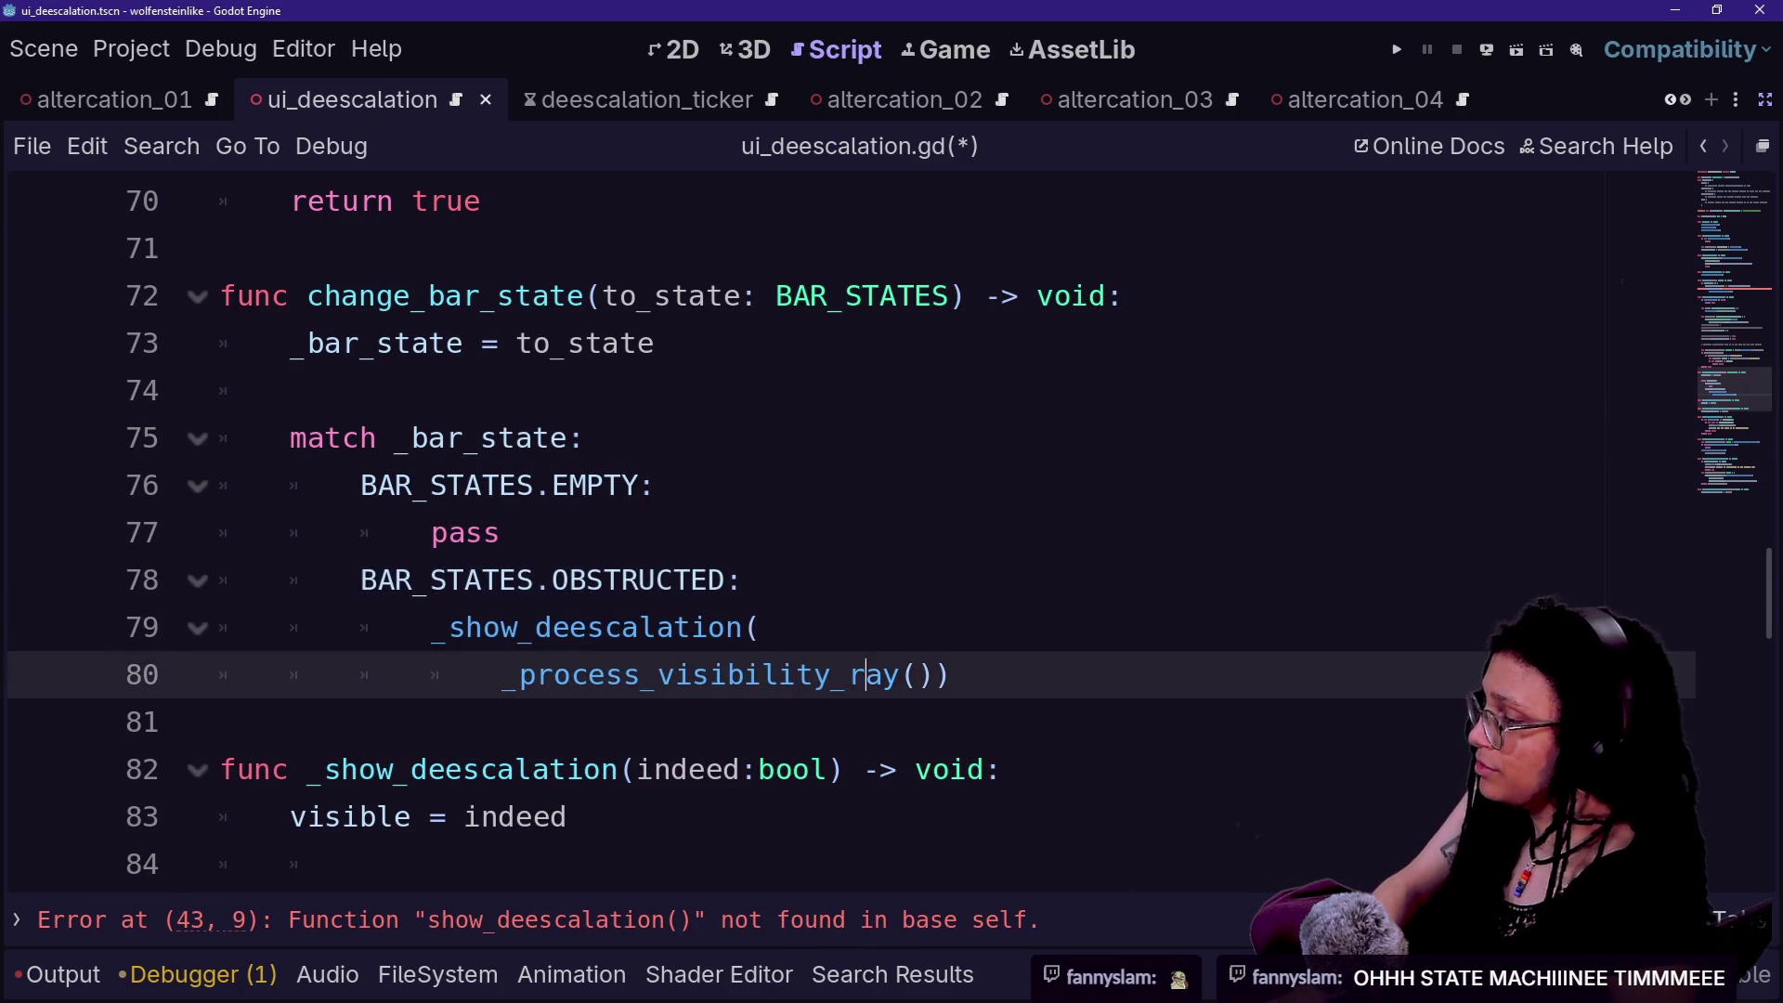
key(End)
key(shift+Up)
key(shift+Up)
key(shift+Up)
key(ctrl+shift+d)
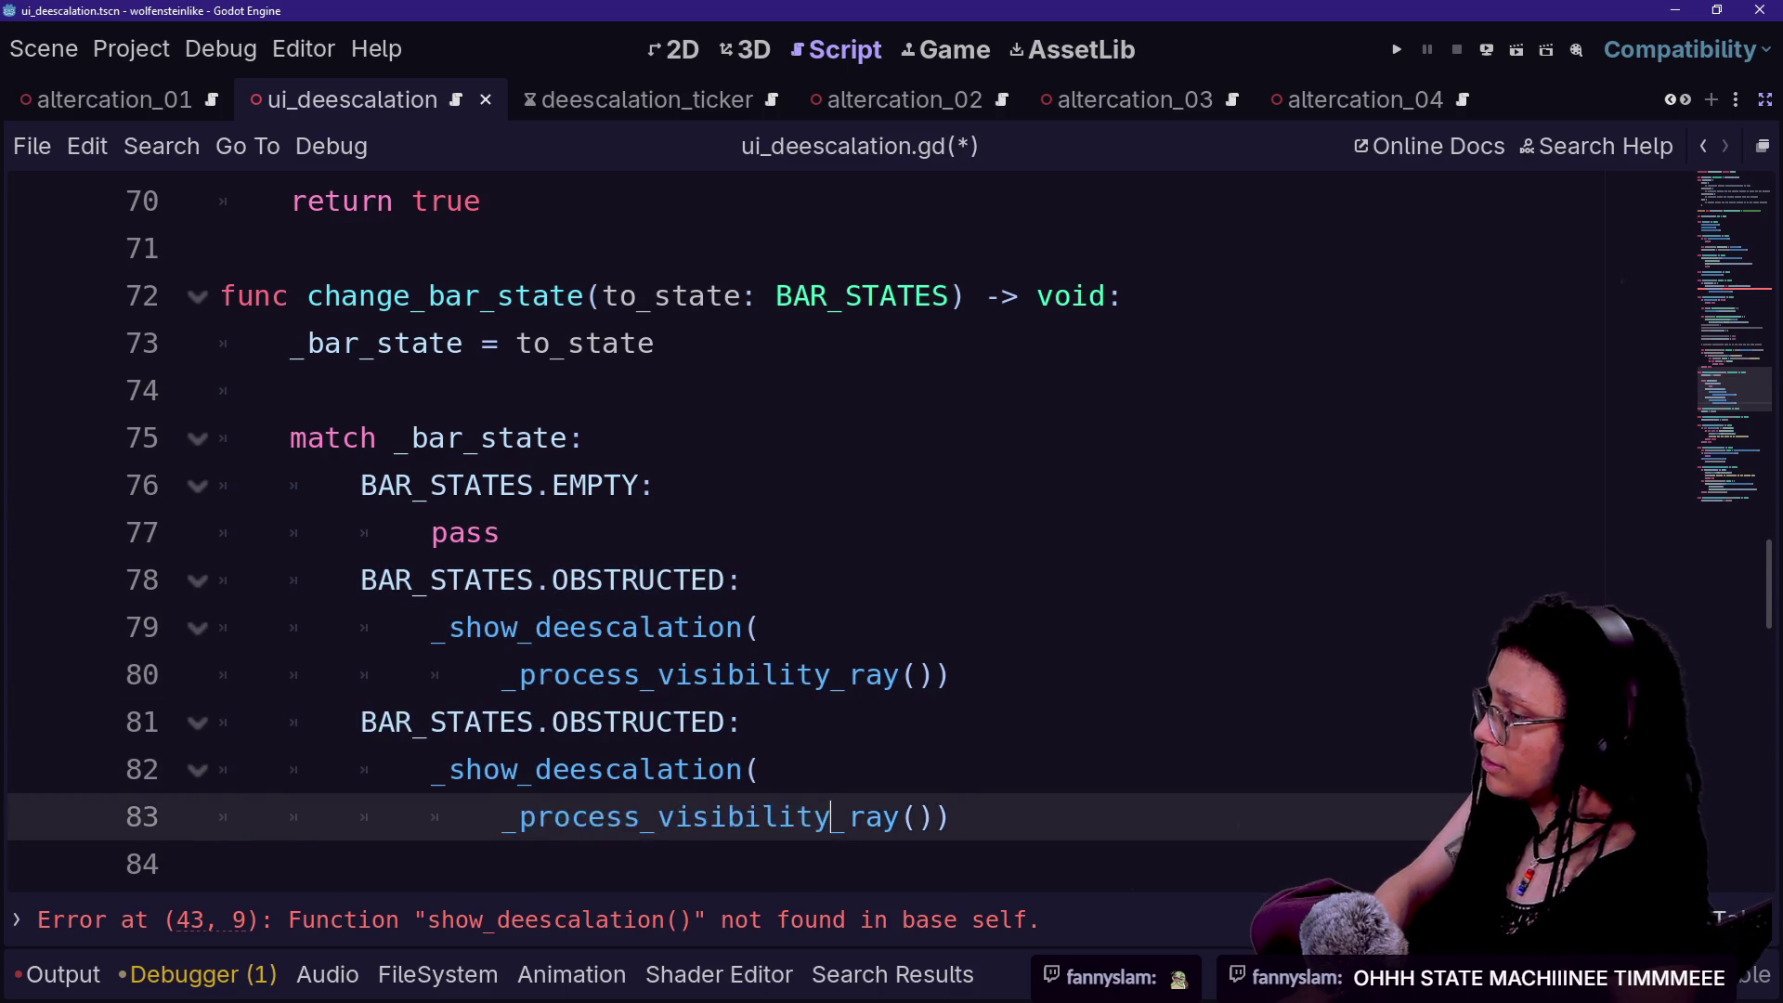
- Add a BAR_STATES.FULL match case whose body calls _show_deescalation
key(Return)
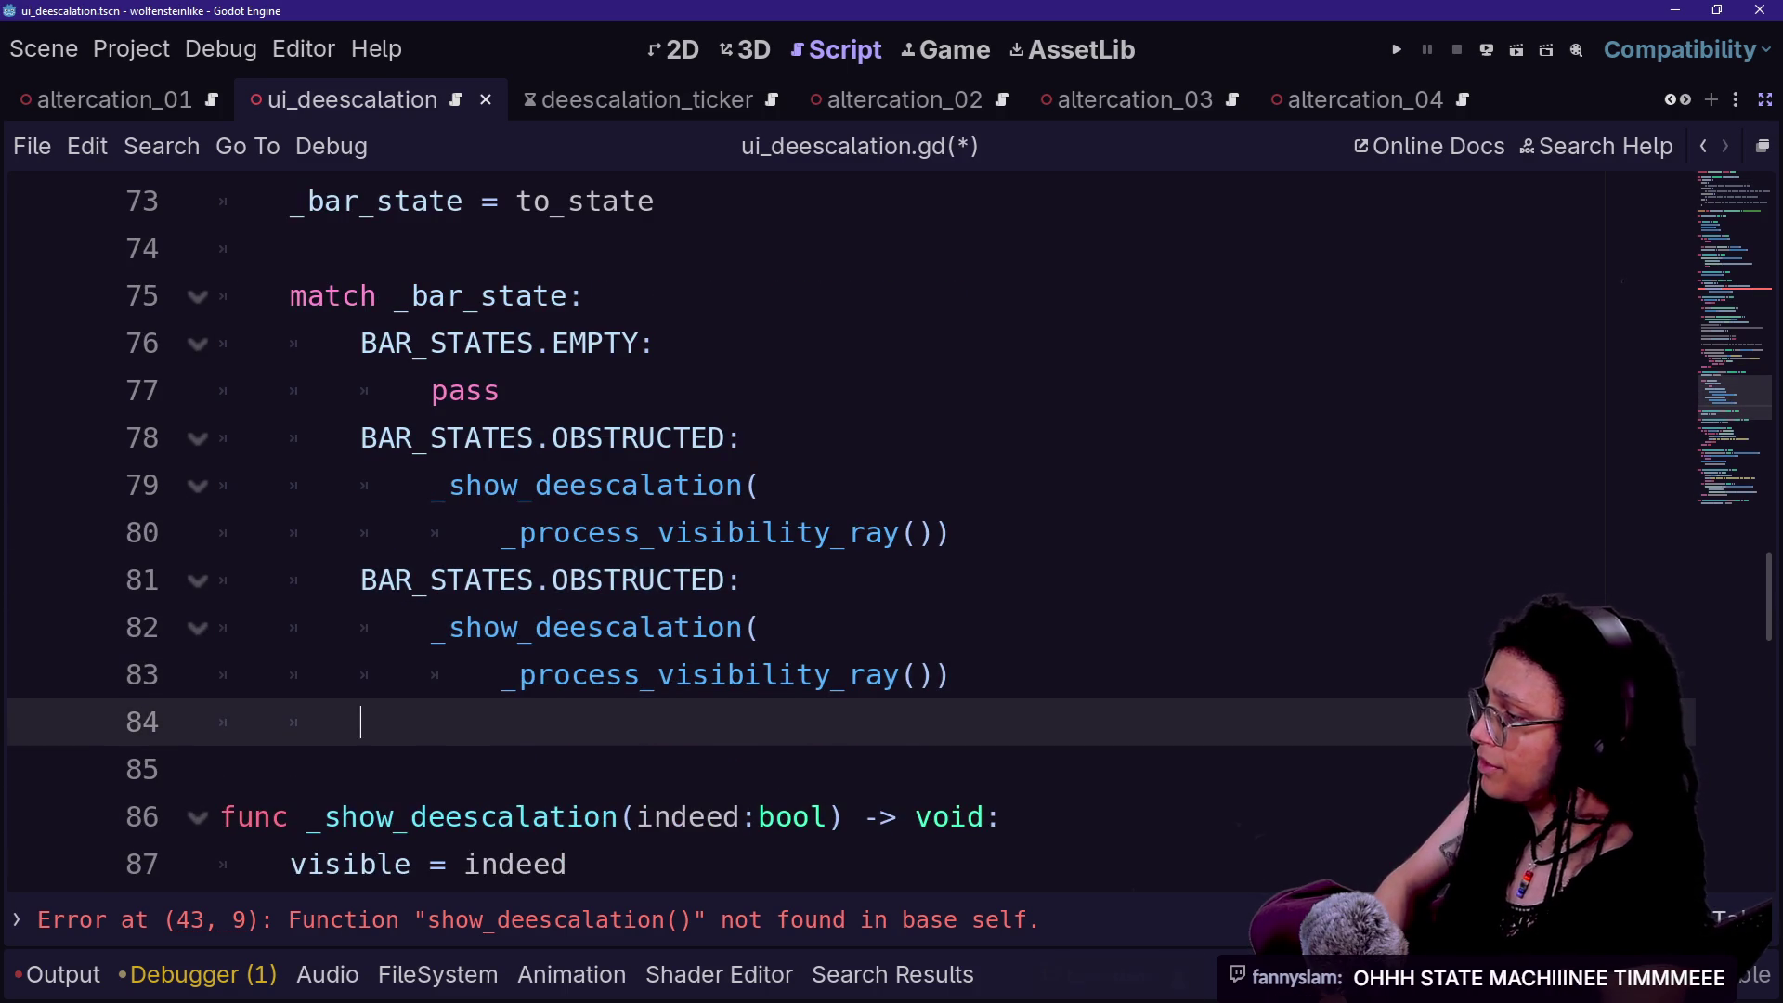
text(BAR_)
key(Return)
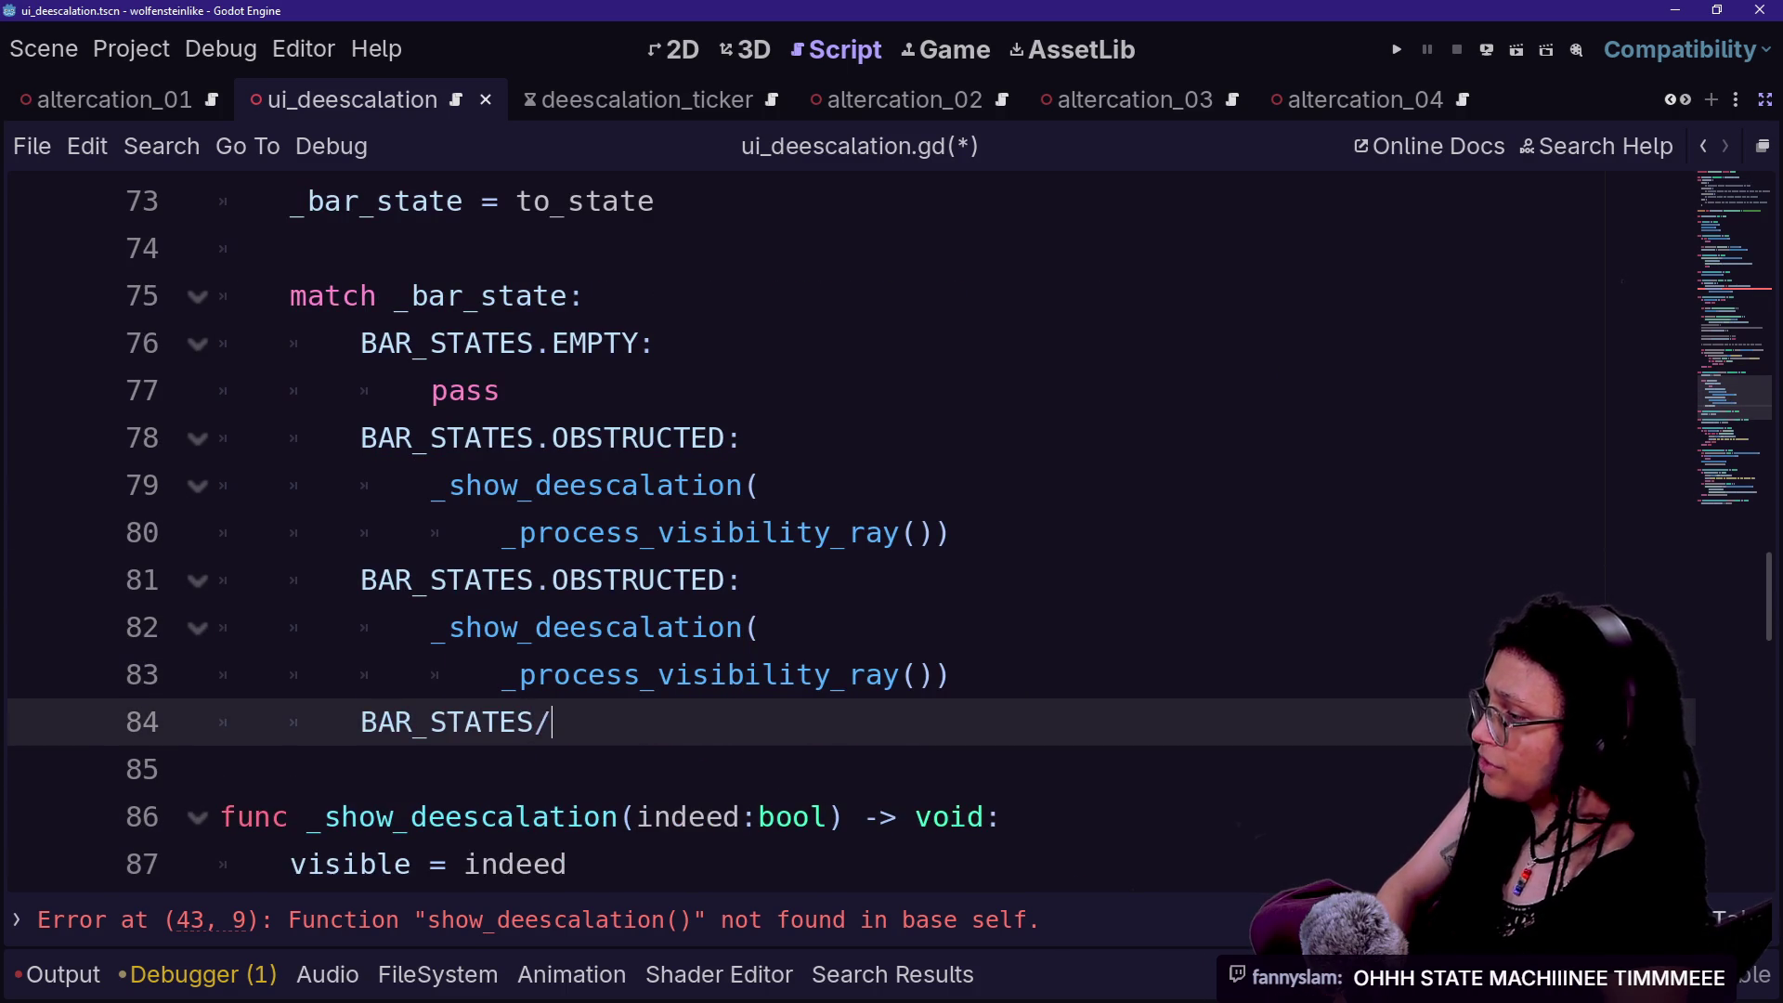
key(BackSpace)
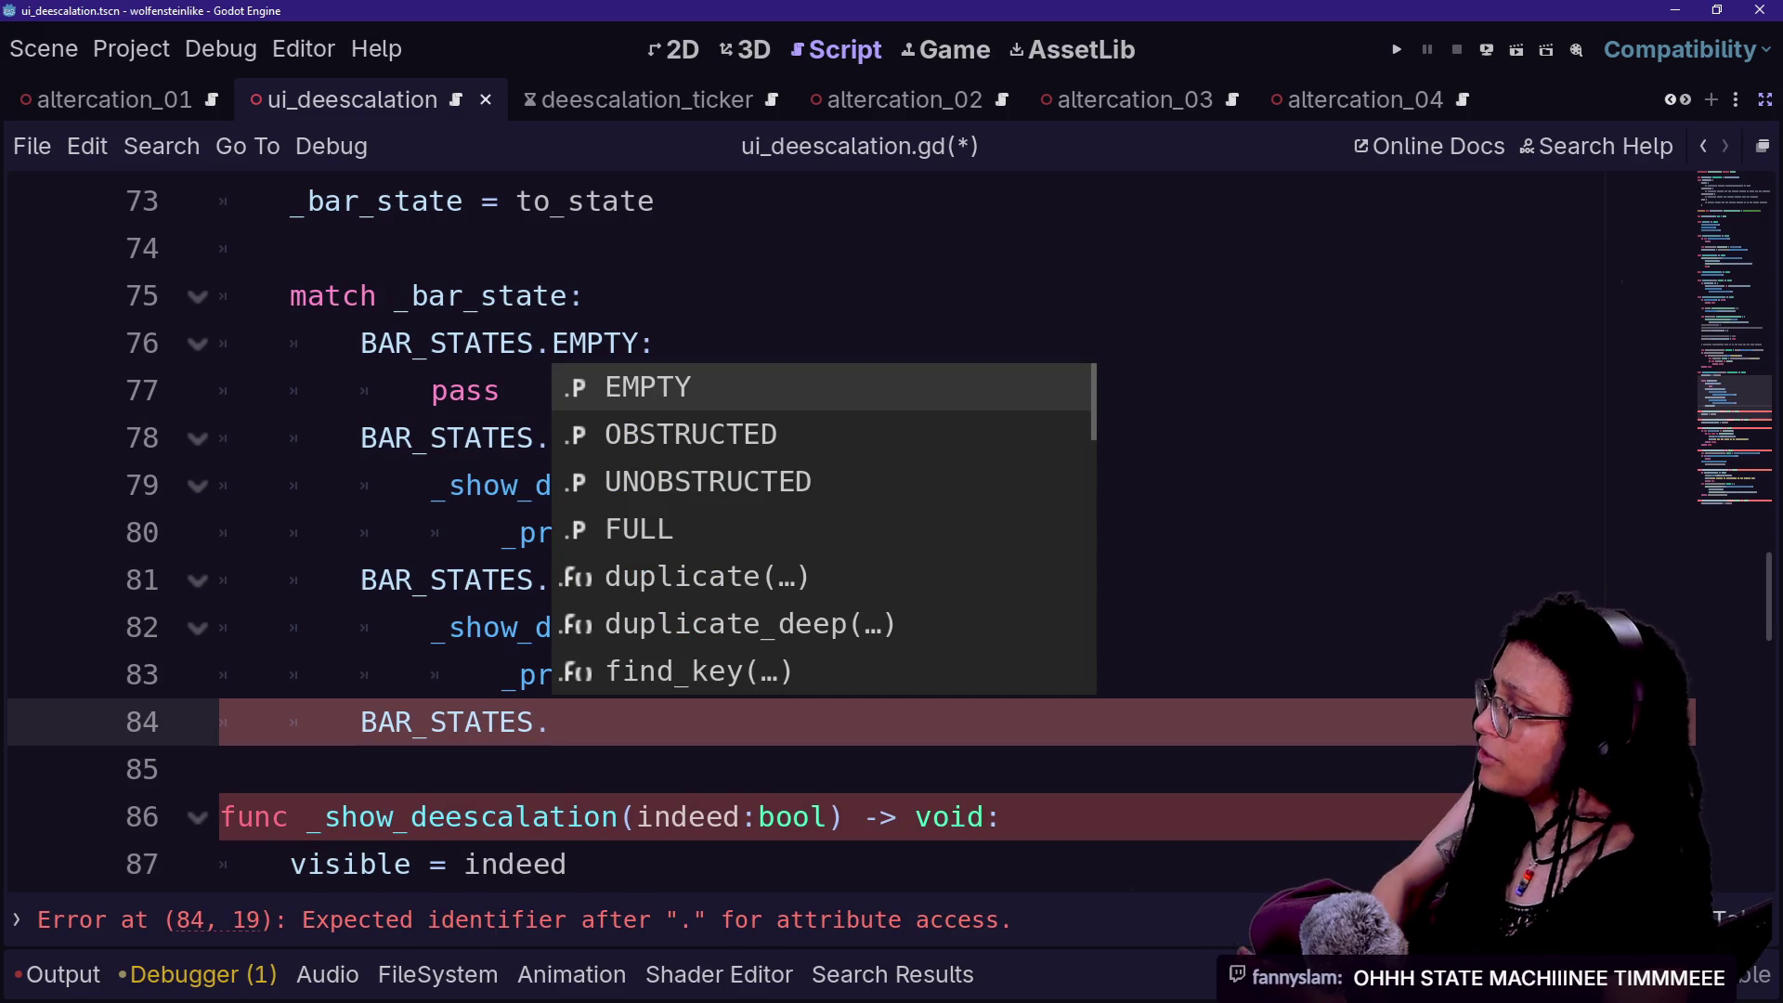
key(Down)
key(Down)
key(Down)
key(Return)
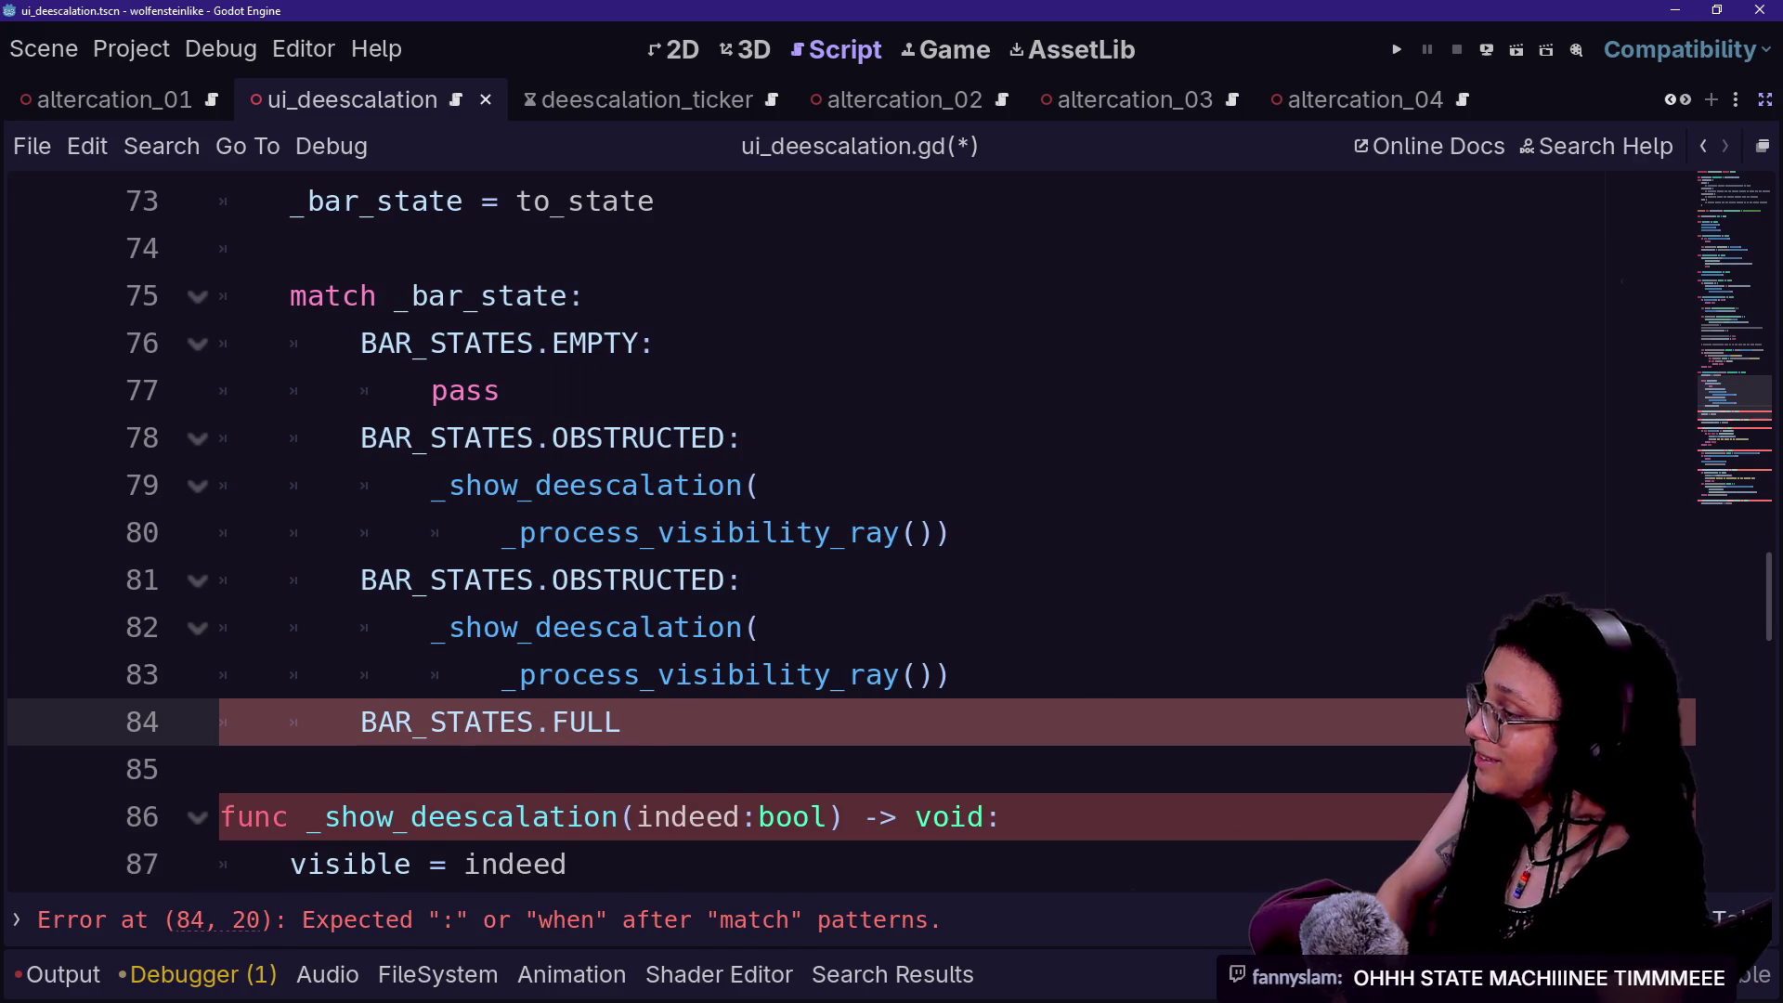
key(Return)
key(BackSpace)
text(:)
key(Return)
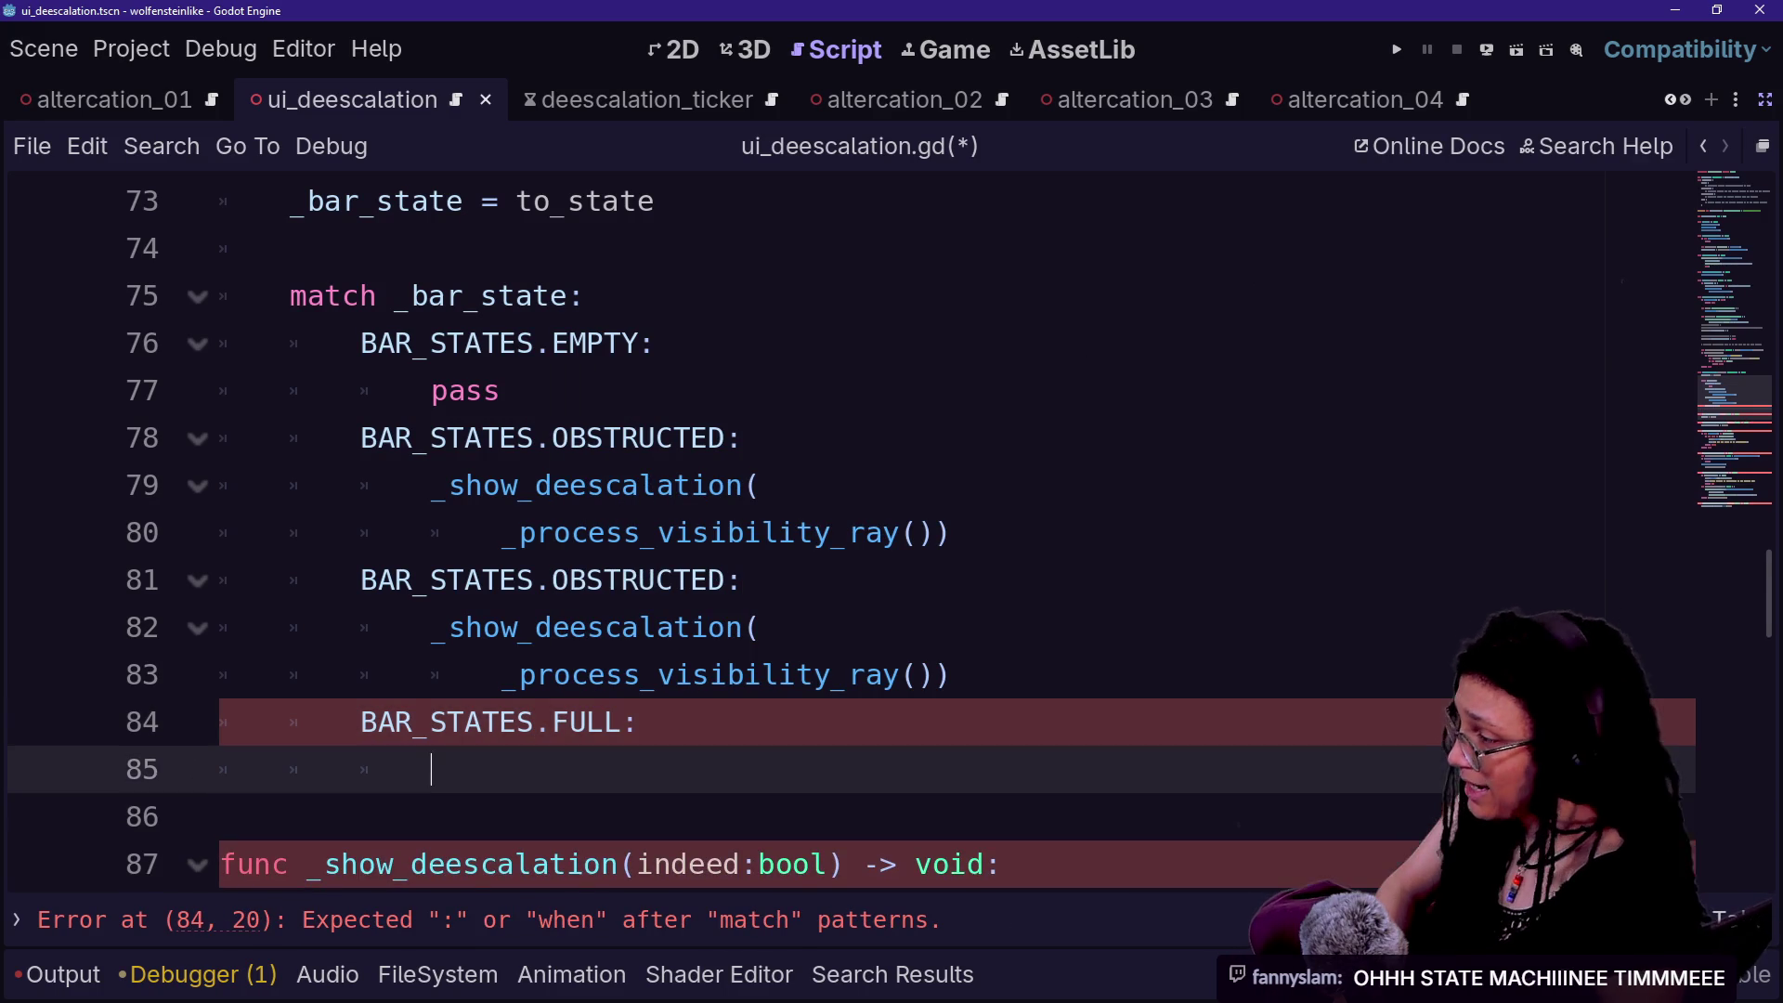
text(_show)
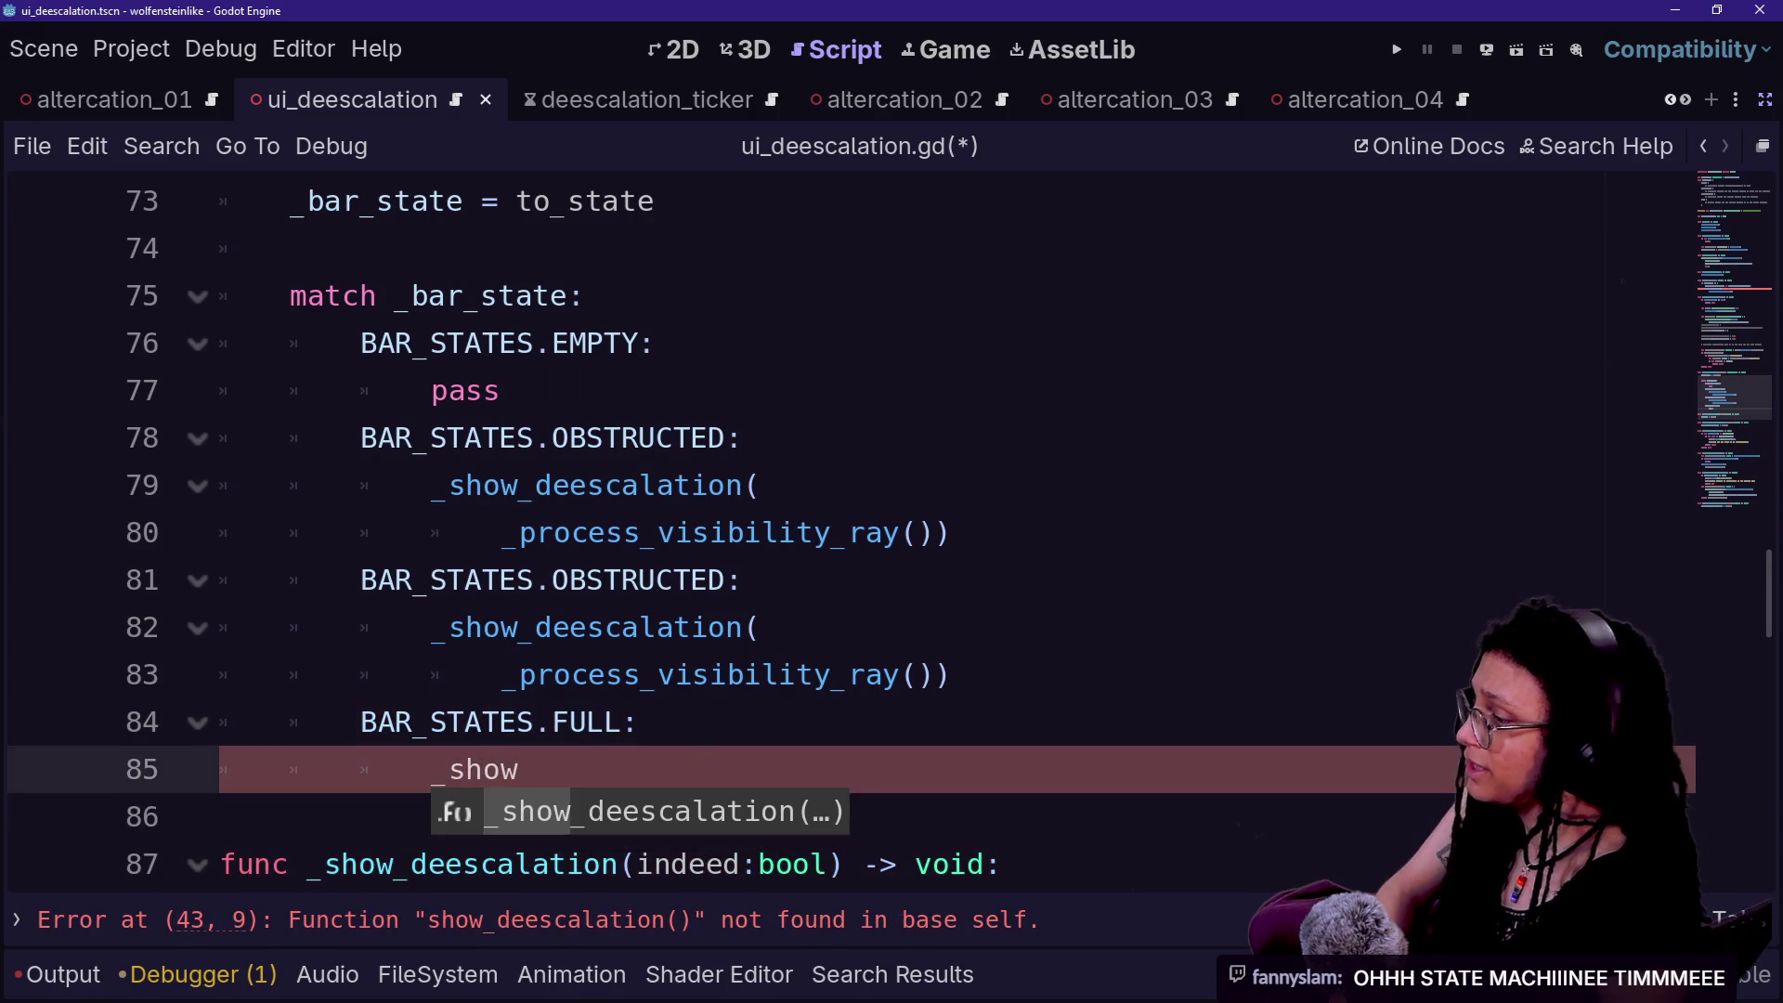
key(Return)
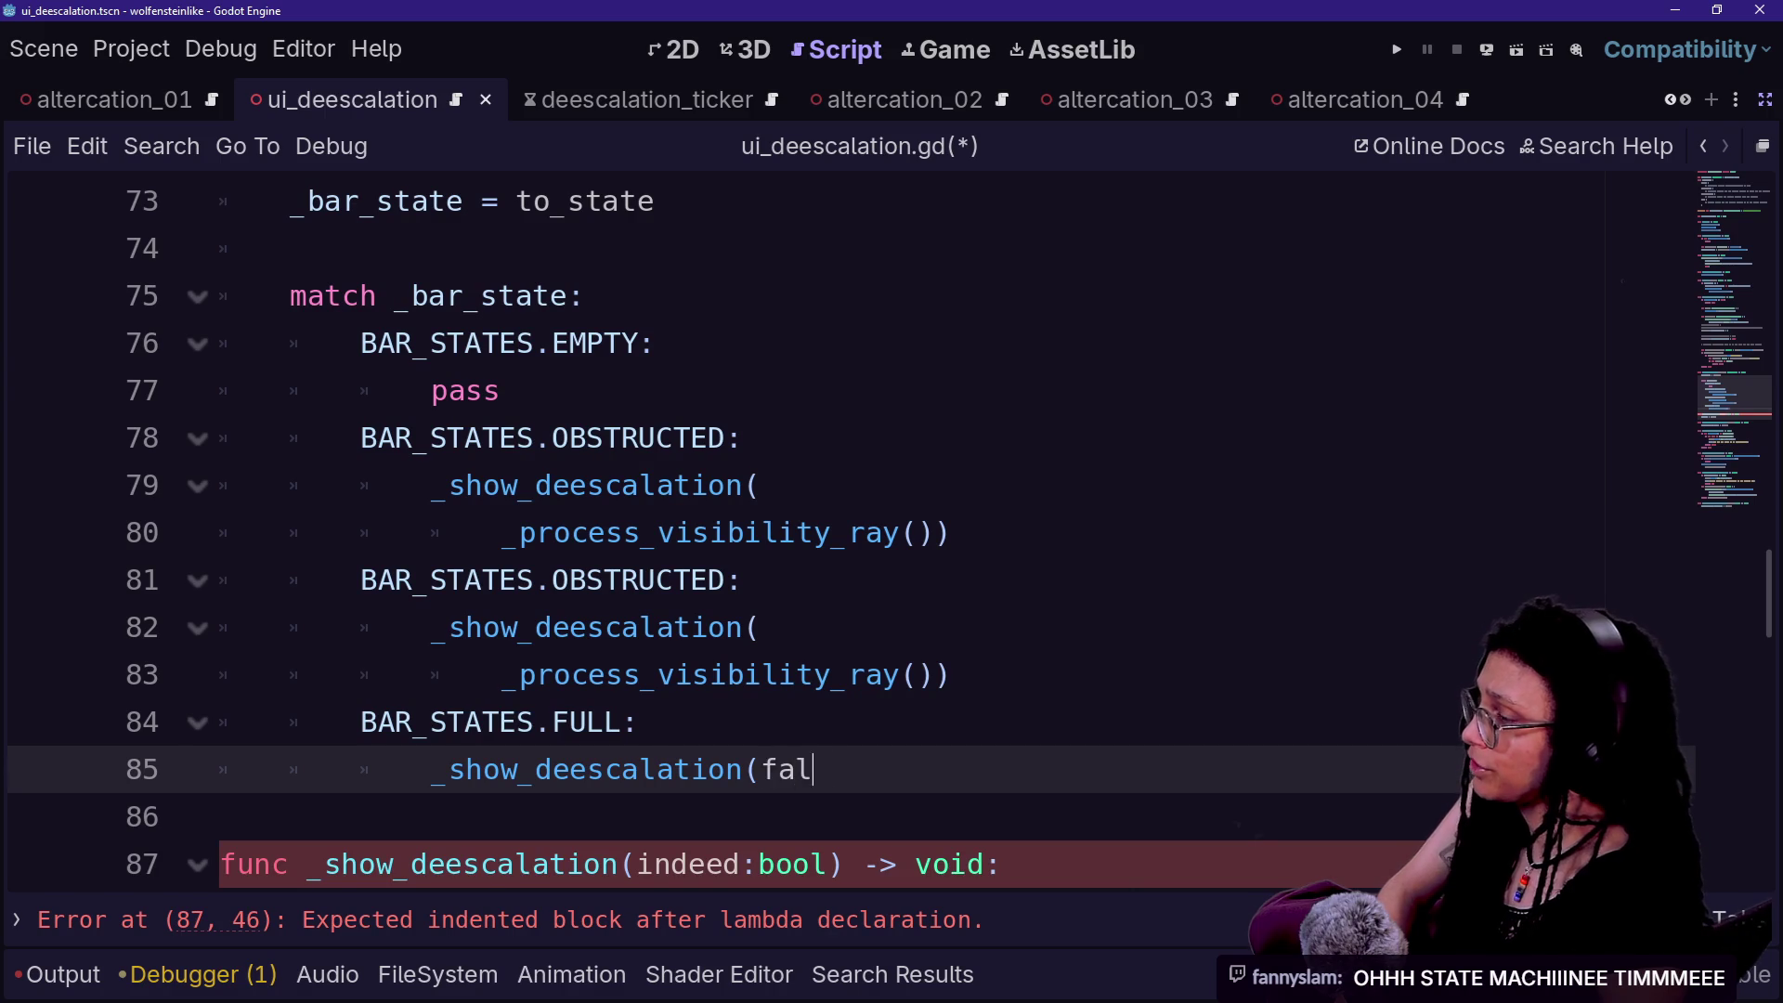
- Replace pass under the EMPTY case with _show_deescalation(false) and save the script
click(499, 391)
click(738, 439)
drag(865, 769, 641, 723)
key(ctrl+c)
drag(499, 391, 654, 344)
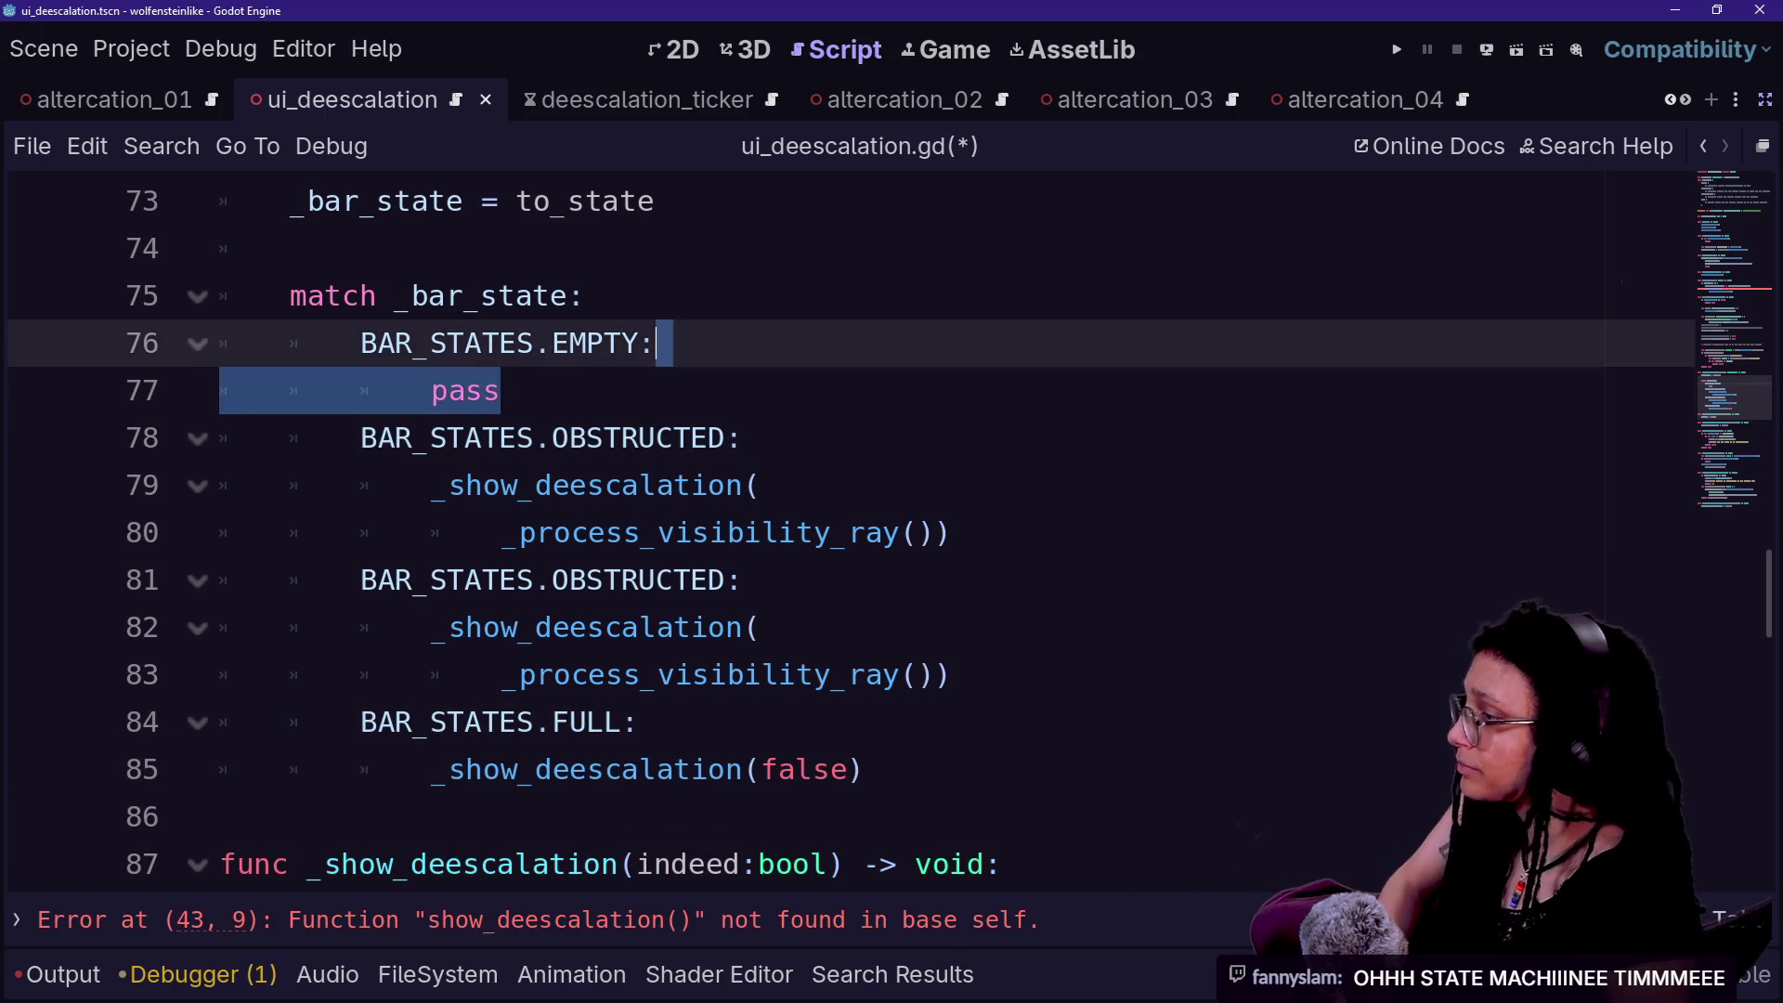
key(ctrl+v)
click(743, 438)
key(ctrl+s)
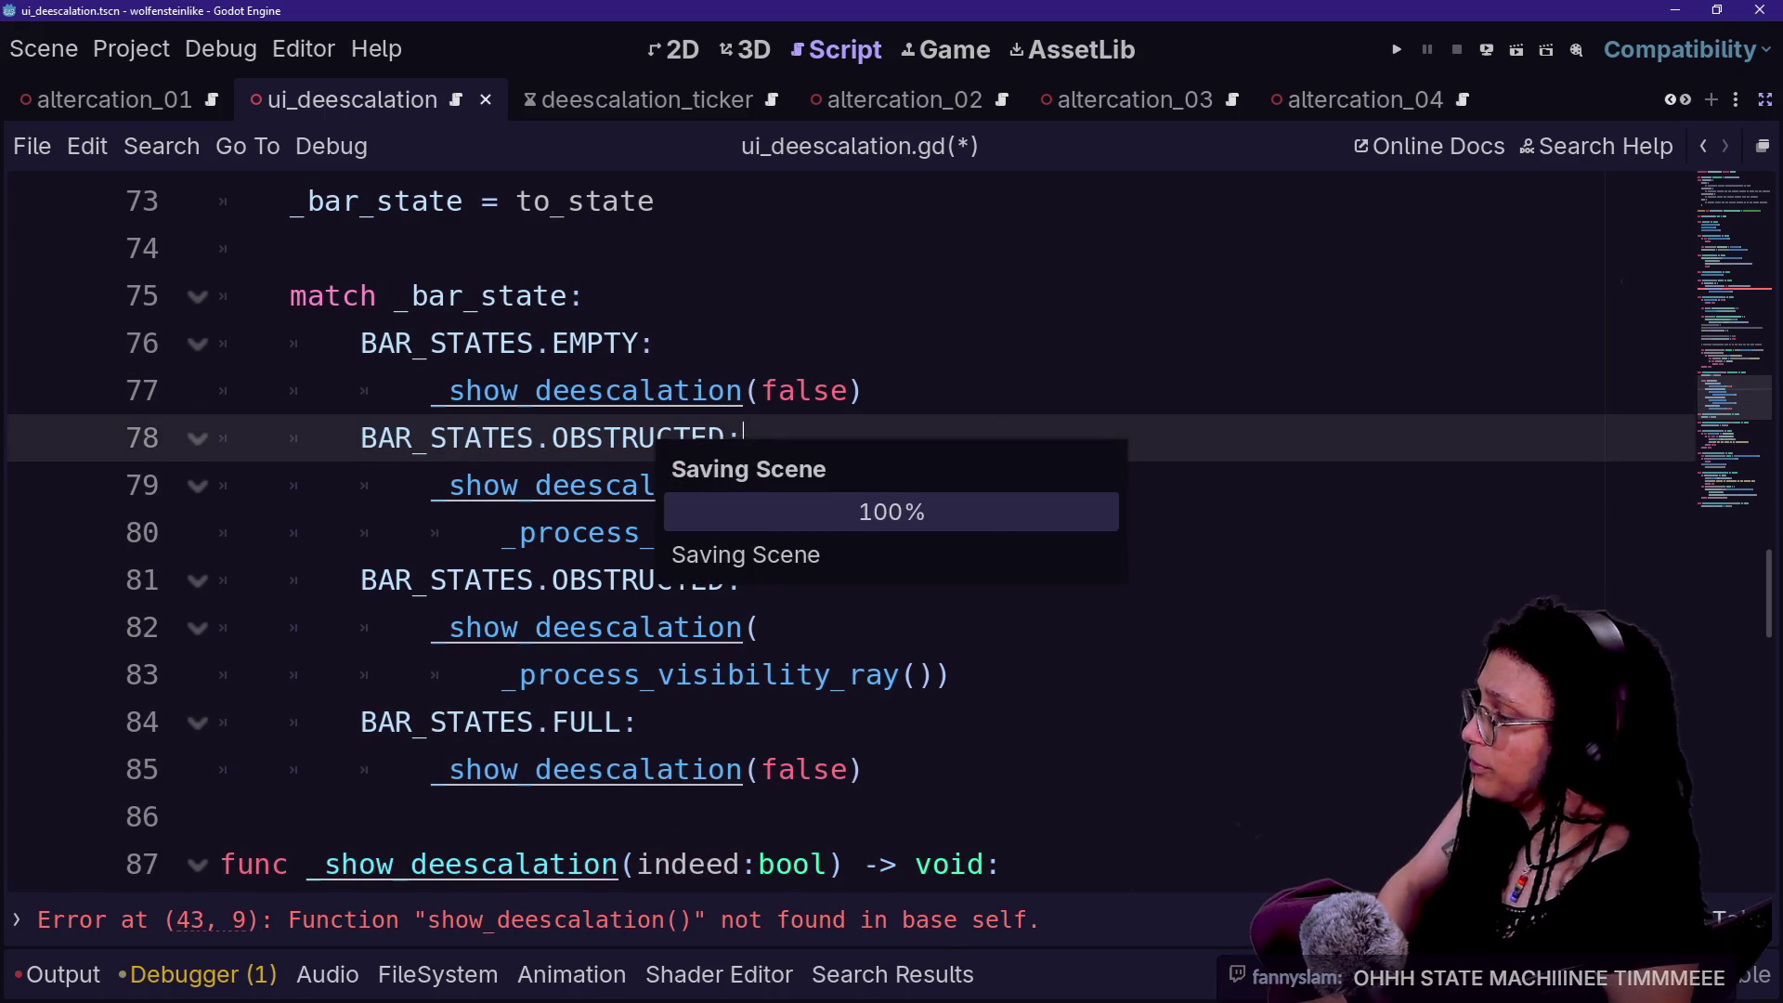
click(641, 723)
scroll(836, 529, up, 6)
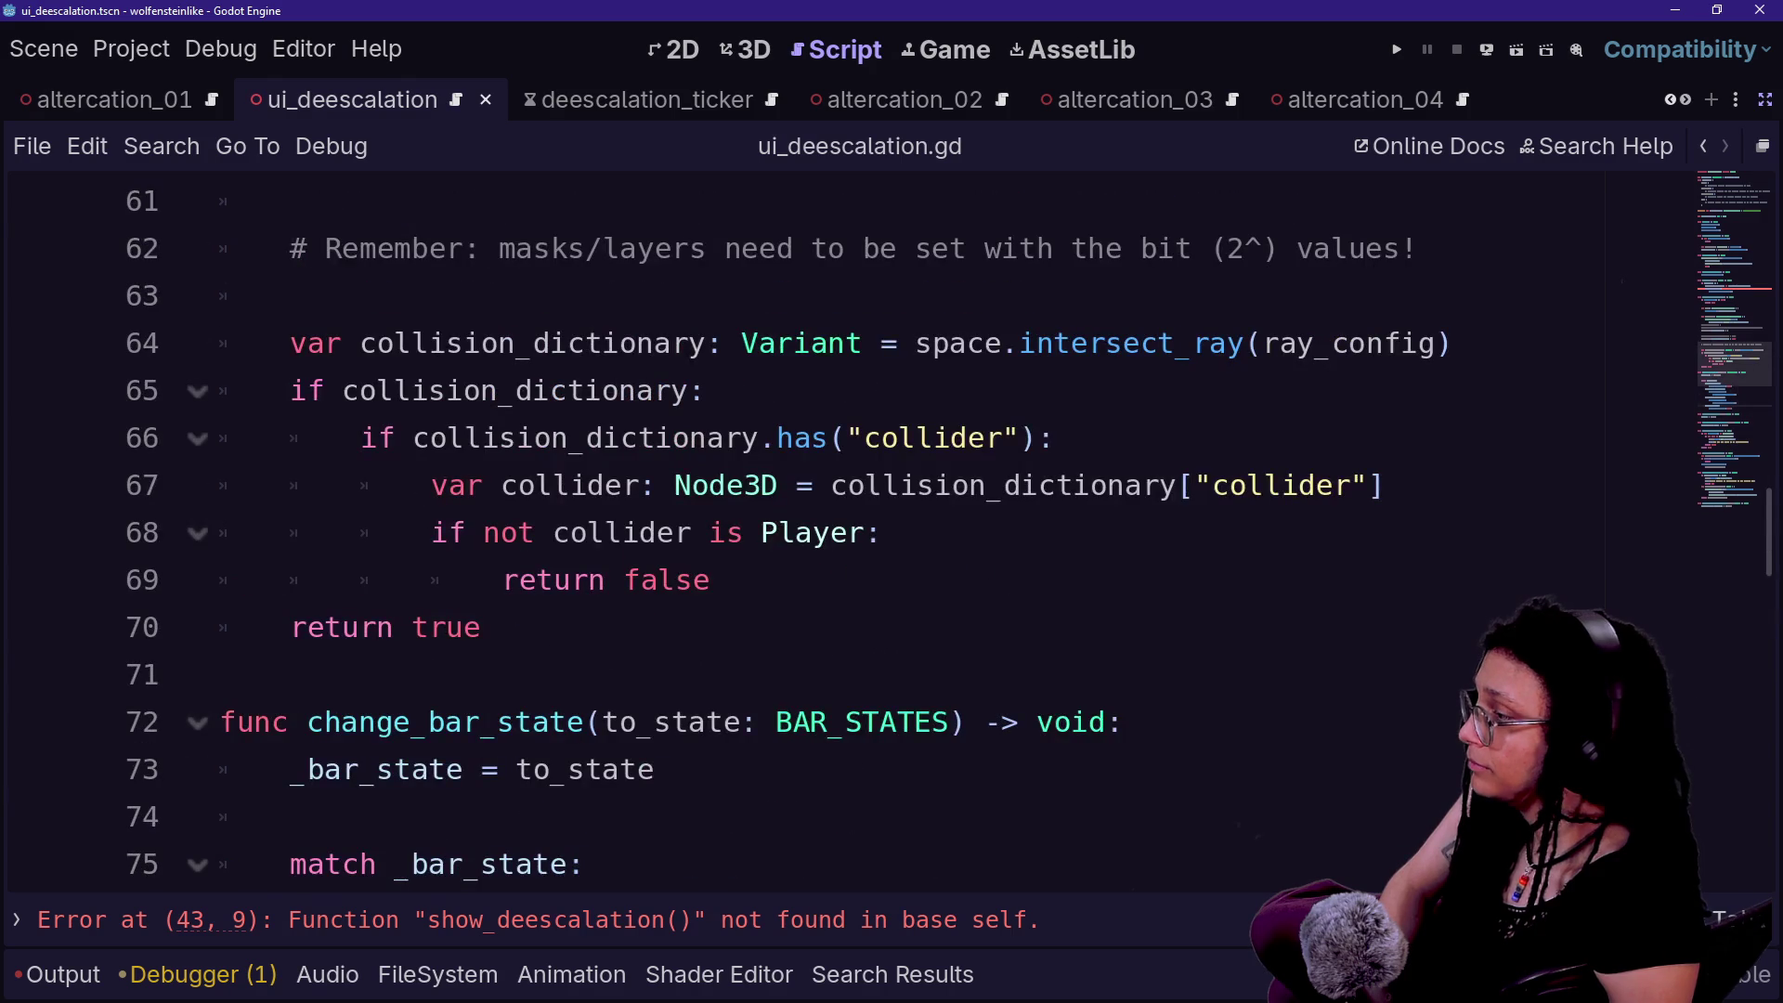
scroll(836, 529, up, 2)
scroll(836, 530, down, 10)
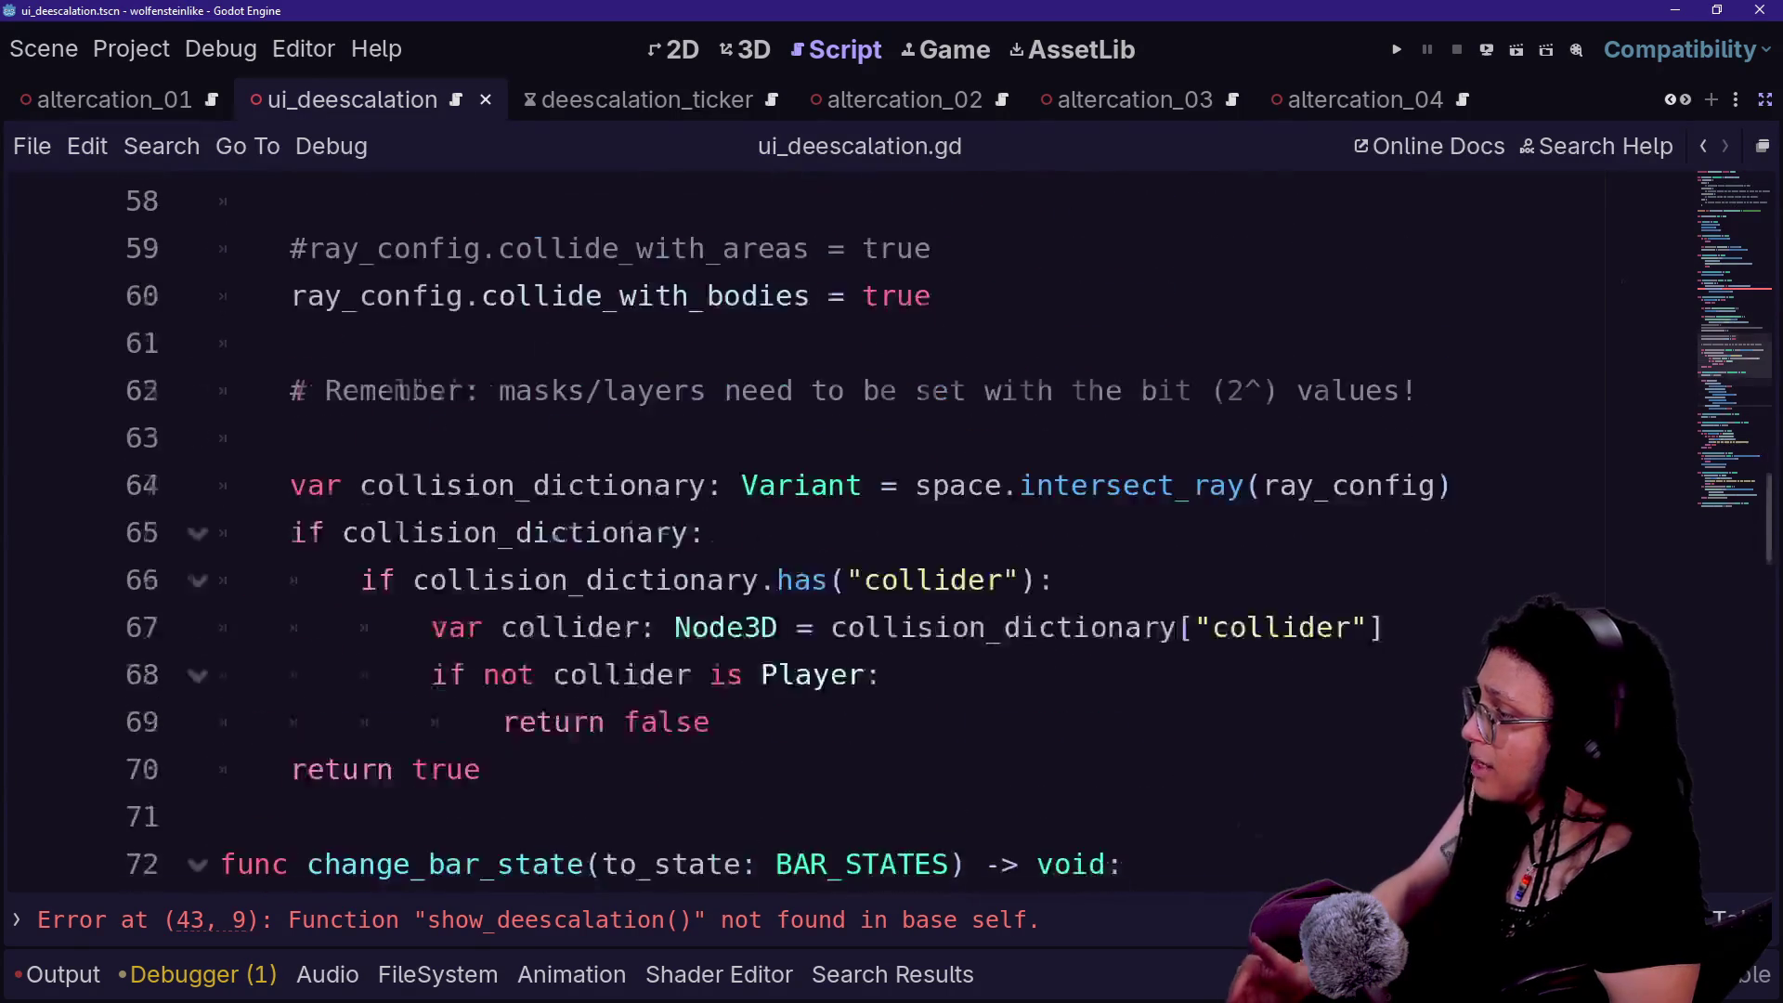
scroll(835, 529, down, 1)
scroll(836, 529, up, 6)
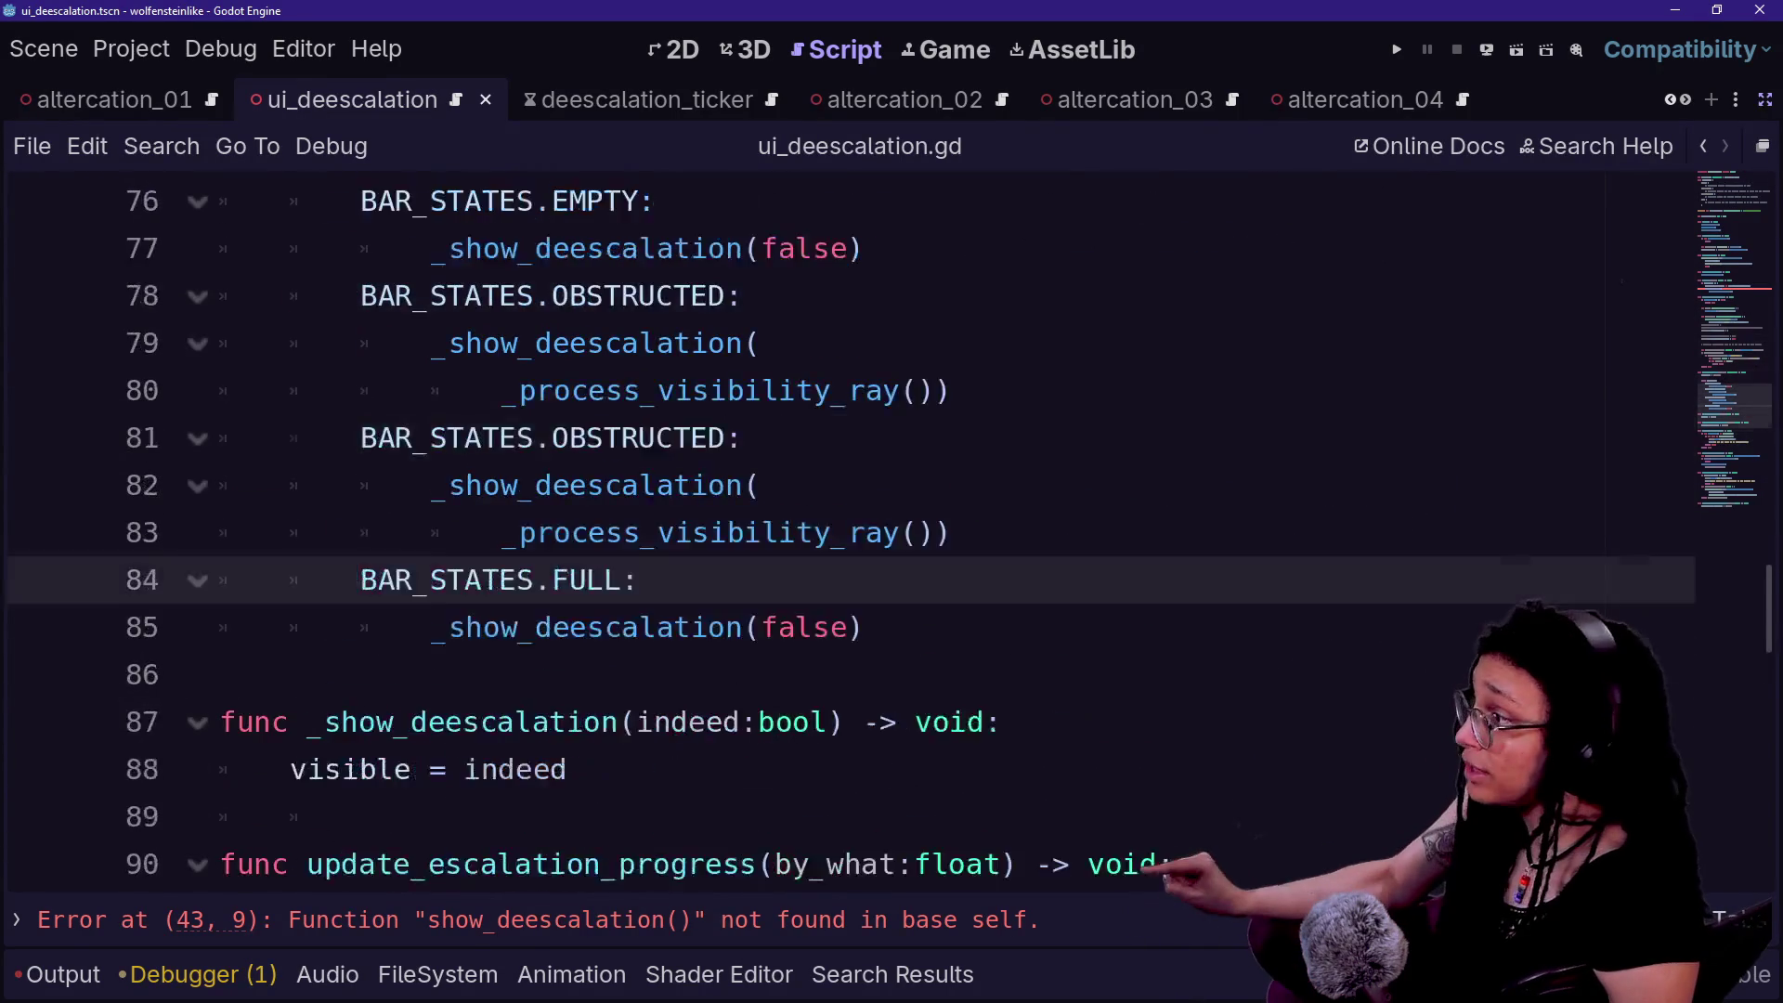
scroll(836, 530, up, 3)
scroll(836, 529, down, 6)
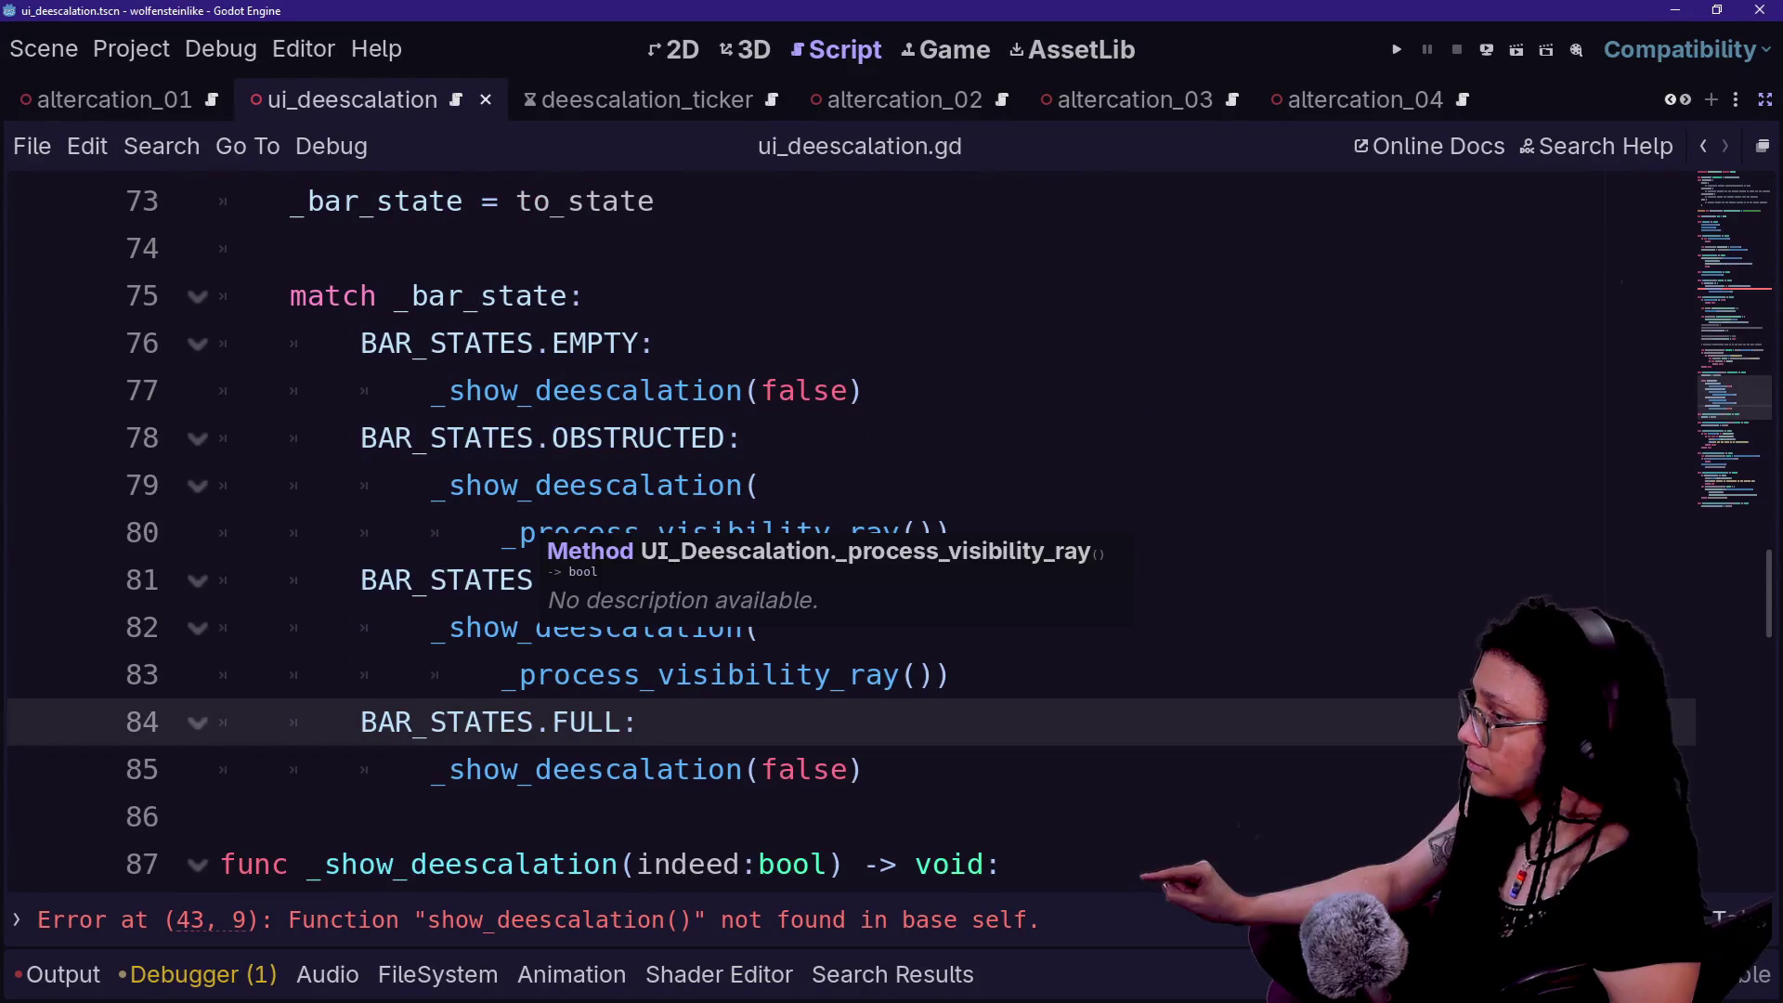
click(847, 390)
scroll(836, 529, up, 6)
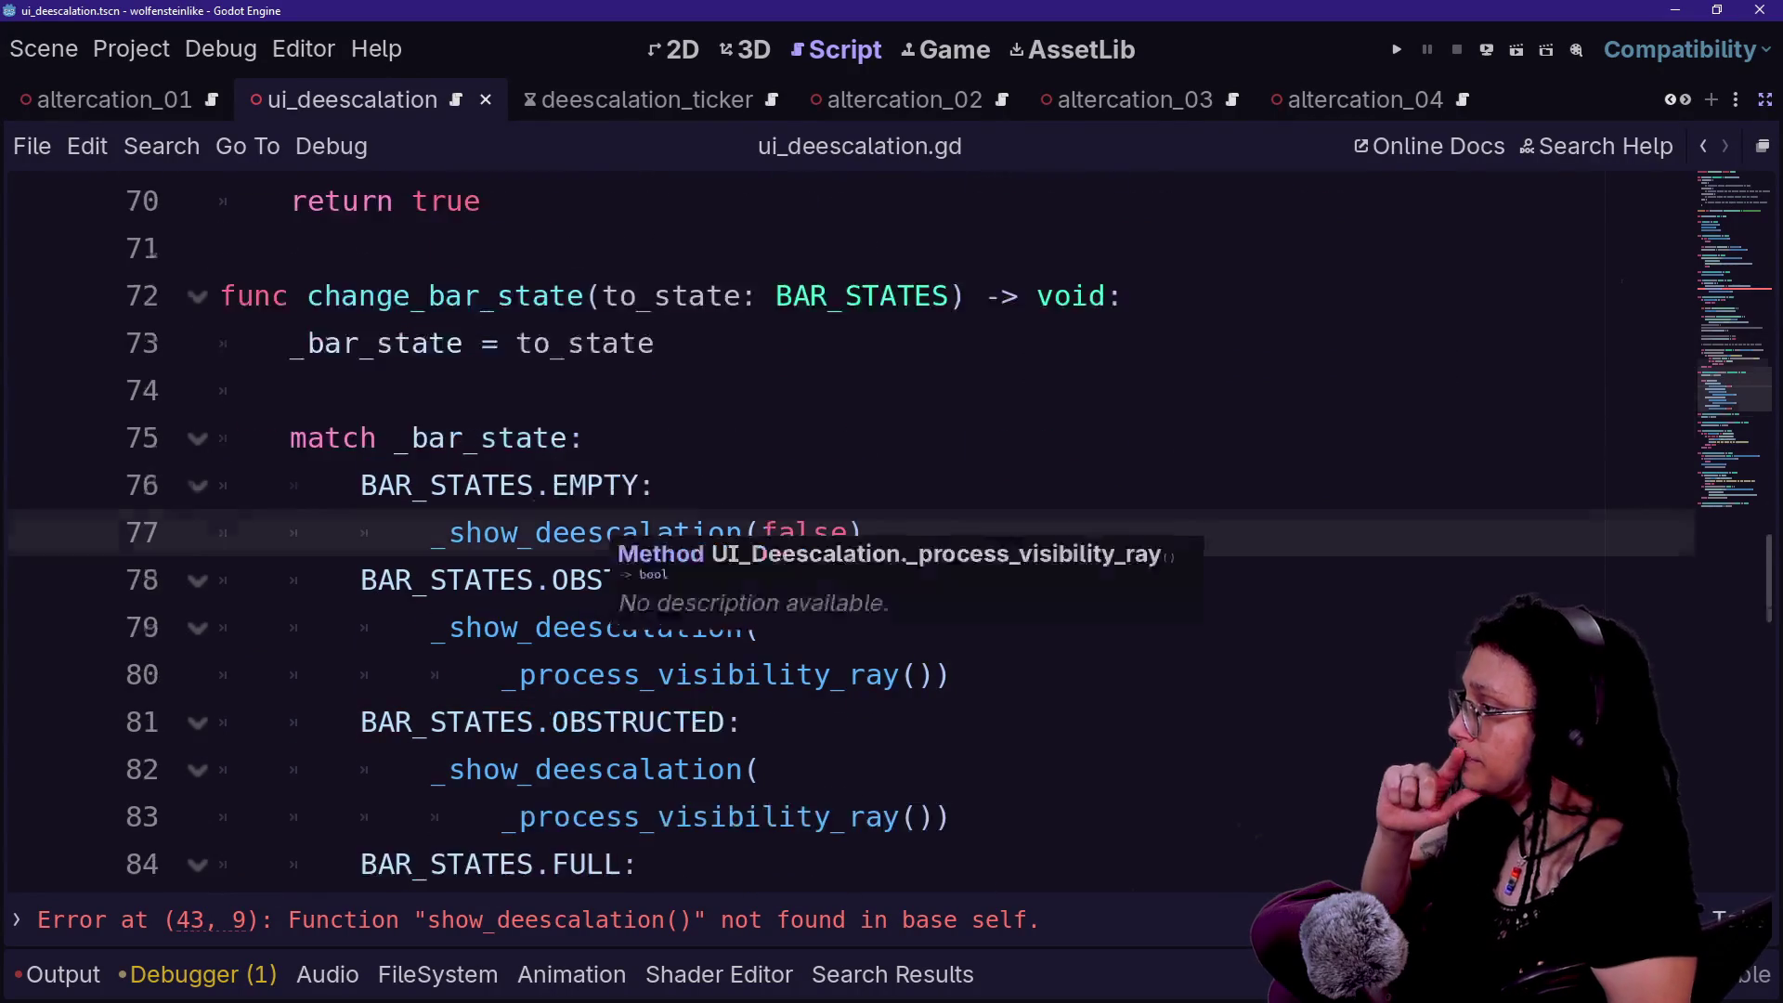
scroll(836, 529, up, 5)
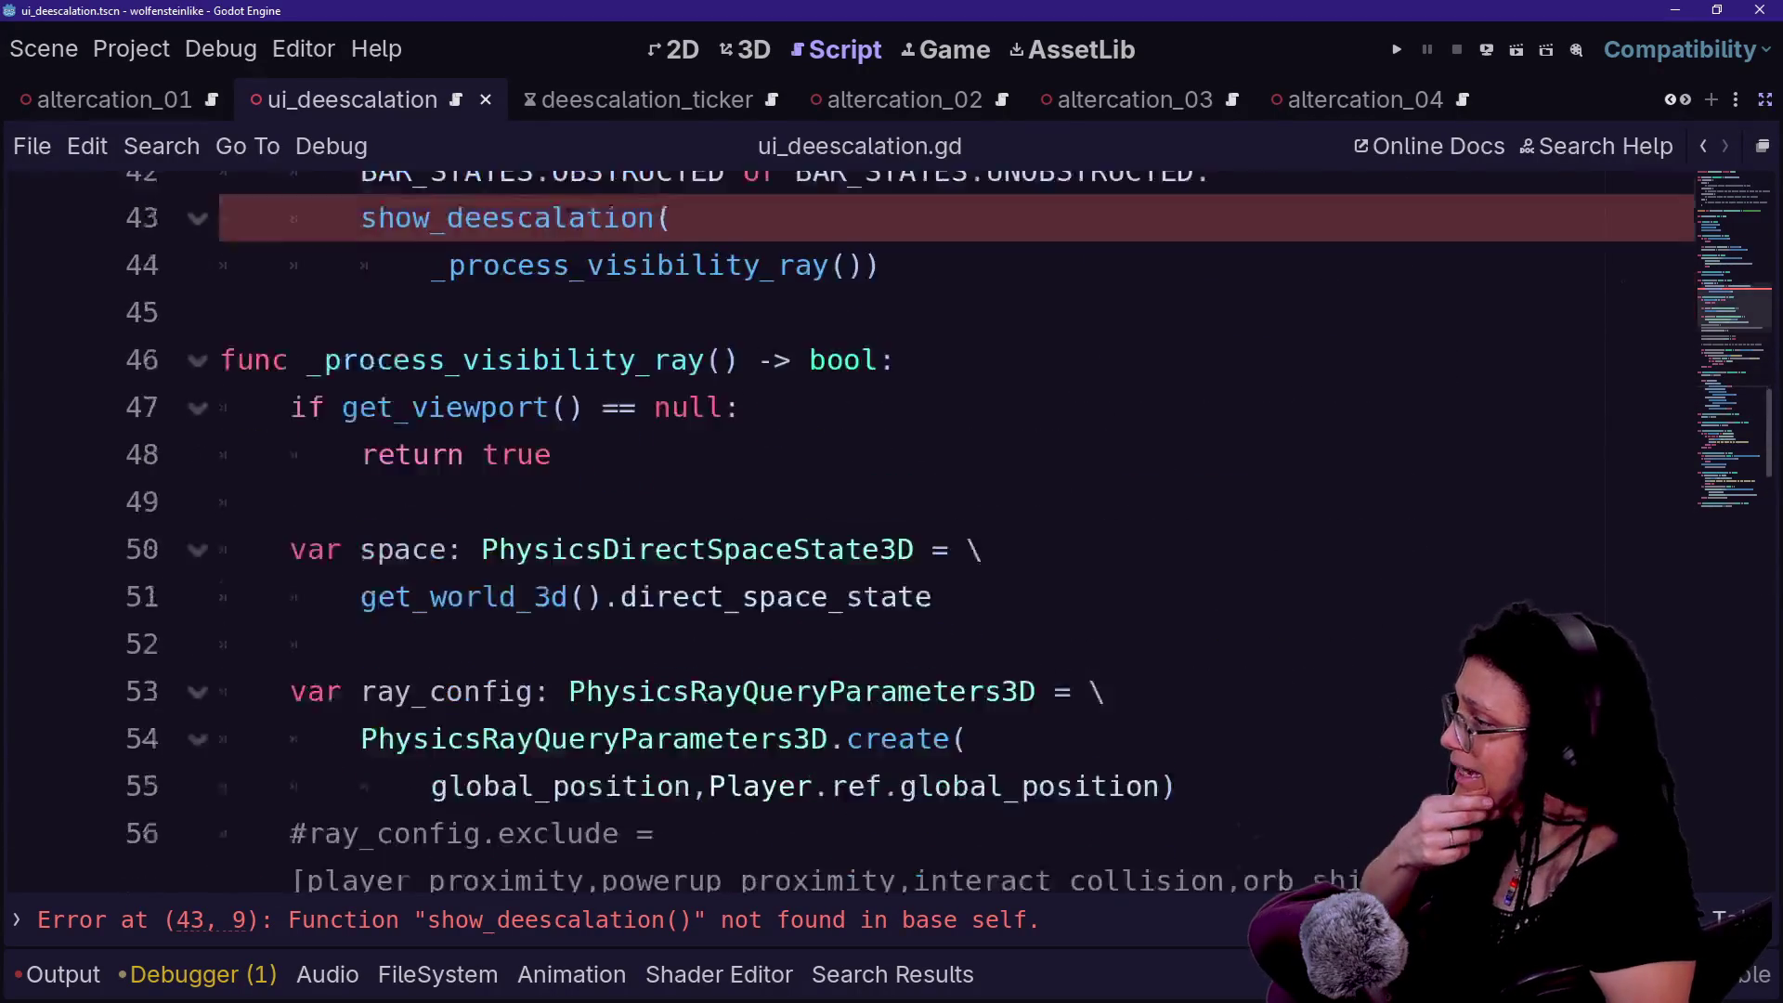
click(602, 343)
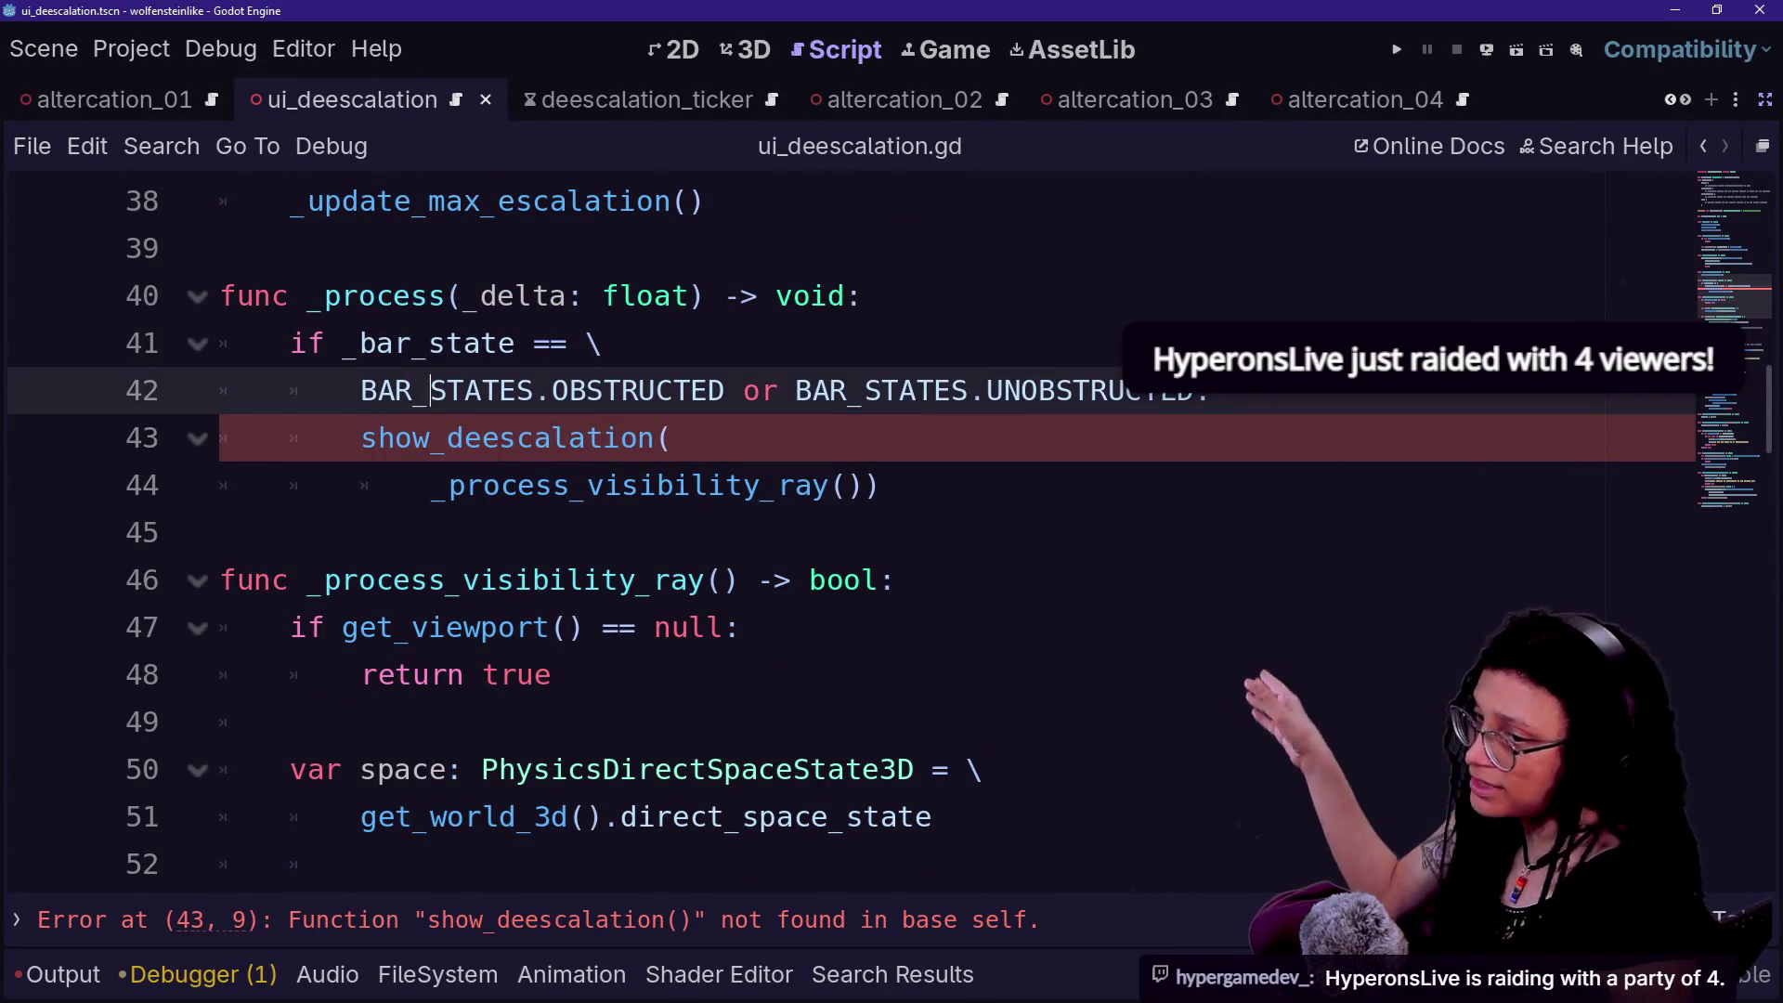
drag(722, 297, 865, 484)
click(866, 484)
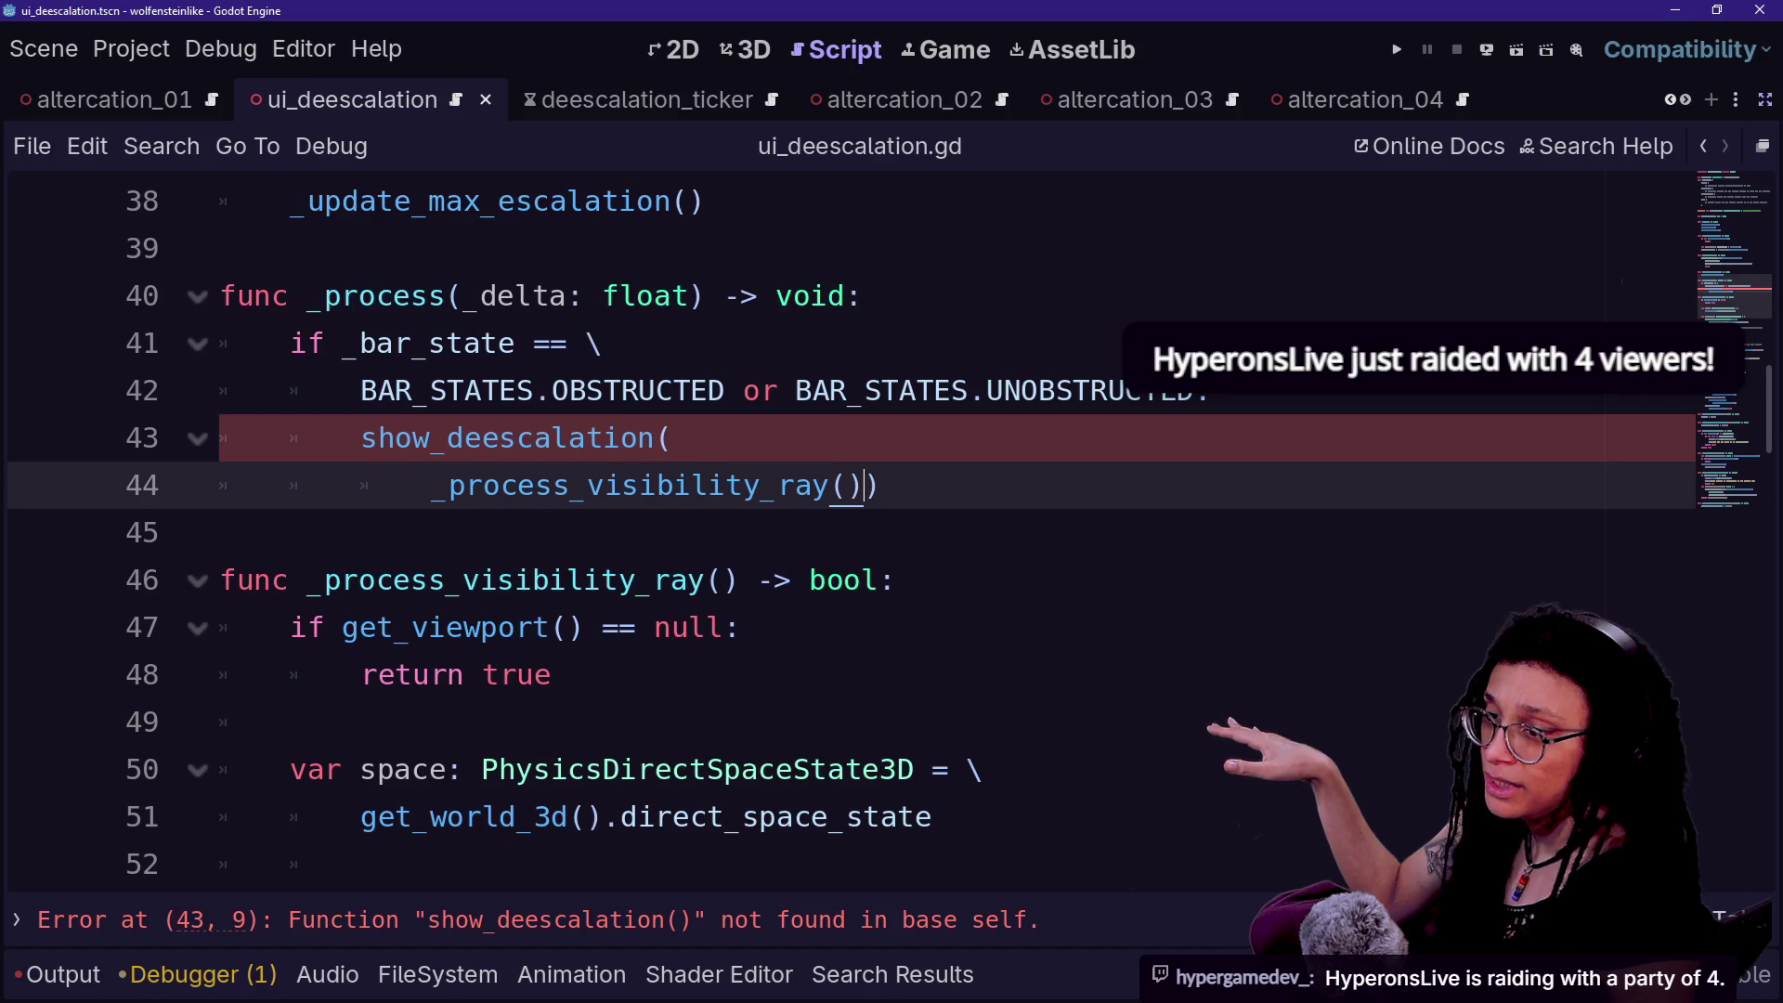
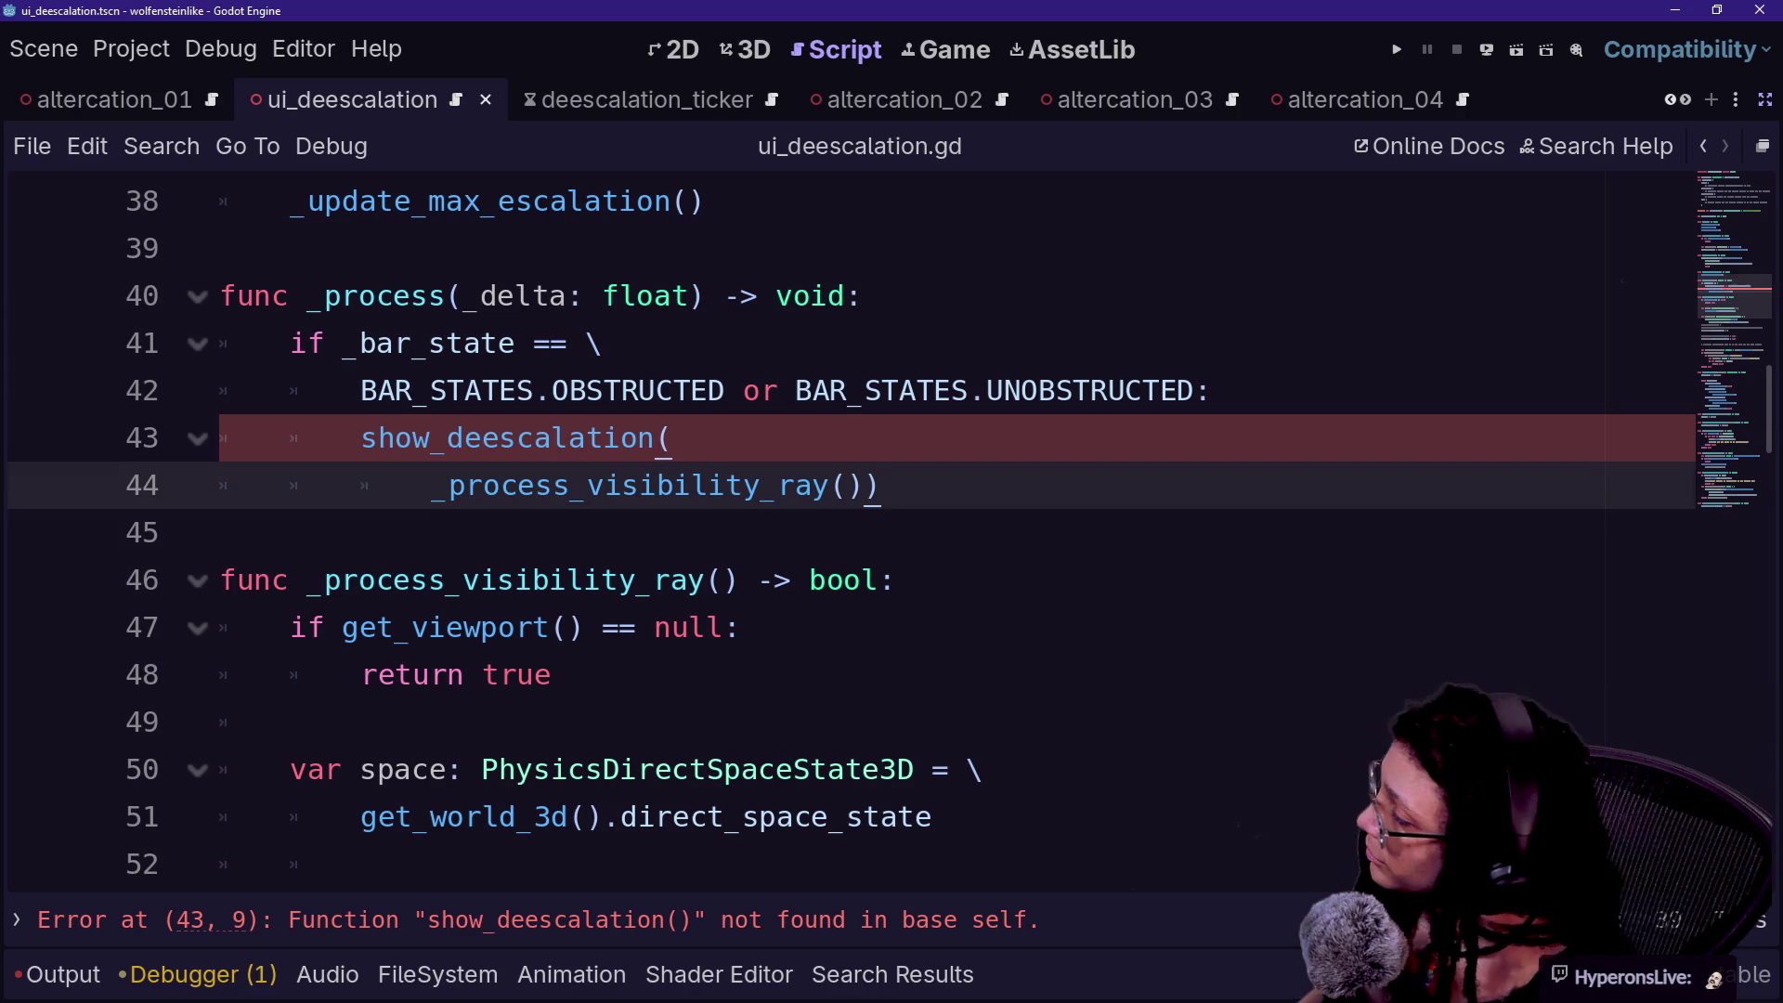
- Move the caret up through ui_deescalation.gd to the _ready_progress_bar function
key(Down)
key(shift+Up)
key(shift+Up)
key(Up)
key(End)
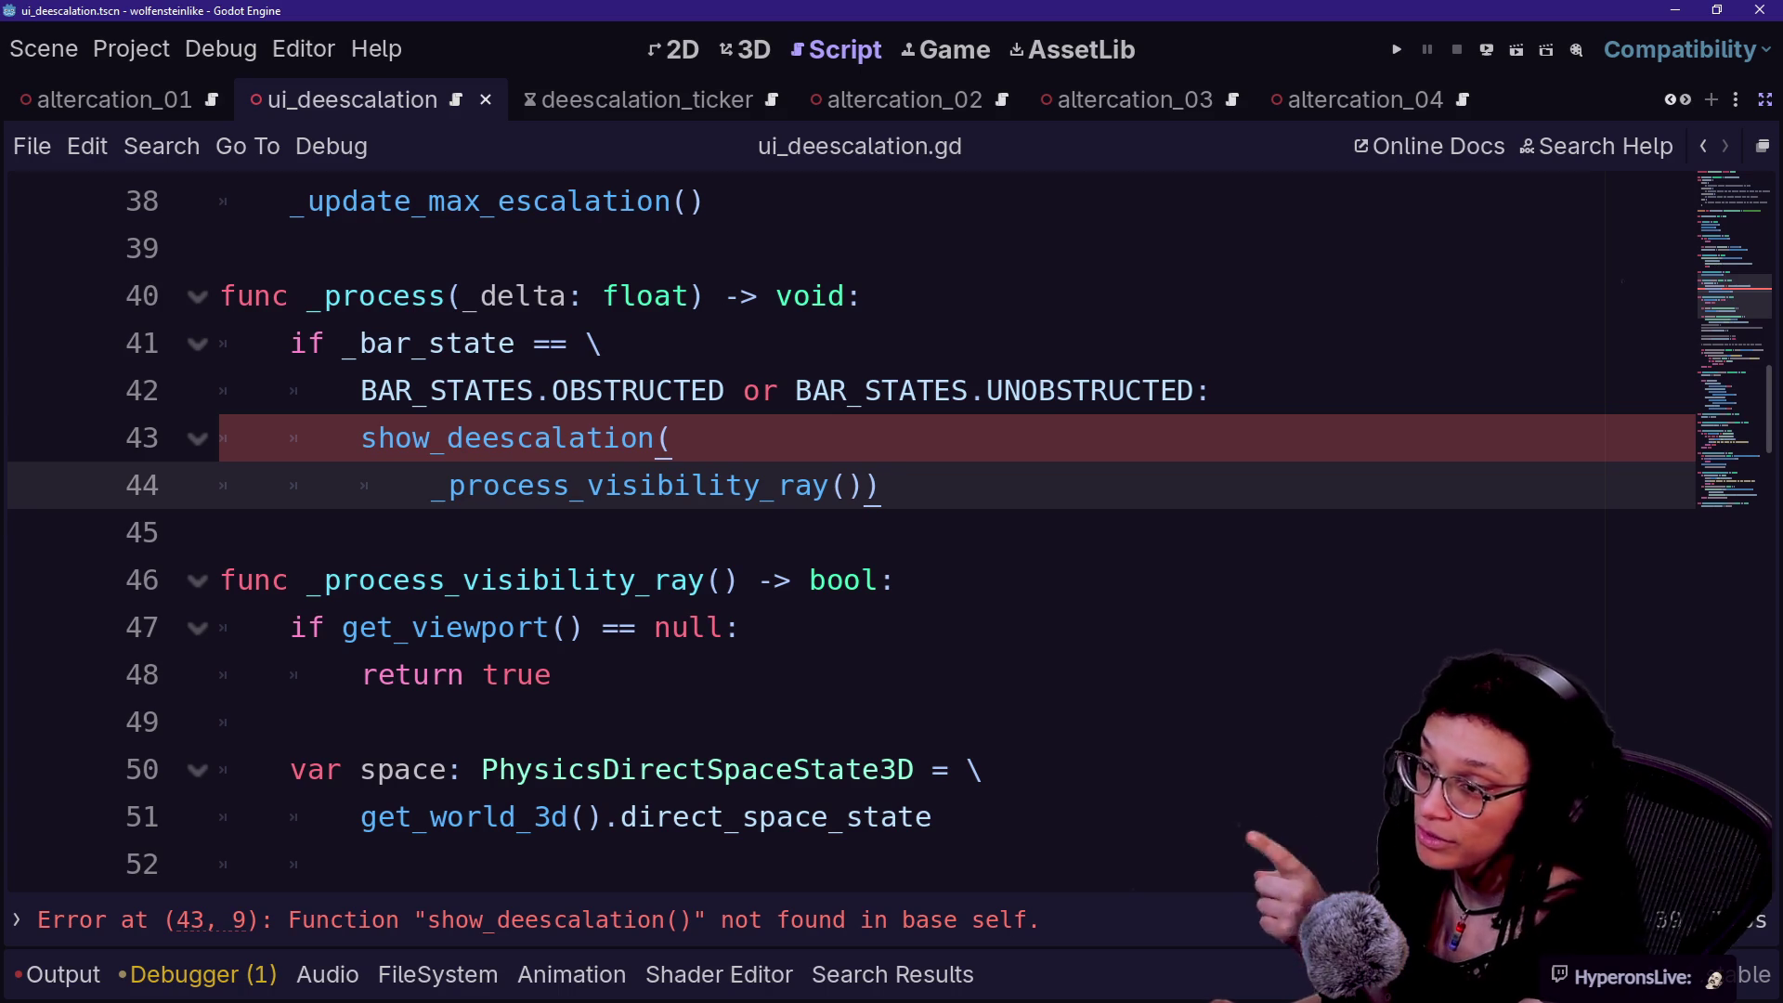
key(shift+Up)
key(Up)
key(Down)
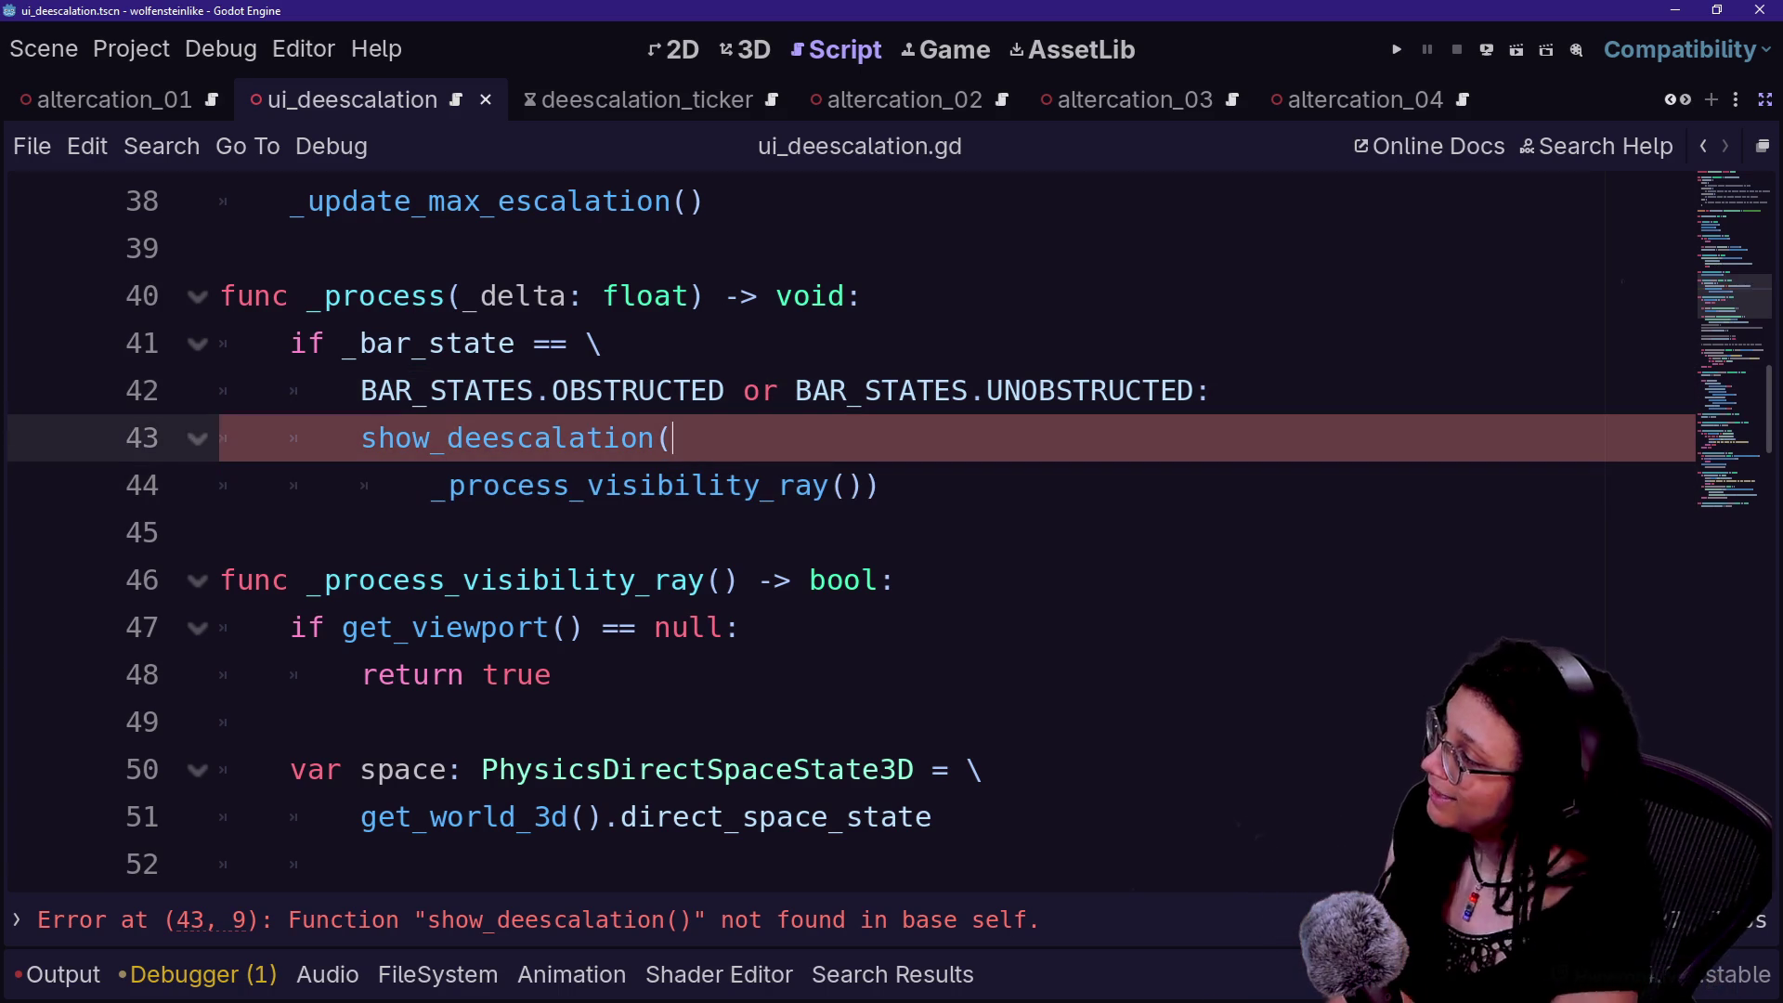
key(Down)
key(Up)
key(Up)
key(Up)
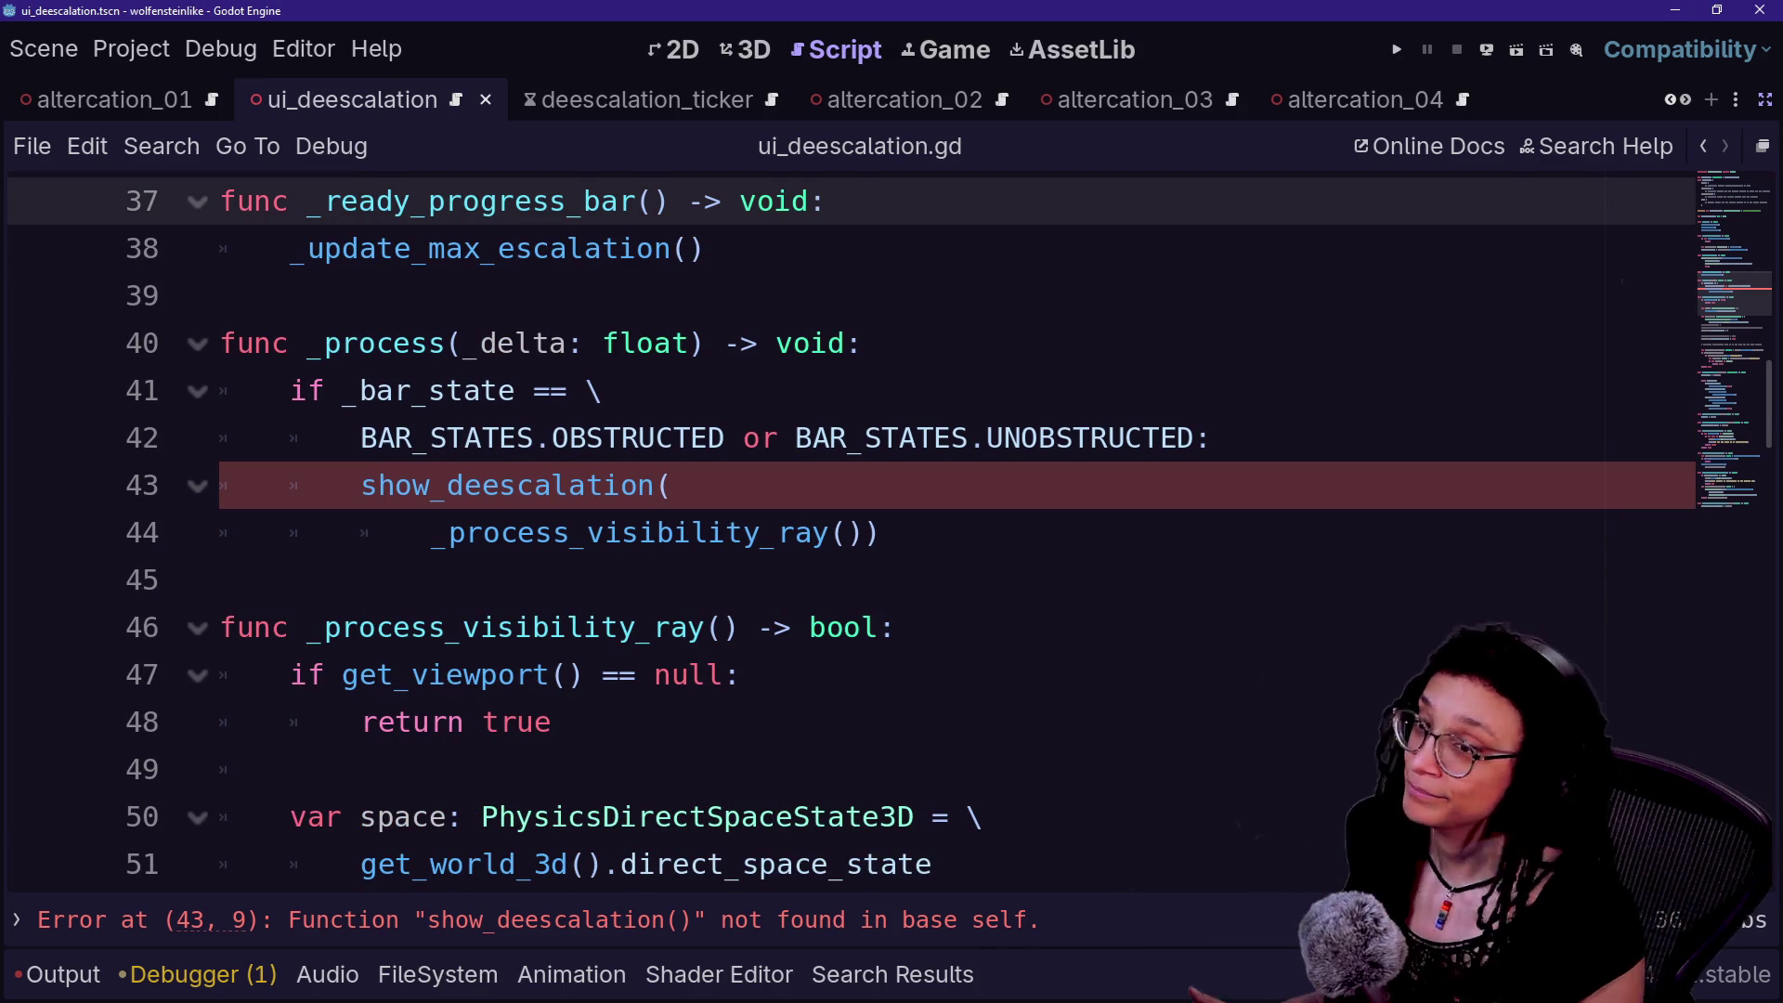
- Select and review the _bar_state condition and show_deescalation call on lines 42–44
click(878, 532)
key(Up)
key(Up)
key(Up)
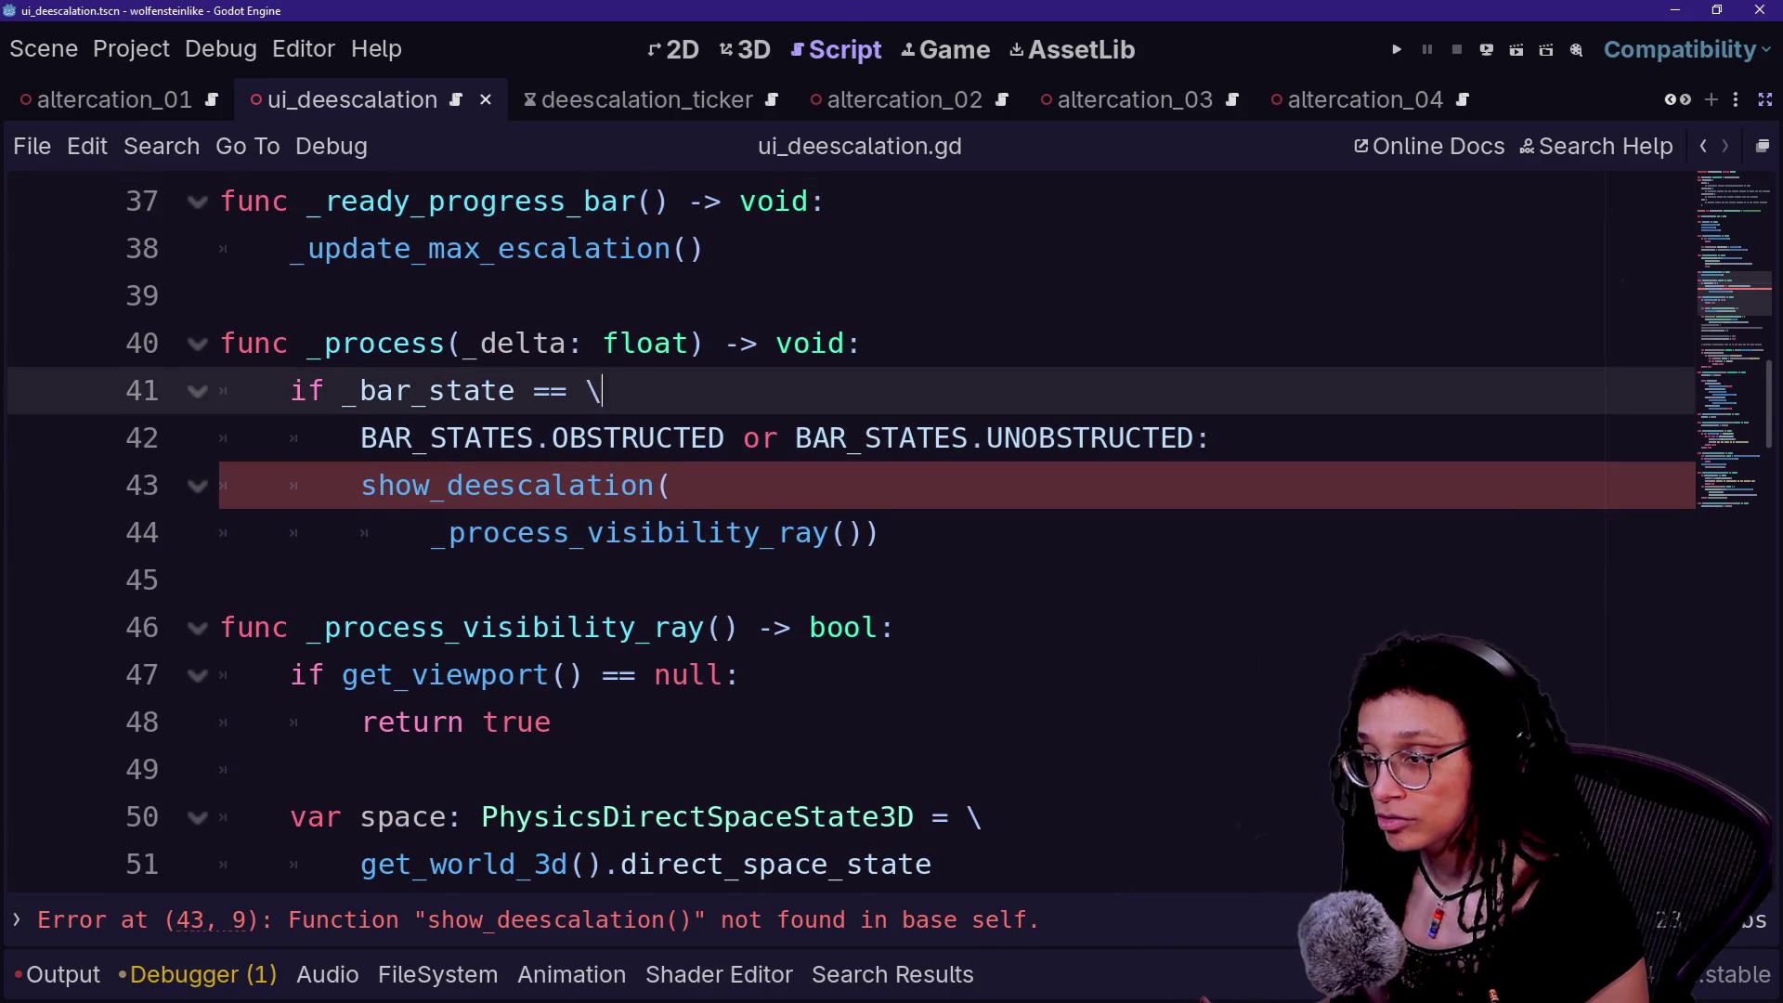
key(Up)
key(Up)
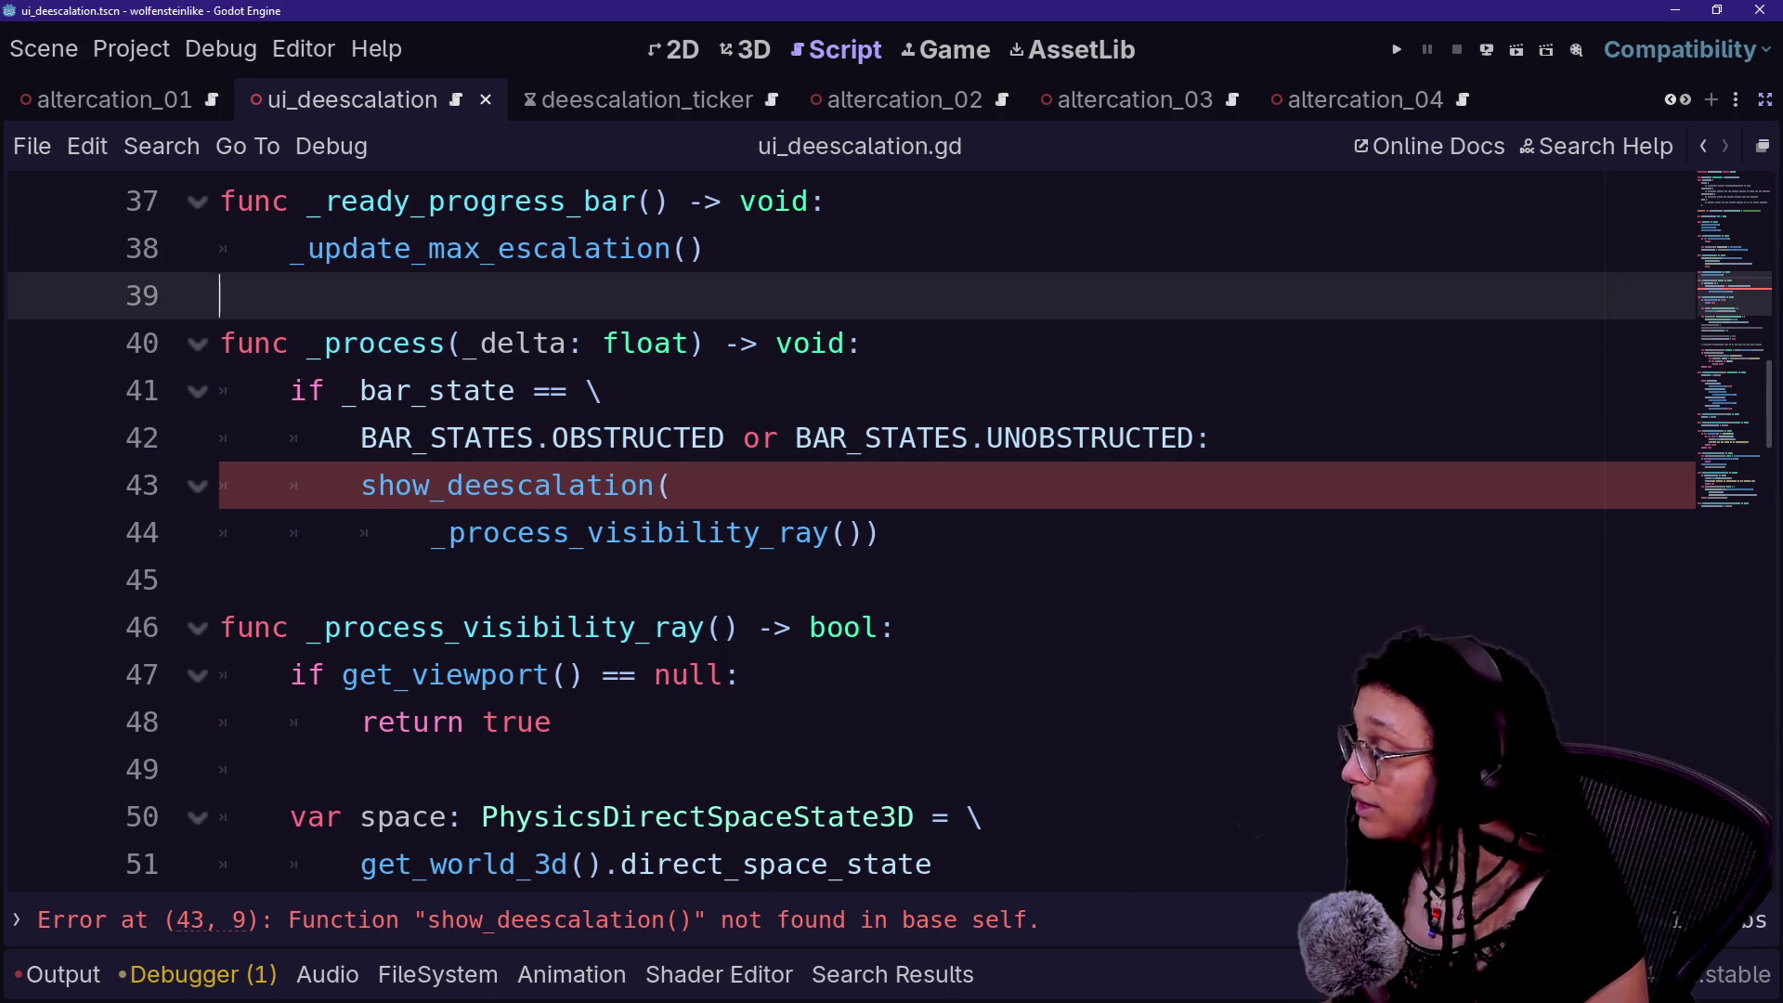
click(882, 533)
key(shift+Down)
key(shift+Down)
key(shift+Down)
key(Right)
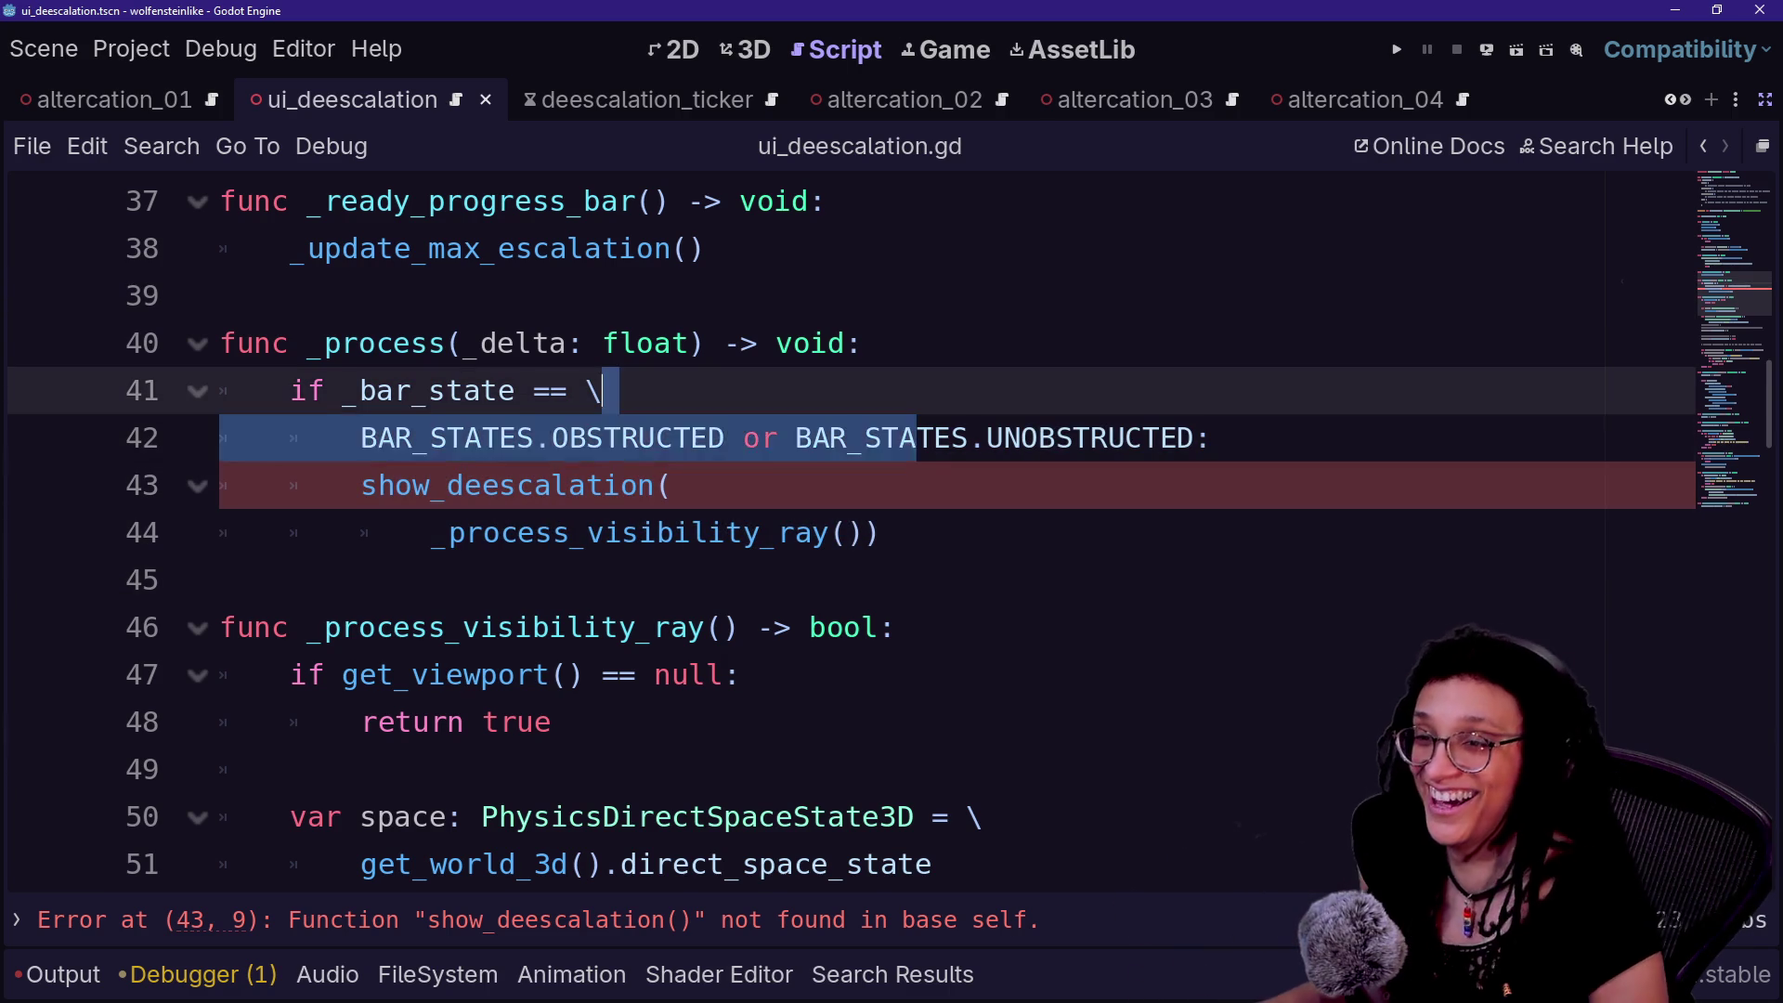
click(882, 533)
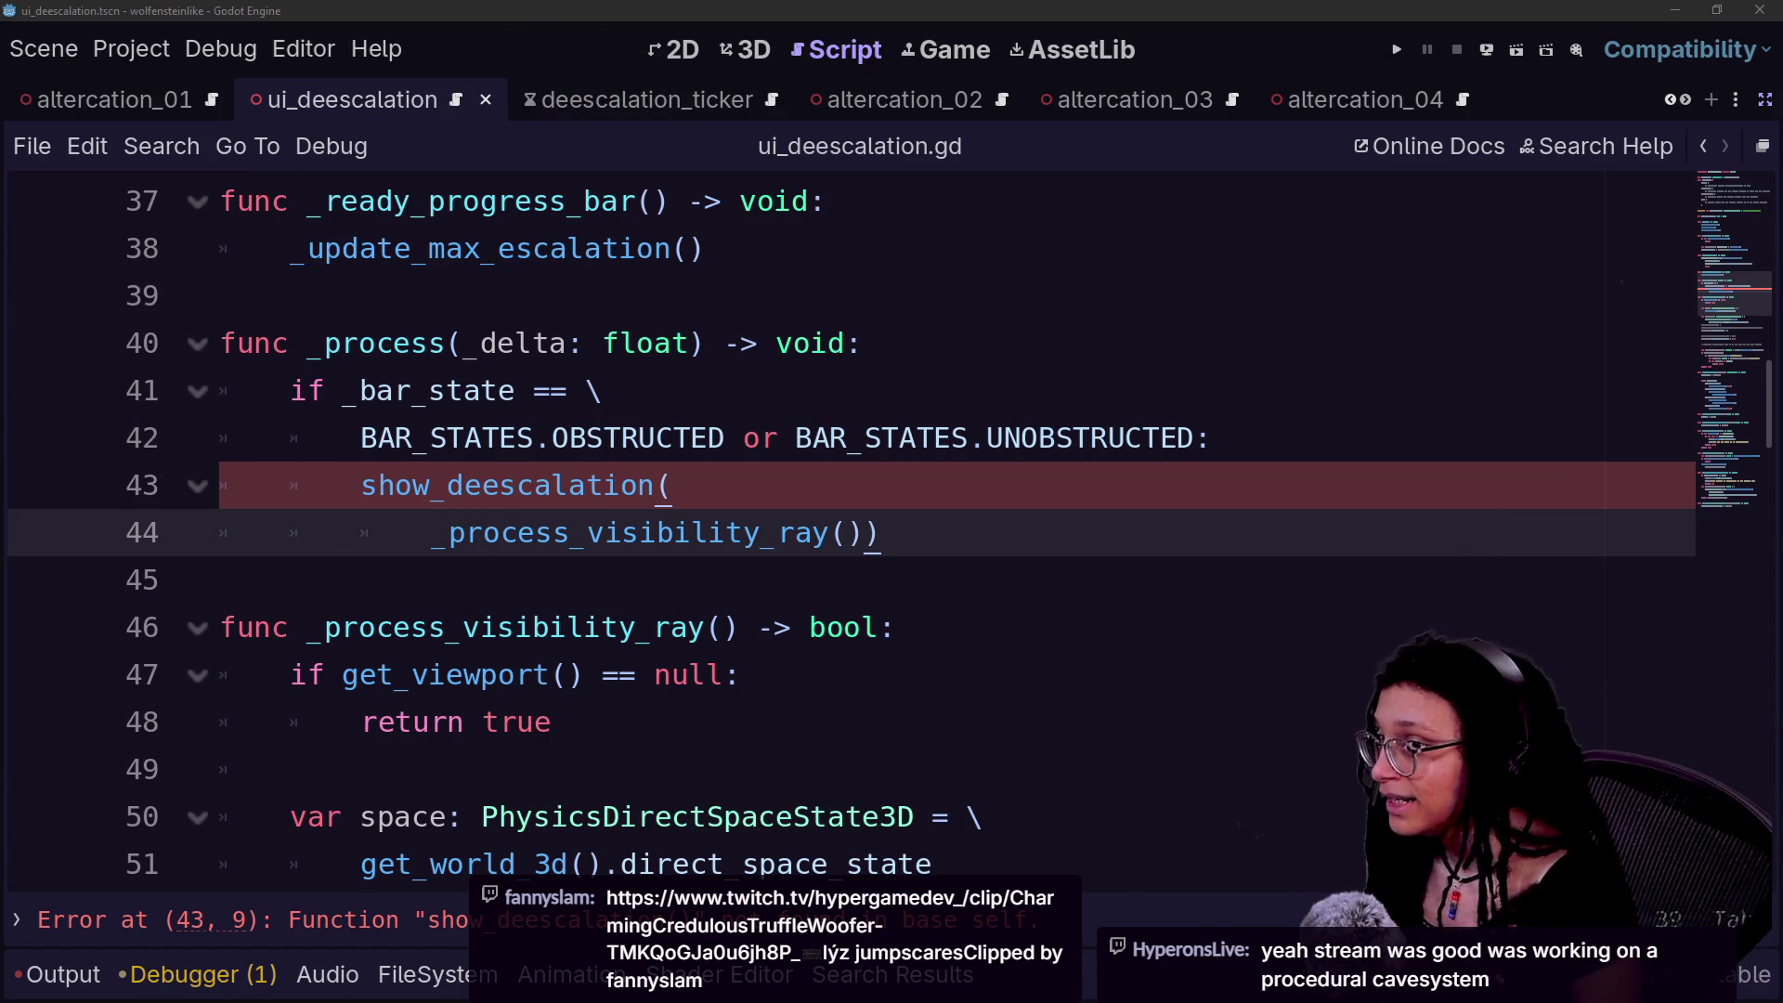
- In the browser, load twitch.tv/hyperonslive in place of the YouTube Short
key(alt+Tab)
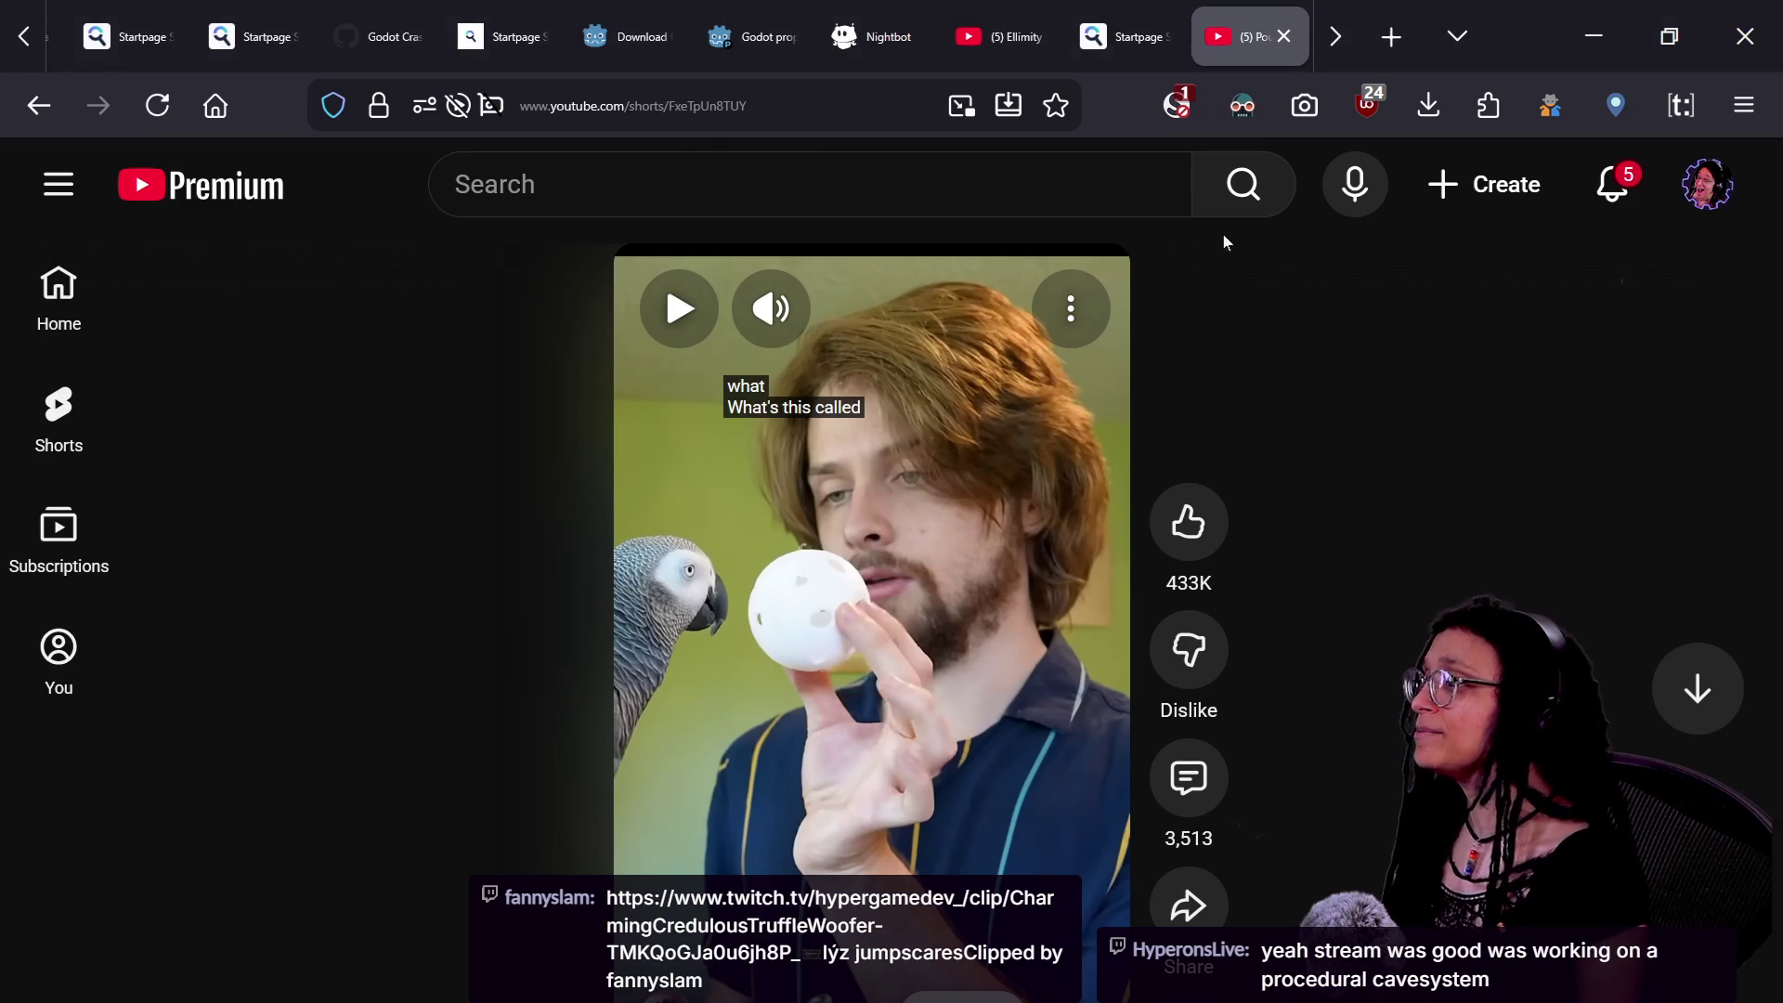
key(ctrl+l)
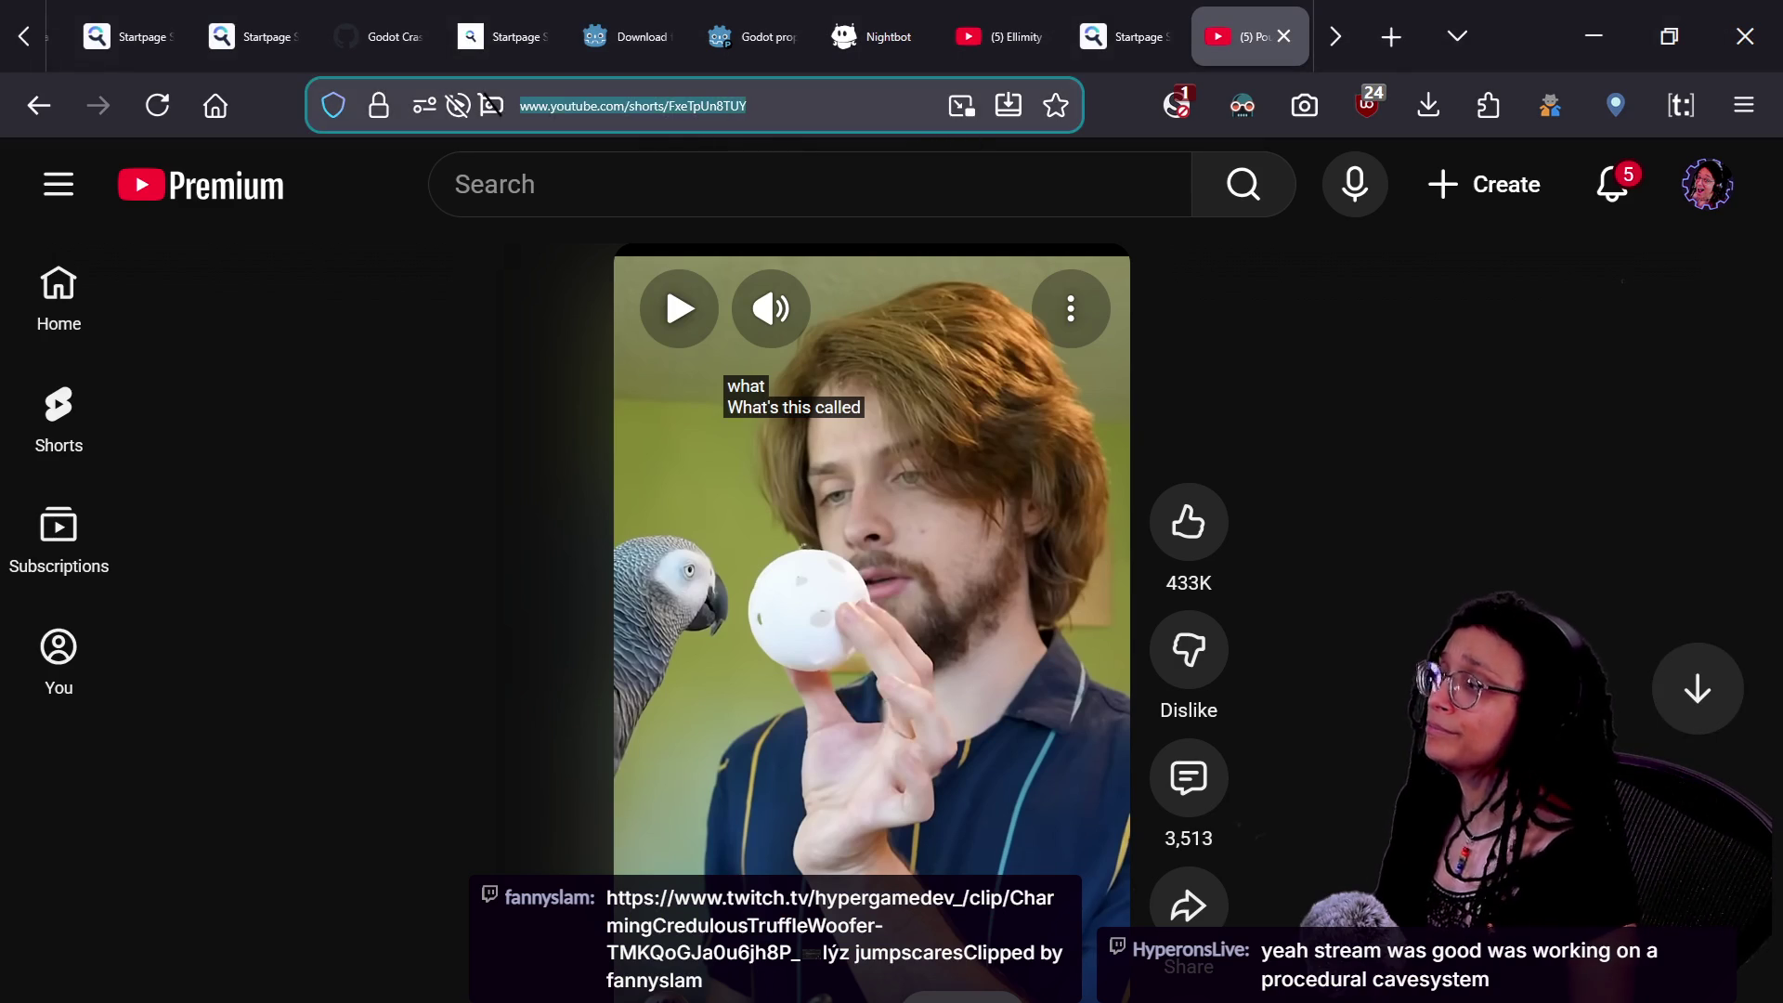
text(twitch.tv/hyperons)
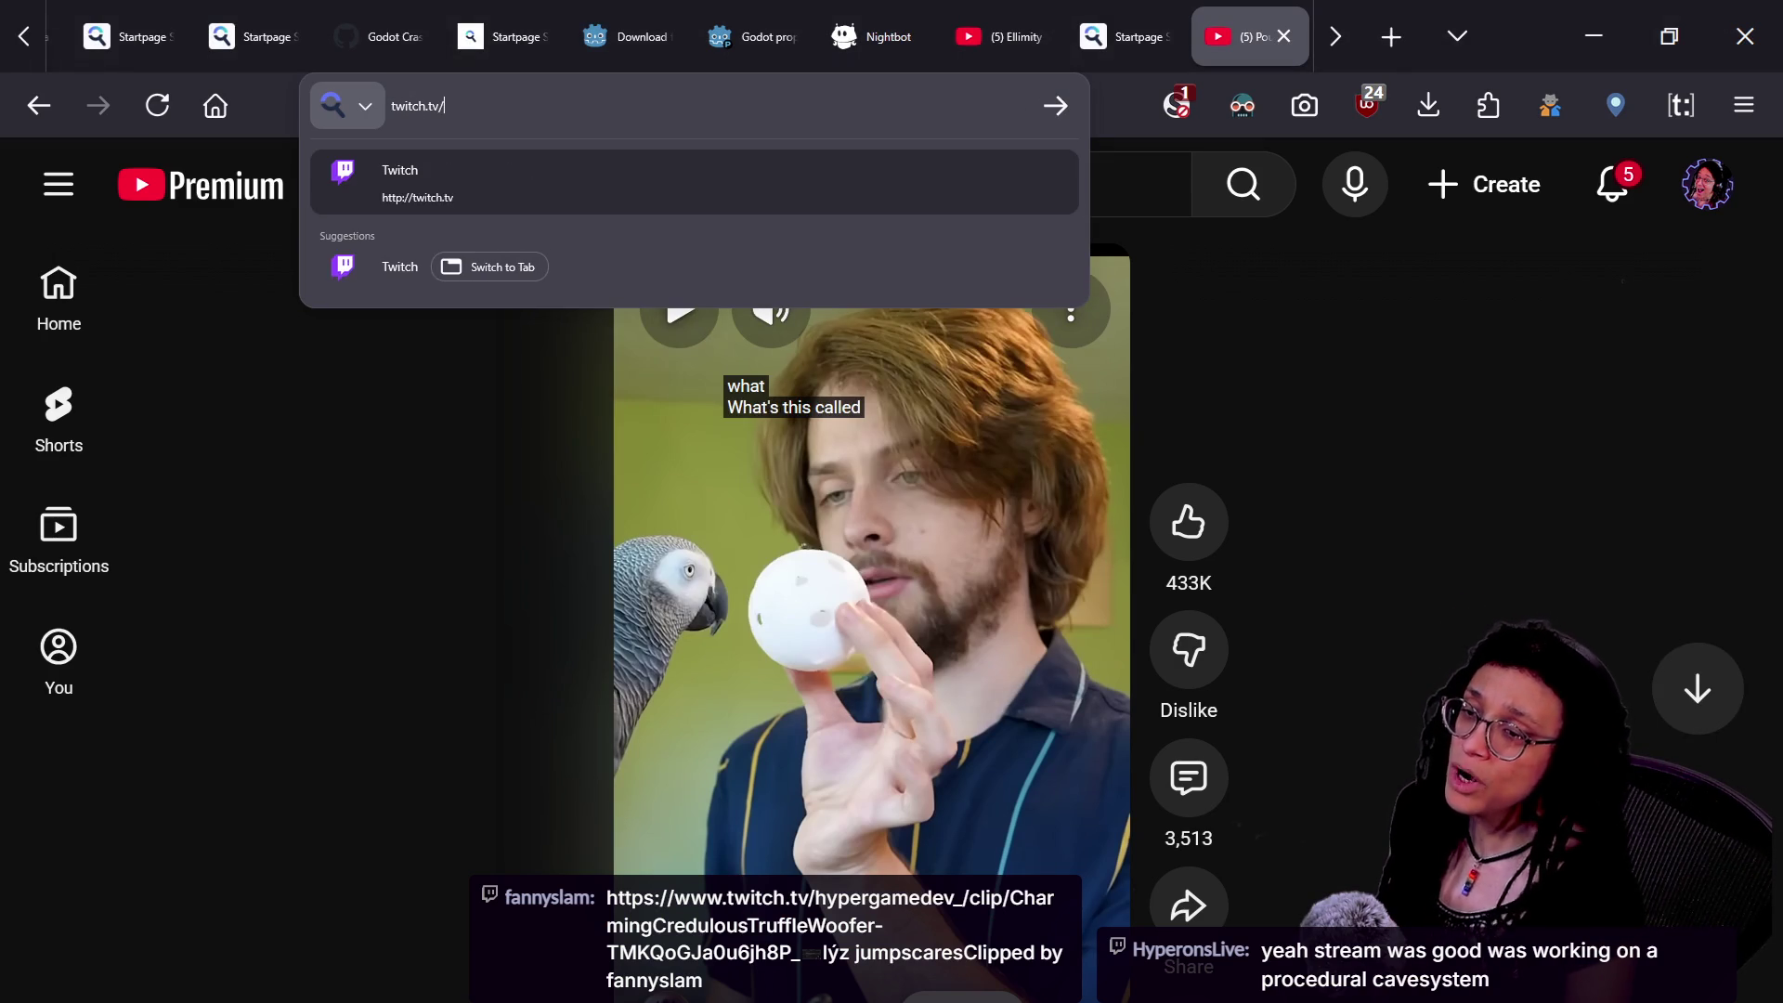
text(live)
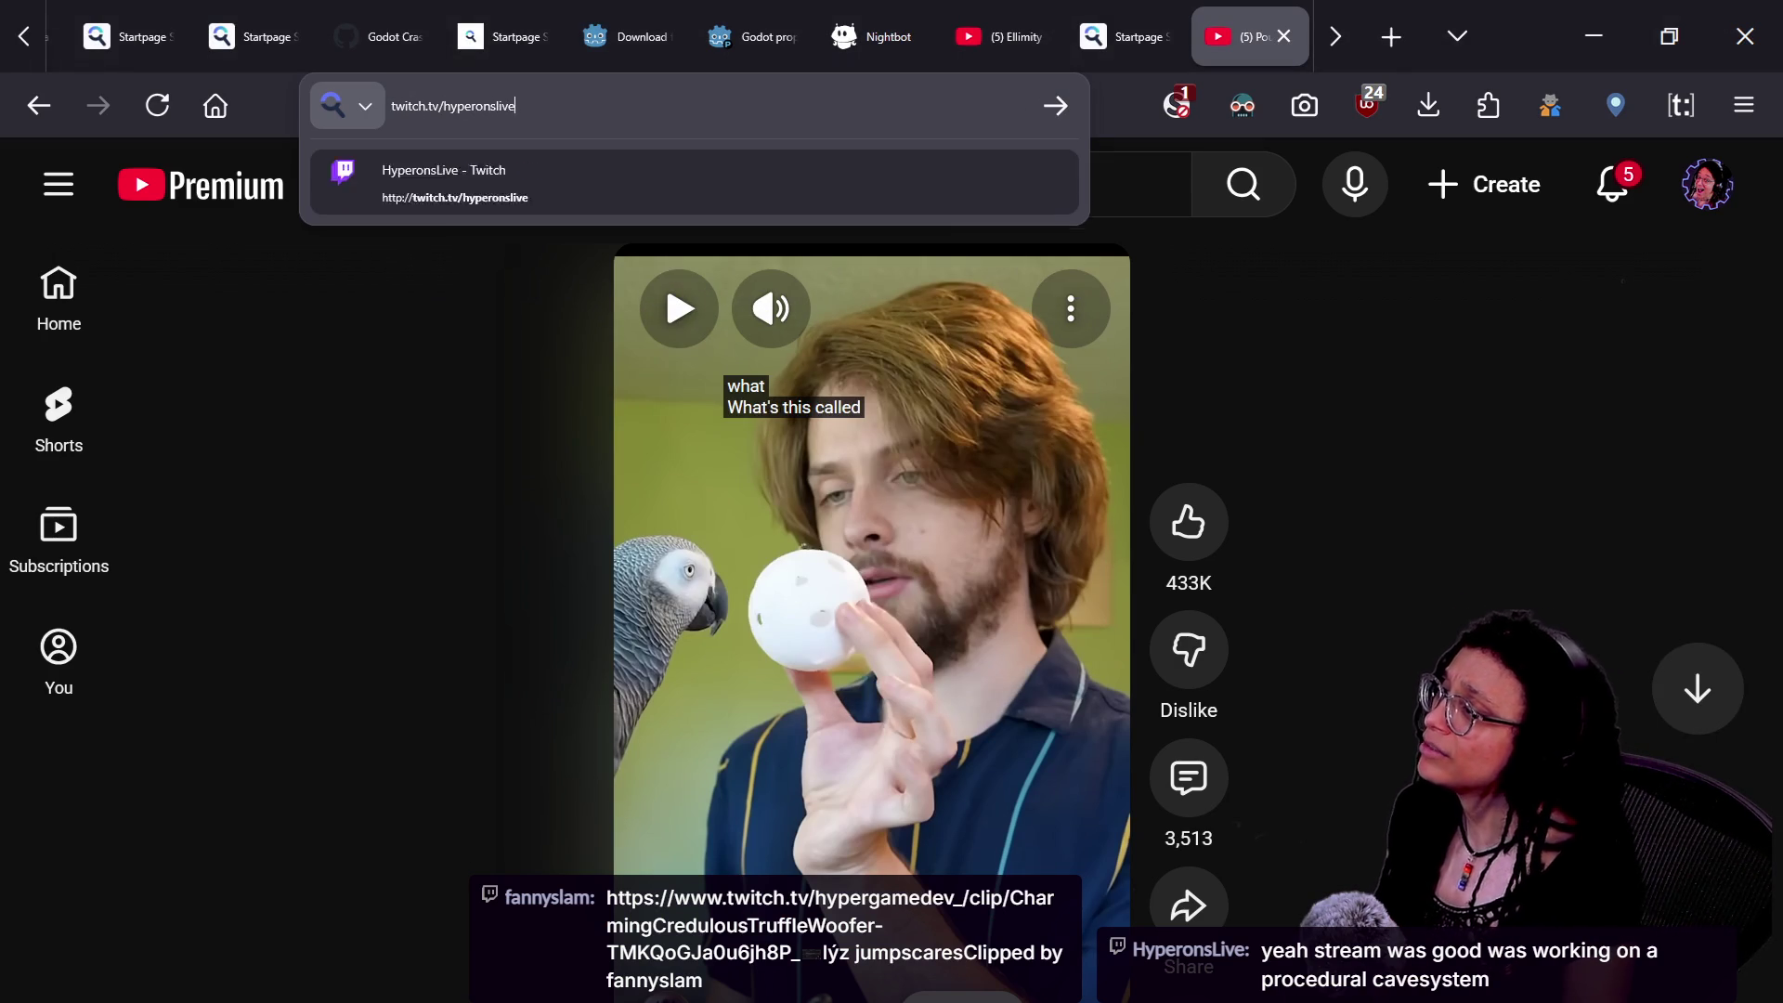
key(Return)
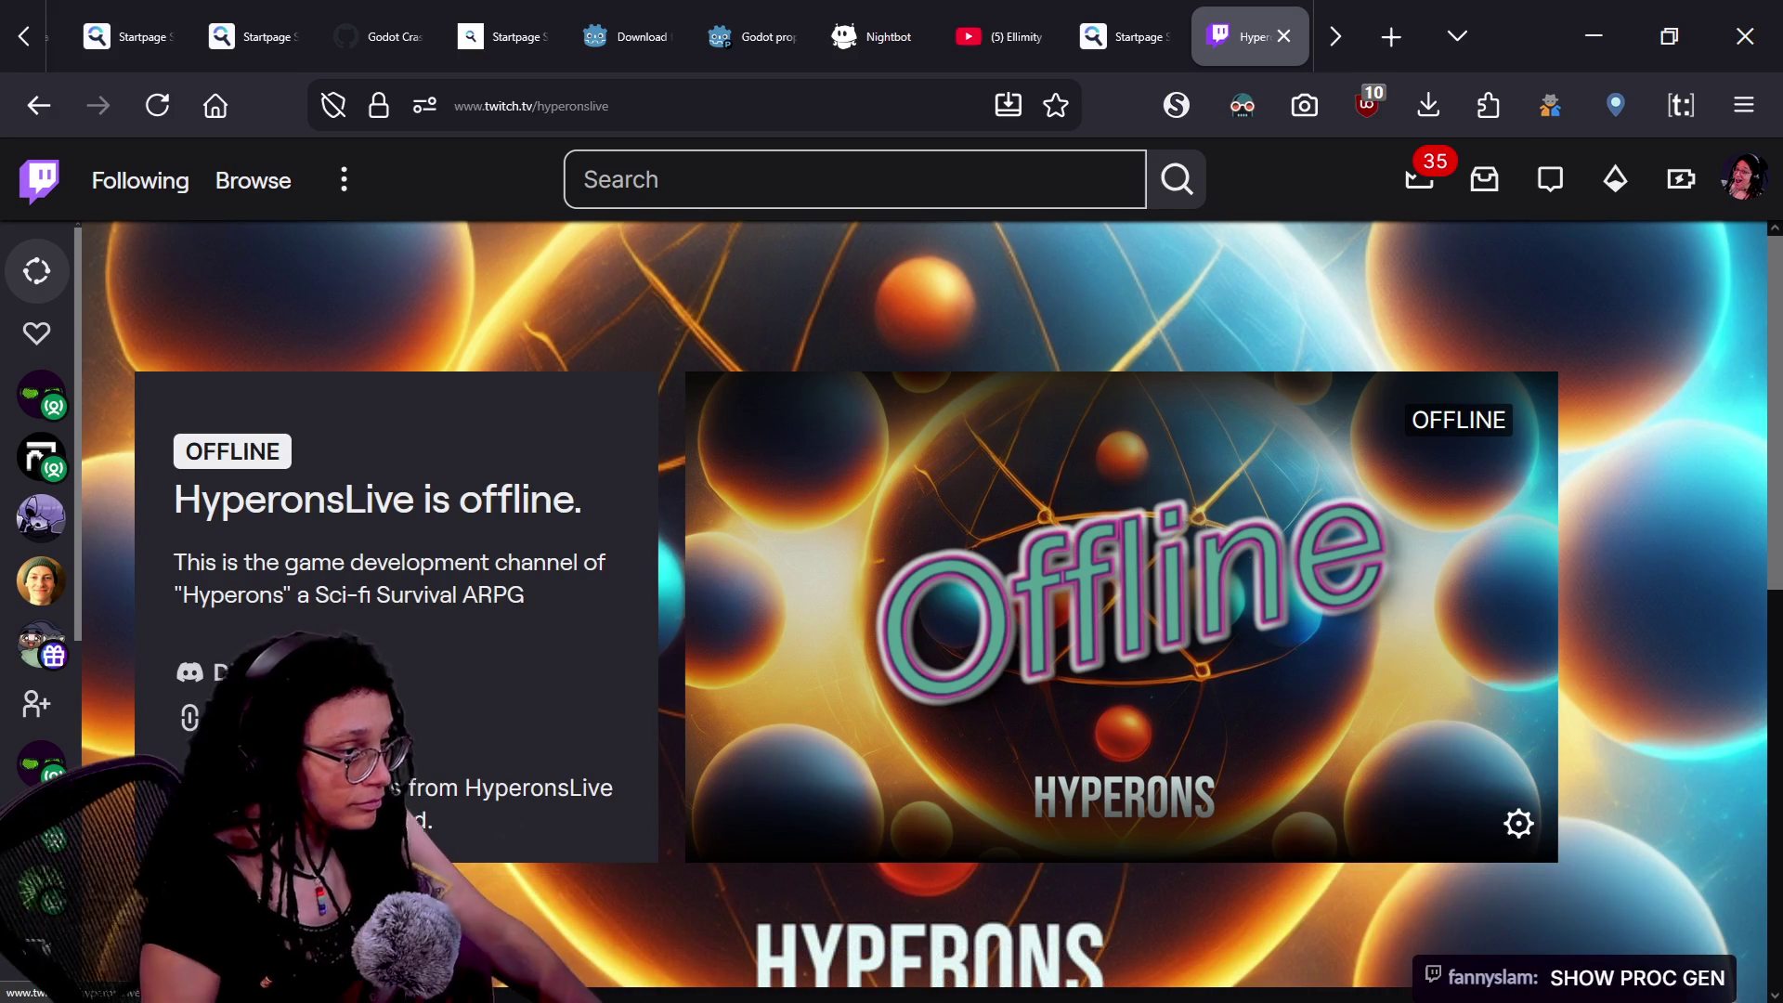
- Show the channel's past videos and open the game's Steam store page in a new tab
scroll(939, 481, down, 3)
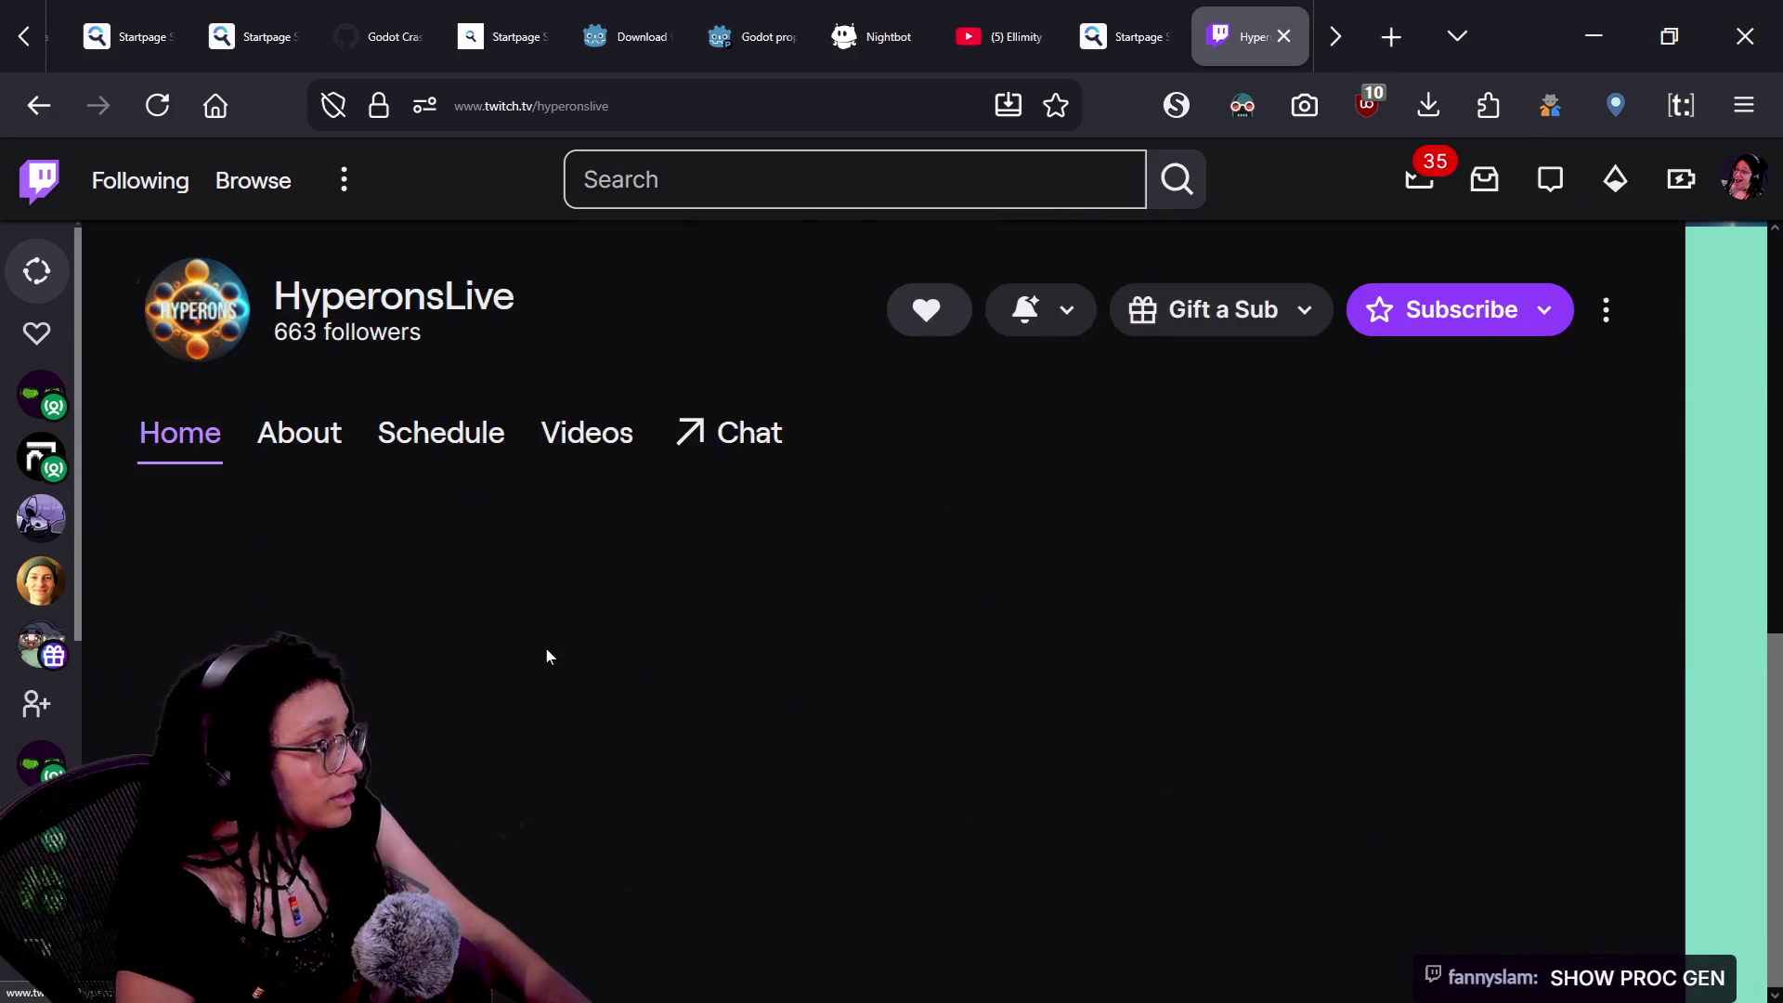
scroll(524, 645, up, 2)
click(580, 597)
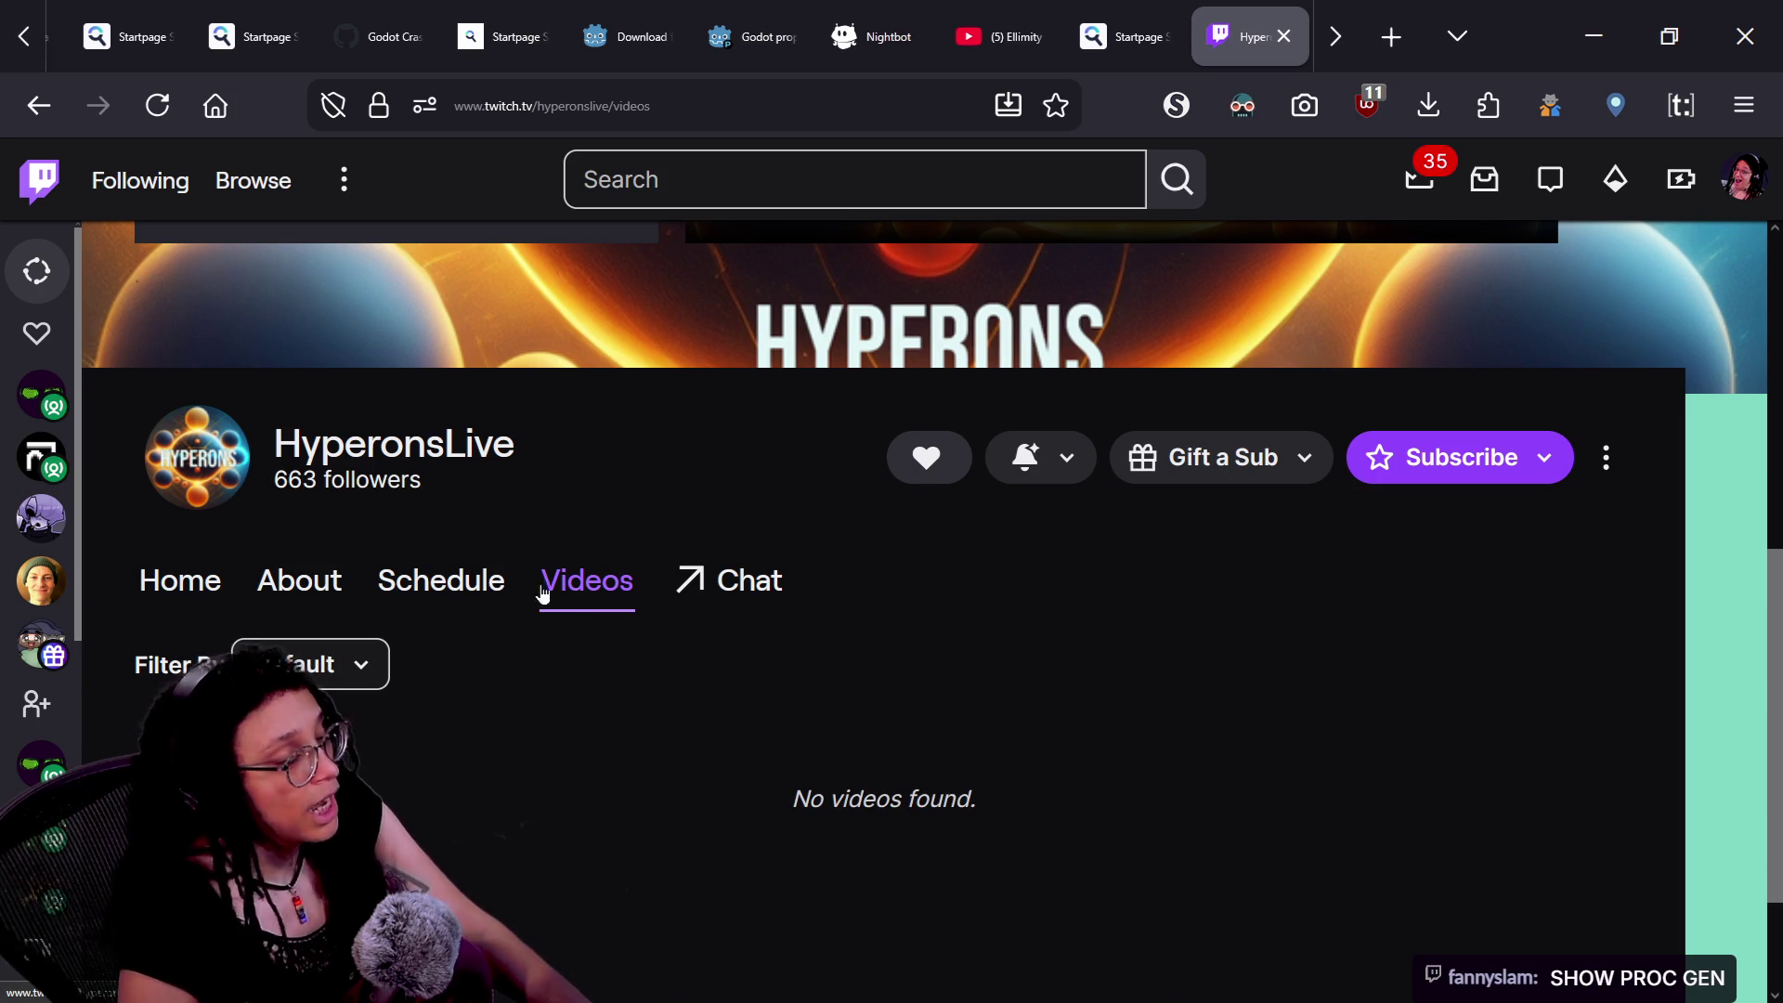
scroll(369, 545, up, 3)
scroll(609, 582, up, 3)
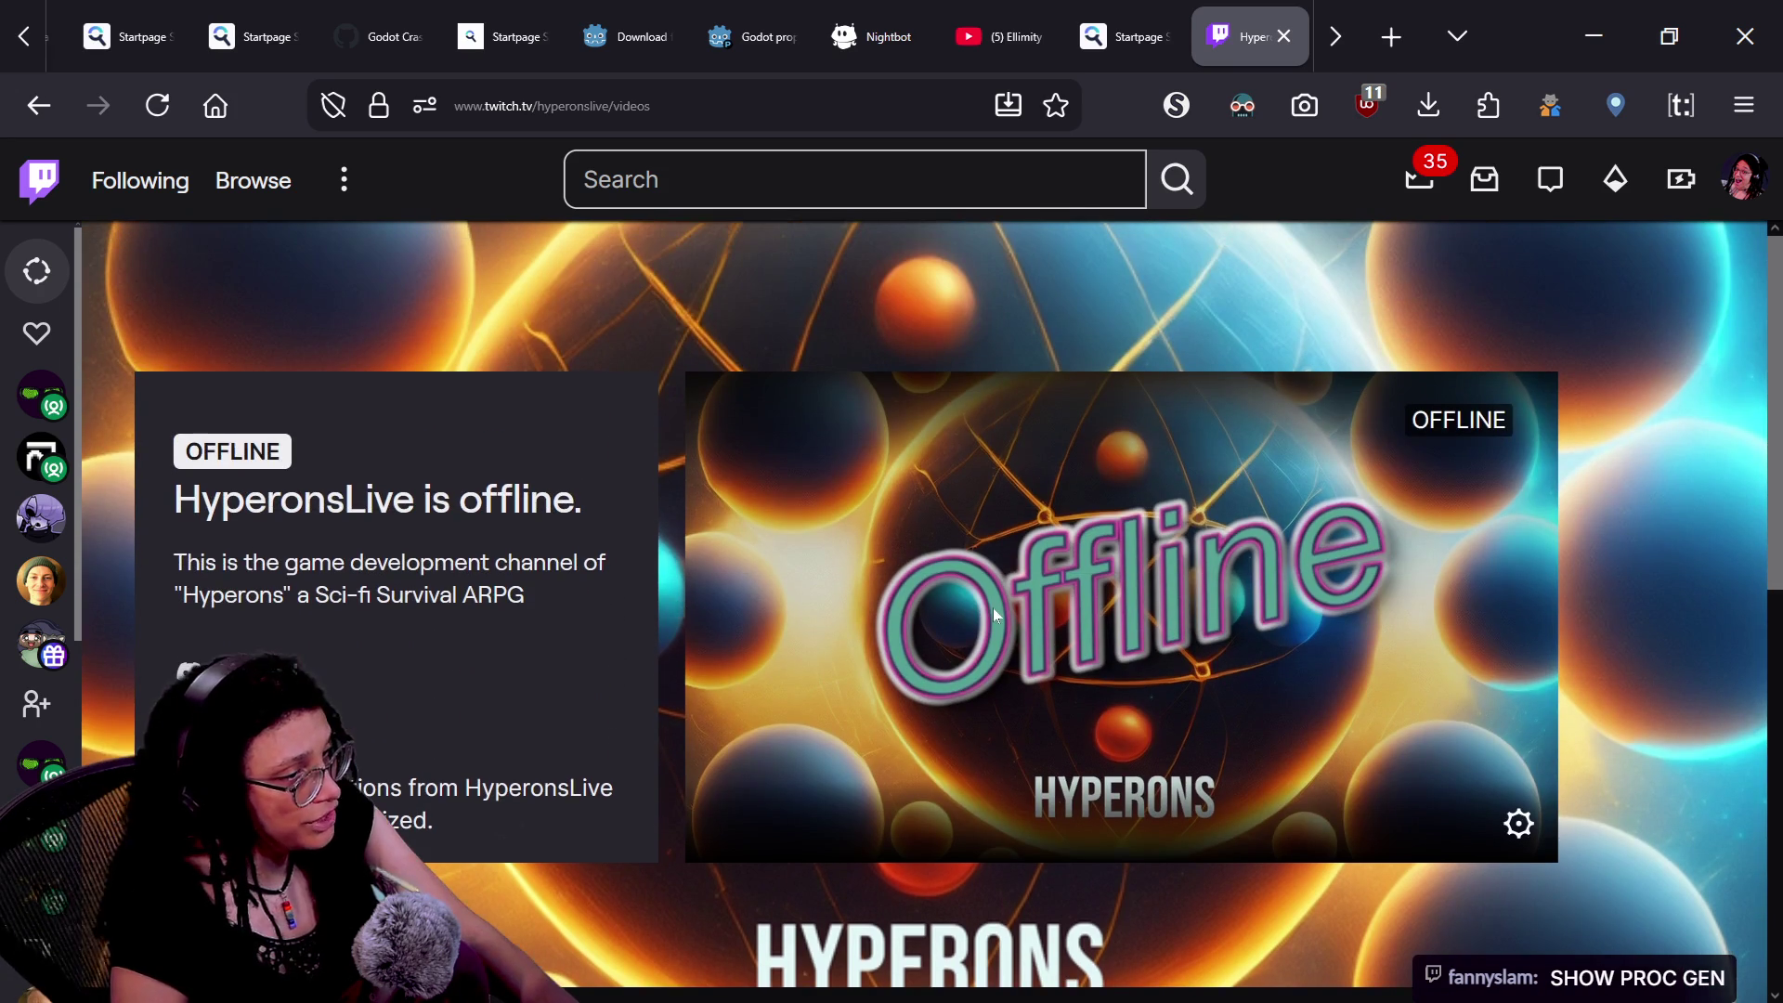
mouse_move(41, 642)
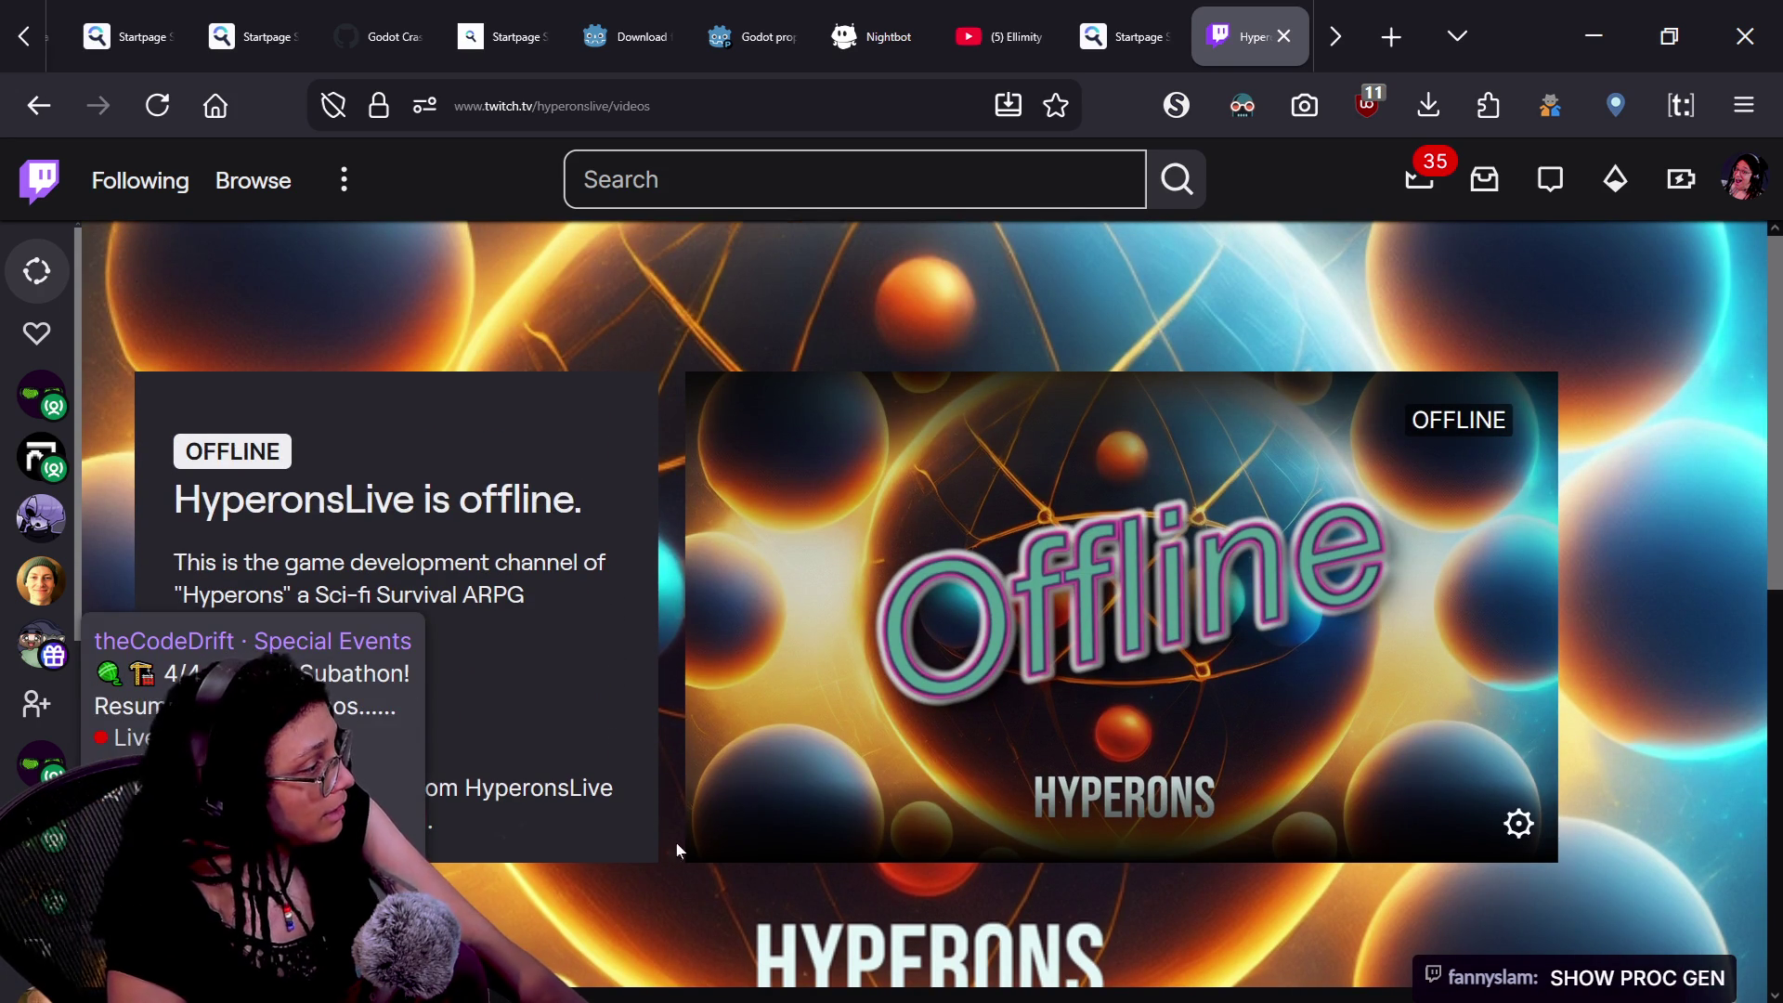
click(784, 789)
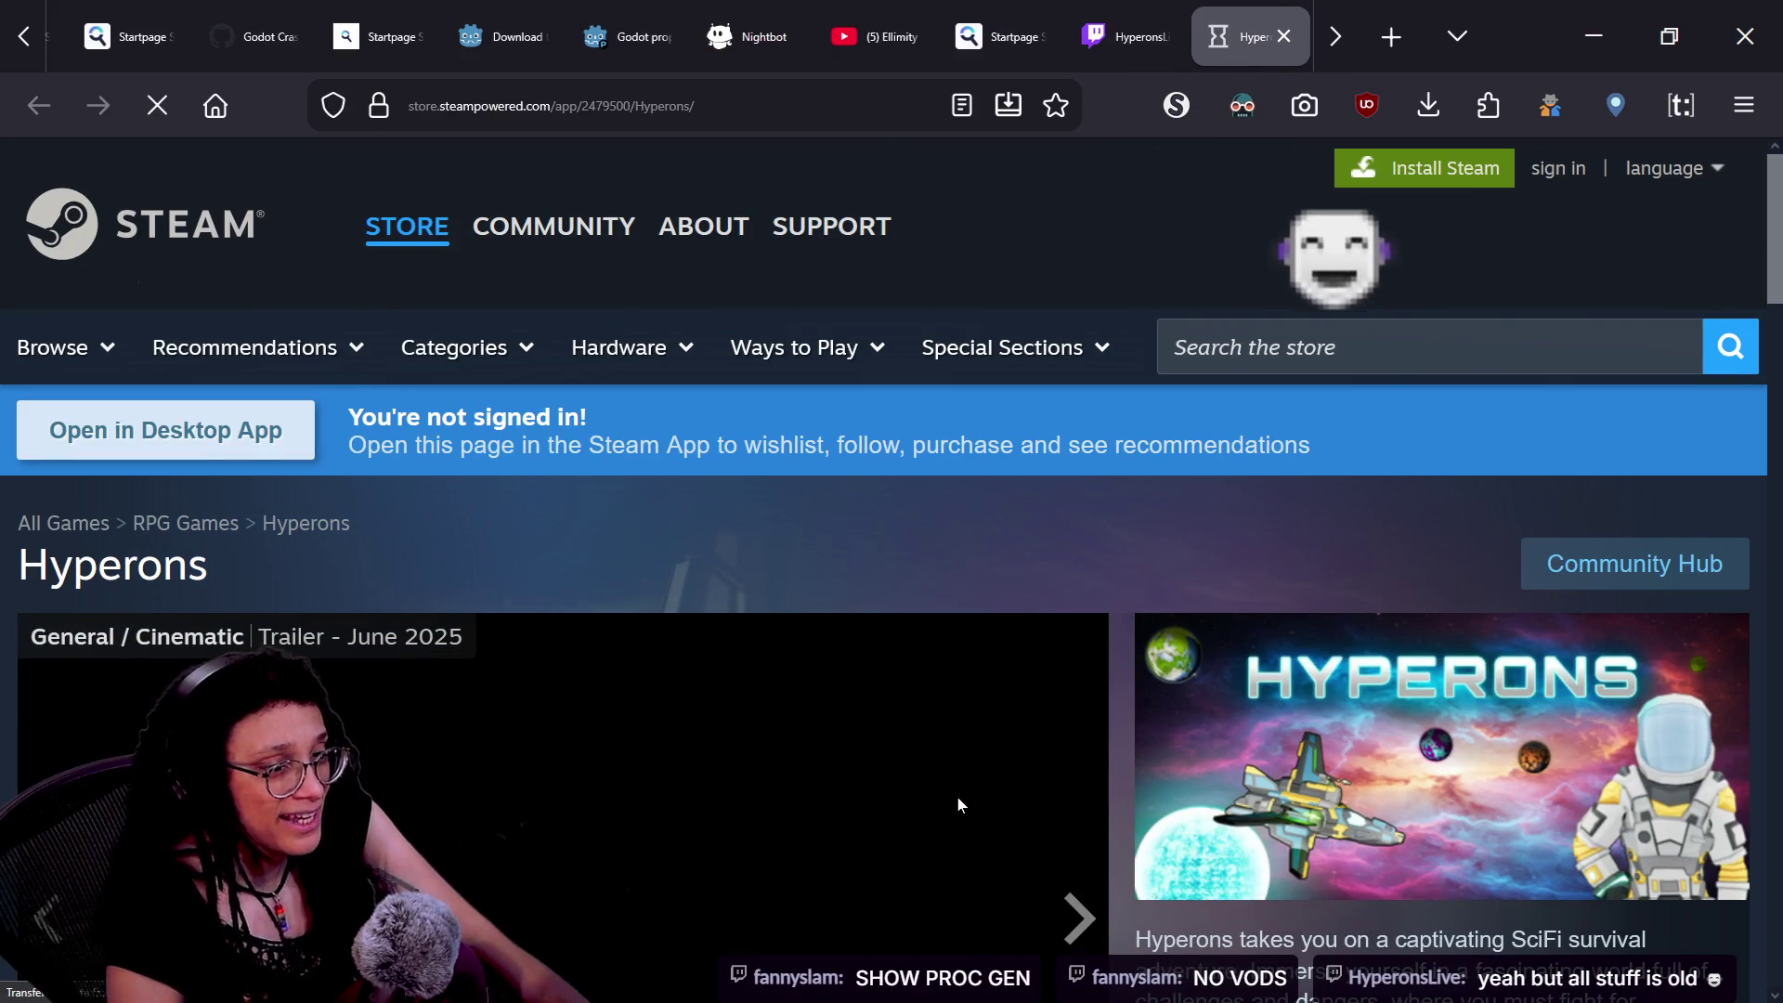
- Back on the Twitch tab, follow the About page's YouTube link to the Hyperons channel
scroll(1194, 743, down, 5)
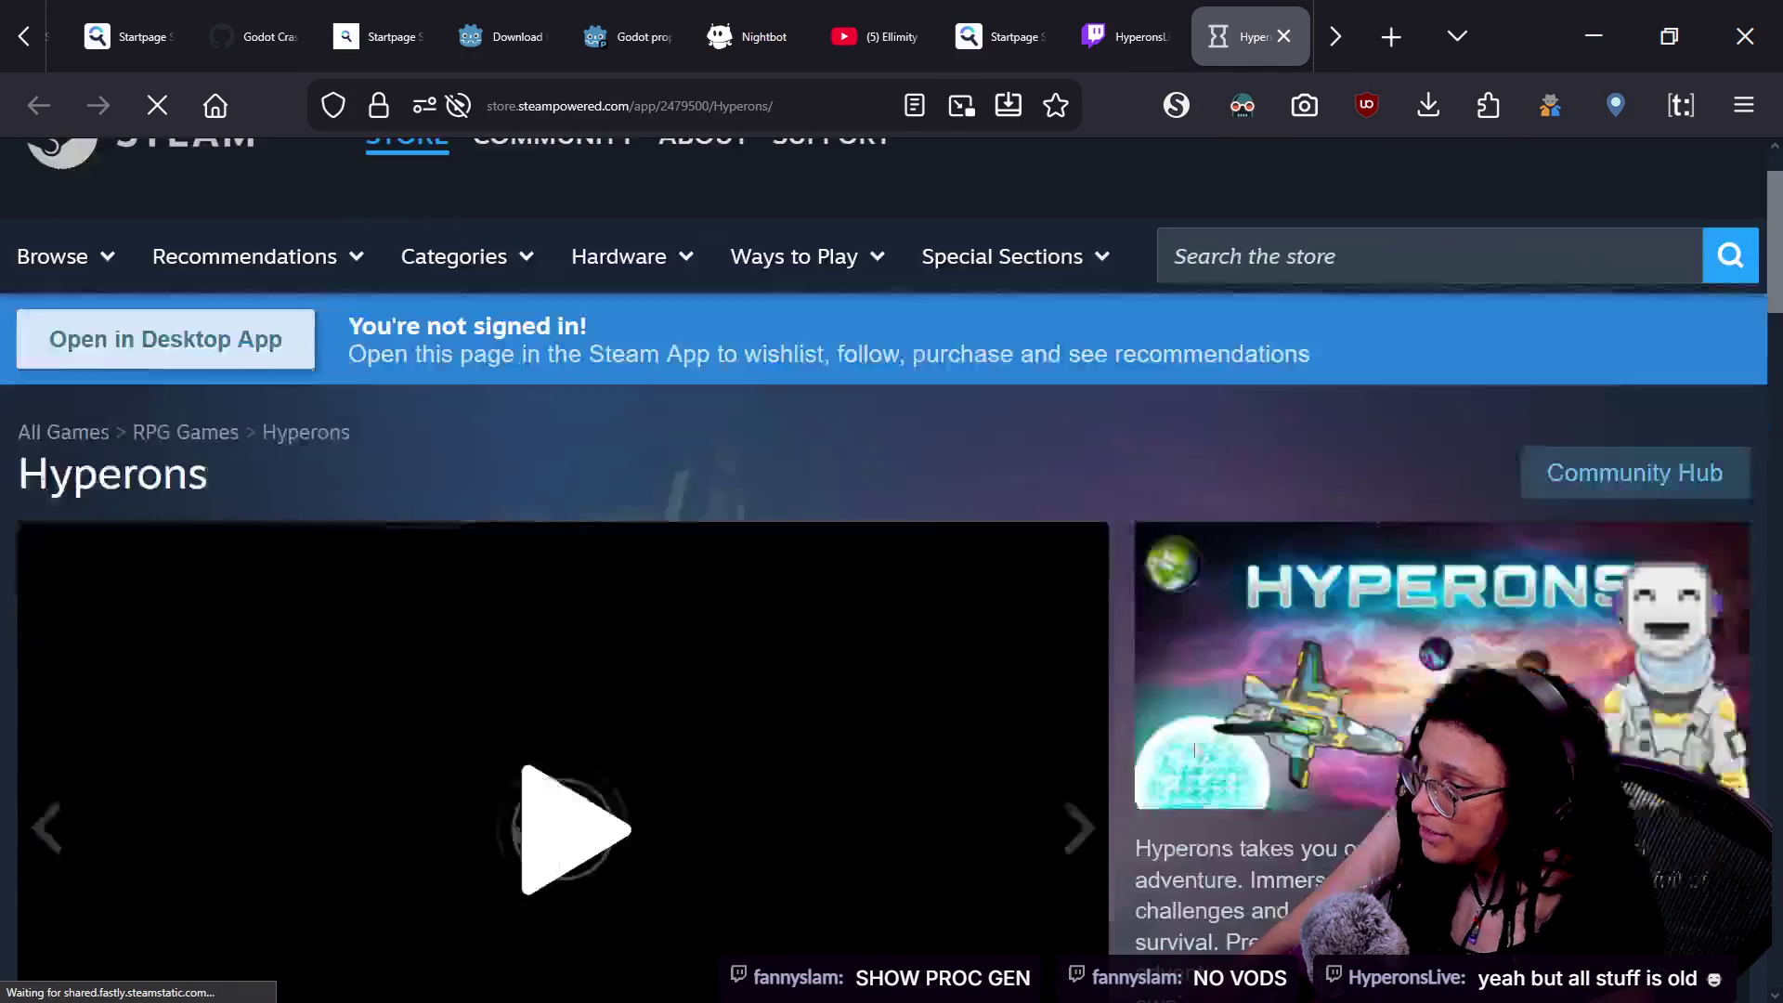
scroll(1178, 823, down, 4)
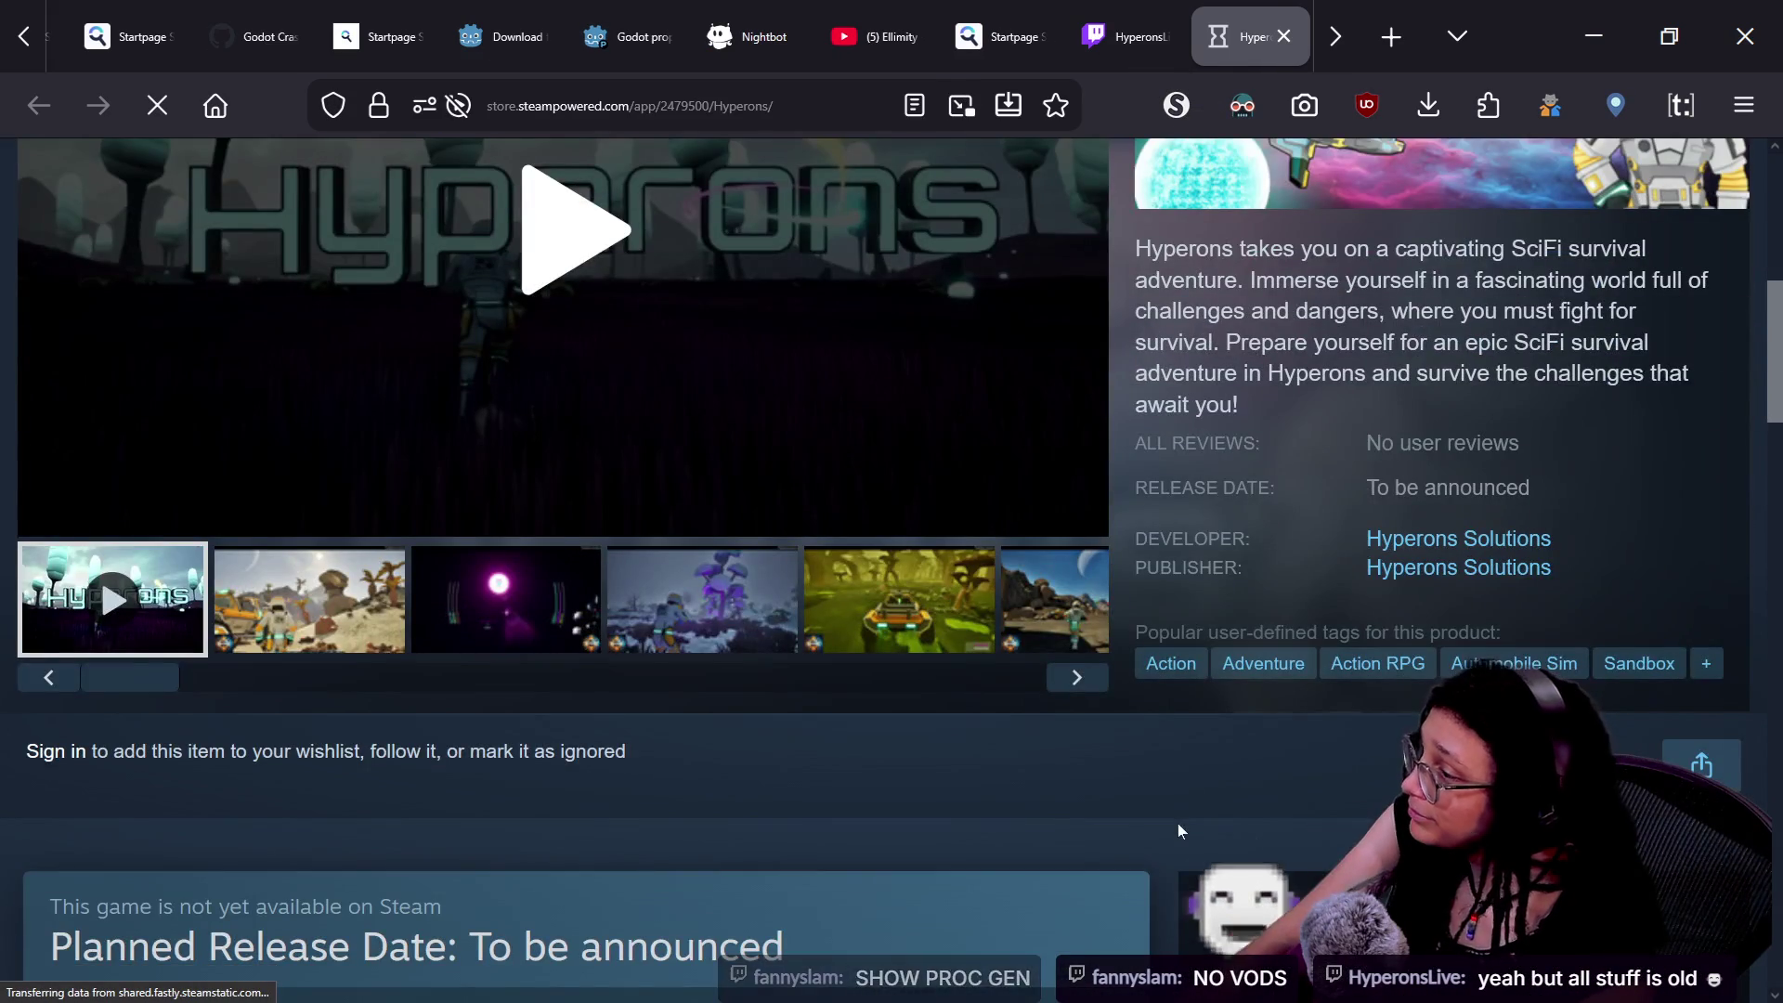
scroll(1177, 823, down, 4)
scroll(1177, 822, up, 2)
key(ctrl+shift+Tab)
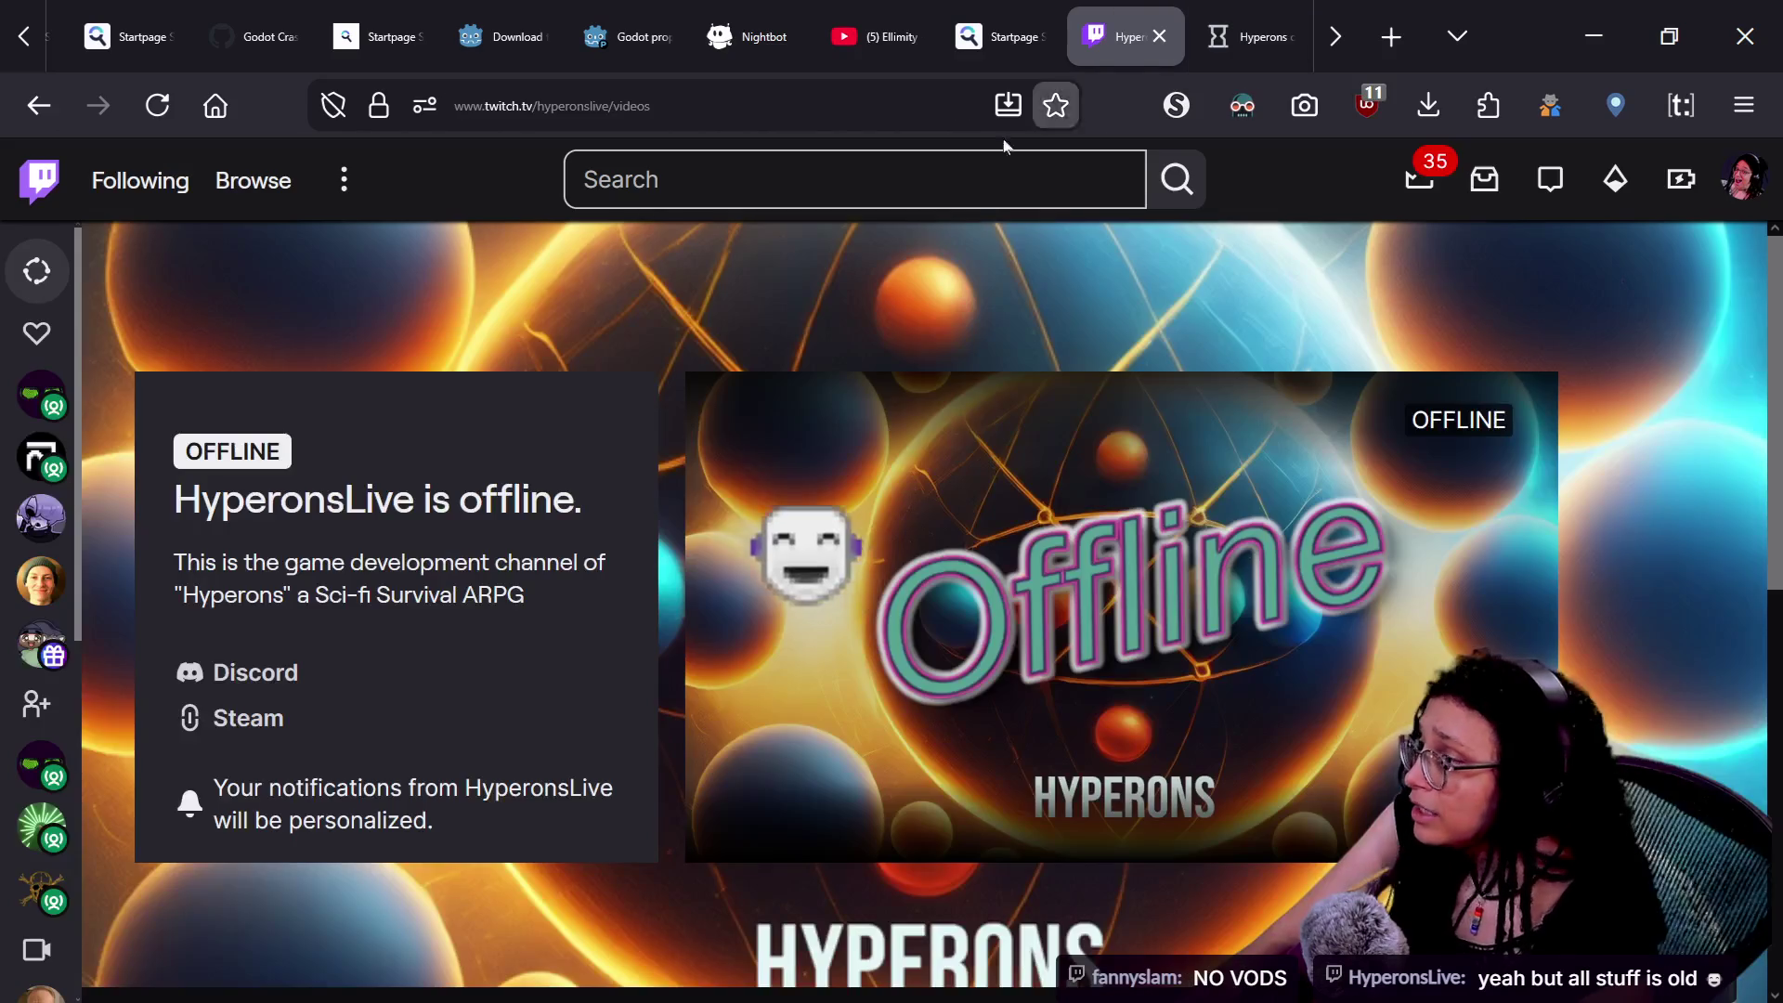
scroll(541, 675, down, 6)
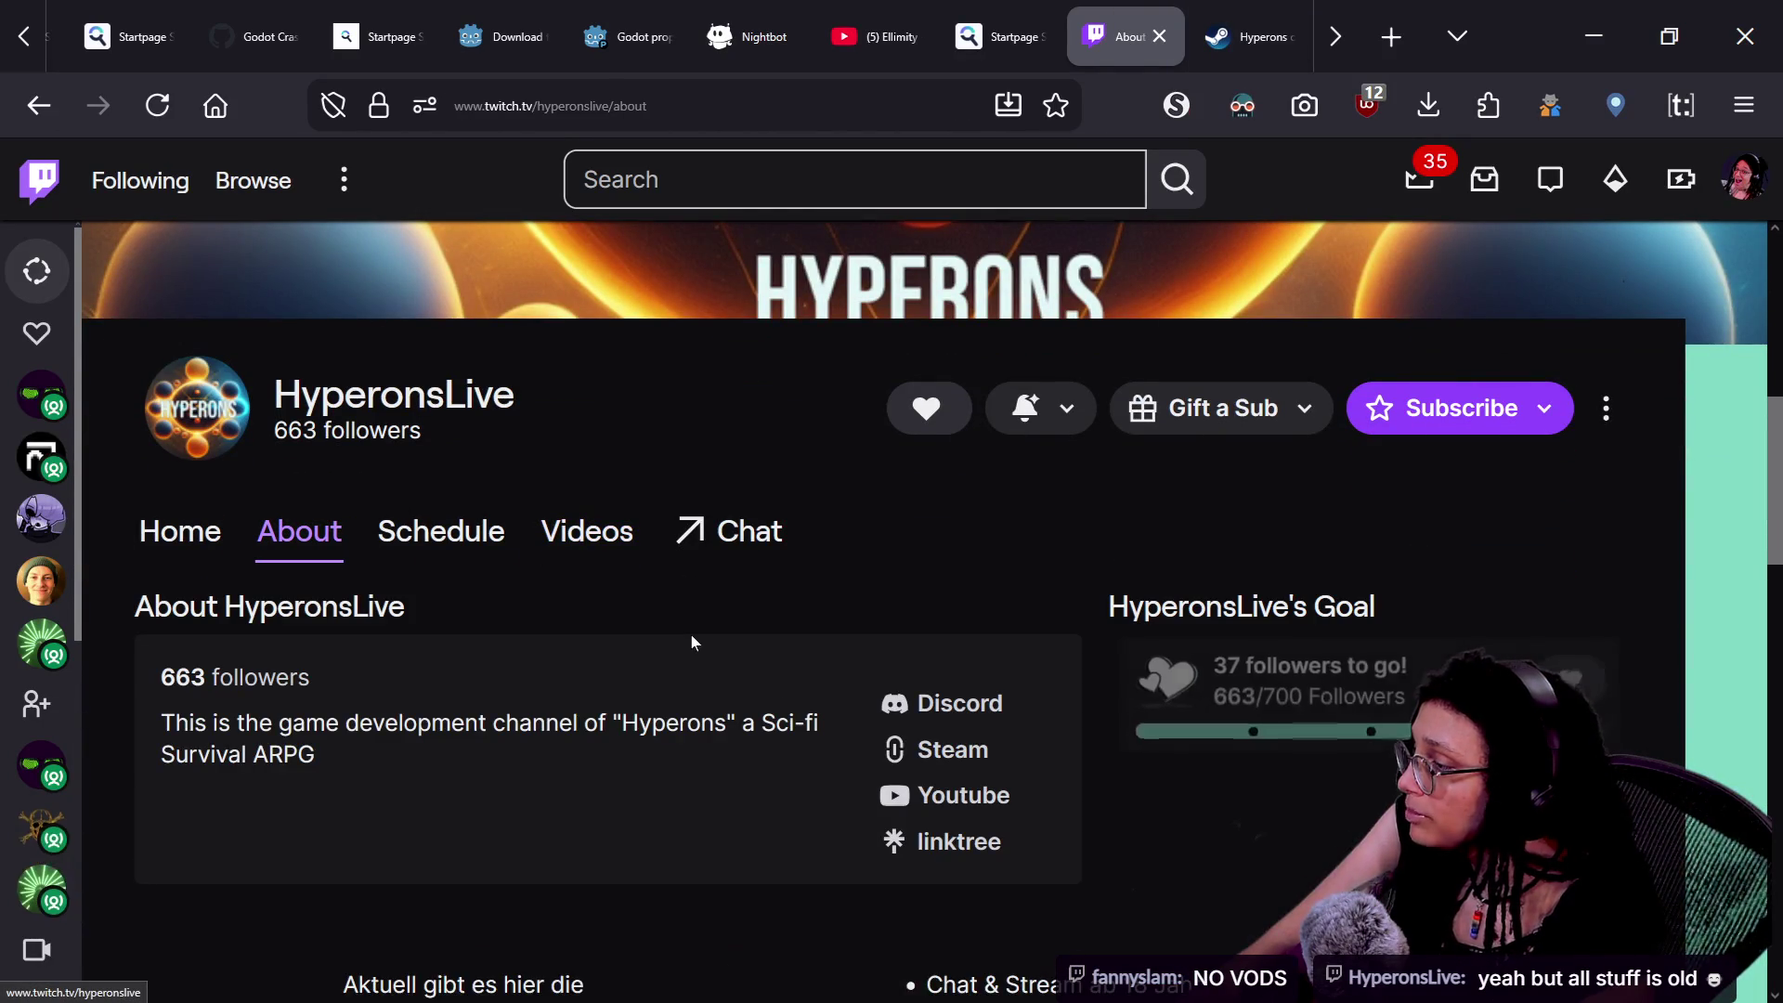
click(967, 788)
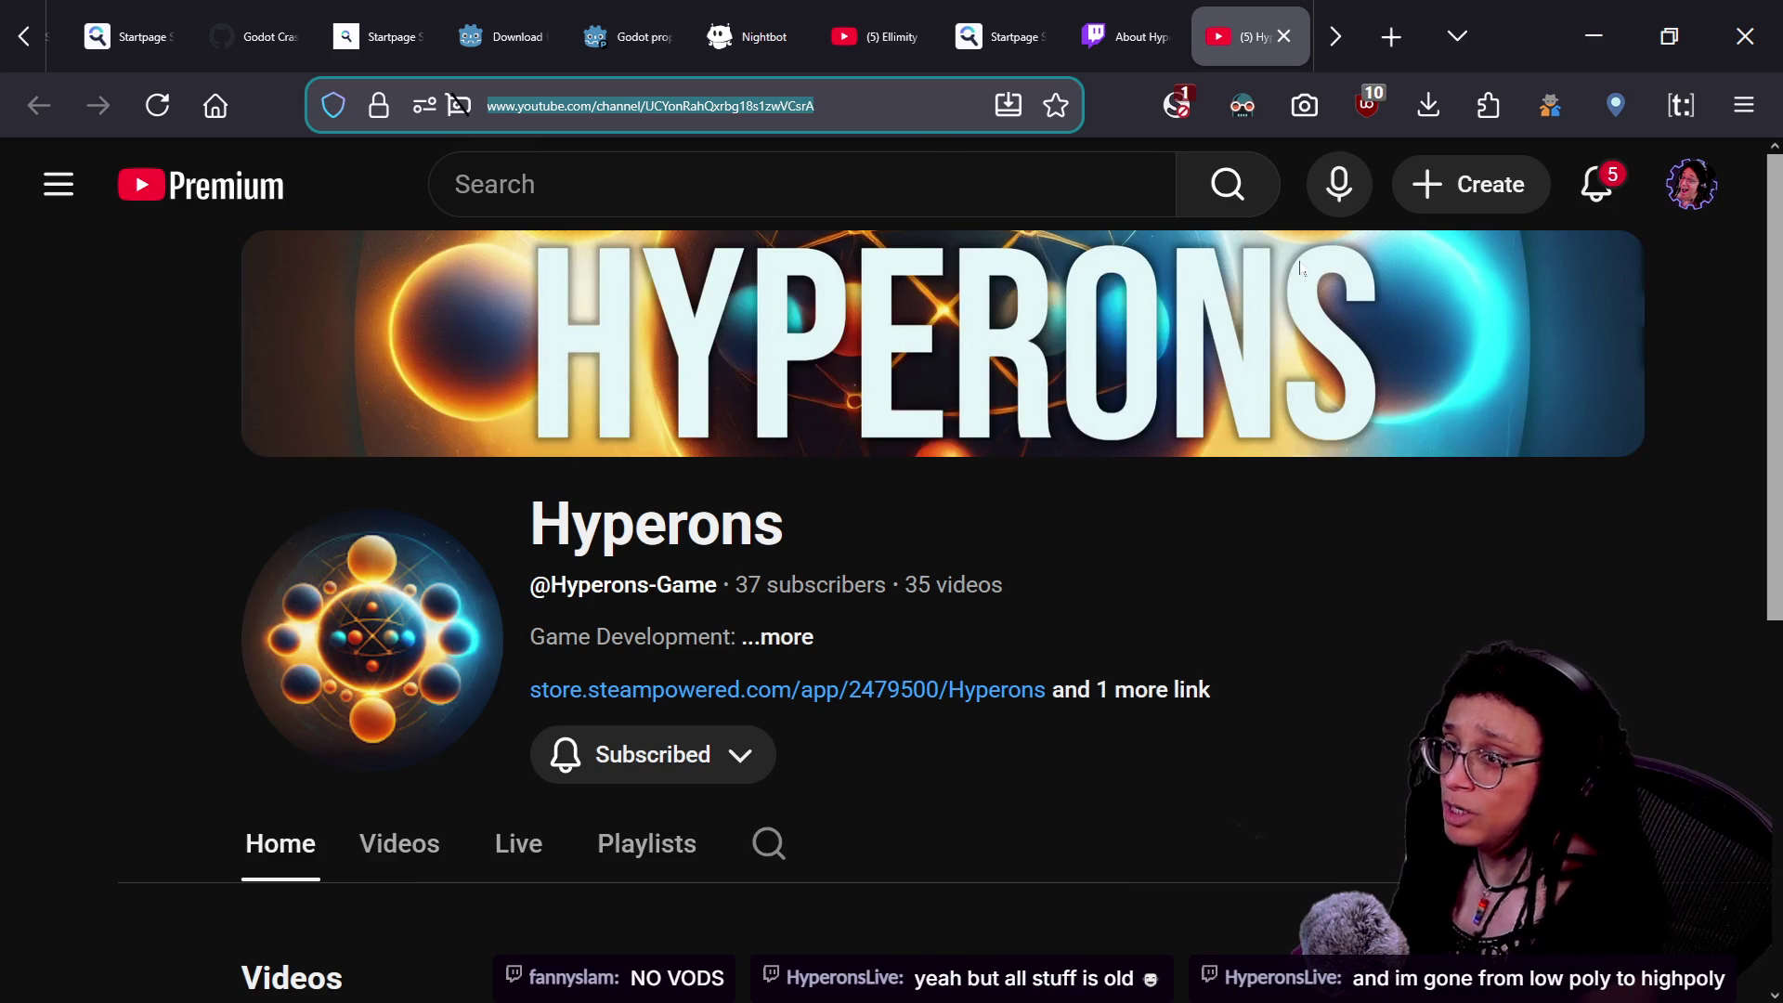
- Paste the Hyperons YouTube channel link into the stream chat and send it
key(alt+Tab)
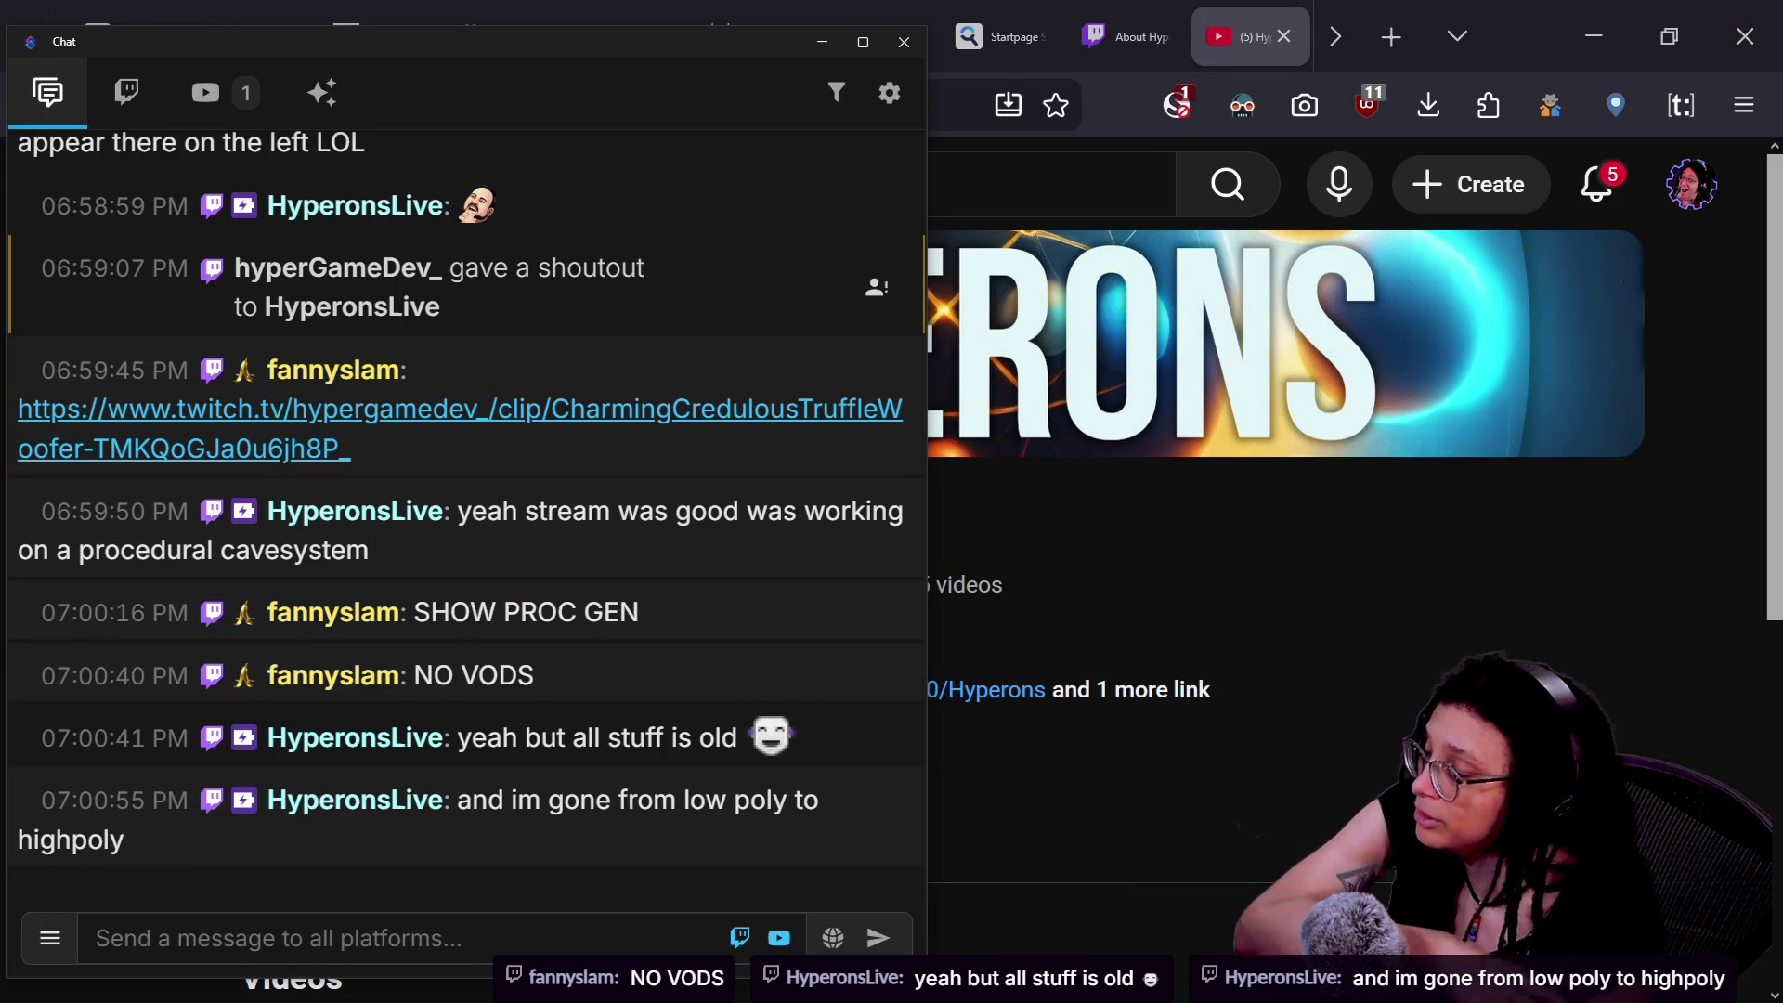
key(ctrl+v)
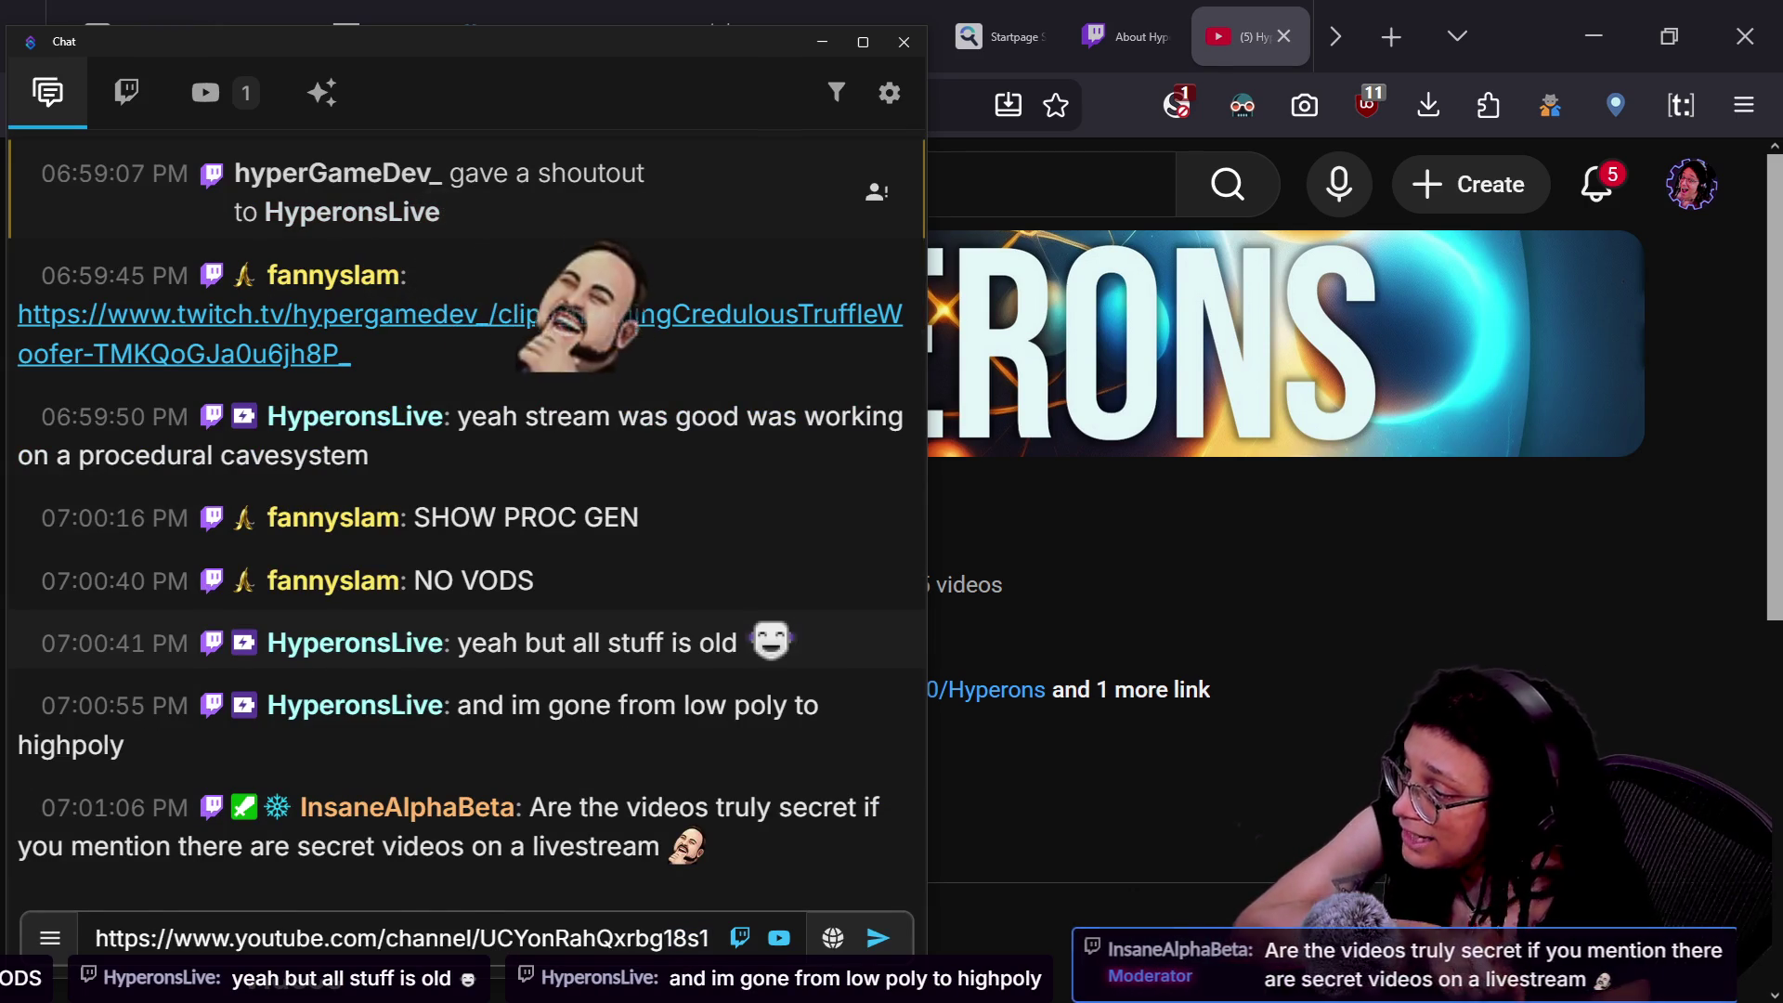
key(Return)
- Return to the HyperonsLive Twitch About page in the browser
click(1319, 776)
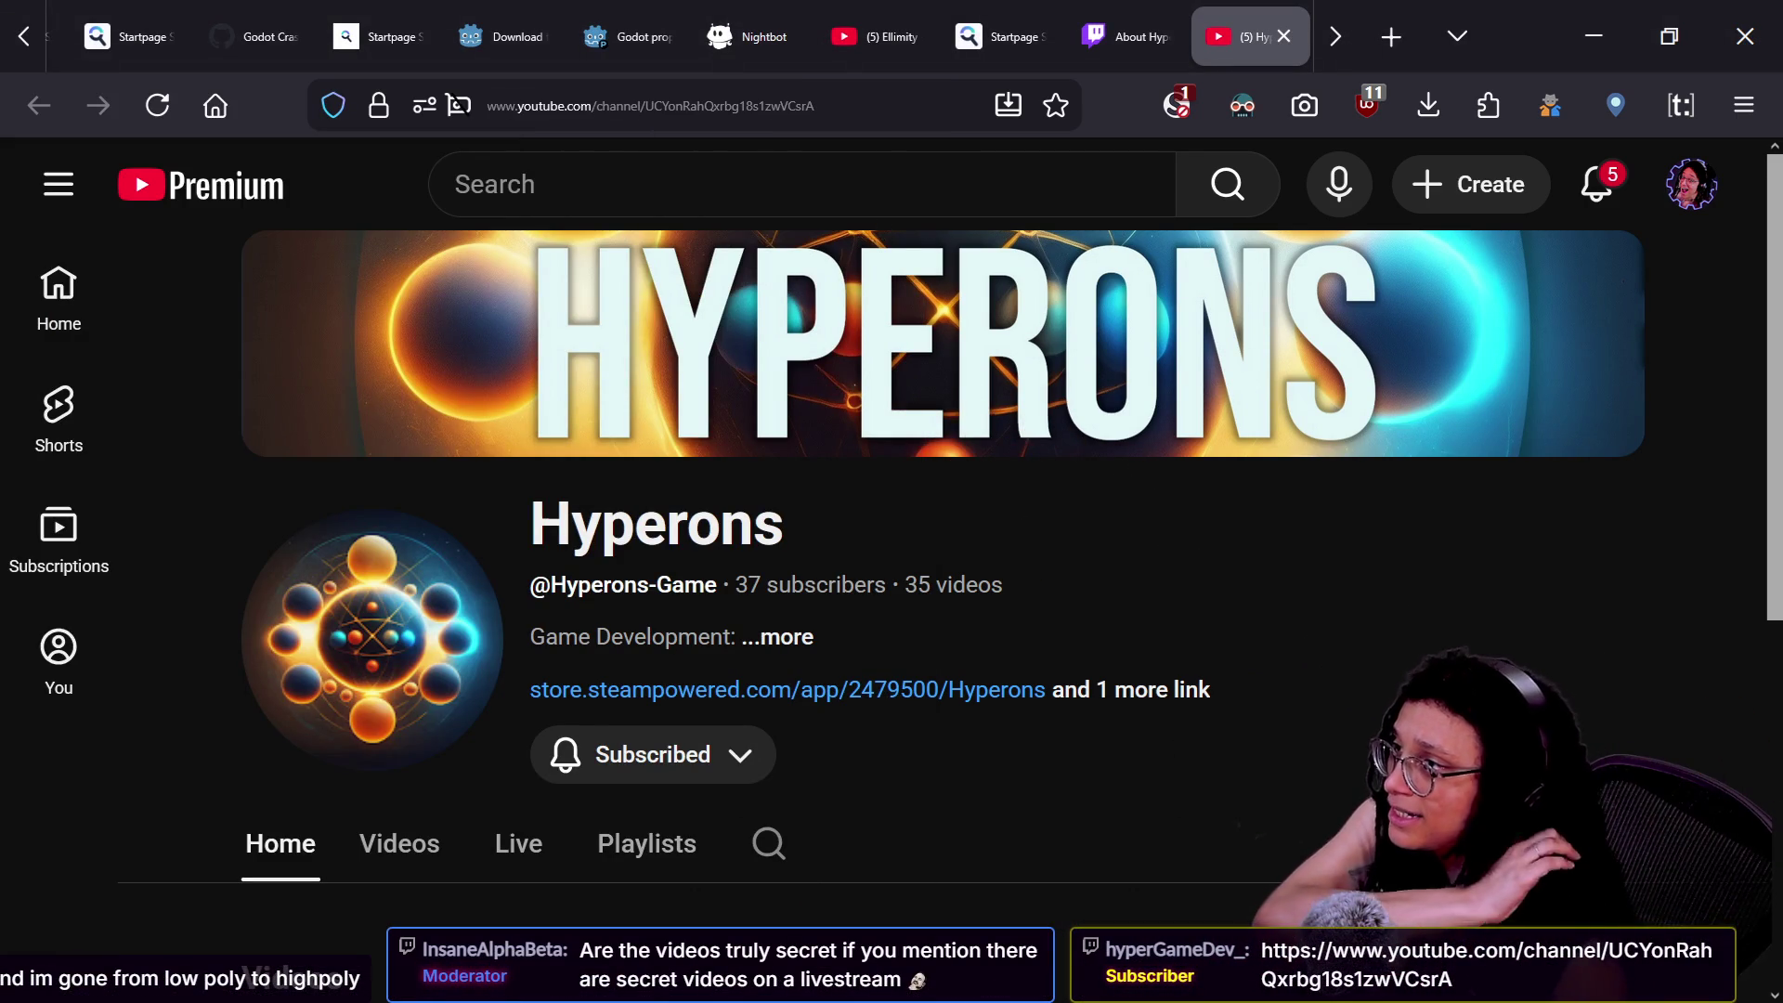
mouse_move(977, 44)
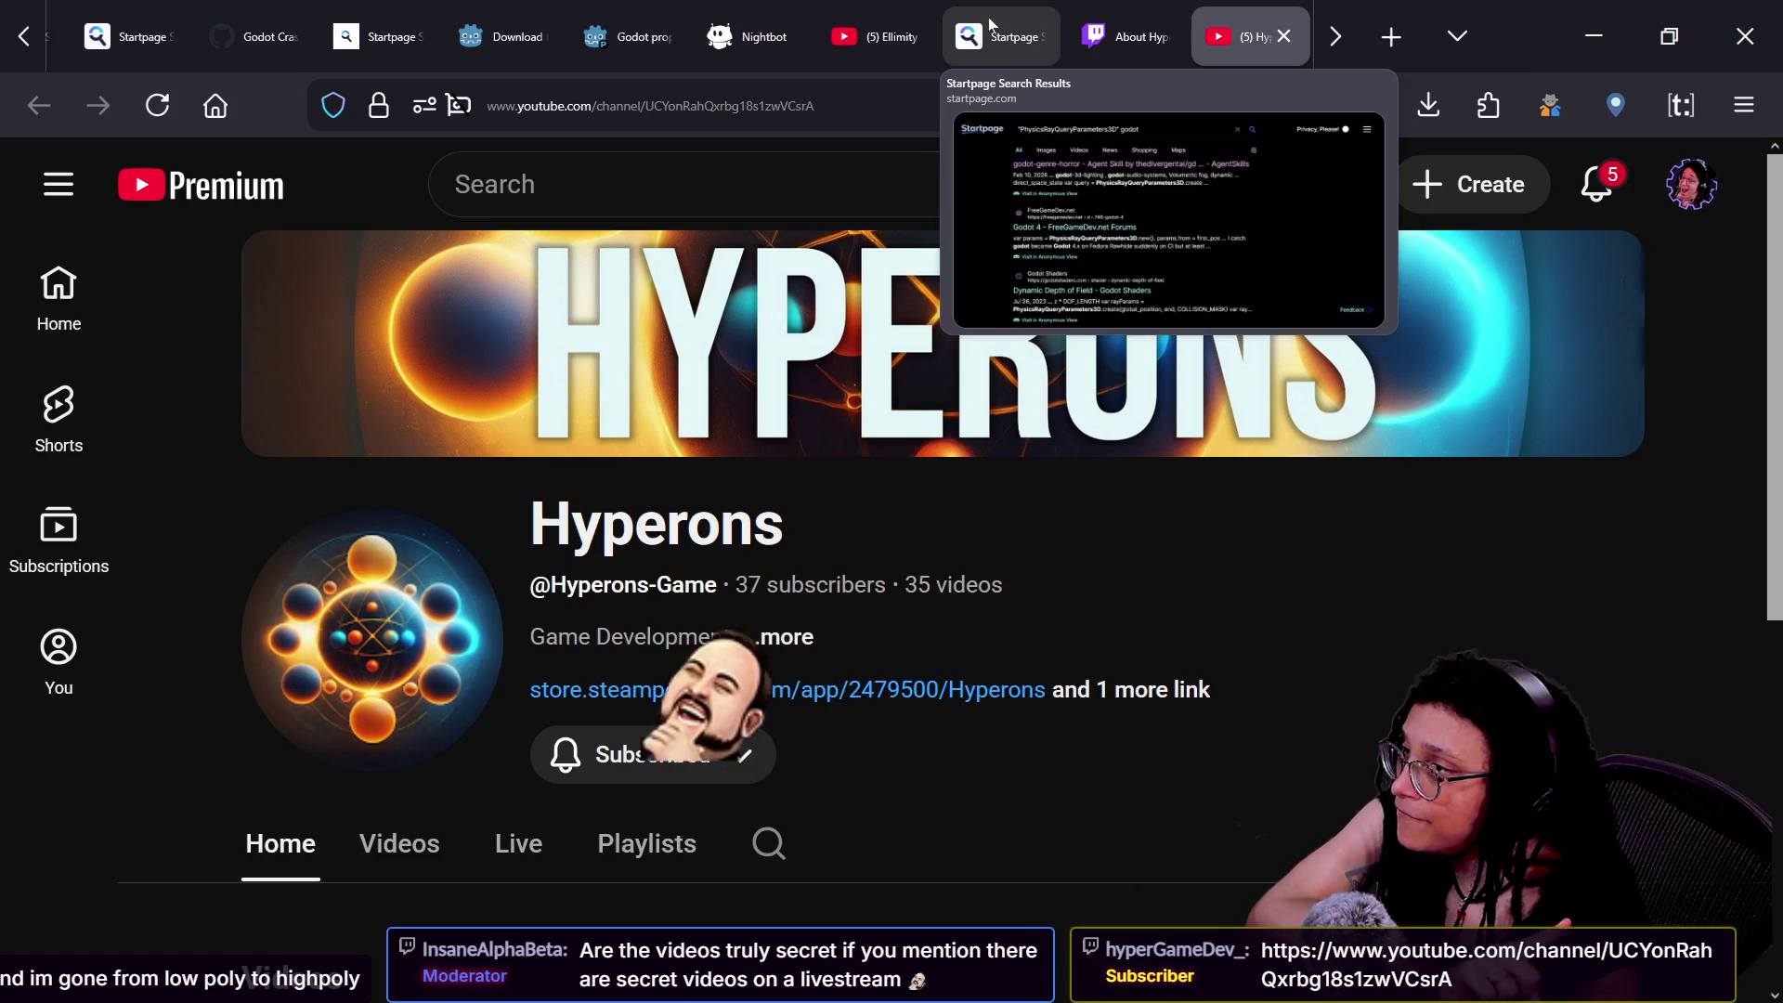
click(1124, 37)
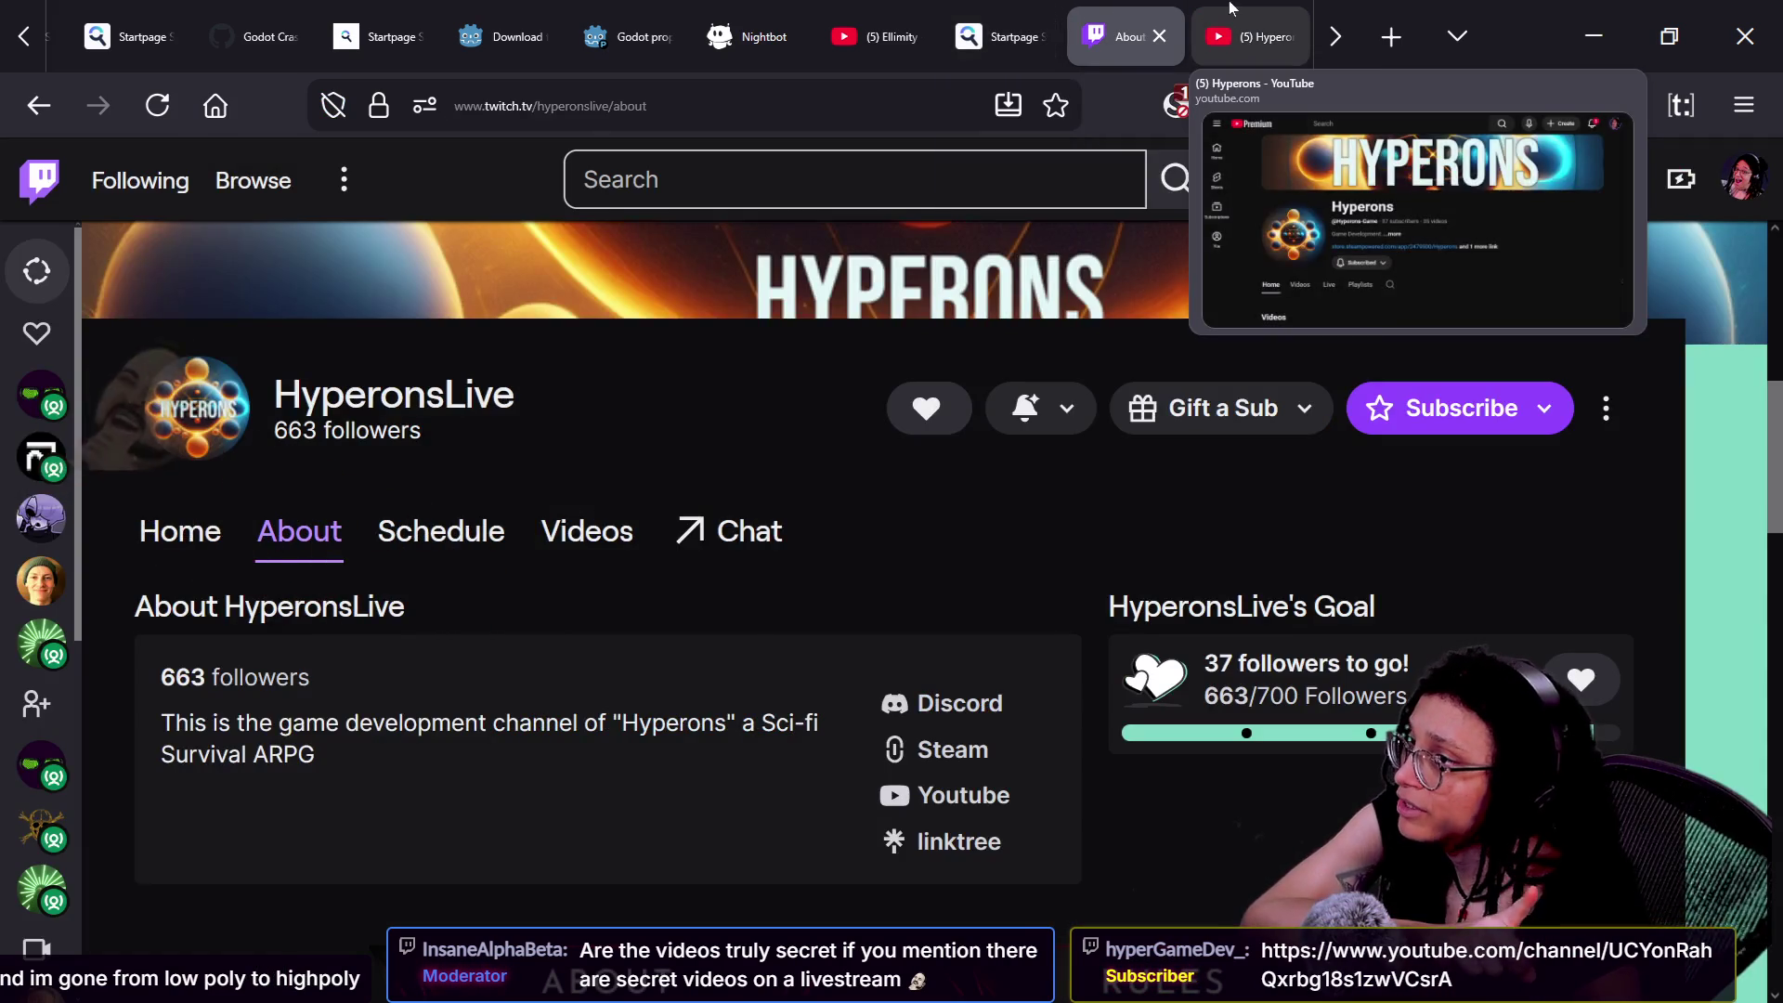
- Play the trailer on the Hyperons Steam store tab, select its URL, then bring up chat
click(1249, 37)
click(1227, 40)
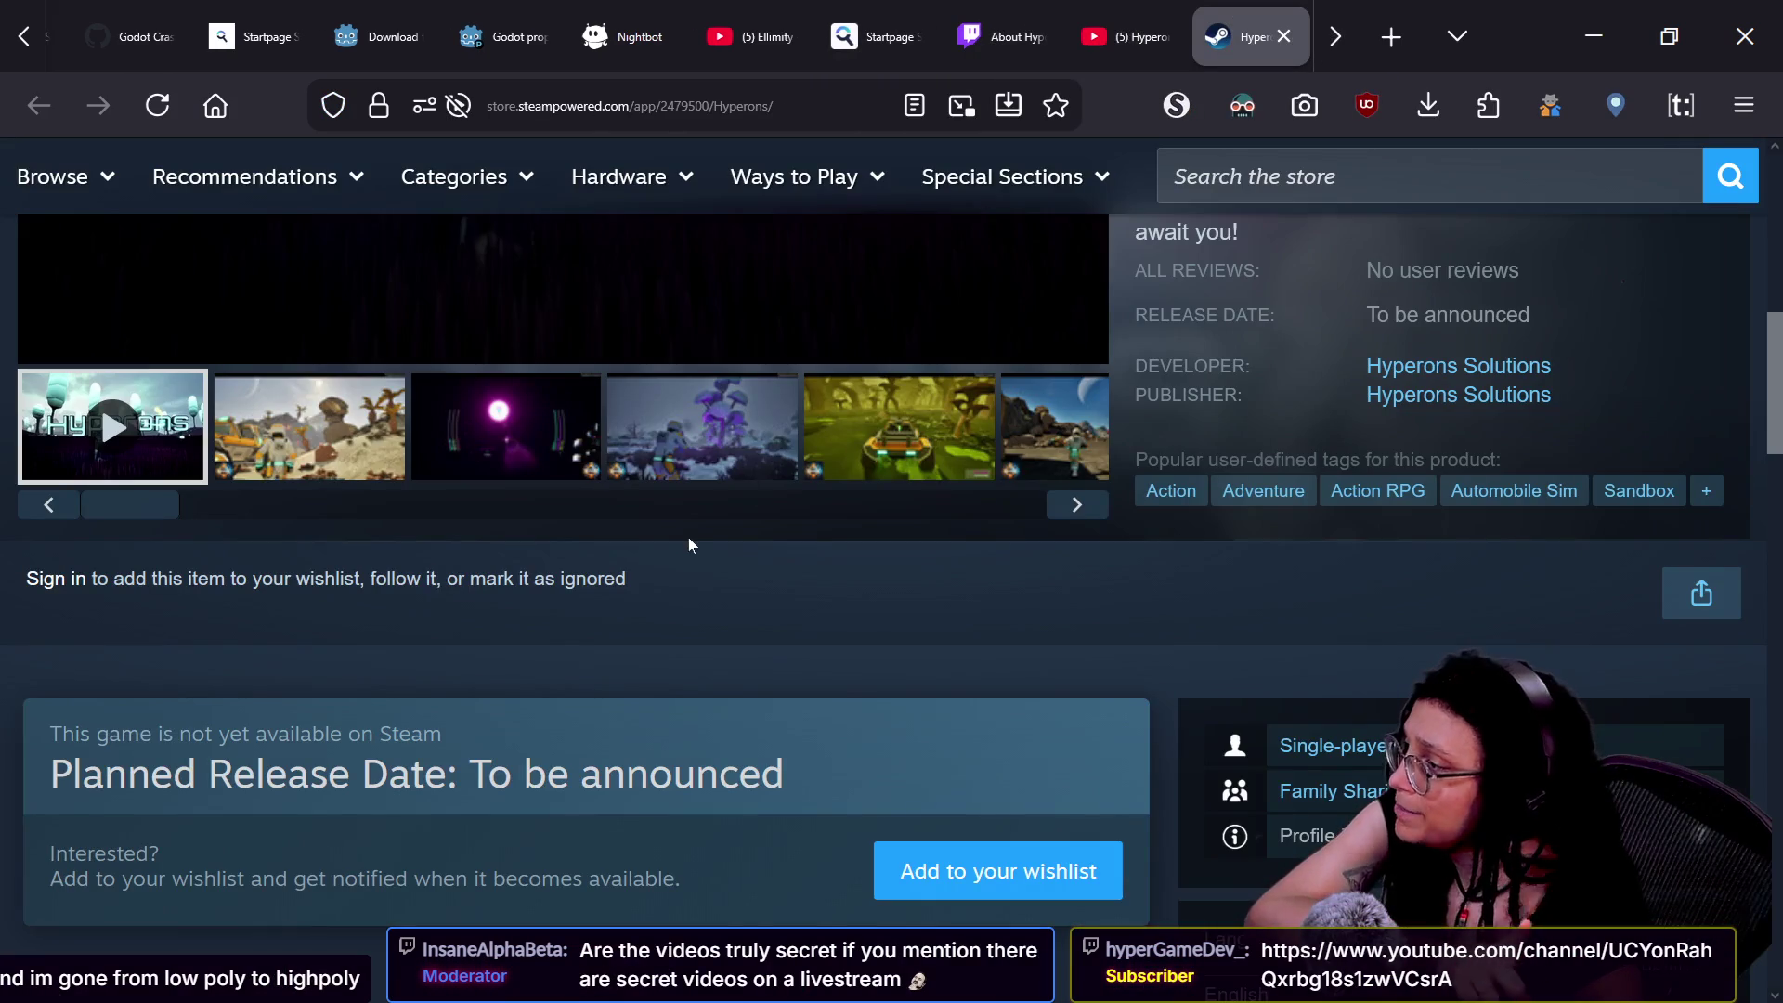
scroll(688, 537, up, 5)
click(888, 712)
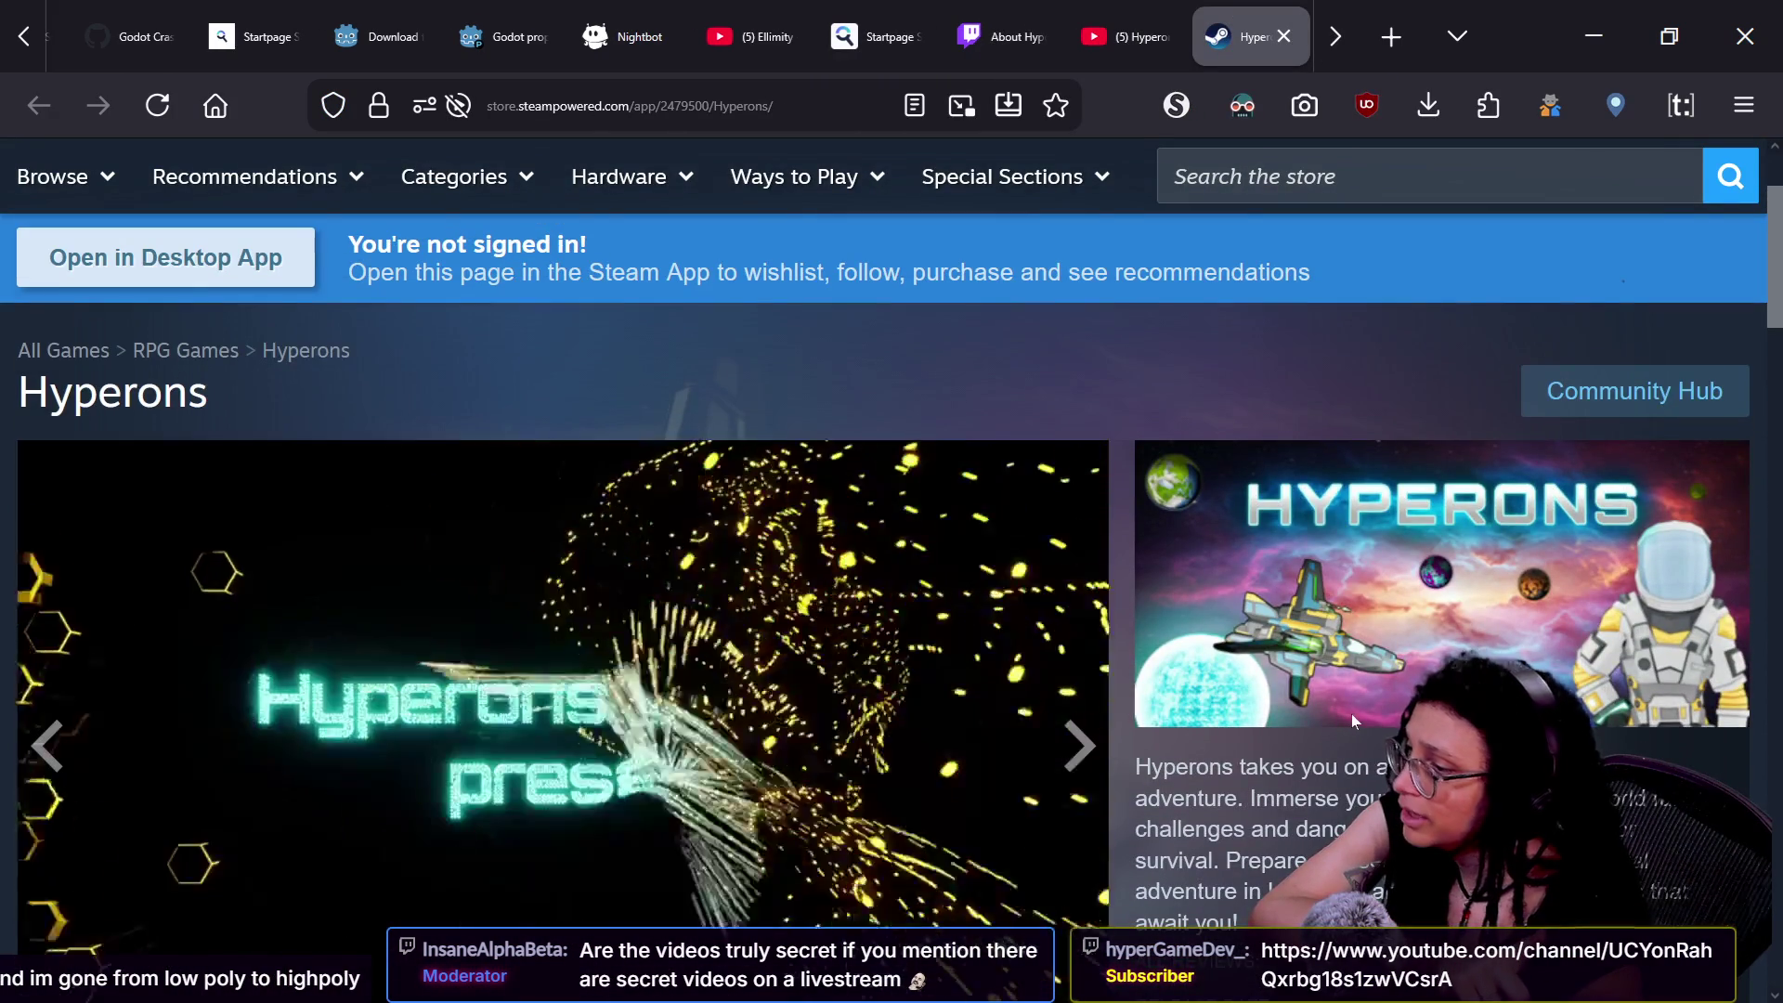
scroll(882, 557, down, 2)
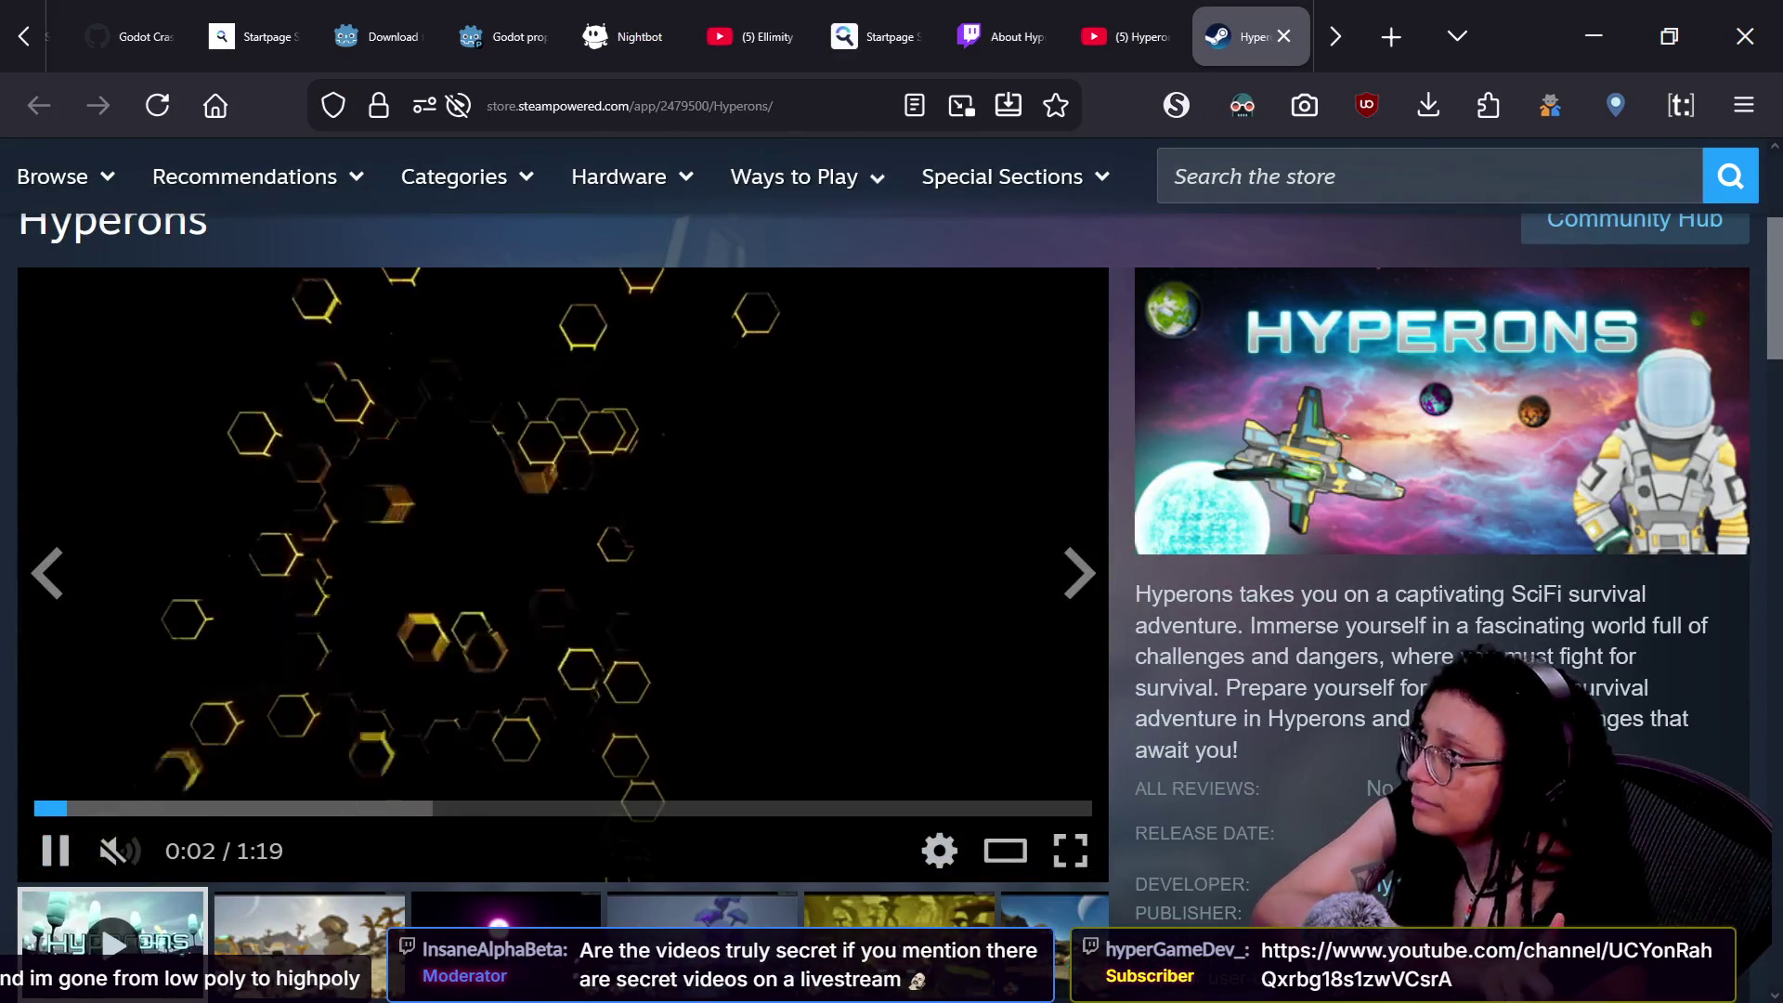
key(ctrl+l)
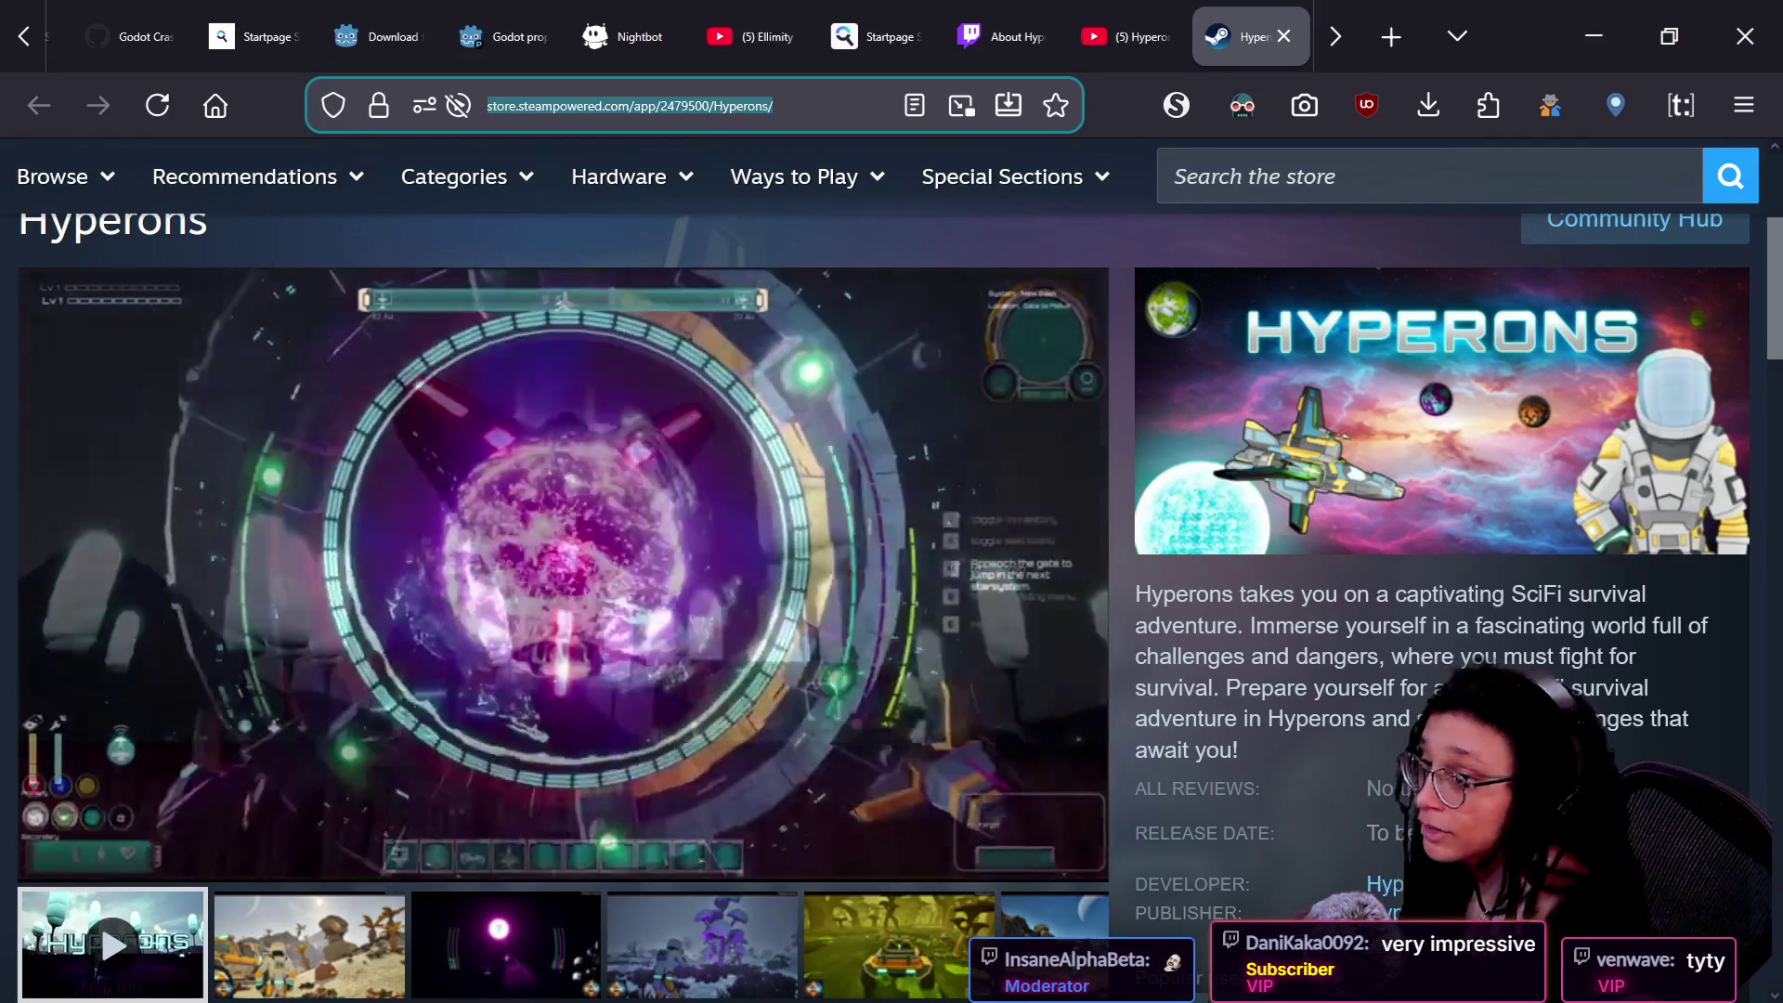
key(alt+Tab)
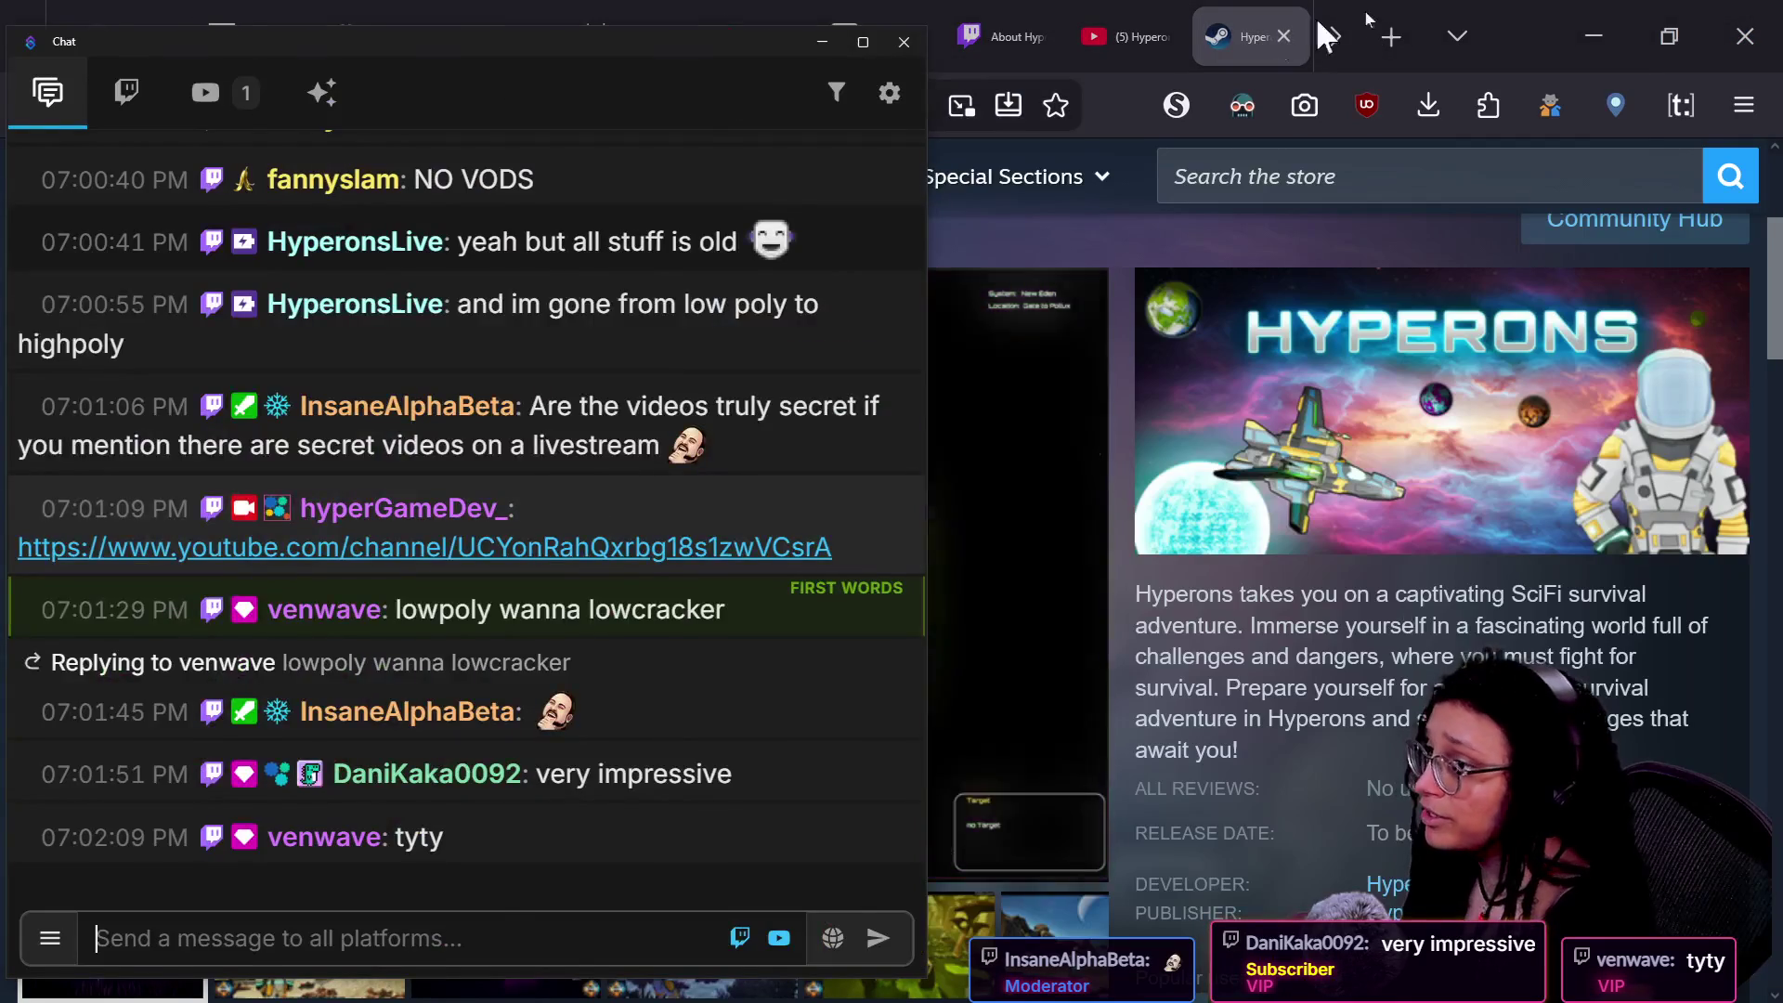
key(super+Right)
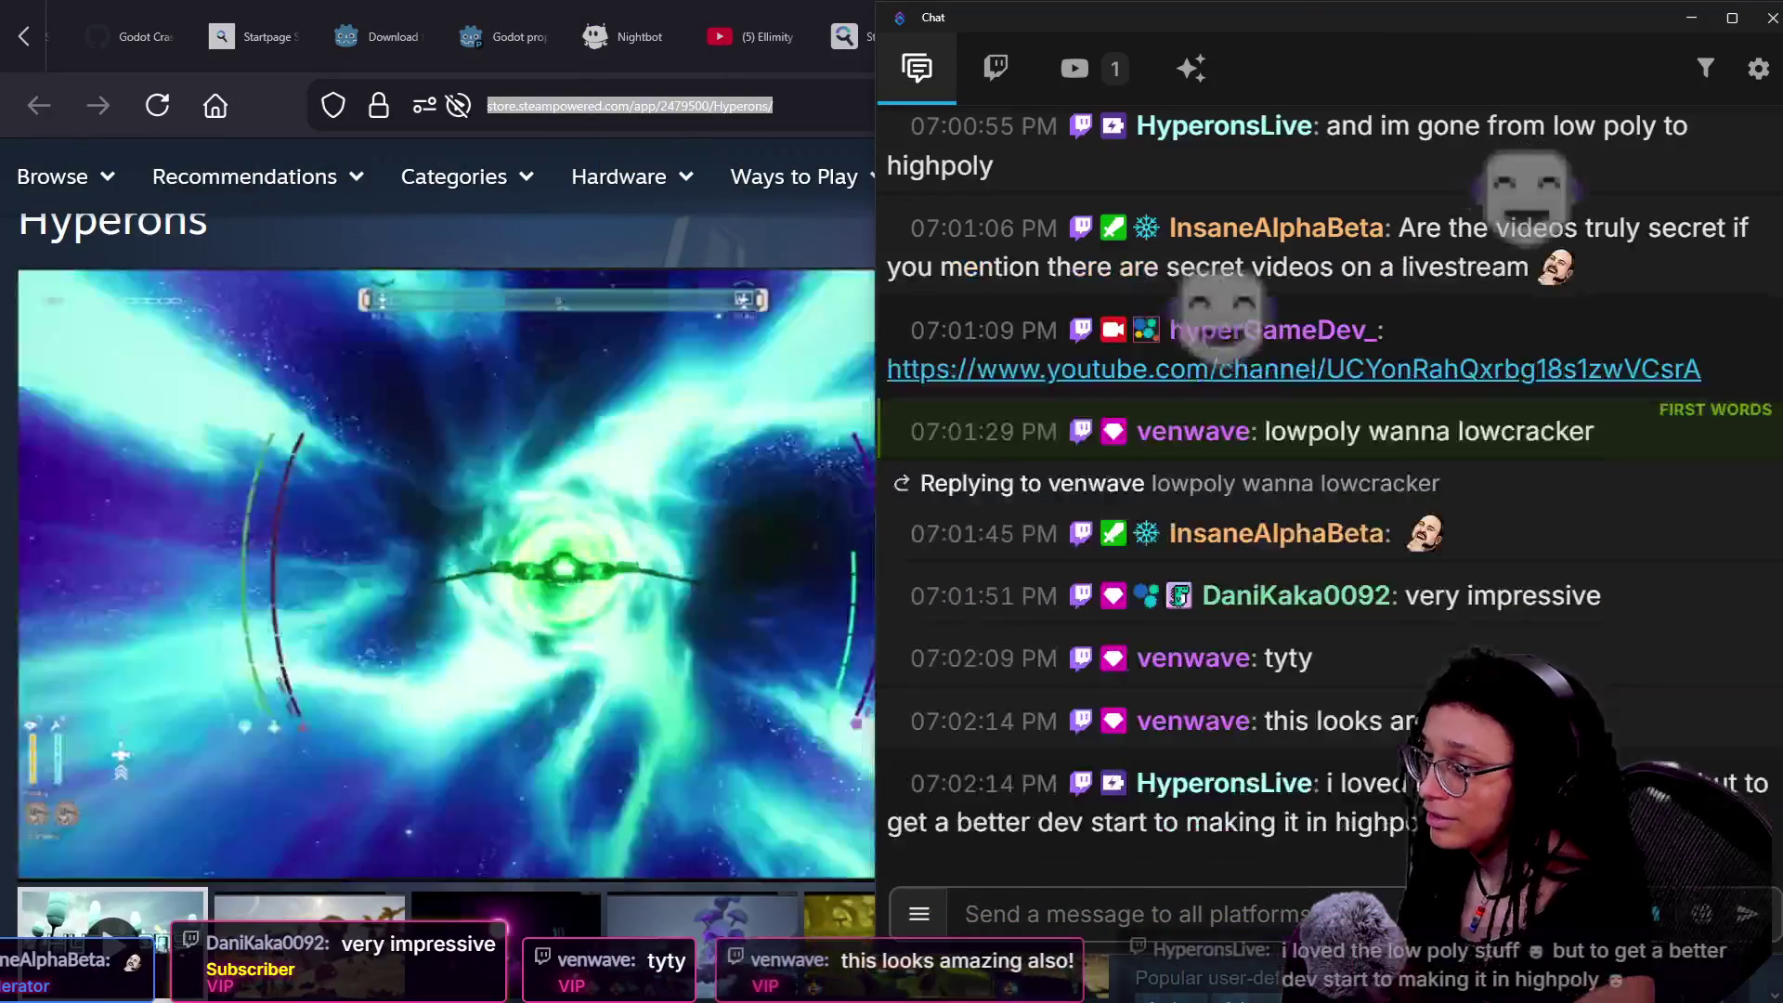
key(super+Right)
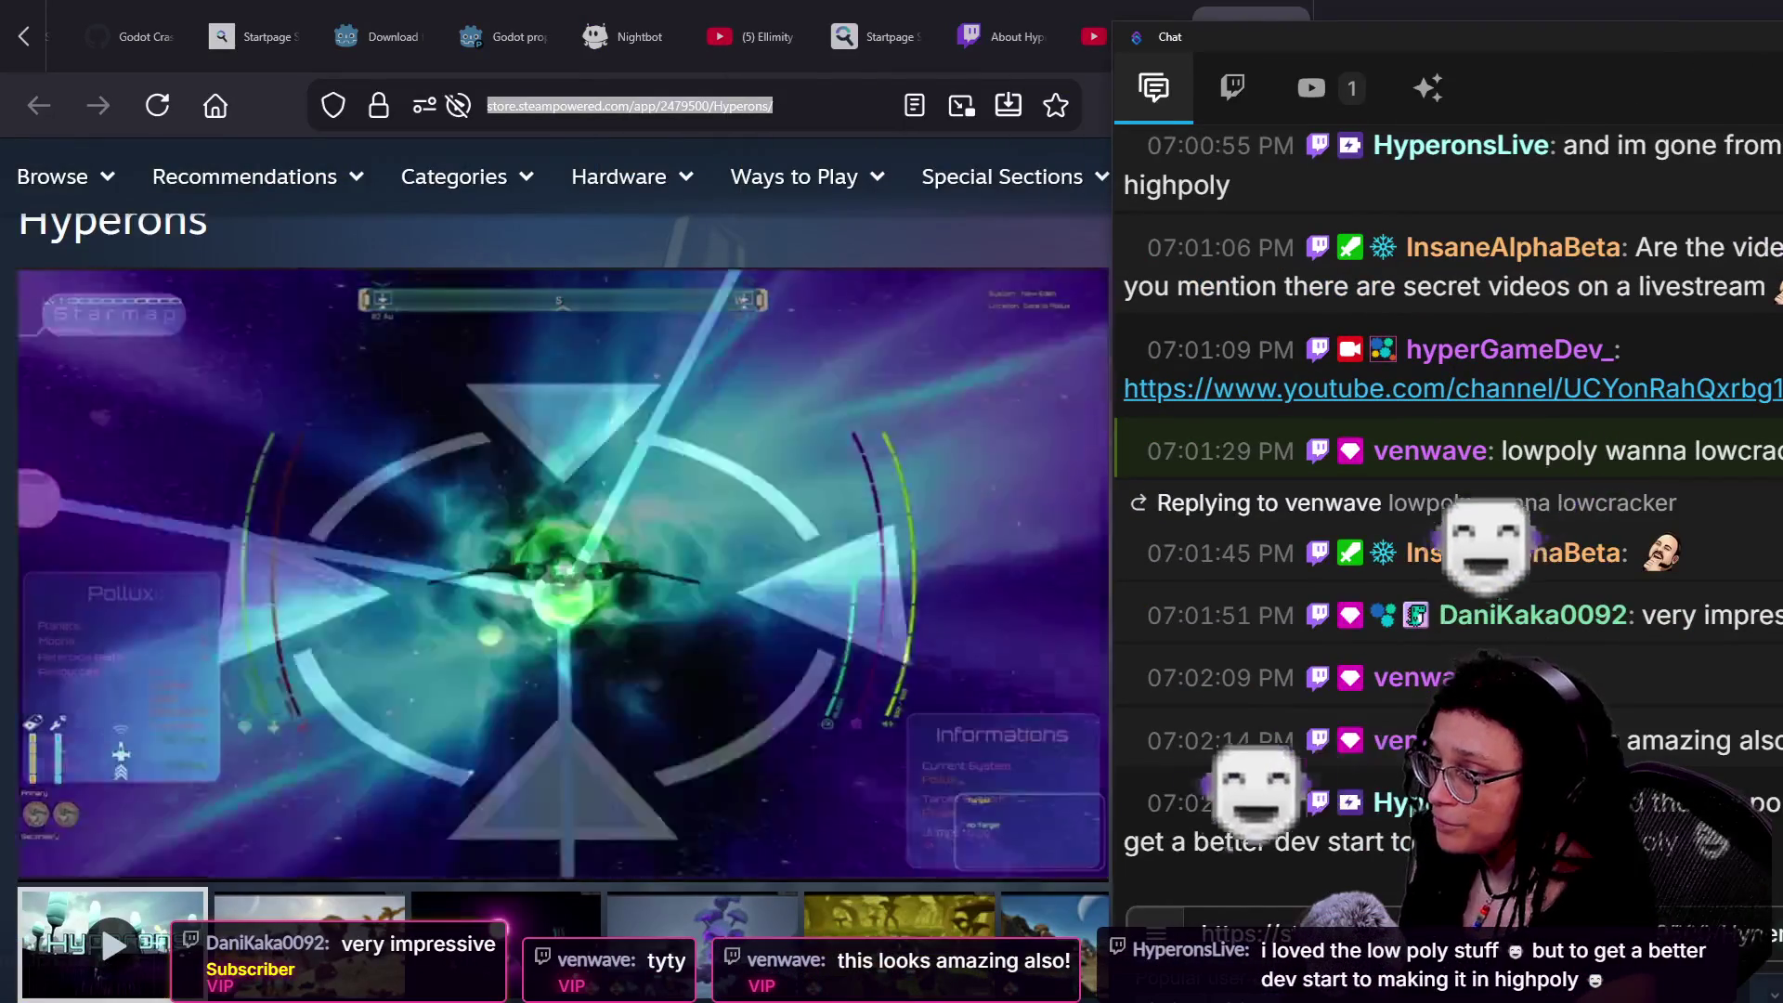
key(super+Right)
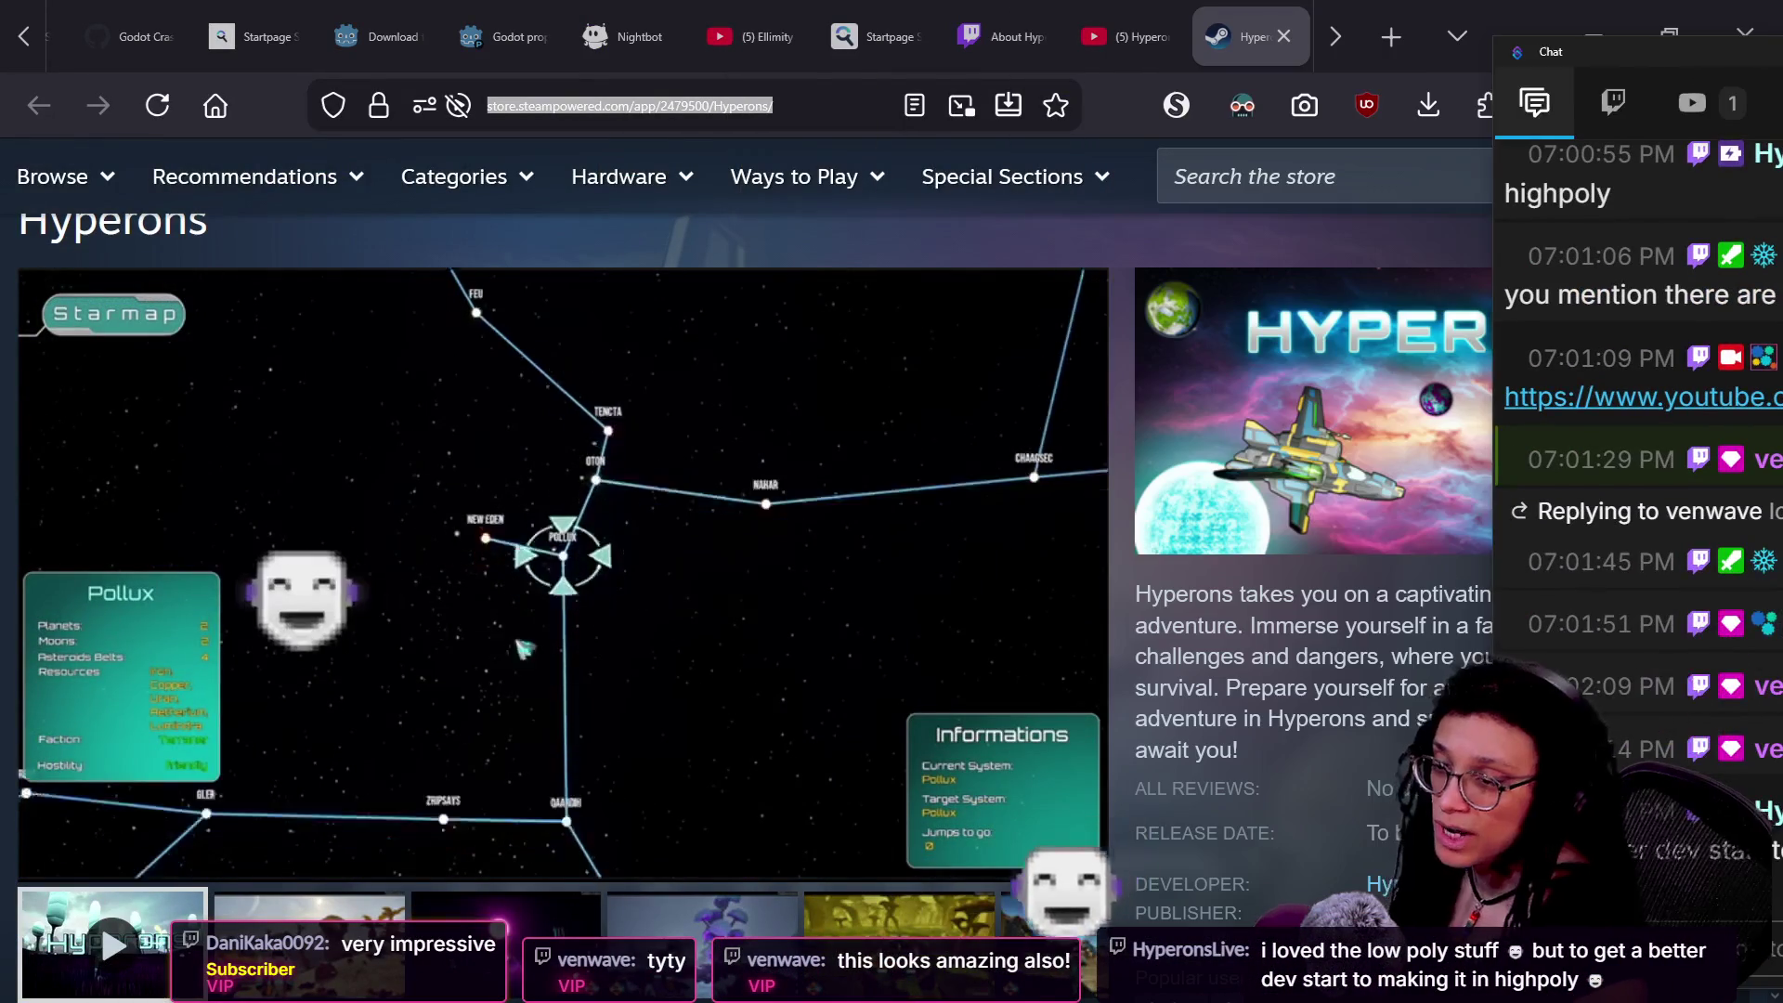
key(super+Right)
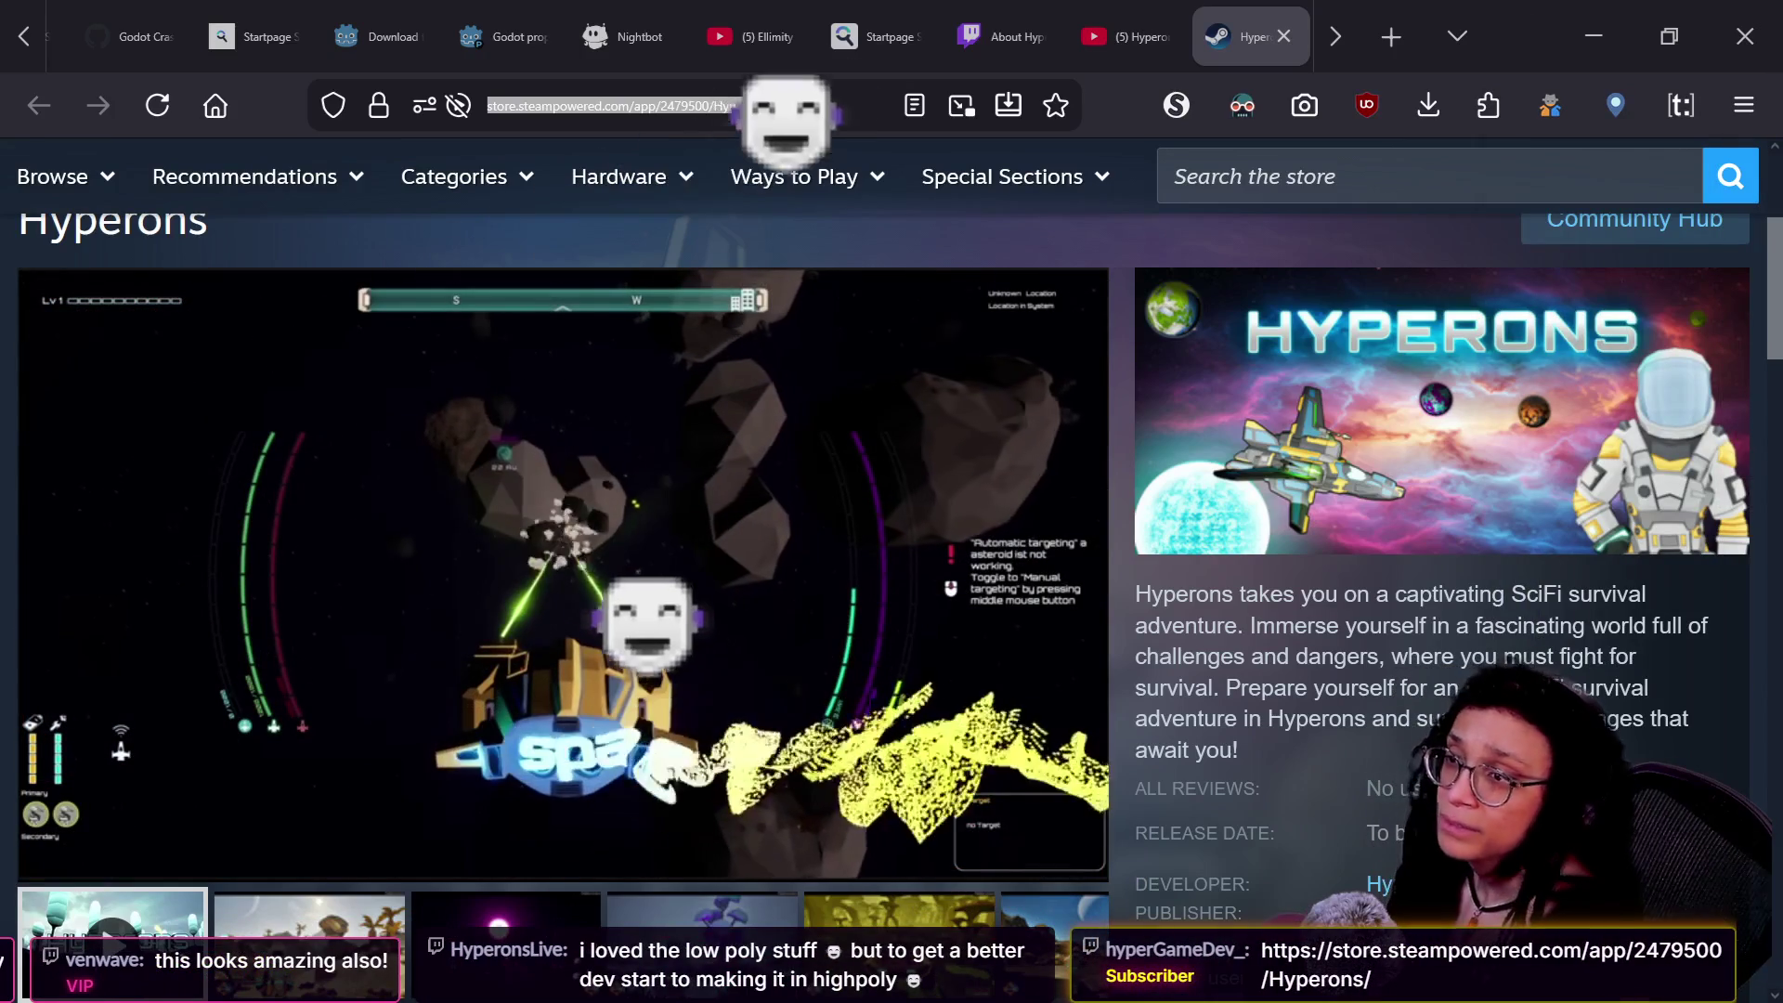
key(super+Left)
mouse_move(1779, 5)
mouse_down()
mouse_move(1477, 342)
mouse_move(1454, 247)
mouse_up()
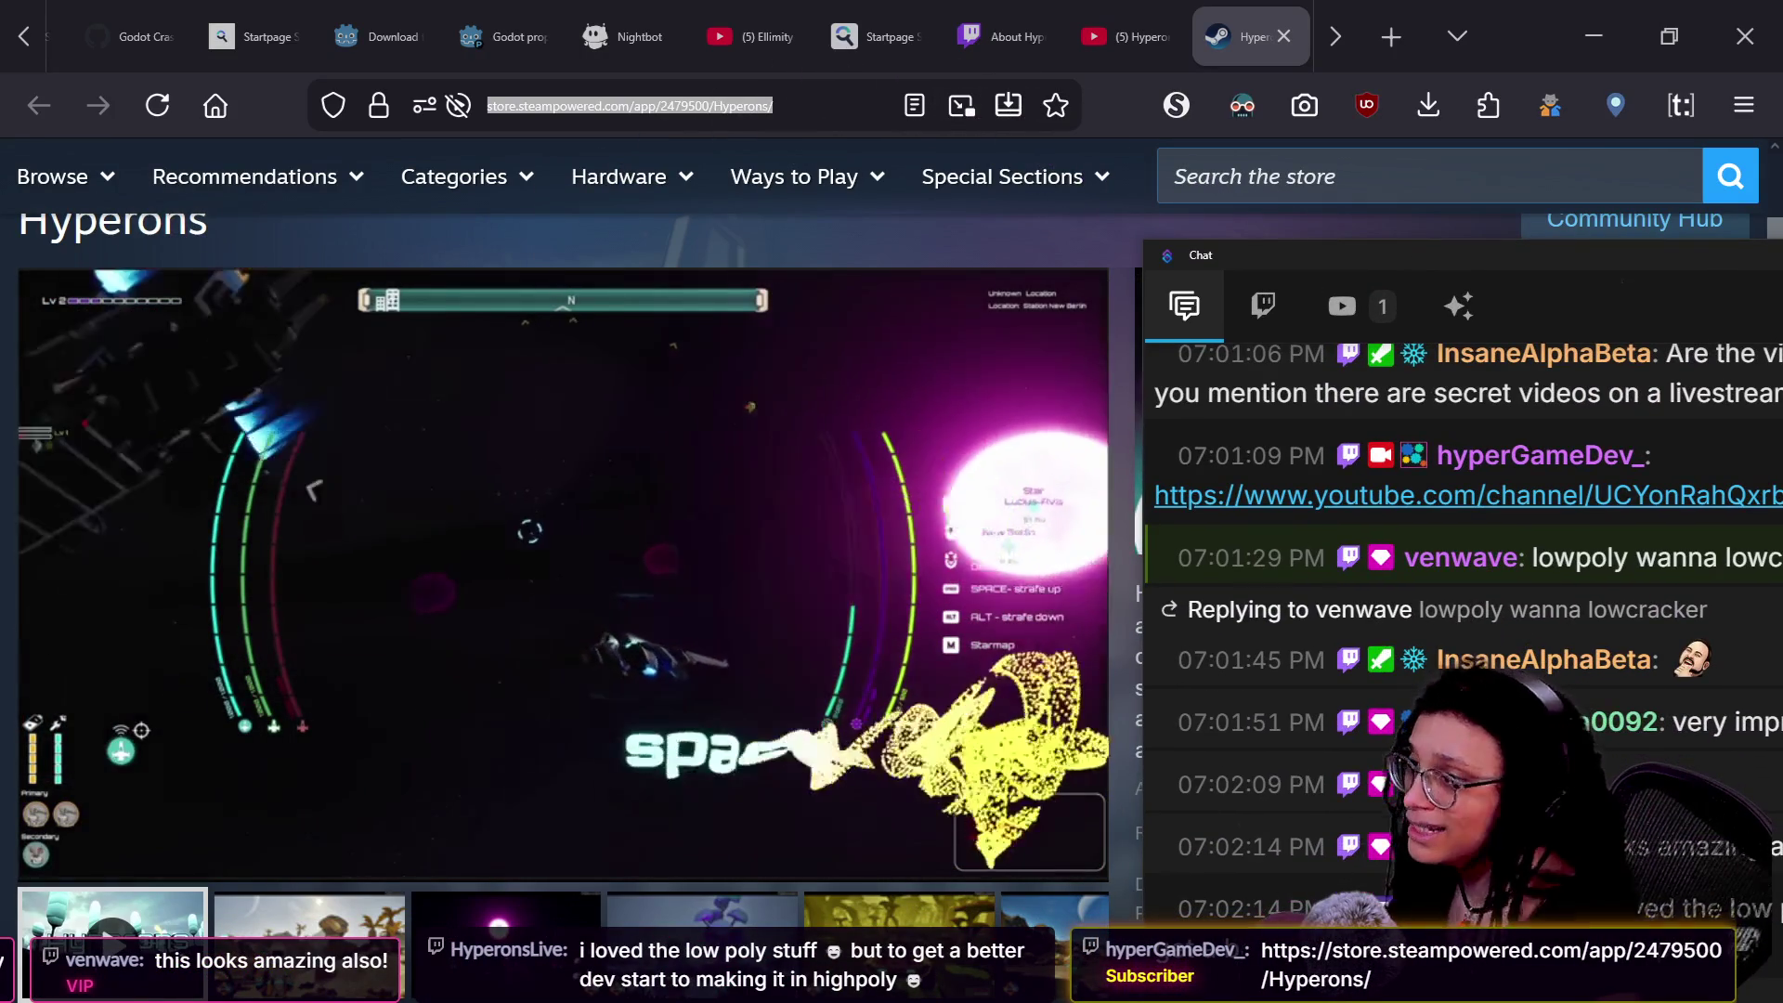
click(1145, 223)
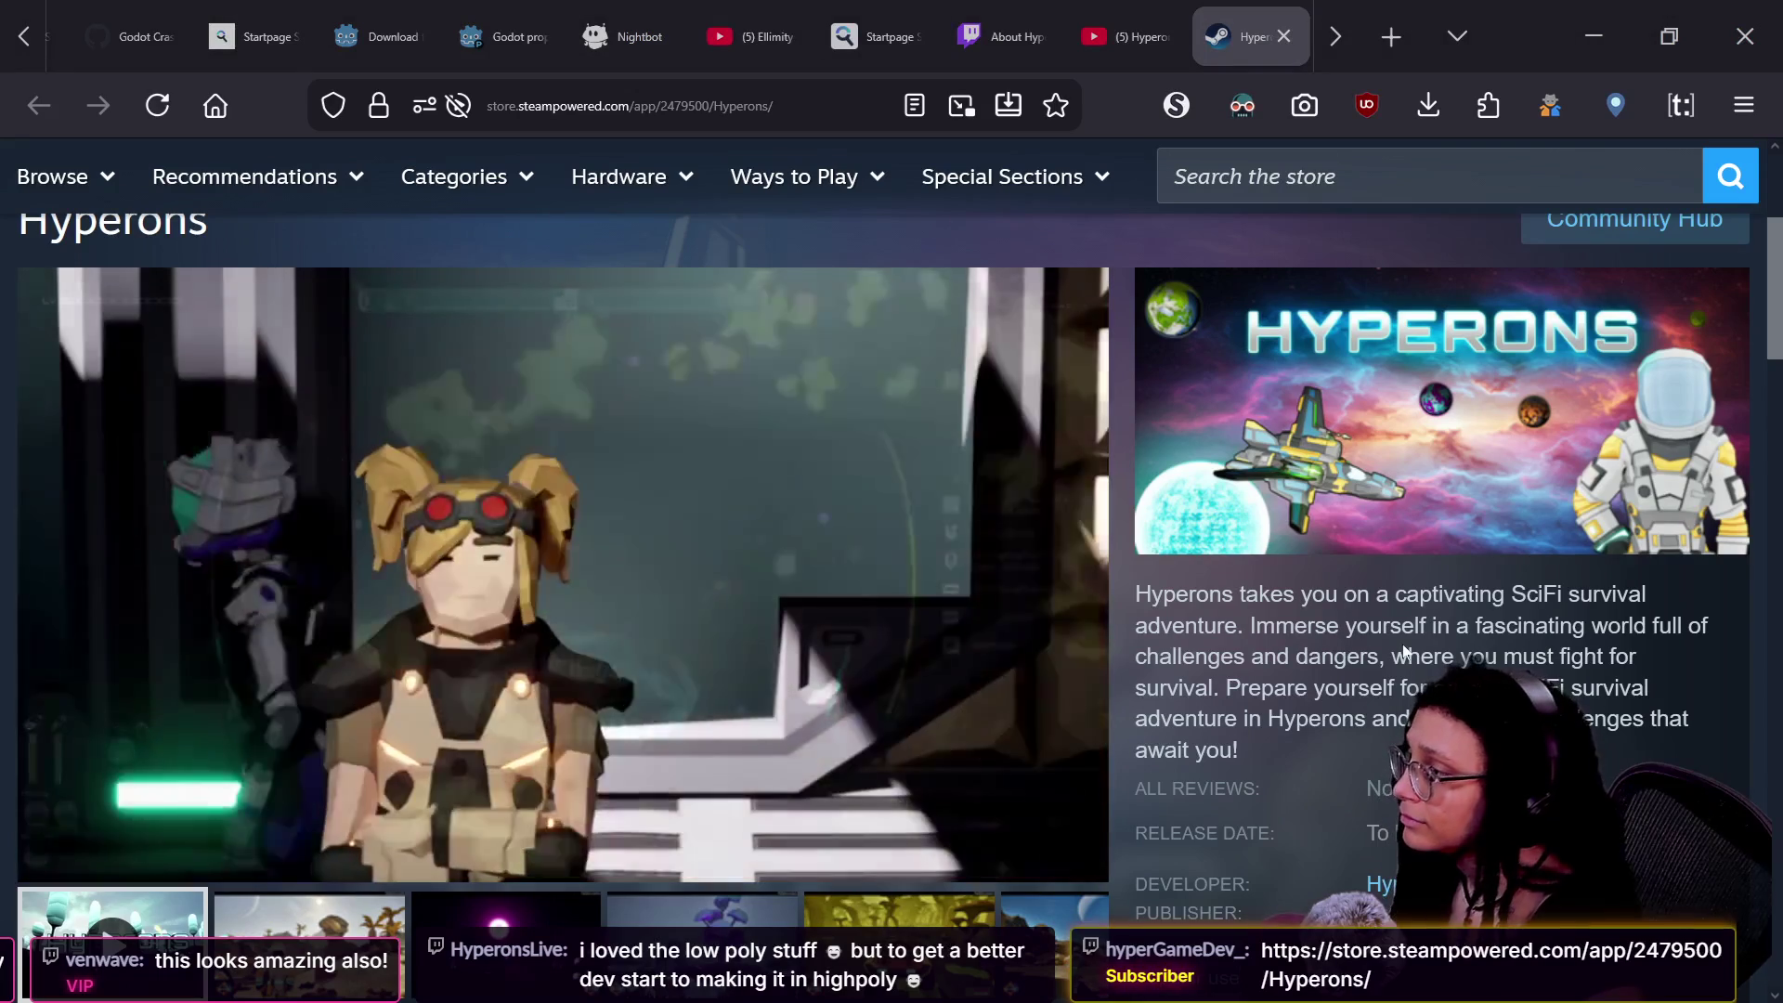
mouse_move(471, 487)
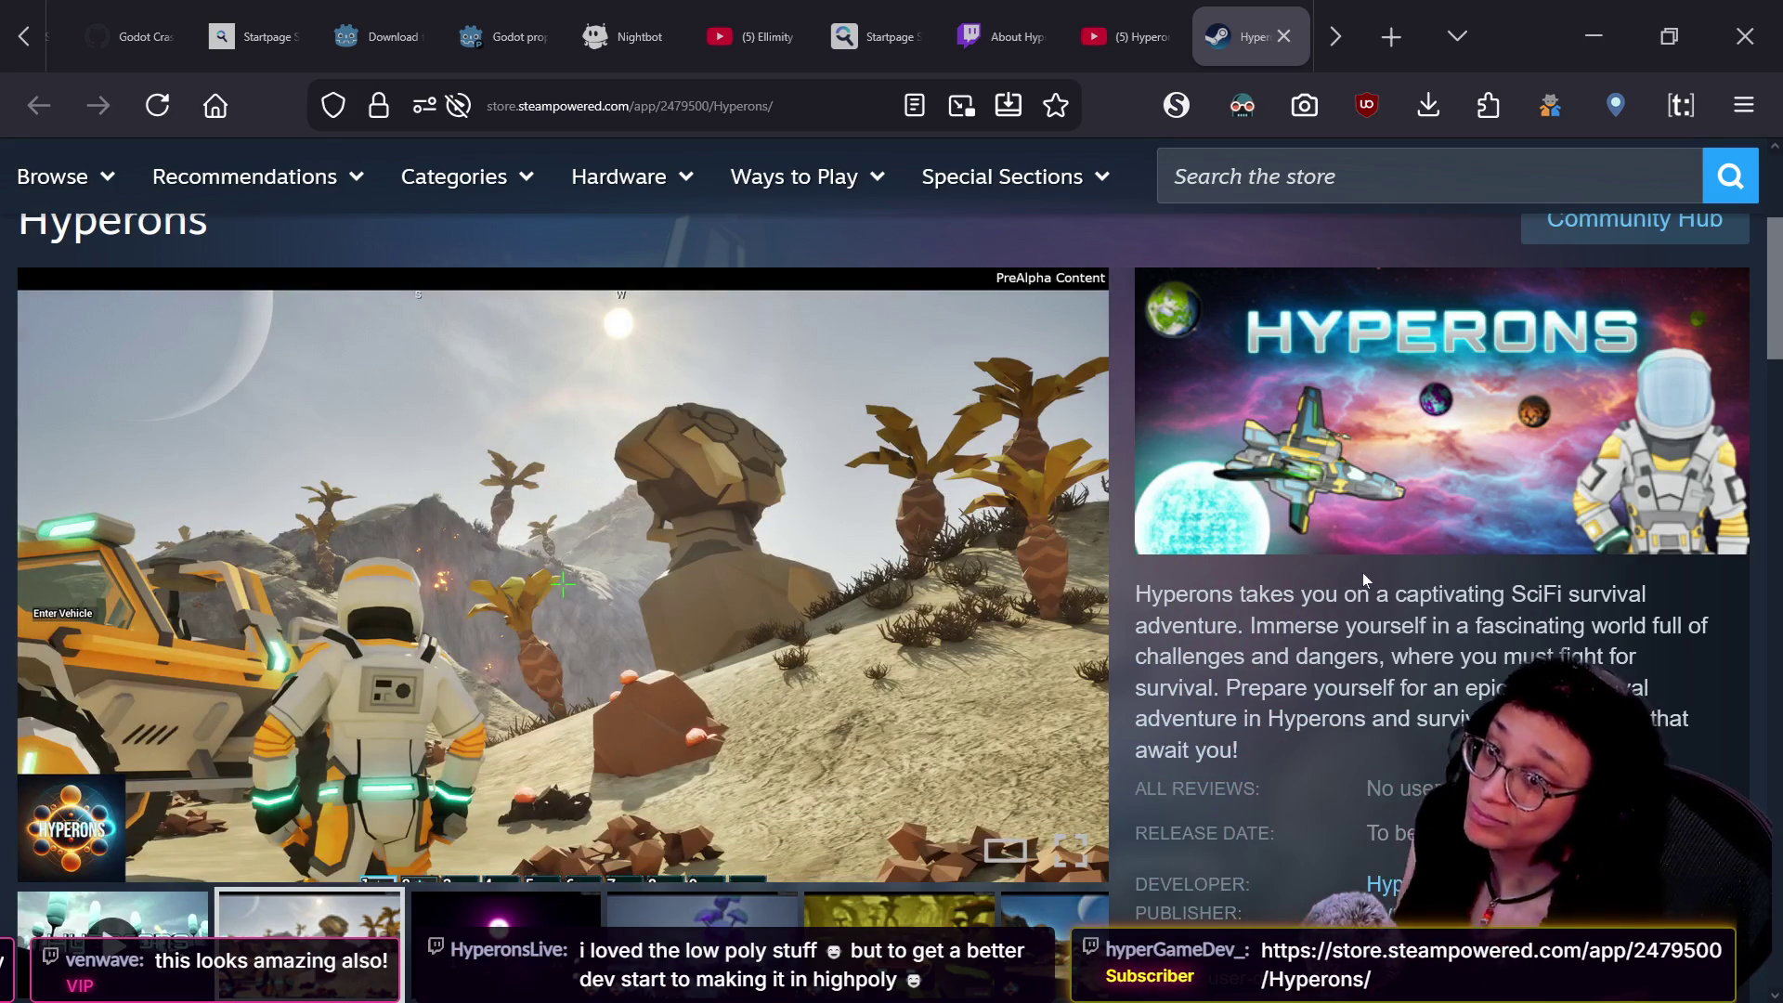
scroll(1381, 654, down, 2)
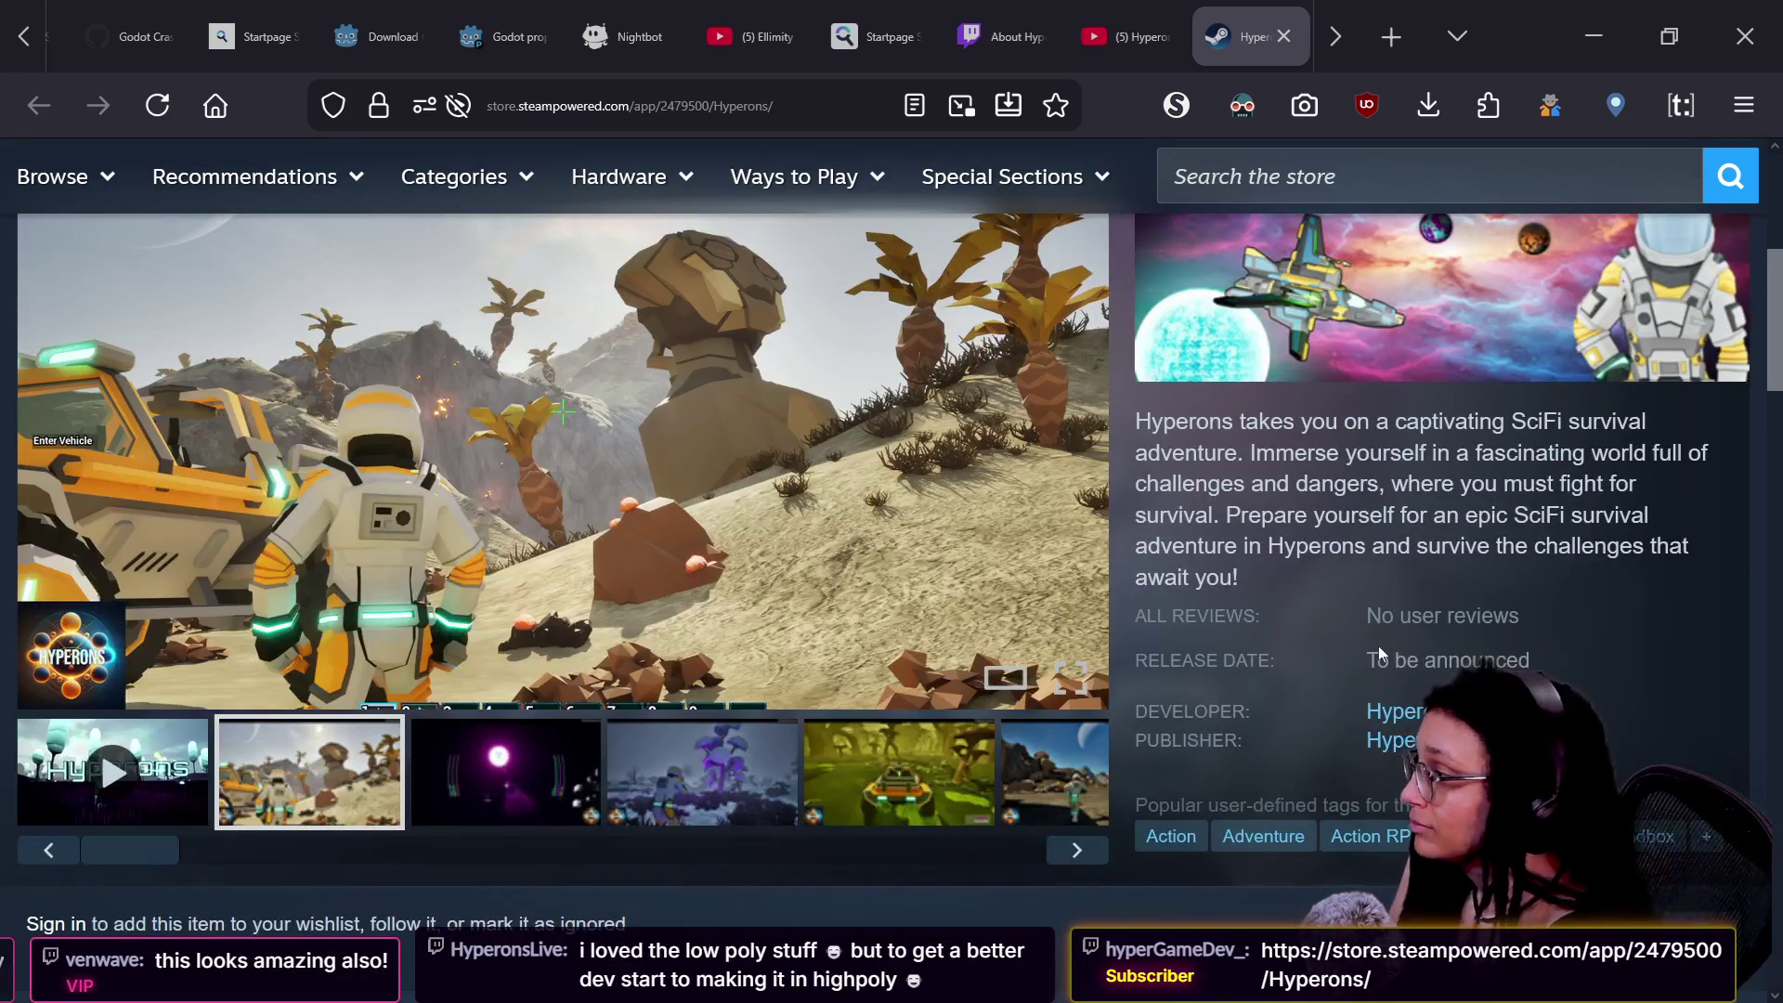
scroll(1381, 655, up, 2)
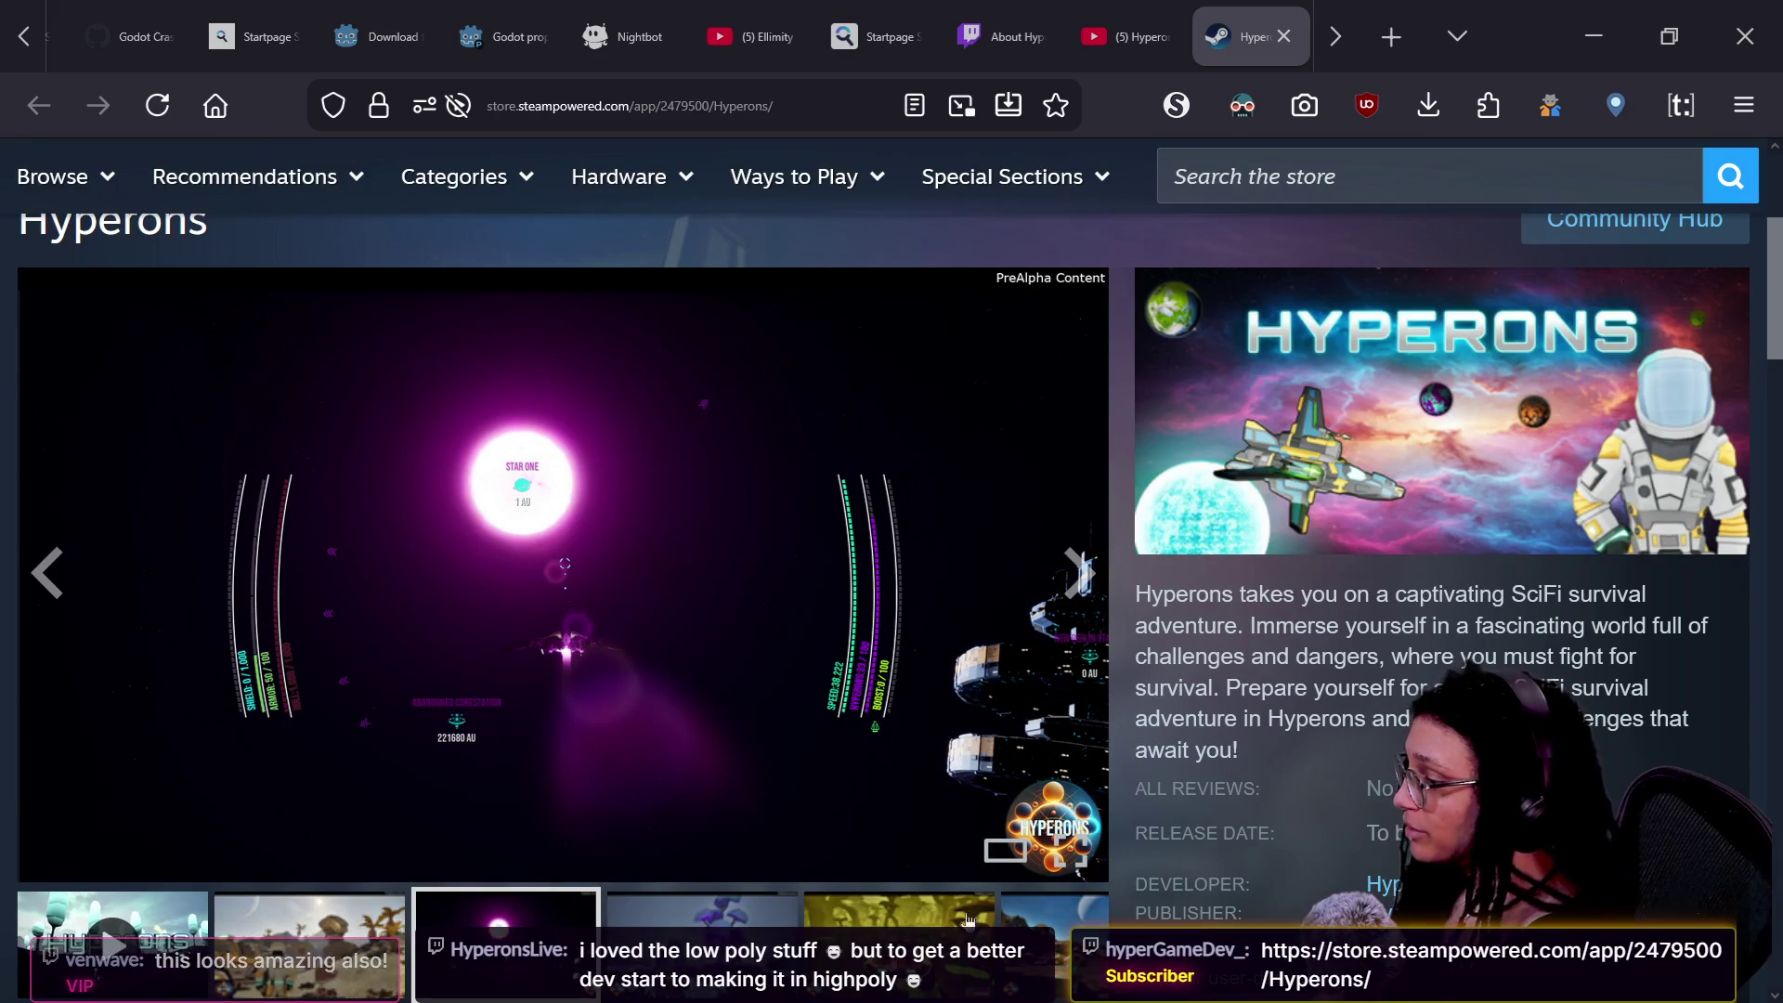
- Advance the Hyperons gallery past the trailer to the final desert buggy screenshot
click(952, 956)
click(952, 956)
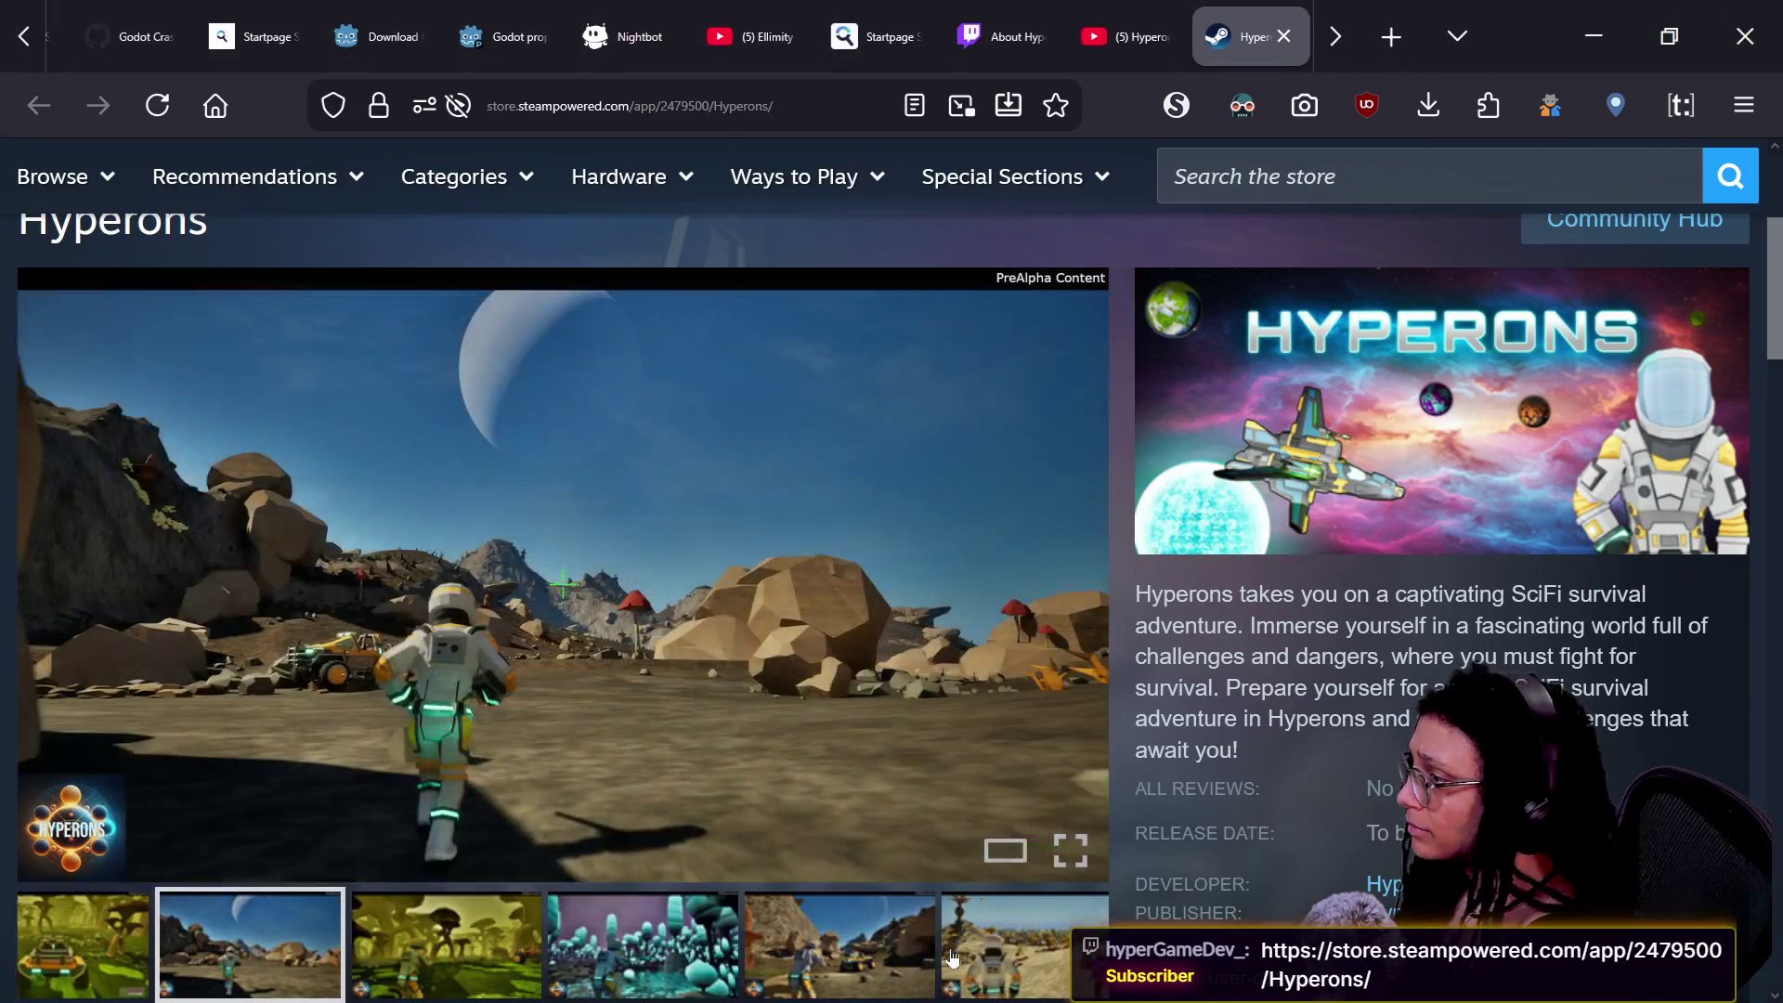
click(952, 956)
click(952, 956)
click(952, 957)
click(952, 957)
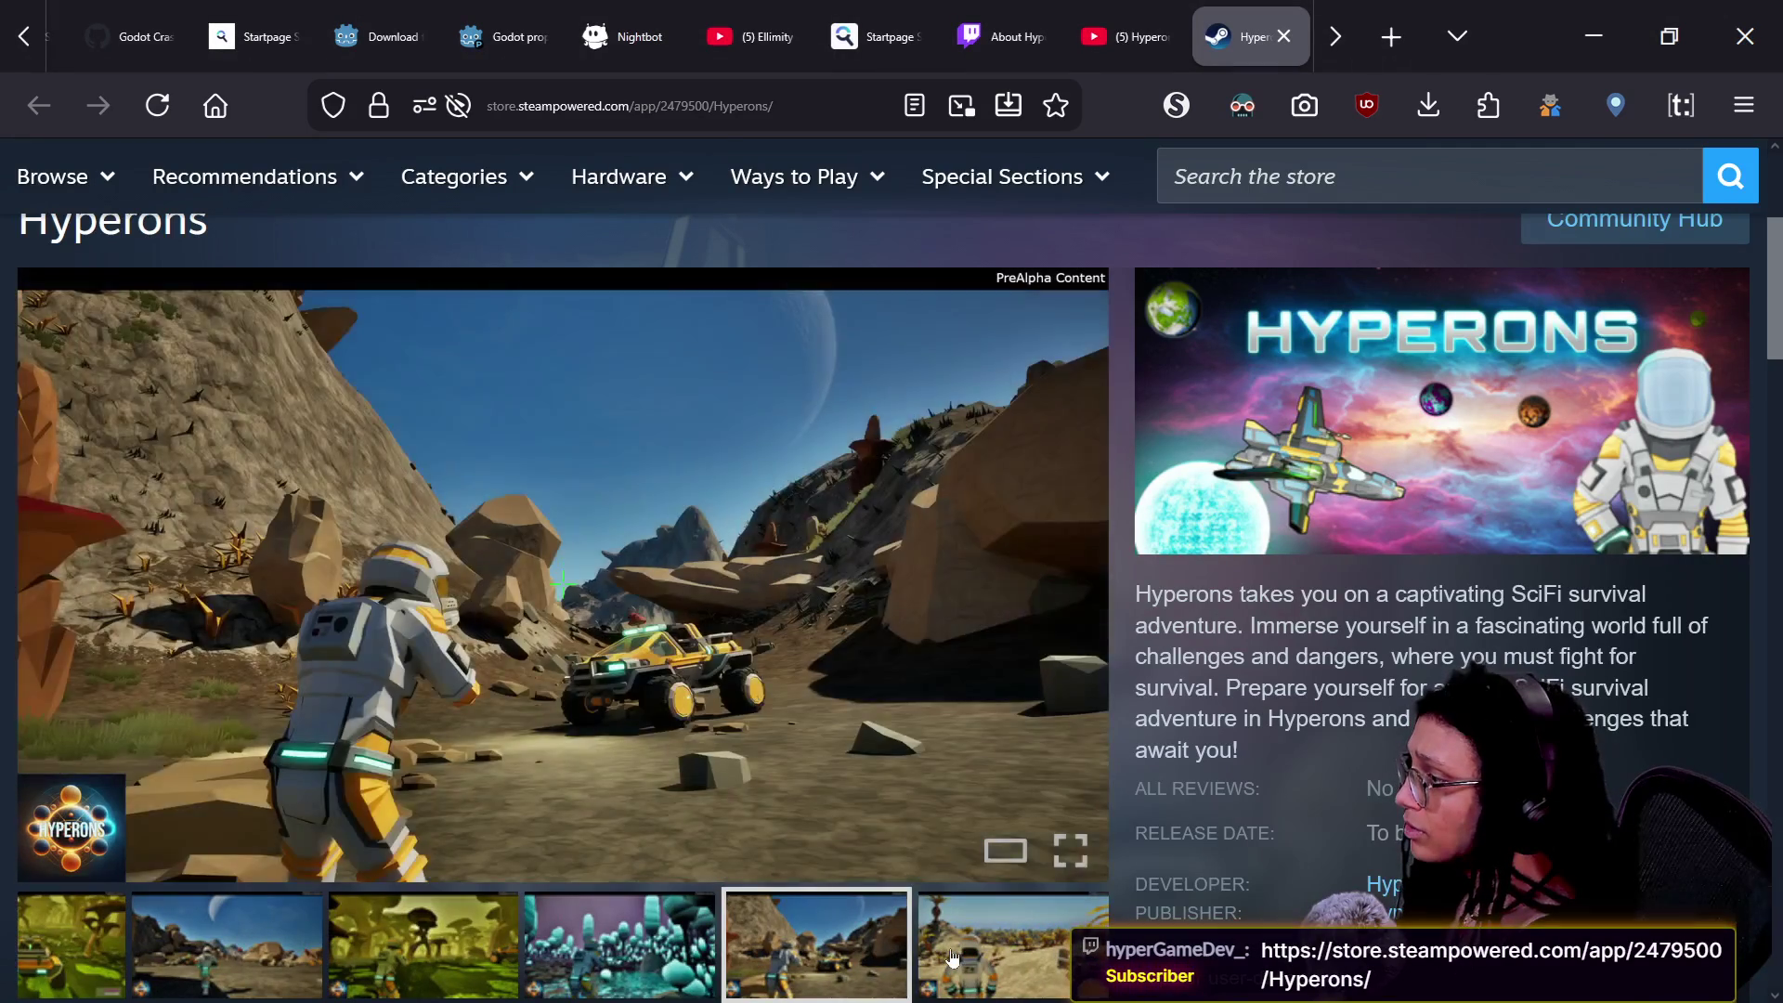
click(952, 957)
click(952, 956)
click(952, 957)
click(952, 957)
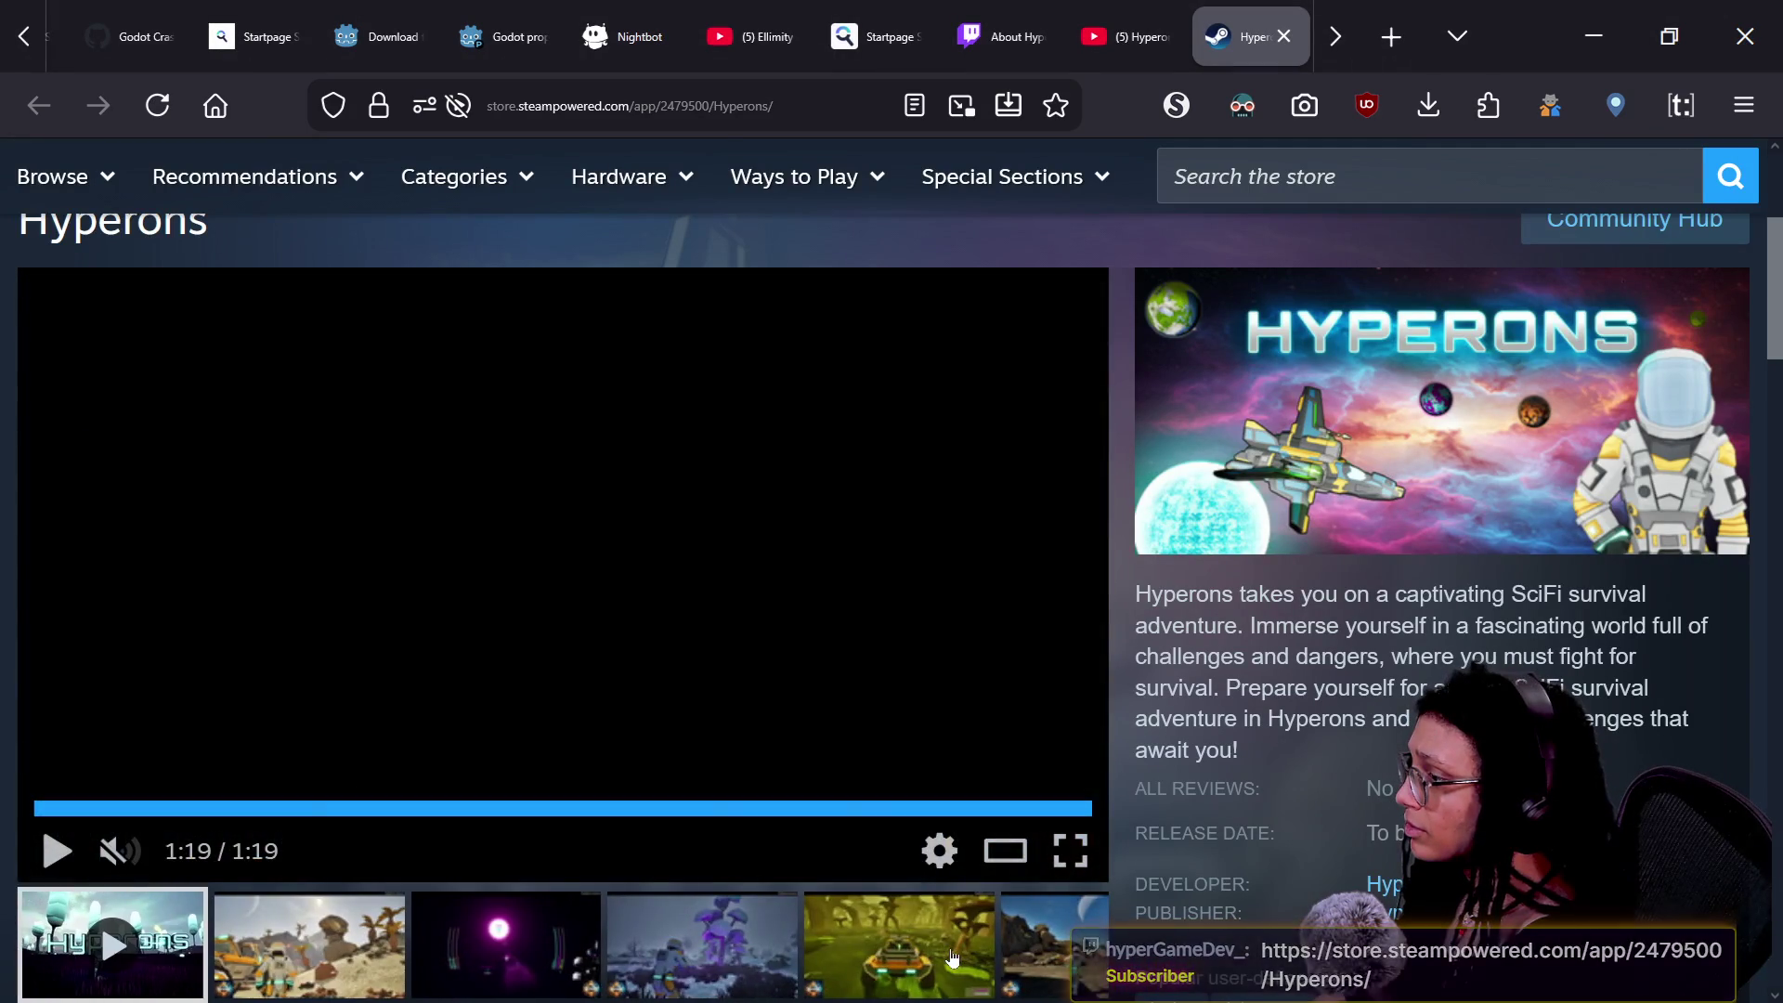
click(952, 956)
click(952, 957)
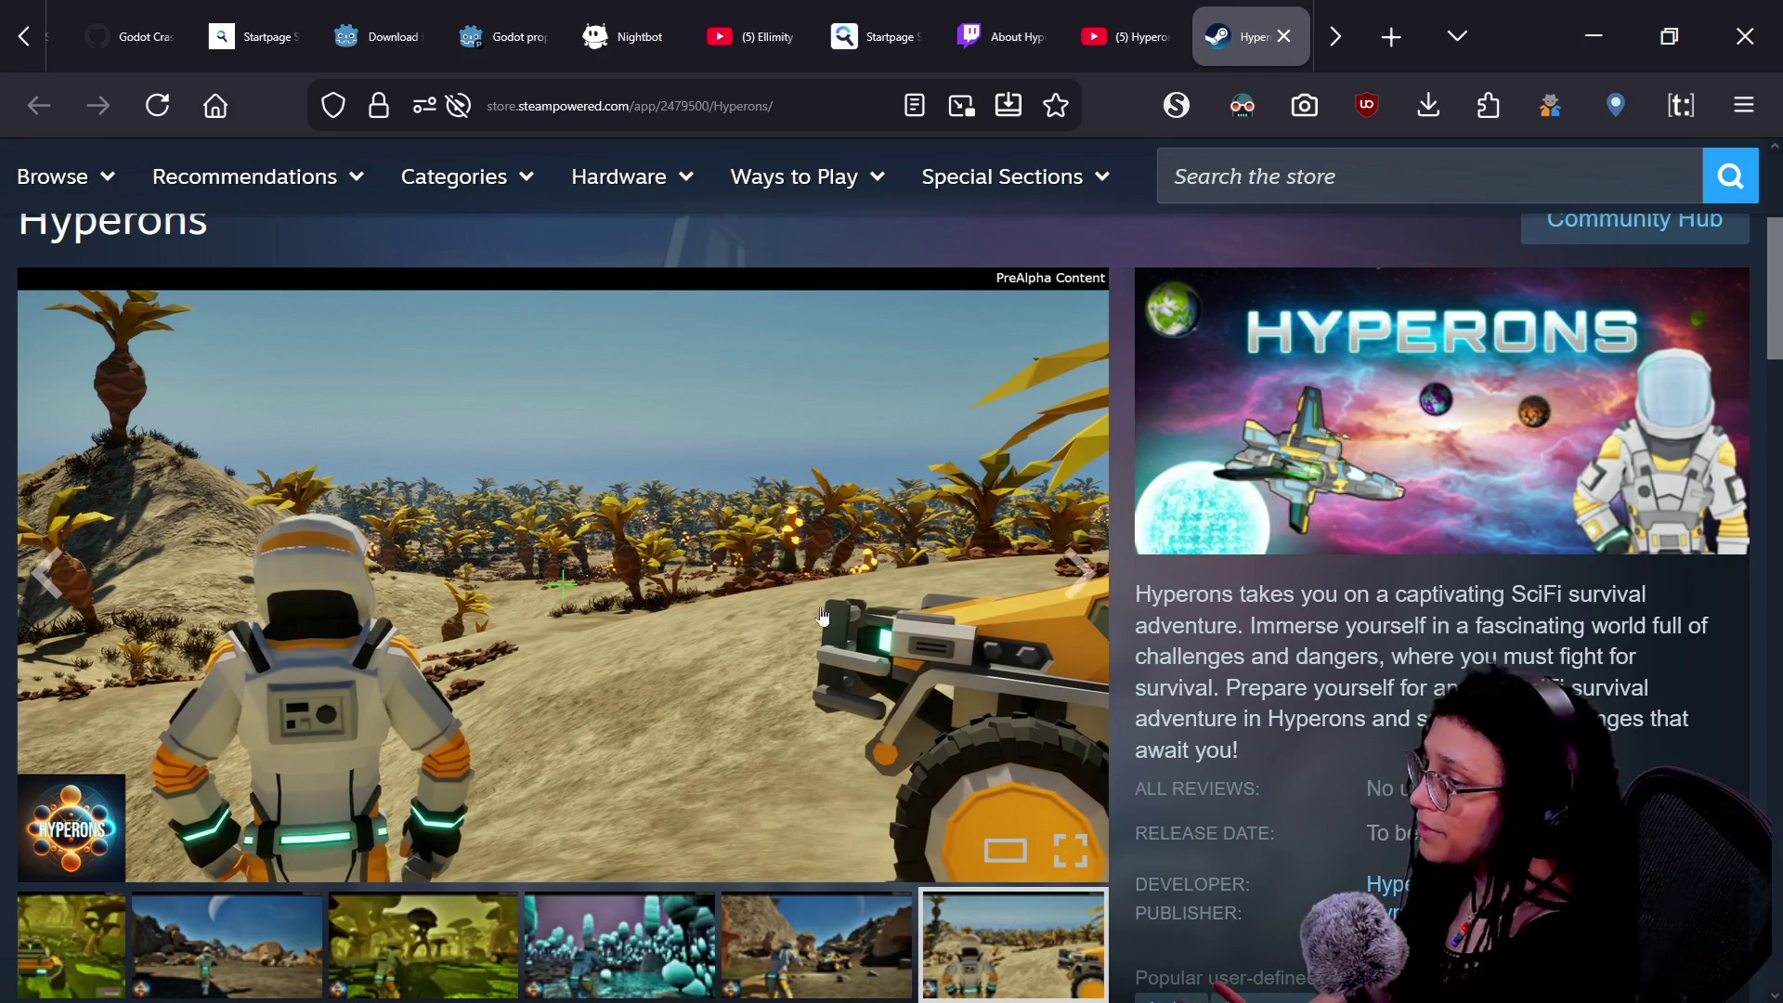
- Scroll down to the About This Game description and back, then return to Godot
scroll(1297, 650, down, 4)
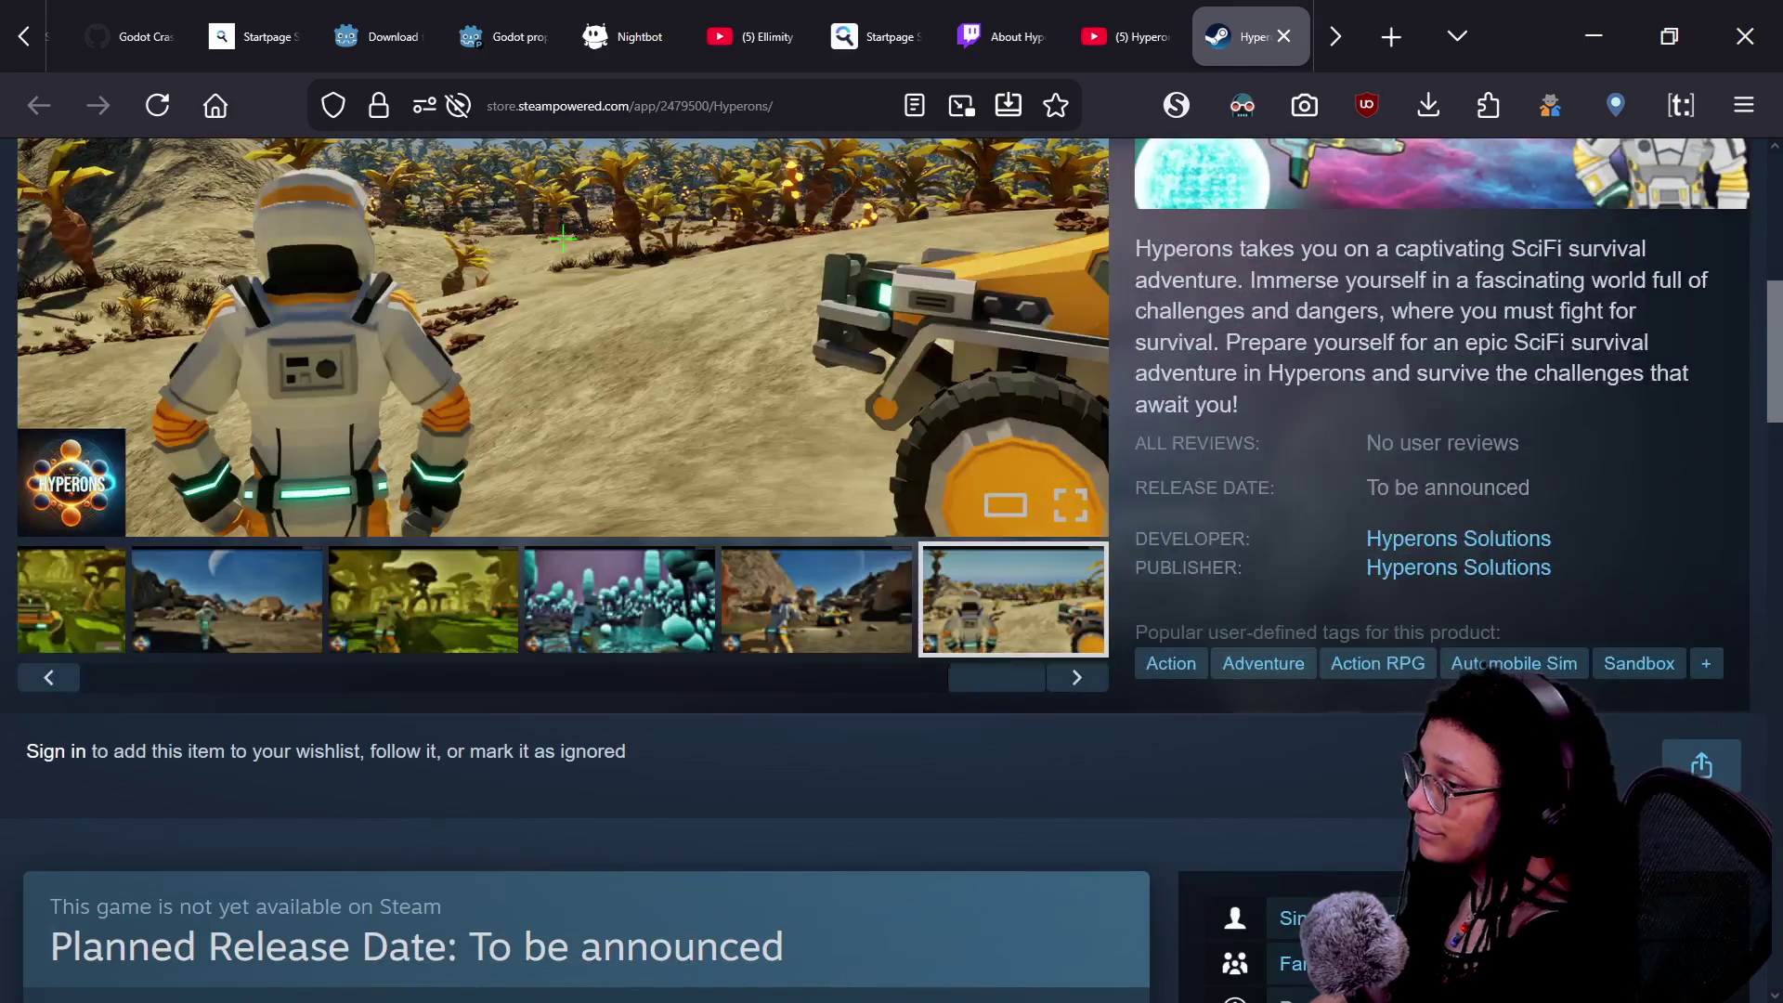
scroll(1298, 650, down, 15)
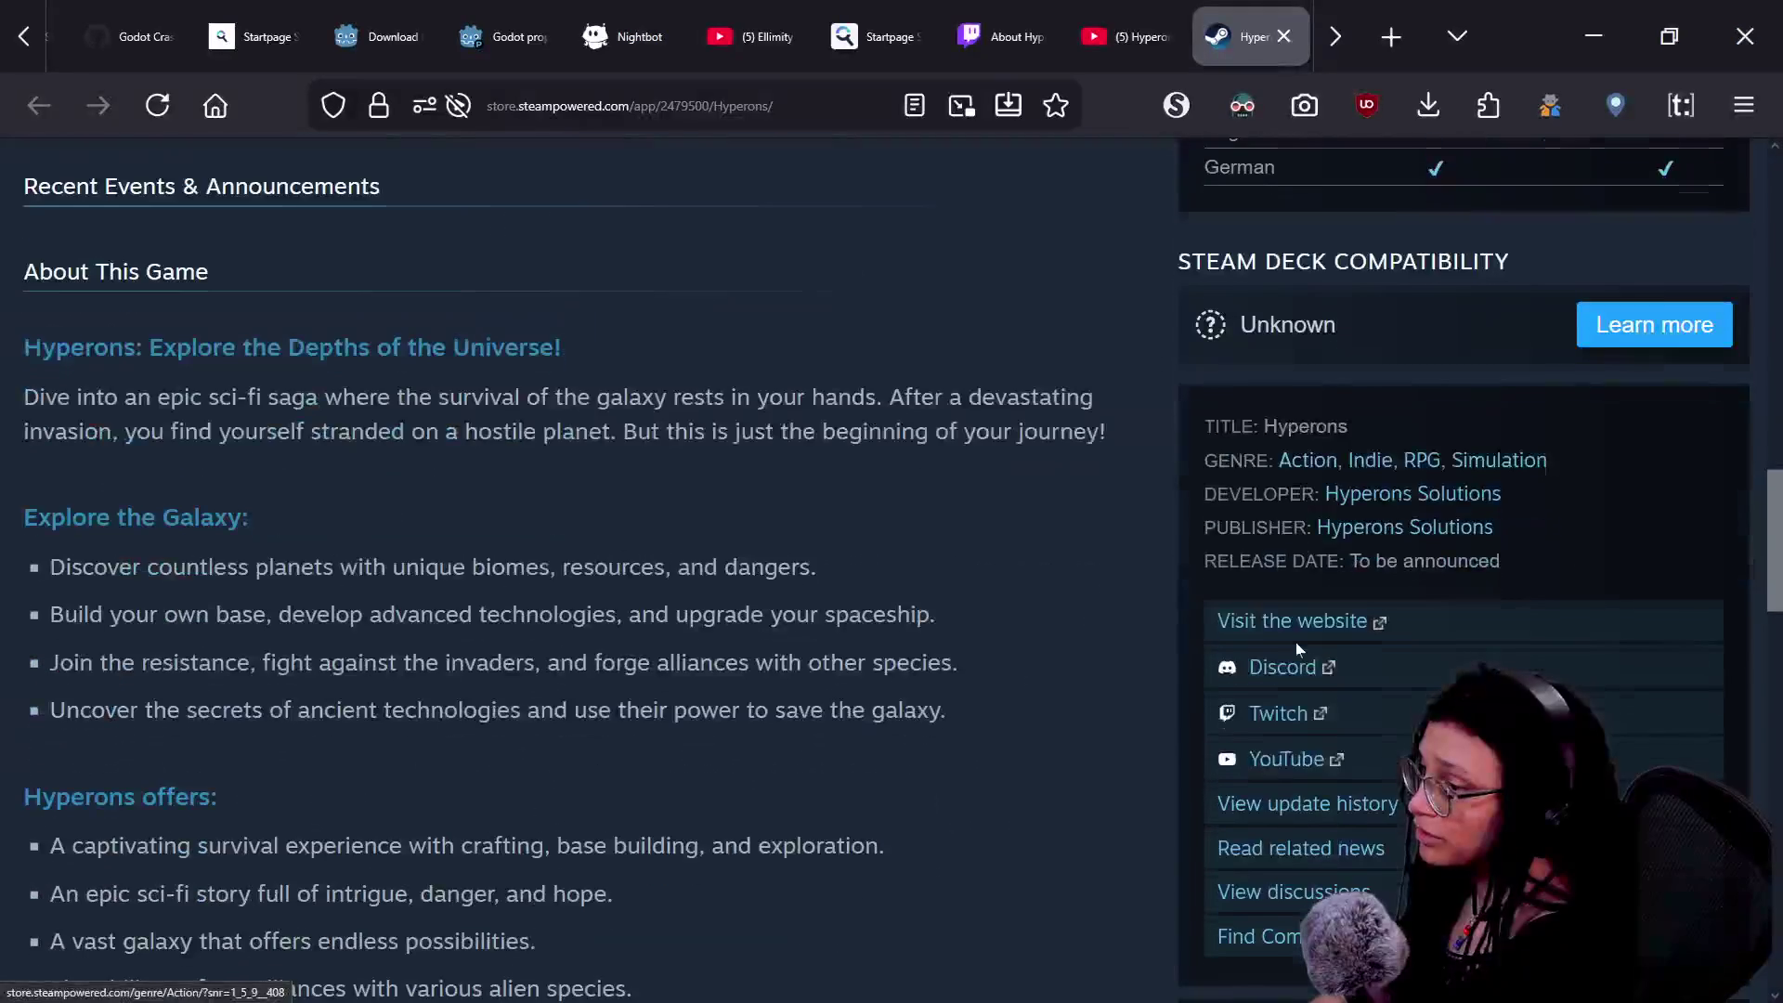
scroll(1296, 643, up, 20)
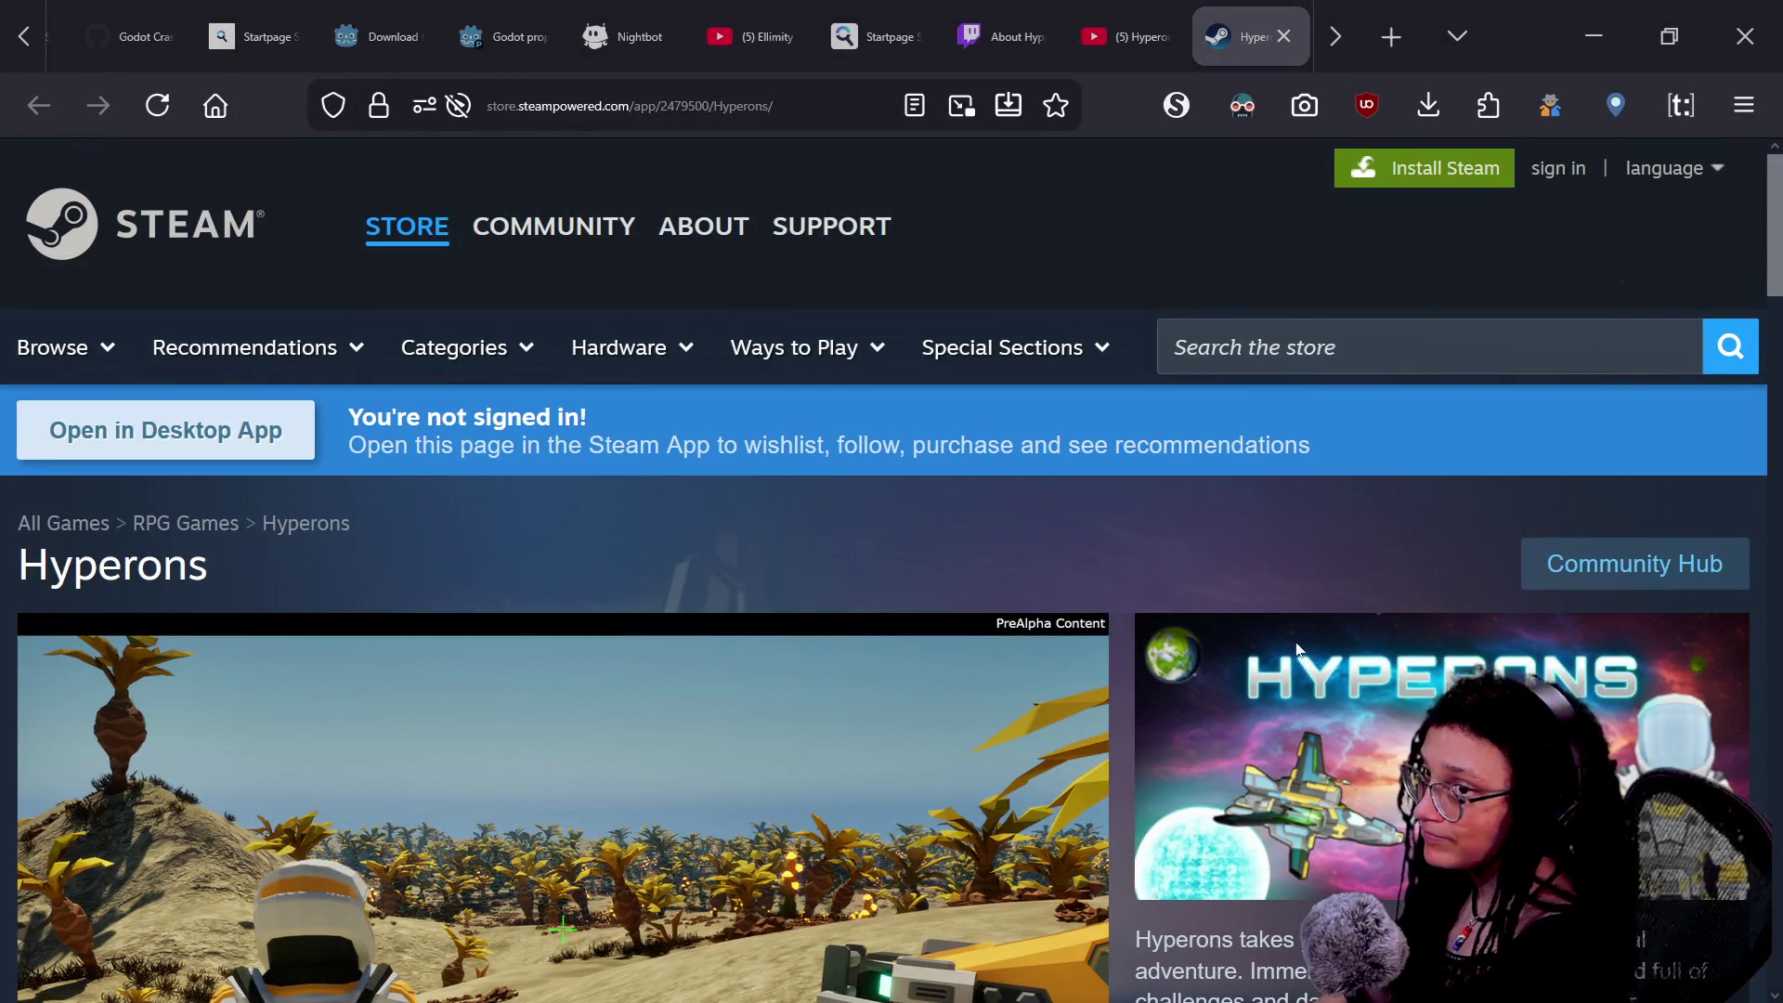
key(alt+Tab)
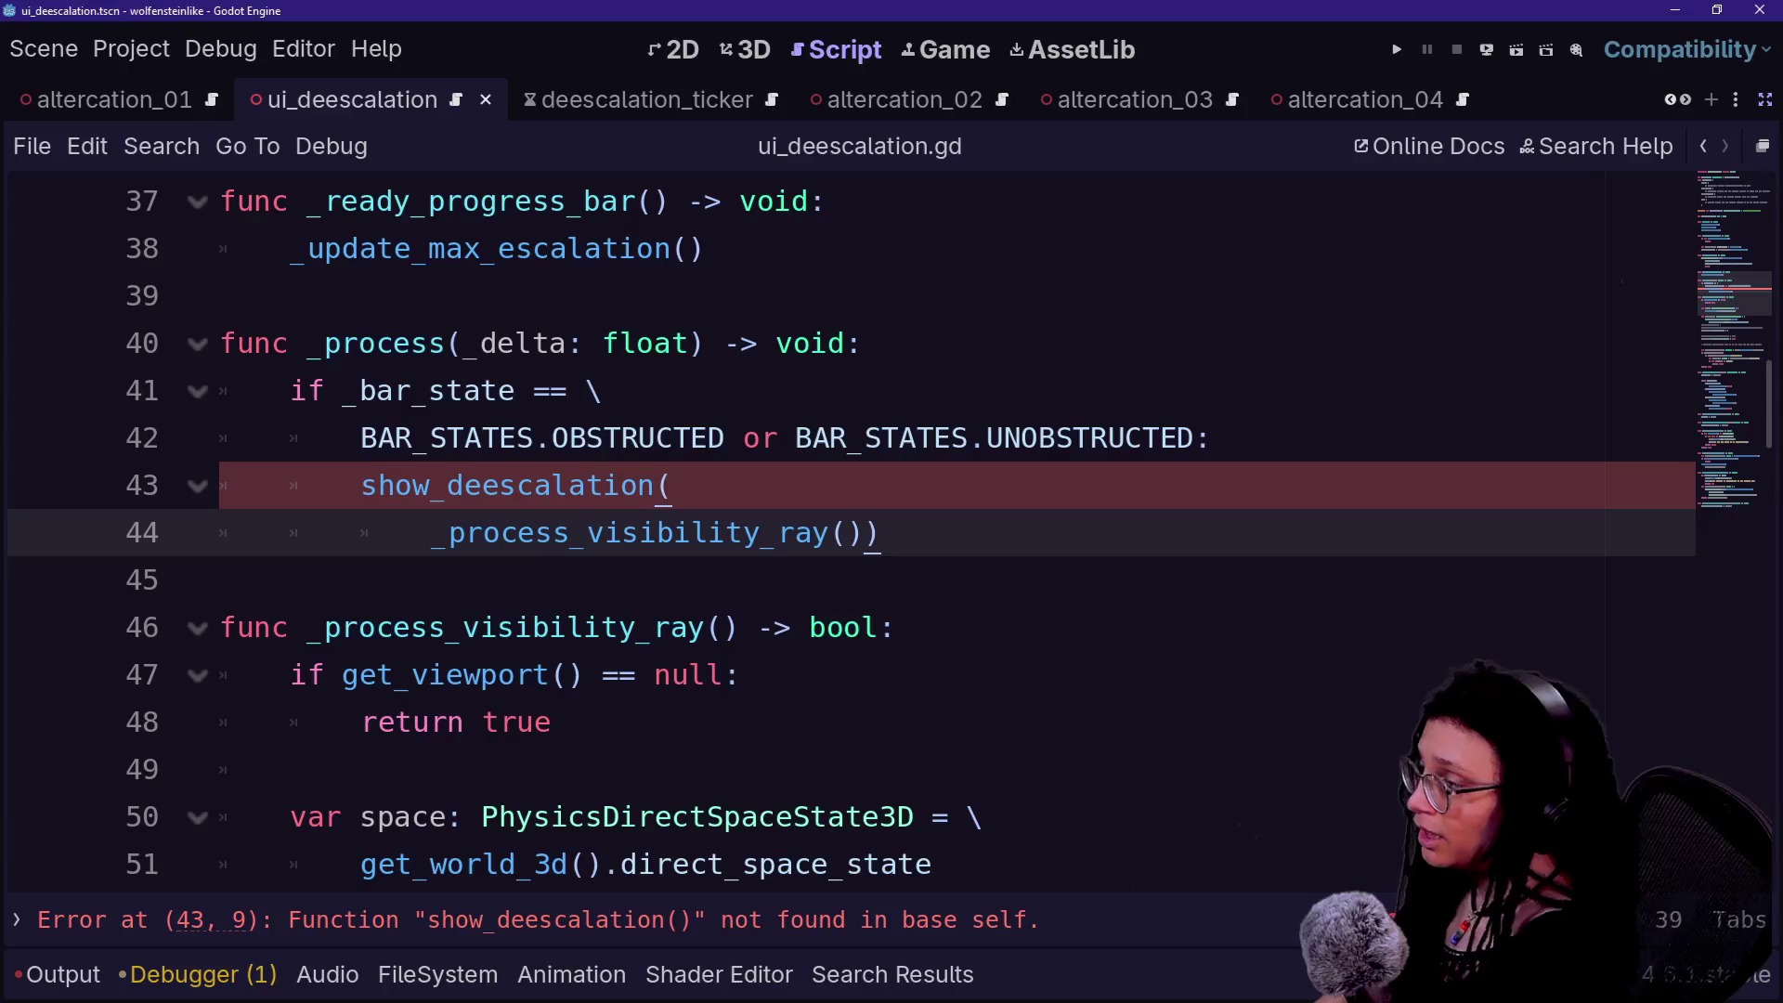
key(Down)
key(Up)
key(Up)
key(Down)
key(Up)
key(Up)
key(Down)
key(Down)
key(Up)
key(Up)
key(Up)
key(Down)
key(Up)
key(Down)
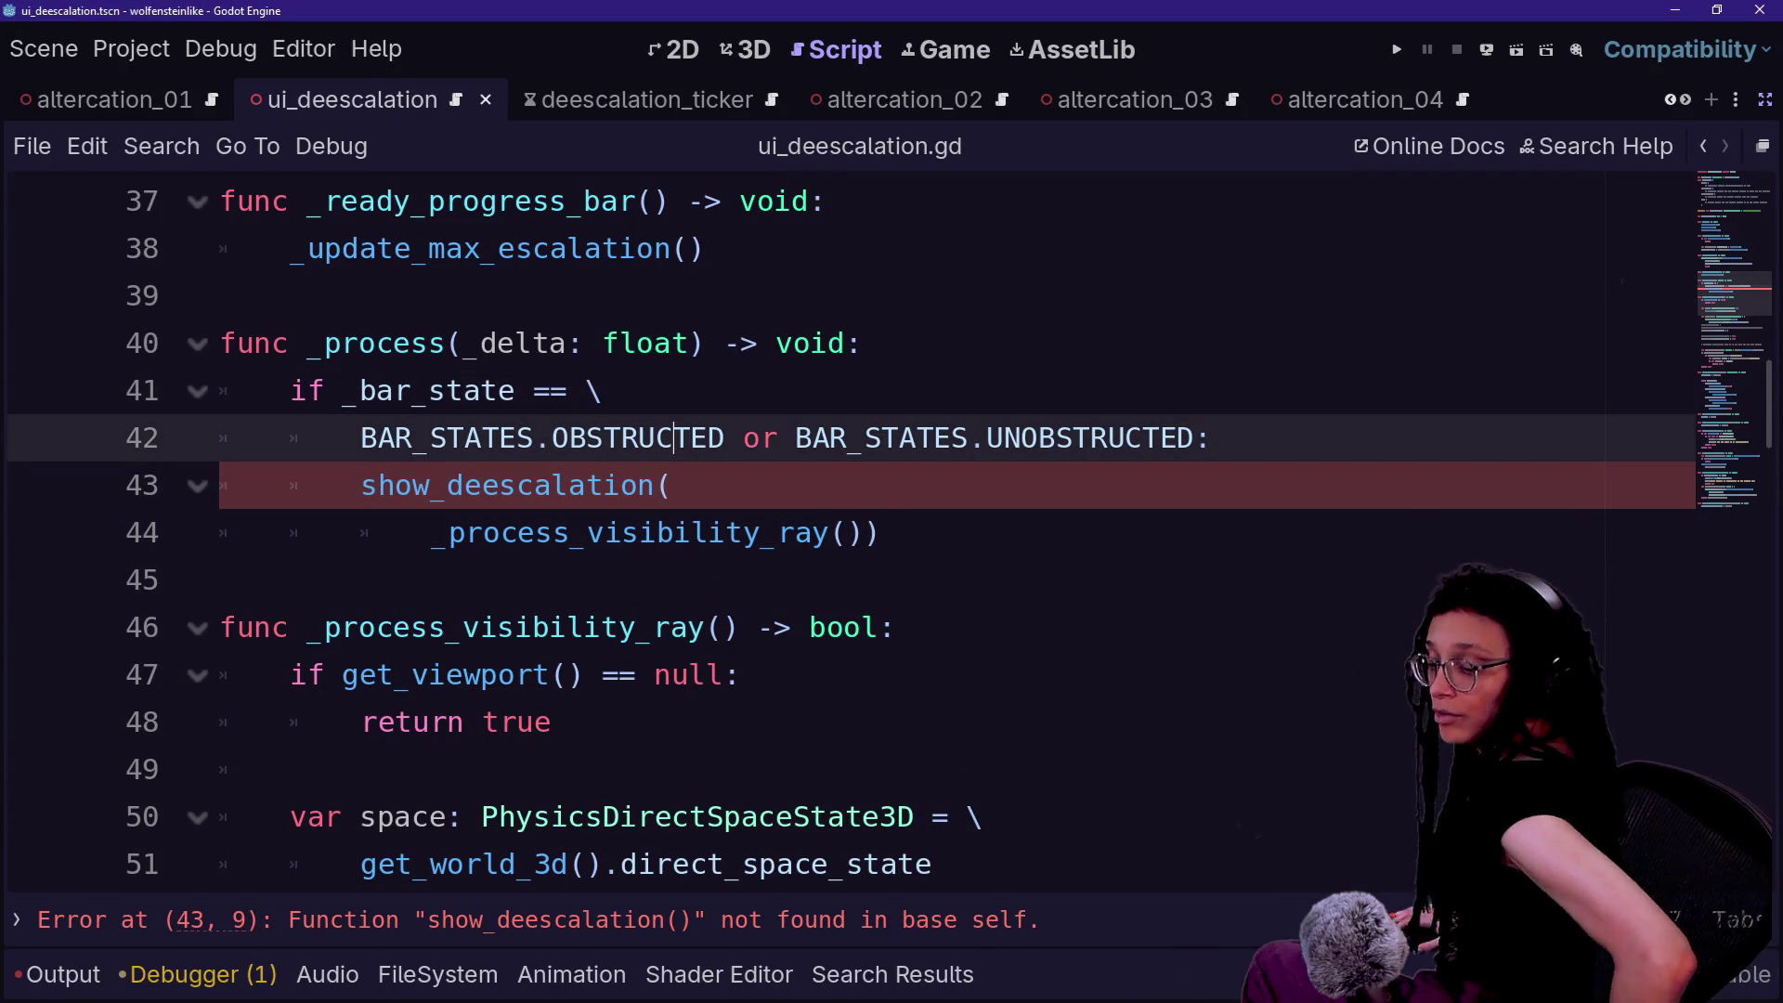
scroll(836, 529, up, 12)
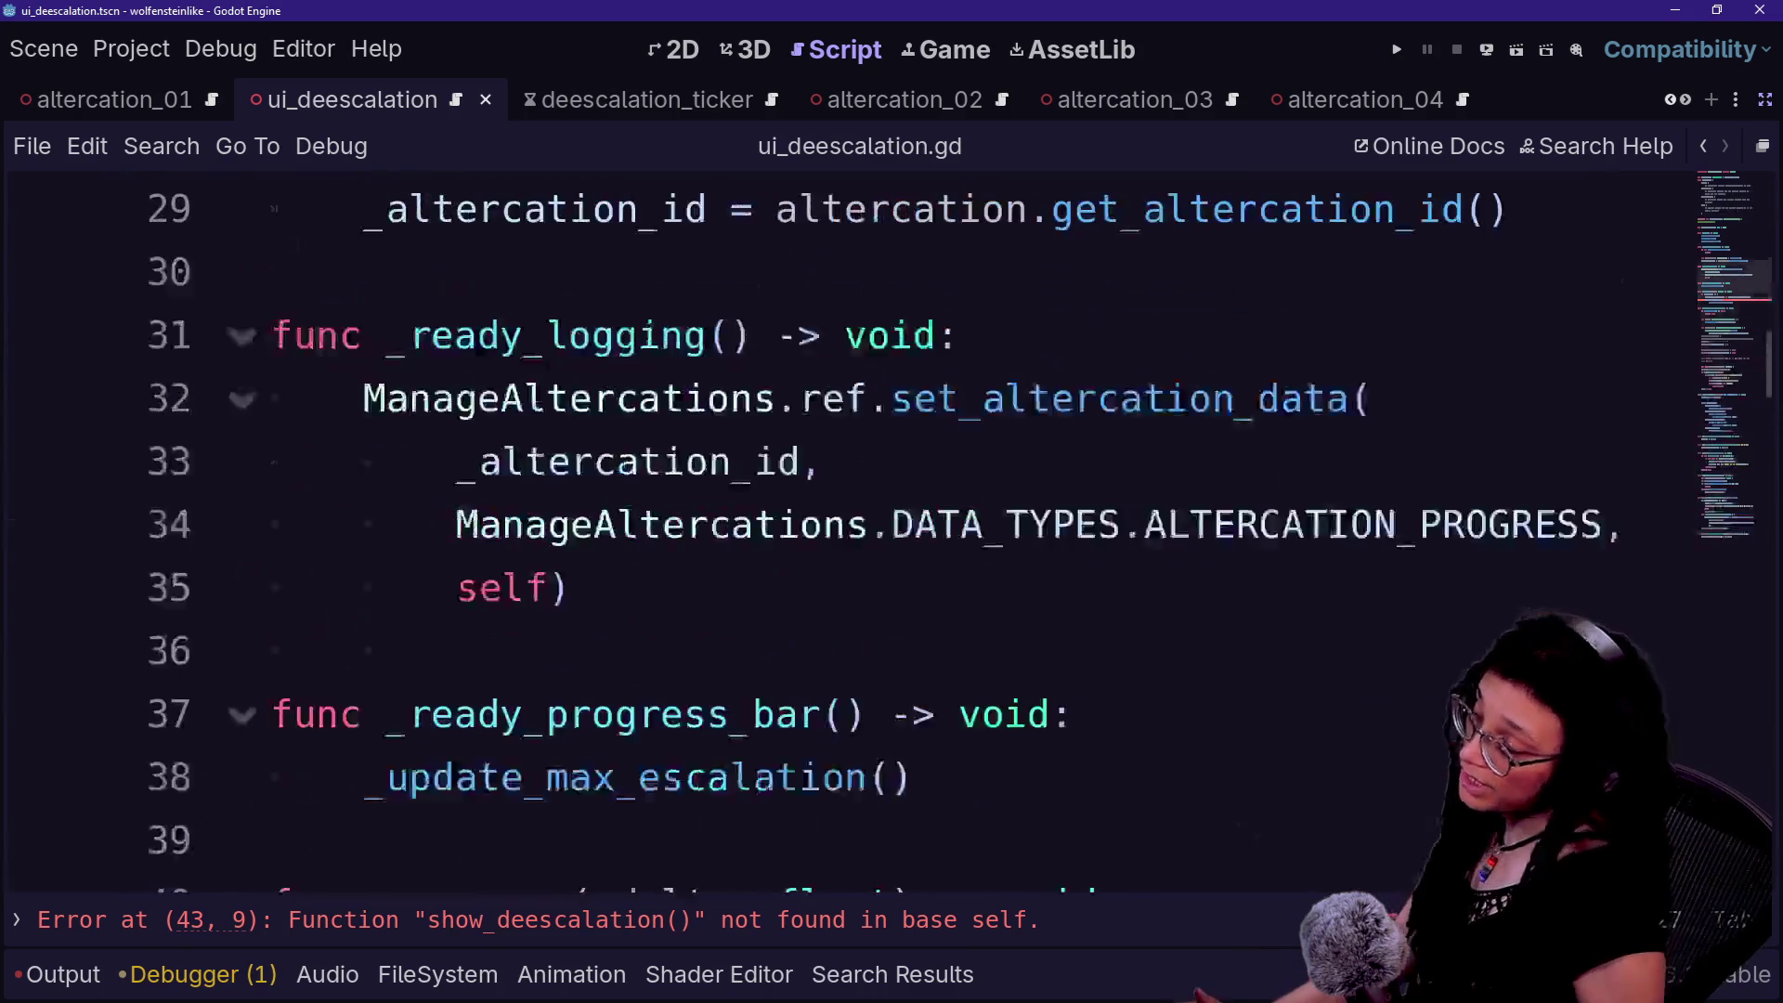
key(ctrl+minus)
key(ctrl+minus)
key(ctrl+minus)
key(Down)
key(Down)
key(Down)
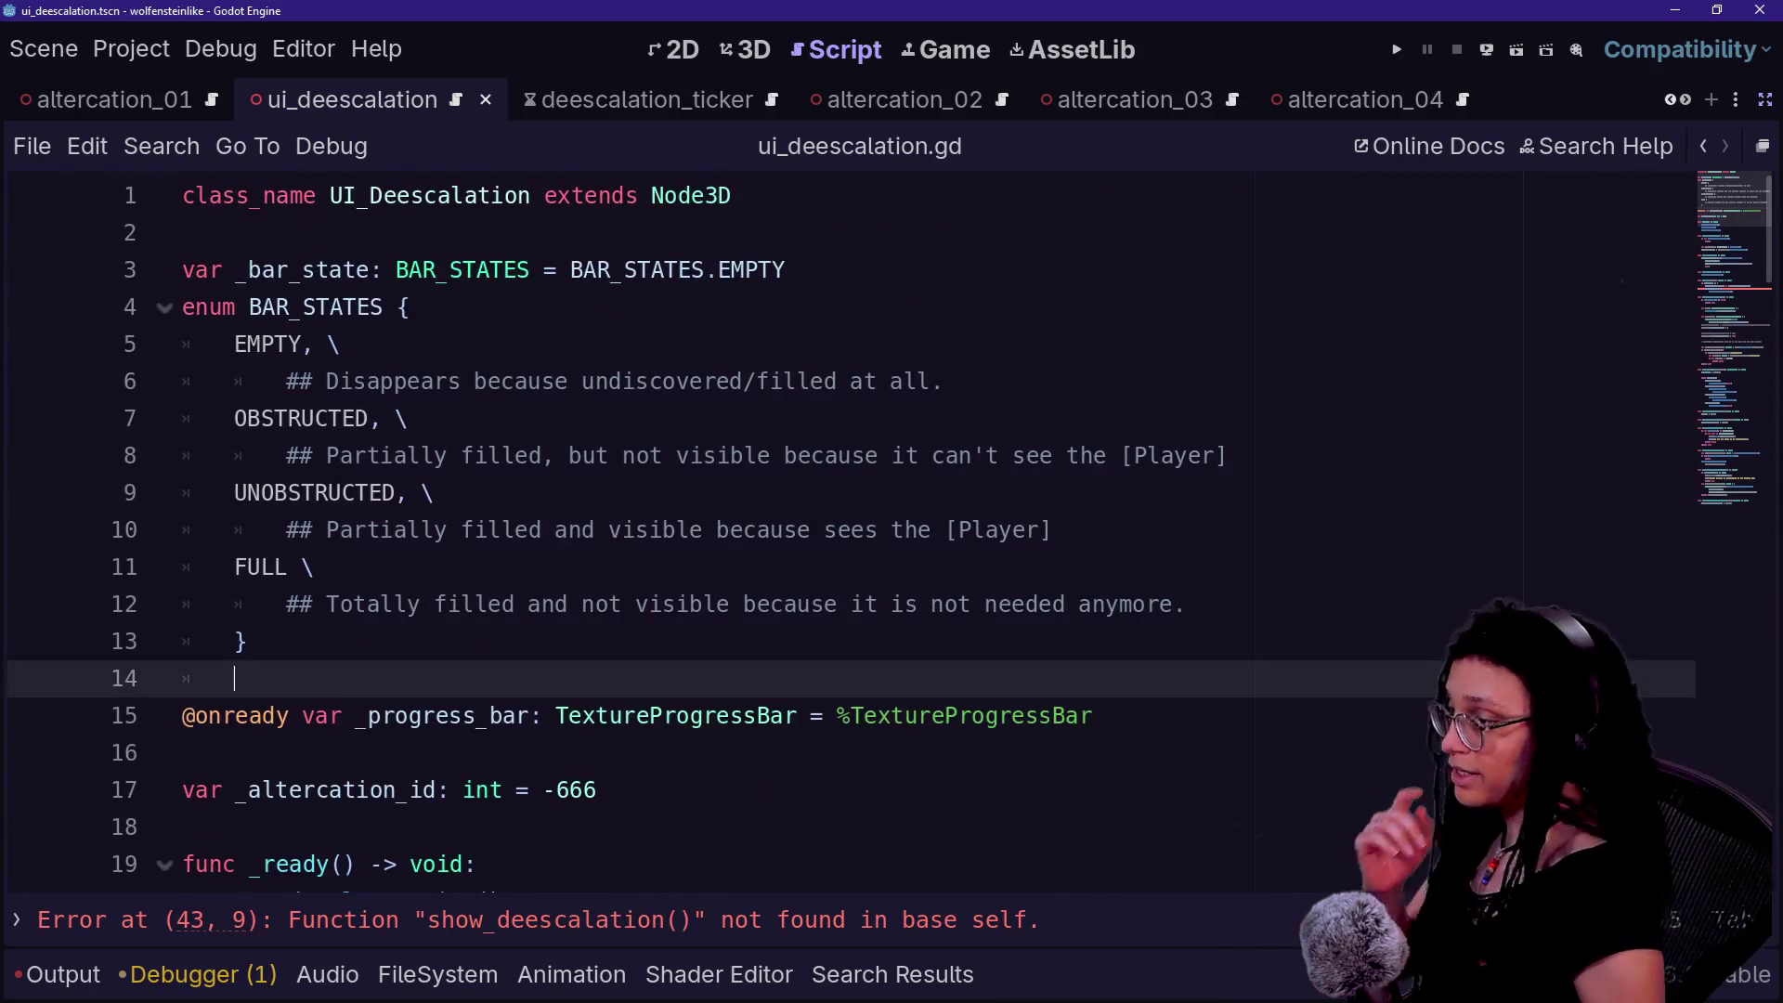
click(595, 573)
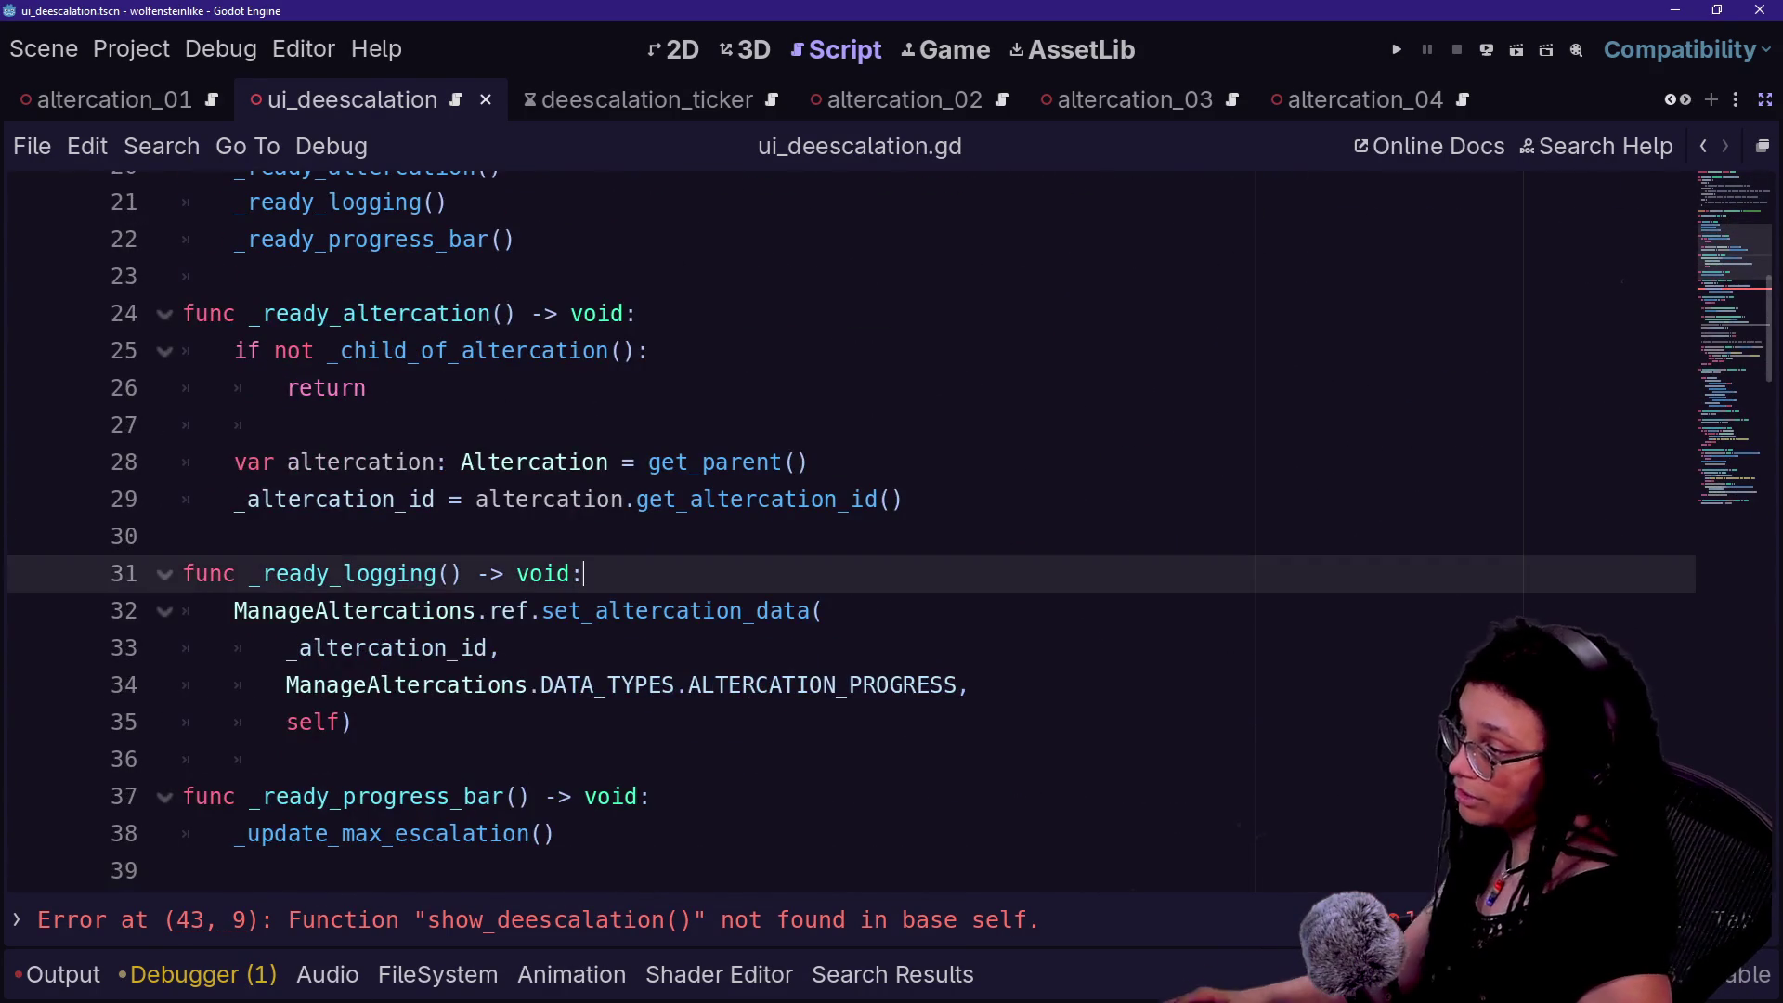
scroll(835, 530, down, 5)
click(685, 497)
key(shift+Up)
key(shift+Up)
key(shift+Up)
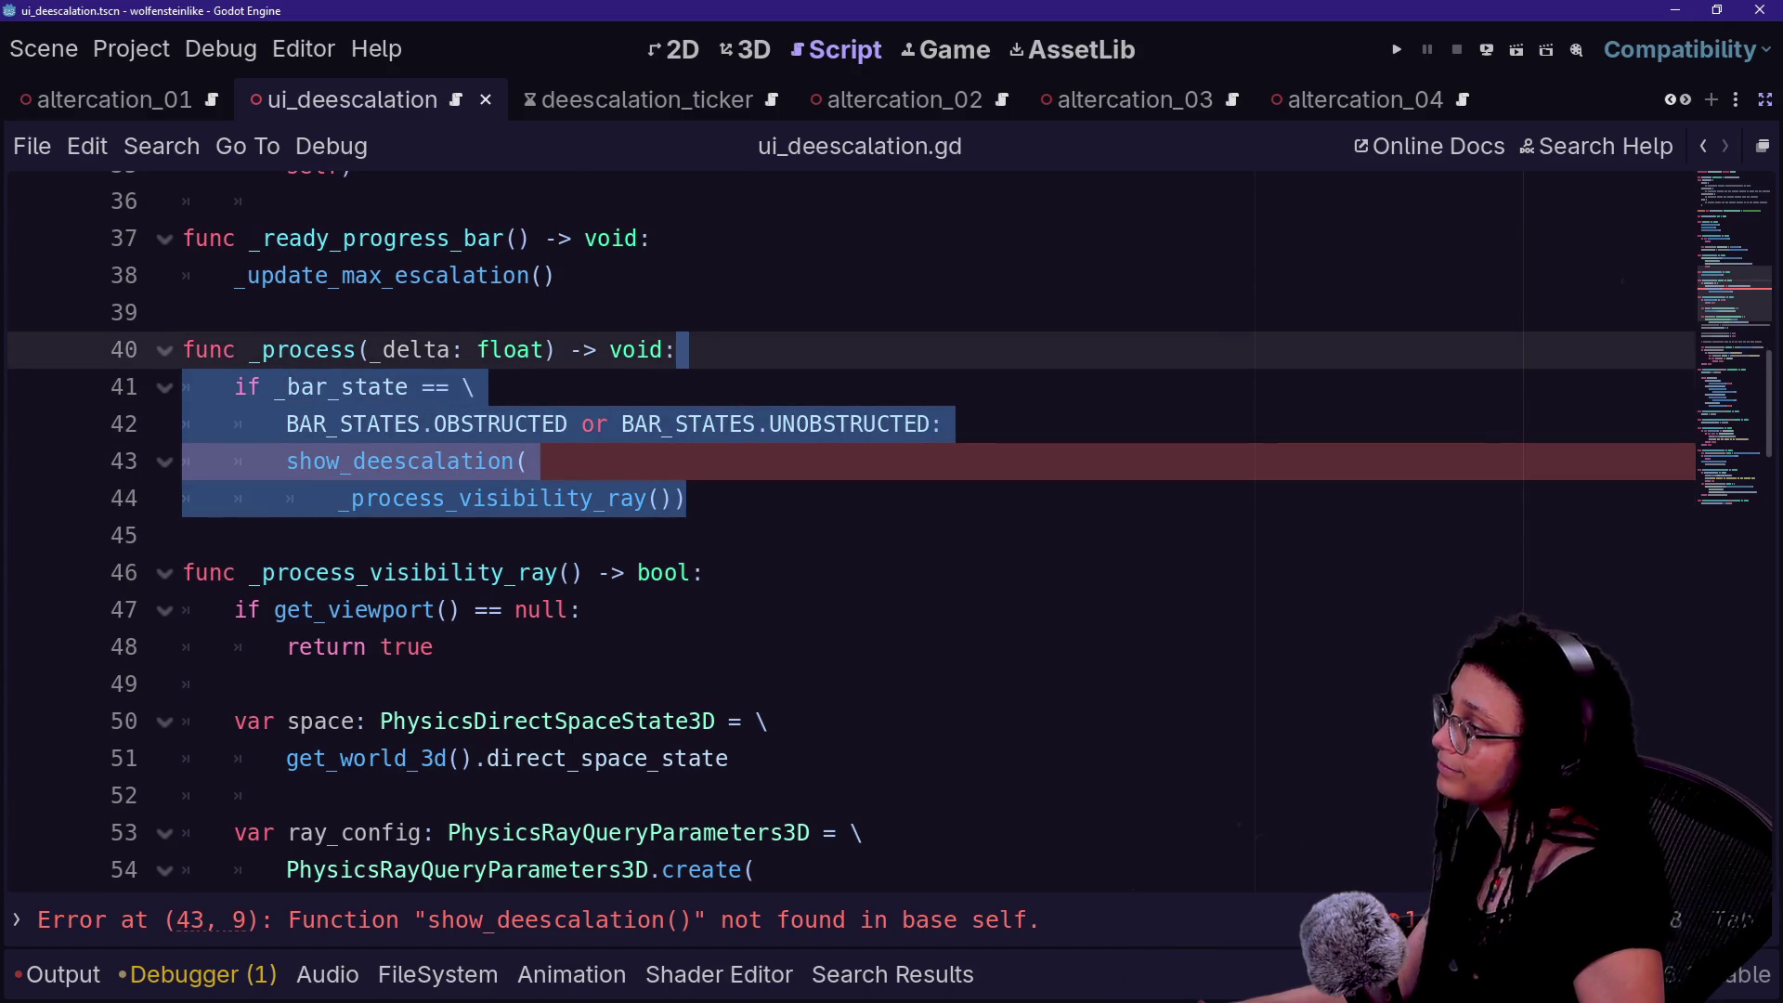
scroll(836, 530, up, 10)
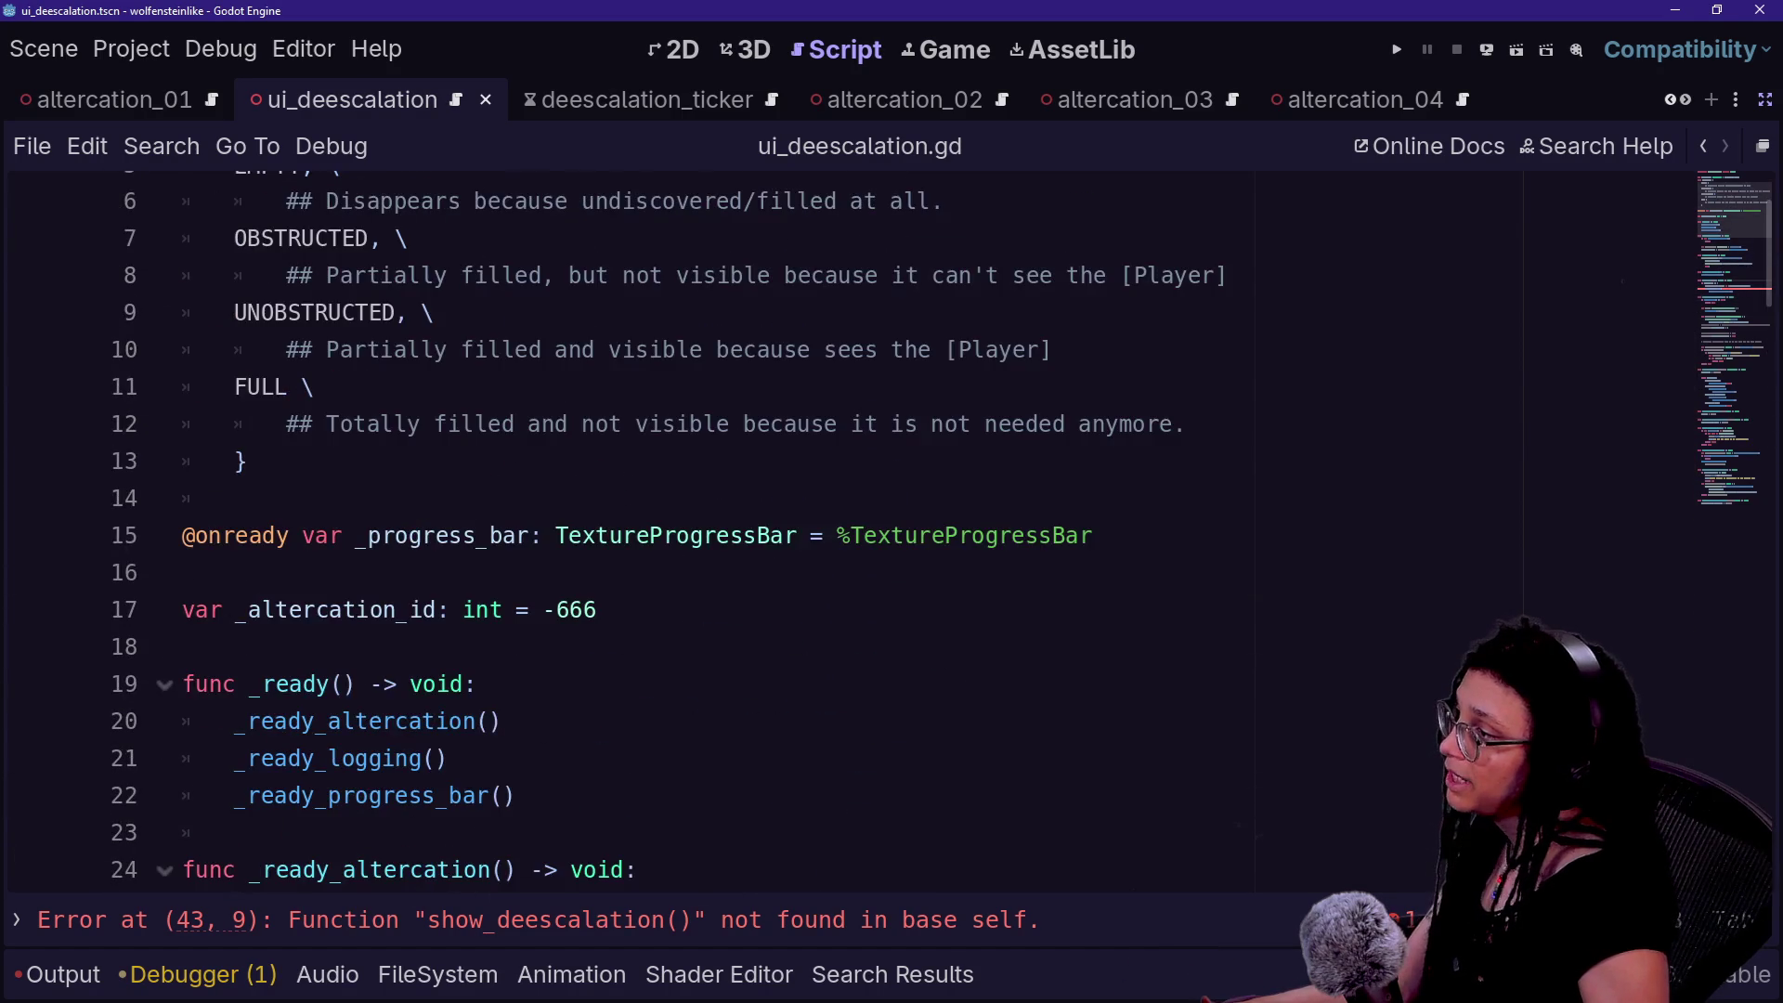
scroll(836, 529, down, 11)
scroll(835, 529, up, 5)
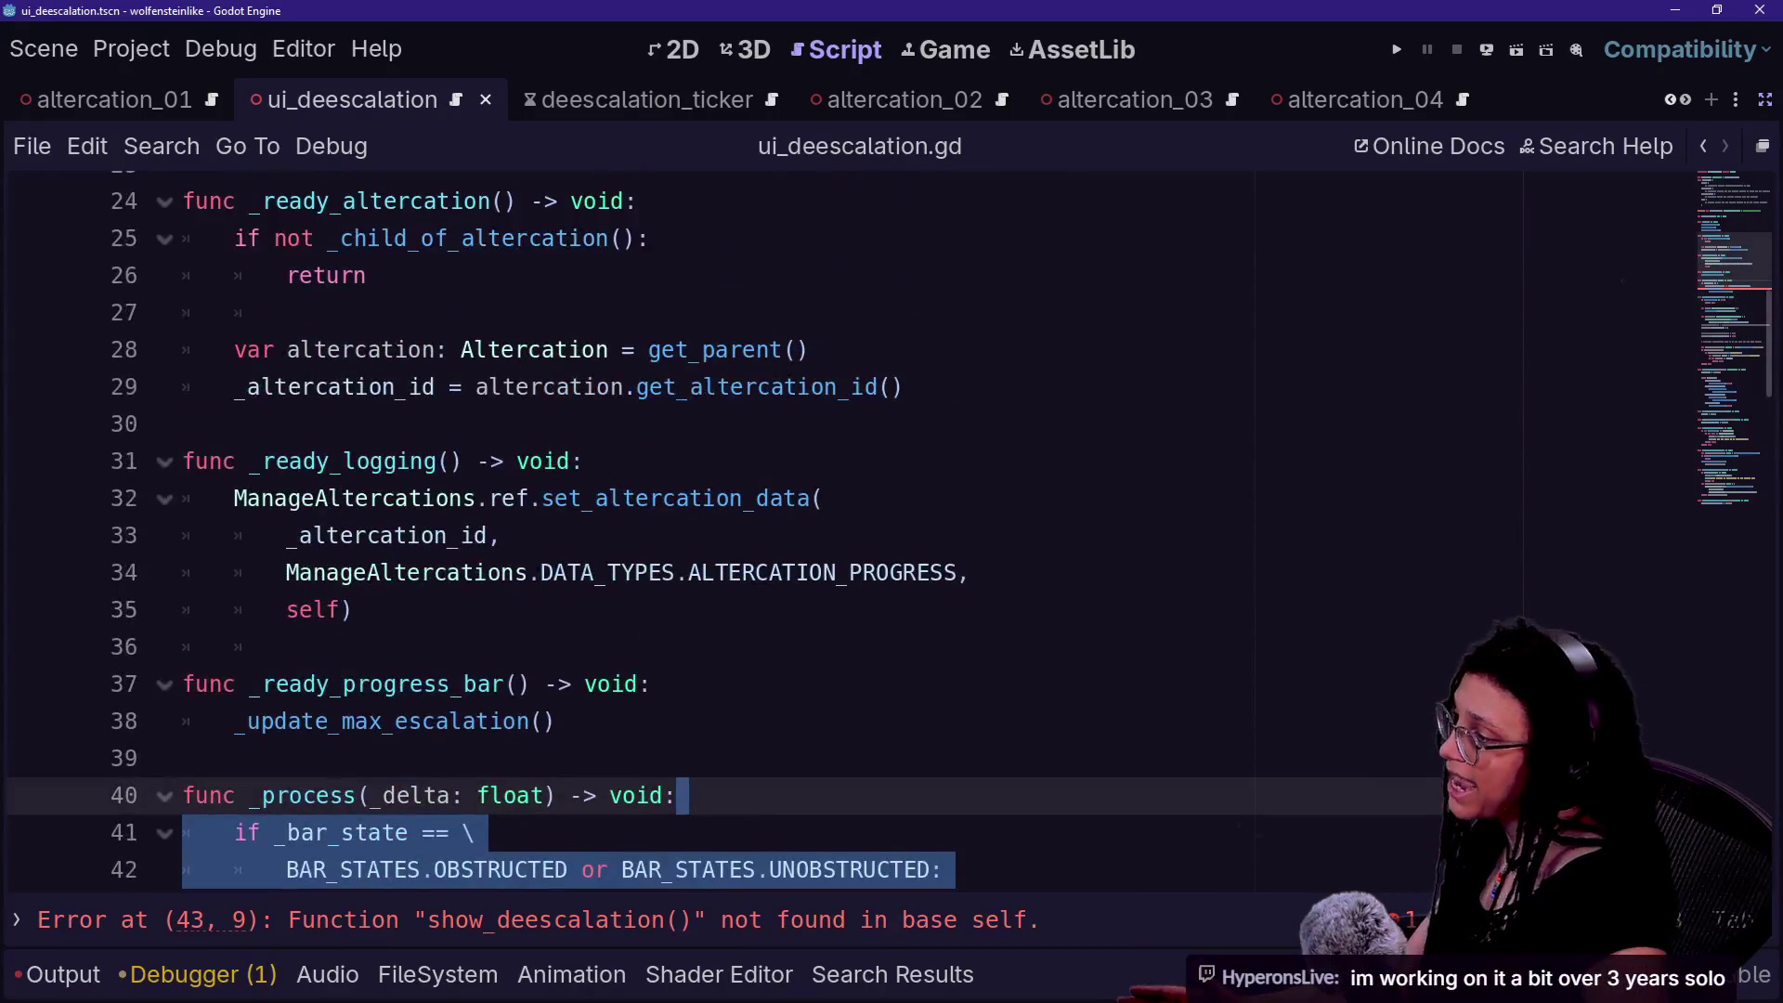
key(Up)
scroll(836, 529, up, 8)
scroll(836, 529, down, 6)
key(Down)
key(Down)
key(Down)
scroll(675, 200, down, 6)
scroll(836, 529, down, 5)
scroll(835, 530, up, 4)
scroll(836, 529, up, 4)
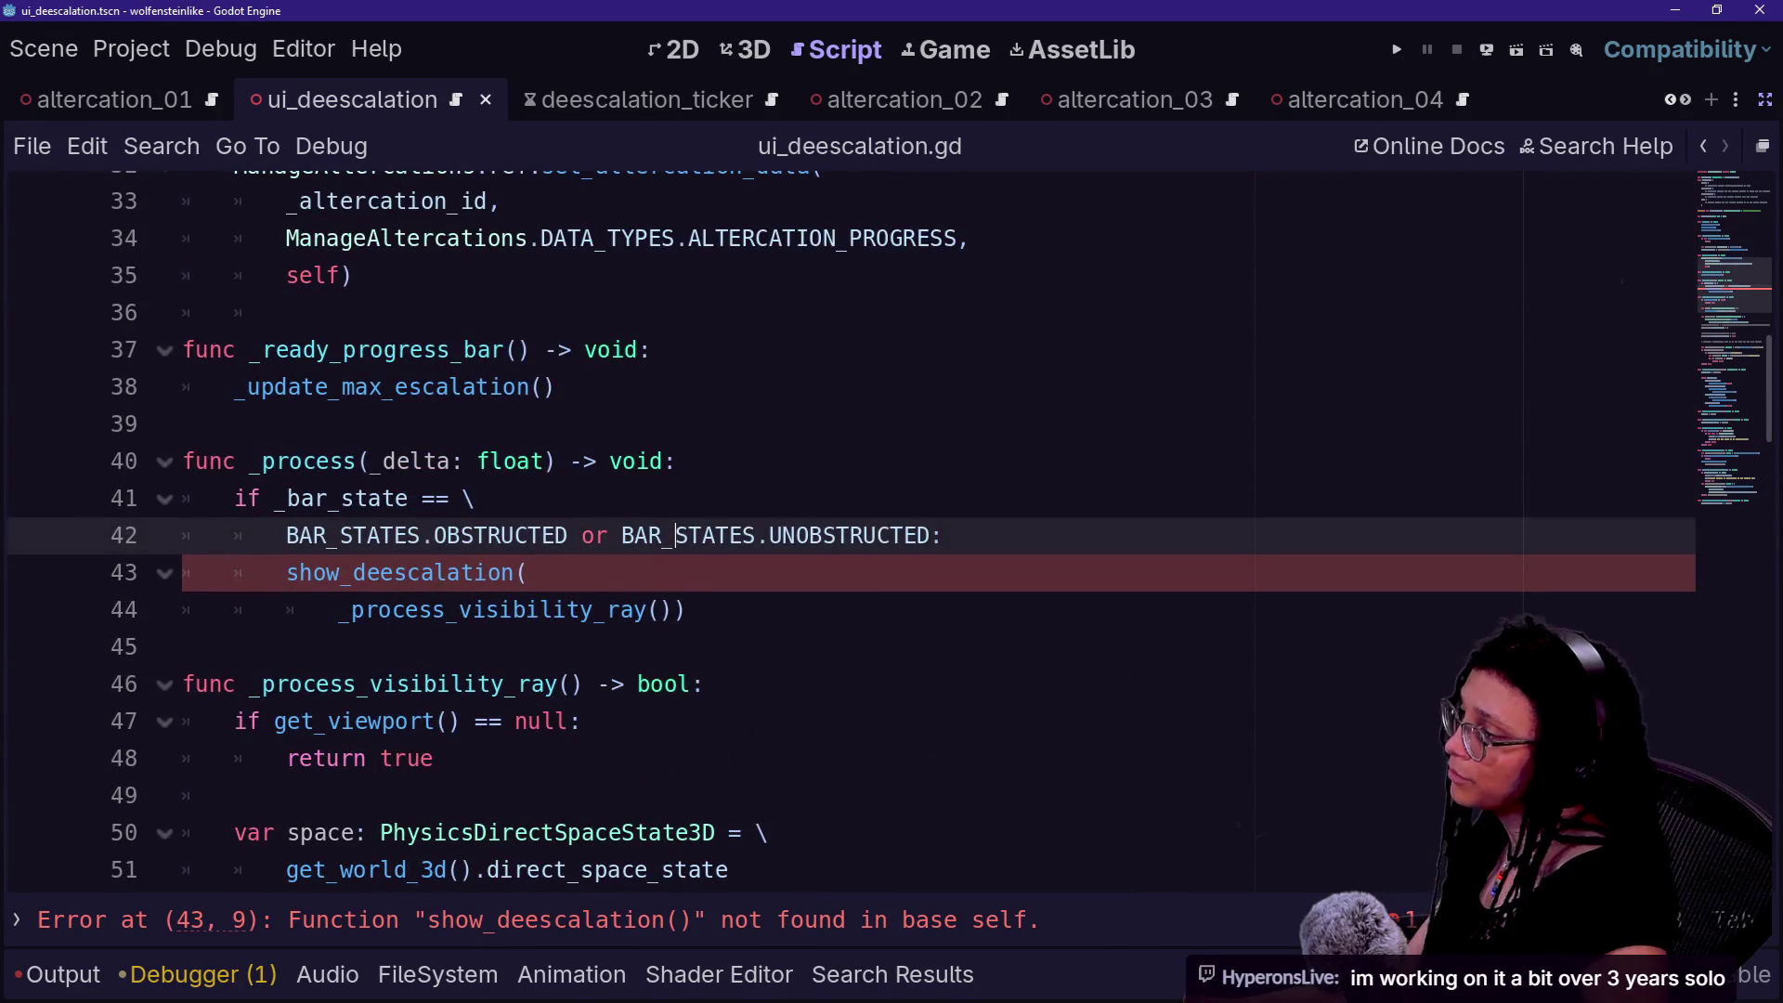
scroll(836, 529, up, 3)
scroll(836, 529, down, 15)
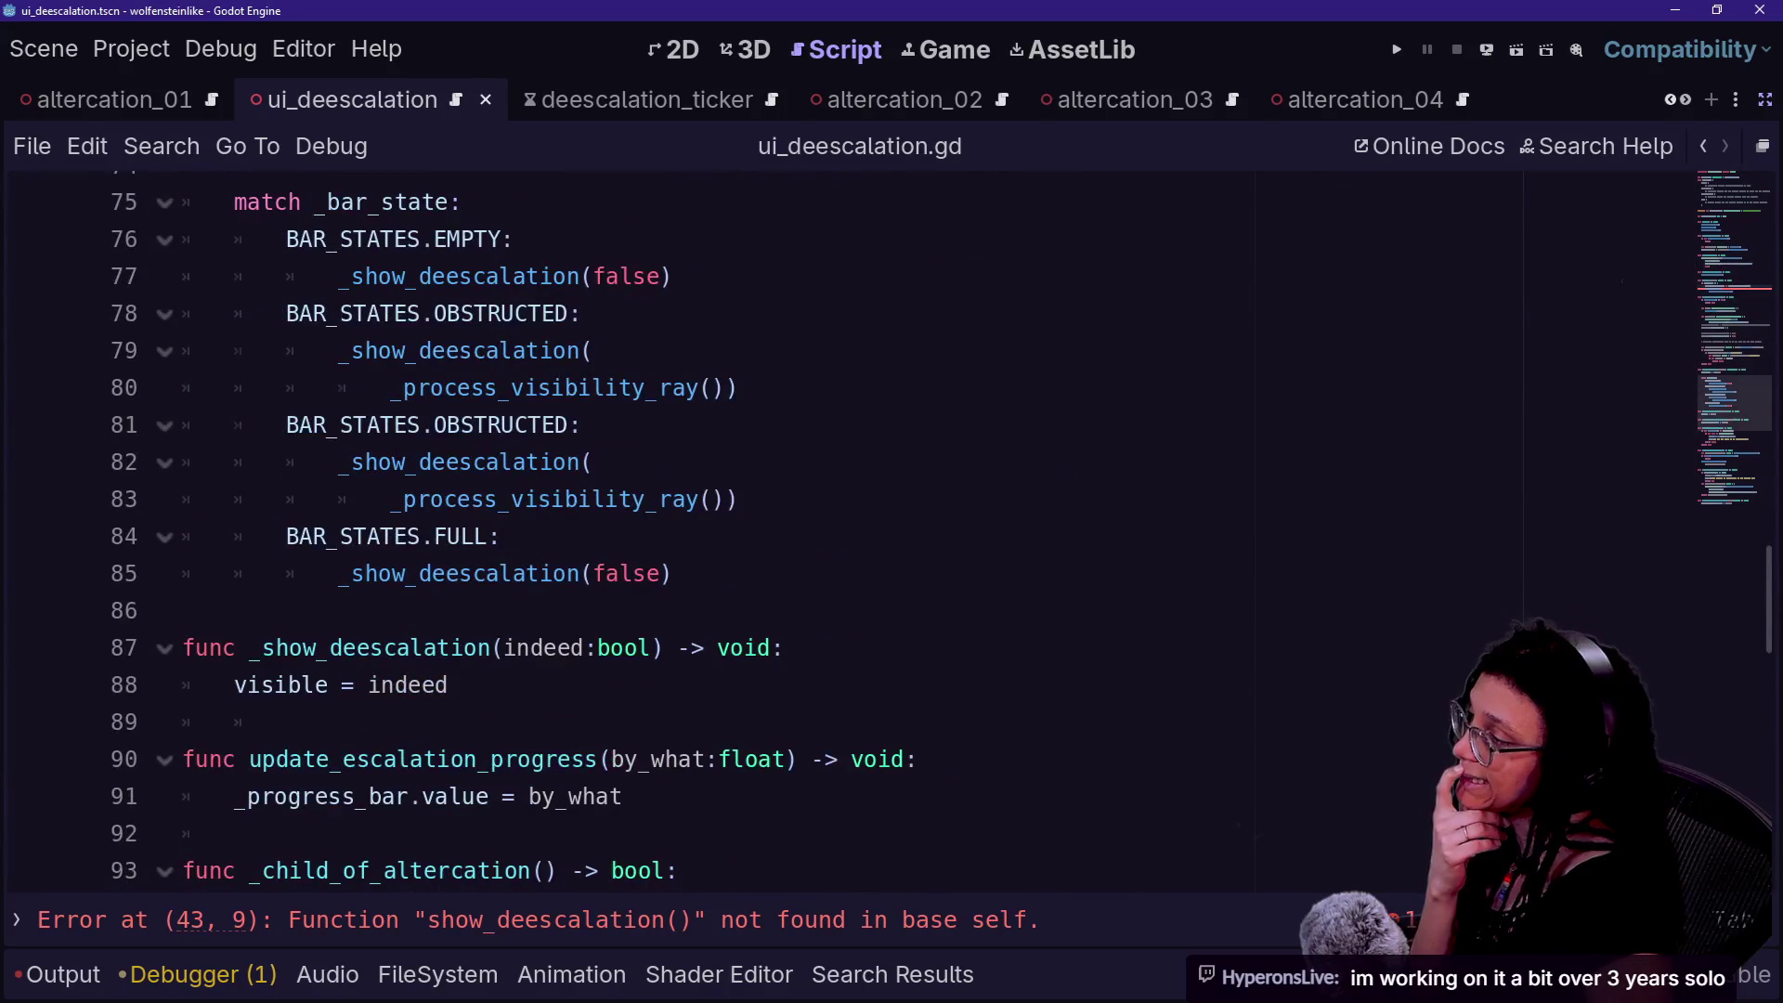
scroll(836, 529, down, 9)
scroll(836, 529, down, 1)
key(Up)
- Search for 'cha' to jump to change_bar_state and inspect its two OBSTRUCTED match cases
key(ctrl+f)
text(chan)
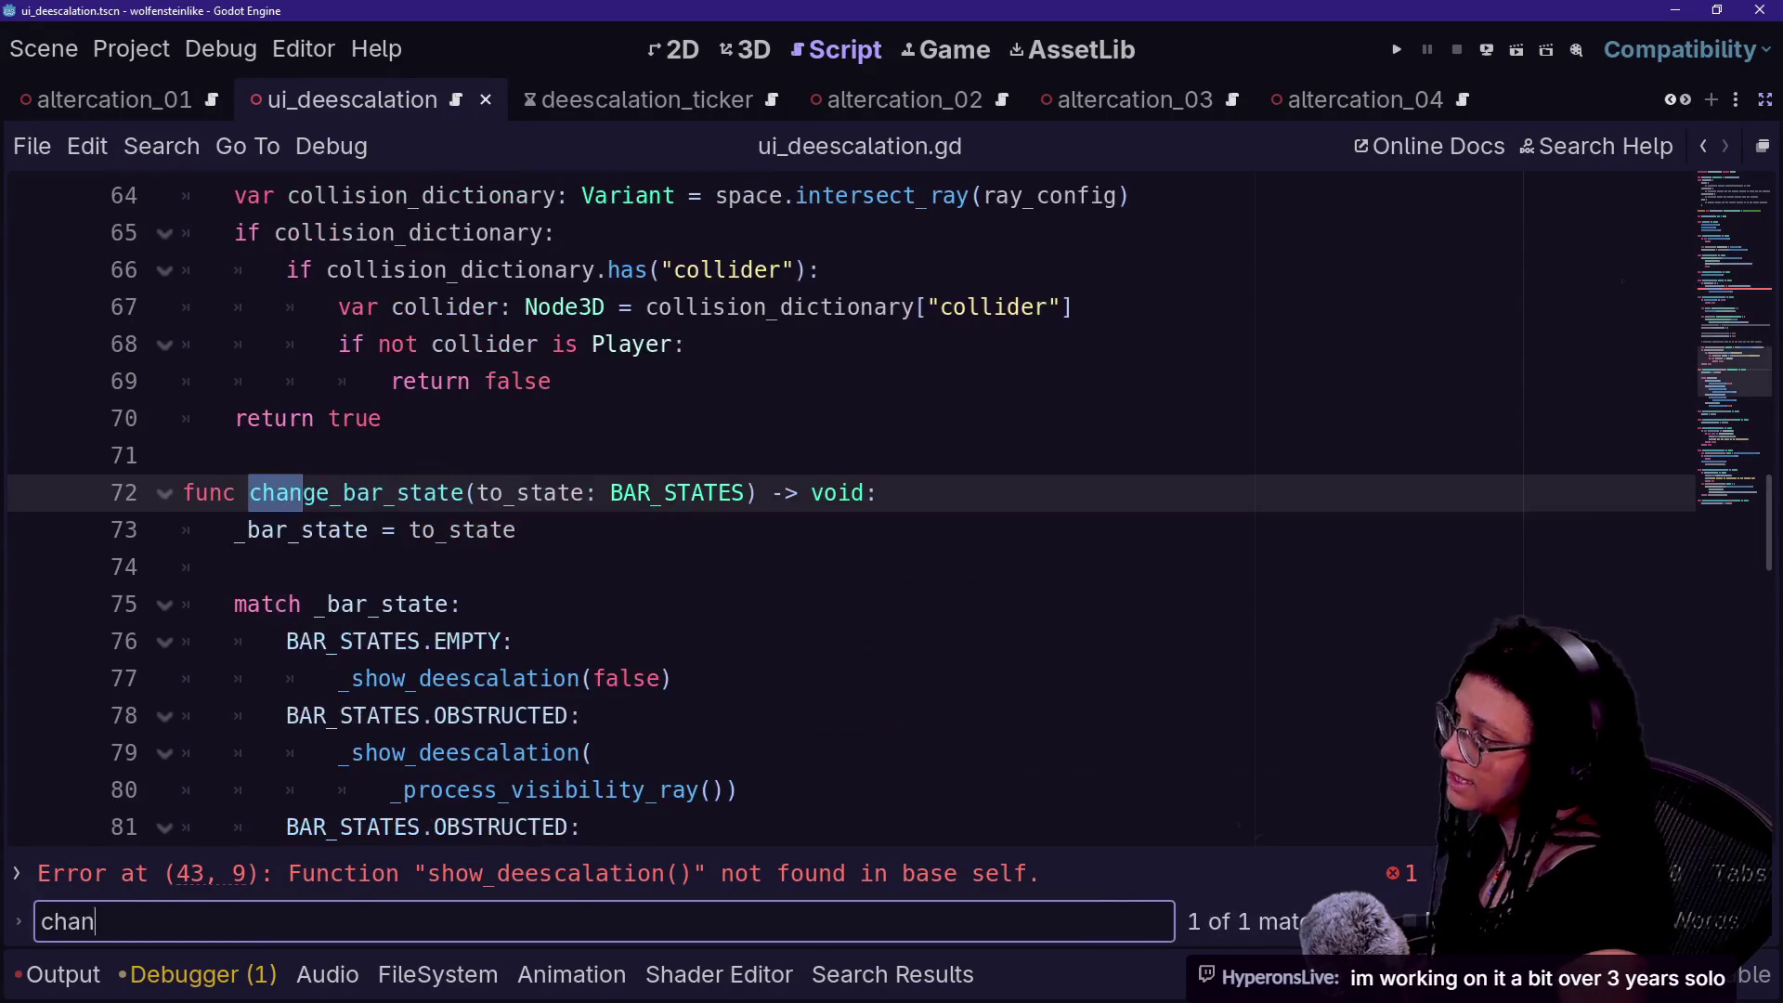
key(Down)
key(Down)
key(Down)
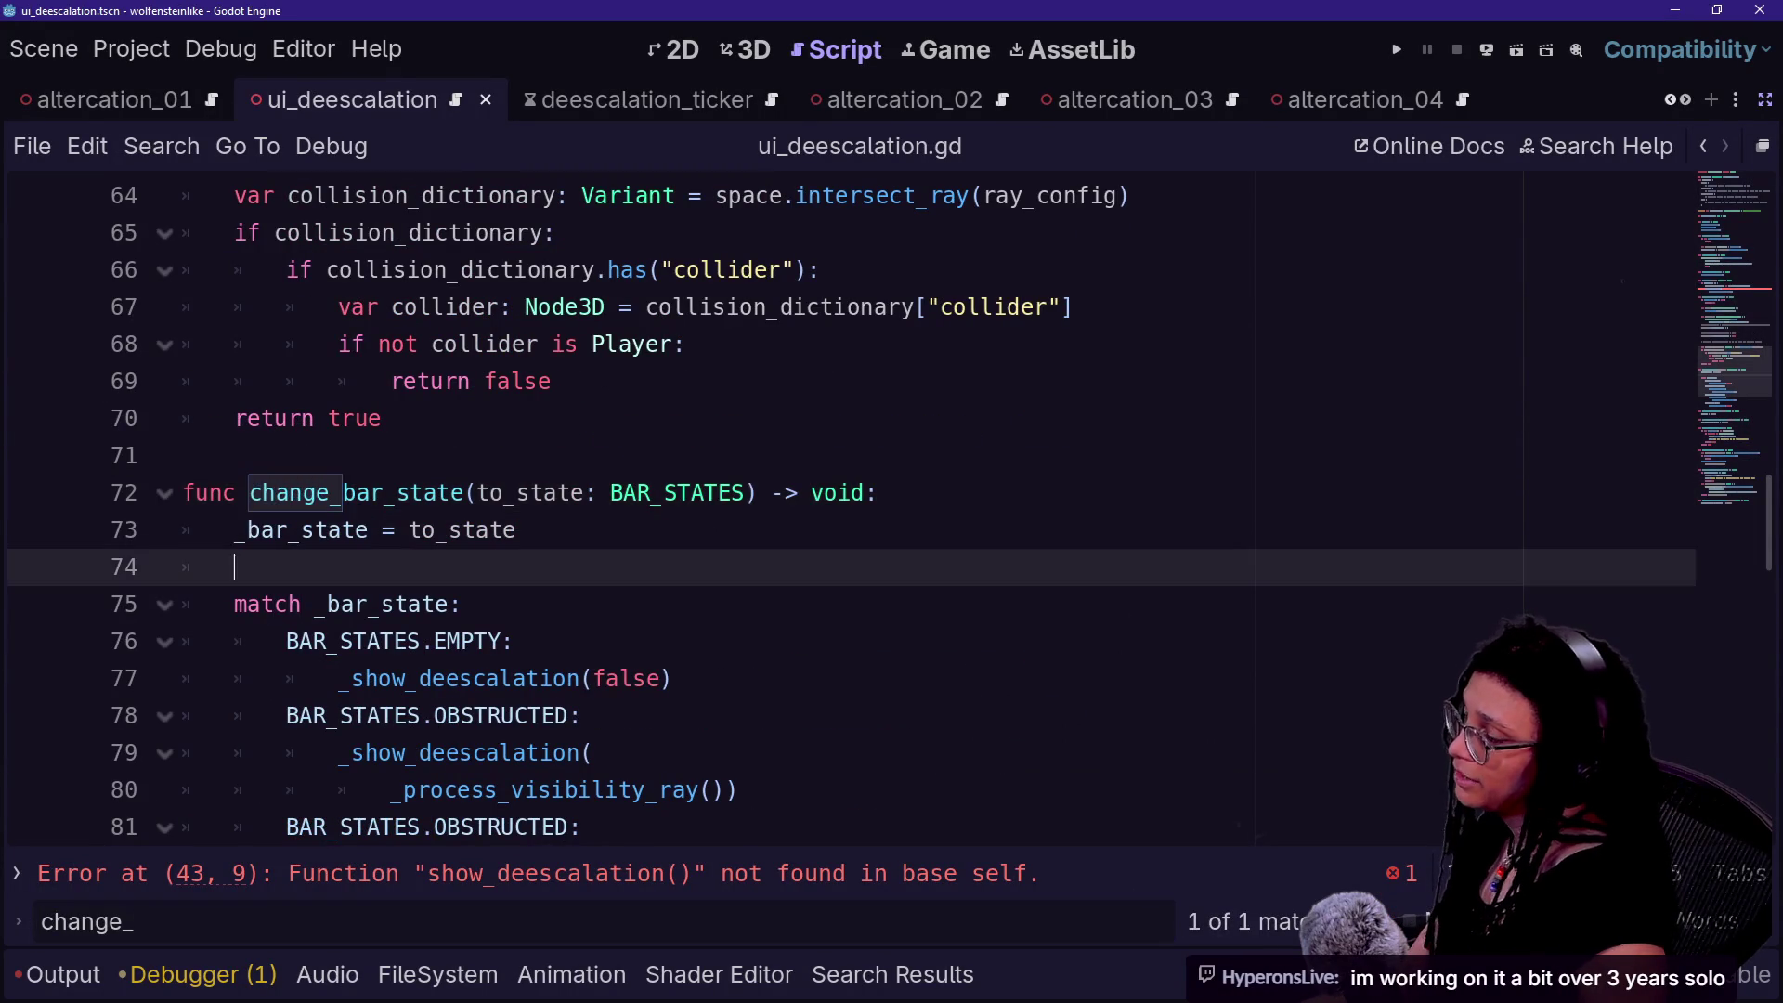
key(Down)
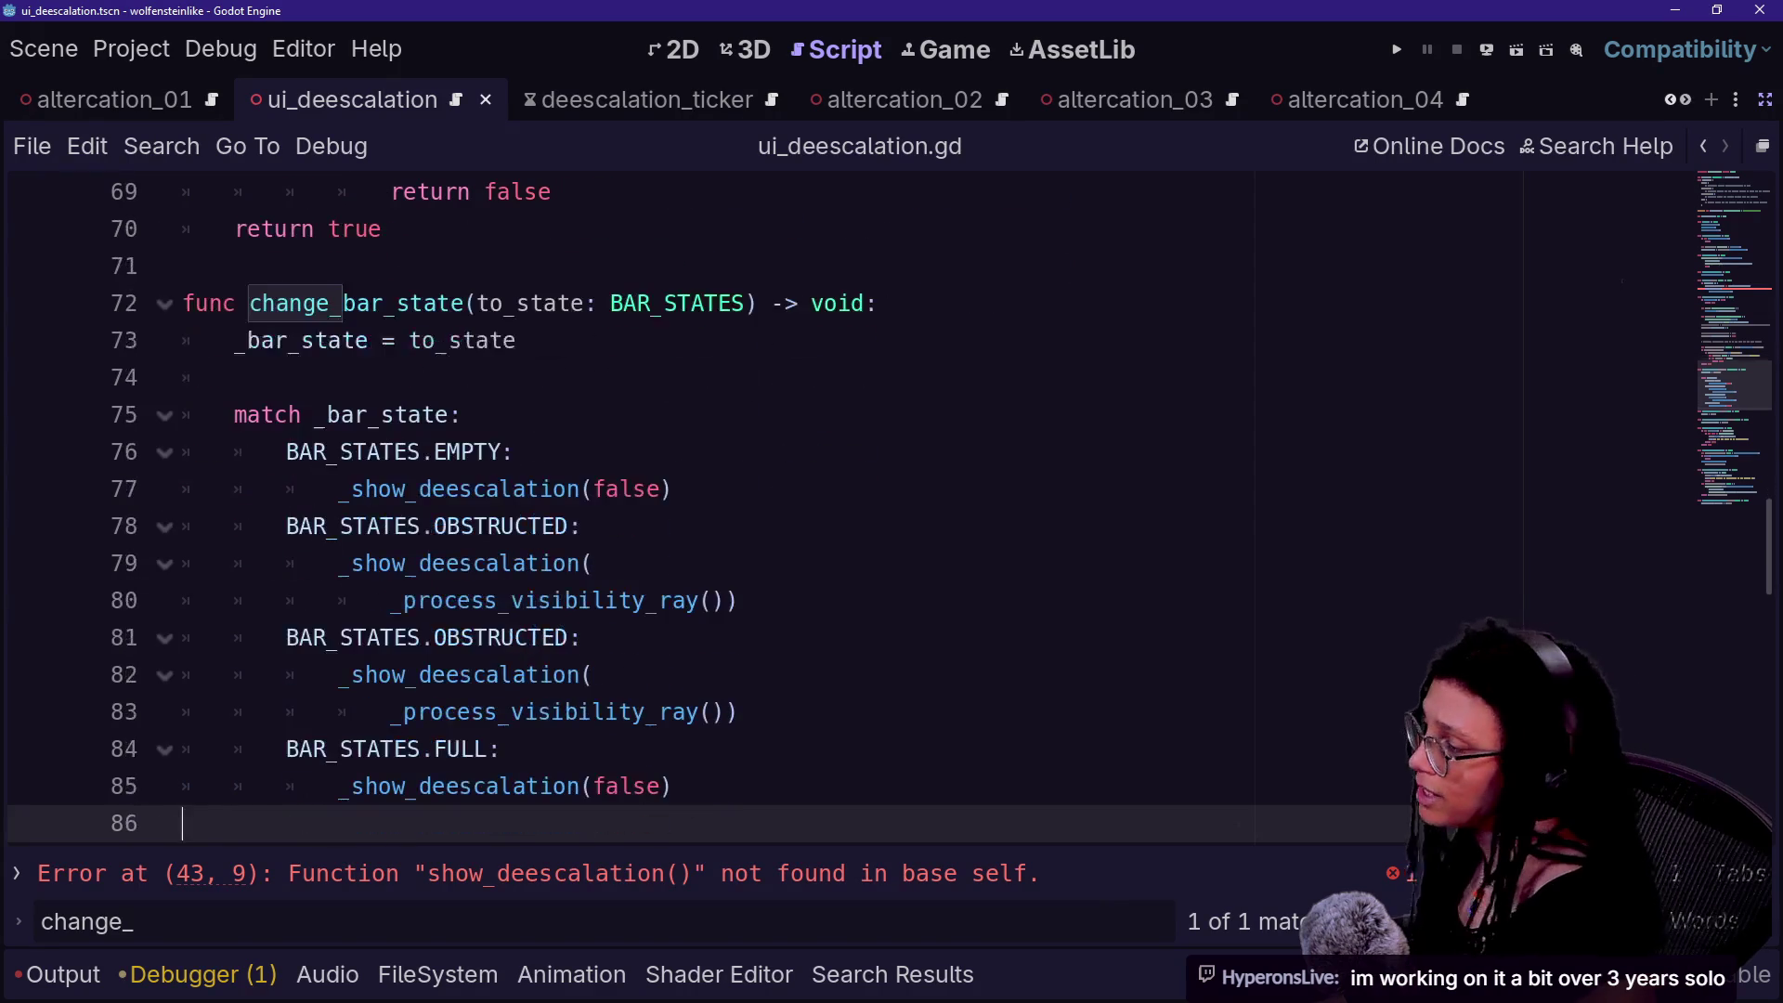
key(Up)
key(Up)
key(Up)
key(shift+Up)
key(shift+Up)
key(shift+Up)
key(shift+Up)
key(shift+Up)
key(shift+Down)
key(shift+Down)
key(Left)
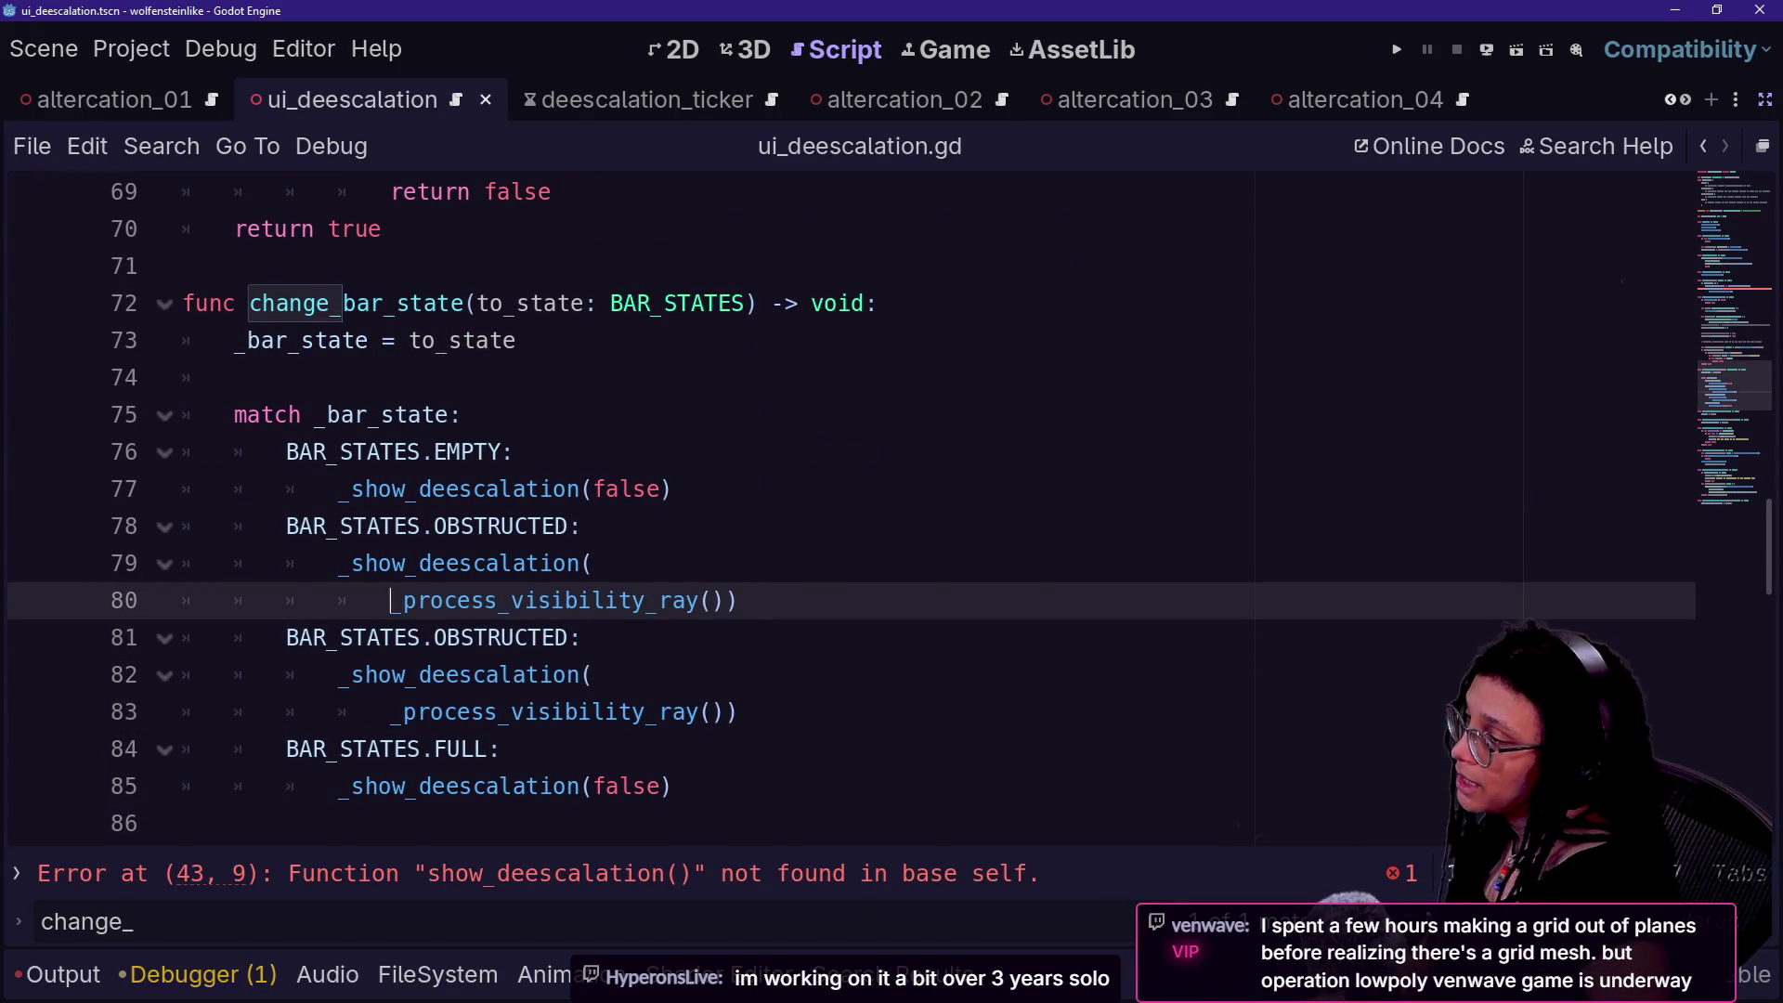
key(shift+Down)
key(Right)
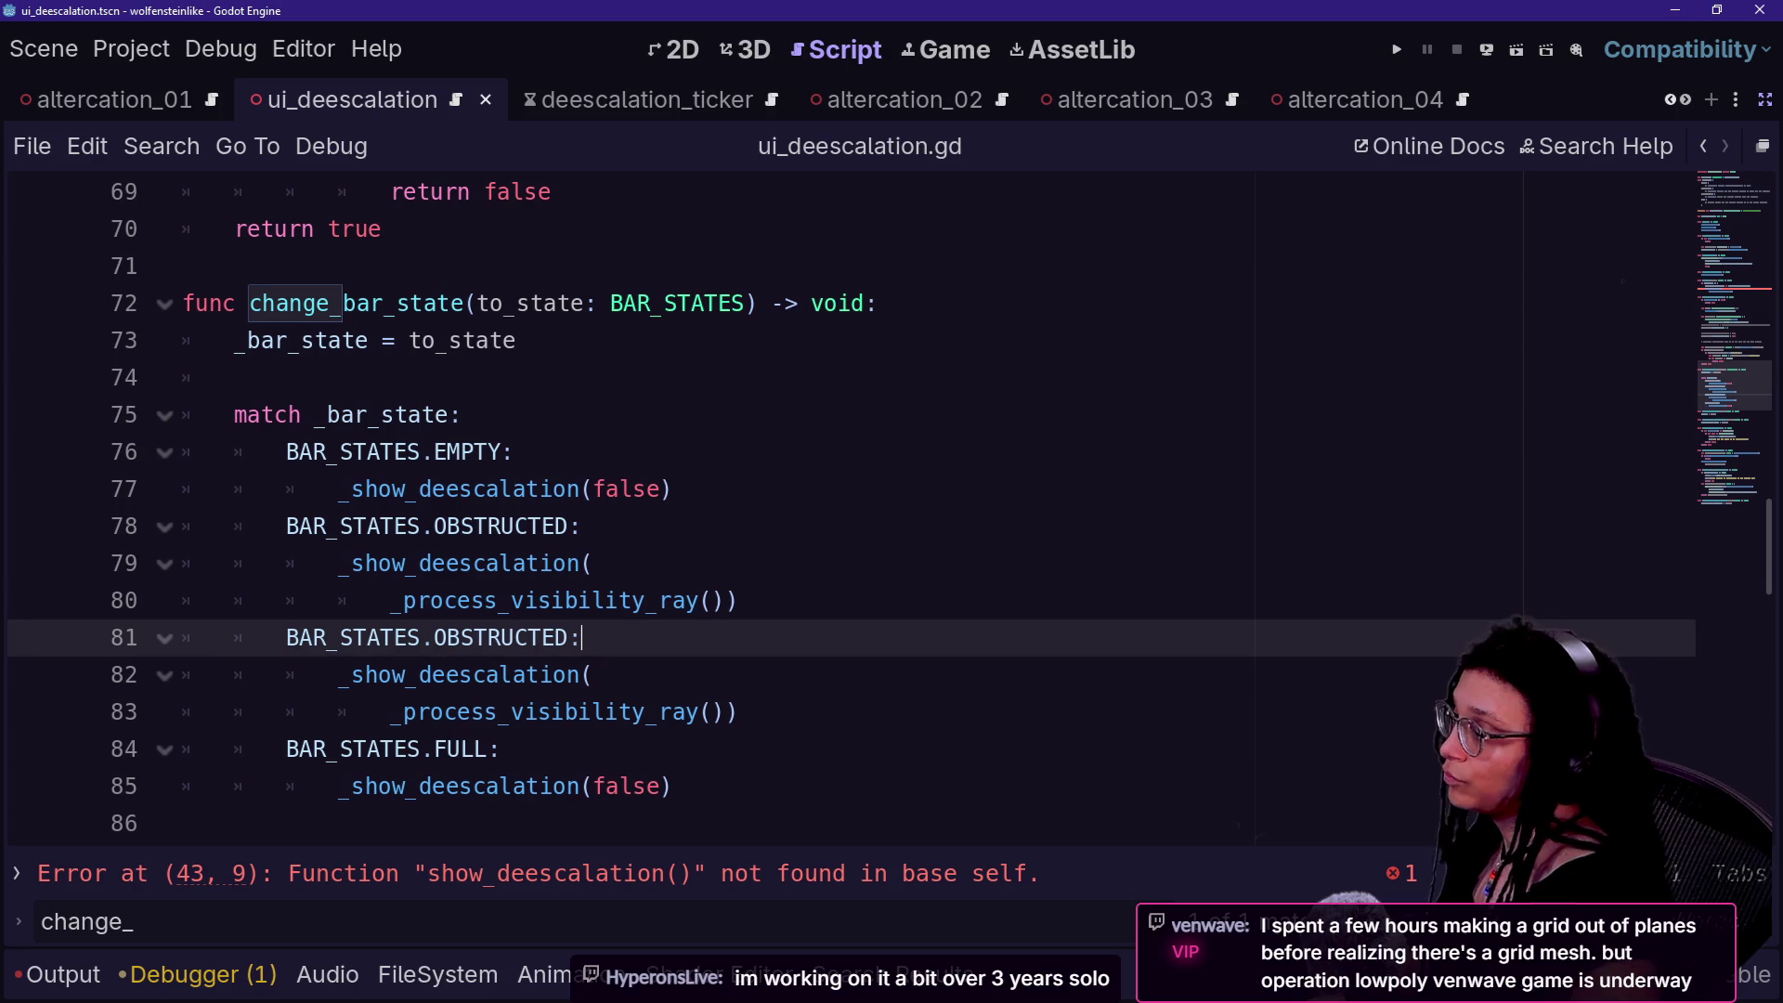
key(Up)
key(shift+Up)
key(shift+Up)
key(shift+Up)
key(shift+Down)
- Review the _bar_state condition in _process, then place the caret after the visibility-ray call
scroll(836, 502, up, 4)
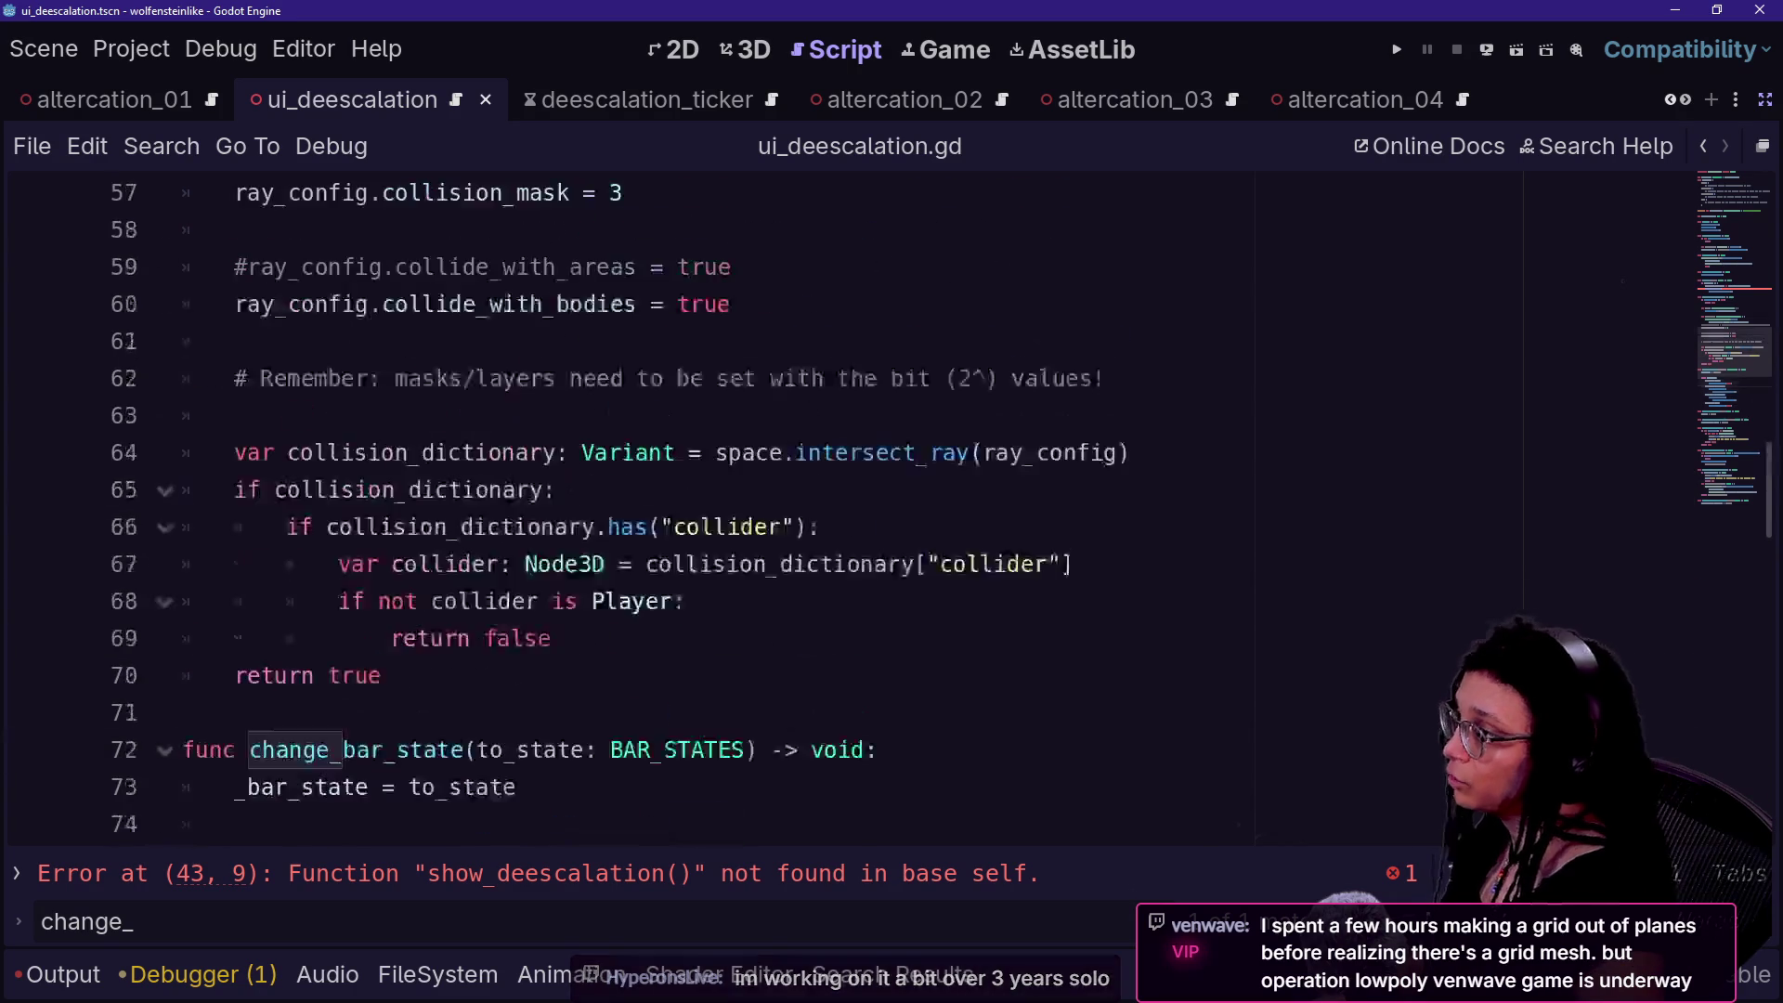
scroll(836, 501, up, 6)
key(alt+f)
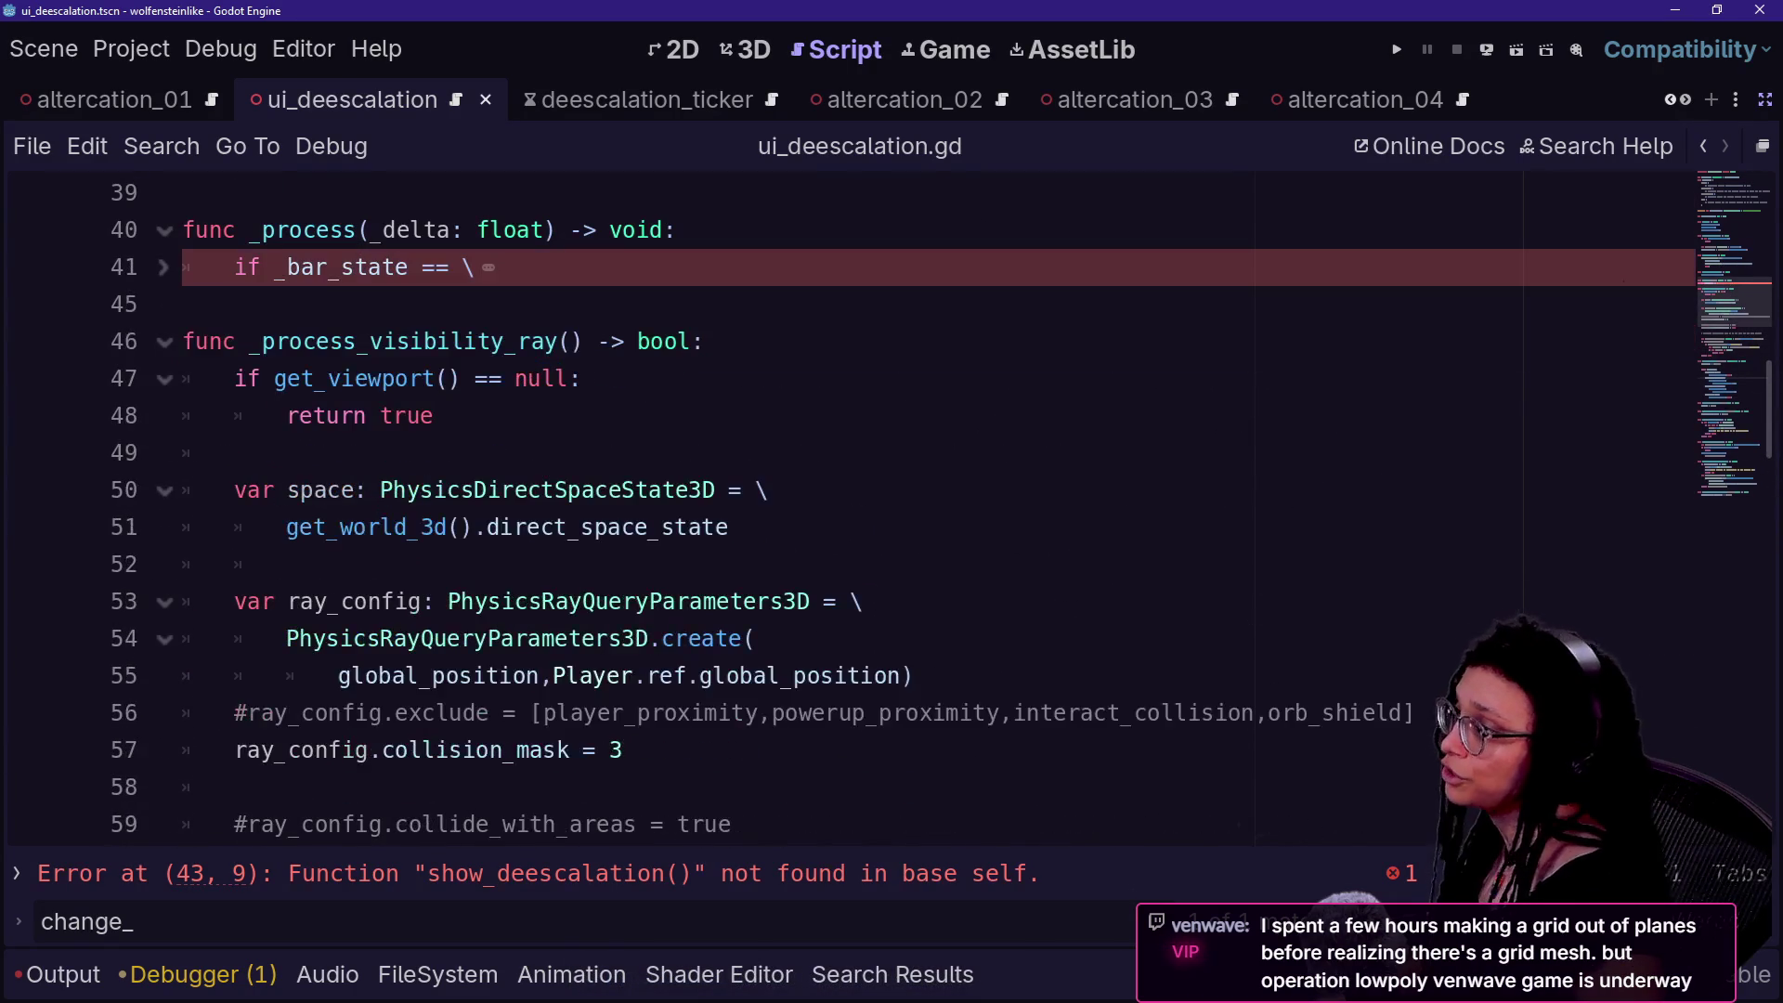
key(alt+f)
mouse_move(288, 267)
mouse_down()
mouse_move(687, 378)
mouse_move(536, 266)
mouse_up()
scroll(604, 372, down, 11)
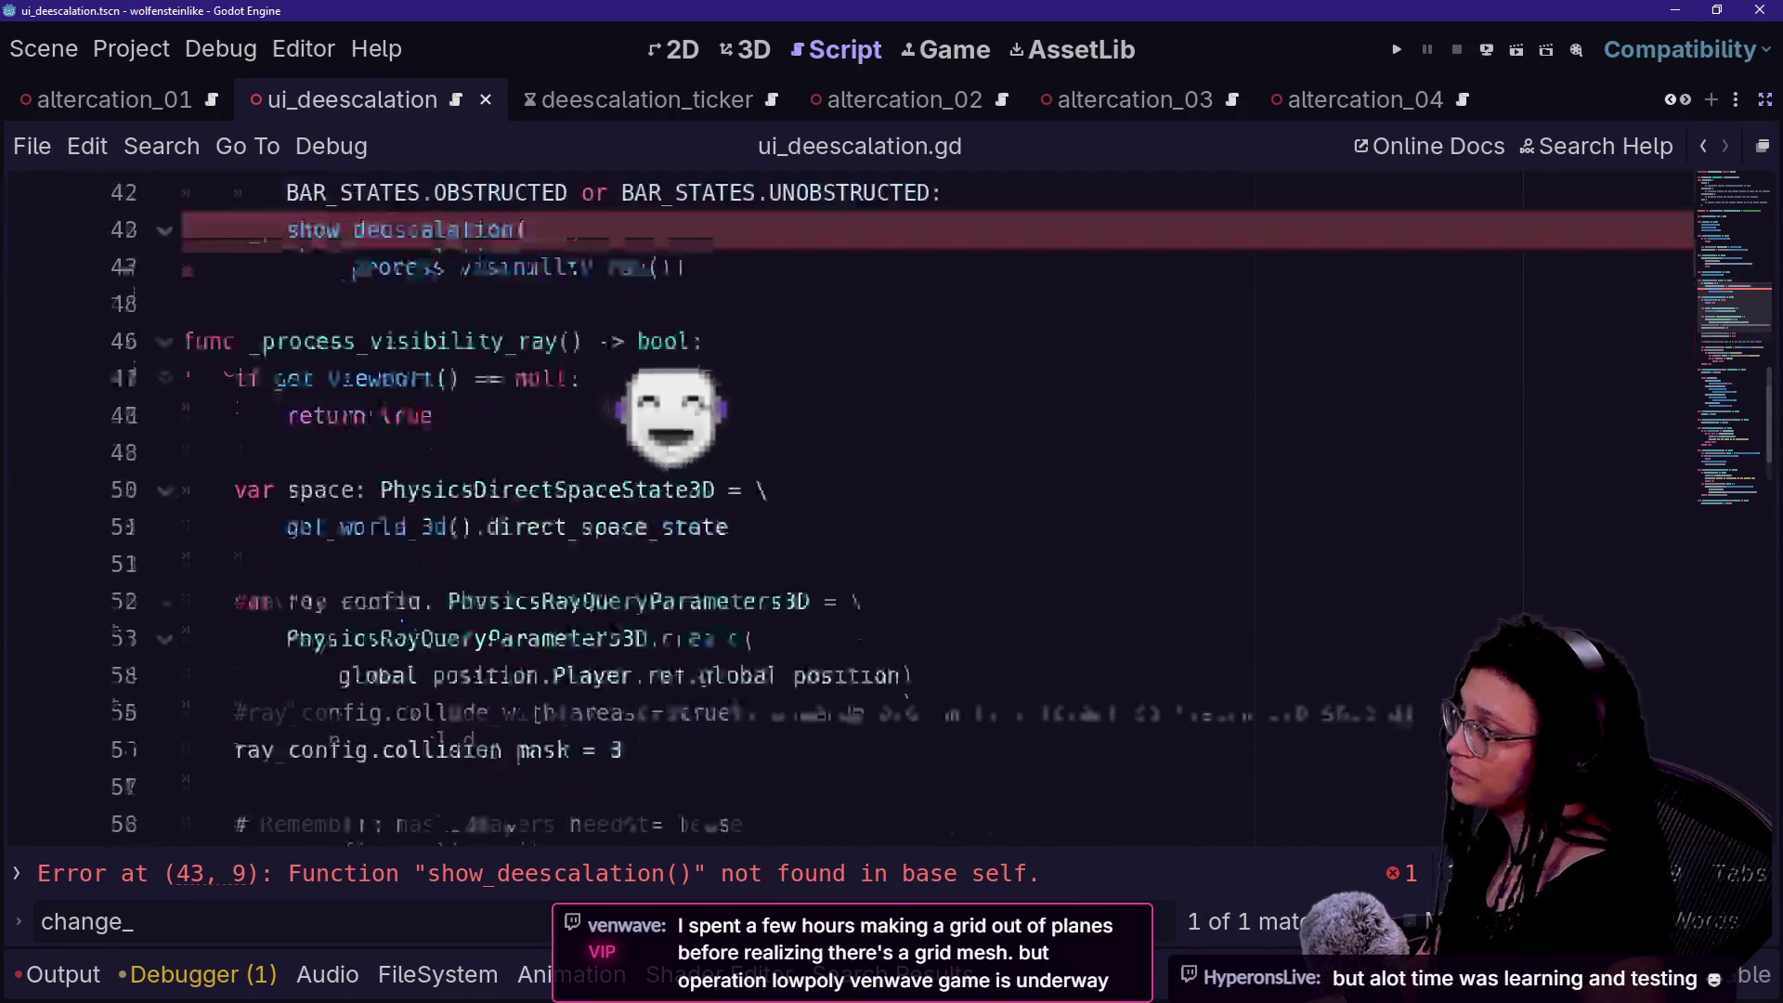
click(738, 490)
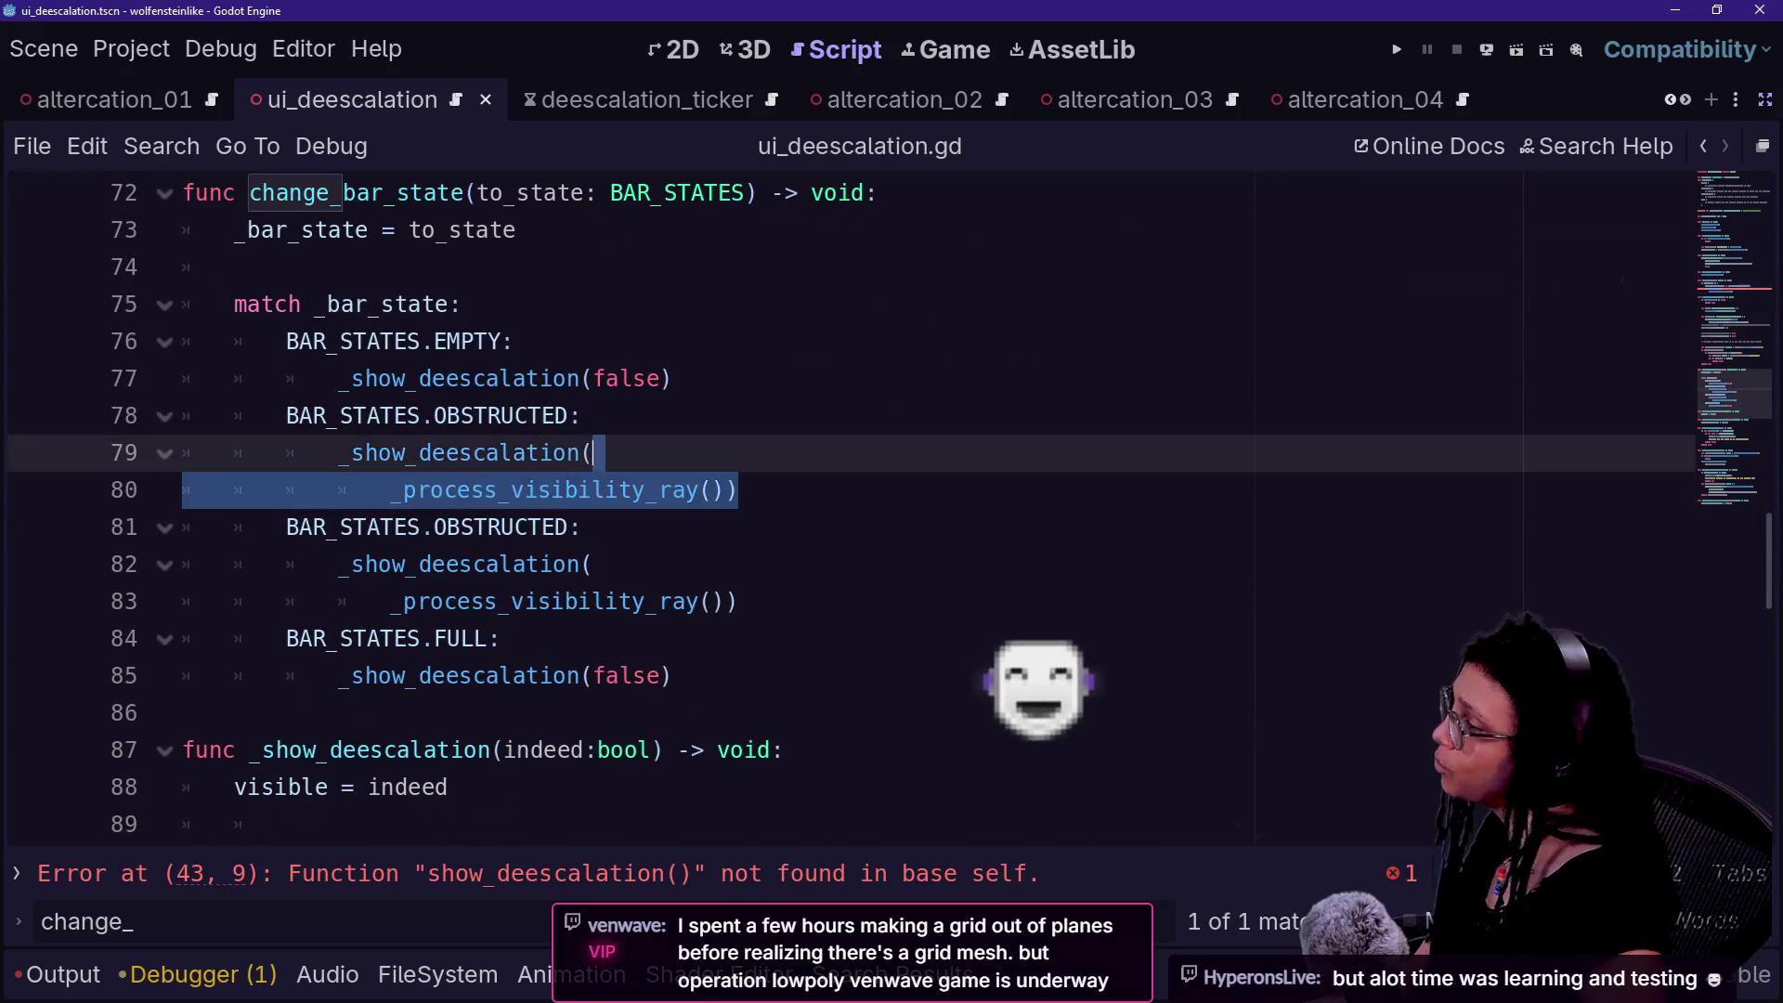
- Replace the visibility-ray calls in both OBSTRUCTED cases with _show_deescalation(false)
shift+click(587, 415)
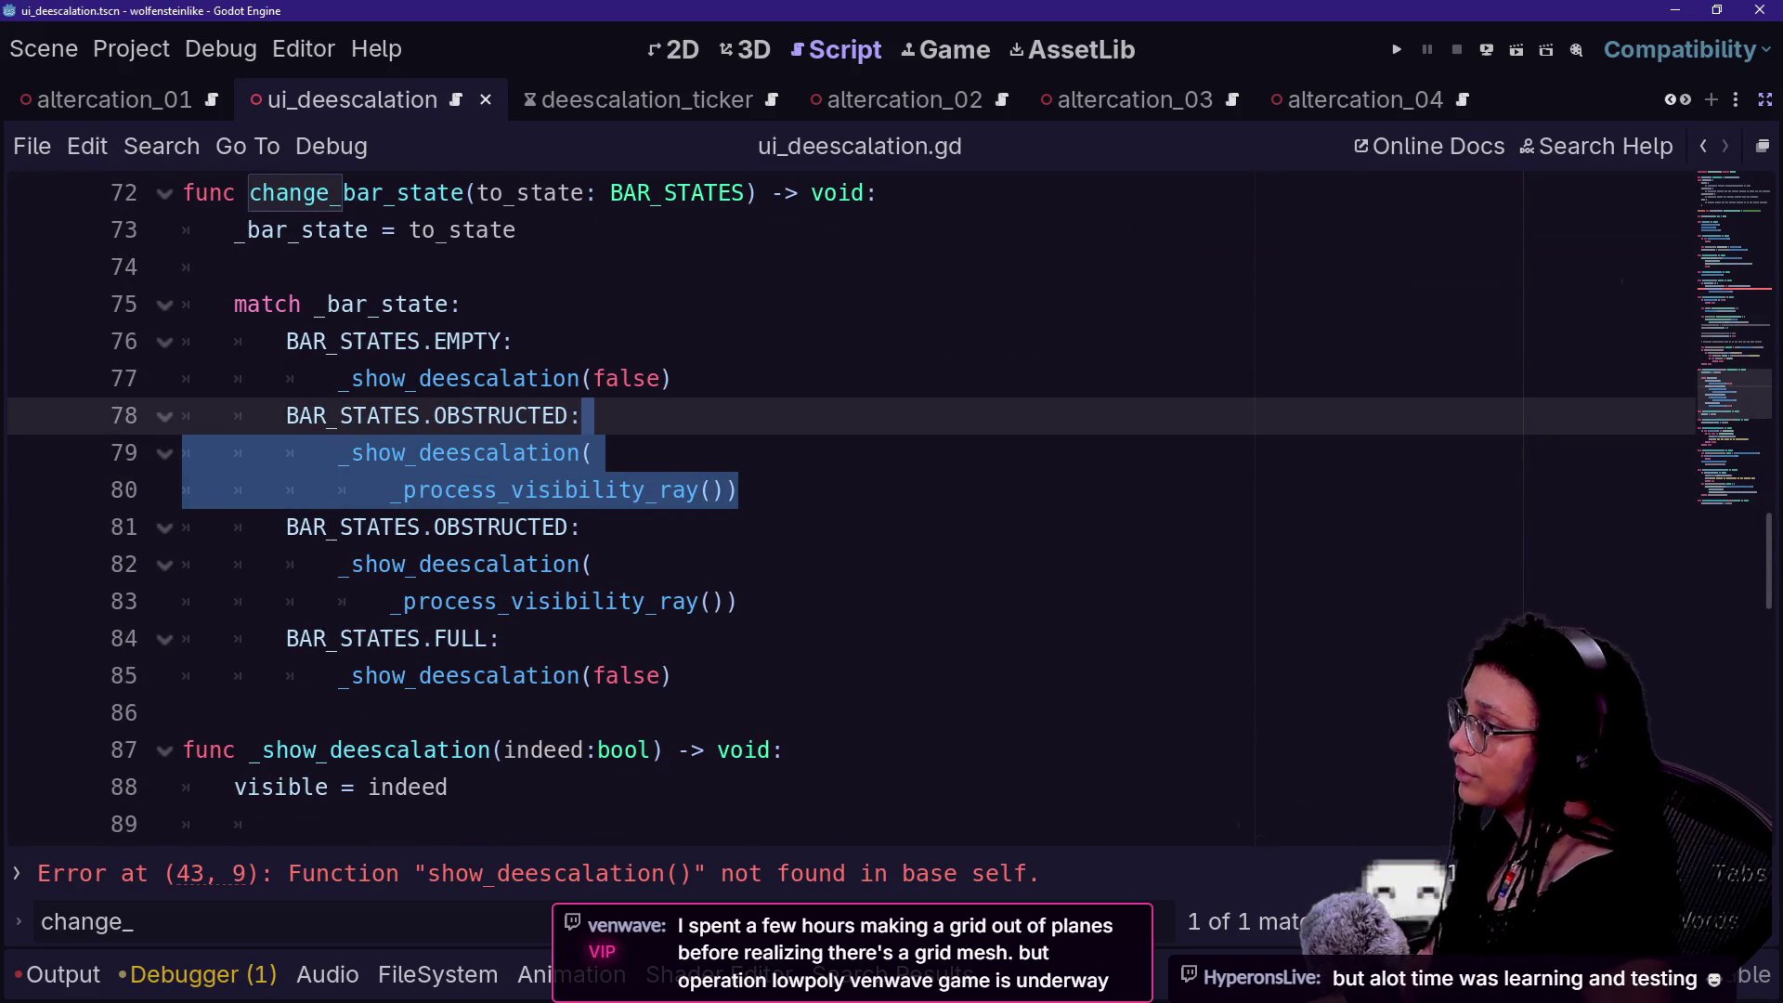
click(672, 378)
shift+click(518, 341)
click(517, 341)
shift+click(673, 378)
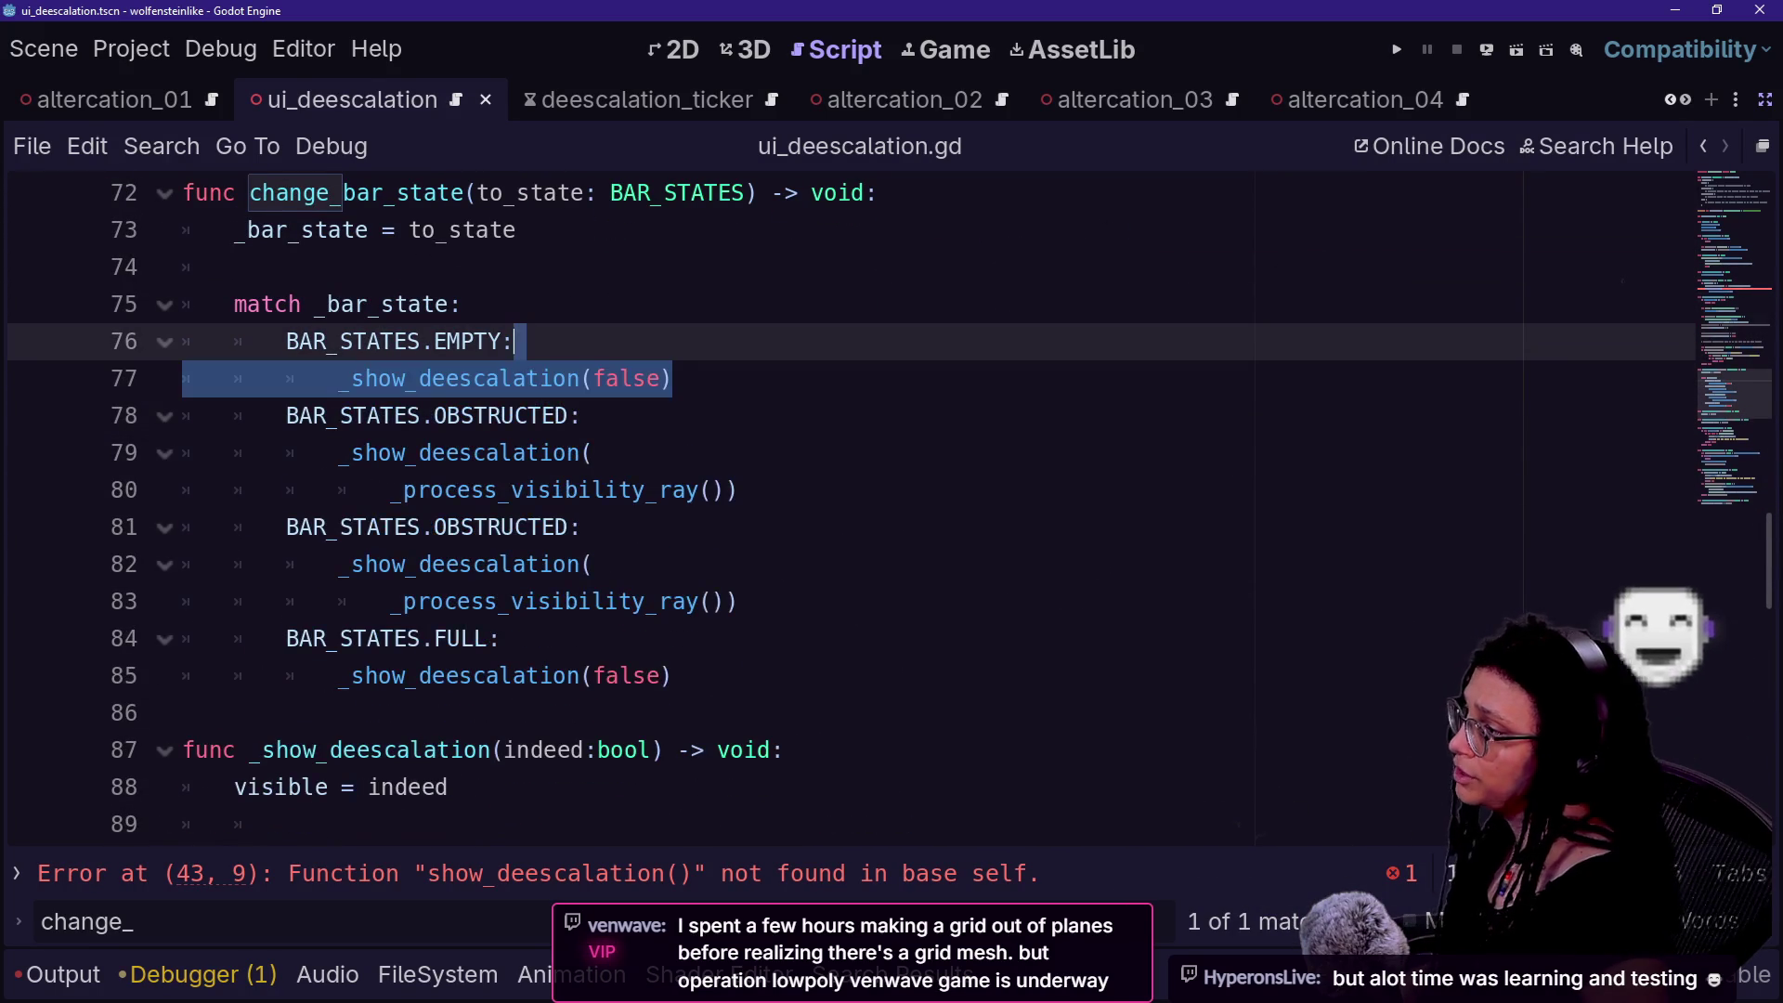
click(739, 489)
shift+click(587, 415)
text(_show_deescalation(false))
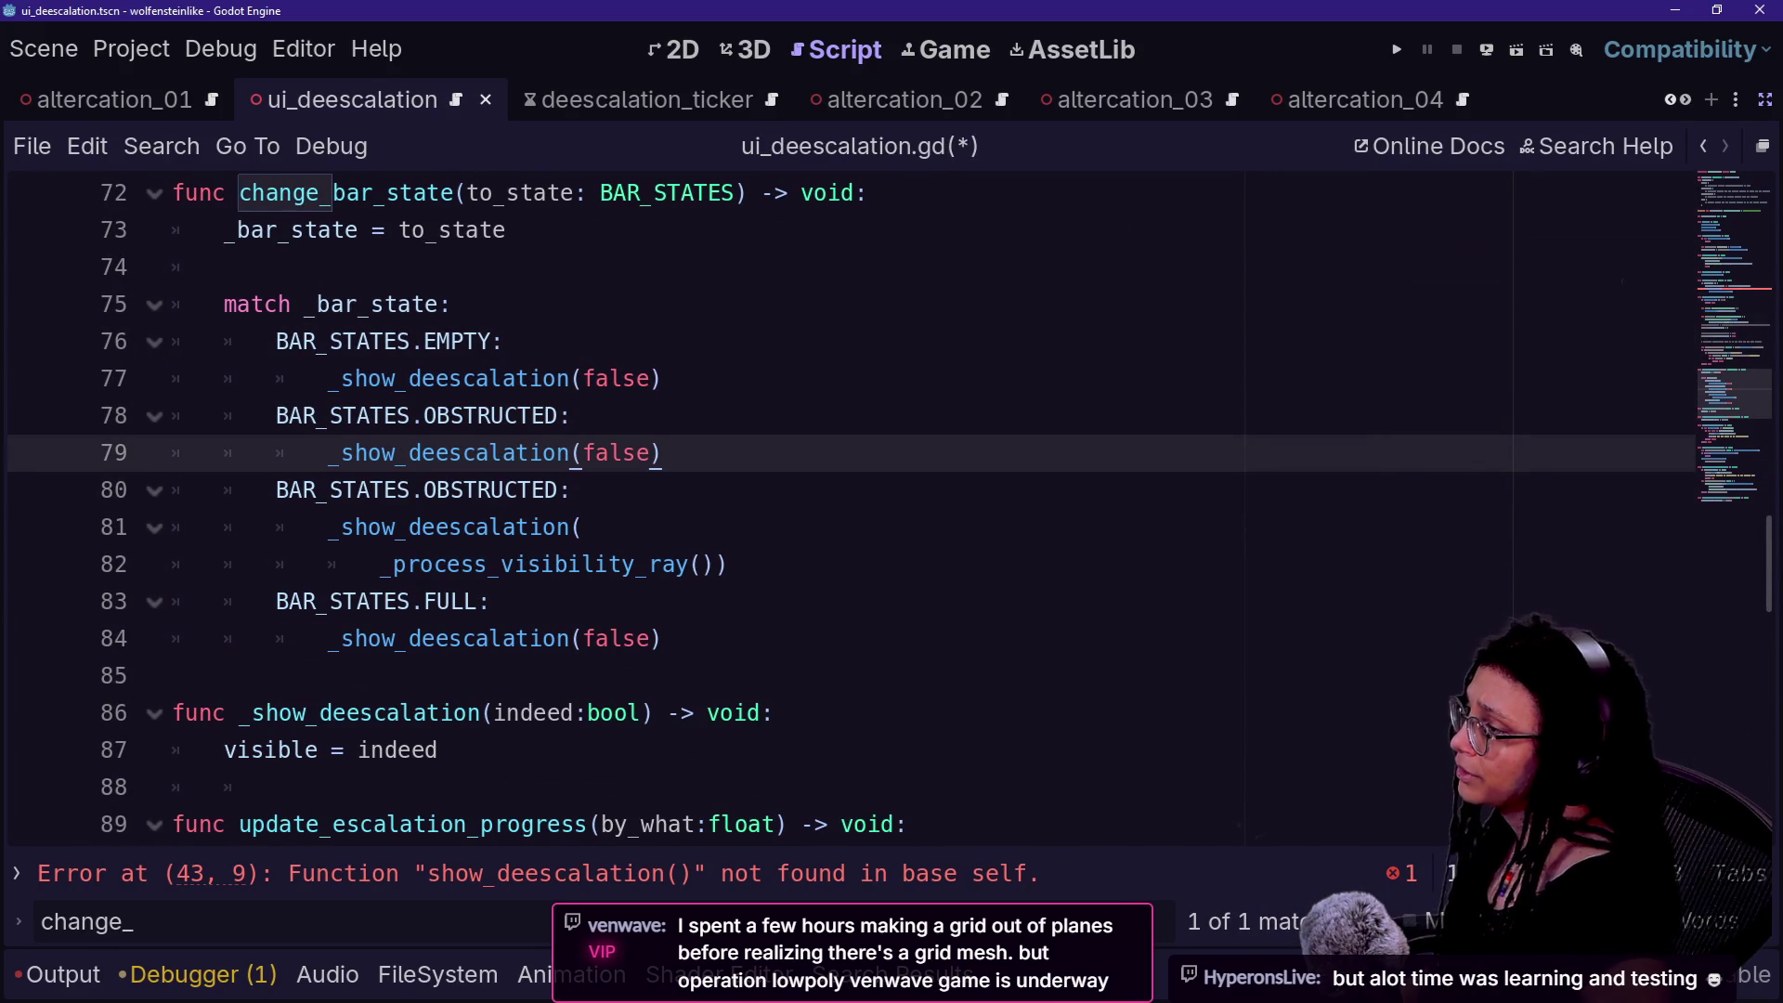
mouse_move(733, 564)
mouse_down()
mouse_move(650, 526)
mouse_move(650, 489)
mouse_up()
key(ctrl+v)
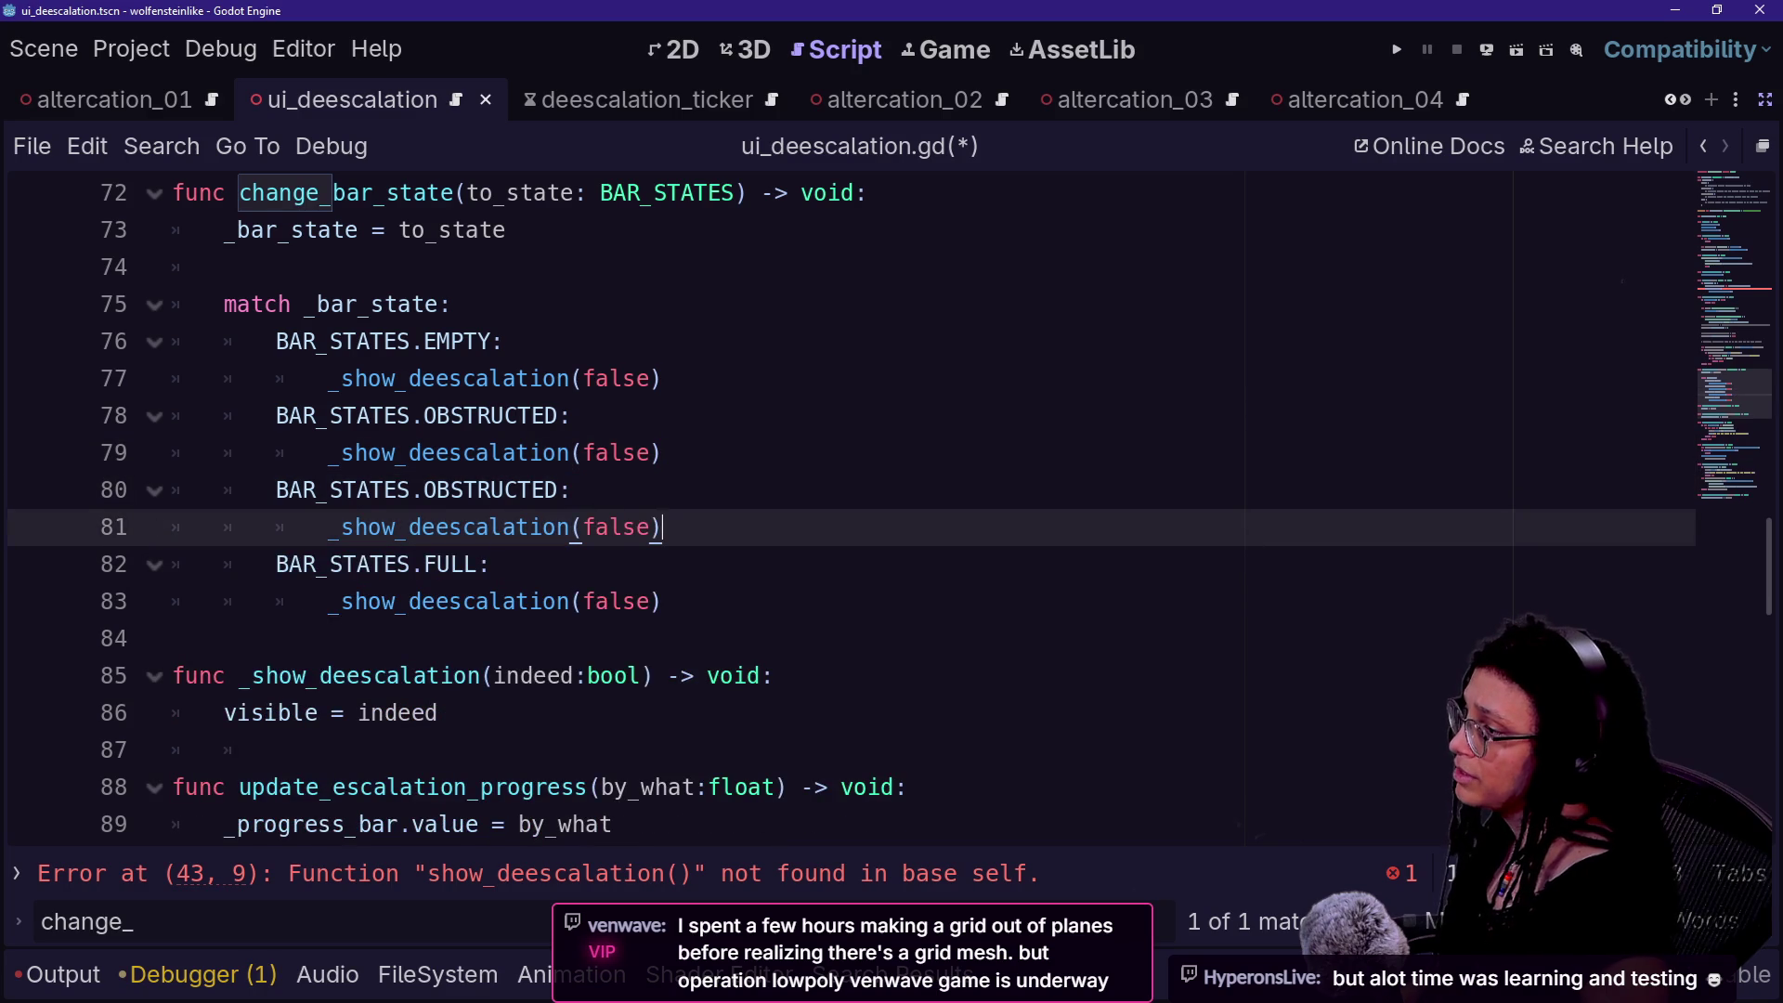
- Rename the second case UNOBSTRUCTED with argument true, then review the edited match cases
double_click(616, 453)
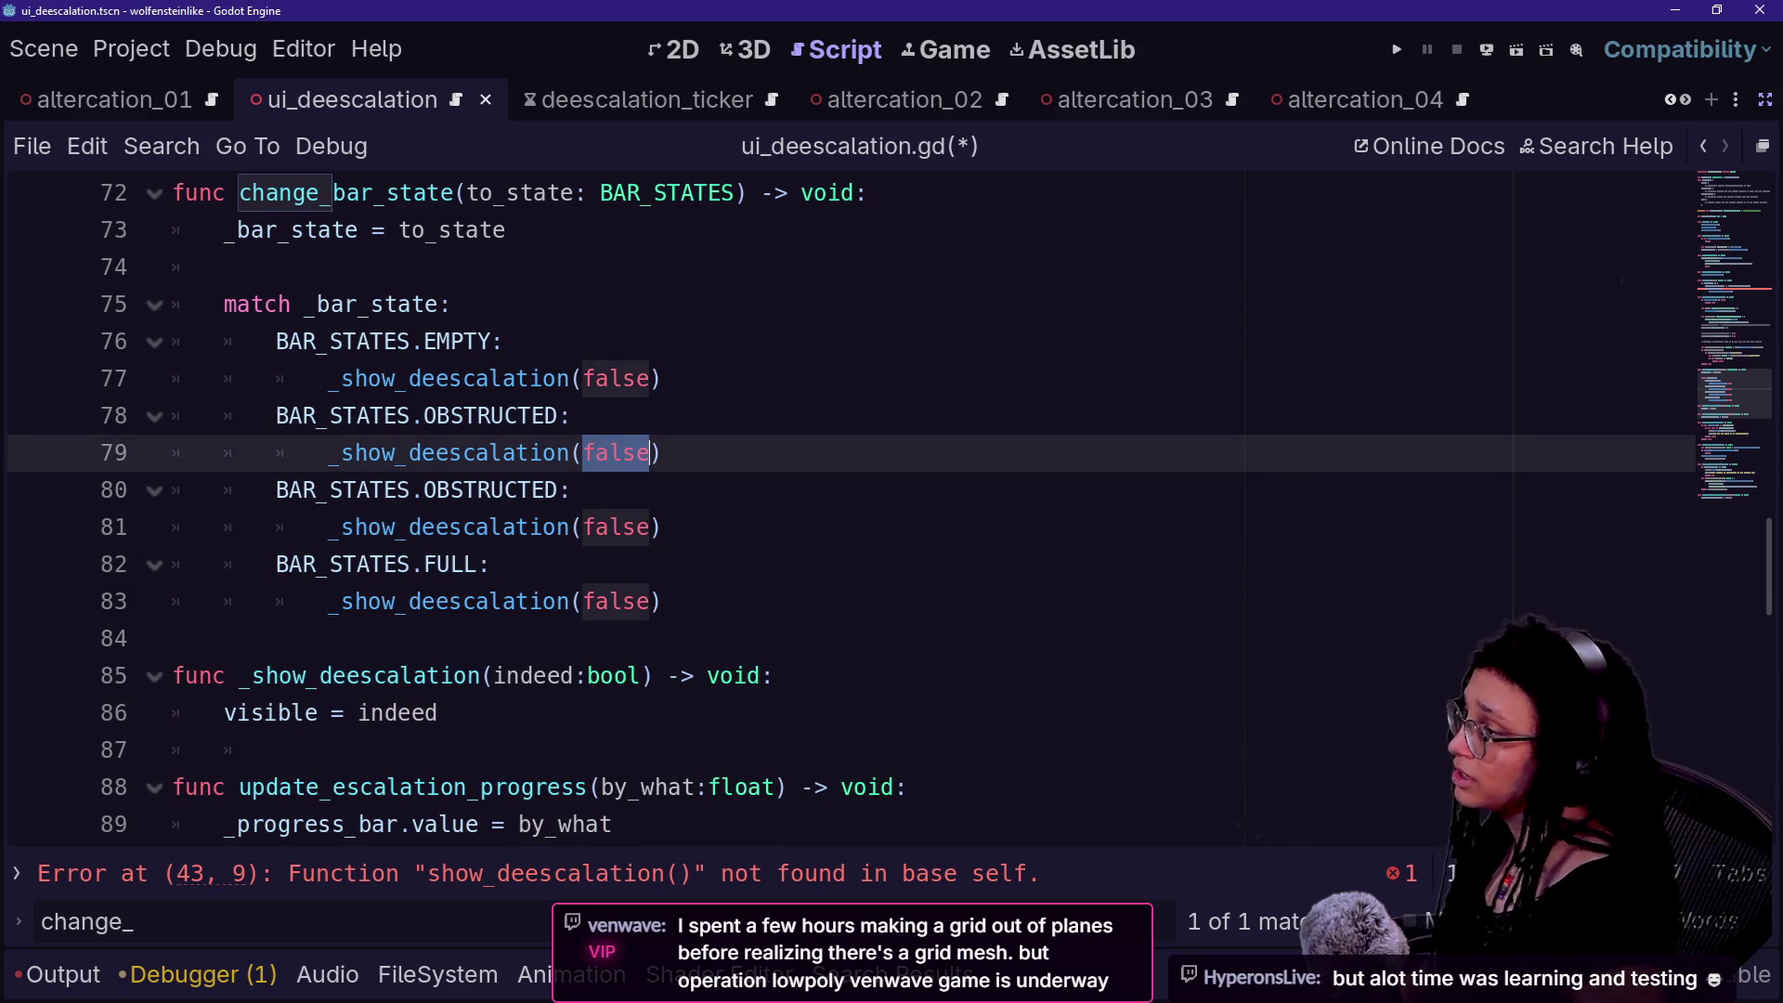
double_click(616, 527)
text(ntr)
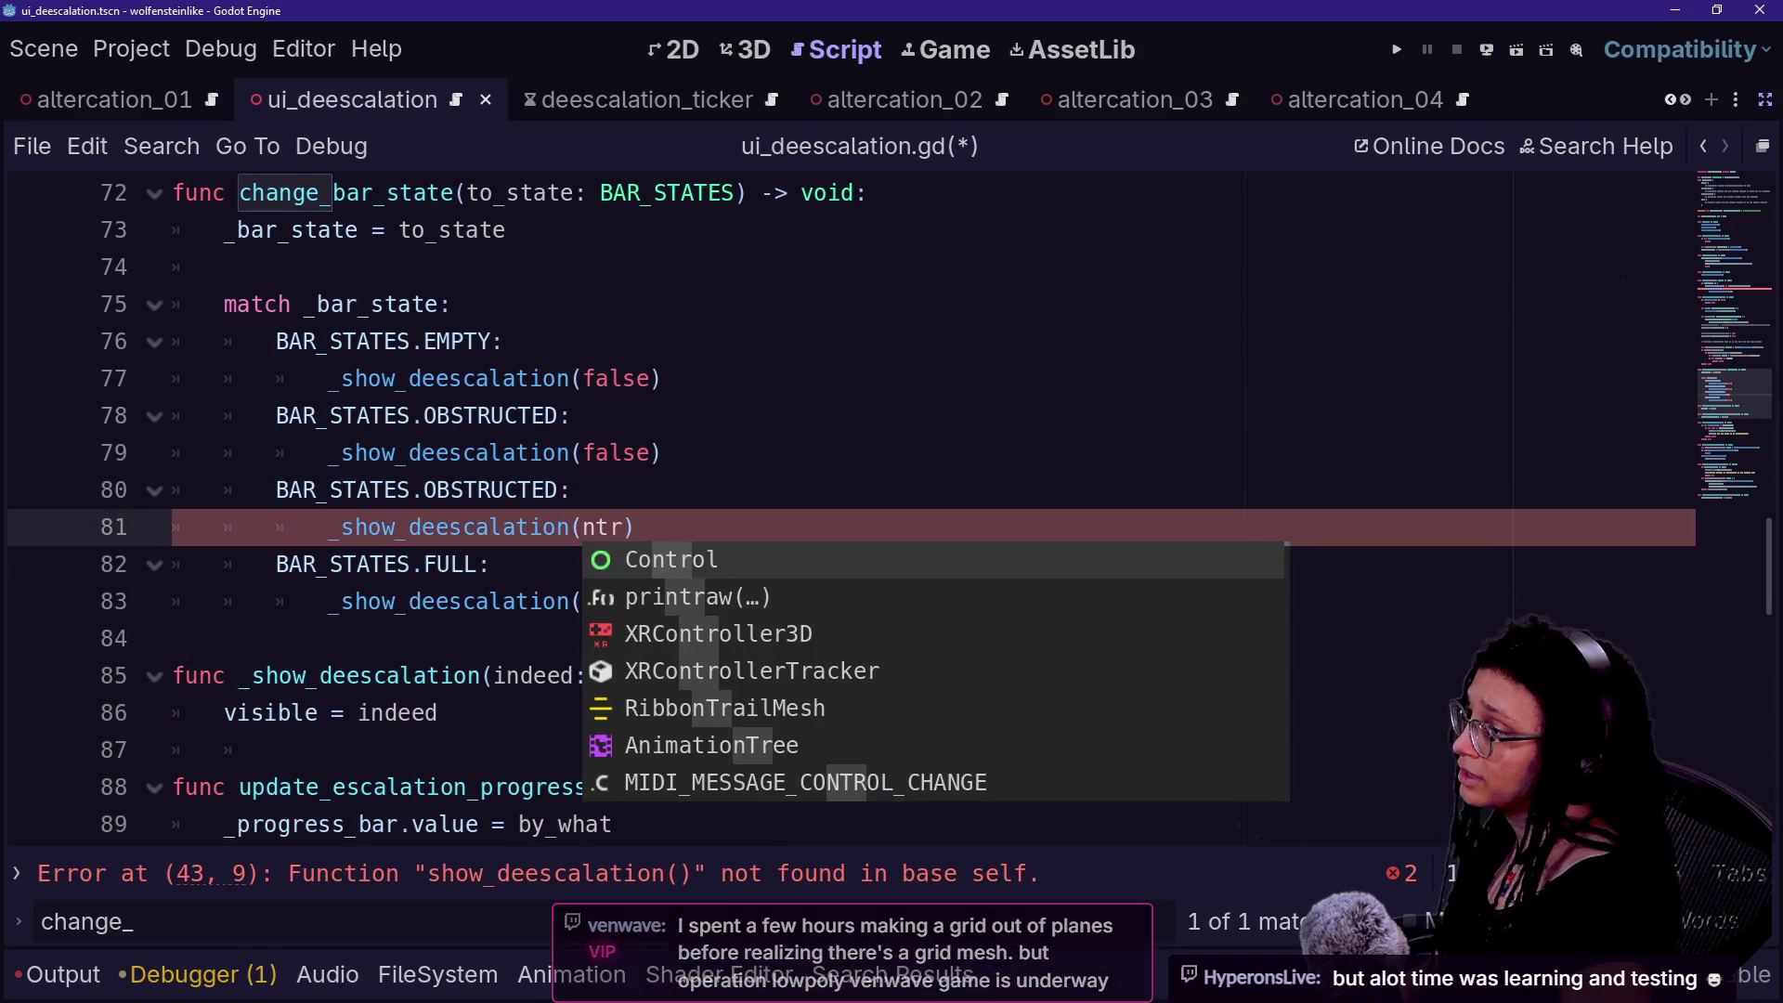
text(e)
click(424, 490)
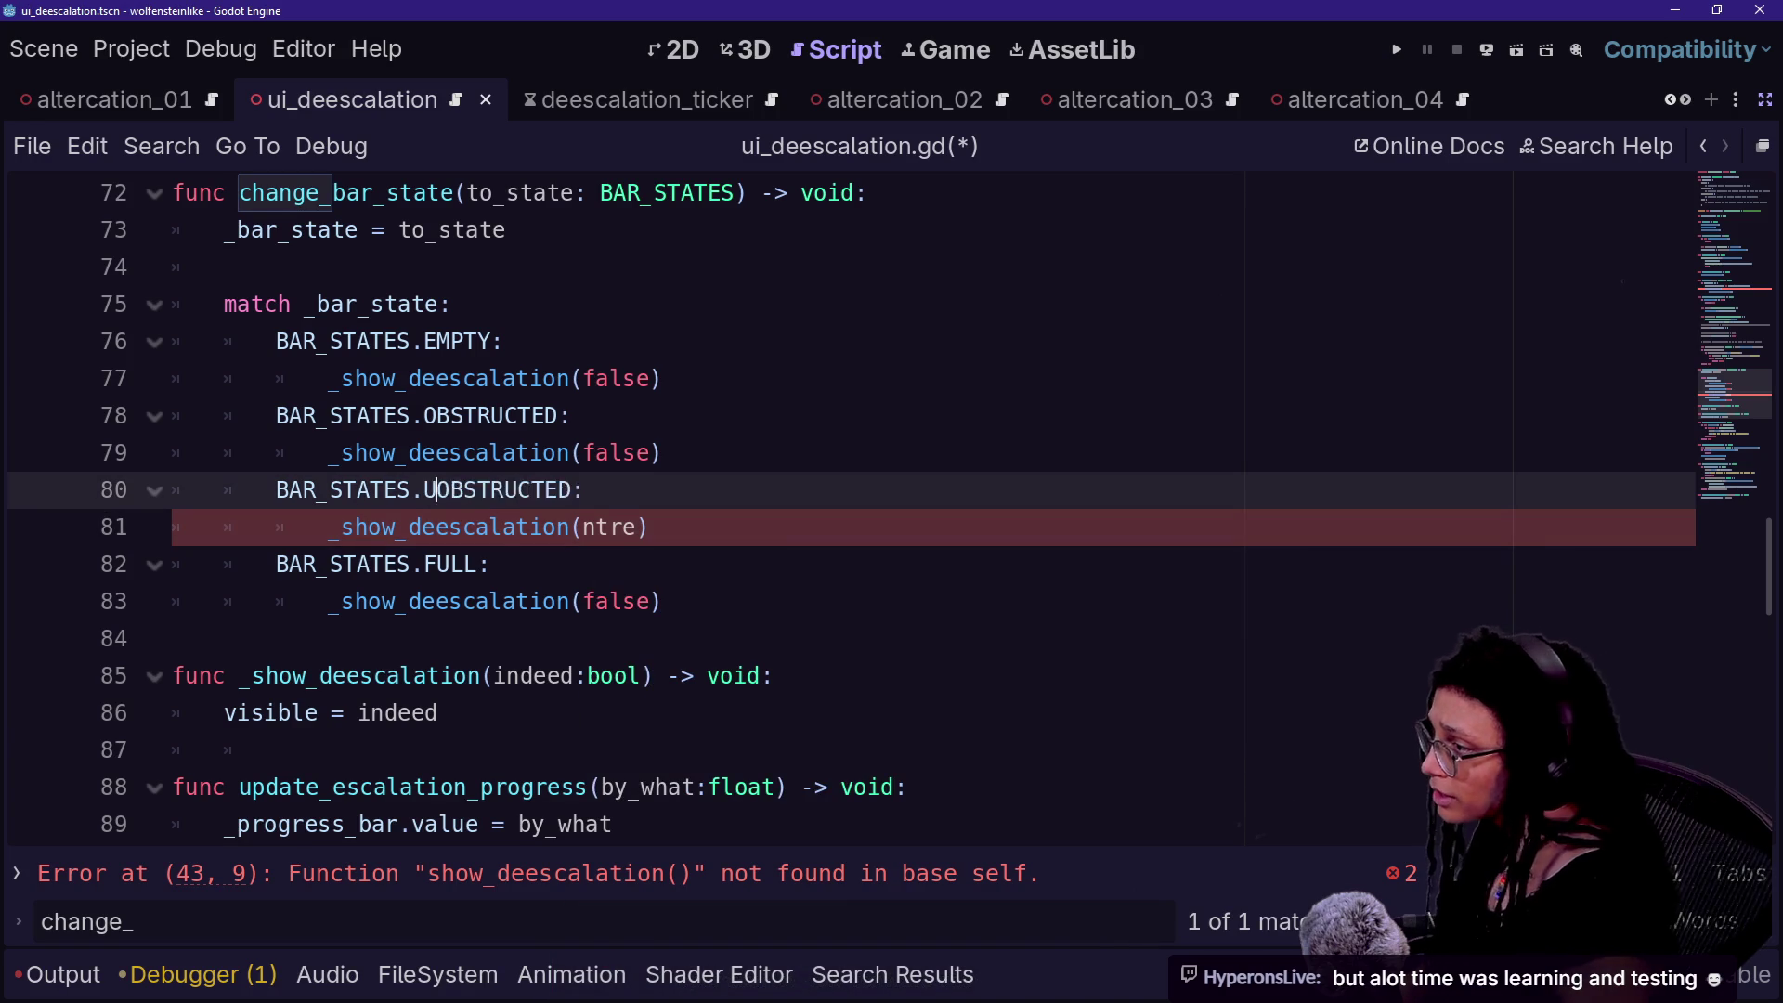
text(UN)
click(635, 527)
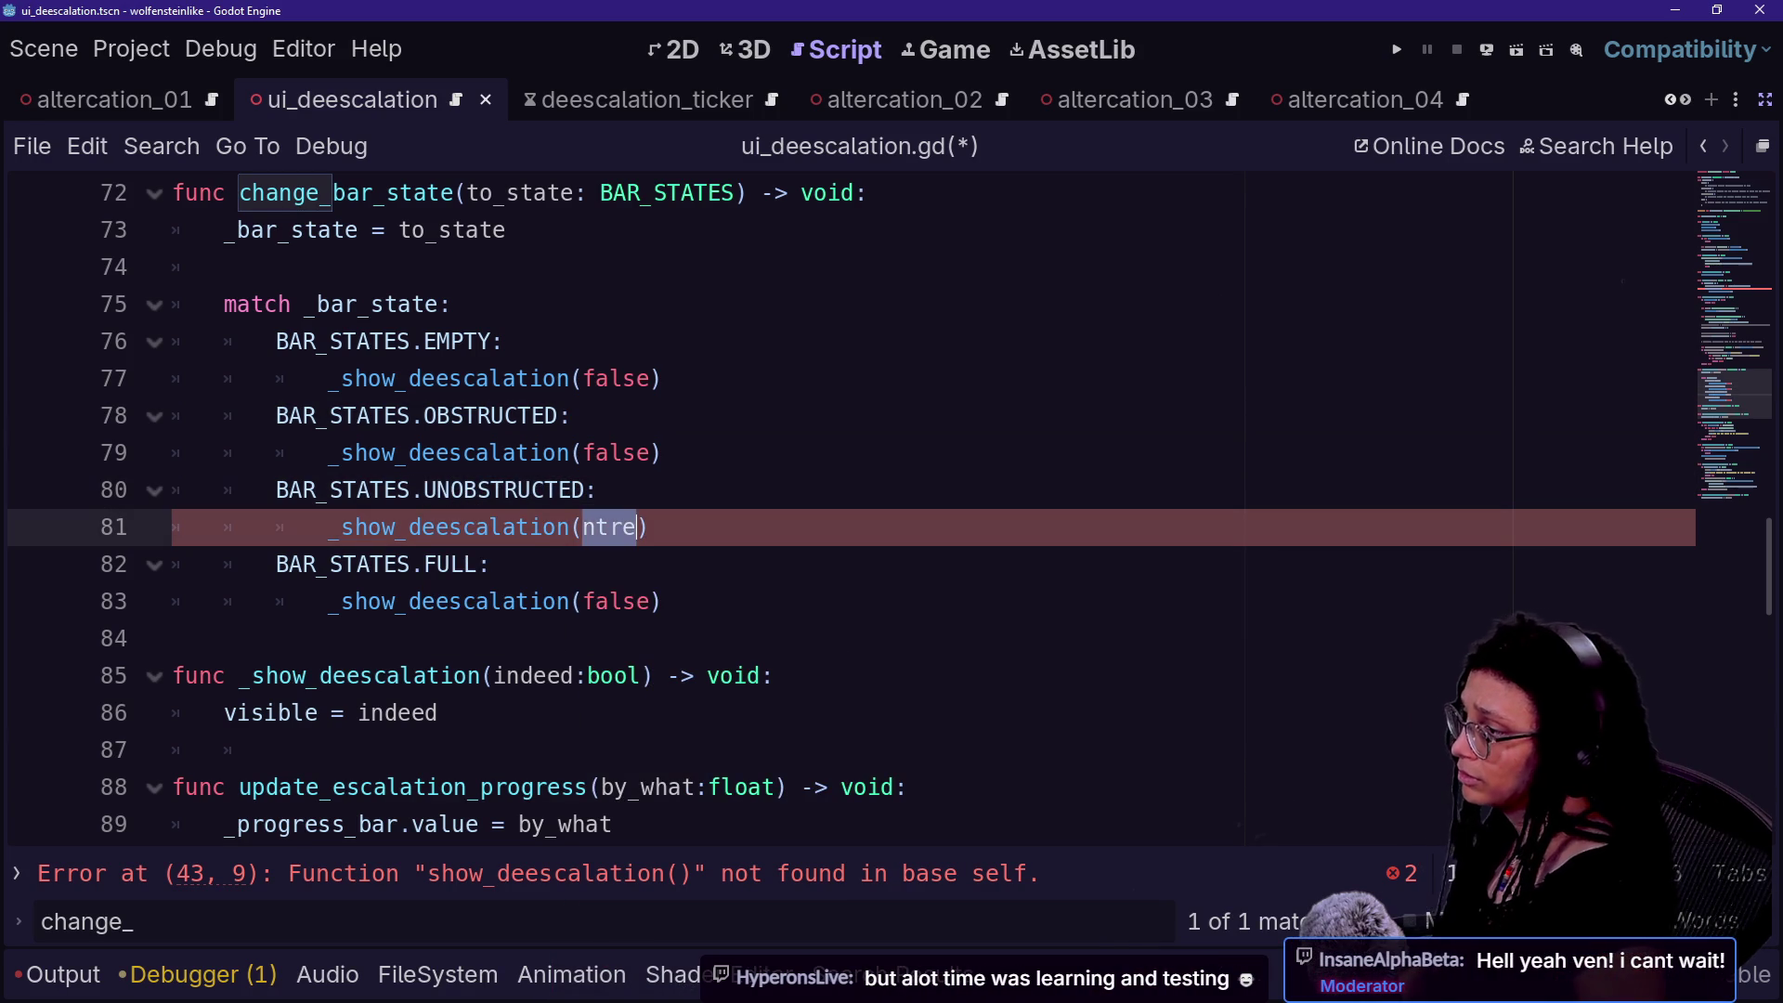
click(489, 564)
drag(329, 452, 662, 600)
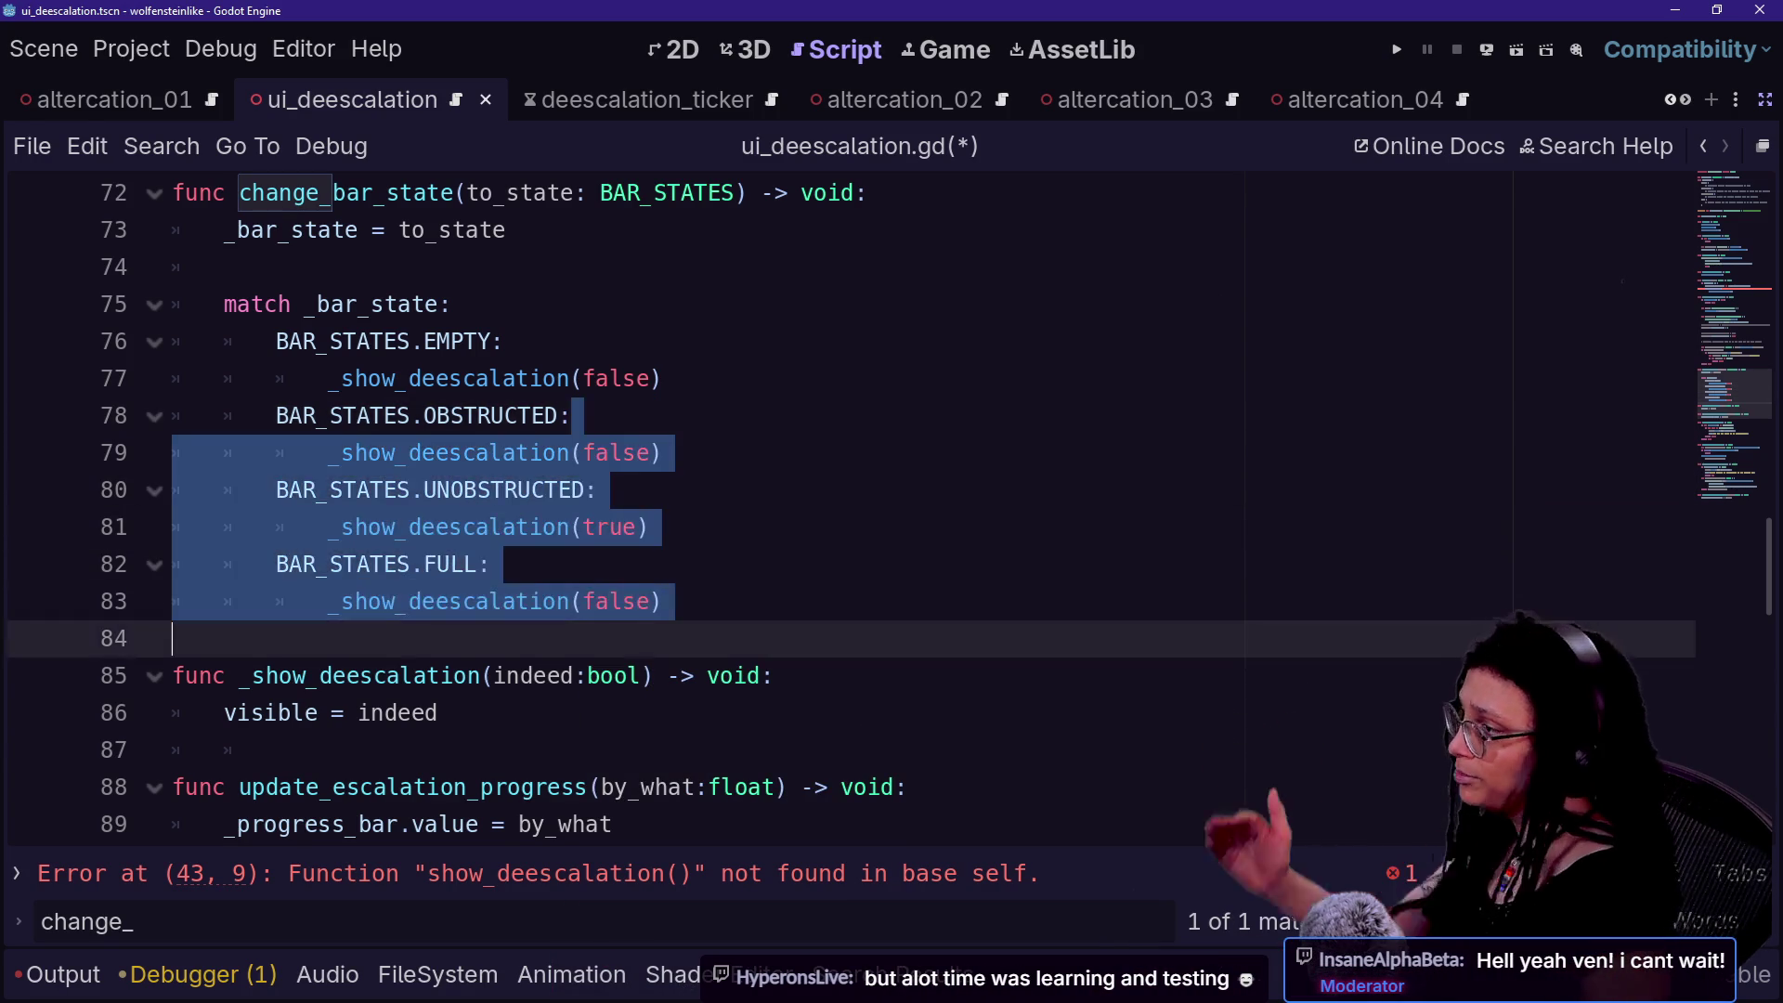
scroll(743, 511, up, 9)
scroll(836, 510, up, 4)
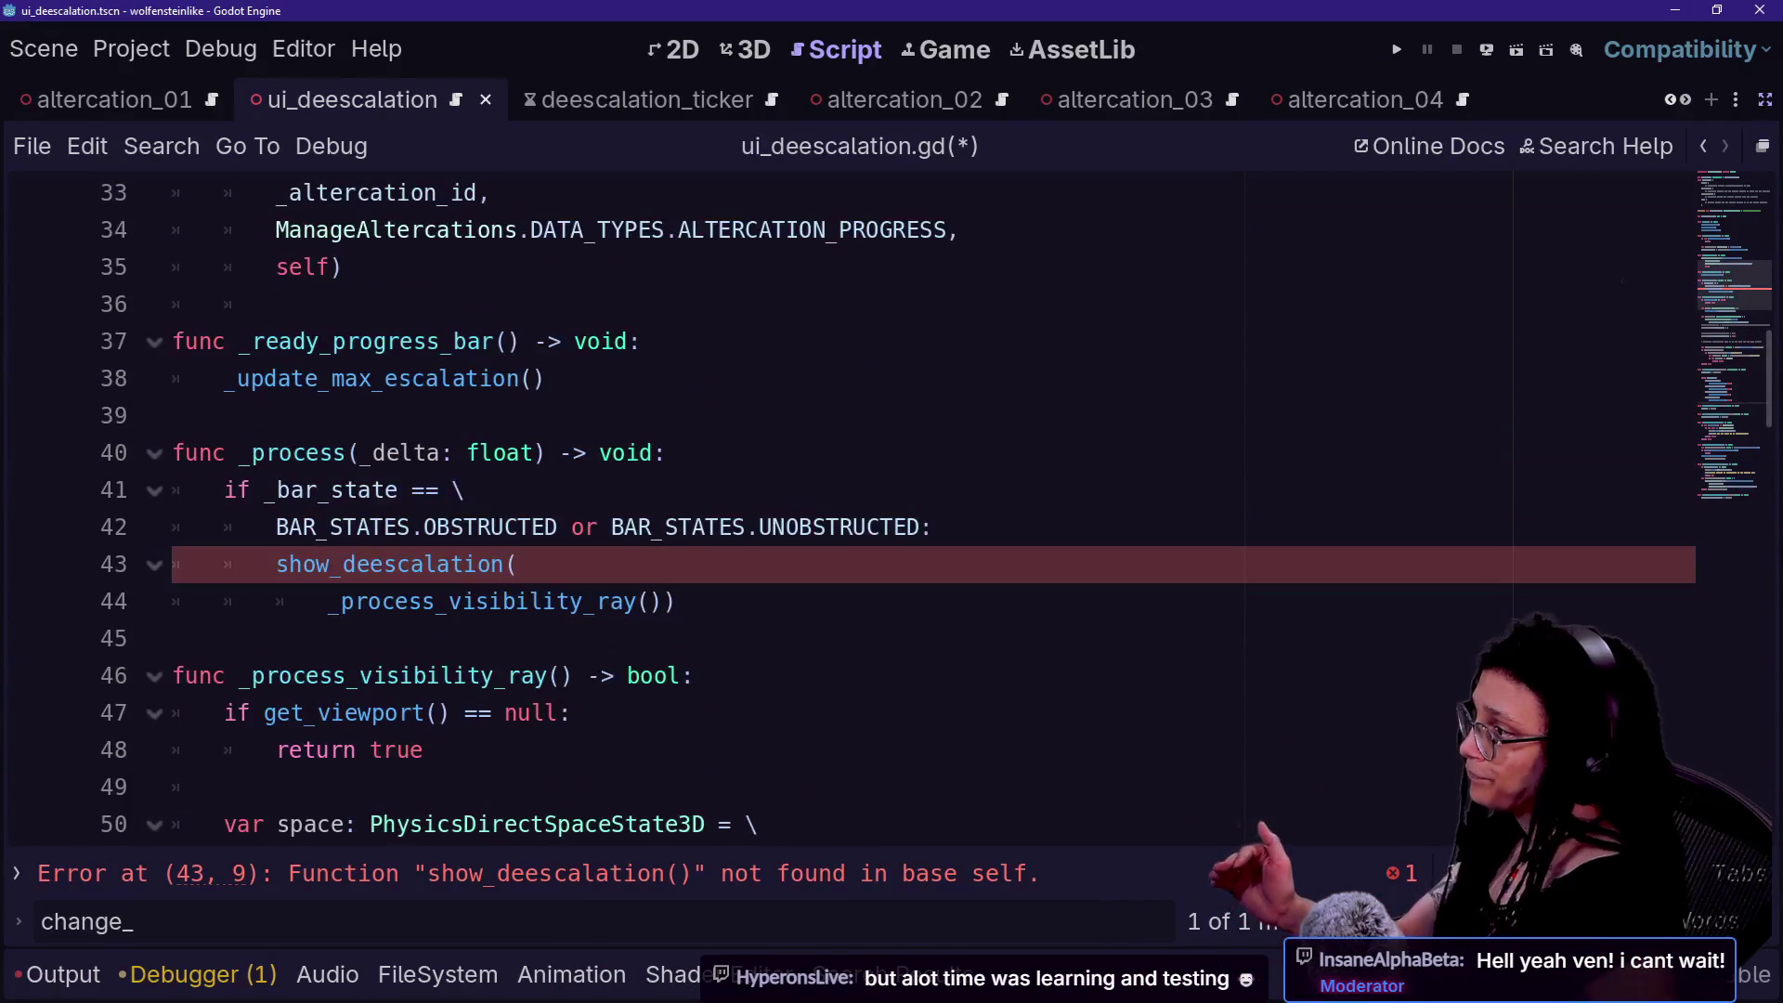
- Strip the show_deescalation( wrapper on line 43, leaving _process_visibility_ray(), and save the script
key(shift+Up)
key(shift+Up)
key(shift+Down)
key(shift+End)
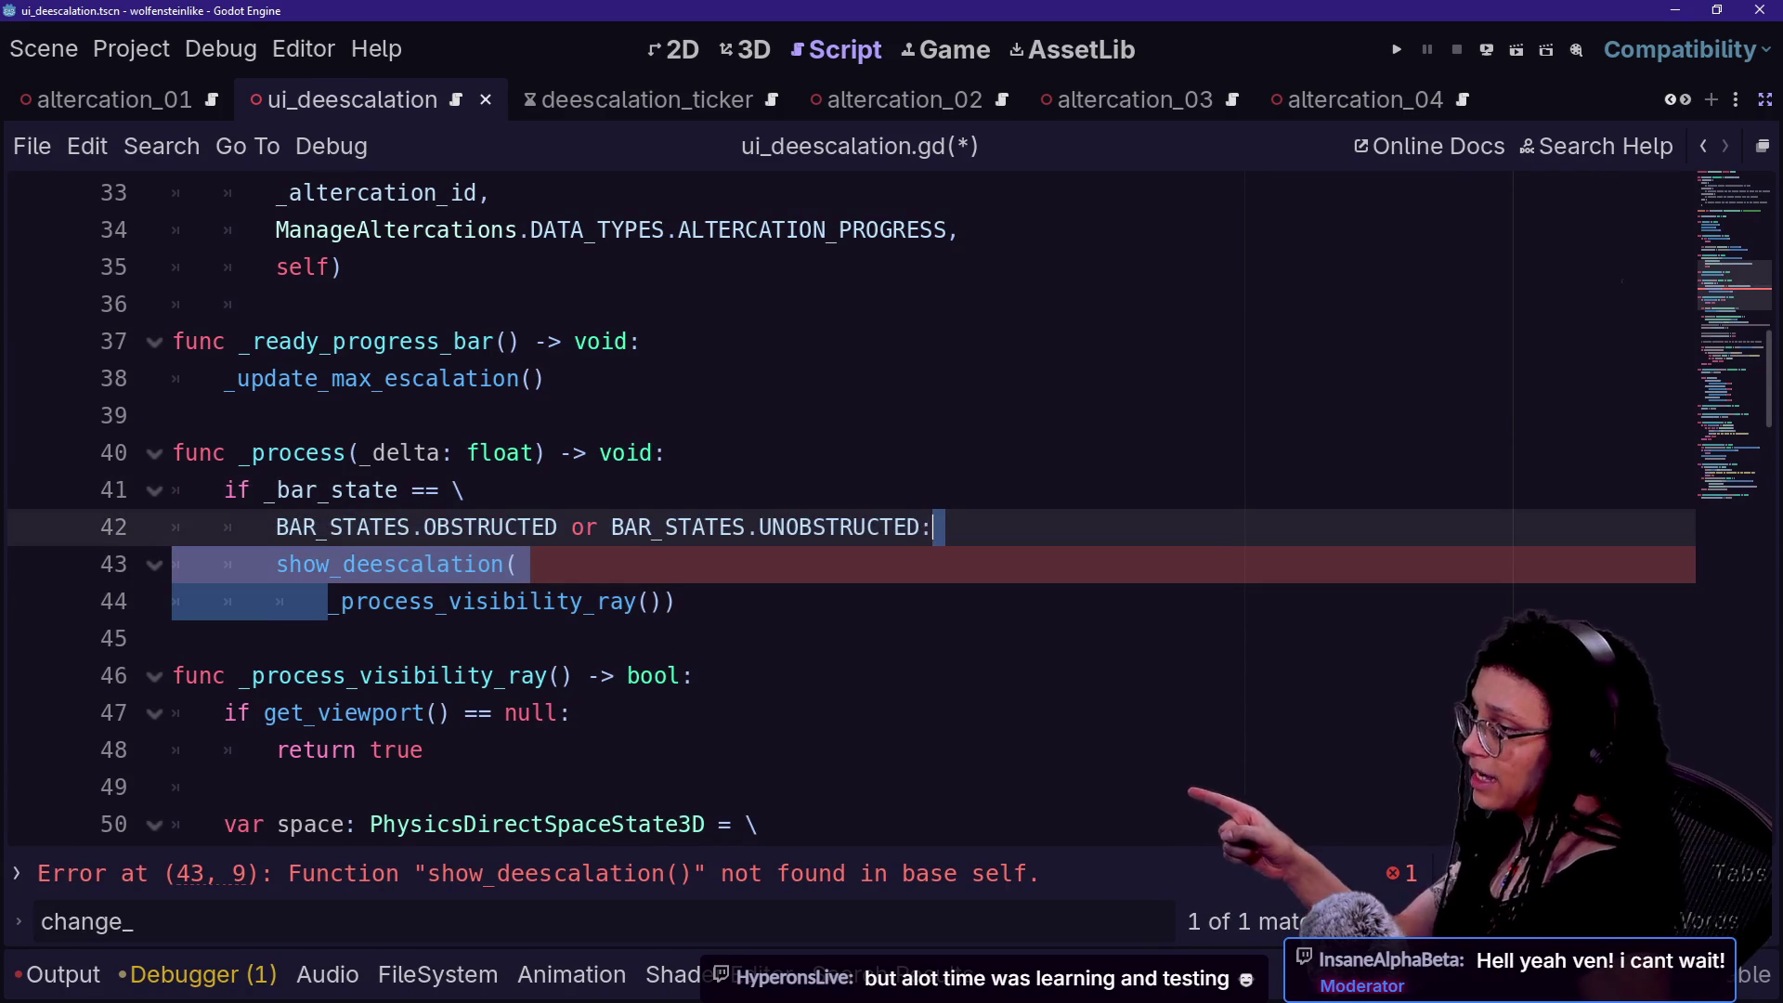
key(BackSpace)
key(Return)
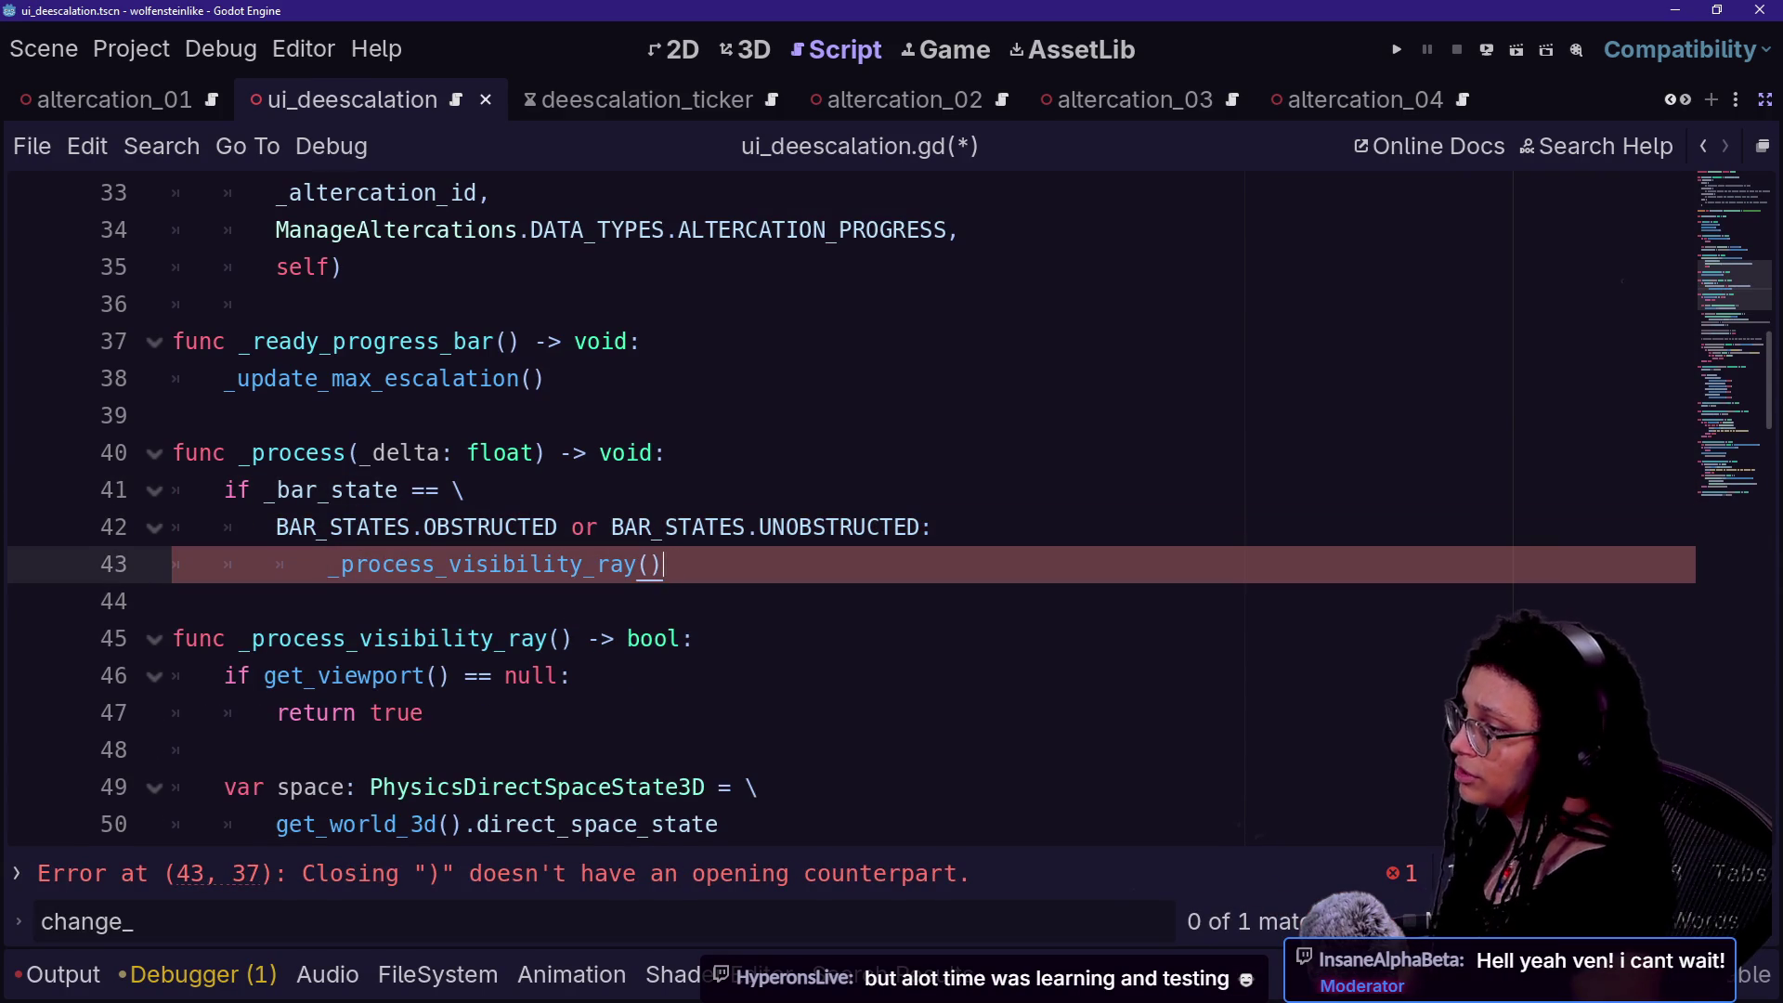
click(695, 641)
key(ctrl+s)
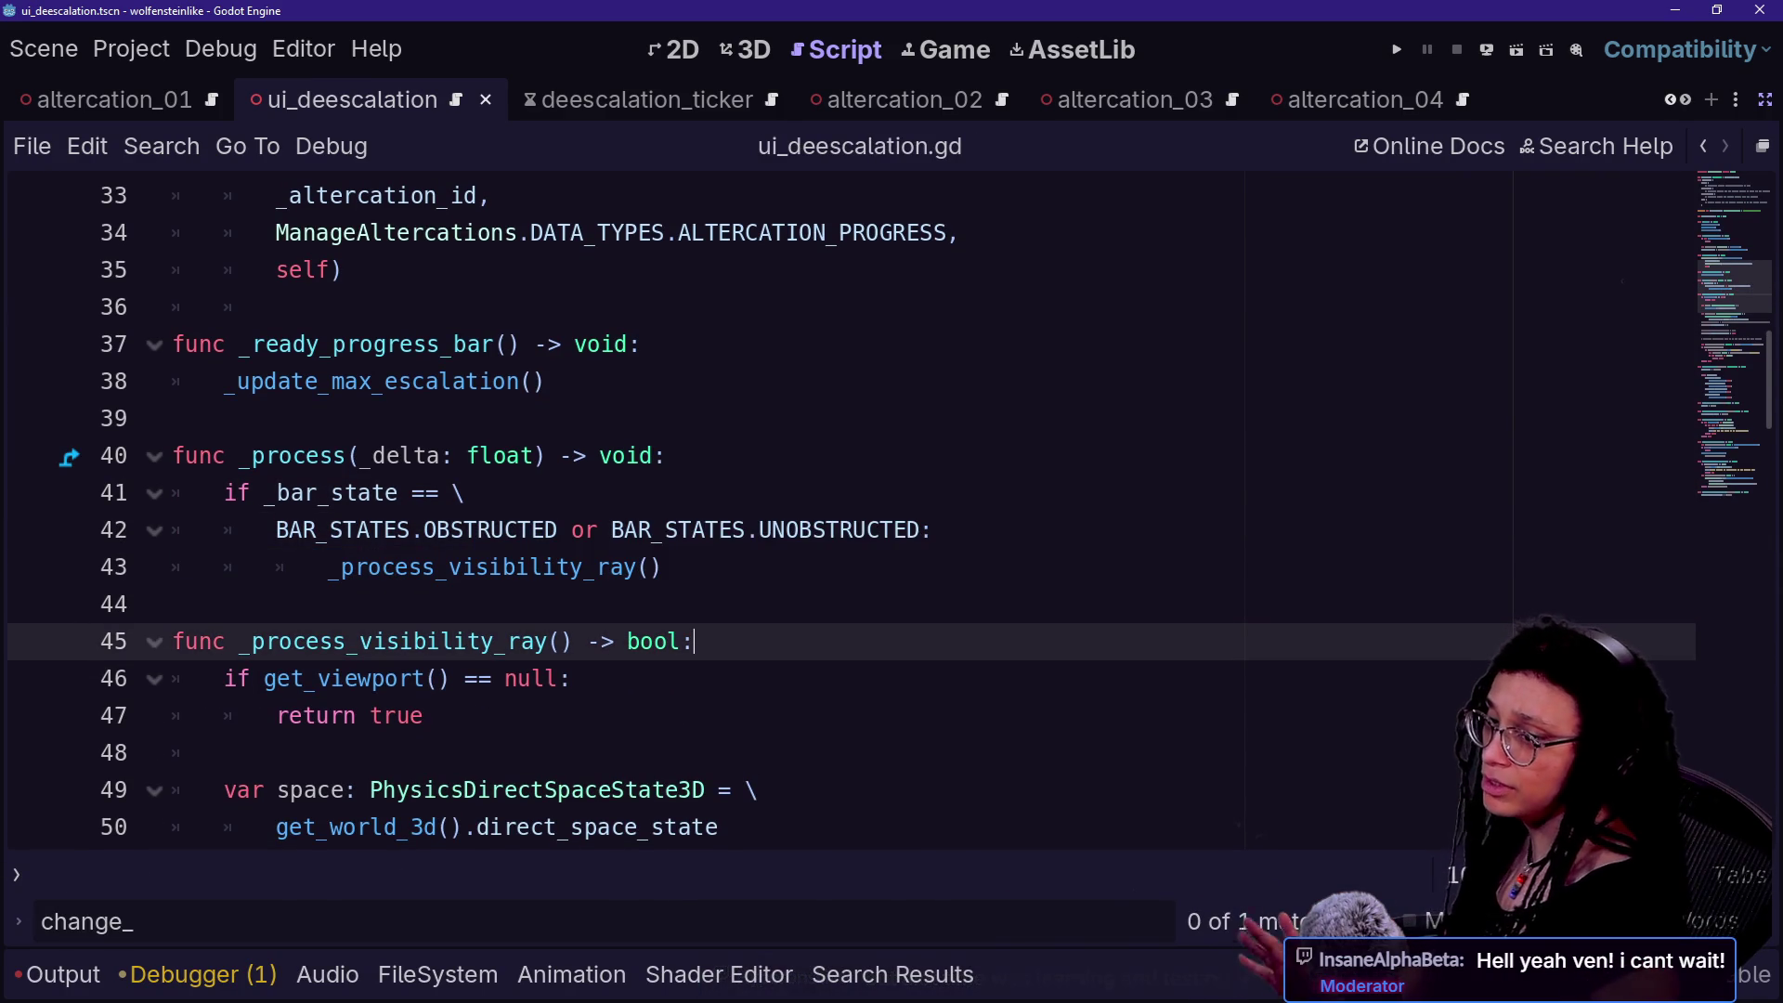